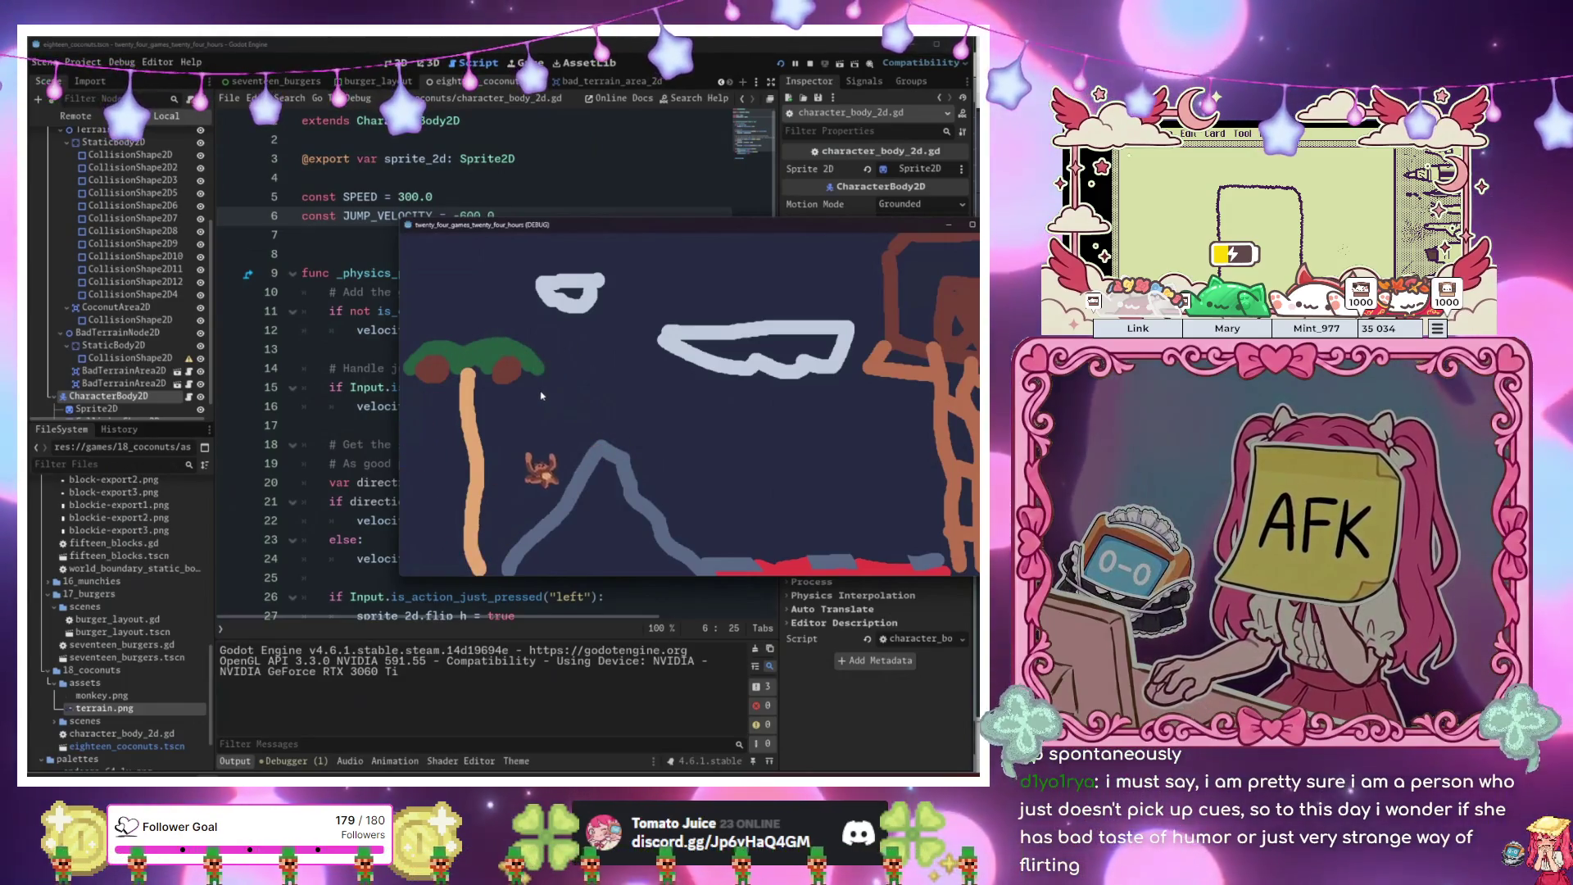
Playtest the monkey jumping left over the mountain and right up the wall.
key("Left")
key("space")
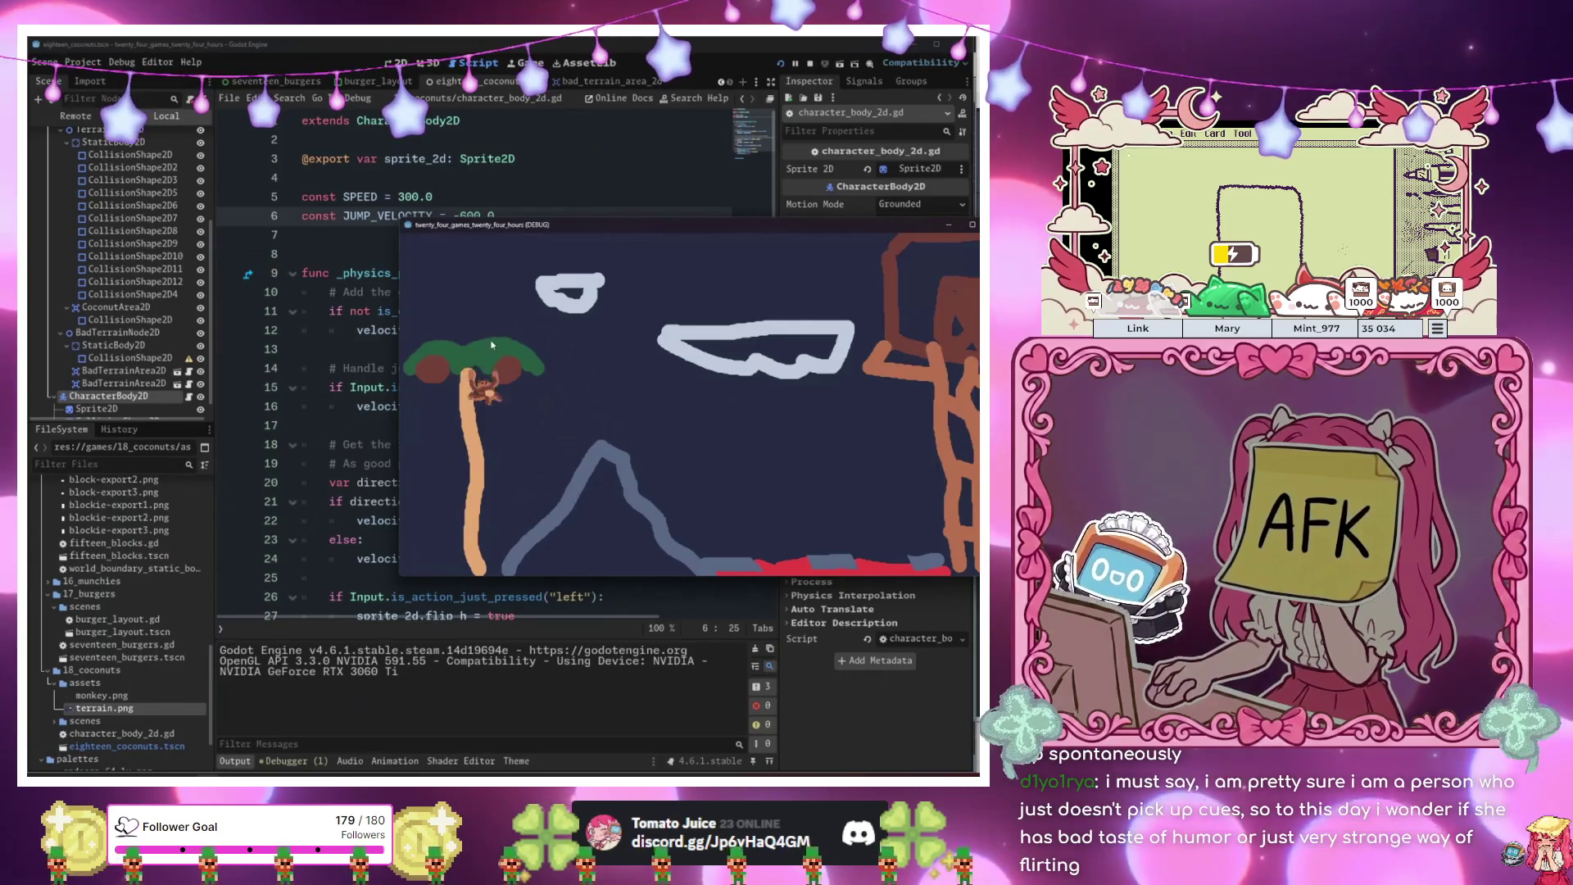
key("space")
key("Right")
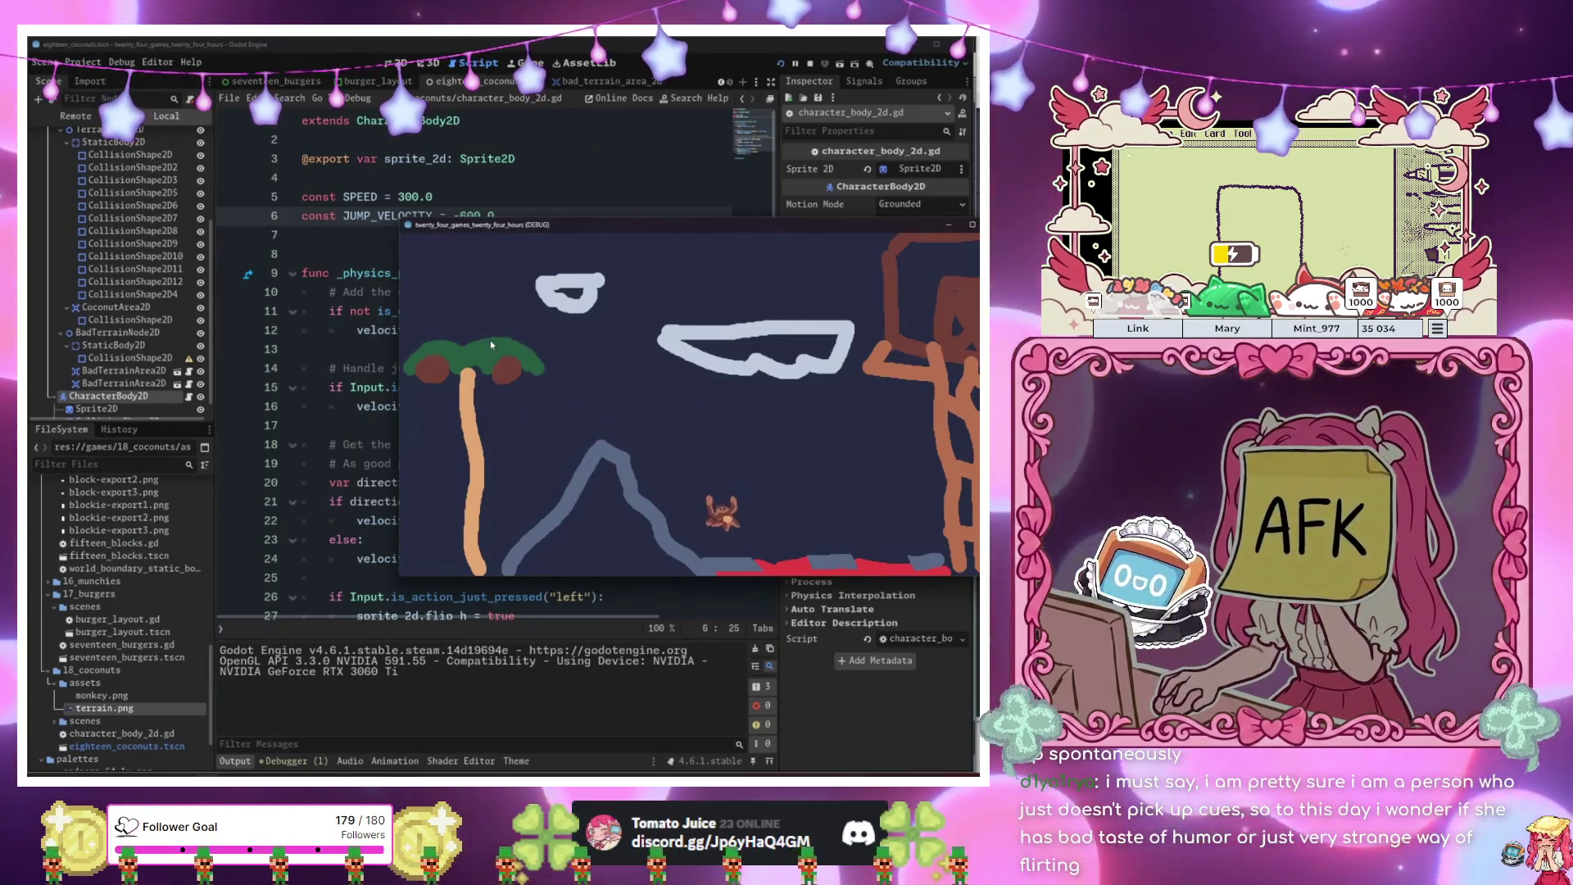
key("space")
key("Right")
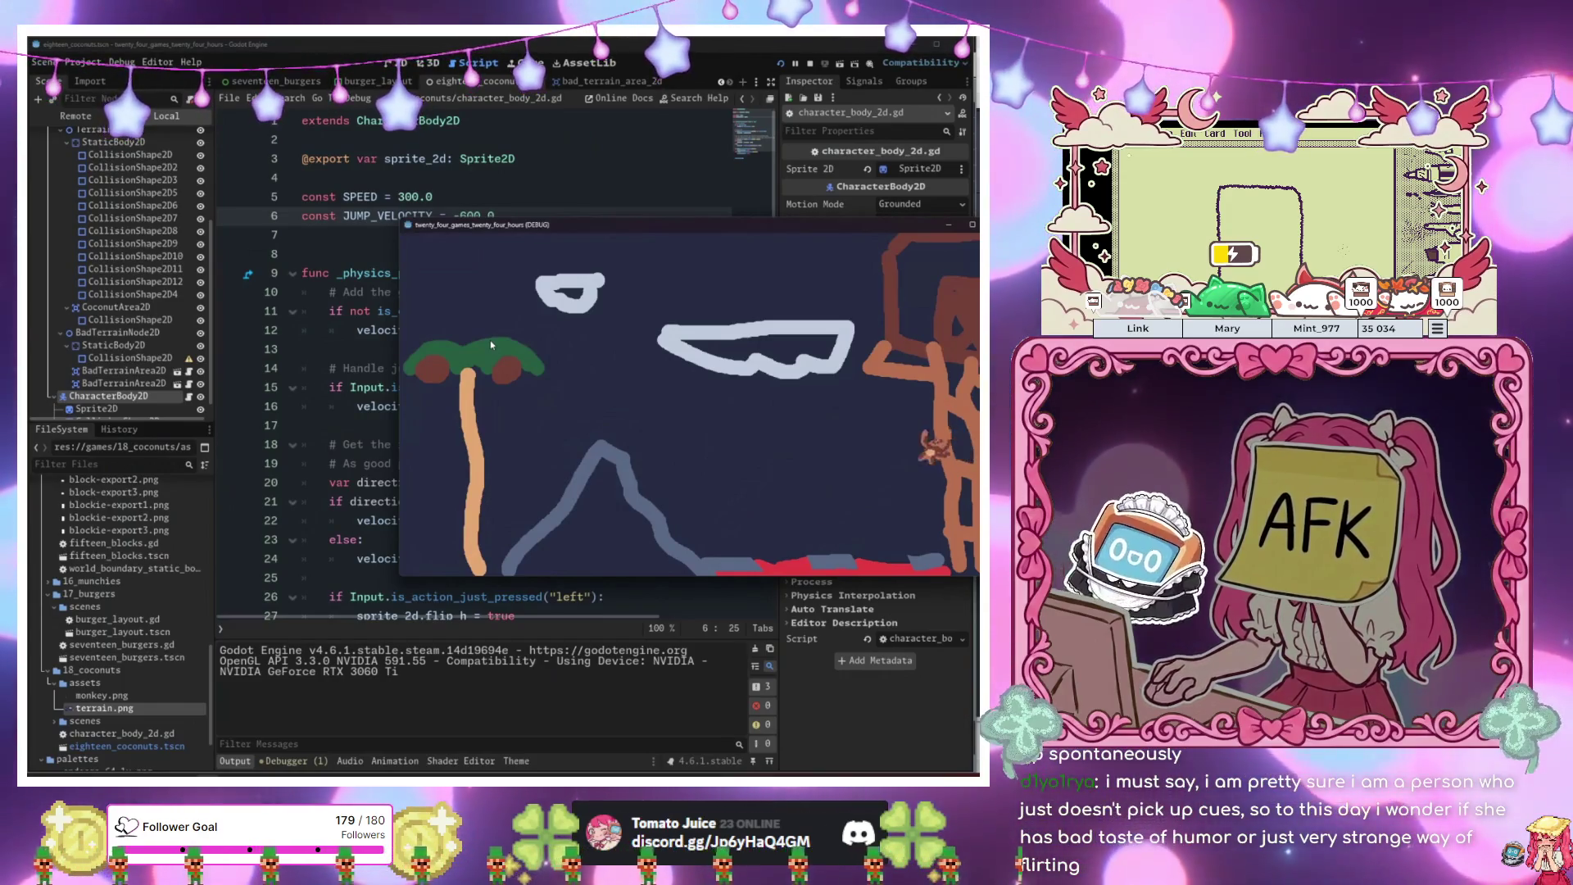
key("space")
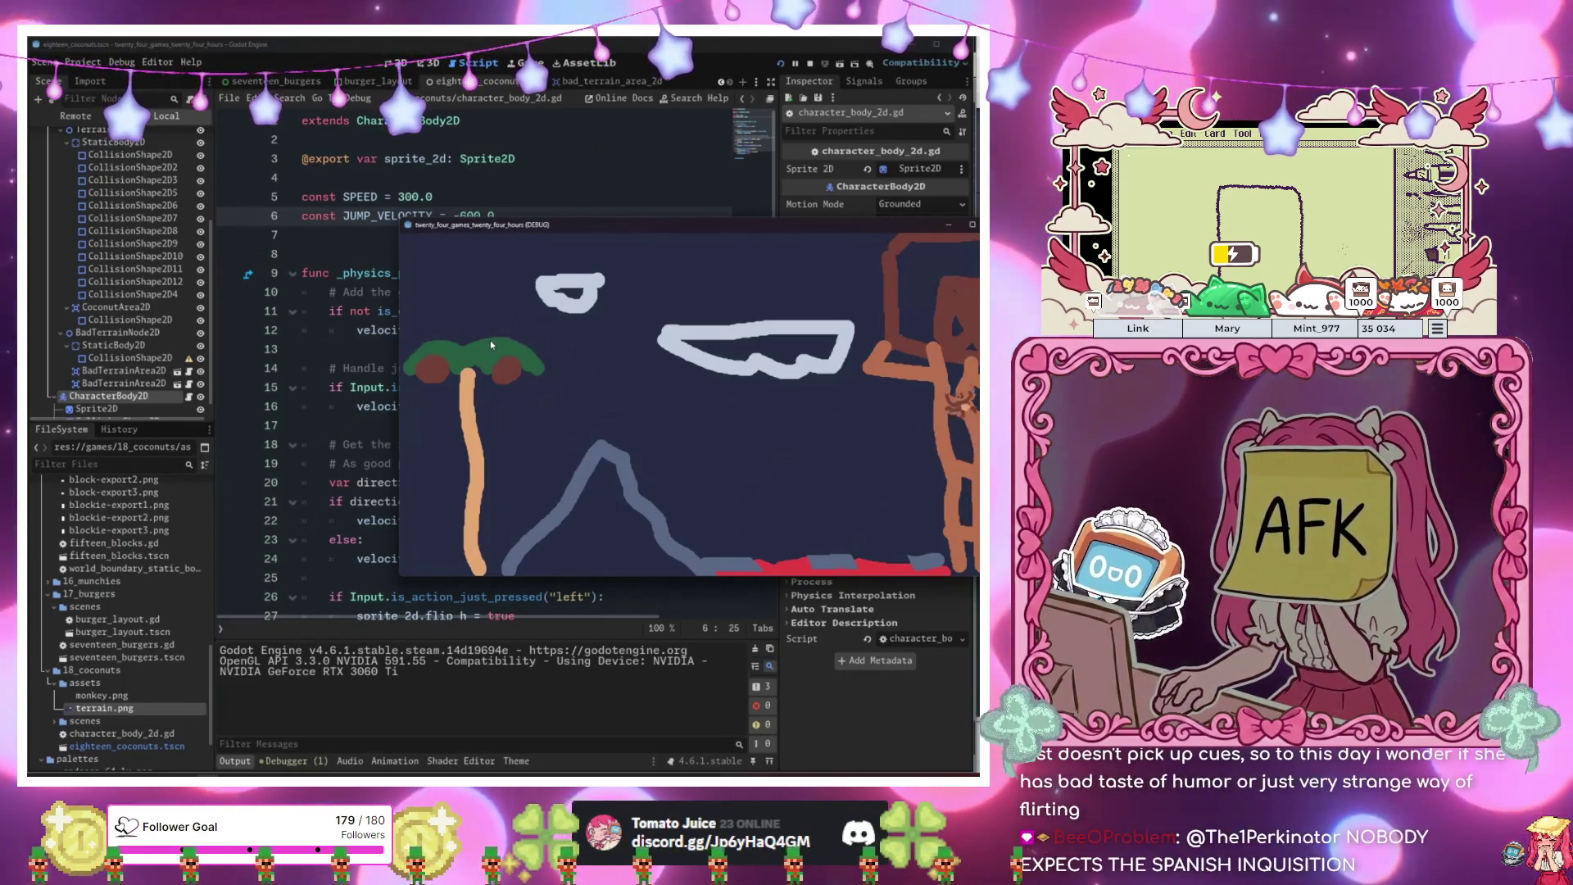
Change JUMP_VELOCITY on line 6 to -500.0, then save and relaunch the game.
left_click(471, 211)
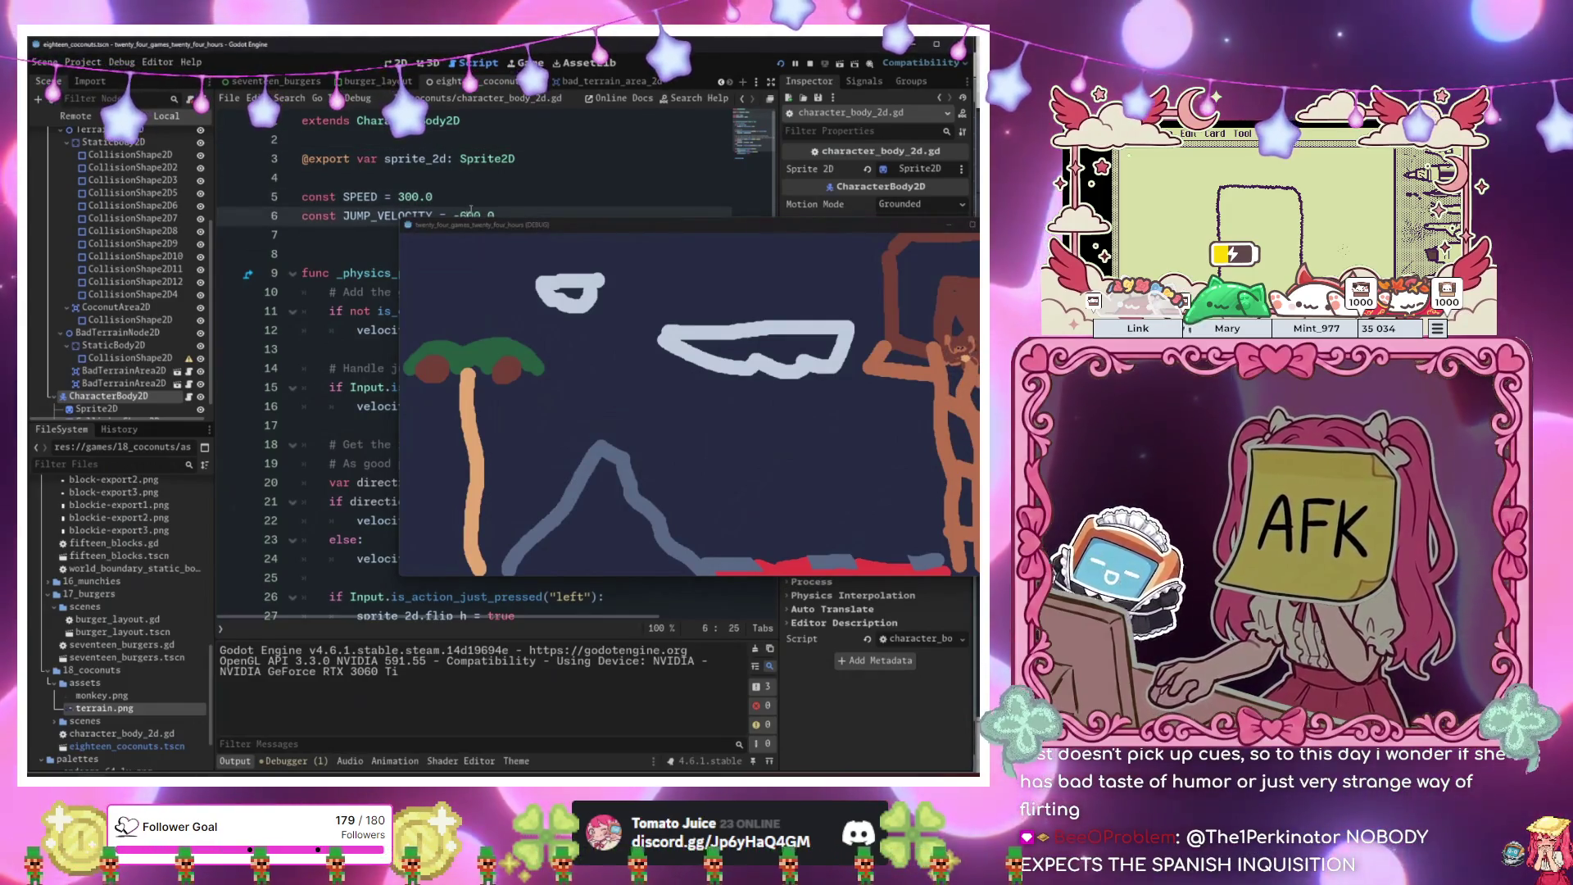
type("5")
key("F5")
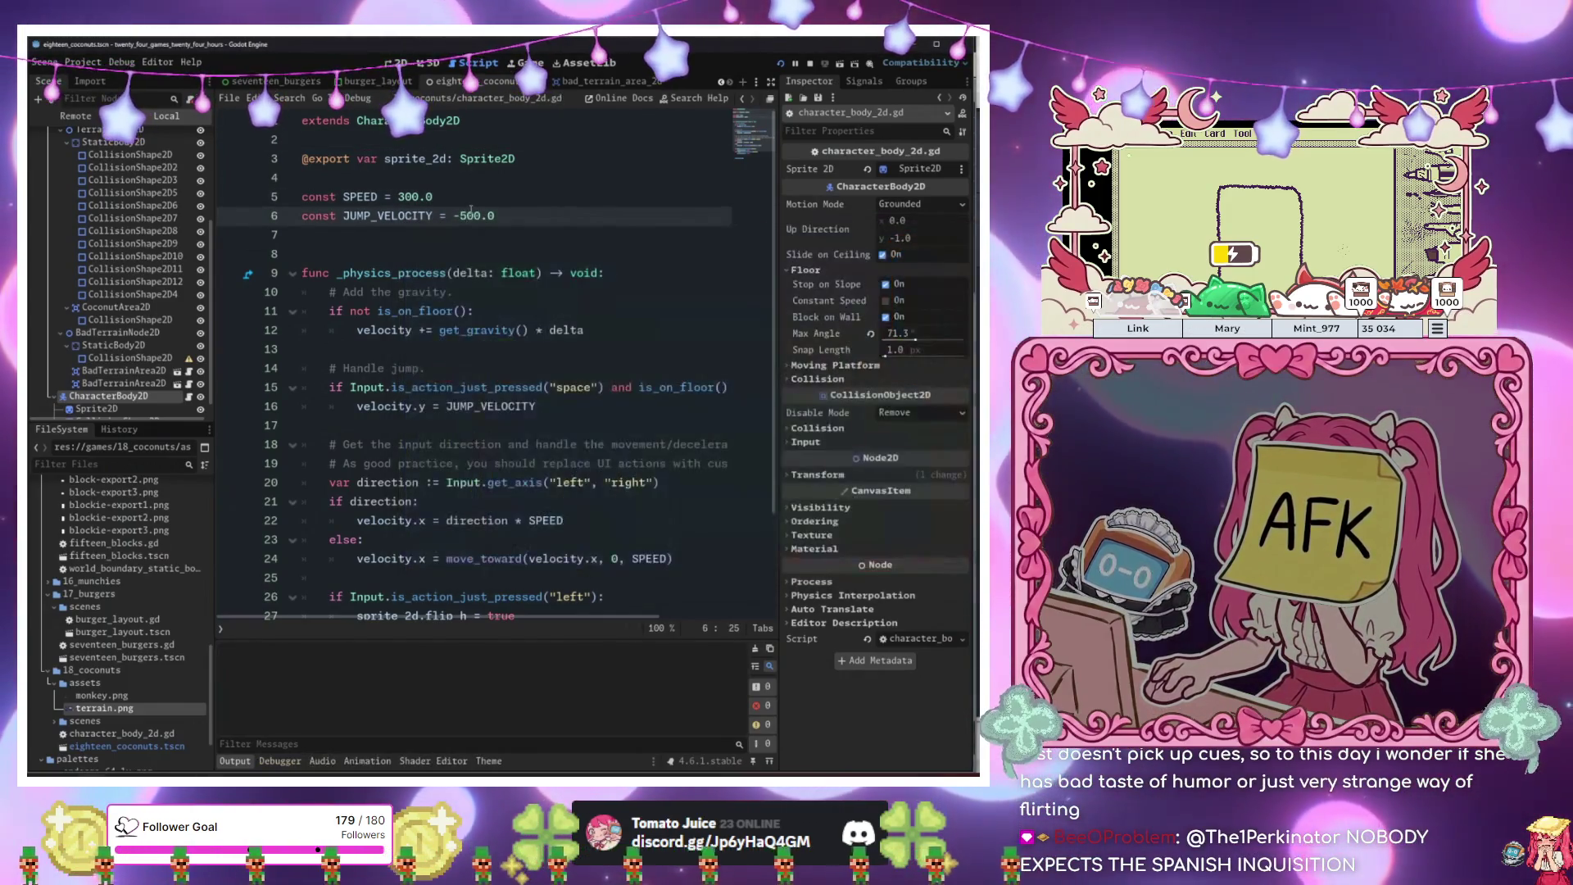
Retest the higher jump, hopping left and right up onto the higher platform.
key("Right")
key("space")
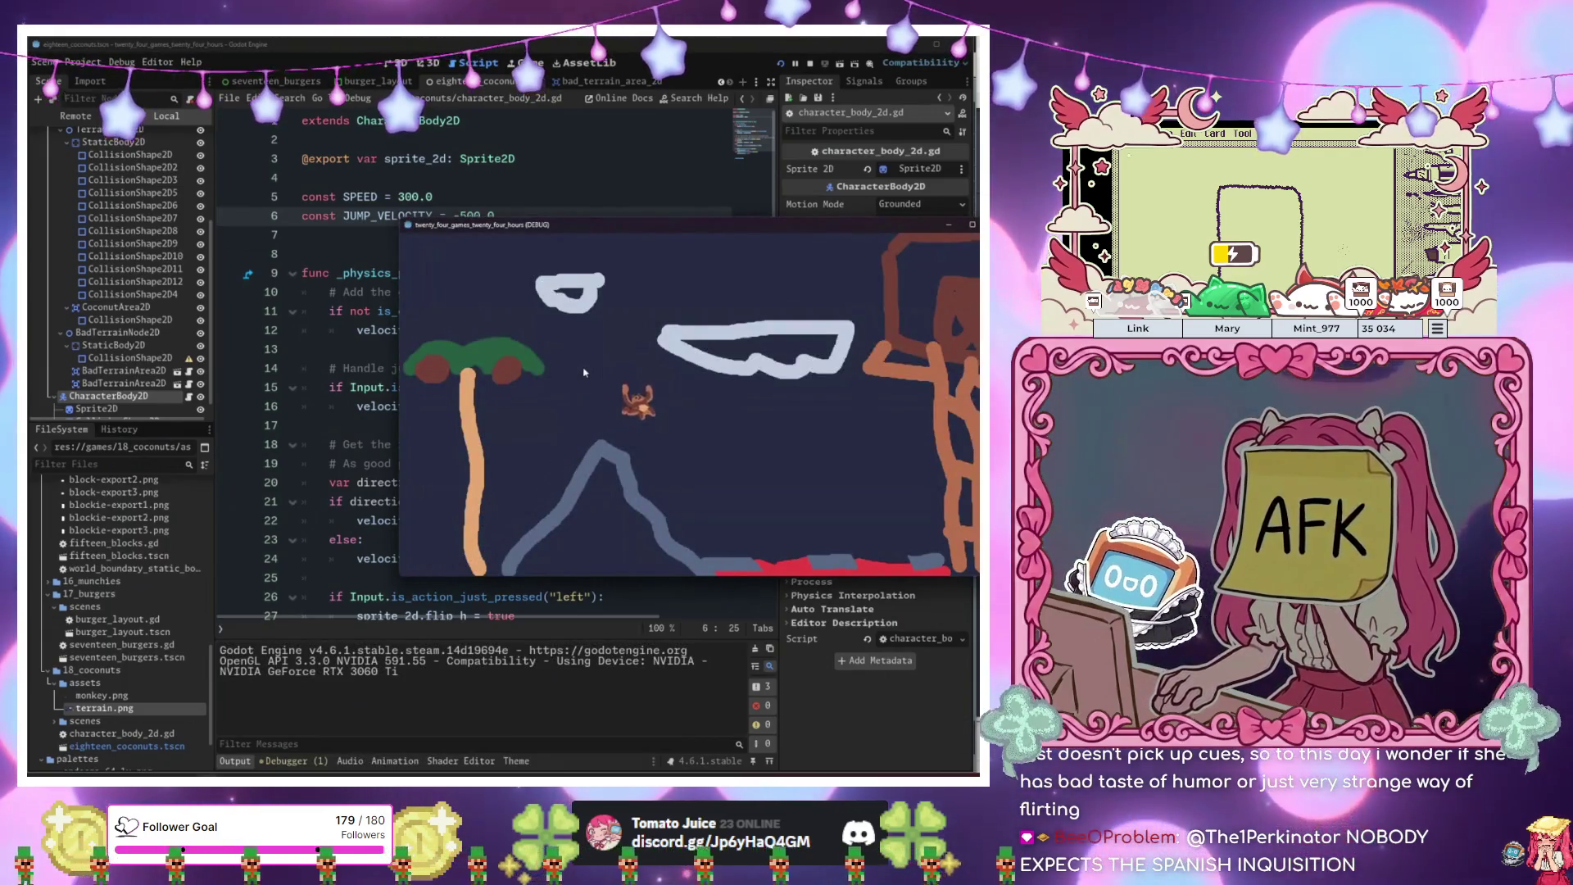
key("Left")
key("space")
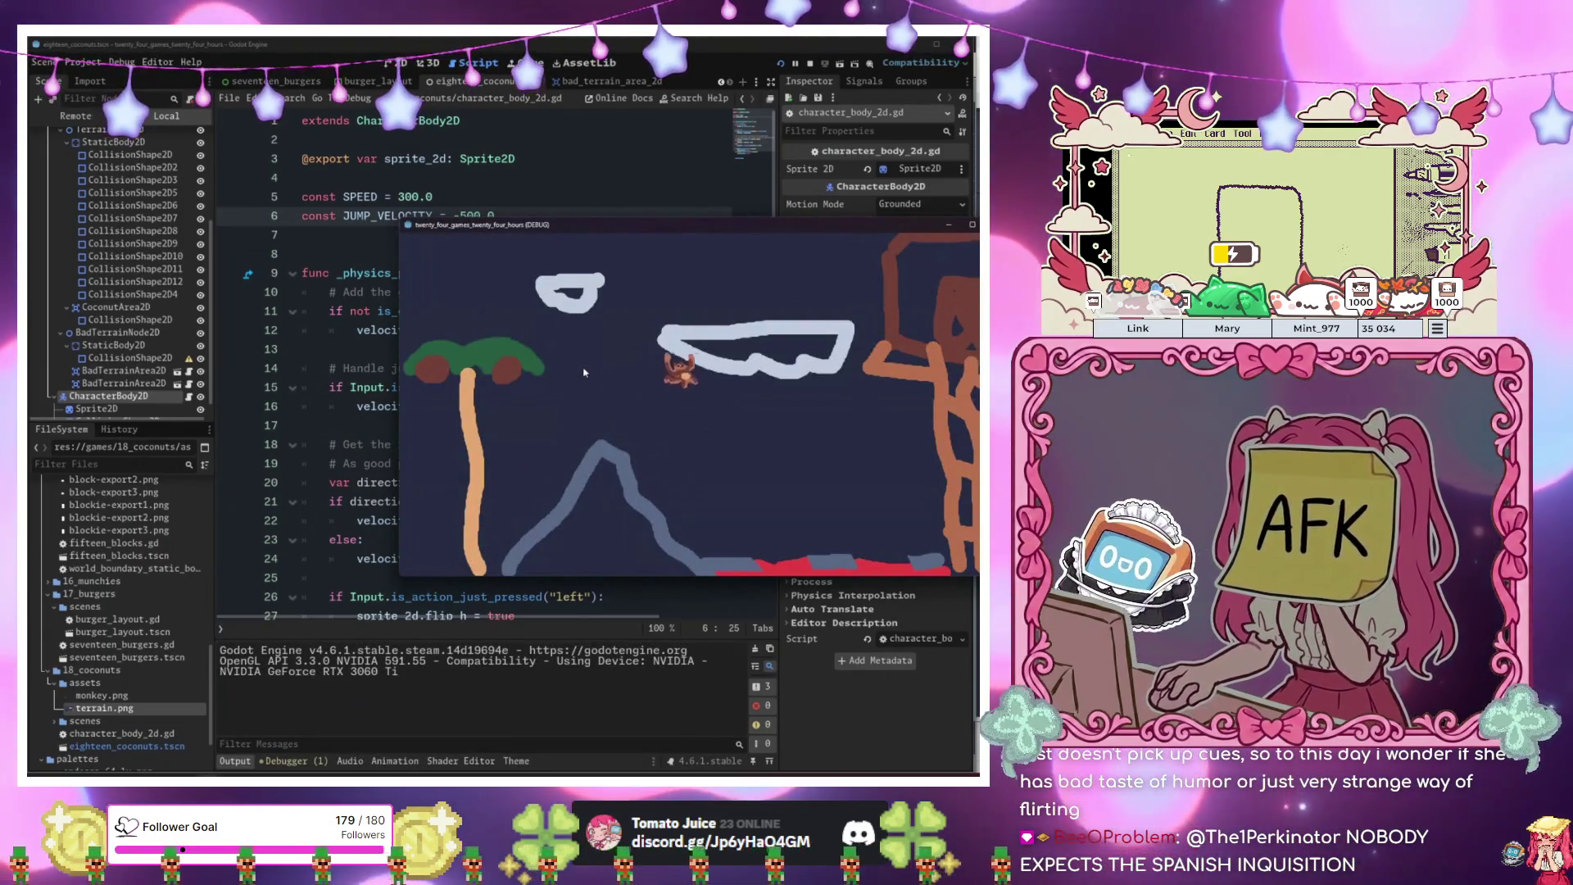
key("Right")
key("space")
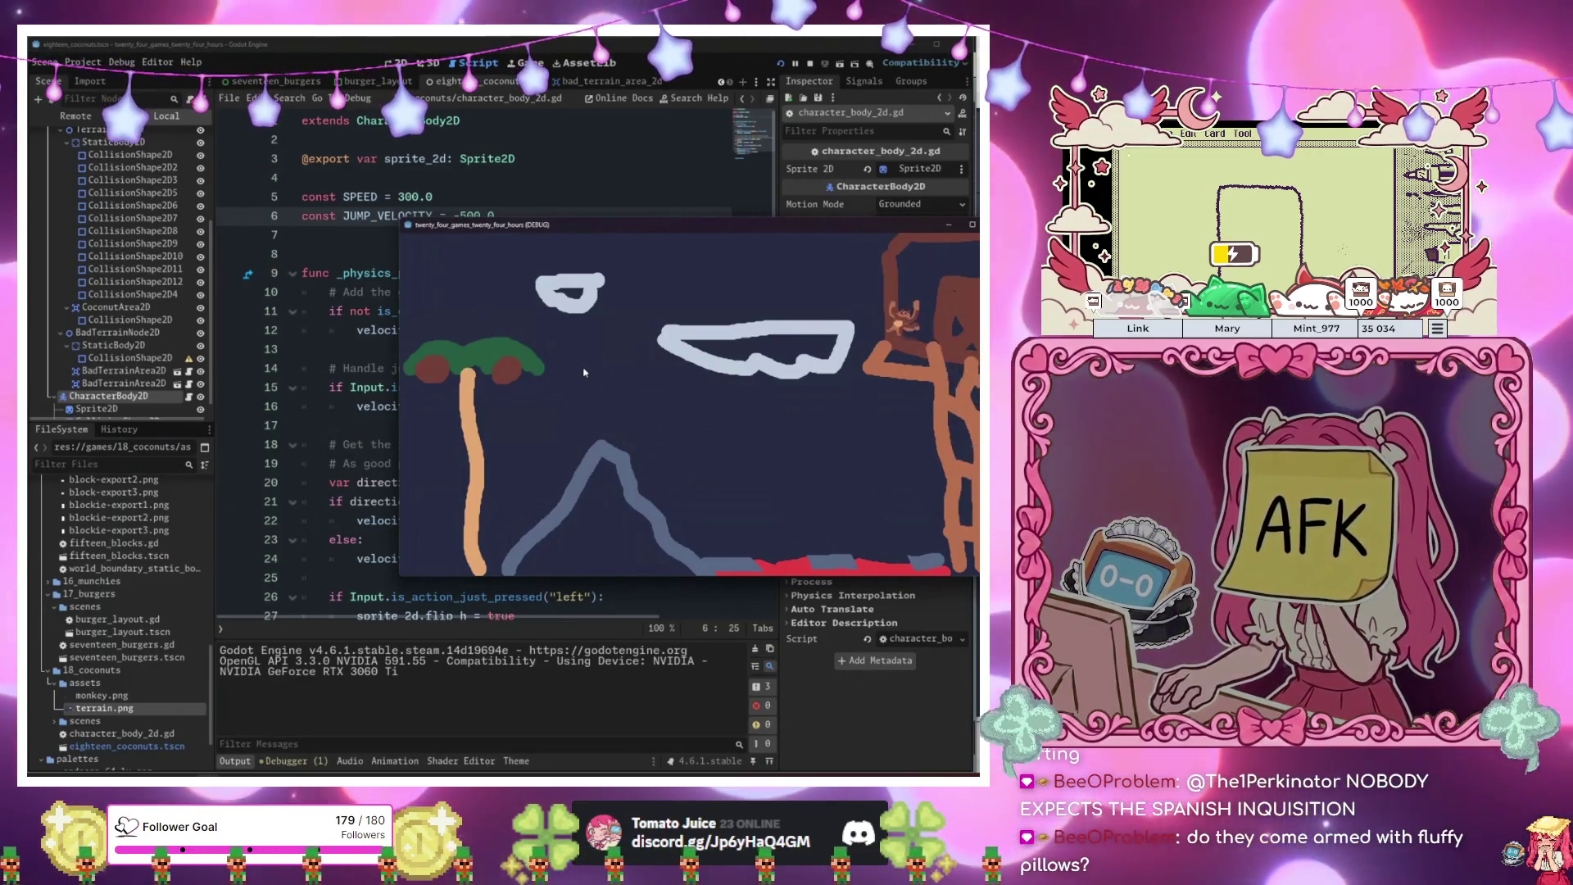
key("Left")
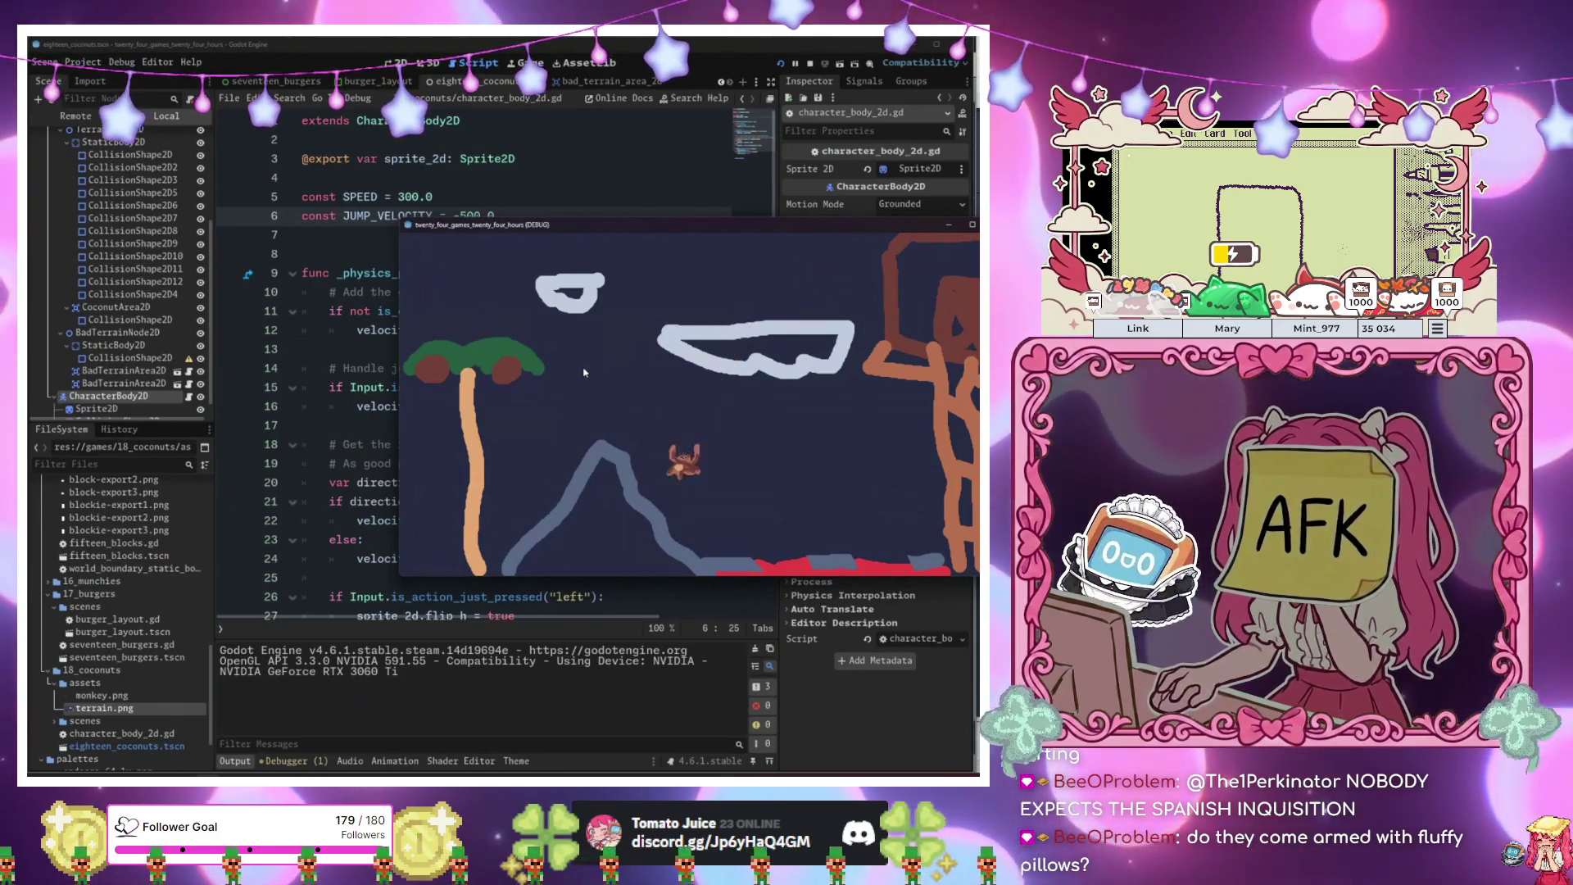
left_click(397, 62)
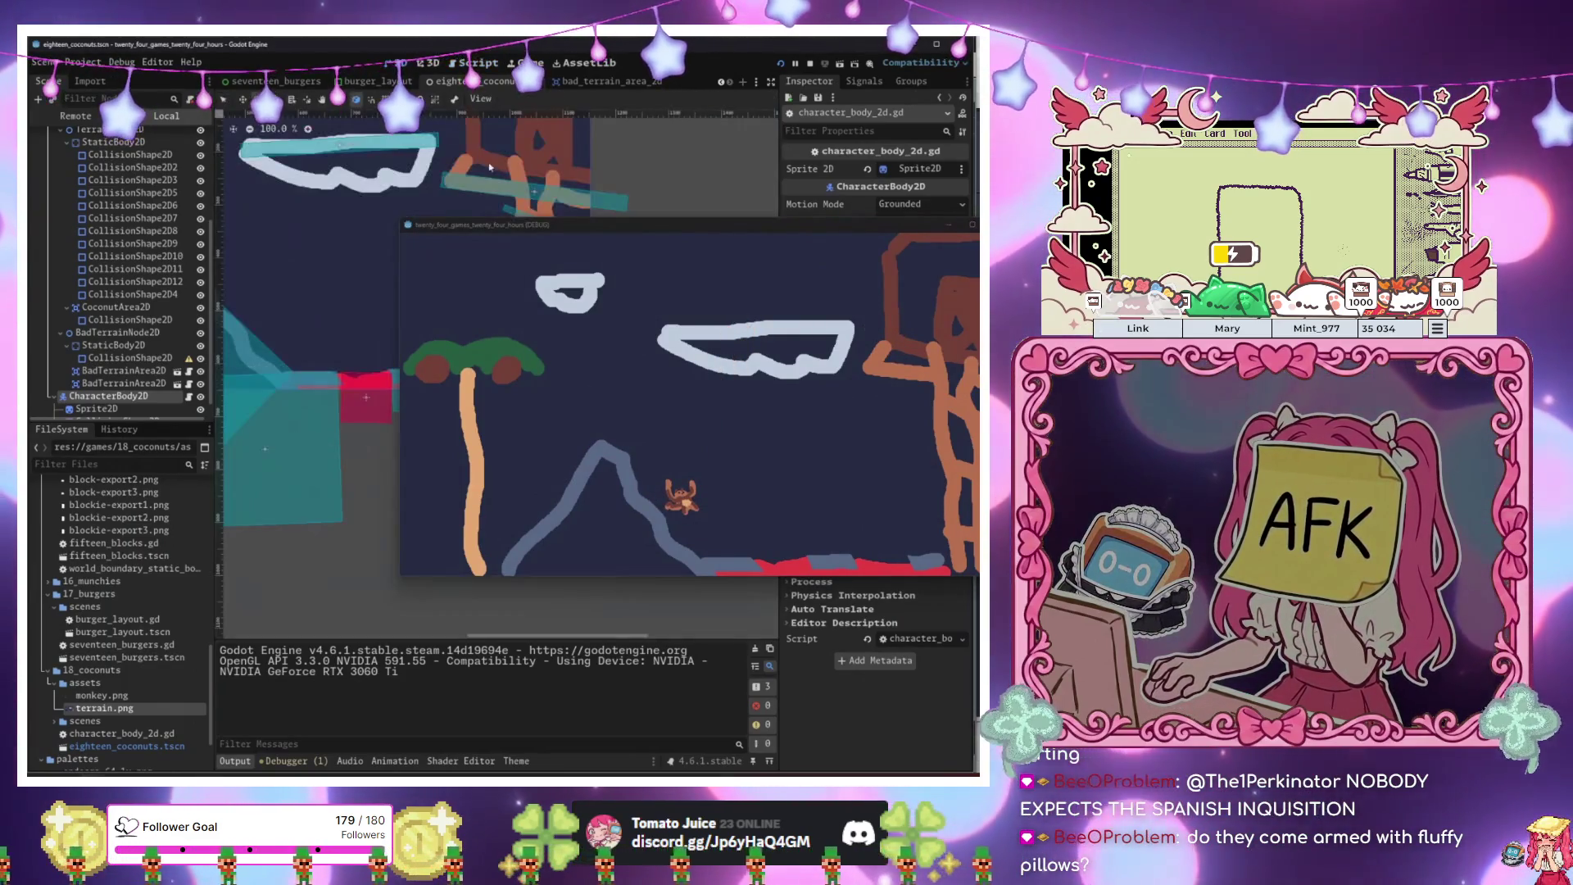
Box-select the three platform collision shapes, rotate them and squash them into thin flat bars.
scroll(308, 301, "up", 10)
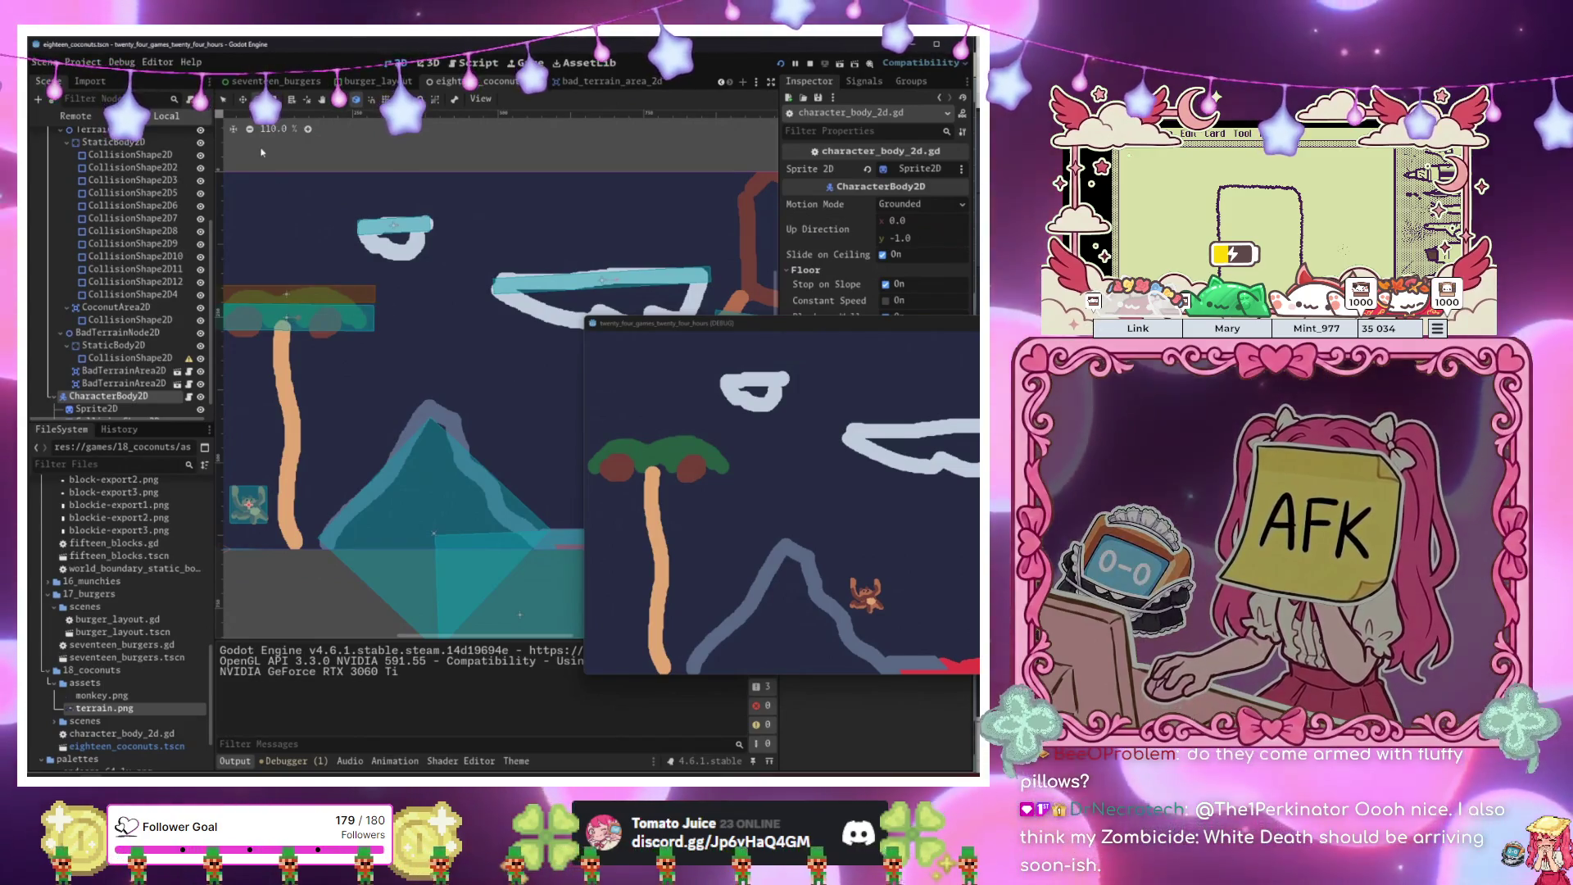
left_click_drag(297, 305, 607, 285)
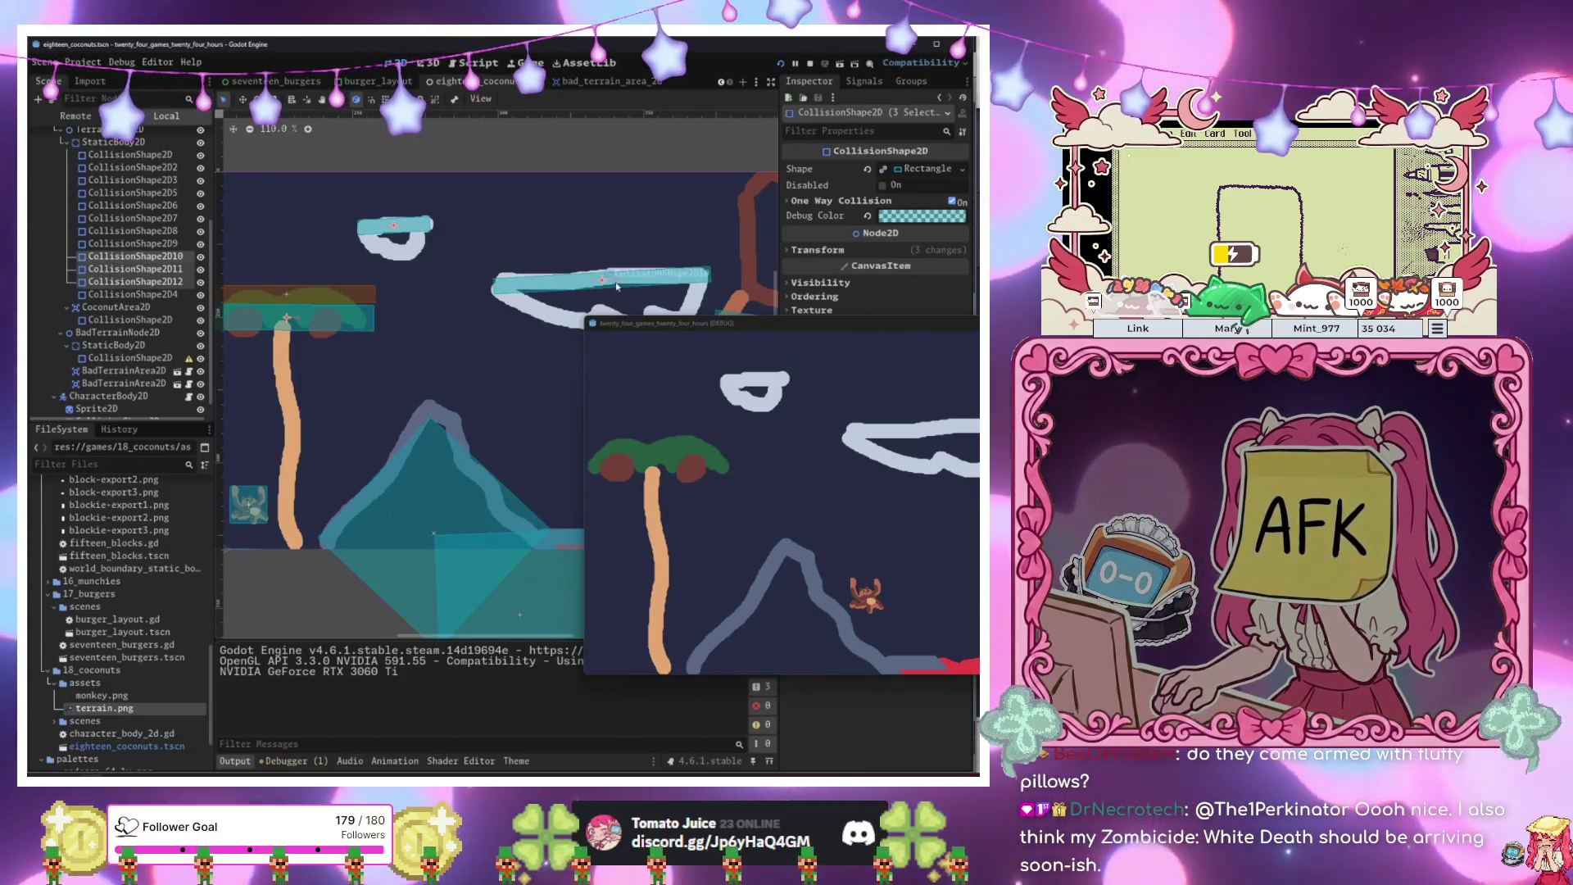
mouse_move(616, 286)
left_mouse_down()
mouse_move(533, 168)
mouse_move(369, 140)
mouse_move(275, 144)
mouse_move(254, 120)
left_mouse_up()
mouse_move(380, 181)
left_mouse_down()
mouse_move(380, 304)
mouse_move(830, 269)
left_mouse_up()
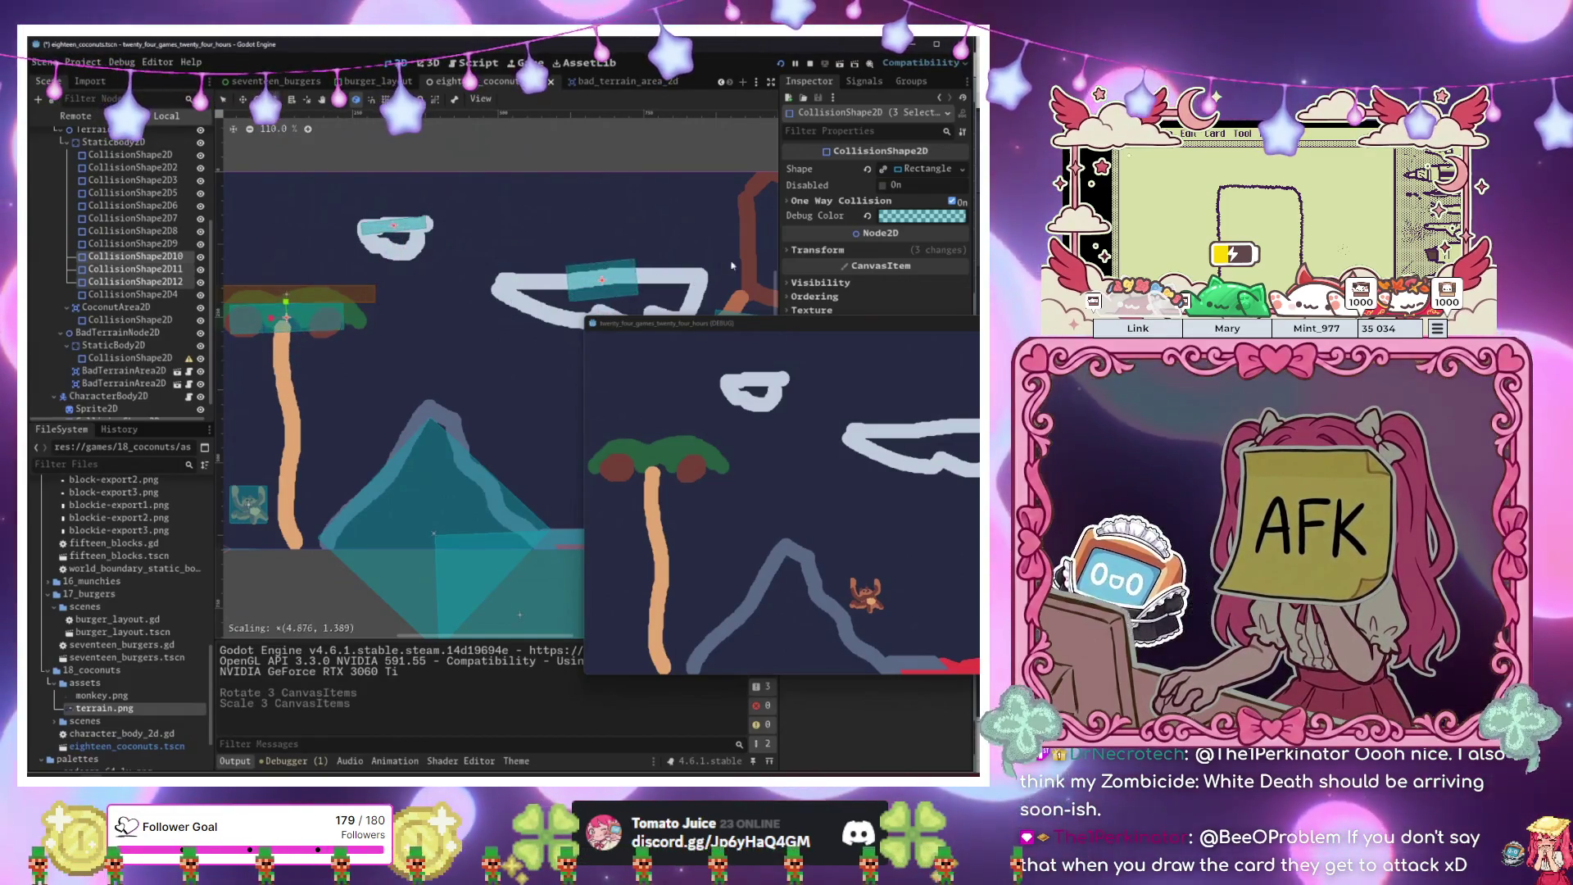
scroll(551, 273, "left", 2)
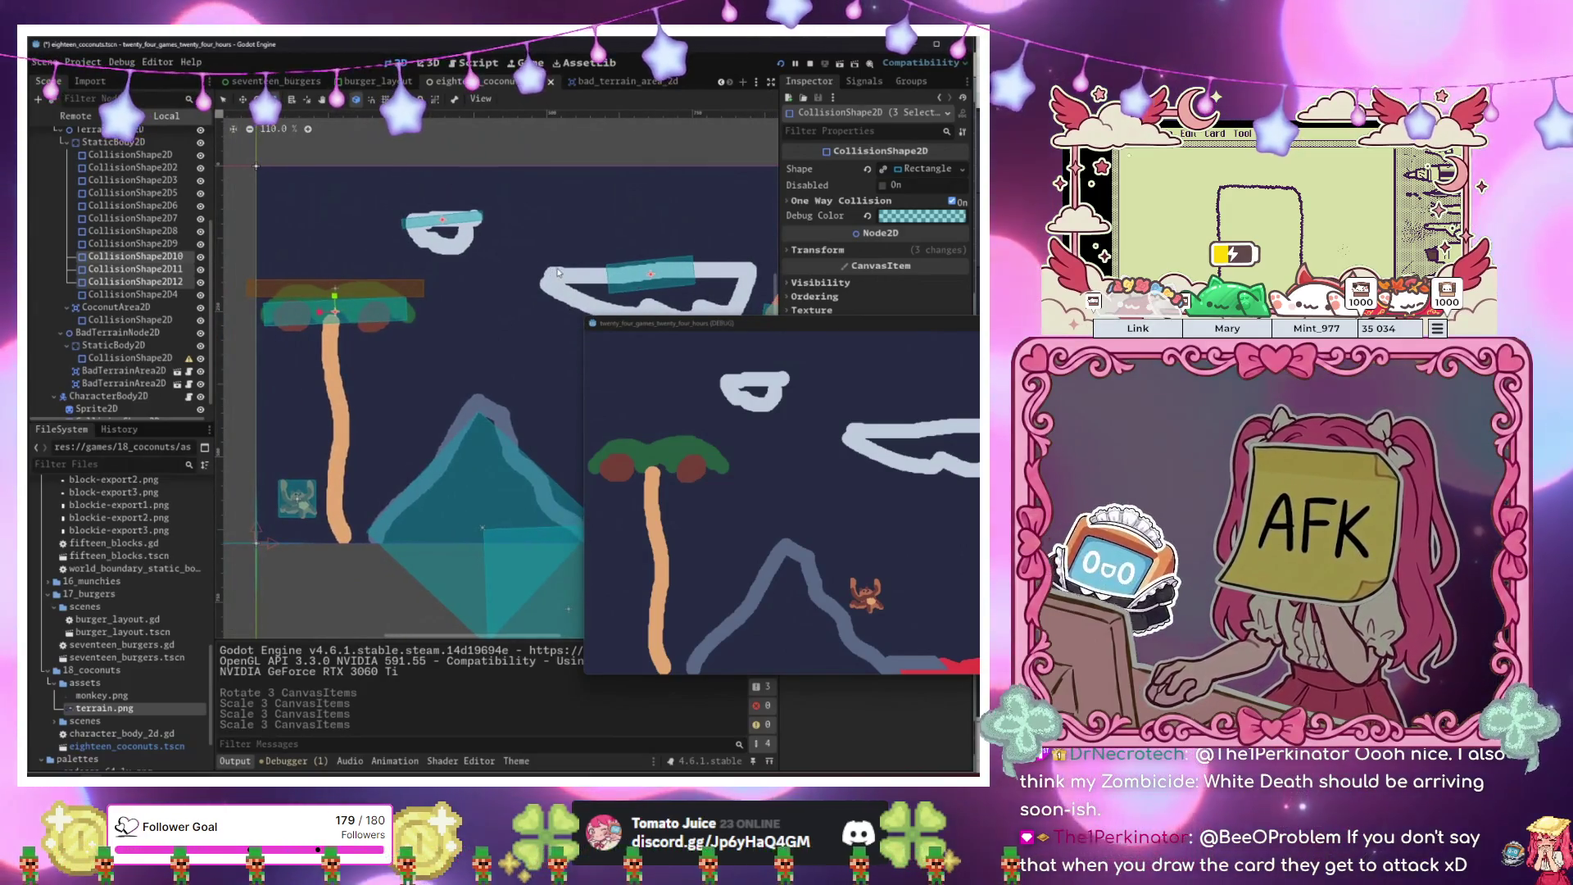
mouse_move(587, 273)
left_mouse_down()
mouse_move(614, 250)
mouse_move(622, 266)
left_mouse_up()
key("ctrl+z")
Select the small cloud's platform shape and undo an accidental background move.
left_click(655, 280)
scroll(492, 219, "up", 5)
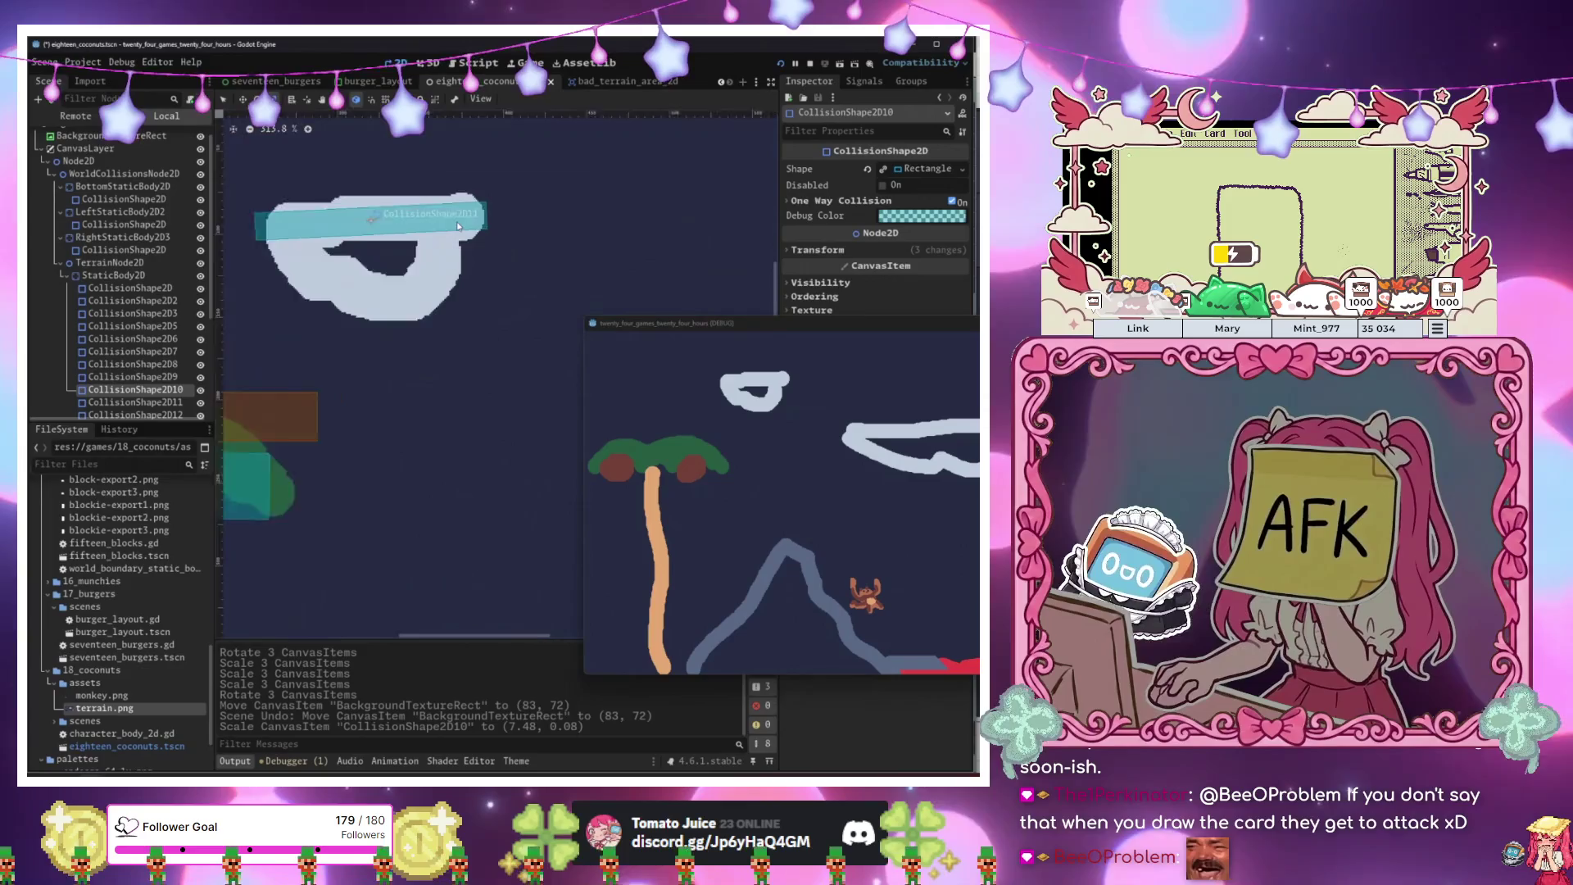
scroll(460, 224, "down", 6)
mouse_move(388, 439)
left_mouse_down()
mouse_move(449, 340)
mouse_move(413, 414)
left_mouse_up()
key("ctrl+z")
Drag the monkey's CharacterBody2D up above the palm tree, then save and run the game.
left_click(326, 469)
key("ctrl+z")
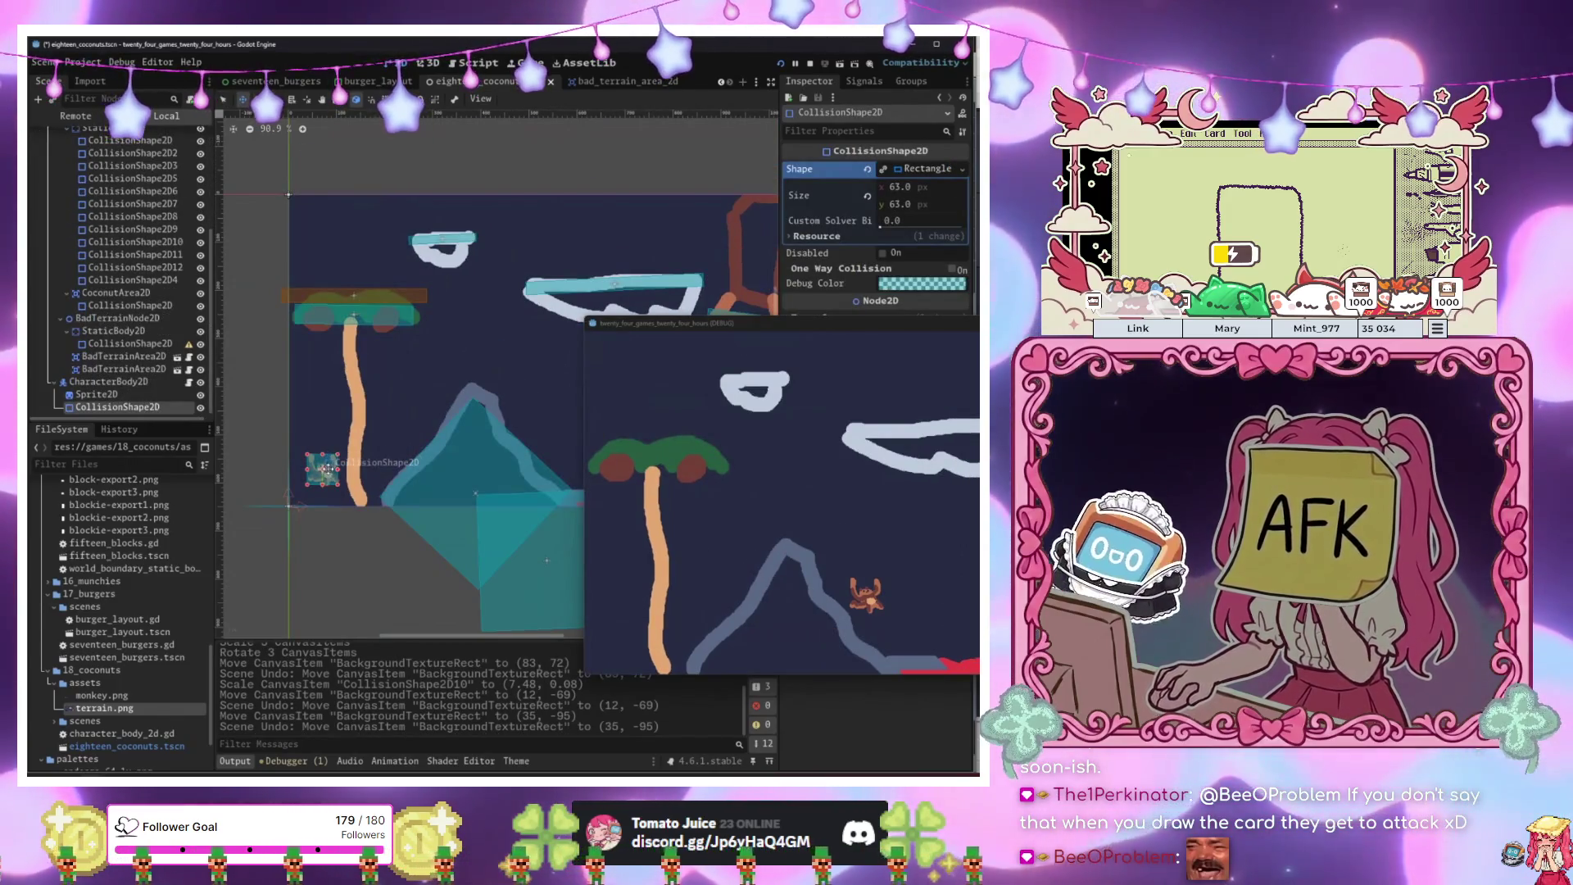
key("ctrl+z")
left_click_drag(327, 469, 338, 256)
left_click(322, 469)
key("F5")
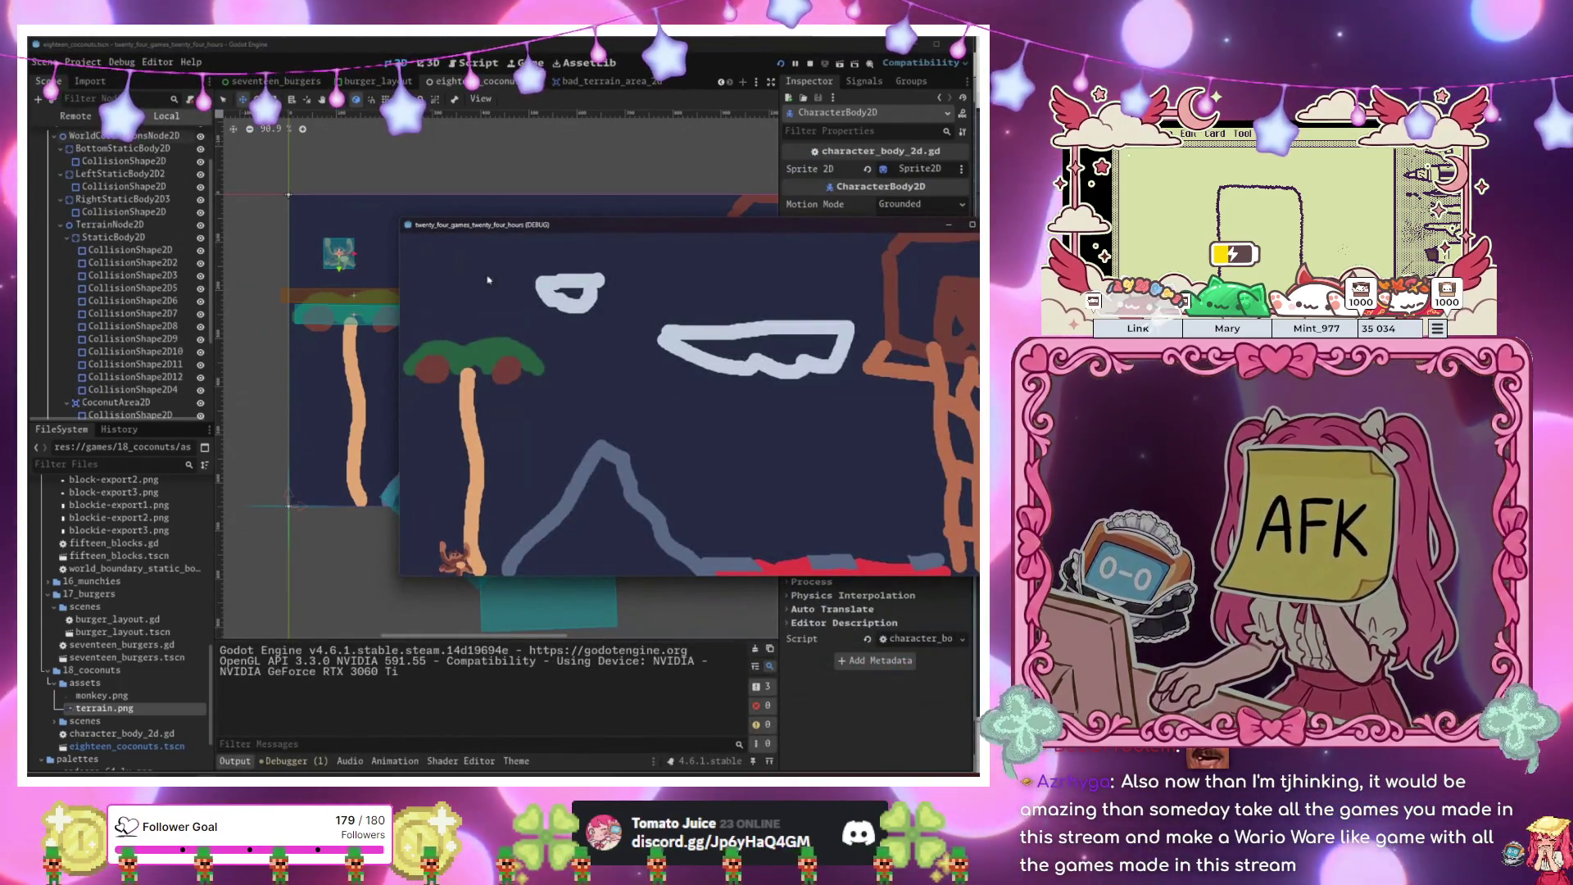
Close the game, select the palm and both cloud platform shapes, and undo a trial resize.
left_click(972, 225)
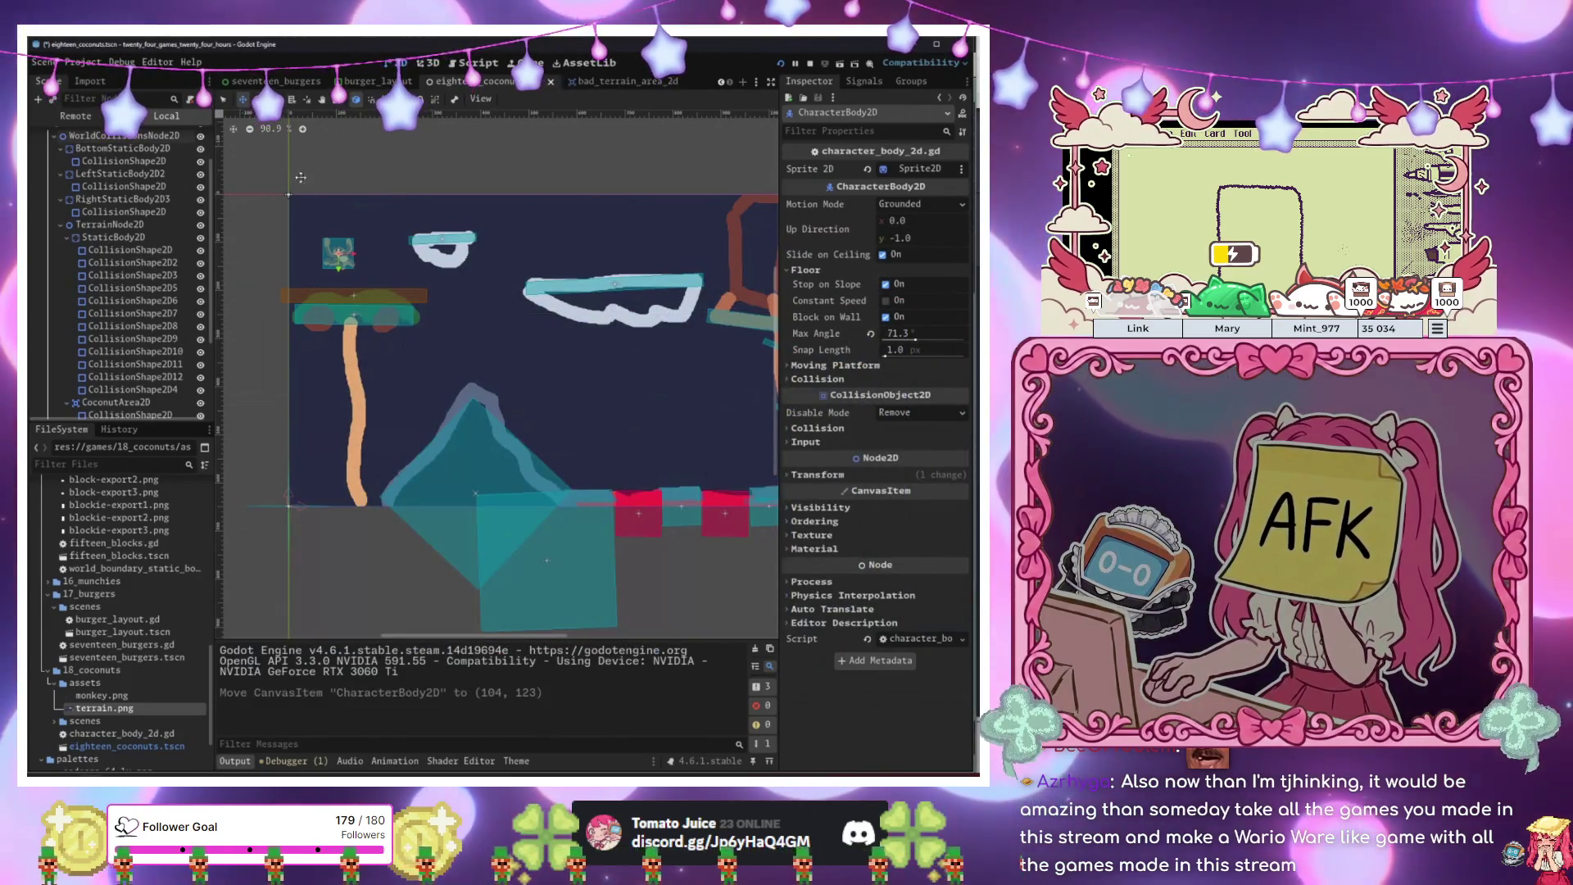
left_click(349, 324)
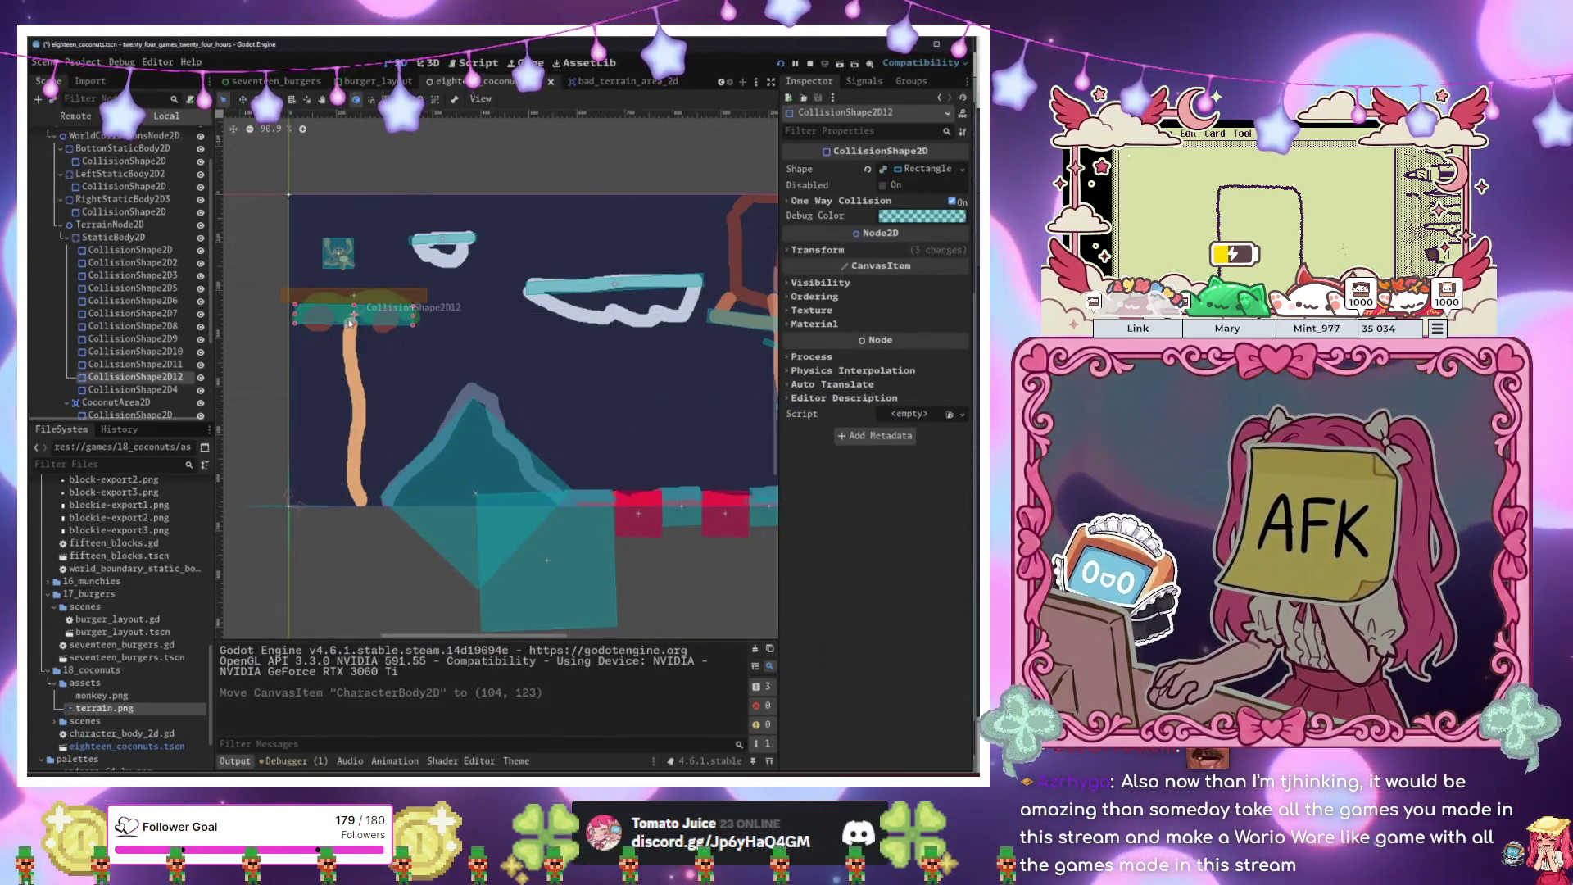
left_click(442, 243, "shift")
left_click(616, 287, "shift")
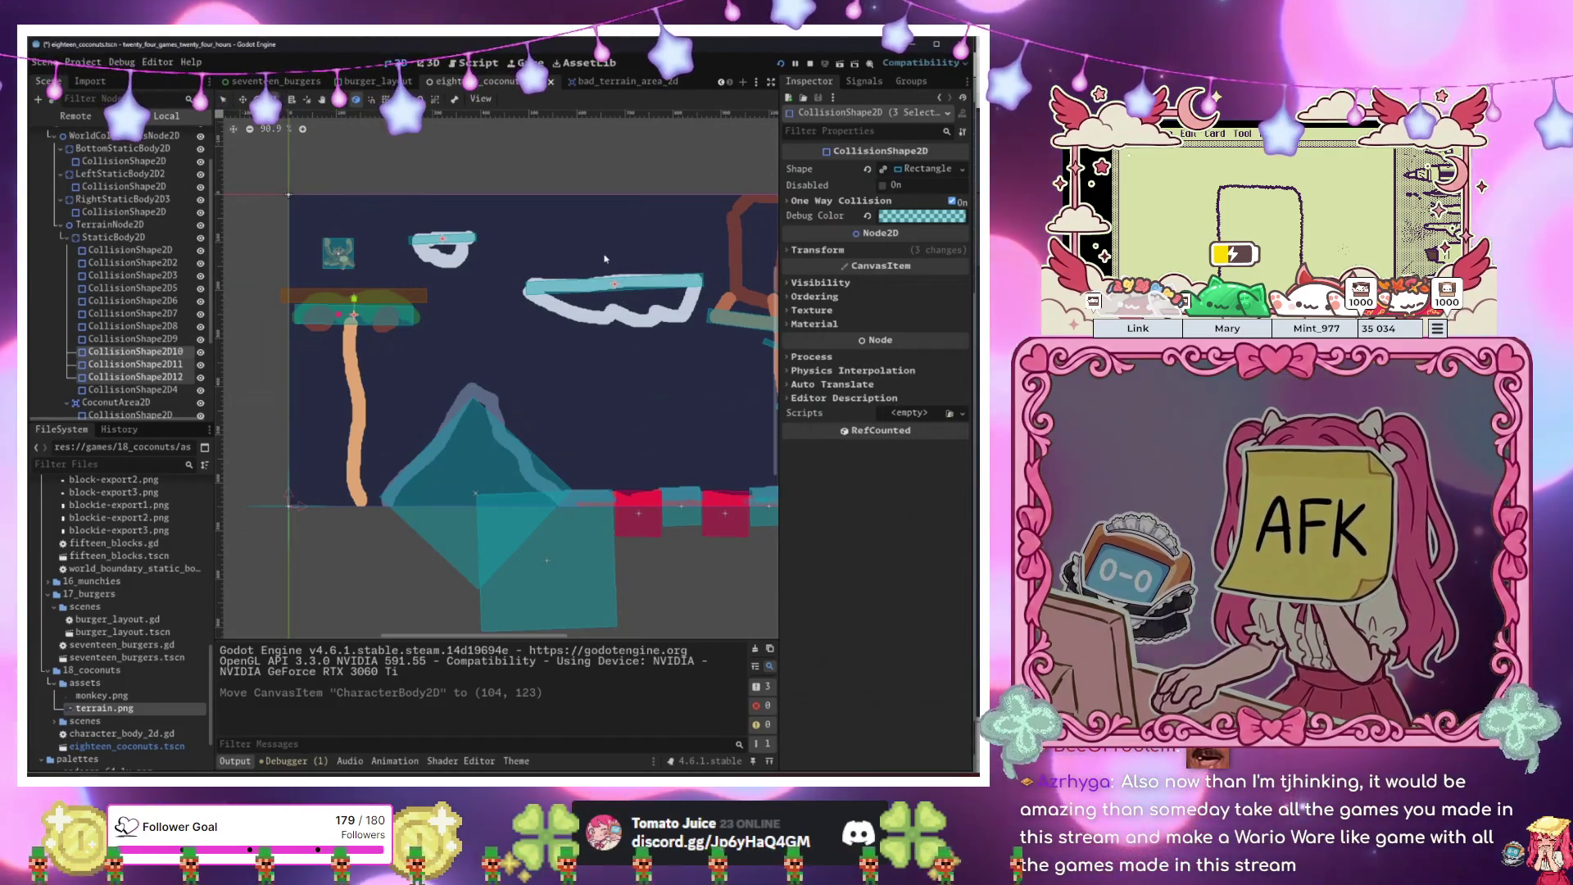
mouse_move(680, 267)
left_mouse_down()
mouse_move(644, 206)
mouse_move(601, 404)
mouse_move(459, 492)
mouse_move(307, 350)
left_mouse_up()
key("ctrl+z")
Run the game and jump the monkey between the small cloud and the palm tree.
key("F6")
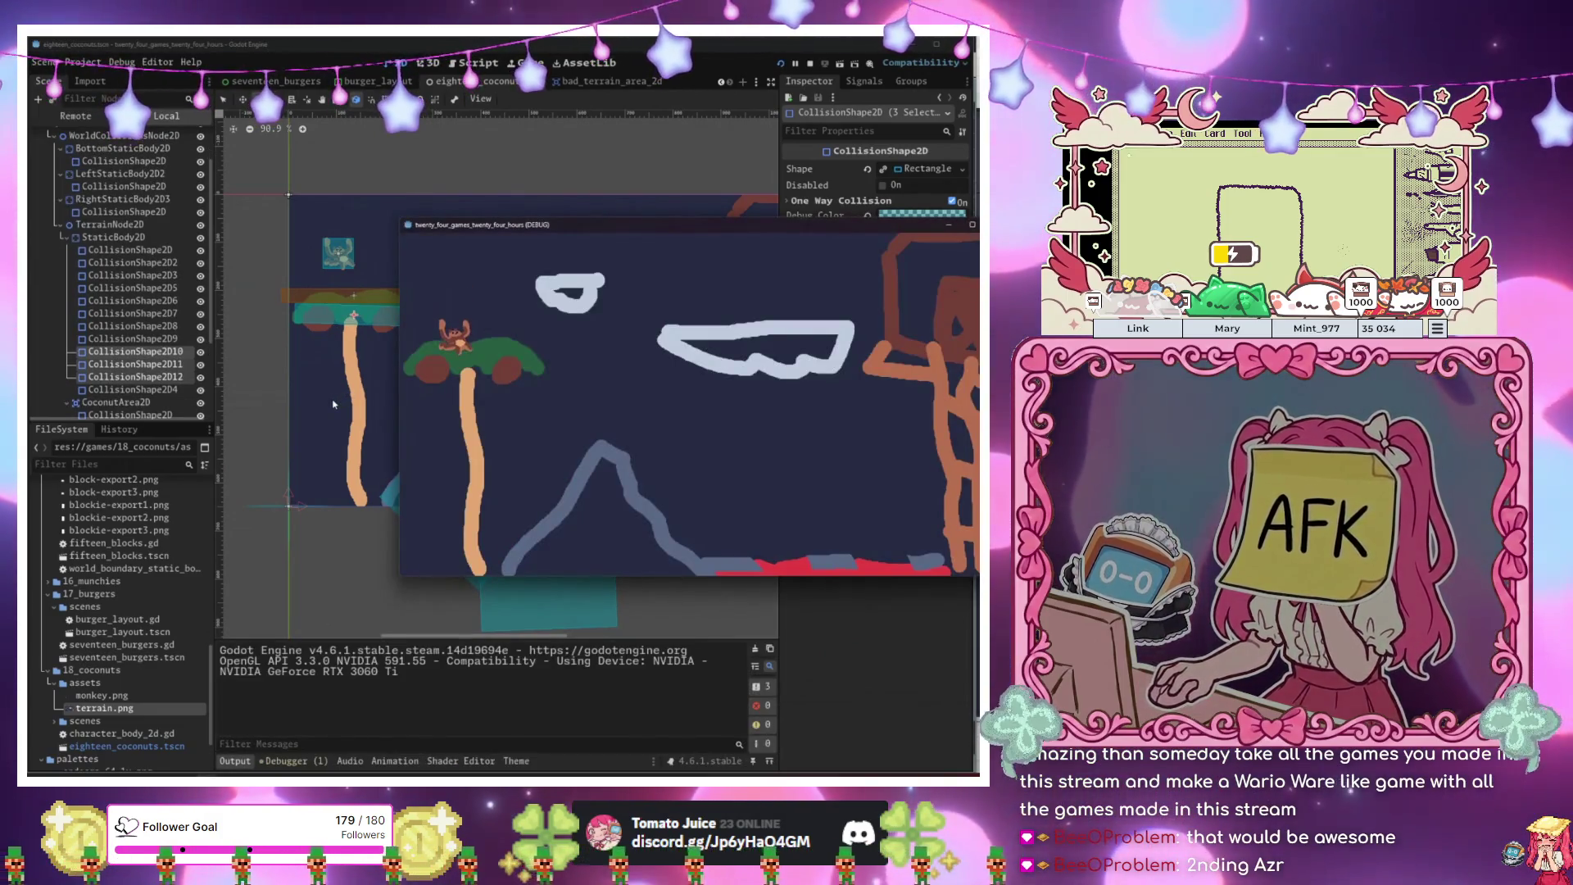
key("Right")
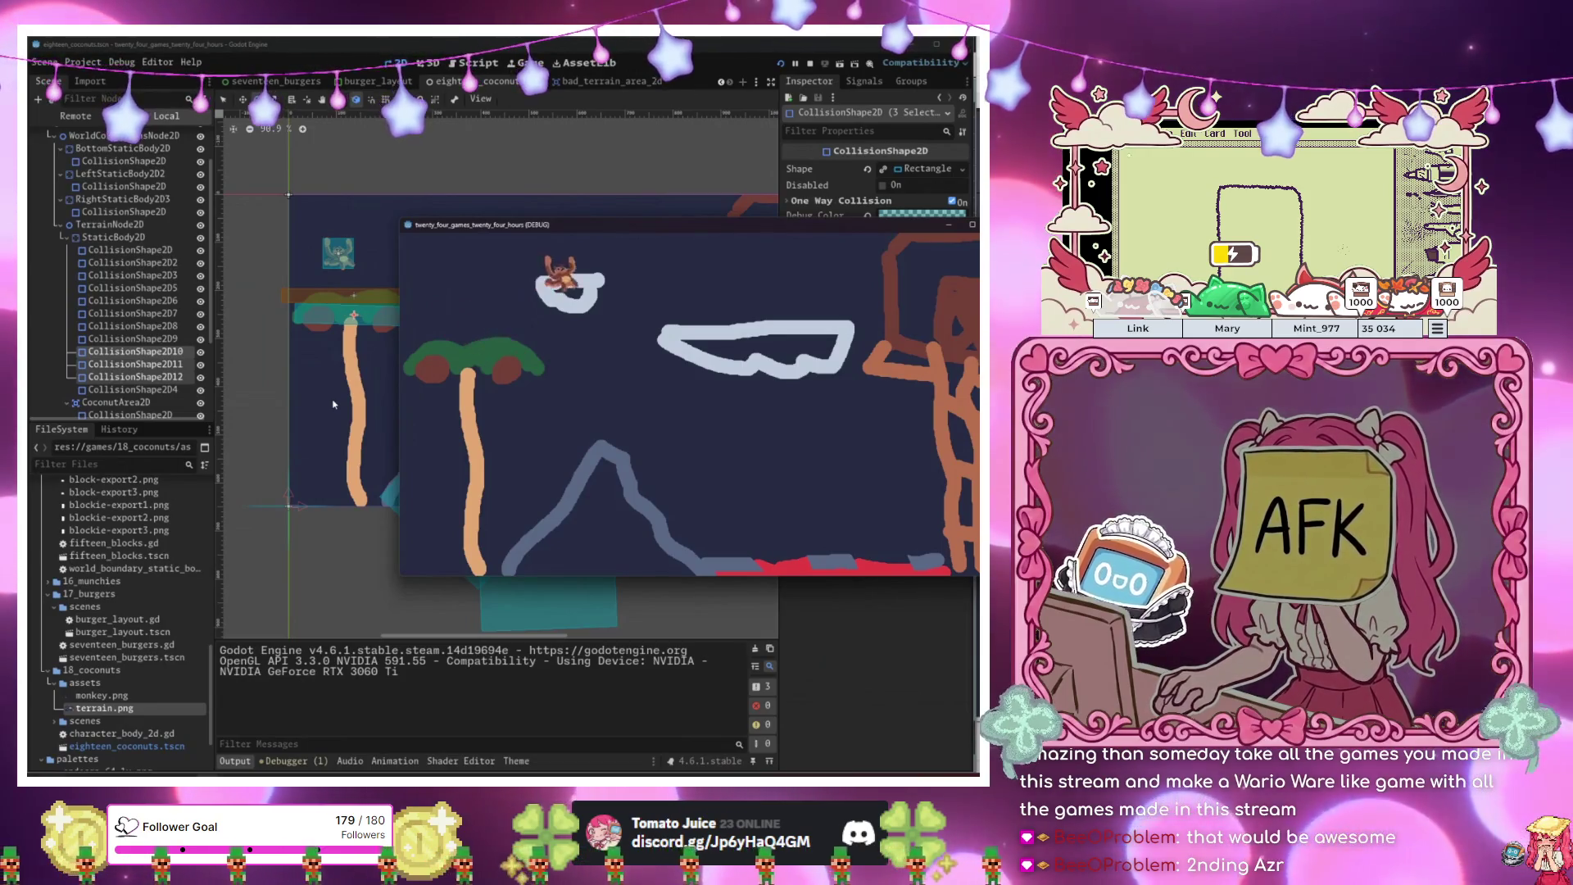
key("Left")
key("space")
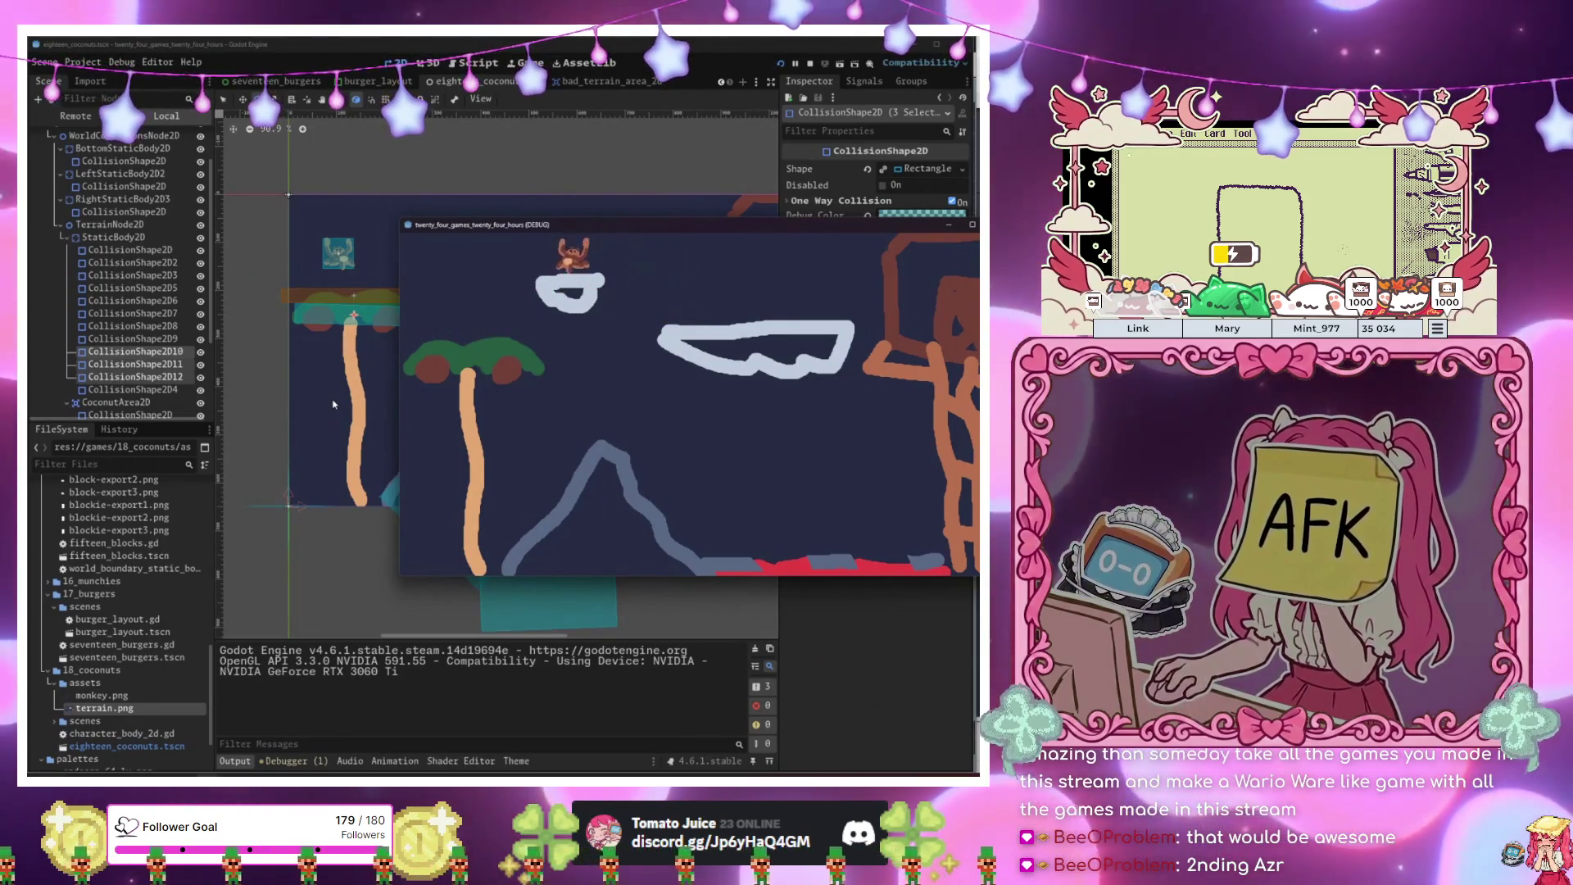
key("space")
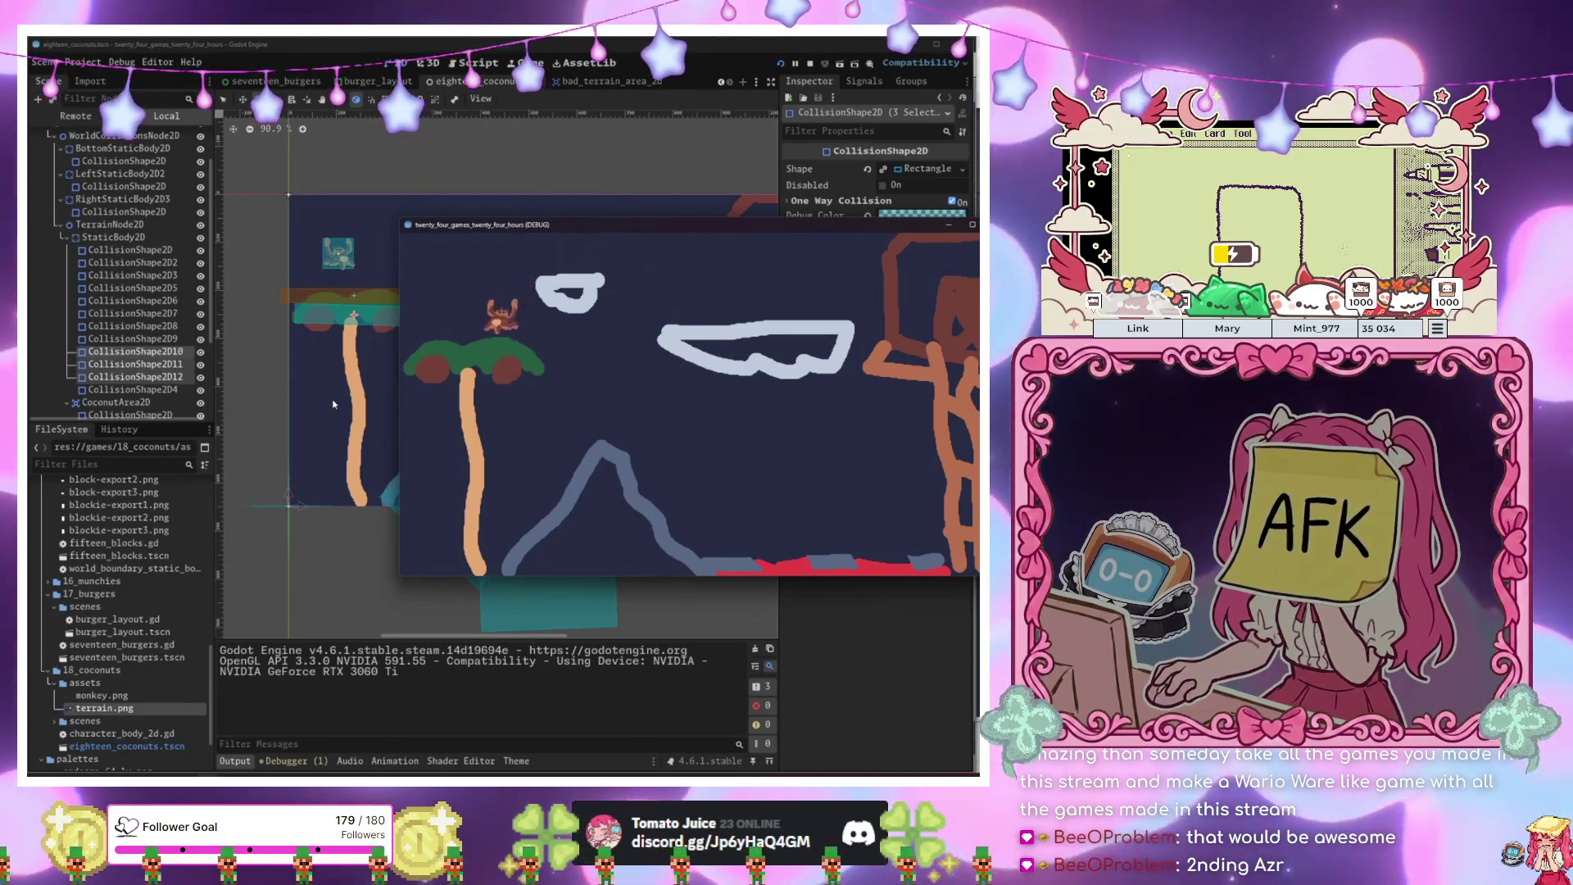
key("Right")
key("space")
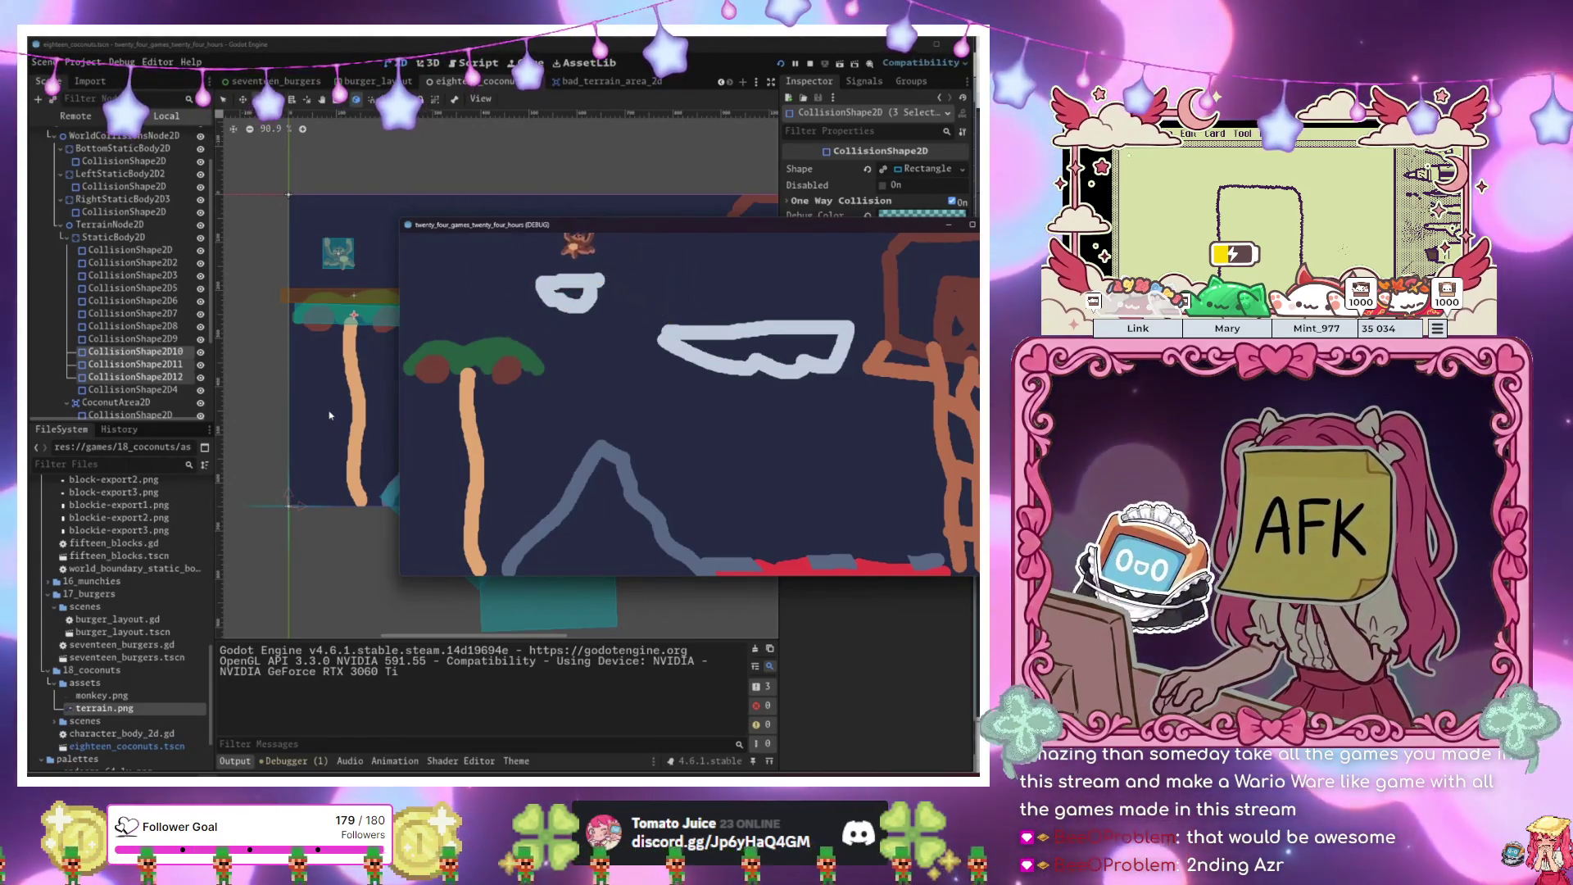
Jump the monkey back onto the palm tree repeatedly, then move the game window right.
key("Left")
key("space")
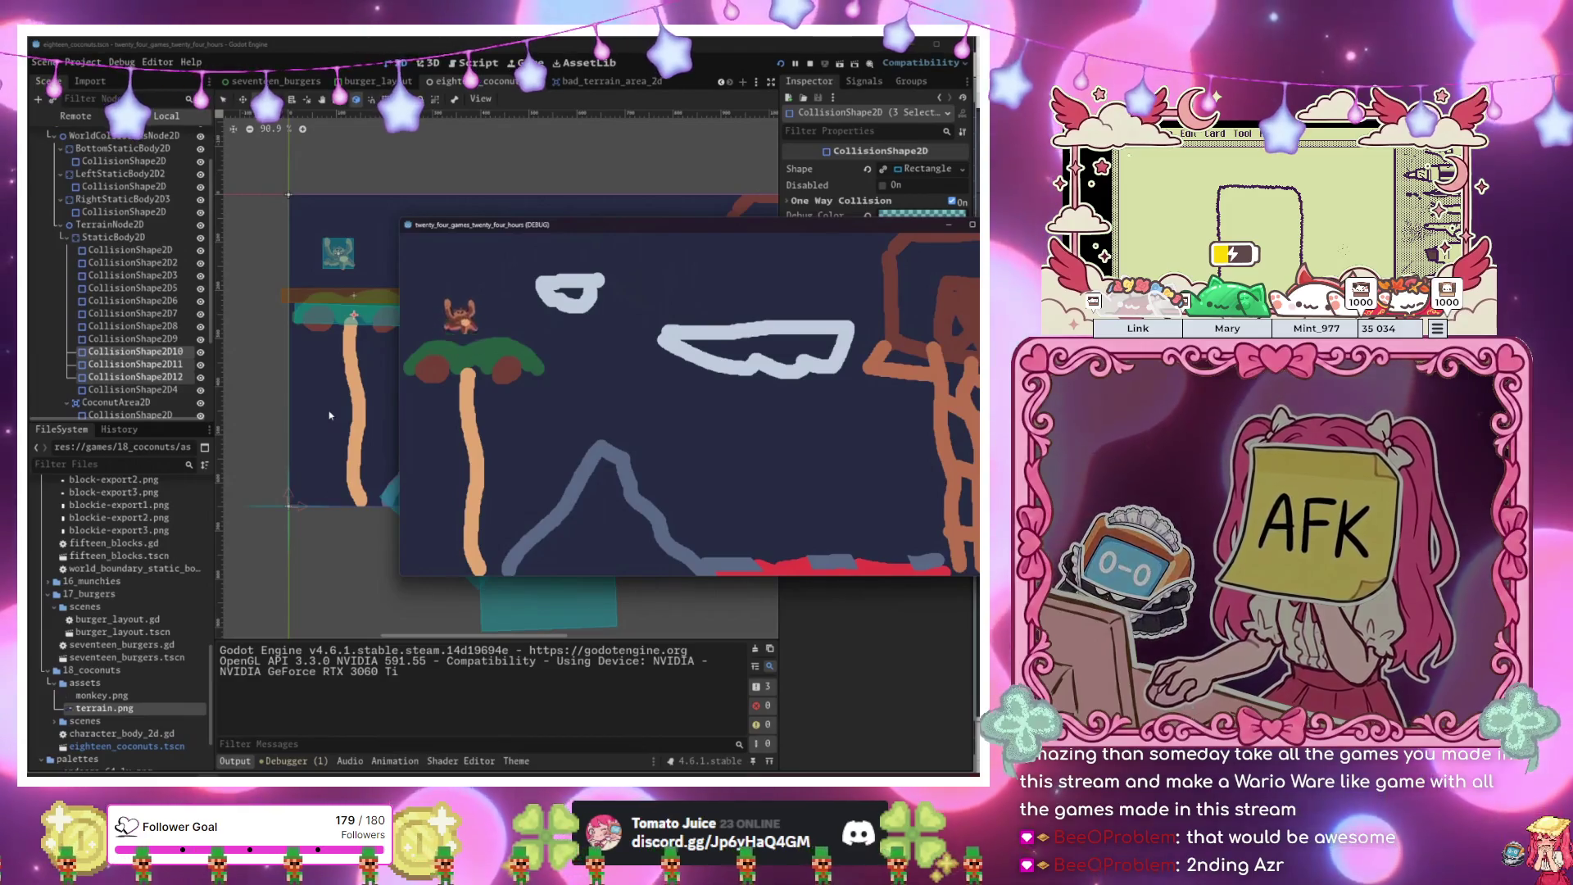
key("space")
key("space")
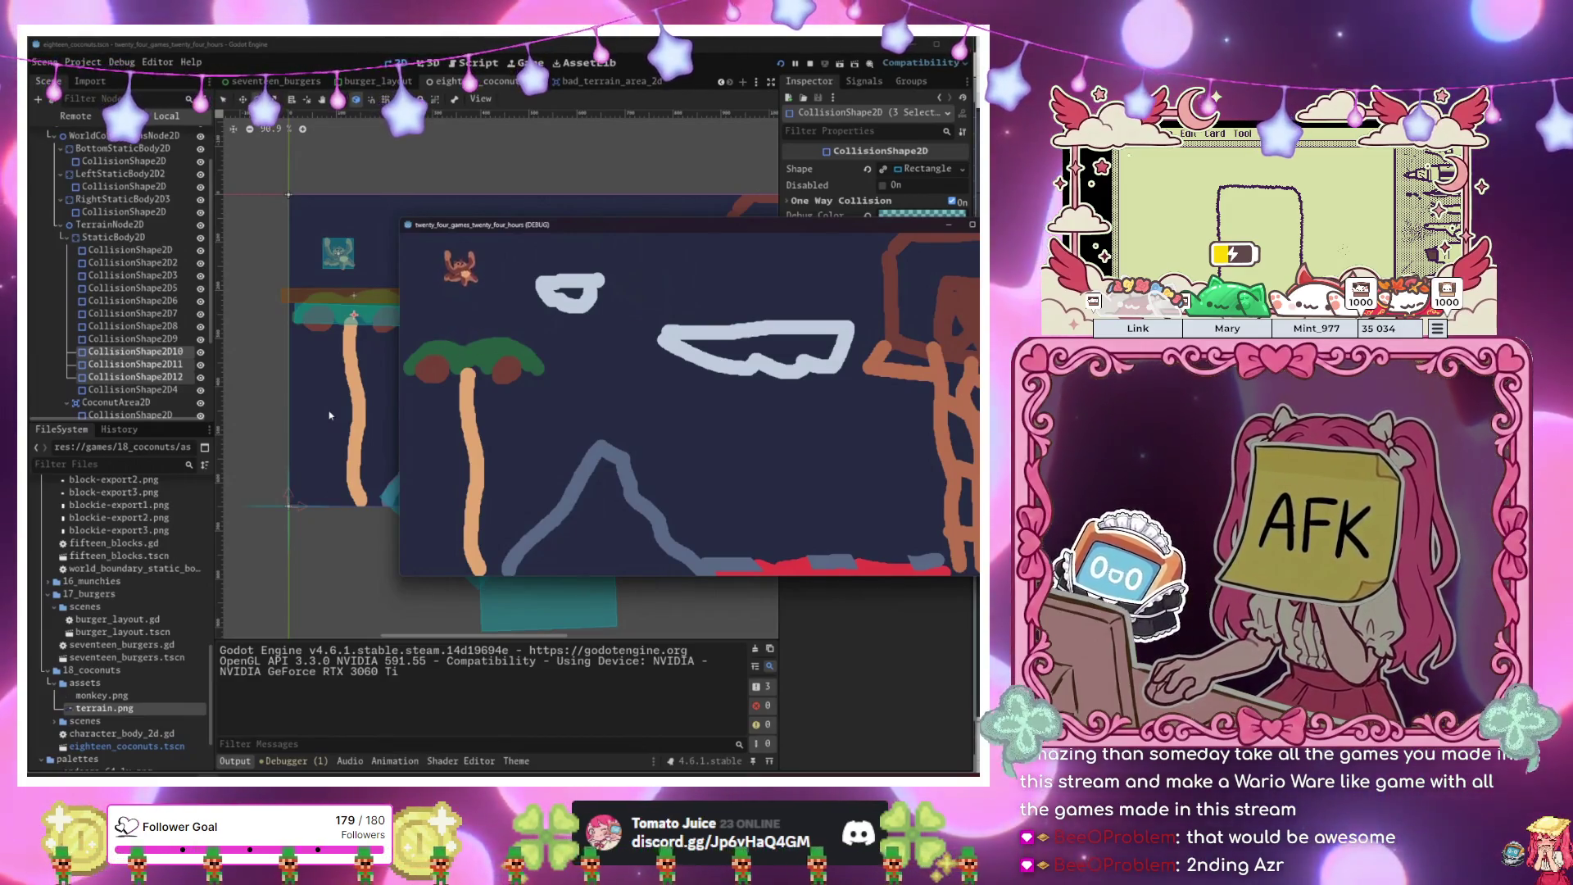
key("space")
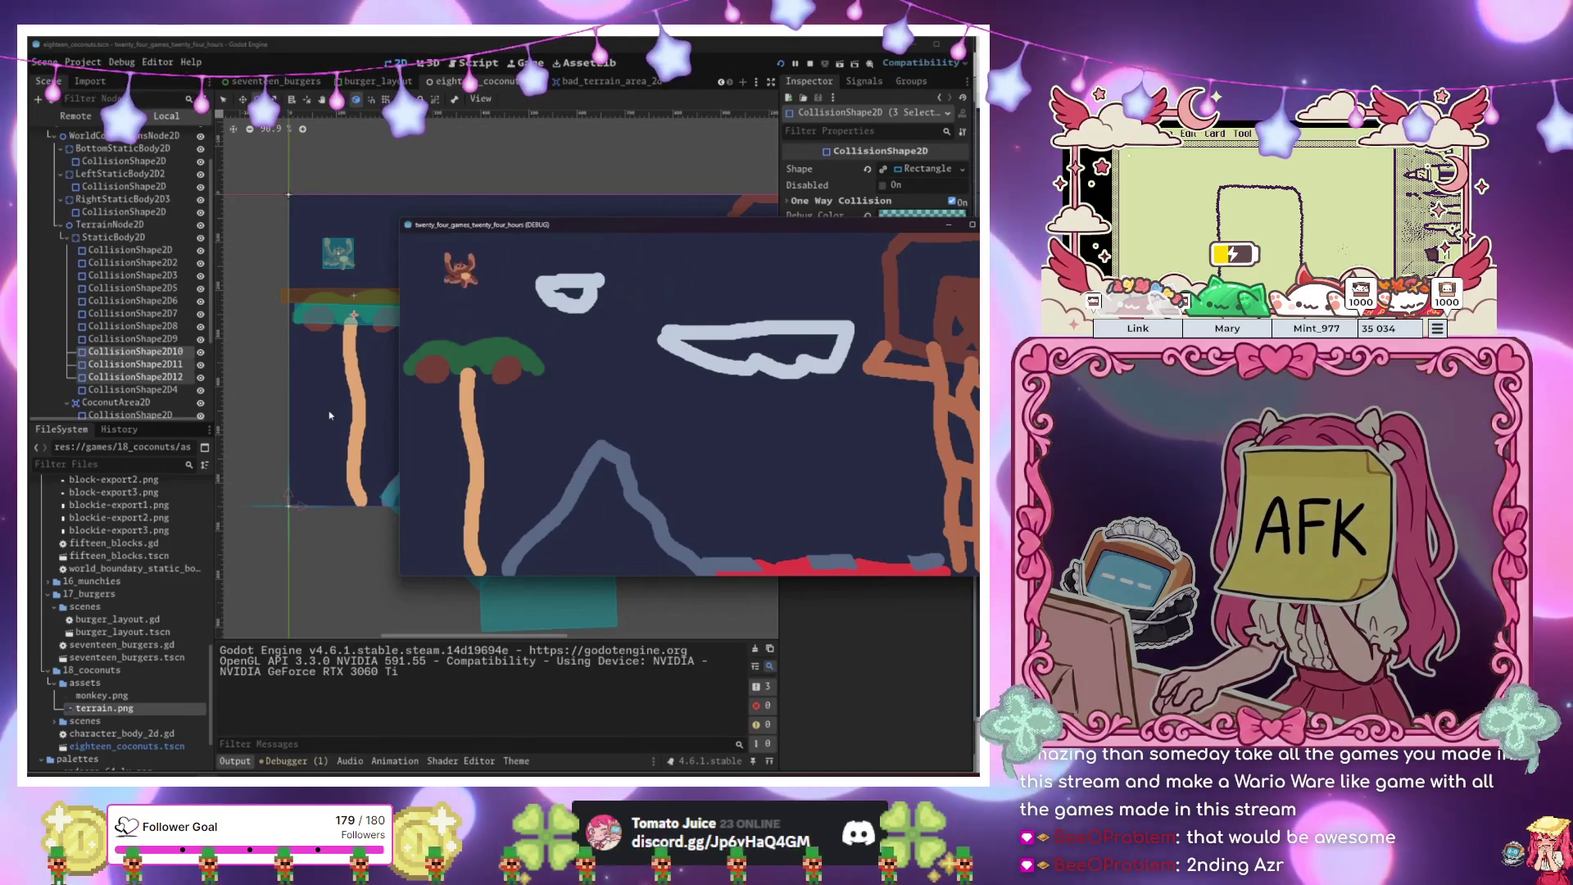
key("space")
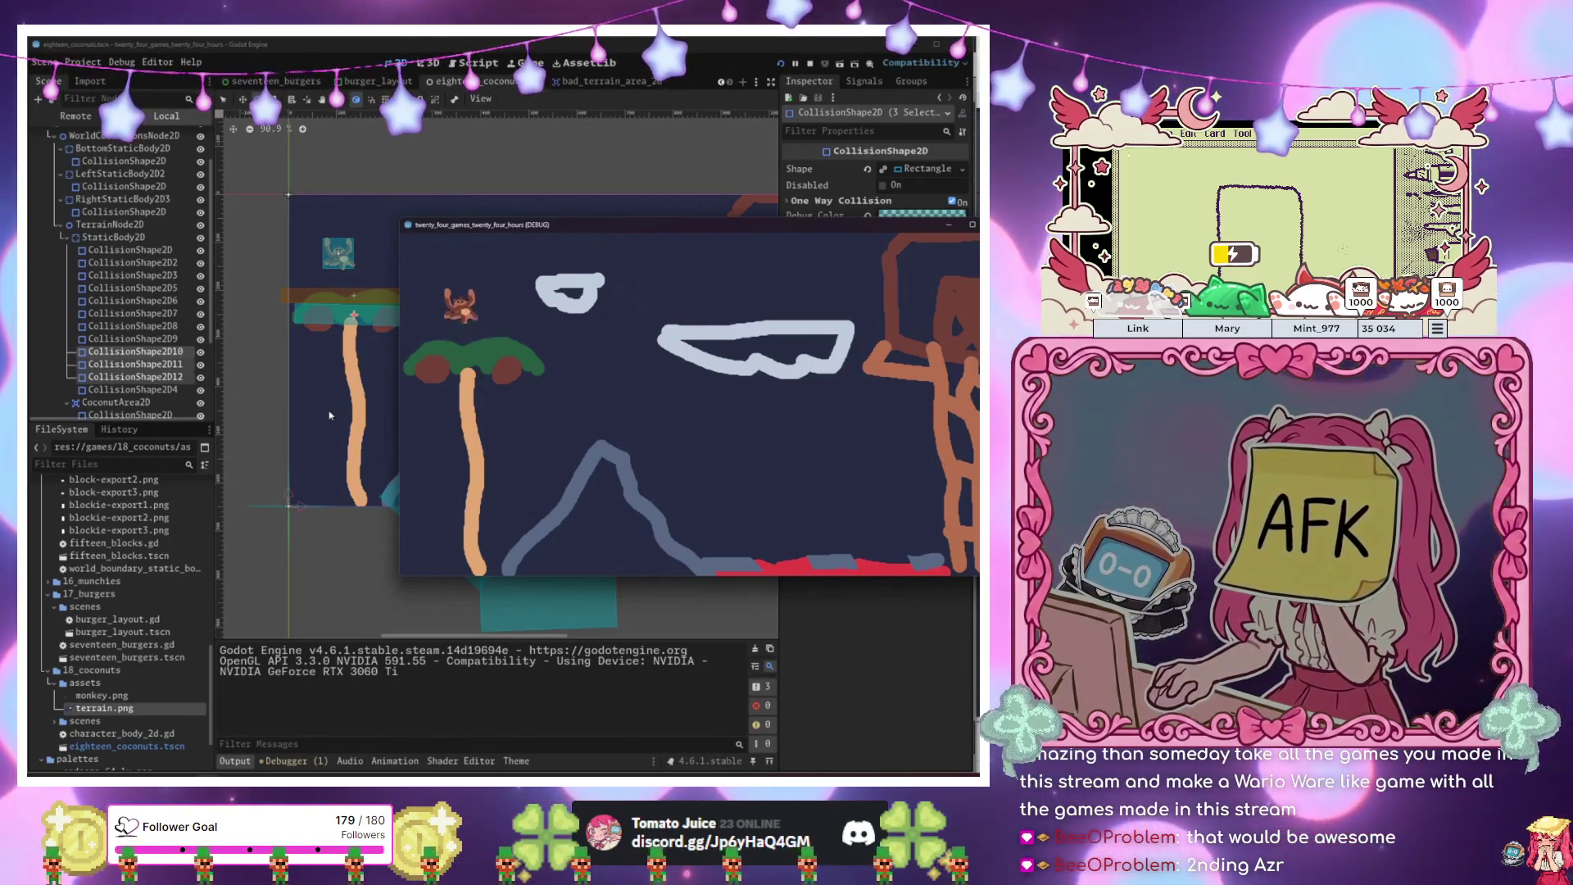
key("space")
right_click(329, 415)
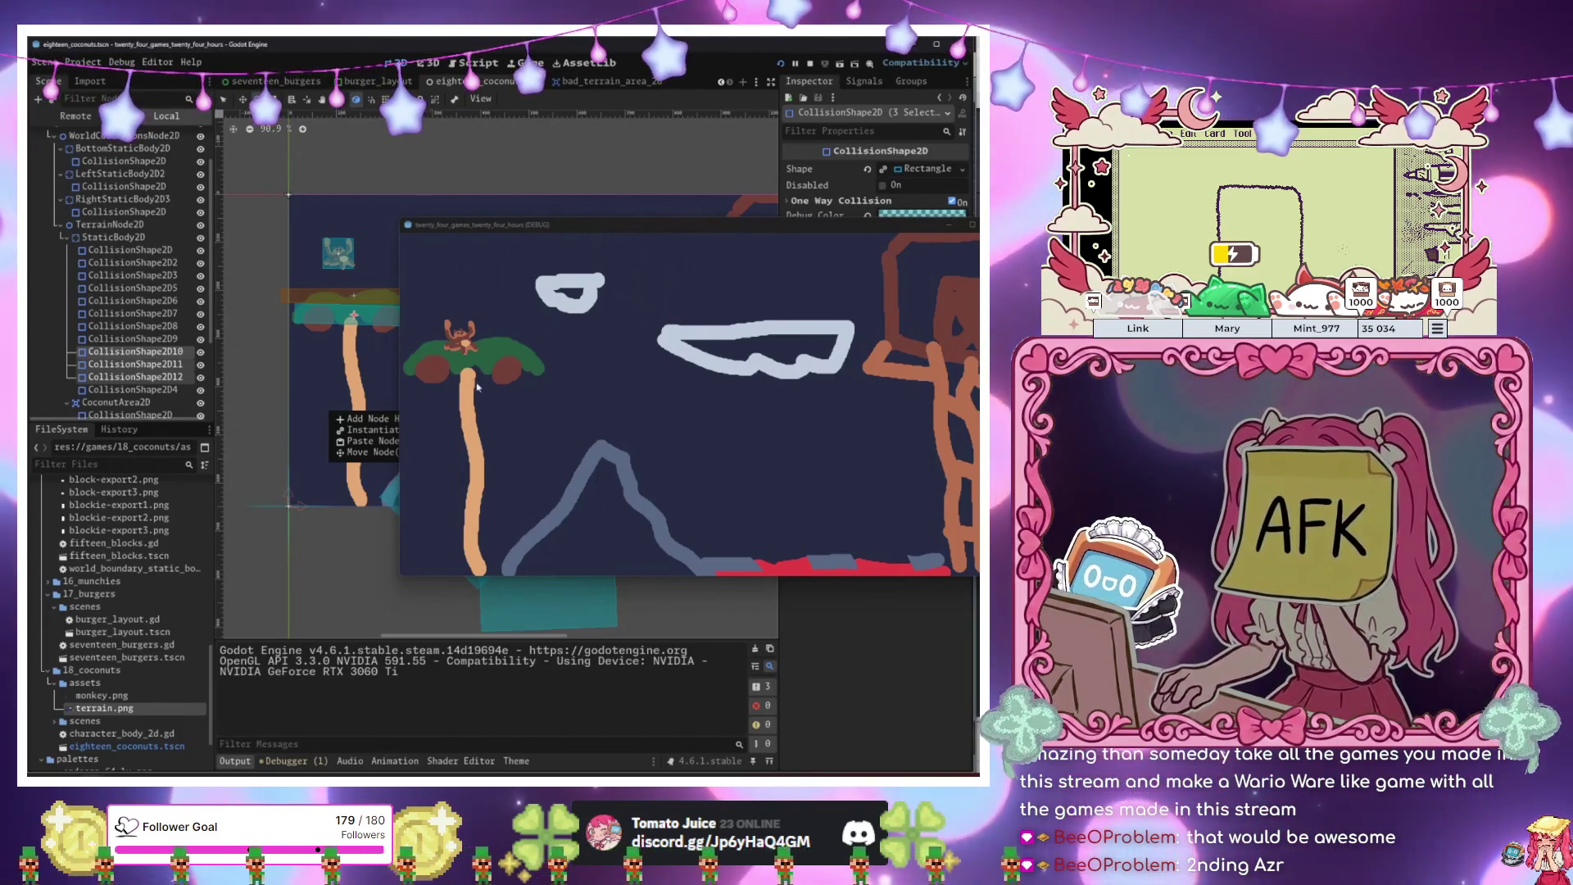
left_click_drag(564, 223, 671, 224)
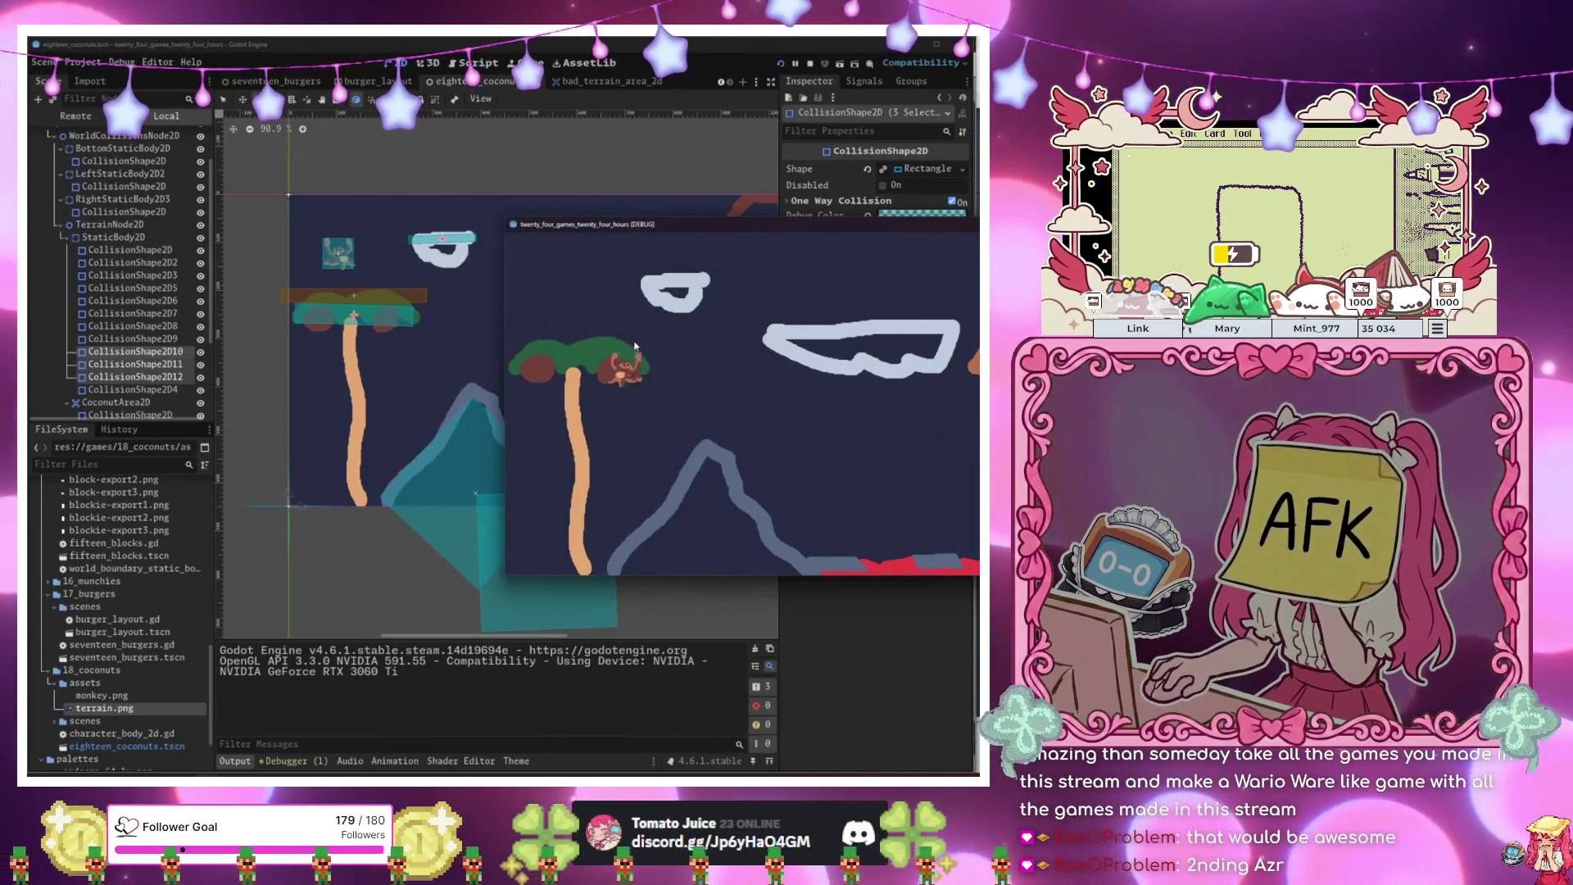
Shift CoconutArea2D's collision shape slightly up and left above the palm top.
left_click(353, 299)
left_click_drag(574, 223, 631, 256)
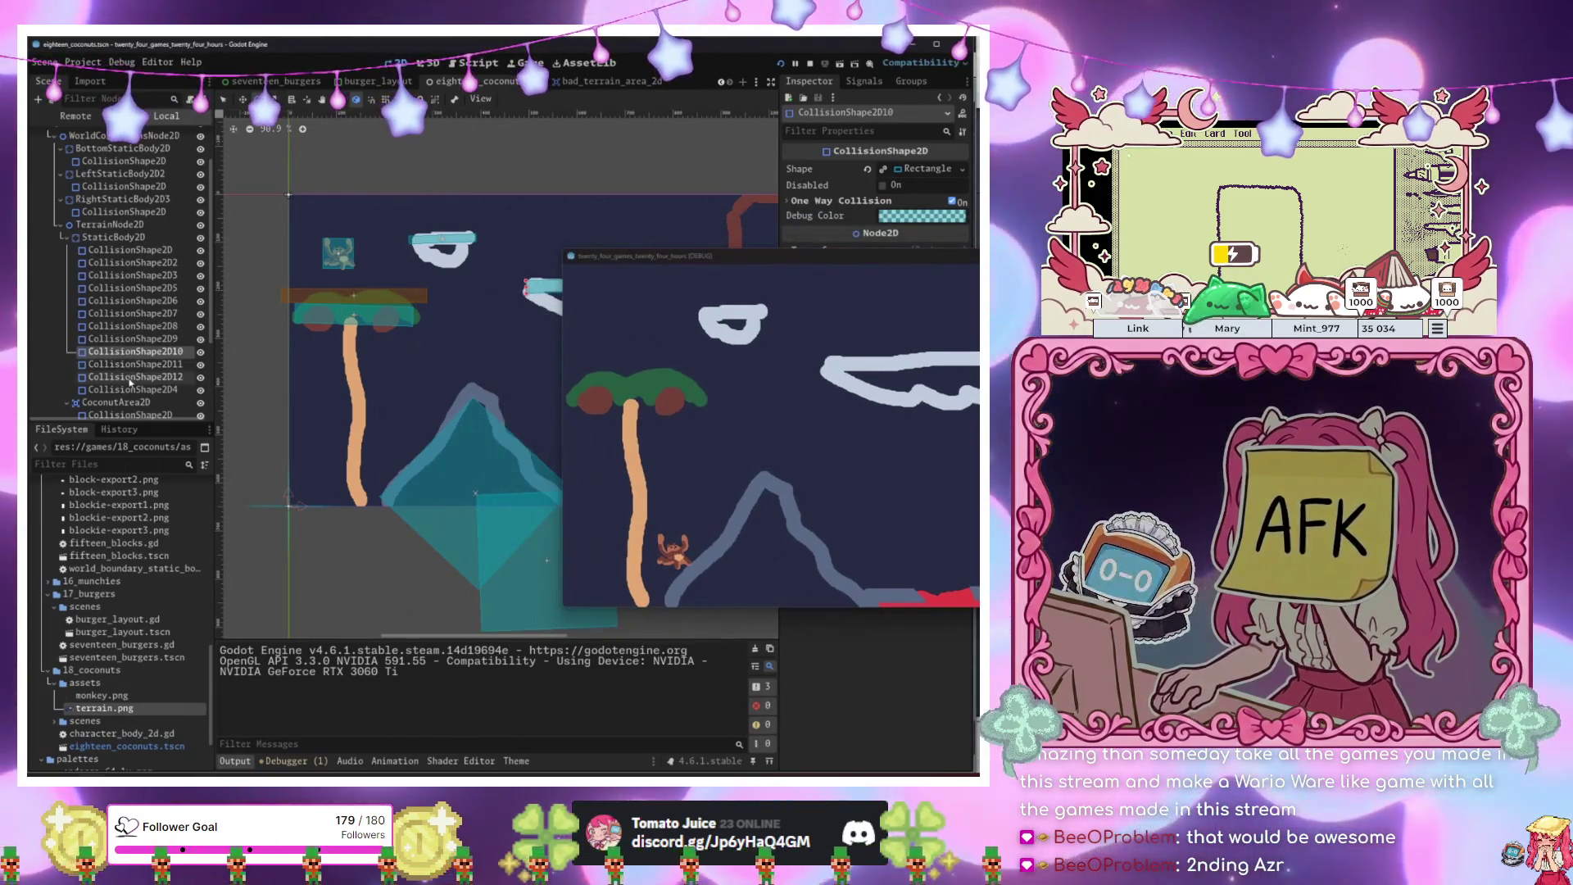
scroll(130, 382, "down", 3)
left_click(115, 289)
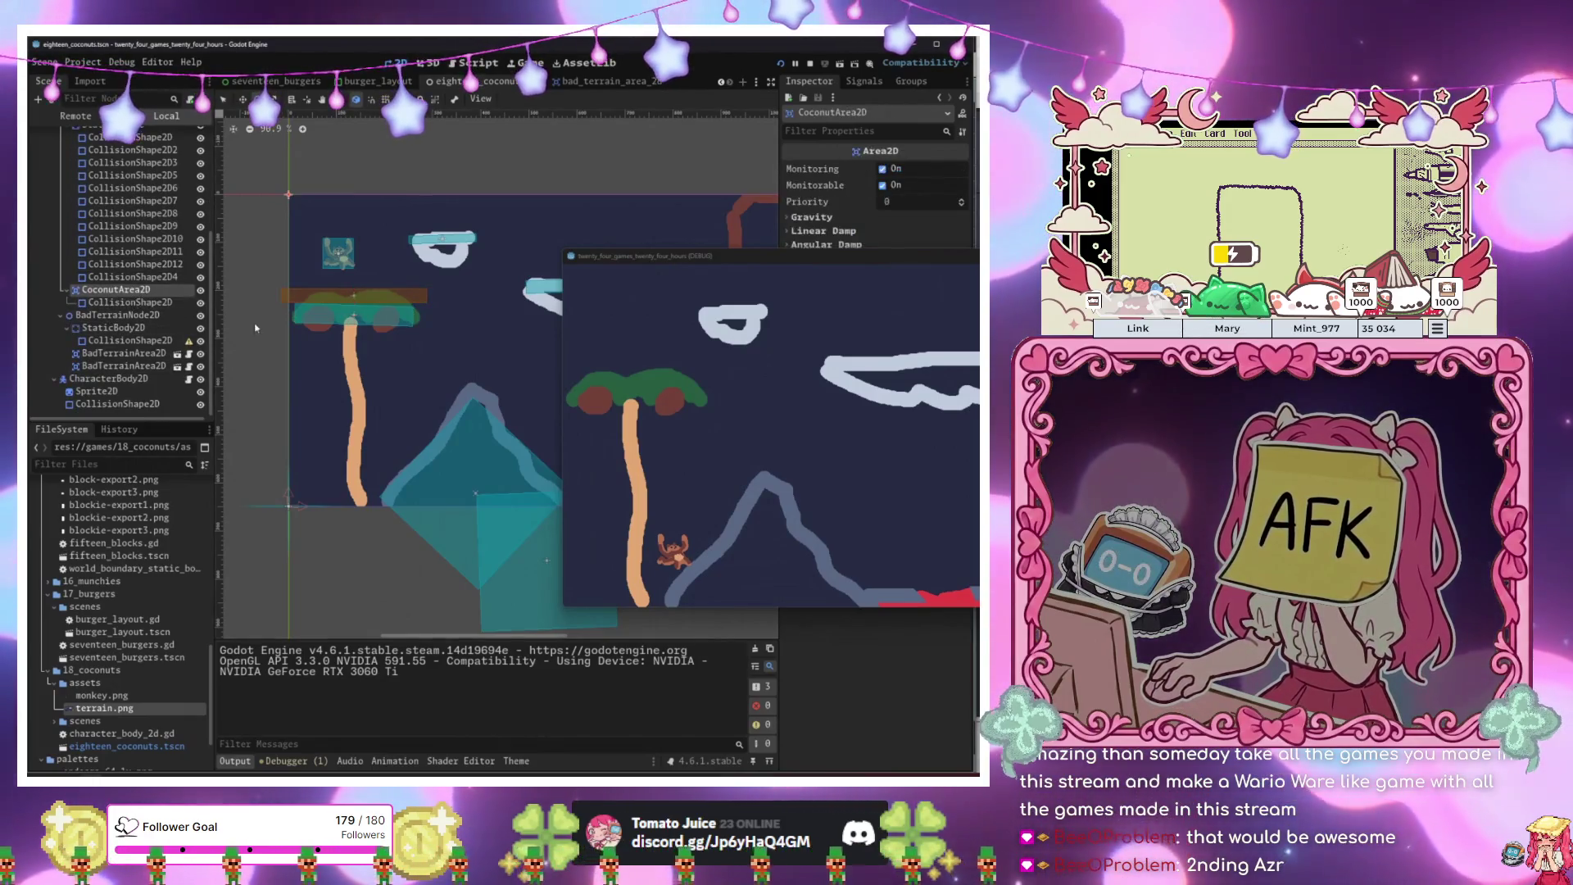
left_click(353, 297)
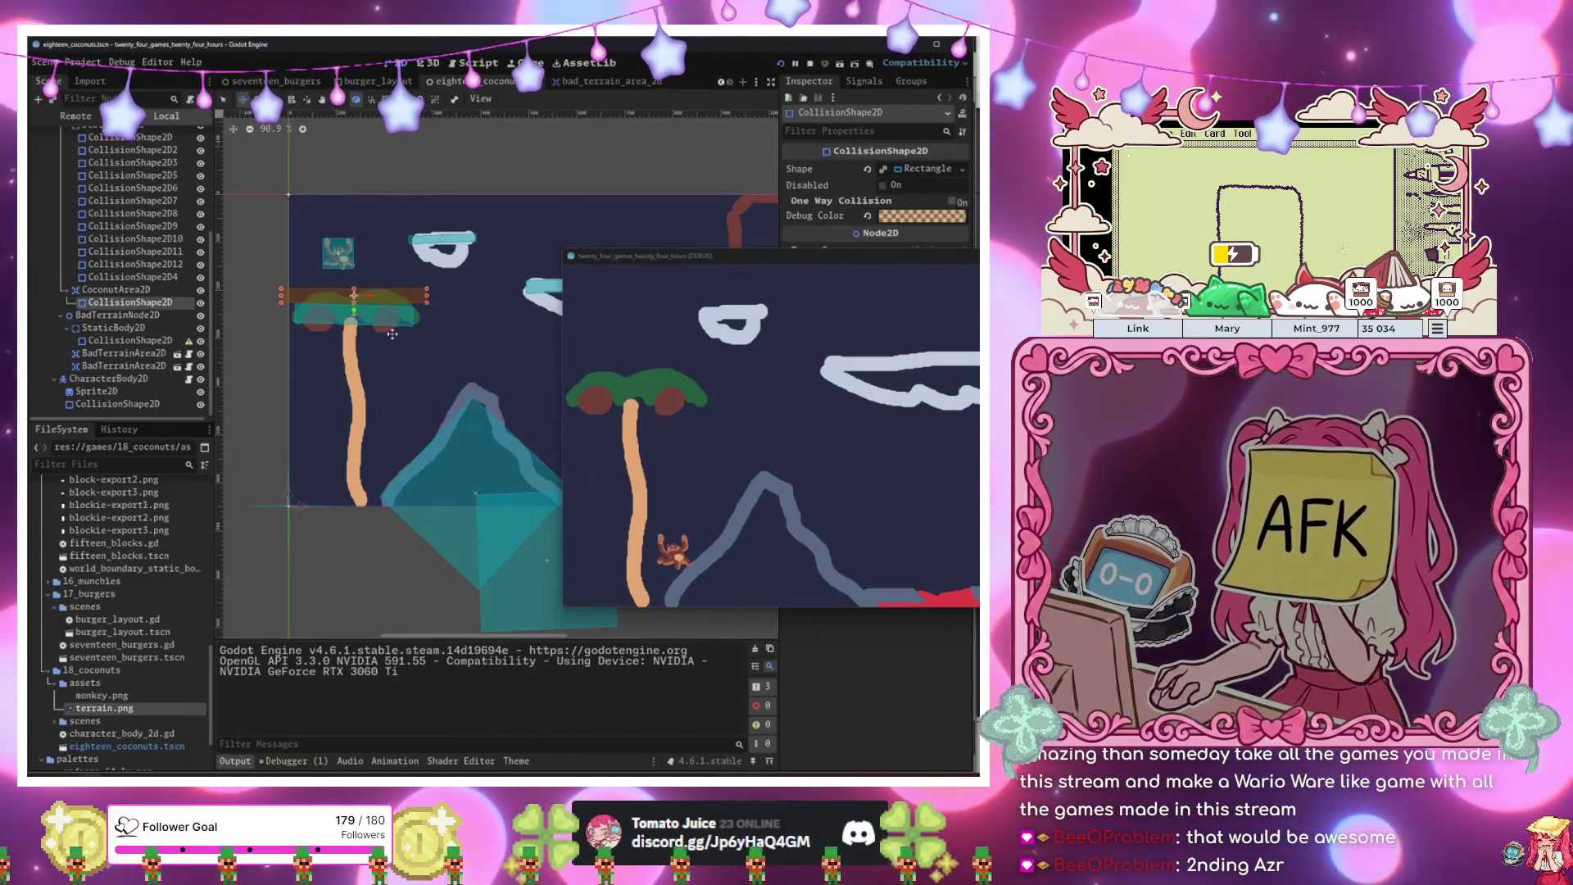
left_click_drag(392, 327, 390, 325)
Nudge the monkey's CharacterBody2D to a new spot in the level.
left_click(137, 341)
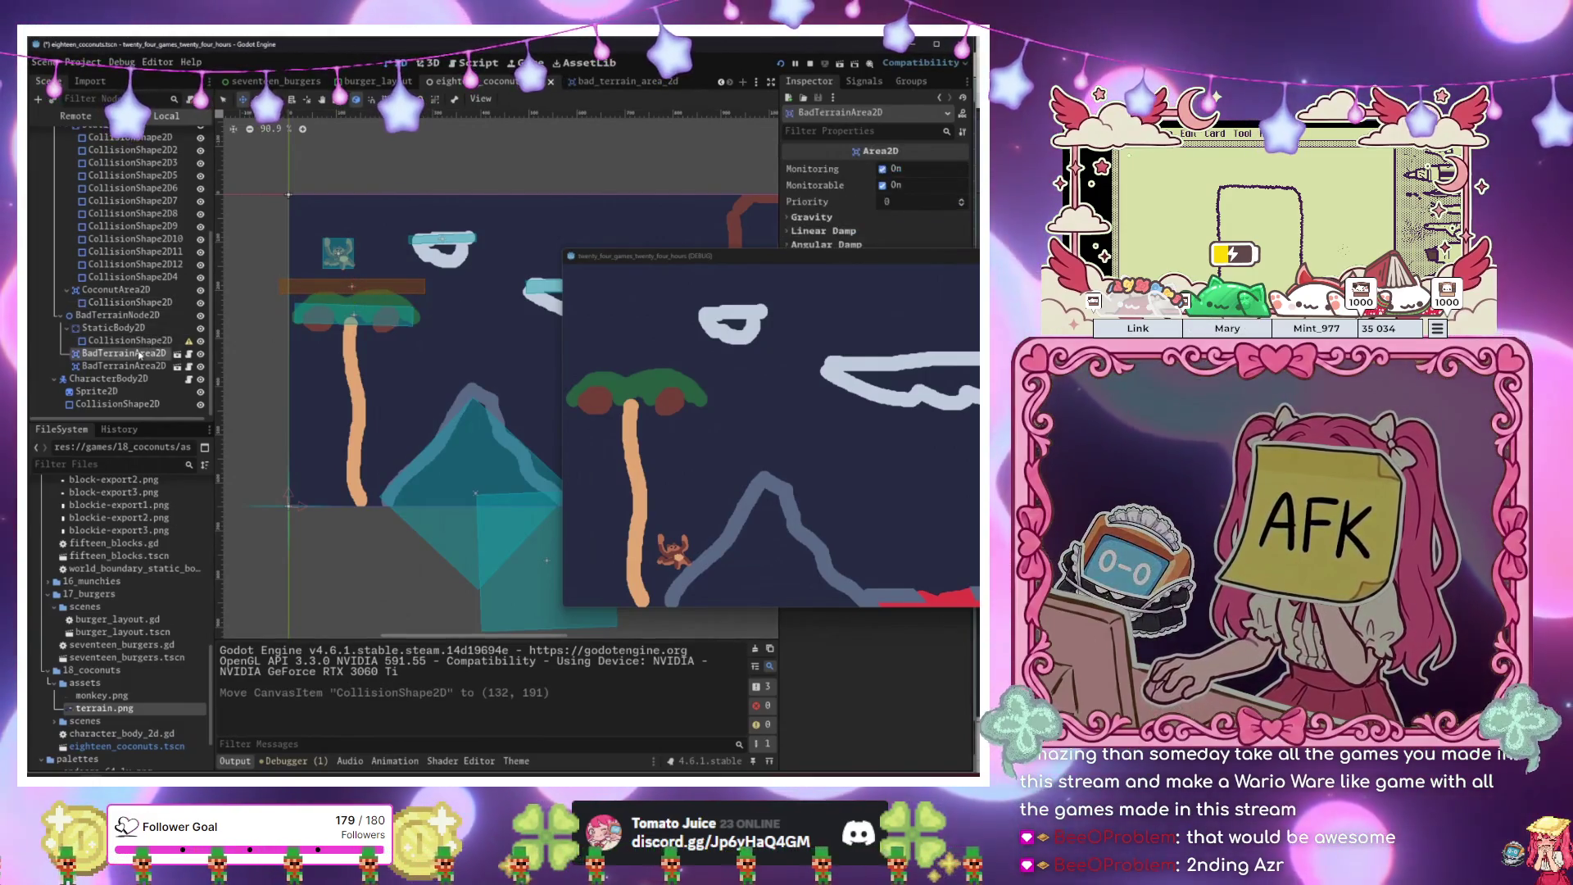
left_click(114, 328)
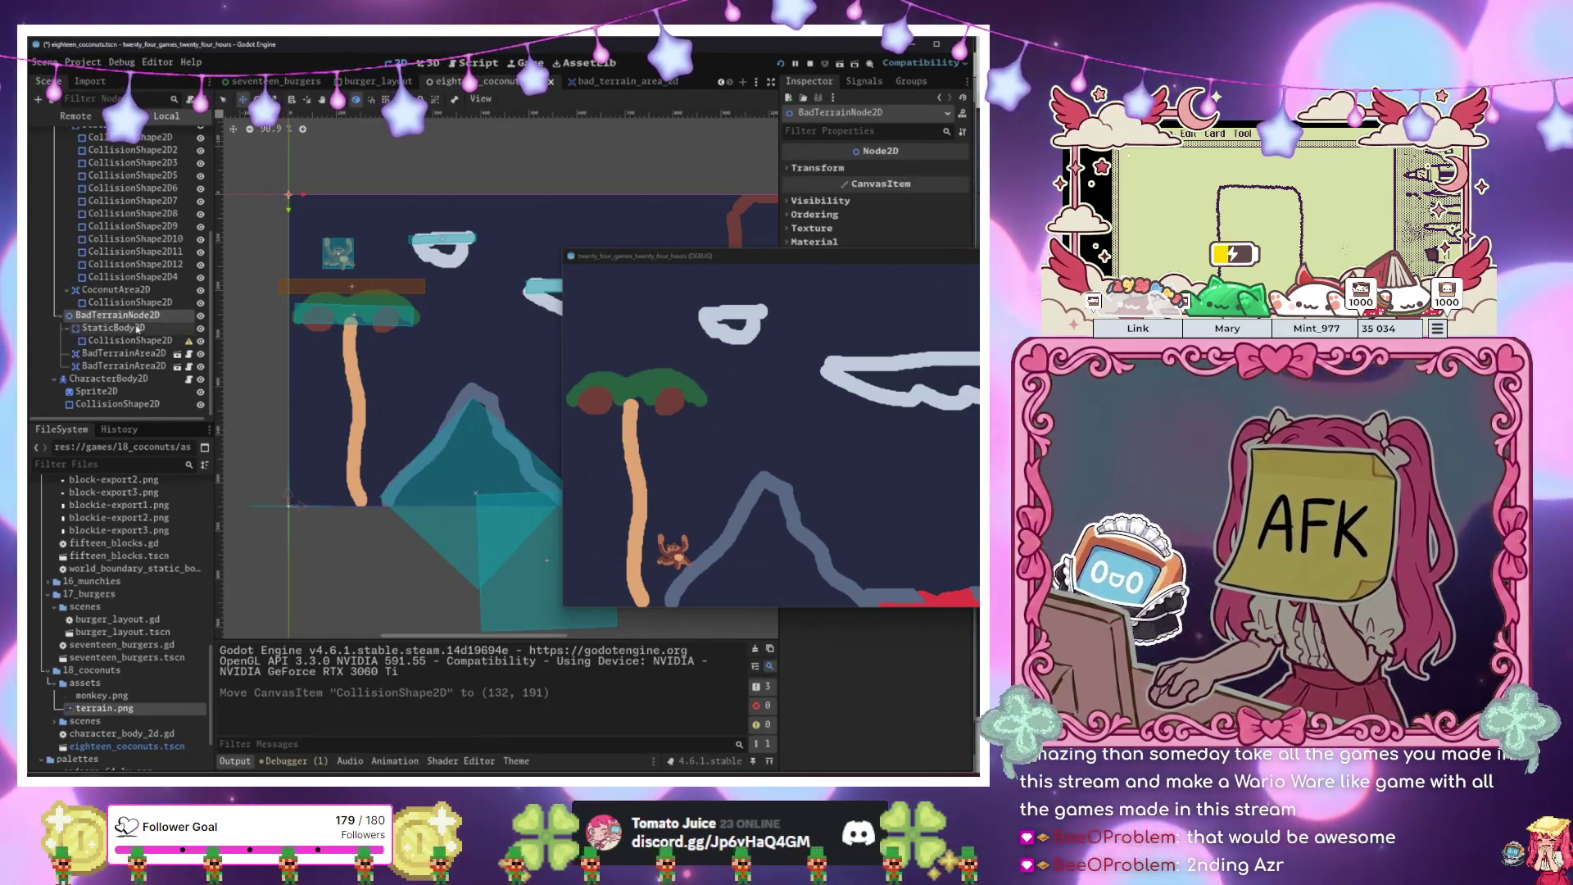
left_click(128, 380)
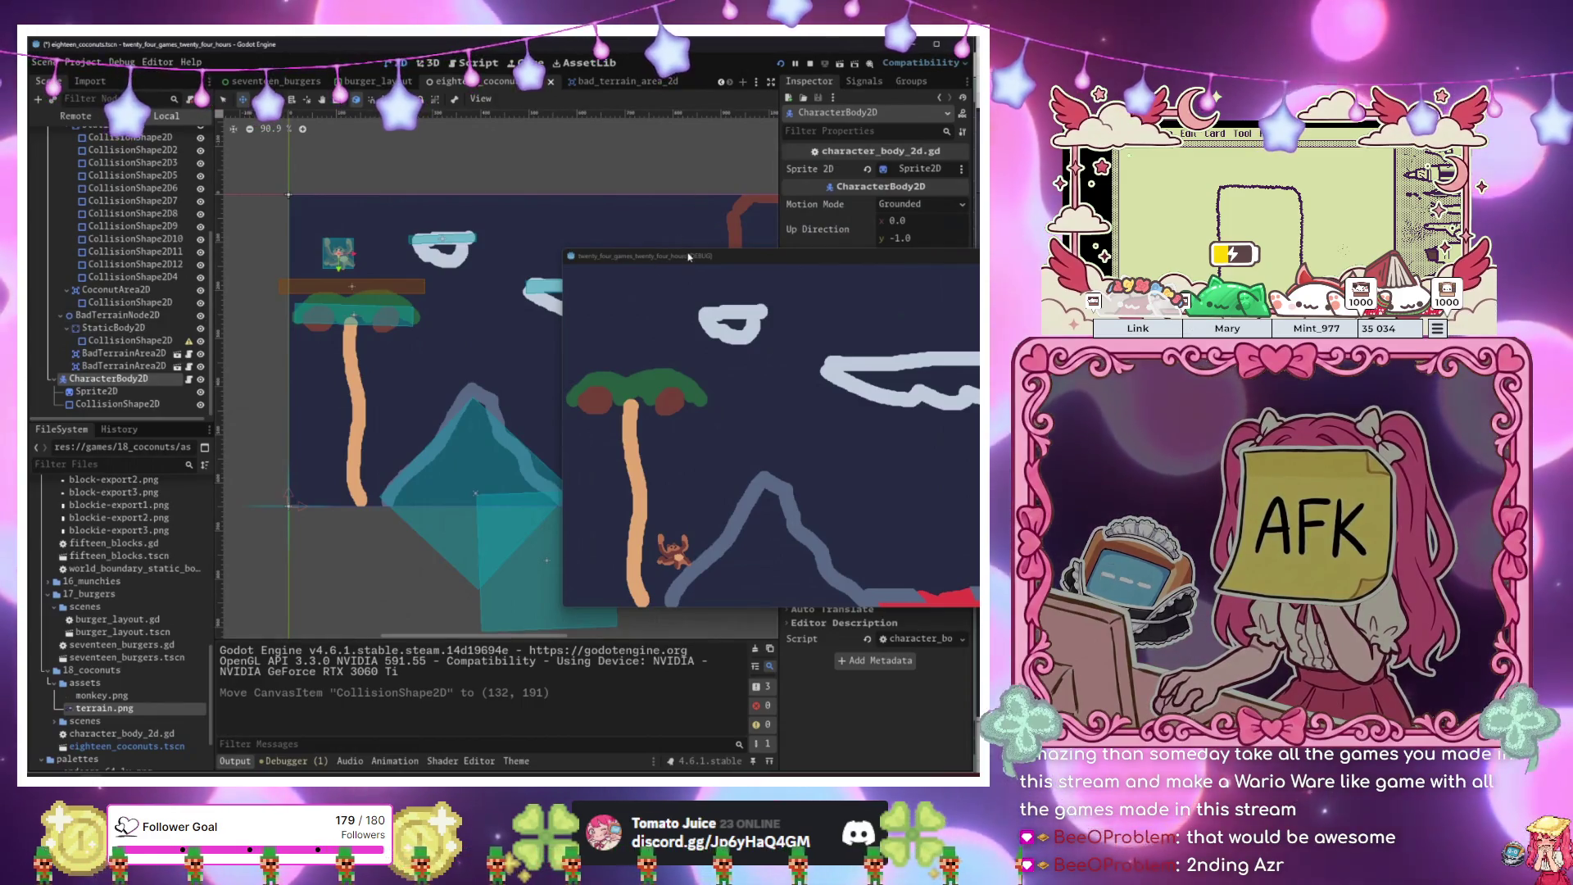
left_click_drag(428, 374, 430, 378)
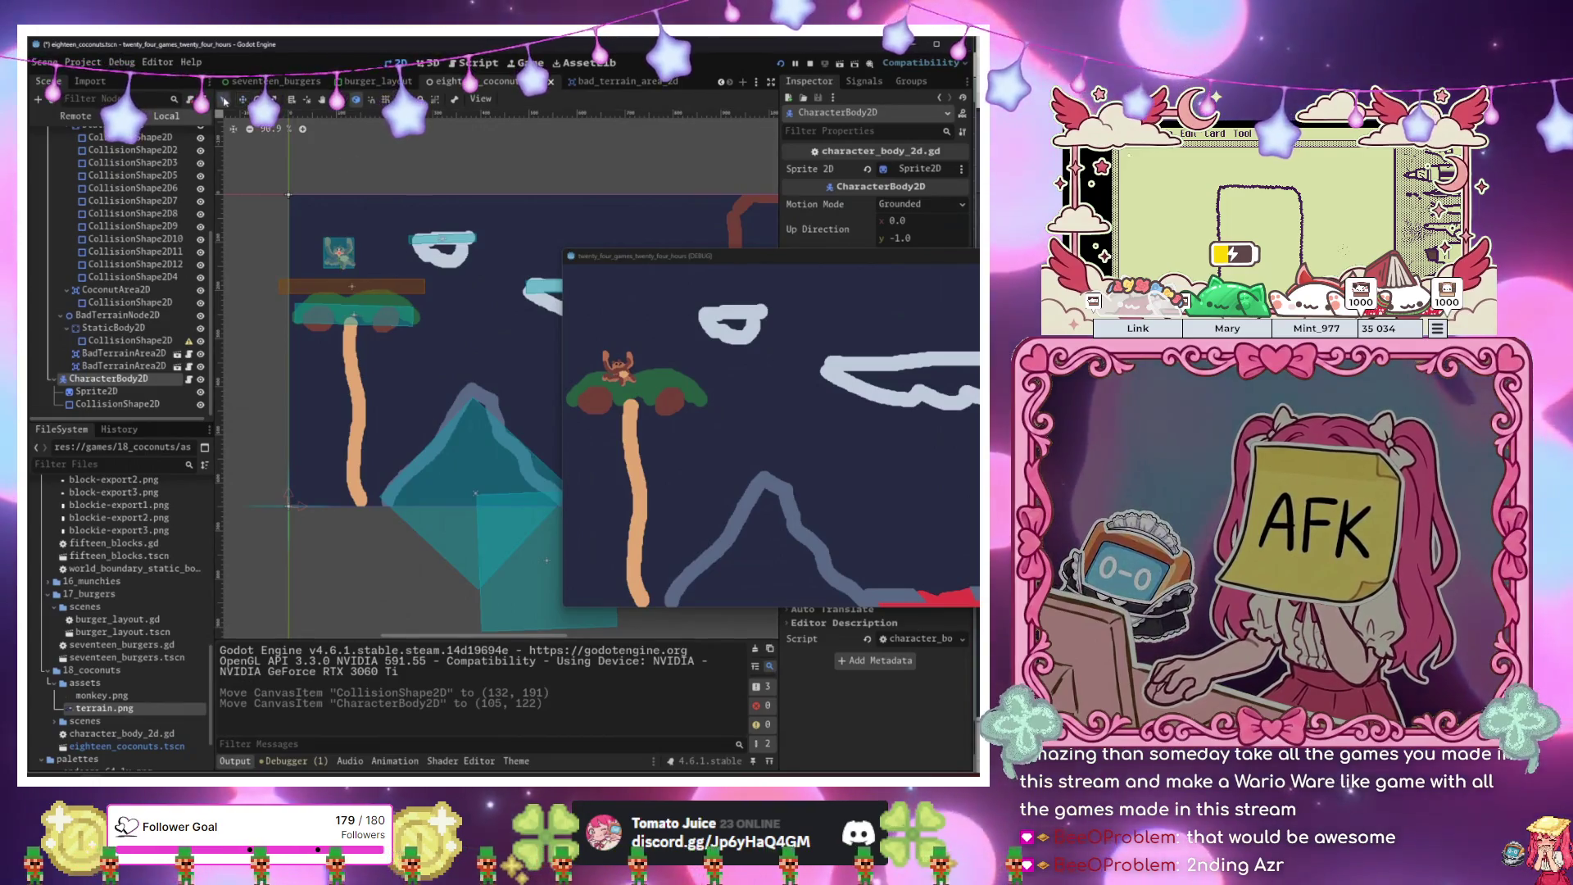
left_click(251, 306)
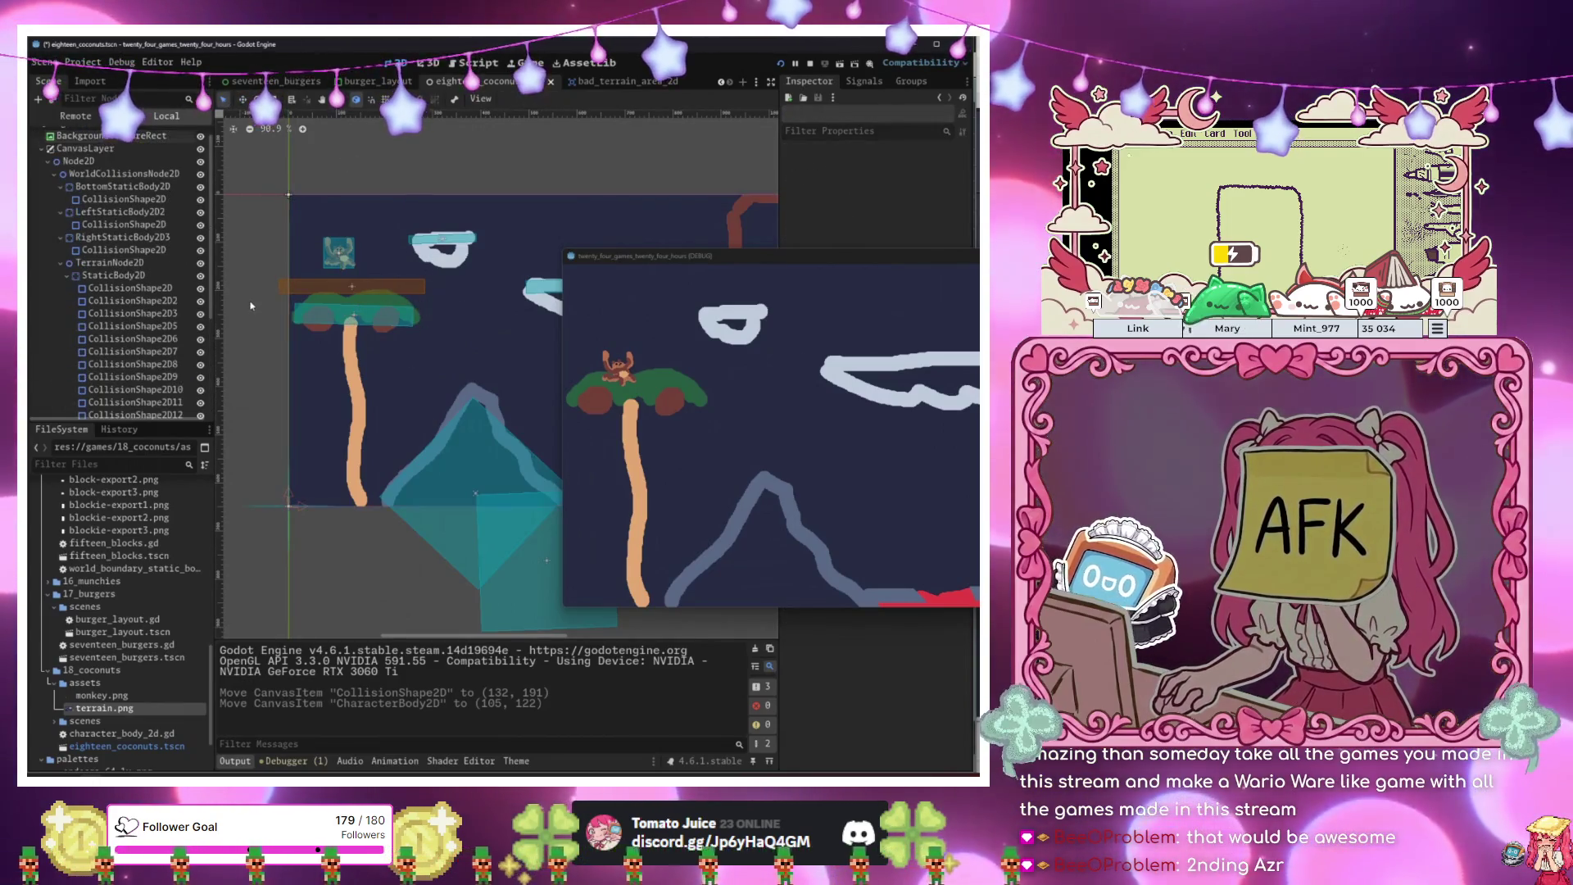
Walk the monkey right and left off the palm top, then reselect the CoconutArea2D node.
left_click(693, 341)
key("Right")
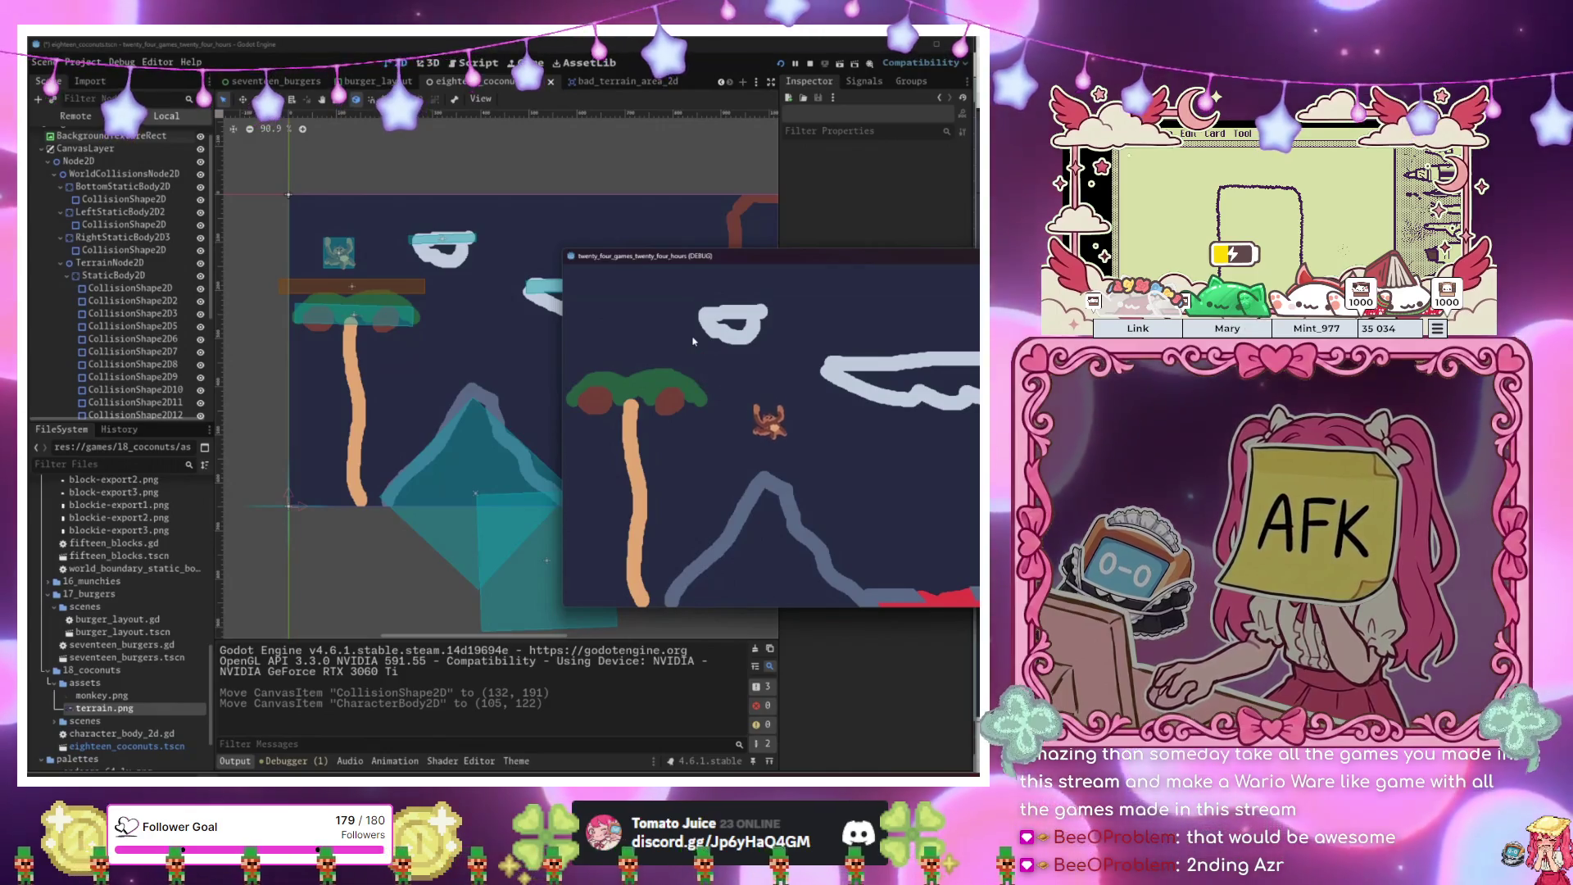
key("Left")
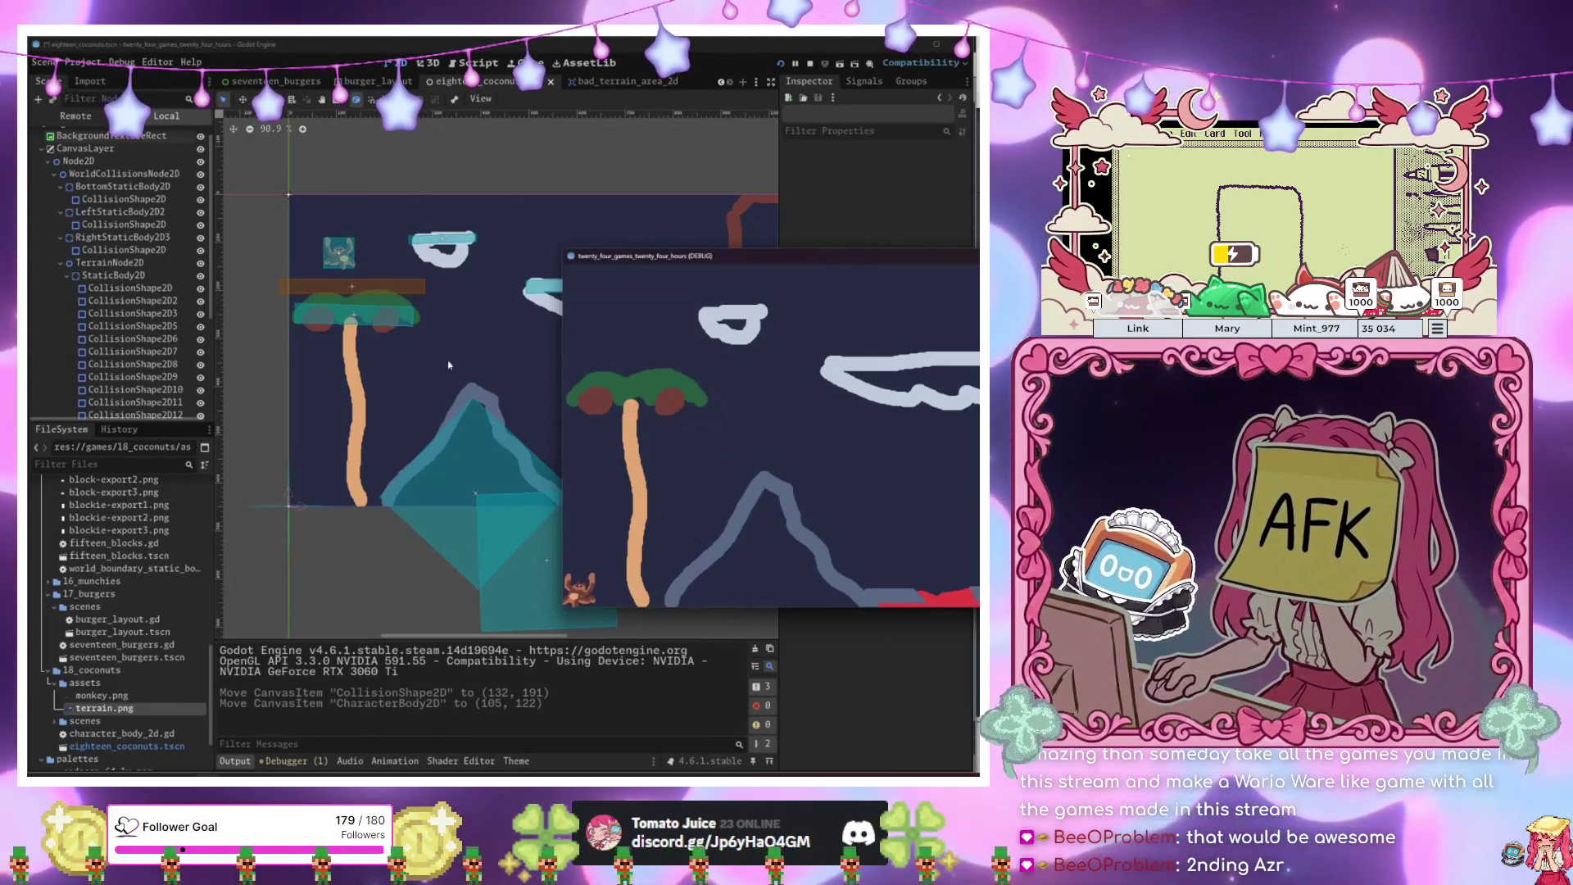
left_click(351, 291)
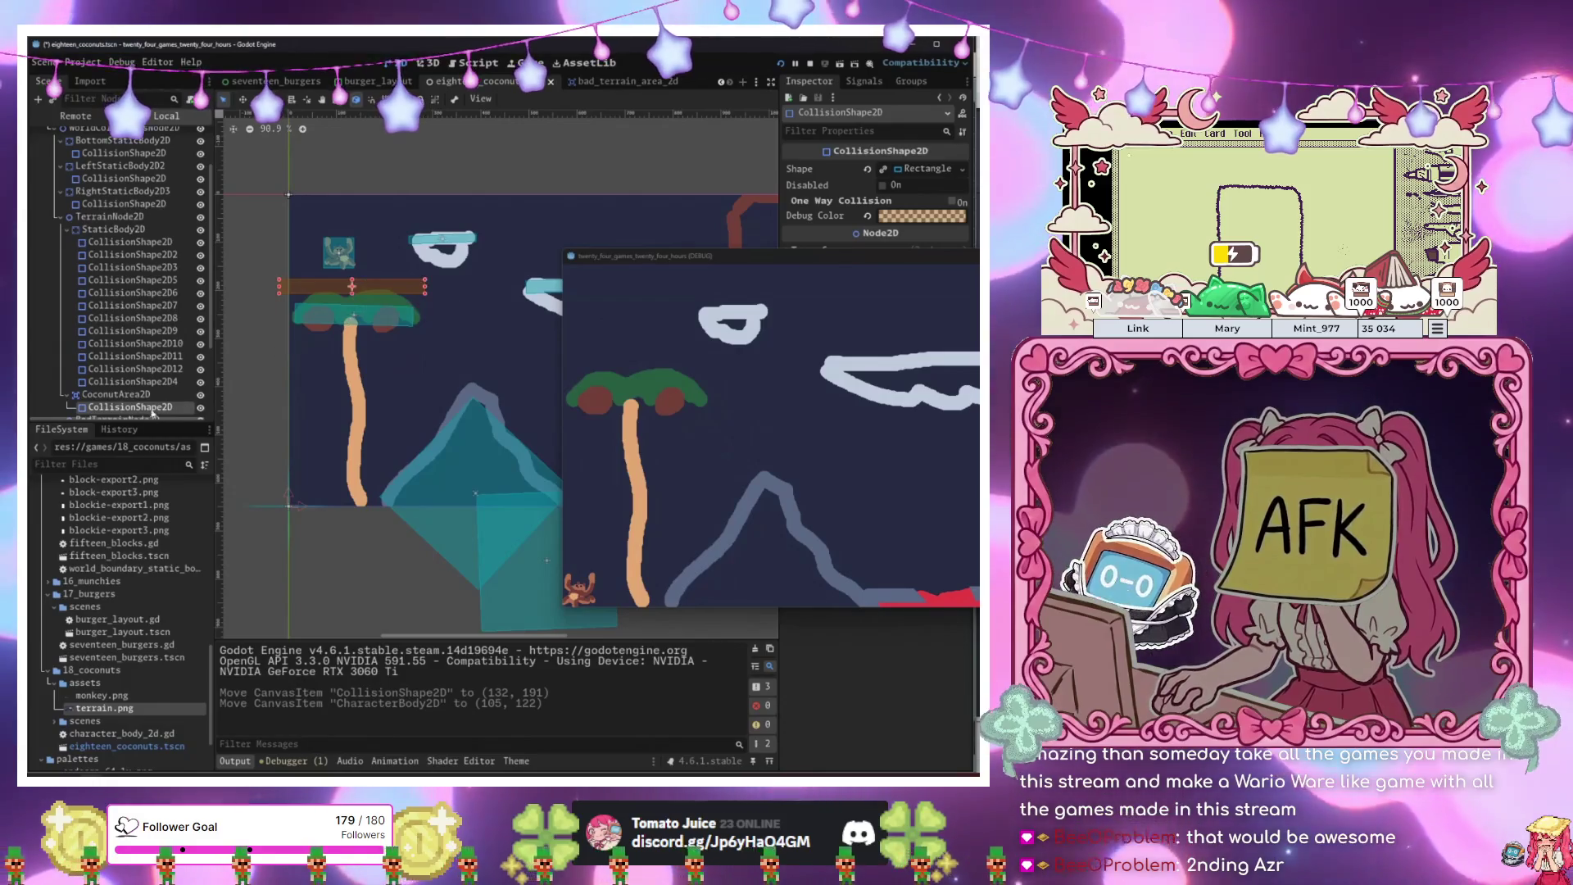
scroll(148, 393, "down", 3)
left_click(115, 289)
left_click_drag(680, 263, 431, 475)
Connect CoconutArea2D's body_entered signal to a new handler function in the script.
left_click(868, 82)
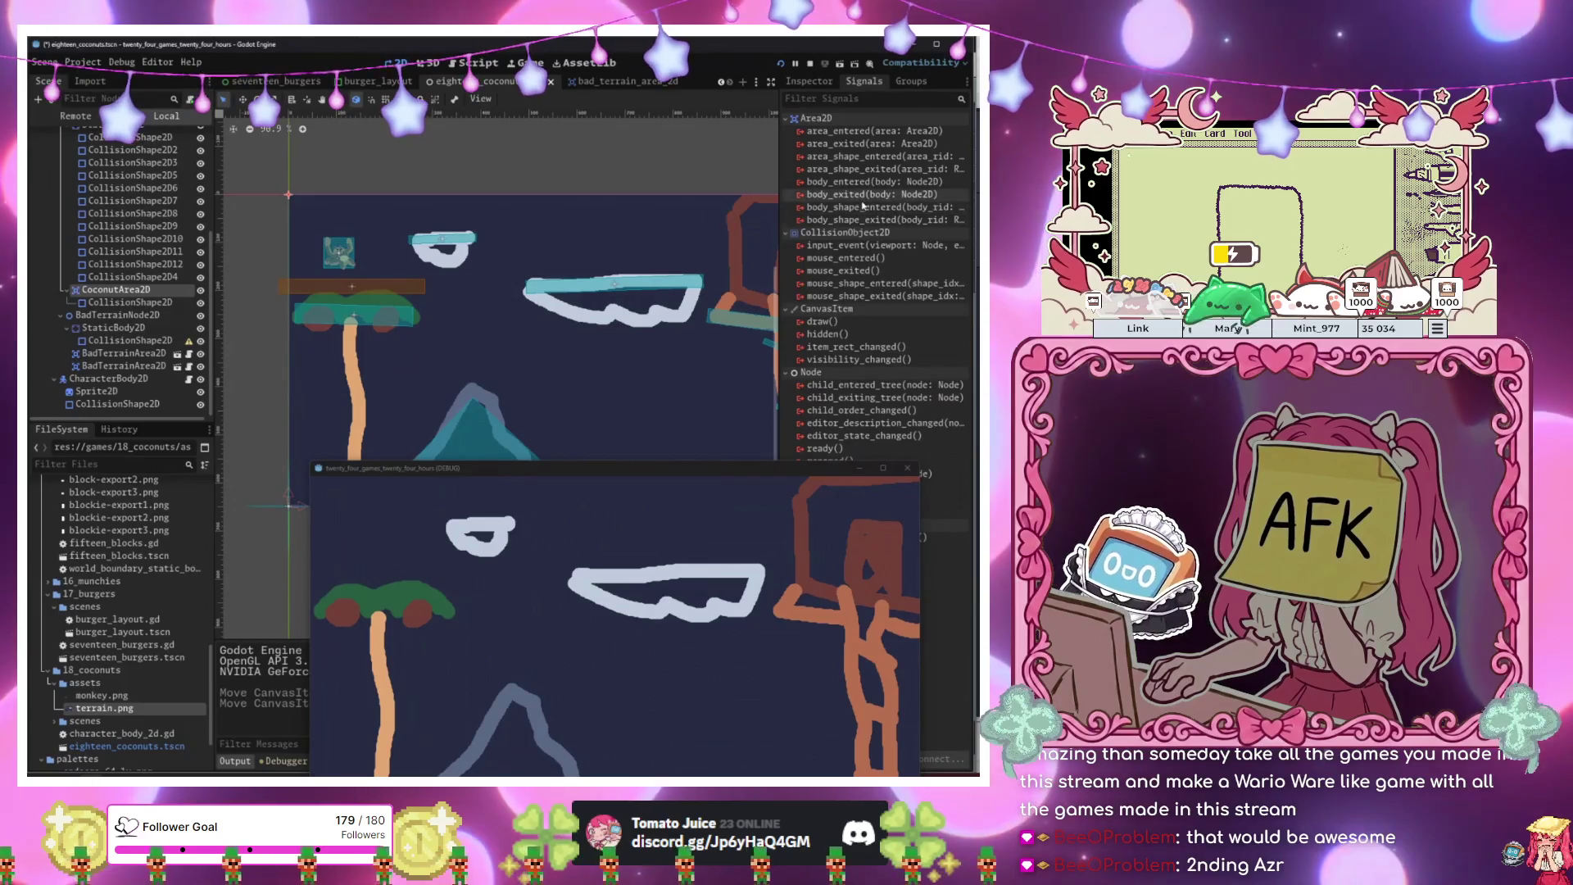
double_click(871, 181)
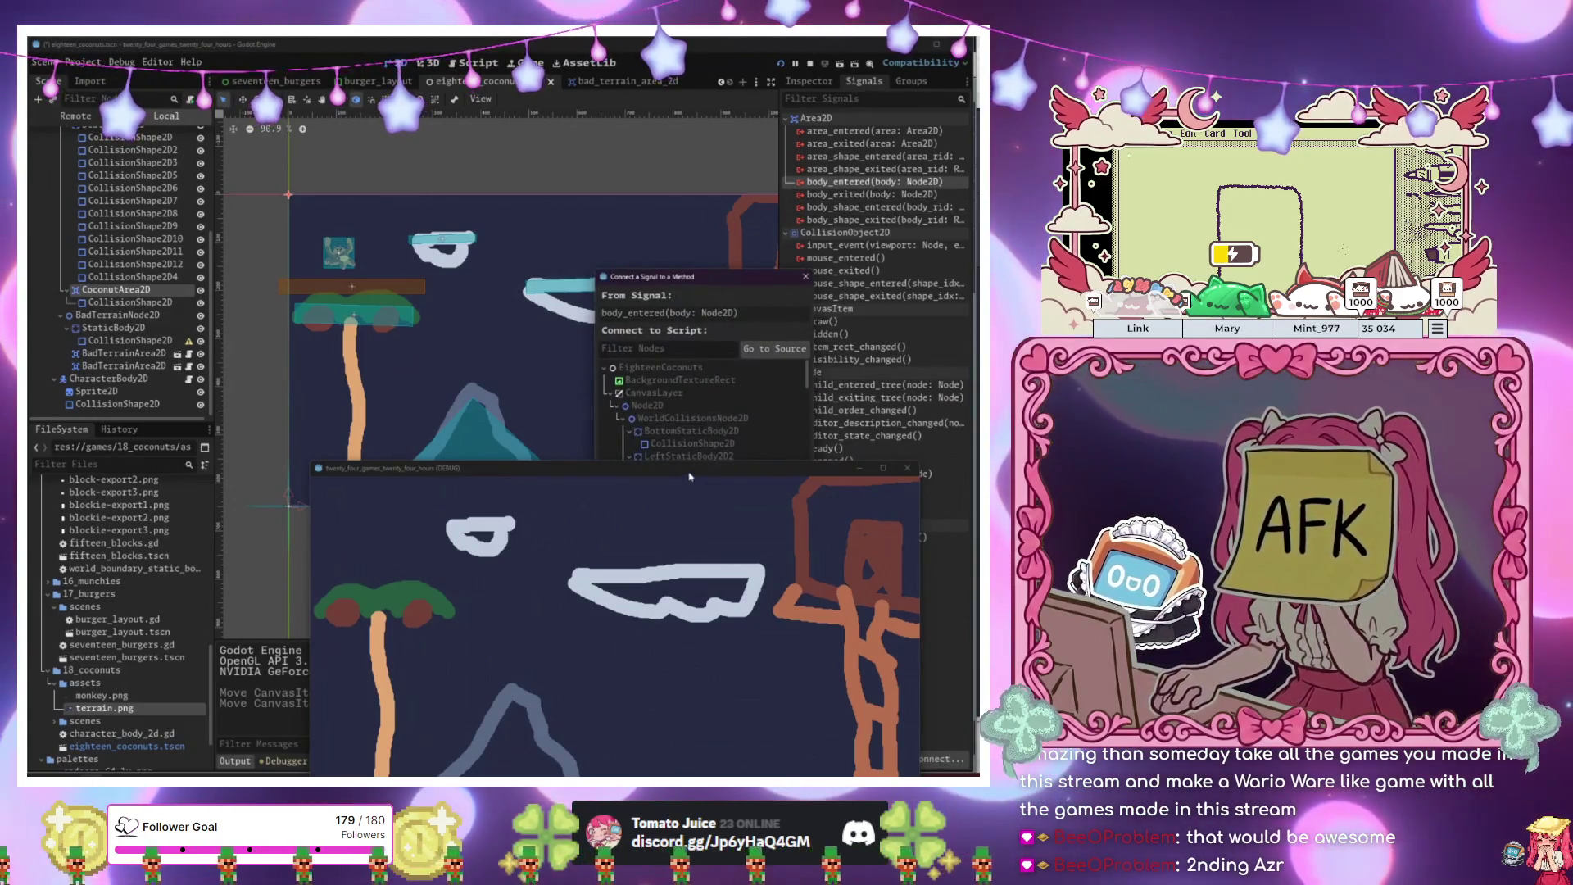
left_click_drag(689, 474, 677, 639)
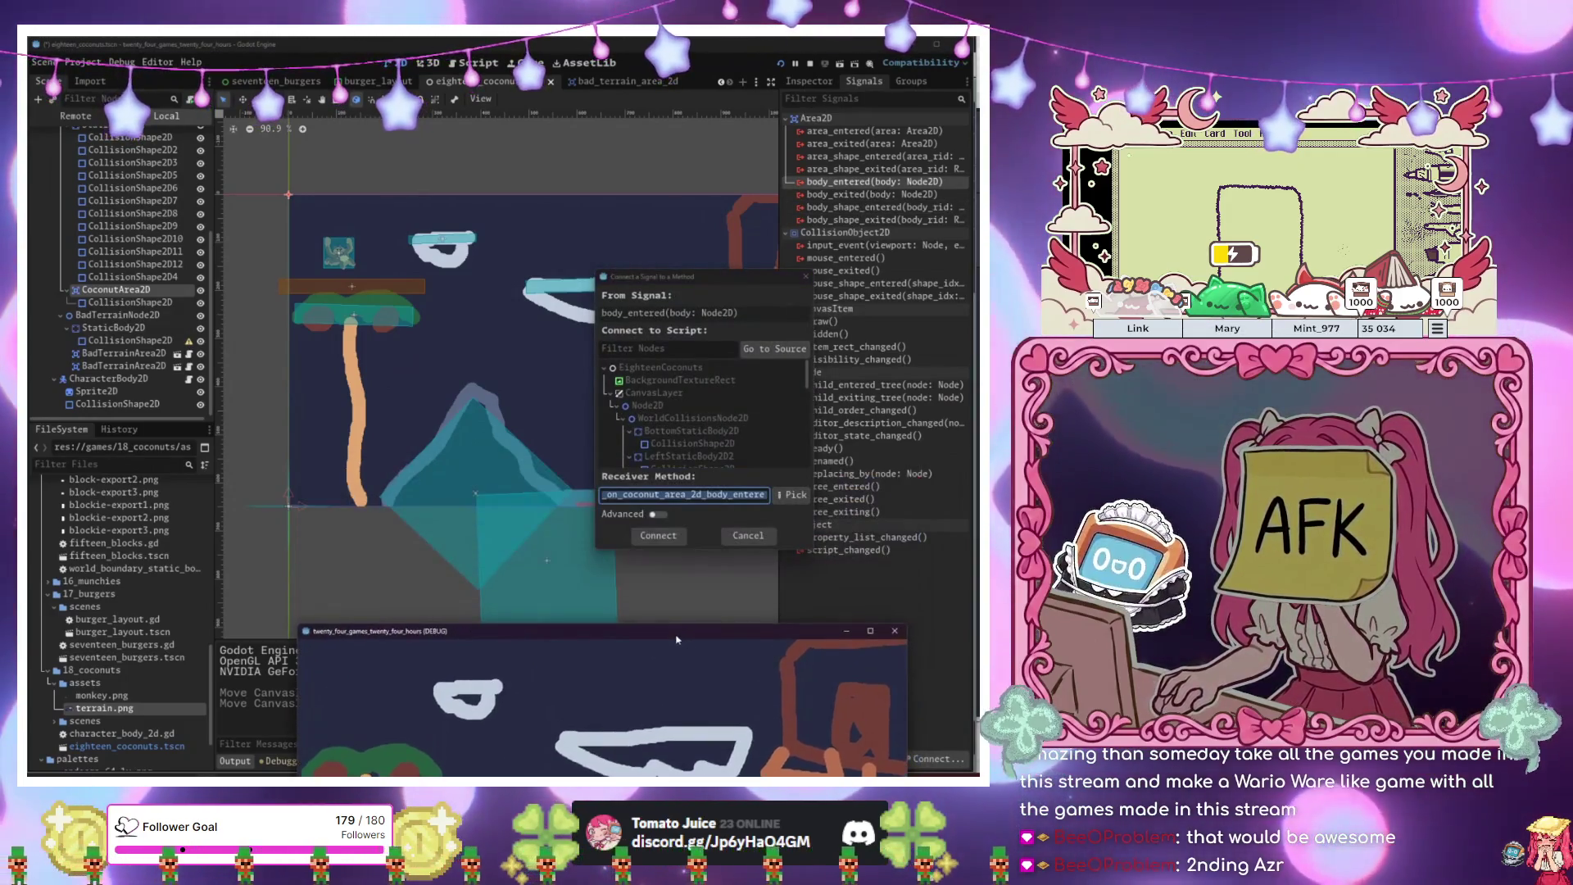
left_click(676, 537)
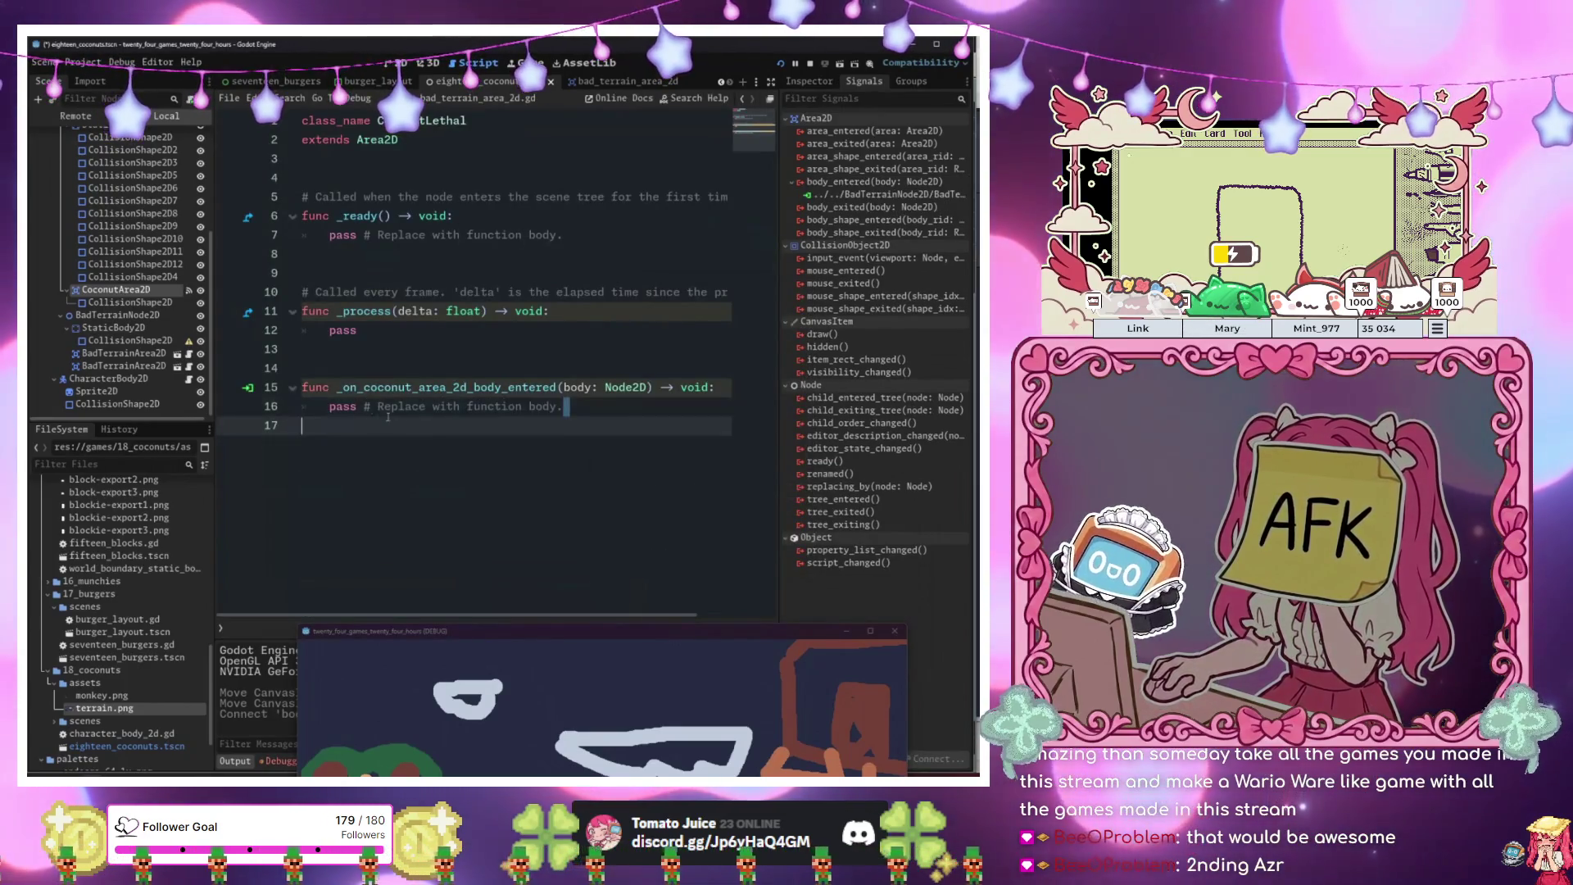
Replace the handler's pass with 'if body is CharacterBody2D:' calling drop_coconut(), and save.
key("Up")
key("End")
key("shift+Home")
type("if body ")
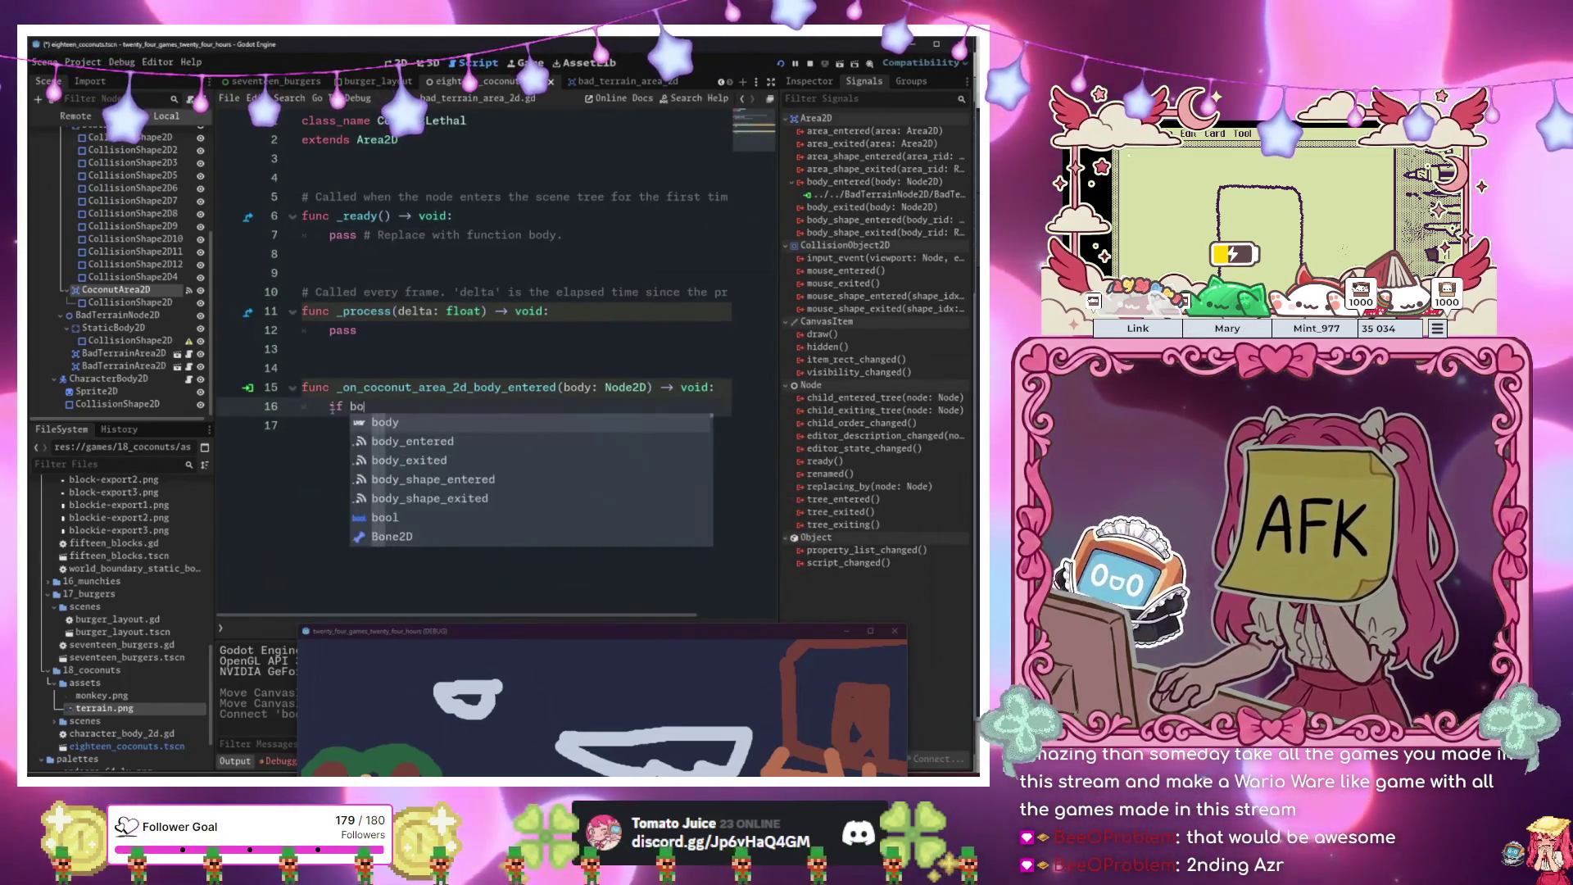
type("is CharacterBody2D:")
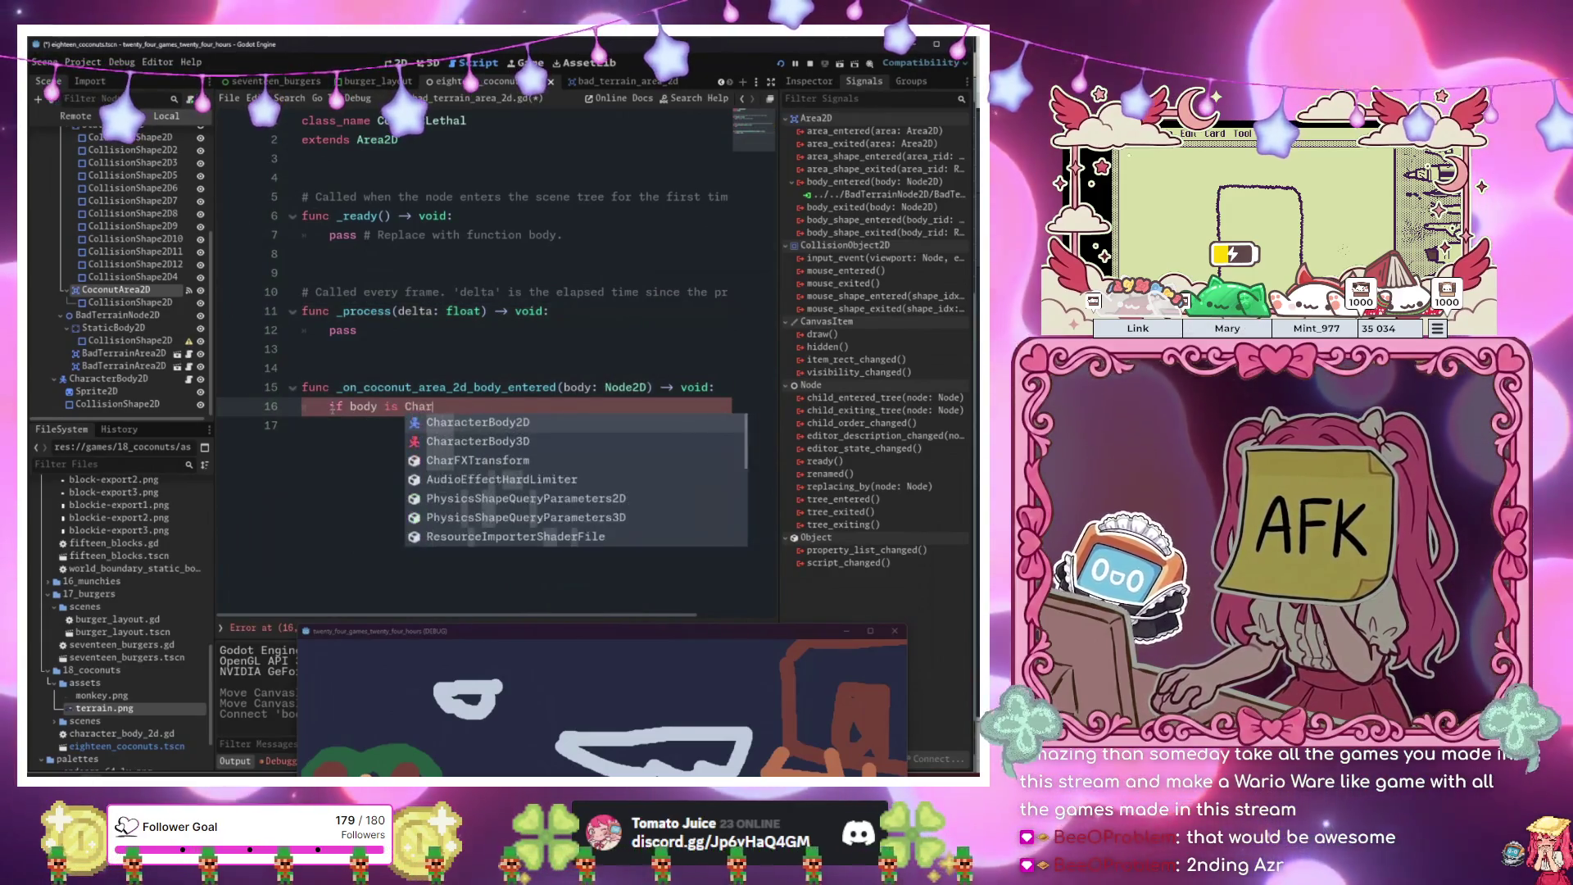
key("Return")
key("ctrl+s")
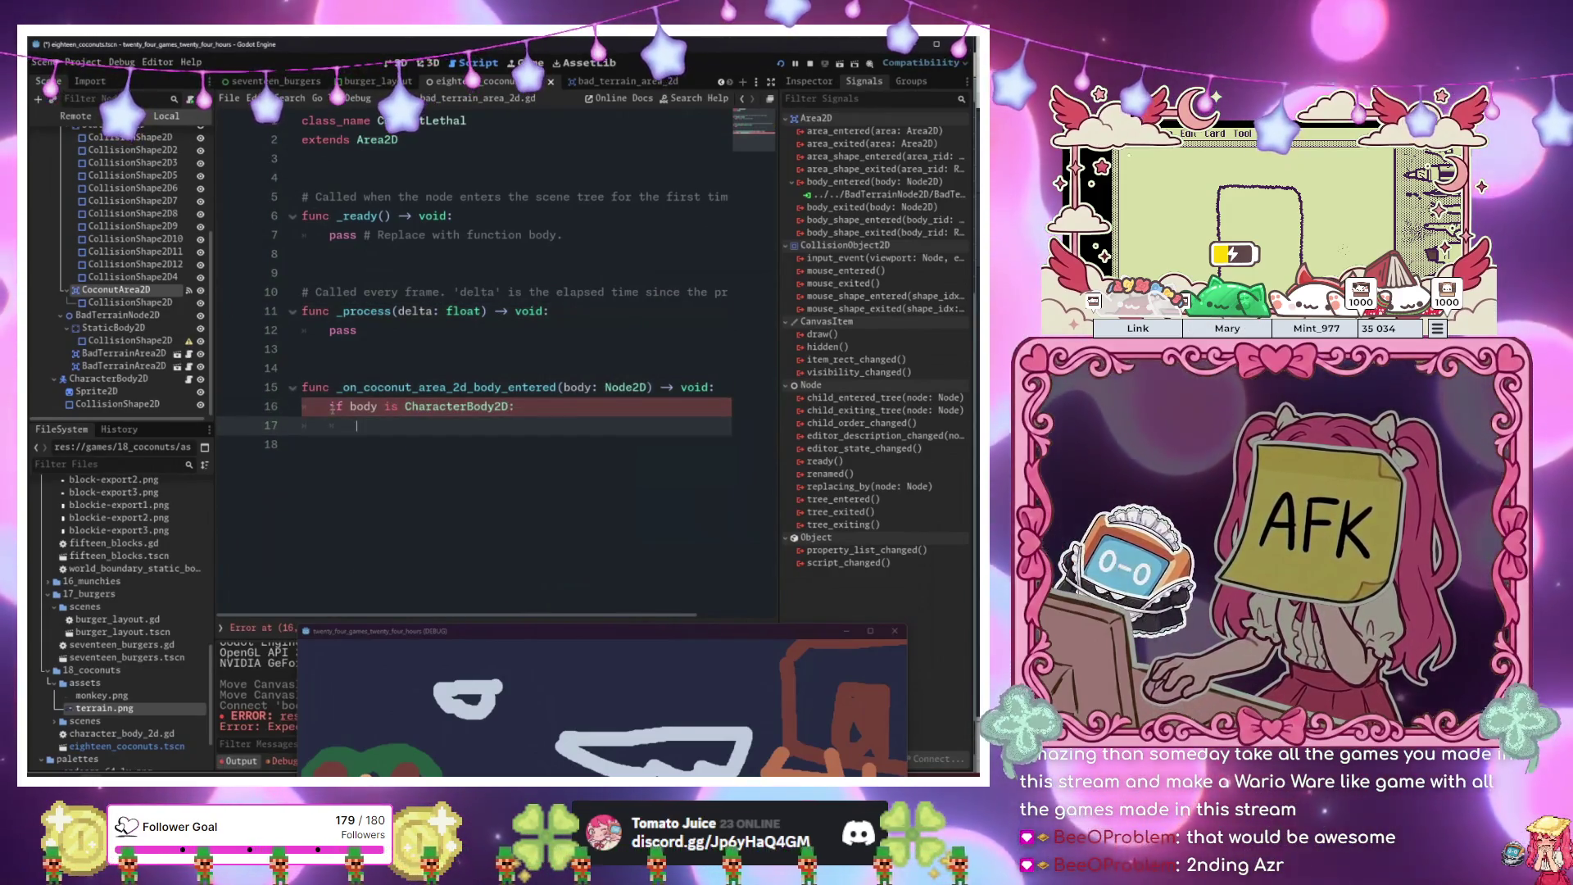
type("drop_coconu")
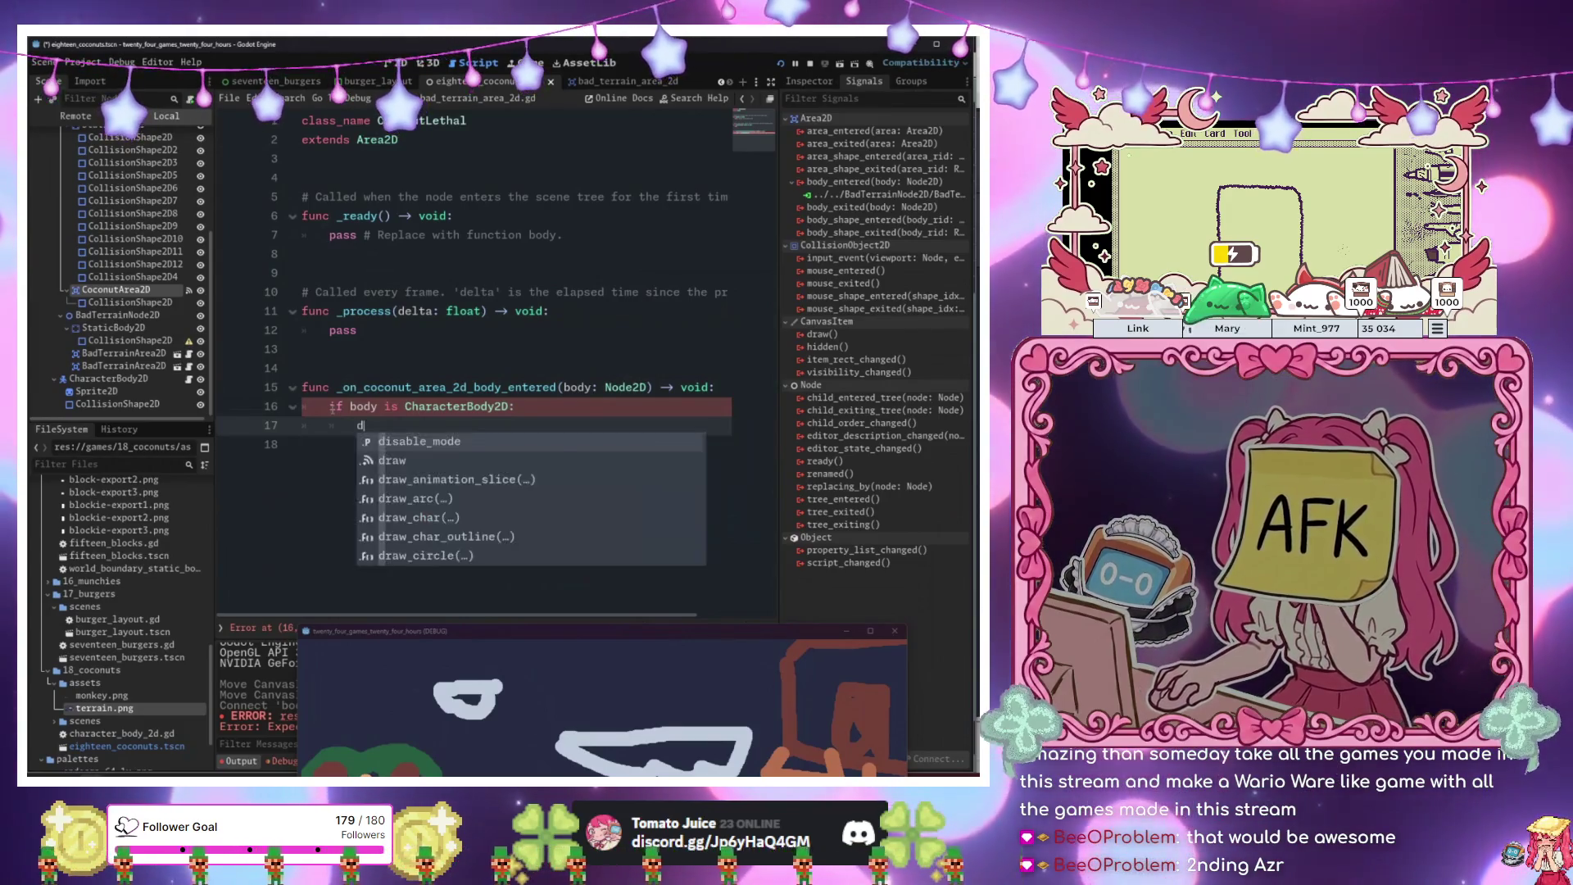
type("t() -> voi")
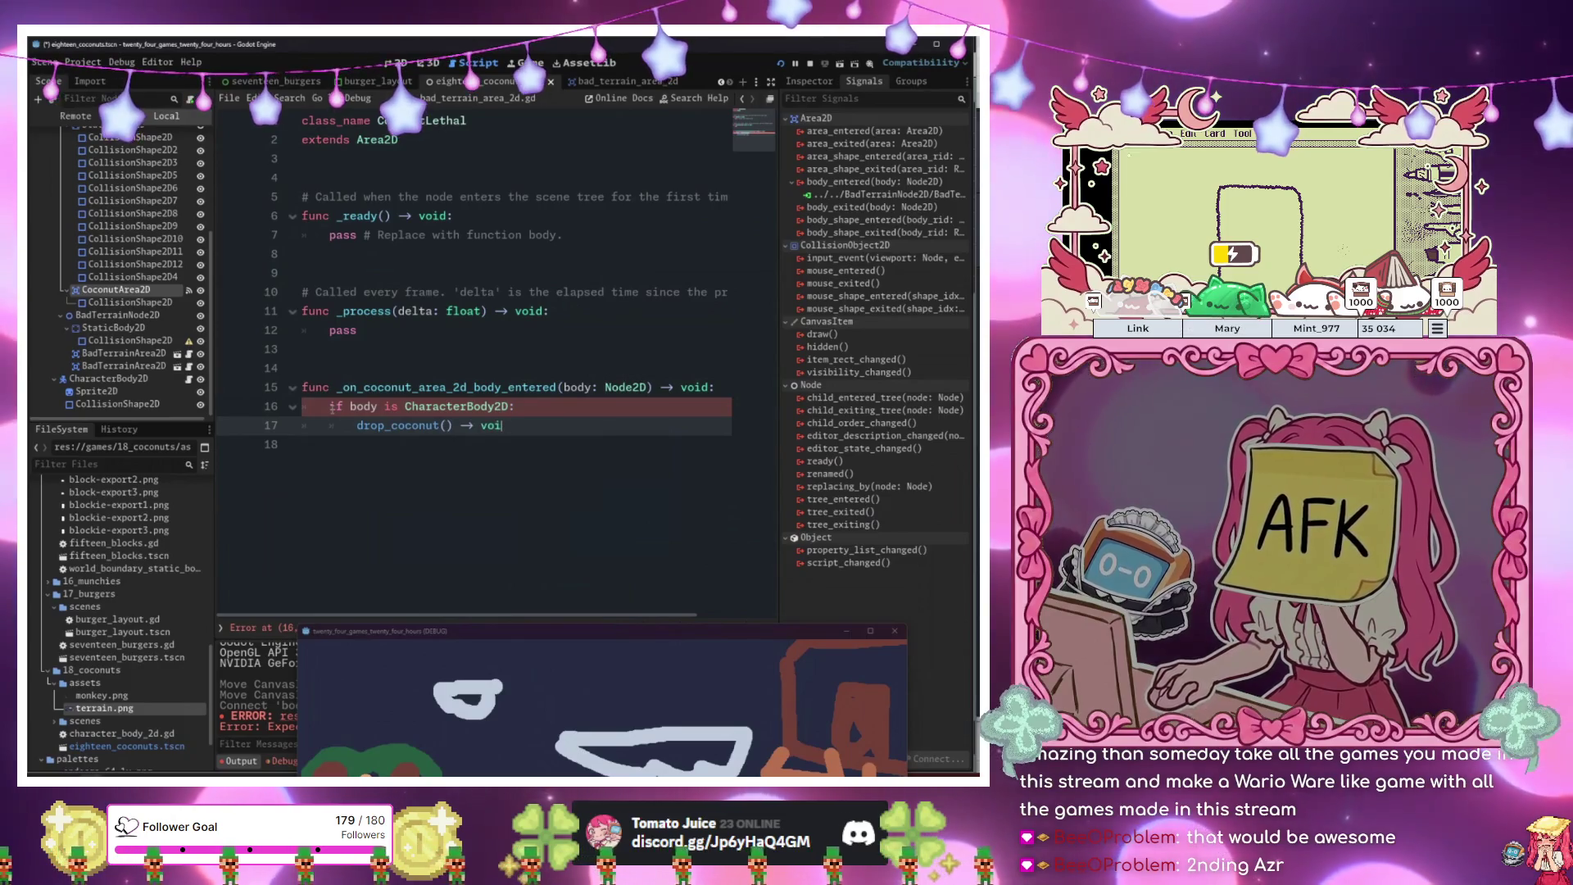
key("BackSpace")
key("BackSpace")
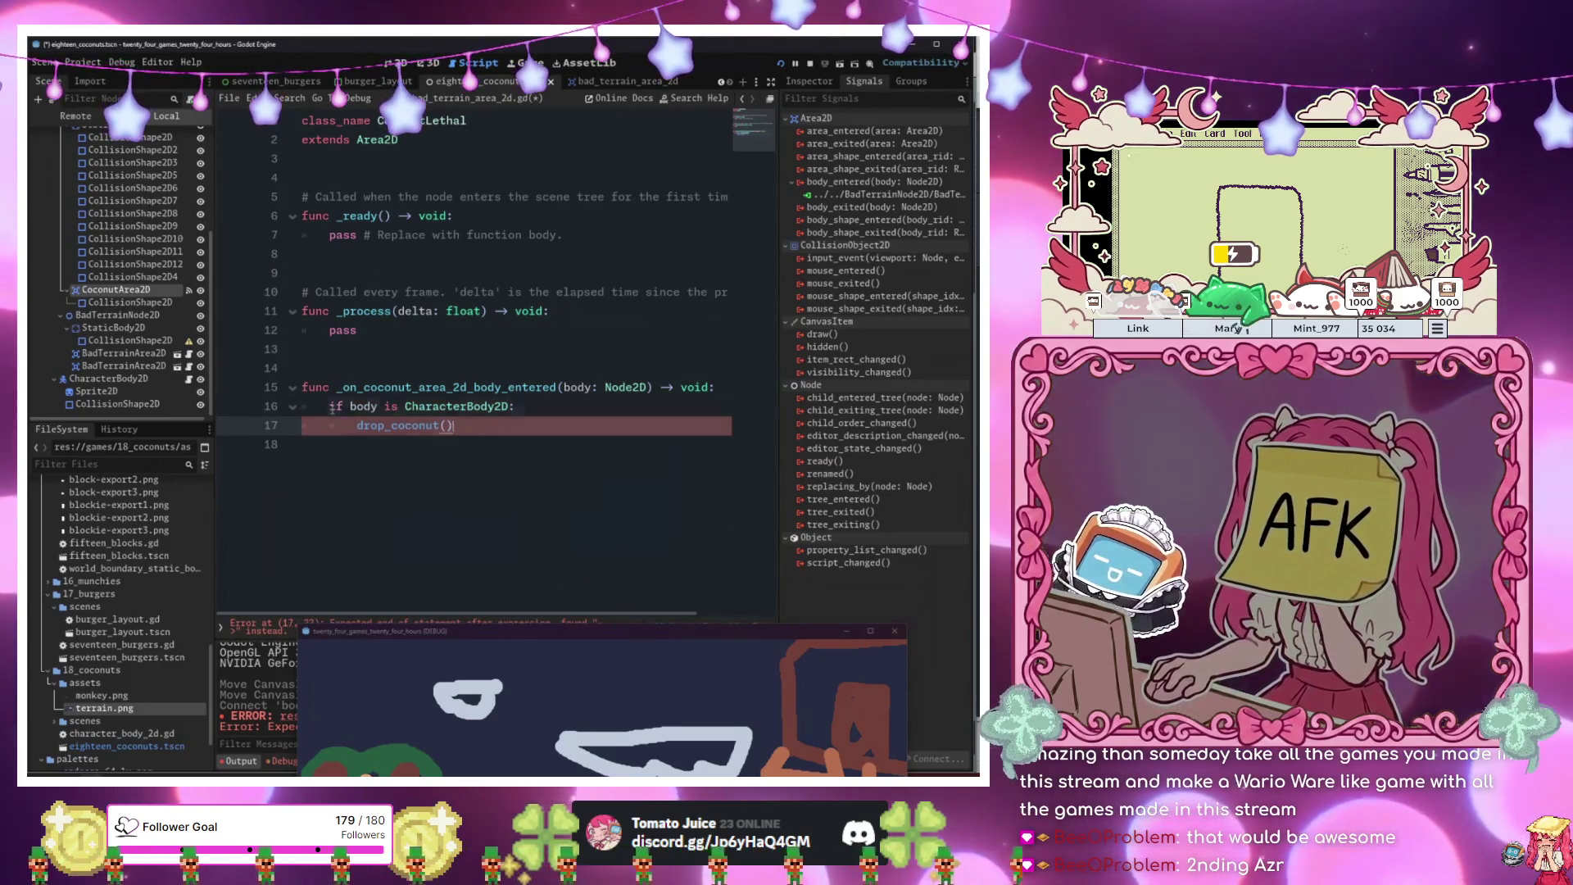
Add 'func drop_coconut() -> void:' with a pass body above the handler.
key("Up")
key("Up")
key("Home")
key("Return")
key("Return")
key("Return")
key("Up")
key("Up")
key("Up")
type("fujc")
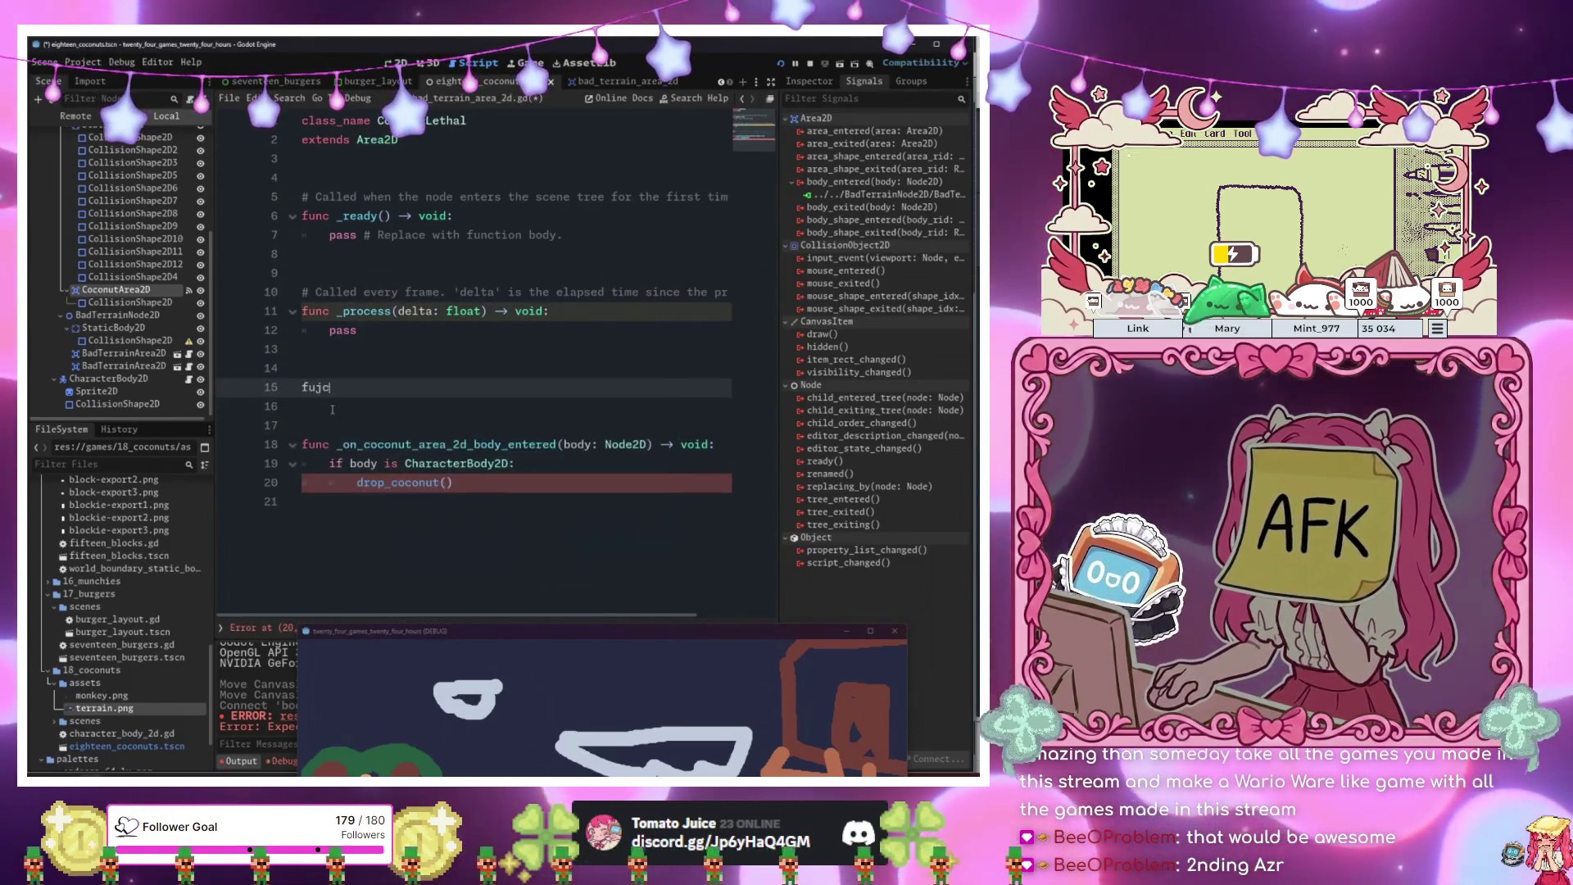
key("BackSpace")
key("BackSpace")
type("nc drop_co")
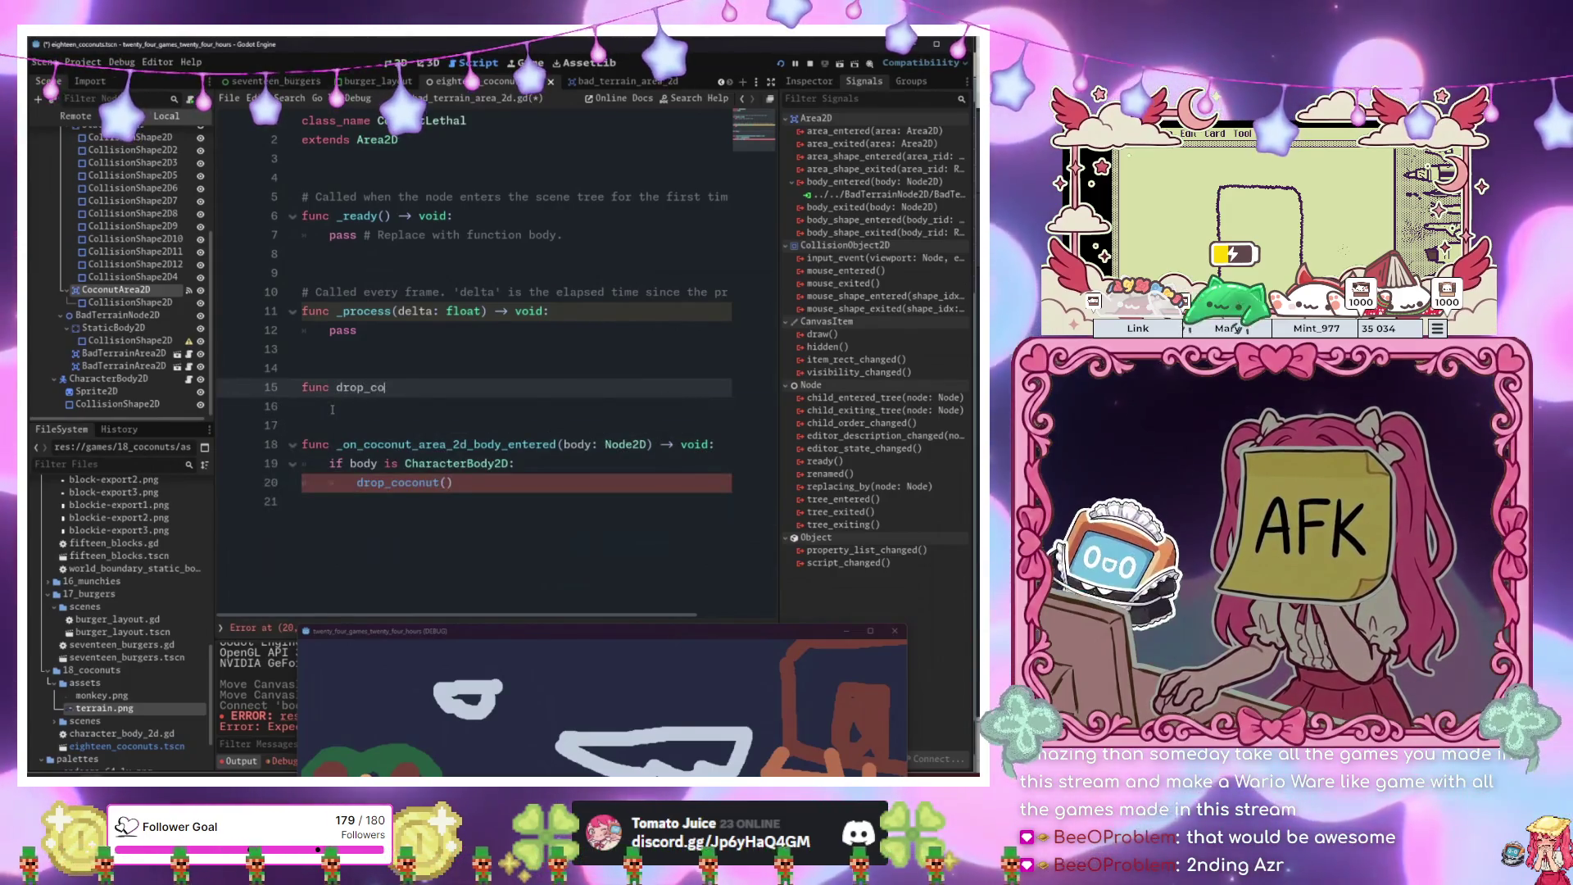
type("conut() -> ")
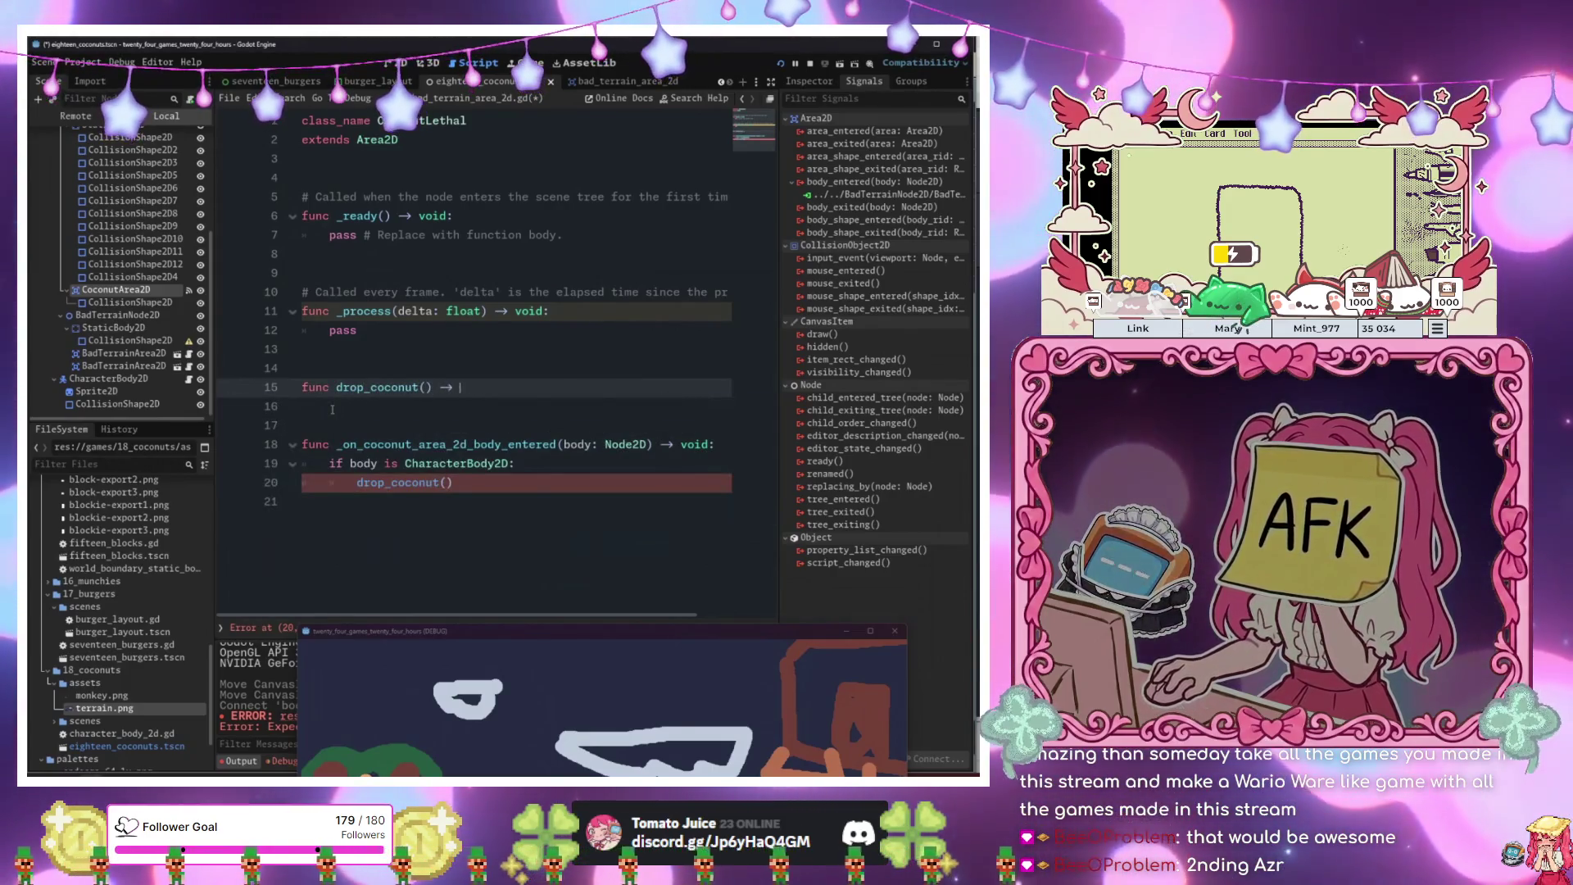
type("void:")
key("Return")
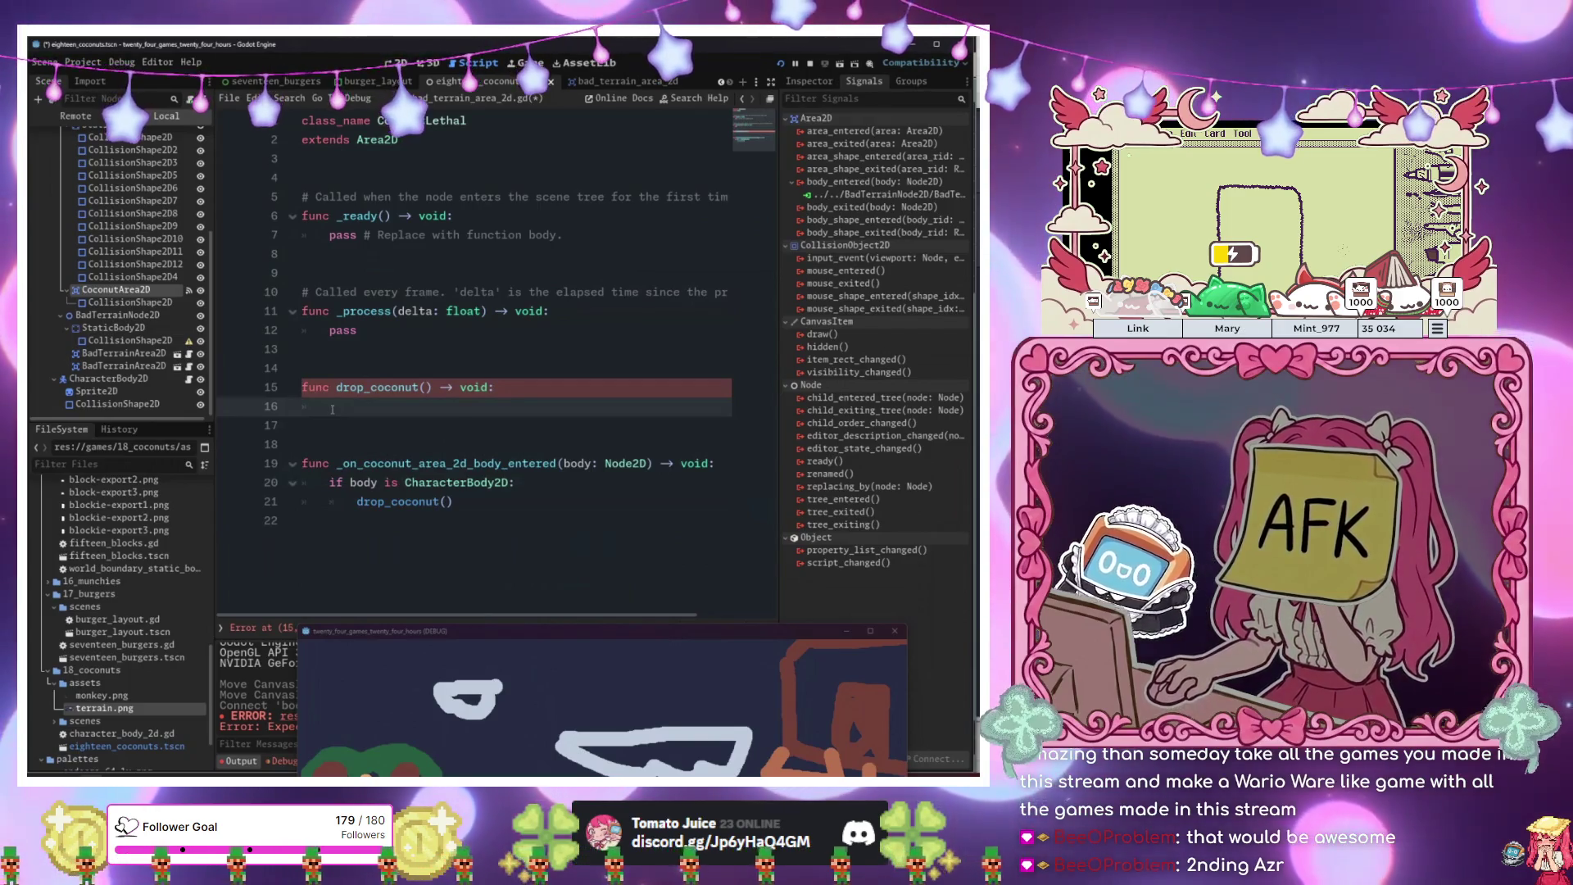
type("pass")
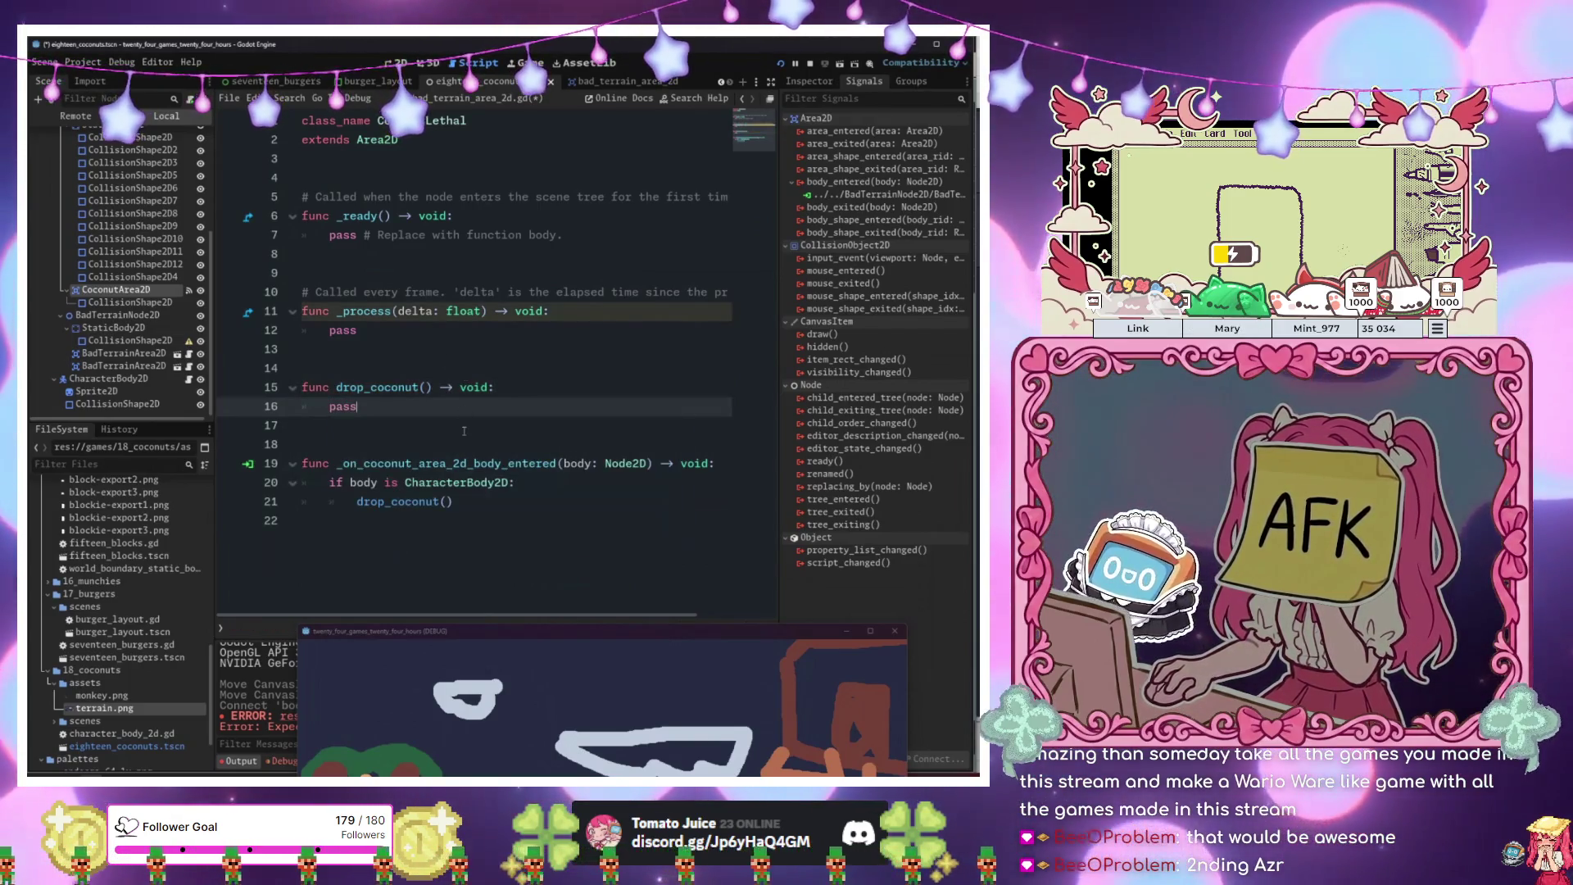
left_click(467, 463)
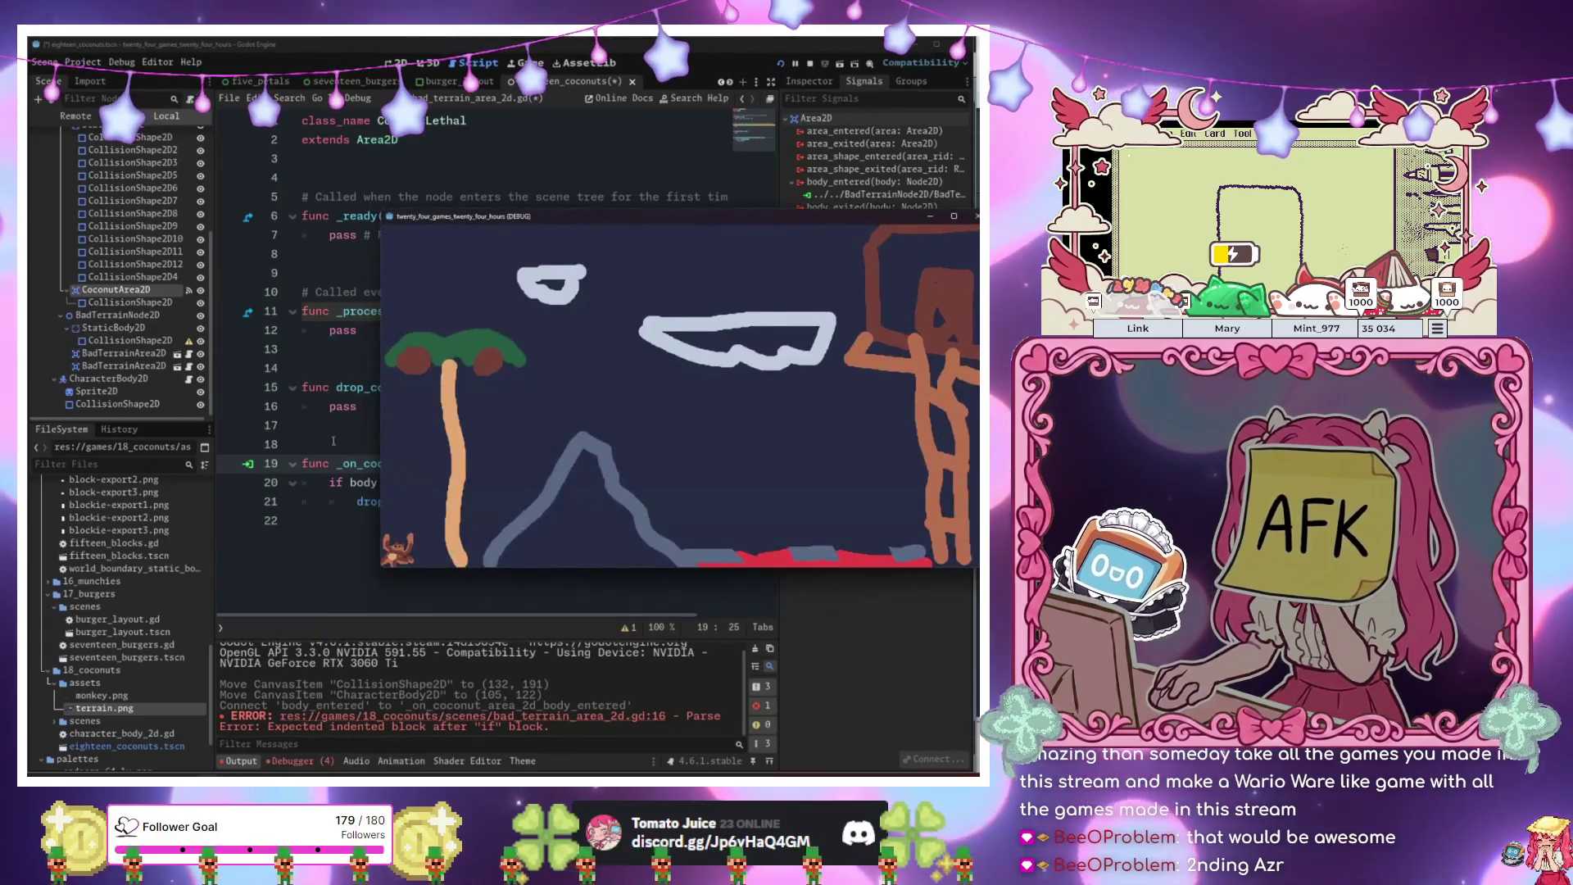
Walk the monkey up and down the slope and climb the tall right-hand tree trunk.
key("Up")
key("Right")
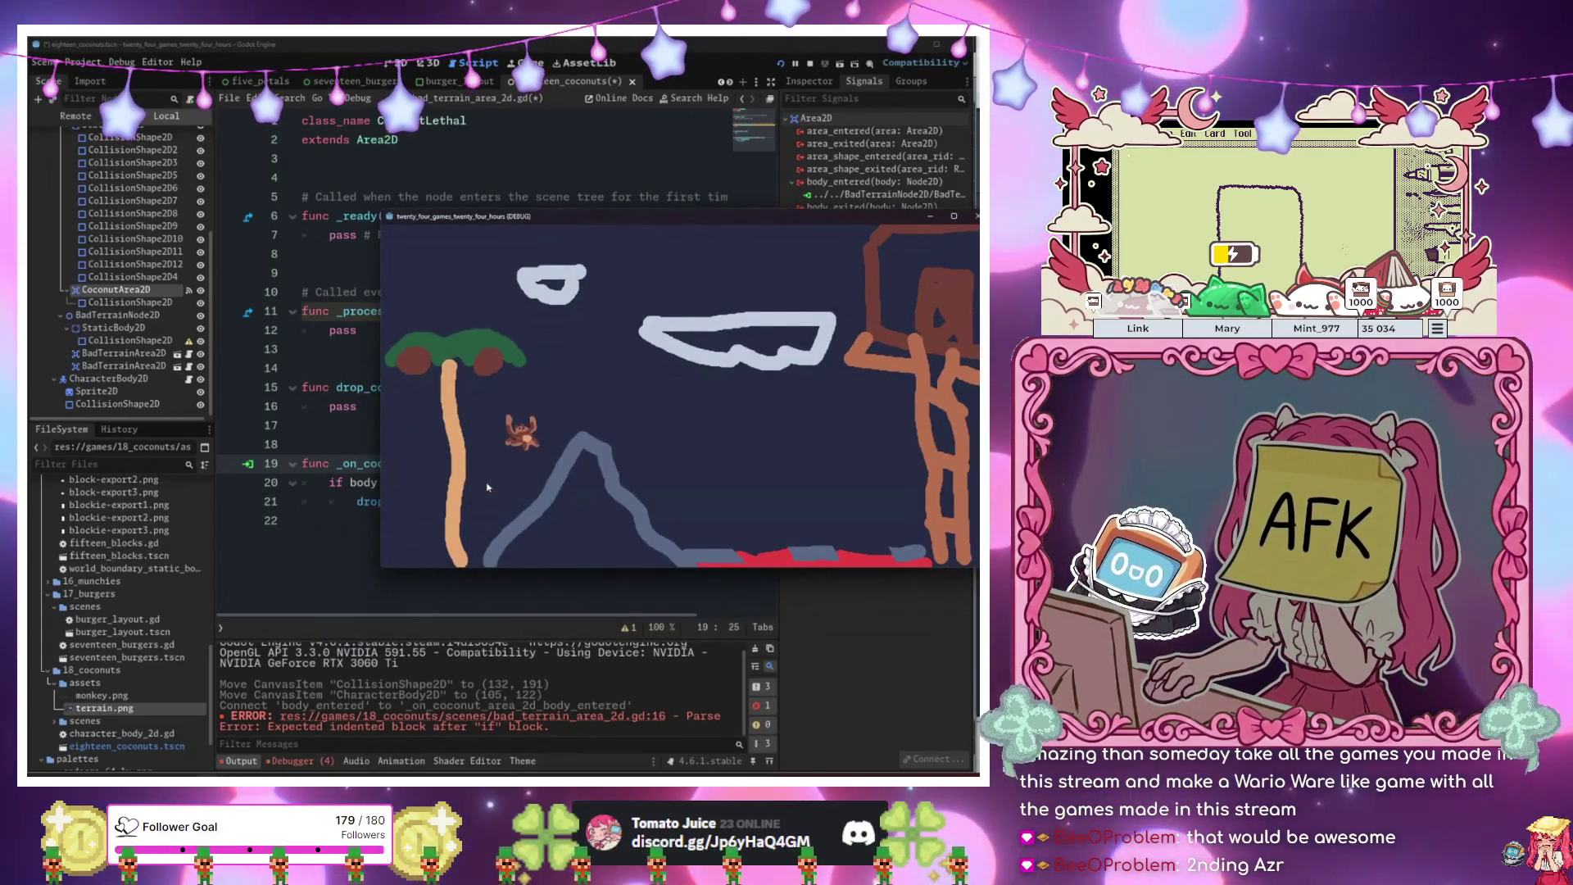
key("Down")
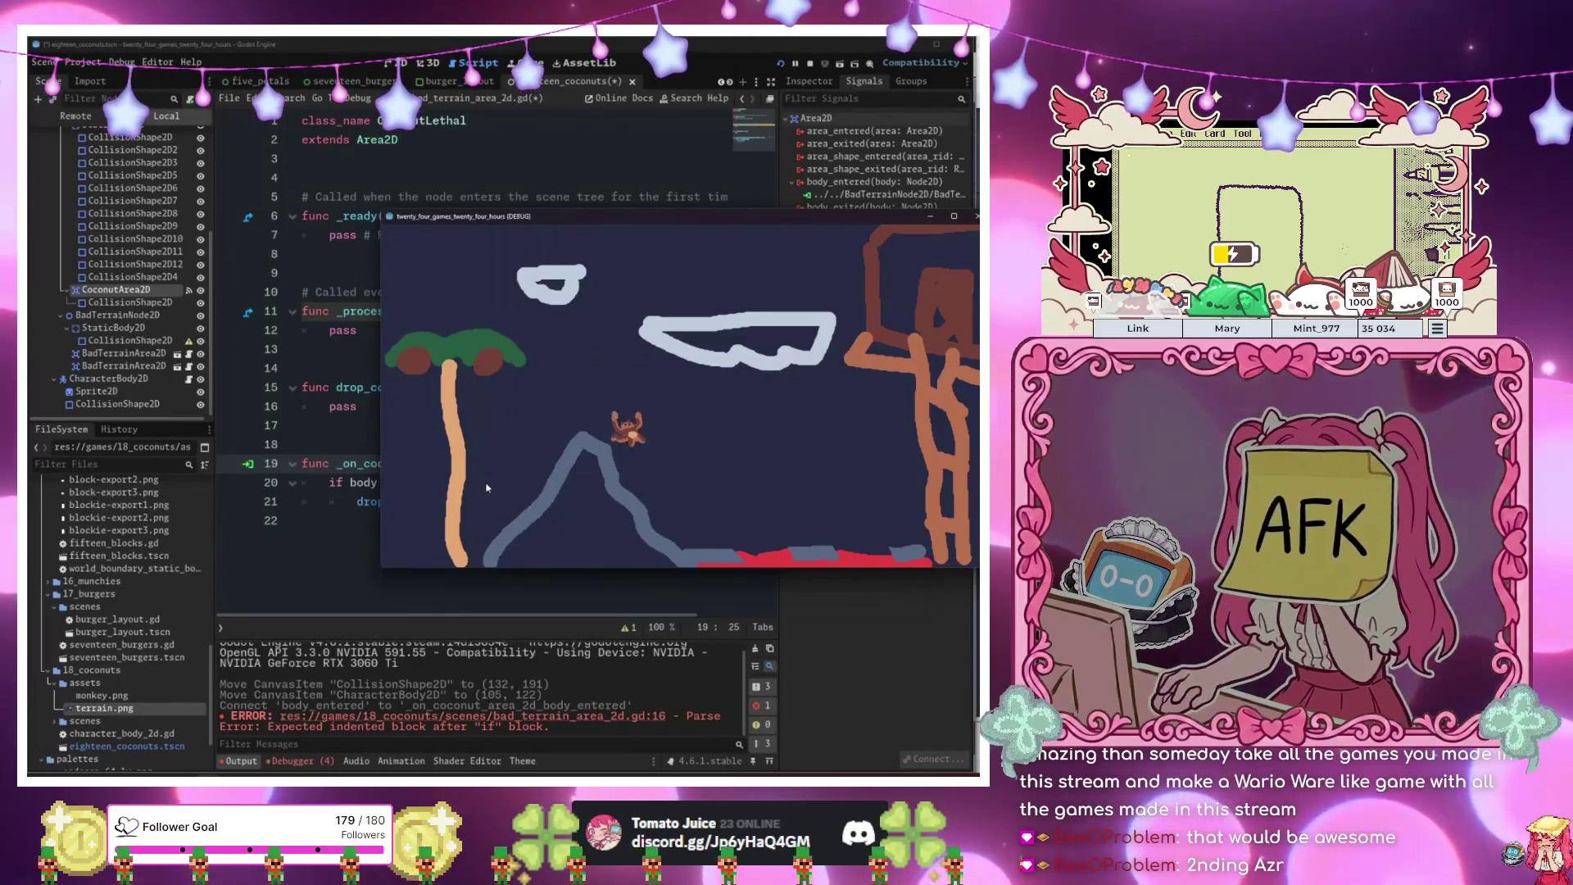
key("Right")
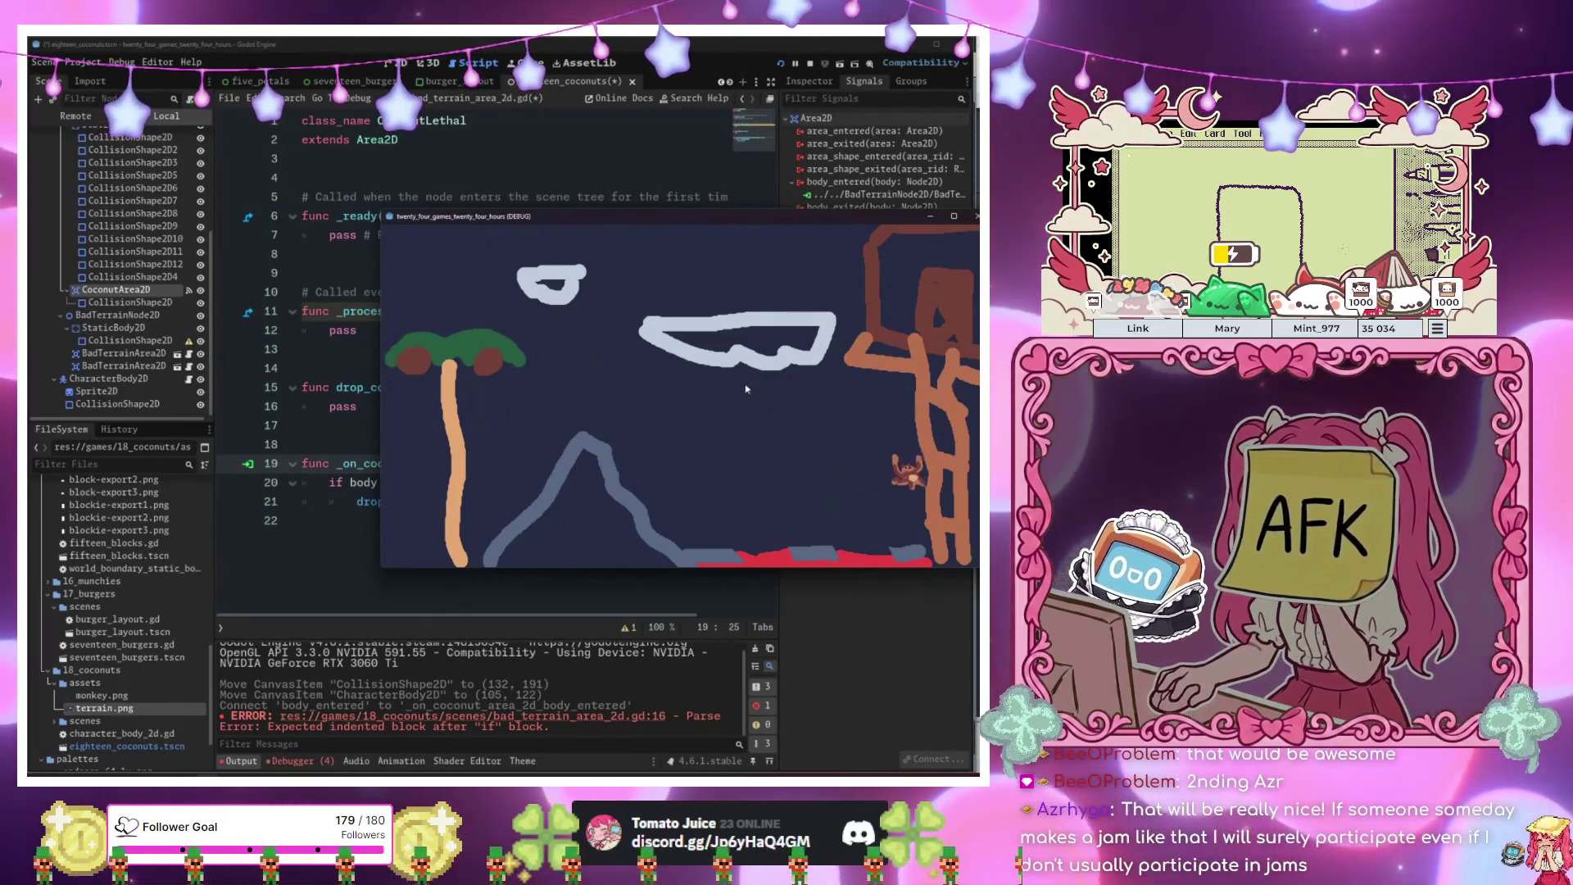
key("Up")
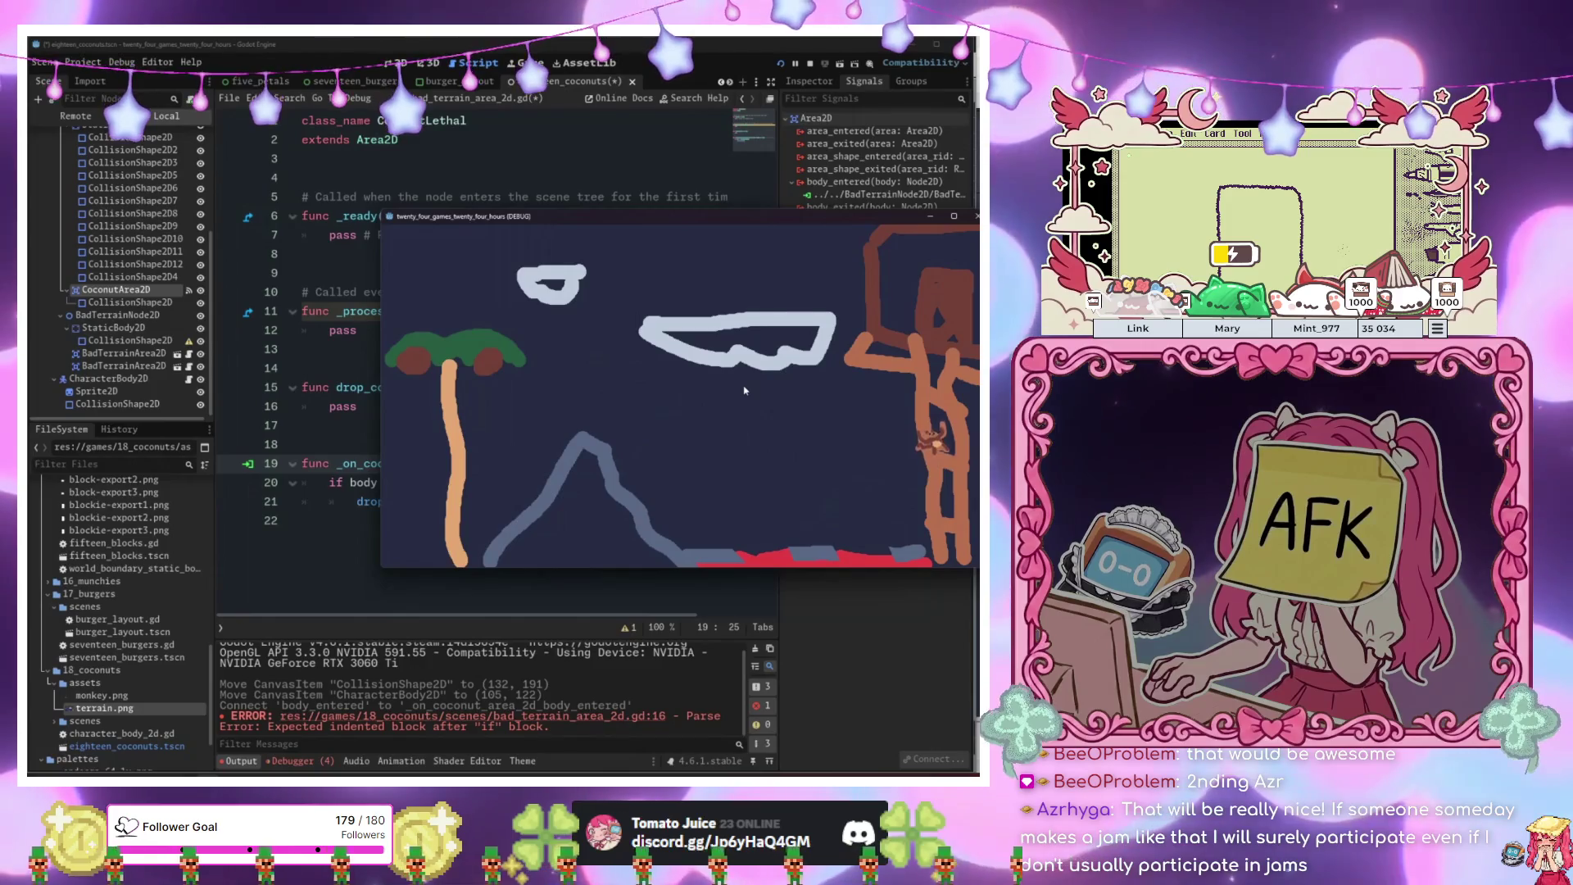
Jump the monkey left off the trunk onto the palm tree, then stop the game.
key("Left")
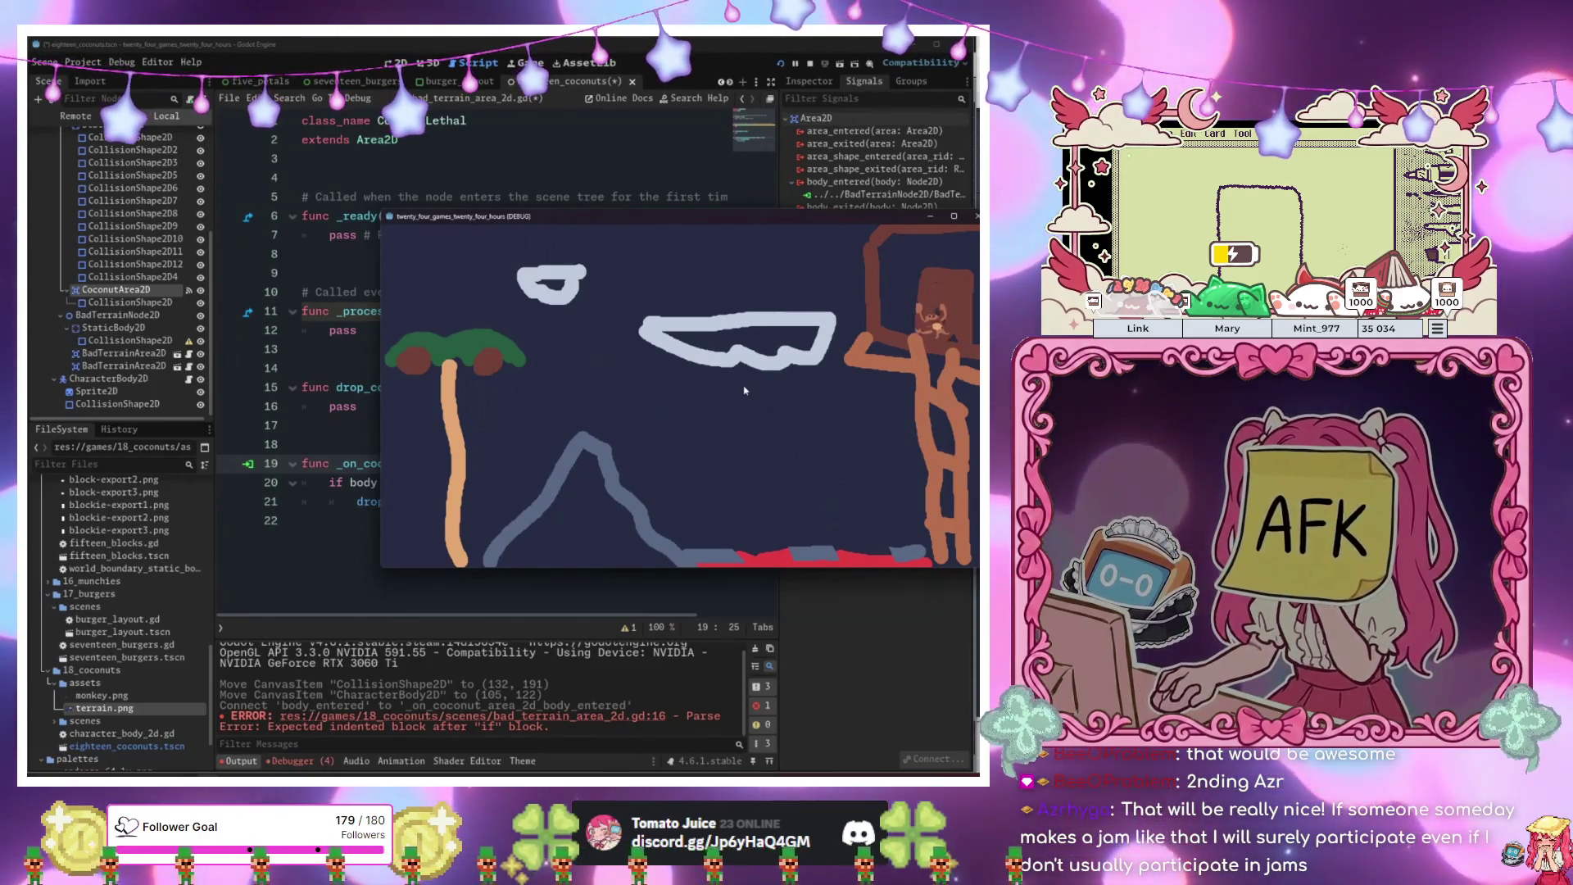
key("Left")
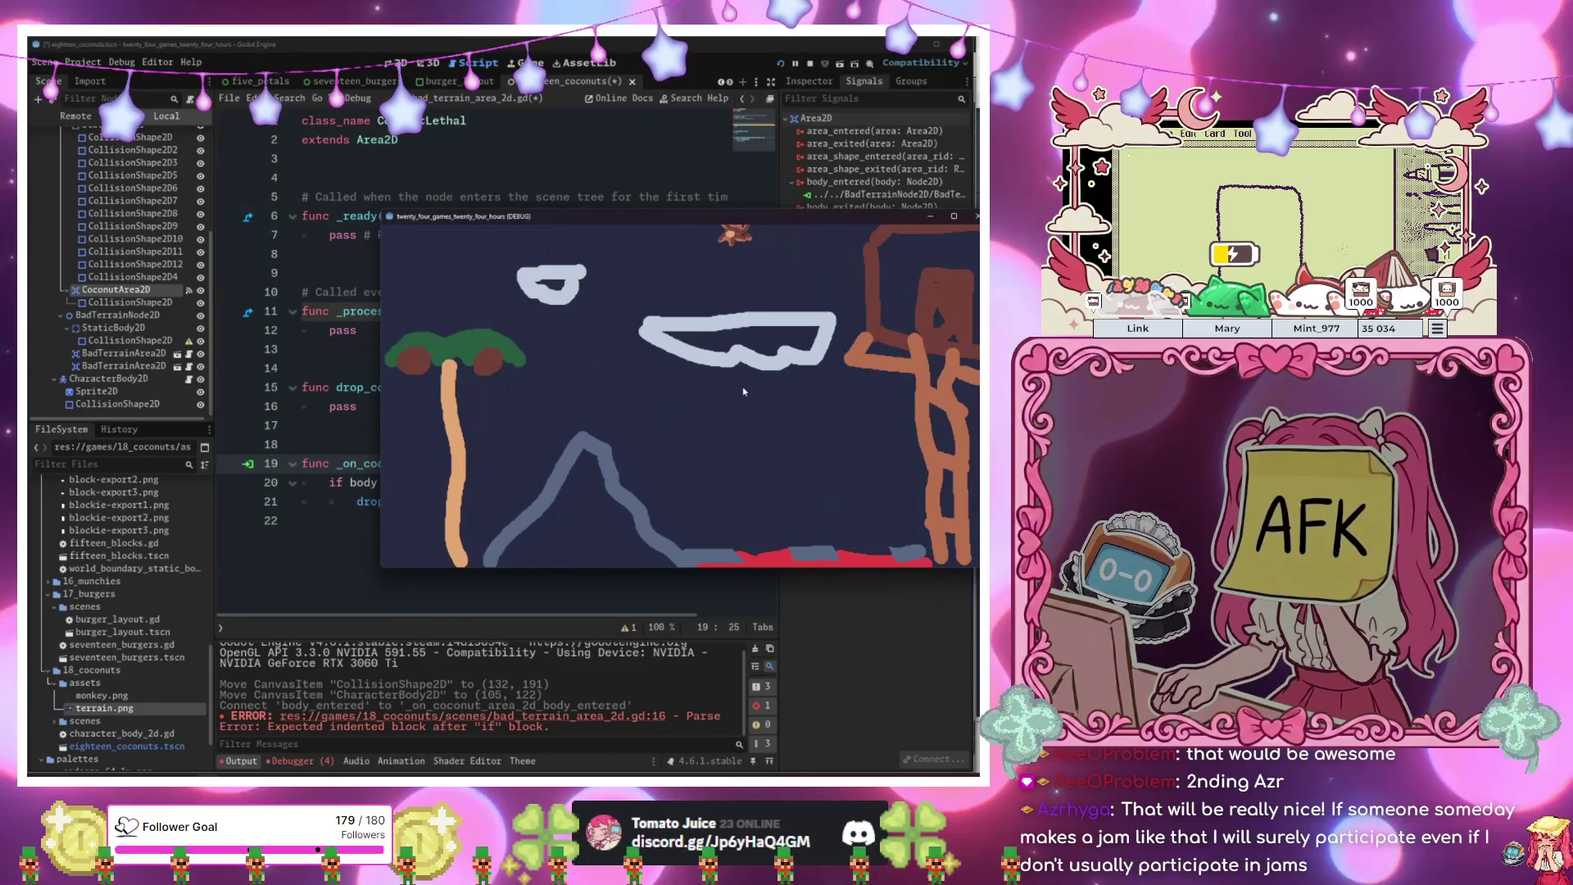
key("Left")
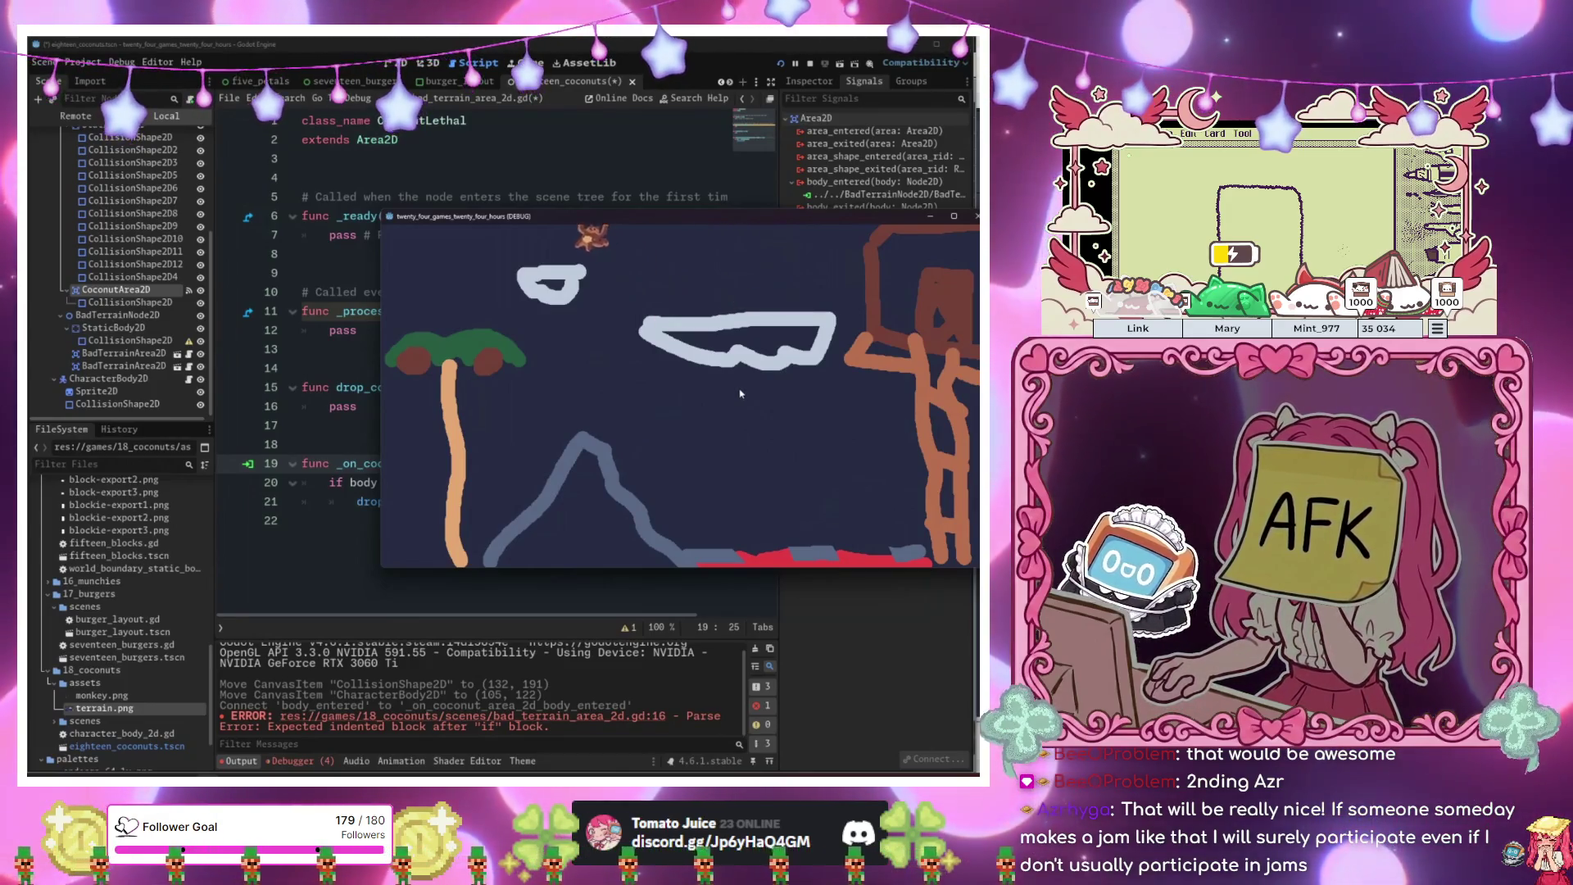
key("Left")
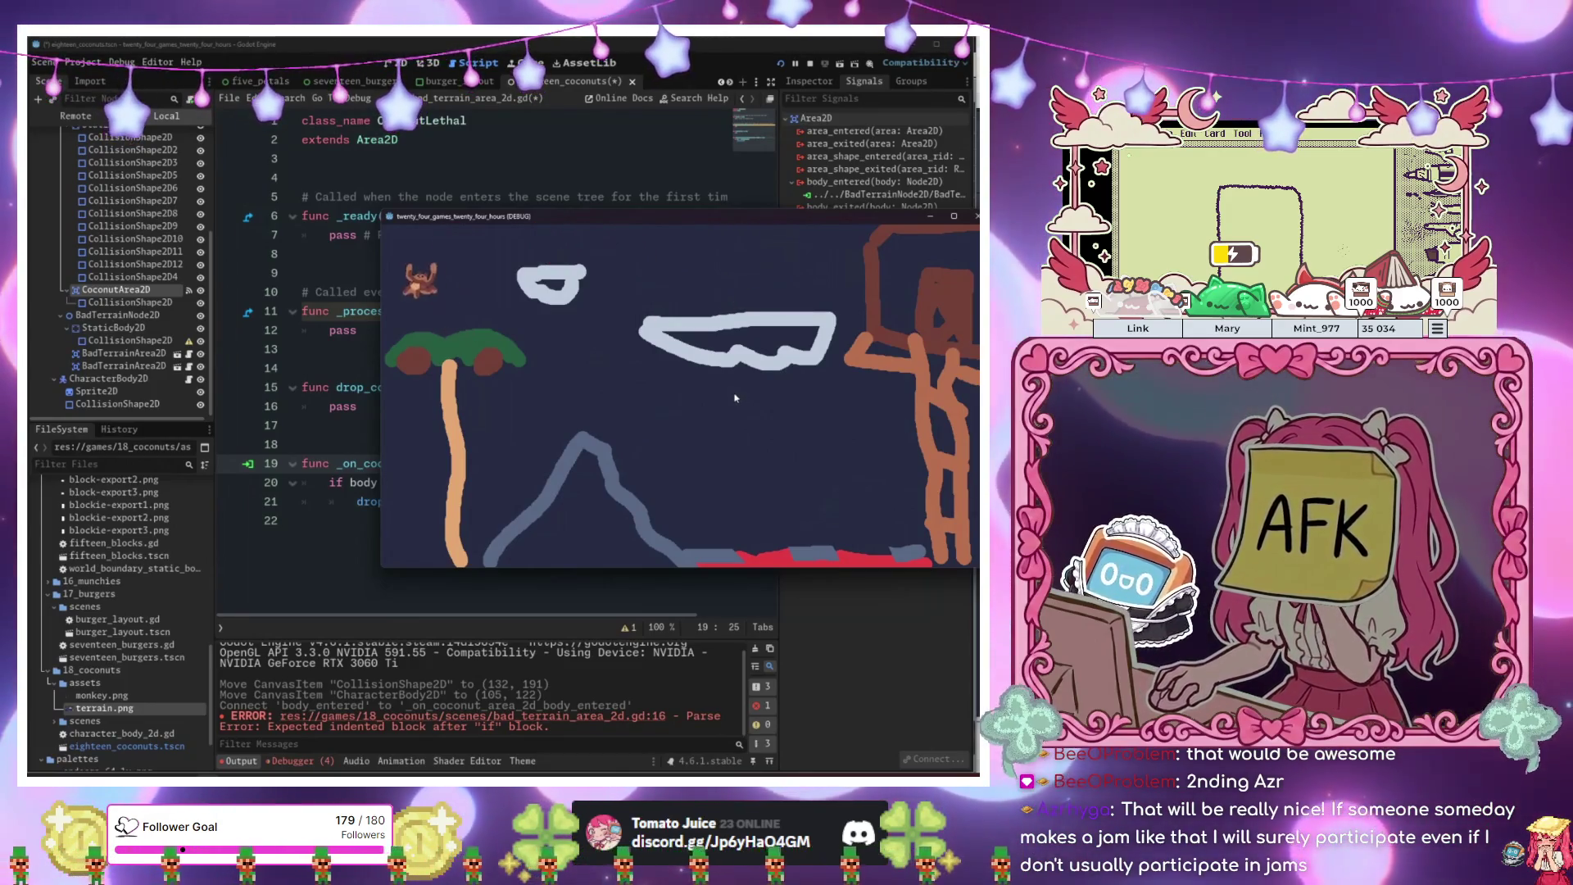
key("Right")
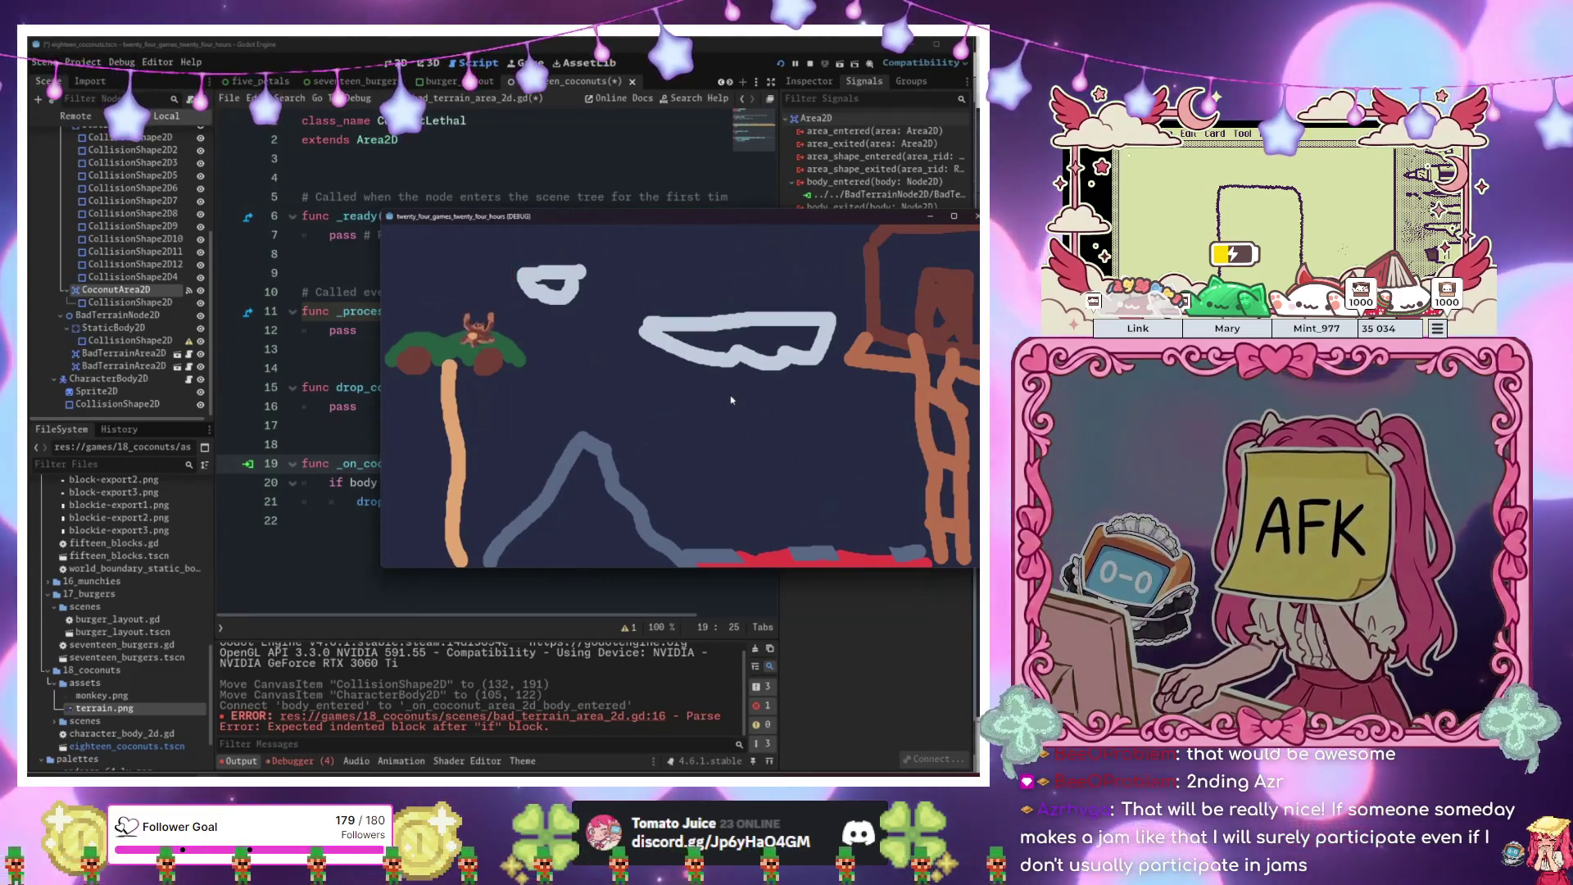
key("Right")
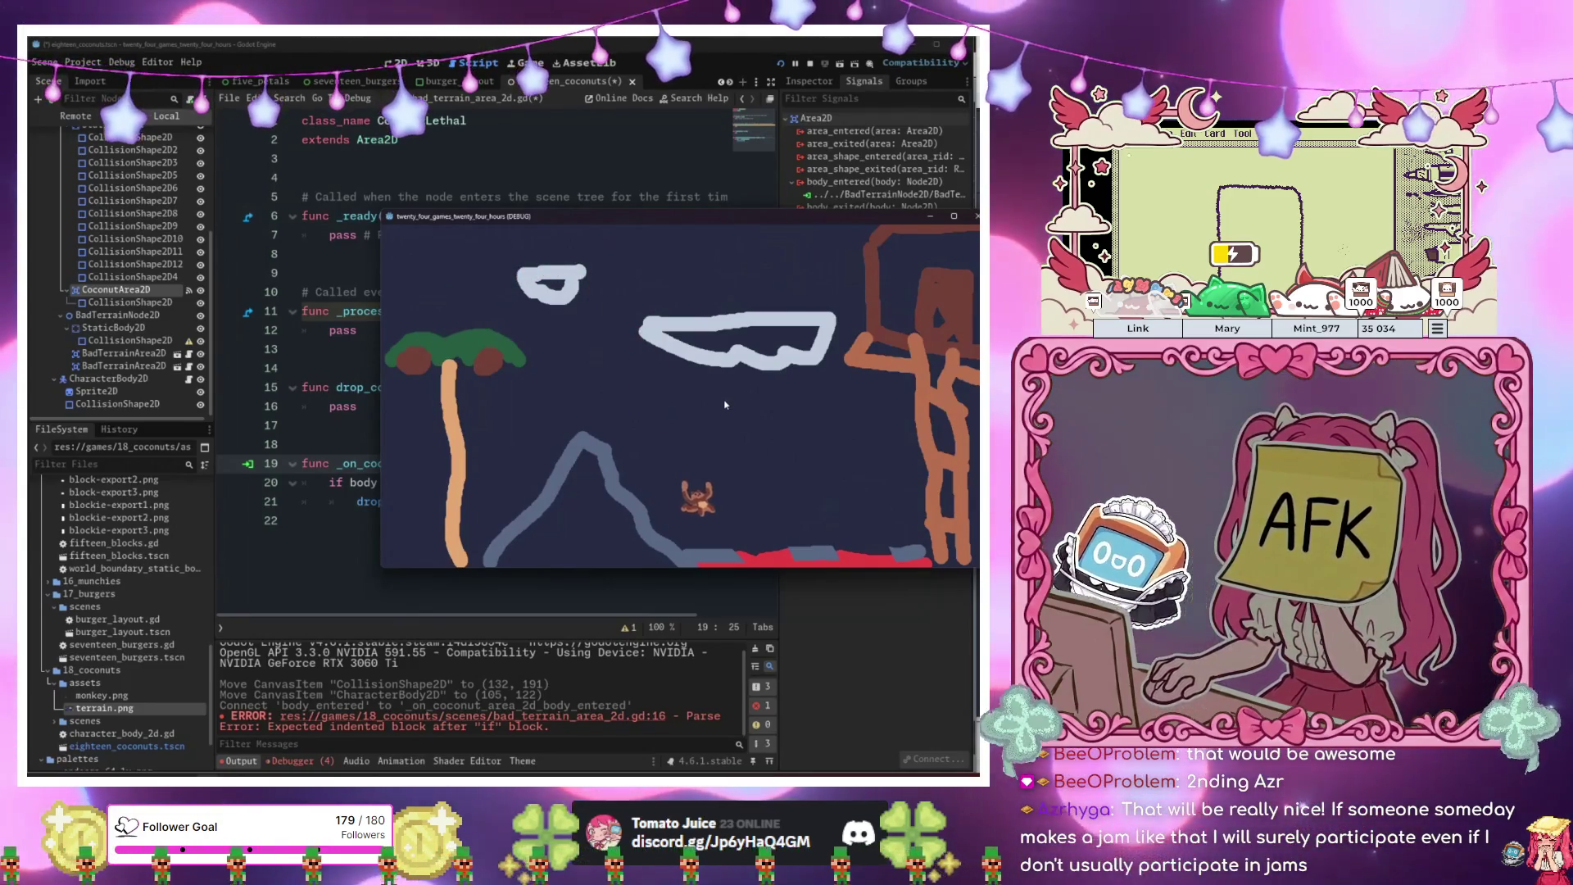
left_click(973, 218)
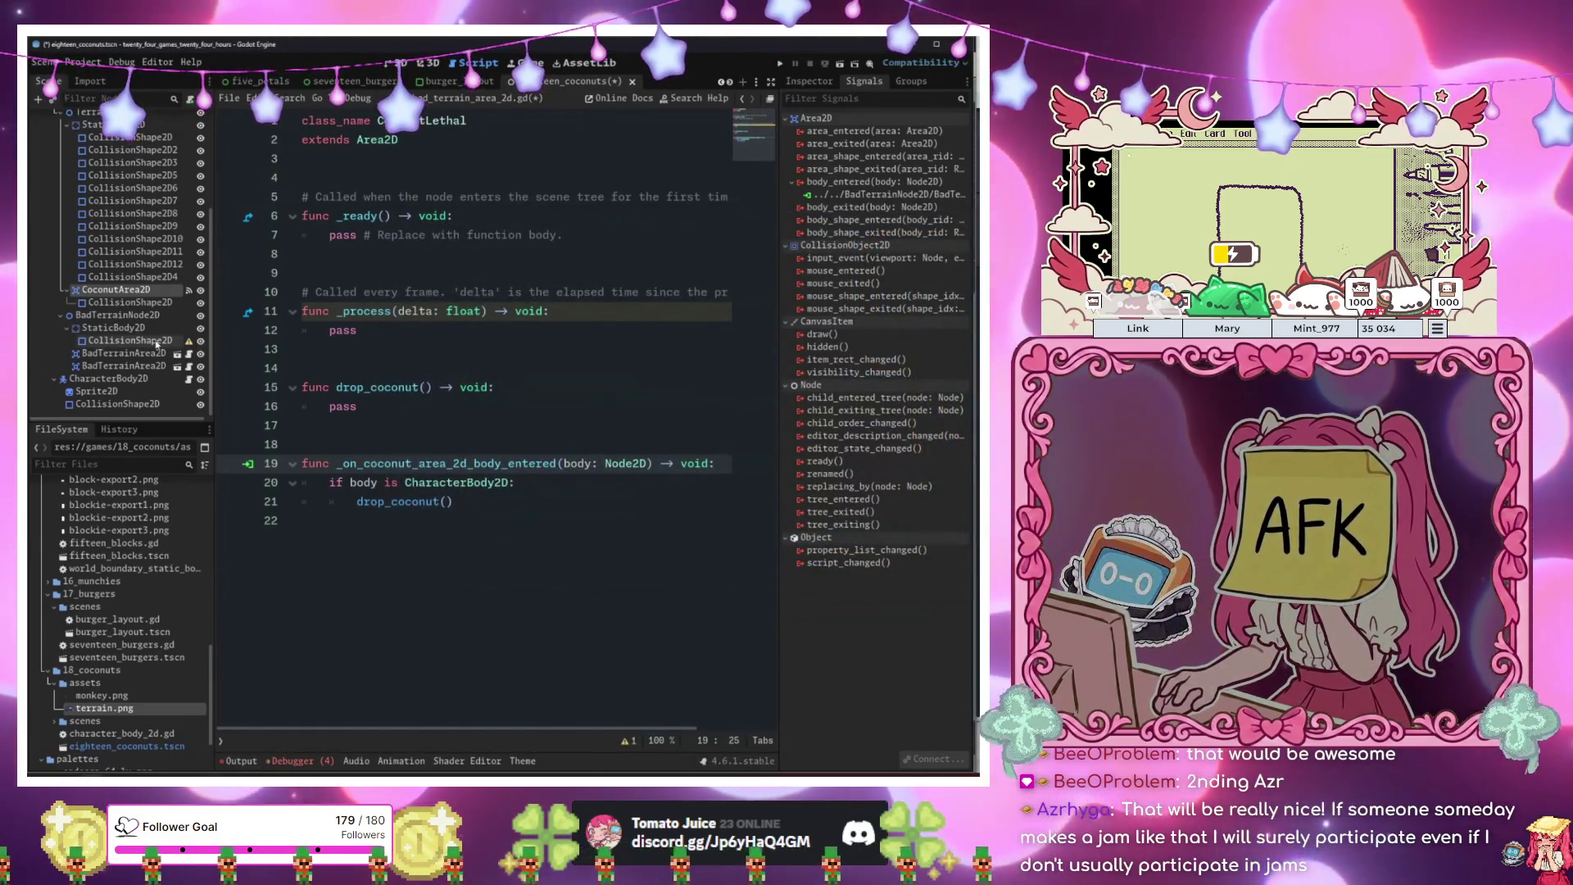
Delete the StaticBody2D under BadTerrainNode2D together with its collision shape.
scroll(157, 345, "up", 2)
scroll(157, 345, "down", 2)
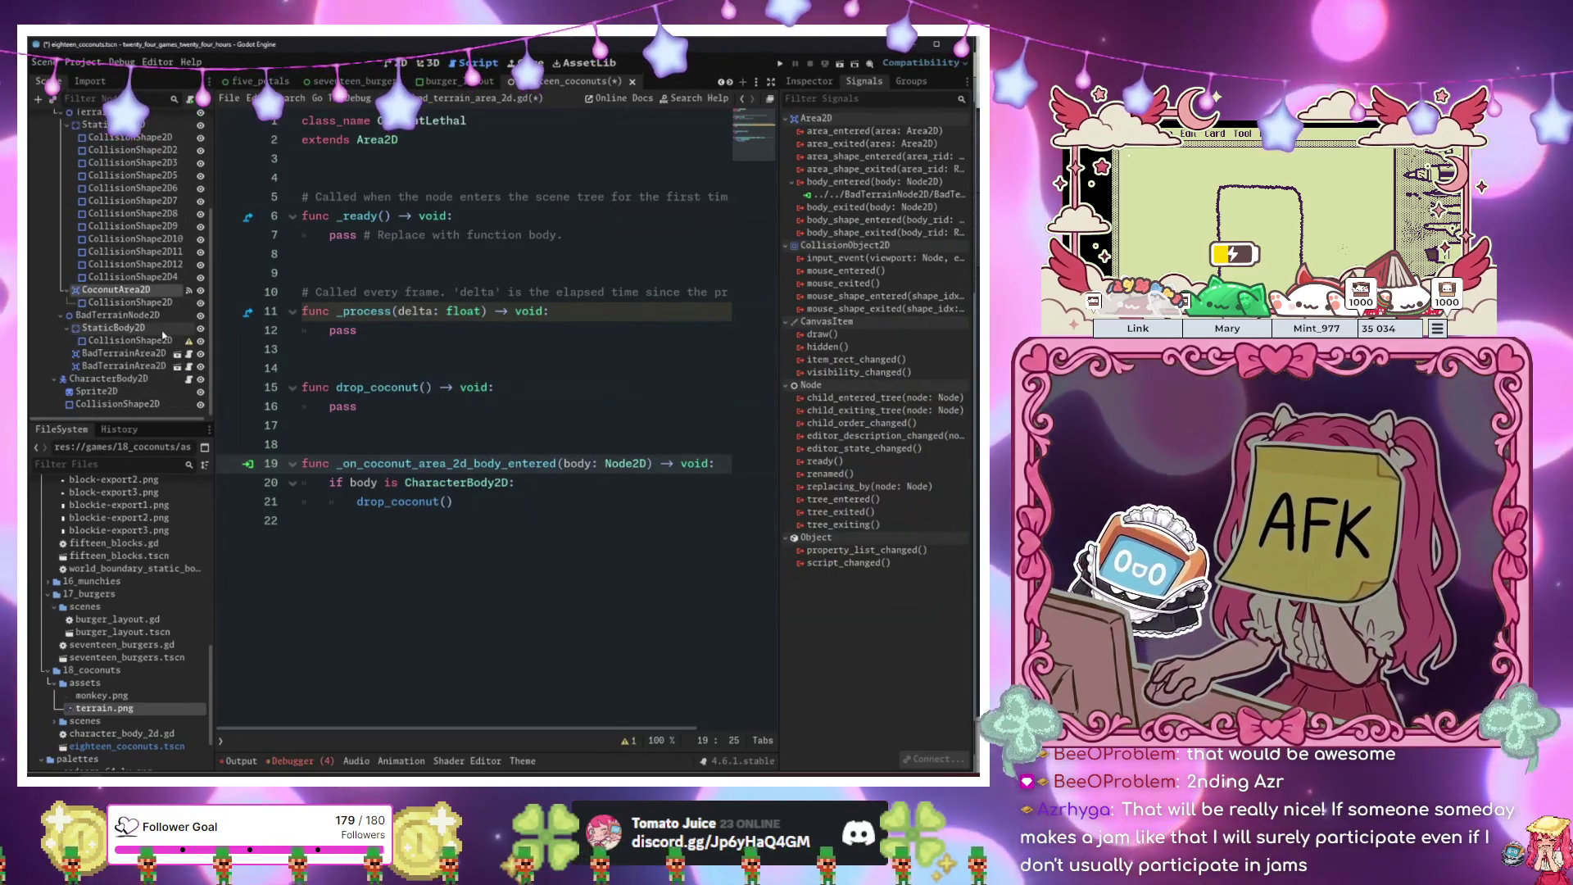
left_click(146, 341)
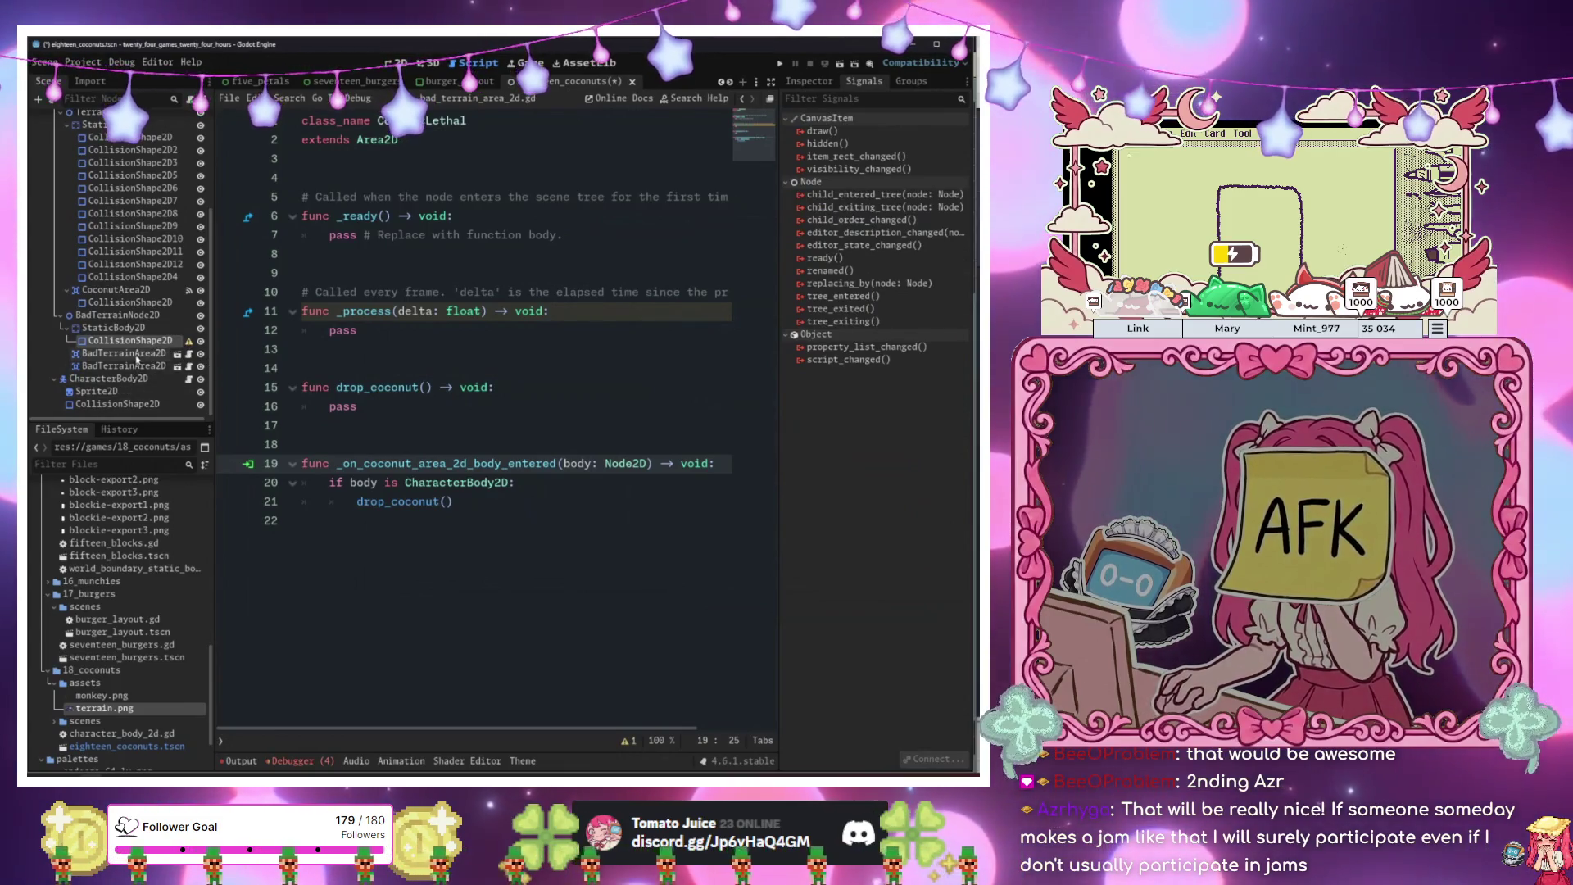
left_click(131, 328)
key("Delete")
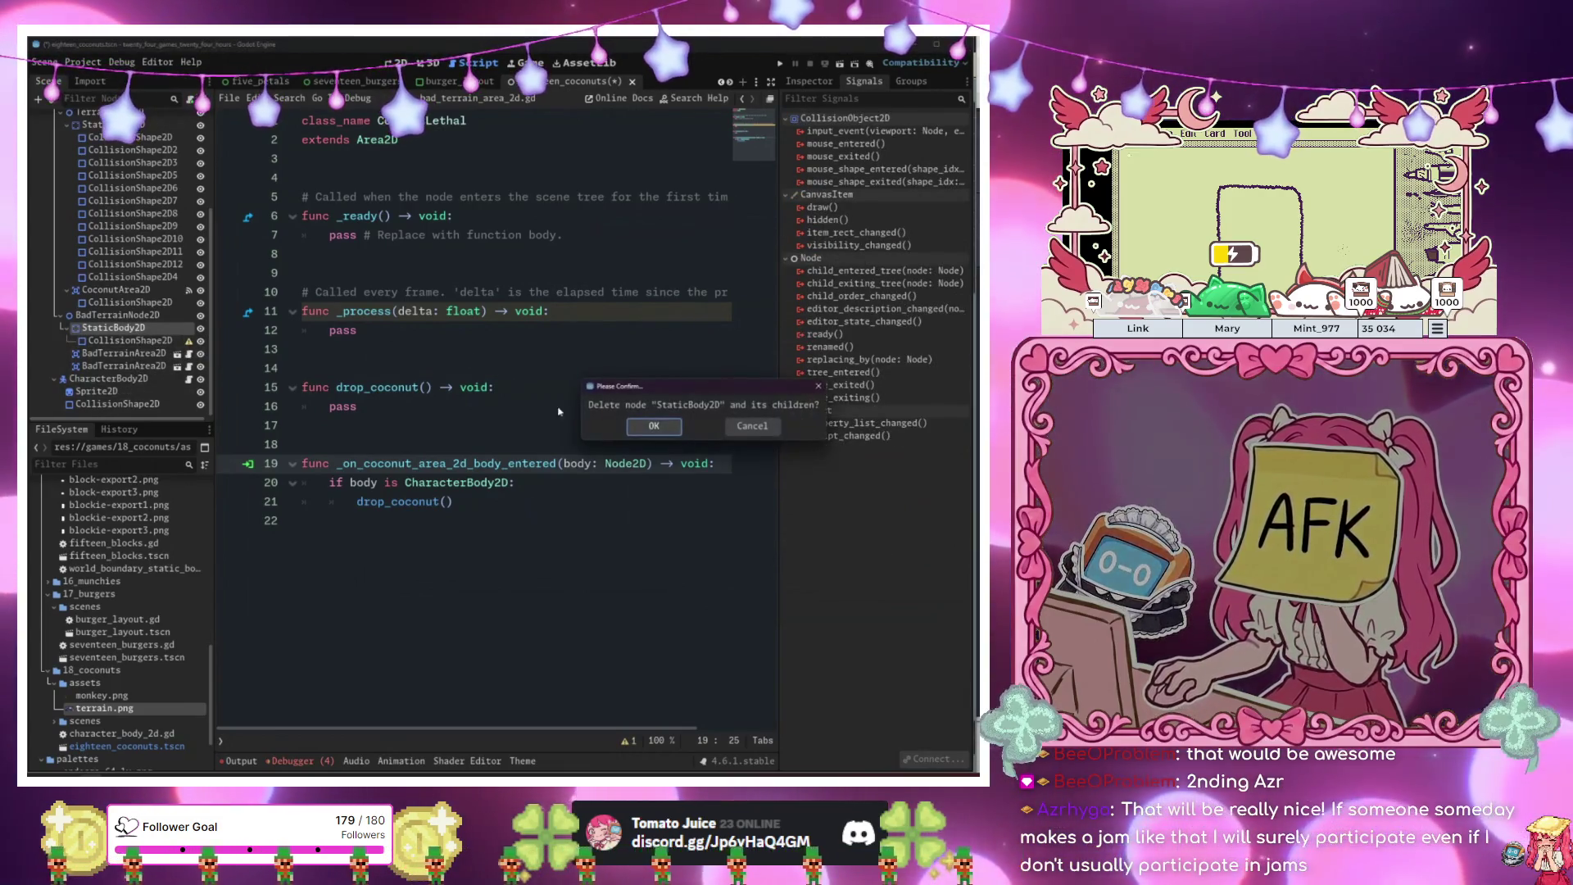
left_click(671, 429)
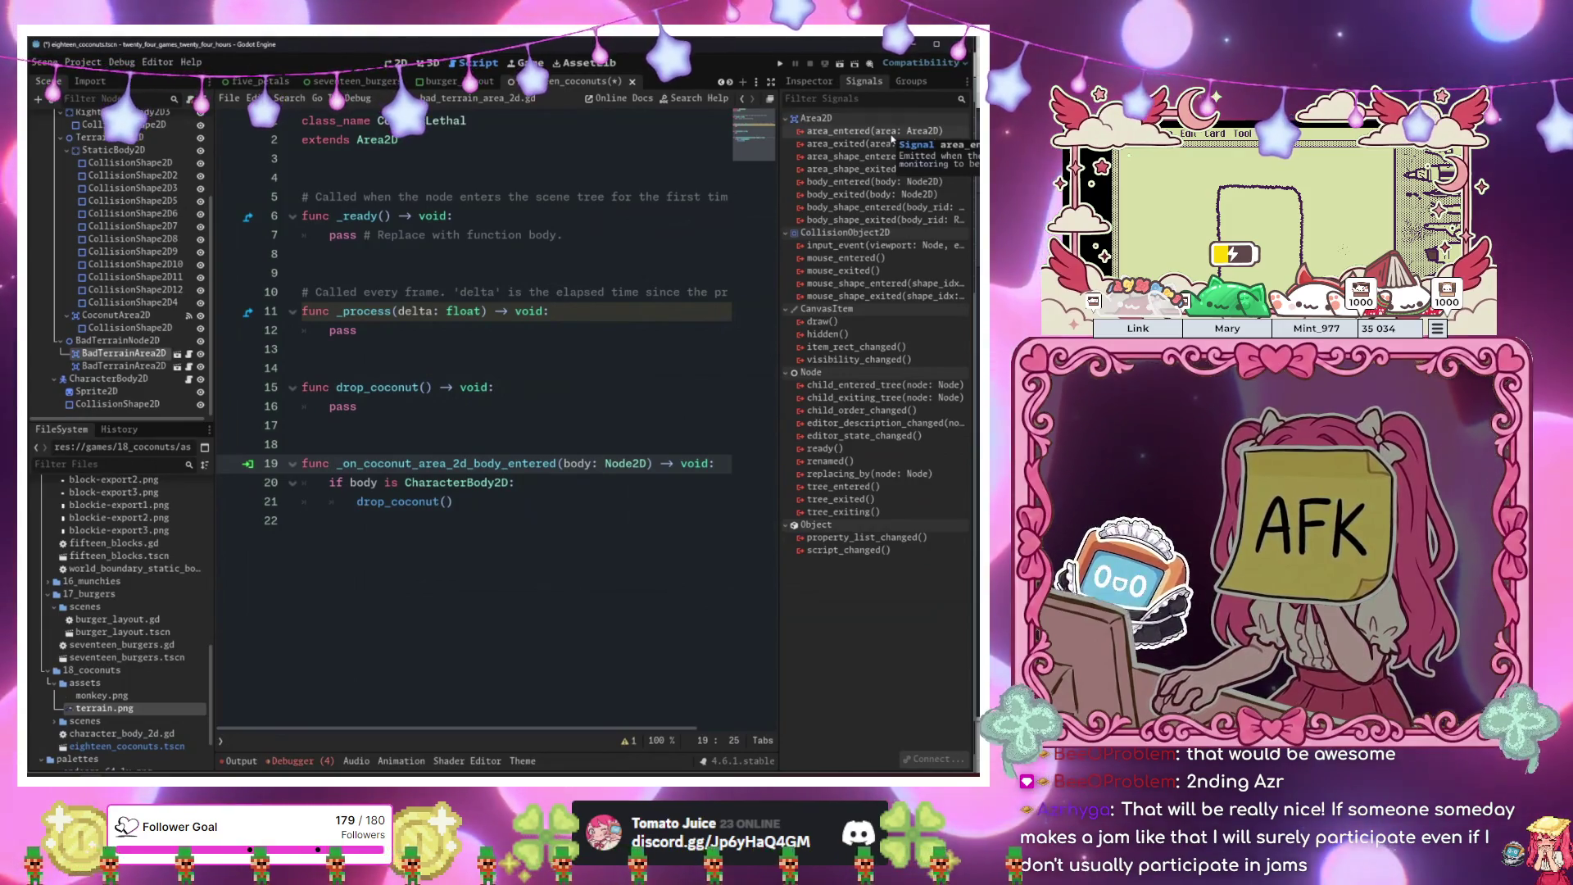
double_click(869, 181)
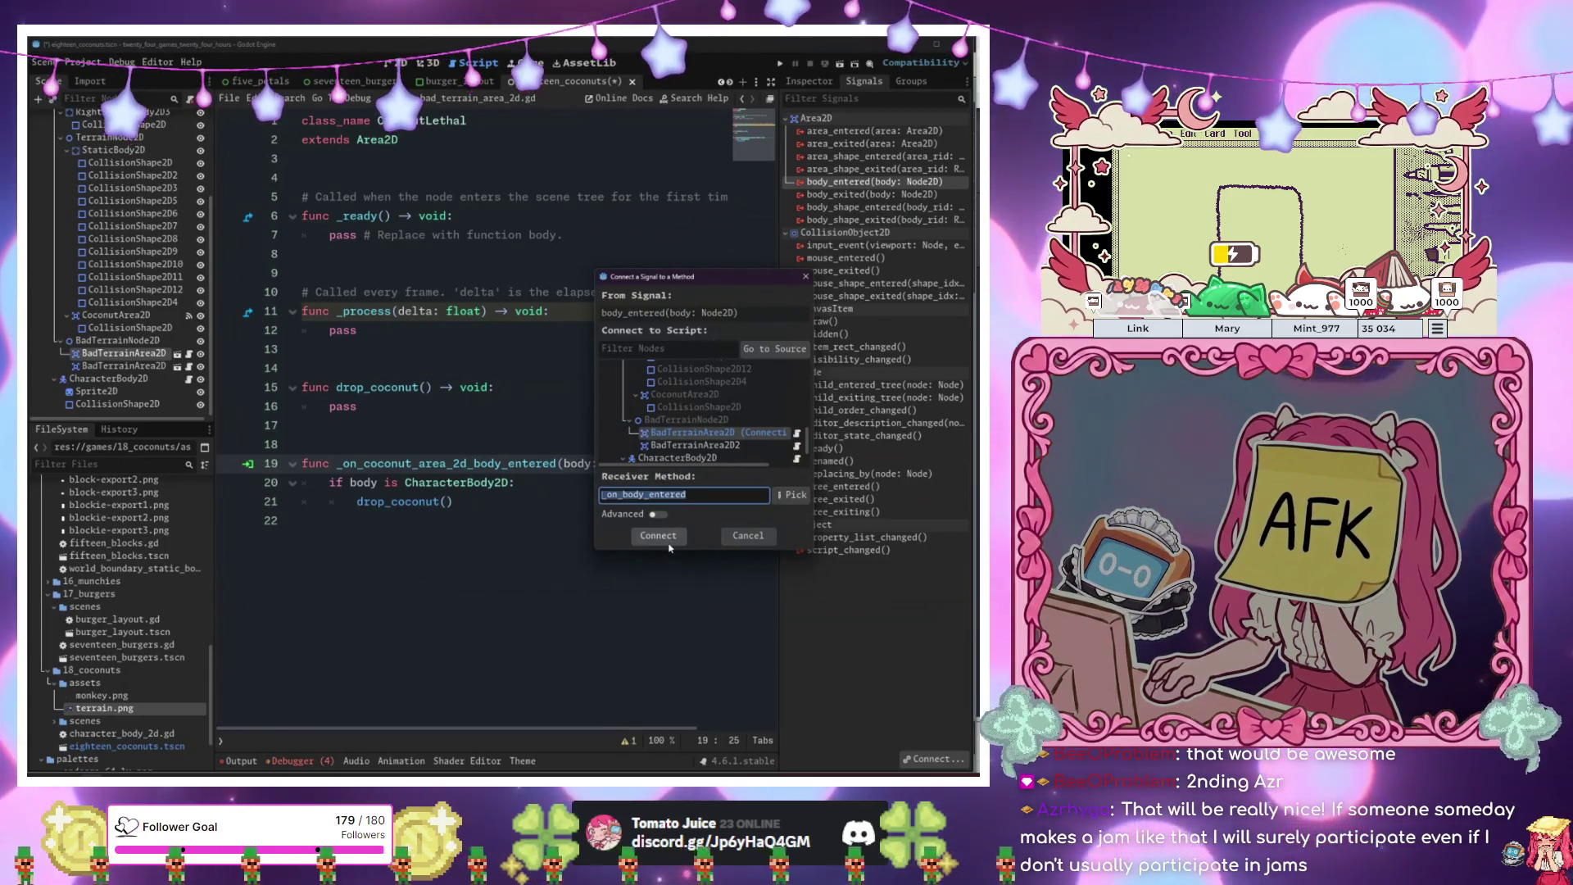
Cancel the signal connection and attach a new eighteen_coconuts.gd script to the EighteenCoconuts root.
scroll(739, 398, "up", 10)
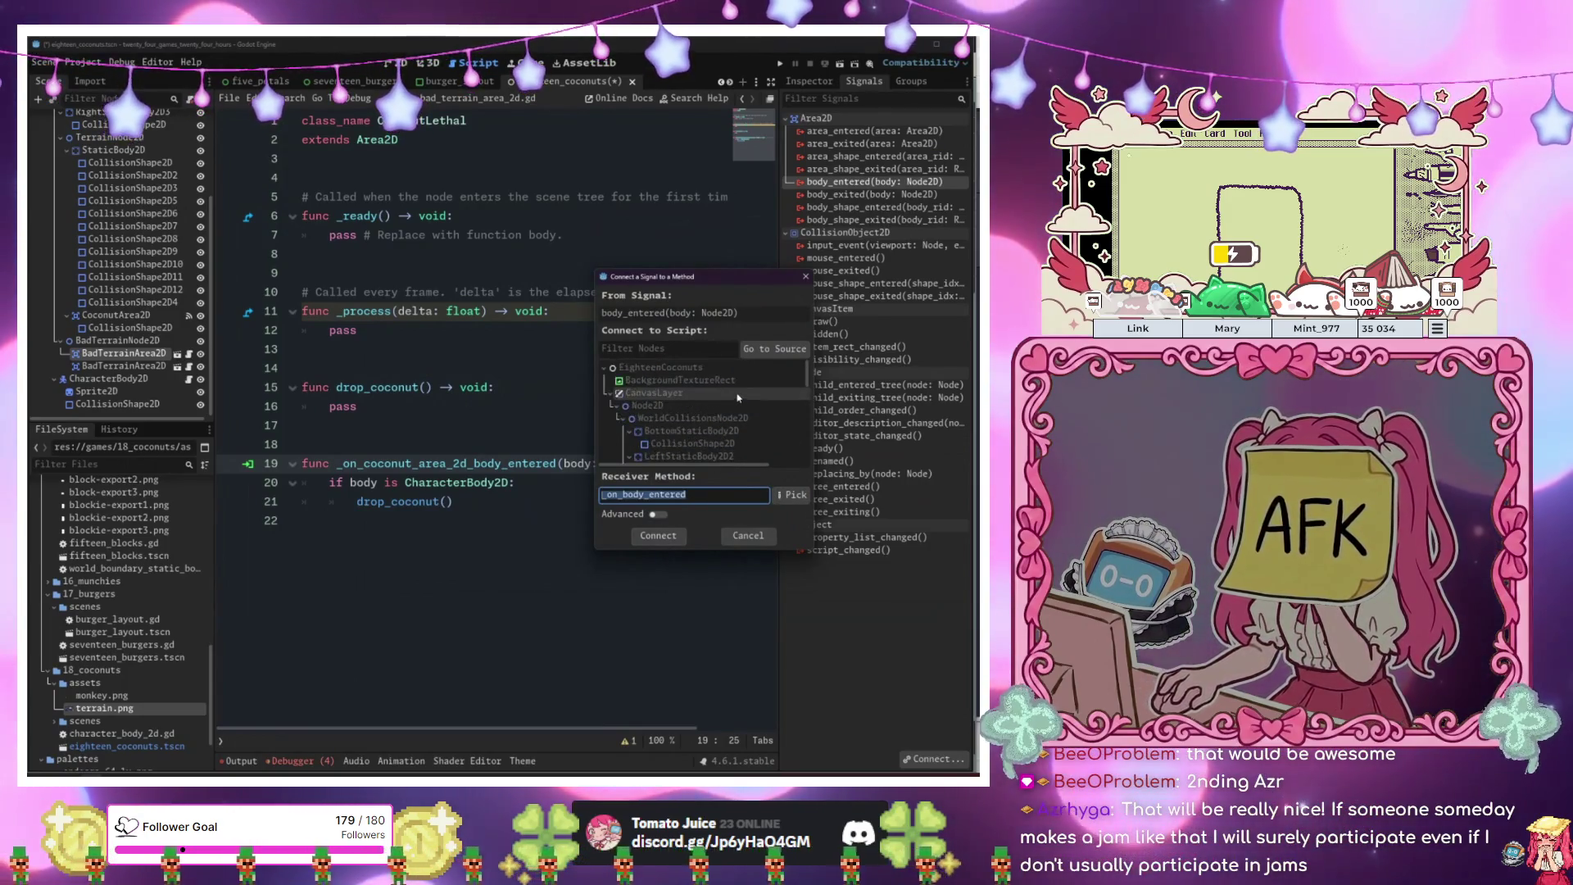
left_click(738, 370)
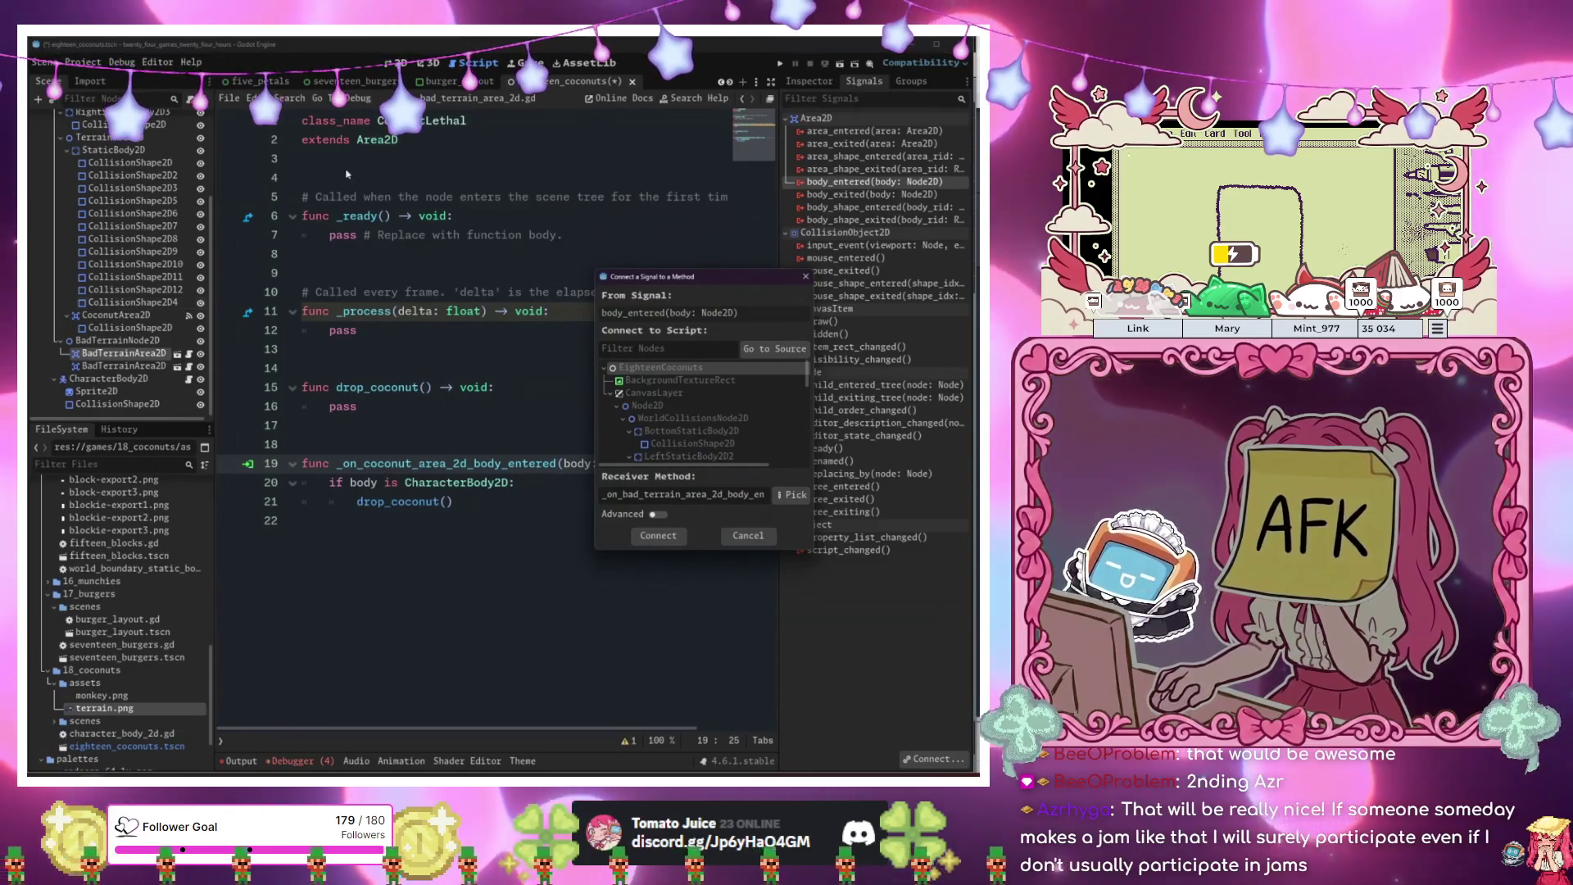
left_click(805, 276)
scroll(112, 262, "up", 3)
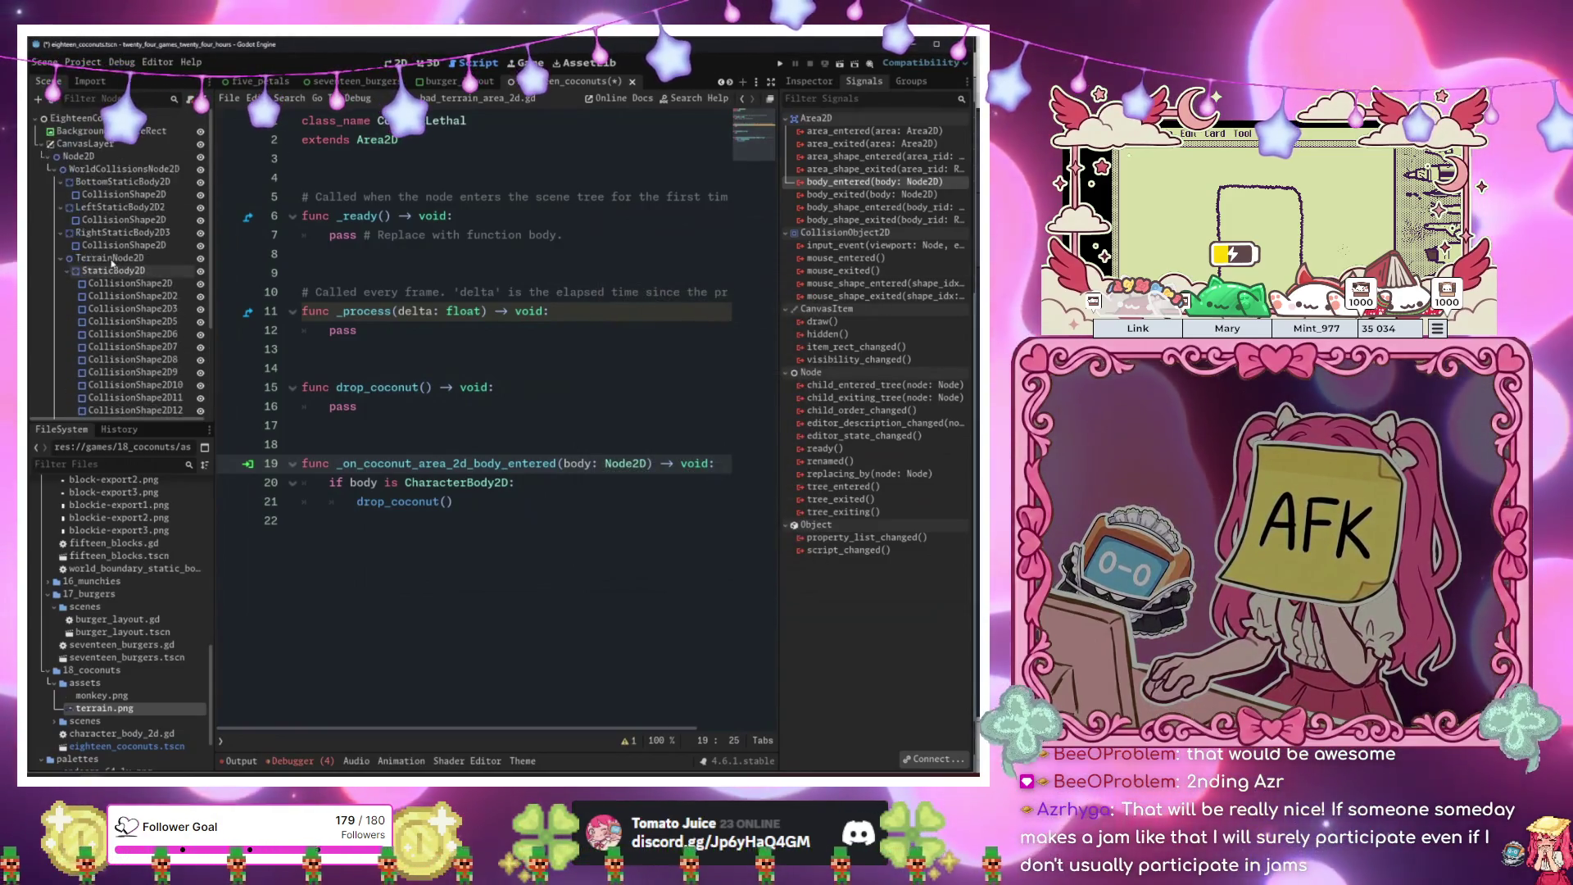
left_click(78, 118)
left_click(188, 100)
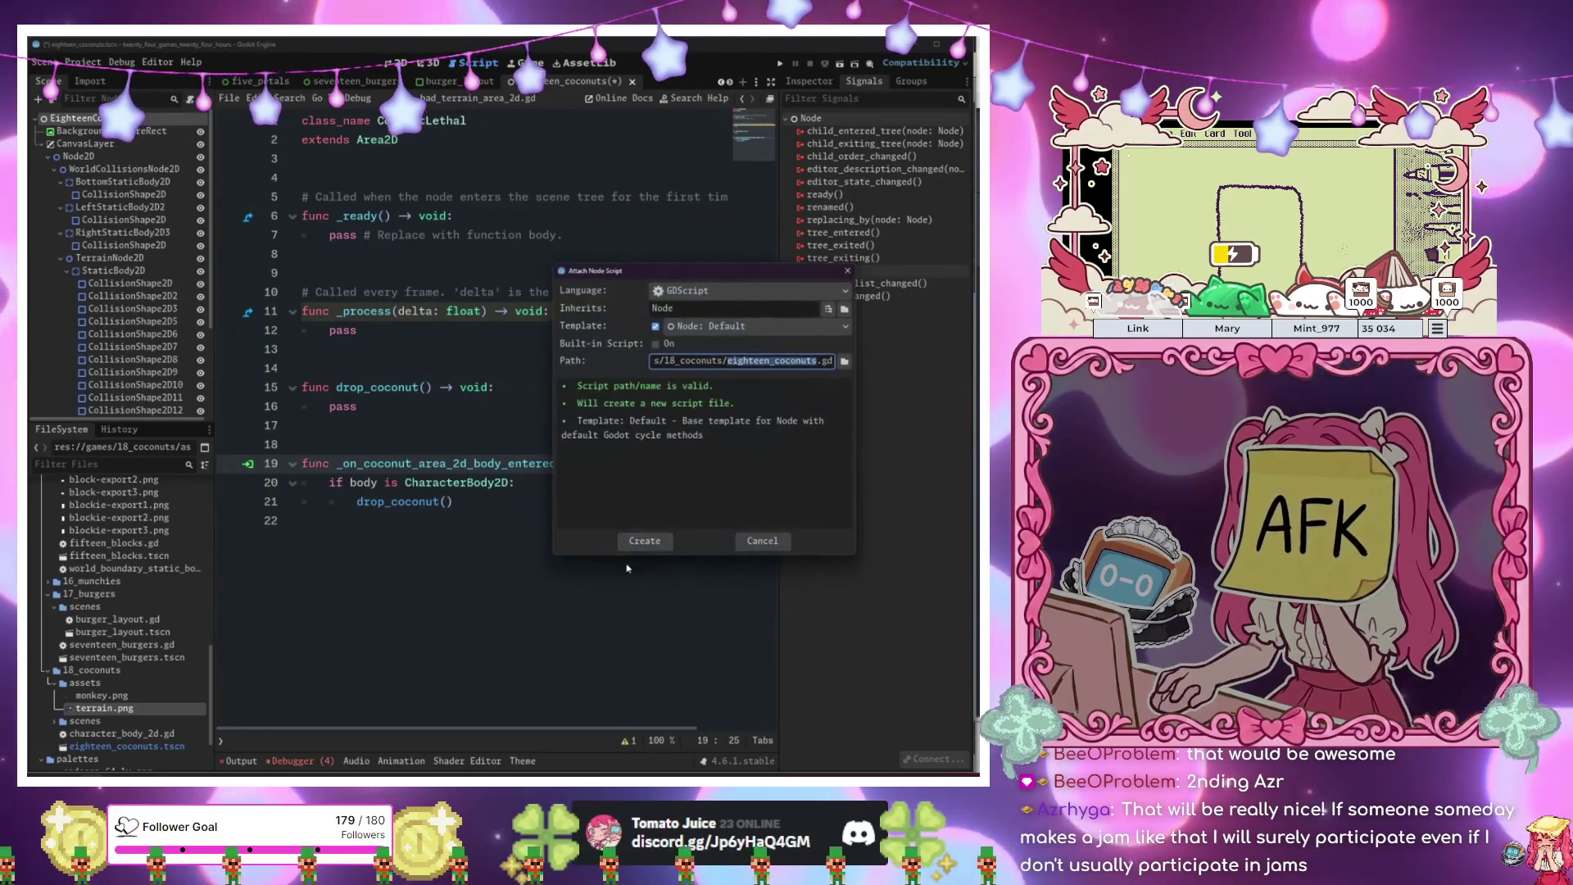
left_click(653, 540)
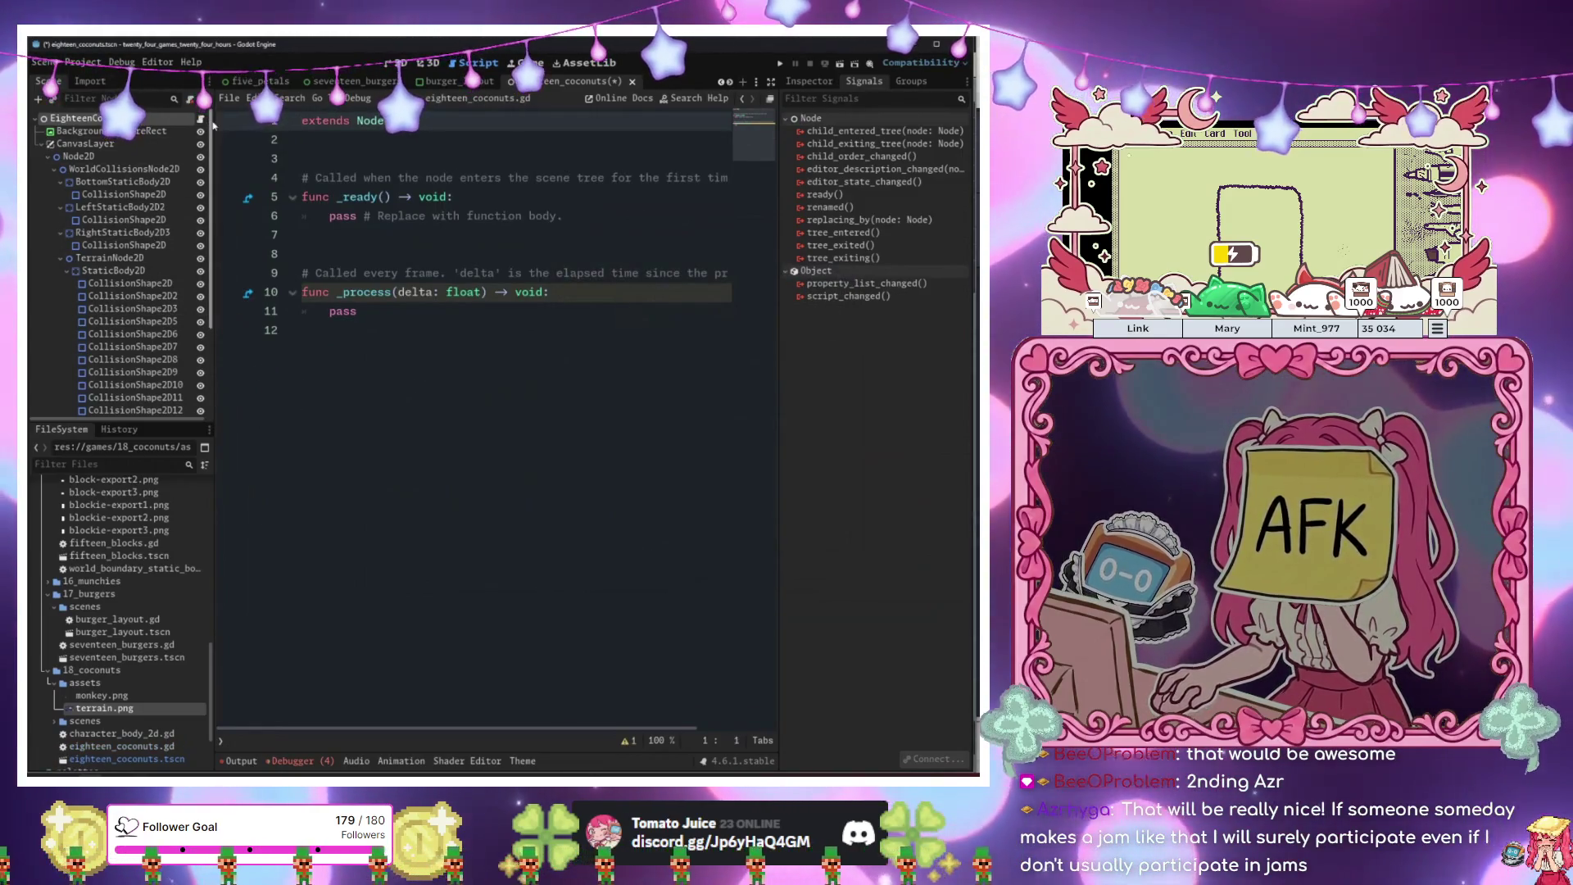
scroll(152, 246, "down", 3)
left_click(168, 353)
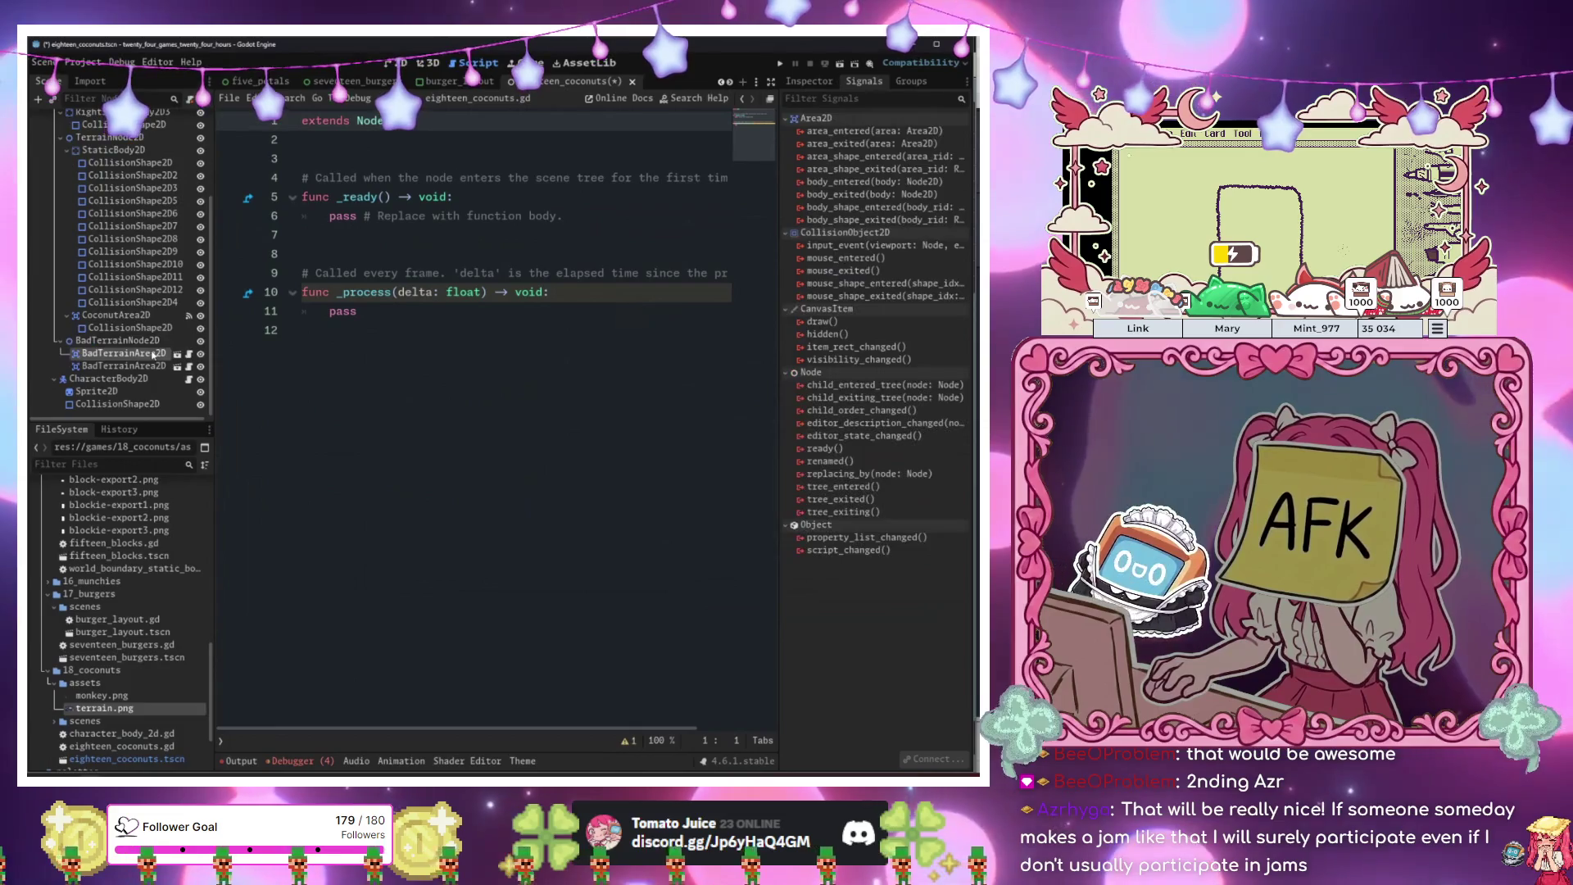
Connect body_entered from both BadTerrainArea2D nodes to stub handlers in eighteen_coconuts.gd.
double_click(861, 181)
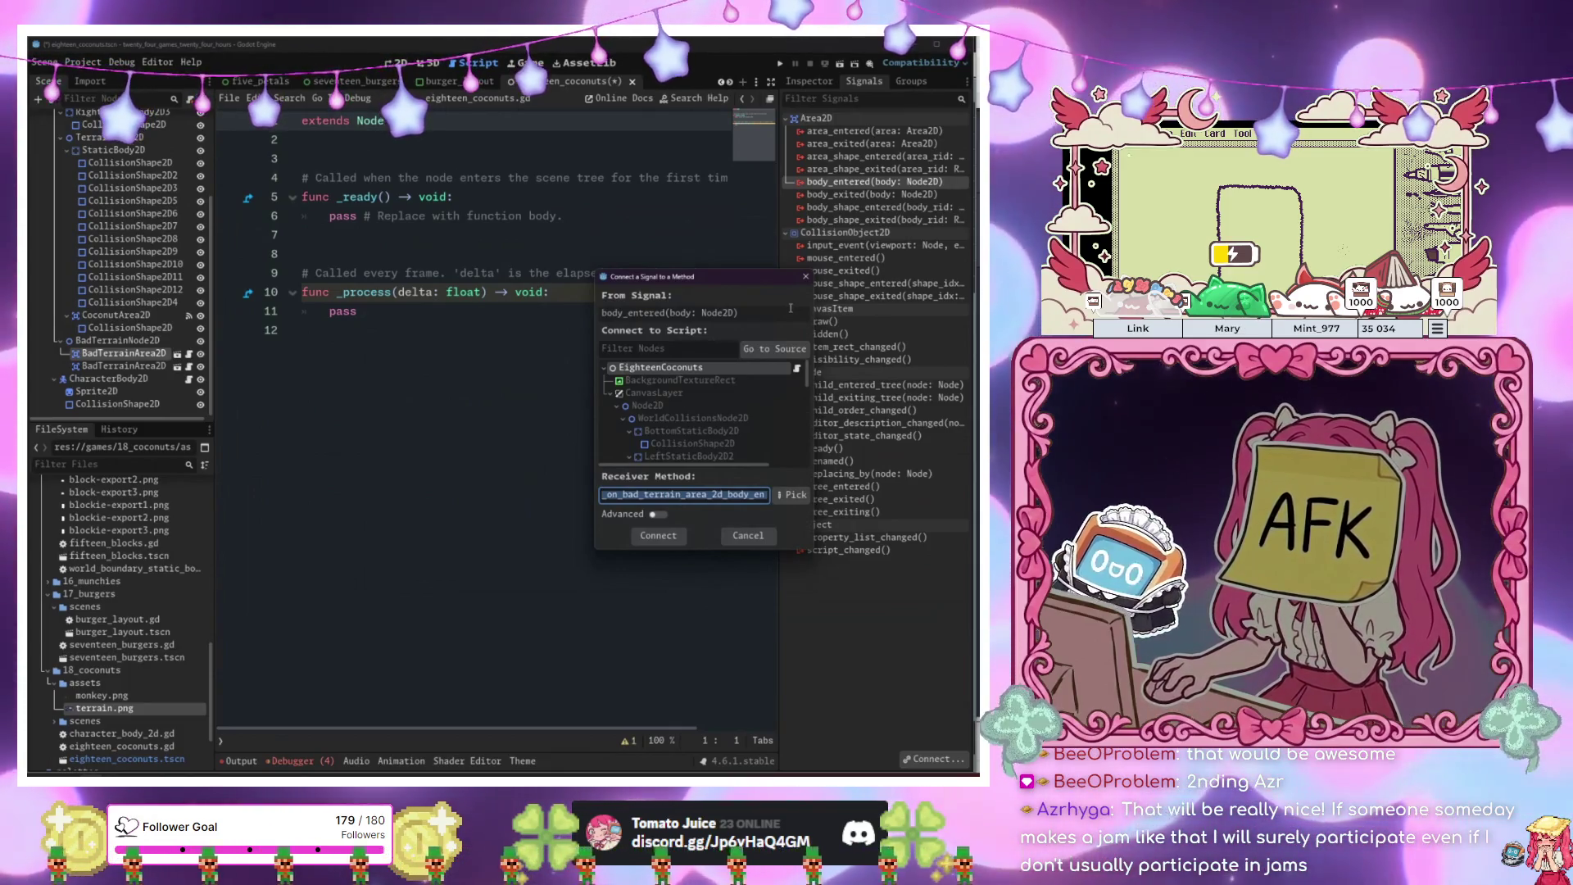
left_click(659, 535)
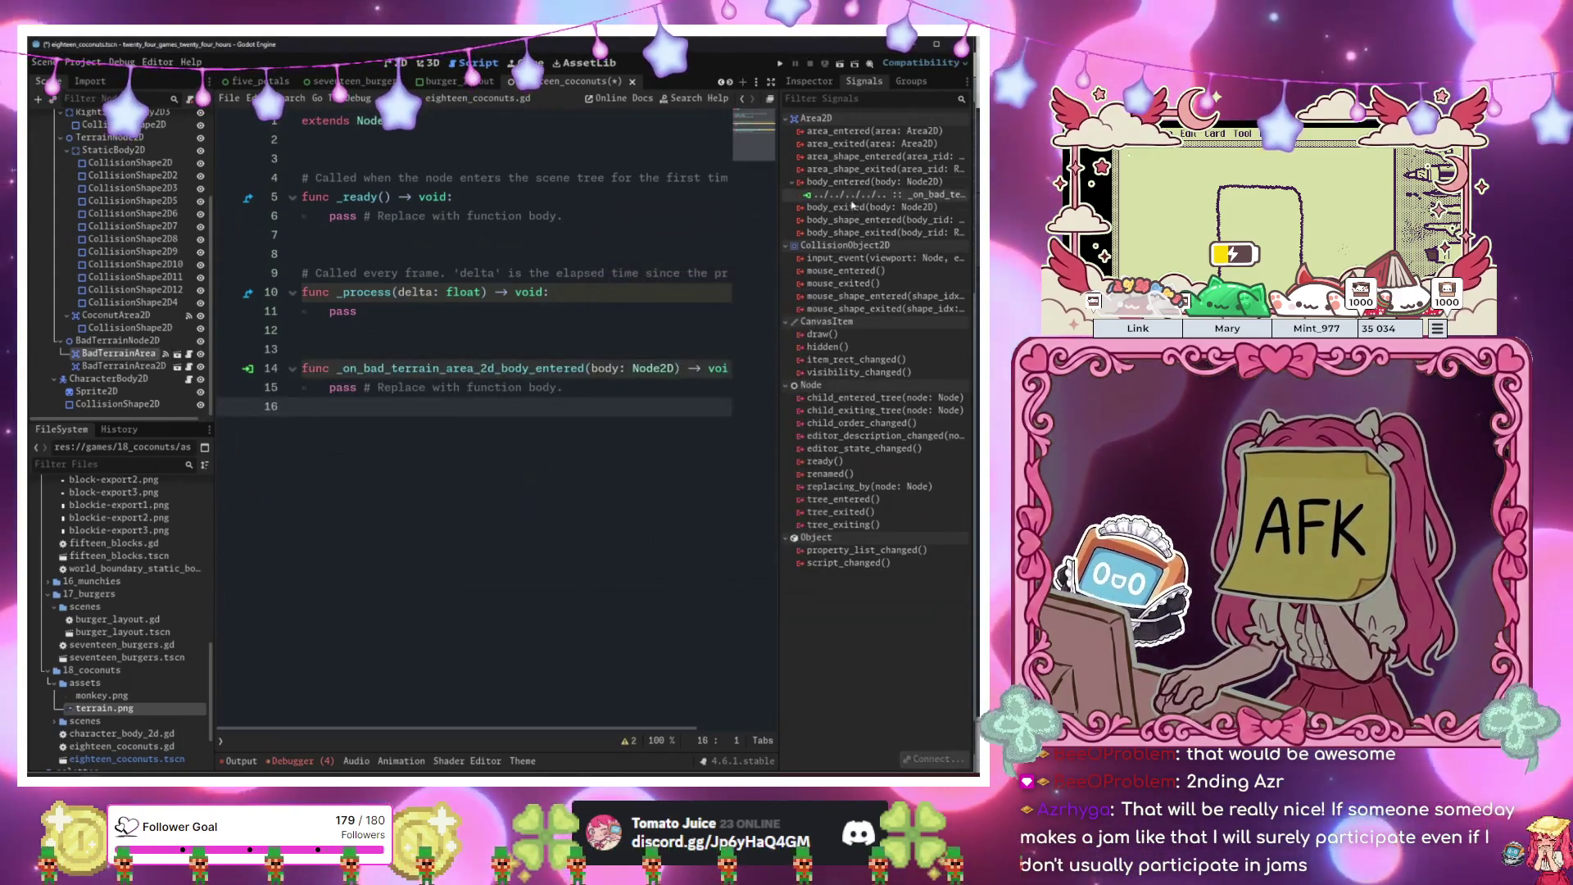
left_click(119, 365)
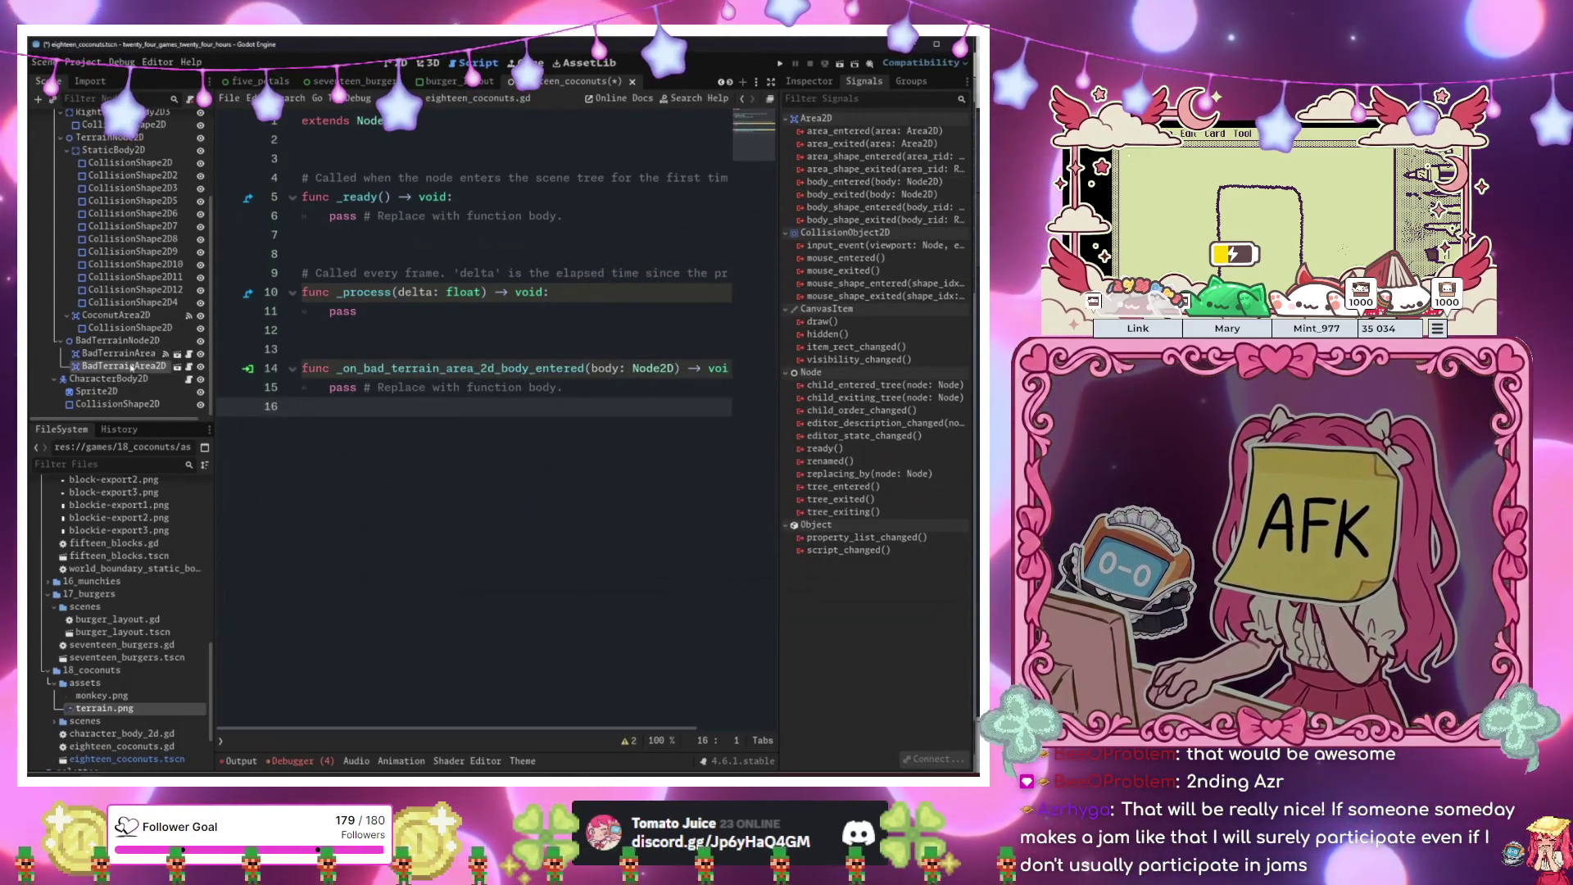
double_click(868, 181)
left_click(658, 536)
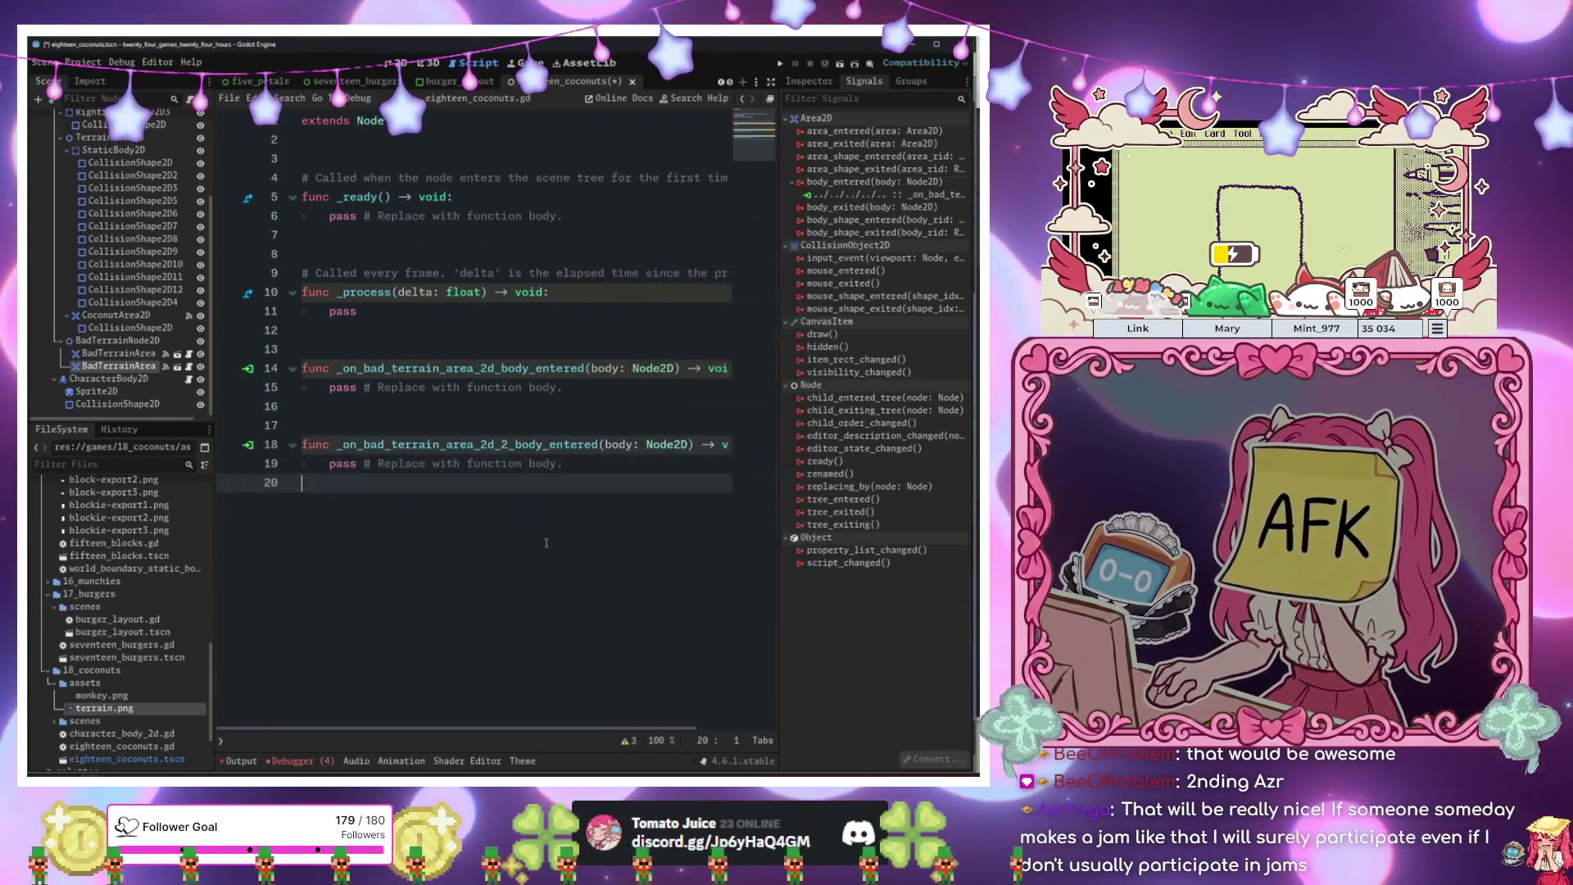
Show CharacterBody2D's signals and place the cursor just below the extends line.
left_click(495, 351)
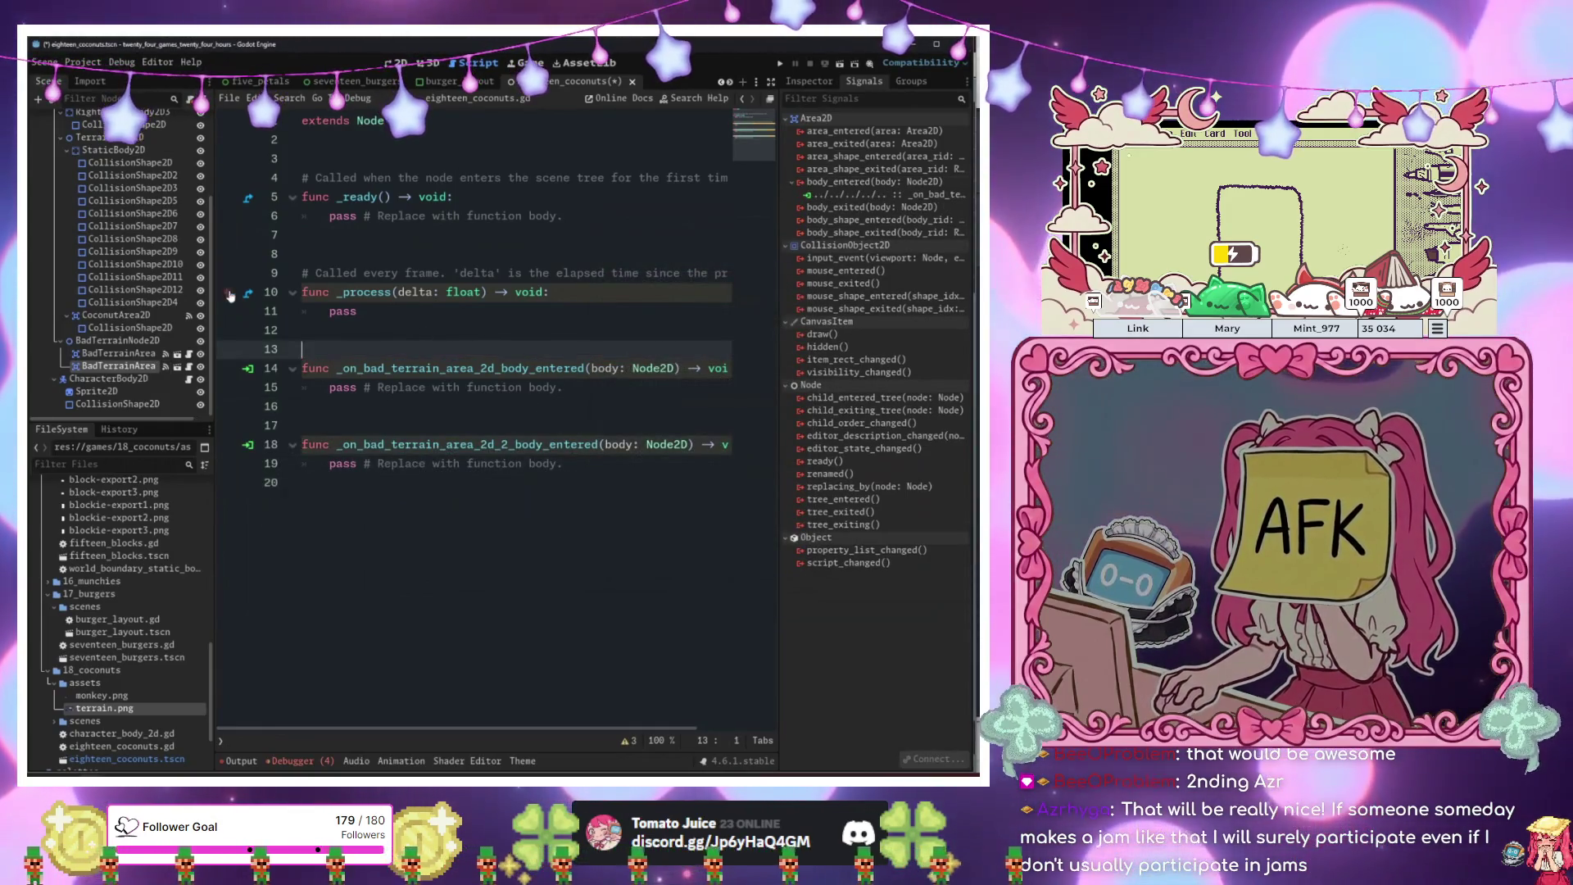
left_click(122, 341)
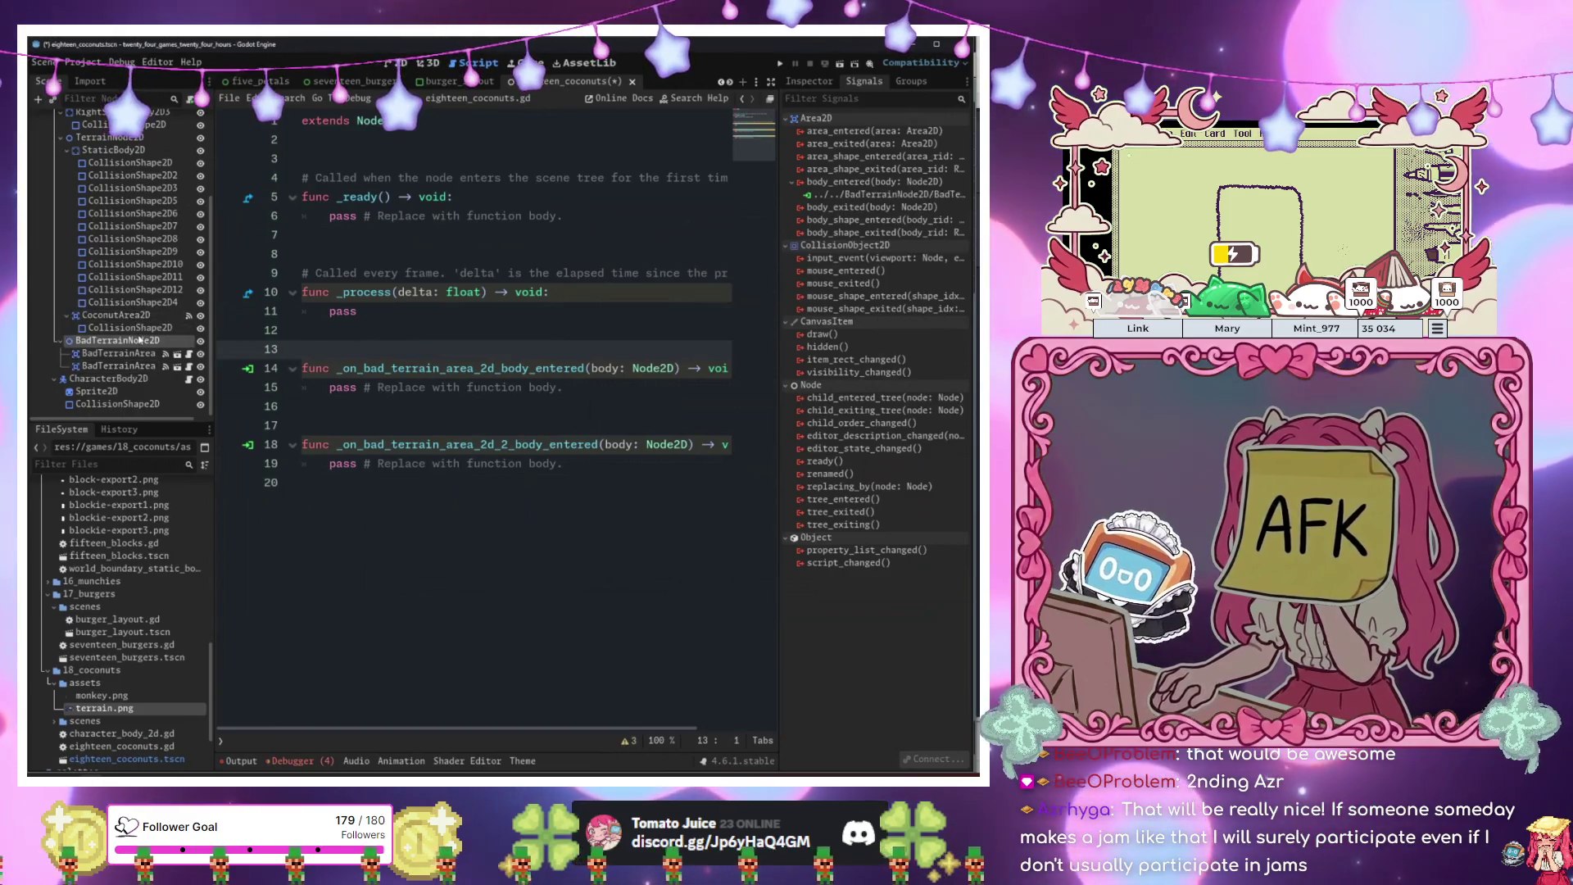
left_click(121, 380)
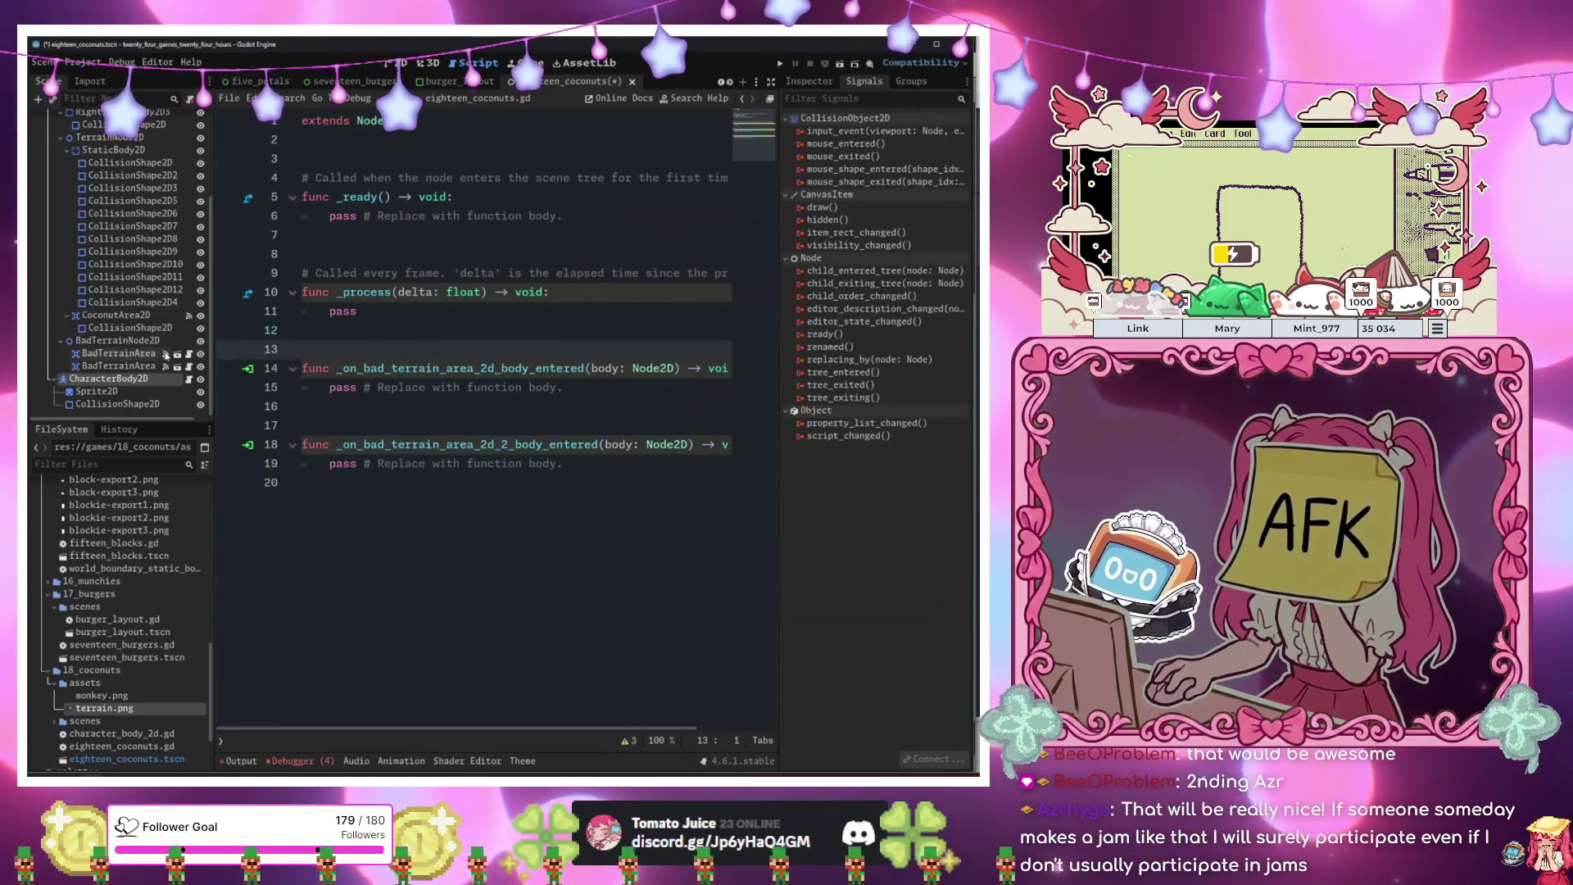
left_click(418, 156)
Declare 'var original_character_position: Vector2' below the extends line and save the script.
key("Return")
key("Return")
key("Return")
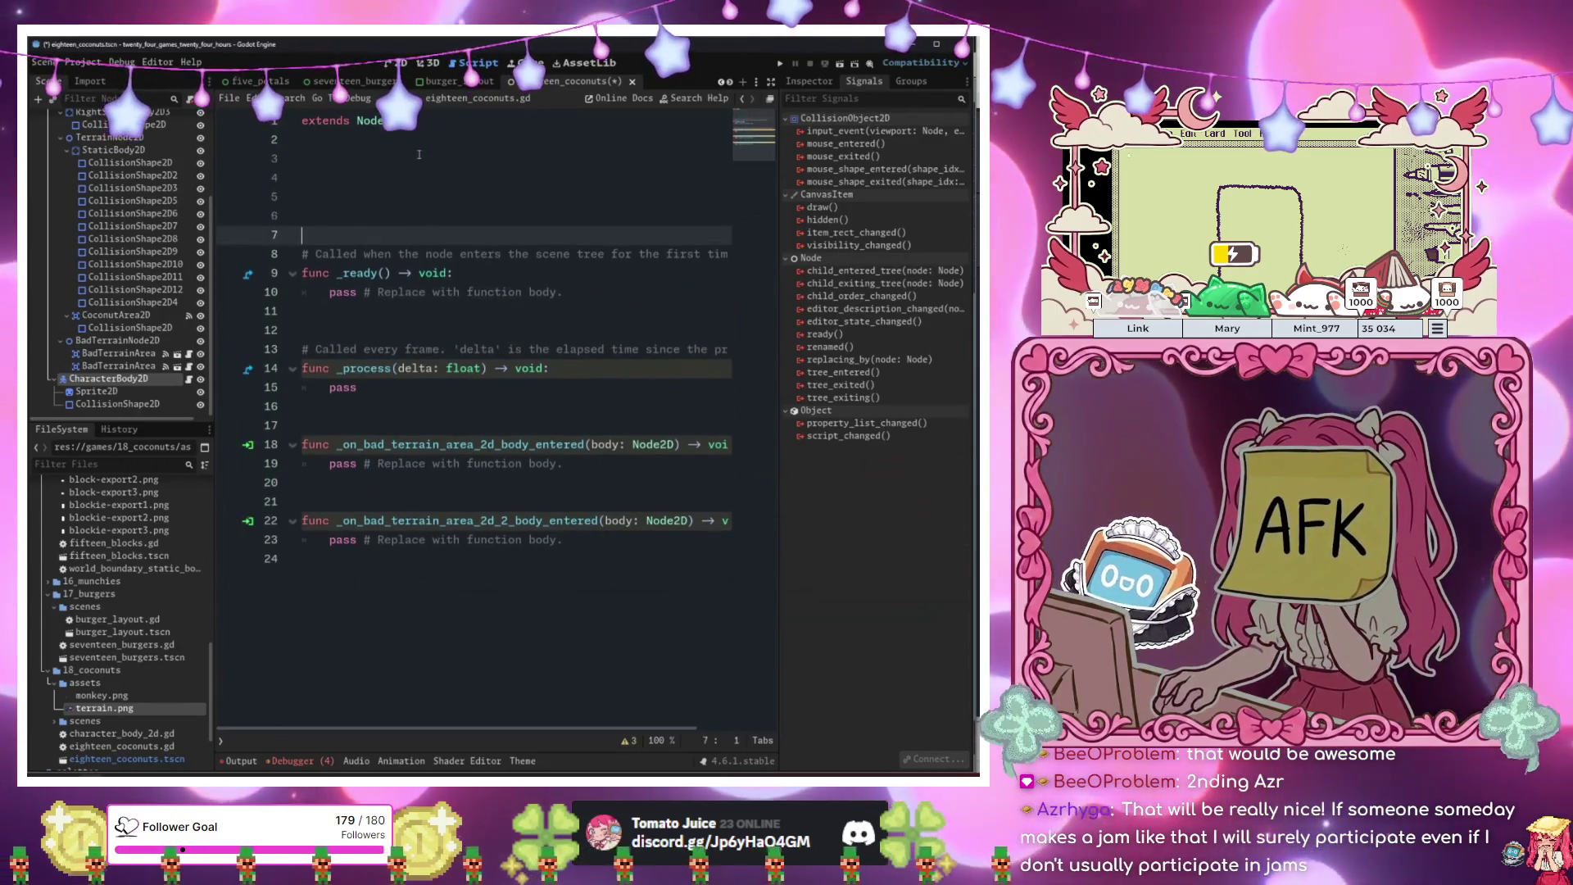
key("Up")
key("Up")
type("var i")
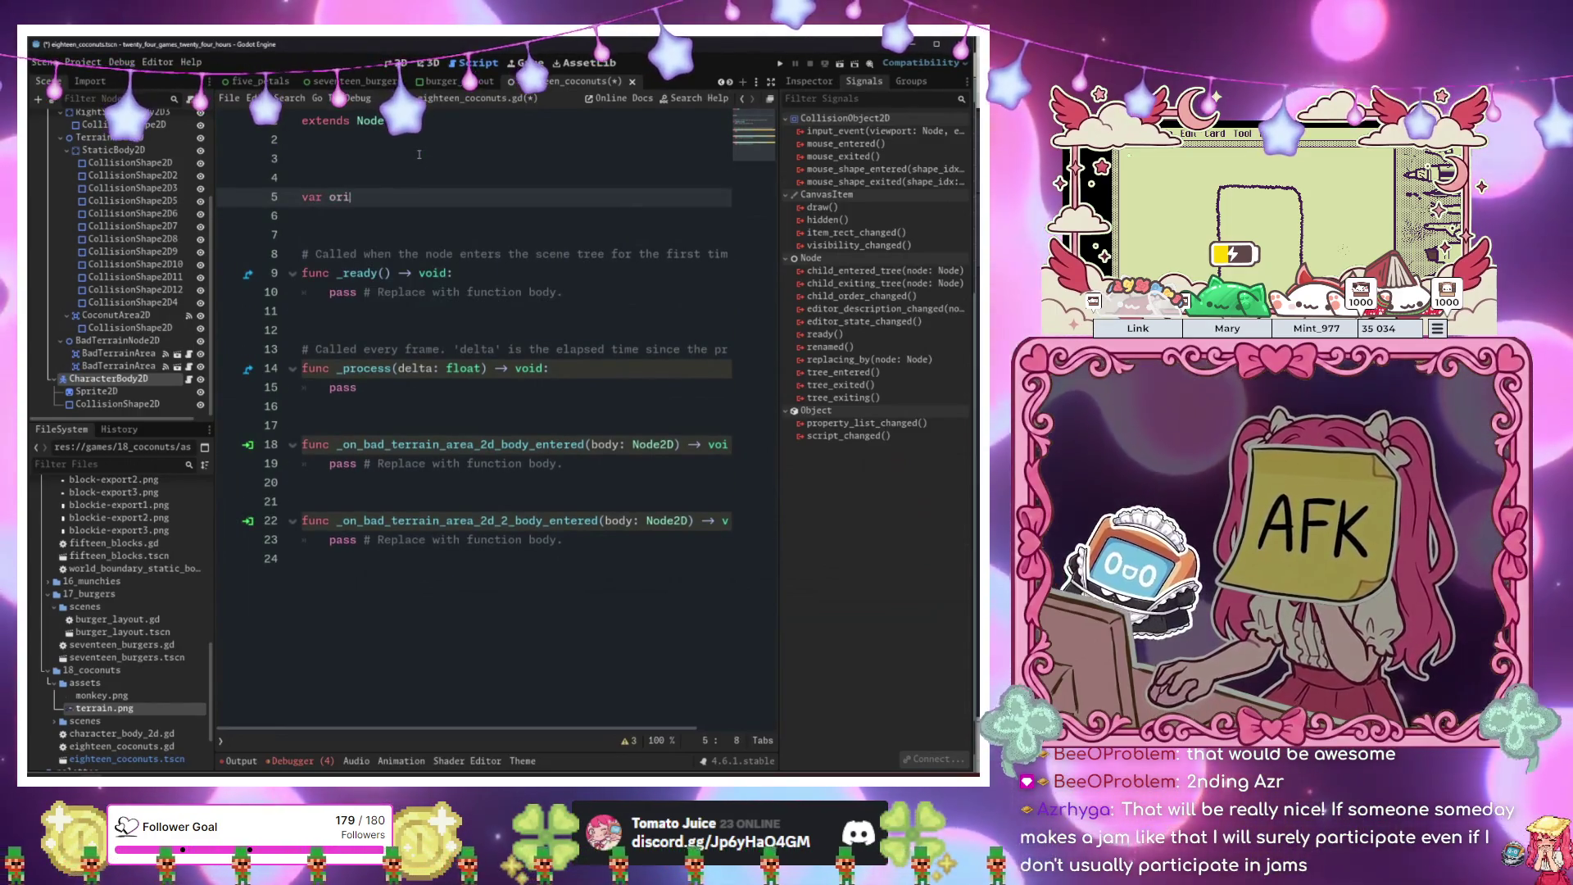
key("BackSpace")
type("inal_")
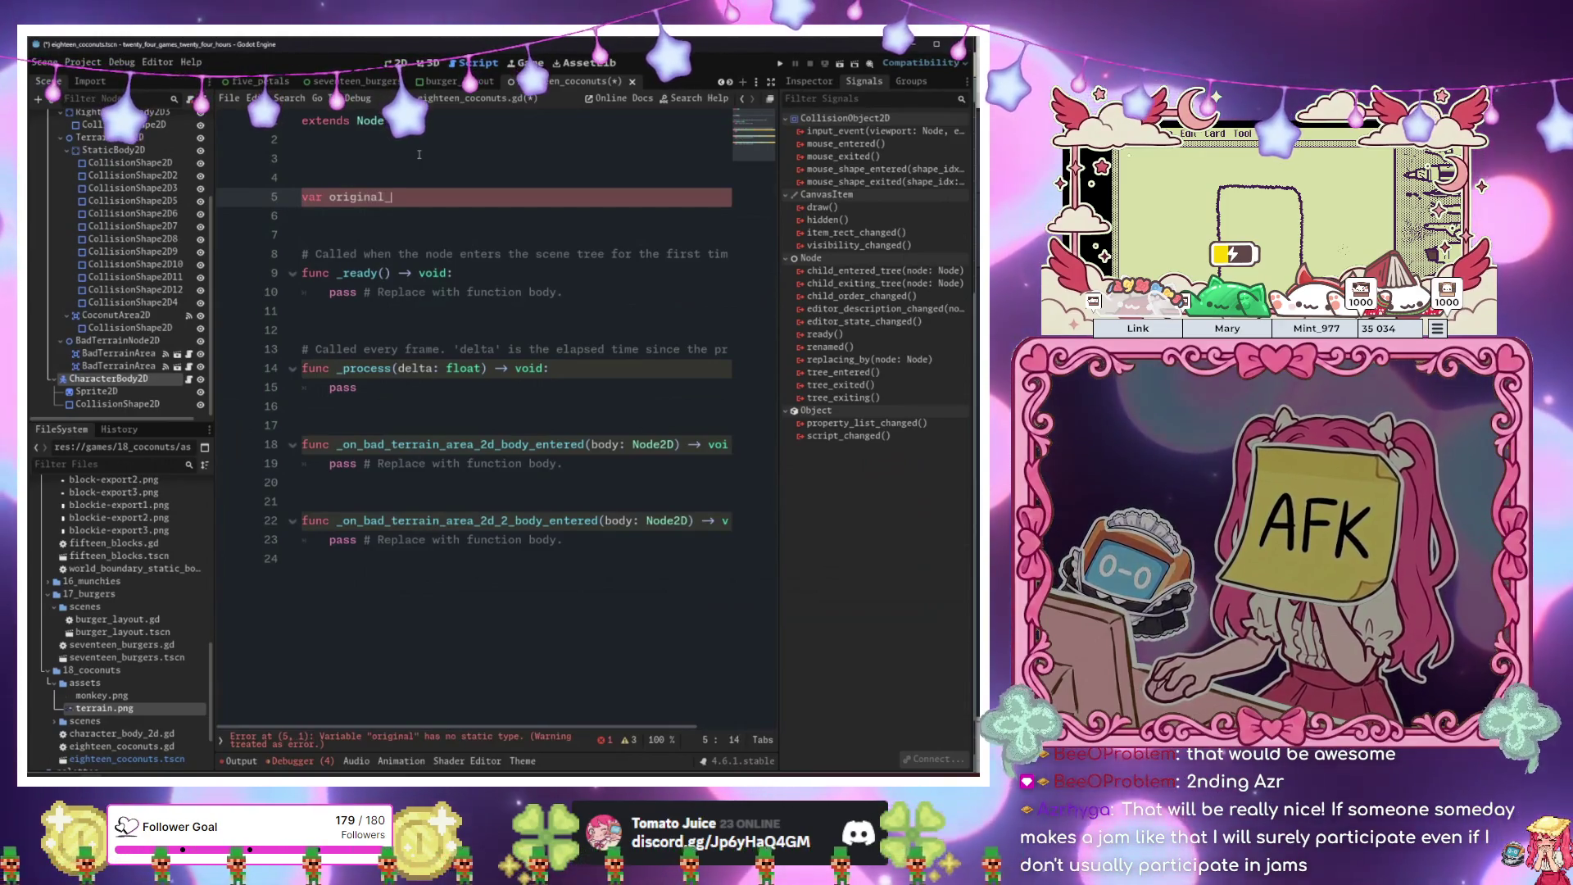
type("ition")
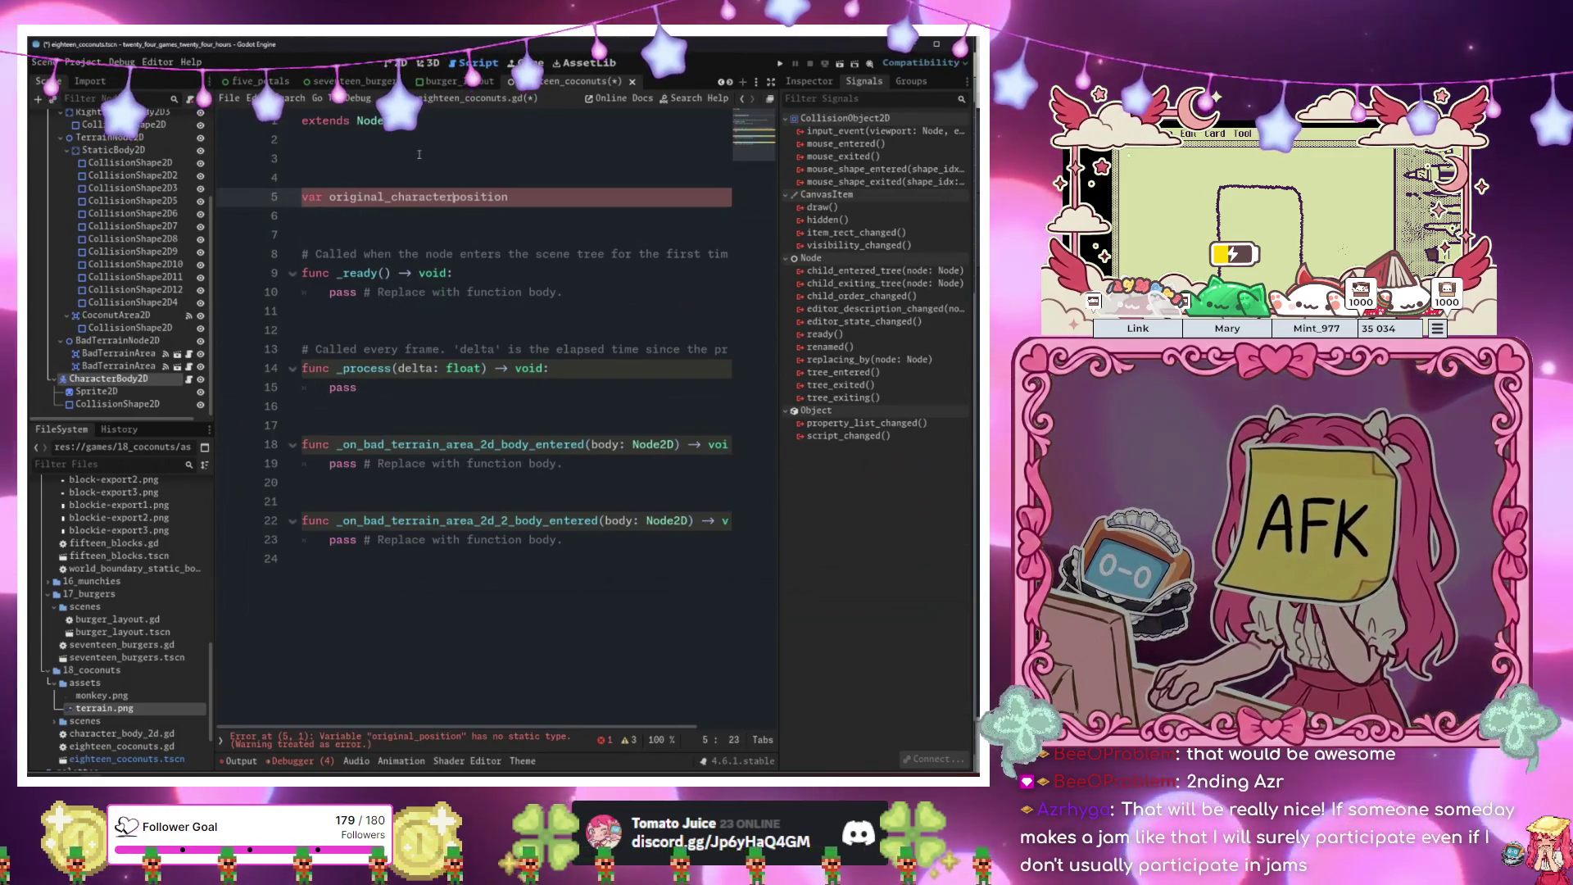
key("End")
type(":")
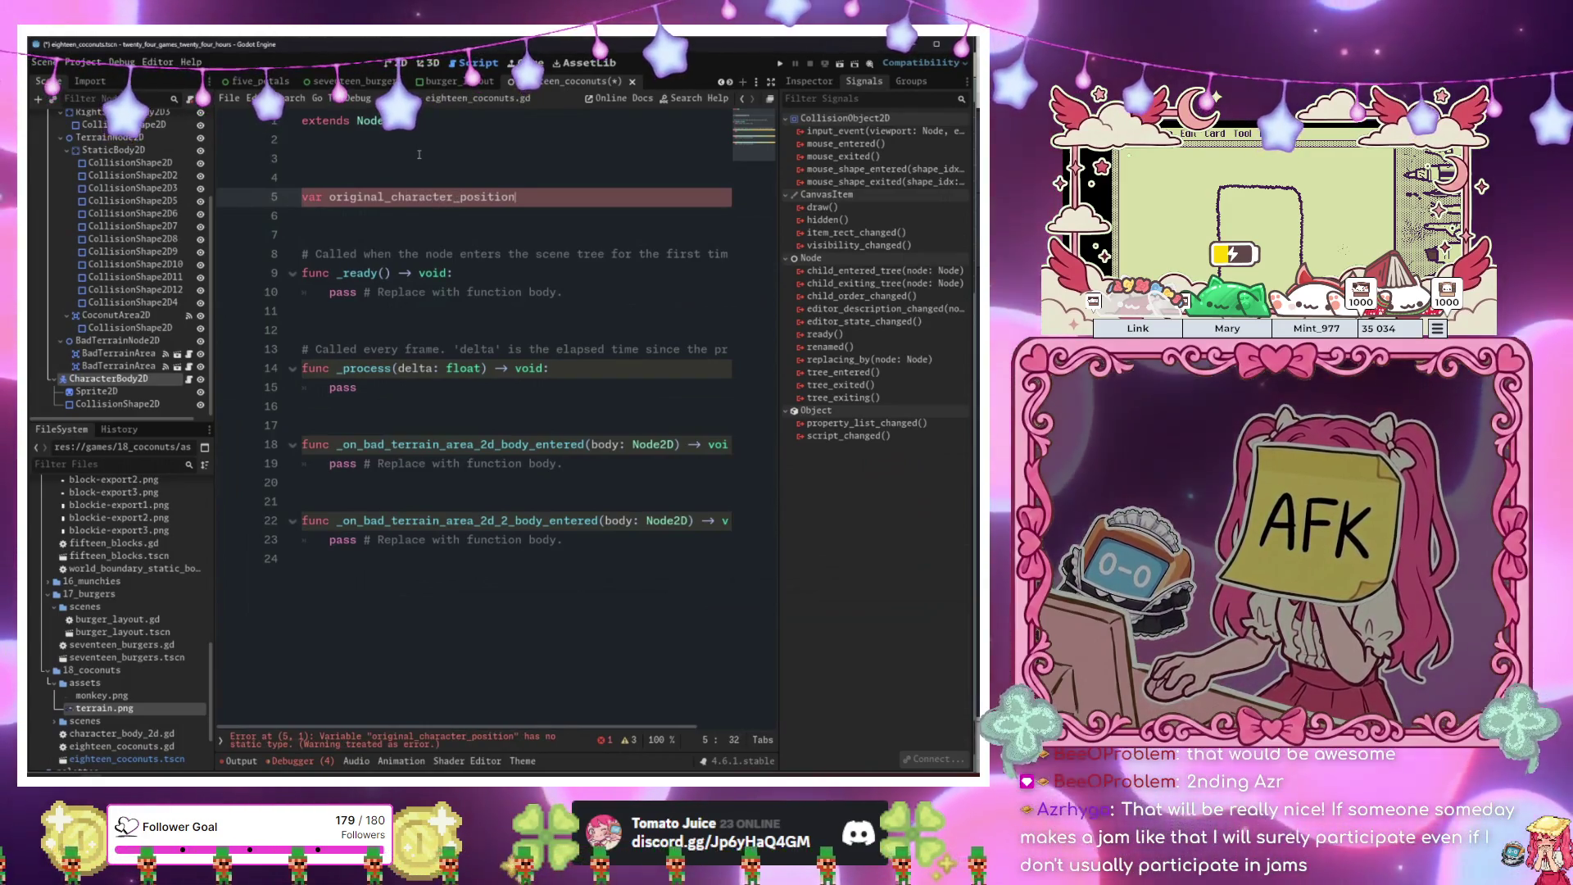
key("ctrl+s")
type("Vec")
key("Return")
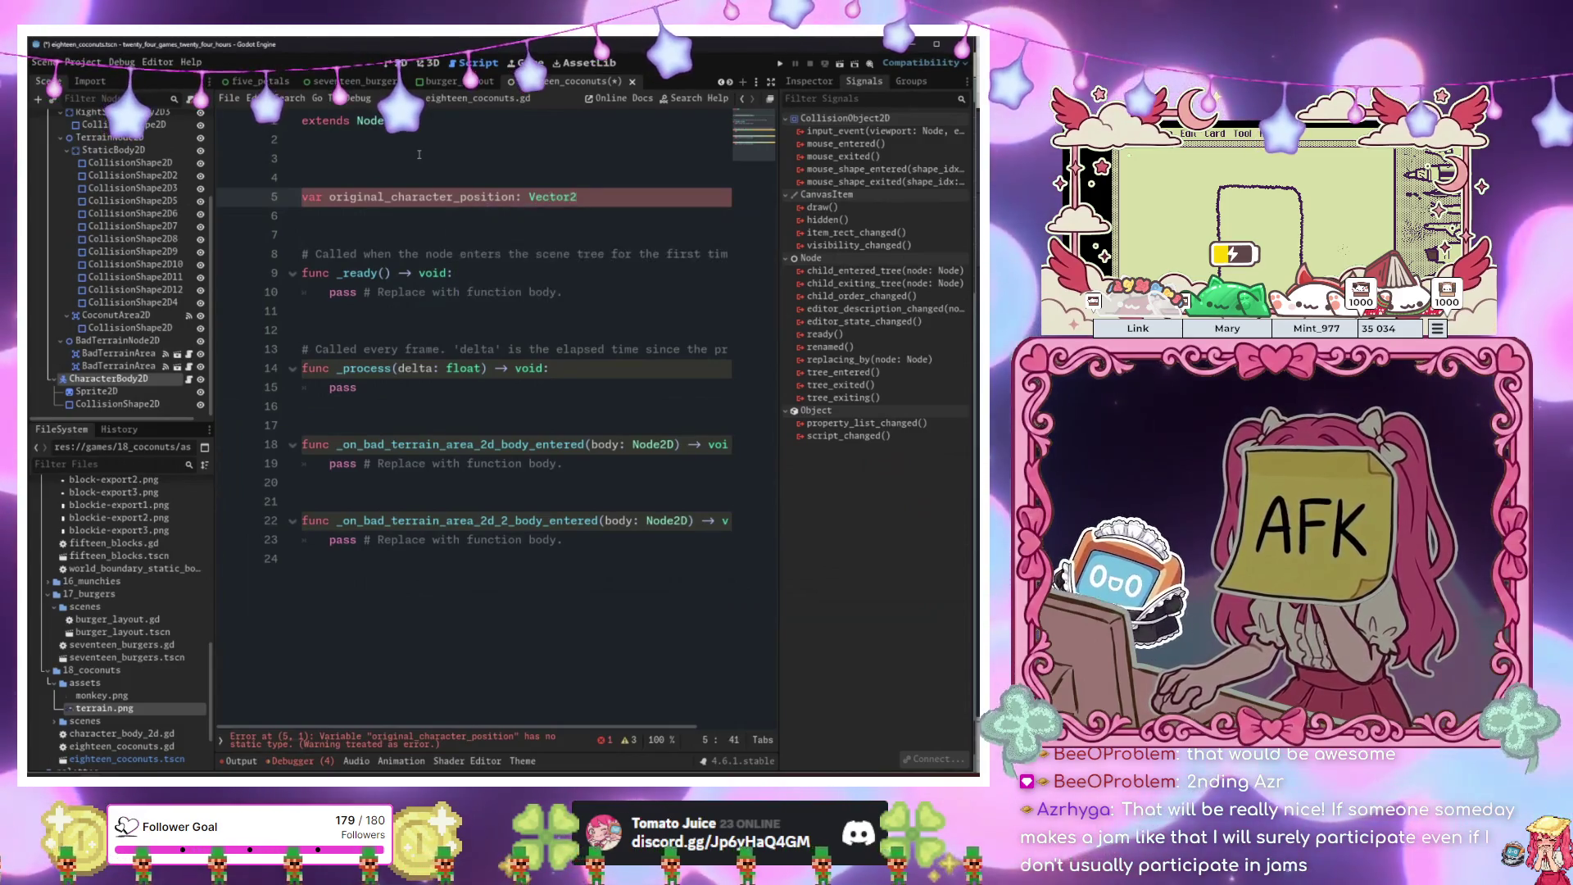
key("Return")
Replace the placeholder pass in _ready() with the start of 'original_character_position = cha'.
key("Down")
key("Down")
key("Down")
key("End")
key("ctrl+k")
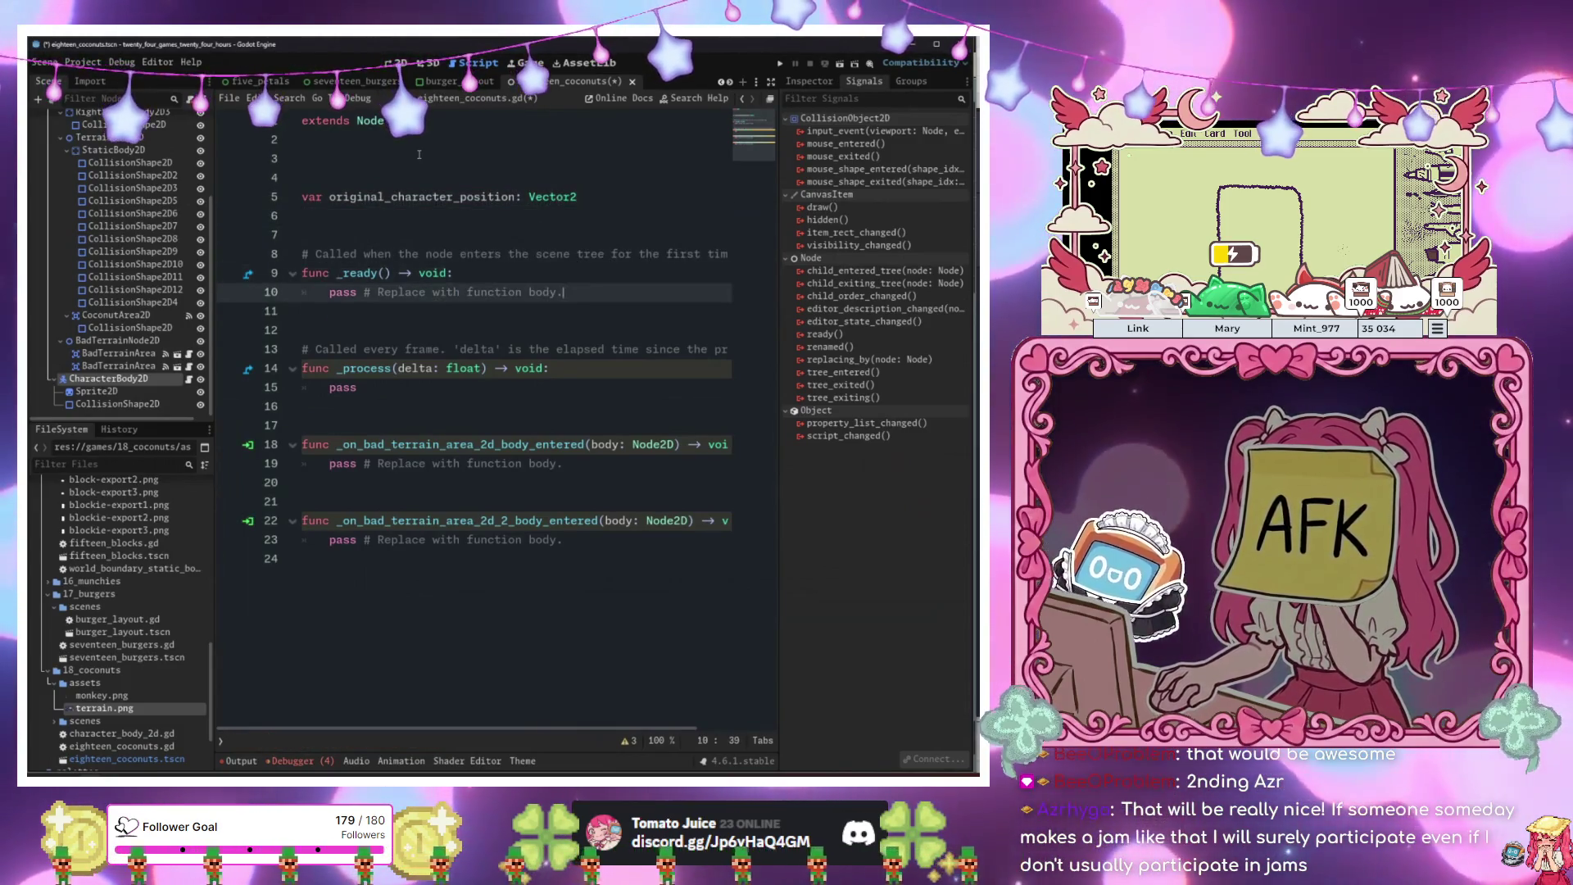
key("ctrl+shift+k")
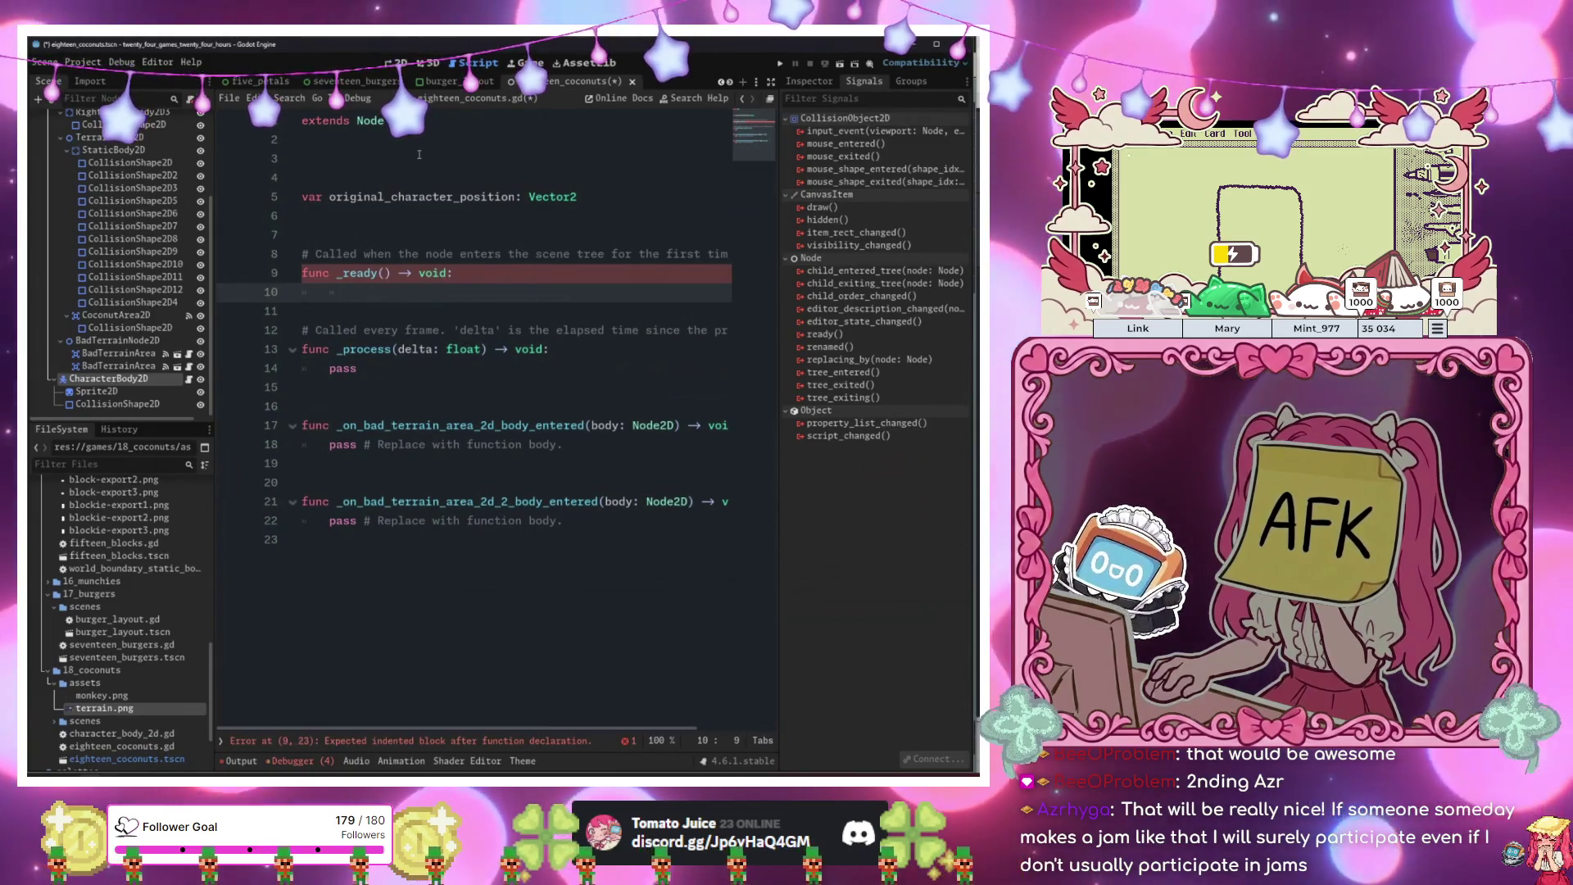
type("ori")
key("Return")
type(".")
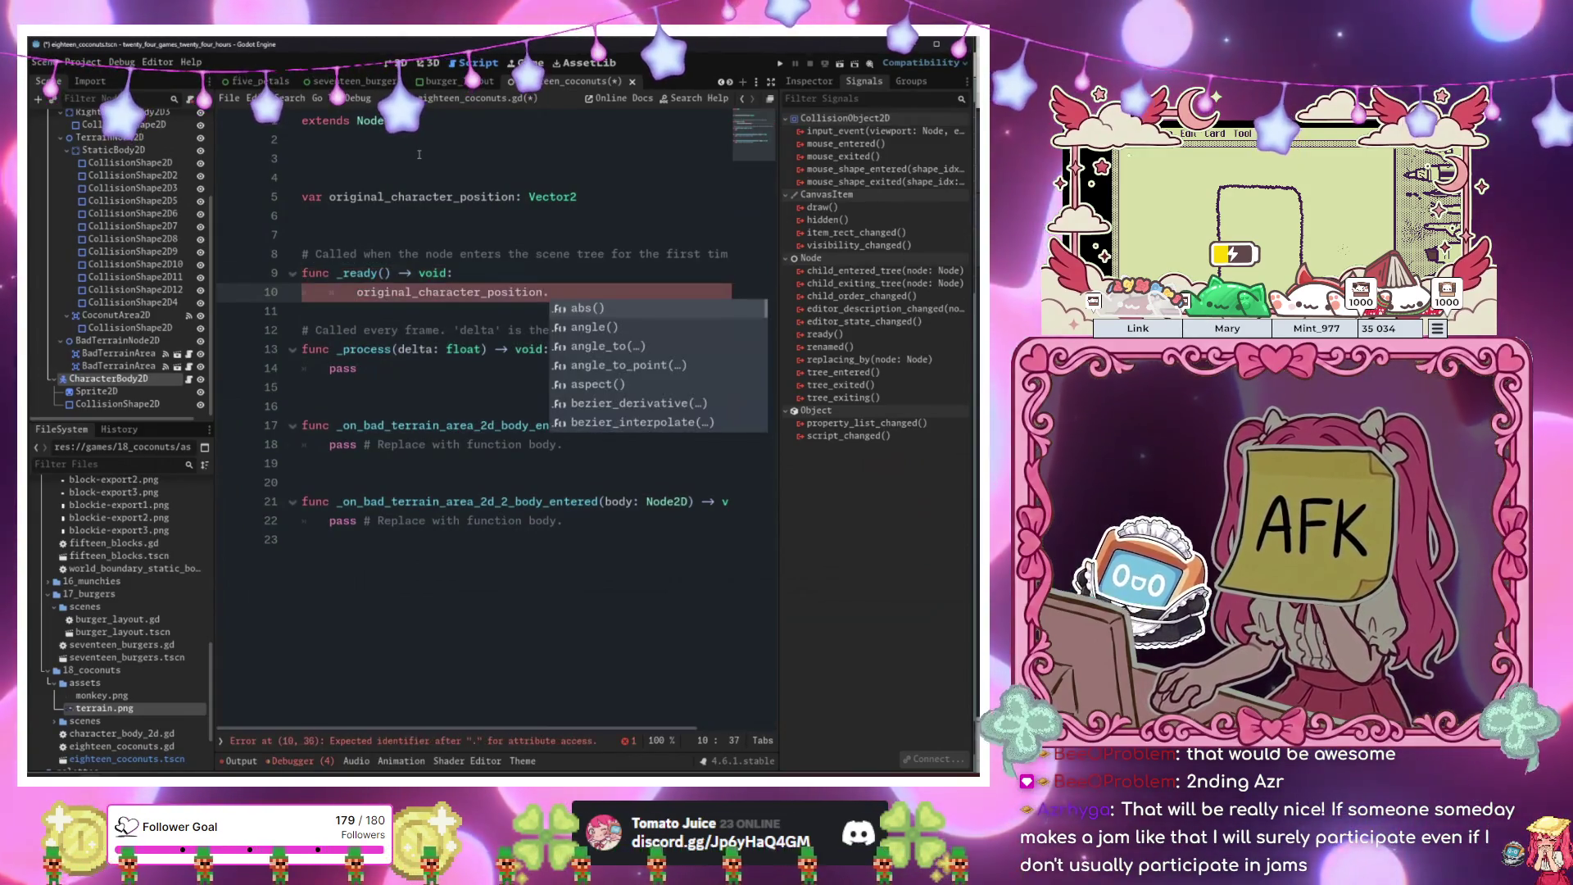
key("Escape")
type("= cha")
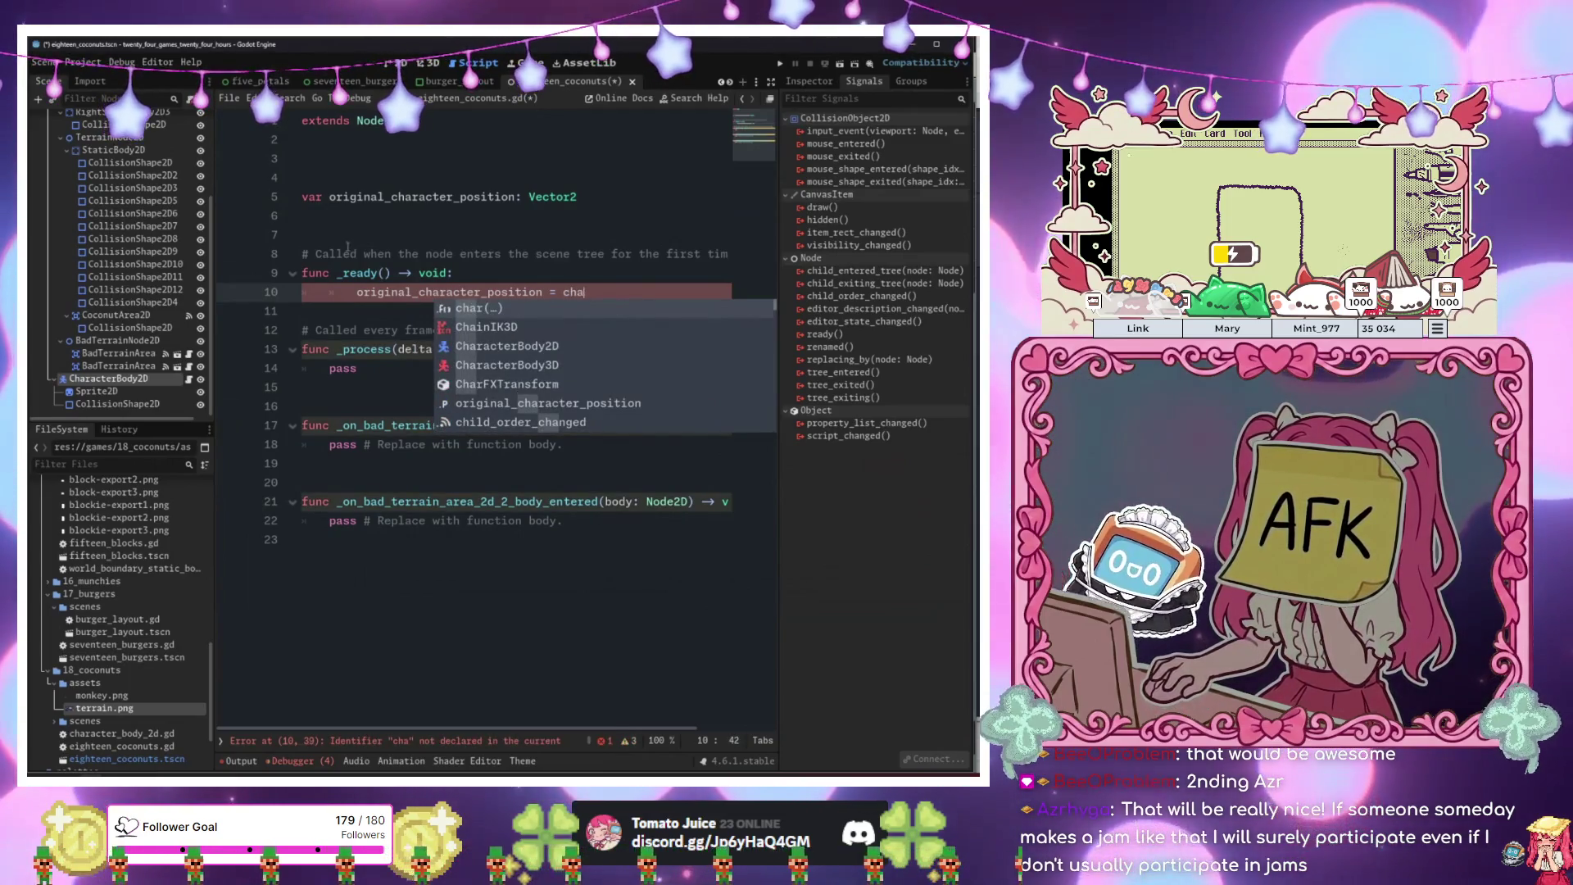
left_click(115, 327)
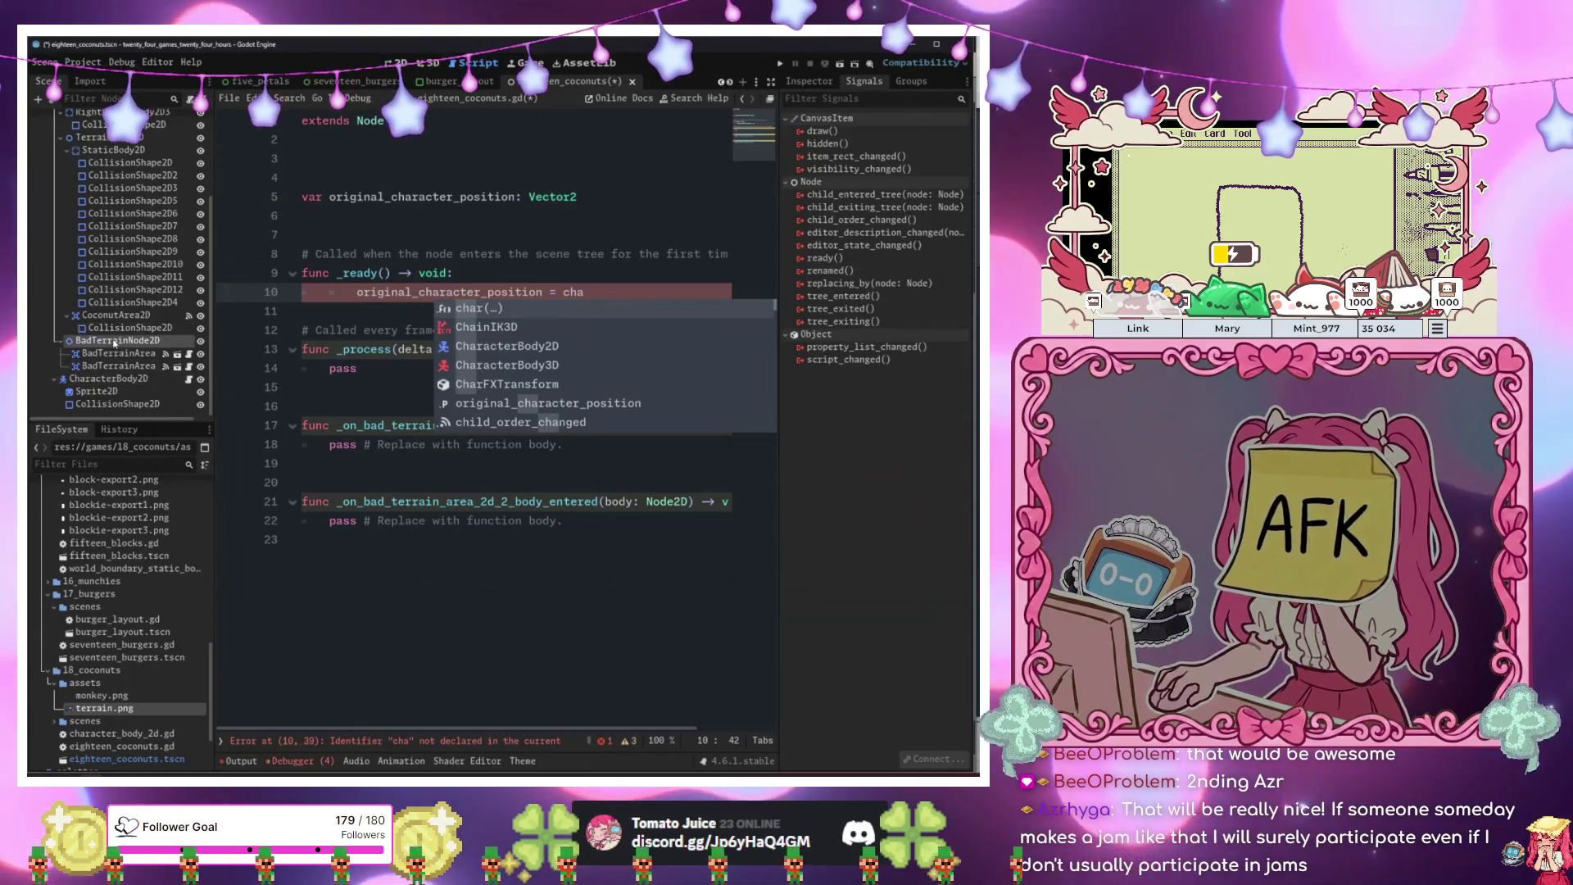
mouse_move(108, 379)
left_mouse_down()
mouse_move(259, 354)
mouse_move(311, 215)
left_mouse_up()
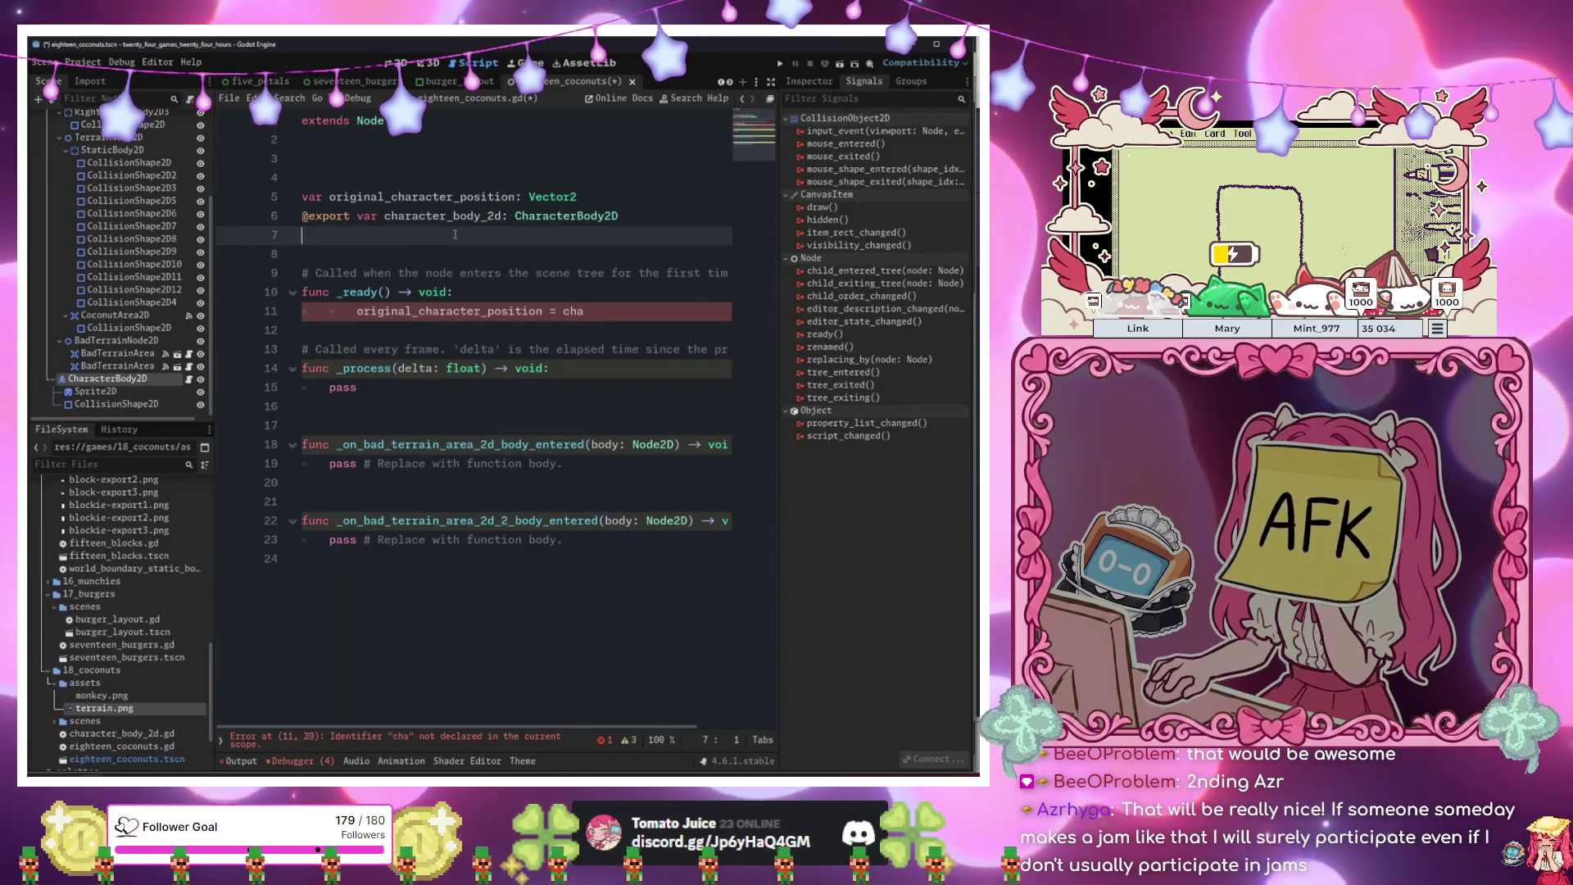
left_click(448, 217)
key("alt+Up")
key("alt+Up")
key("alt+Up")
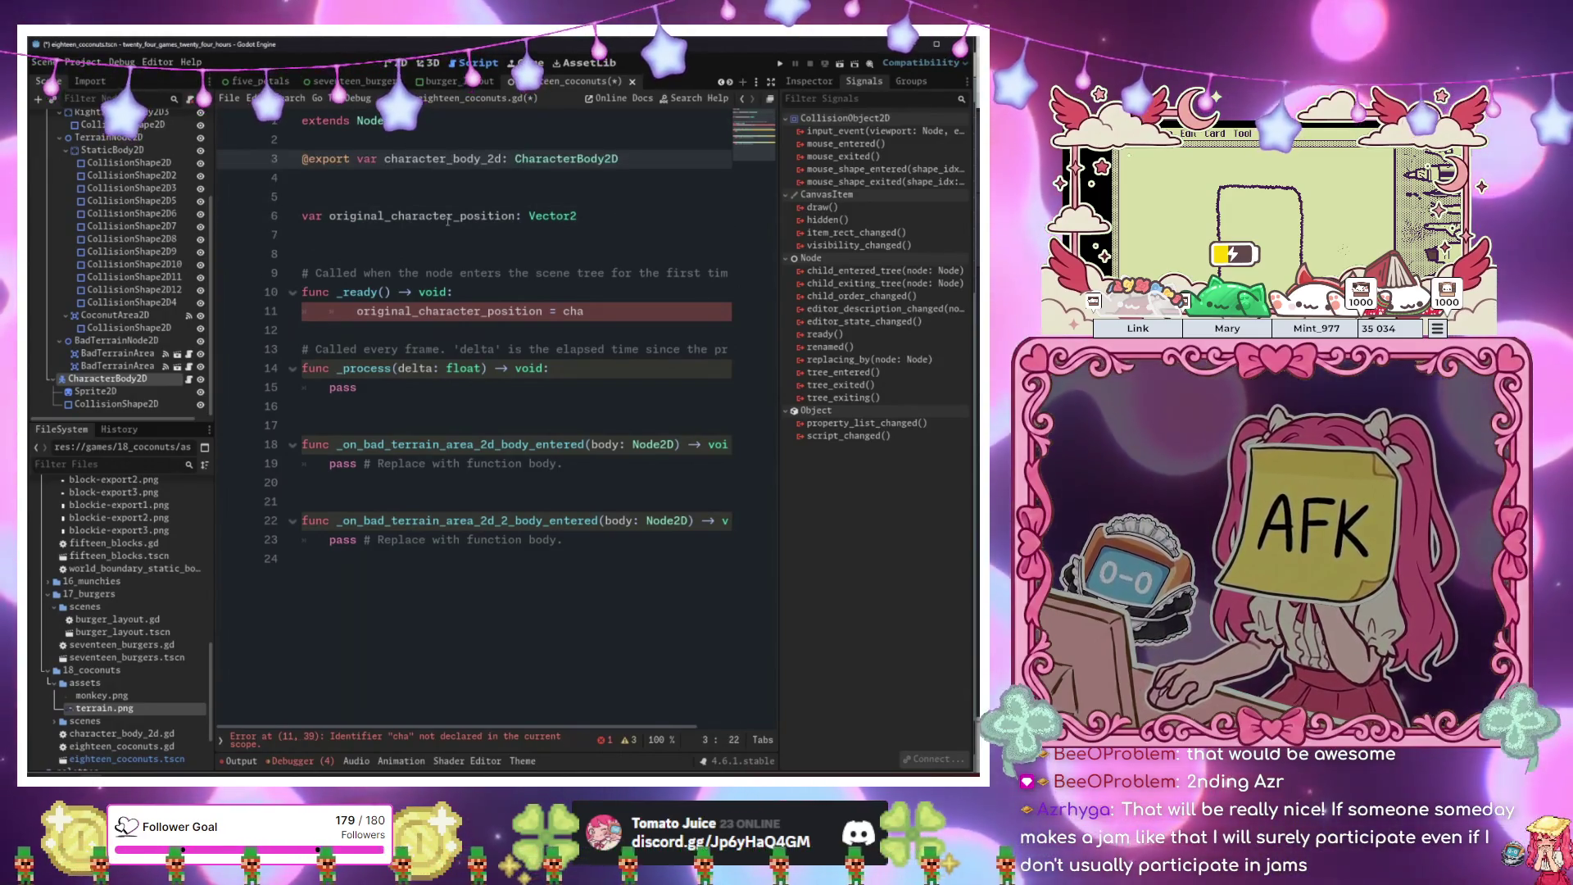
key("alt+Down")
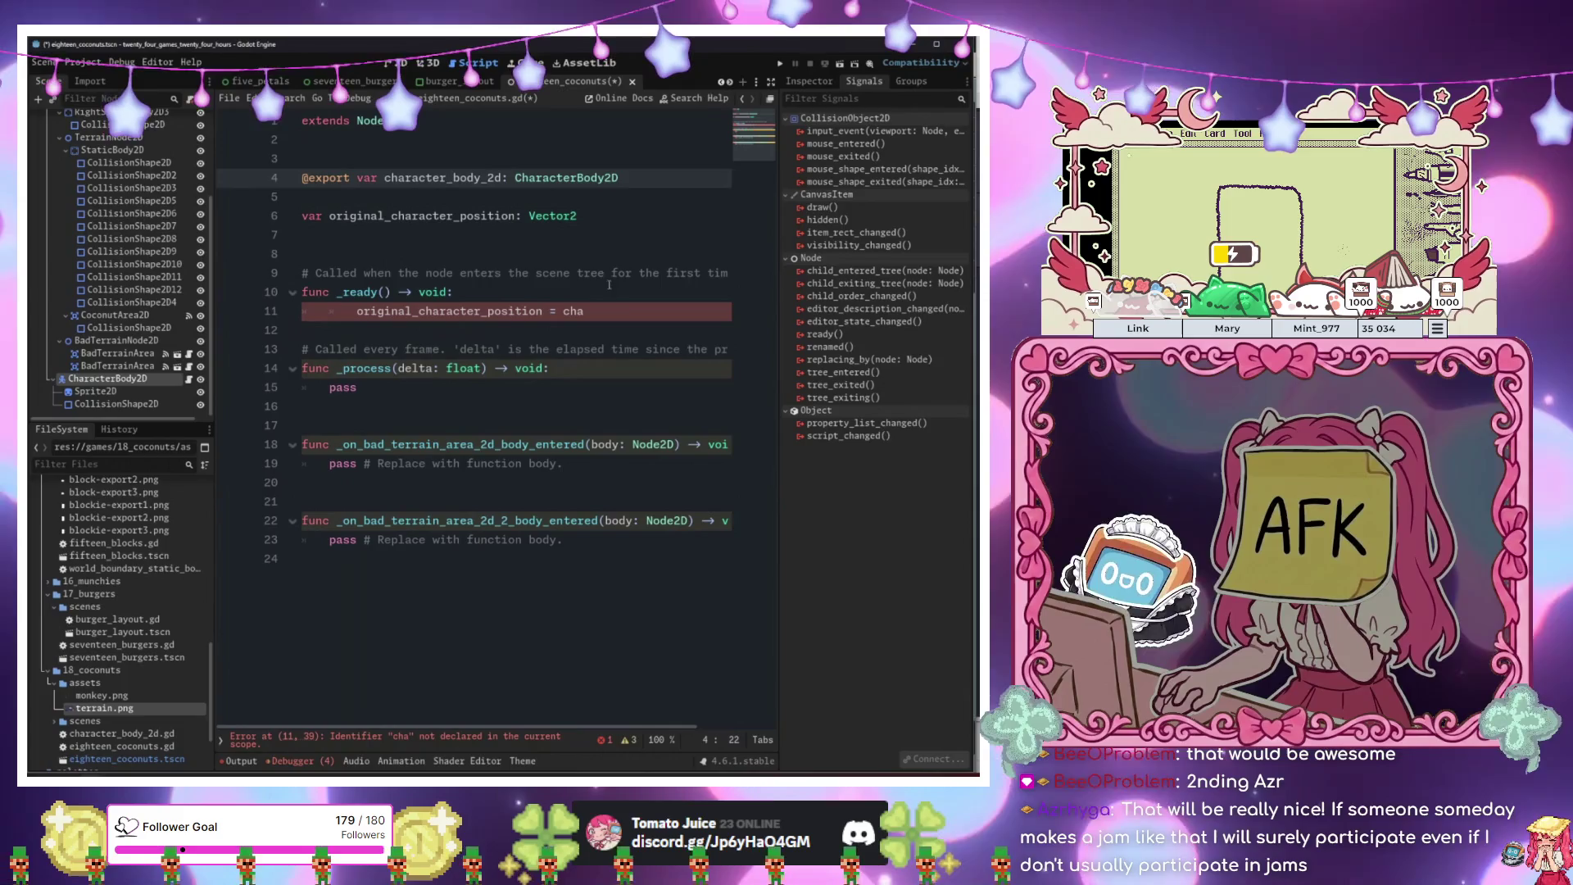
Finish the _ready() line as 'original_character_position = character_body_2d.position'.
left_click(626, 313)
type("r")
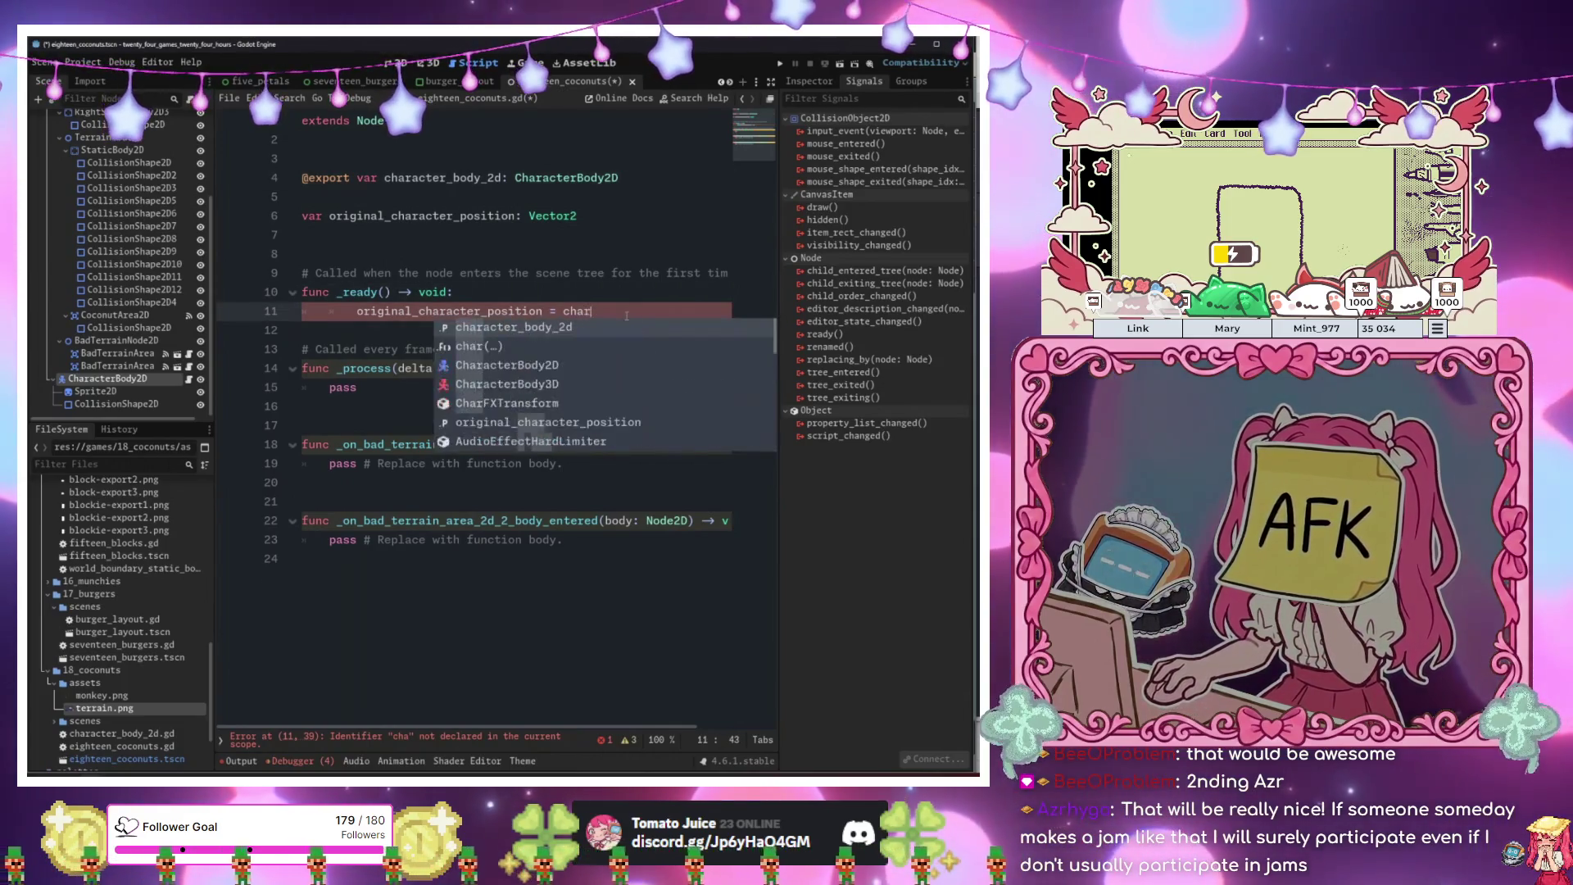
type("a")
key("Return")
type(".position")
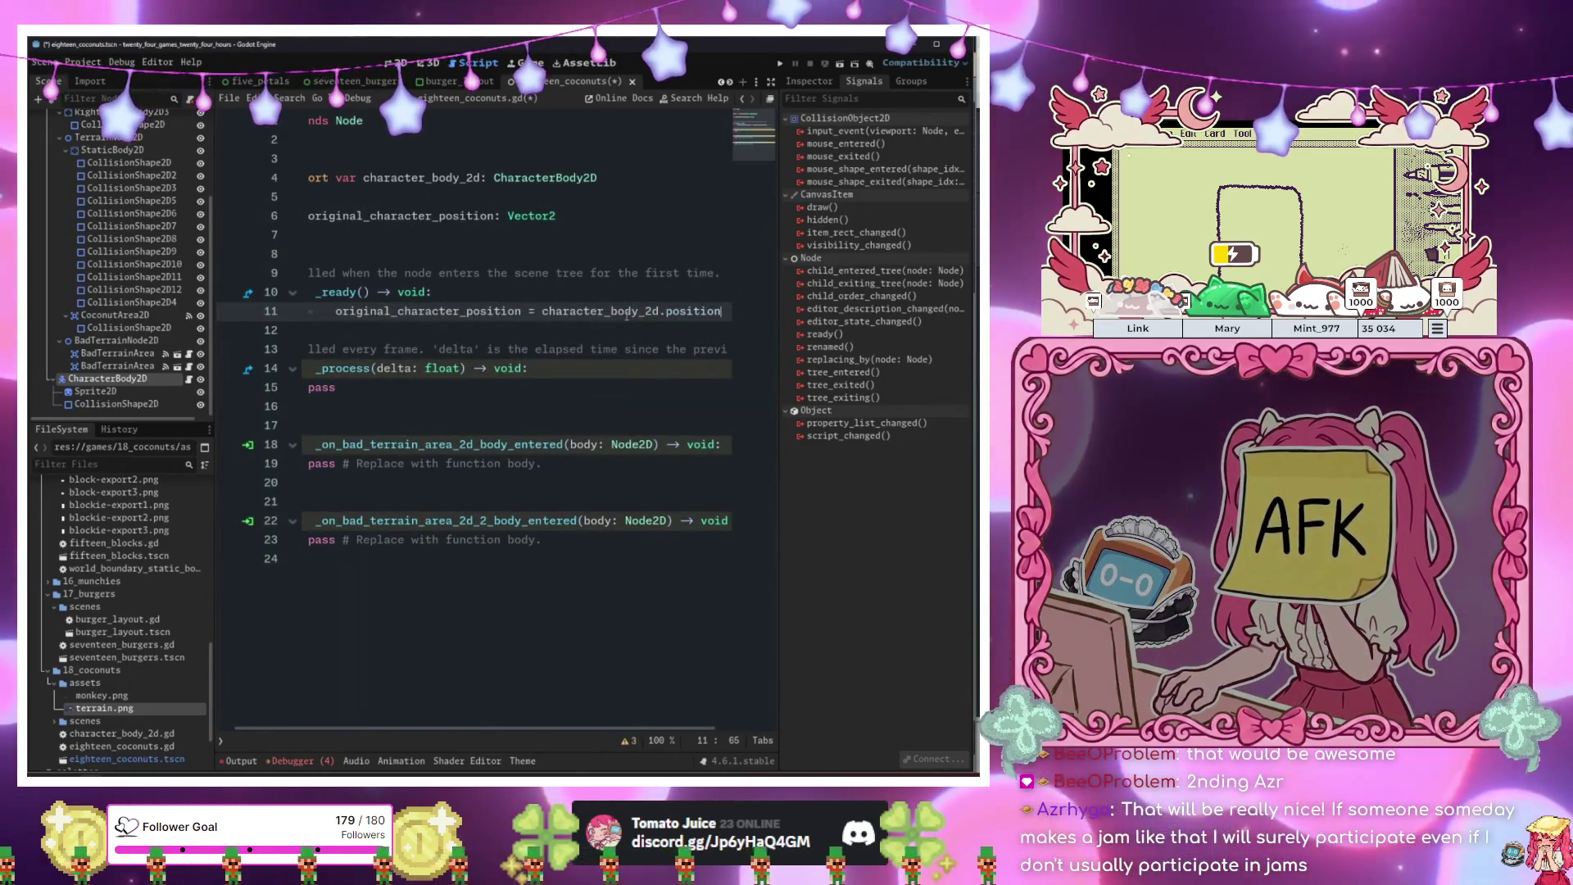
left_click_drag(305, 330, 345, 350)
key("Left")
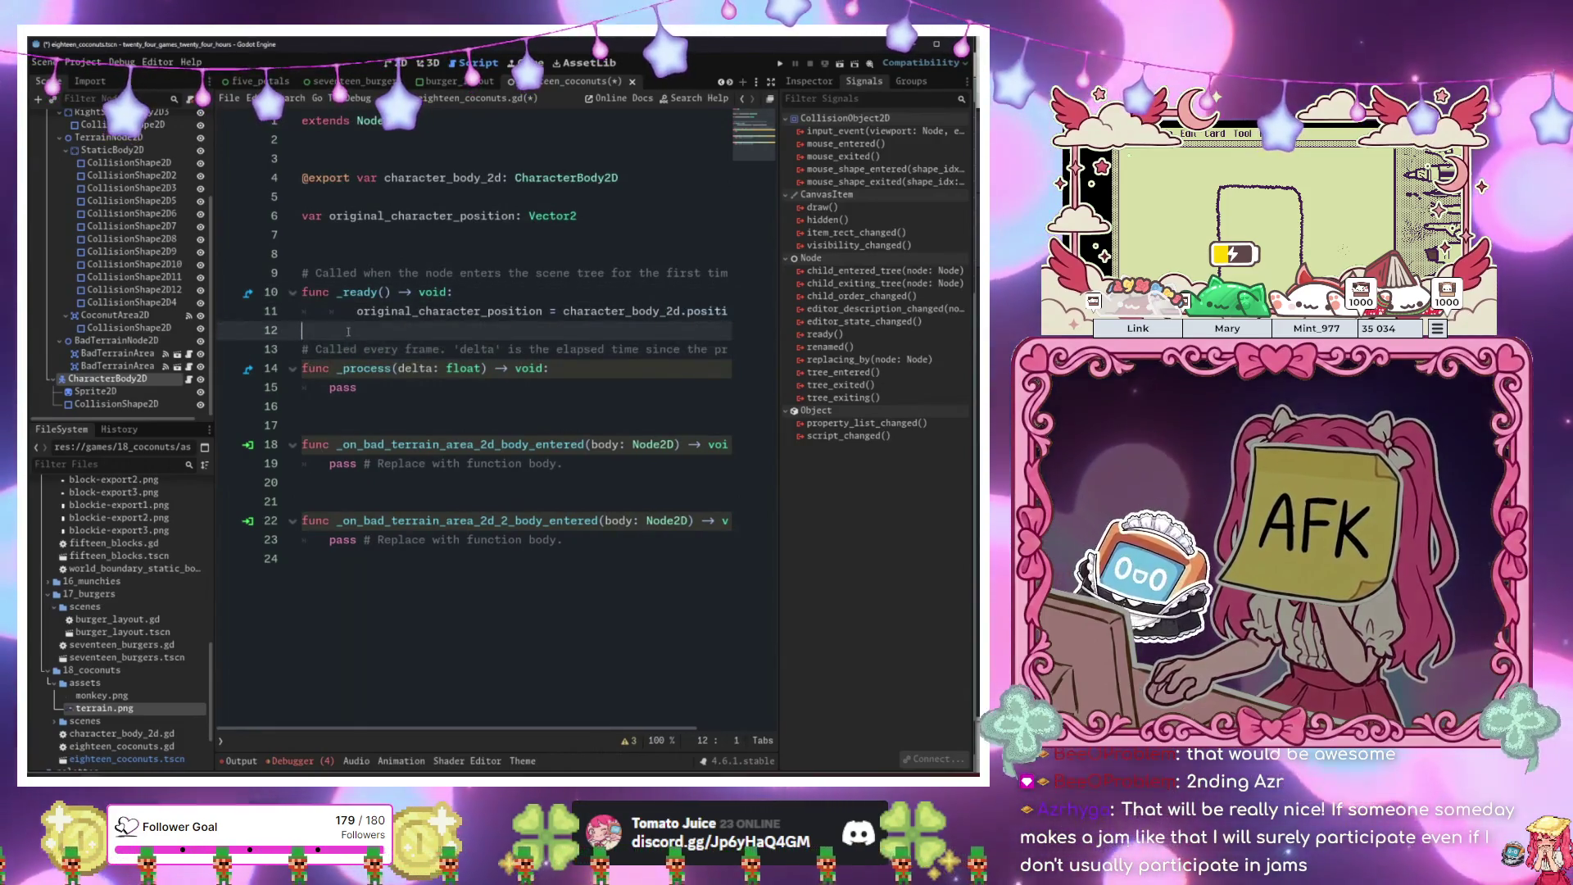
Fix the assignment's indentation and leave an empty line after _process.
key("Return")
key("Down")
key("Down")
key("Down")
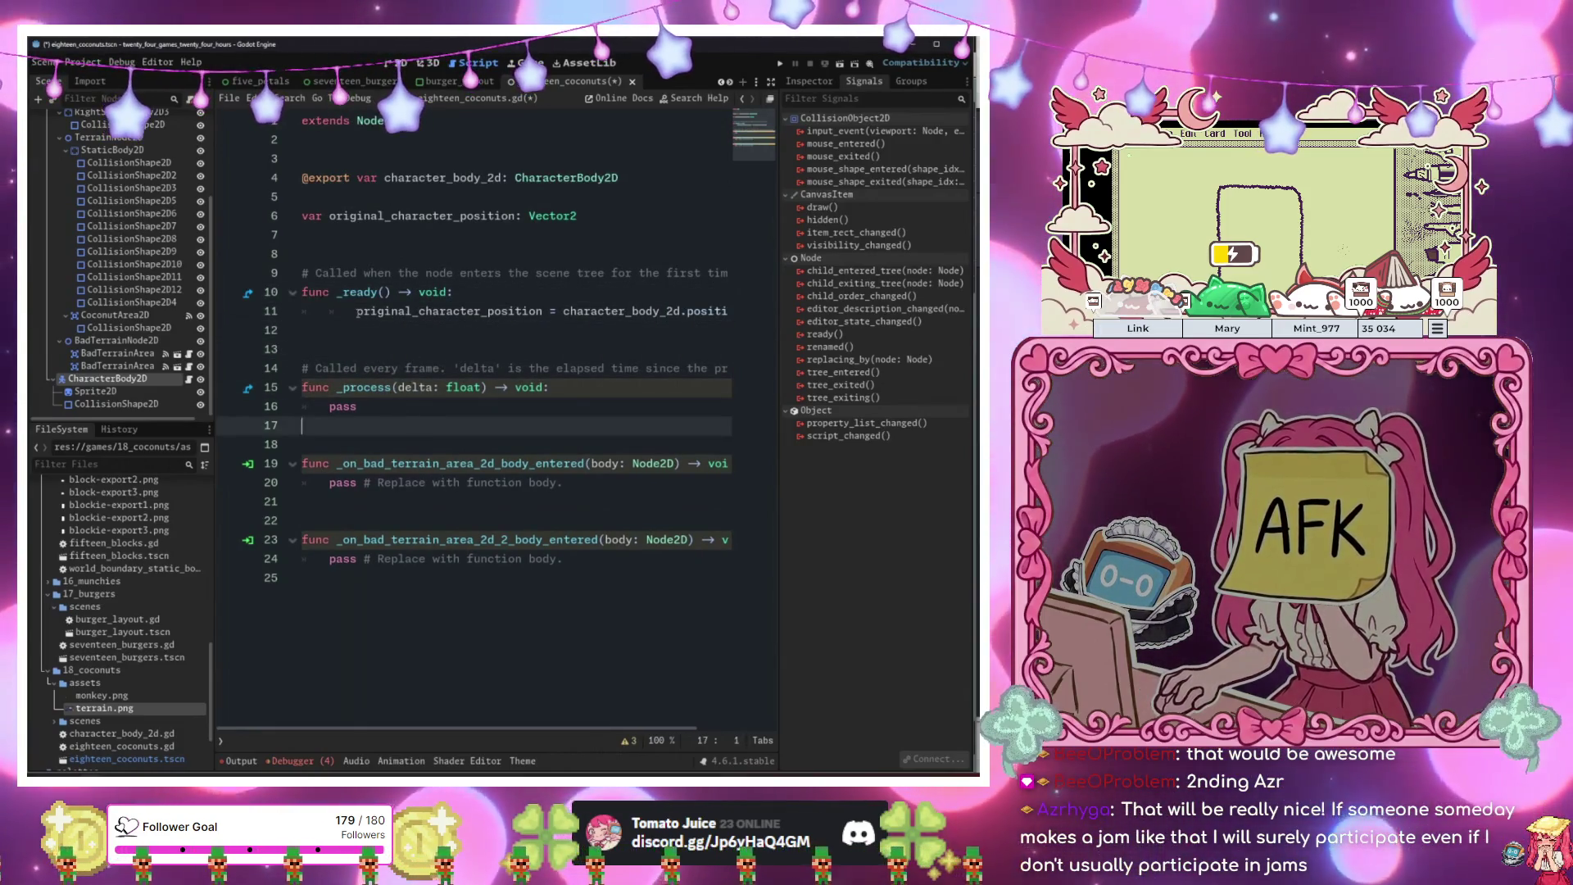
left_click(359, 312)
key("BackSpace")
key("Down")
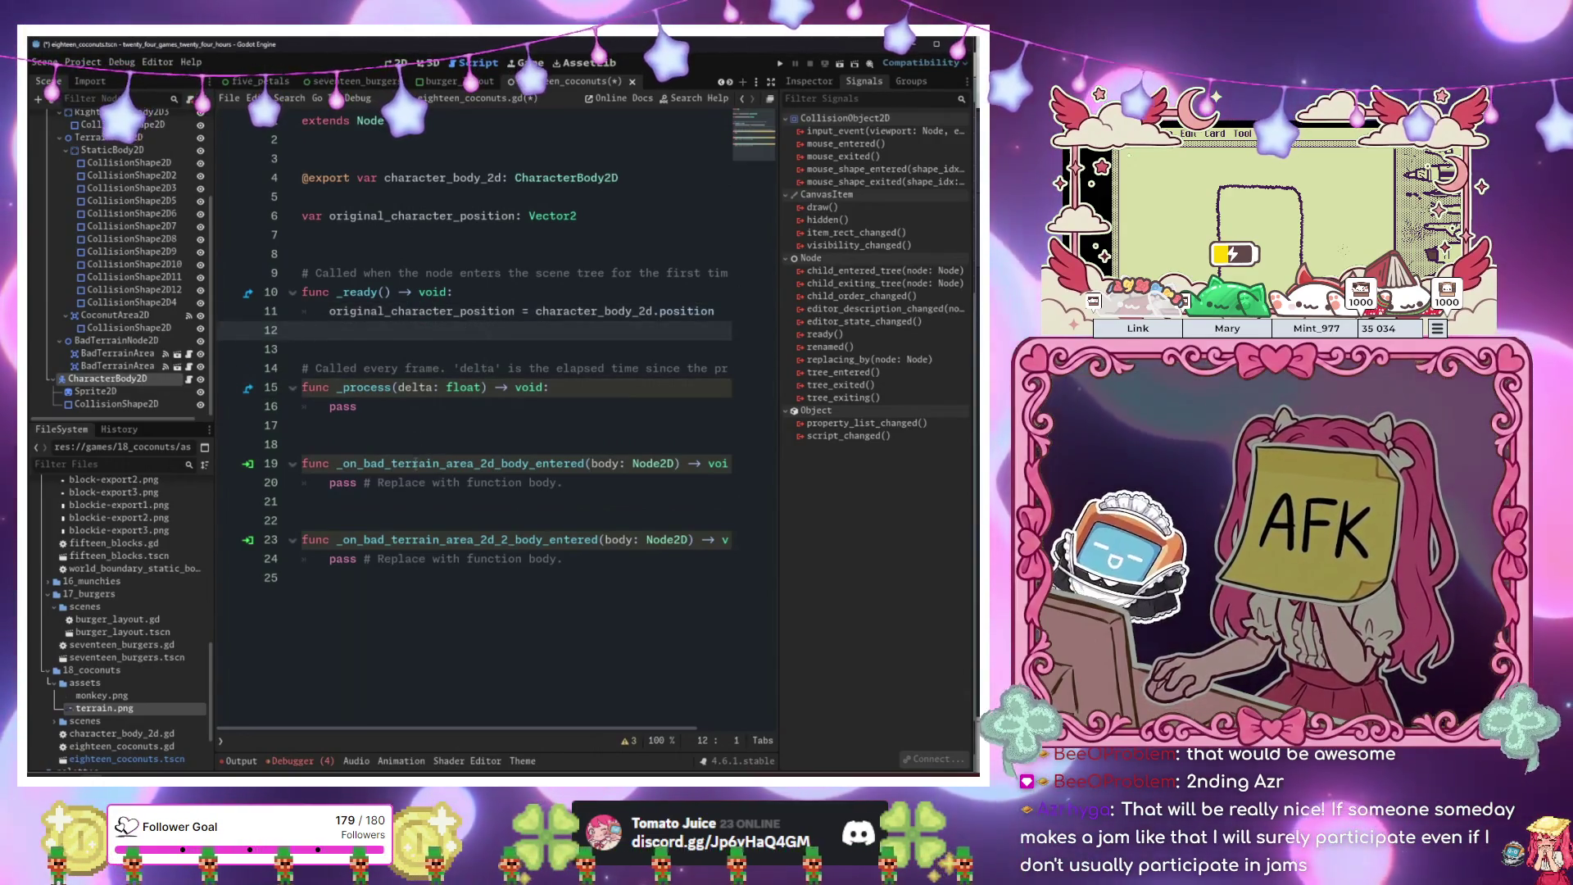
left_click(406, 558)
left_click(396, 441)
Write func die() -> void setting character_body_2d.position = original_character_position, then save and run the game.
key("Return")
key("Return")
key("Return")
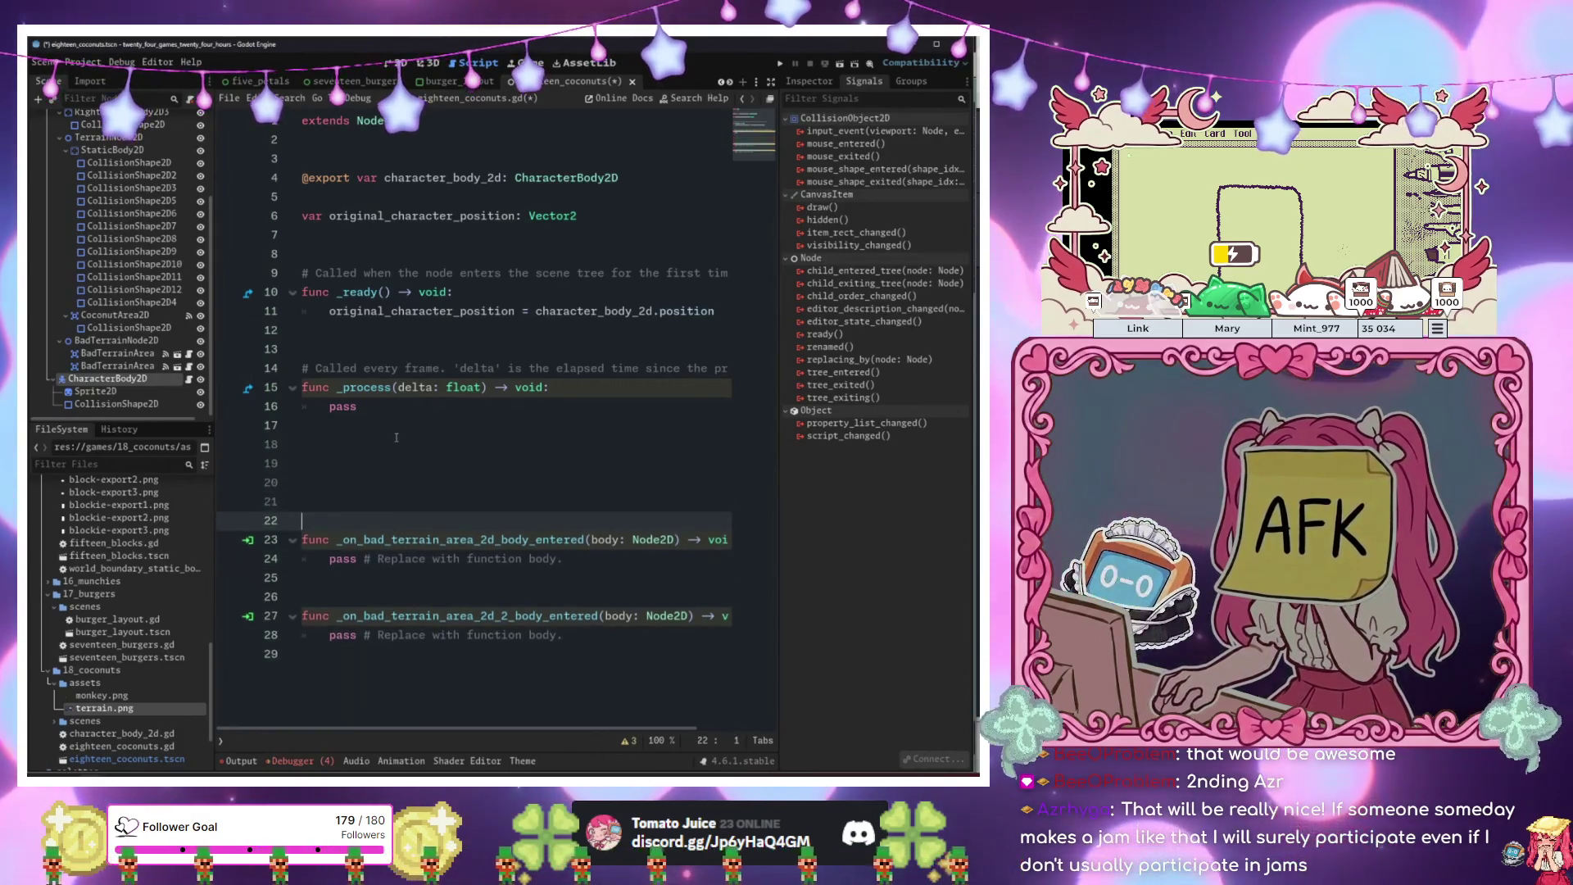
key("Up")
key("Up")
type("func d")
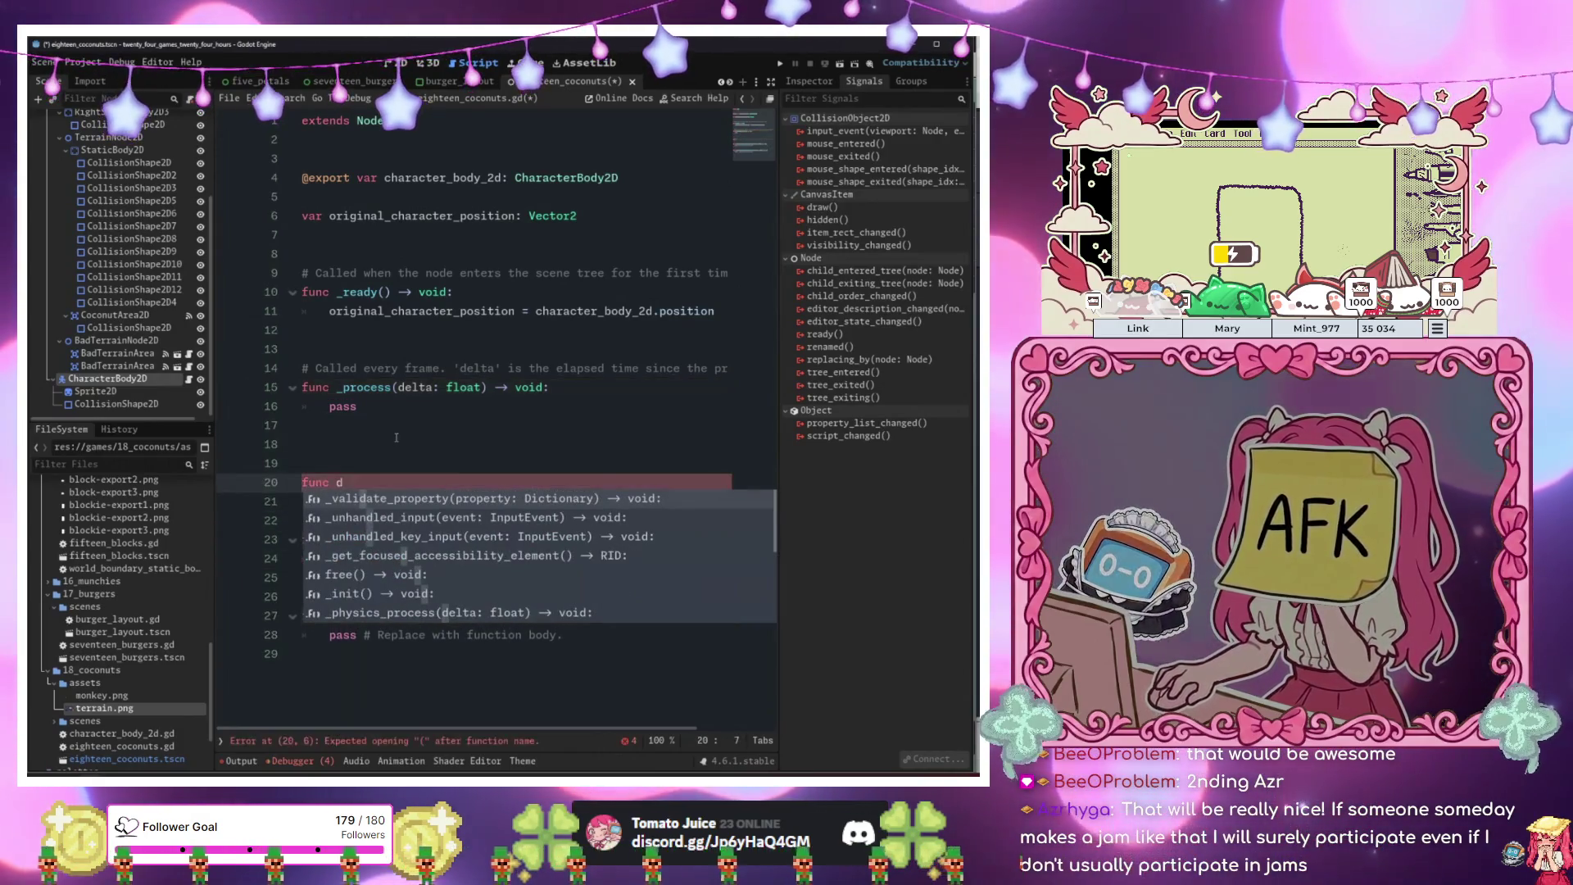
type("ie() -")
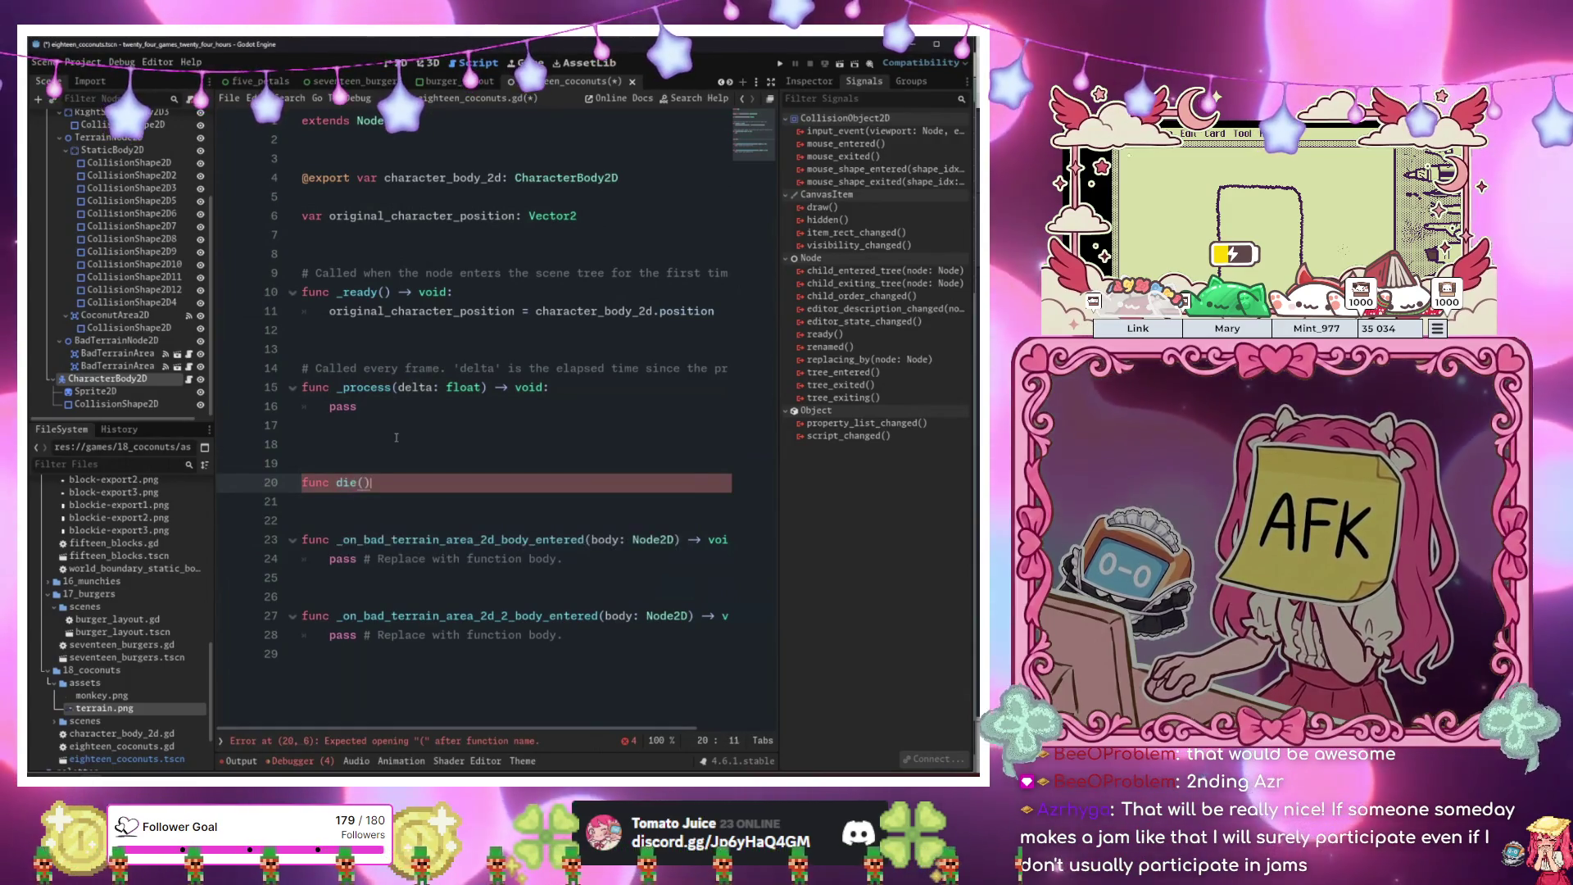
type("> void:")
key("Return")
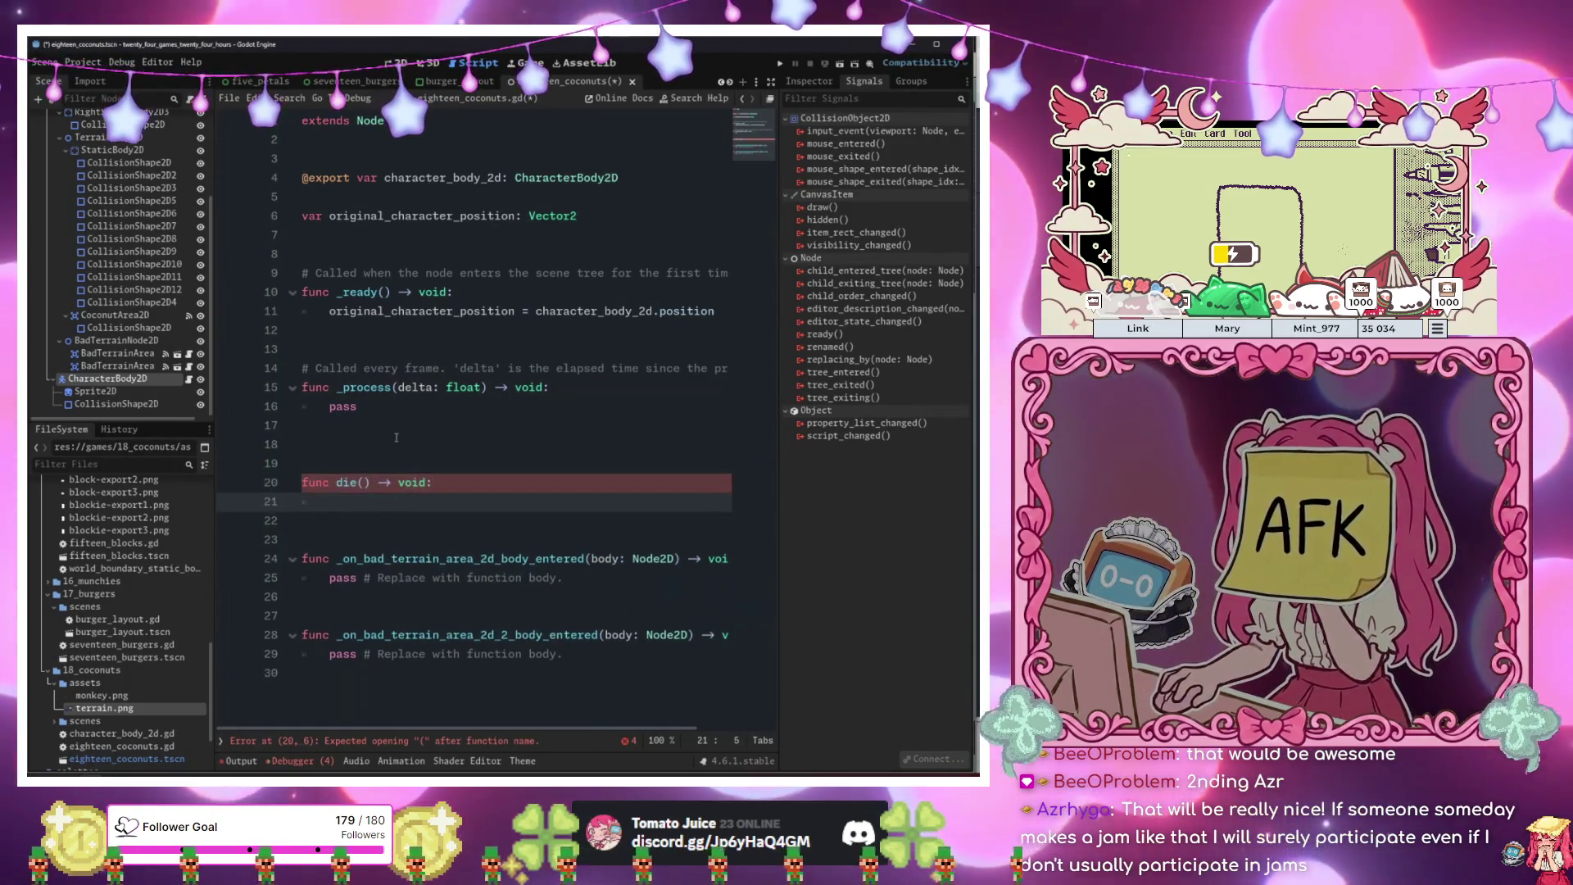
type("ch")
key("Return")
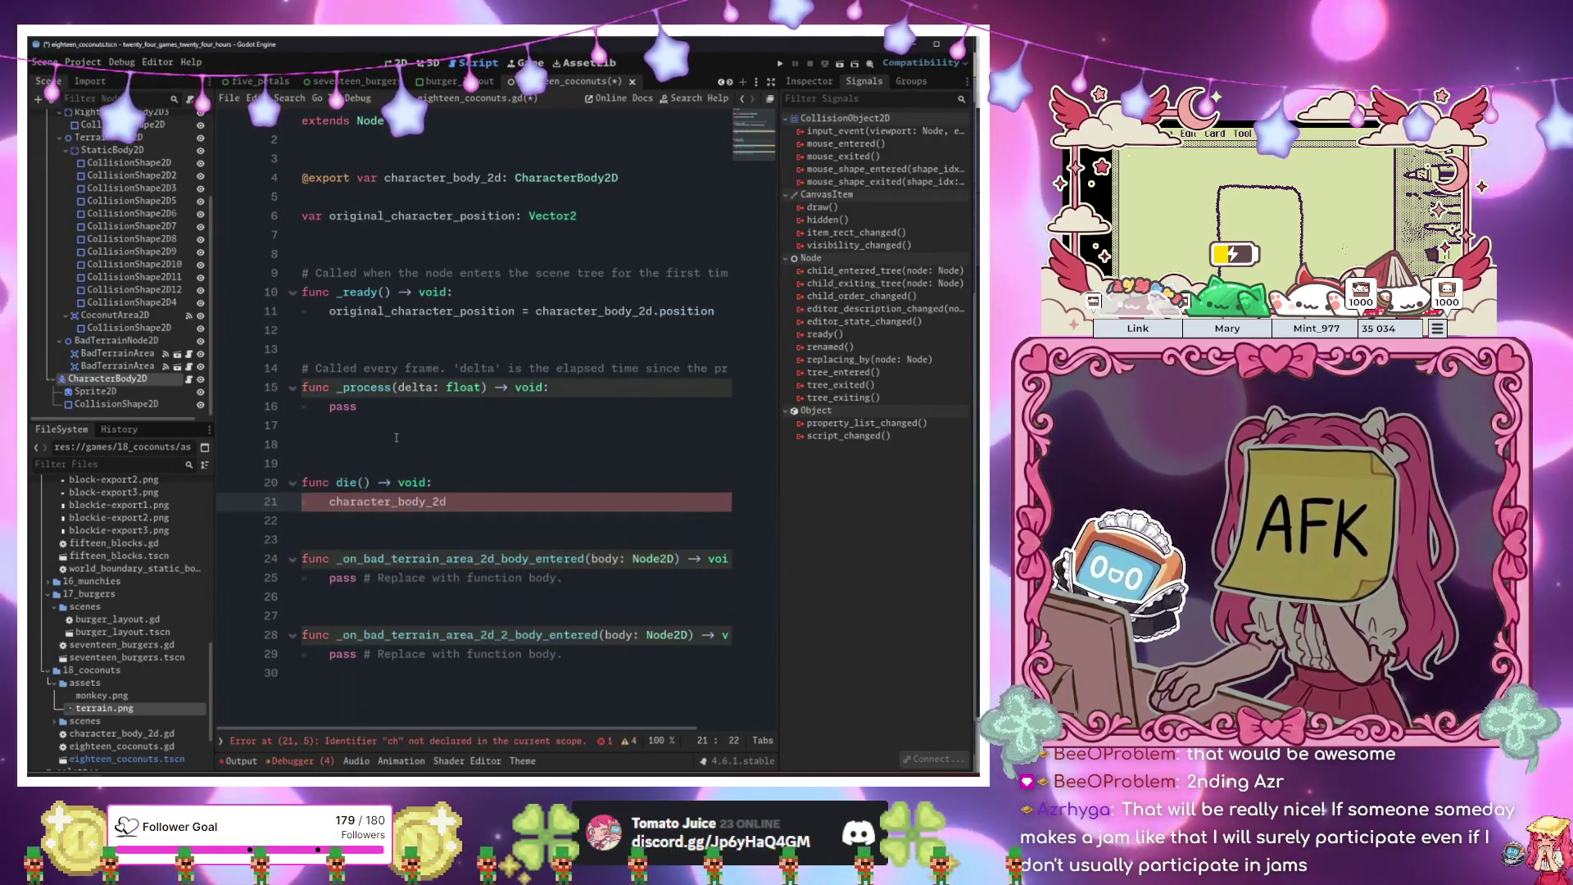
key("BackSpace")
type(".position = or")
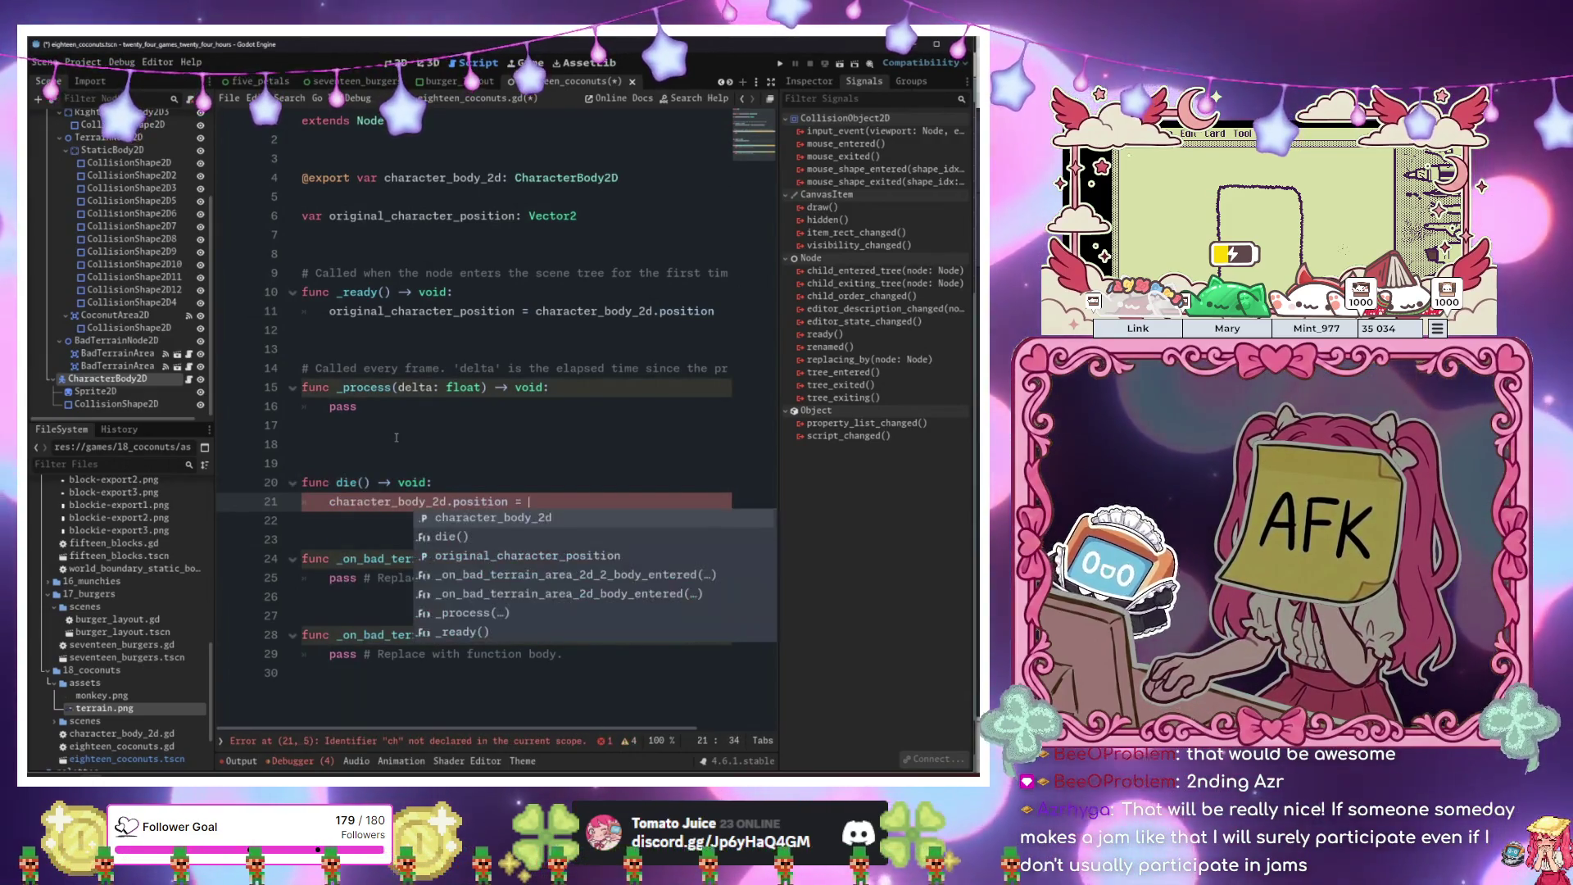
key("Return")
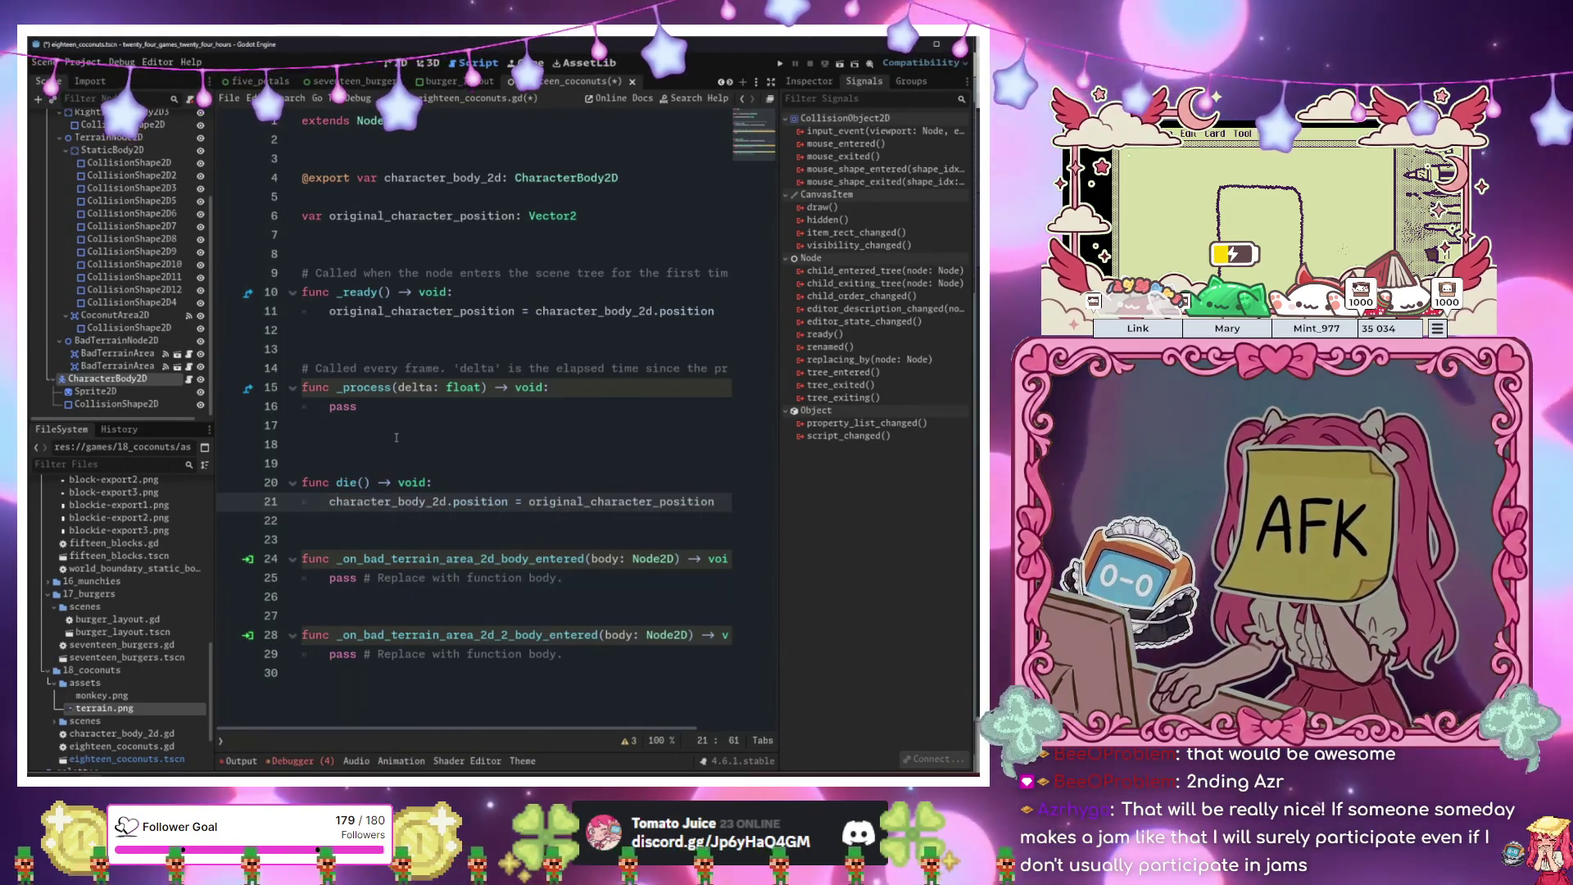
left_click(396, 437)
key("F5")
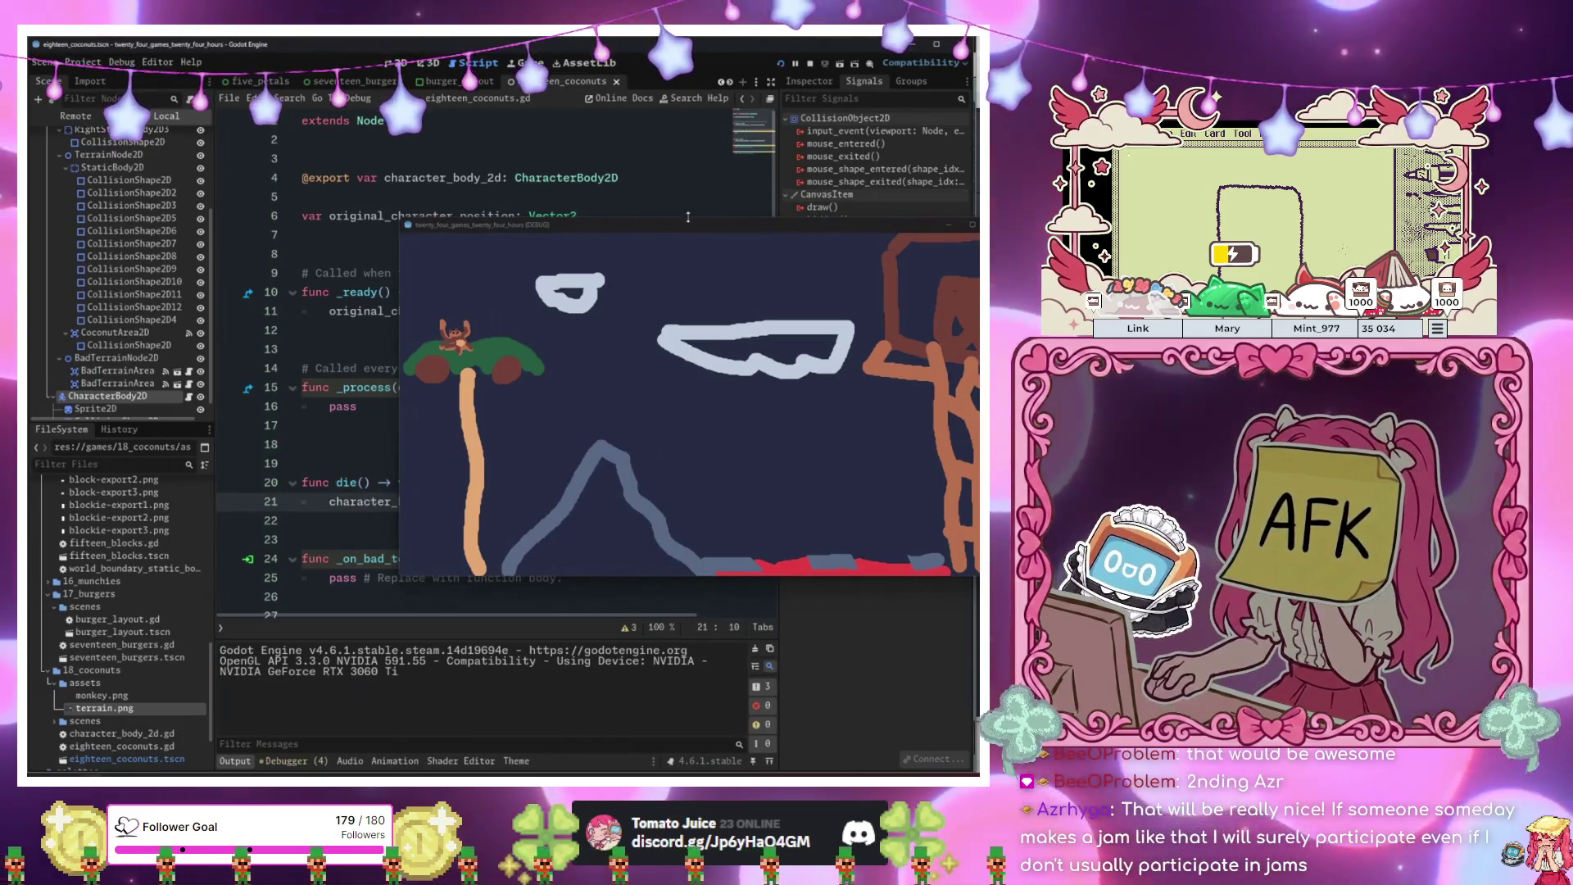
Replace pass with die() in both _on_bad_terrain_area_2d body_entered handlers.
left_click_drag(574, 224, 846, 199)
scroll(491, 410, "down", 2)
left_click(576, 514)
left_click_drag(576, 514, 329, 514)
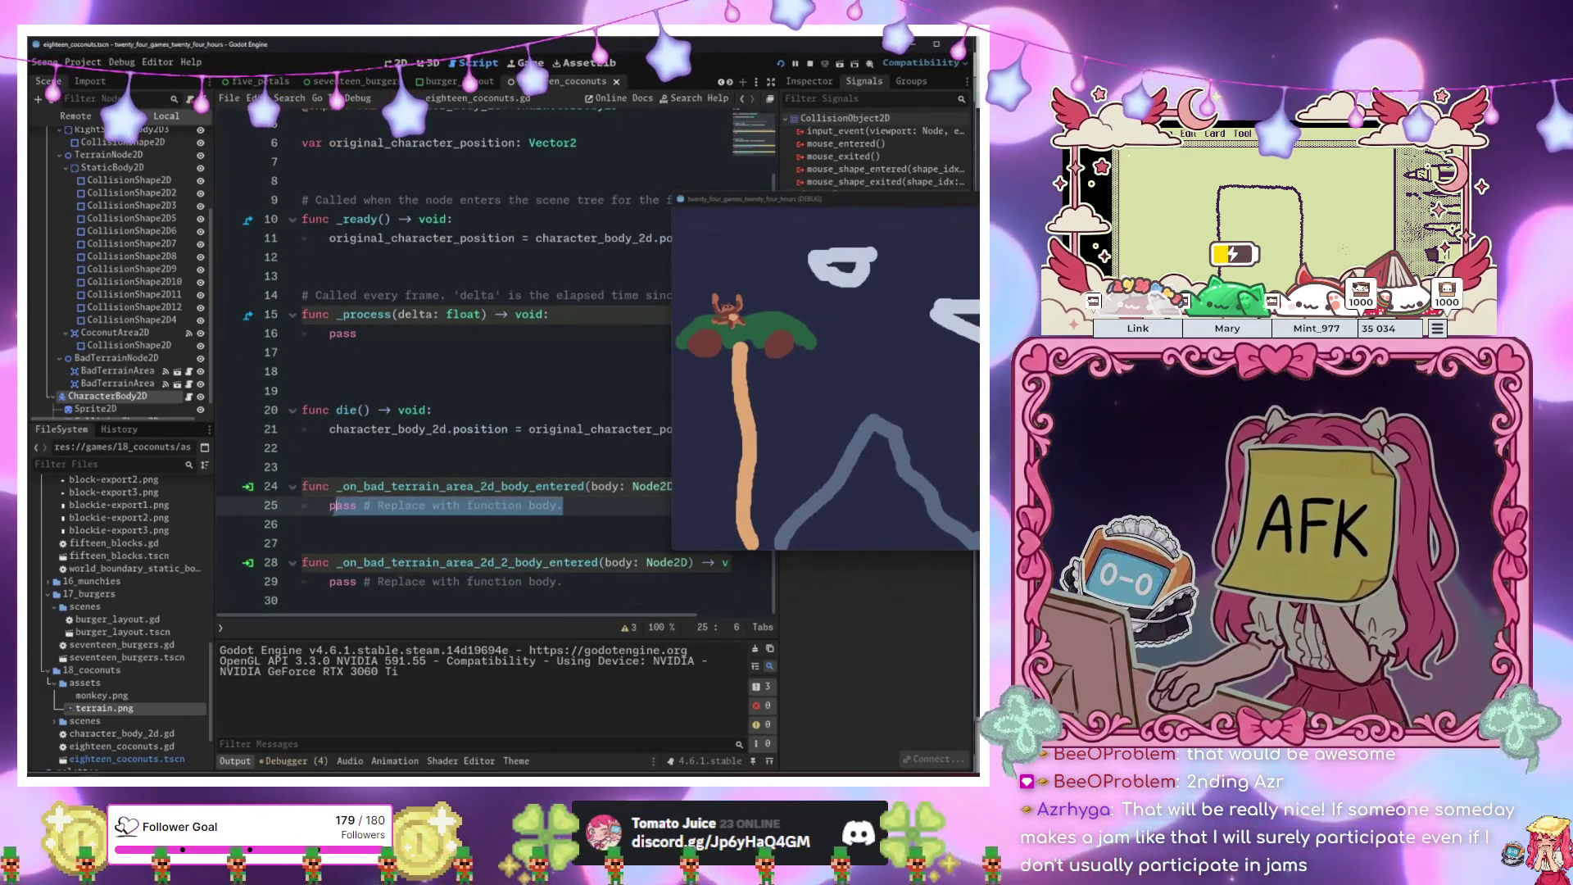
type("die(")
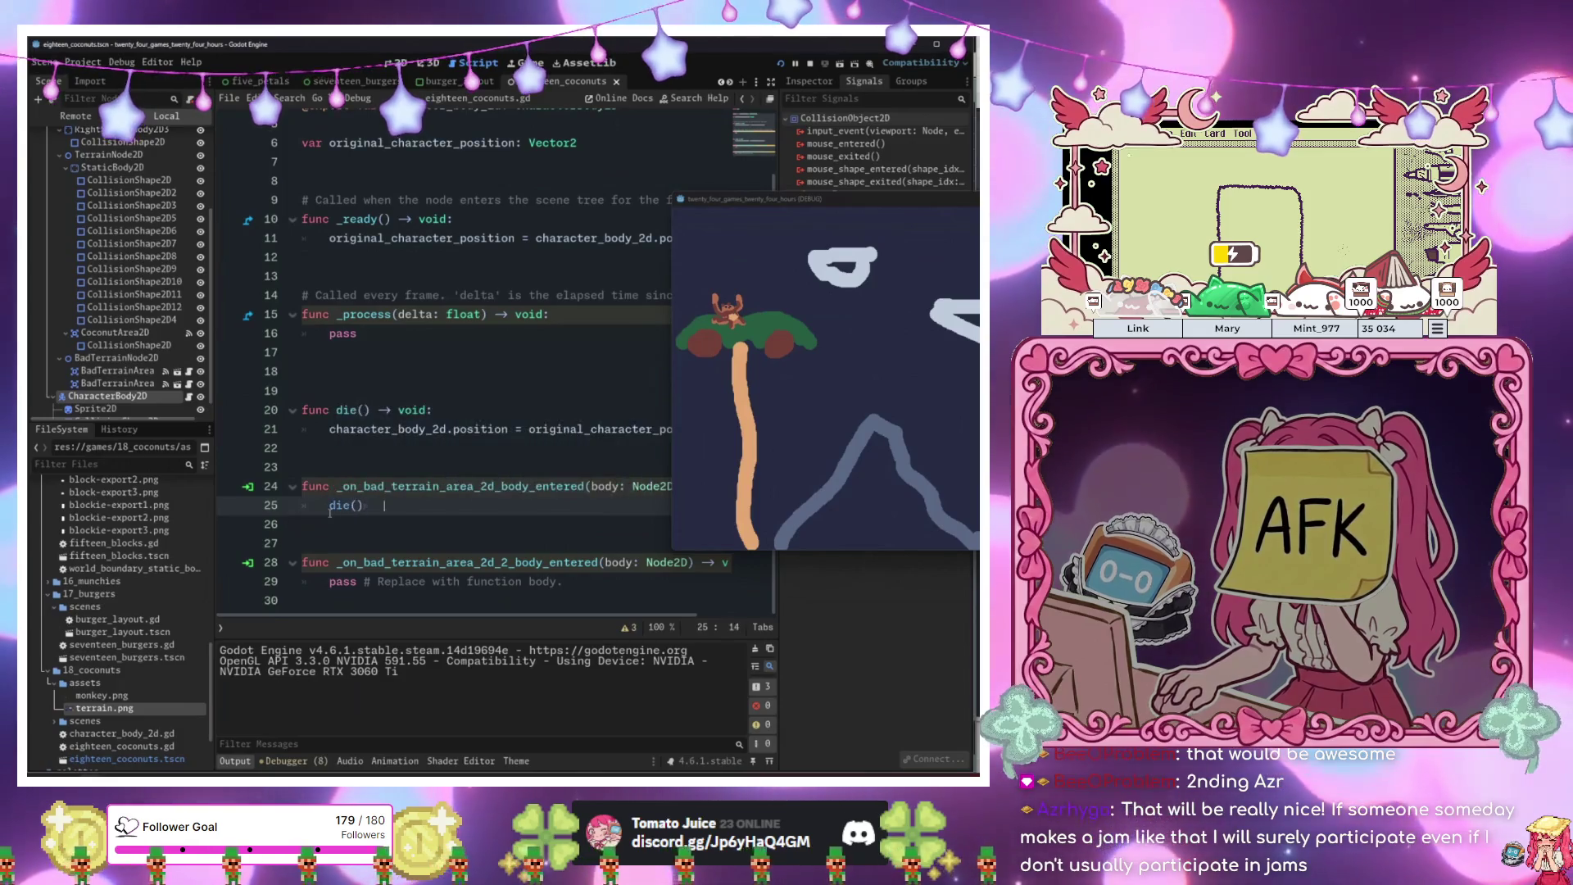
left_click_drag(565, 581, 327, 583)
type("die(")
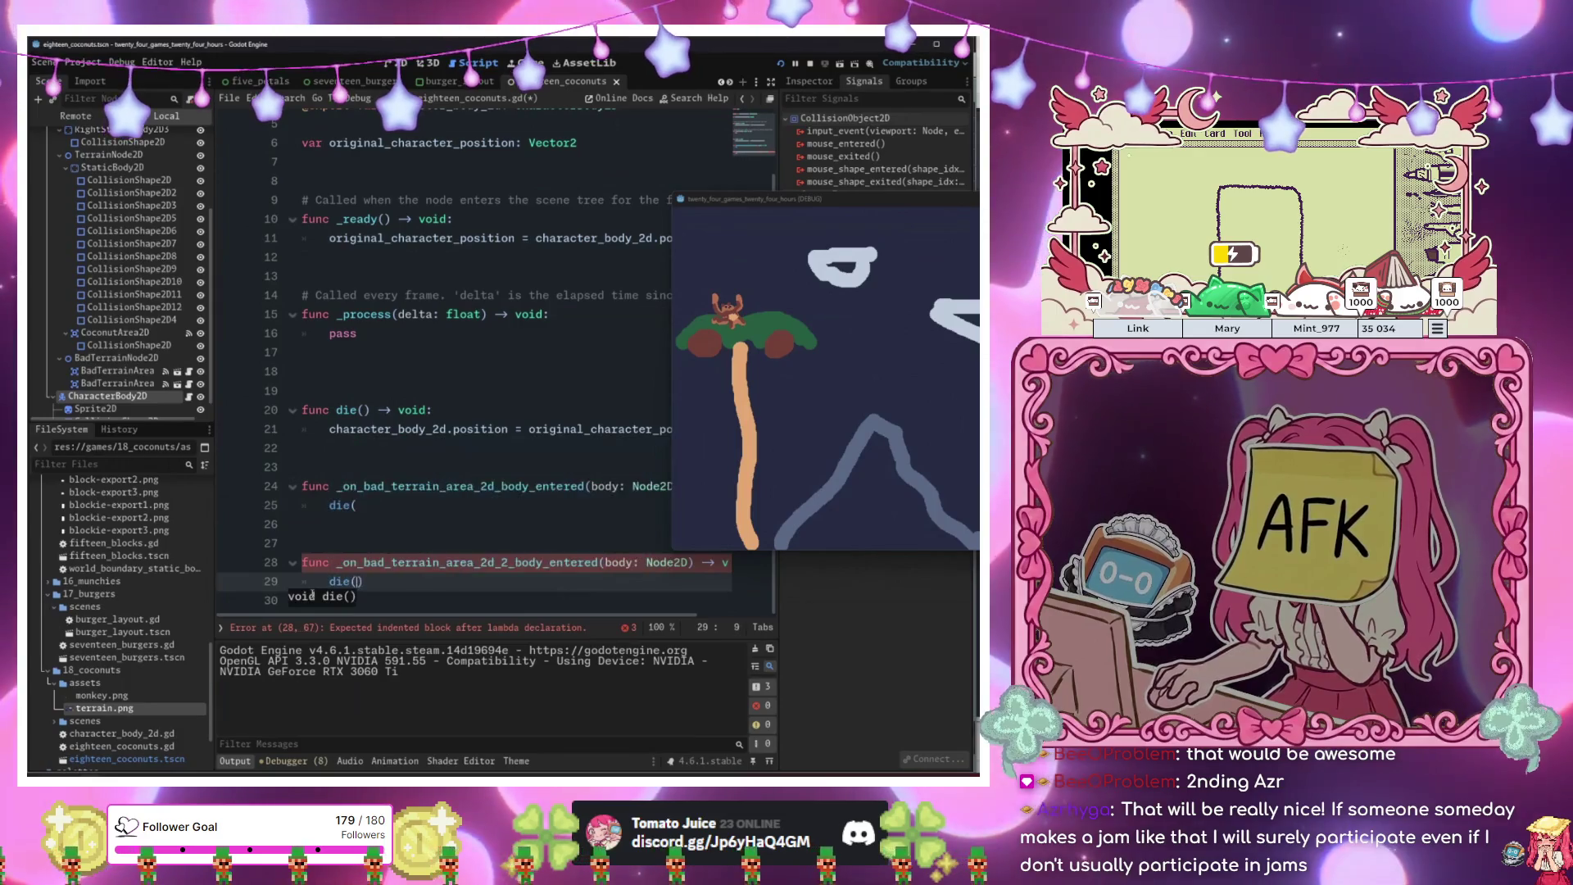
left_click(392, 505)
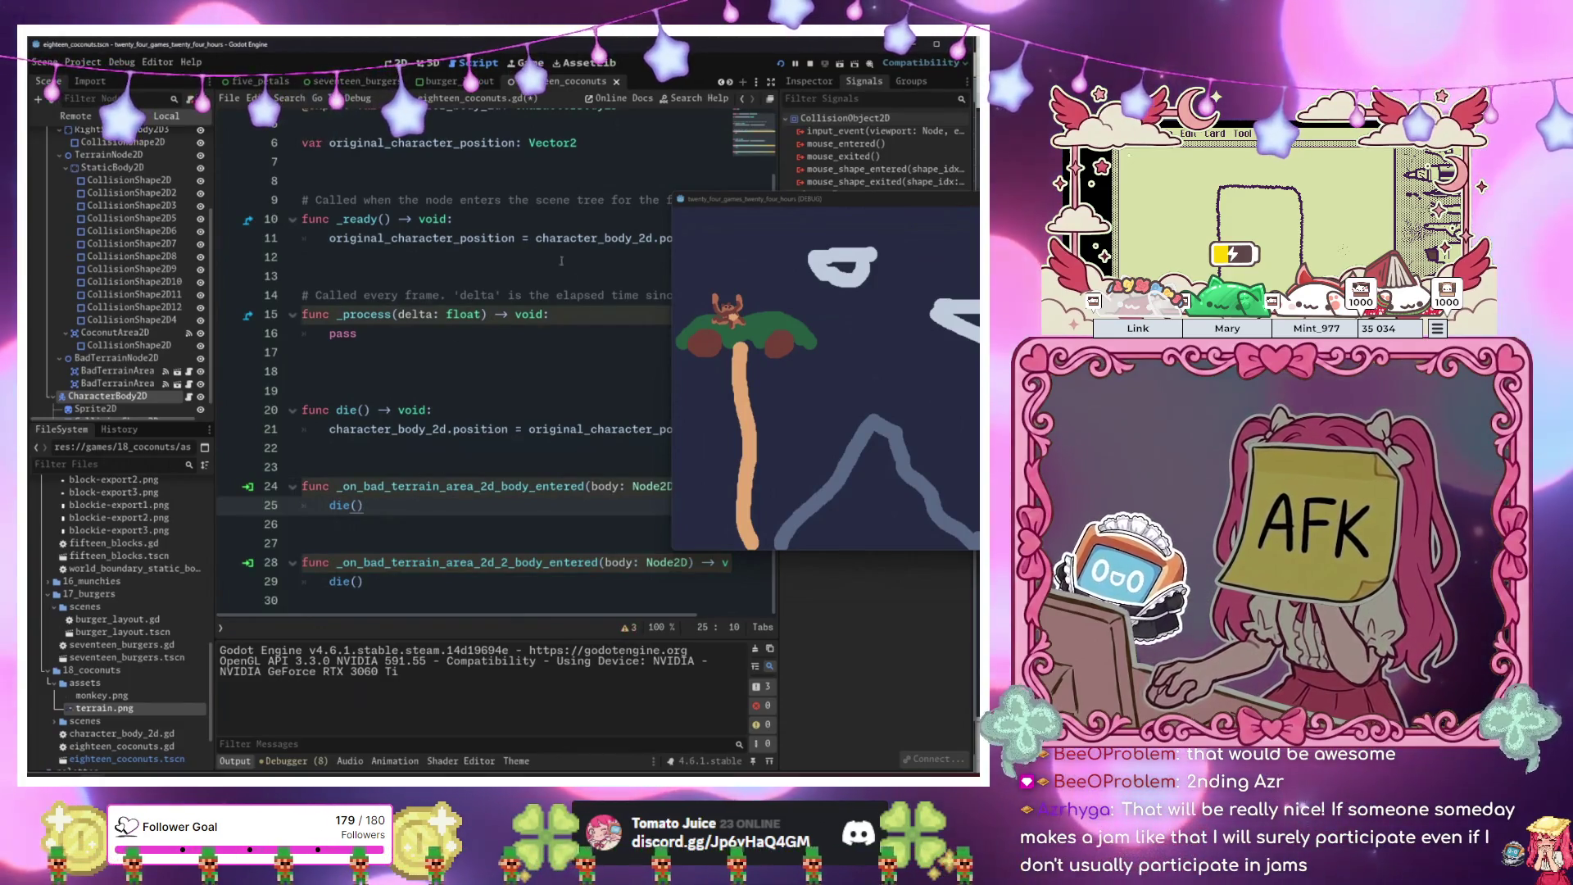
Move the running game window aside, switch to the 2D level and select the BadTerrainArea.
left_click(574, 353)
left_click(794, 379)
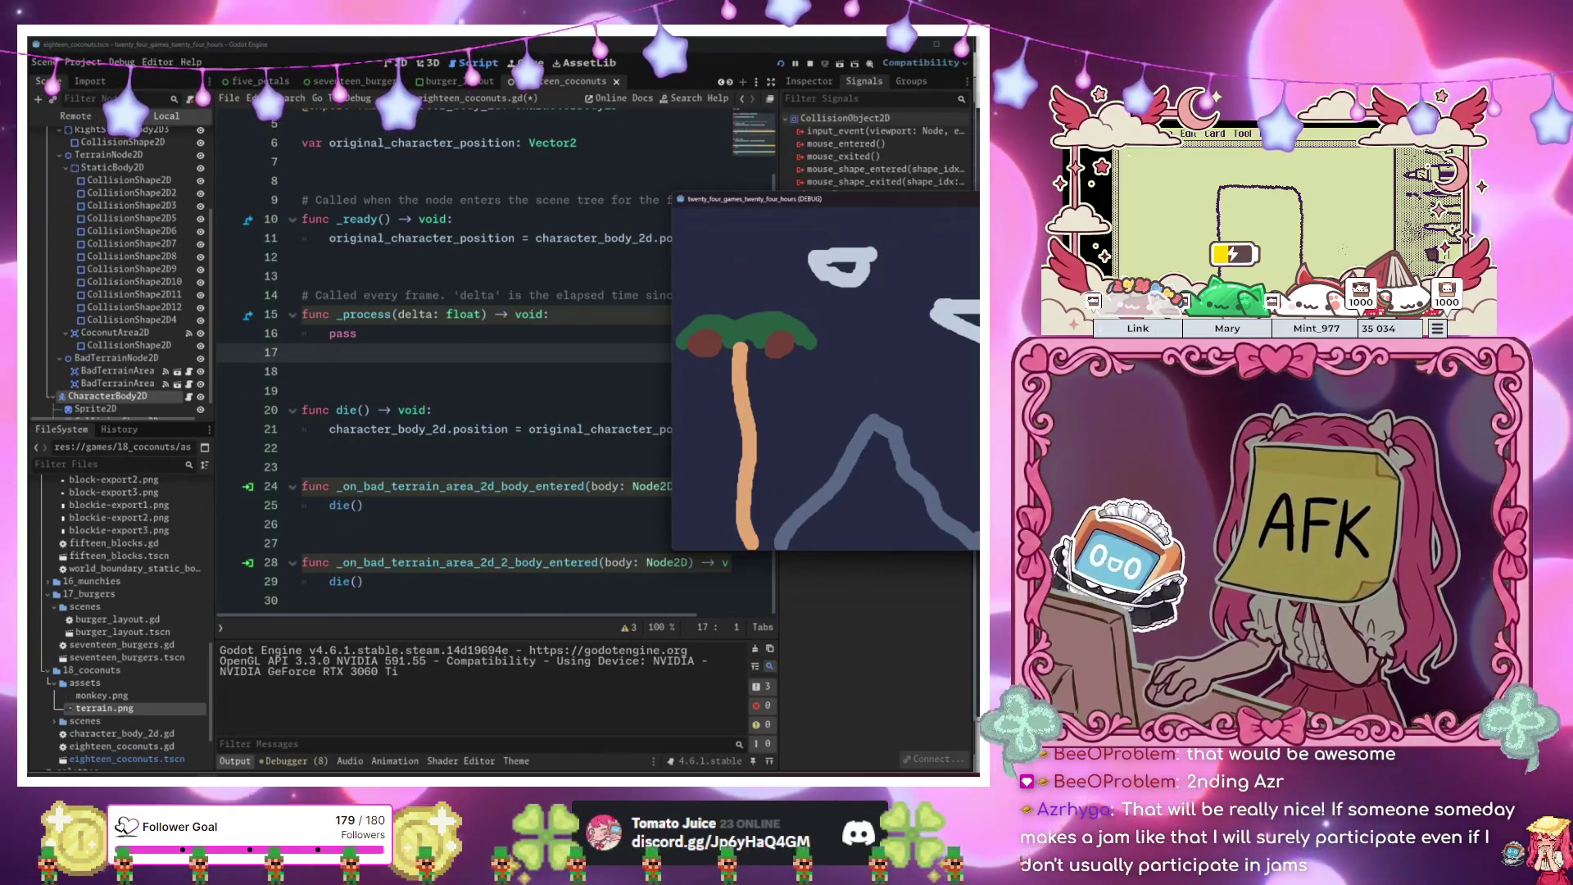
left_click(462, 489)
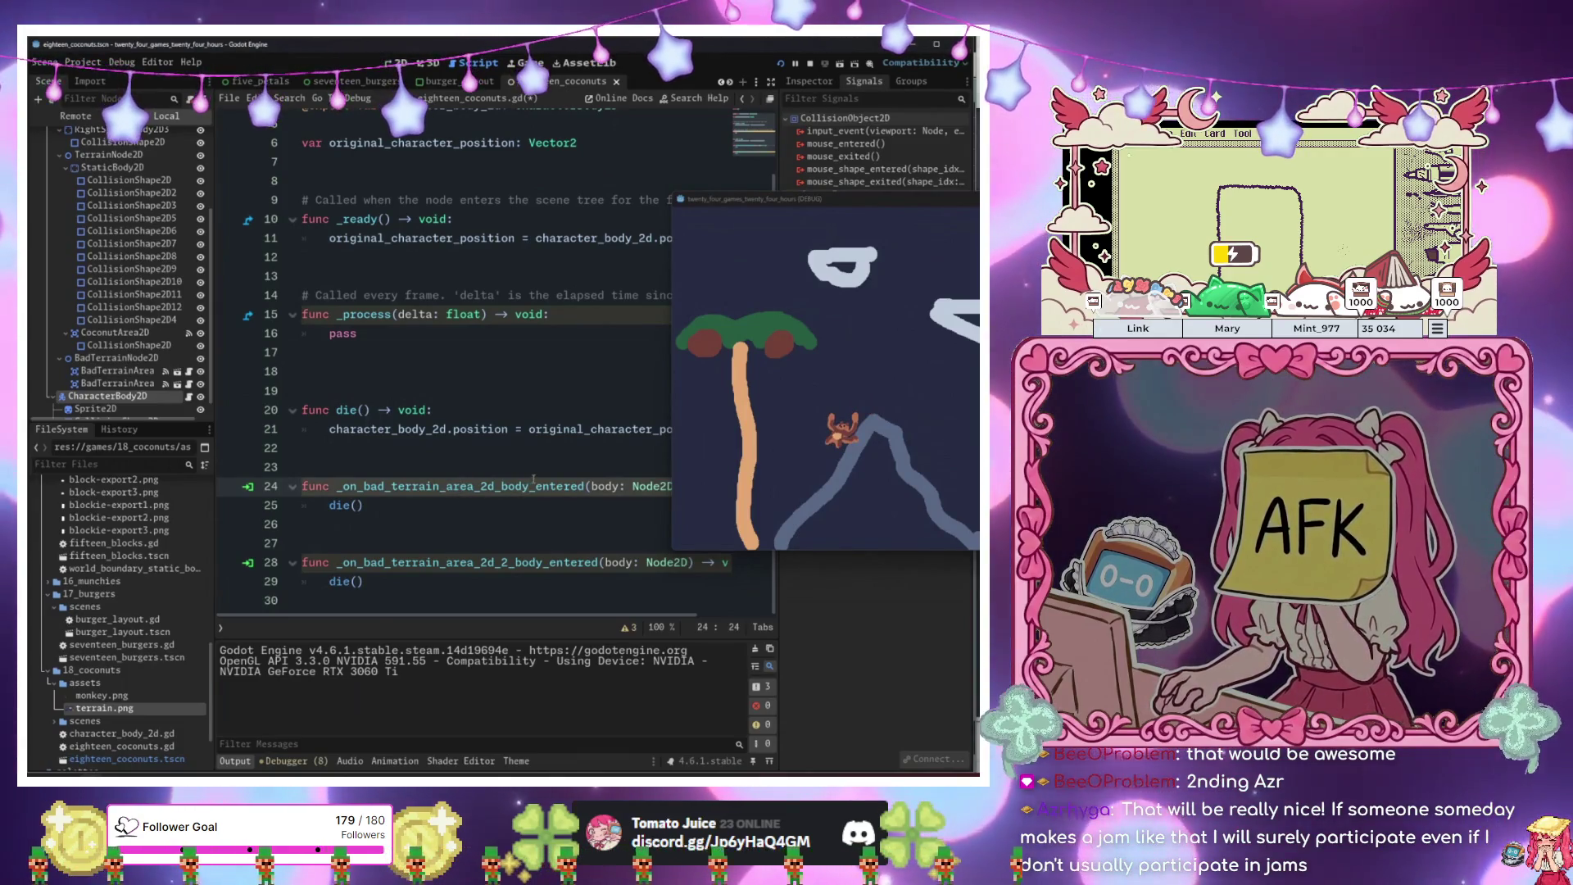
left_click_drag(722, 208, 785, 184)
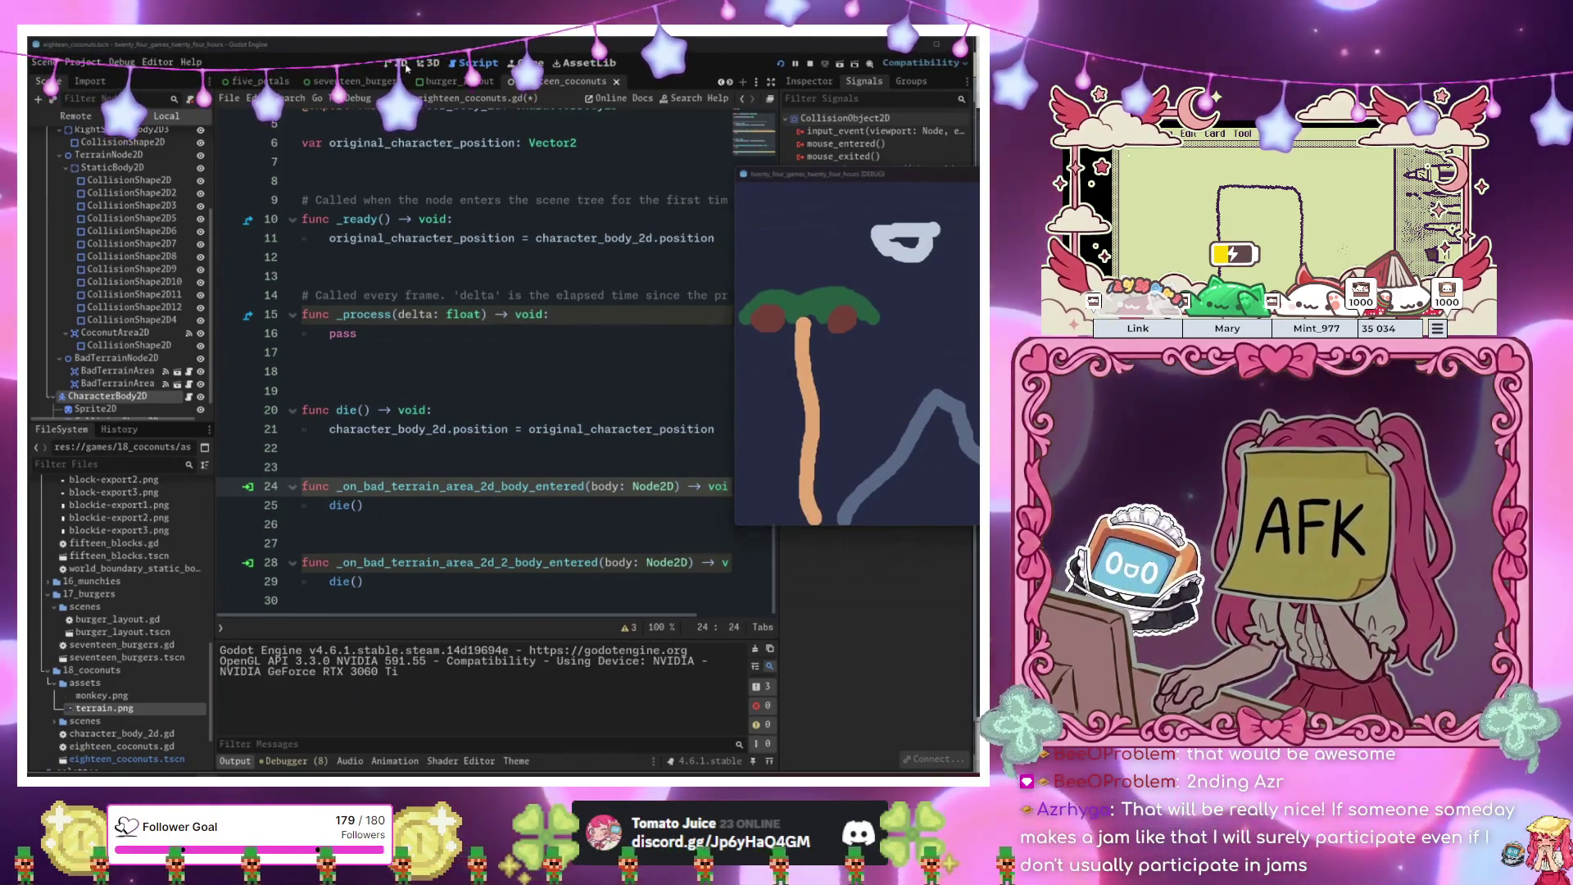
key("ctrl+F1")
scroll(560, 445, "up", 4)
left_click(484, 425)
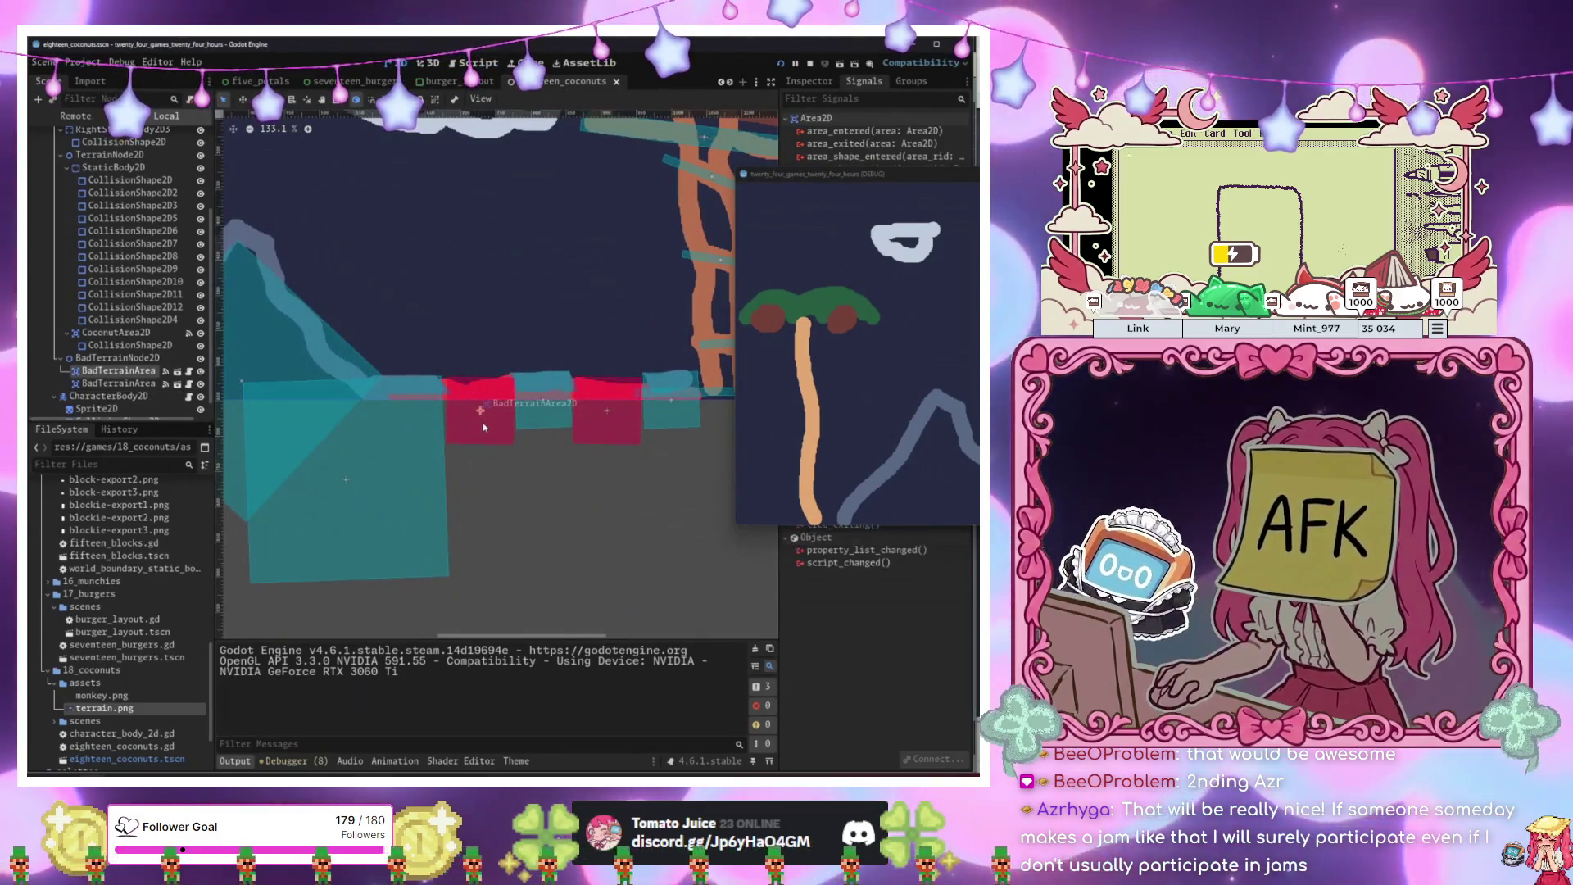
Open eighteen_coconuts.gd and rerun the game so it pauses at the line-25 die() breakpoint.
mouse_move(791, 173)
left_mouse_down()
mouse_move(792, 270)
mouse_move(744, 150)
mouse_move(728, 176)
left_mouse_up()
scroll(190, 135, "up", 3)
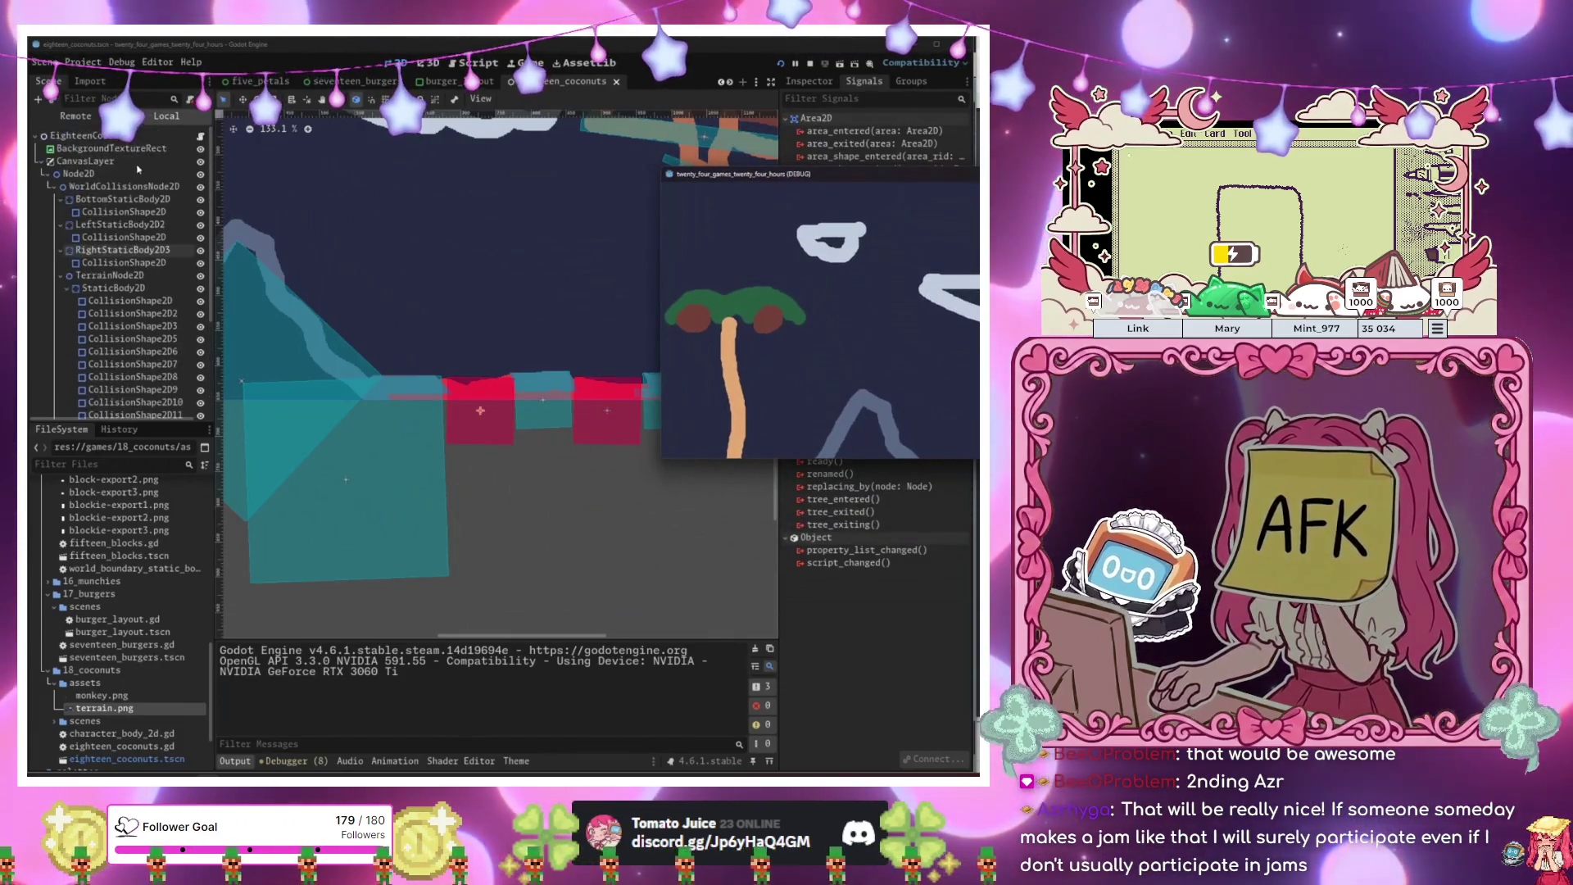
left_click(199, 136)
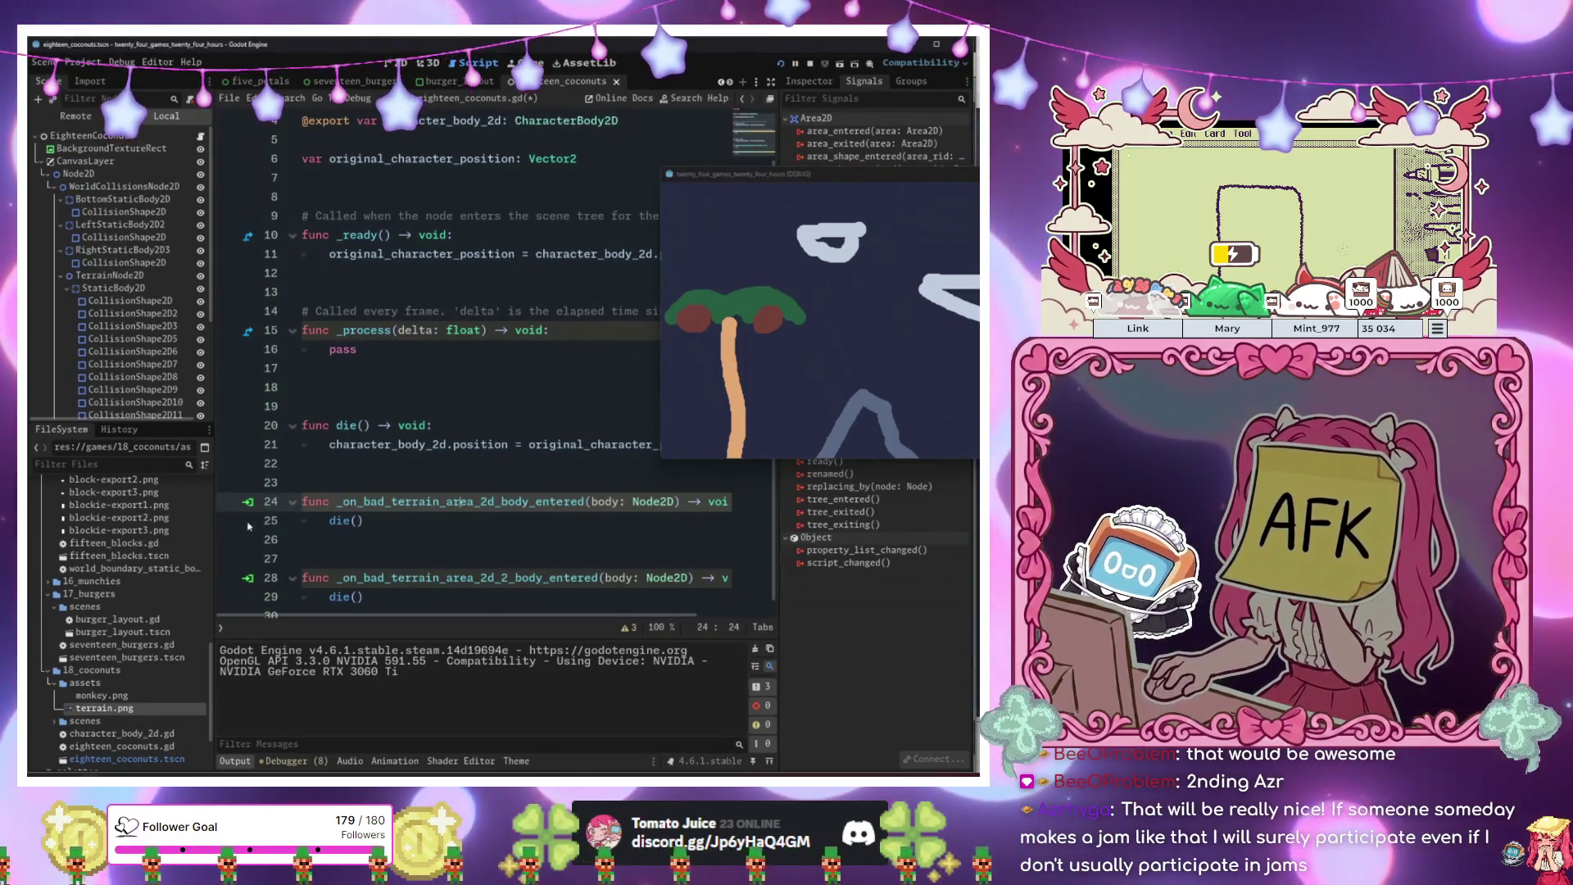
key("F5")
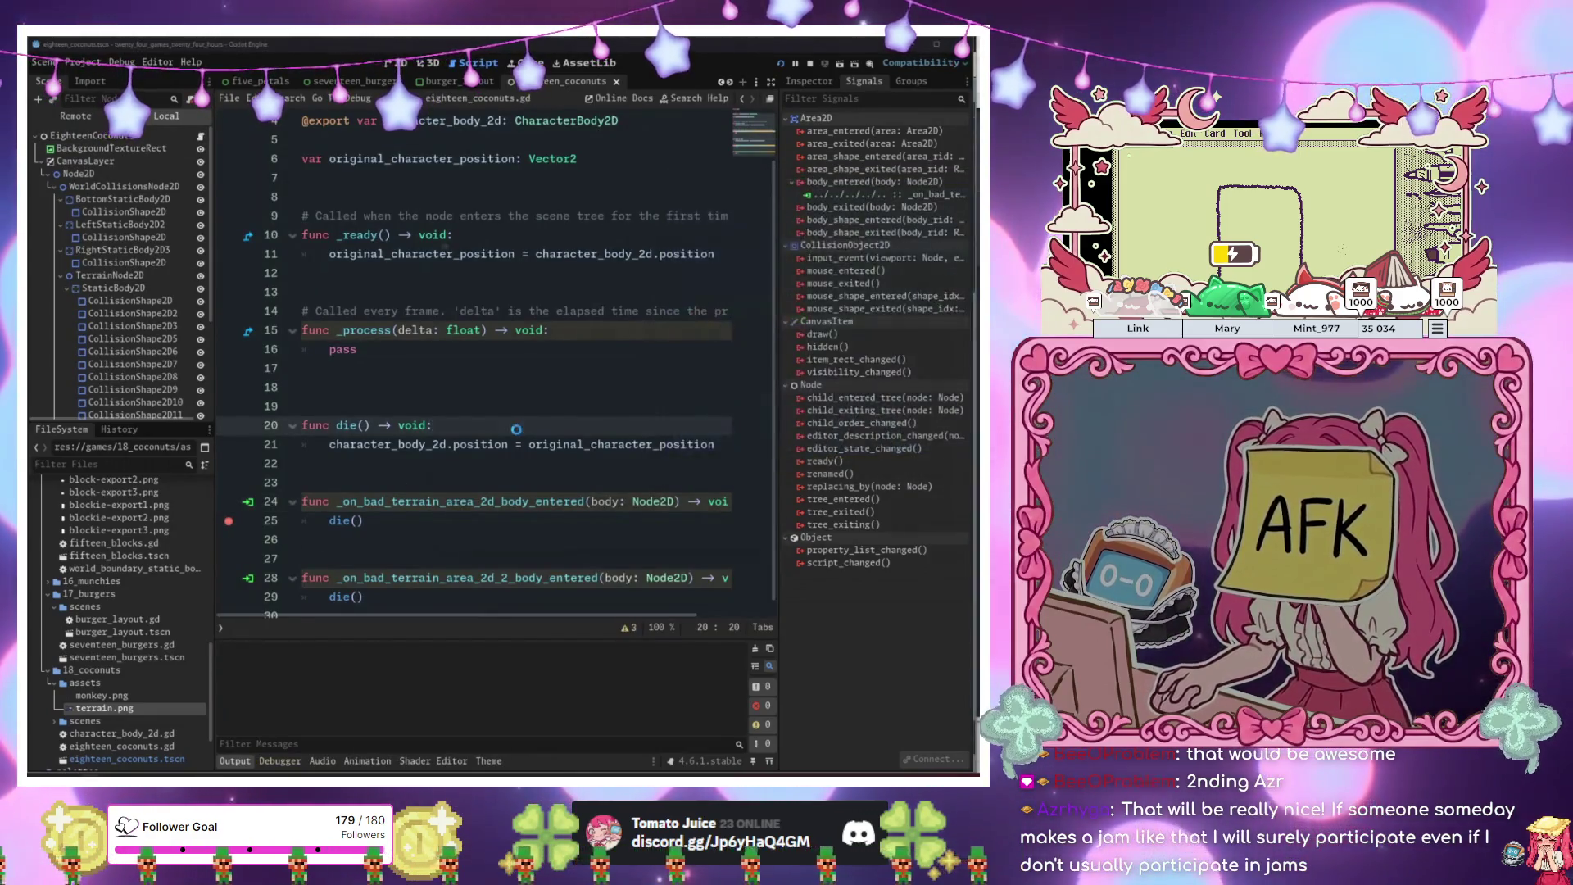
Undo the stray letter on line 25, stop and rerun the game, then resume it.
type("d")
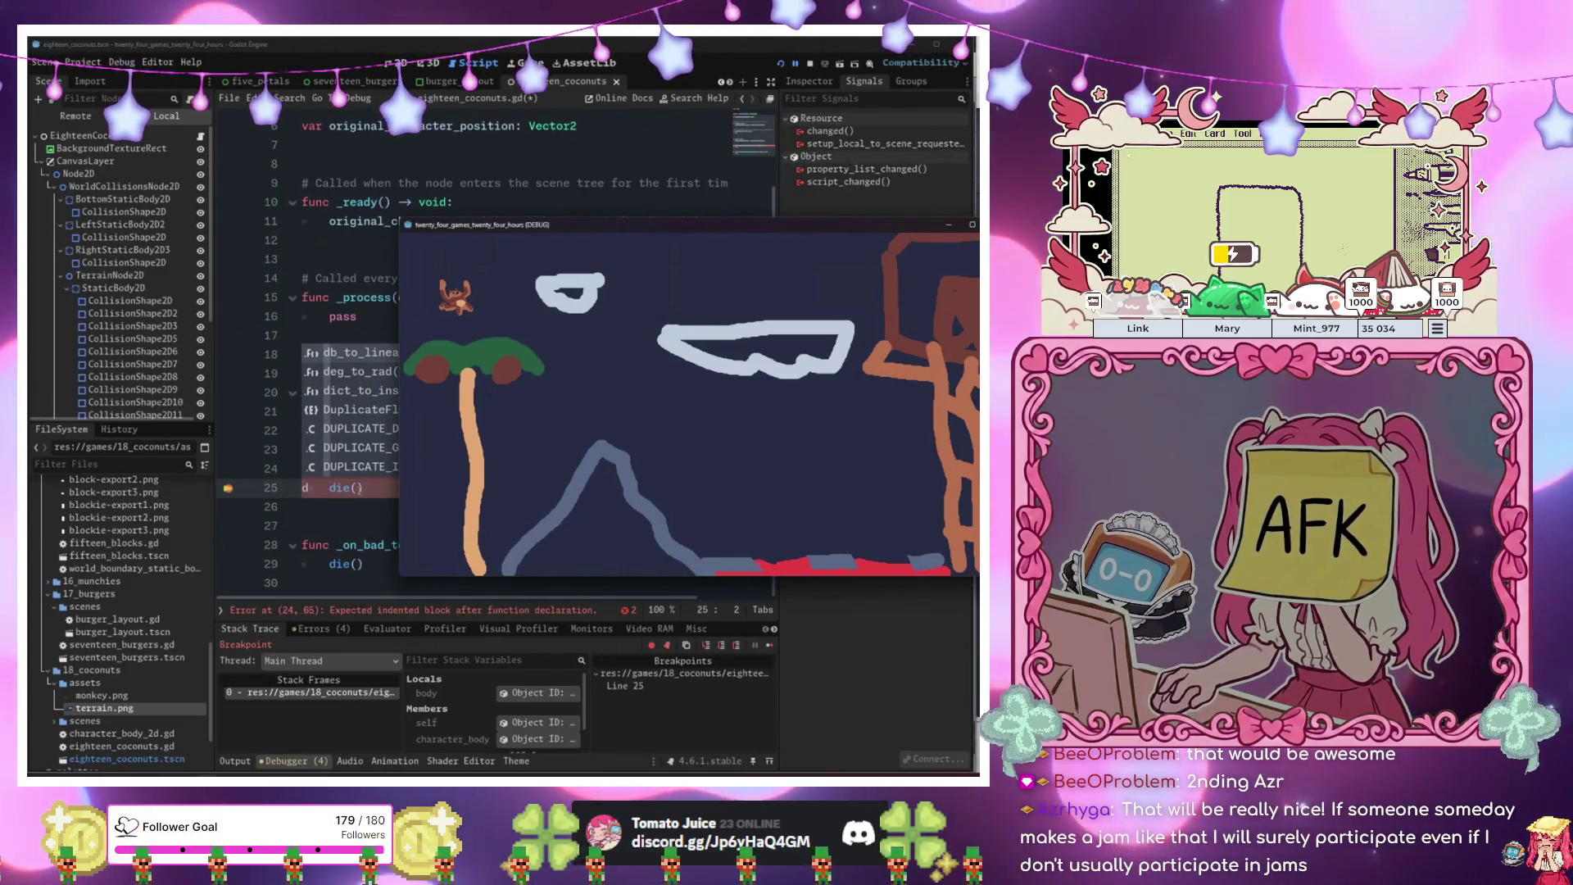
key("ctrl+z")
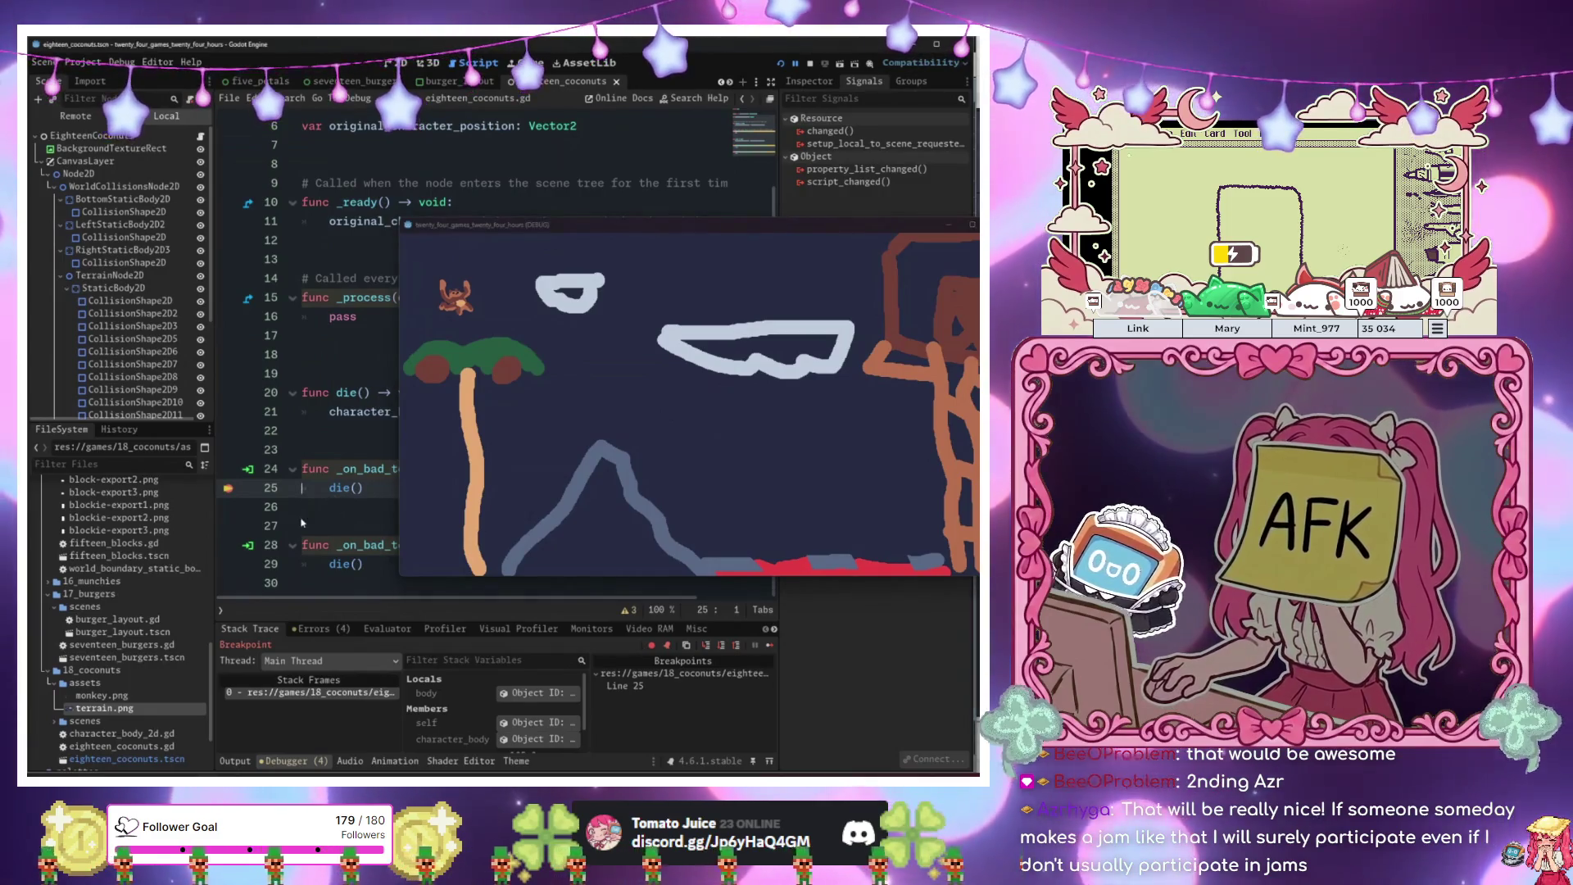
key("F8")
left_click(495, 503)
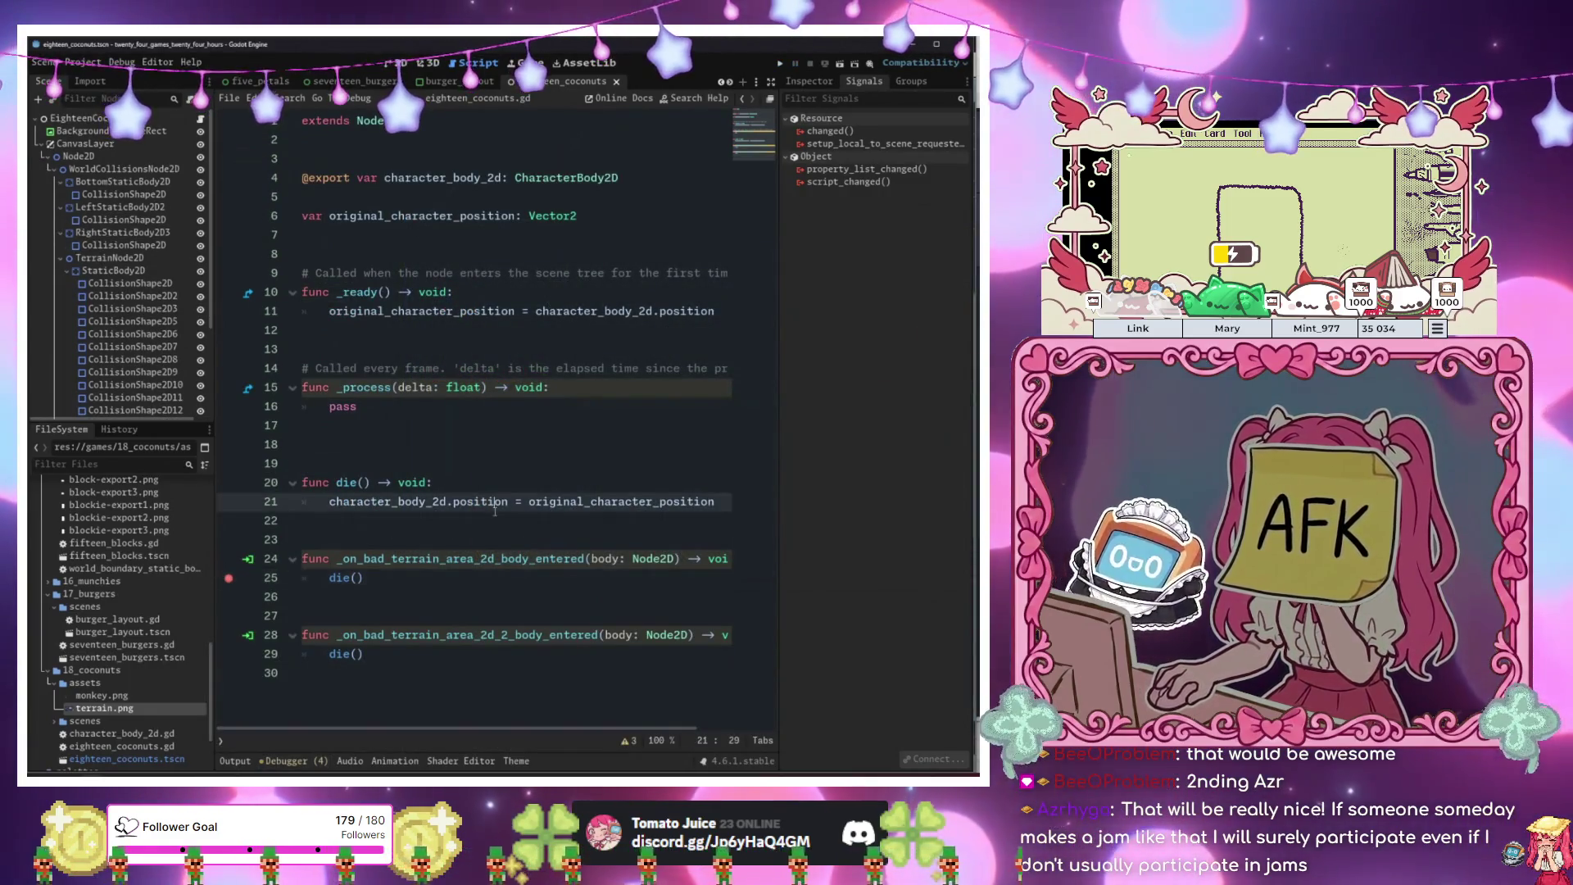
key("F6")
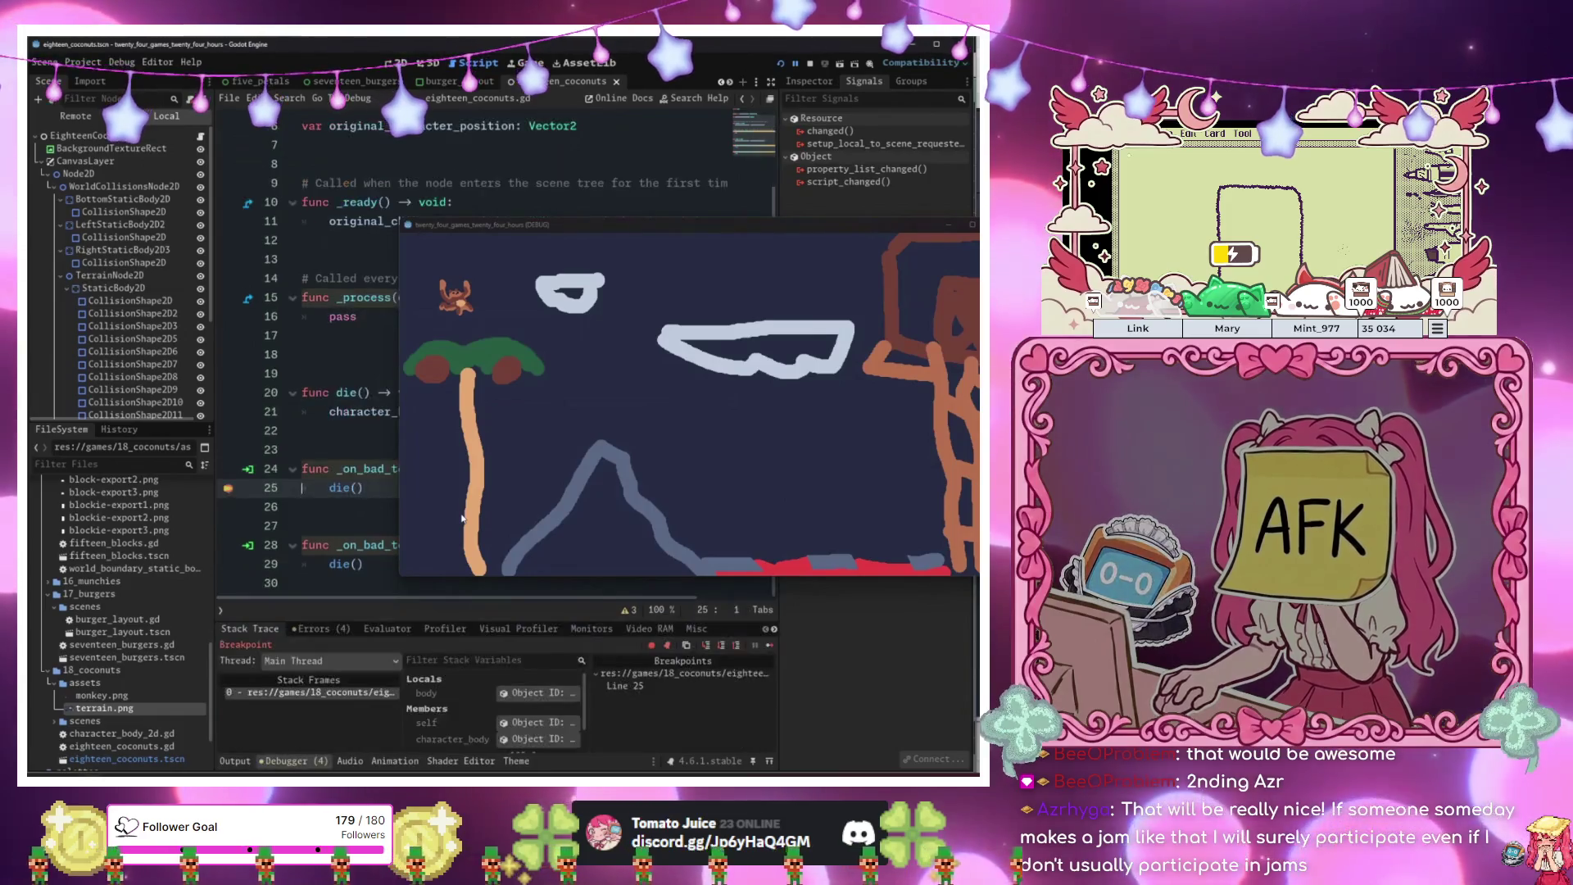
mouse_move(495, 236)
left_mouse_down()
mouse_move(850, 234)
mouse_move(742, 271)
mouse_move(614, 203)
left_mouse_up()
left_click(508, 316)
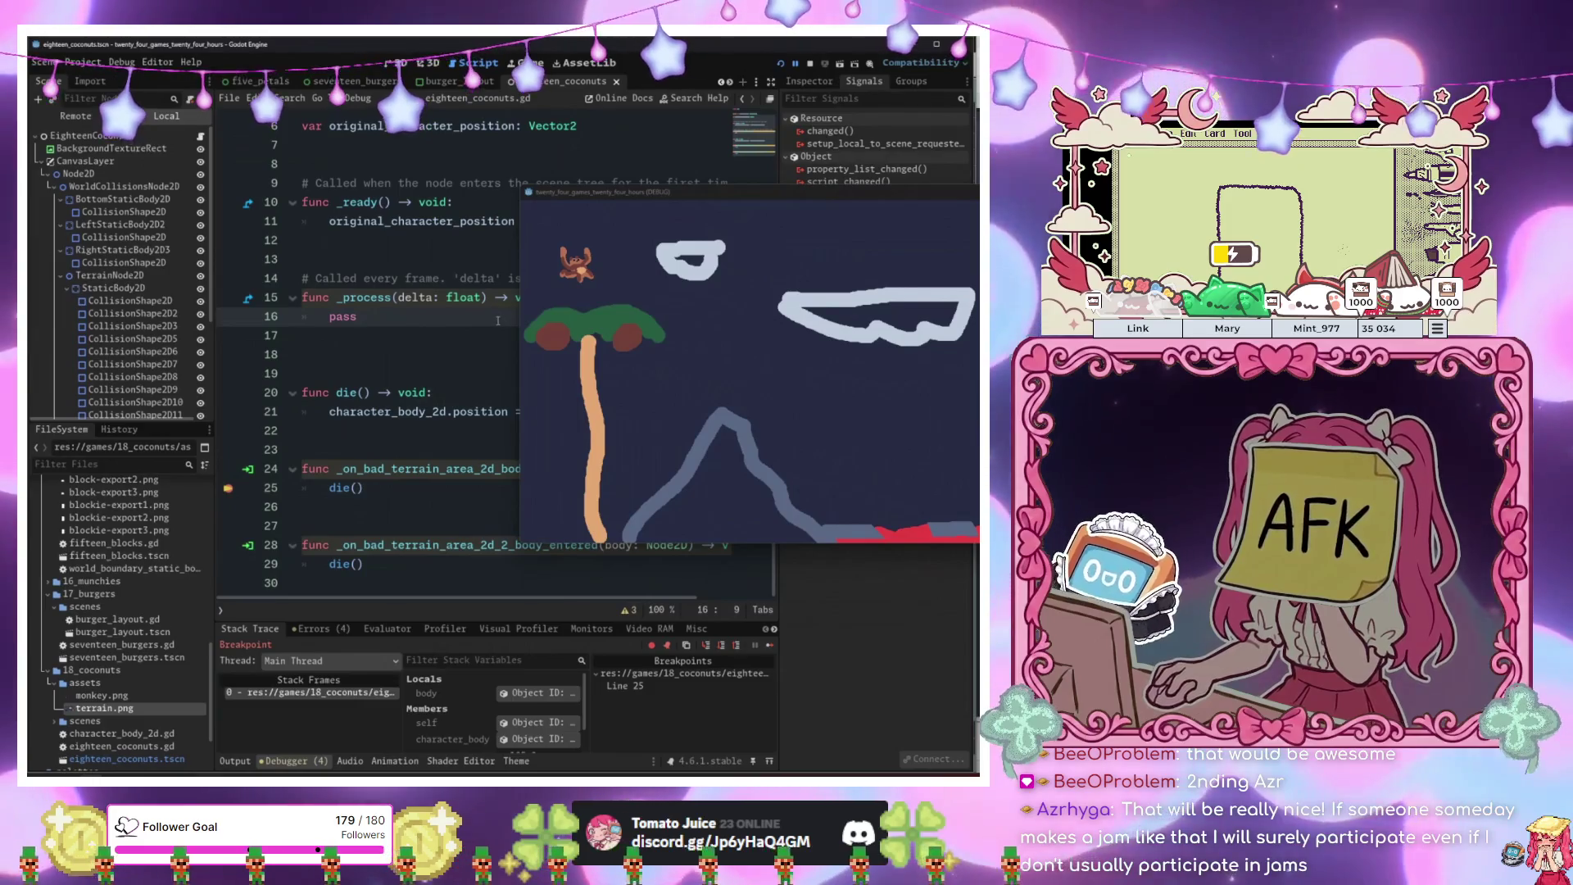
key("F12")
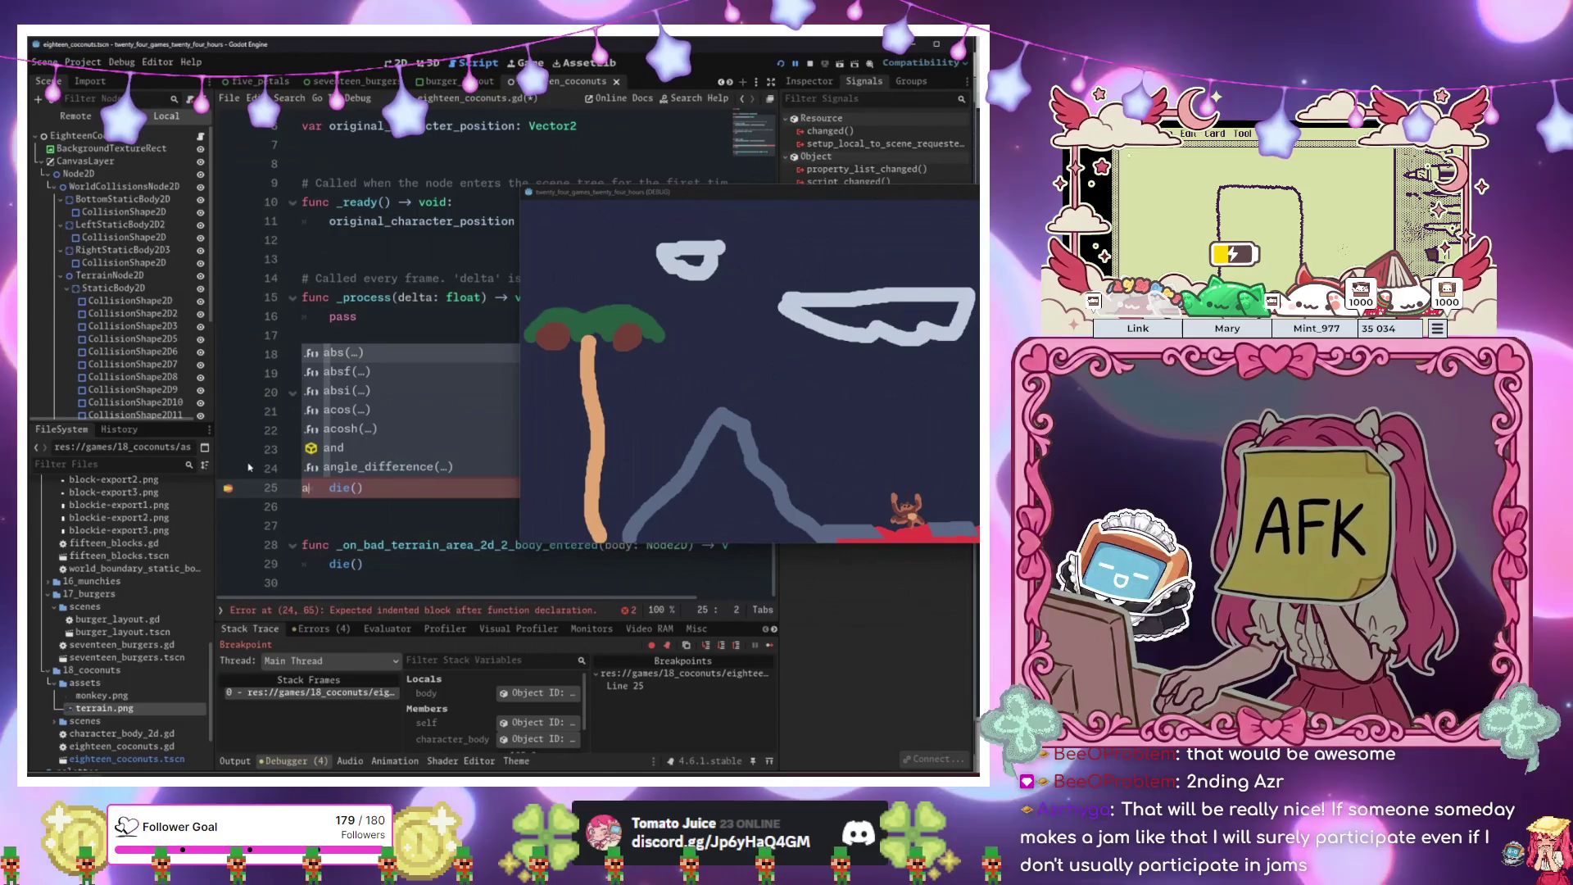
Remove the line-25 breakpoint, resume the game, then stop it and return to the 2D level.
key("BackSpace")
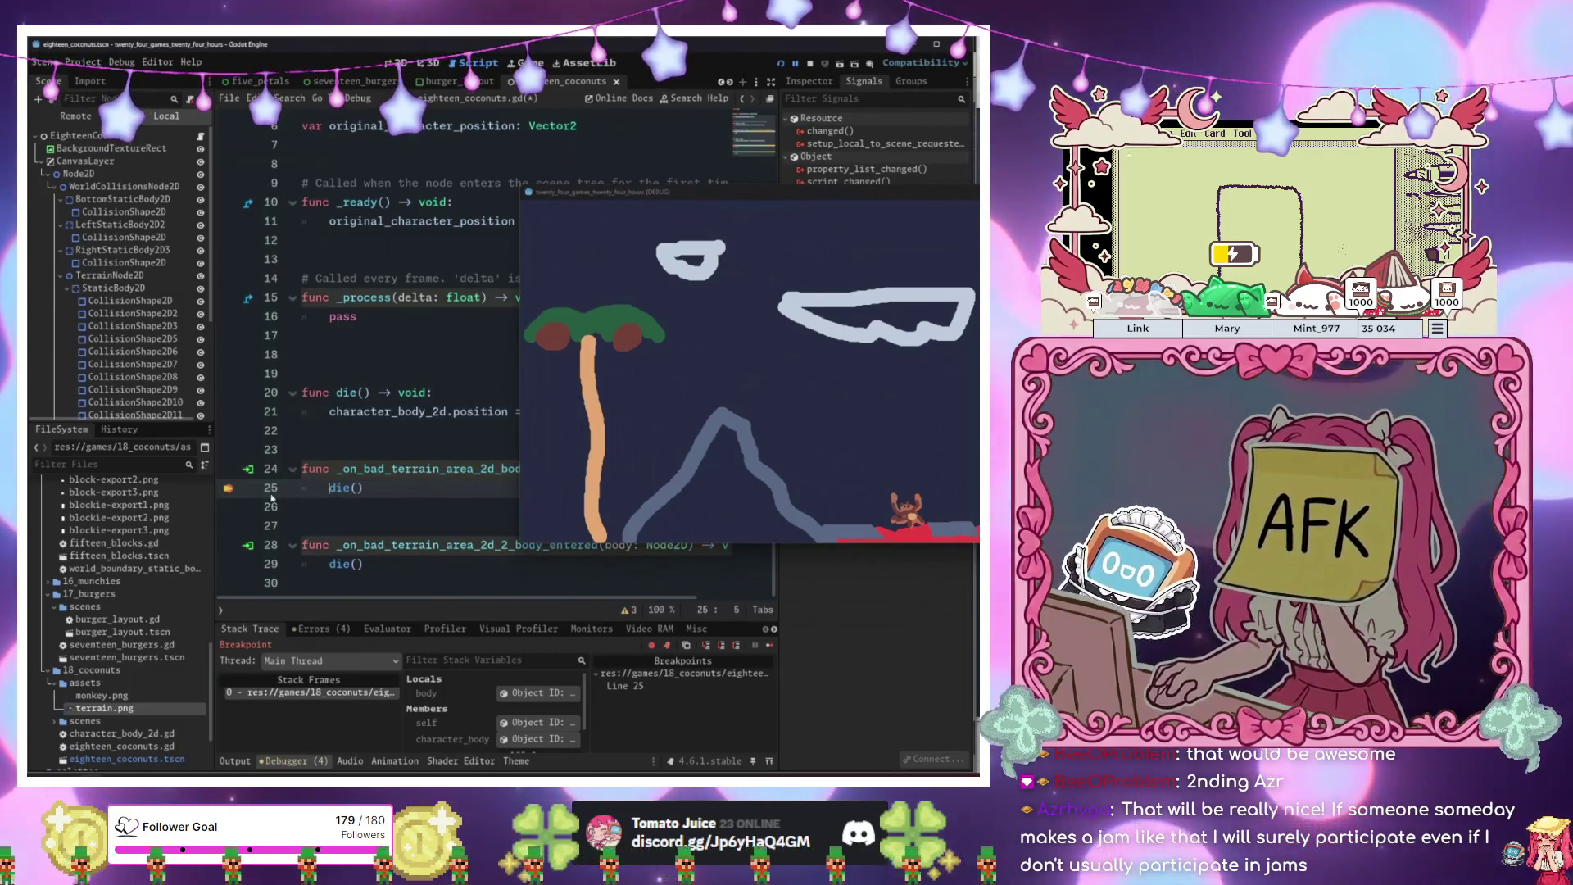
key("F9")
key("F12")
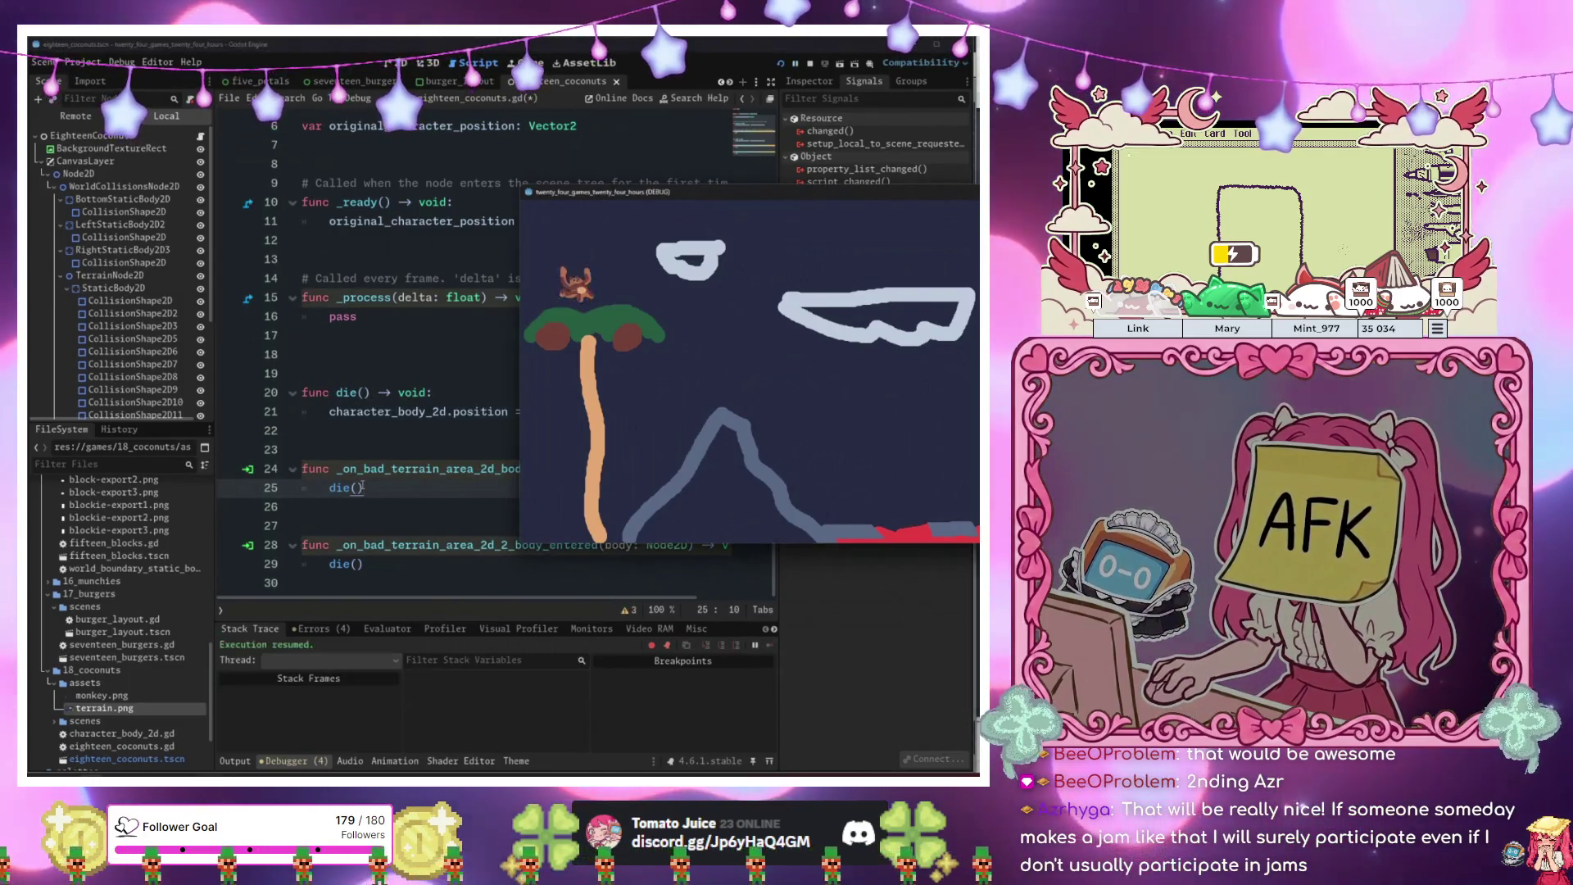
left_click(312, 486)
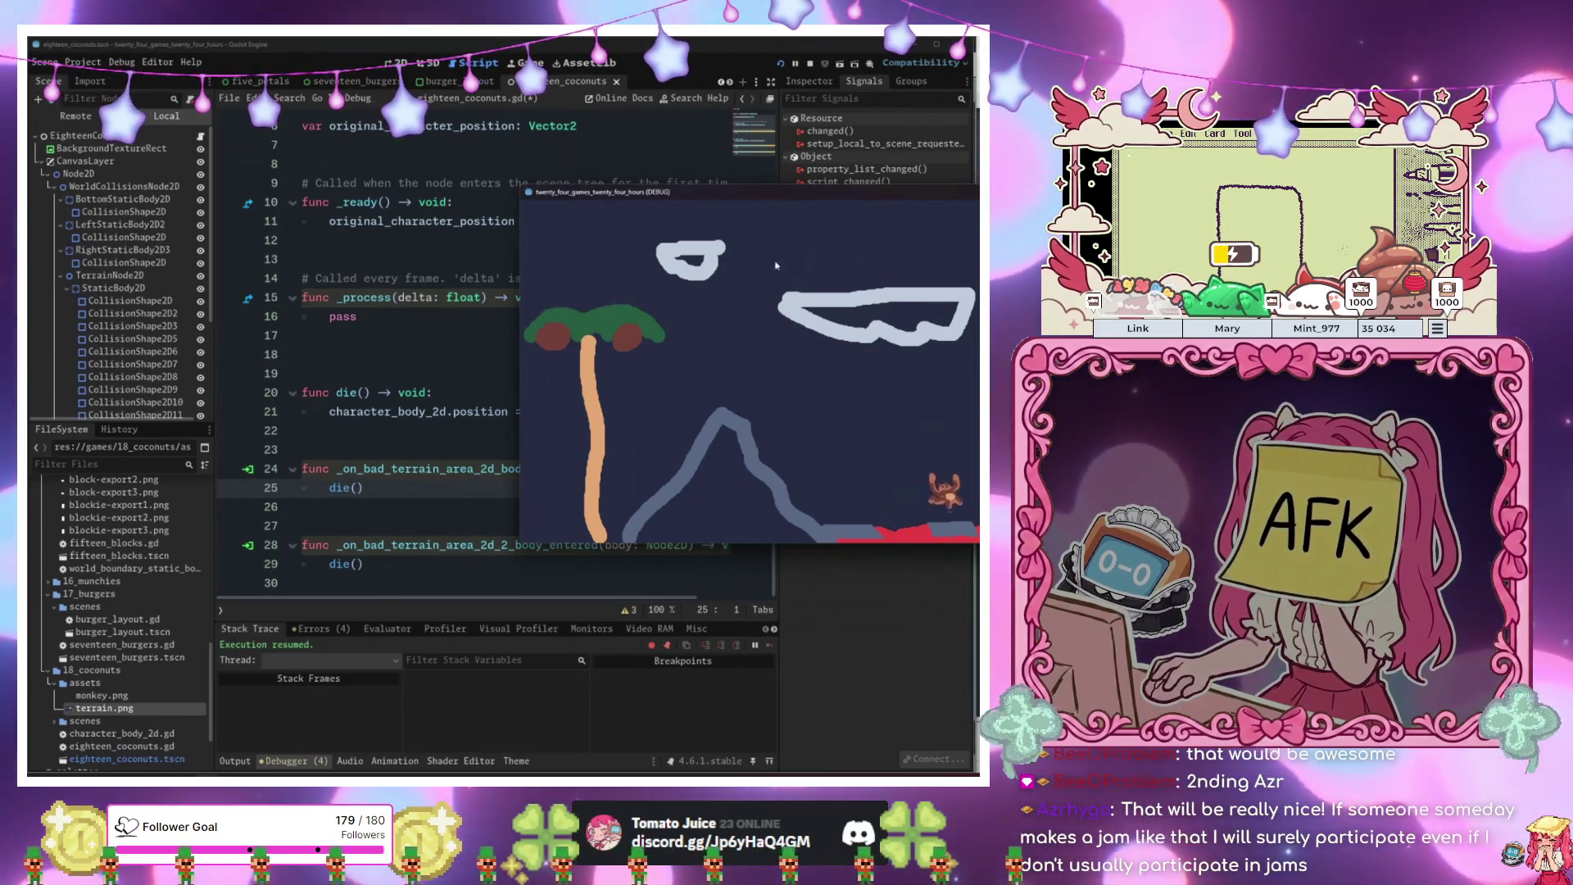
key("F8")
key("ctrl+F1")
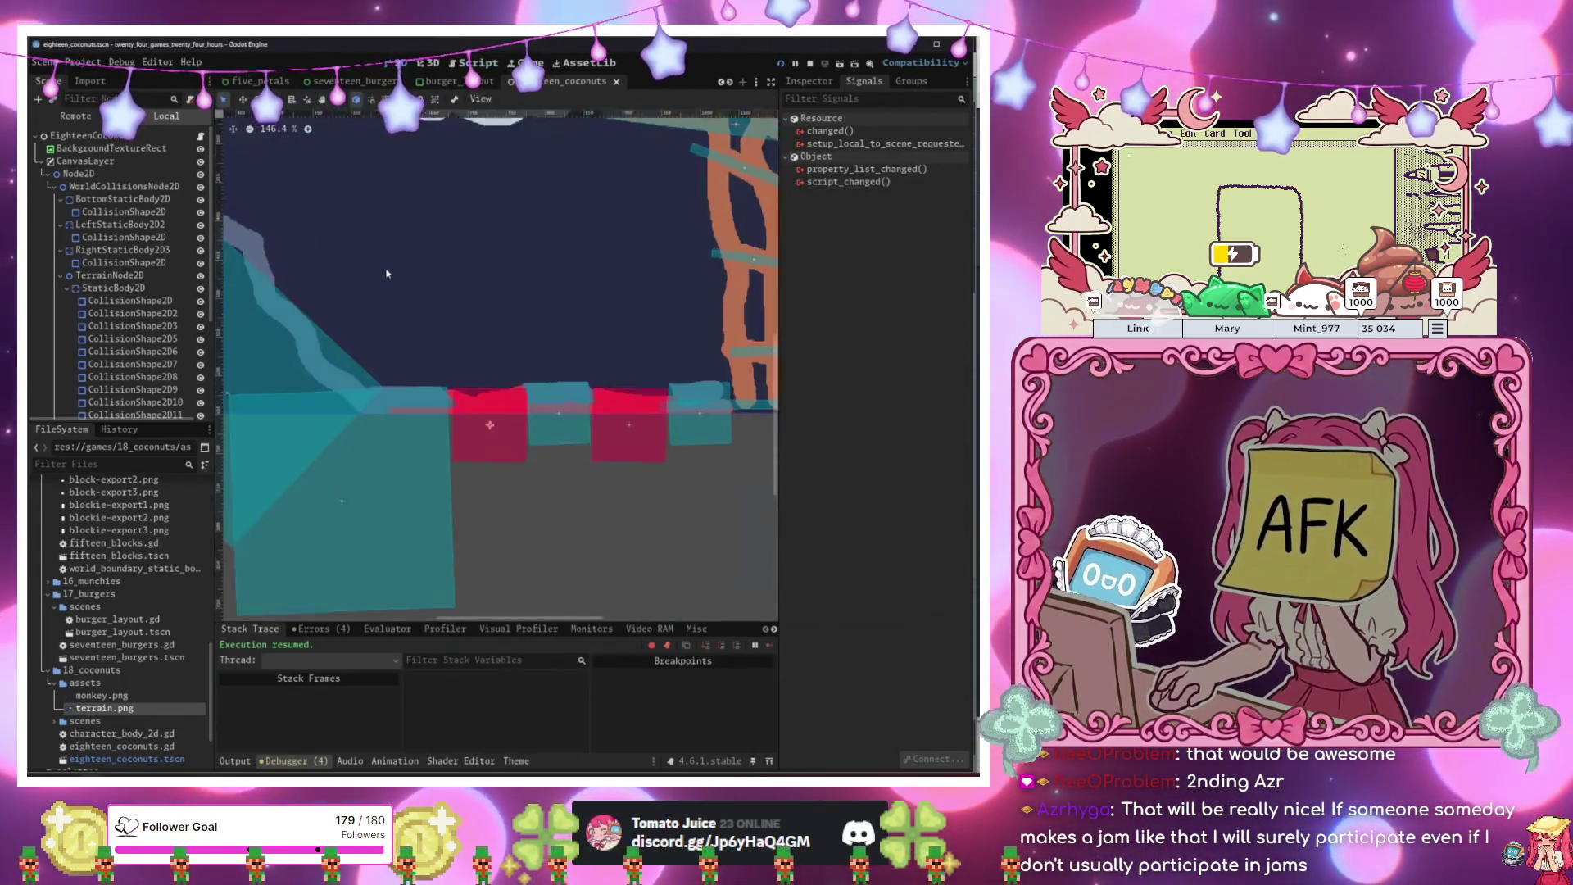
Select the BadTerrainArea in the level and open its own scene.
scroll(352, 278, "down", 3)
scroll(396, 246, "up", 4)
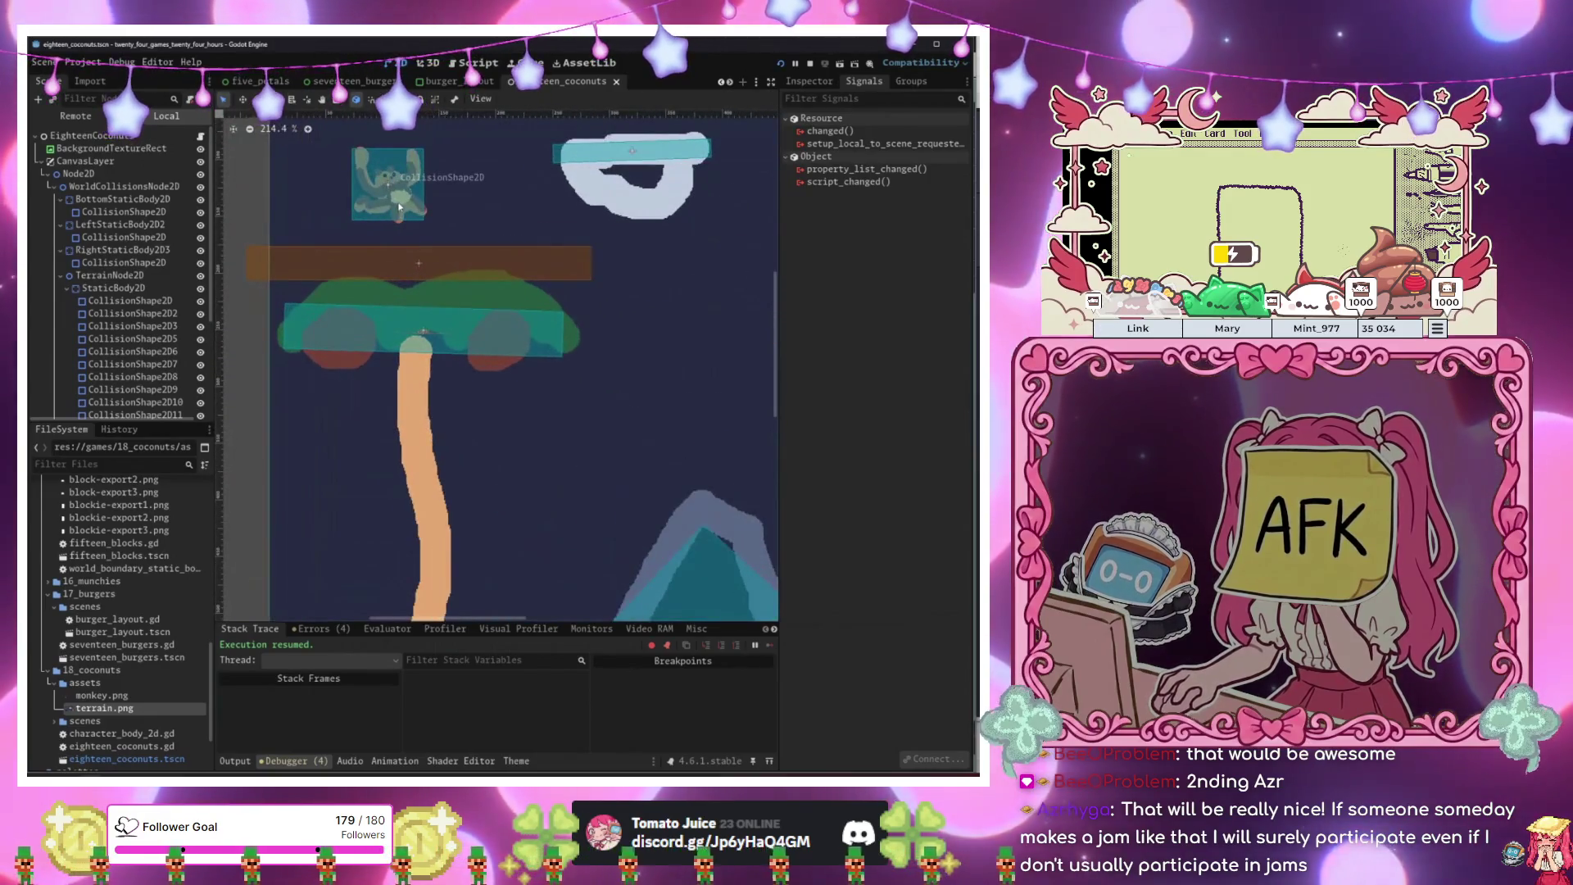
scroll(401, 213, "up", 2)
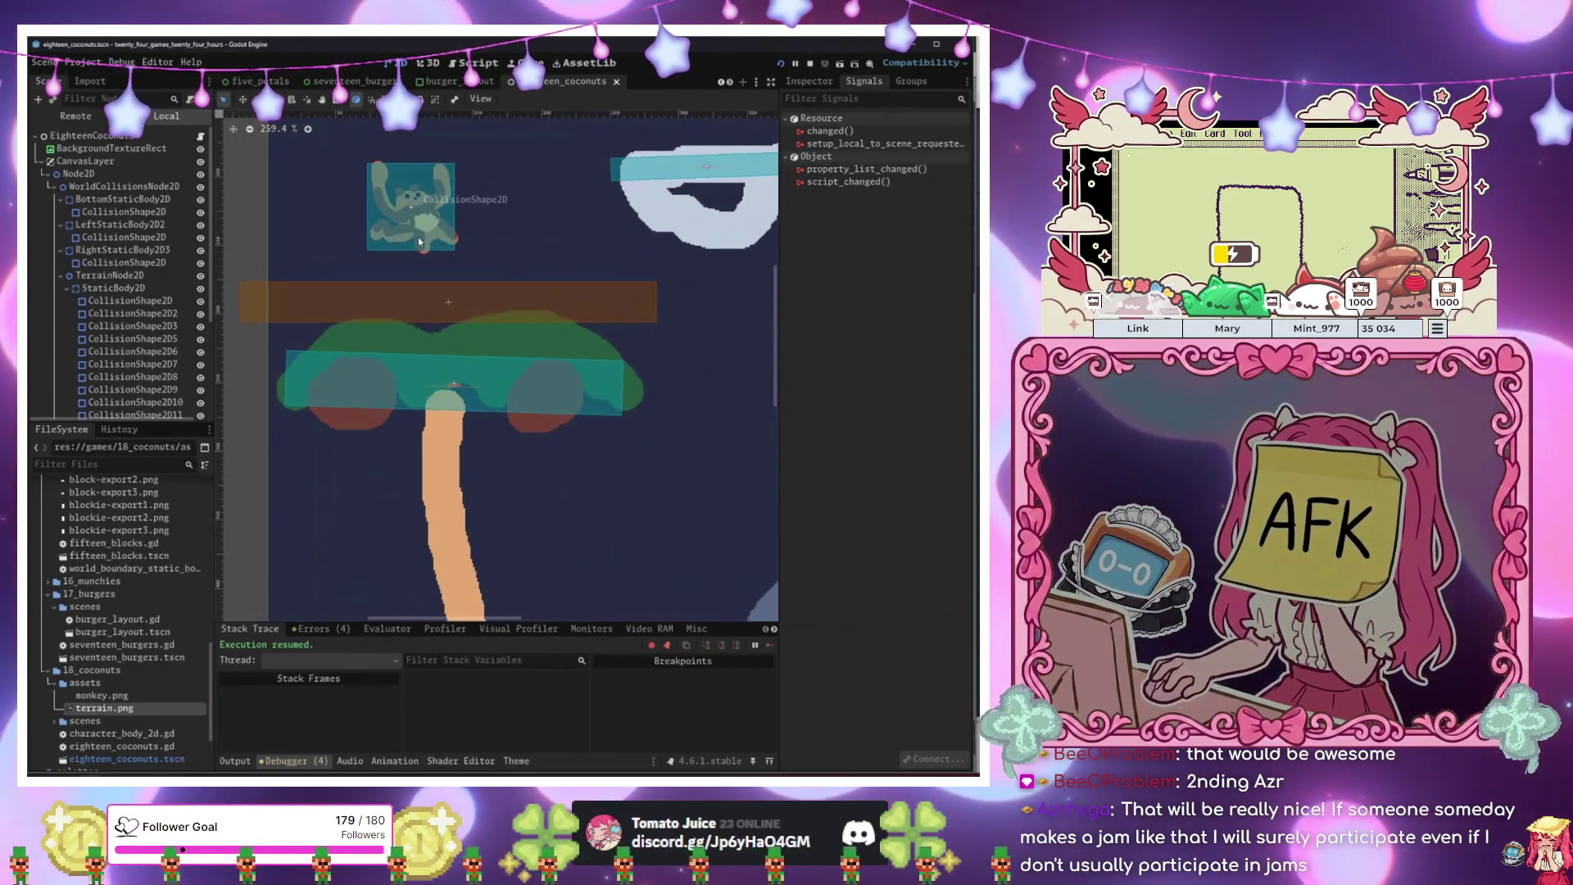
scroll(436, 213, "down", 4)
scroll(475, 377, "up", 3)
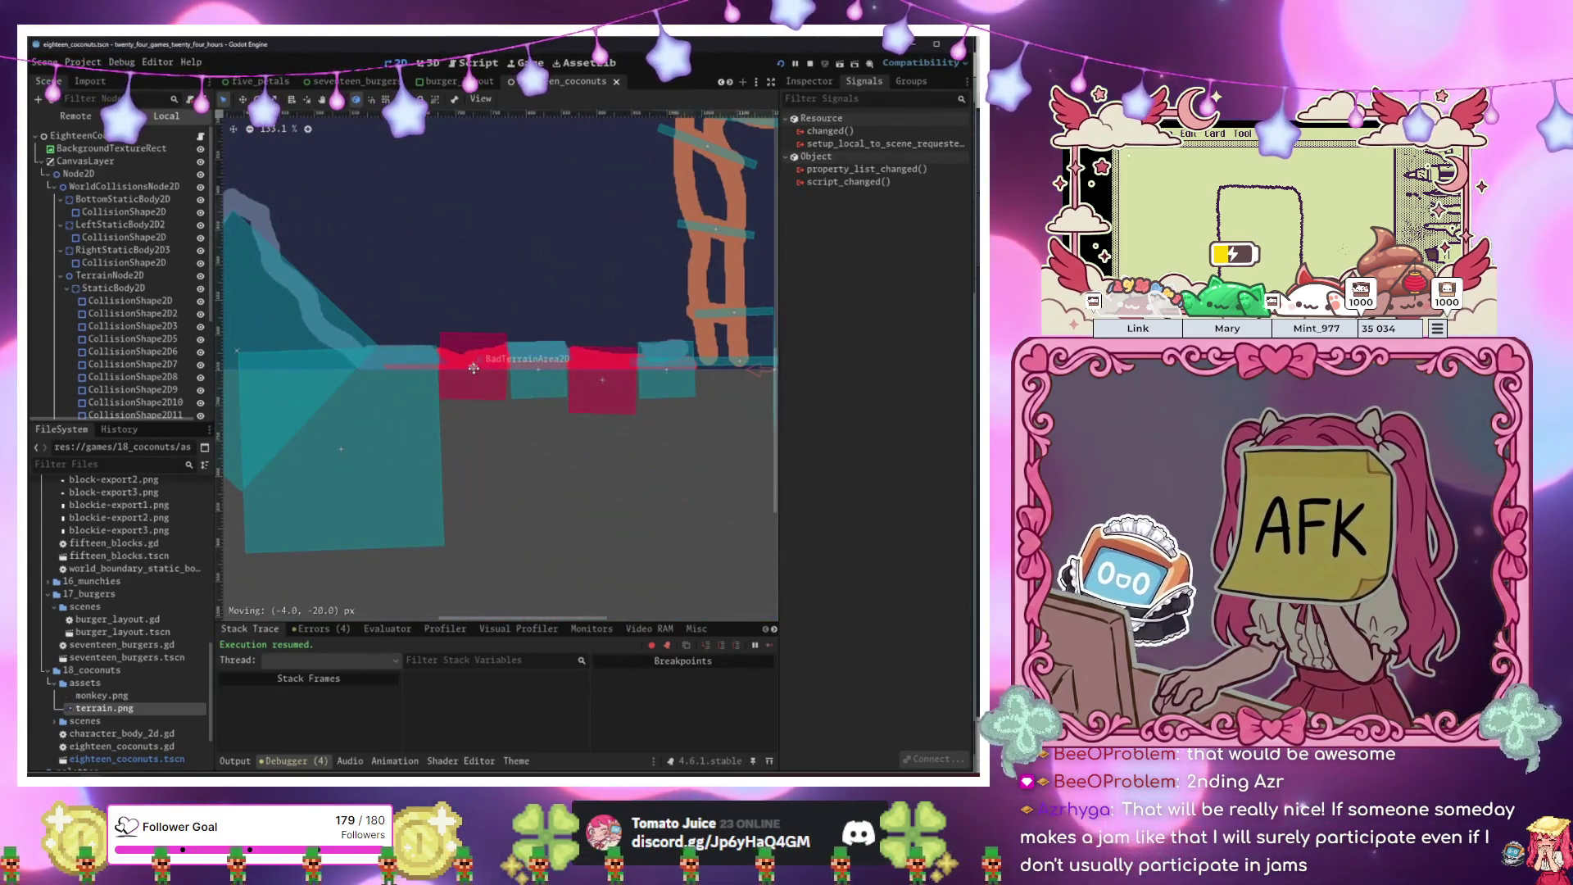
left_click(603, 385)
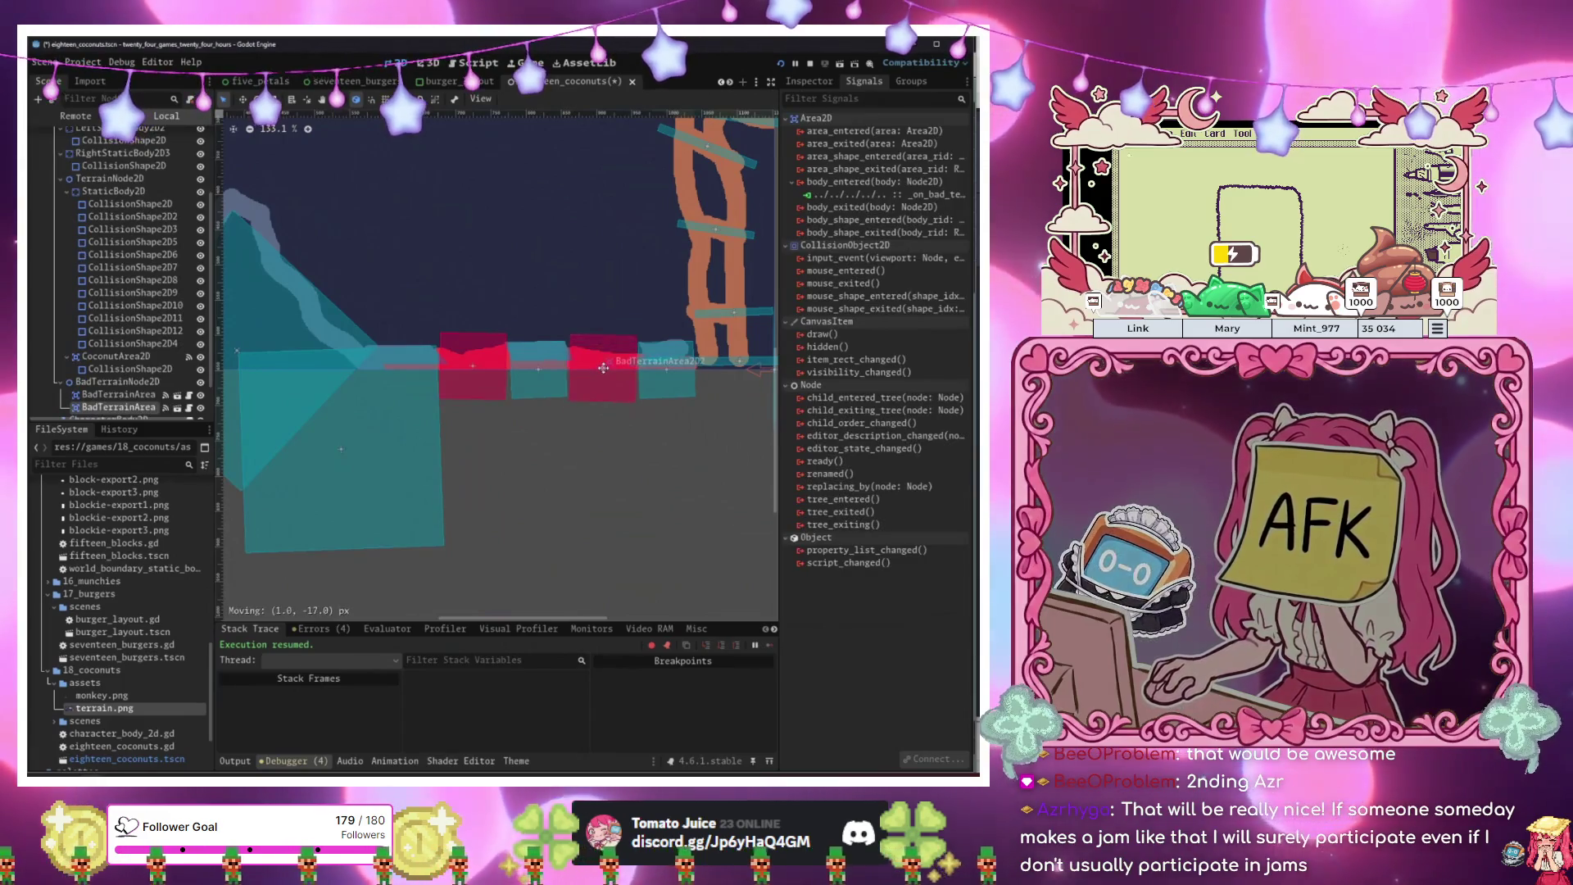
double_click(472, 370)
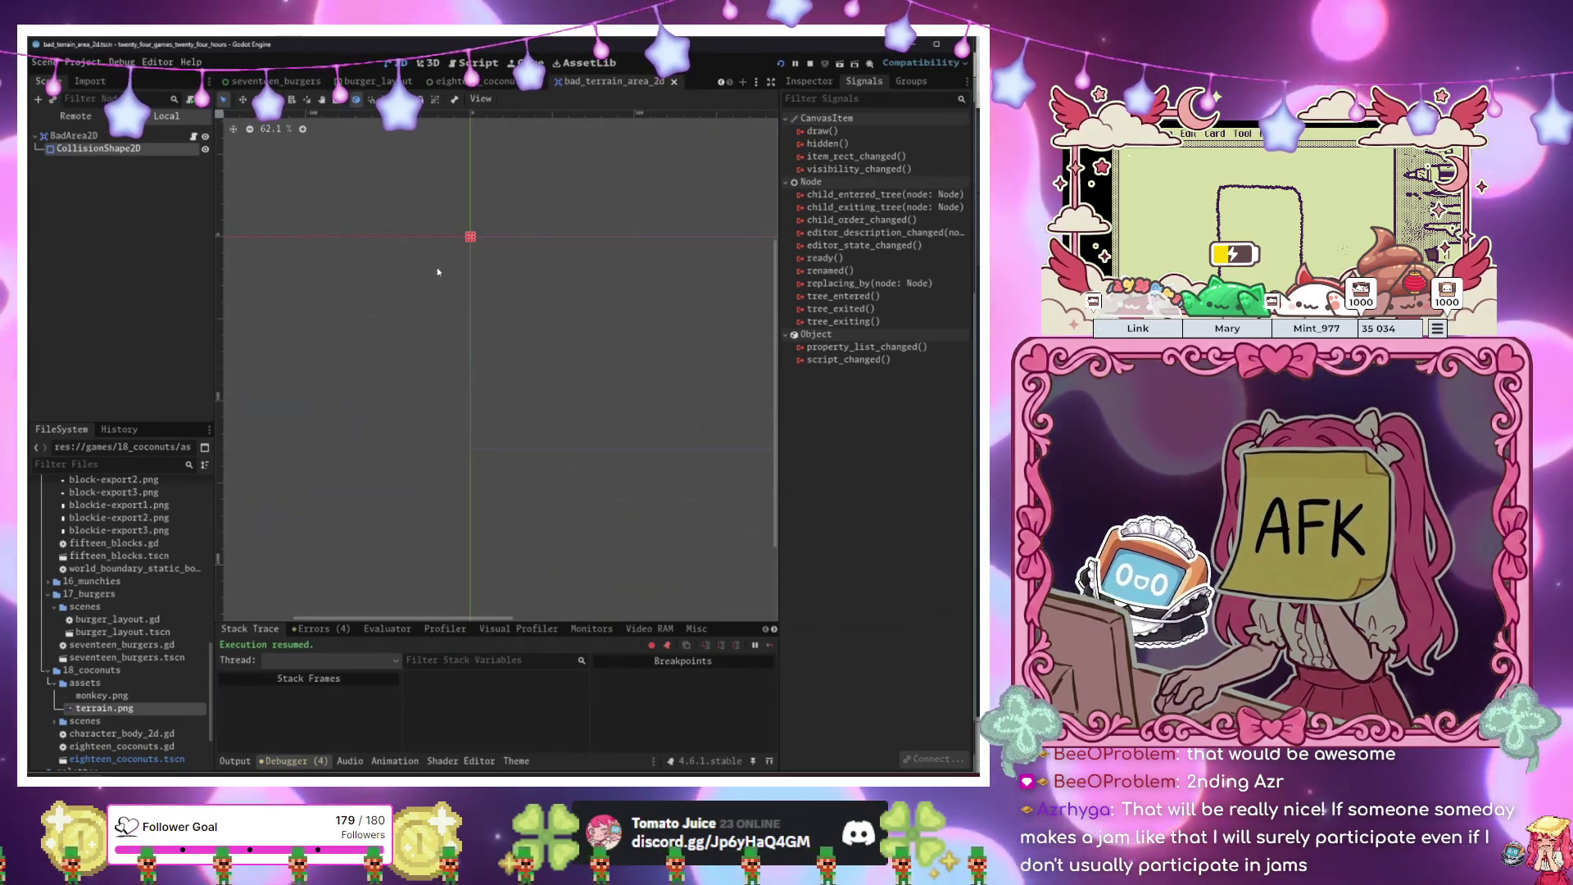
left_click(428, 273)
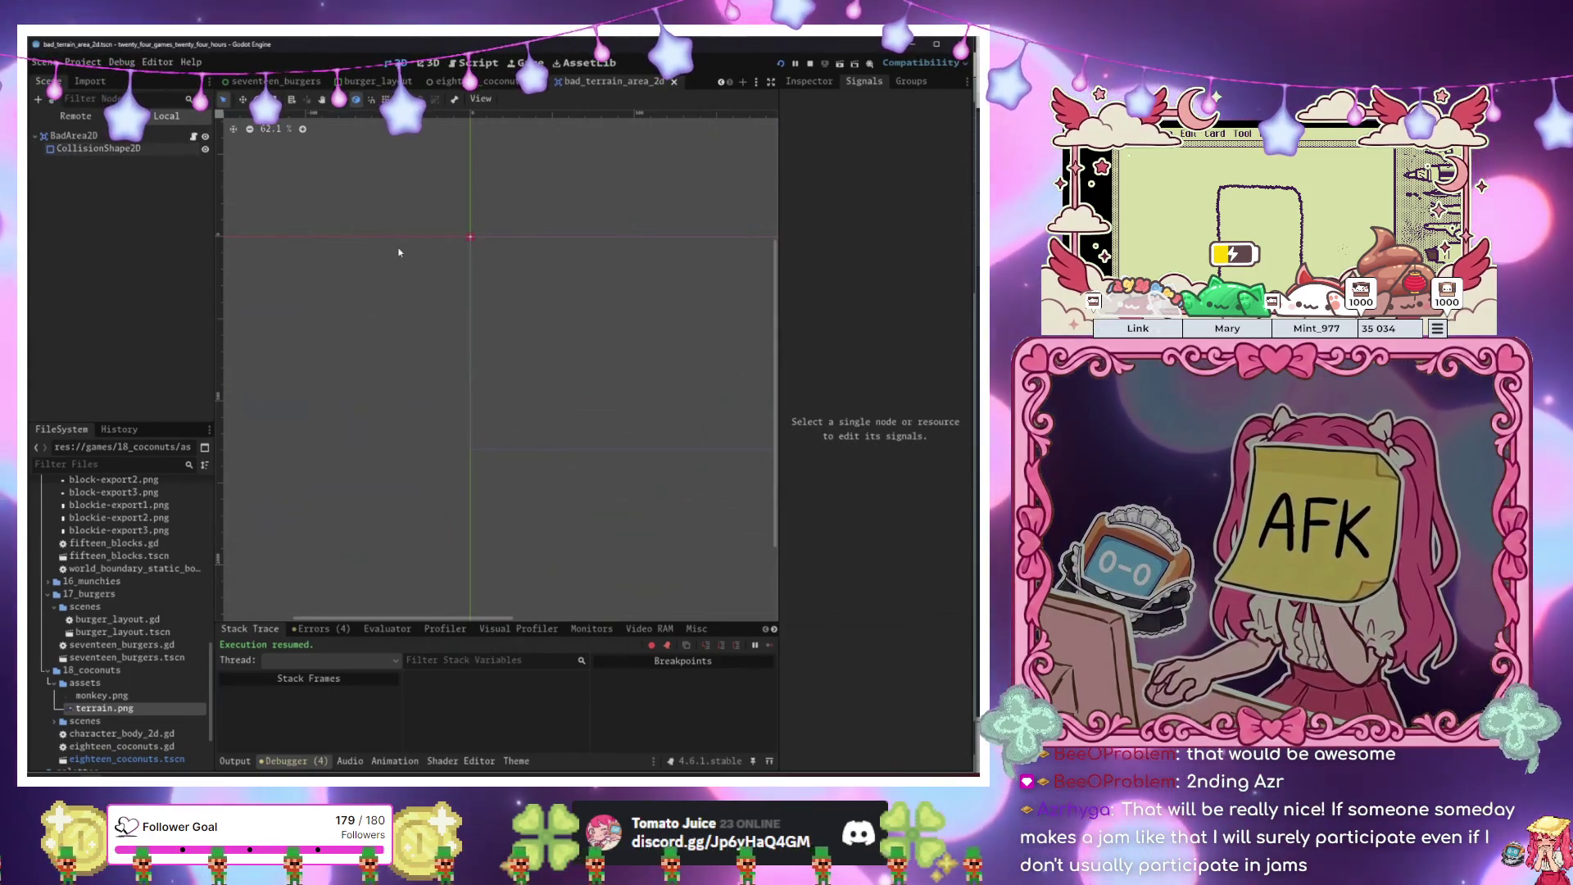
Playtest the monkey climbing the palm tree and walking toward the red lava.
key("F5")
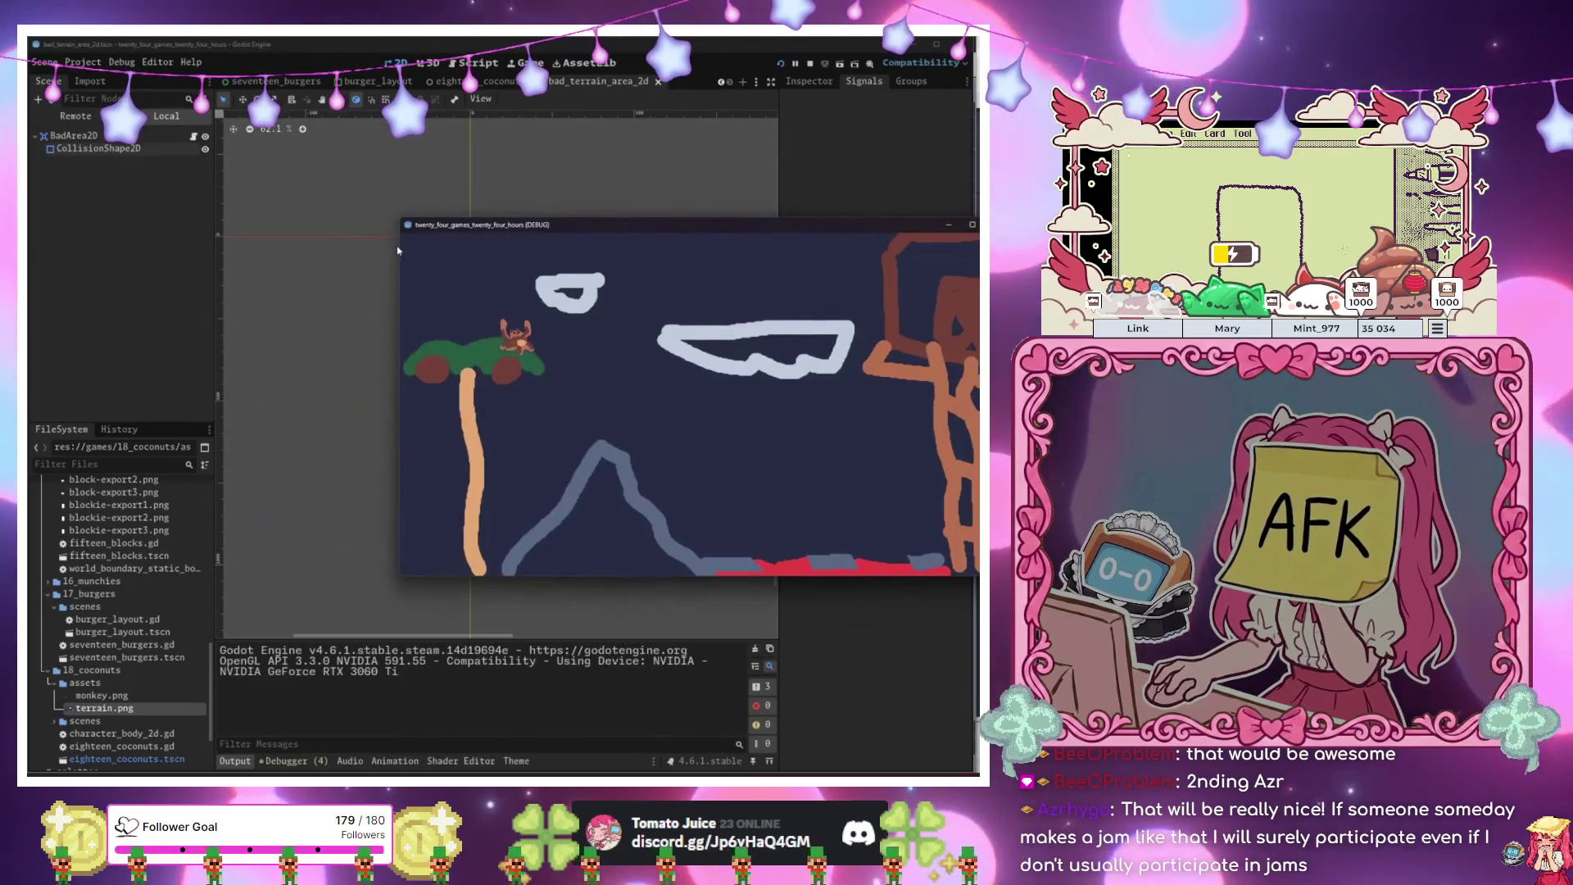
key("Left")
key("space")
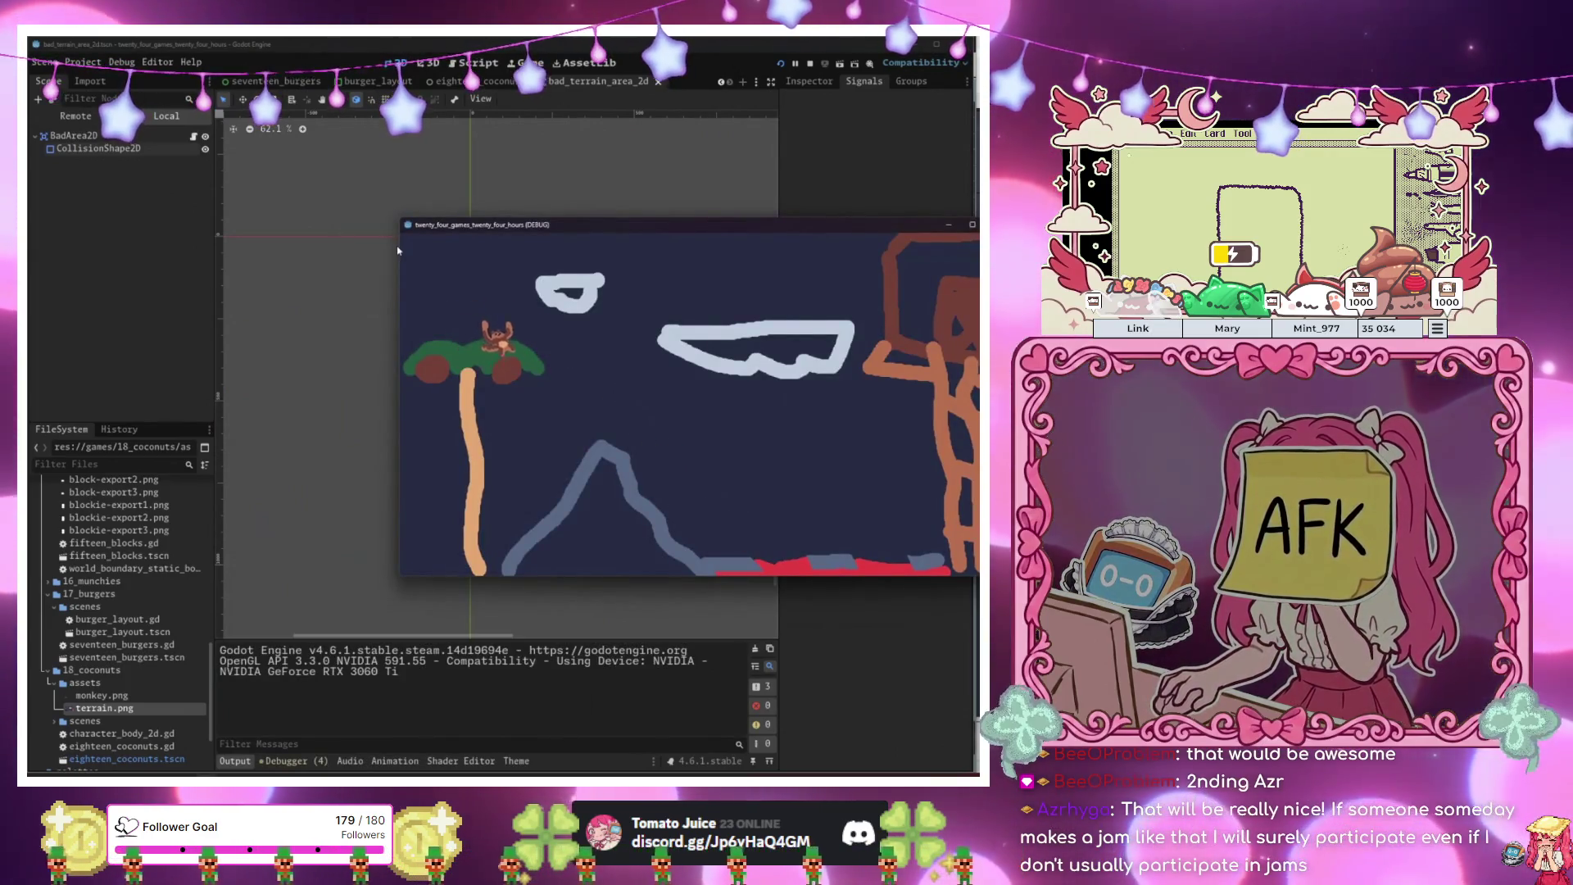
key("Right")
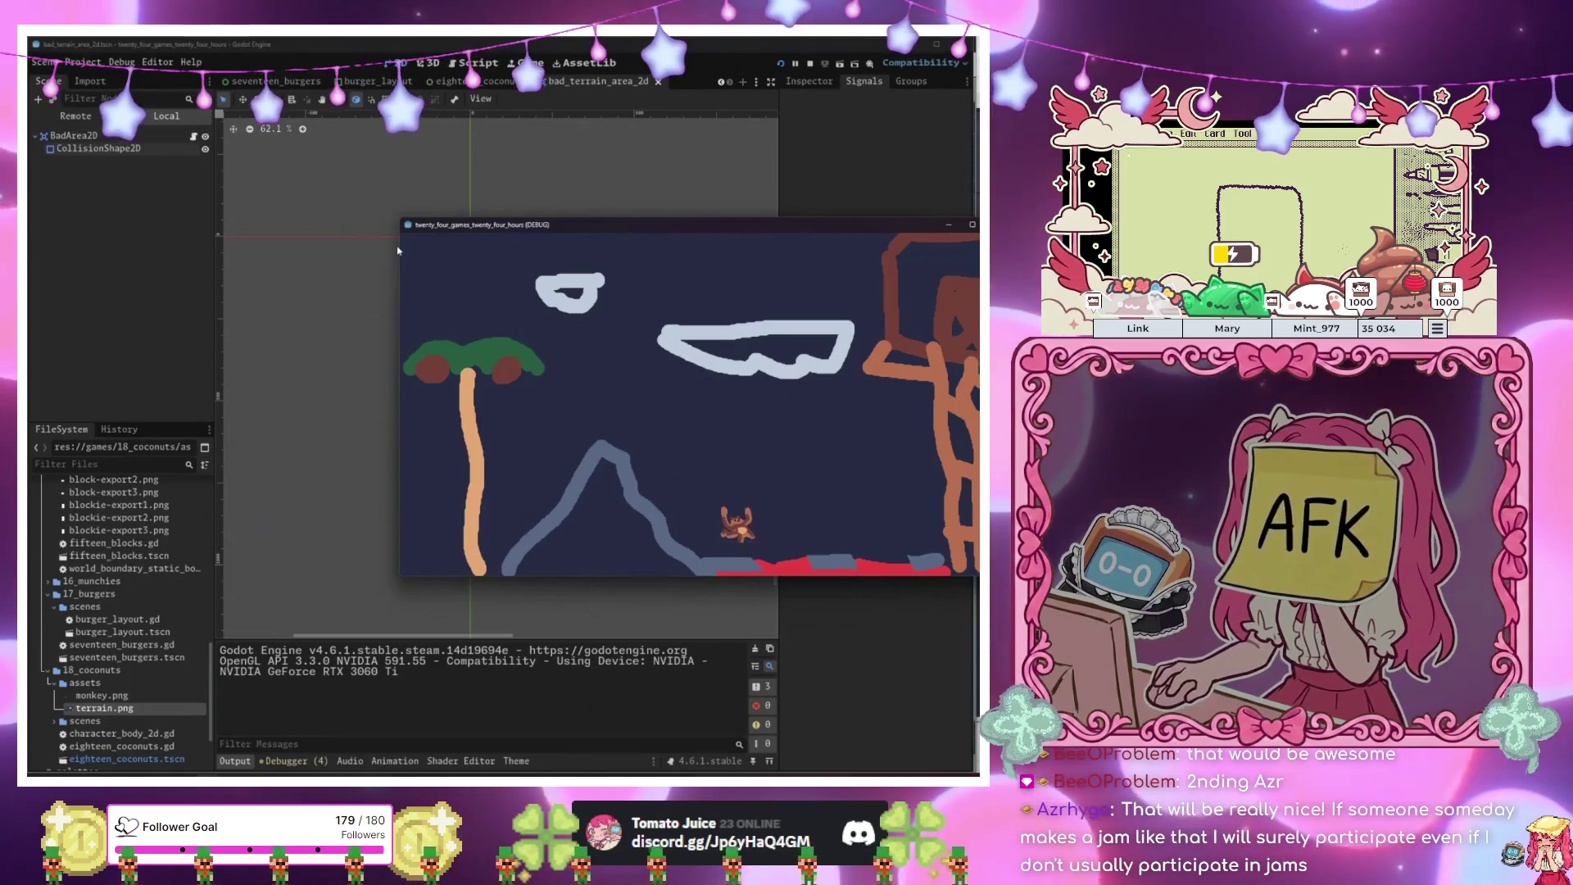
key("space")
key("Right")
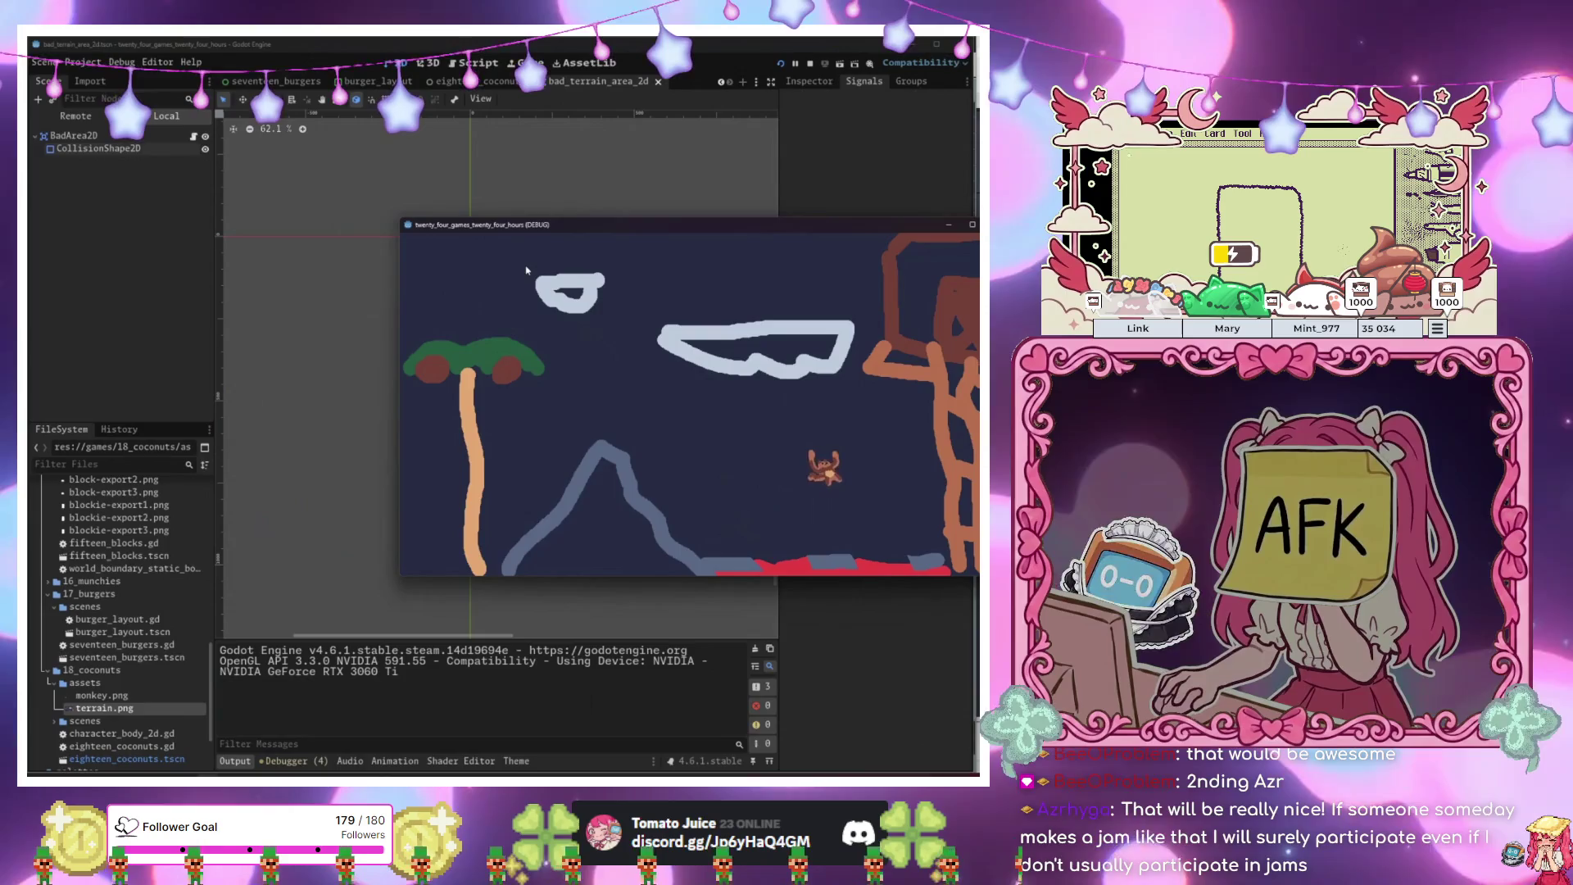
key("Right")
Stop the game and select the BadArea2D node in the 2D scene view.
key("F8")
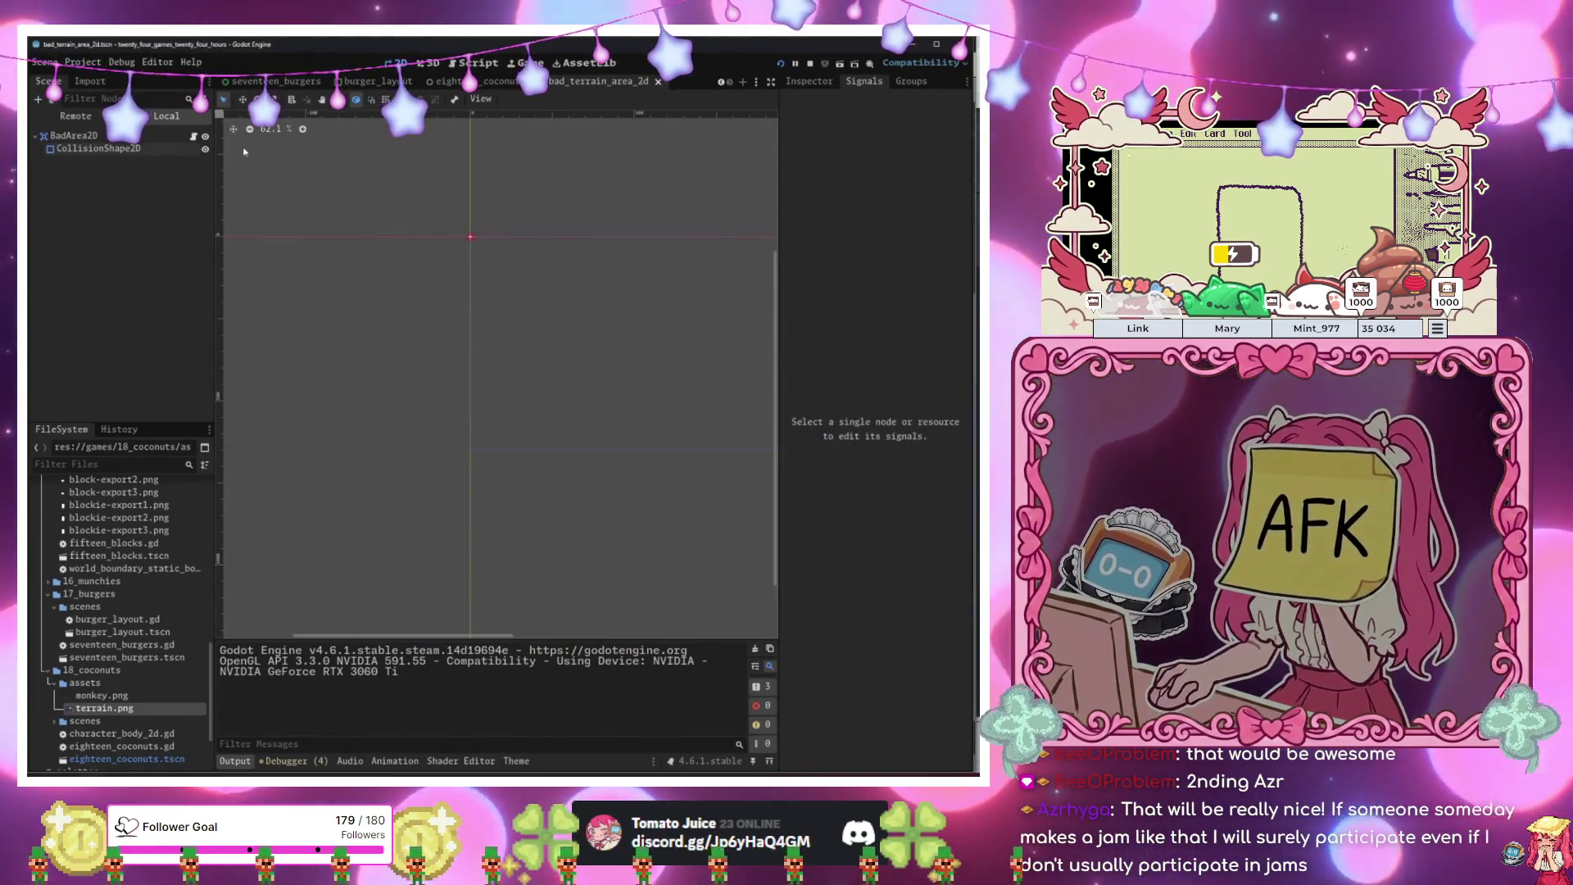
left_click(387, 65)
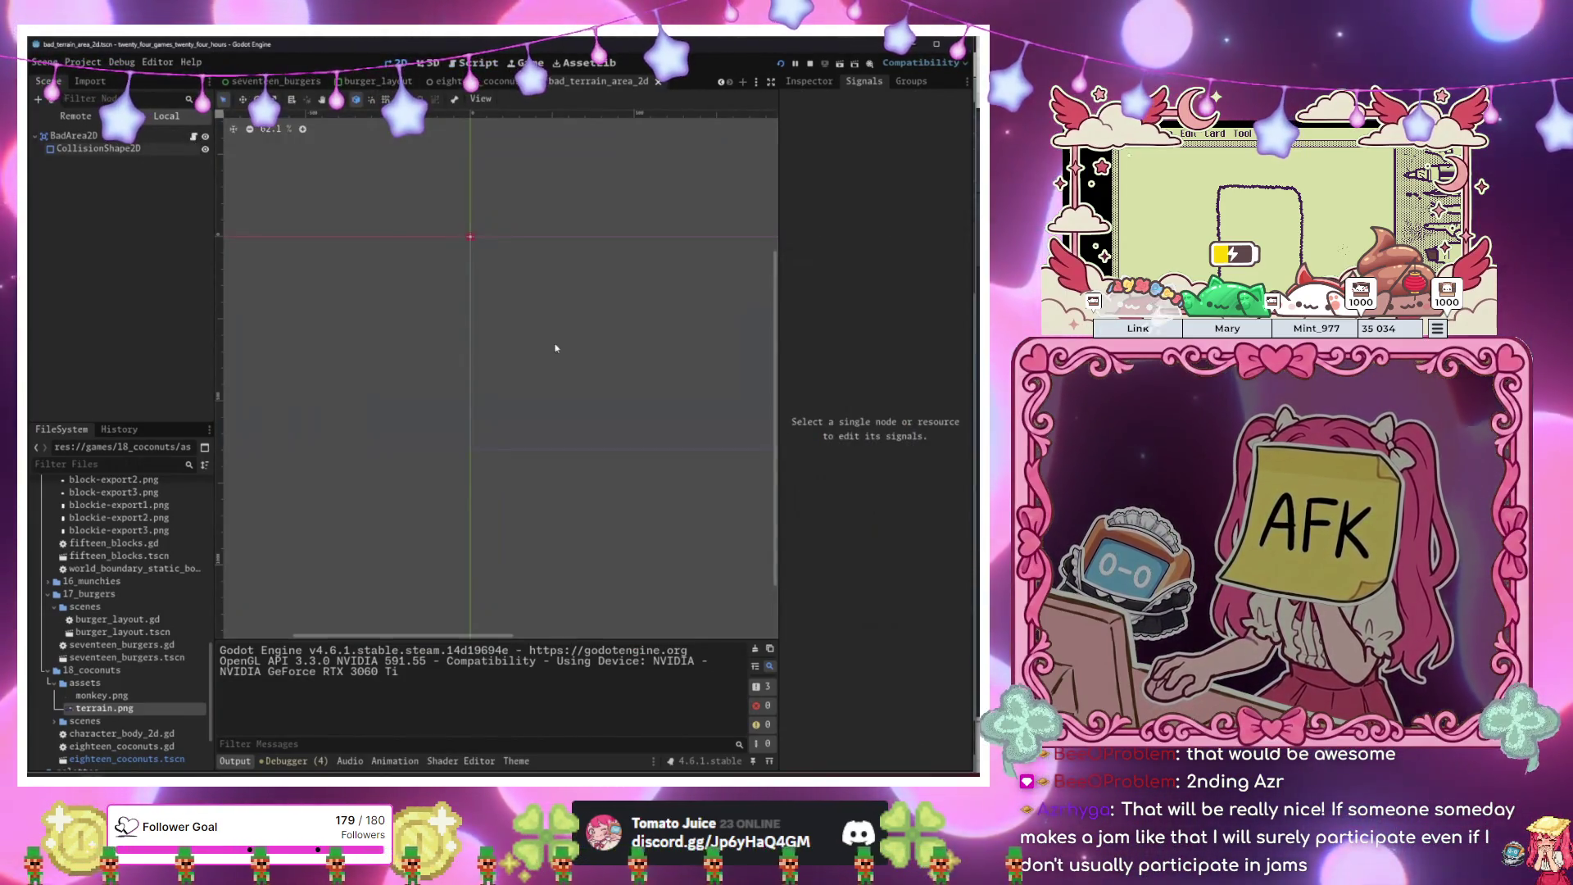
left_click(191, 138)
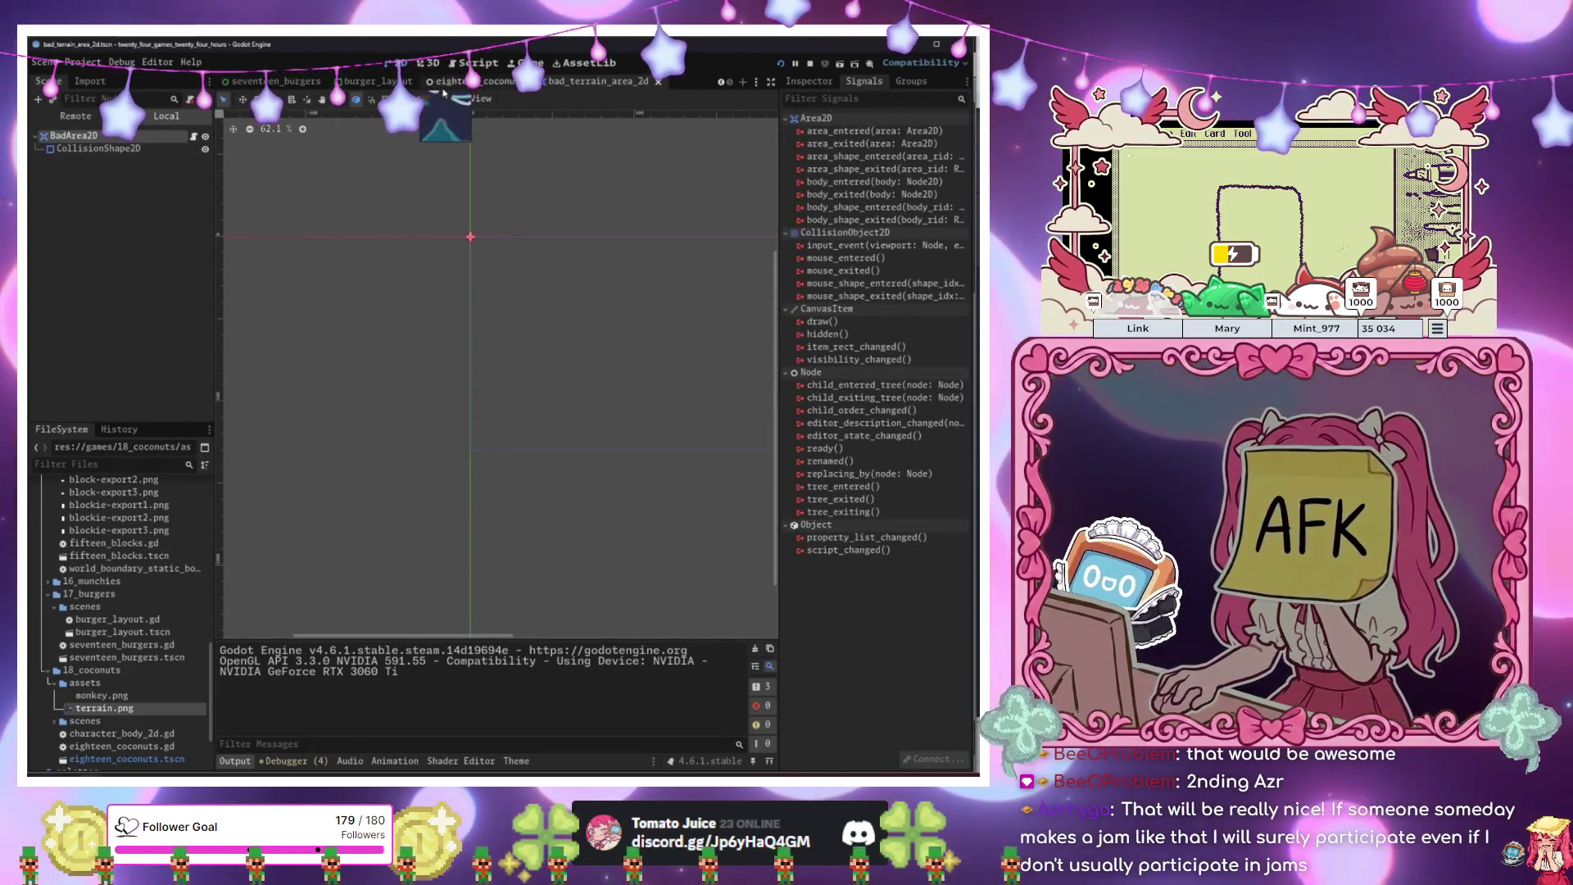
In eighteen_coconuts, undo the accidental bad-terrain move and playtest the monkey climbing the cliff.
left_click(472, 81)
key("ctrl+z")
key("ctrl+z")
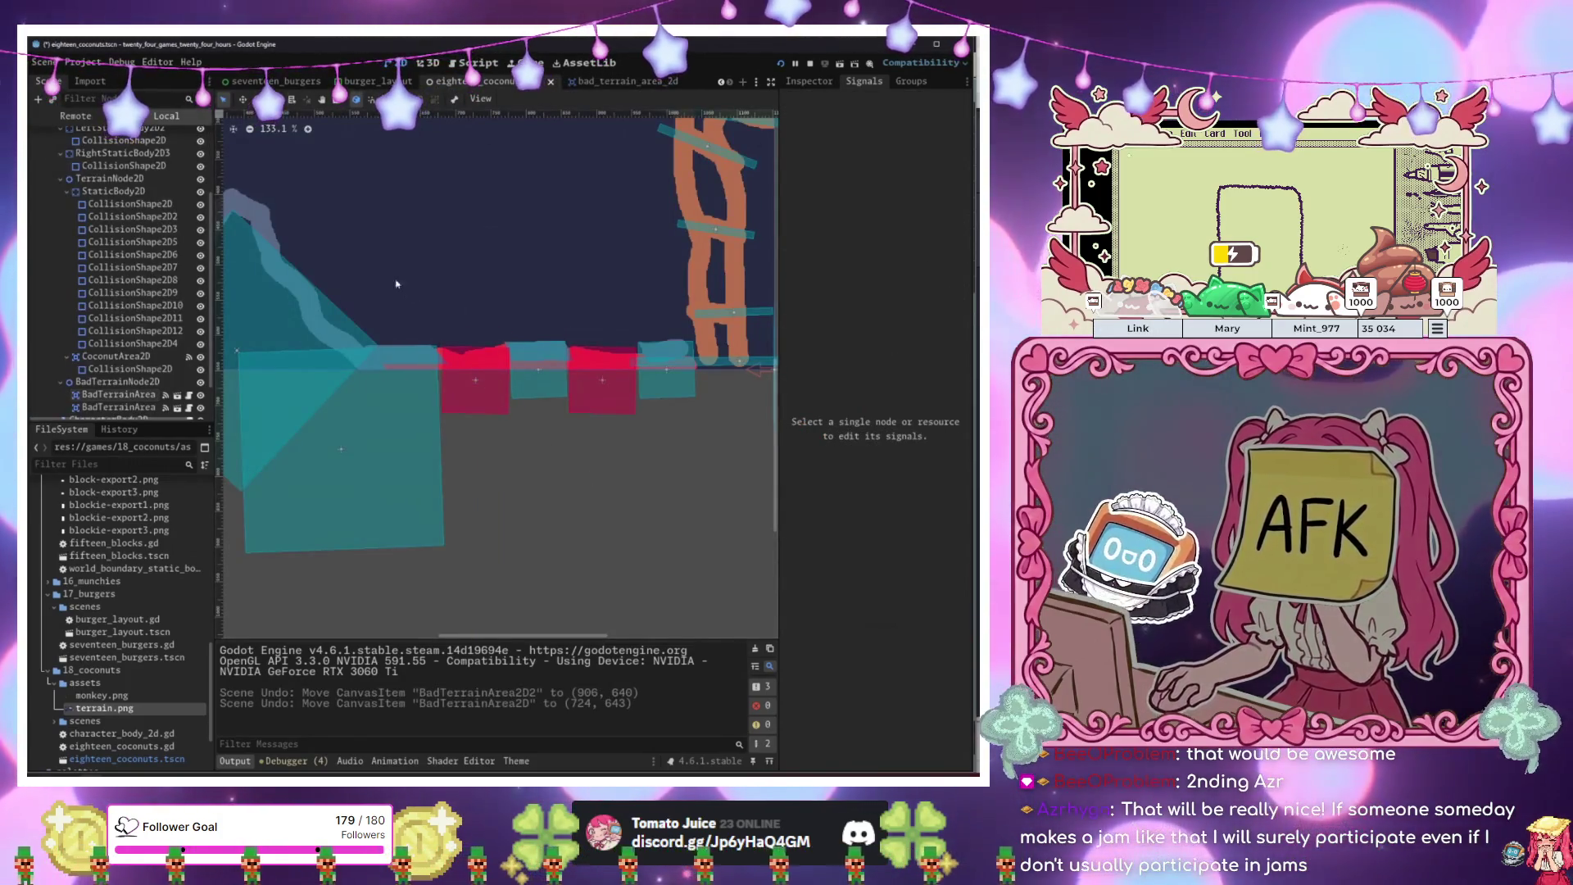
key("F6")
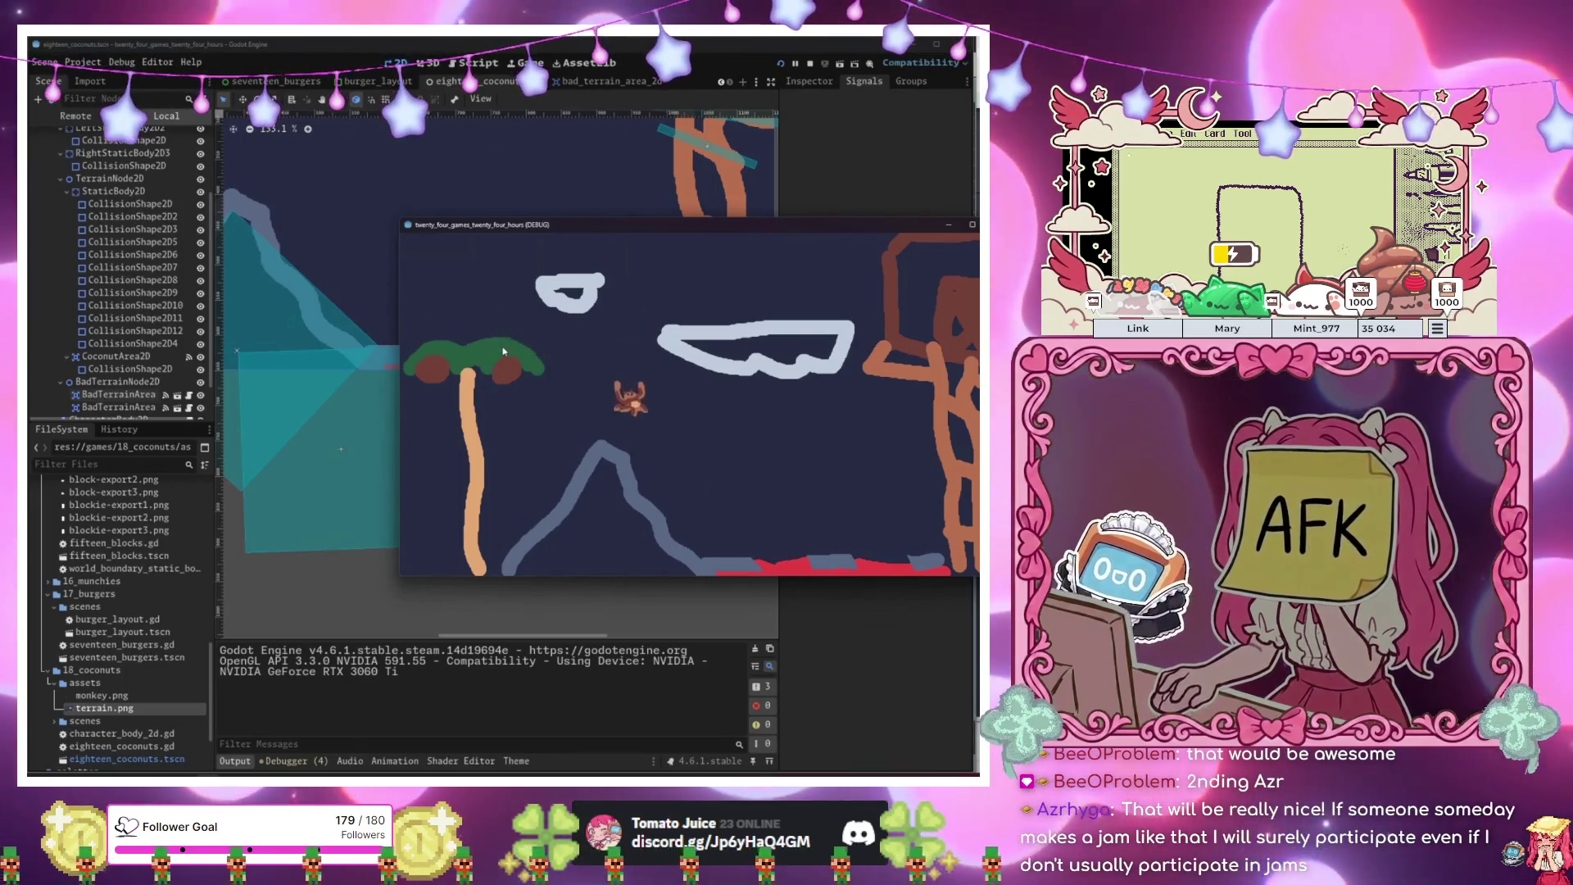
key("Right")
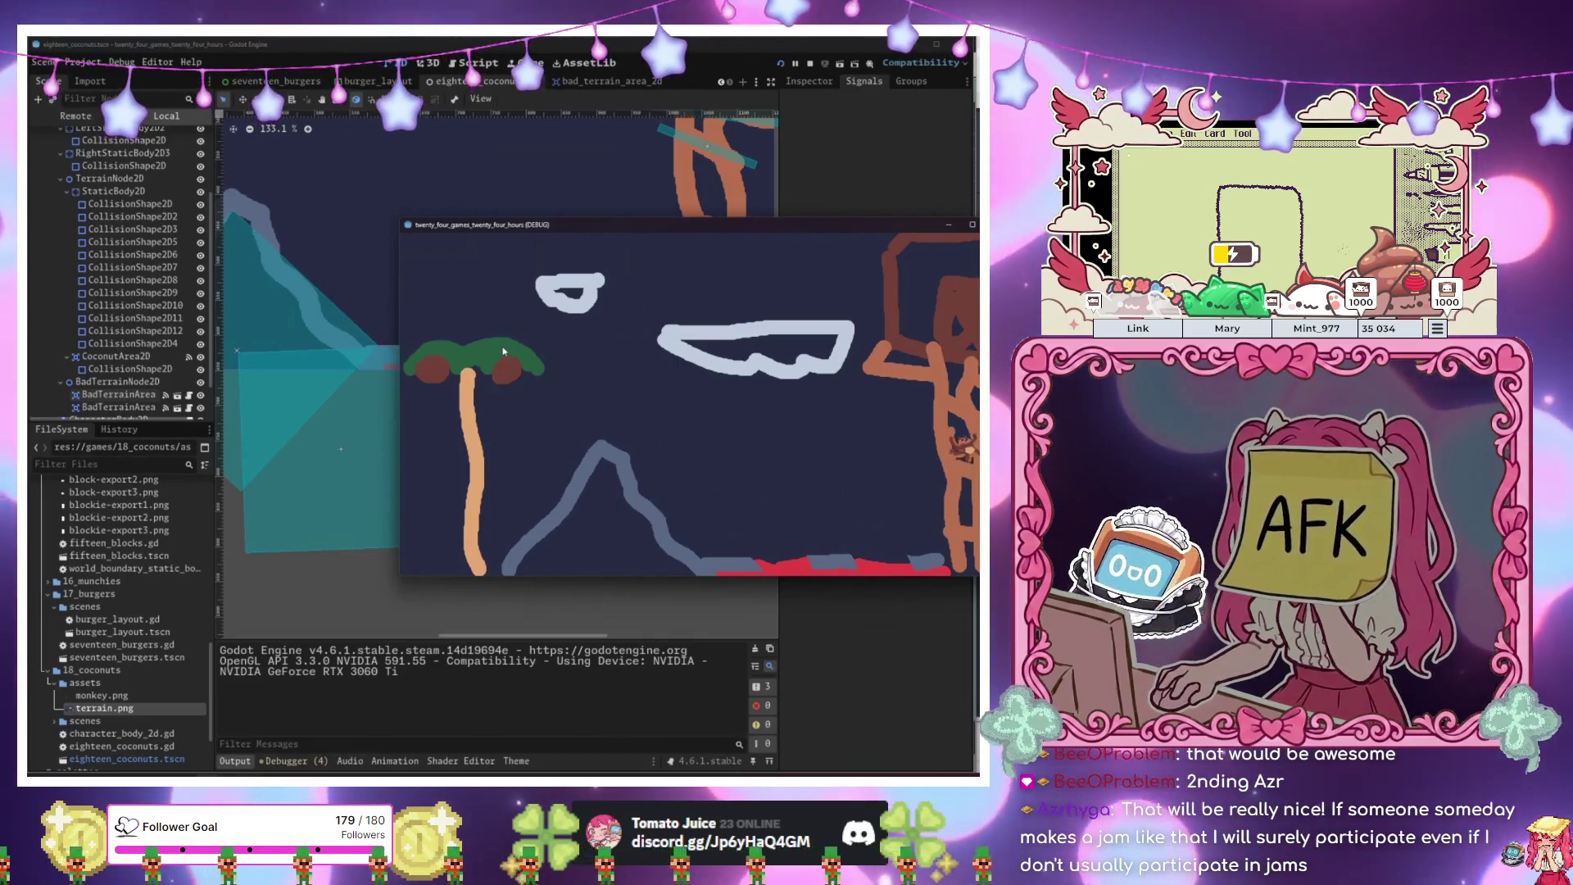
key("Up")
key("Left")
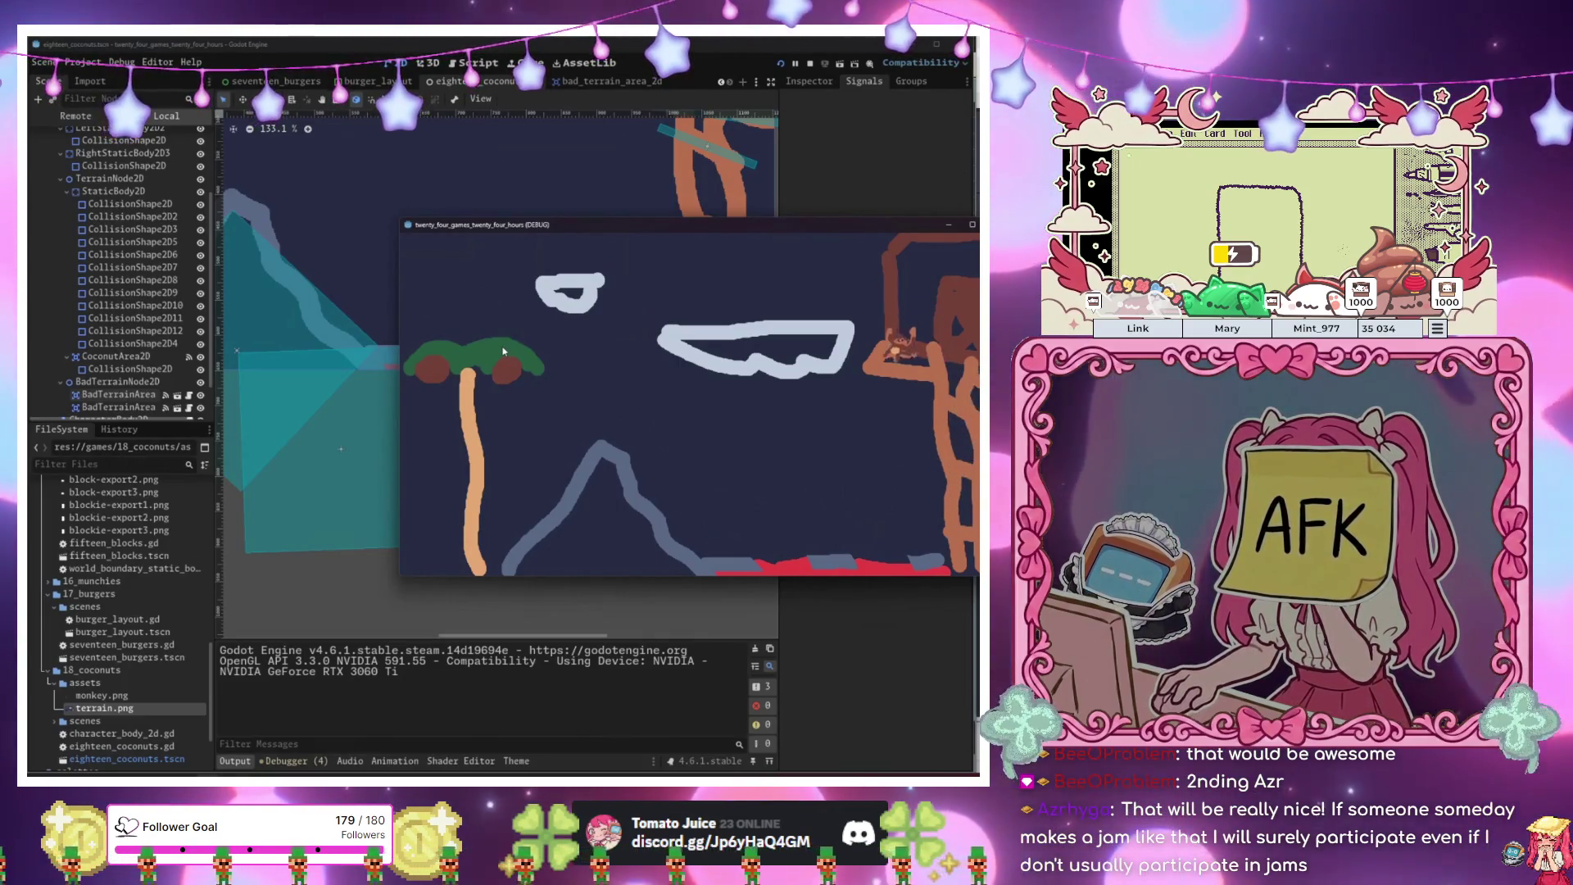
key("Left")
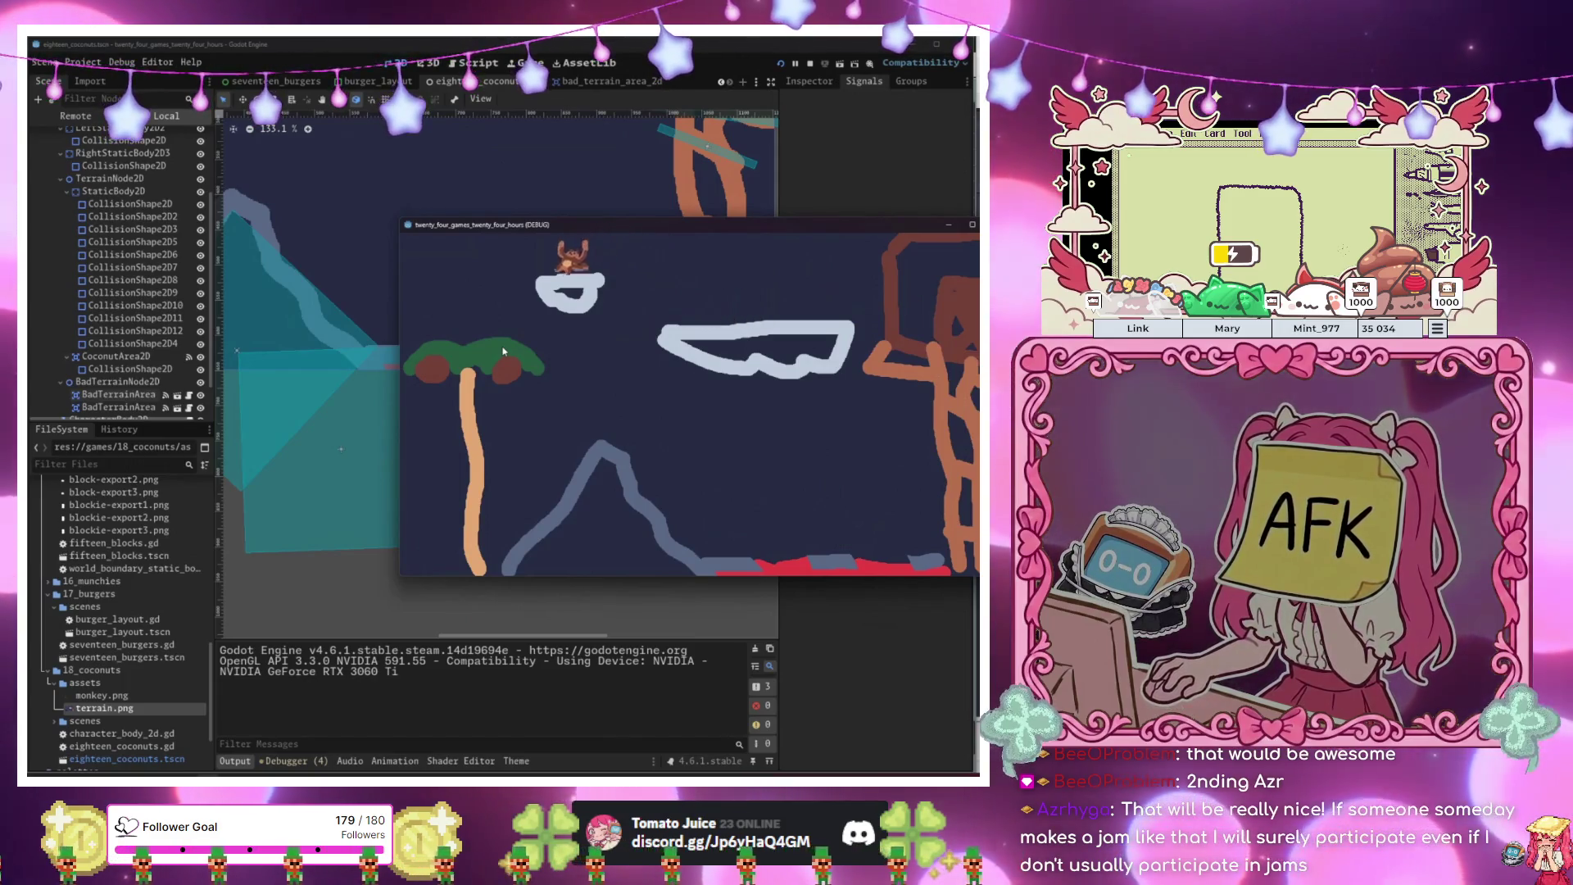
key("F8")
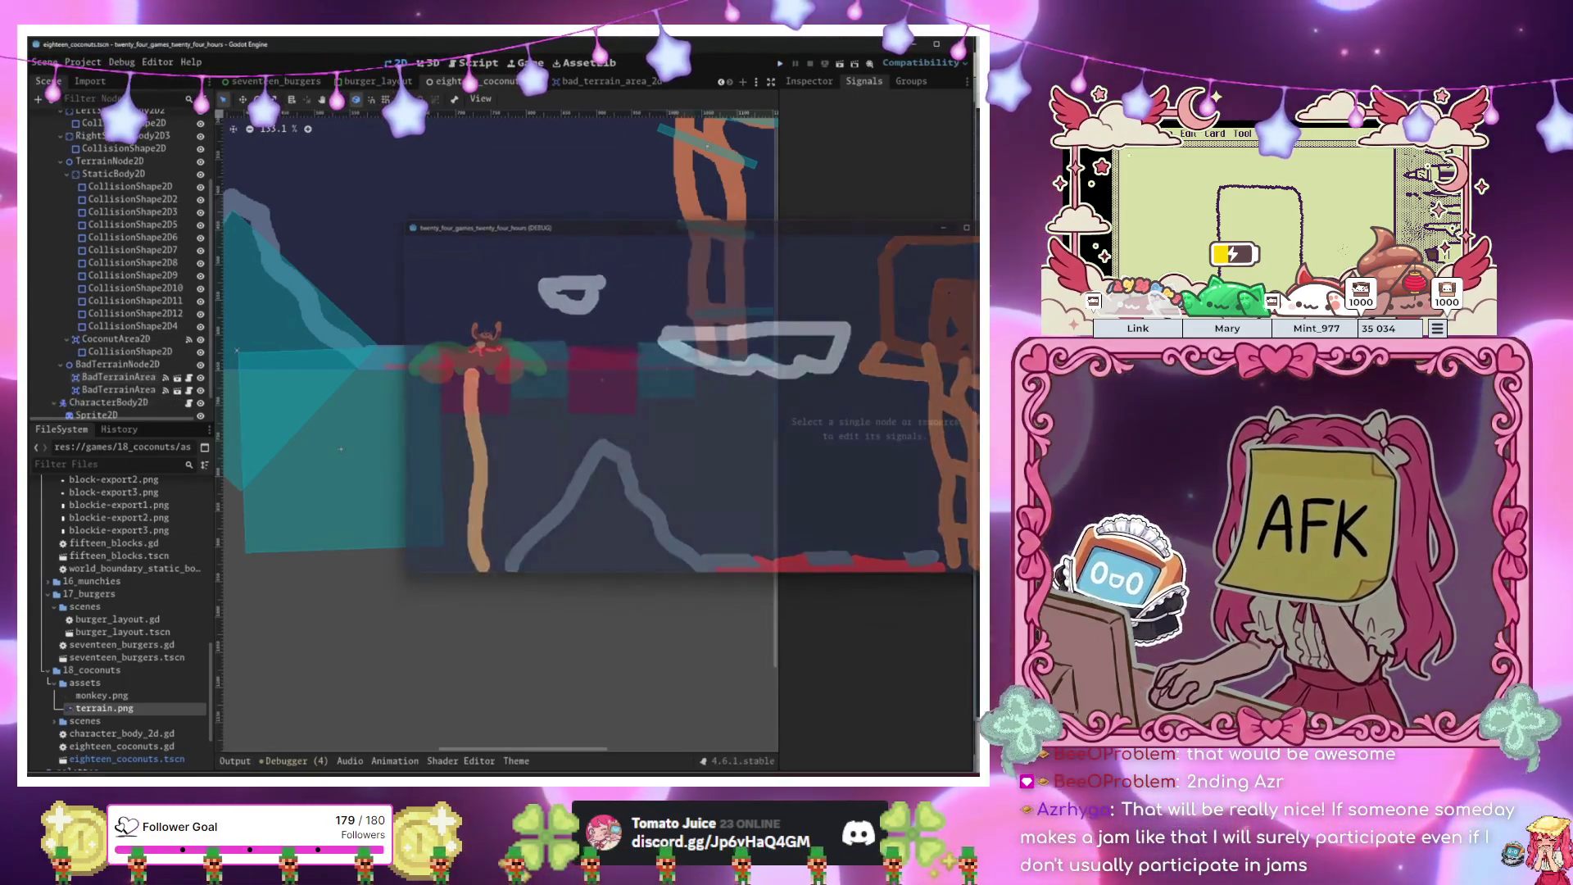
Select the RightStaticBody2D3 node, then create a new empty scene.
scroll(539, 305, "up", 5)
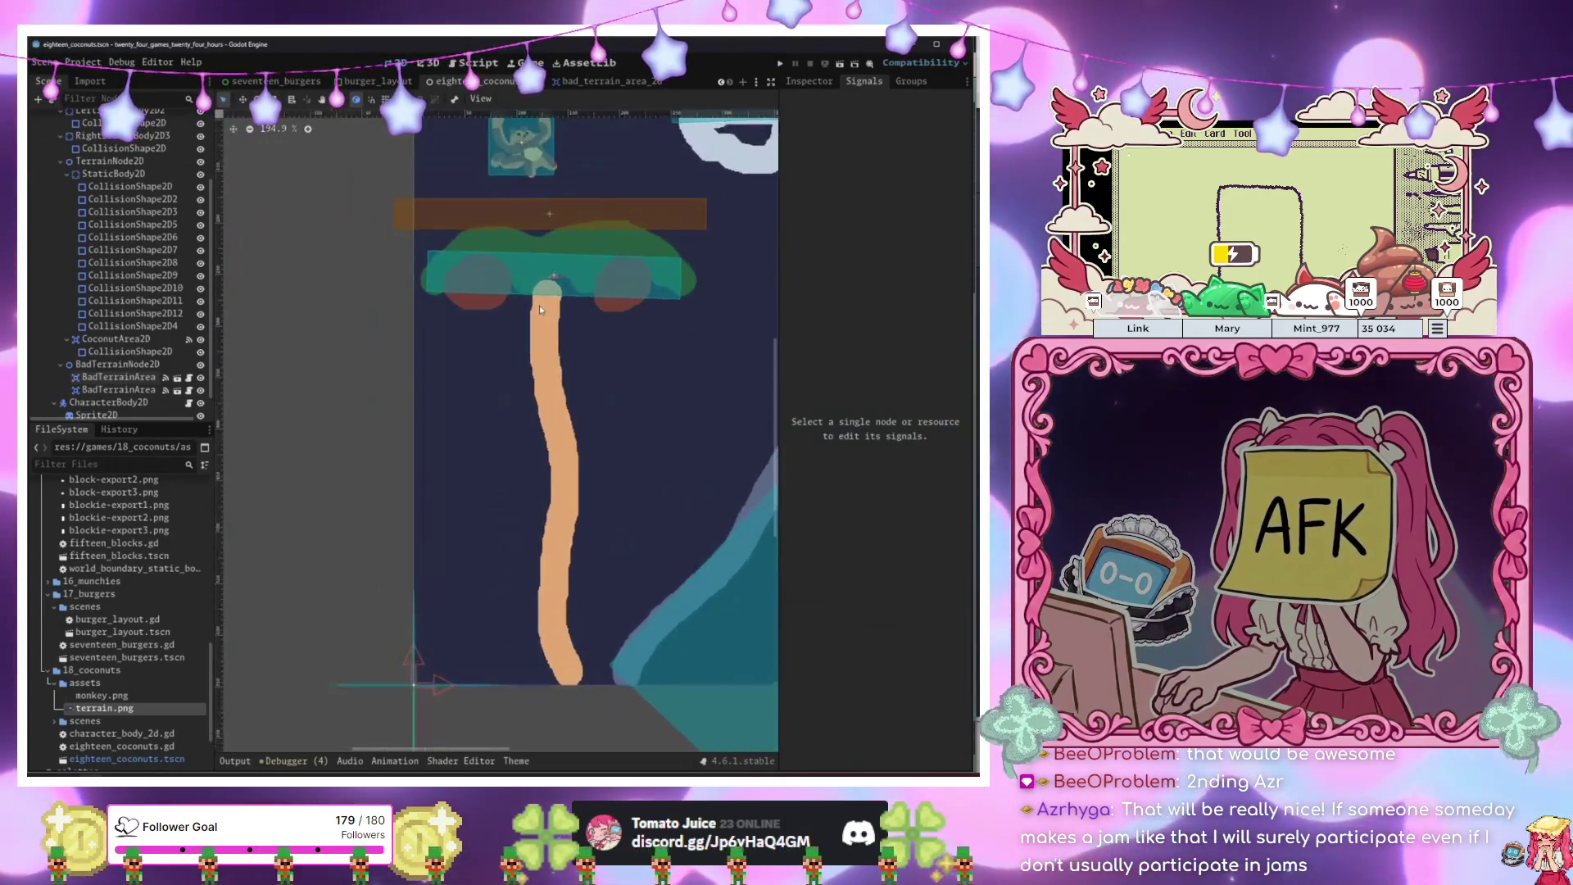
left_click(267, 318)
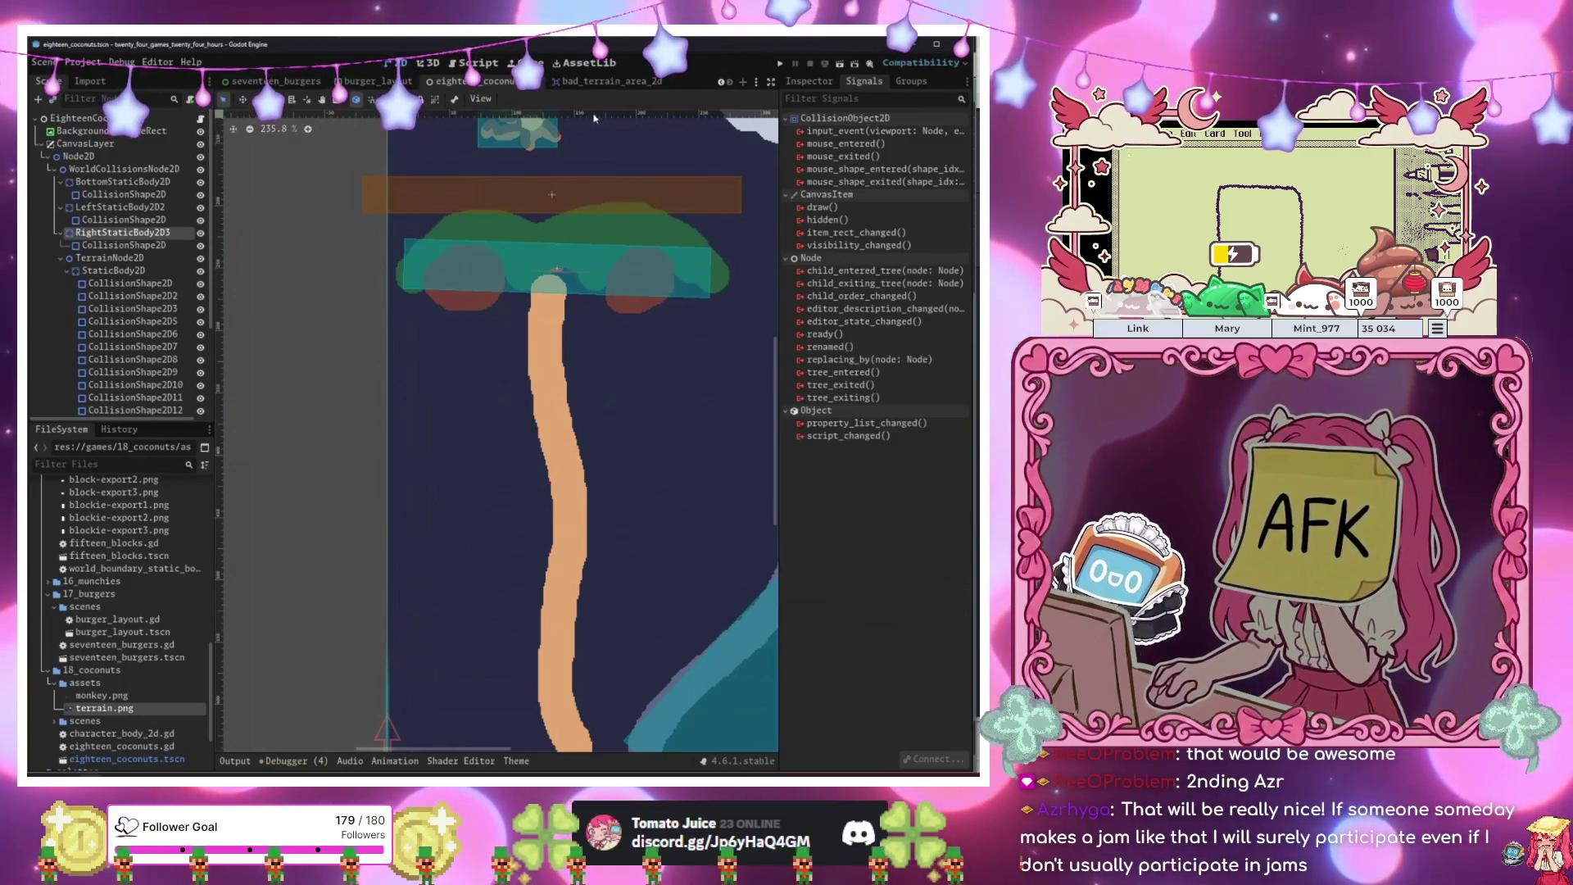
left_click(744, 82)
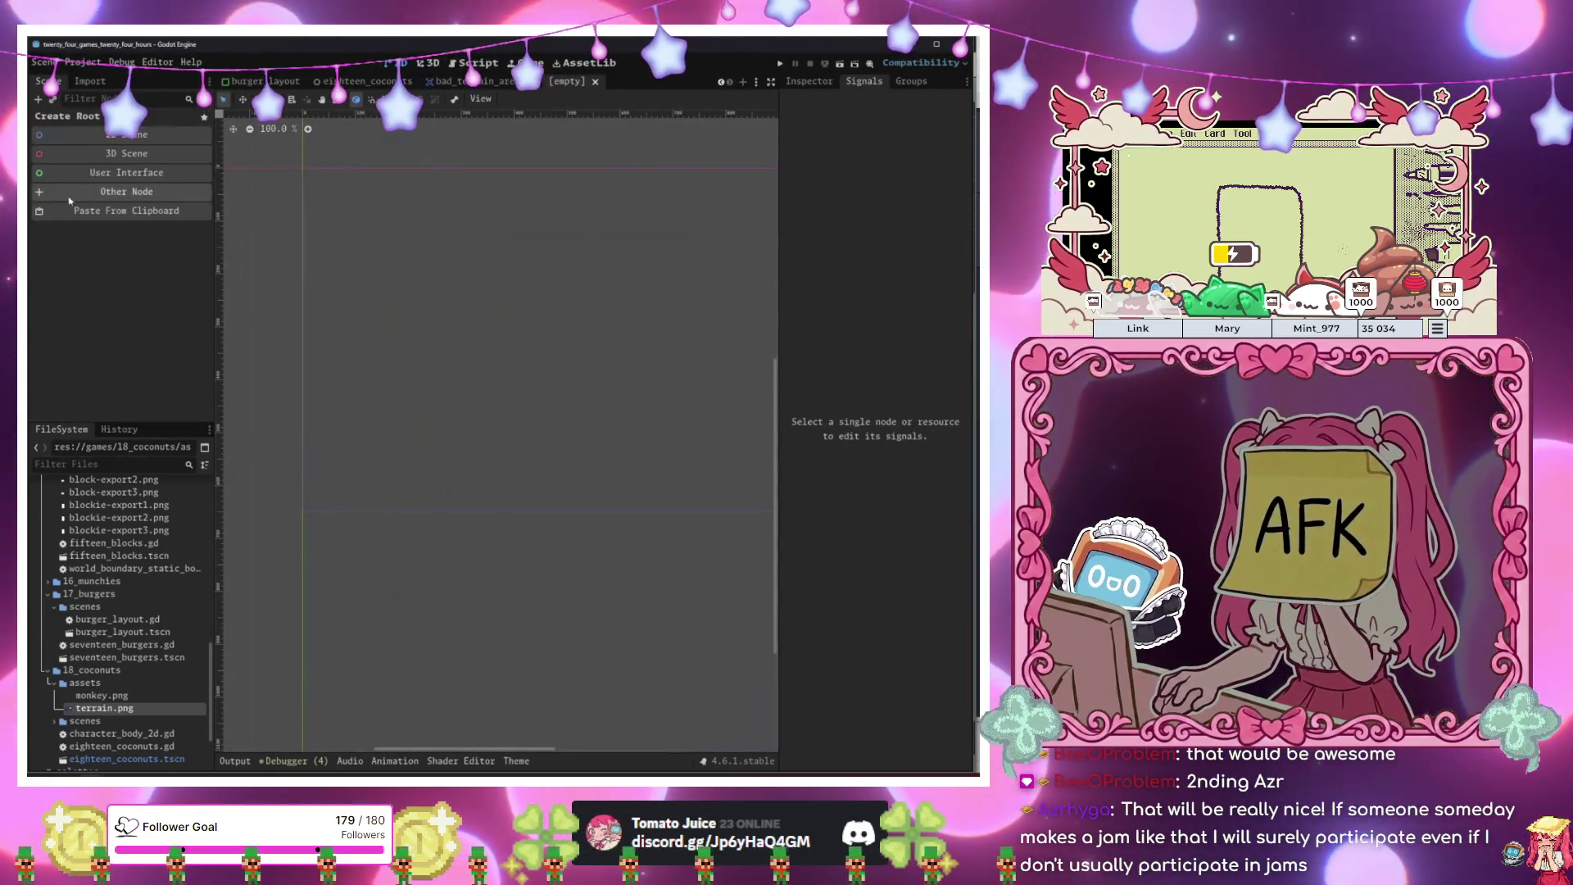
Give the new scene a RigidBody2D root node, undoing an accidental 3D root.
left_click(92, 155)
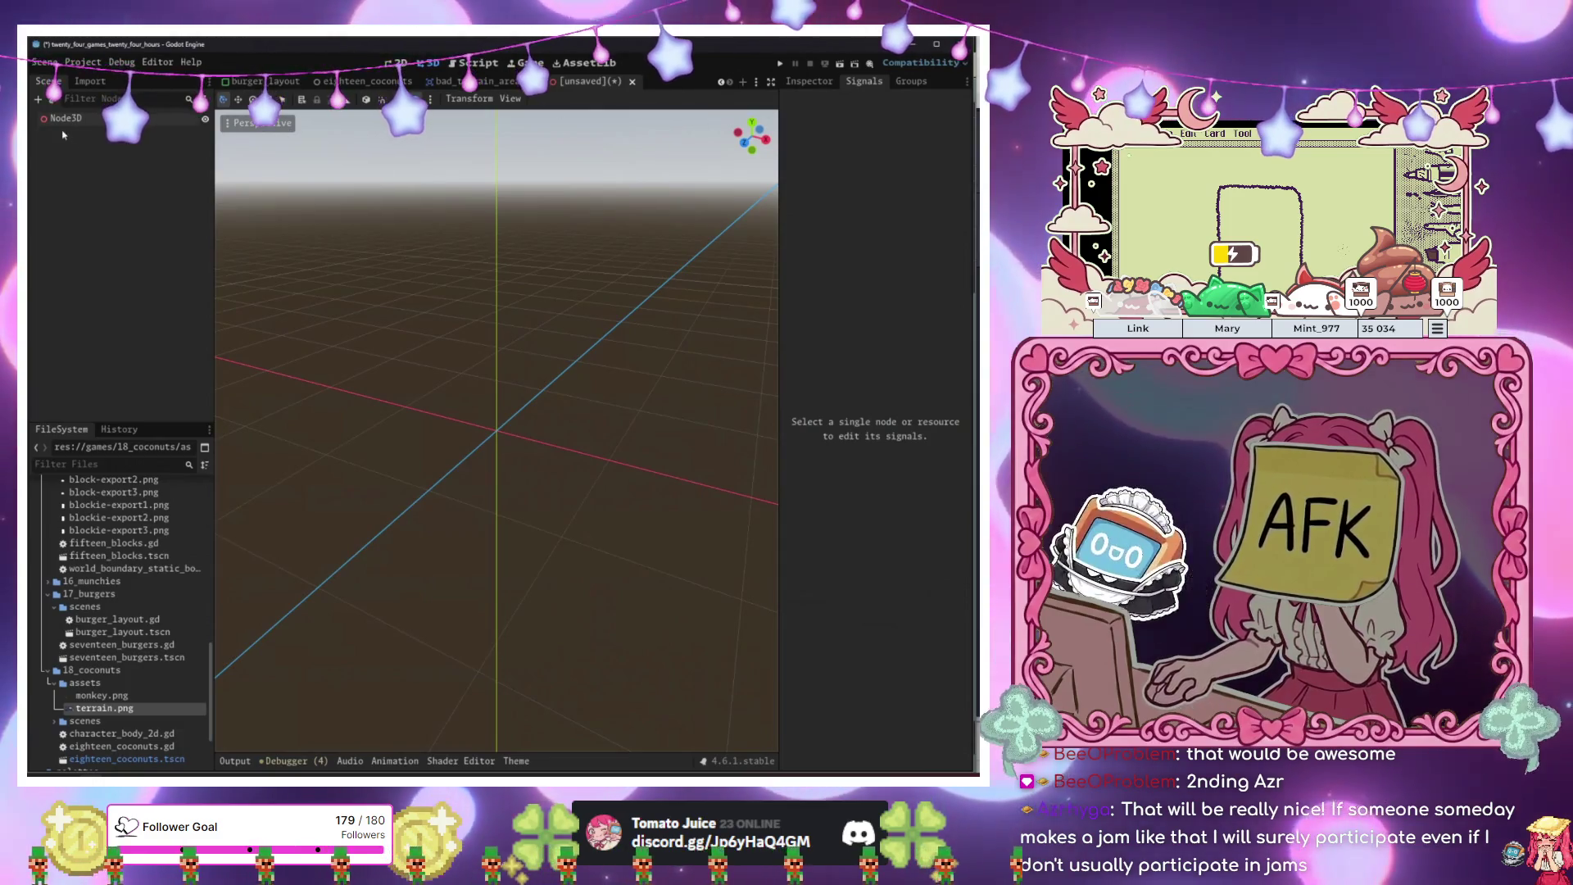
key("ctrl+z")
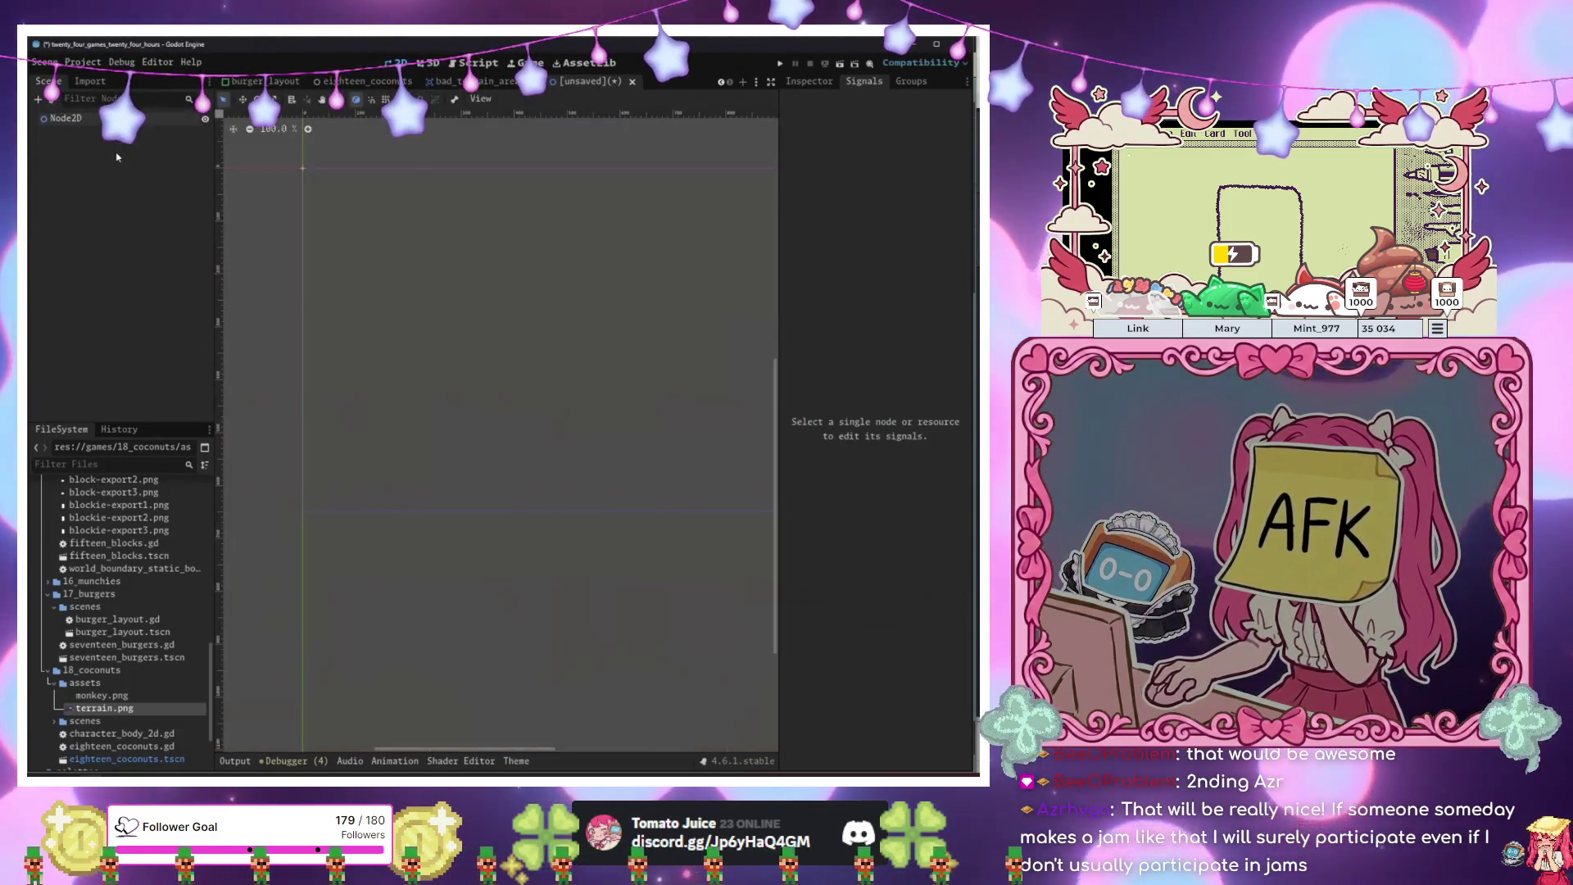
left_click(107, 193)
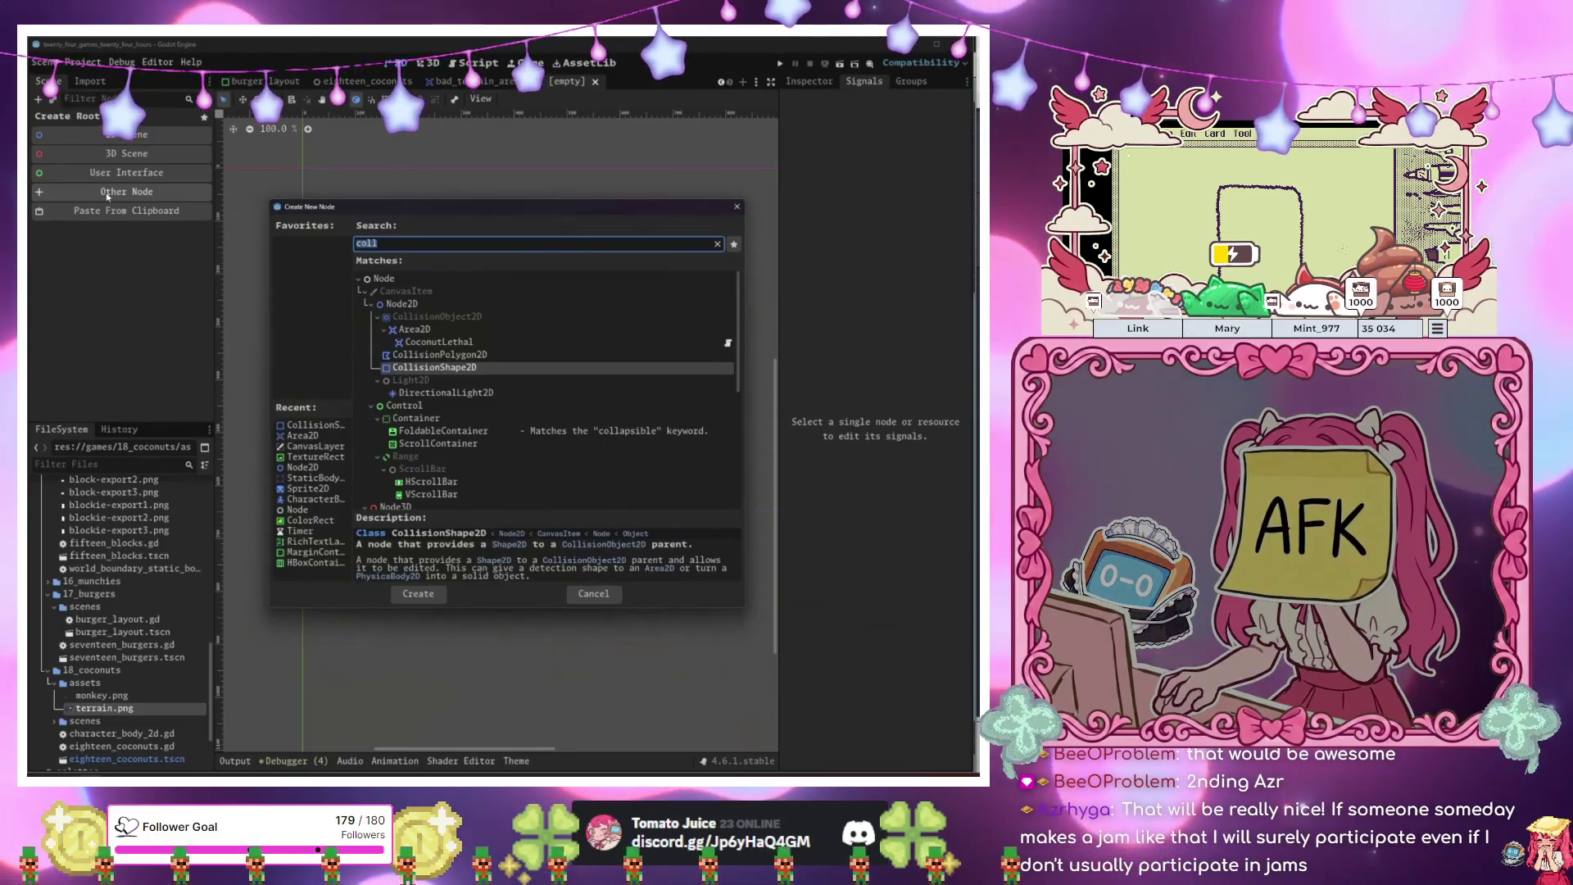
type("rigid")
key("Return")
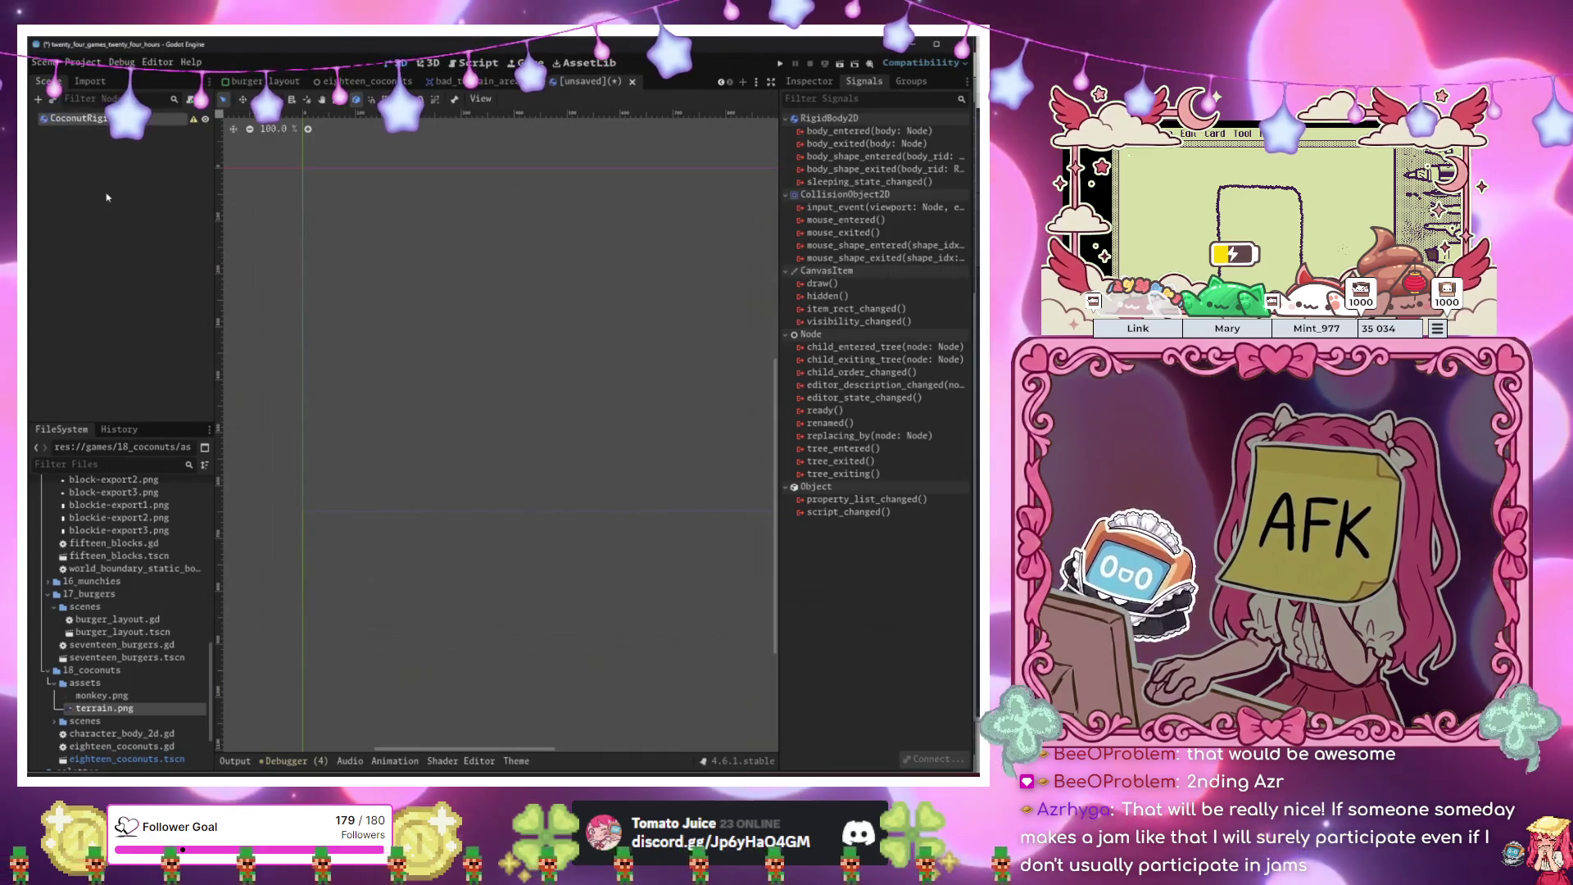
Add Sprite2D and CollisionShape2D children to the RigidBody2D.
key("ctrl+a")
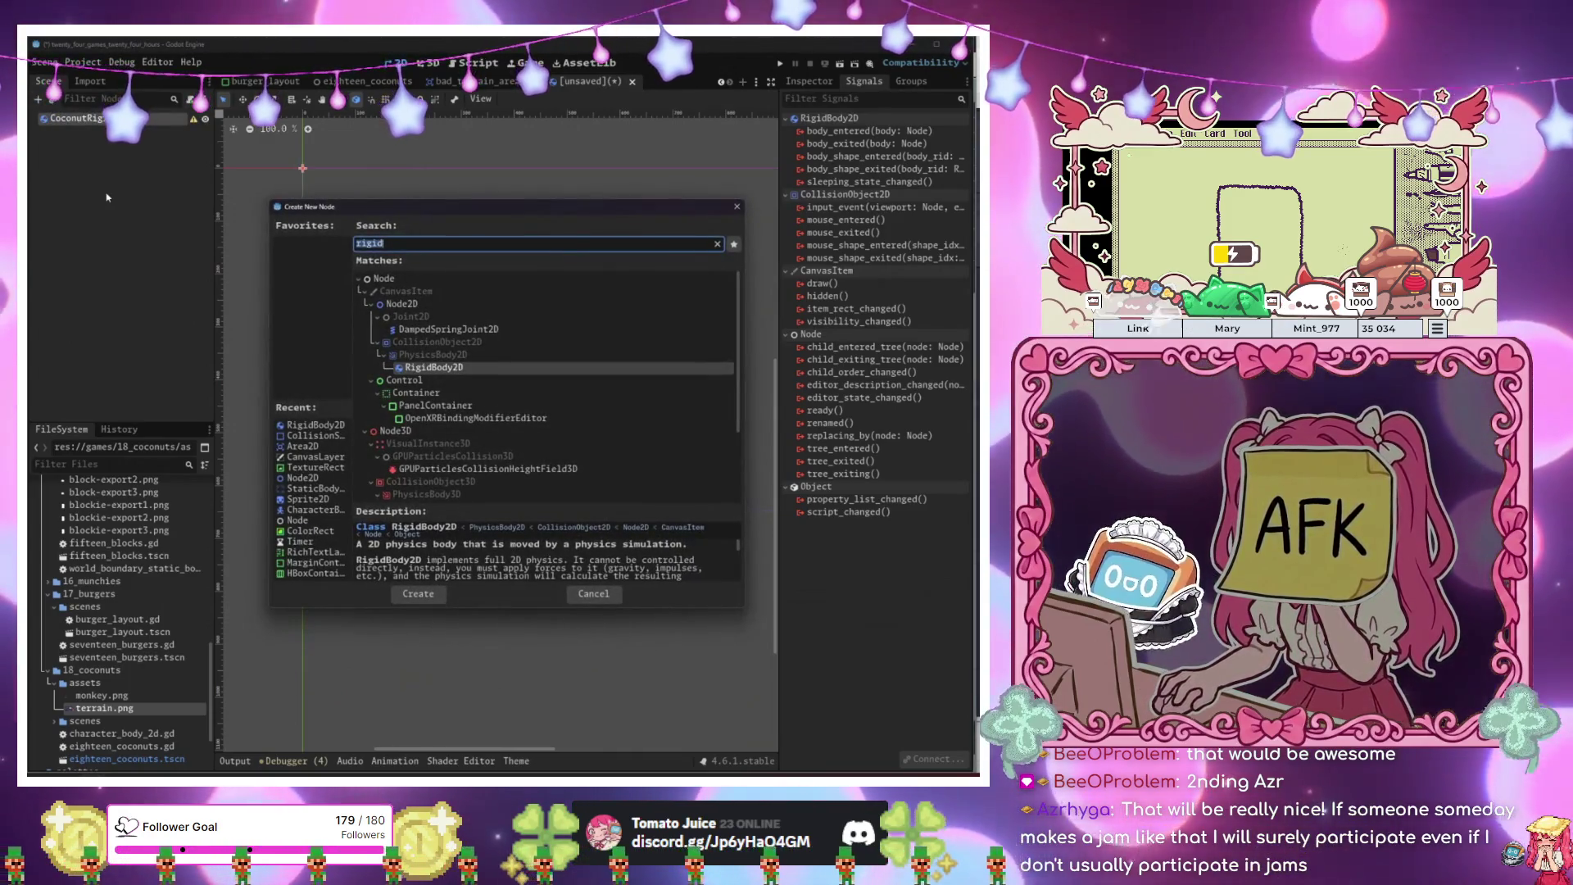
type("spr")
key("Return")
key("ctrl+a")
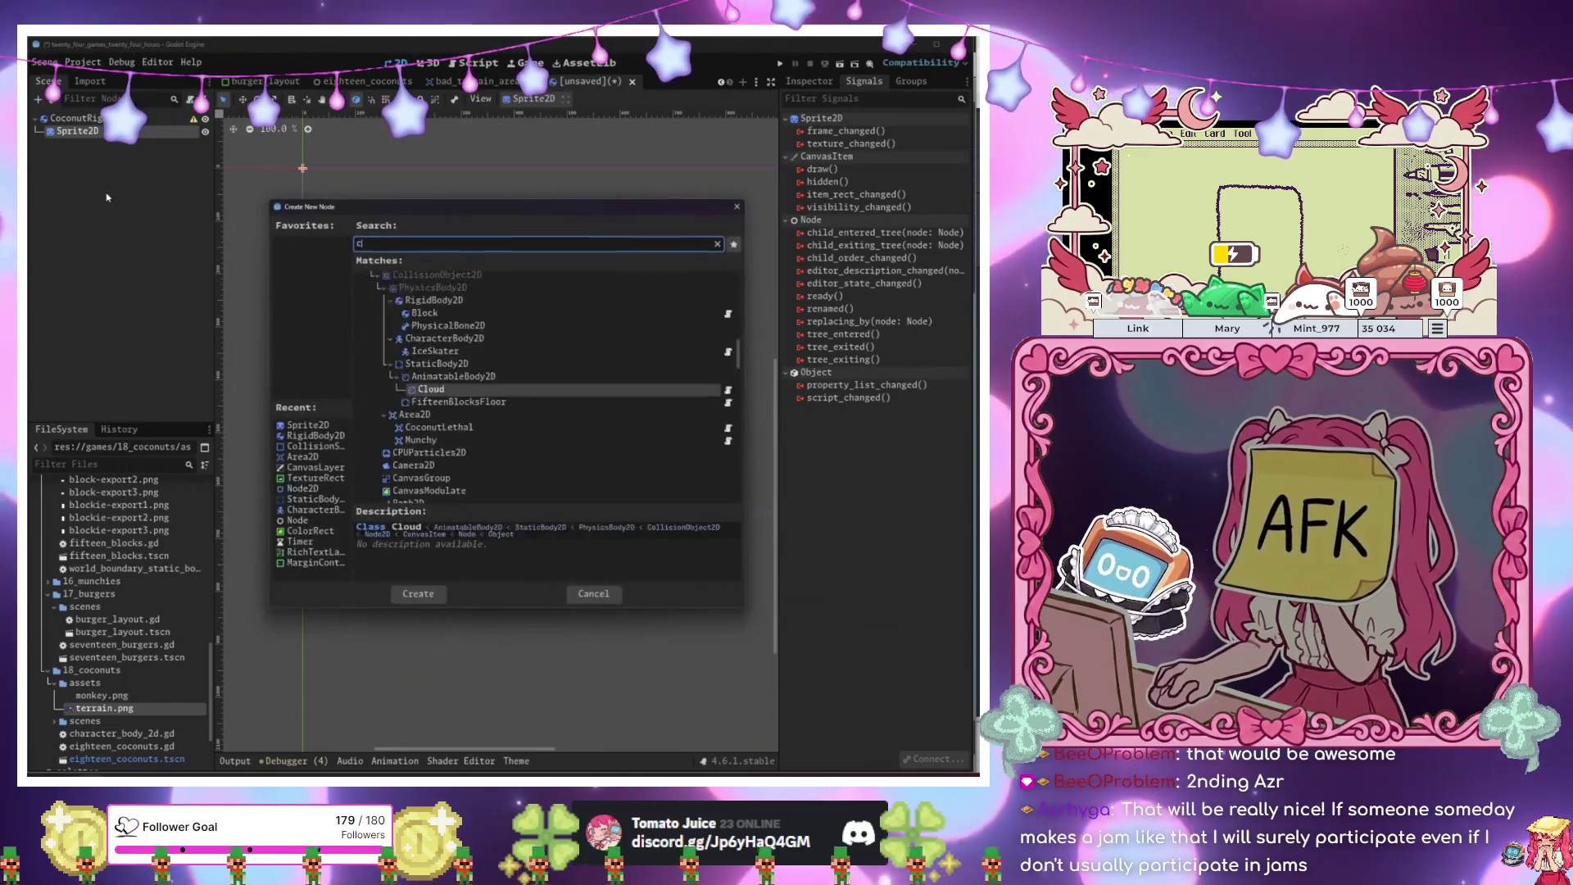
type("collision")
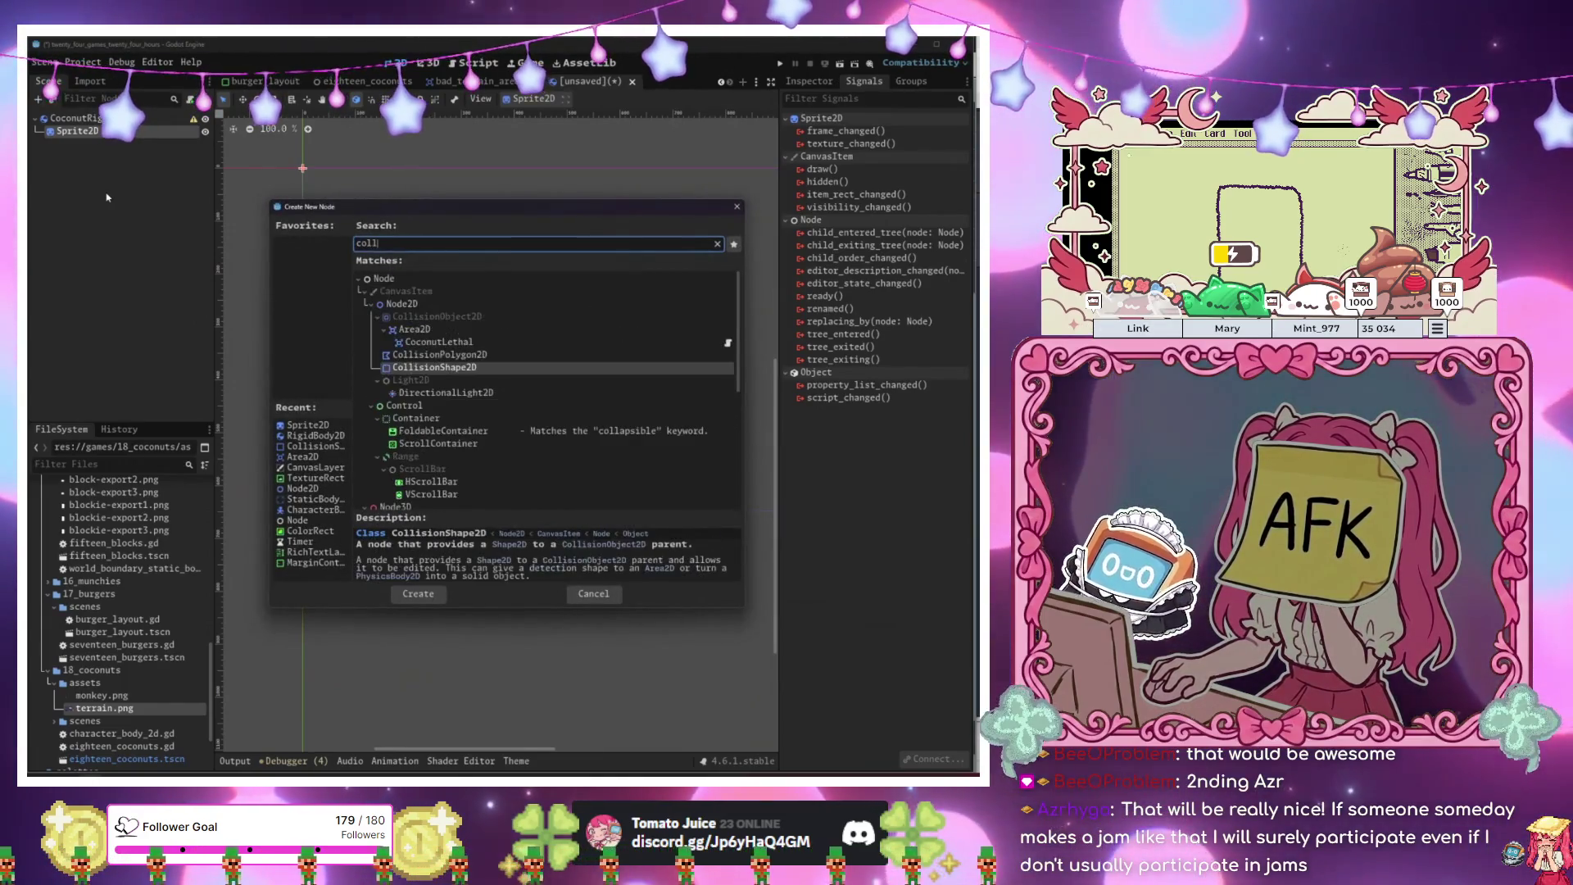
key("Return")
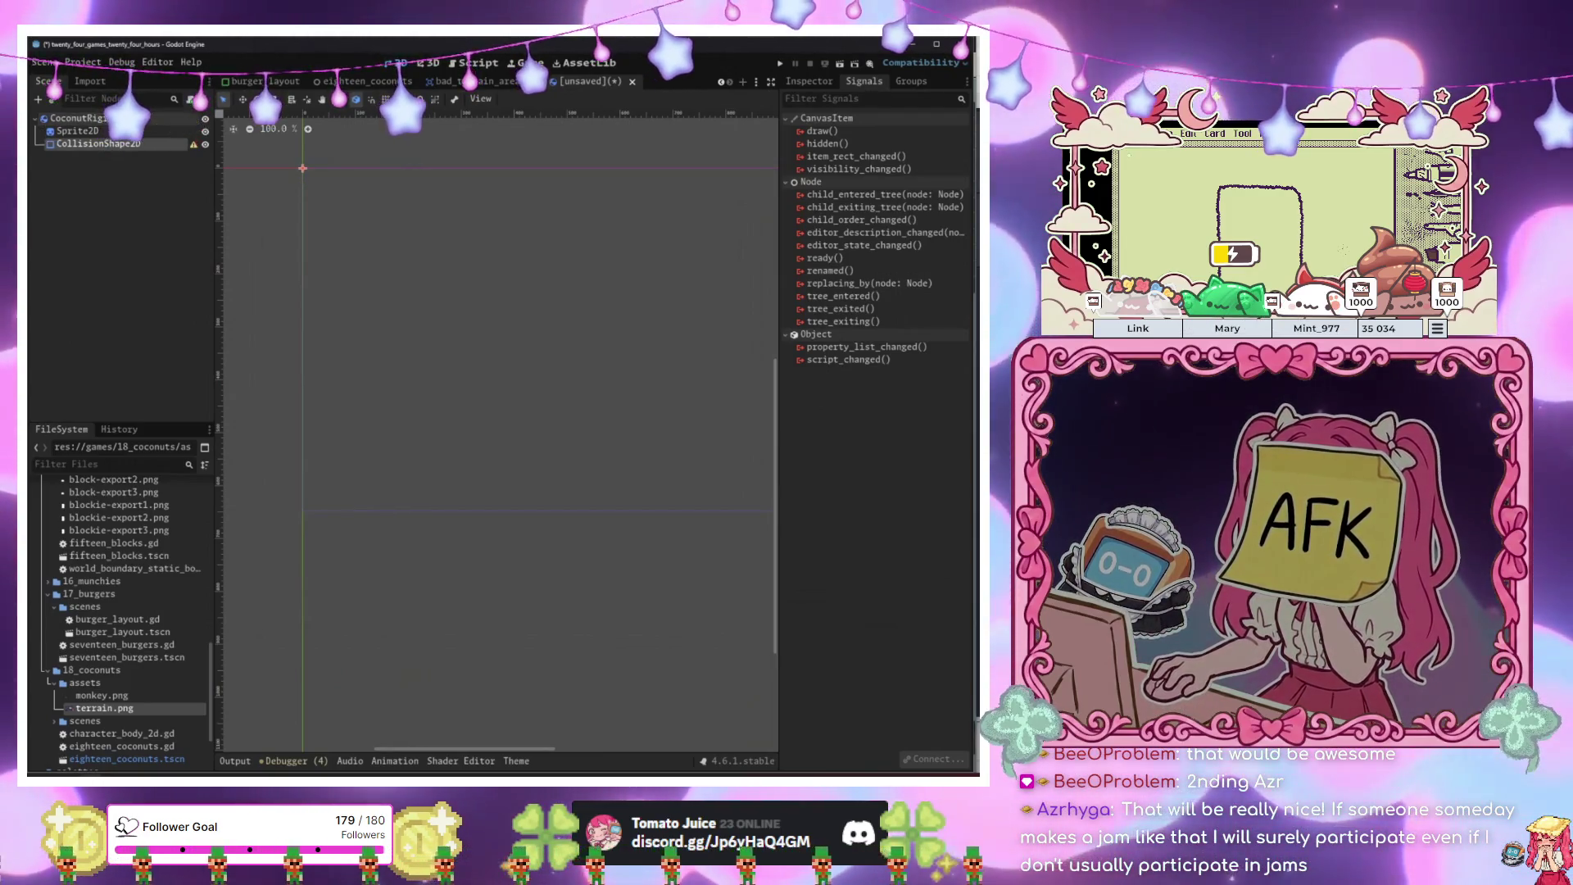
Set the CollisionShape2D's Shape to a new CircleShape2D in the Inspector.
left_click(809, 81)
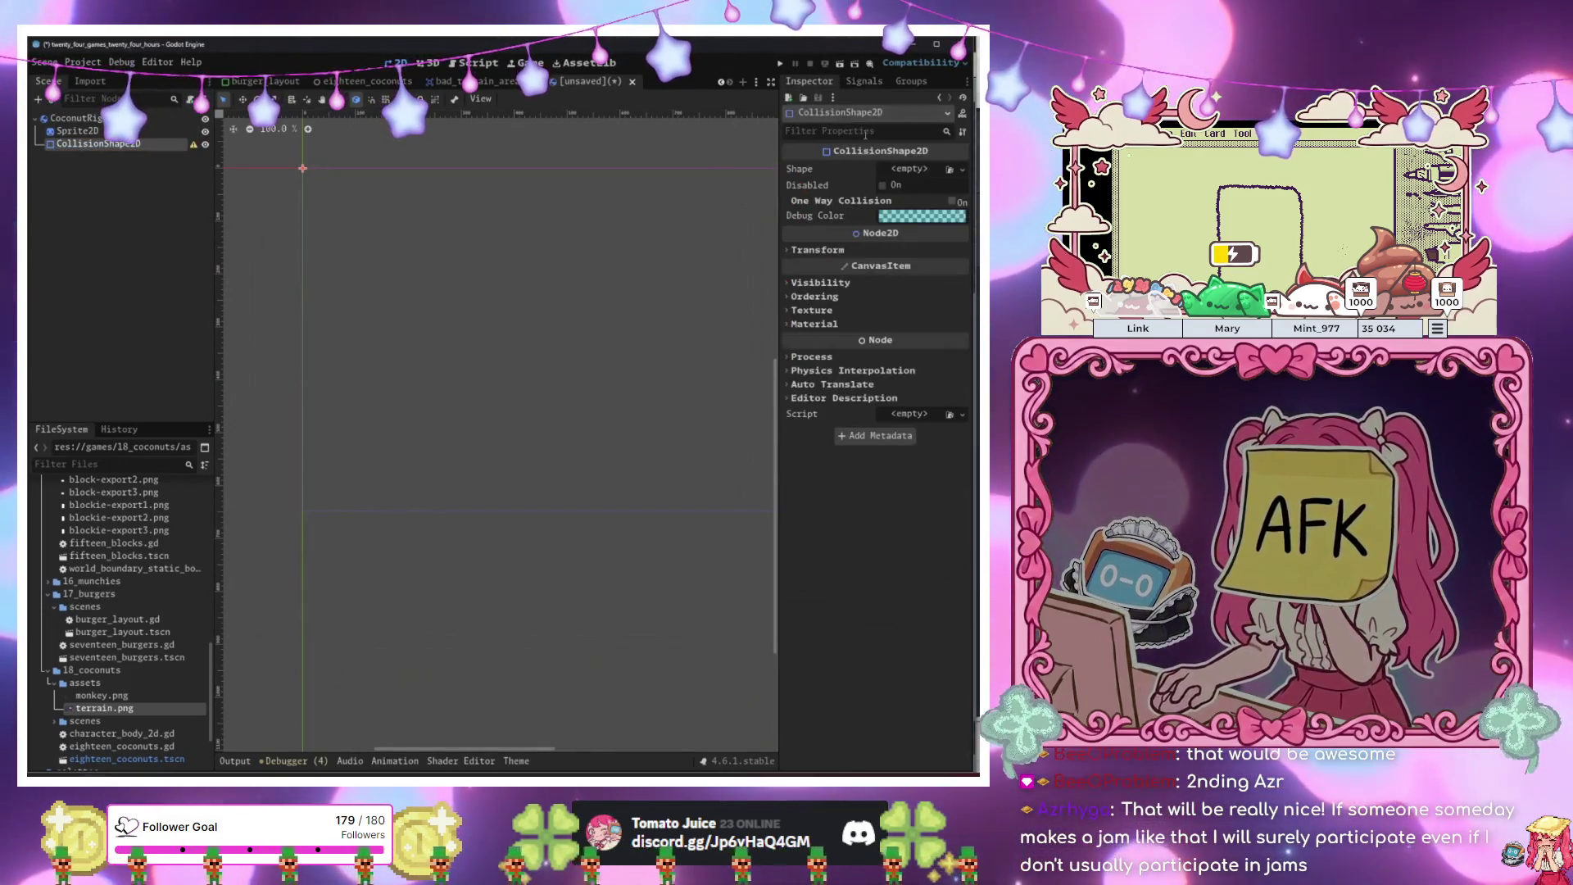
left_click(910, 169)
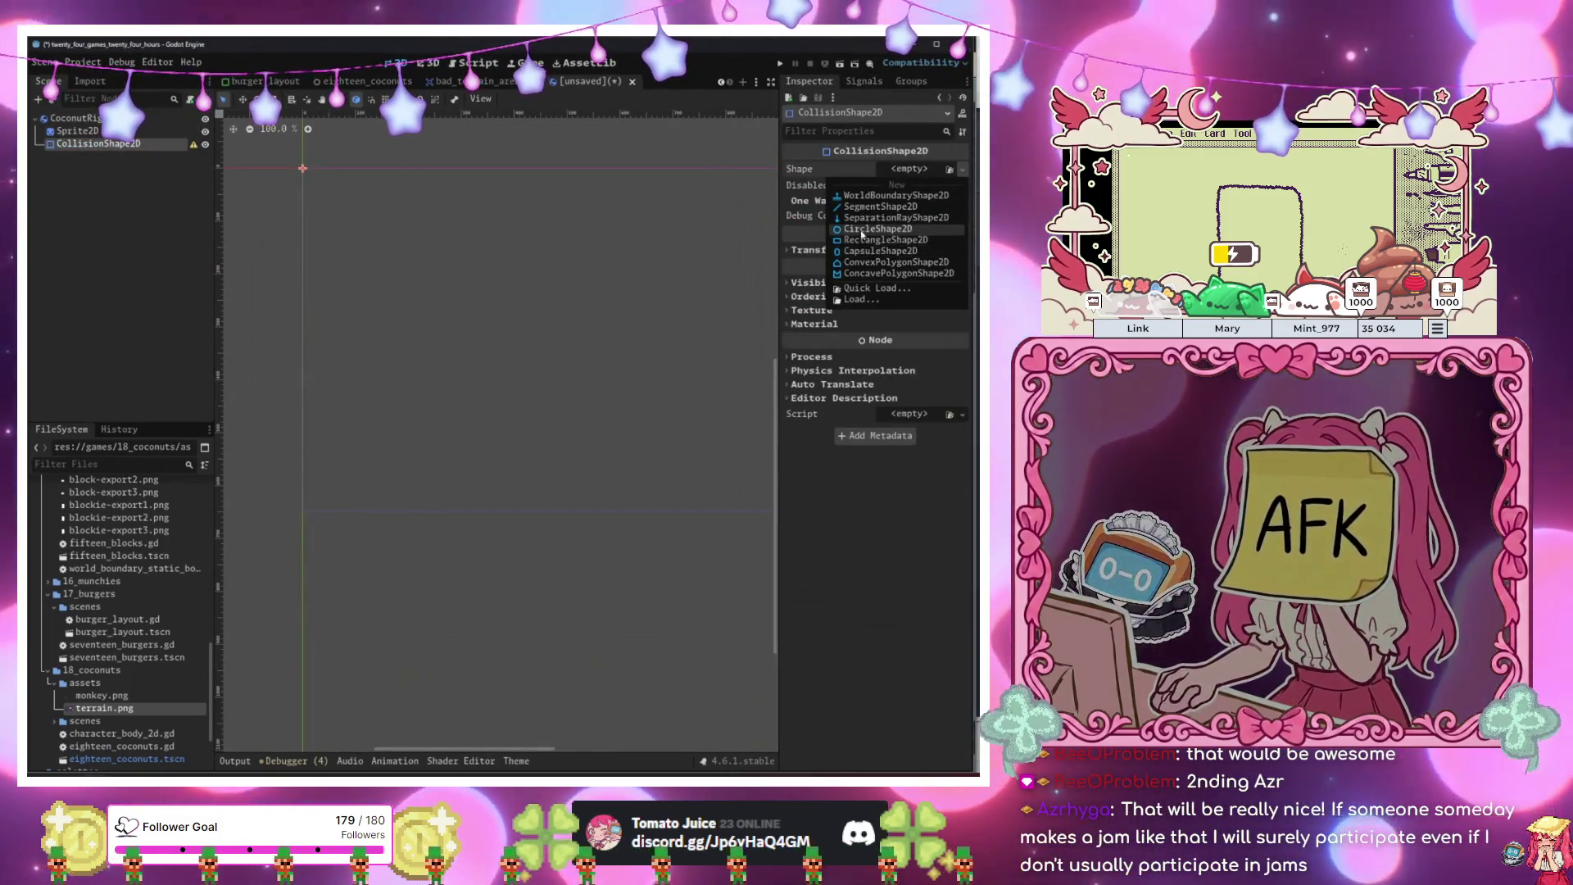
left_click(879, 228)
scroll(361, 210, "up", 4)
scroll(362, 210, "down", 4)
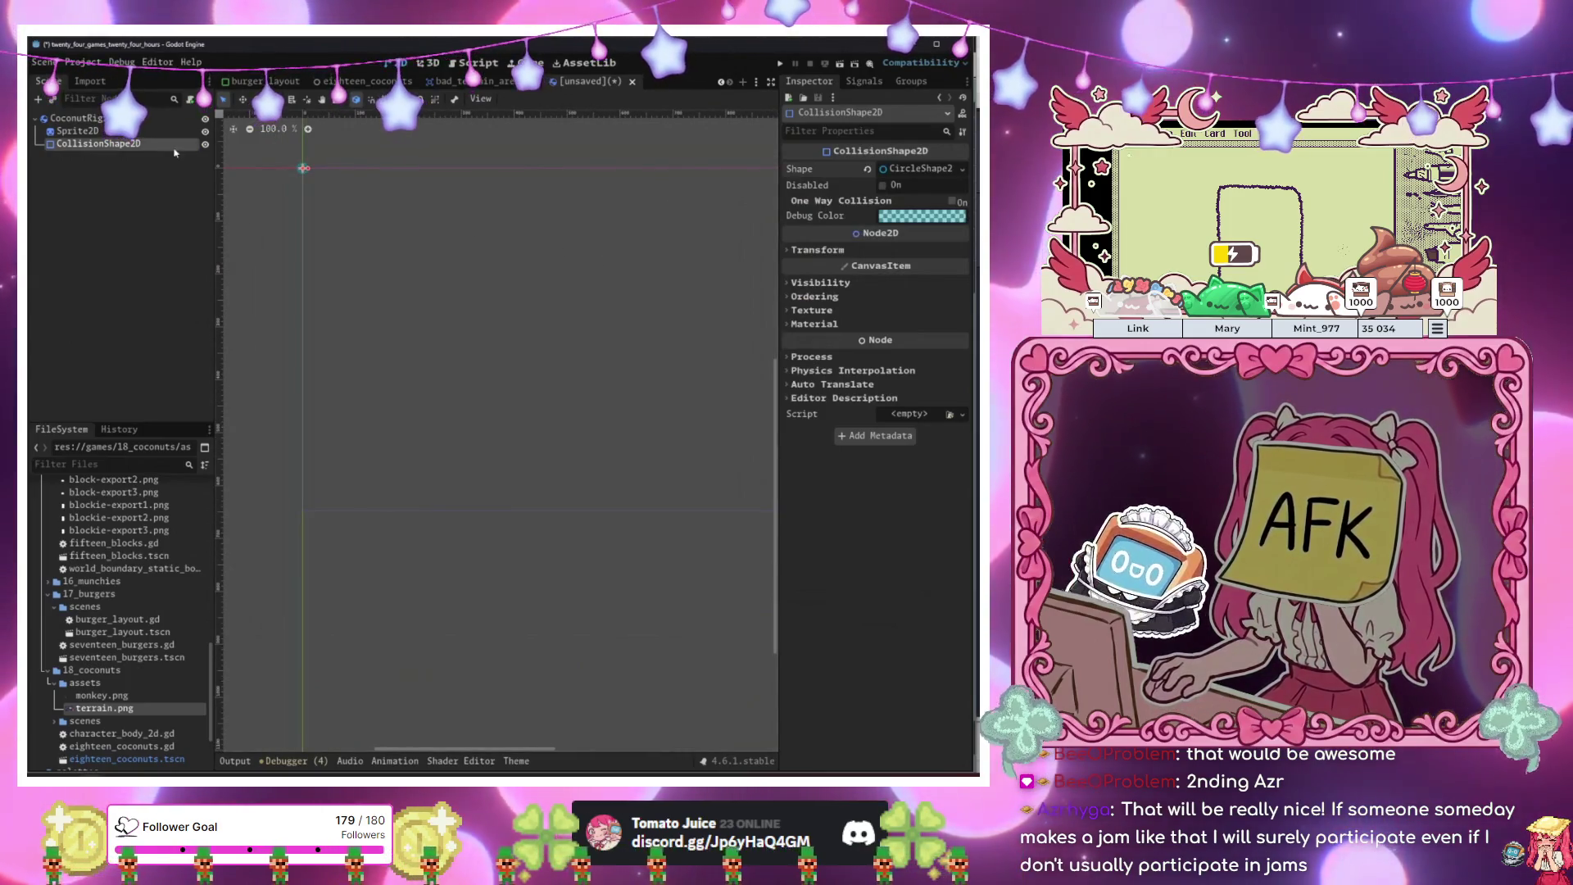
Select the Sprite2D node and switch over to Aseprite.
left_click(86, 131)
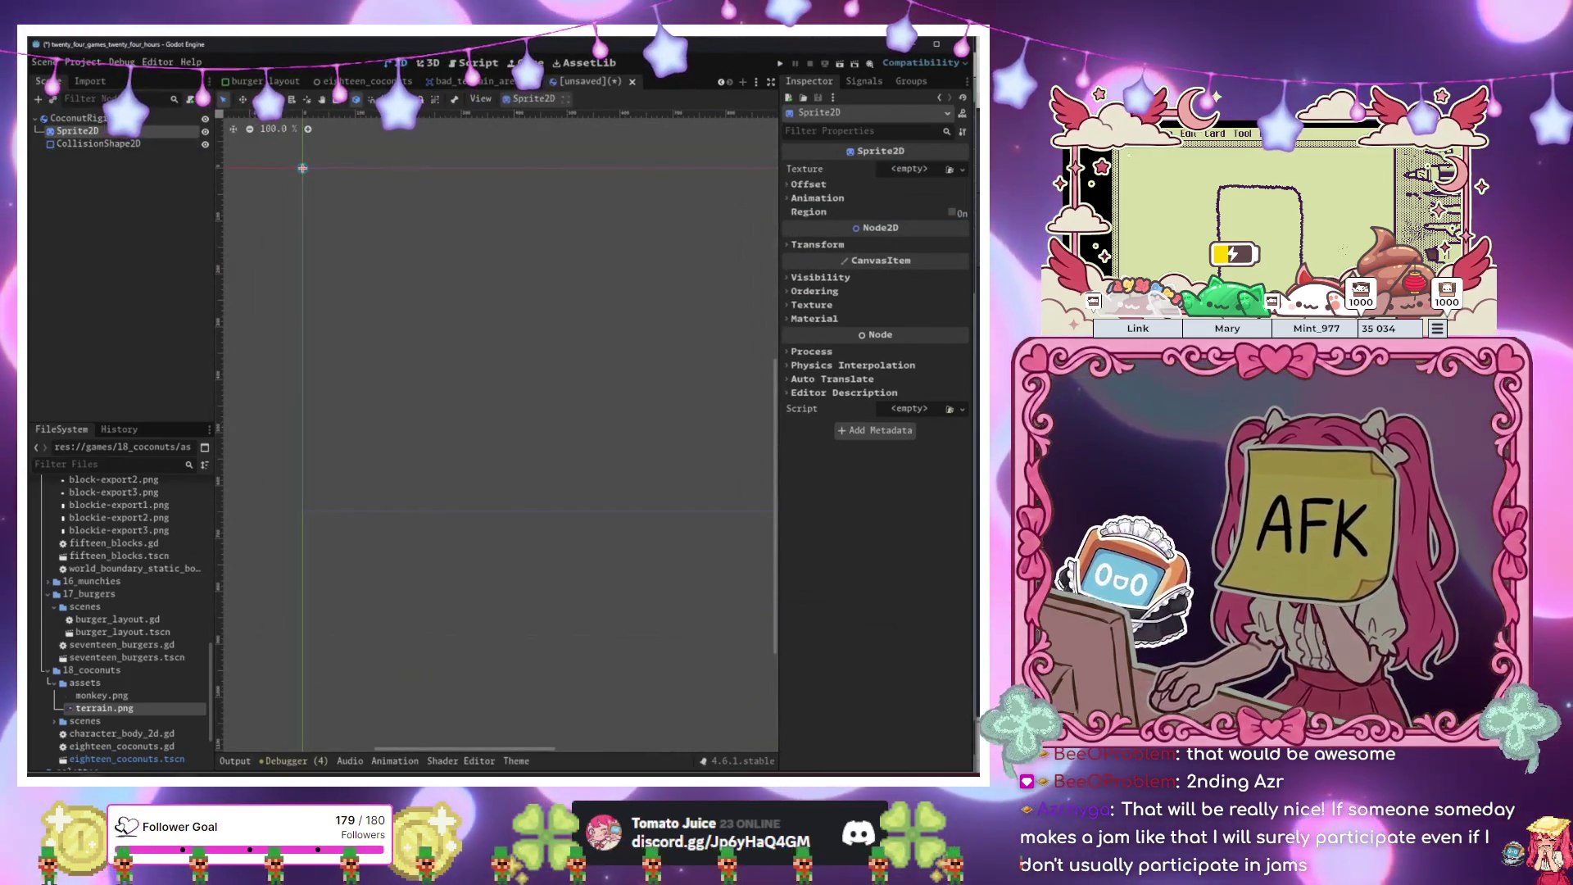
key("alt+Tab")
scroll(520, 313, "up", 2)
scroll(513, 295, "down", 4)
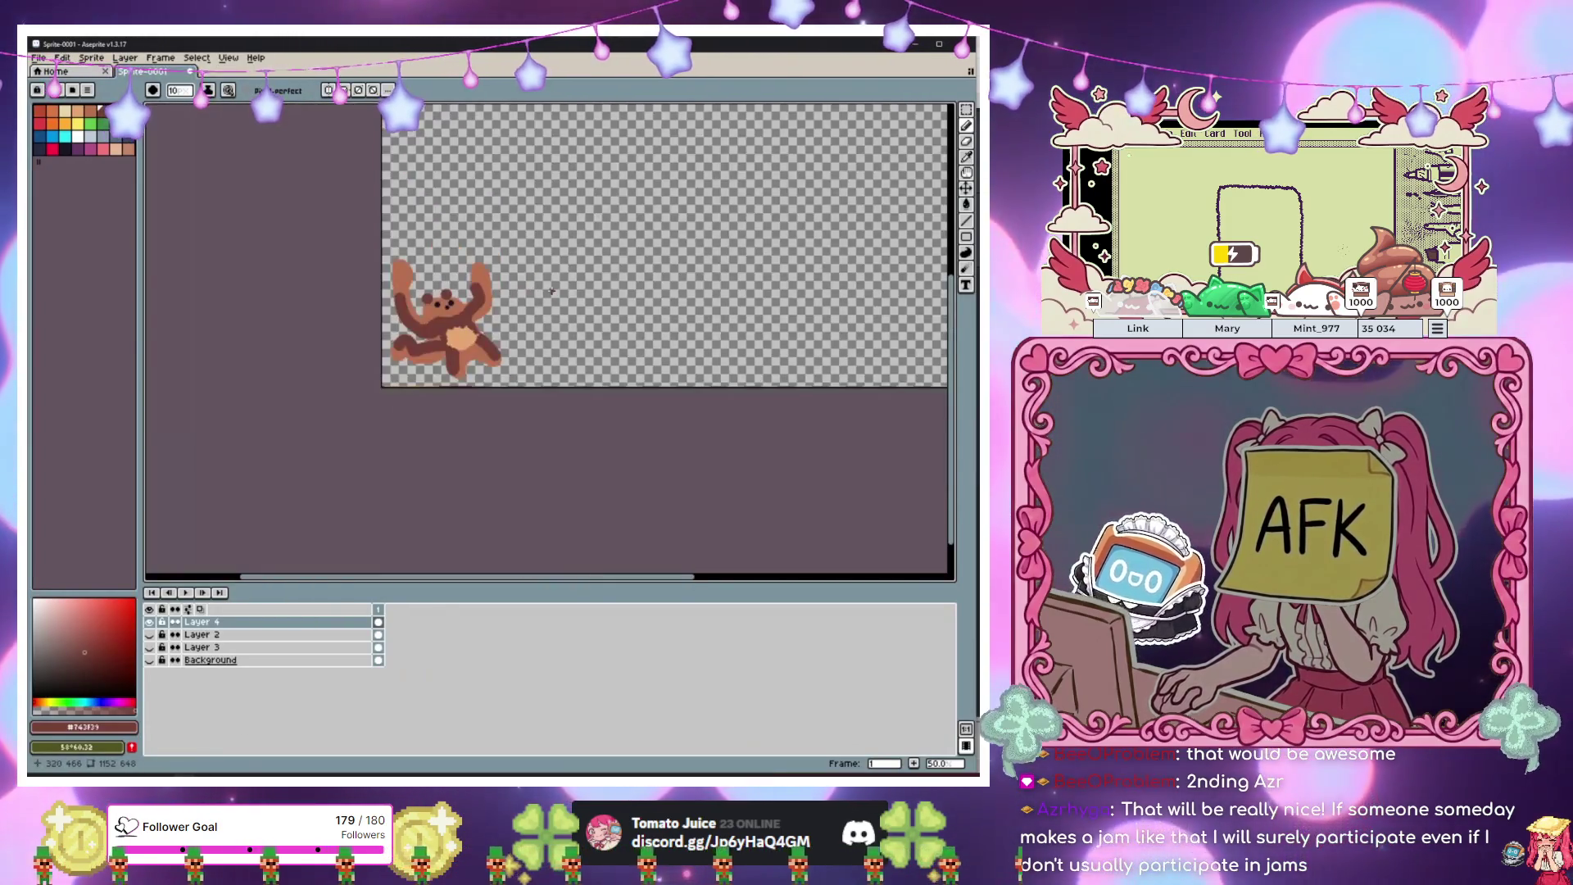
Undo the stray coconut stroke and add a new empty layer on top for drawing.
scroll(551, 290, "up", 2)
left_click_drag(520, 295, 489, 318)
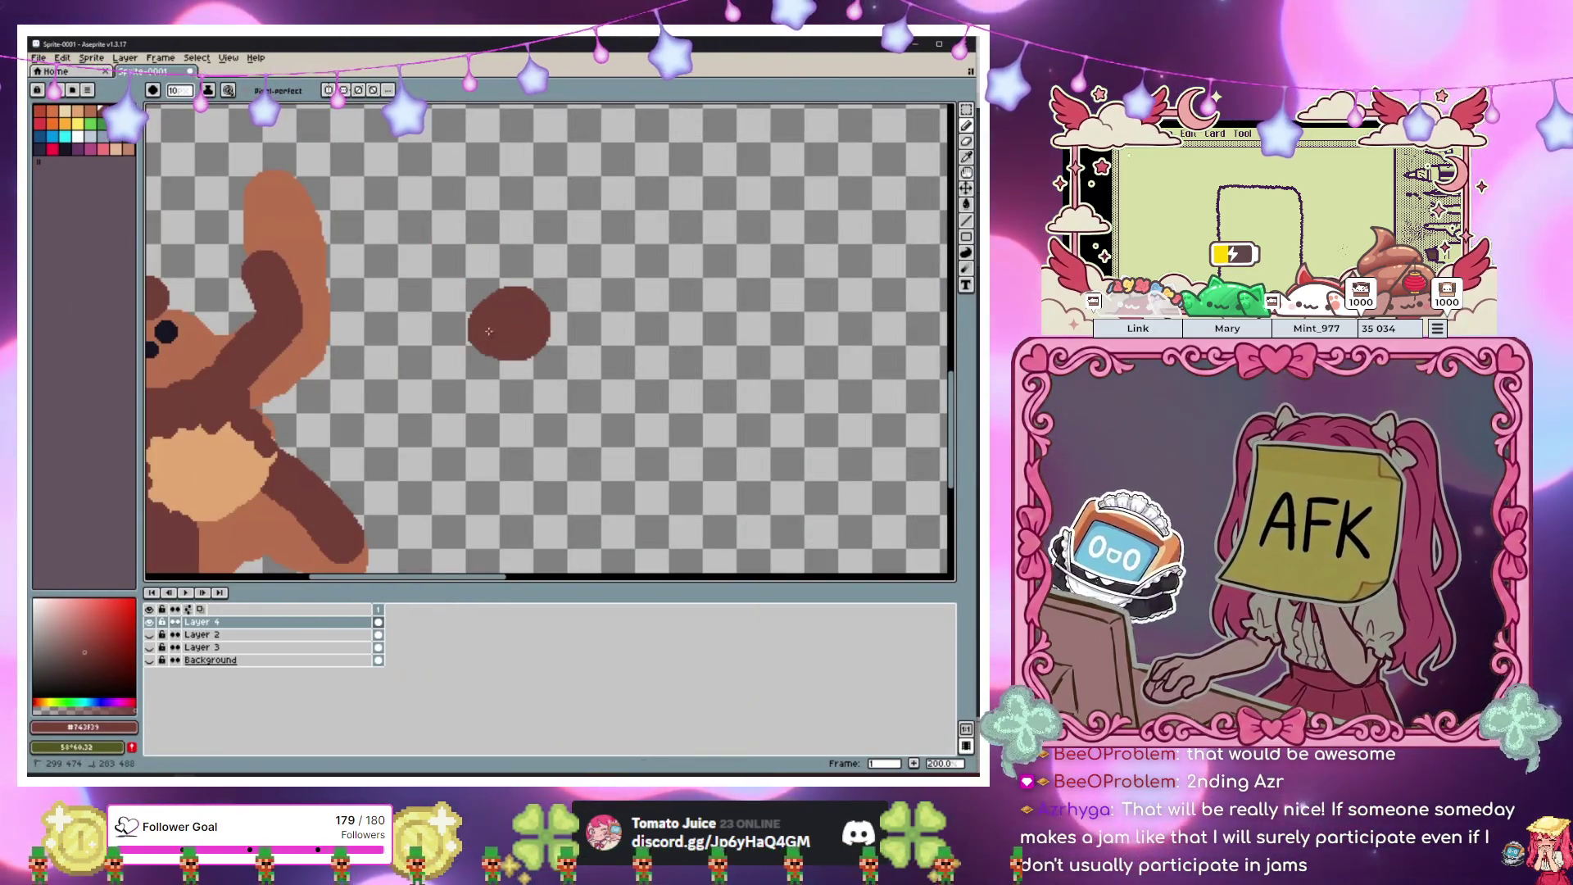
key("ctrl+z")
key("v")
right_click(240, 624)
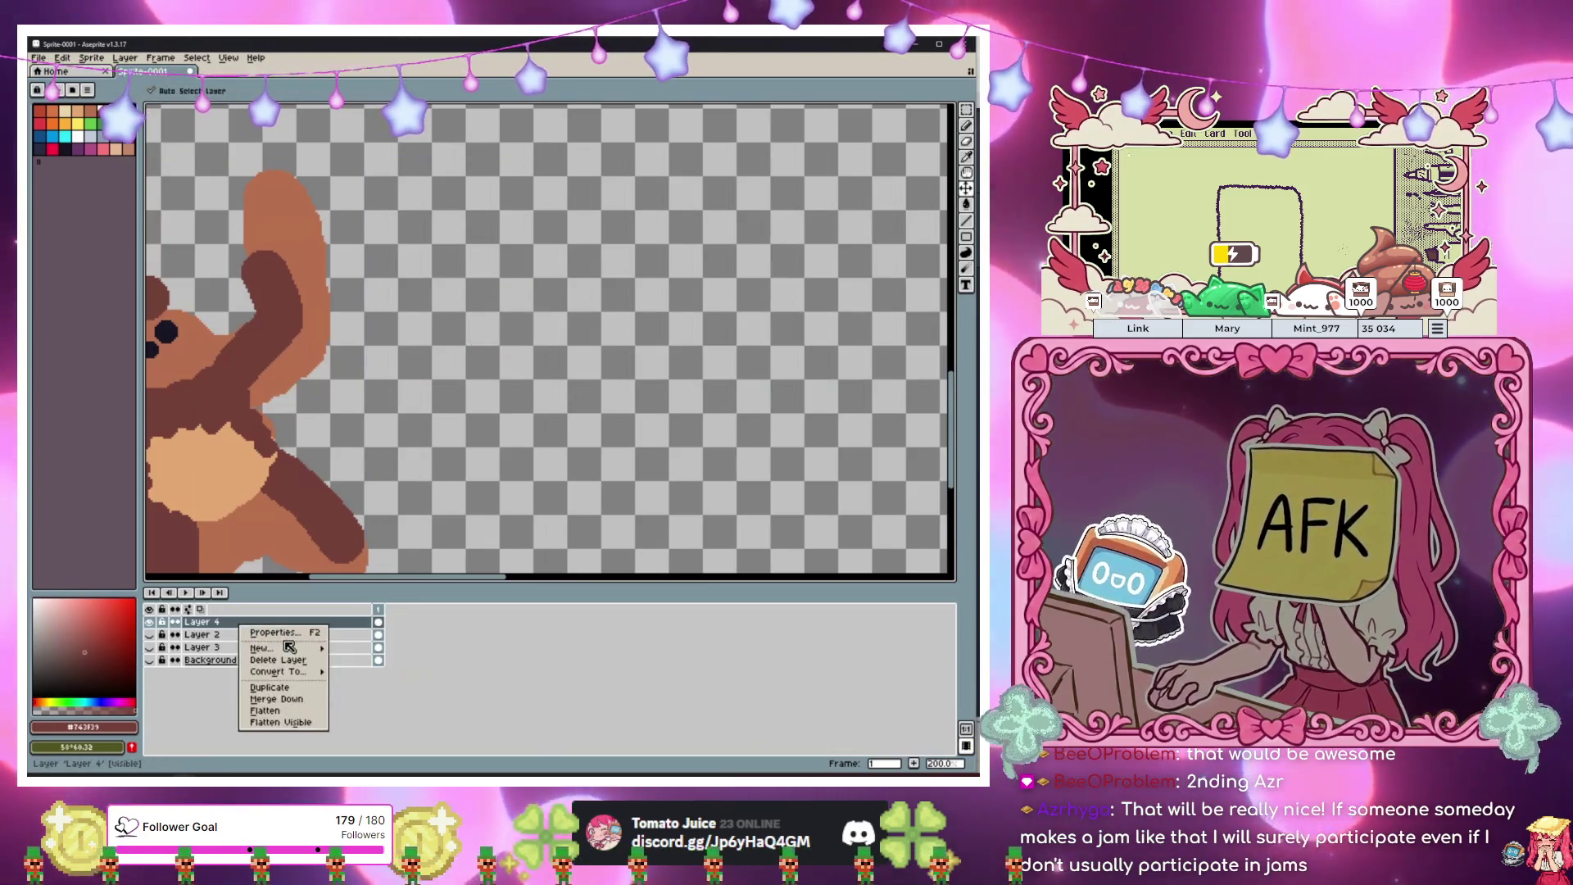
mouse_move(300, 649)
left_click(363, 648)
key("b")
key("minus")
key("minus")
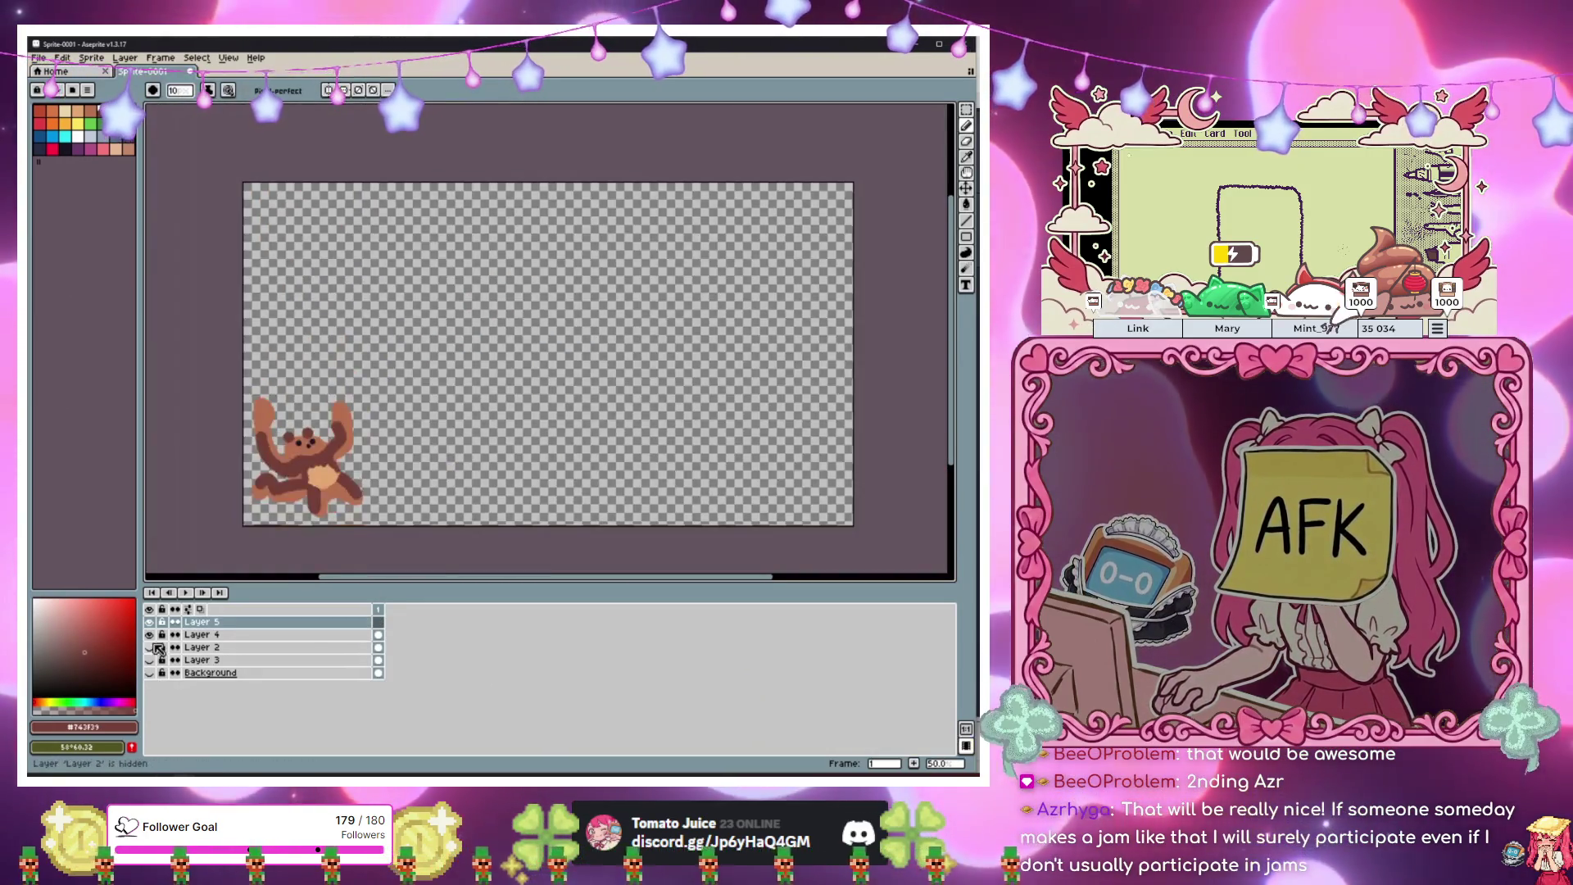
Toggle layer visibility so the Layer 3 palm tree sketch shows instead of the monkey, then zoom in.
left_click(149, 647)
left_click(149, 660)
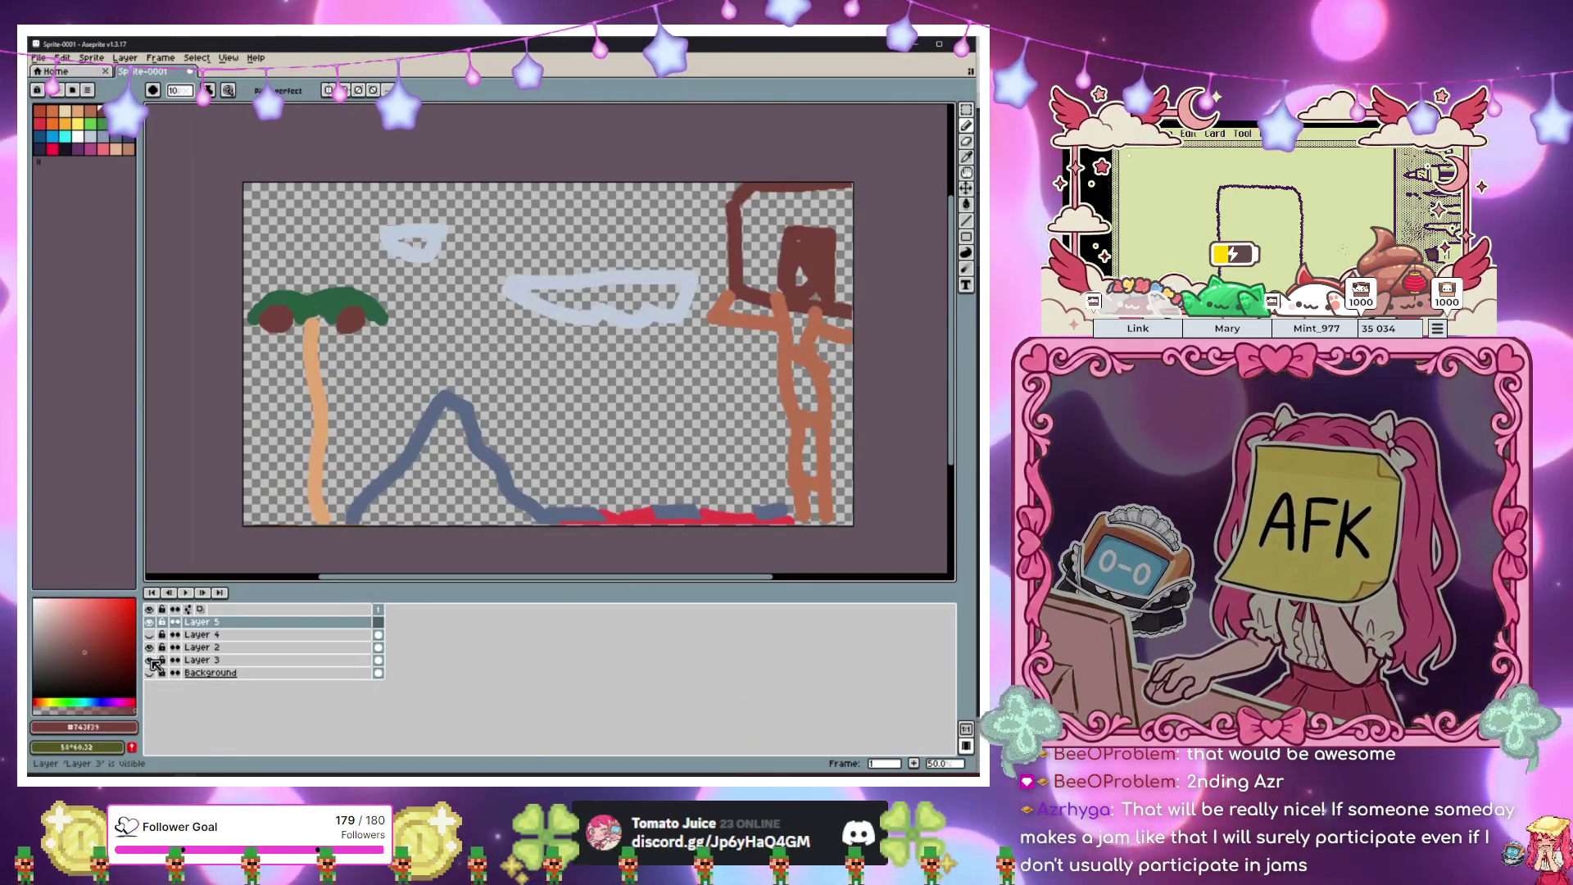
left_click(149, 648)
left_click(149, 659)
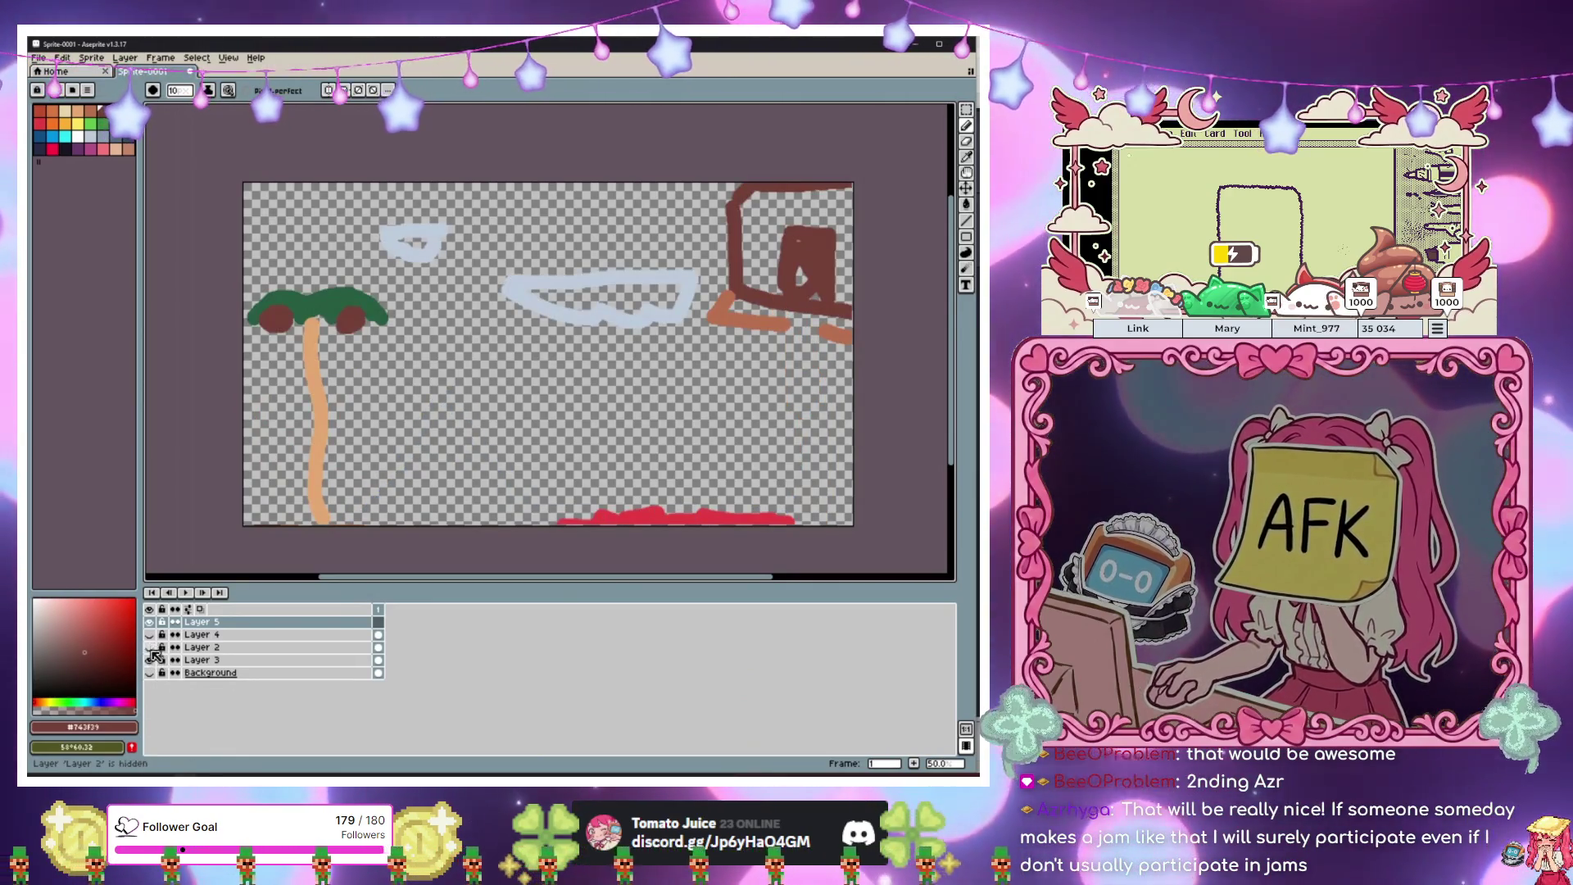
scroll(402, 370, "up", 6)
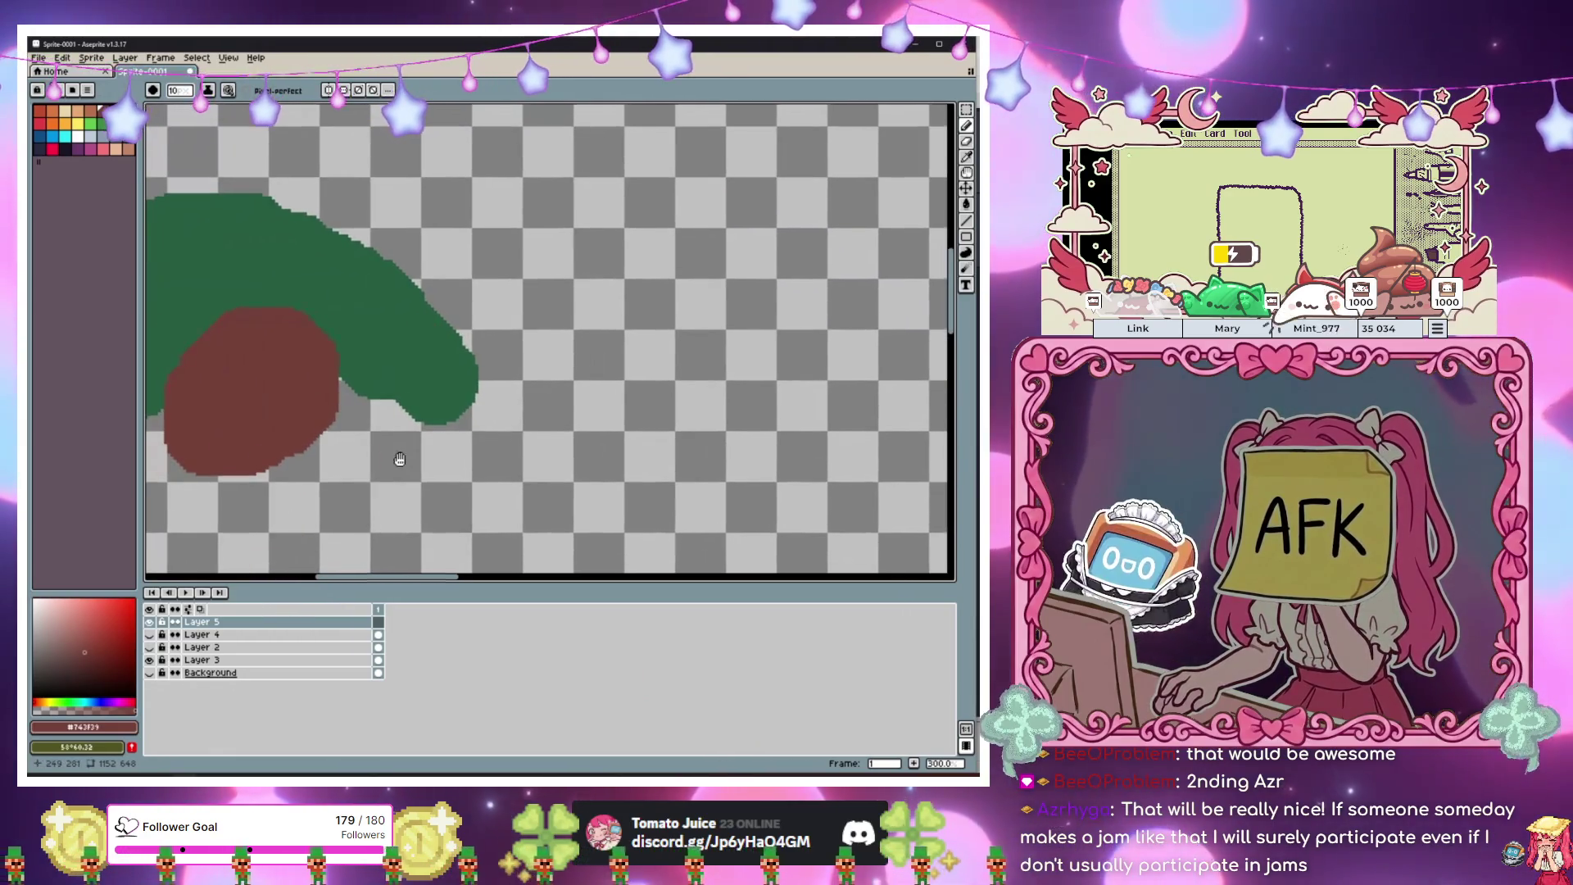
Sample the coconut's brown, pick a darker brown swatch, and shade the coconut's underside.
left_click_drag(397, 456, 741, 337)
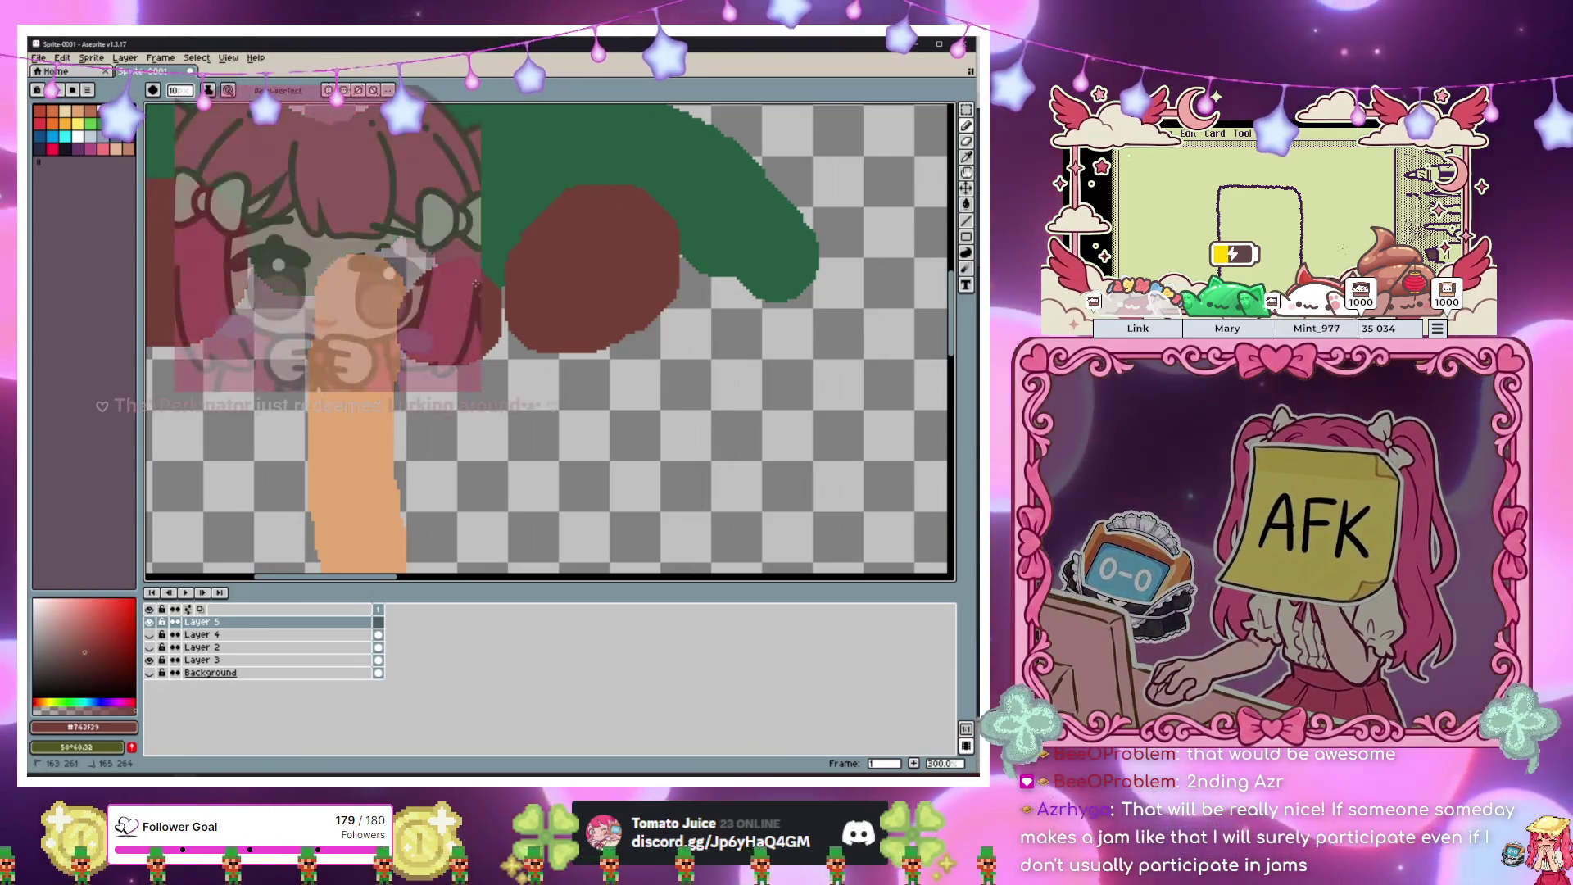
scroll(502, 255, "down", 1)
scroll(502, 254, "up", 2)
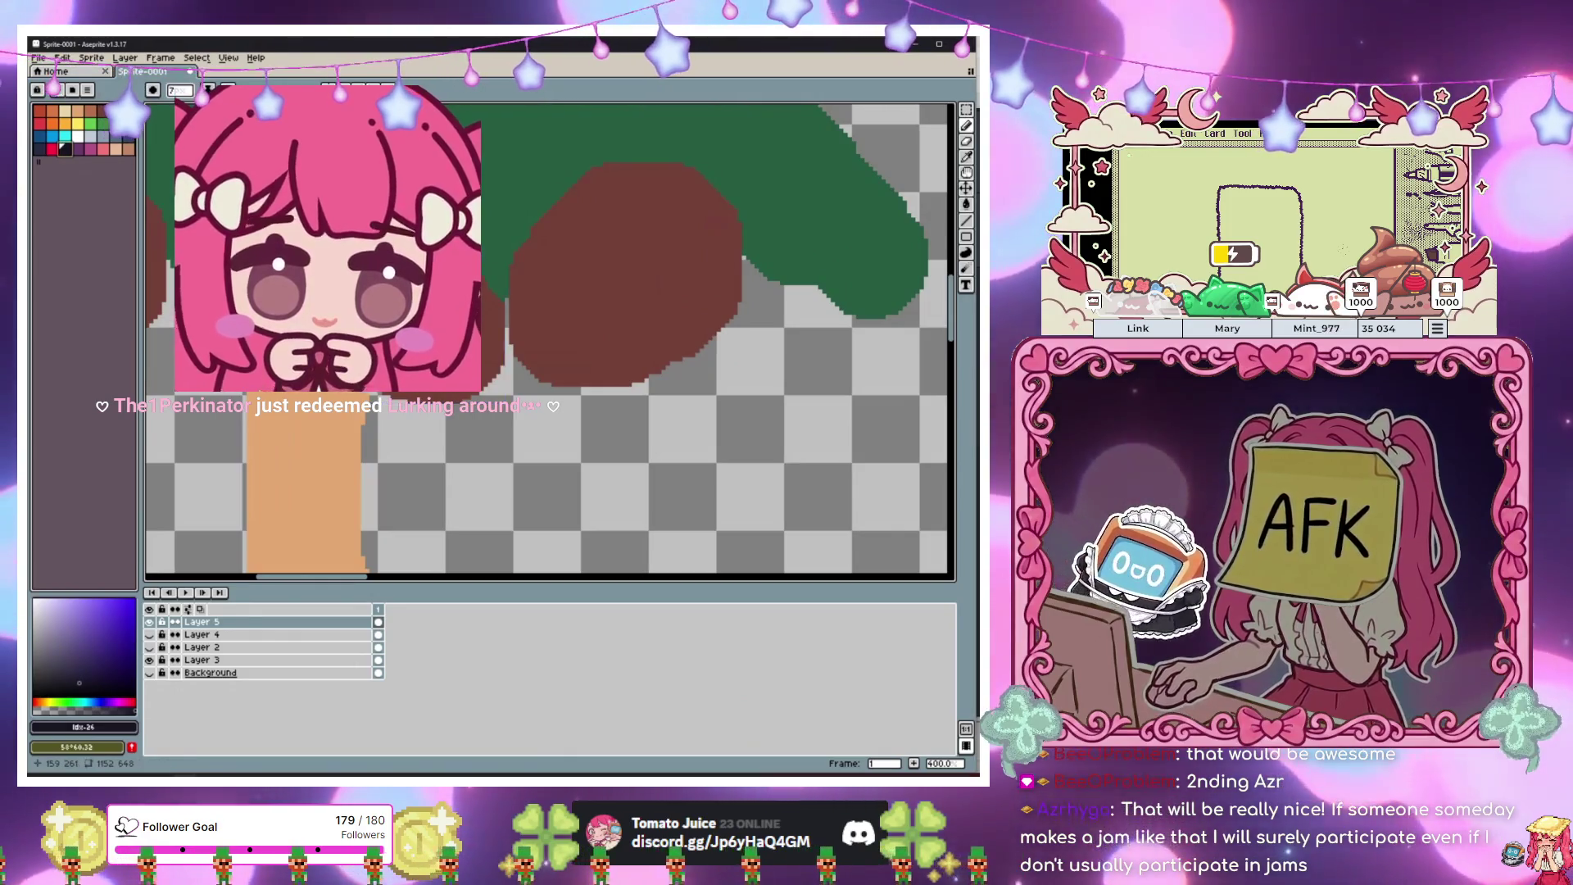
scroll(435, 277, "up", 2)
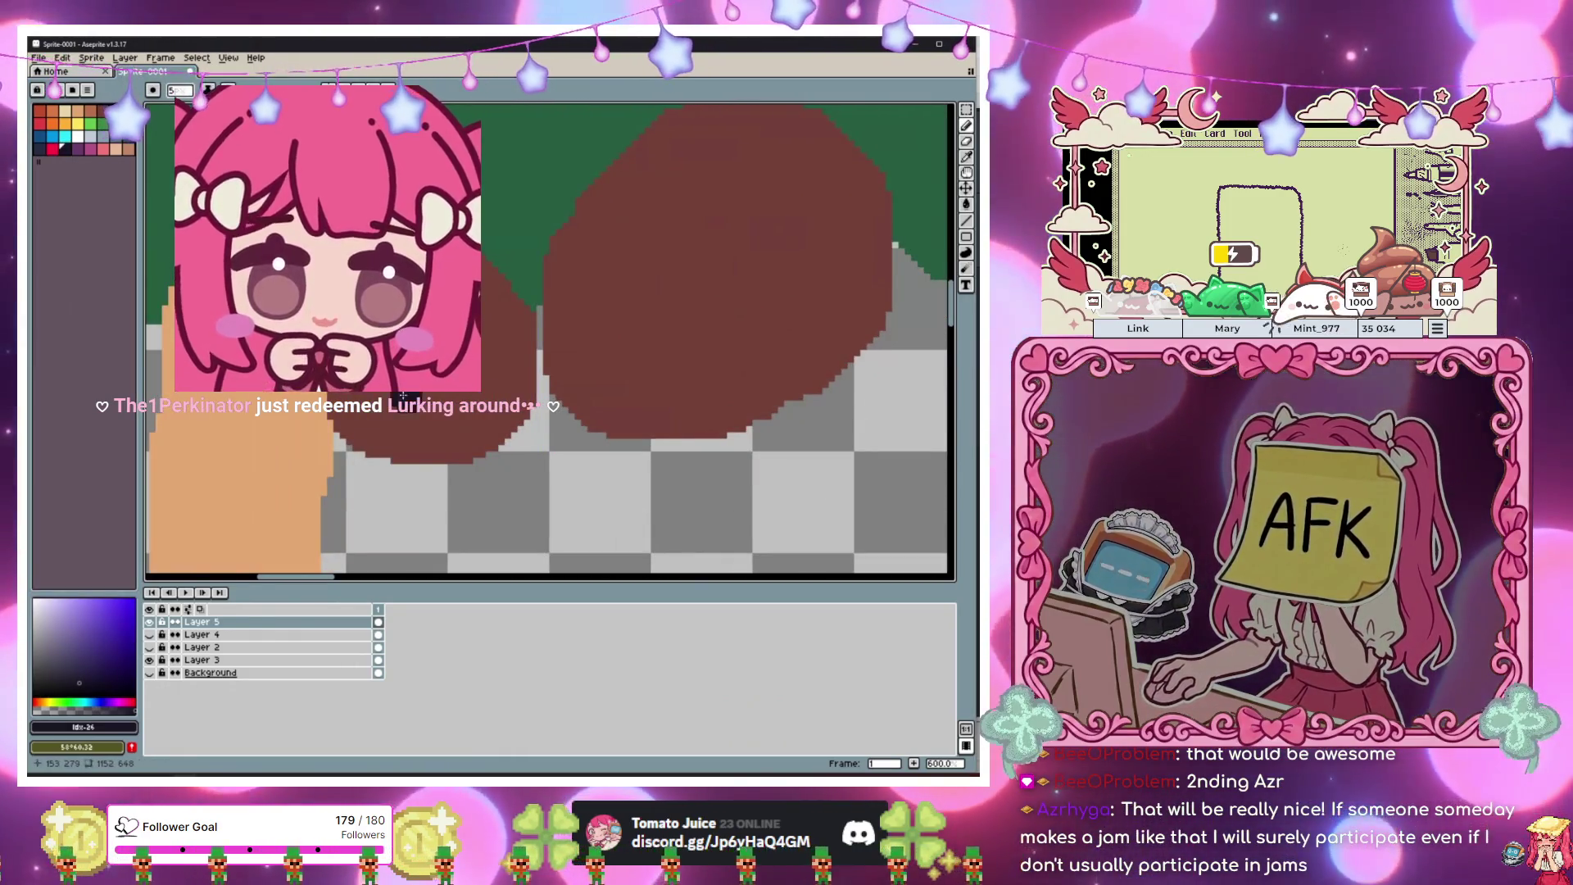
scroll(415, 431, "down", 3)
scroll(415, 431, "up", 1)
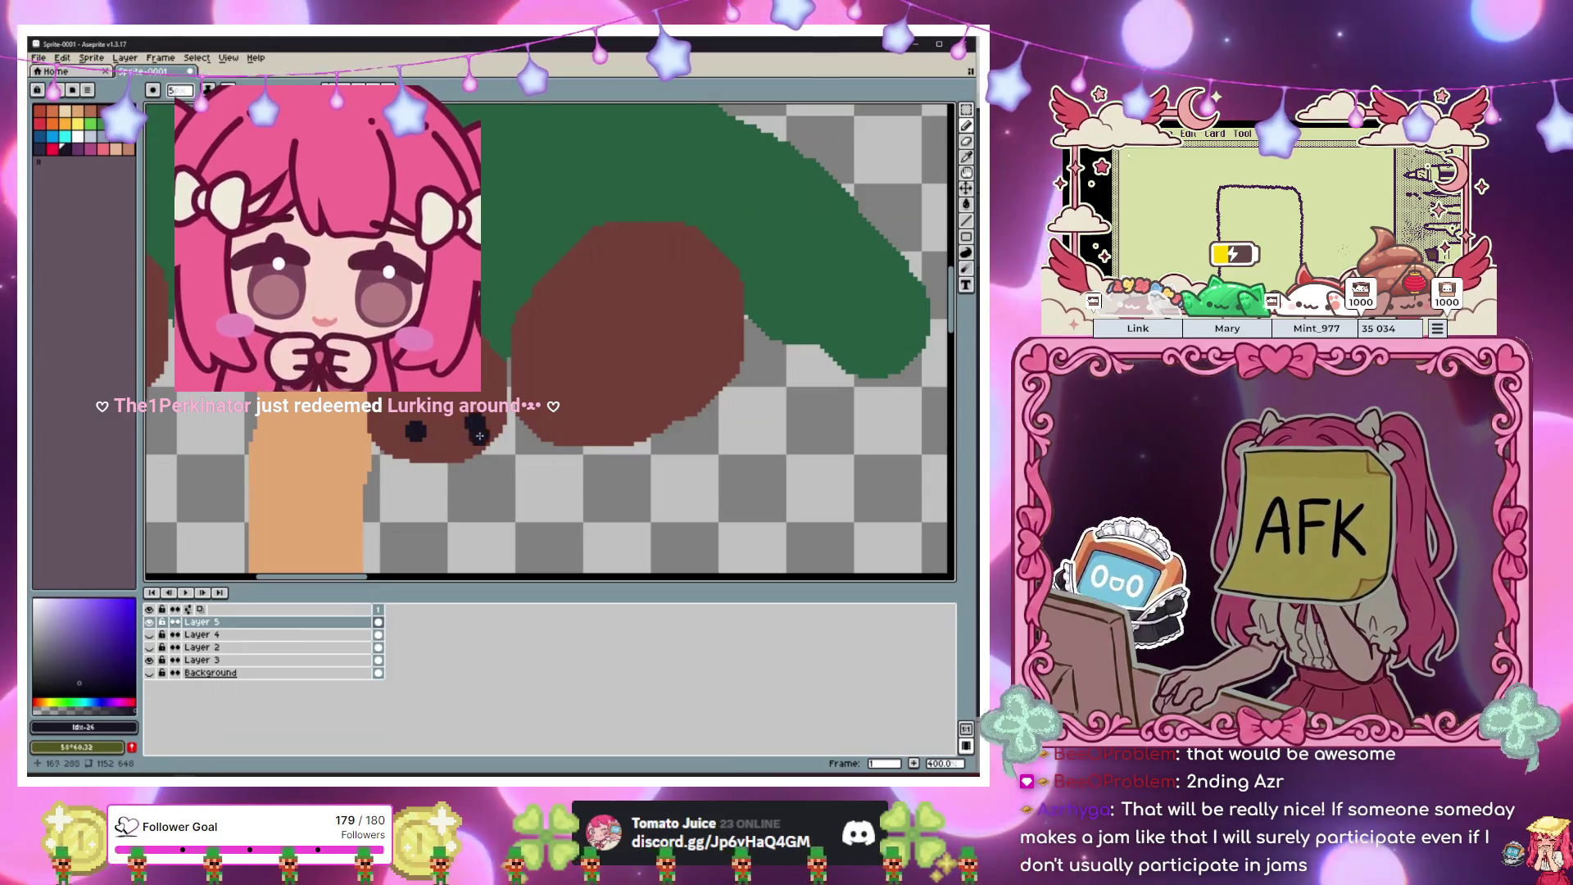
scroll(501, 516, "down", 3)
scroll(504, 527, "up", 2)
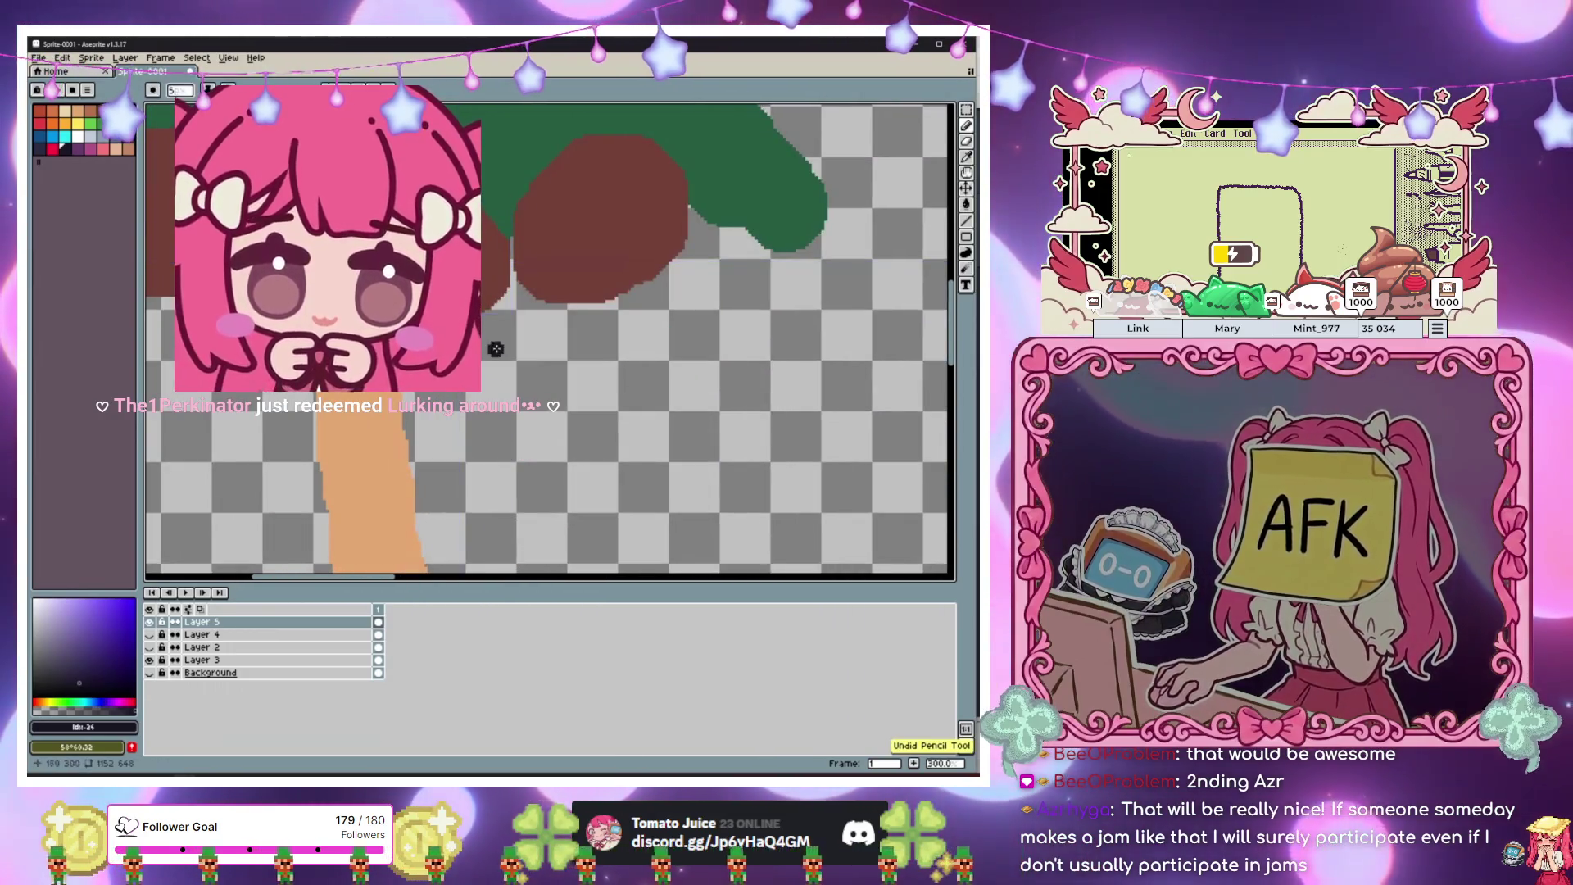
scroll(459, 225, "up", 1)
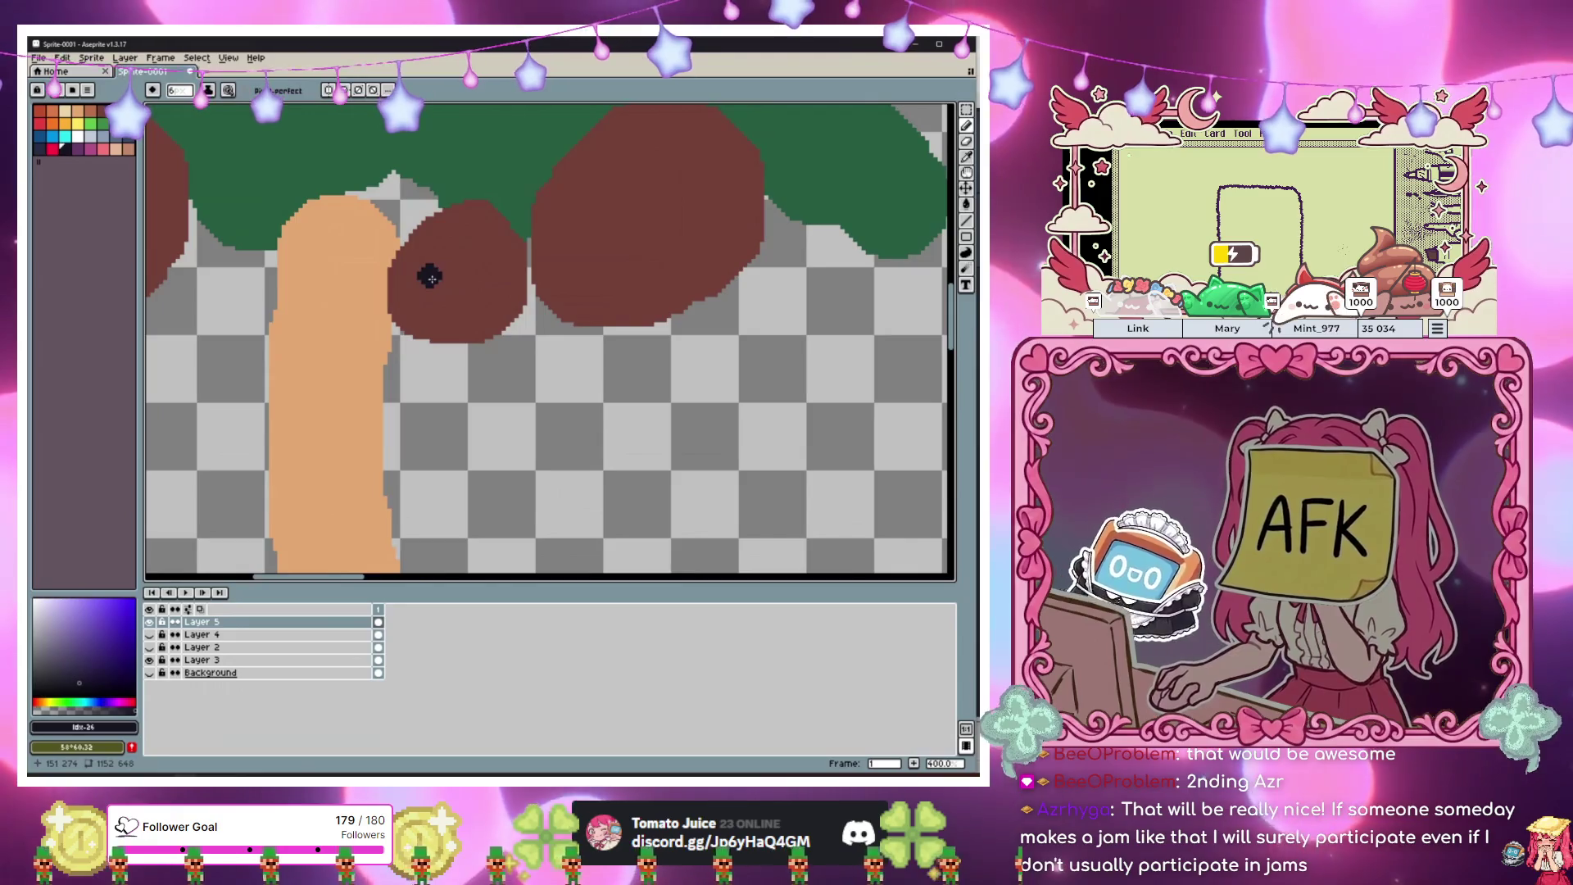
scroll(431, 278, "down", 3)
scroll(438, 291, "up", 2)
left_click(427, 220)
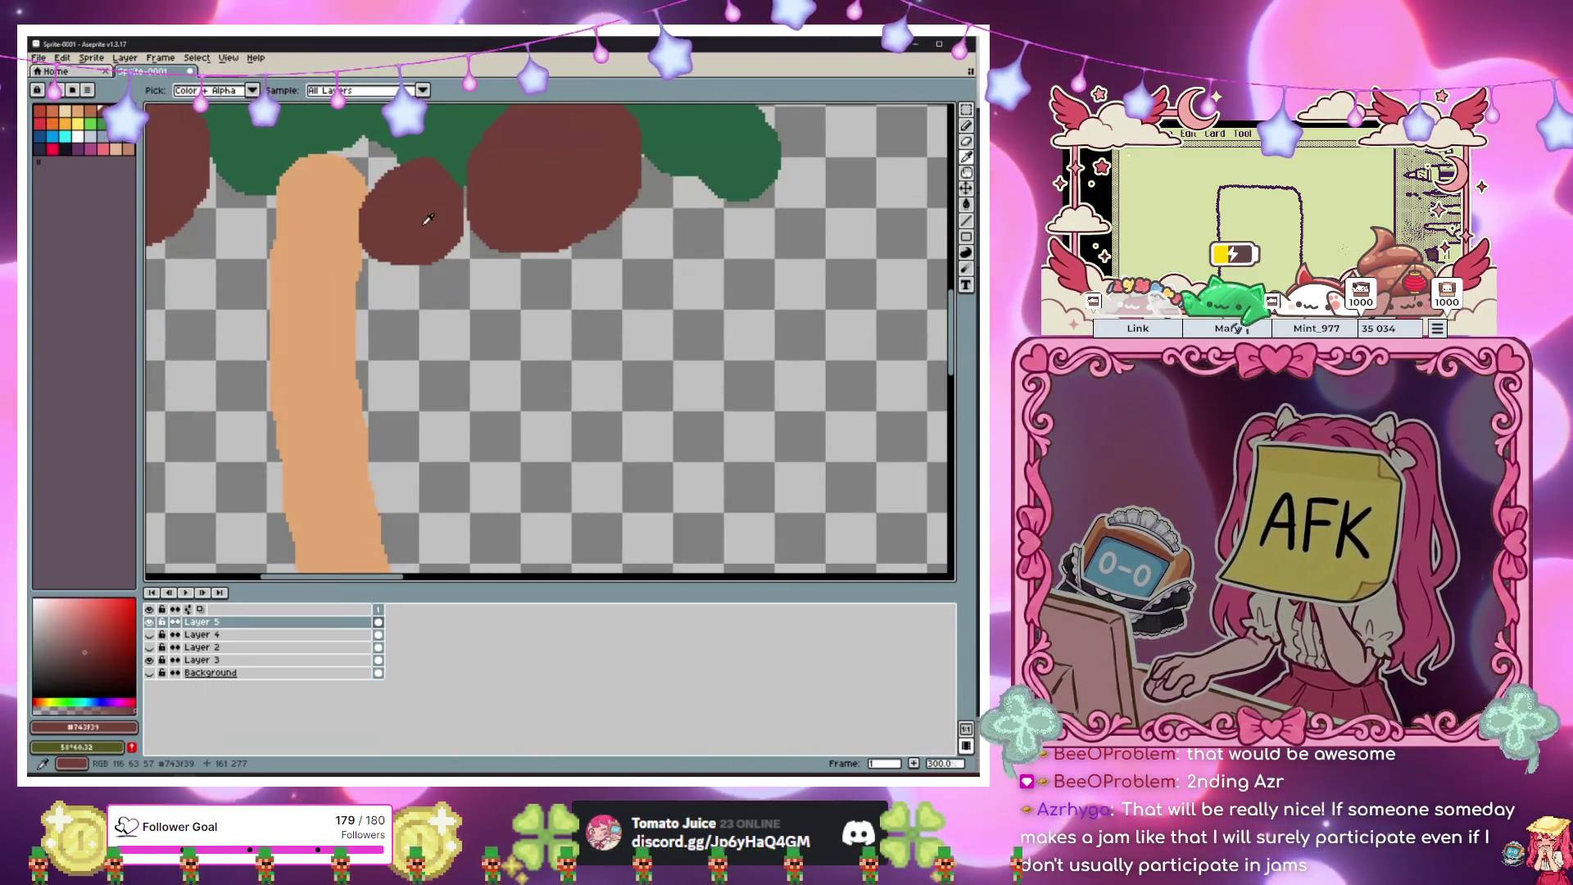
left_click(117, 111)
left_click_drag(376, 247, 455, 247)
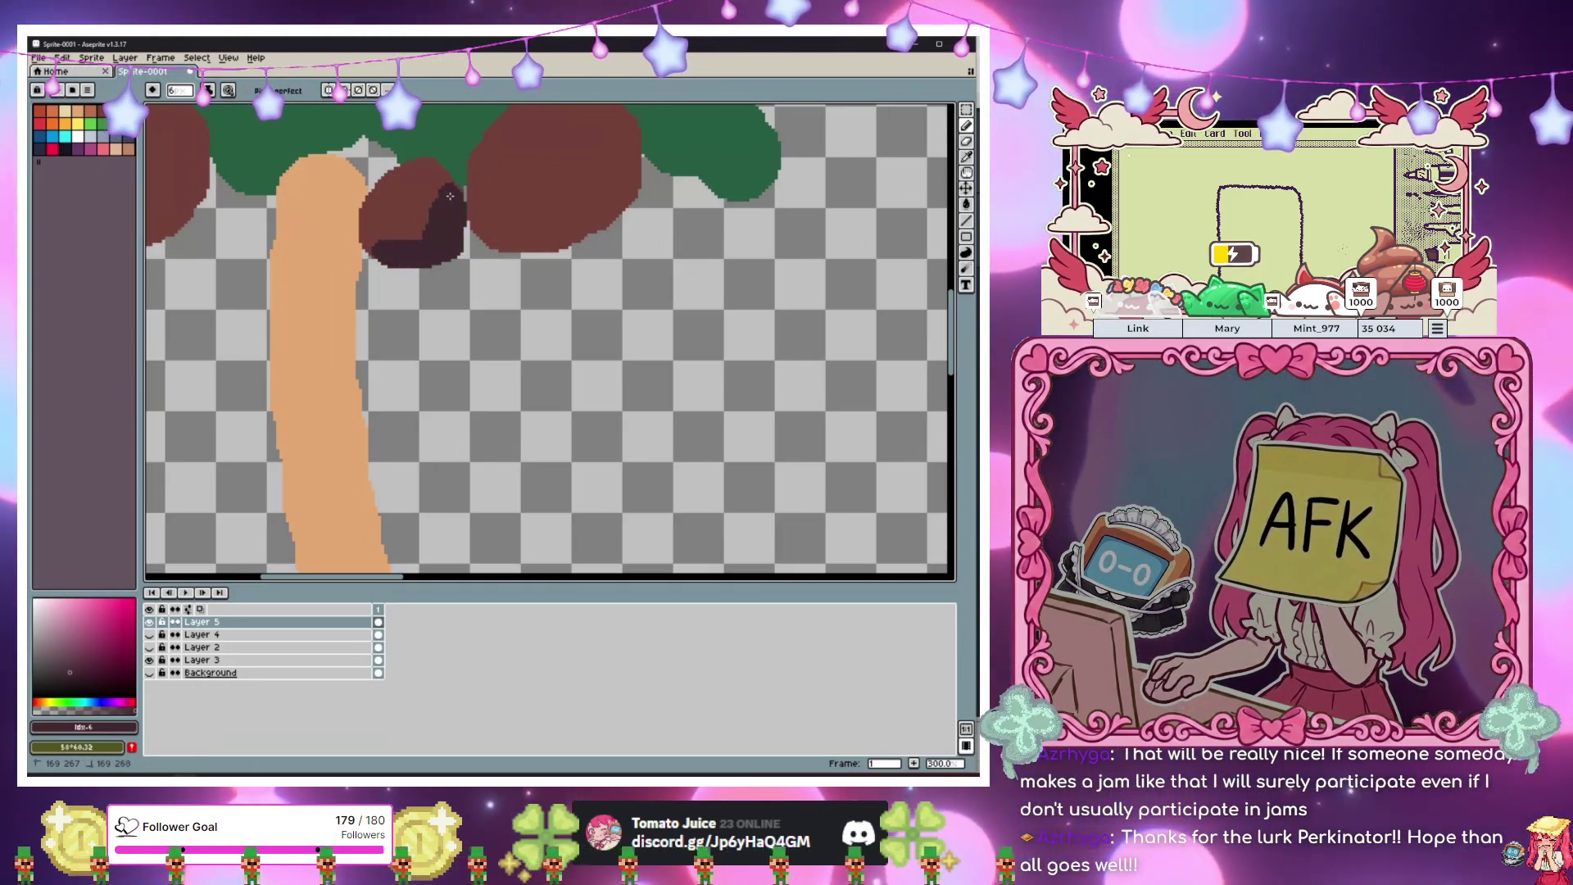
Zoom and pan the canvas to review the shaded coconut beside the palm trunk.
scroll(427, 240, "down", 2)
scroll(434, 229, "up", 2)
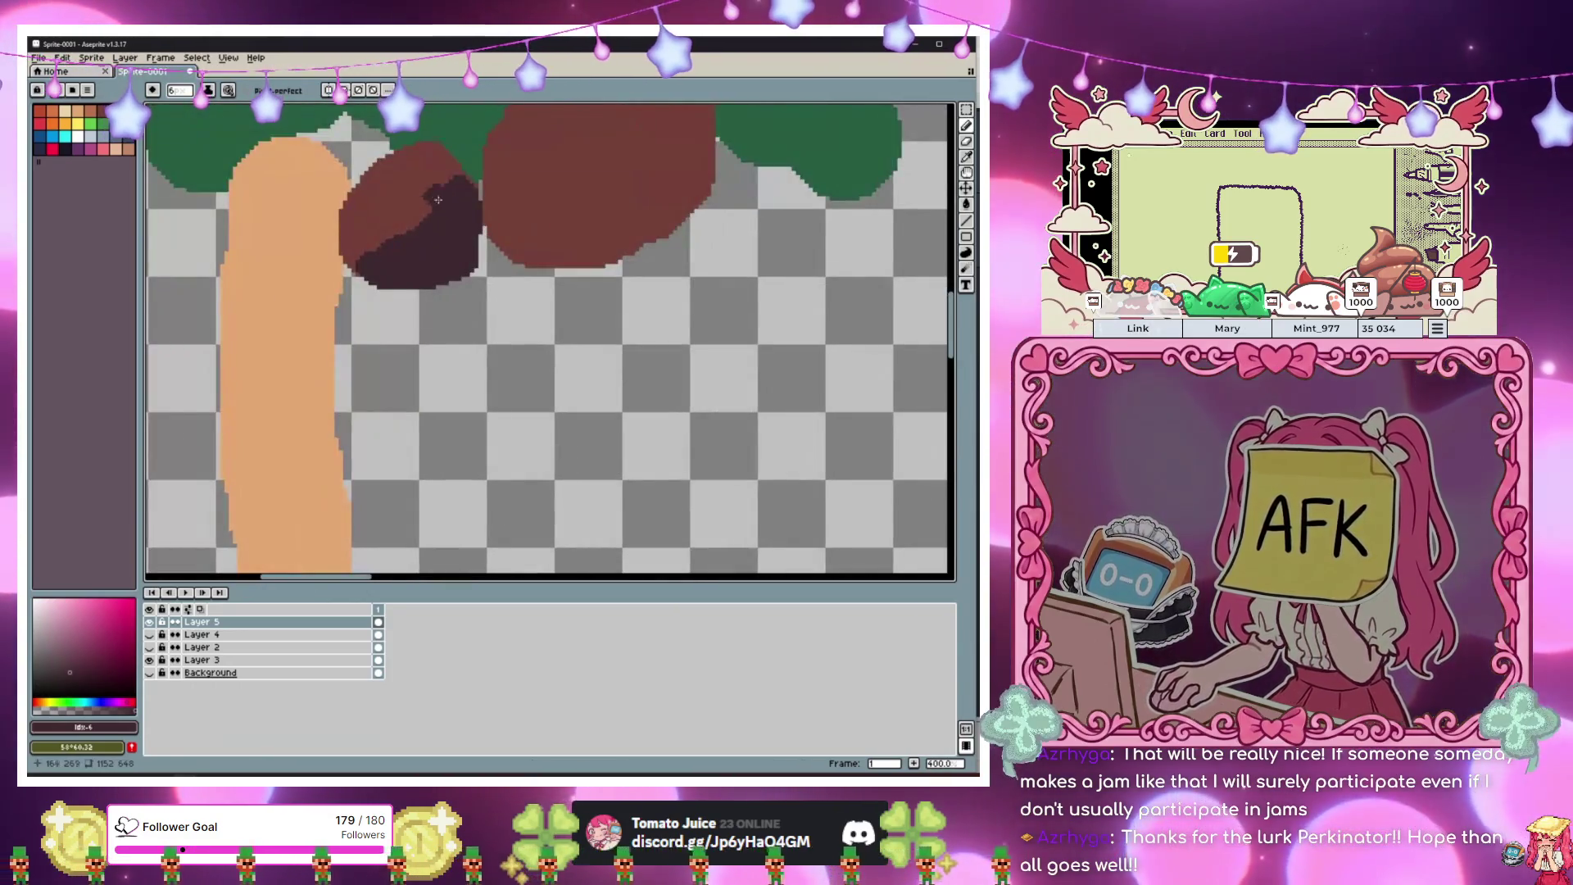
scroll(447, 213, "down", 1)
scroll(461, 192, "up", 1)
scroll(462, 192, "up", 2)
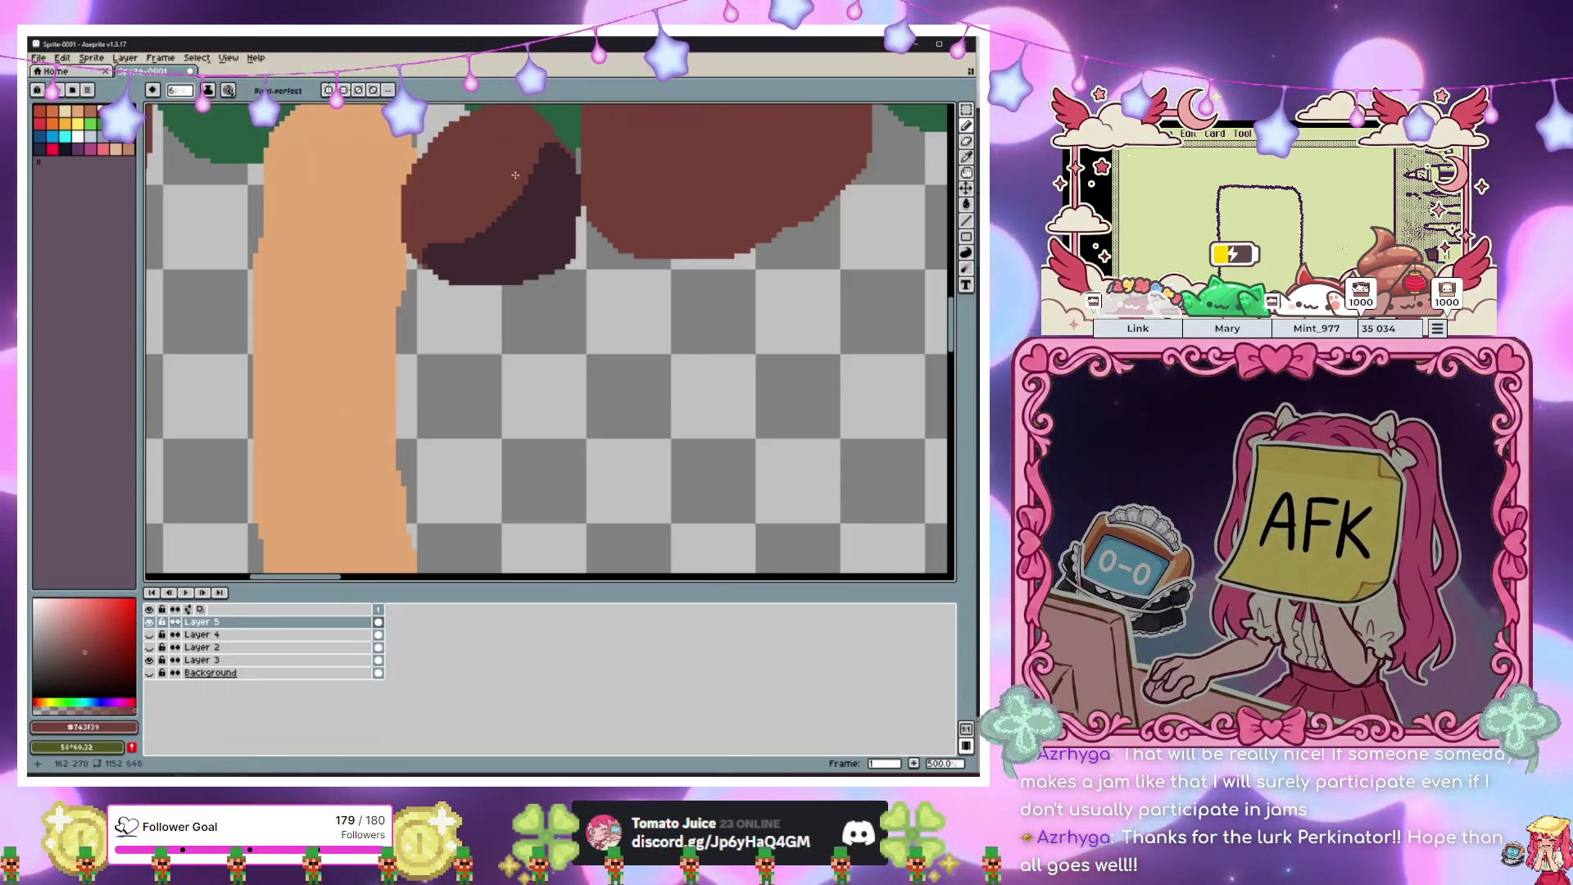
scroll(520, 164, "down", 3)
scroll(508, 196, "up", 1)
mouse_move(500, 192)
left_mouse_down()
mouse_move(533, 264)
mouse_move(525, 322)
left_mouse_up()
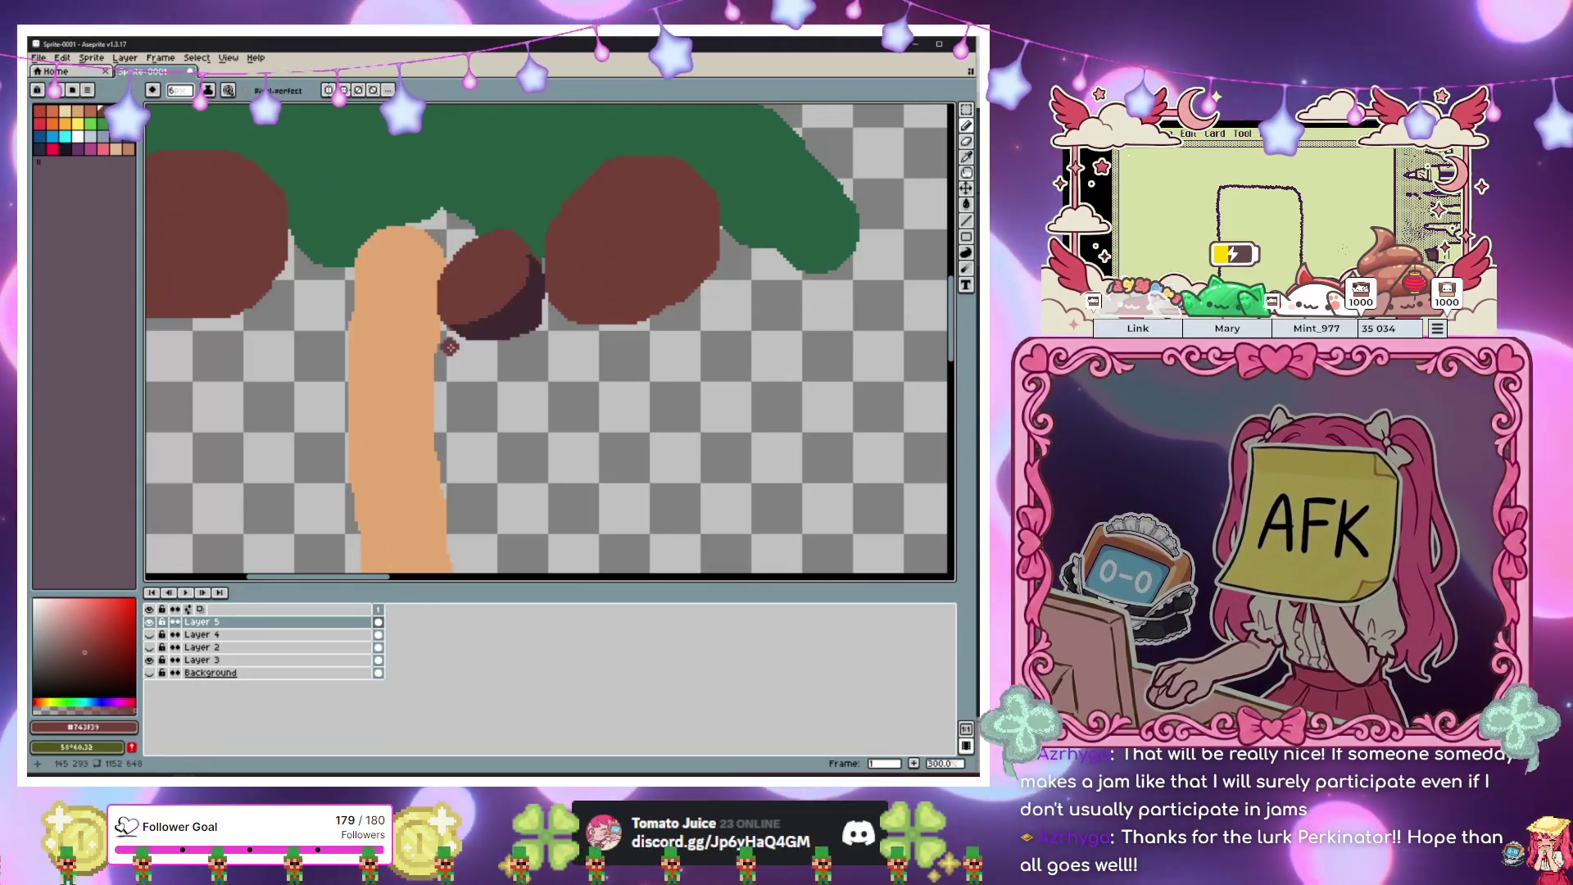
scroll(450, 340, "down", 3)
scroll(451, 303, "up", 4)
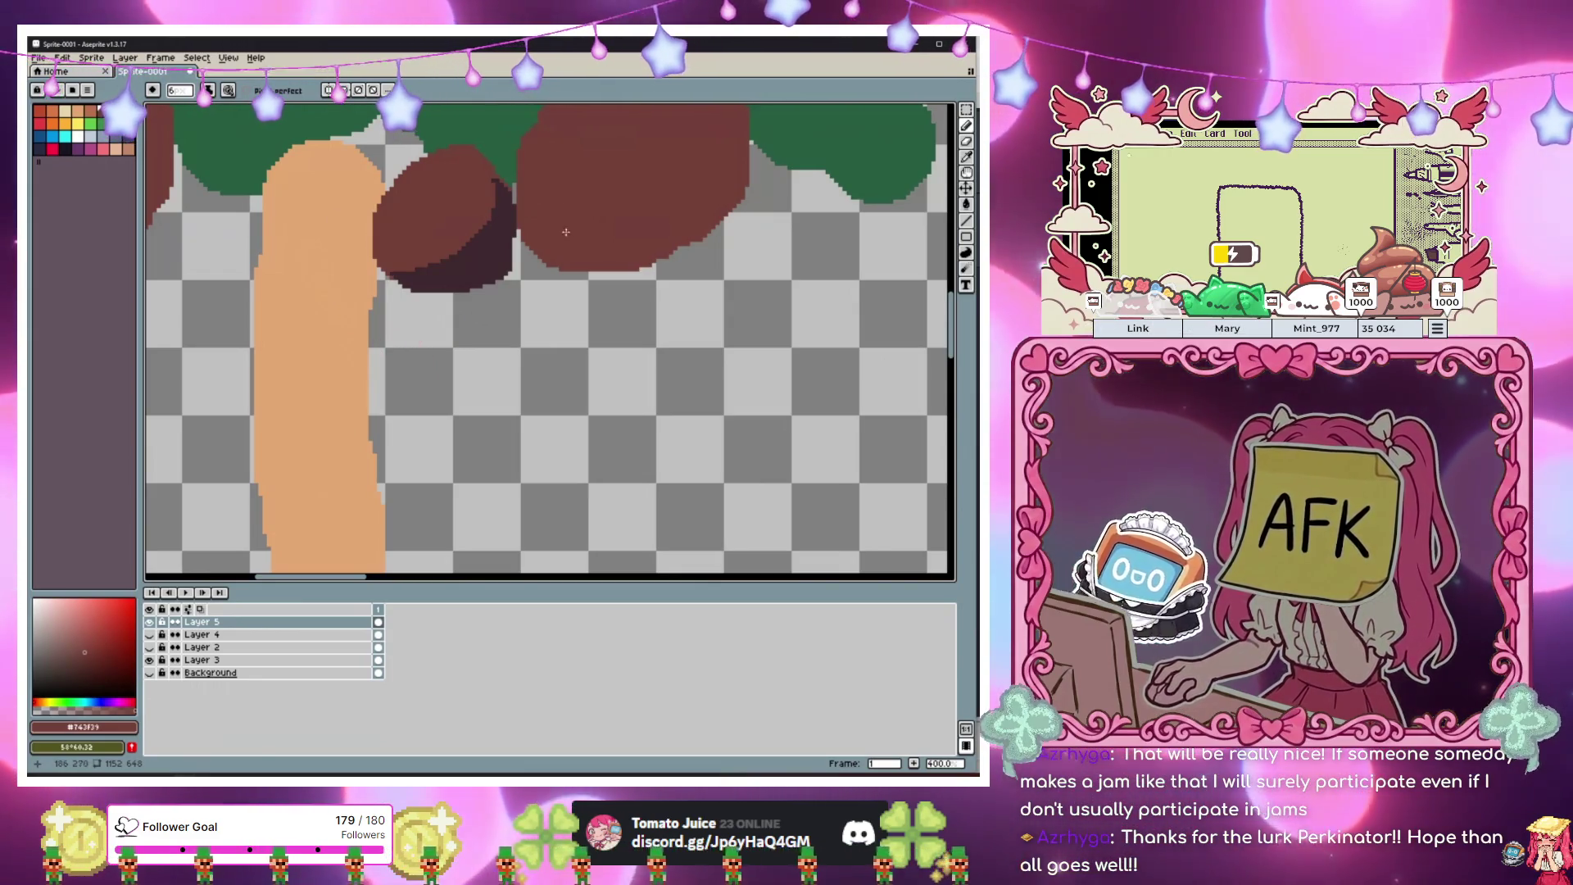
scroll(565, 224, "down", 3)
scroll(525, 256, "up", 2)
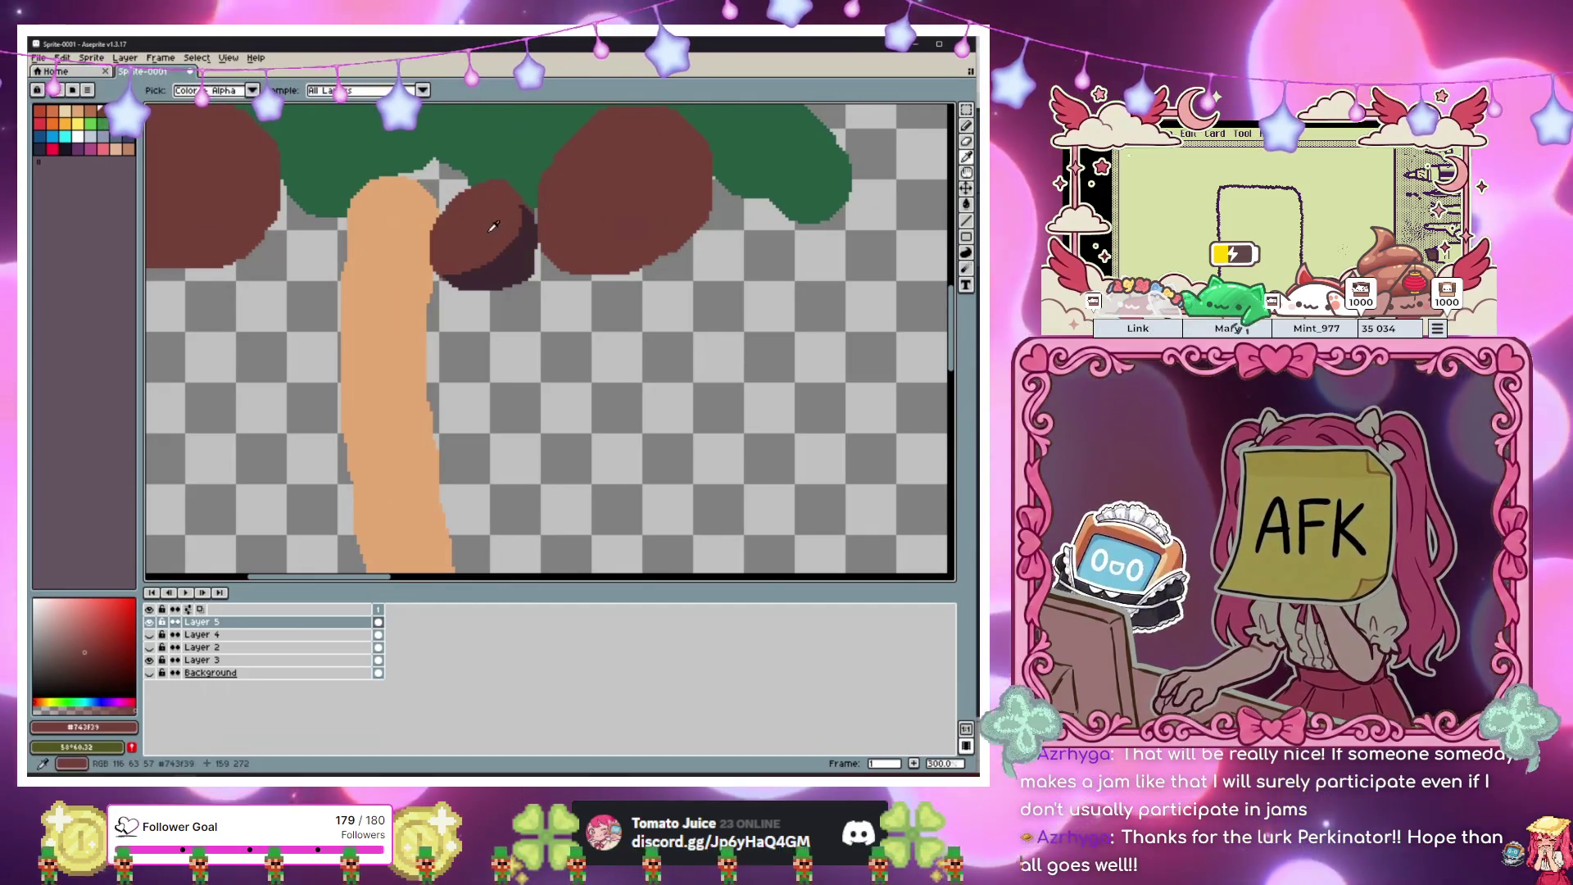
scroll(495, 268, "down", 2)
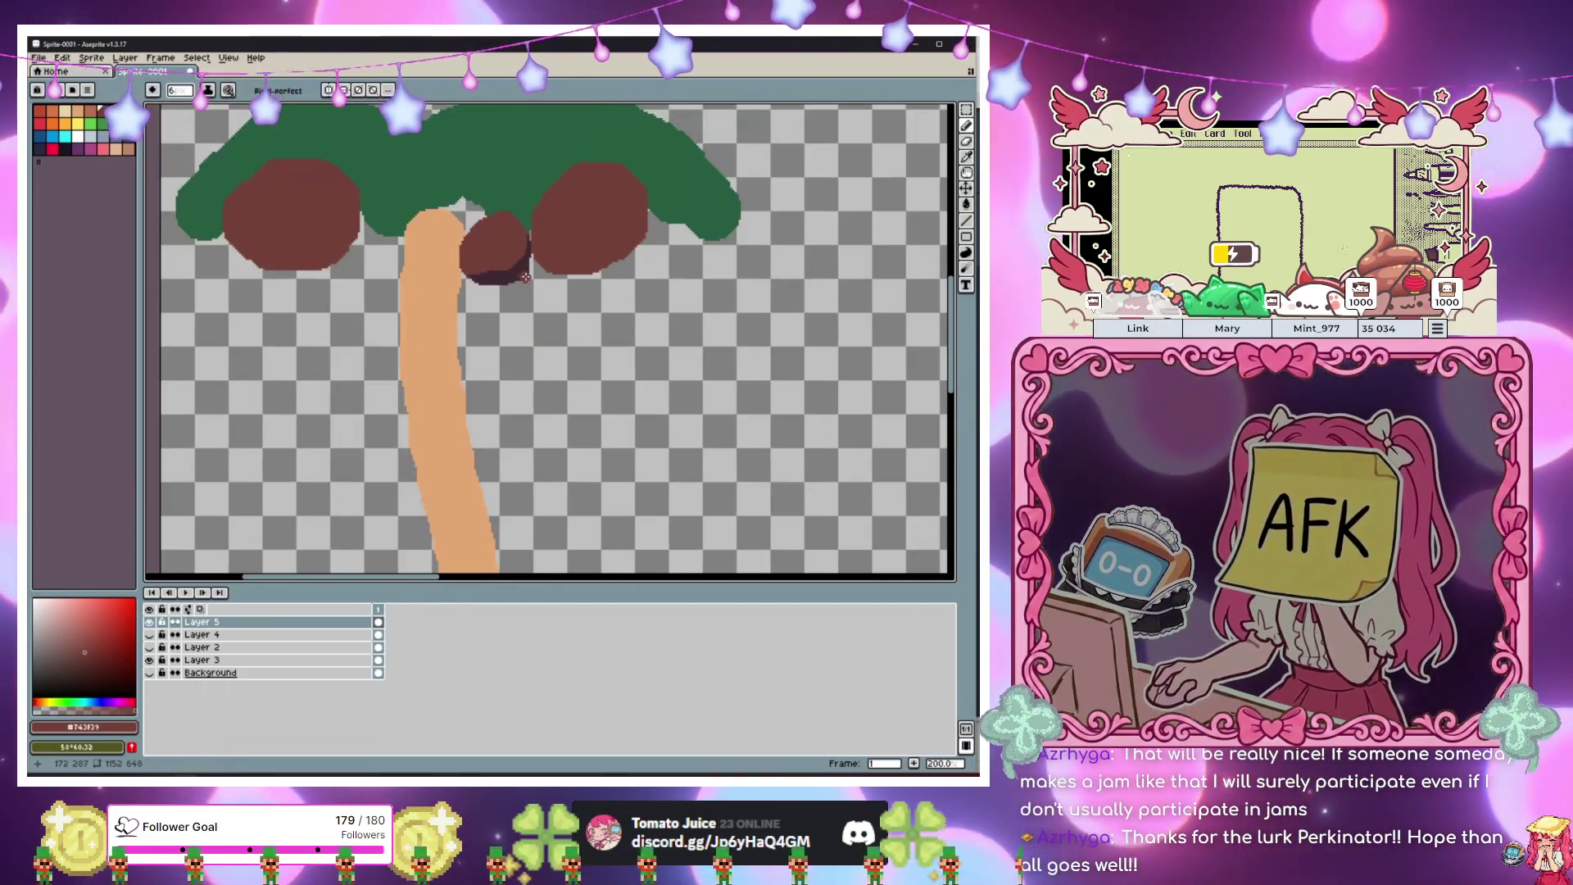
scroll(504, 266, "up", 3)
scroll(512, 264, "down", 4)
scroll(520, 262, "up", 5)
scroll(519, 261, "down", 4)
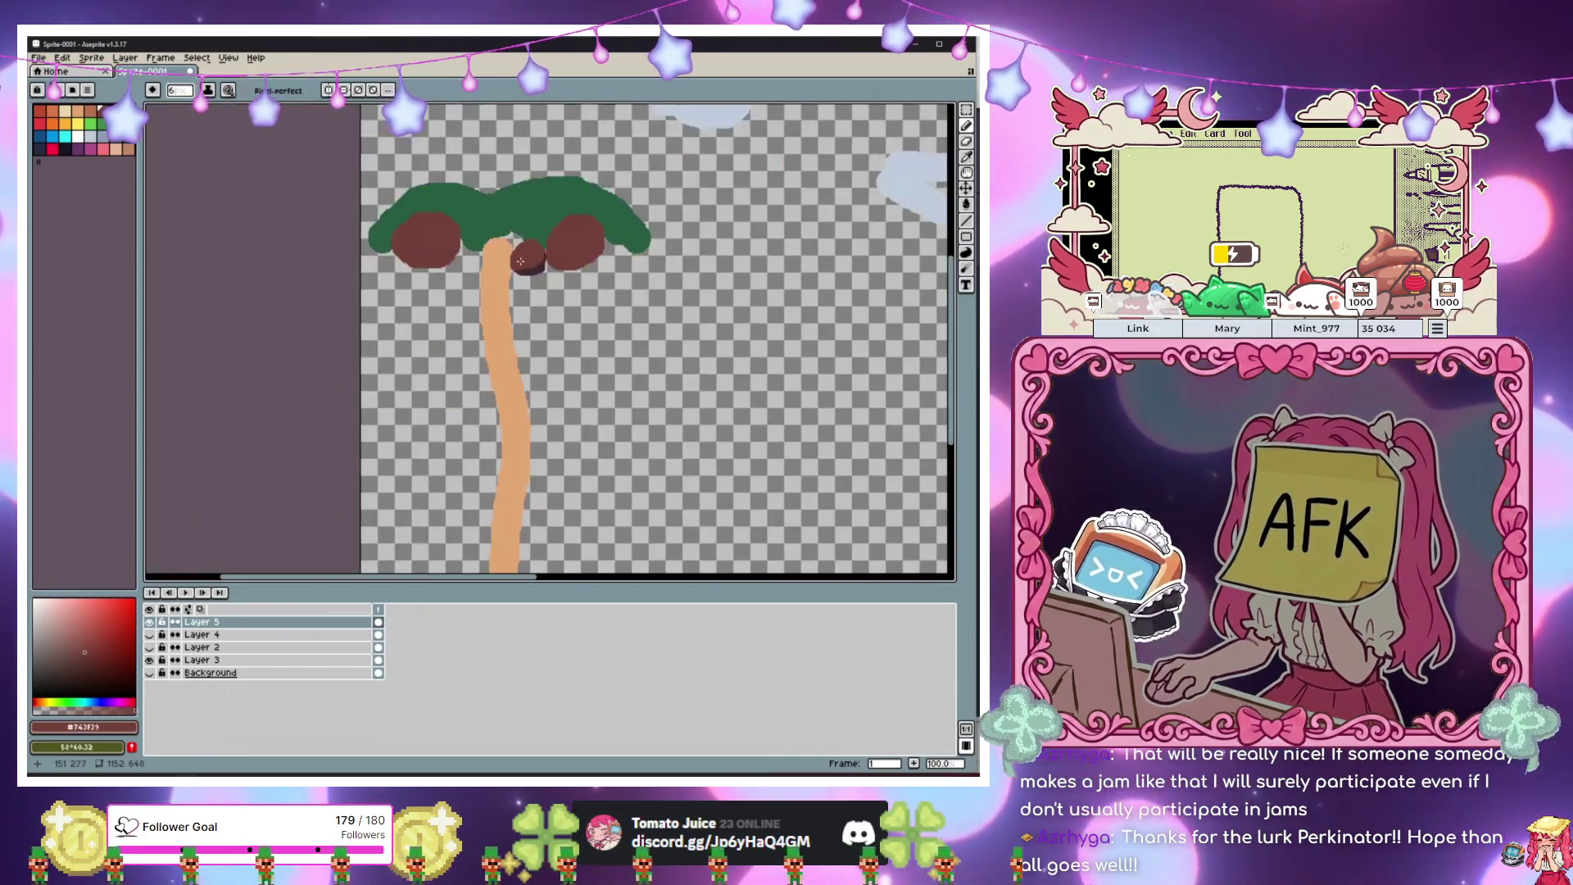
scroll(520, 261, "up", 1)
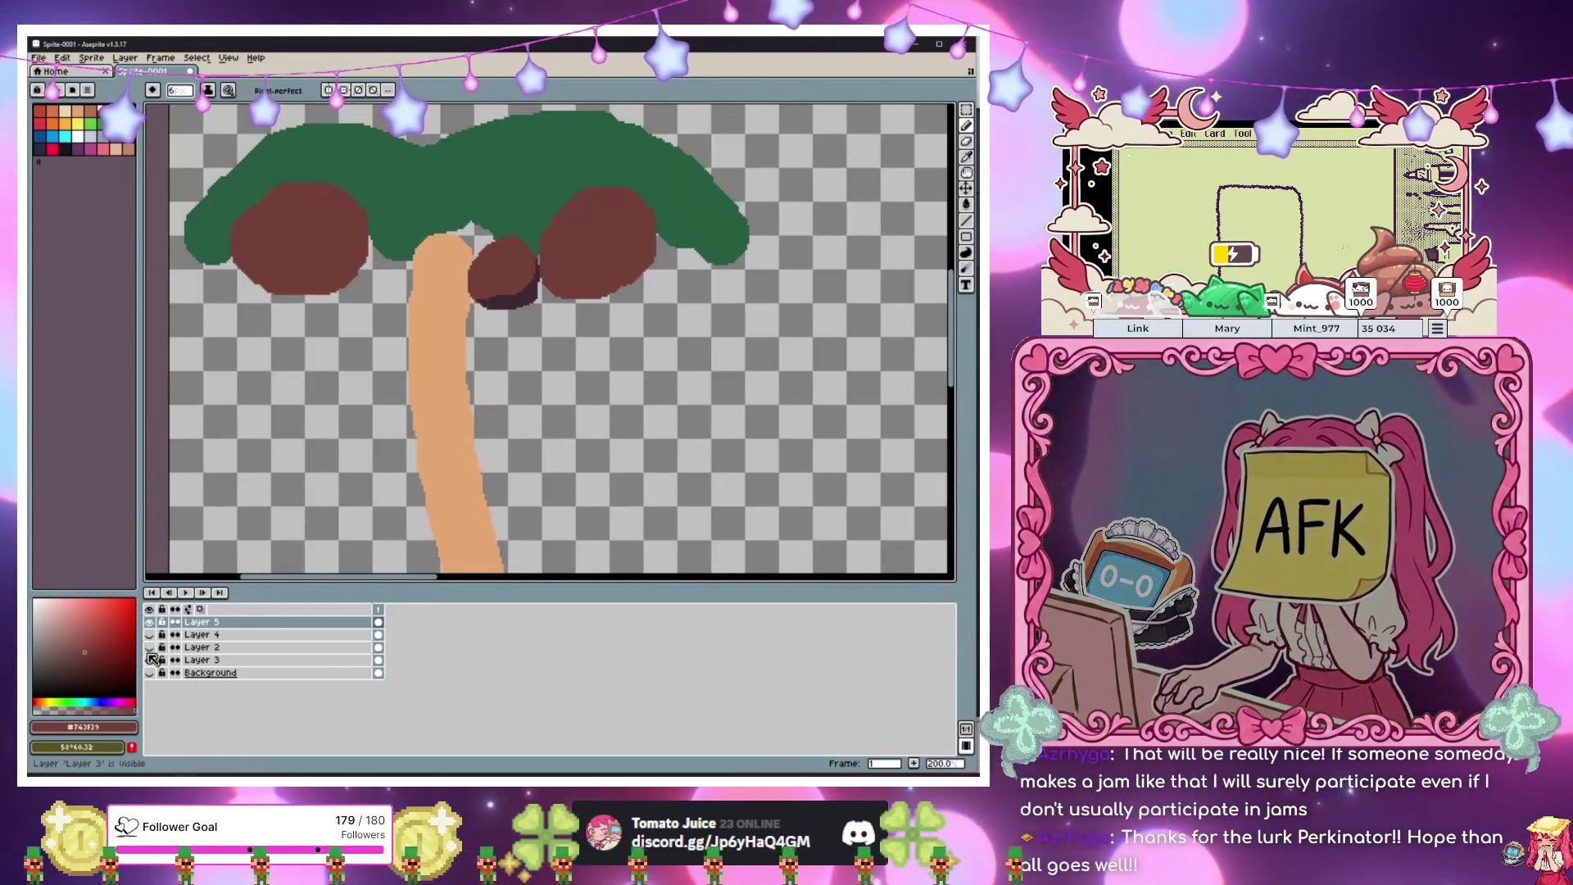
Hide the palm tree layer so only the coconut remains visible.
left_click(149, 659)
scroll(544, 365, "down", 2)
scroll(560, 377, "up", 1)
scroll(560, 378, "up", 1)
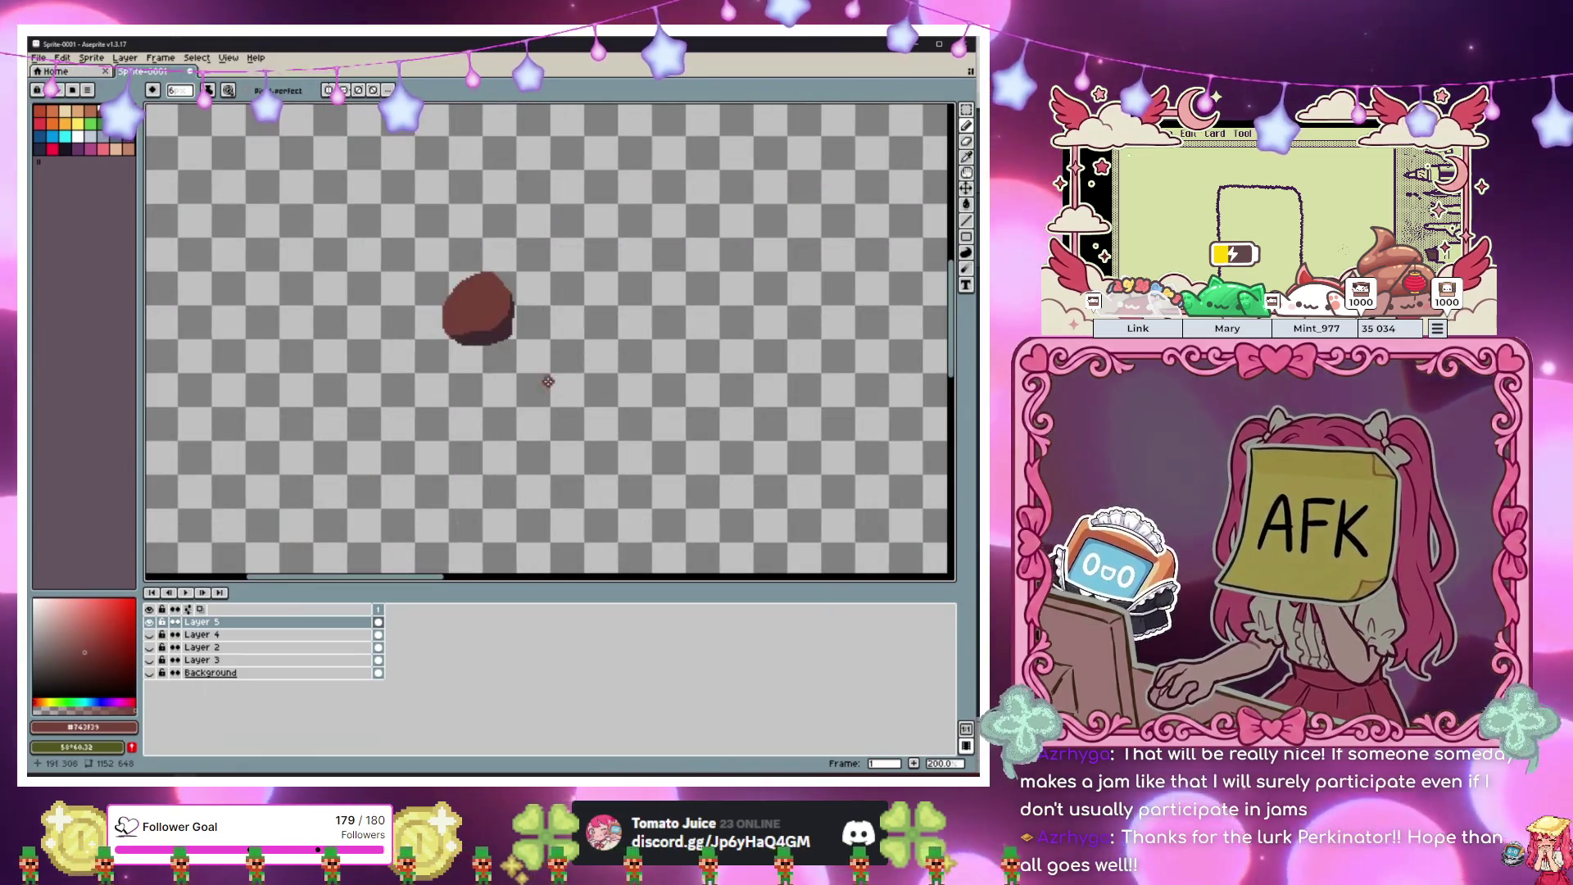
Export the image as coconut.png and return to the Godot editor.
left_click(38, 58)
mouse_move(78, 169)
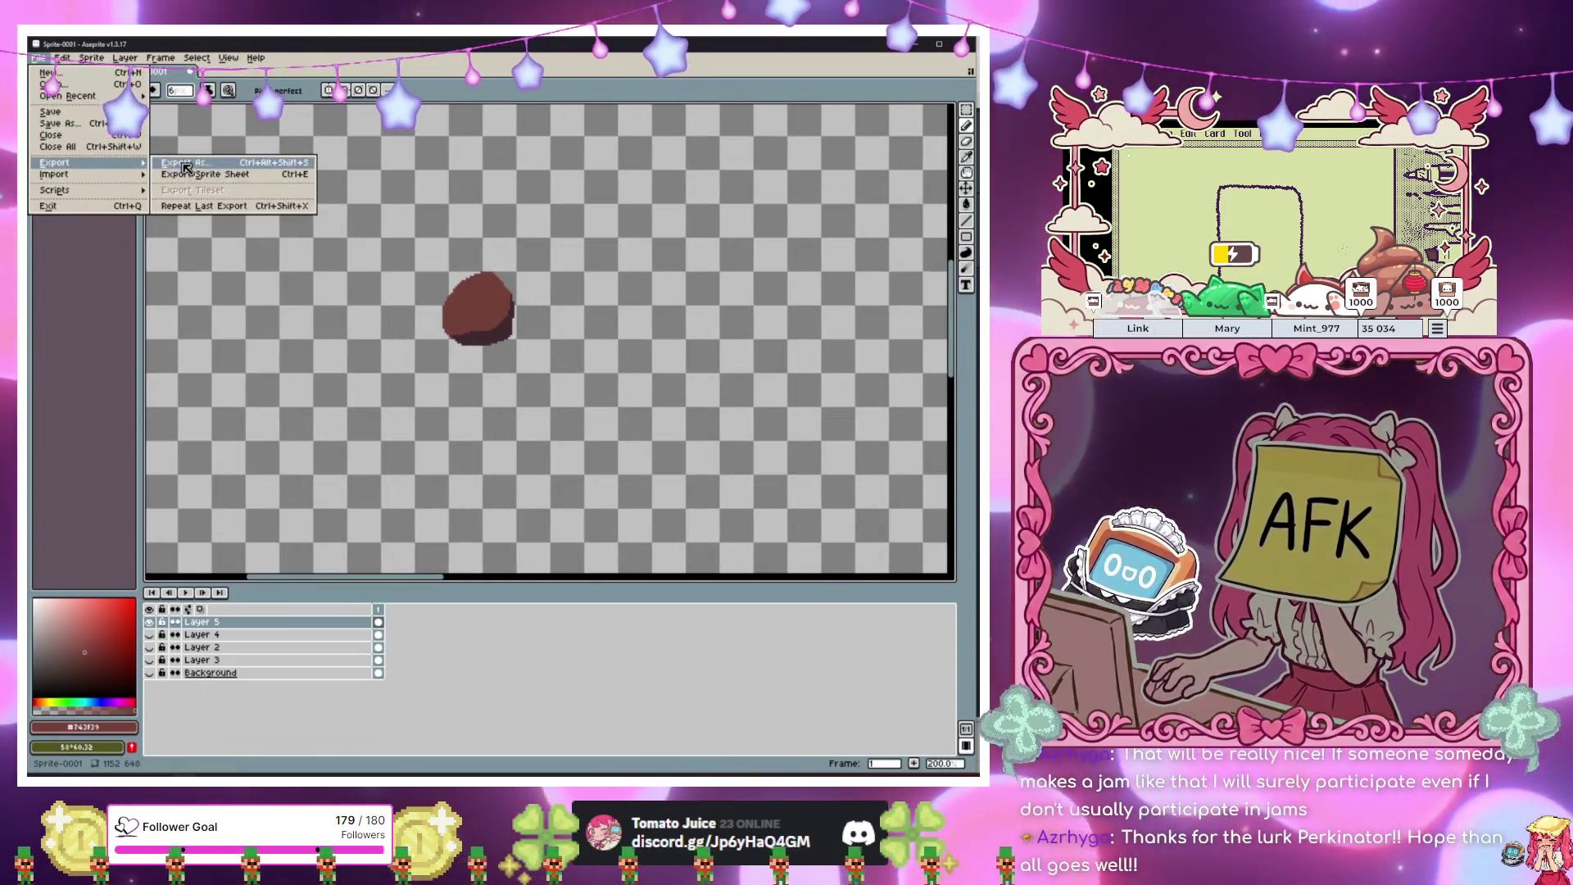
left_click(189, 164)
key("BackSpace")
key("BackSpace")
key("BackSpace")
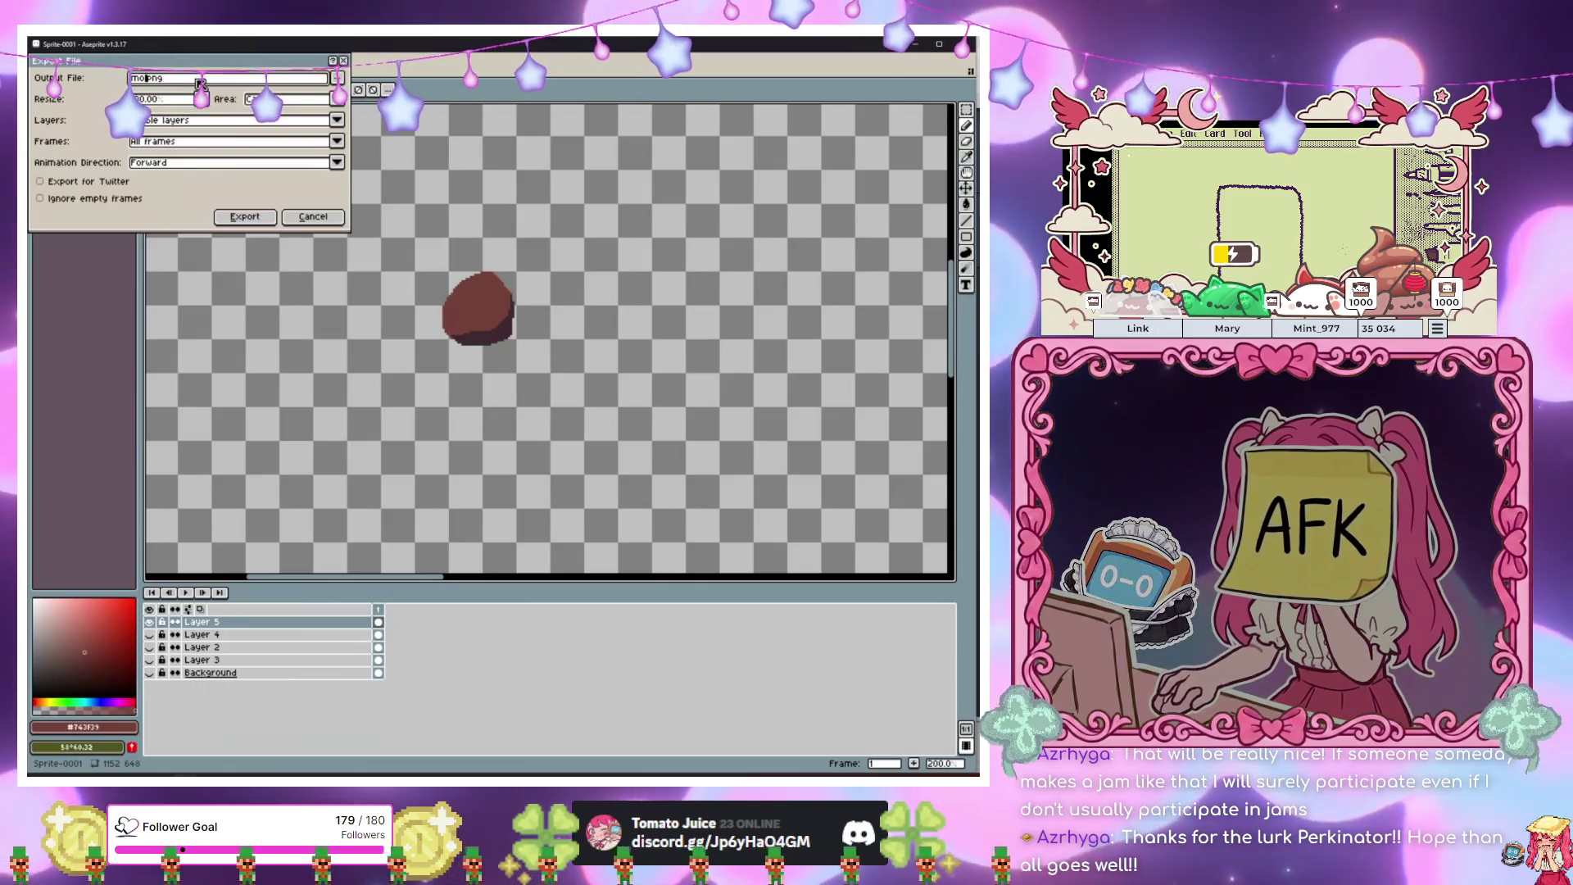
type("coconut")
key("Return")
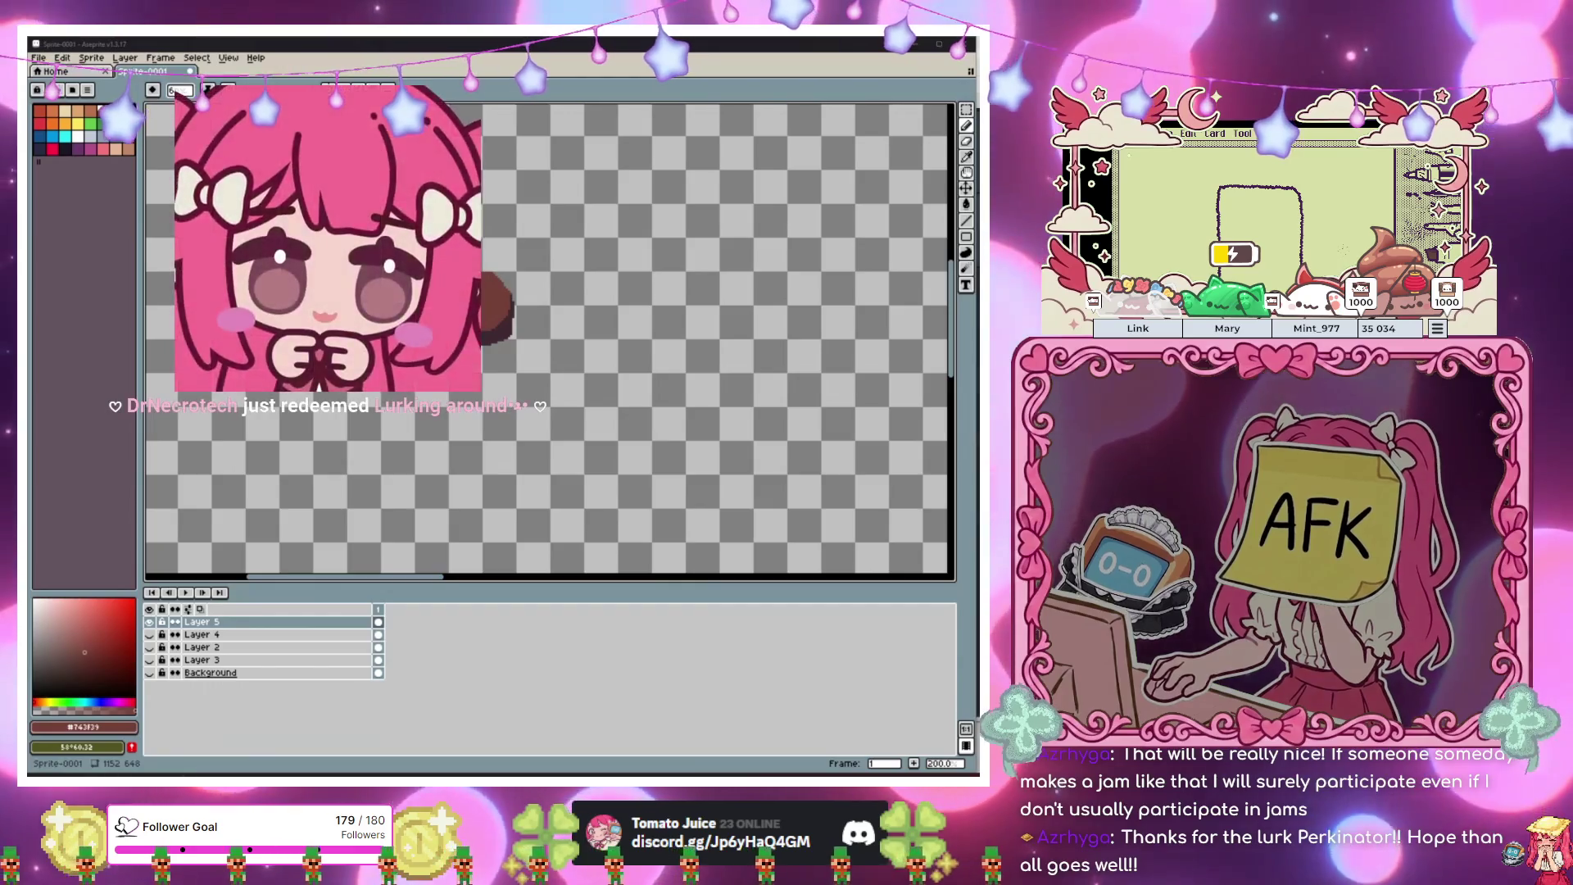
key("alt+Tab")
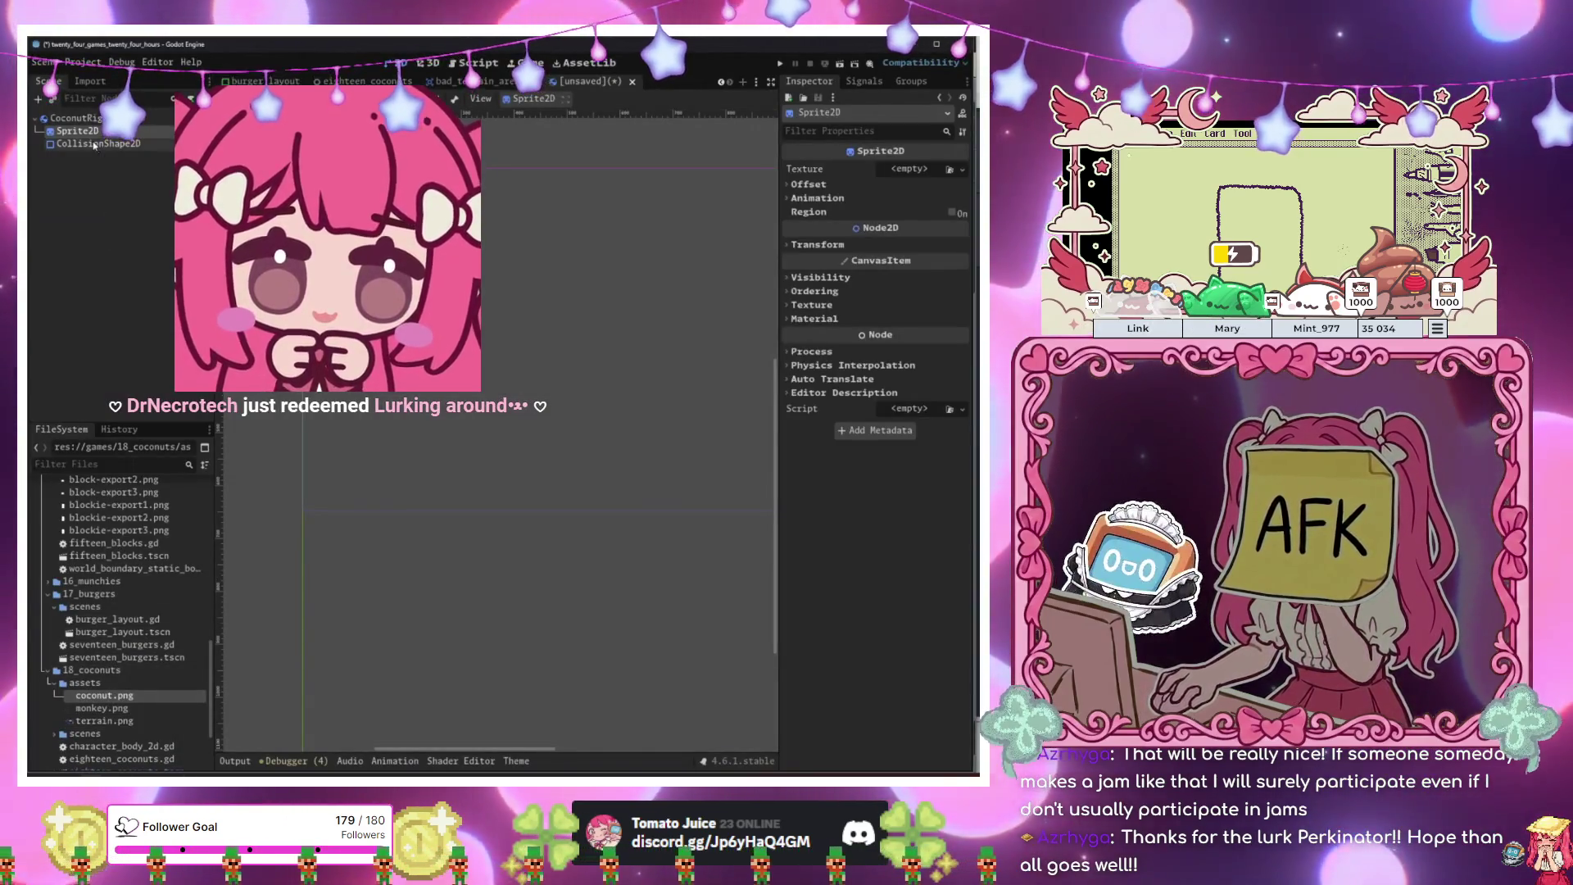
left_click(963, 169)
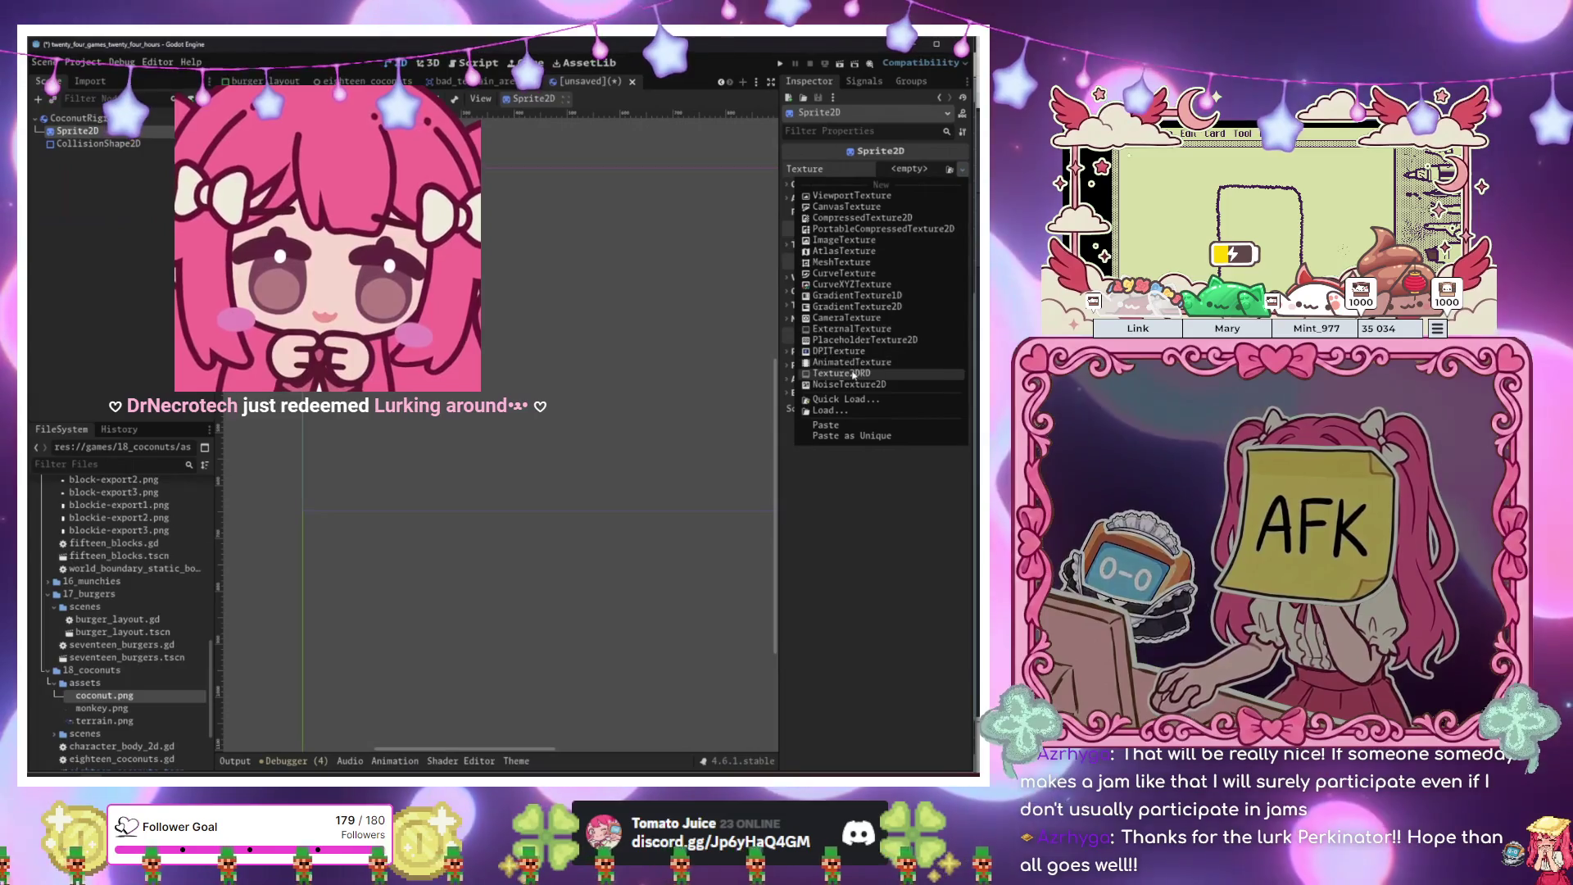
Give the sprite a new AtlasTexture from coconut.png with its region cropped tightly around the coconut.
left_click(849, 251)
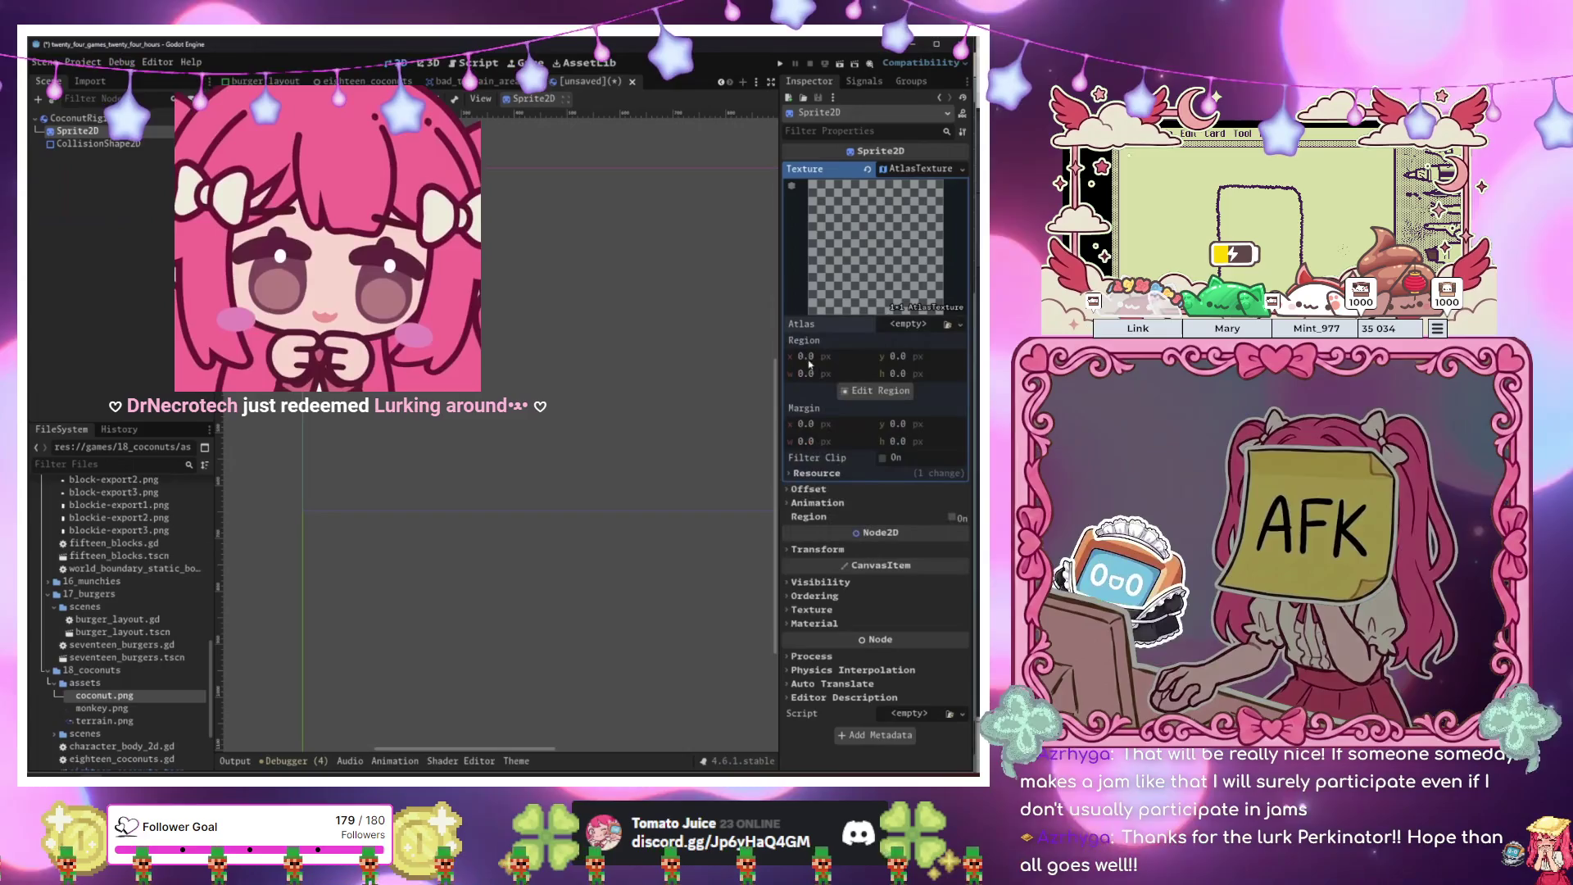
left_click_drag(104, 696, 910, 327)
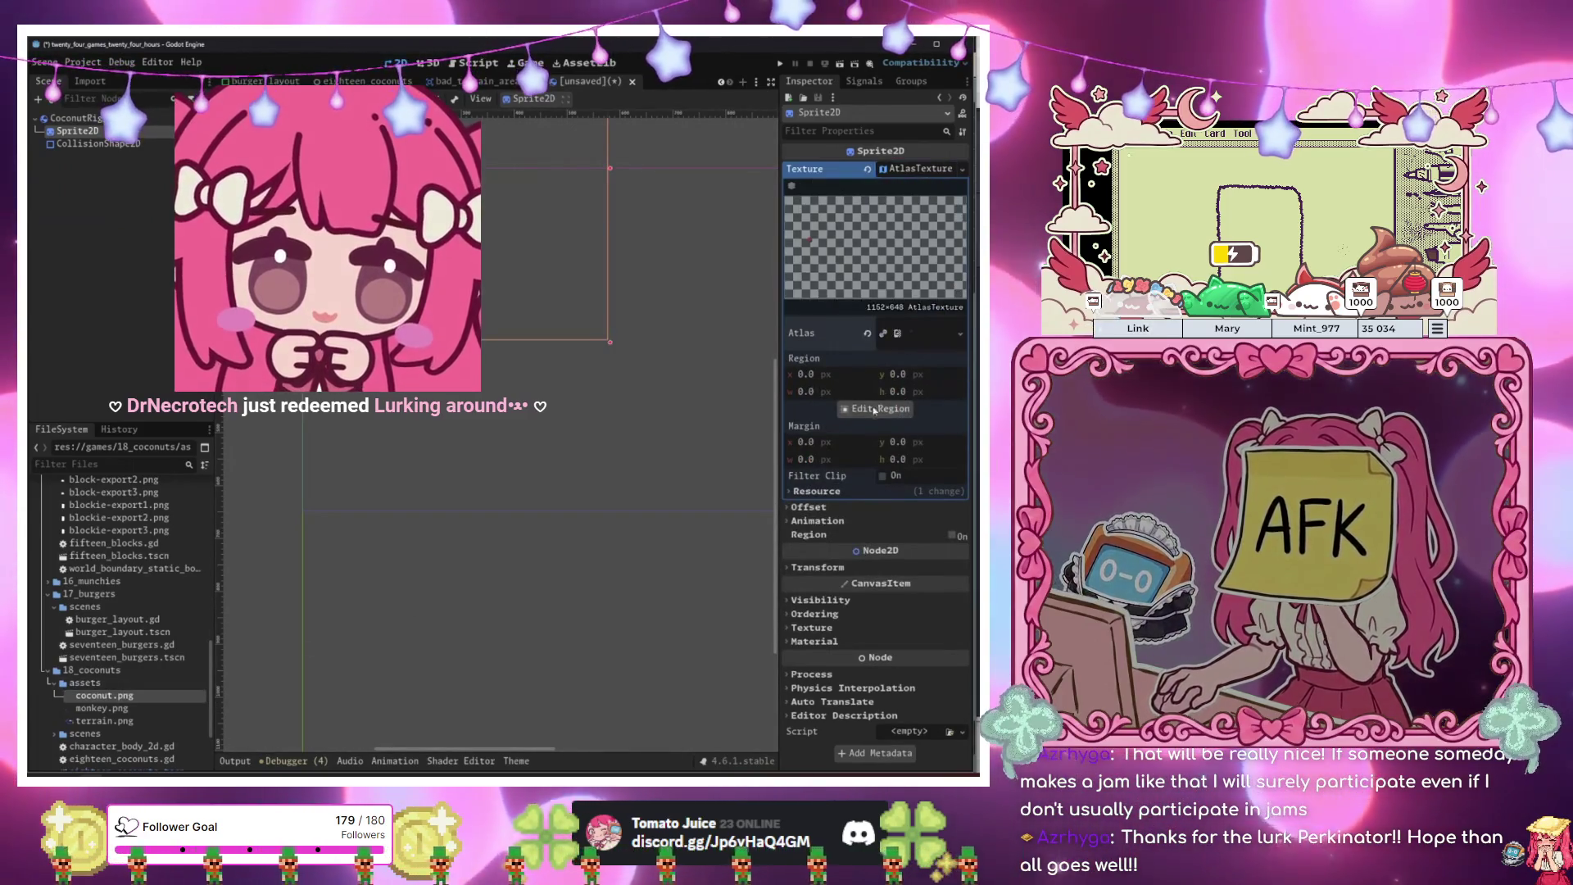
left_click(867, 409)
scroll(528, 397, "up", 3)
left_click_drag(505, 382, 548, 416)
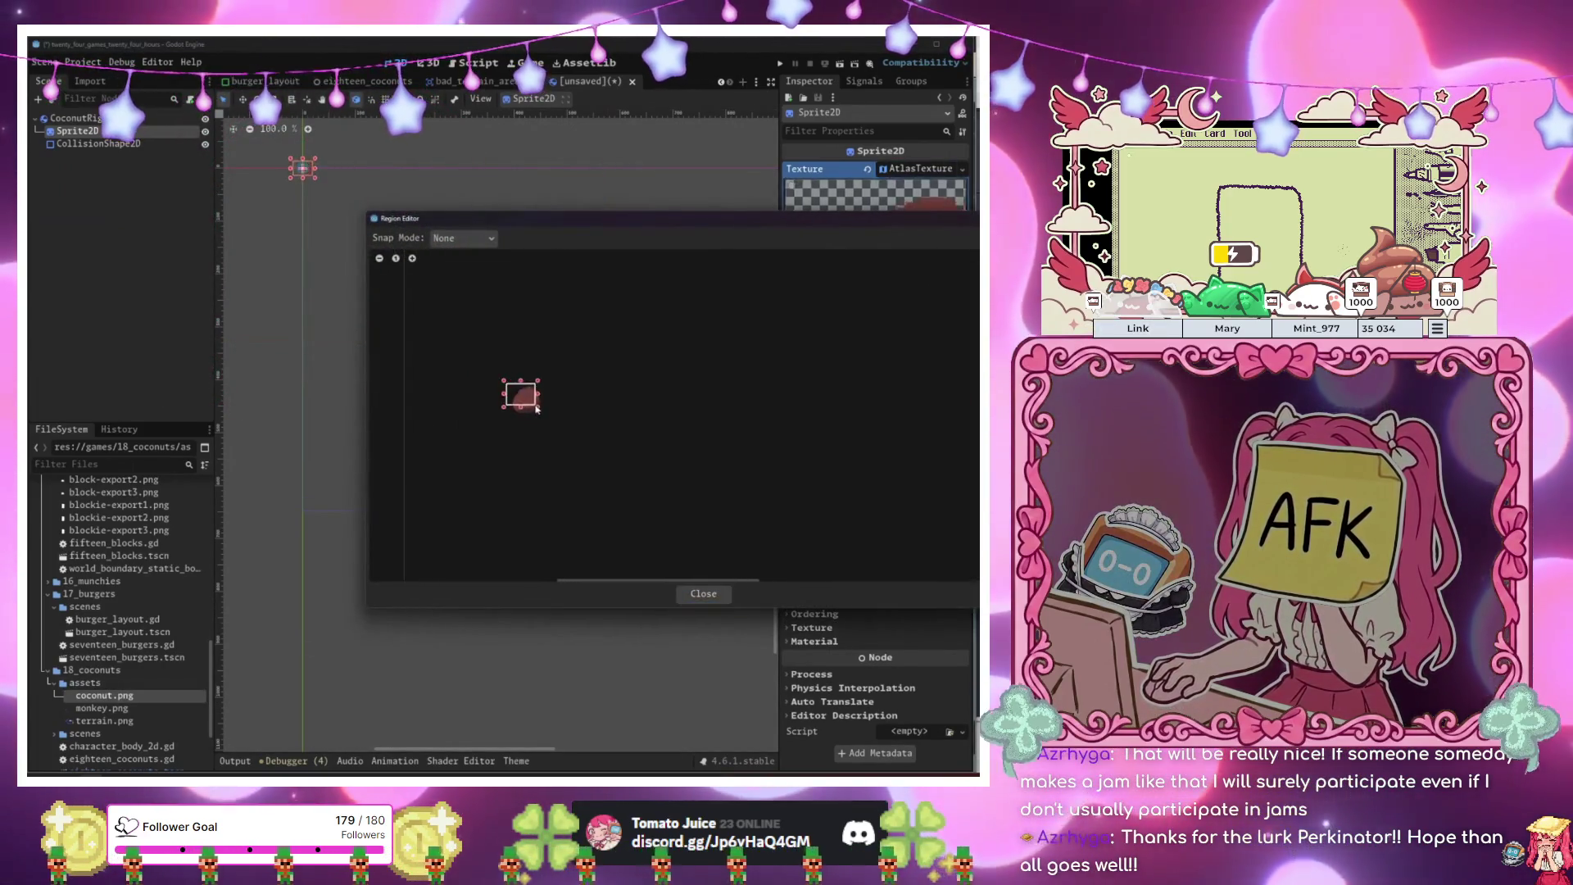
scroll(516, 394, "up", 3)
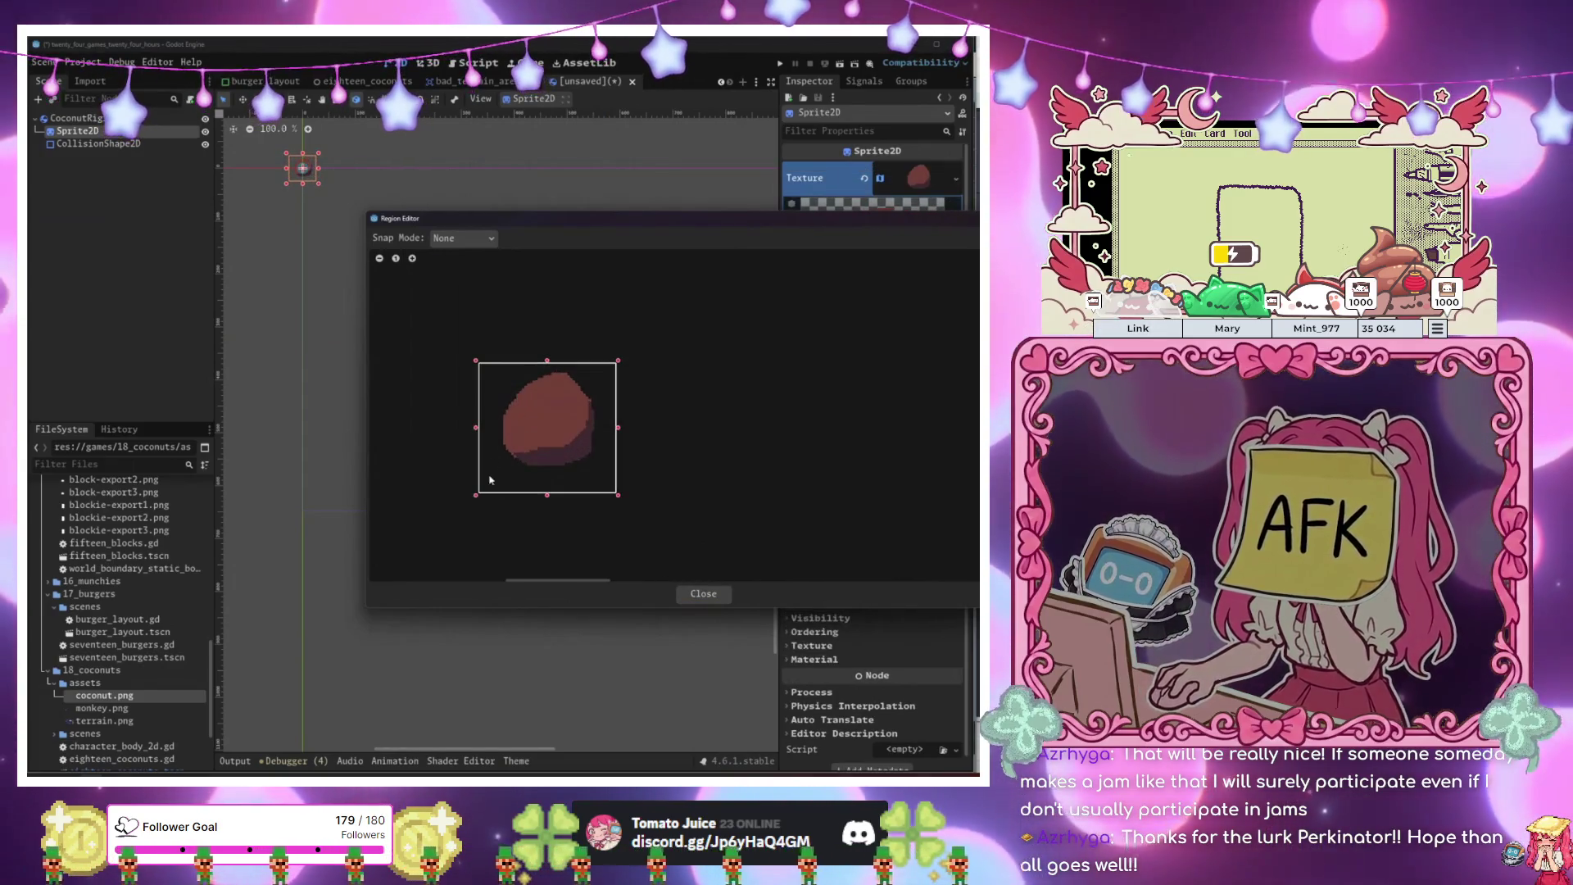
left_click_drag(480, 501, 492, 478)
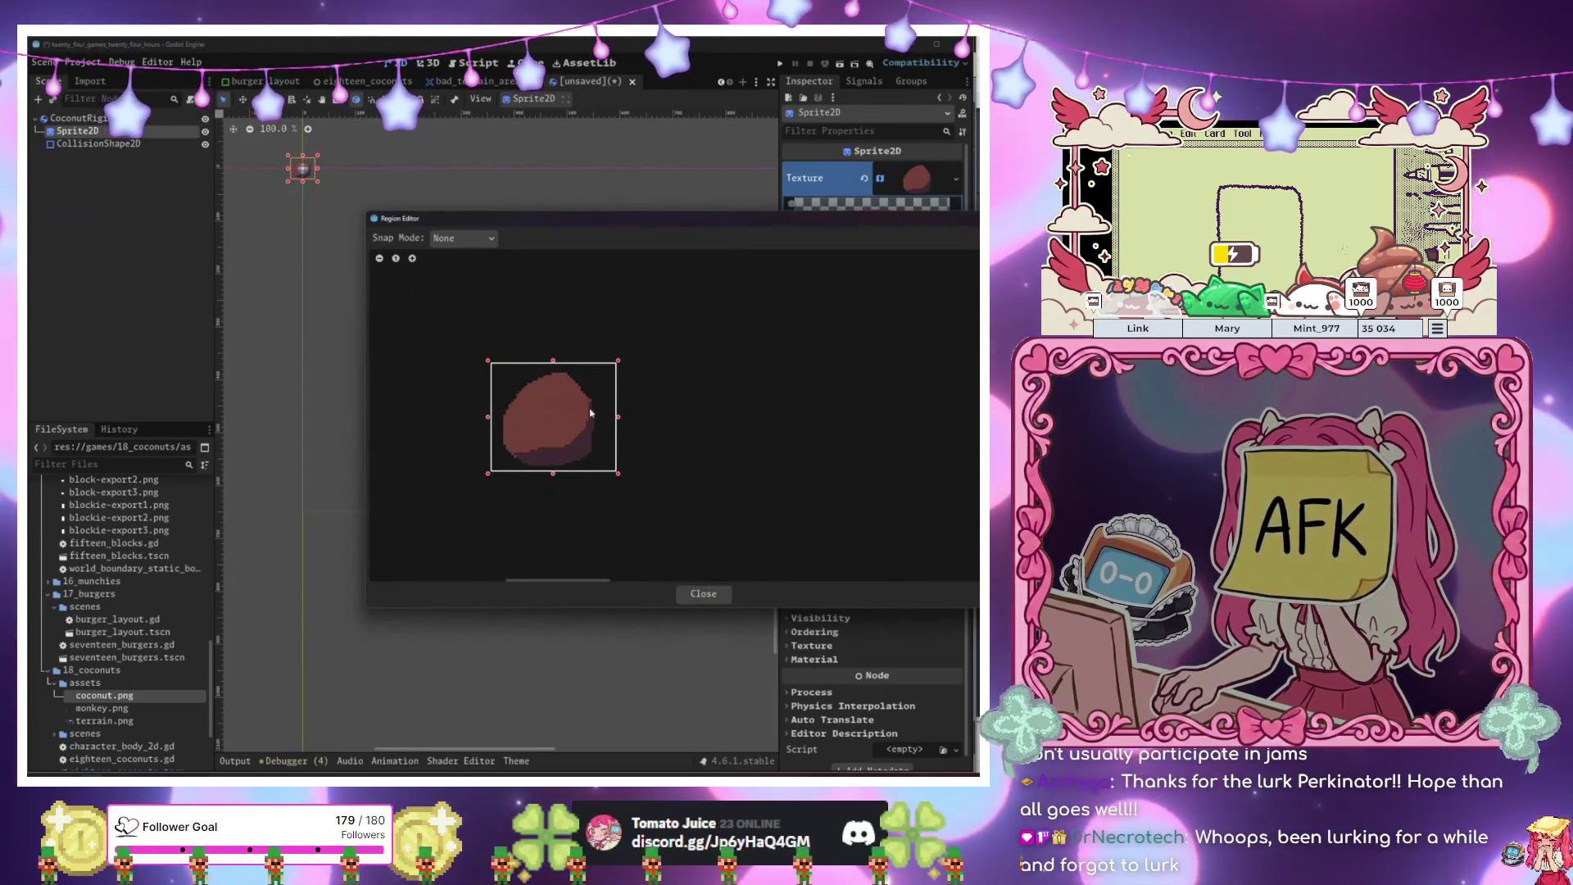
left_click_drag(621, 364, 617, 369)
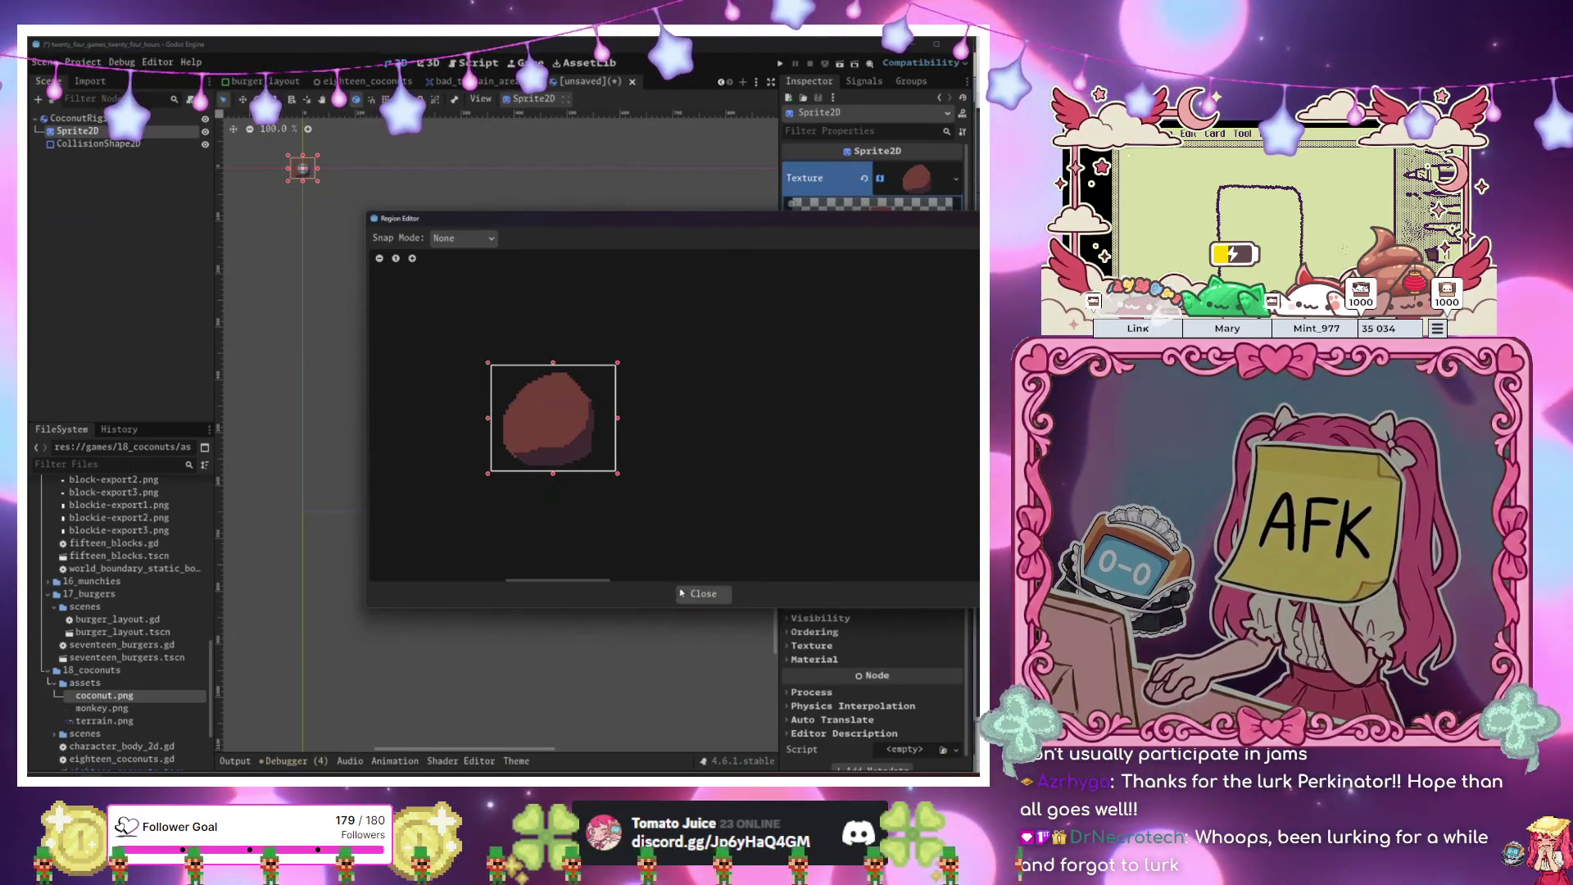
left_click(700, 593)
Enlarge the CollisionShape2D circle to cover the coconut and nudge it up slightly.
scroll(426, 287, "up", 8)
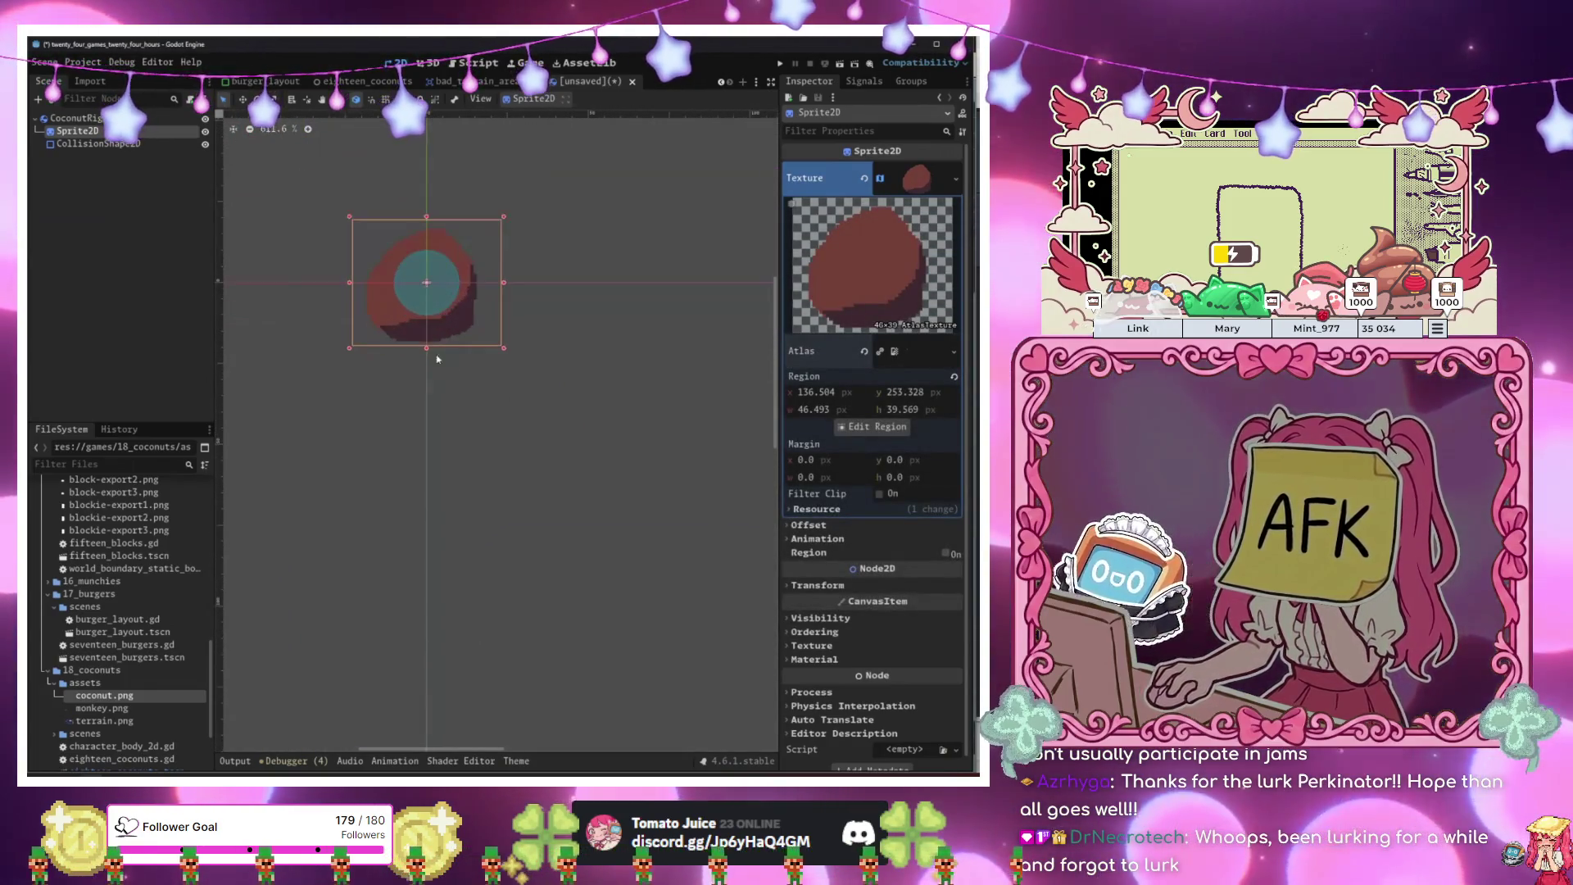
scroll(441, 363, "up", 1)
left_click(453, 279)
left_click(453, 279)
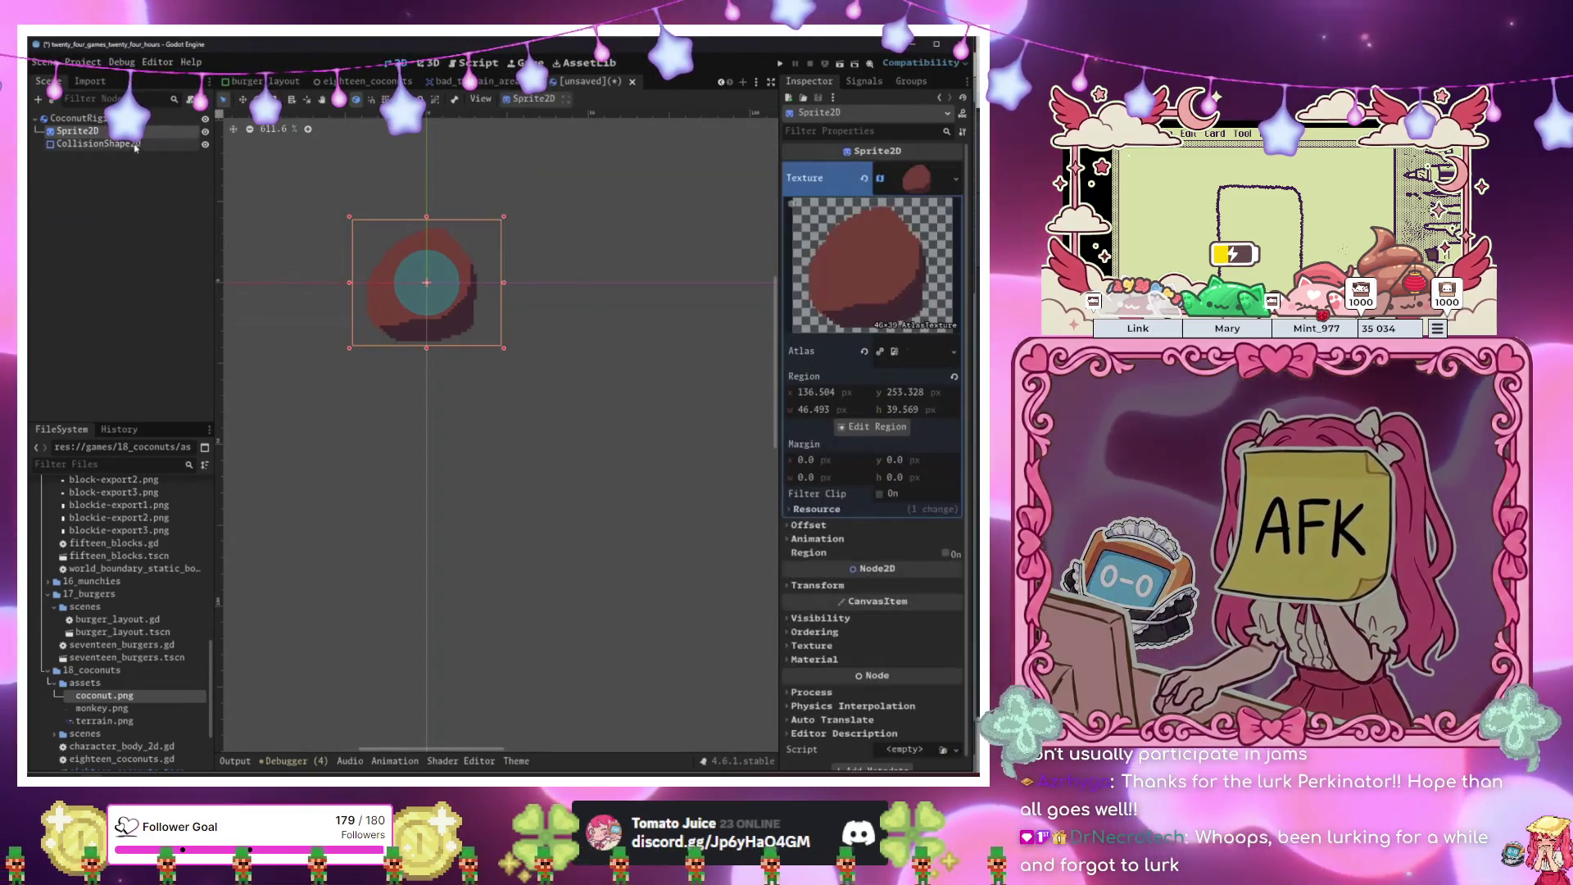
left_click(464, 277)
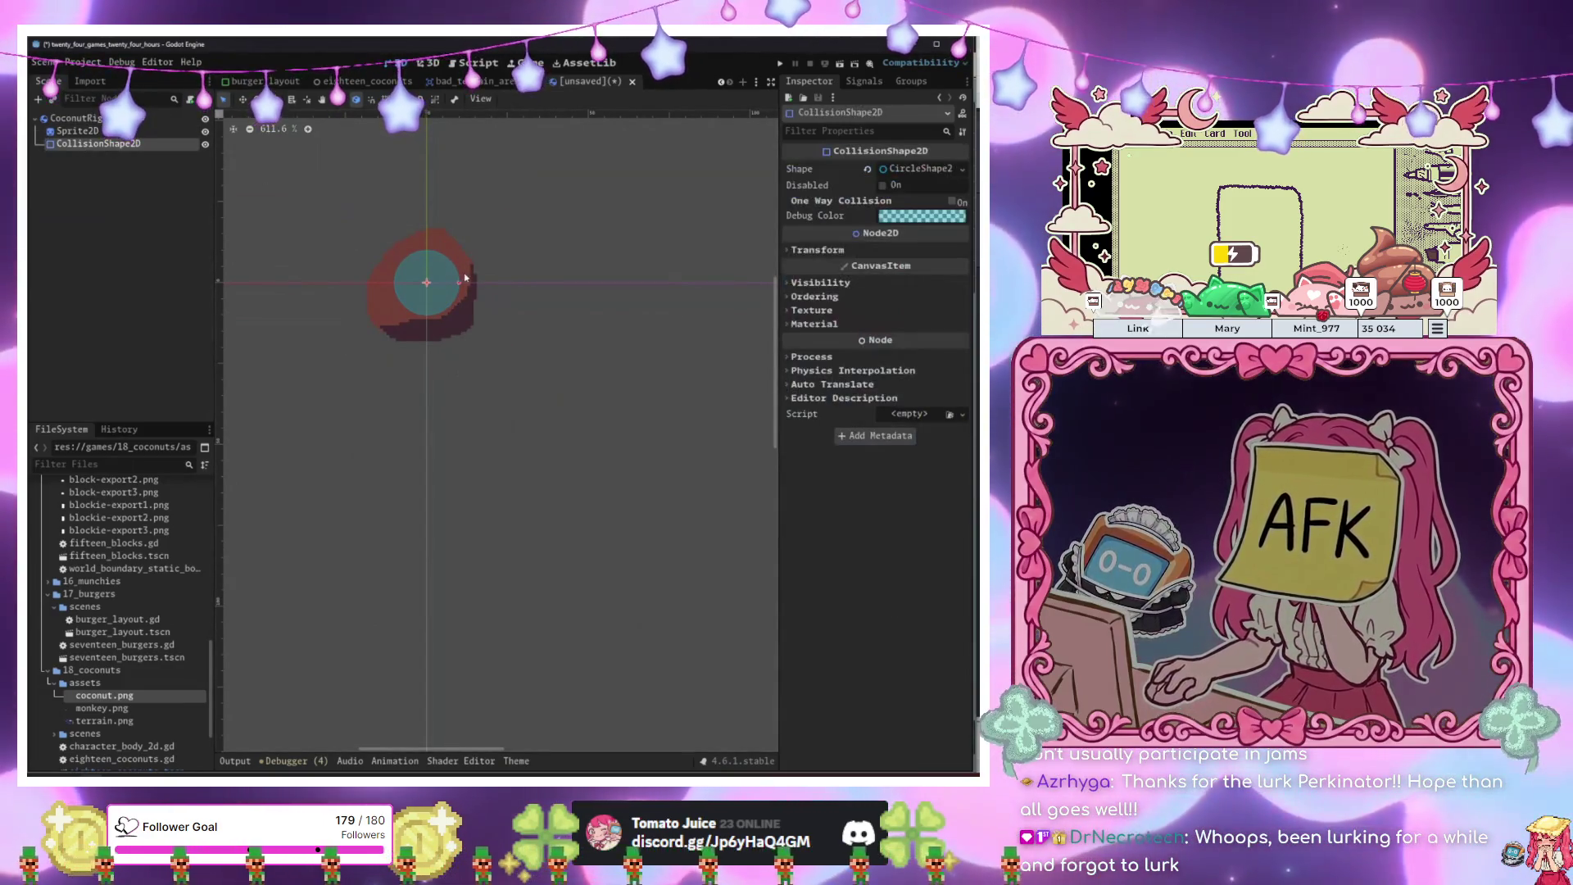
mouse_move(460, 281)
left_mouse_down()
mouse_move(504, 280)
mouse_move(497, 290)
left_mouse_up()
key("w")
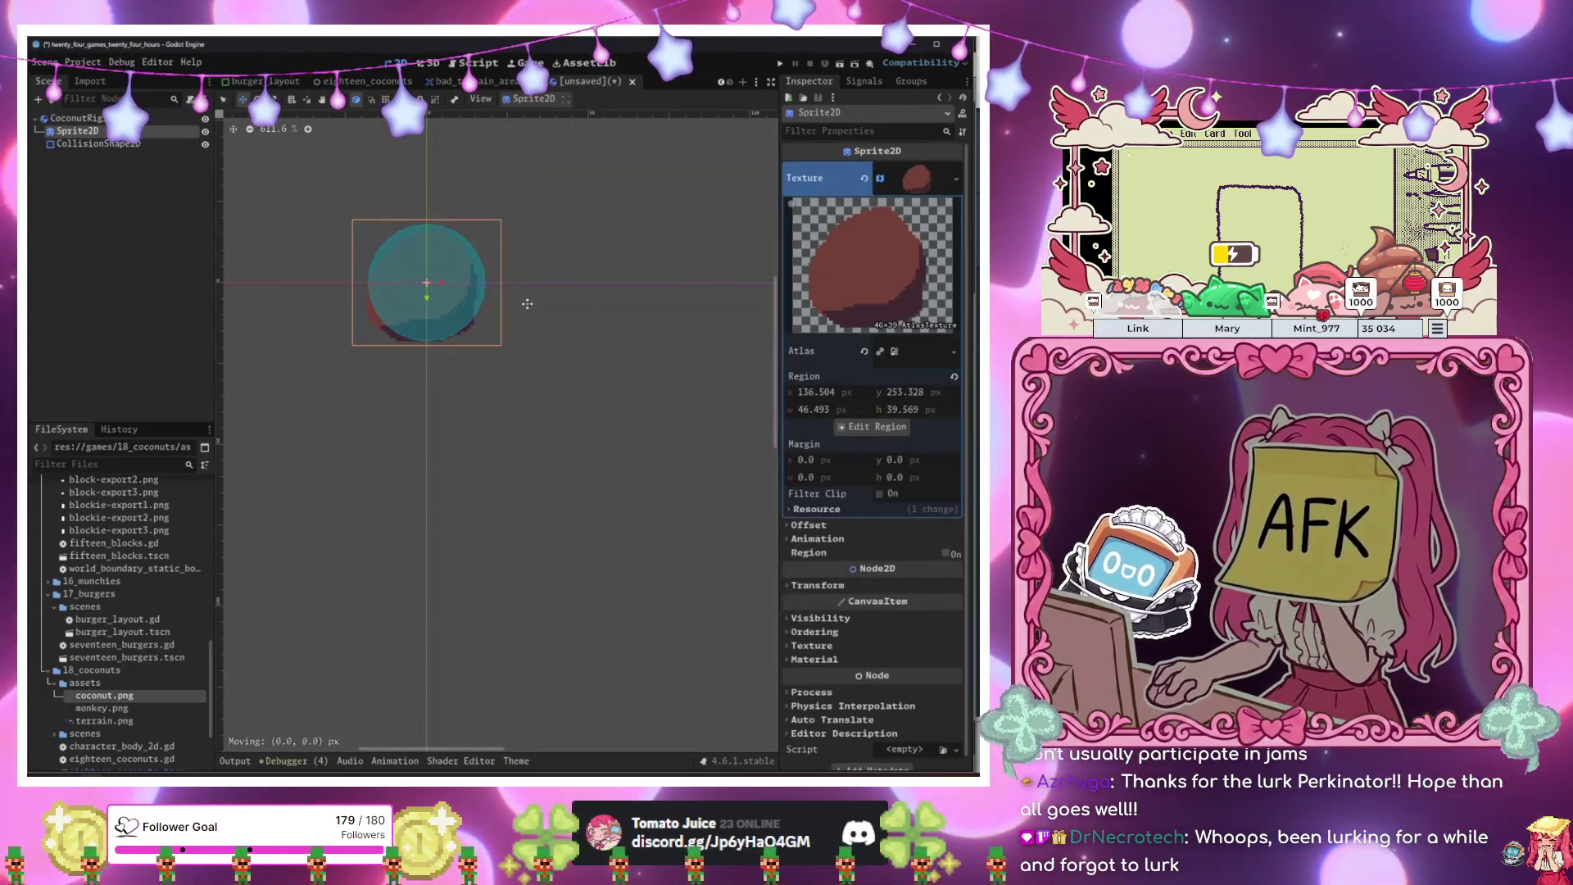
Return to the unsaved coconut scene and select its CoconutRigidBody2D root node.
left_click(252, 80)
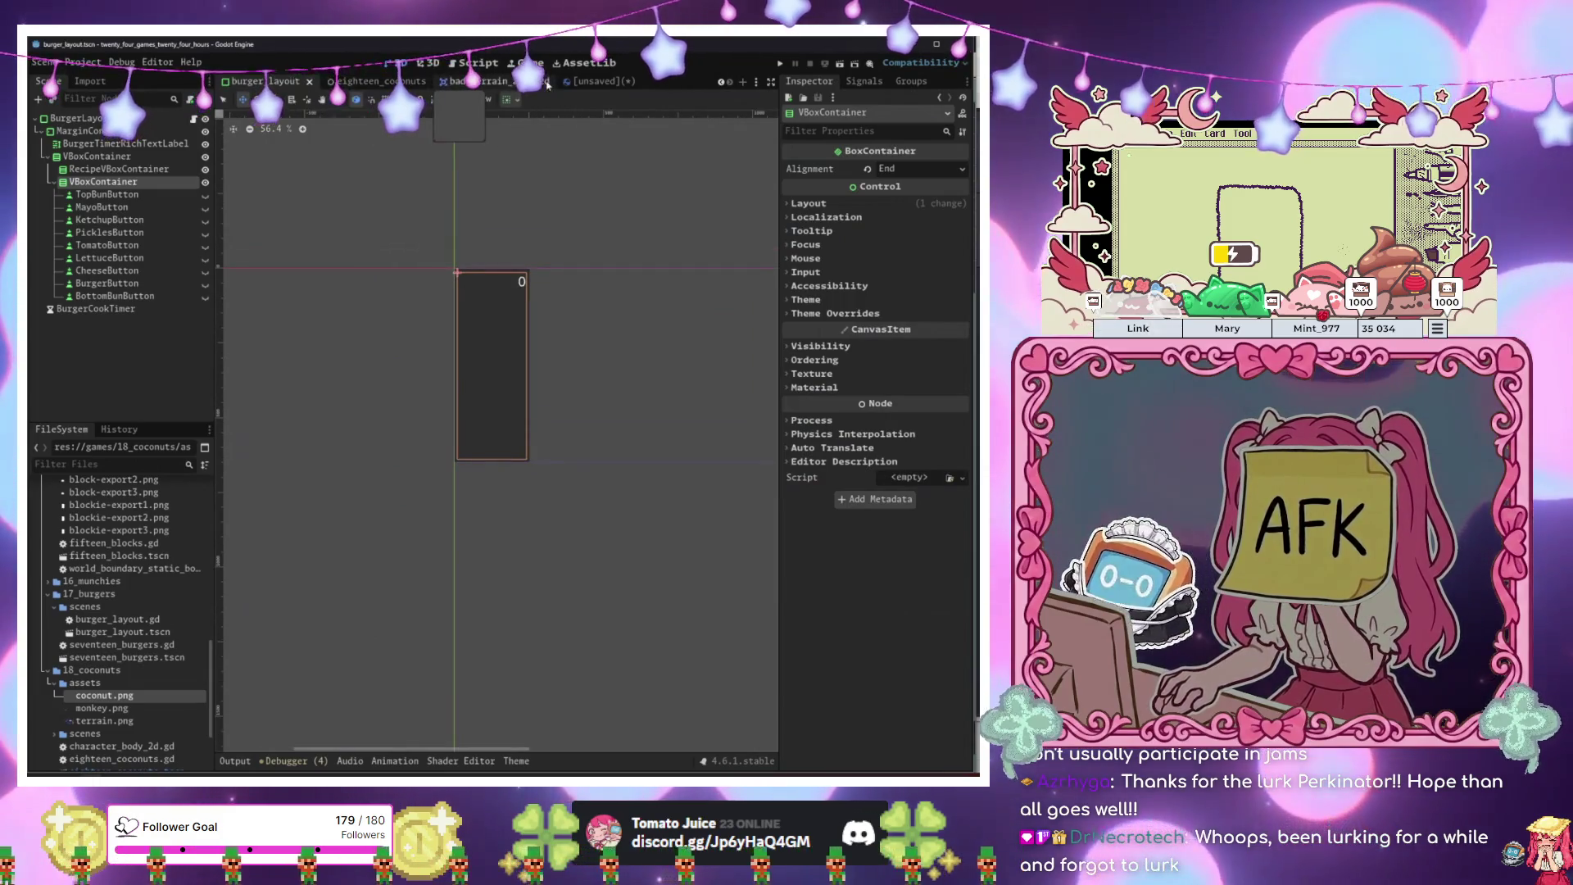
left_click(547, 84)
left_click(586, 81)
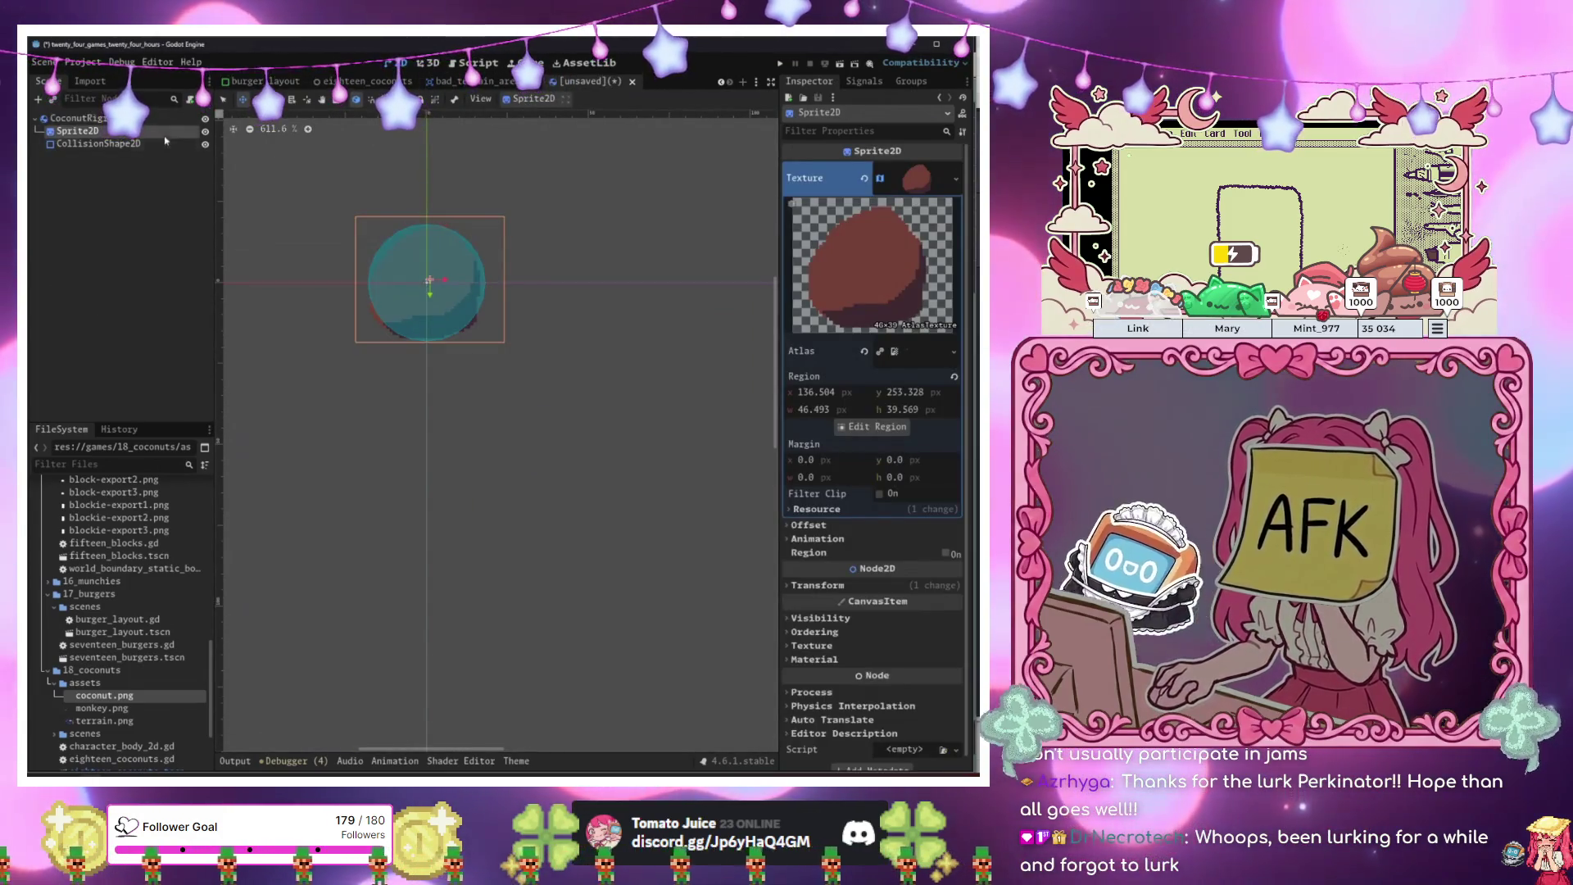
left_click(184, 120)
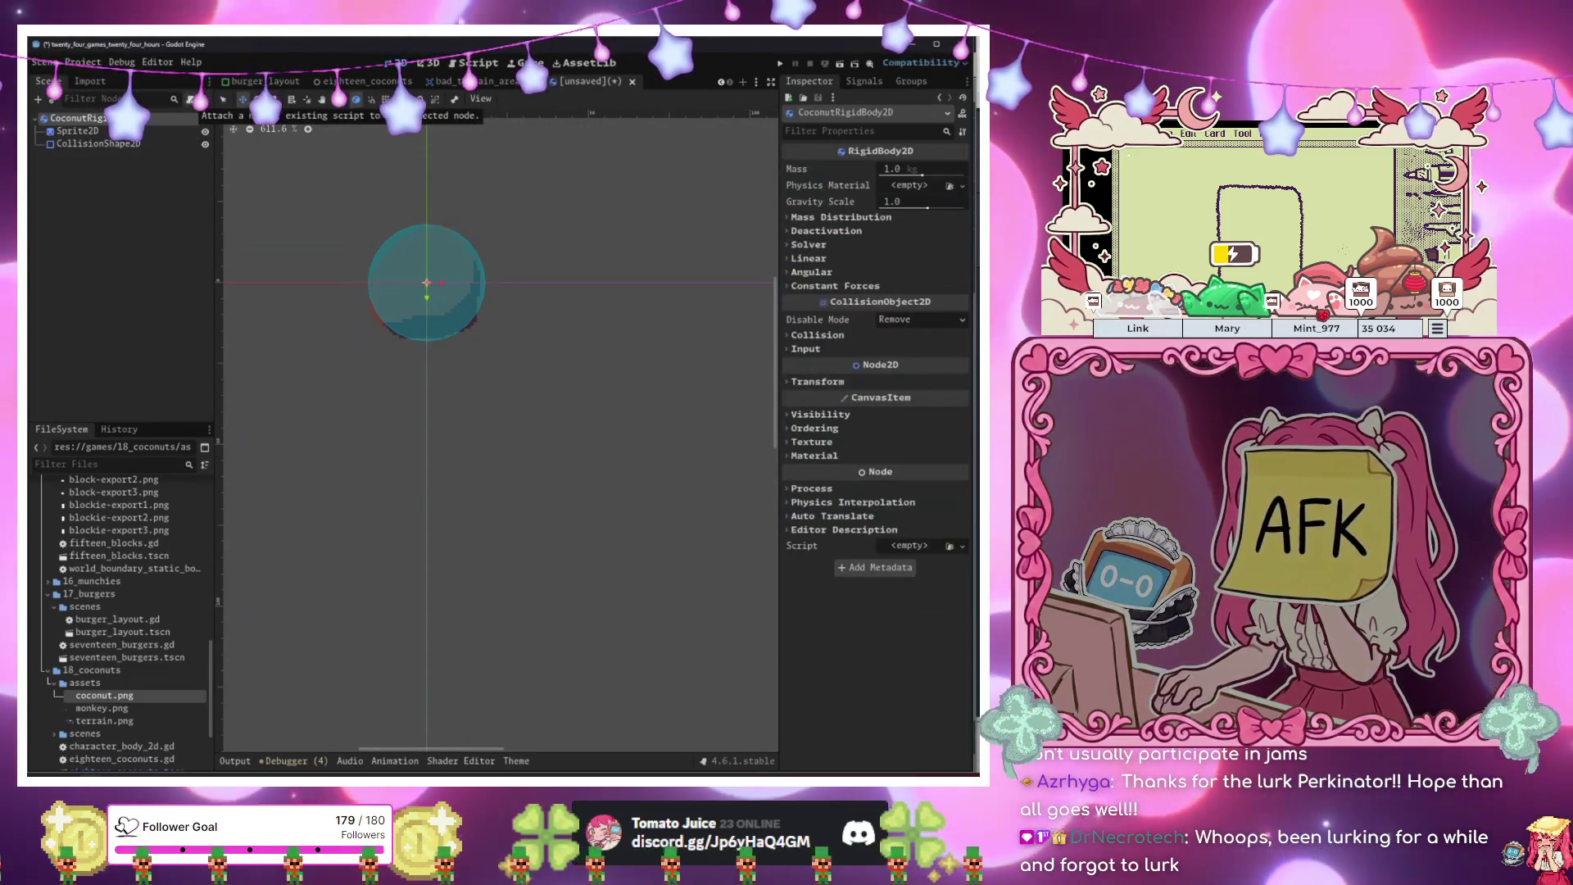
left_click(78, 131)
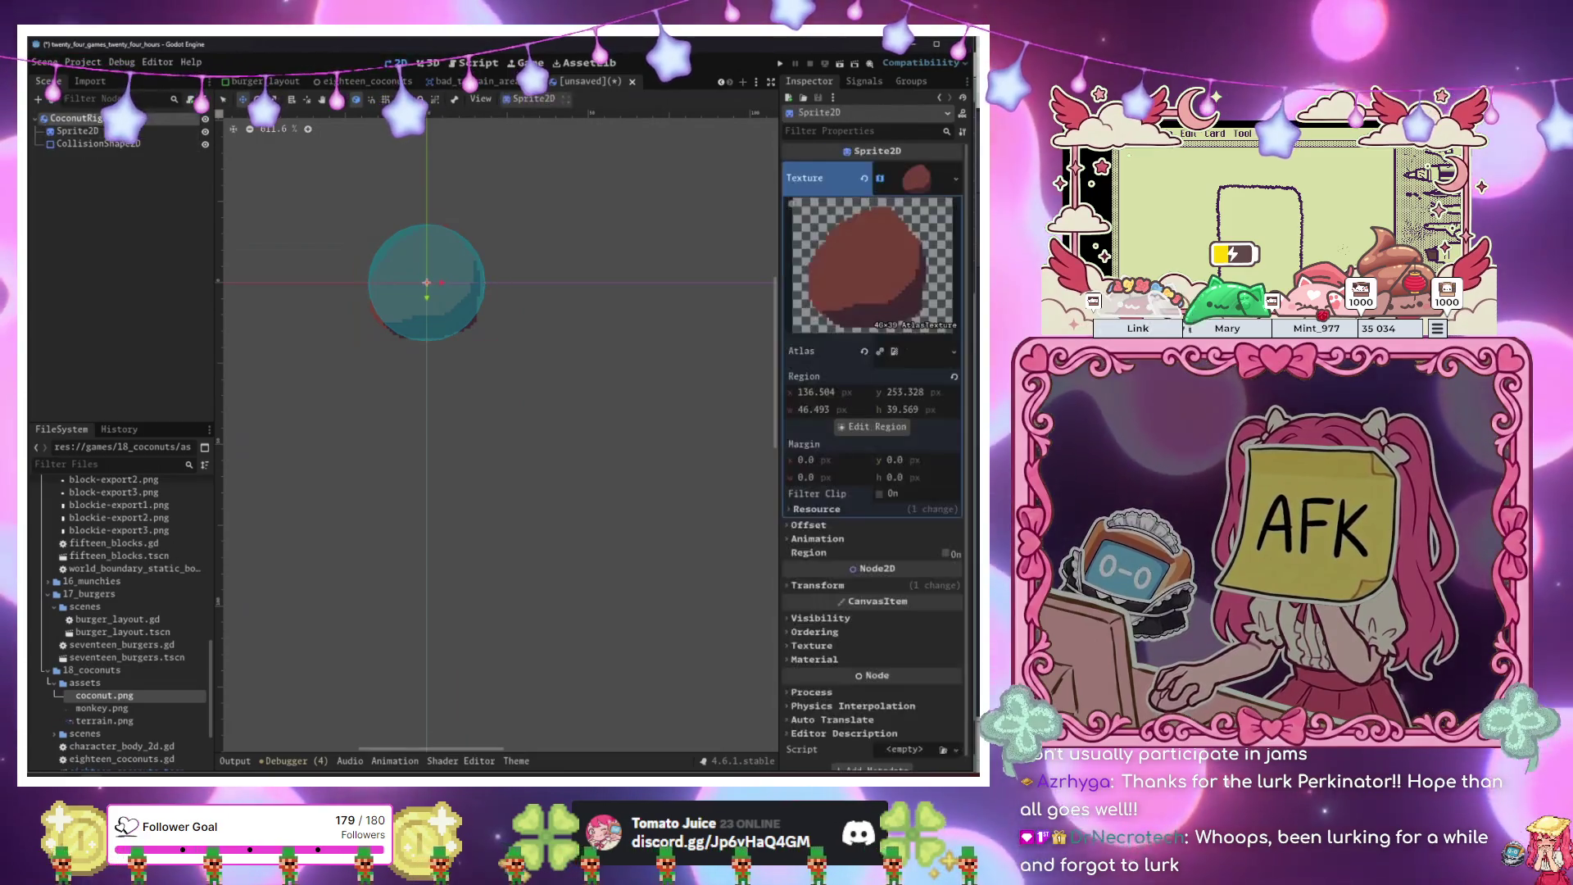
left_click(77, 118)
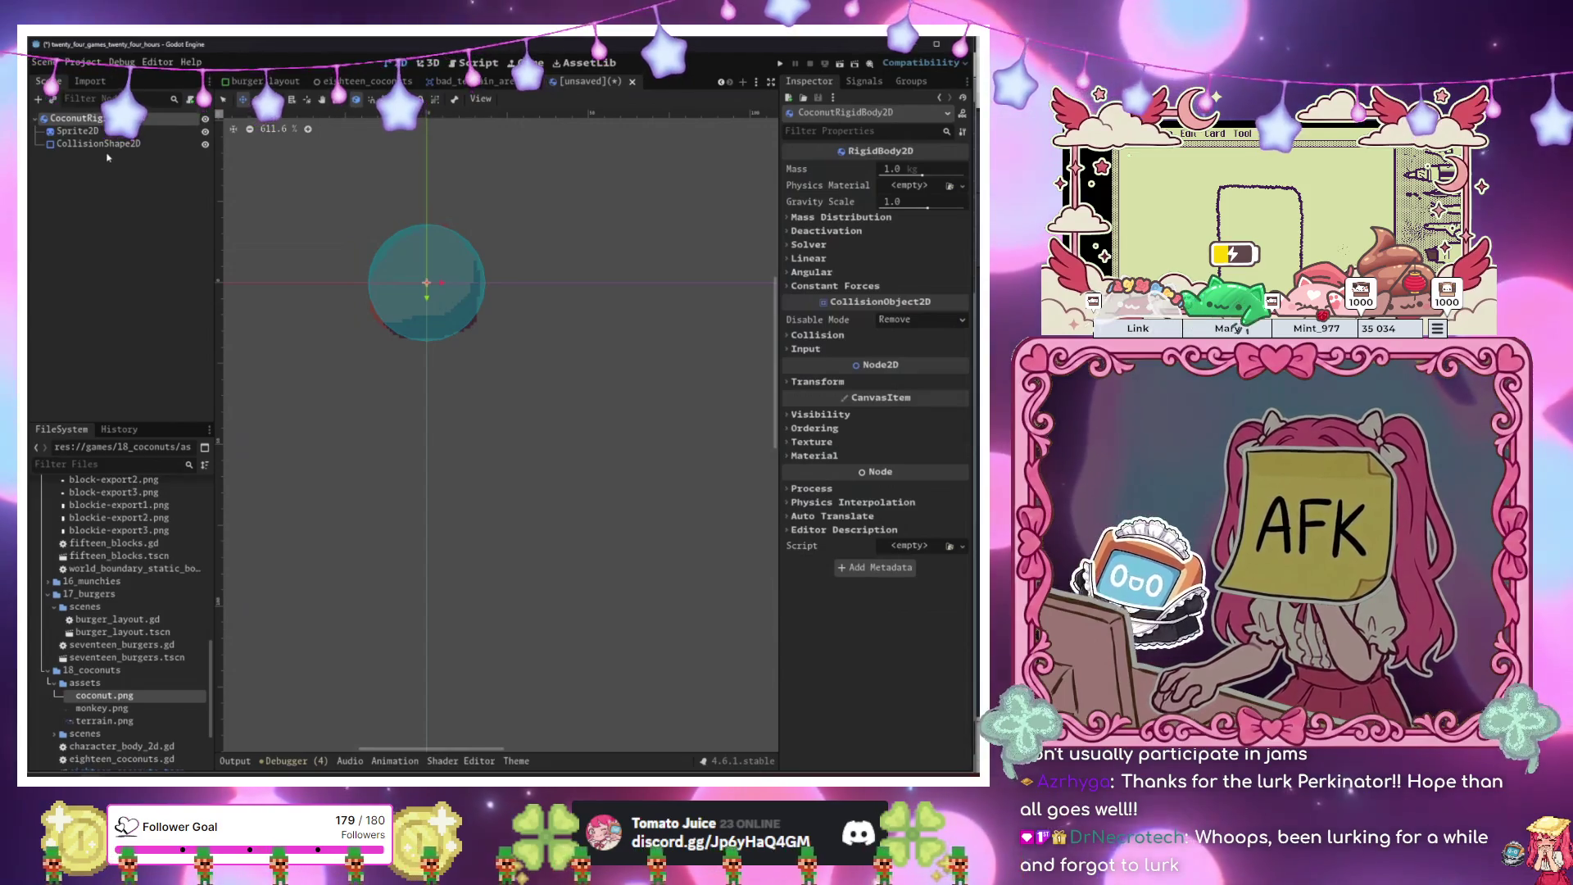
Save the scene as coconut_rigid_body_2d.tscn and create a new script for the root node.
key("ctrl+s")
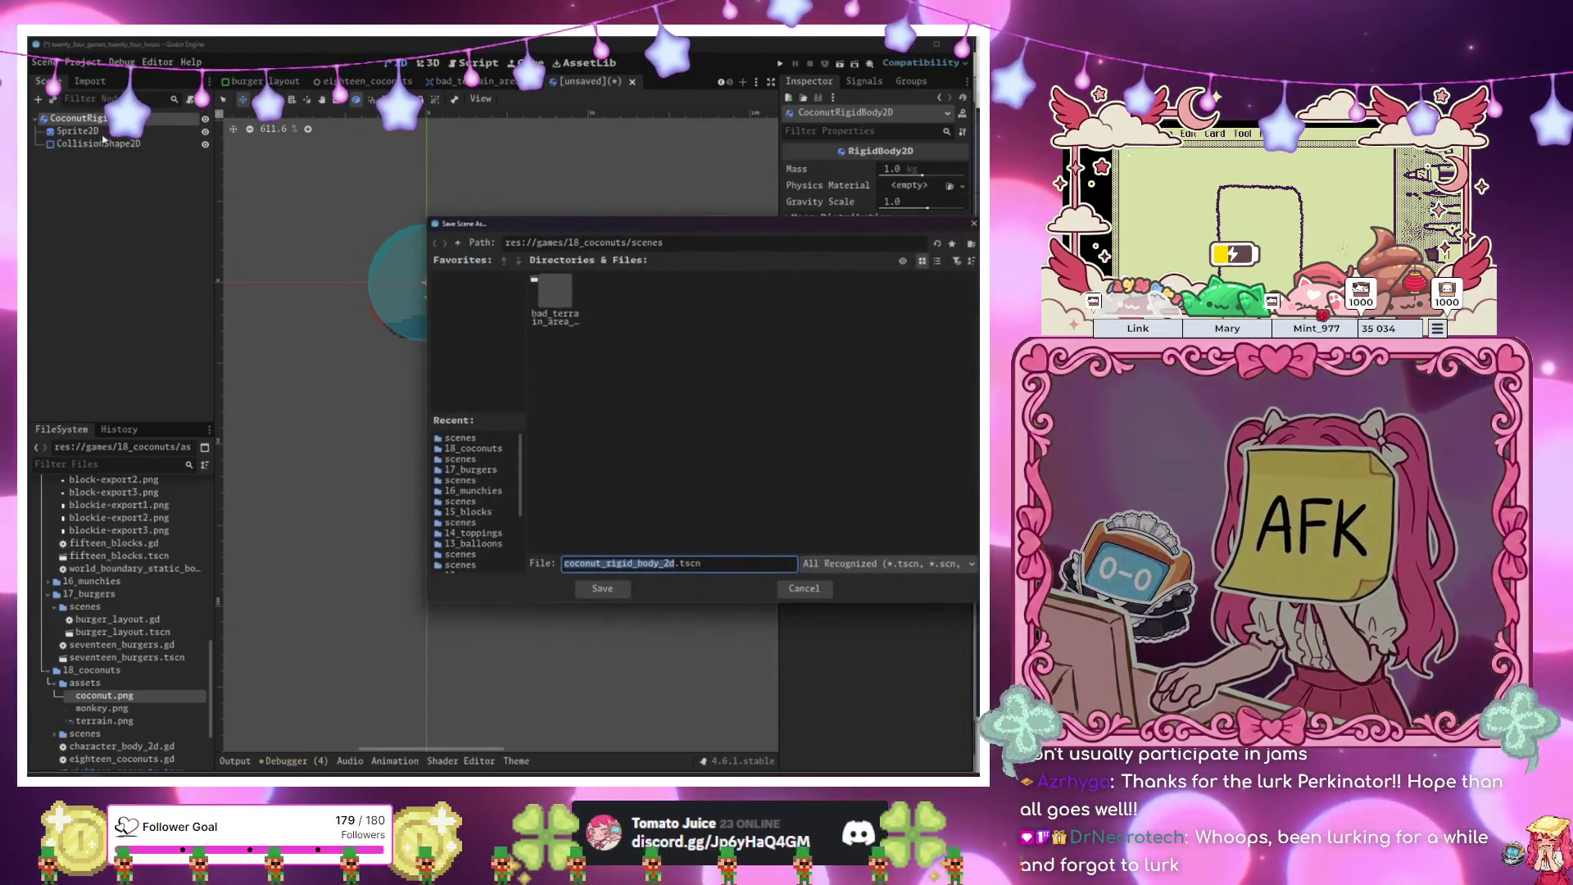
left_click(618, 595)
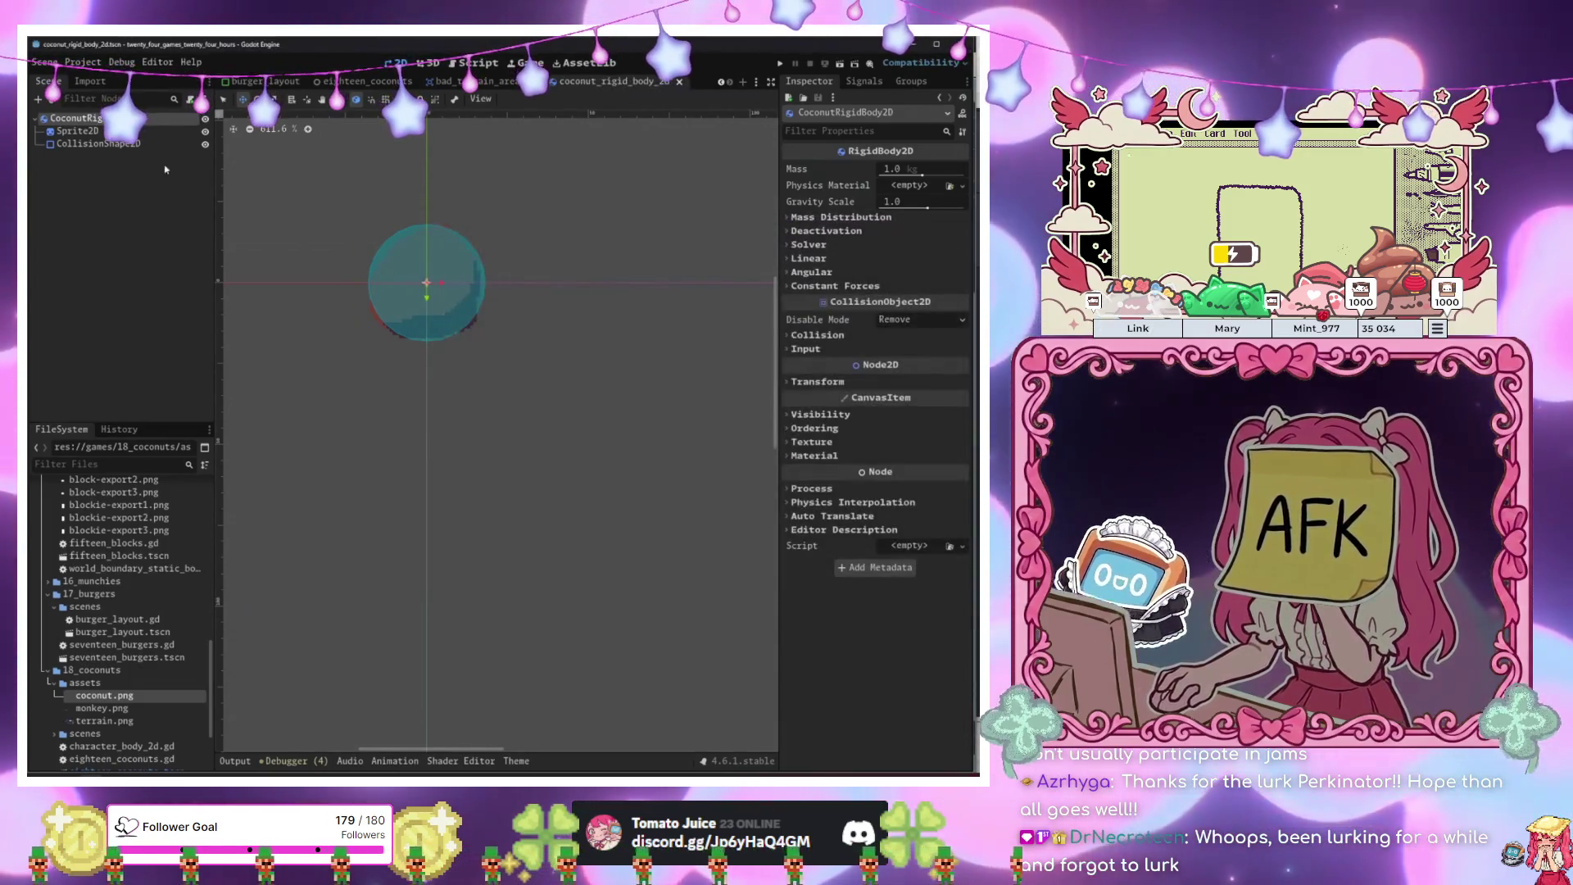
key("ctrl+alt+s")
left_click(645, 540)
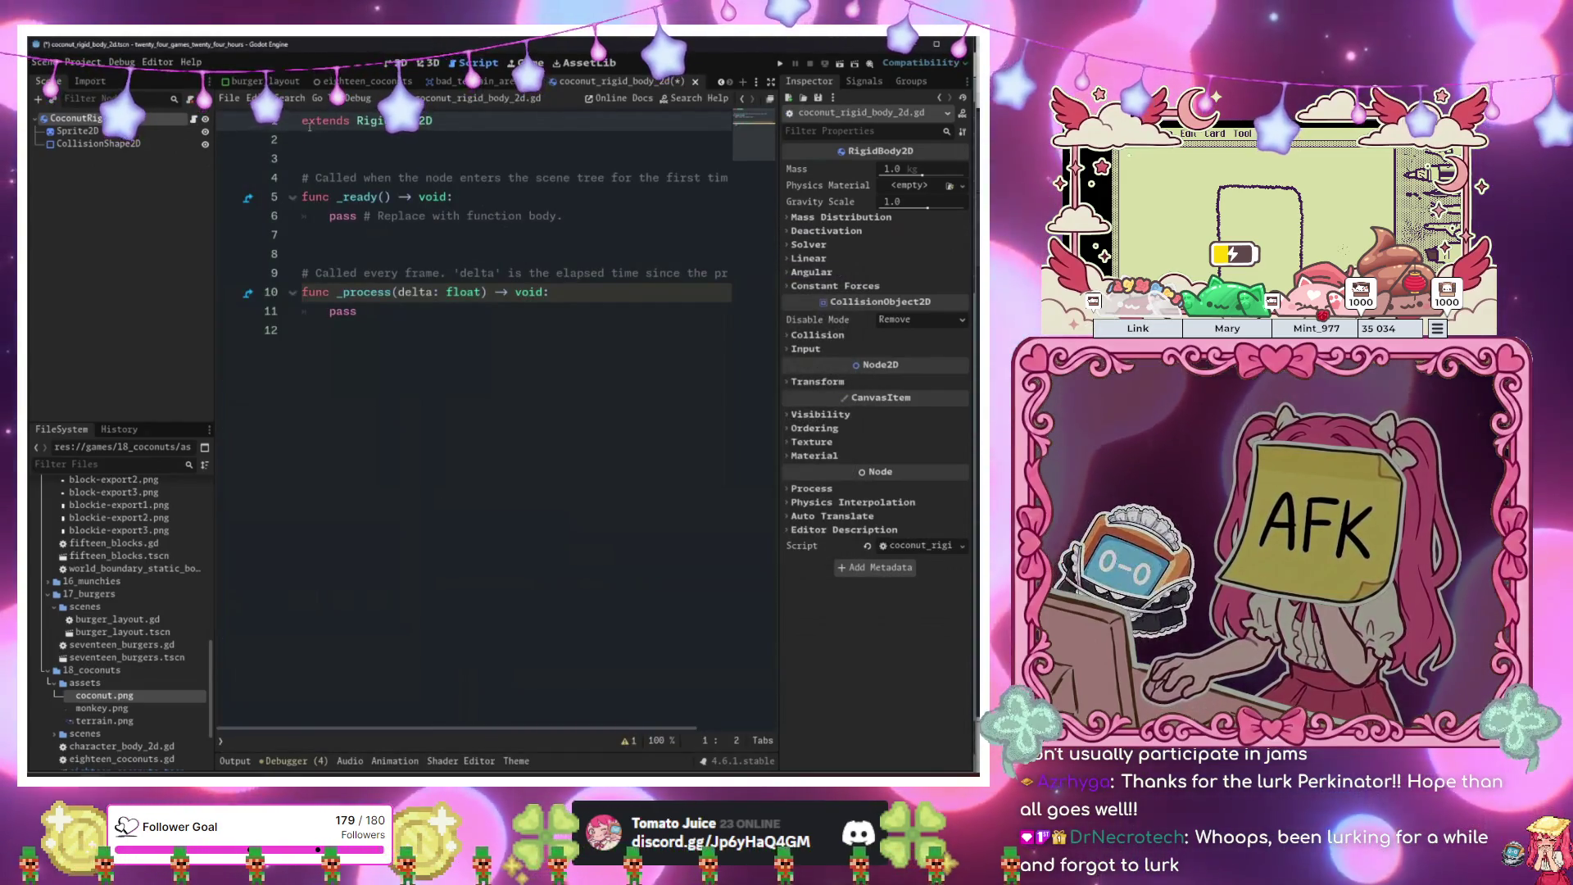
Declare a class_name (typed 'class_name Co') above the extends line and save the script.
key("Return")
type("class_name ")
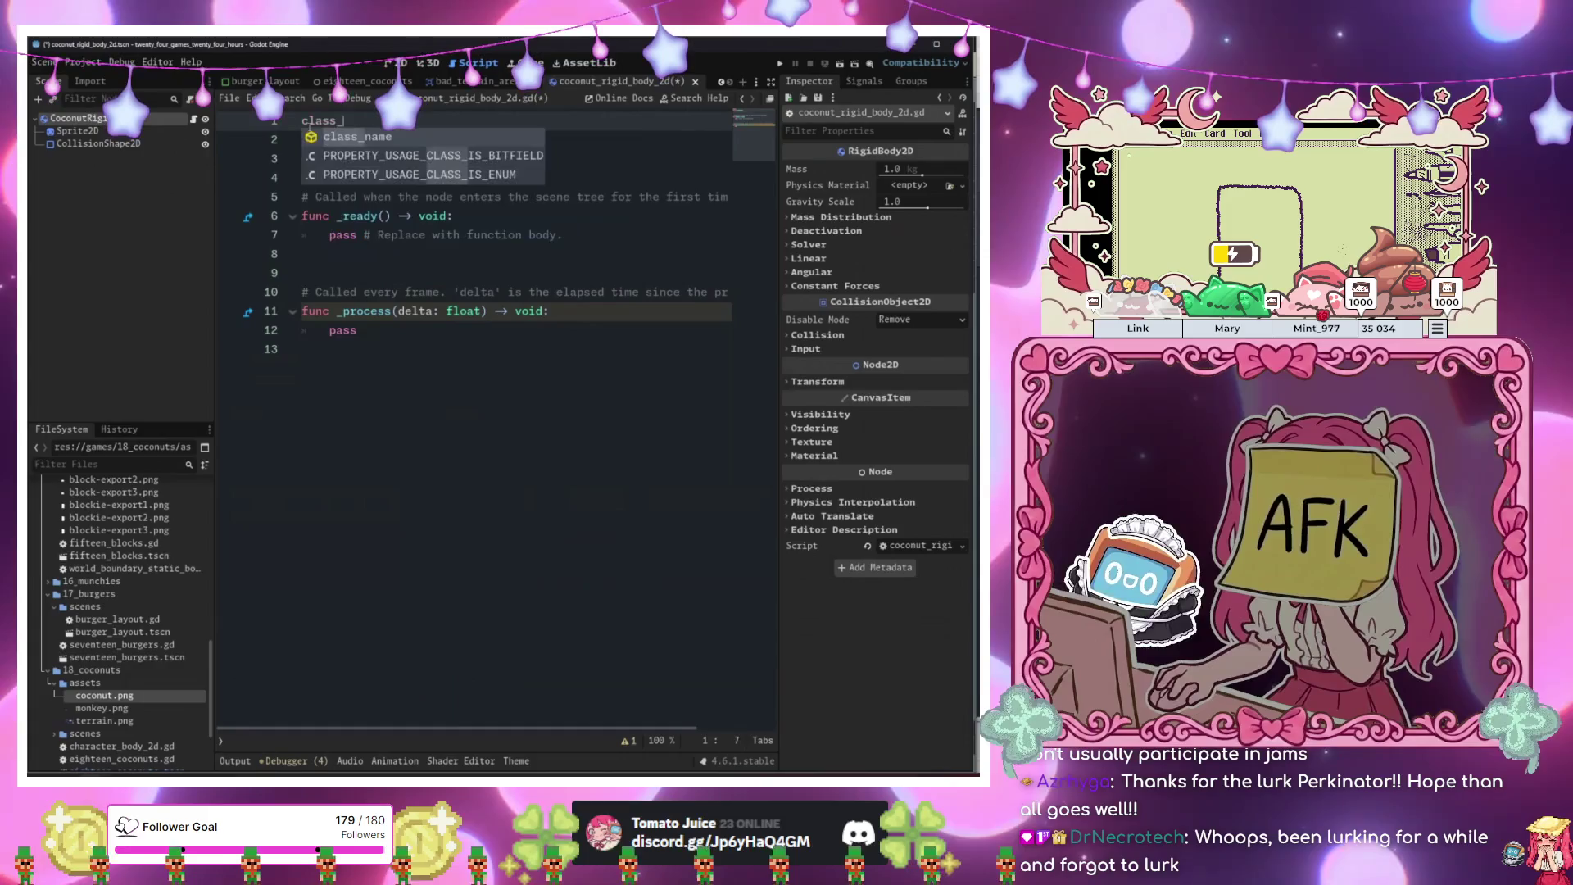
type("Coconut")
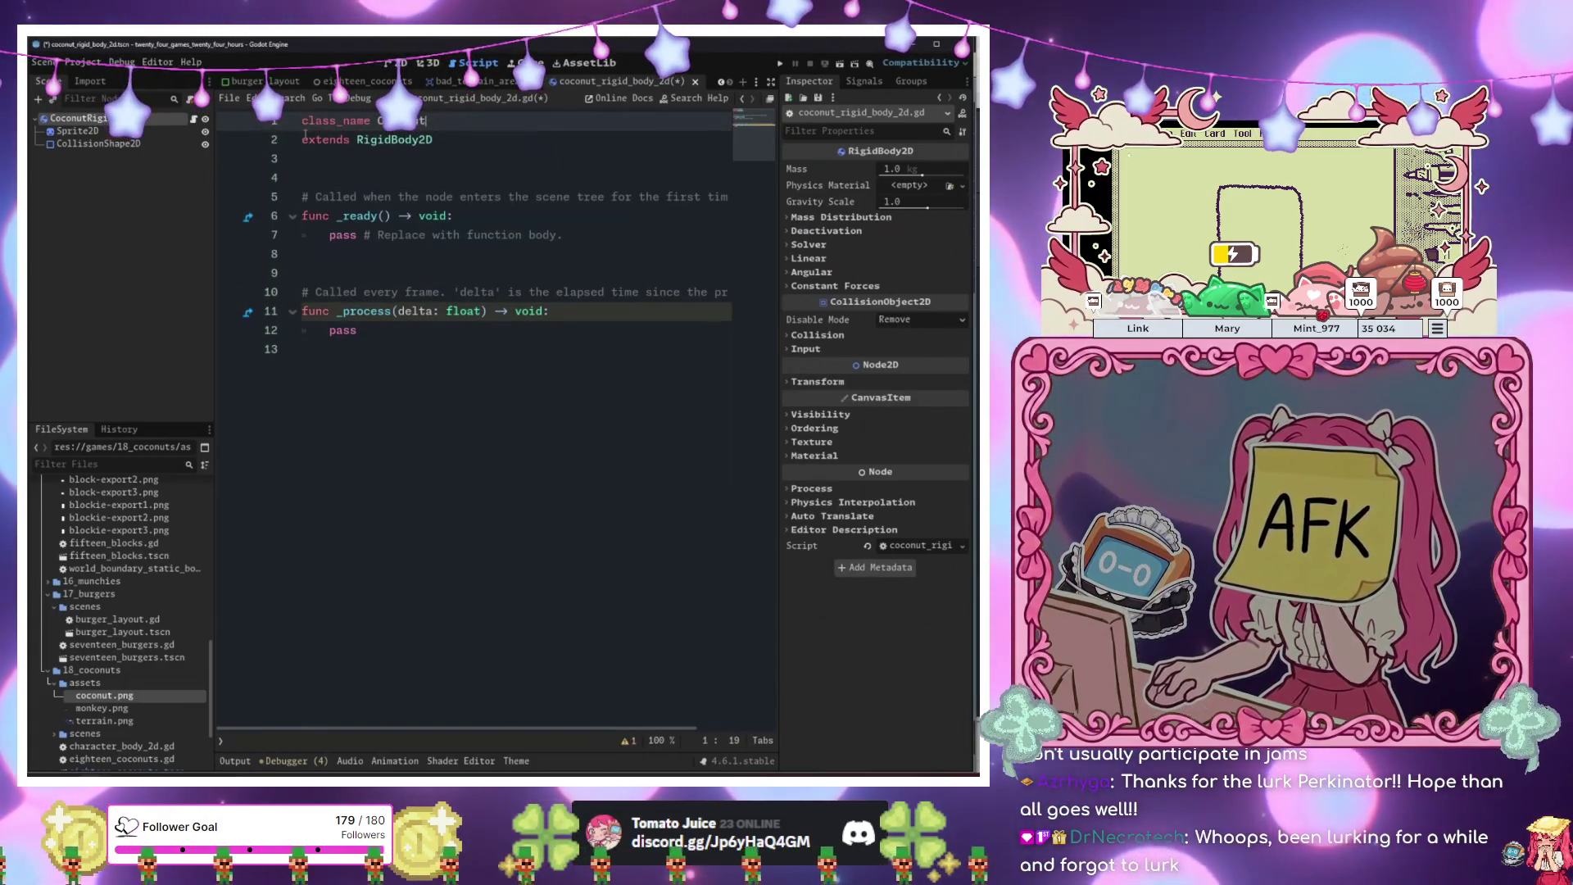
key("ctrl+s")
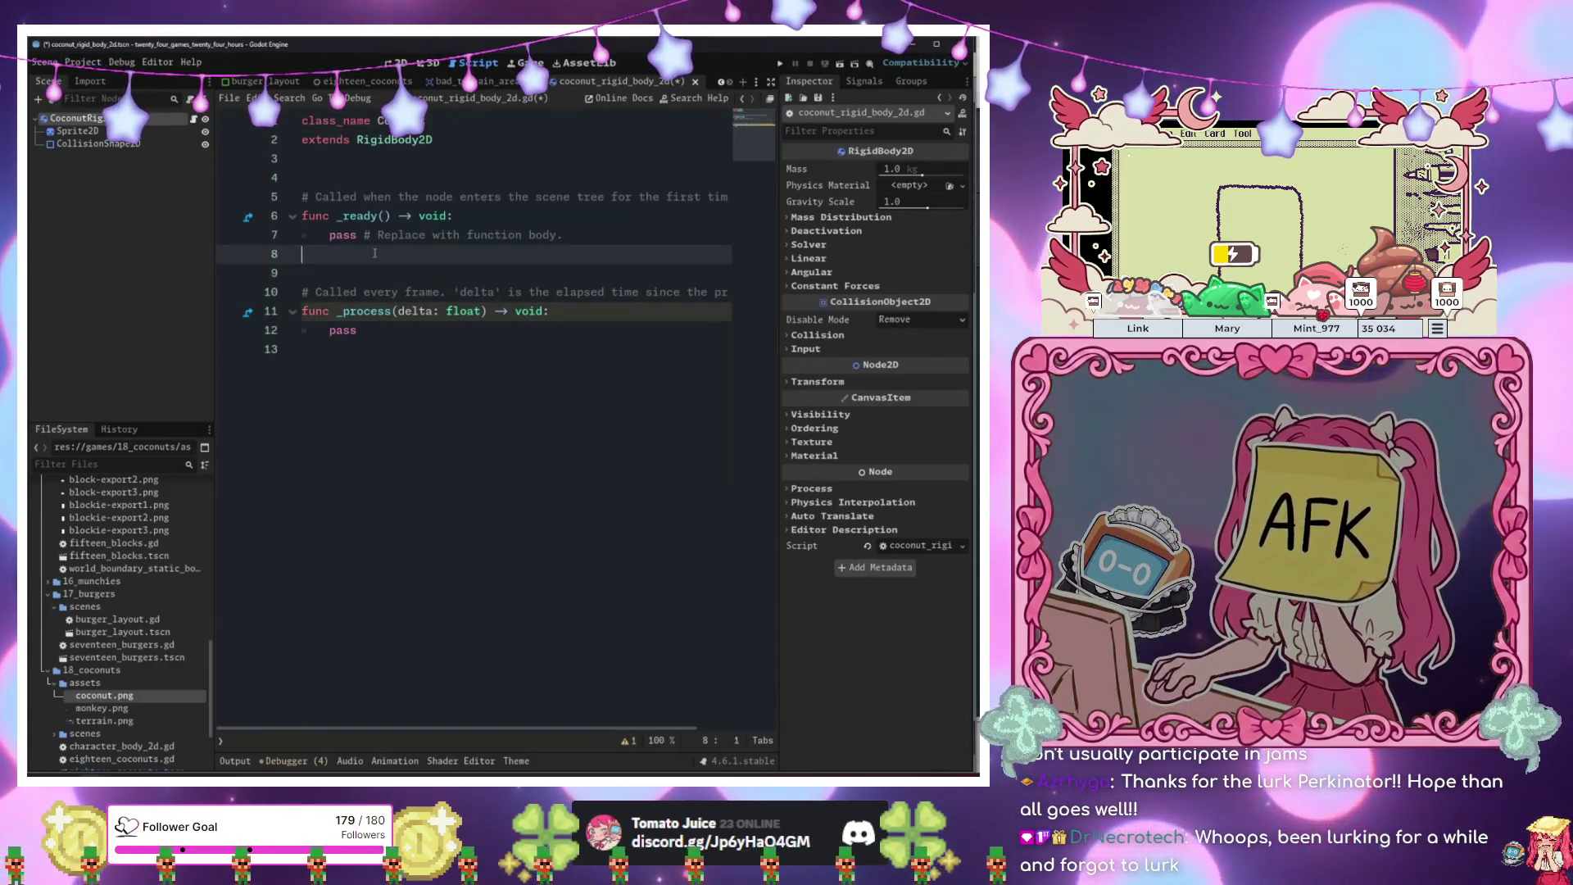
left_click(443, 358)
left_click(509, 237)
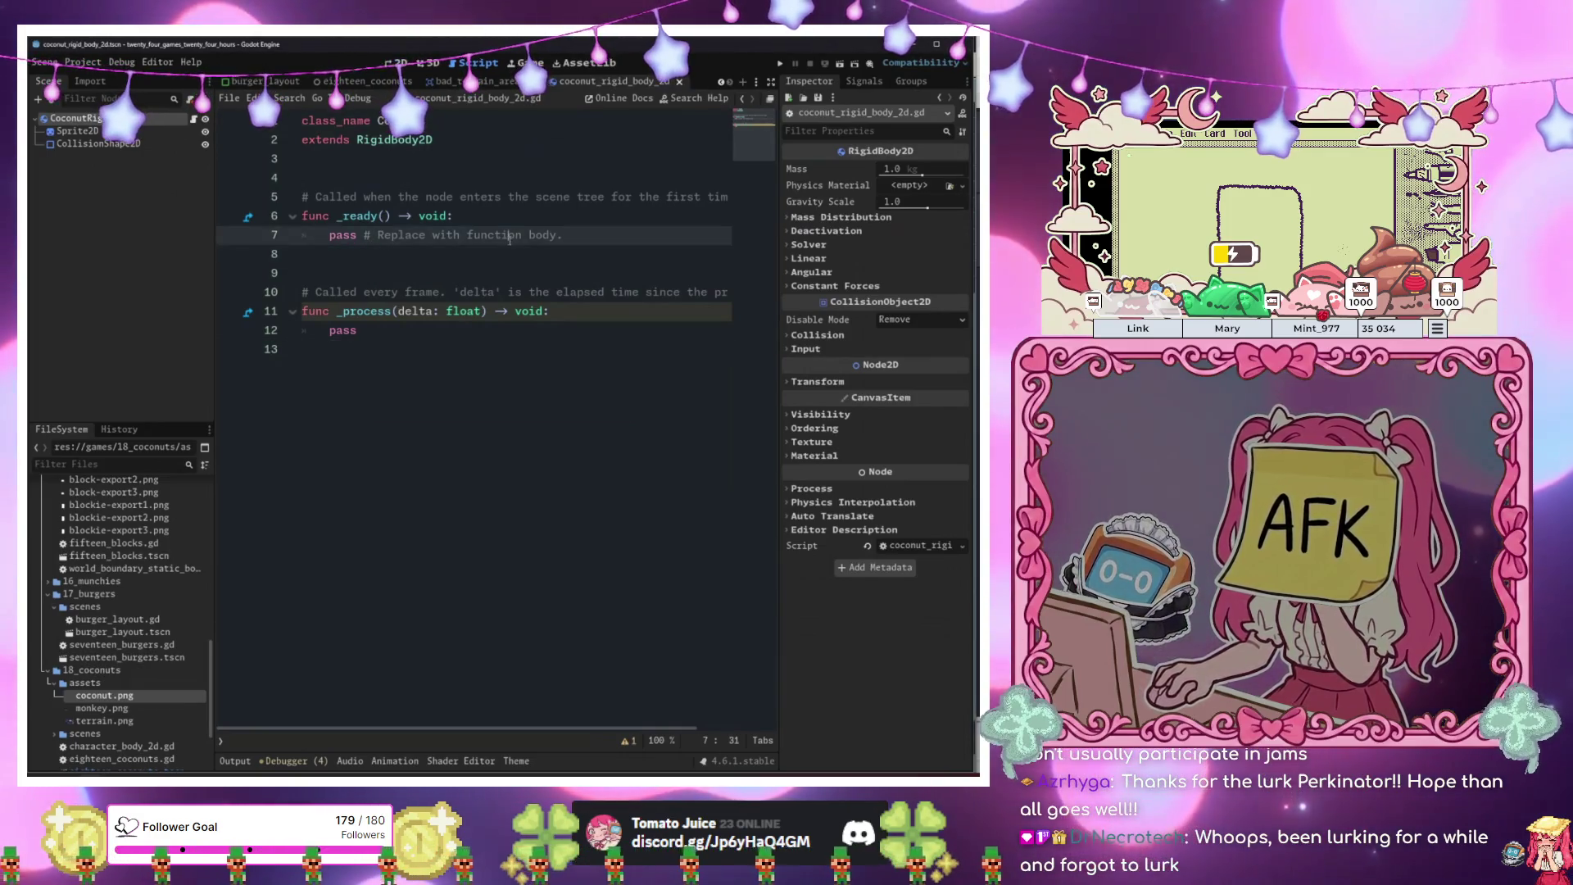
Test-run the game, stop it, and switch to the eighteen_coconuts level scene.
key("F5")
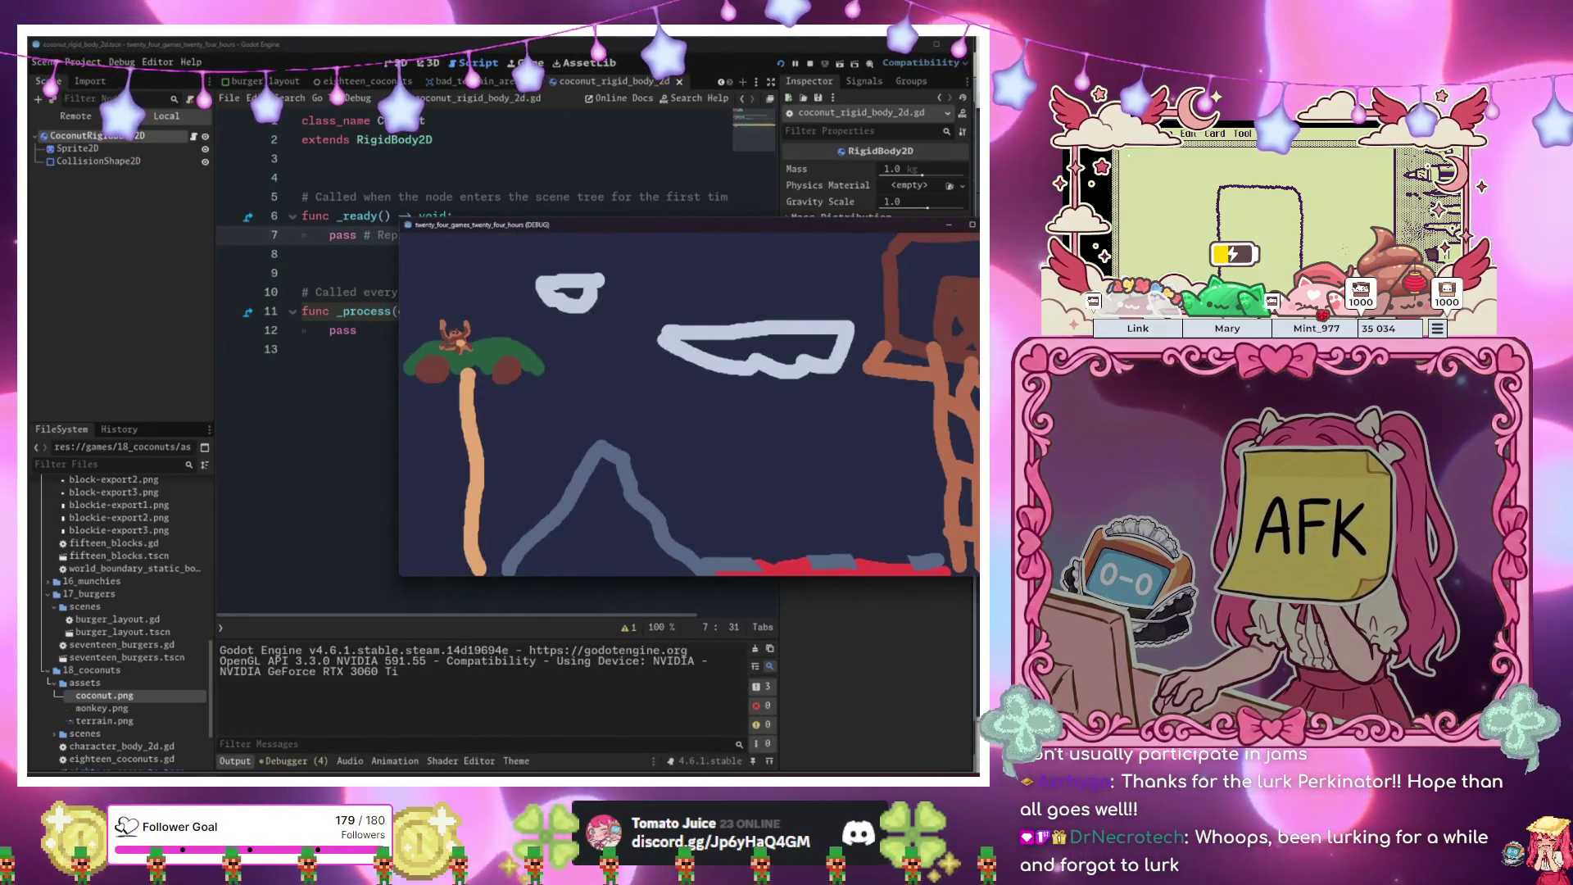
key("F8")
left_click(394, 64)
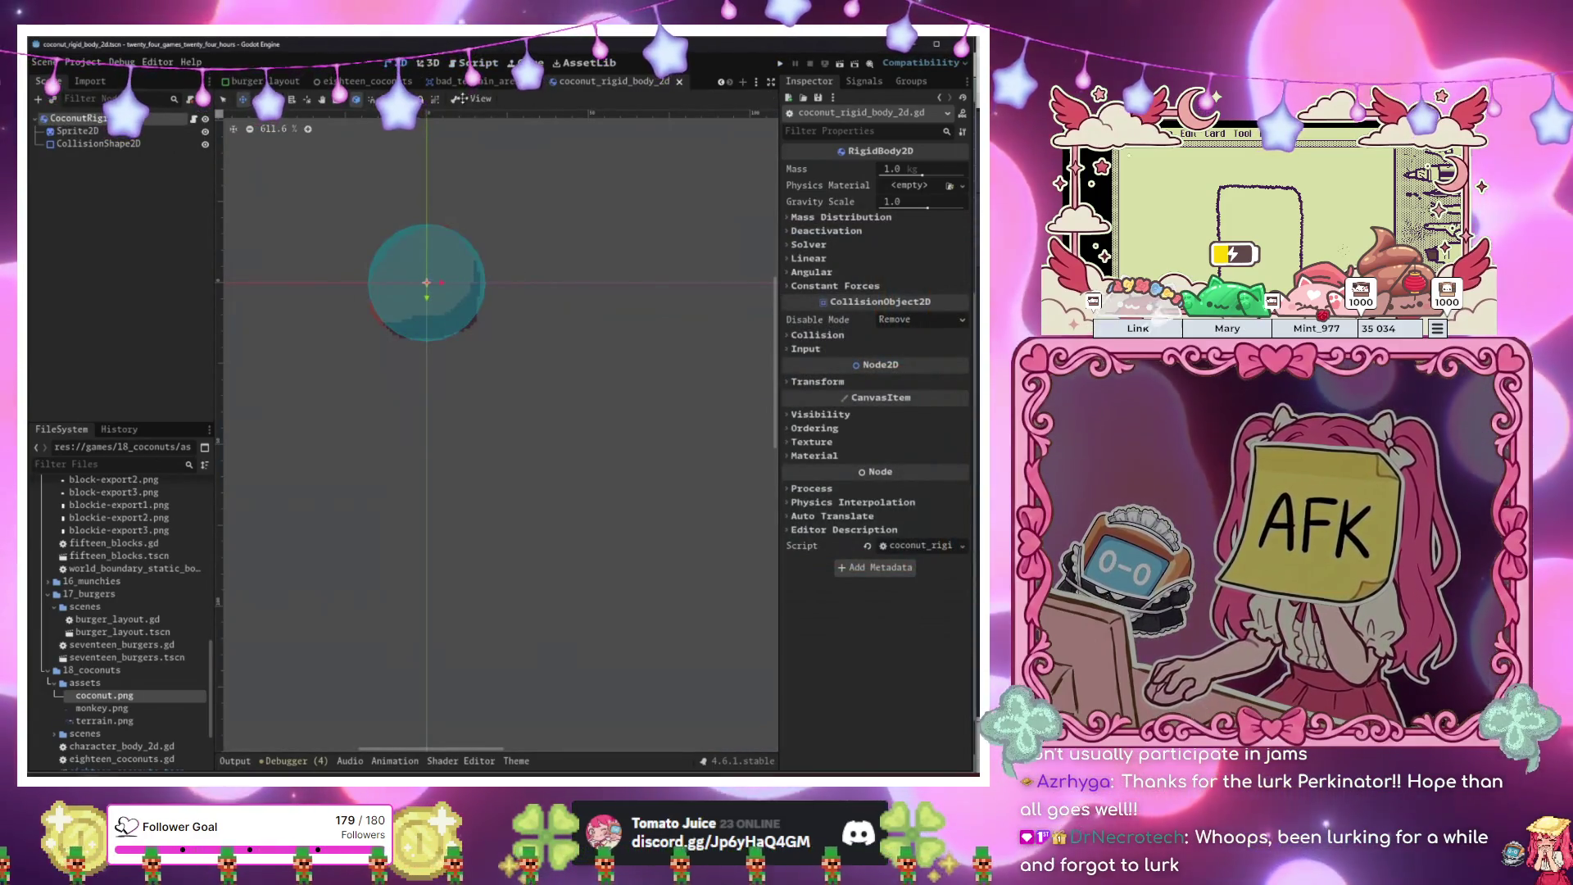
left_click(361, 82)
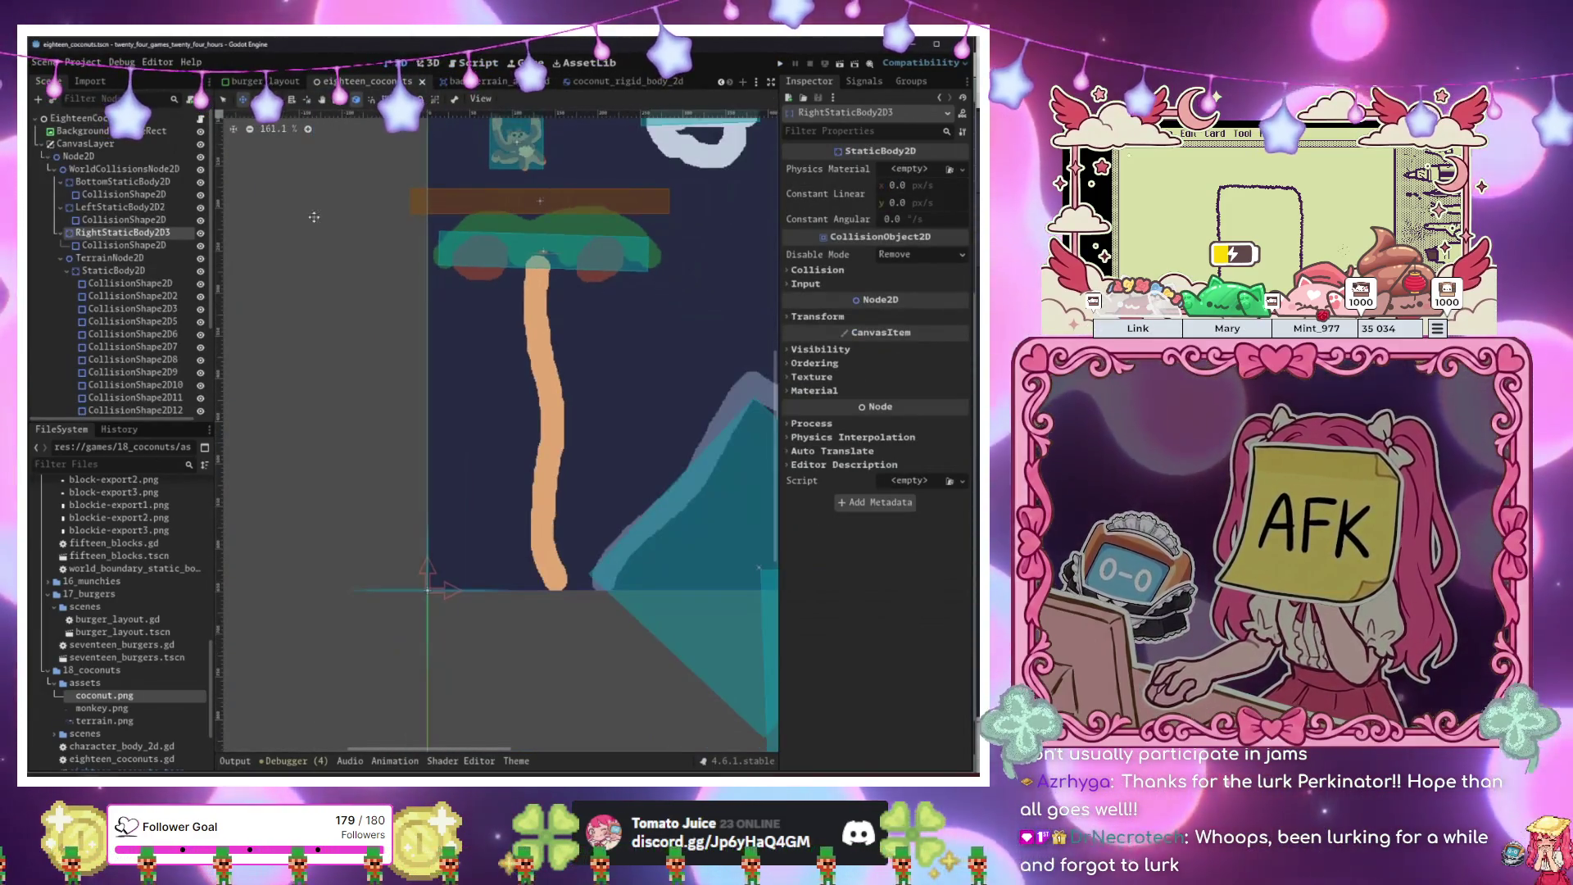
Move the monkey's CharacterBody2D down beside the palm trunk.
scroll(123, 287, "down", 3)
left_click(109, 379)
left_click_drag(498, 317, 492, 459)
scroll(492, 410, "up", 3)
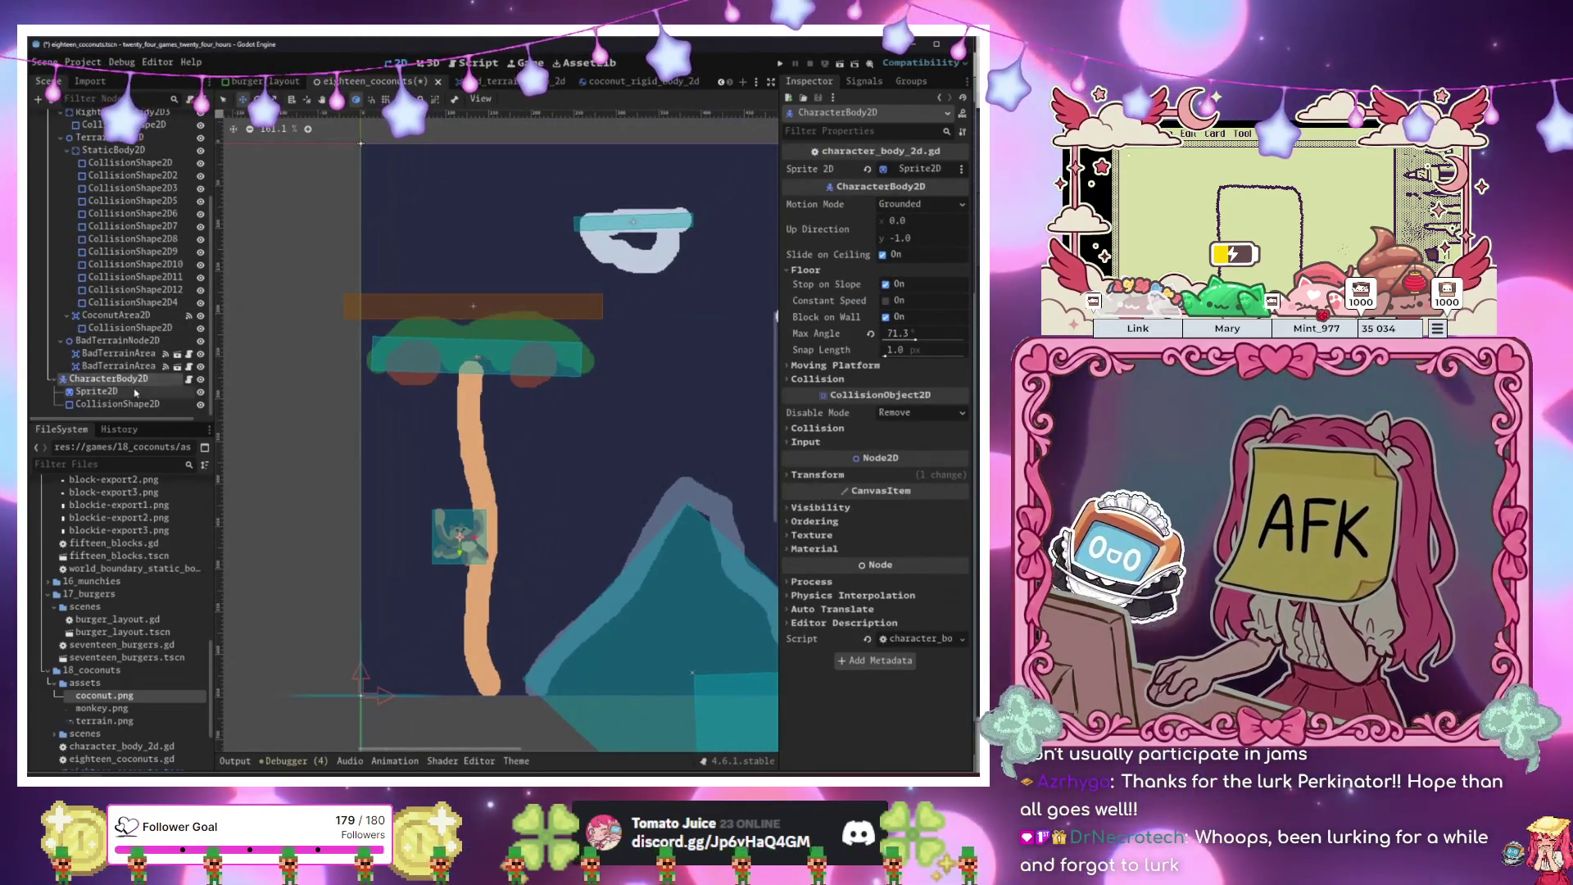
scroll(142, 245, "up", 3)
Under Node2D, add a Path2D with a PathFollow2D child and rename the path CoconutSpawnPath2D.
left_click(102, 156)
key("ctrl+a")
type("collo")
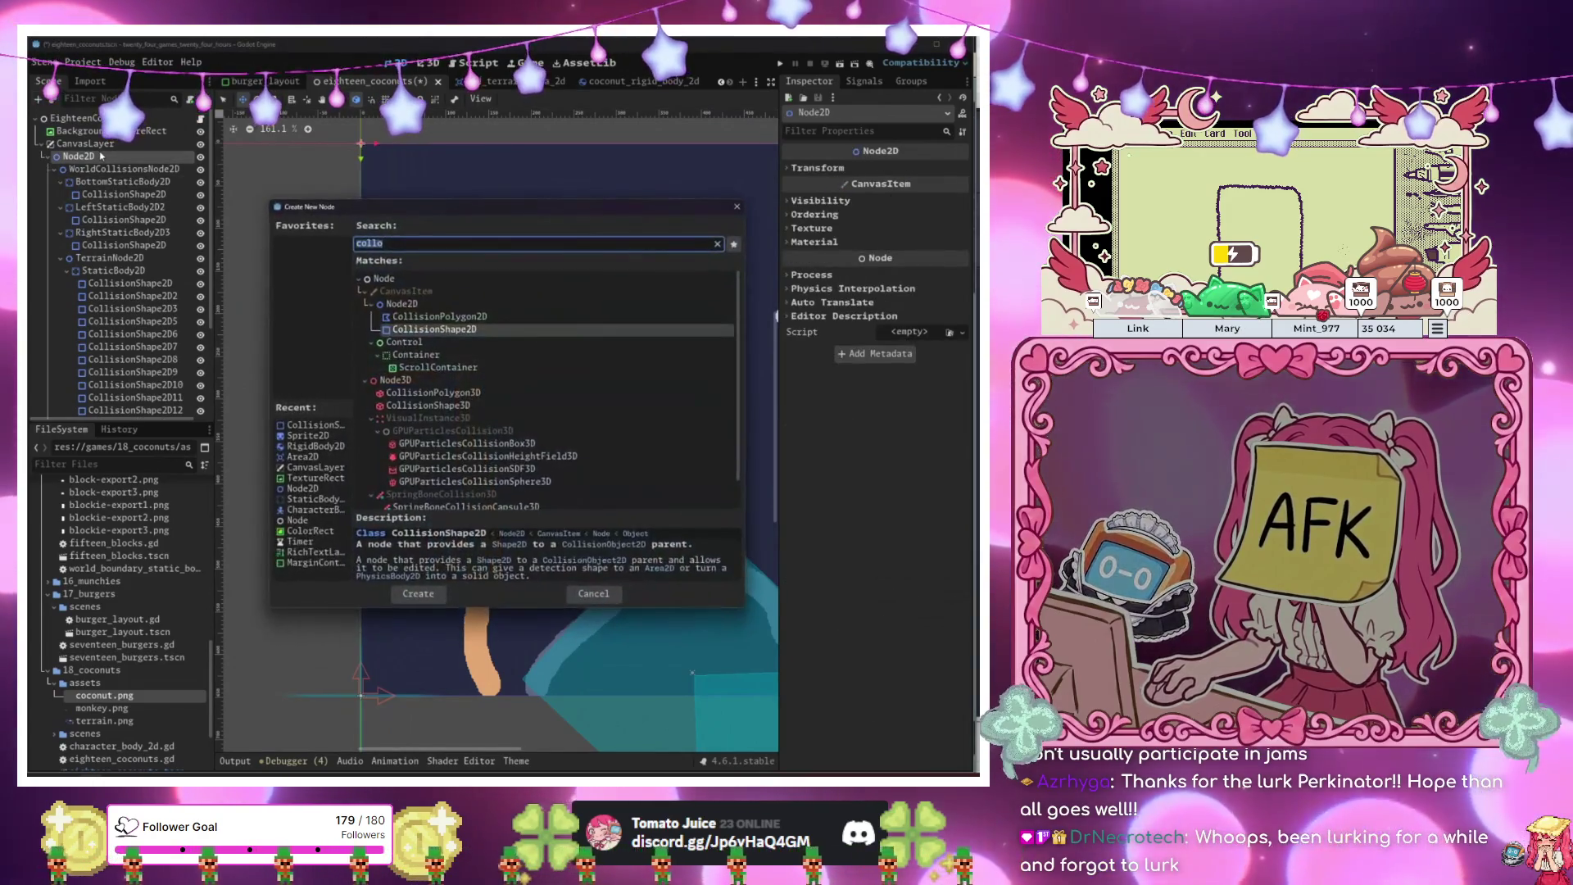
type("path")
key("Return")
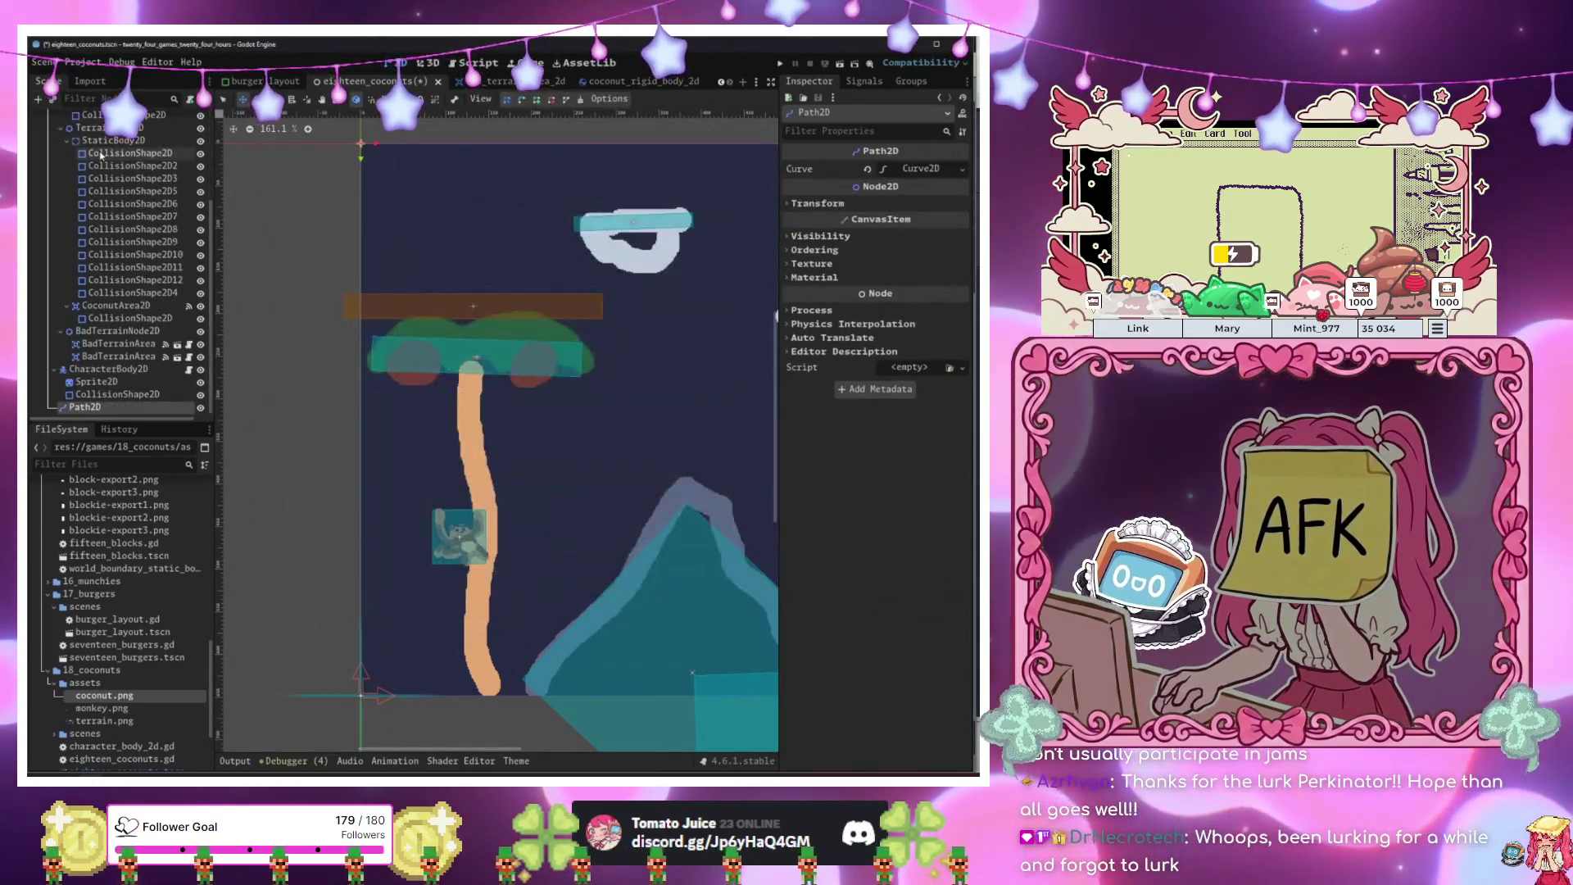
key("ctrl+a")
key("Down")
key("Down")
key("Return")
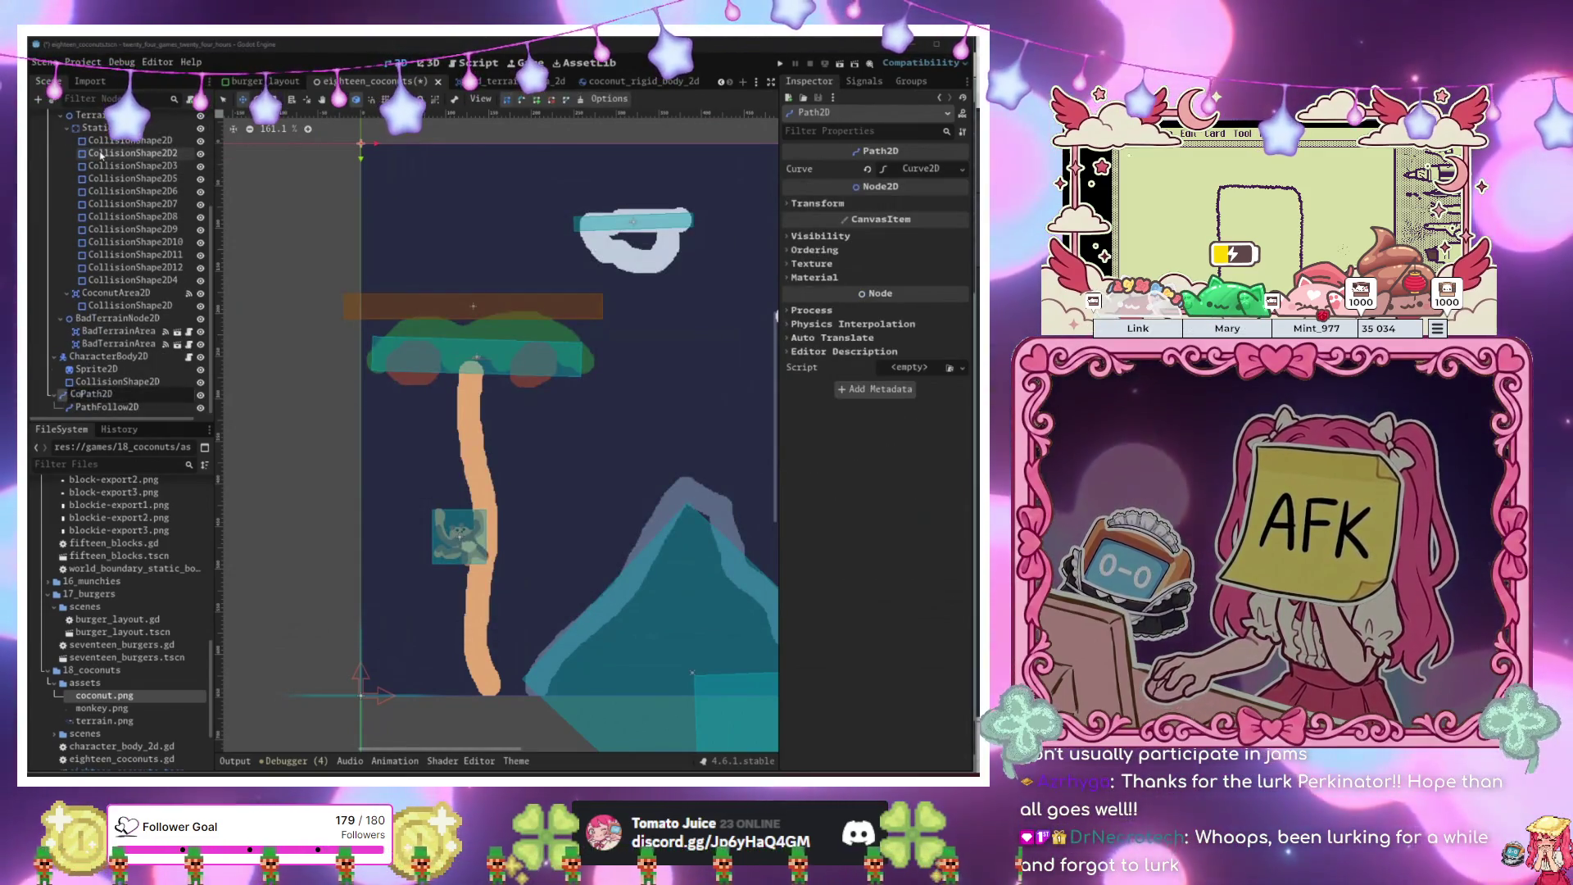
type("conutSpawn")
key("Return")
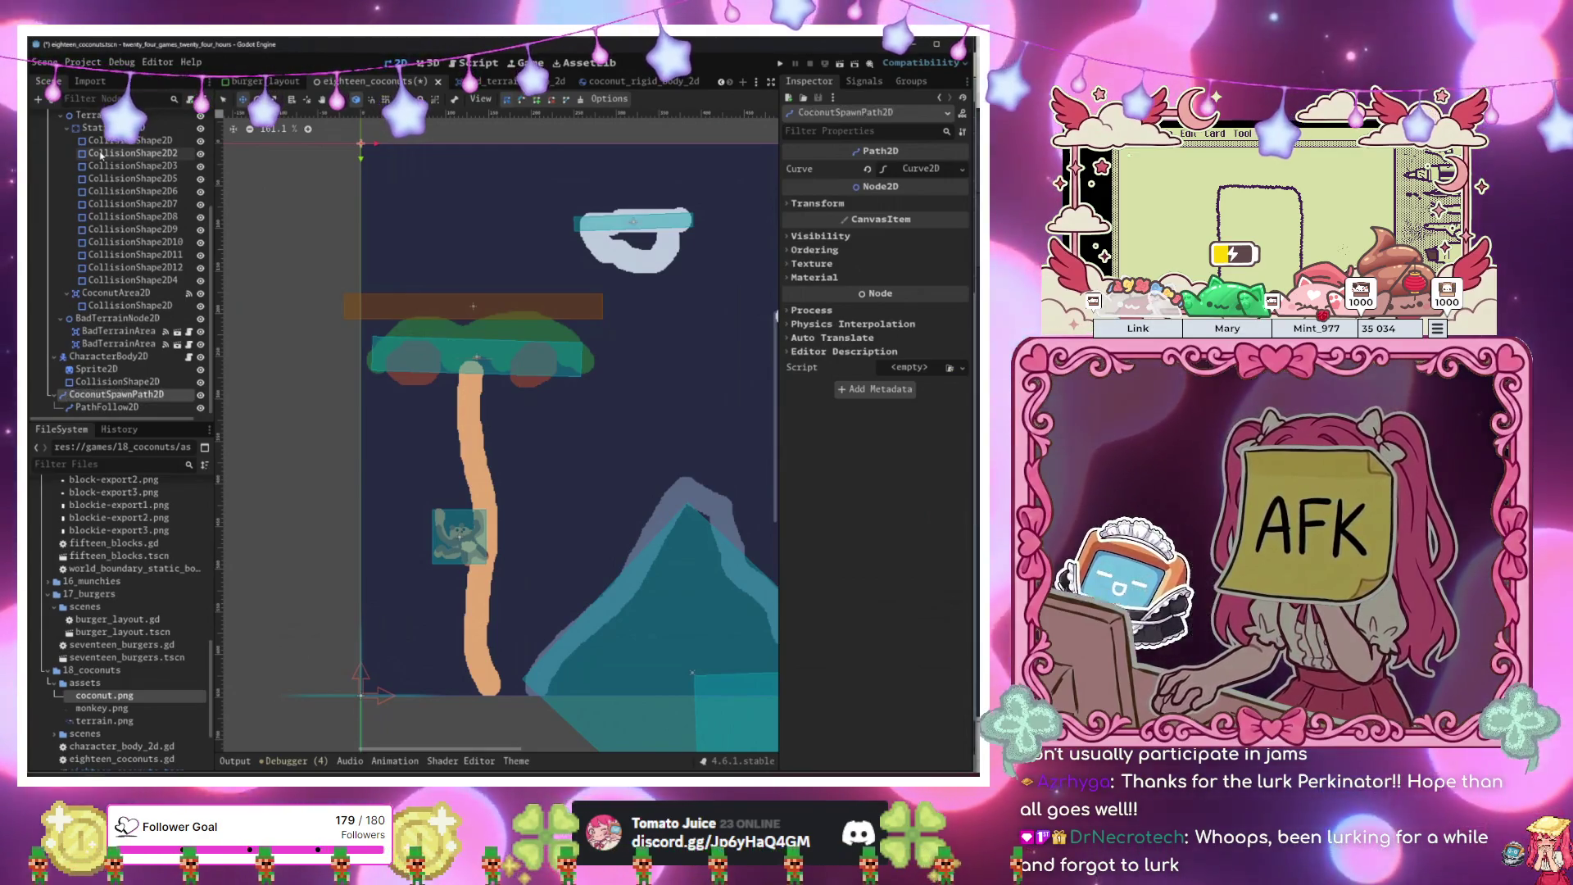
key("Down")
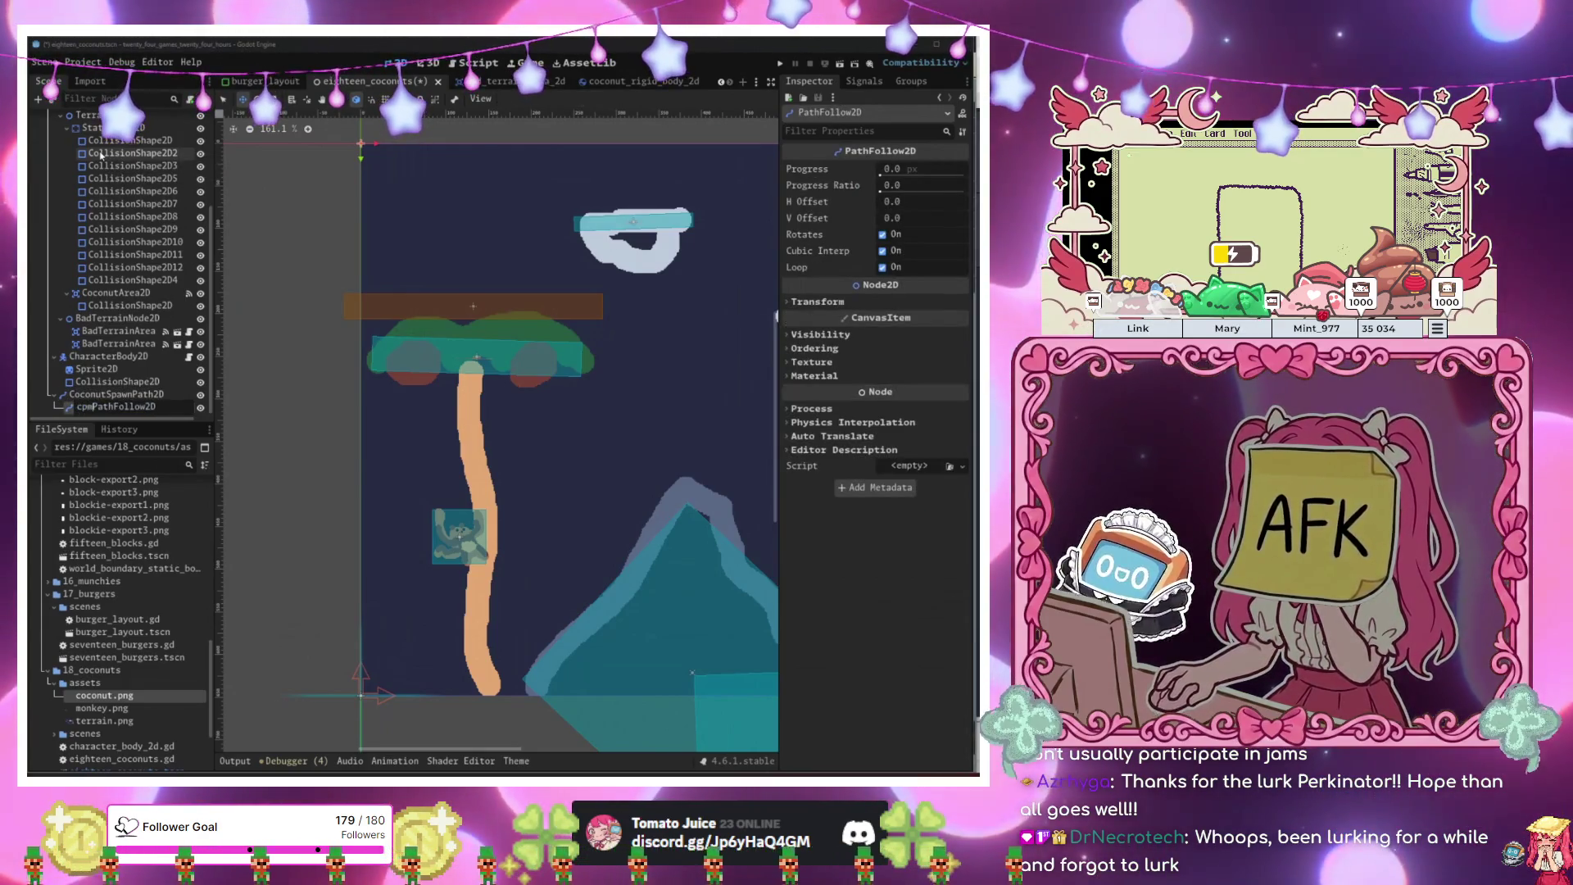
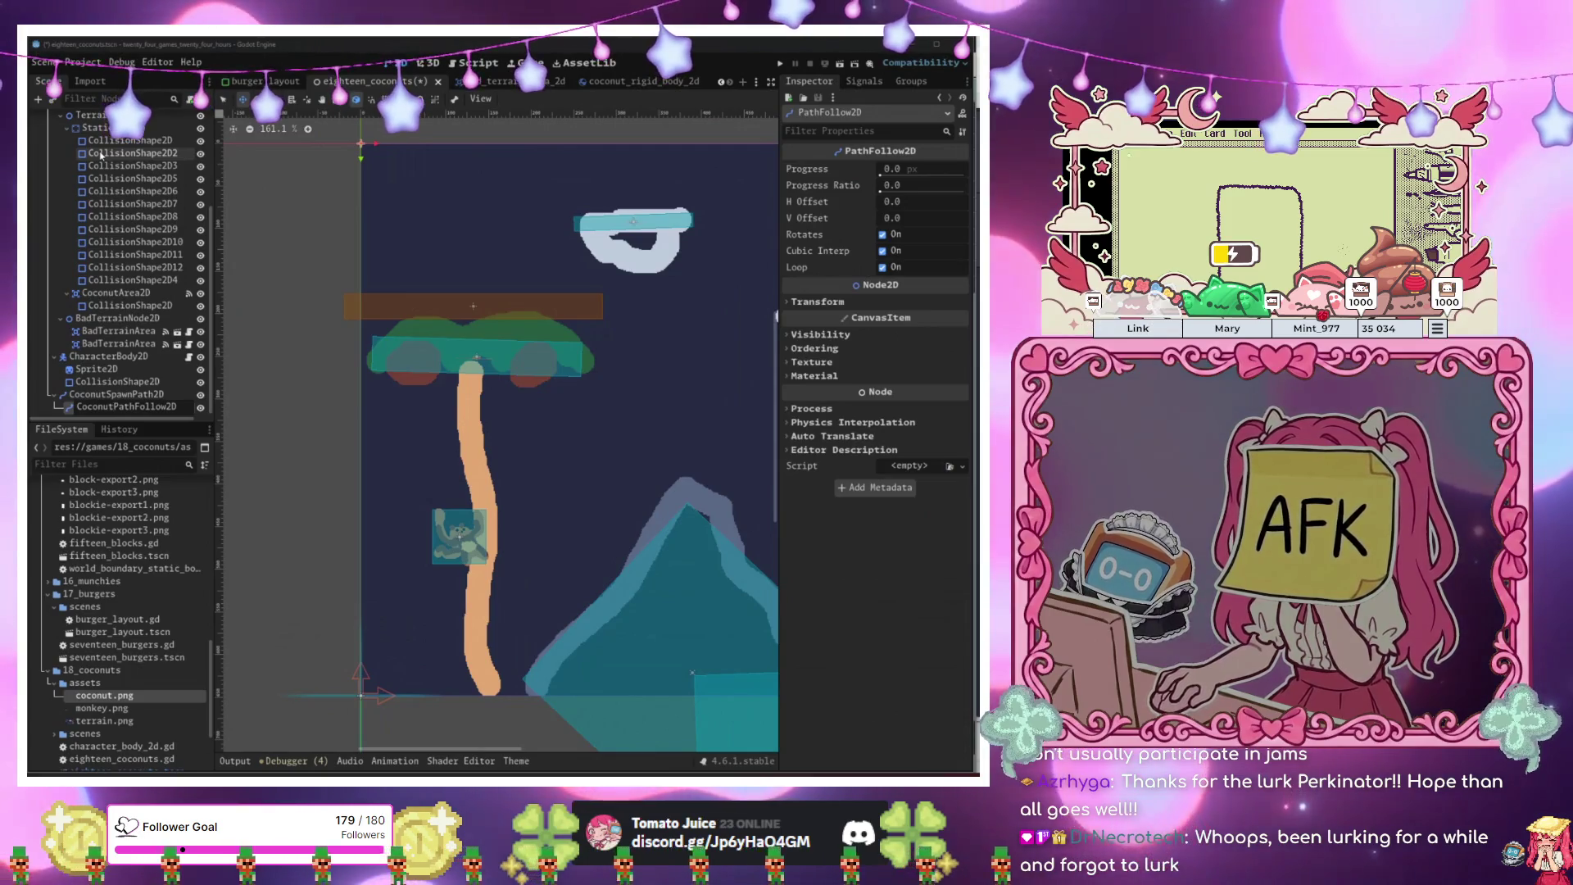
Rename the node CoconutSpawnPathFollow2D and export it as a variable in eighteen_coconuts.gd.
key("Return")
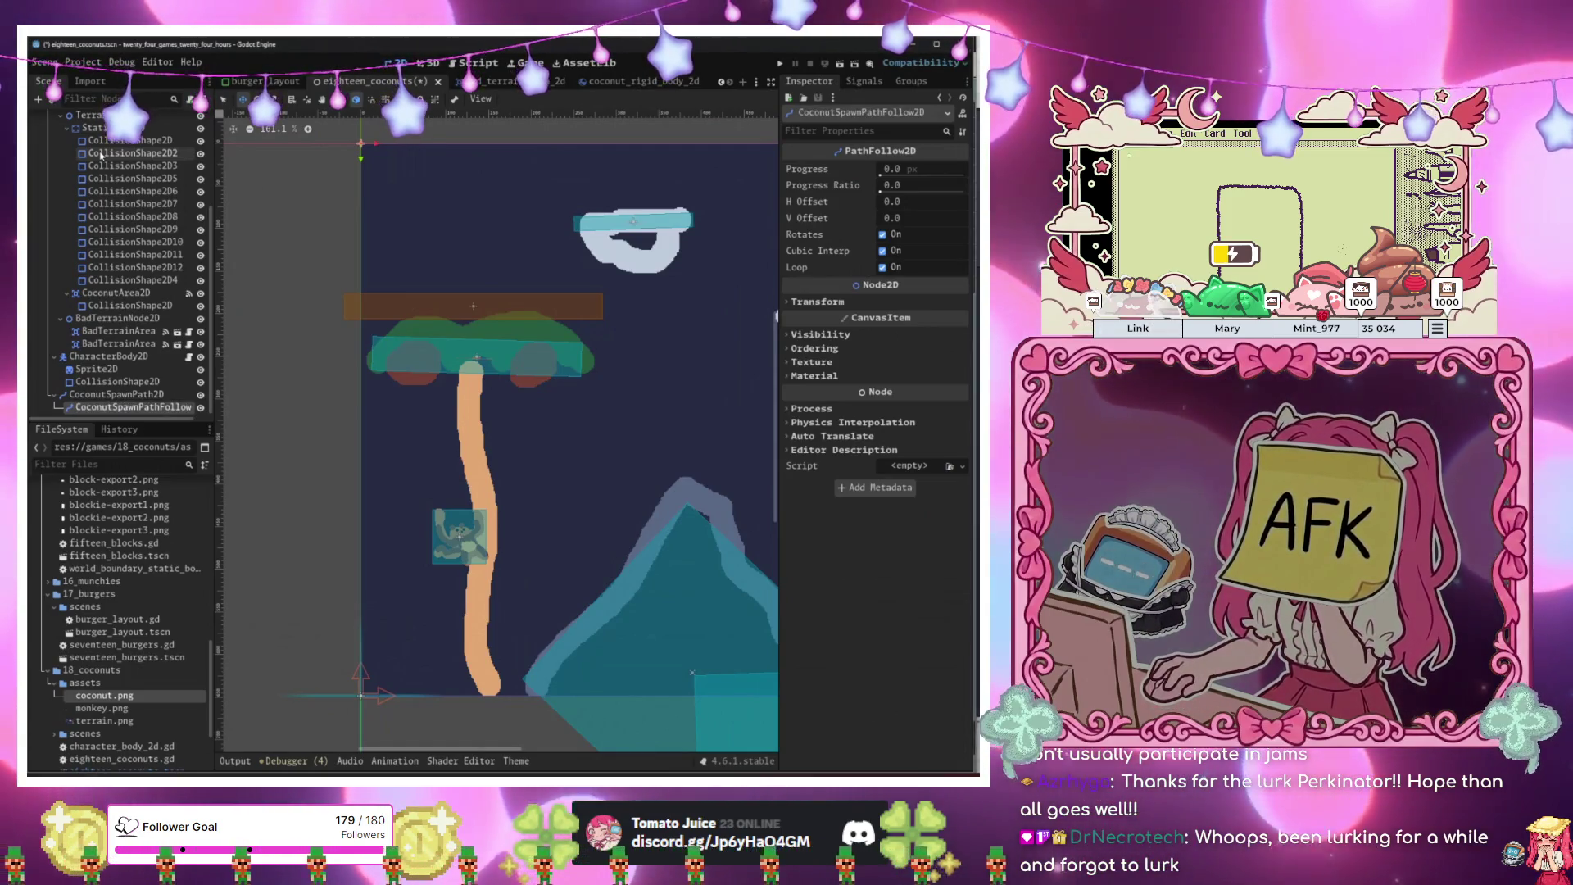
scroll(94, 154, "up", 5)
left_click(200, 119)
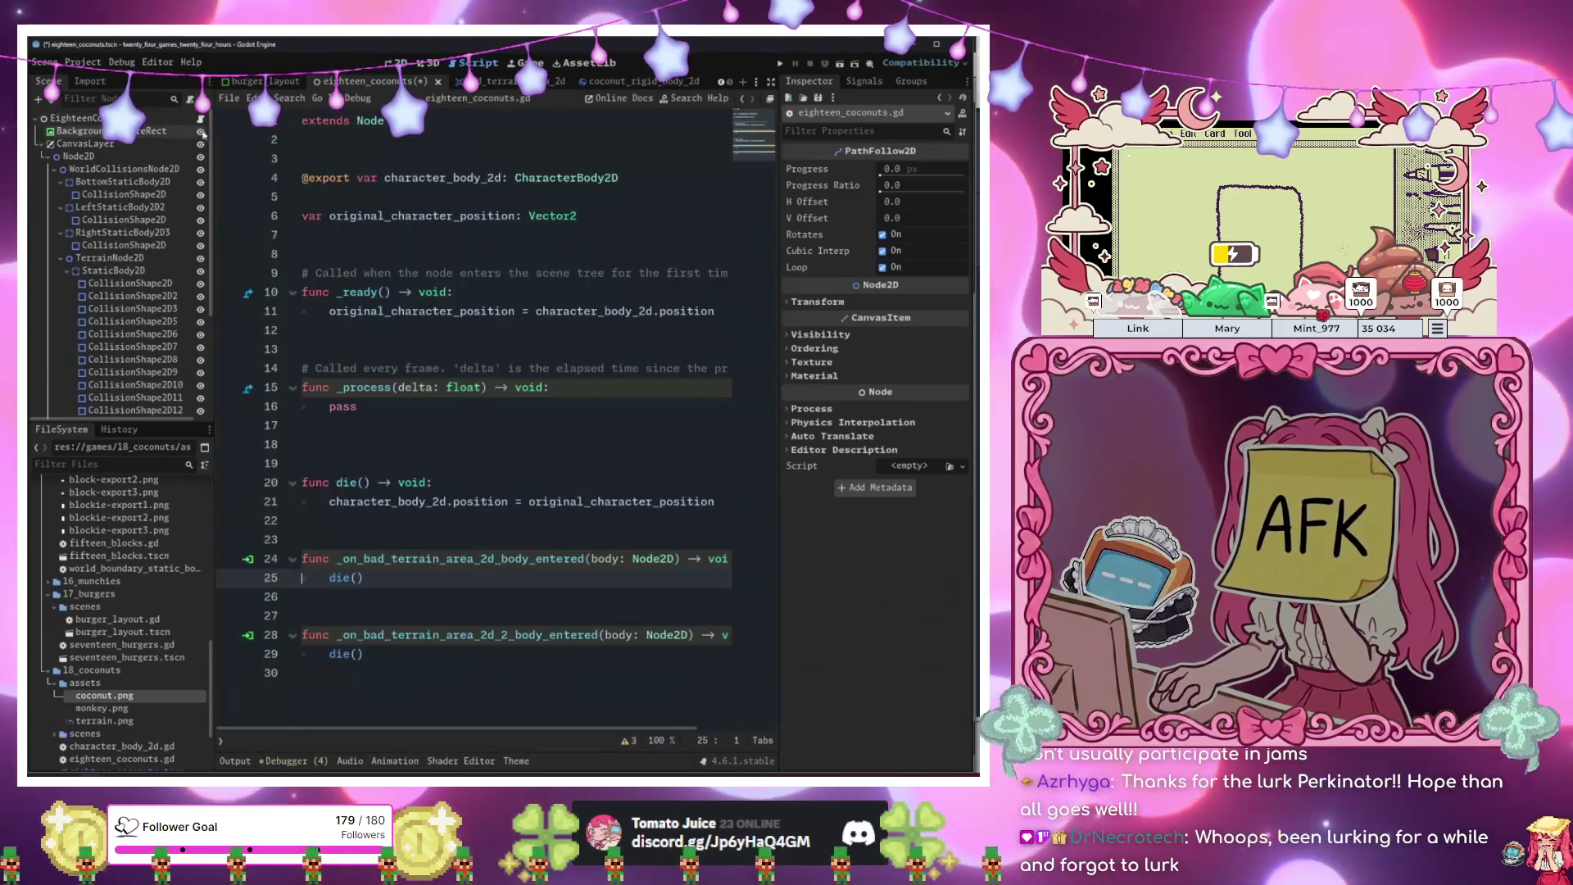
scroll(123, 311, "down", 5)
mouse_move(115, 391)
left_mouse_down()
mouse_move(414, 201)
mouse_move(131, 401)
mouse_move(286, 369)
mouse_move(384, 215)
left_mouse_up()
left_click(434, 331)
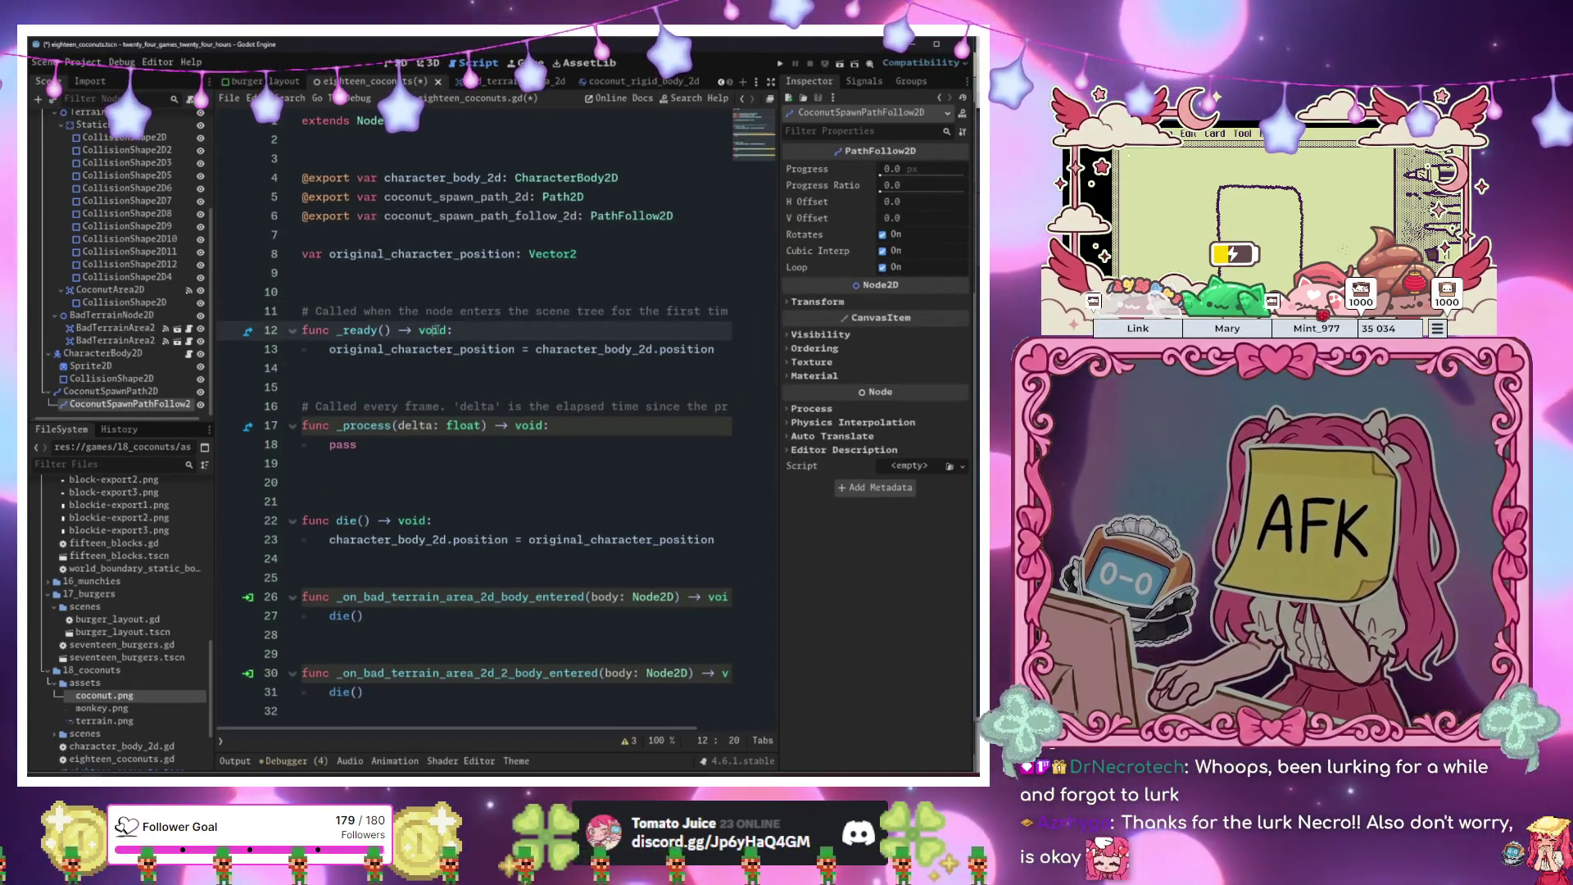
Remove the extra blank lines between functions and before die().
left_click(466, 392)
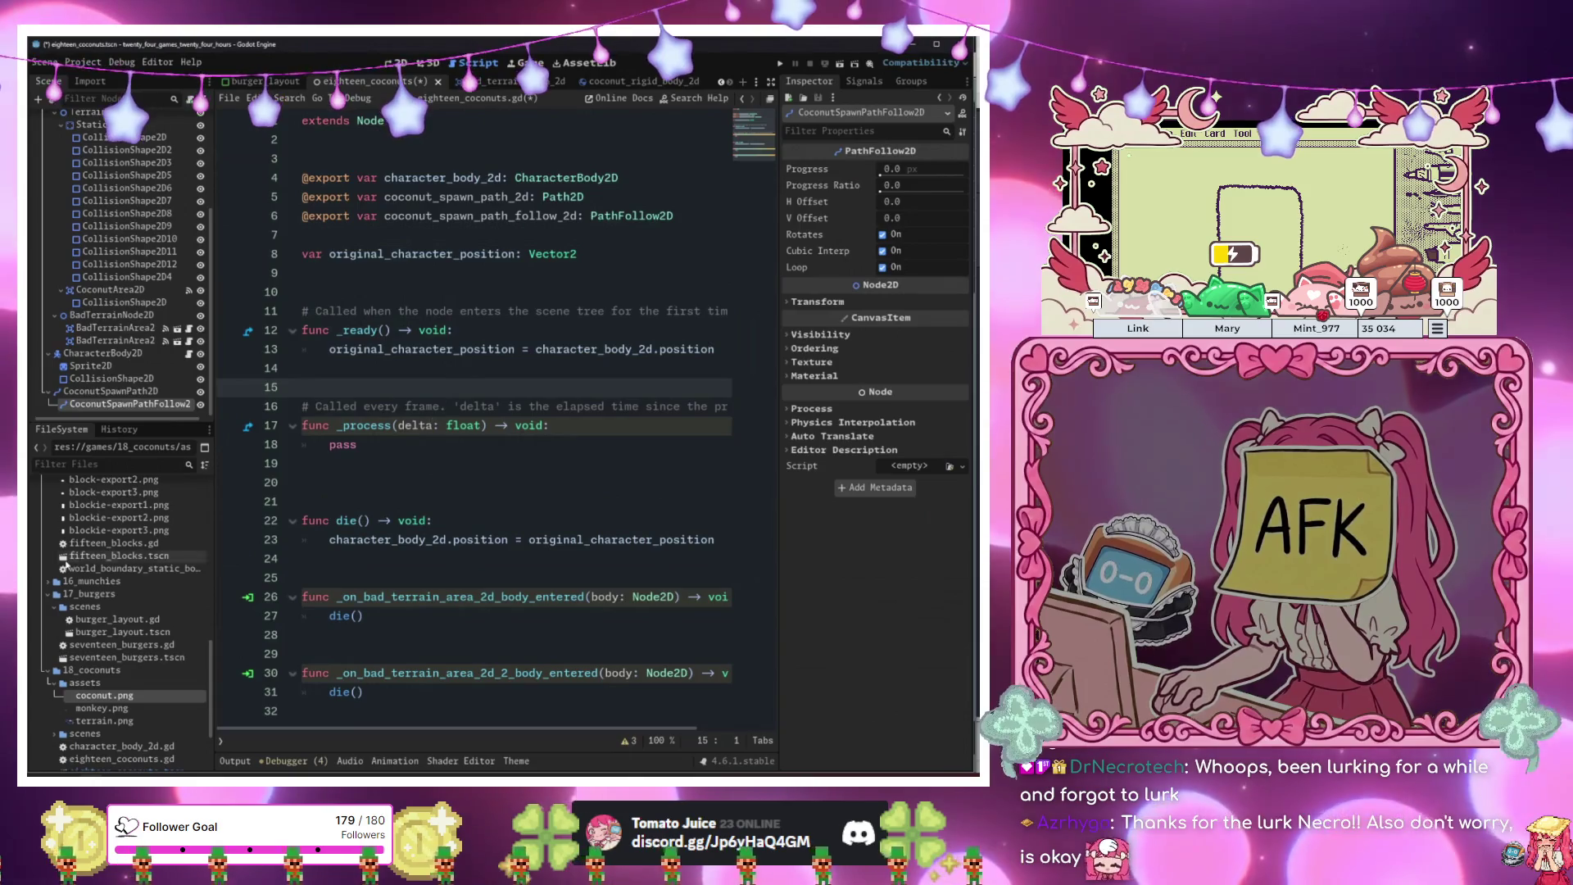
left_click(435, 522)
left_click(409, 482)
key("BackSpace")
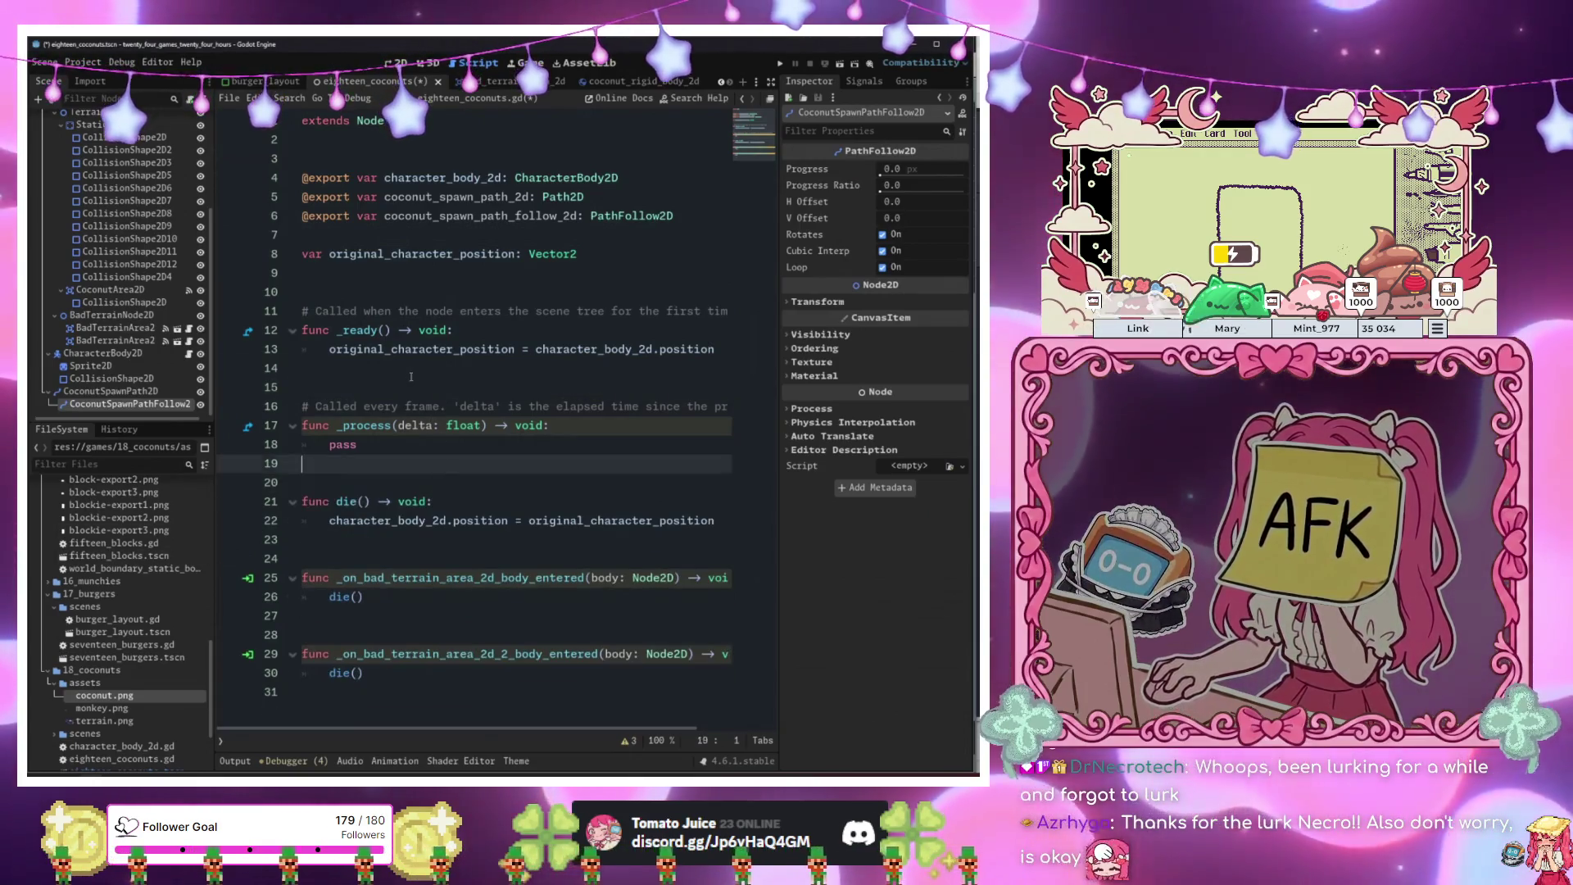
left_click(410, 368)
left_click(446, 406)
left_click(380, 464)
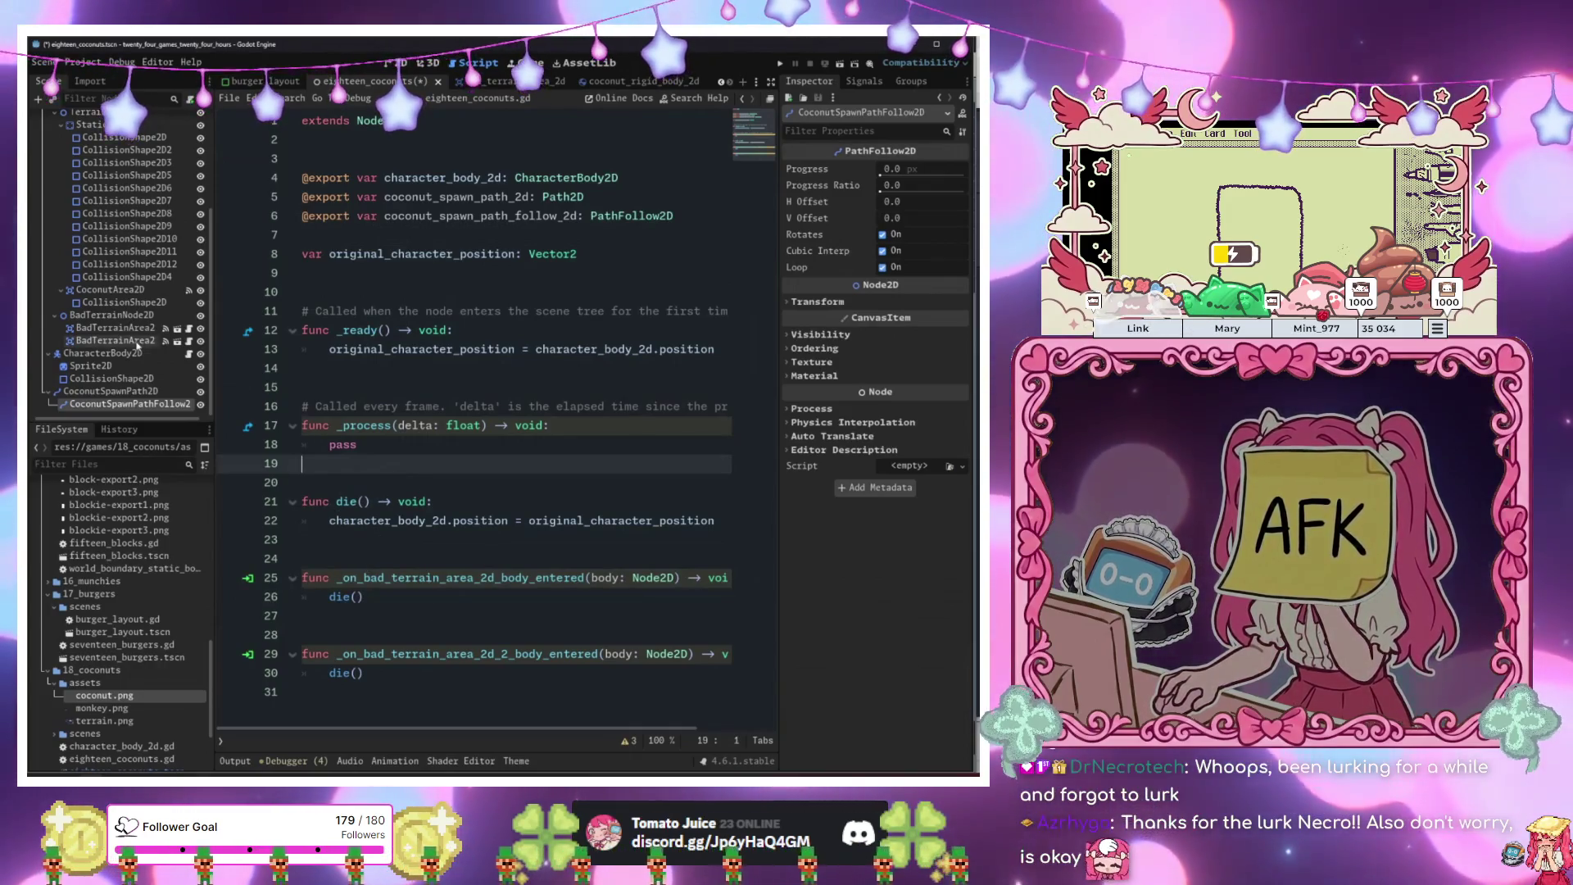
Select CoconutArea2D and show its signals in the Node dock.
left_click(113, 316)
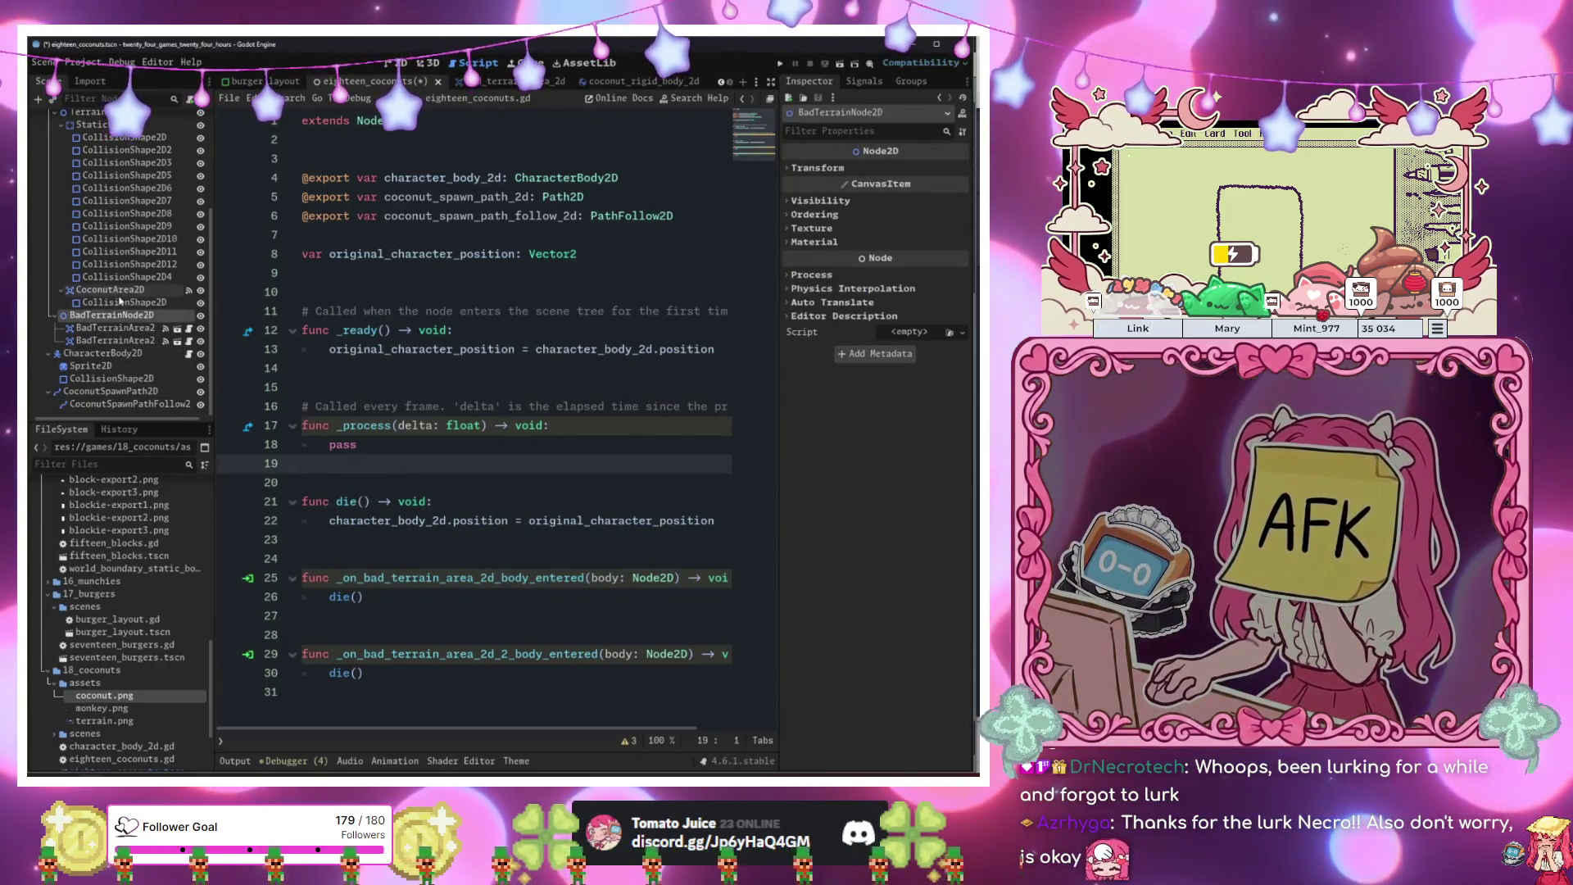
left_click(115, 290)
left_click(864, 81)
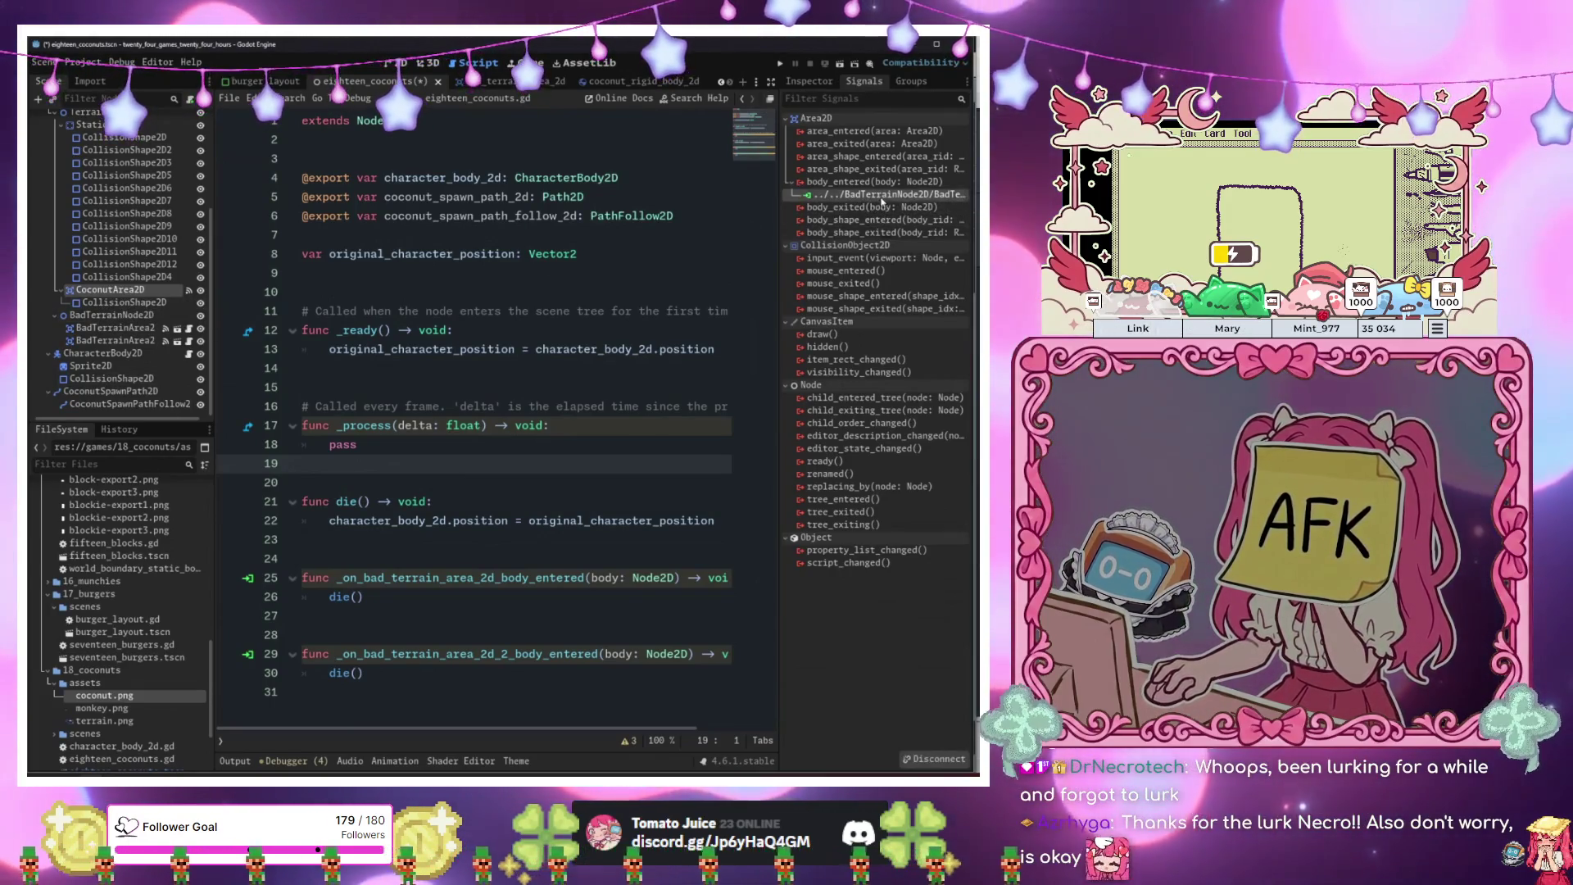
Connect body_entered to a new _on_coconut_area_2d_body_entered function in EighteenCoconuts, removing pass.
left_click(903, 228)
double_click(868, 181)
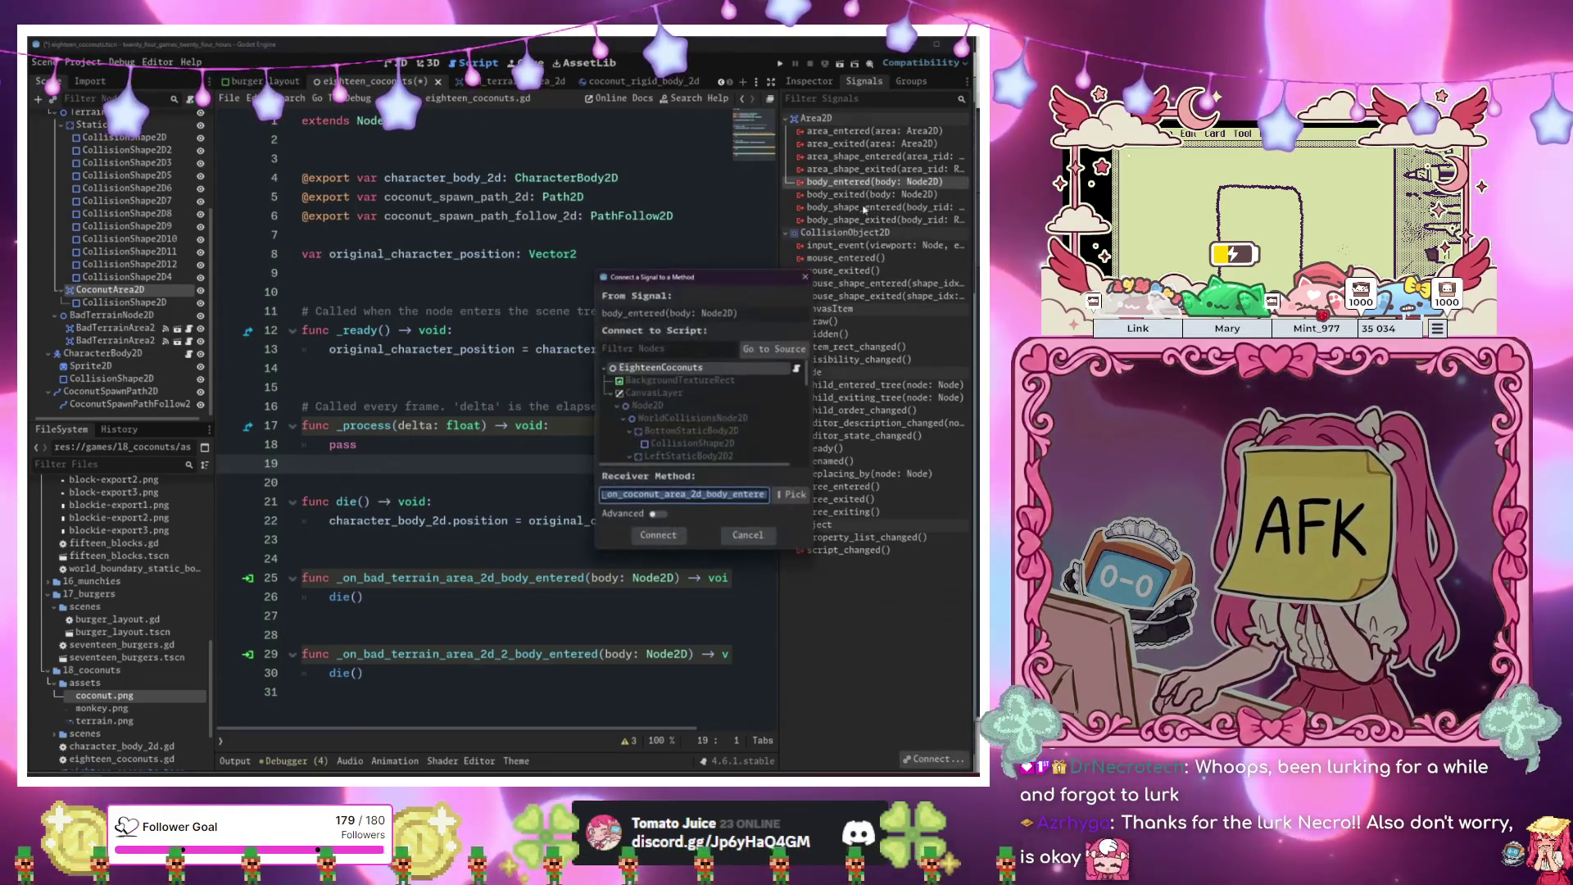
left_click(655, 537)
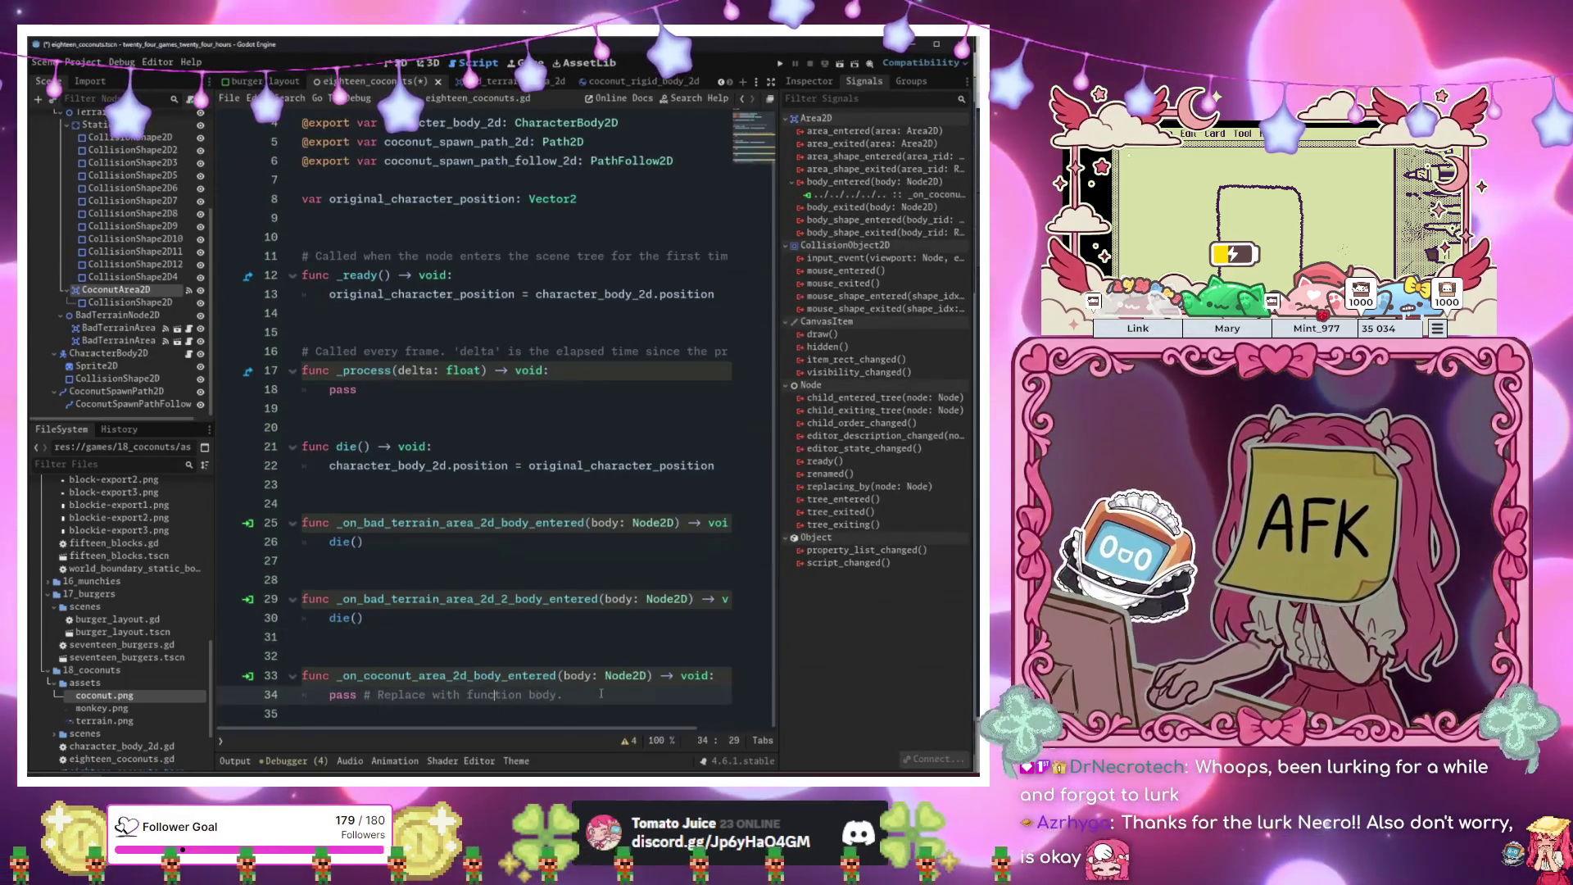
key("BackSpace")
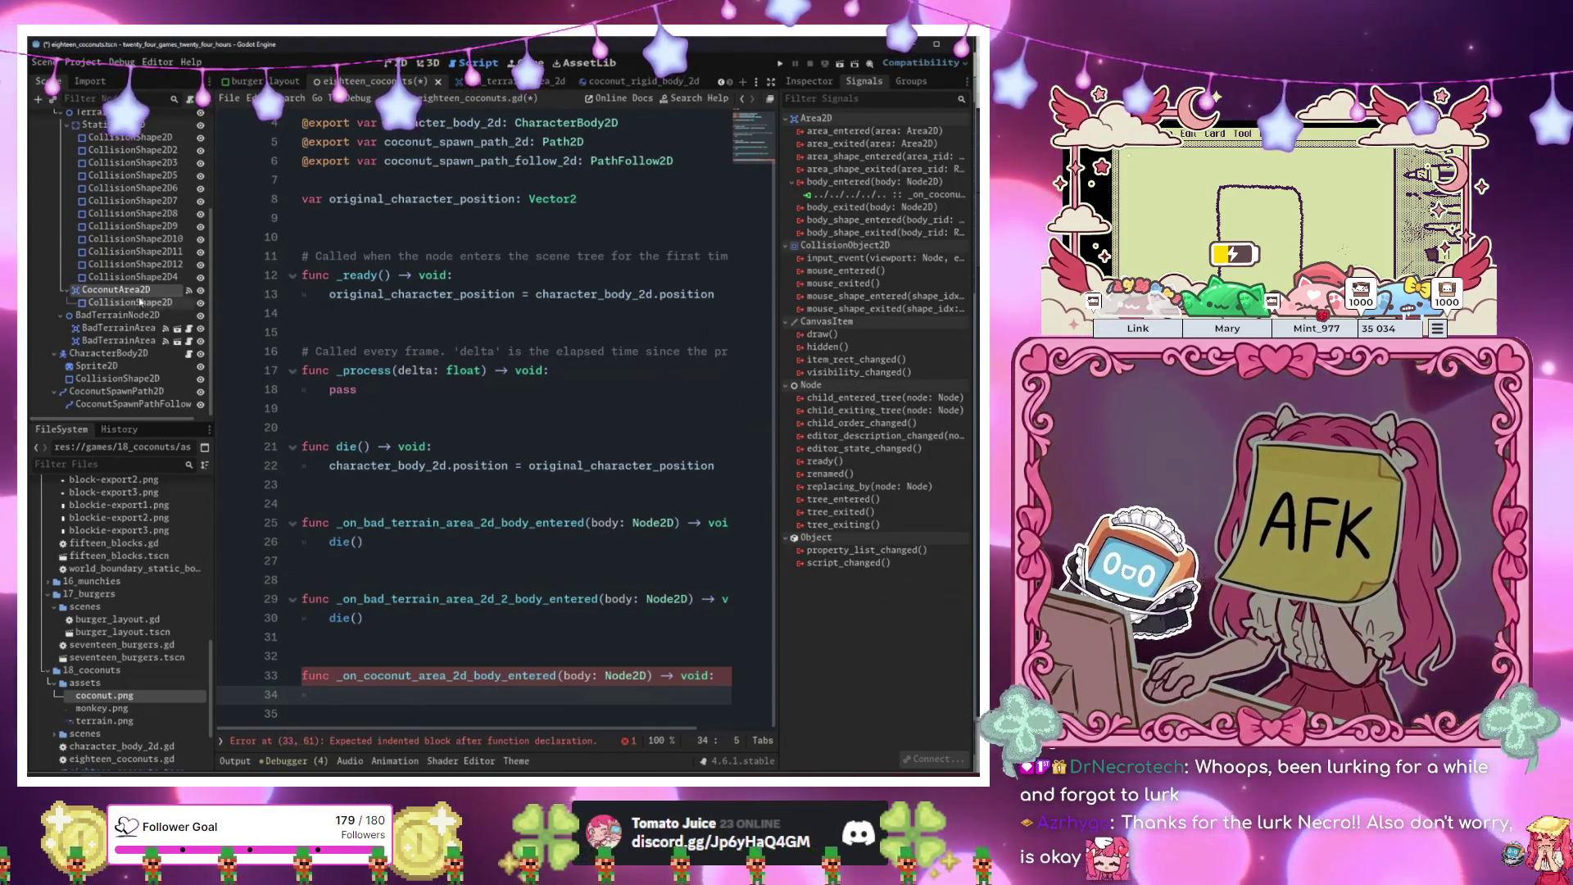
Begin a new func after die(), then switch to the bad terrain area's script.
scroll(139, 295, "up", 5)
scroll(203, 246, "down", 5)
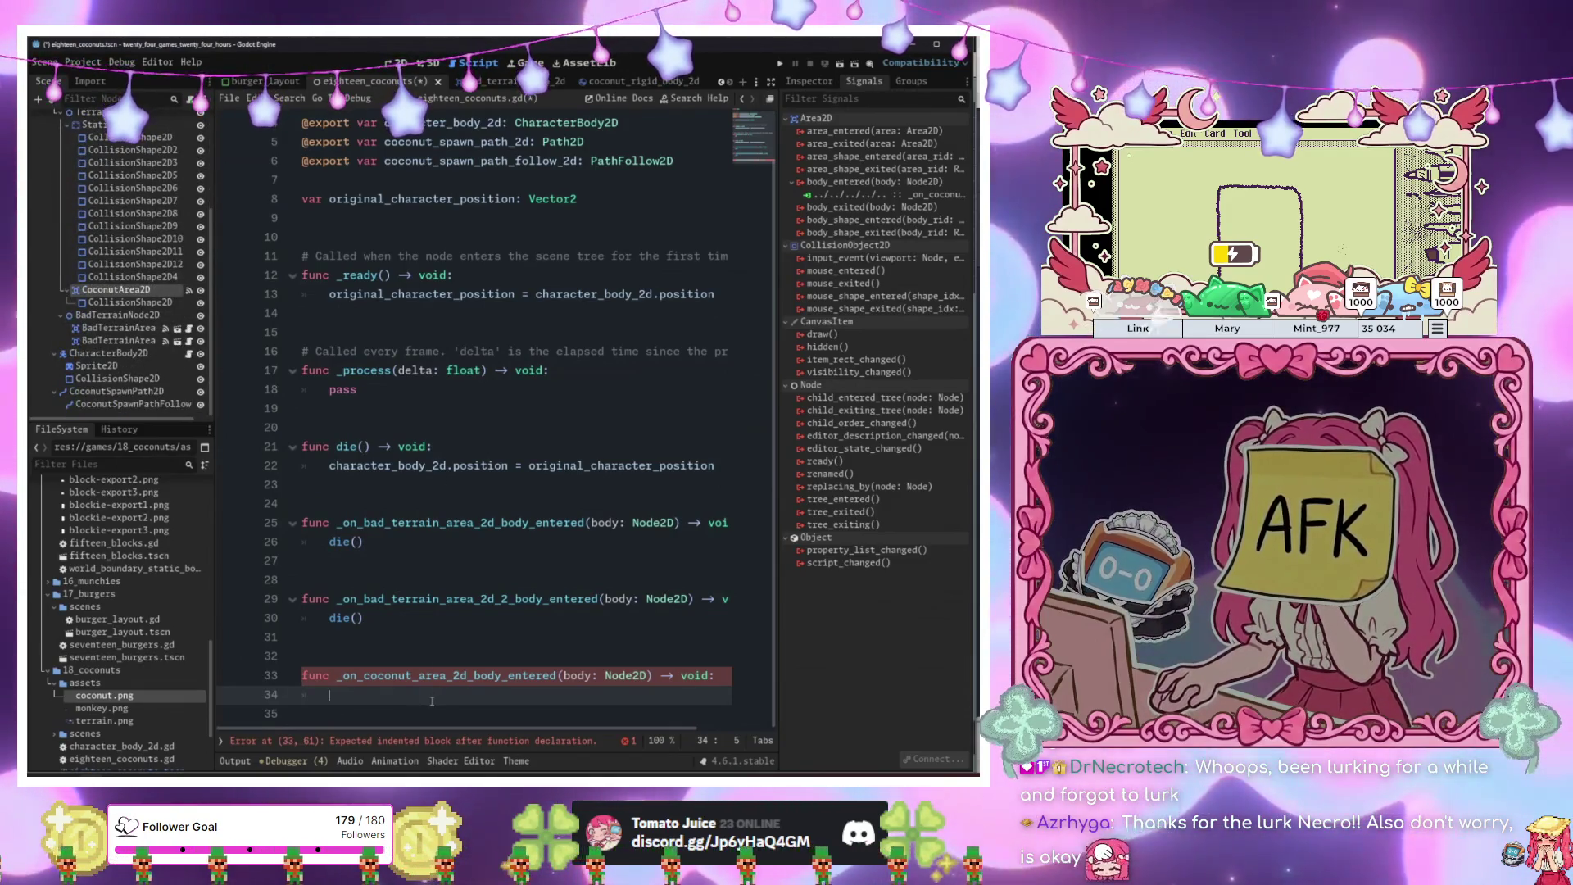
left_click(393, 426)
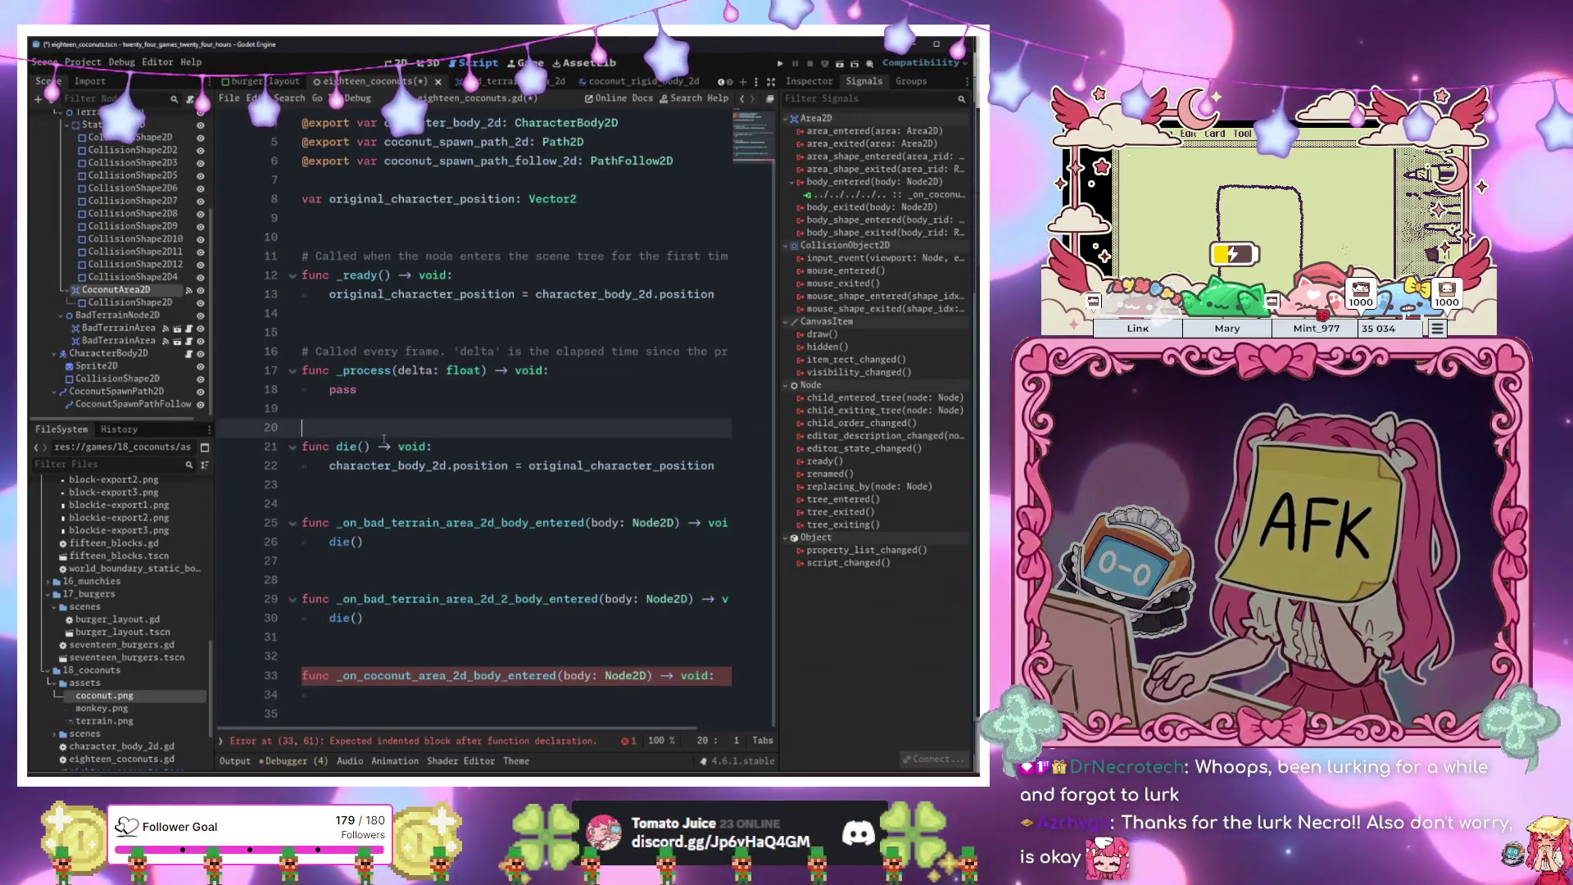
left_click(400, 483)
key("Return")
key("Return")
key("Return")
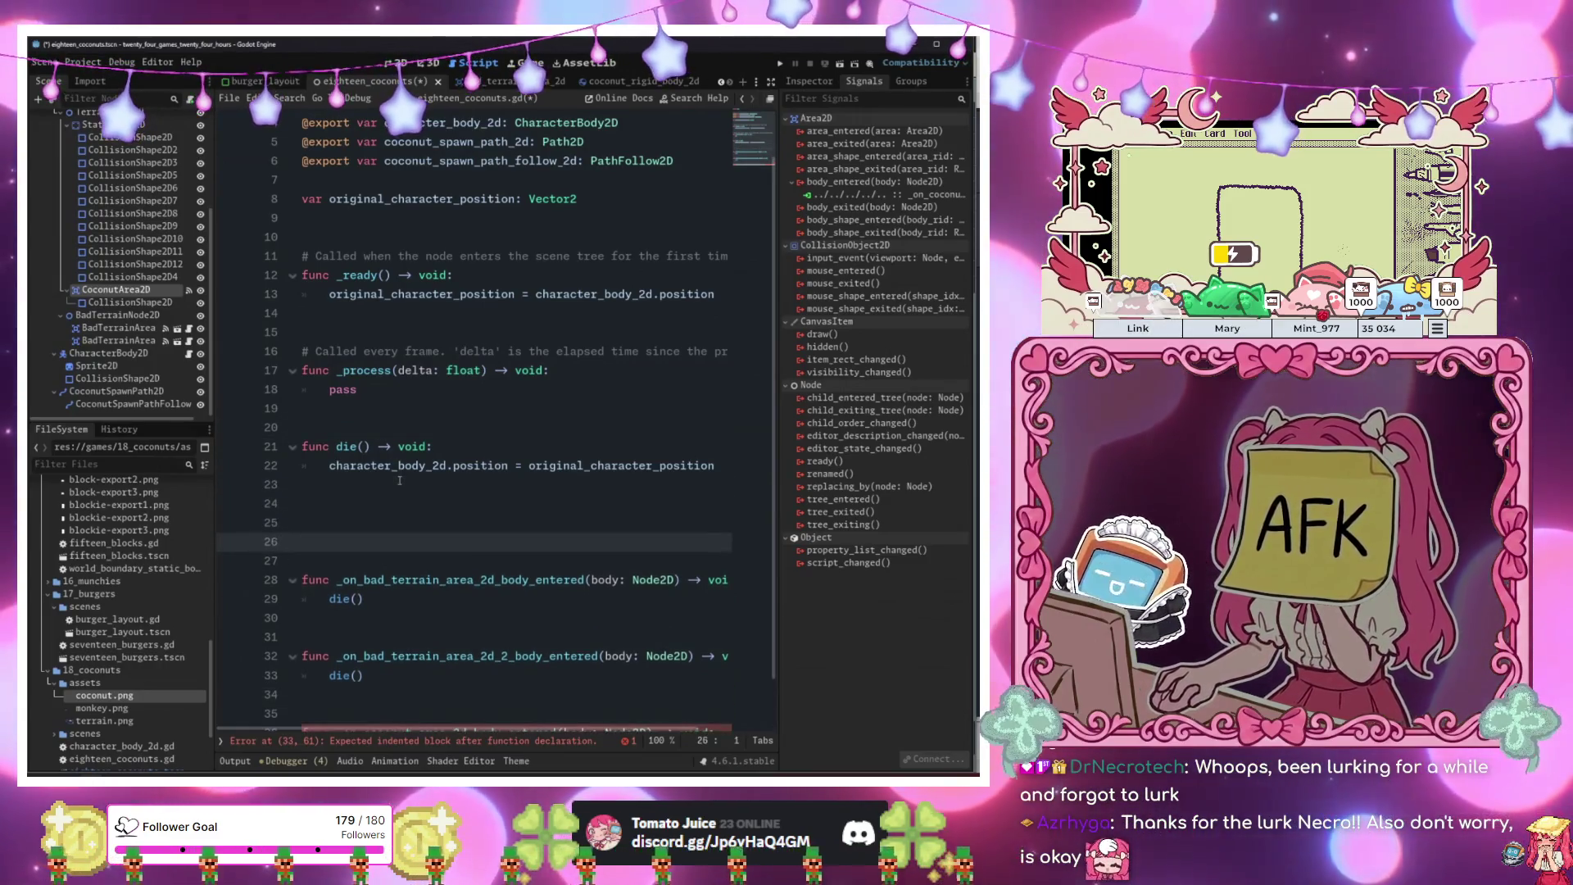
key("Up")
type("func")
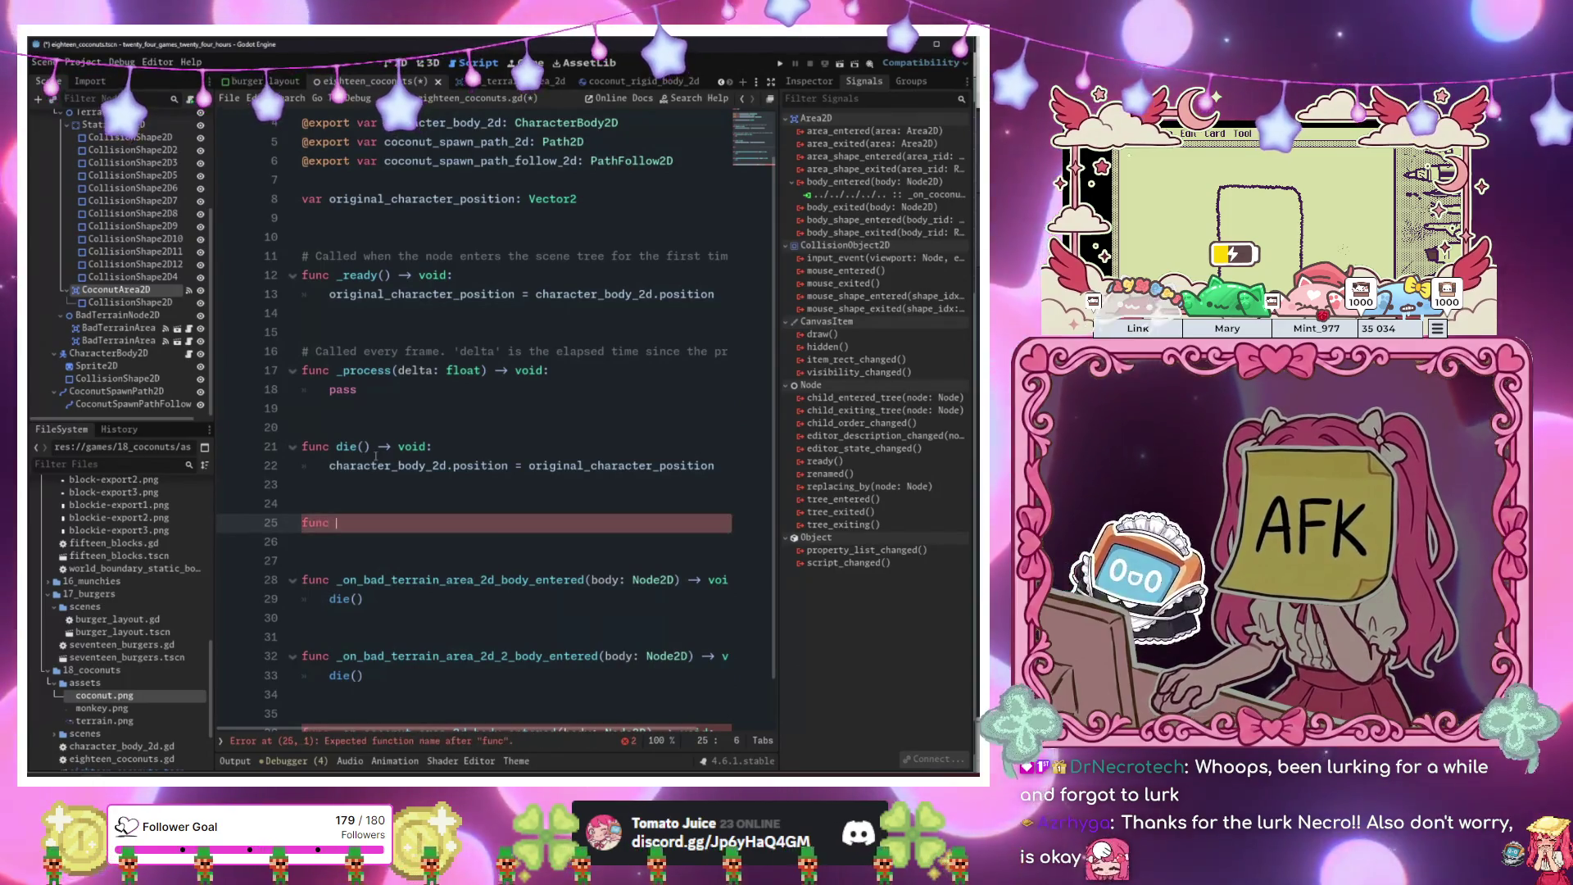
left_click(189, 329)
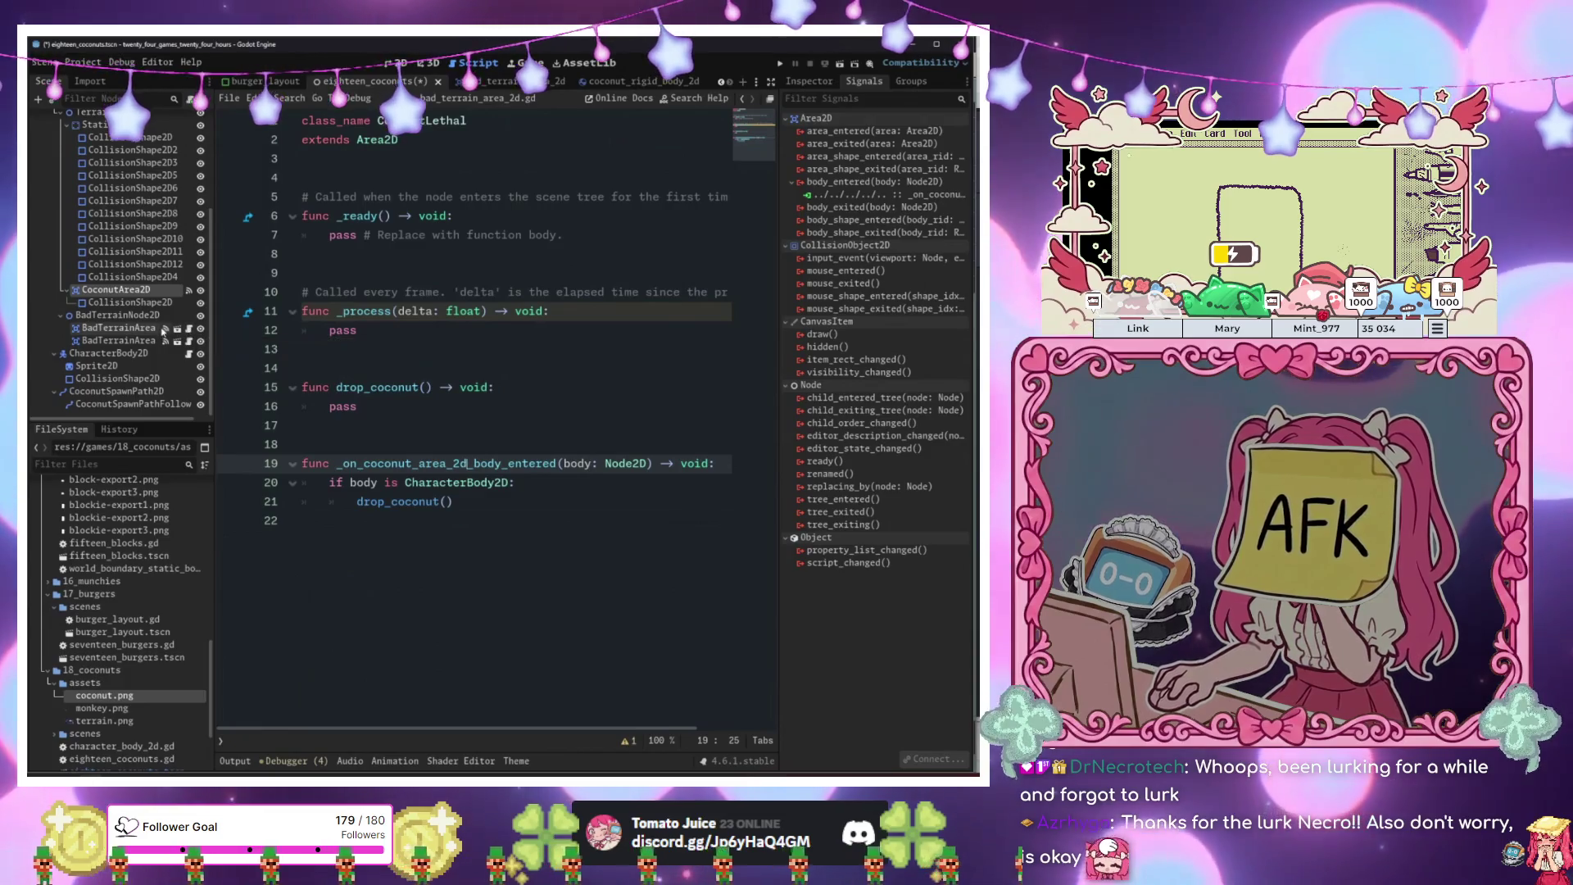
Delete the coconut body_entered function on lines 19–21 of bad_terrain_area_2d.gd.
left_click_drag(453, 502, 292, 448)
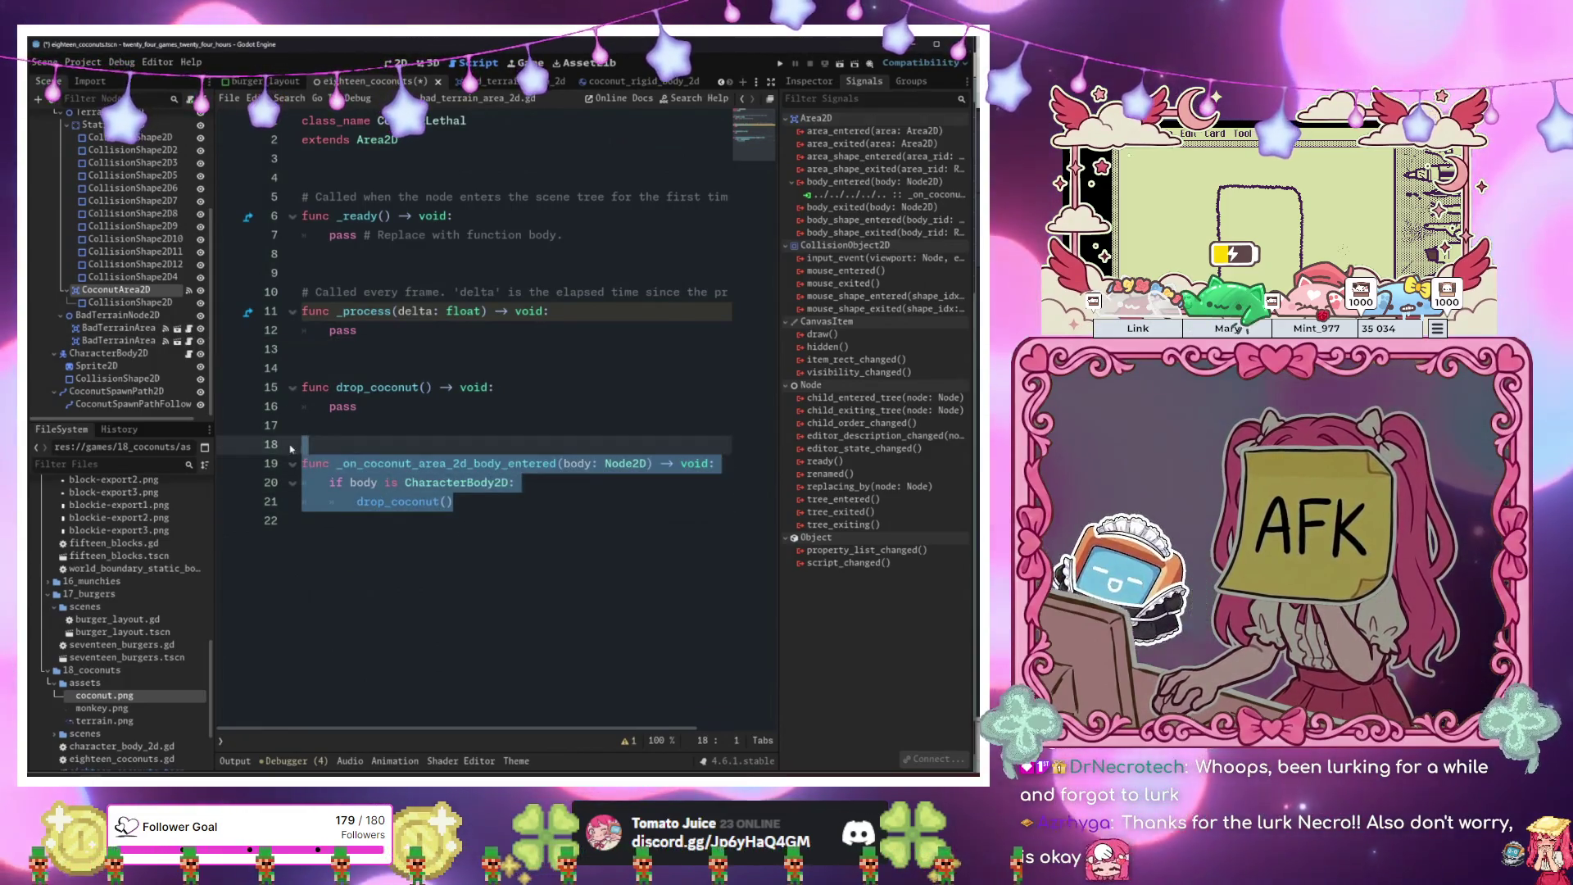
key("Delete")
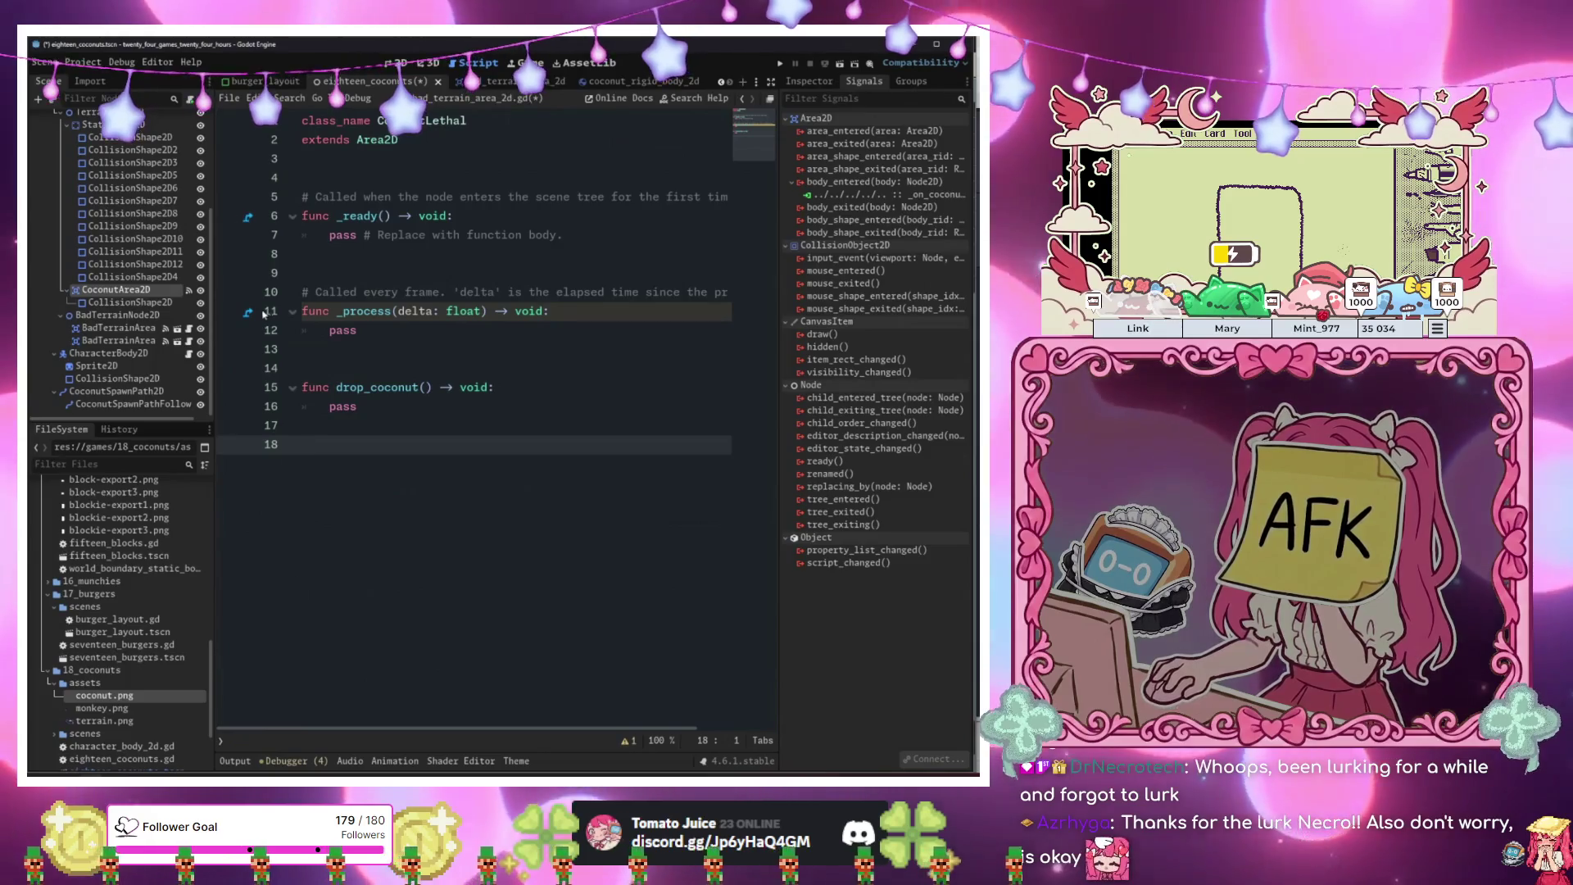
scroll(150, 260, "up", 5)
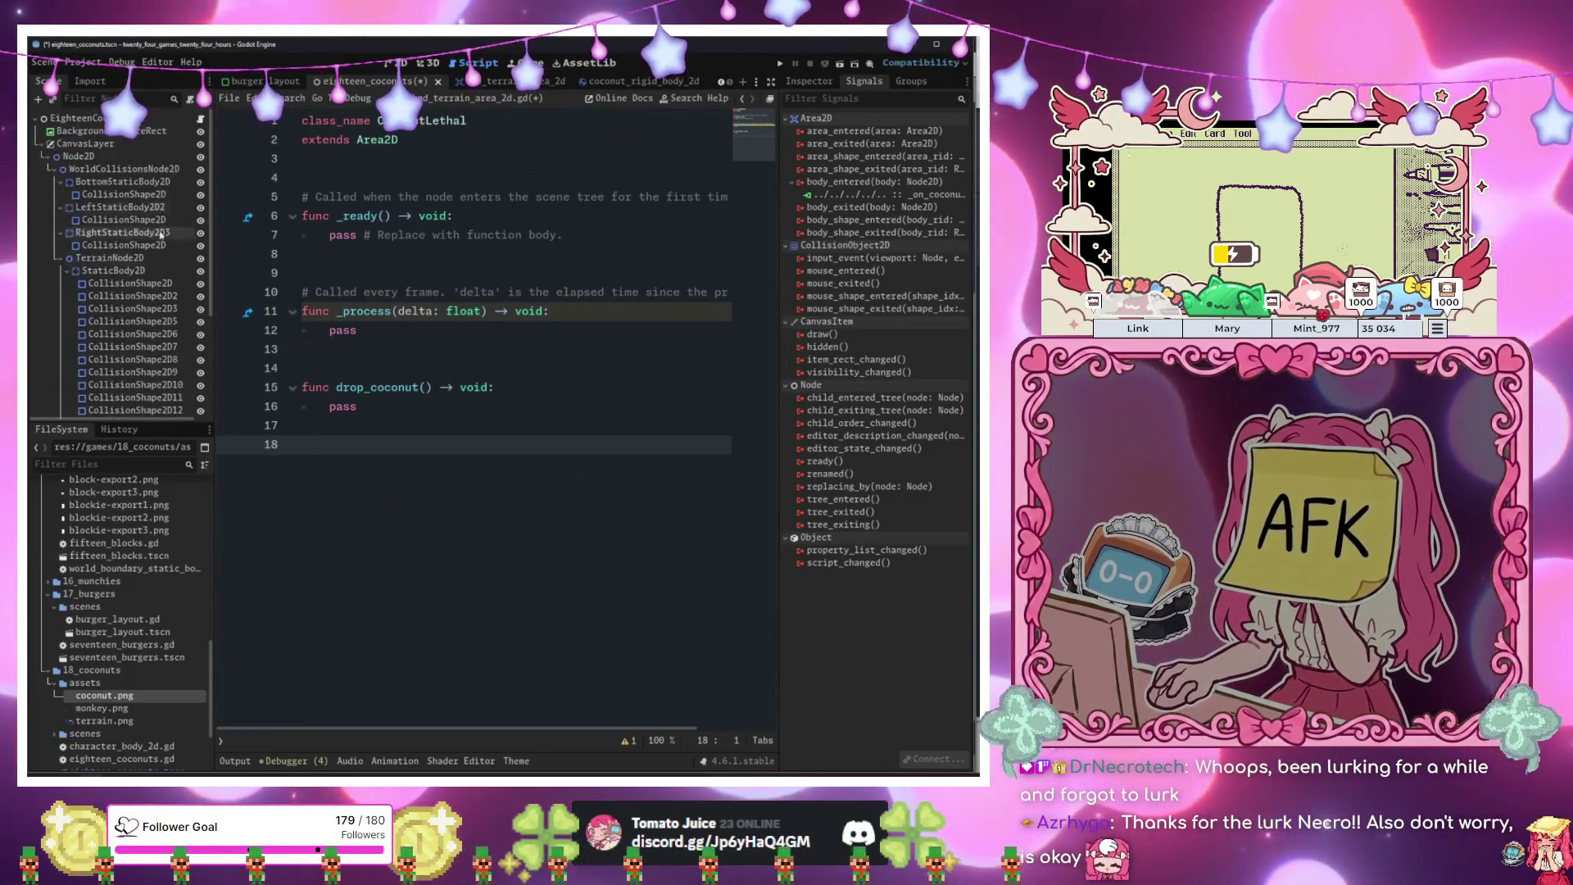
Write a drop_coconut() -> void function with a pass body in eighteen_coconuts.gd.
left_click(200, 120)
type("drop")
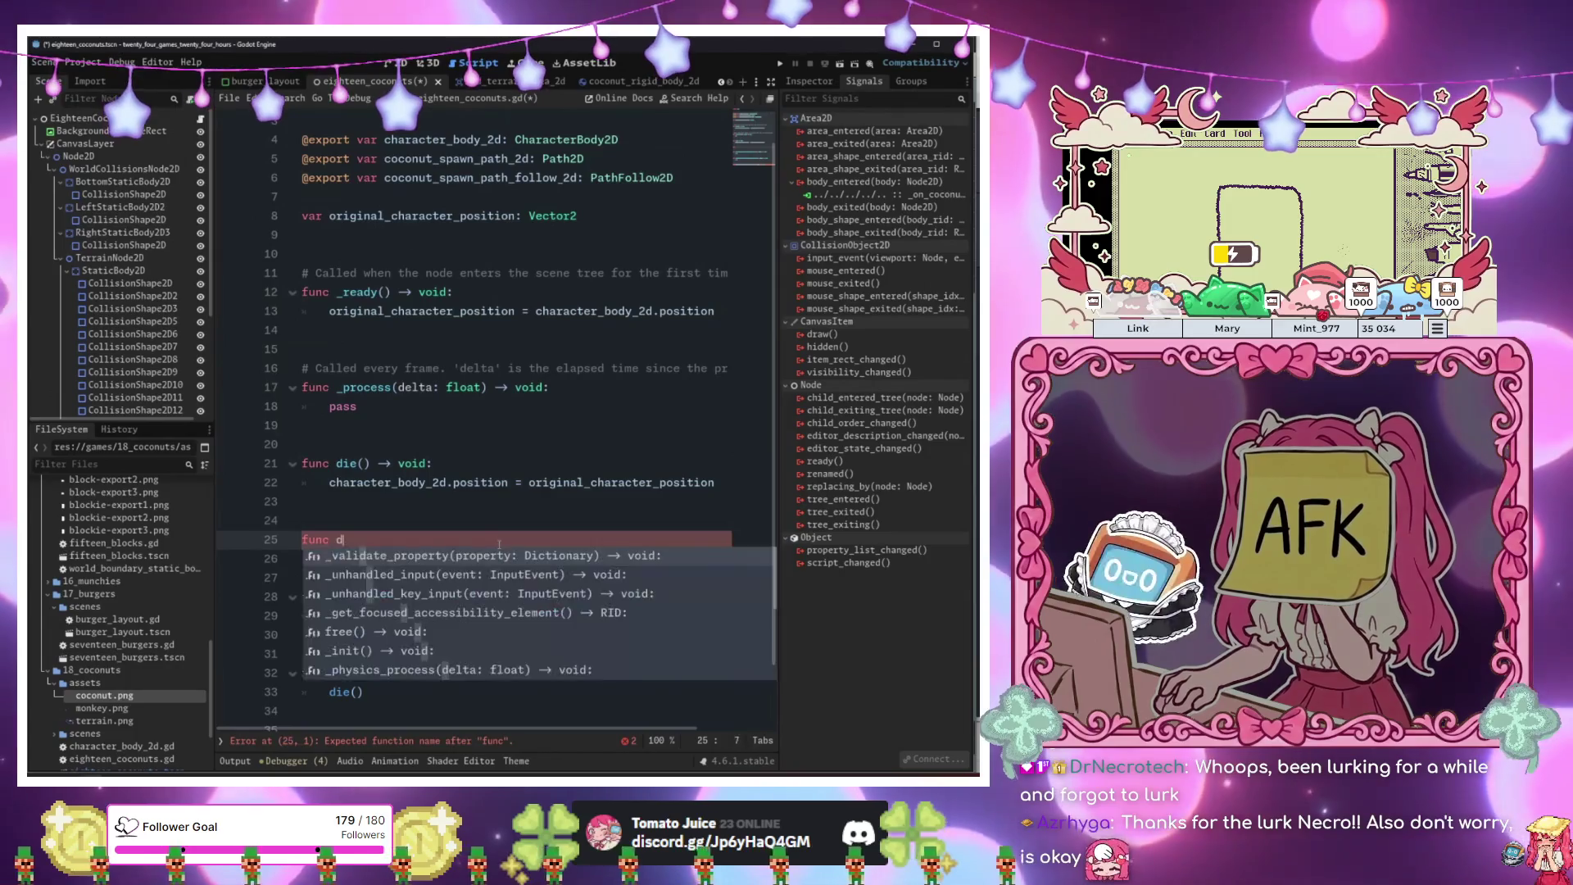
type("_coconut() -> void:")
key("Return")
type("p")
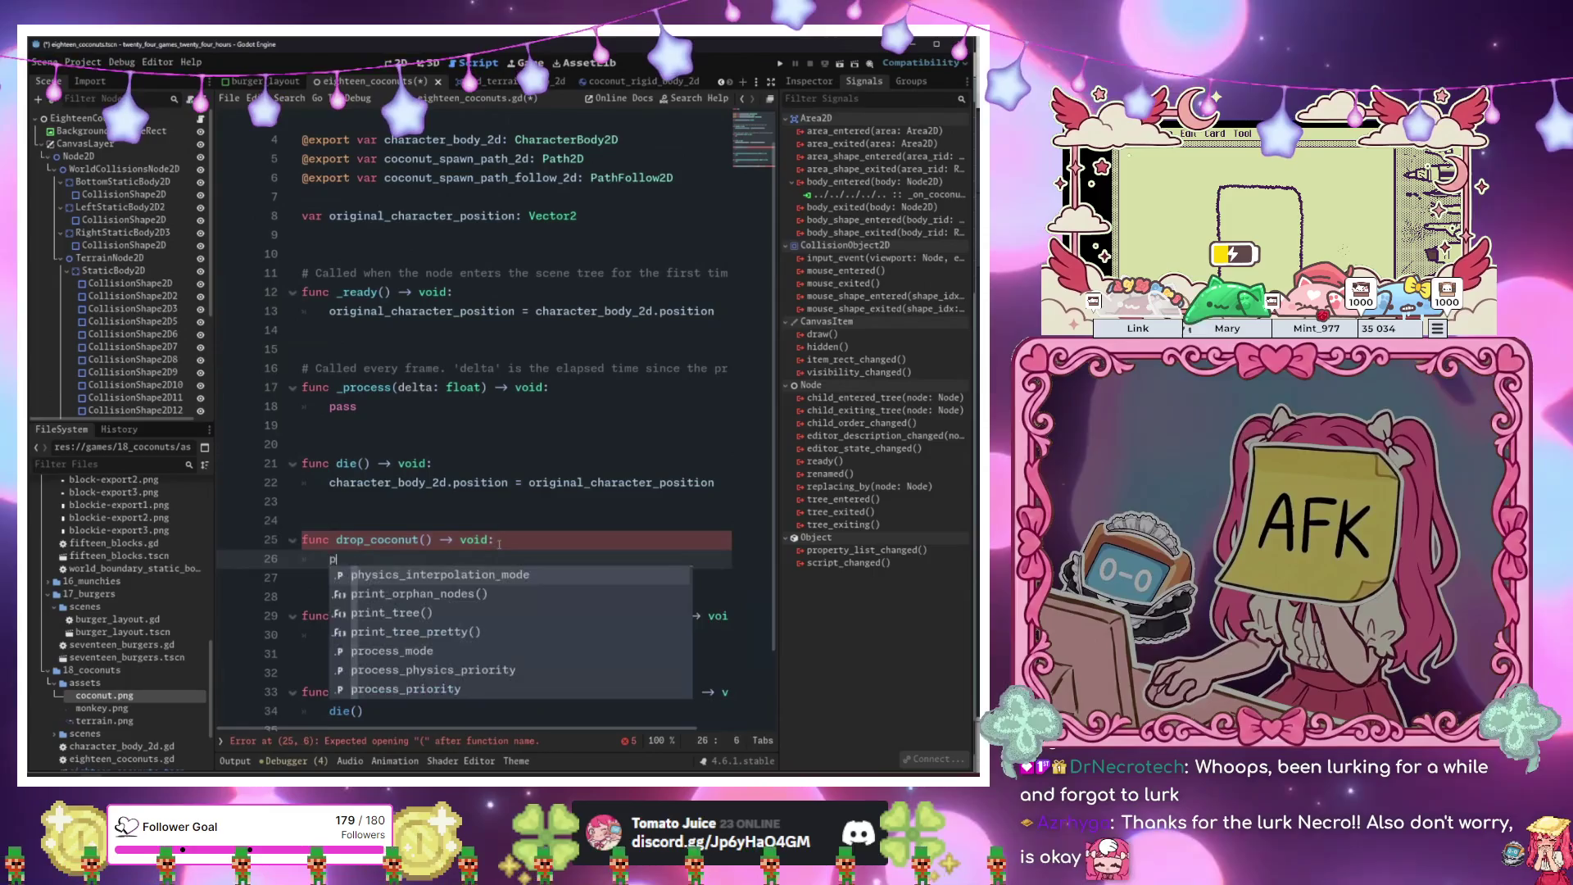
type("ass")
key("Home")
key("Return")
key("Return")
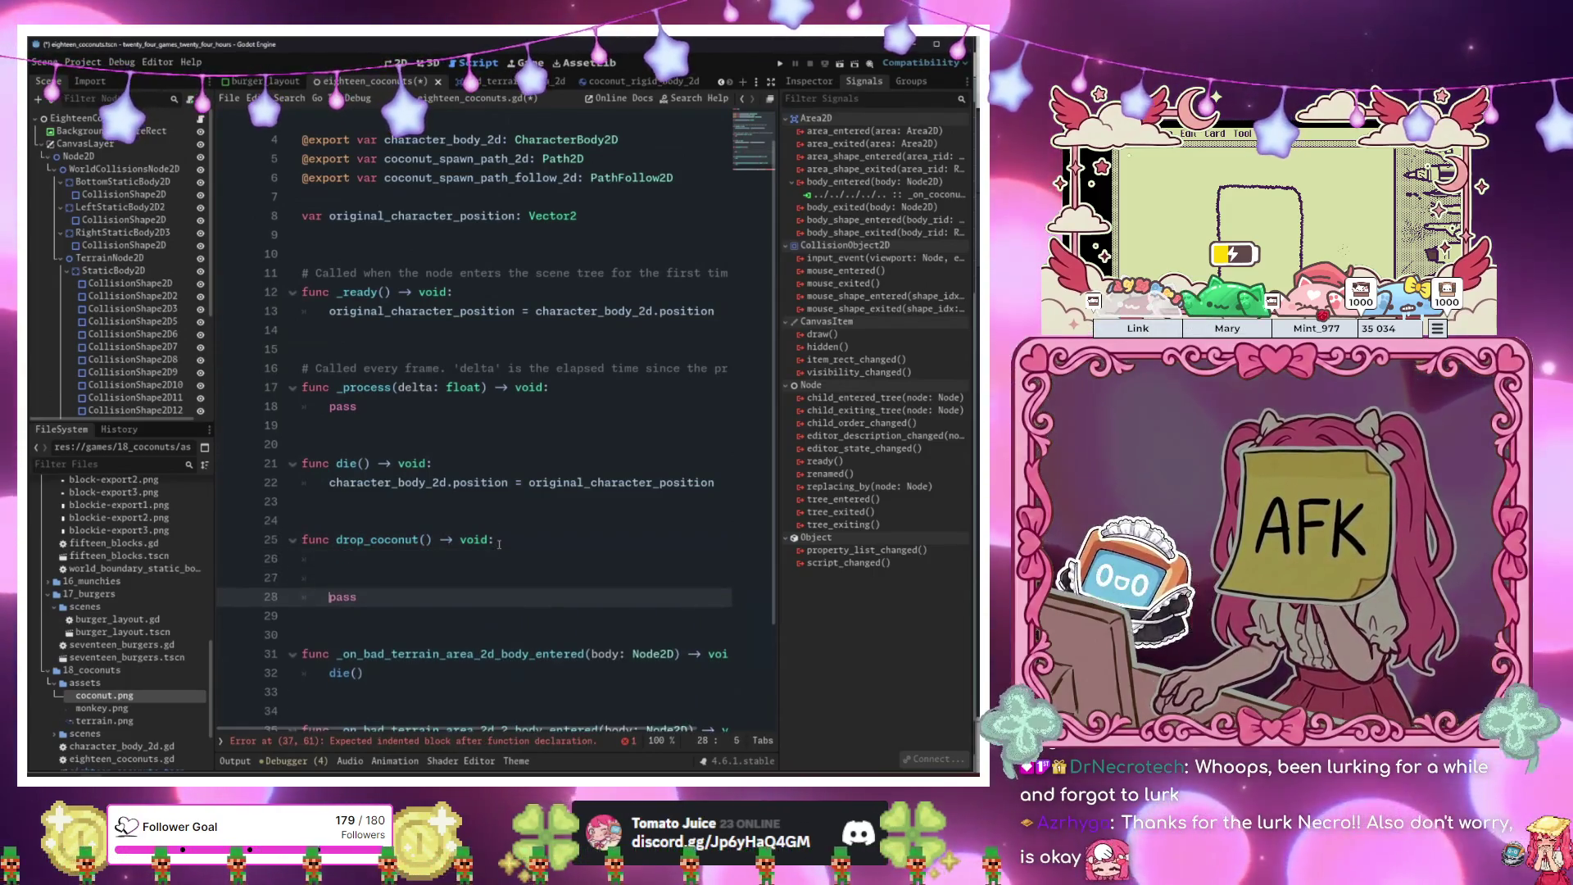
key("Up")
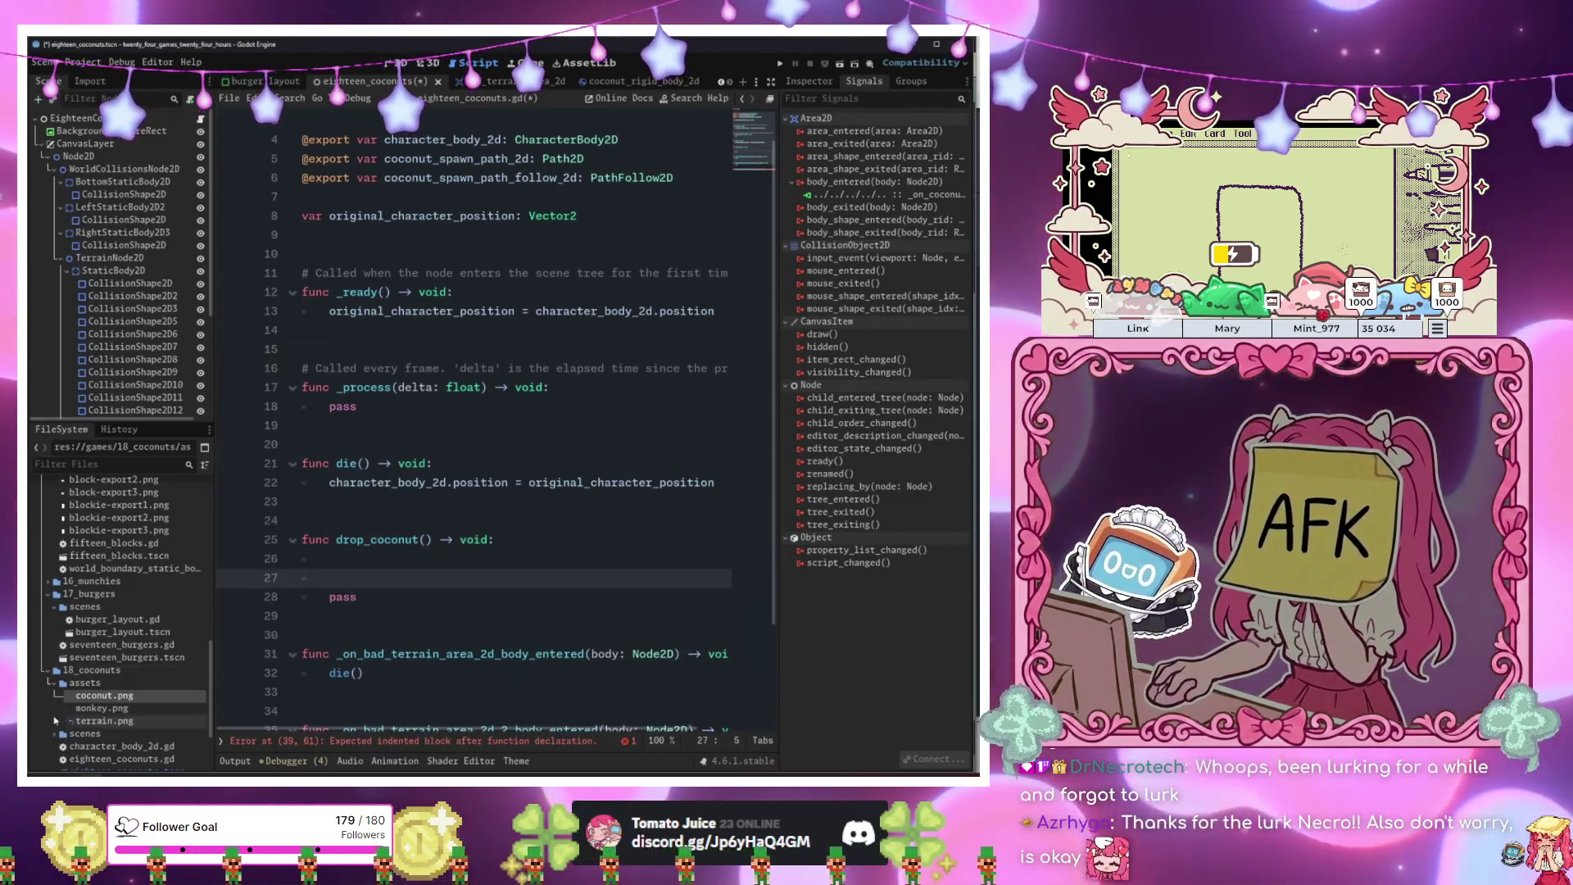
Export coconut_rigid_body_2d.tscn as a coconut_rigid_body_2d_scene PackedScene variable and save.
scroll(101, 639, "down", 3)
left_click(54, 661)
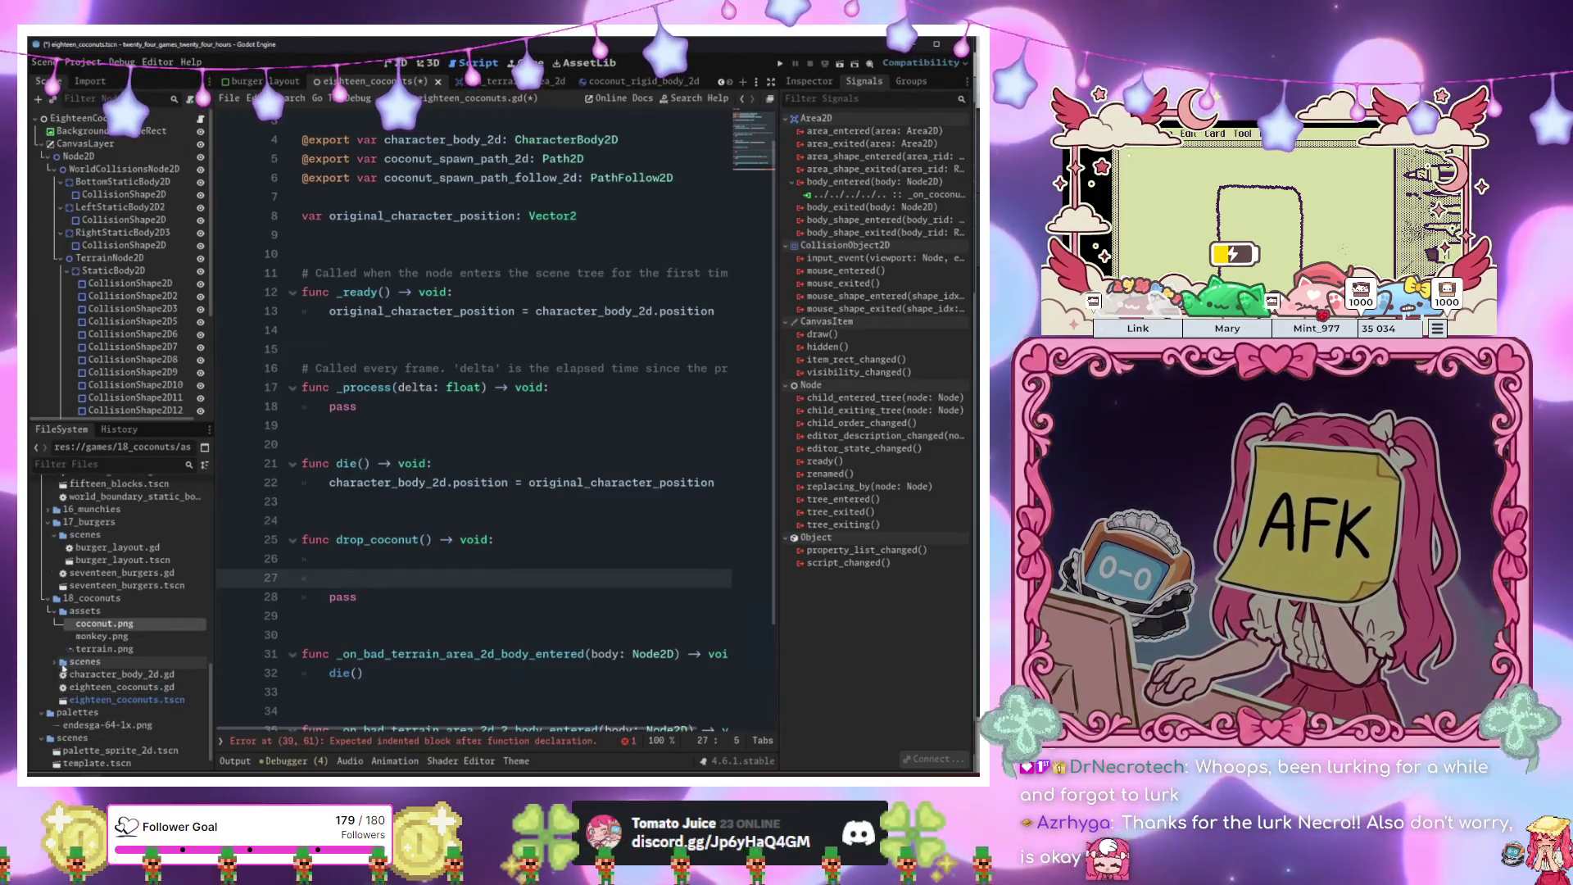
left_click(132, 674)
left_click(131, 712)
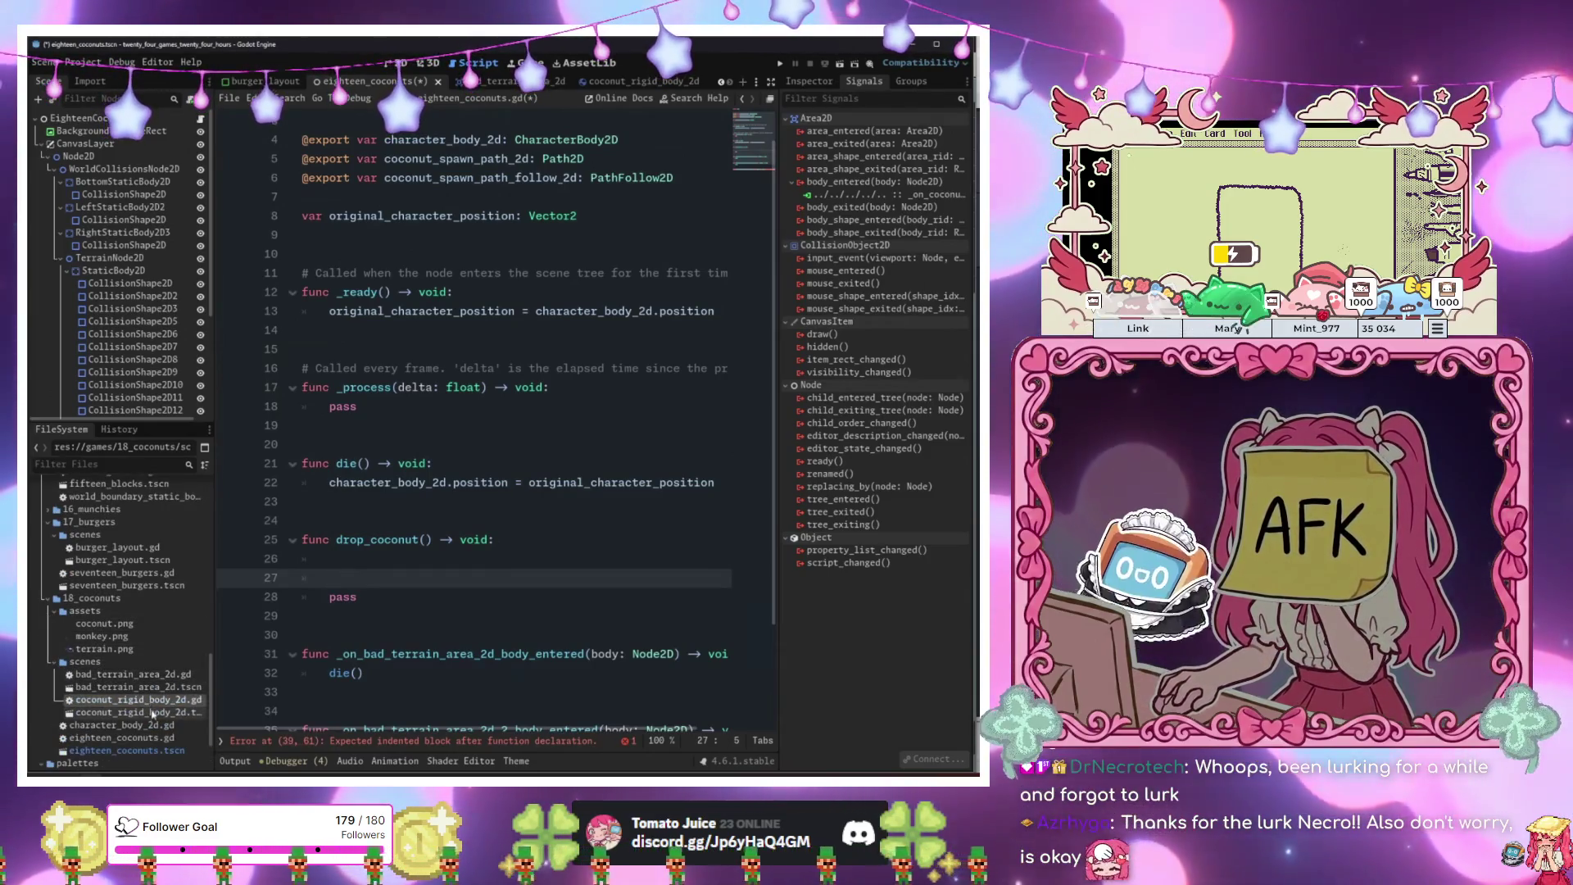
key("ctrl+s")
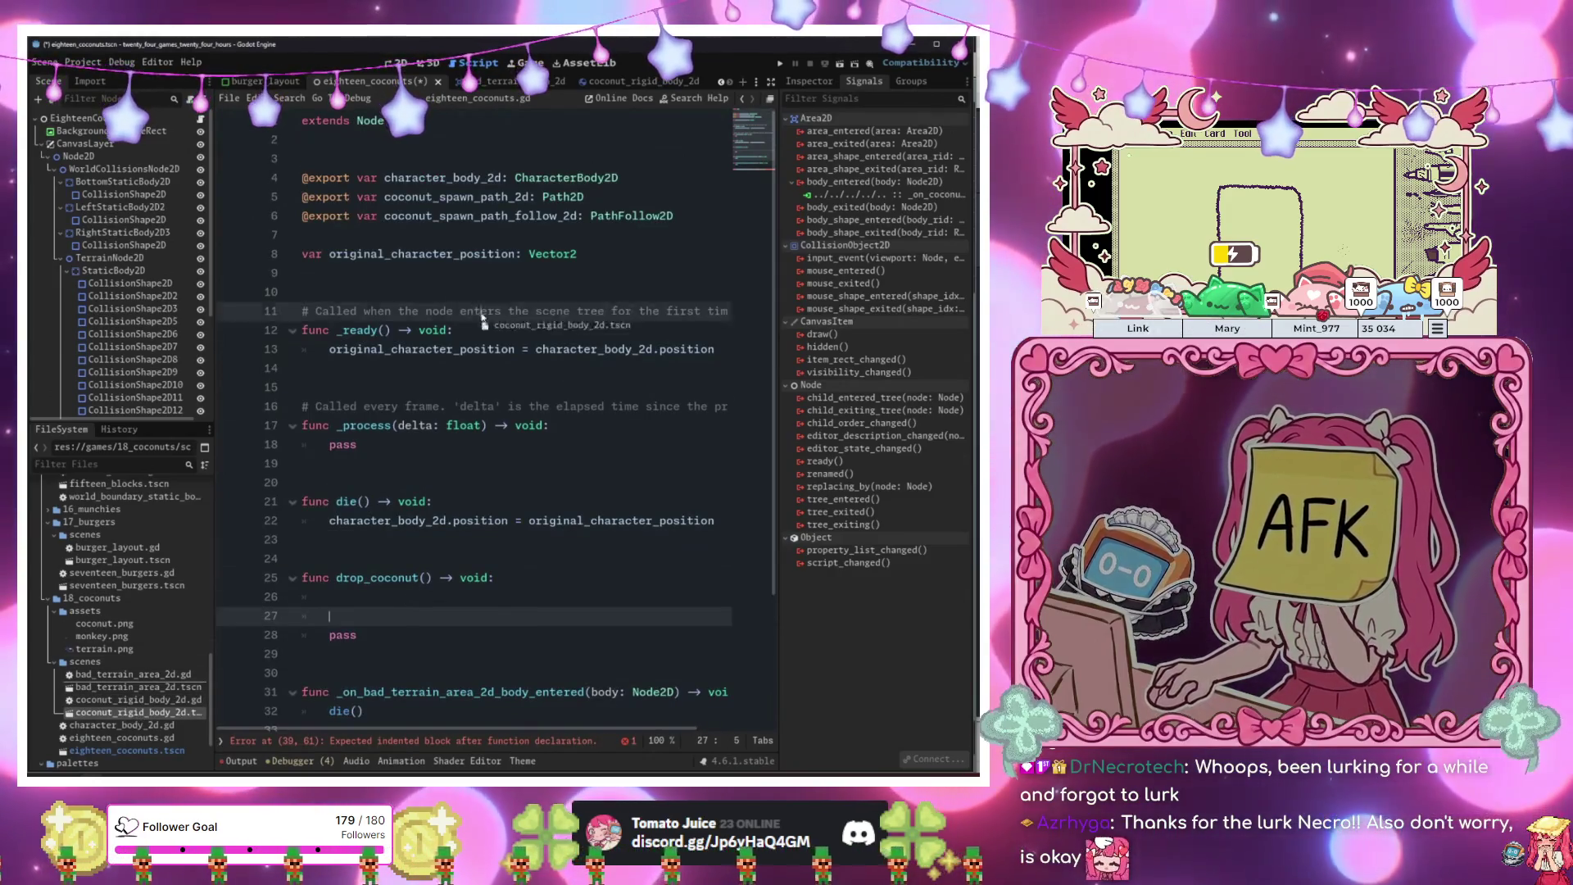
left_click(449, 235)
type("@export var coconut_rigid_body_2d: PackedScene")
left_click(532, 236)
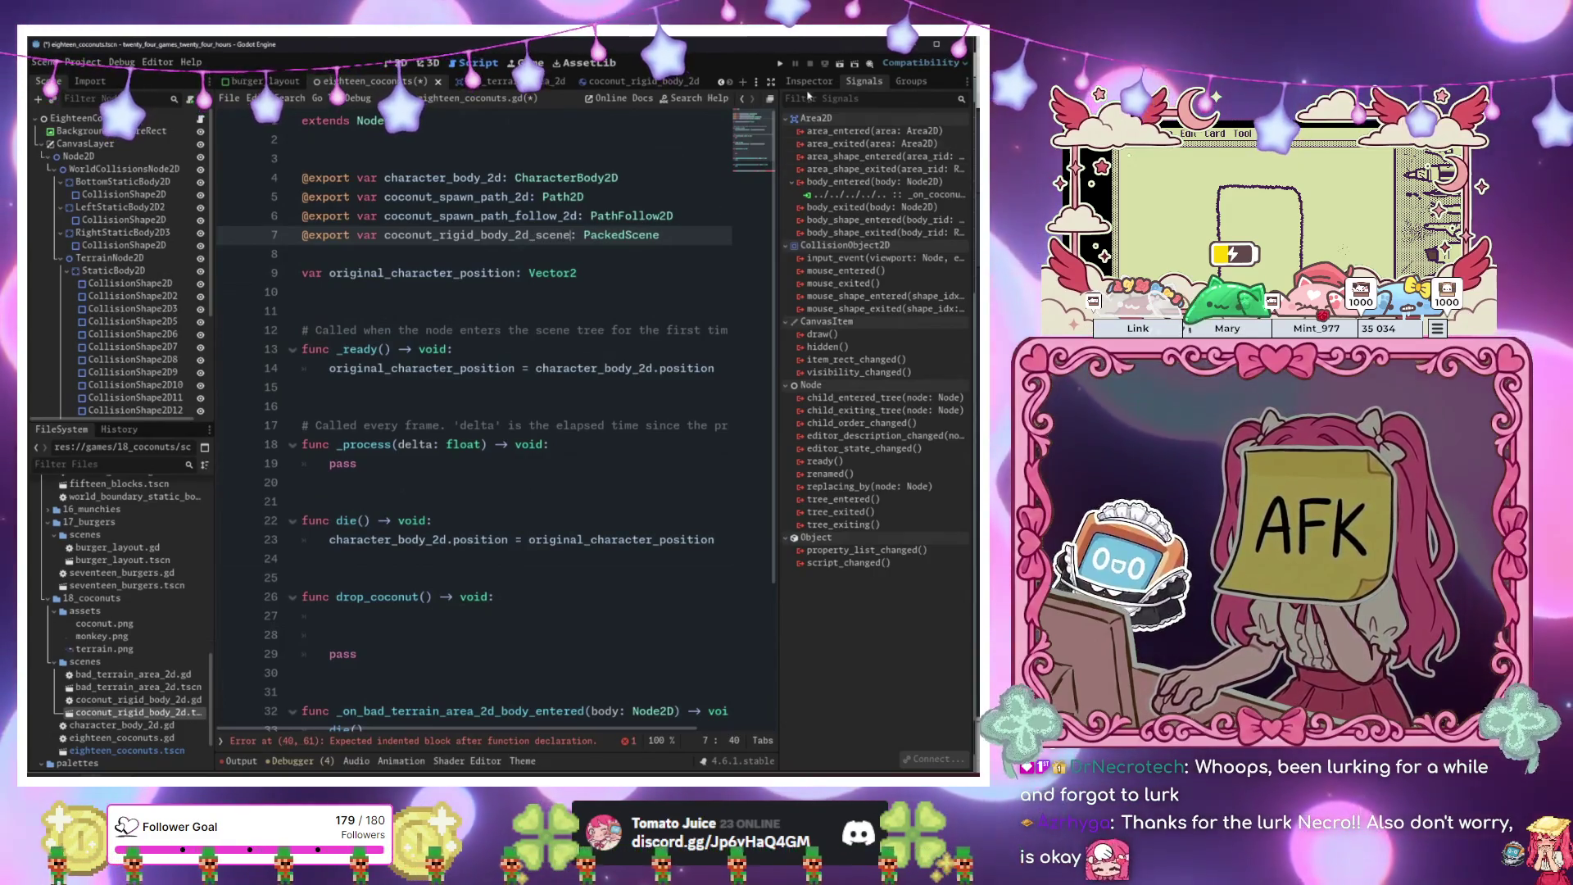
scroll(487, 492, "down", 4)
Check the root node's exported properties and clear the placeholder pass in the coconut handler.
left_click(486, 707)
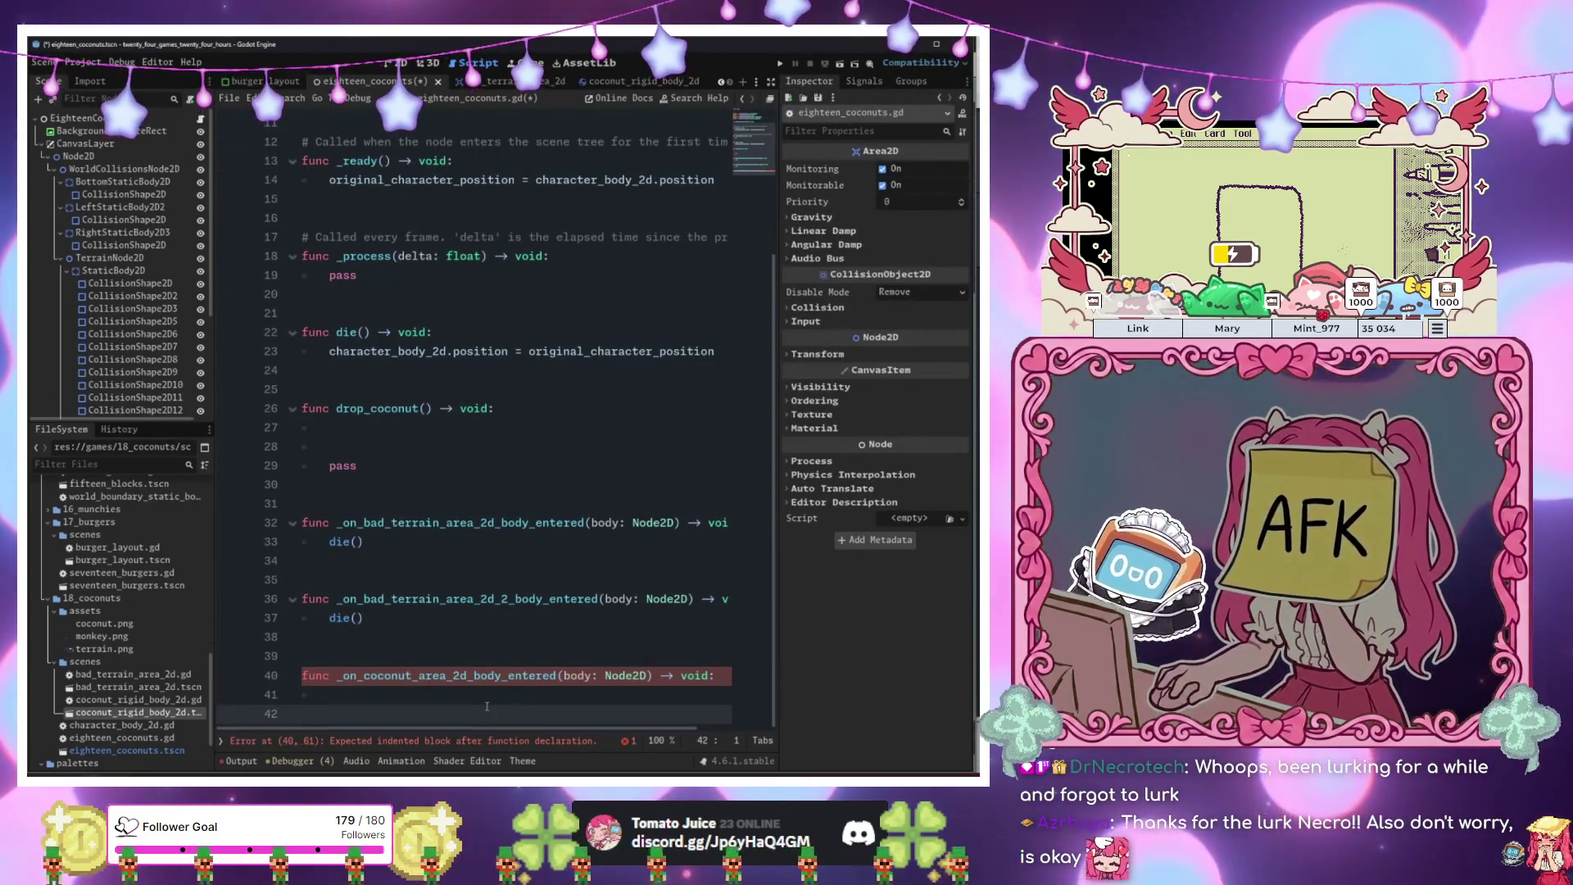
left_click(487, 695)
type("pass")
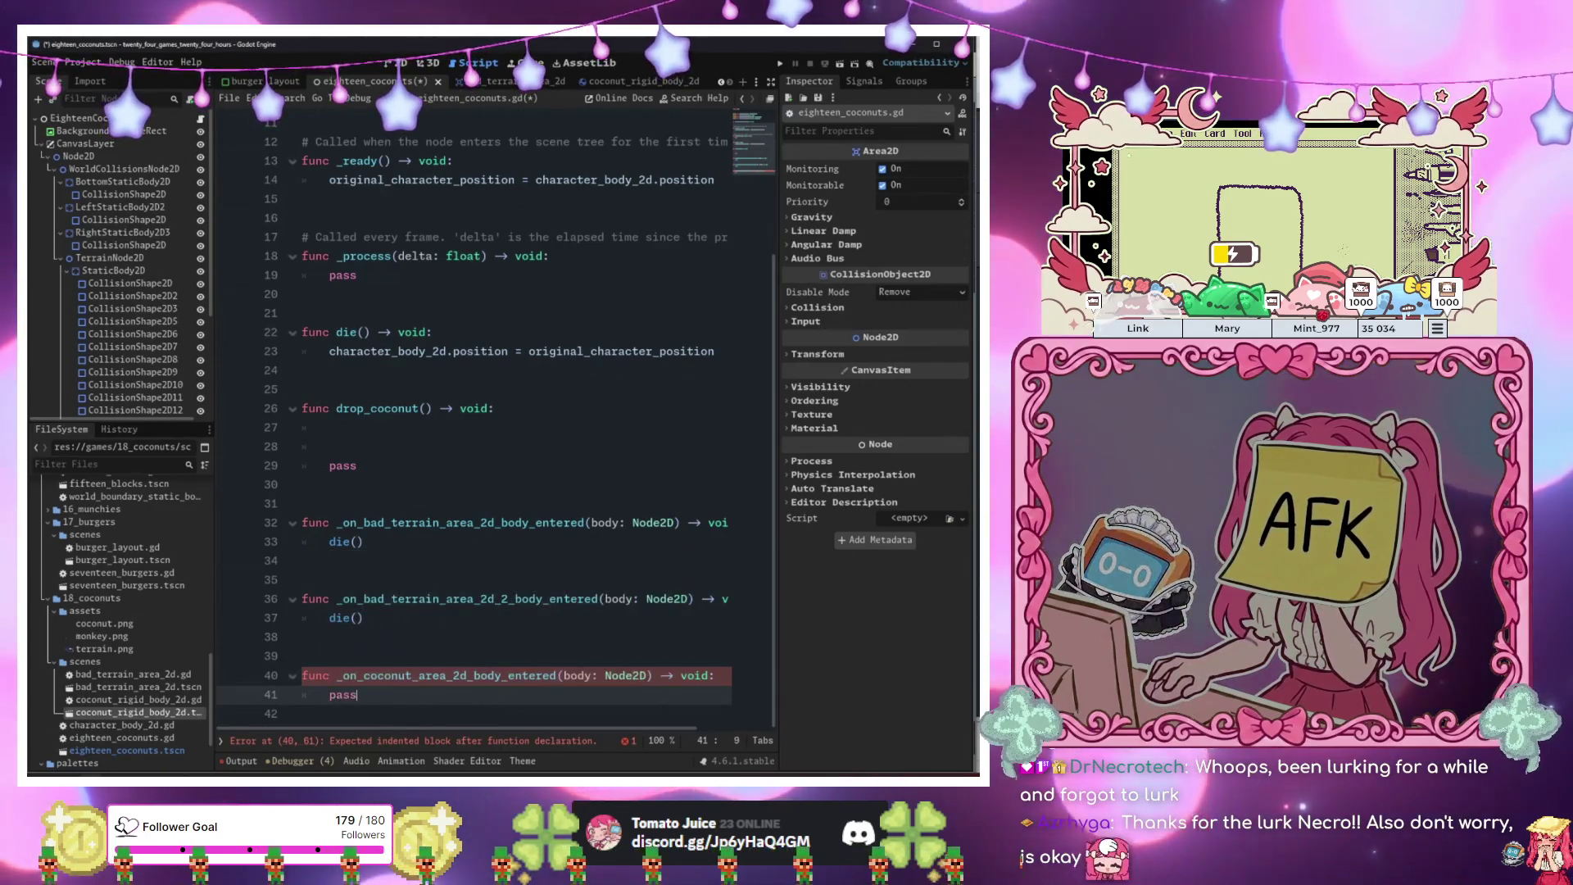
left_click(99, 118)
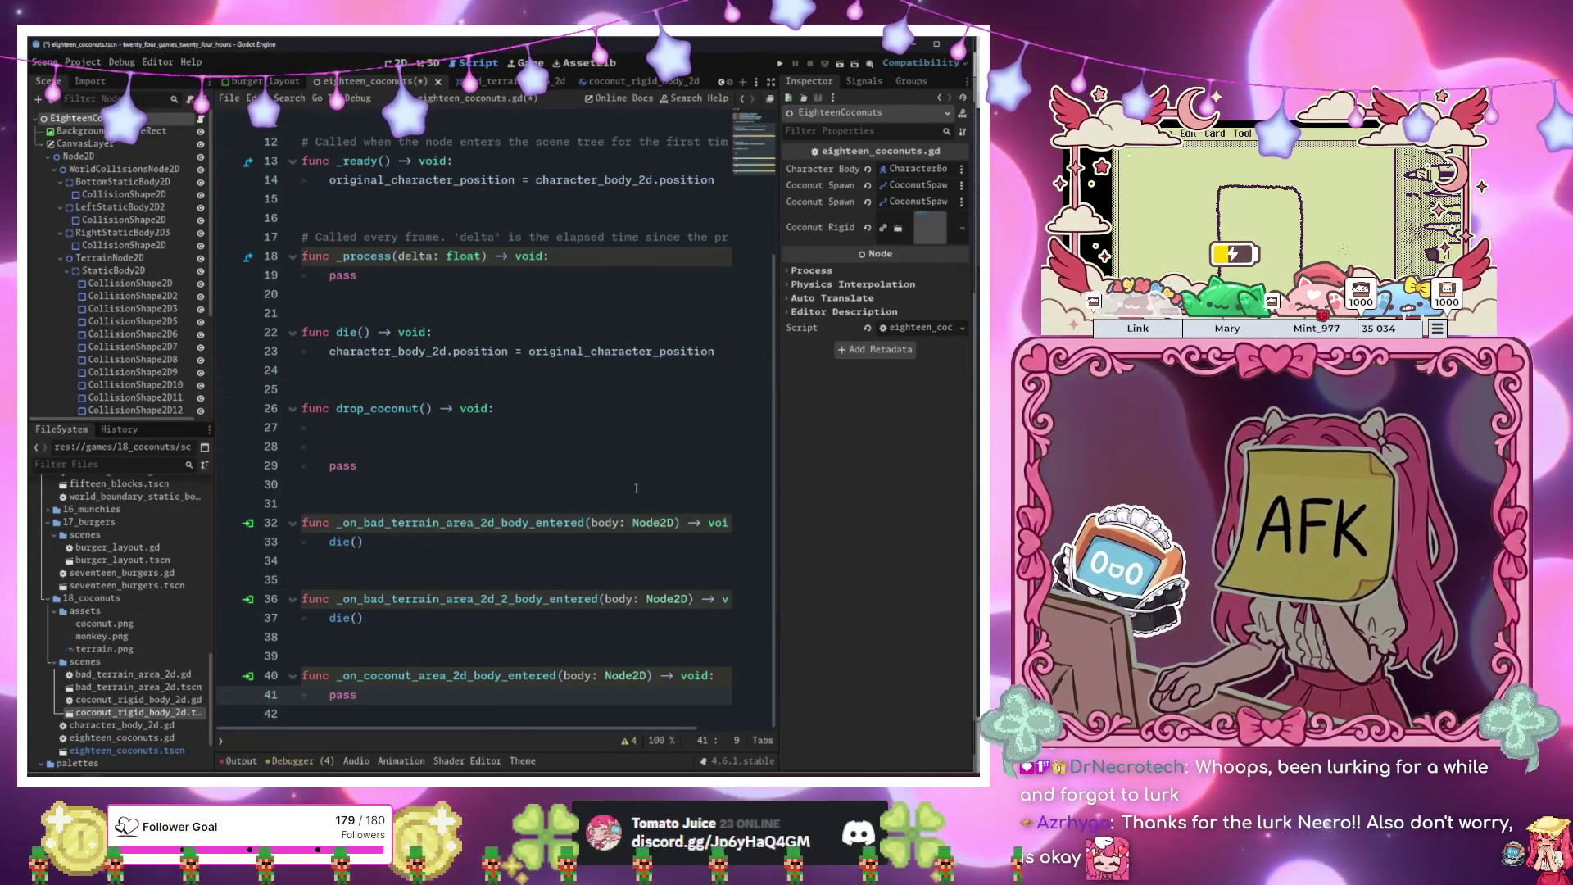
left_click(558, 530)
left_click(404, 695)
key("BackSpace")
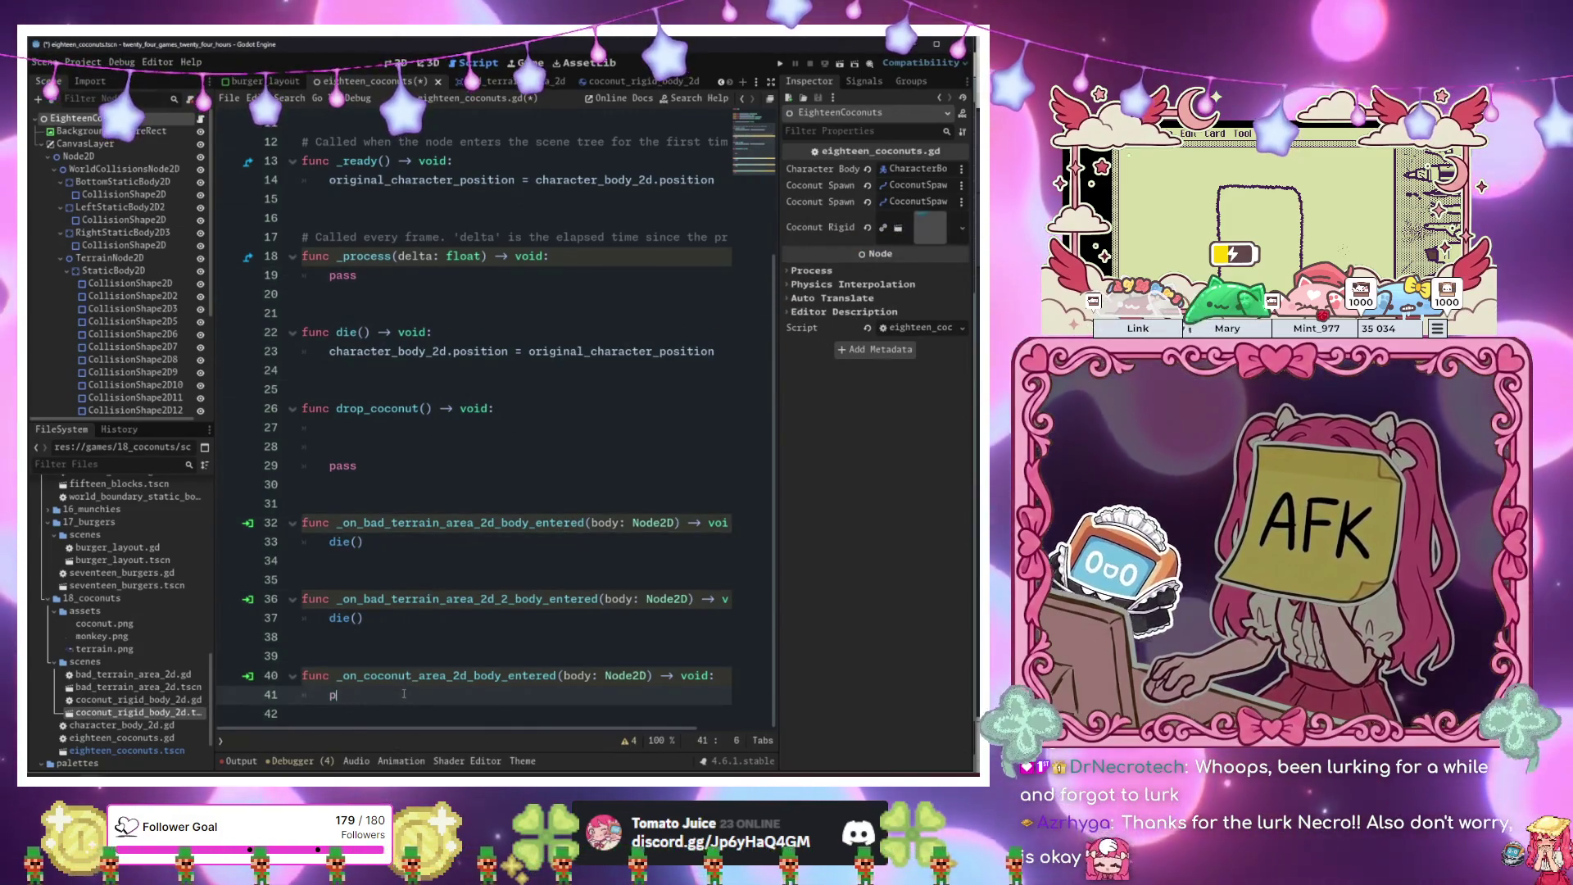
key("BackSpace")
Declare var coconut: Coconut = coconut_rigid_body_2d_scene.instantiate() in the handler.
type("var coconut: Co")
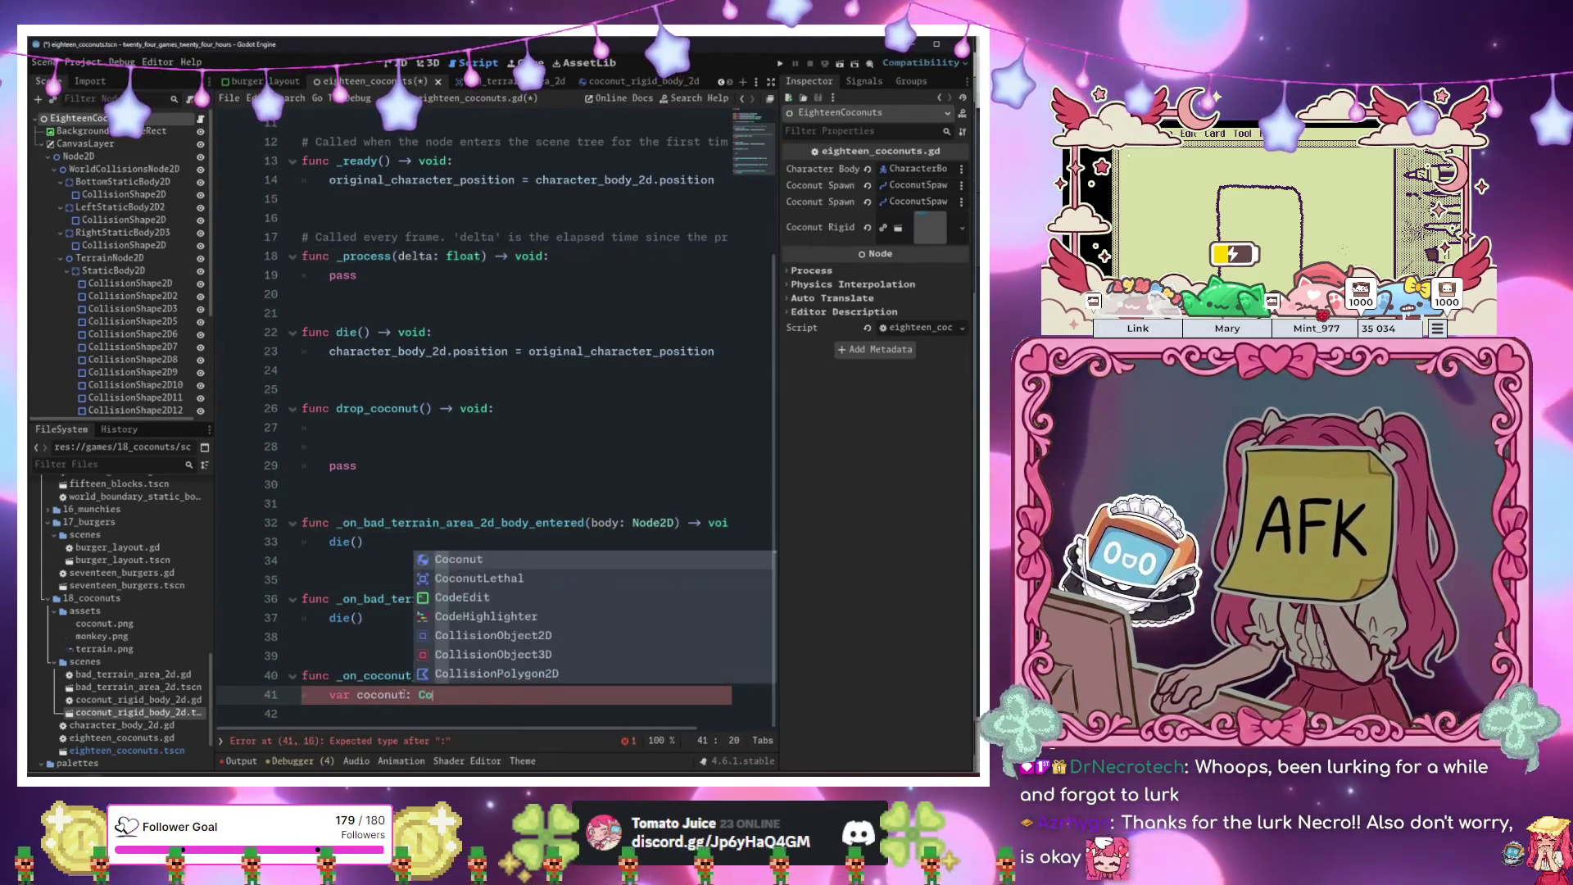
type("conut = ")
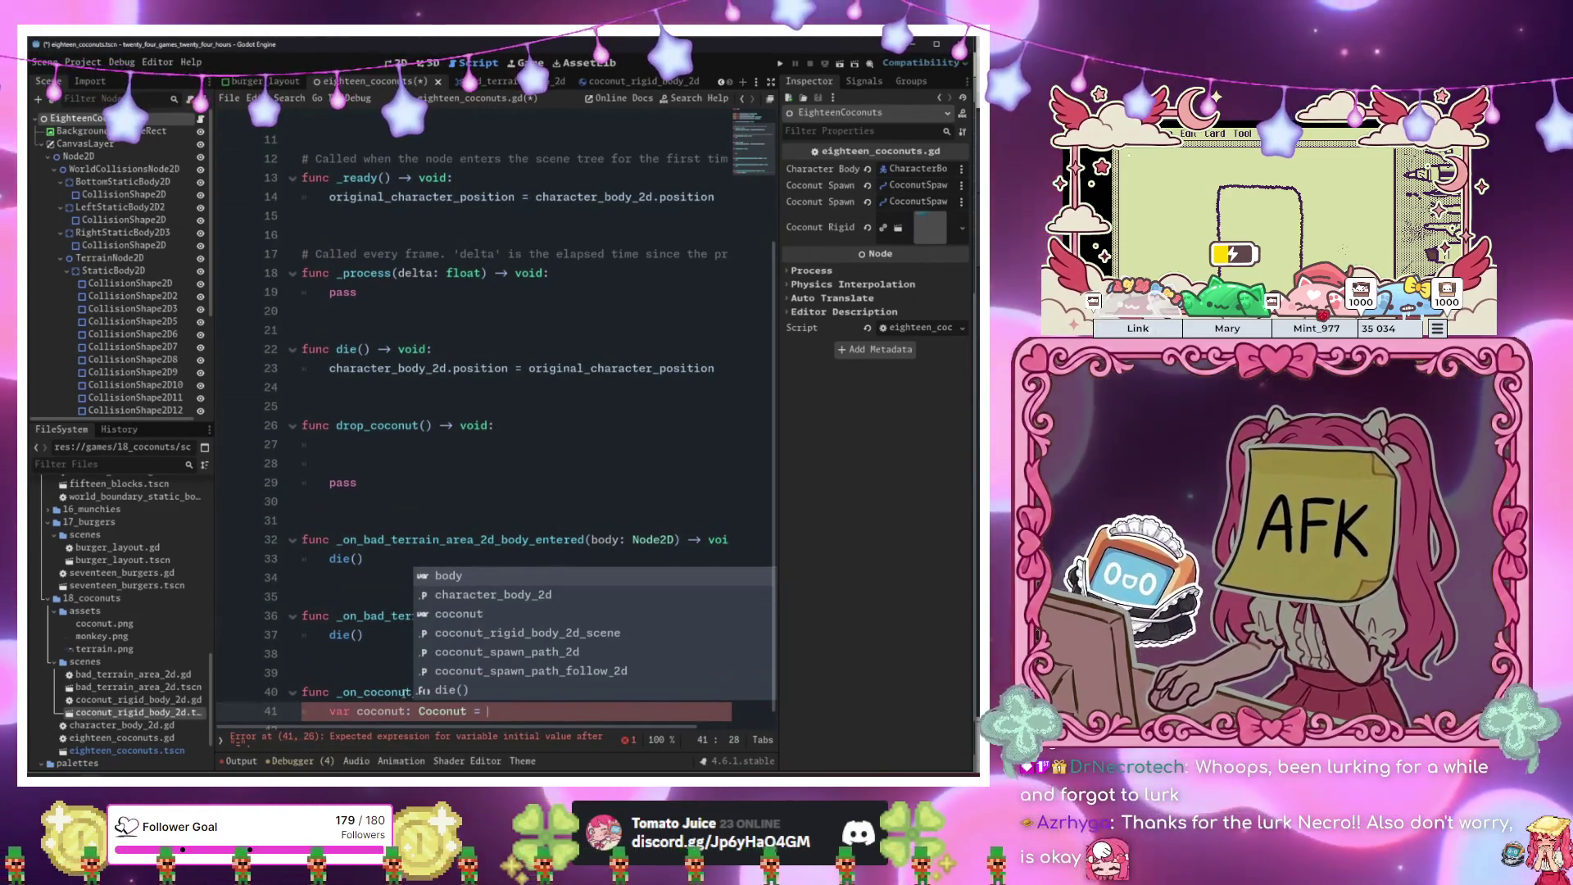
type("co")
key("Down")
key("Return")
type(".")
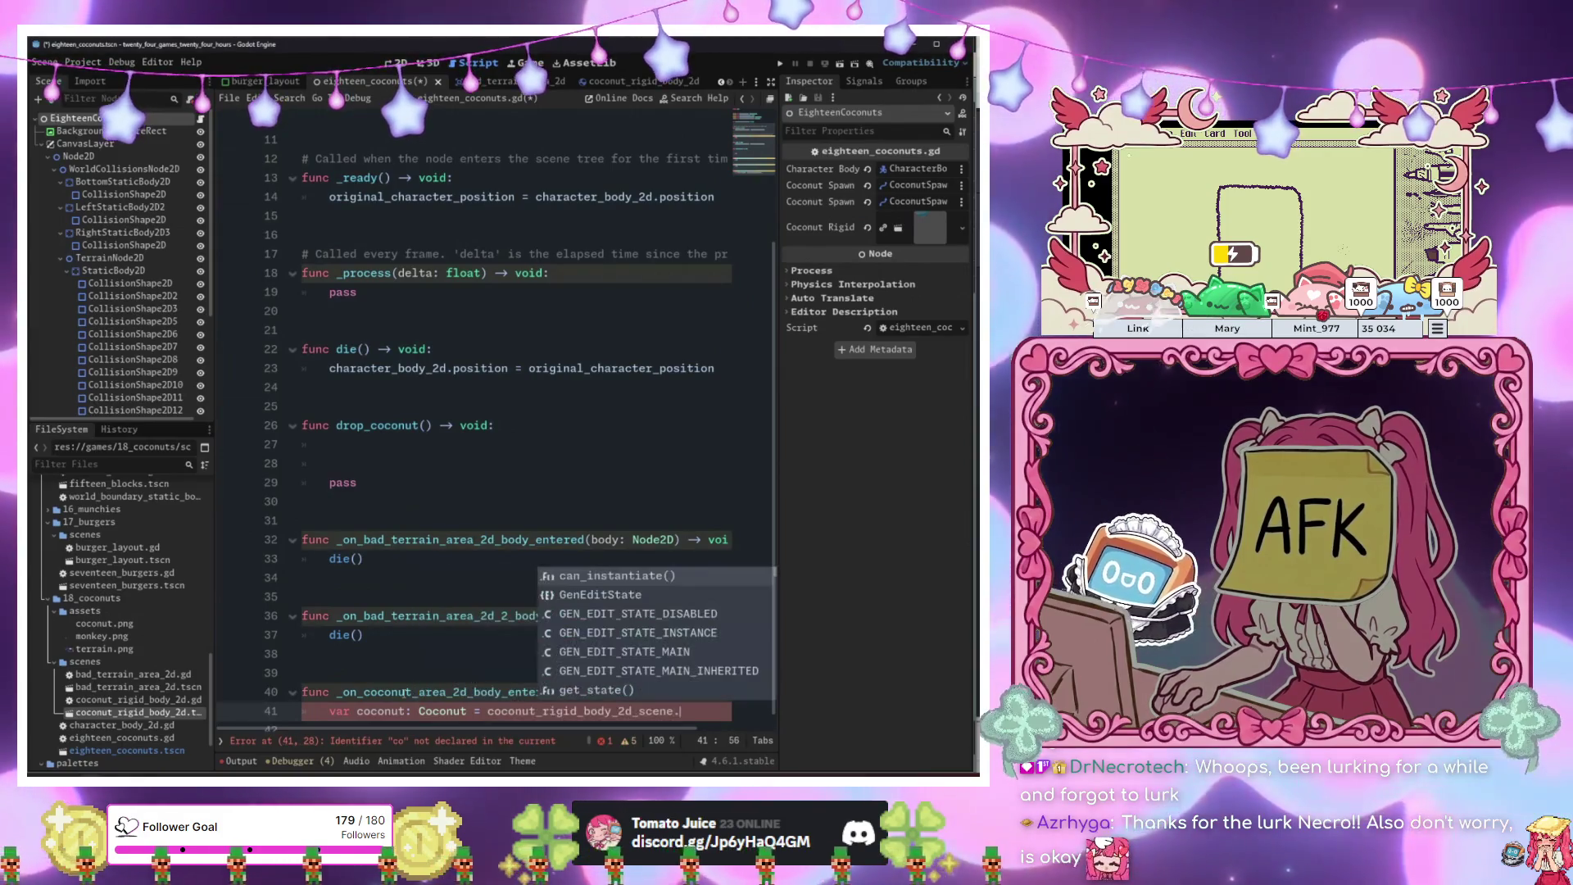
type("inst")
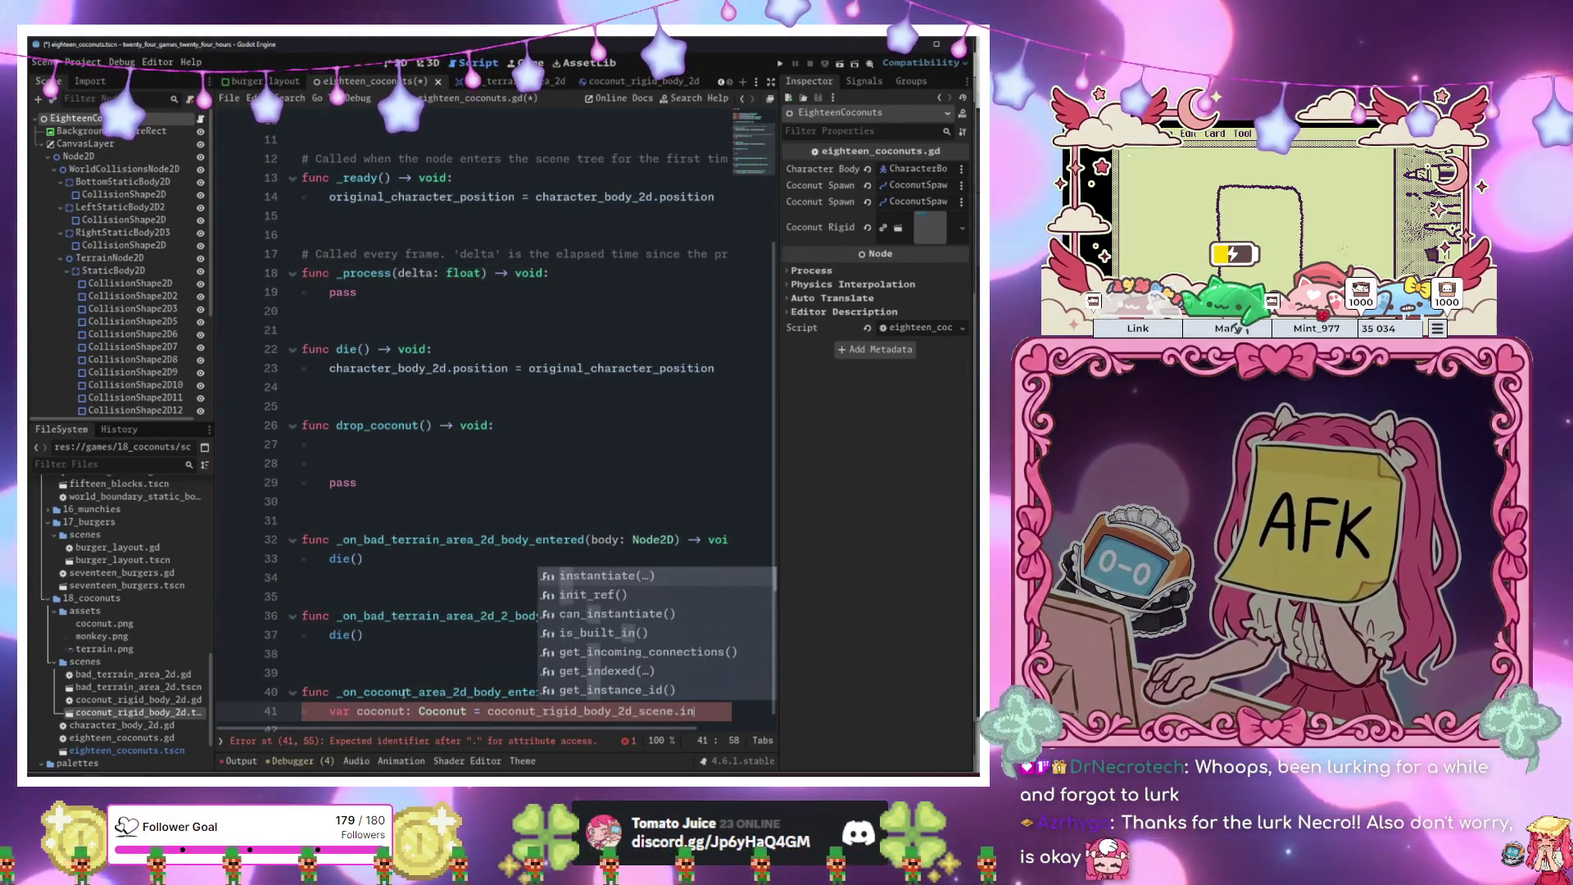
key("Return")
key("Return")
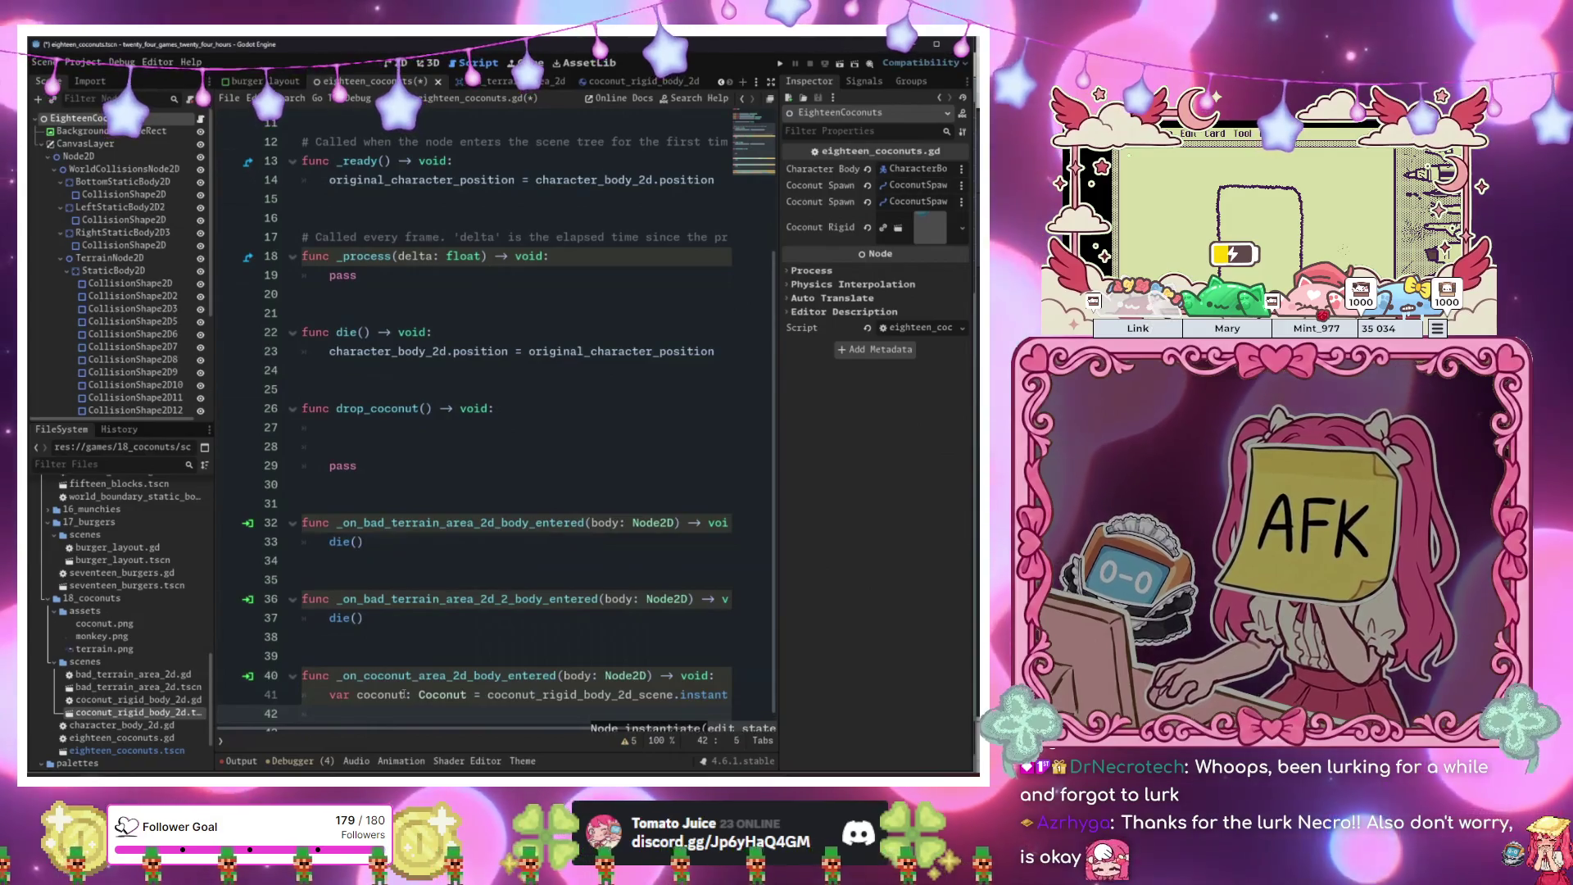
Set coconut_spawn_path_follow_2d.progress_ratio = randf() above it, then show the 2D scene.
key("alt+Up")
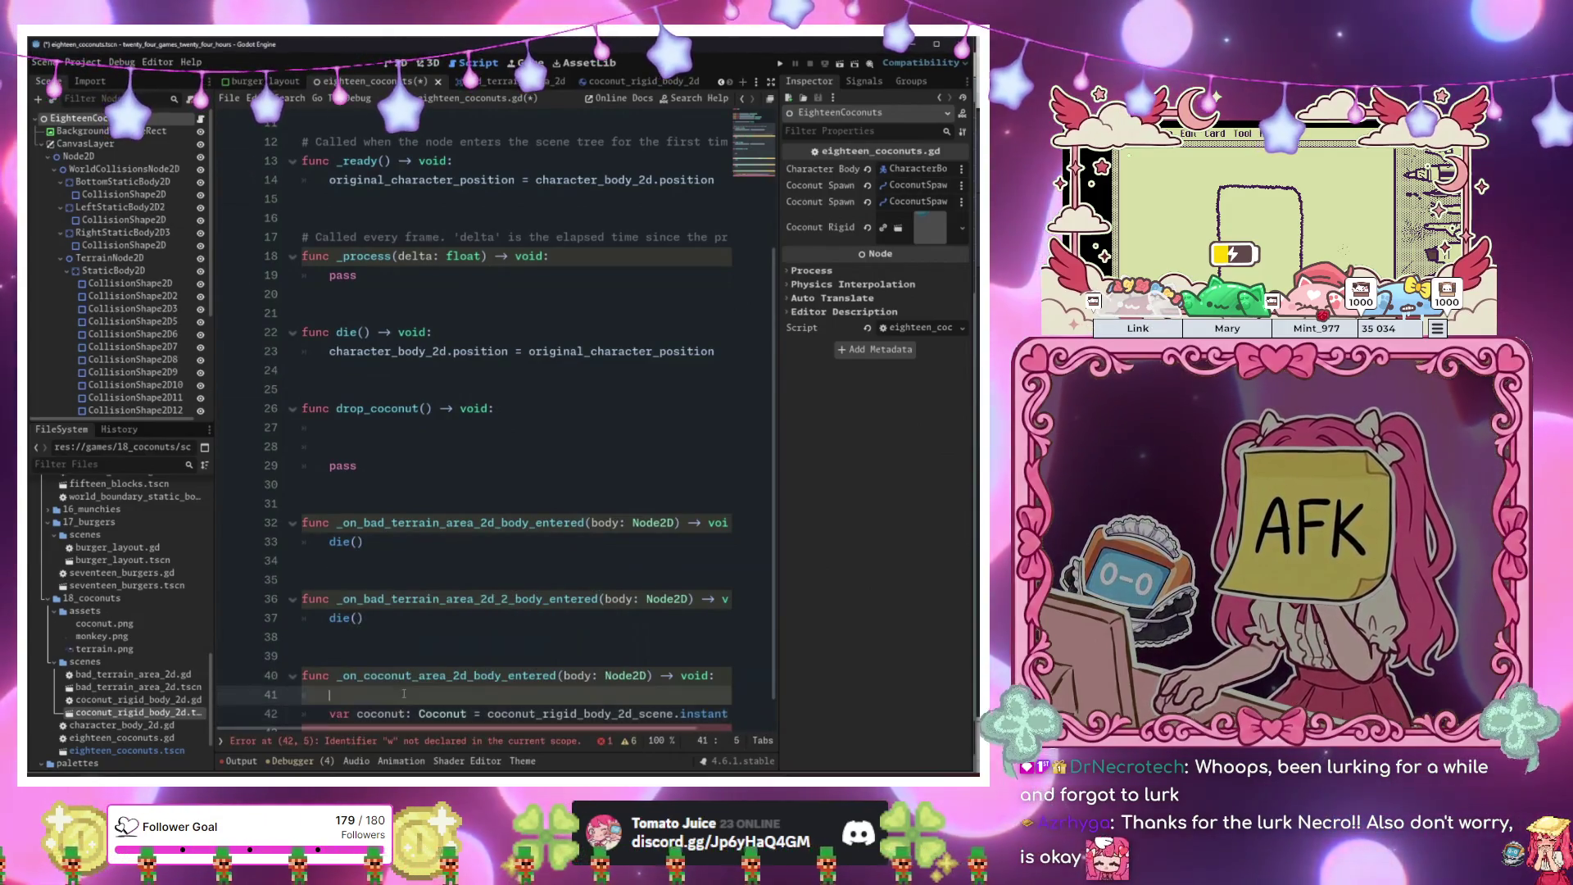
type("coconut_spaw")
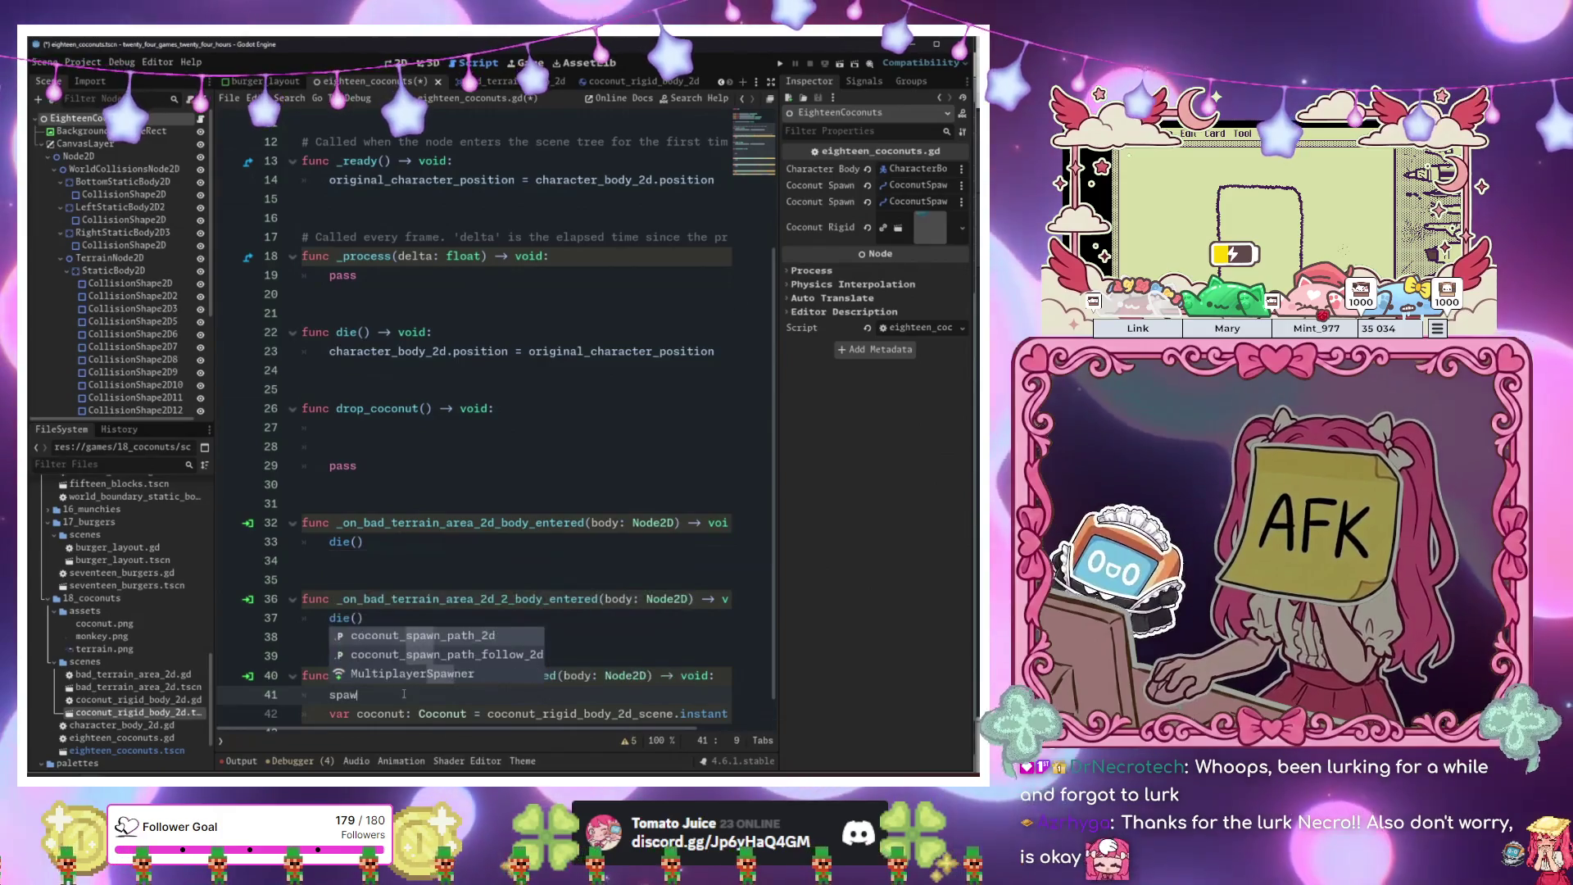
key("Return")
type(".progress_ratio = rand")
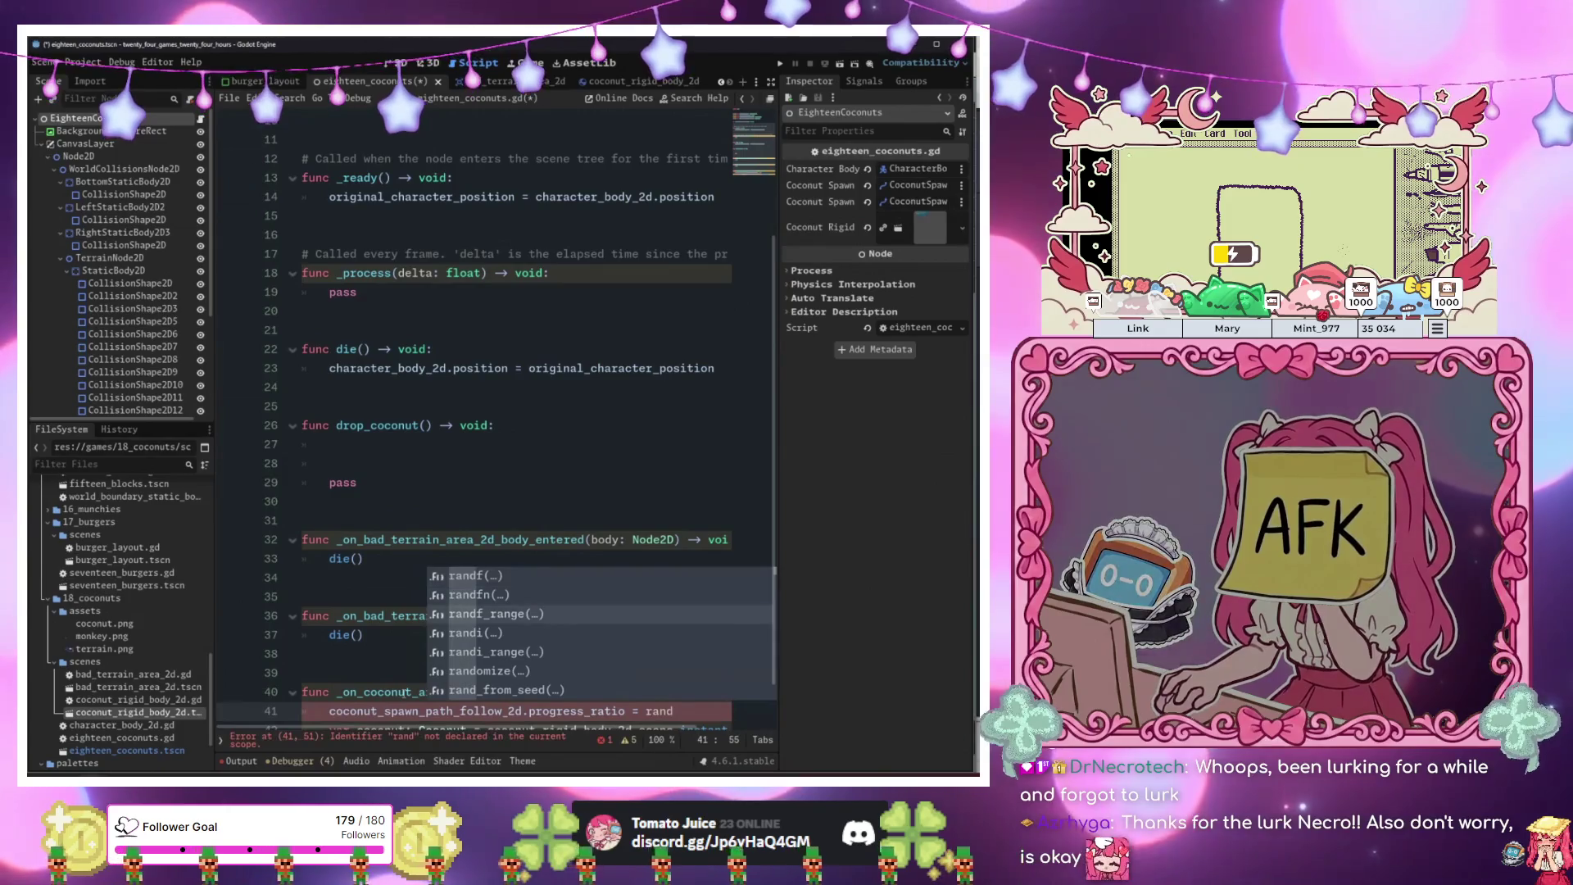
type("f(")
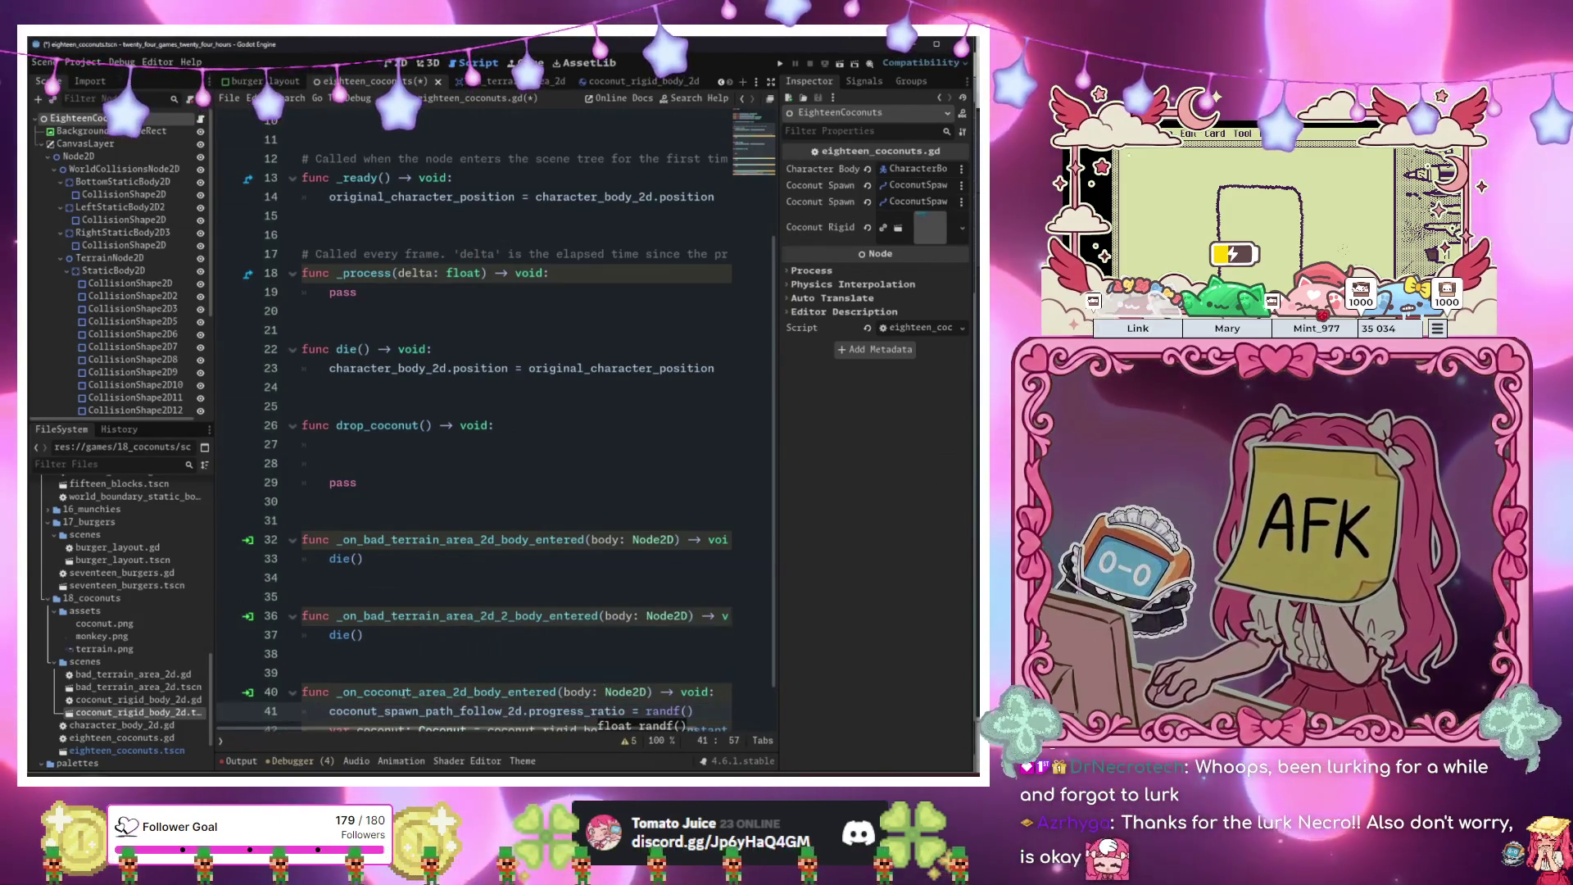
key("ctrl+F1")
scroll(123, 361, "down", 4)
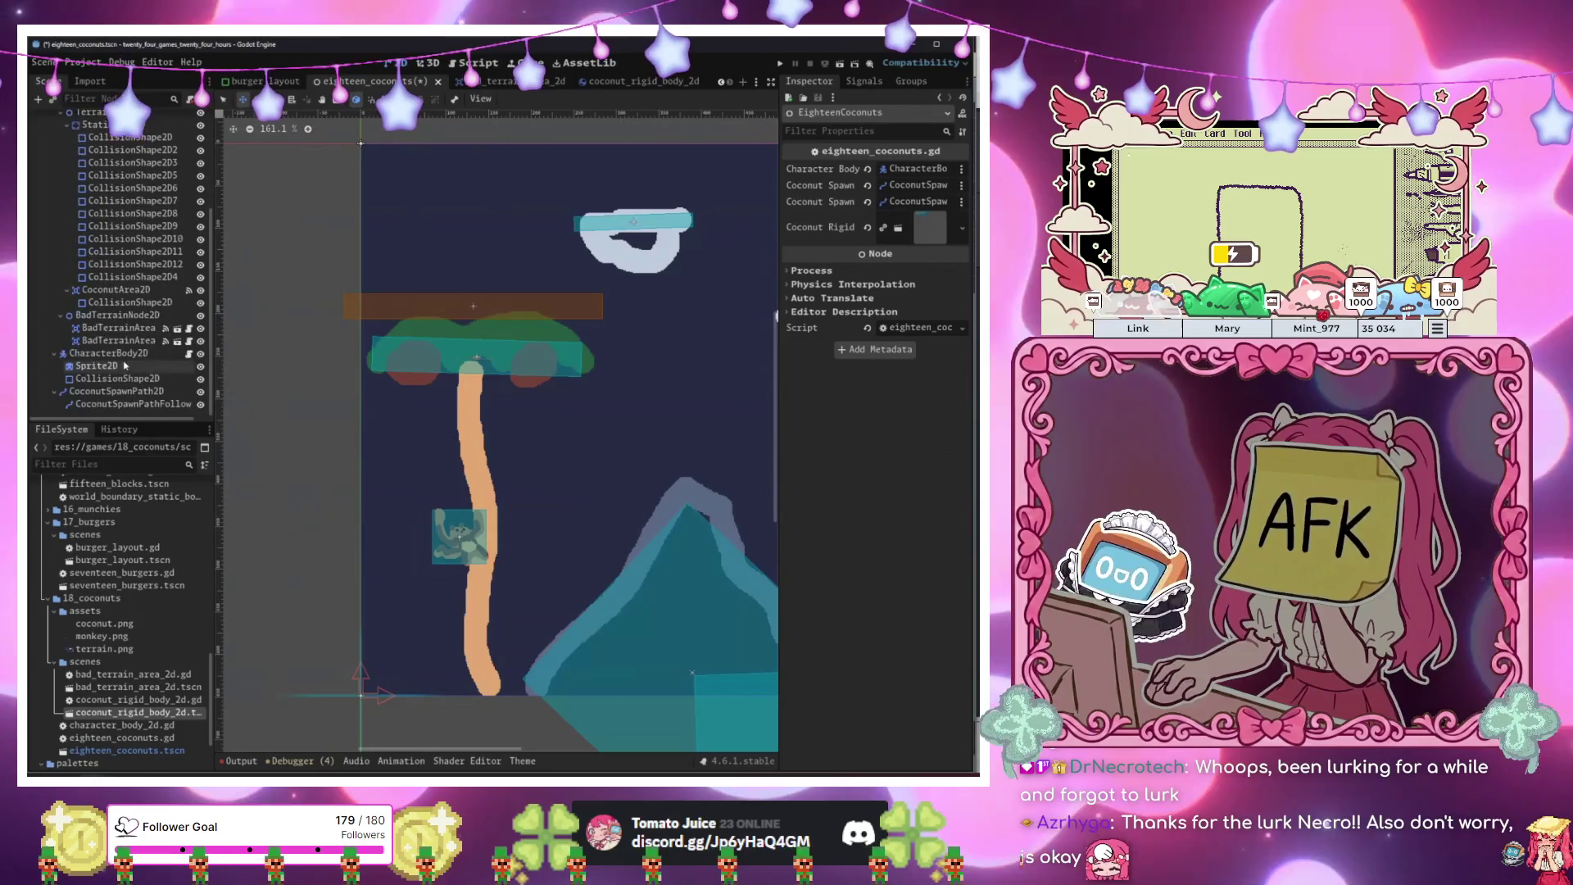
Select CoconutSpawnPath2D and its follower to view the path's points, then reopen eighteen_coconuts.gd.
left_click(115, 391)
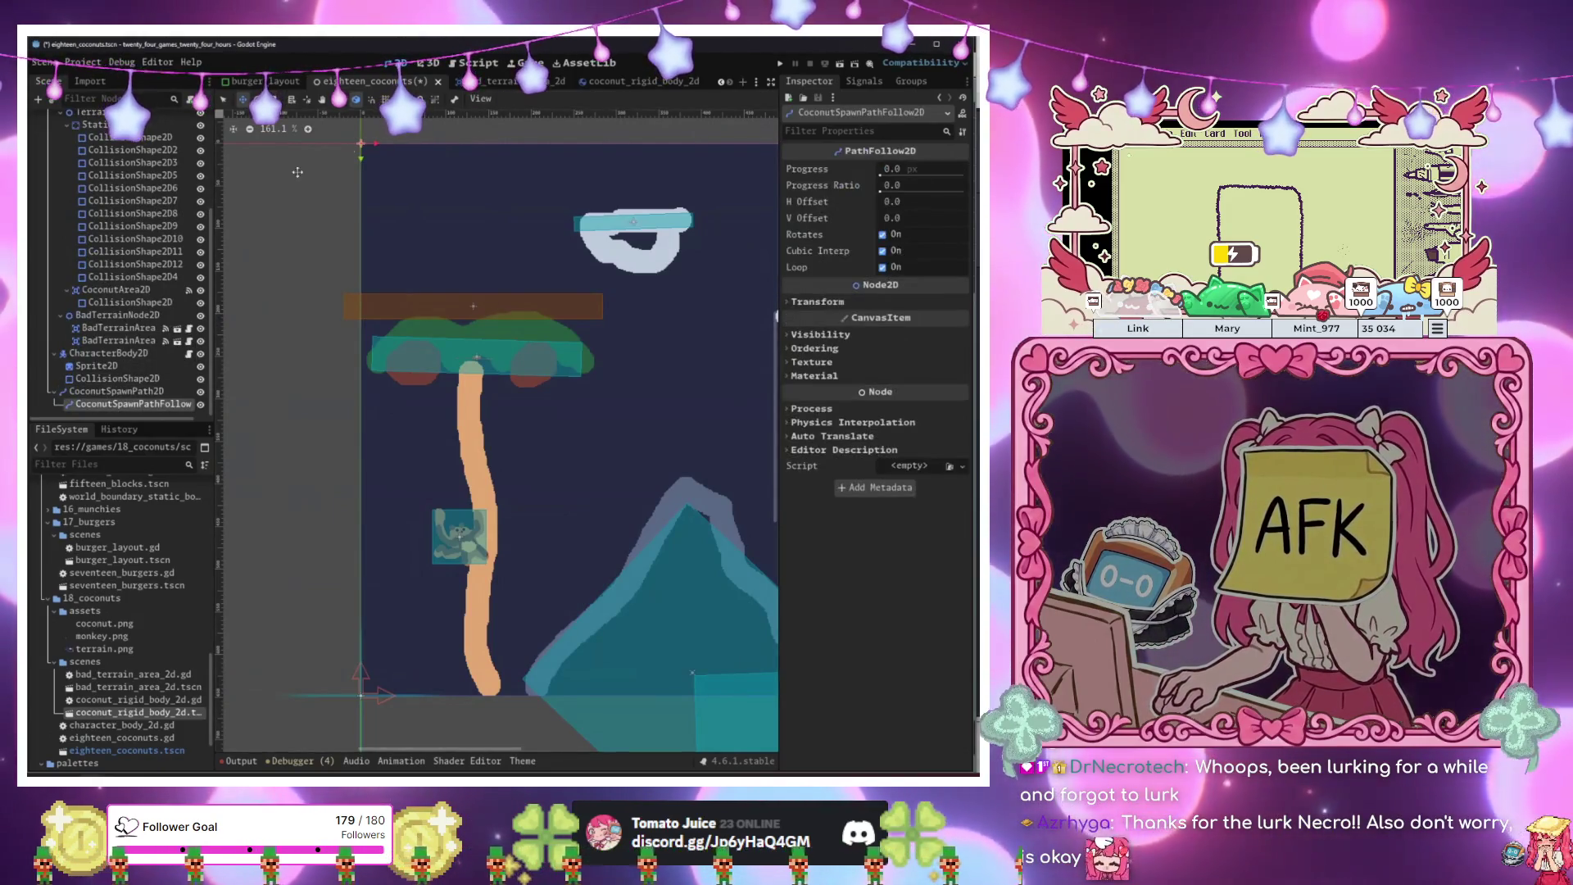
left_click(115, 391)
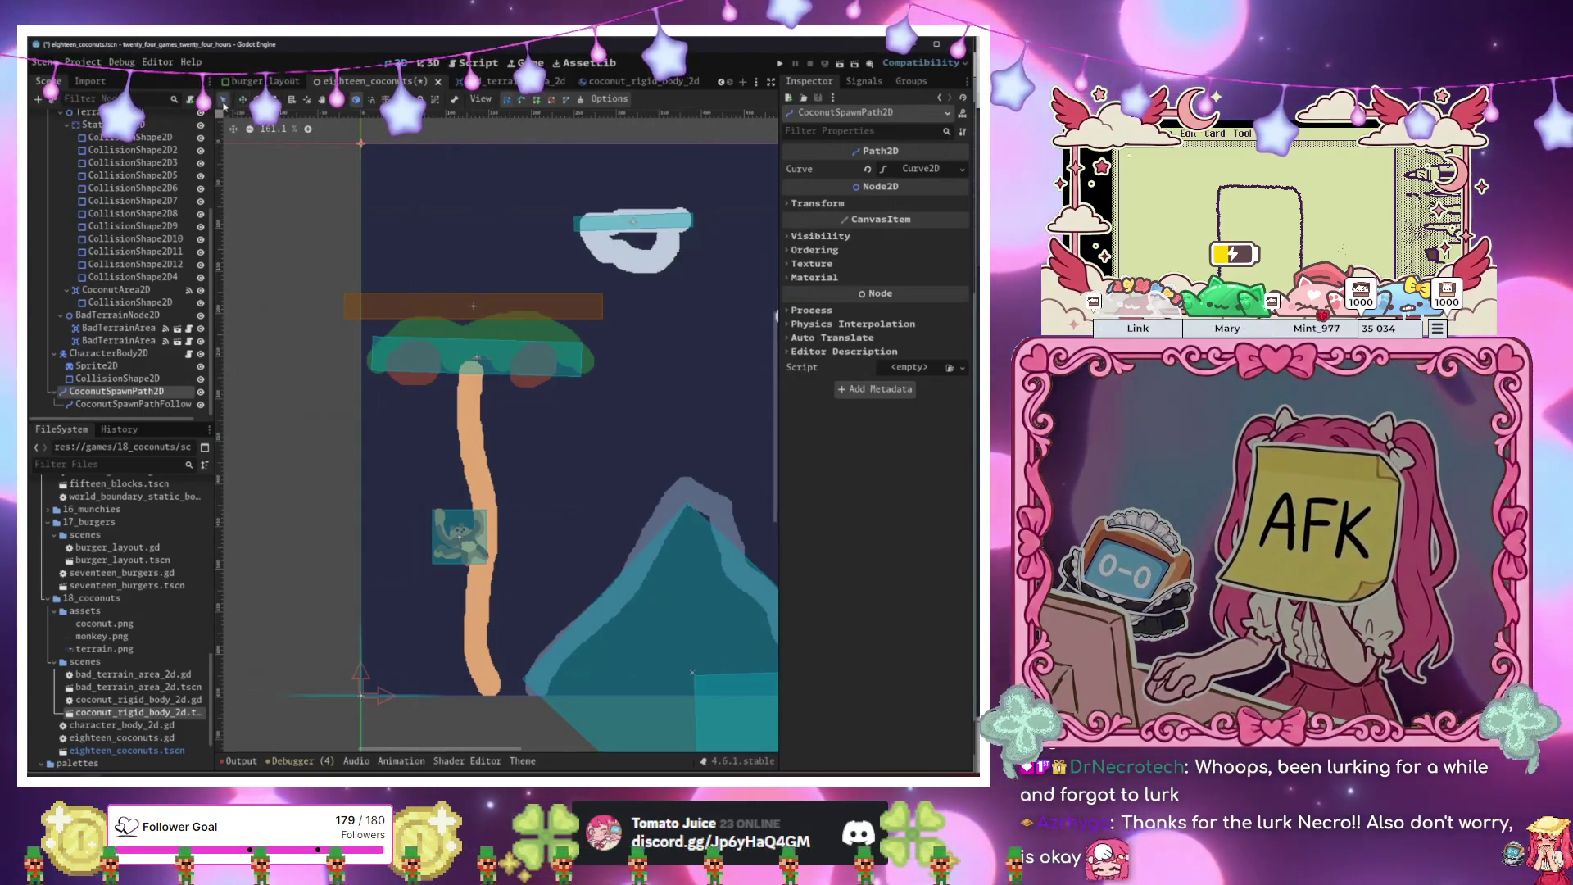
left_click(443, 397)
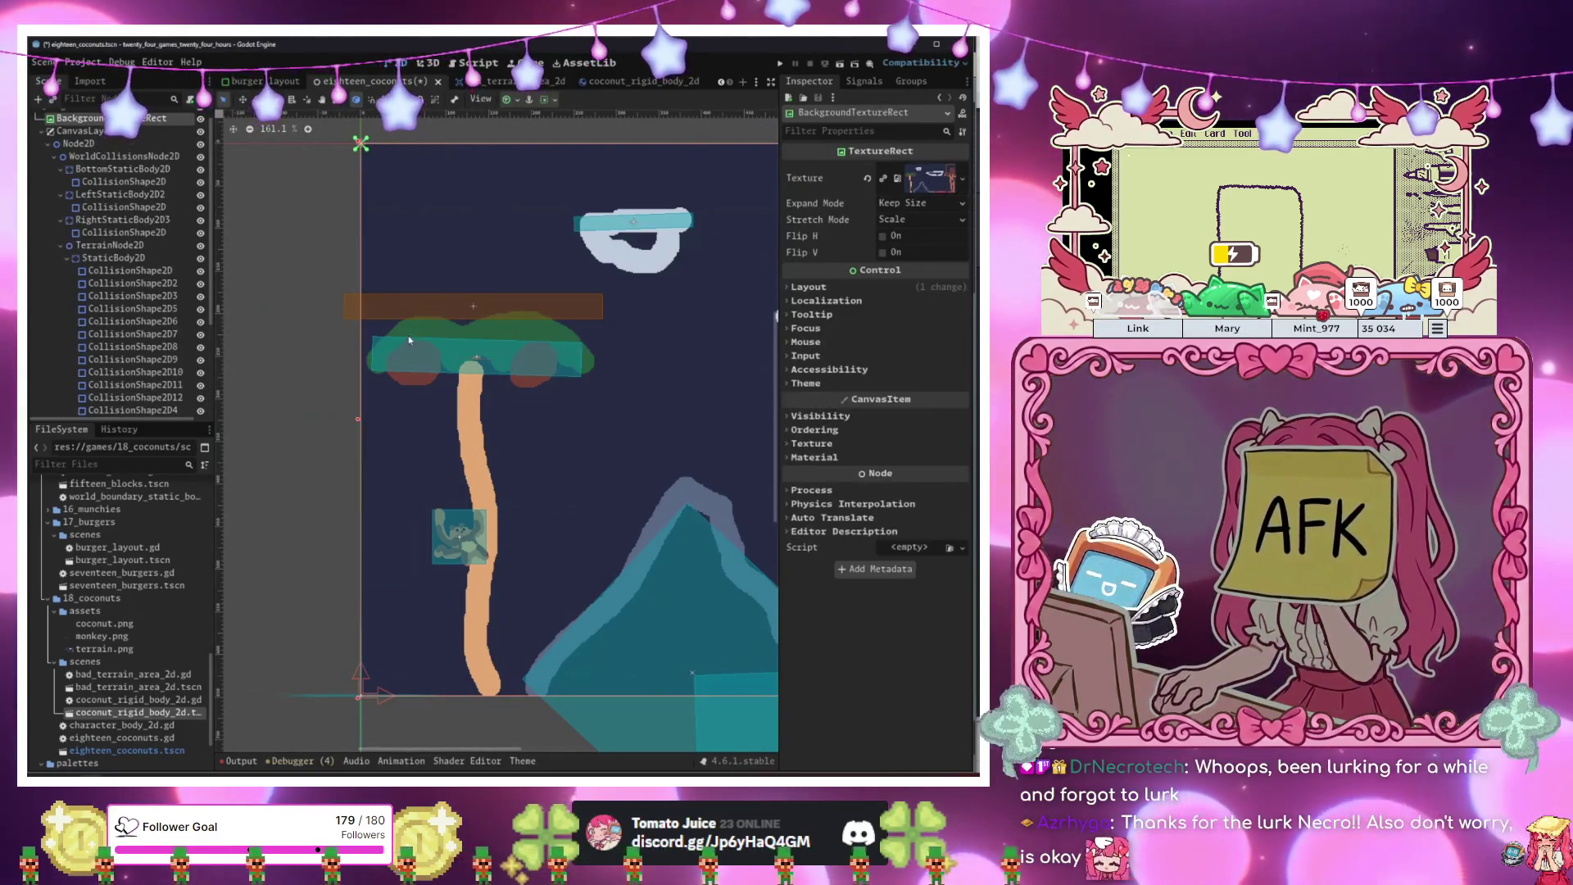
scroll(116, 333, "down", 5)
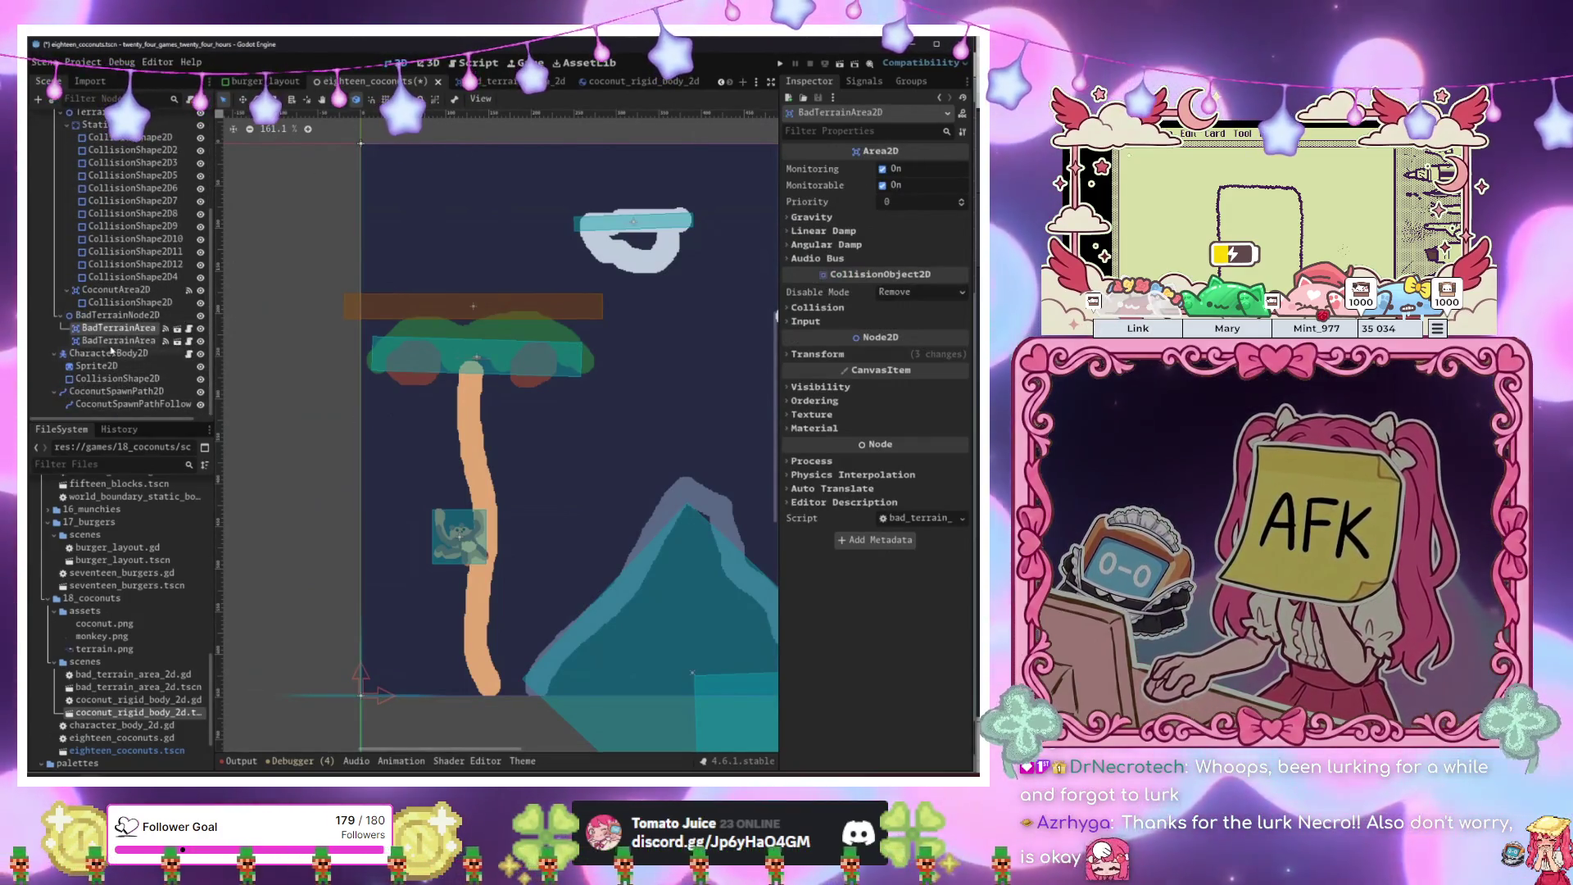
left_click(117, 391)
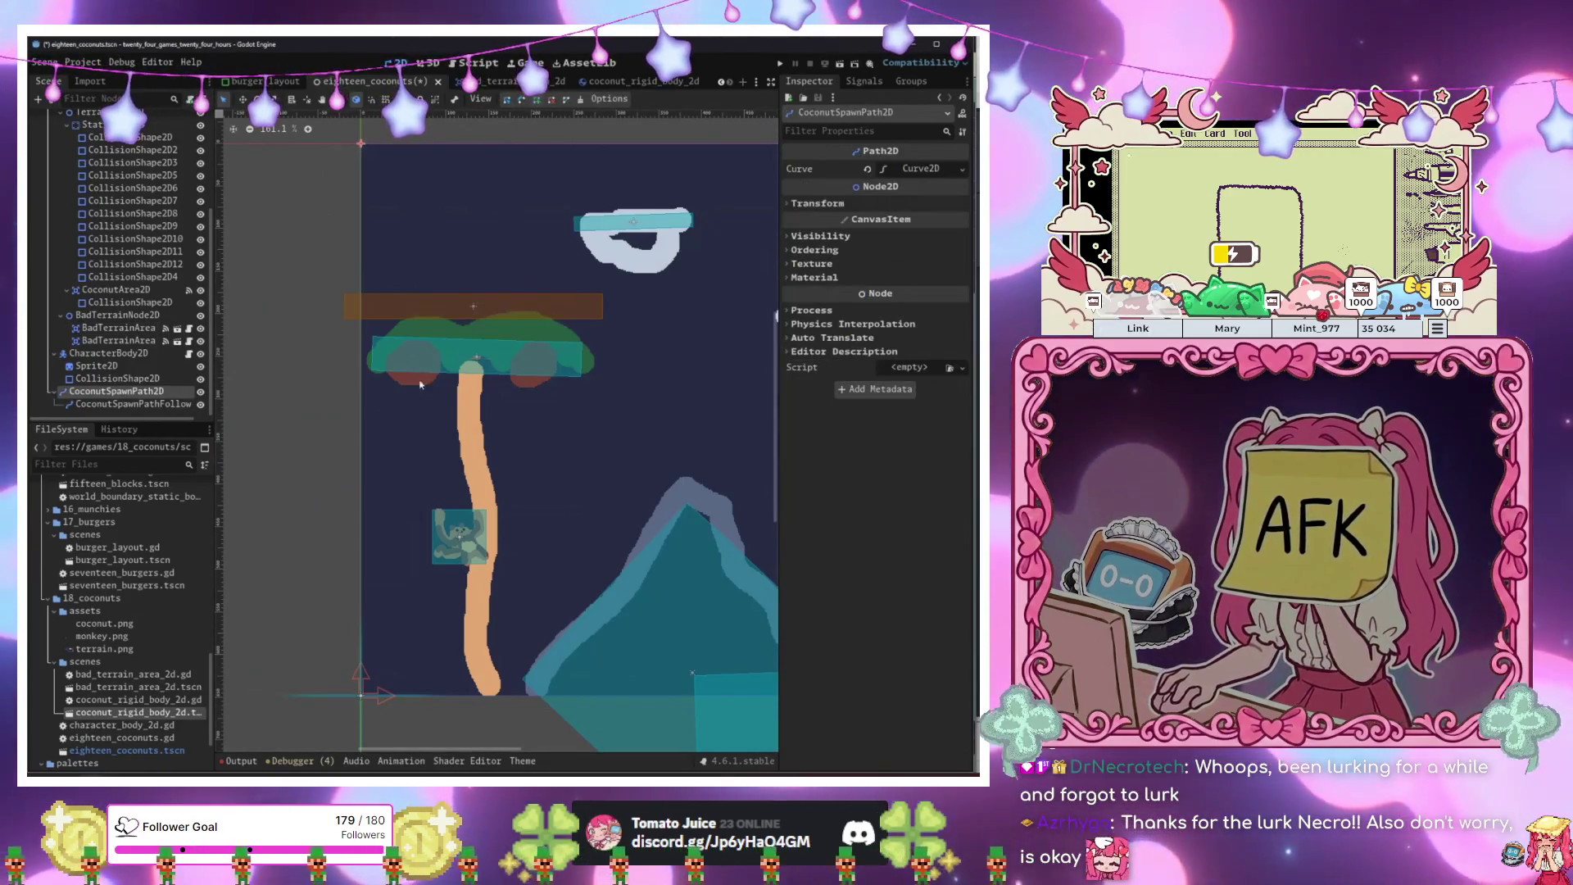
left_click(370, 401)
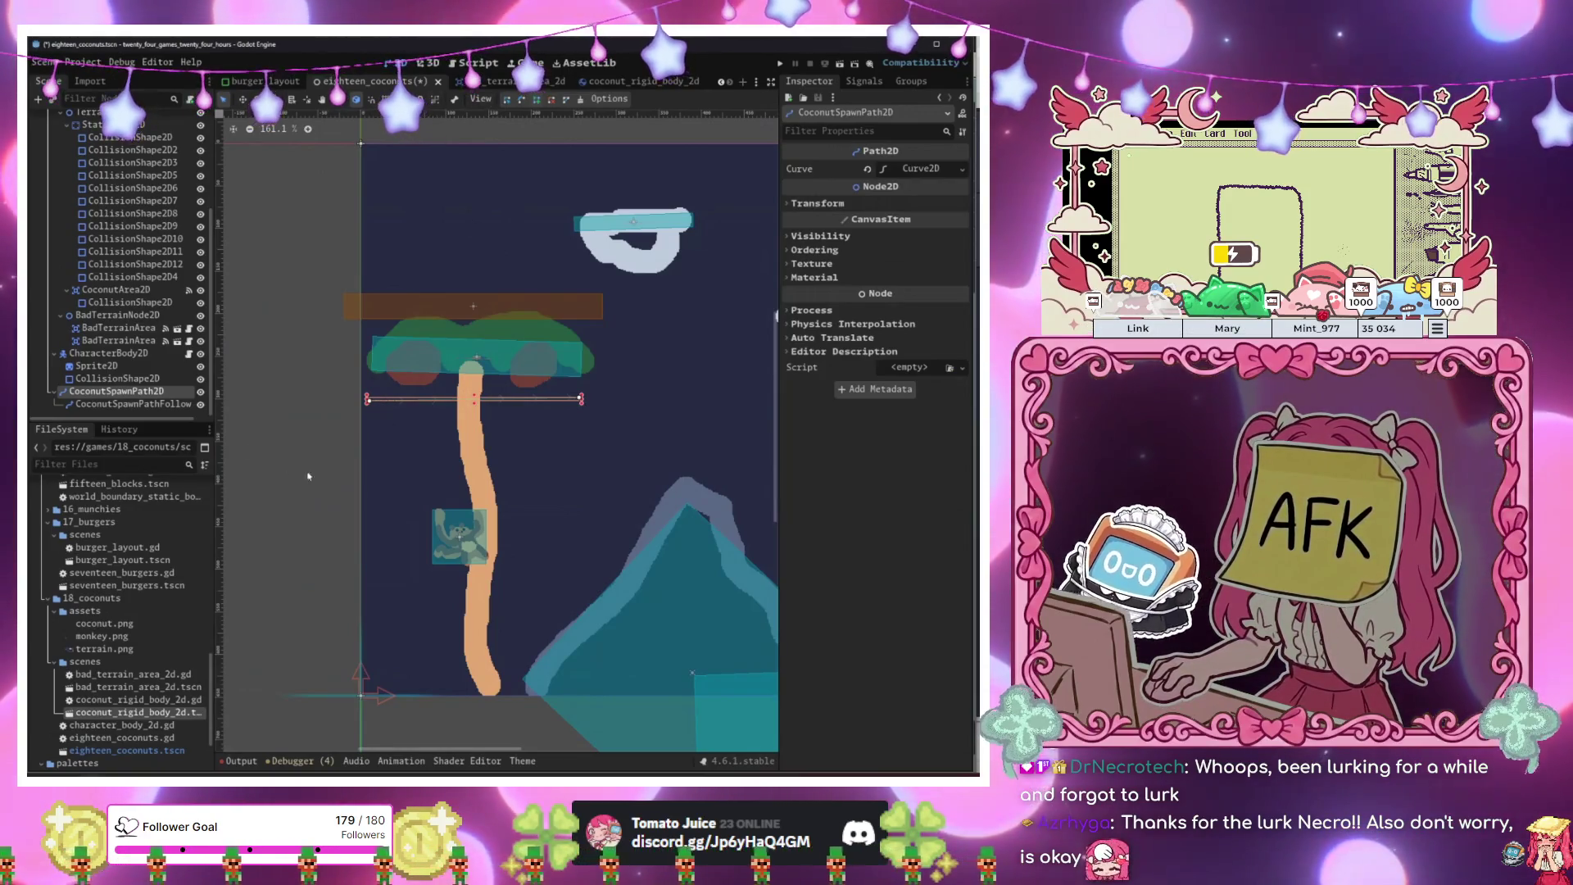
scroll(123, 164, "up", 5)
left_click(199, 119)
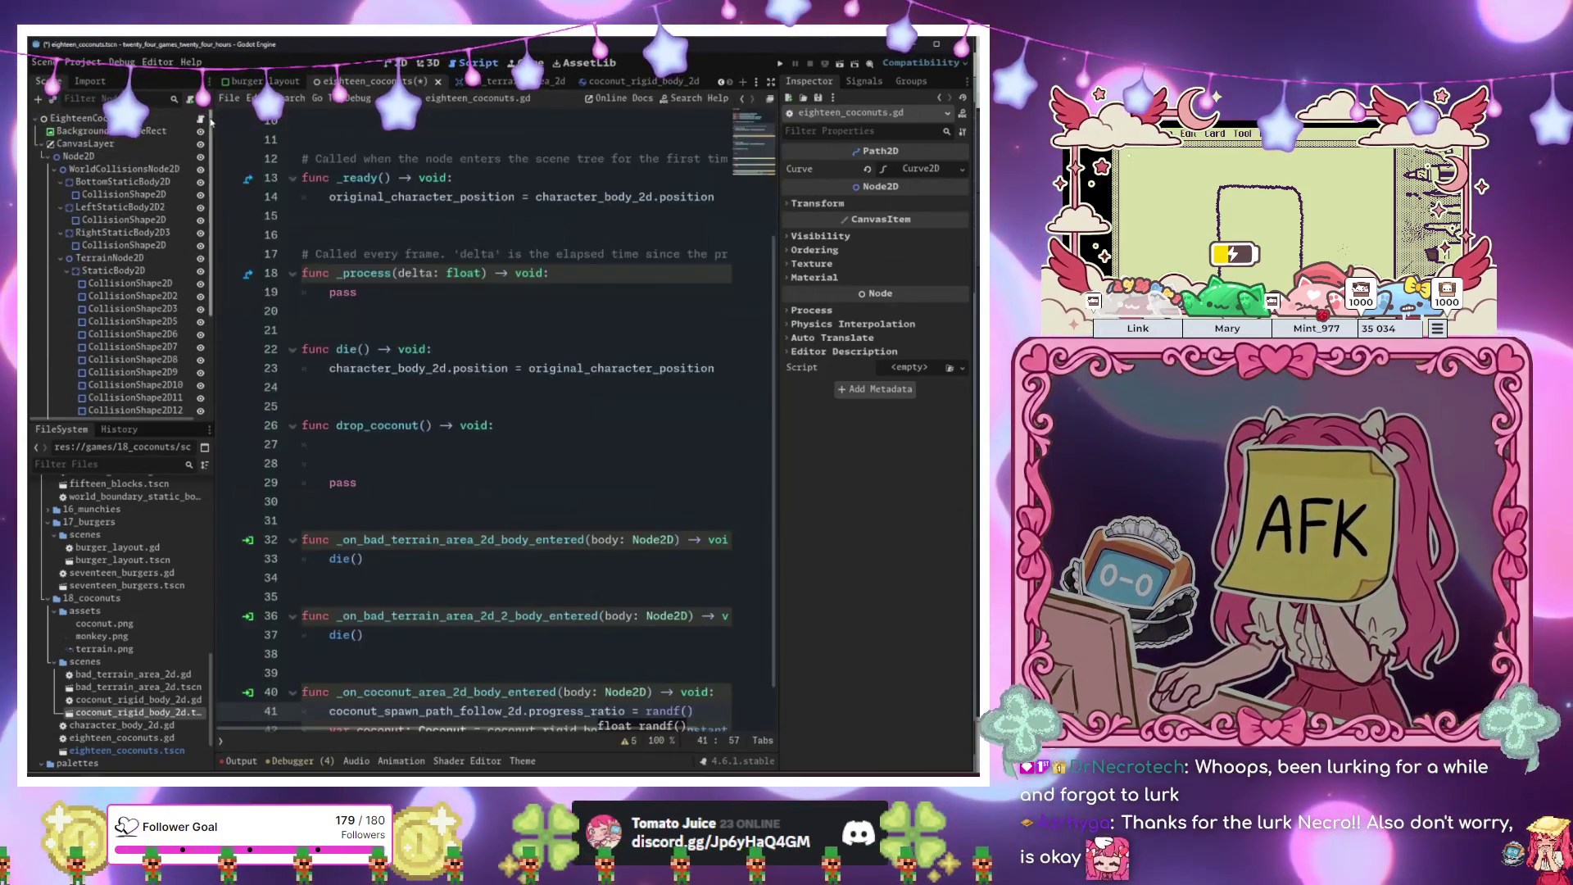
scroll(408, 353, "down", 1)
left_click(496, 695)
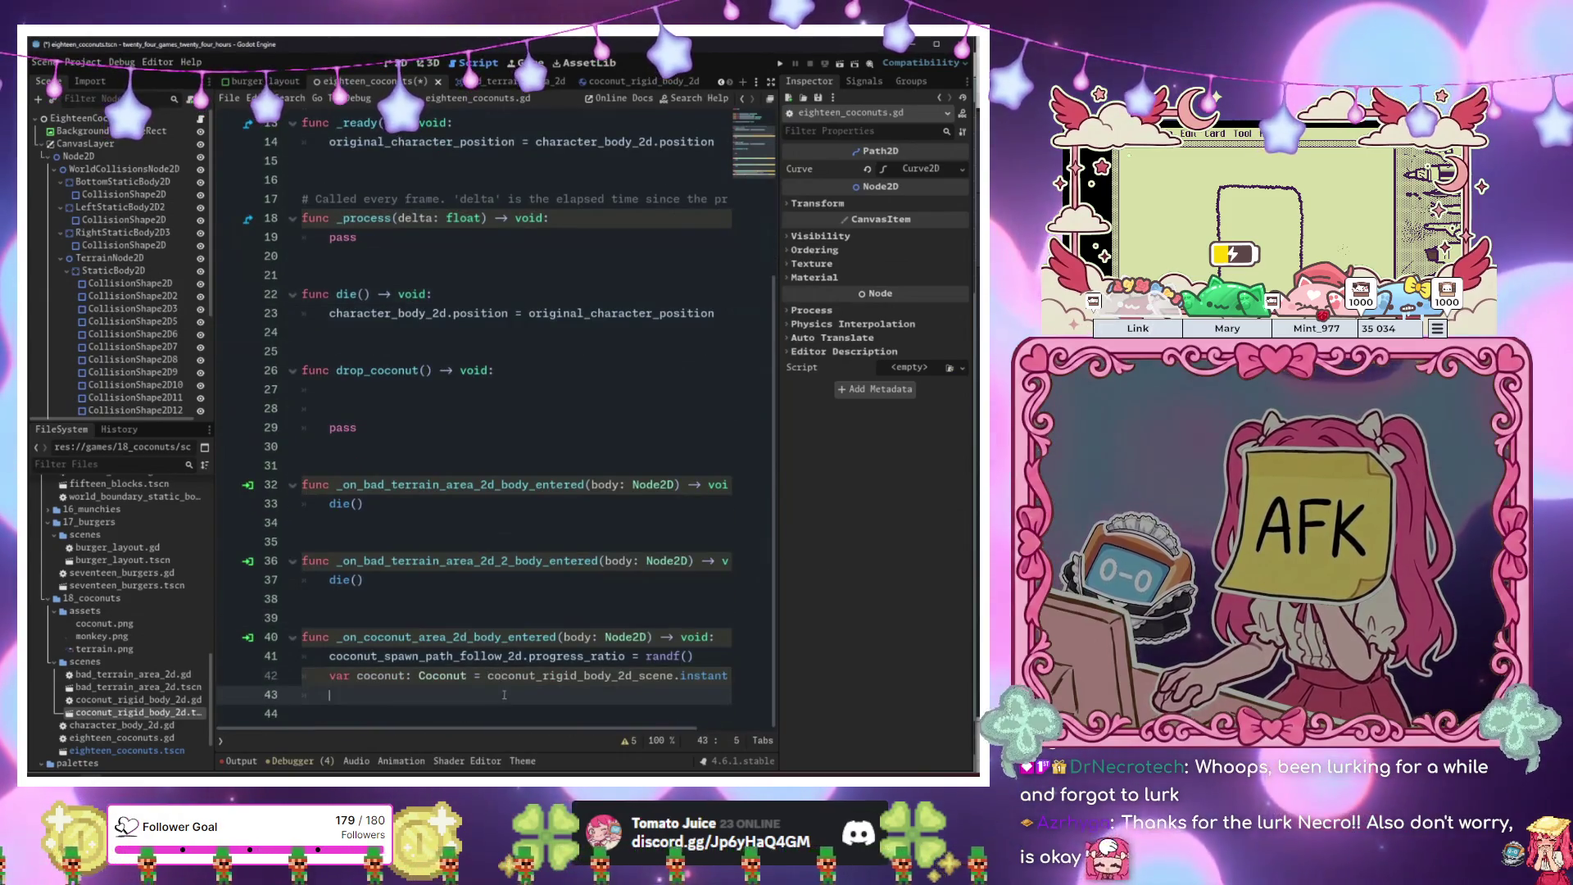
key("Return")
type("coconut.po")
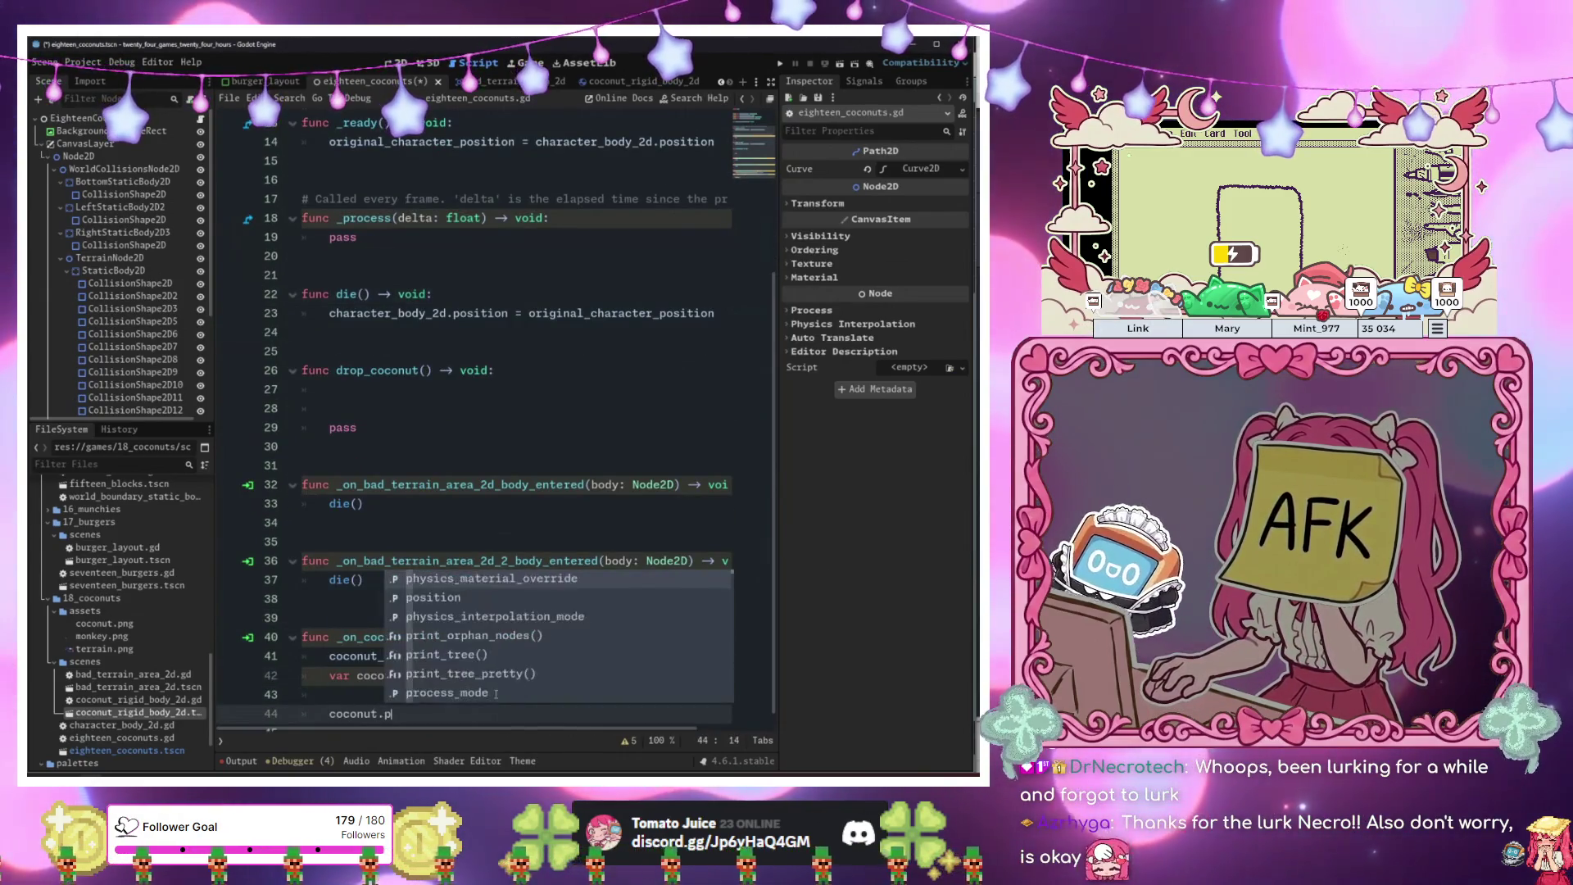
type("sition =")
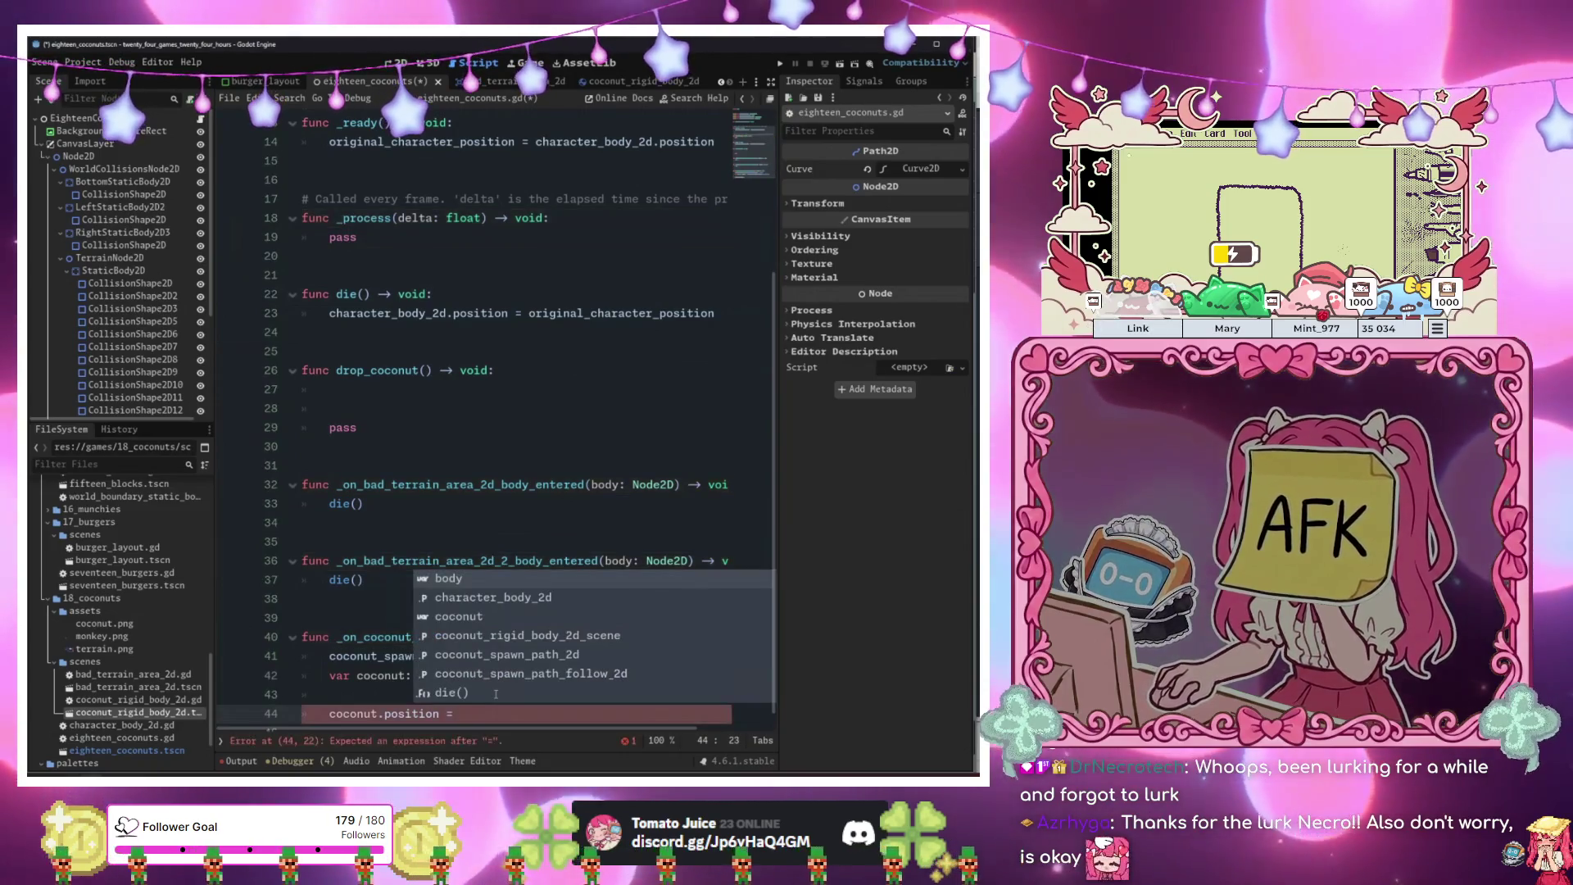
key("BackSpace")
key("BackSpace")
key("BackSpace")
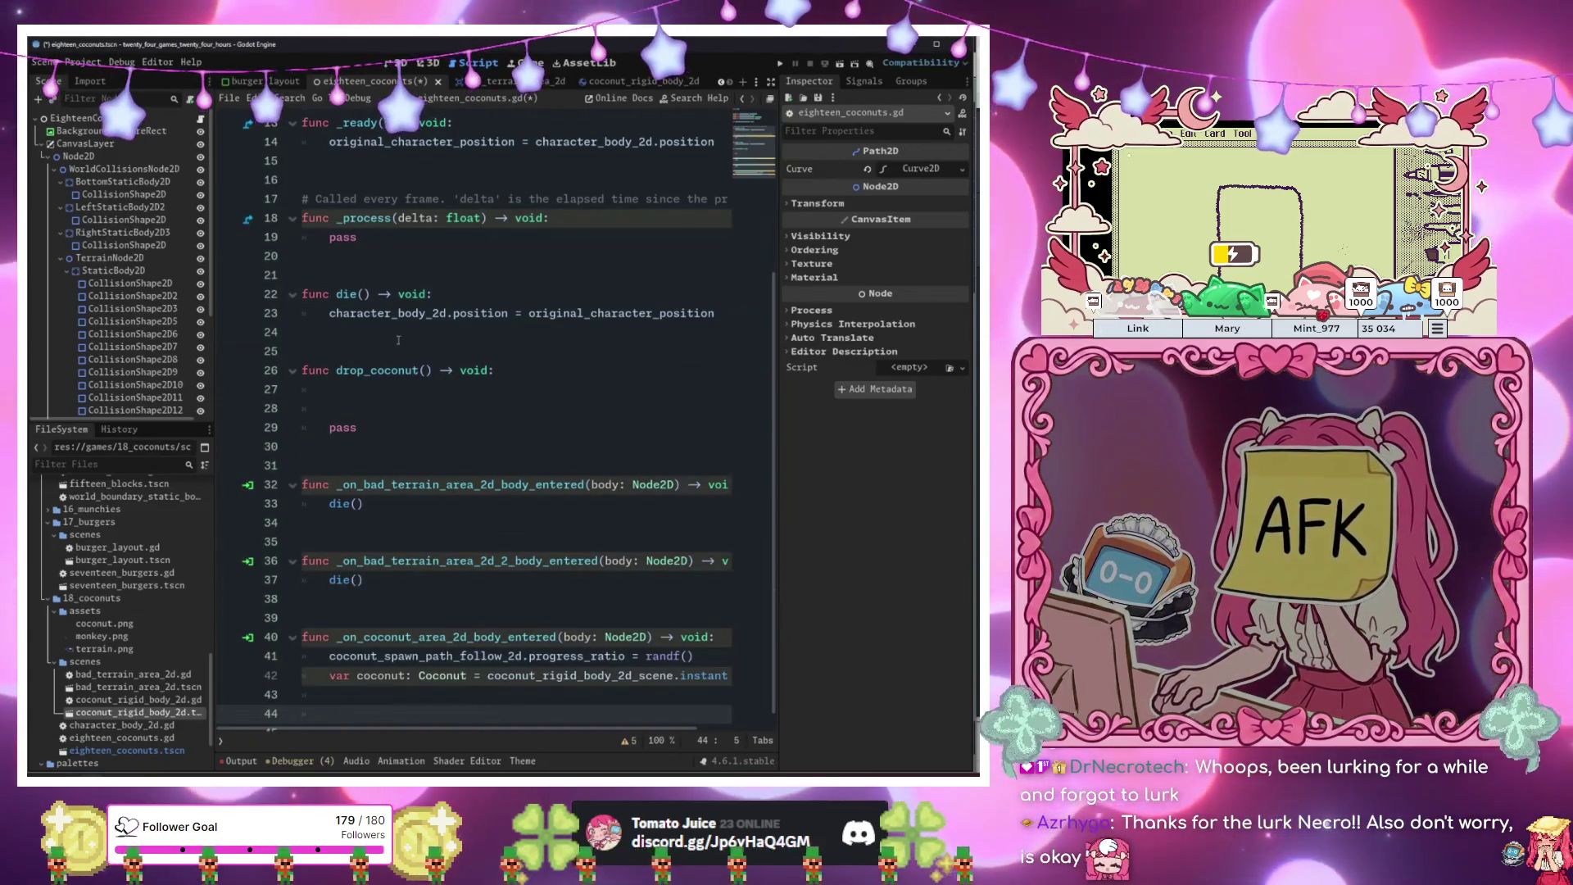
left_click(105, 169)
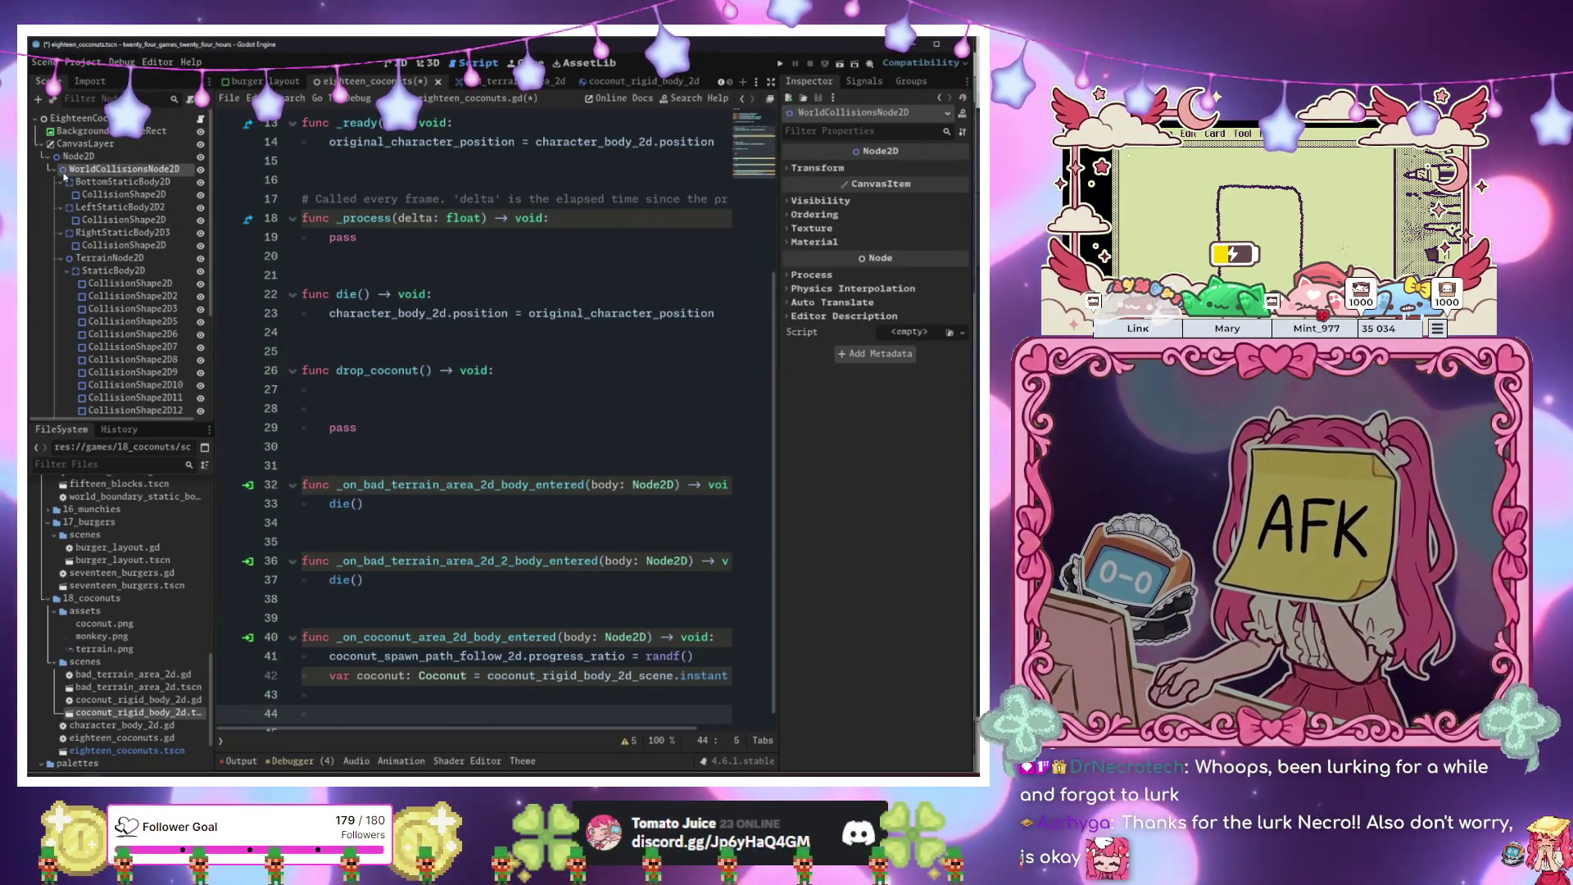
left_click(54, 169)
left_click(54, 168)
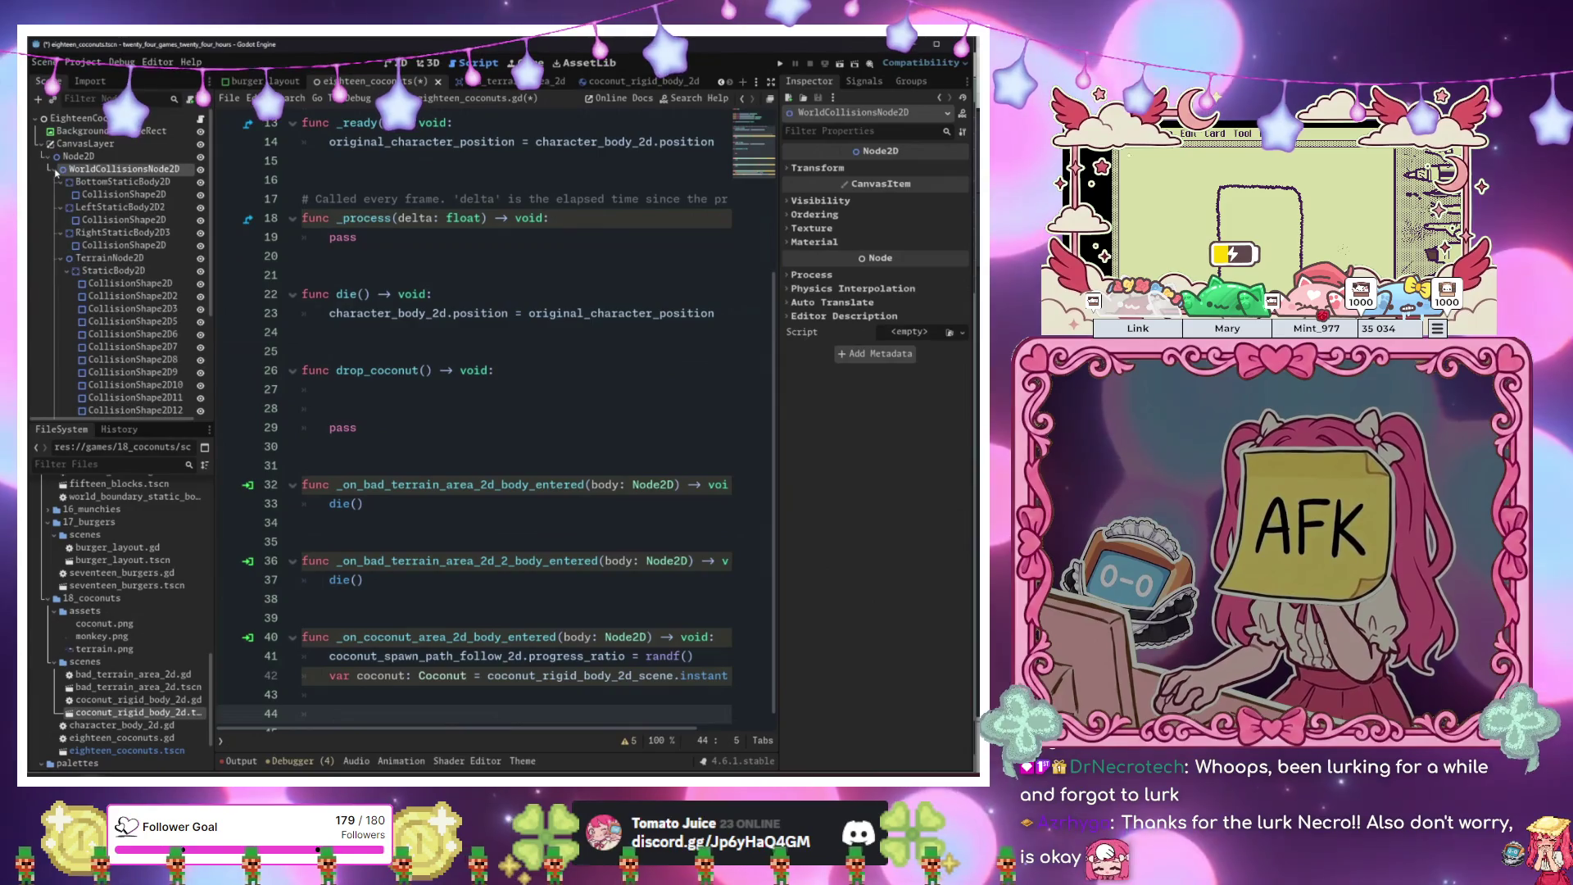
Add a Node2D under the selected Node2D and name it CoconutContainerNode2D.
left_click(72, 157)
key("ctrl+a")
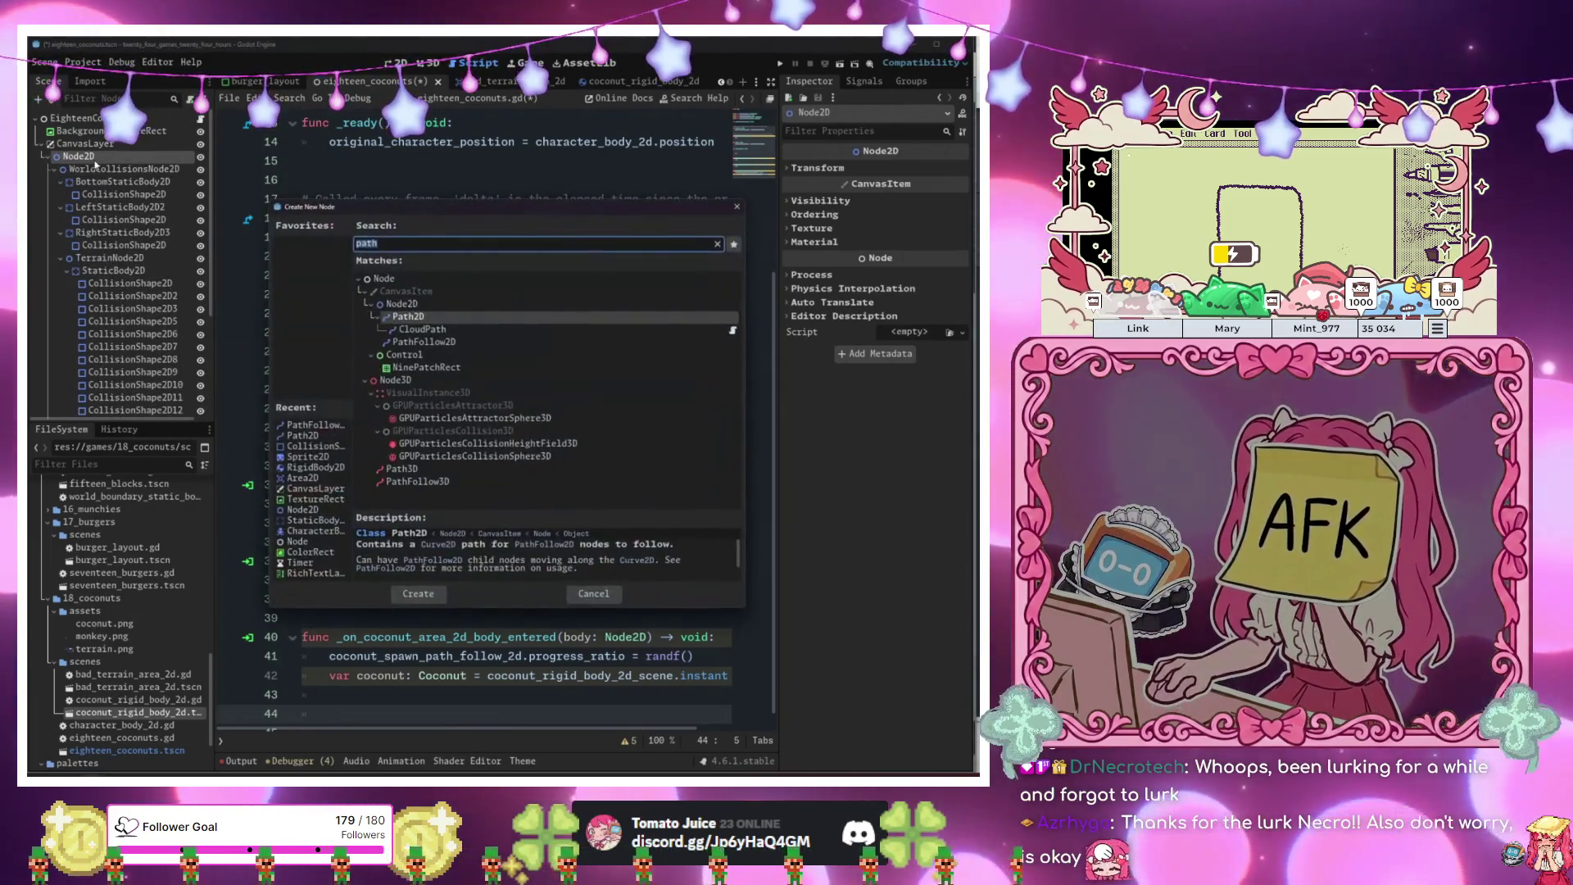
type("node2d")
key("Return")
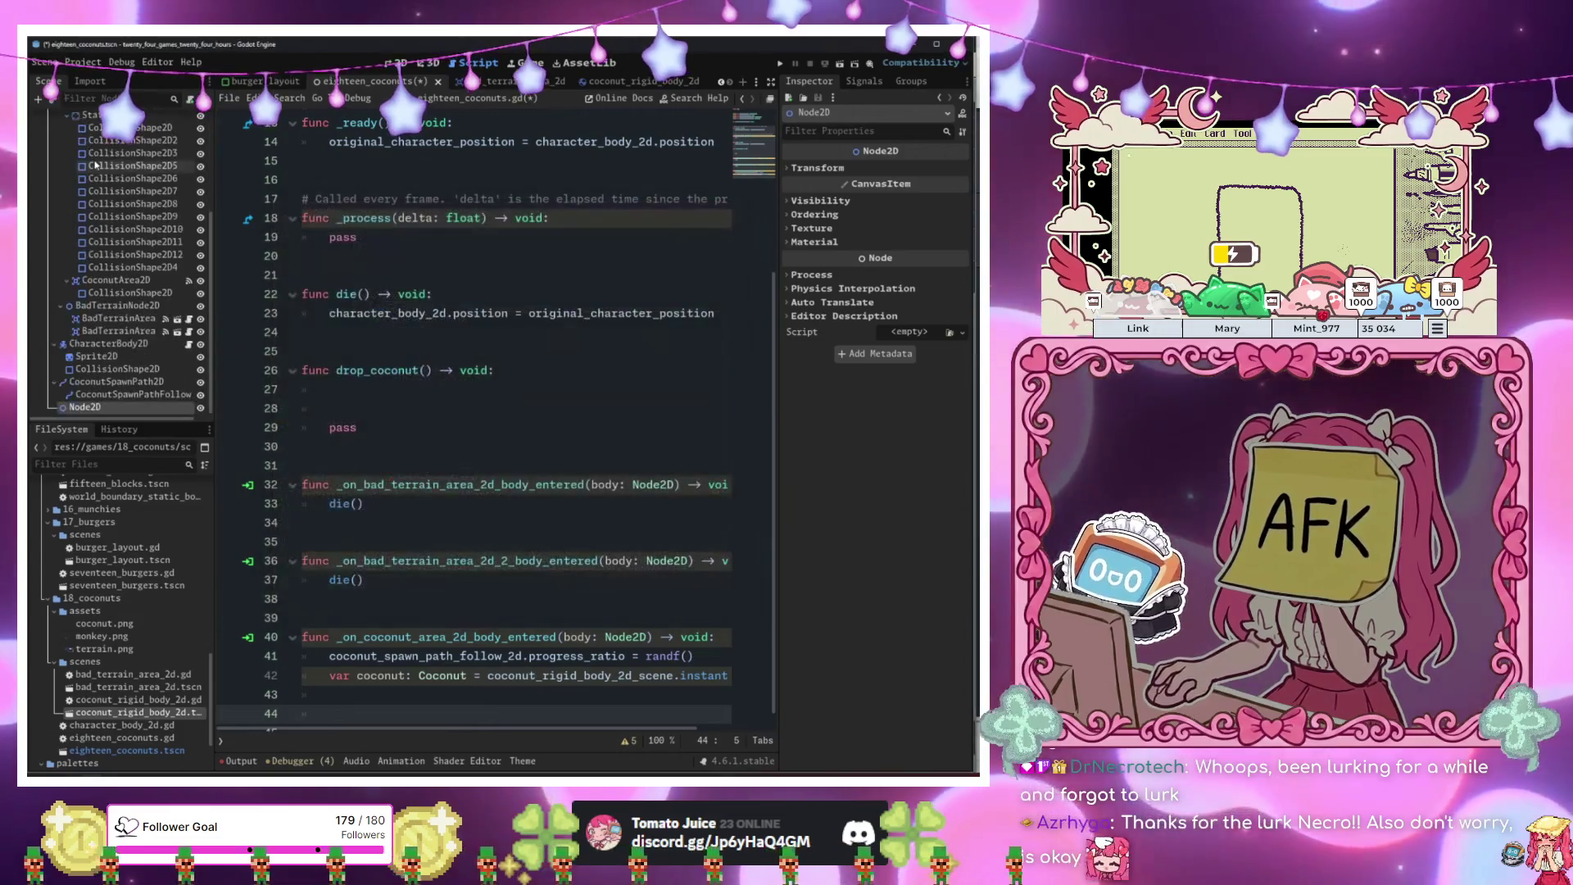
key("F2")
key("Home")
type("CoconutC")
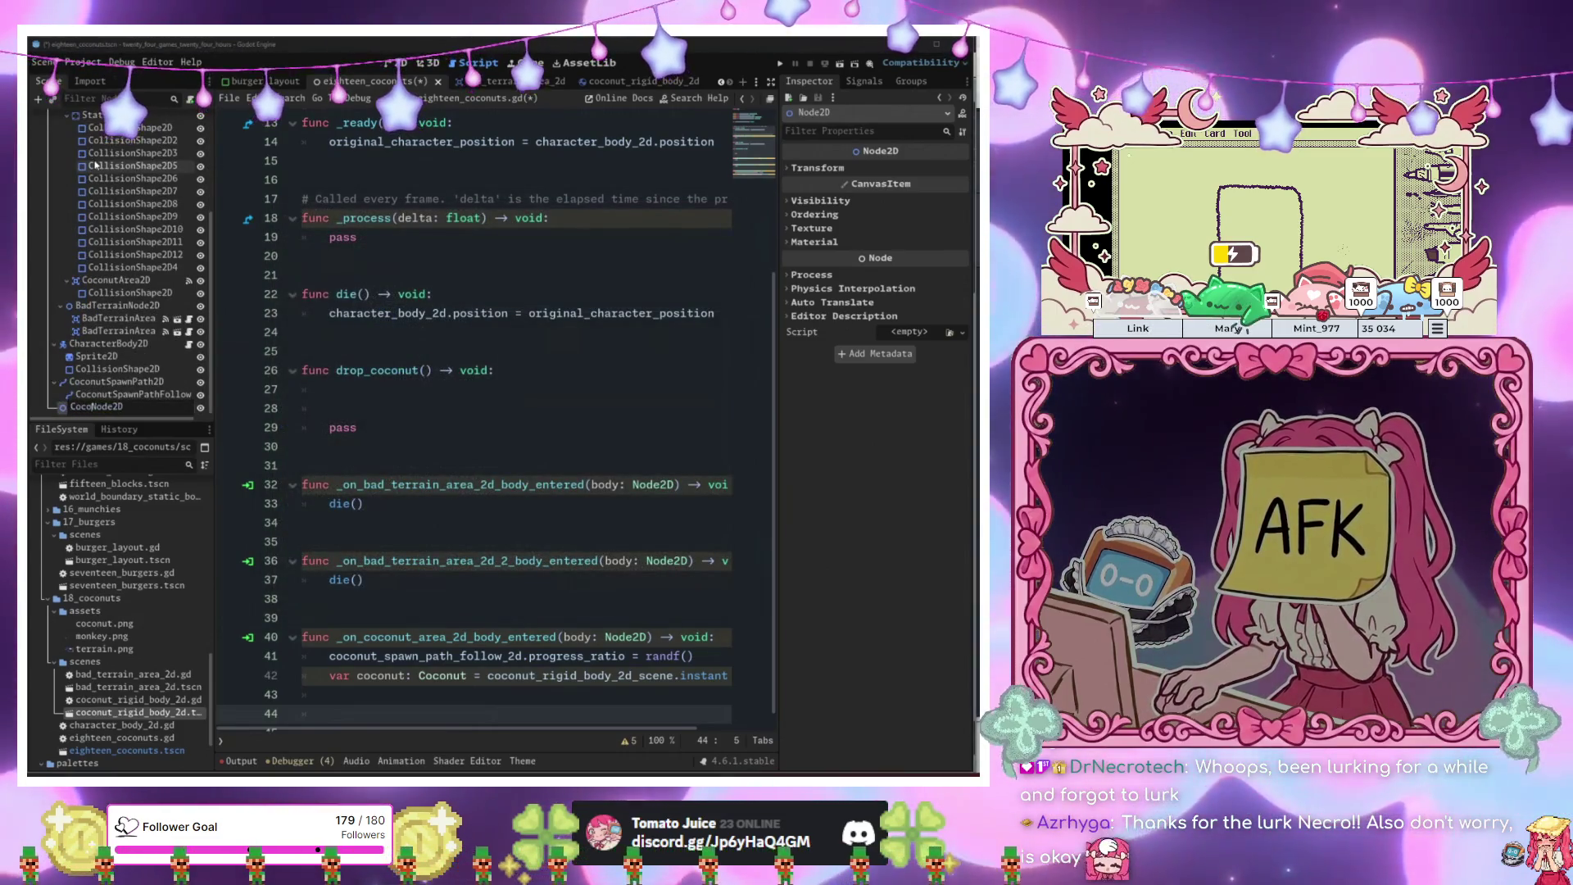
type("ontainer")
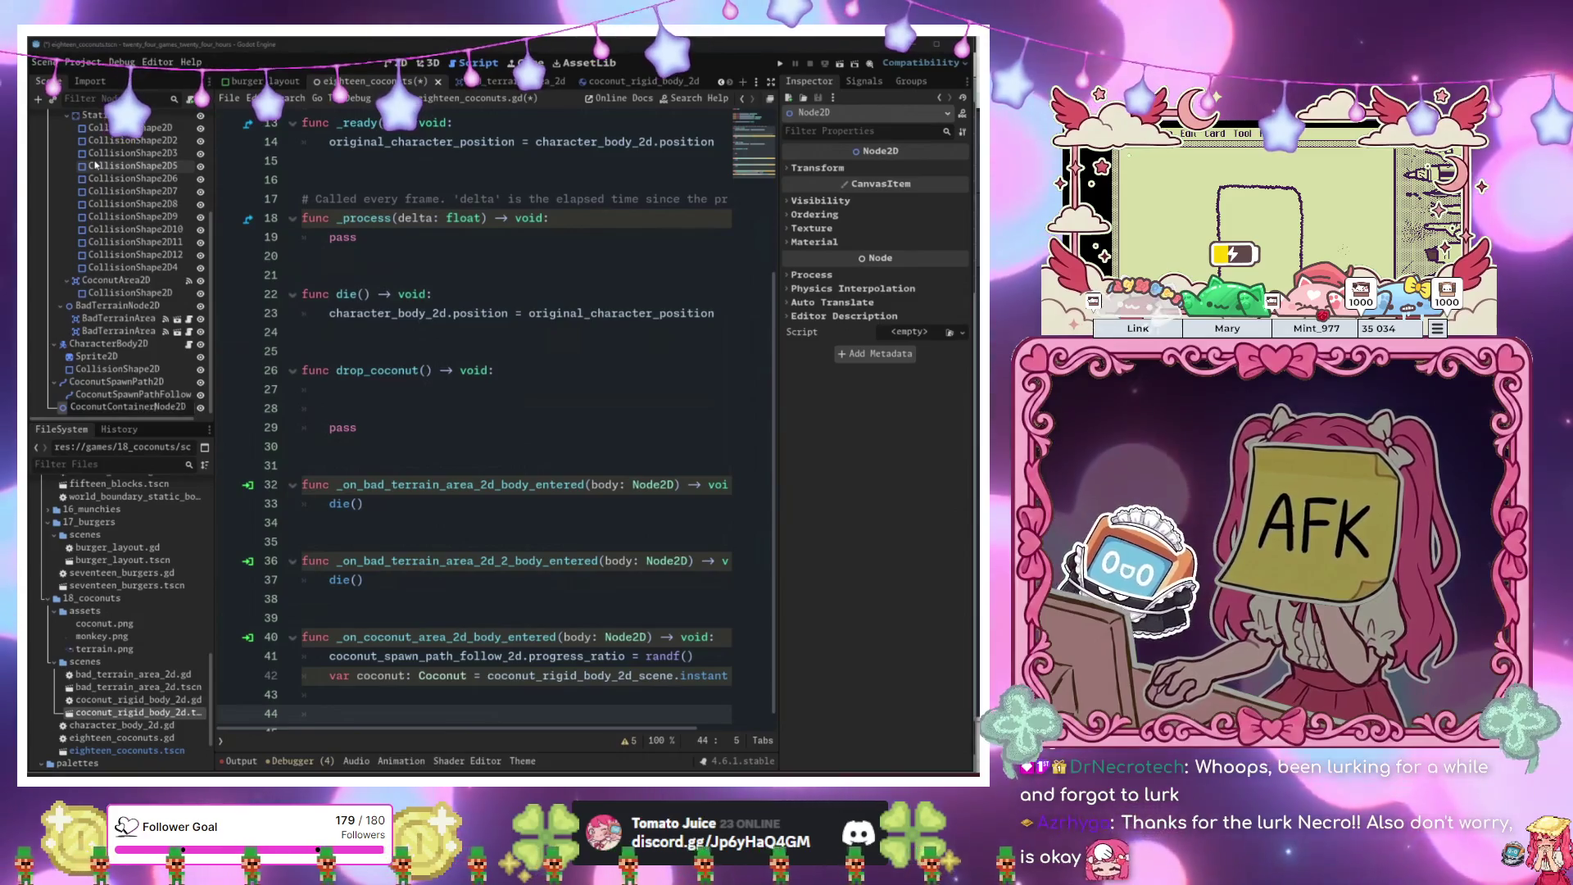
key("Return")
scroll(448, 465, "up", 2)
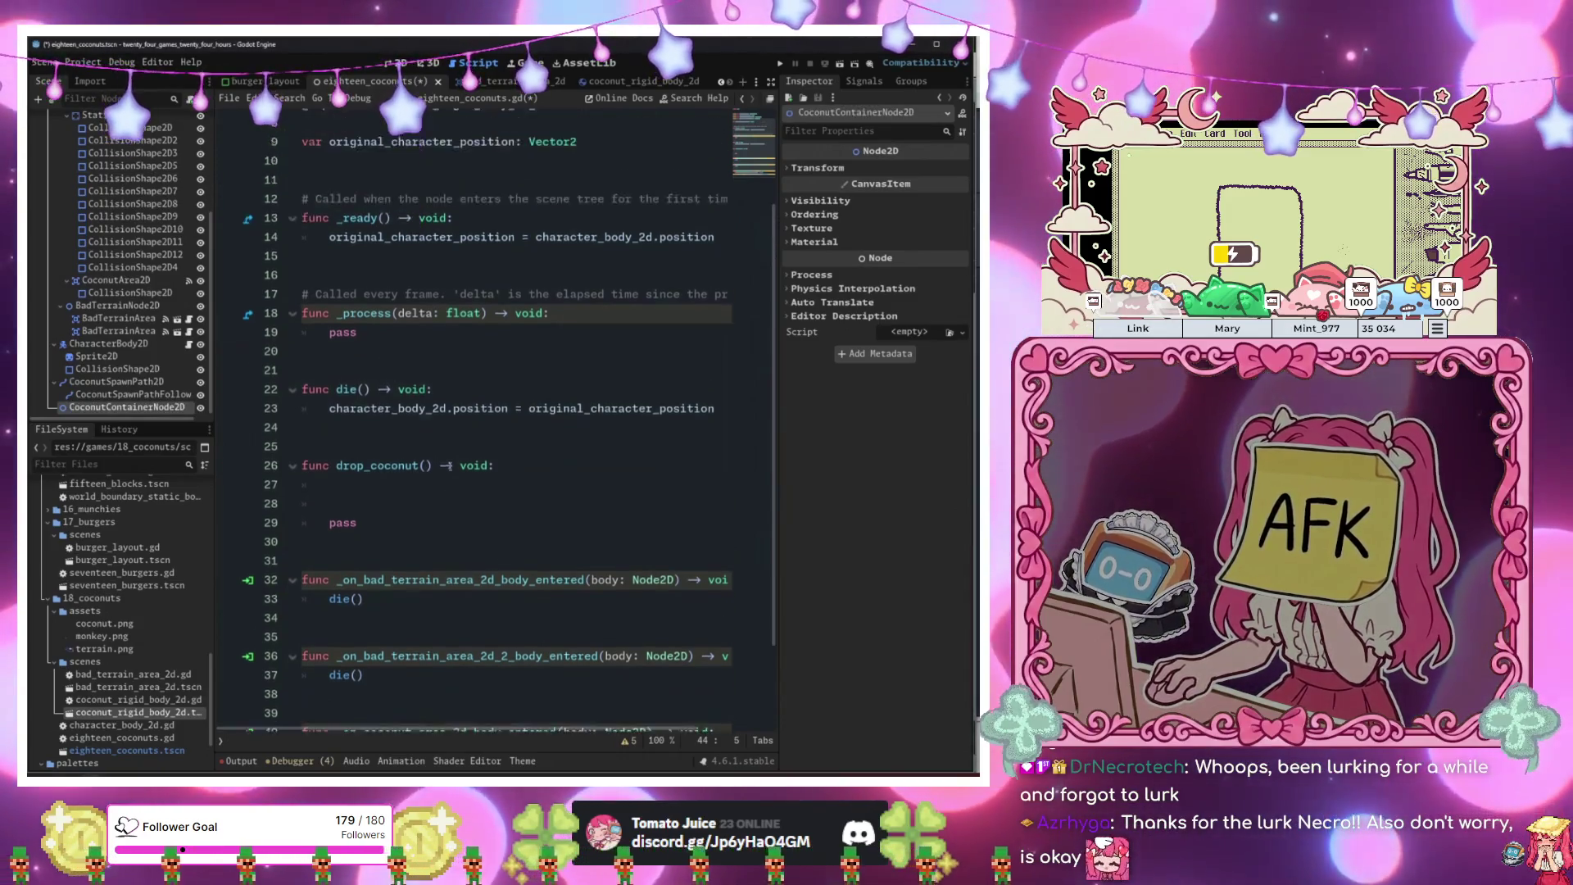
scroll(492, 410, "up", 10)
type("@export var coconut_container_node_2d: Node2D")
scroll(492, 410, "down", 10)
left_click(427, 602)
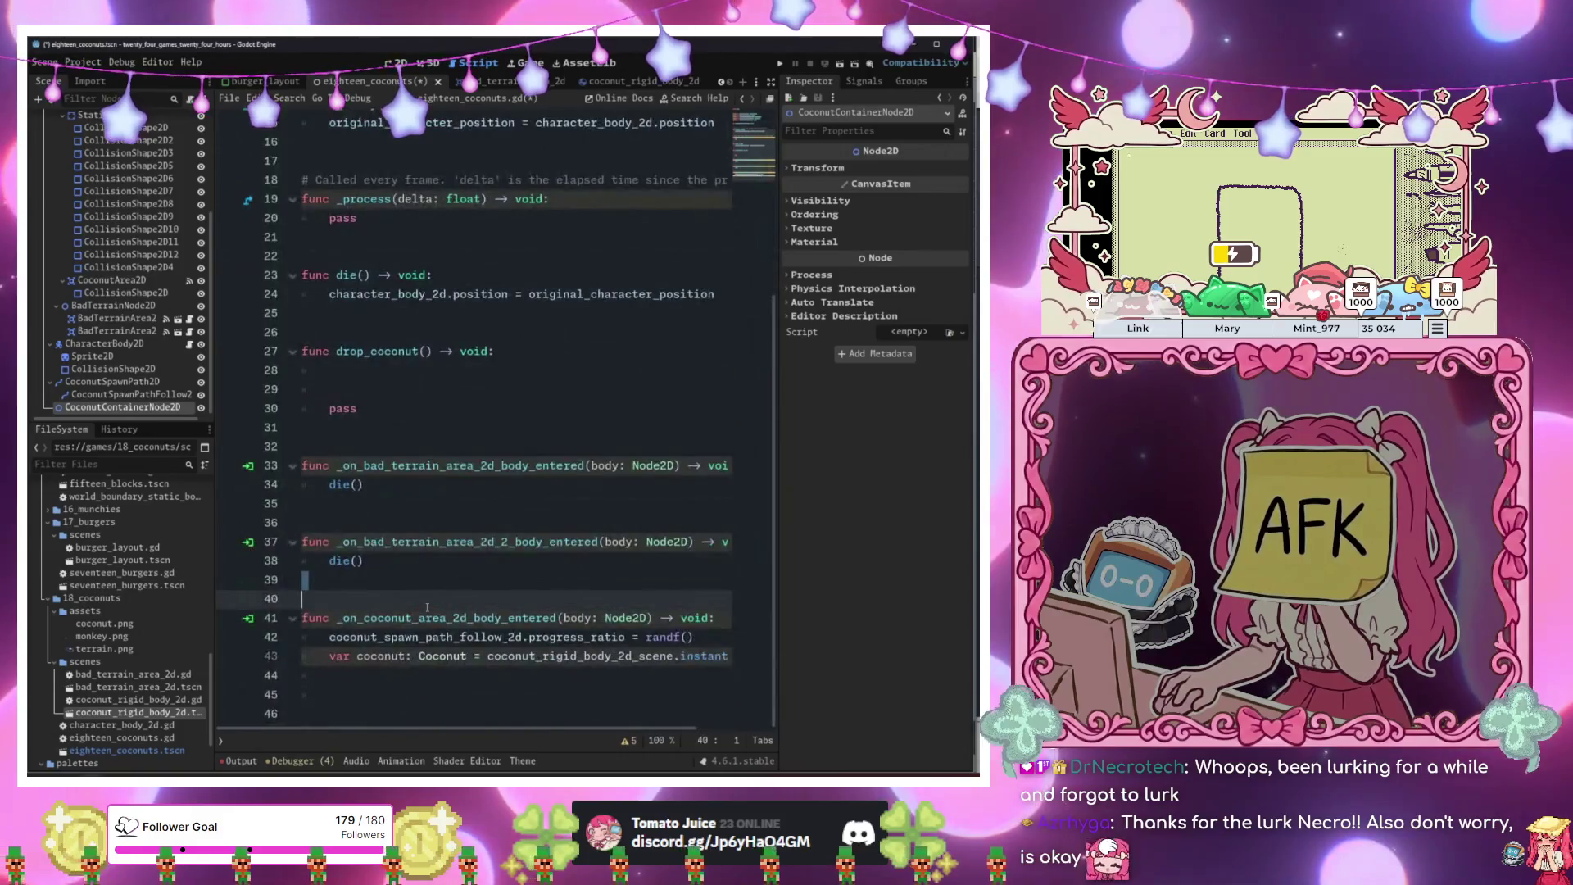
left_click(412, 677)
Add coconut_container_node_2d.add_child(coconut) after the coconut is instanced.
type("coc")
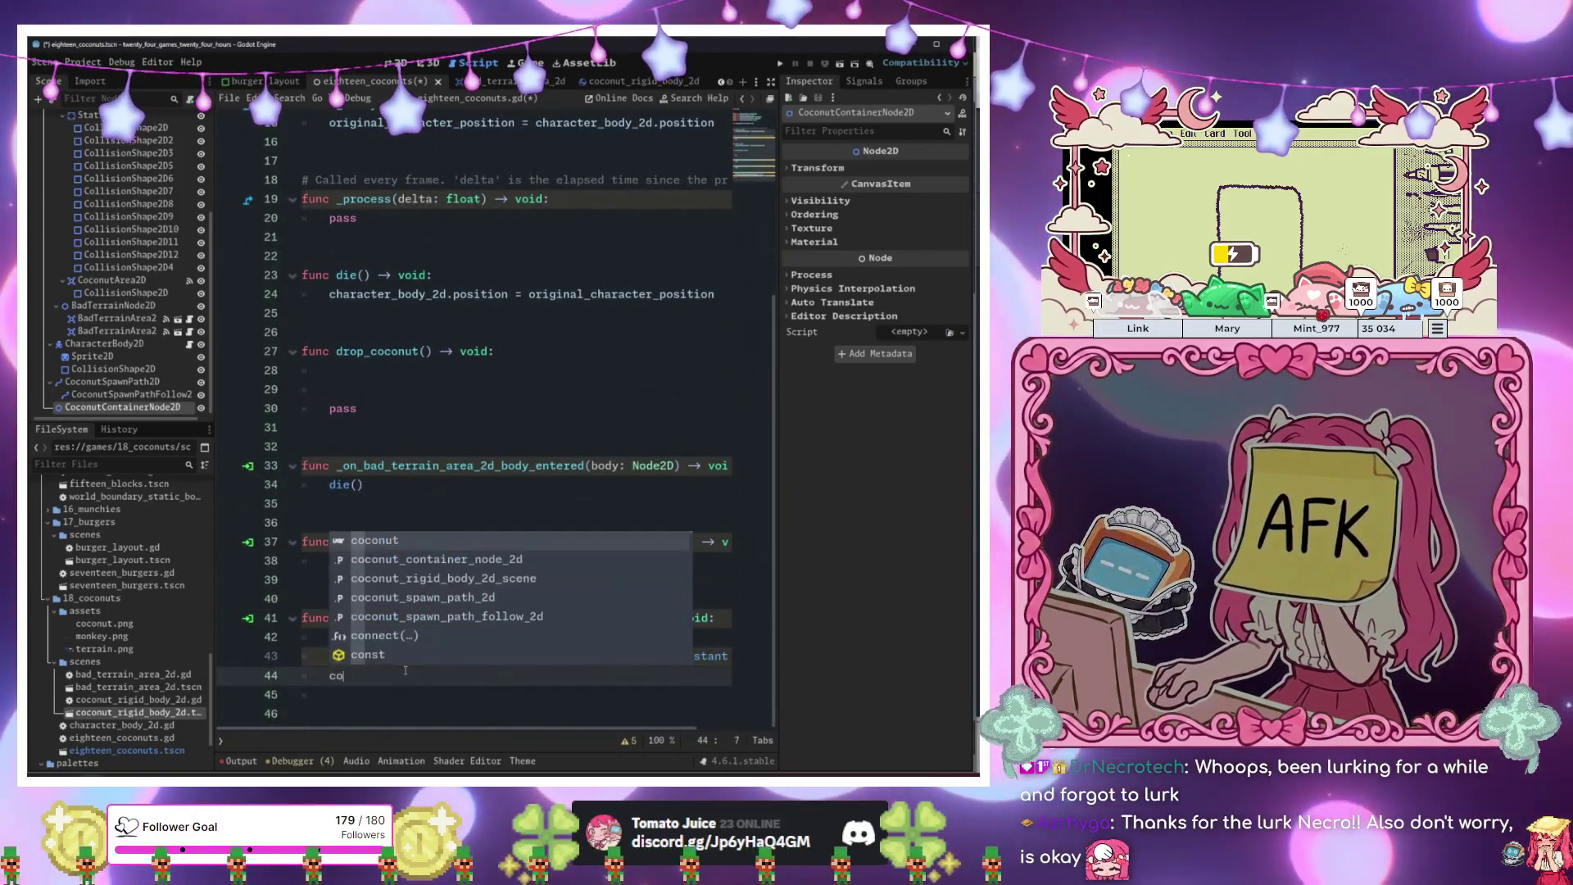
key("Return")
type("add_child(co")
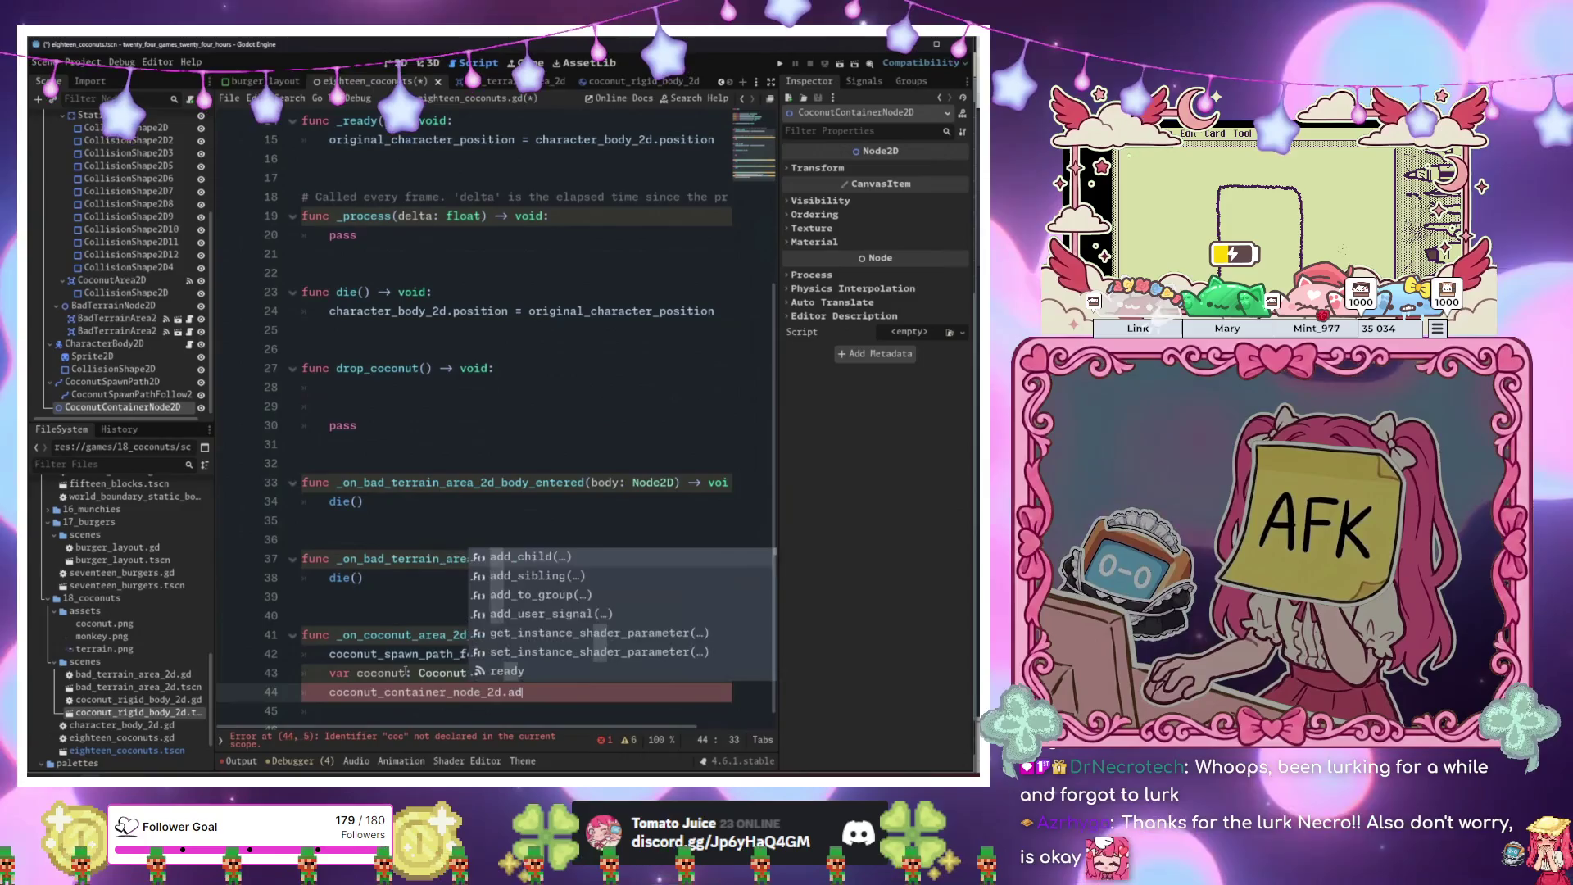
key("Return")
type("co")
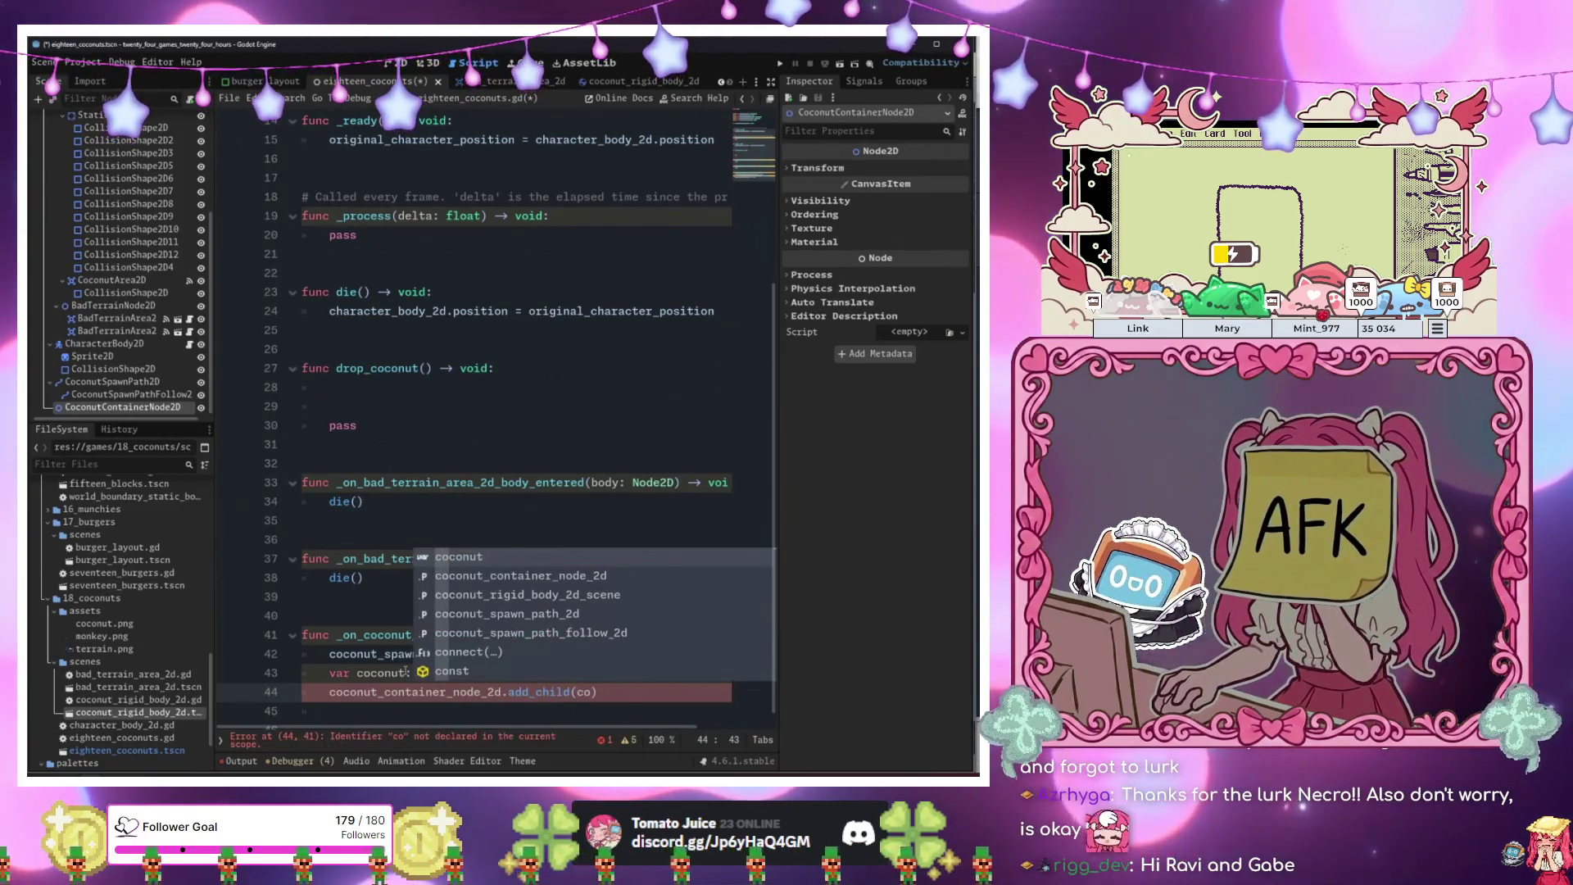
key("Return")
key("End")
key("Return")
key("Return")
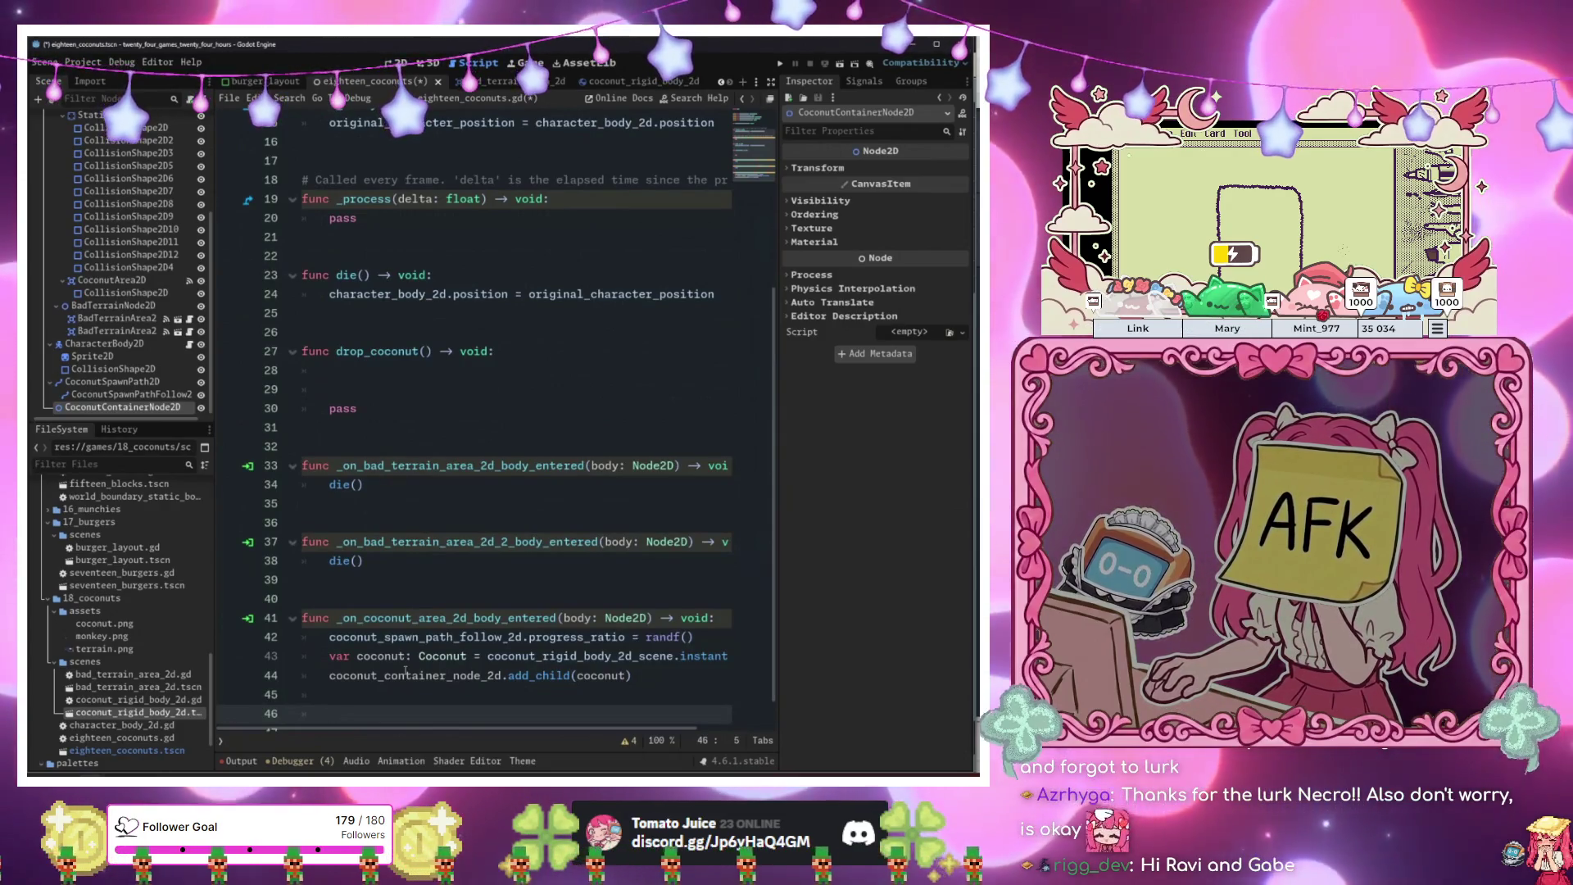
Start the handler with 'if not body is CharacterBody2D: return'.
key("Up")
key("Up")
key("Up")
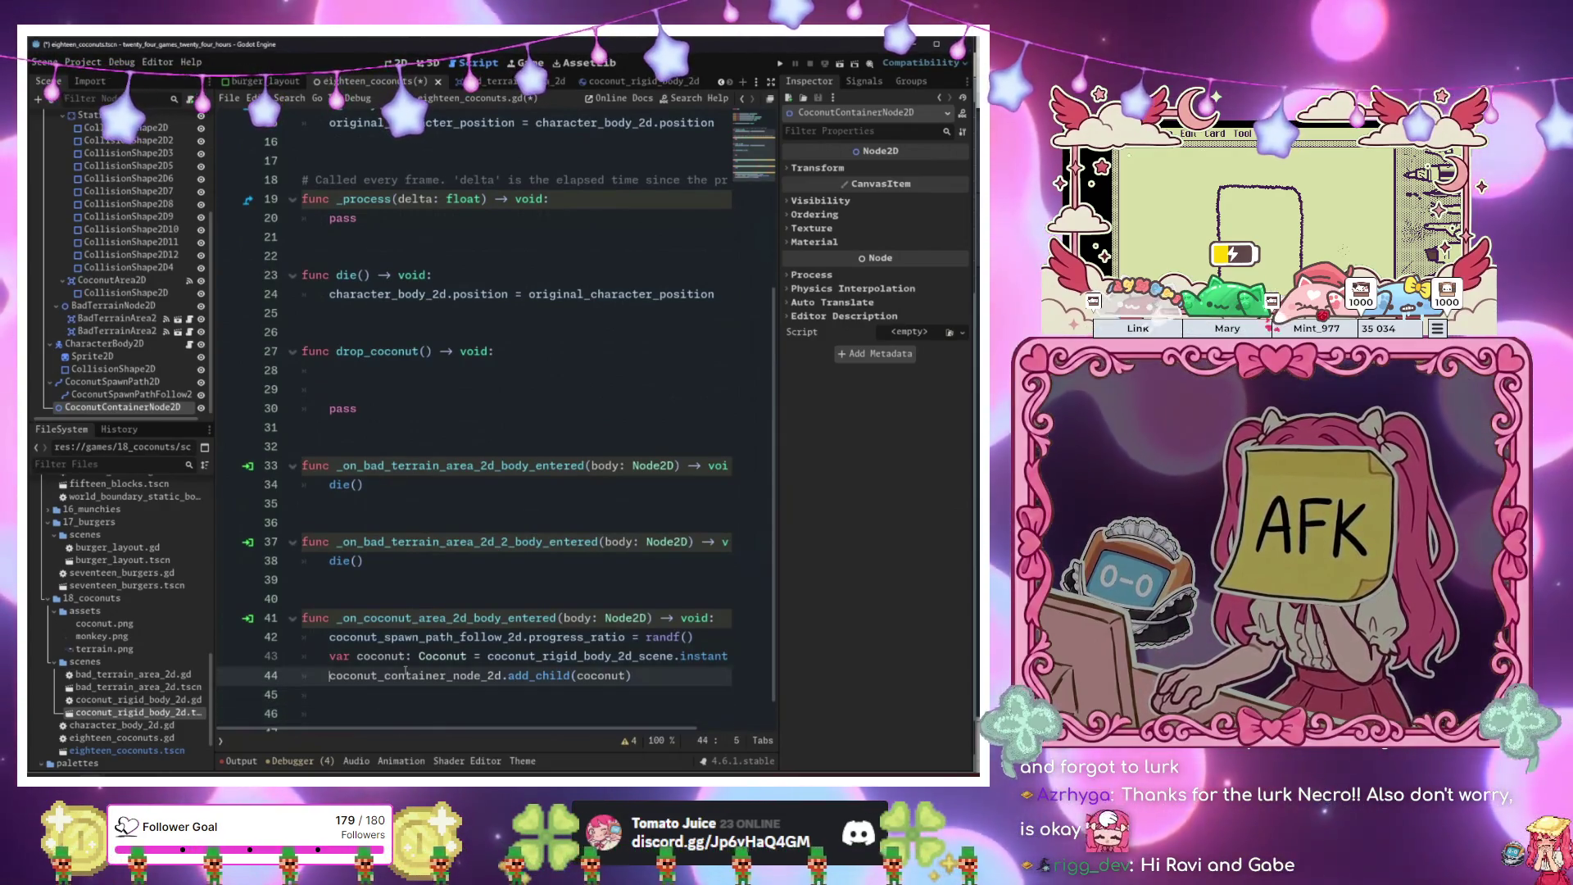
key("Home")
key("Return")
key("Return")
key("Up")
key("Up")
type("if not b")
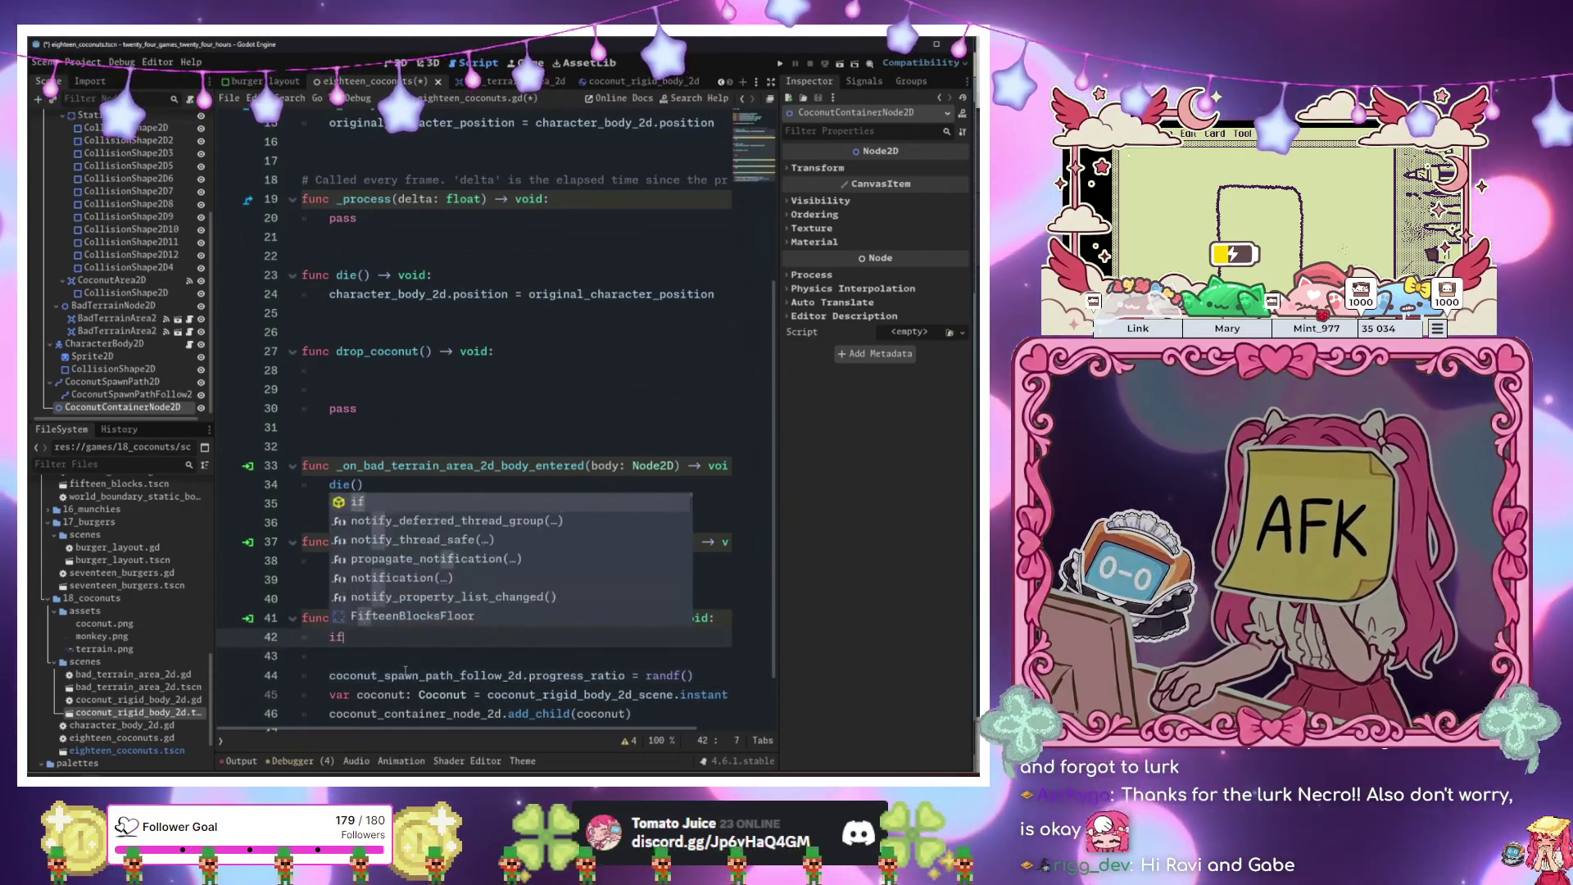
type("ody is Chara")
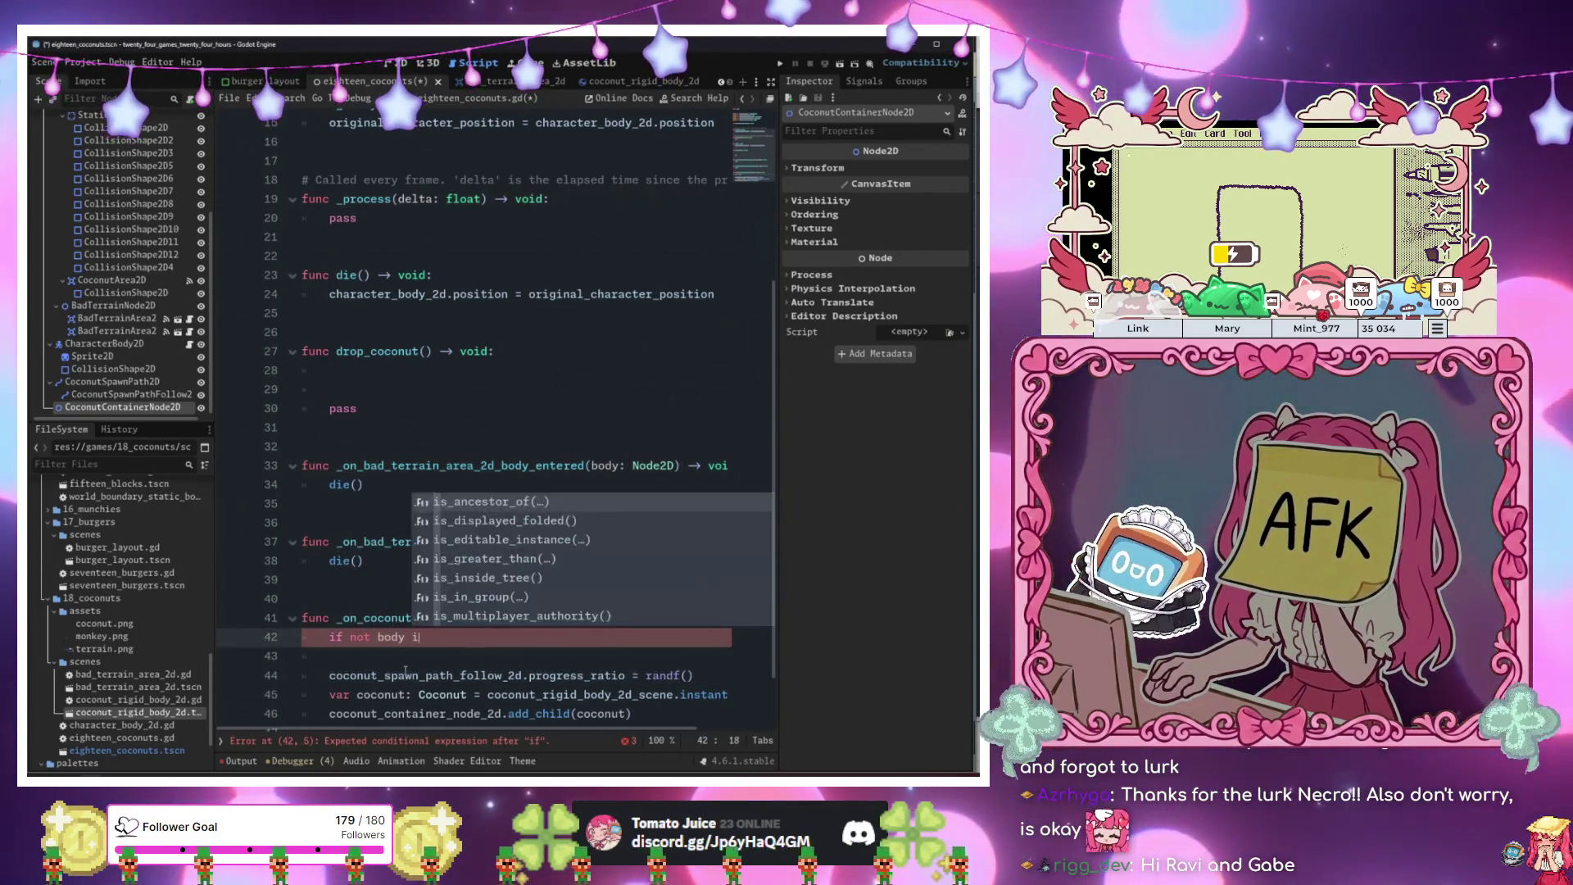
key("Return")
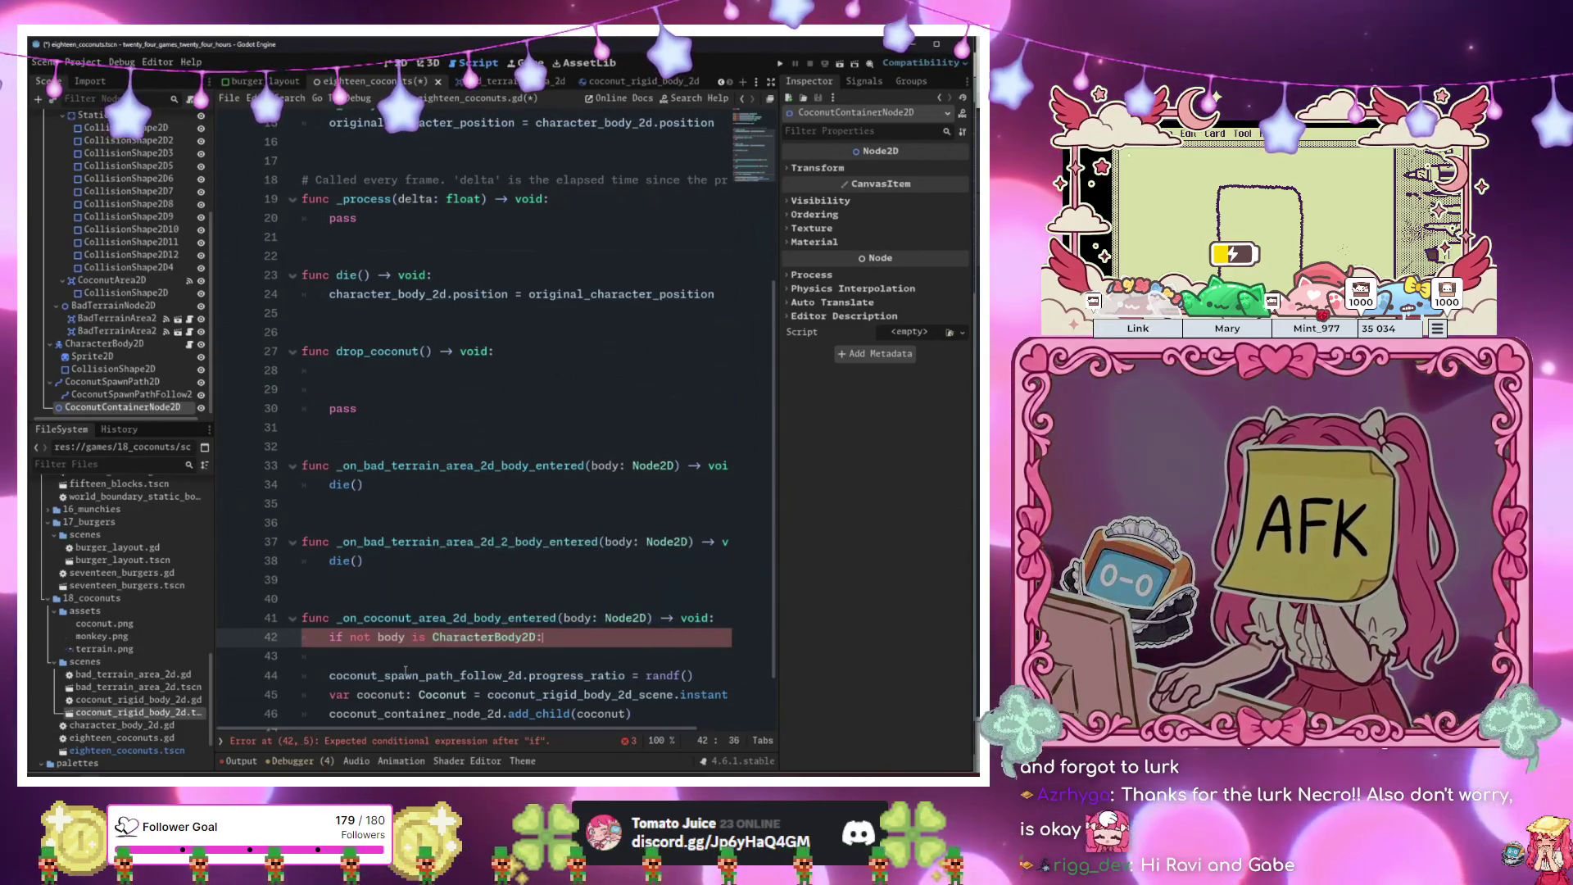
type(":")
key("Return")
type("return")
key("Down")
key("Down")
key("Down")
key("Down")
key("Down")
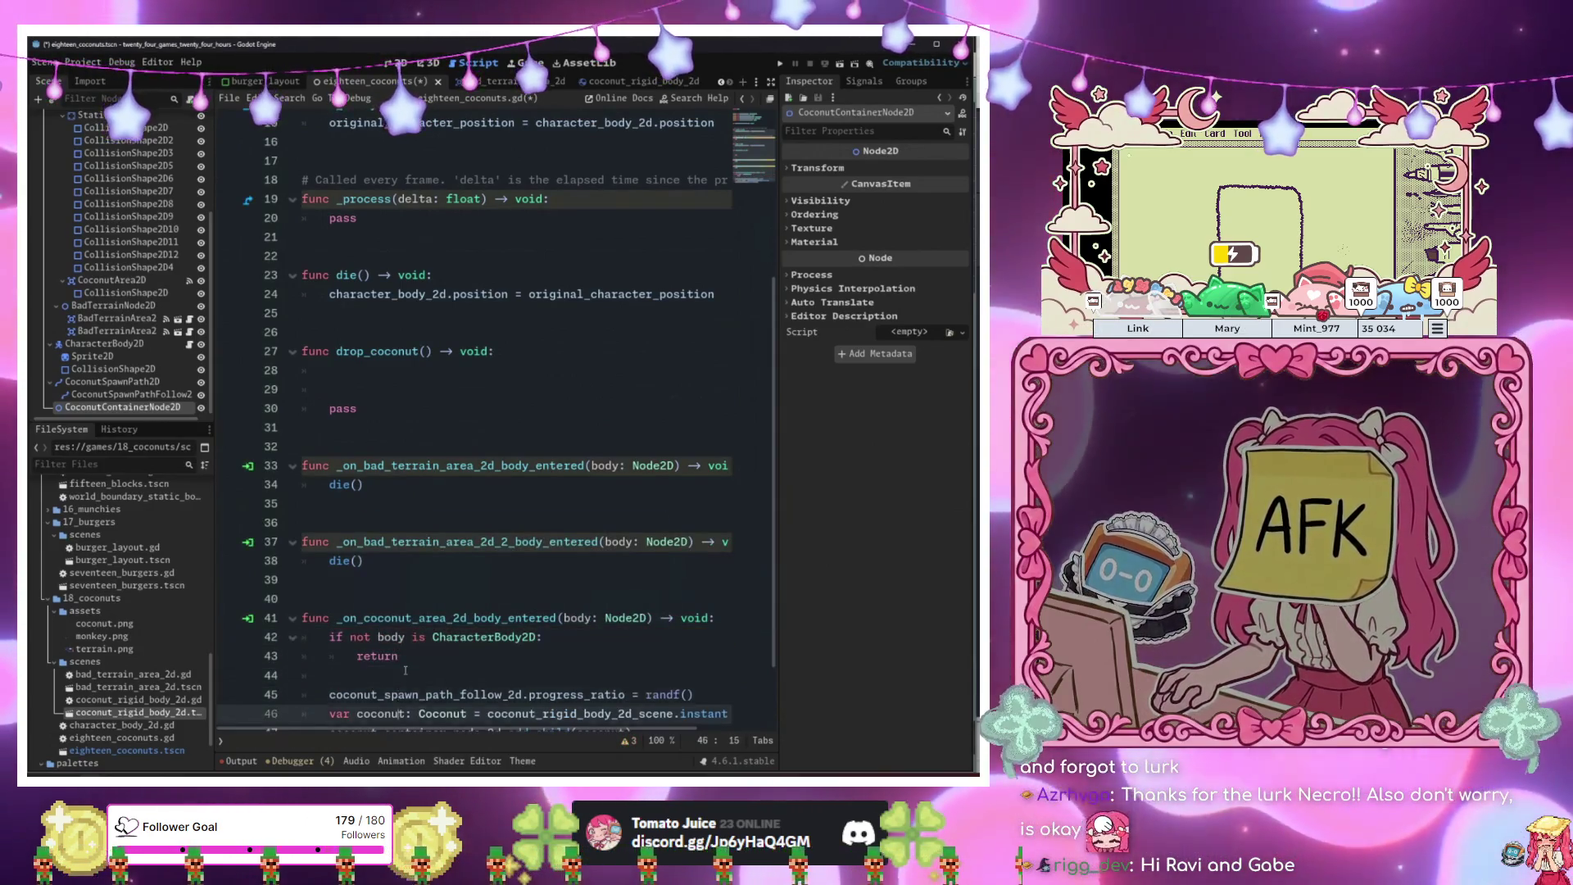
key("End")
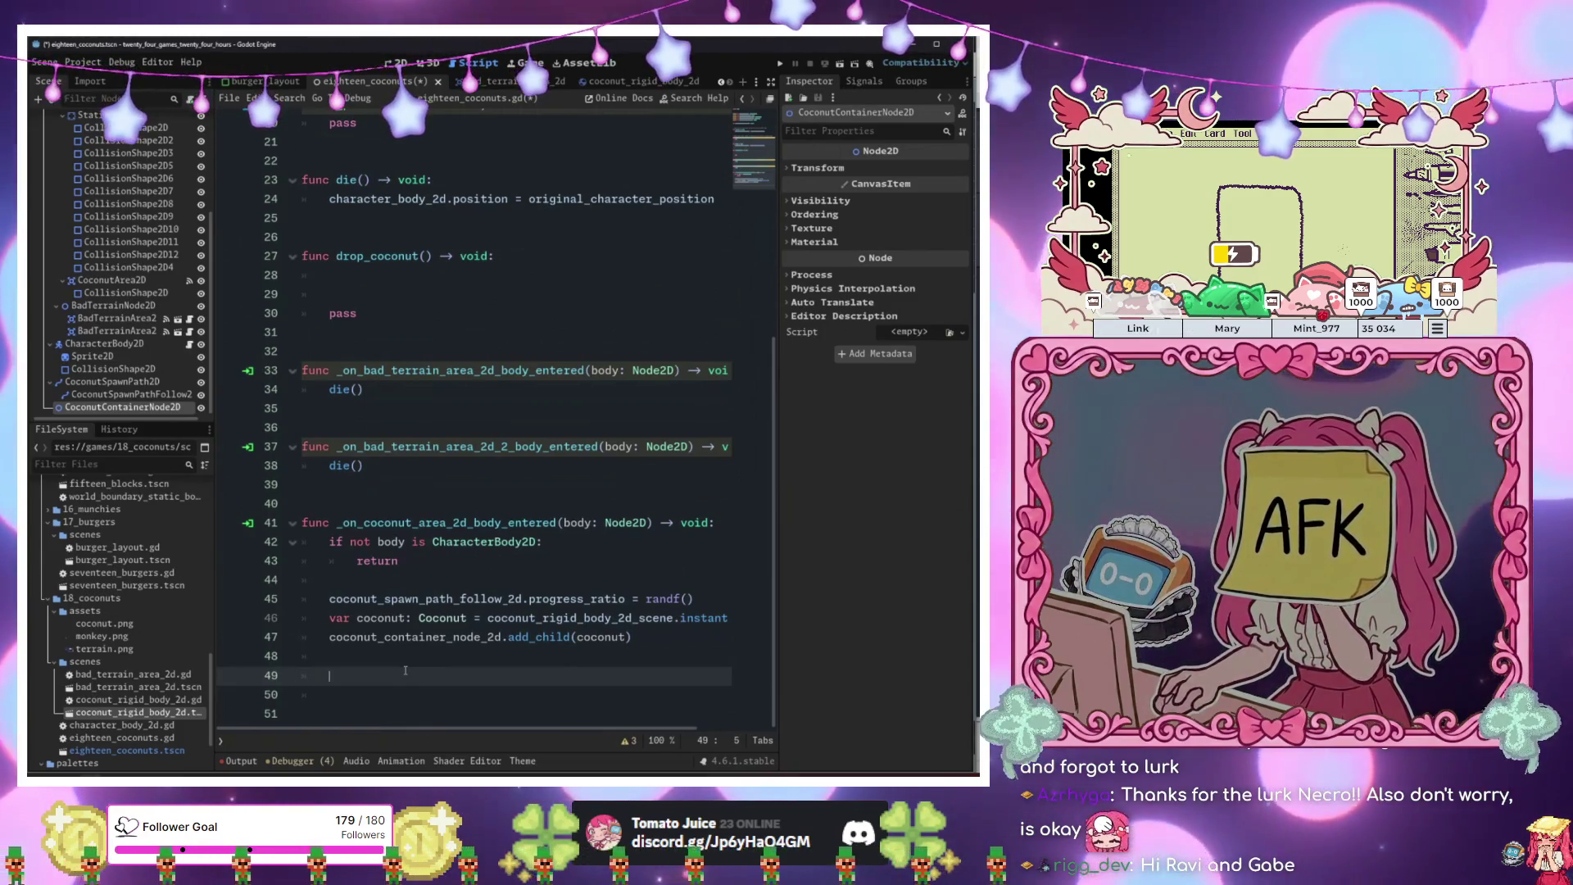
Set coconut.position to coconut_spawn_path_2d.position plus coconut_spawn_path_follow_2d's position.
key("ctrl+s")
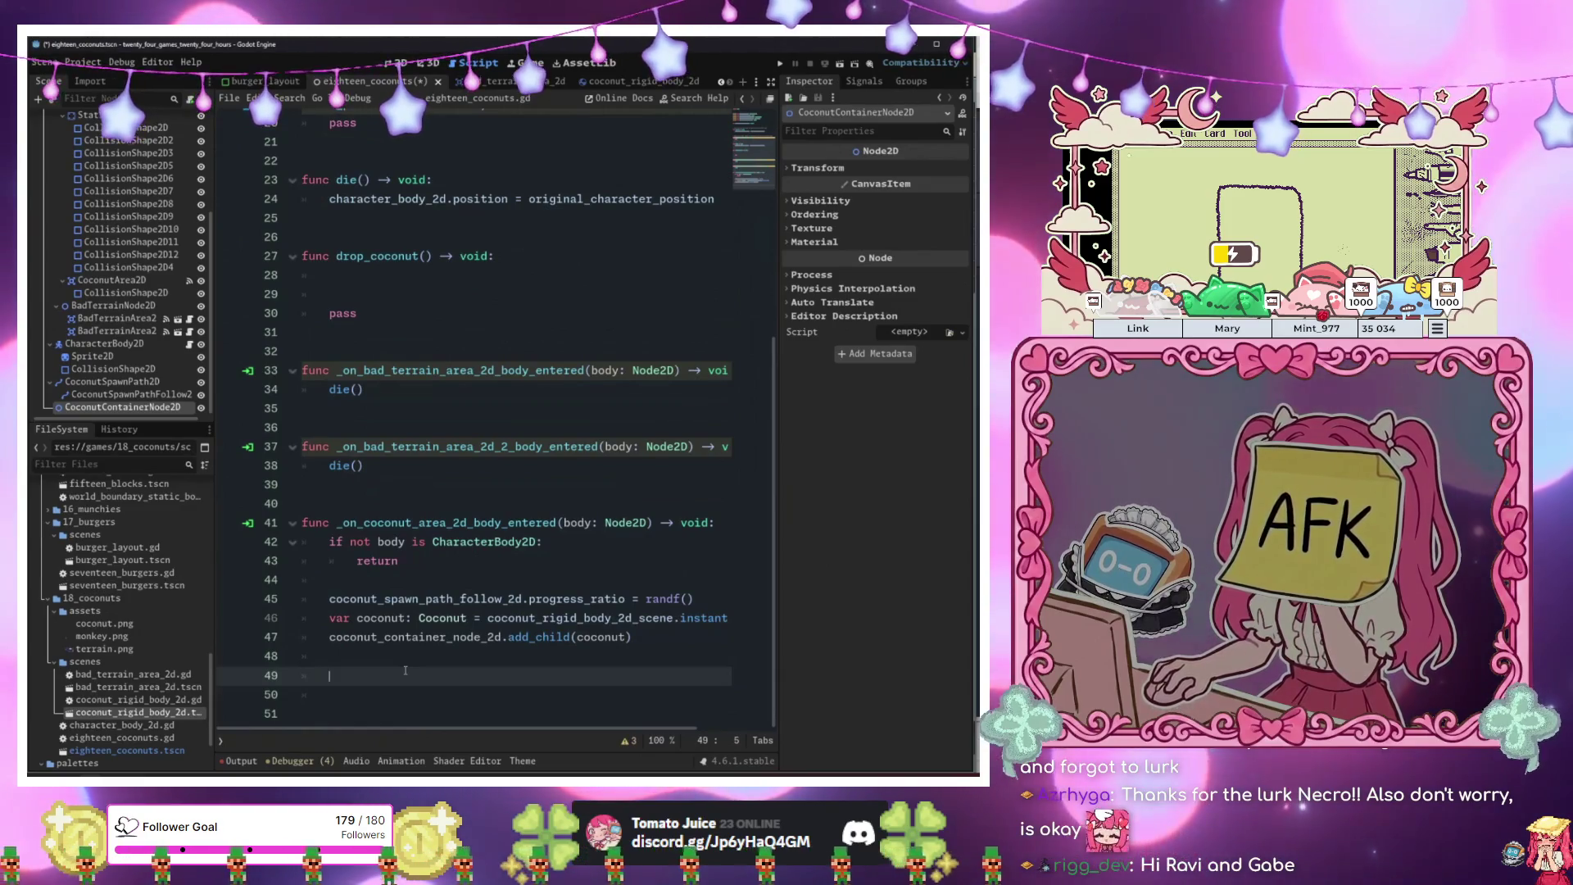
type("coconut.")
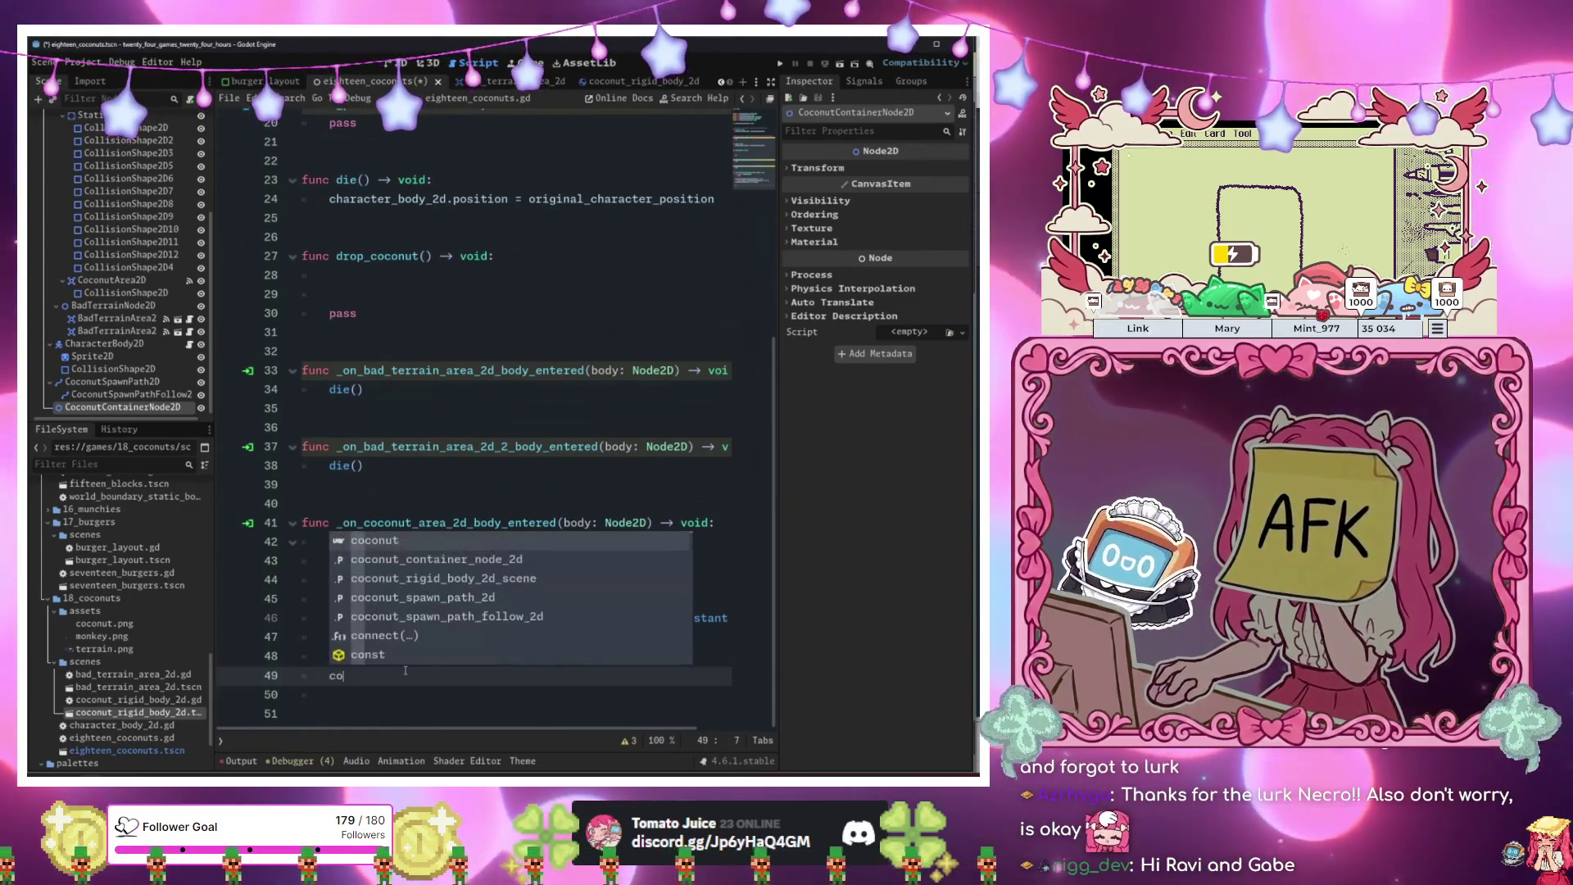
type("position = spaw")
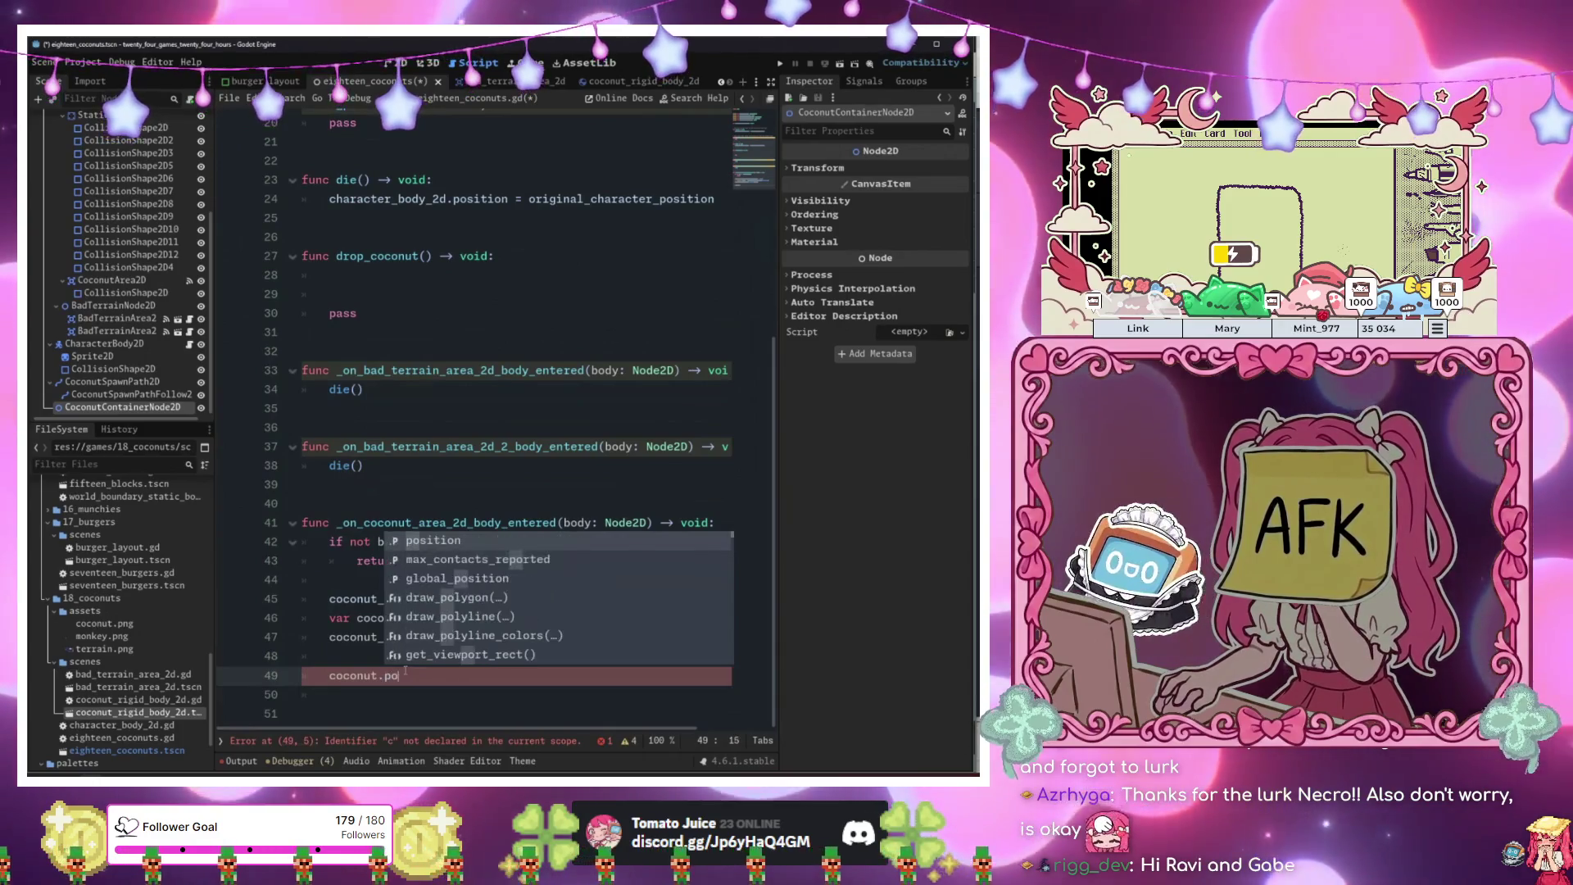
scroll(406, 671, "up", 1)
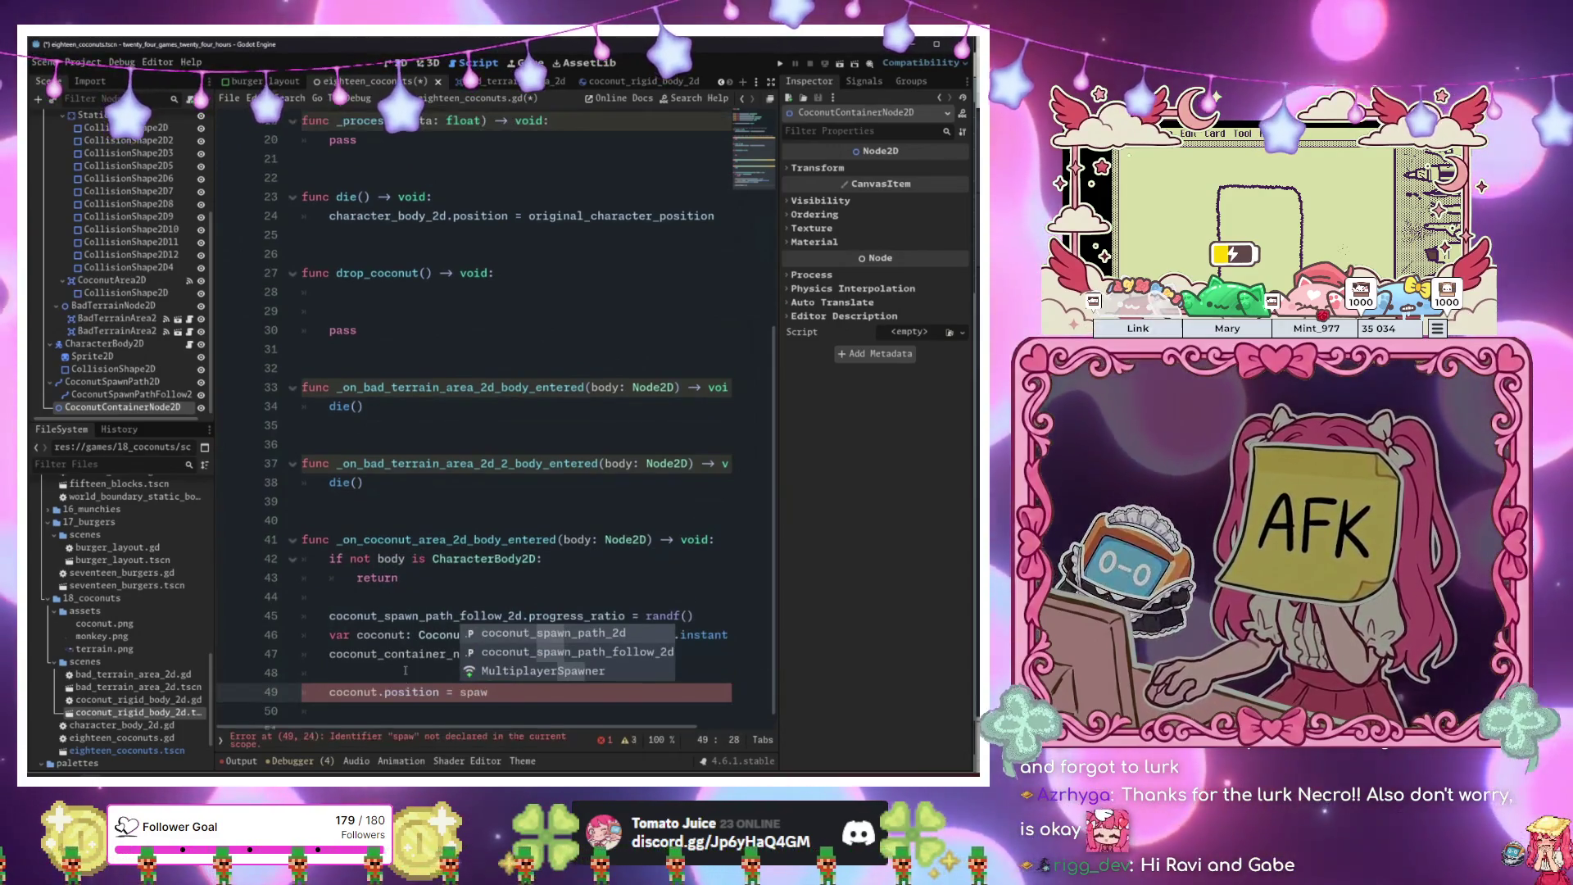
key("Return")
type(".position")
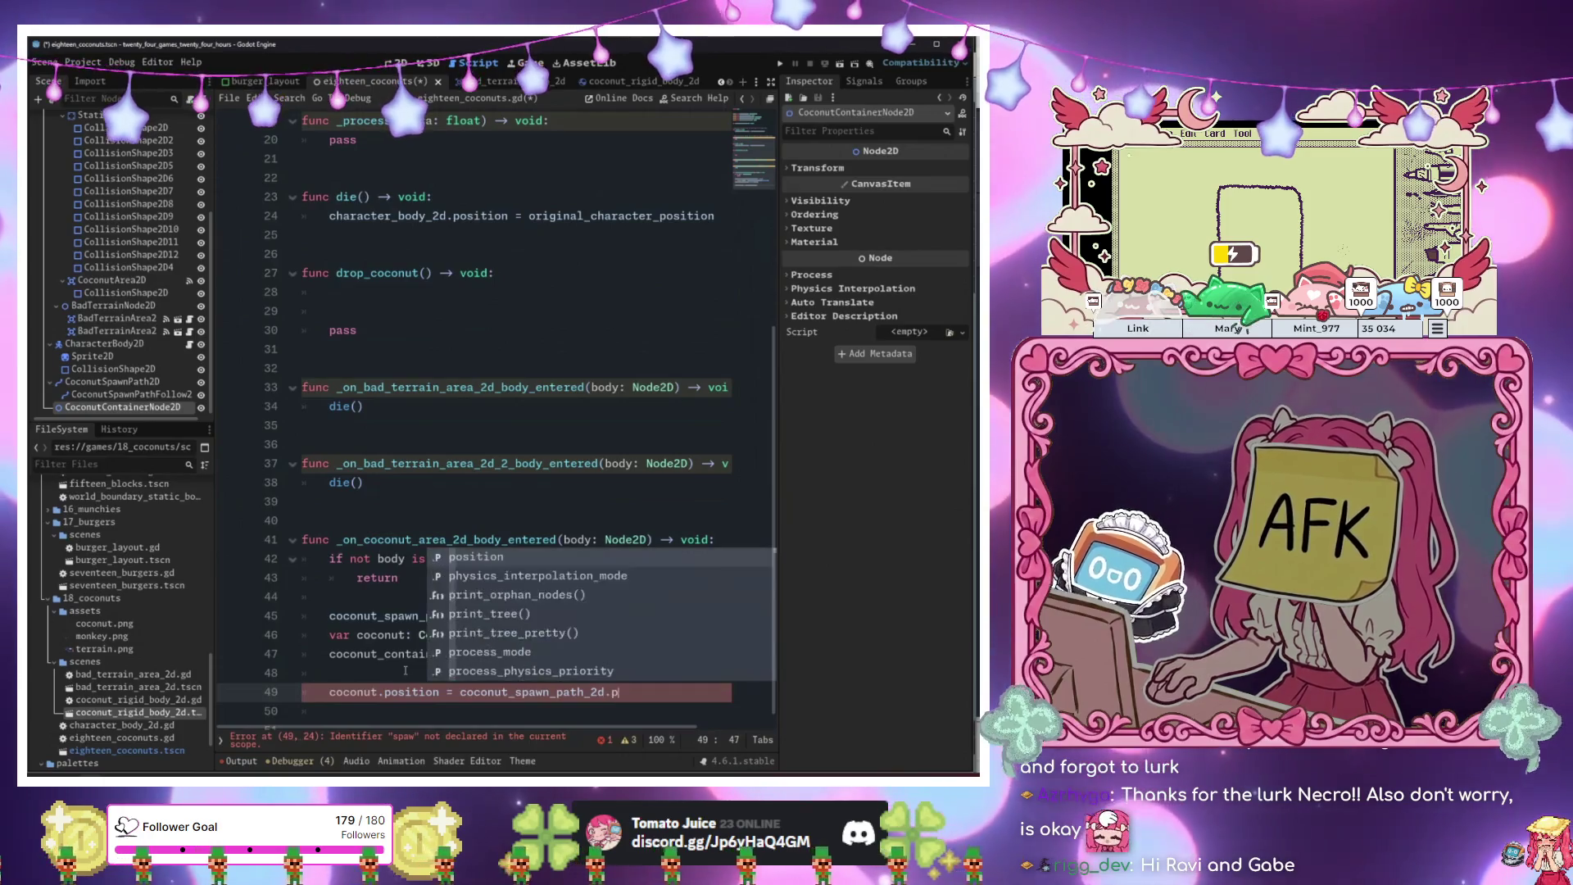
type(" + ")
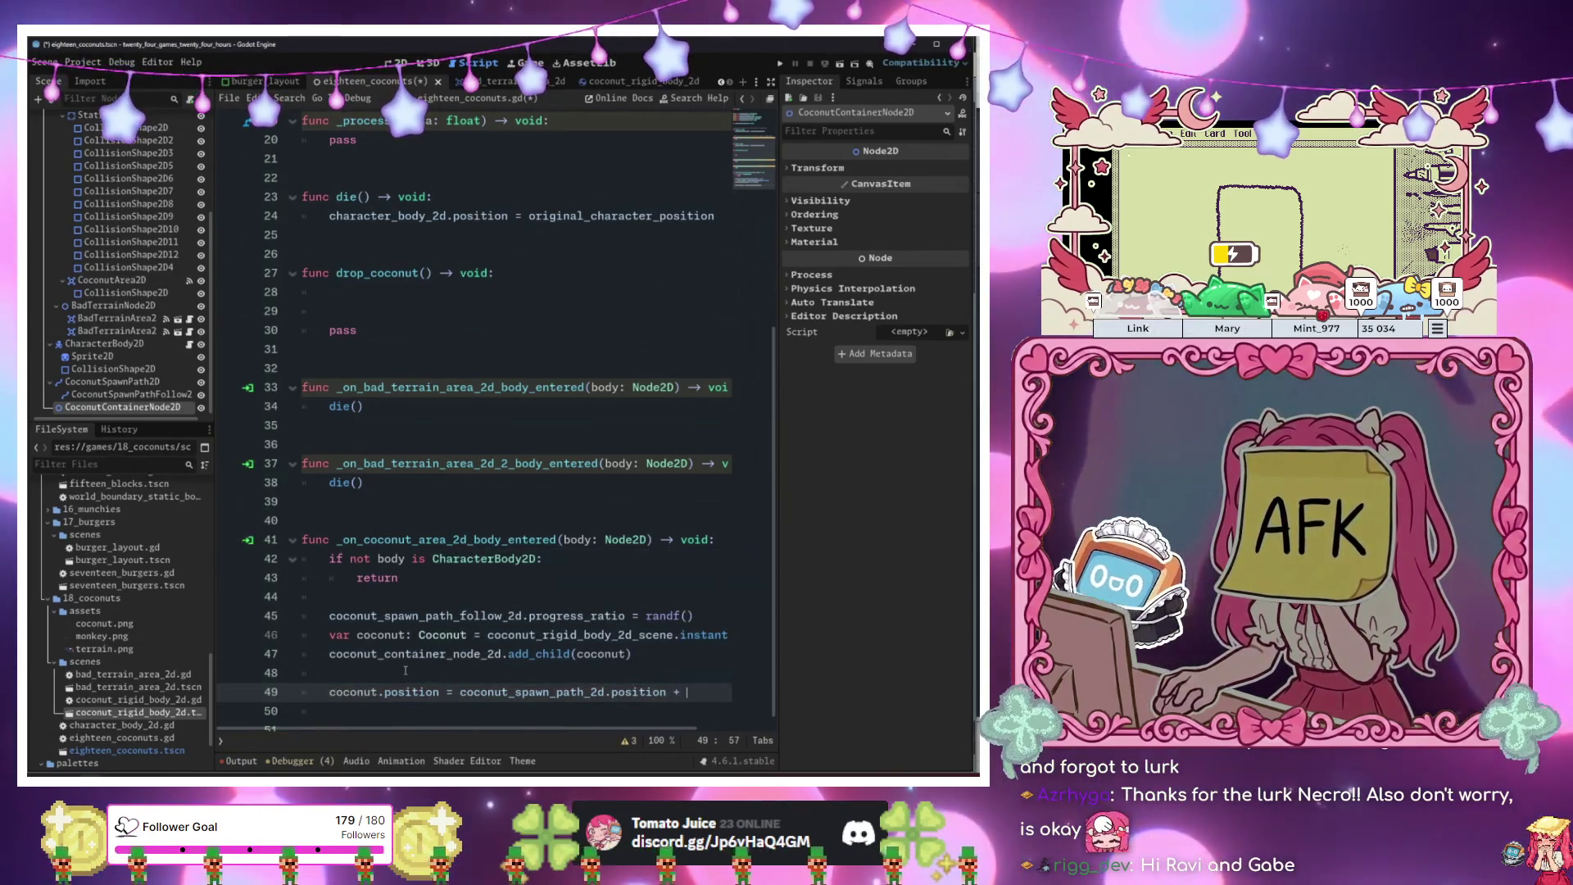
type("coc")
key("Down")
key("Down")
key("Down")
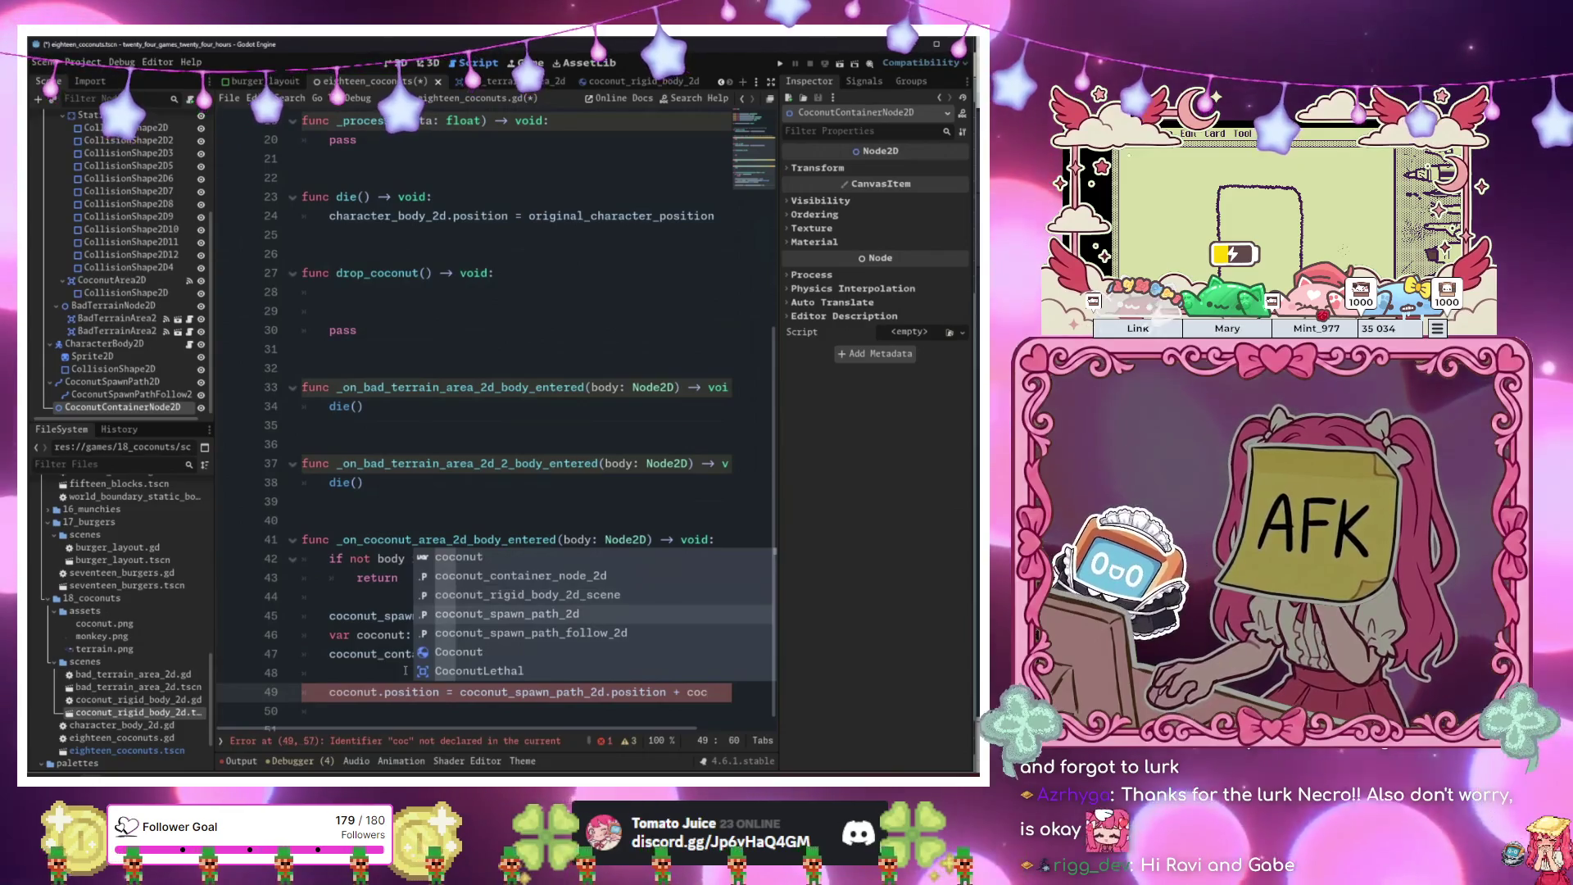
key("Down")
key("Return")
type(".posotion")
Review the handler lines and the position property's description, then save and run the game.
left_click_drag(444, 691, 404, 692)
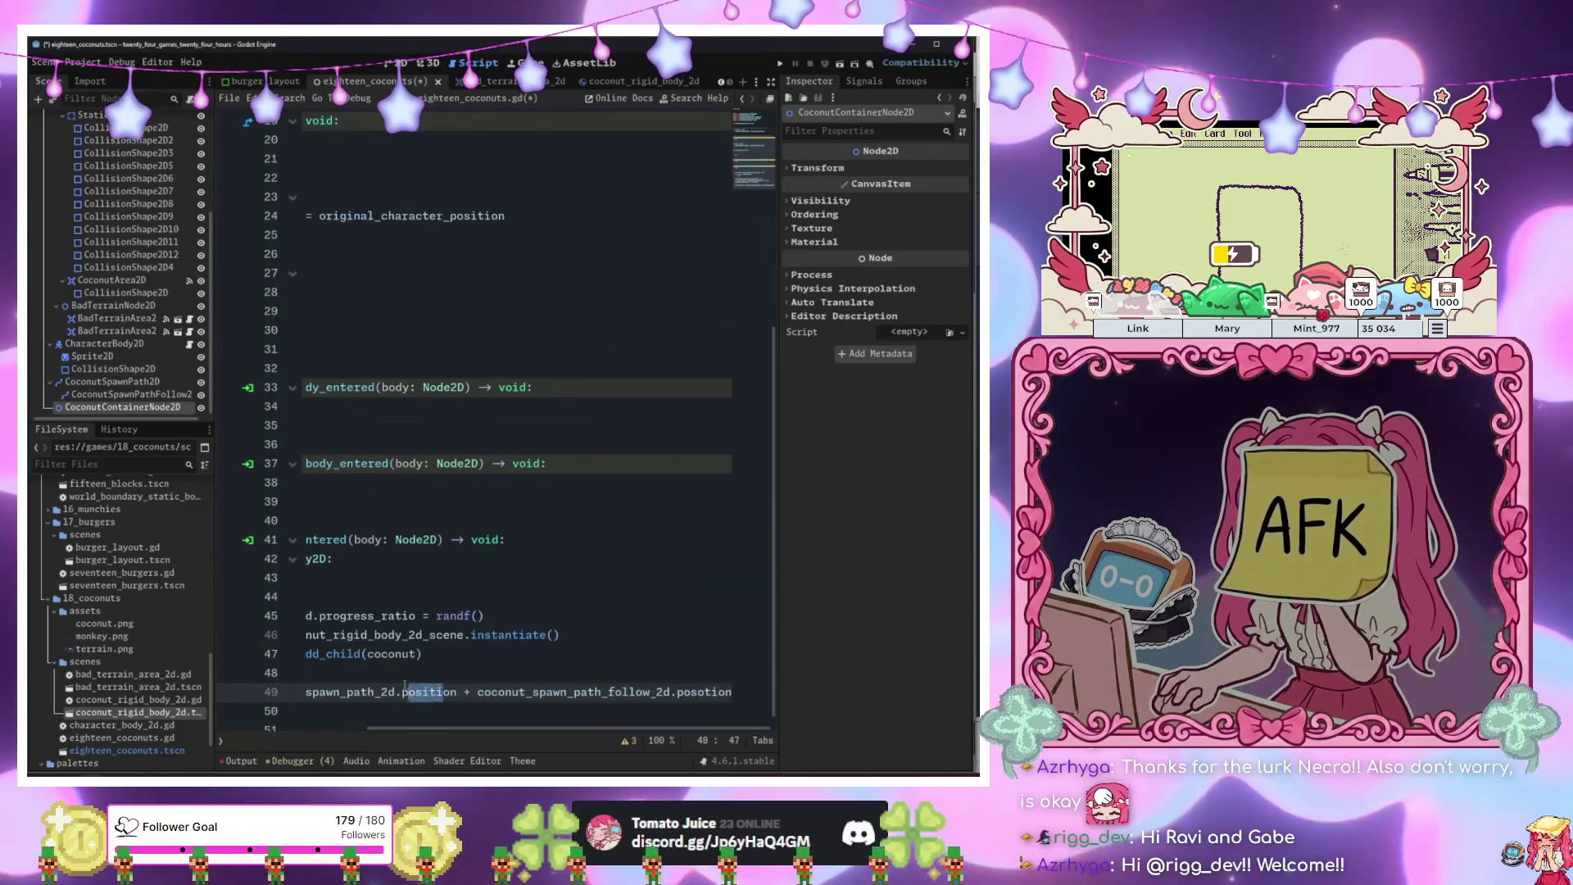
left_click(550, 615)
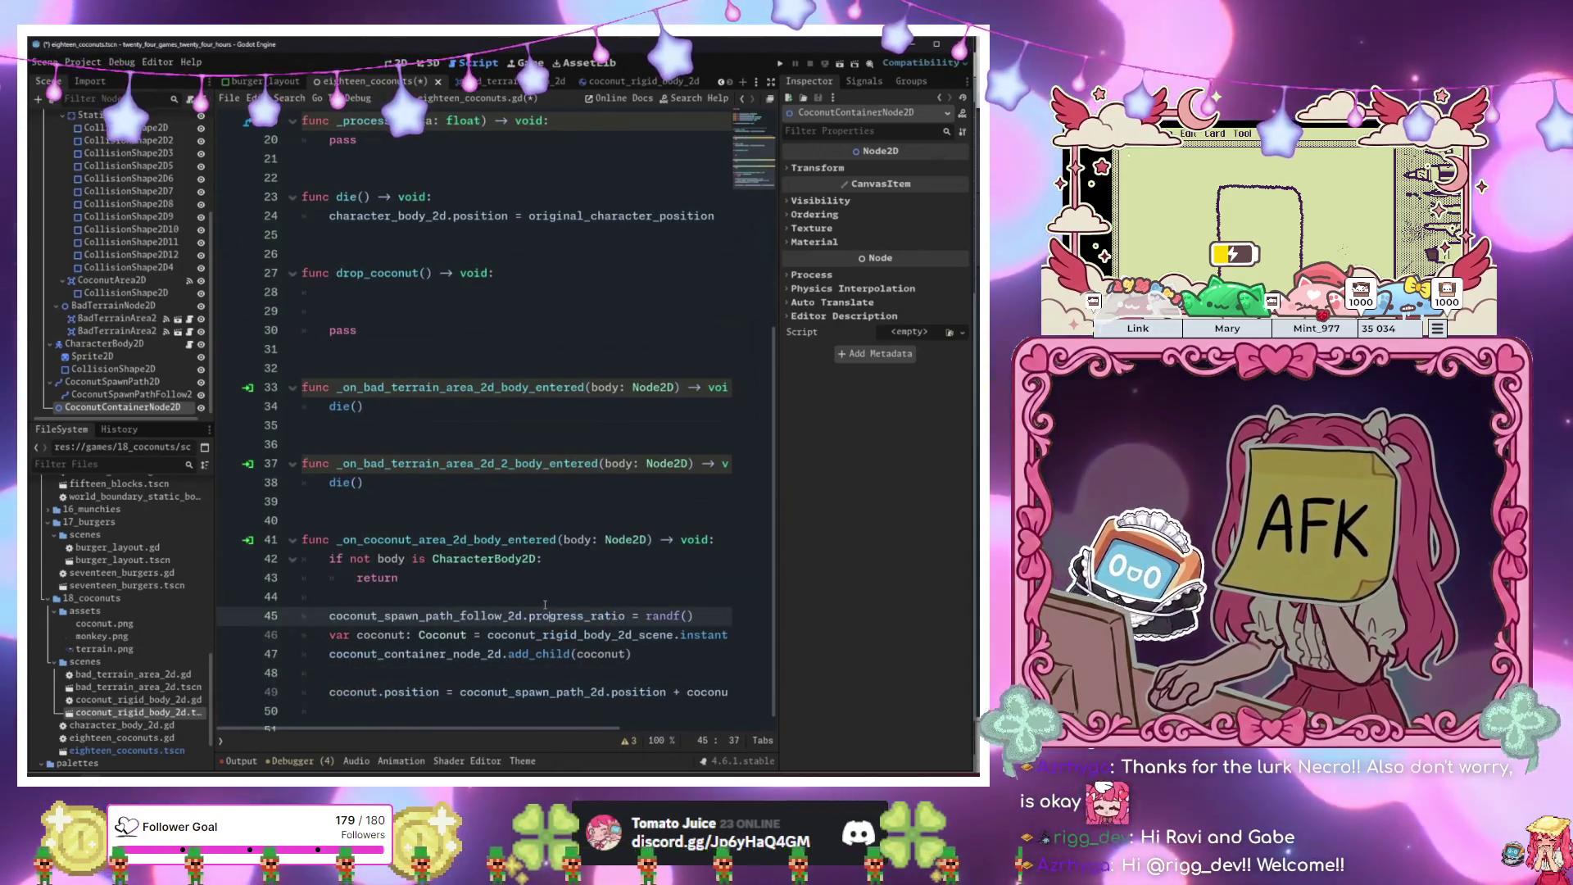
left_click(560, 631)
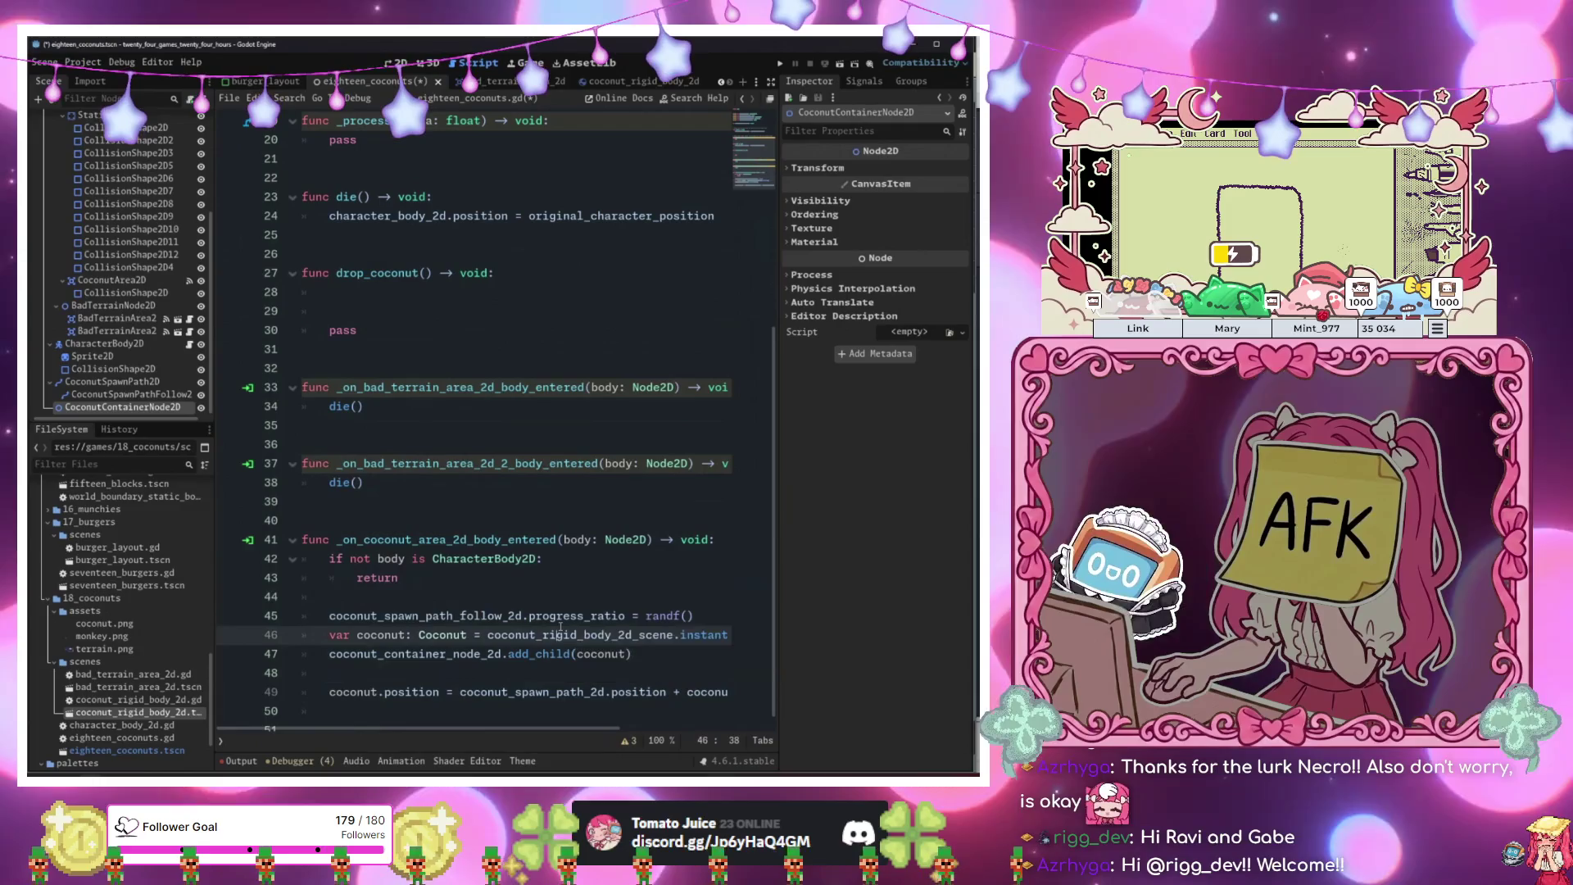
left_click_drag(460, 693, 315, 702)
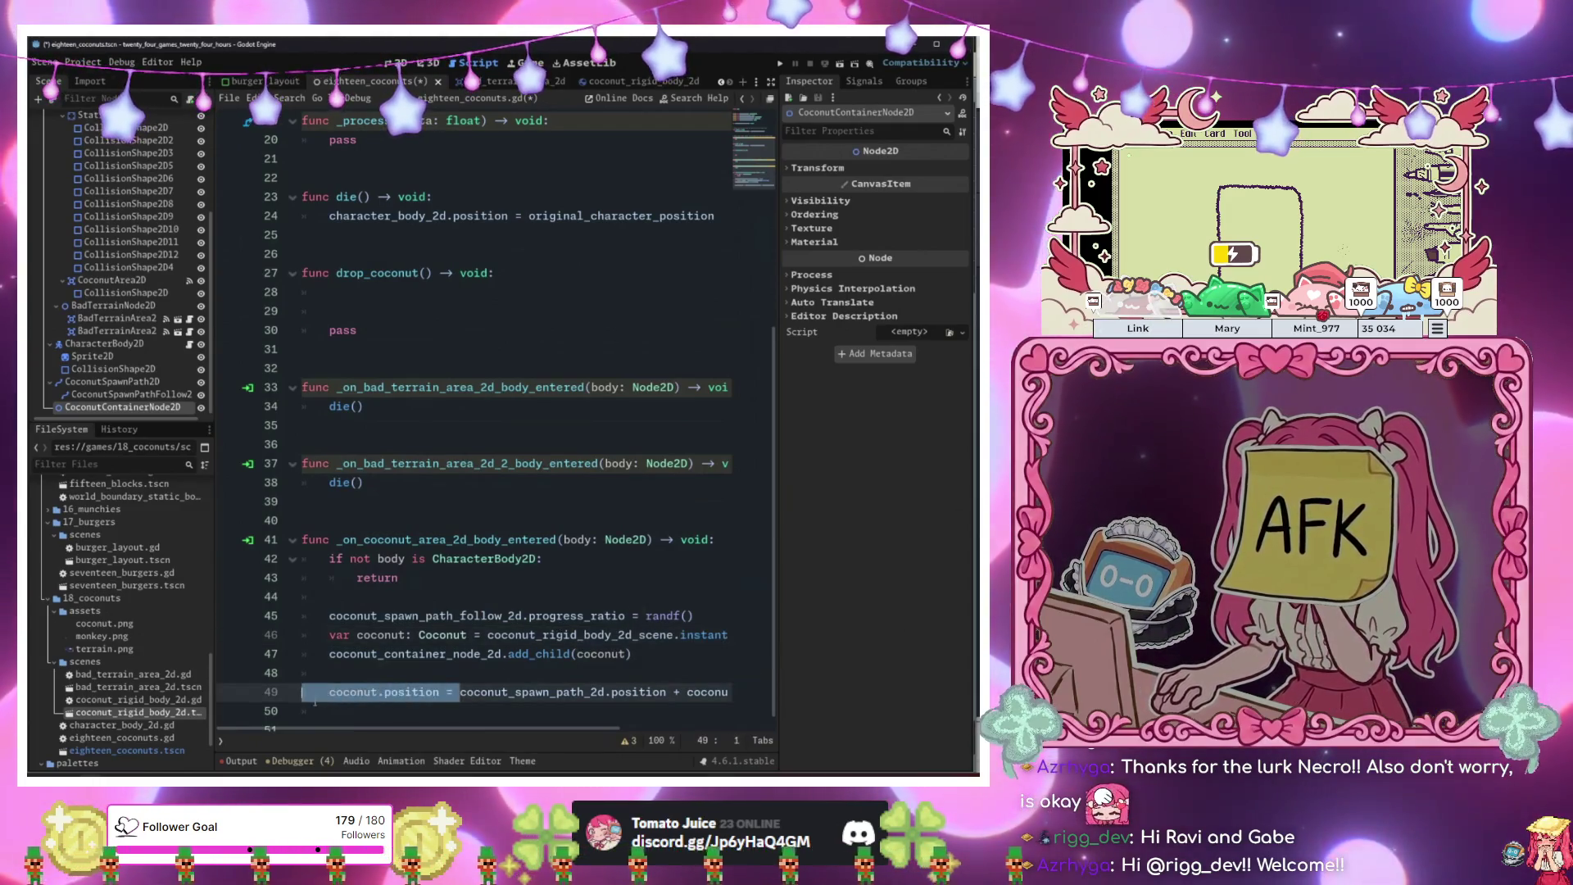
left_click(398, 692)
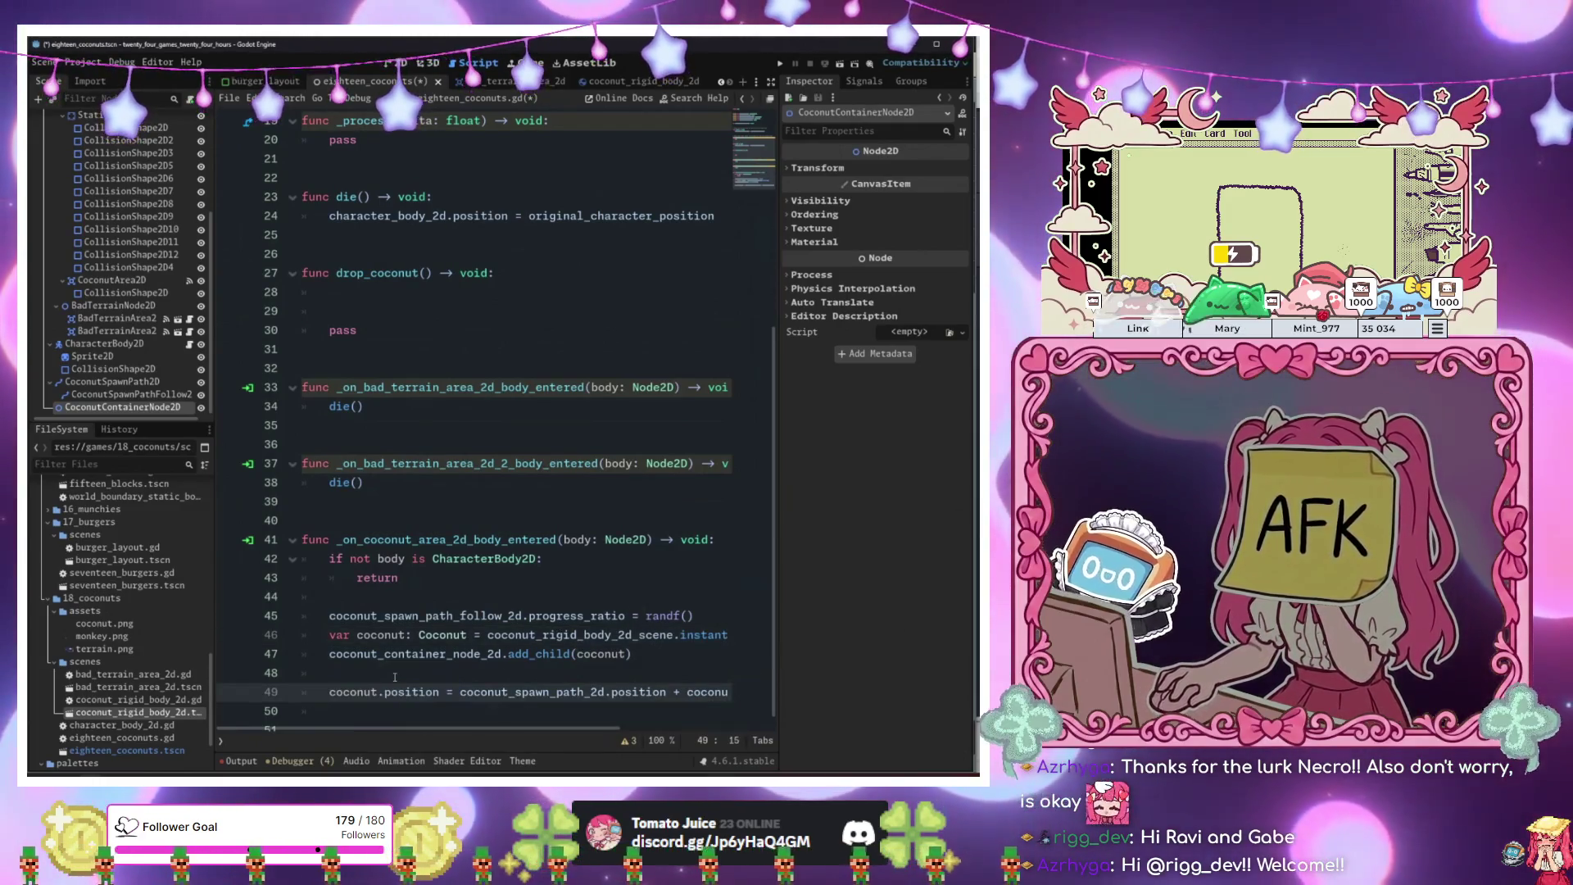
left_click(471, 710)
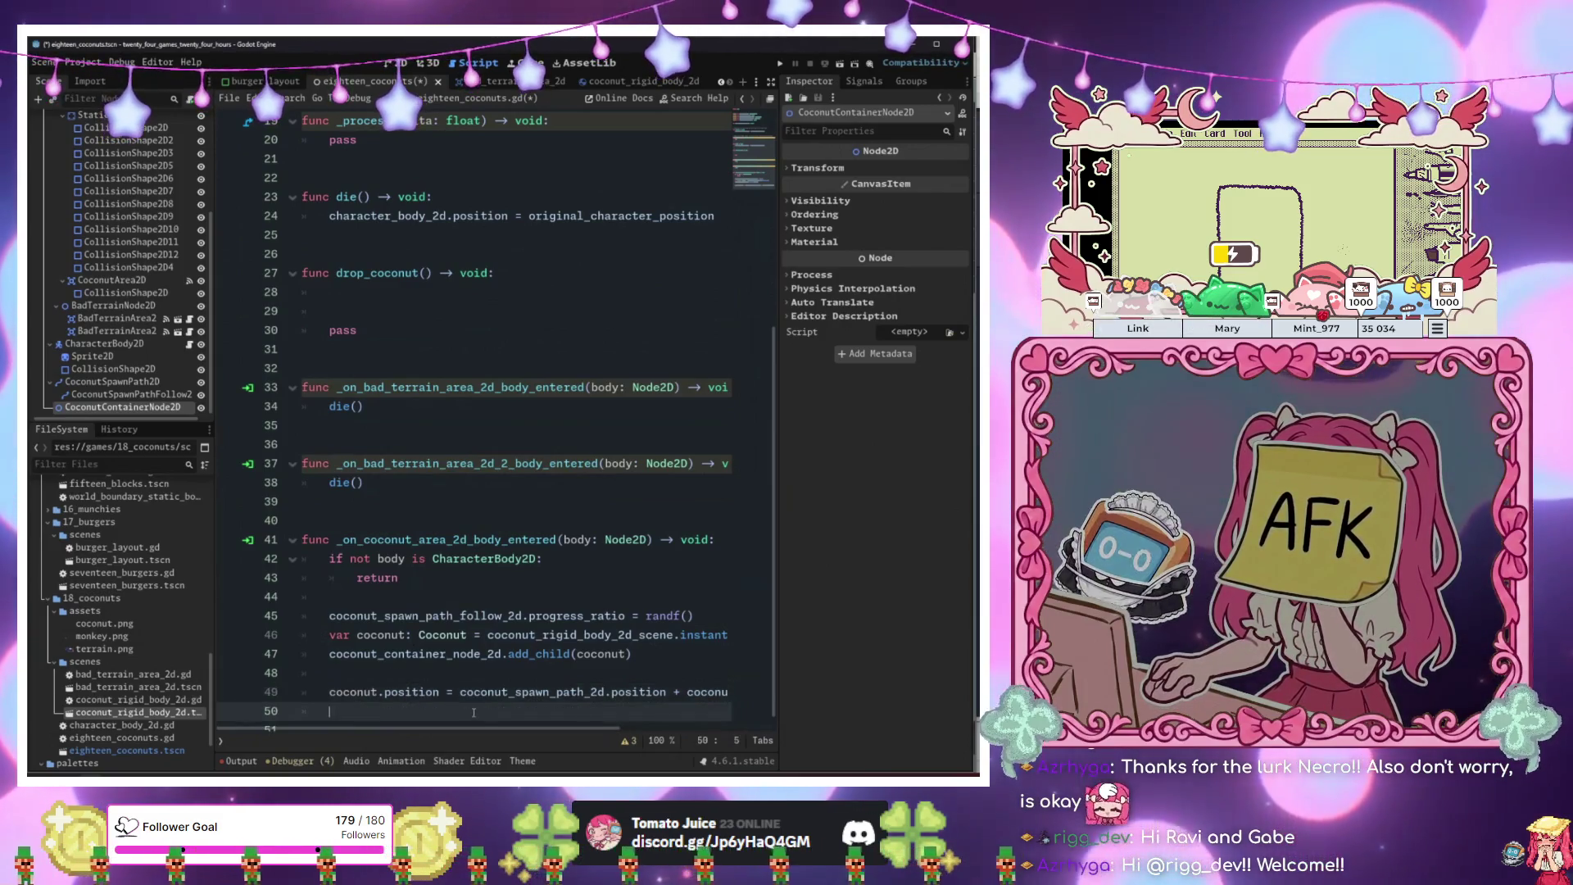
key("Down")
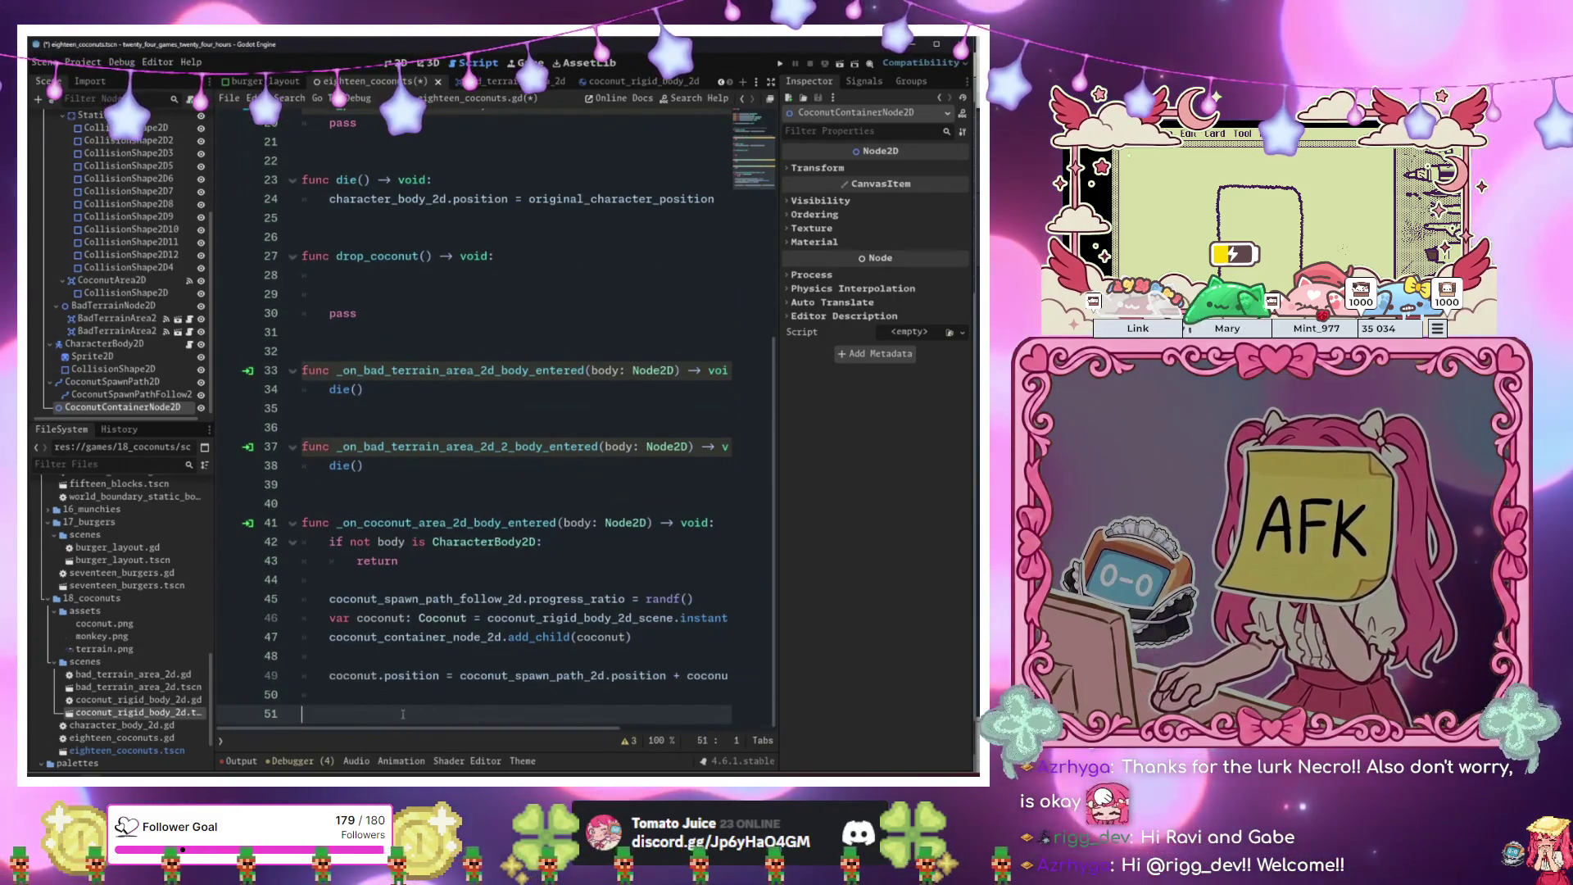
left_click(467, 687)
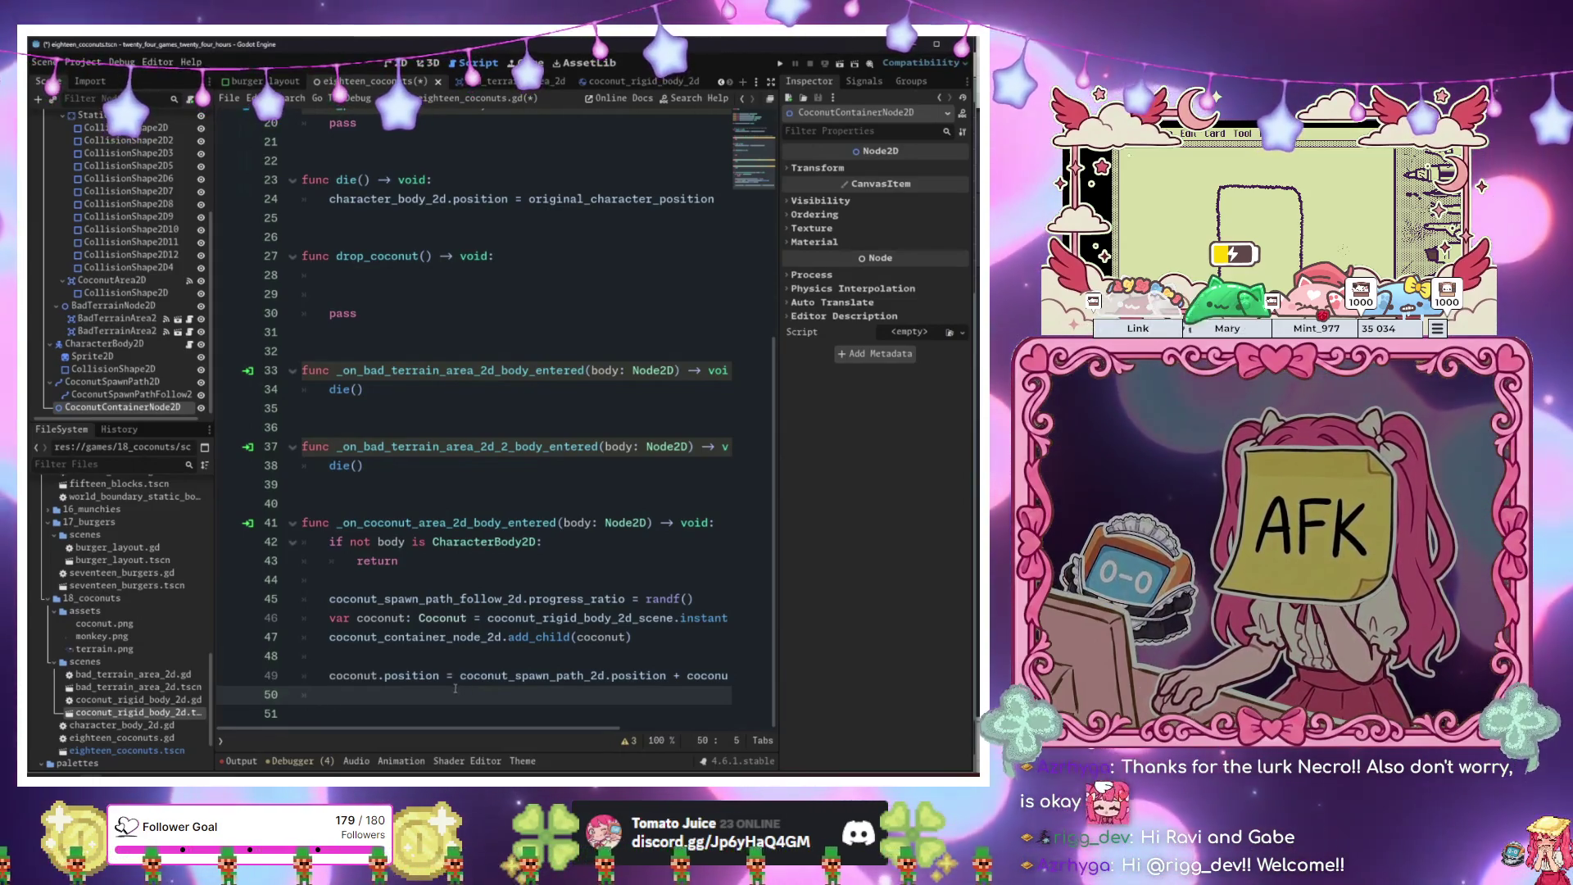
key("F6")
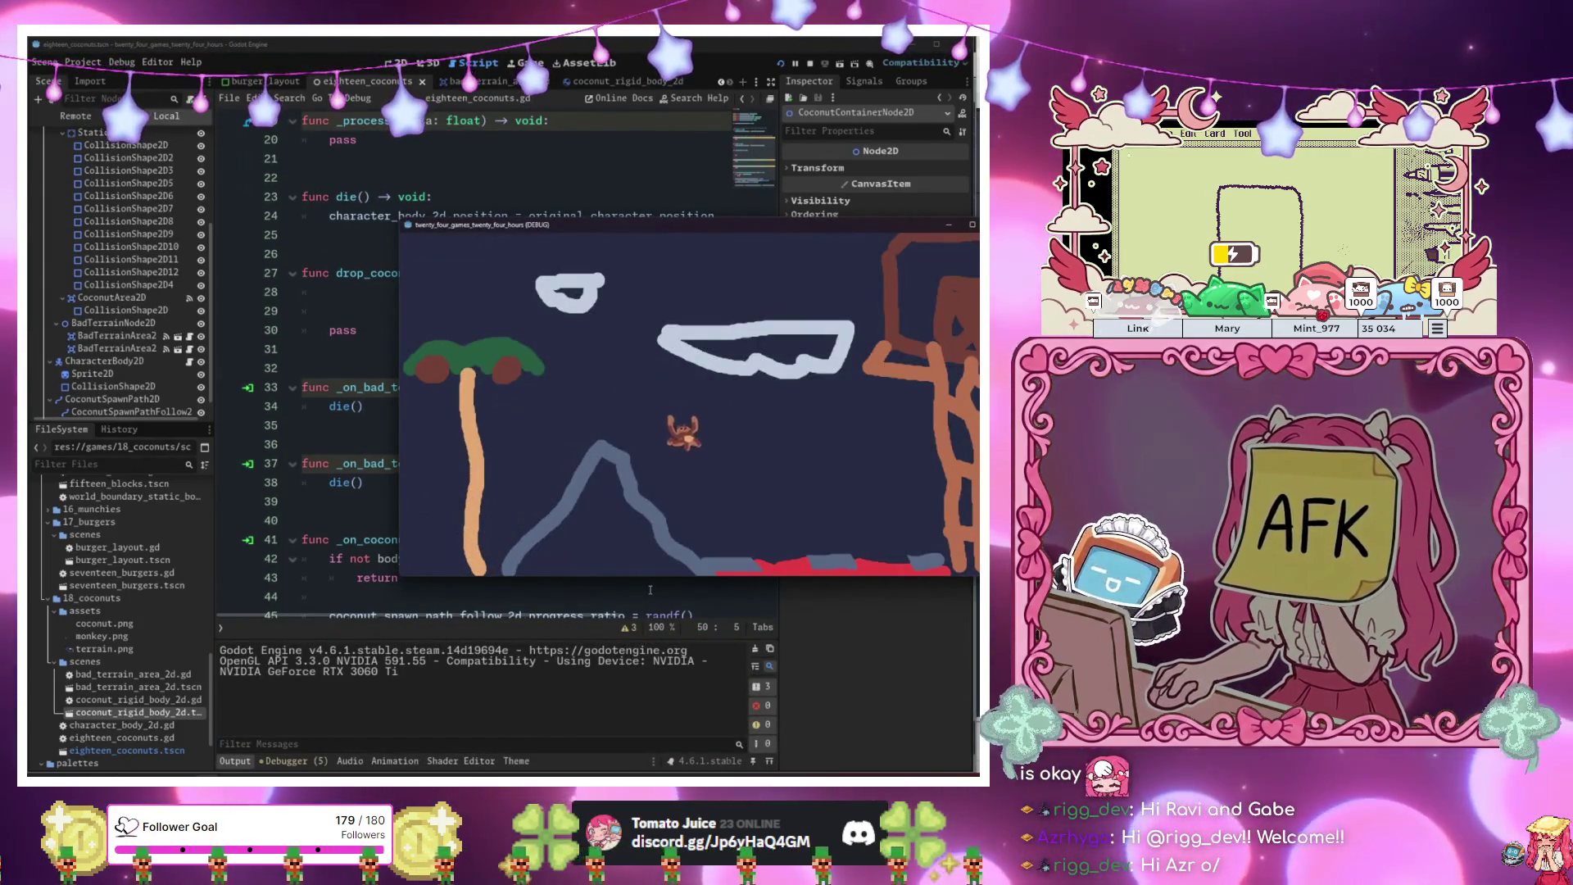
Steer the monkey right, up the right tower and back left in the running game.
key("Right")
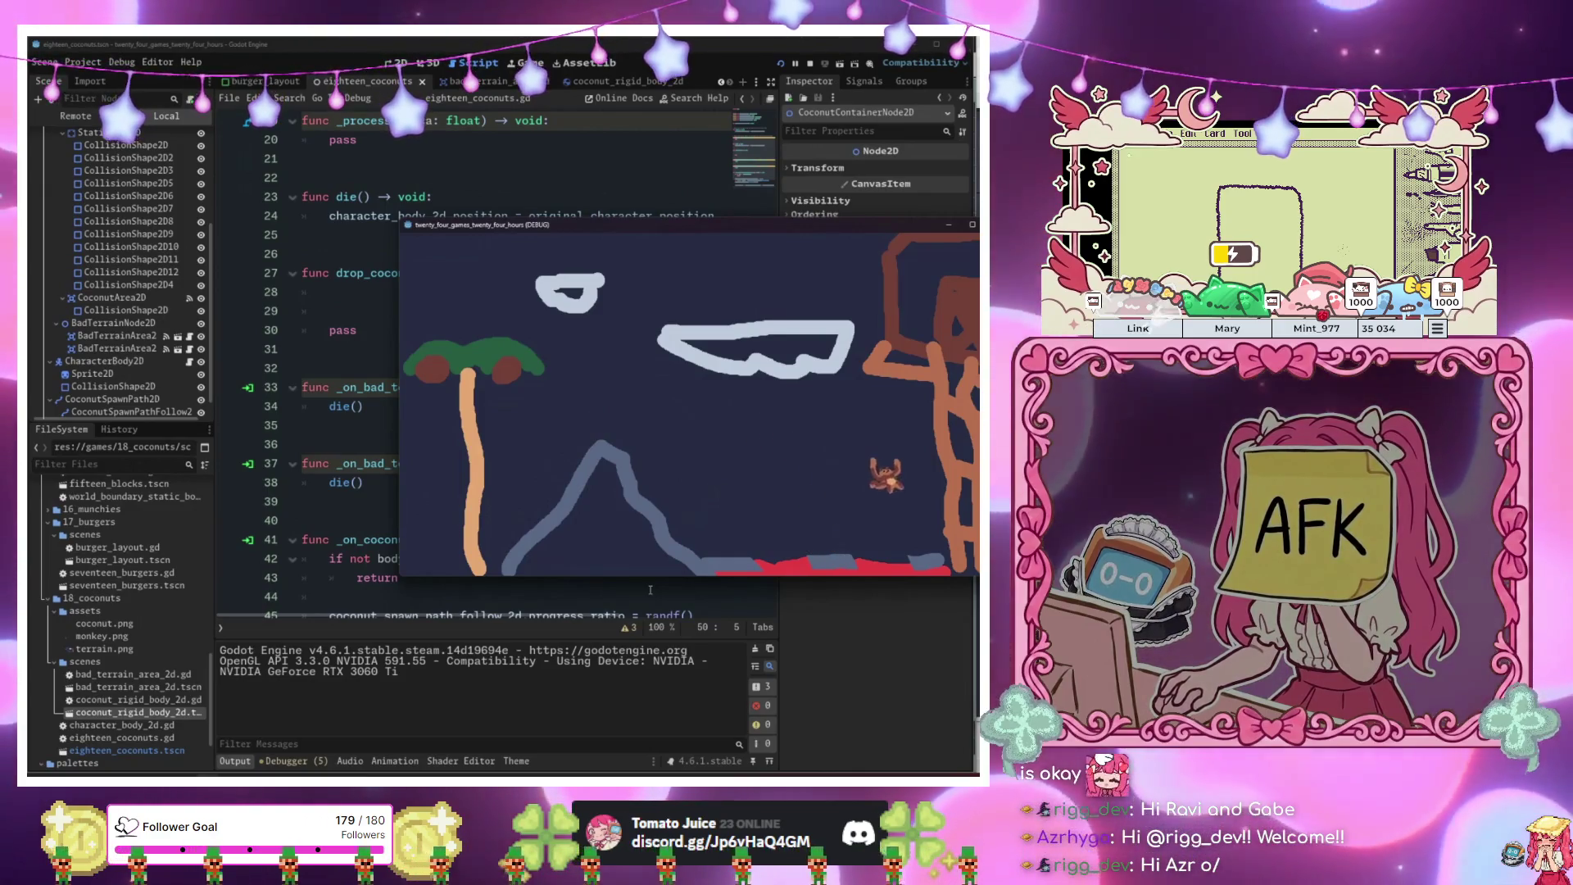
key("Up")
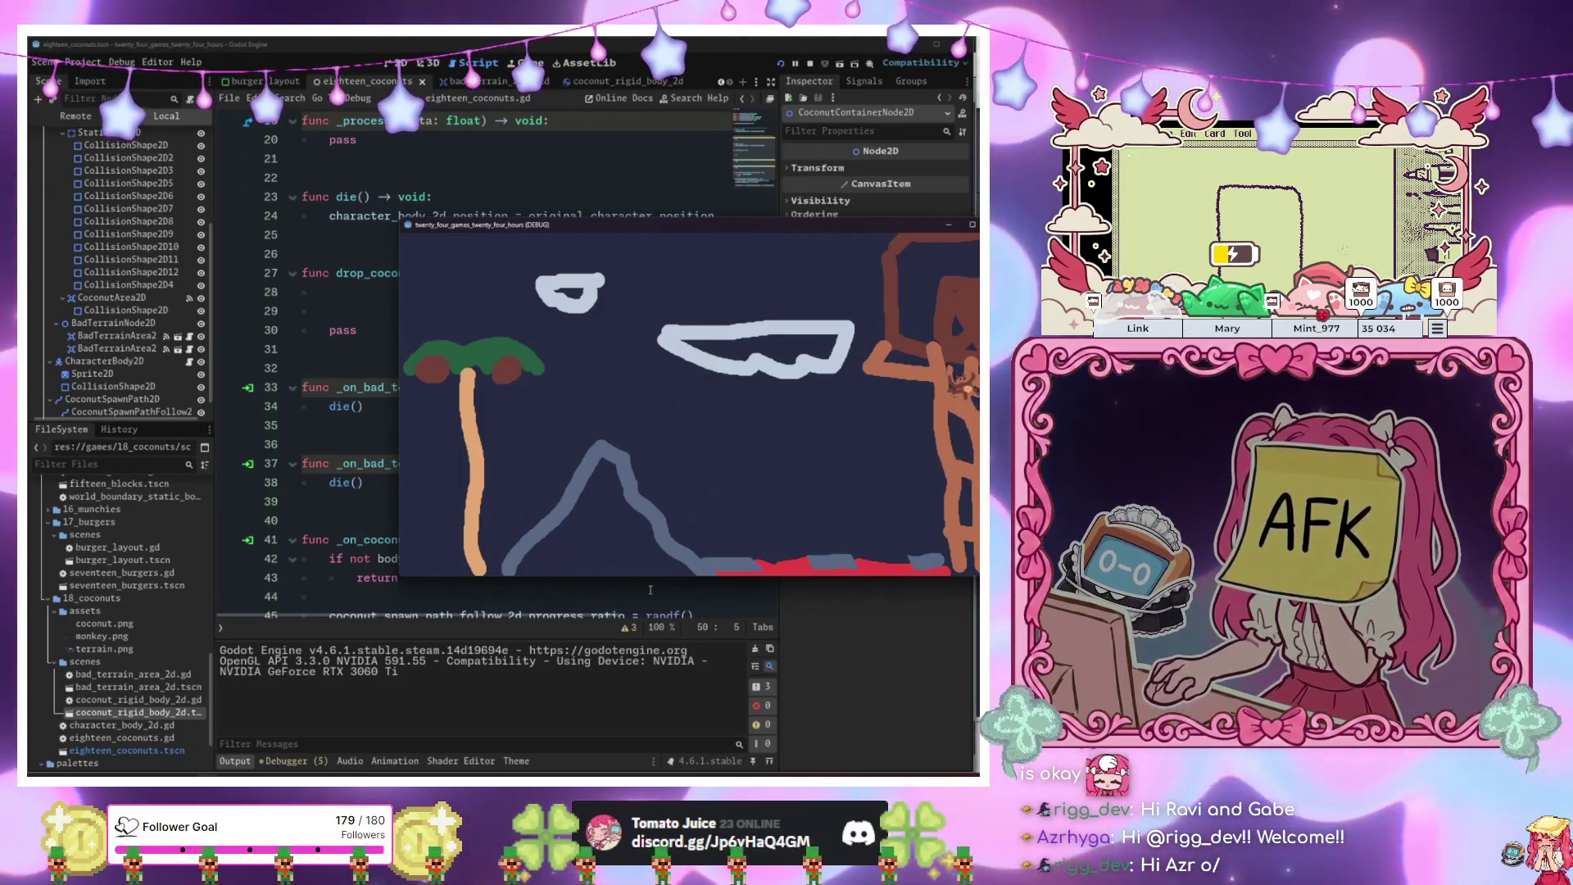
key("Left")
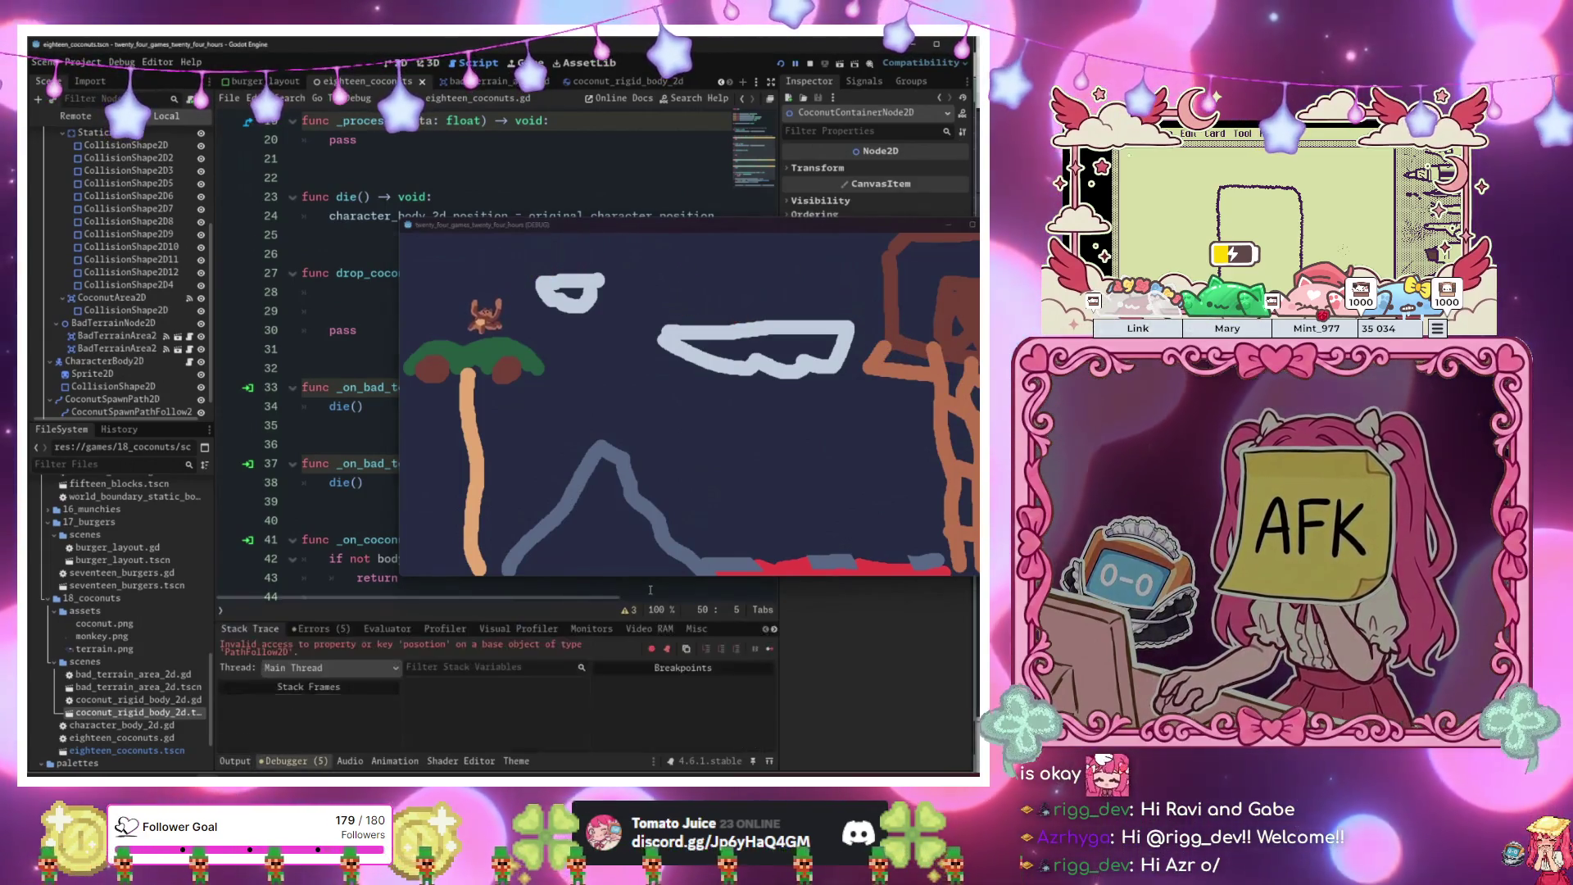
Move the game window aside, go to lines 47–49 of the coconut script and save it.
left_click(347, 542)
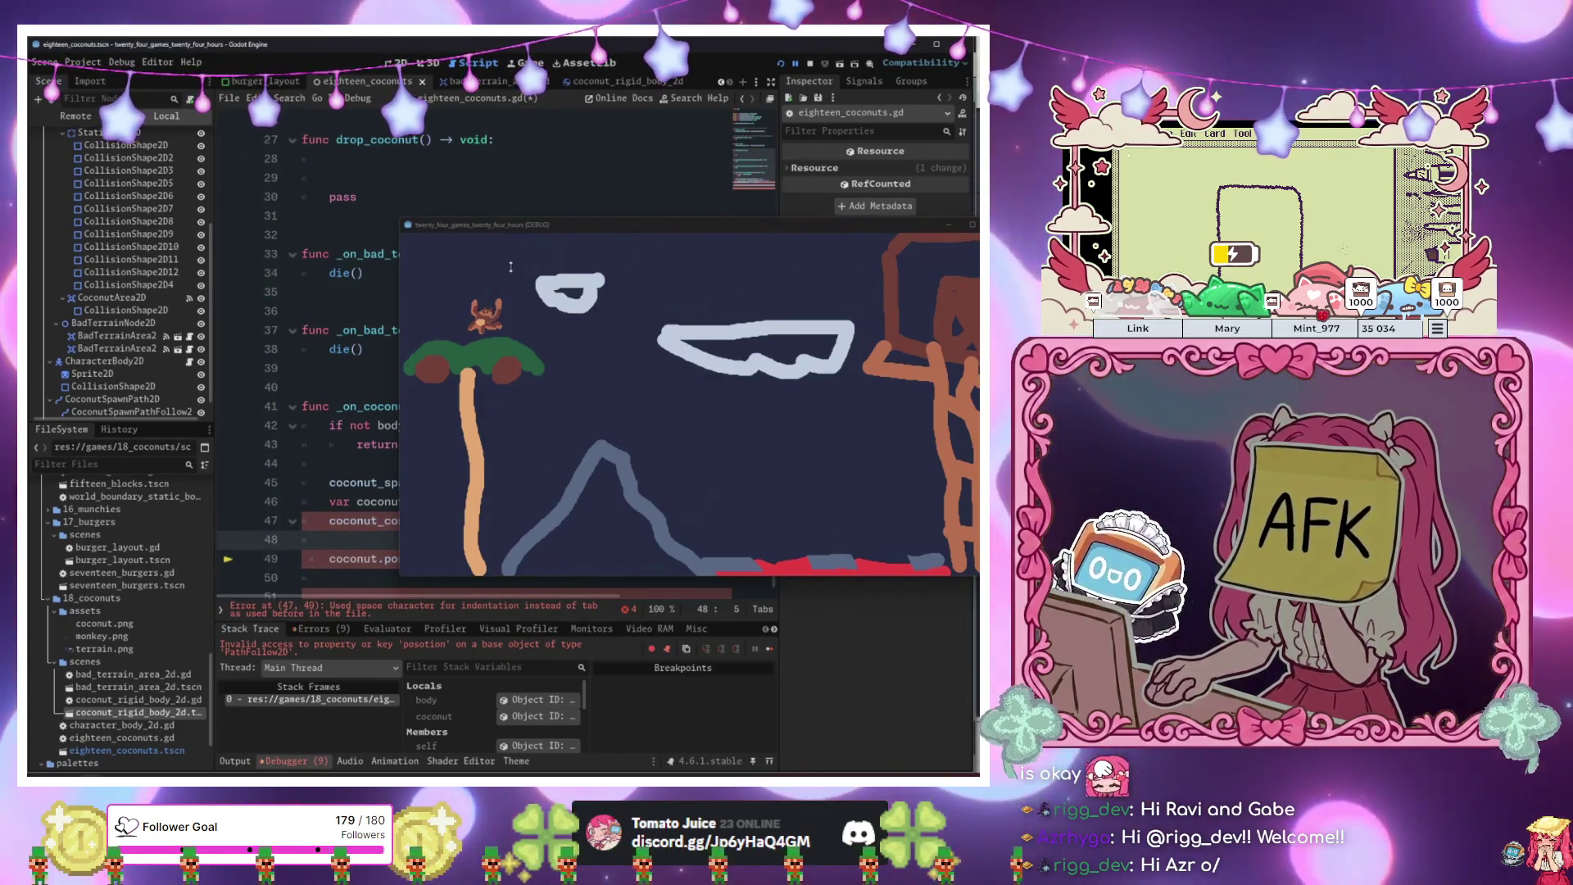
mouse_move(509, 227)
left_mouse_down()
mouse_move(847, 271)
mouse_move(956, 367)
left_mouse_up()
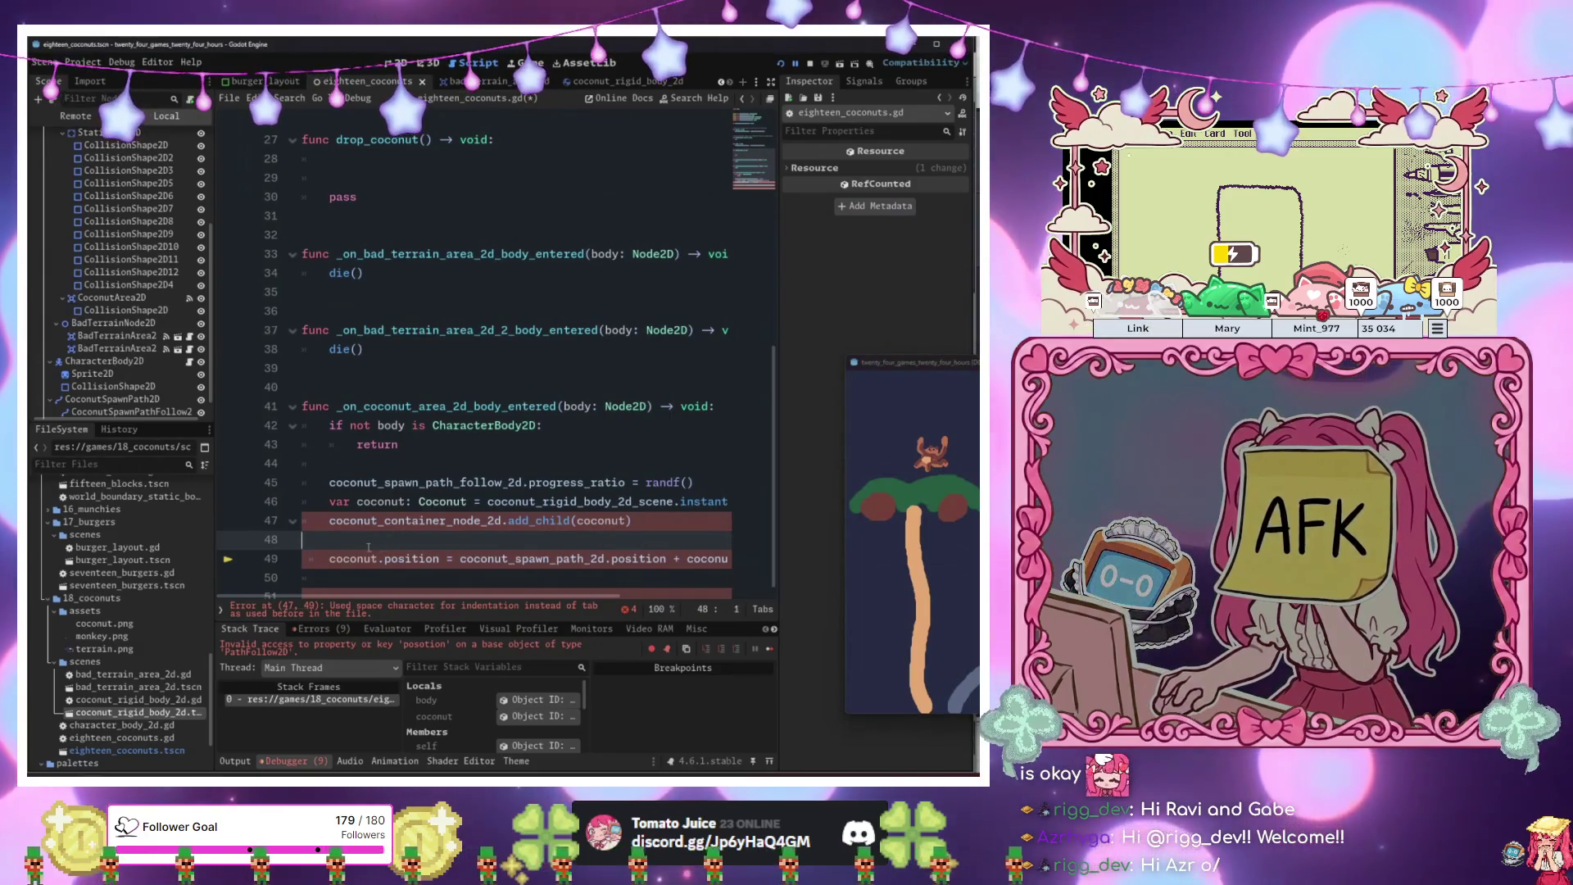
key("Up")
key("Home")
scroll(343, 533, "down", 1)
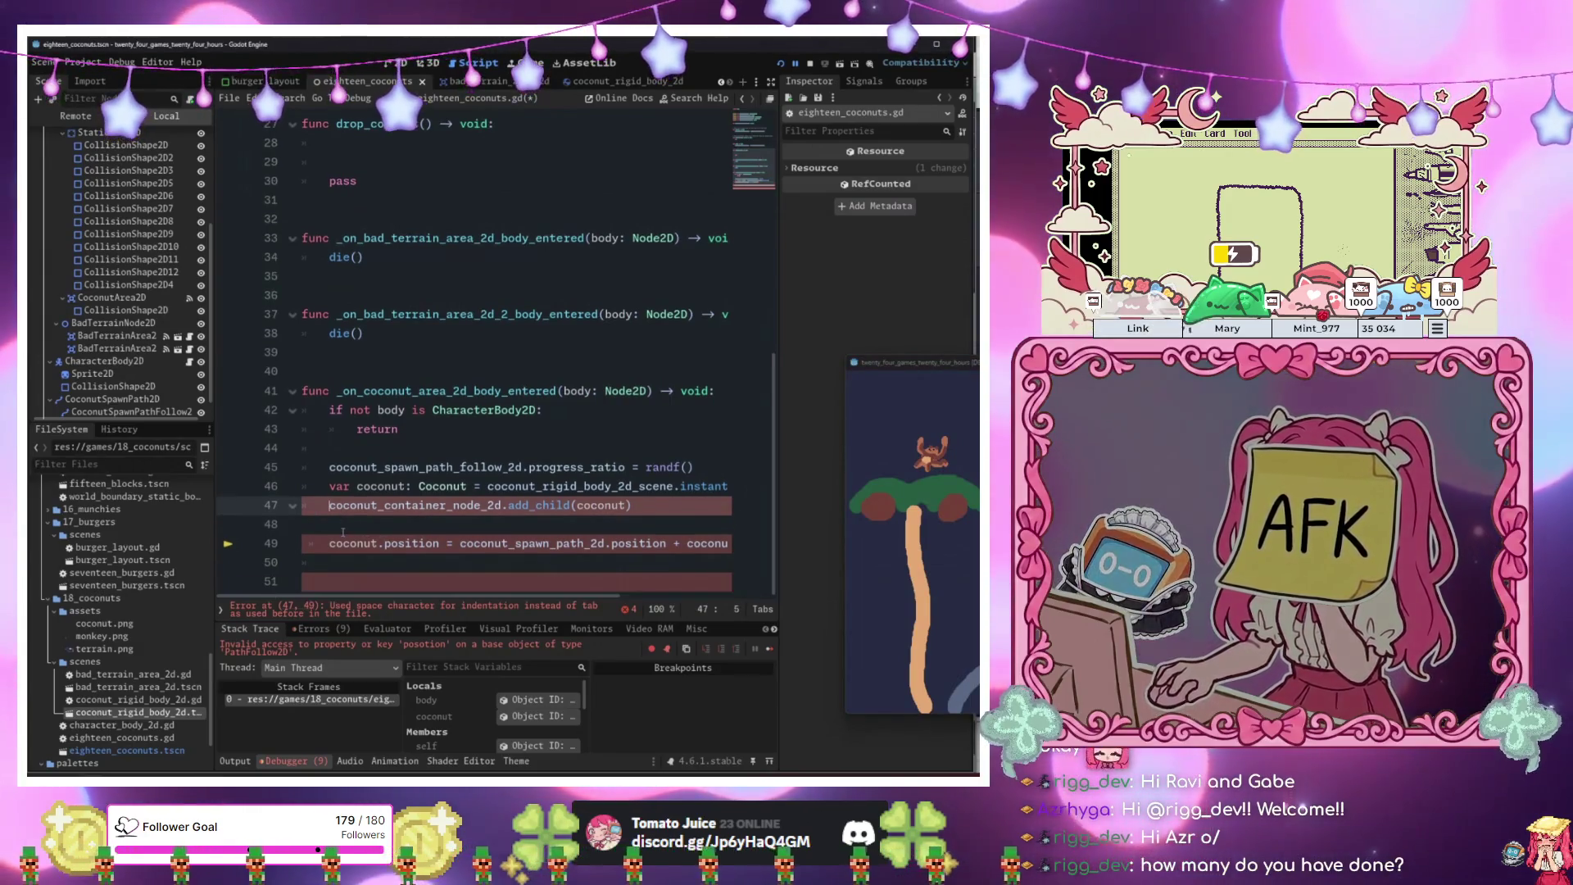
left_click(329, 543)
key("ctrl+s")
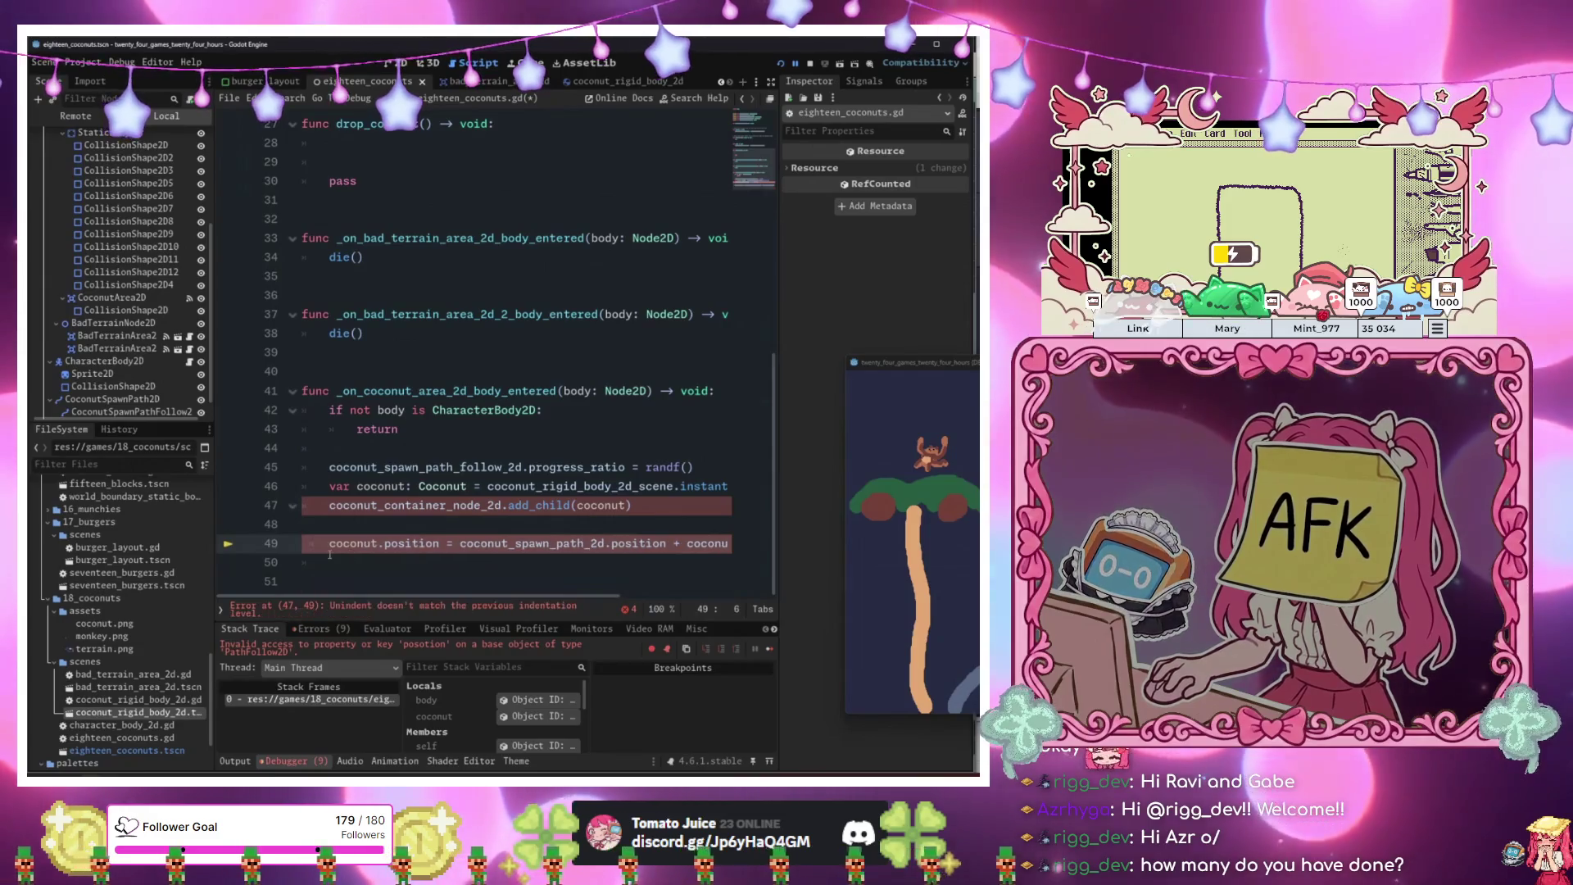
left_click_drag(328, 543, 721, 549)
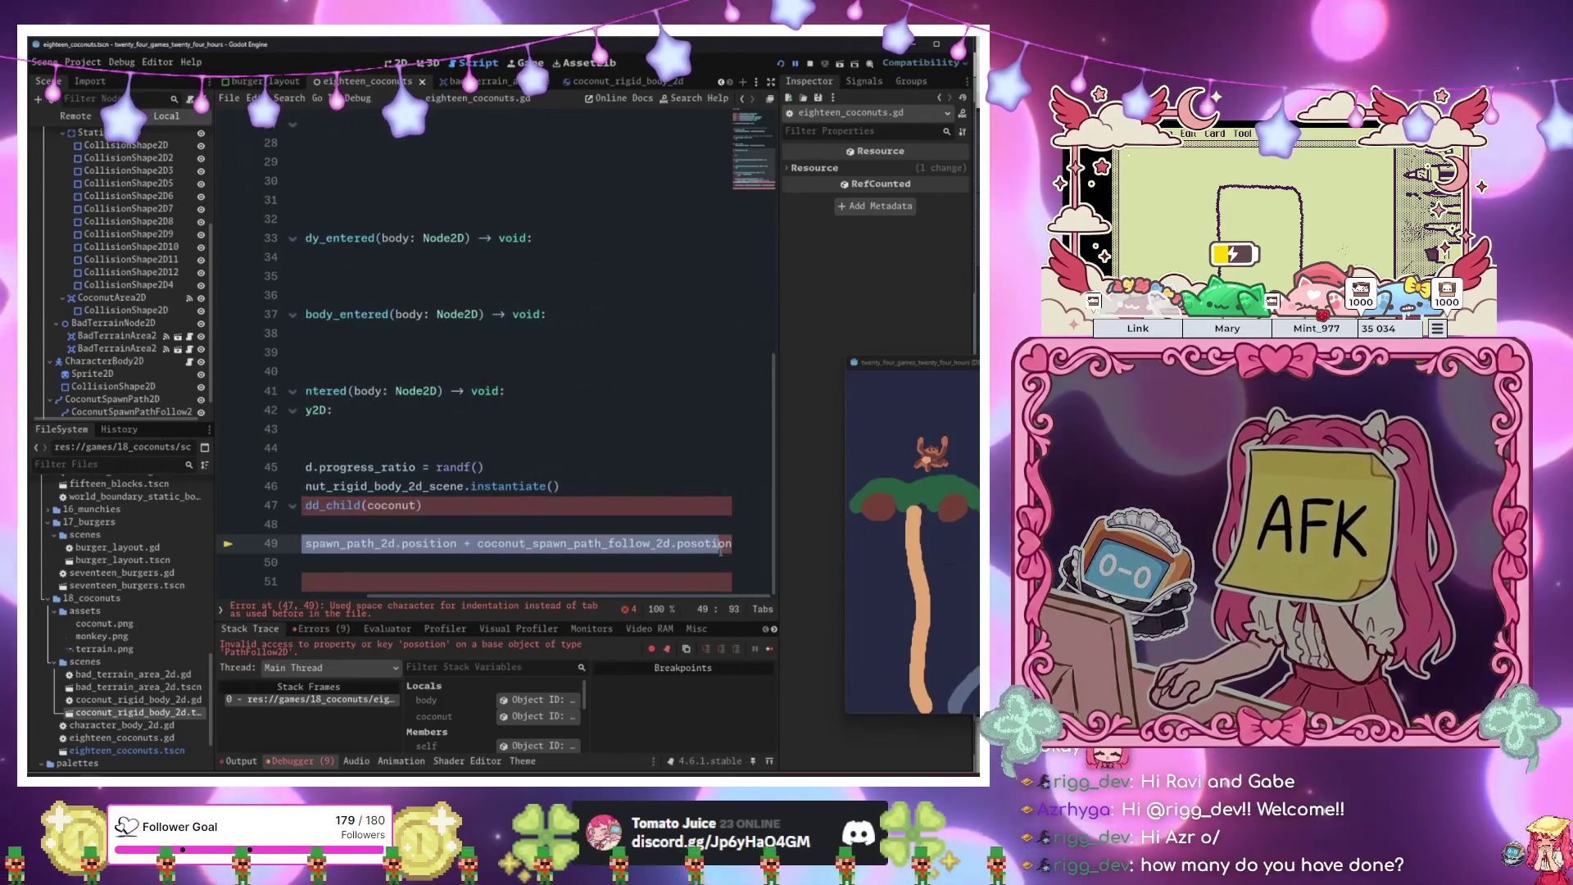
Correct 'posotion' to 'position' on line 49 and rerun the game with F5.
left_click(711, 547)
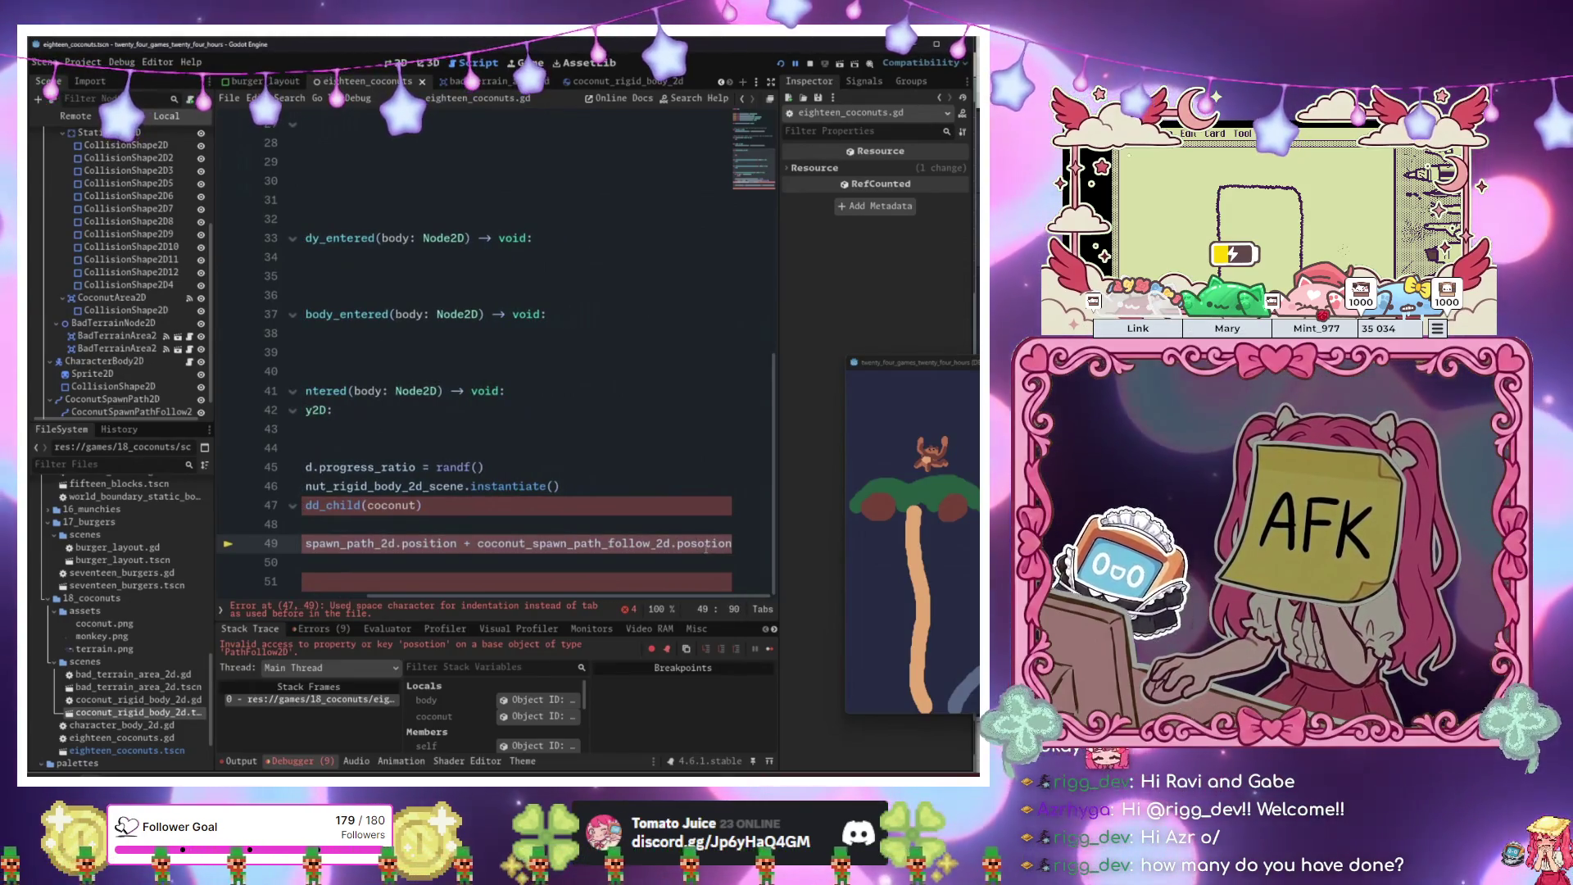
key("Delete")
type("i")
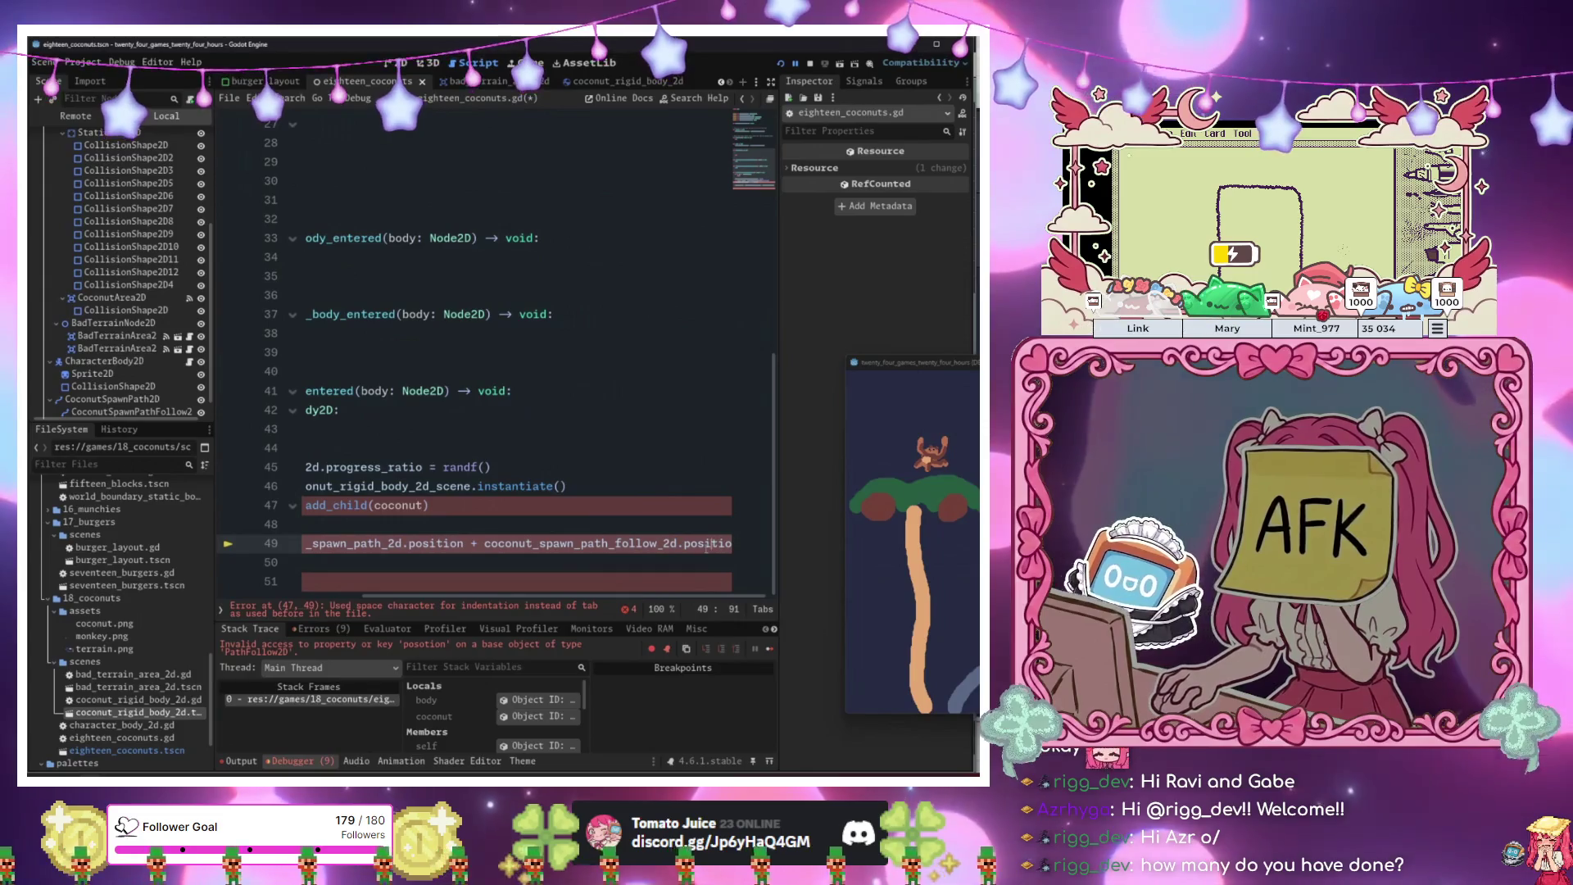
left_click(542, 608)
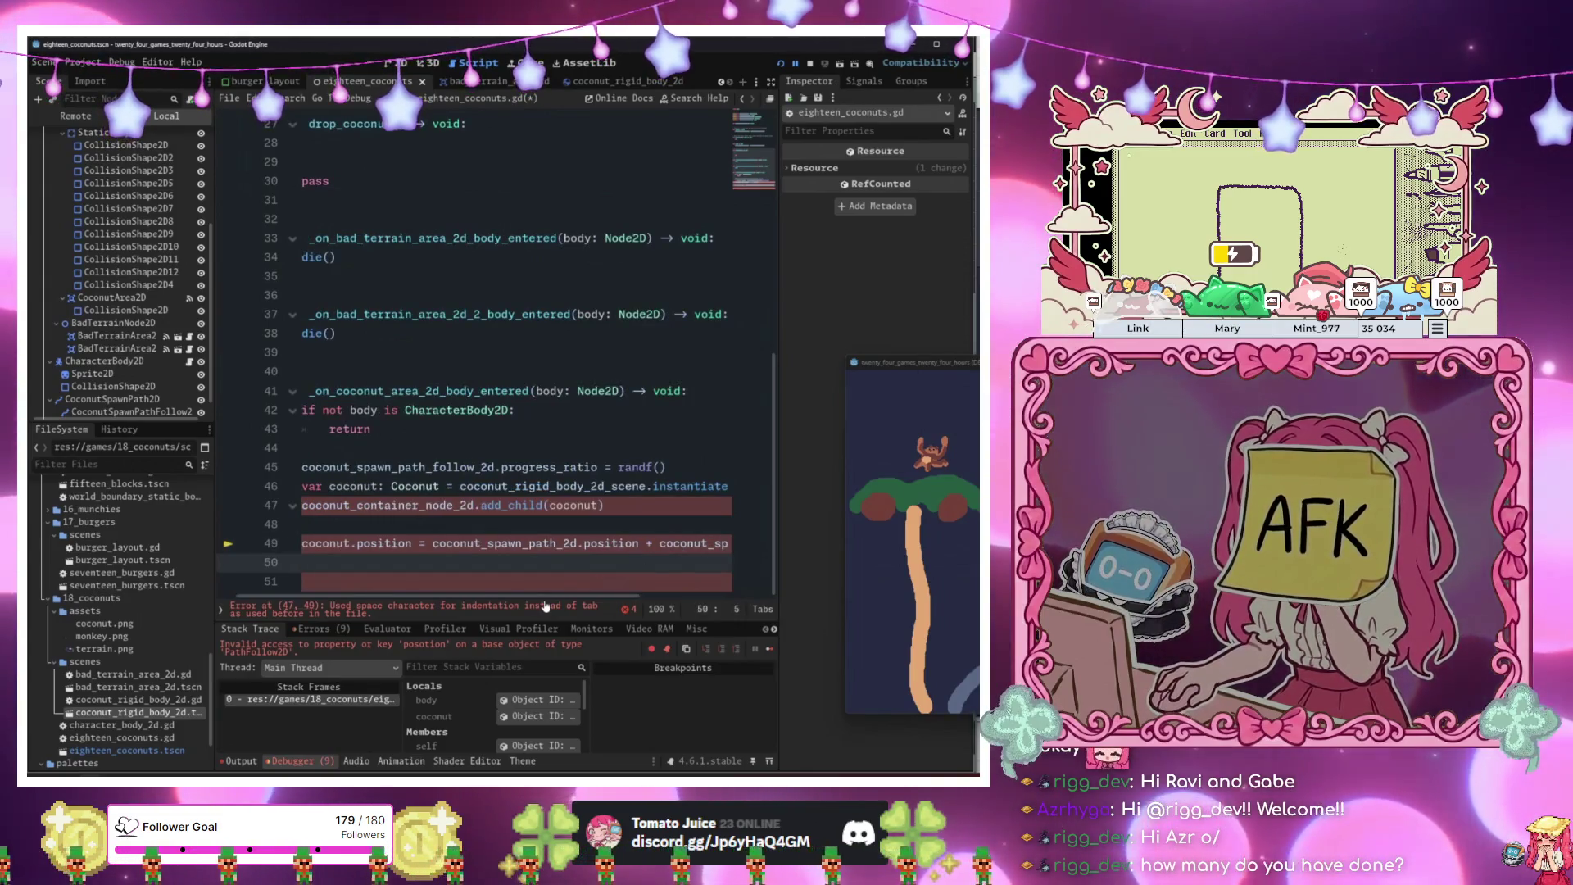
key("Home")
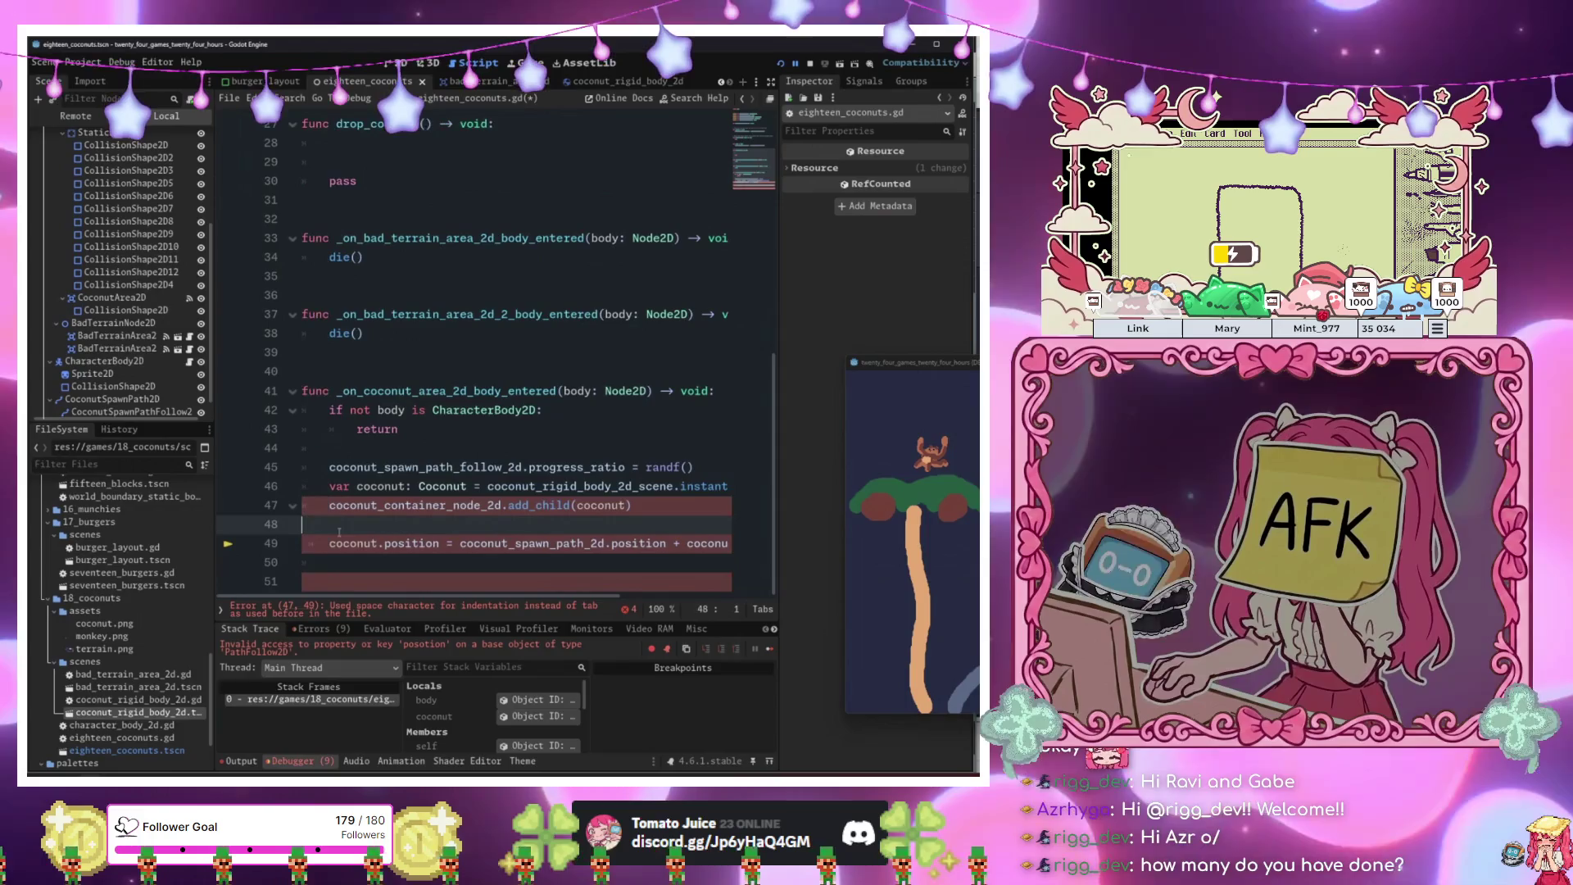
key("F5")
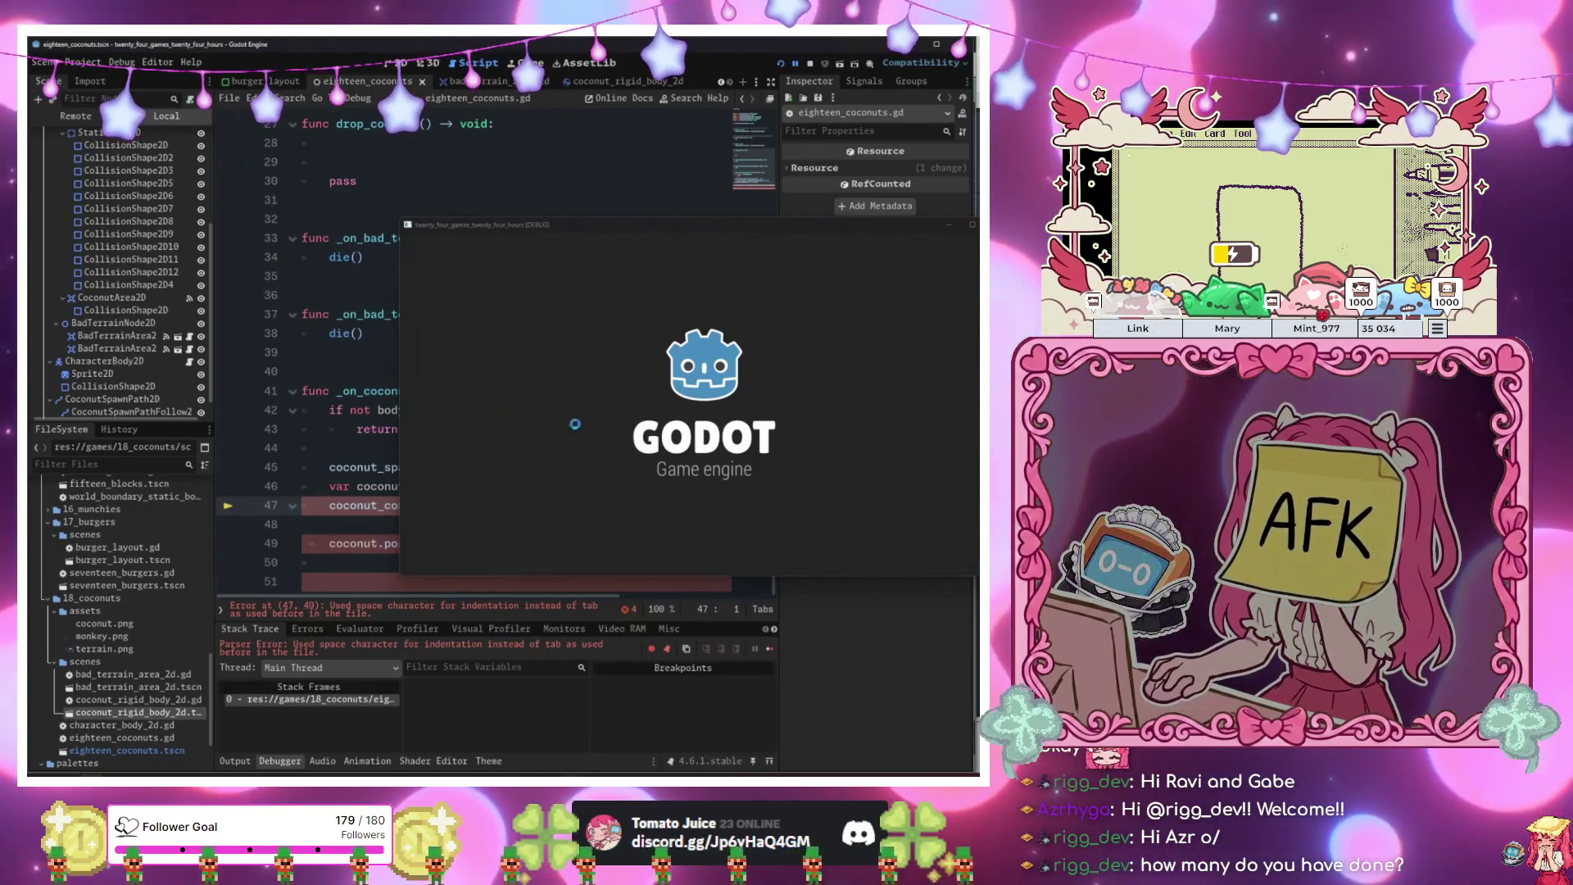
In the 2D view, inspect the scene's nodes and select CharacterBody2D.
left_click(400, 64)
left_click(460, 538)
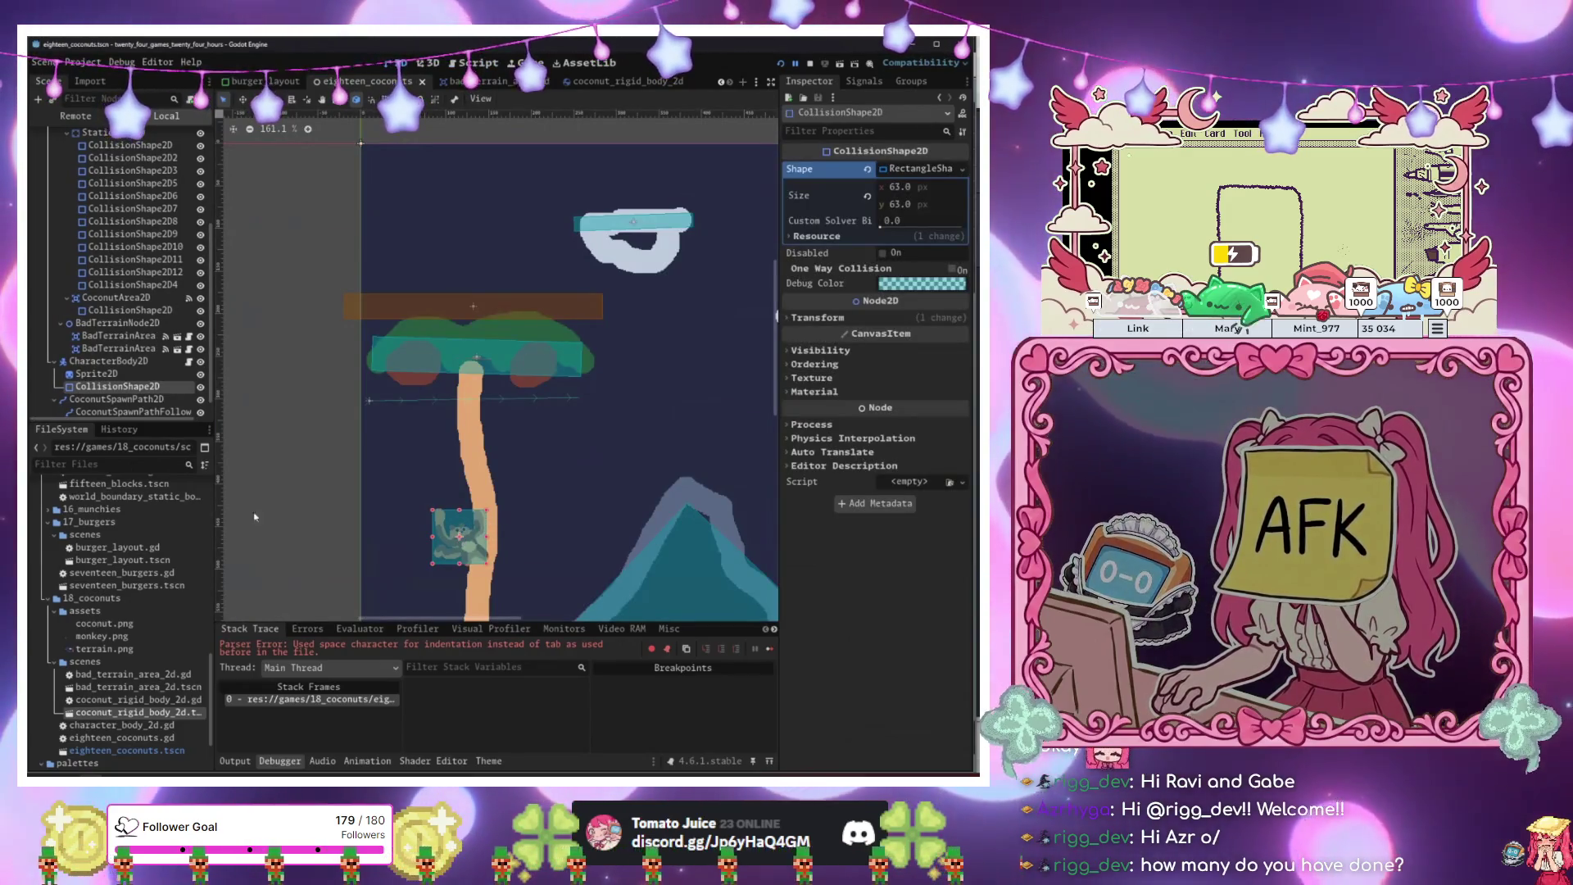
left_click(514, 481)
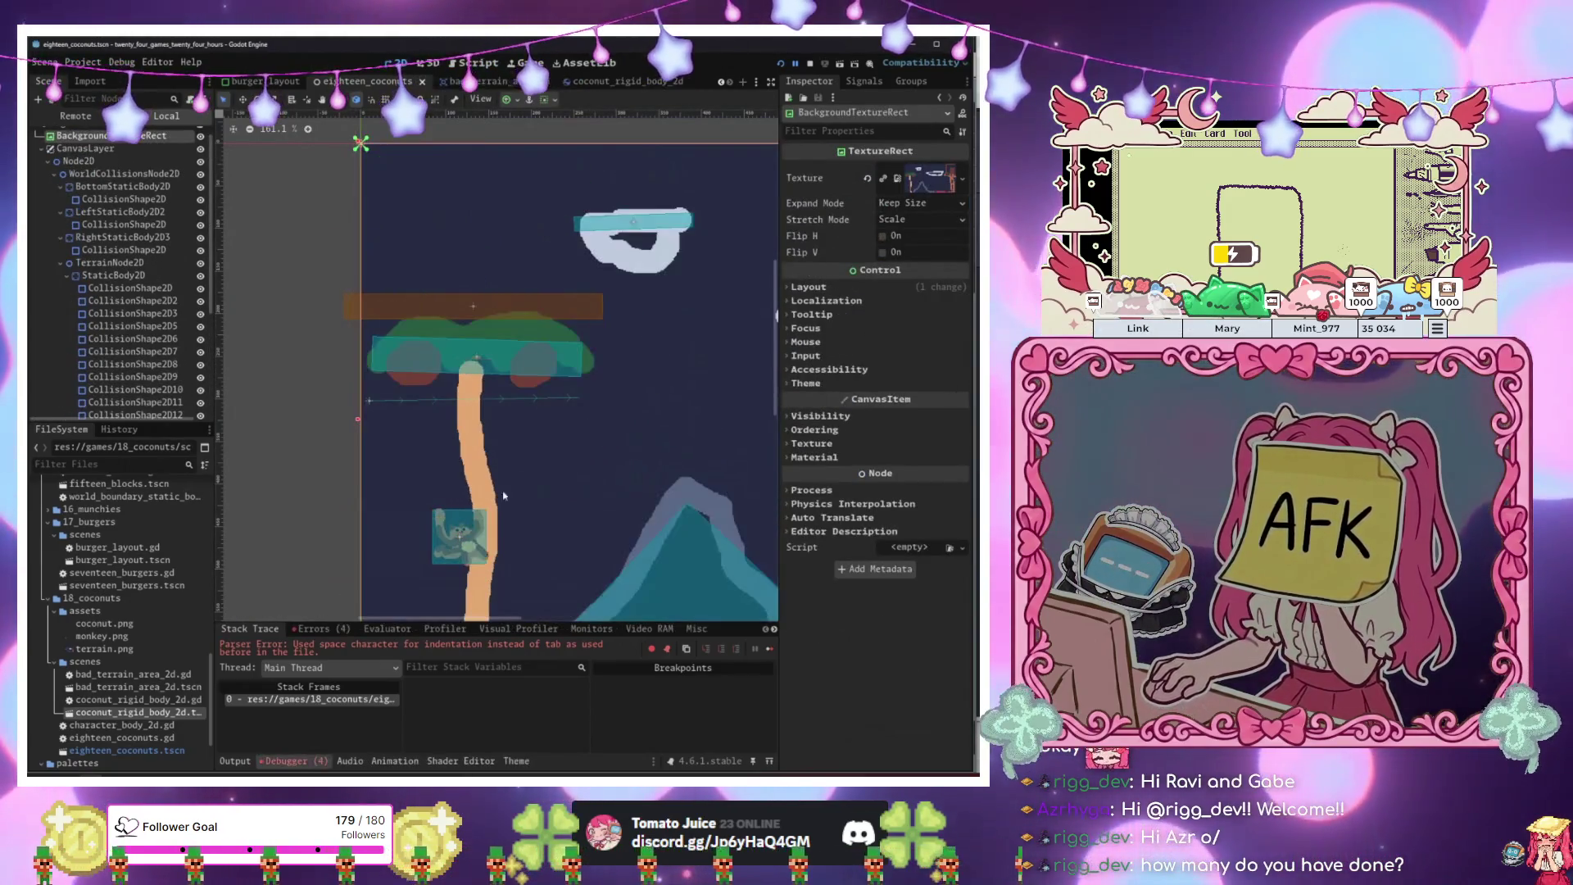
scroll(136, 319, "down", 5)
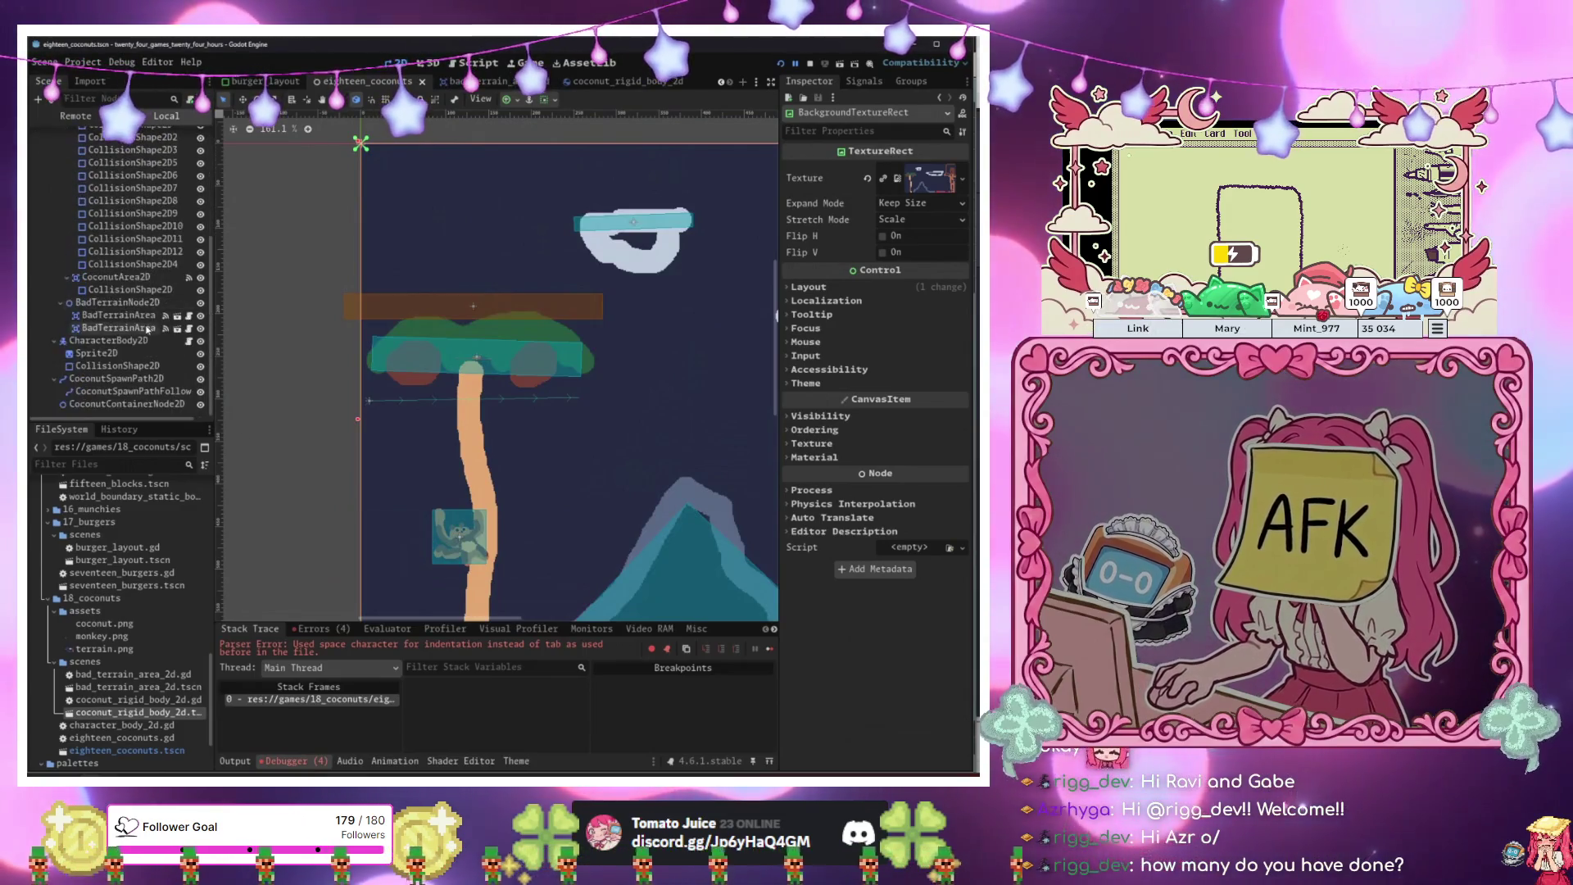
left_click(108, 341)
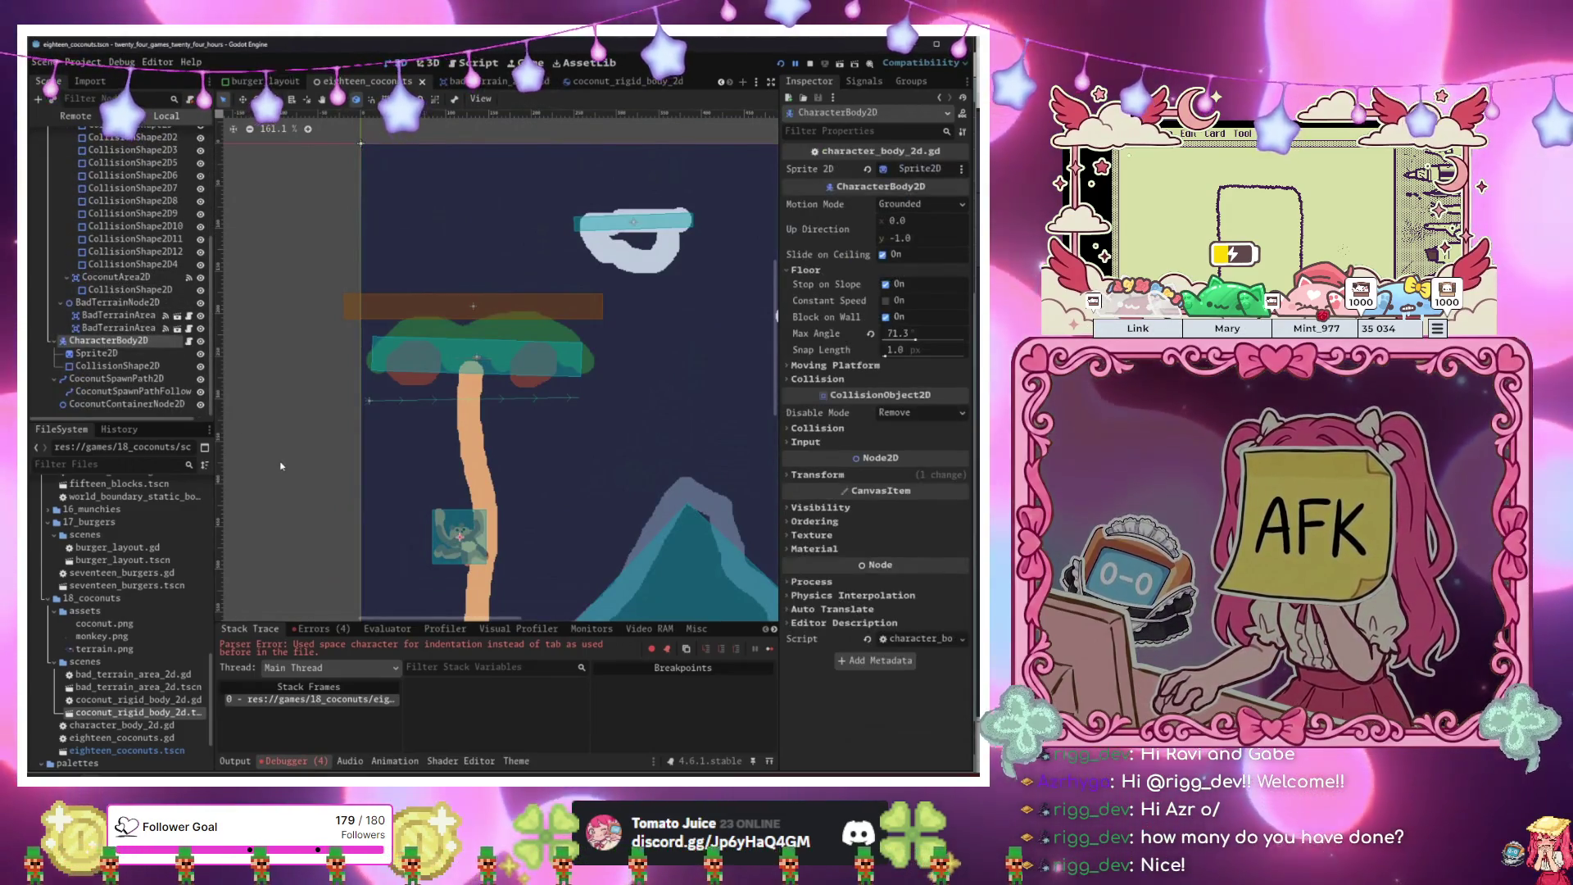
left_click(287, 461)
Reselect CharacterBody2D in the Scene dock and run the game with F6.
left_click(108, 340)
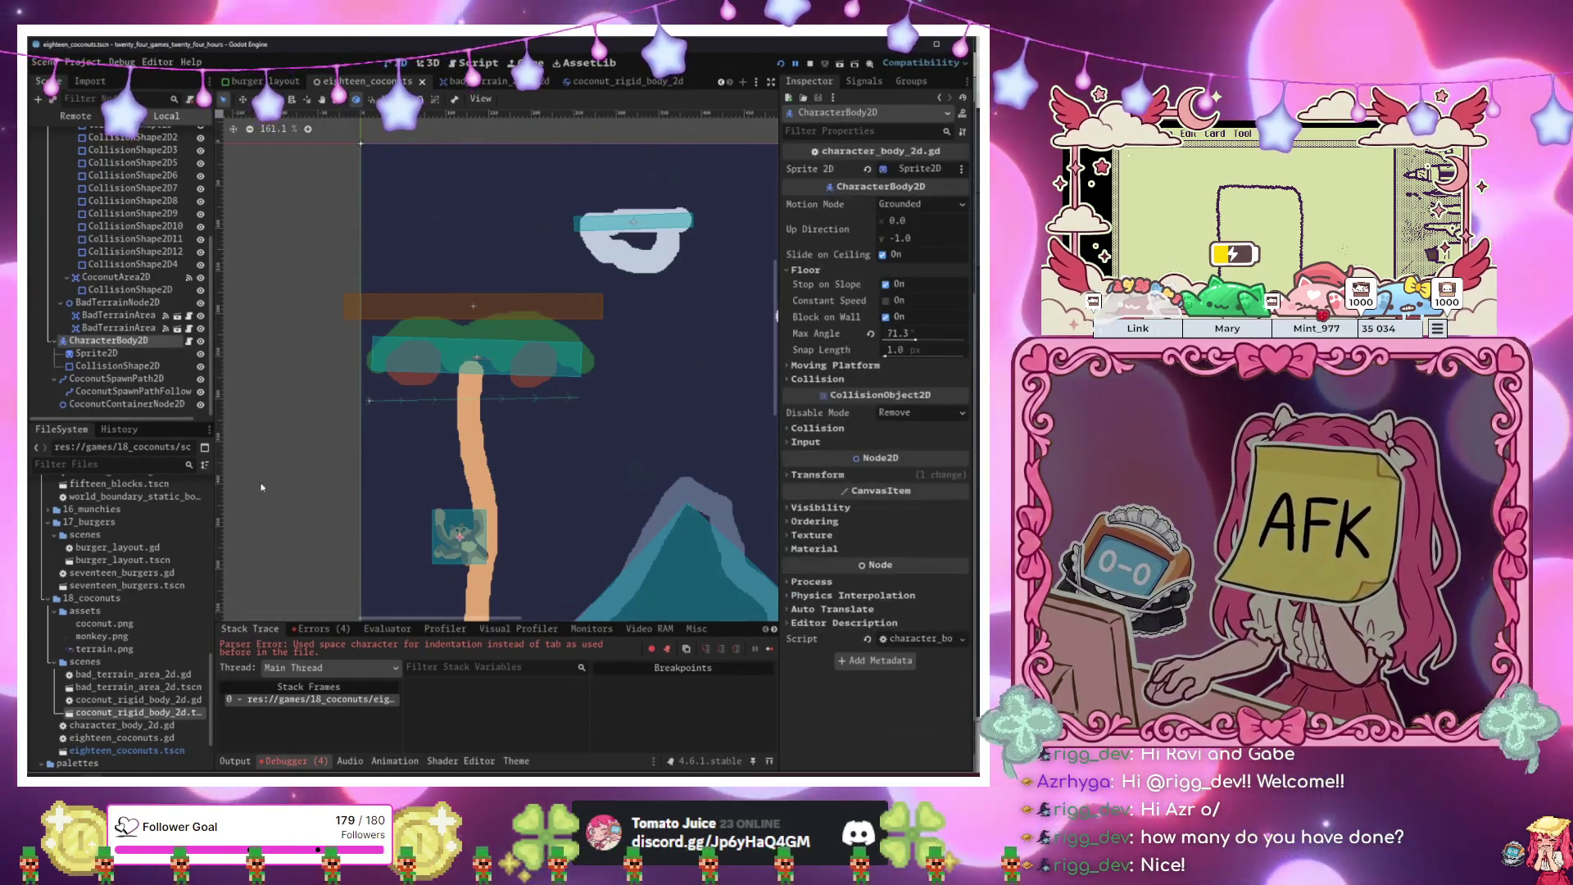
left_click(335, 529)
left_click(108, 340)
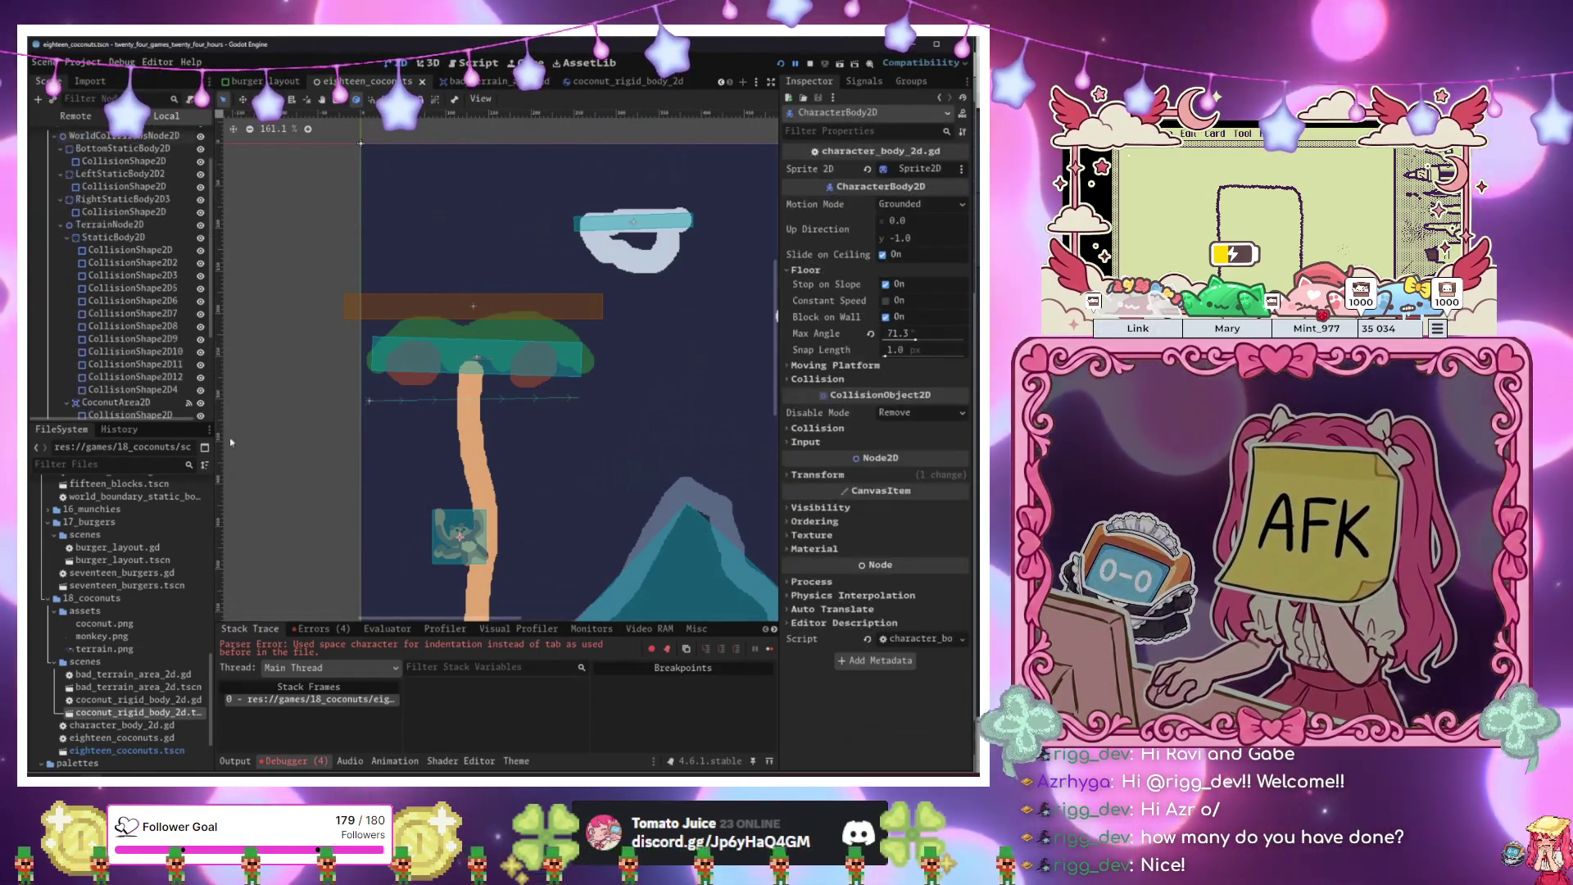
left_click(271, 441)
scroll(123, 328, "down", 5)
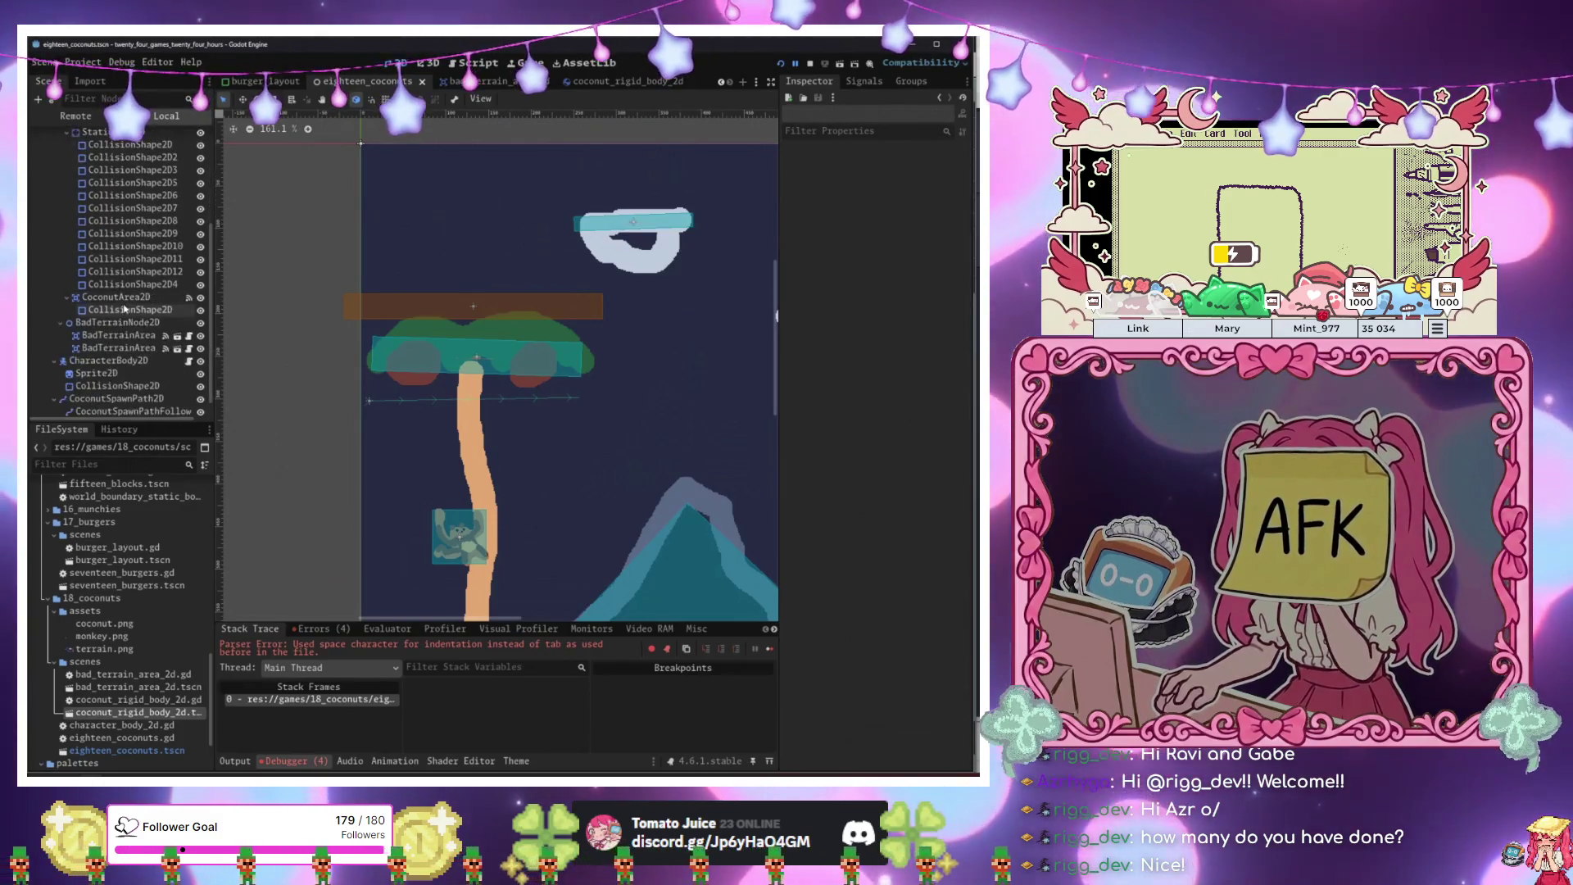
left_click(110, 341)
left_click_drag(423, 545, 401, 247)
key("F6")
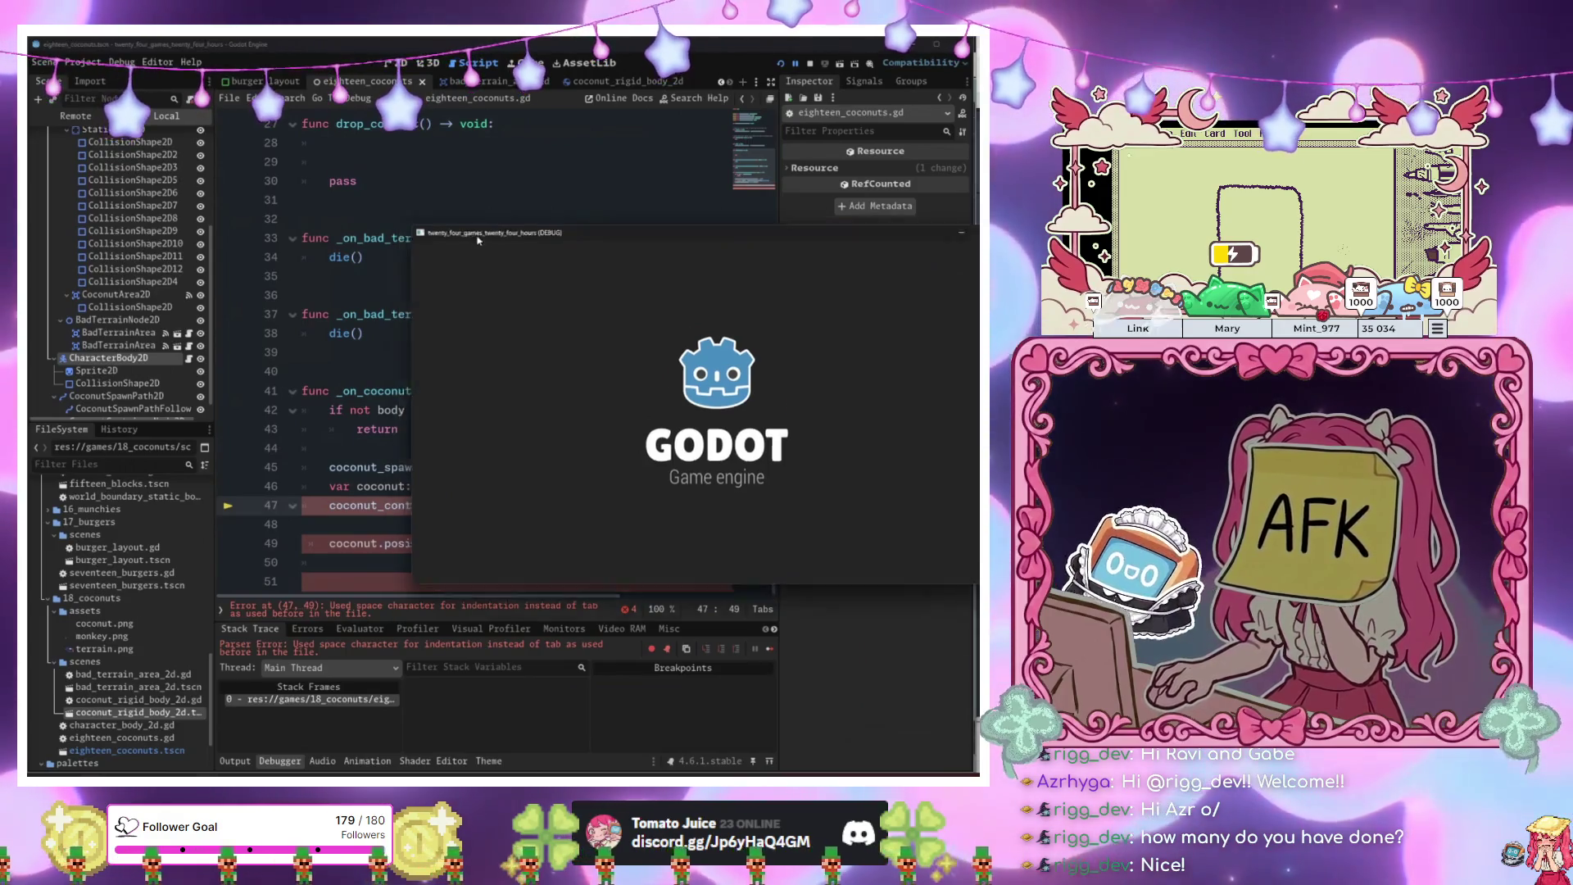
Convert lines 40–50 to tab indentation, trim line 49's extra indent, and rerun the game.
left_click(431, 568)
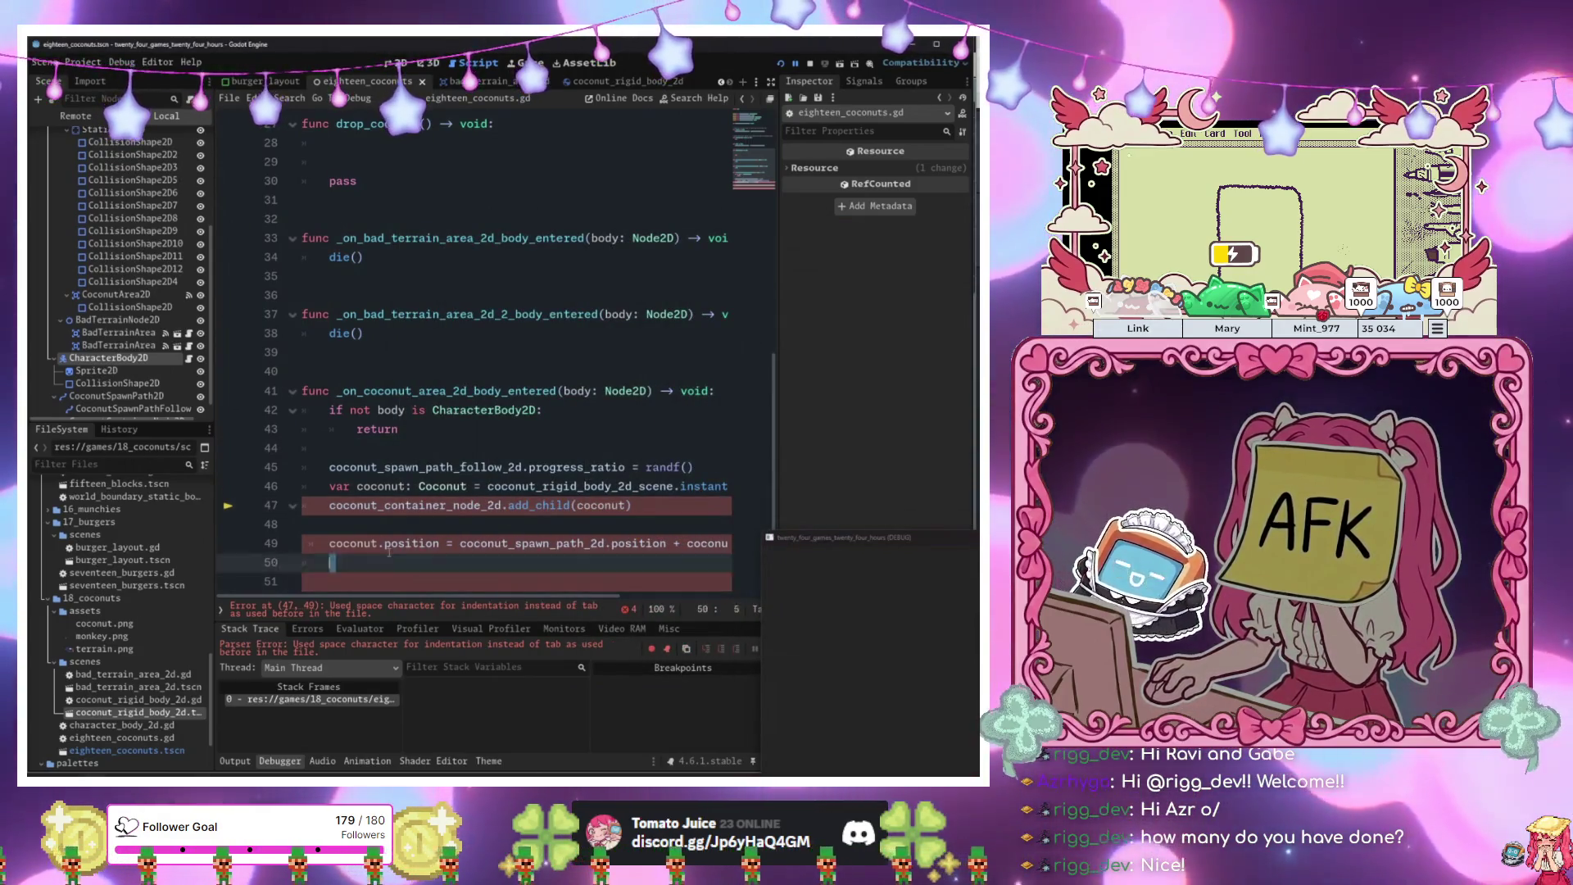
left_click_drag(391, 558, 303, 371)
left_click(251, 98)
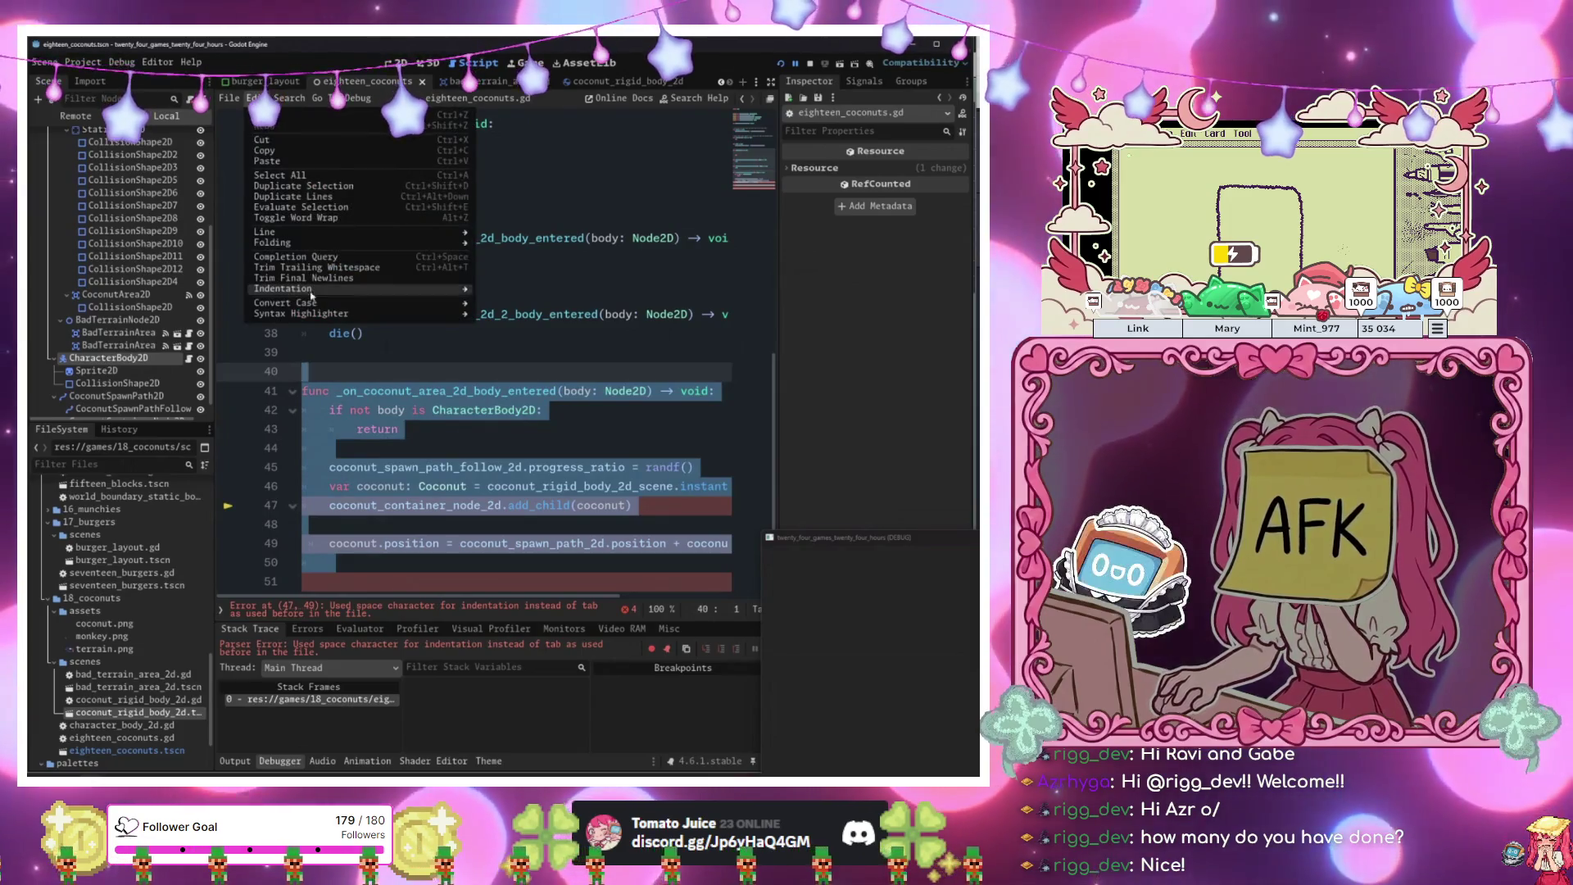
mouse_move(312, 305)
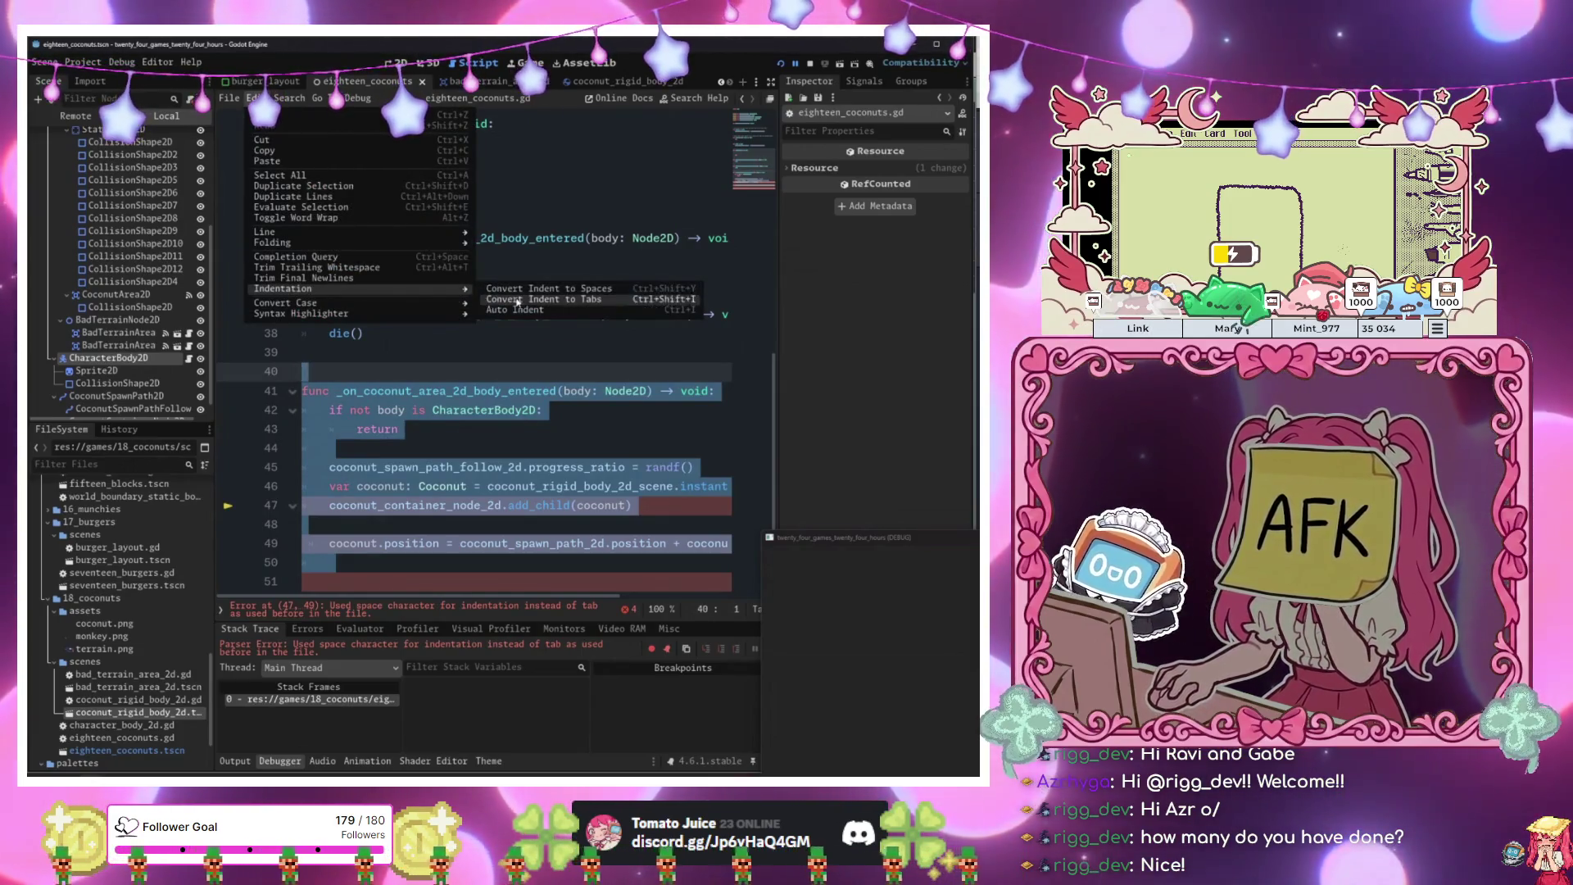
left_click(524, 310)
left_click(379, 559)
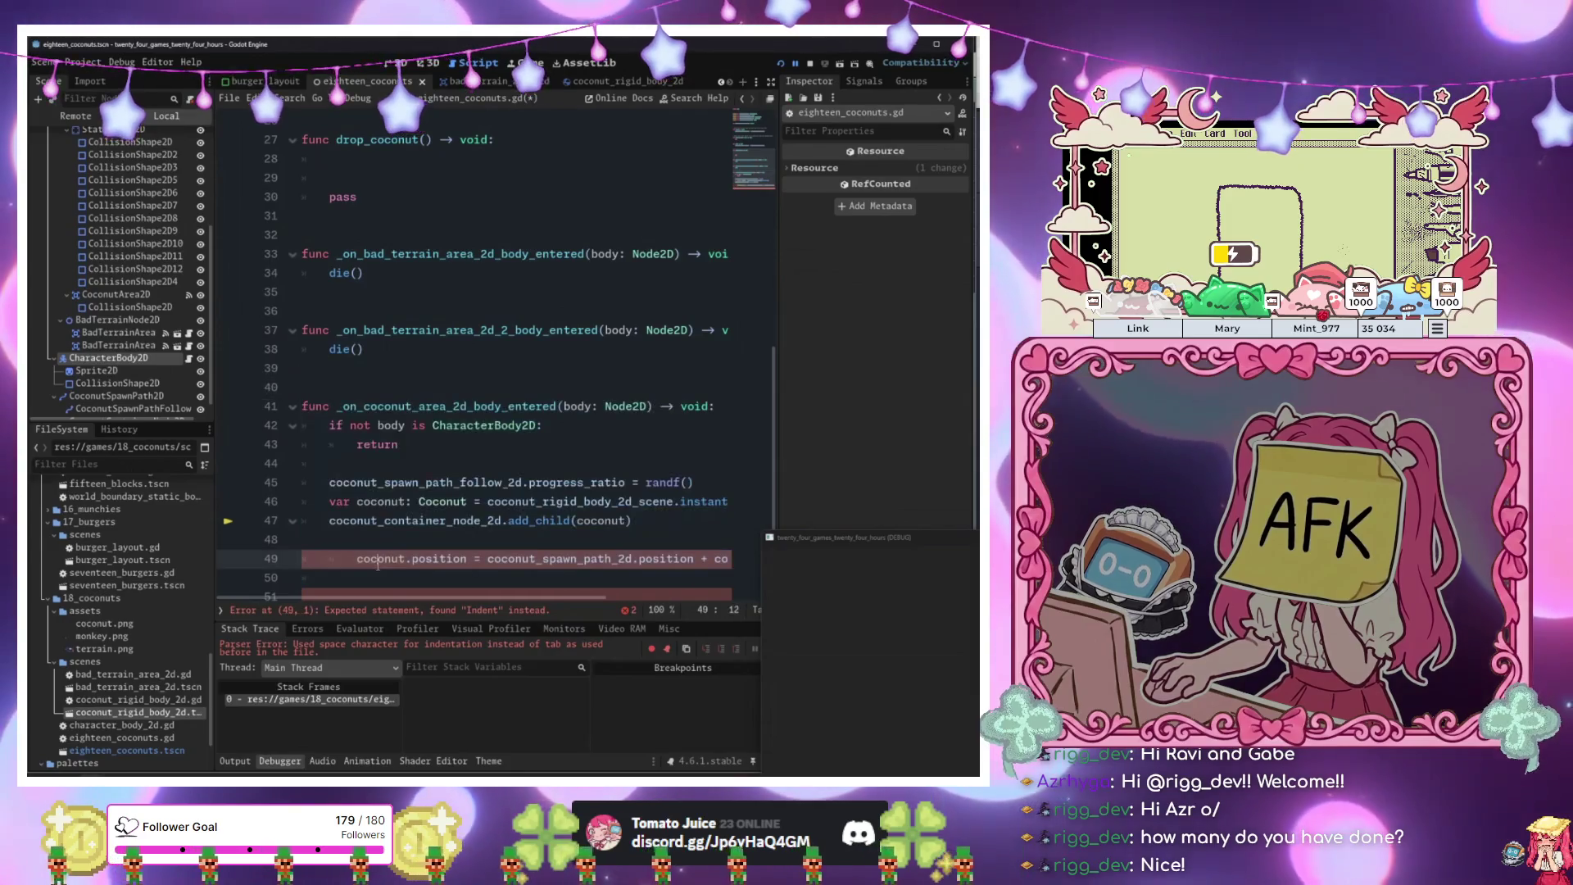
scroll(358, 564, "down", 1)
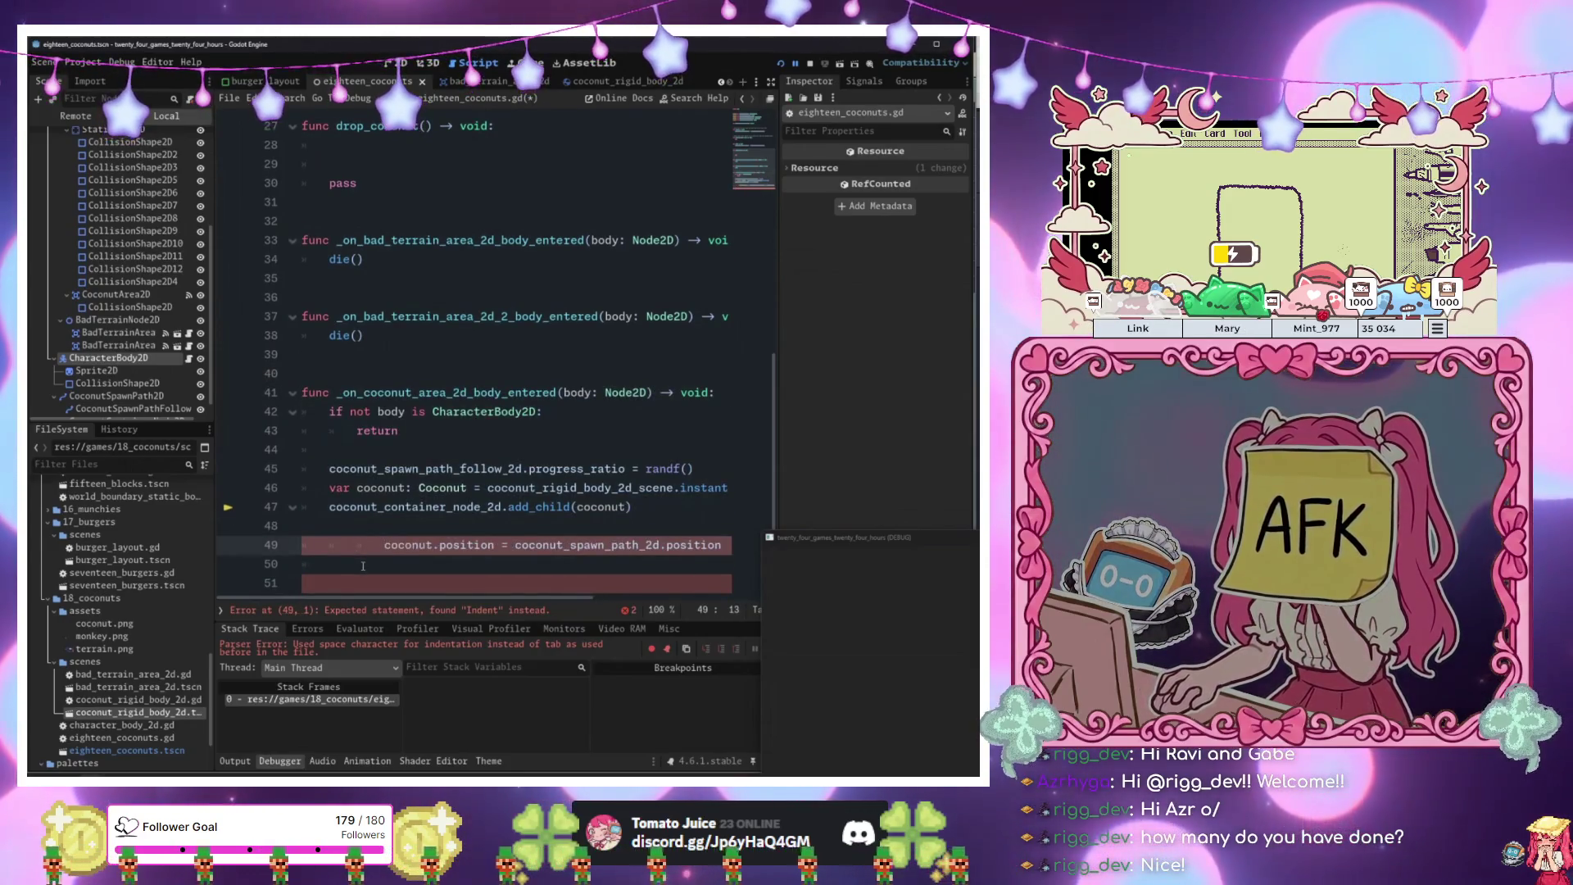
key("BackSpace")
key("BackSpace")
key("BackSpace")
key("Up")
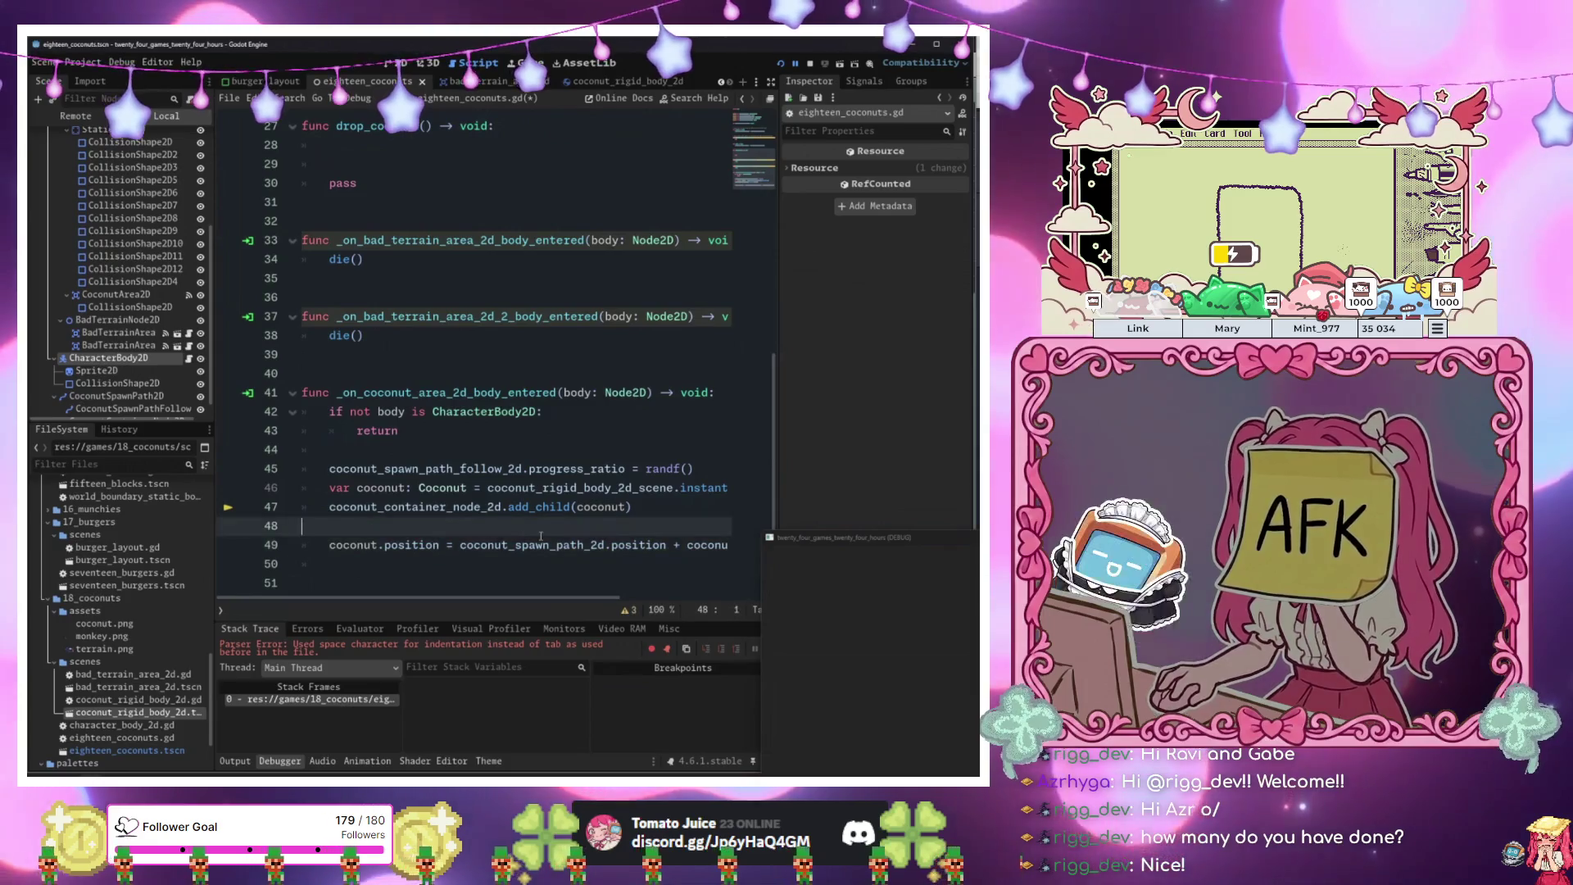
key("F5")
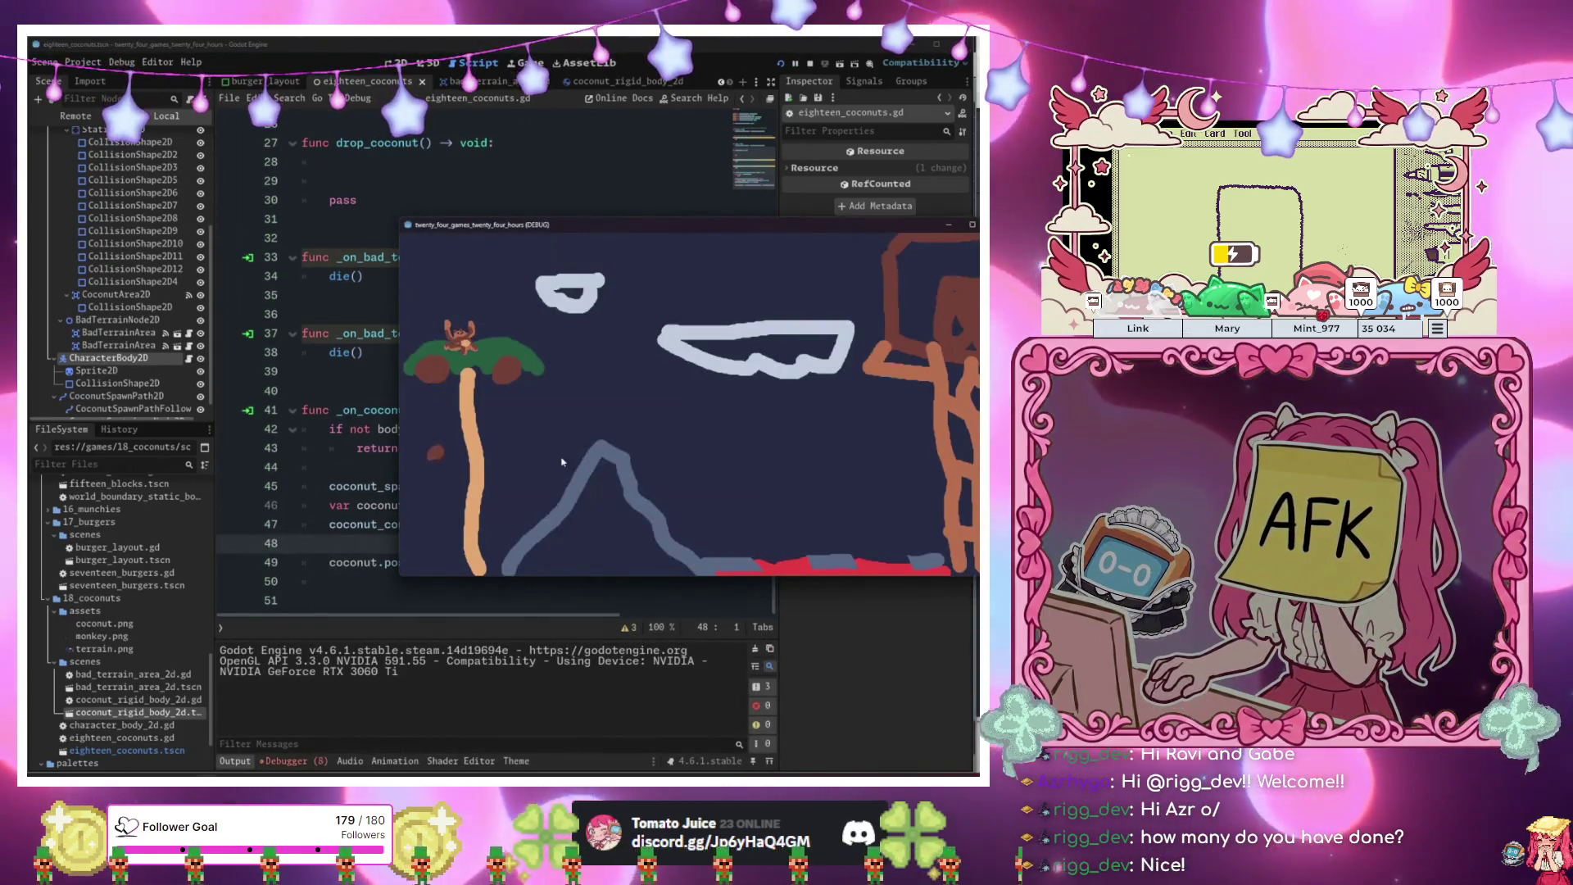
Fly the monkey off the palm, hover top-left, then bring it down to the palm base.
key("space")
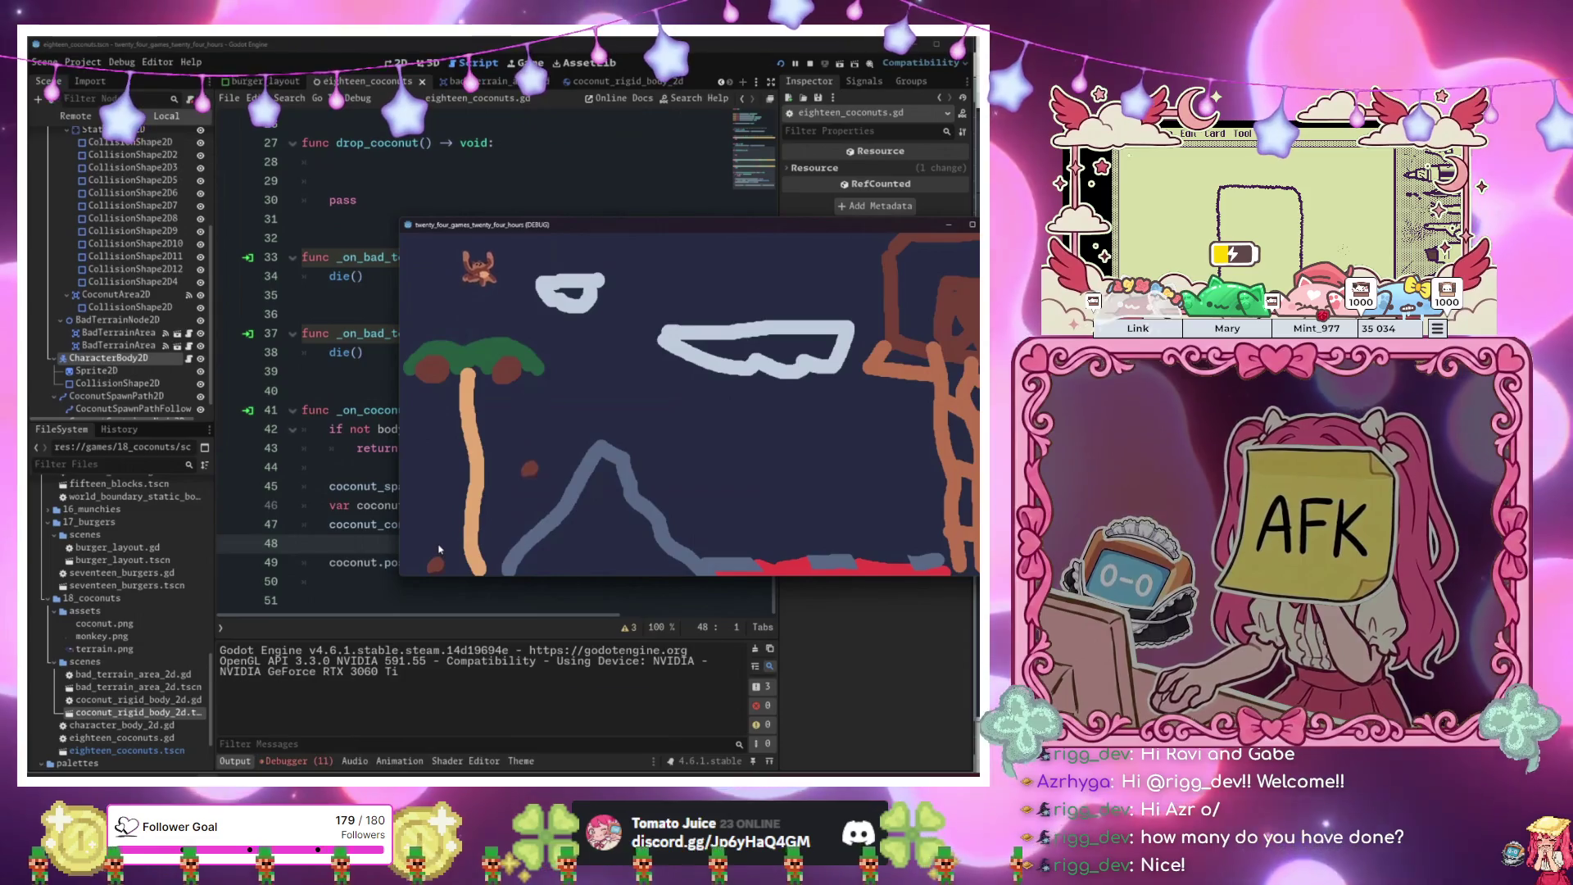
key("space")
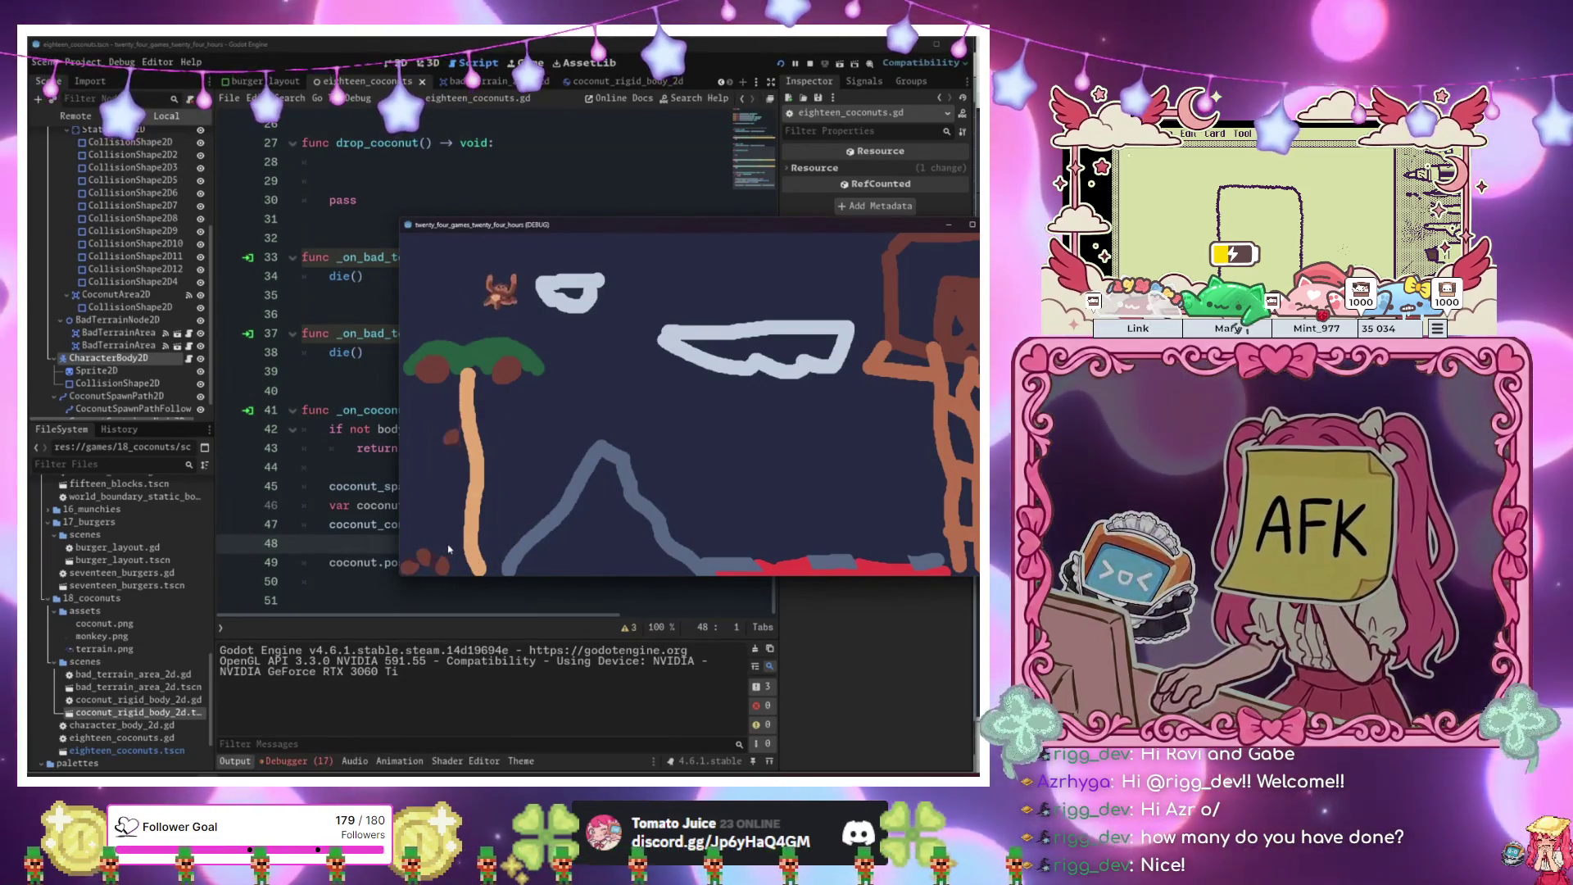
key("Left")
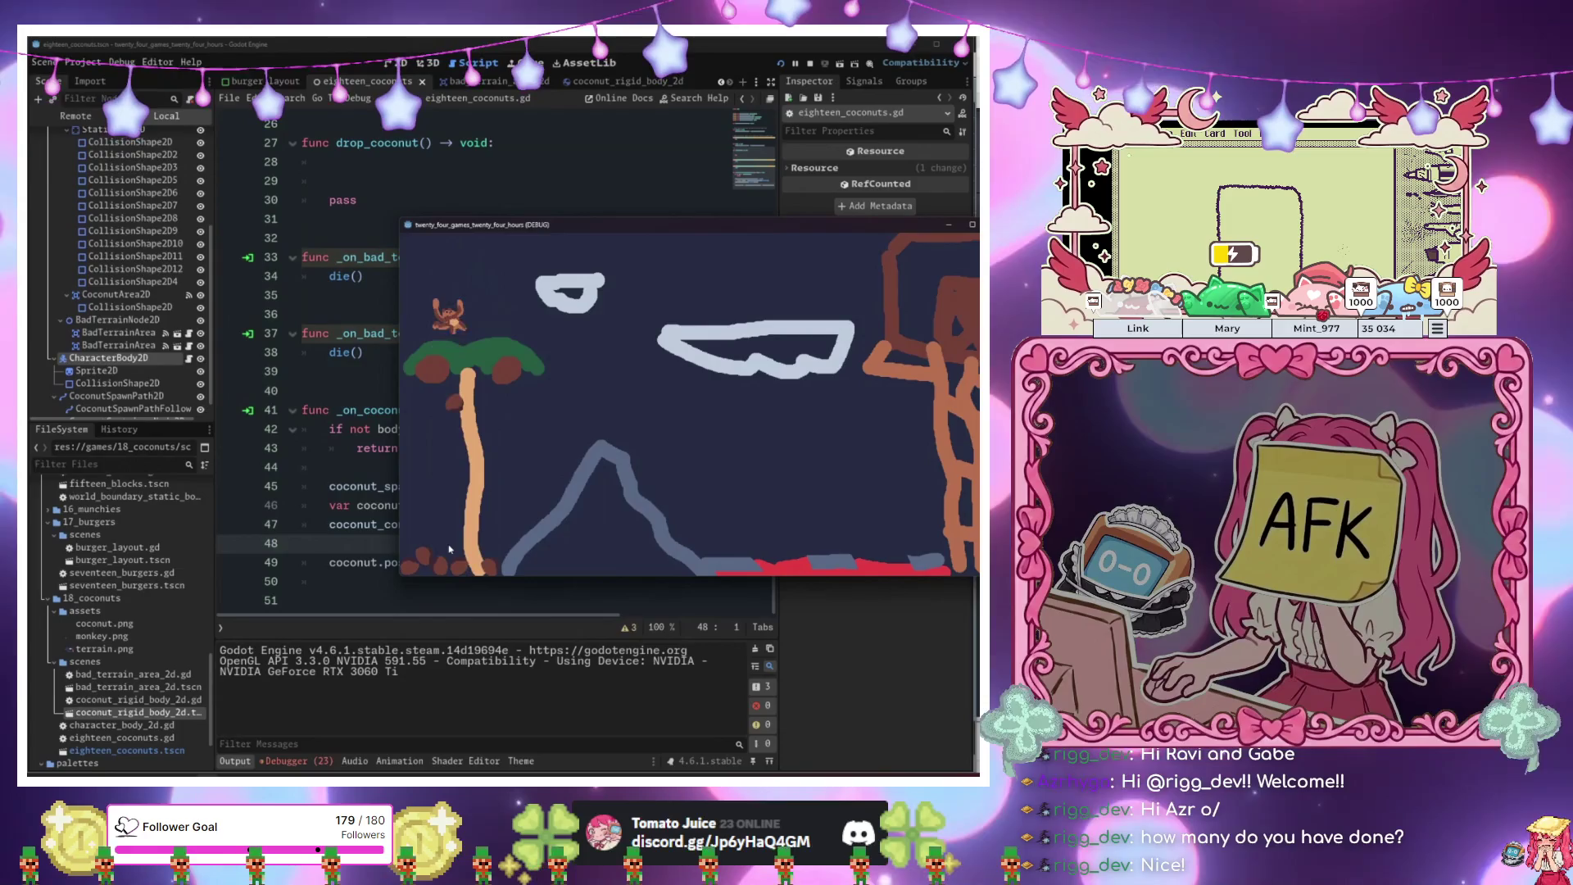
key("space")
key("space")
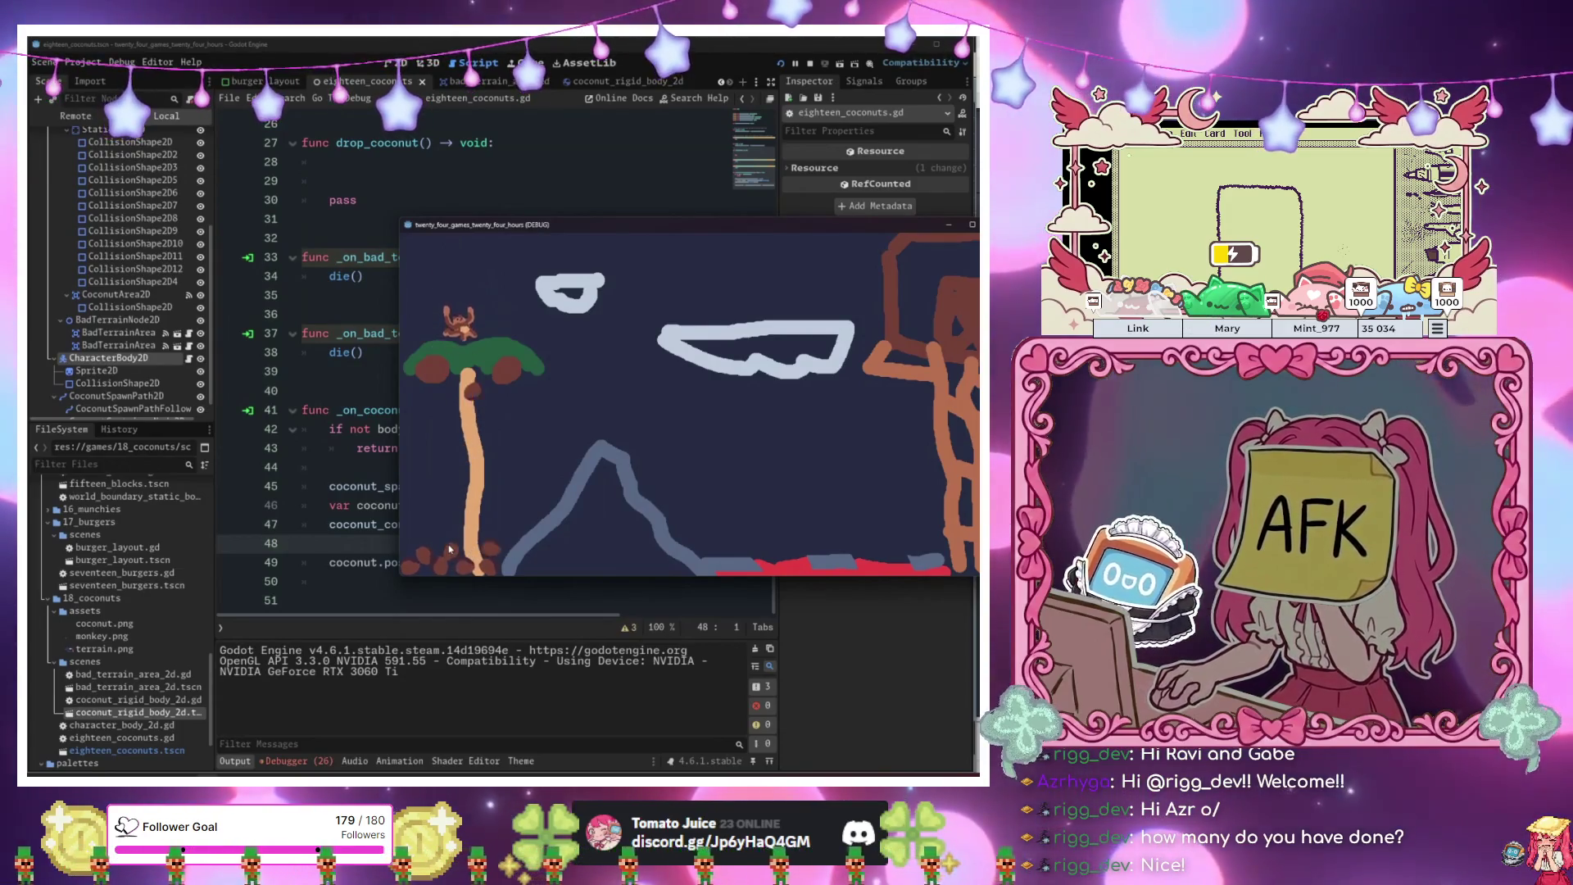
key("space")
key("space")
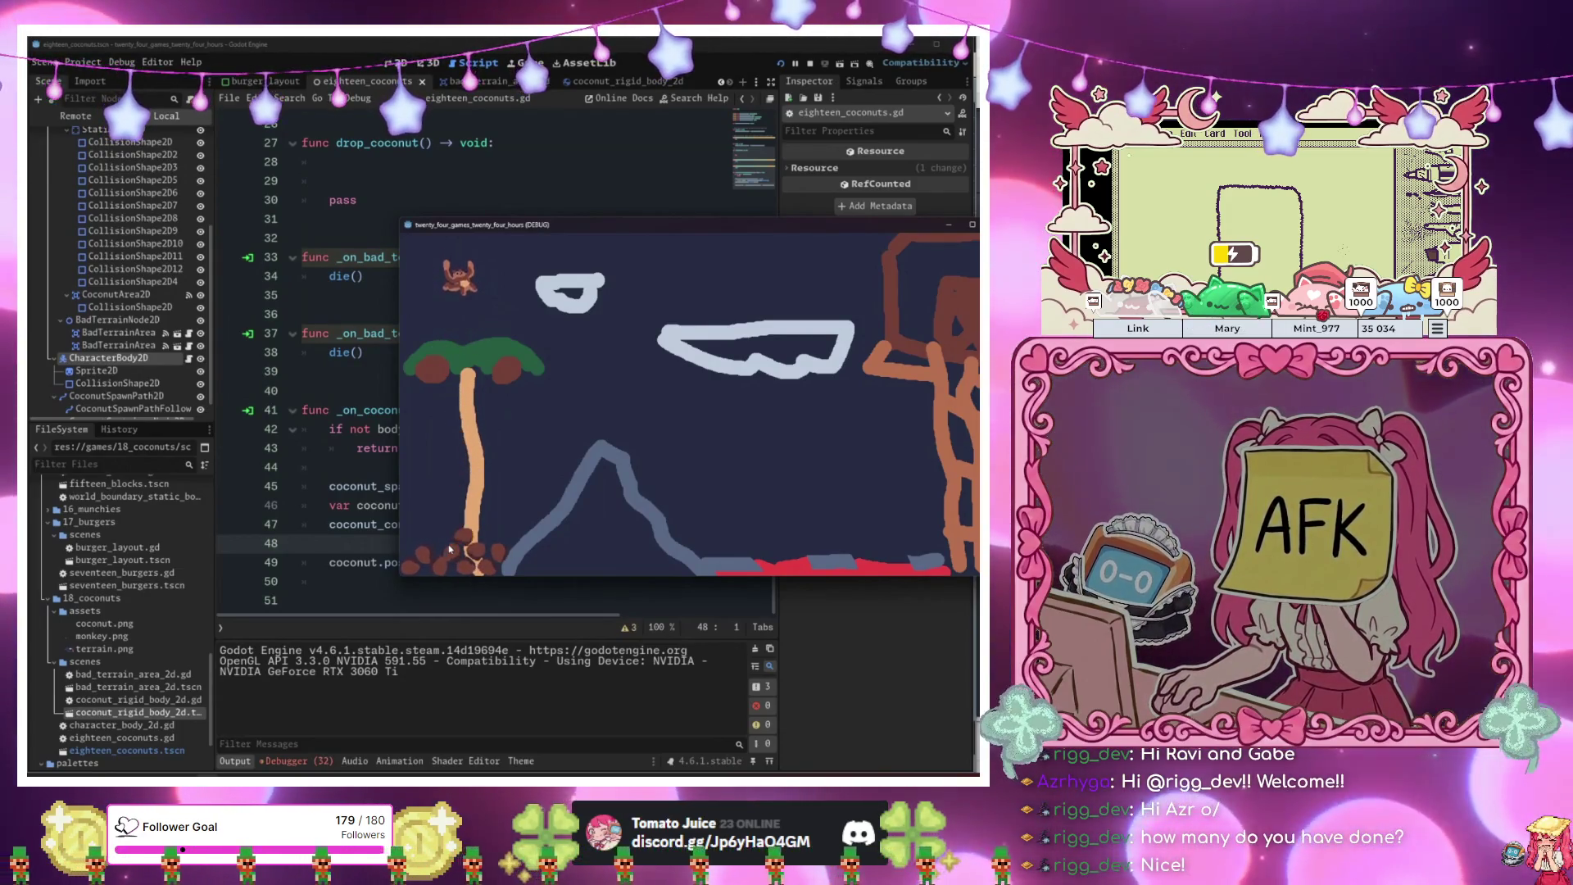
key("Right")
key("Left")
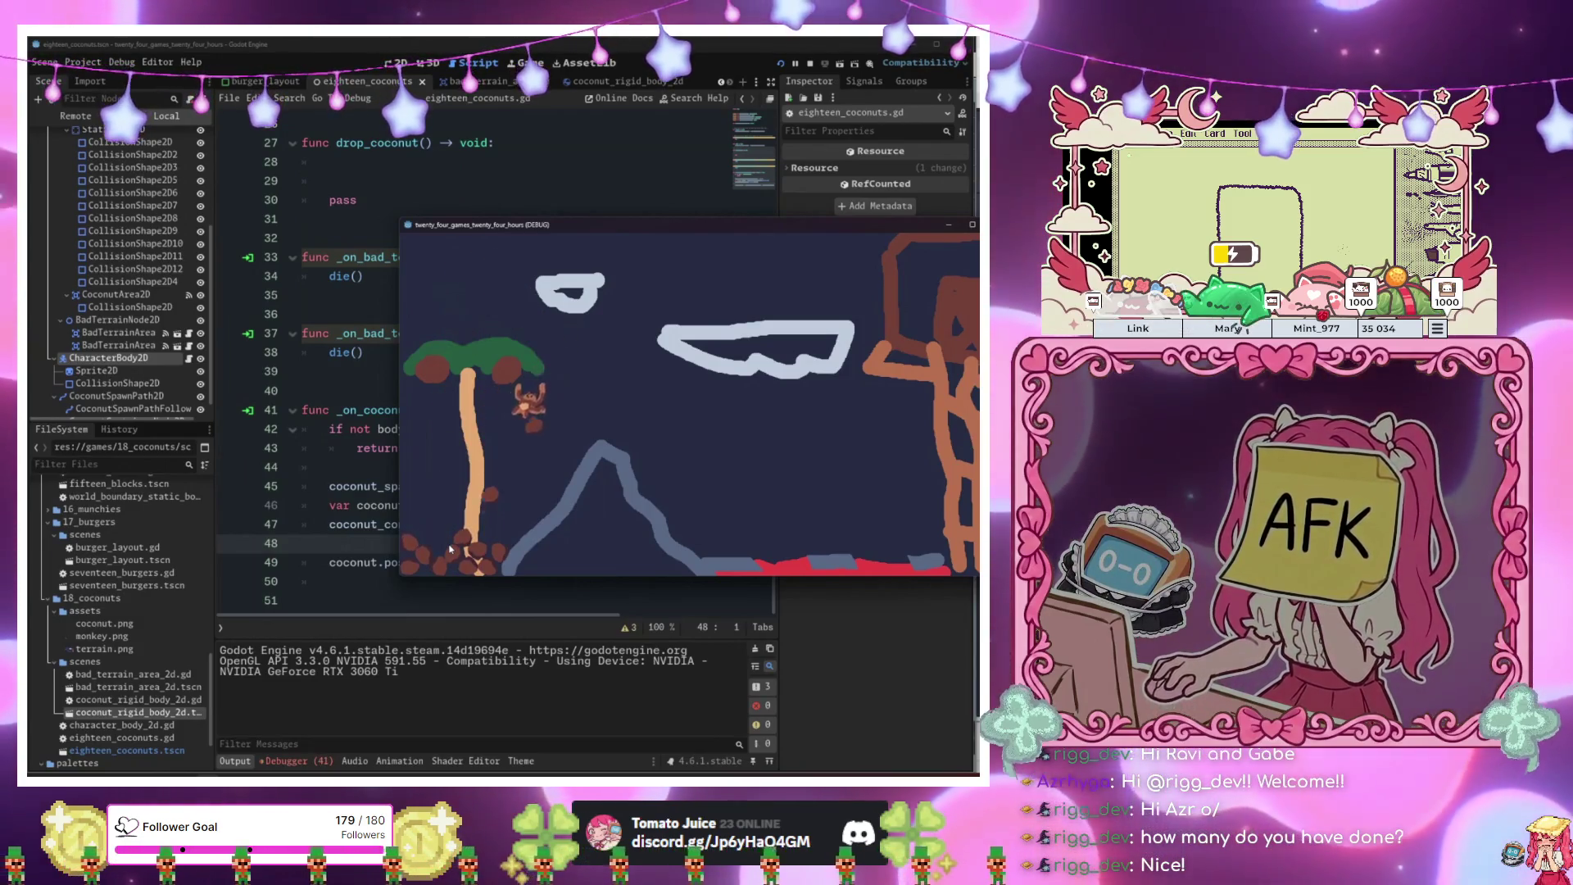
Stop the game and start adding a child node under the character body.
left_click(130, 353)
key("F8")
key("ctrl+a")
type("b")
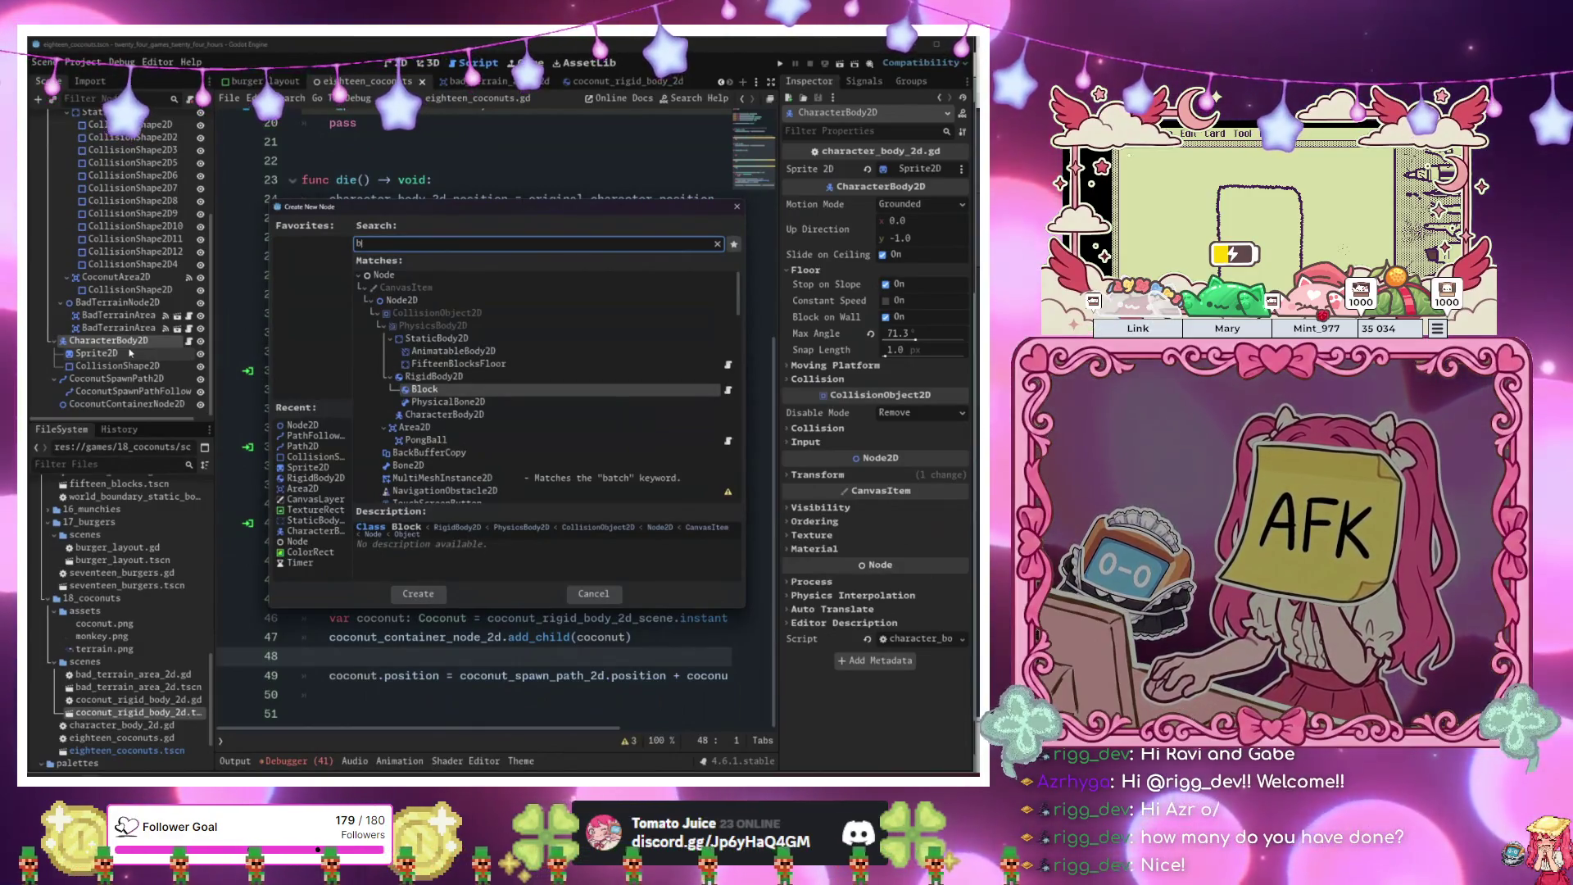
Add an Area2D under CharacterBody2D and rename it CharacterArea2D.
key("BackSpace")
type("ar")
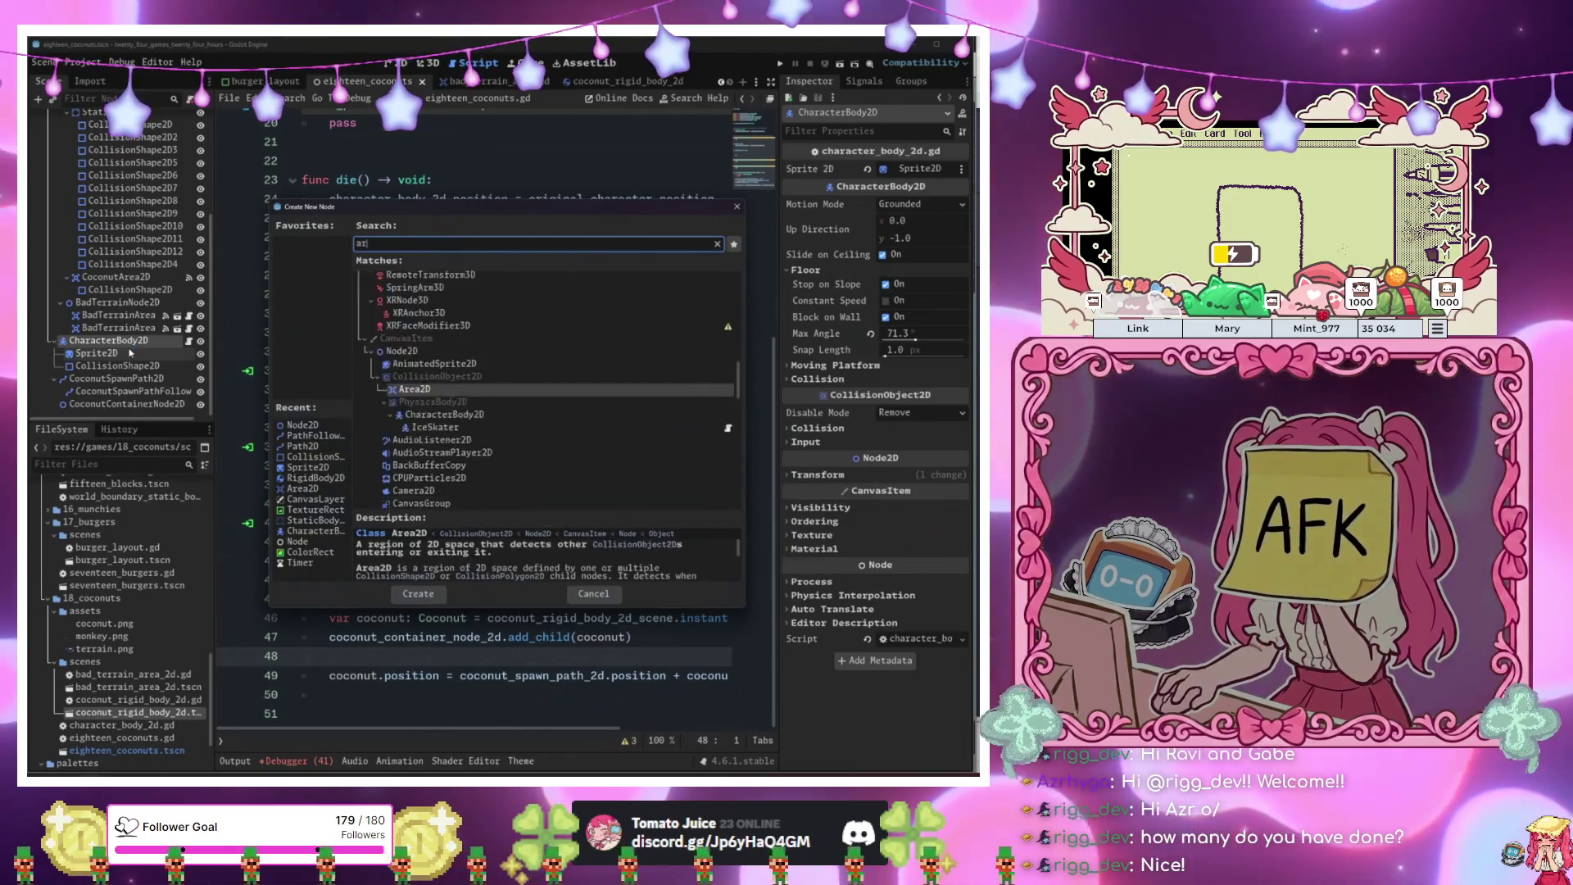
key("Return")
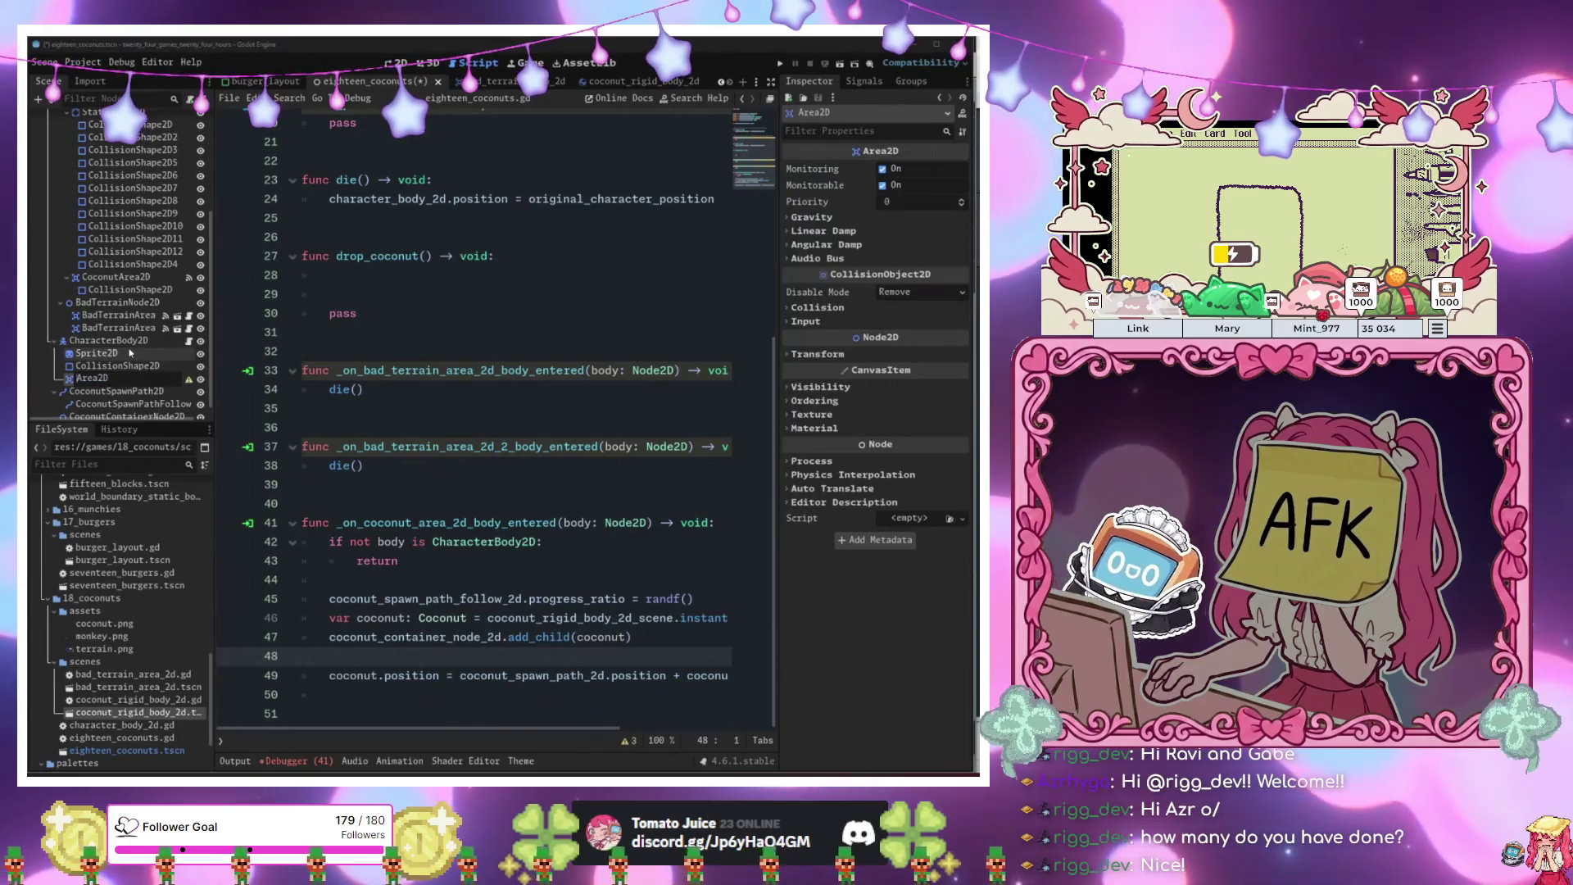
key("F2")
type("CharacterArea2D")
key("Return")
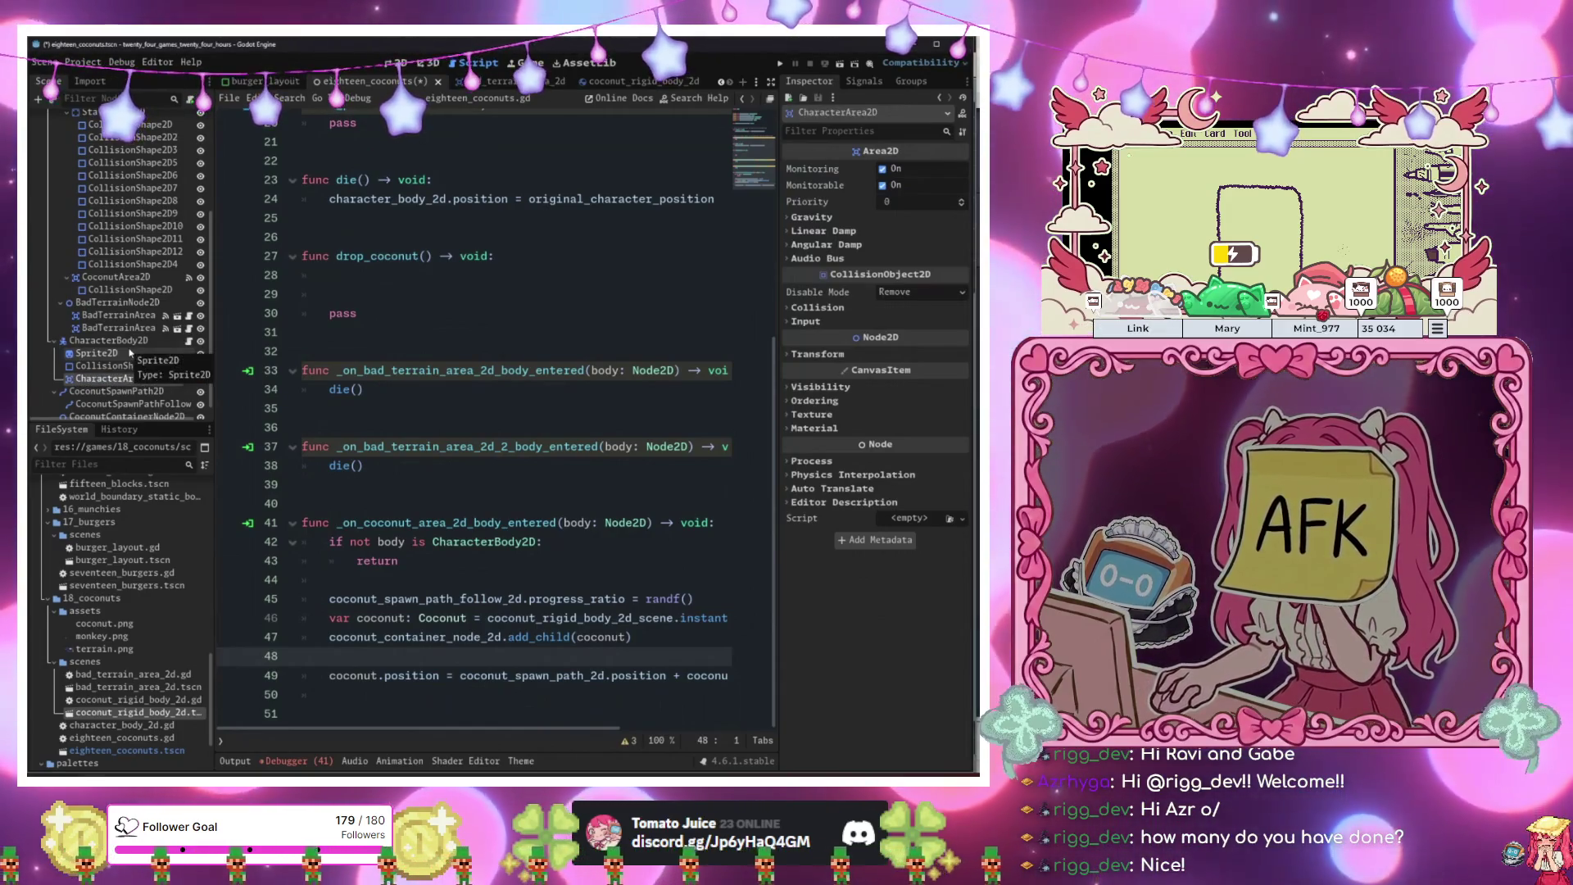
Add a CollisionShape2D child to CharacterArea2D and review its signals and properties.
key("ctrl+a")
type("col")
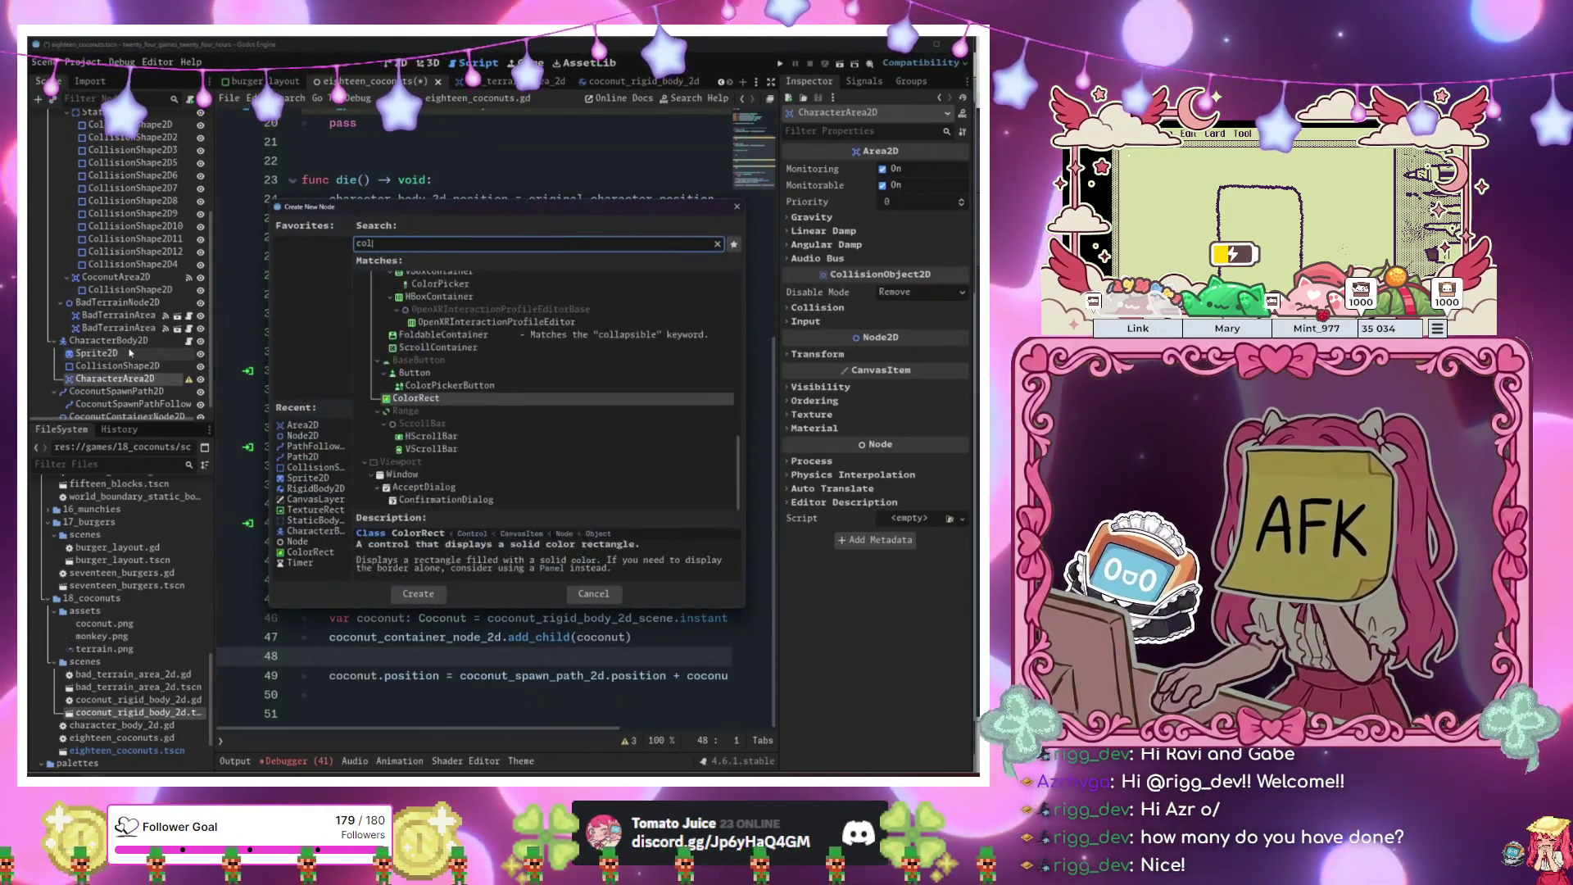
type("li")
key("Return")
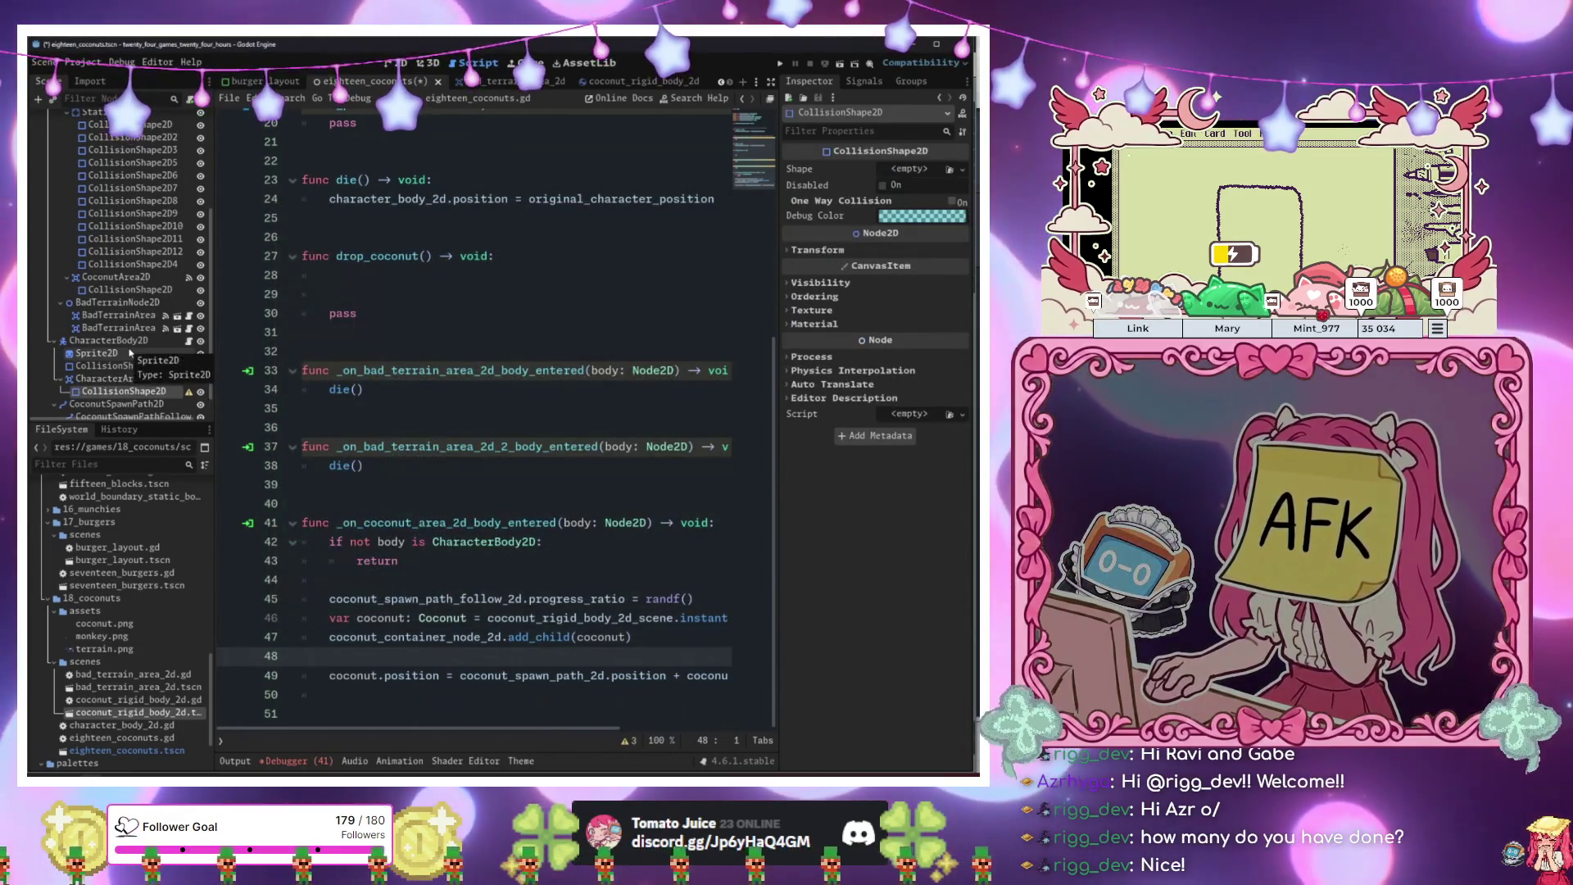
left_click(844, 81)
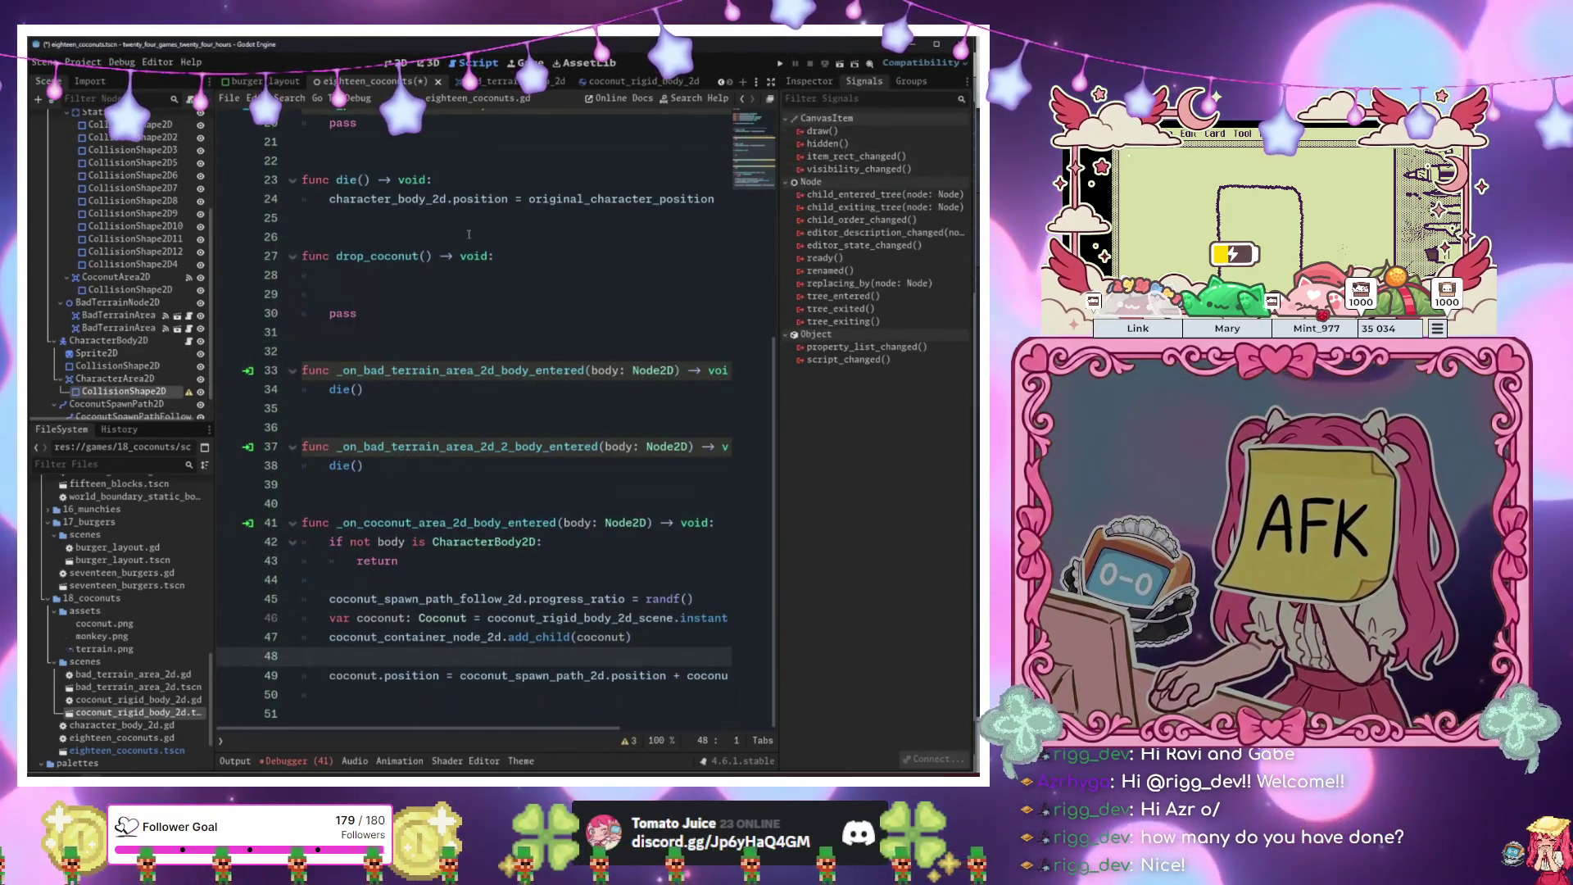
left_click(808, 83)
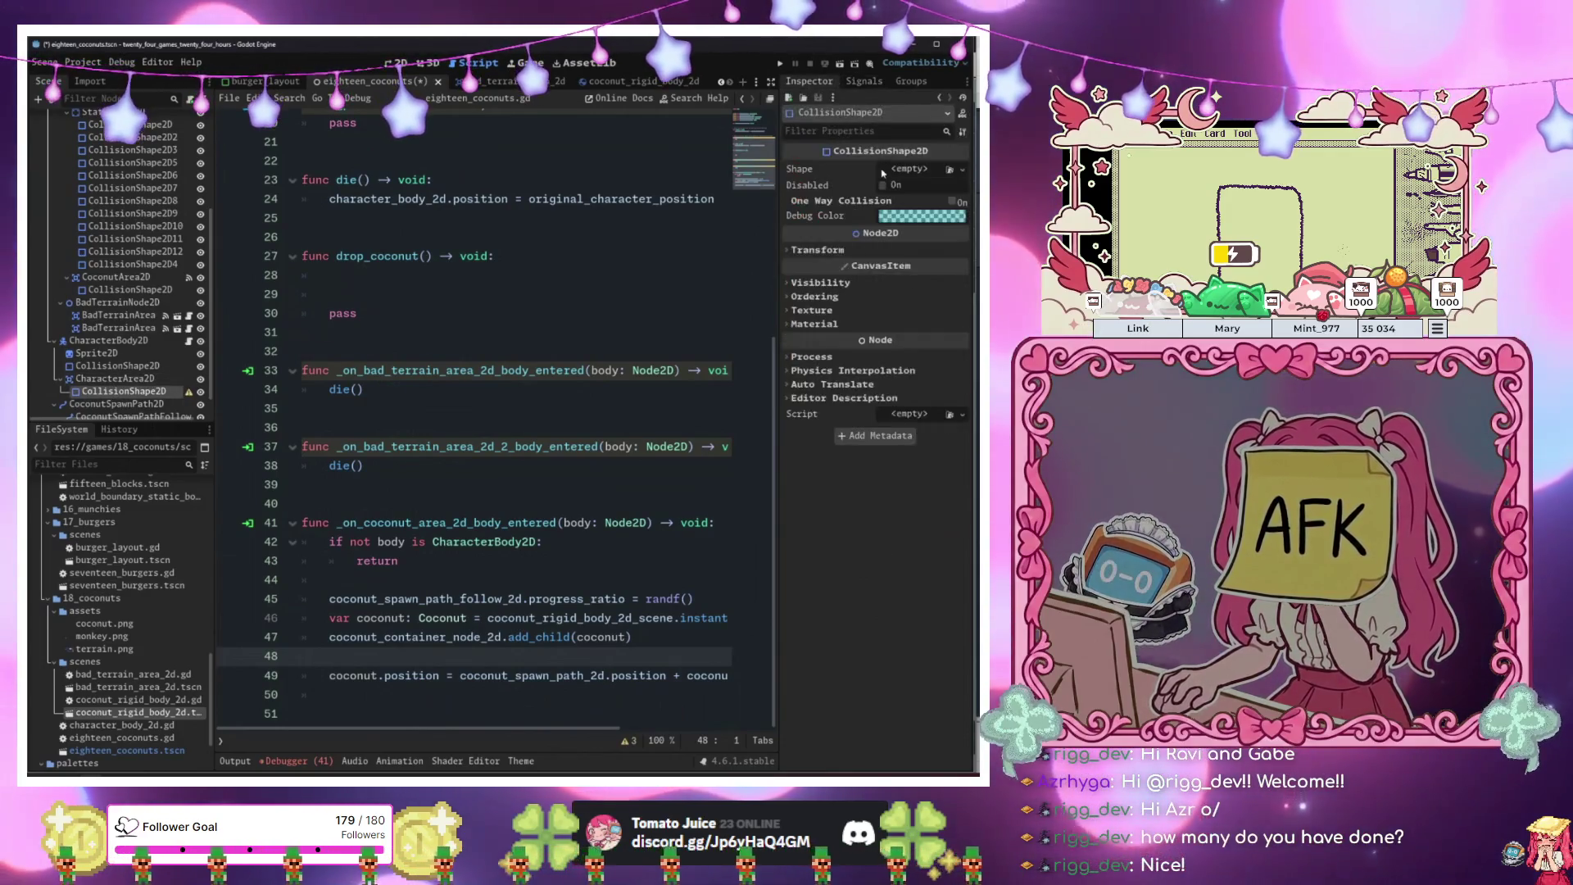
left_click(395, 64)
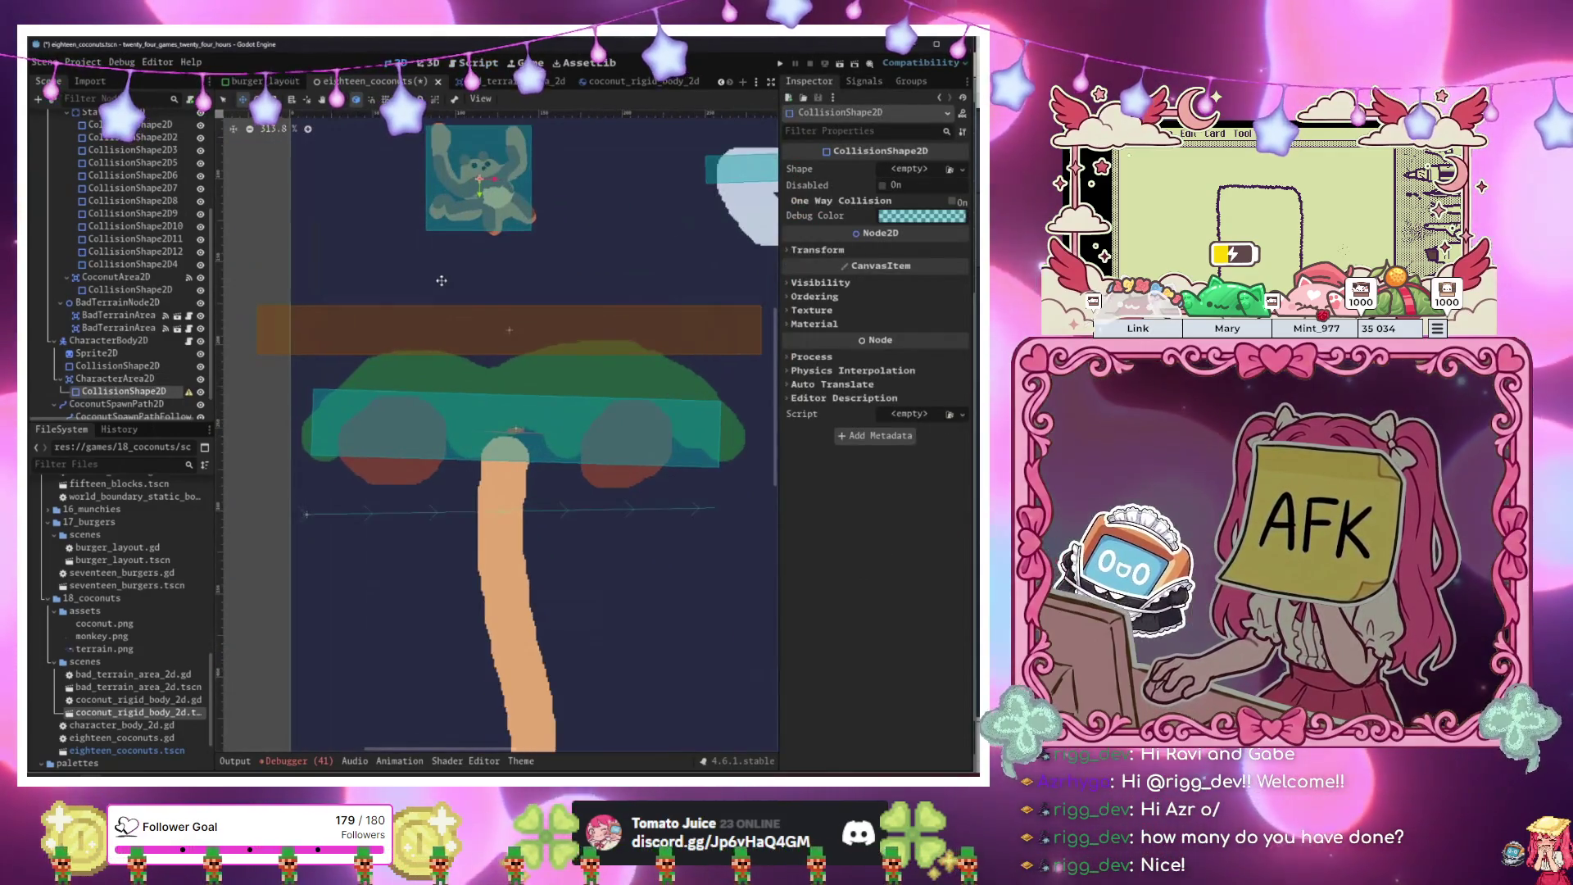
Give the collision a New CircleShape2D and enlarge its radius around the monkey sprite.
left_click(911, 169)
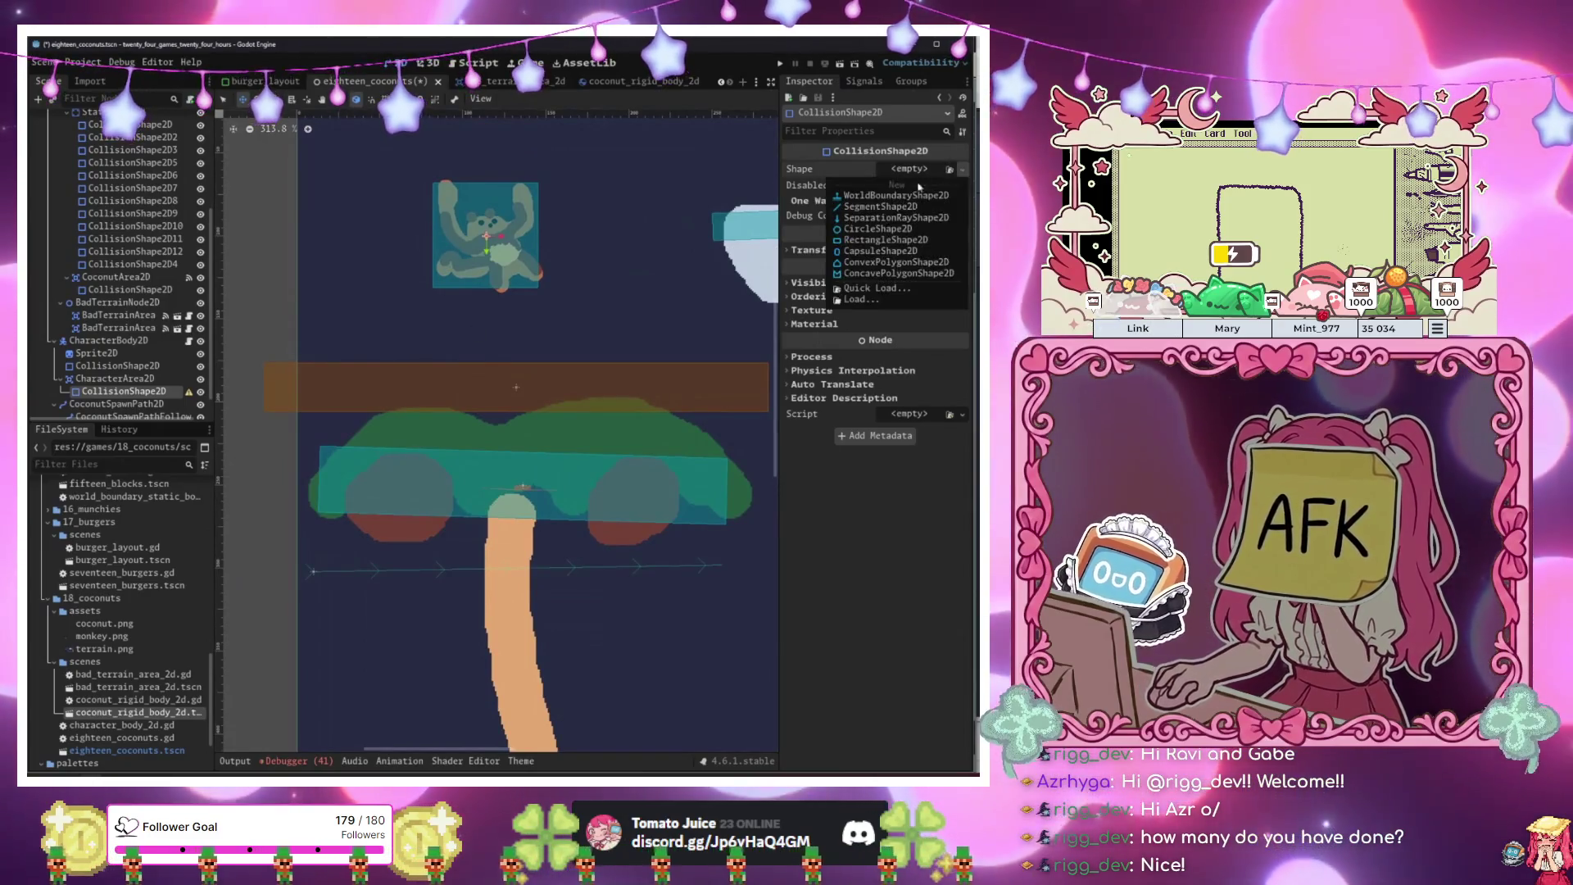
left_click(881, 229)
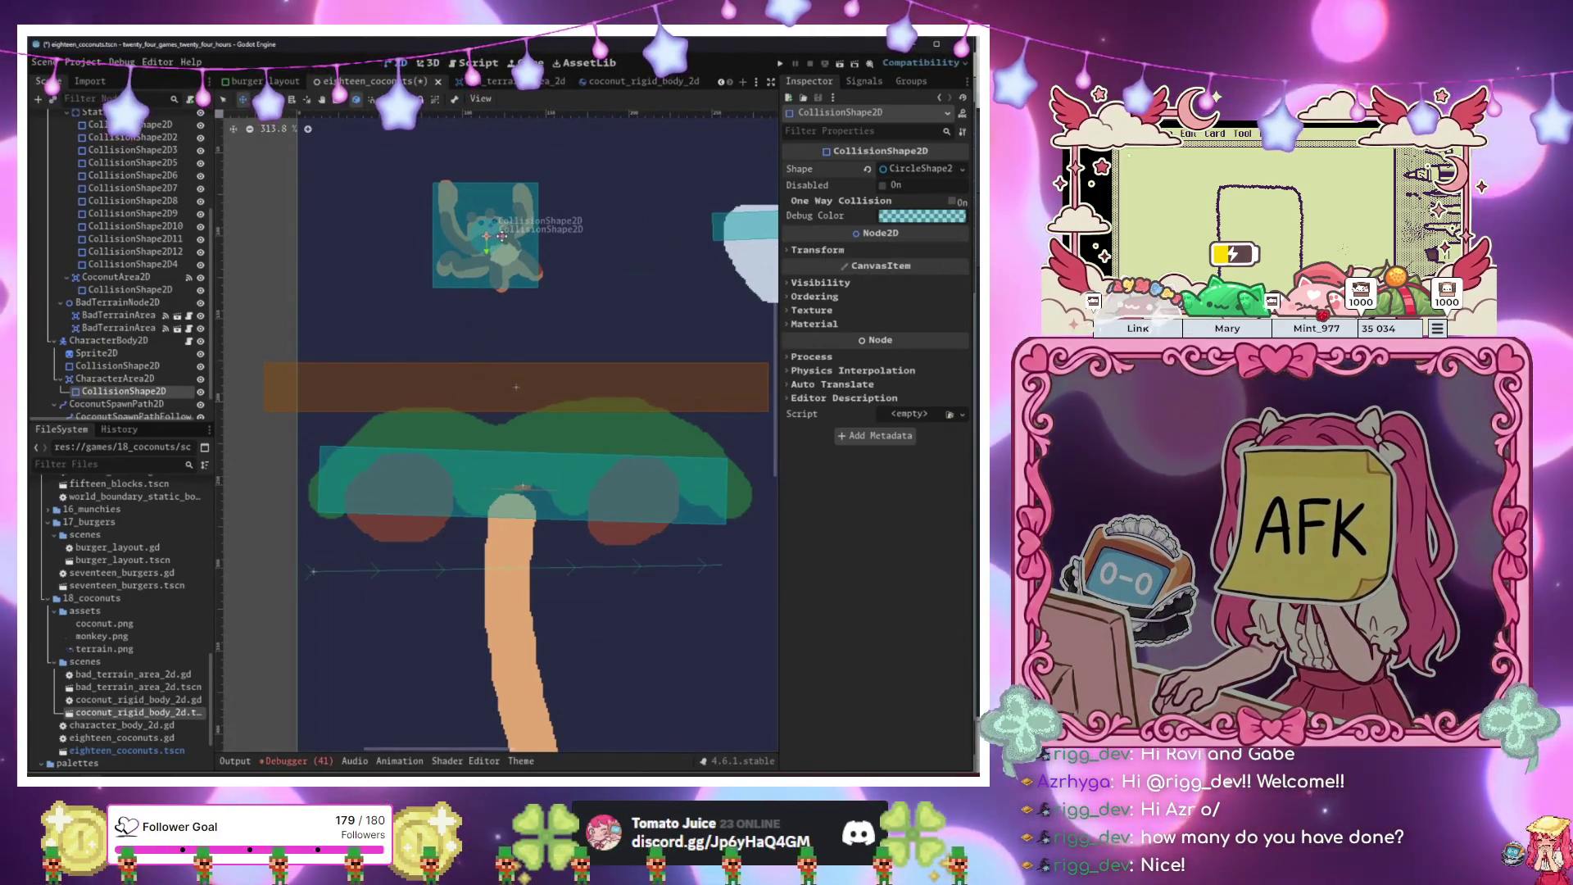
left_click_drag(502, 236, 565, 242)
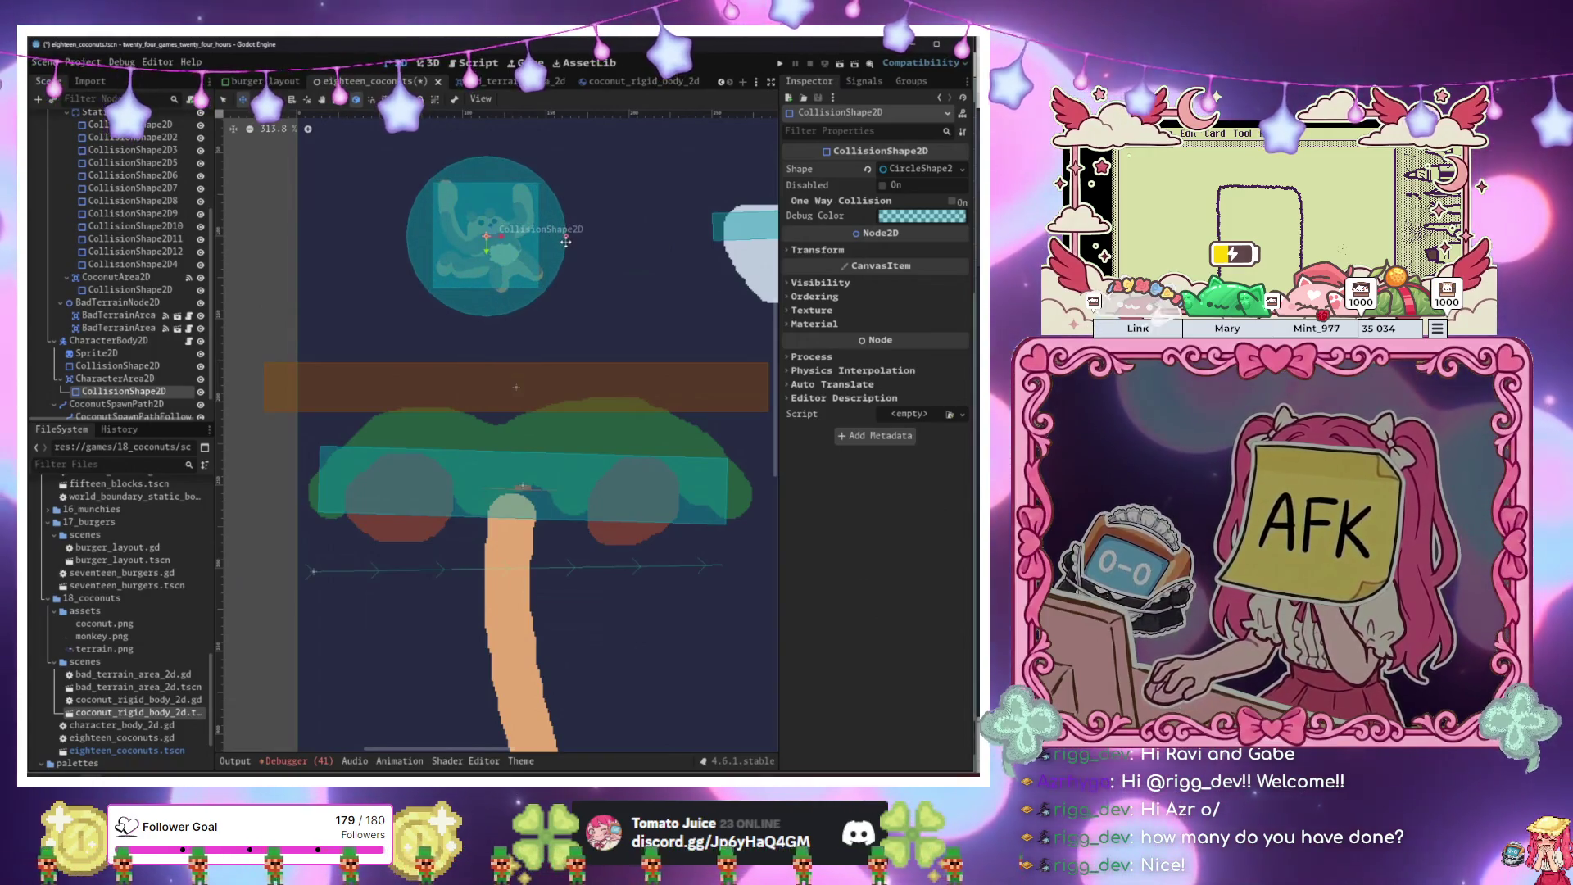
left_click(147, 394)
Select CharacterArea2D and start connecting its body_entered signal.
left_click(123, 379)
left_click(864, 81)
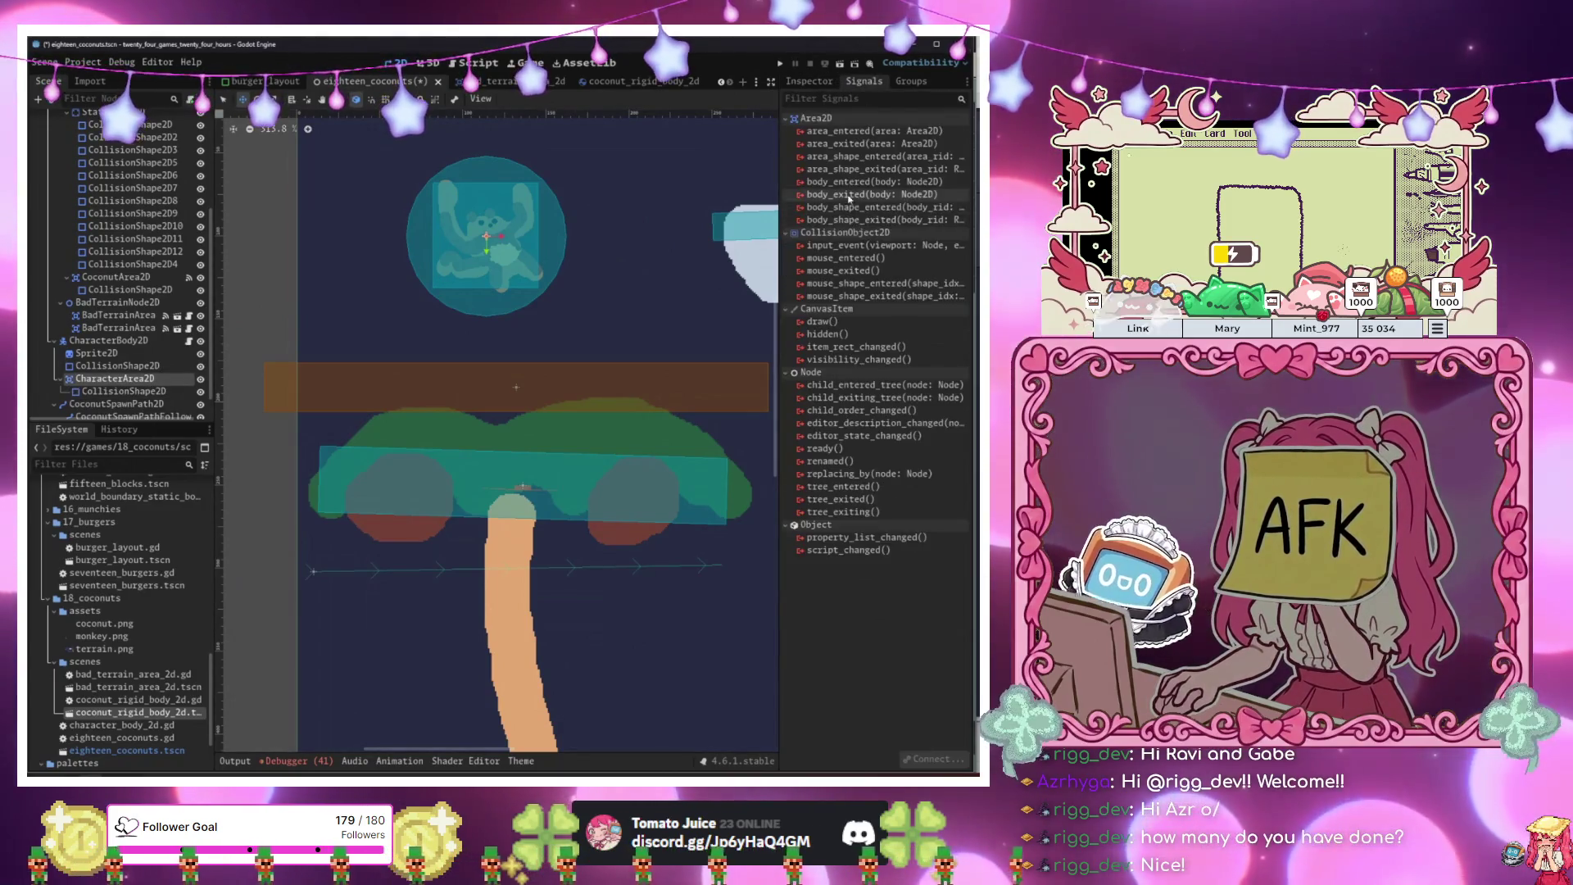
double_click(855, 182)
Connect body_entered and replace pass with 'if body is Coconut: take_coconut()'.
left_click(661, 534)
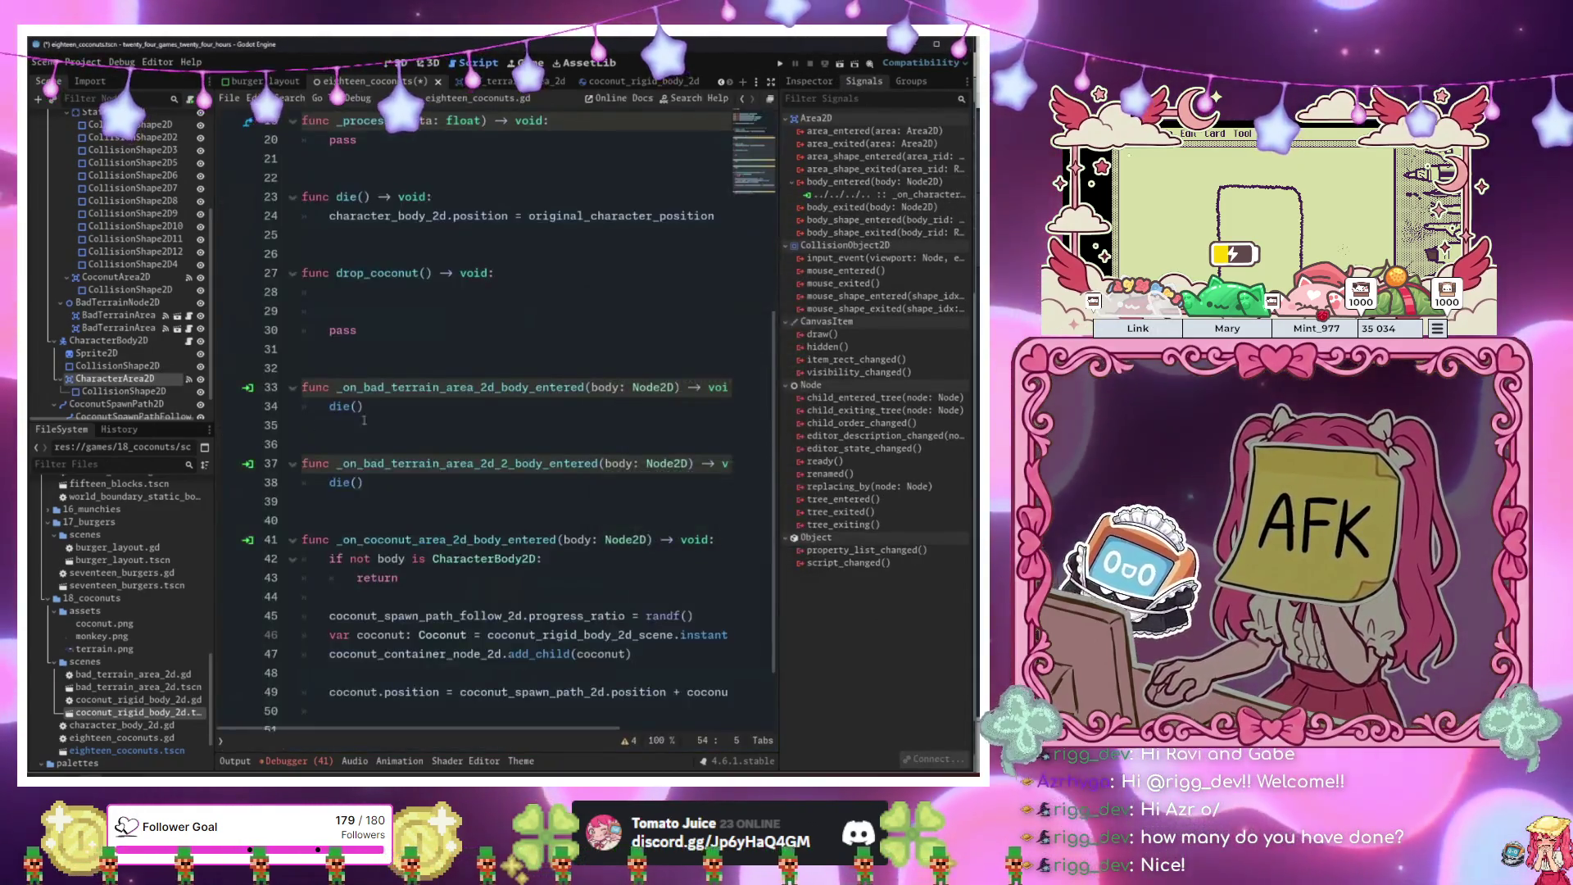
left_click_drag(567, 698, 330, 698)
type("if bo")
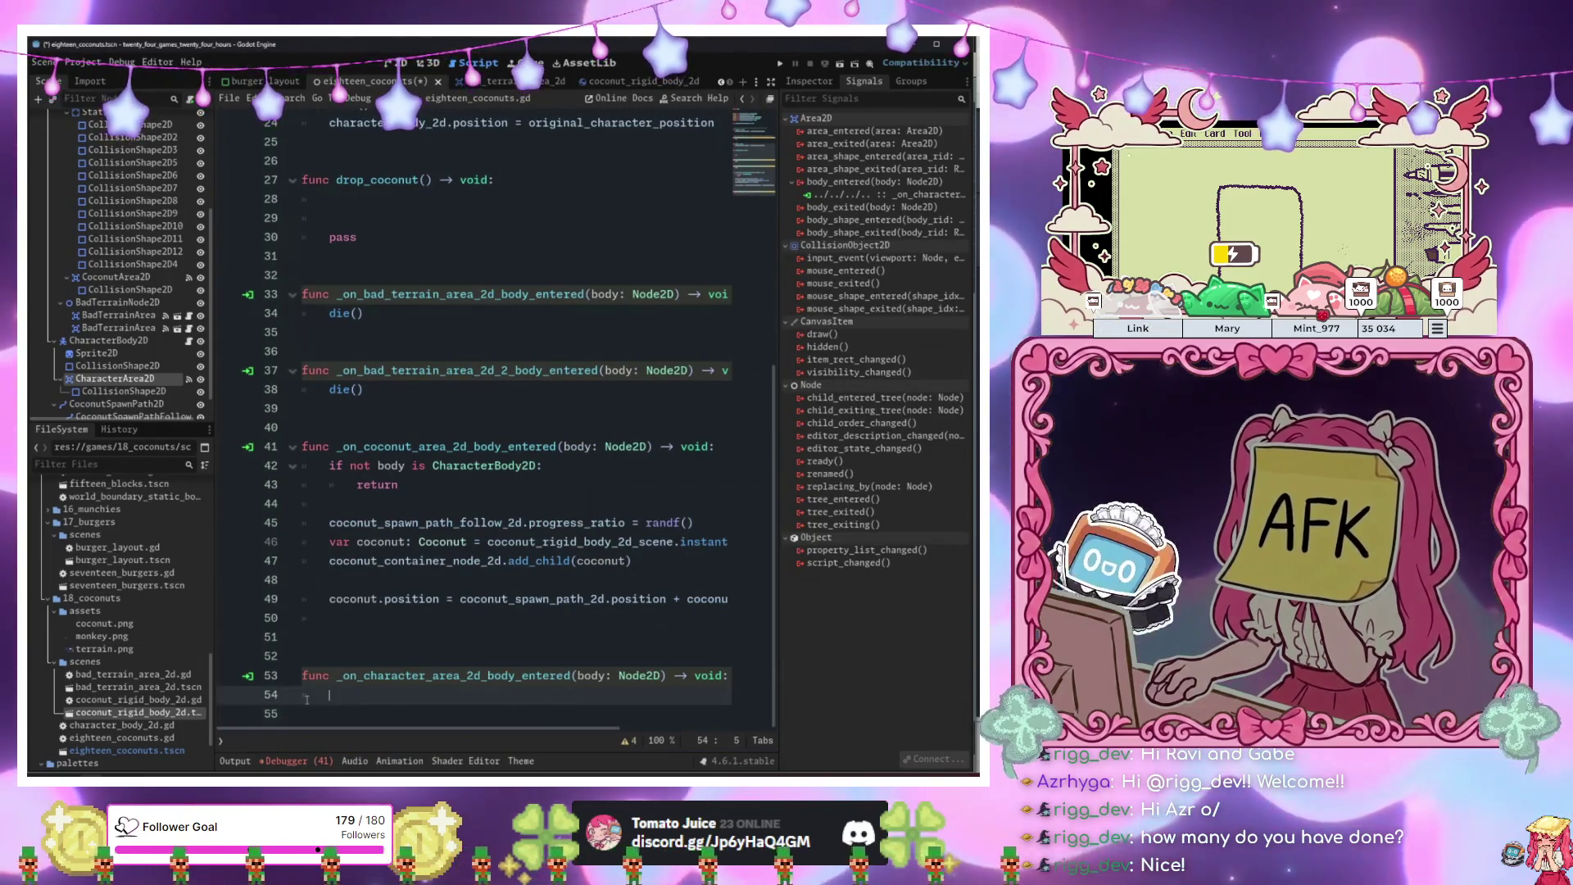
type("dy is C")
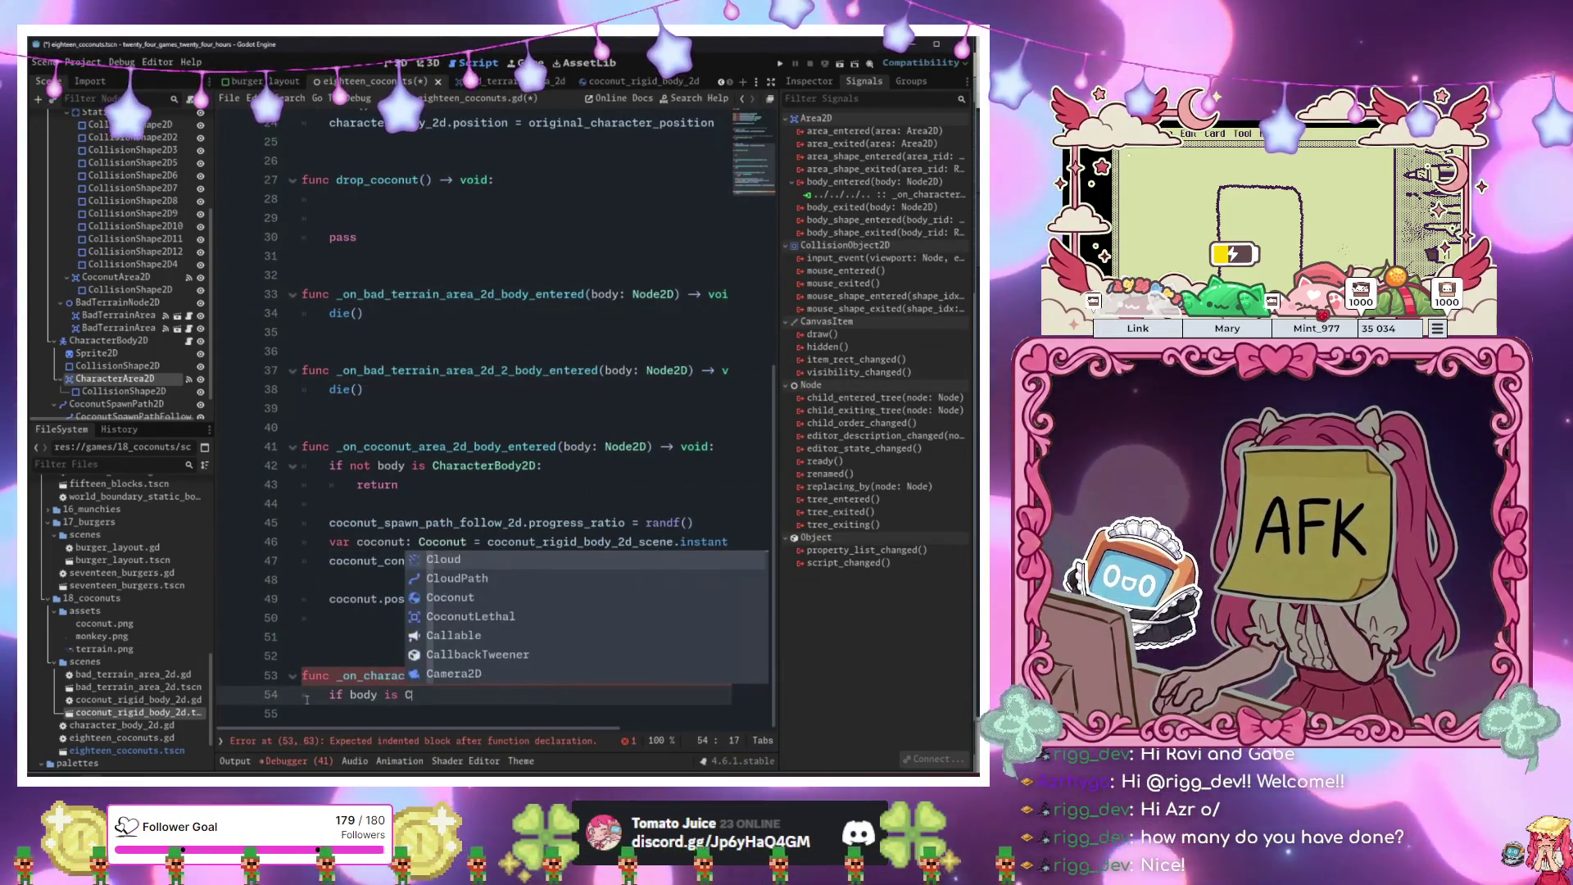
key("Down")
key("Down")
key("Return")
type(":")
key("Return")
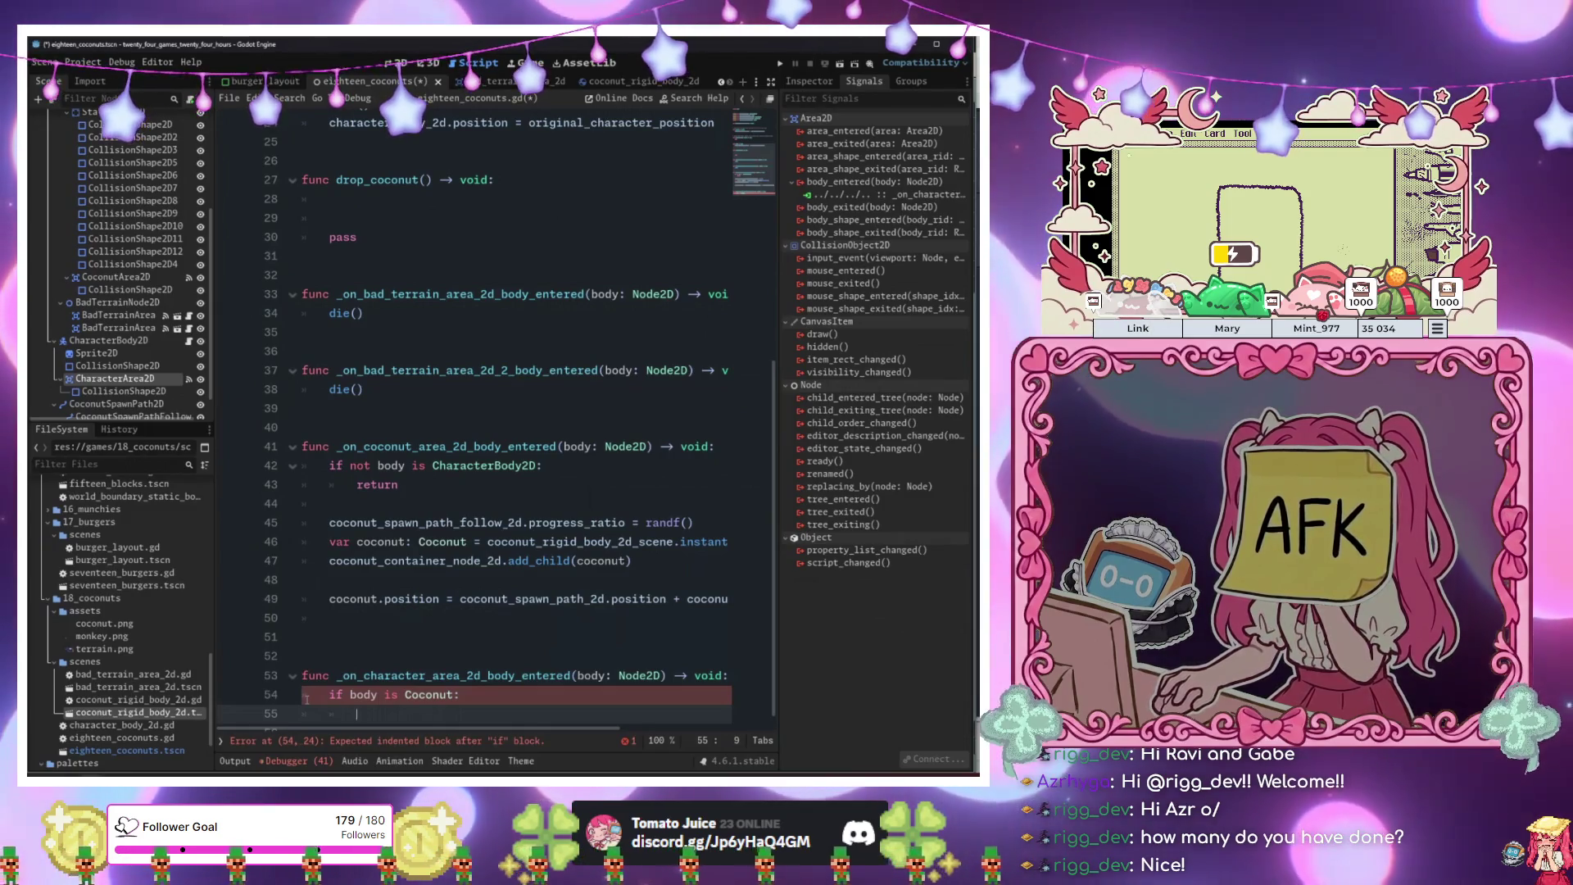
type("take_coco")
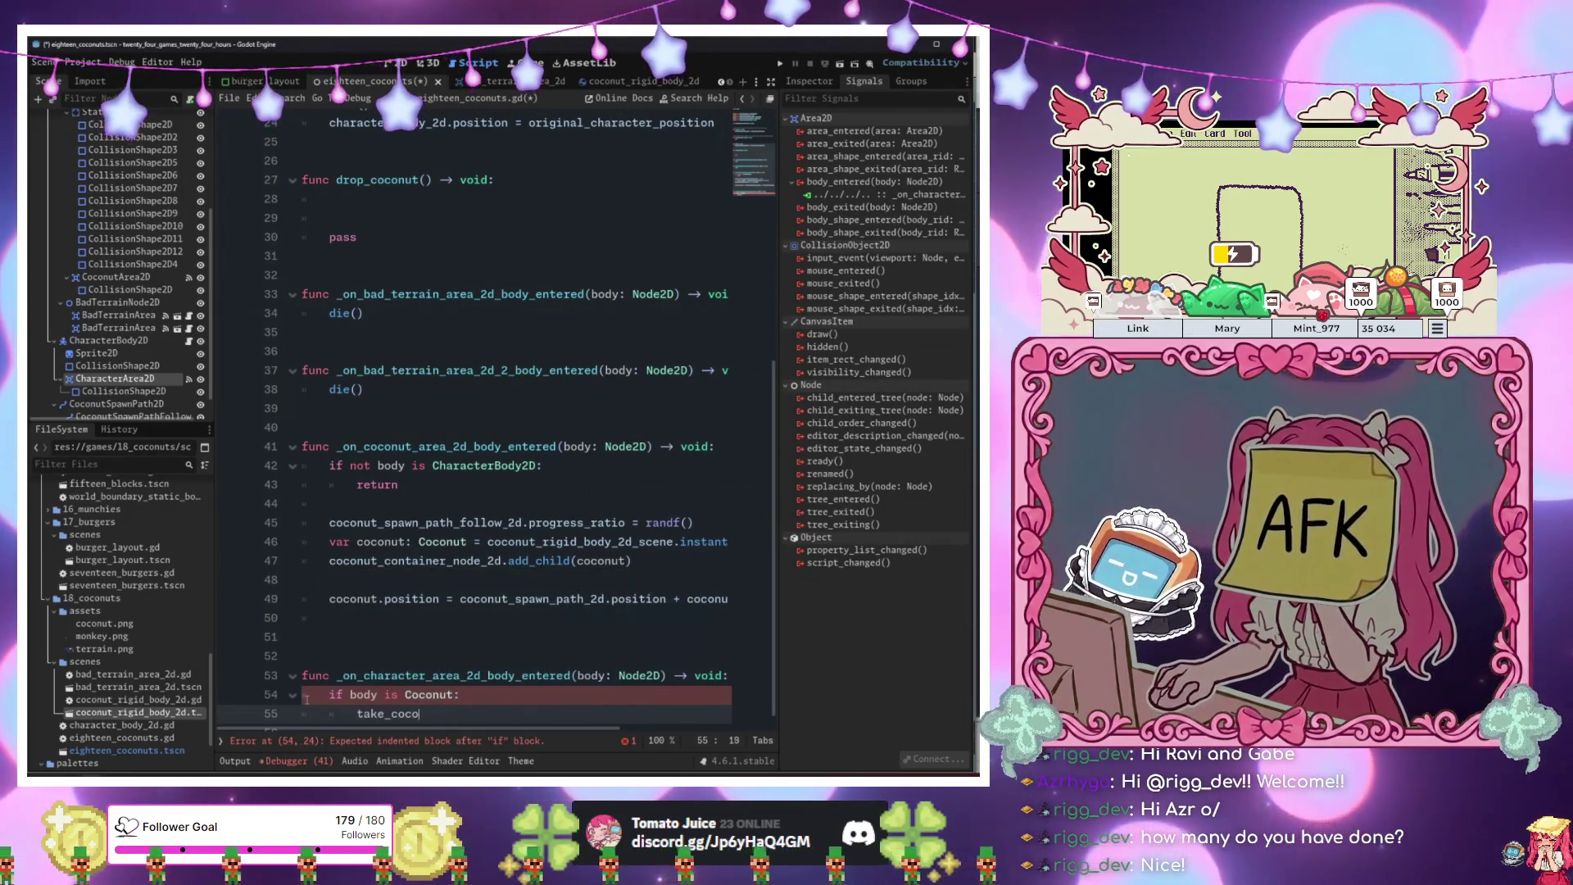
type("nut()")
Delete the blank lines above pass in drop_coconut().
key("Up")
key("Up")
key("Up")
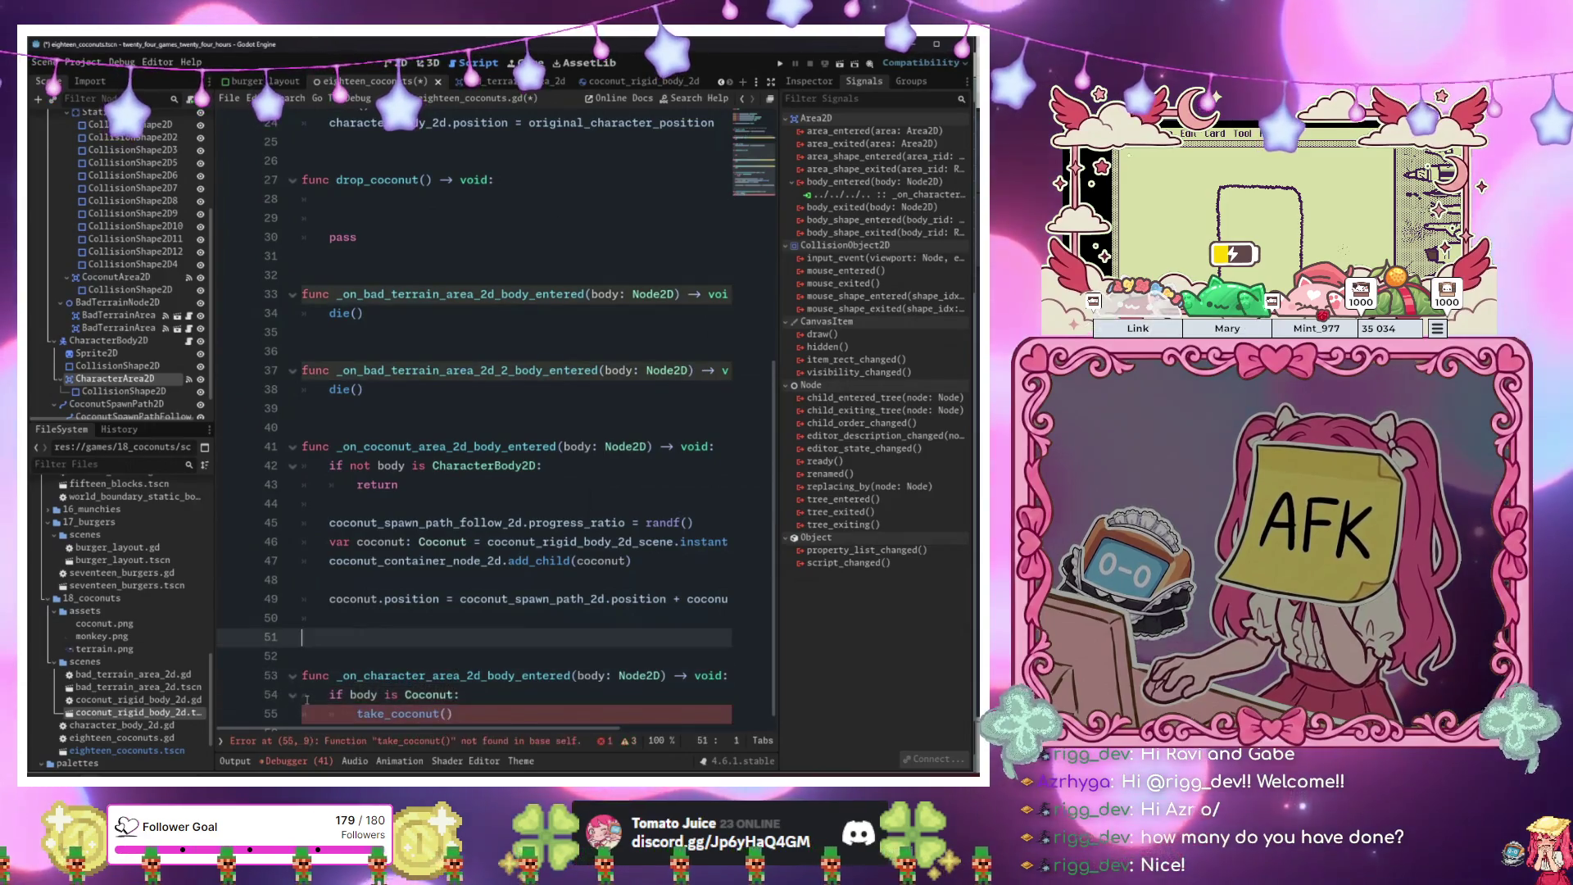
key("Up")
key("Up")
key("Up")
key("Down")
key("Up")
key("End")
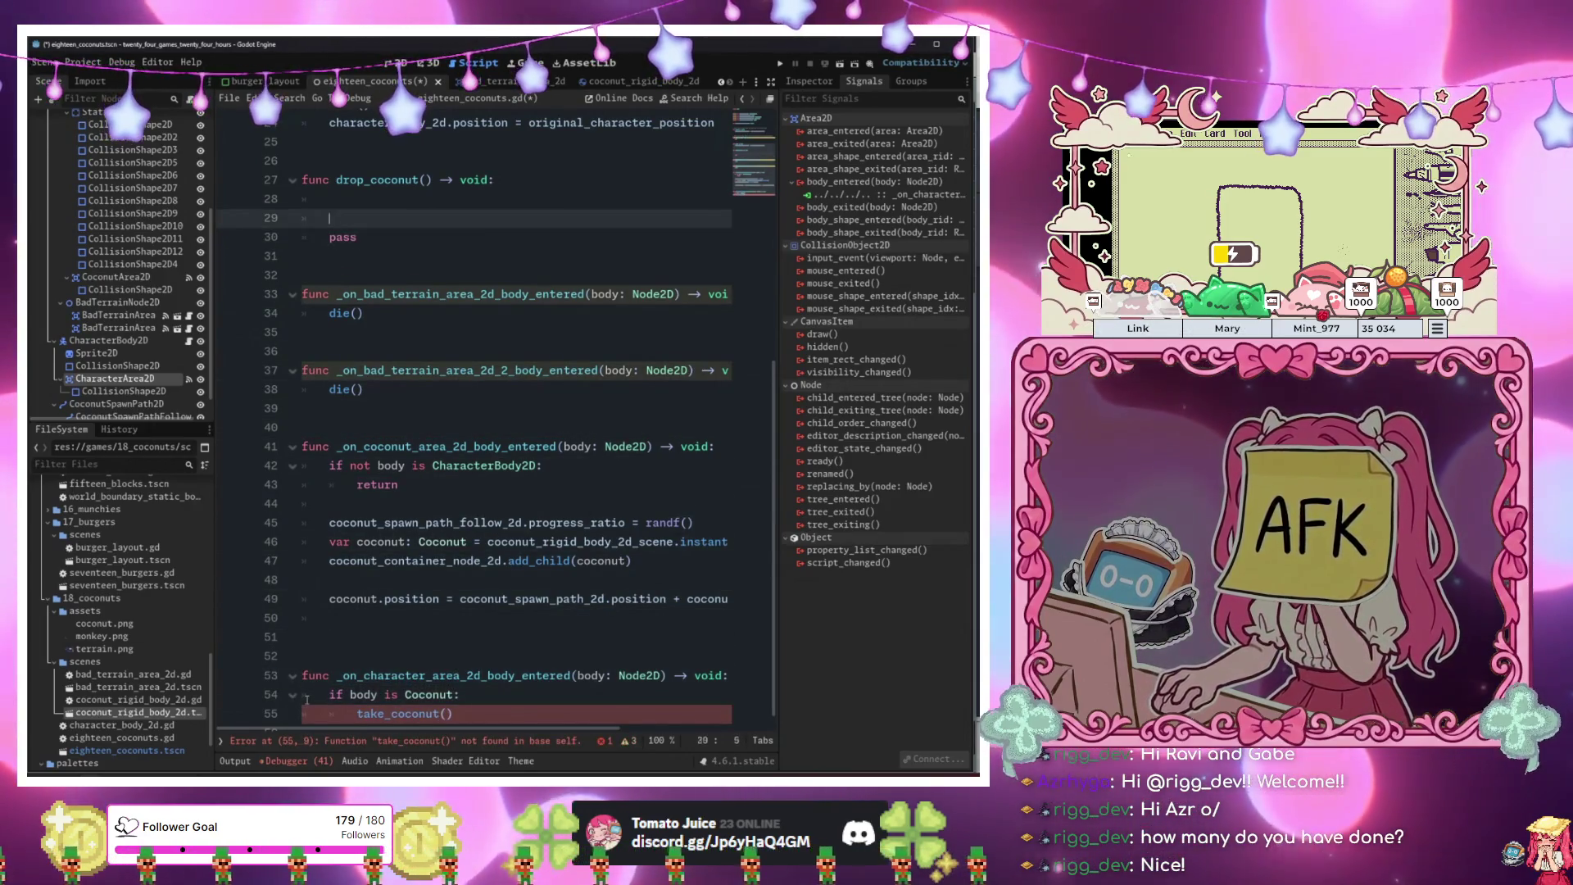
key("Up")
key("BackSpace")
key("BackSpace")
key("BackSpace")
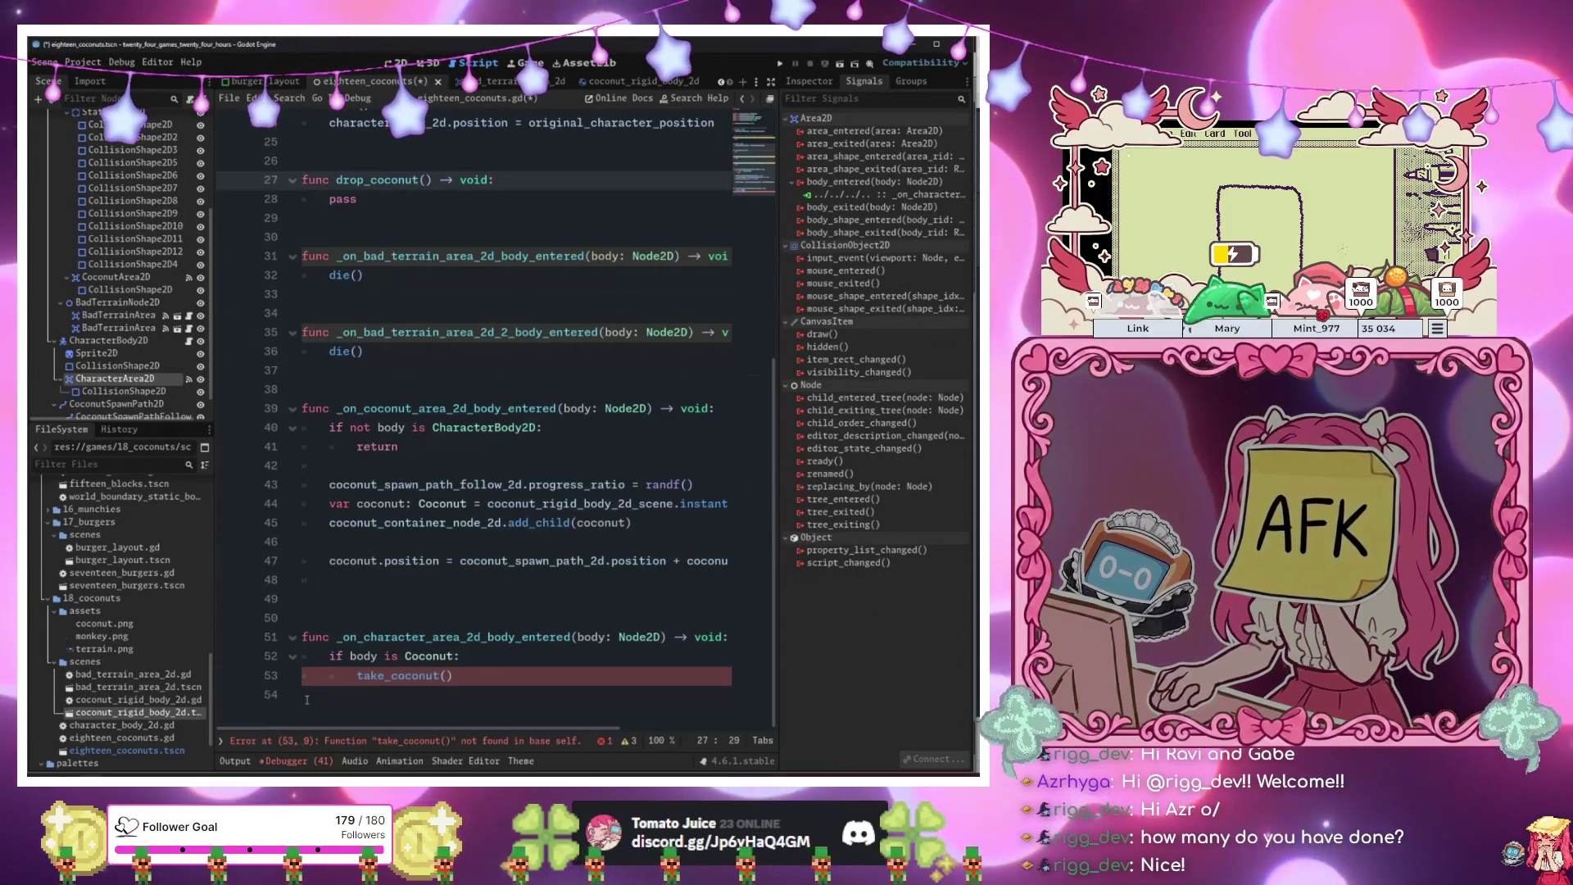
scroll(275, 700, "up", 2)
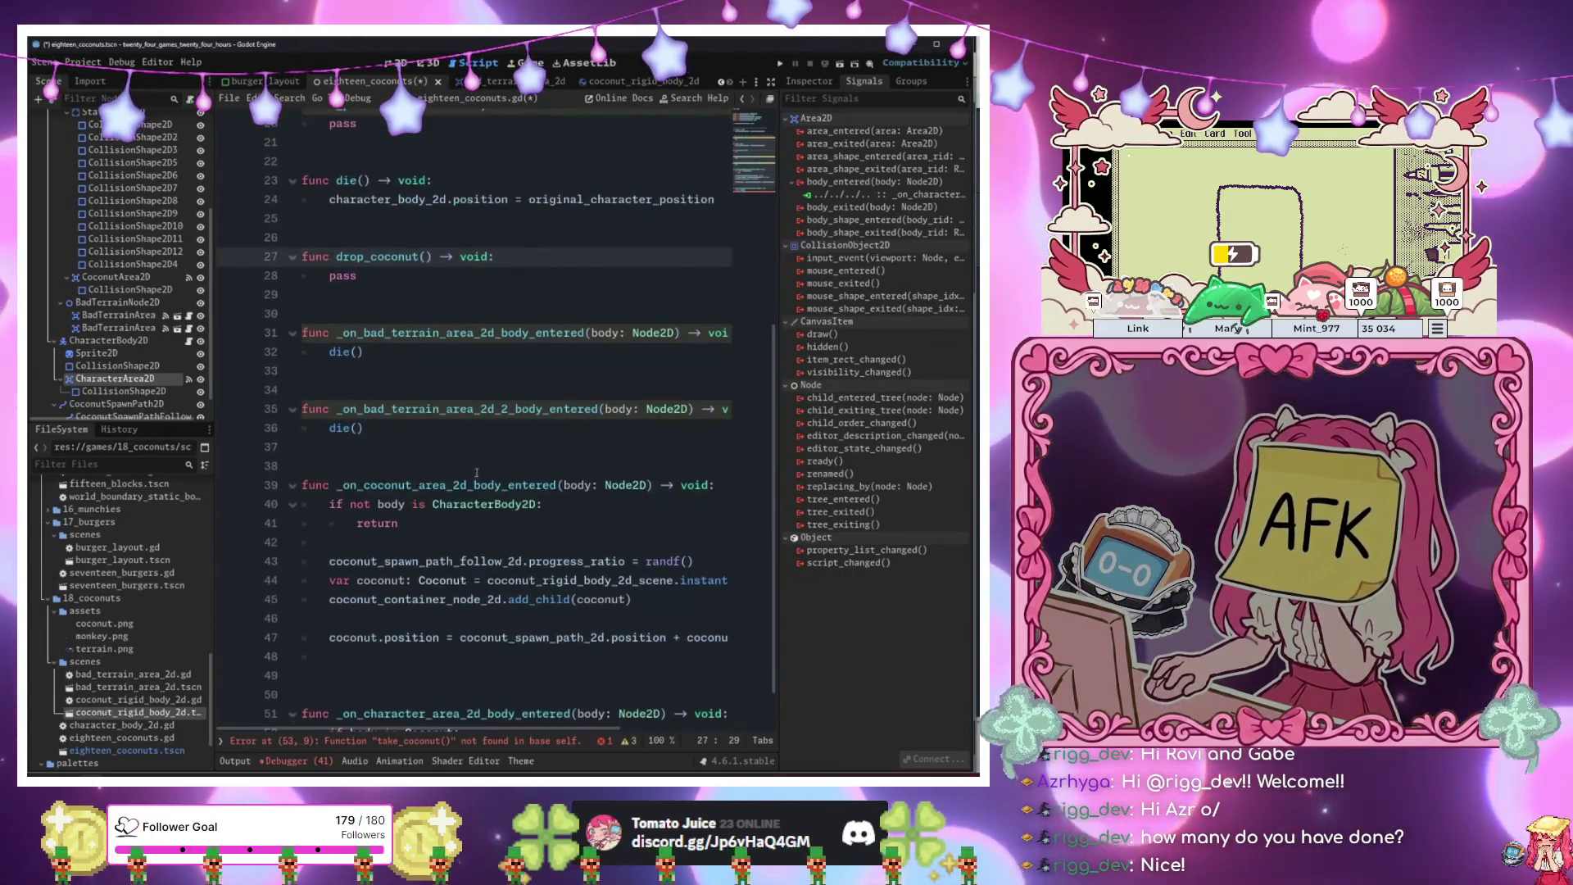
left_click(450, 636)
Cut the coconut-spawning lines from the handler and replace them with a drop_coconut() call.
left_click(497, 617)
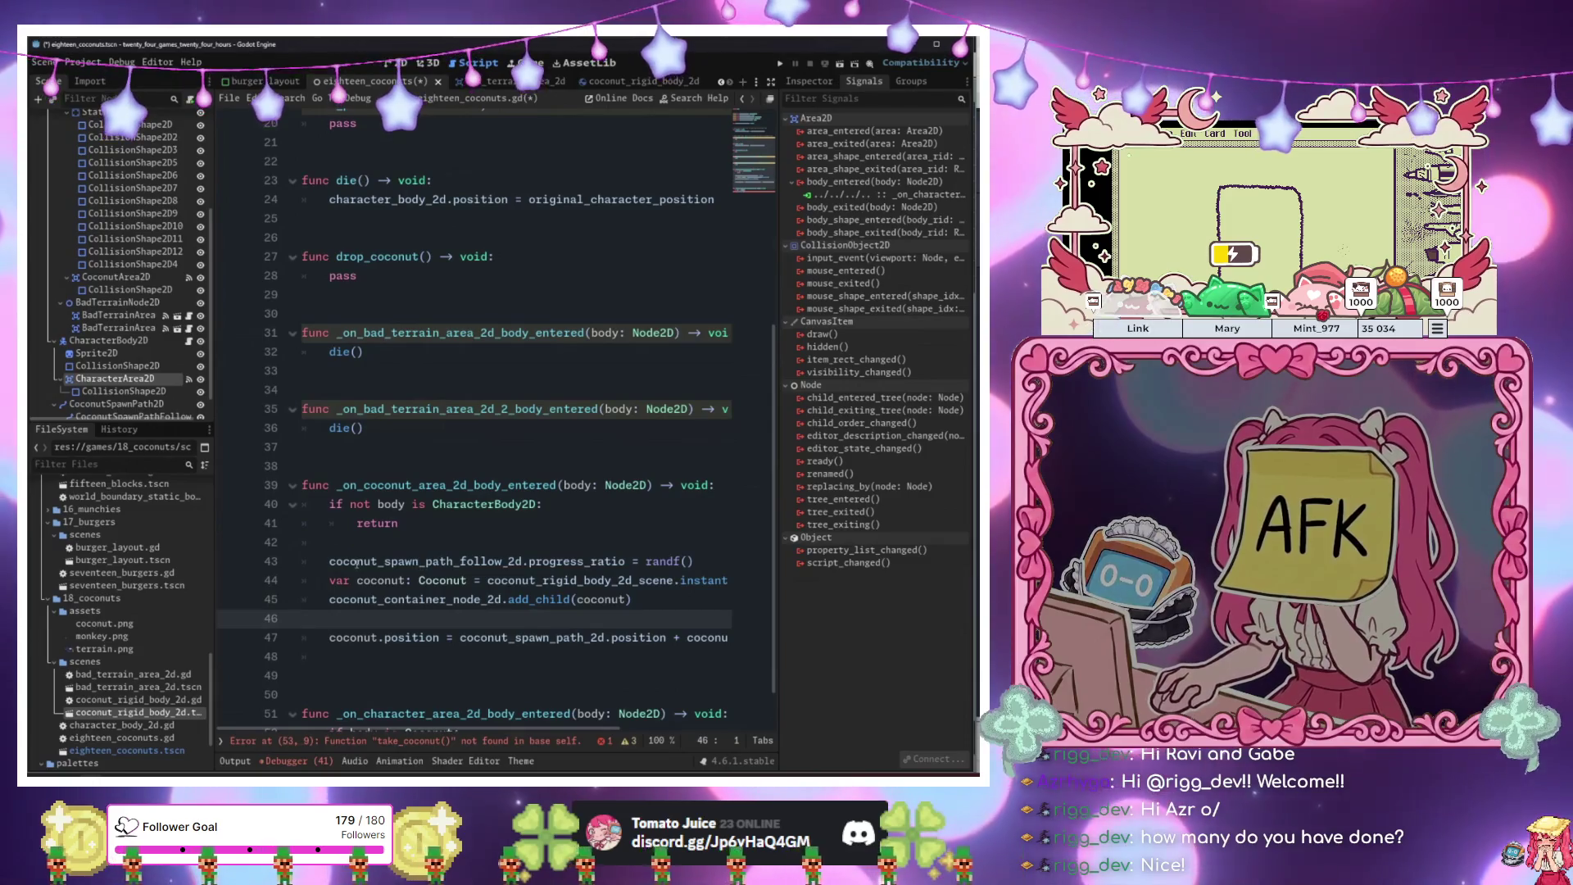
mouse_move(333, 560)
left_mouse_down()
mouse_move(492, 564)
mouse_move(757, 643)
left_mouse_up()
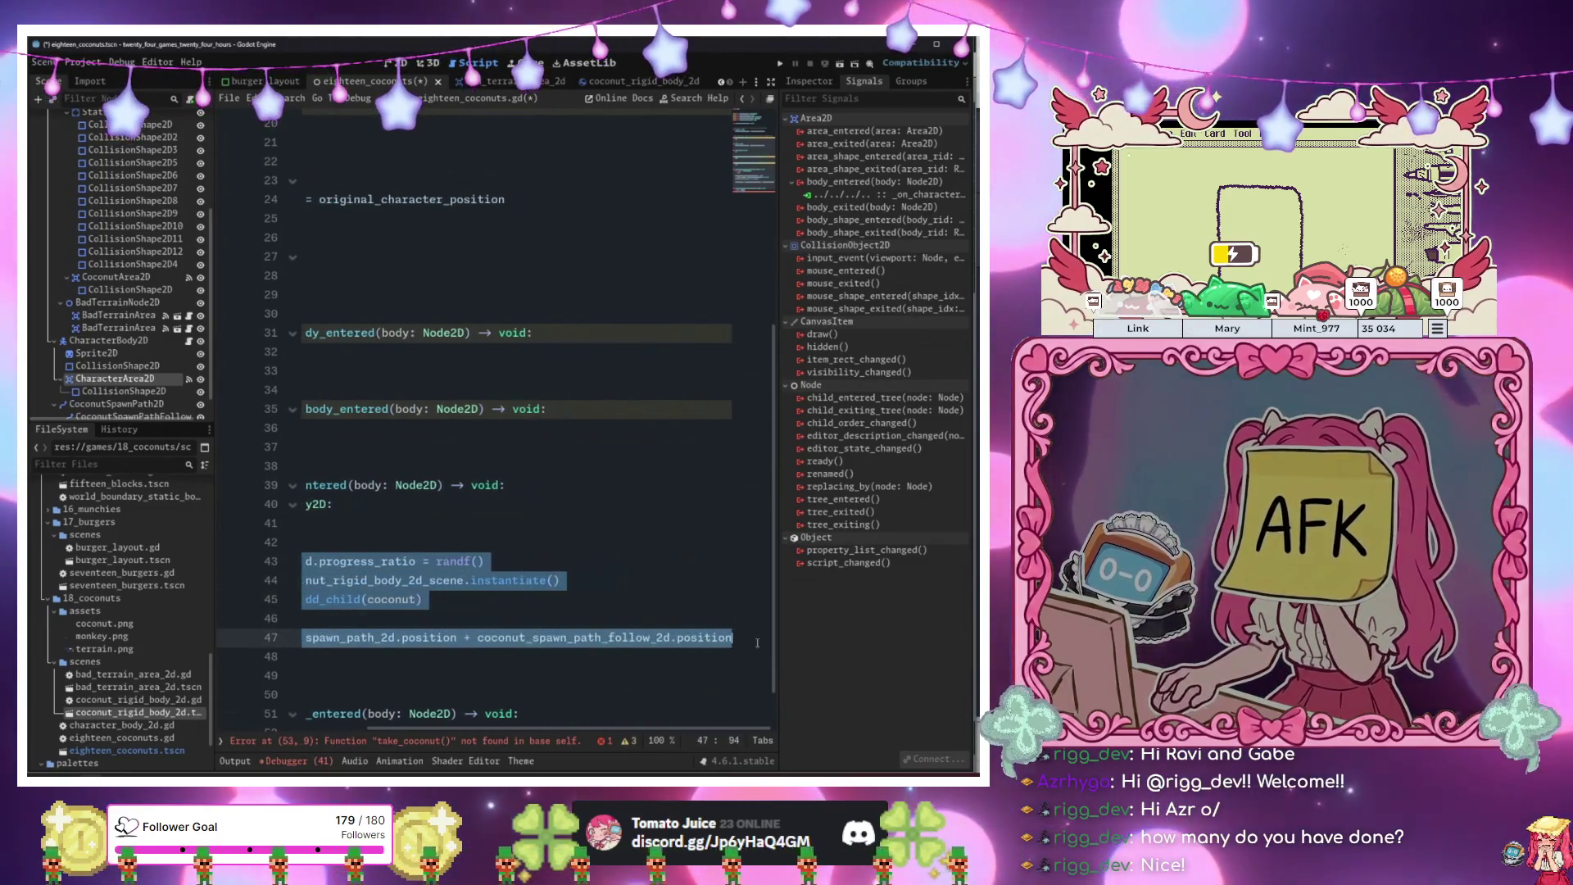
key("ctrl+x")
type("drop_coconut()")
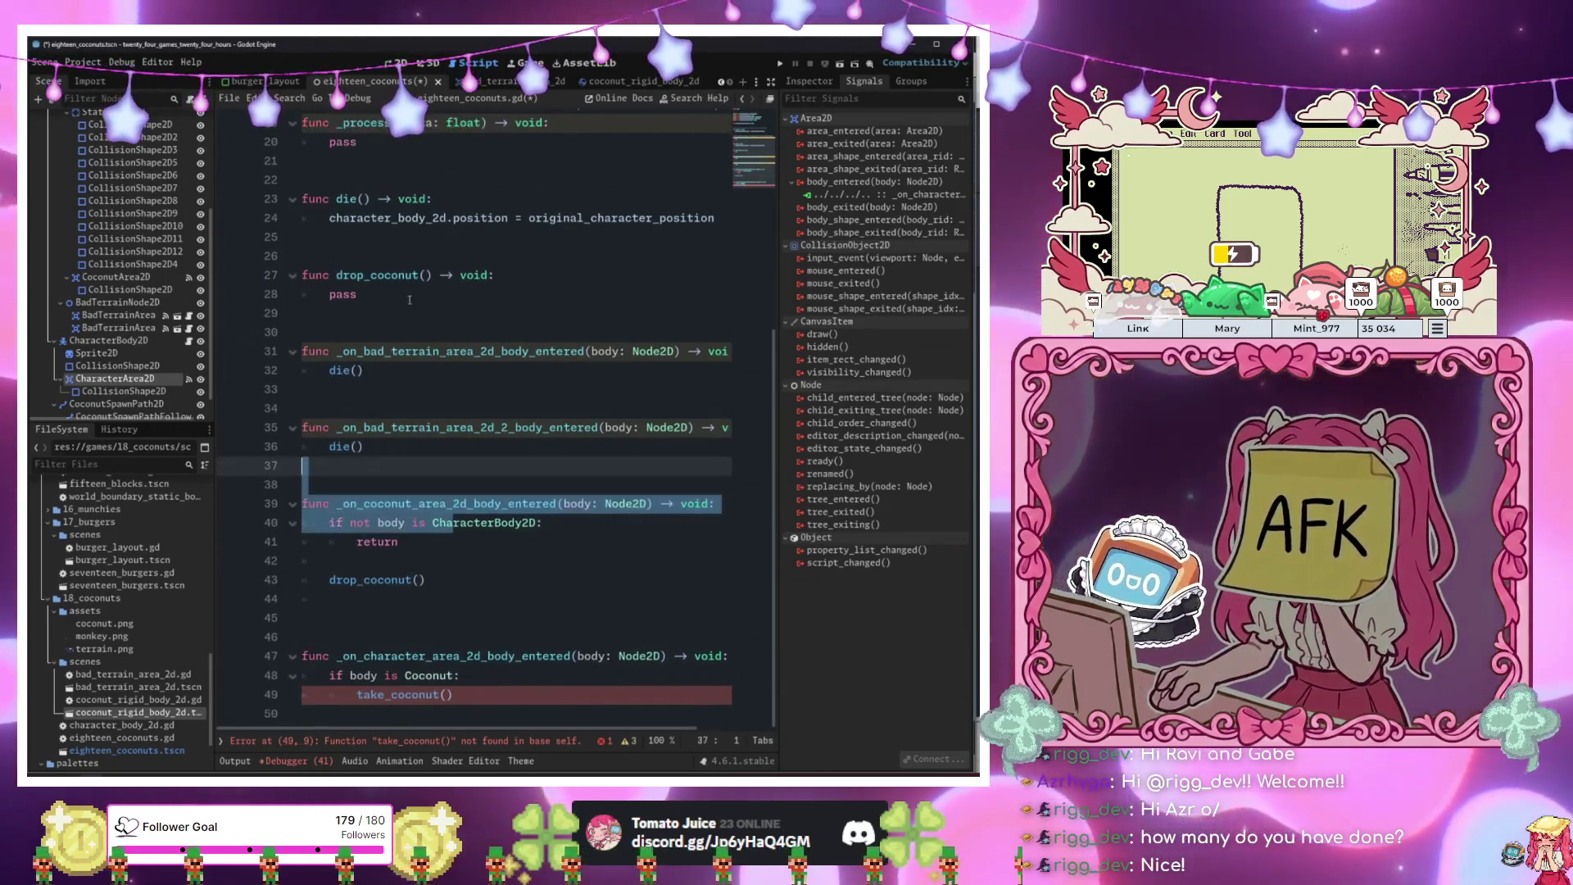
Paste the spawning code over pass in drop_coconut and remove the stray blank line.
left_click(368, 292)
key("ctrl+v")
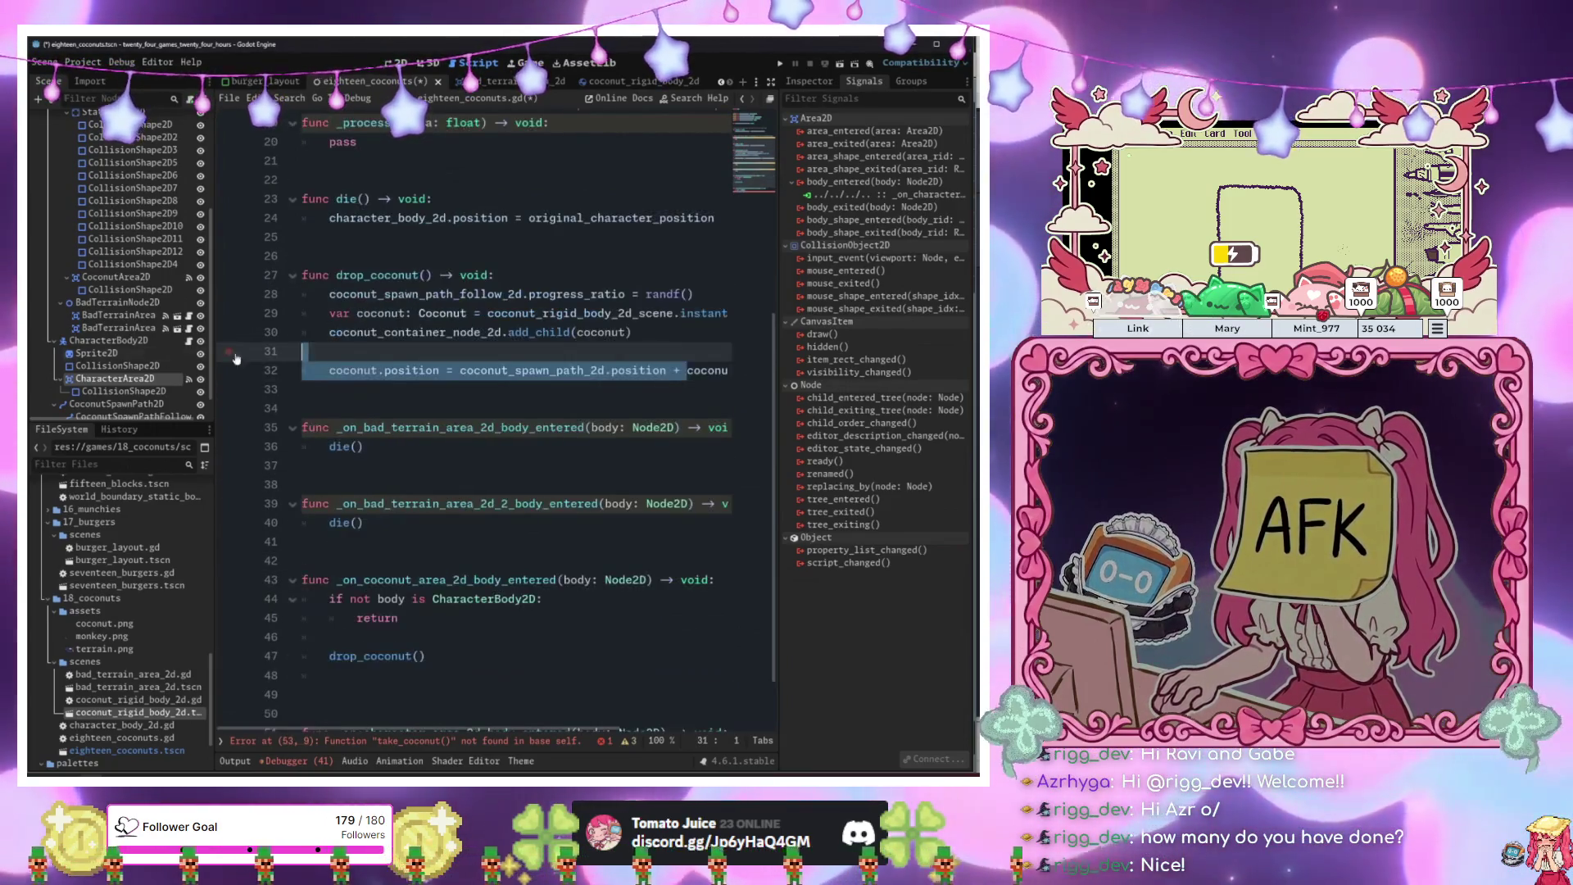
left_click(444, 257)
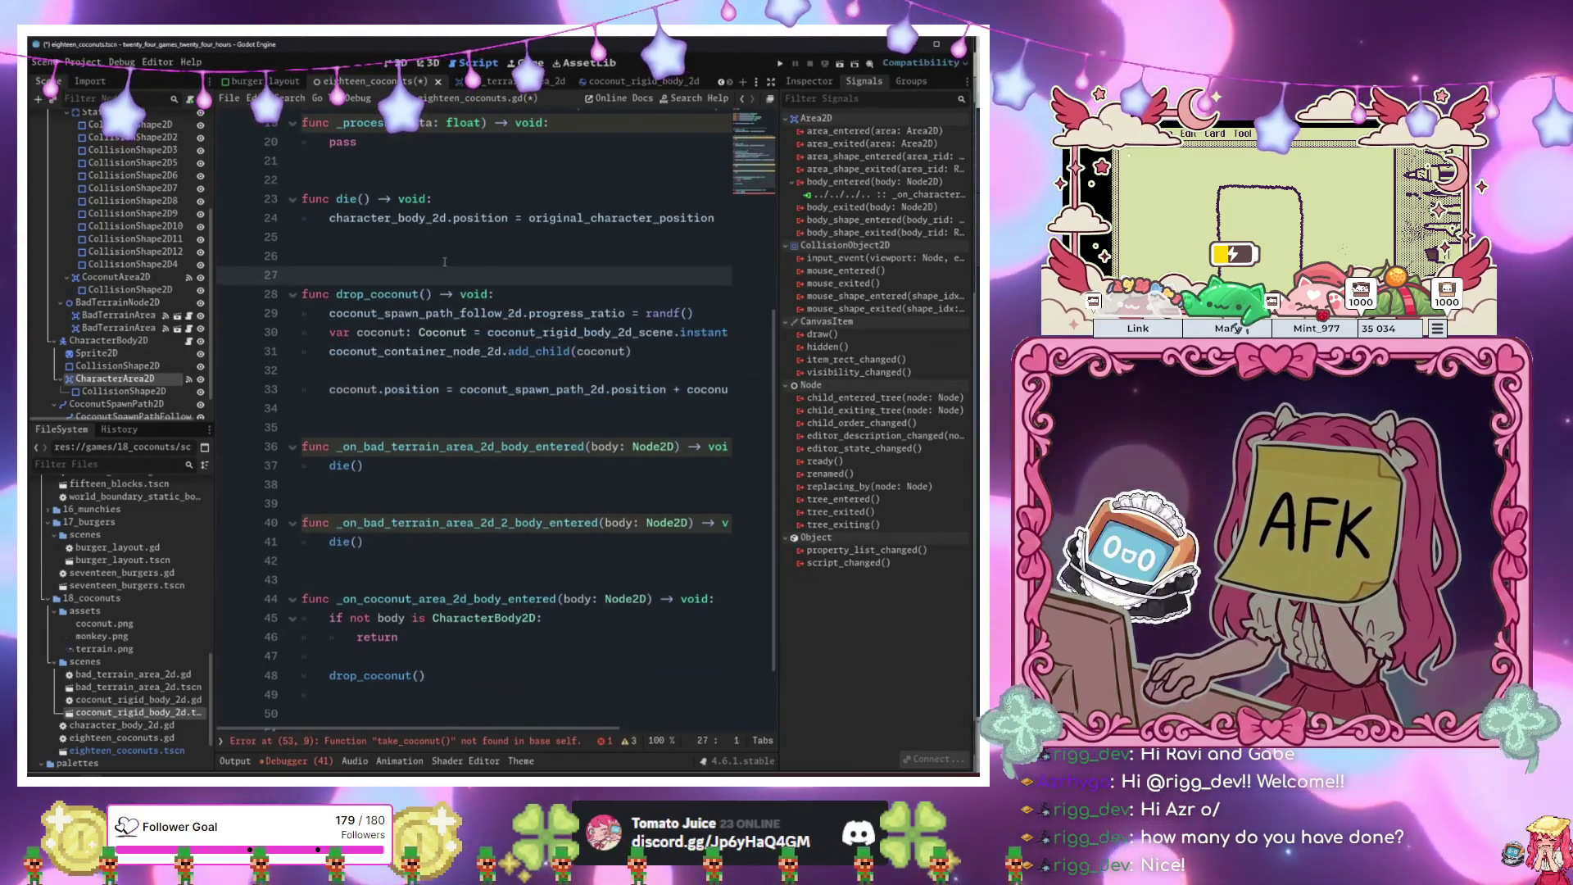
scroll(444, 250, "down", 2)
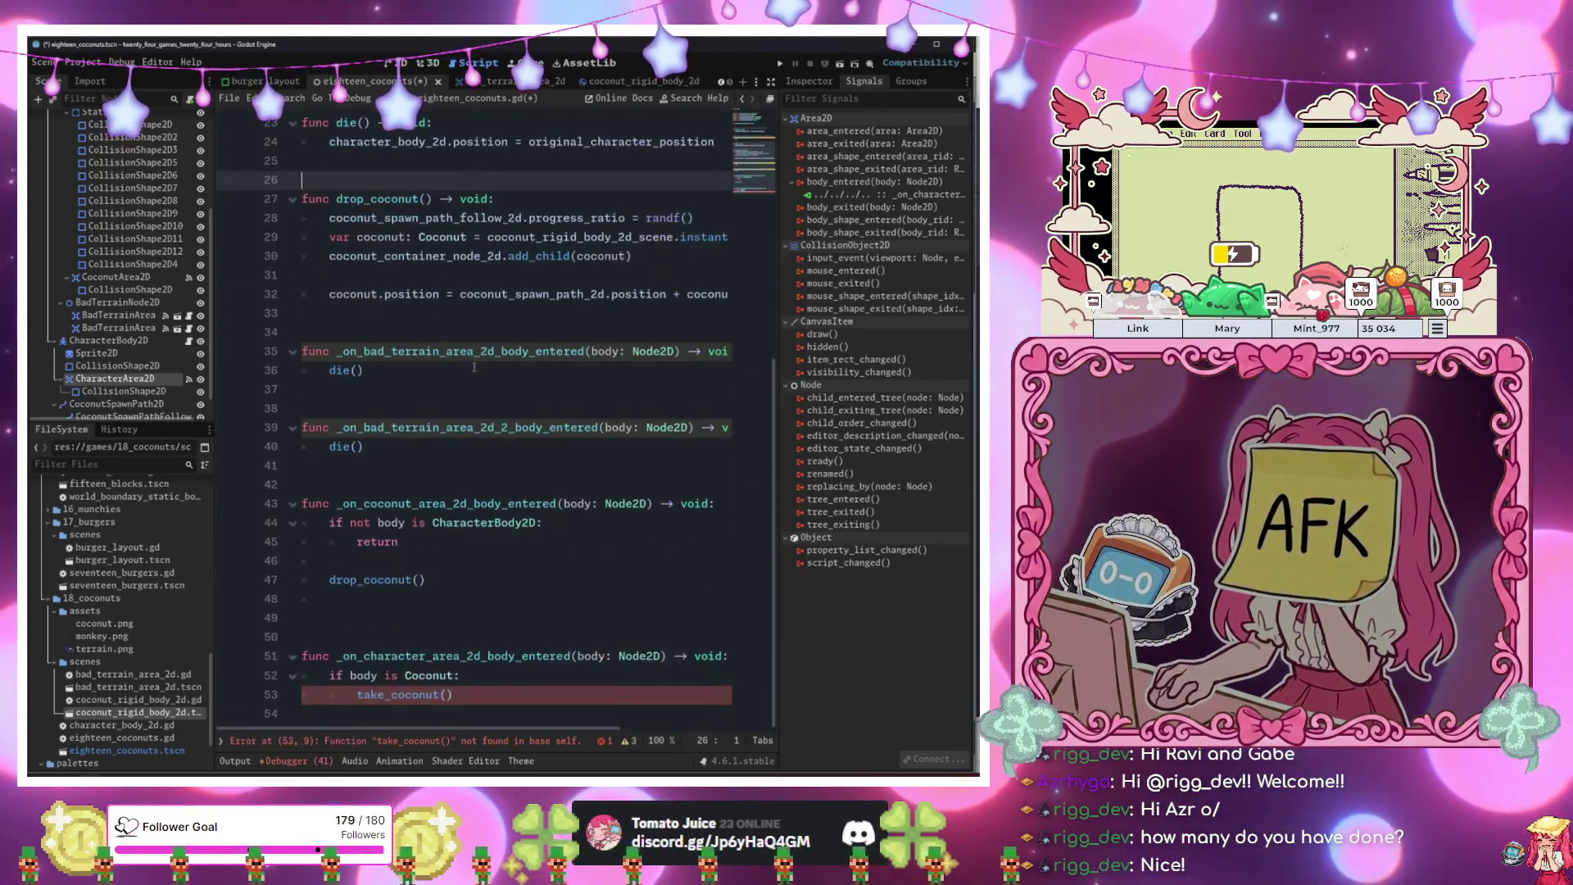
scroll(472, 377, "up", 3)
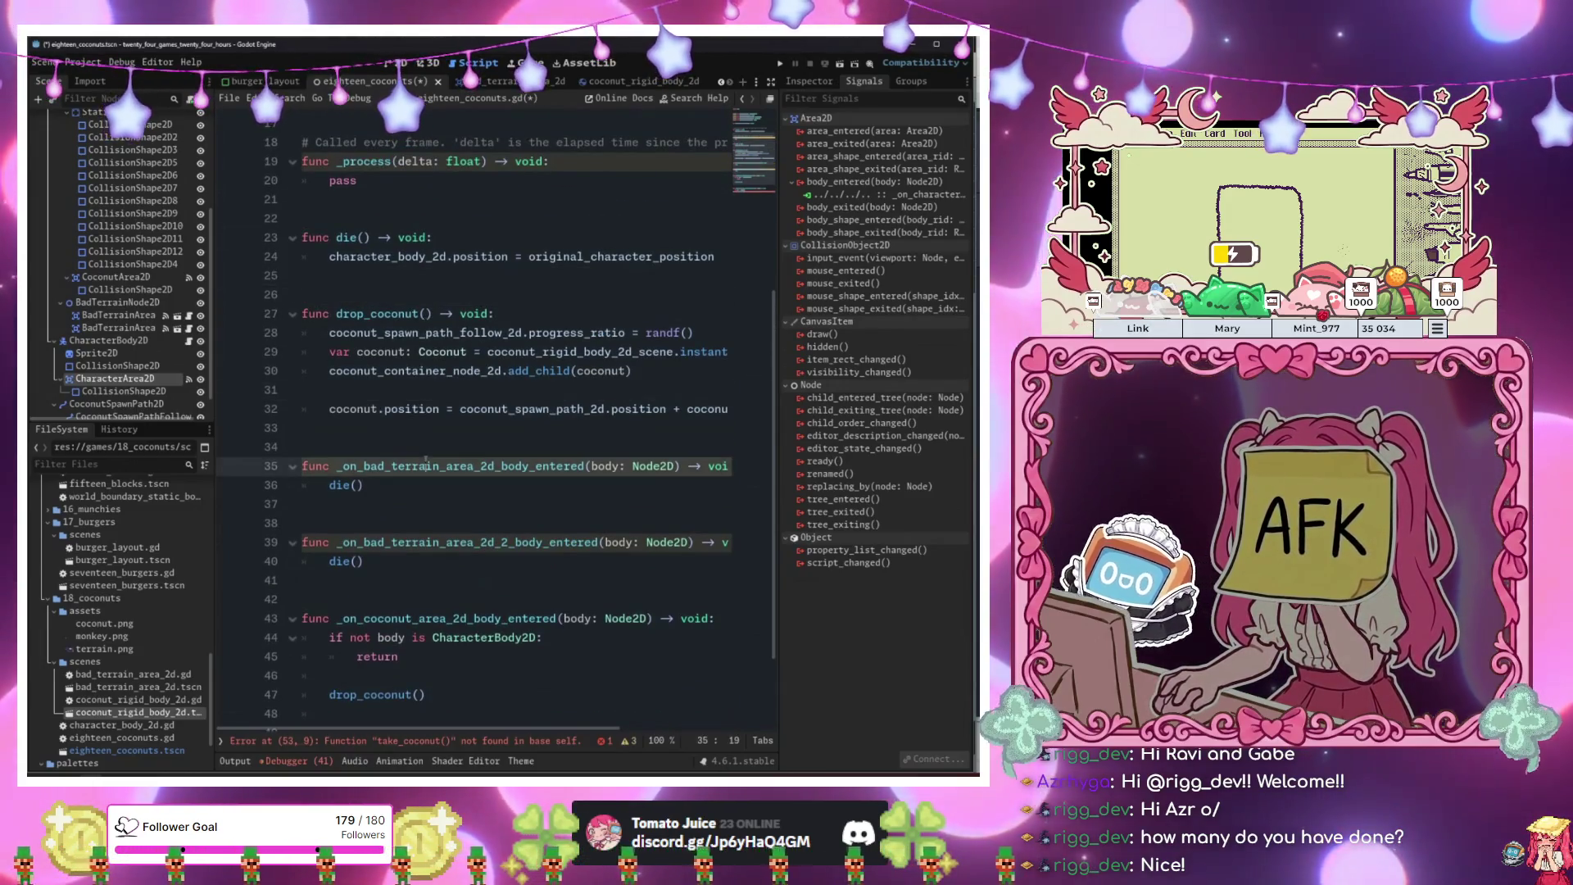
left_click(400, 428)
left_click(399, 395)
key("BackSpace")
Add blank lines below drop_coconut to make room for a new function.
left_click(419, 409)
key("Return")
key("Return")
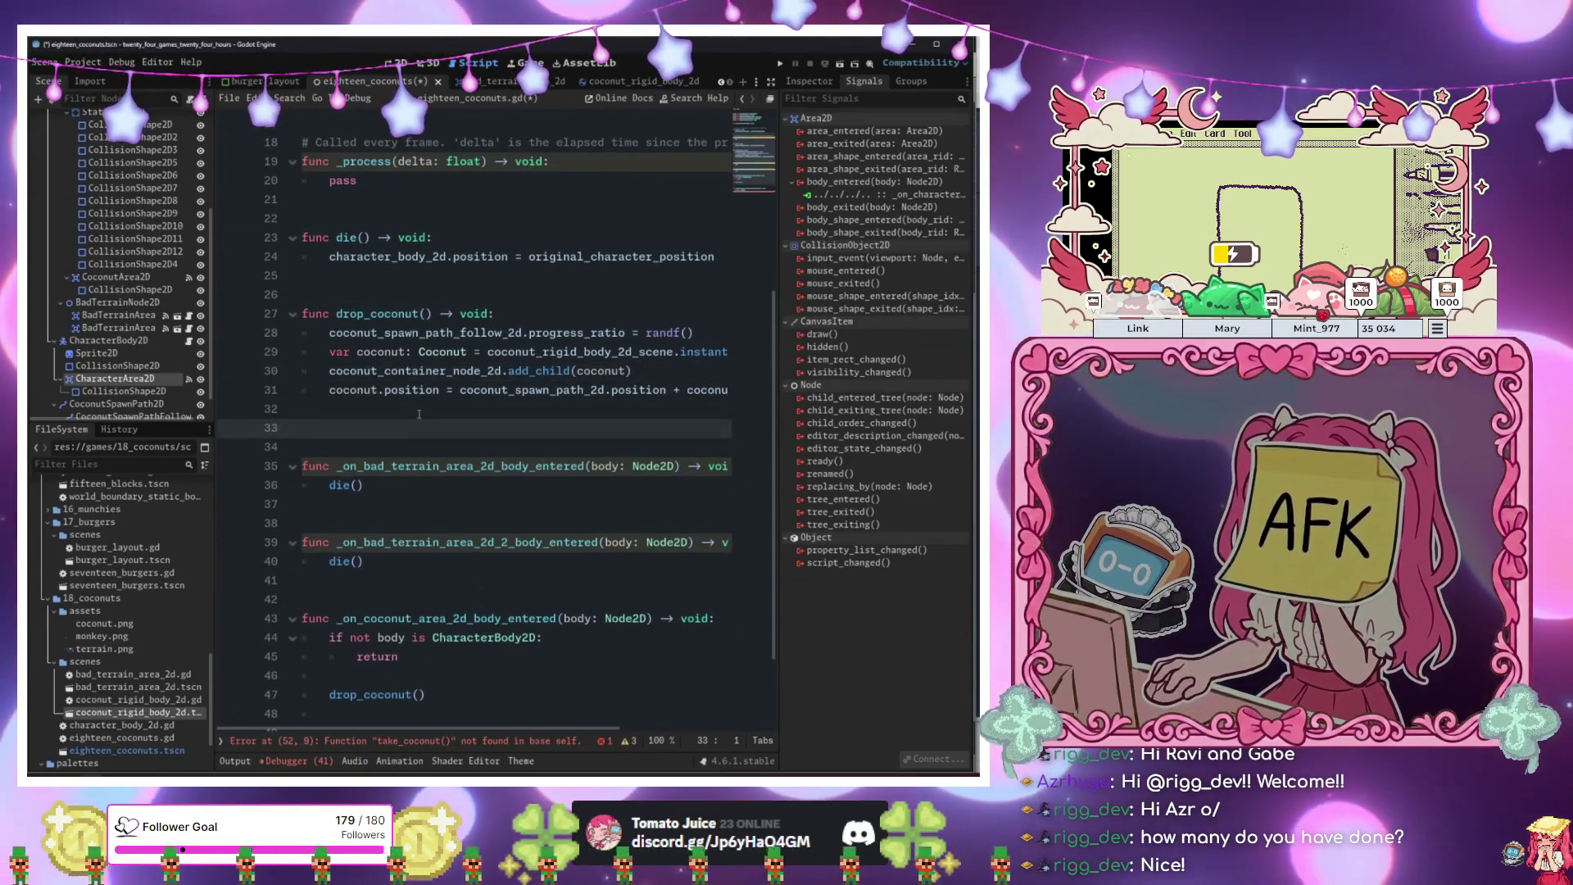
key("Return")
key("Up")
key("Up")
Declare func take_coconut() -> void: below drop_coconut, separated by a blank line.
type("func ")
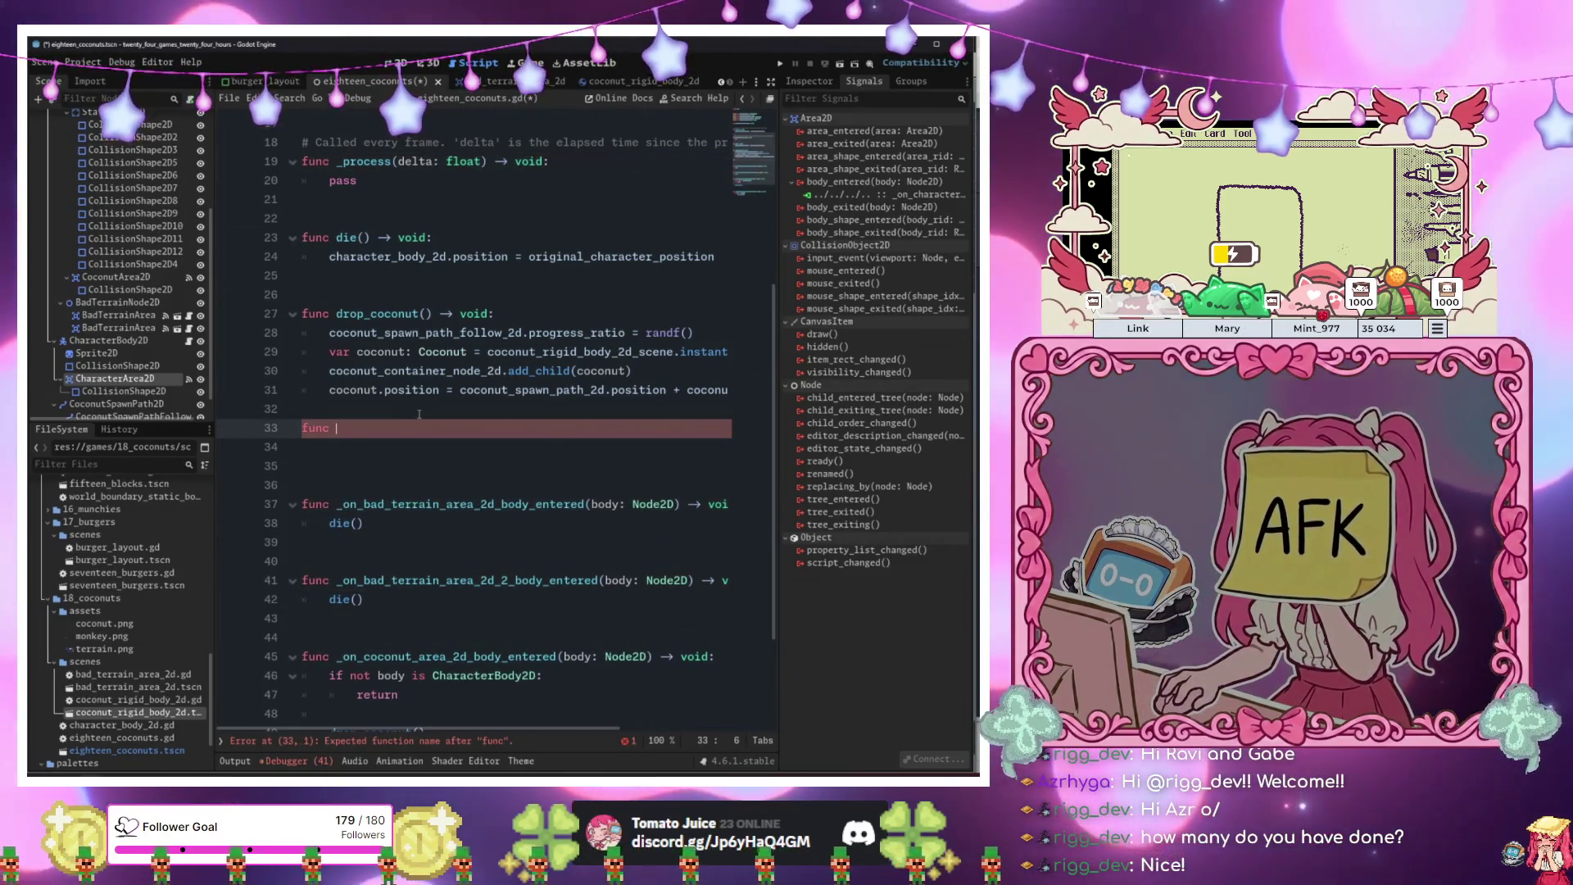
type("take_coconut() ")
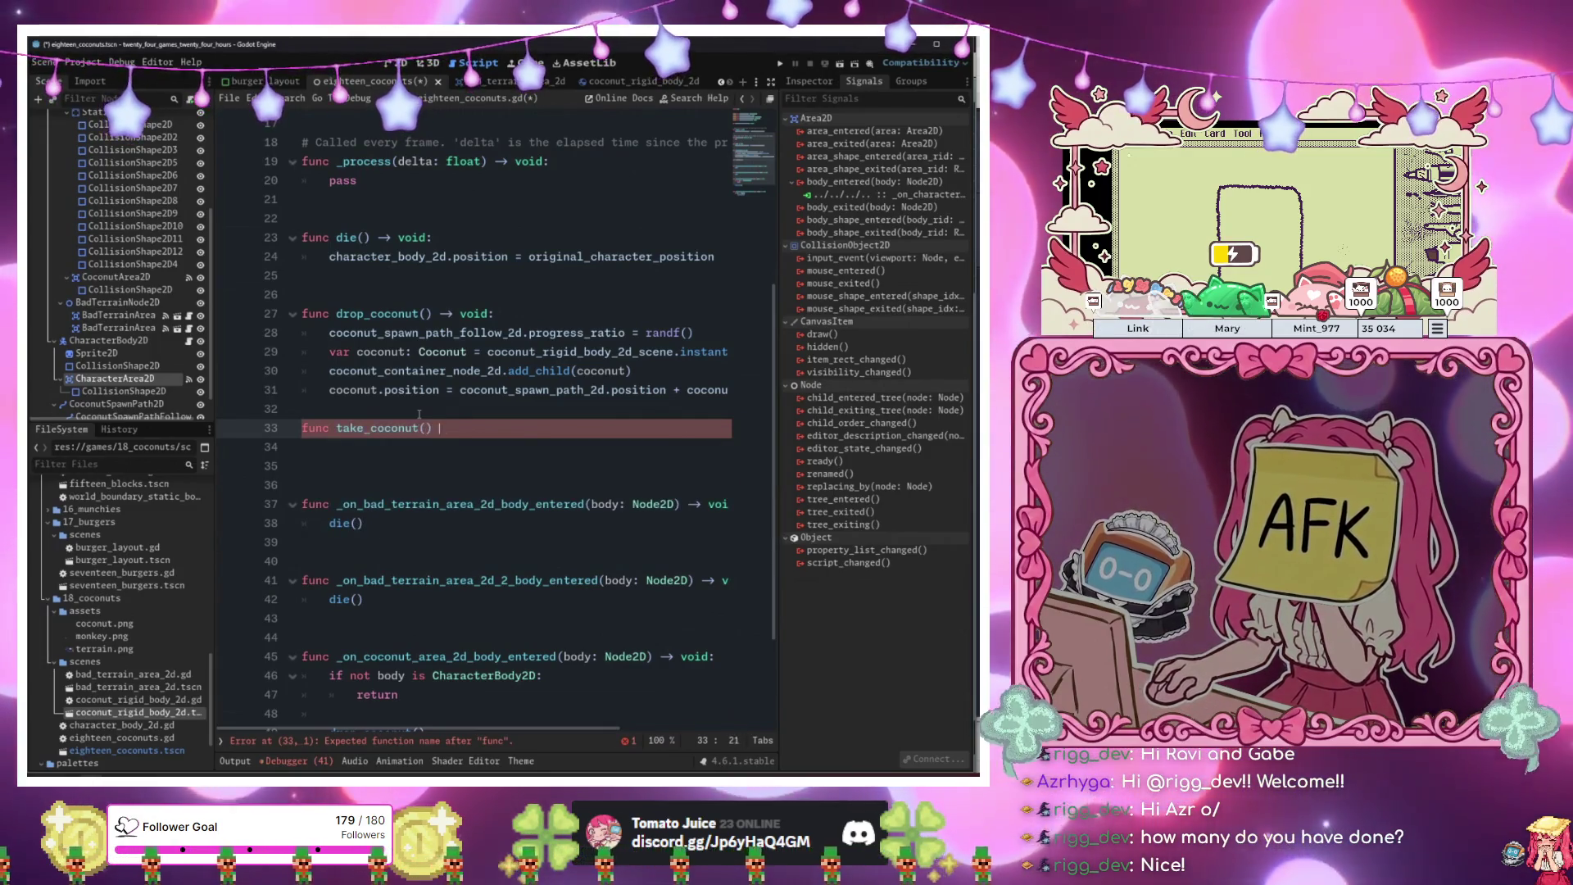
type("-> void:")
key("Return")
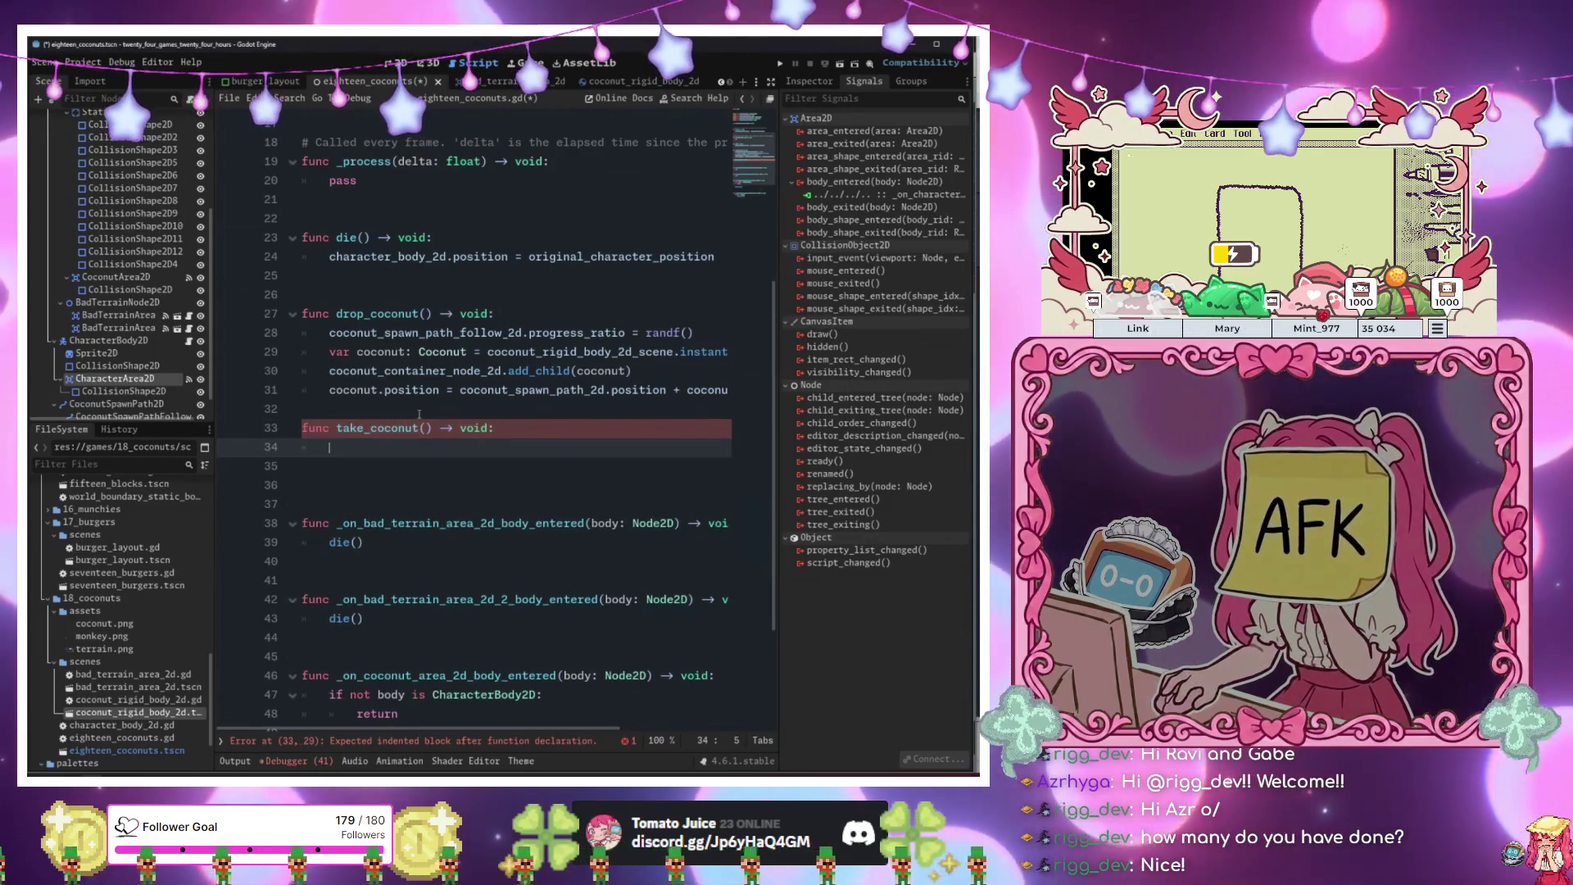
key("Up")
key("Home")
key("Return")
key("Up")
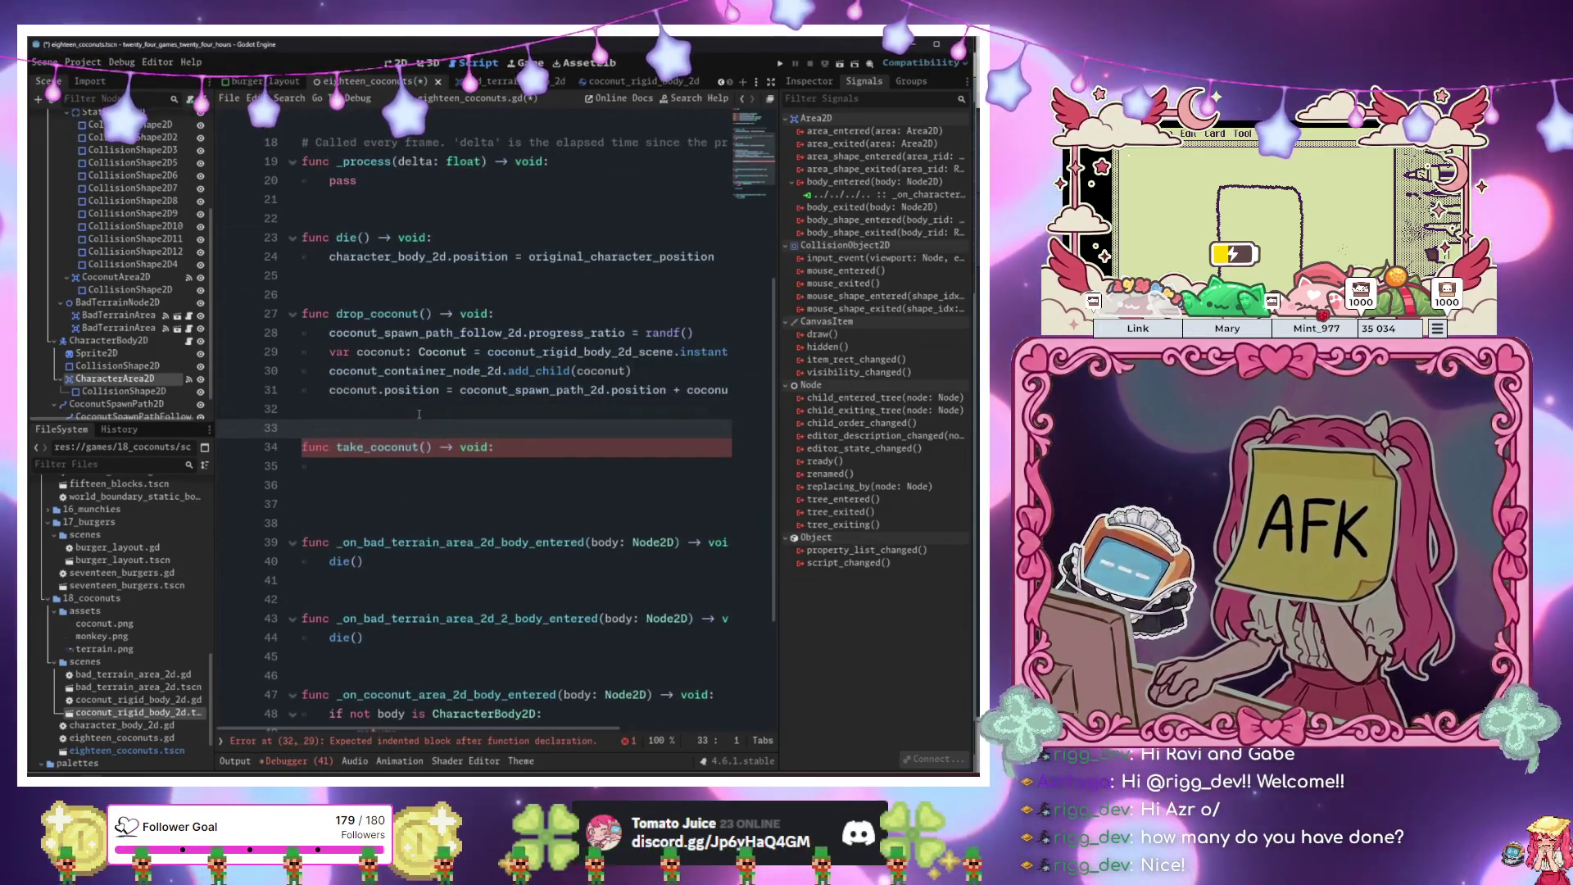
key("Down")
key("Down")
key("End")
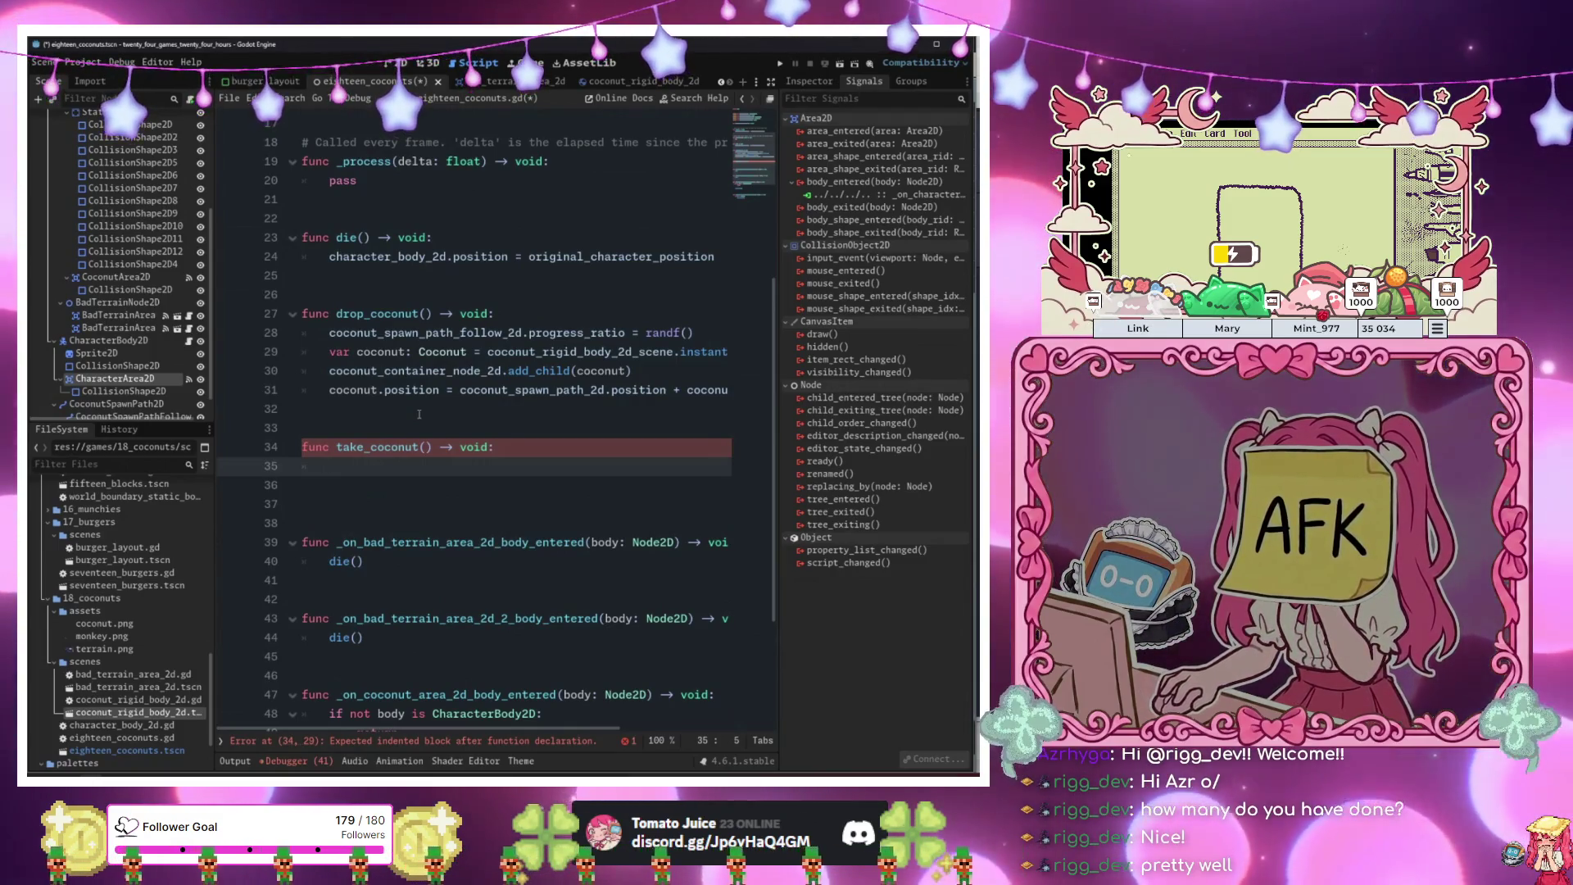
Pass body to the take_coconut call in the character-area handler.
scroll(418, 414, "down", 3)
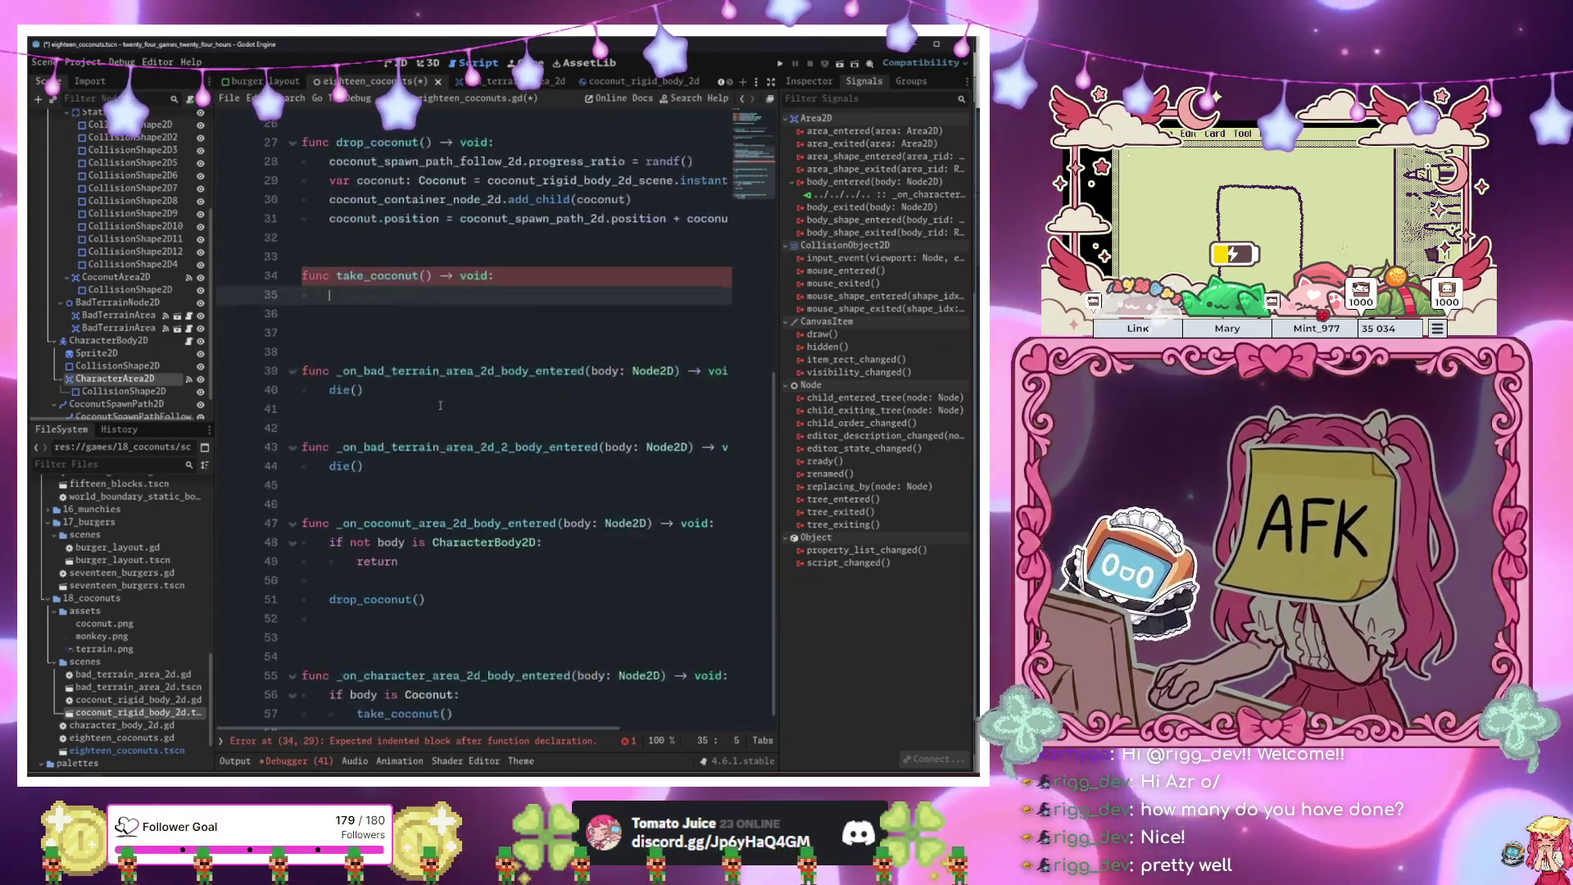
left_click(434, 579)
left_click(457, 692)
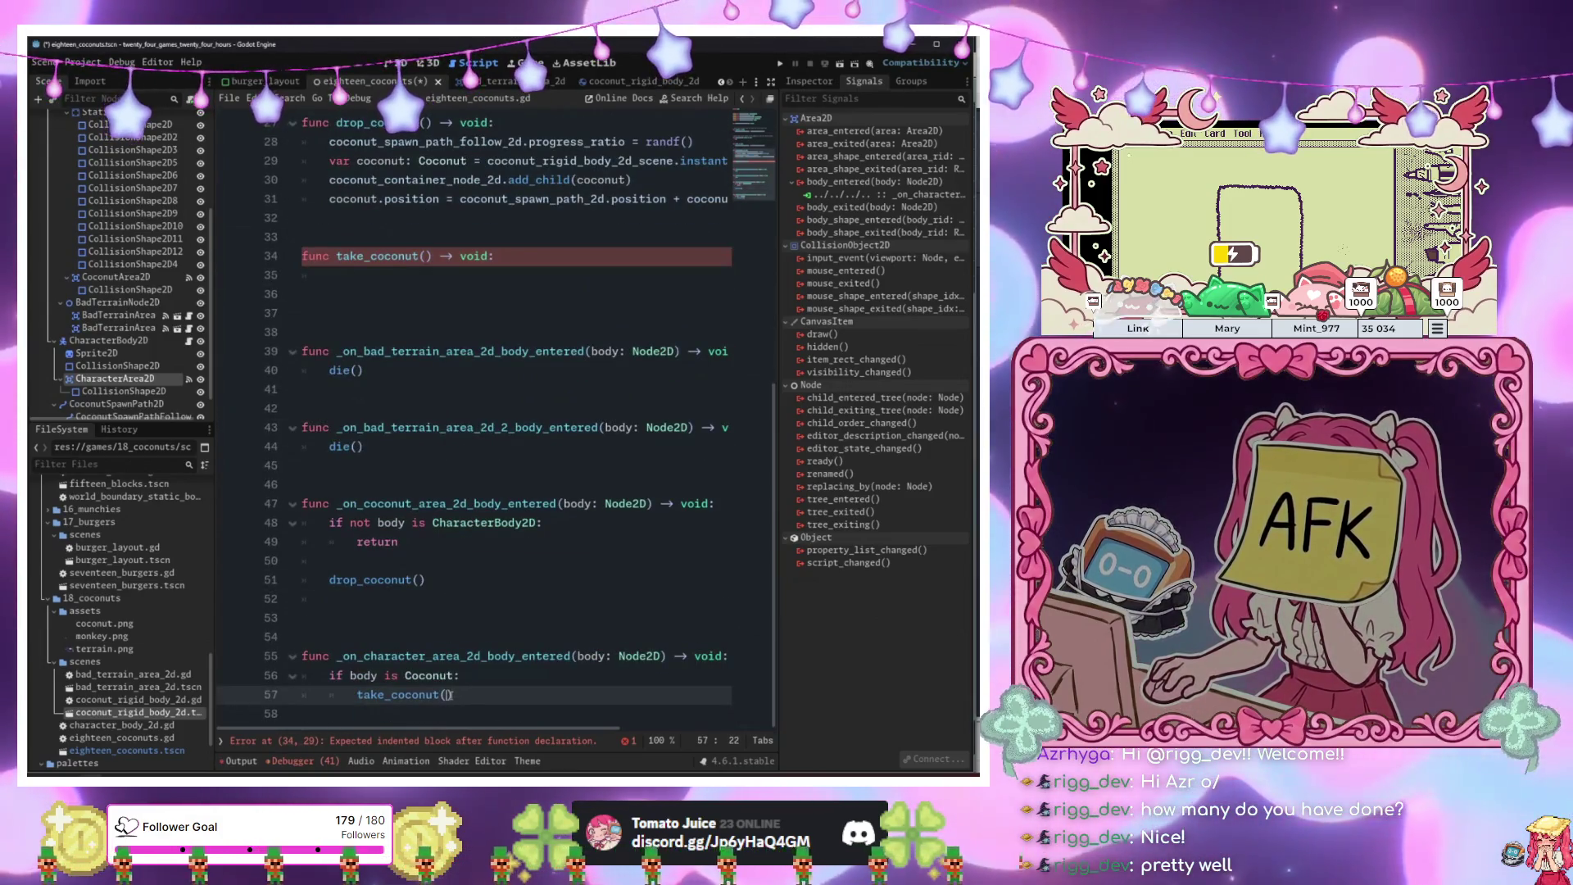
key("Left")
type("body")
Give take_coconut a parameter typed as Coconut.
left_click(425, 257)
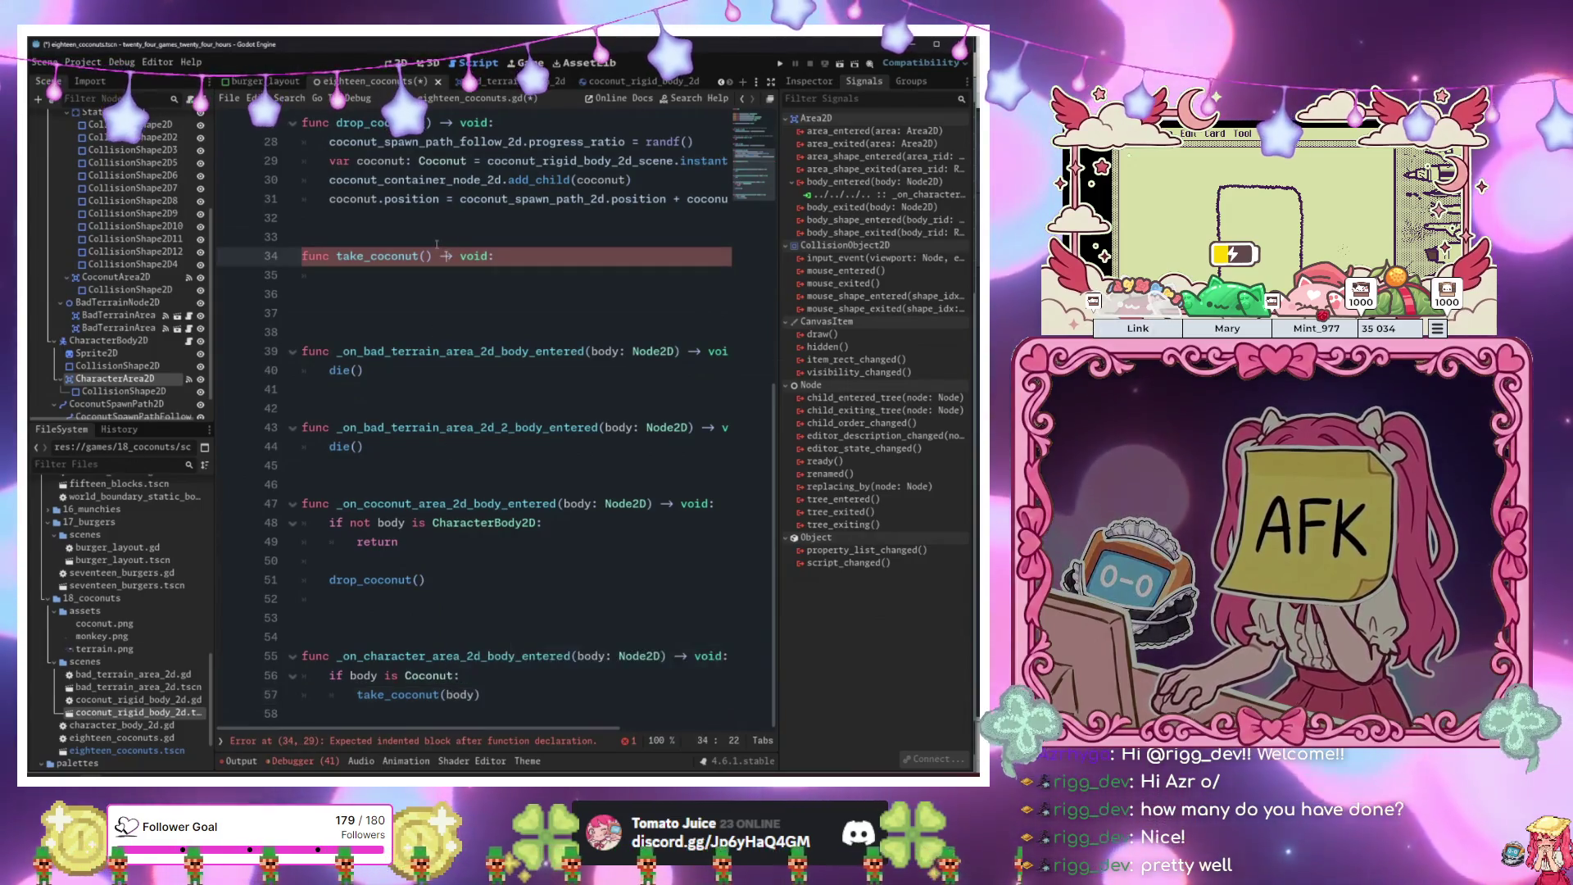
type("coco")
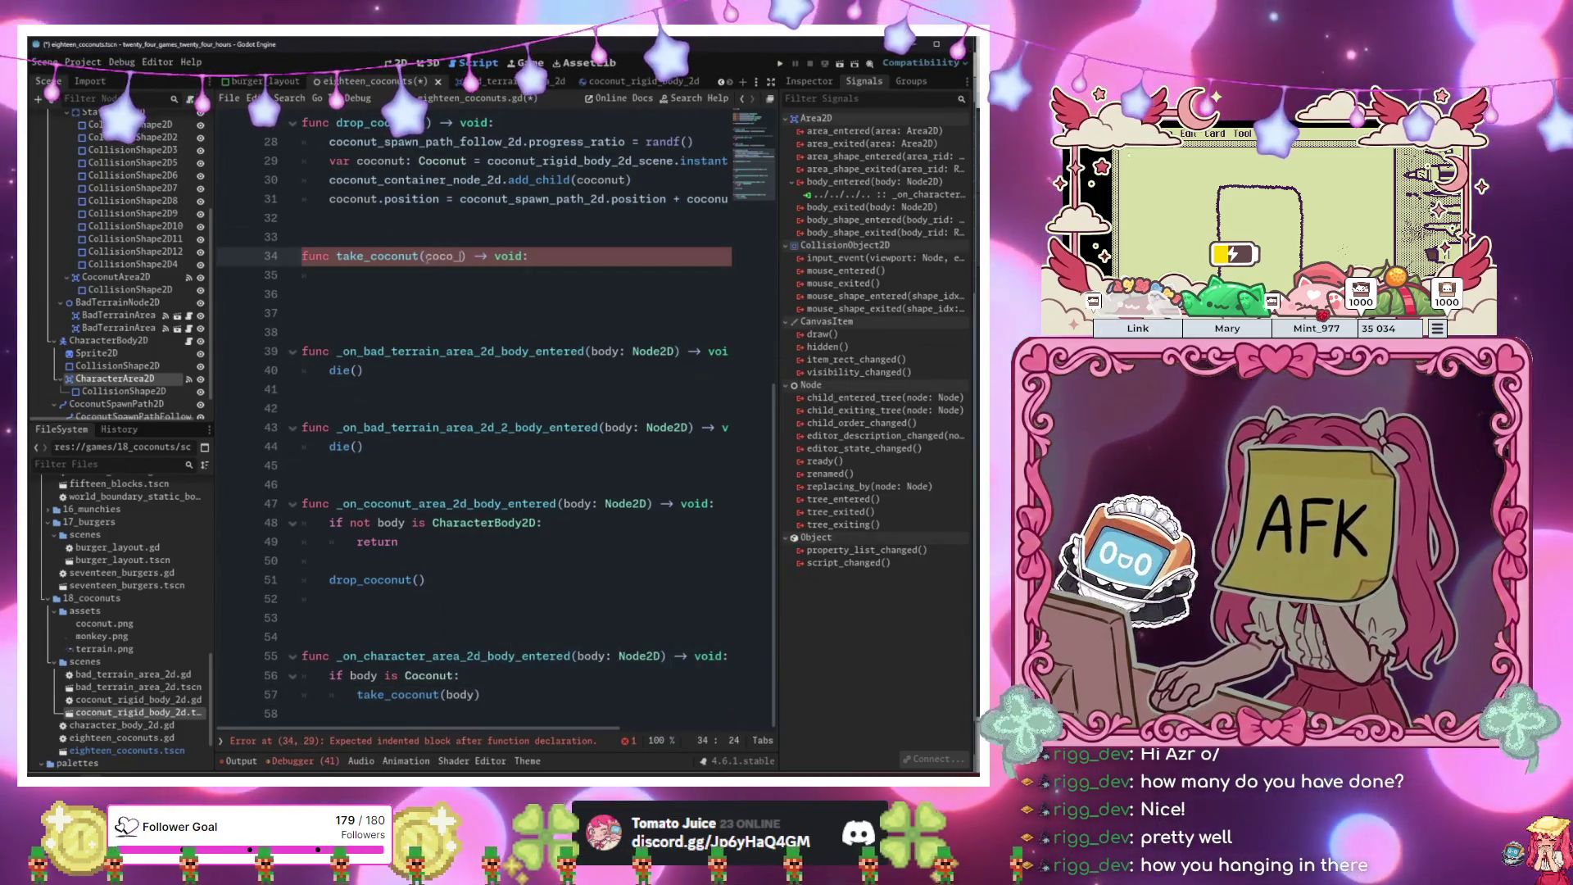
type("Co")
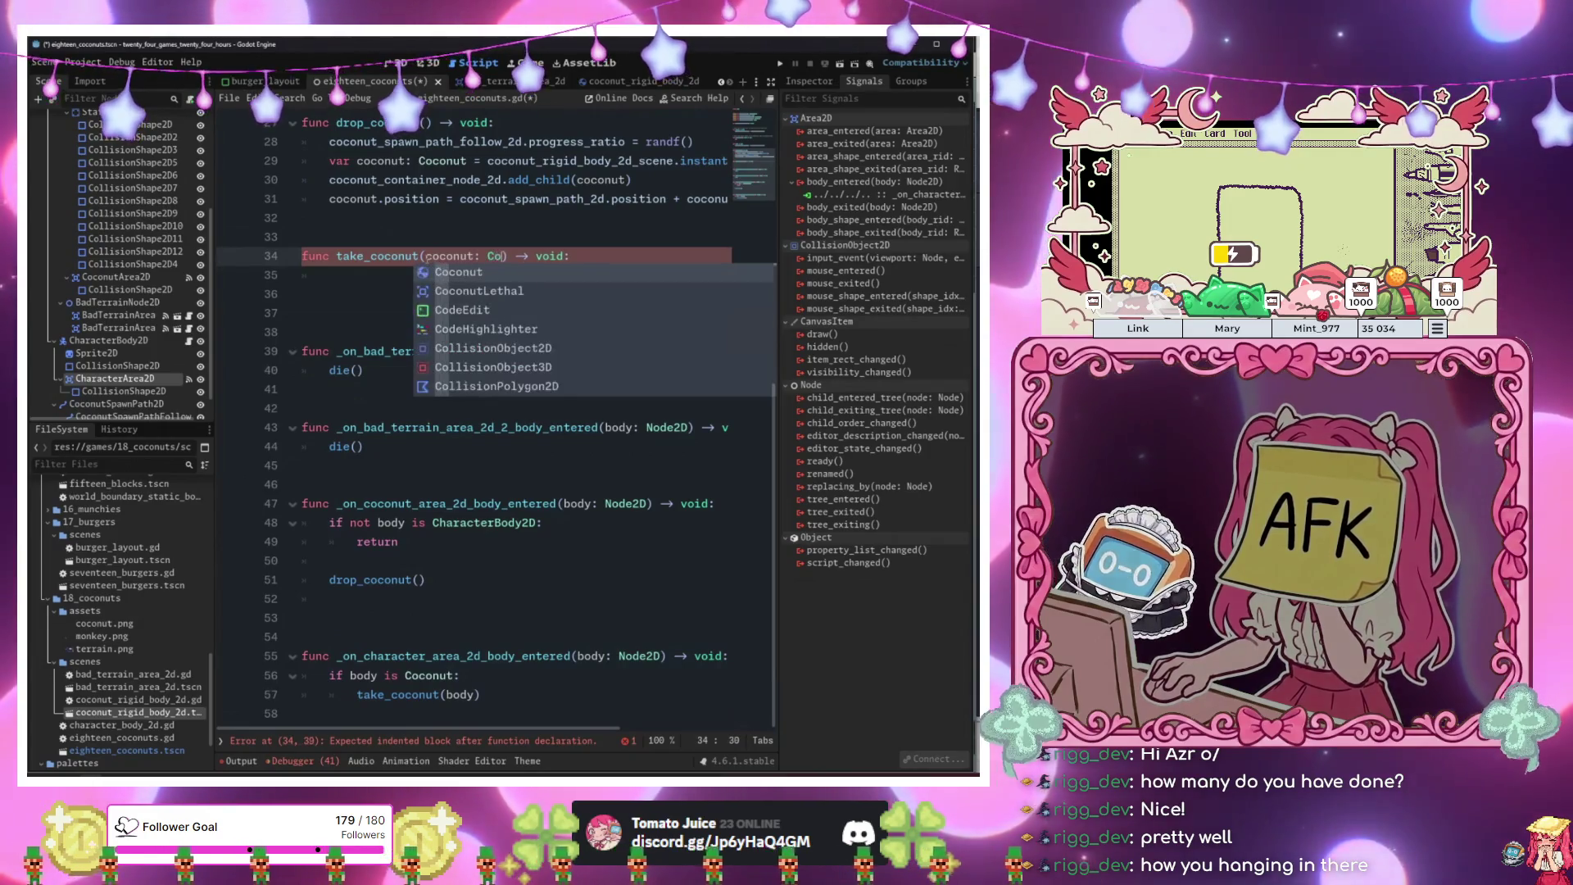
key("Return")
Make take_coconut call coconut.queue_free() and then add points += 1.
key("End")
key("Return")
type("take")
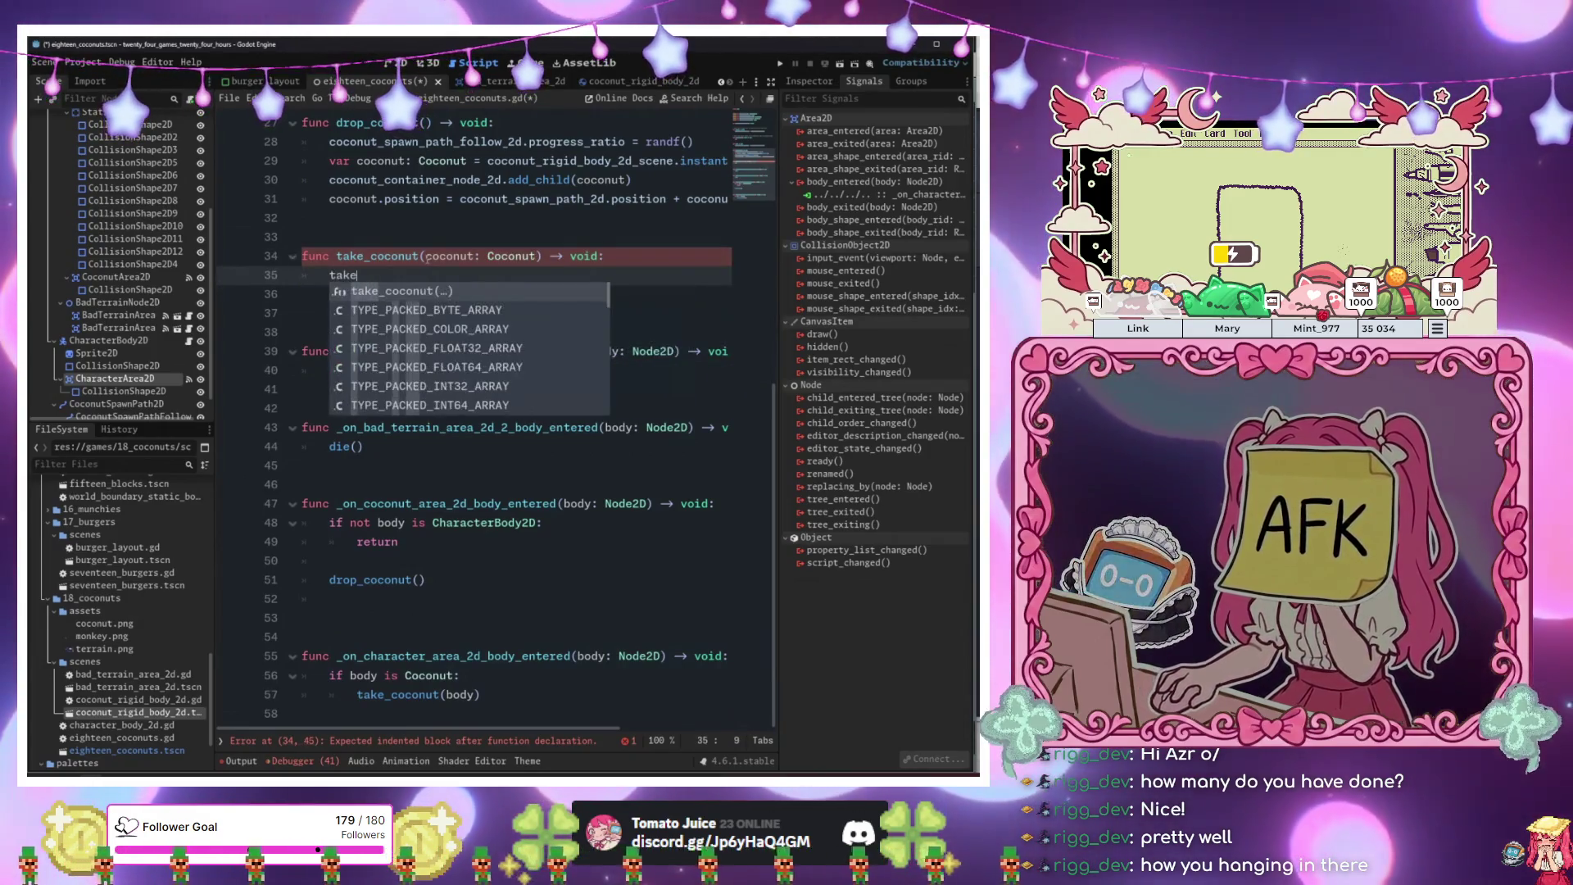
key("BackSpace")
key("BackSpace")
key("BackSpace")
type("c")
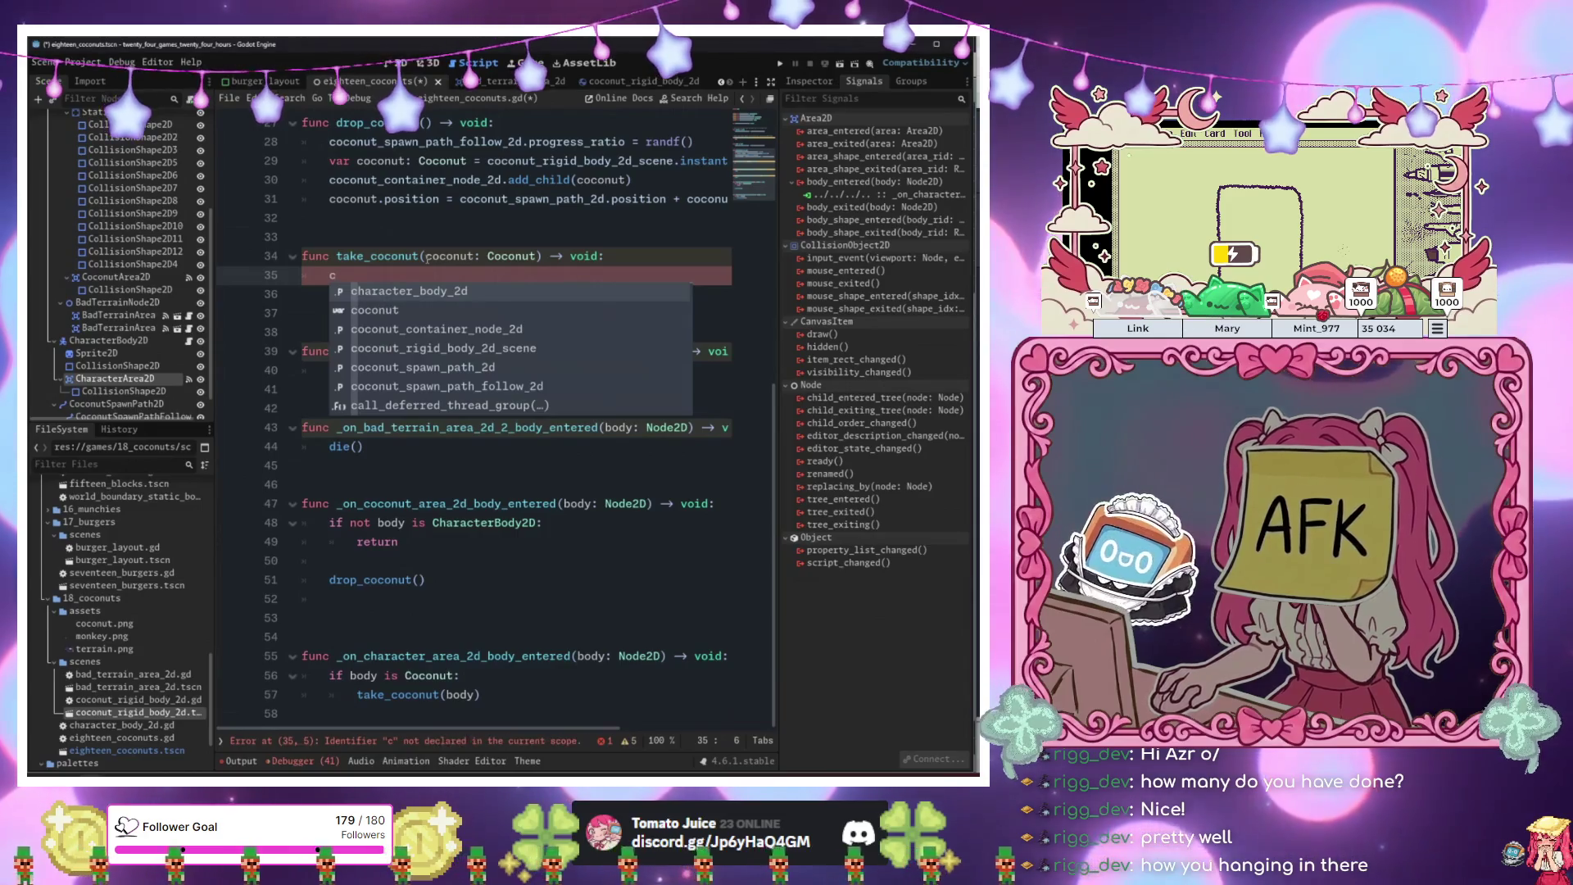
key("Return")
type(".quq")
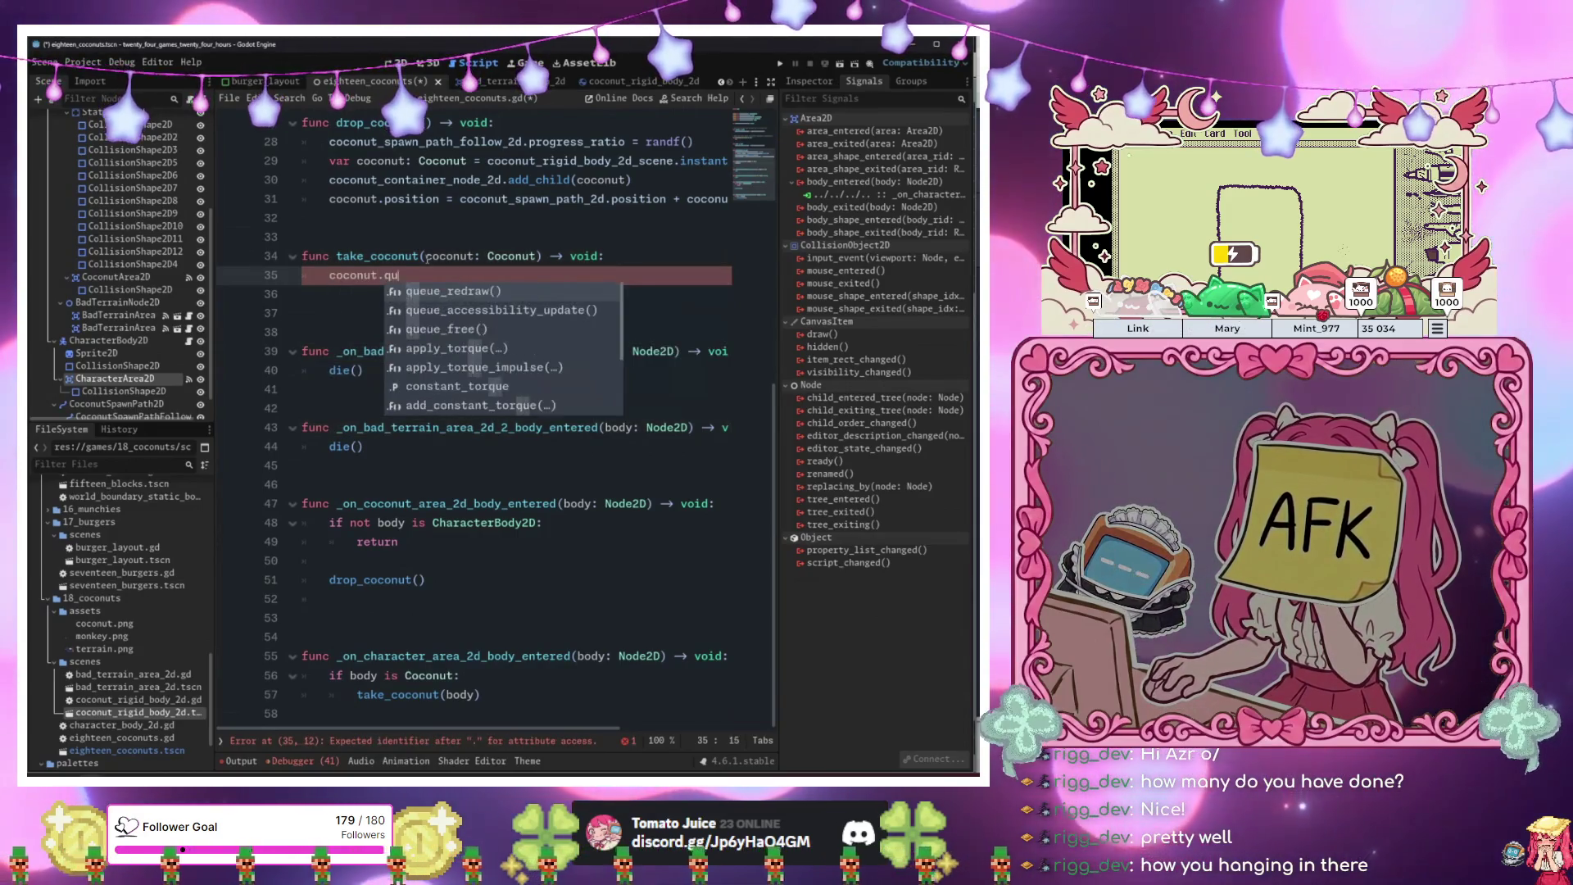
key("BackSpace")
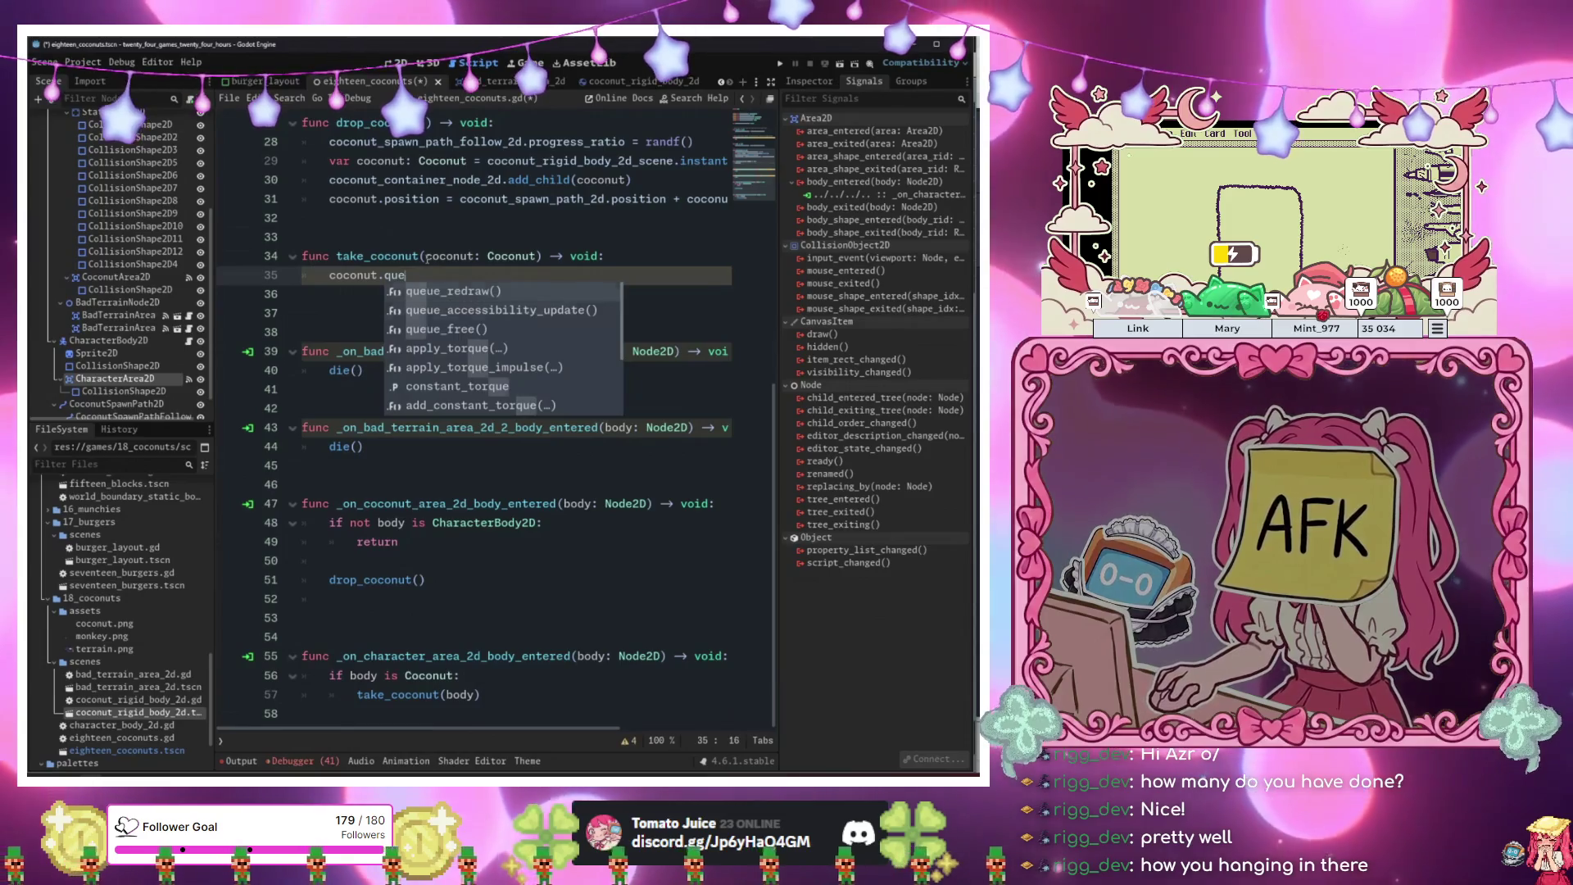
key("Down")
key("Down")
key("Return")
key("Return")
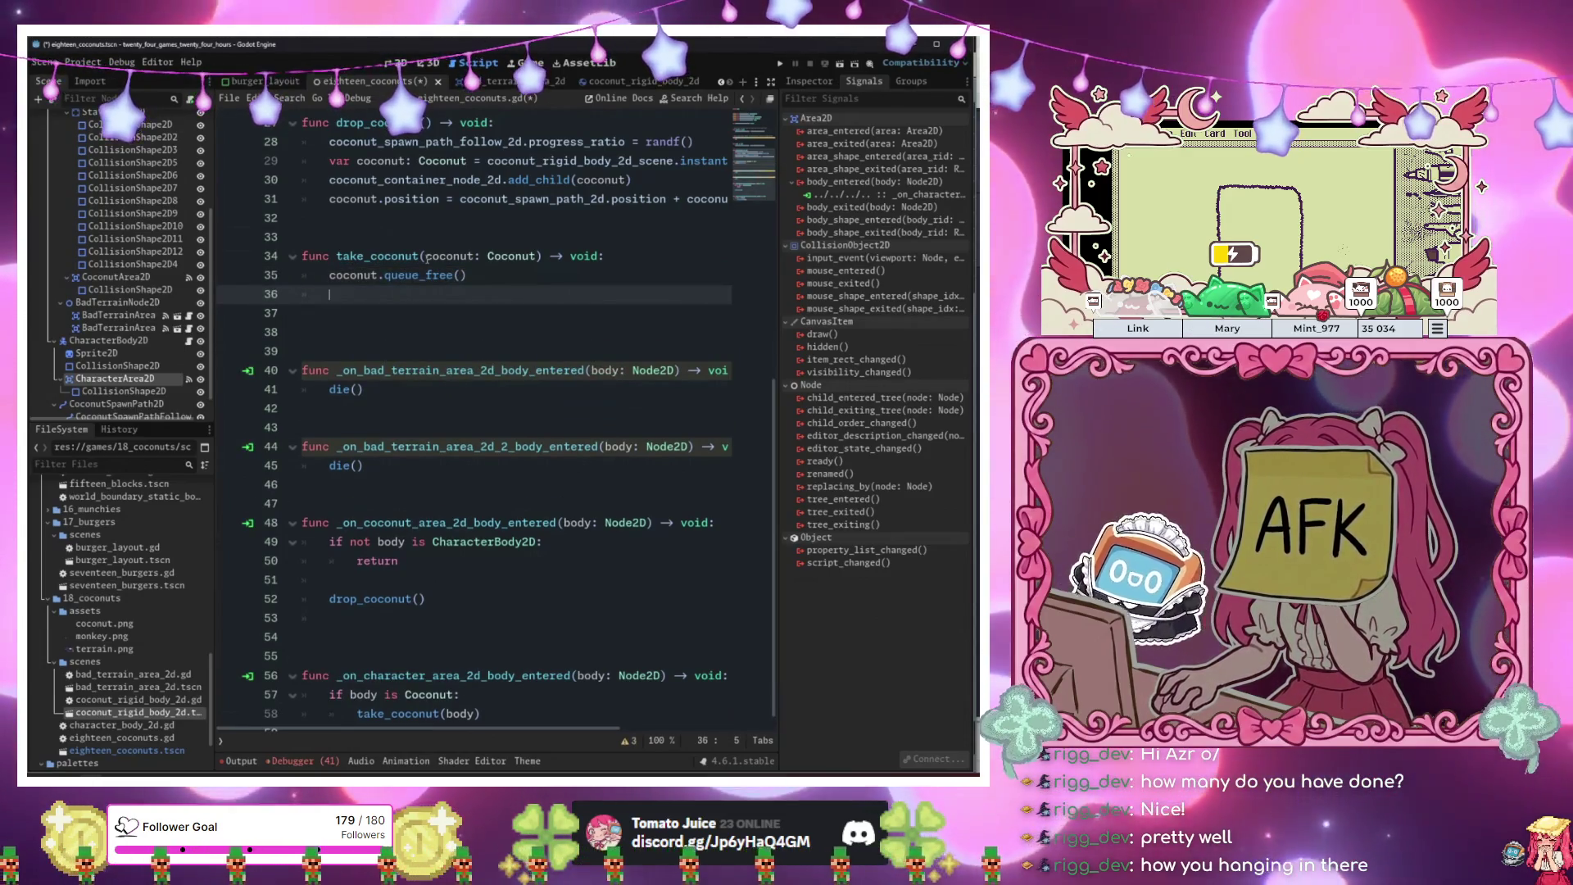
type("points +")
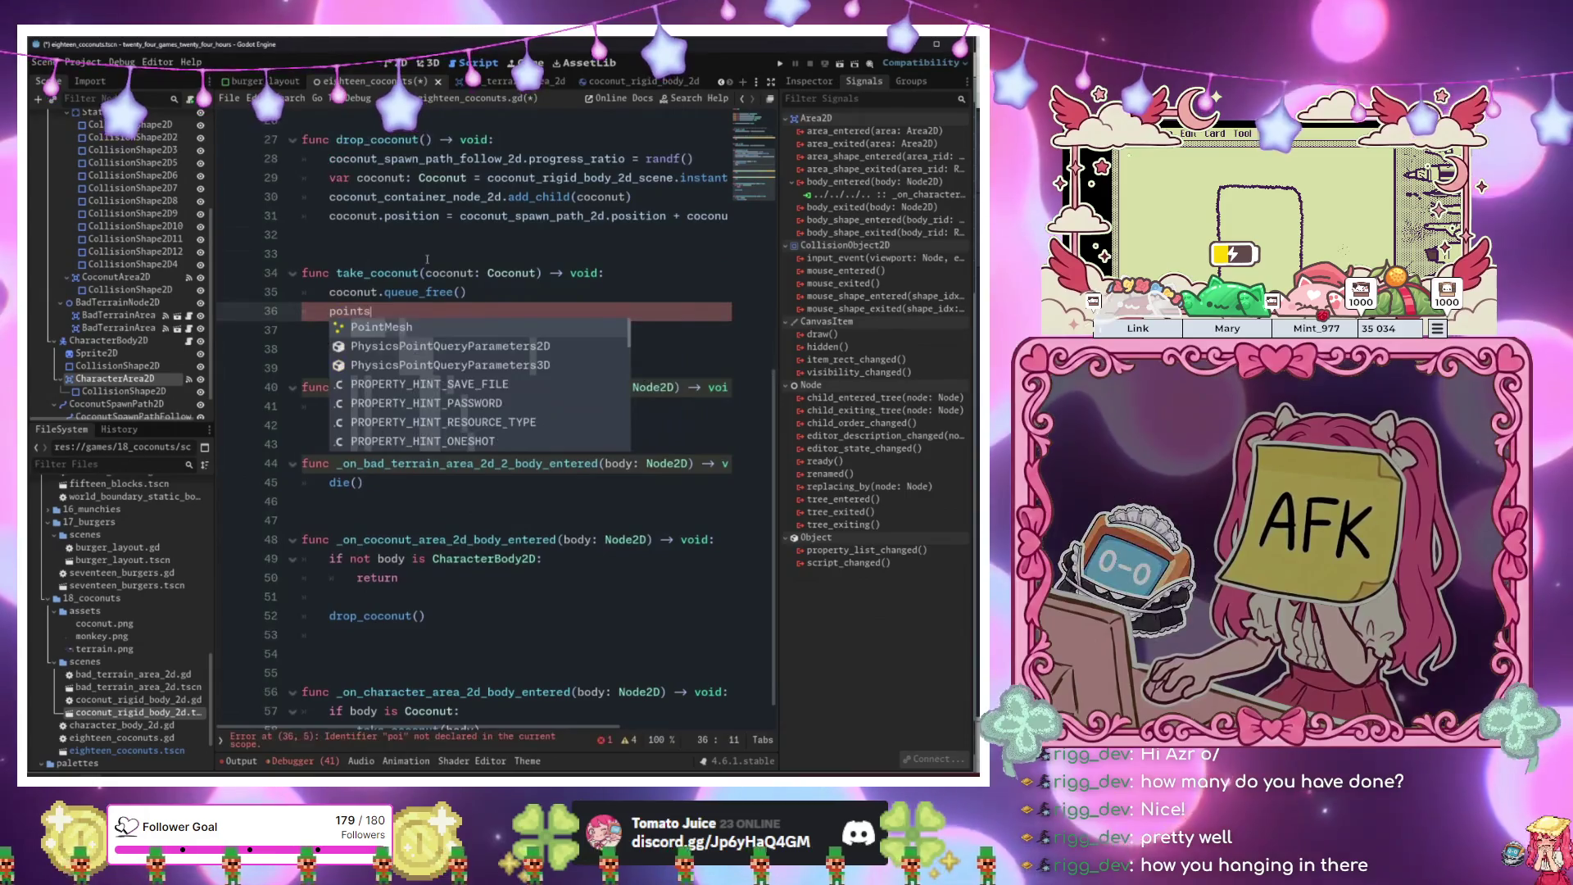
type("= 1")
Declare var points: int = 0 among the top-level variables.
scroll(345, 314, "up", 6)
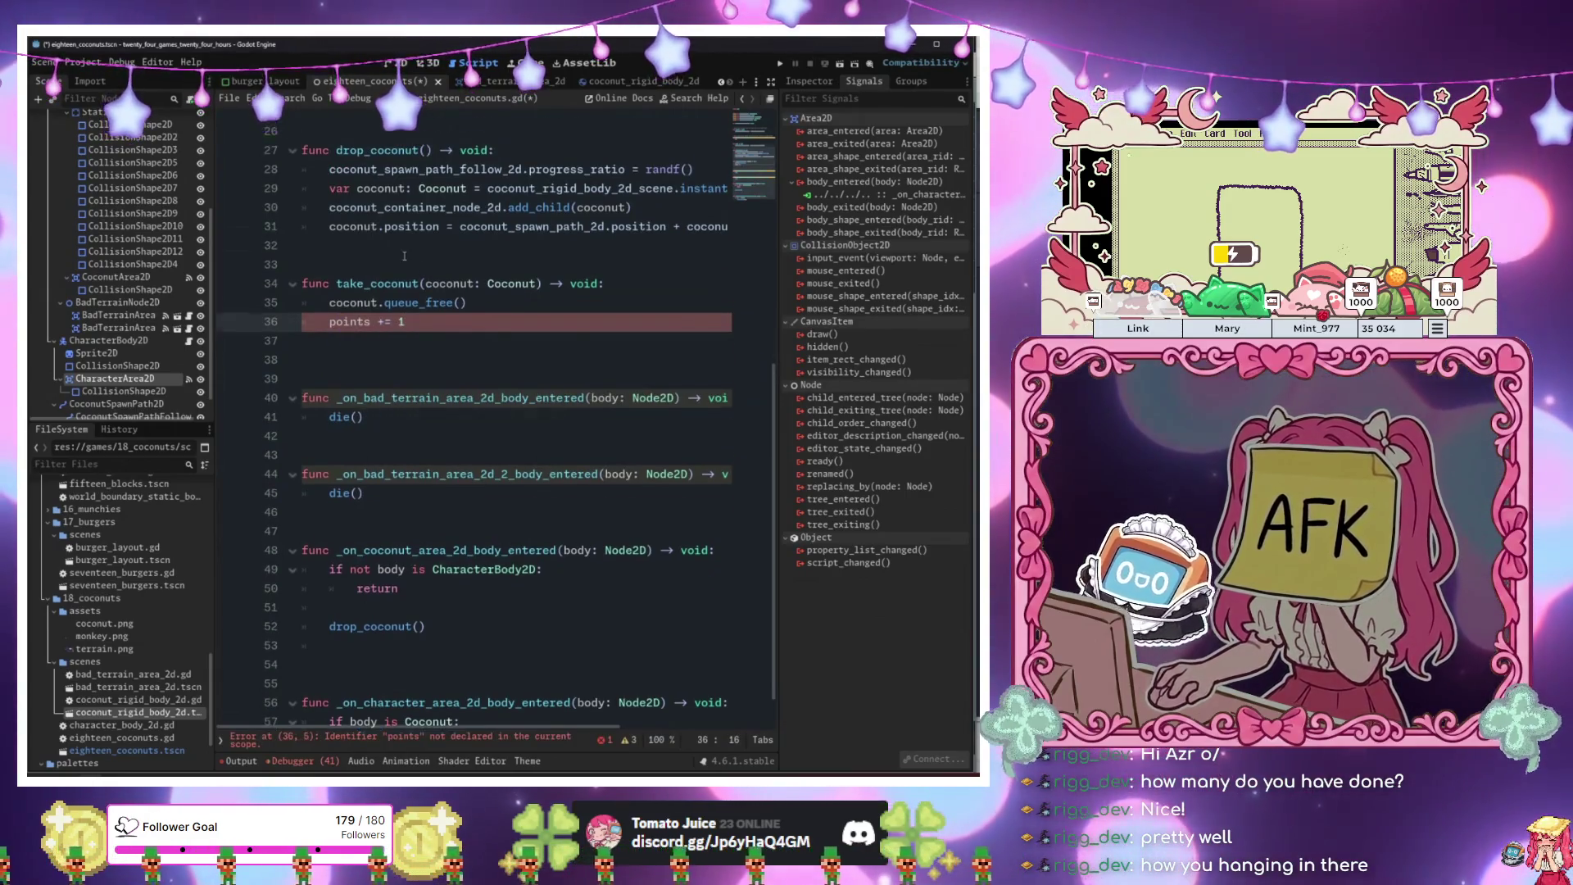
scroll(345, 314, "up", 3)
left_click(385, 311)
key("Return")
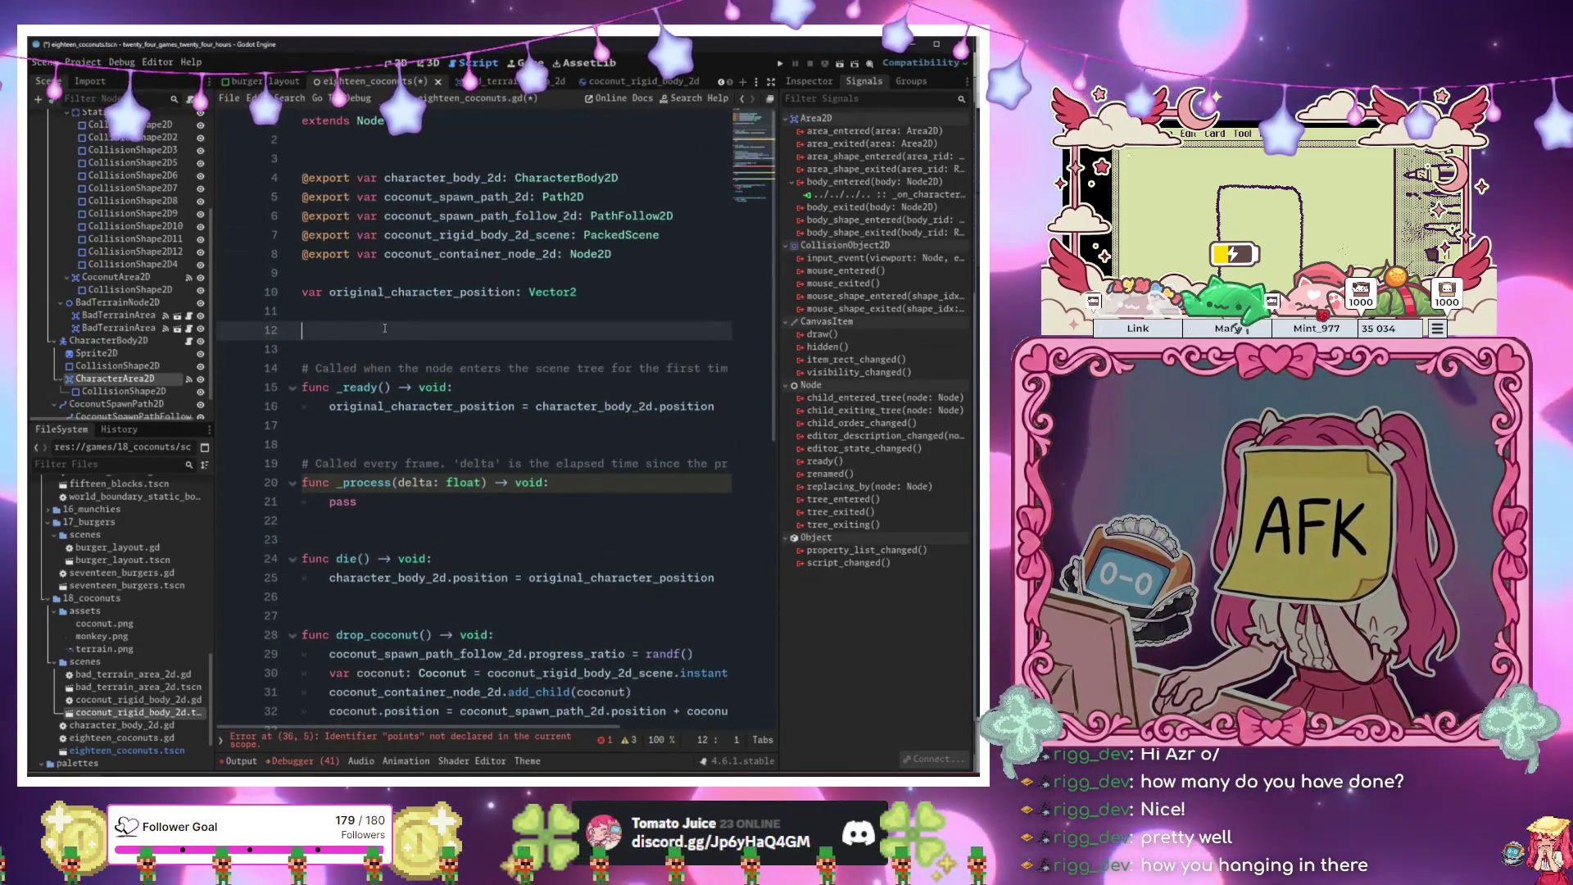
type("var points:")
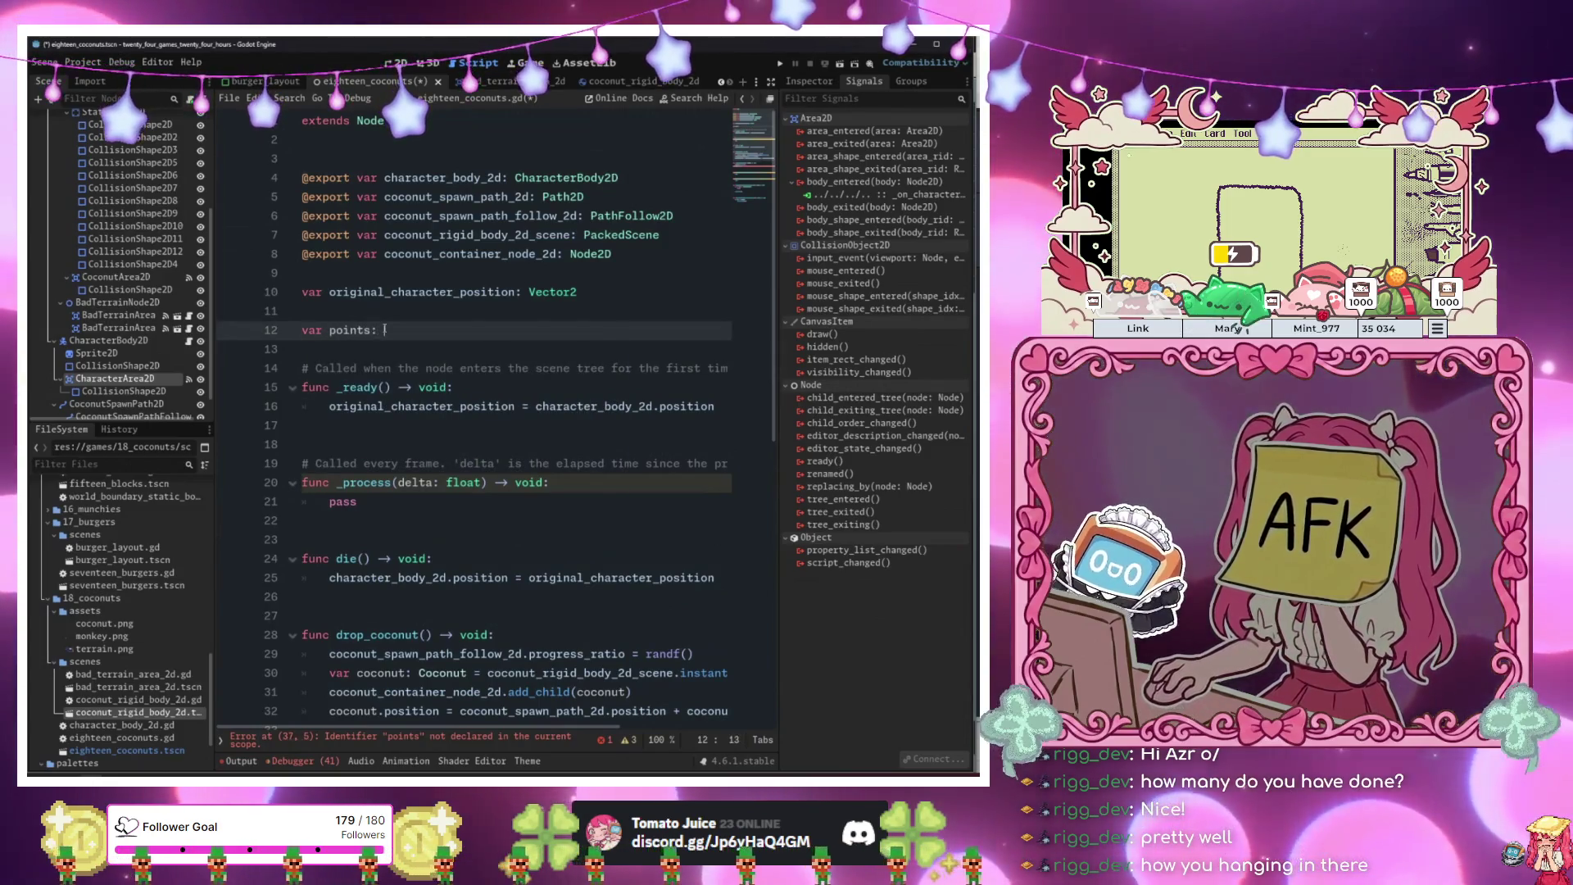
type(" int = 0")
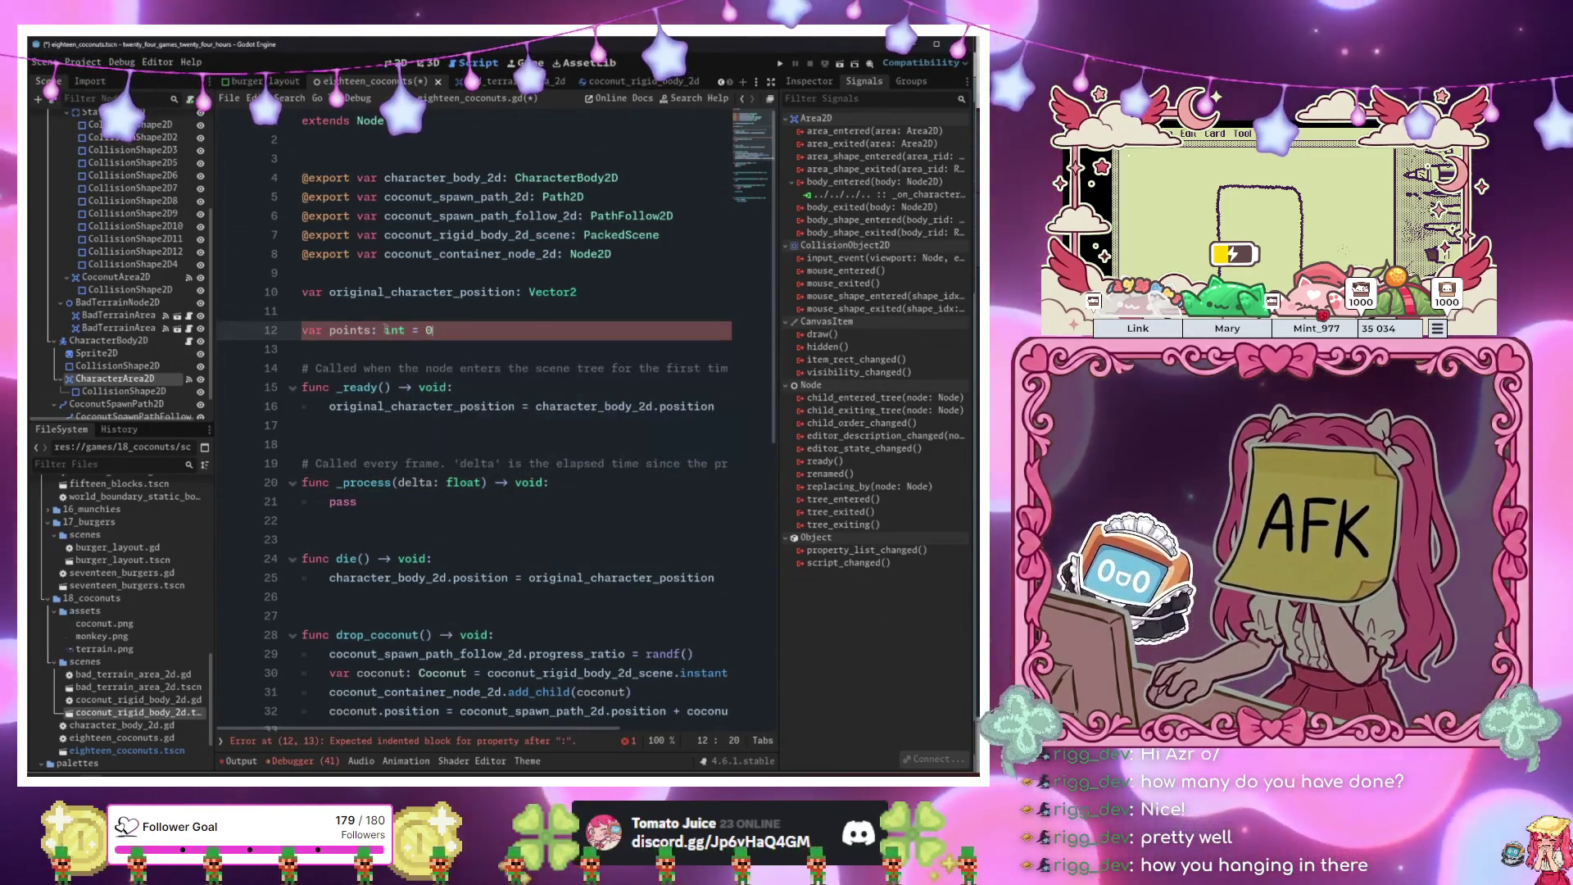
Add an indented new line inside take_coconut below points += 1.
scroll(477, 309, "down", 9)
left_click(477, 311)
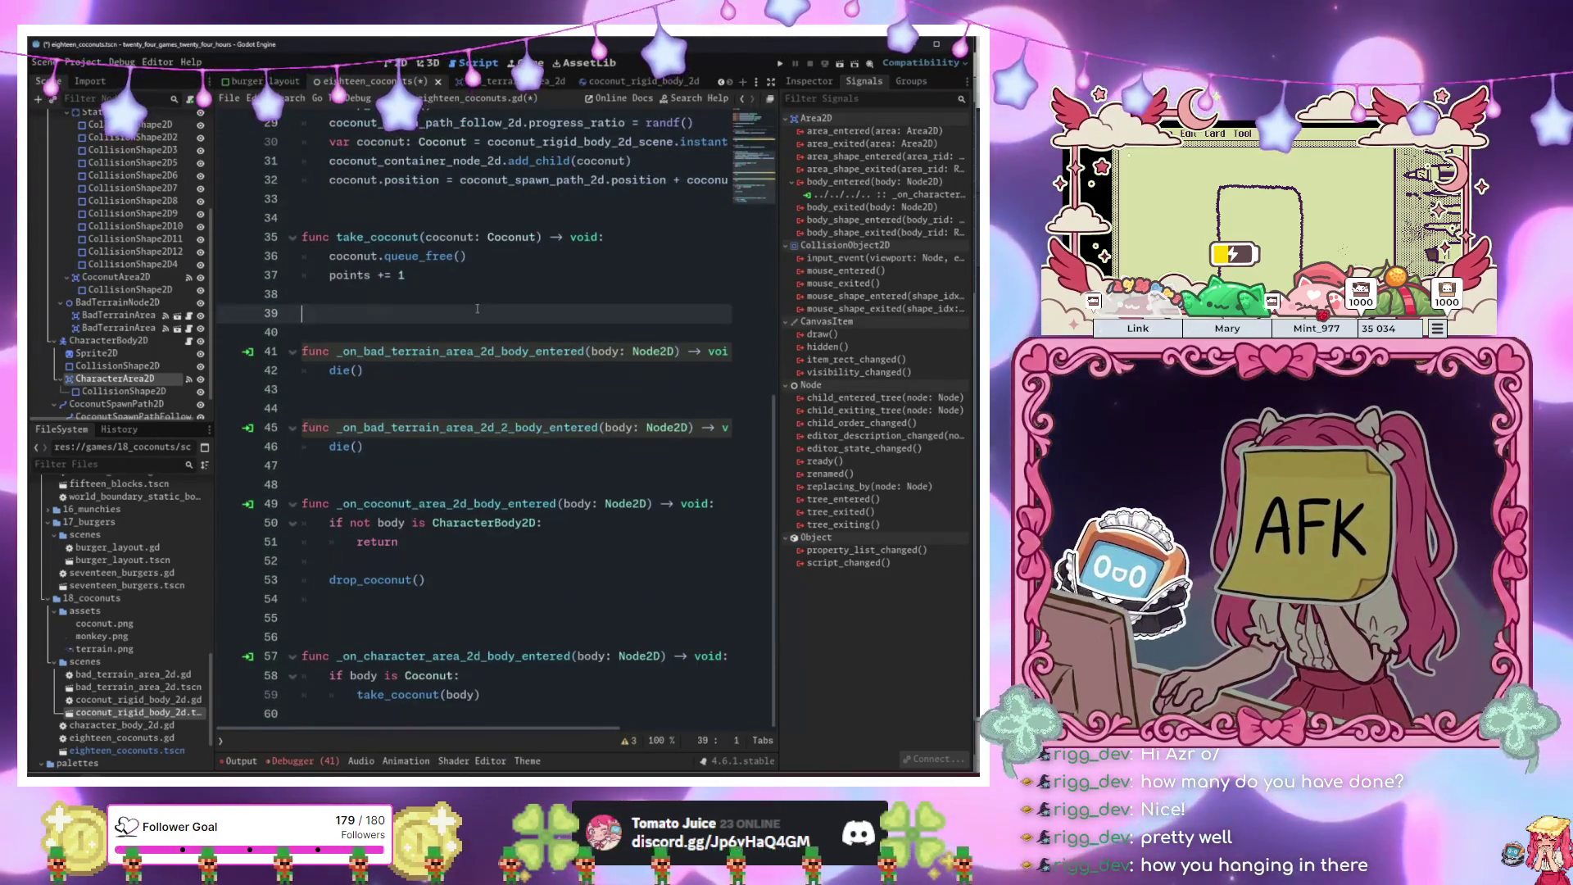
key("Tab")
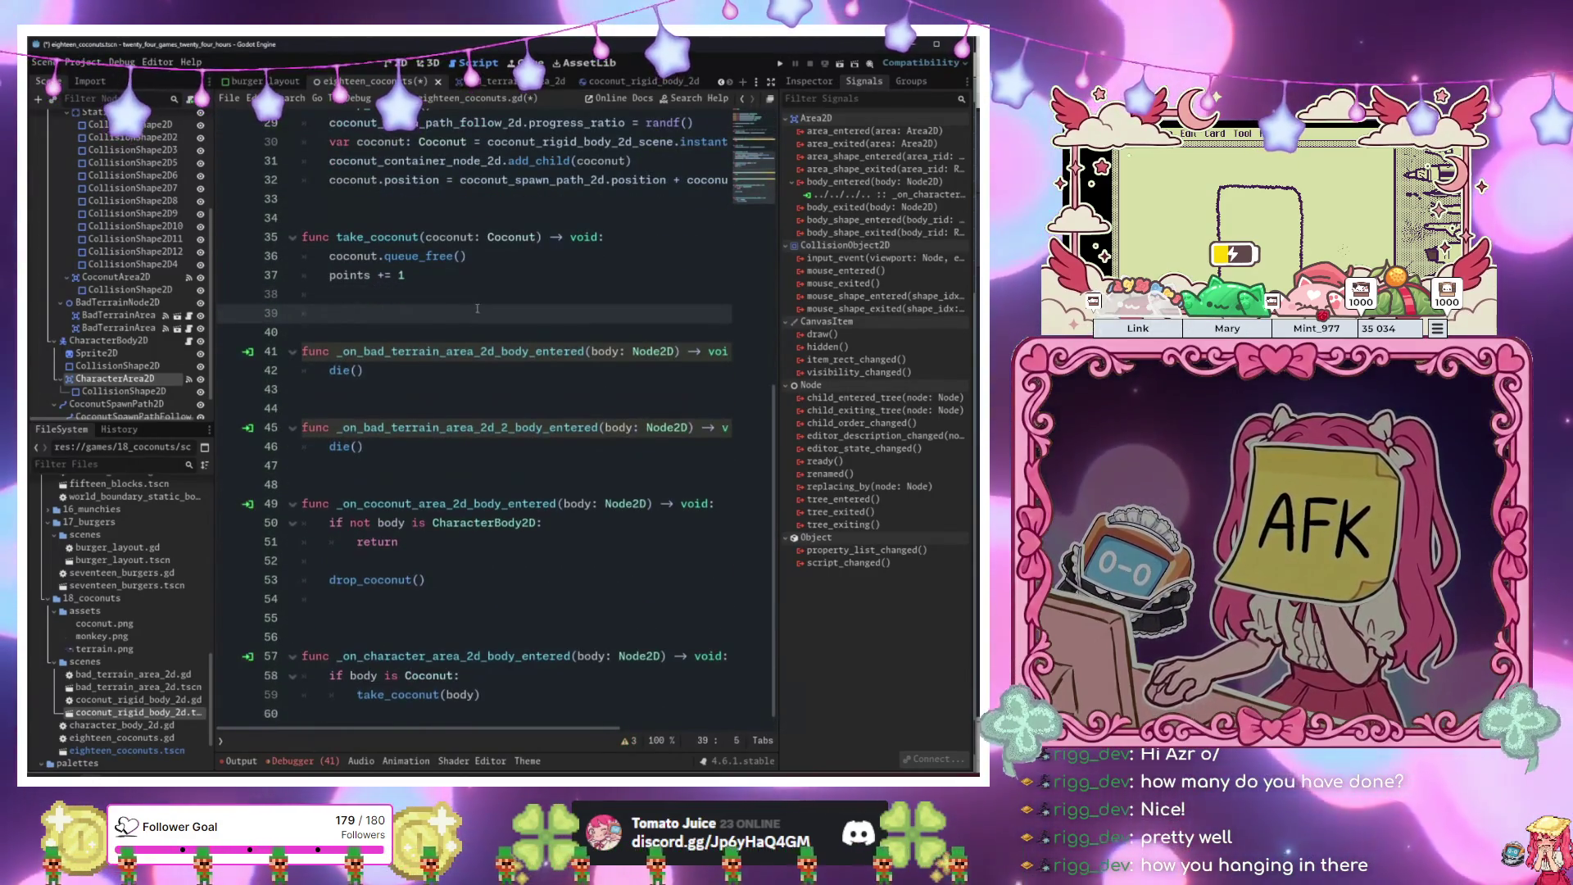
type("if points ")
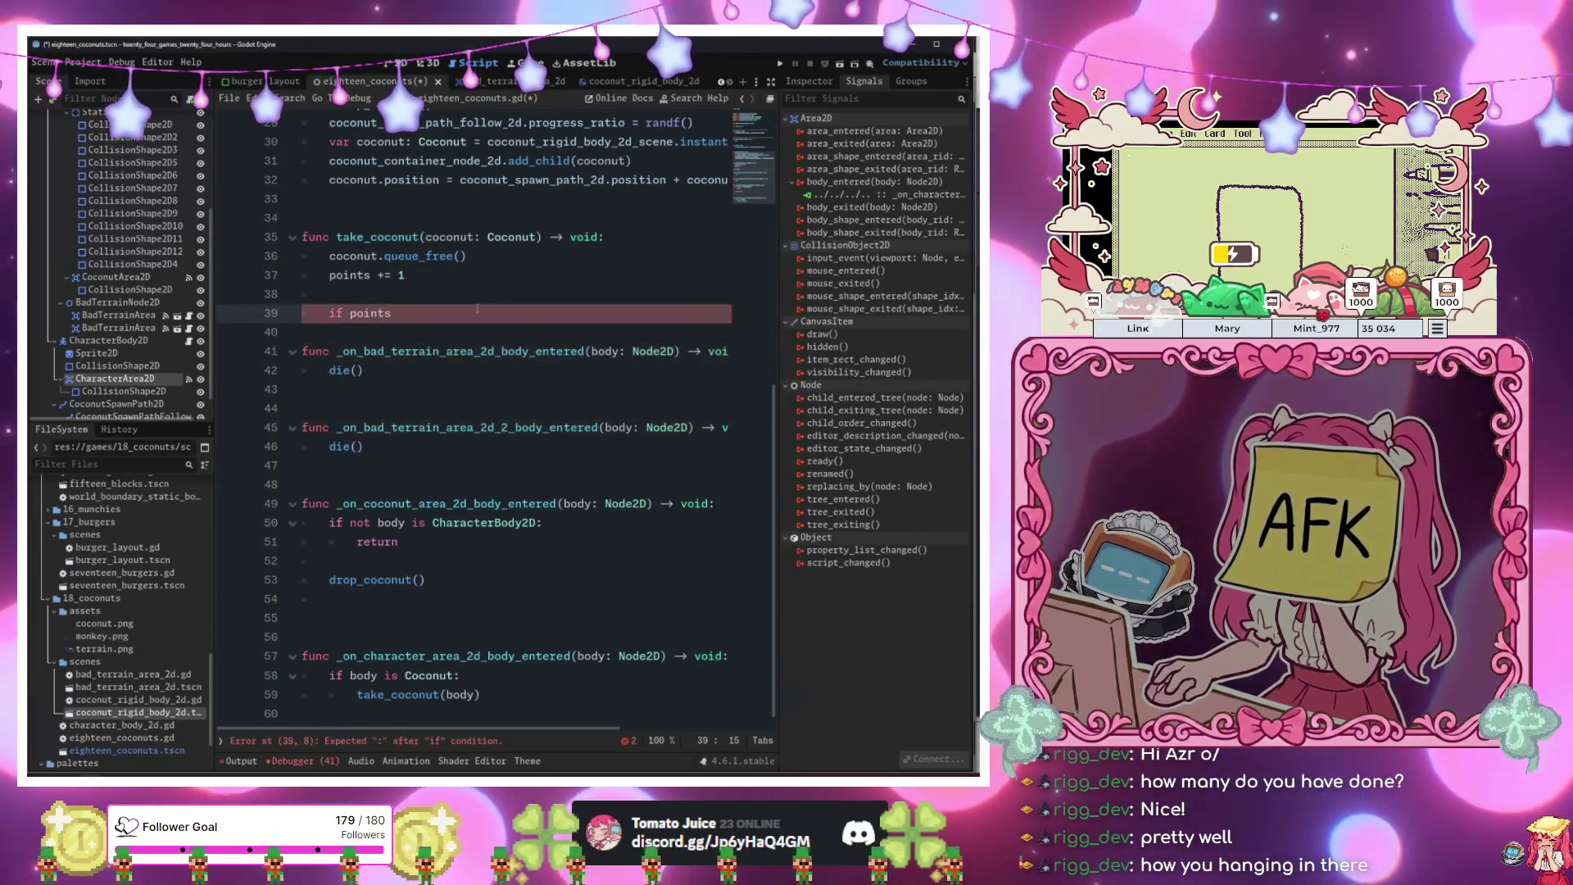
type("==")
scroll(477, 309, "up", 5)
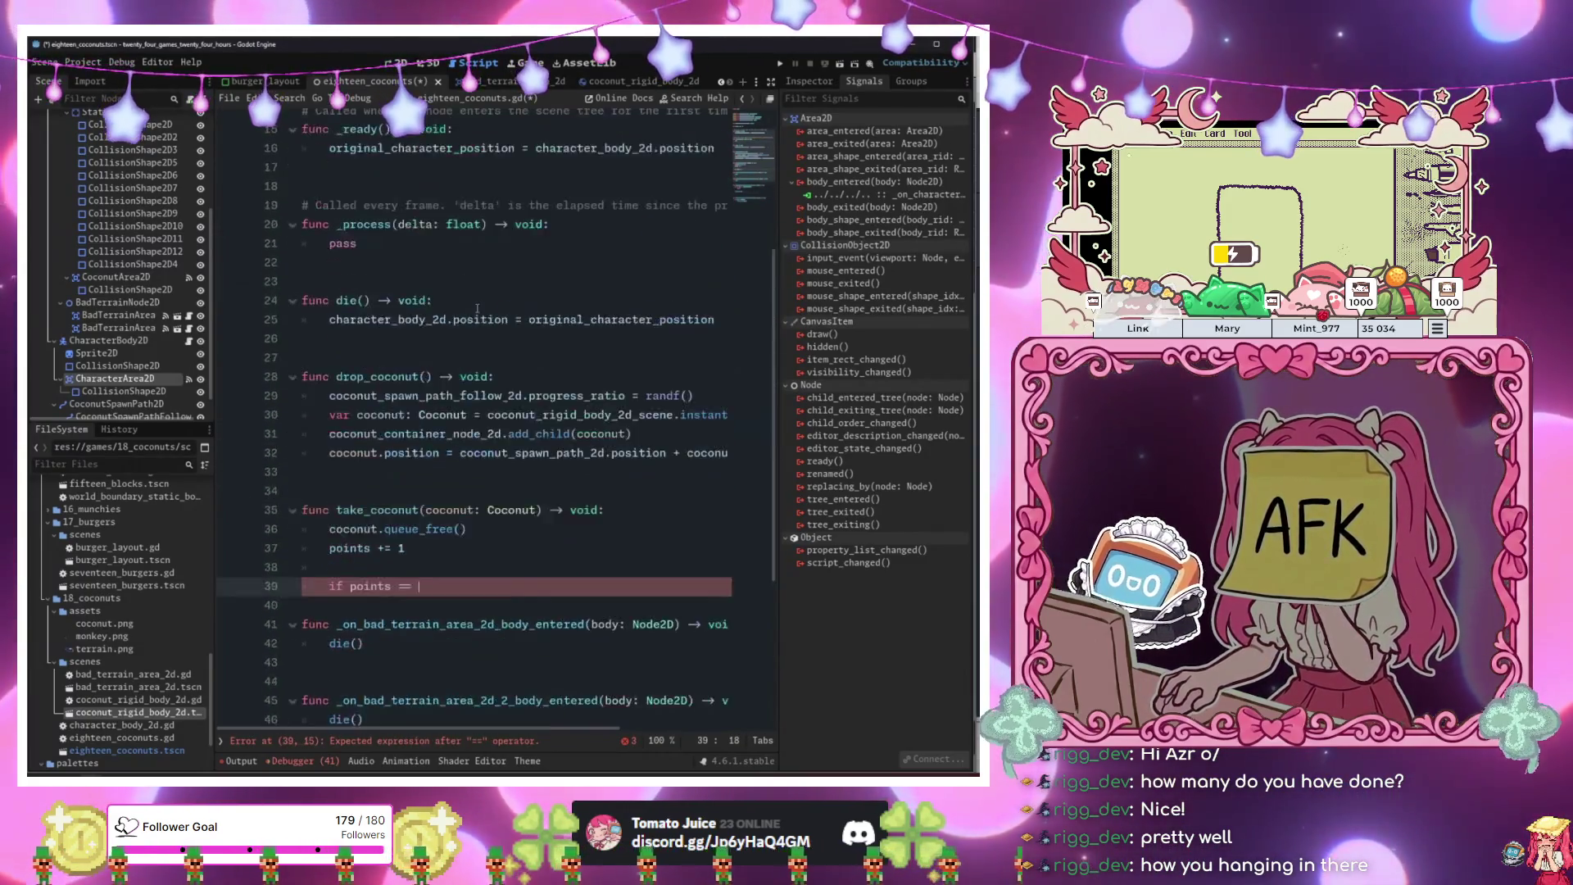
scroll(477, 309, "up", 5)
left_click(507, 159)
type("@")
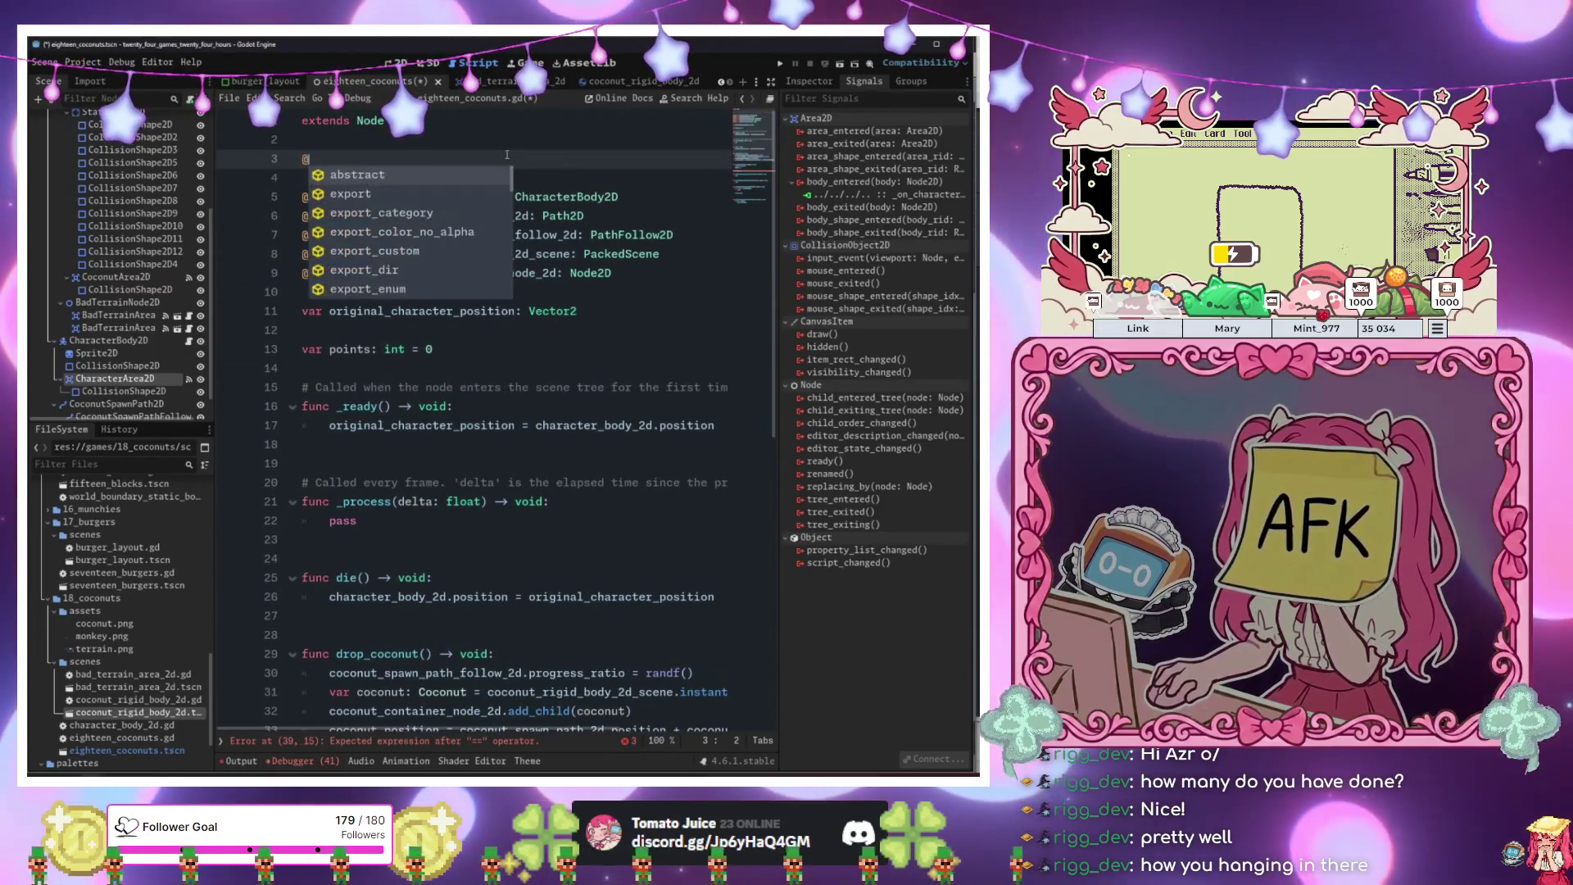
type("export var amount_of_coconuts_to_win:")
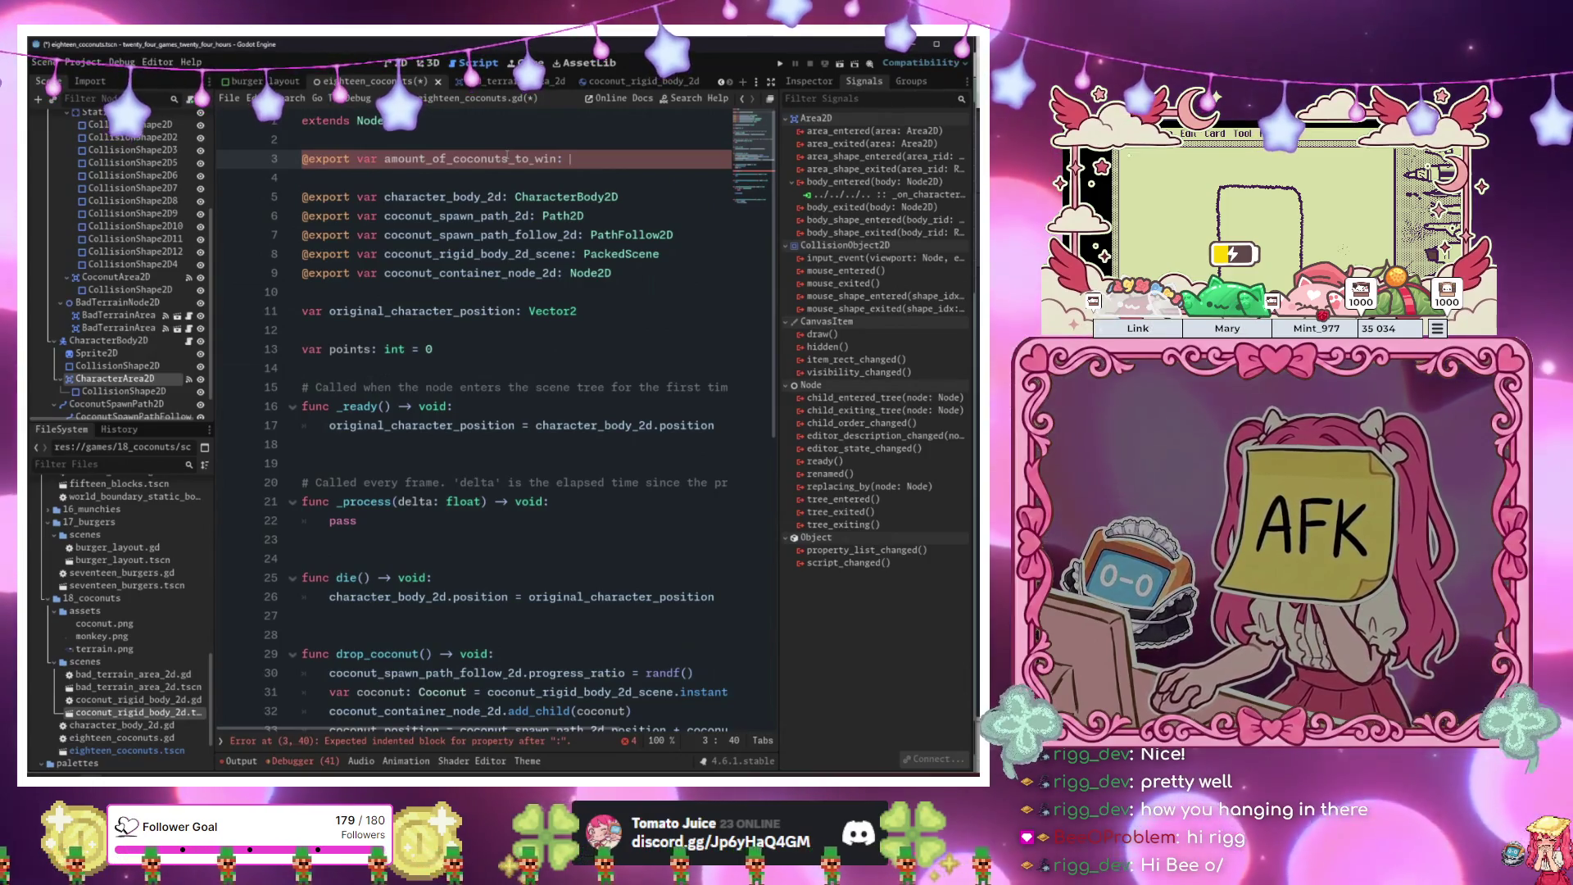
type("int")
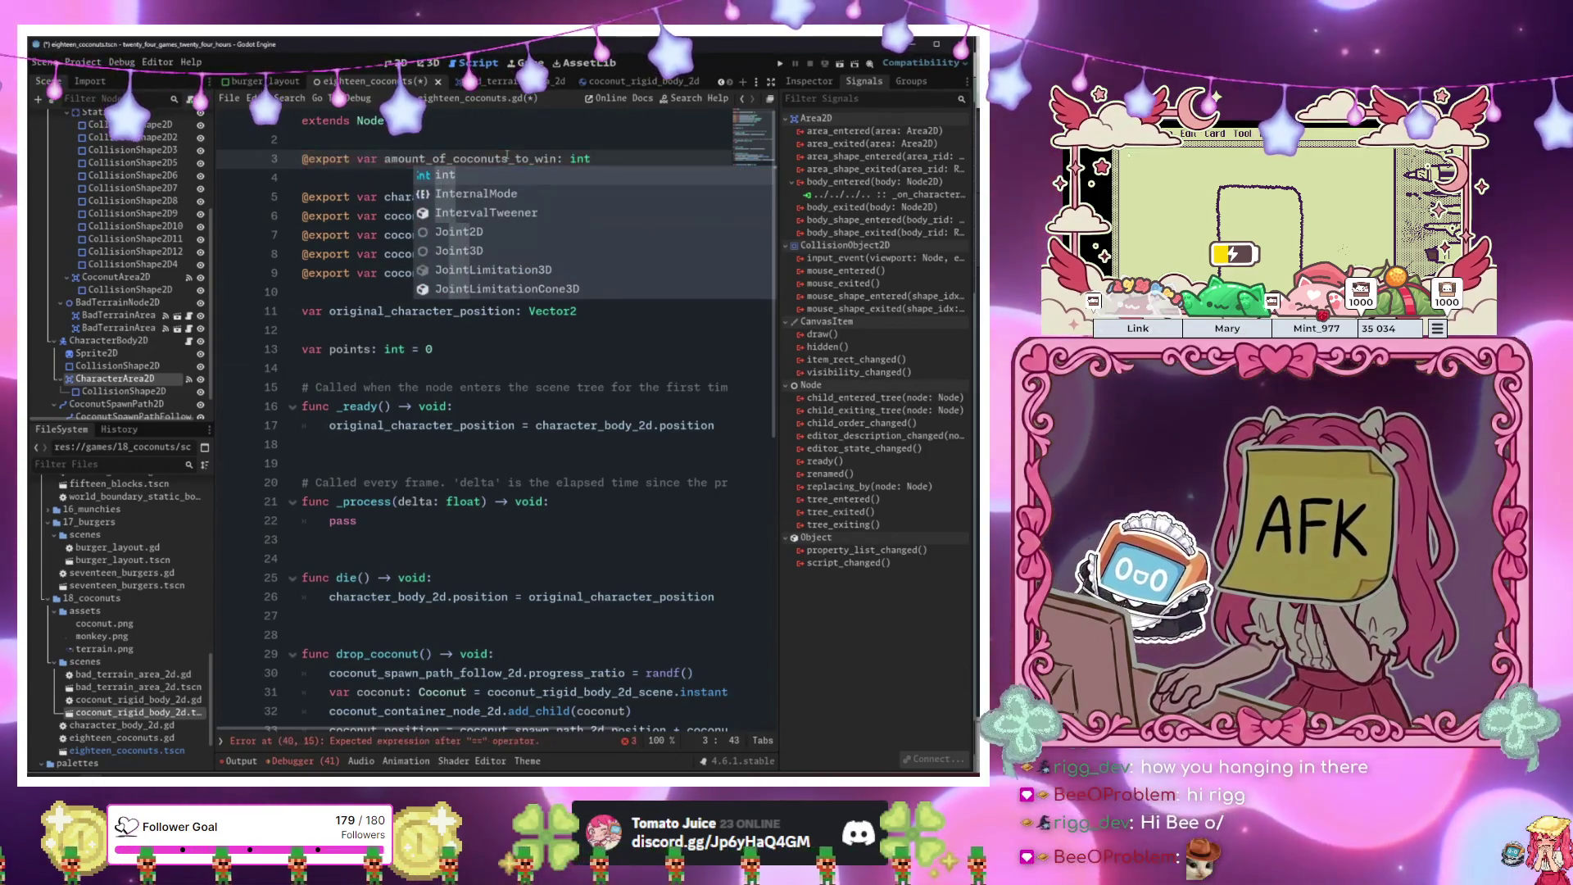
type(" = 18")
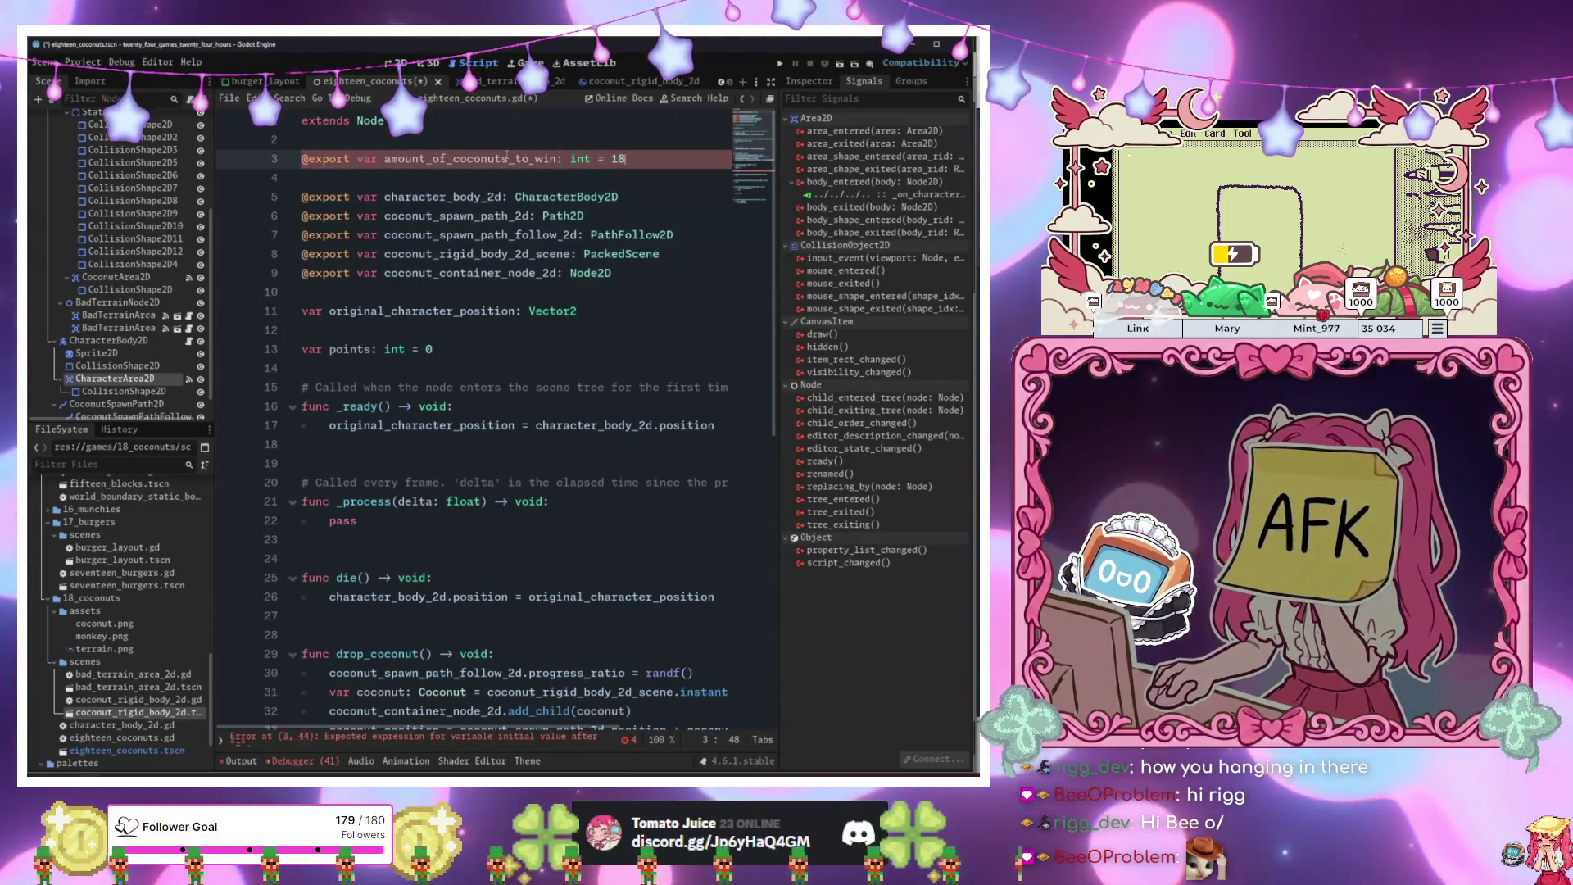
key("ctrl+s")
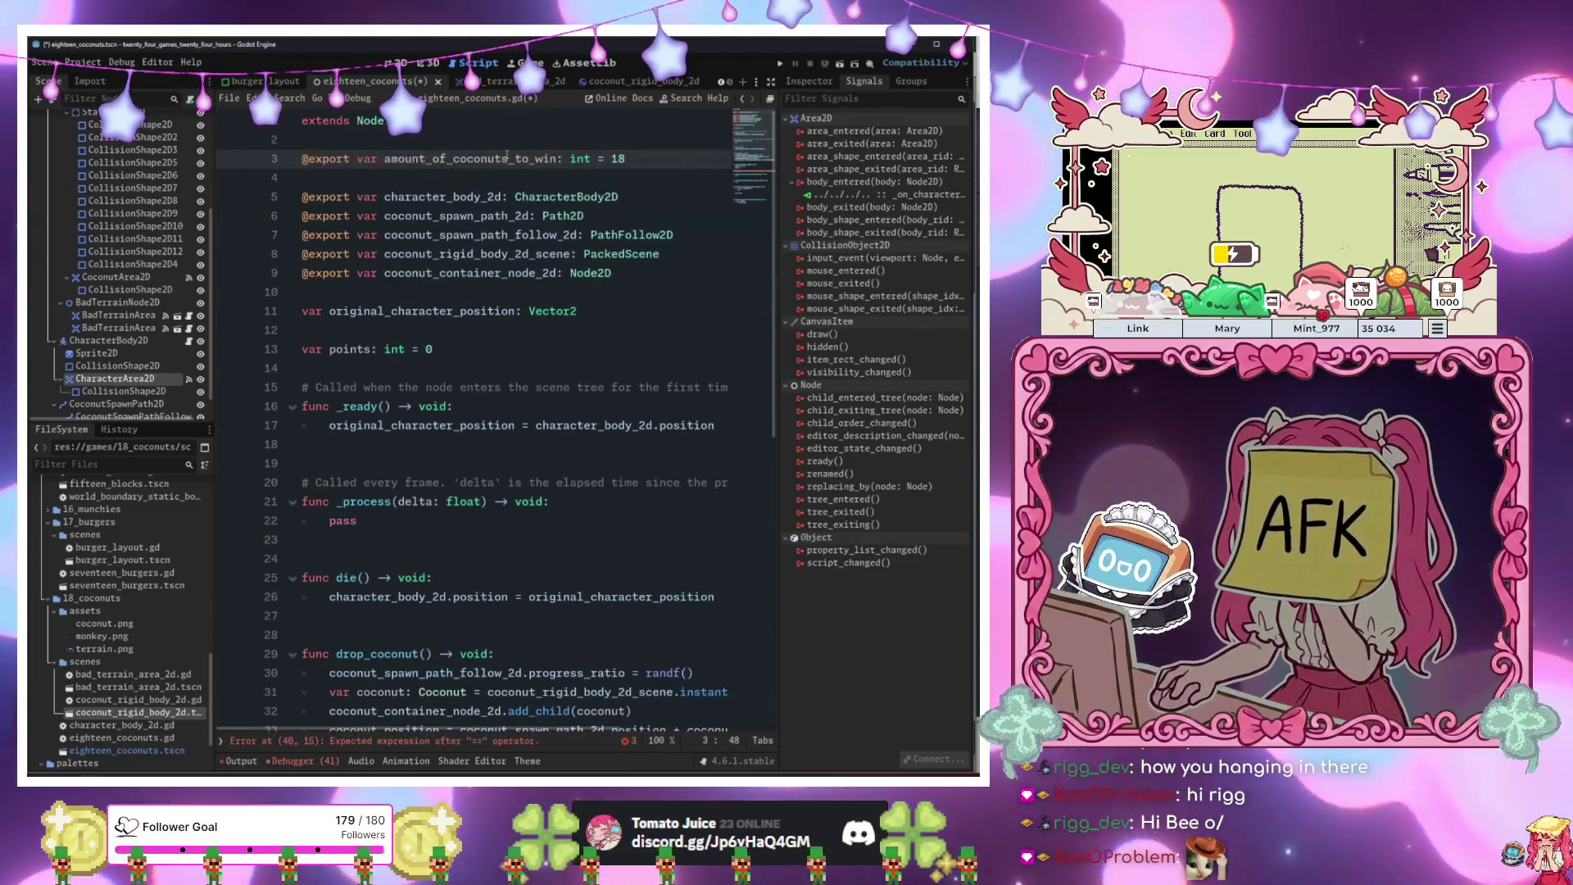
Complete 'if points == amount_of_coconuts_to_win:' so it calls win().
scroll(541, 297, "down", 4)
scroll(541, 296, "down", 6)
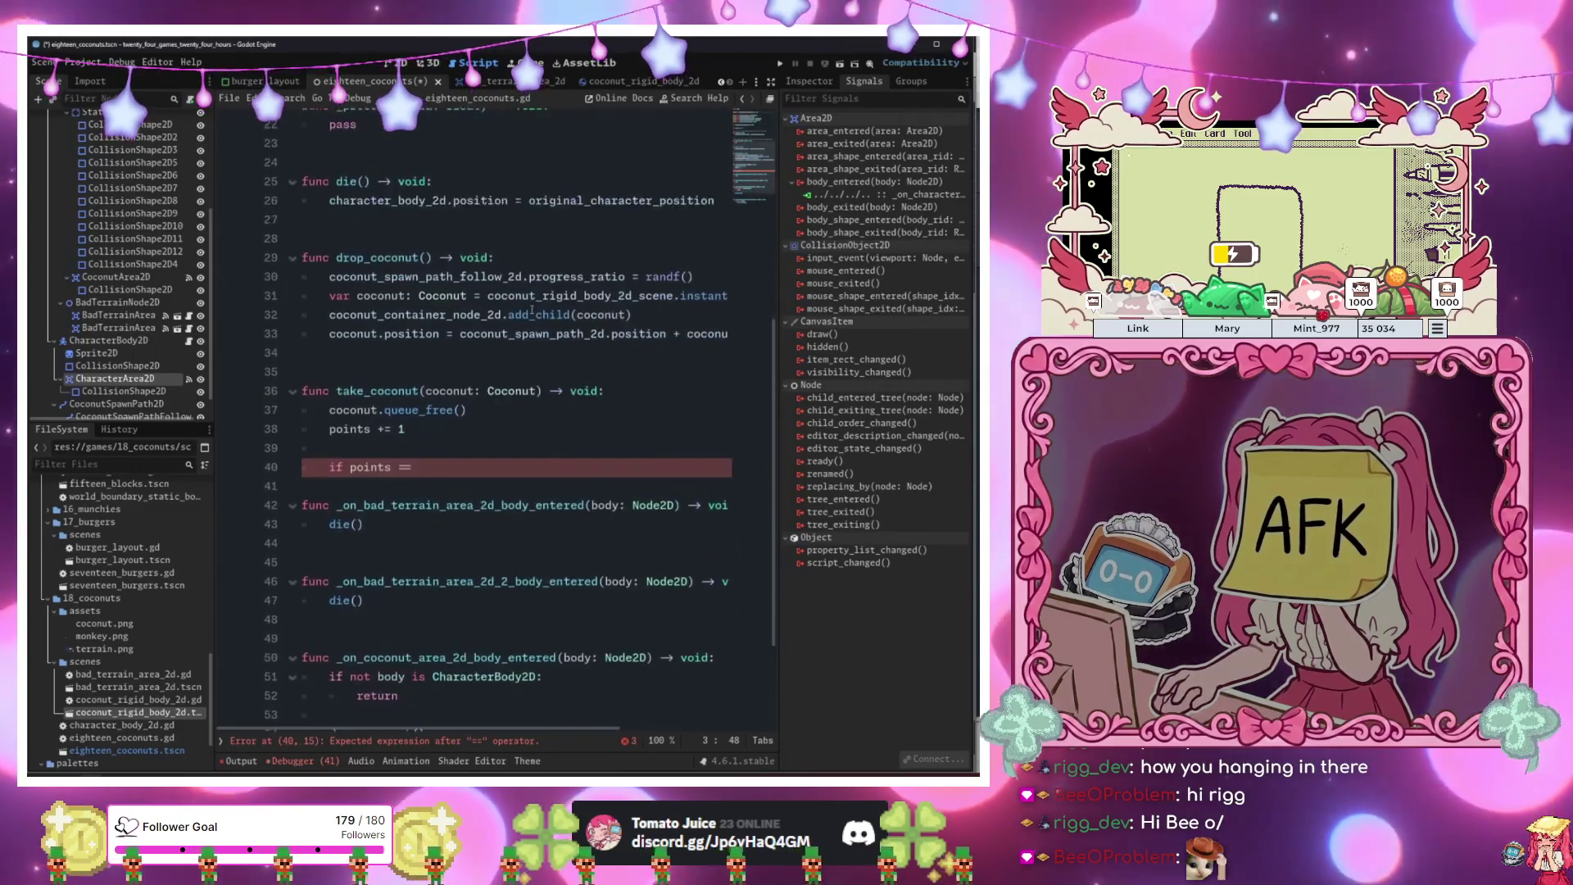
left_click(441, 315)
type("amount_of_coconuts_to_win:")
key("Return")
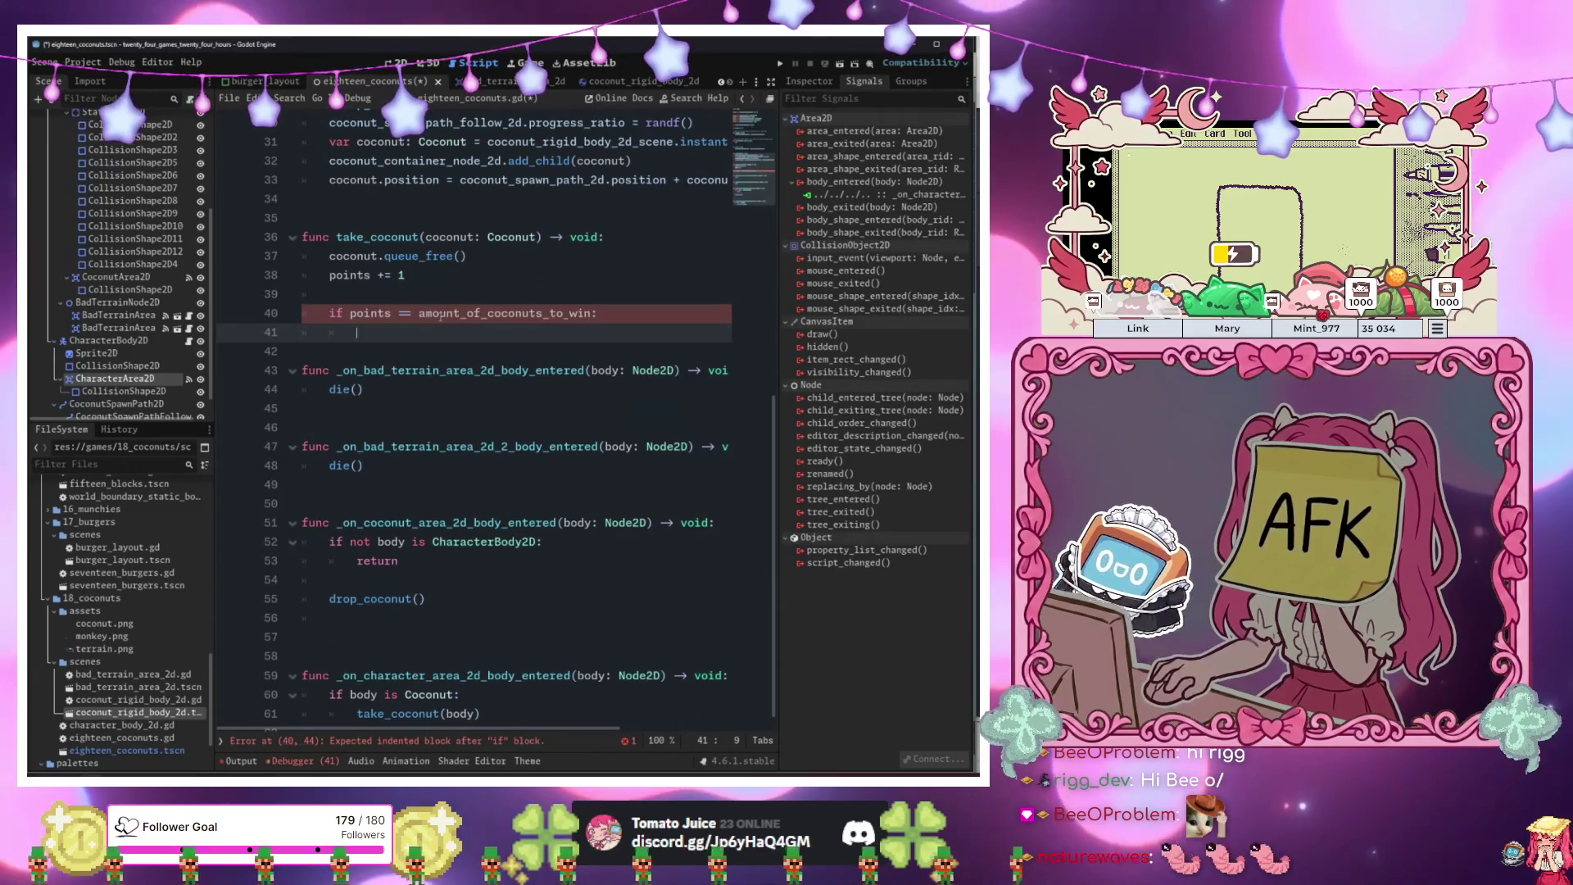
type("win()")
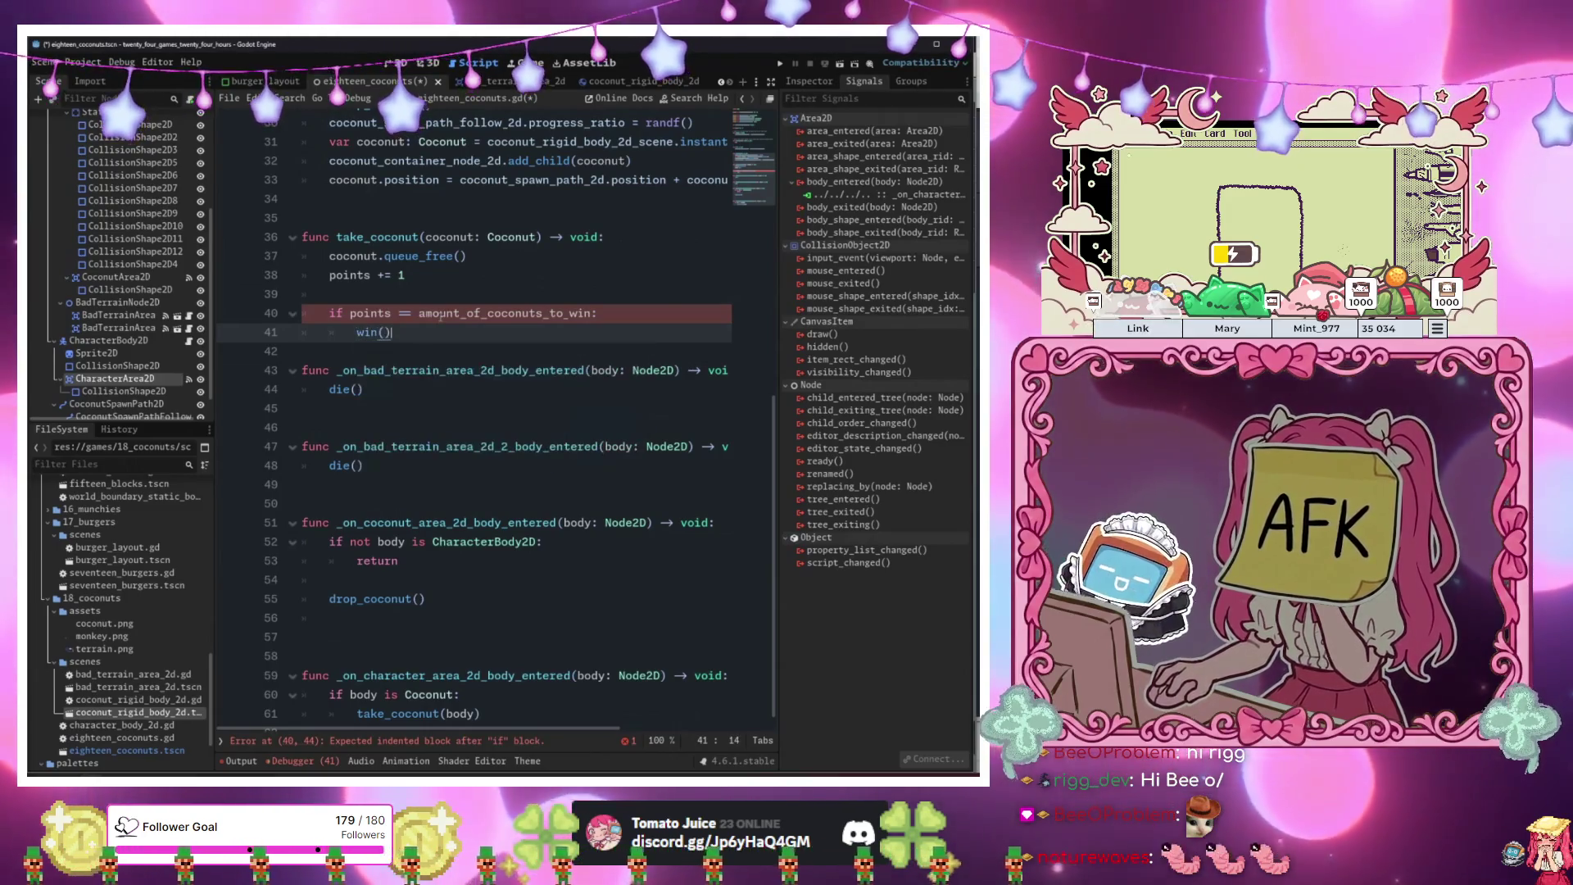
Declare 'func win() -> void:' above take_coconut with a pass body.
key("Up")
key("Up")
key("Up")
key("Home")
key("Return")
key("Return")
key("Return")
key("Up")
key("Up")
key("Up")
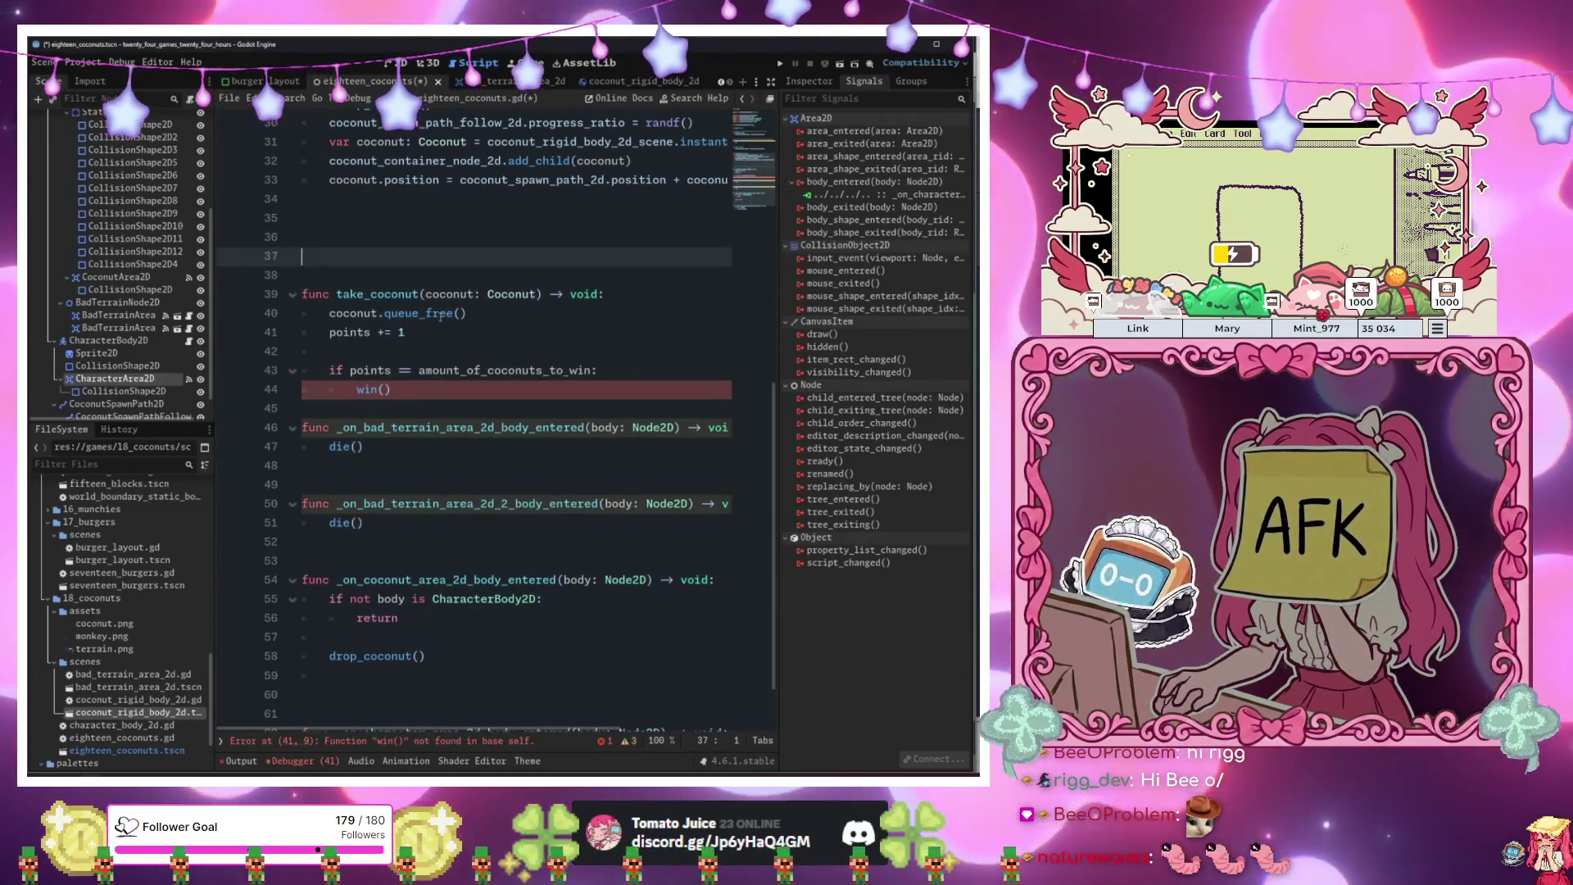
type("func win() -> ")
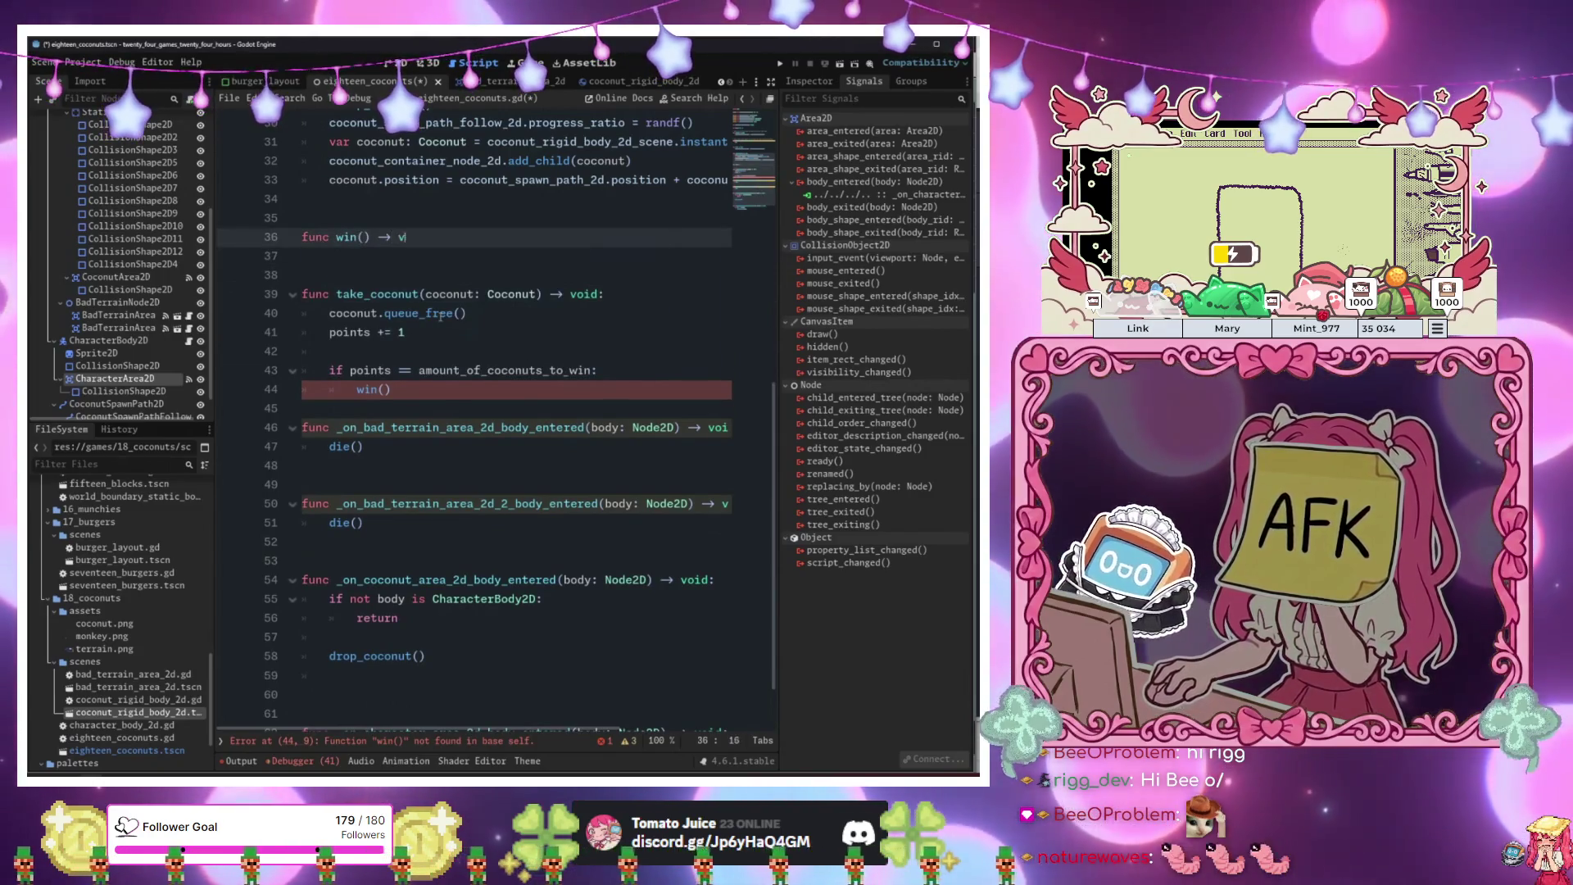
type("void:")
key("Return")
type("pass")
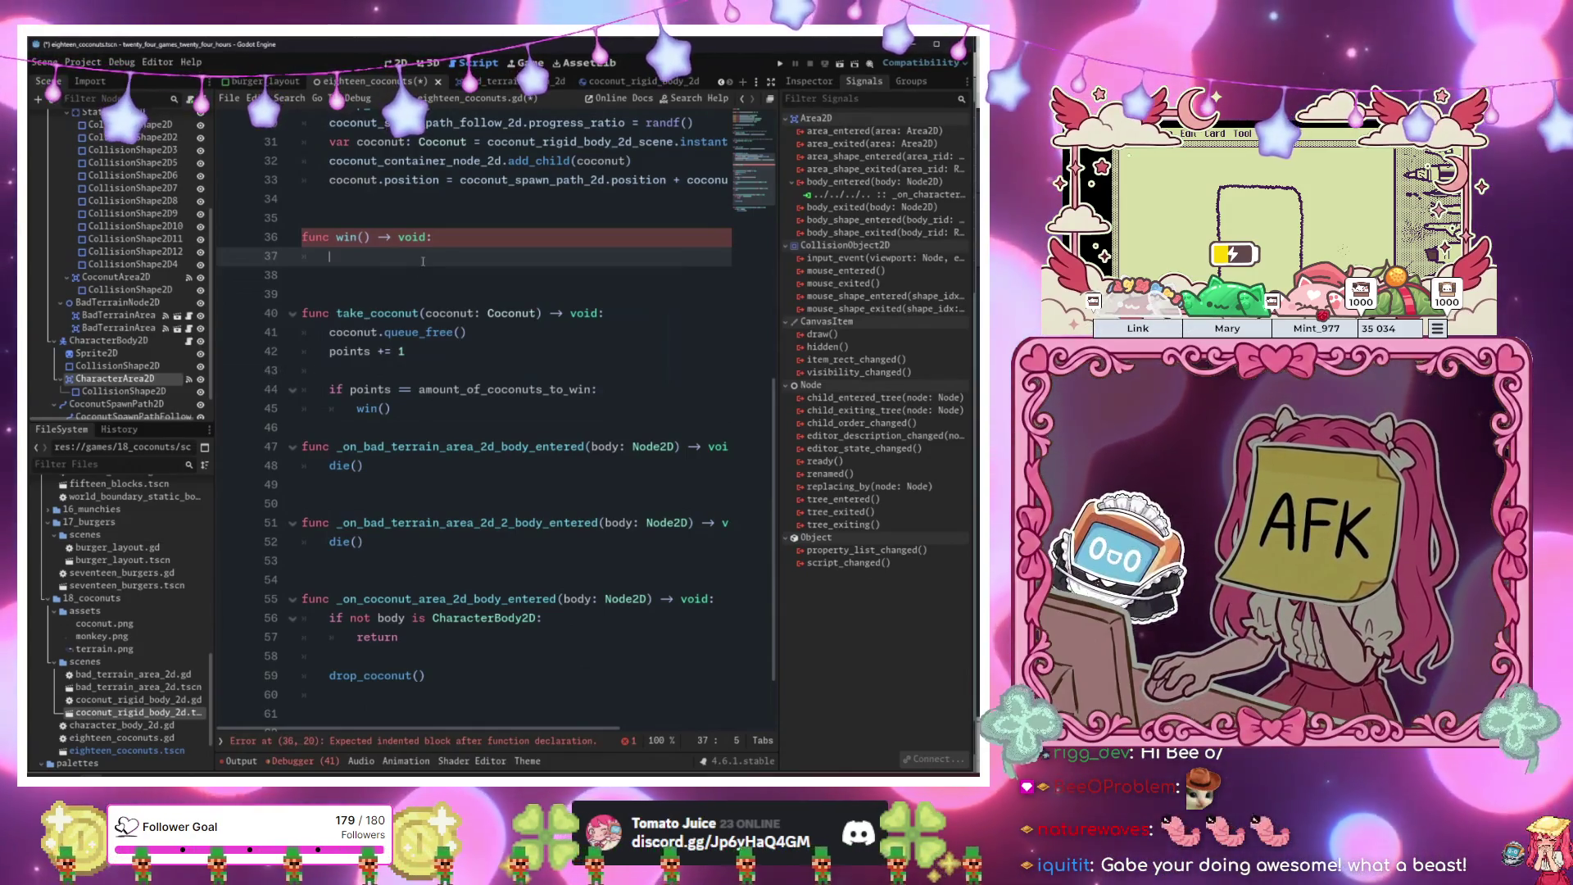
Add a CanvasLayer to the scene root with a Control node as its child.
type("p")
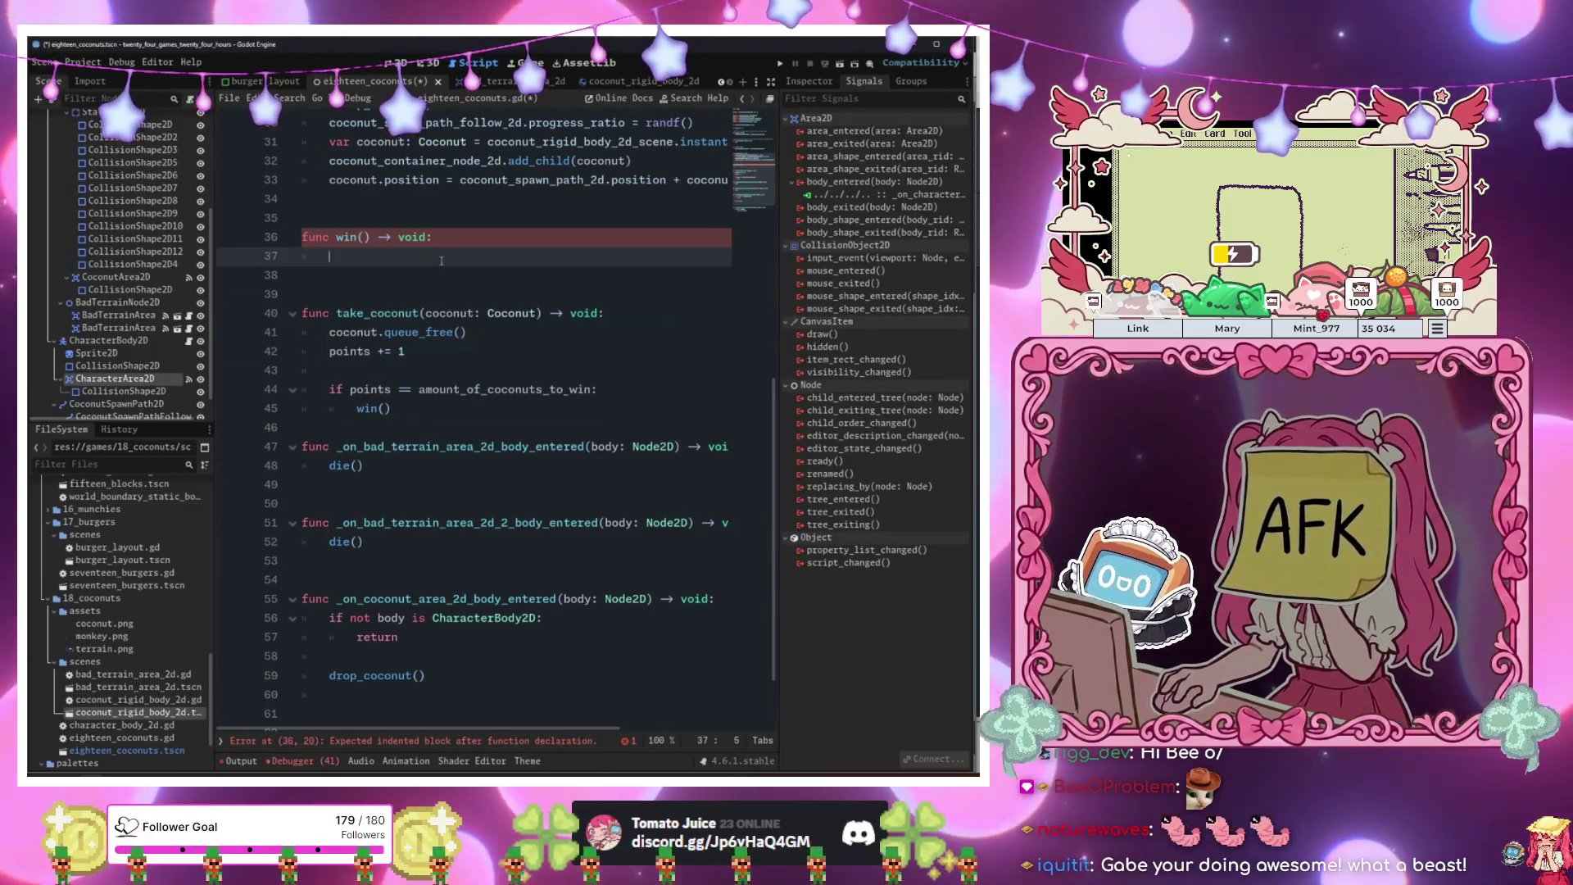
scroll(440, 260, "up", 4)
scroll(94, 167, "up", 5)
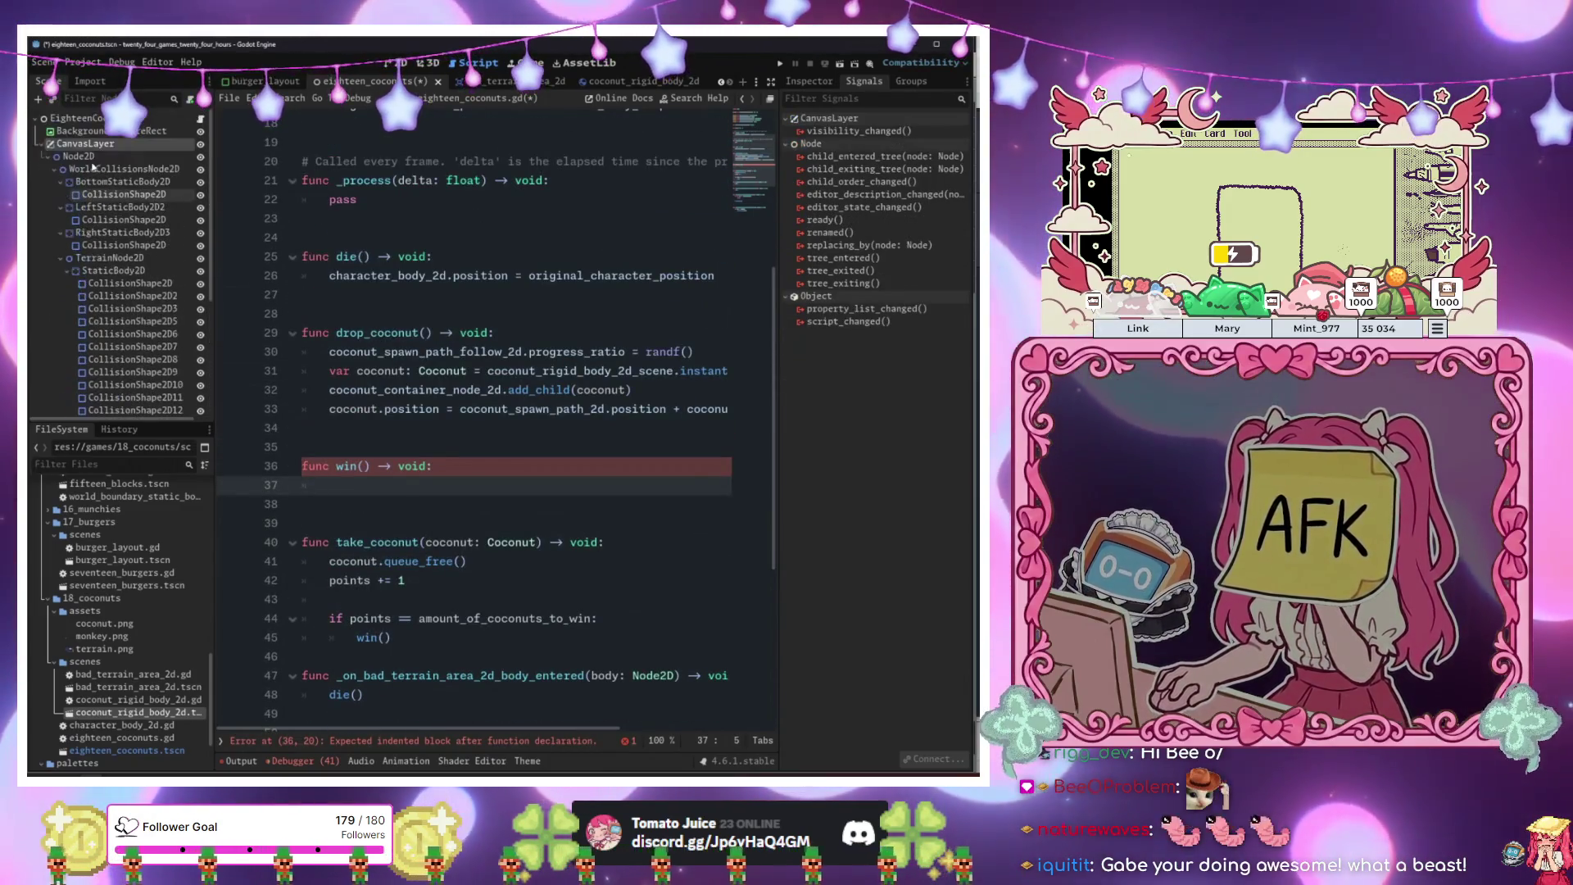
left_click(79, 119)
key("ctrl+a")
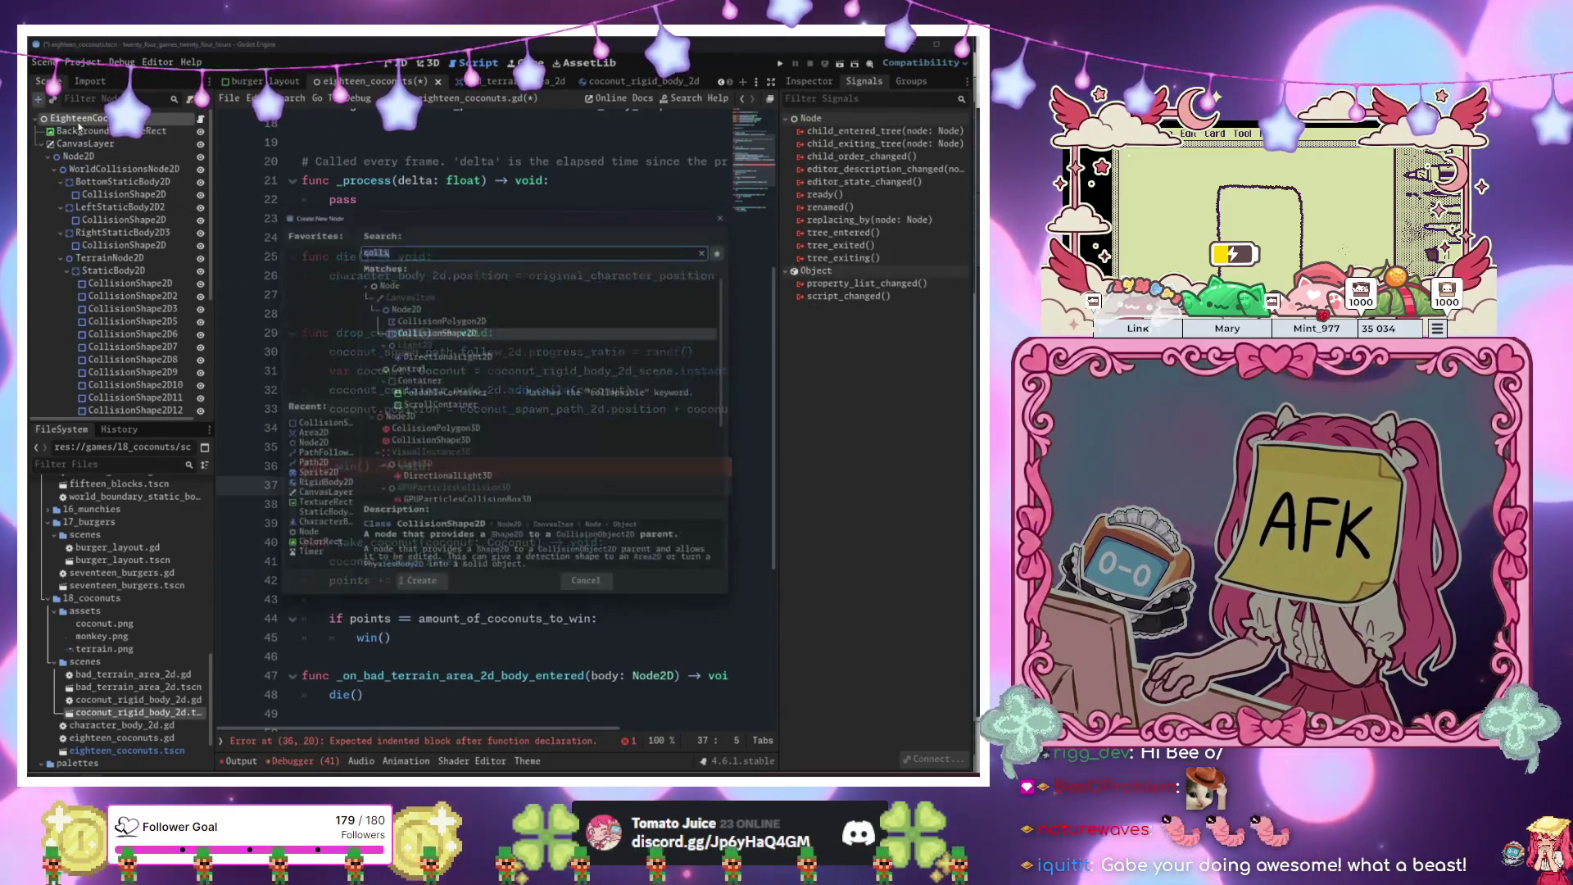
type("canvas")
key("Down")
key("Down")
key("Return")
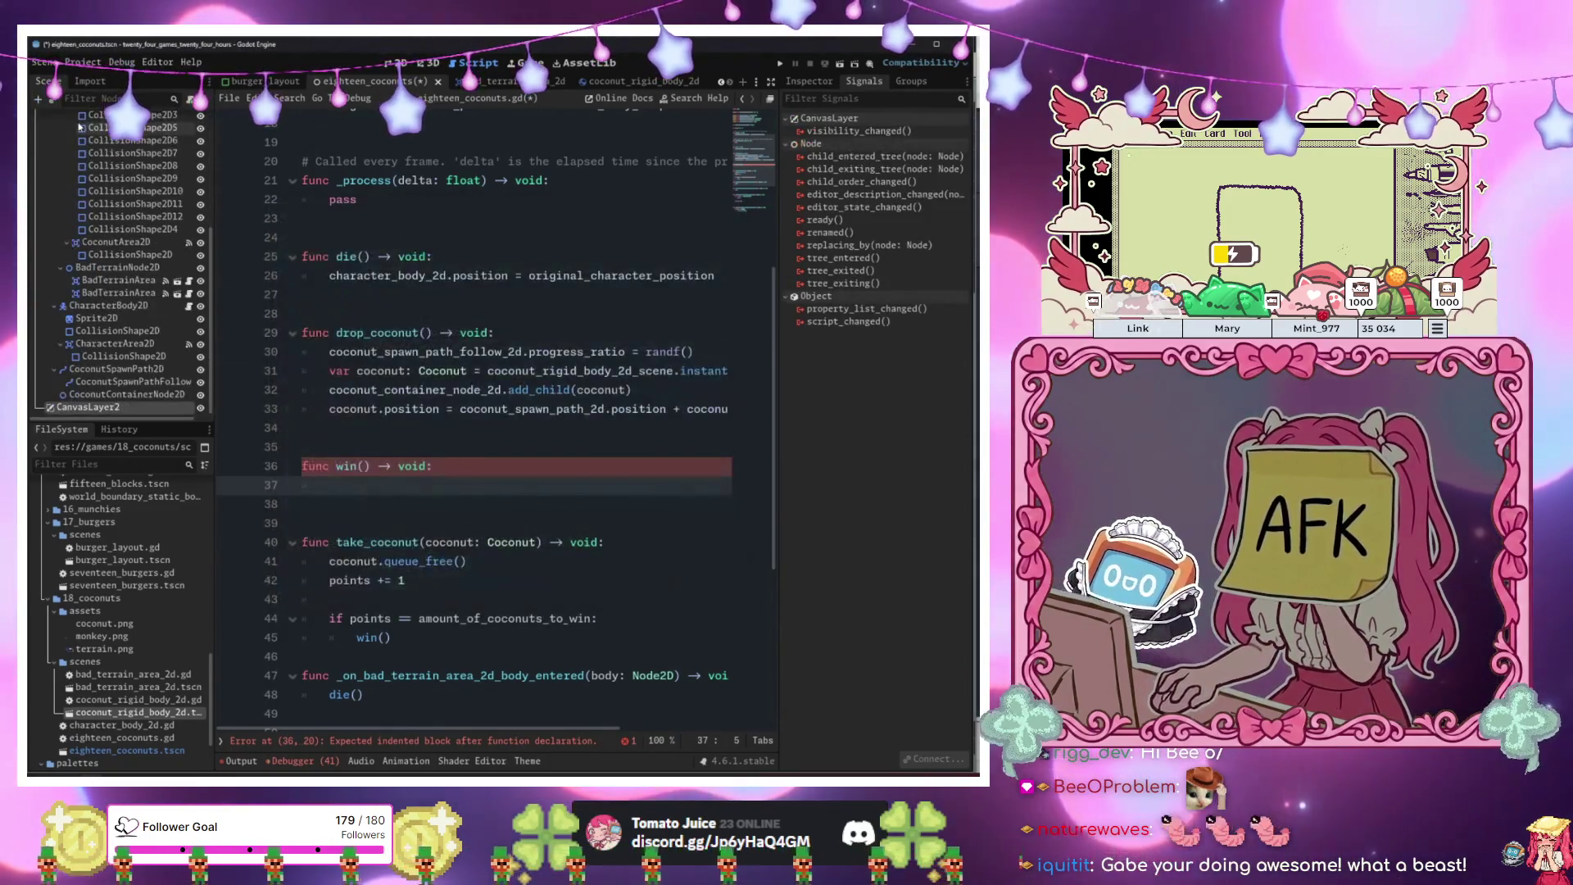
key("ctrl+a")
type("control")
key("Return")
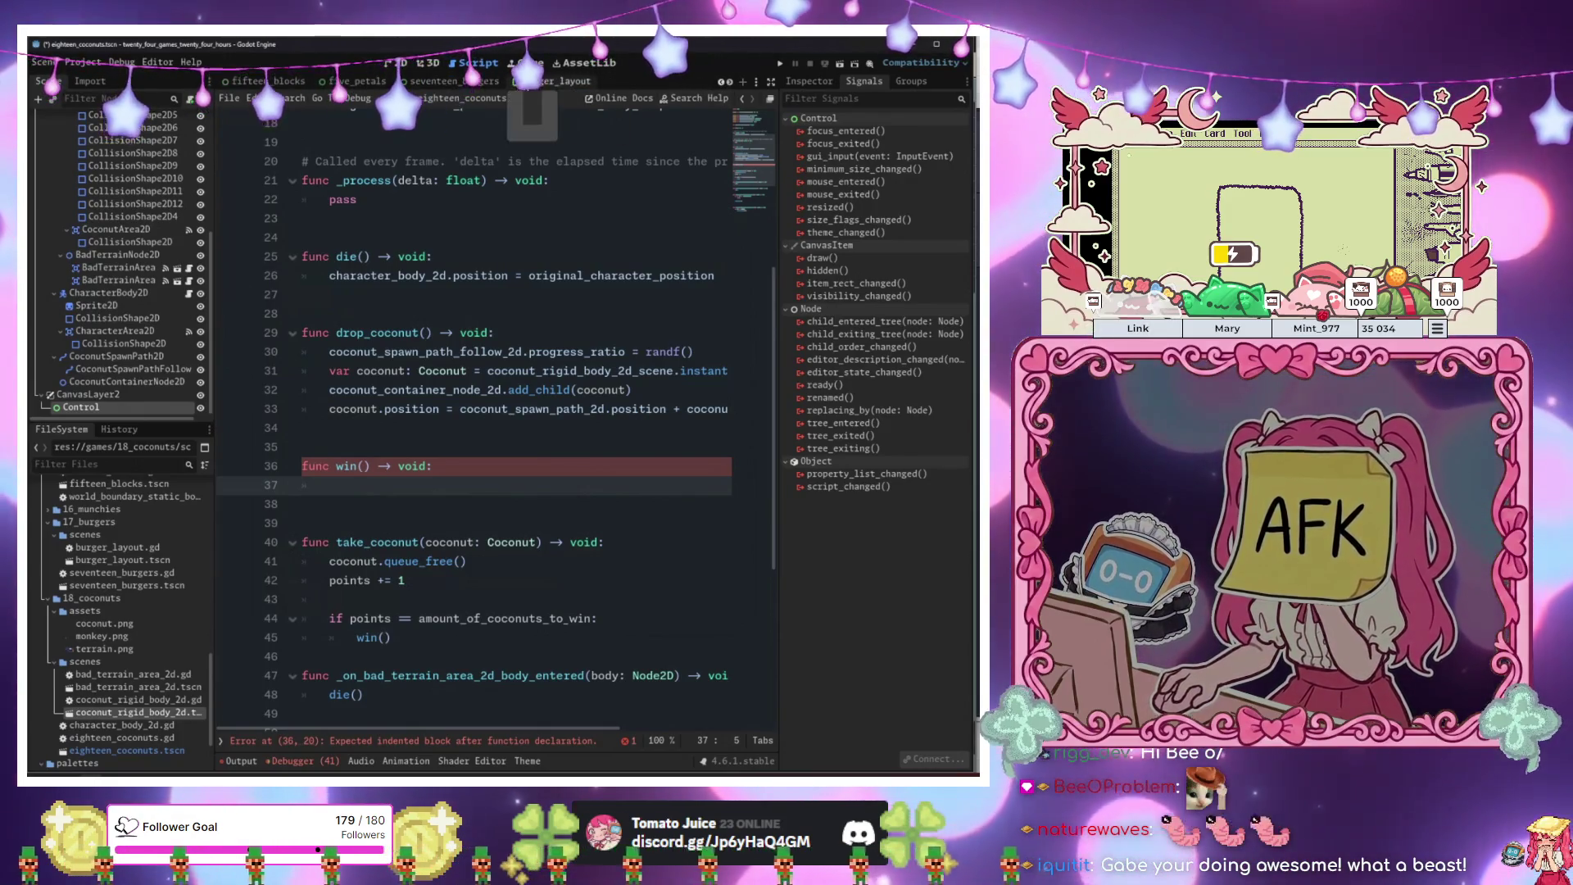
Copy the ScoreText and YouWin RichTextLabels from seventeen_burgers into eighteen_coconuts' Control node.
left_click(451, 80)
left_click(118, 194)
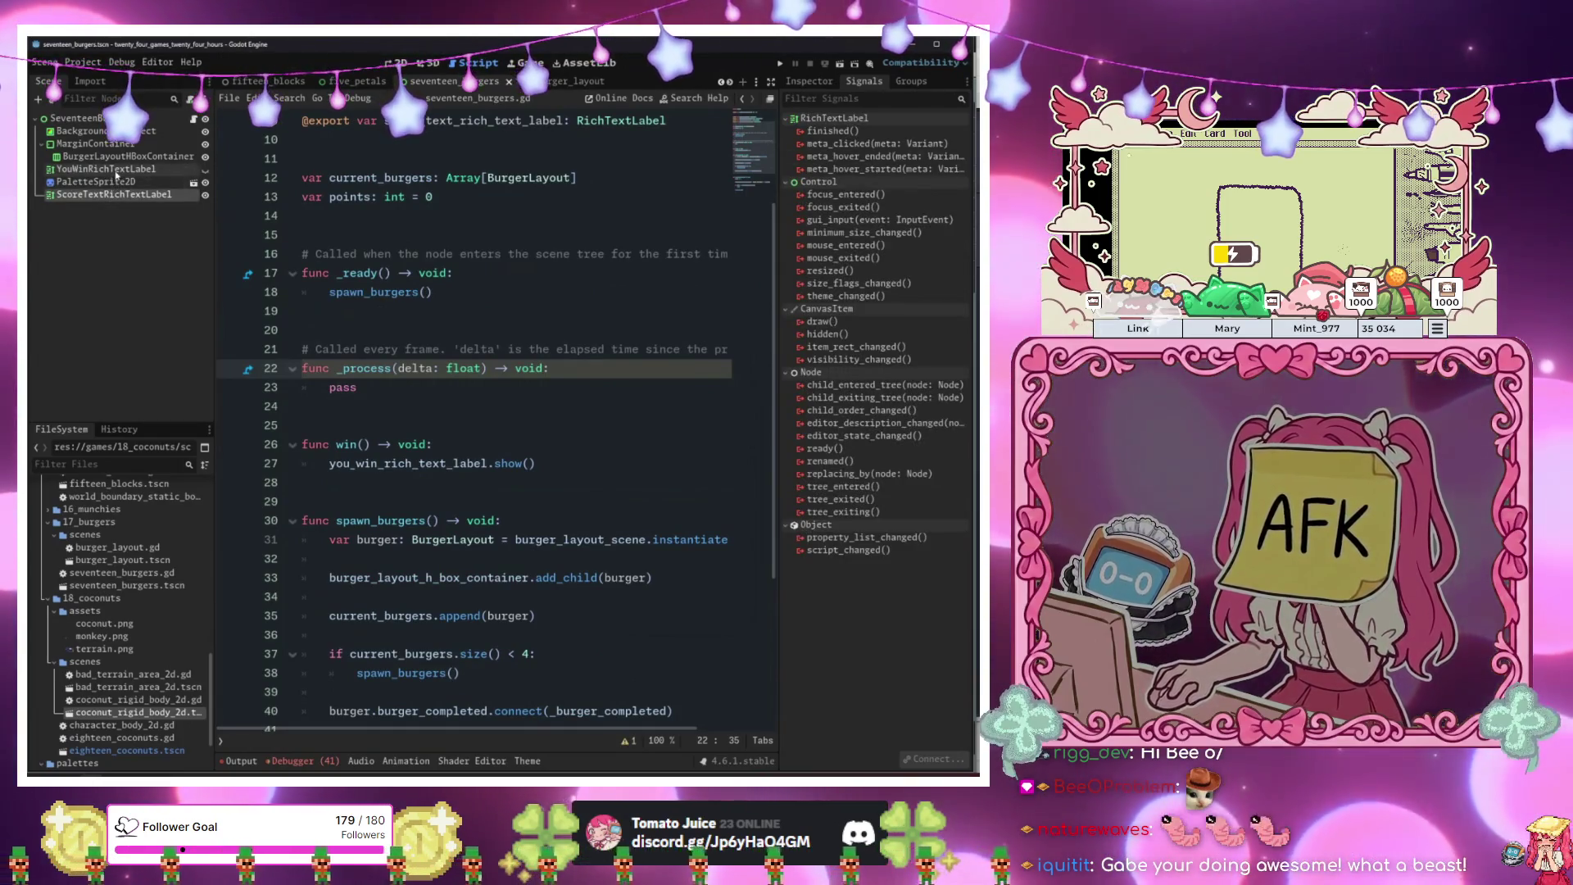
left_click(113, 196, "ctrl")
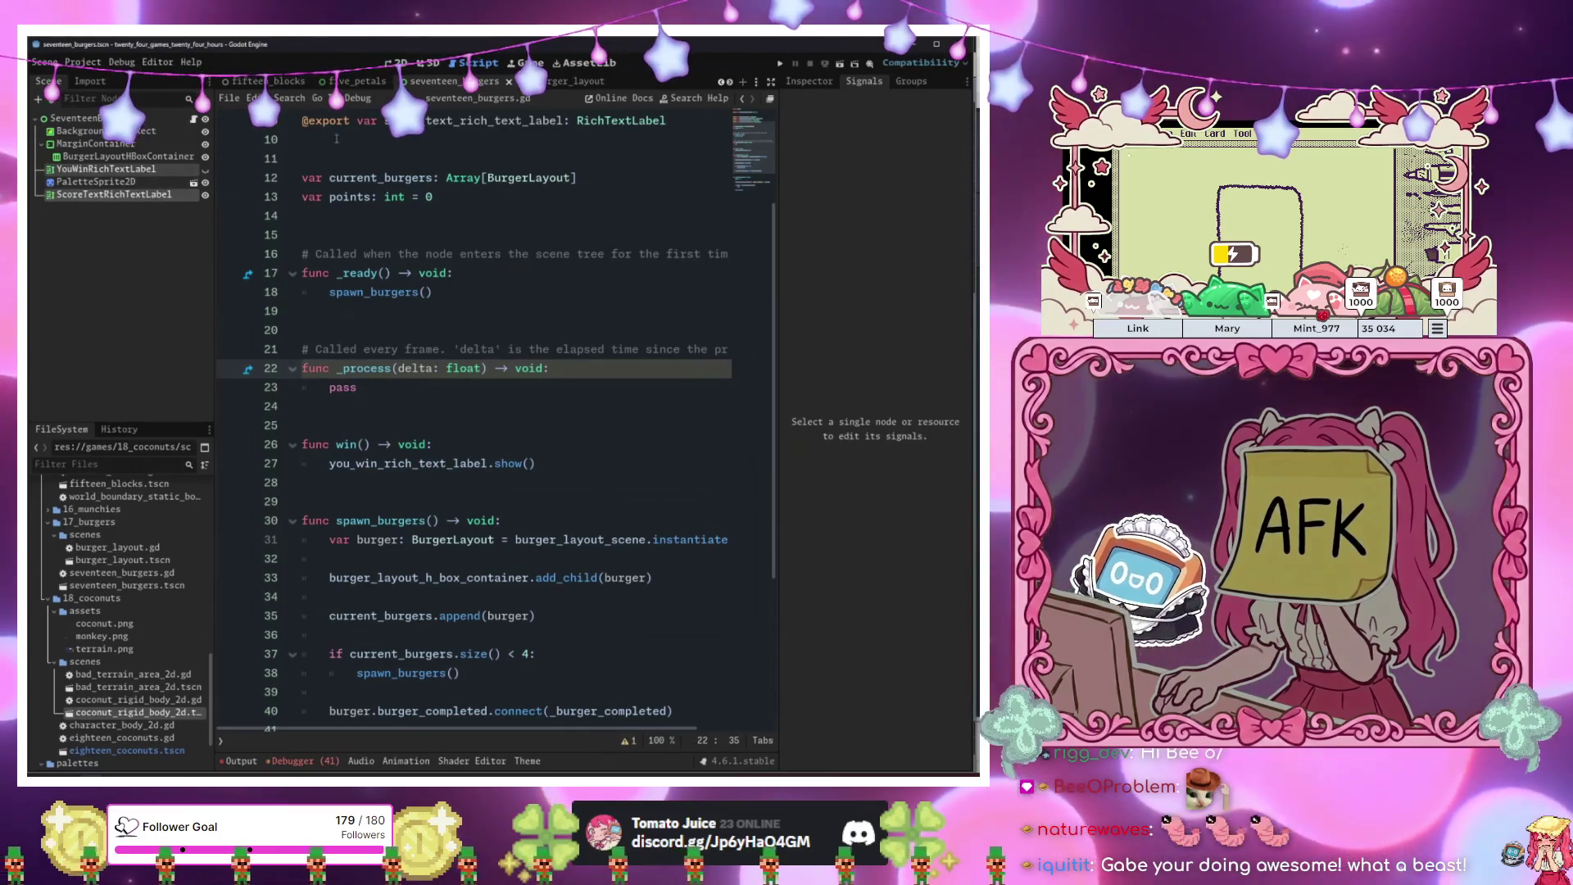
left_click(559, 89)
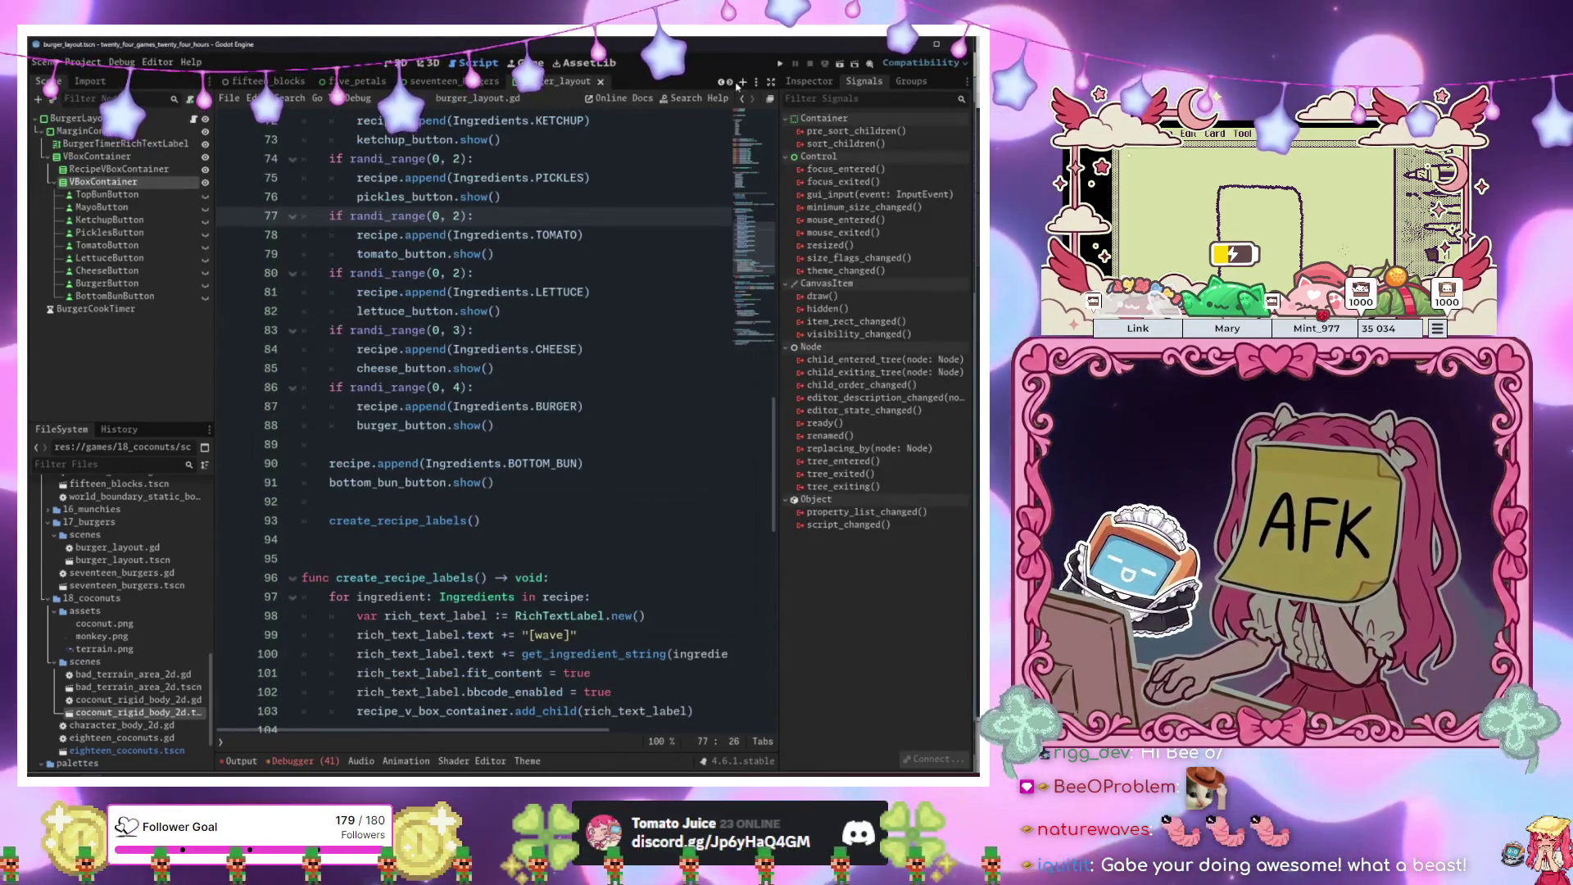
left_click(729, 82)
left_click(432, 87)
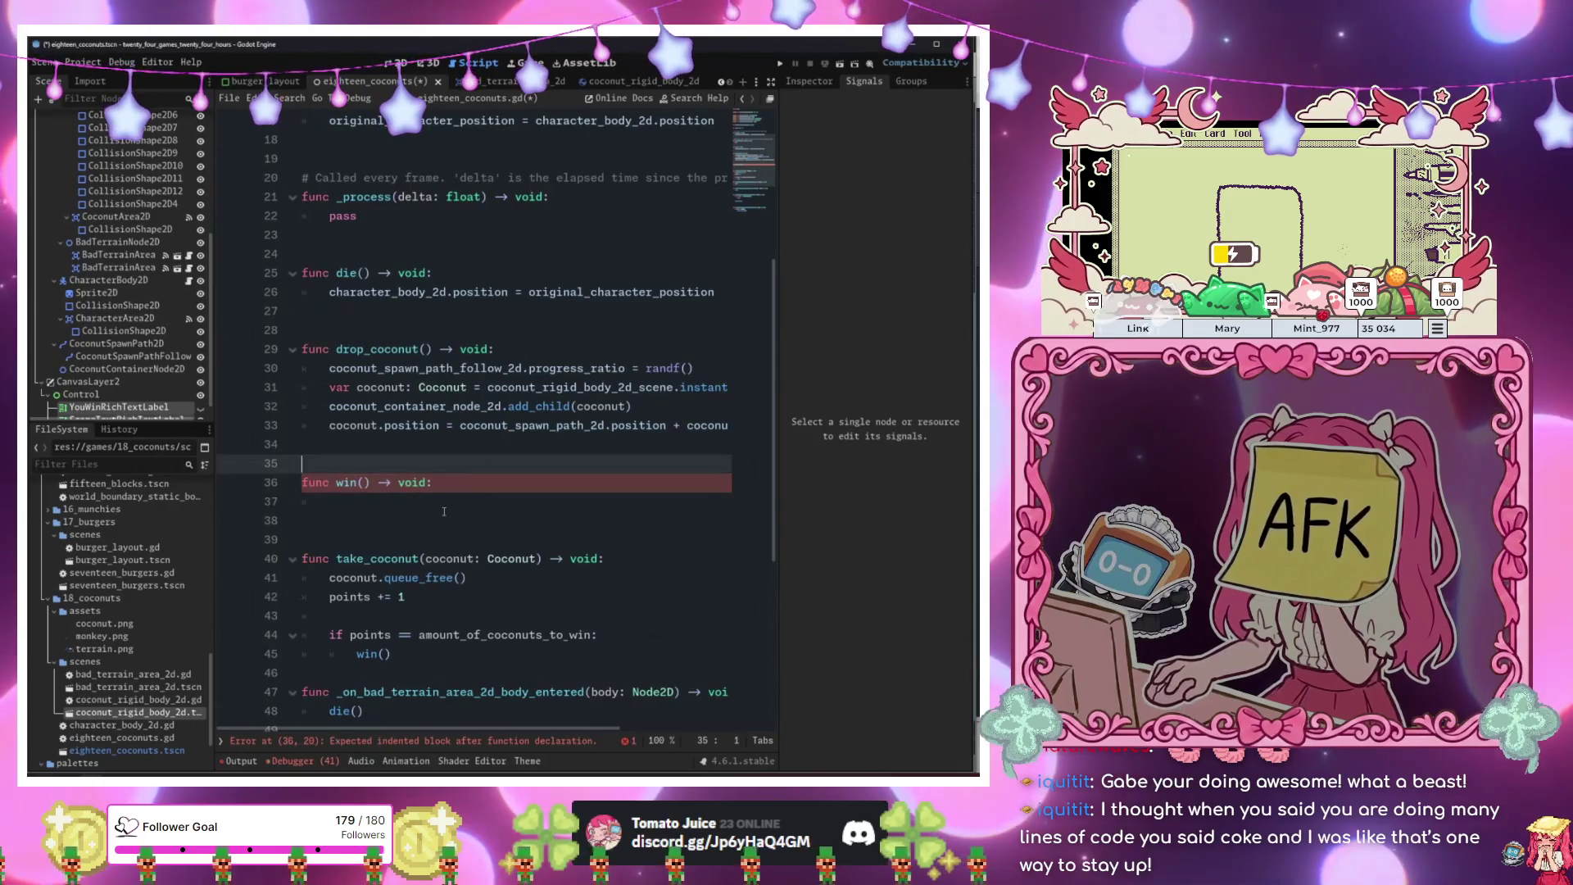
Drag YouWinRichTextLabel and ScoreTextRichTextLabel into the script as exported RichTextLabel variables.
left_click(123, 394)
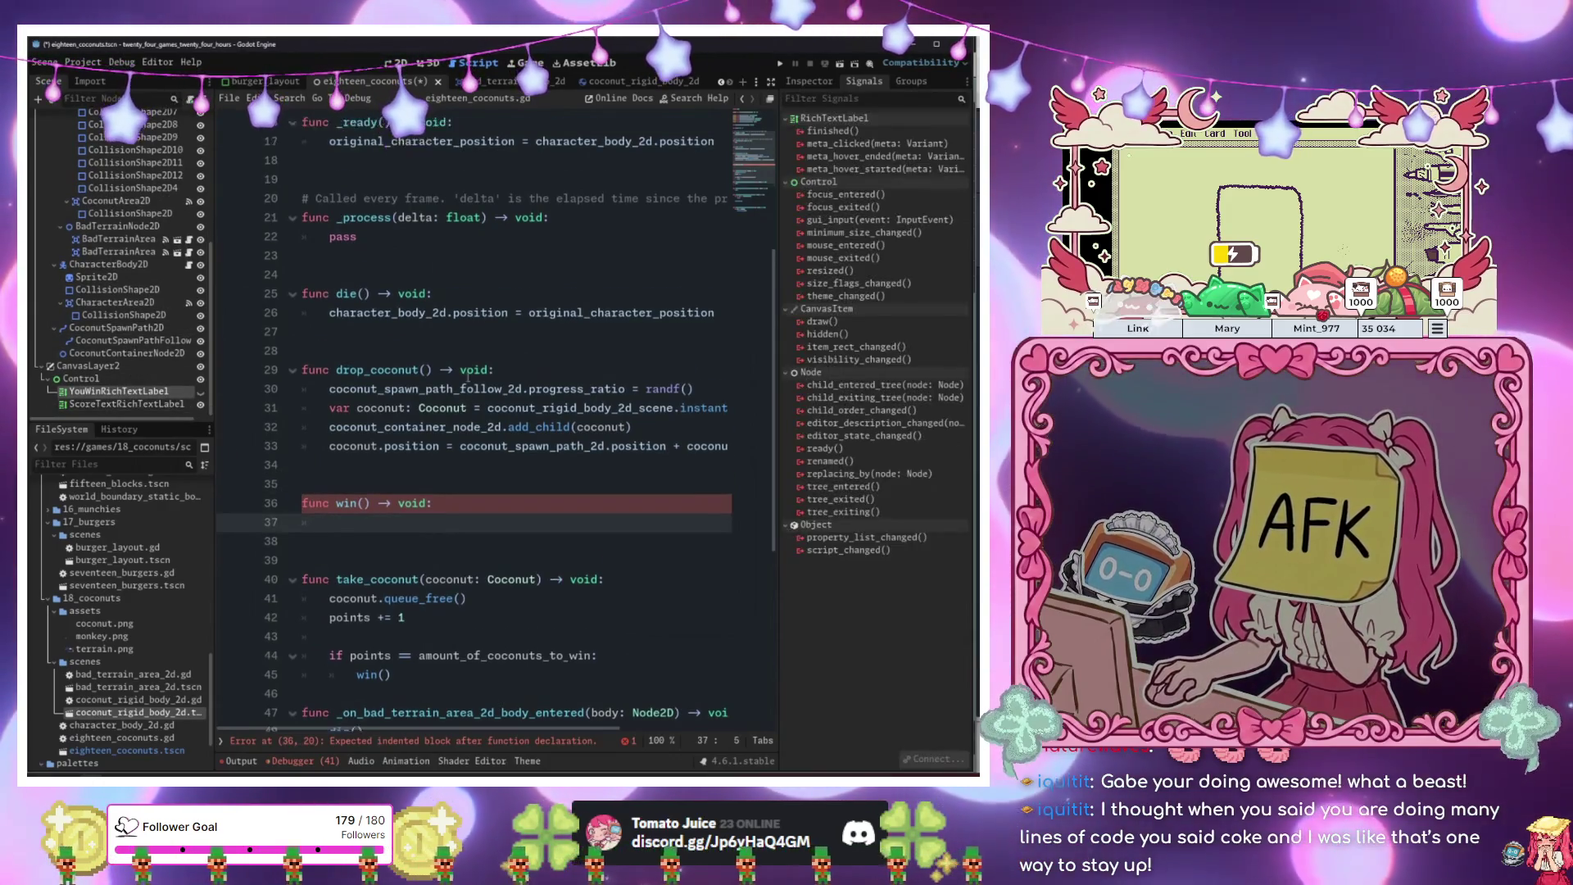
left_click(126, 404, "shift")
left_click_drag(125, 404, 332, 310)
Write you_win_rich_text_label.show() inside the win() function.
scroll(378, 428, "down", 4)
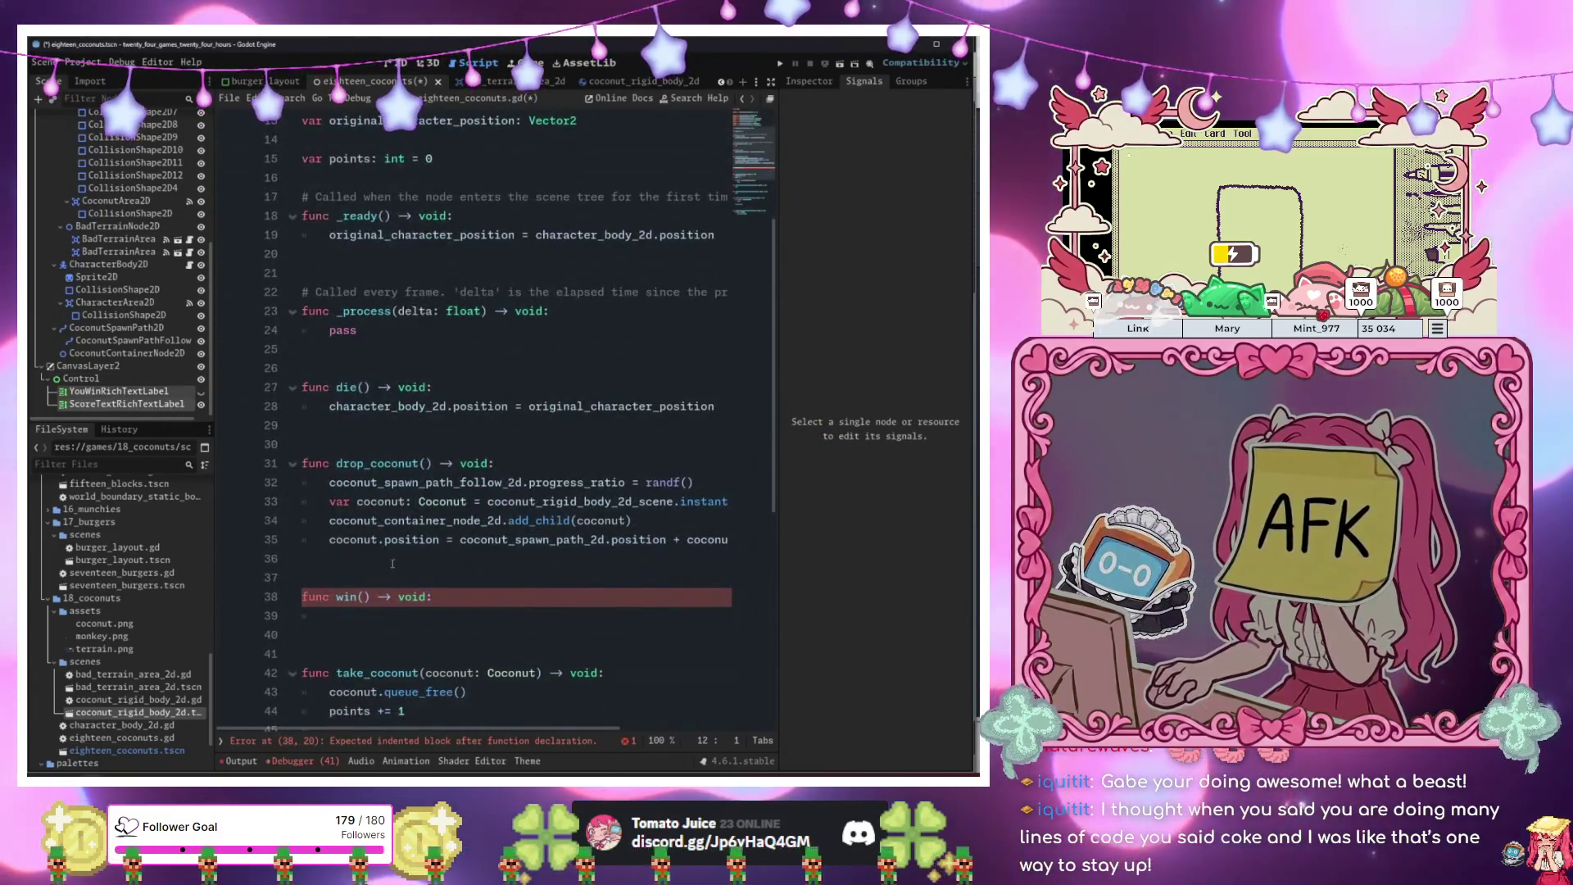
left_click(394, 616)
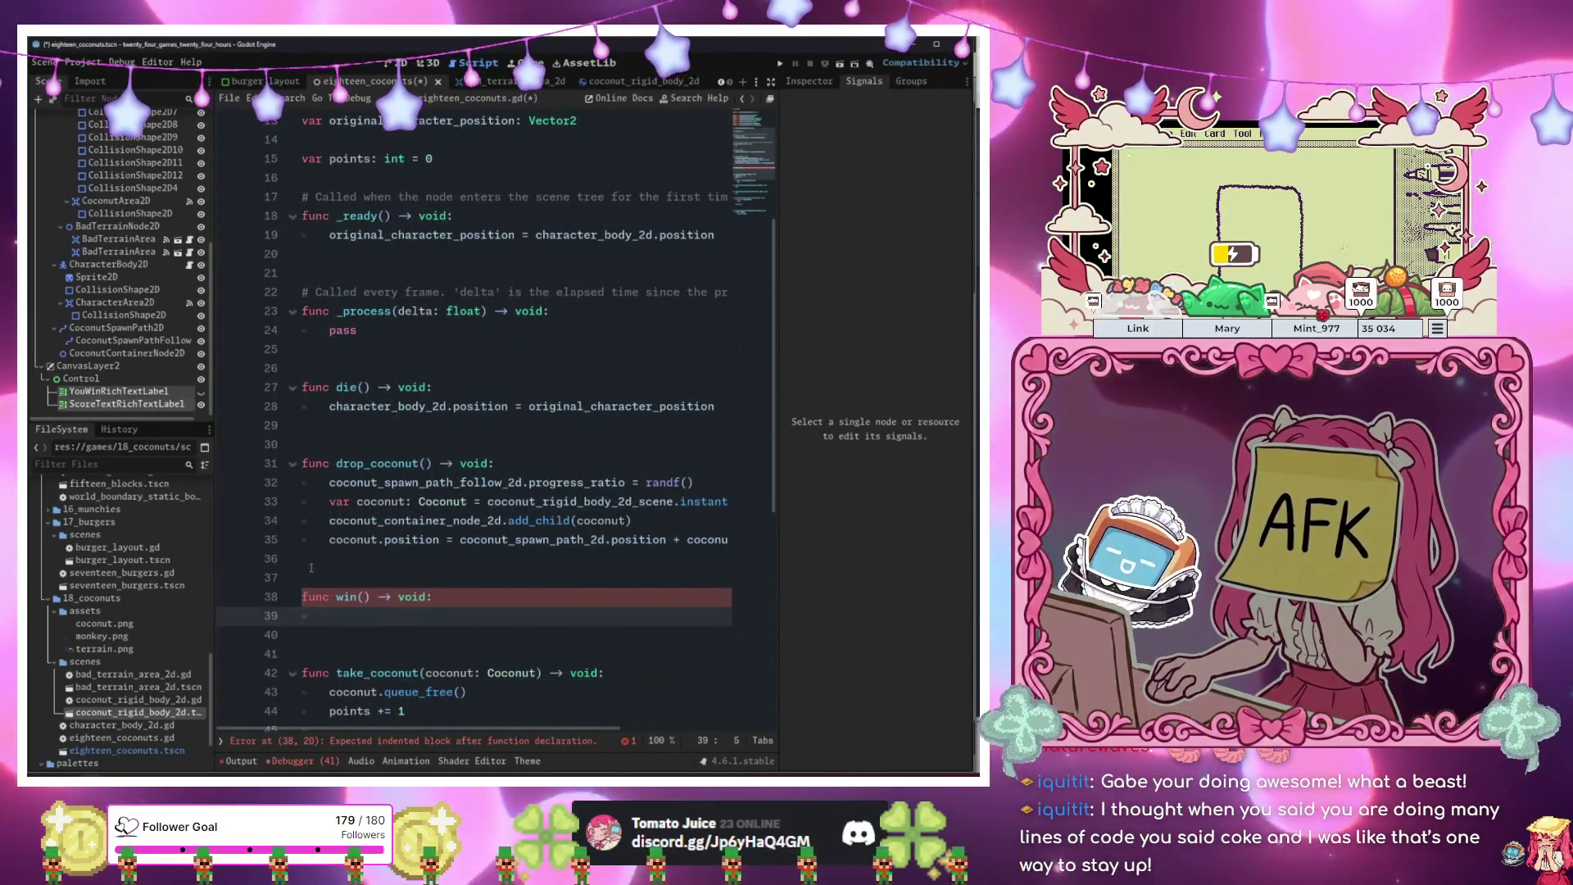
type("you_win_rich_text_label.")
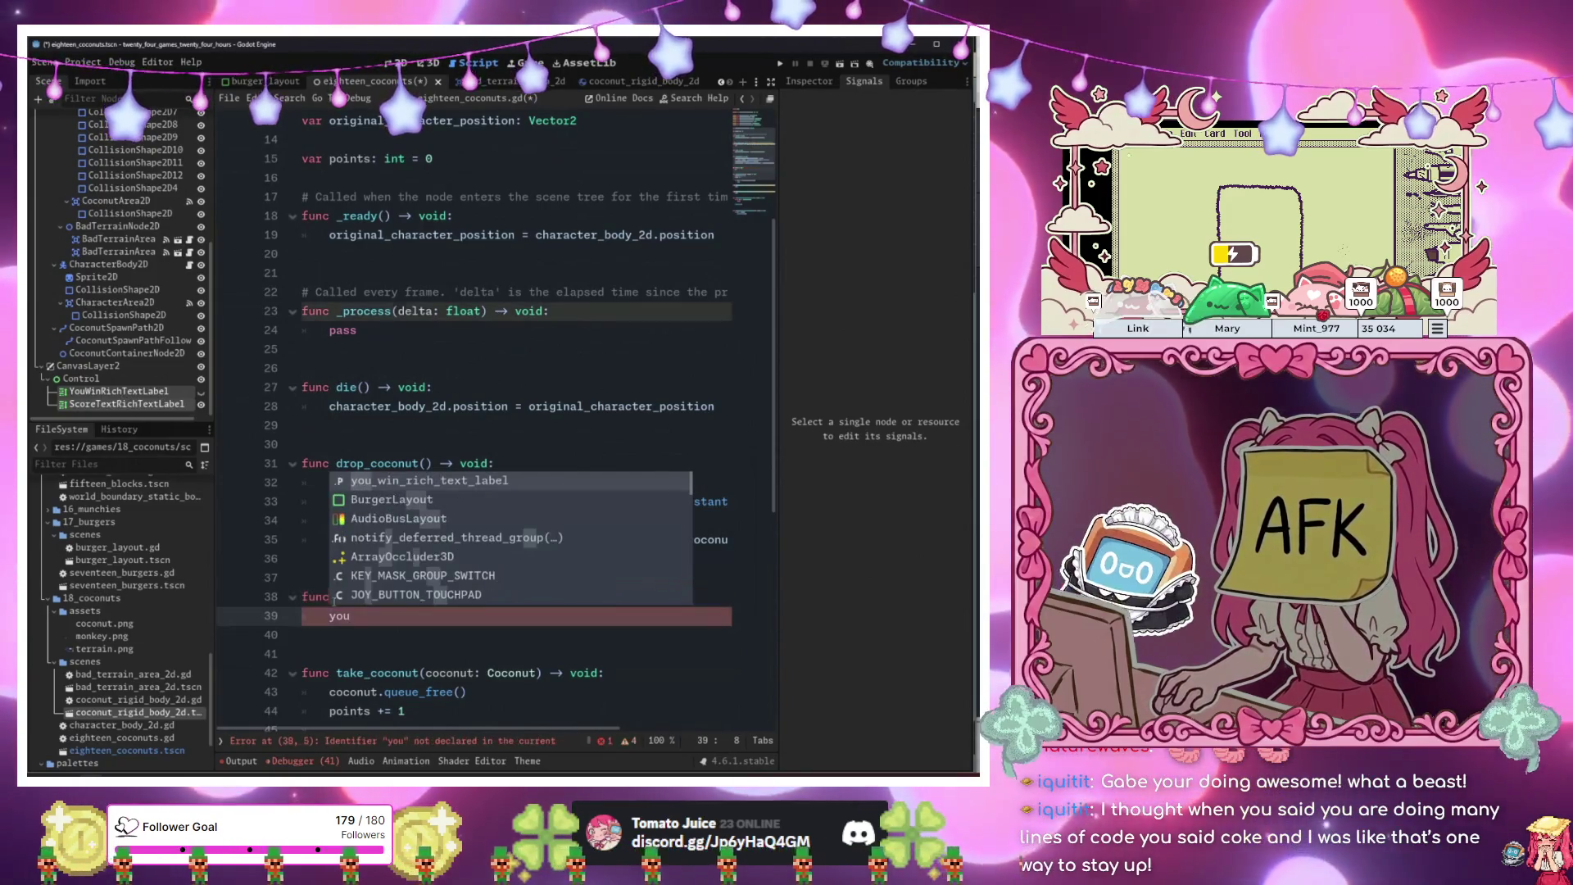
type("finished")
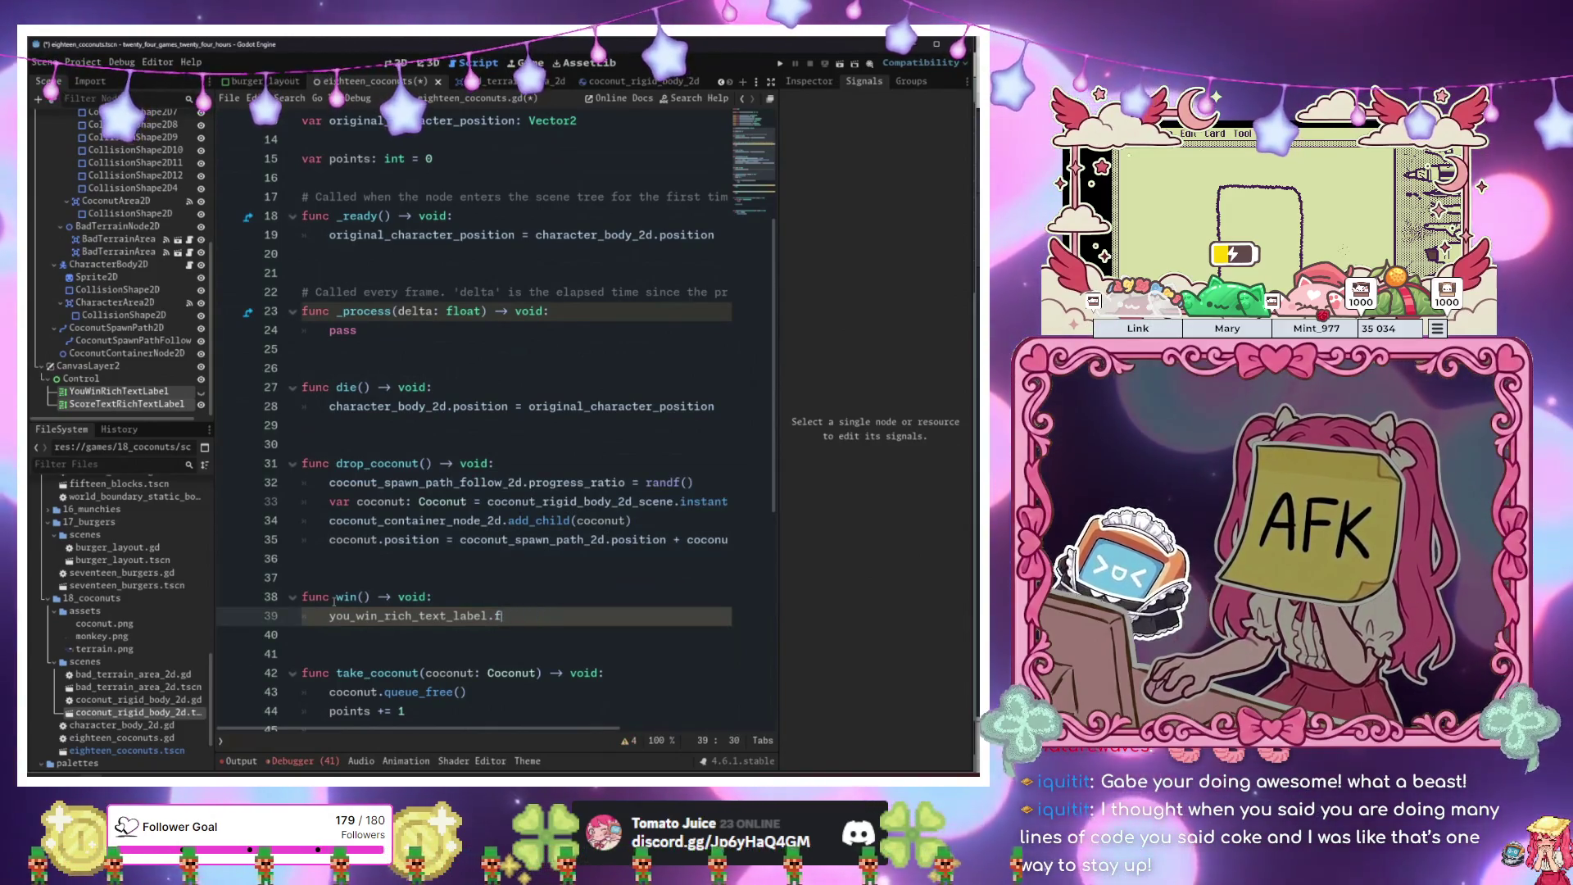
key("BackSpace")
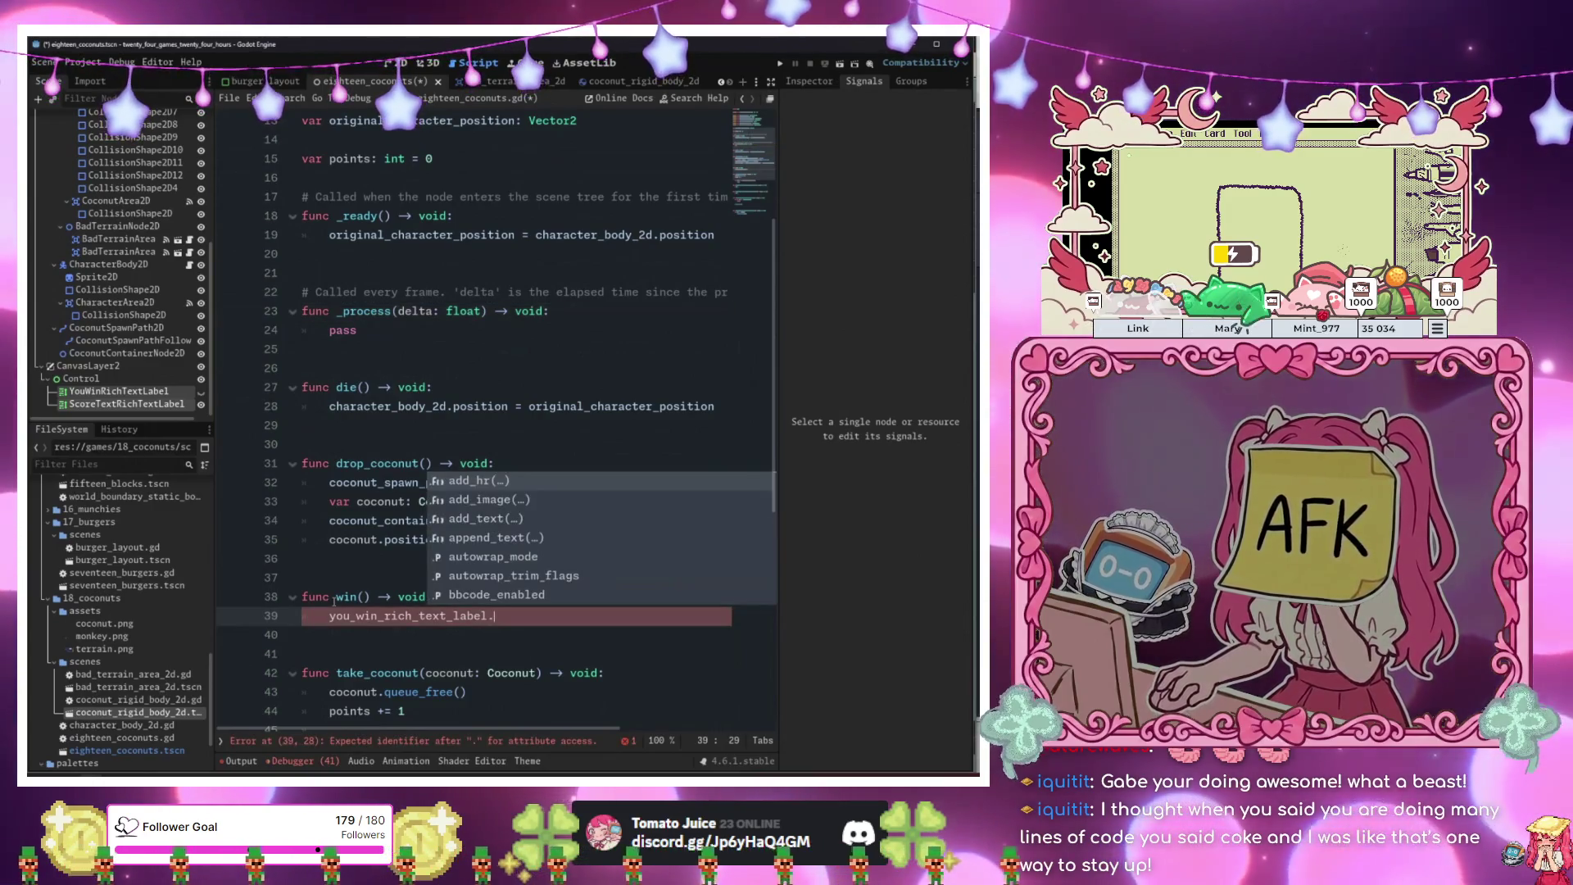
type("show")
key("Return")
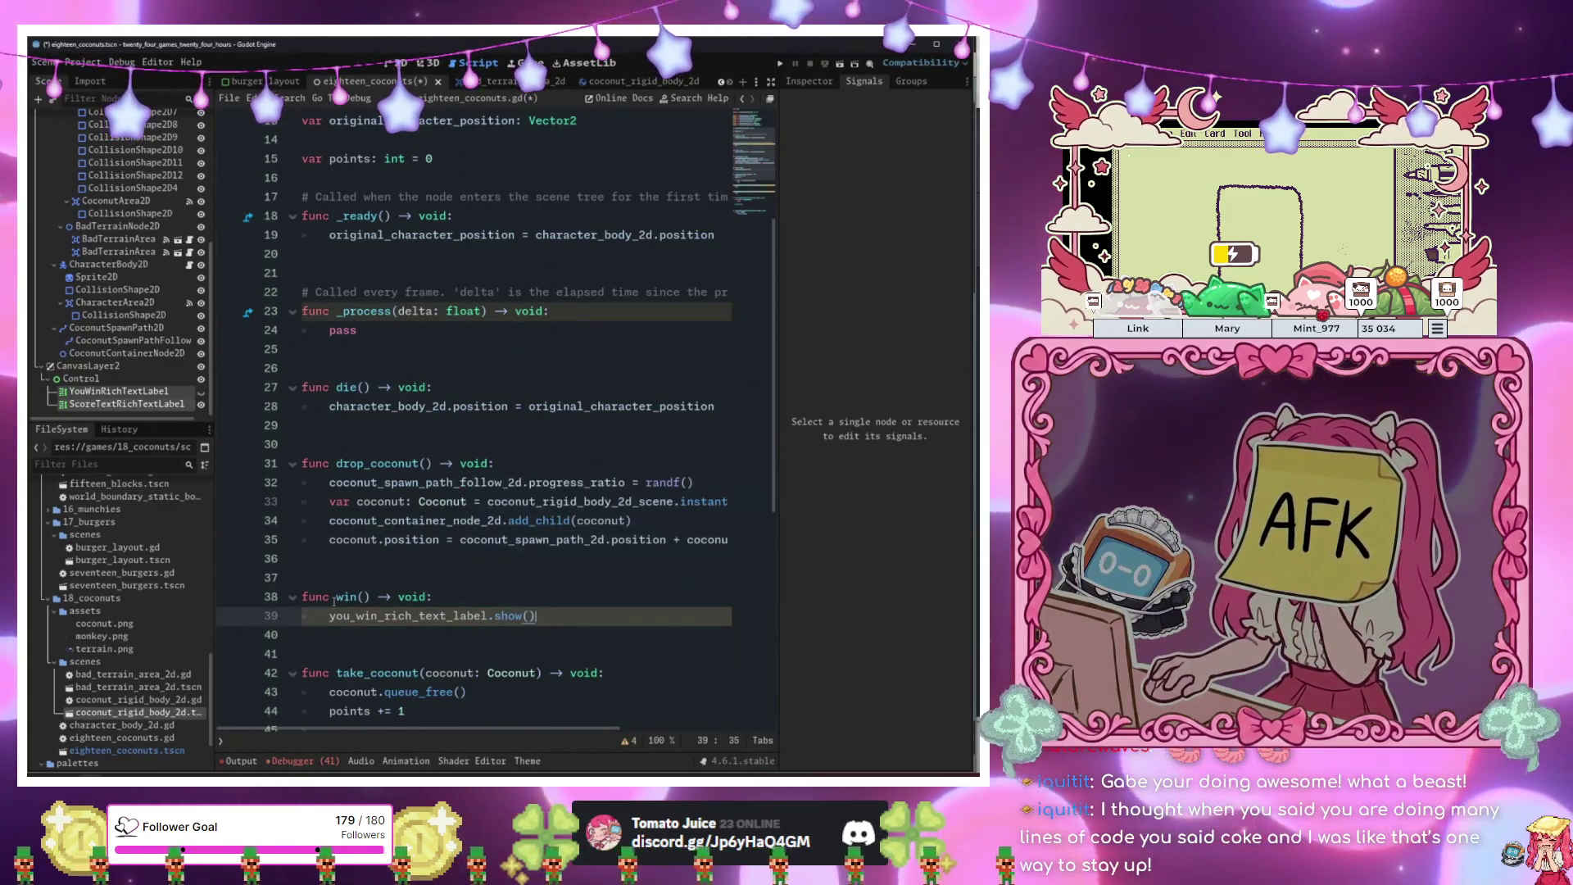
scroll(335, 603, "up", 3)
scroll(615, 202, "down", 10)
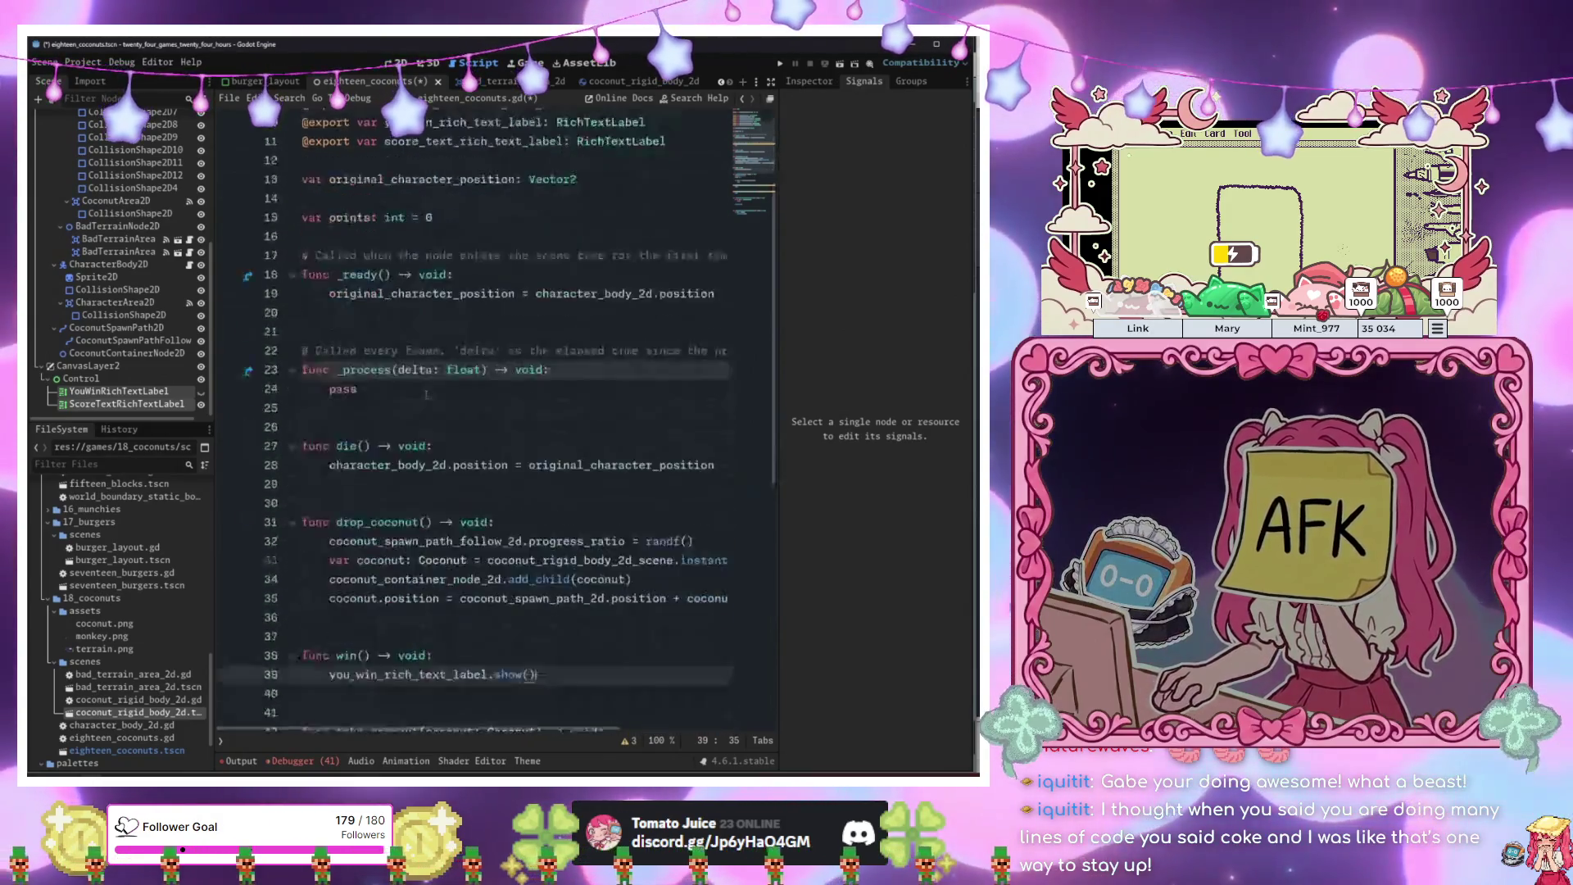
left_click(478, 596)
scroll(412, 440, "up", 2)
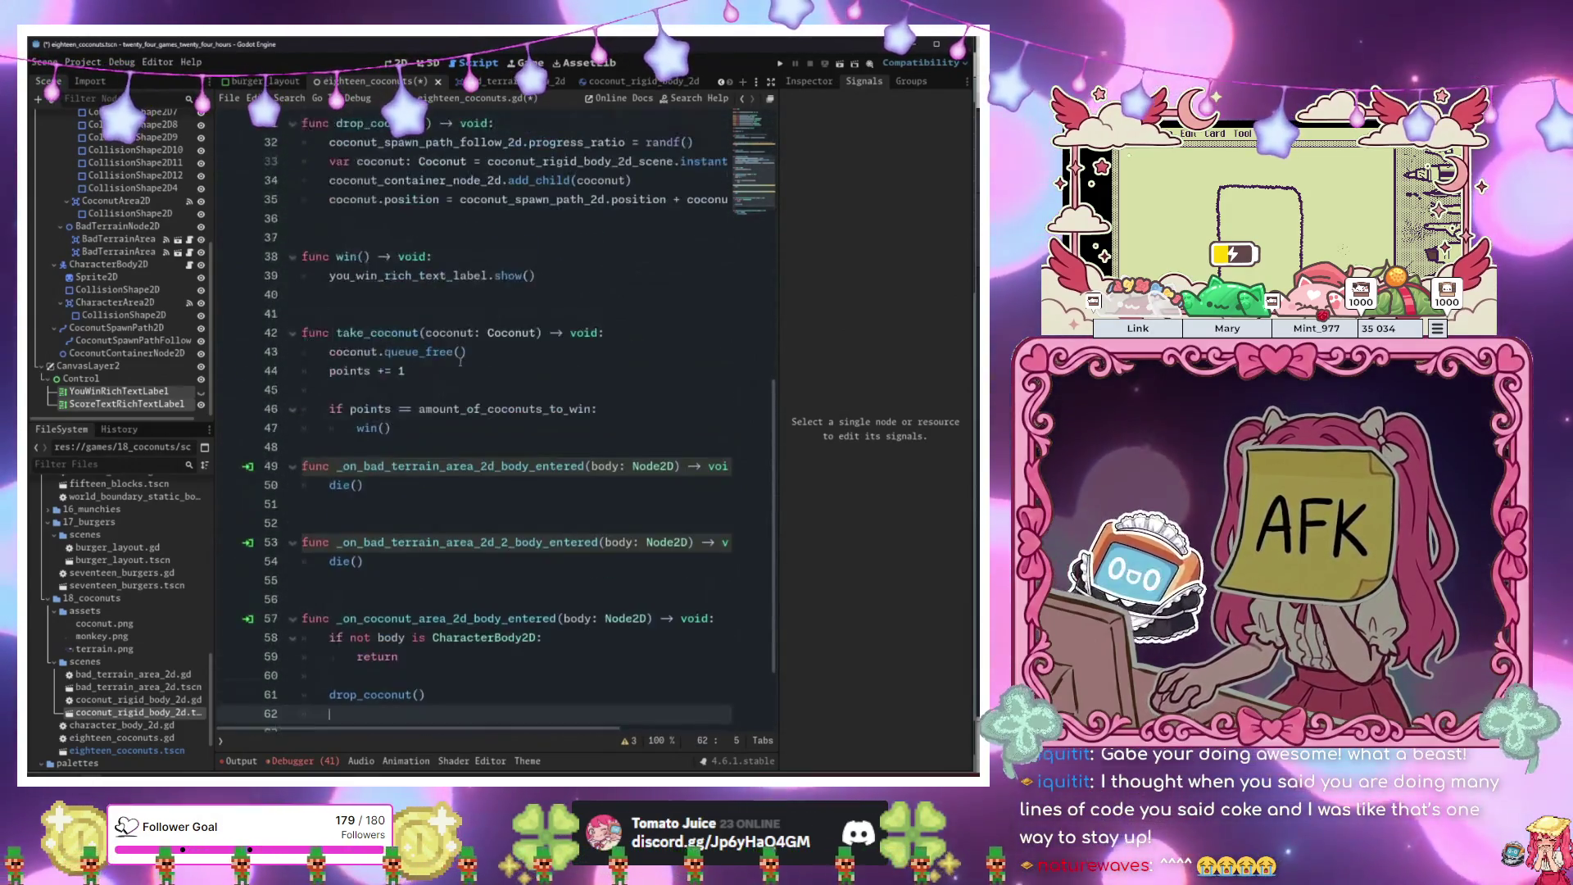
Begin a score label assignment after the points increment and copy the [shake level=40] markup from the label's text.
left_click(469, 373)
key("Return")
key("Return")
type("score_text_rich_text_label =")
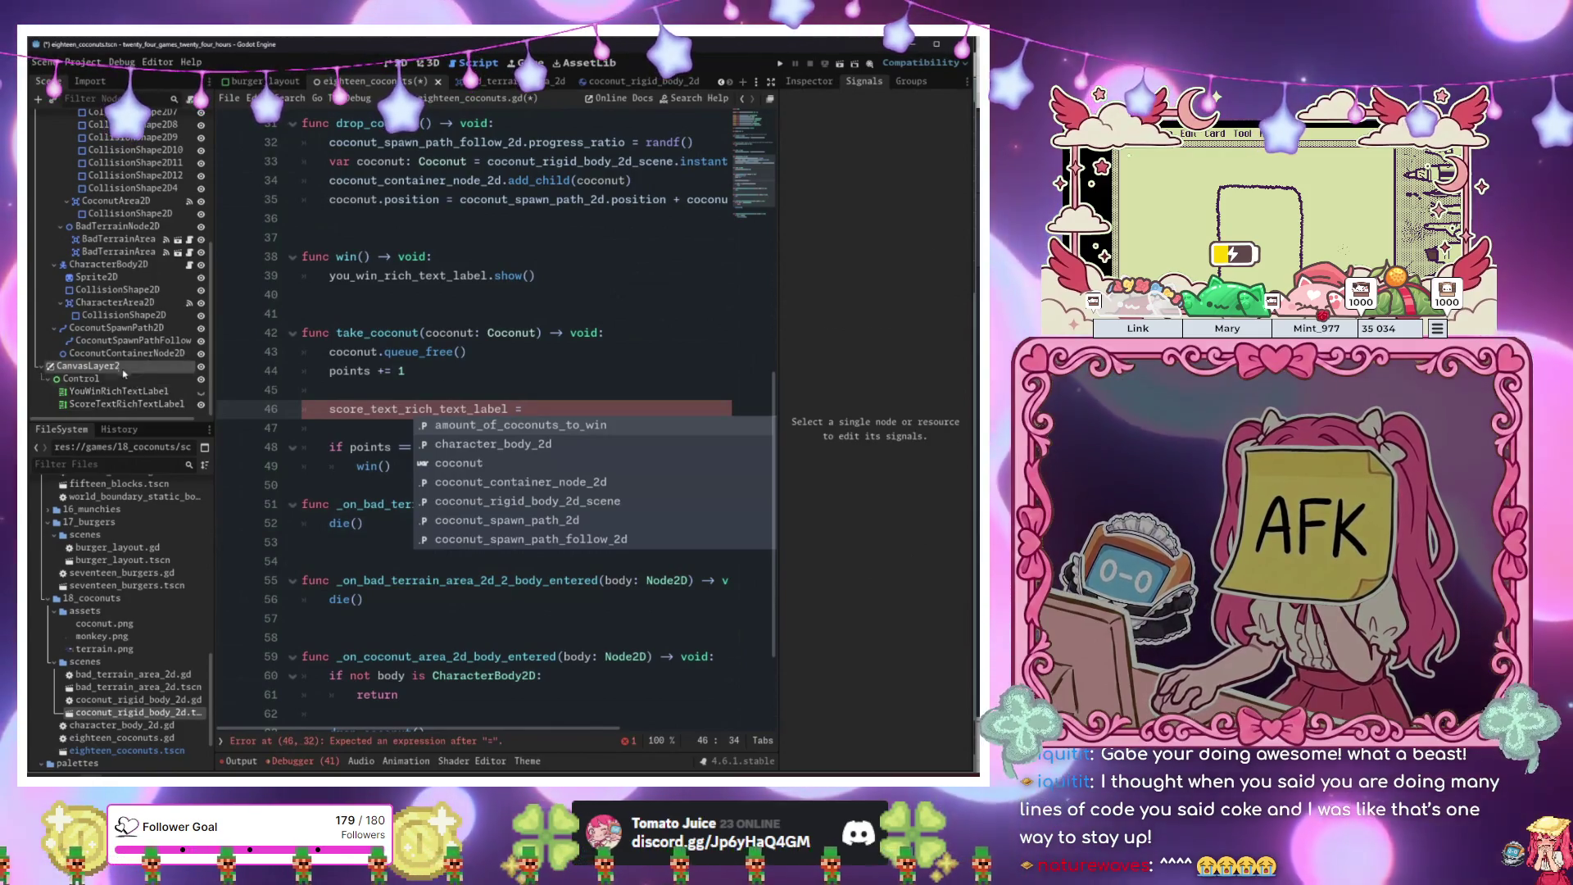
left_click(127, 404)
left_click(810, 81)
left_click_drag(870, 203, 786, 203)
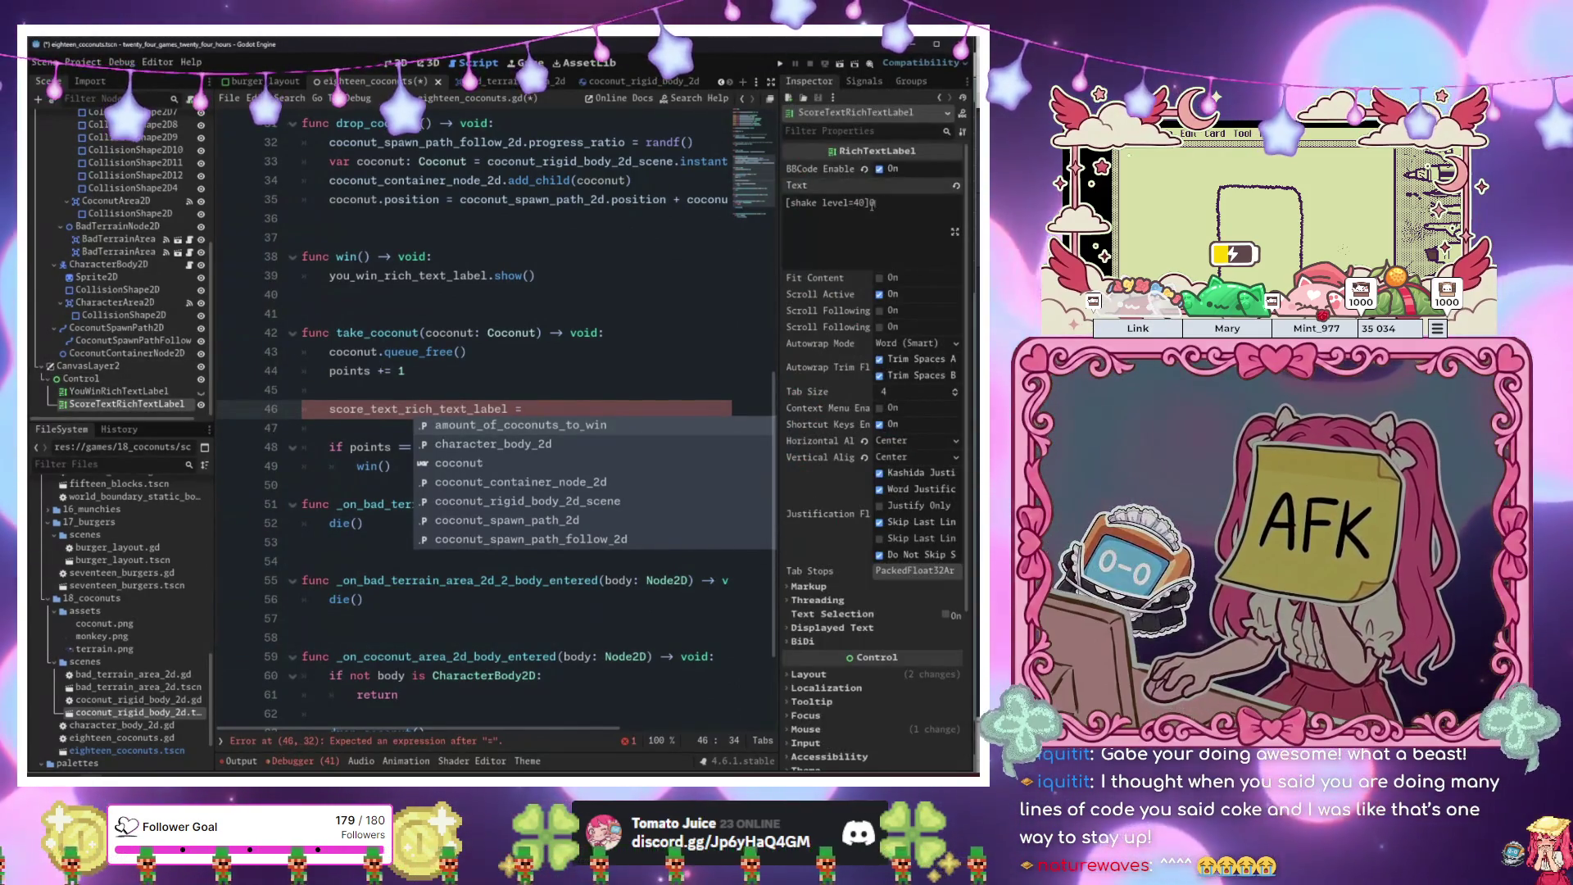
left_click(567, 408)
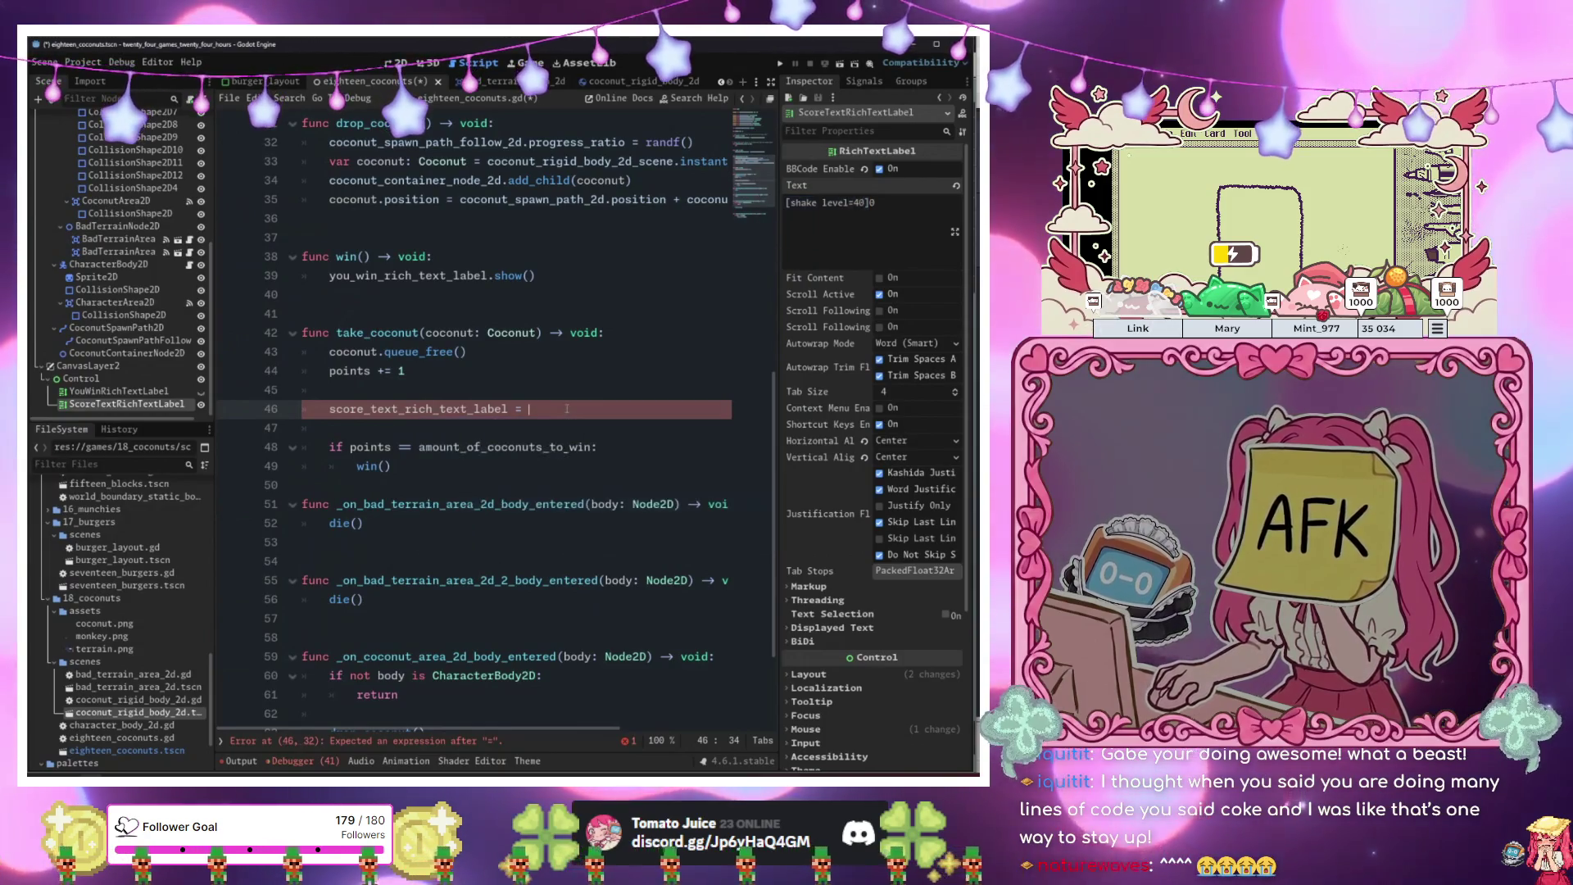
Complete the line as score_text_rich_text_label.text = "[shake level=40]" + str(points).
key("Up")
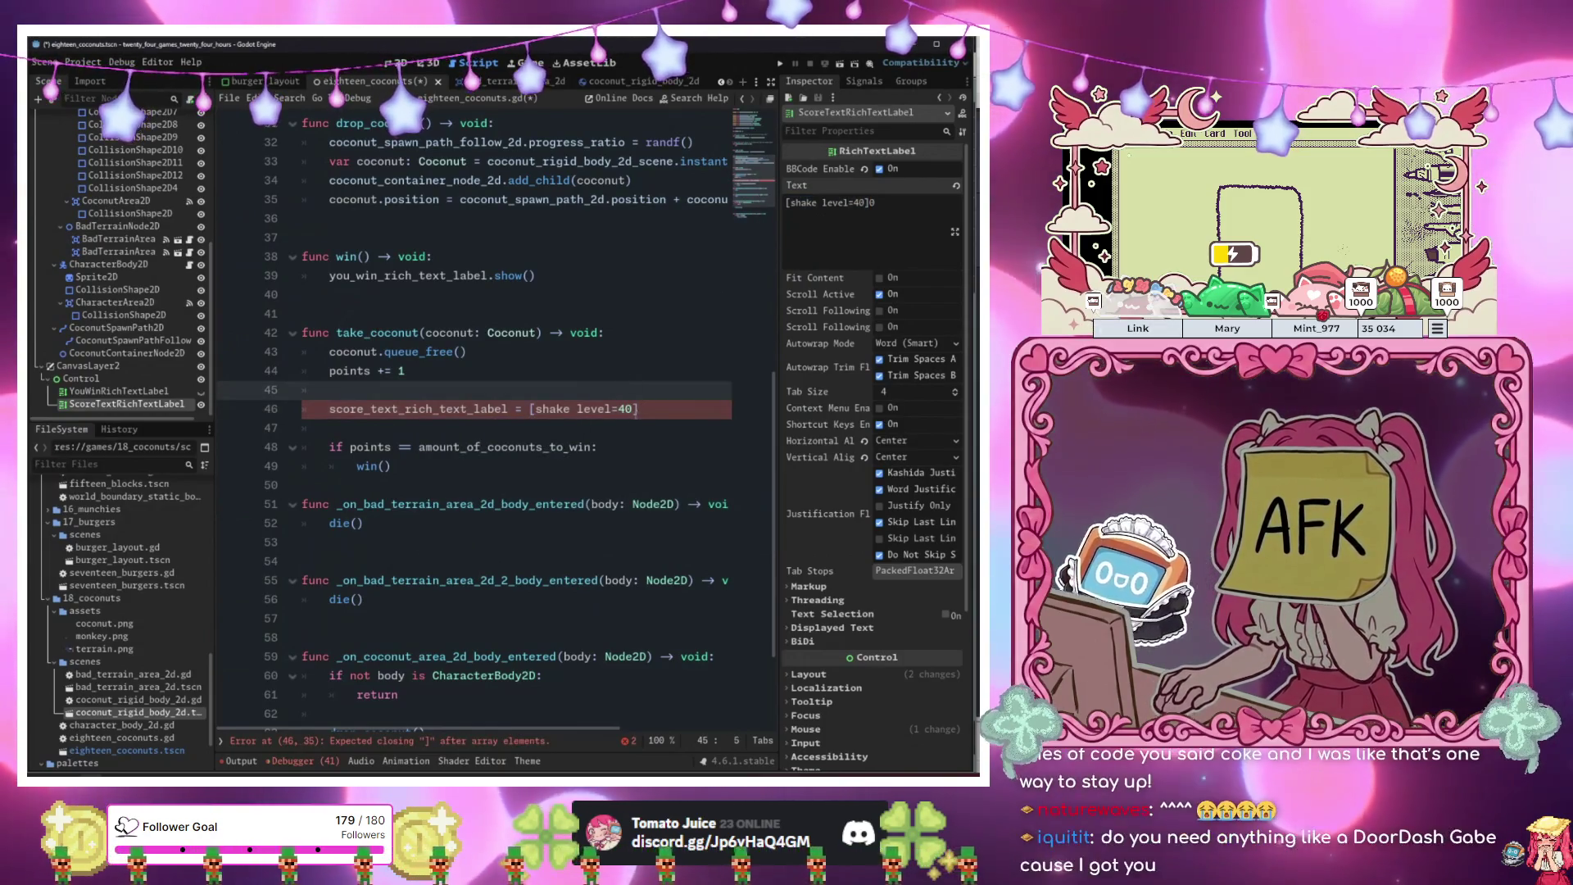
left_click(530, 408)
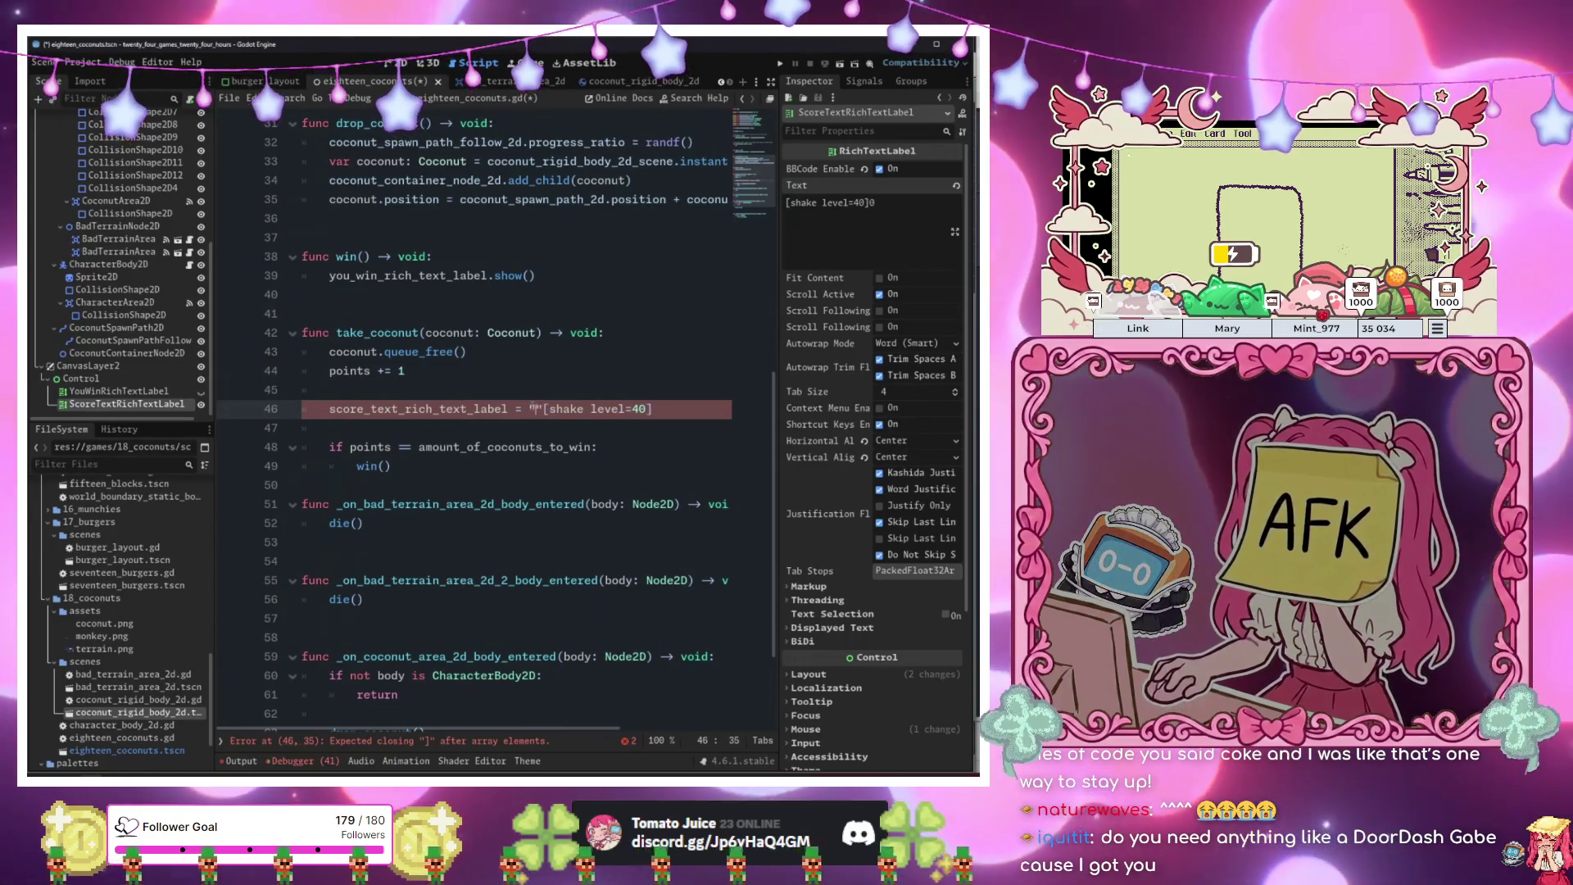
key("BackSpace")
left_click(660, 408)
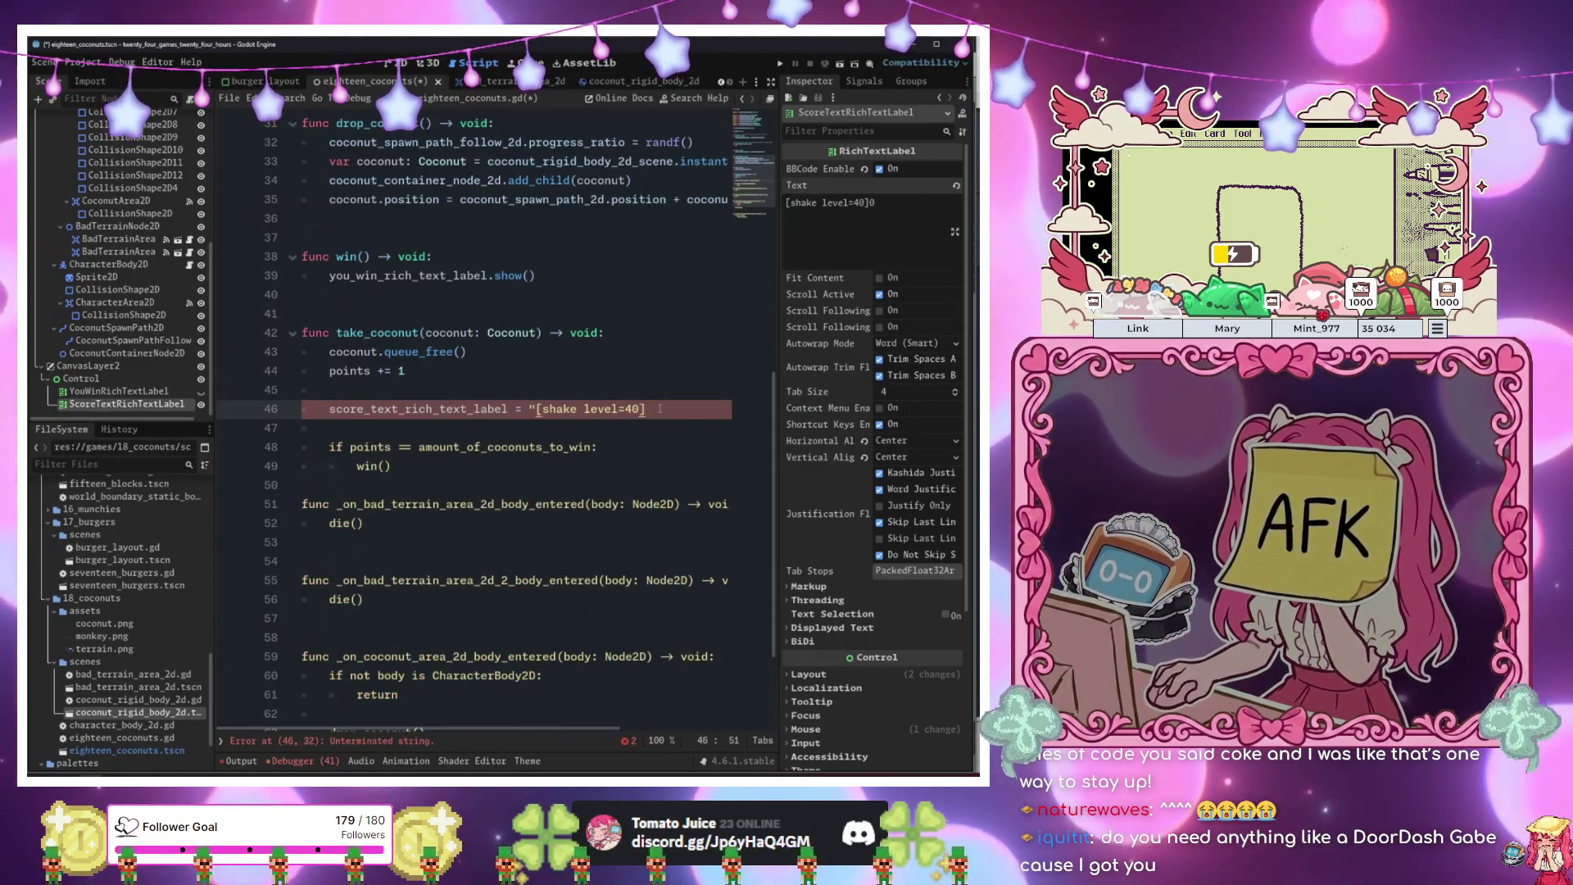
type("\" + \"")
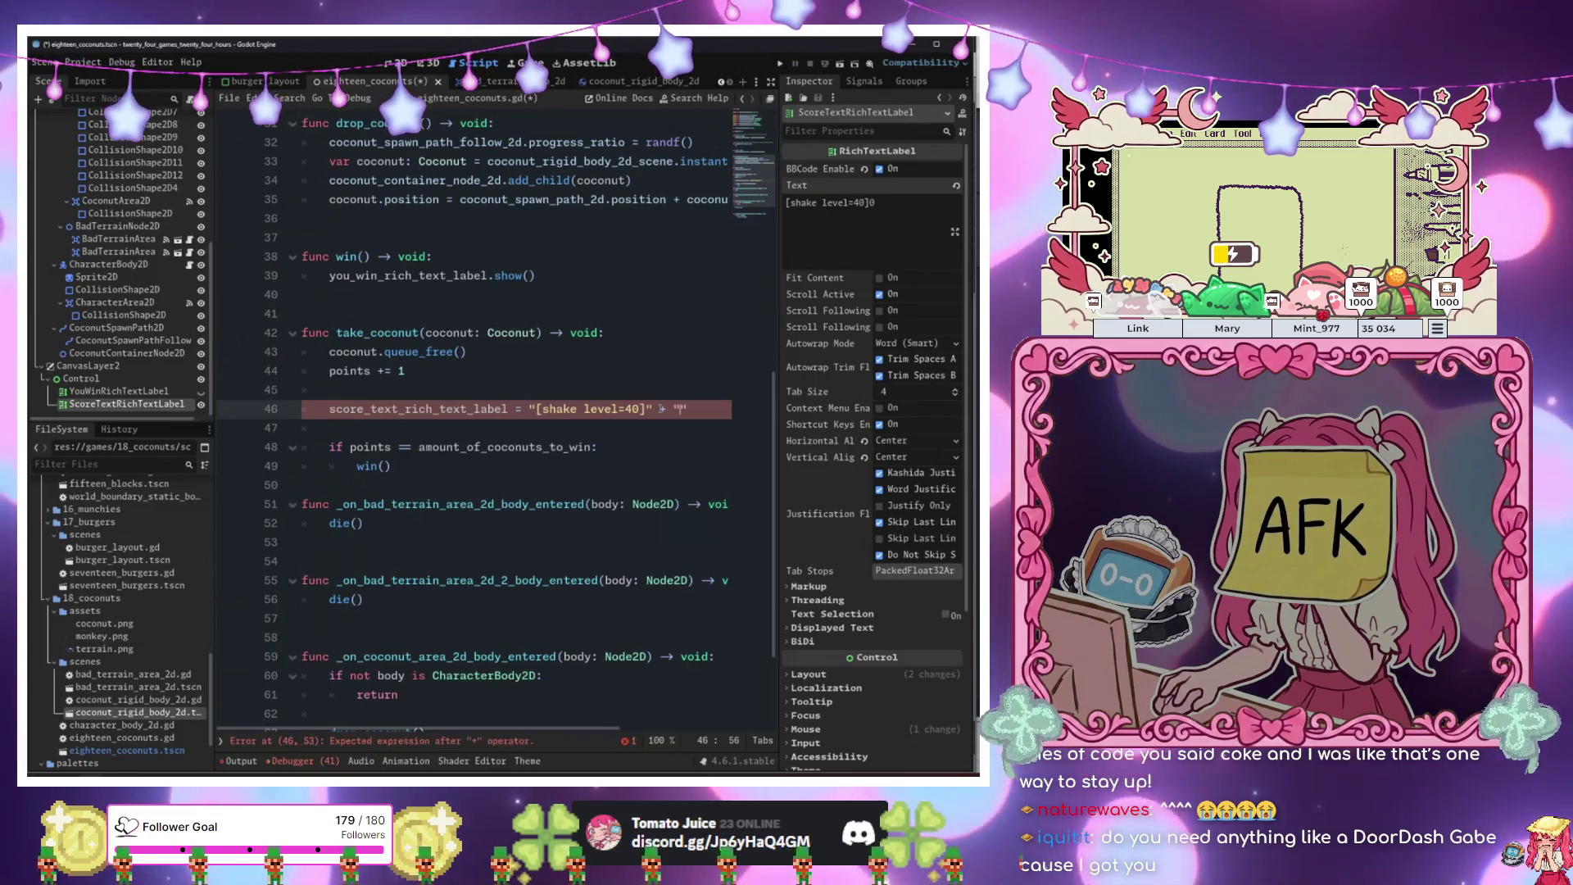
type("p")
key("BackSpace")
key("BackSpace")
type("str")
key("Return")
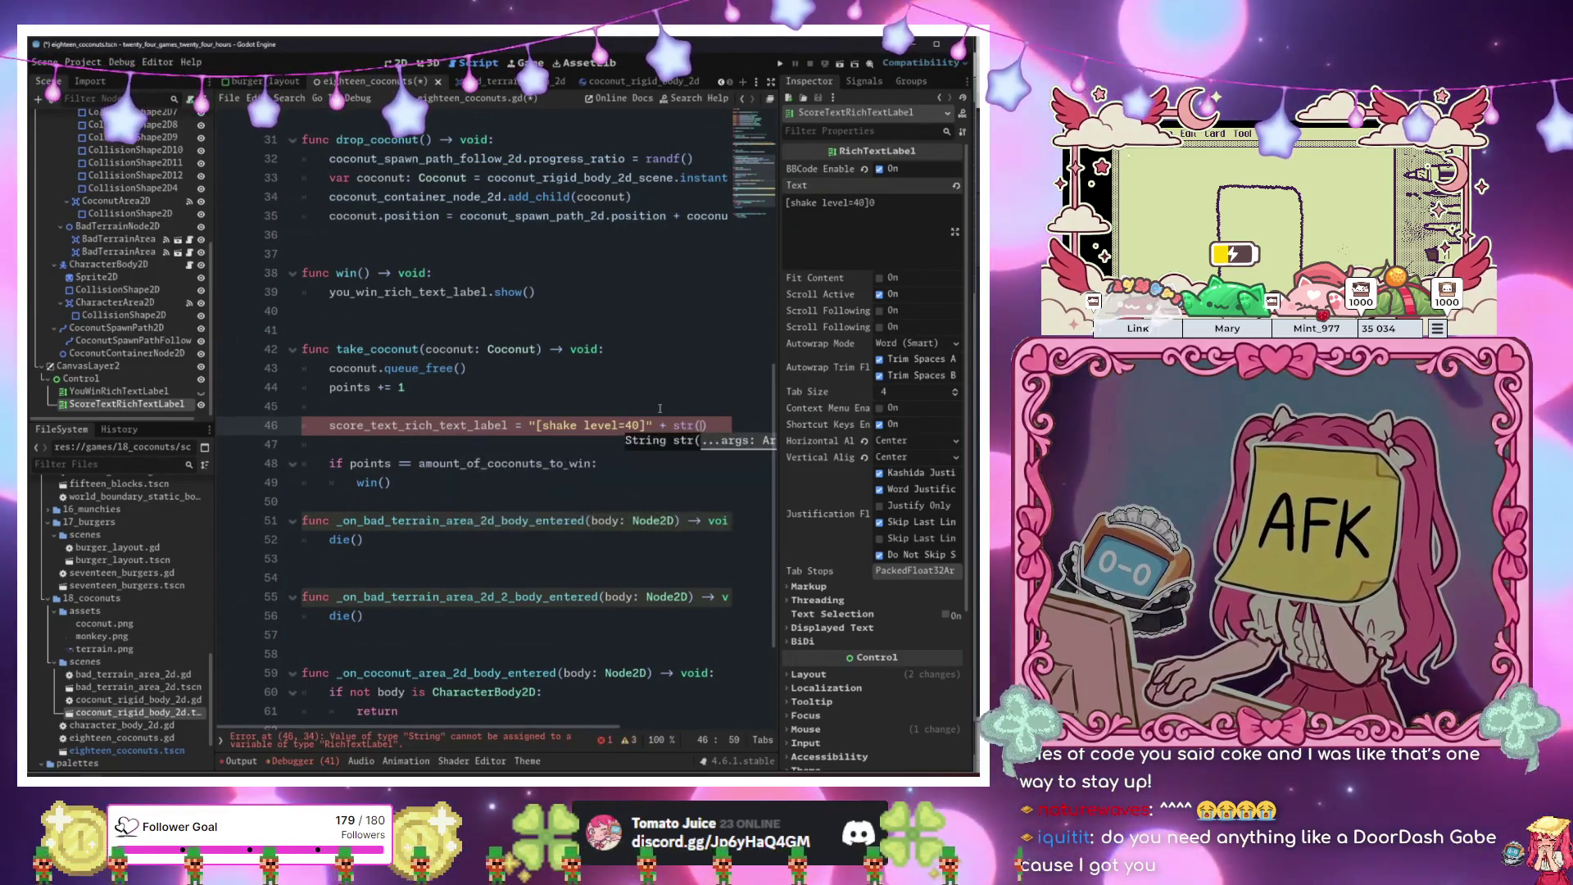
type("points")
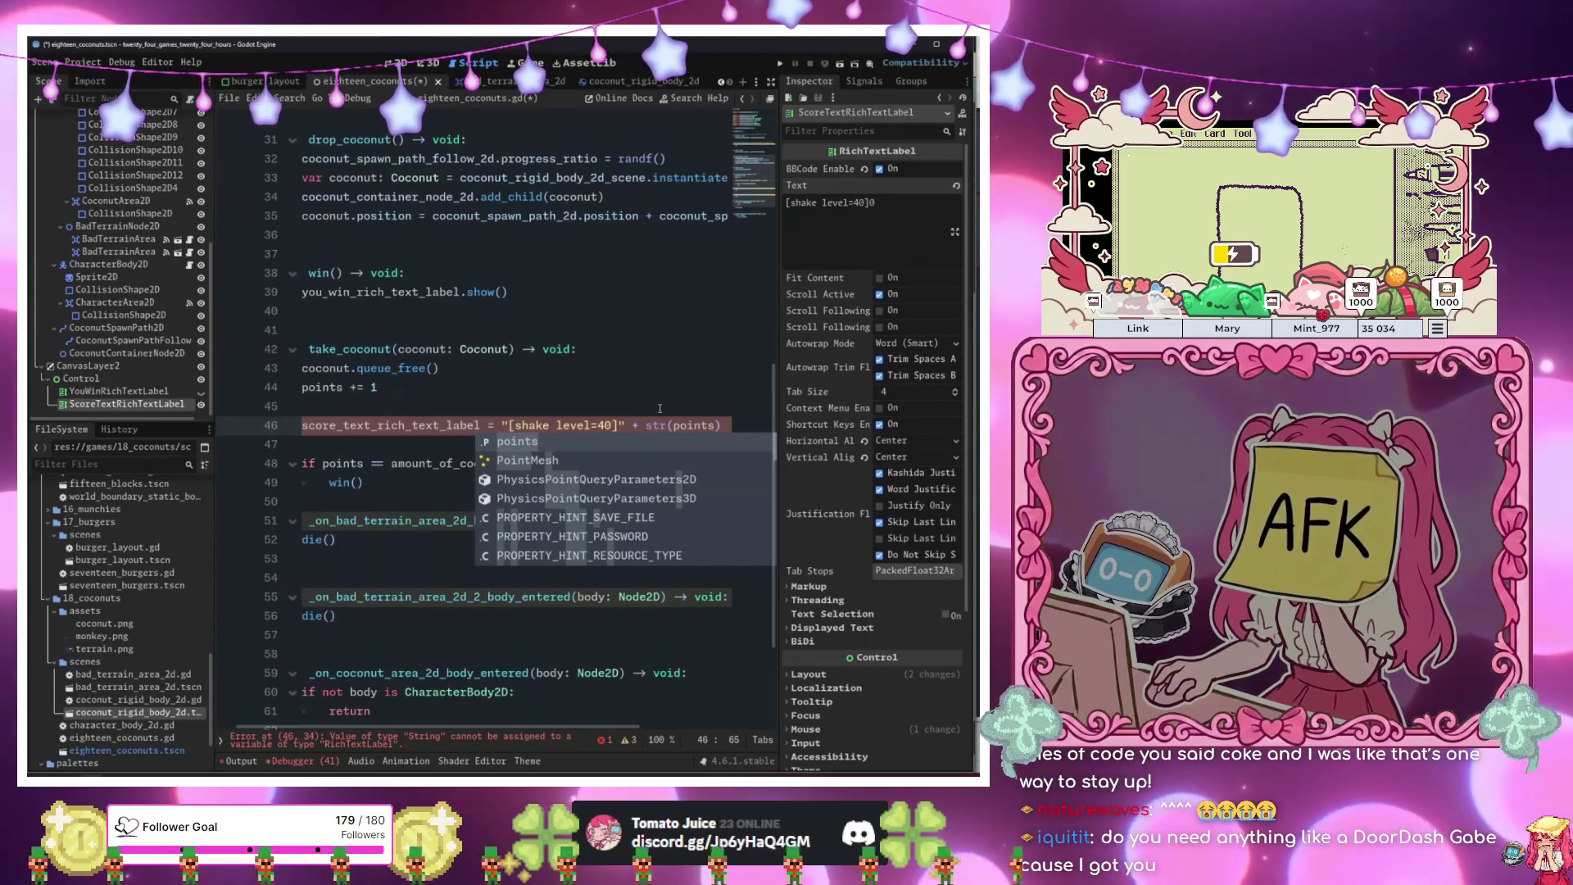
left_click(646, 424)
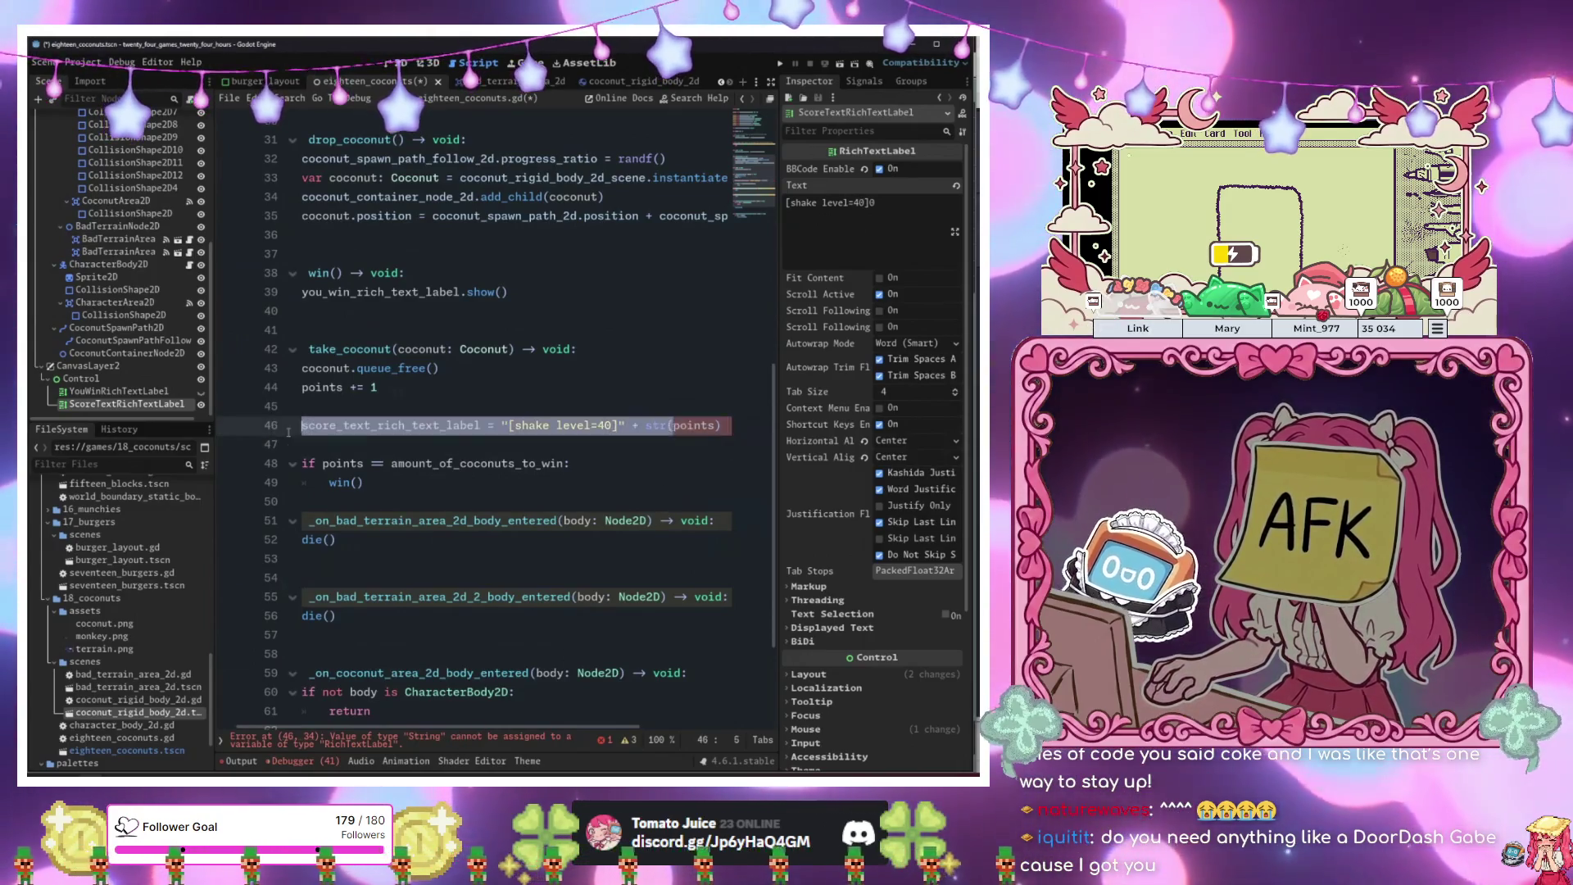
left_click(506, 425)
type(".text")
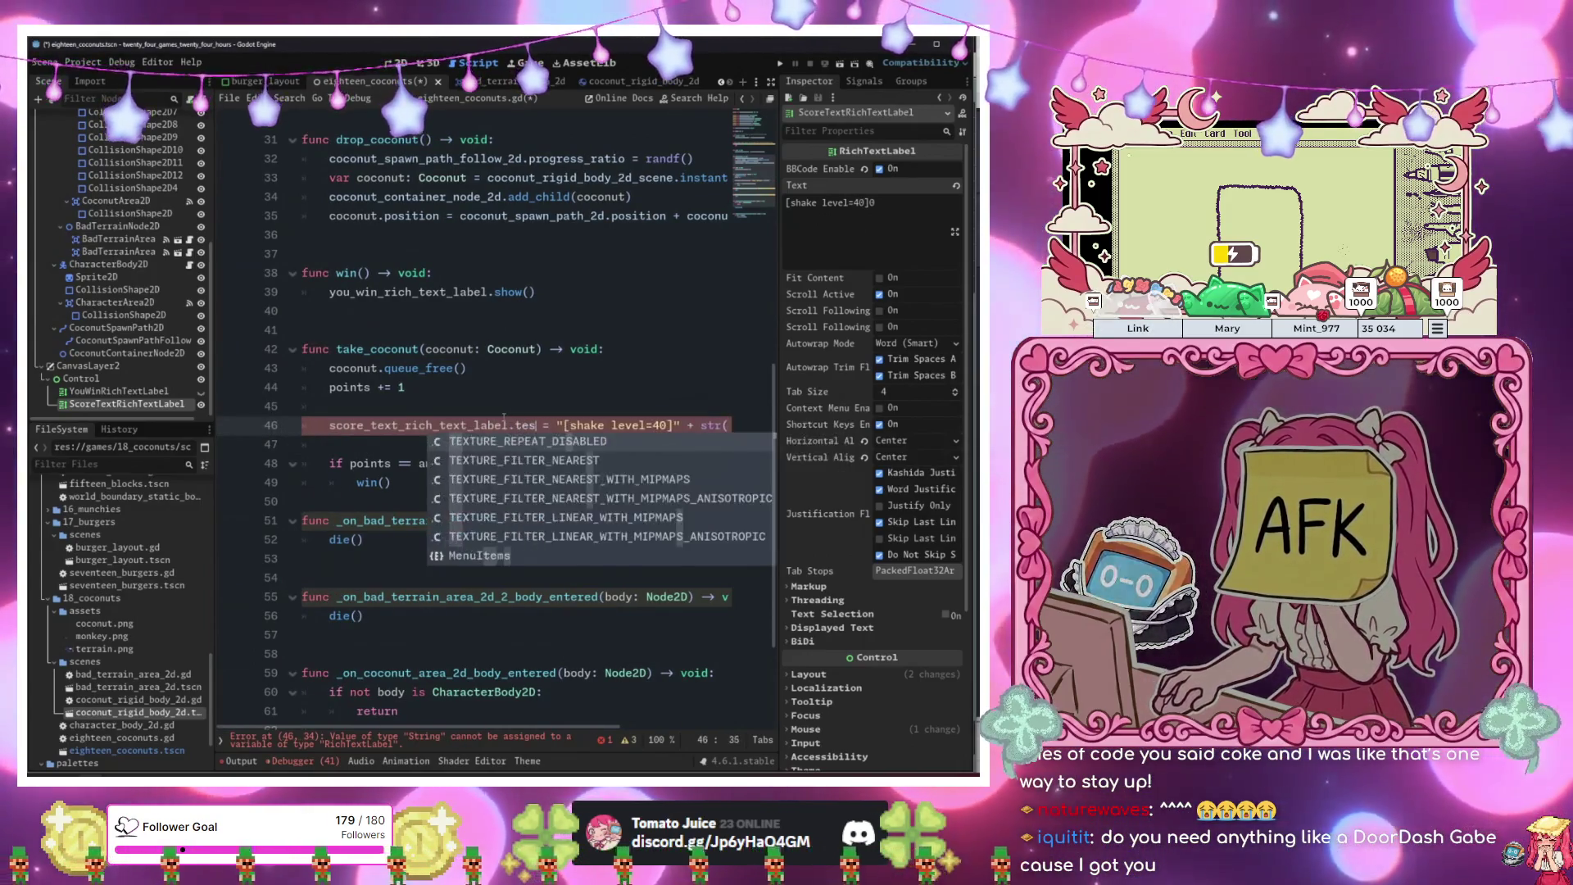
Check the coconut area handler, then return to the 2D scene view.
left_click(556, 403)
scroll(556, 403, "down", 3)
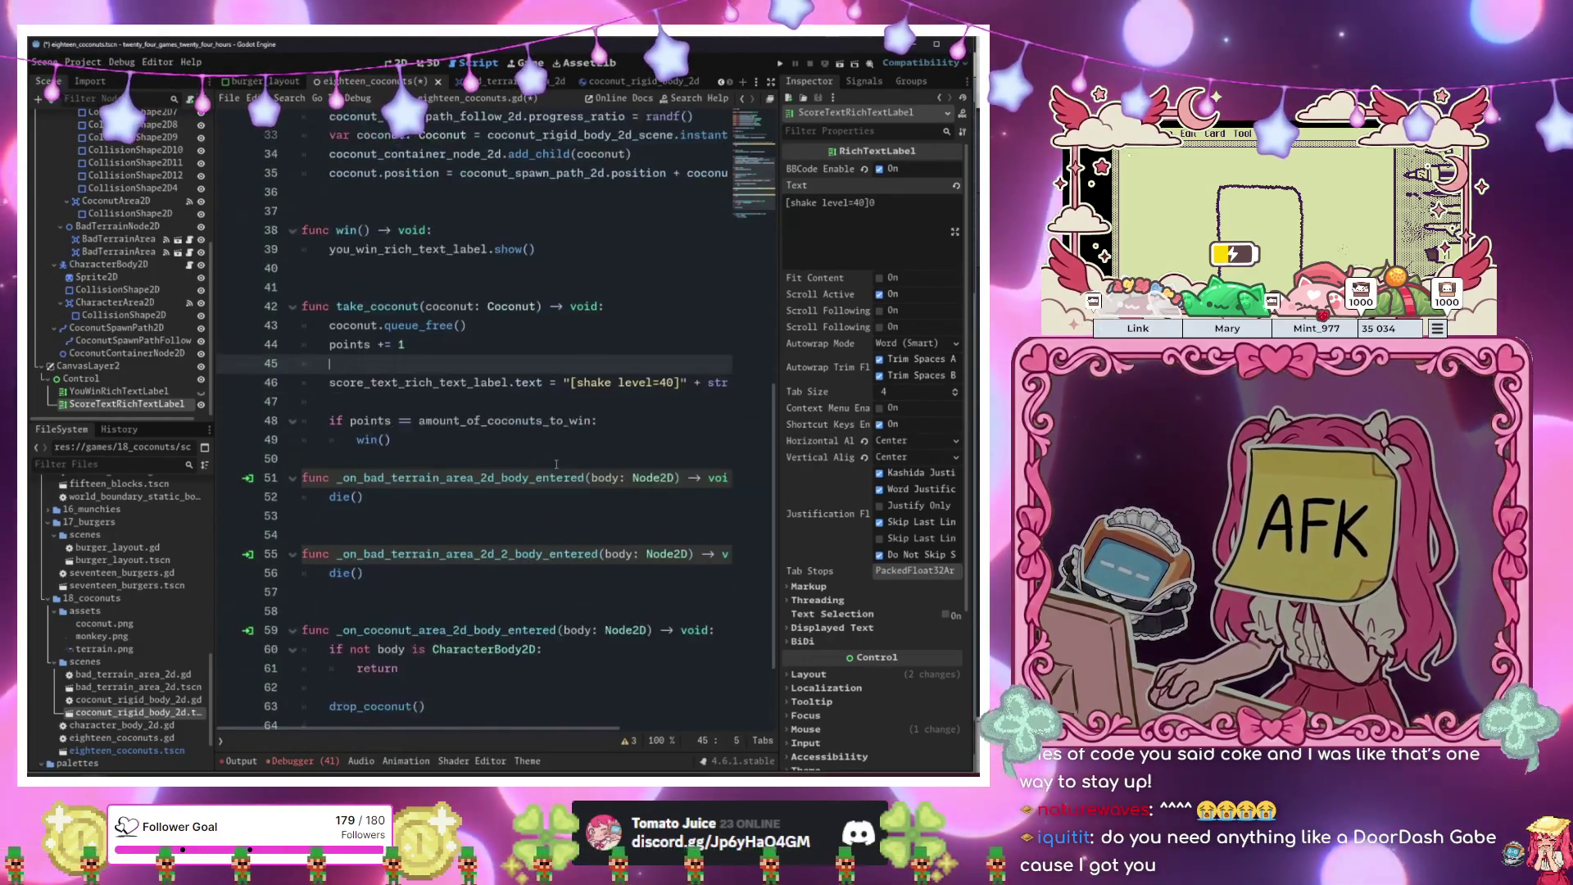
left_click(445, 503)
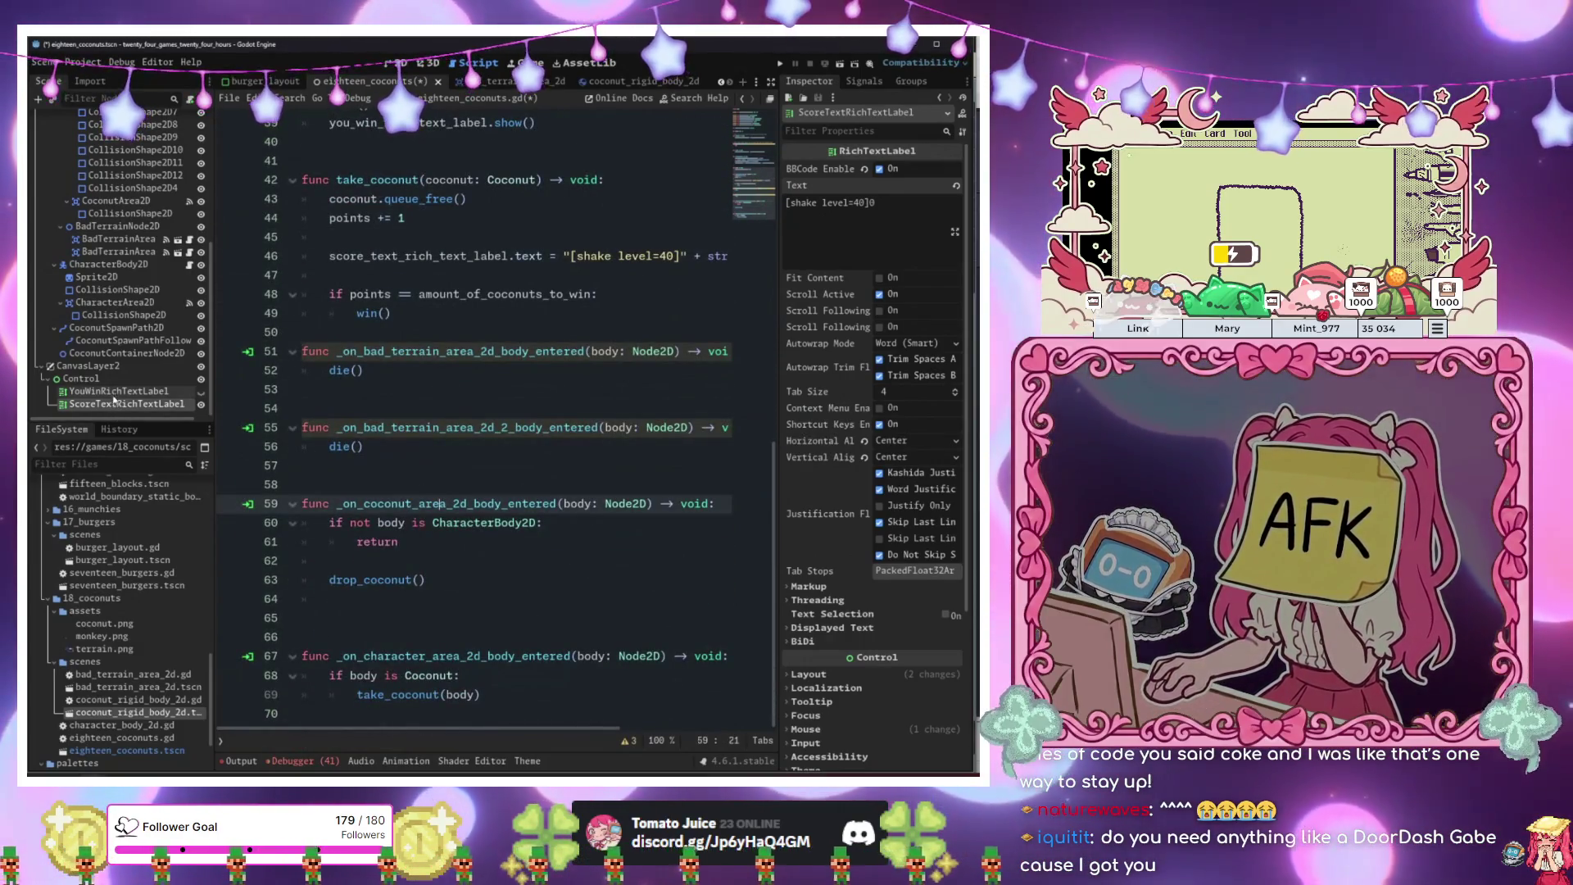
left_click(400, 62)
scroll(514, 560, "down", 4)
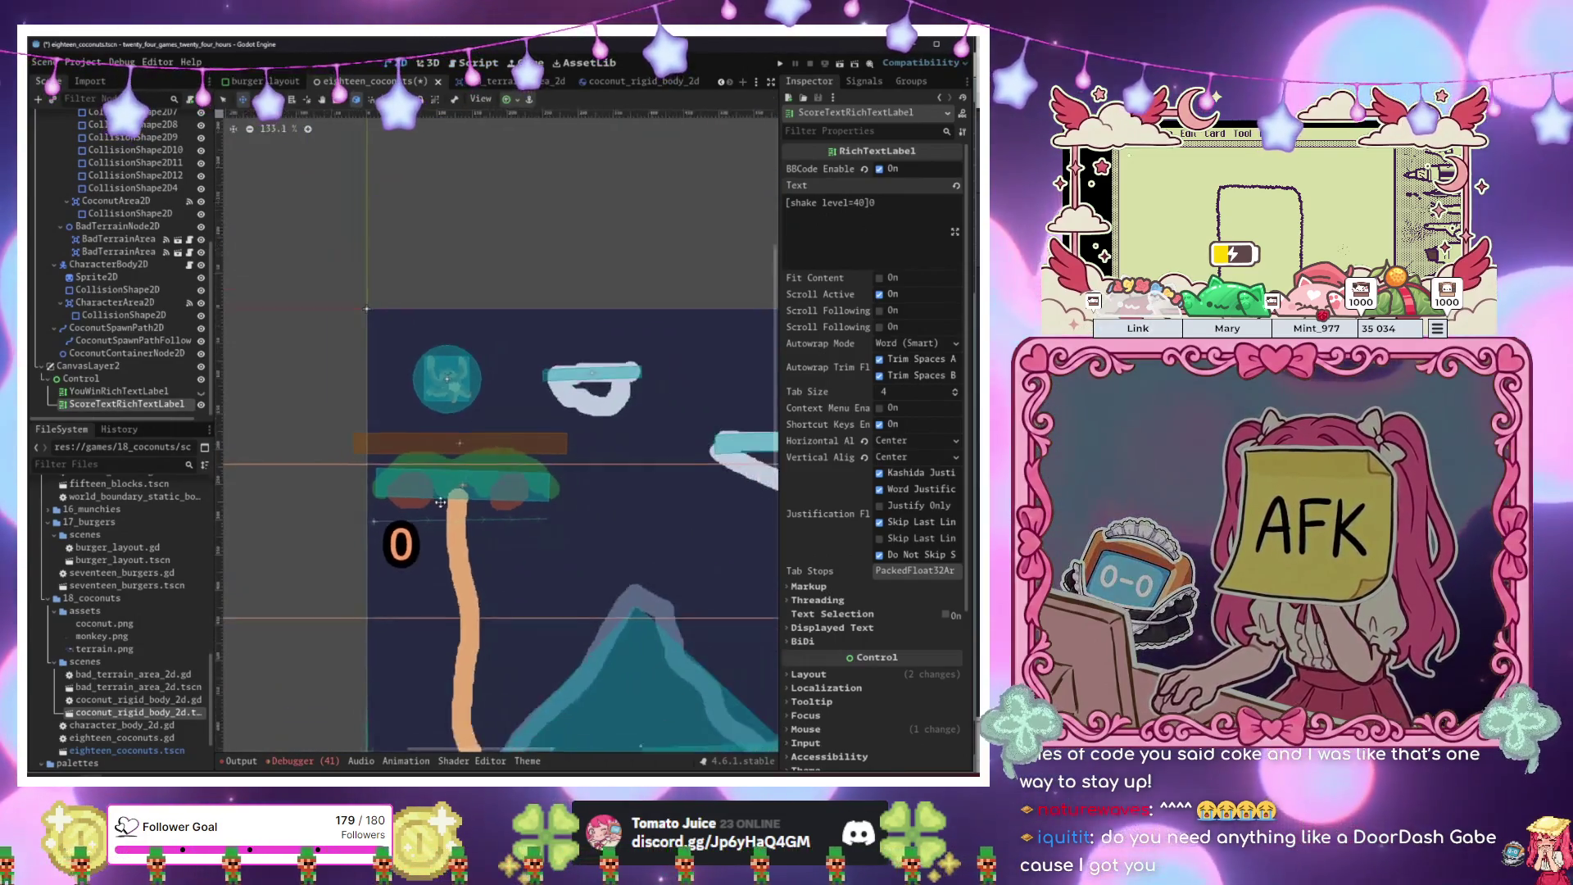
Move the score label down and right and centre the YOU WIN!! label in the level.
left_click_drag(469, 518, 661, 663)
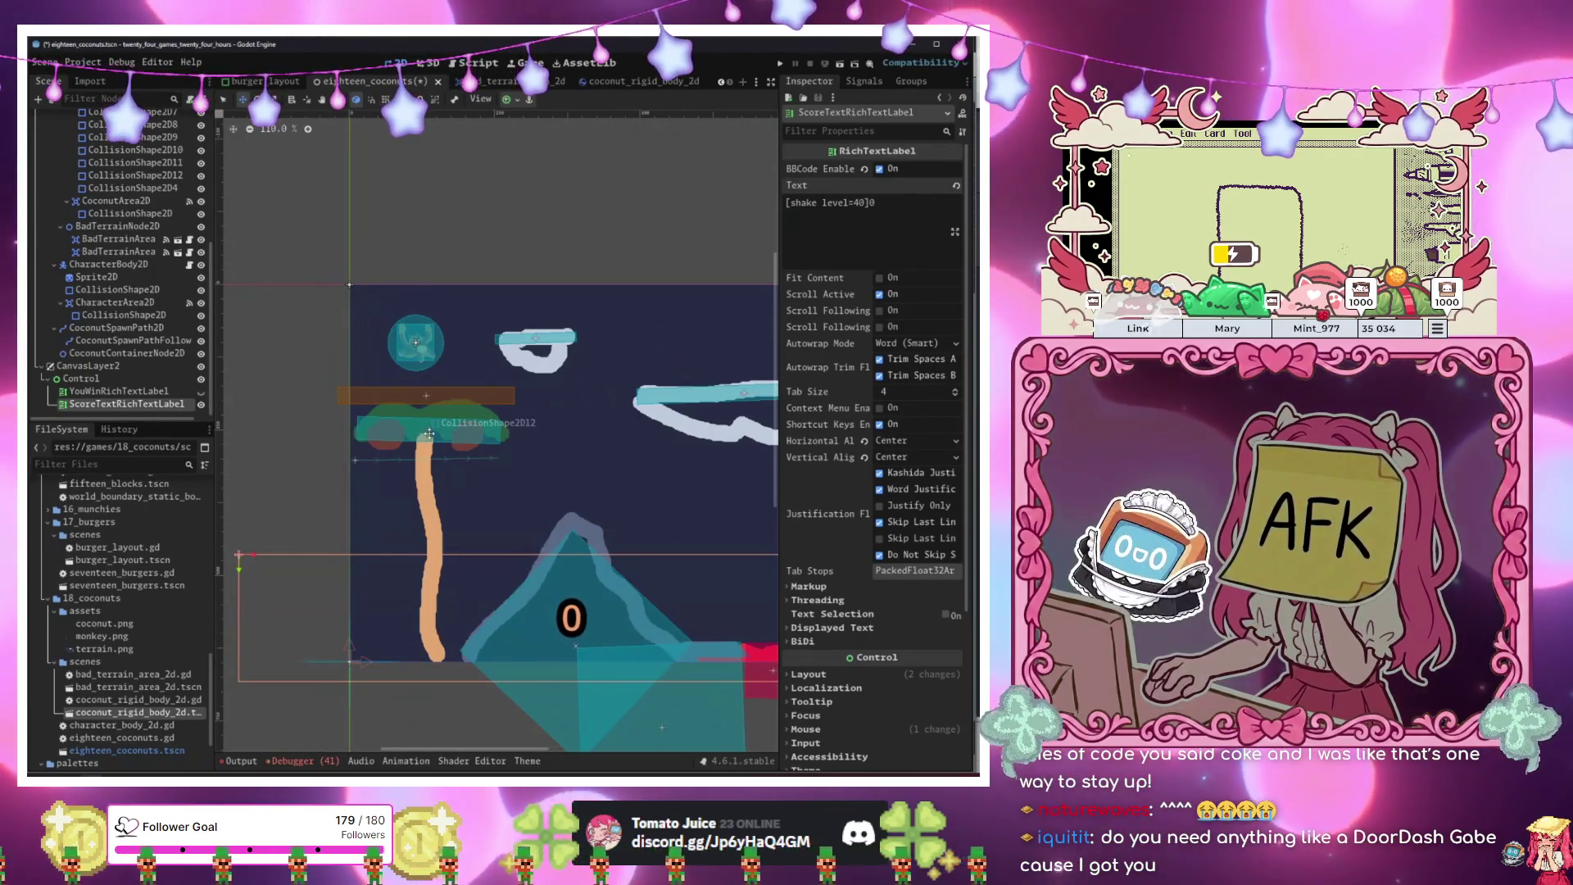
left_click(118, 391)
double_click(118, 391)
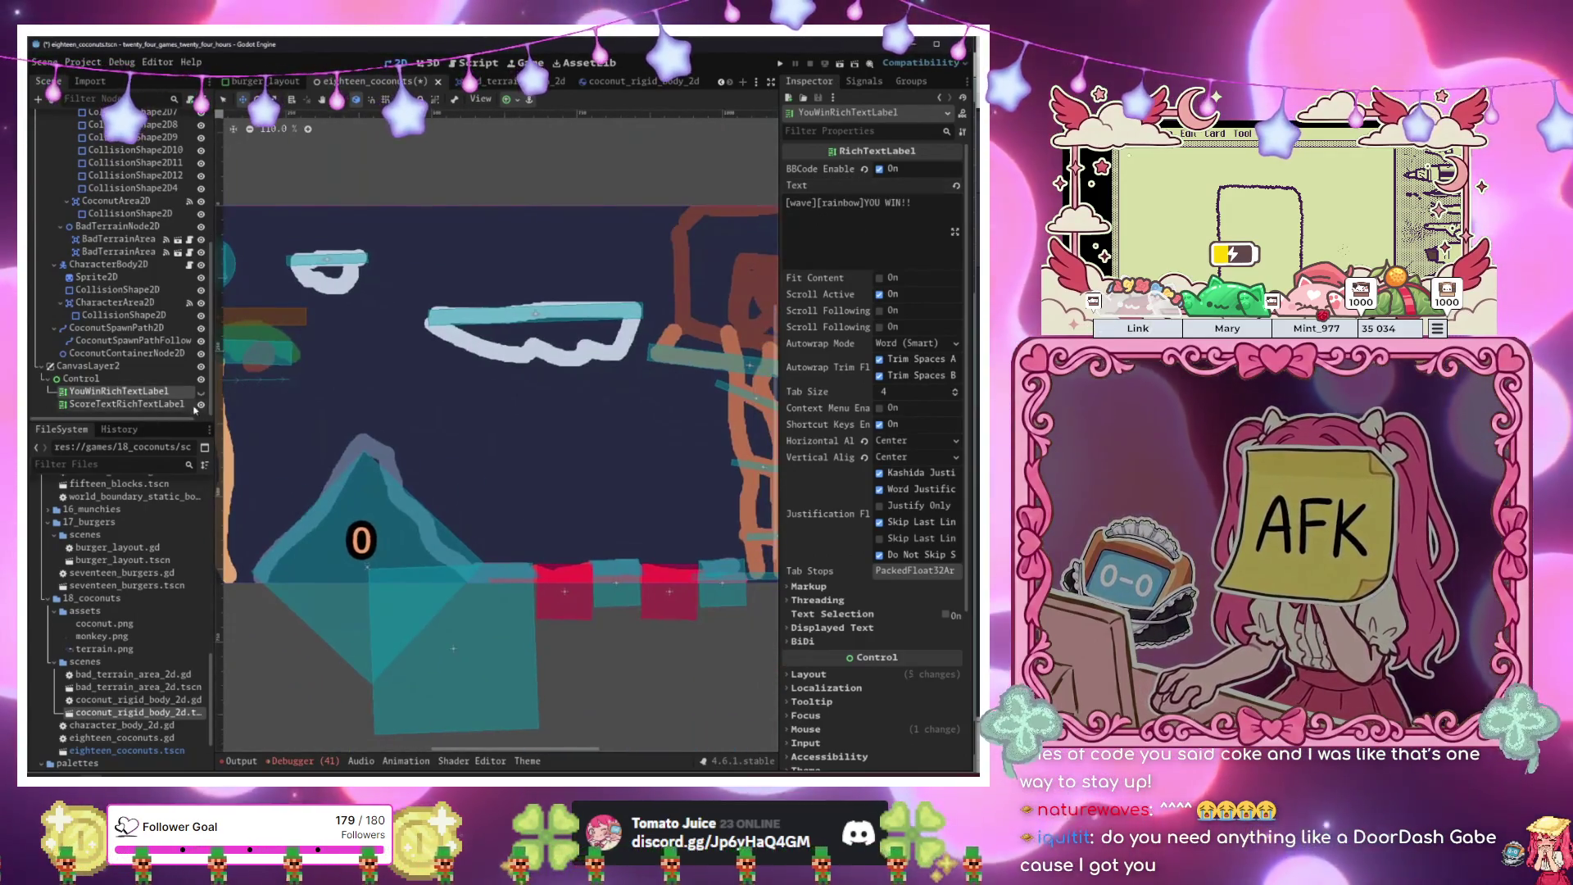
scroll(412, 399, "down", 8)
left_click(471, 423)
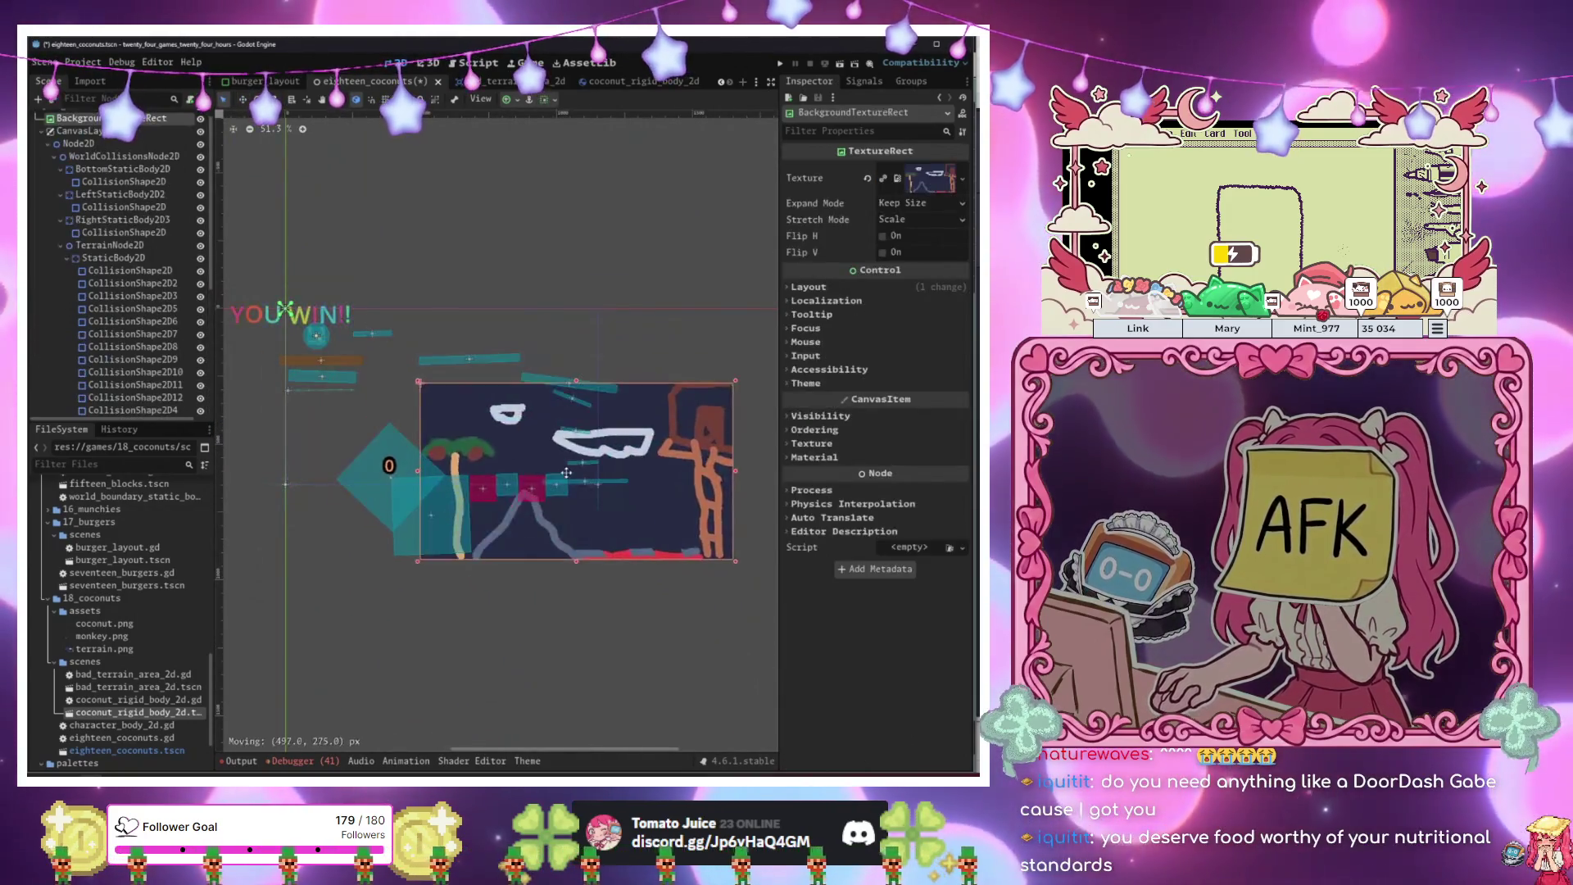
scroll(123, 369, "down", 5)
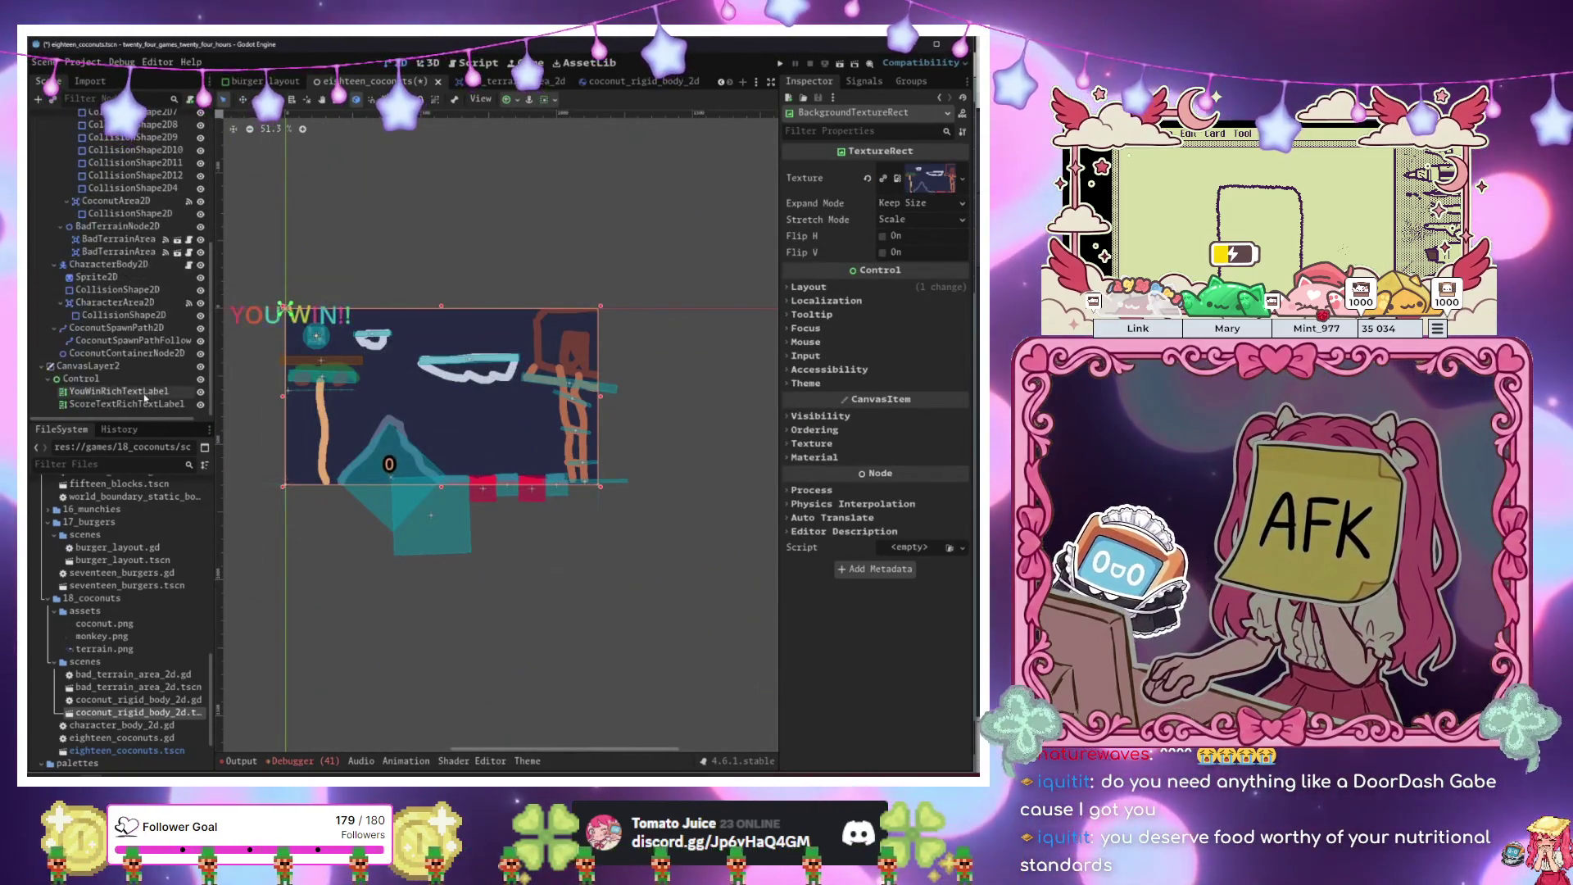
left_click(119, 390)
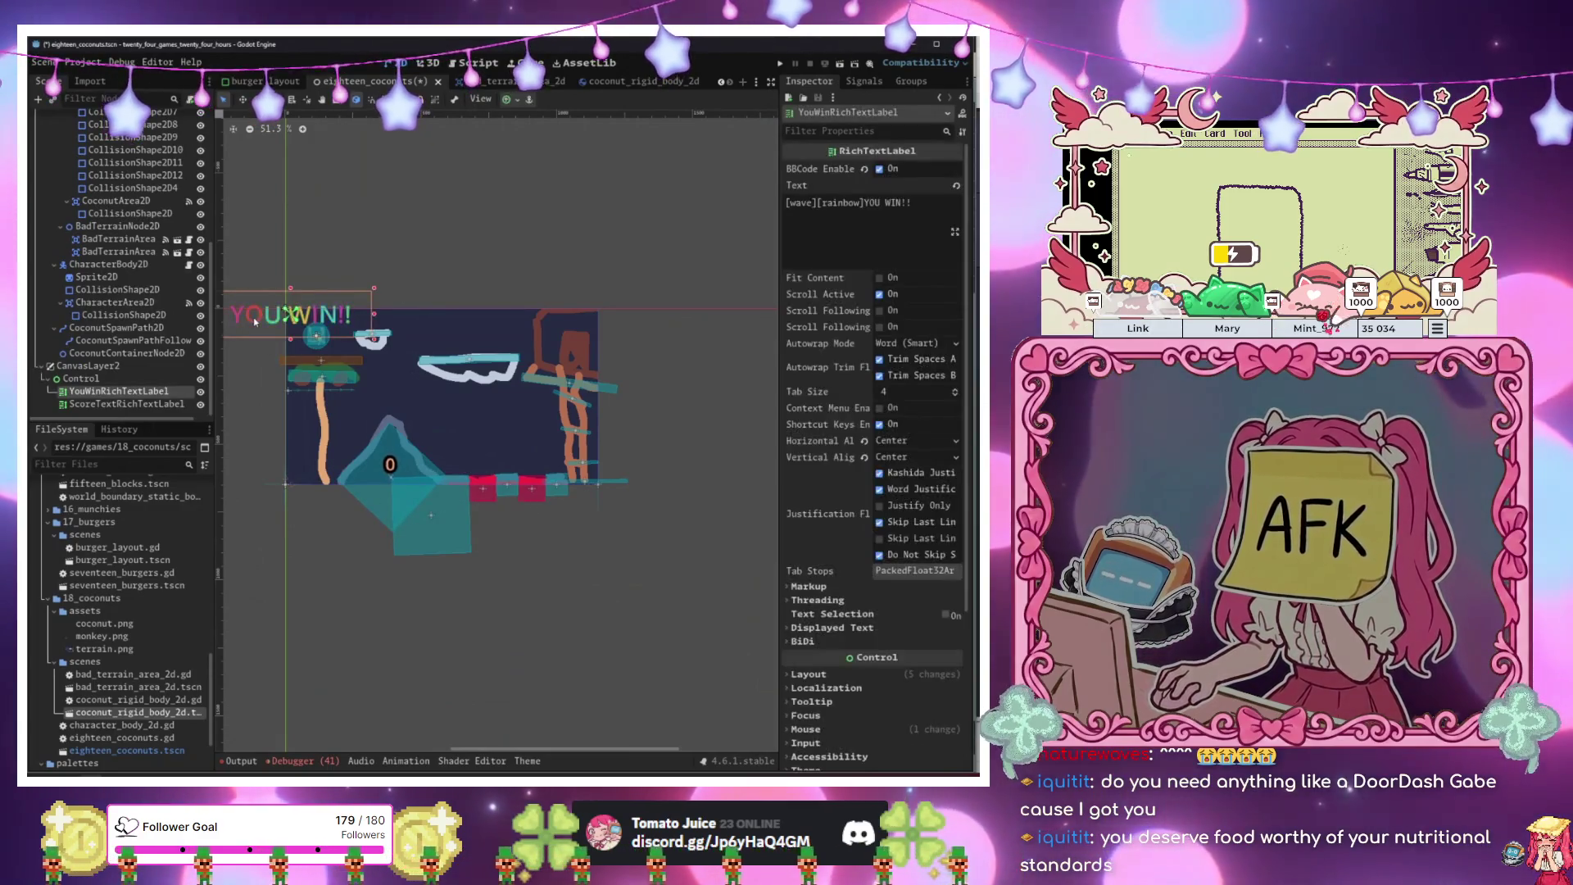
key("w")
mouse_move(307, 393)
left_mouse_down()
mouse_move(465, 508)
mouse_move(500, 504)
left_mouse_up()
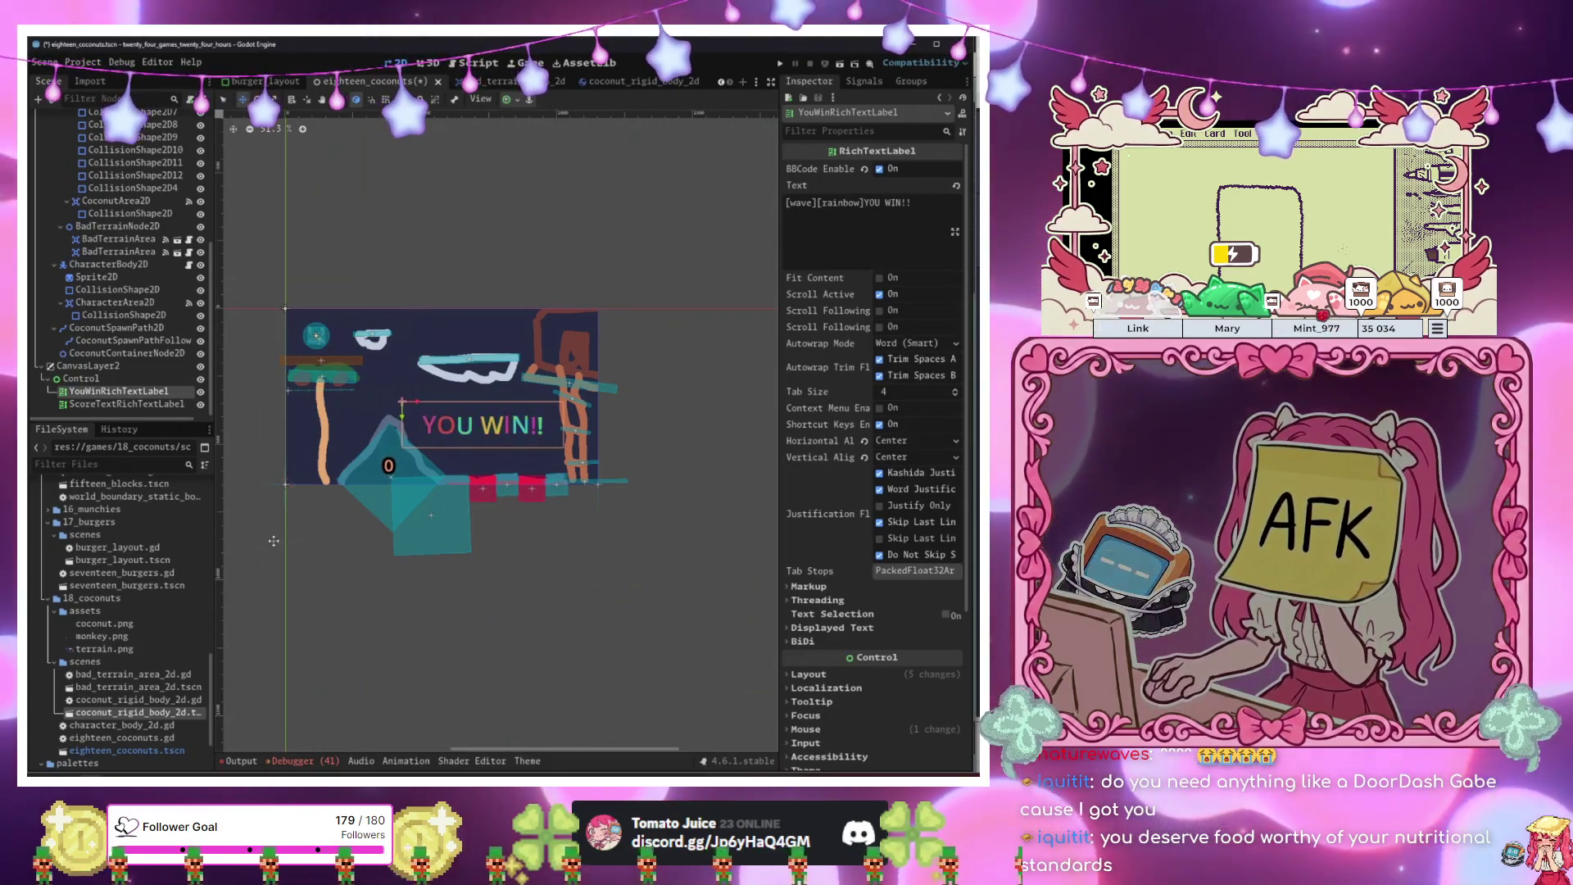
Hide the YOU WIN!! label and run the game with F6.
left_click(201, 391)
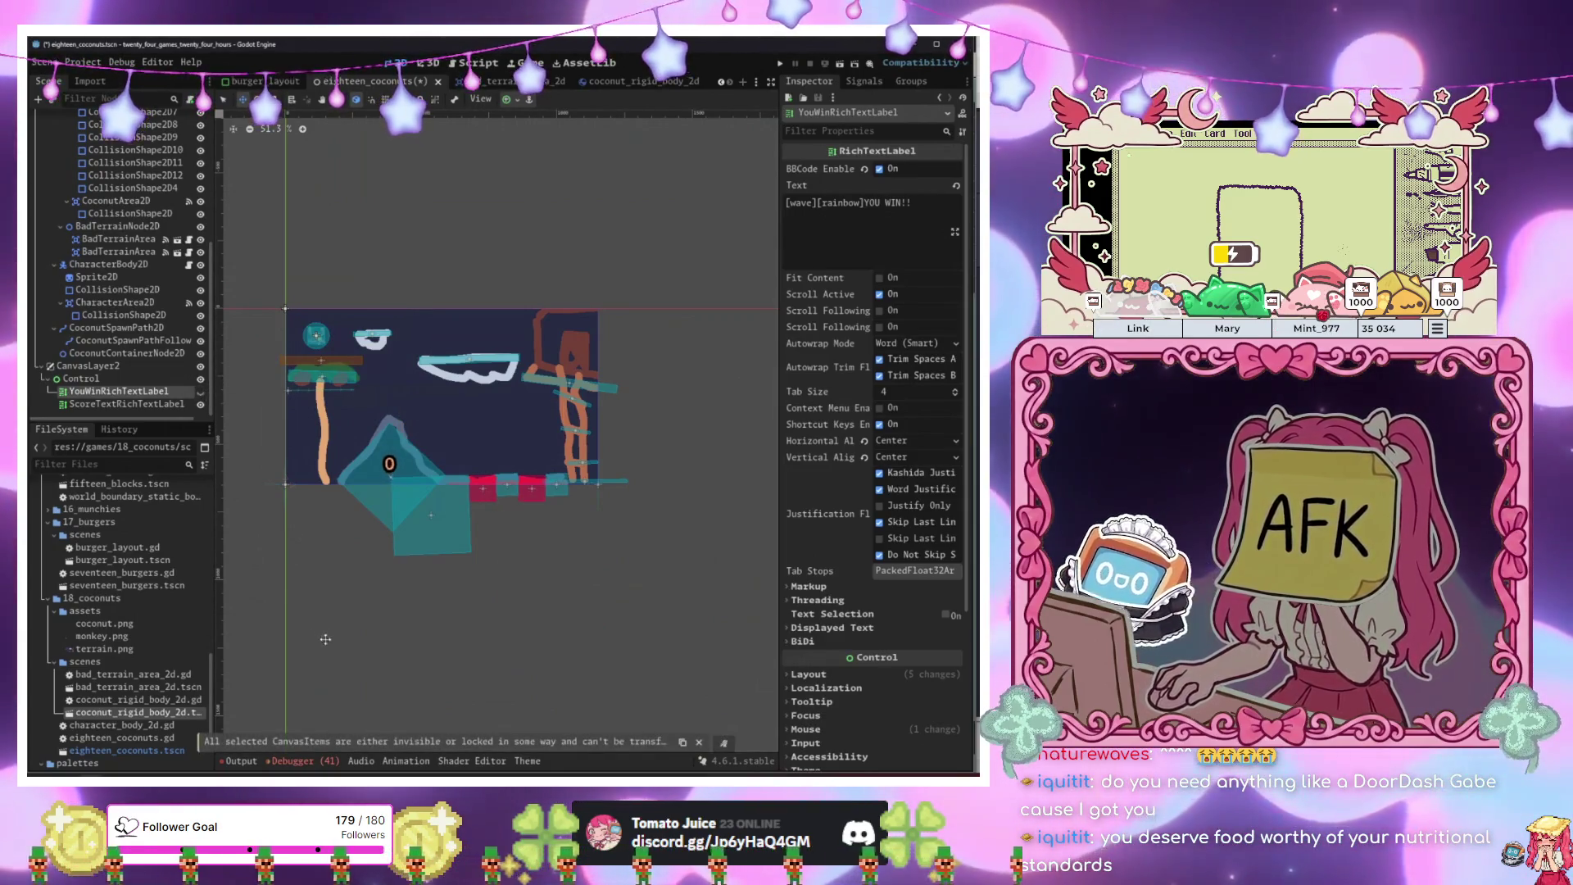
left_click(318, 359)
key("F6")
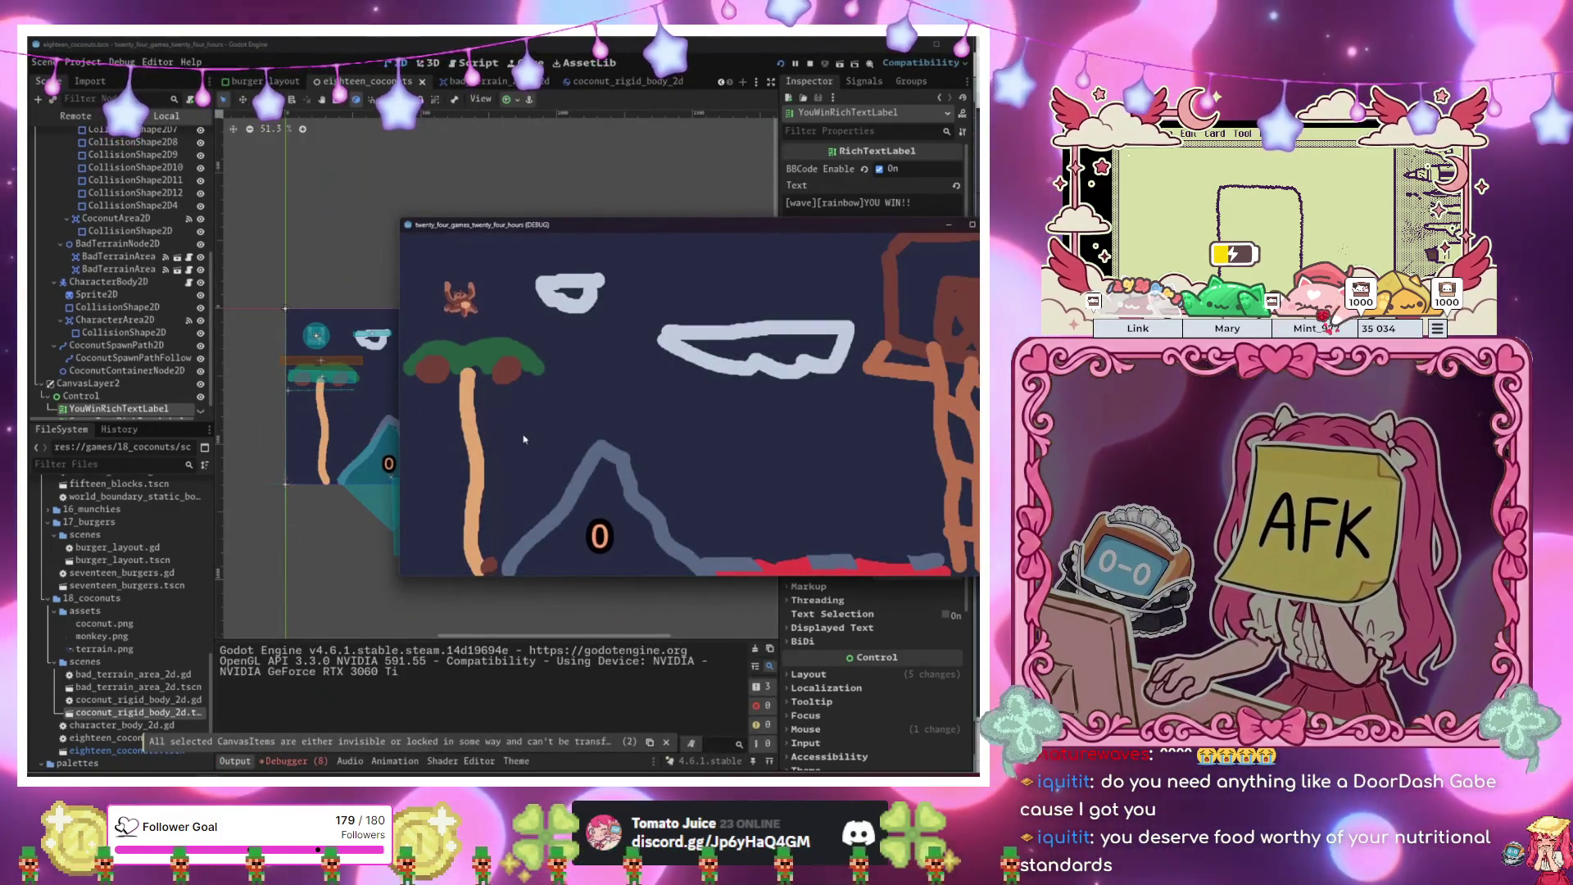
Open the Debugger's Errors list and jump to the drop_coconut error line in the script.
left_click(295, 760)
left_click(322, 630)
scroll(492, 707, "down", 5)
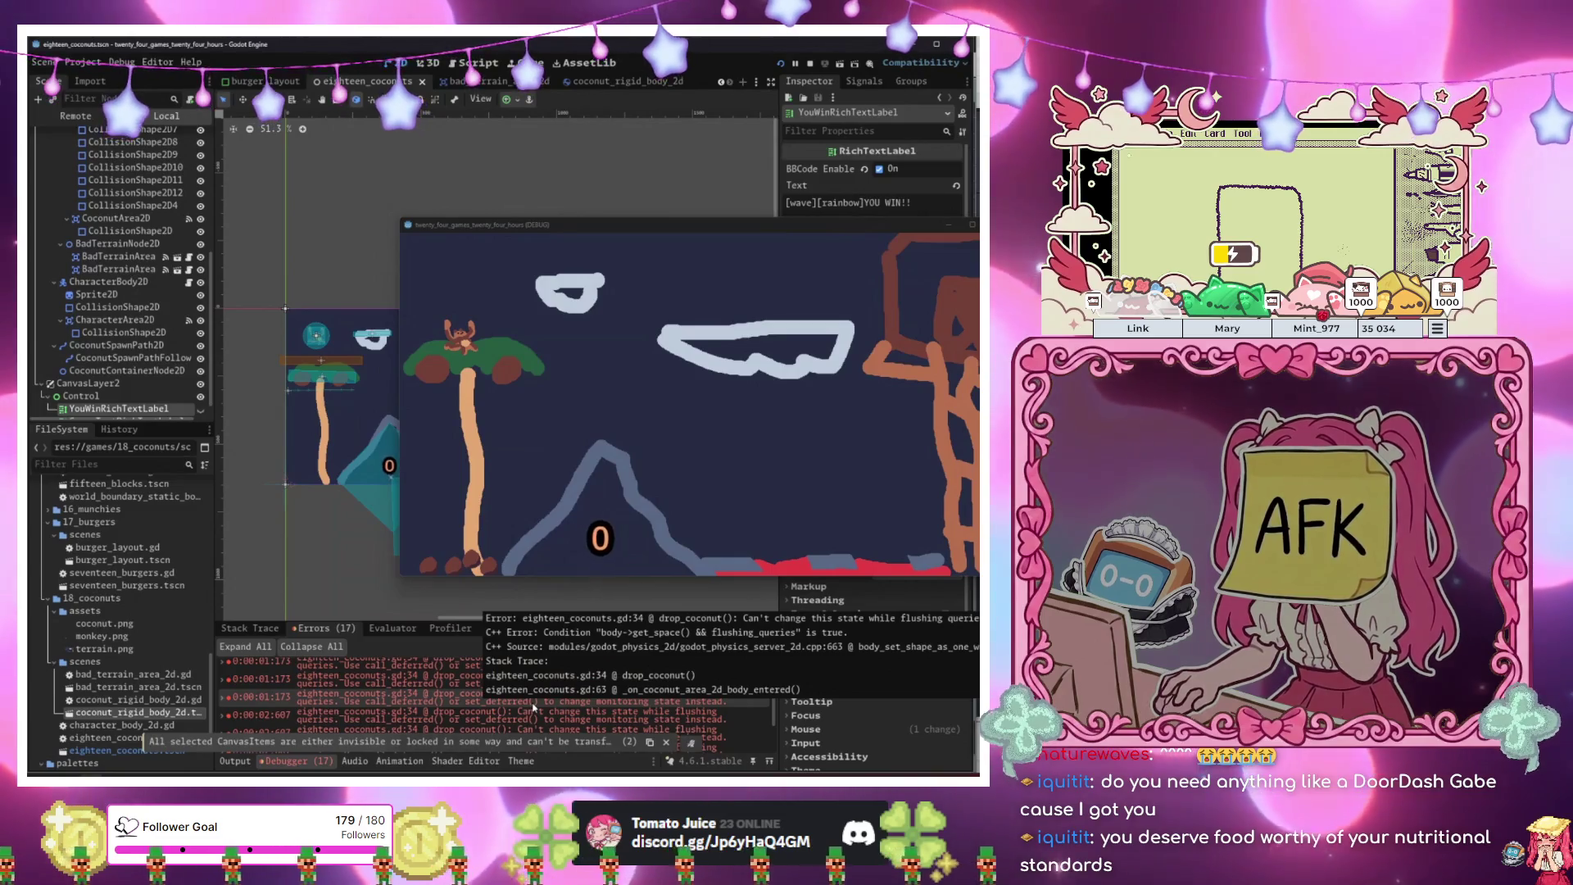
double_click(533, 706)
mouse_move(469, 226)
left_mouse_down()
mouse_move(701, 514)
mouse_move(787, 291)
mouse_move(853, 272)
left_mouse_up()
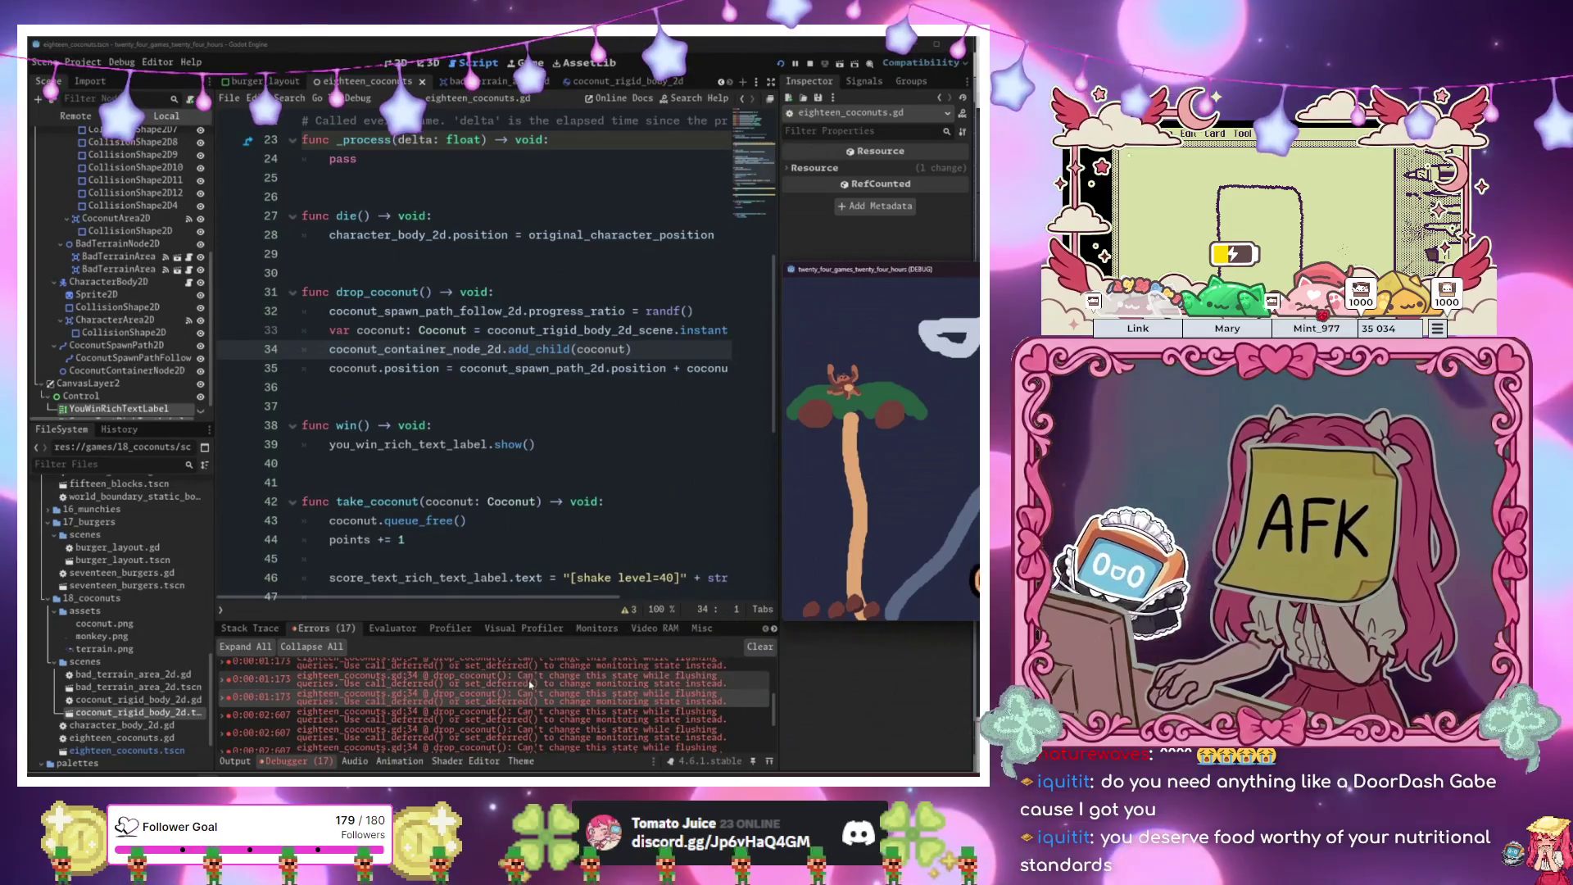
Find the add_child line in drop_coconut and open a blank line above it.
mouse_move(530, 685)
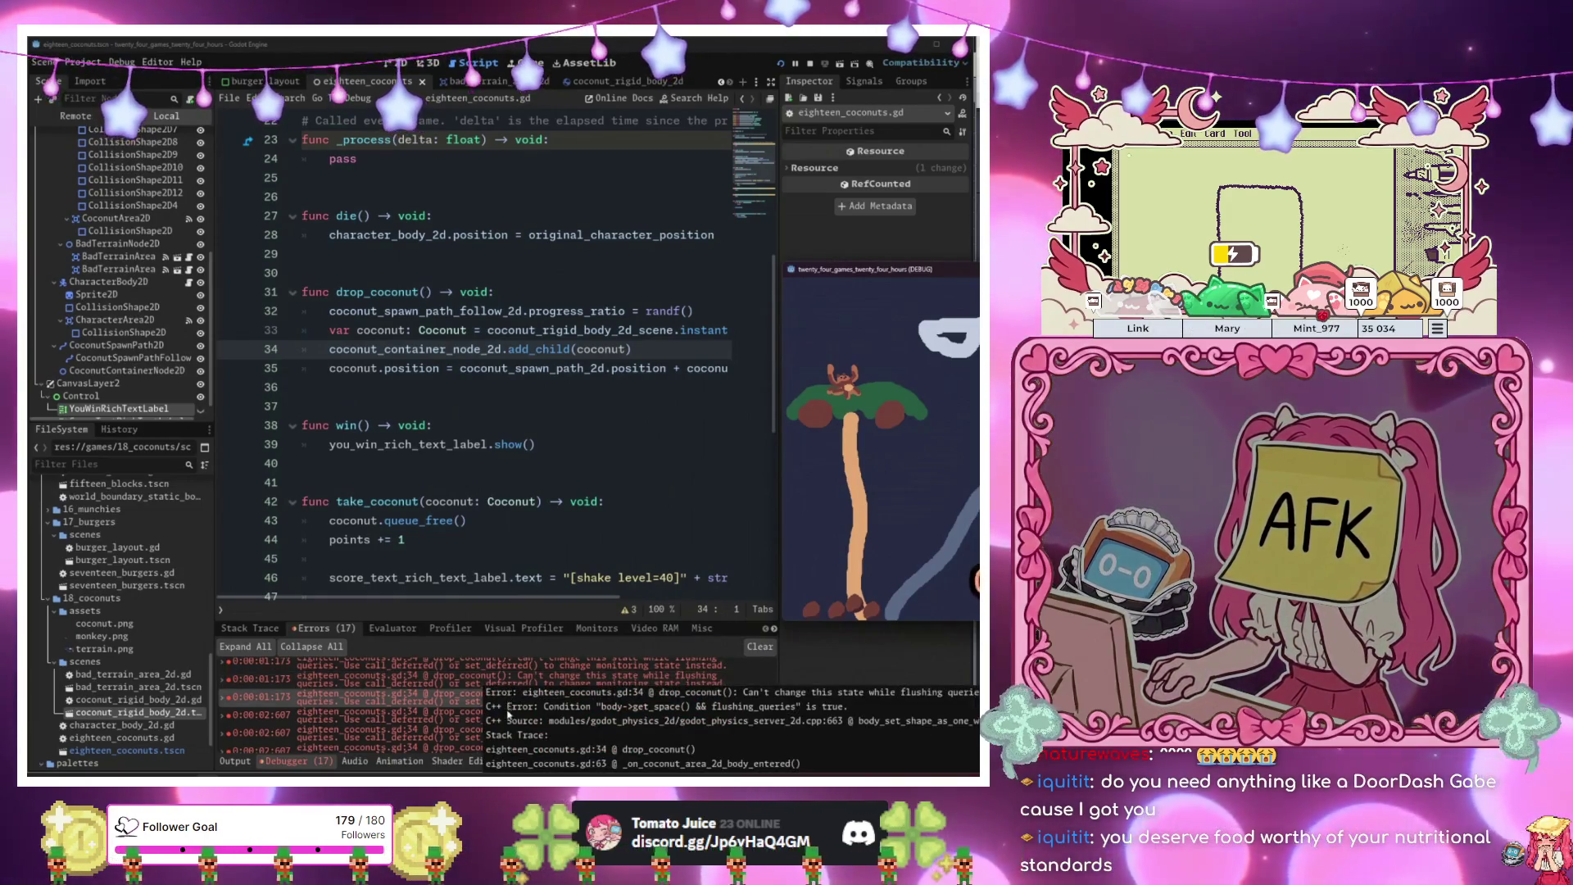
scroll(459, 713, "down", 3)
scroll(438, 726, "down", 1)
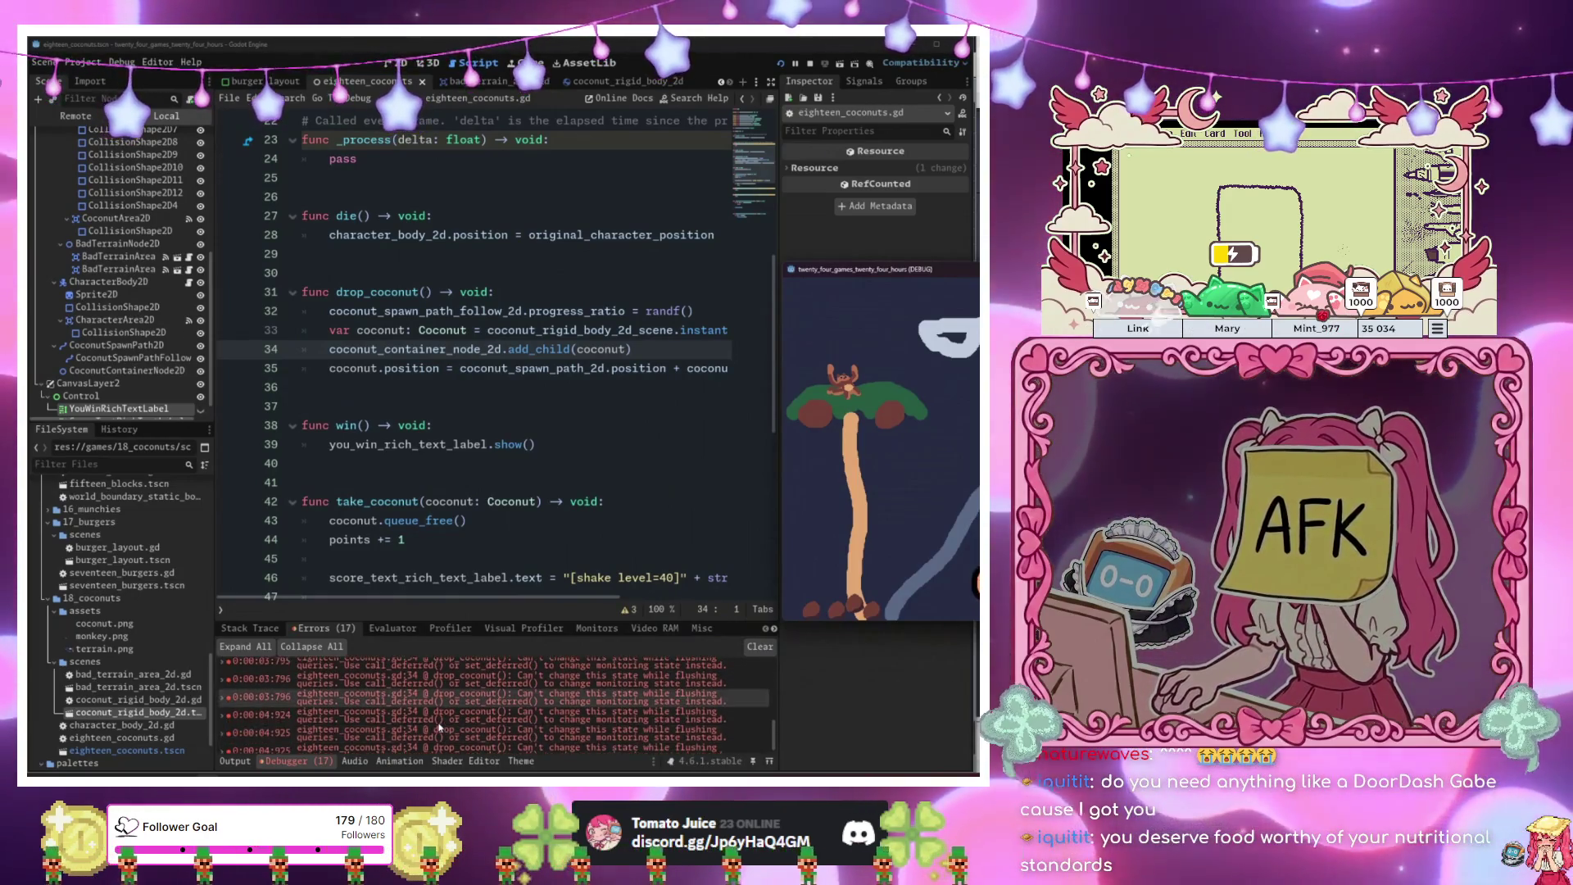
scroll(438, 727, "down", 1)
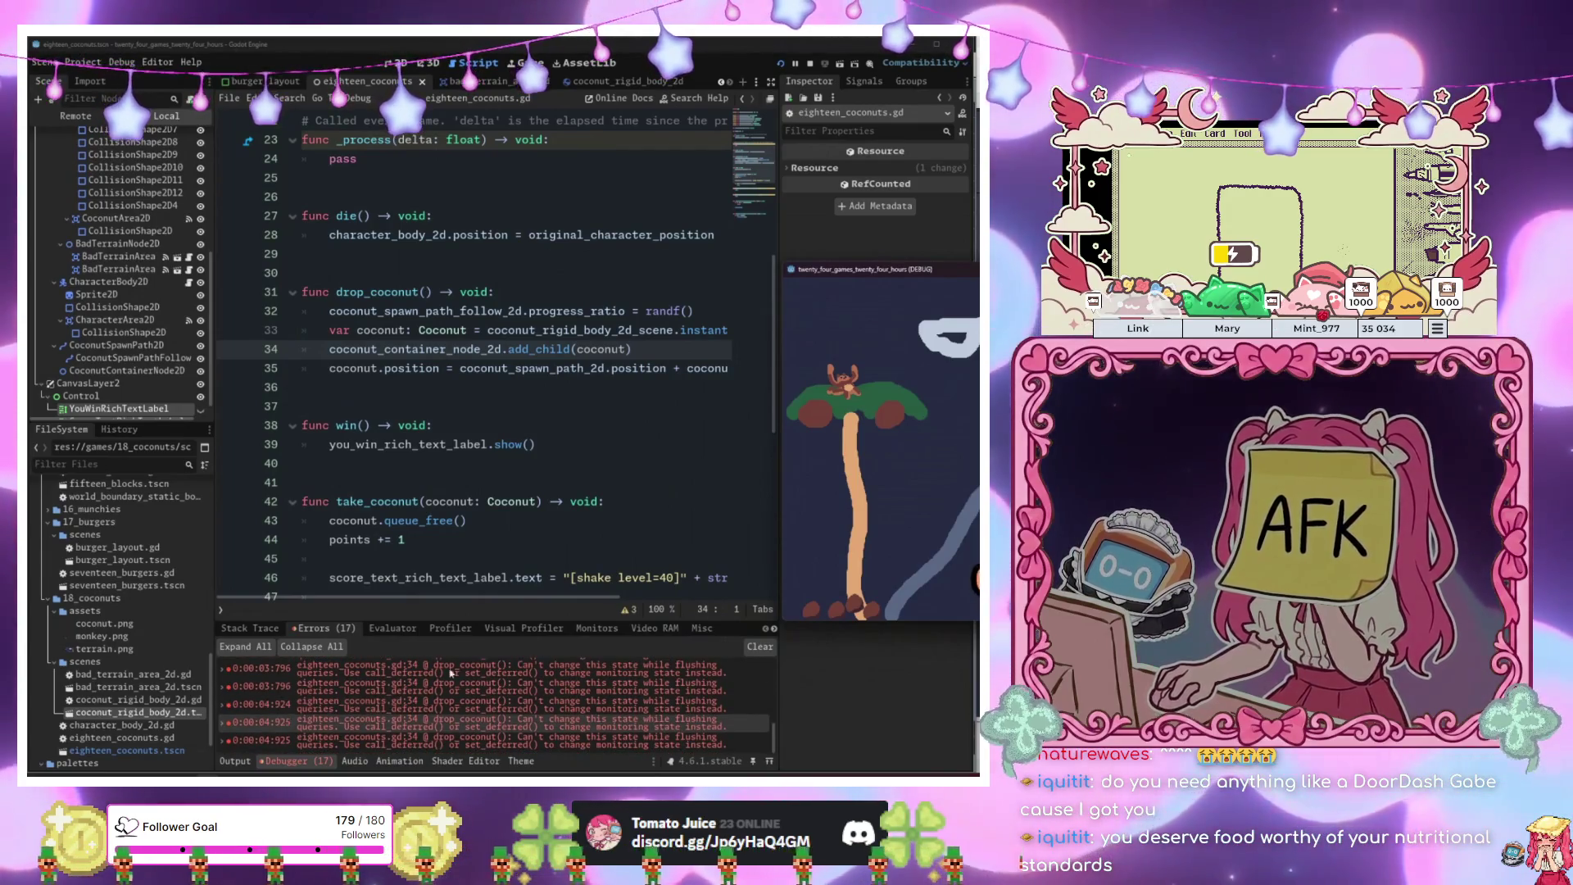
left_click(399, 353)
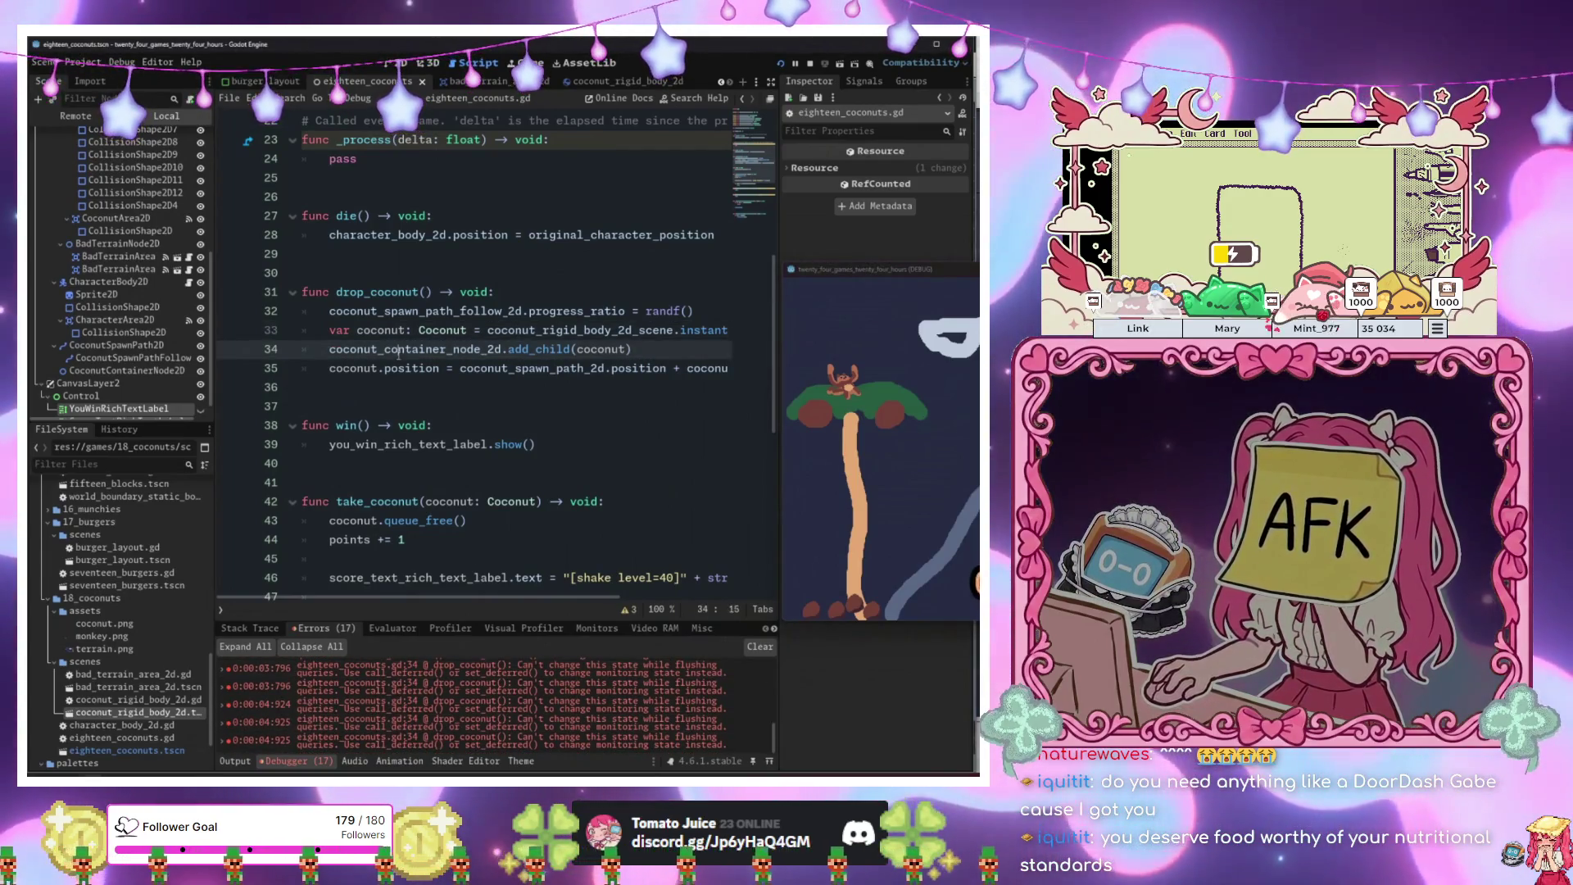
left_click(330, 353)
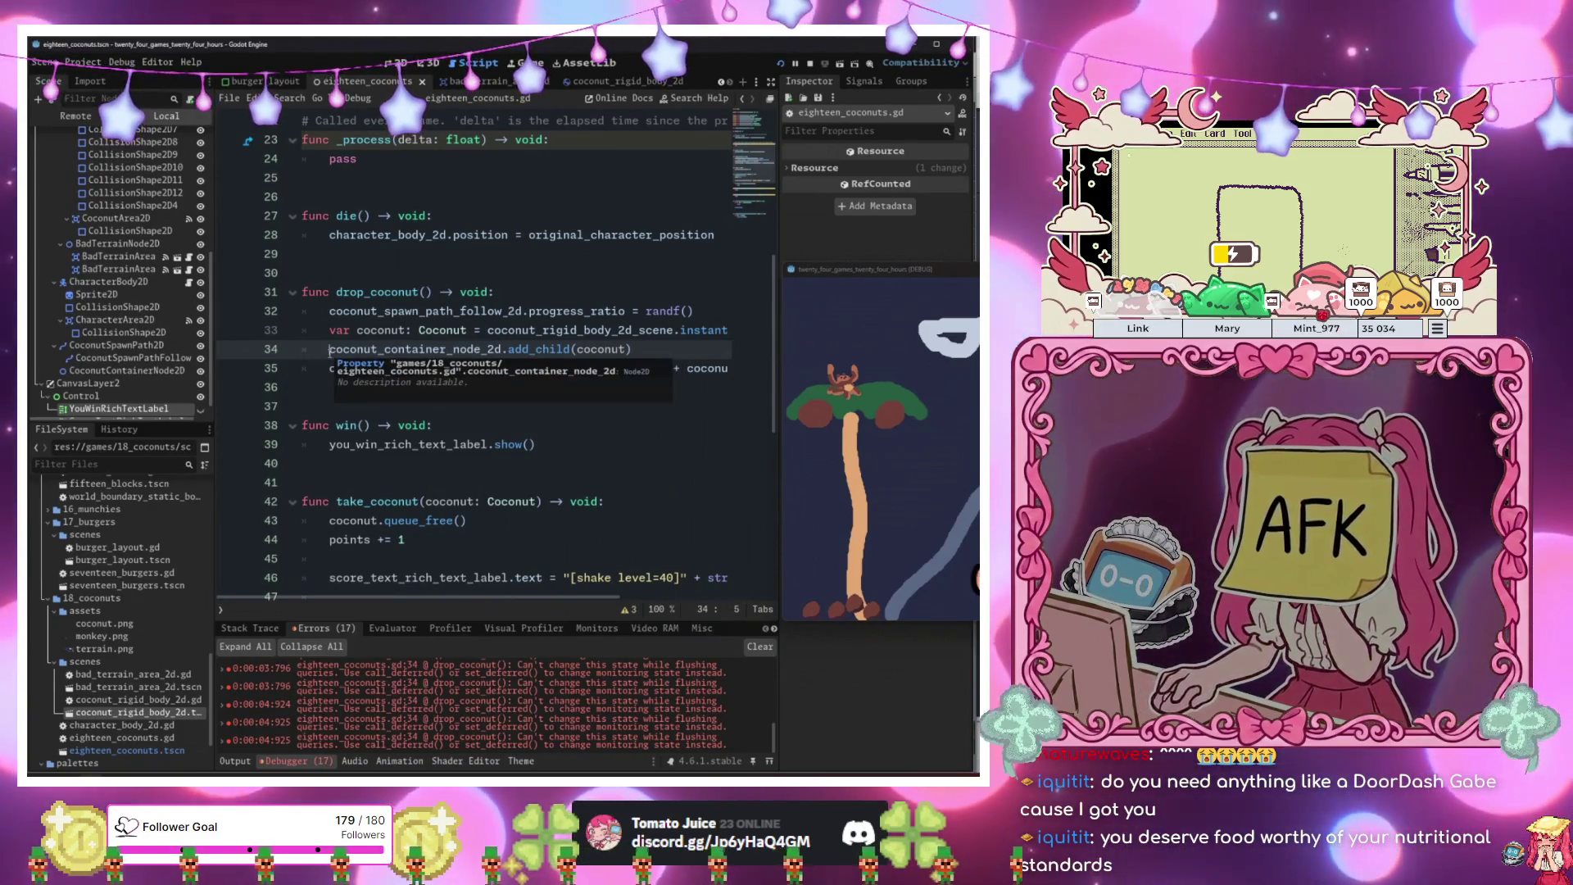
key("Return")
key("Return")
key("Return")
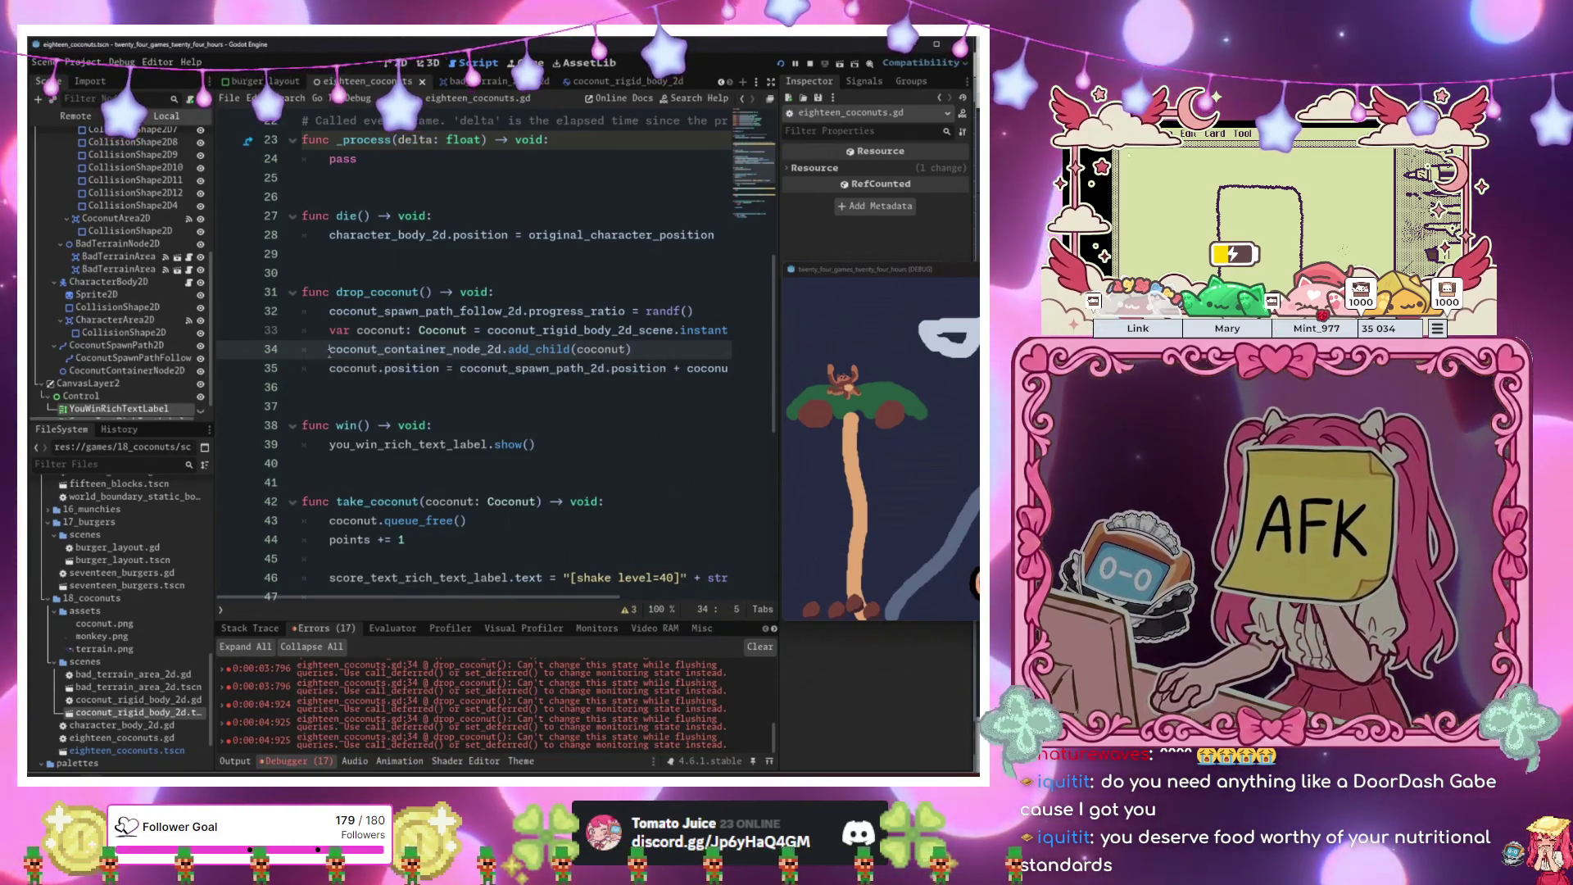
key("Up")
key("Up")
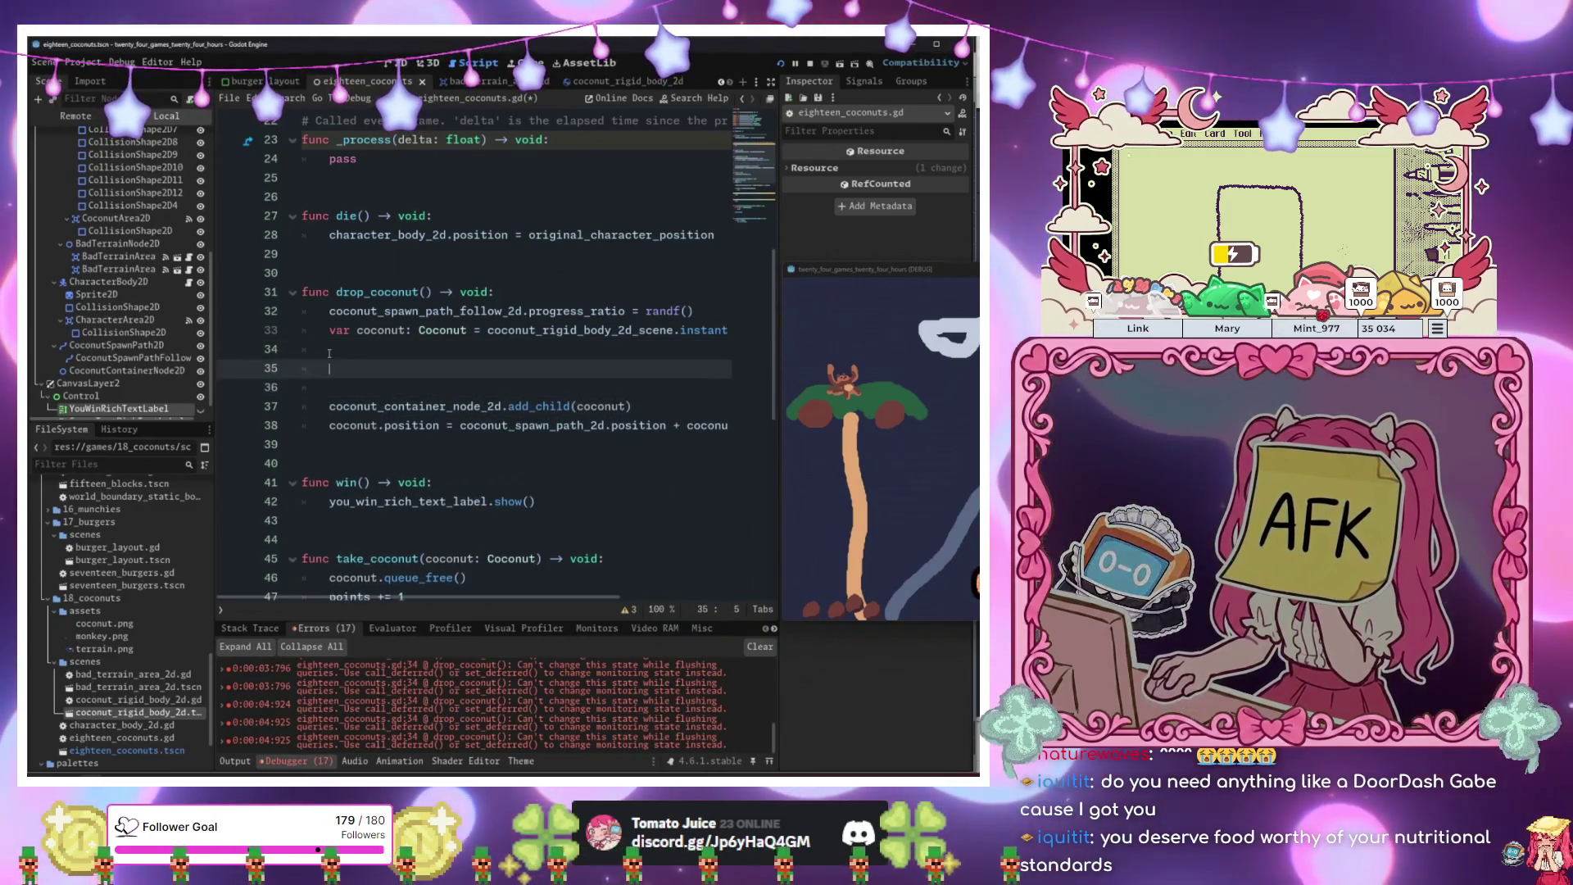
type("awai")
key("BackSpace")
key("BackSpace")
key("BackSpace")
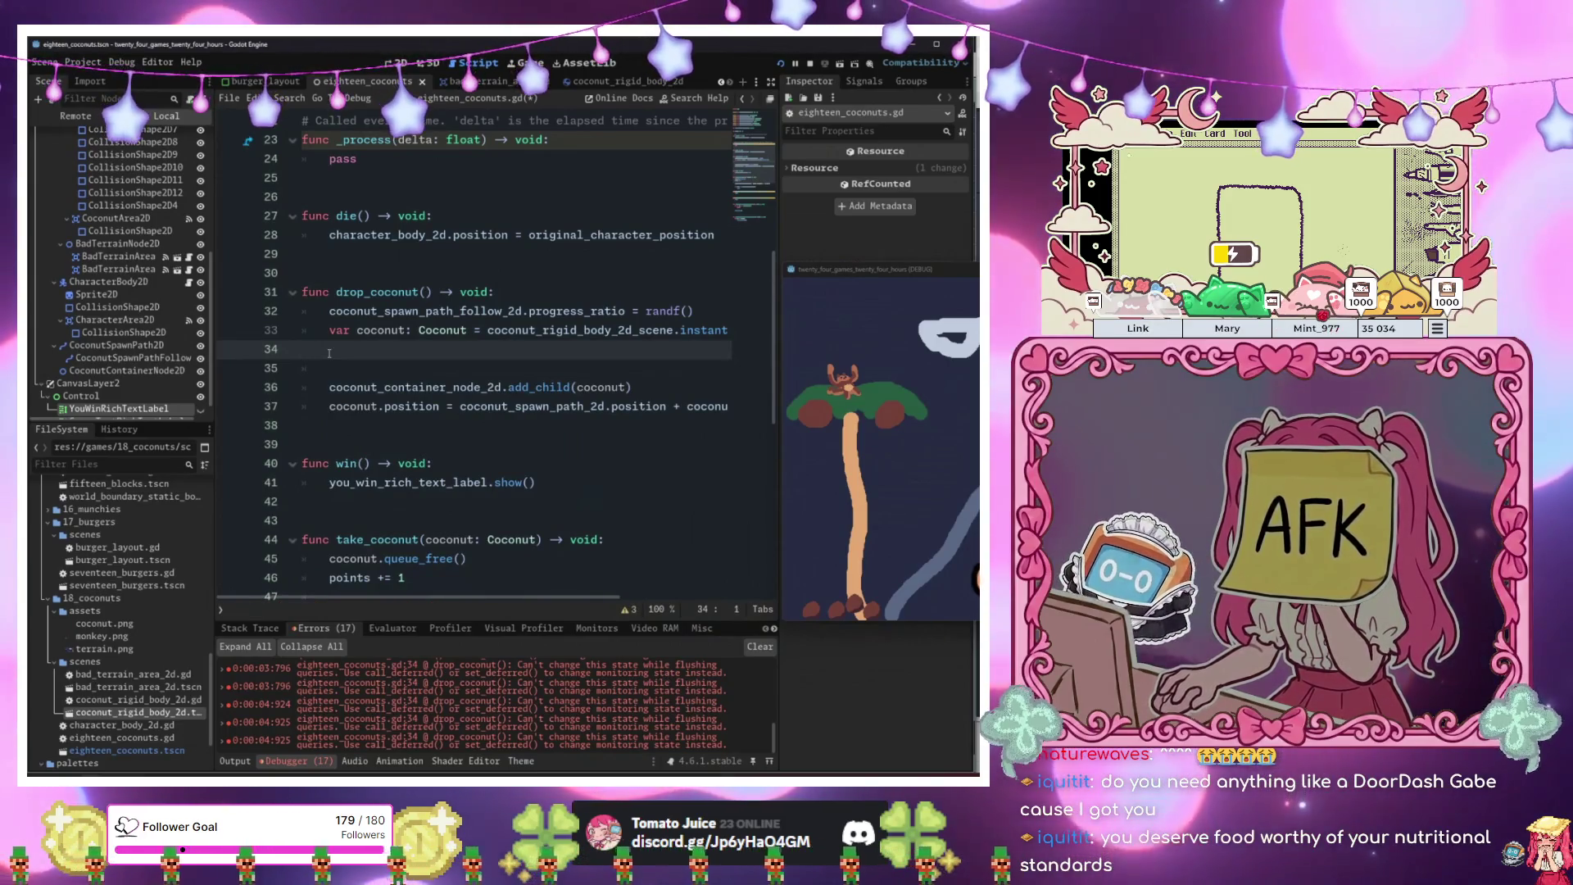
Insert 'await get_tree().create_timer(0).timeout' before add_child, then save and run the game.
key("Return")
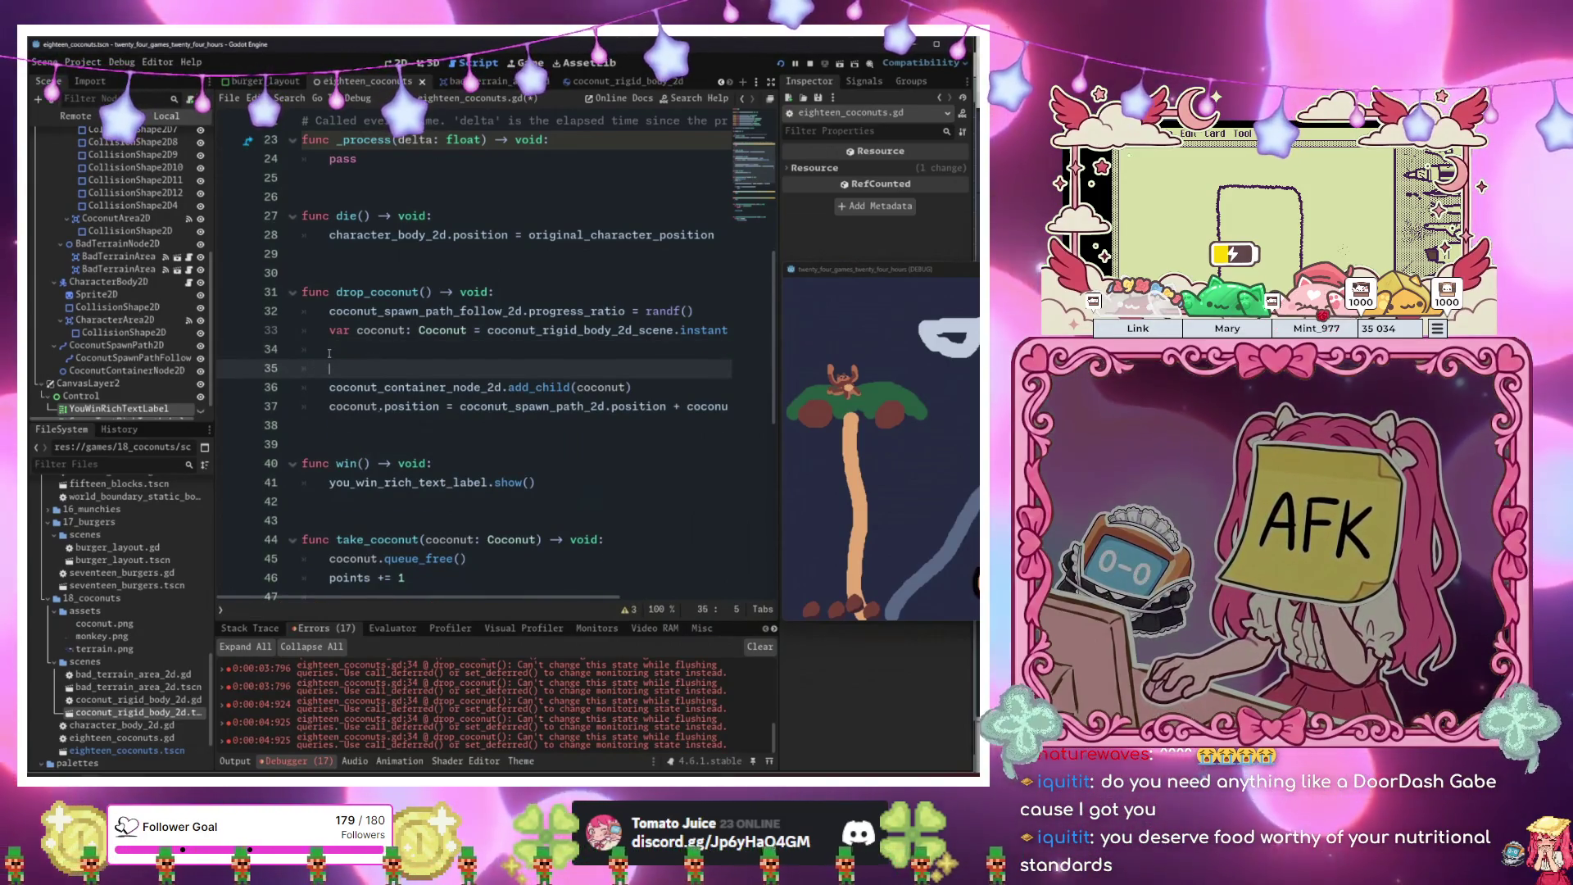
type("await get_tree().create")
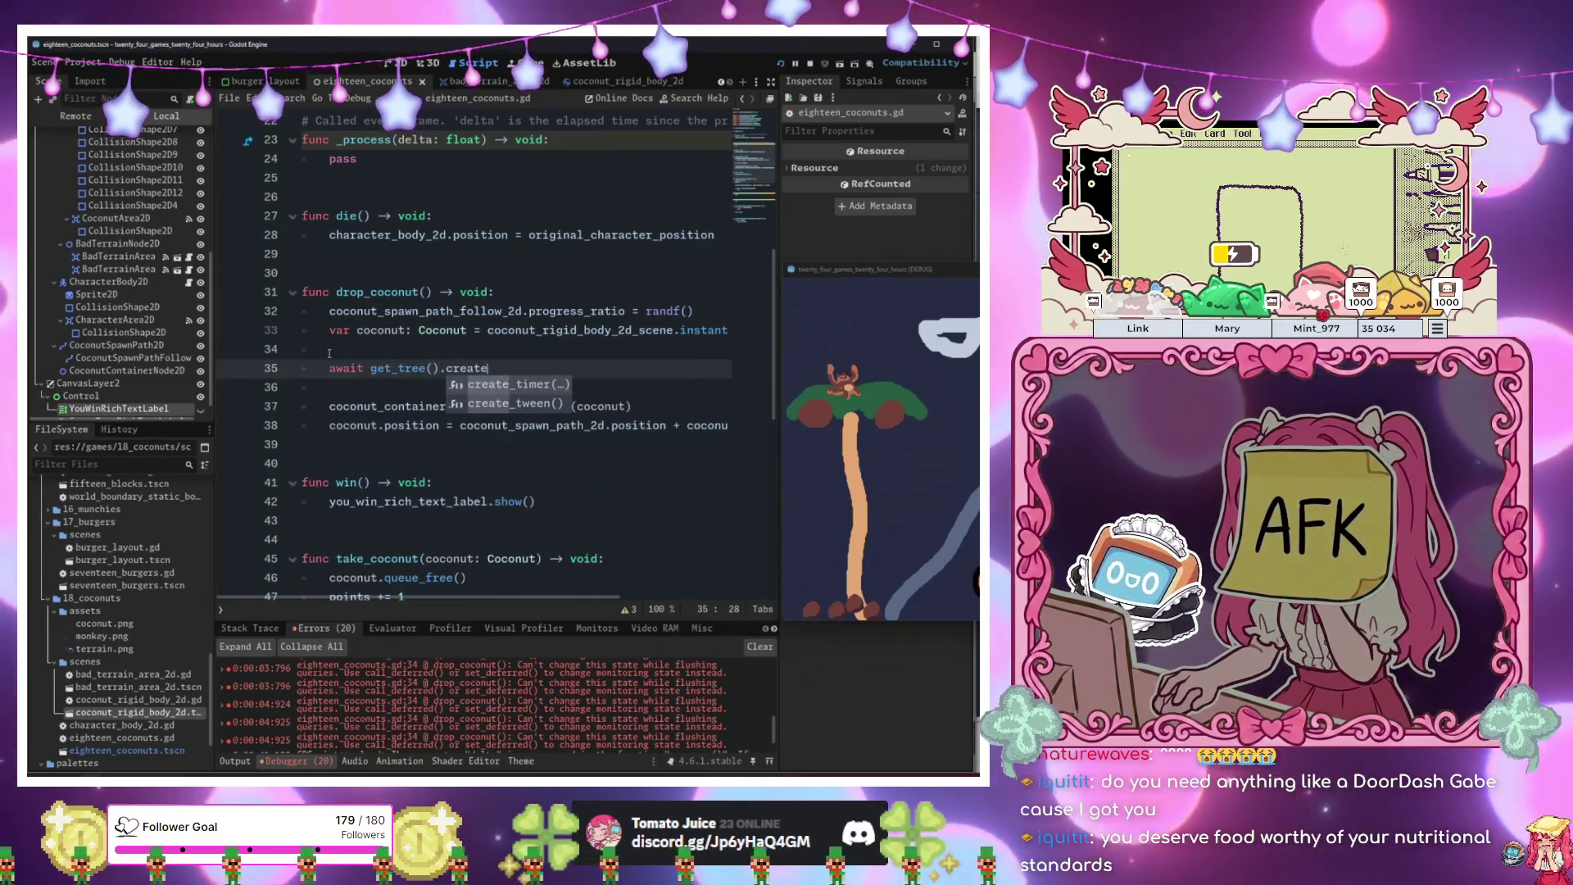
key("Return")
type("d.")
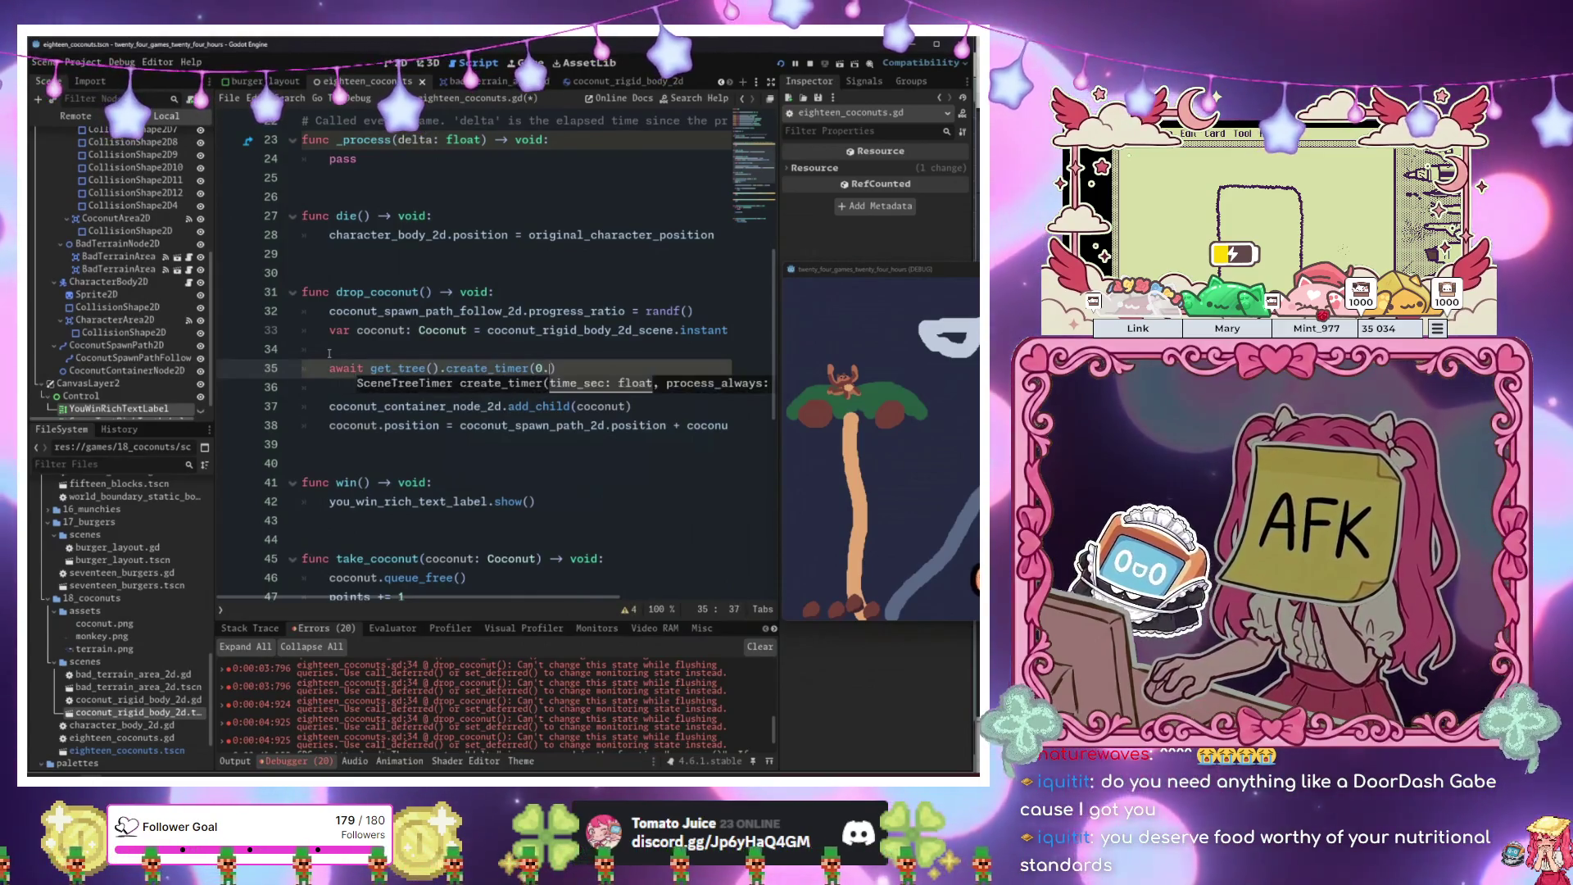
key("Right")
type("tim")
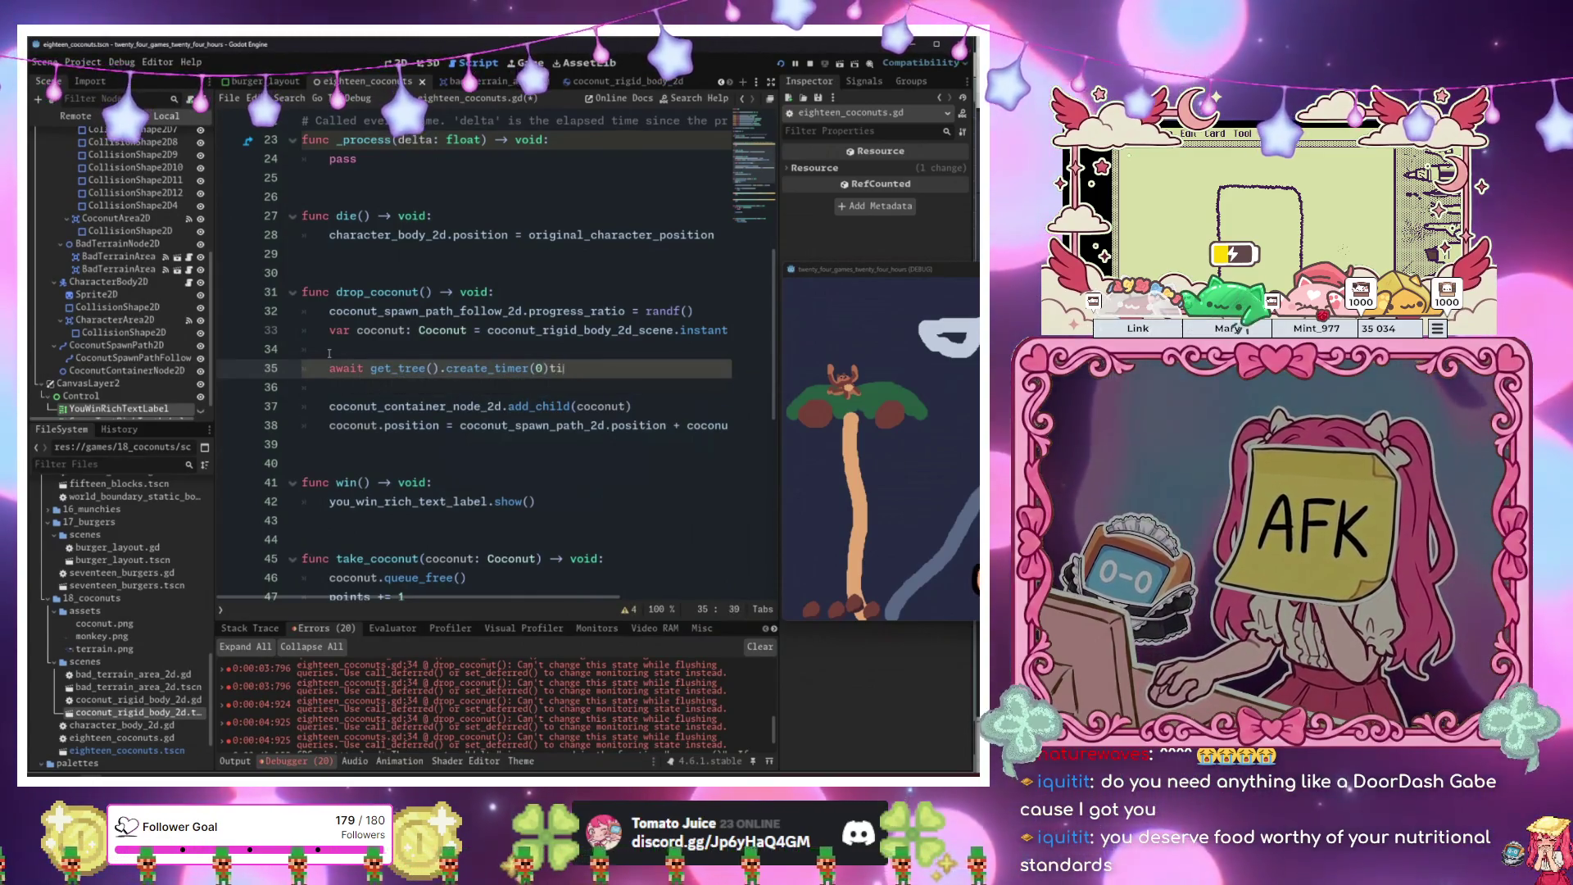
key("BackSpace")
key("BackSpace")
key("BackSpace")
type(".tim")
key("Return")
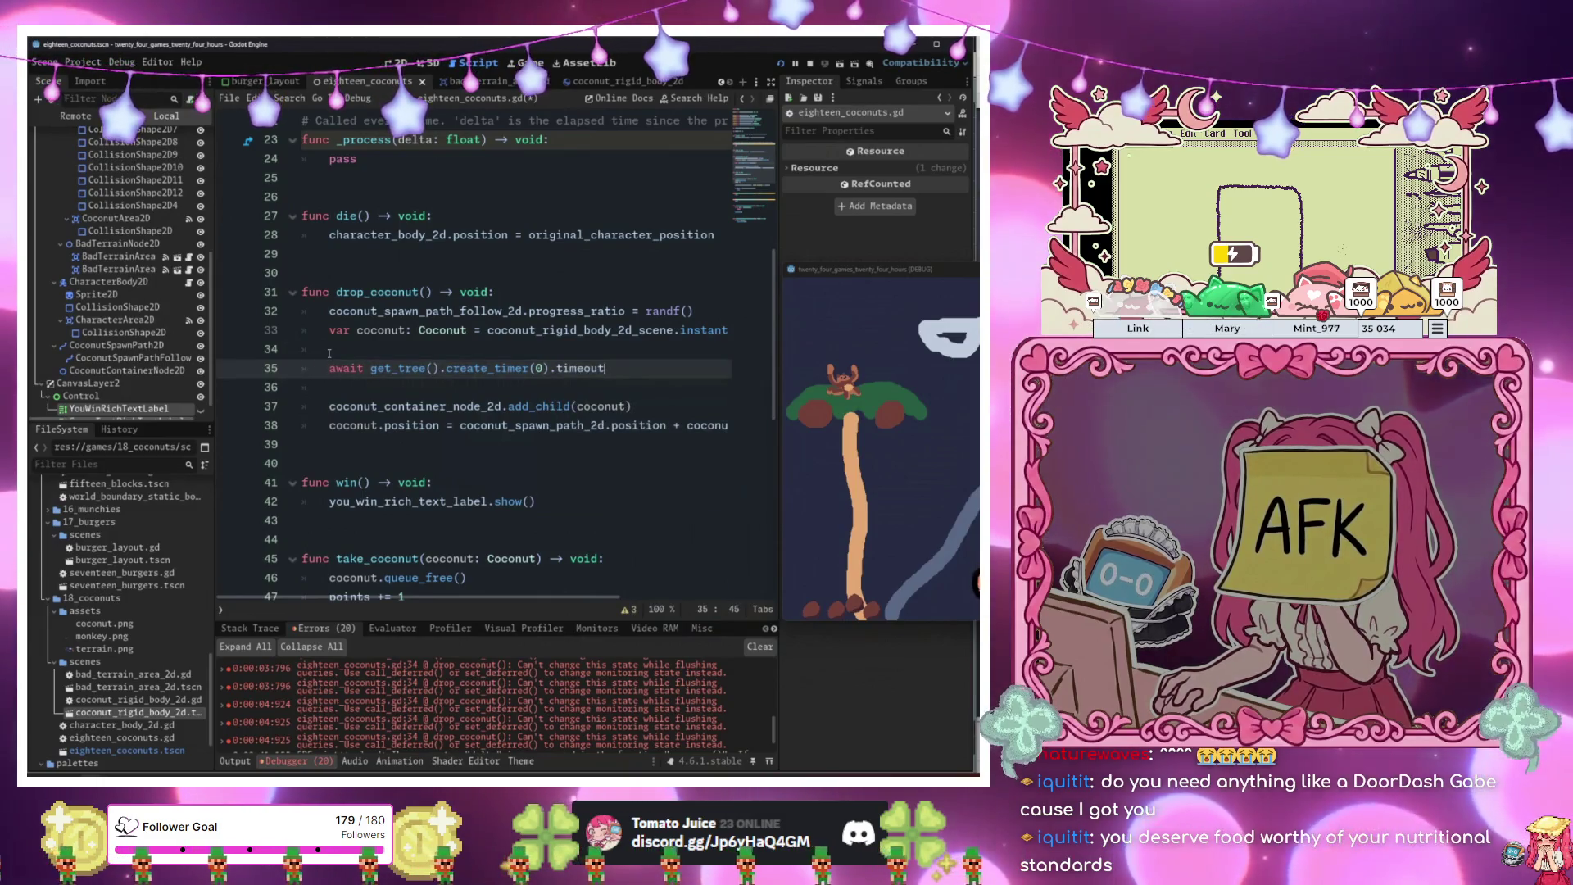
key("F5")
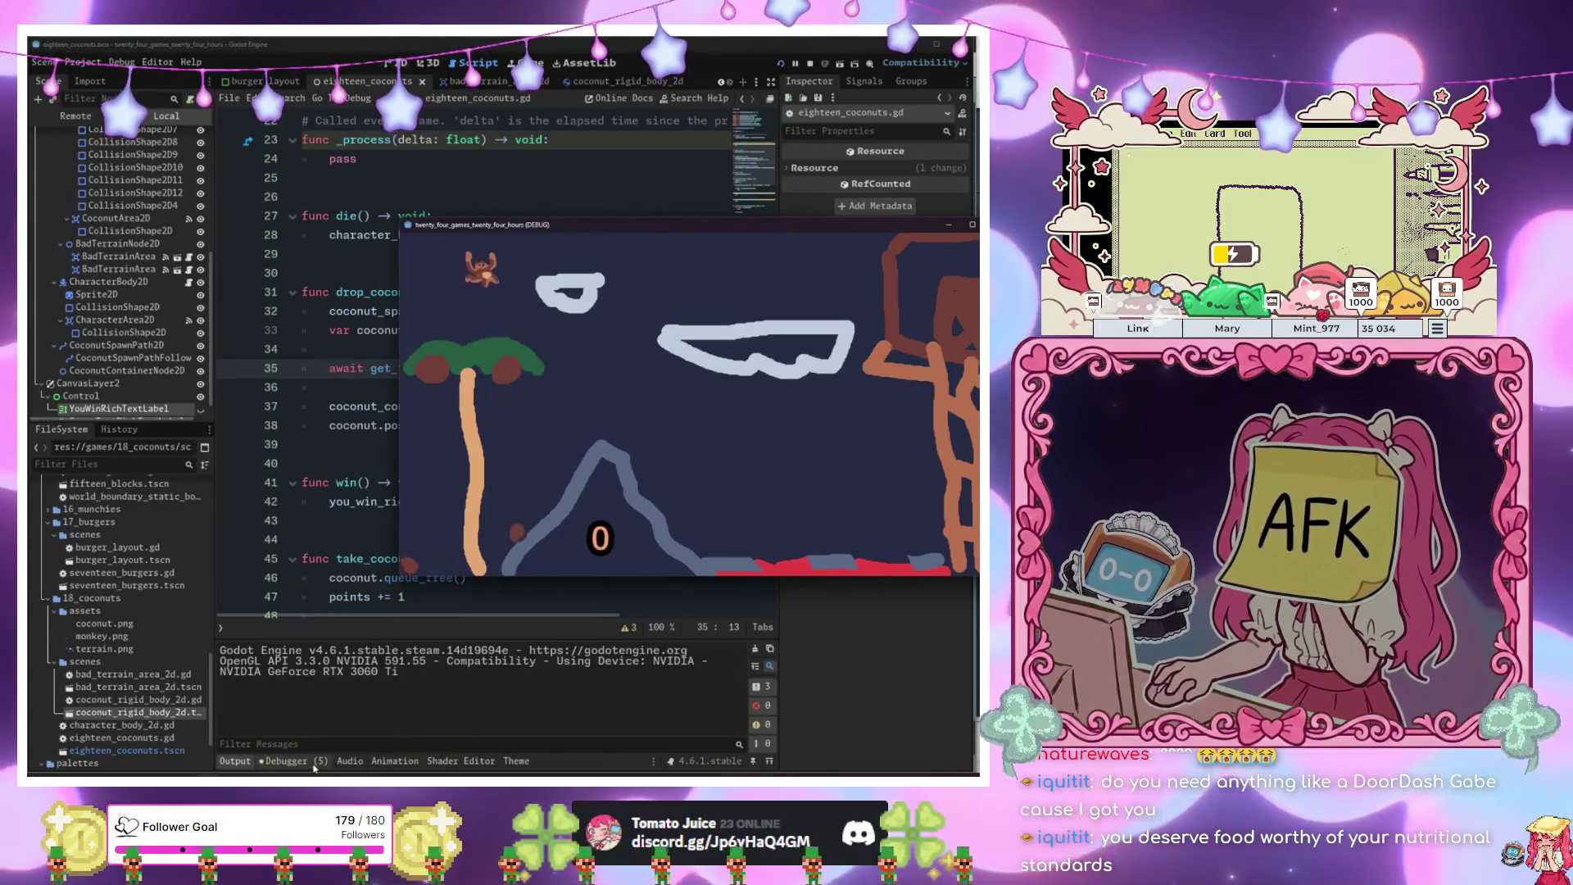
Jump and steer the monkey to collect coconuts until the score hits 20 and YOU WIN!! appears.
key("space")
key("space")
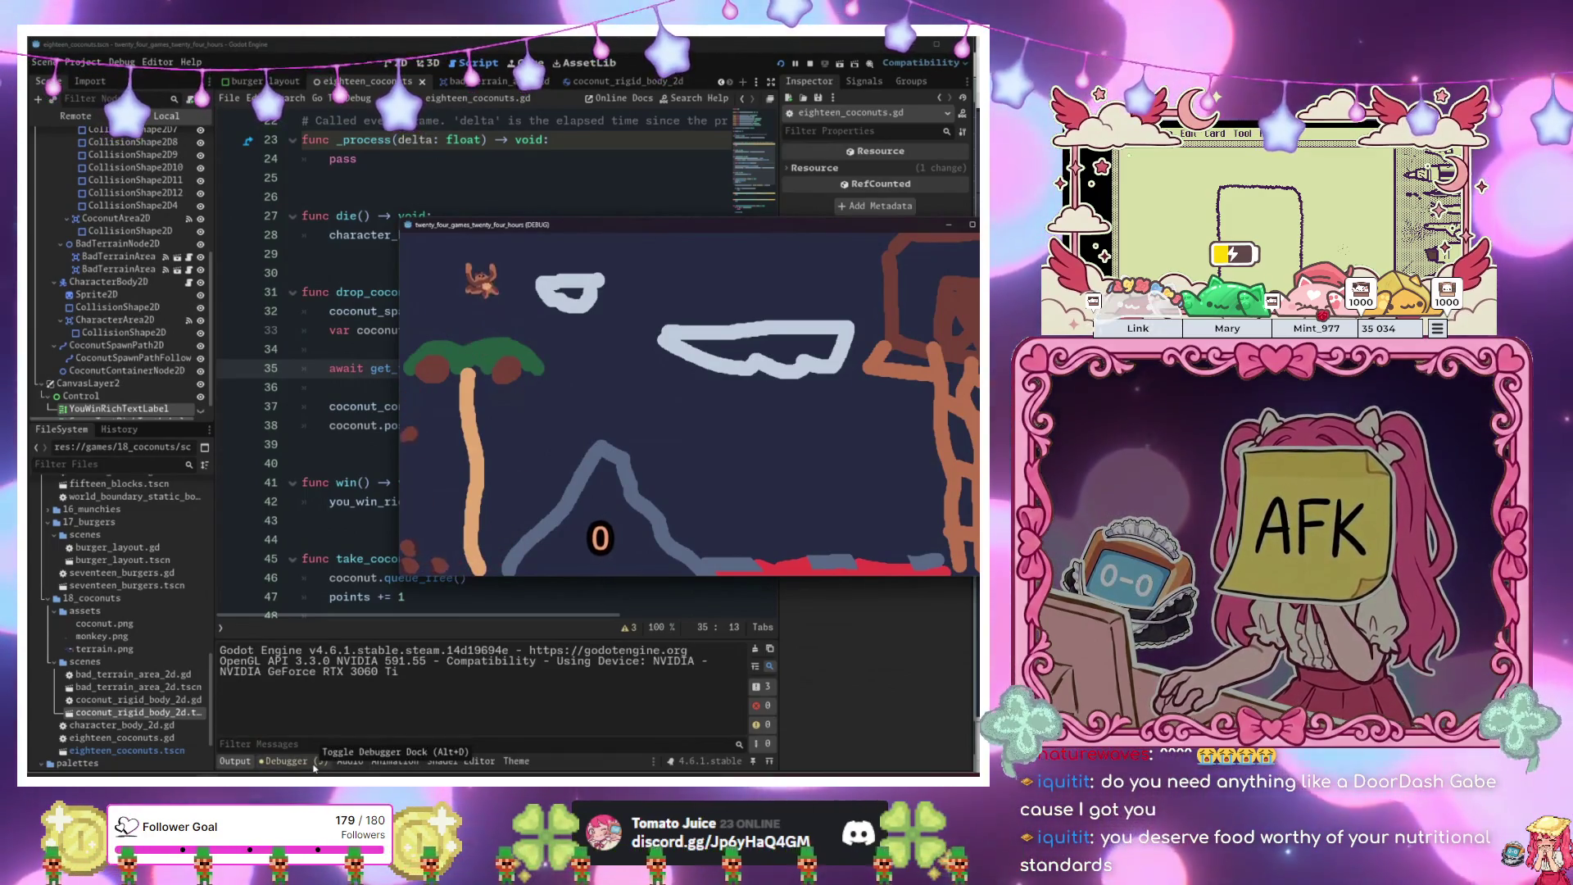
key("space")
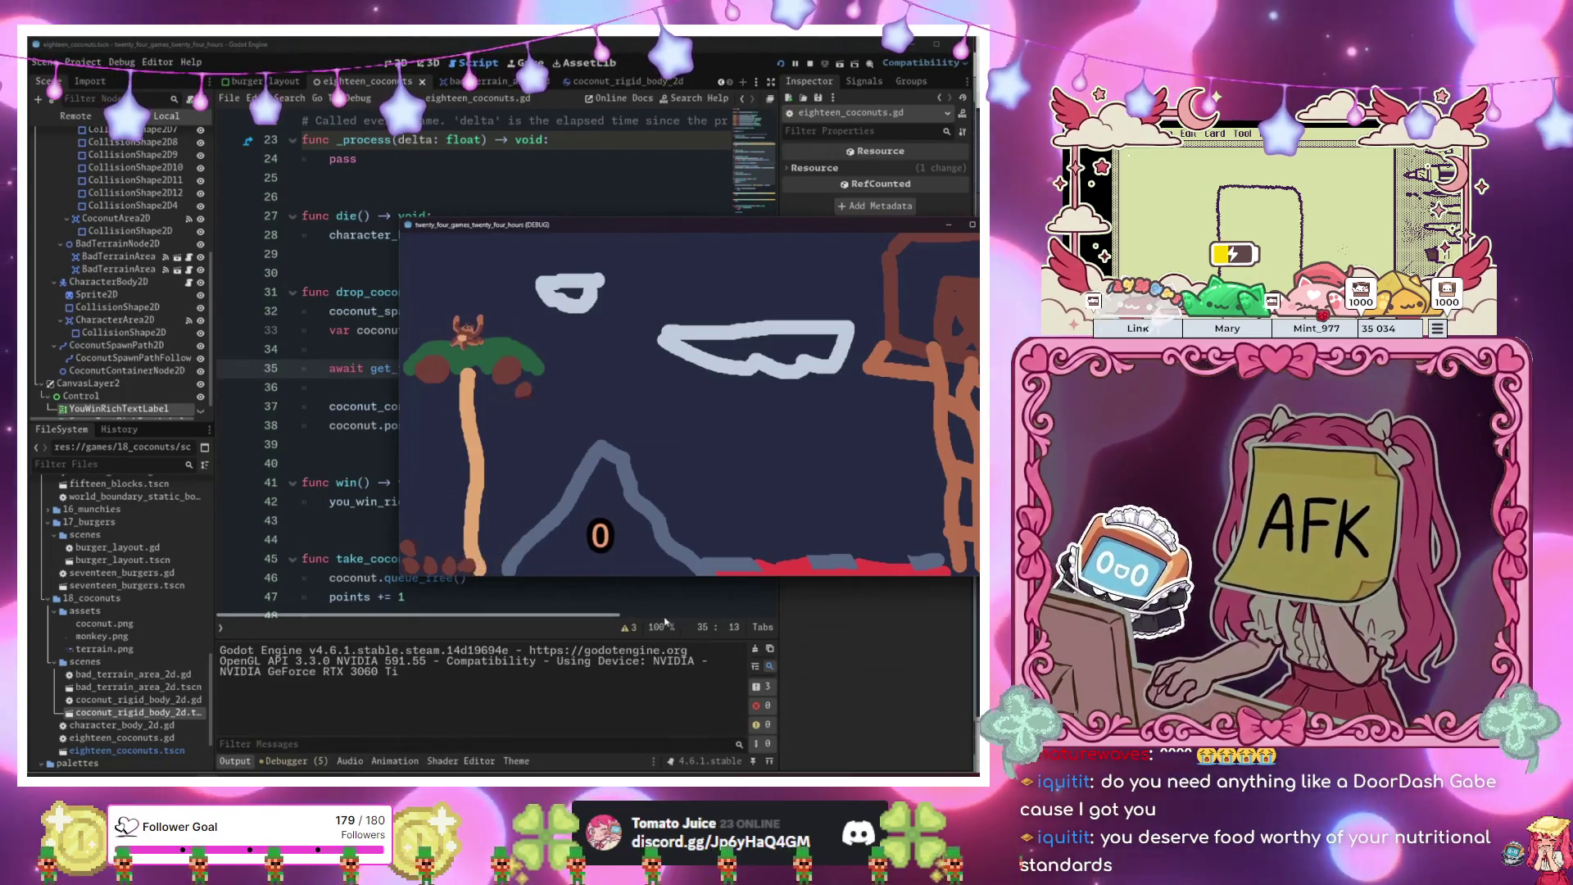
key("Right")
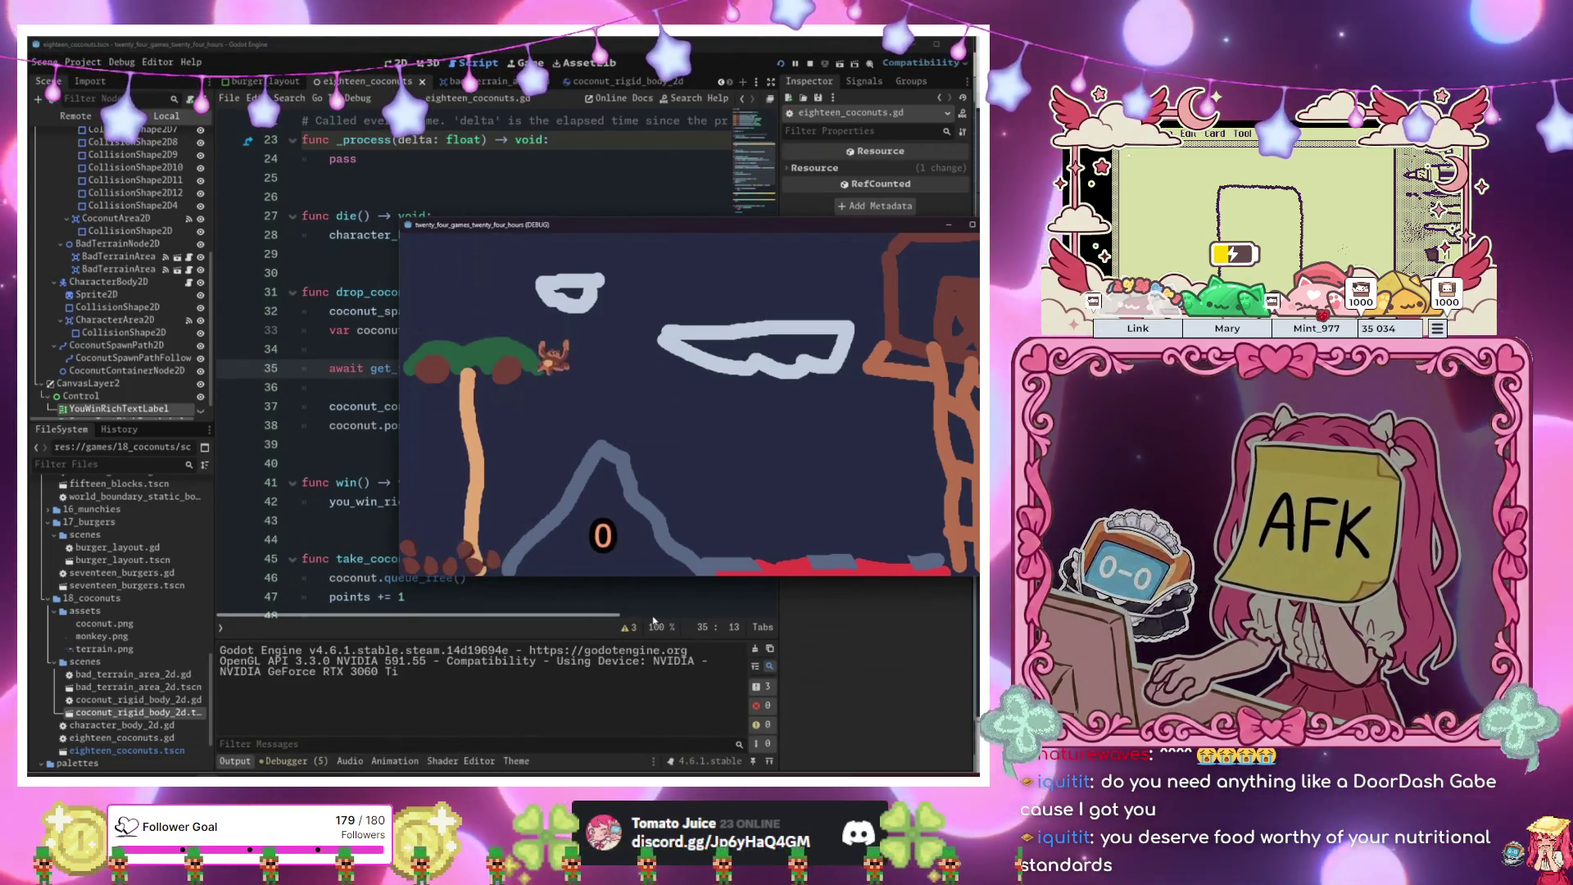
key("Left")
key("Left")
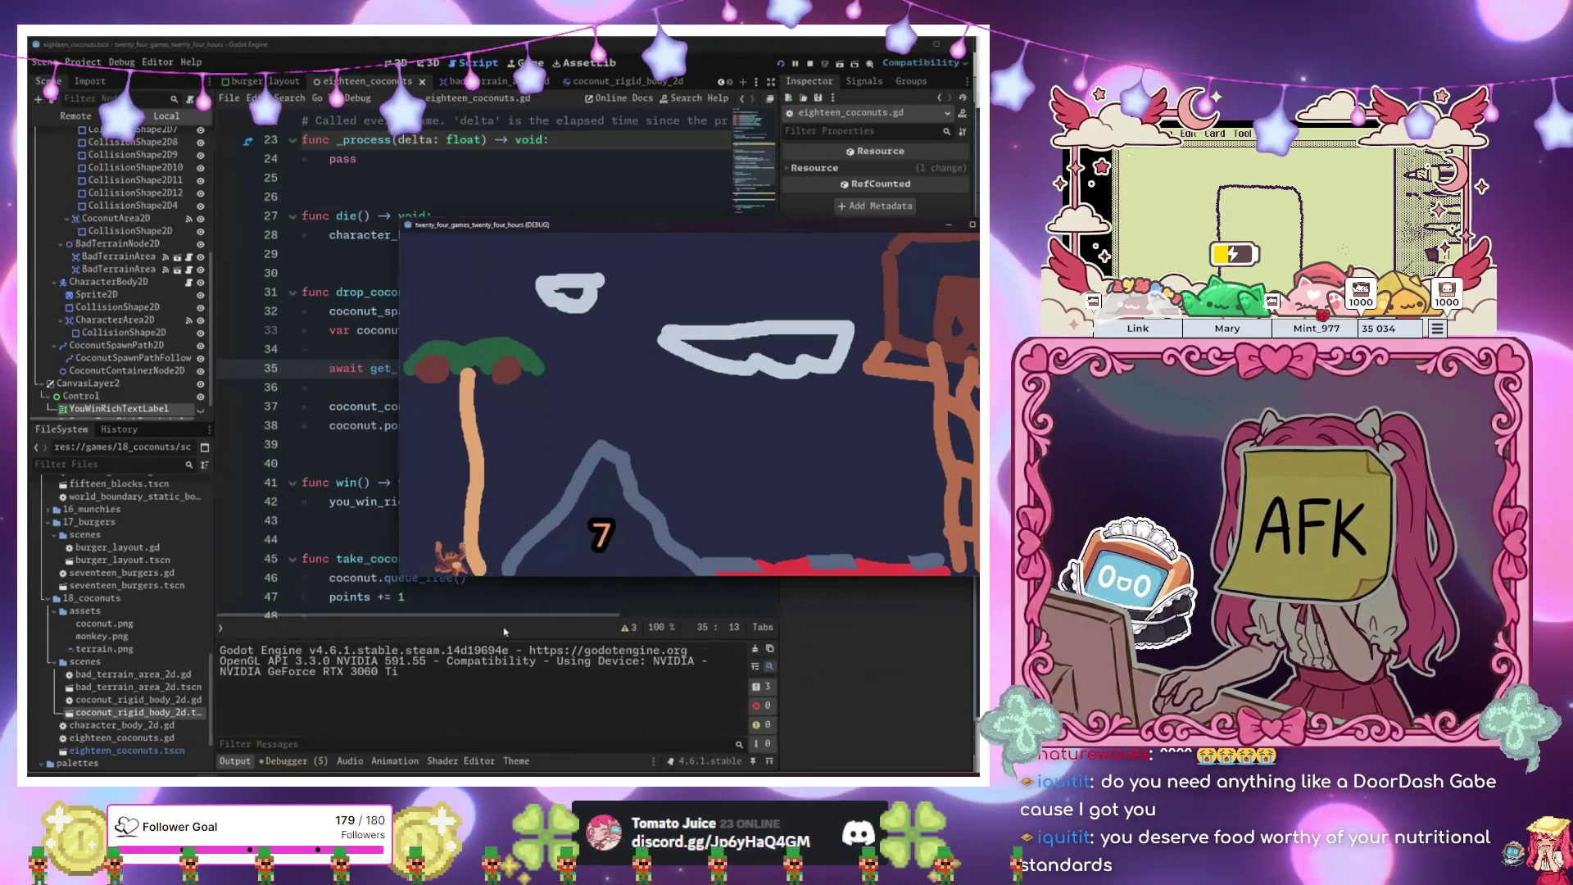
key("Up")
key("Right")
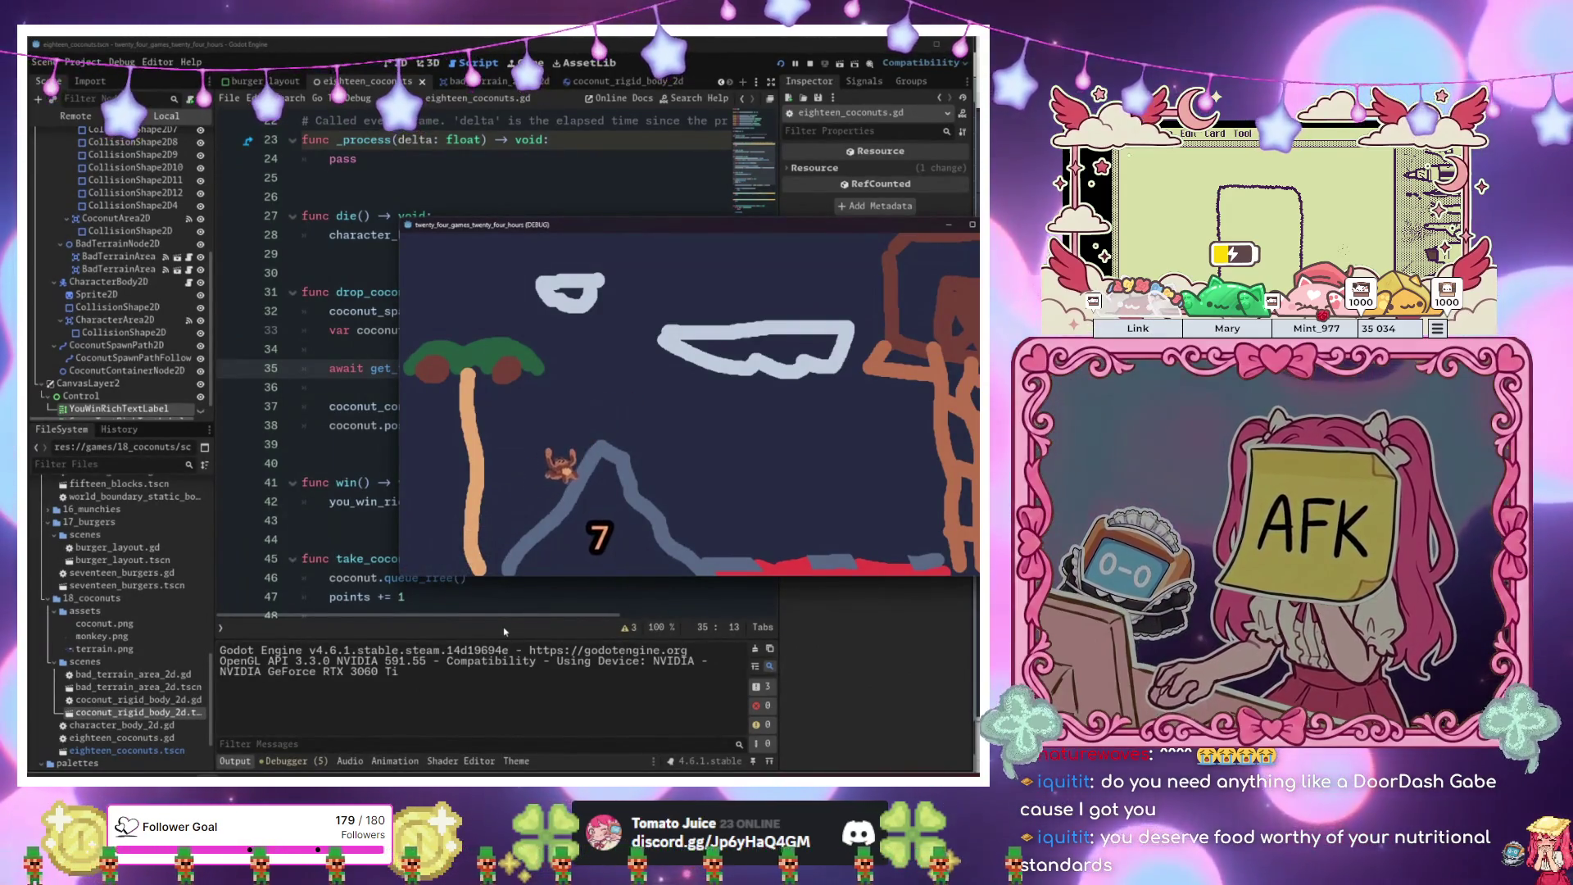
key("Up")
key("Left")
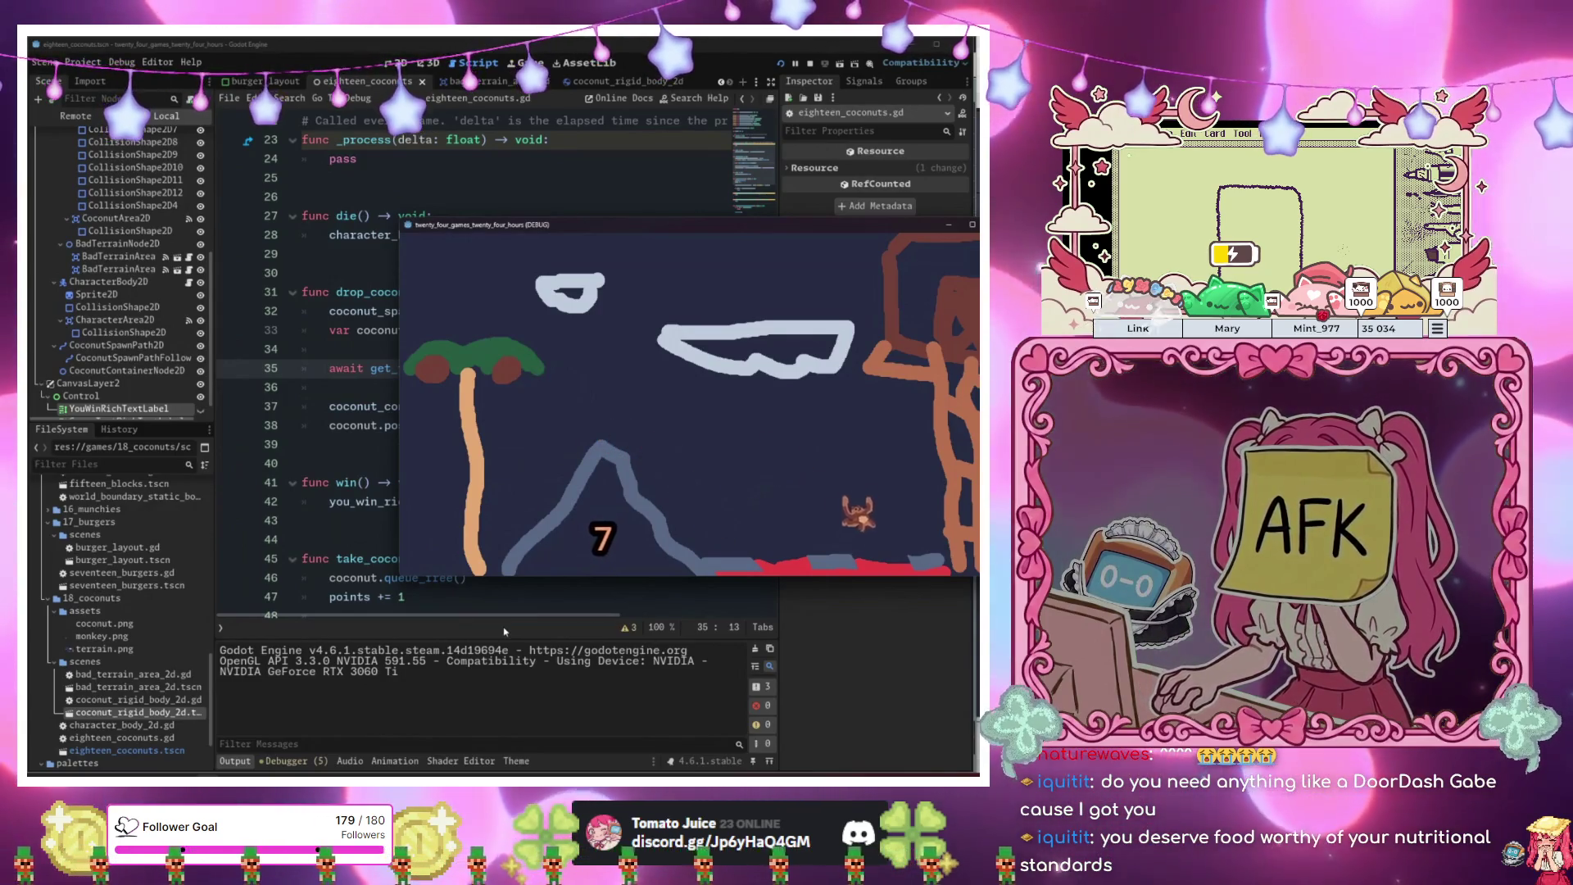
key("Up")
key("Right")
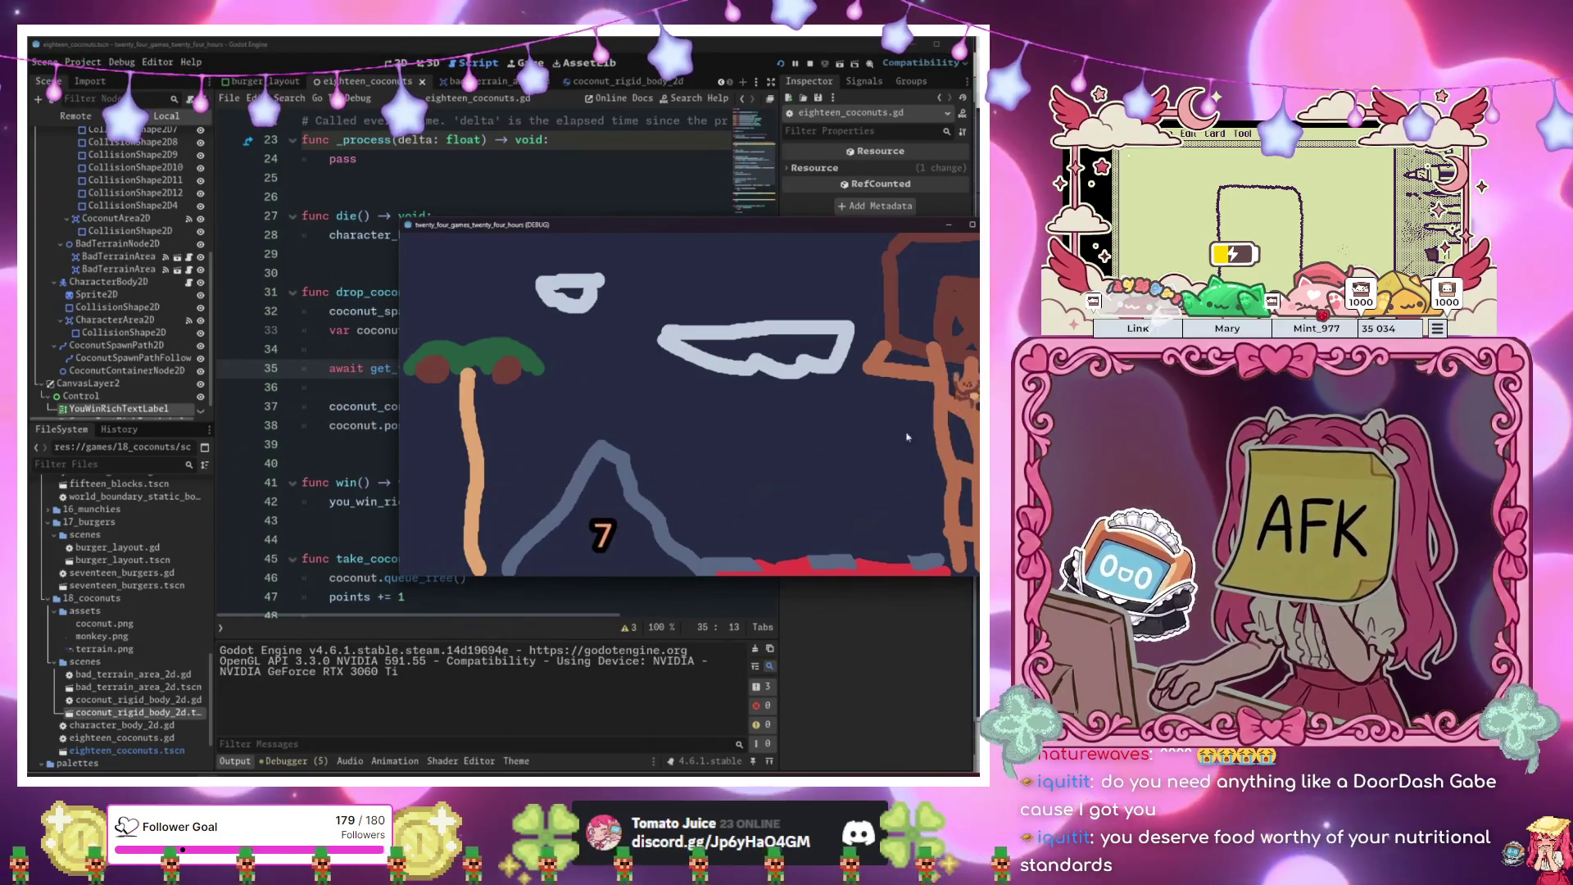
key("Up")
key("Left")
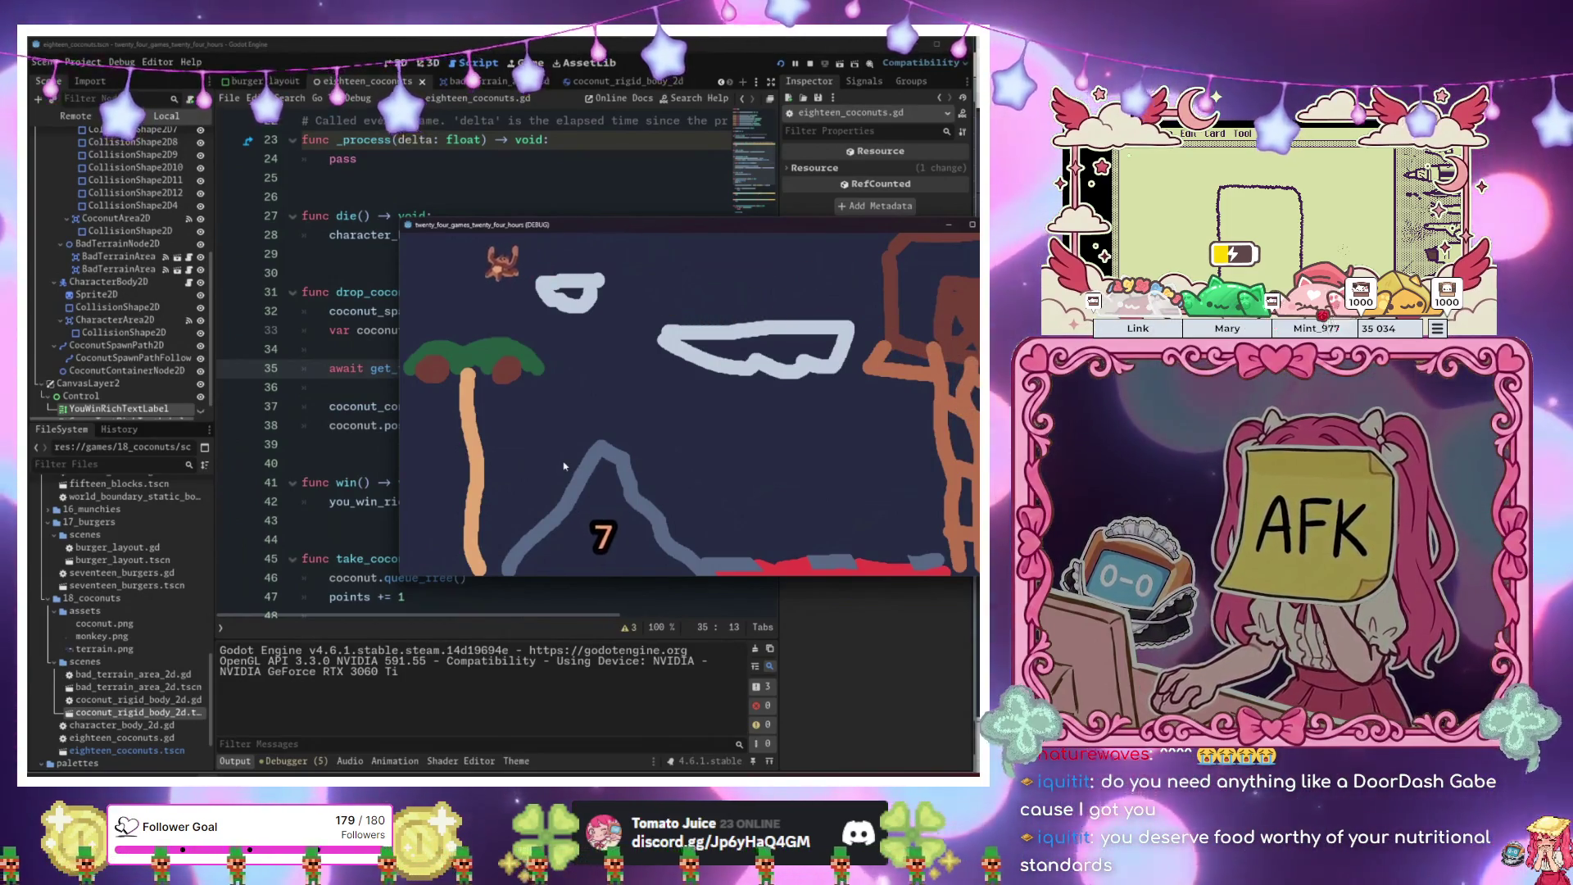
key("Left")
key("Up")
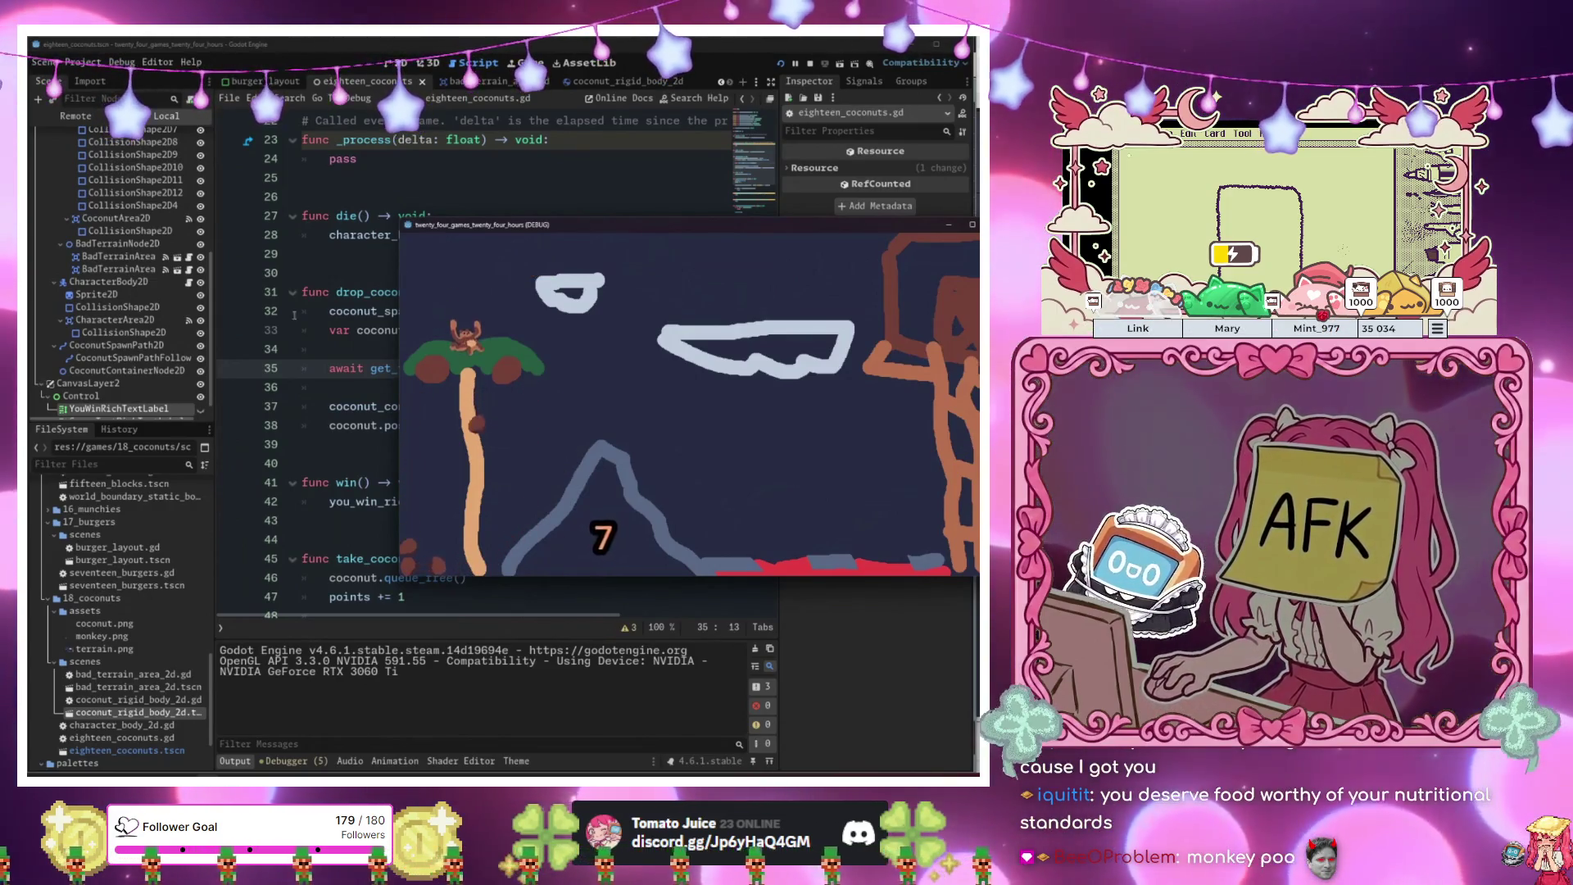
key("Up")
key("Up")
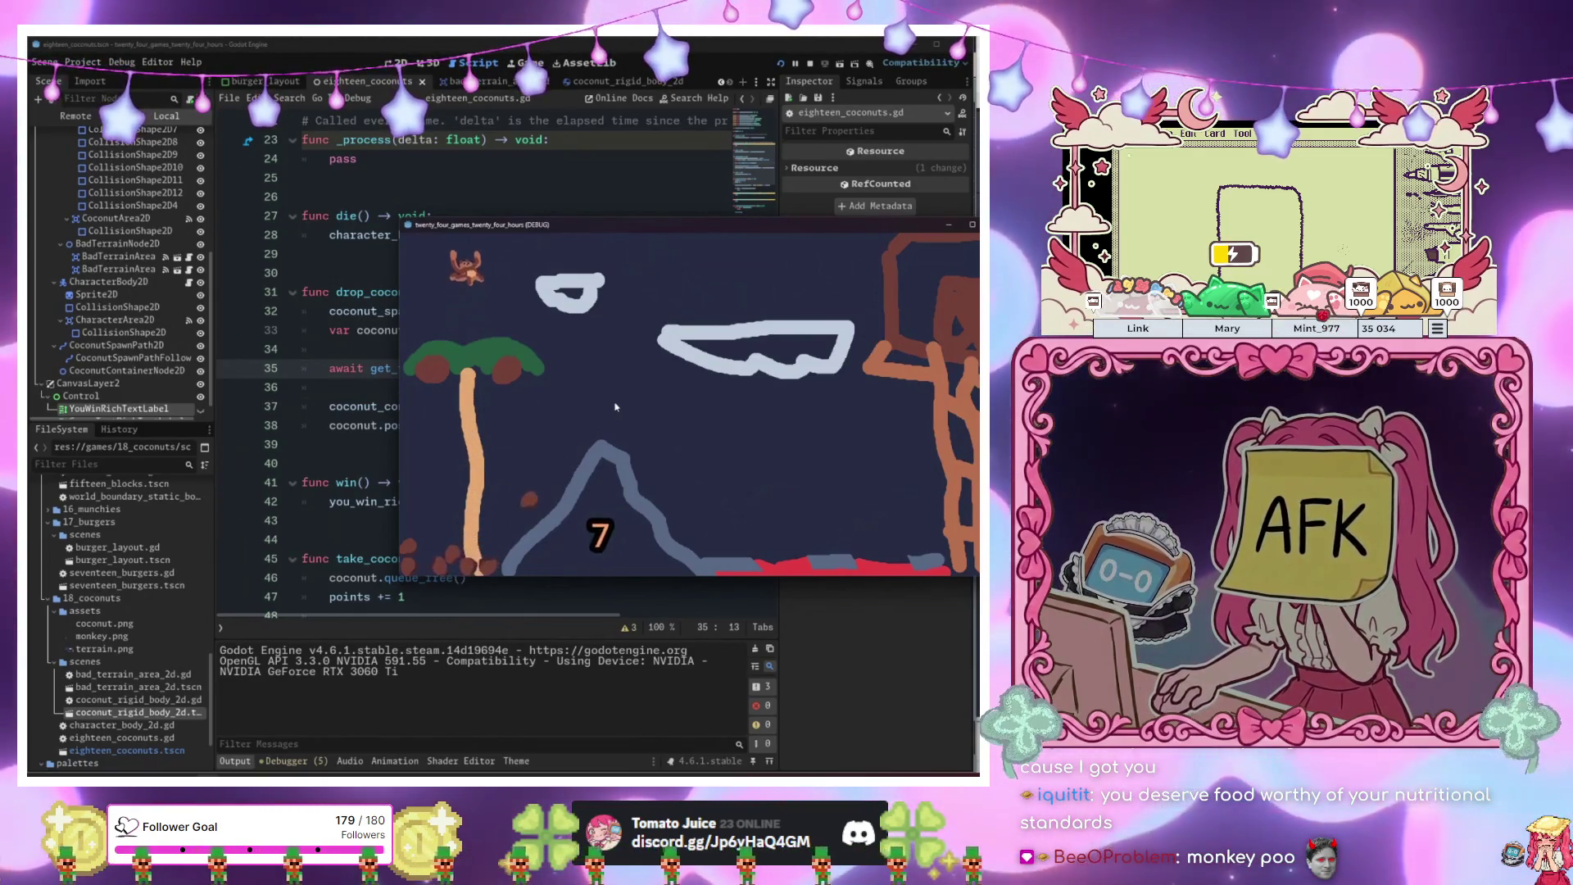
key("Right")
key("Up")
key("Left")
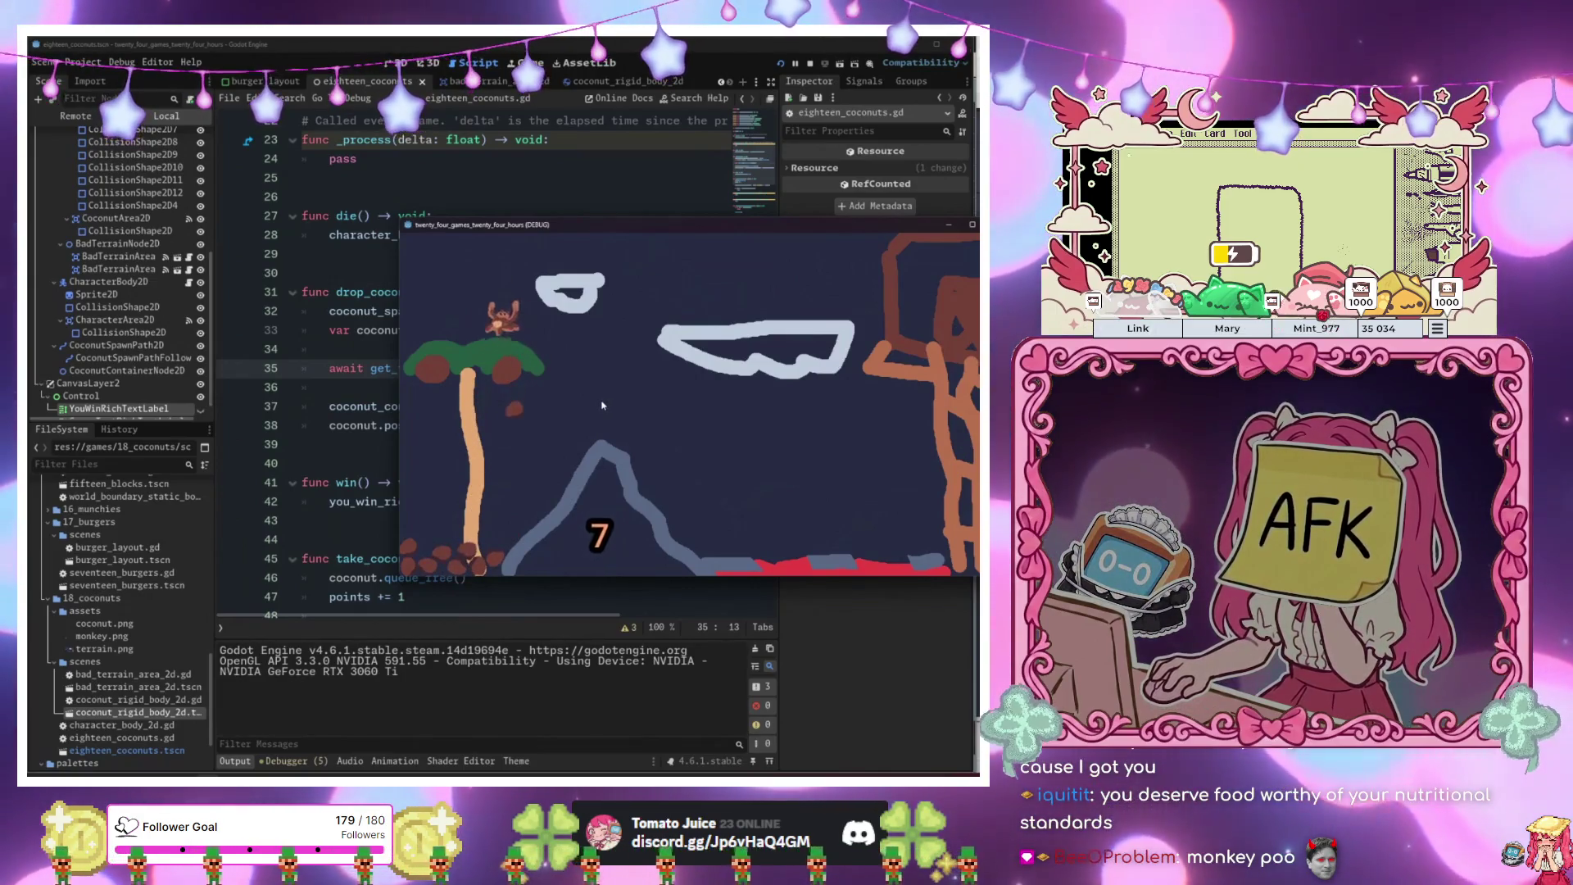
key("Up")
key("Right")
key("Up")
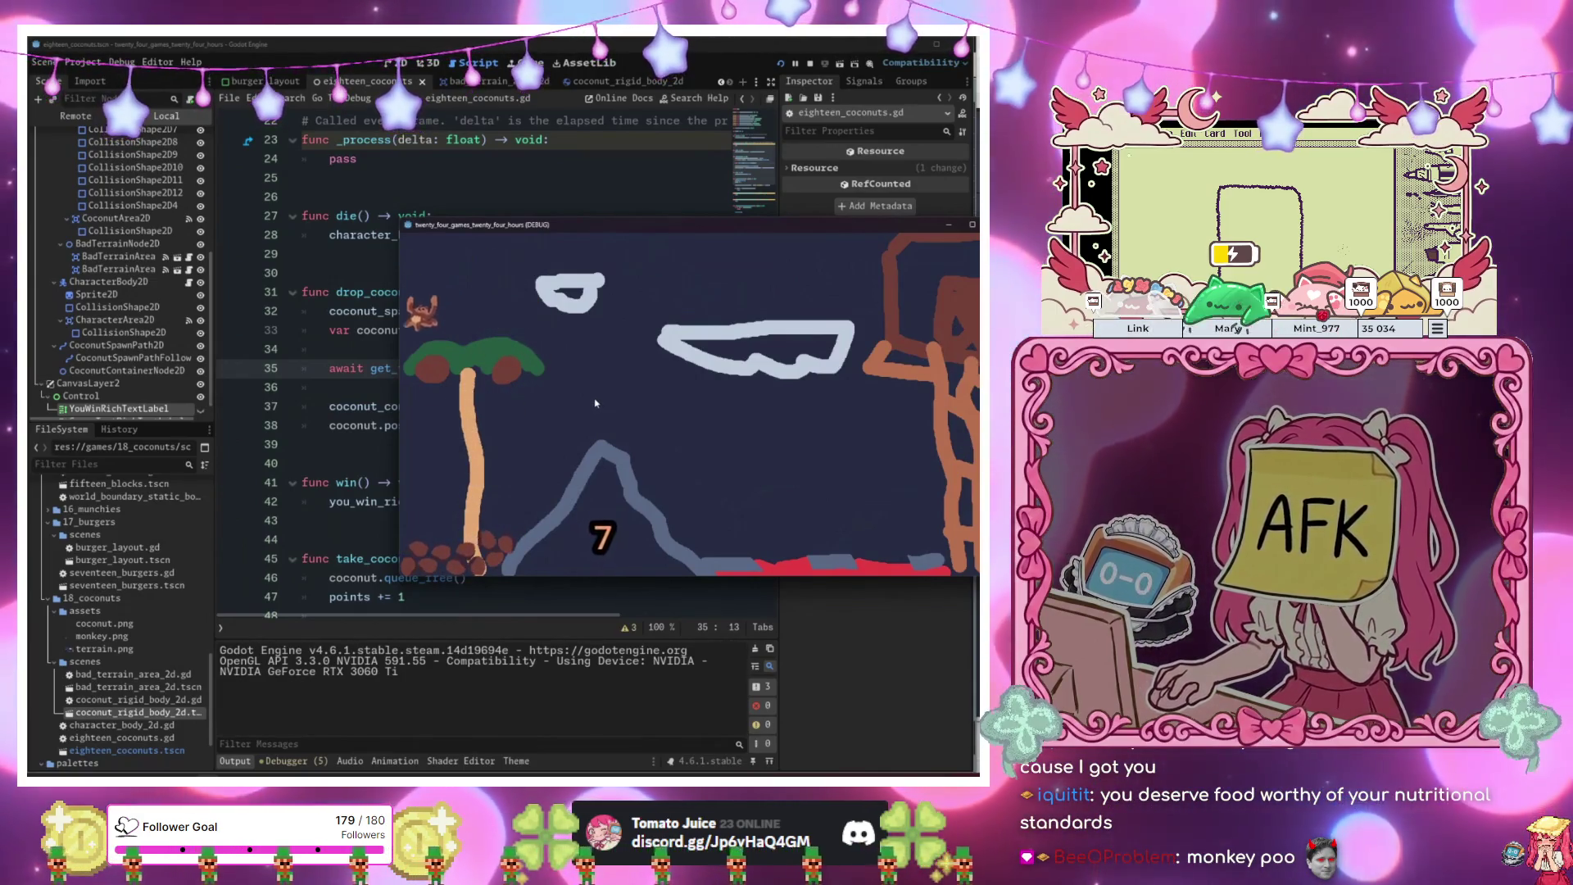
key("Right")
key("Up")
key("Right")
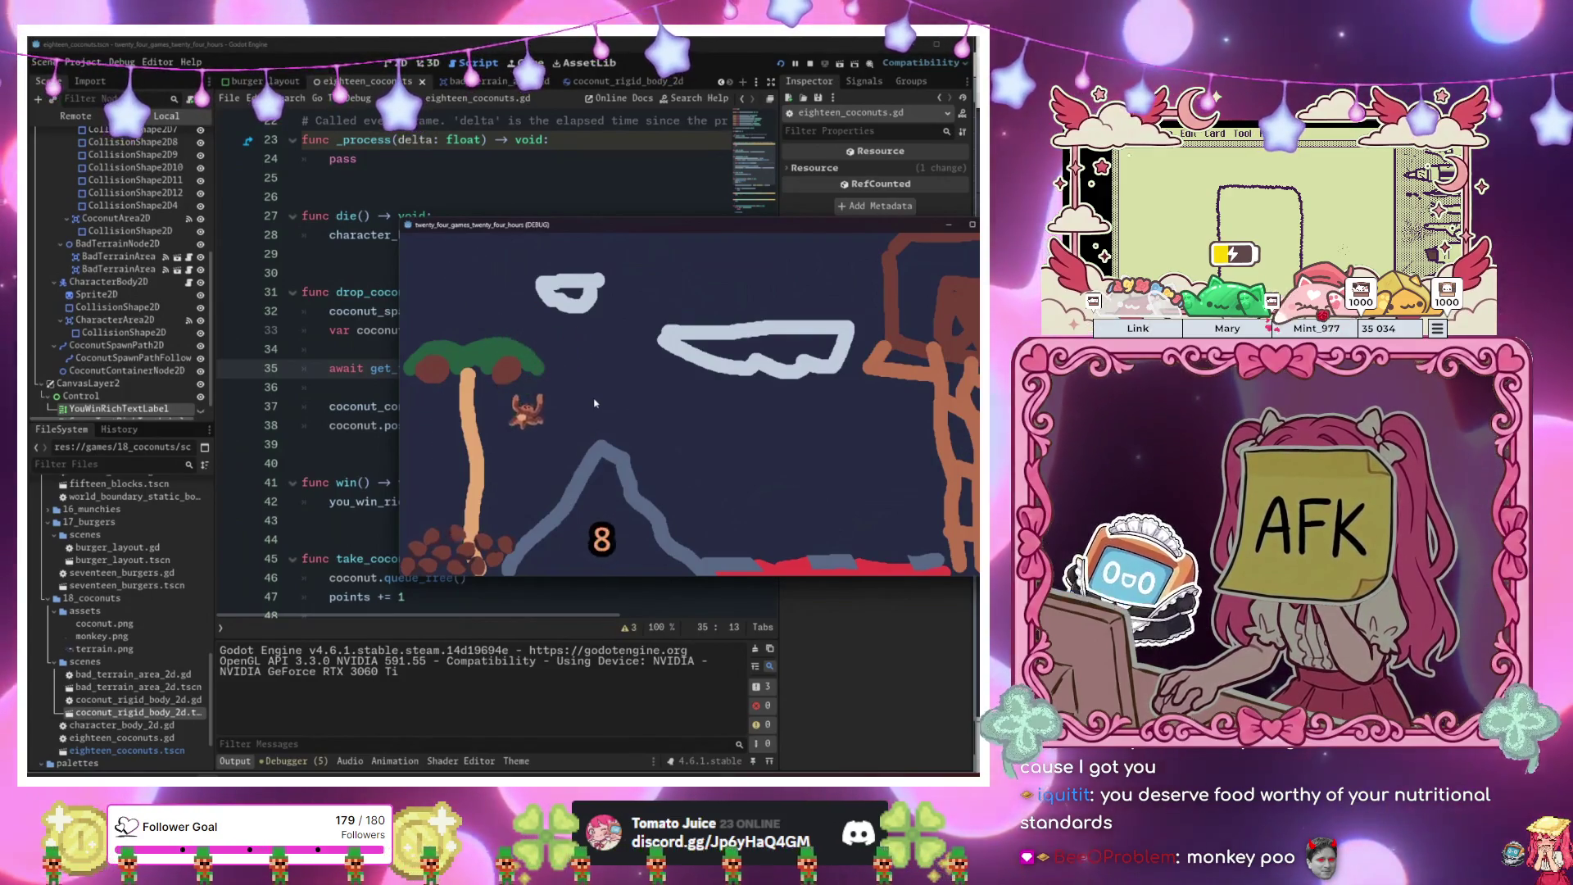
key("Up")
key("Right")
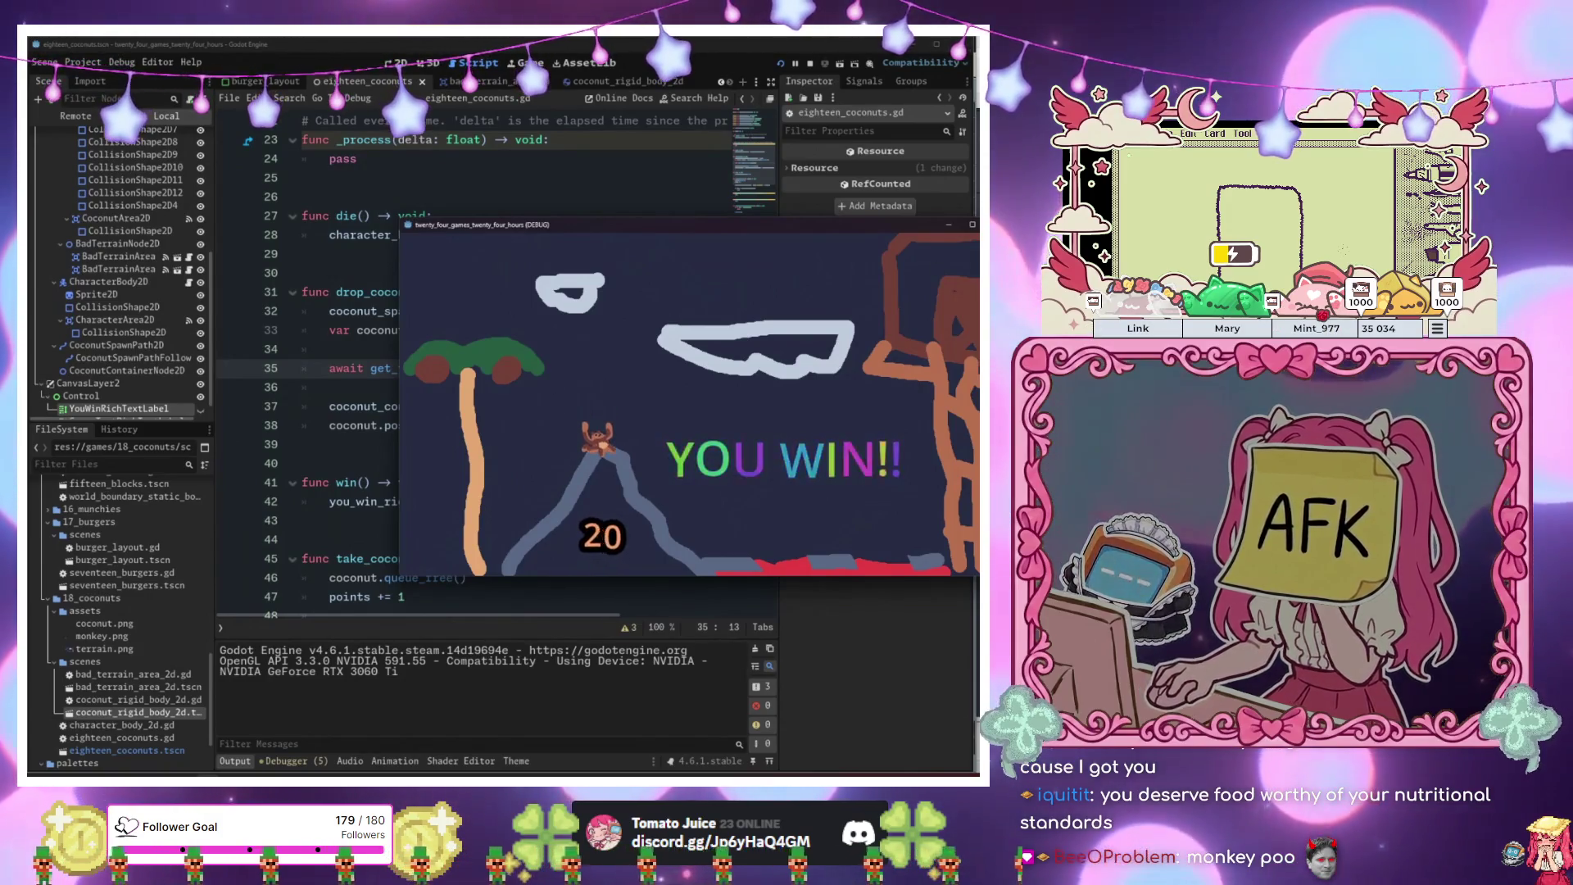
Stop the game and open a new empty scene.
key("F8")
left_click(467, 234)
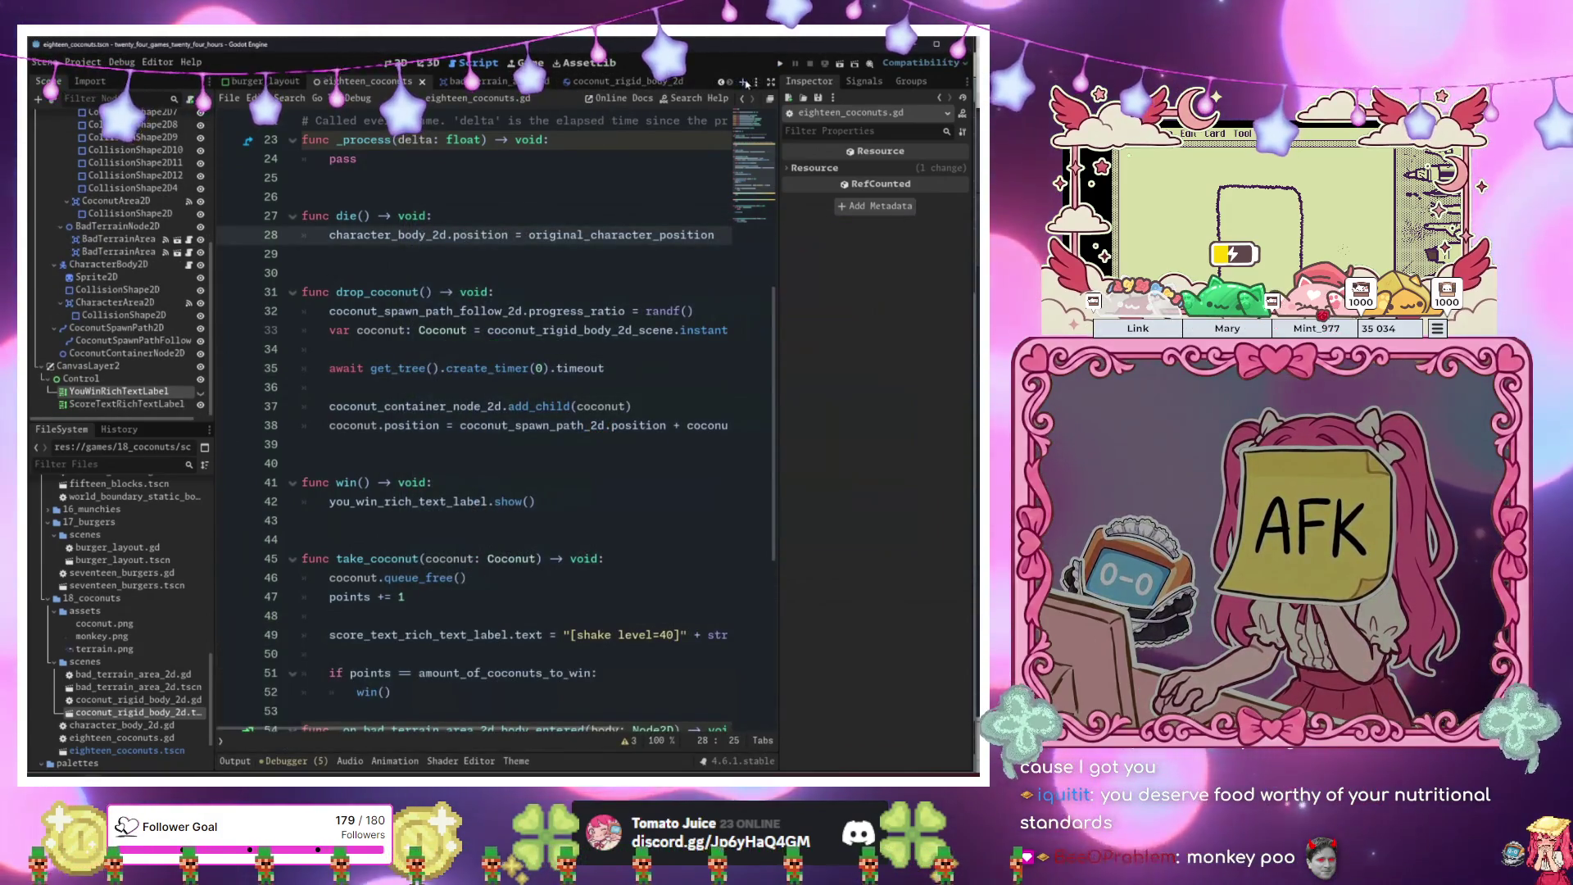
left_click(744, 82)
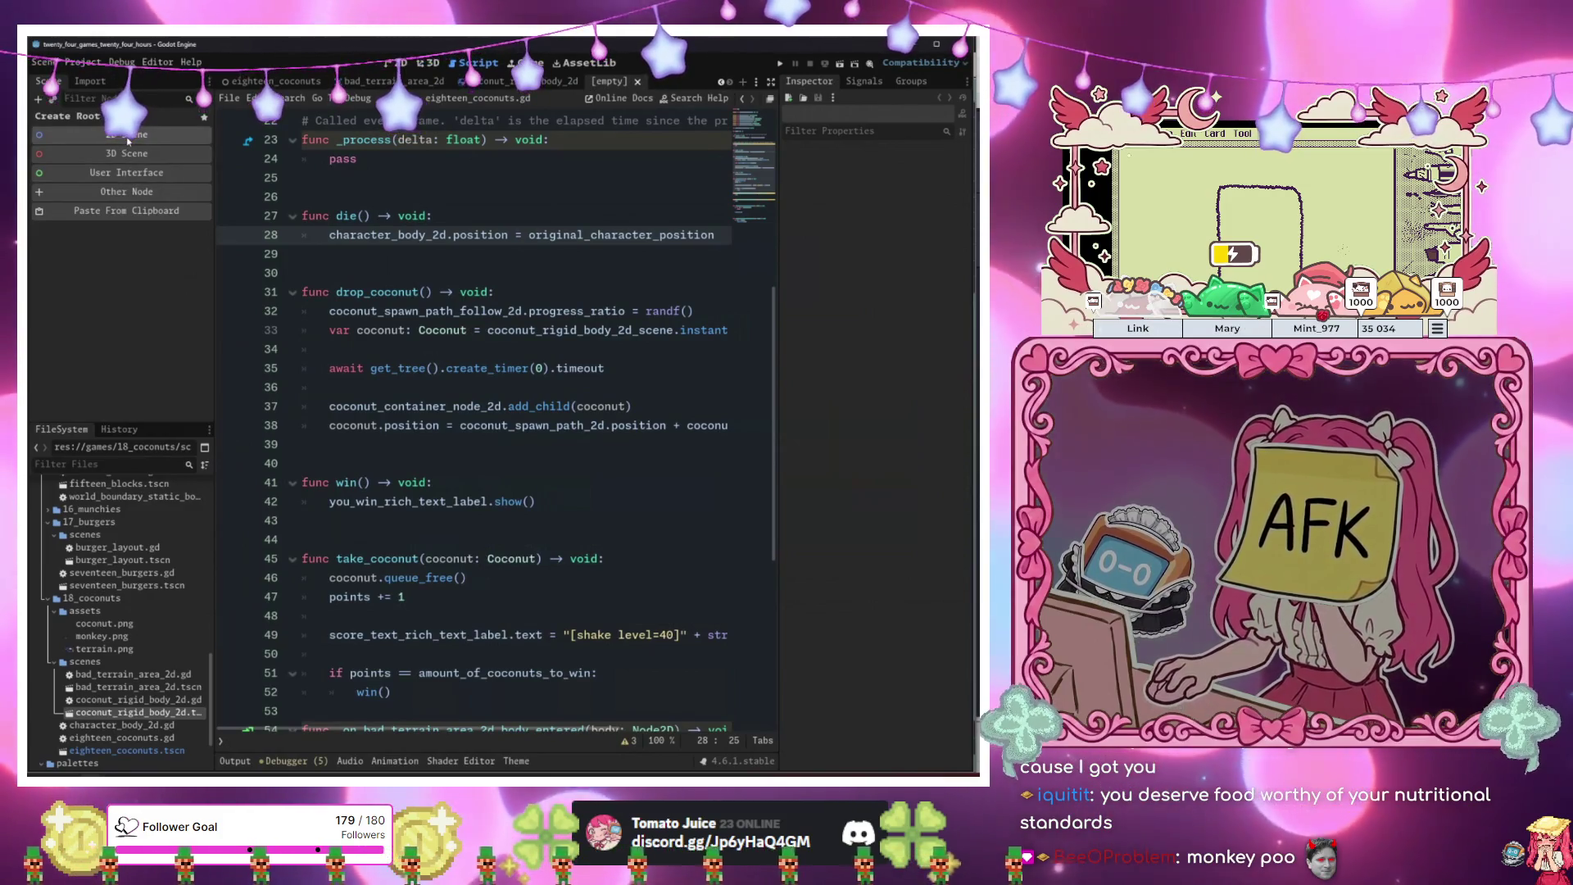
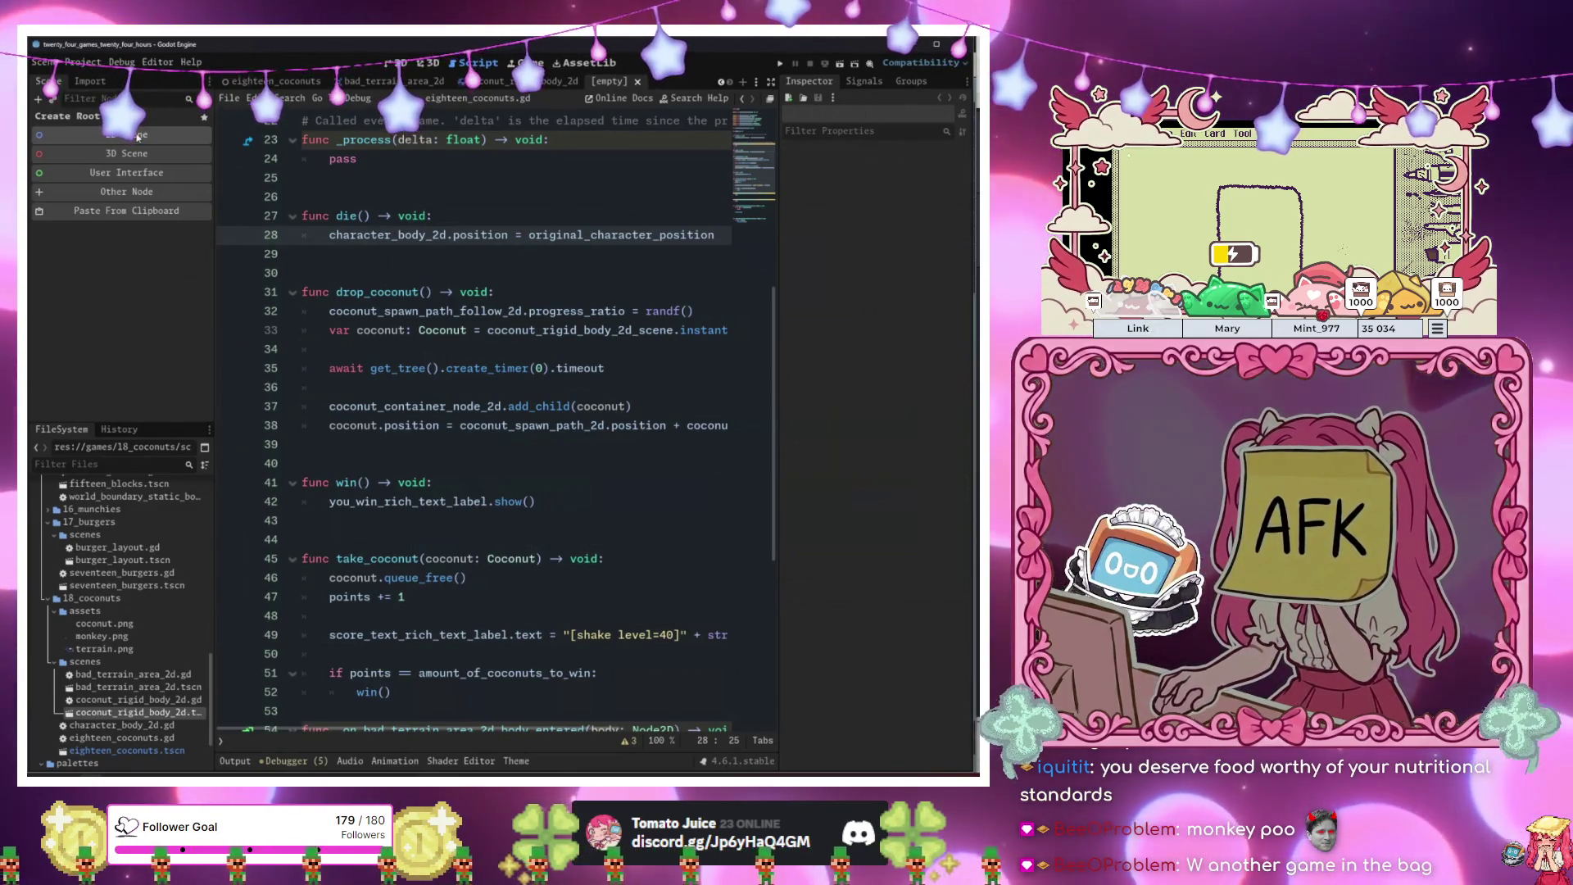
In the 2D view, look over coconut_rigid_body_2d and bad_terrain_area_2d, then bring up eighteen_coconuts.
left_click(410, 577)
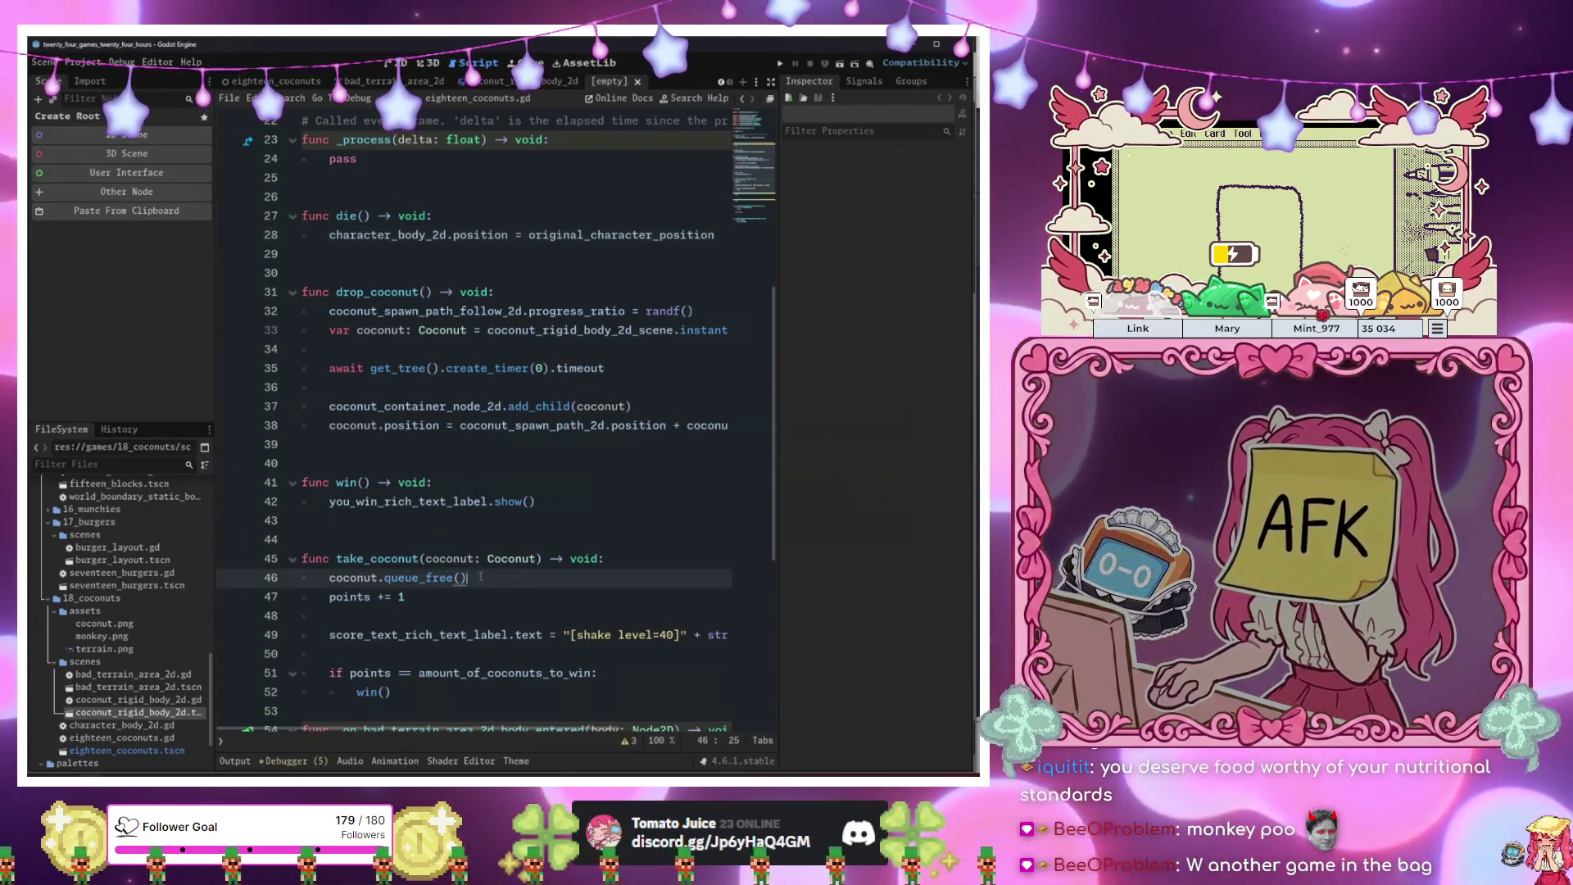
left_click(344, 463)
left_click(404, 63)
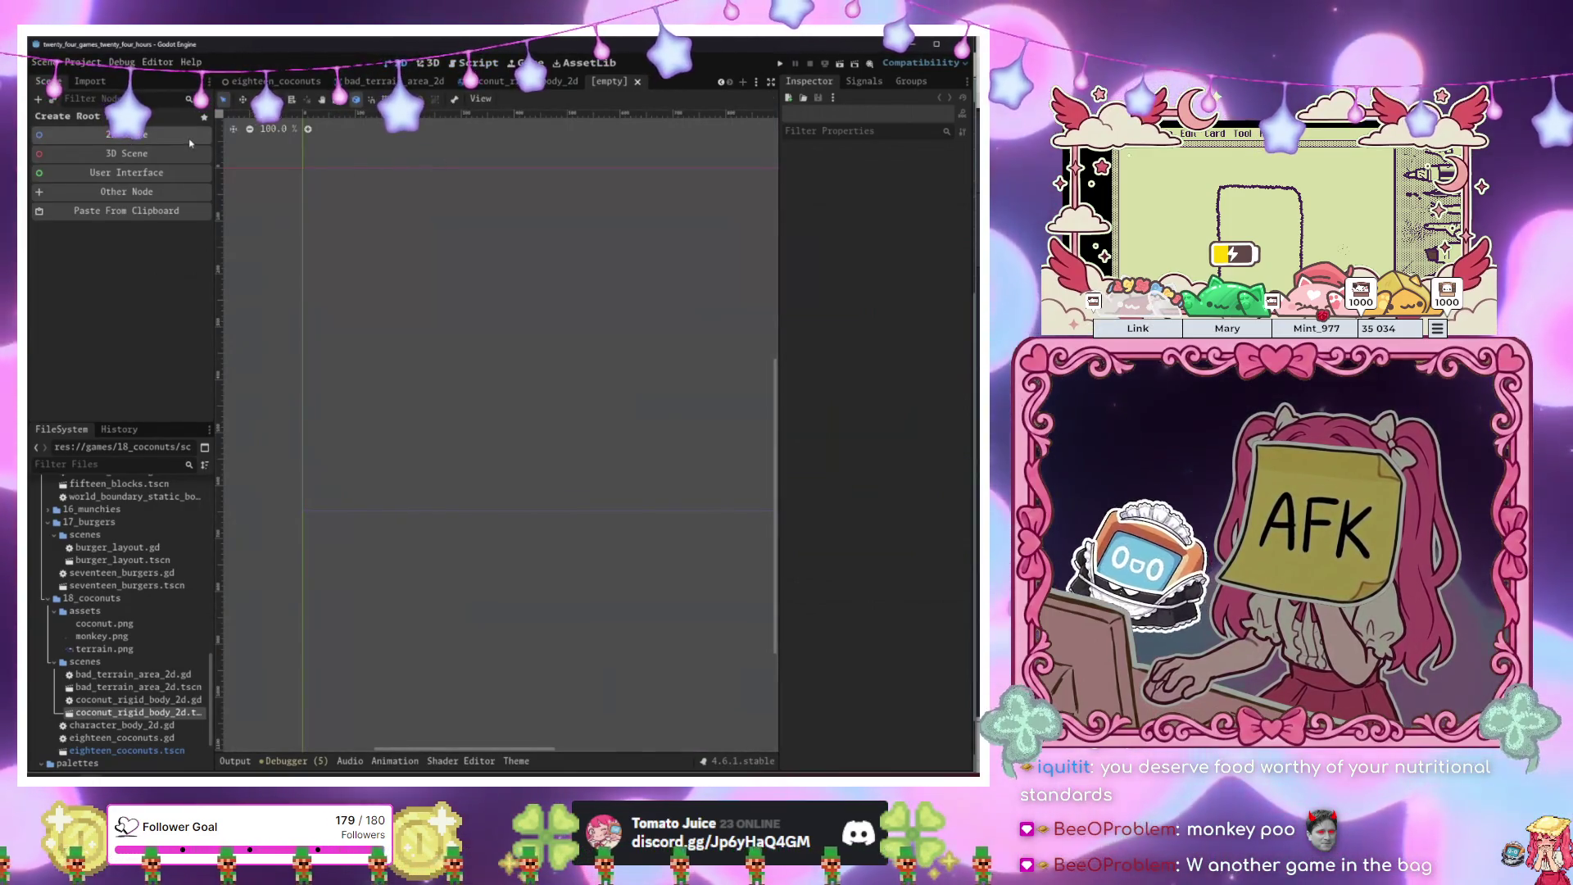
left_click(534, 83)
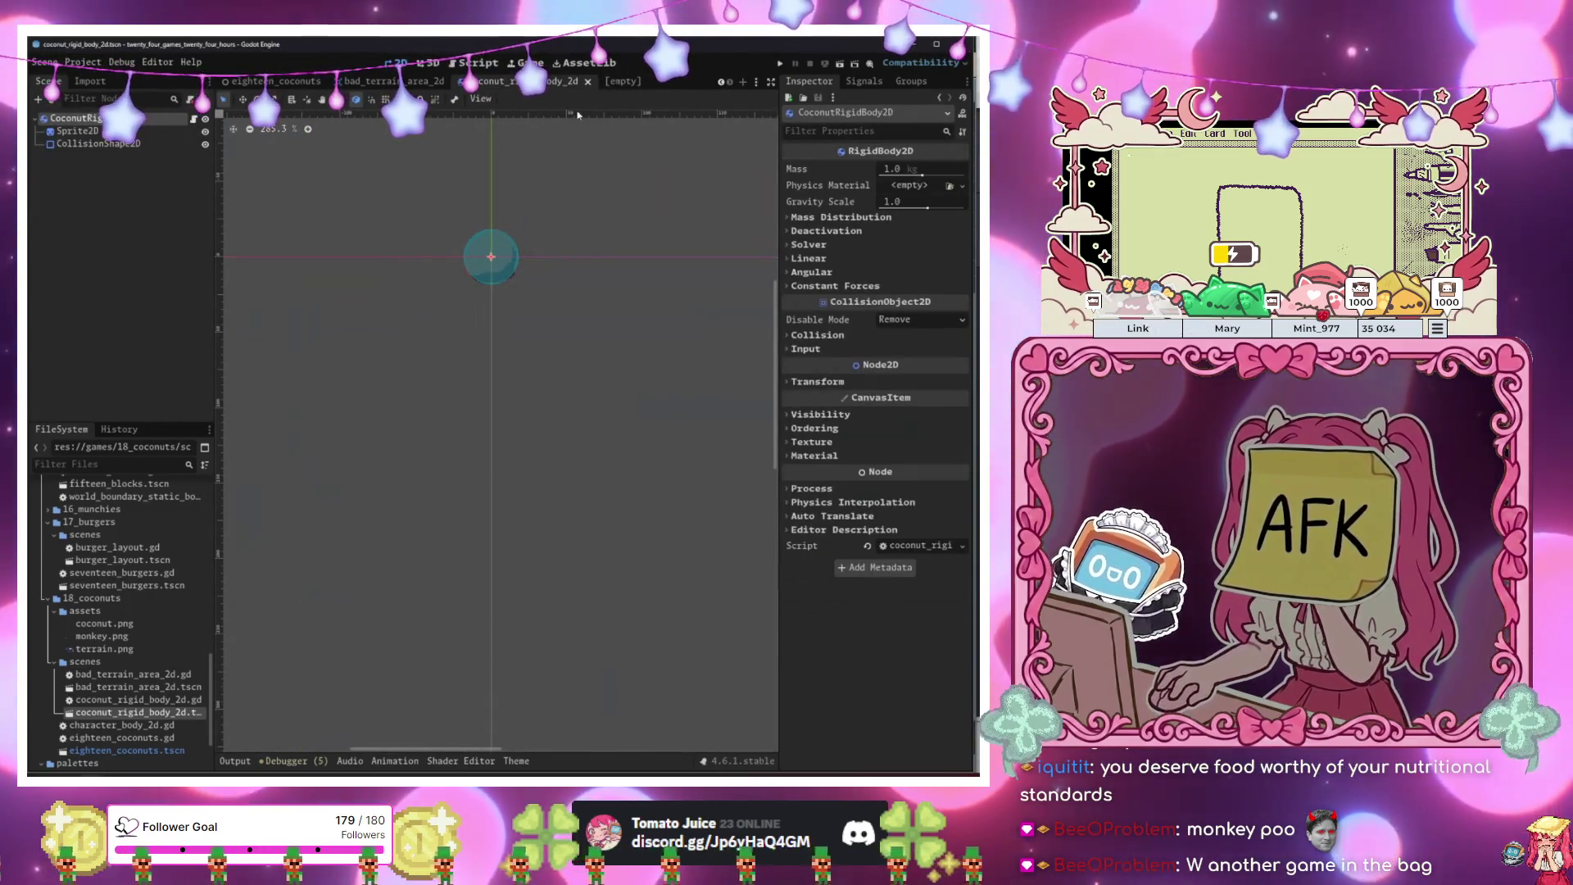
left_click(412, 86)
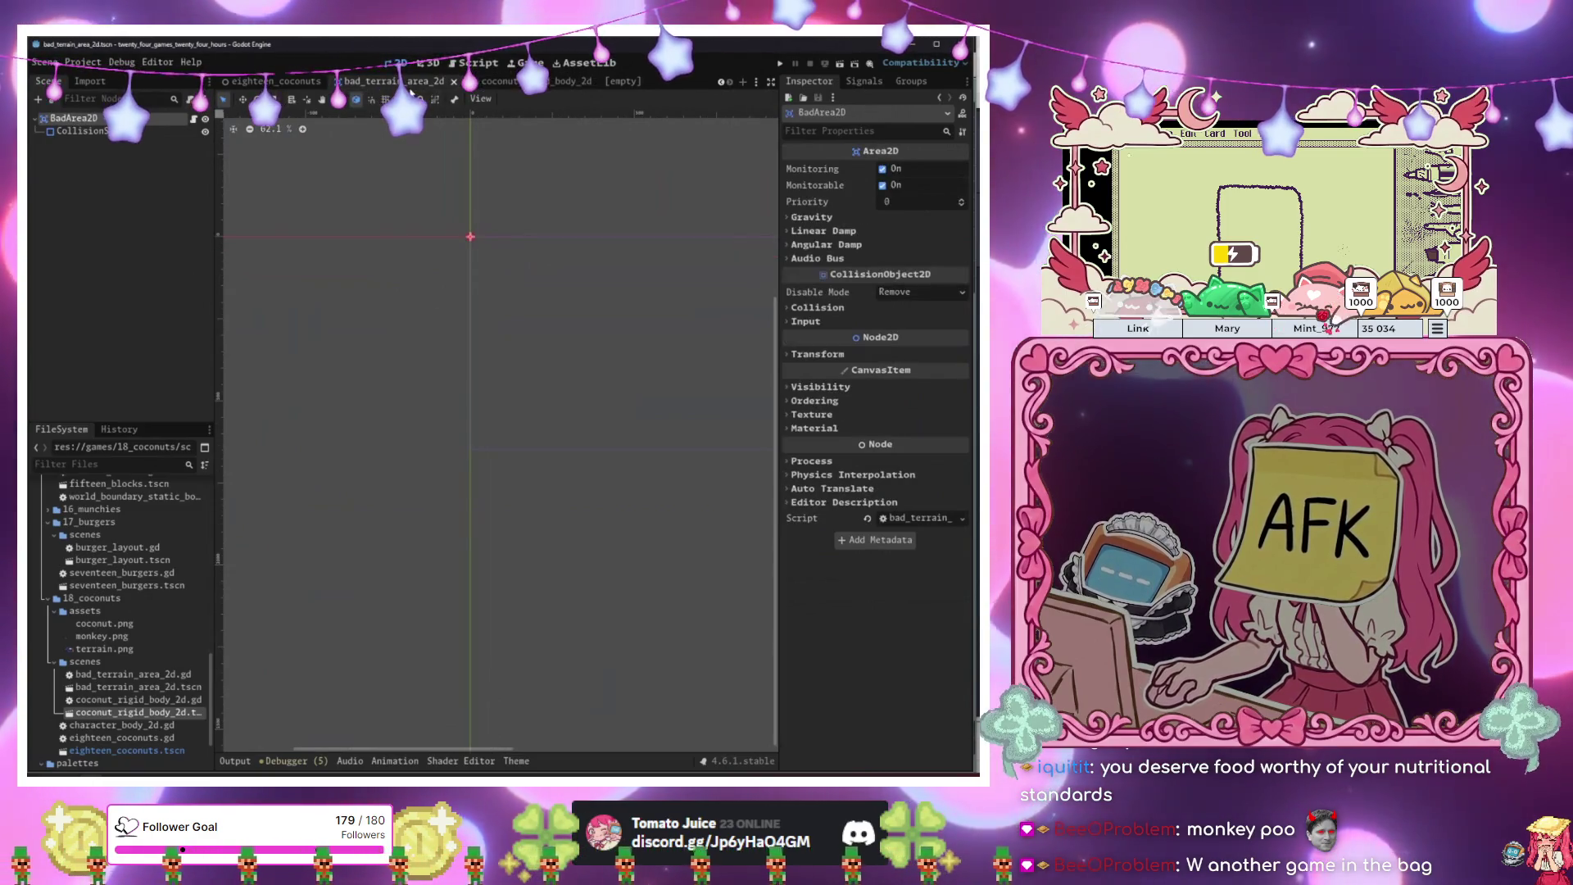
left_click(276, 81)
scroll(287, 393, "up", 4)
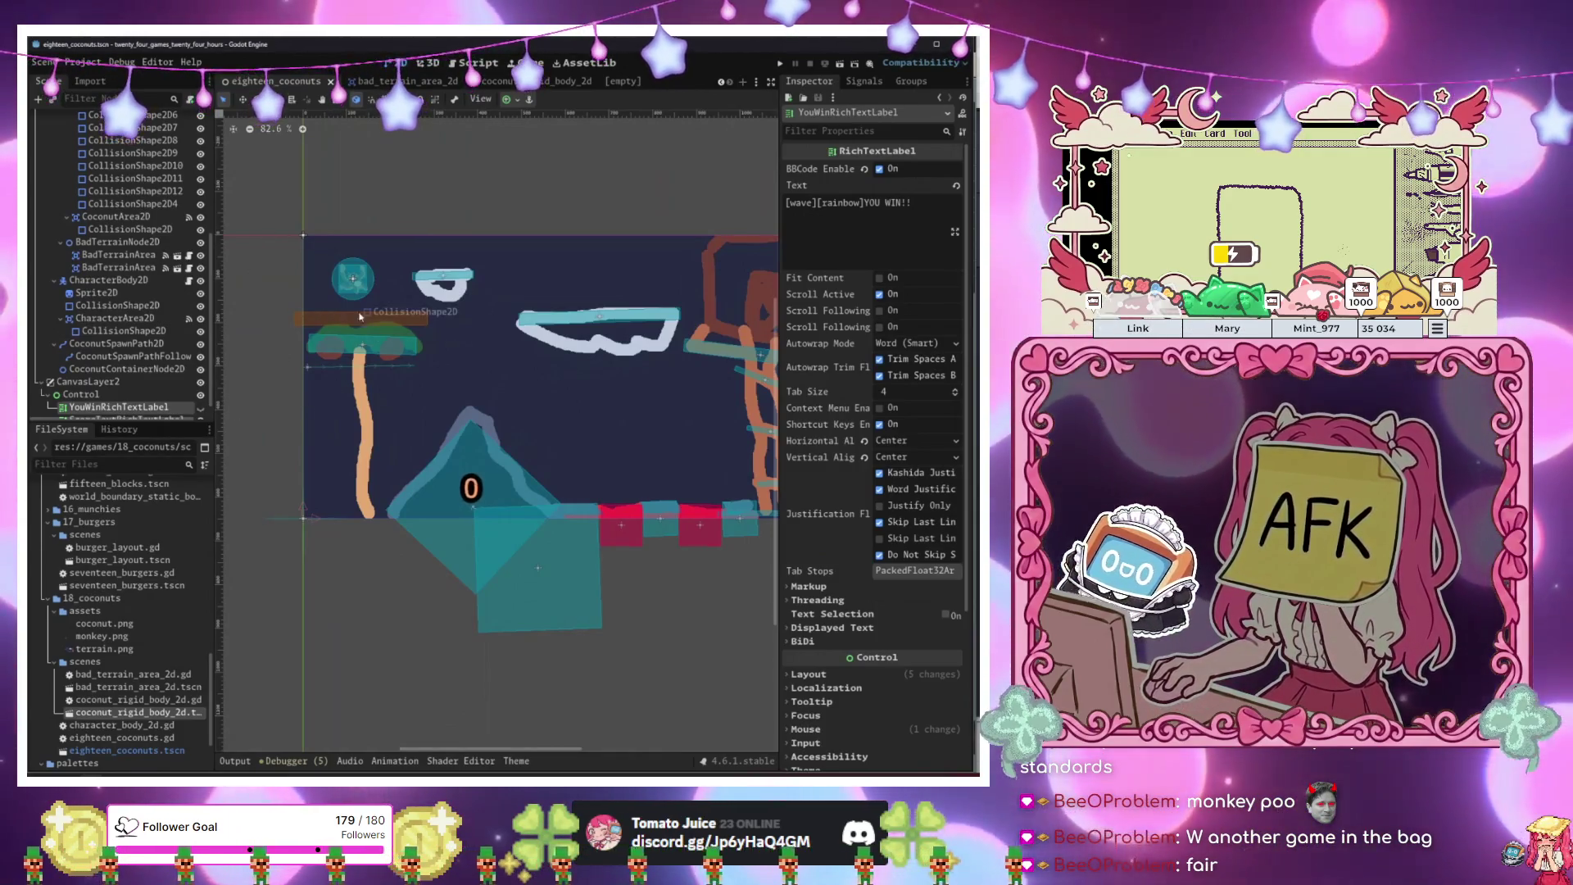
Inspect the level's WorldCollisionsNode2D and CoconutSpawnPath2D nodes.
scroll(465, 348, "right", 3)
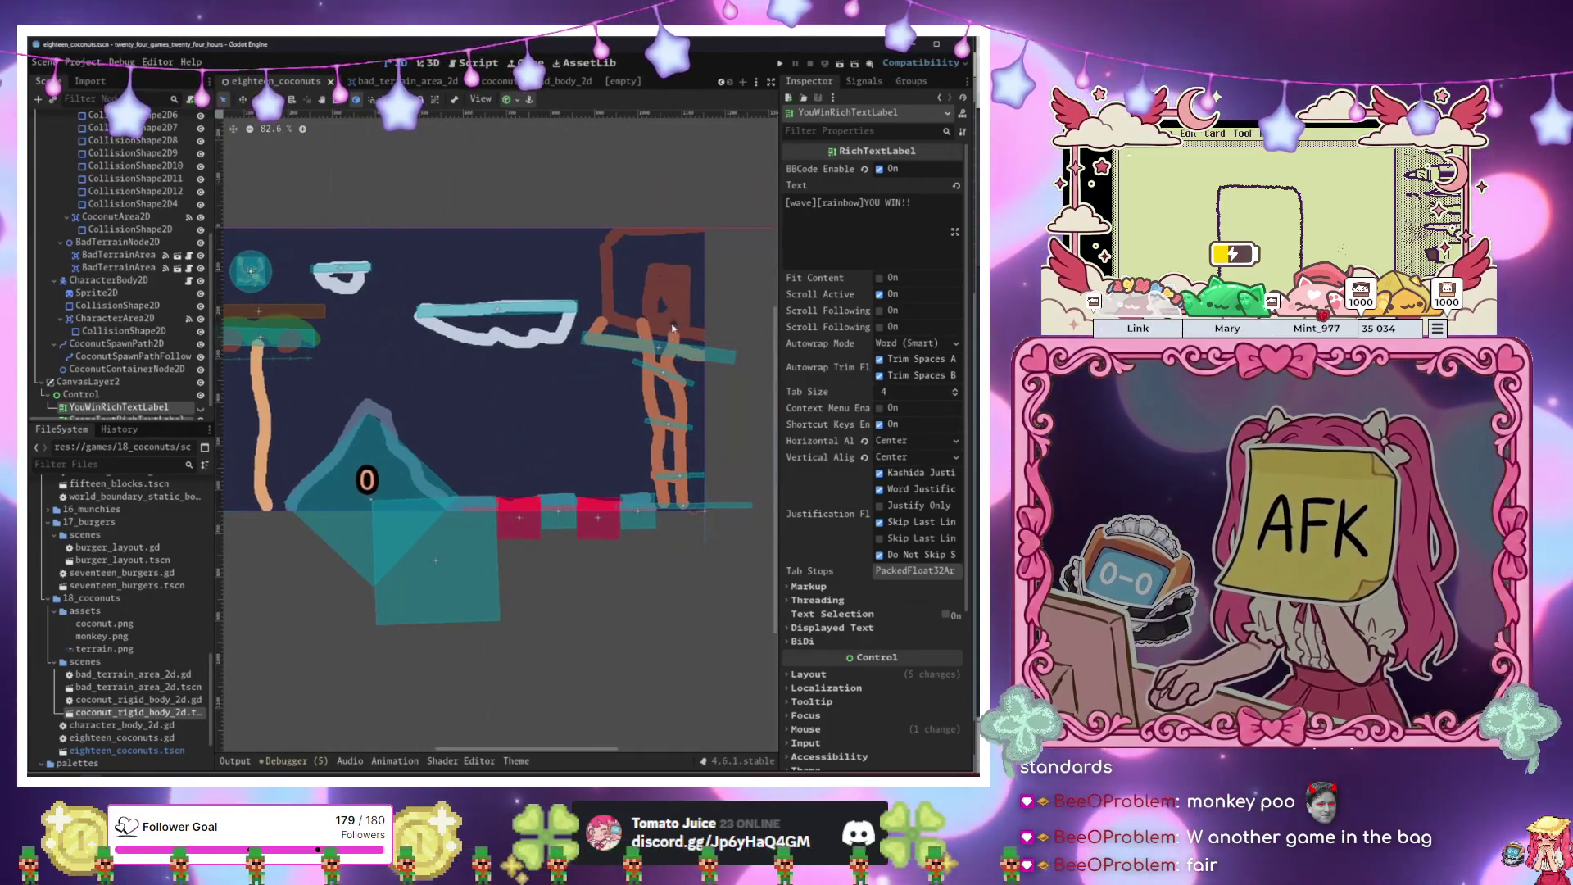
scroll(541, 276, "left", 2)
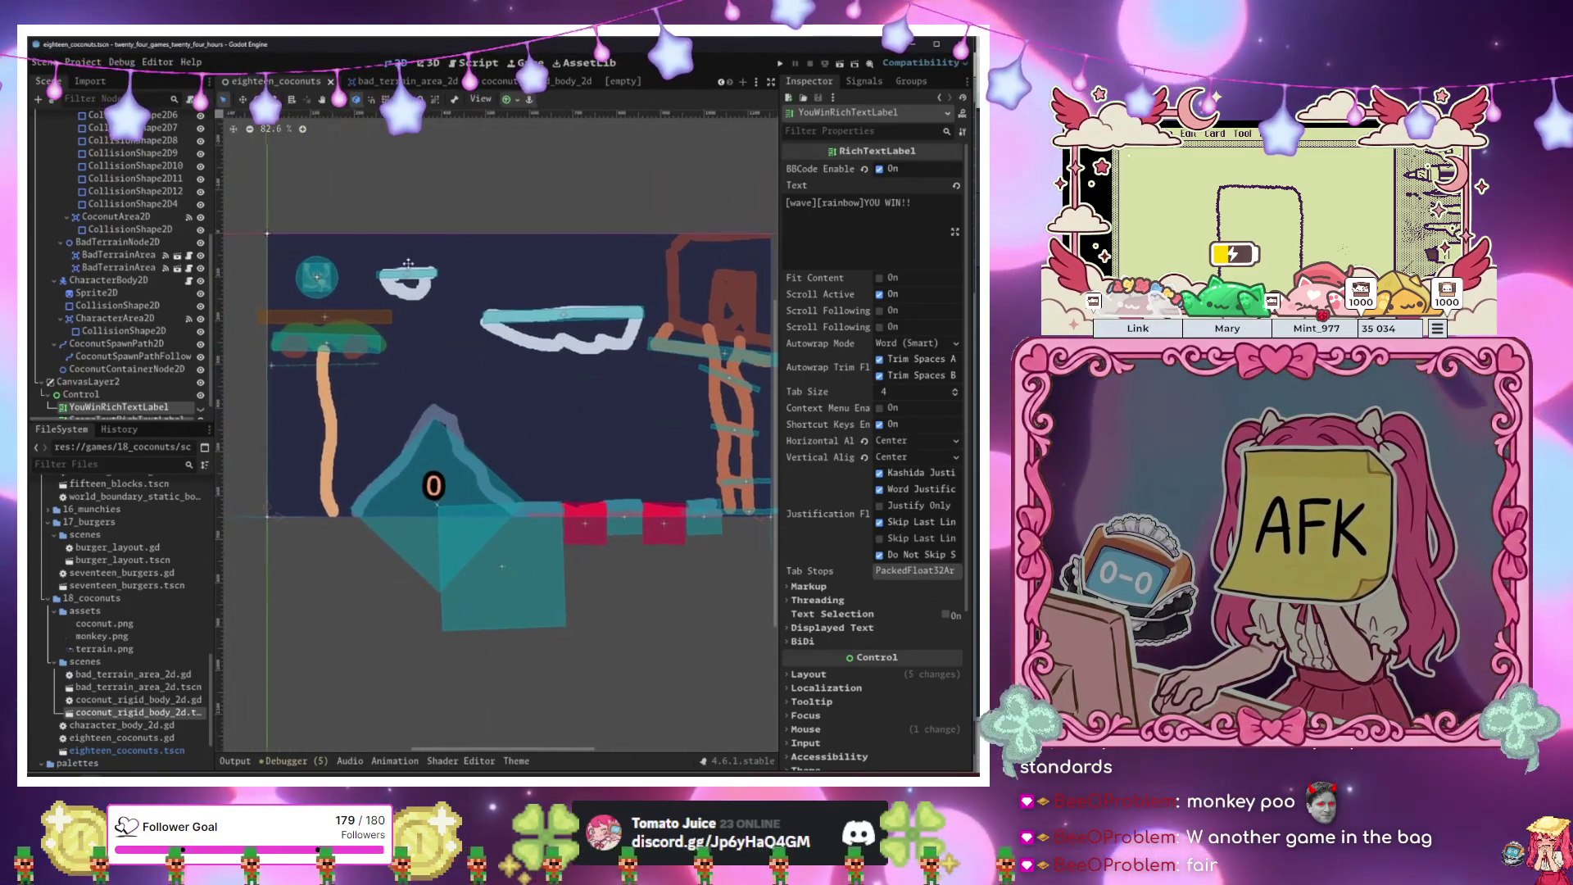
scroll(541, 276, "left", 2)
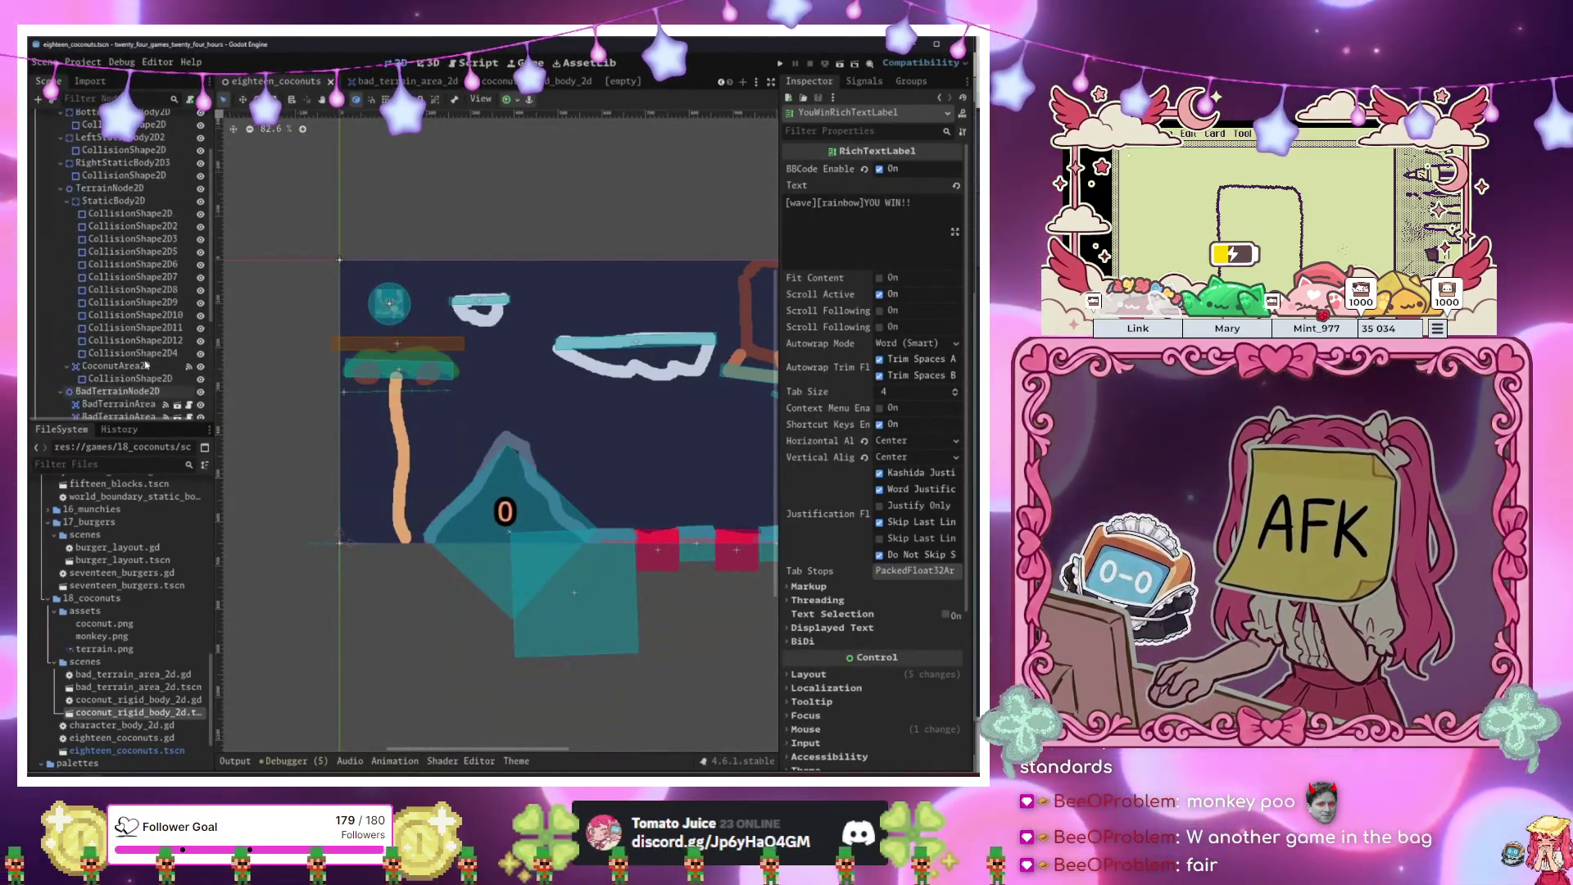
scroll(127, 253, "up", 4)
scroll(372, 331, "left", 2)
scroll(127, 253, "down", 2)
left_click(135, 279)
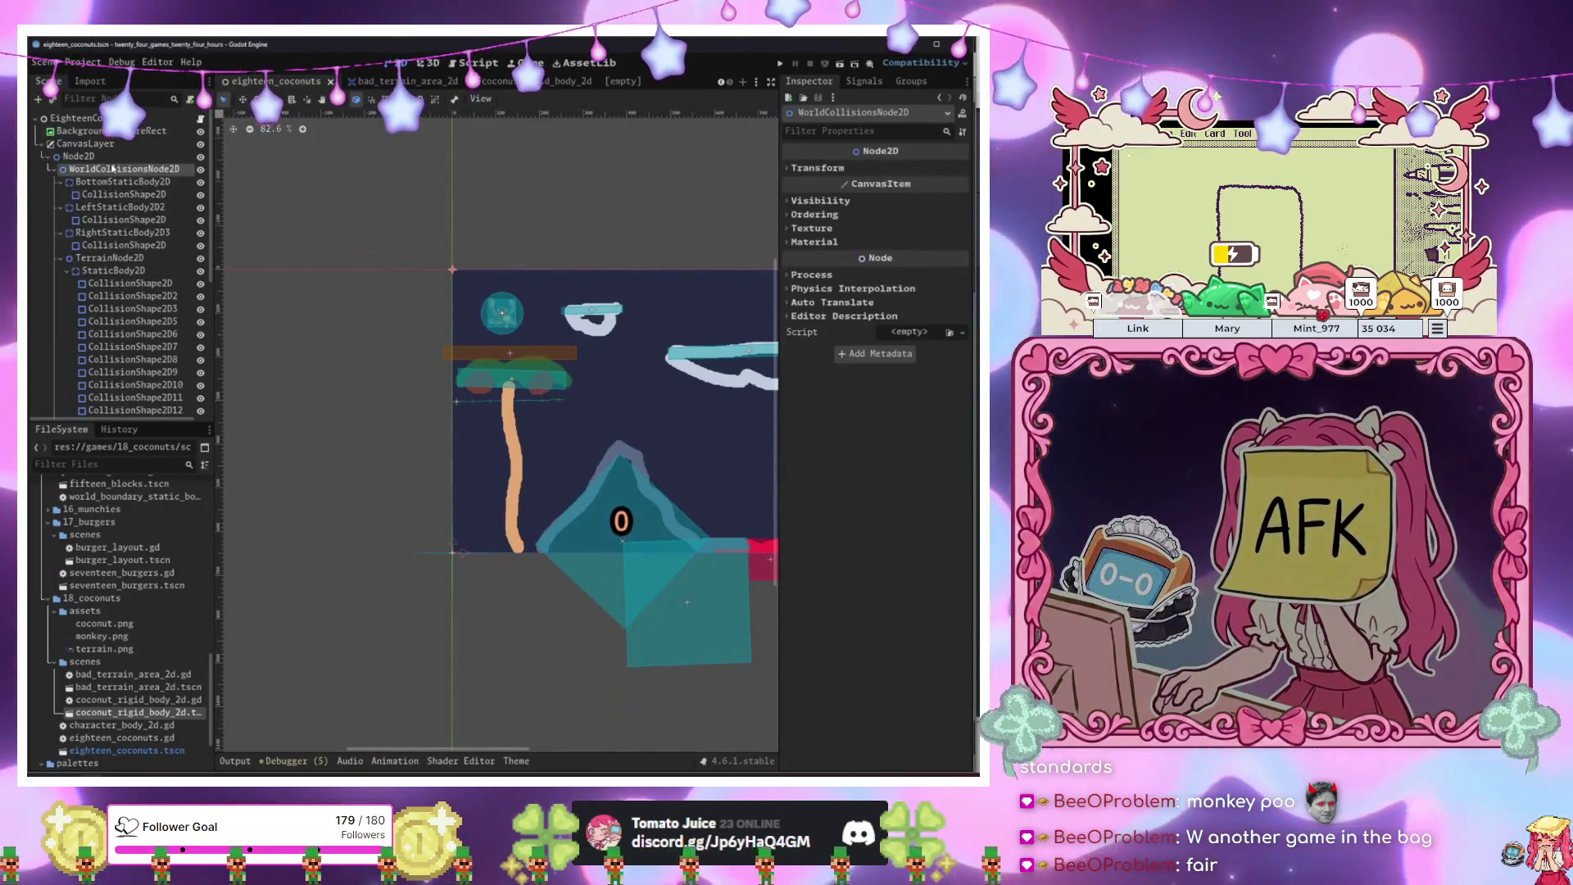
scroll(144, 301, "down", 1)
scroll(143, 301, "down", 2)
left_click(132, 328)
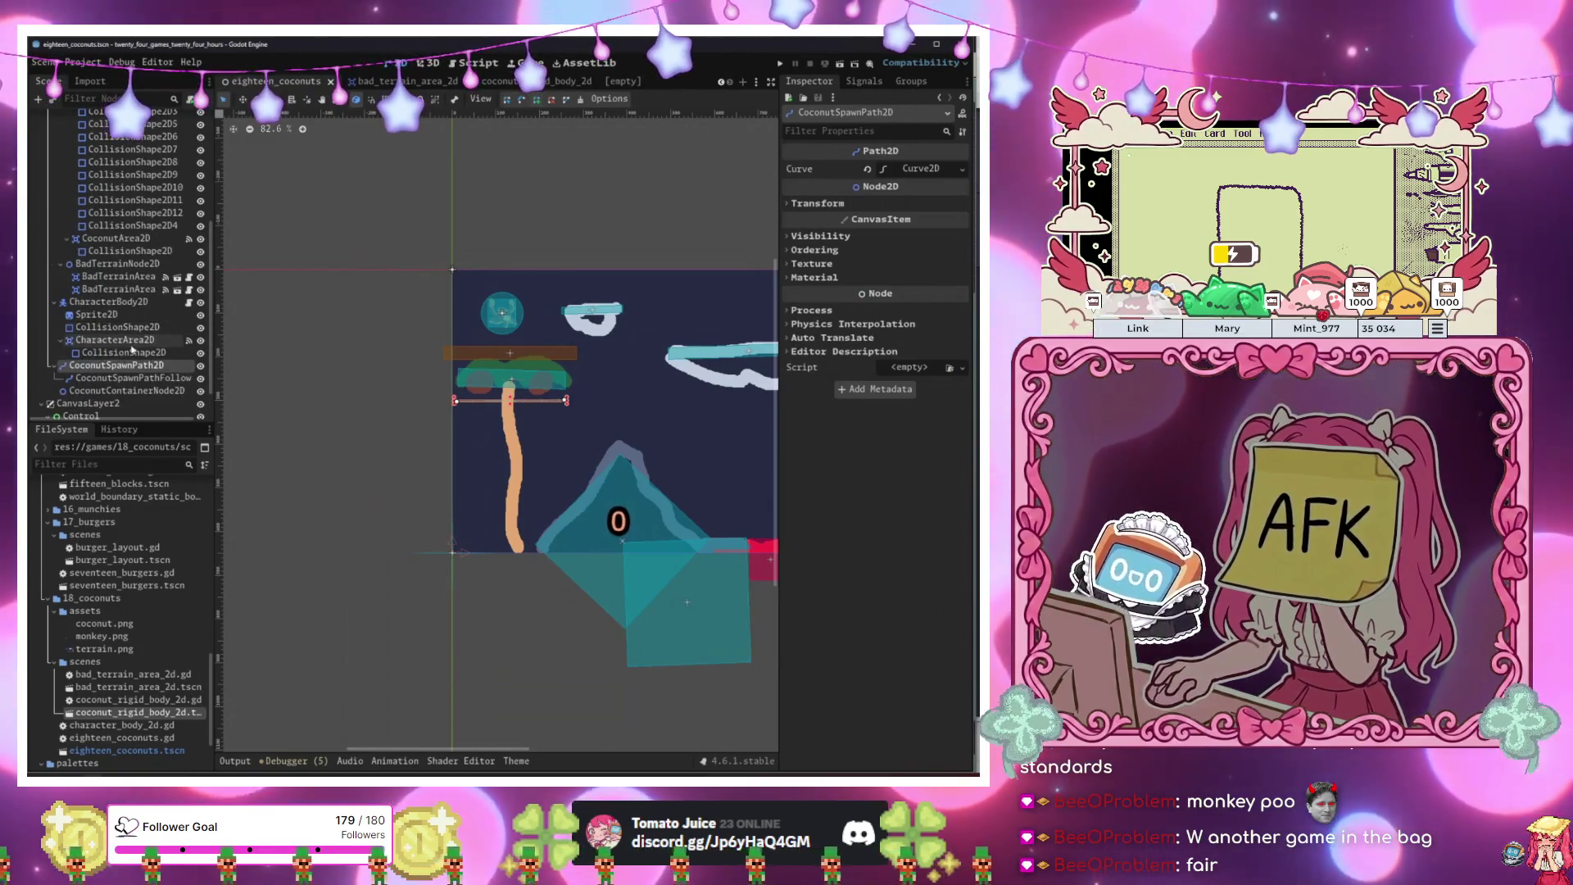
scroll(104, 256, "up", 5)
Add a Path2D node named BirdSpawnPath2D to the scene.
key("ctrl+a")
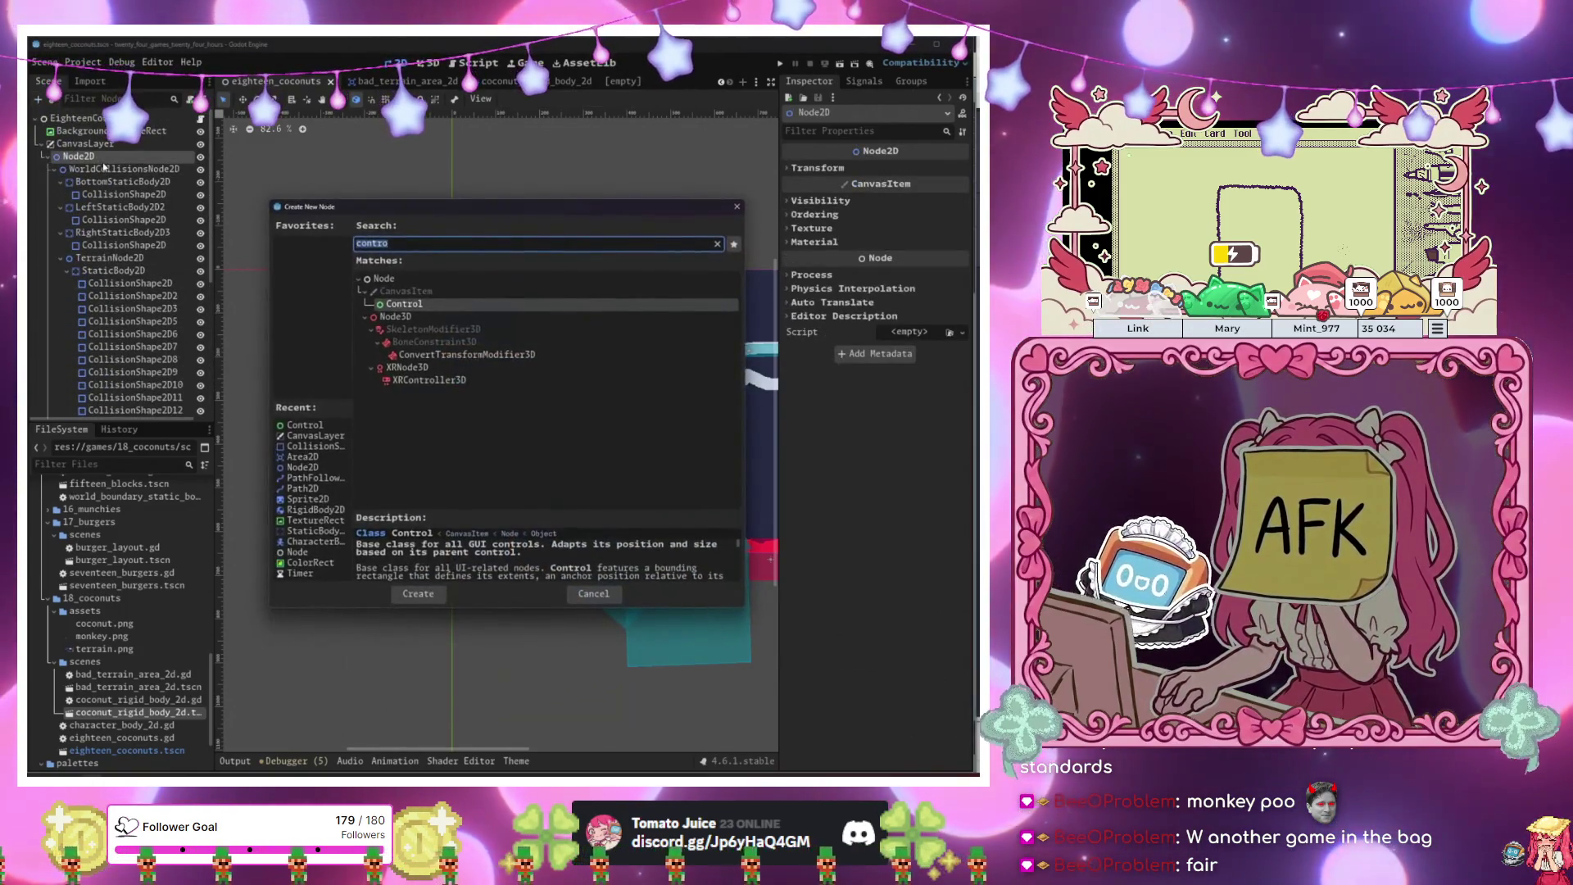
type("path")
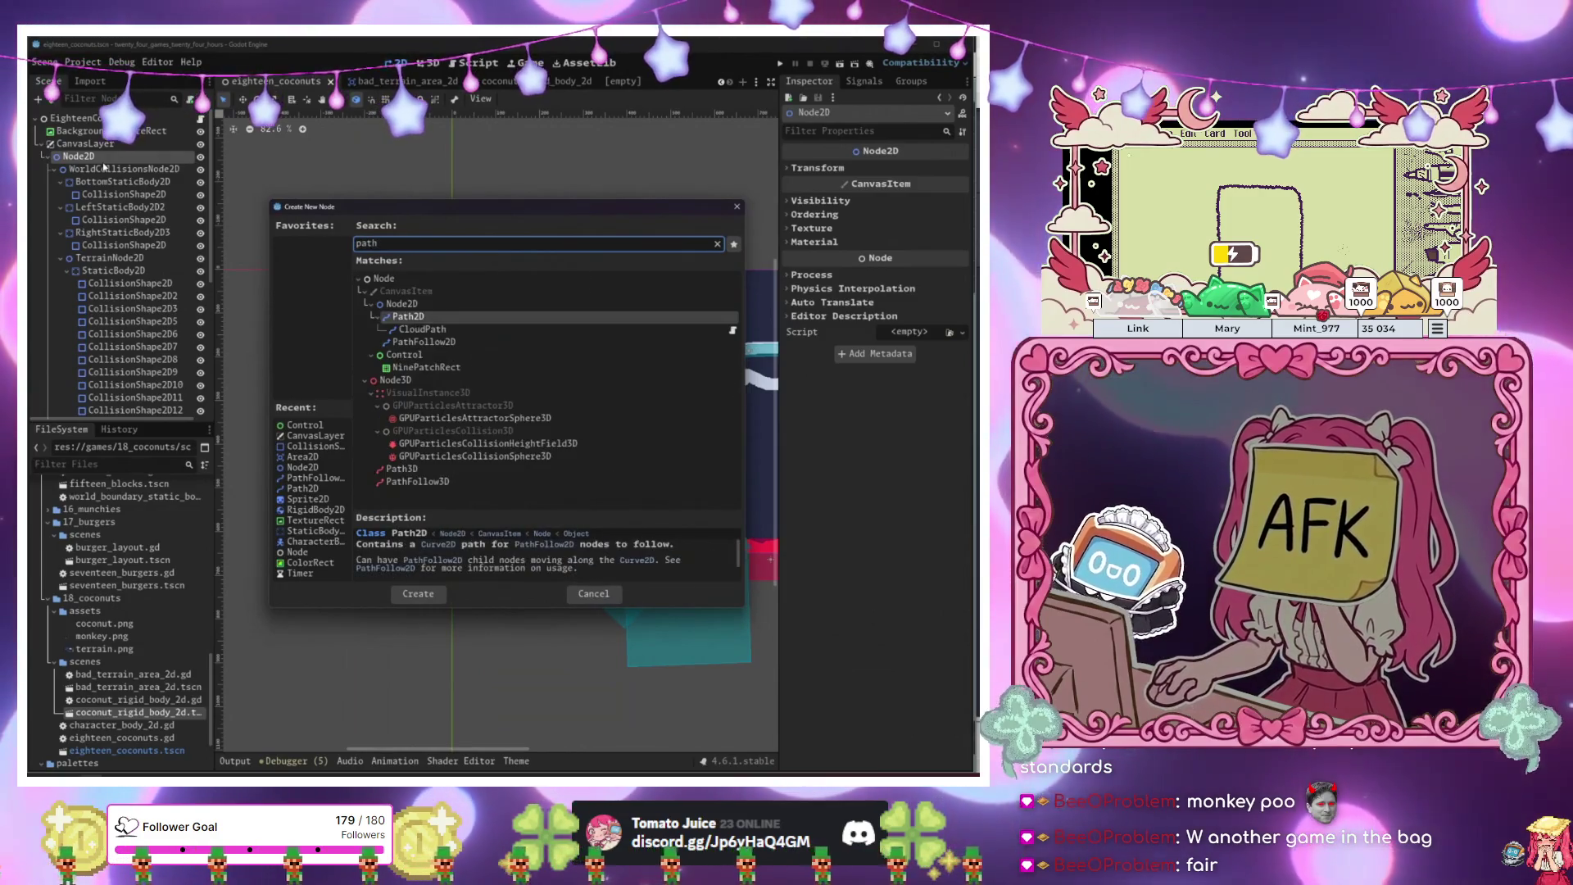
key("Return")
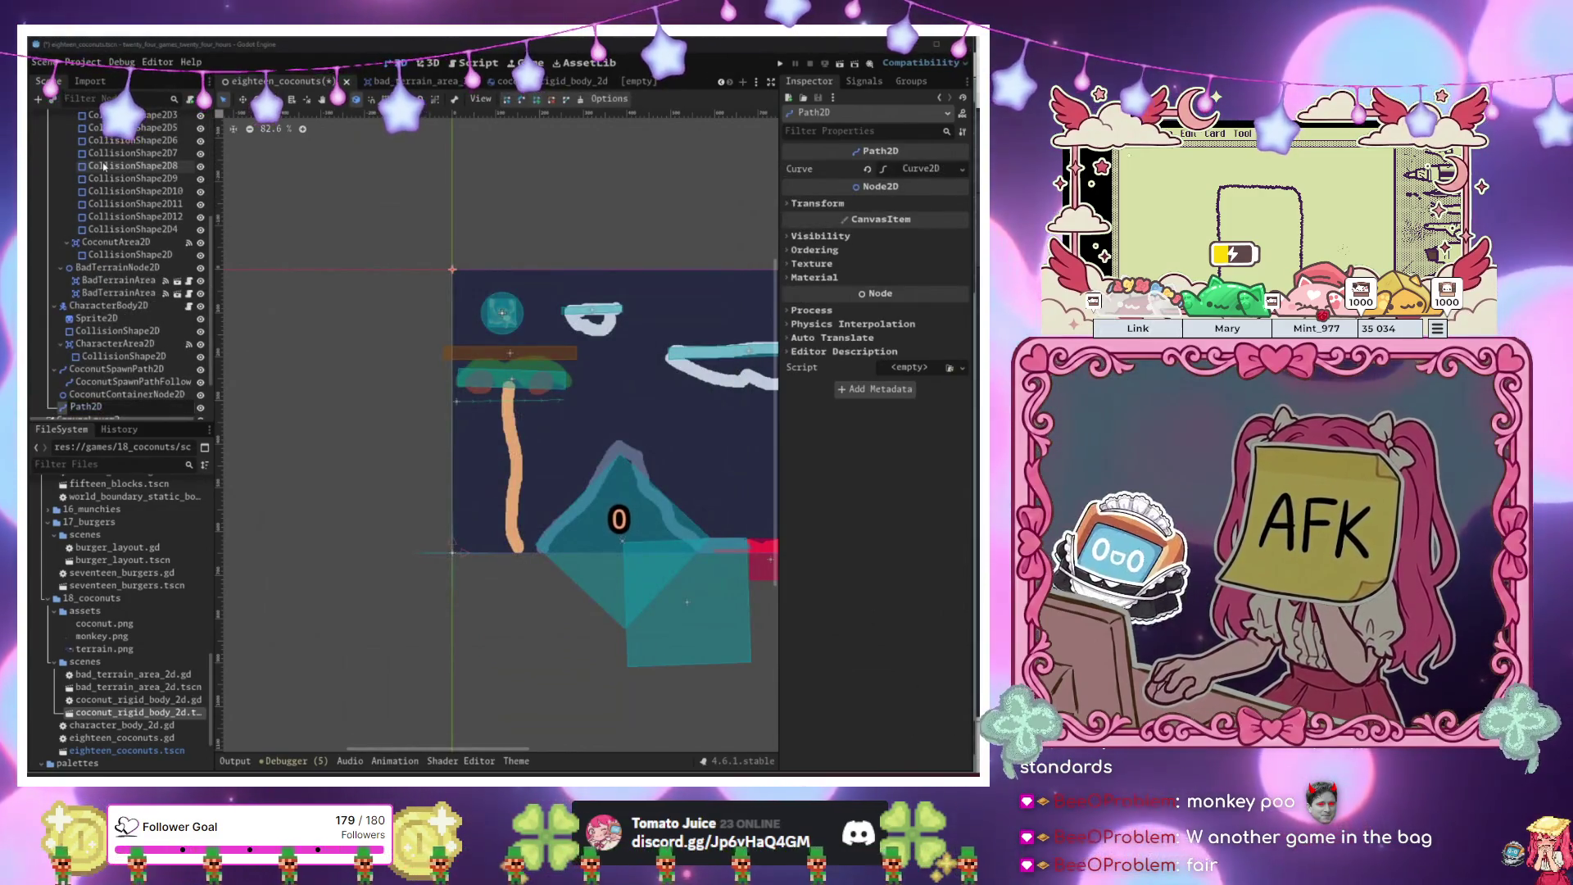
type("BirdSpawn")
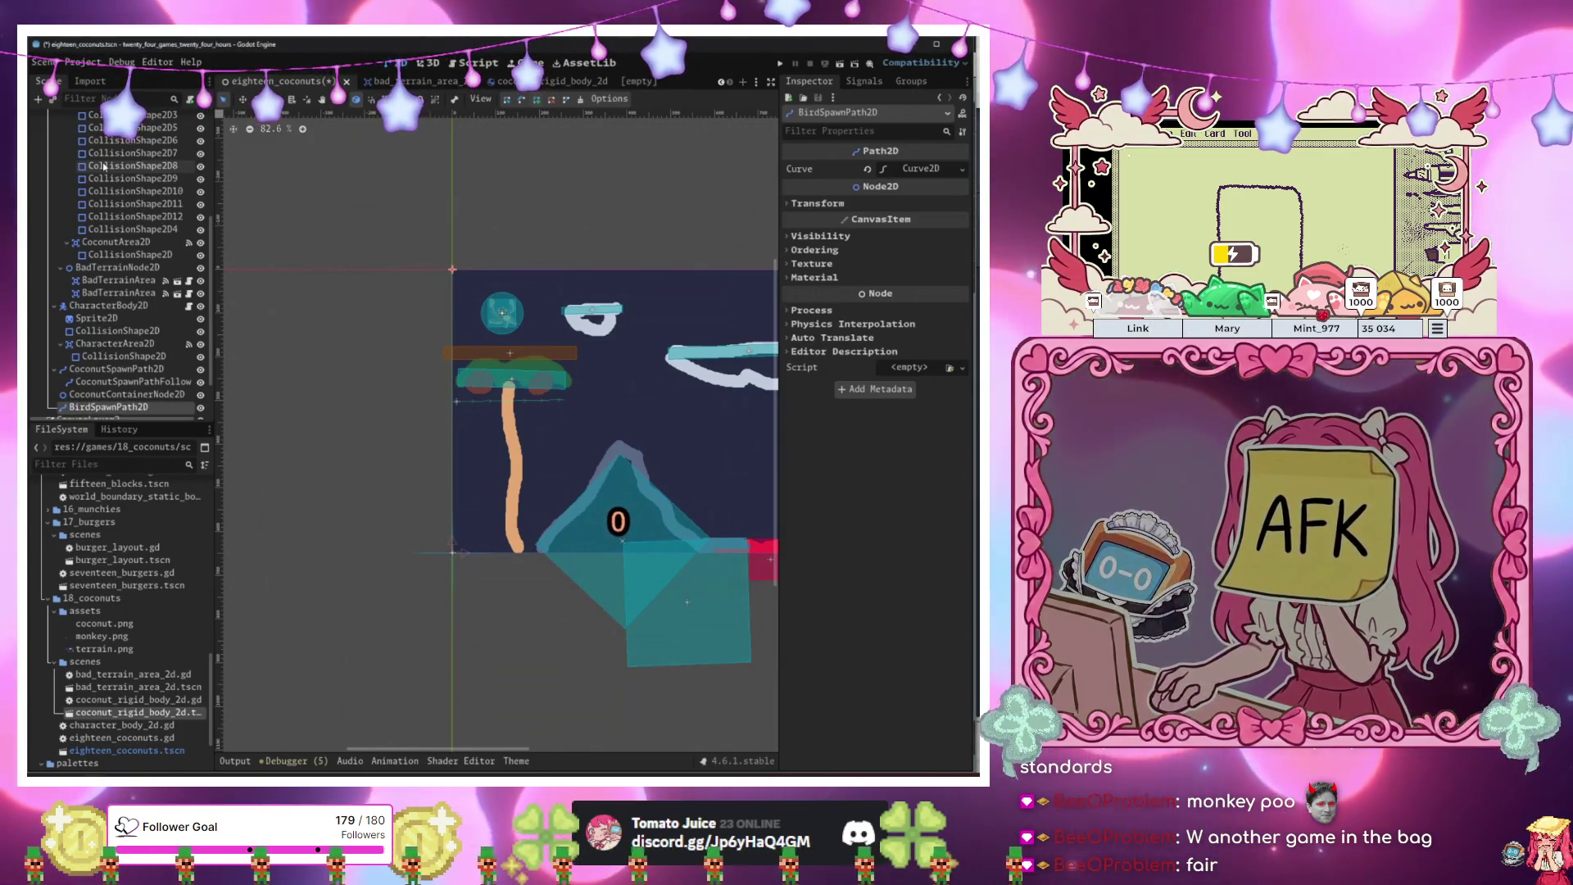
key("Return")
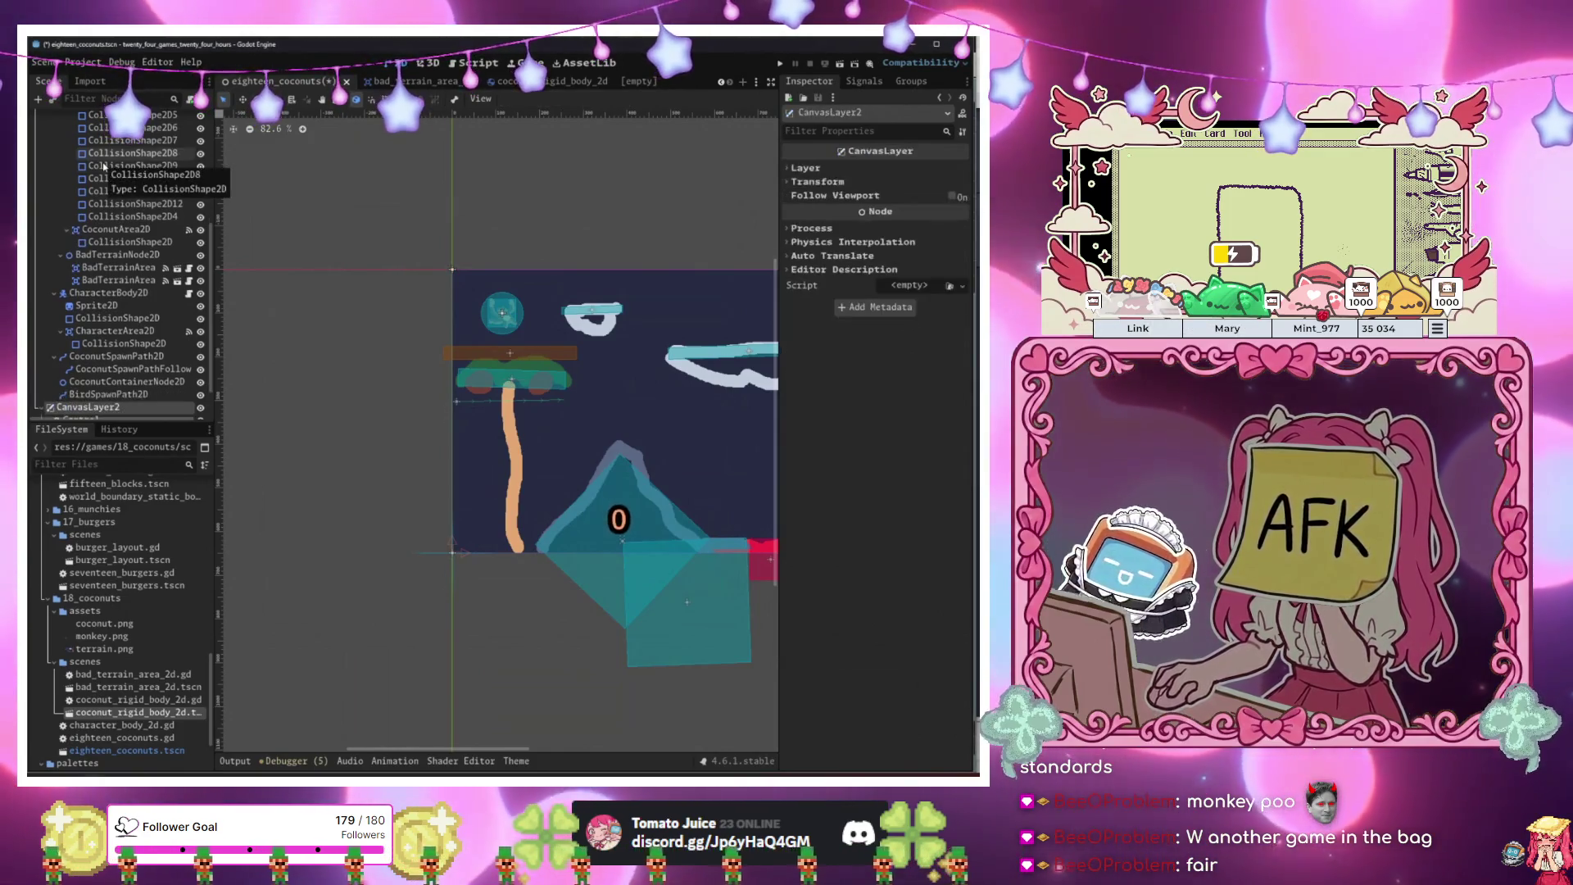
Add a PathFollow2D child under BirdSpawnPath2D and rename it BirdPathFollow2D.
key("ctrl+a")
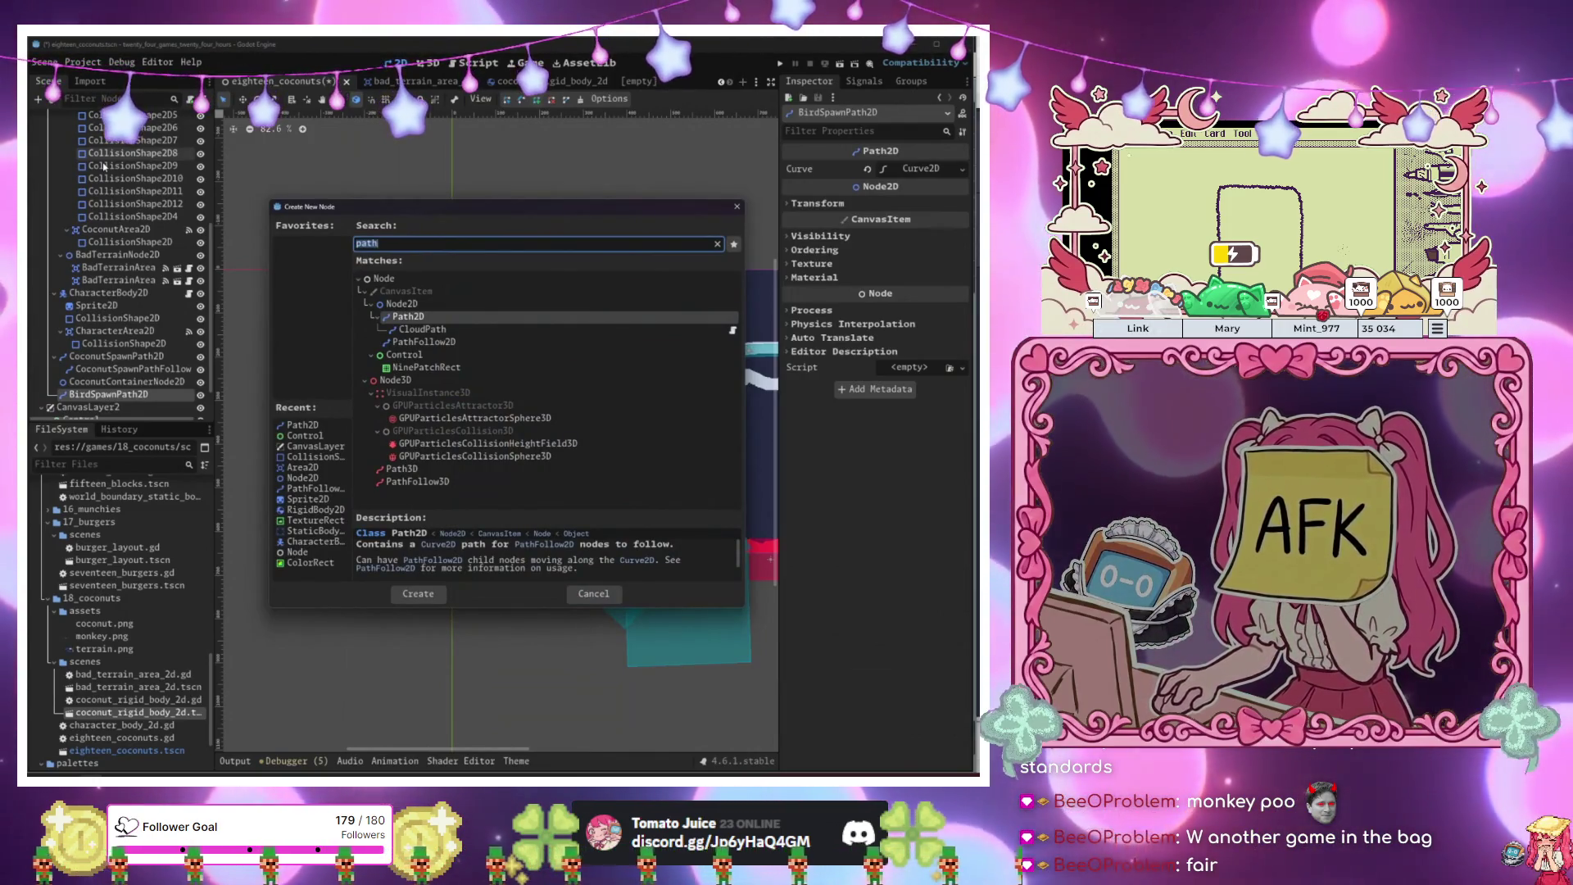
type("pat")
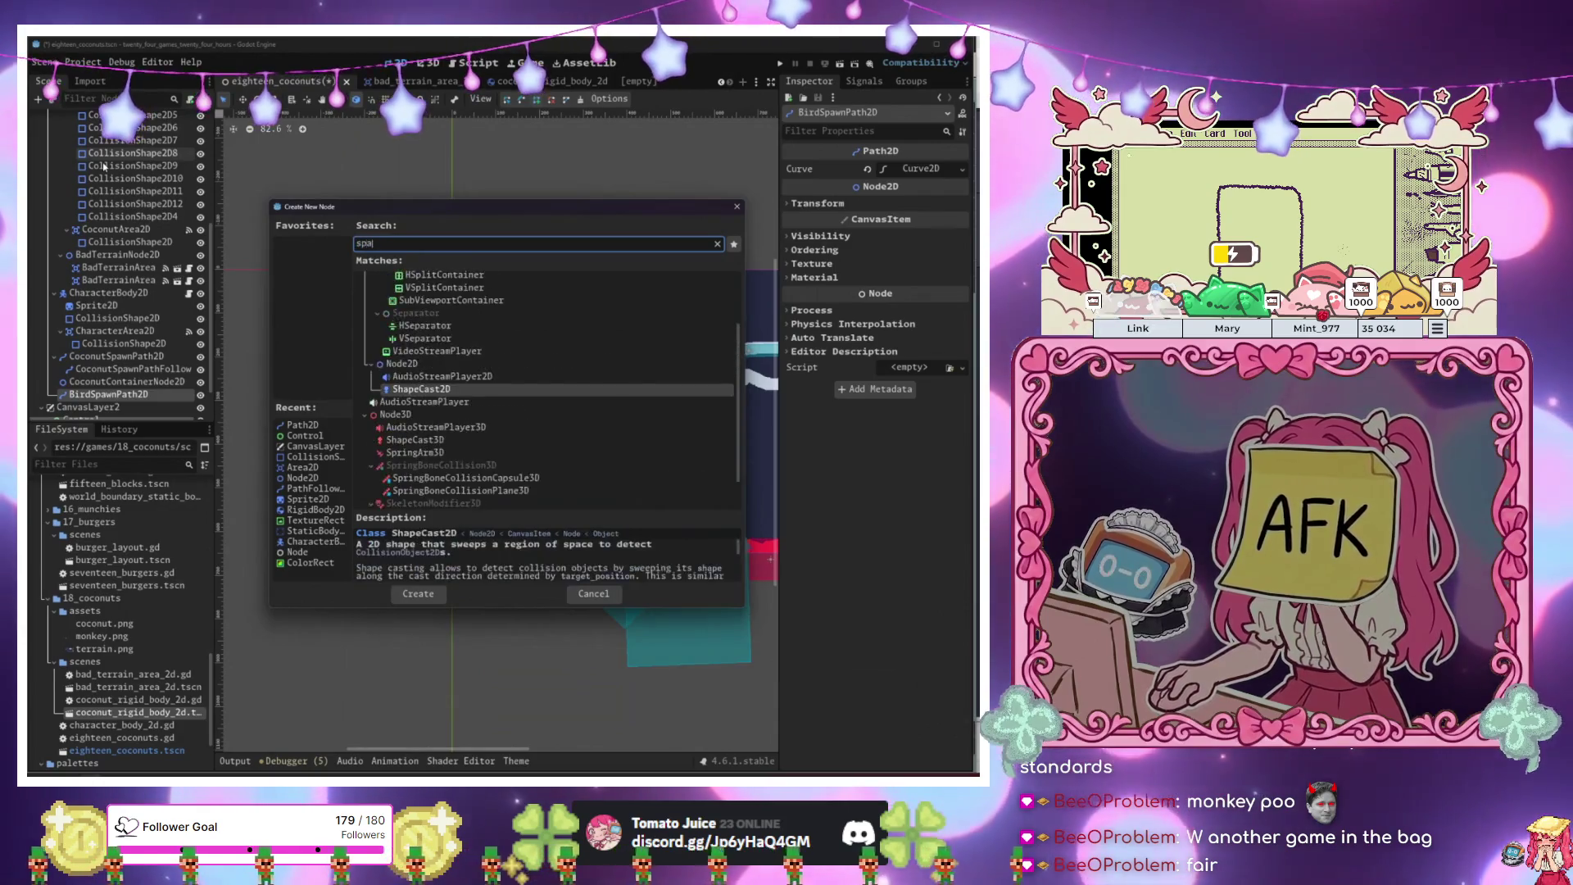
type("hf")
key("Return")
double_click(78, 407)
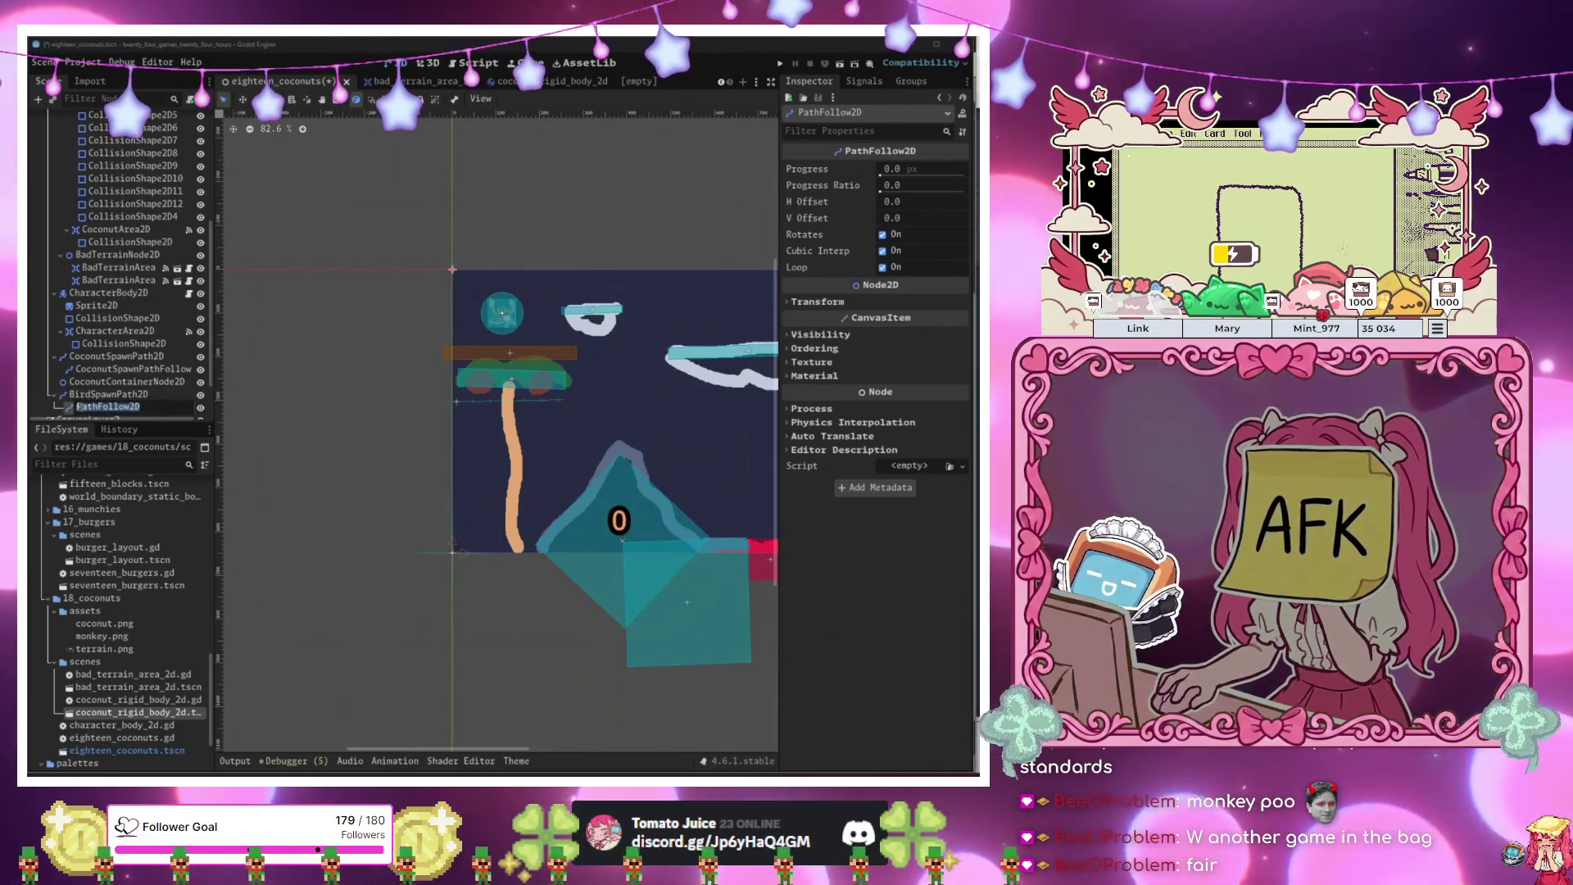
type("Bird")
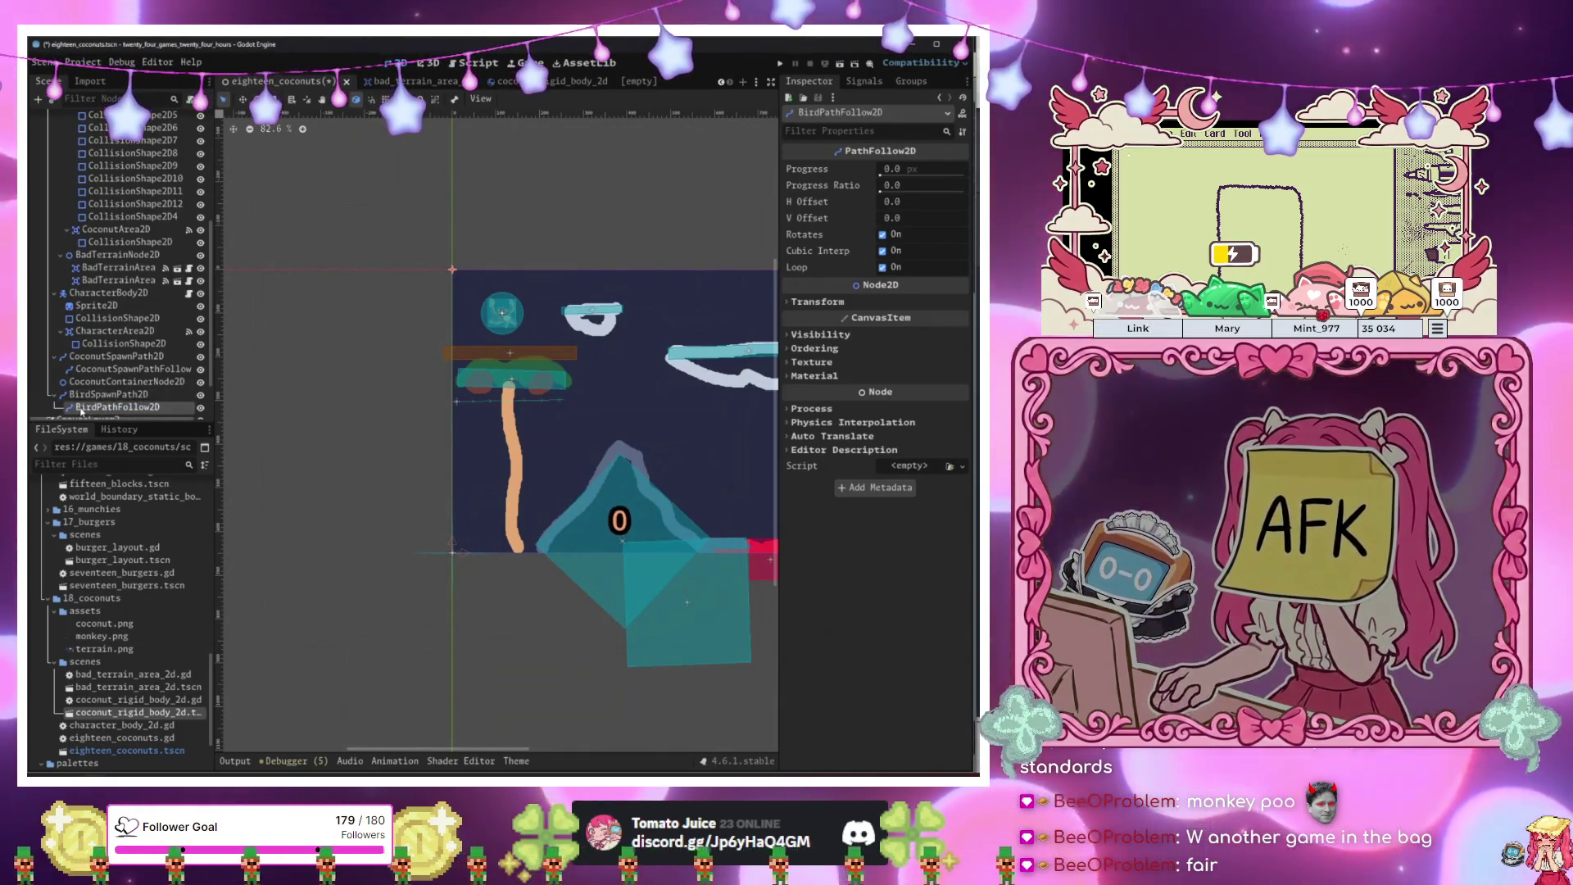
key("Return")
Add a Timer named BirdSpawnTimer under the root EighteenCoconuts node.
scroll(108, 230, "up", 3)
scroll(107, 231, "down", 3)
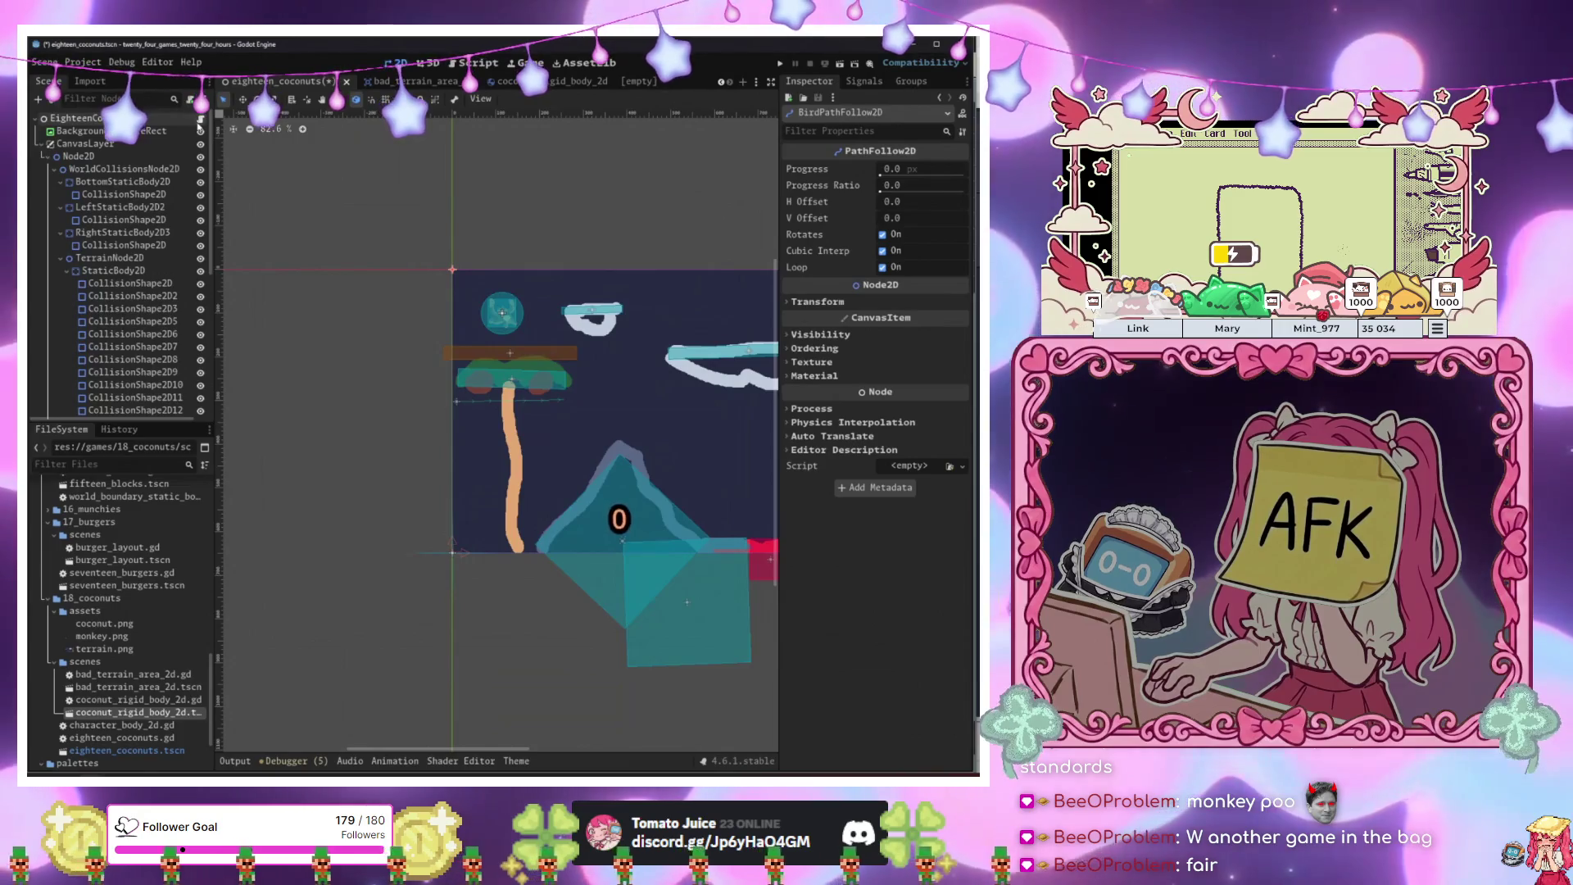
key("ctrl+F3")
scroll(108, 217, "up", 5)
left_click(82, 118)
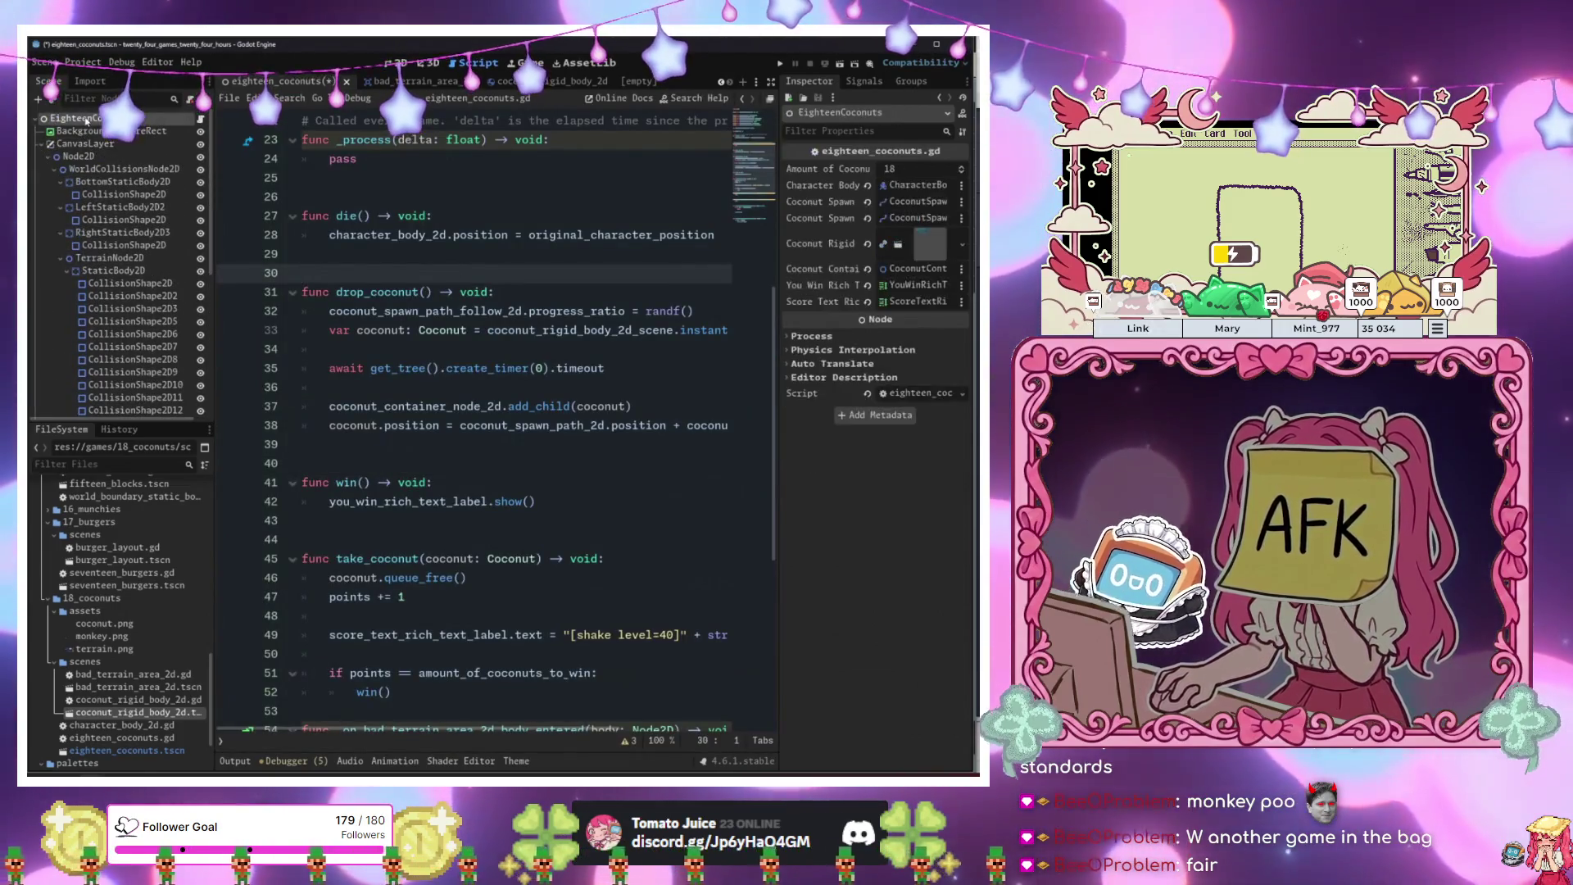
key("ctrl+a")
type("ti")
key("Return")
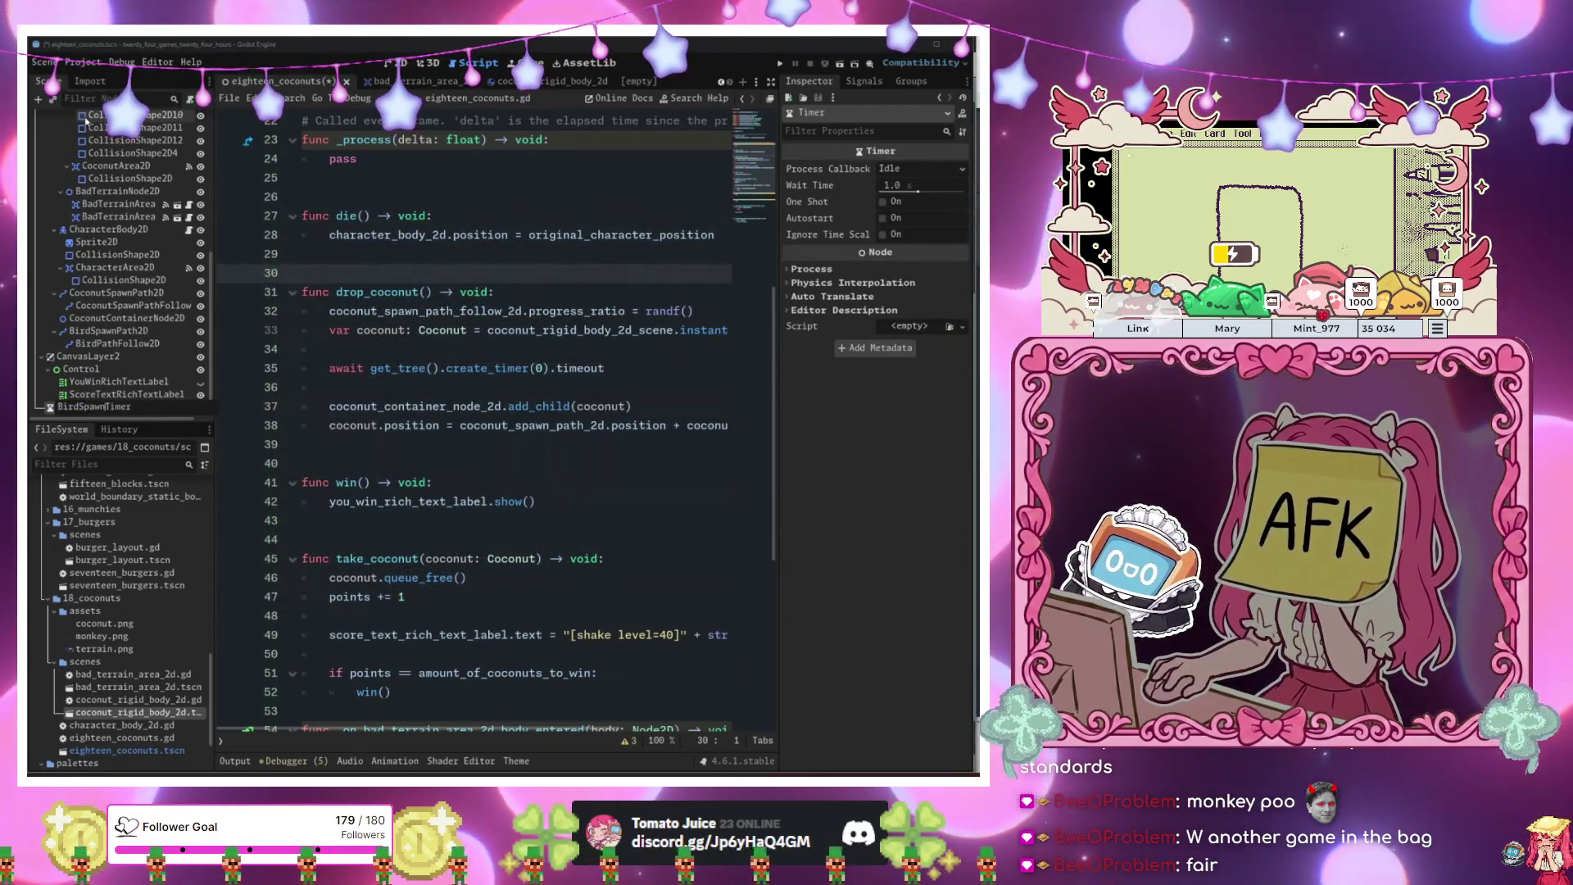
key("Return")
scroll(364, 273, "up", 7)
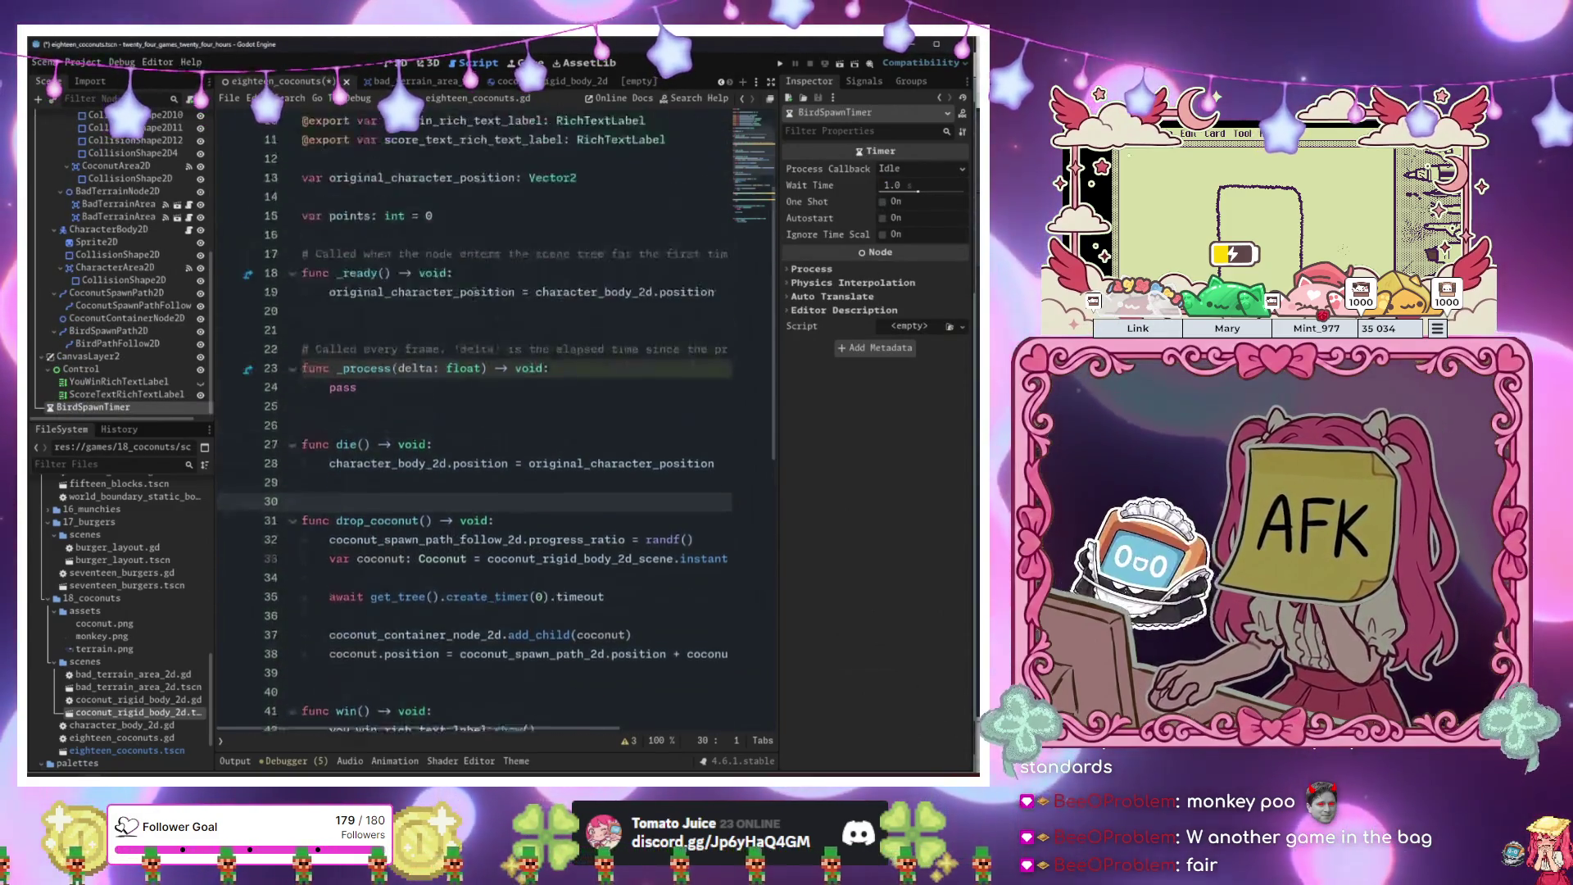
left_click(490, 182)
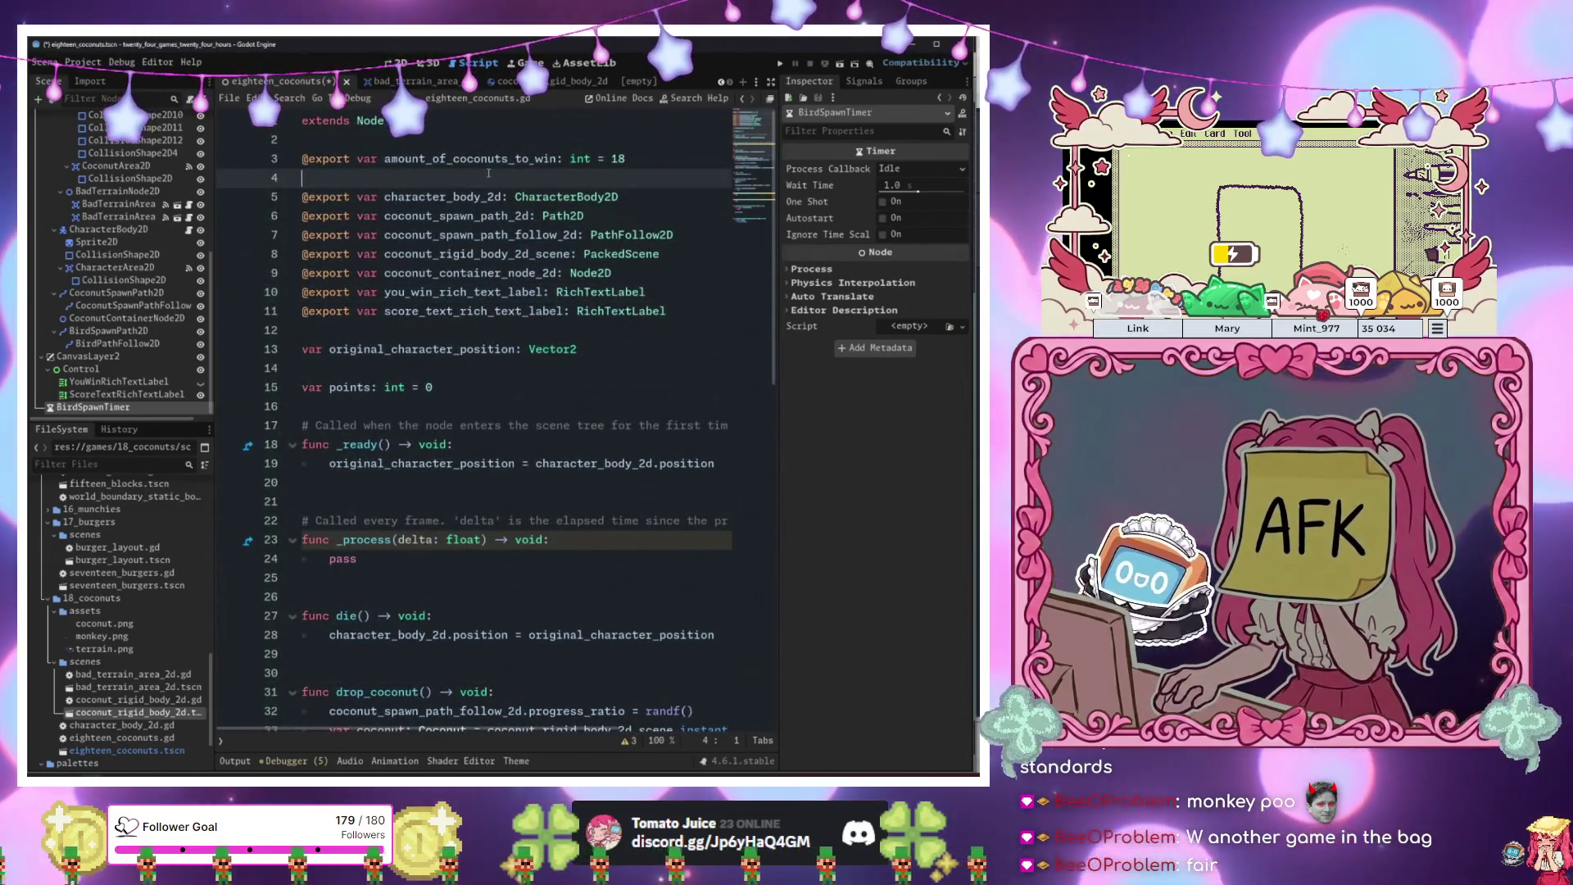
key("Return")
key("Up")
type("@")
key("BackSpace")
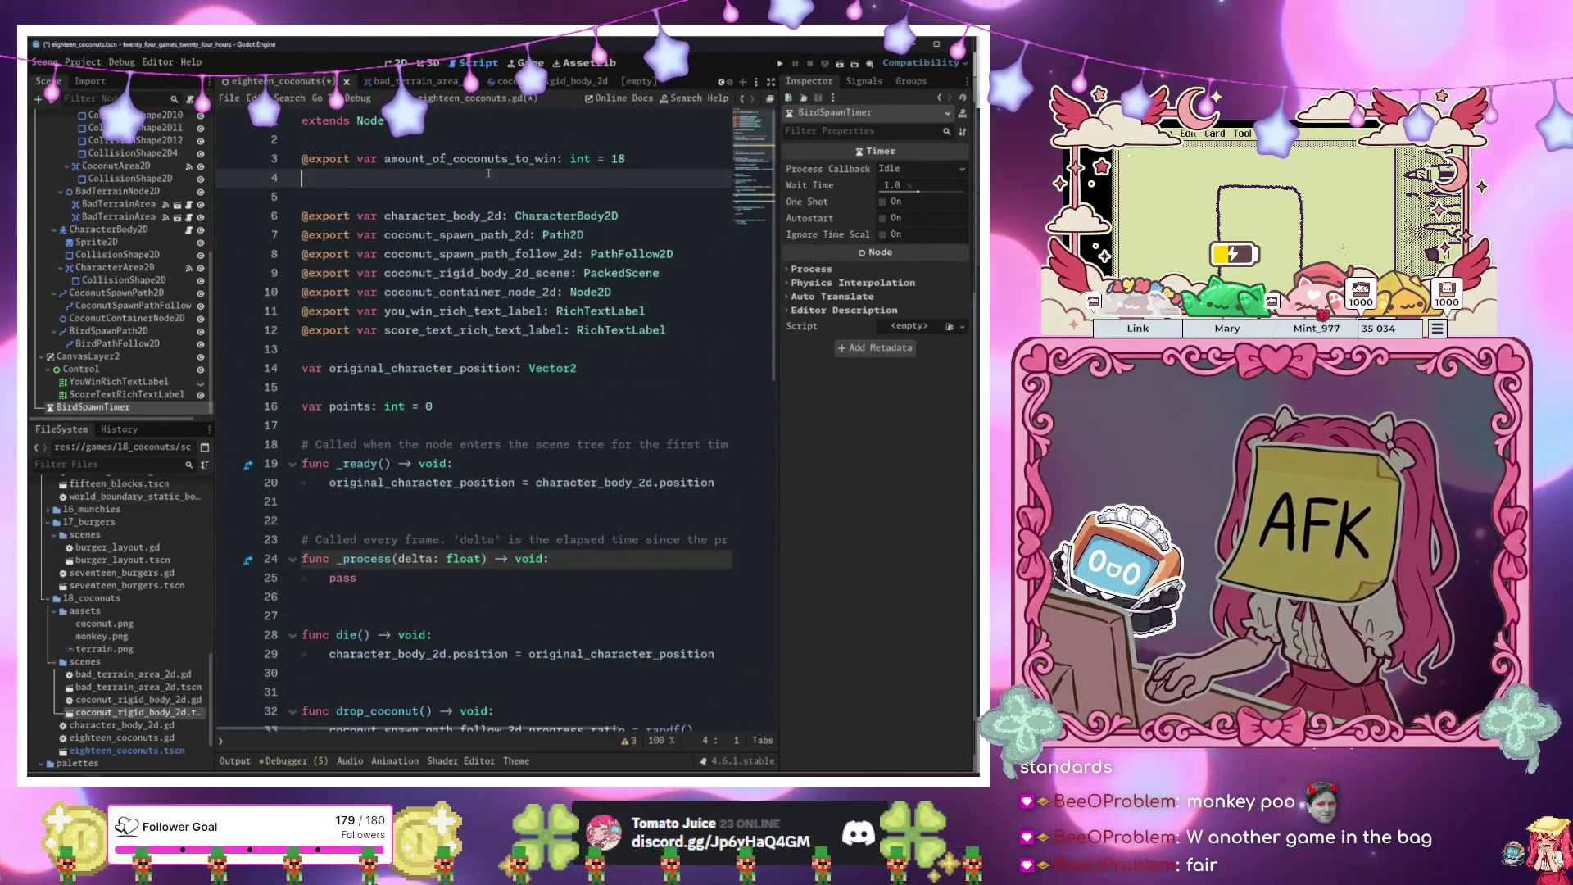
type("@export var b")
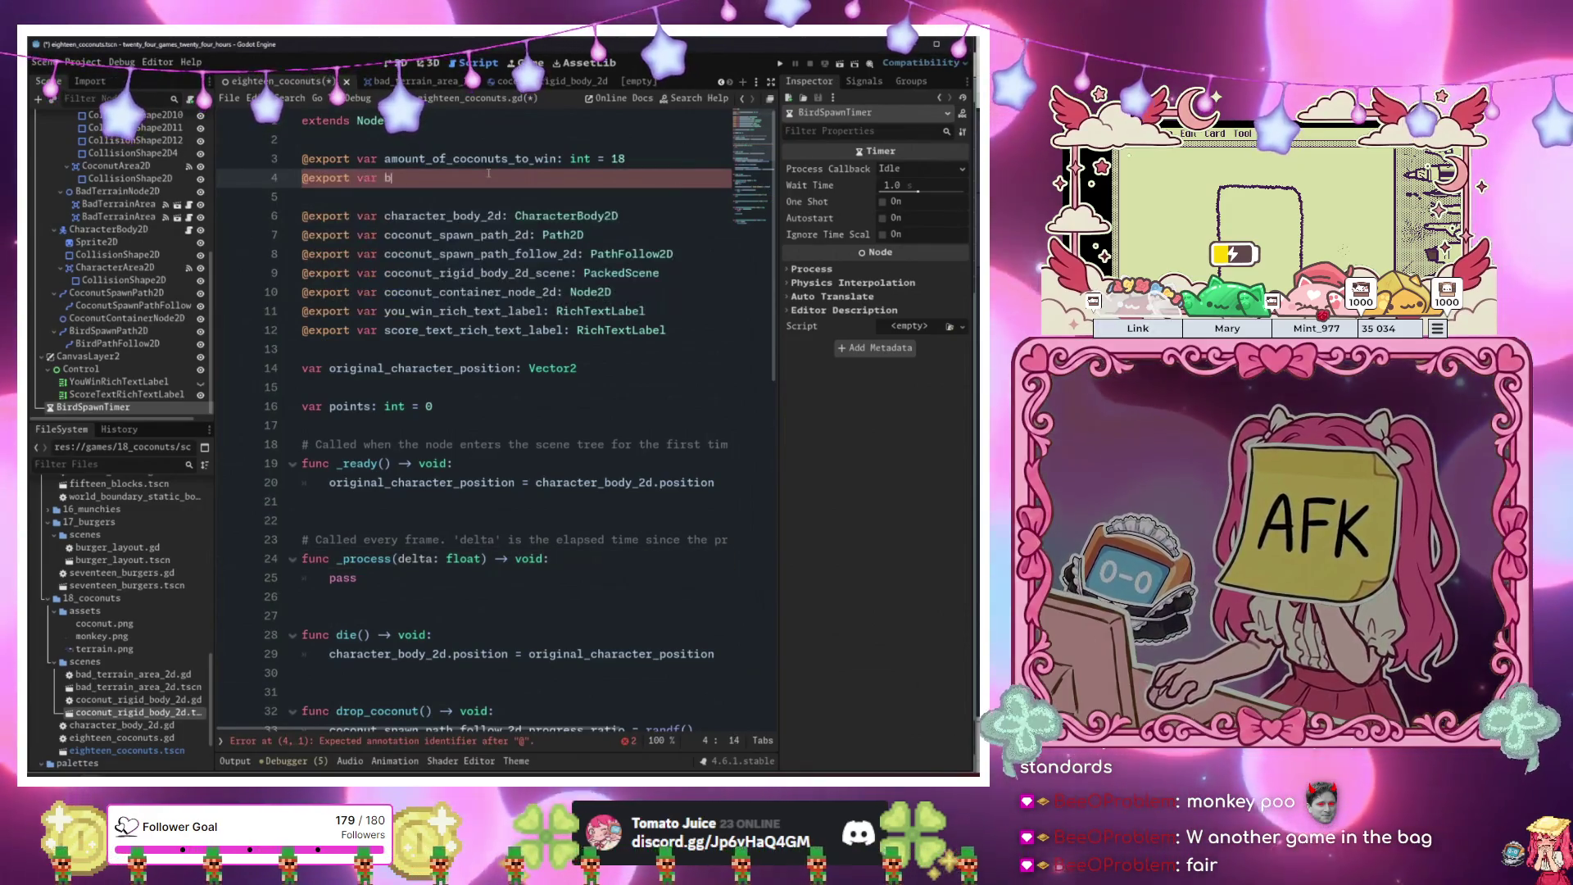
type(":")
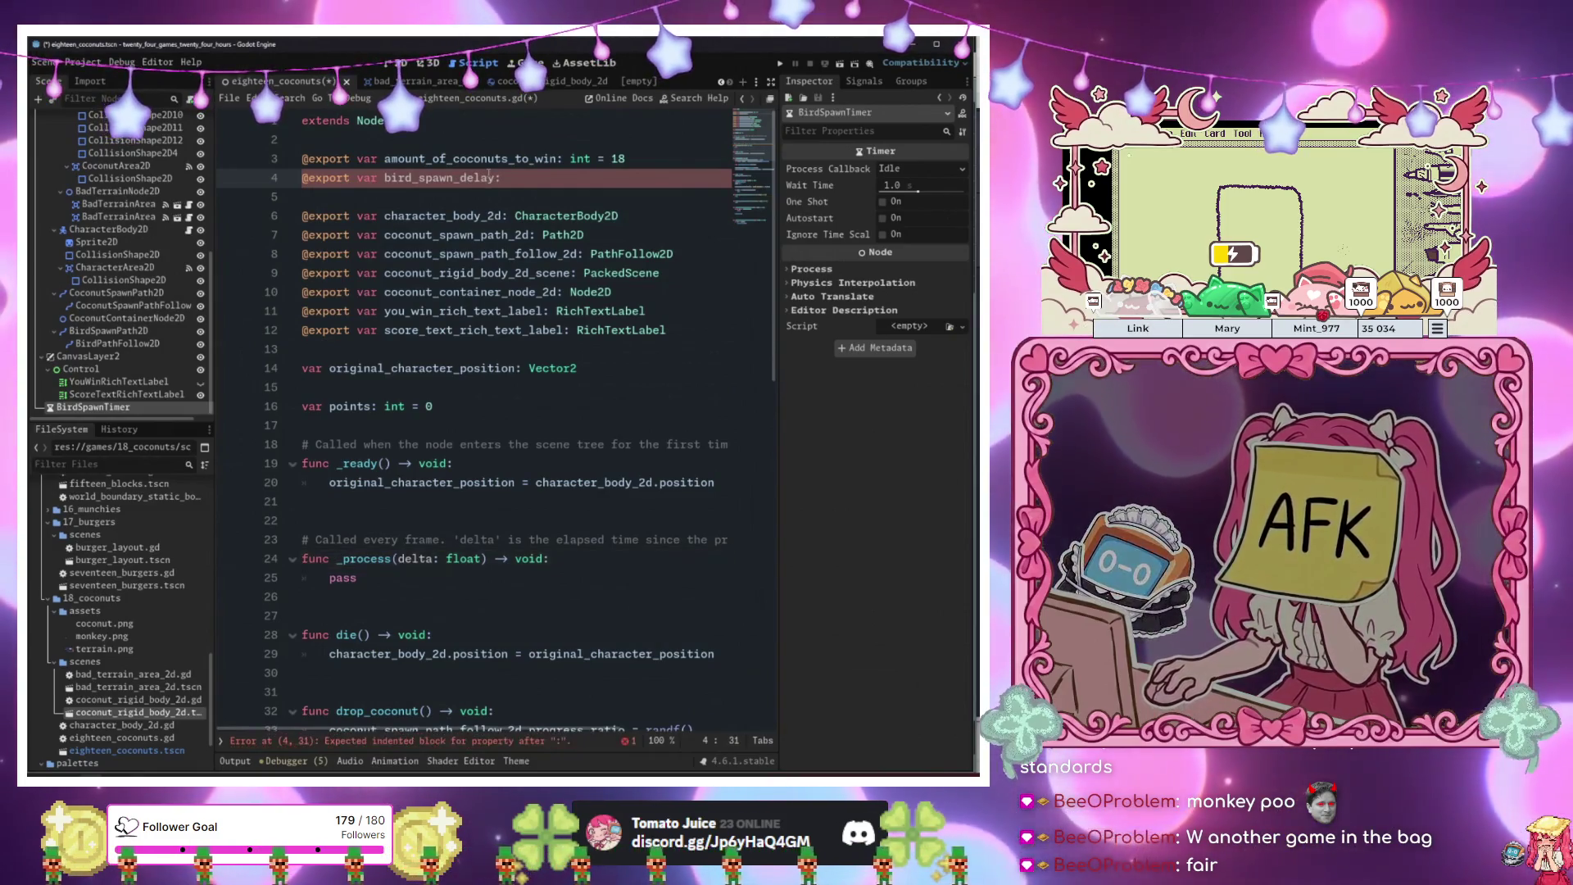
type("loat = 0")
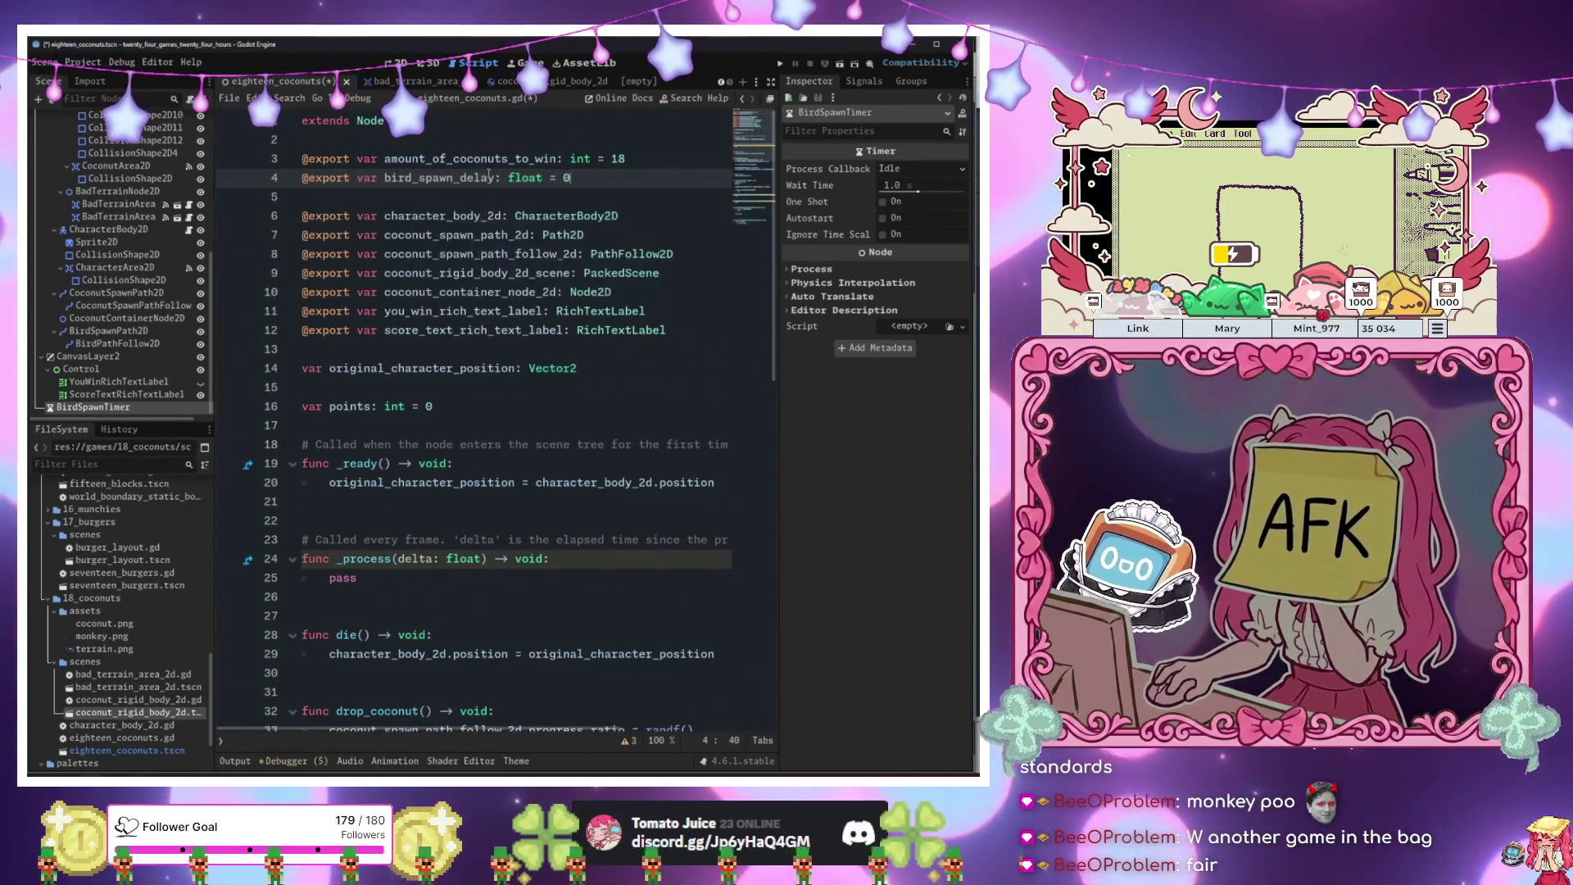
type("5")
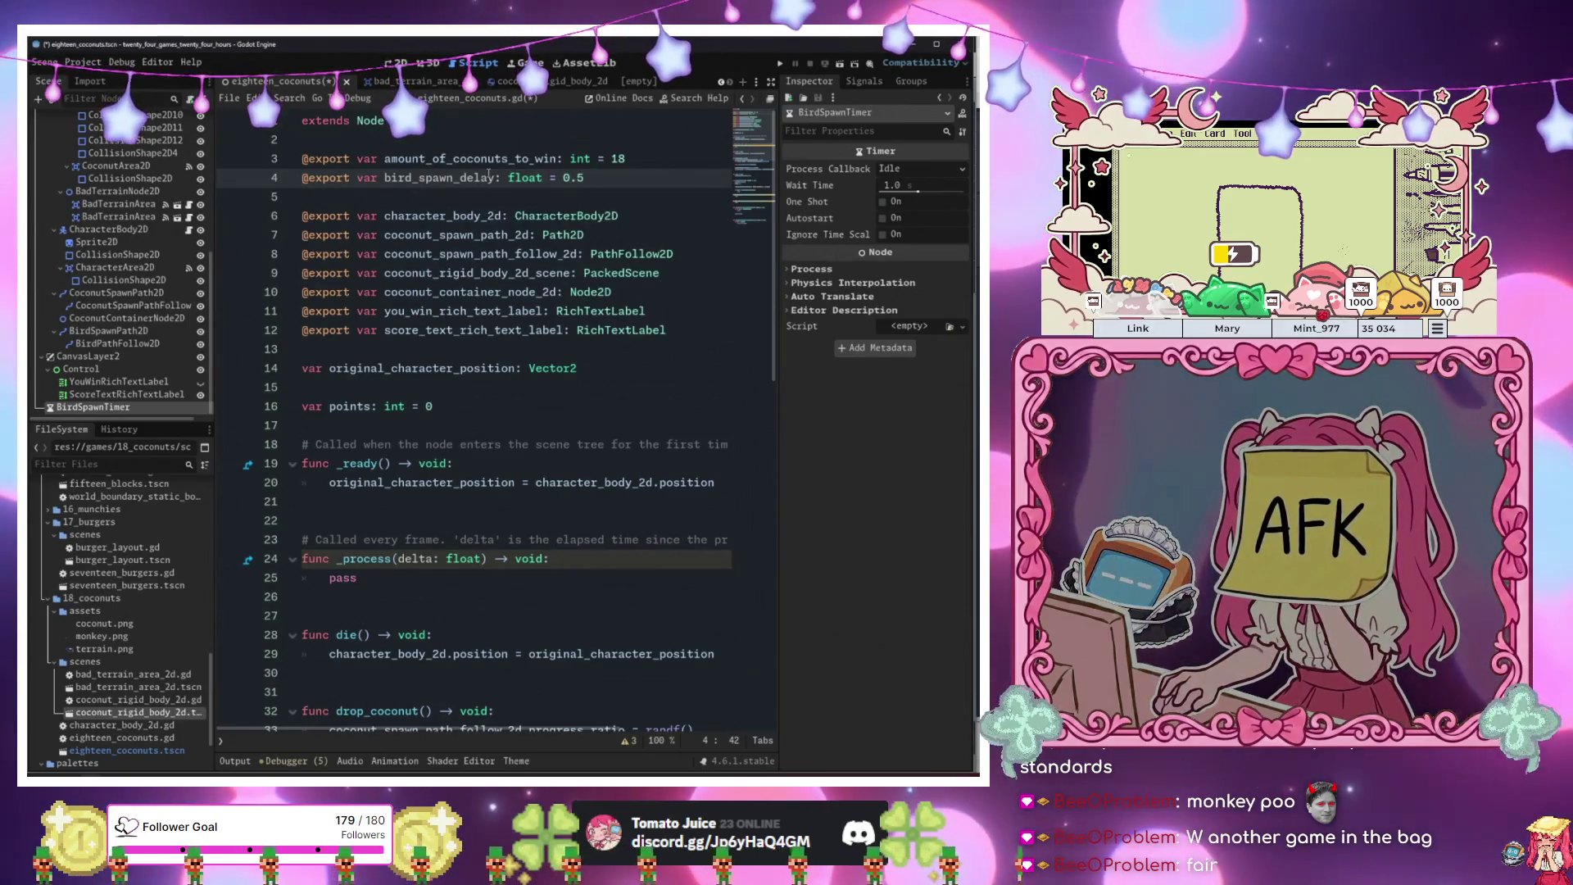
scroll(536, 457, "down", 14)
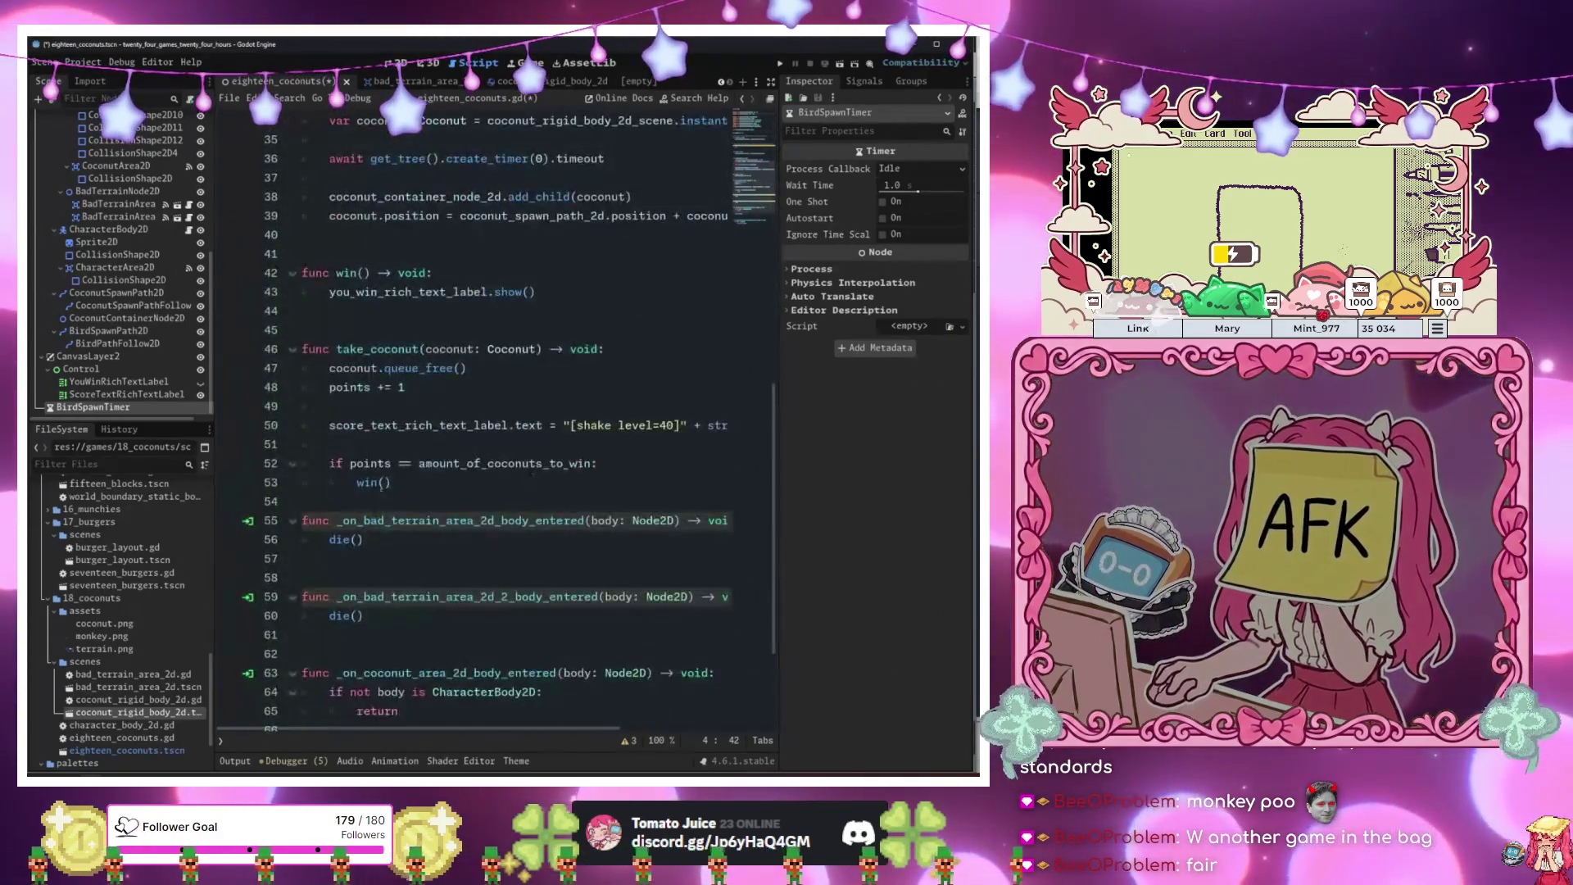
left_click(500, 598)
Connect BirdSpawnTimer's timeout() to a new _on_bird_spawn_timer_timeout handler calling spawn_bird().
scroll(500, 598, "up", 12)
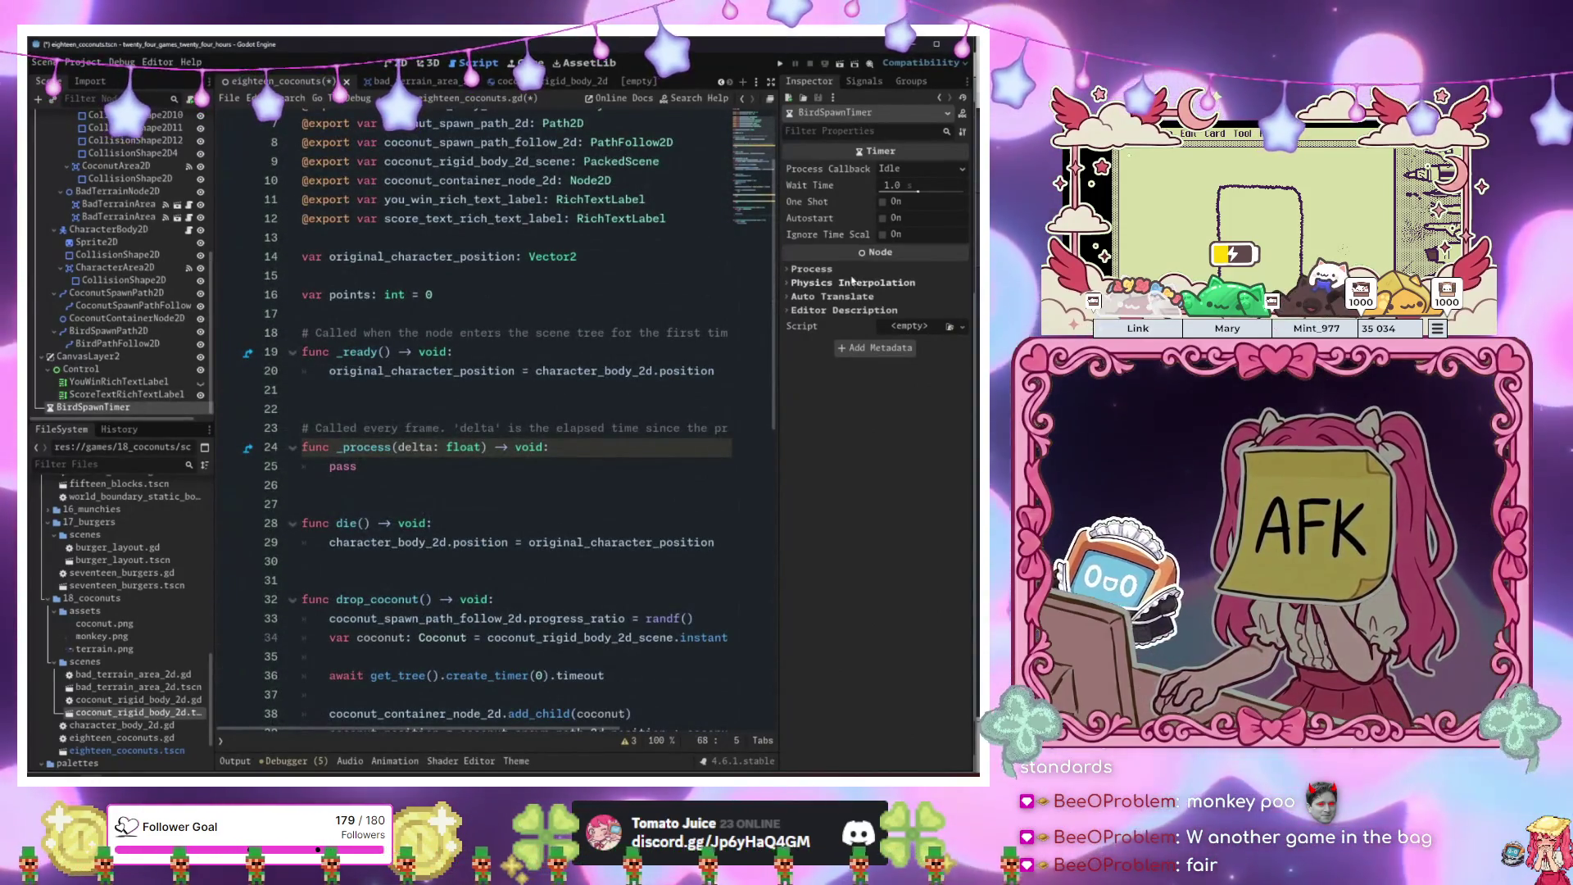
left_click(862, 82)
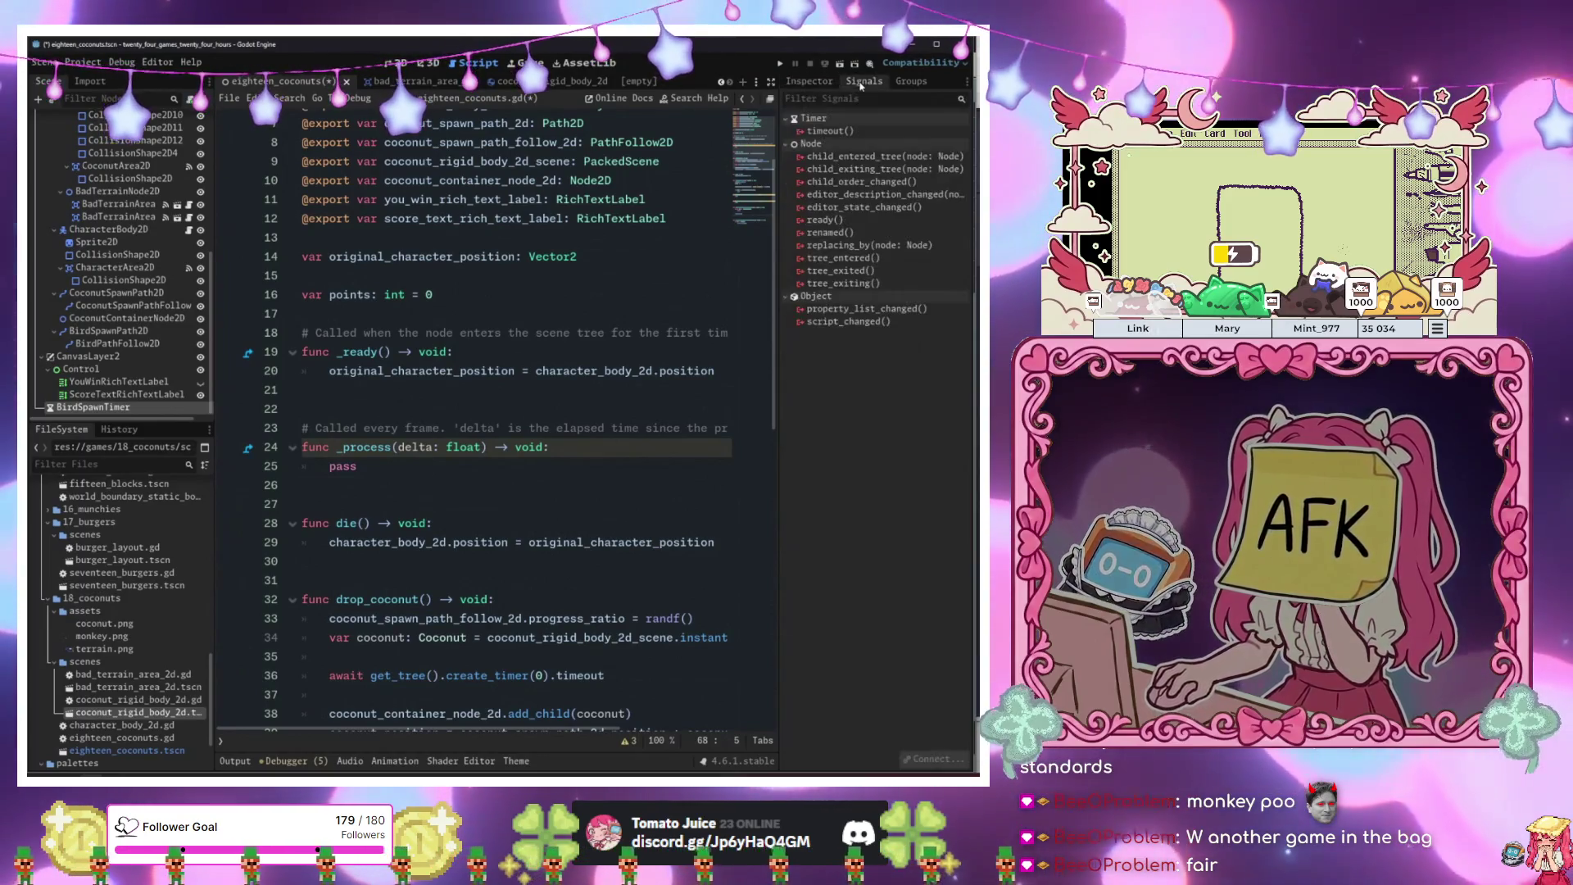
double_click(829, 132)
left_click(658, 535)
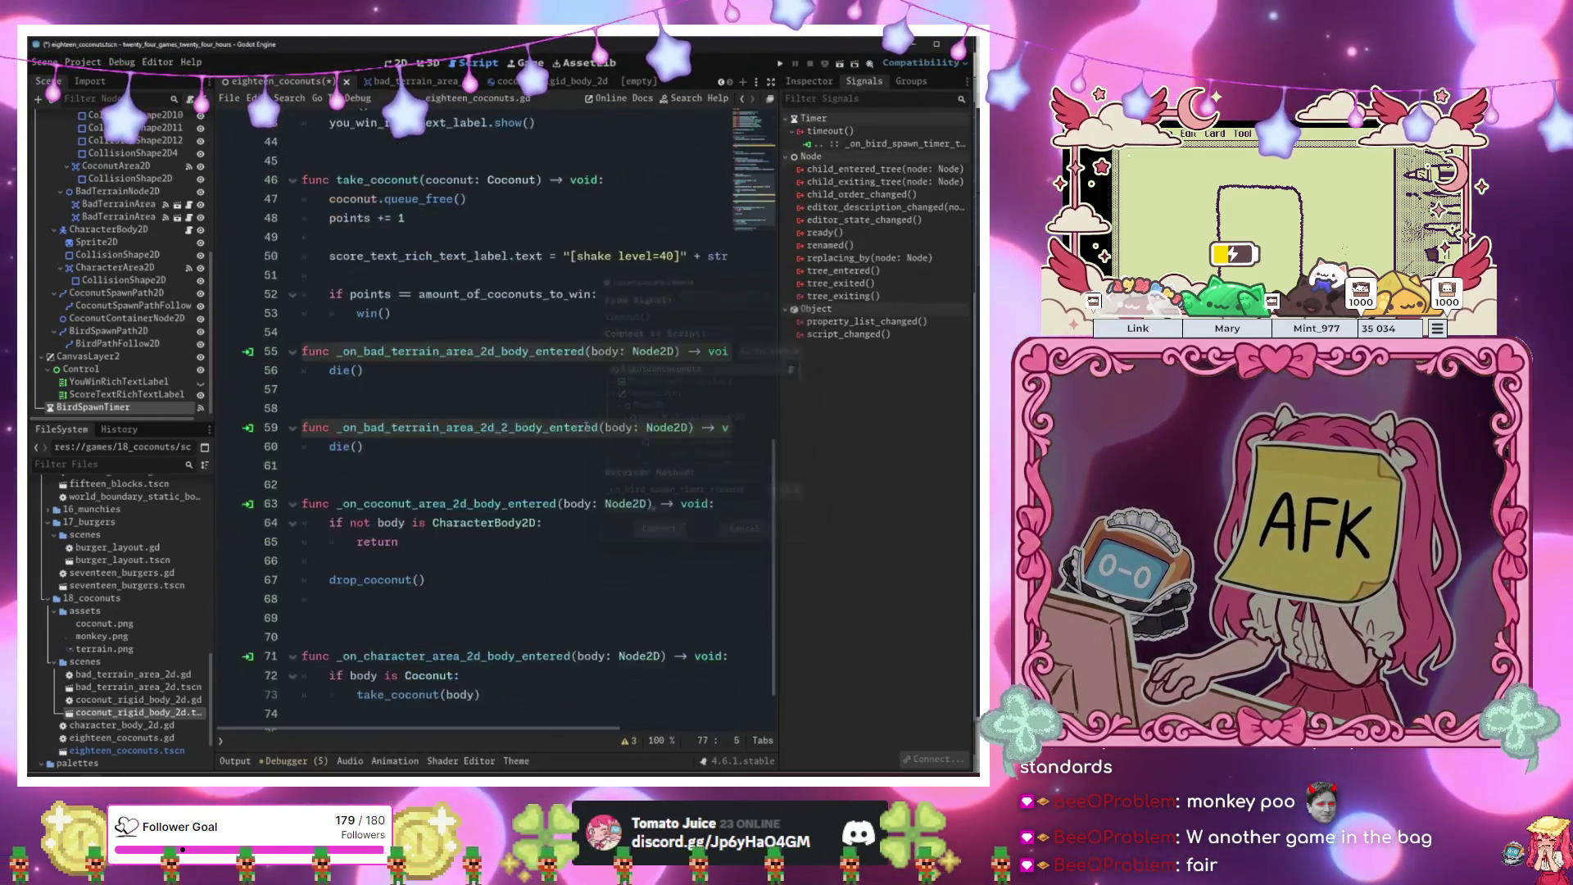
left_click_drag(562, 695, 326, 696)
type("spawn")
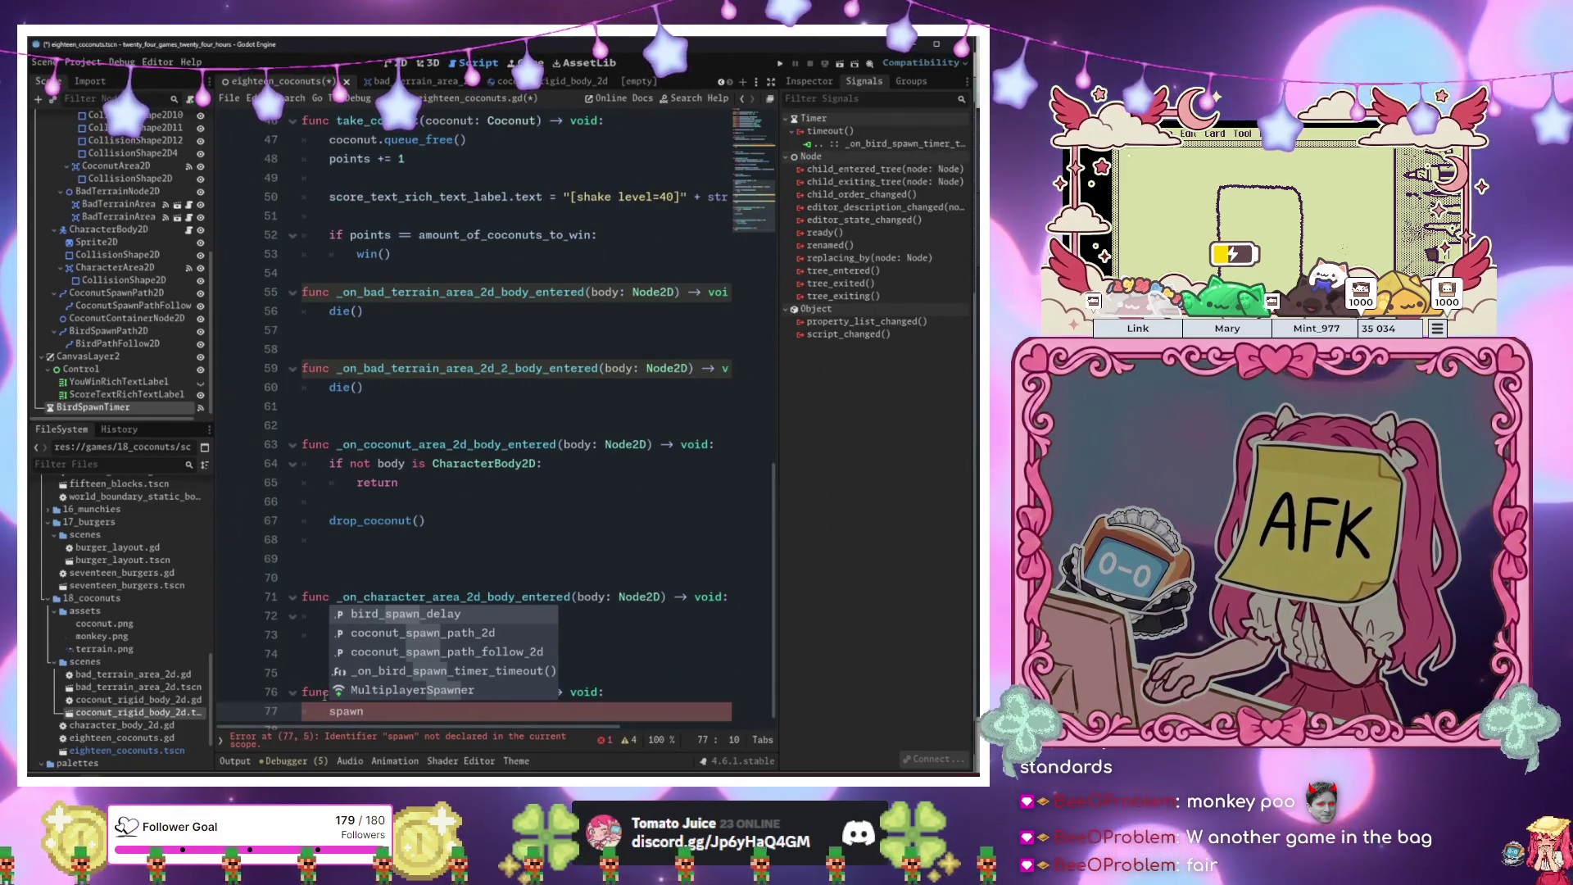
type("_bird(")
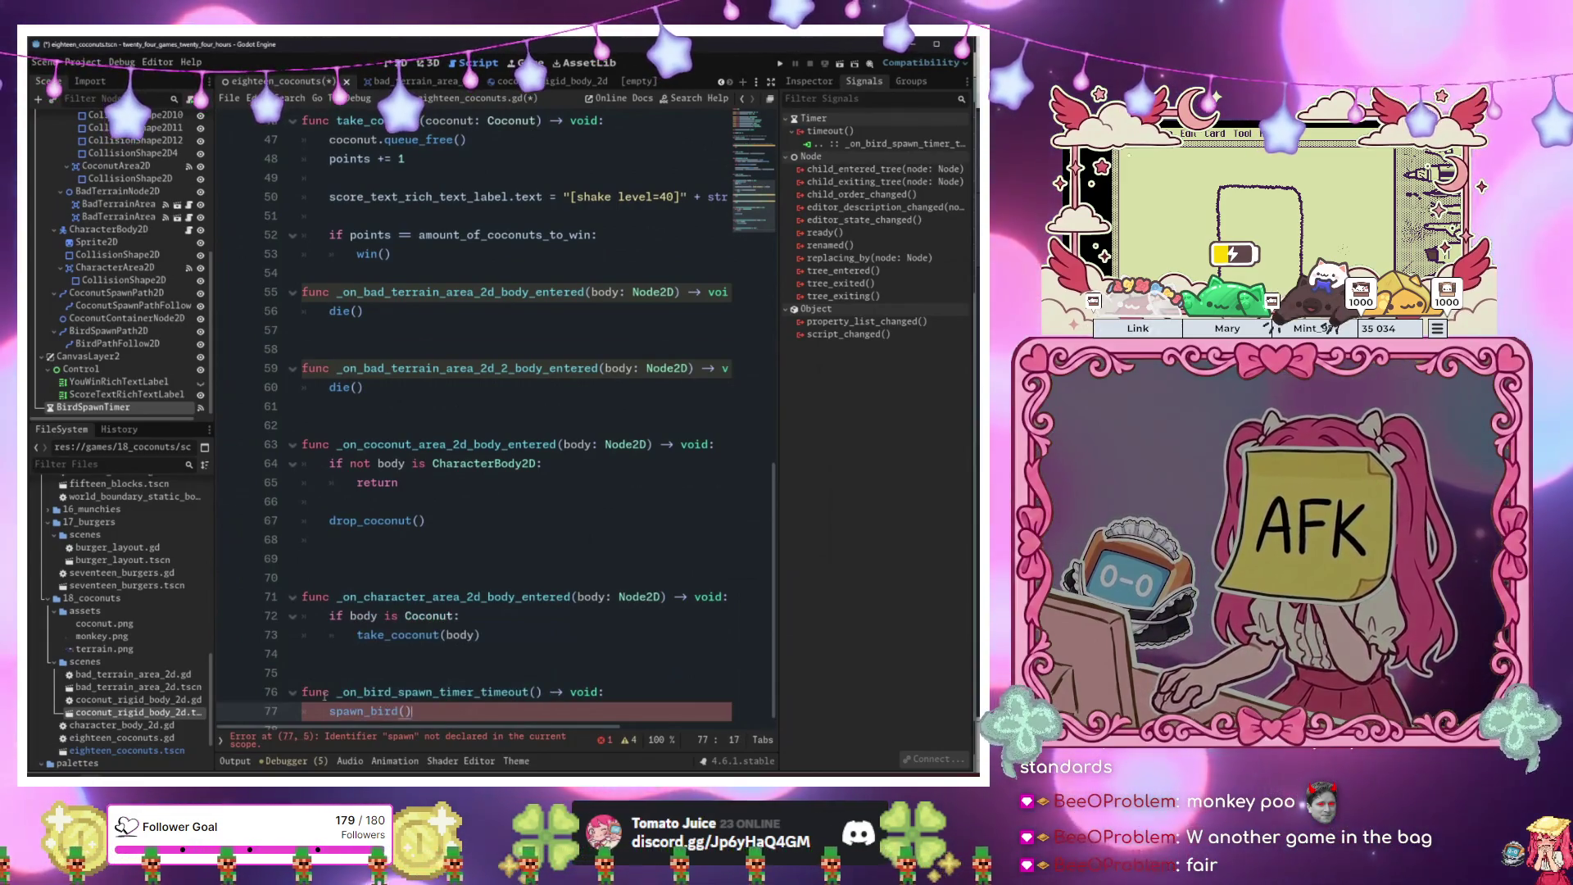
scroll(410, 492, "up", 1)
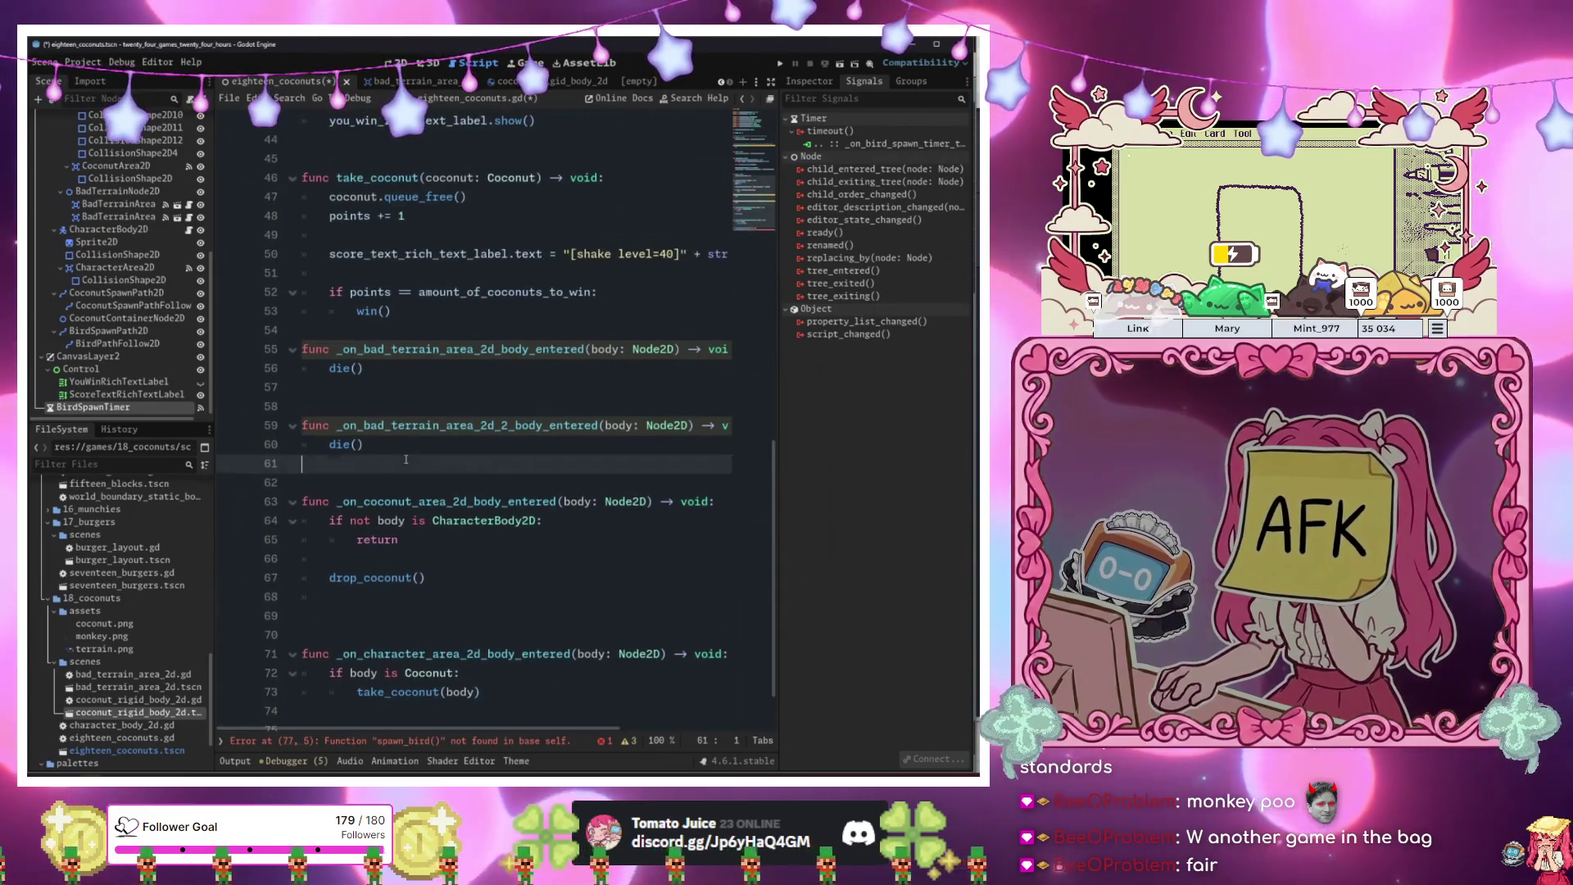
Add a func spawn_bird() -> void: declaration after the win check and save the script.
left_click(397, 465)
scroll(397, 405, "up", 2)
left_click(387, 440)
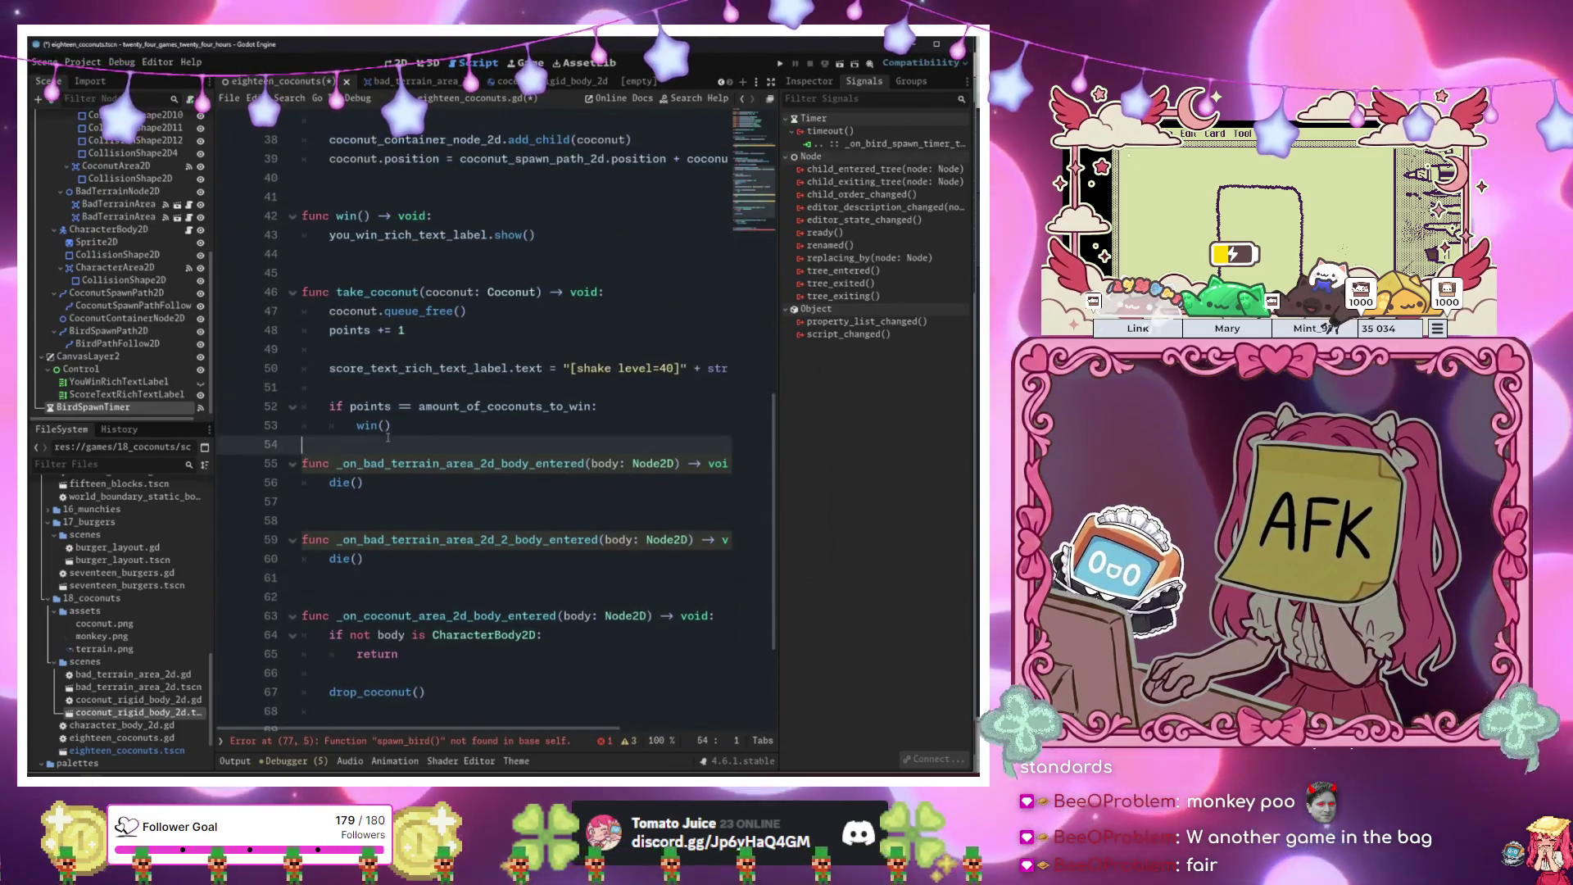
key("Return")
key("Return")
key("Return")
key("Up")
key("Up")
key("Up")
type("func ")
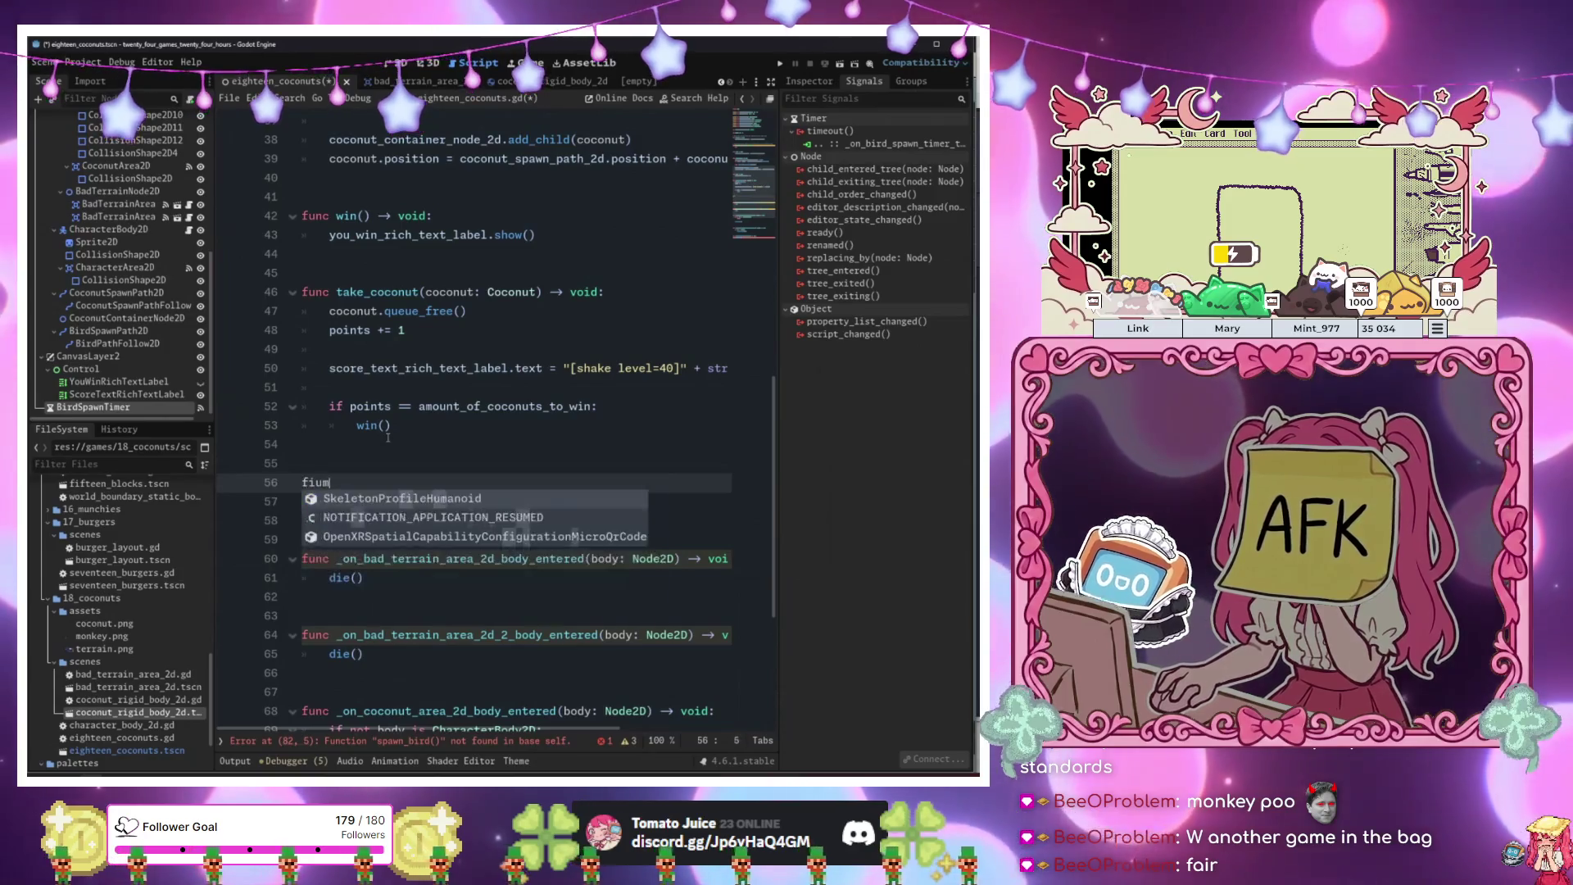
type("spawn_bird() ")
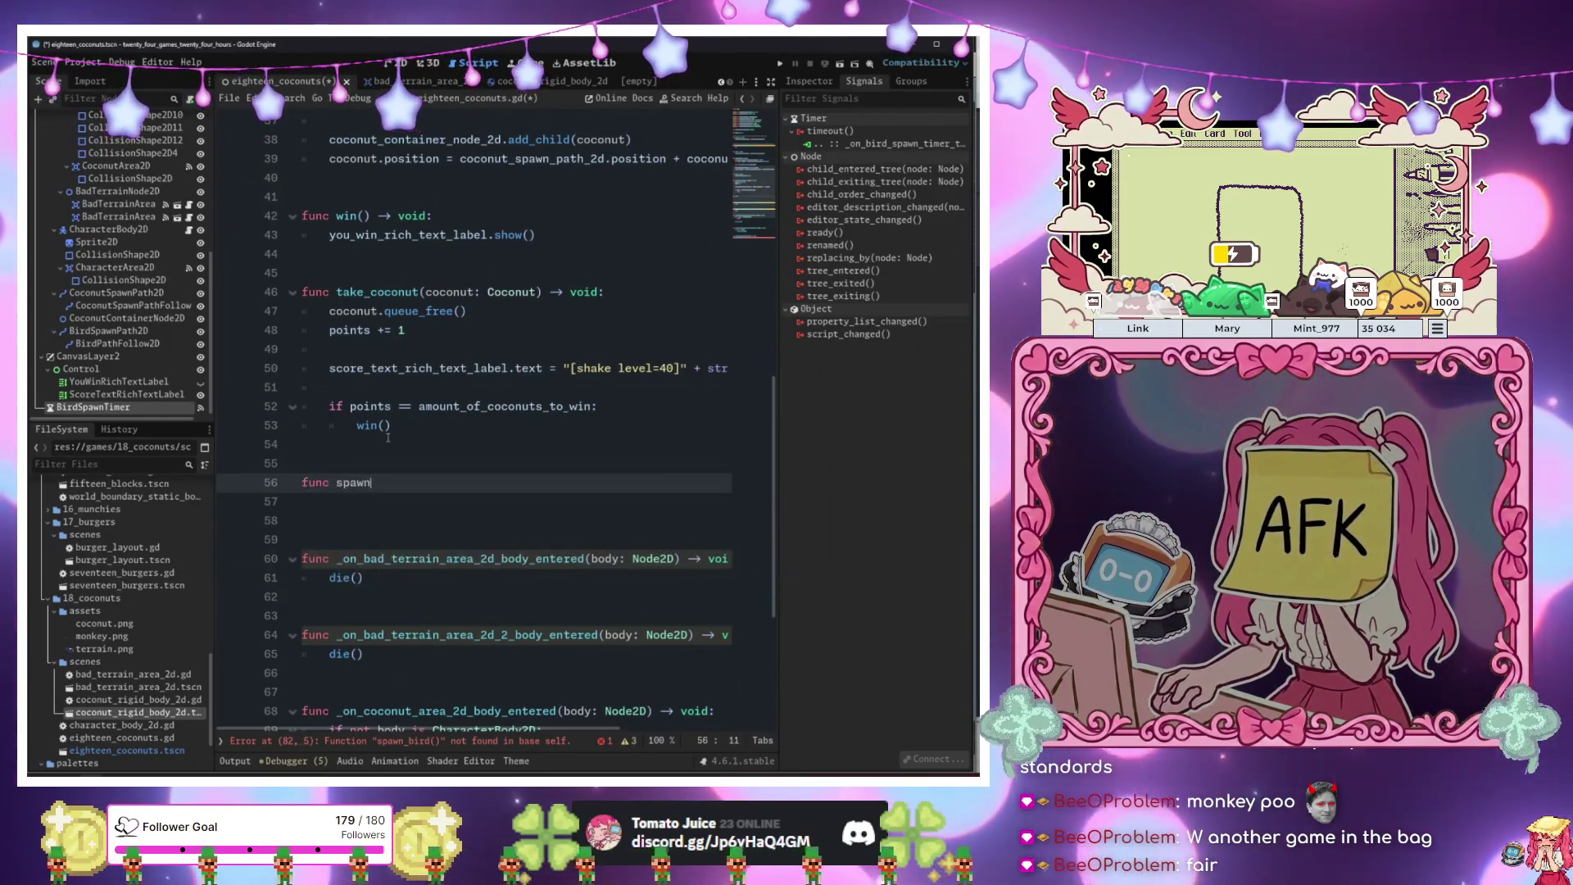
type("-> void:")
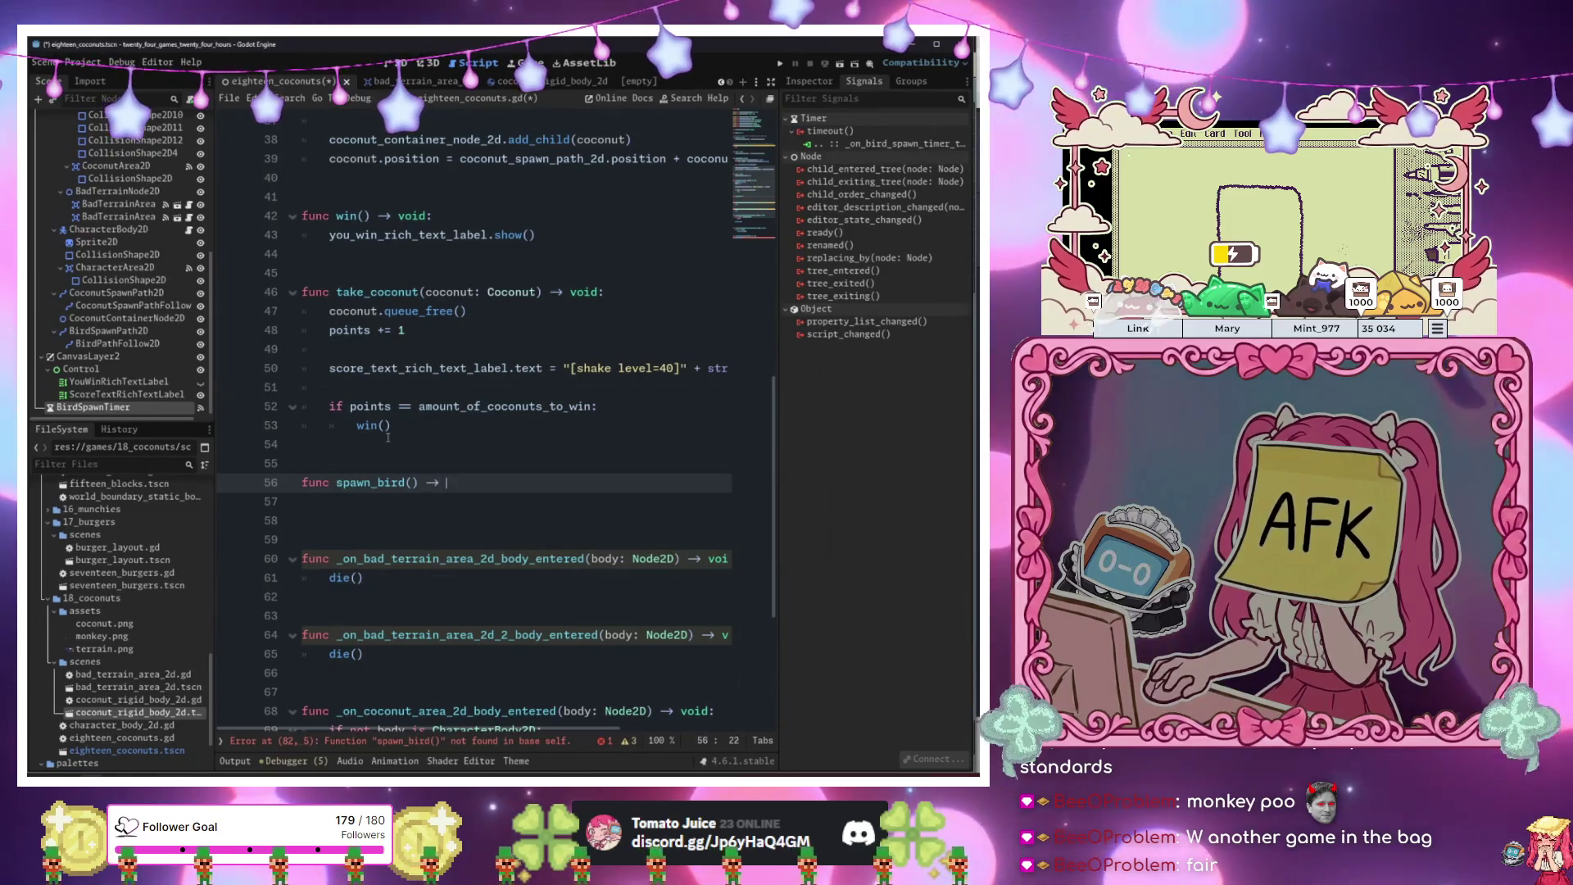
key("Return")
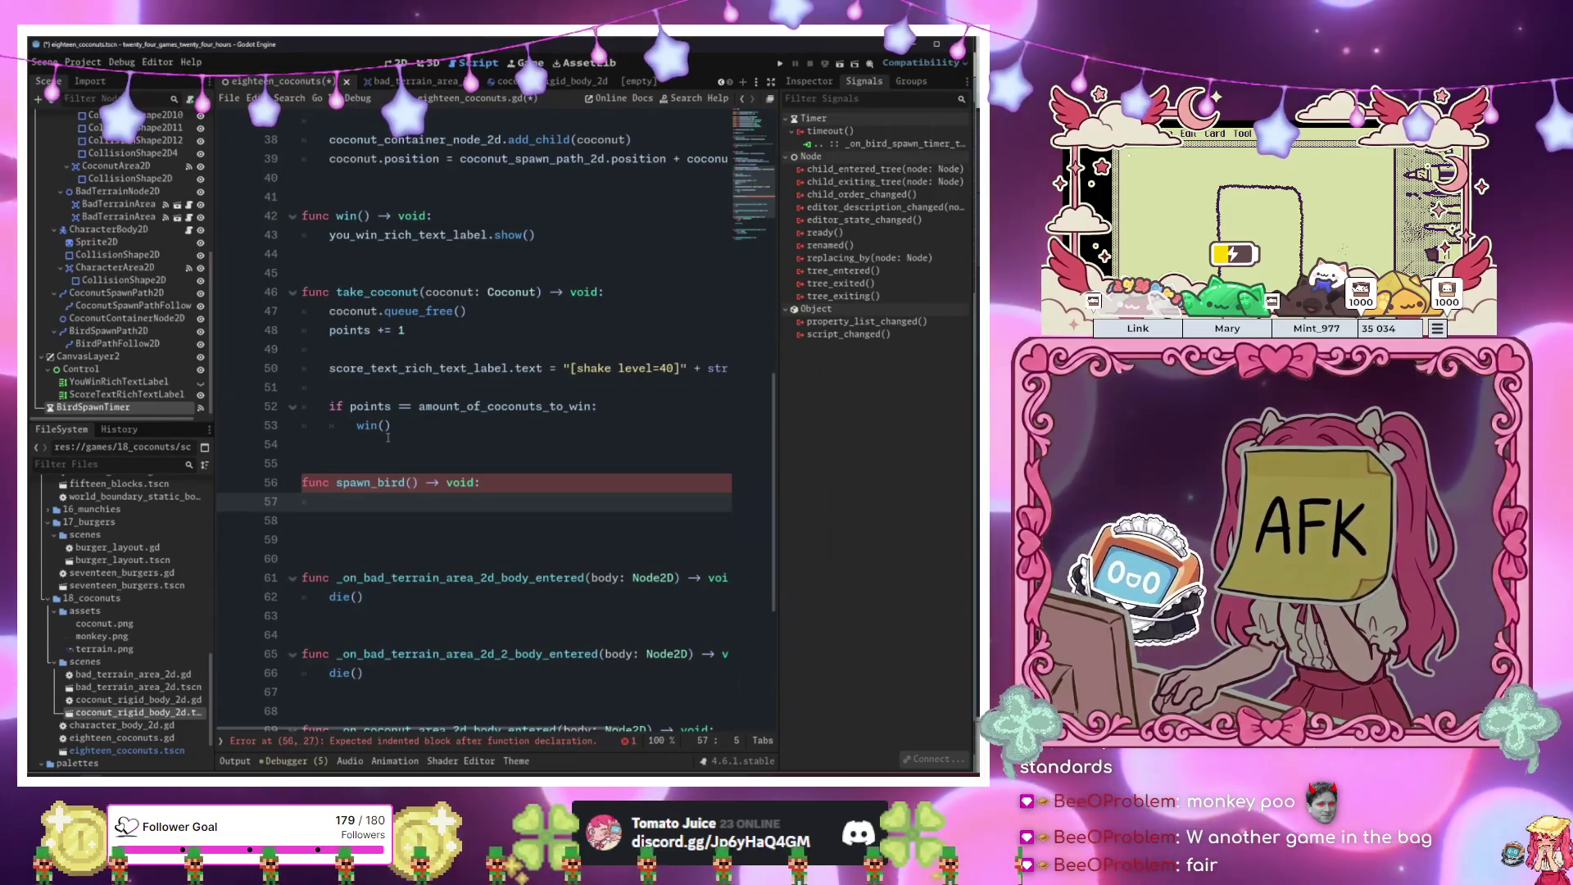
key("ctrl+s")
Rename the follower to BirdSpawnPathFollow2D and export both bird spawn nodes as script variables.
scroll(458, 369, "up", 1)
scroll(457, 369, "up", 10)
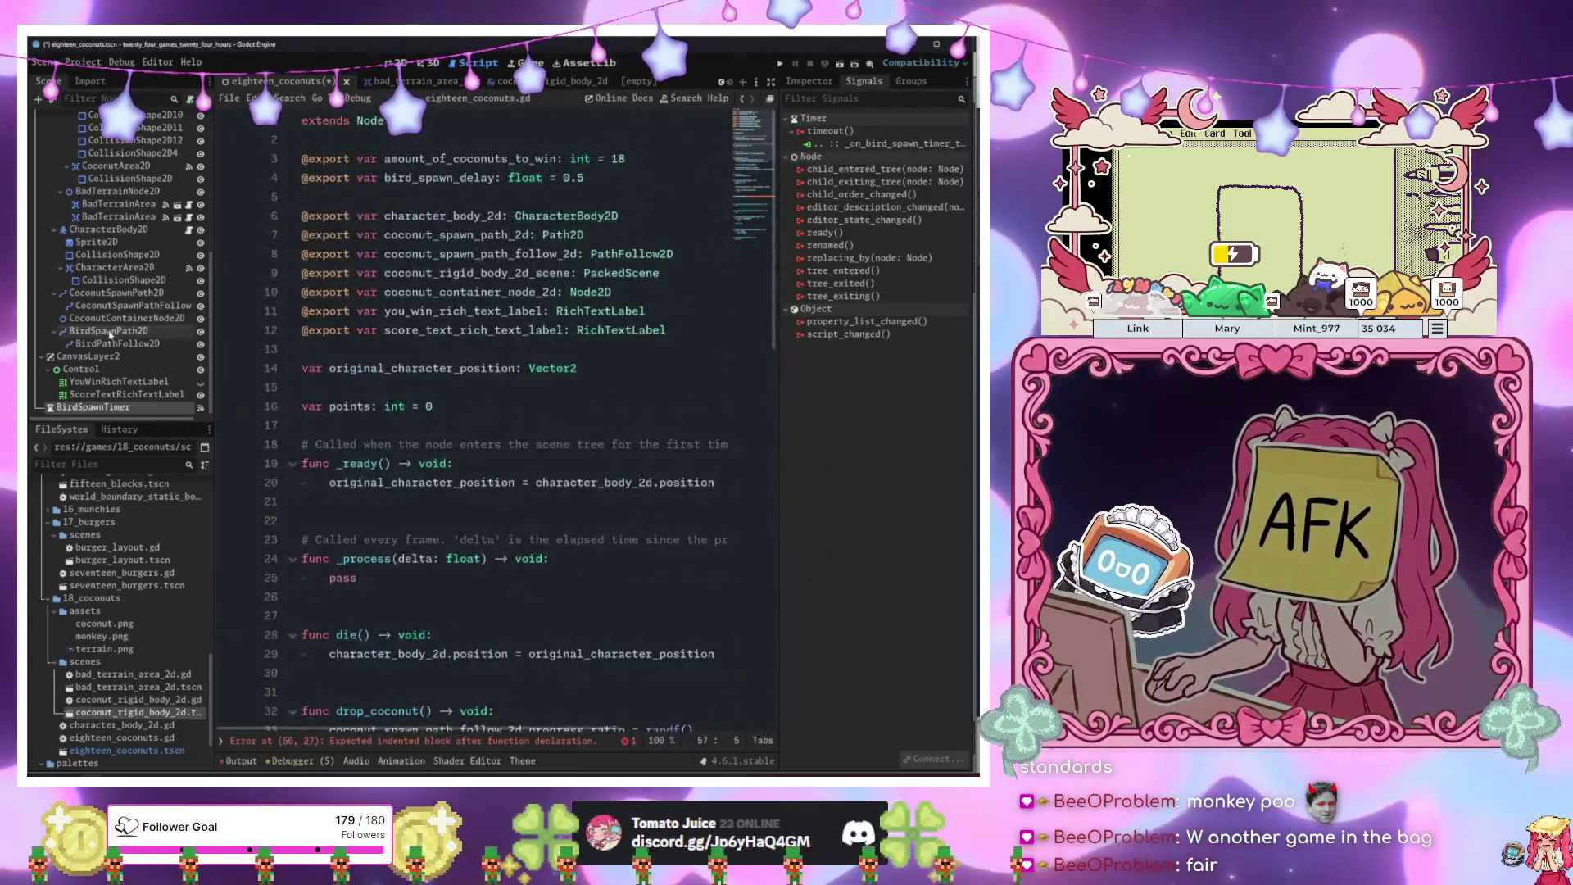
left_click(106, 332)
double_click(106, 345)
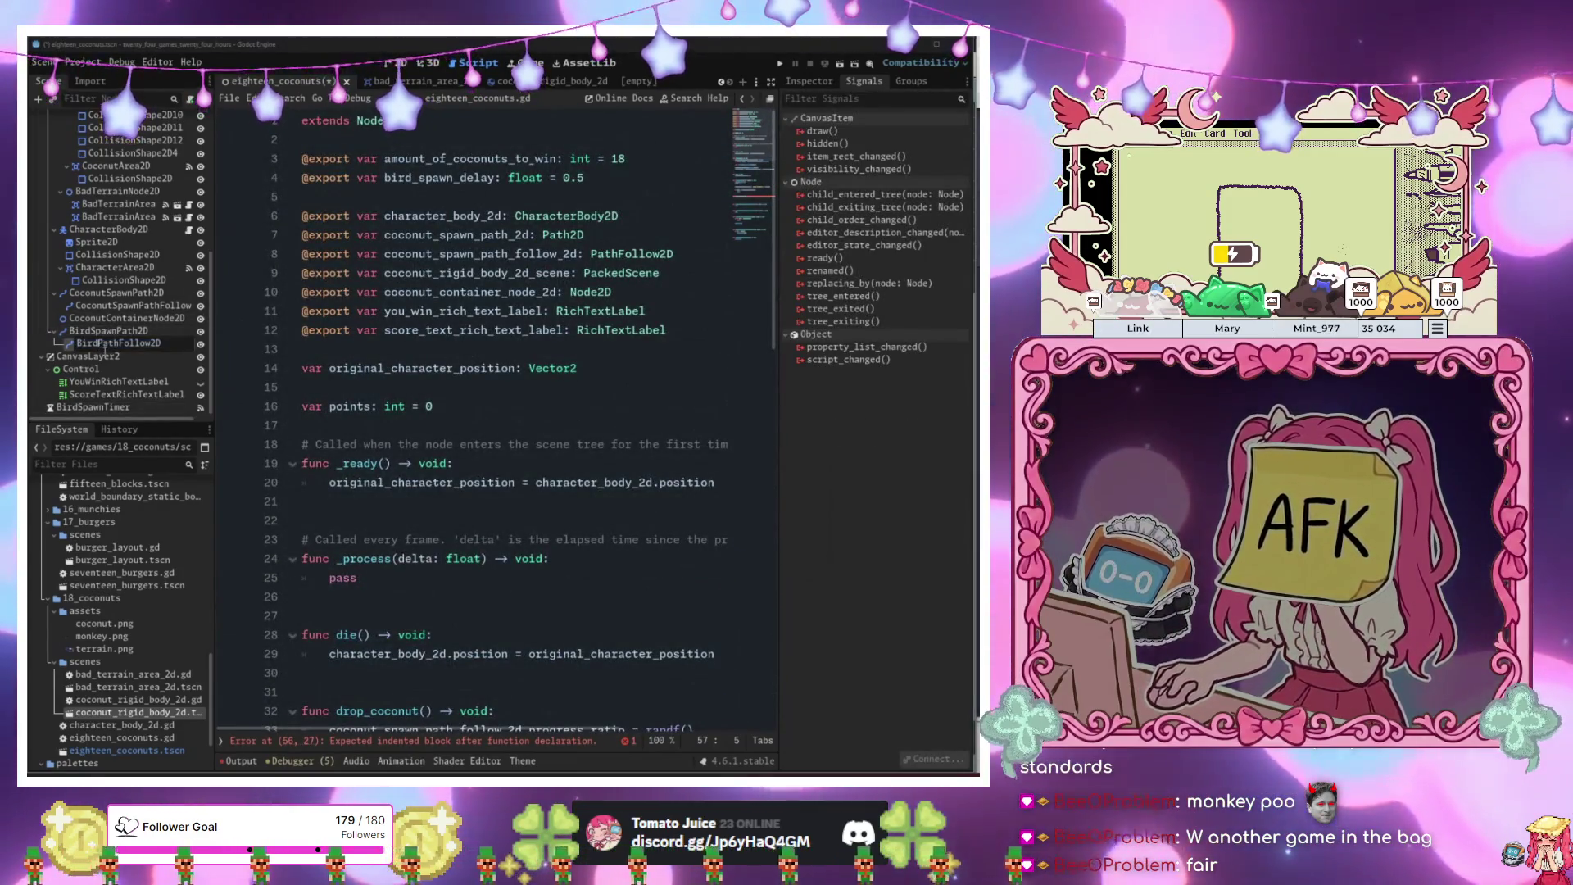
type("Spawn")
key("Return")
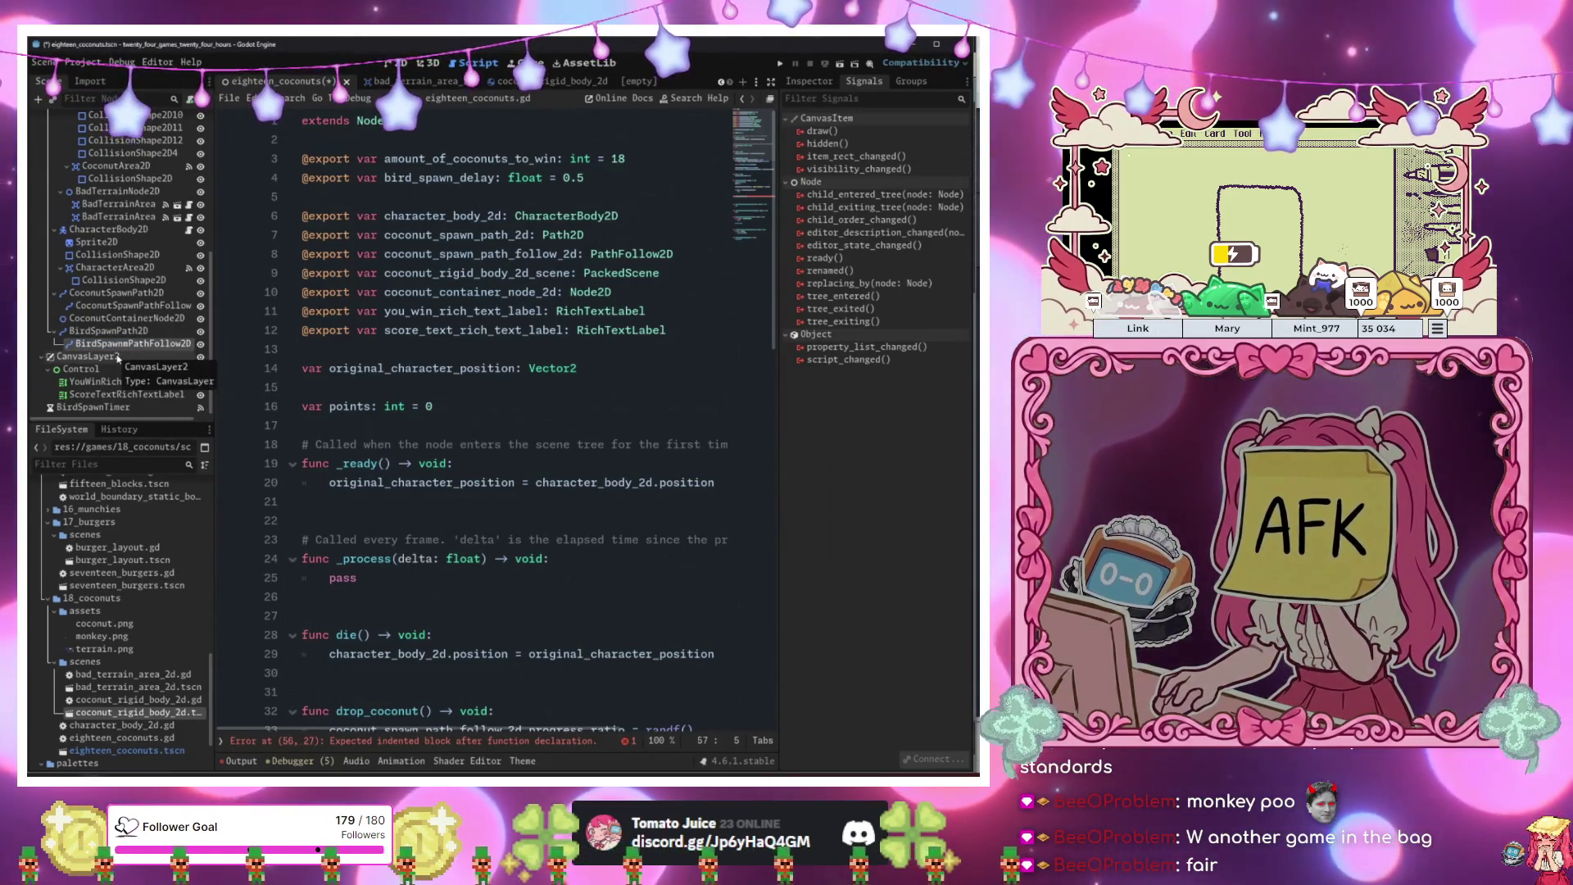
double_click(128, 344)
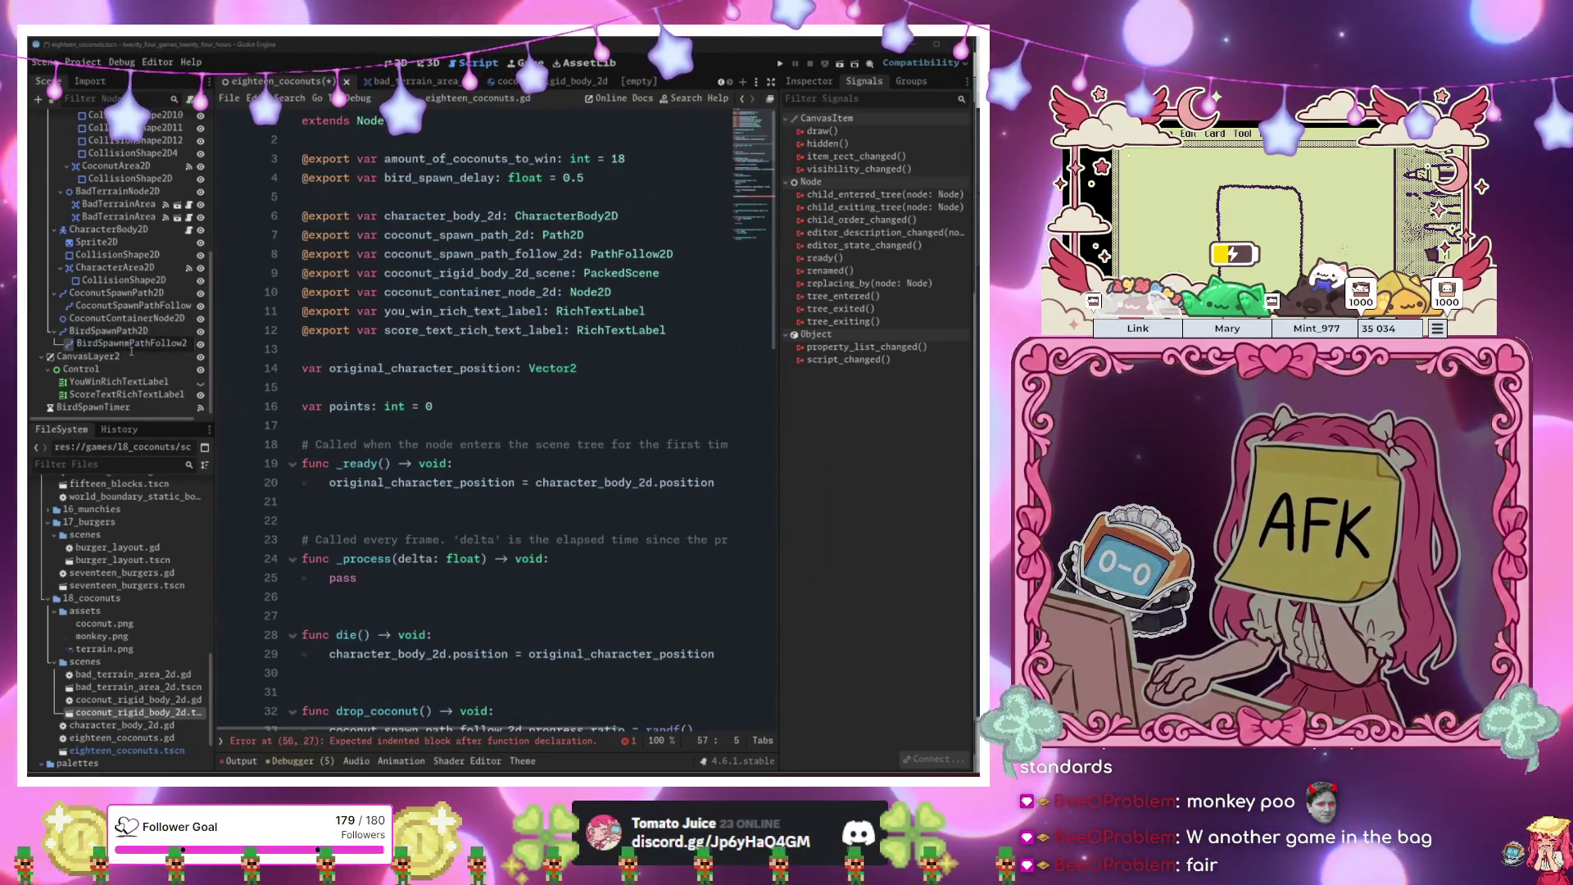
left_click(107, 331, "ctrl")
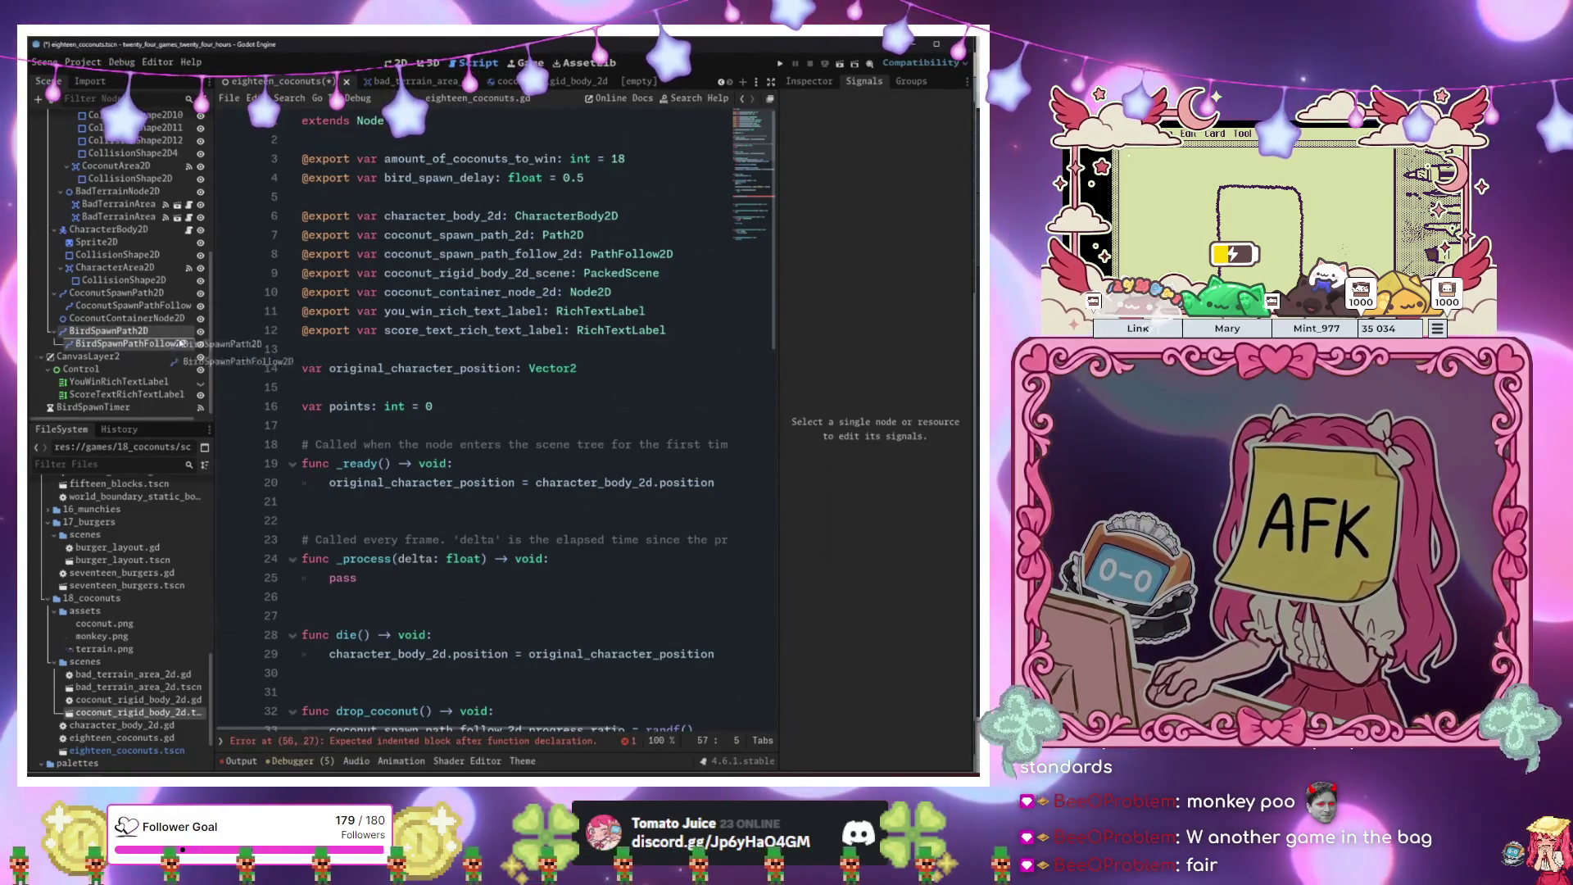
left_click_drag(106, 336, 366, 350)
scroll(366, 350, "down", 13)
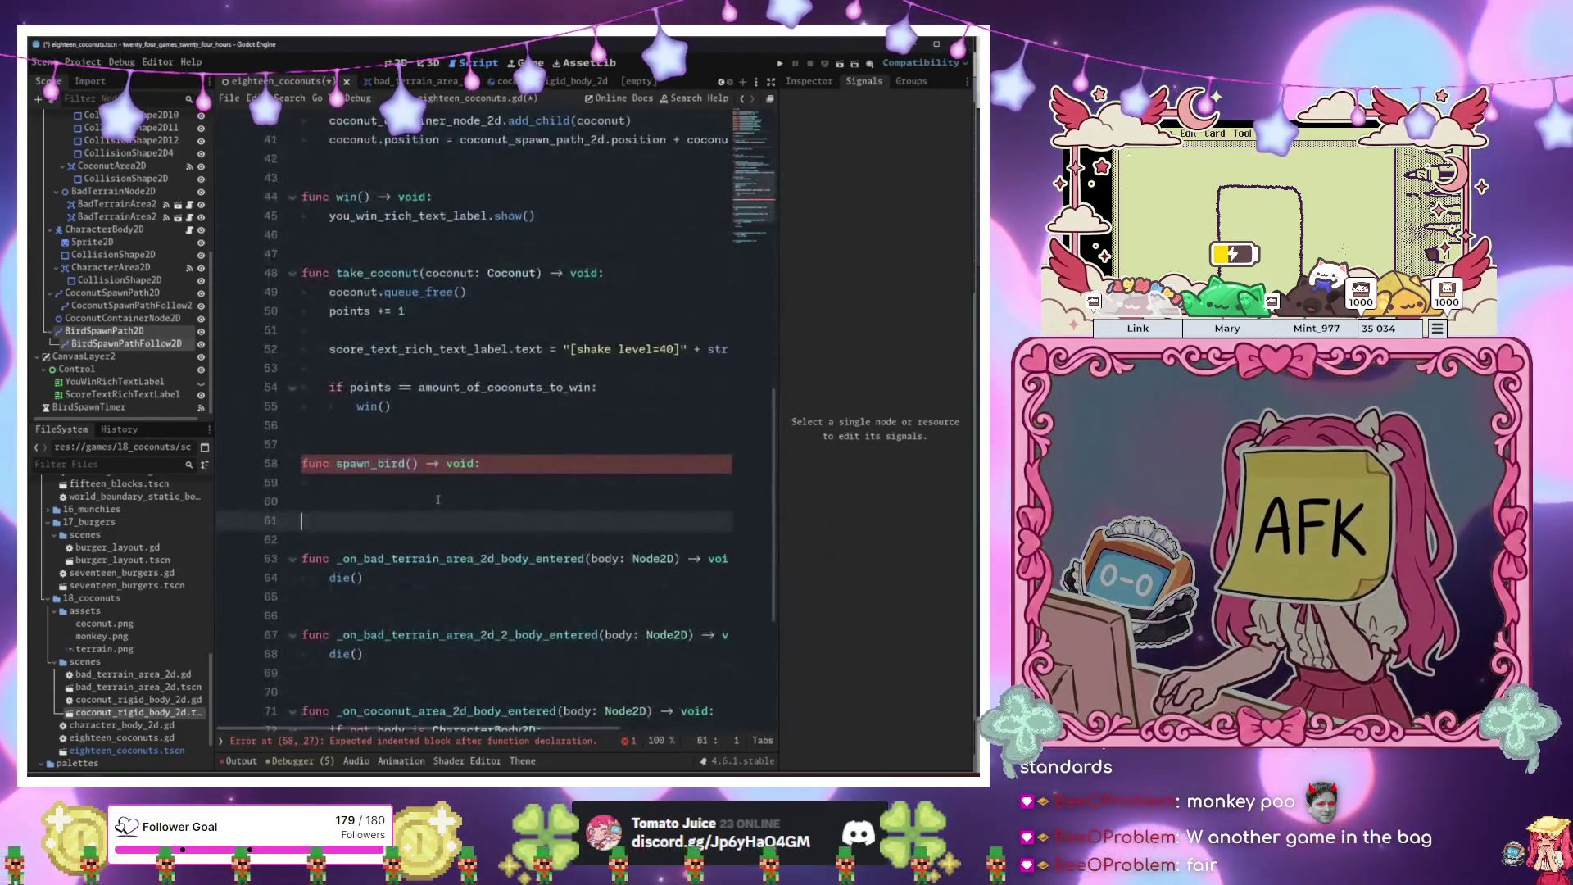
Make spawn_bird() set bird_spawn_path_follow_2d.progress_ratio = randf().
left_click(439, 492)
left_click(437, 490)
type("bird")
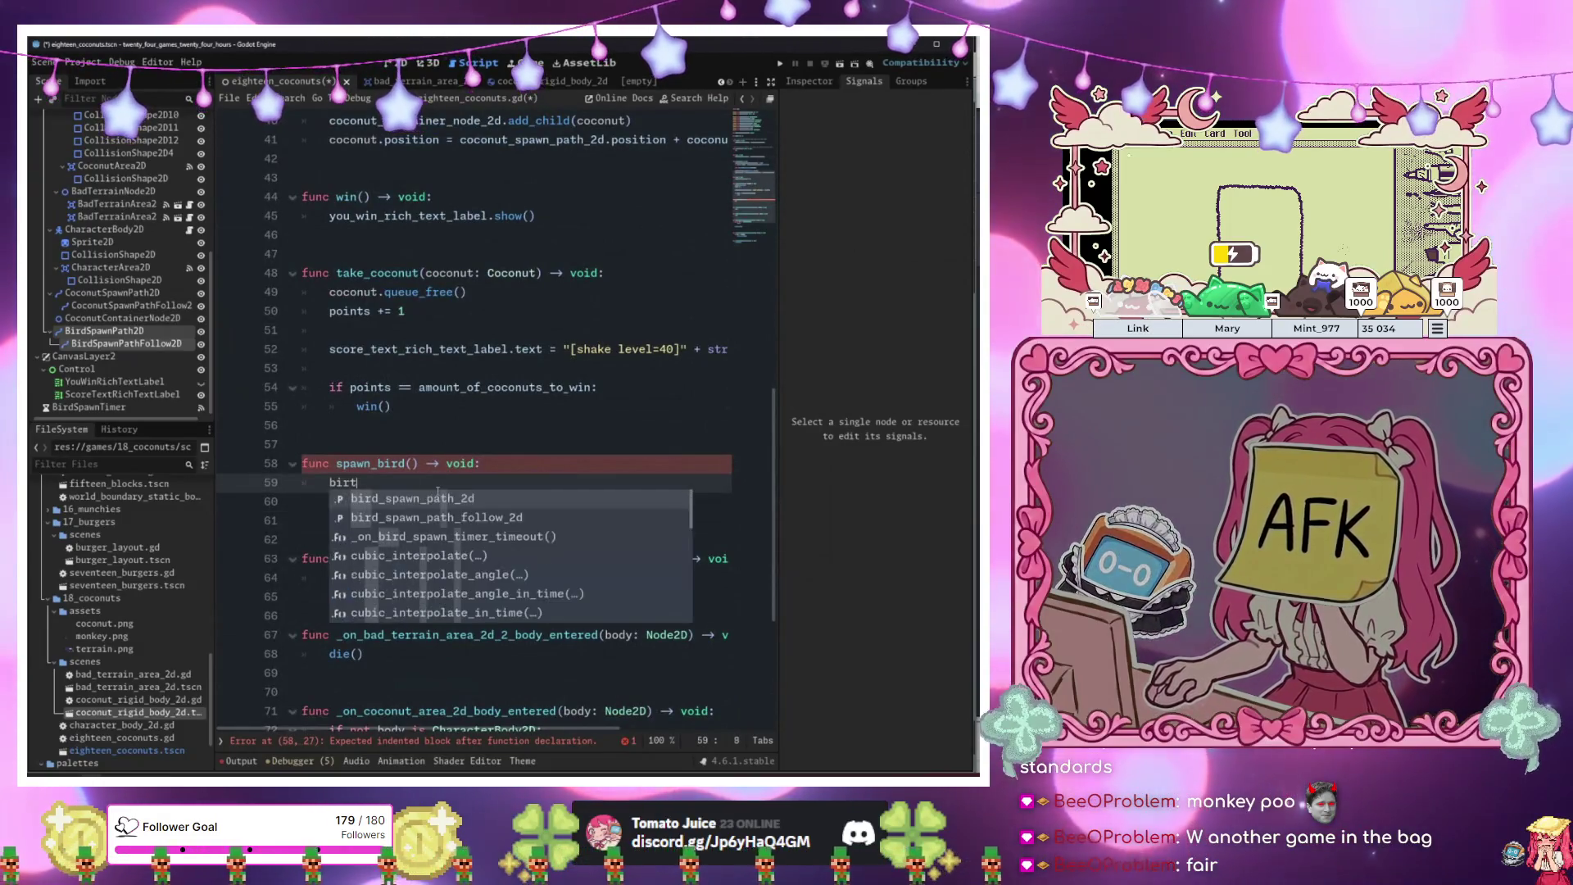
key("Return")
type(".")
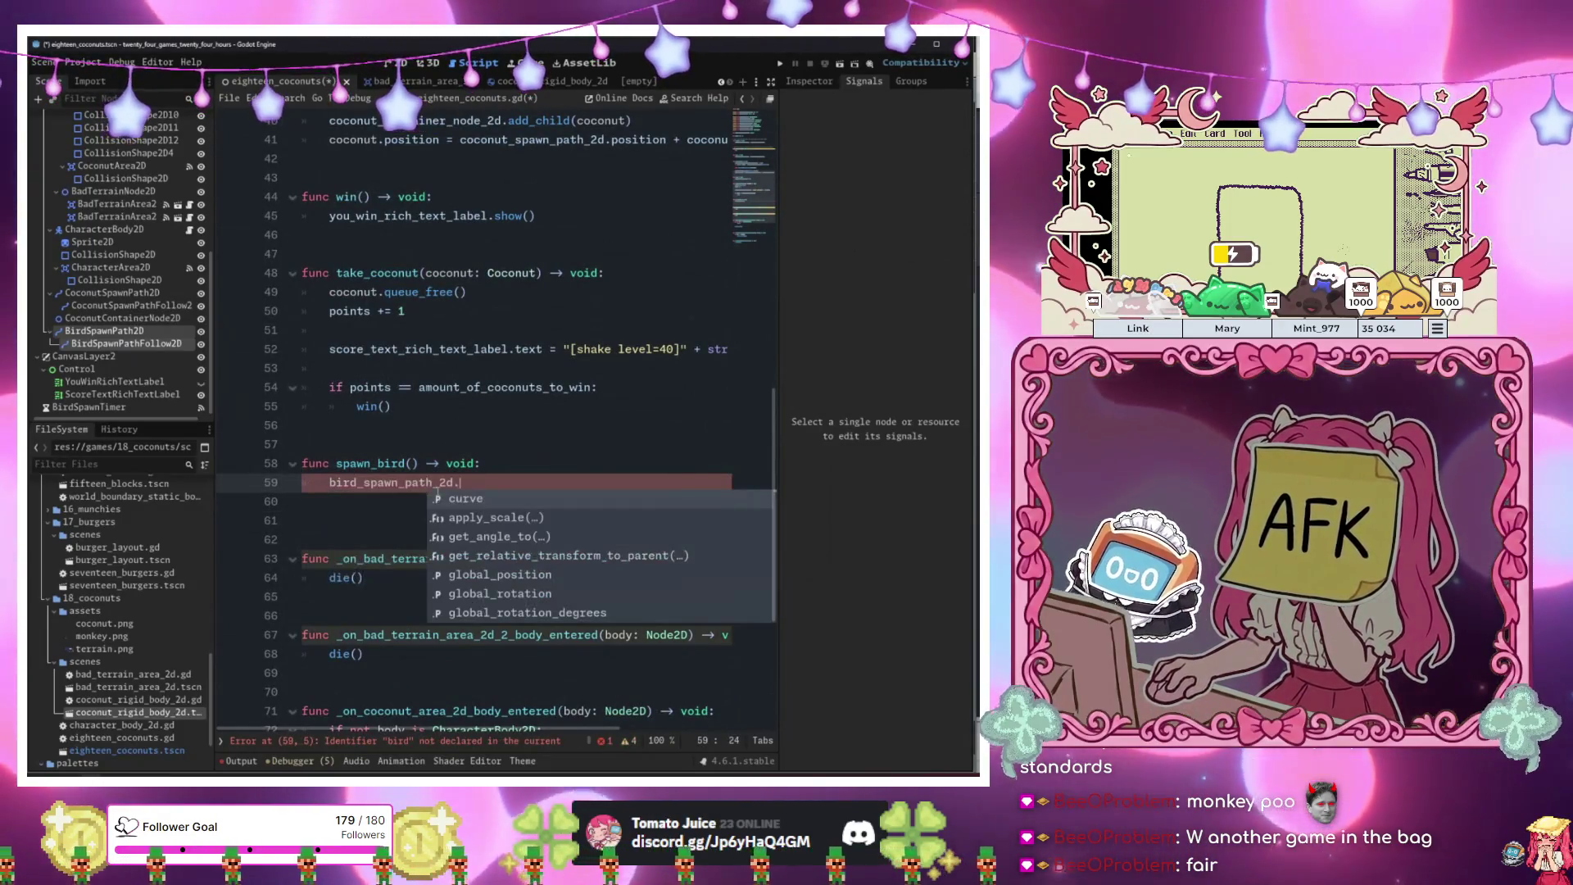
type("p")
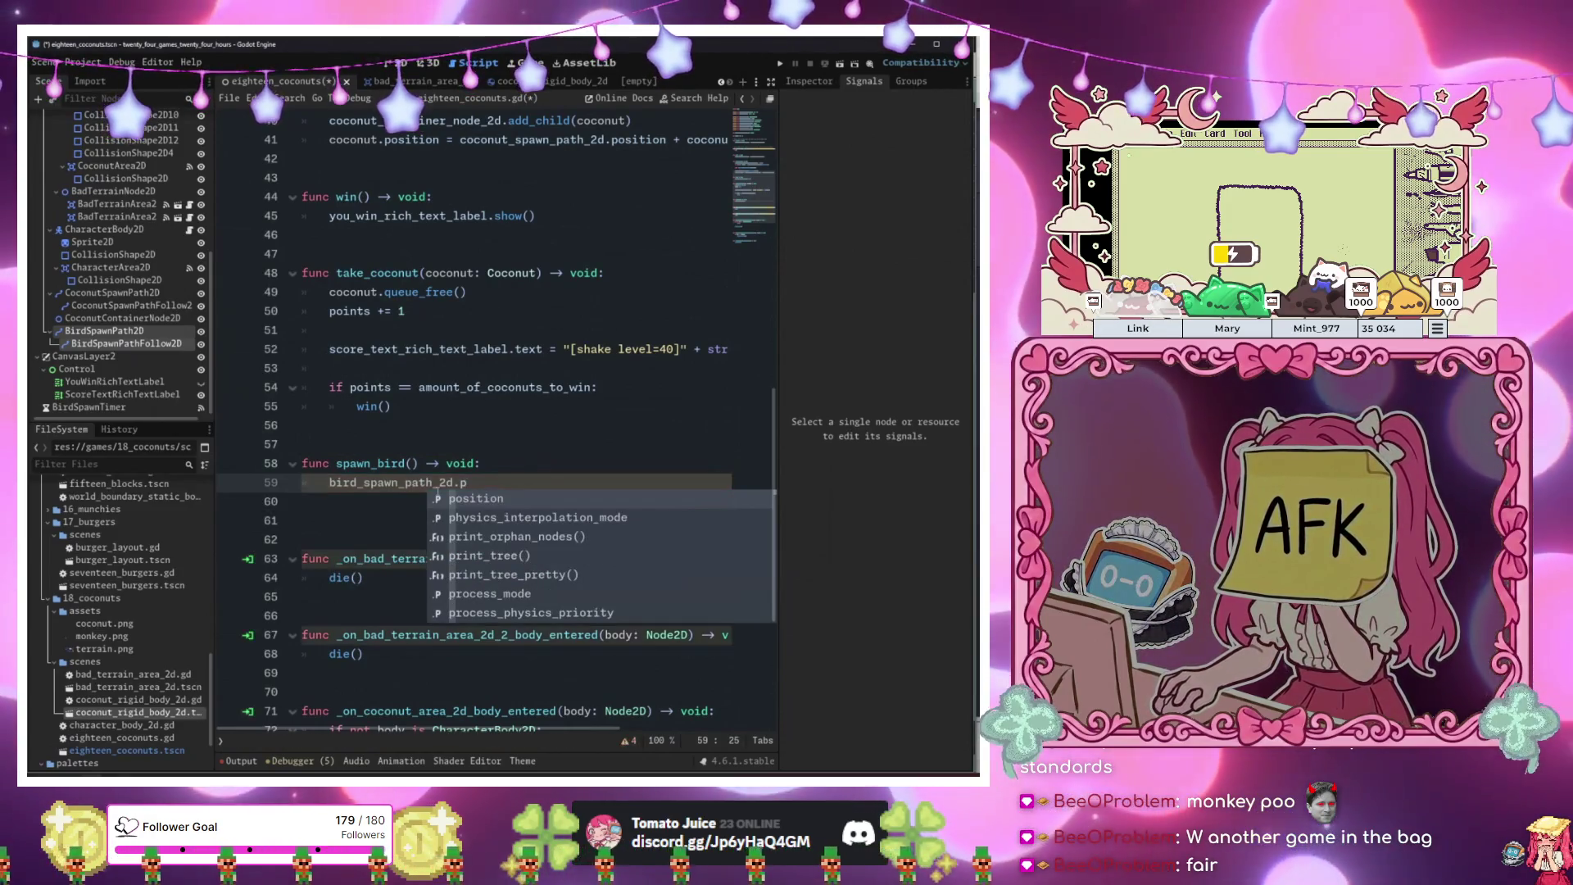
key("BackSpace")
key("BackSpace")
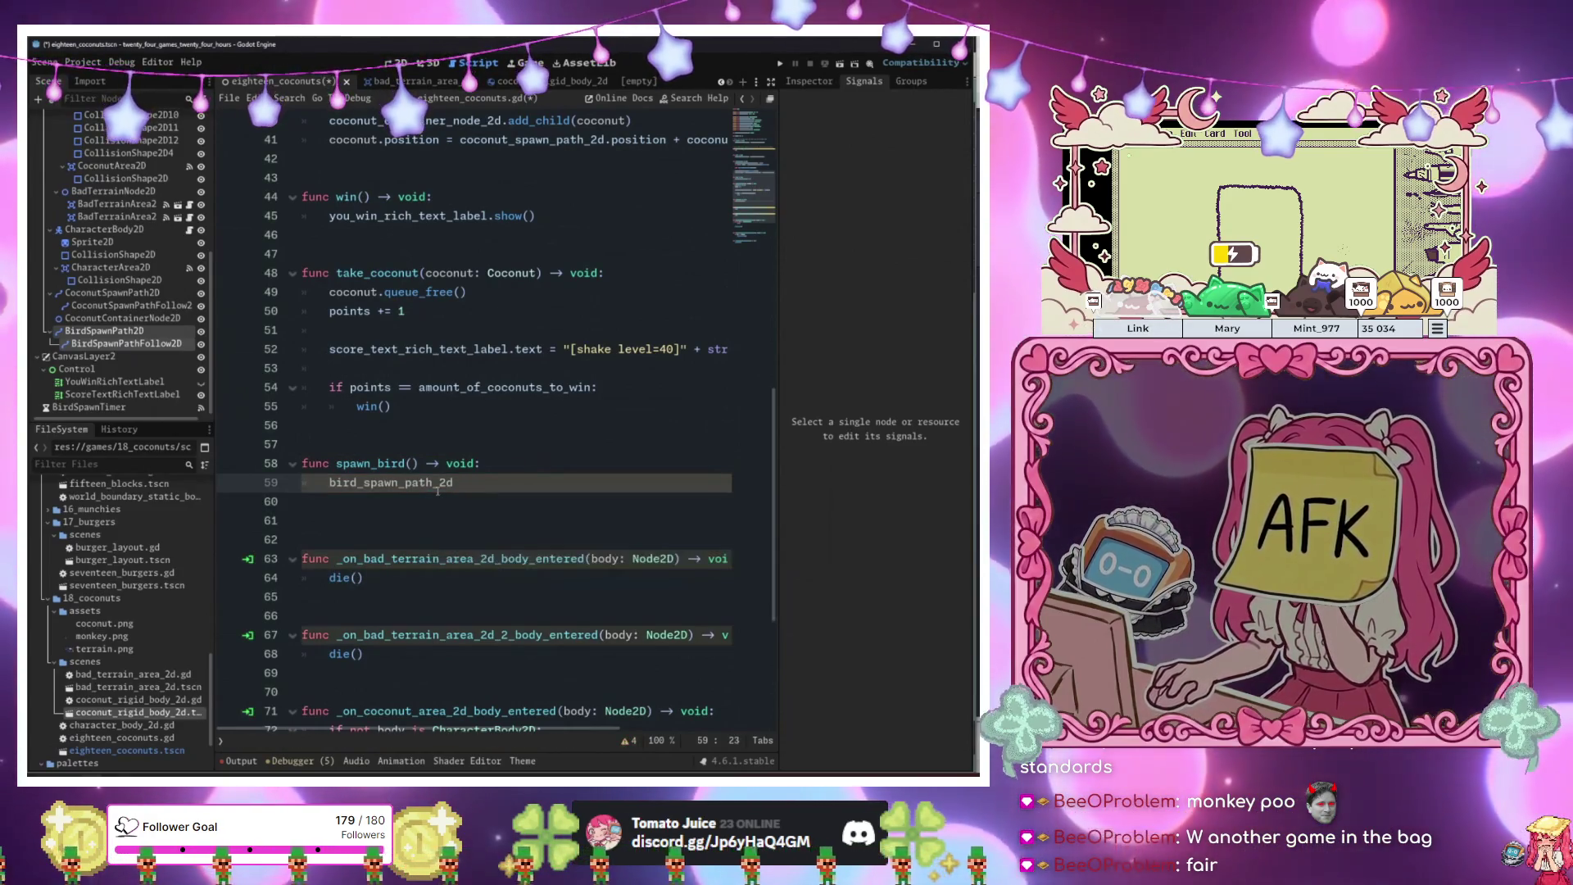
type("f")
key("Return")
type(".")
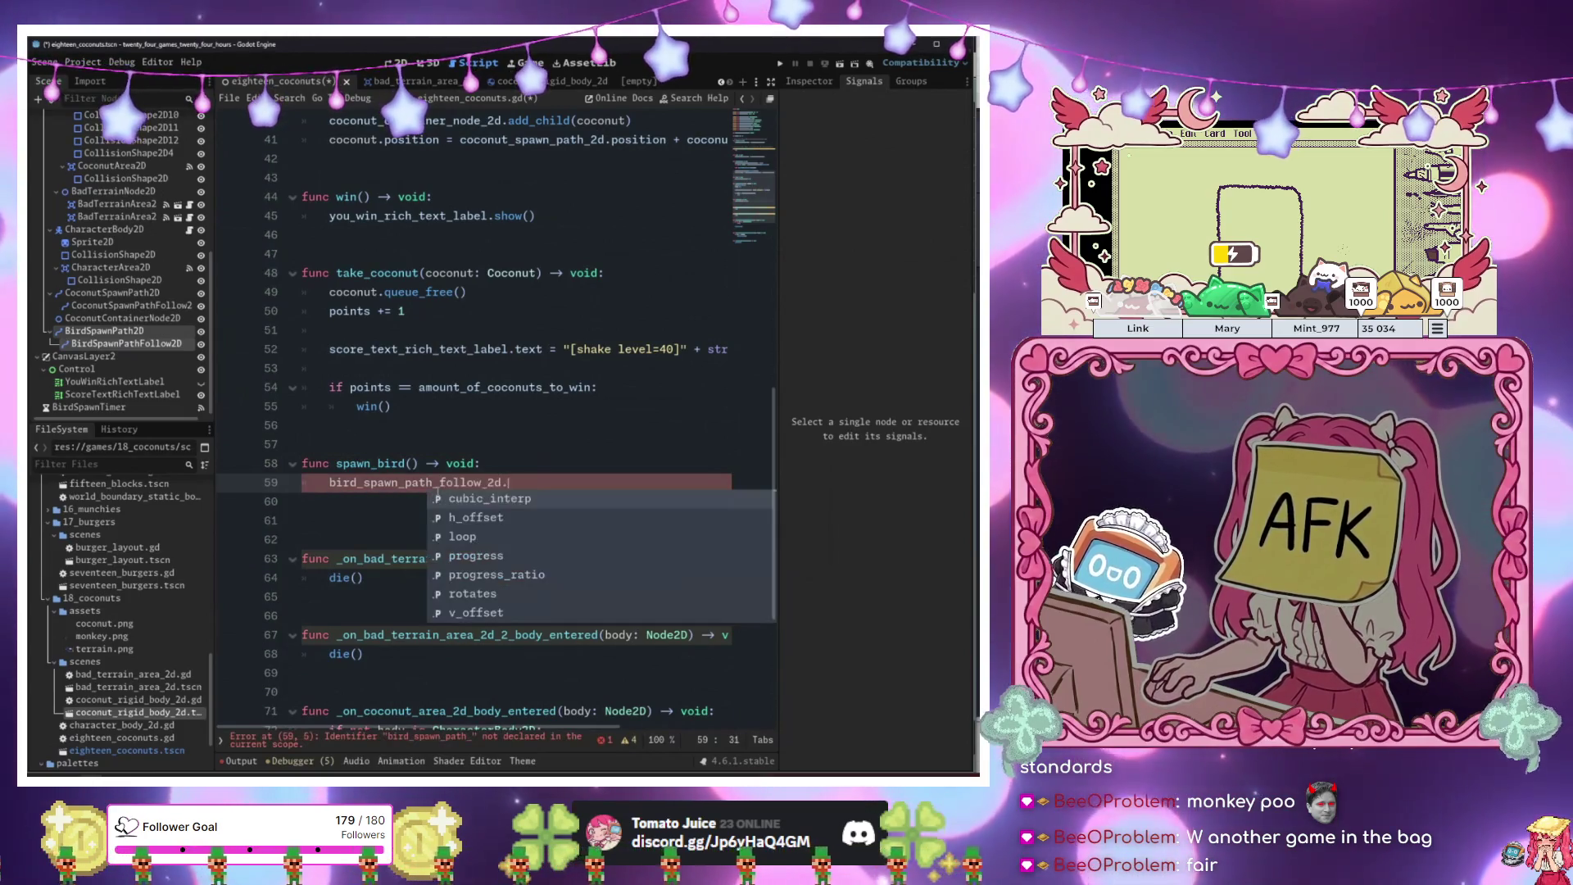
type("prr")
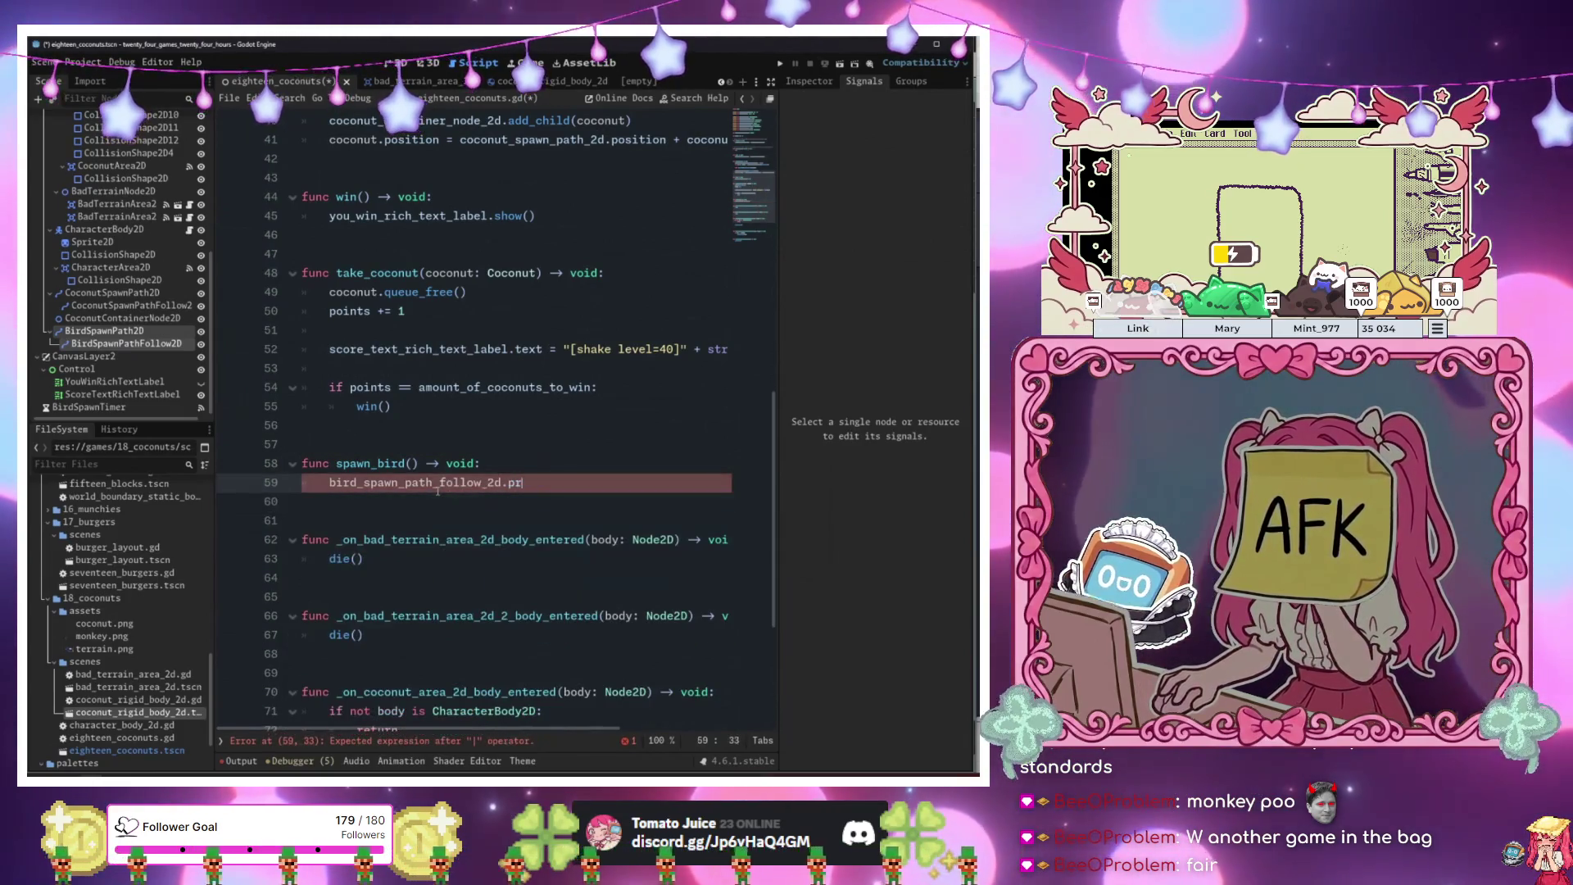
key("BackSpace")
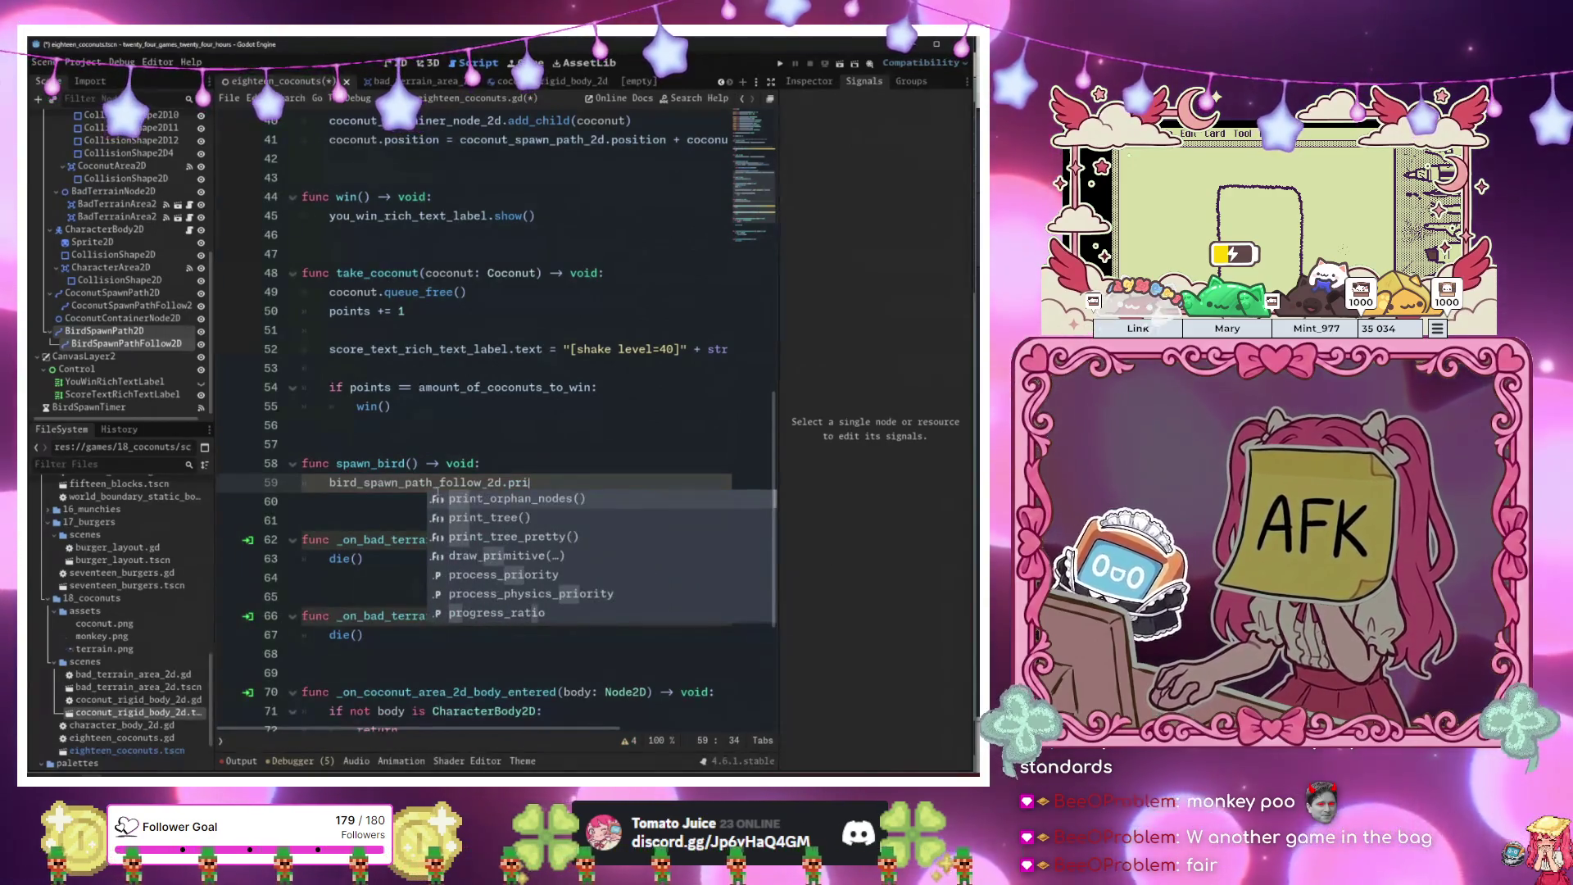
type("o")
key("Down")
key("Return")
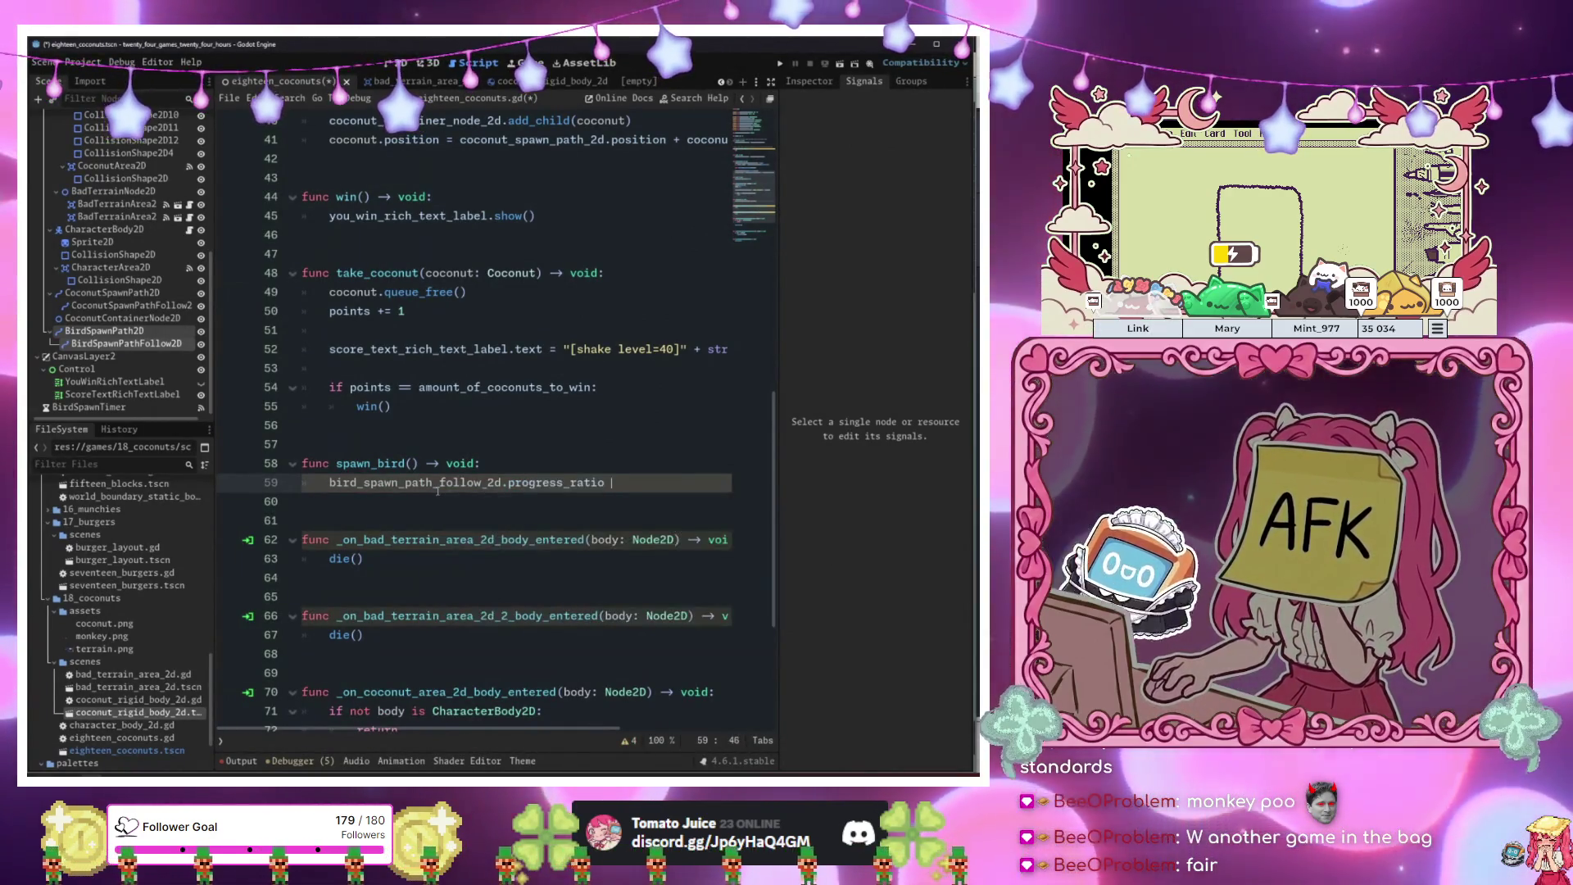
type("= rand")
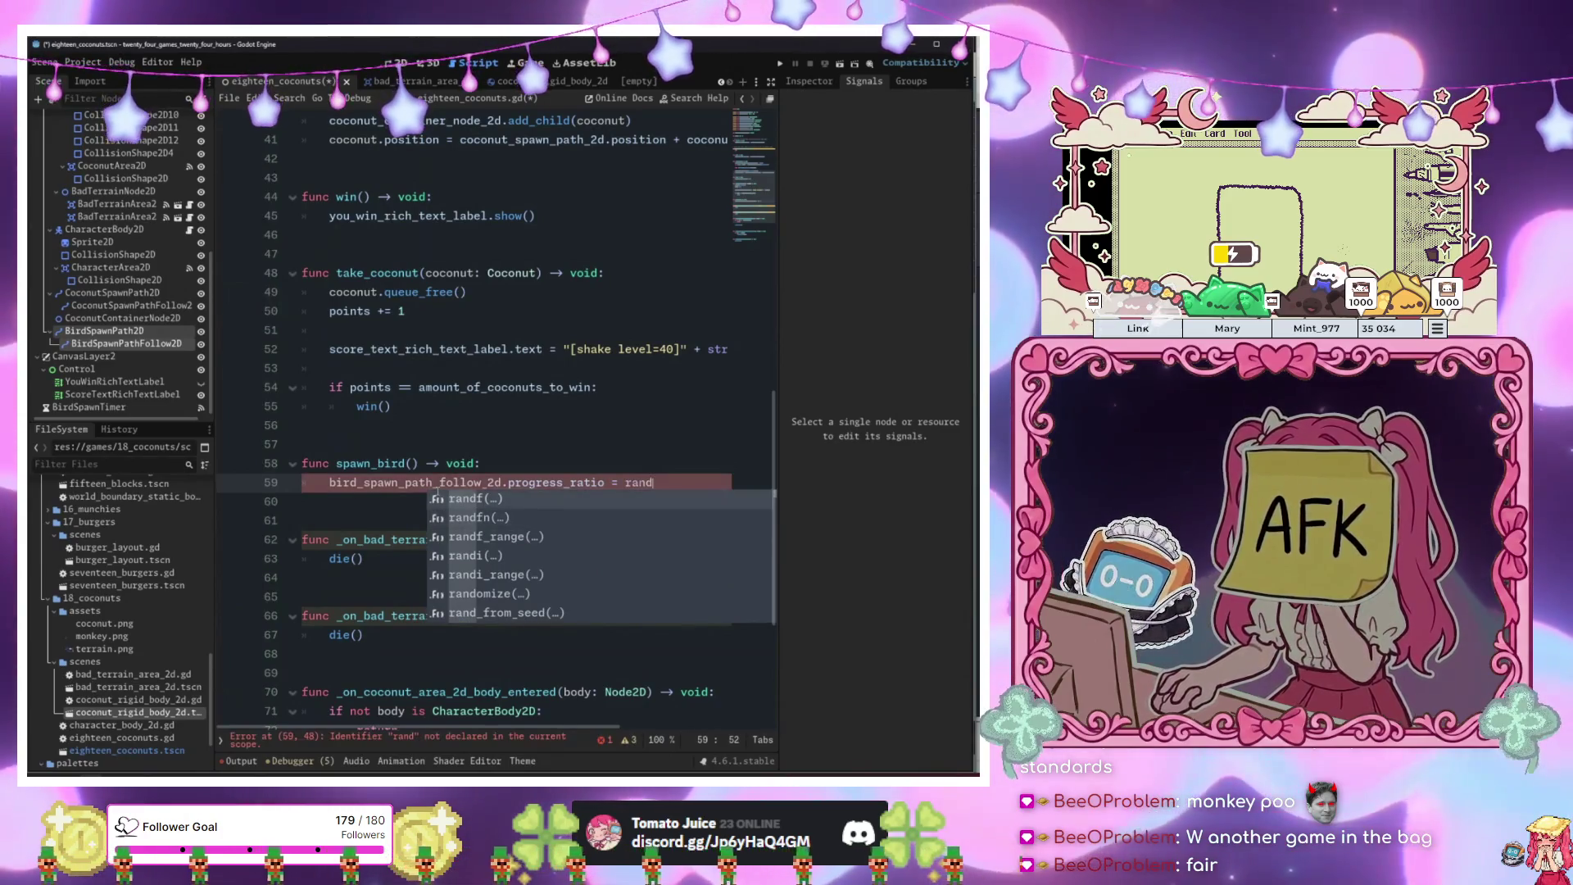
key("Return")
key("Return")
key("Return")
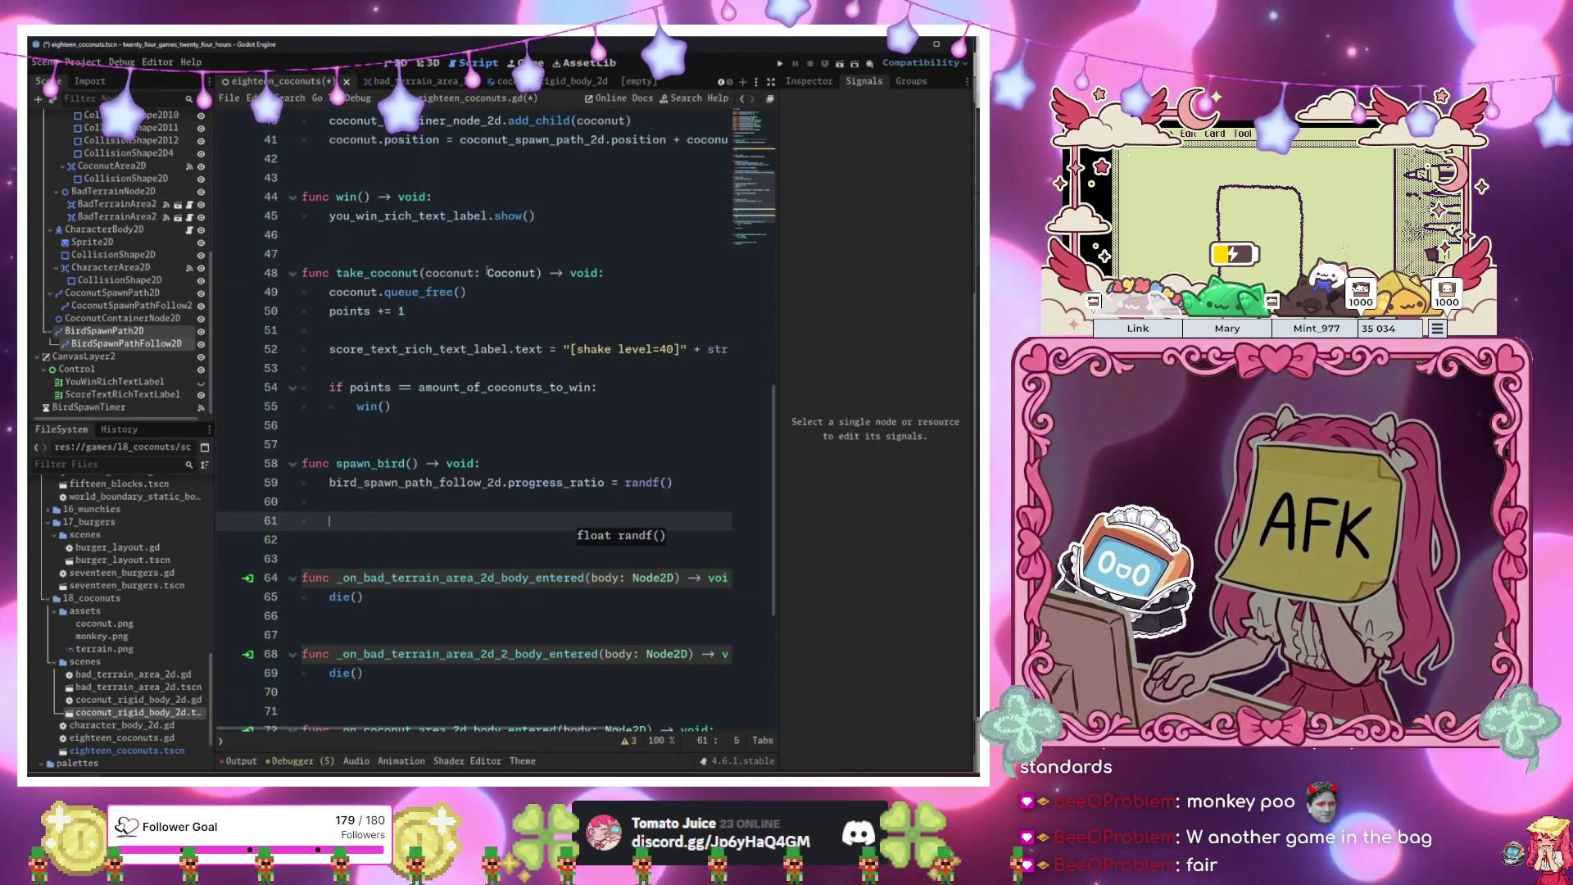
left_click(636, 82)
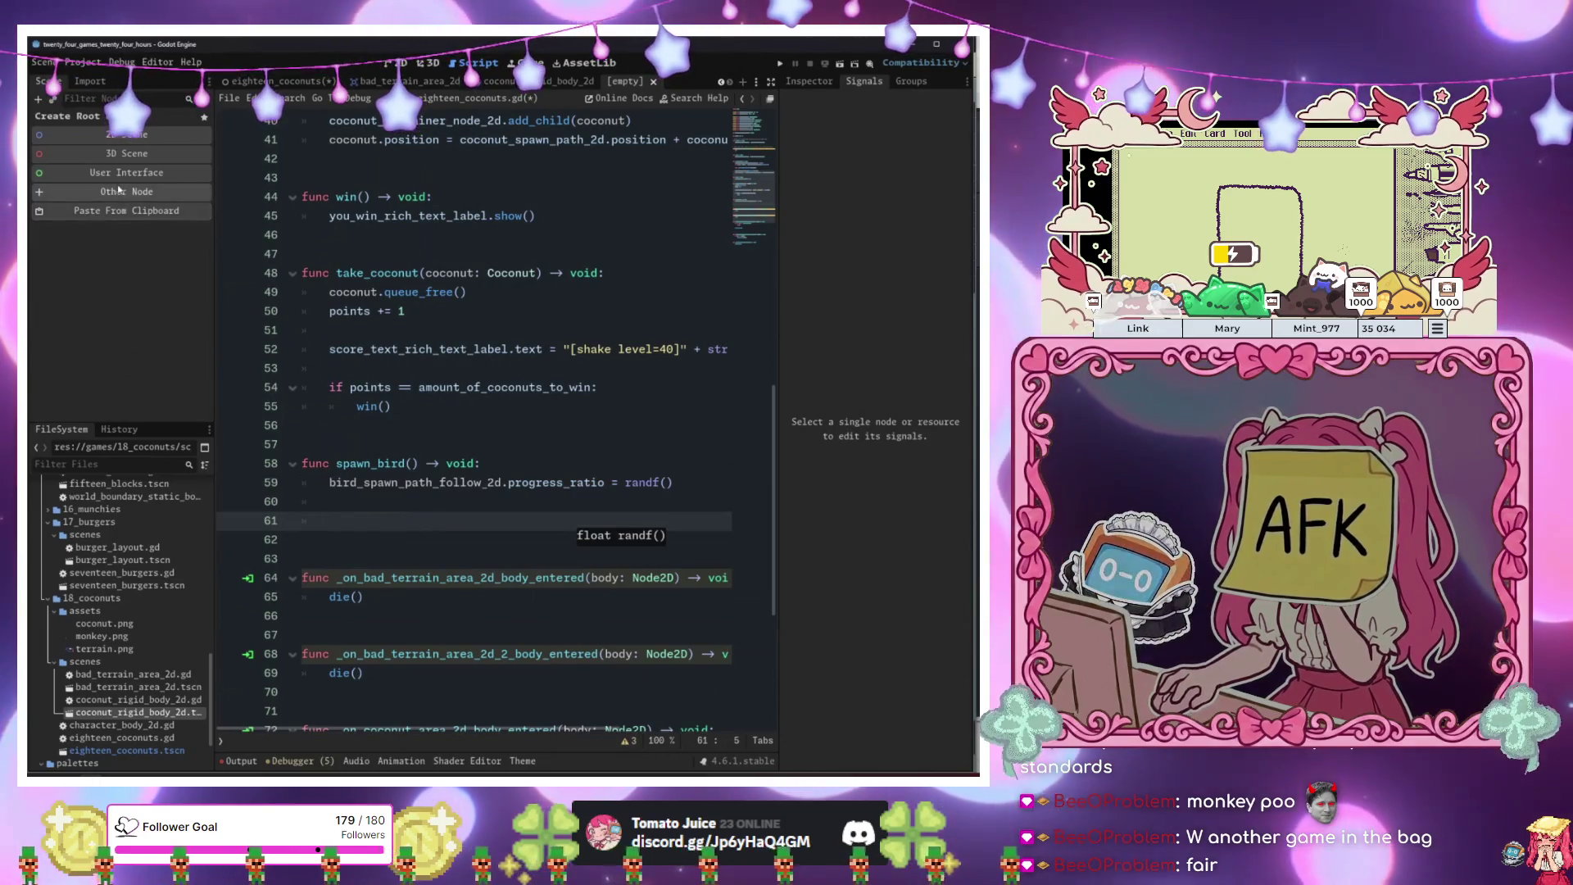
Create a new scene with an Area2D root for the bird and a CollisionShape2D child.
left_click(115, 194)
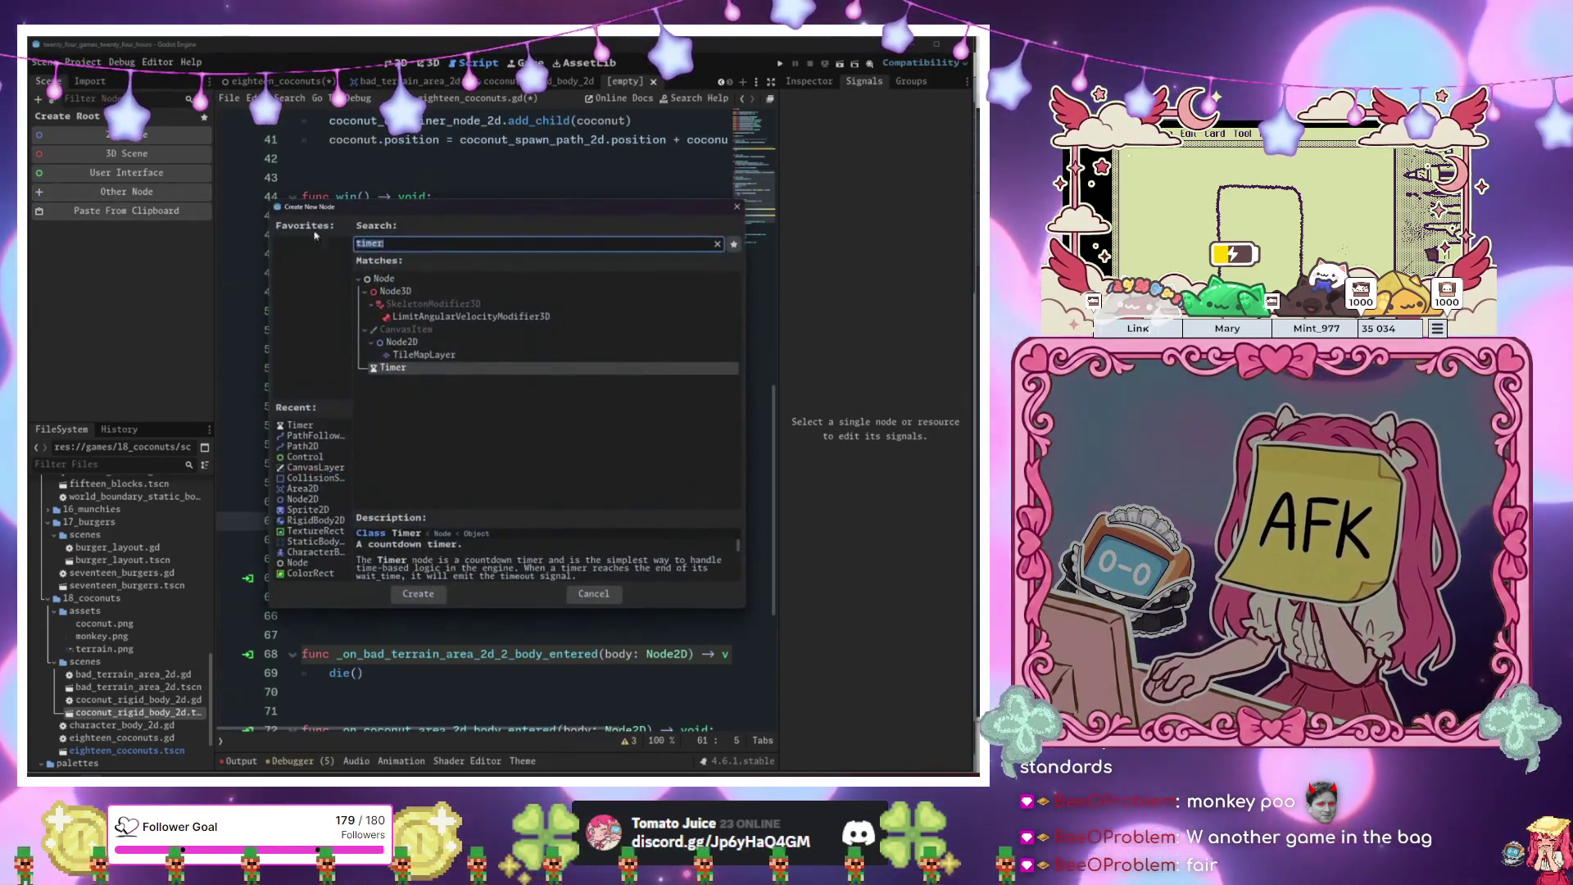
type("area")
double_click(422, 335)
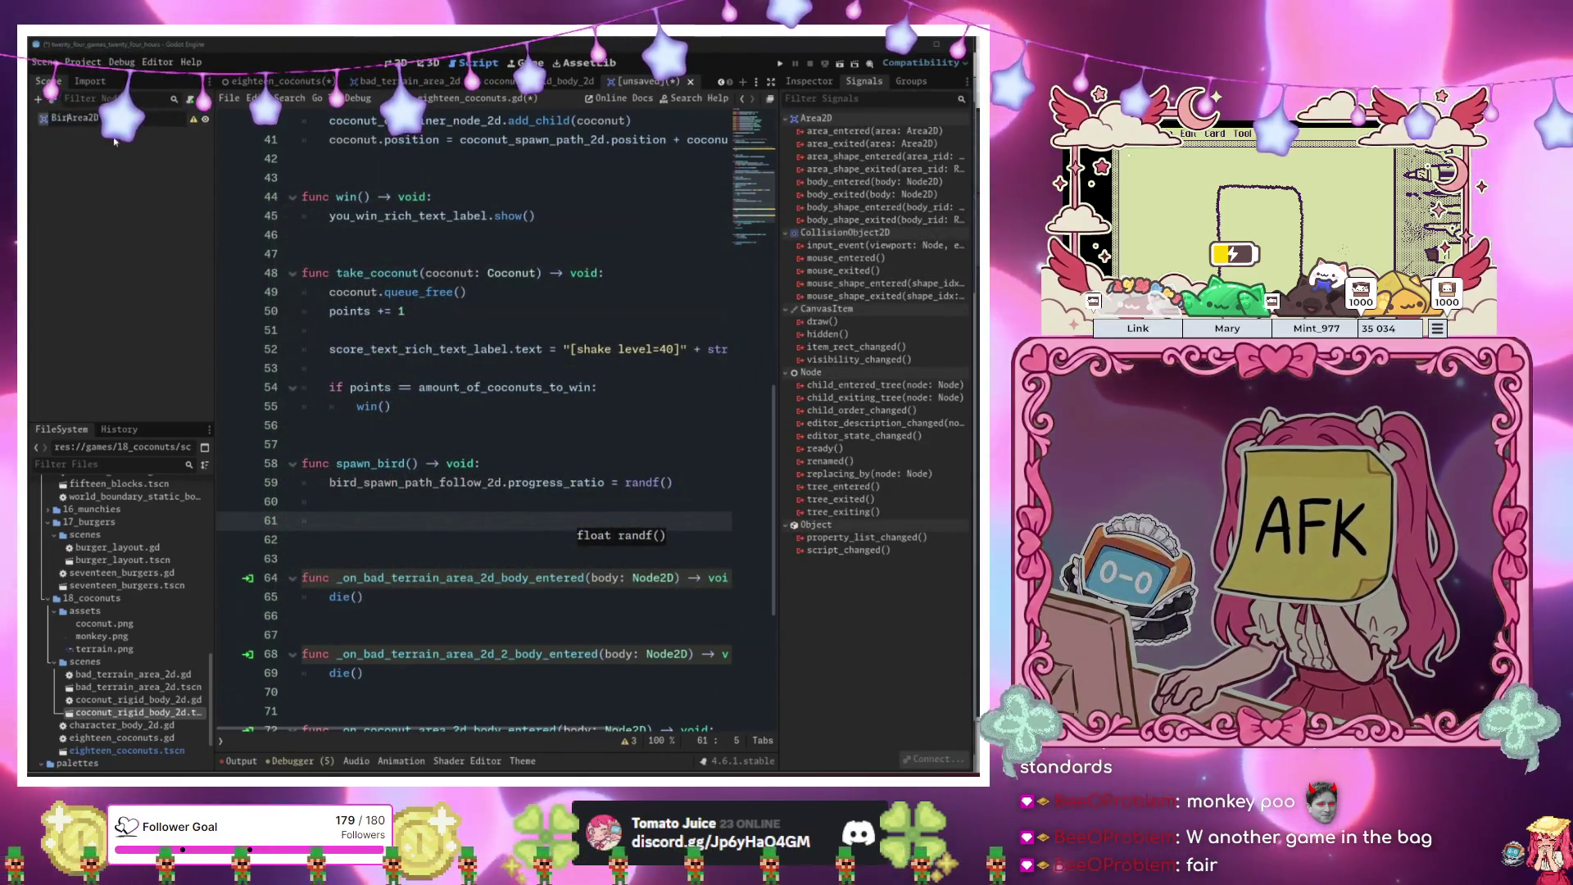
key("ctrl+a")
type("col")
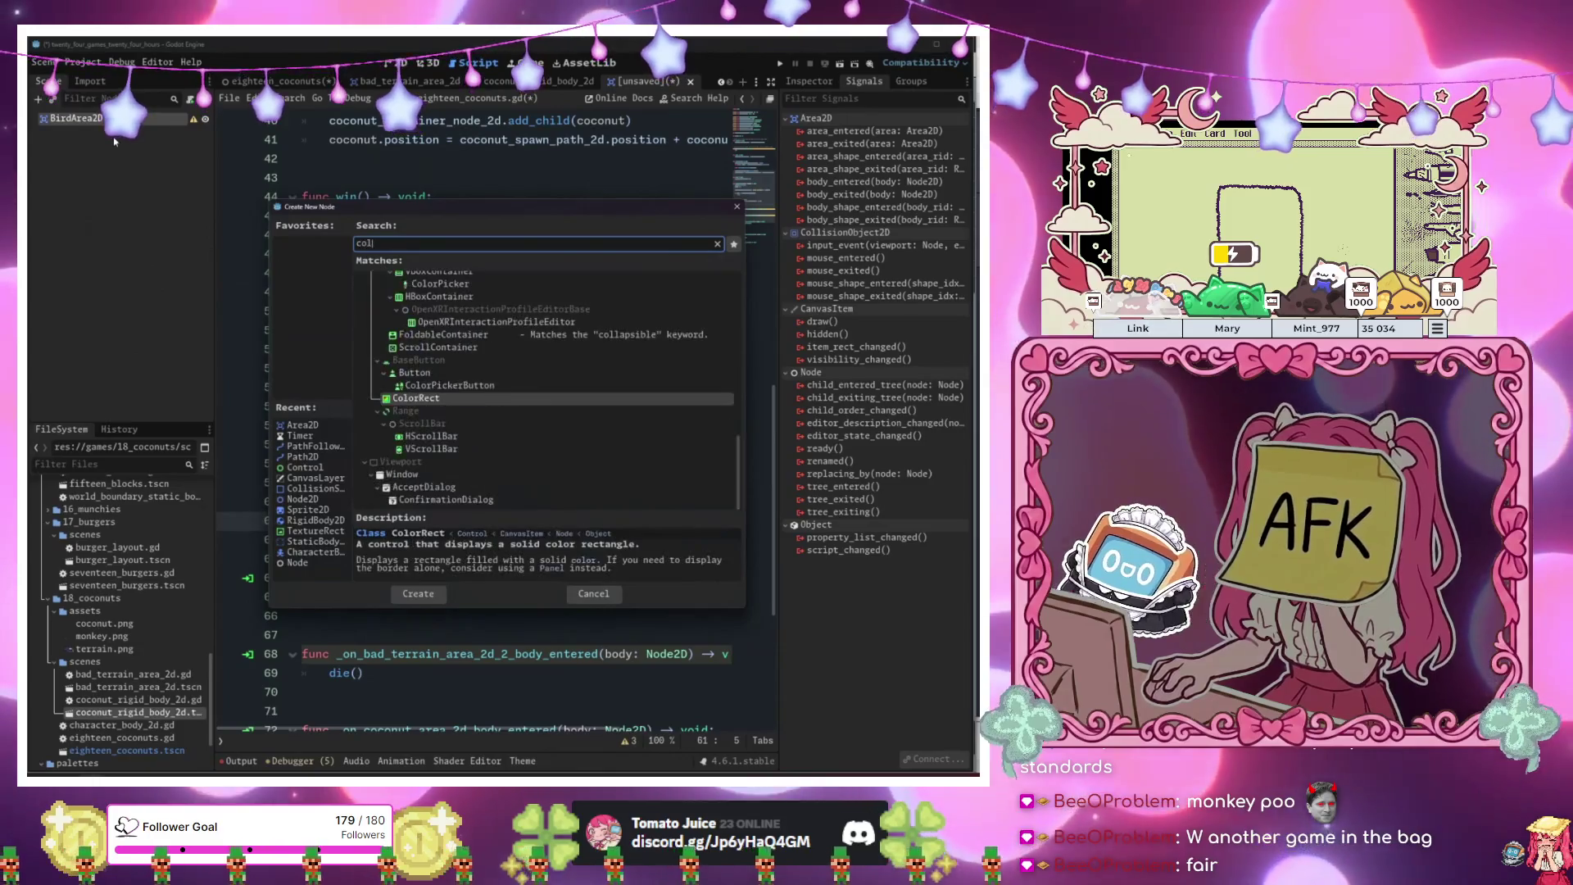
type("lision")
key("Return")
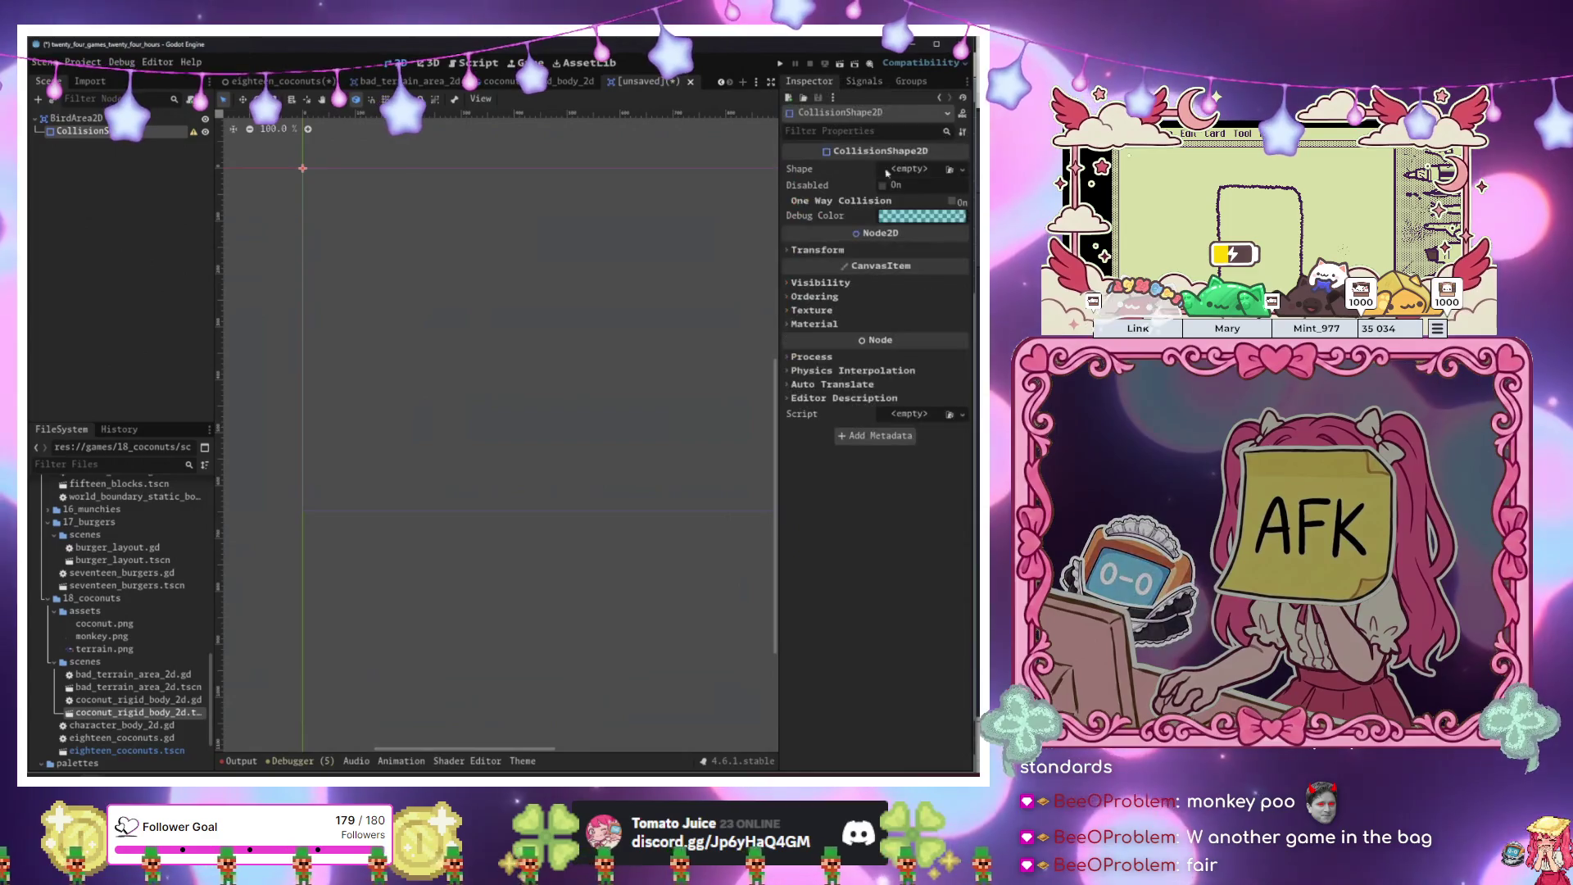
Assign a New CircleShape2D to the CollisionShape2D's Shape property.
left_click(922, 215)
left_click(910, 169)
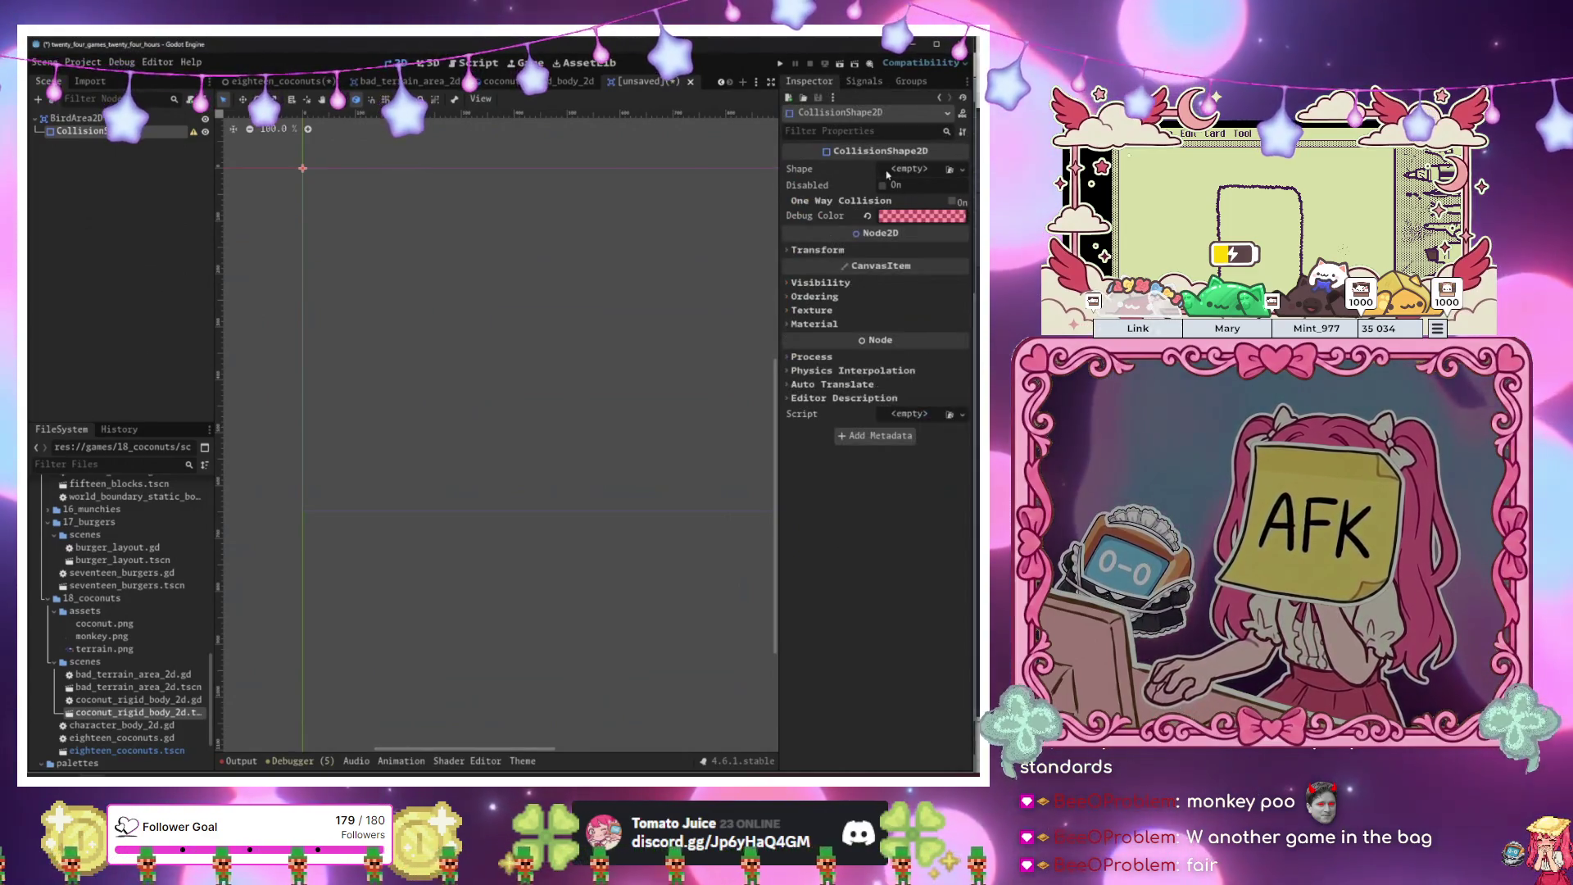
left_click(909, 169)
left_click(877, 229)
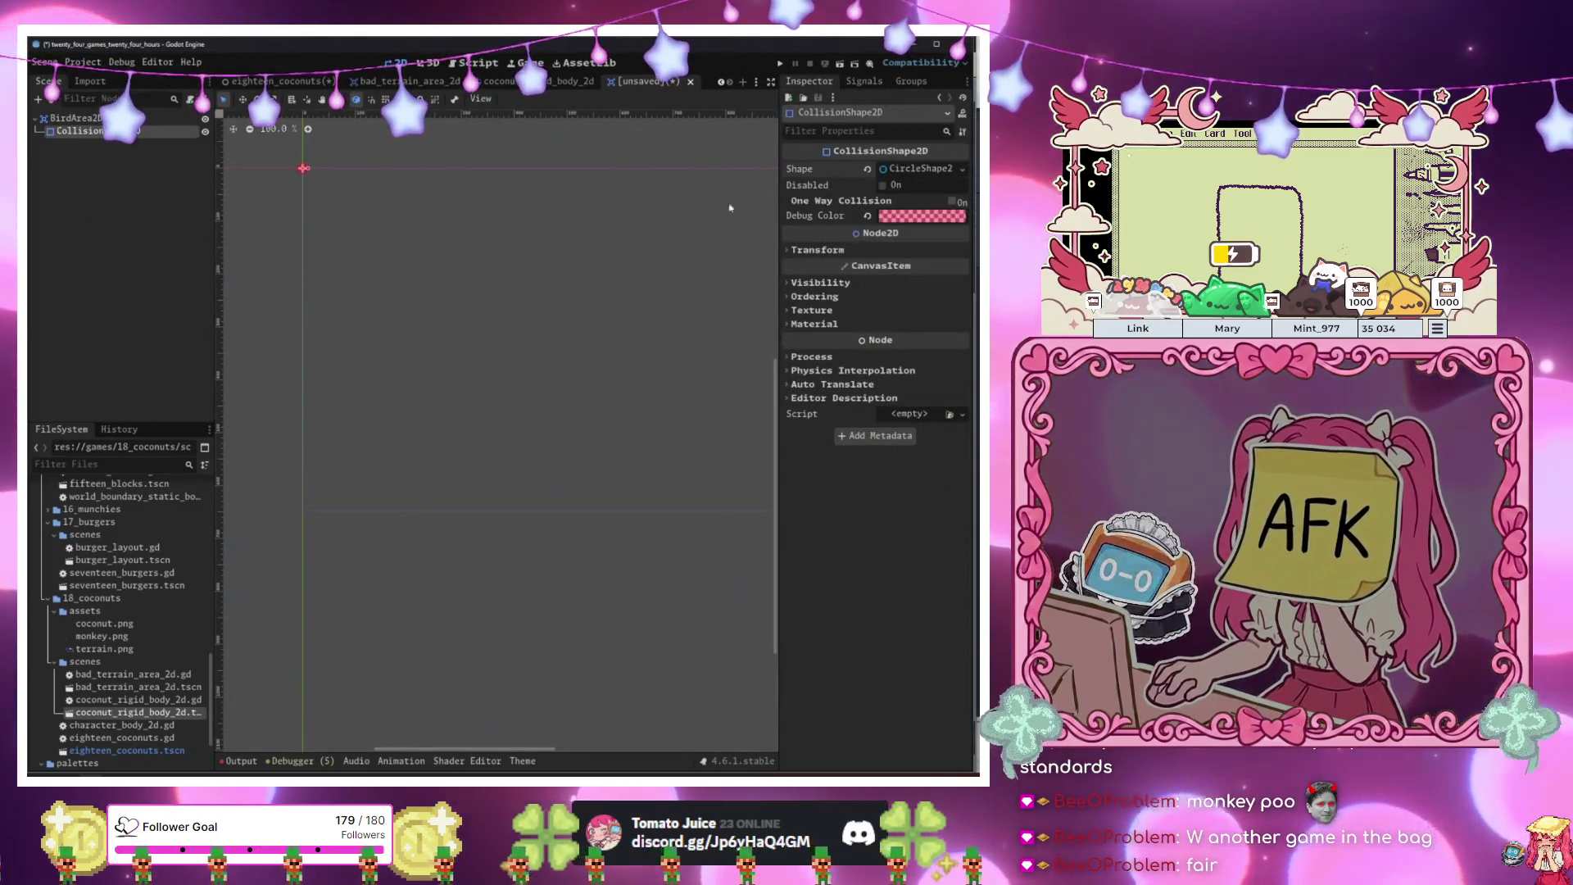
scroll(404, 204, "up", 4)
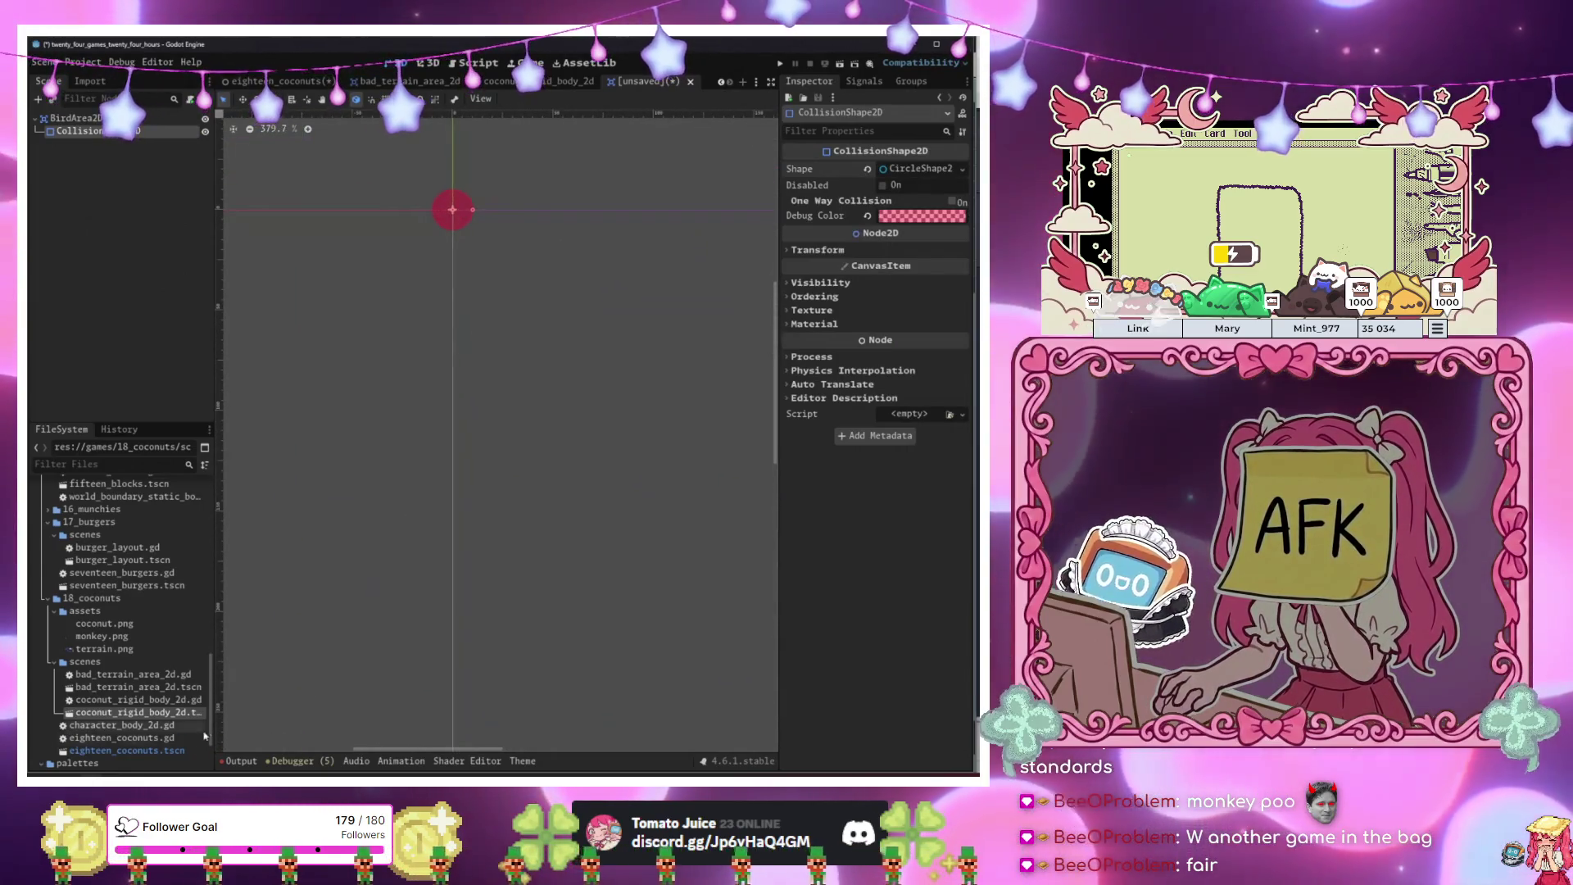
key("alt+Tab")
Show Layers 2 and 3 and add a new layer above Layer 5.
right_click(203, 624)
mouse_move(236, 649)
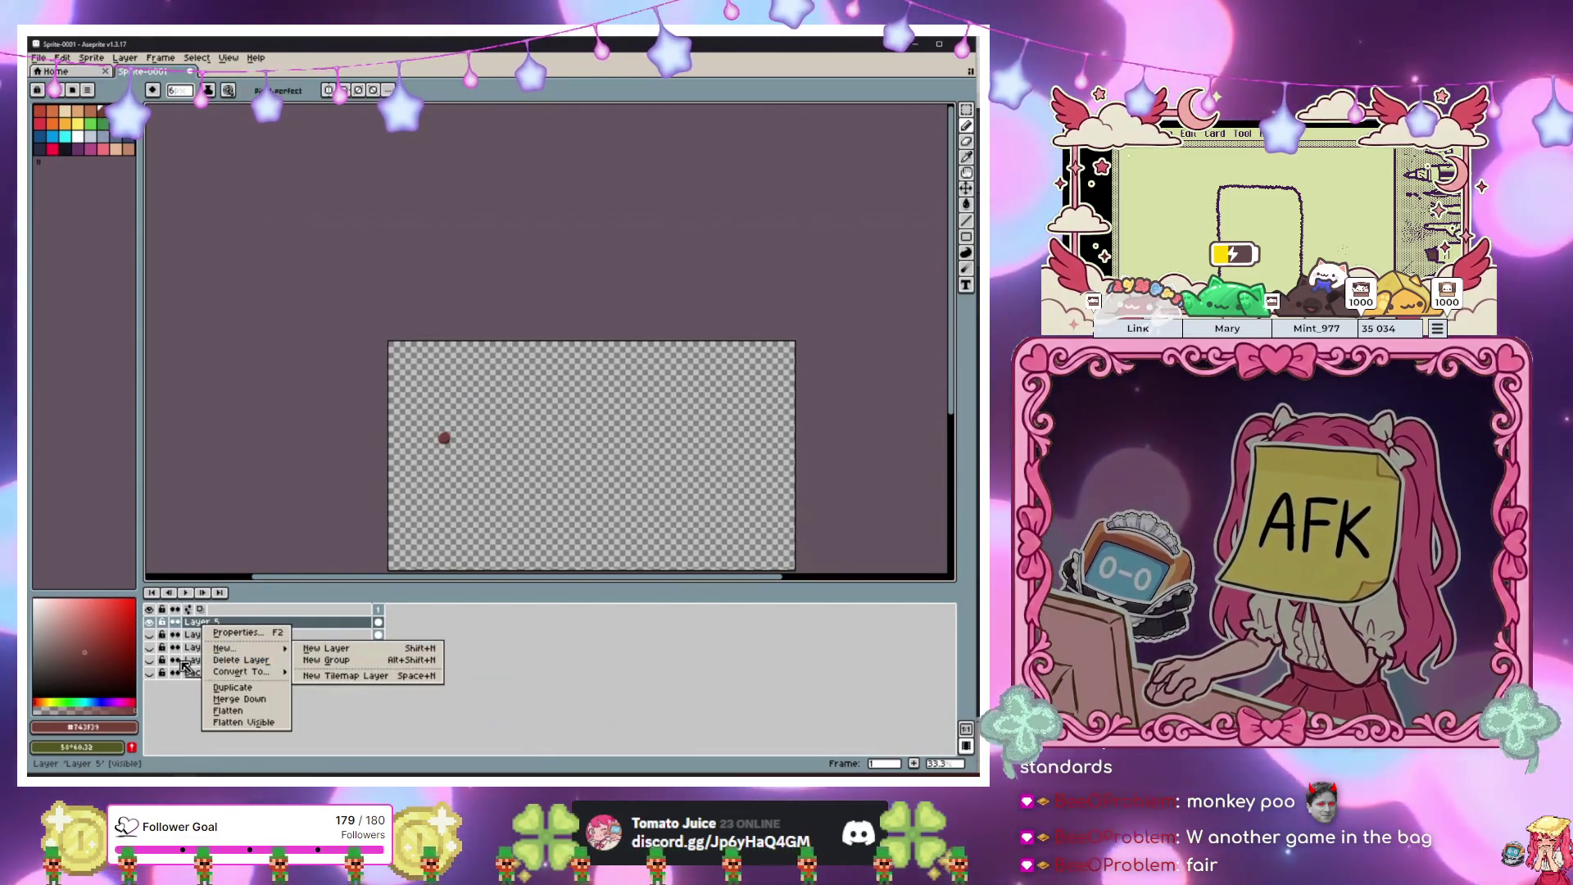
left_click(155, 660)
left_click(155, 660)
left_click(149, 648)
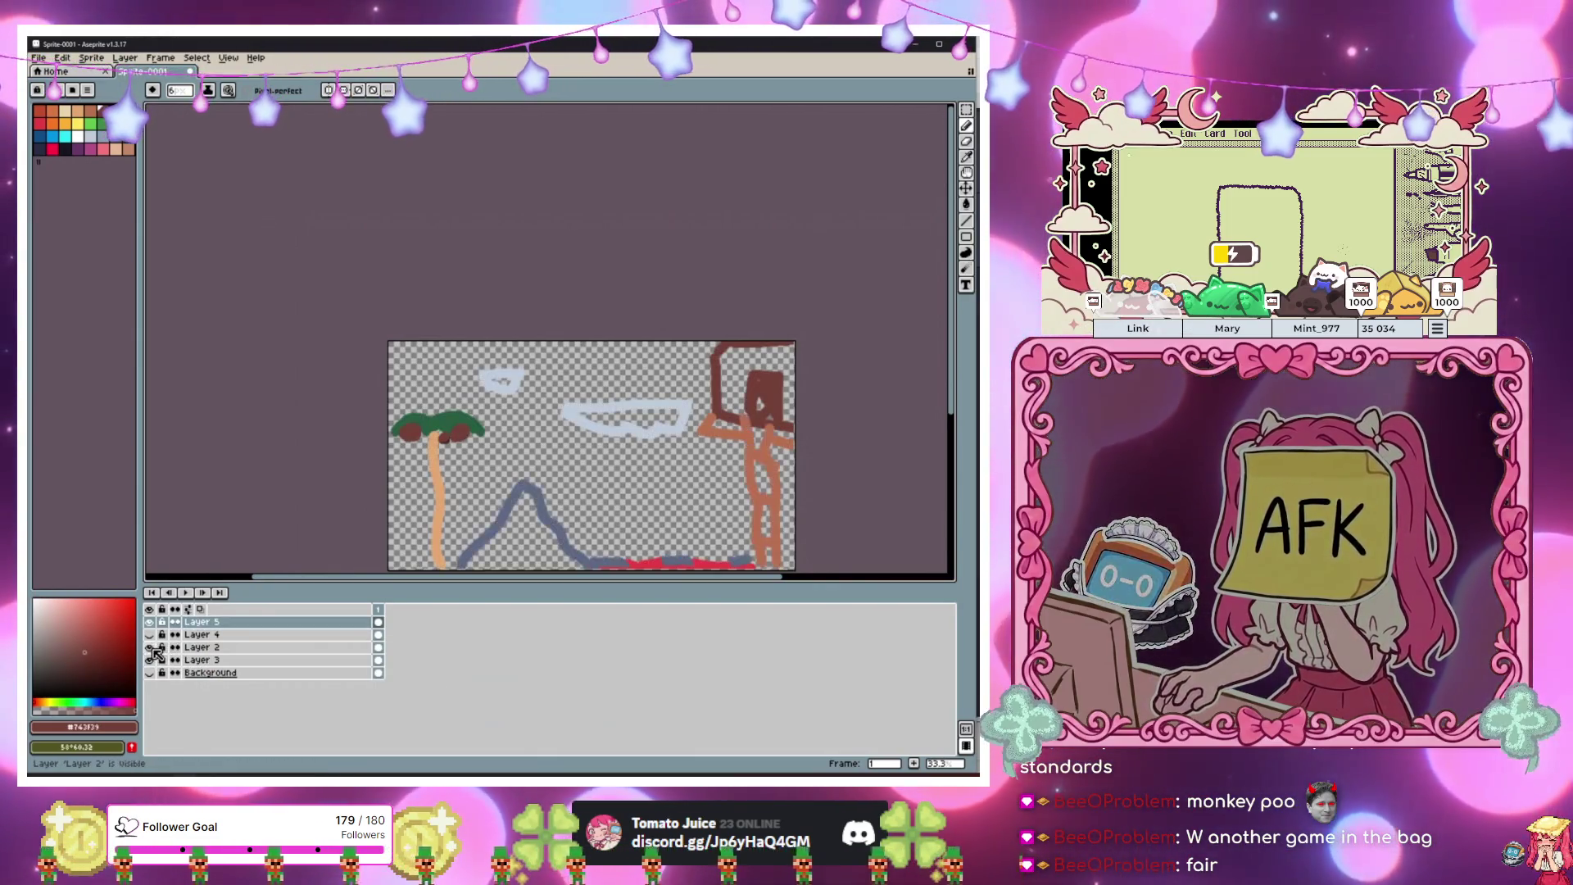
scroll(471, 459, "up", 5)
scroll(476, 409, "down", 2)
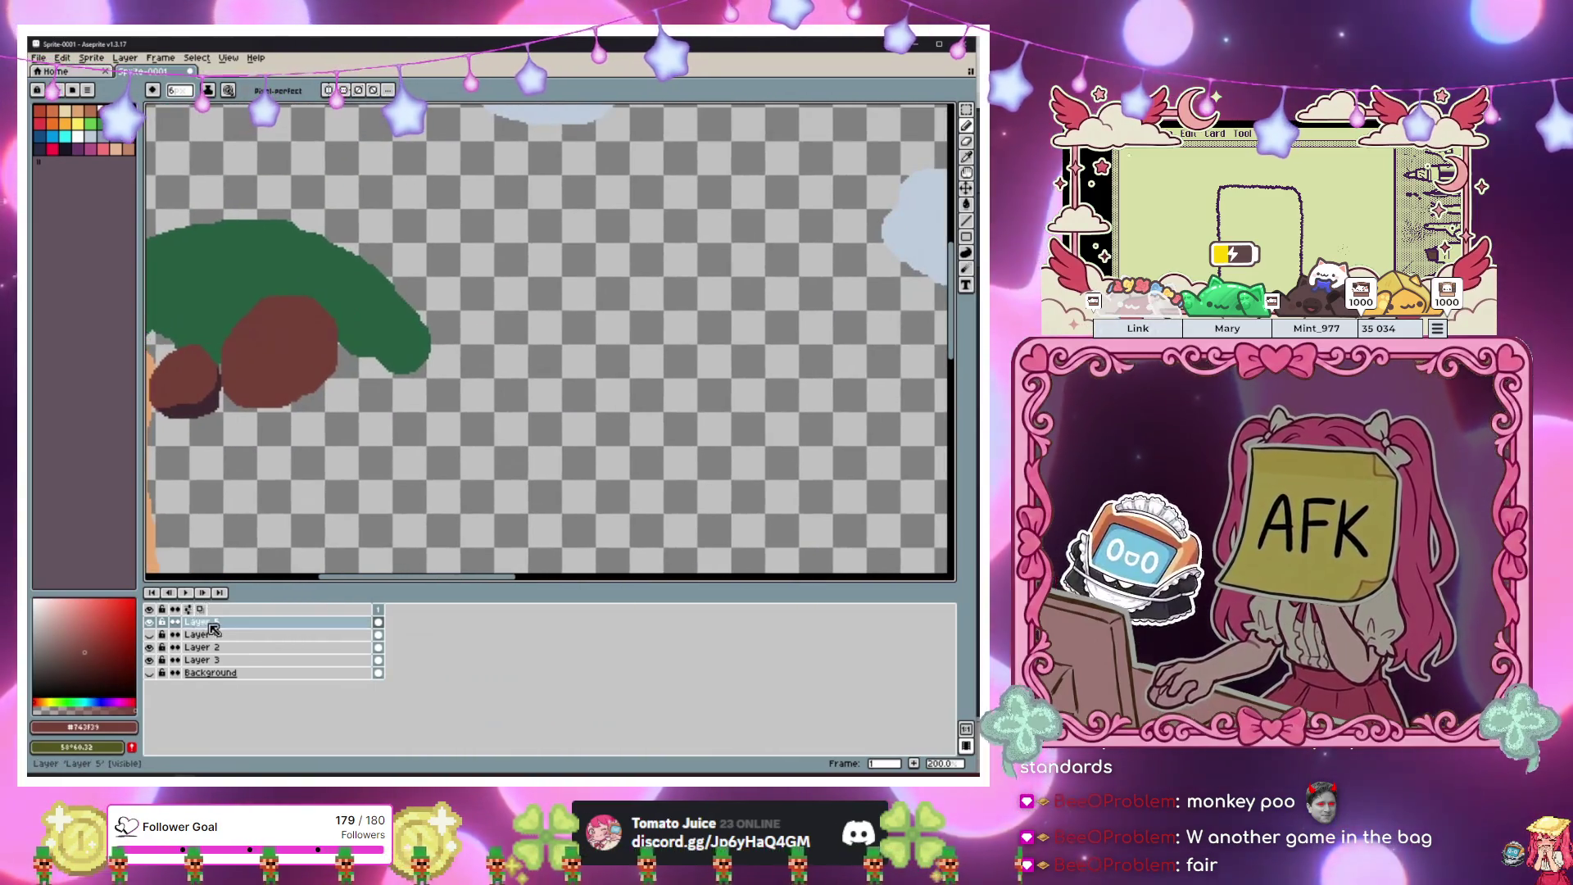
right_click(210, 624)
left_click(307, 649)
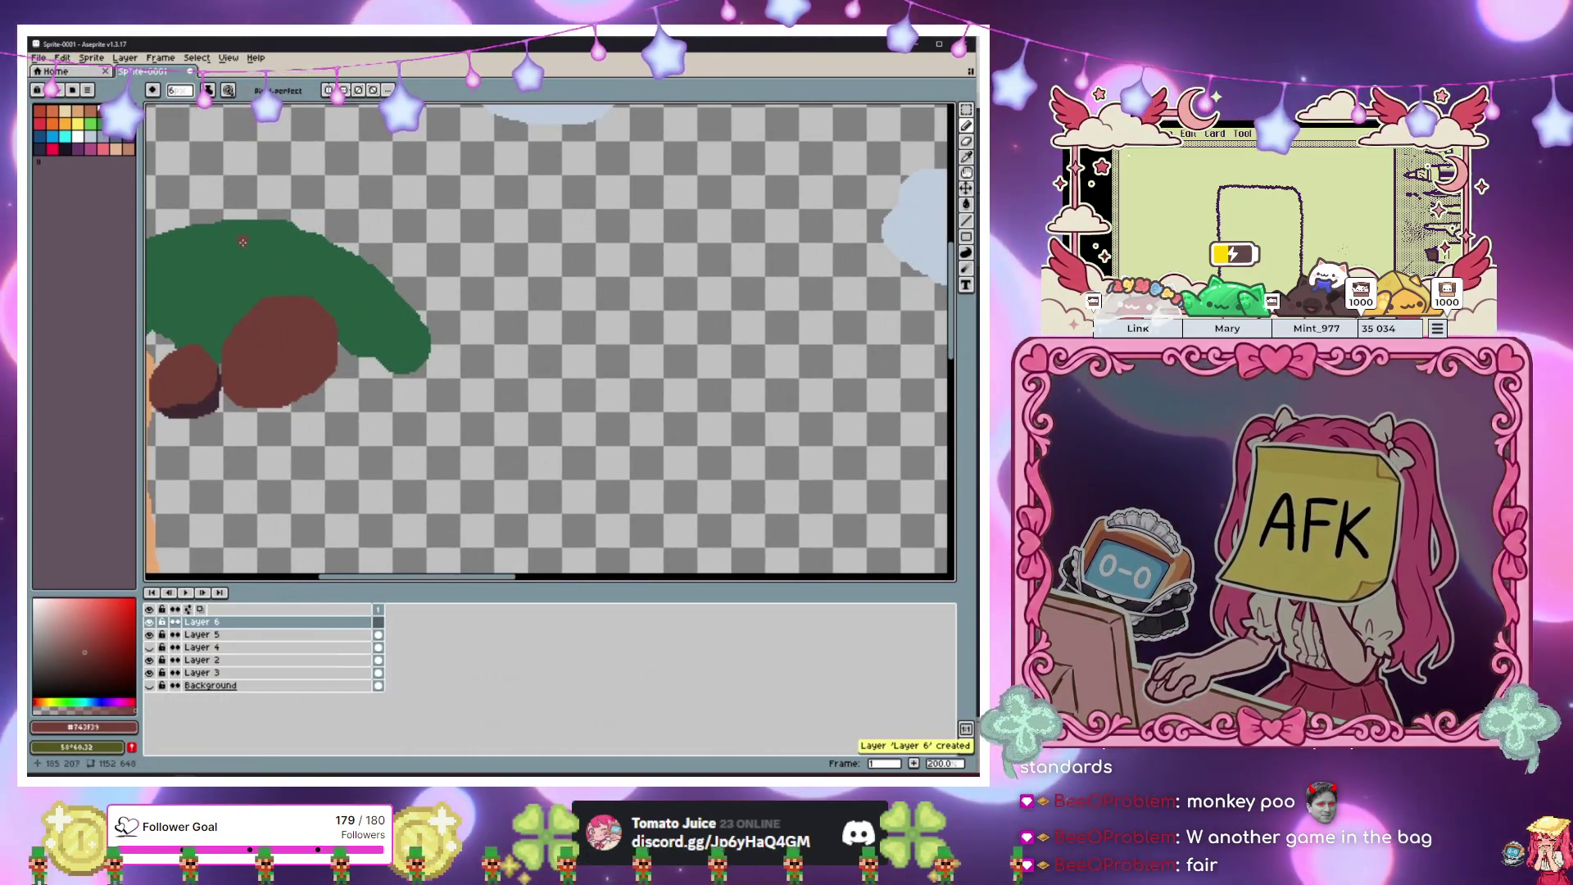
Draw an orange beak and outline the bird's red body and forked tail.
key("]")
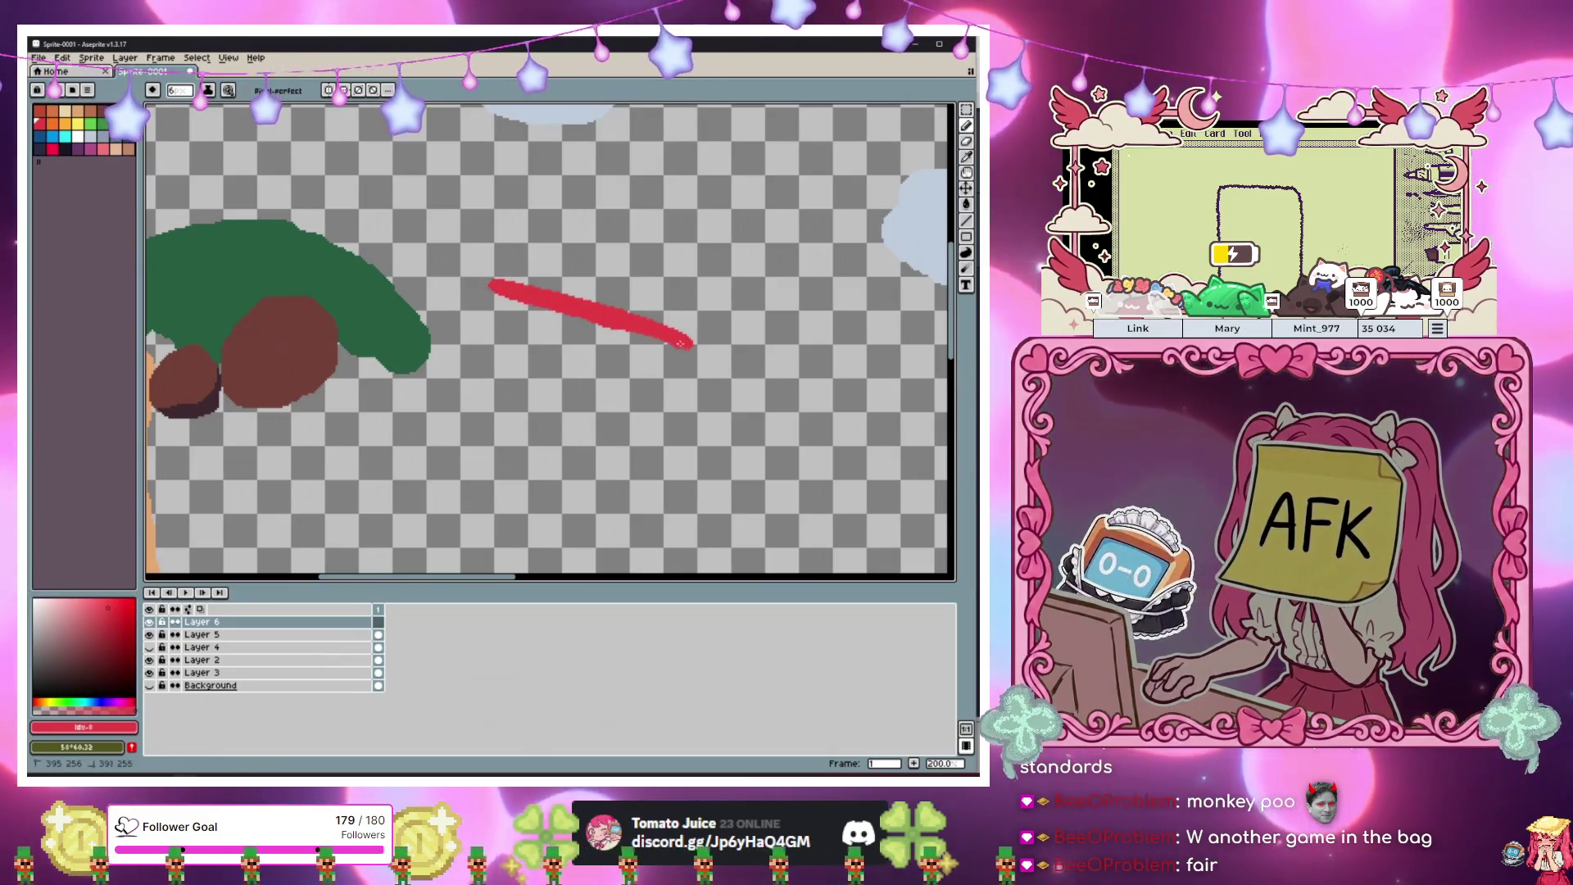
left_click(65, 123)
left_click_drag(688, 352, 826, 370)
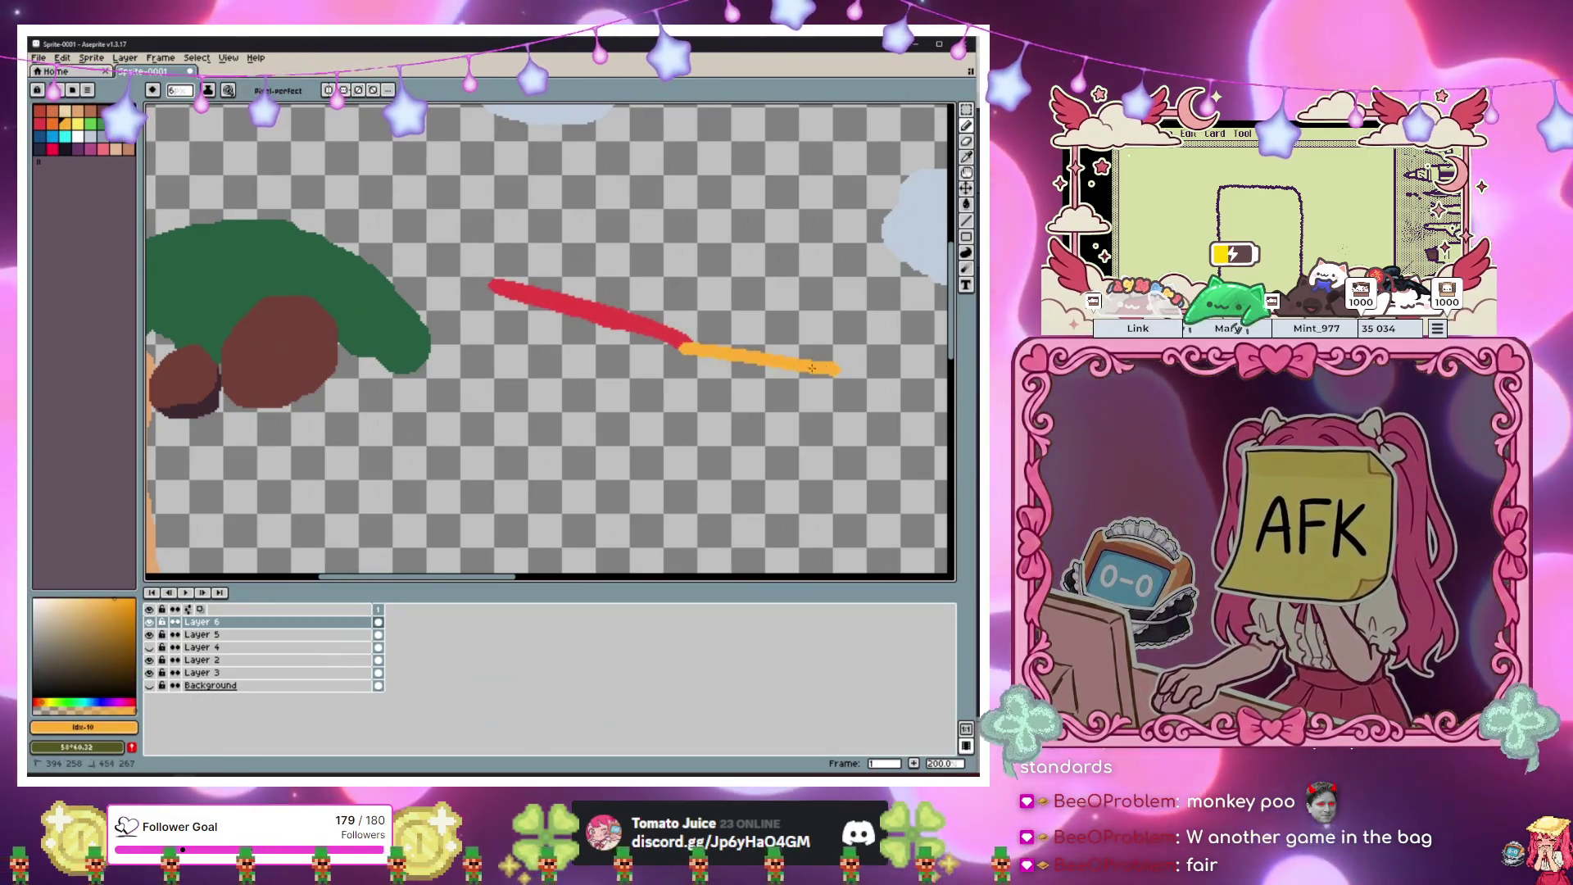
left_click(67, 149)
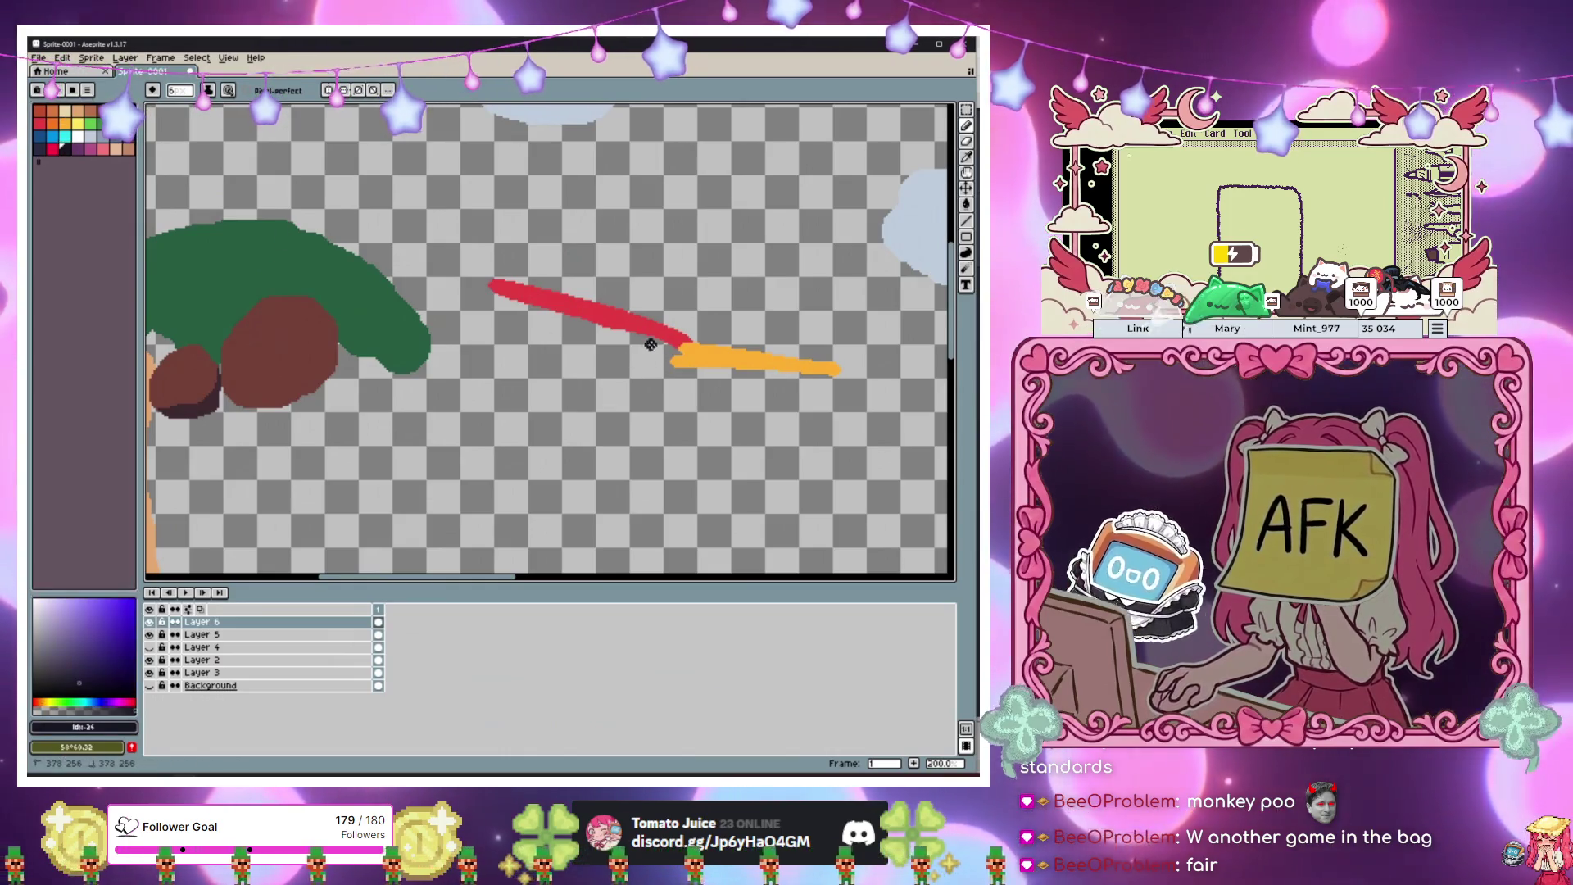
left_click(55, 150)
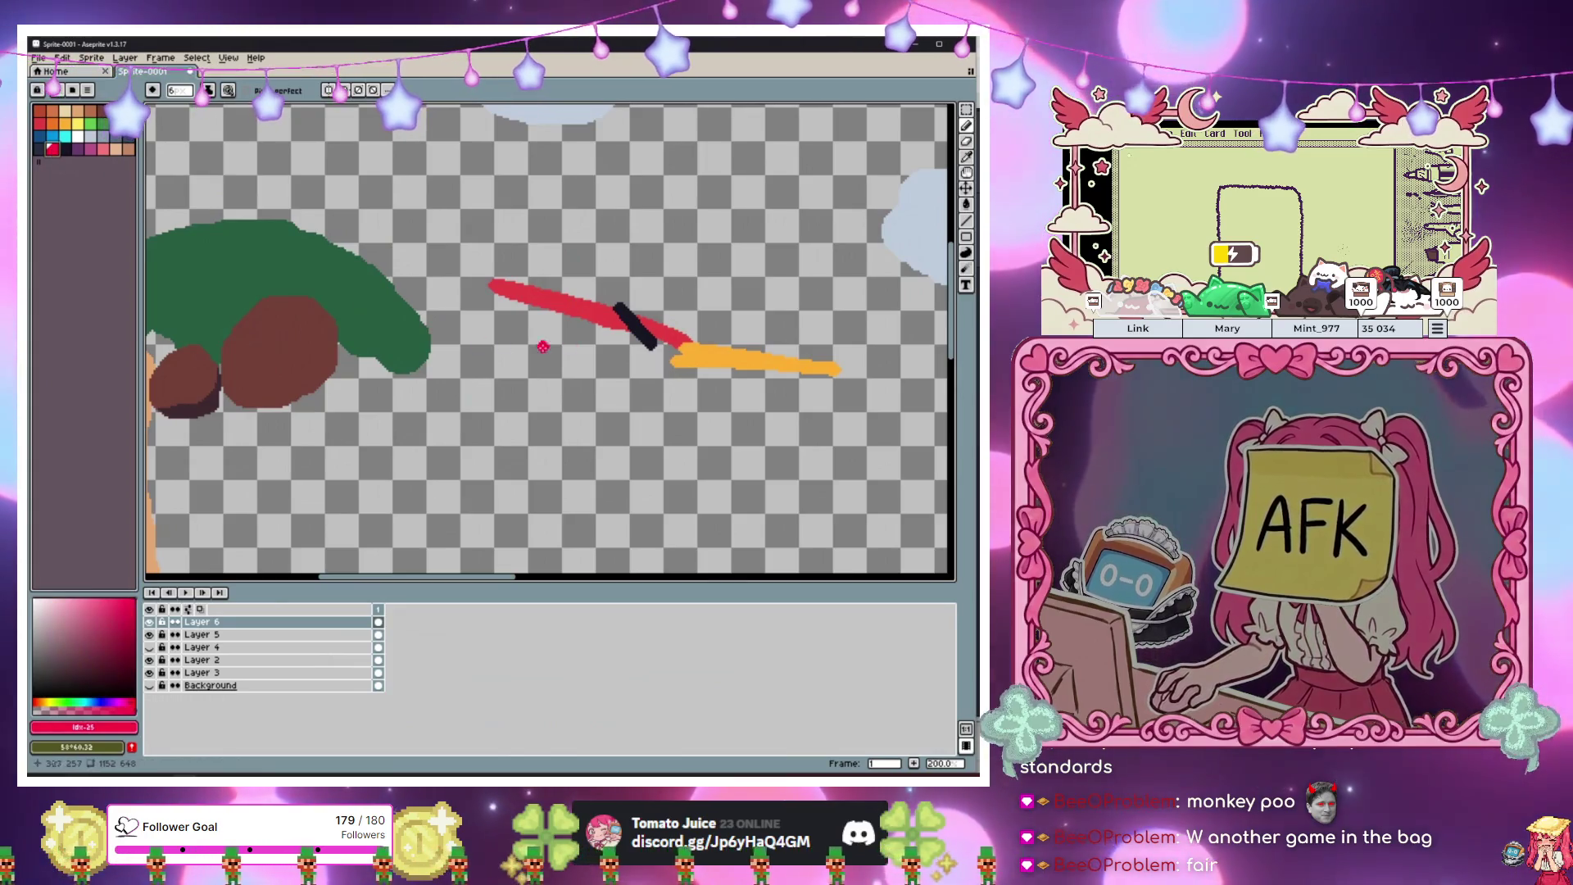
left_click(38, 122)
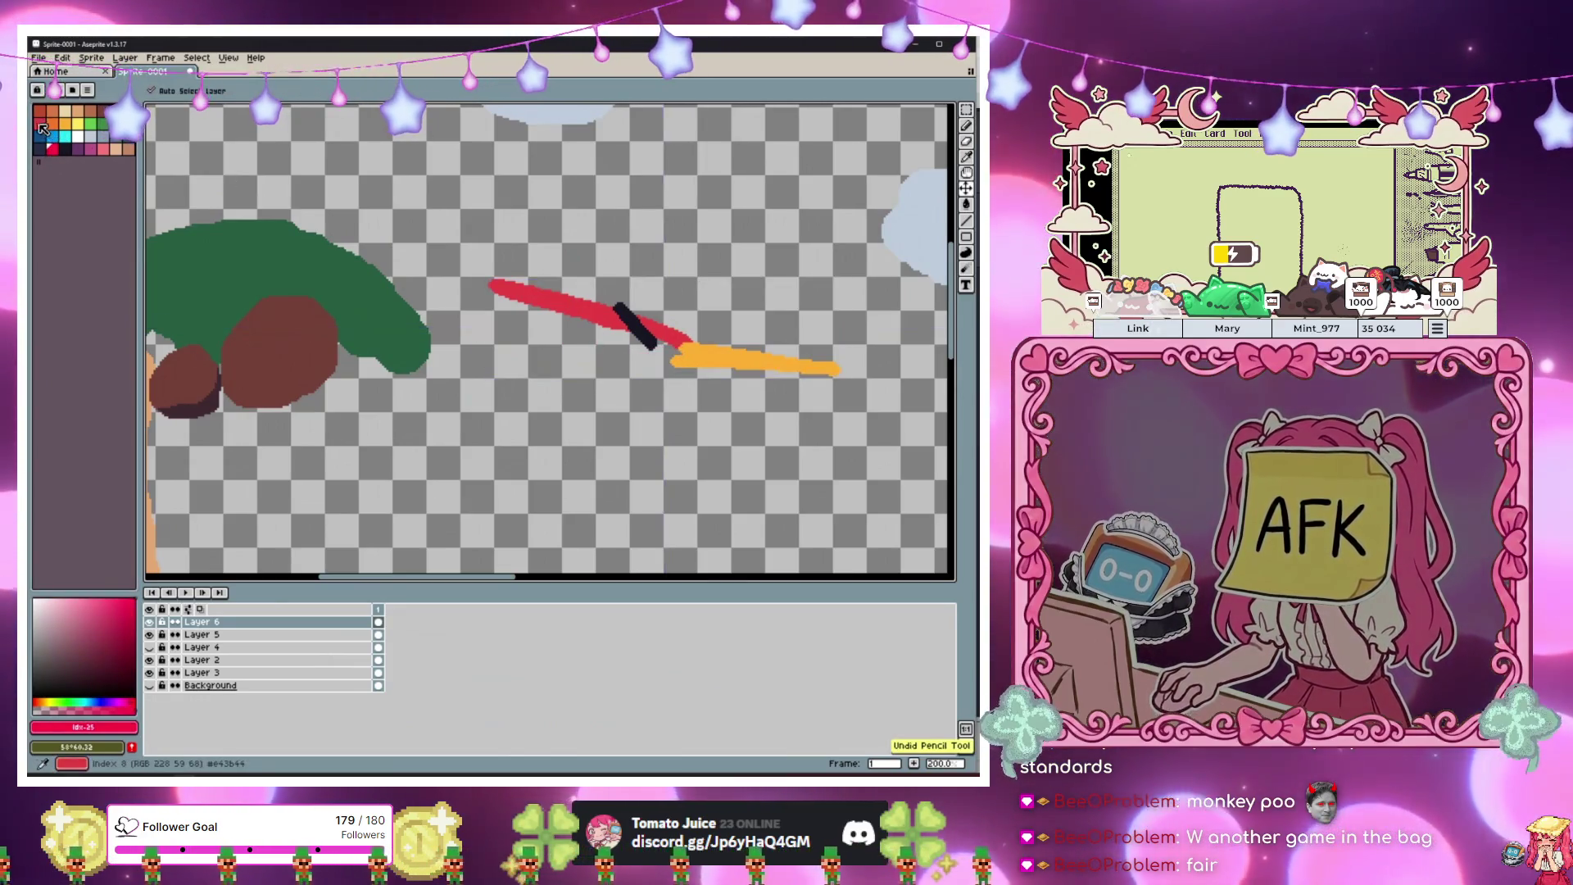
mouse_move(677, 348)
left_mouse_down()
mouse_move(455, 414)
mouse_move(558, 367)
mouse_move(405, 339)
left_mouse_up()
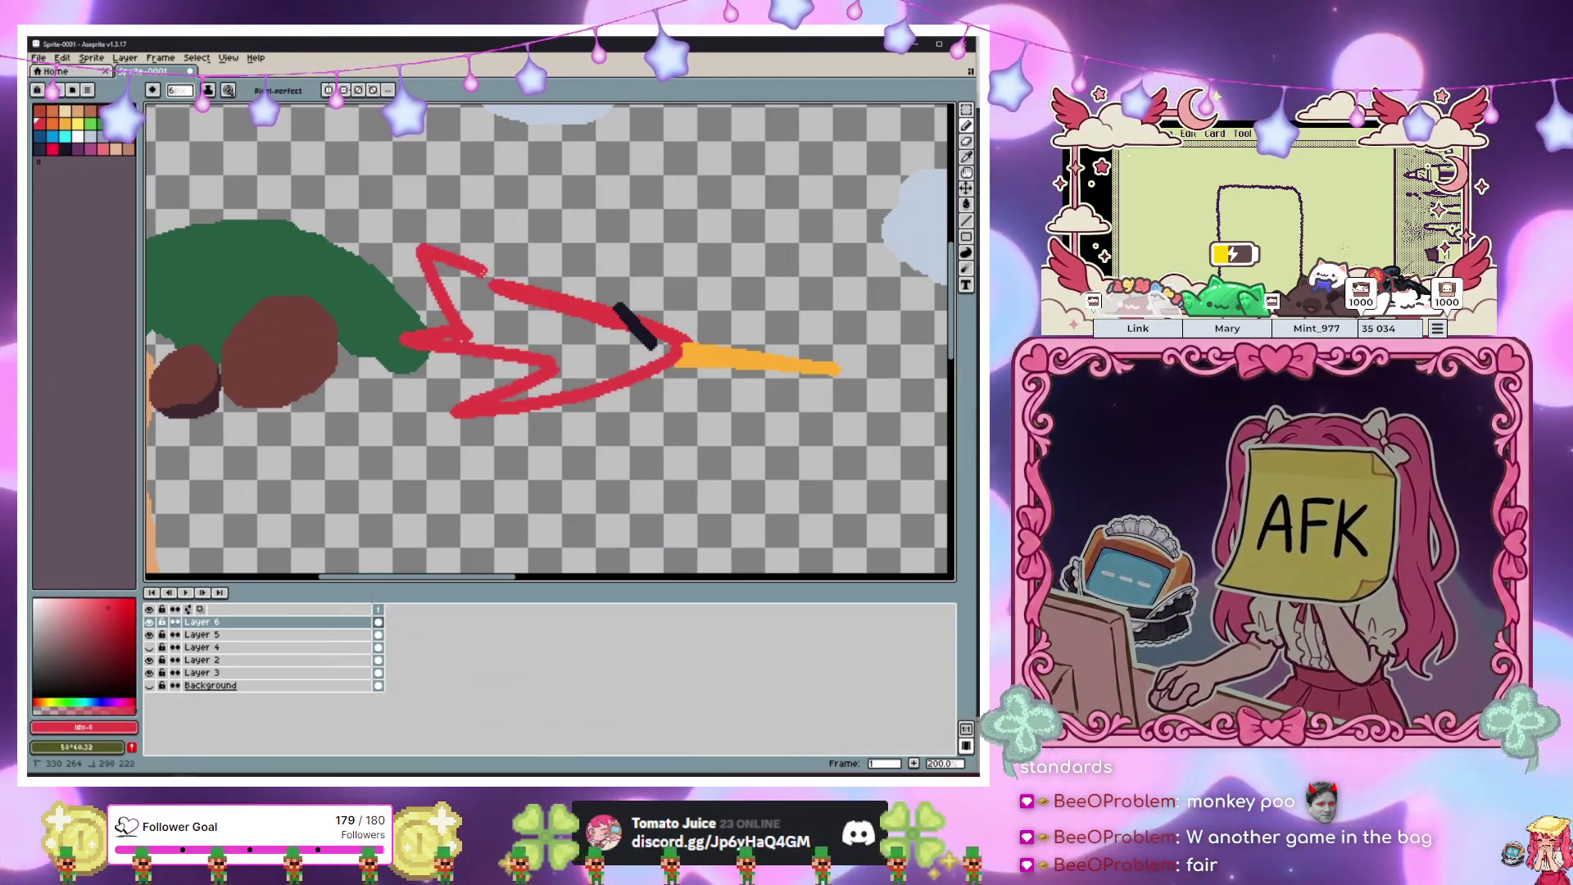
Fill the bird's body with red and shade its top and lower edge darker red.
scroll(582, 356, "down", 2)
scroll(579, 348, "up", 3)
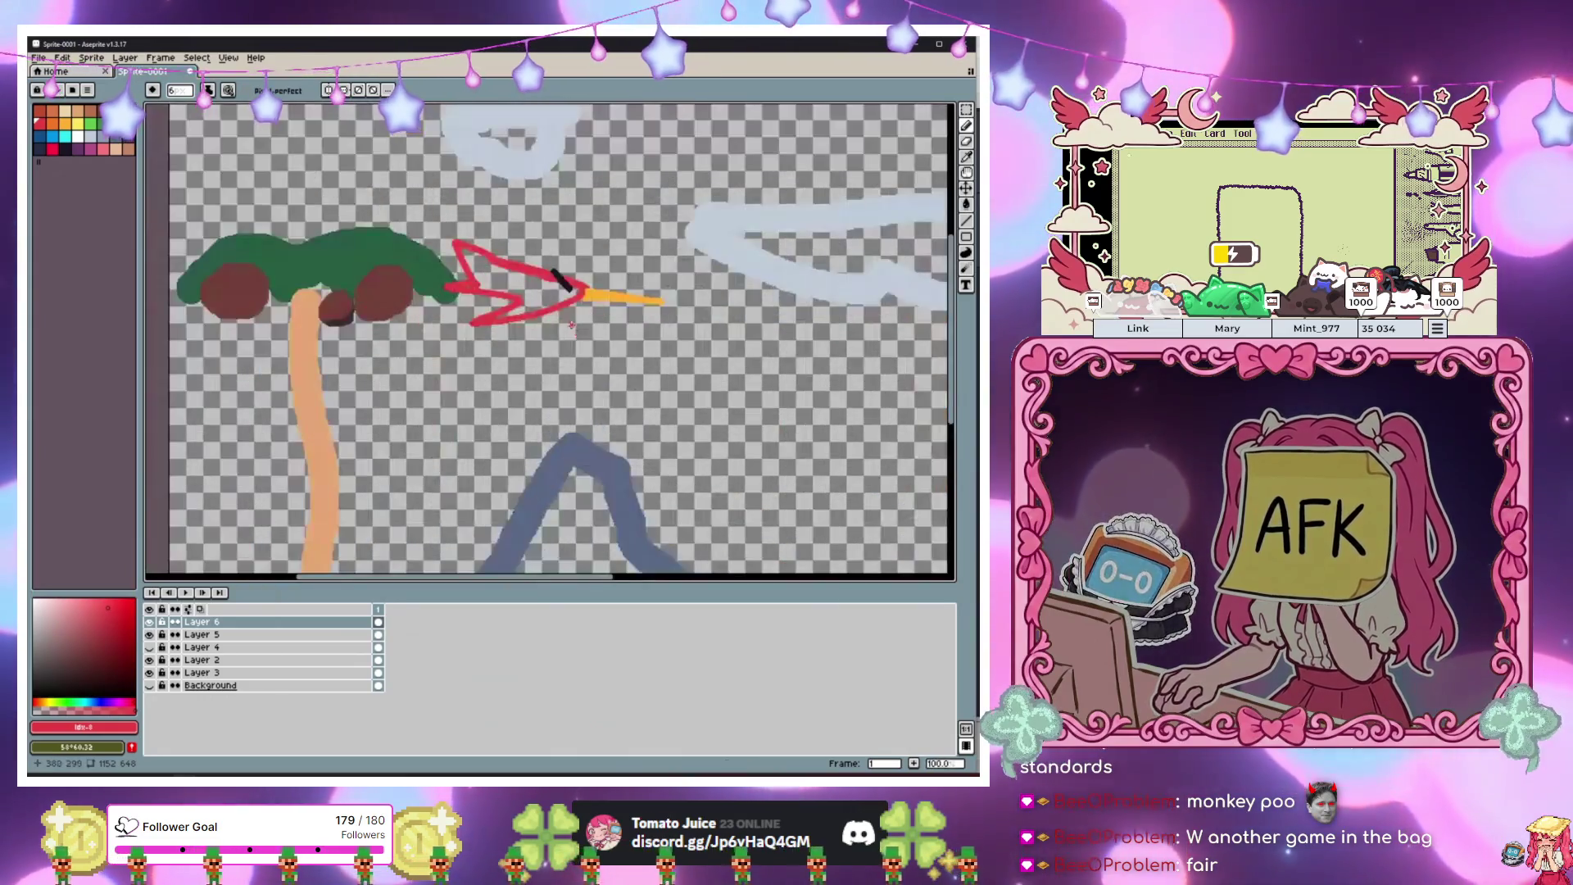
key("g")
left_click(472, 258)
scroll(472, 258, "down", 2)
scroll(439, 259, "up", 3)
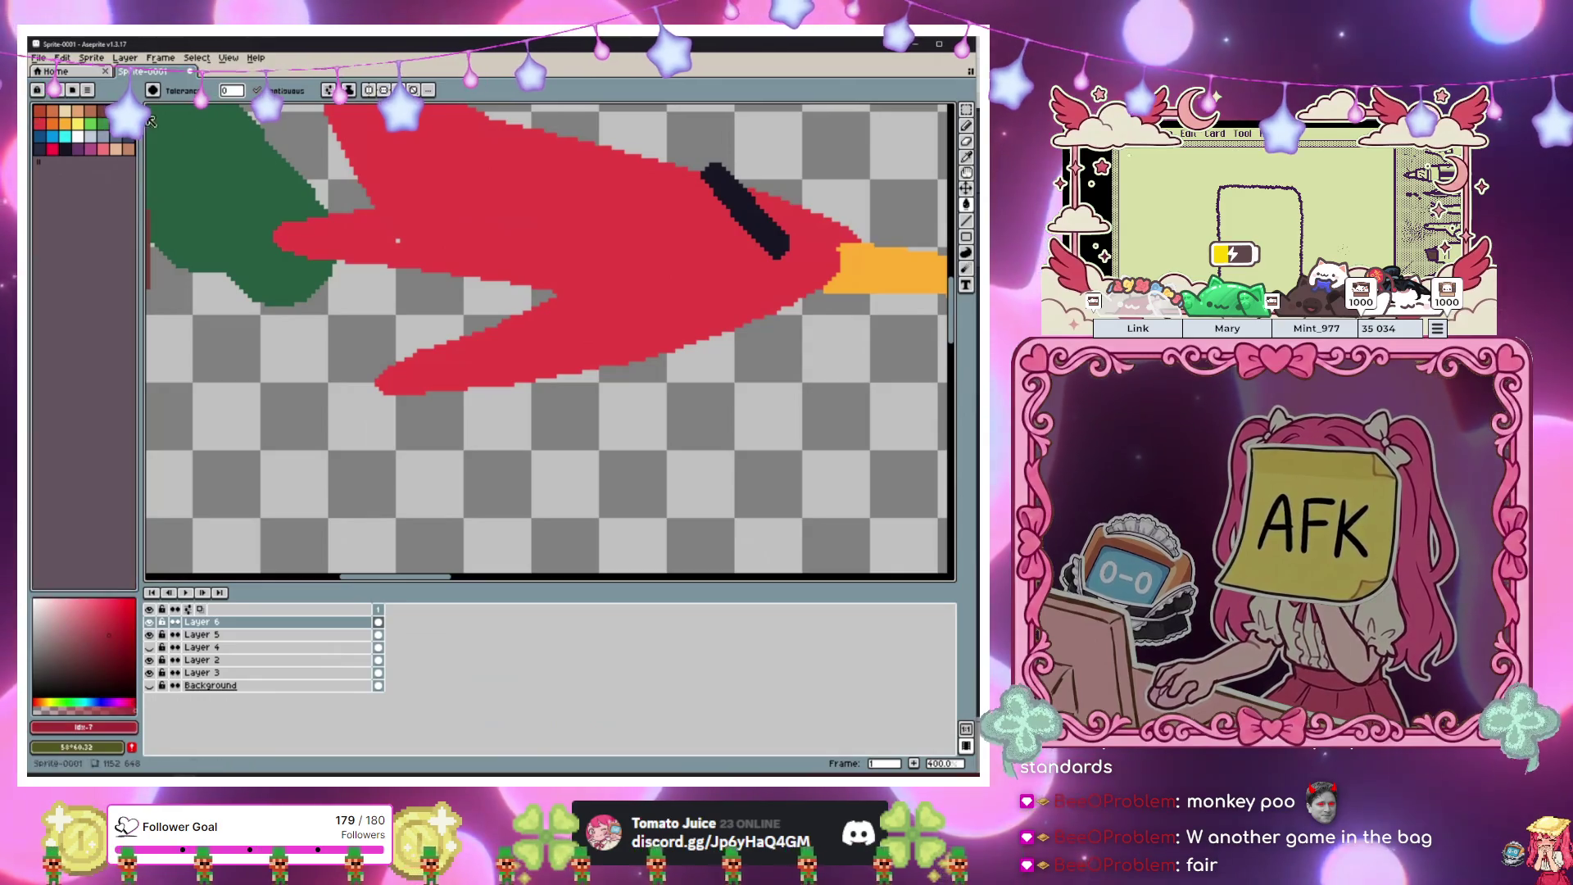
key("b")
key("bracketleft")
left_click_drag(321, 250, 489, 257)
left_click_drag(326, 255, 559, 292)
left_click_drag(393, 399, 806, 303)
Shade the underside of the beak with darker orange.
scroll(857, 299, "down", 4)
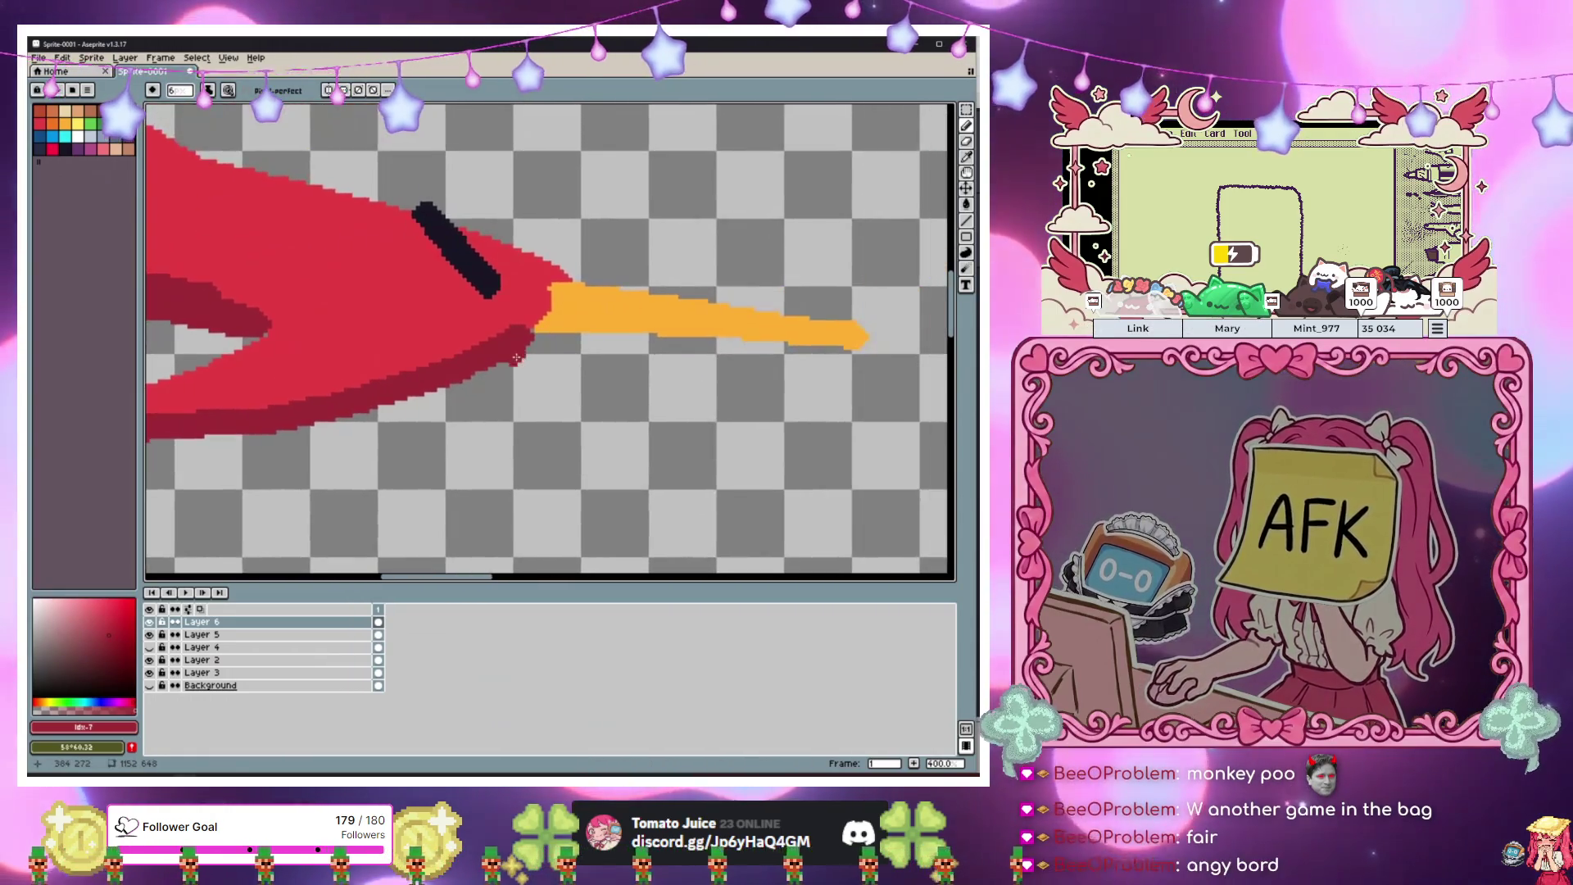
scroll(490, 312, "up", 4)
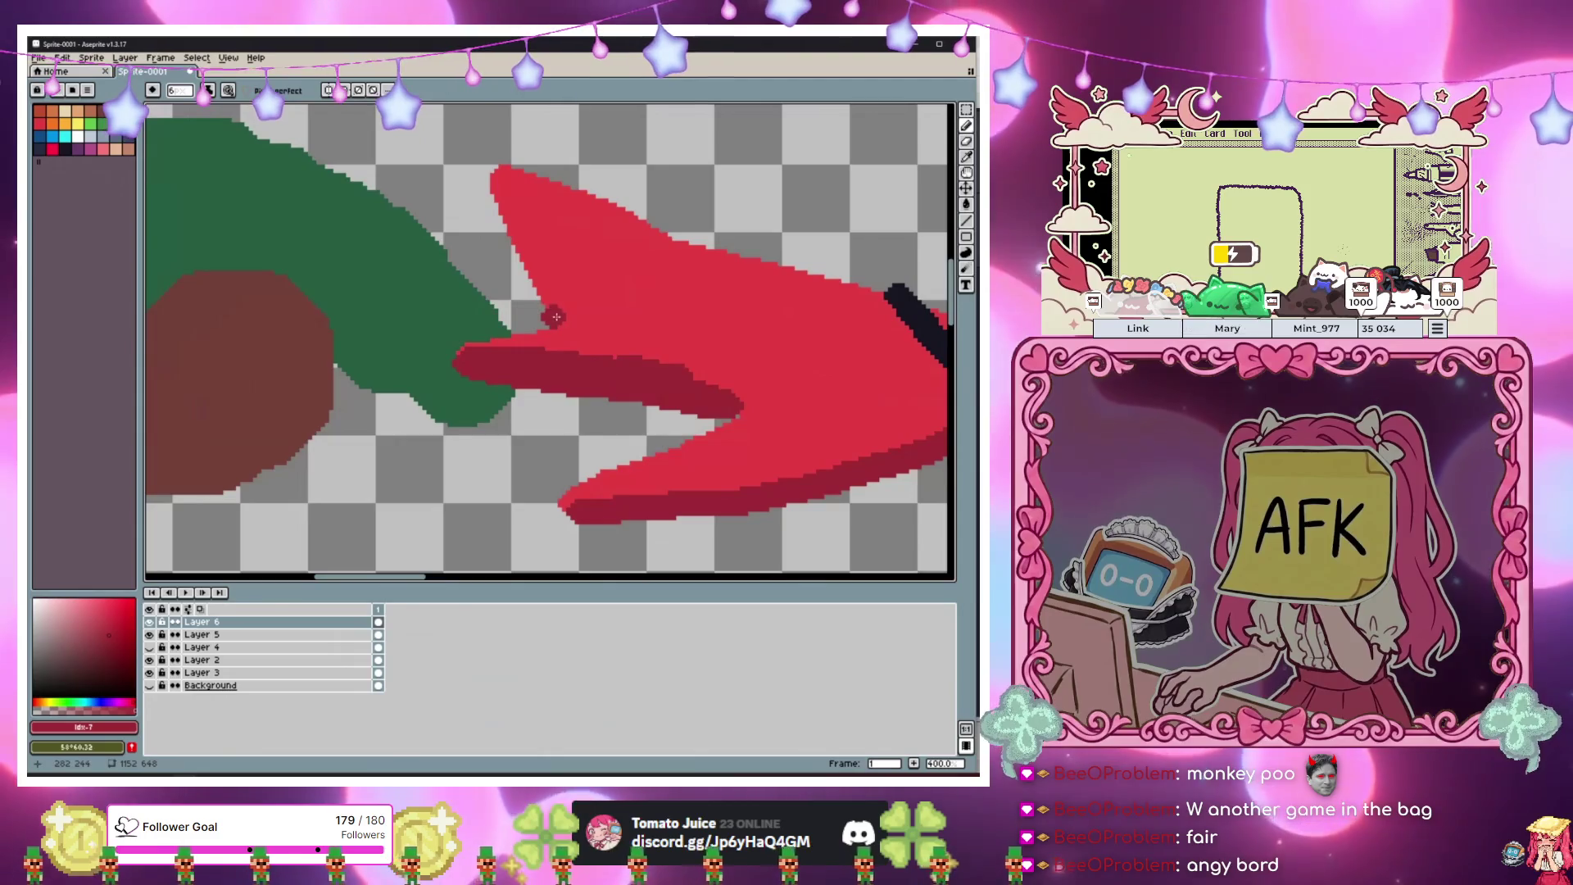
scroll(556, 317, "down", 3)
scroll(620, 364, "up", 3)
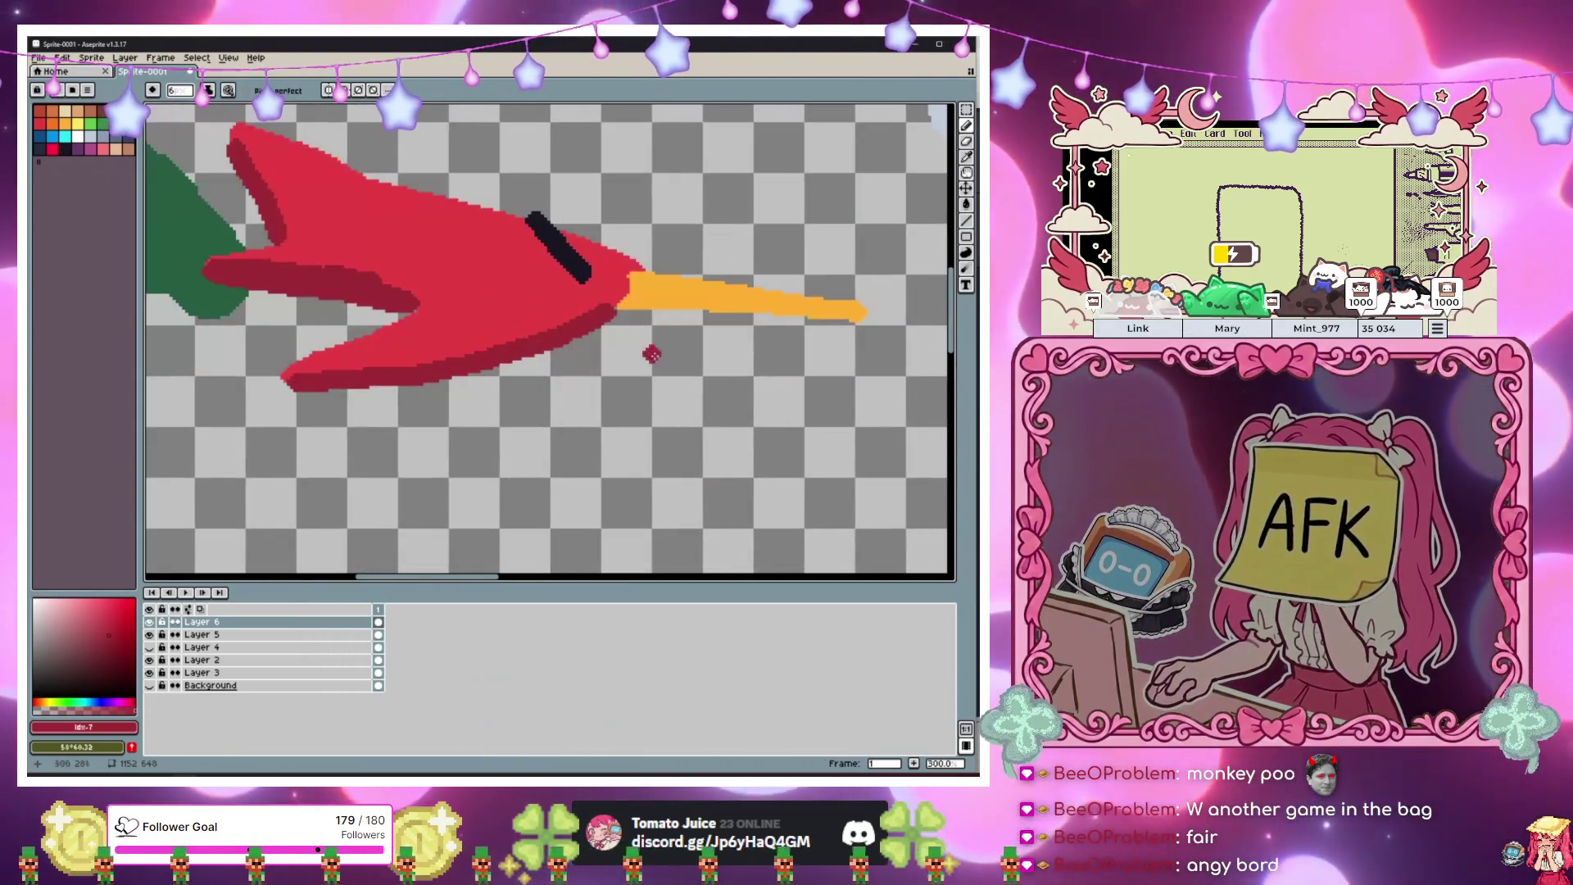
left_click(65, 123)
left_click(55, 123)
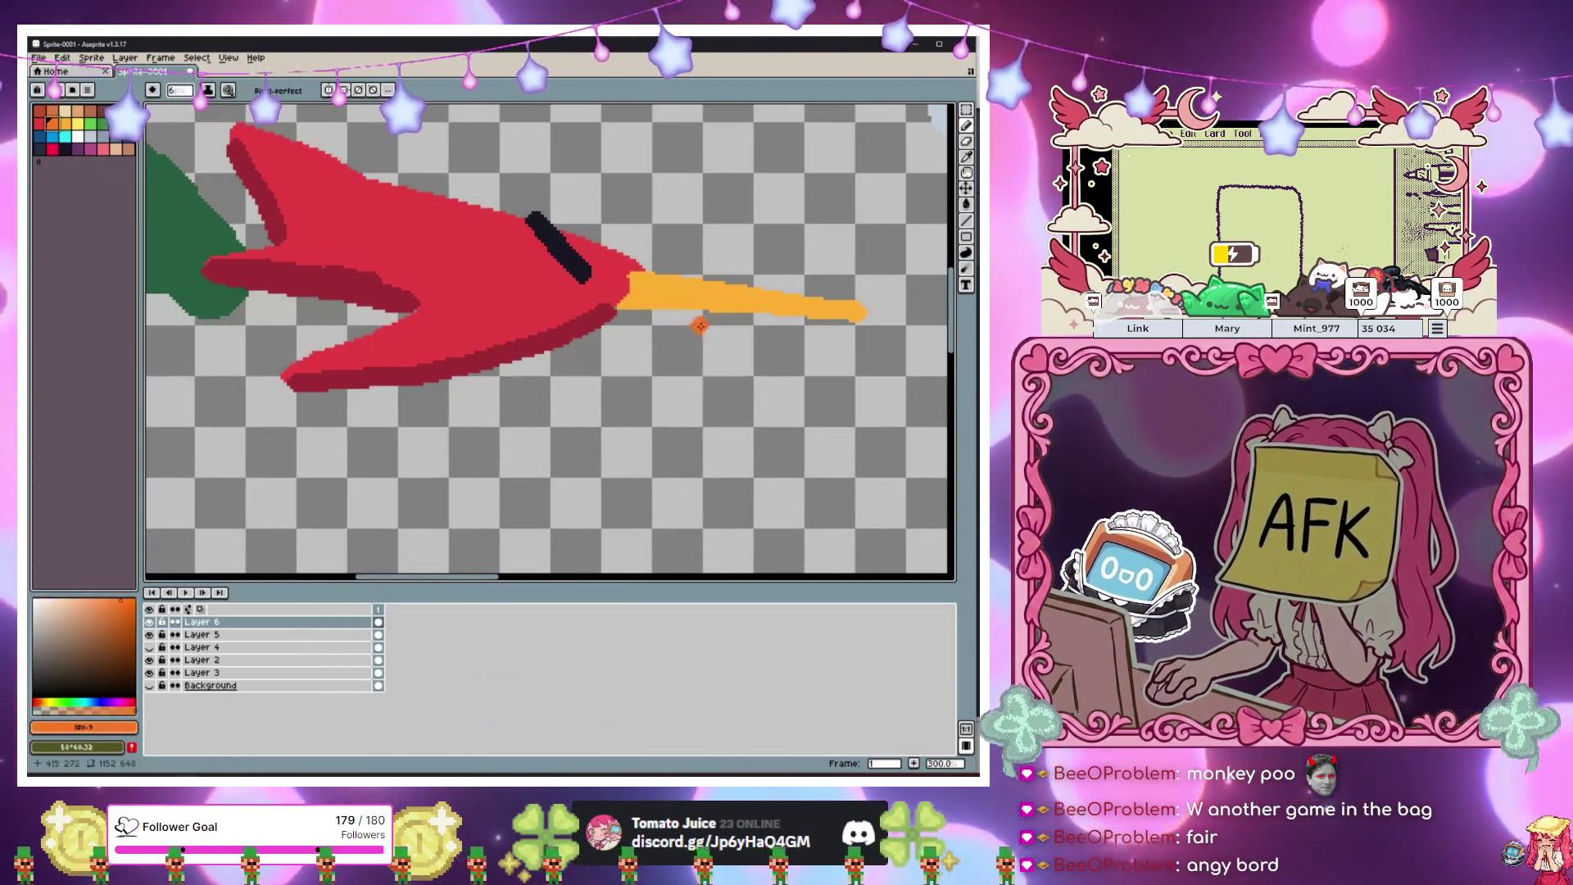
left_click_drag(620, 312, 724, 314)
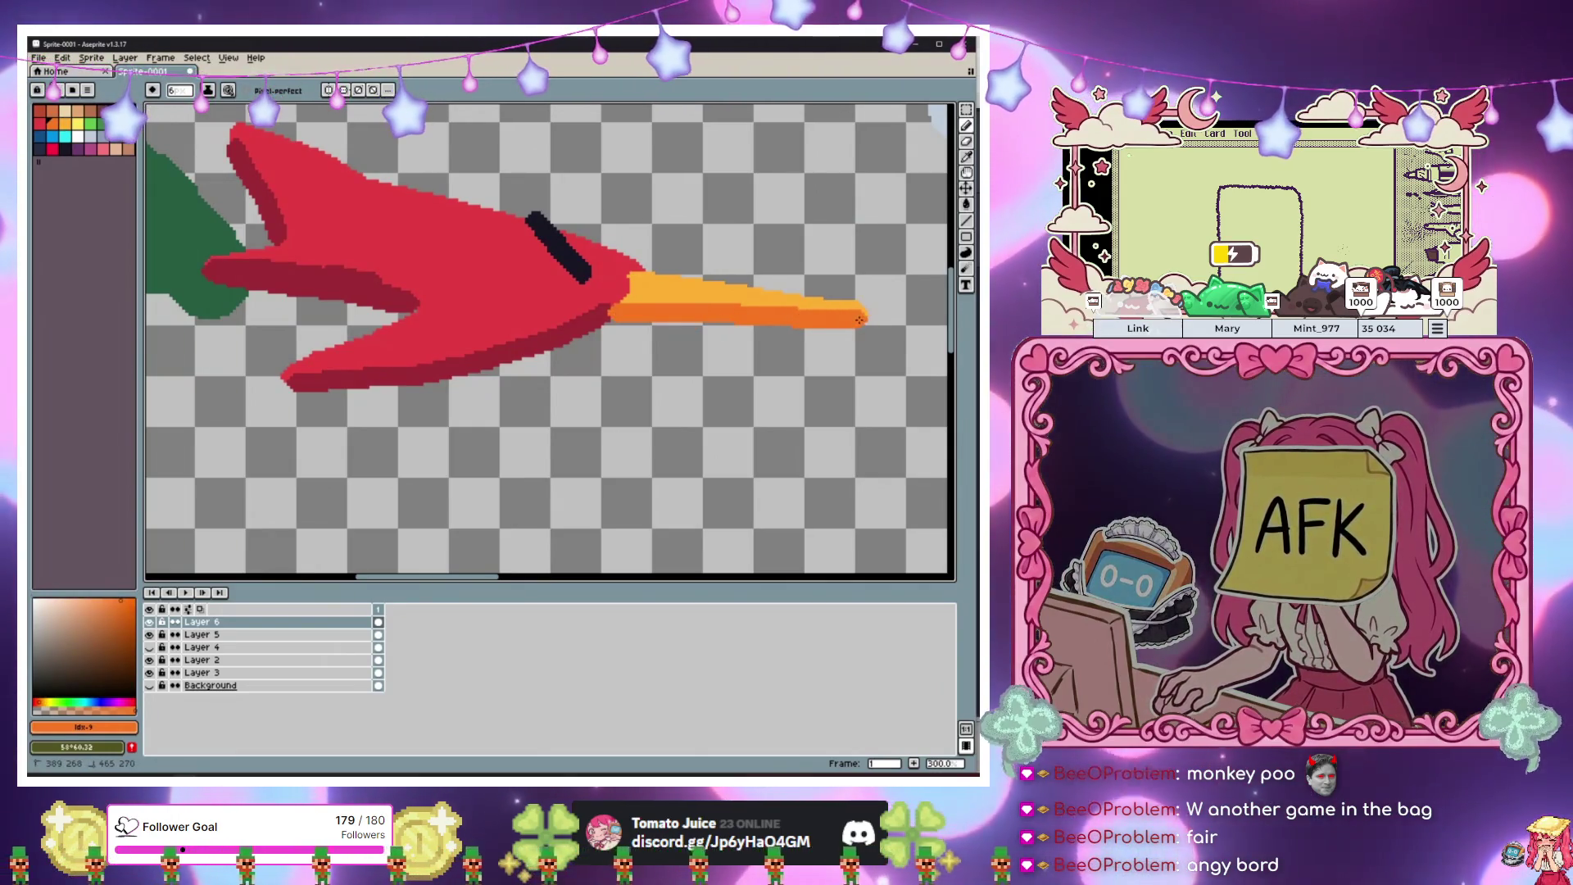
scroll(859, 320, "down", 2)
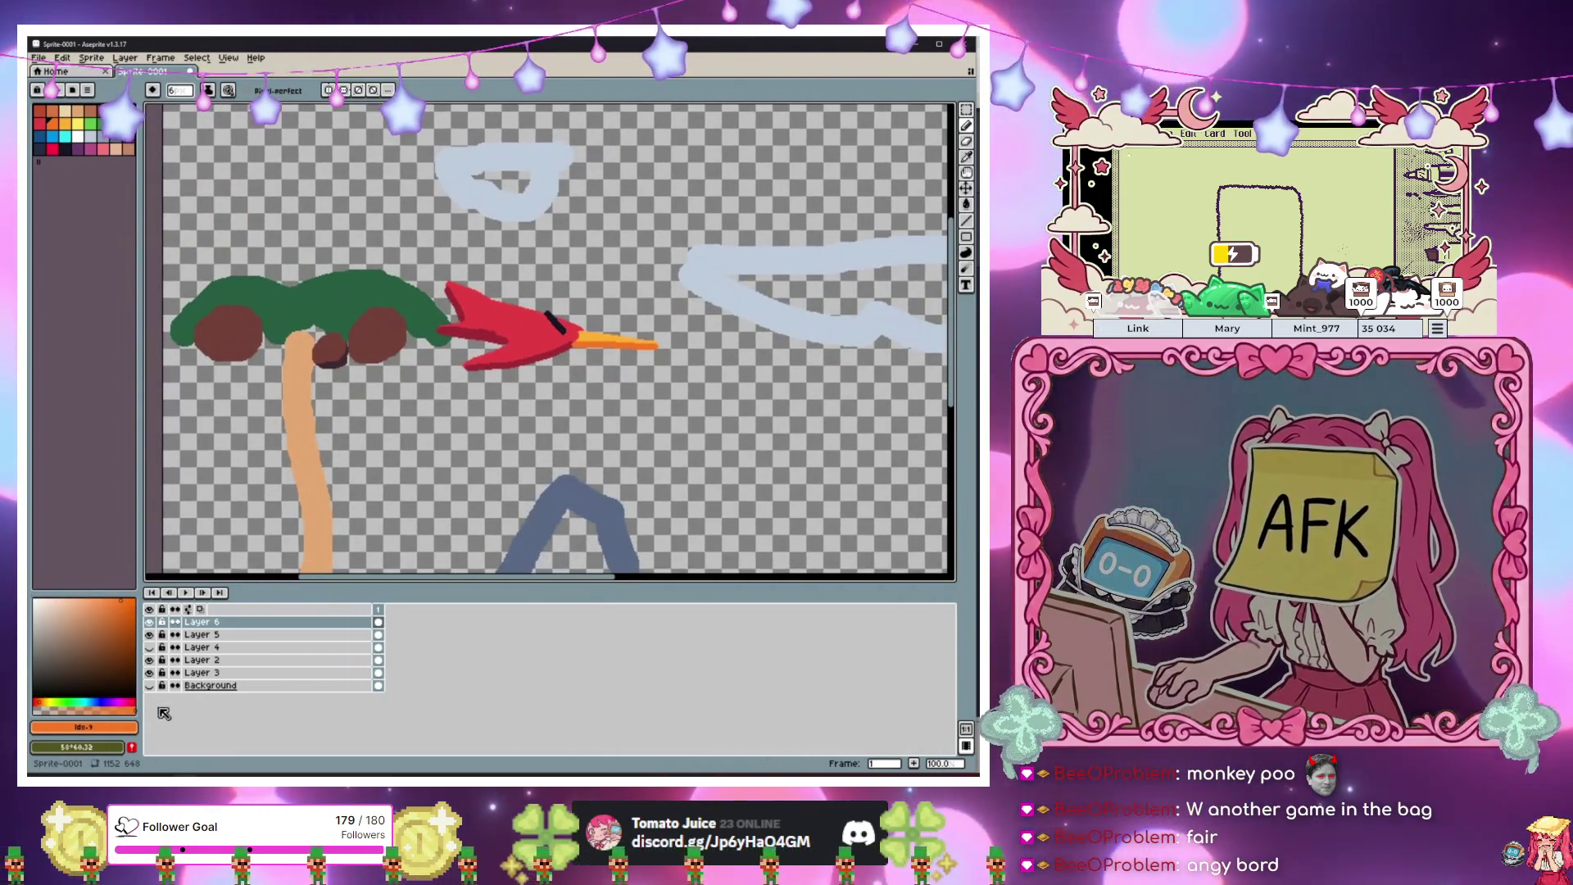
Thicken the bird's eye in a dark colour and hide the tree, cloud and mountain layers.
scroll(484, 376, "down", 1)
scroll(484, 375, "up", 1)
scroll(484, 375, "up", 2)
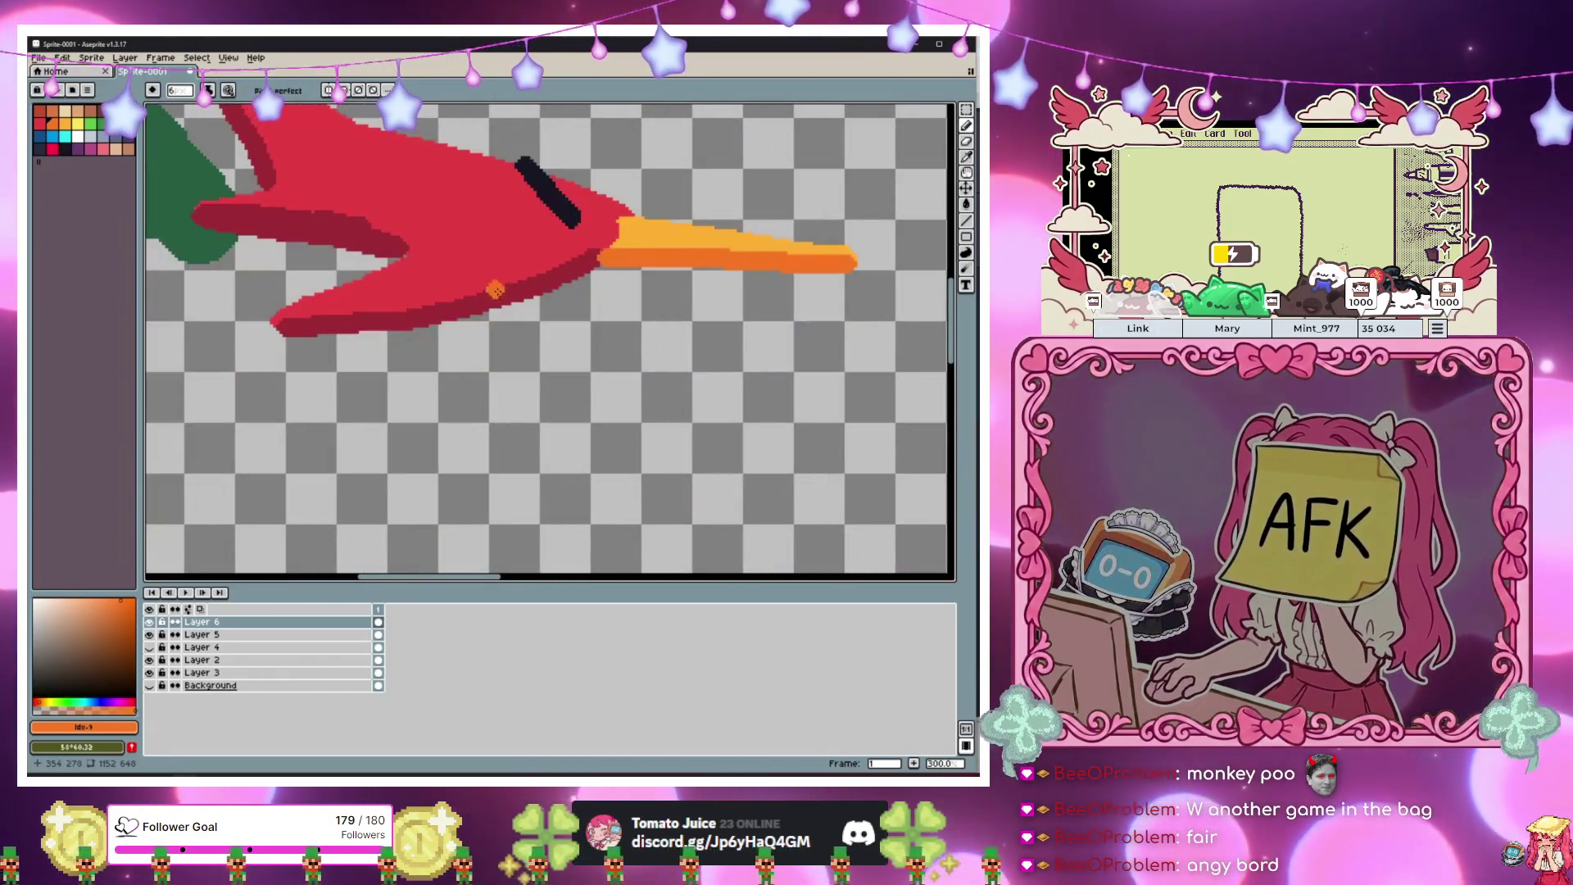
left_click(61, 148)
left_click_drag(516, 283, 542, 289)
scroll(632, 375, "down", 1)
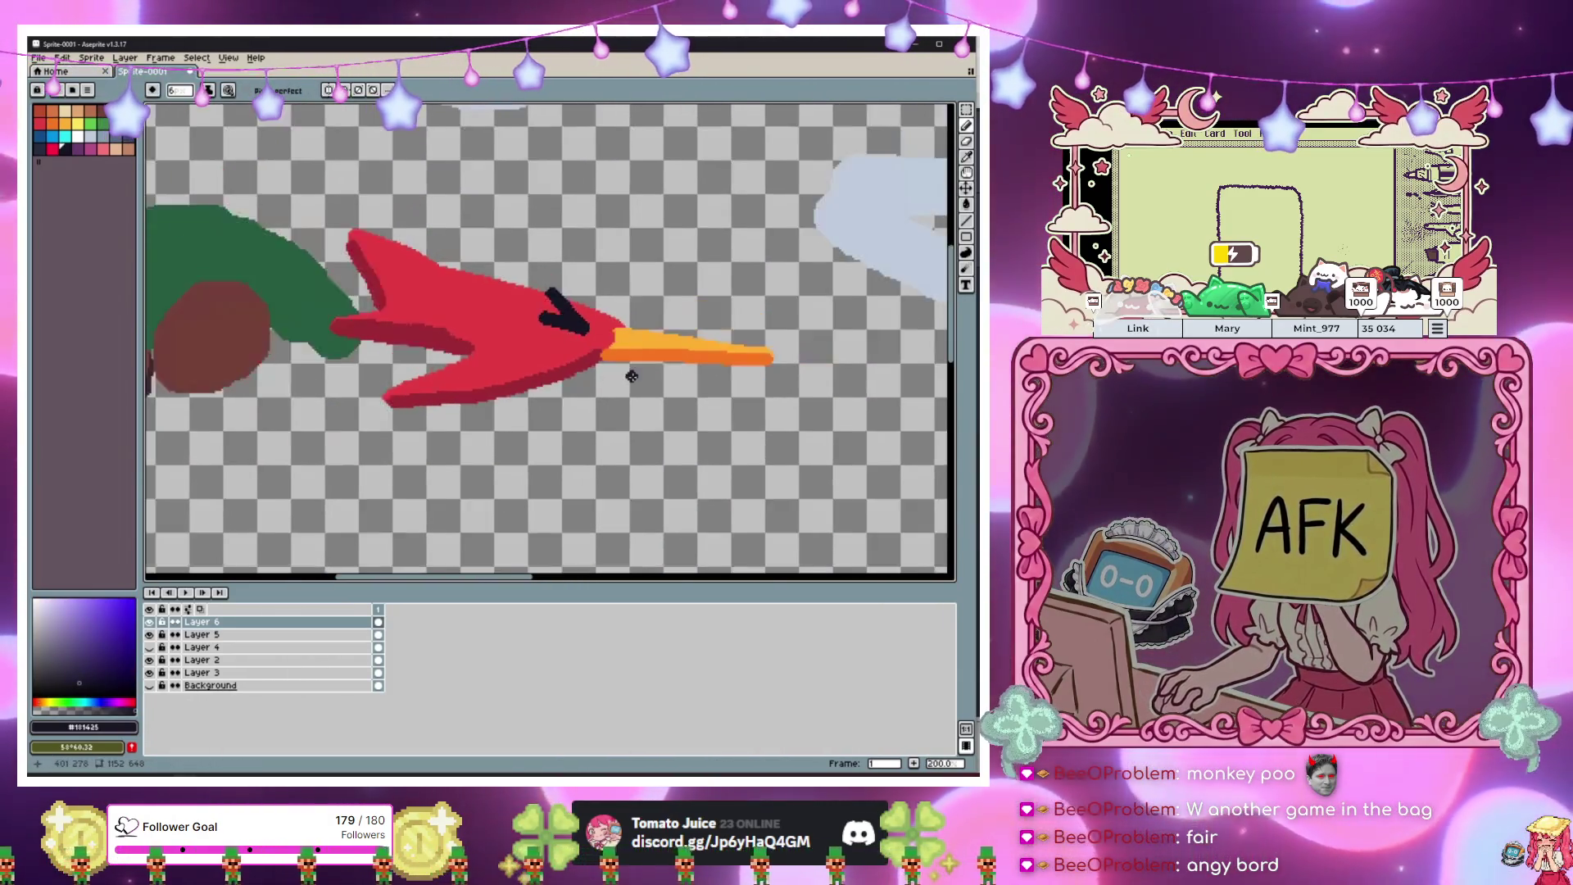
scroll(632, 375, "down", 1)
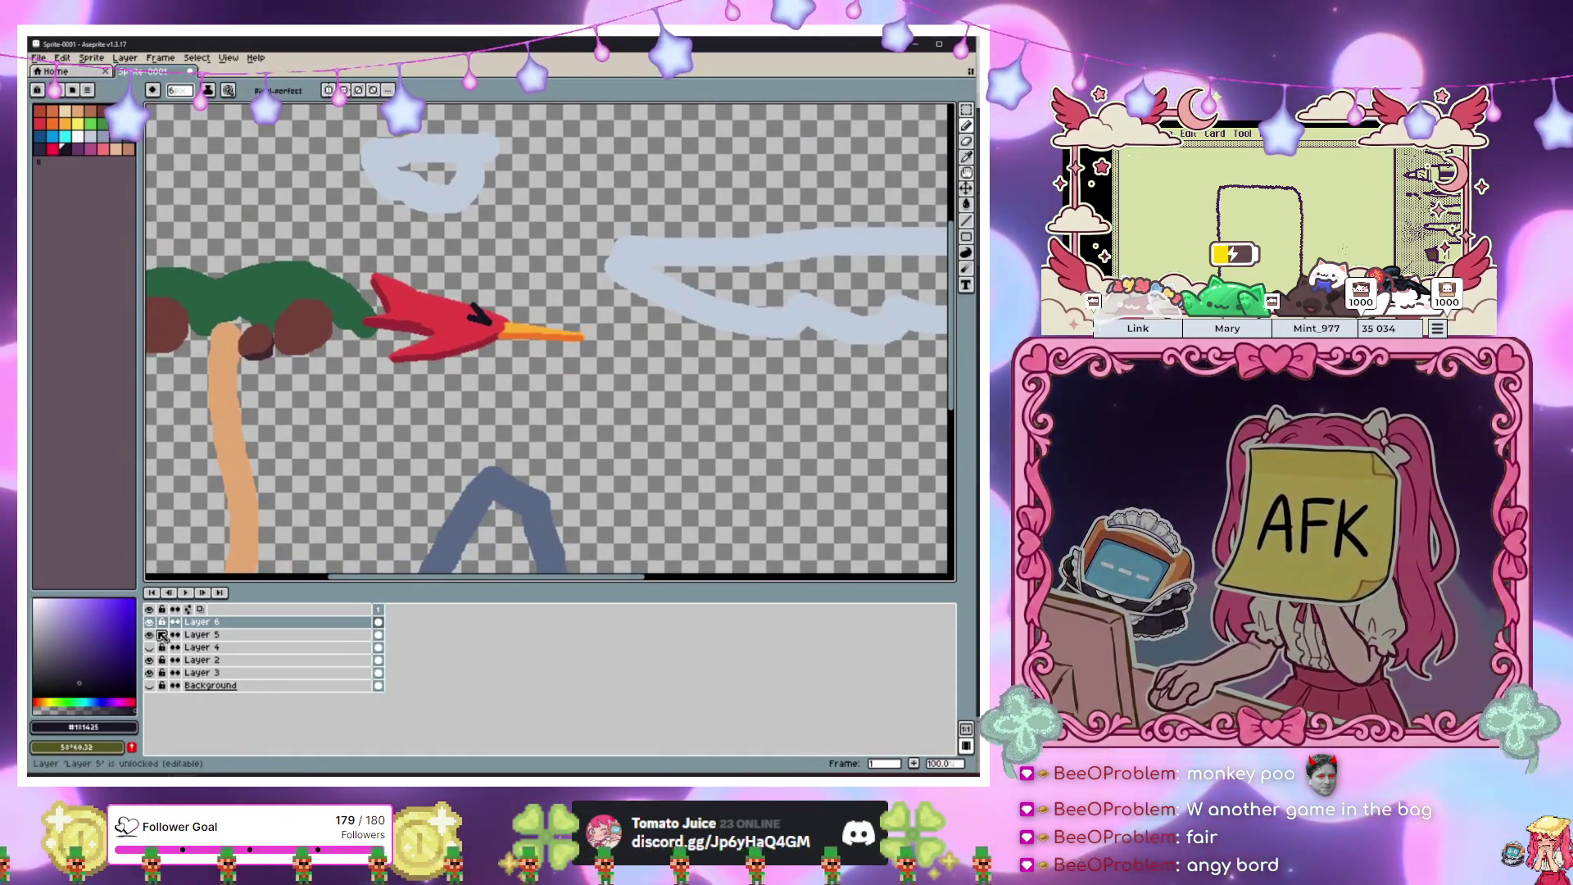
left_click_drag(161, 635, 163, 660)
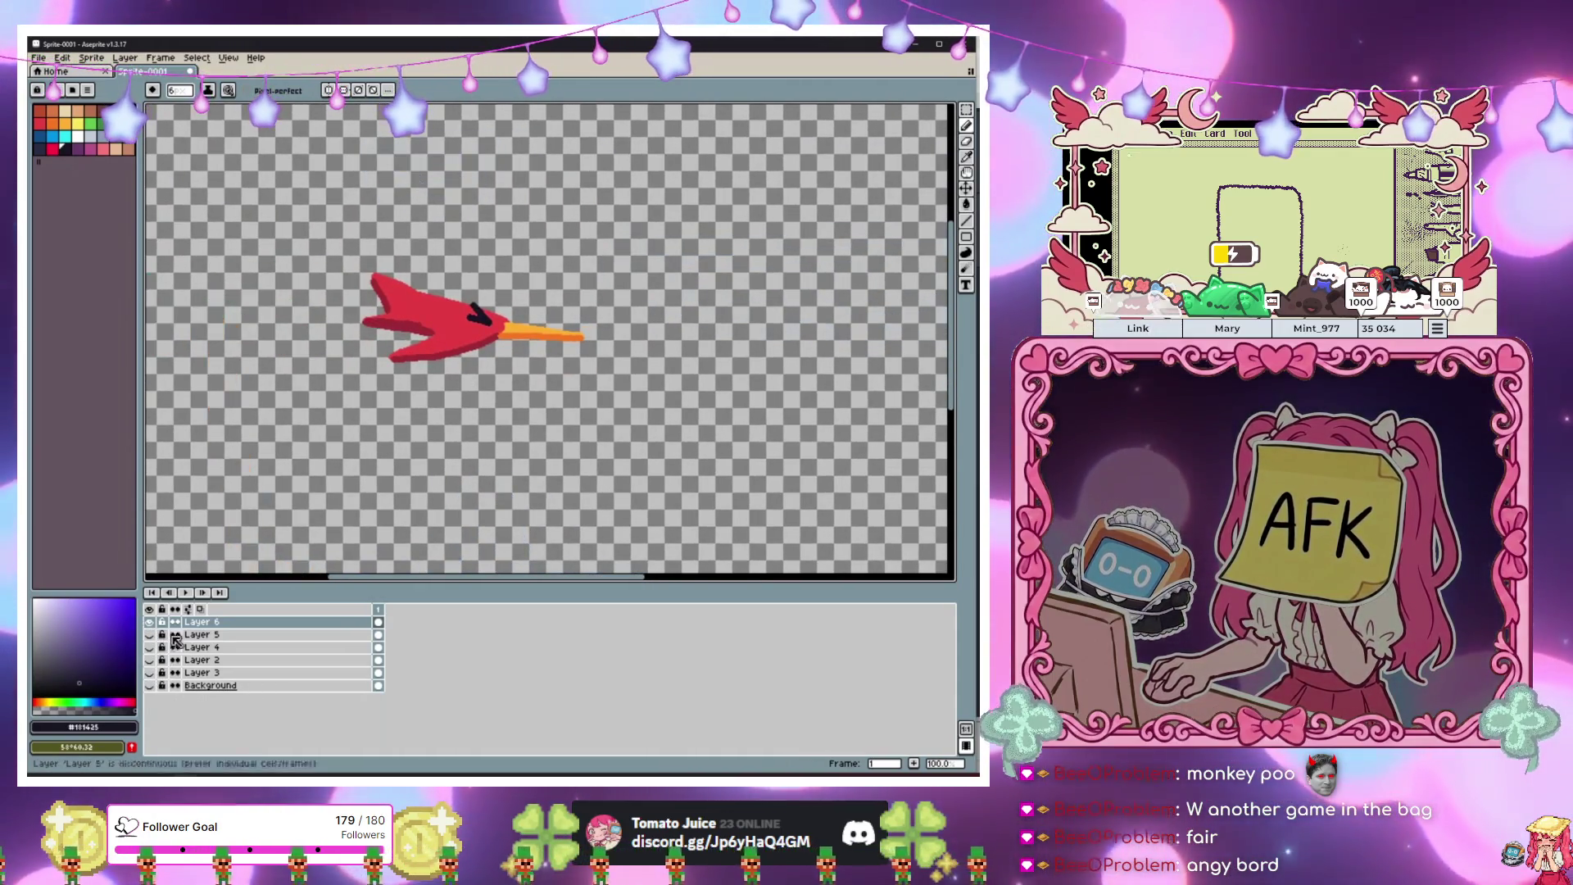
scroll(355, 195, "down", 1)
scroll(355, 195, "up", 2)
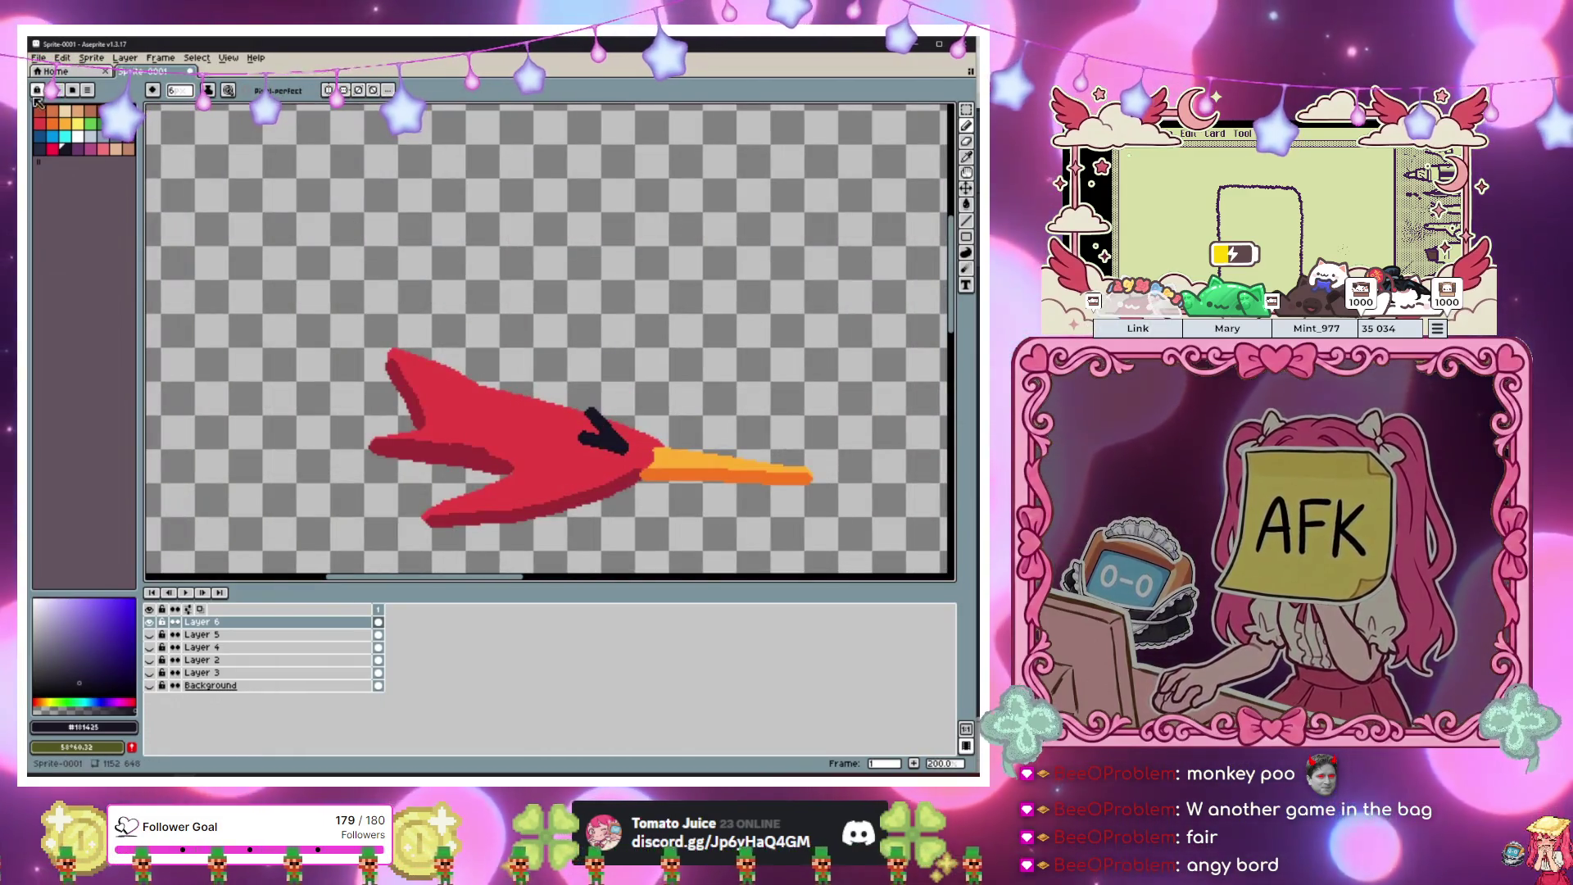
Export the bird image as bord.png and return to Godot.
left_click(63, 58)
left_click(39, 58)
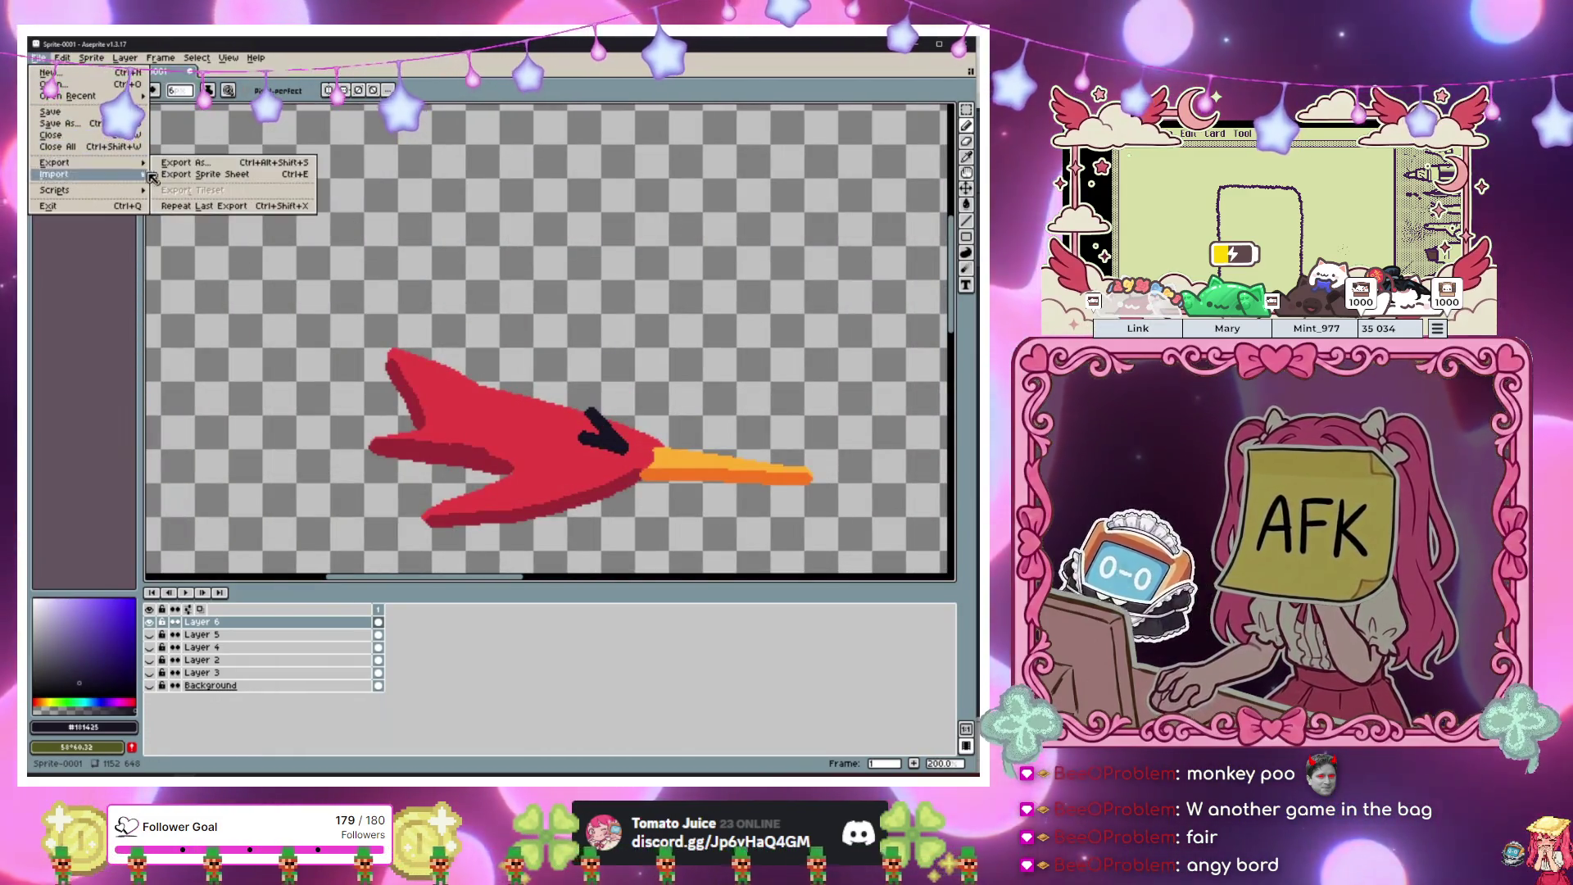
left_click(196, 206)
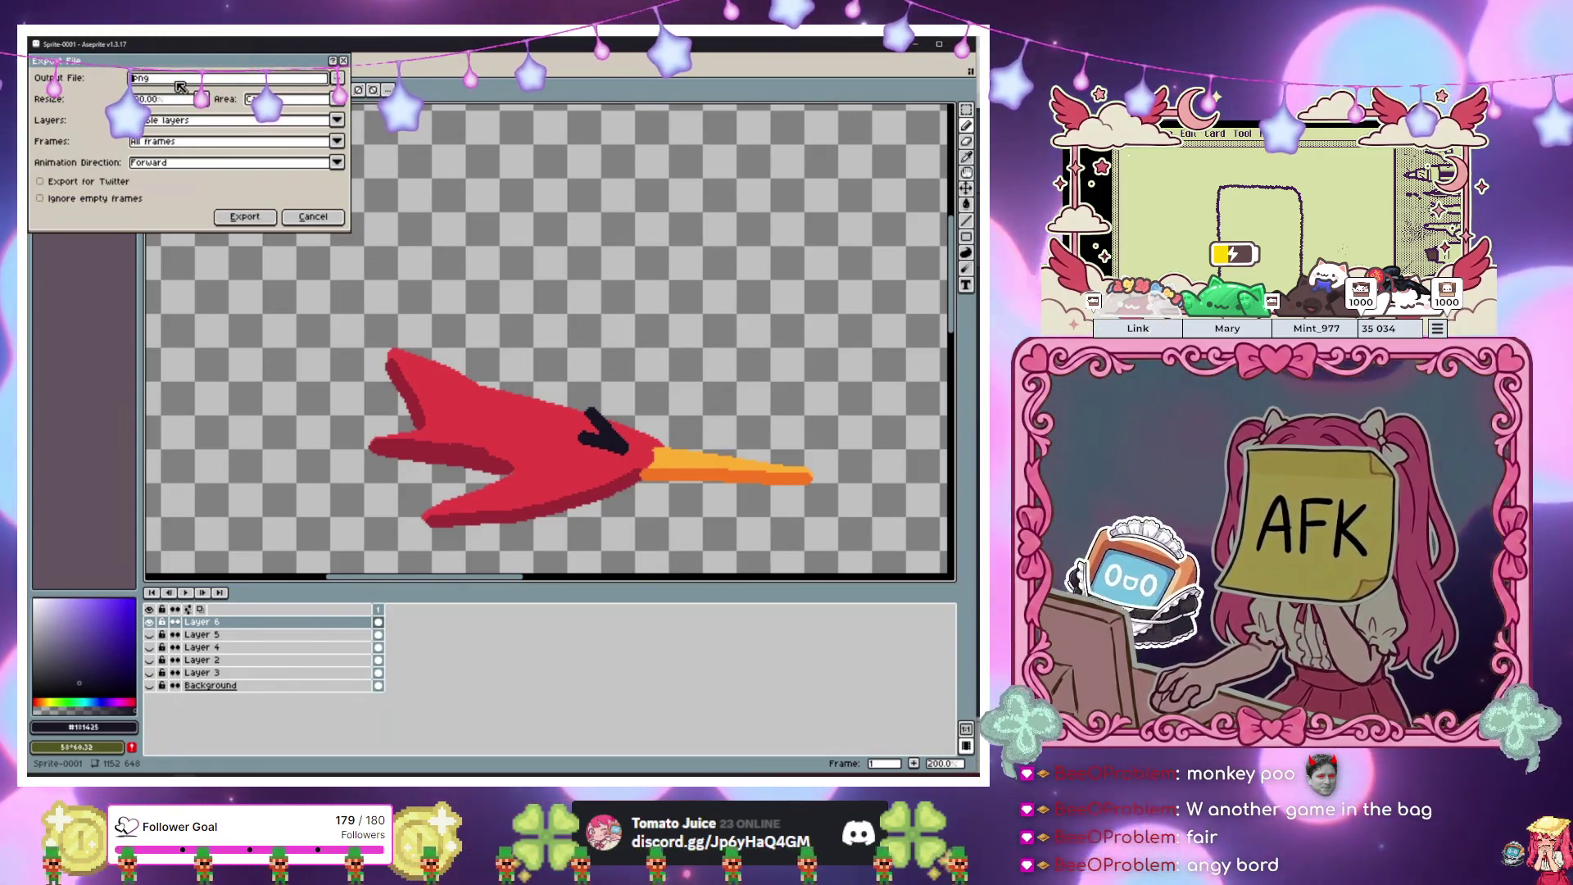
type("bord")
key("Return")
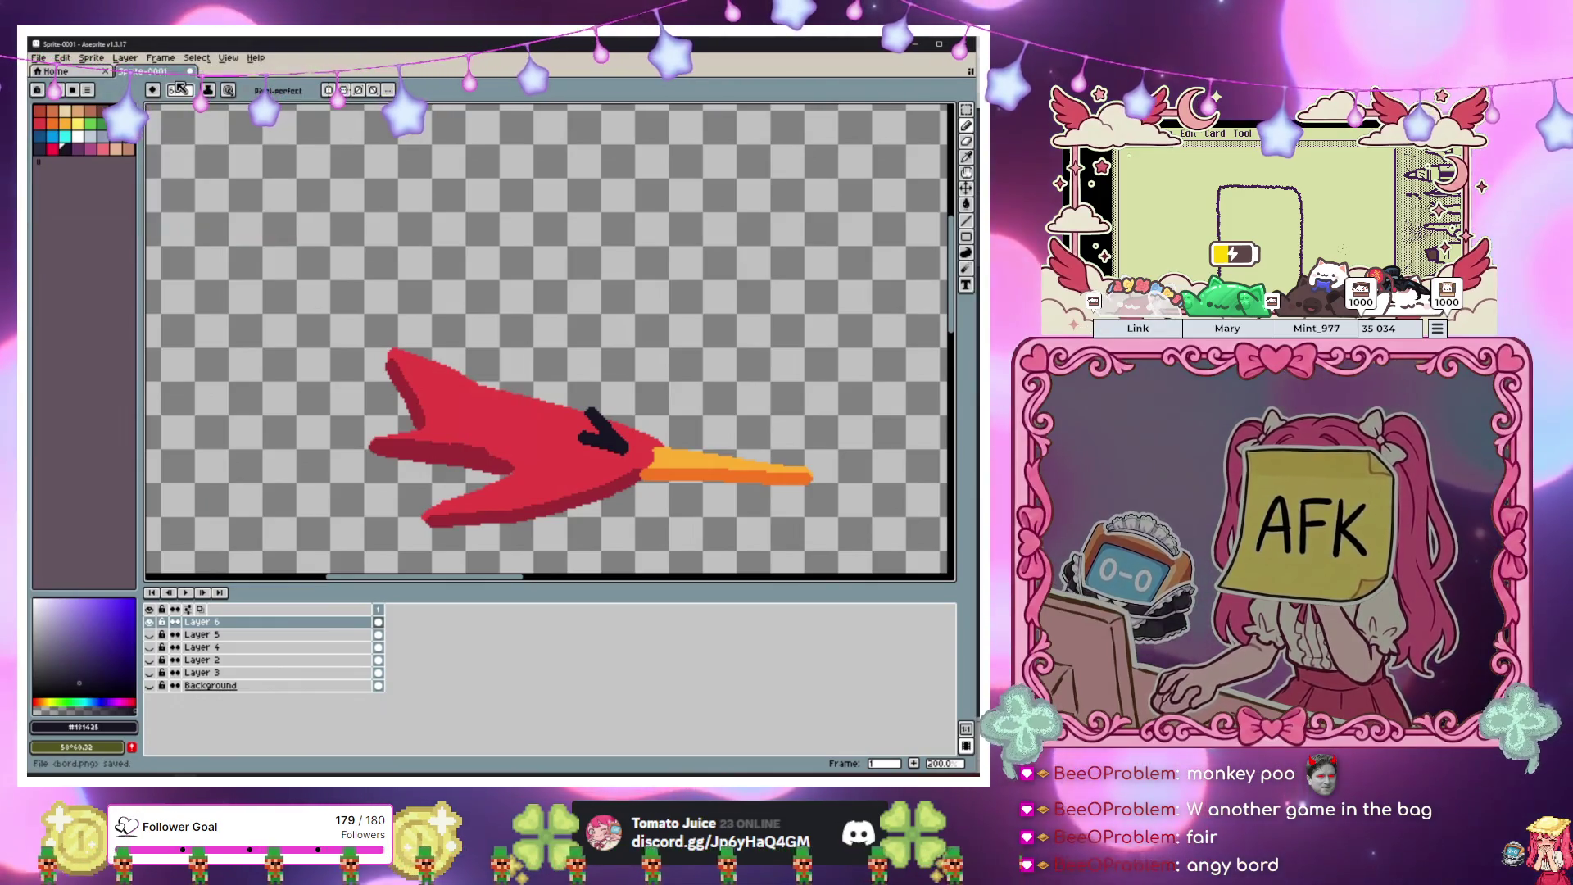
key("alt+Tab")
key("alt+Tab")
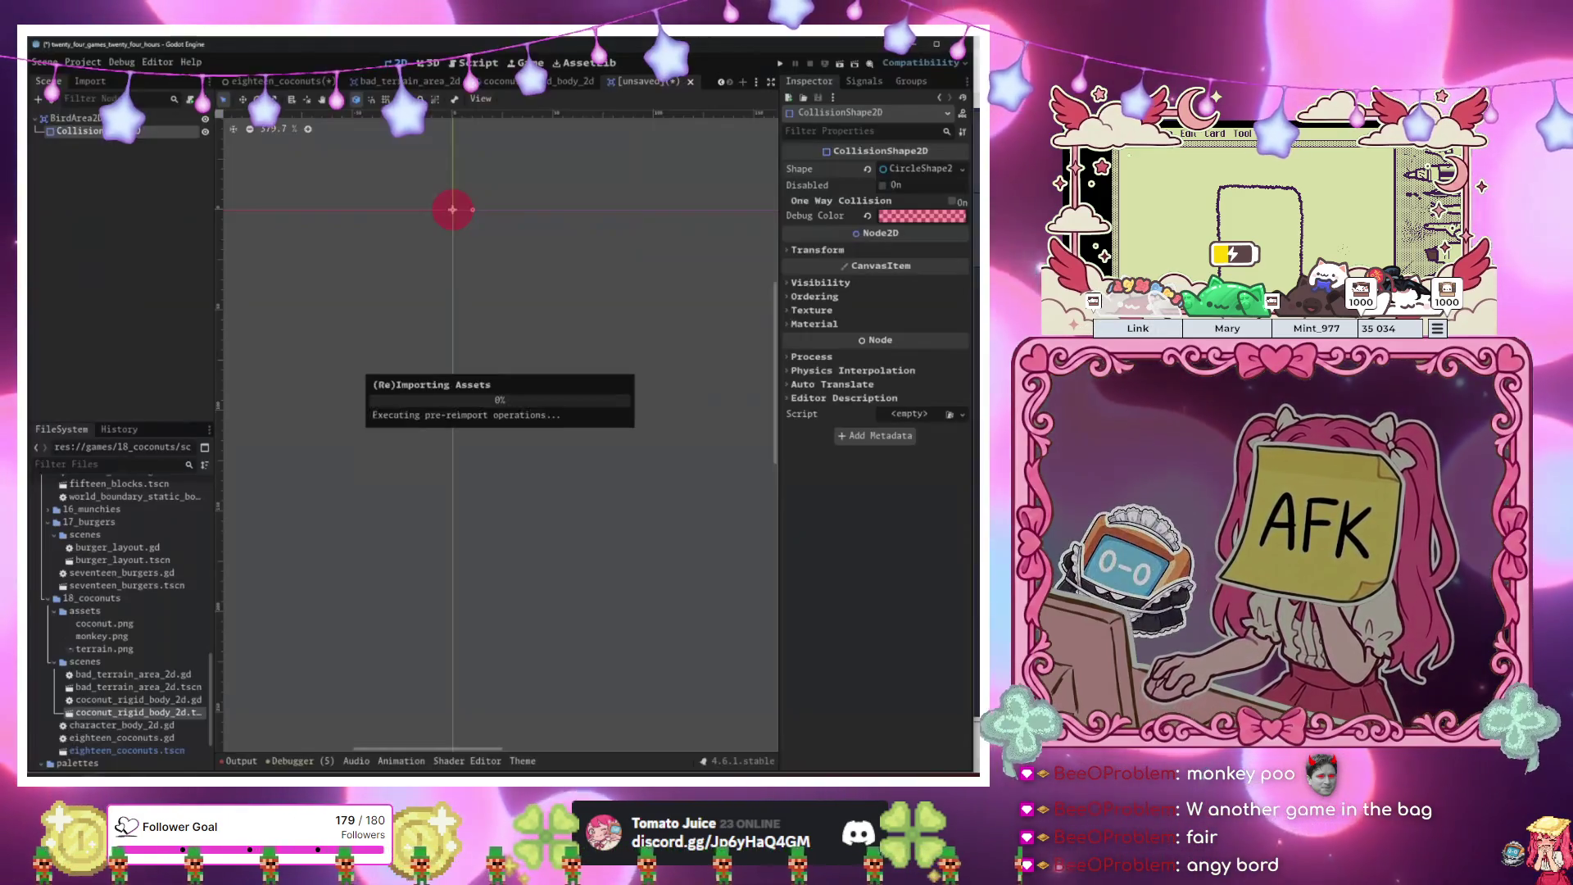
Add a Sprite2D child under BirdArea2D.
left_click(90, 118)
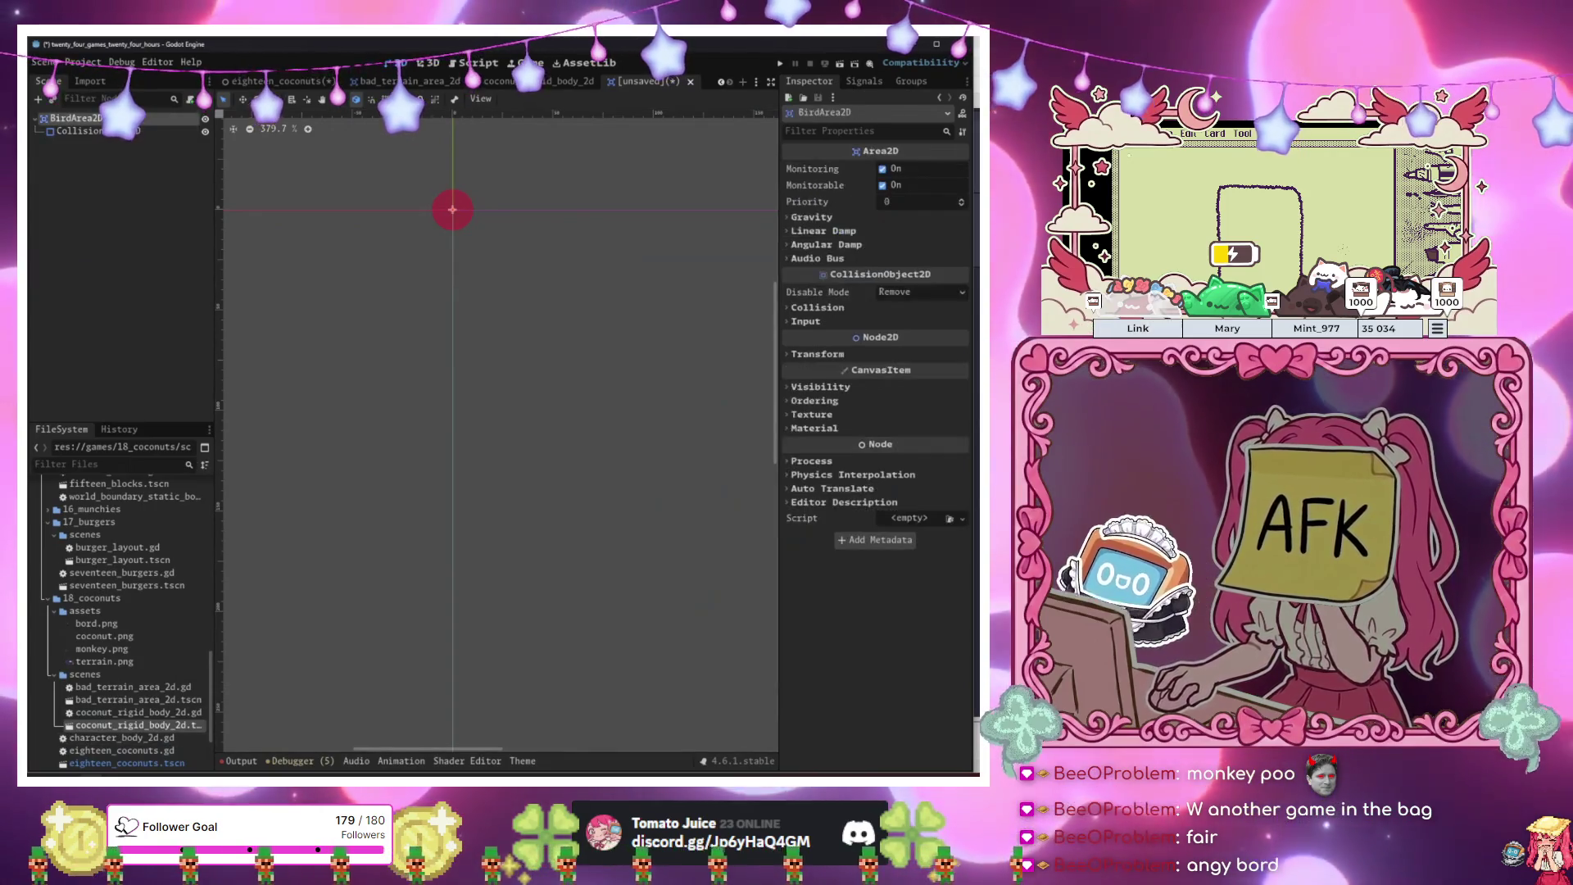
key("ctrl+a")
type("sprite")
key("Return")
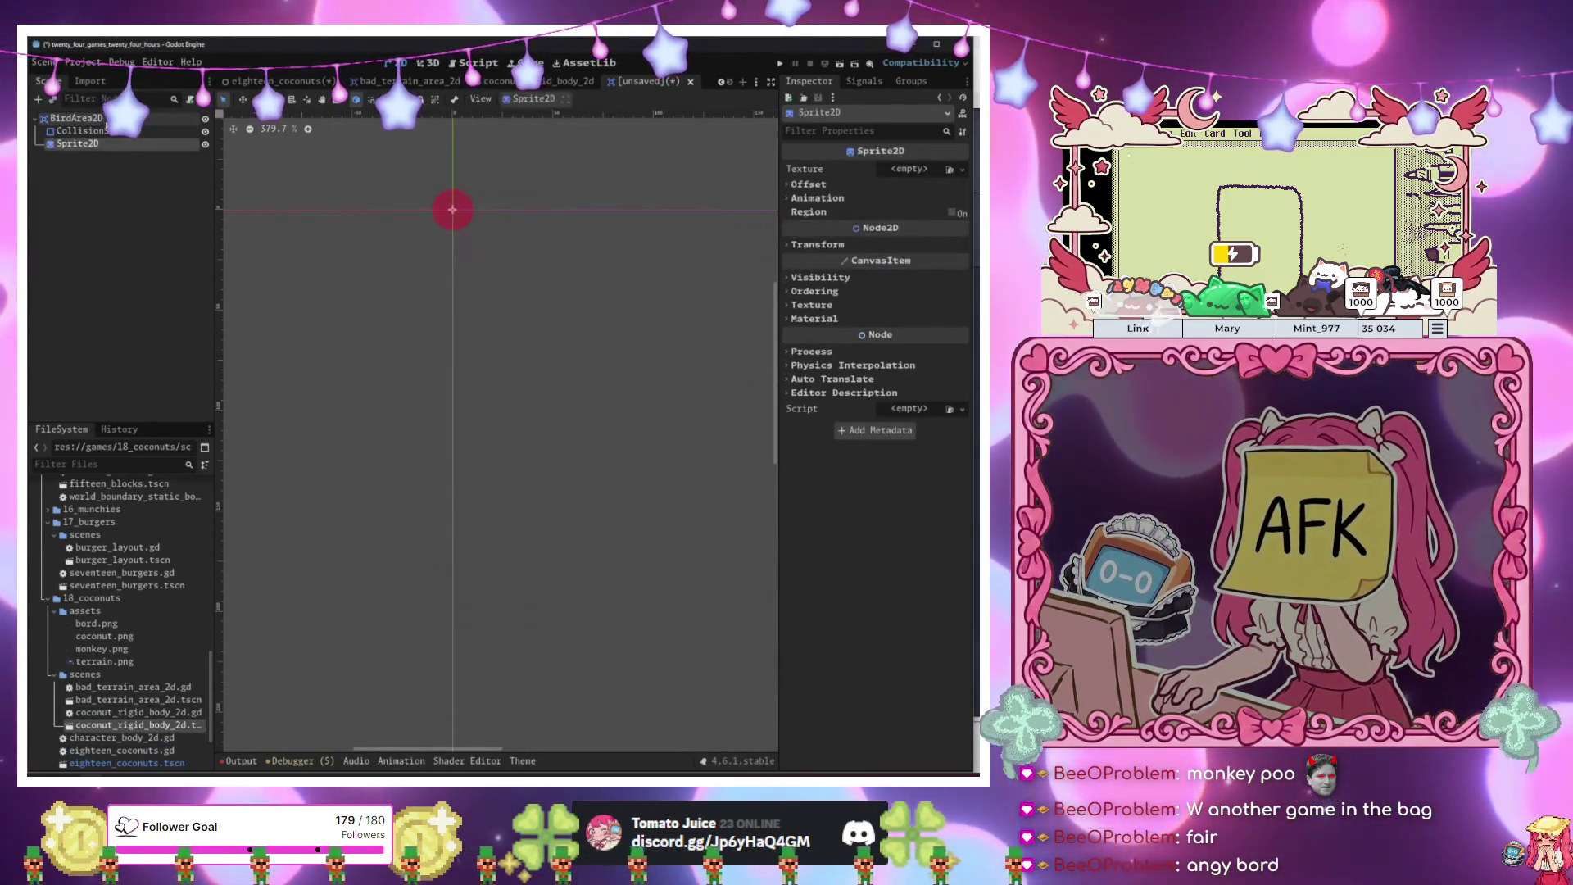
Give the sprite an AtlasTexture that uses bord.png as its atlas.
left_click(871, 174)
left_click(910, 185)
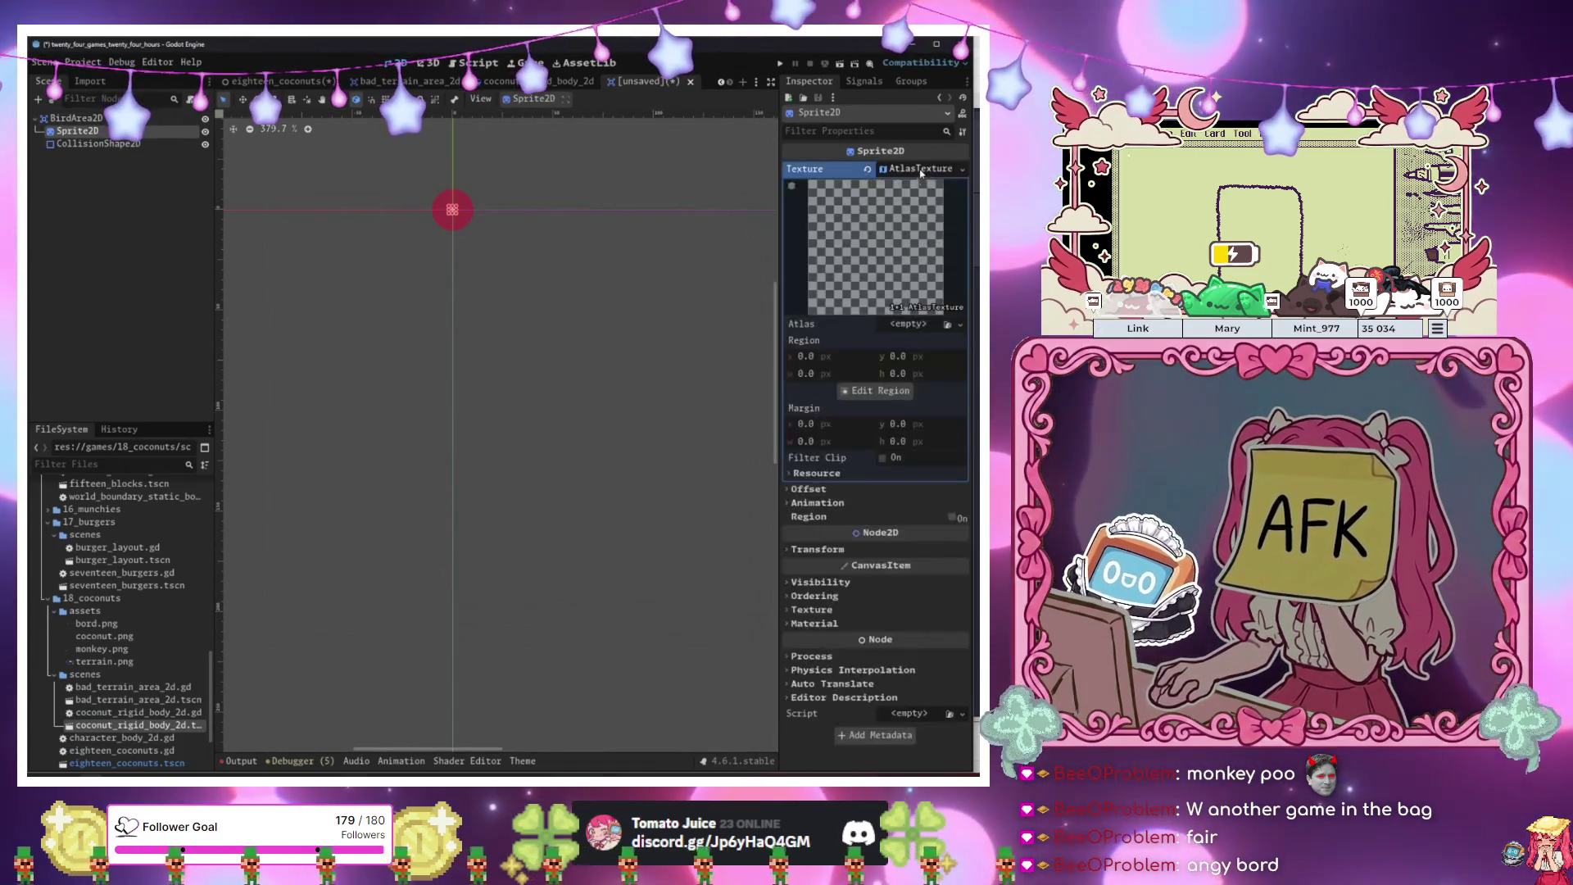
mouse_move(97, 623)
left_mouse_down()
mouse_move(246, 414)
mouse_move(883, 327)
left_mouse_up()
left_click(523, 342)
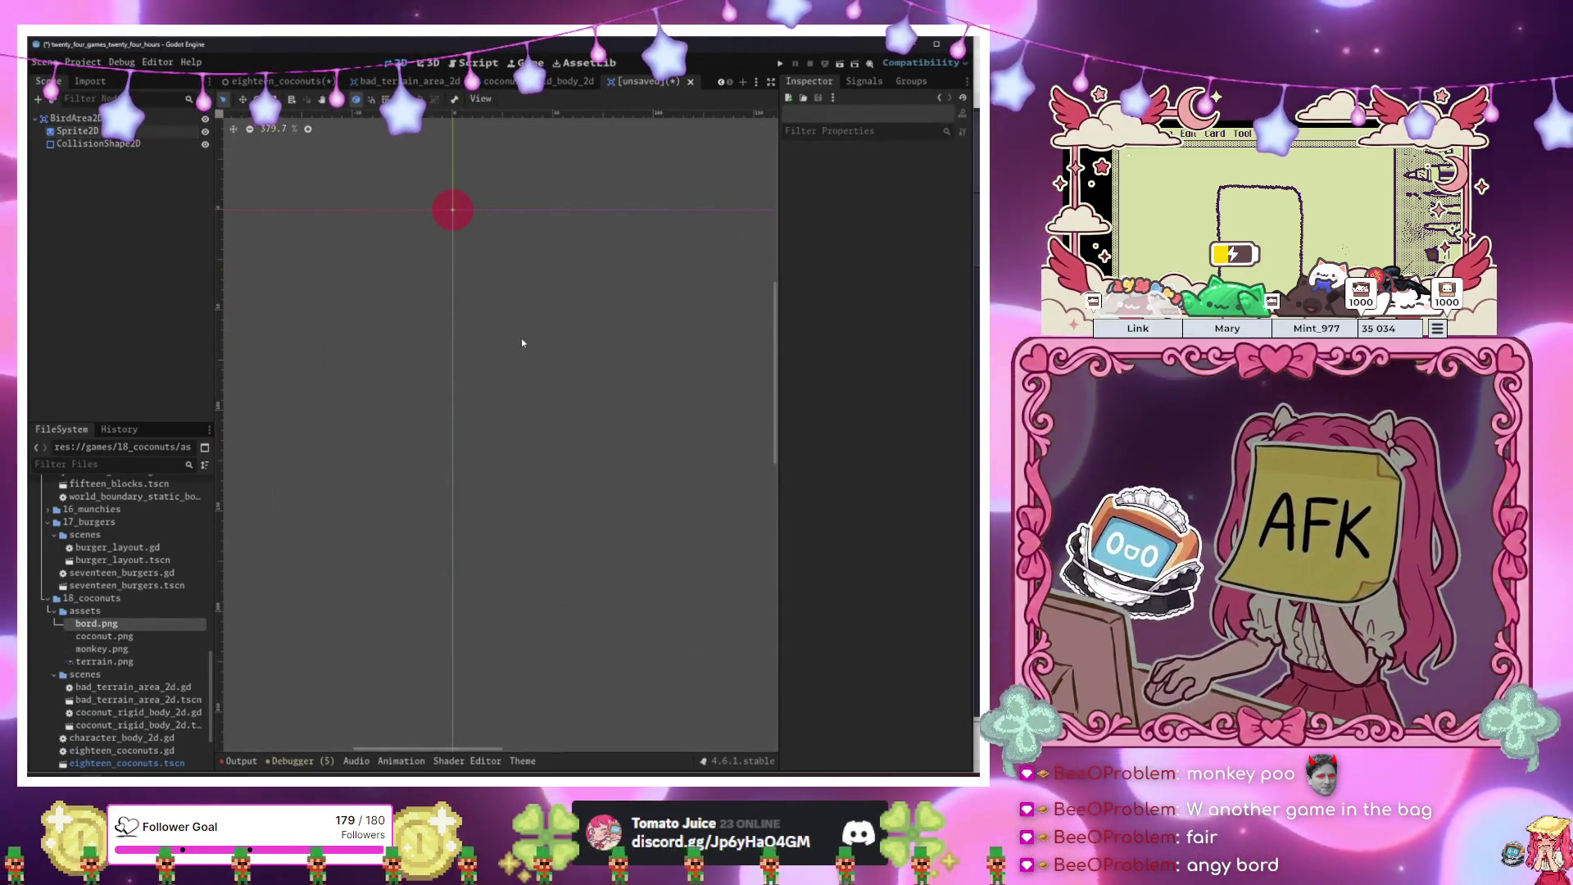
scroll(521, 335, "down", 2)
Crop the atlas region to a box around the red bird.
left_click(466, 267)
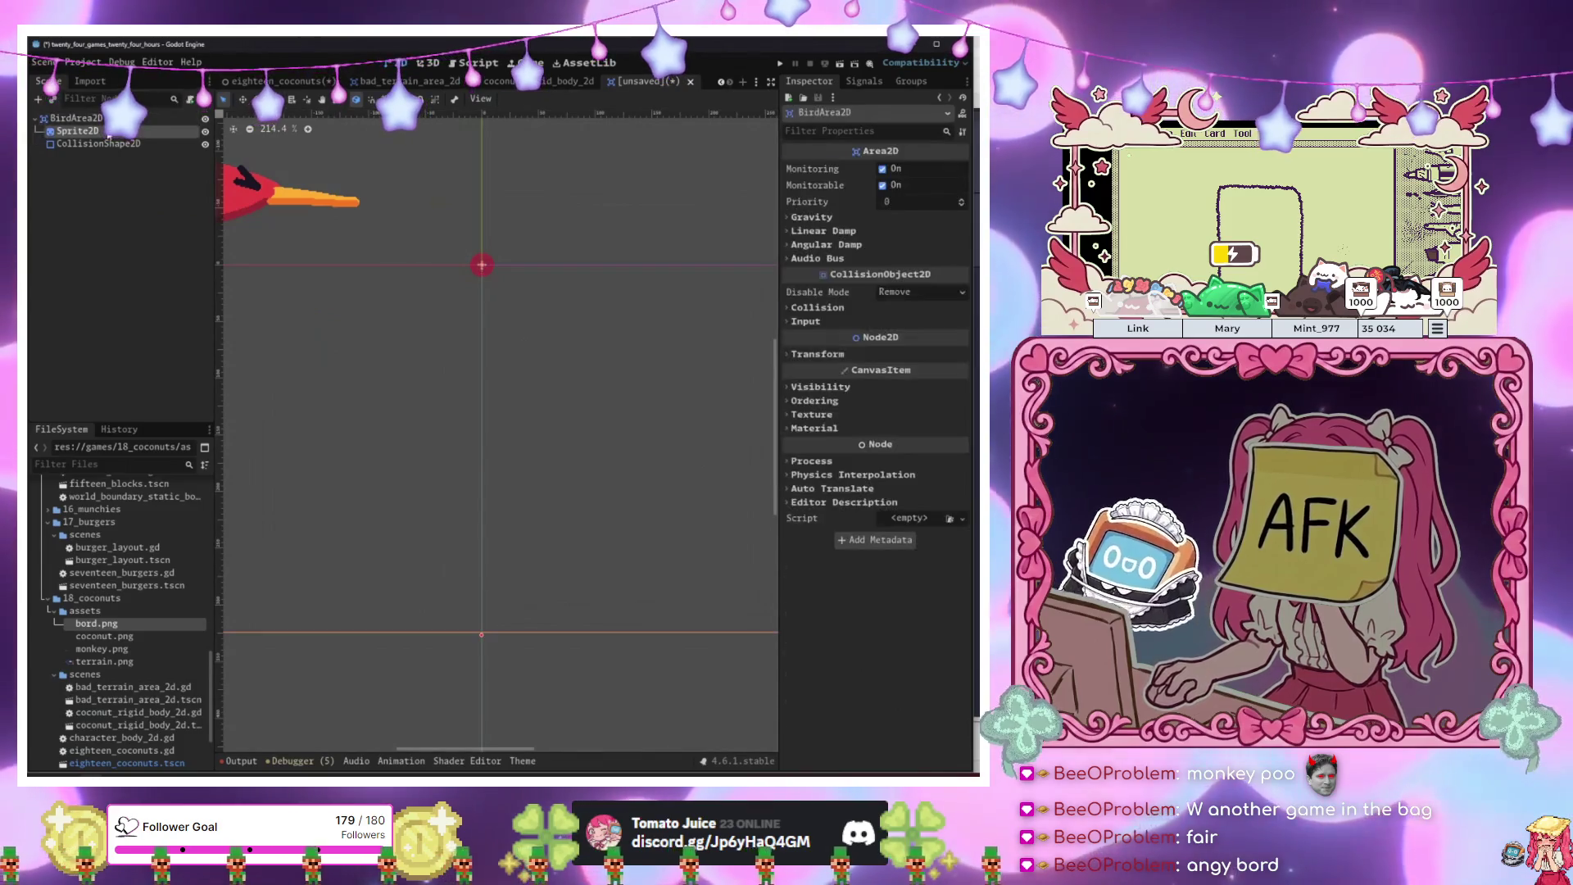
scroll(668, 396, "down", 4)
mouse_move(632, 435)
left_mouse_down()
mouse_move(418, 309)
mouse_move(467, 348)
left_mouse_up()
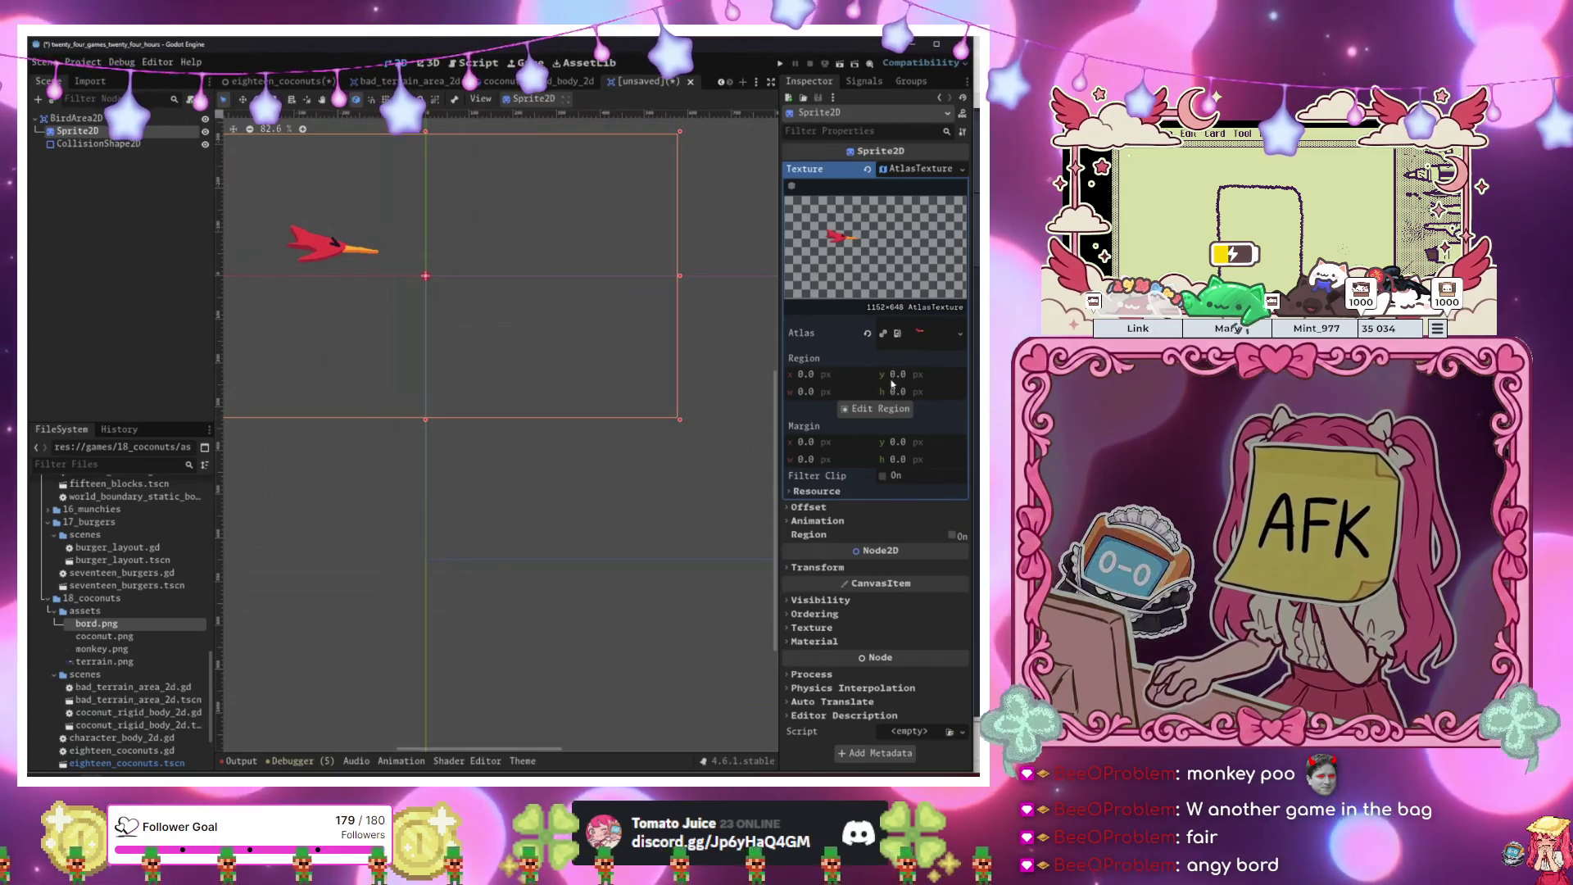
left_click(876, 408)
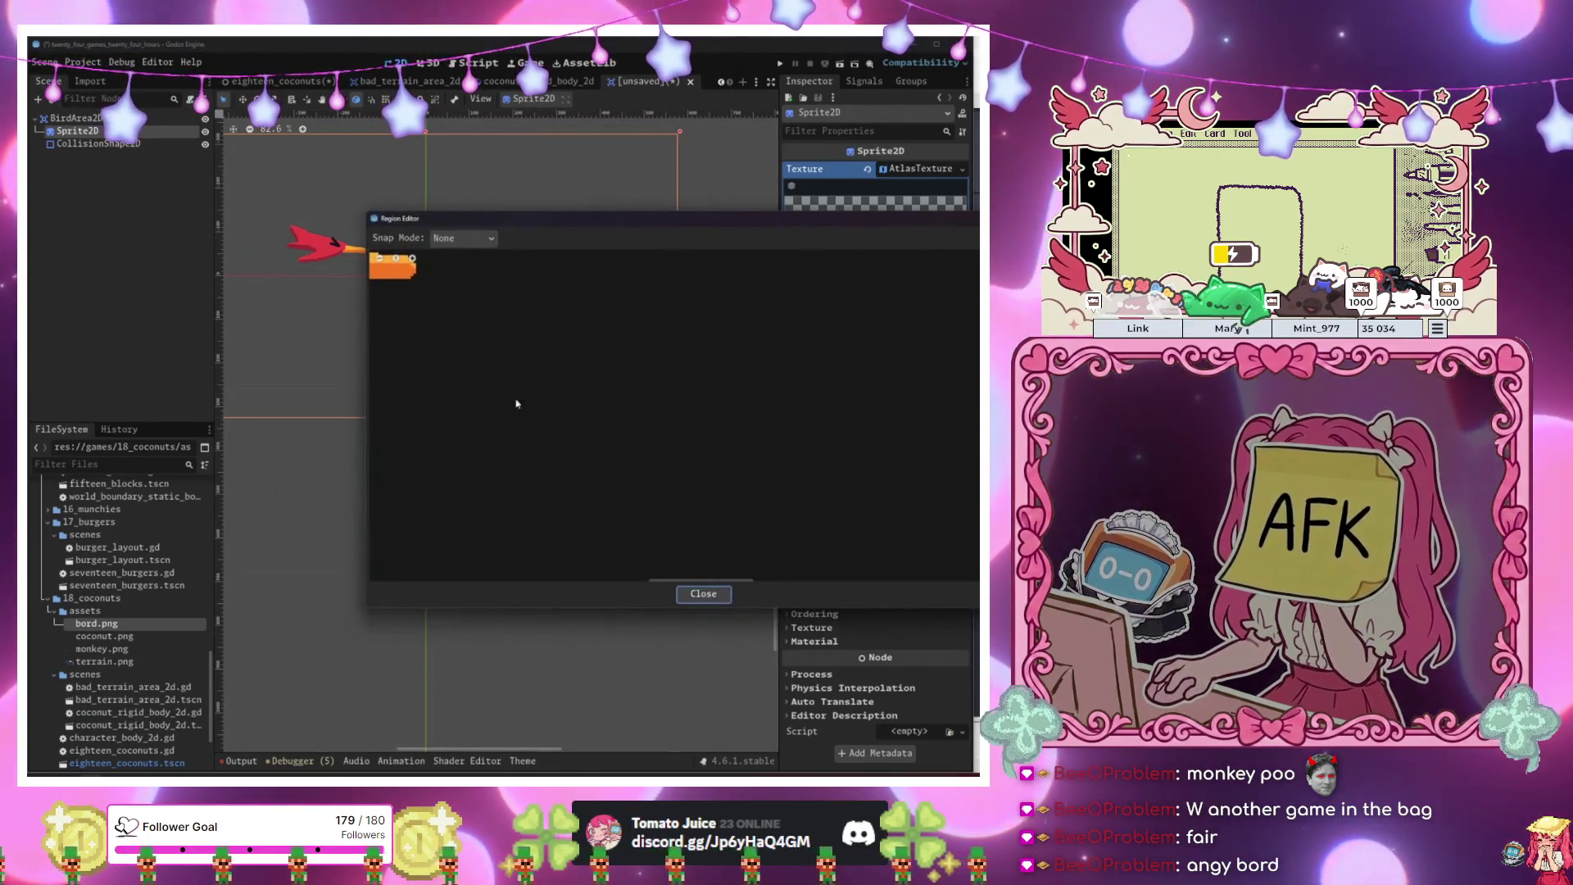
scroll(541, 396, "up", 8)
scroll(775, 393, "down", 2)
mouse_move(473, 262)
left_mouse_down()
mouse_move(910, 483)
mouse_move(947, 488)
mouse_move(951, 464)
left_mouse_up()
left_click(704, 593)
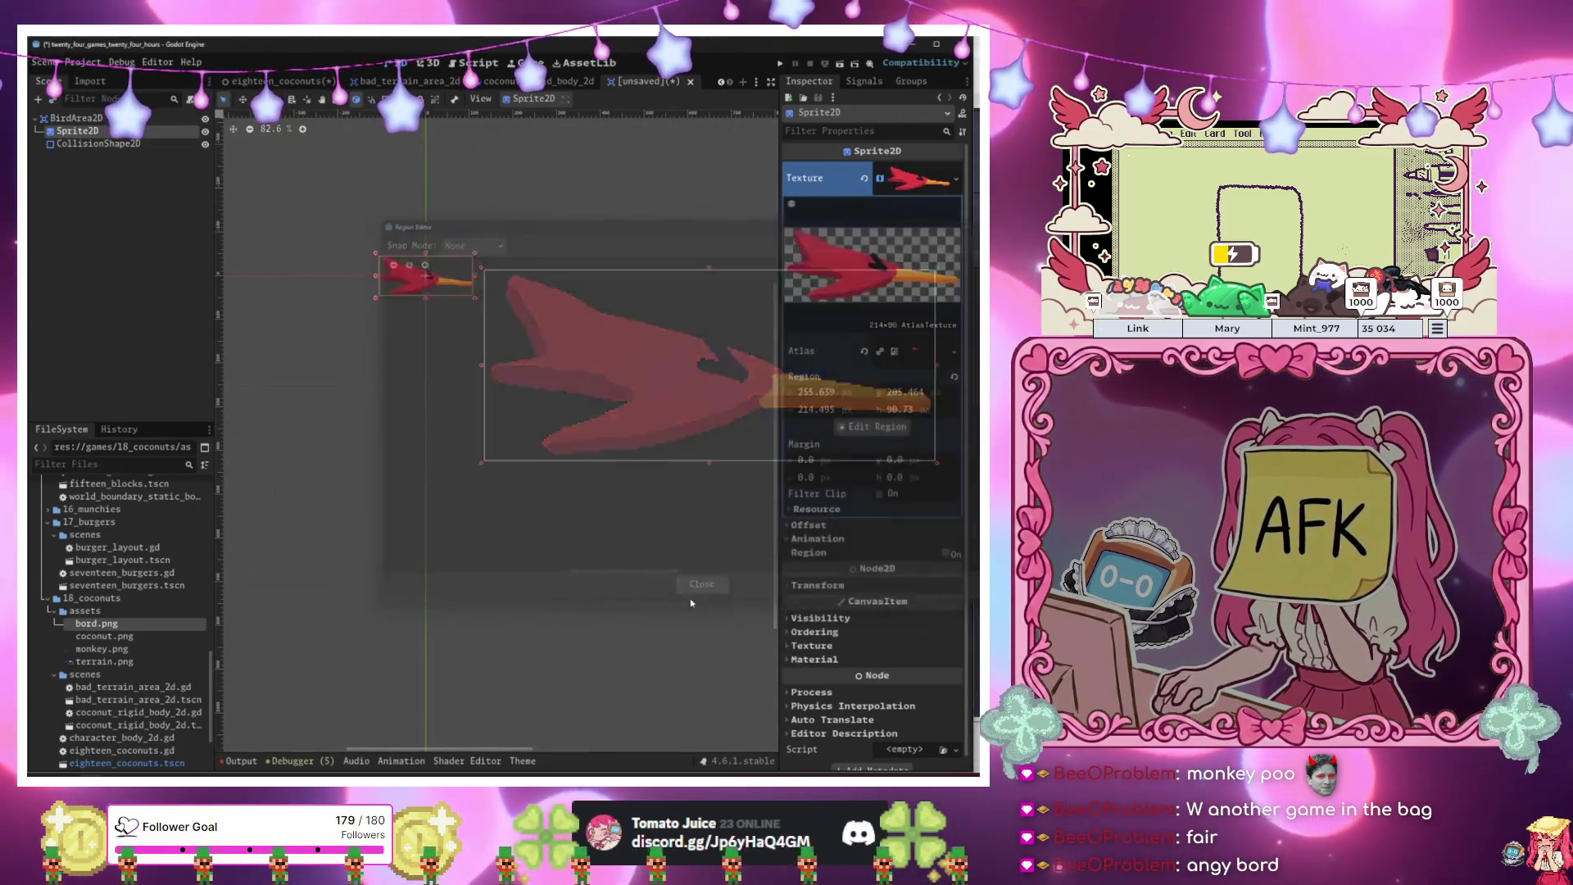
Scale the bird sprite down to about 0.62.
scroll(553, 396, "up", 3)
scroll(553, 397, "down", 3)
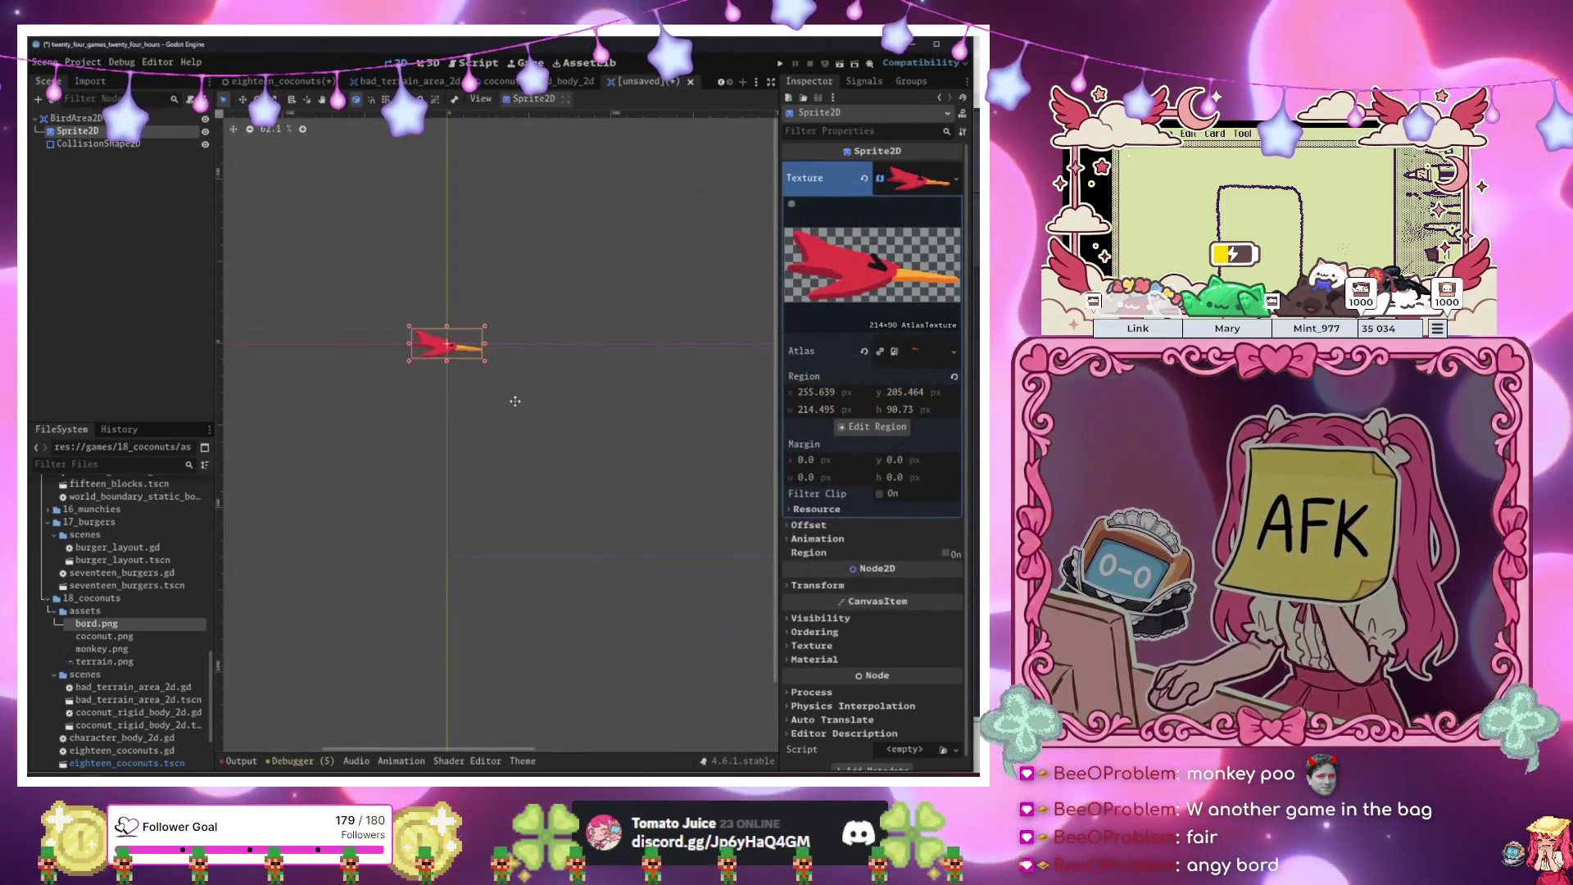
scroll(516, 396, "up", 5)
scroll(503, 395, "up", 5)
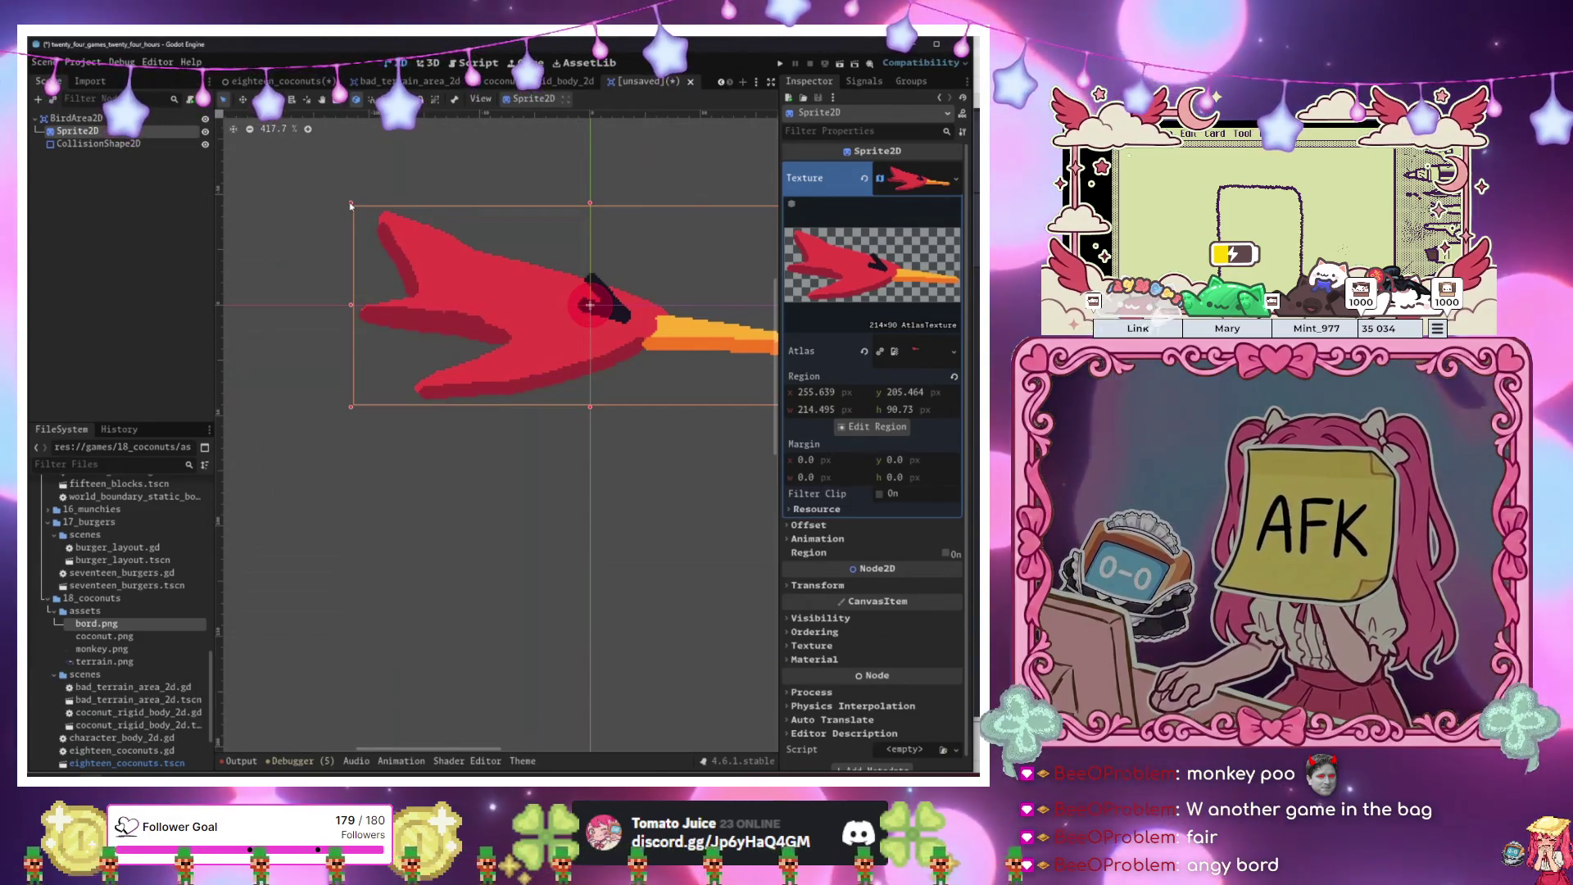
left_click_drag(406, 246, 463, 281)
Make the collision shape a CapsuleShape2D, placed and slightly tilted over the bird's head.
left_click(98, 144)
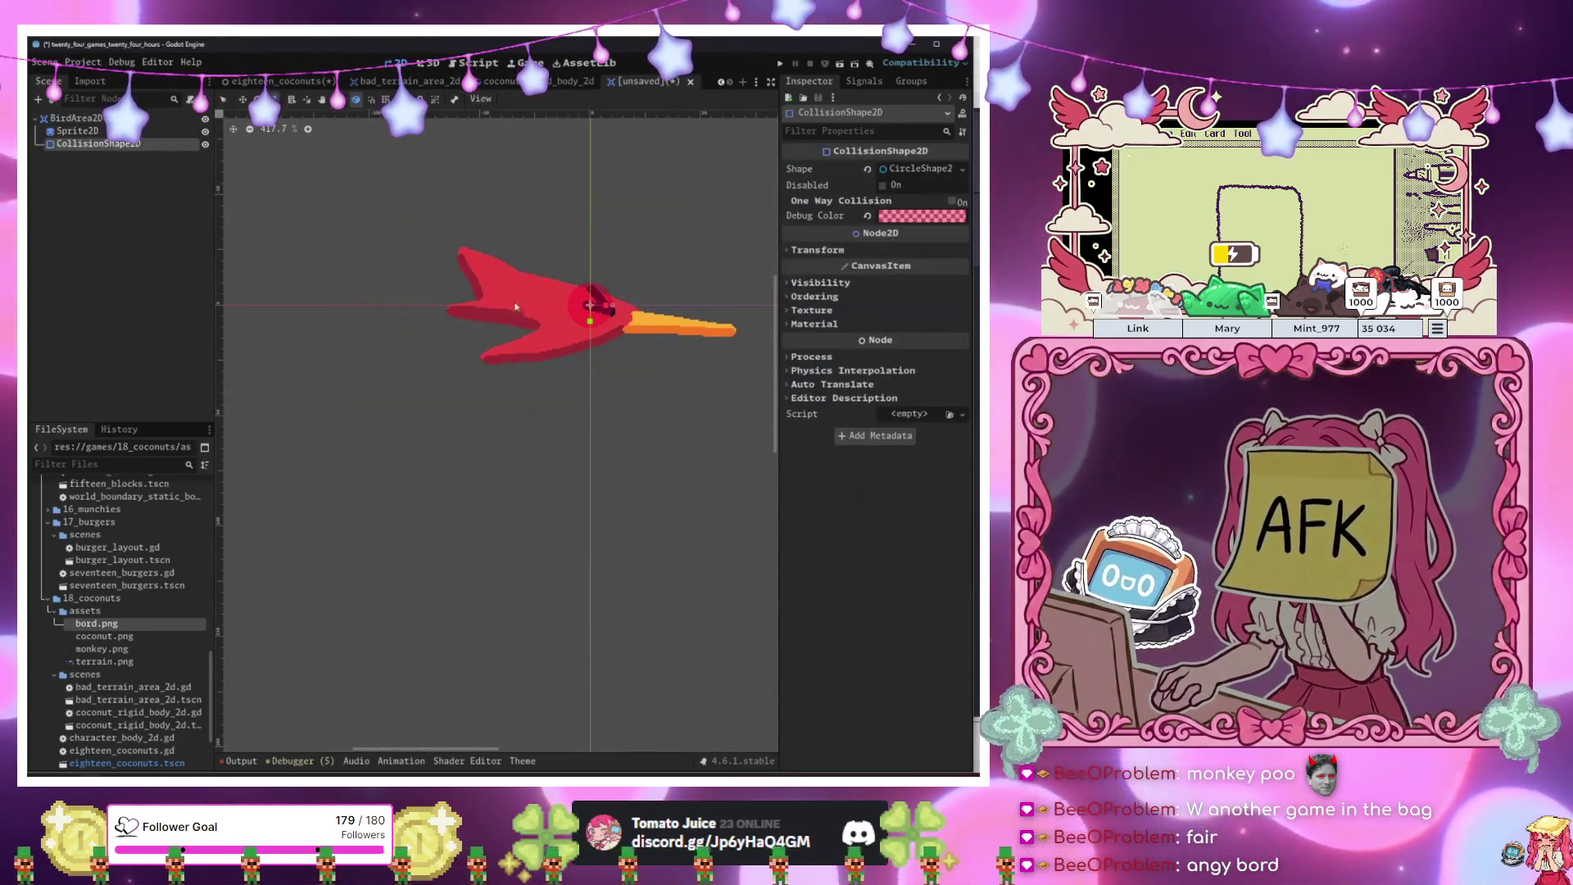
left_click(910, 169)
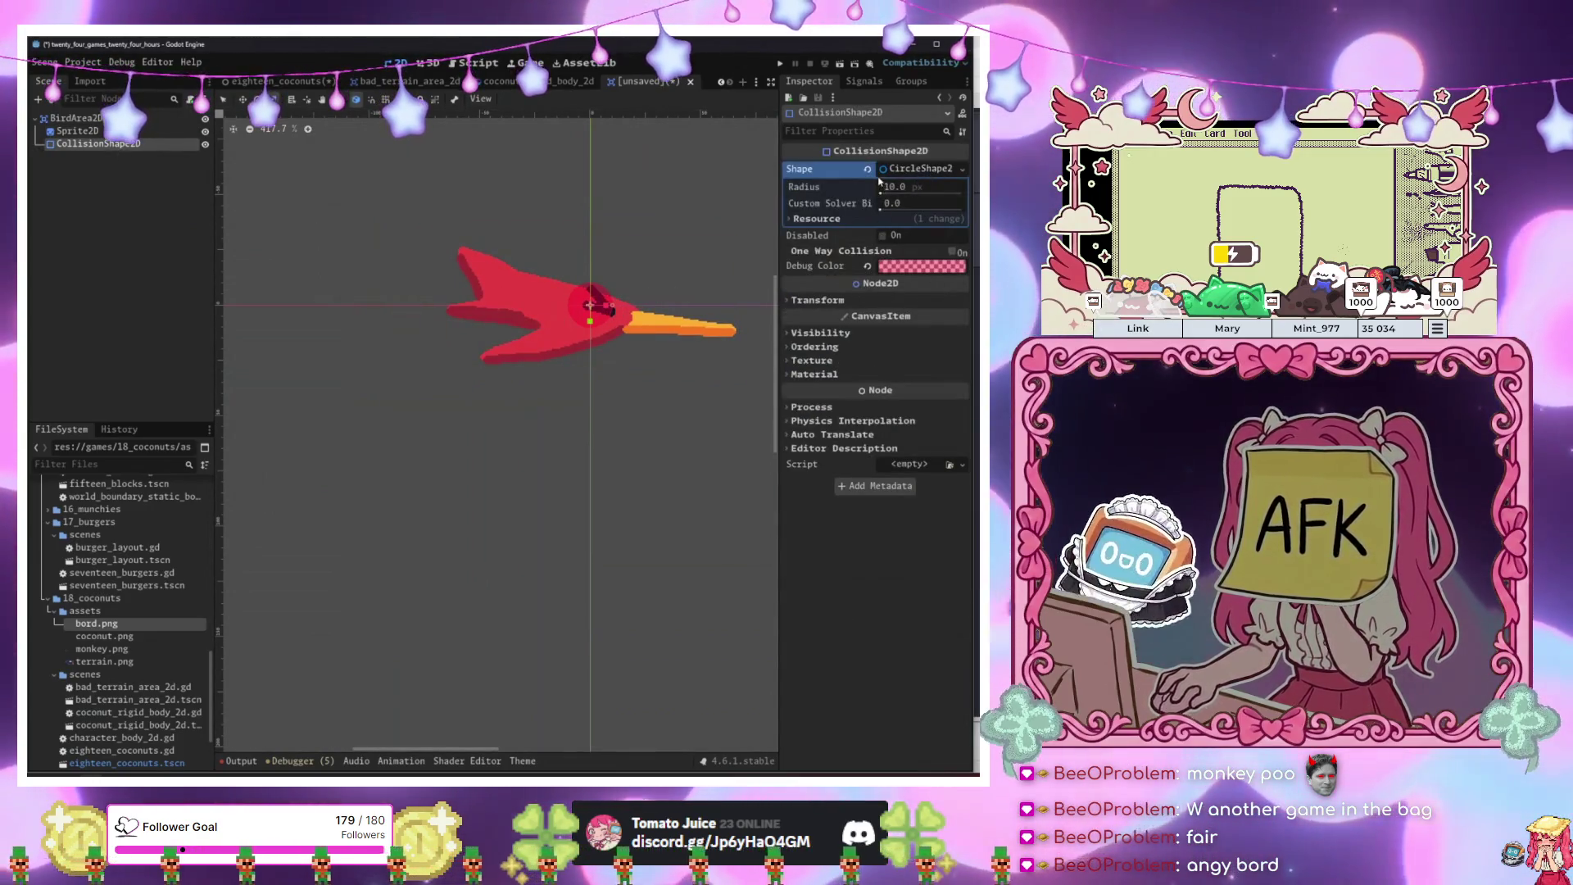
left_click(958, 169)
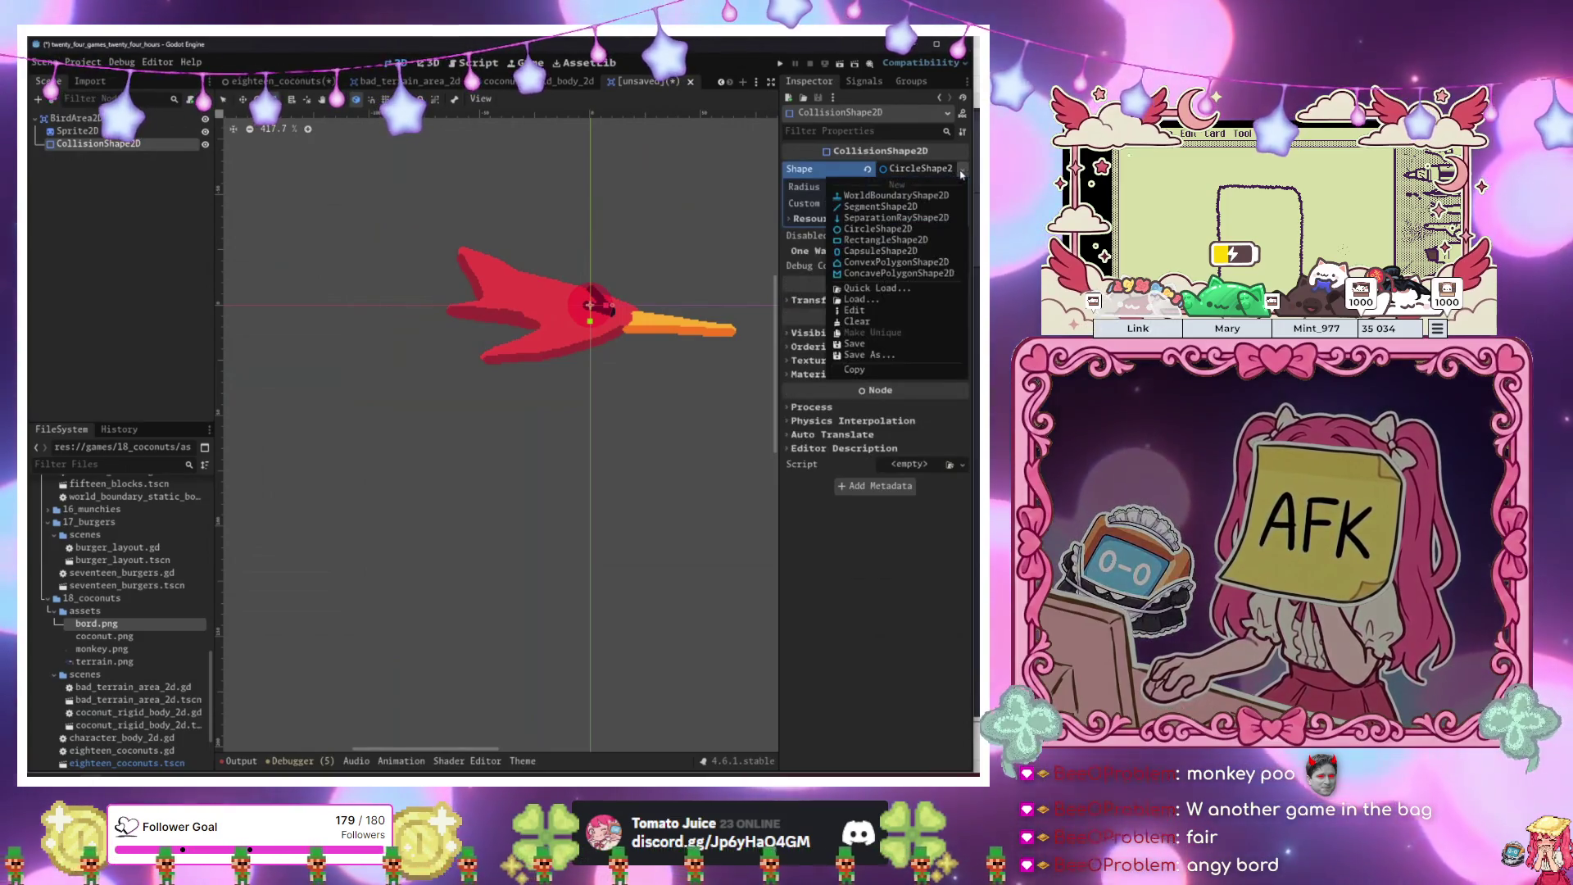
left_click(884, 252)
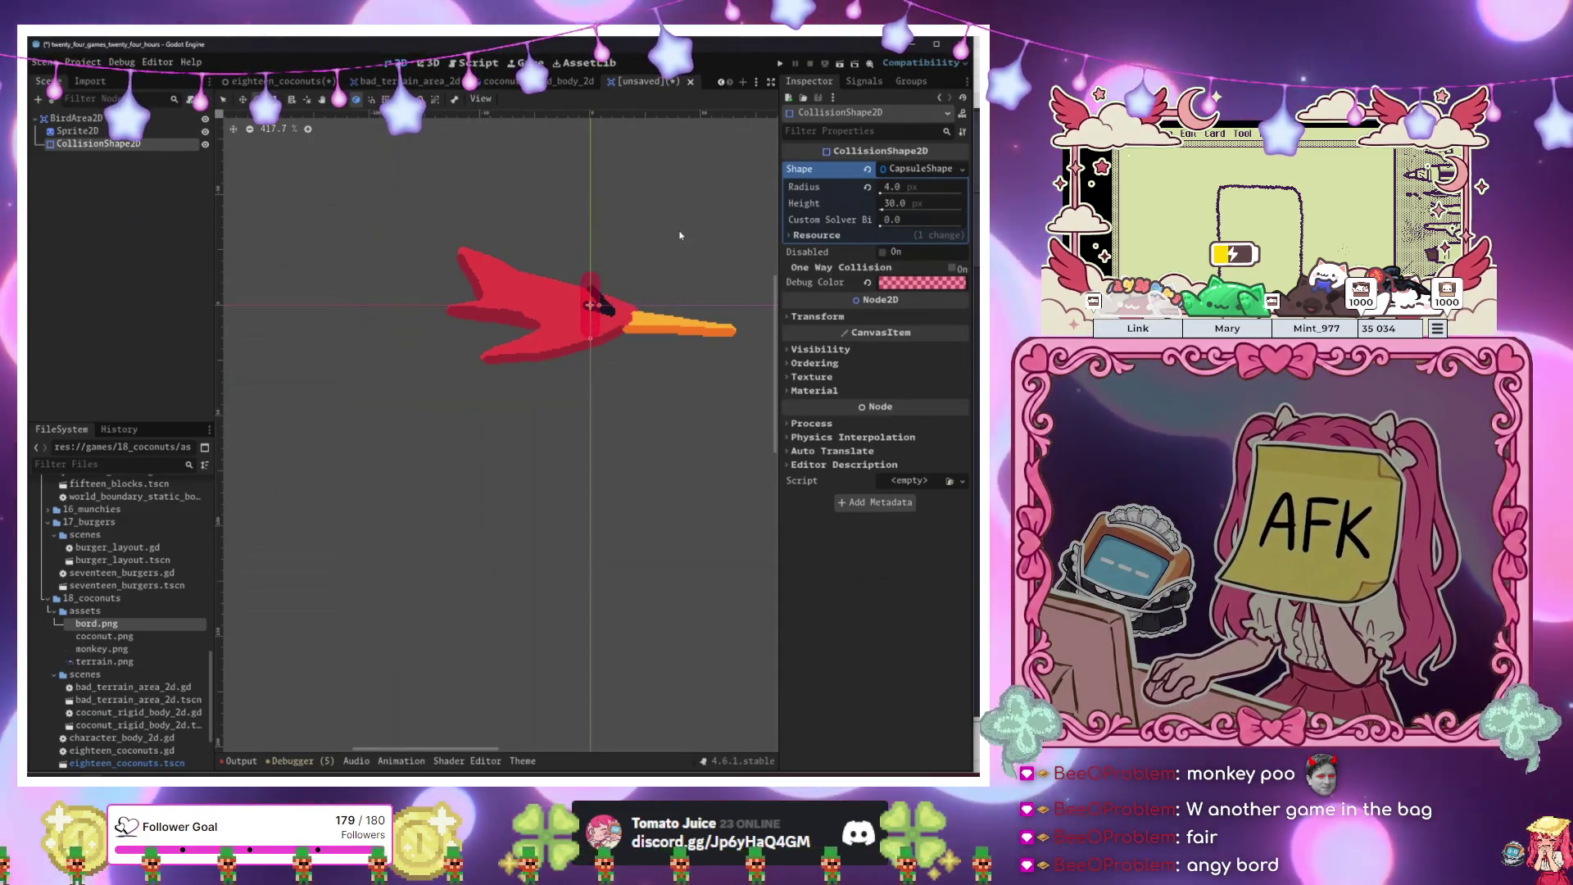
left_click_drag(590, 305, 465, 271)
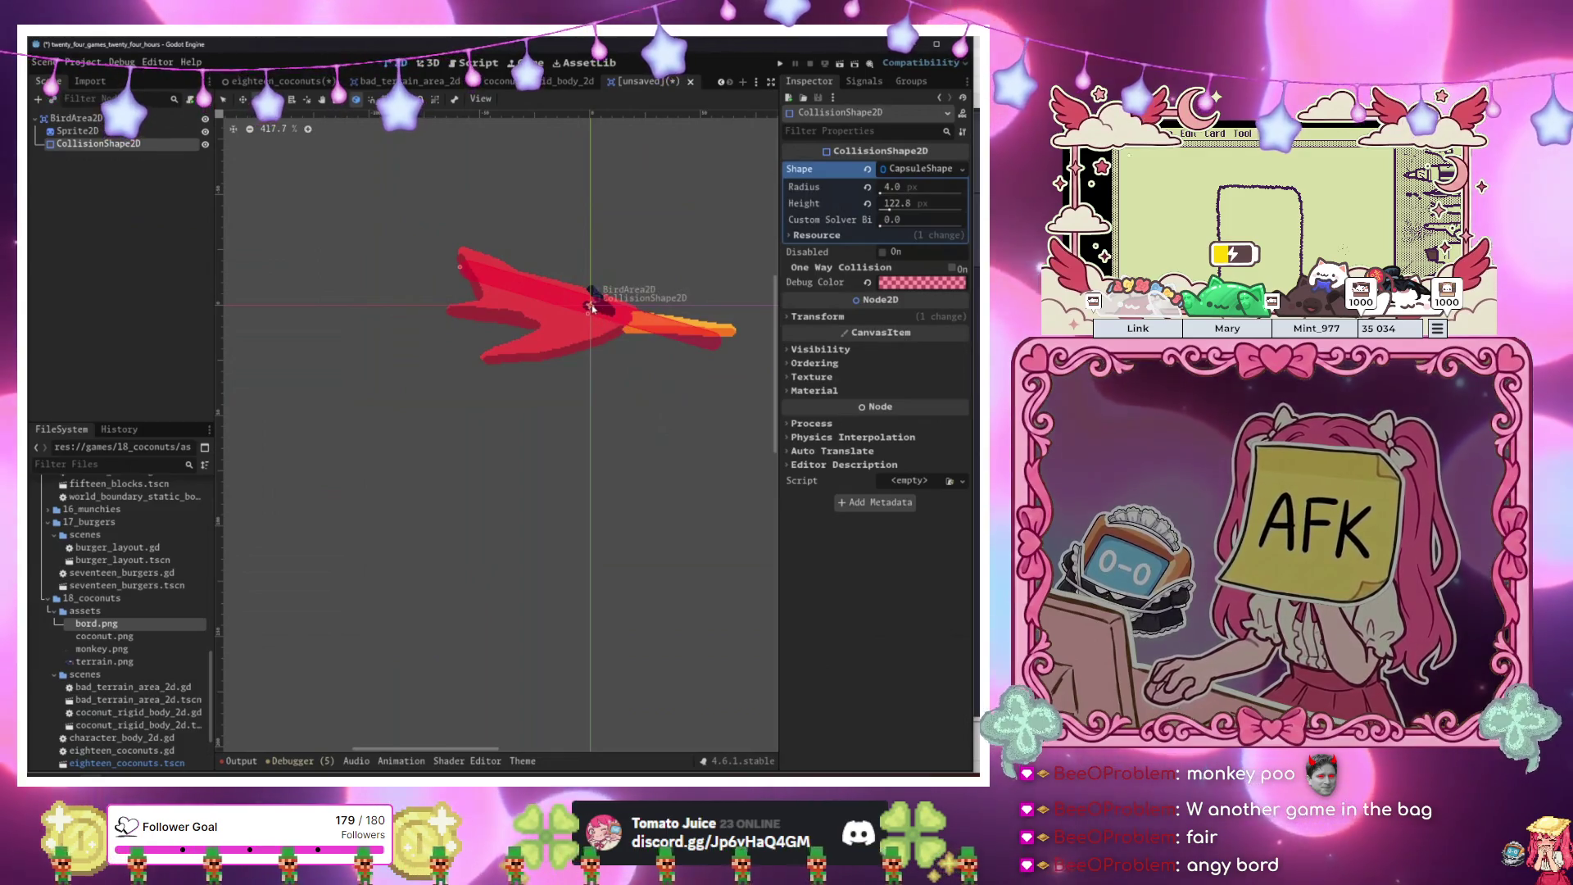
left_click_drag(617, 331, 619, 329)
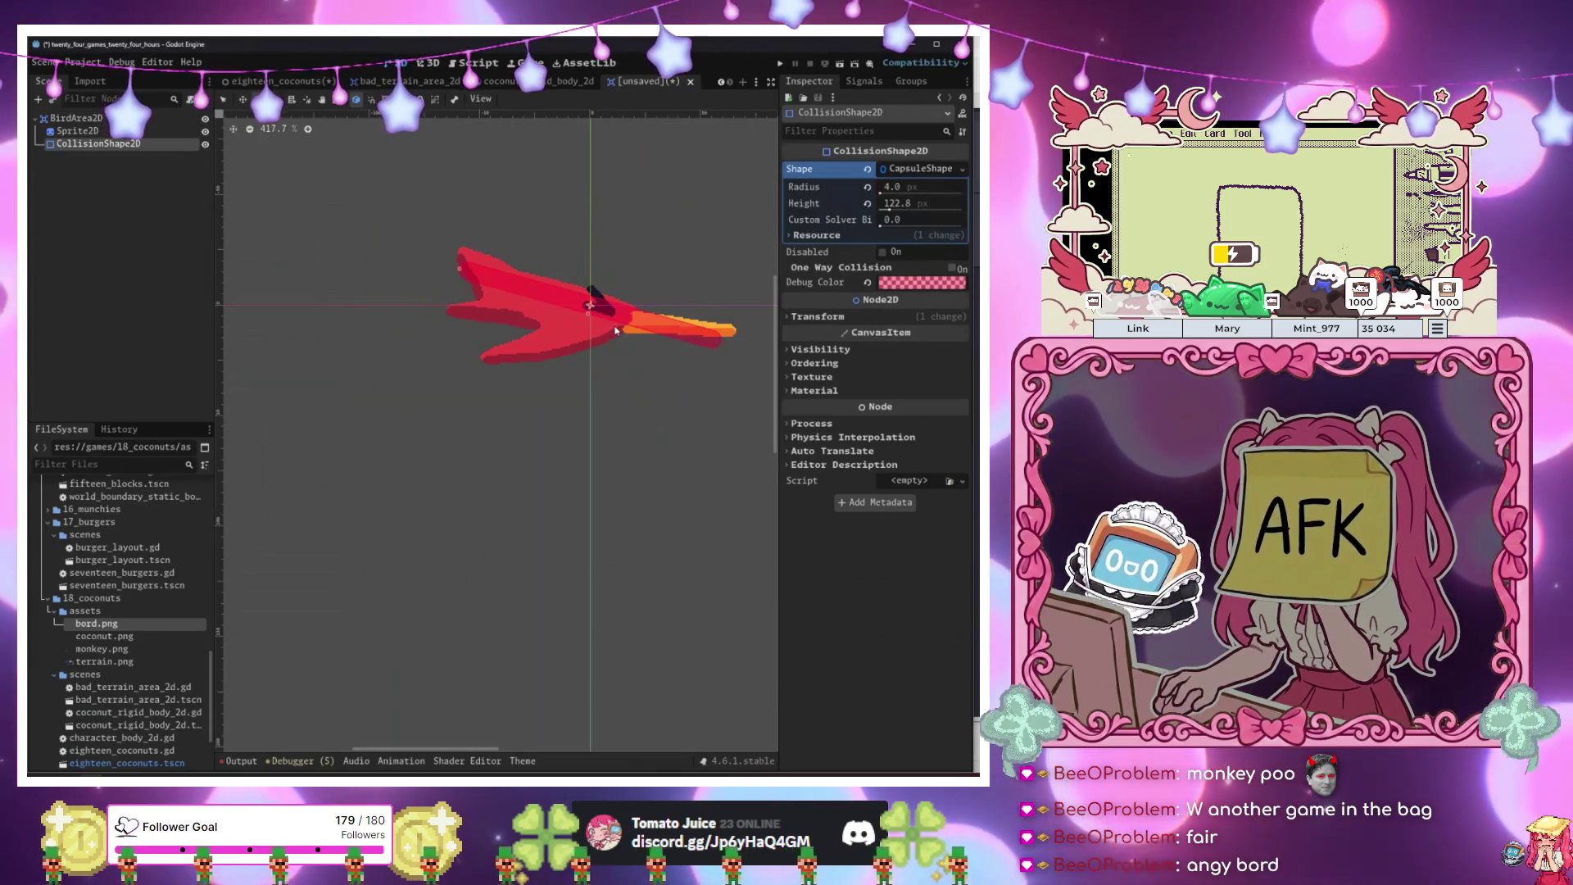
Duplicate the capsule, resize it and rotate it about 13 degrees over the body.
key("ctrl+d")
left_click_drag(654, 328, 542, 335)
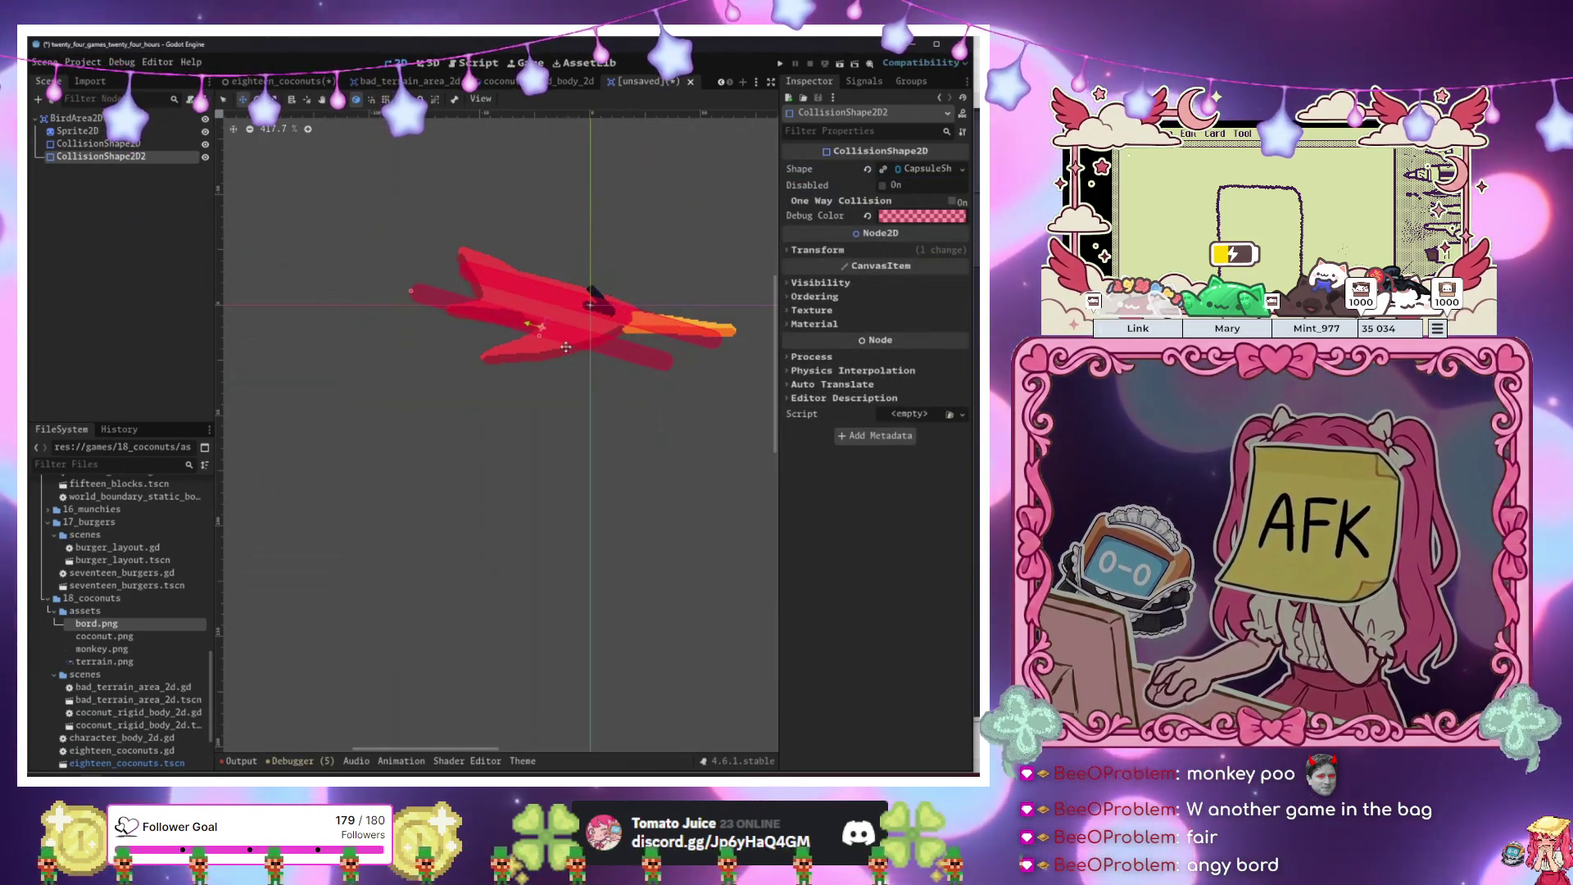
key("q")
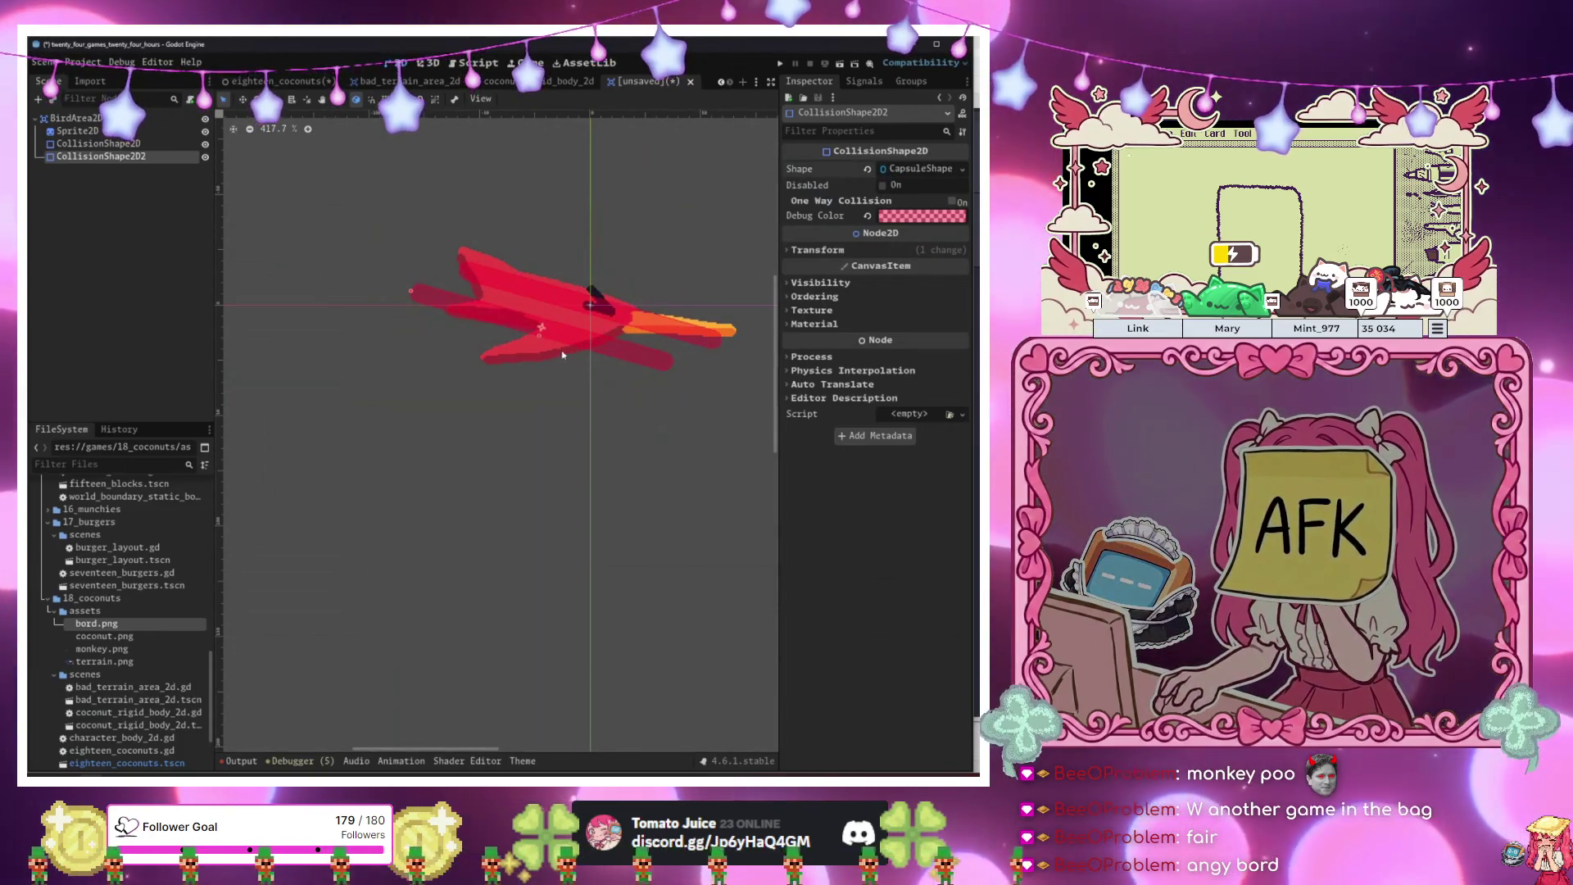
left_click_drag(538, 337, 524, 362)
left_click_drag(410, 291, 457, 310)
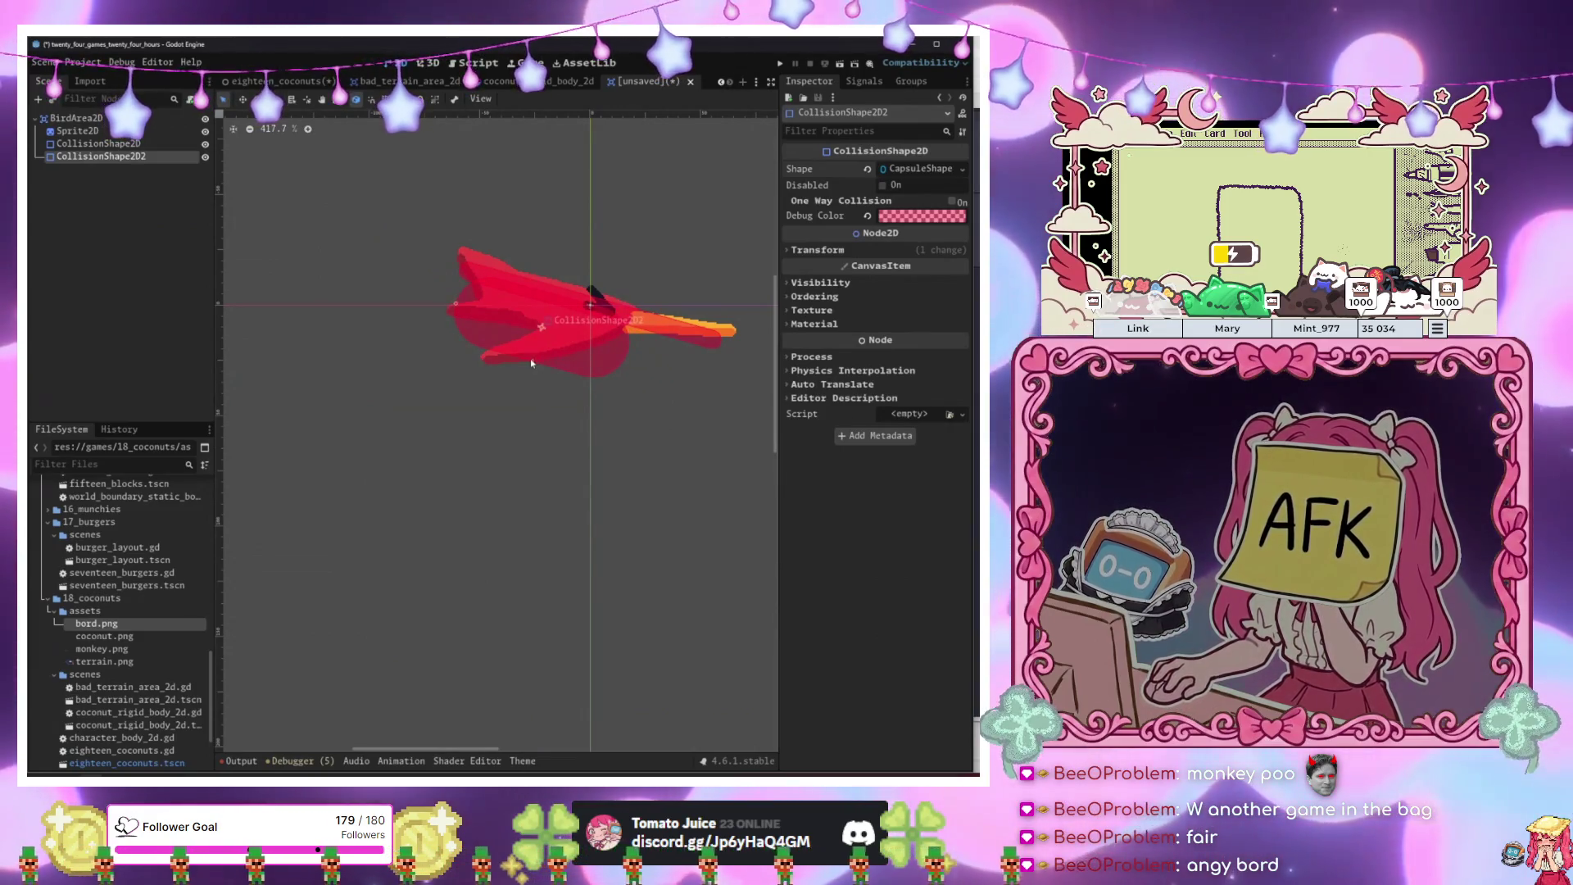
left_click_drag(532, 362, 531, 366)
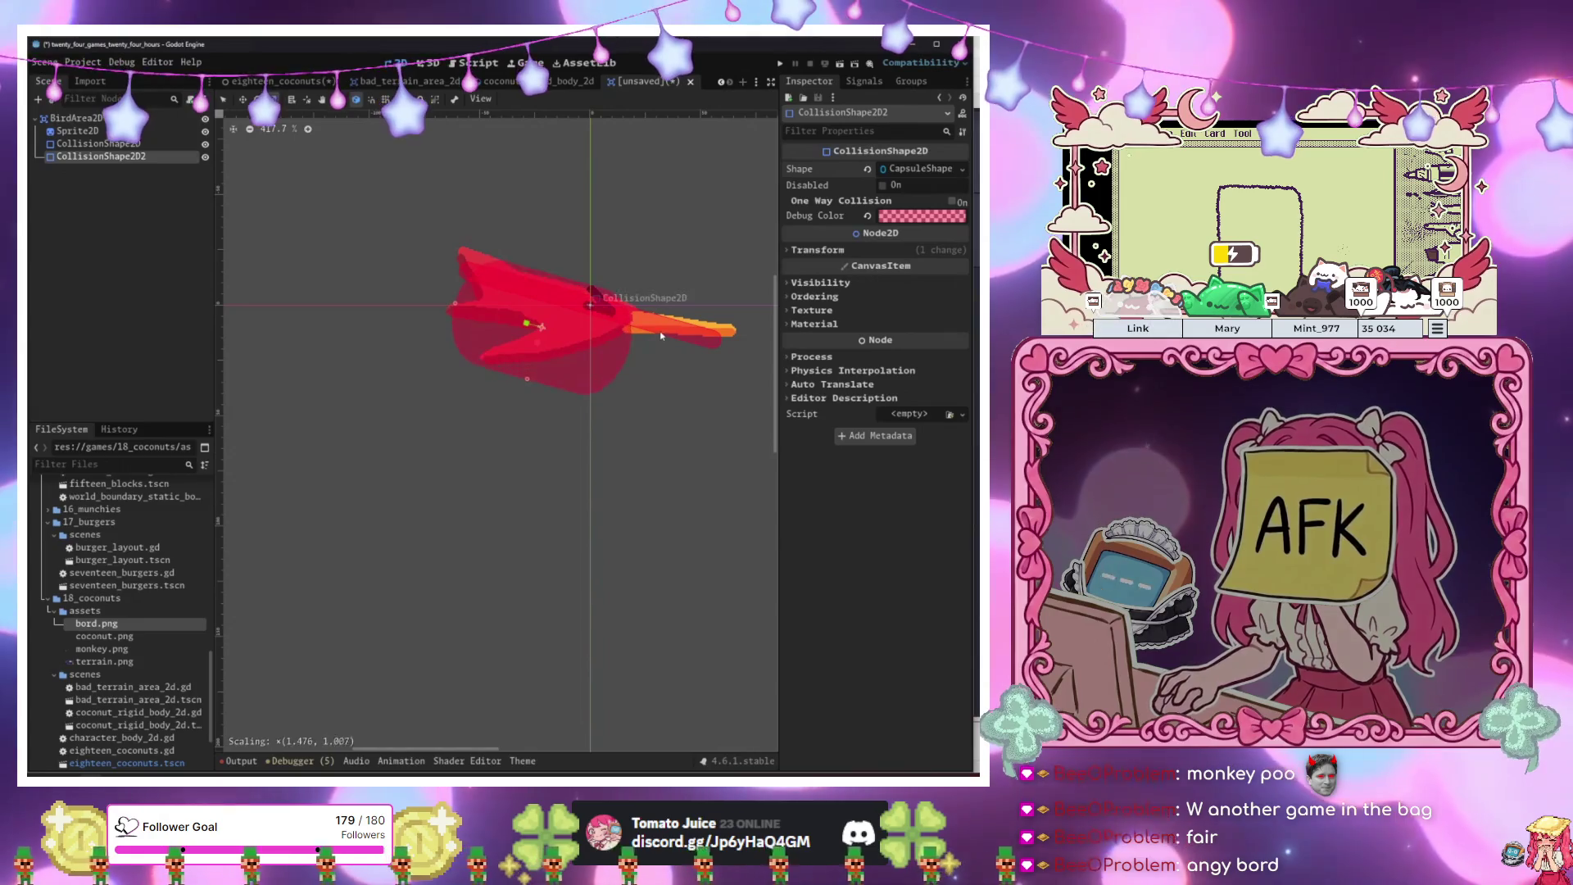
left_click_drag(679, 336, 681, 305)
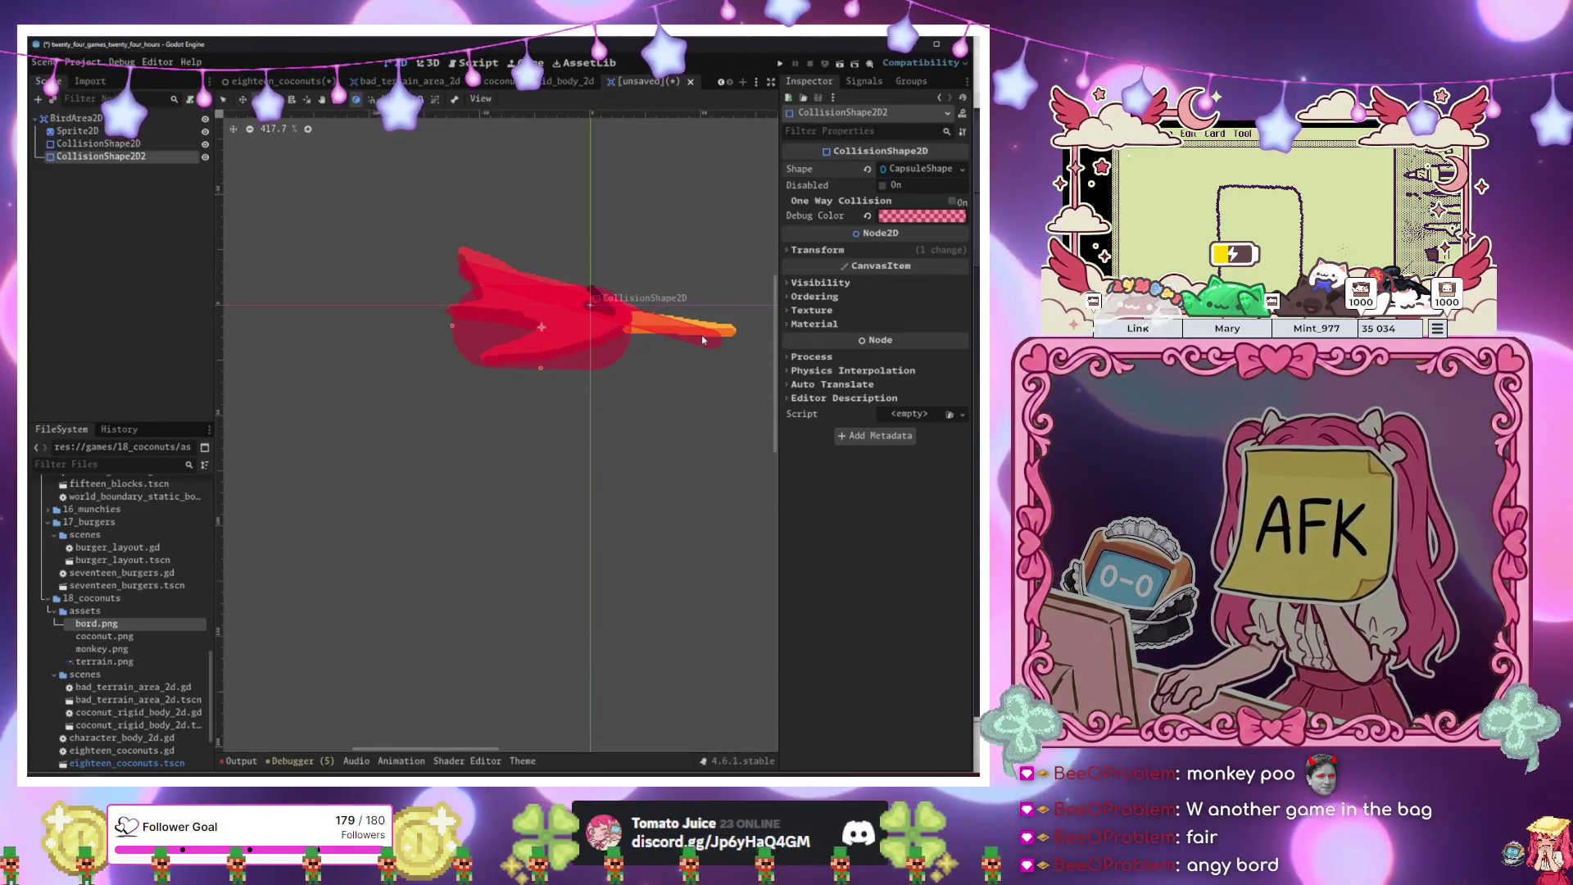
left_click_drag(610, 336, 613, 338)
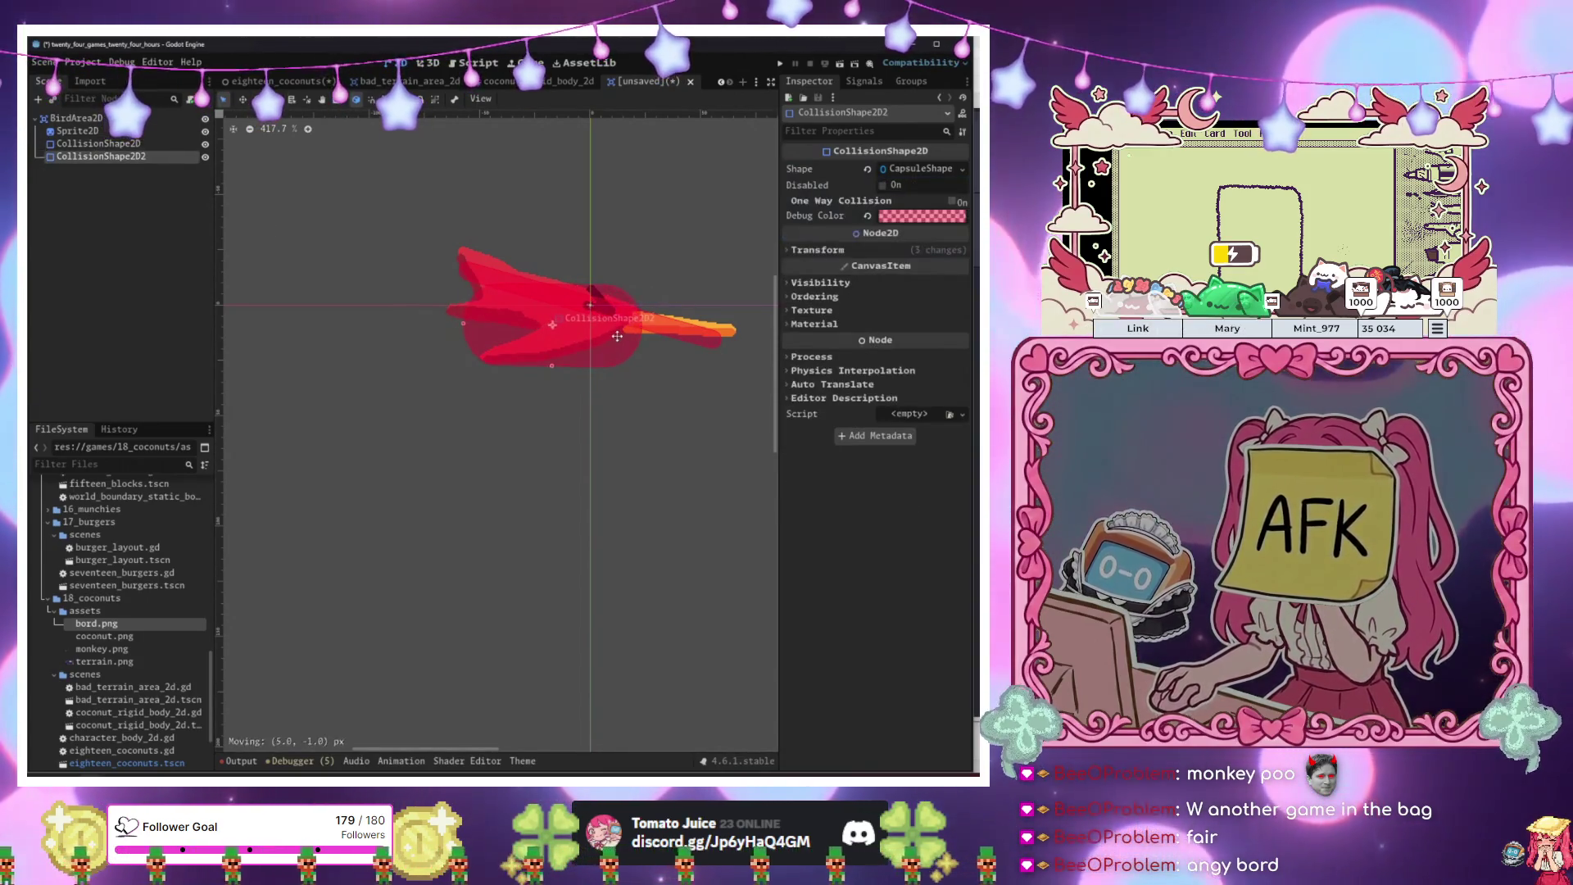
Rescale the head capsule evenly to fit the head.
key("w")
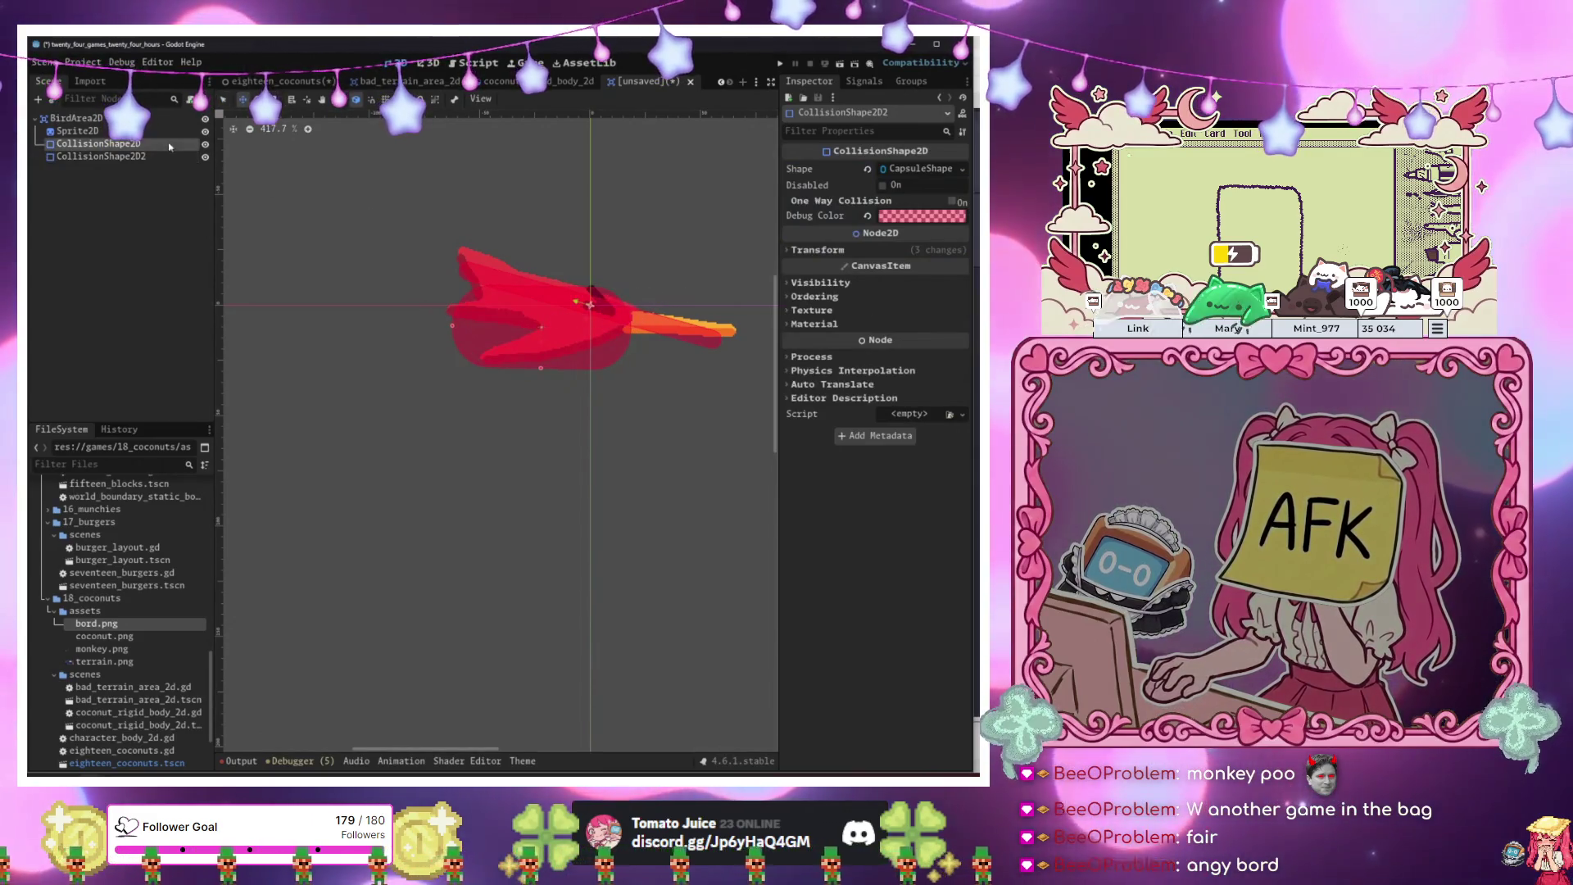
left_click(170, 146)
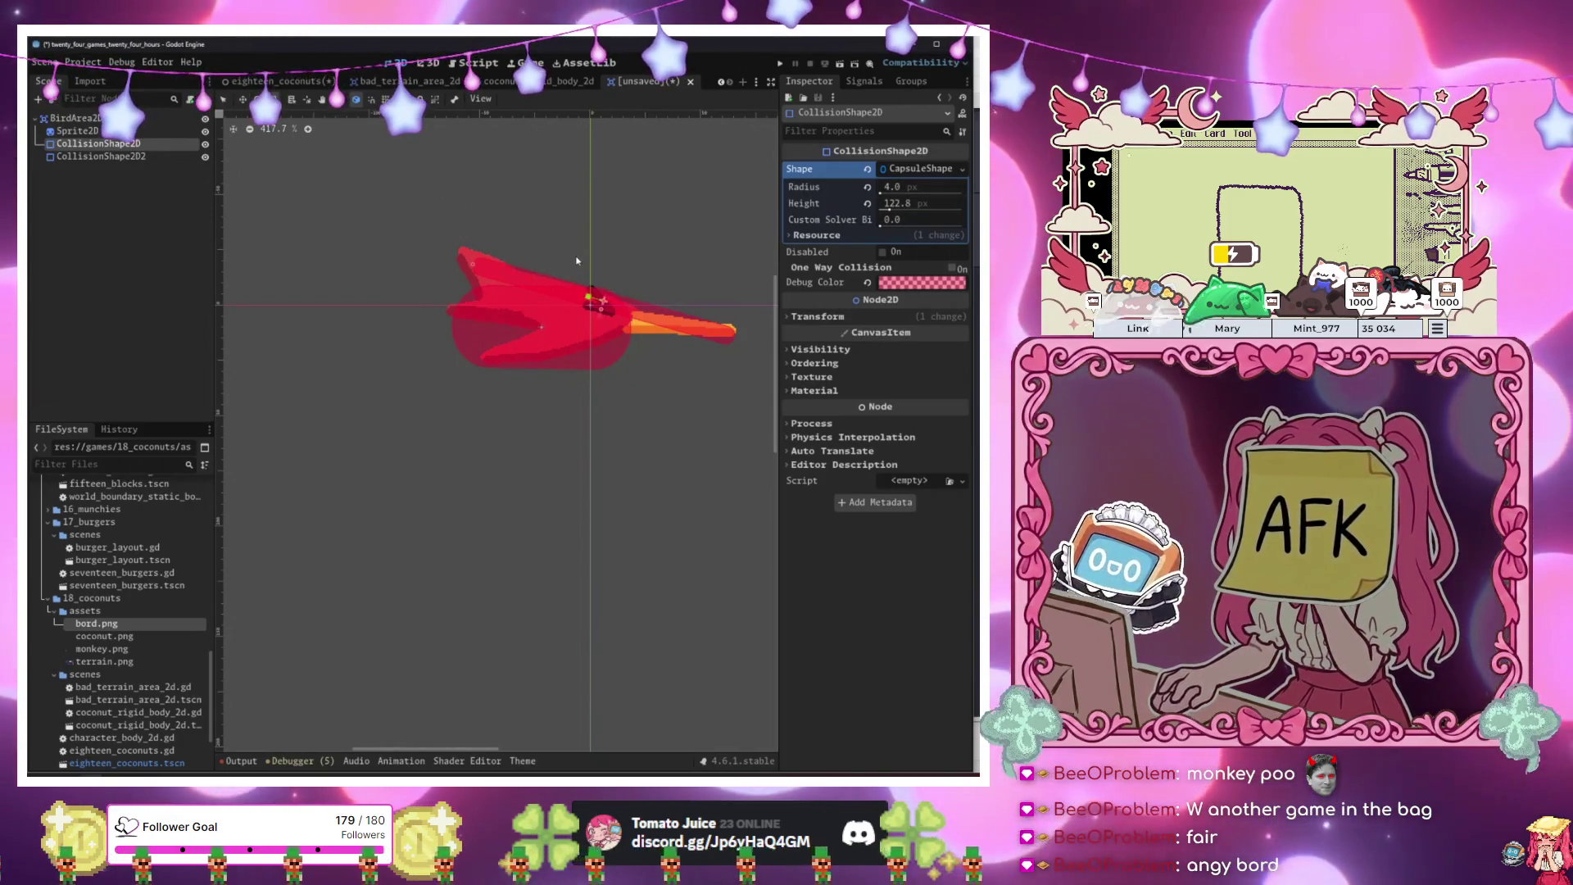
left_click_drag(579, 256, 570, 249)
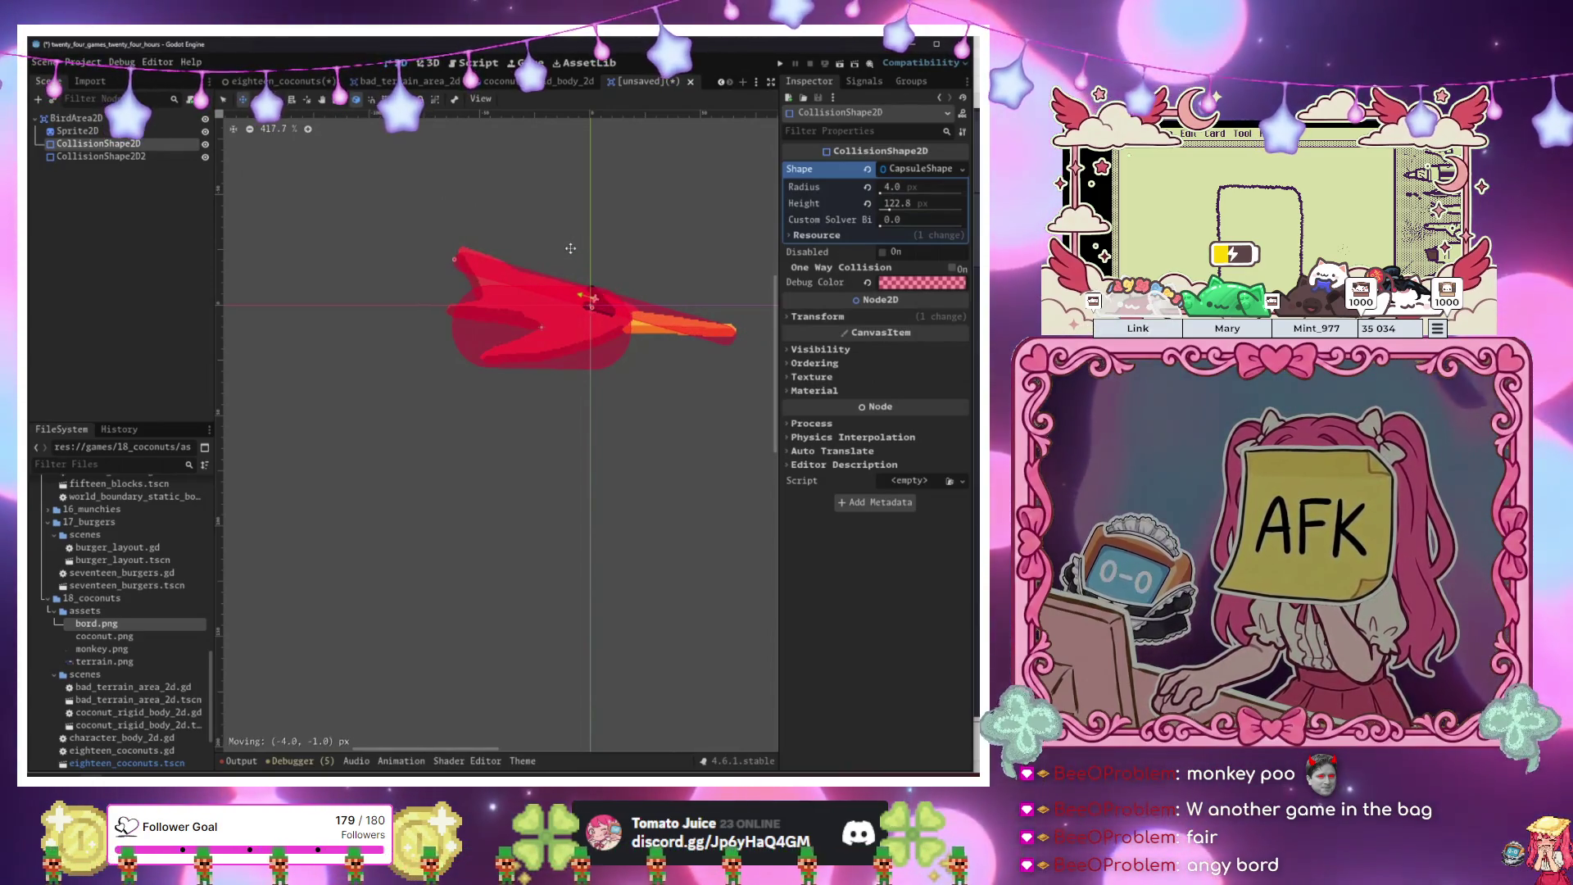
scroll(449, 337, "down", 4)
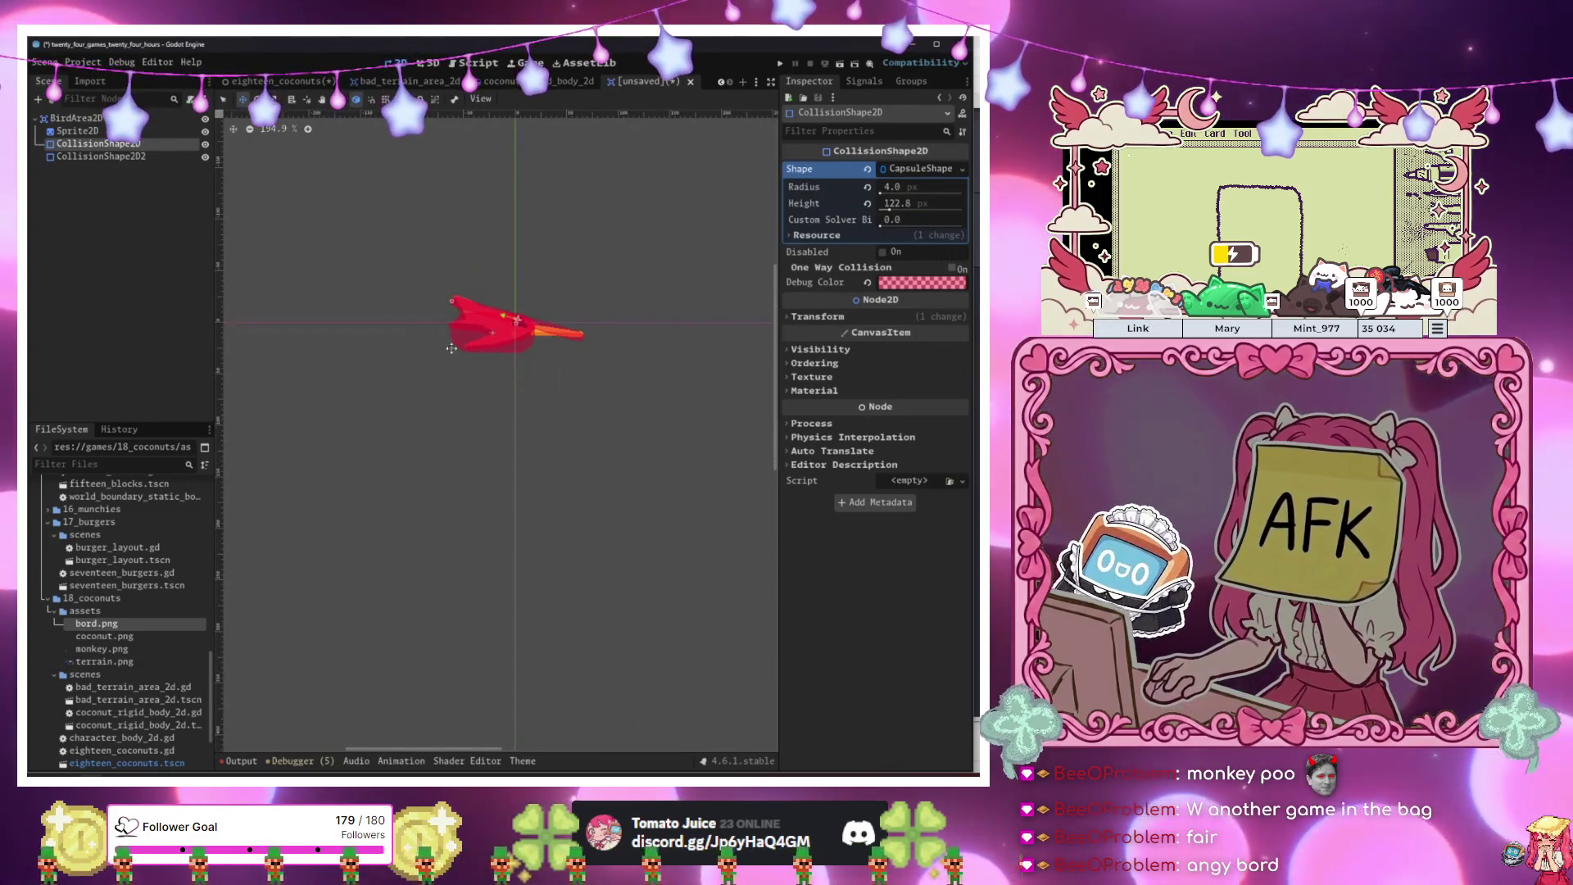
Look at BirdArea2D's signals, starting then cancelling a body_entered connection.
left_click(75, 119)
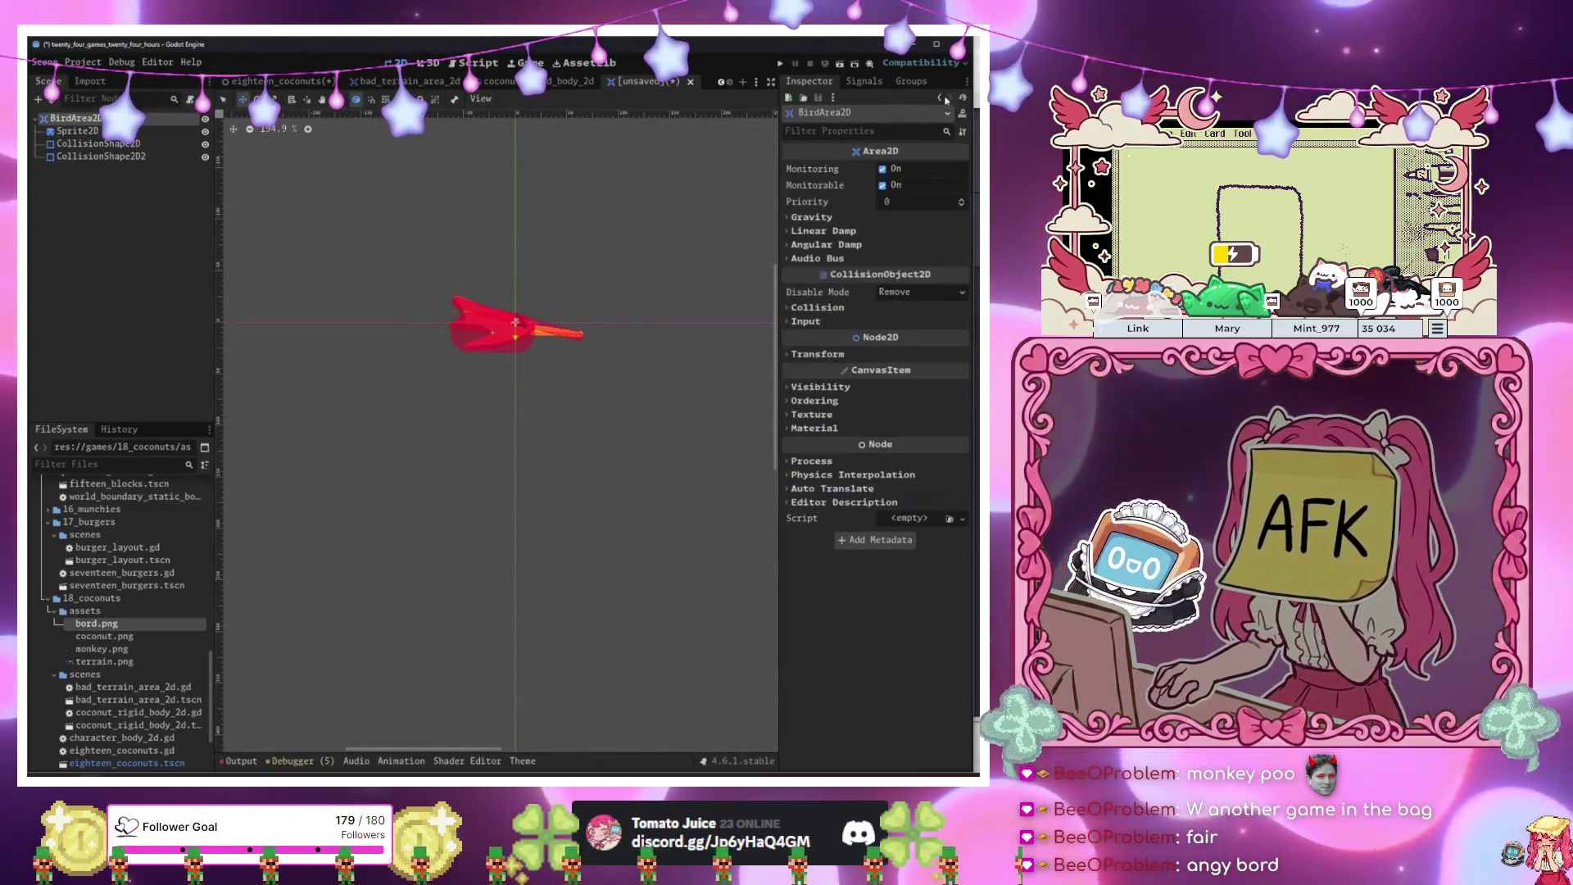
left_click(873, 85)
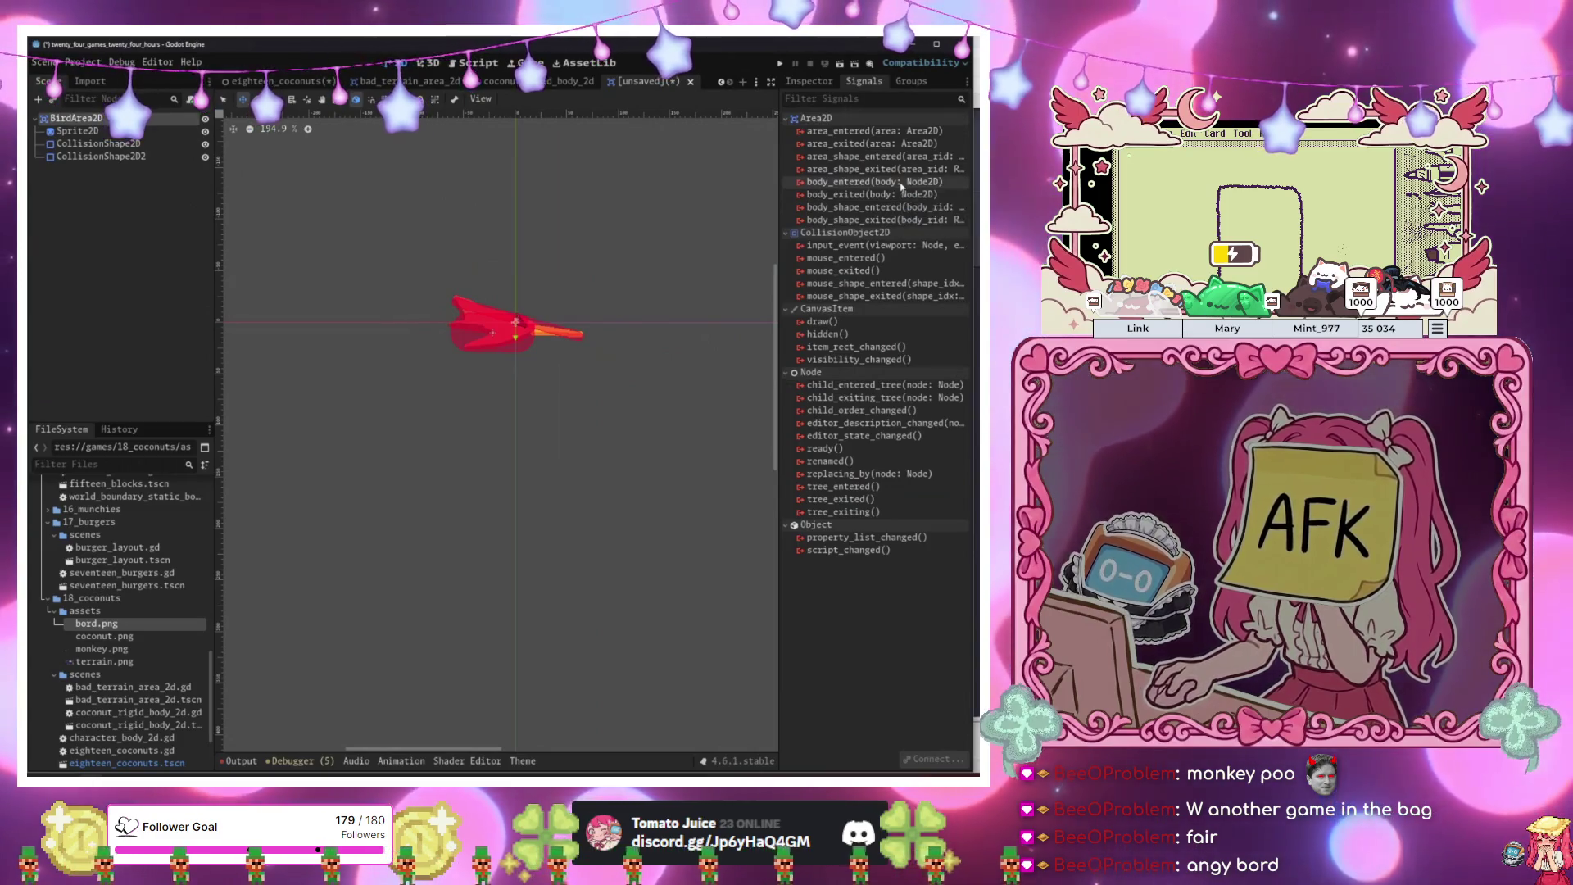
double_click(901, 183)
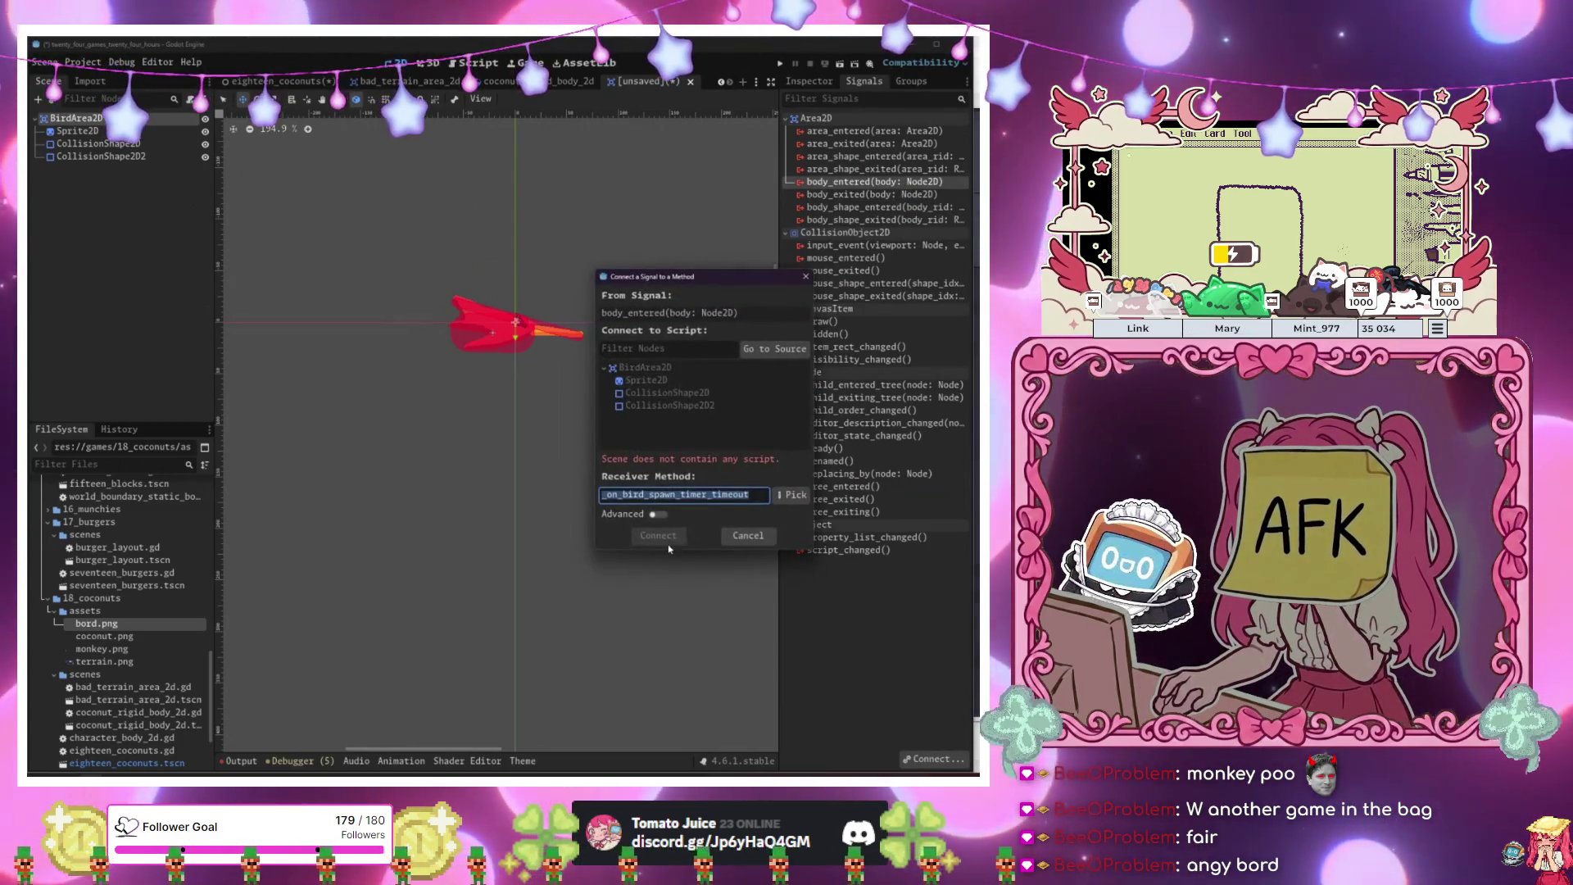
left_click(745, 537)
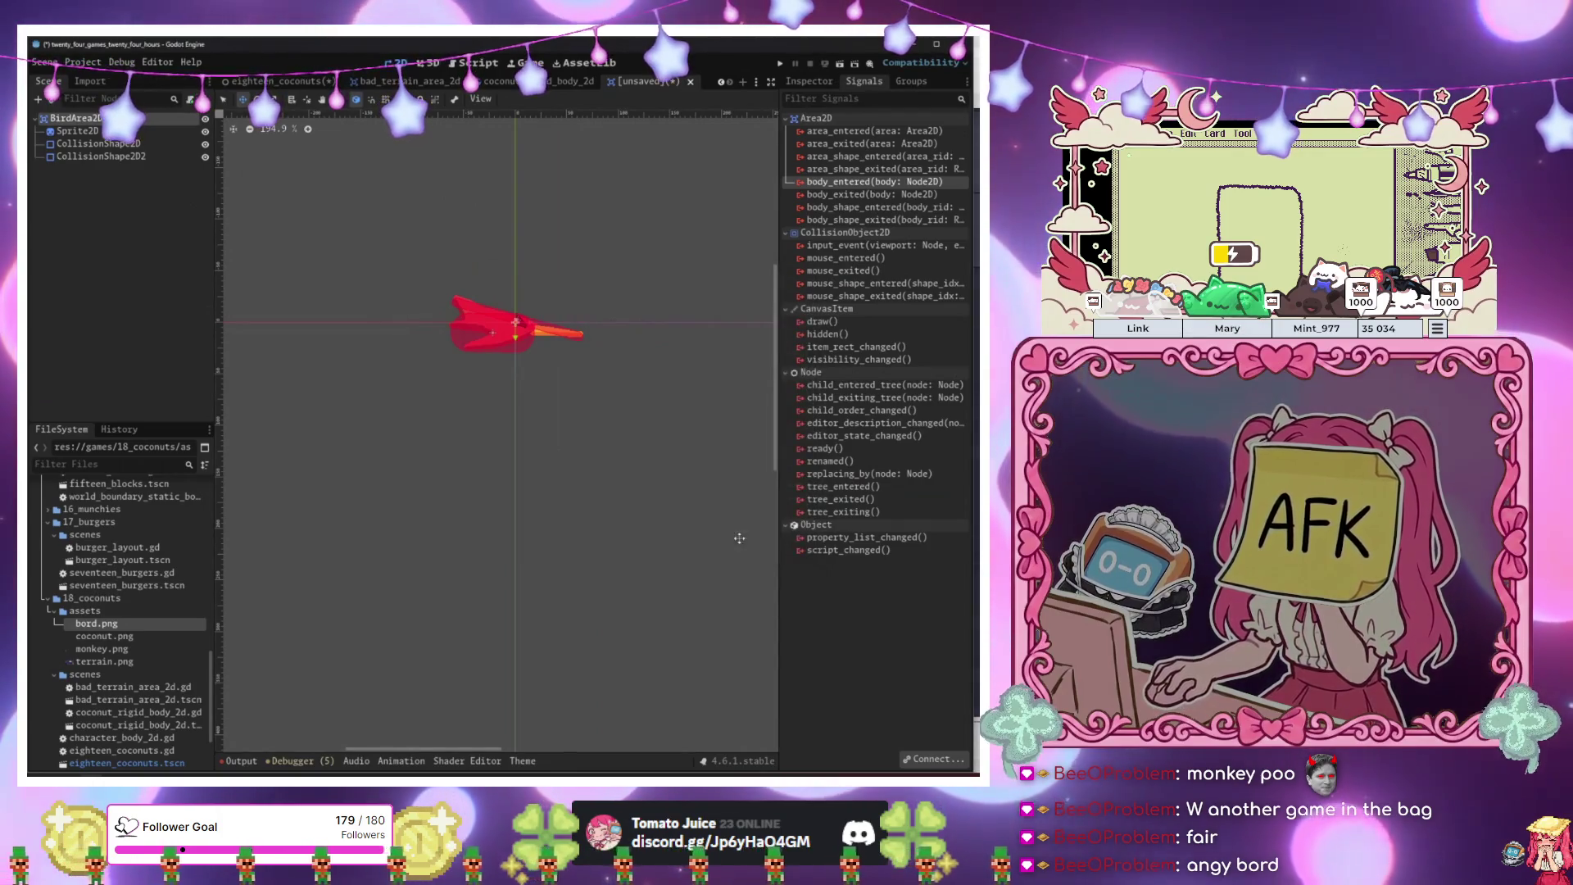
Check the level script, then save the bird scene as bird_area_2d.tscn.
left_click(318, 83)
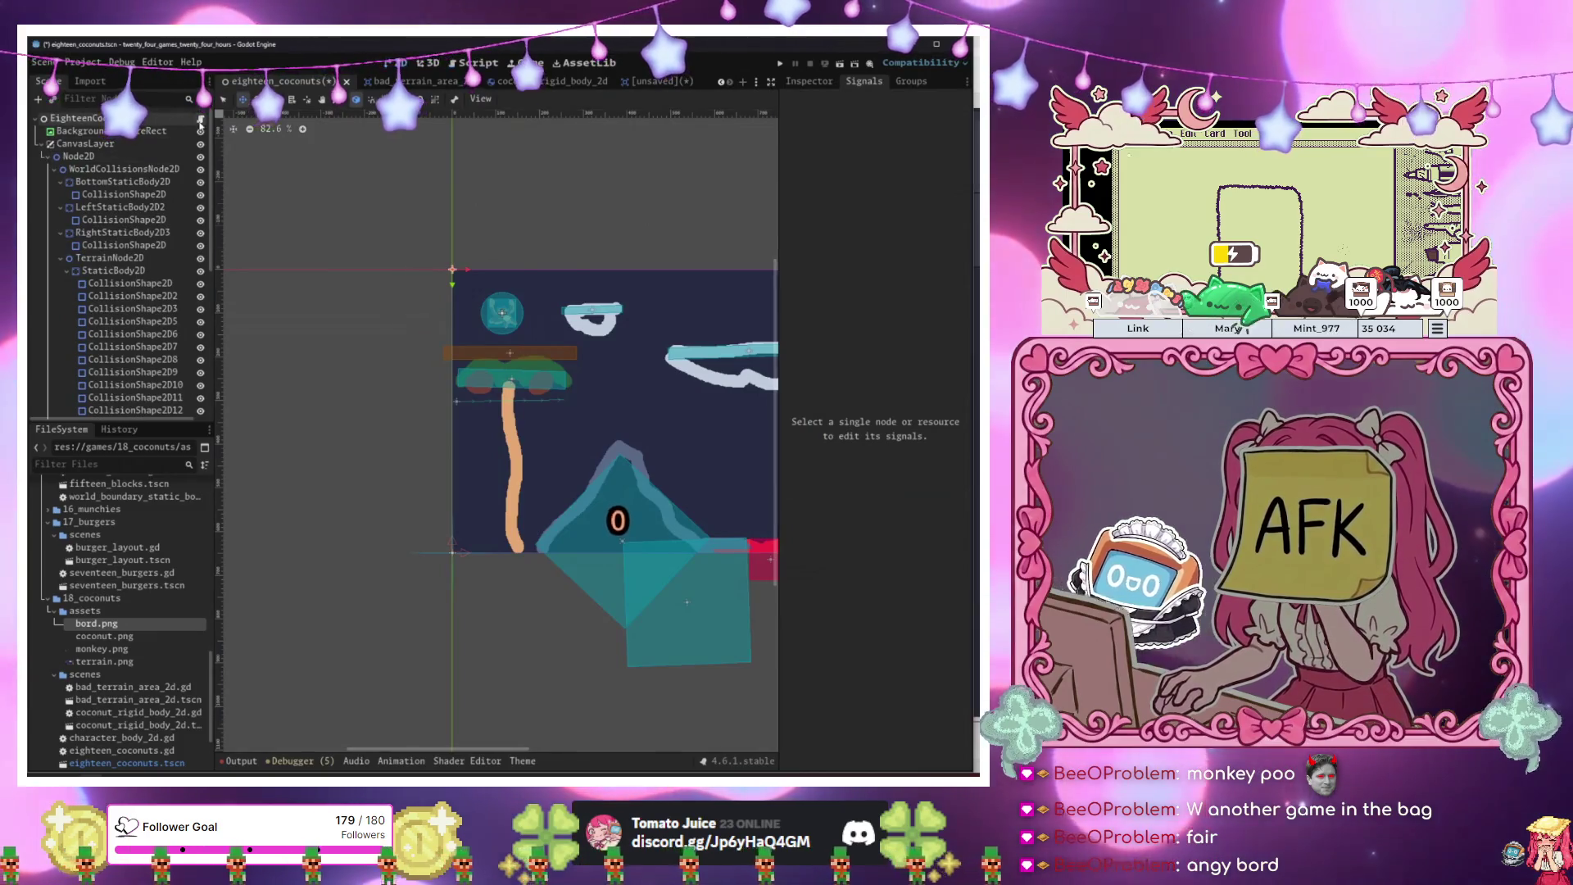
left_click(200, 120)
scroll(117, 648, "down", 3)
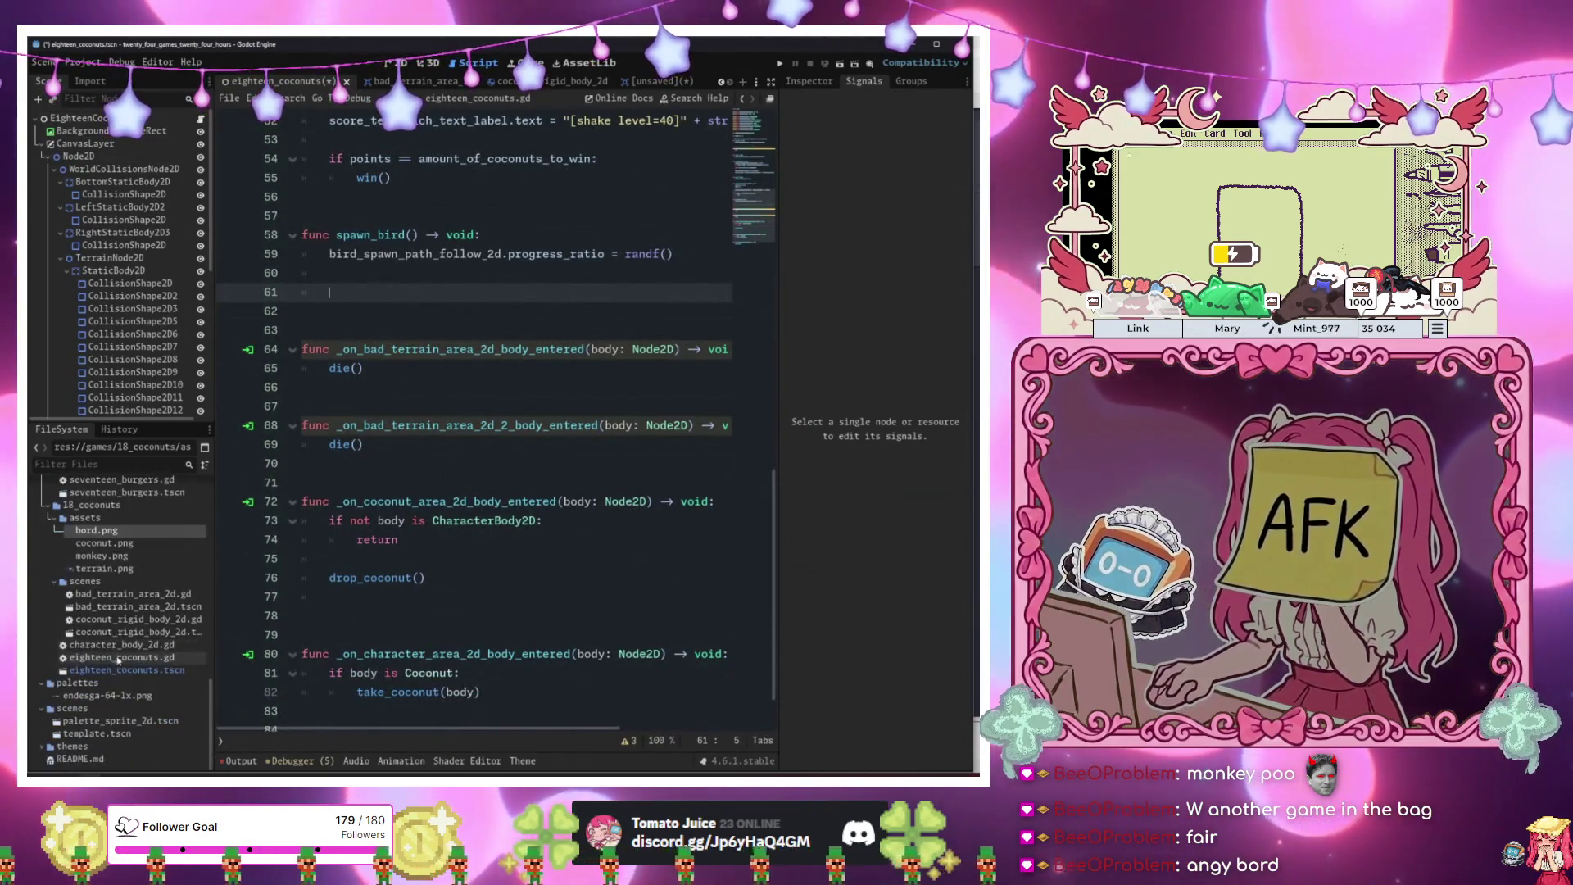
left_click(672, 83)
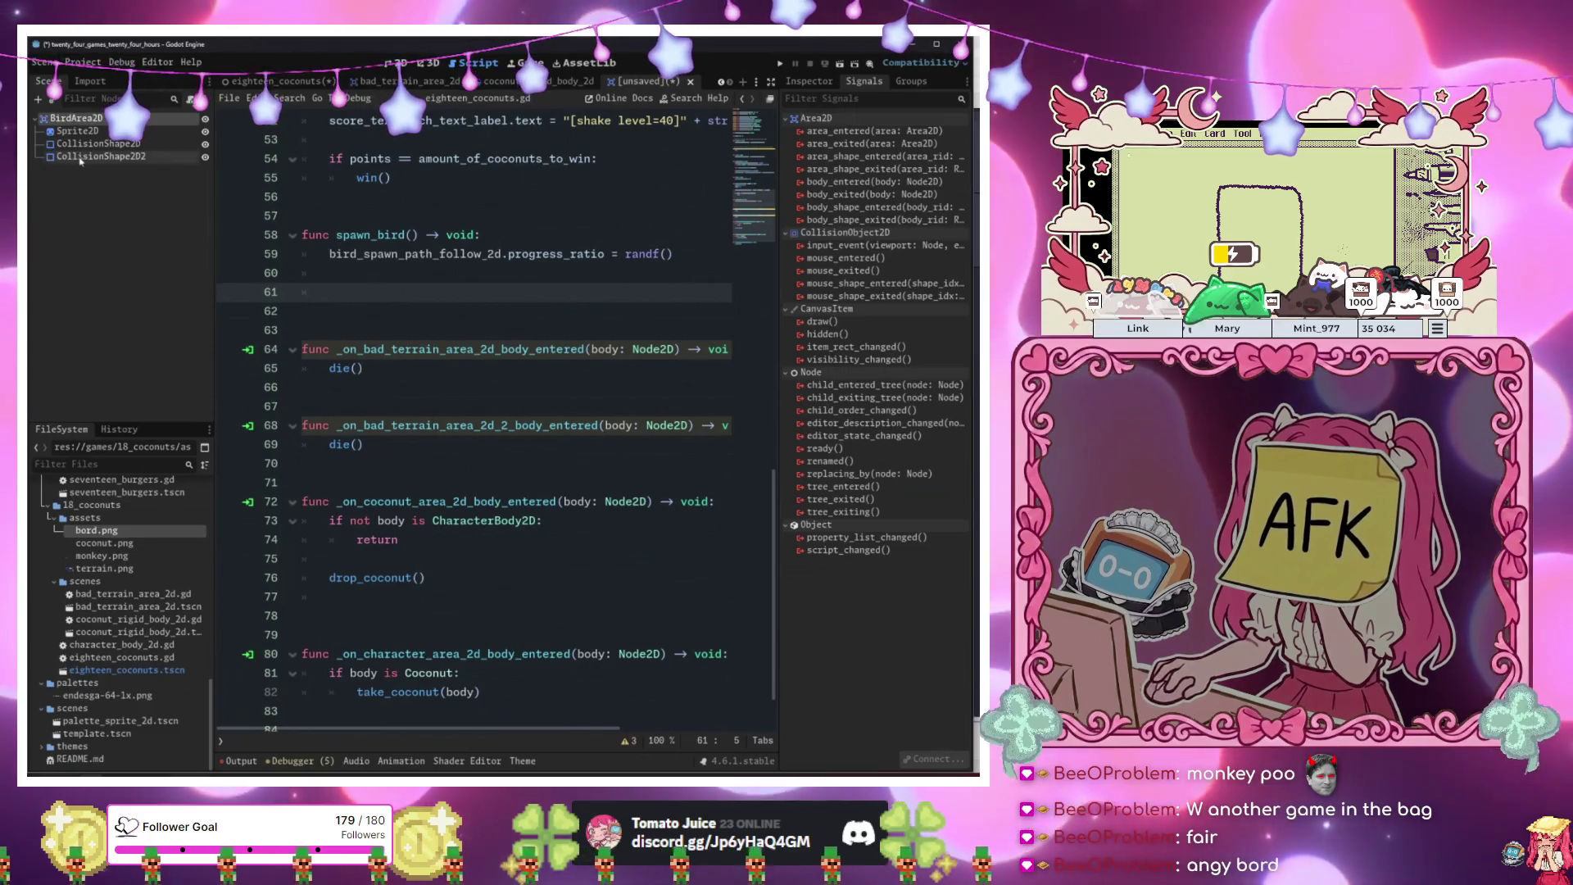
left_click(488, 254)
key("ctrl+s")
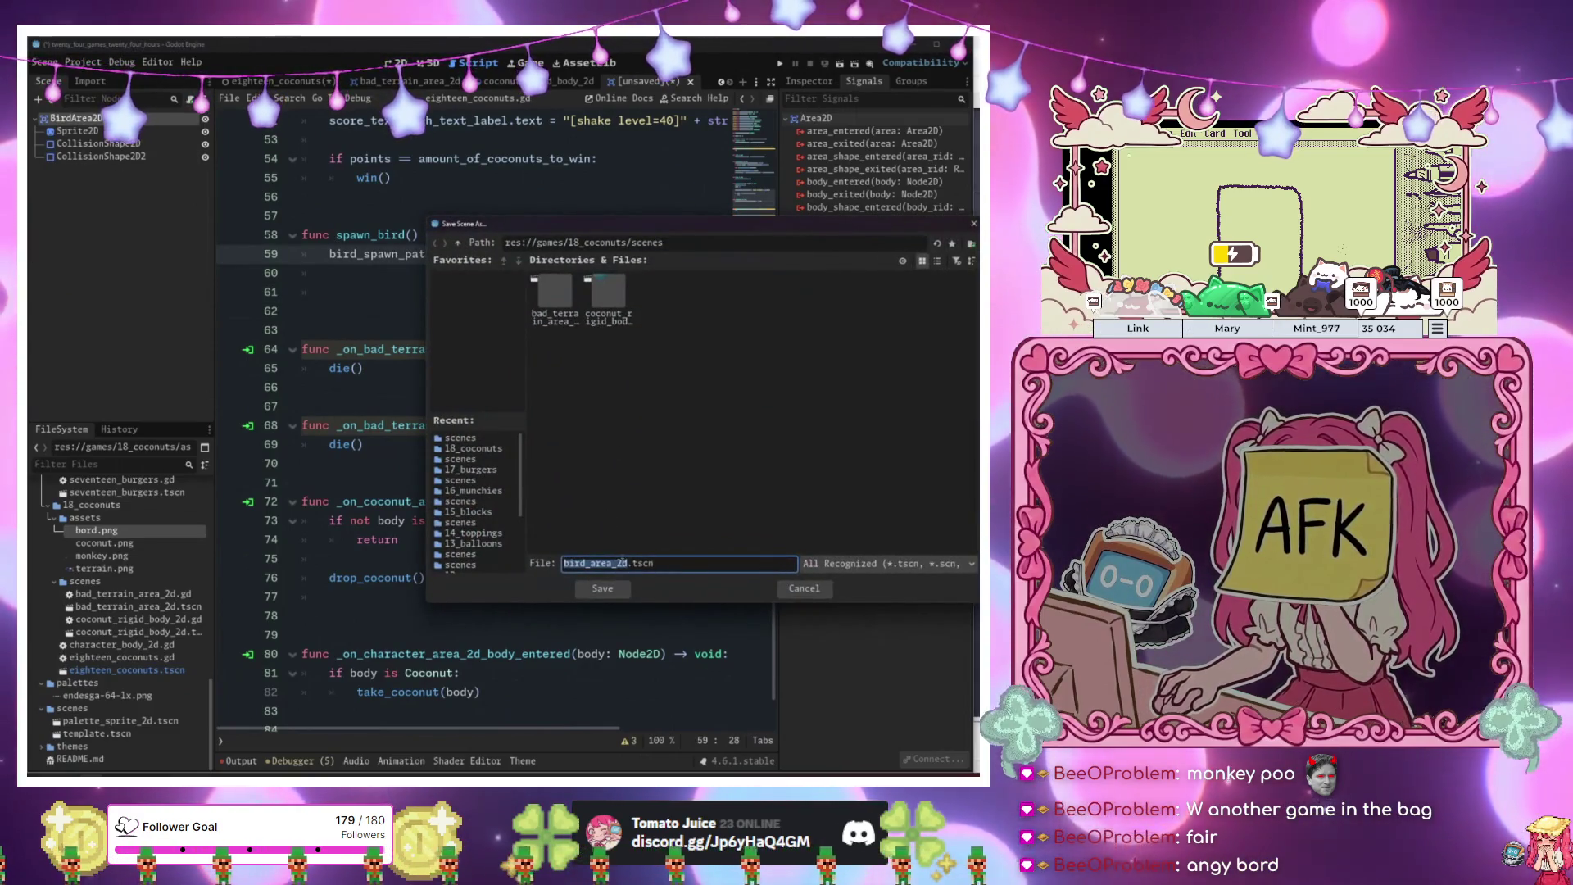
key("Return")
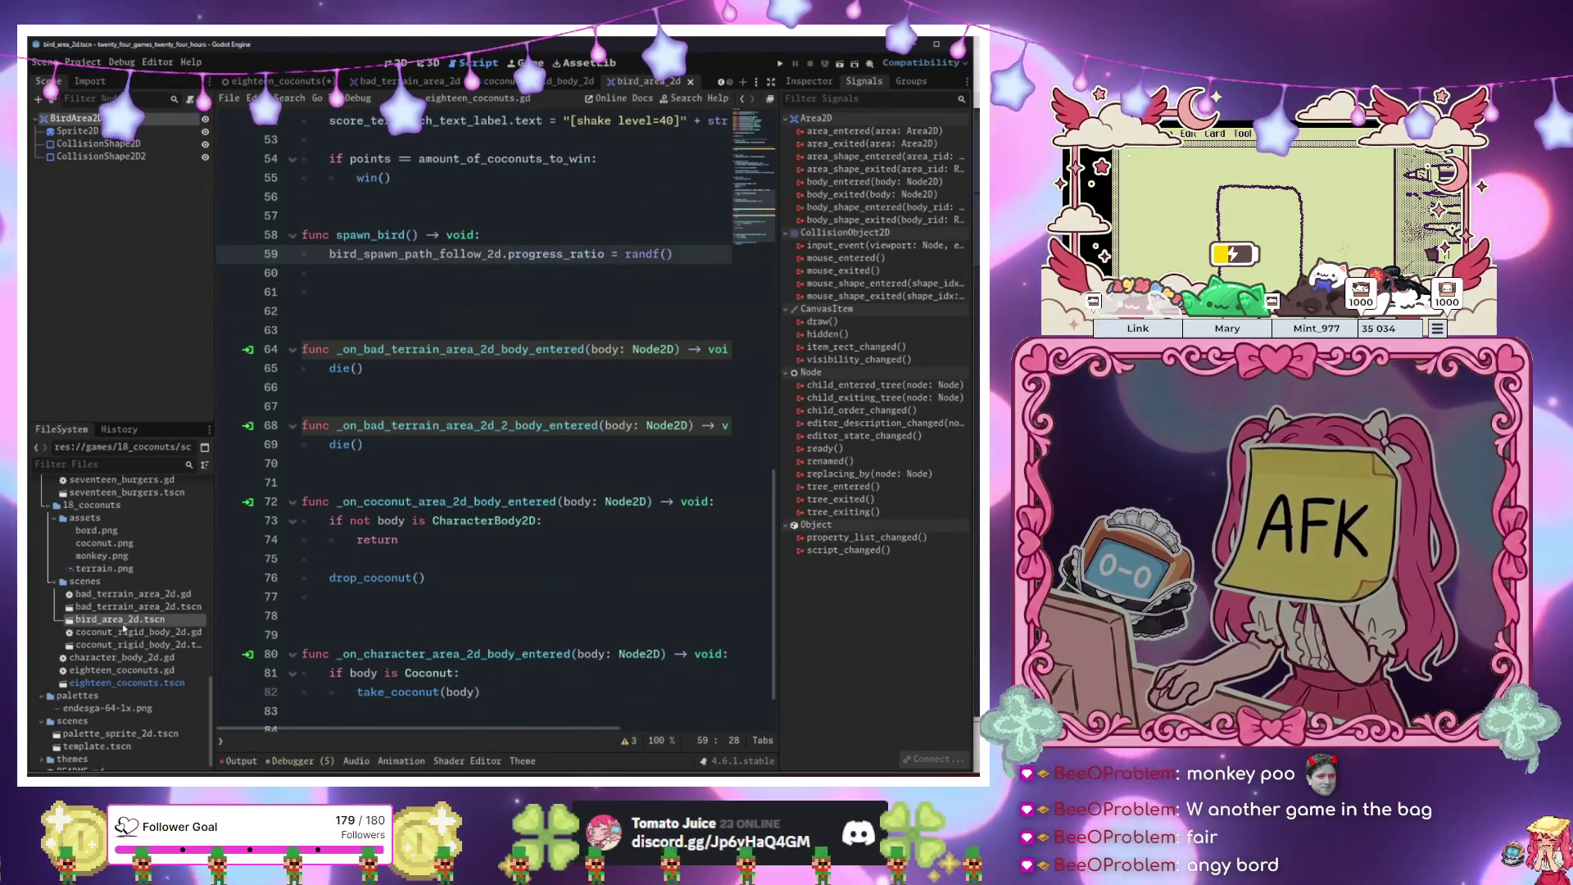
scroll(294, 564, "up", 15)
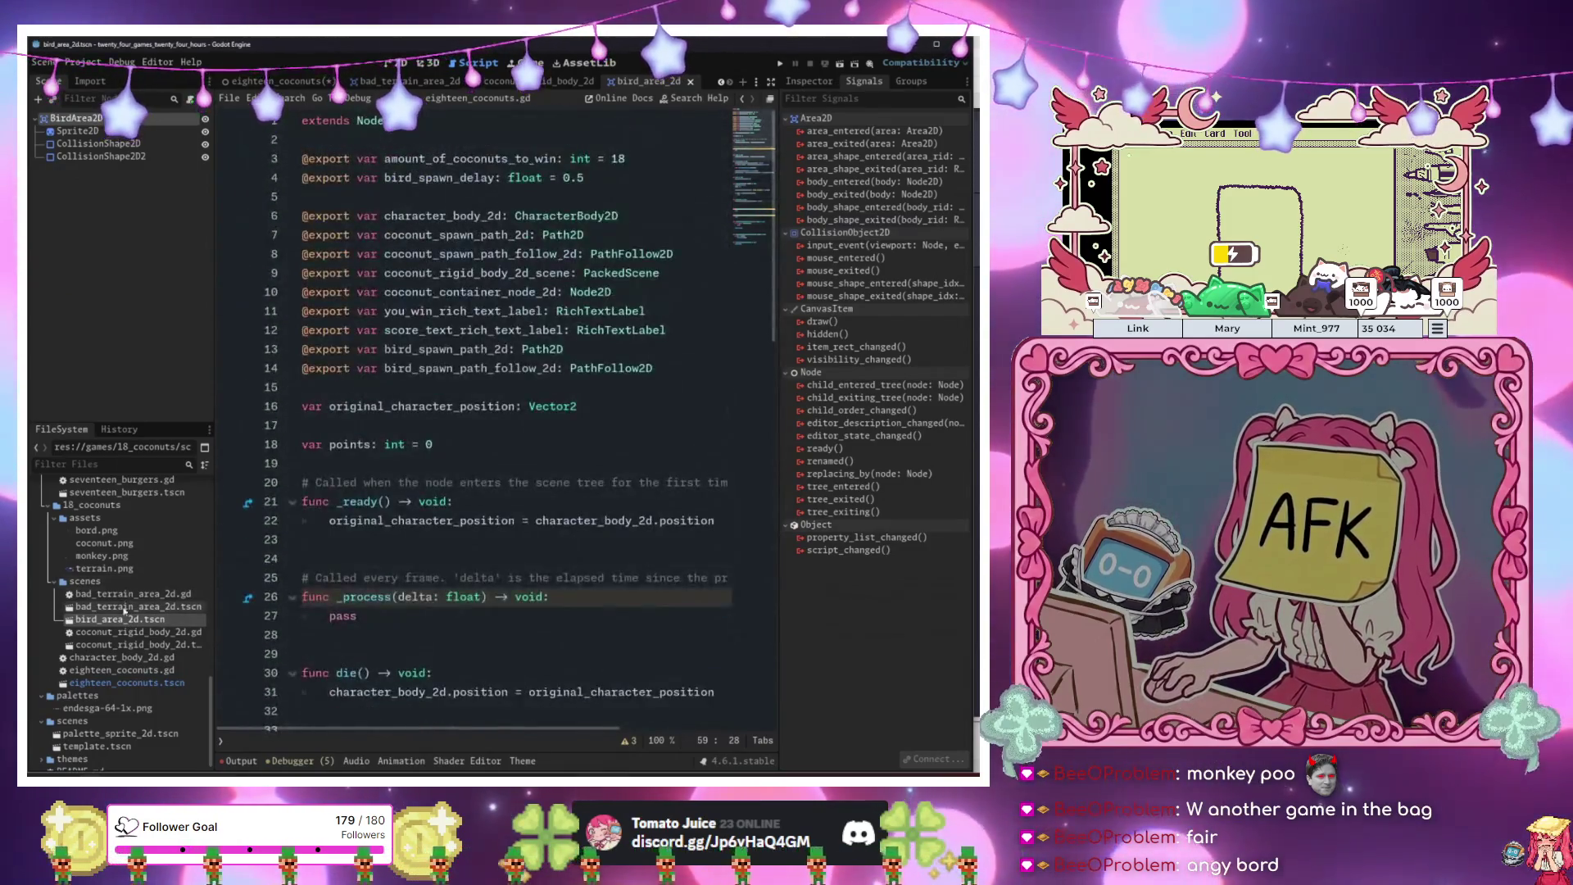
Rename the bird_area_2d export variable to bird_area_2d_scene in the main script.
left_click(304, 406)
scroll(466, 473, "down", 15)
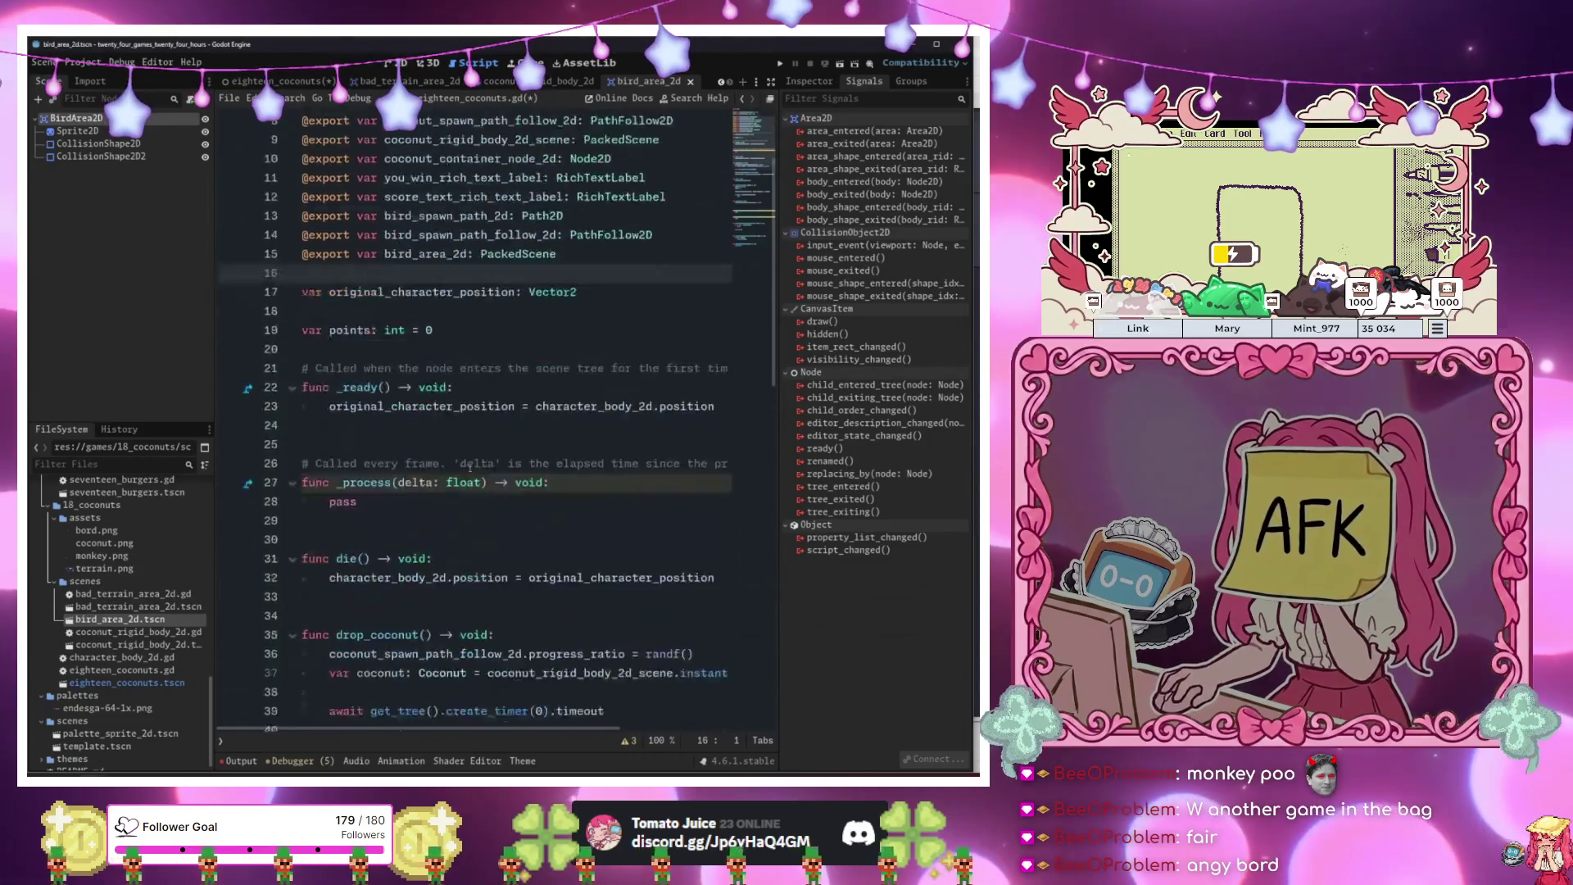
scroll(466, 473, "up", 18)
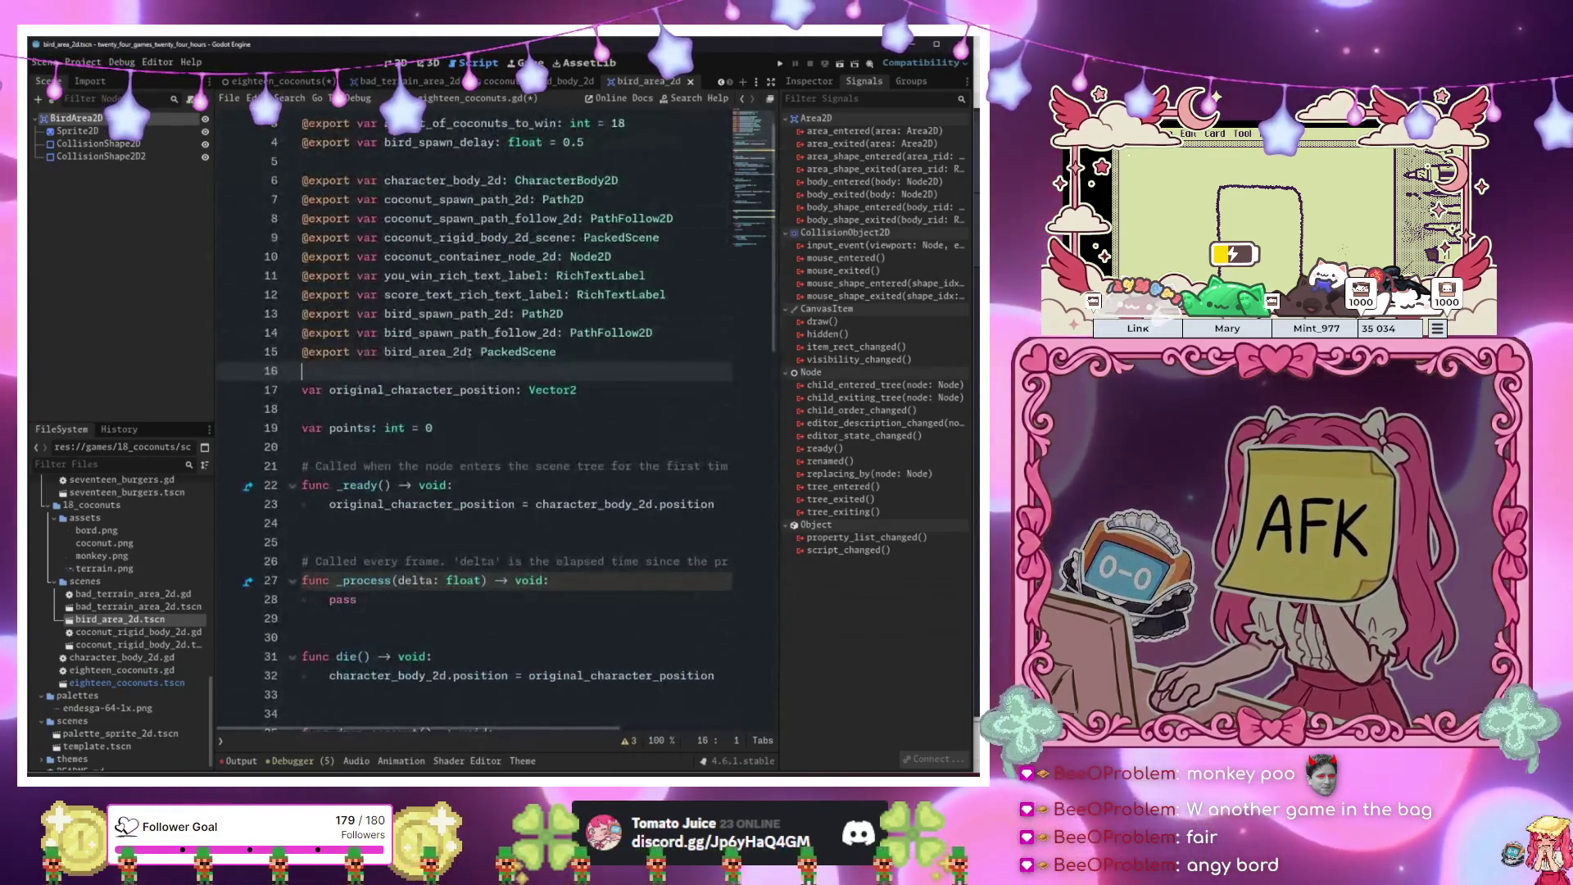
left_click(467, 353)
type("_scene")
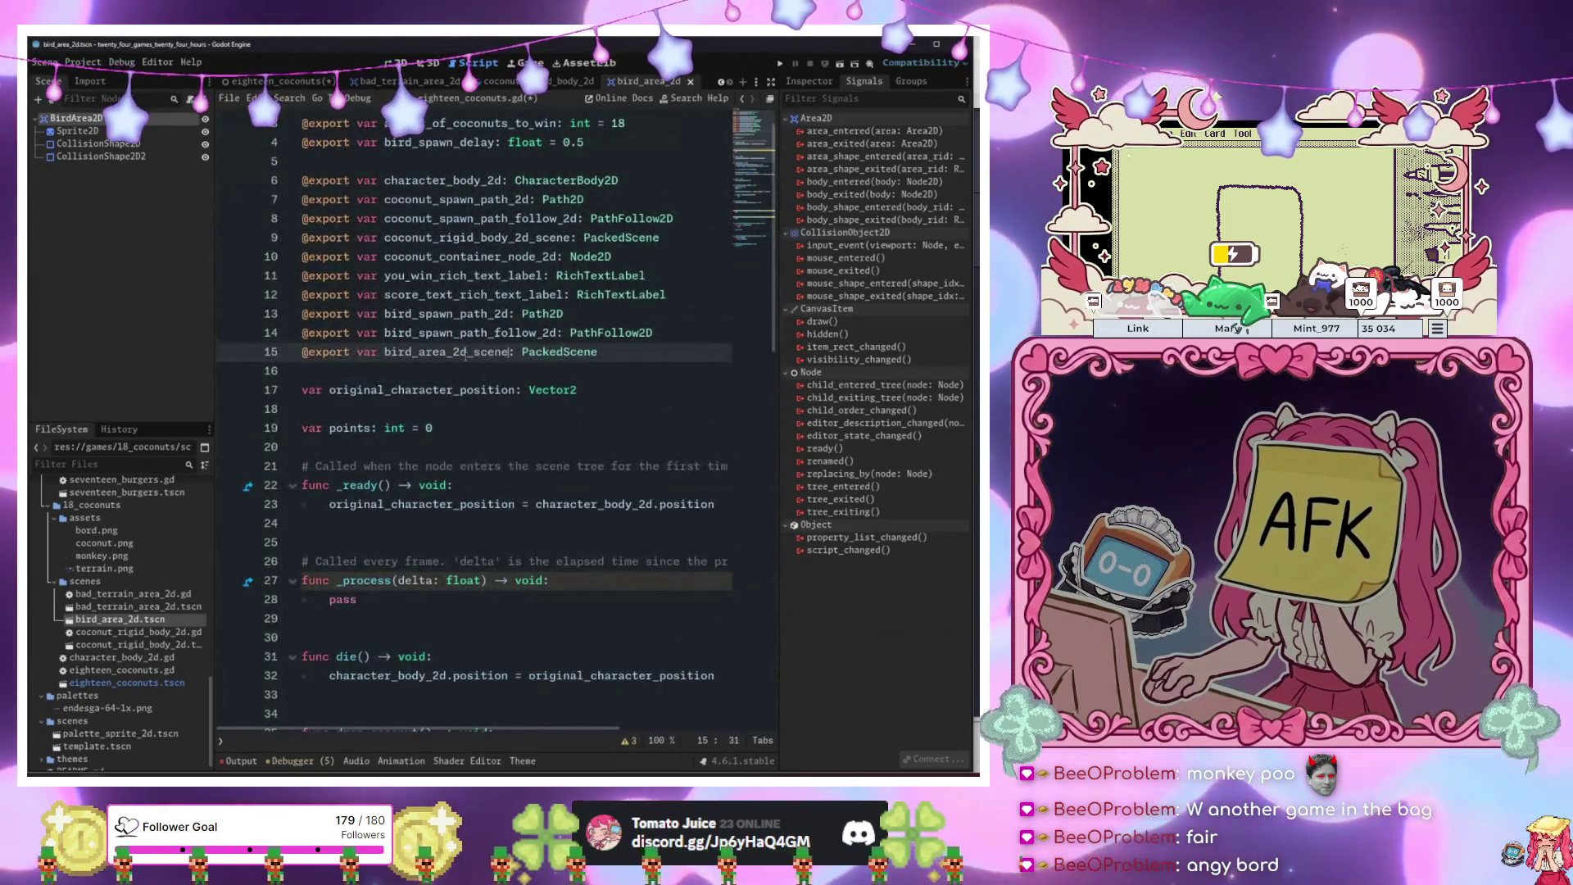
Assign bird_area_2d.tscn to the level root's Bird Area 2D Scene property.
left_click(810, 82)
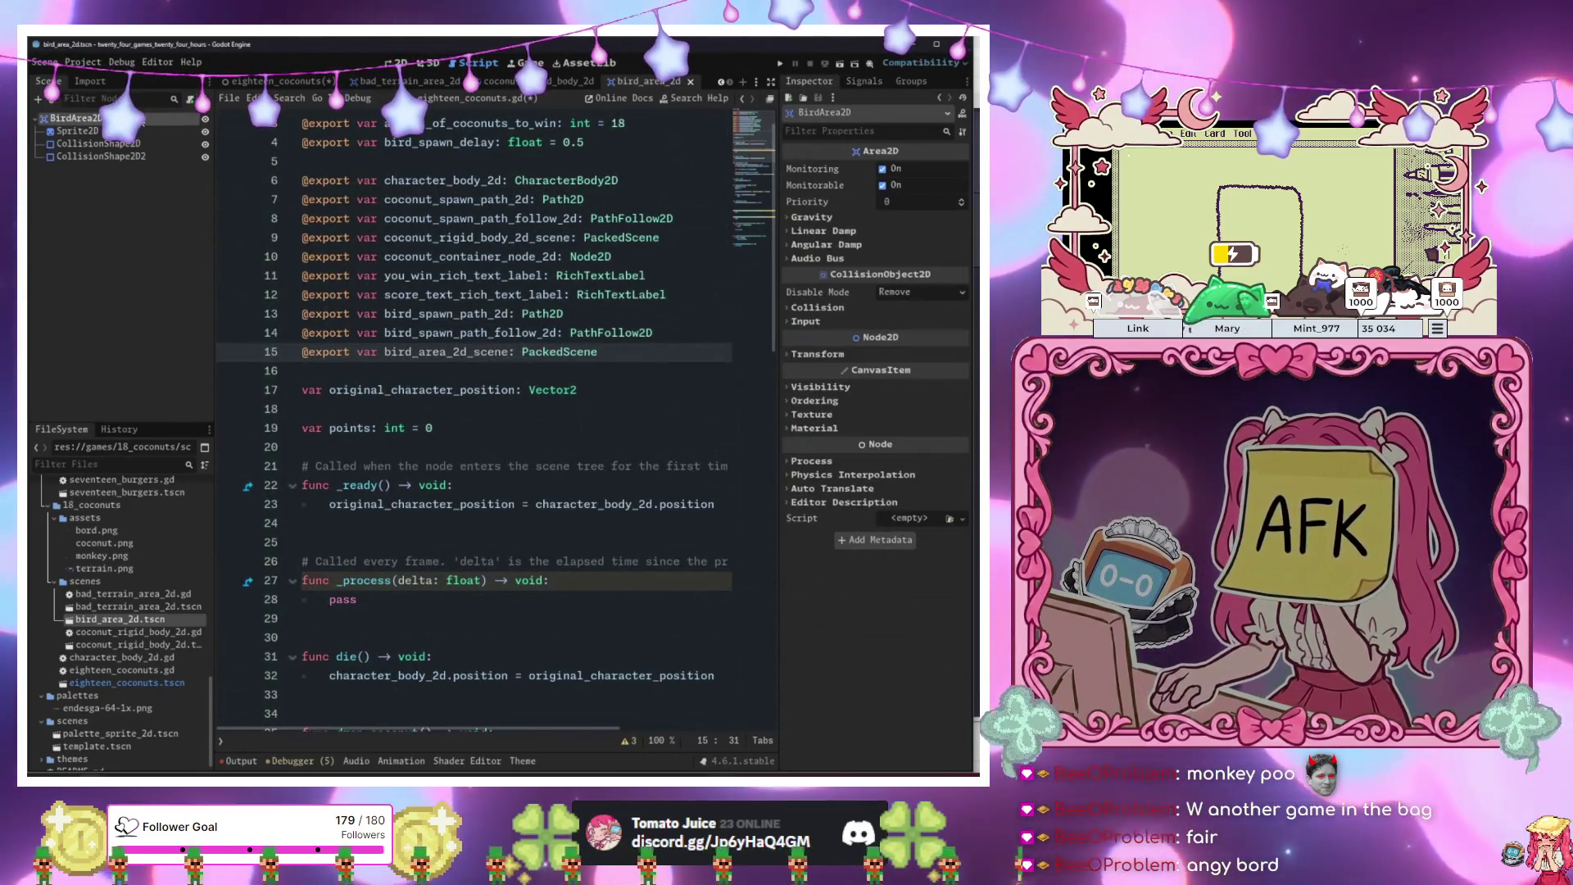
scroll(360, 141, "up", 1)
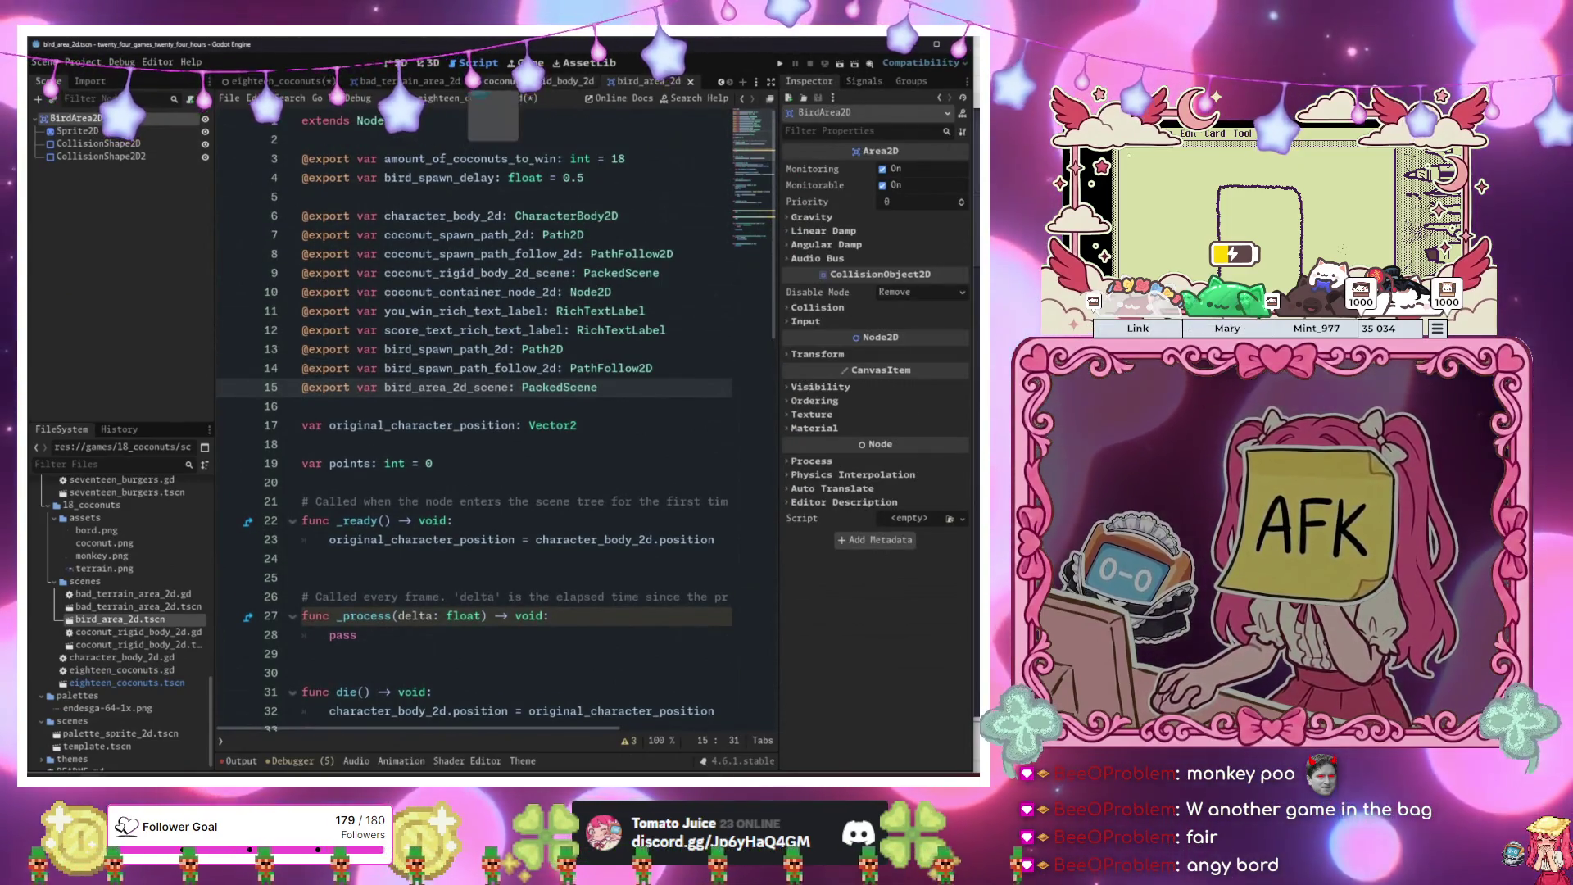
key("ctrl+shift+Tab")
key("ctrl+shift+Tab")
key("ctrl+shift+Tab")
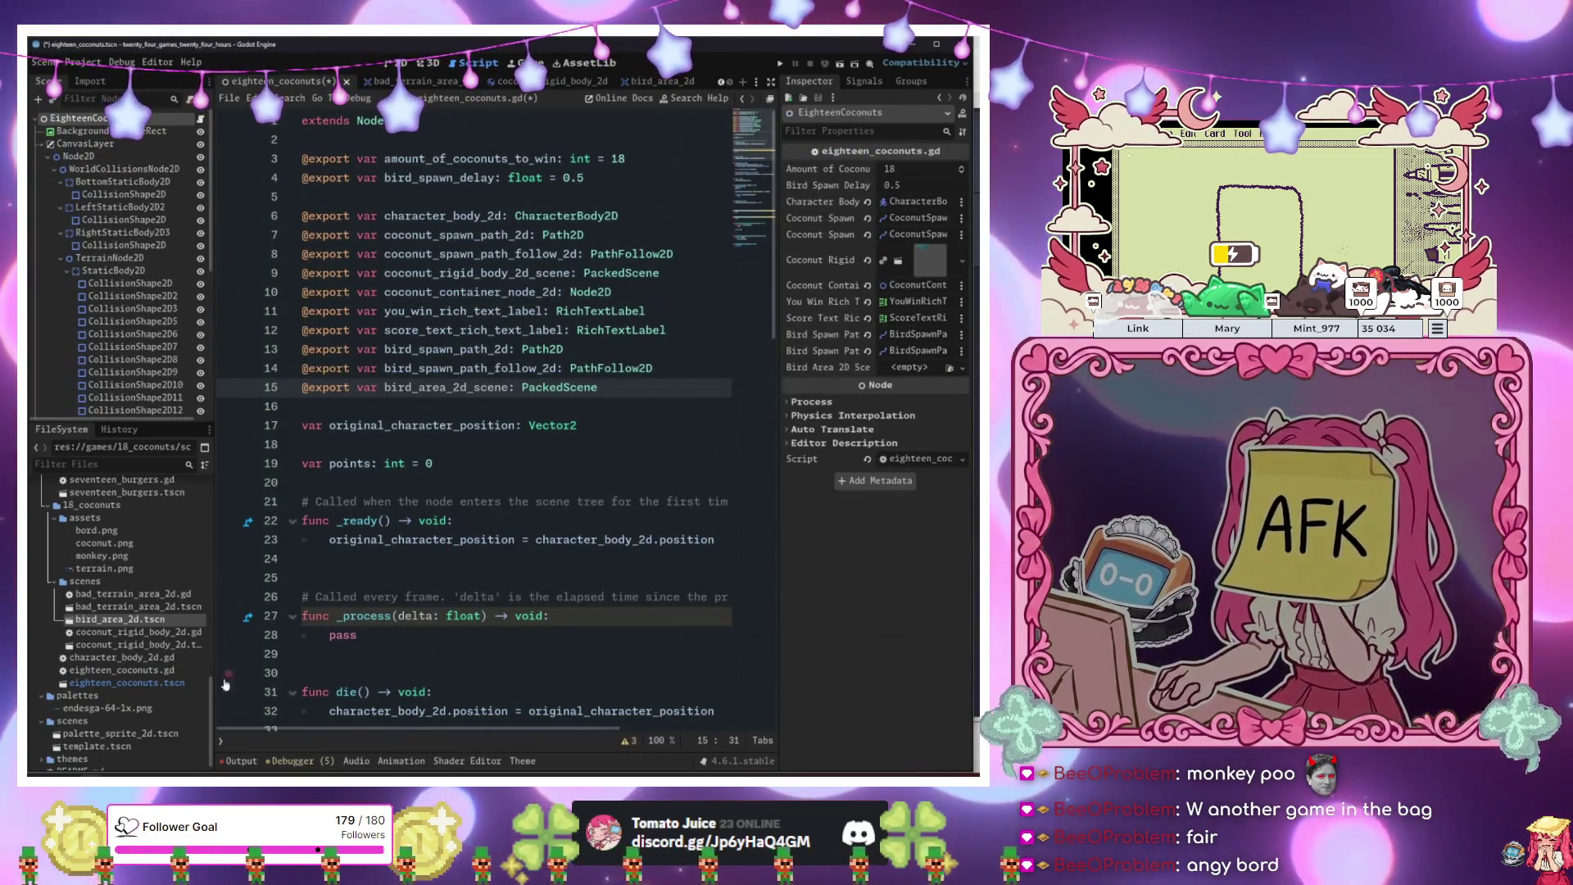
left_click_drag(120, 620, 910, 377)
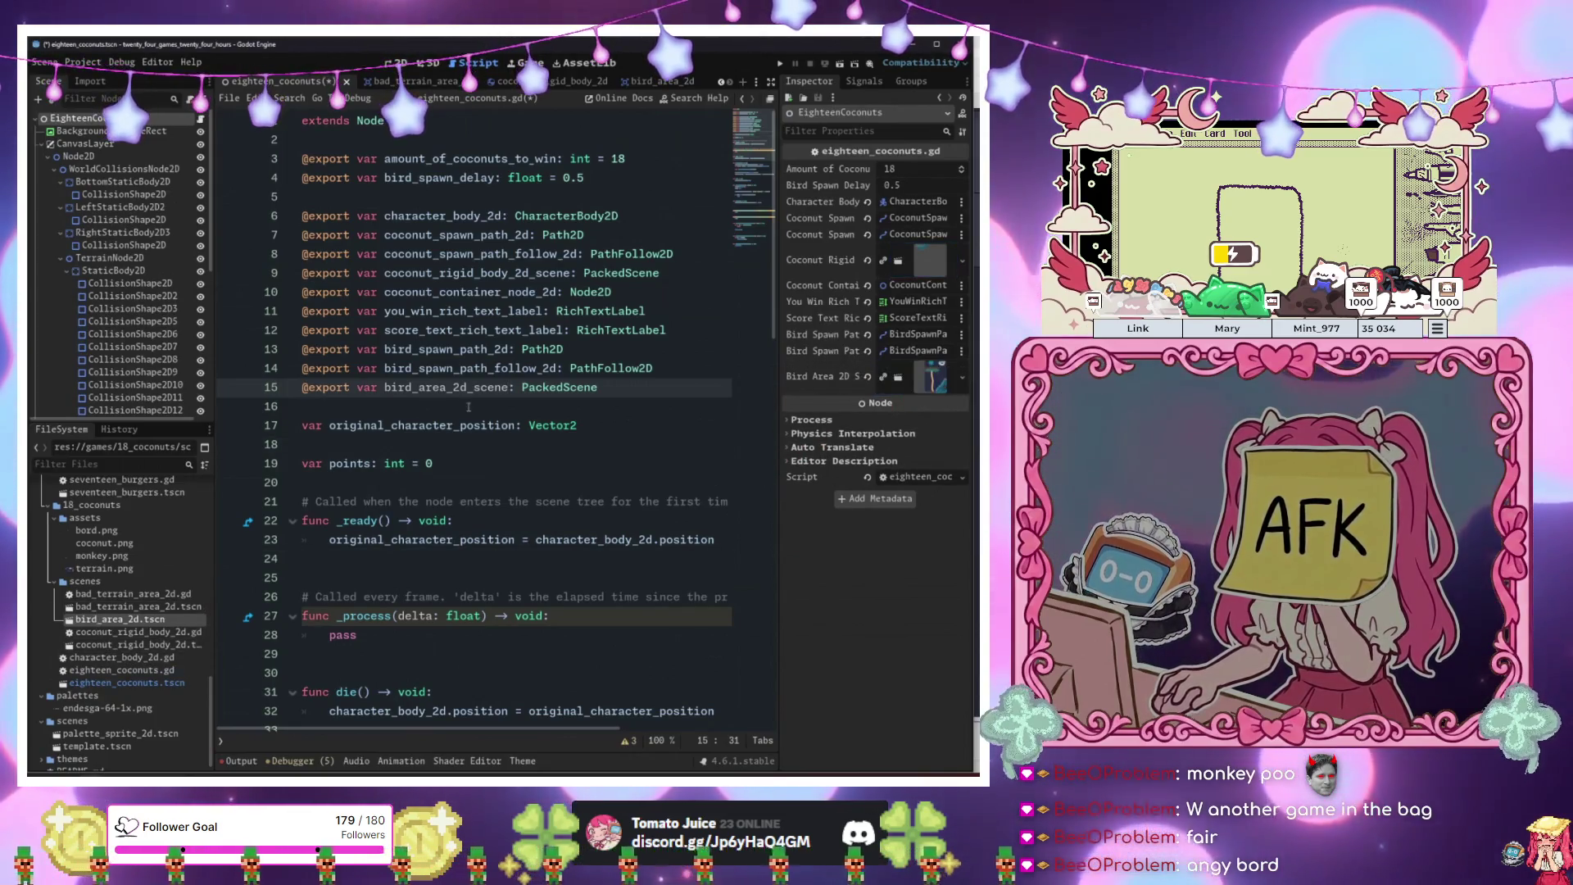
scroll(440, 413, "down", 15)
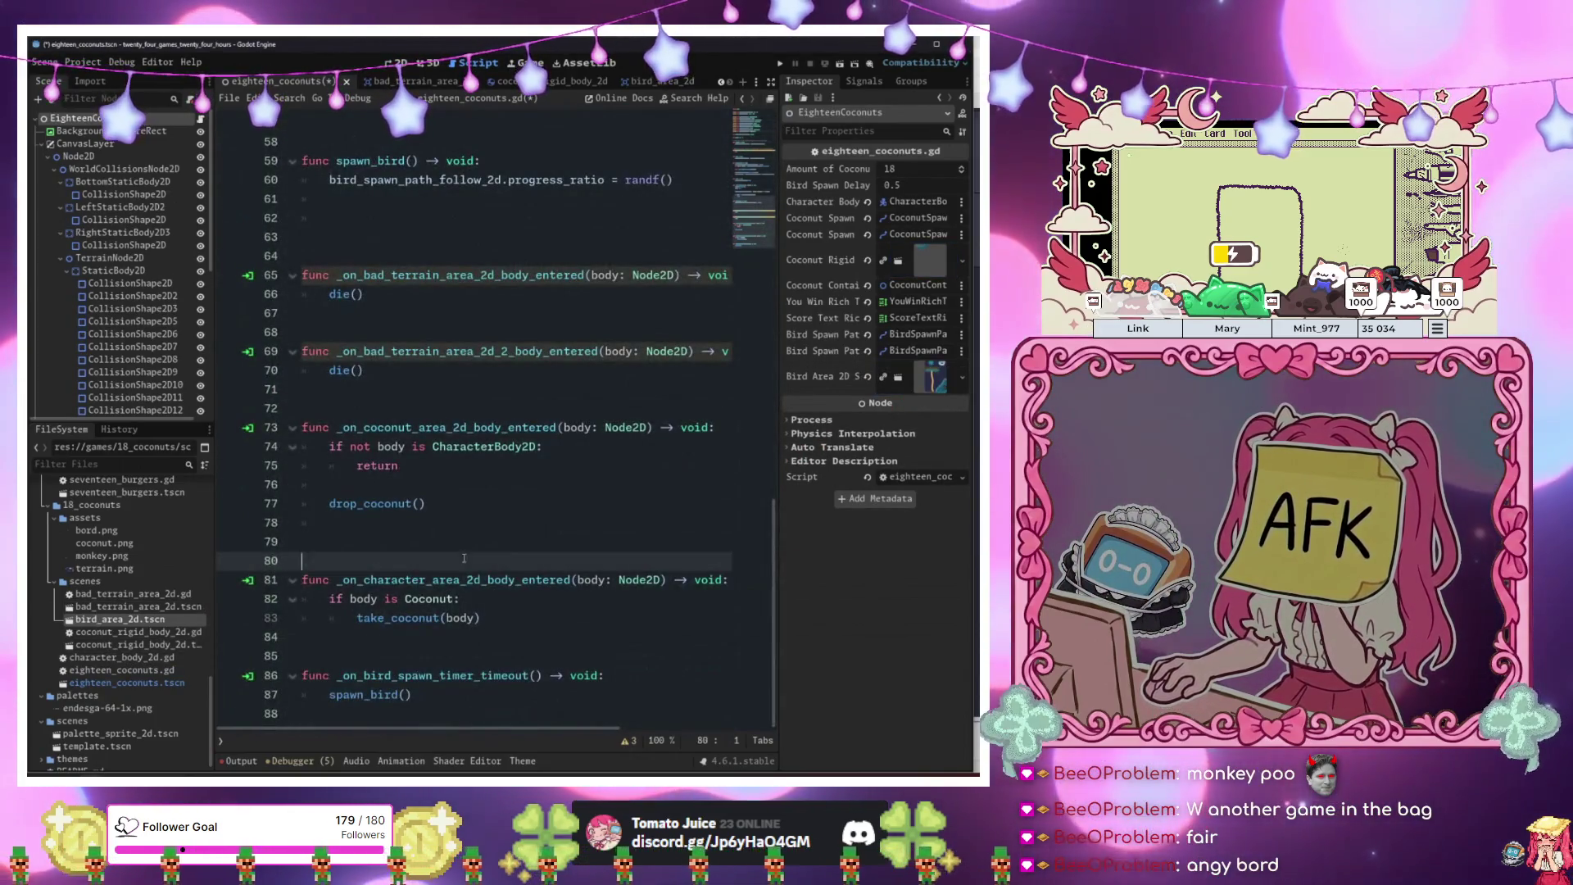
Open a new line after the first line of spawn_bird().
left_click(450, 636)
left_click(440, 696)
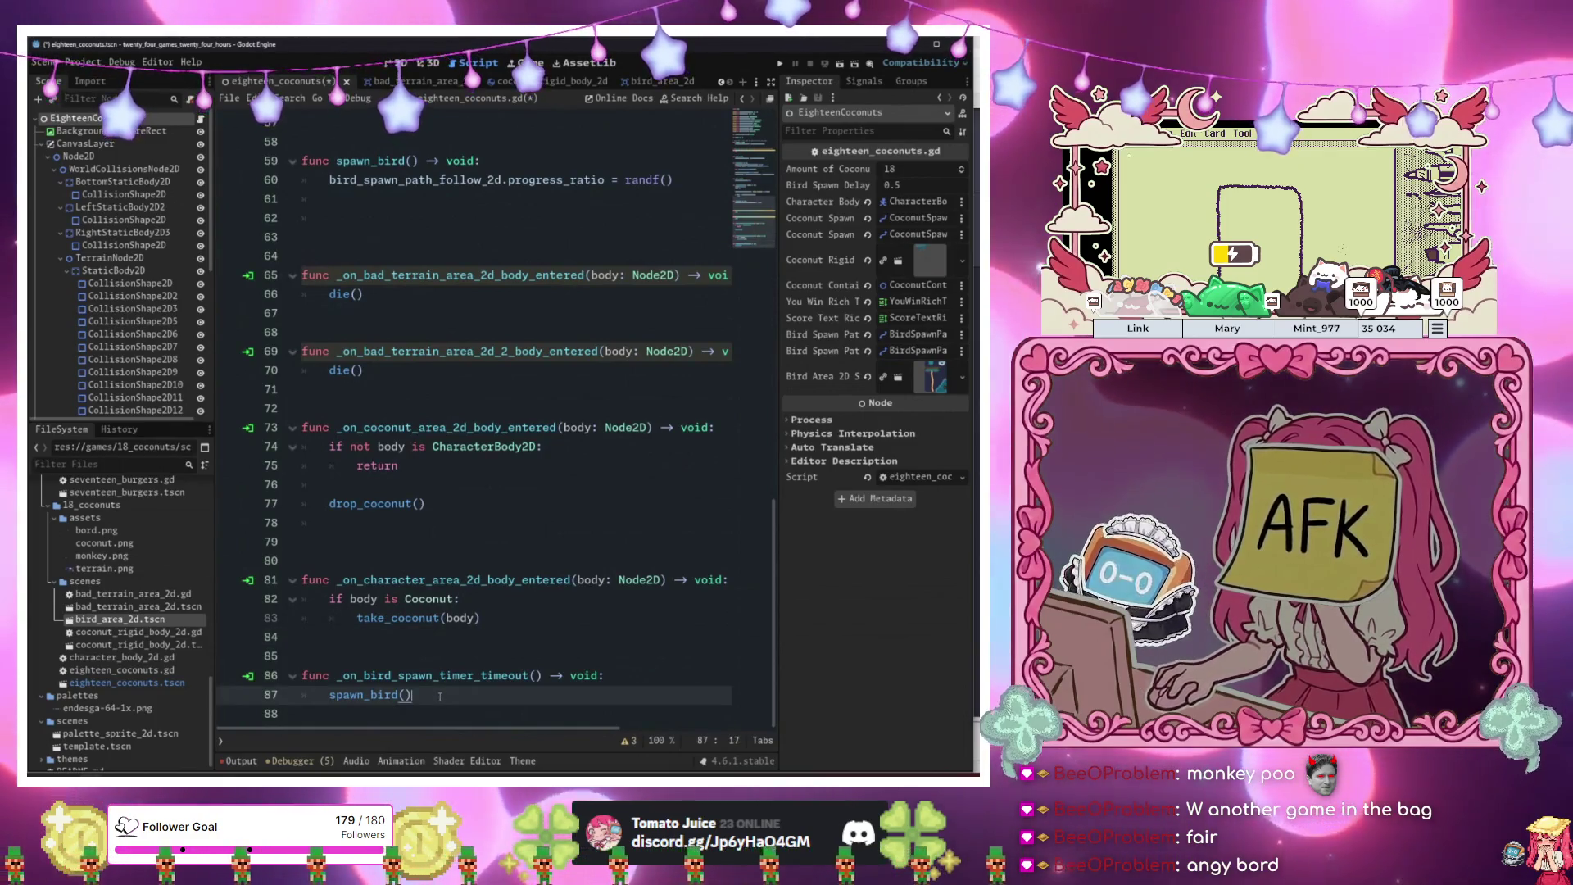
left_click(441, 580)
scroll(432, 519, "up", 4)
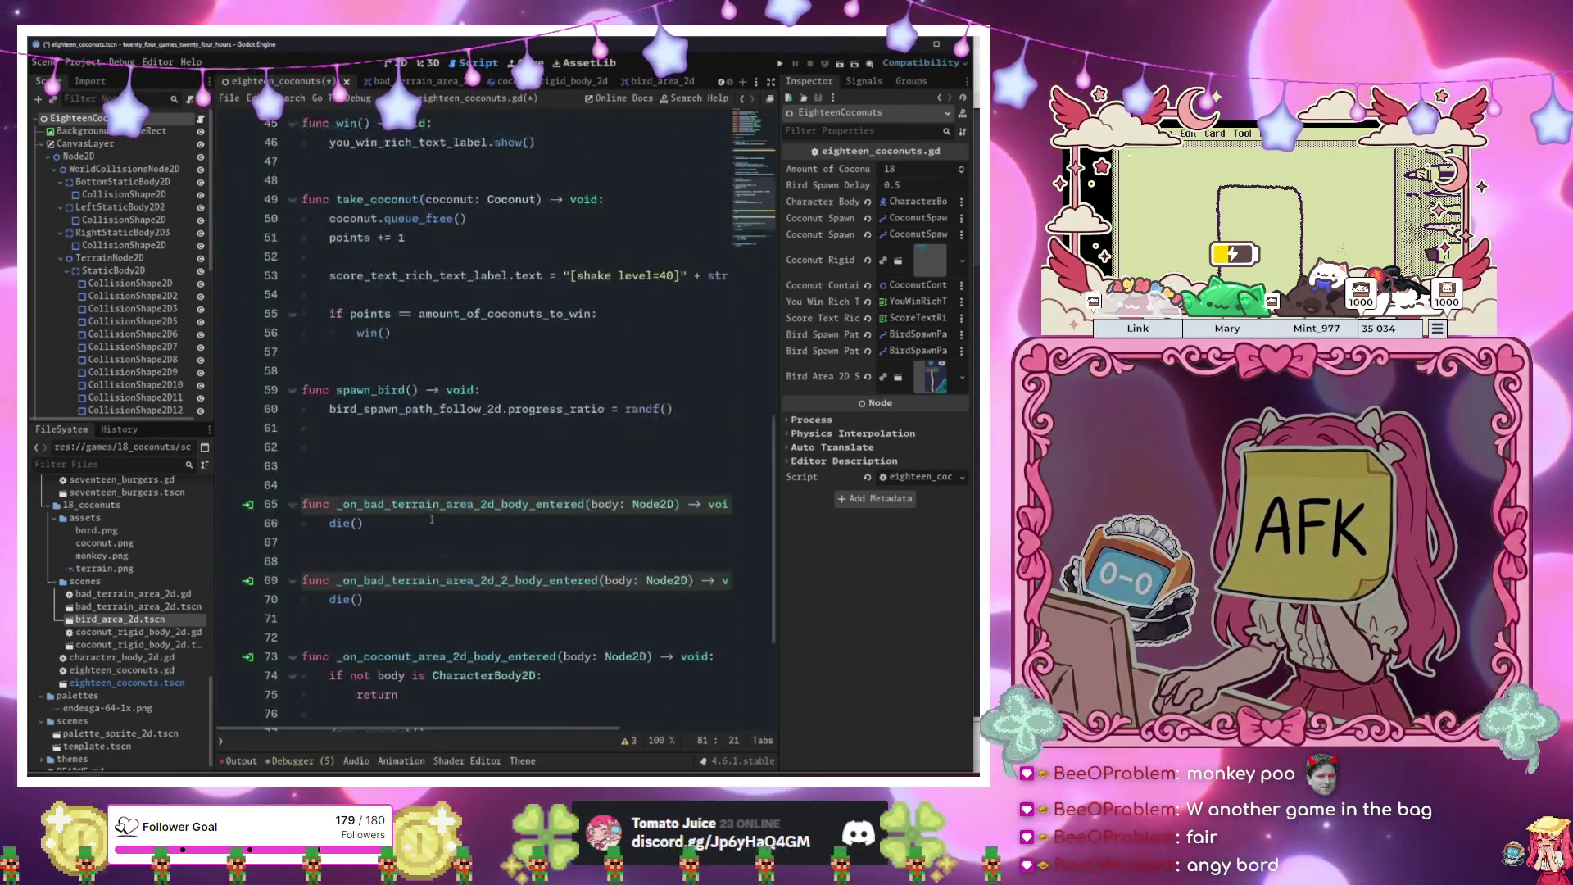
left_click(560, 434)
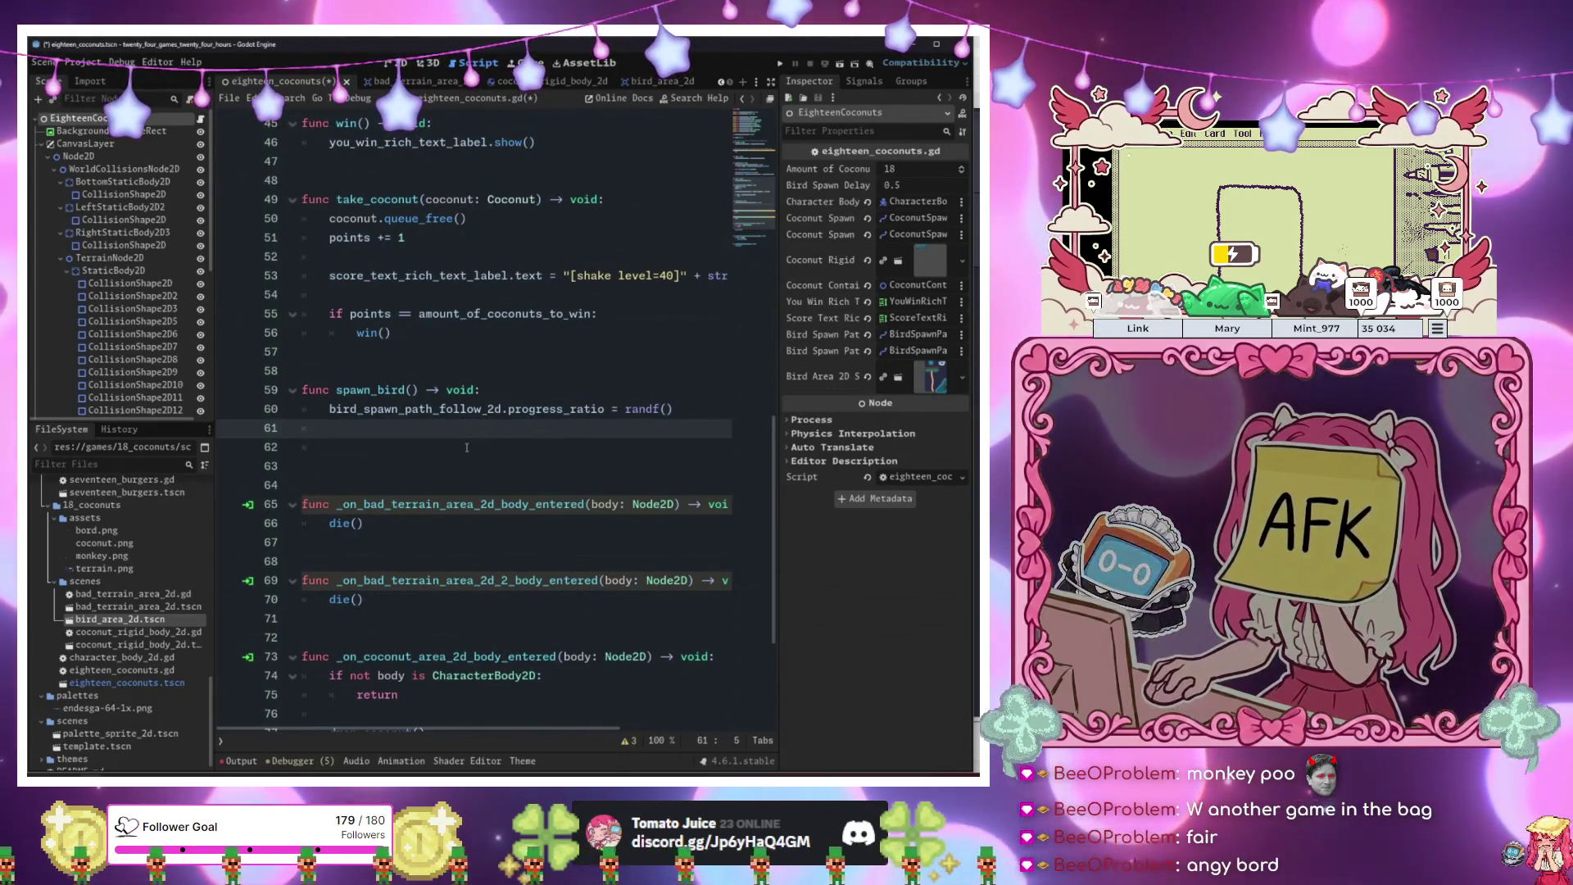
key("Return")
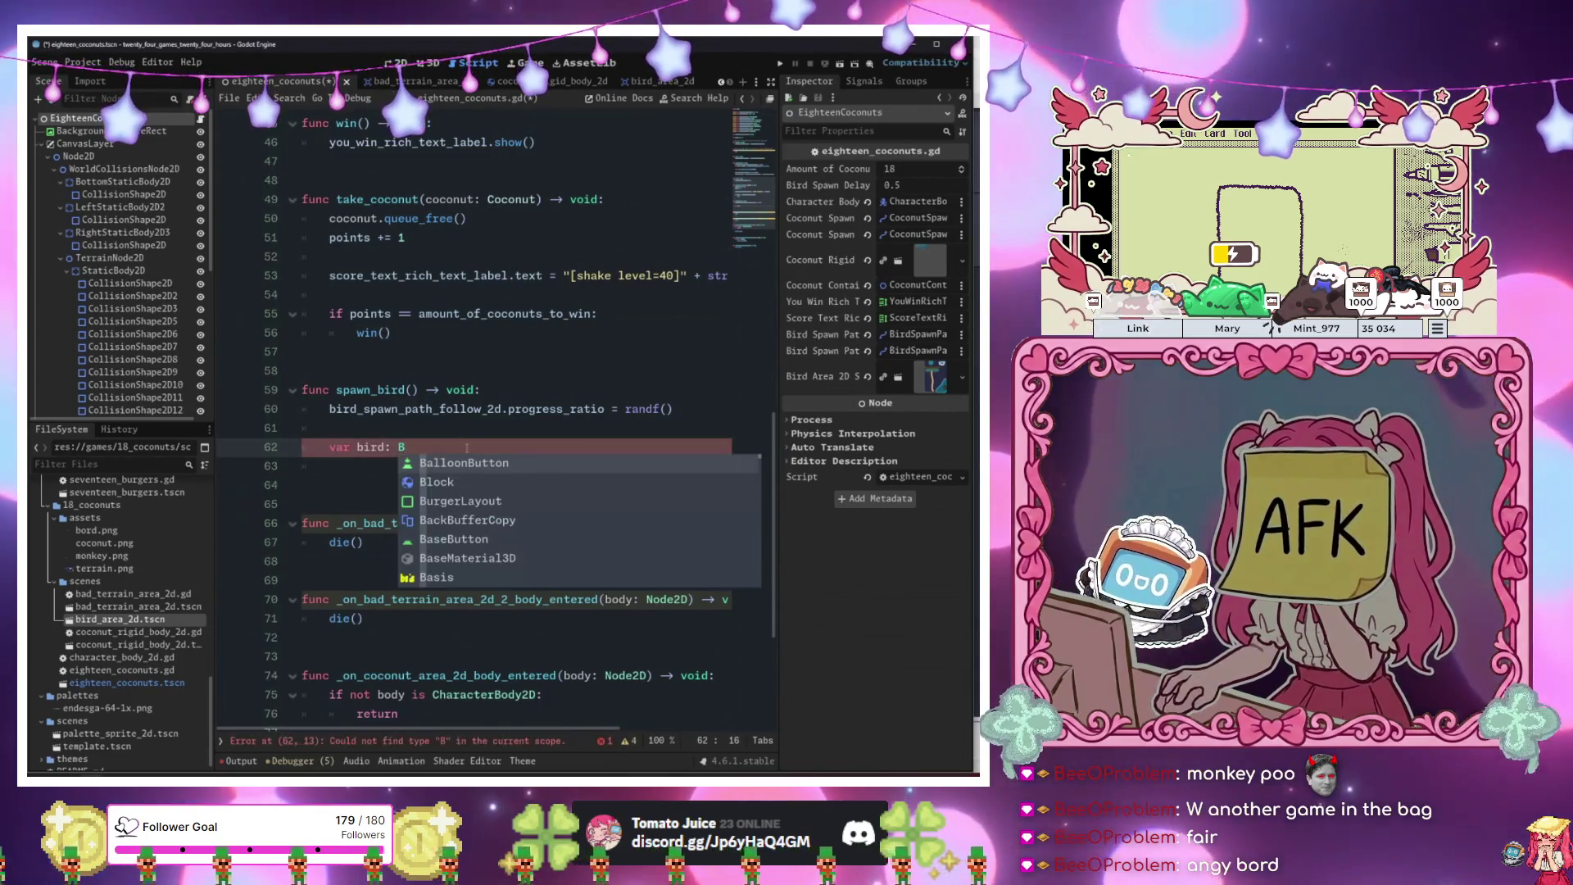
Type the partial 'bird: RigidBody2D =' declaration, then begin attaching a script to BirdArea2D.
key("Escape")
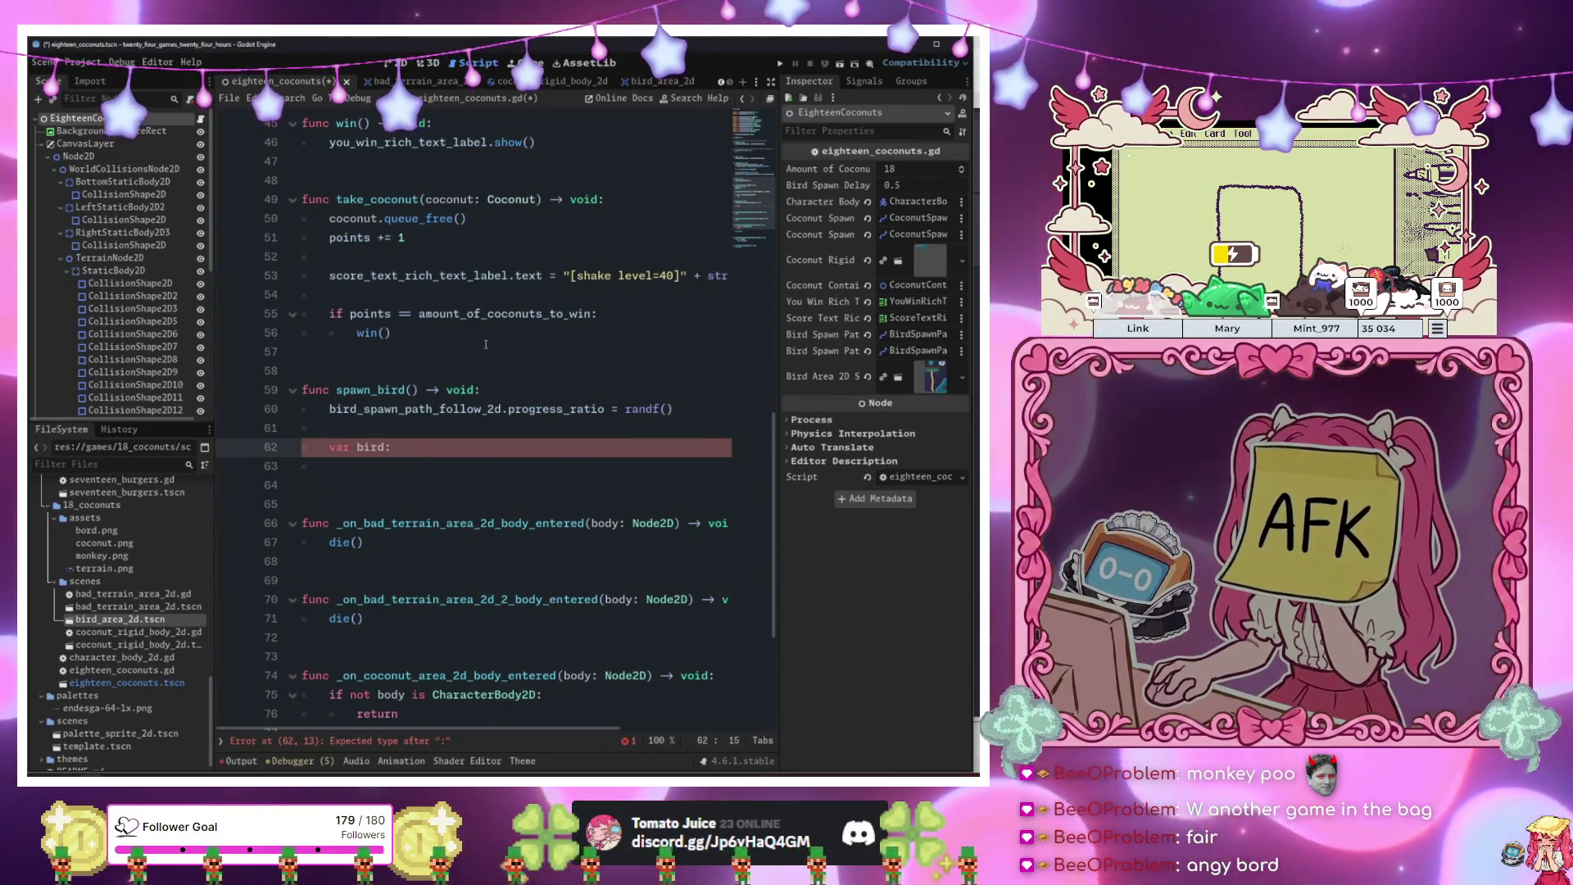
type("b")
key("BackSpace")
type("Rigid")
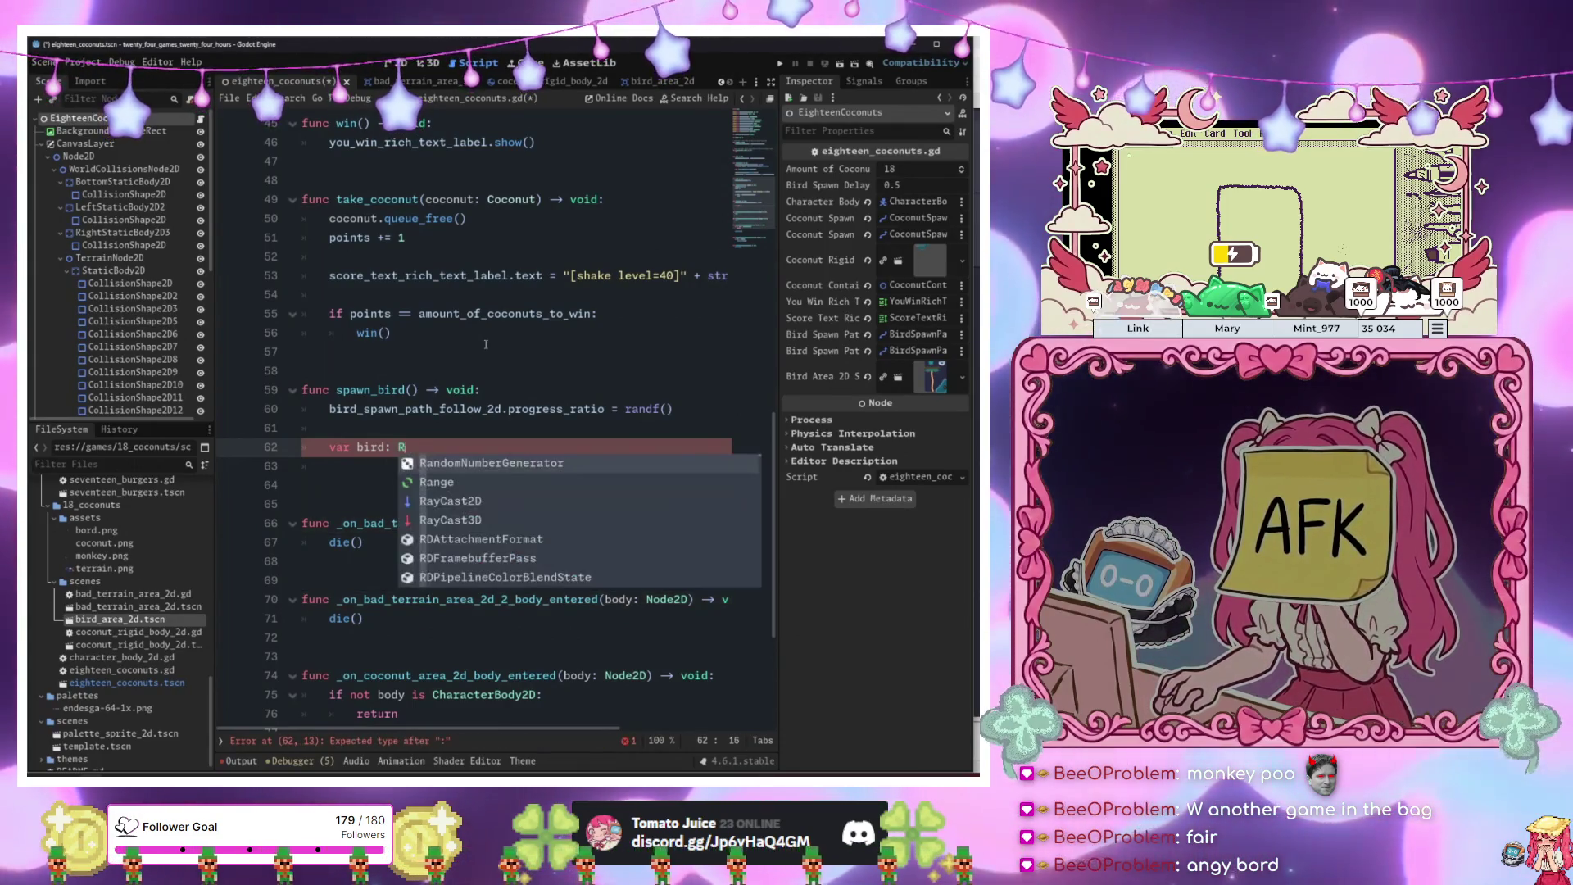
key("Return")
type("=")
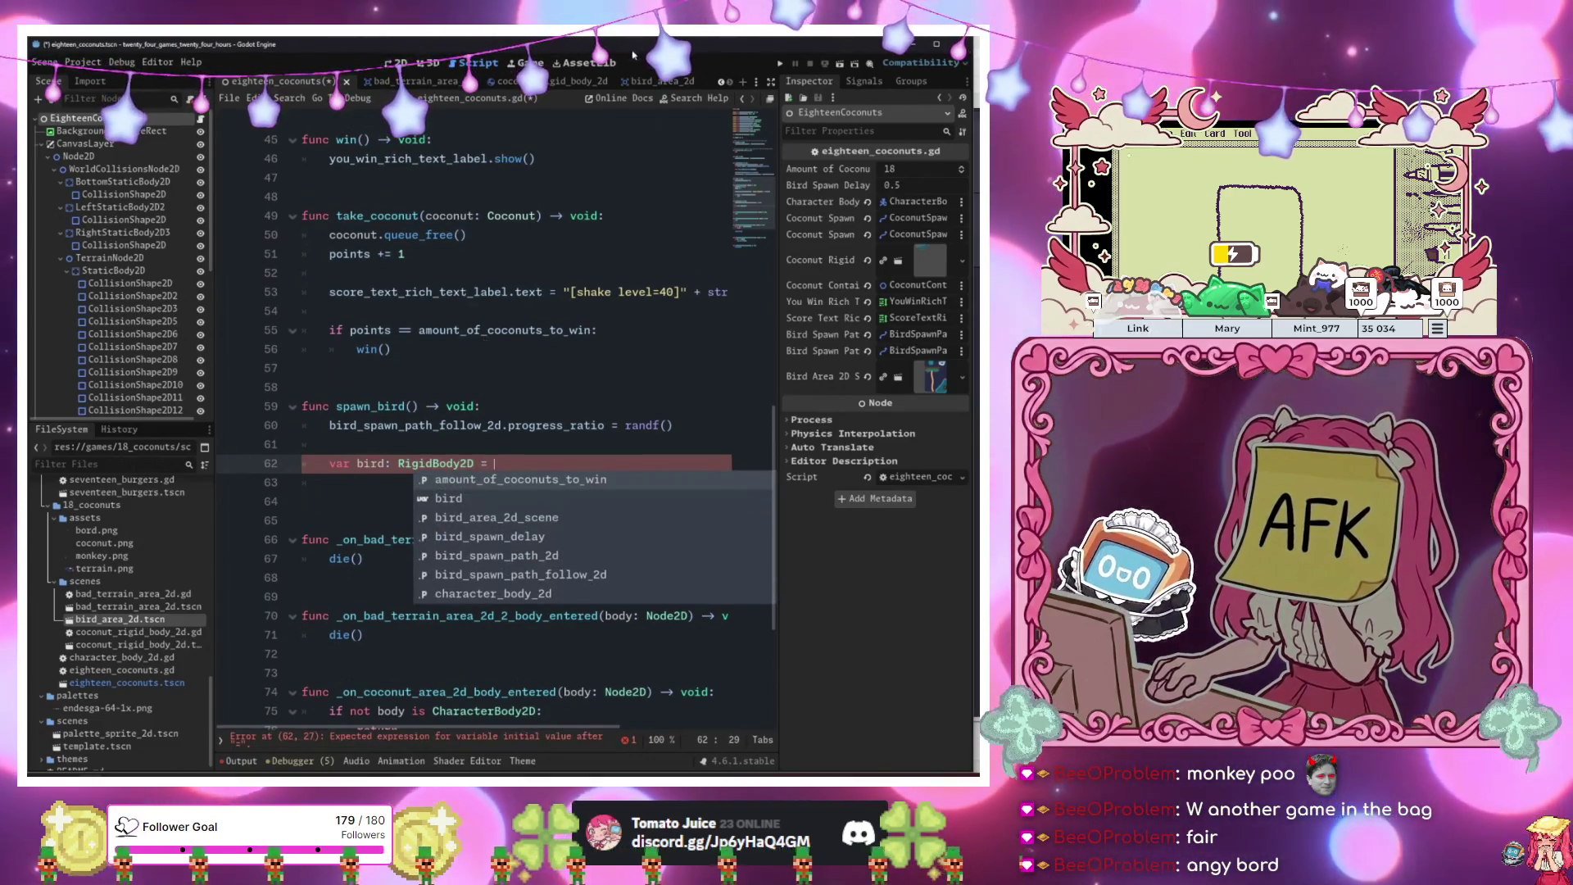
left_click(660, 81)
left_click(190, 99)
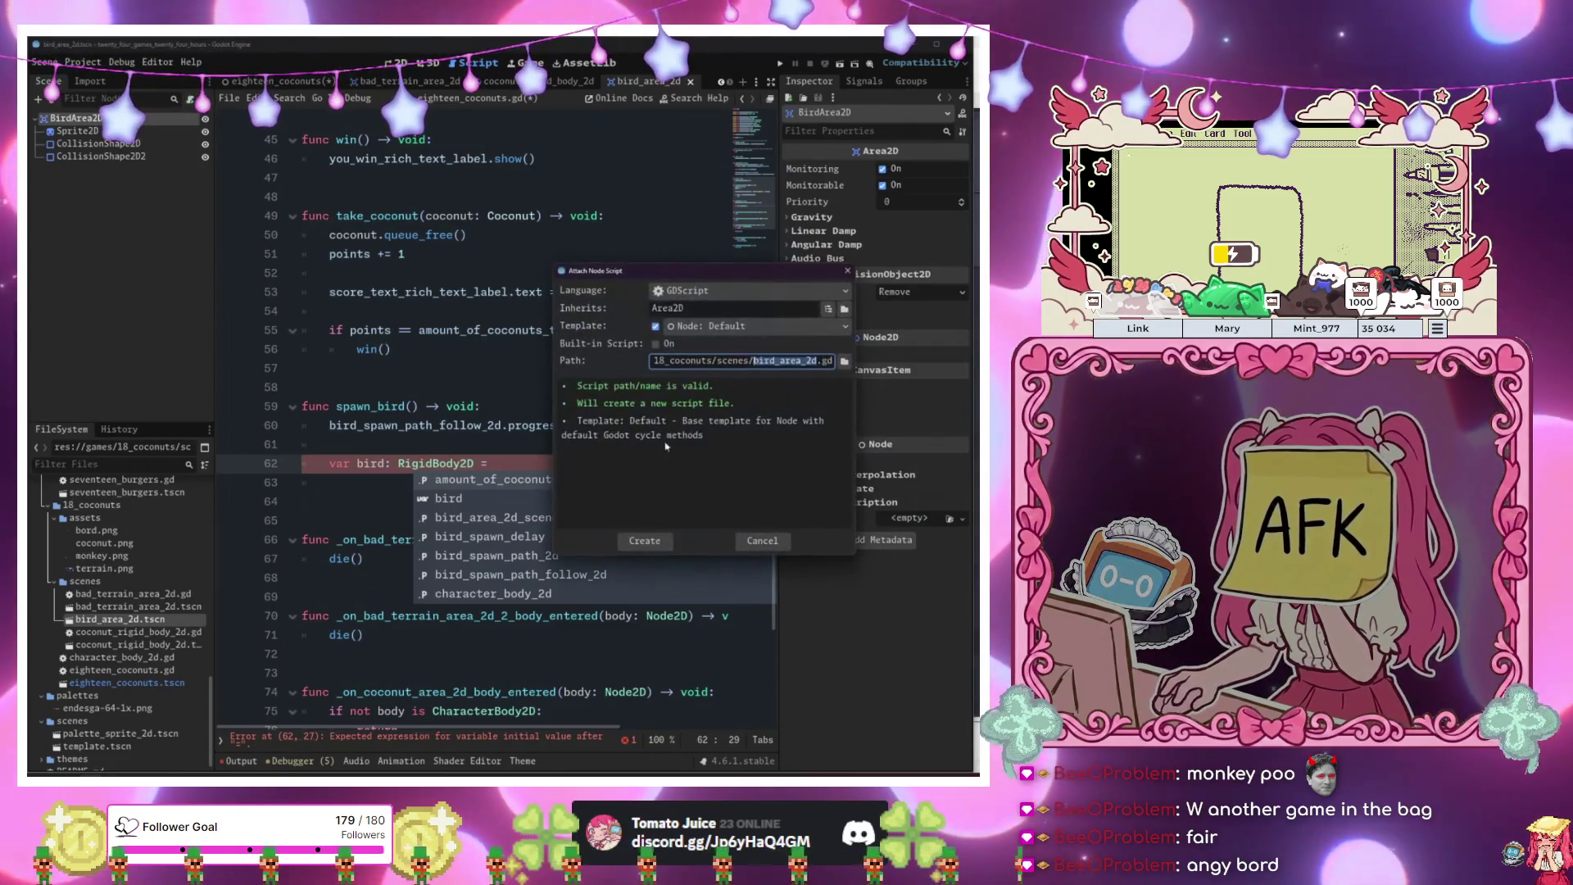
Create bird_area_2d.gd and begin a class_ line above extends Area2D.
left_click(644, 541)
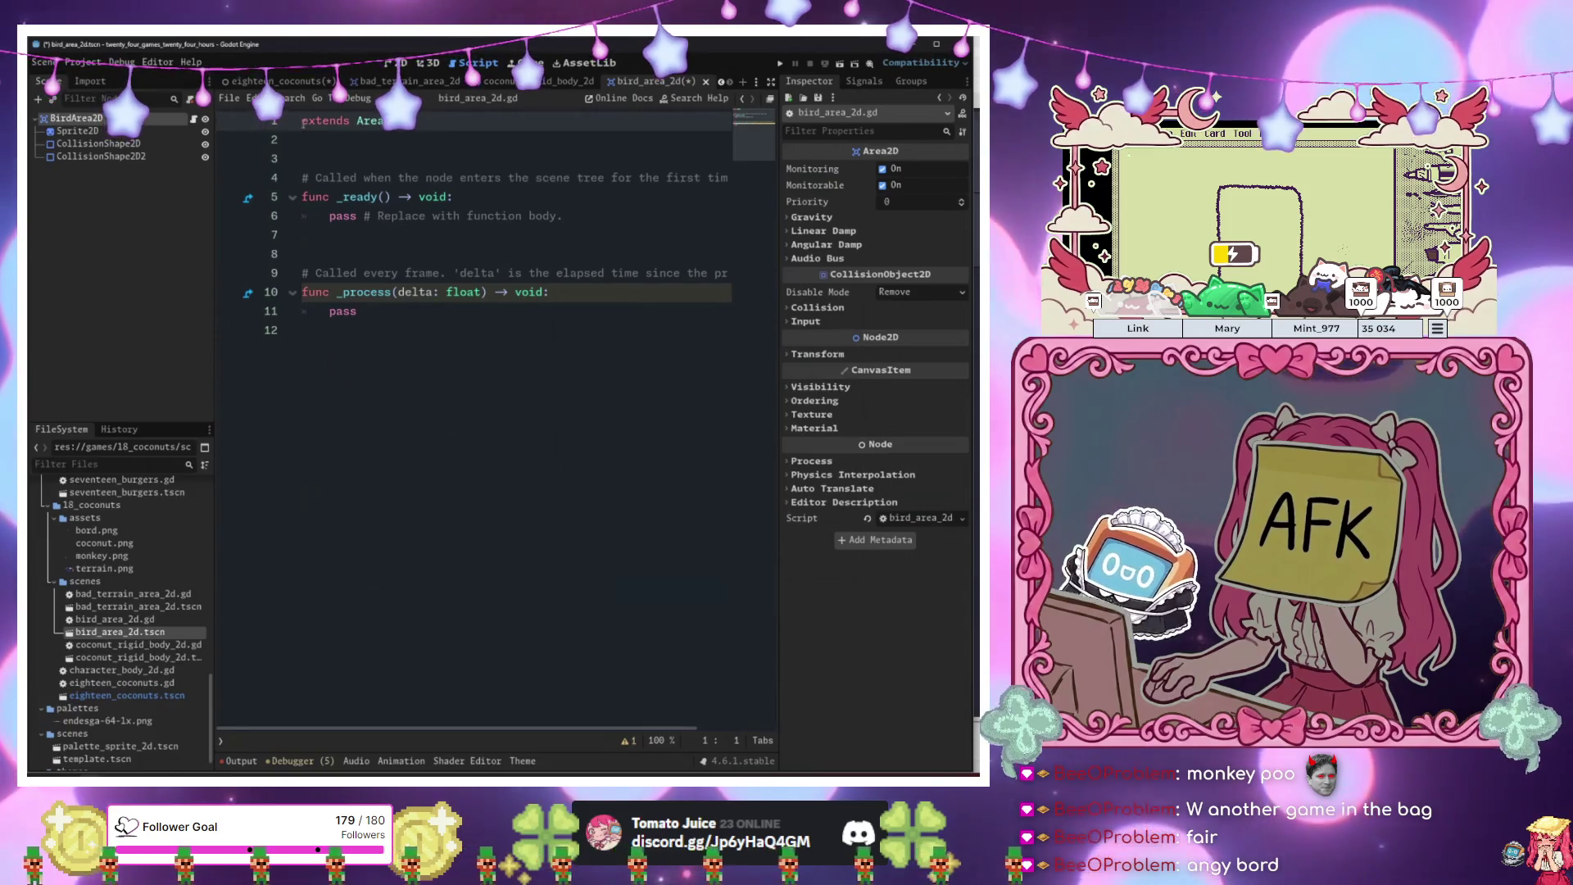
key("Return")
key("Up")
type("class")
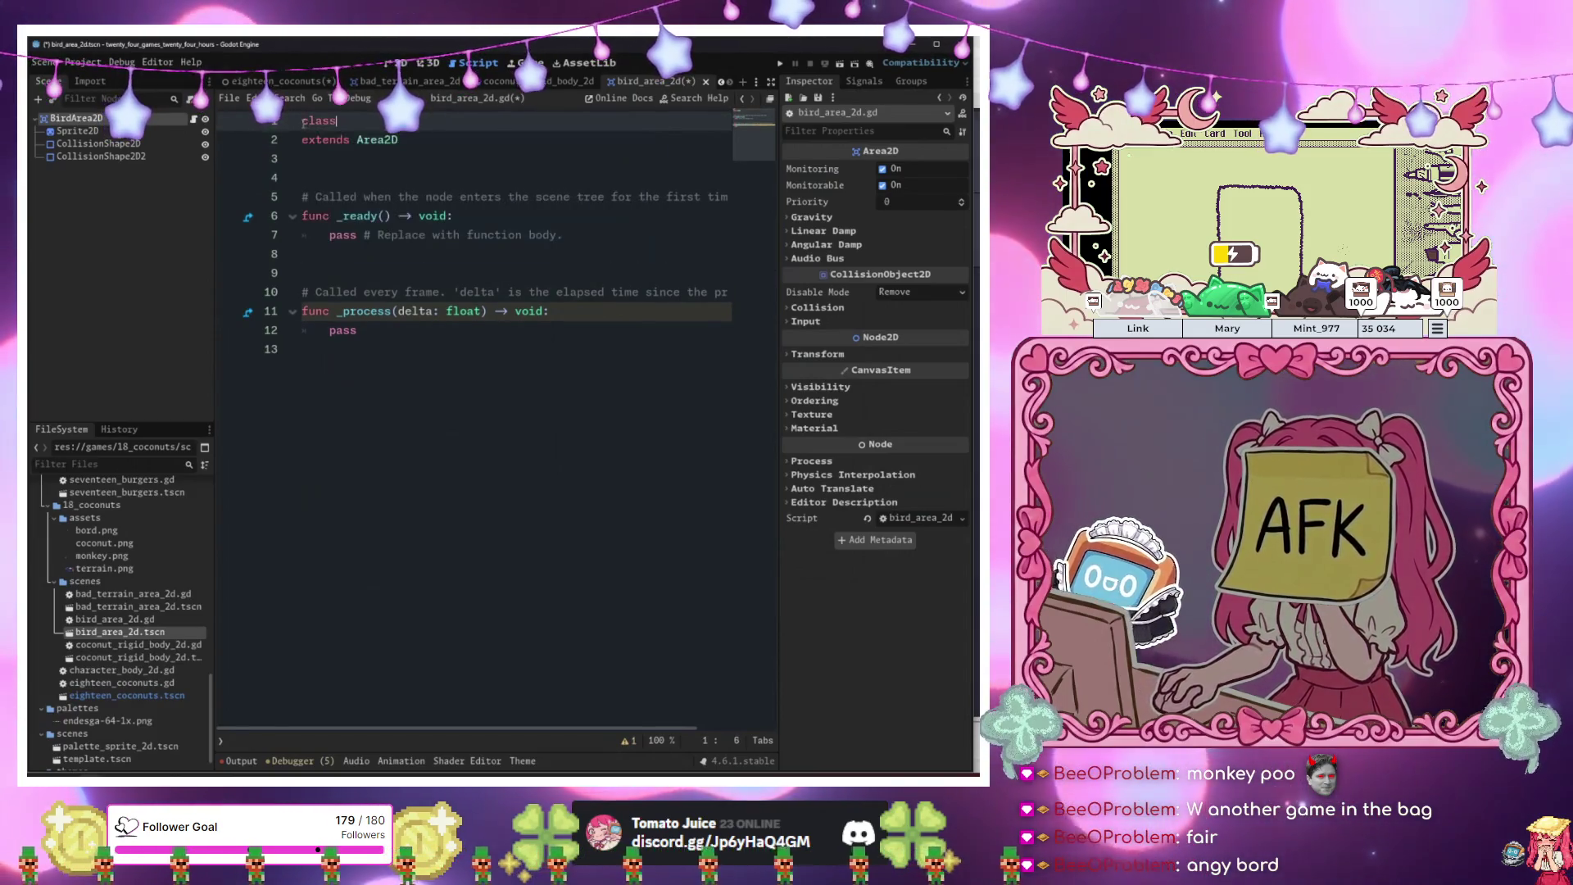
type("_name B")
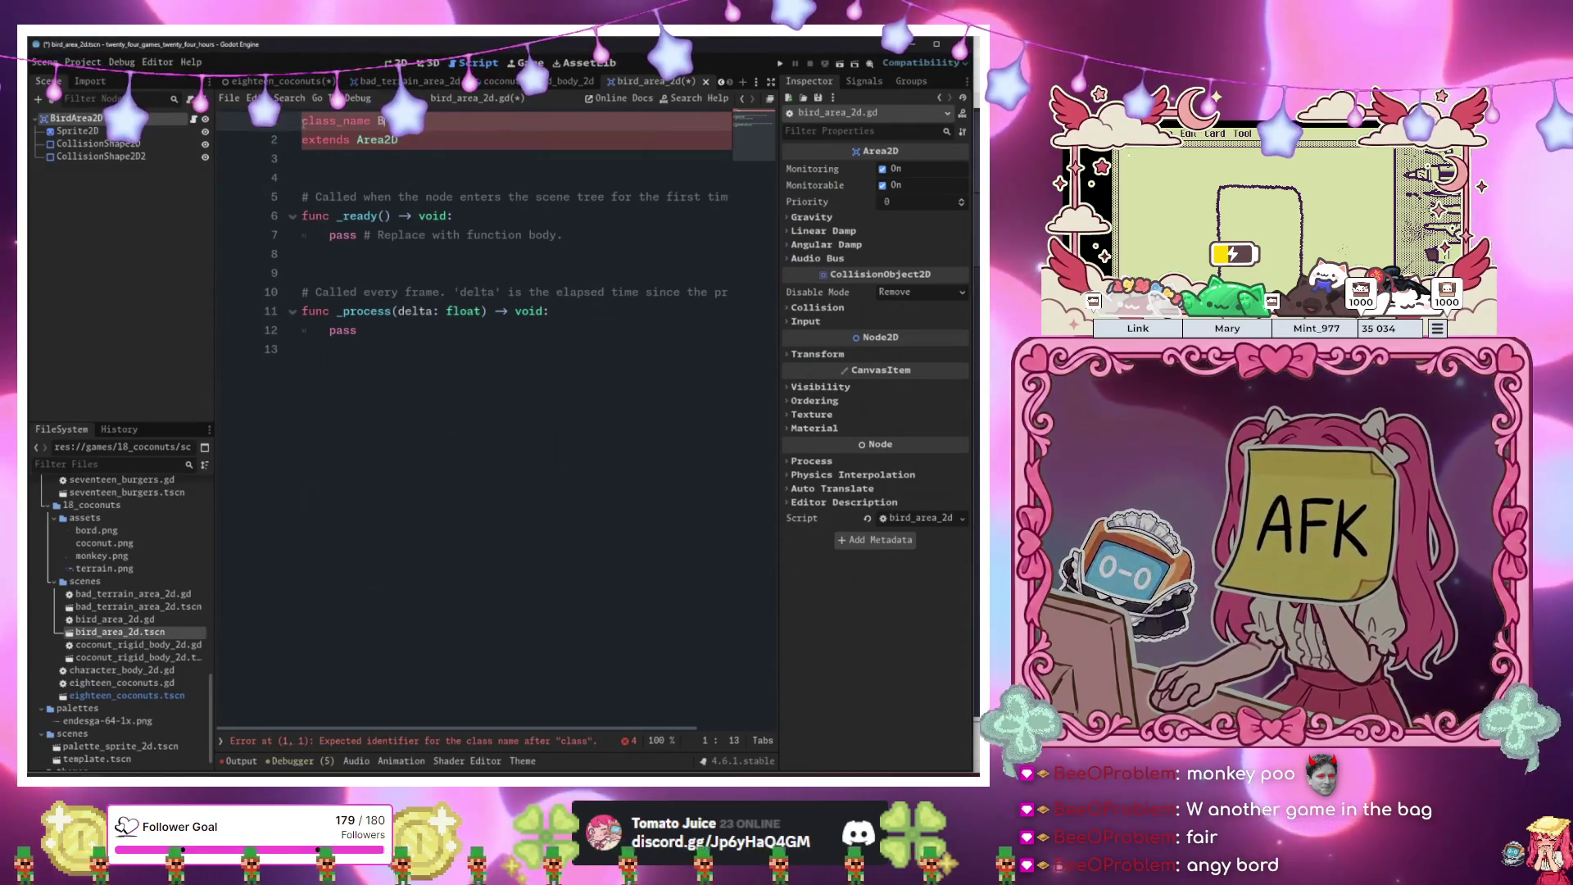
key("Down")
key("Down")
key("Down")
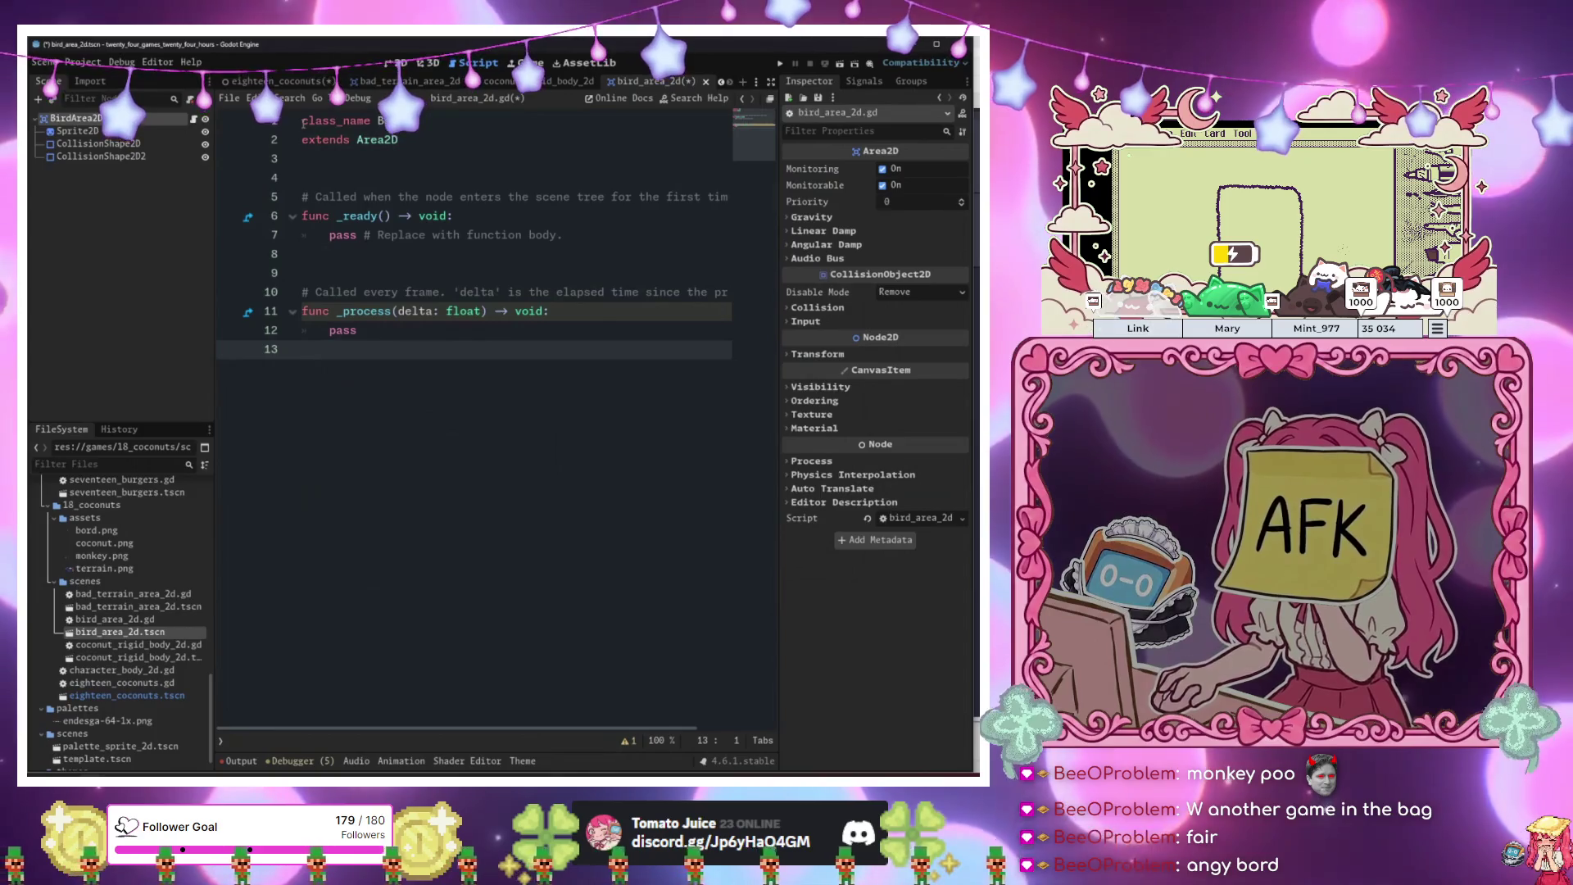
left_click(115, 156)
left_click(395, 331)
Replace pass in _process with position.x += 300 * delta.
key("BackSpace")
key("BackSpace")
key("BackSpace")
key("BackSpace")
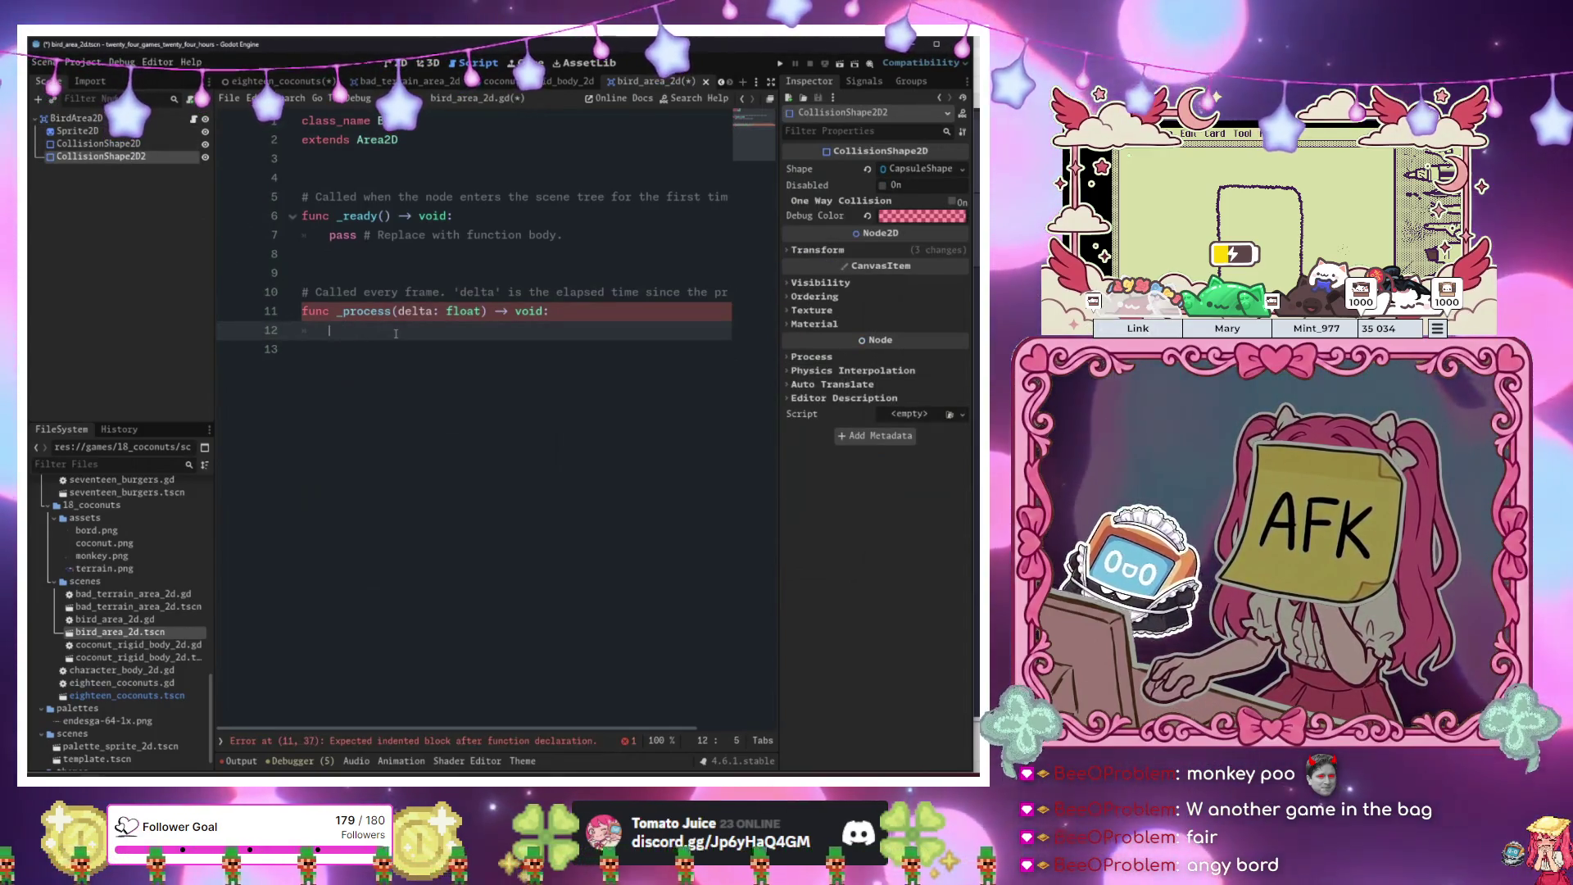
type("x")
key("BackSpace")
type("p")
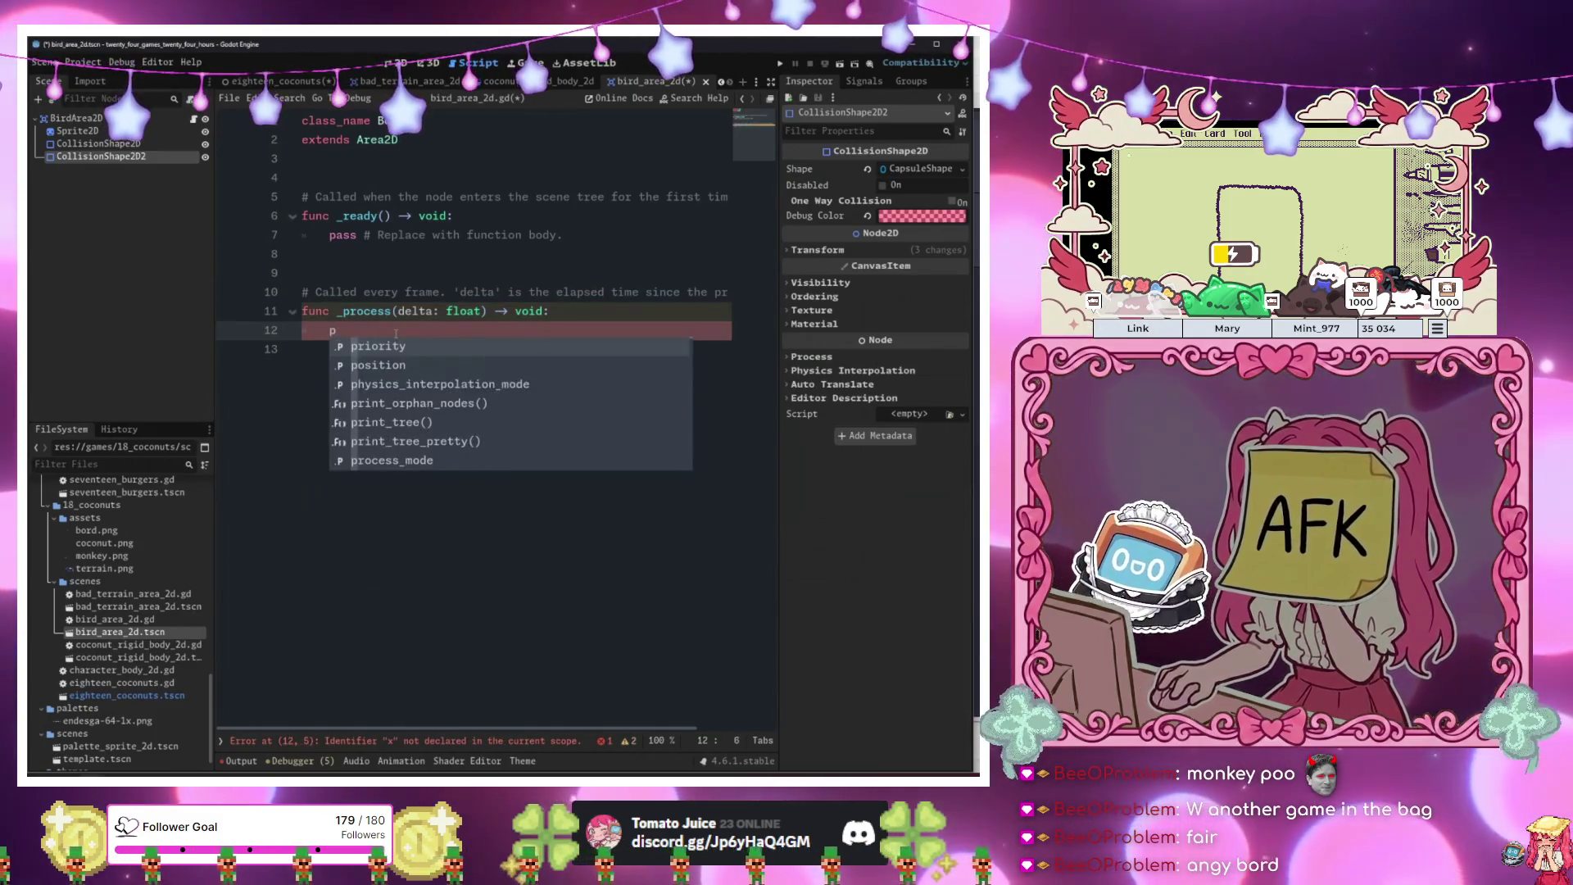
type("osition.x")
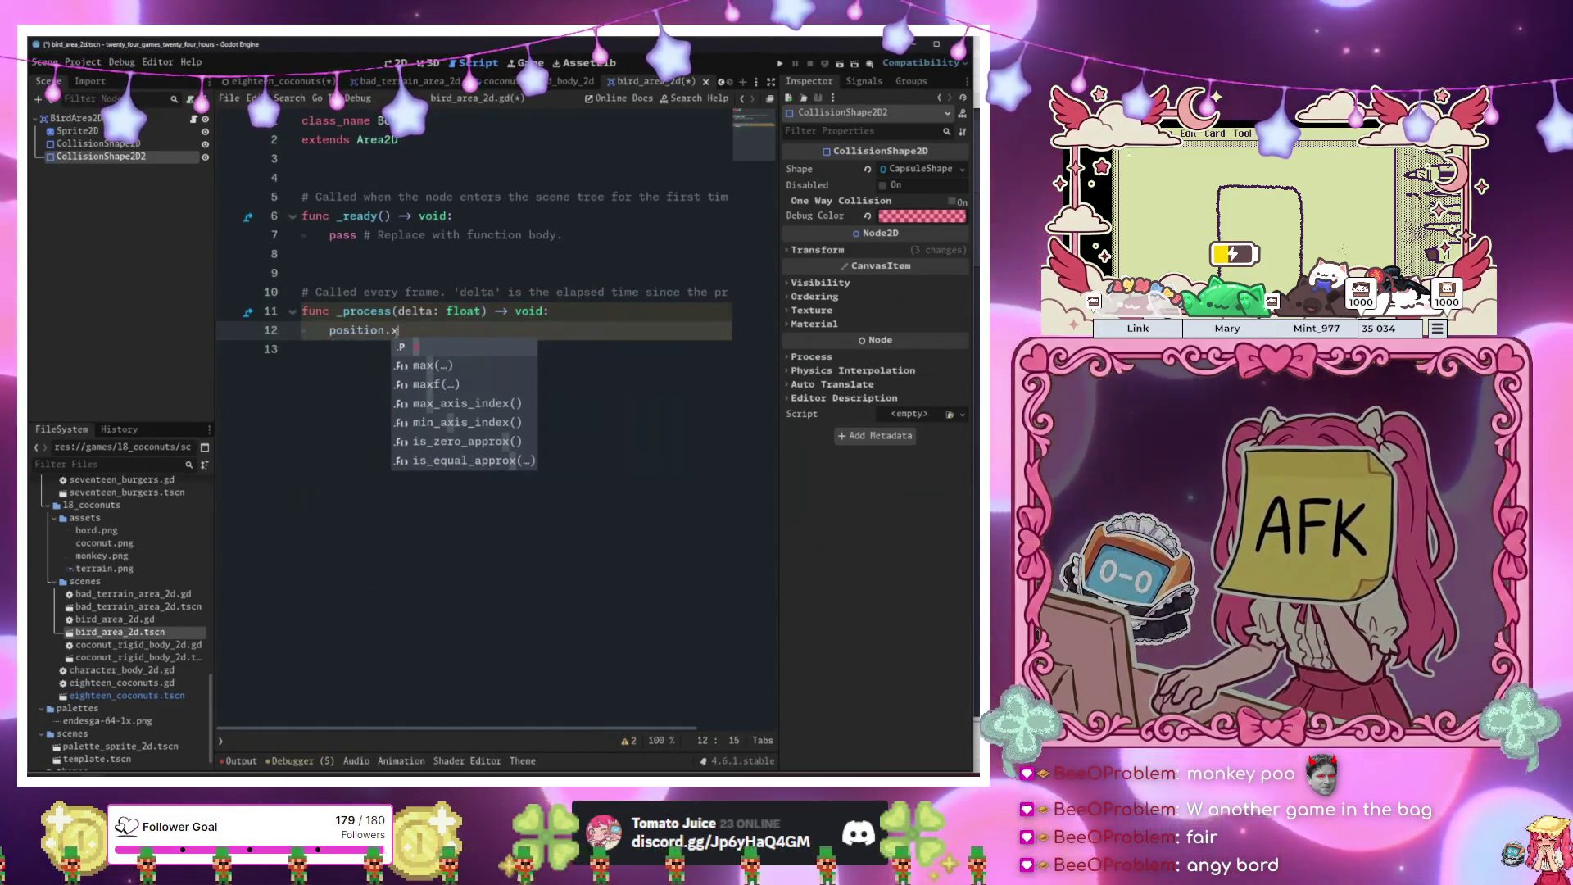
type(" += ")
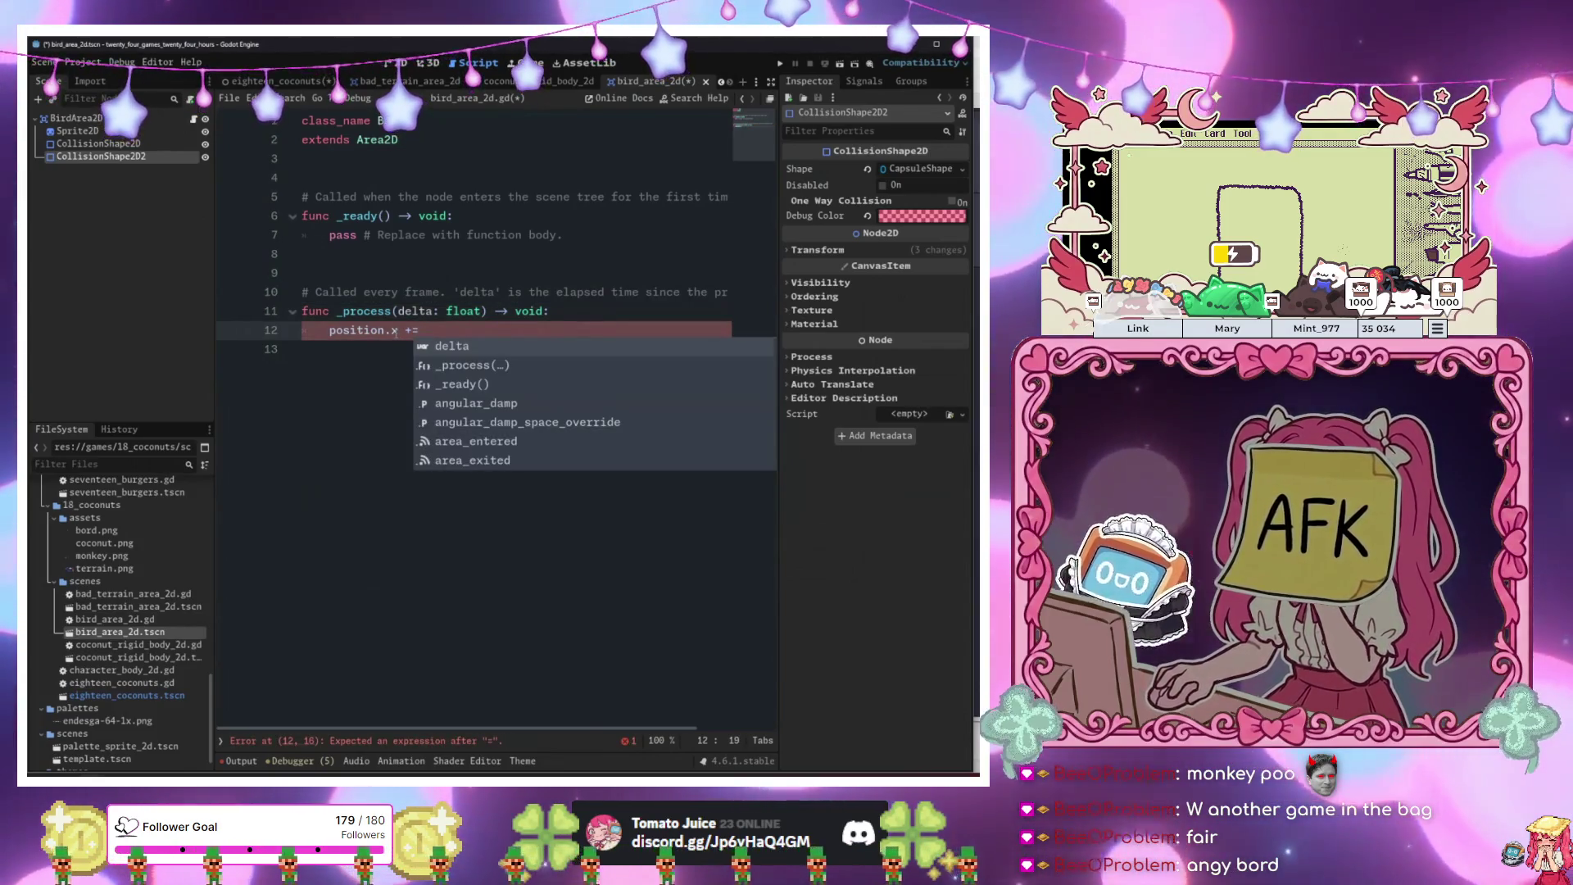
type("300 *")
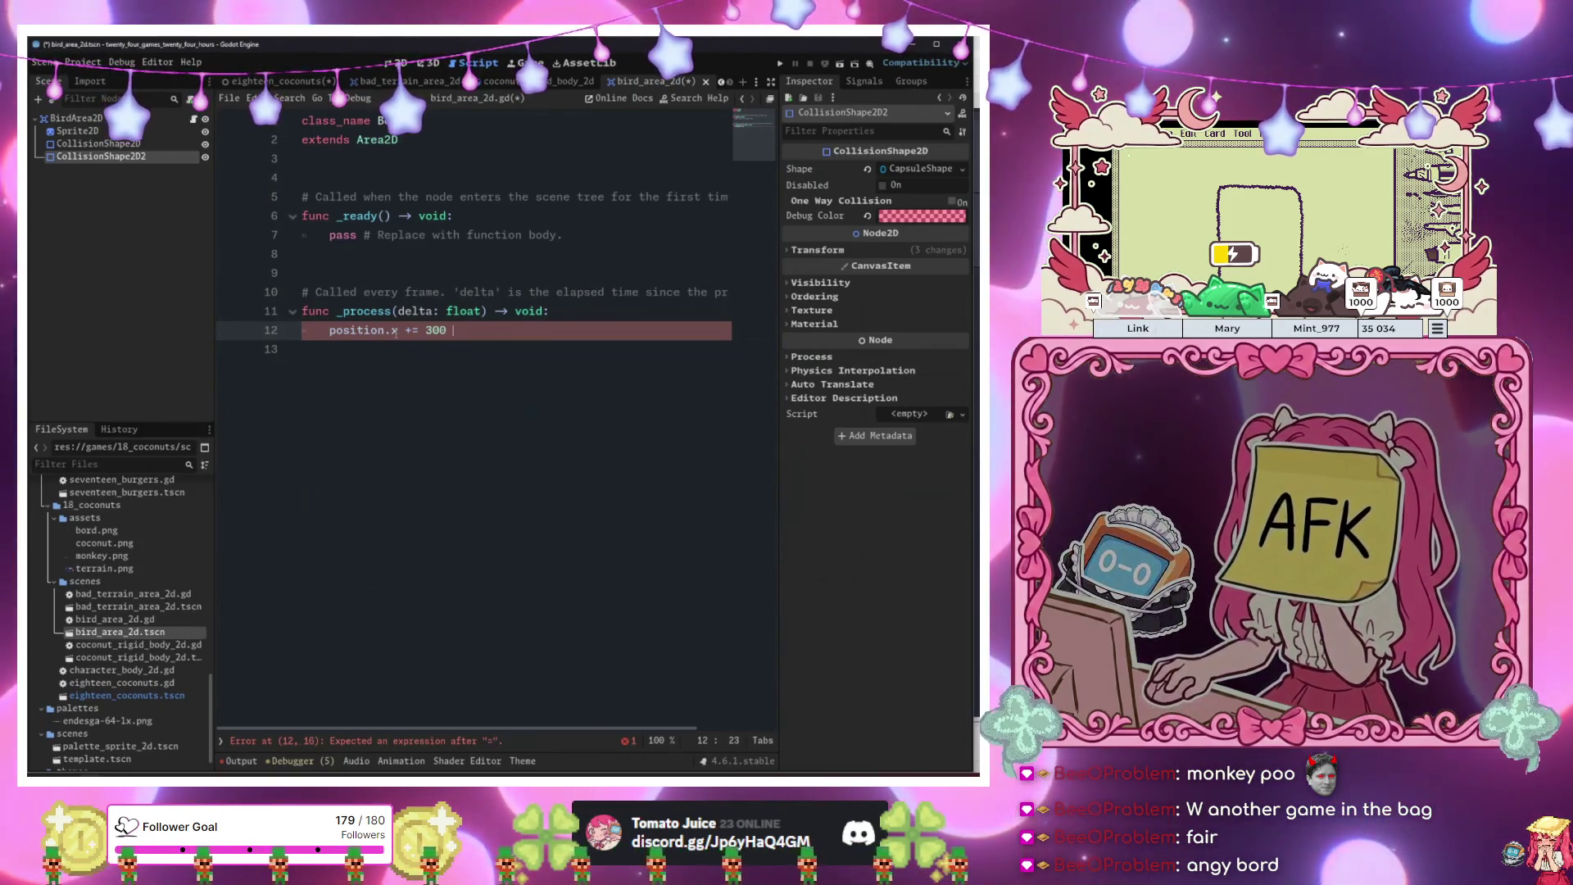
type(" delta")
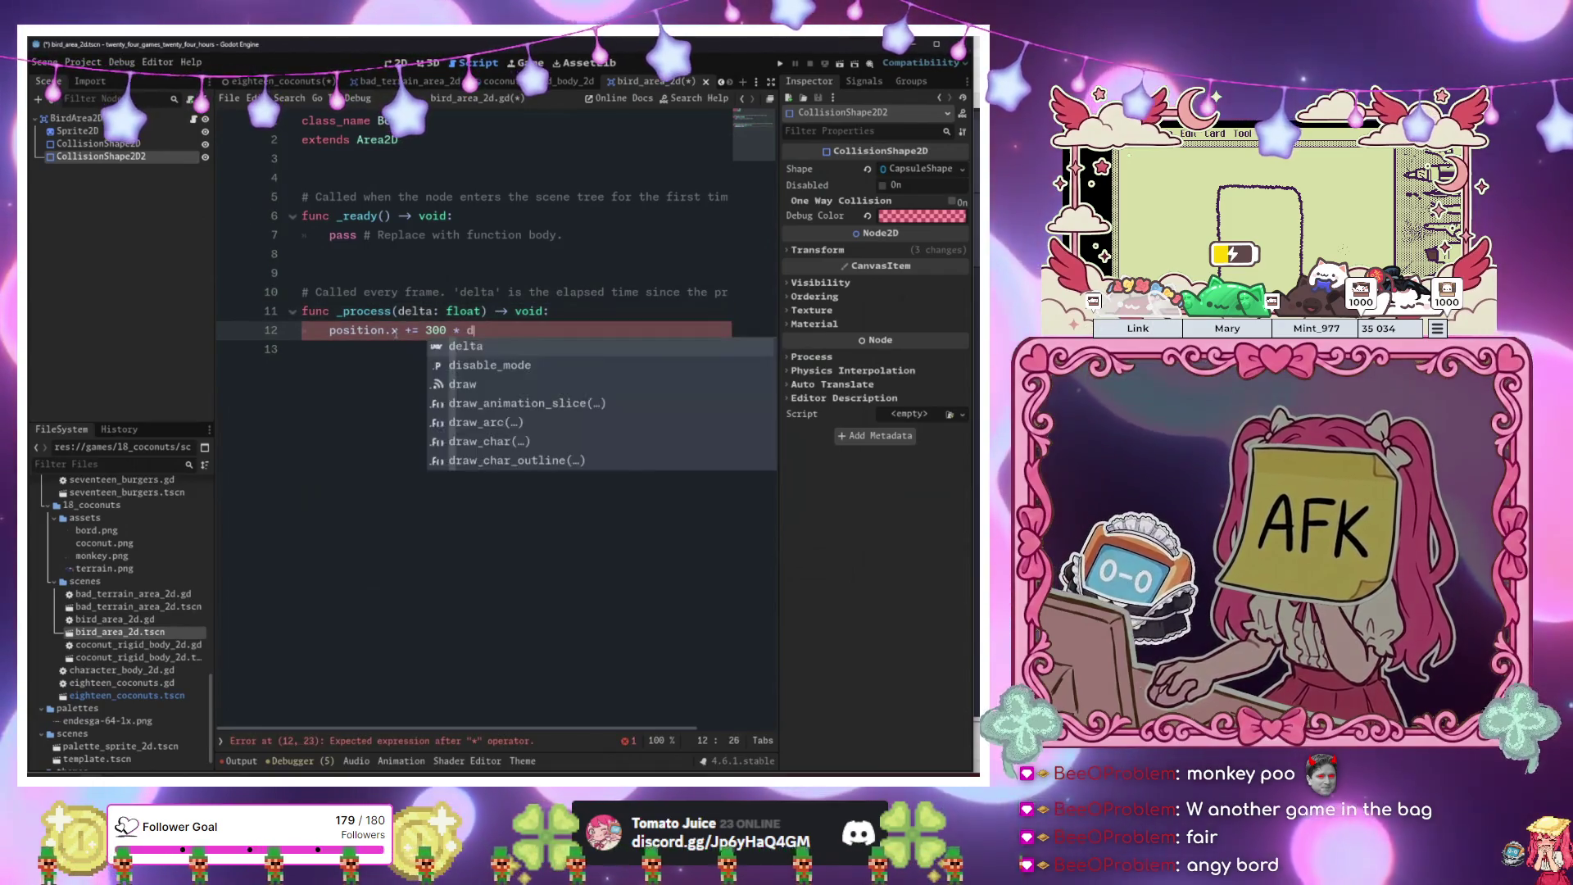
Swap the 300 speed for randi_range(400, 800) and save the script.
left_click(448, 329)
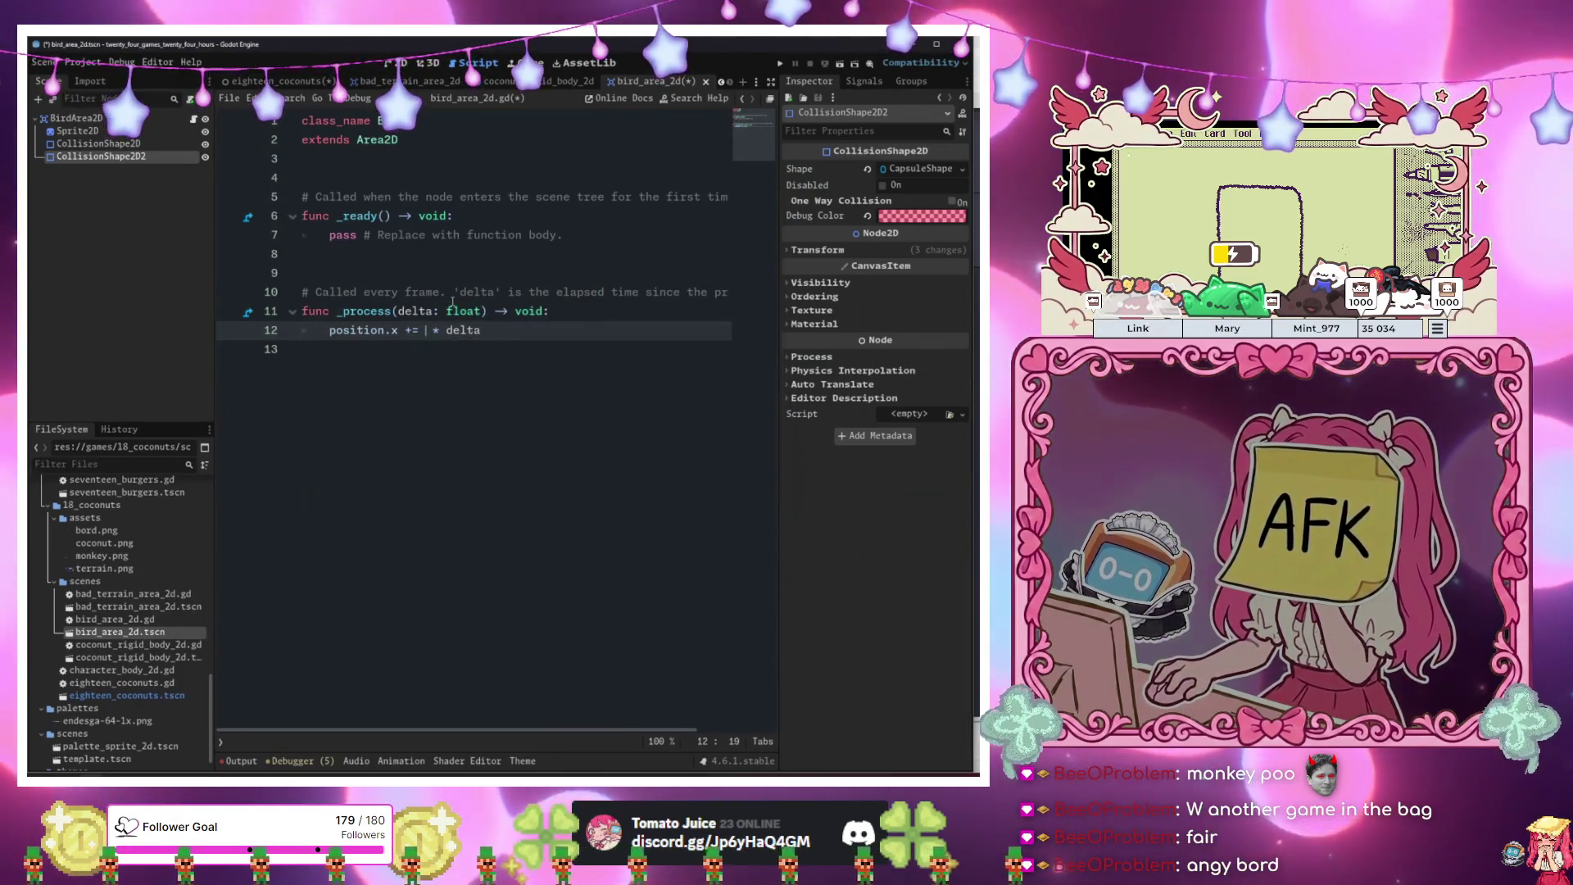
type("ran")
key("Down")
key("Down")
key("Down")
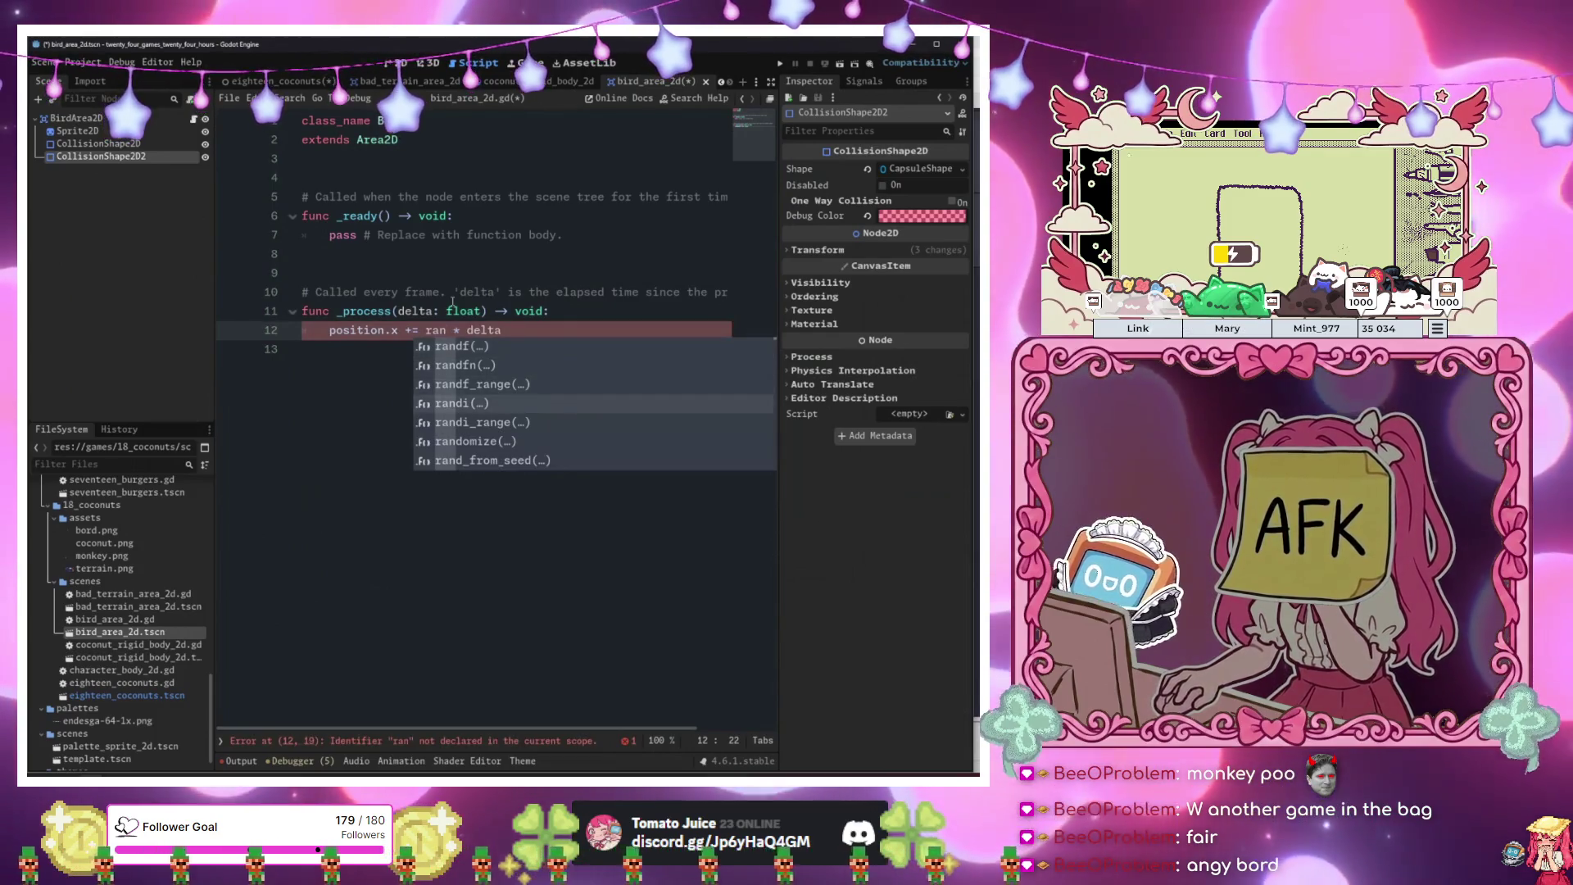
key("Down")
key("Return")
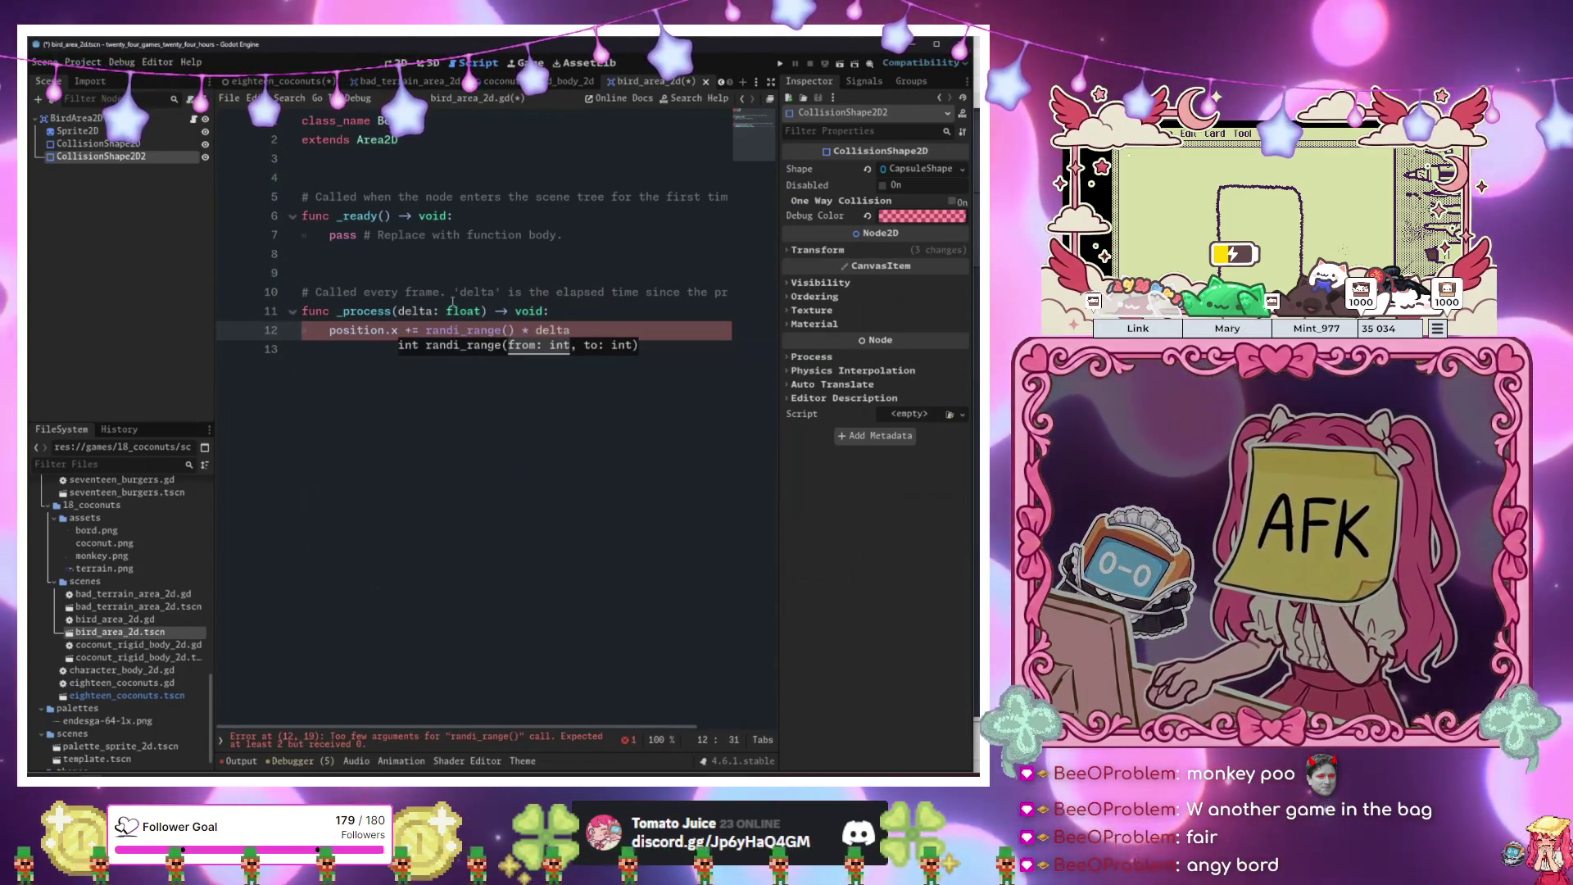
type("0, 8")
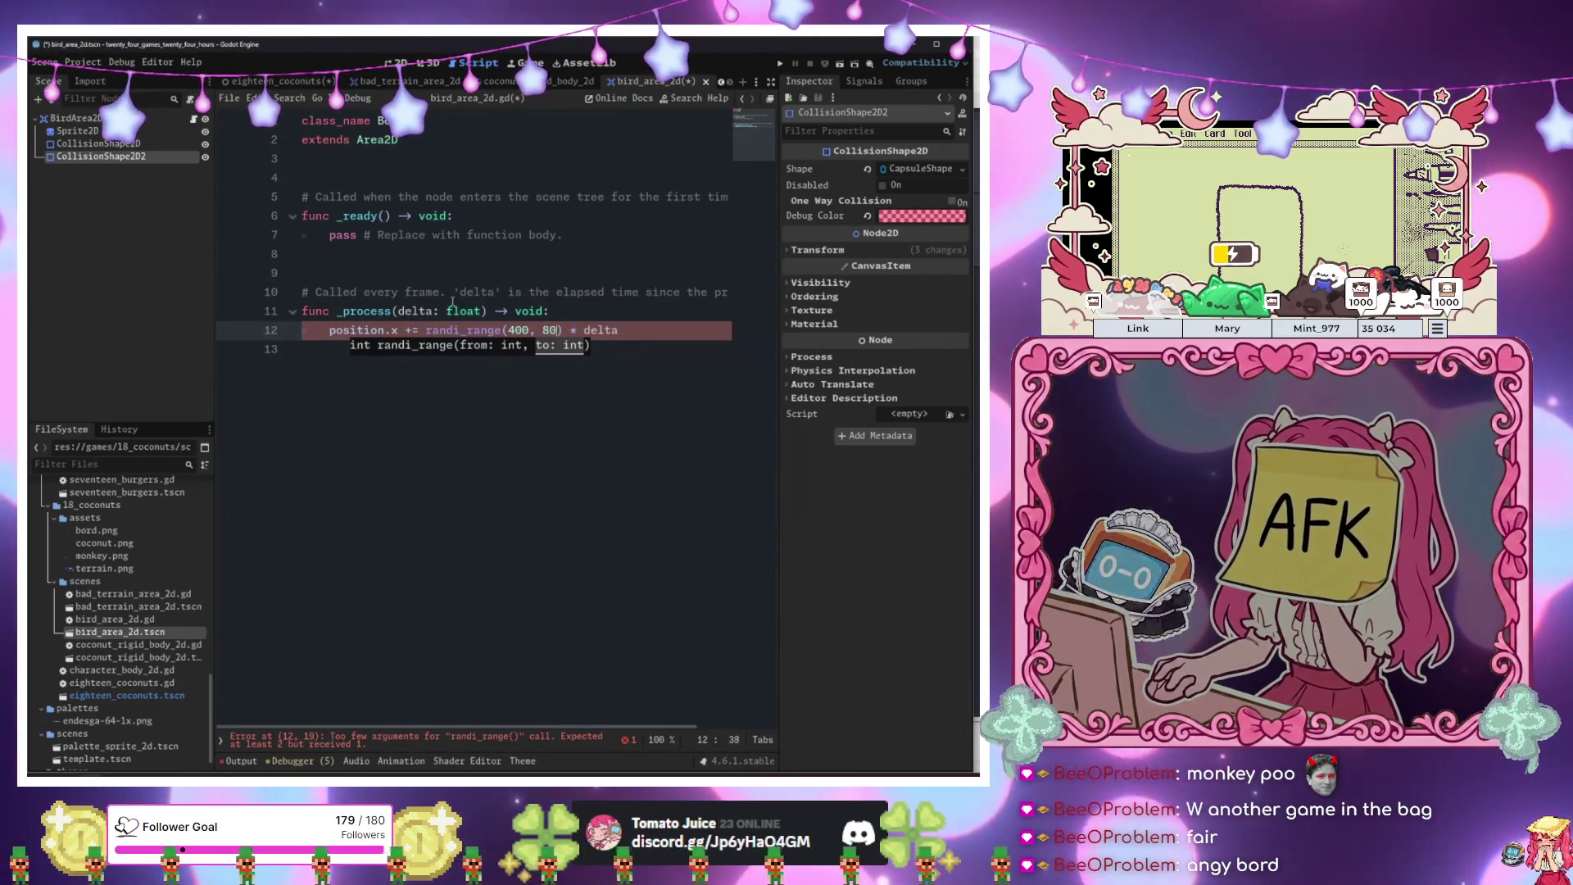
type("0")
left_click(452, 295)
left_click(445, 348)
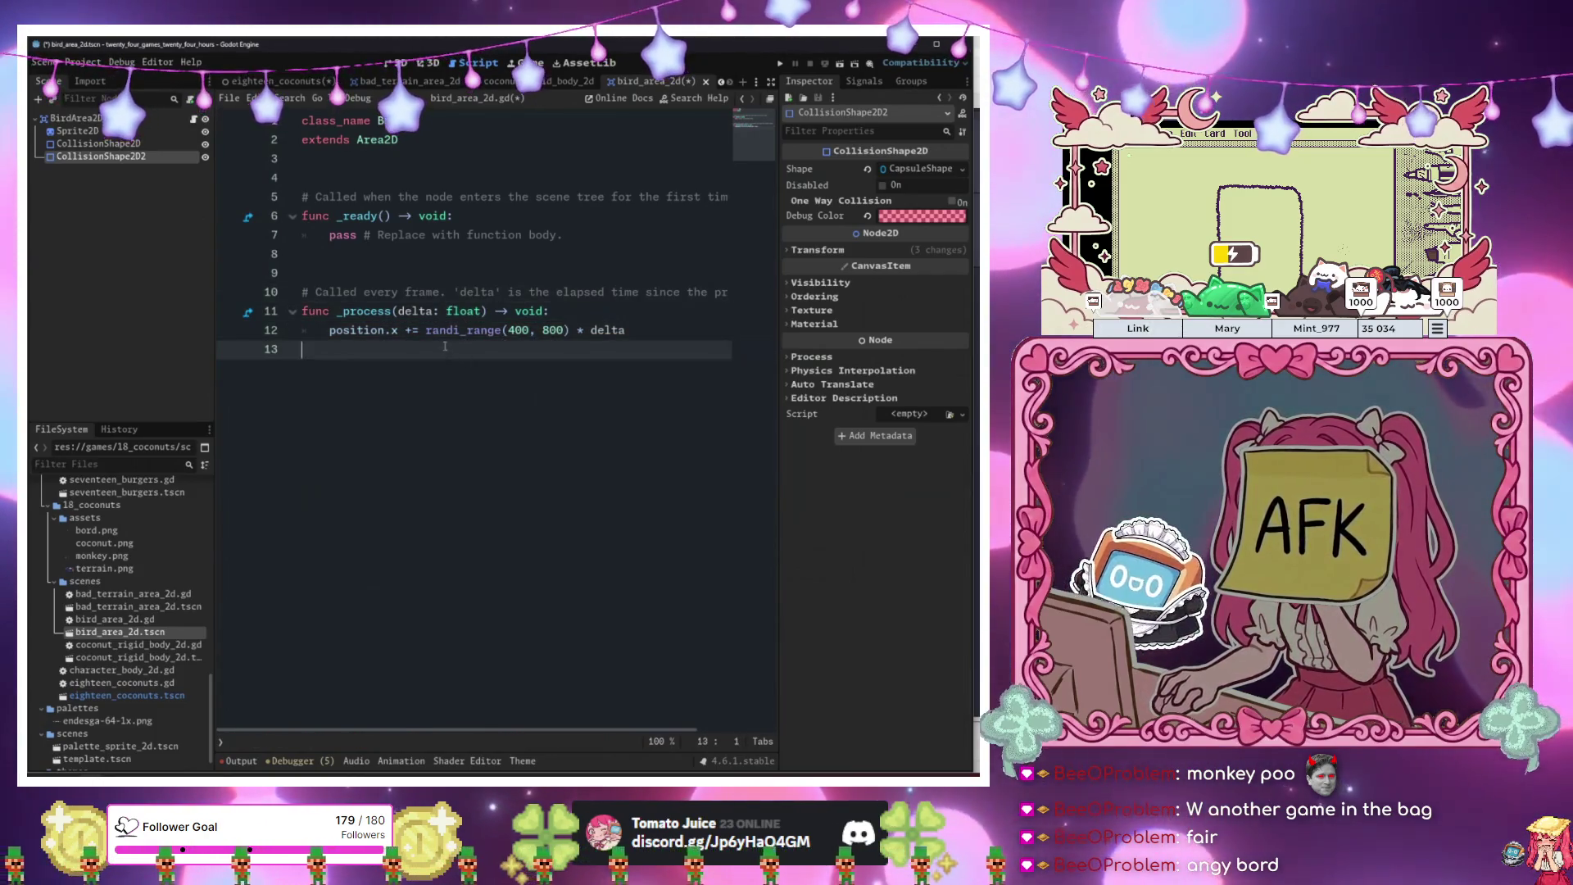
left_click(447, 338)
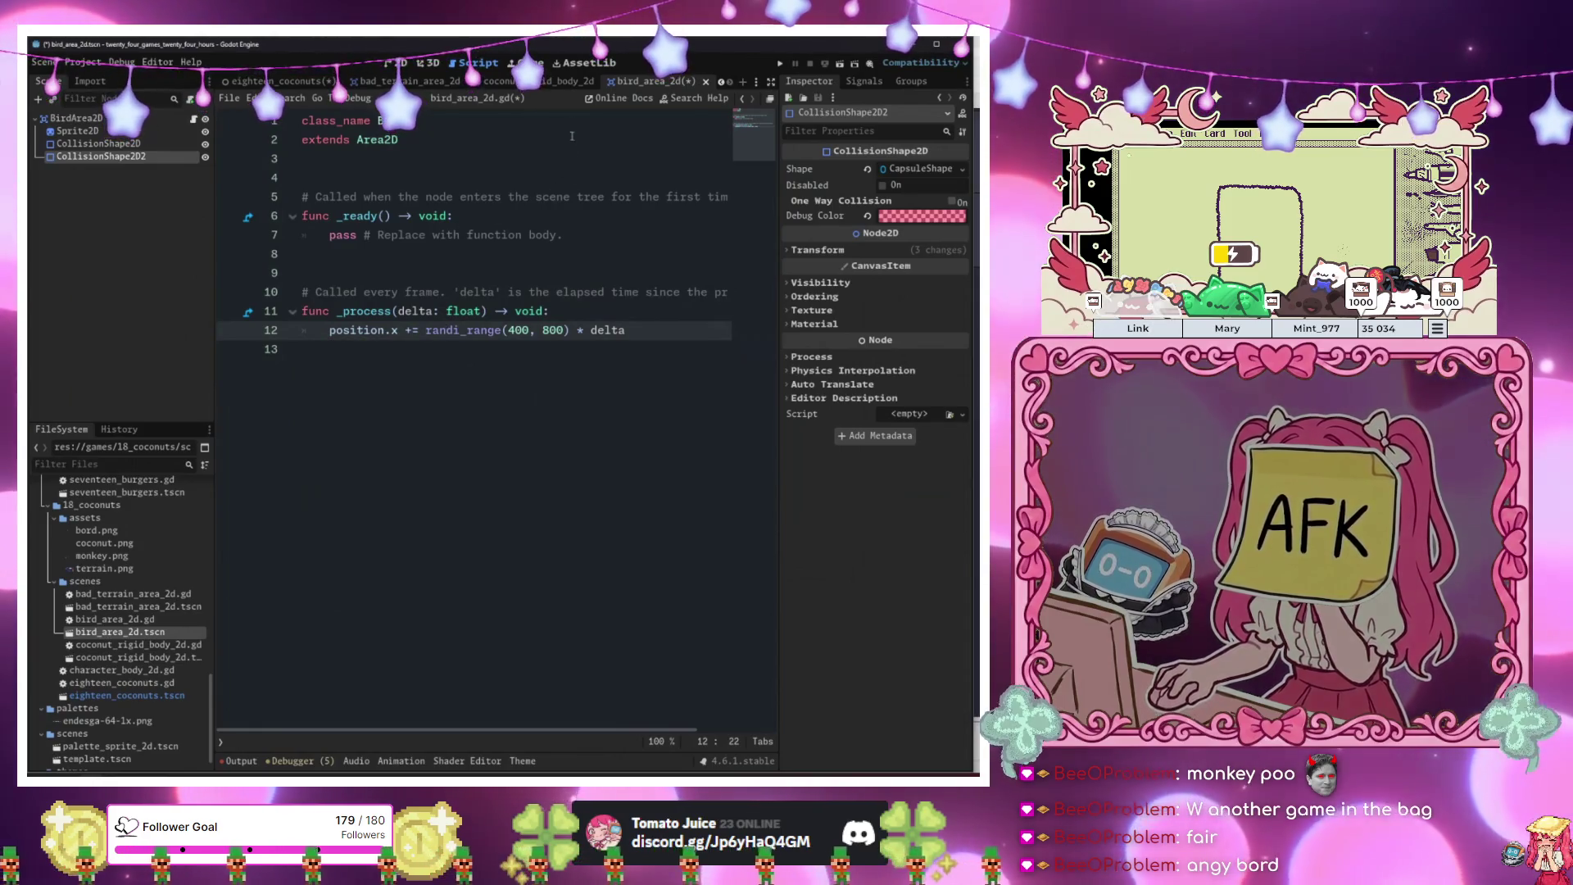
key("ctrl+s")
left_click(368, 273)
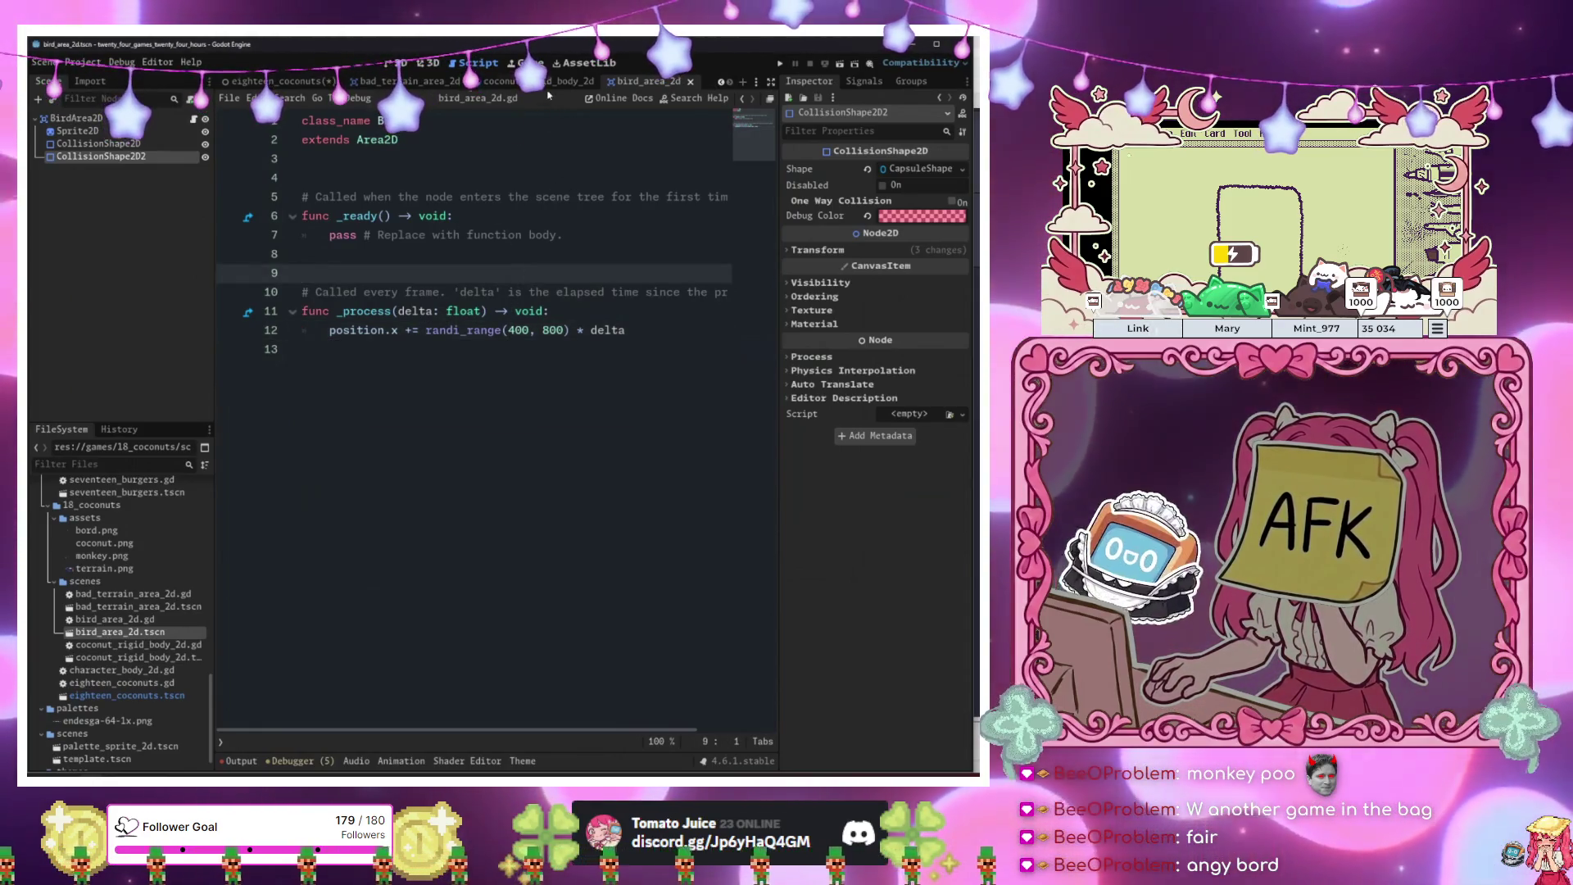
In spawn_bird, declare var bird: Bord = bird_area_2d_scene.instantiate().
left_click(299, 82)
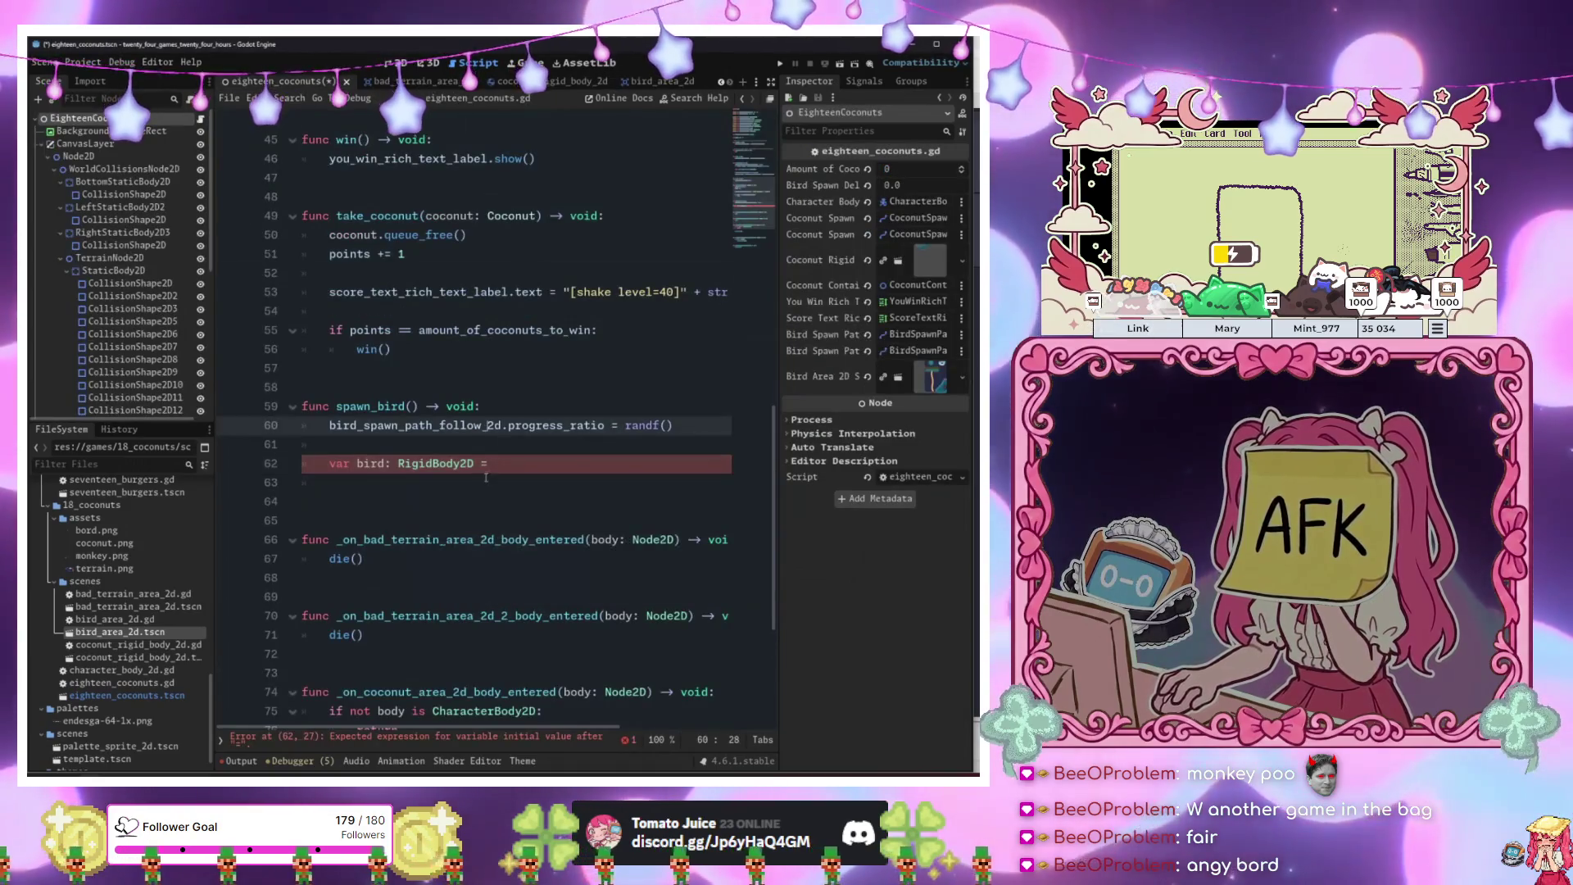
type("Bord")
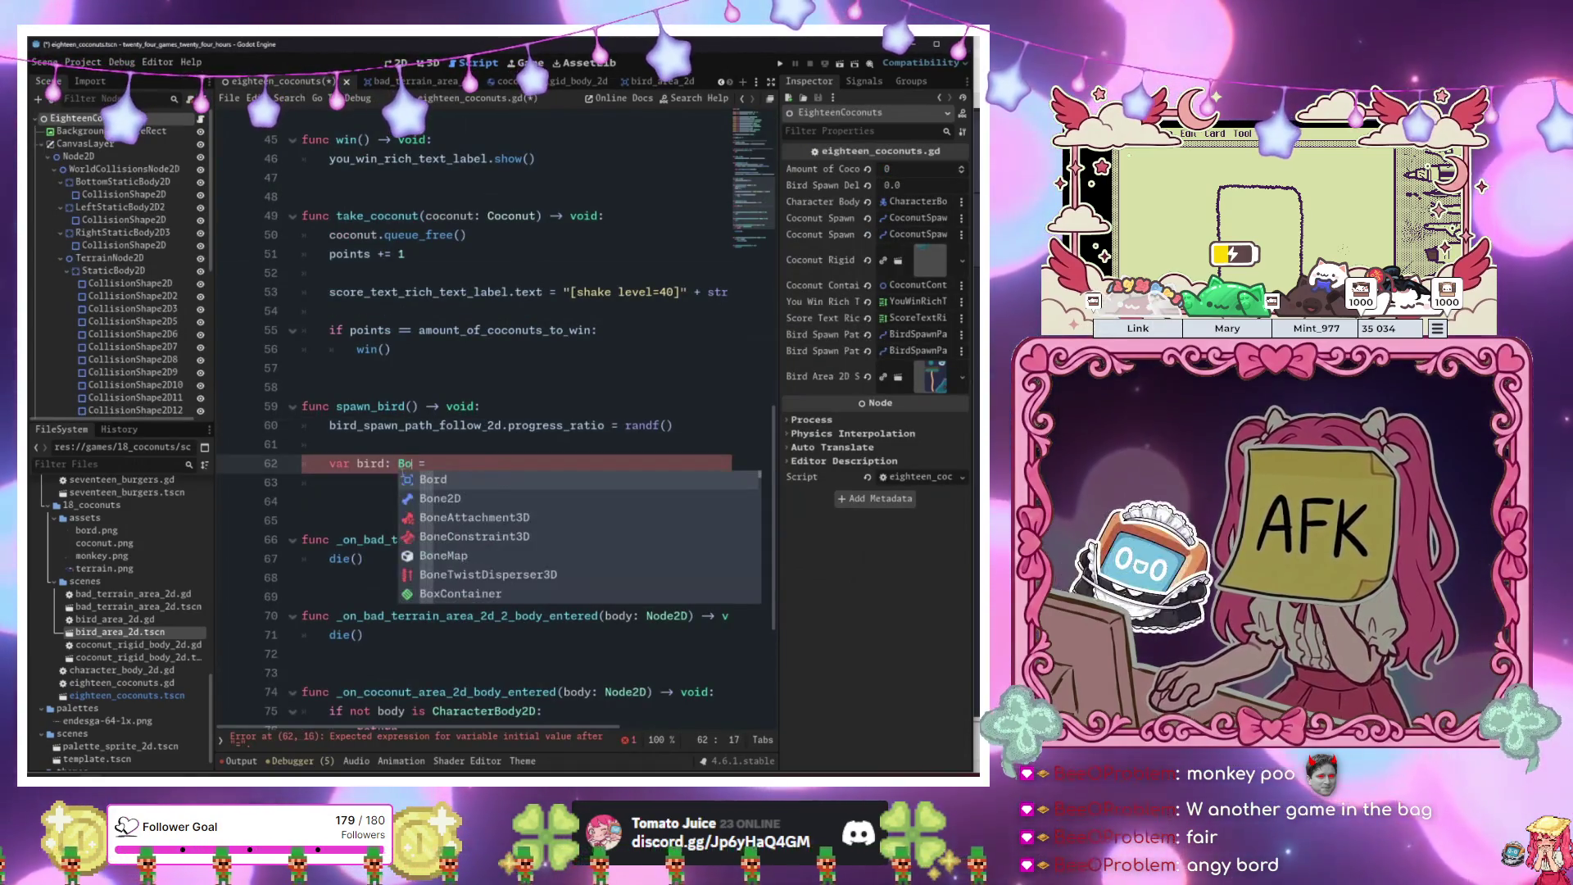
key("End")
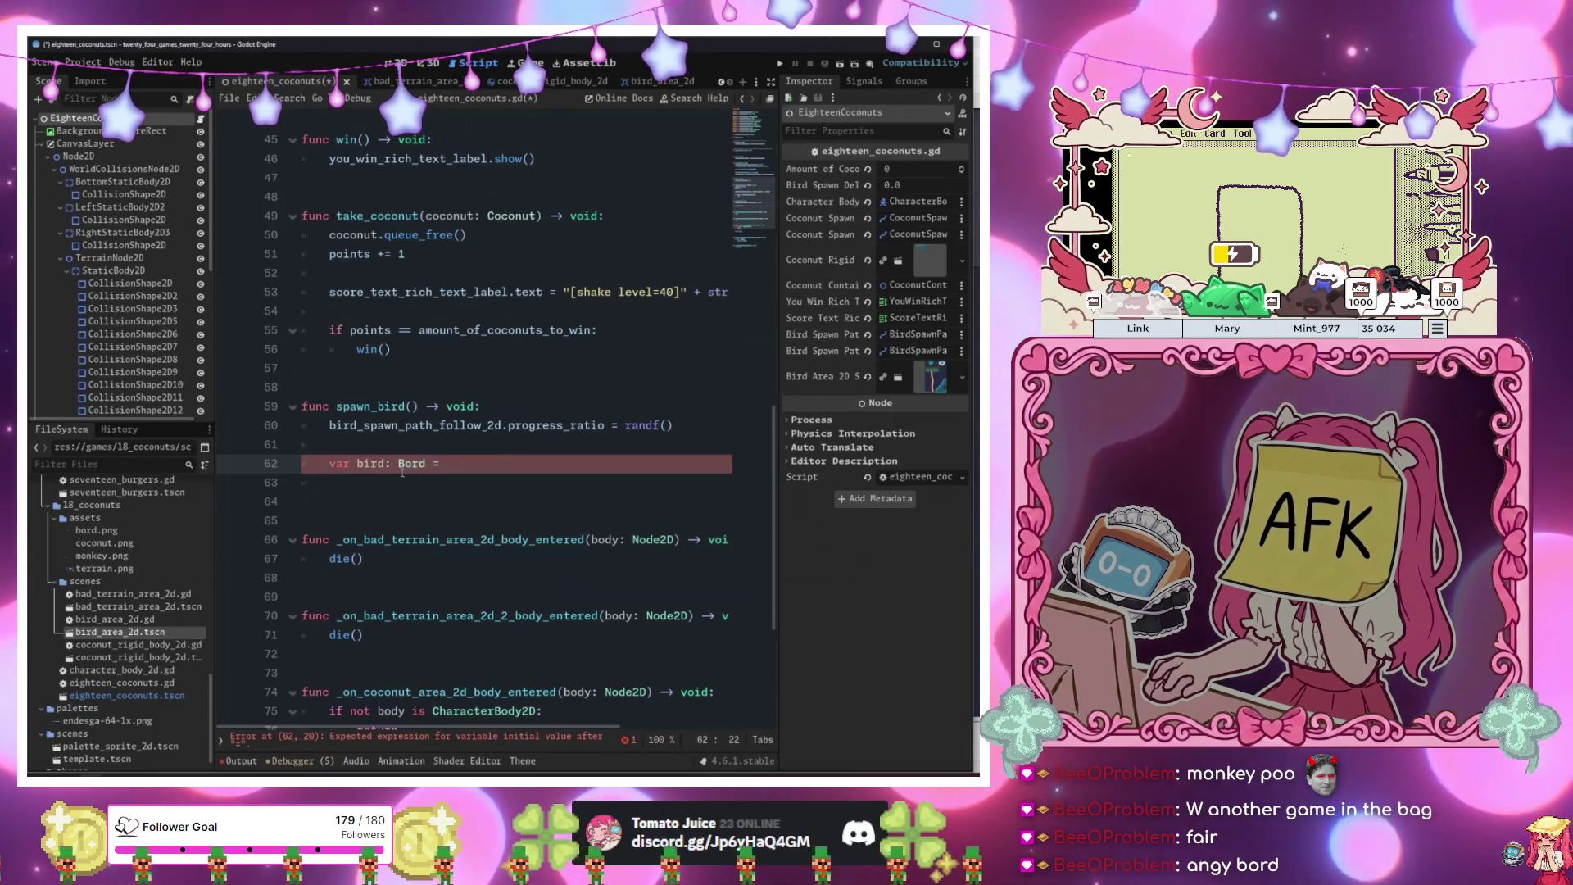
type("bird_area_2d_scene.")
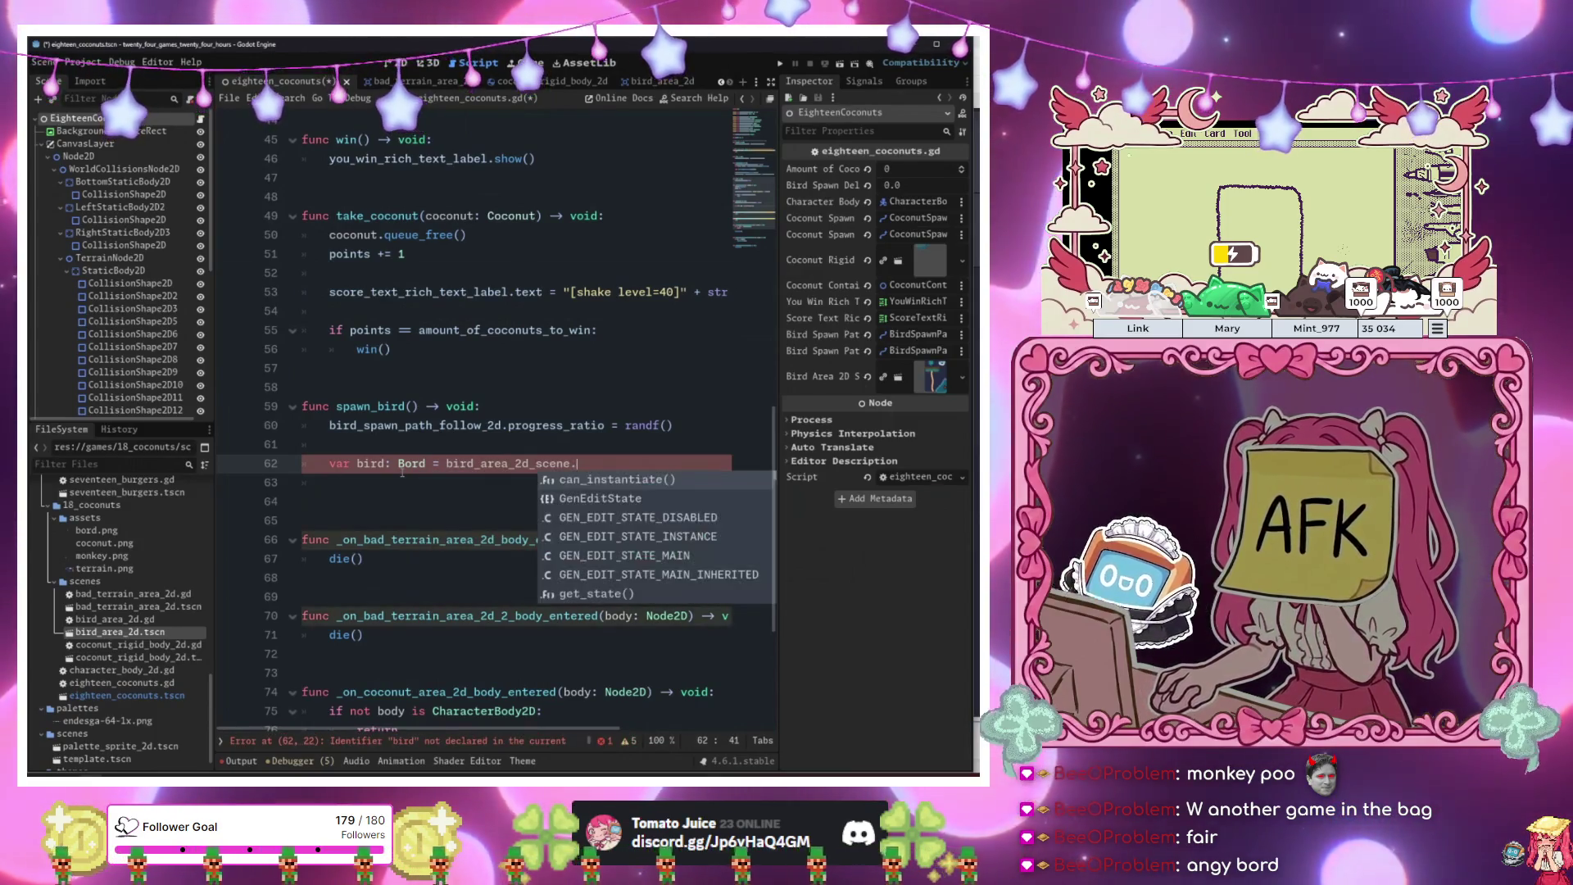
type("inst")
key("Return")
type(")")
key("Return")
key("Return")
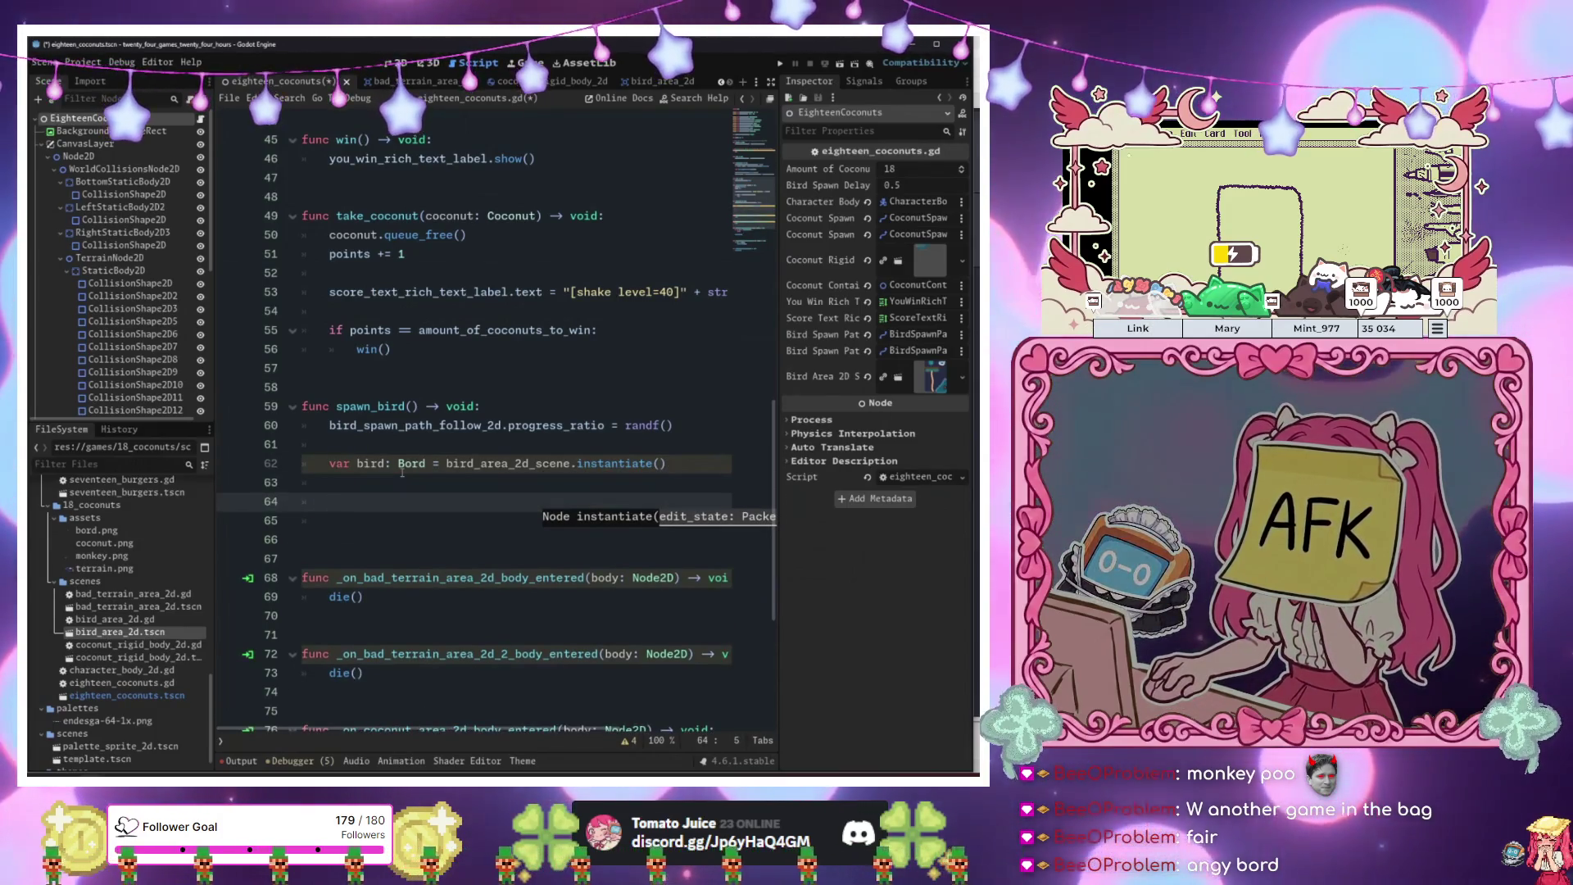
Add a new Node2D child under the level's Node2D for the birds.
left_click(120, 157)
key("ctrl+a")
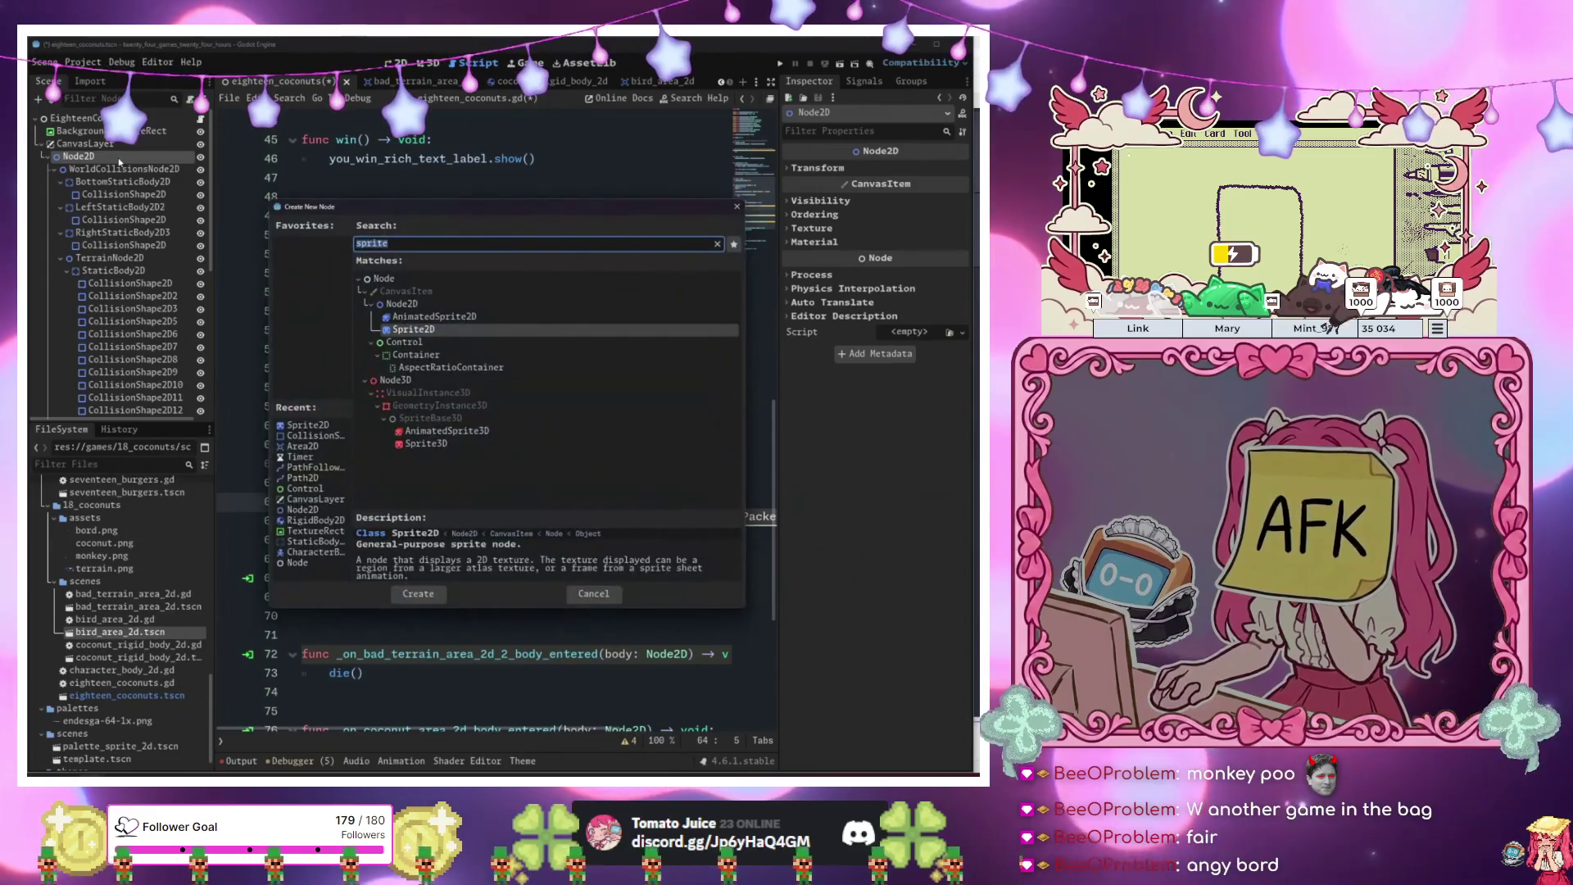
type("node2d")
key("Return")
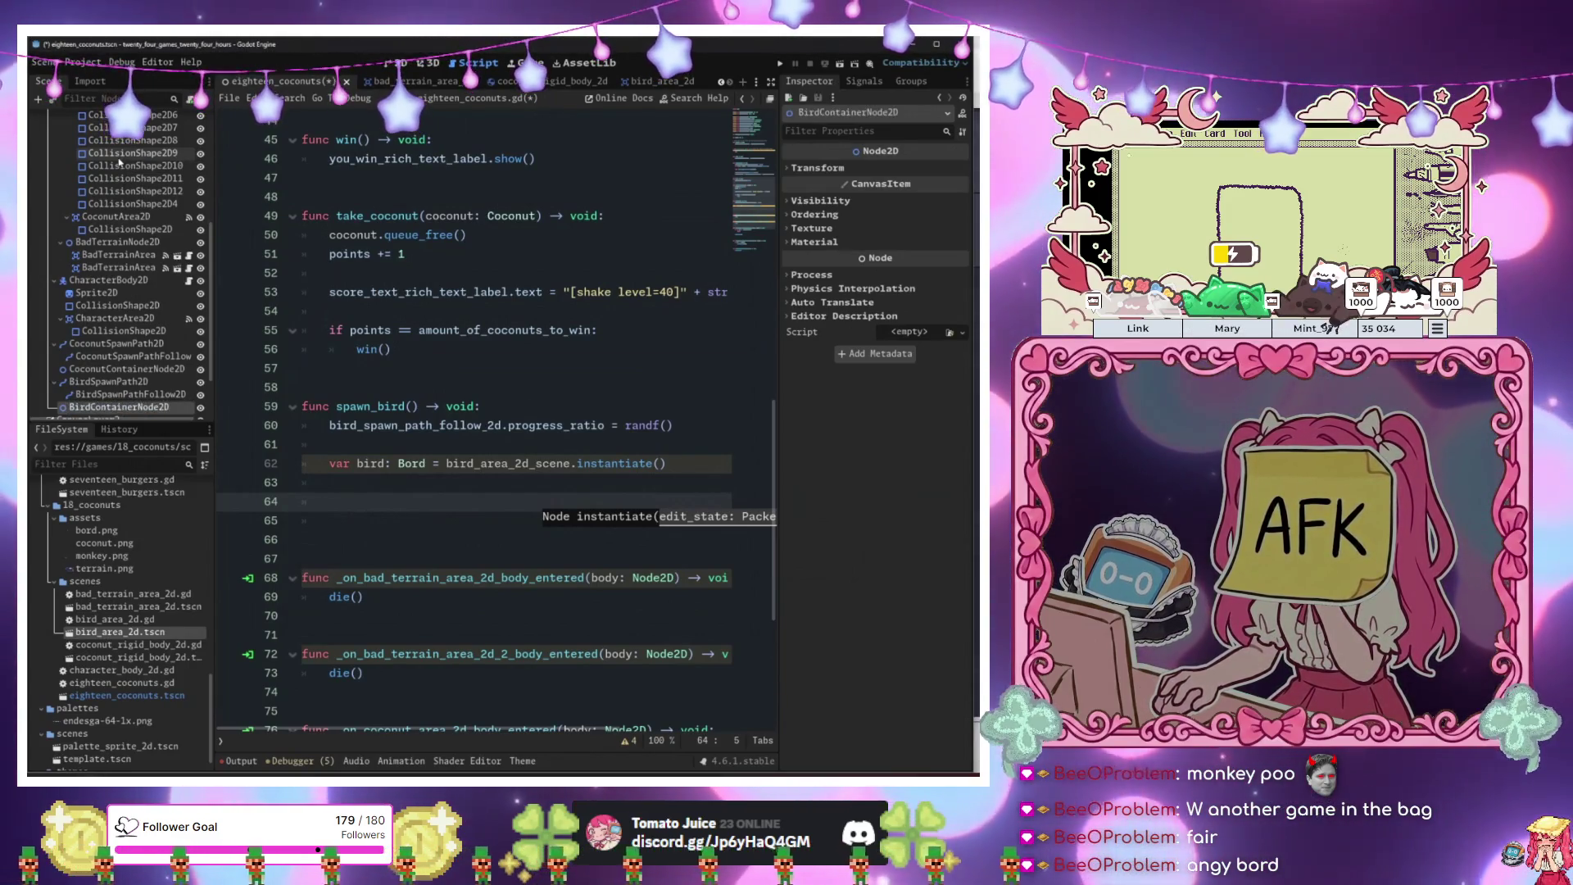
scroll(496, 528, "up", 15)
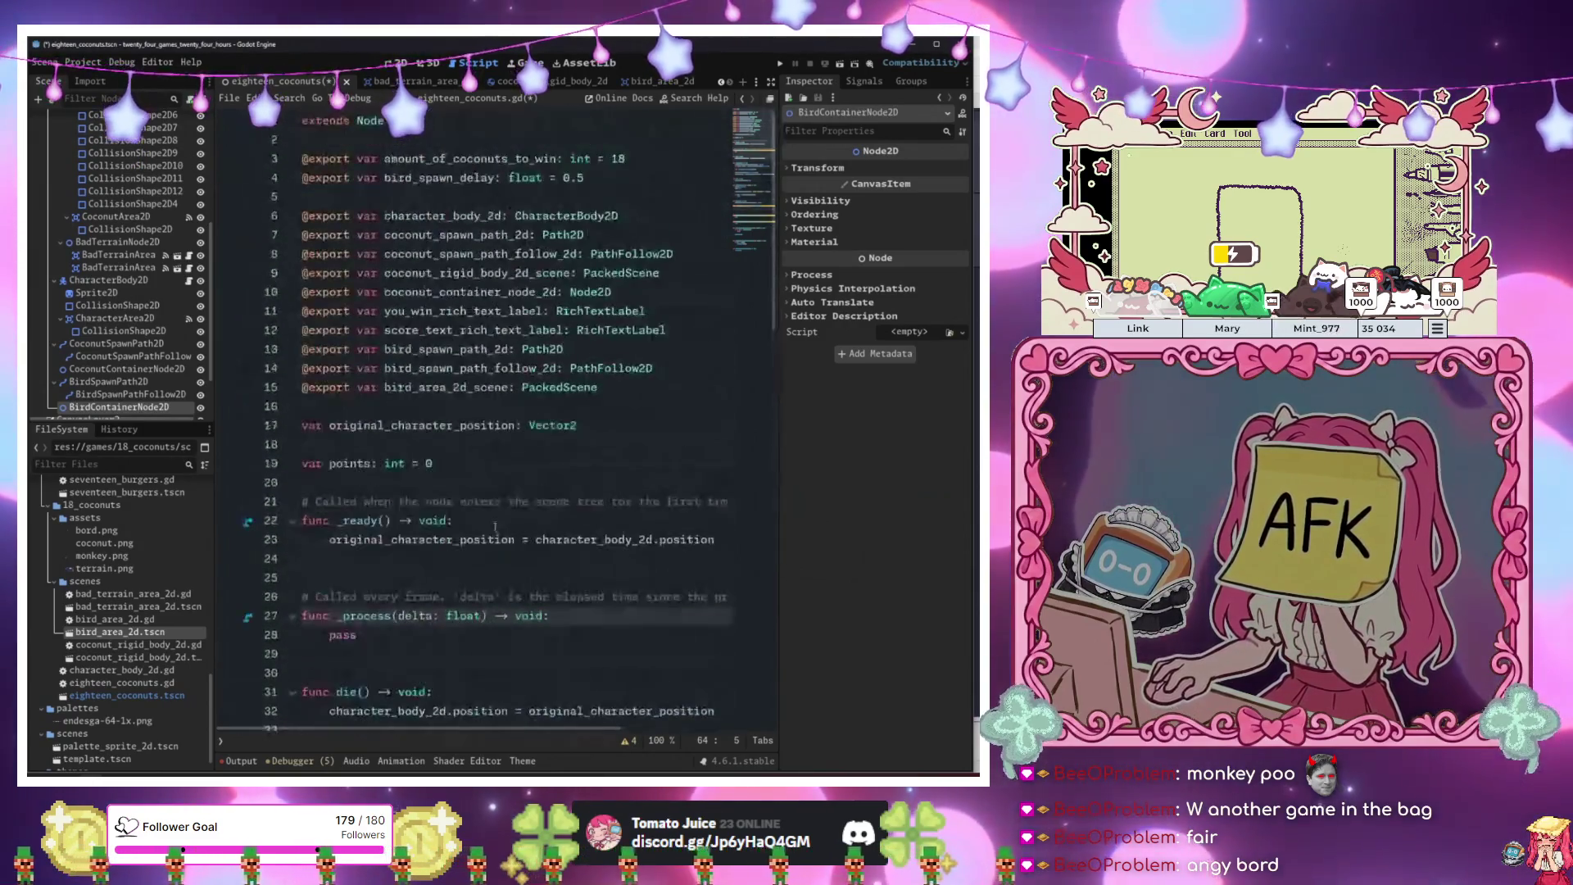
In spawn_bird(), add each new bird as a child of bird_container_node_2d.
left_click(299, 426)
scroll(426, 518, "down", 14)
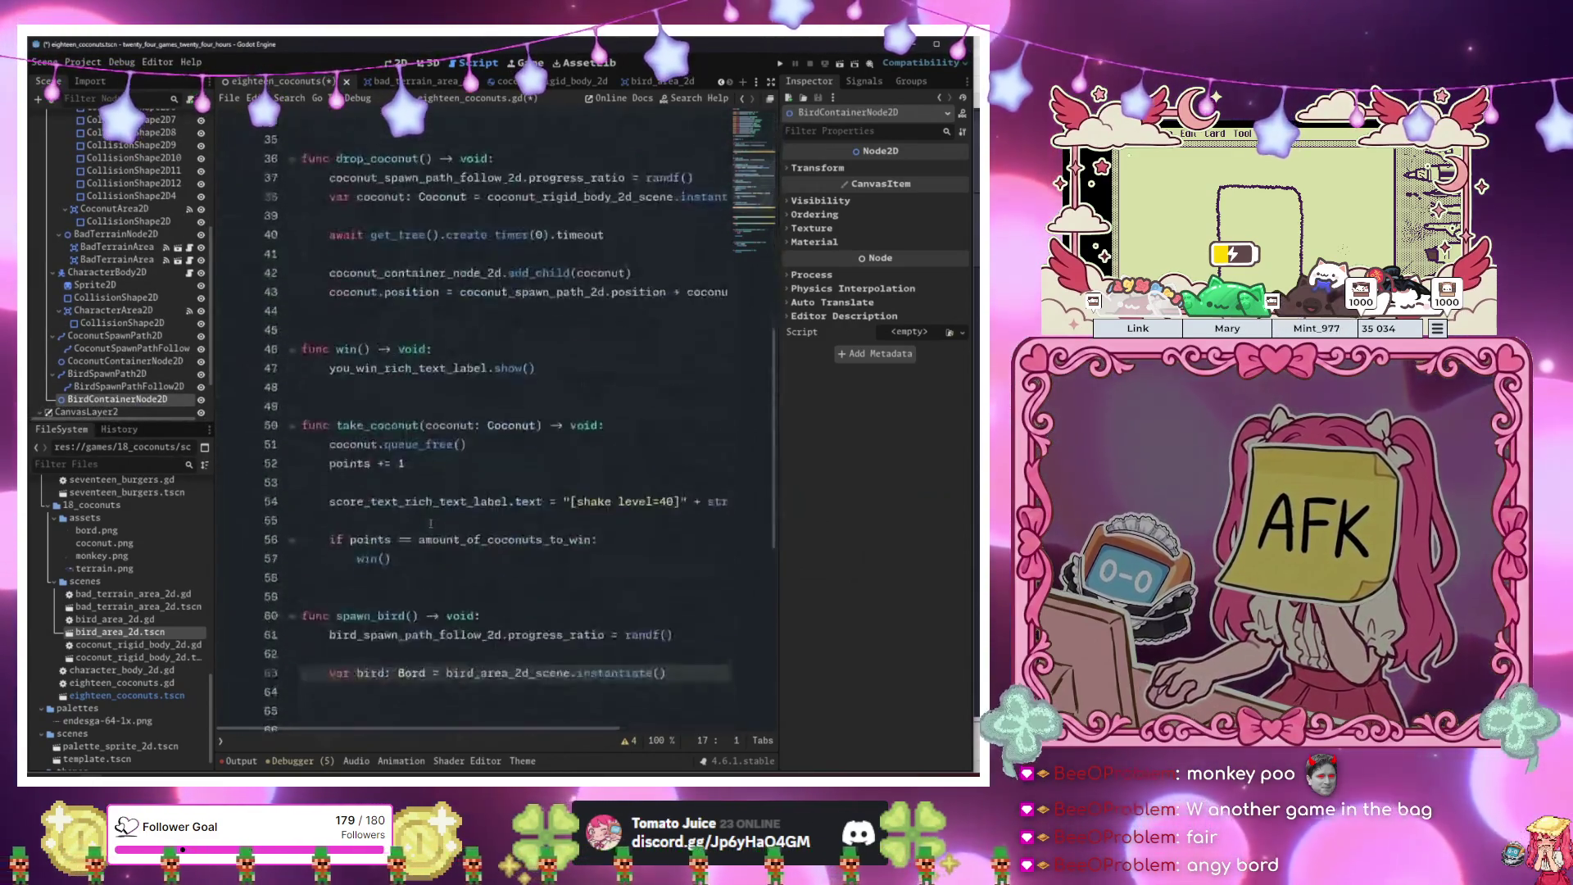
left_click(426, 519)
type("bird_")
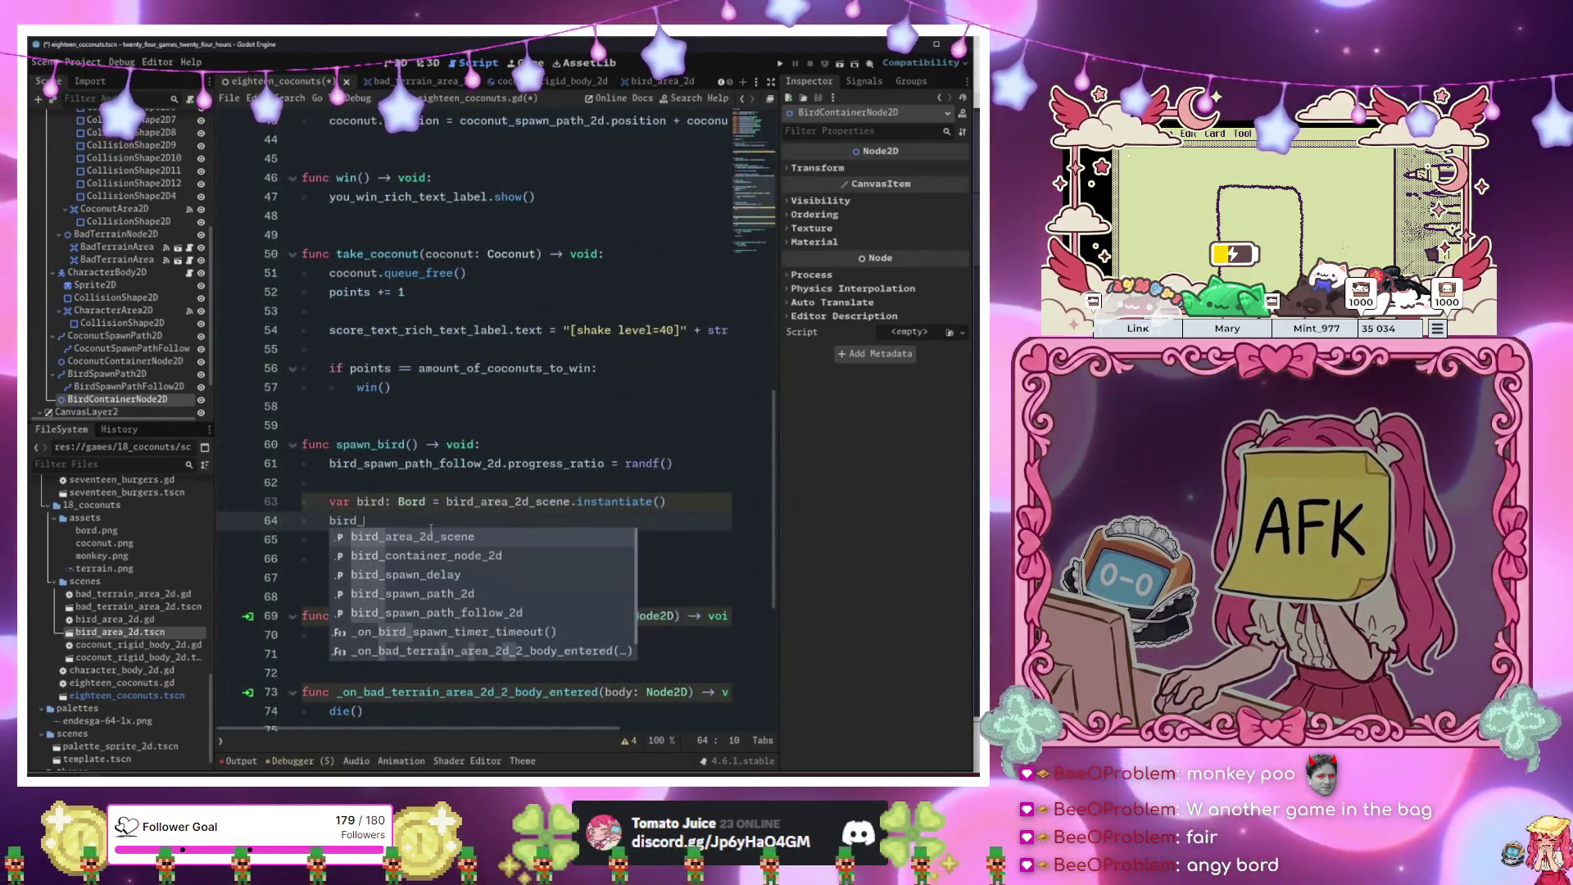
key("Down")
key("Return")
type(".add")
key("Return")
type("bird")
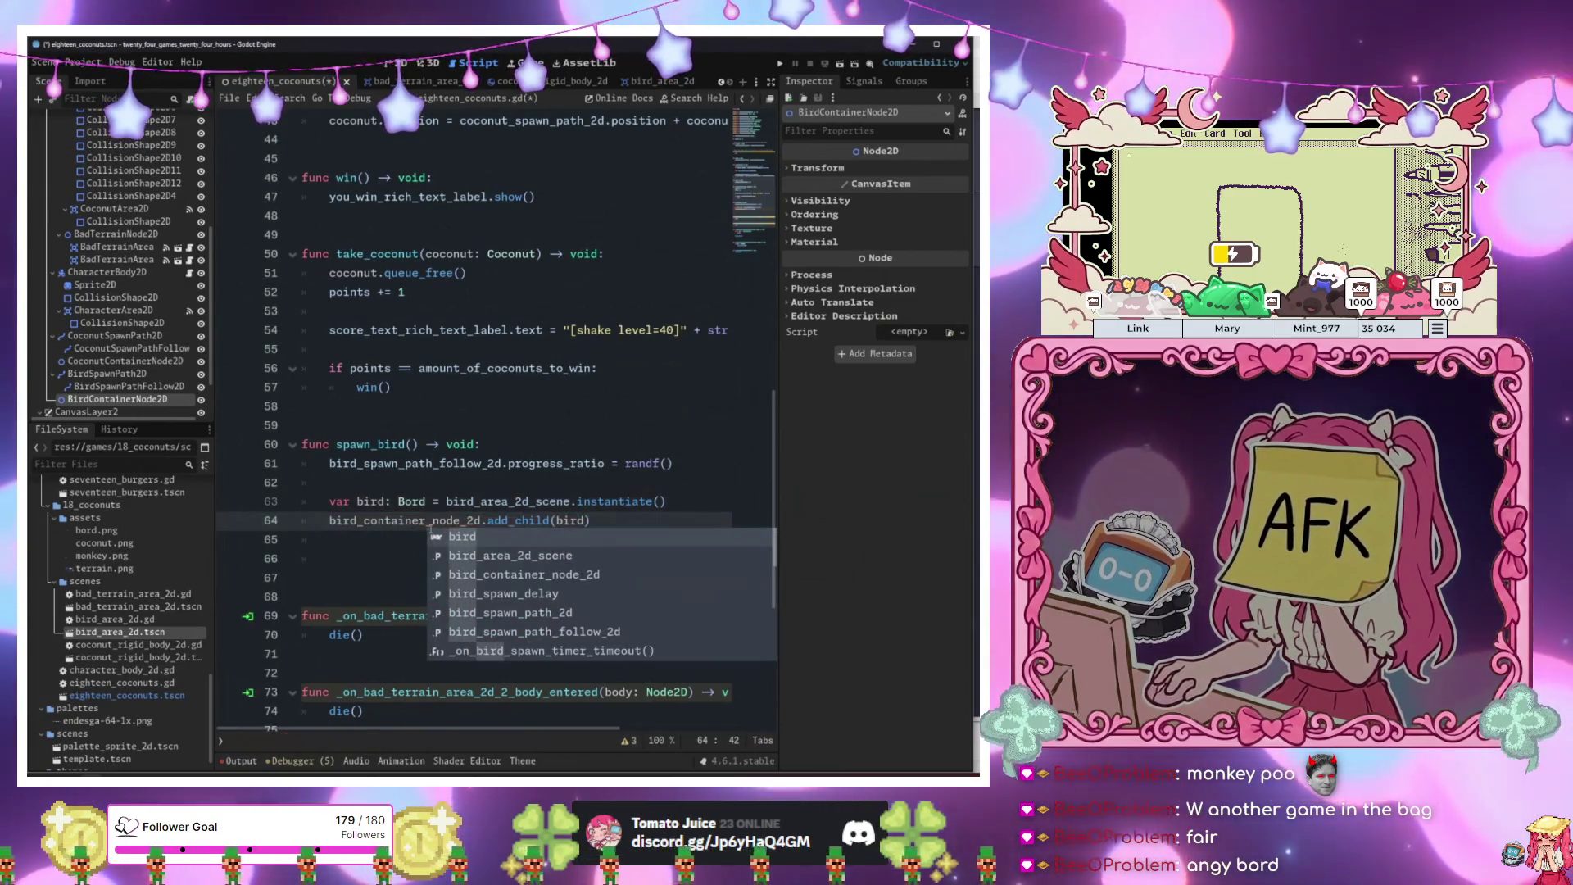
key("End")
Set bird.position to bird_spawn_path_2d.position plus bird_spawn_path_follow_2d's position.
key("Return")
type("bird.")
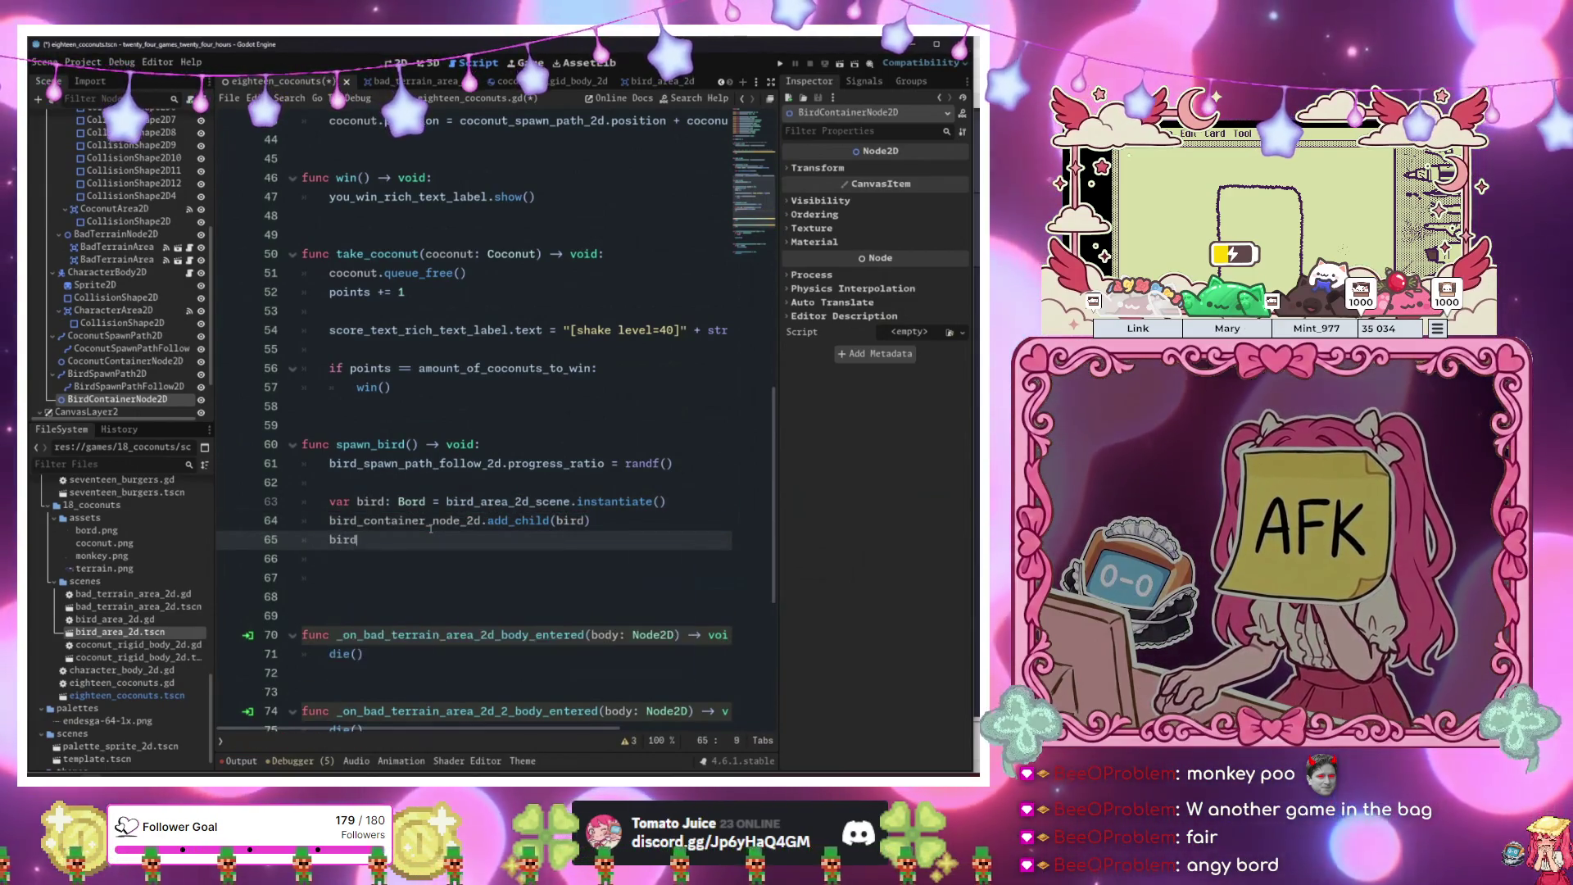
type("position = i")
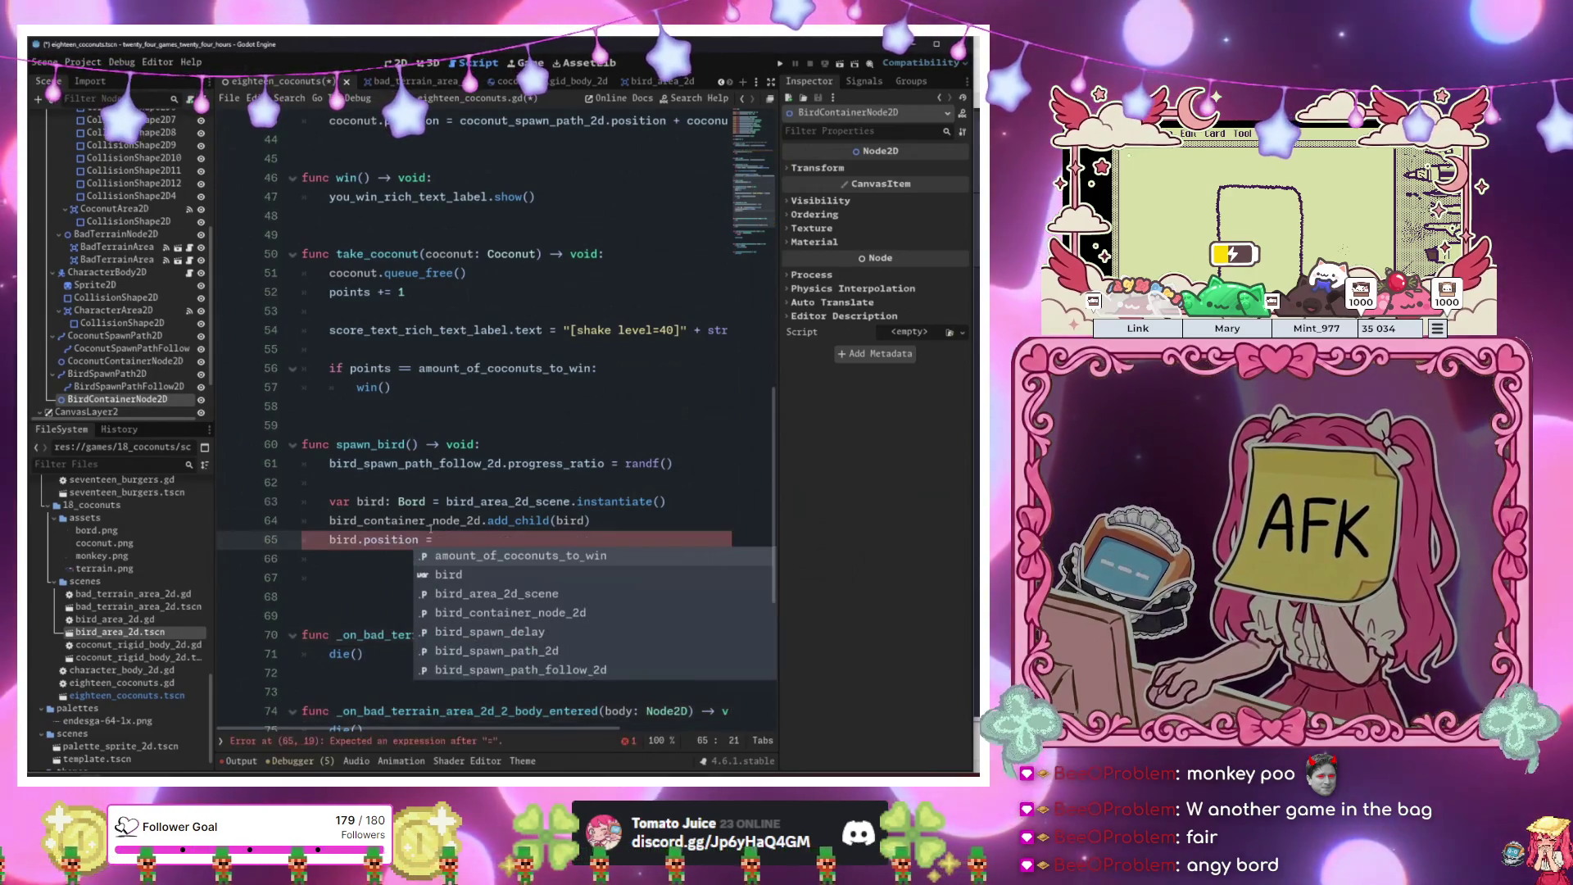
key("BackSpace")
type("bird")
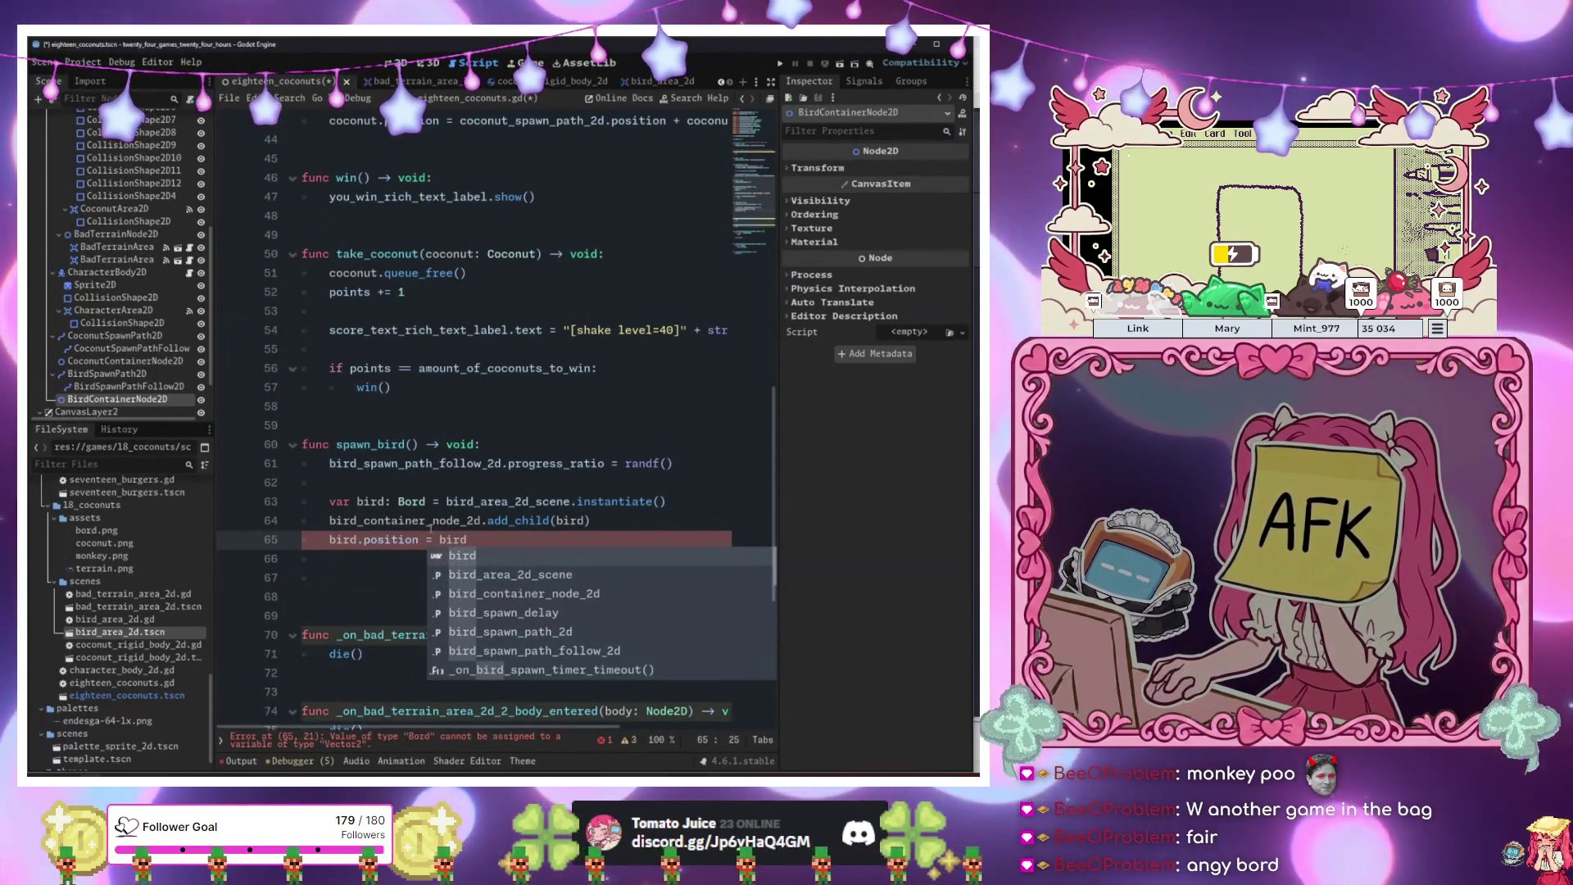
key("Down")
key("Down")
key("Down")
key("Down")
key("Return")
type(".po")
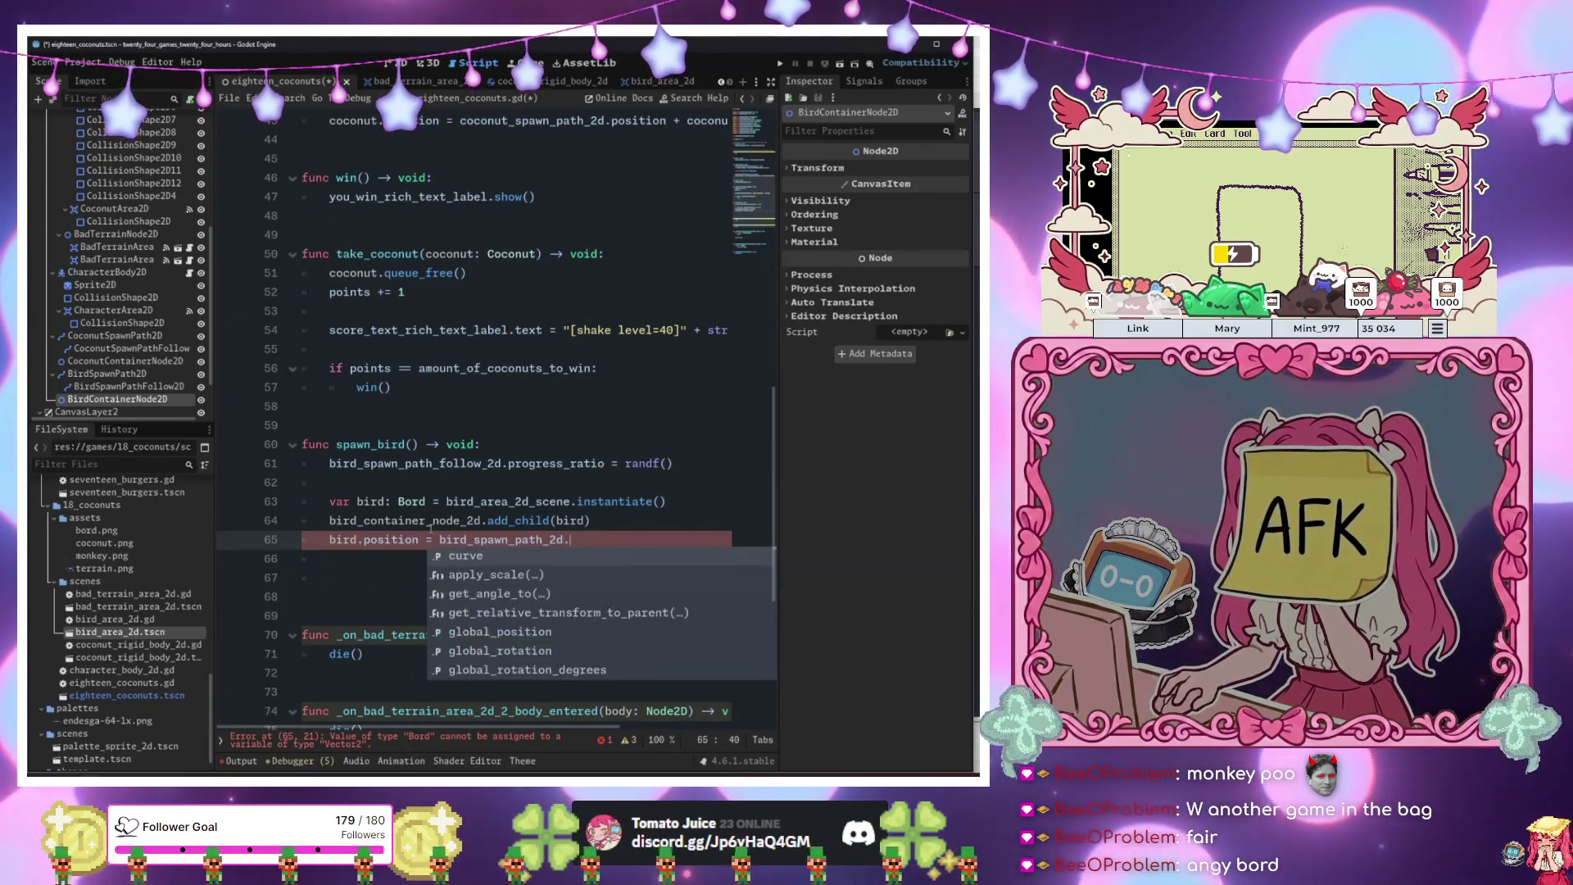
key("Return")
type("+ bir")
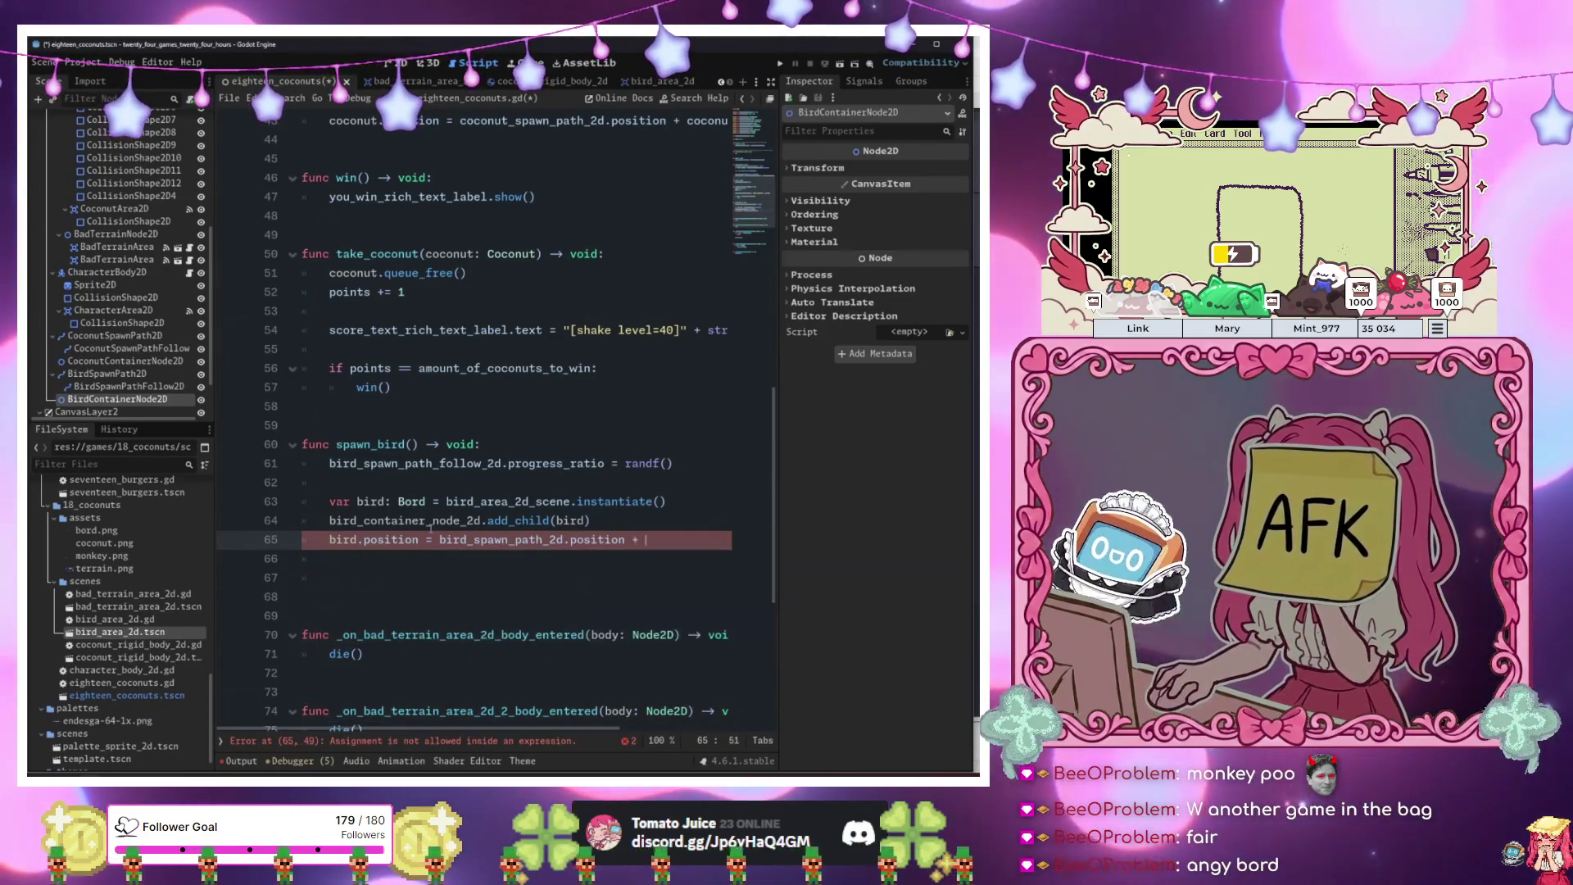
key("Down")
key("Down")
key("Down")
key("Return")
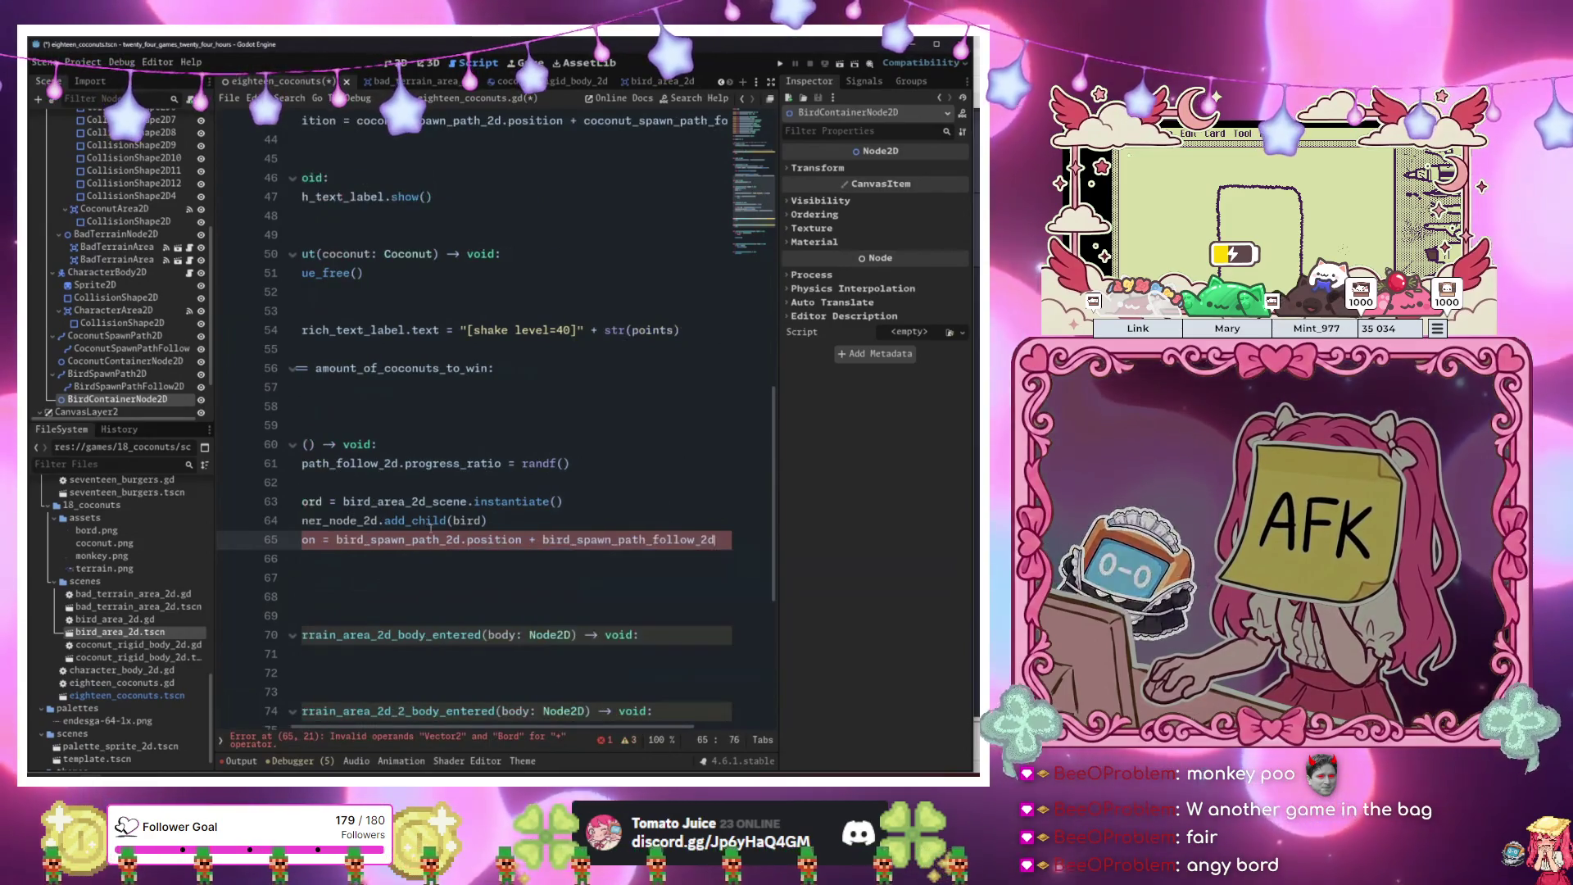
type(".po")
On a new indented line, reference the bird's body_entered signal.
key("Return")
key("Return")
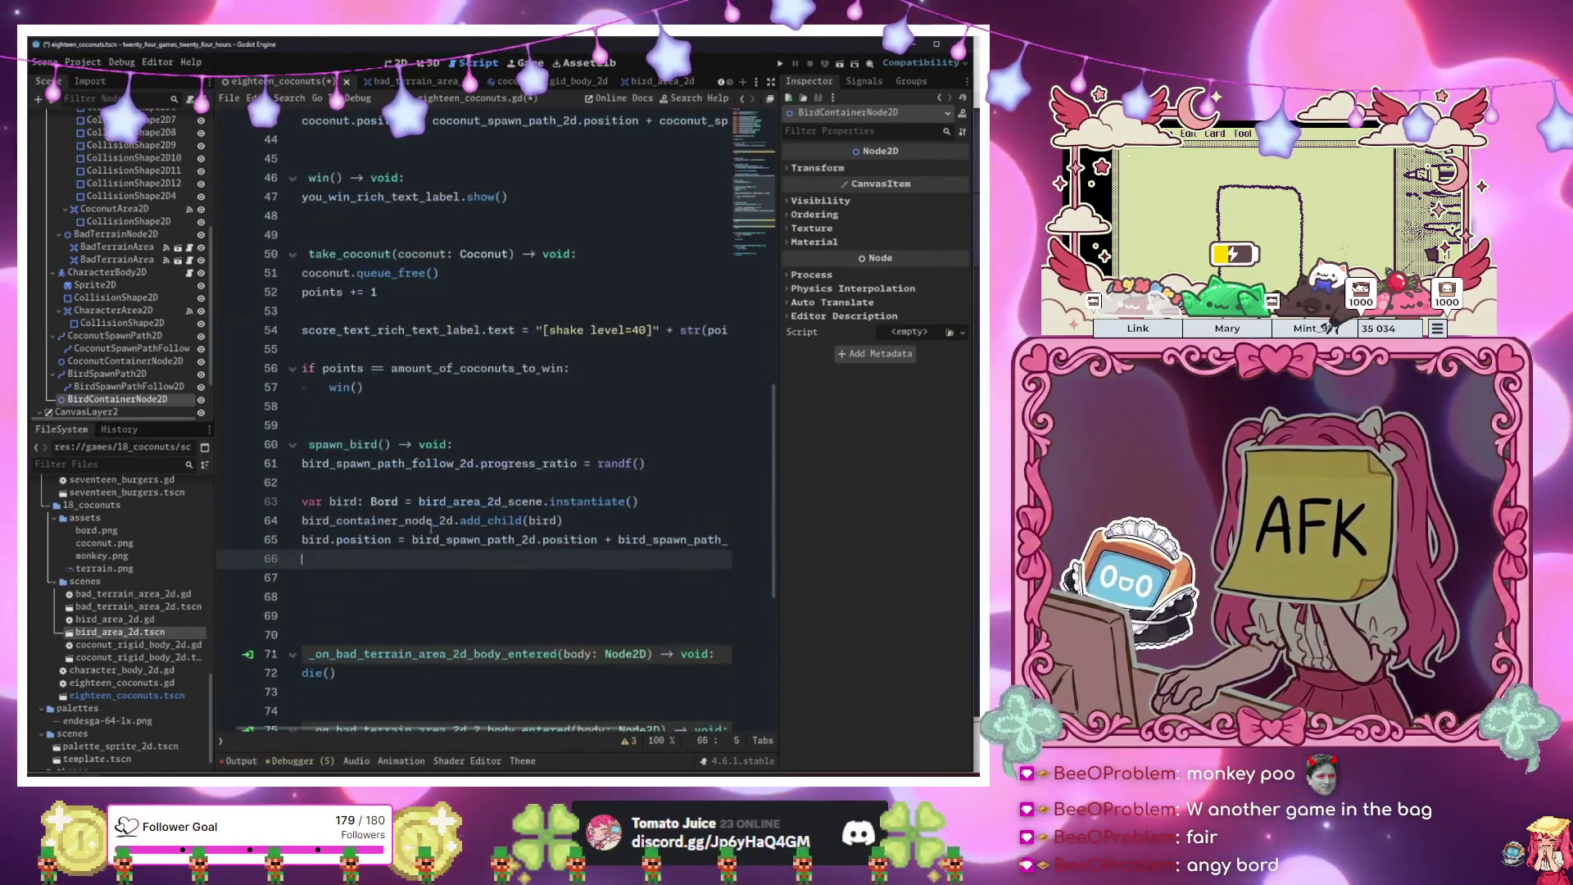
key("Down")
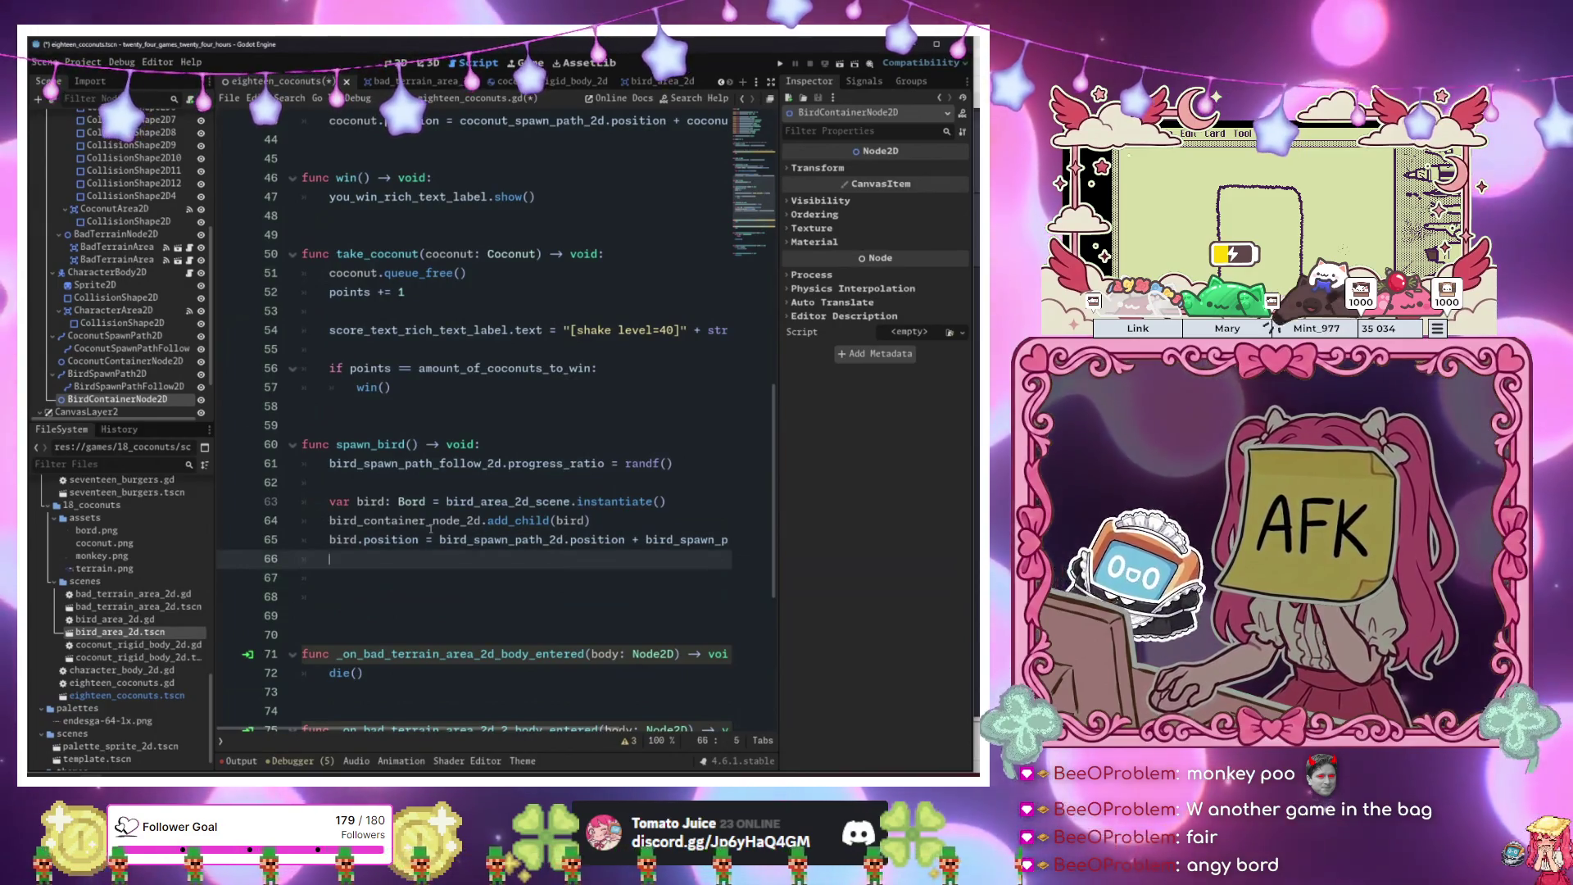
key("ctrl+shift+Return")
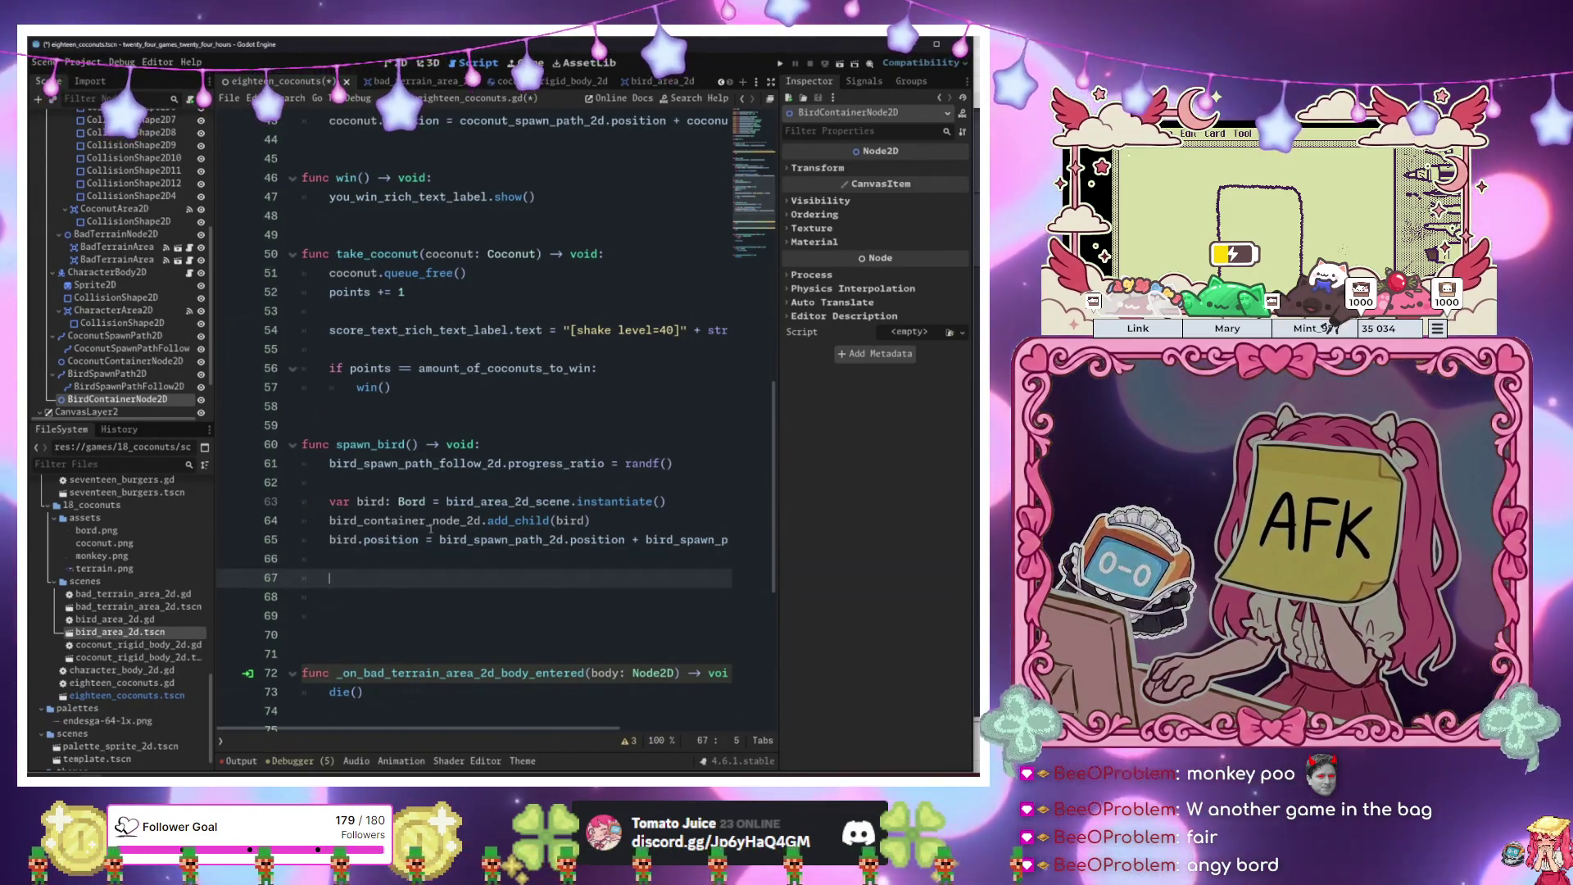
type("bird_con")
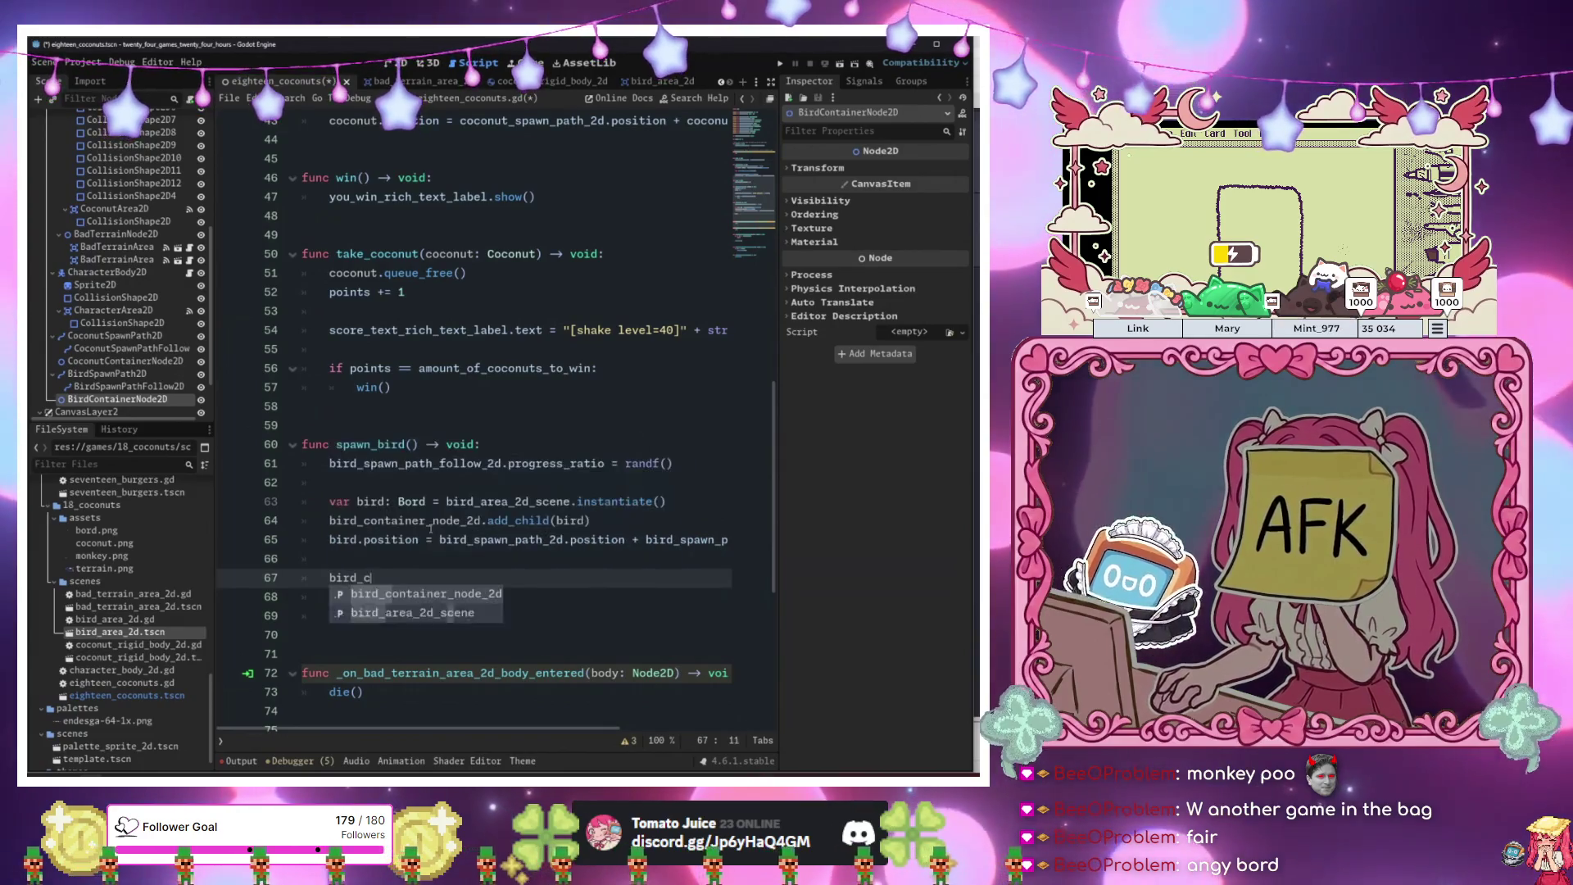
key("BackSpace")
key("BackSpace")
key("BackSpace")
type(".")
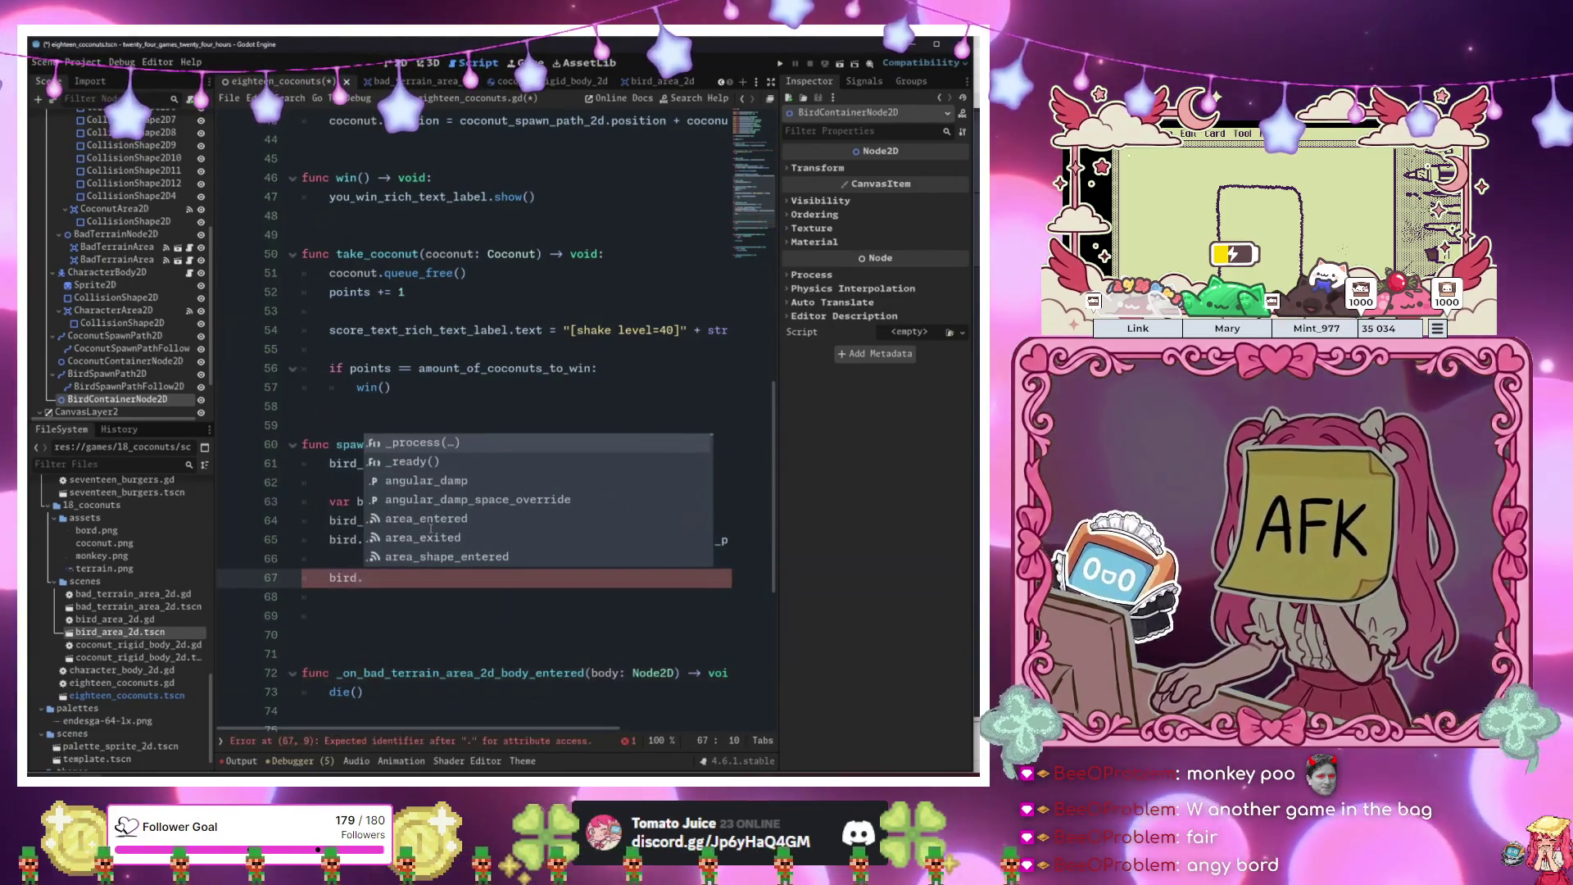
type("area")
key("Return")
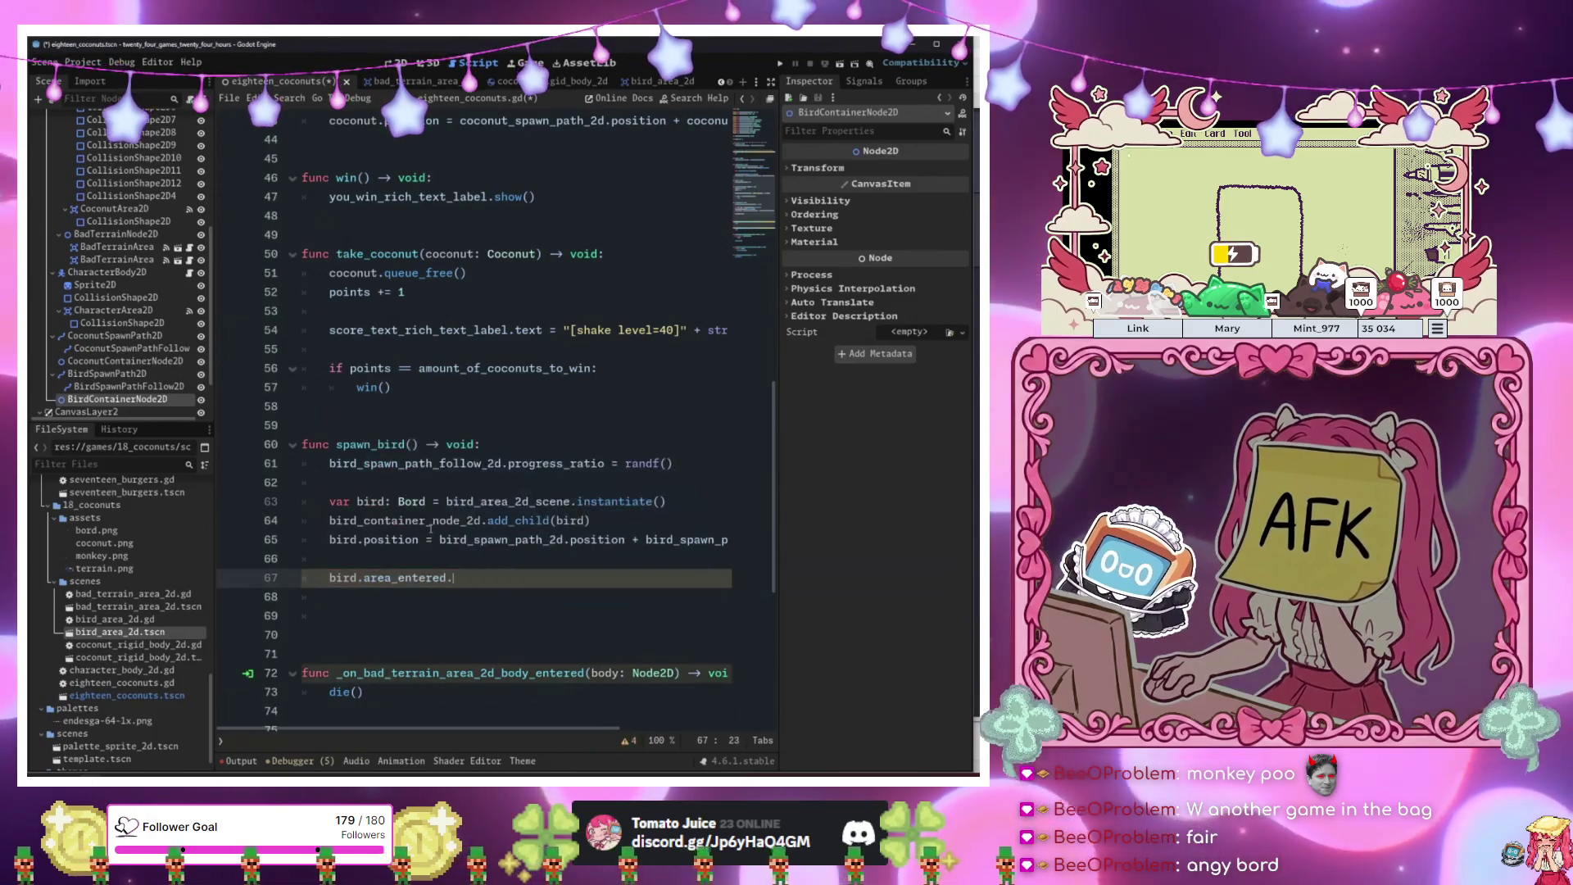
type(".")
key("BackSpace")
key("BackSpace")
key("BackSpace")
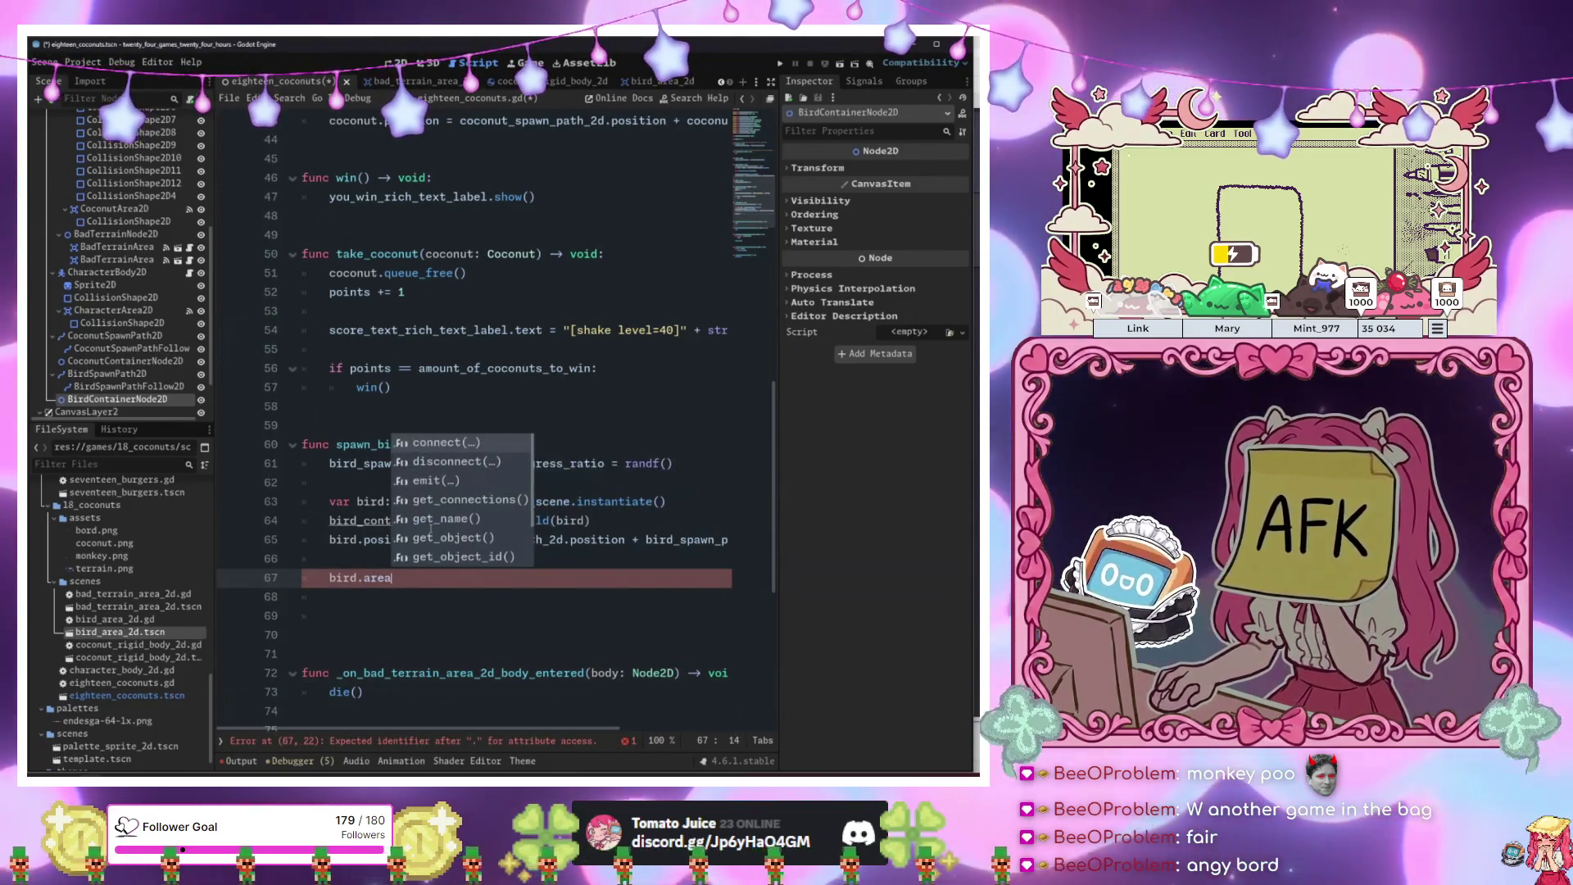
type("bod")
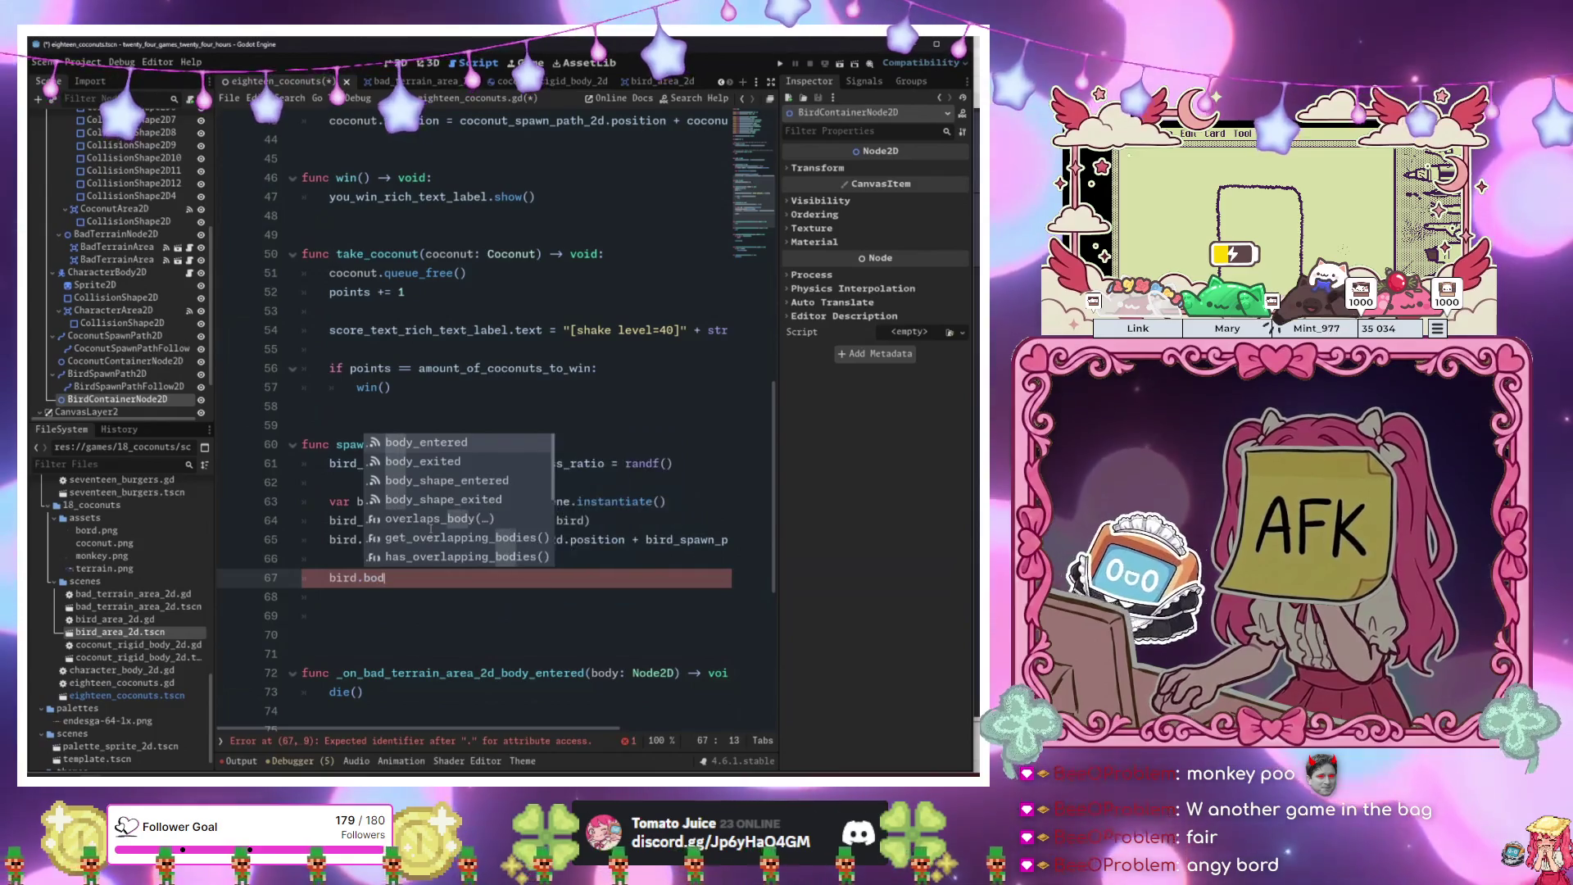
key("Return")
Connect body_entered to _bird_body_entered, passing the callback without parentheses.
type(".c")
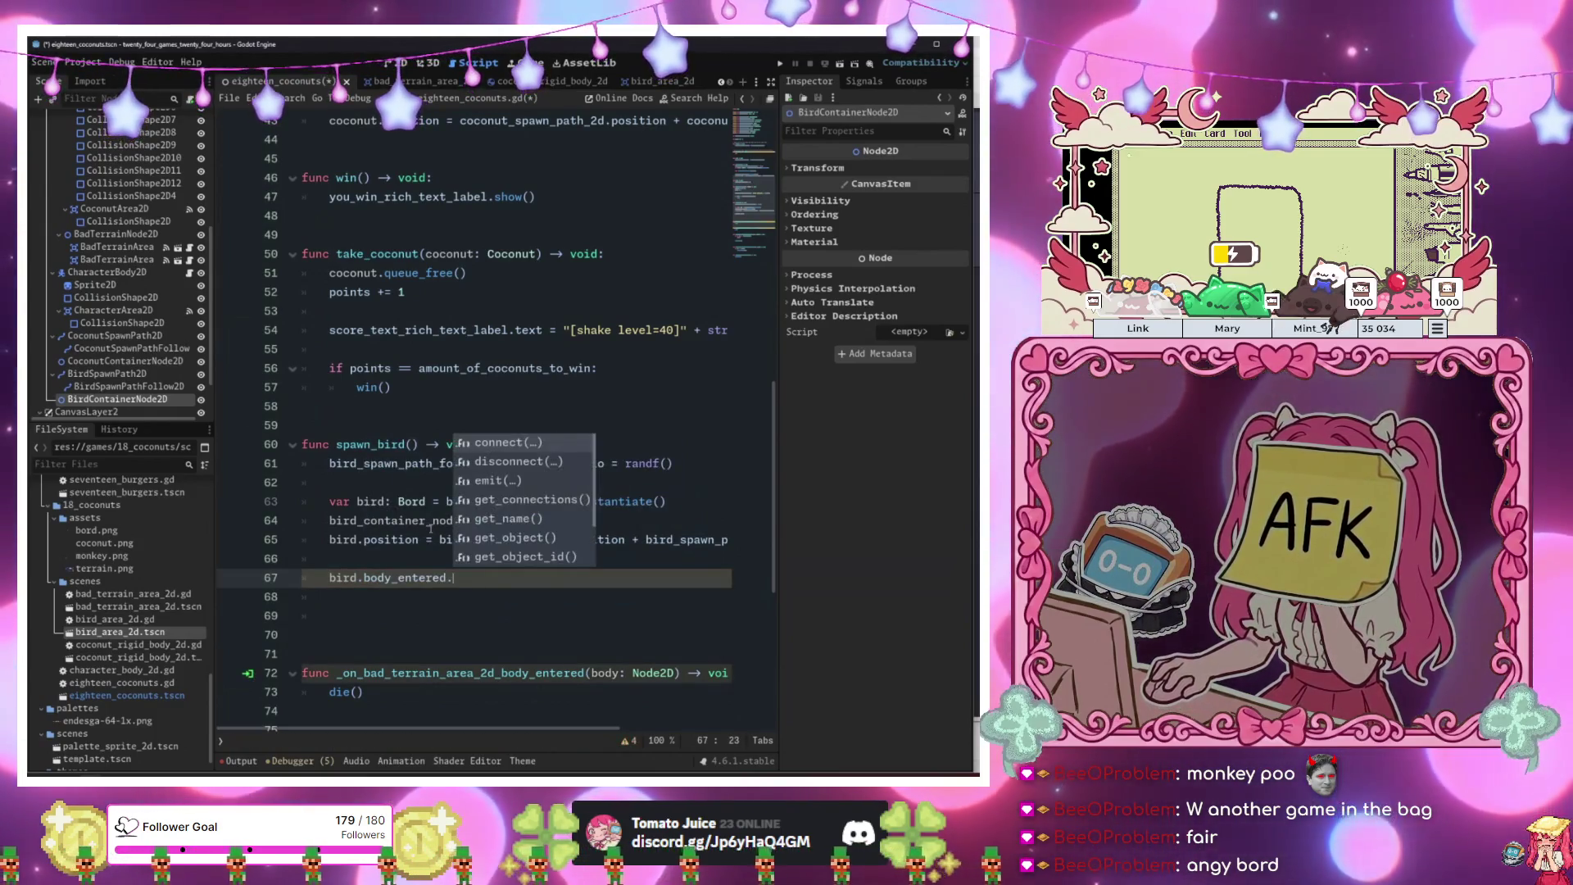
key("Return")
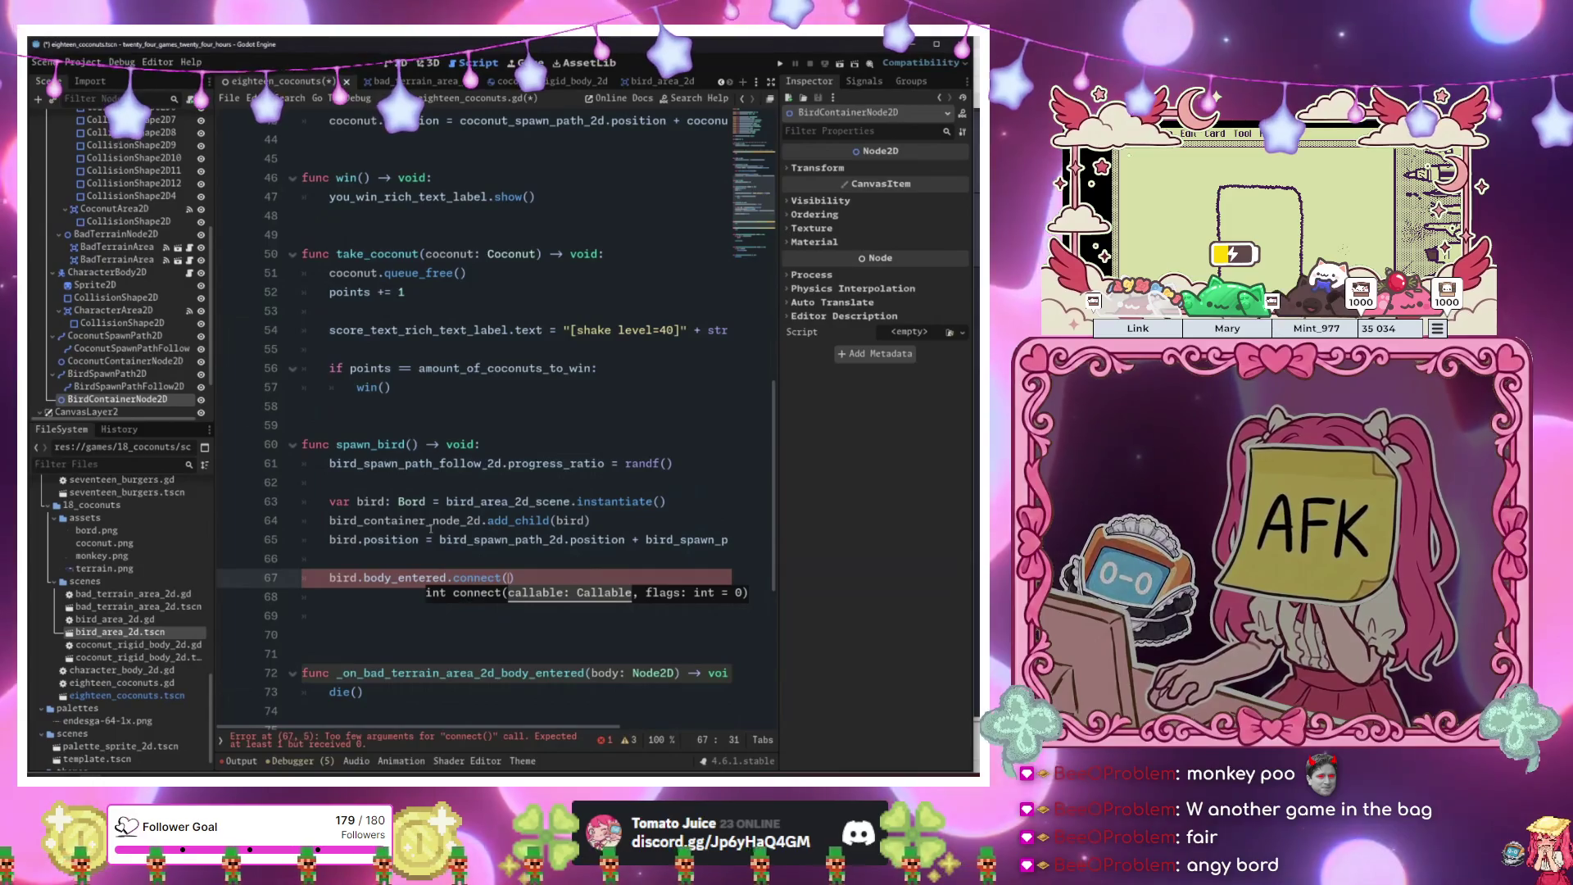
type("bird_bo")
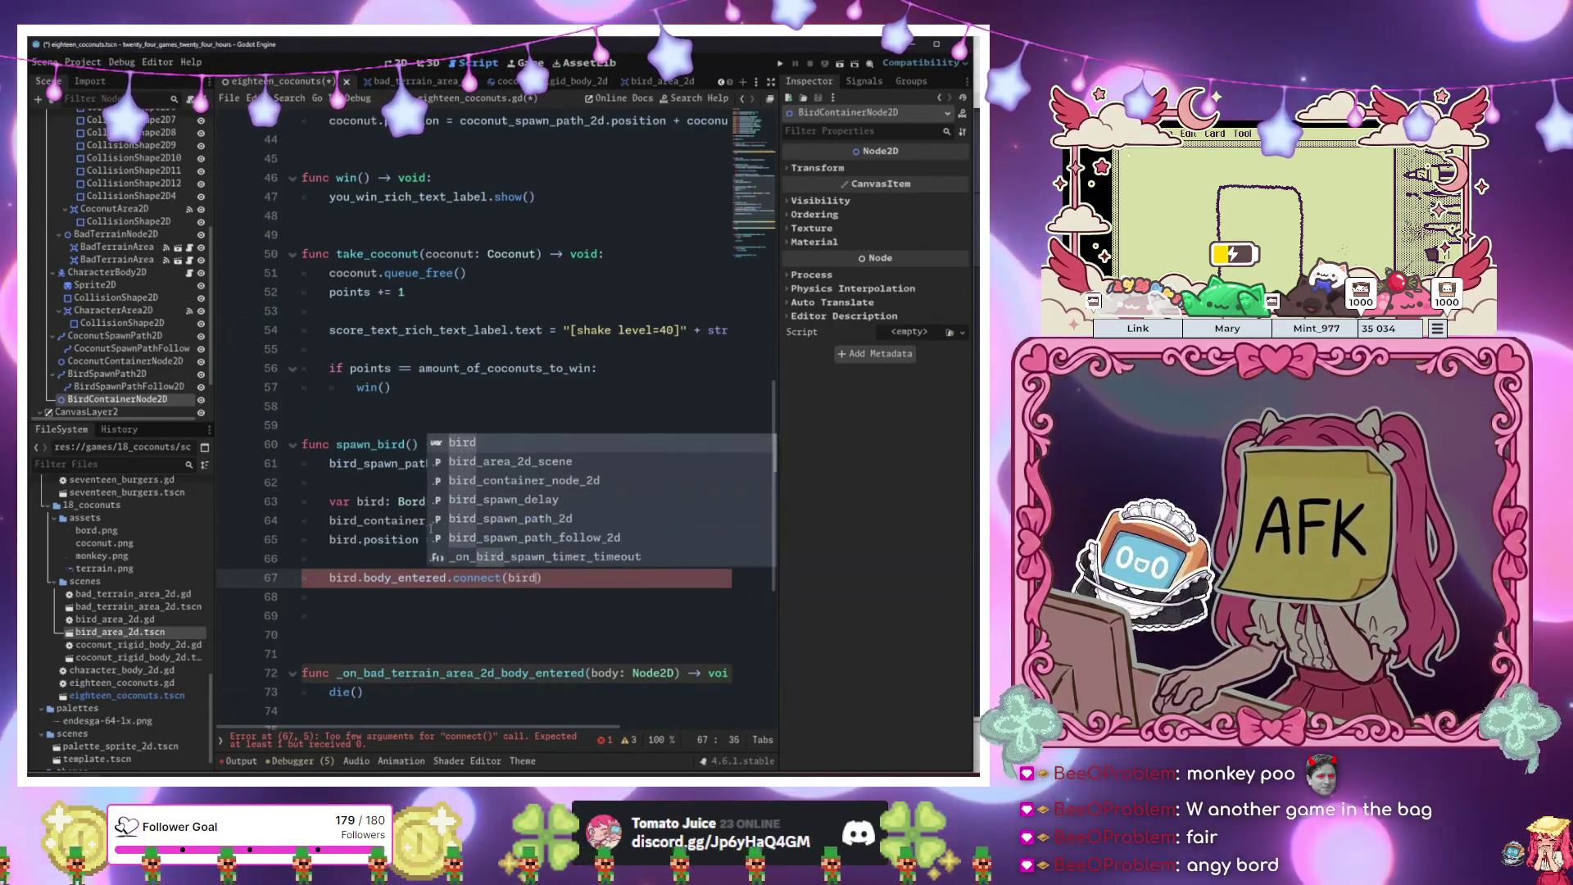
key("BackSpace")
key("BackSpace")
key("BackSpace")
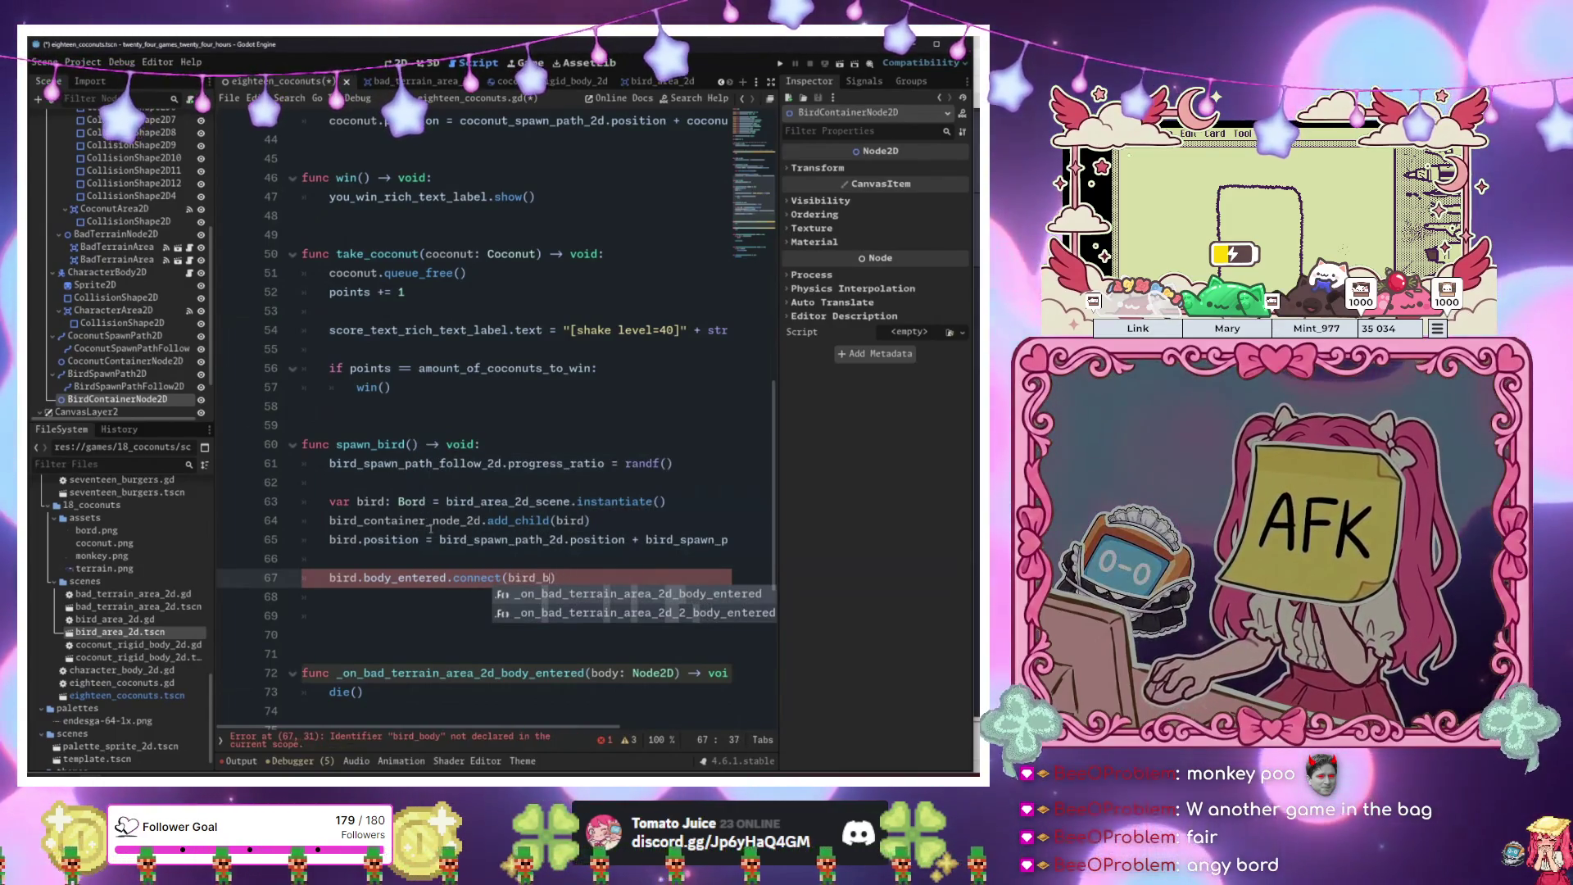
key("BackSpace")
key("BackSpace")
key("BackSpace")
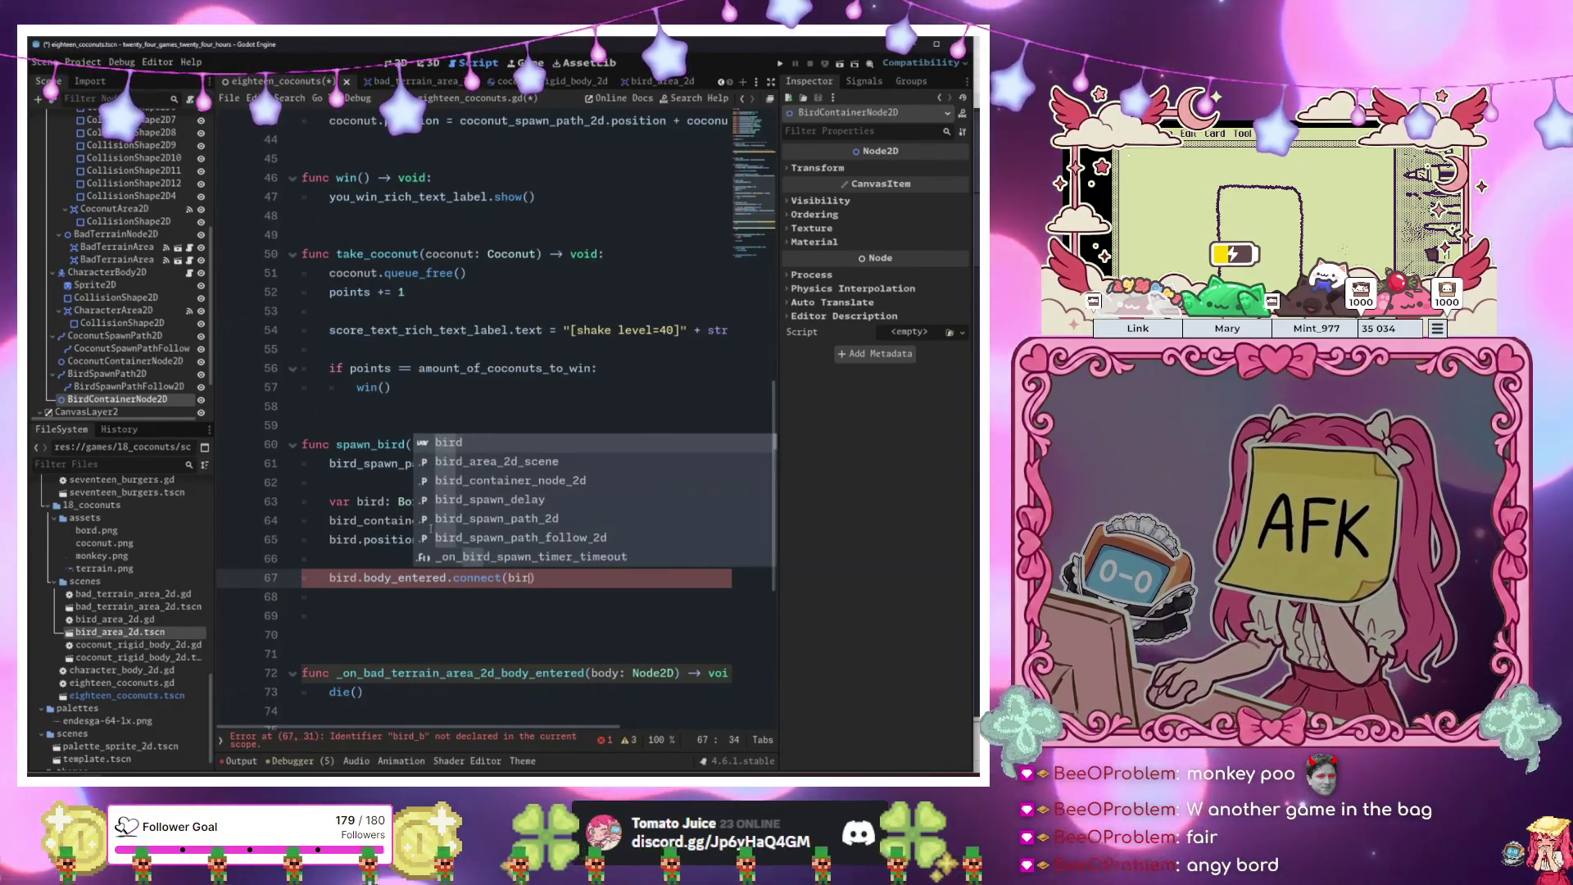
type("_b")
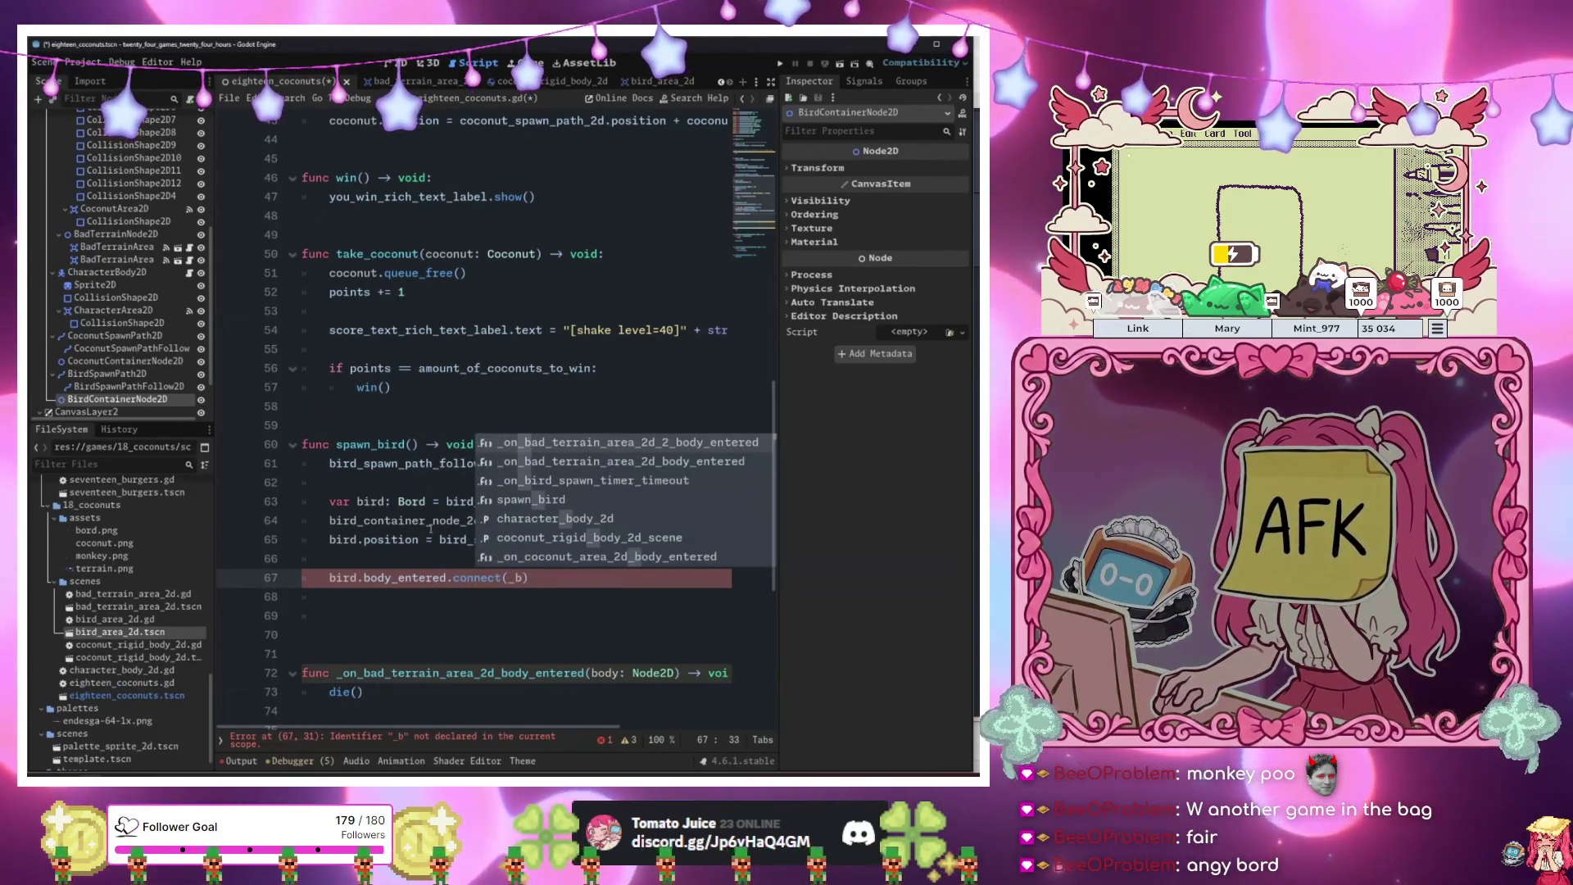
type("ird_body_")
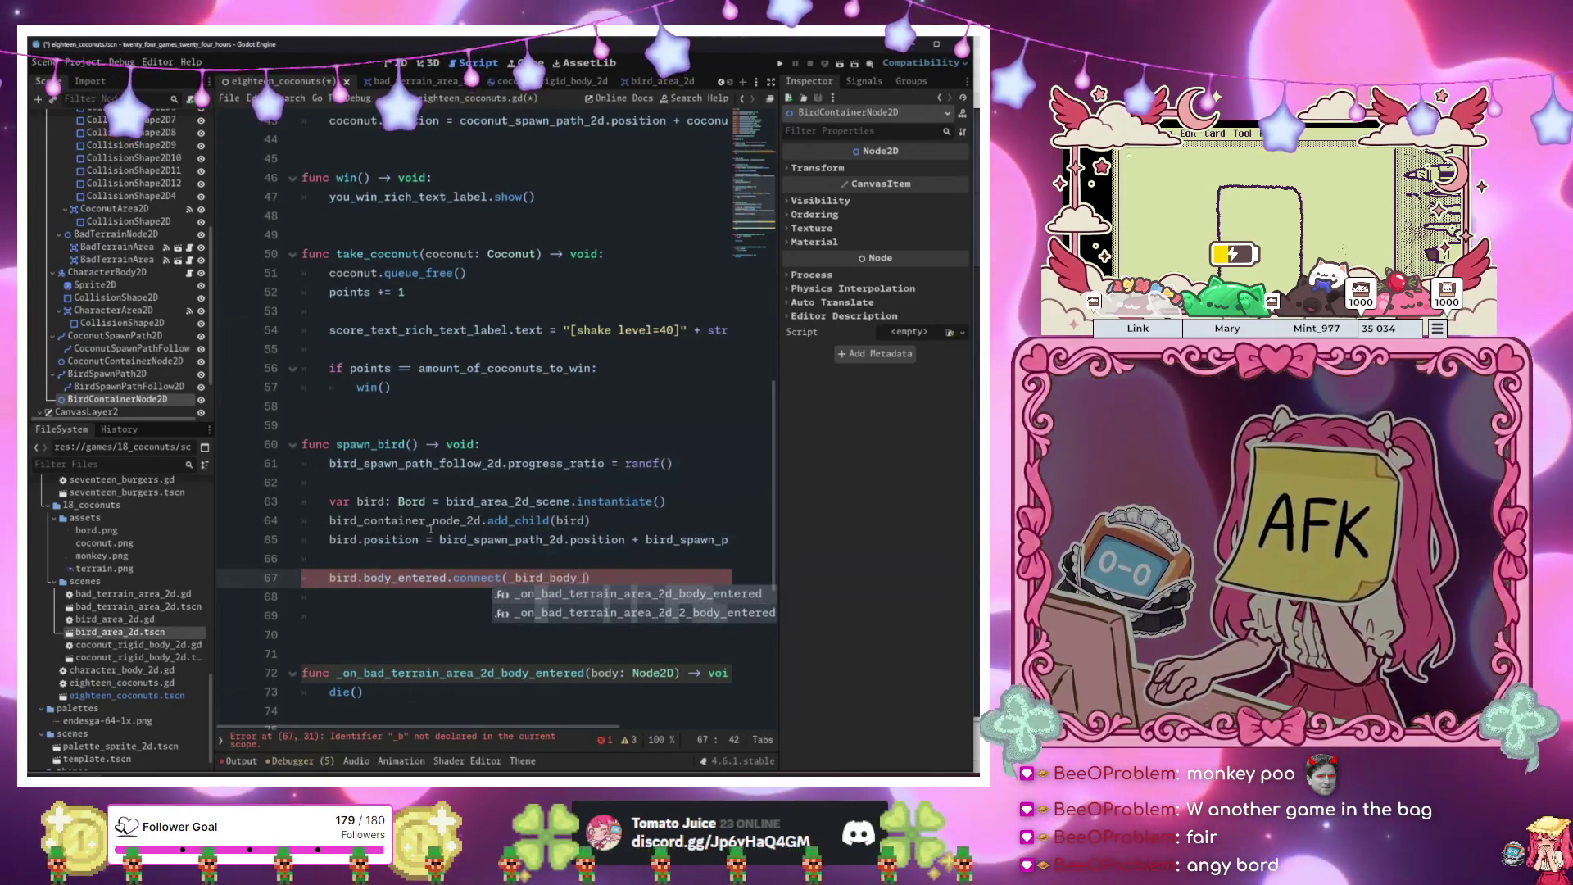
type("entered()")
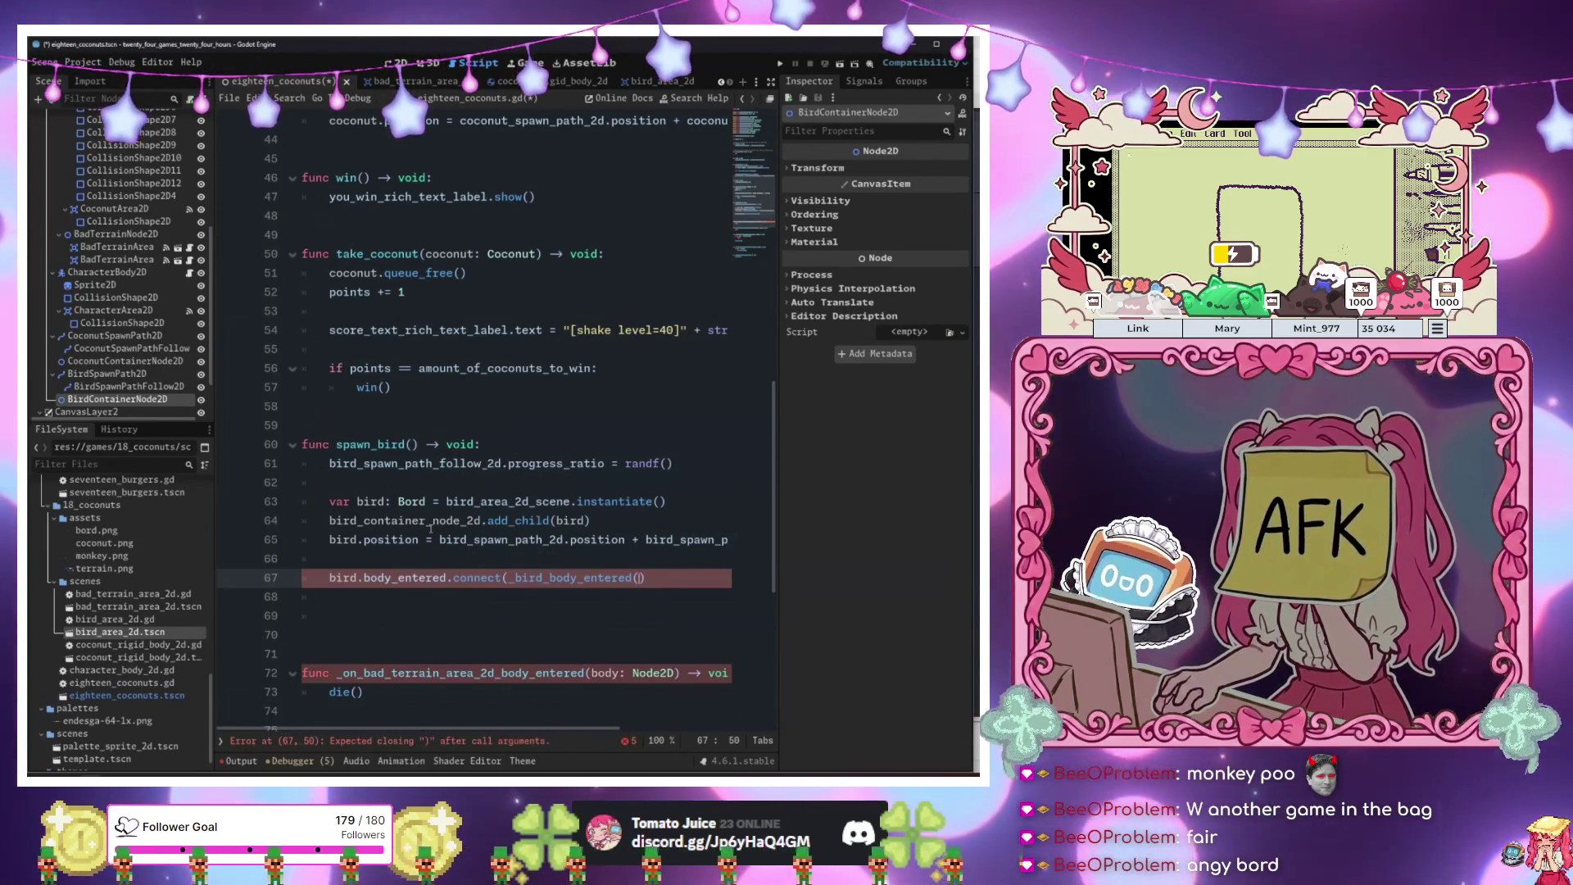
key("BackSpace")
type(".")
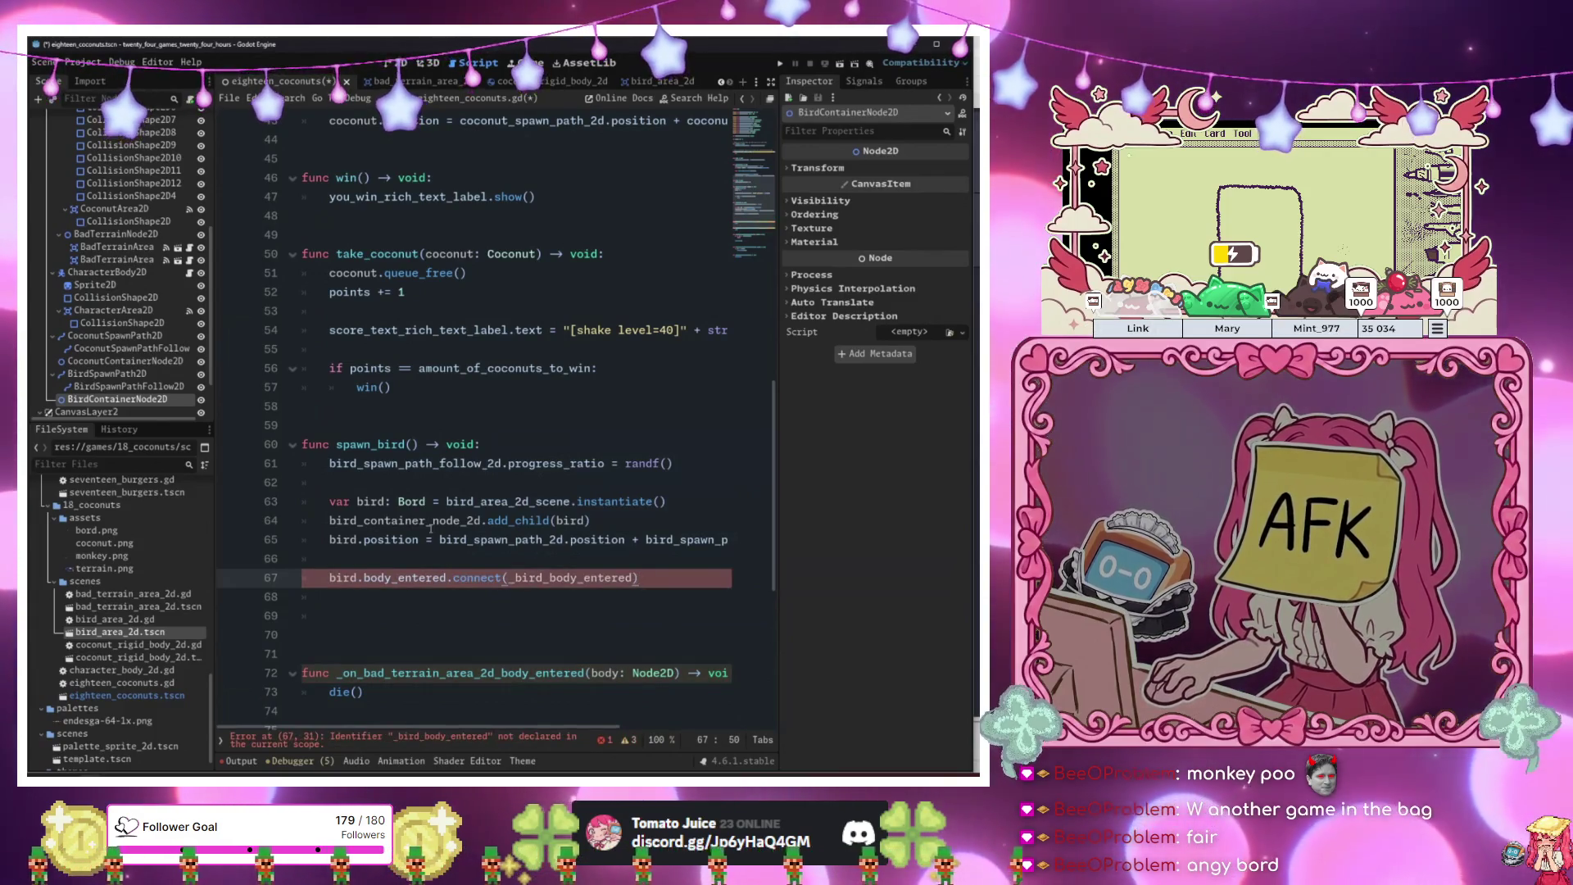
Start a new func _bird_body_entered handler below the connection line.
key("Down")
key("Down")
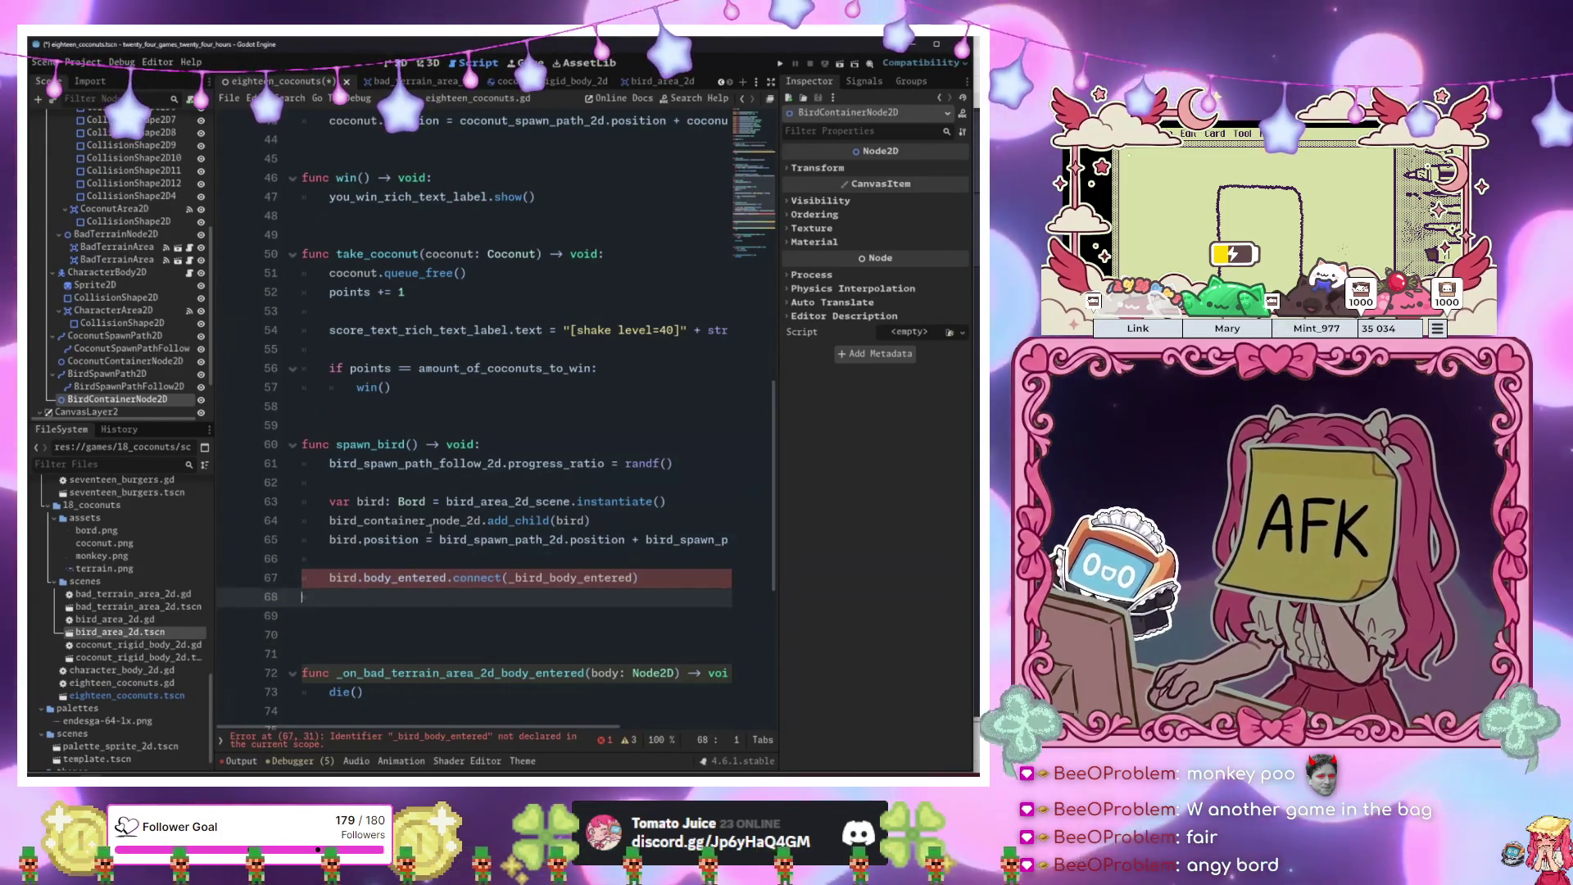
key("Return")
key("Return")
key("Return")
type("func _b")
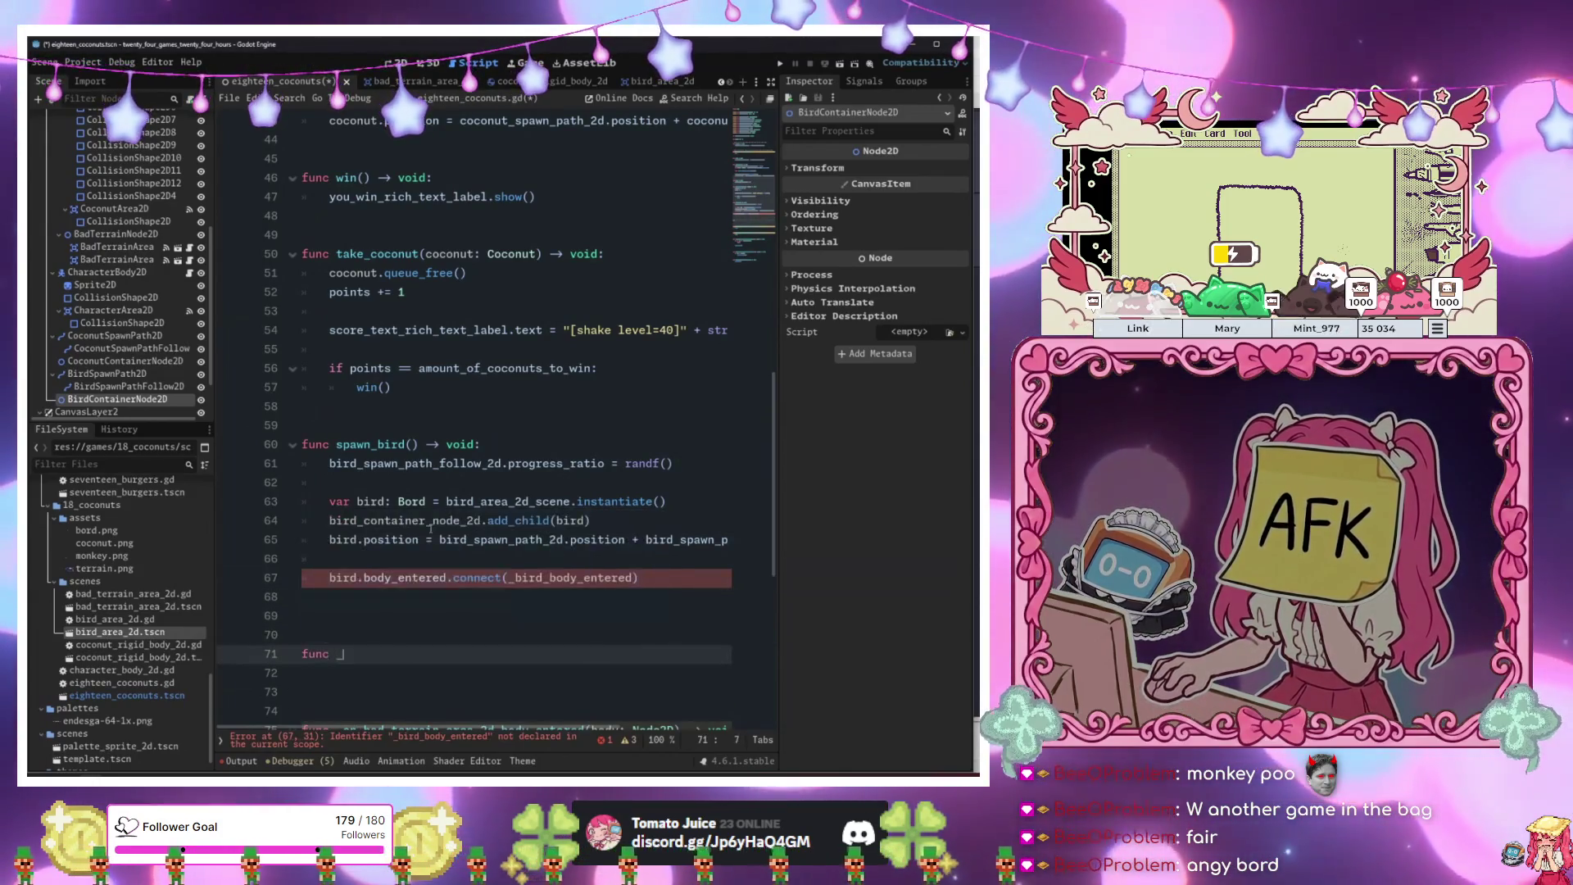
type("ird_body_")
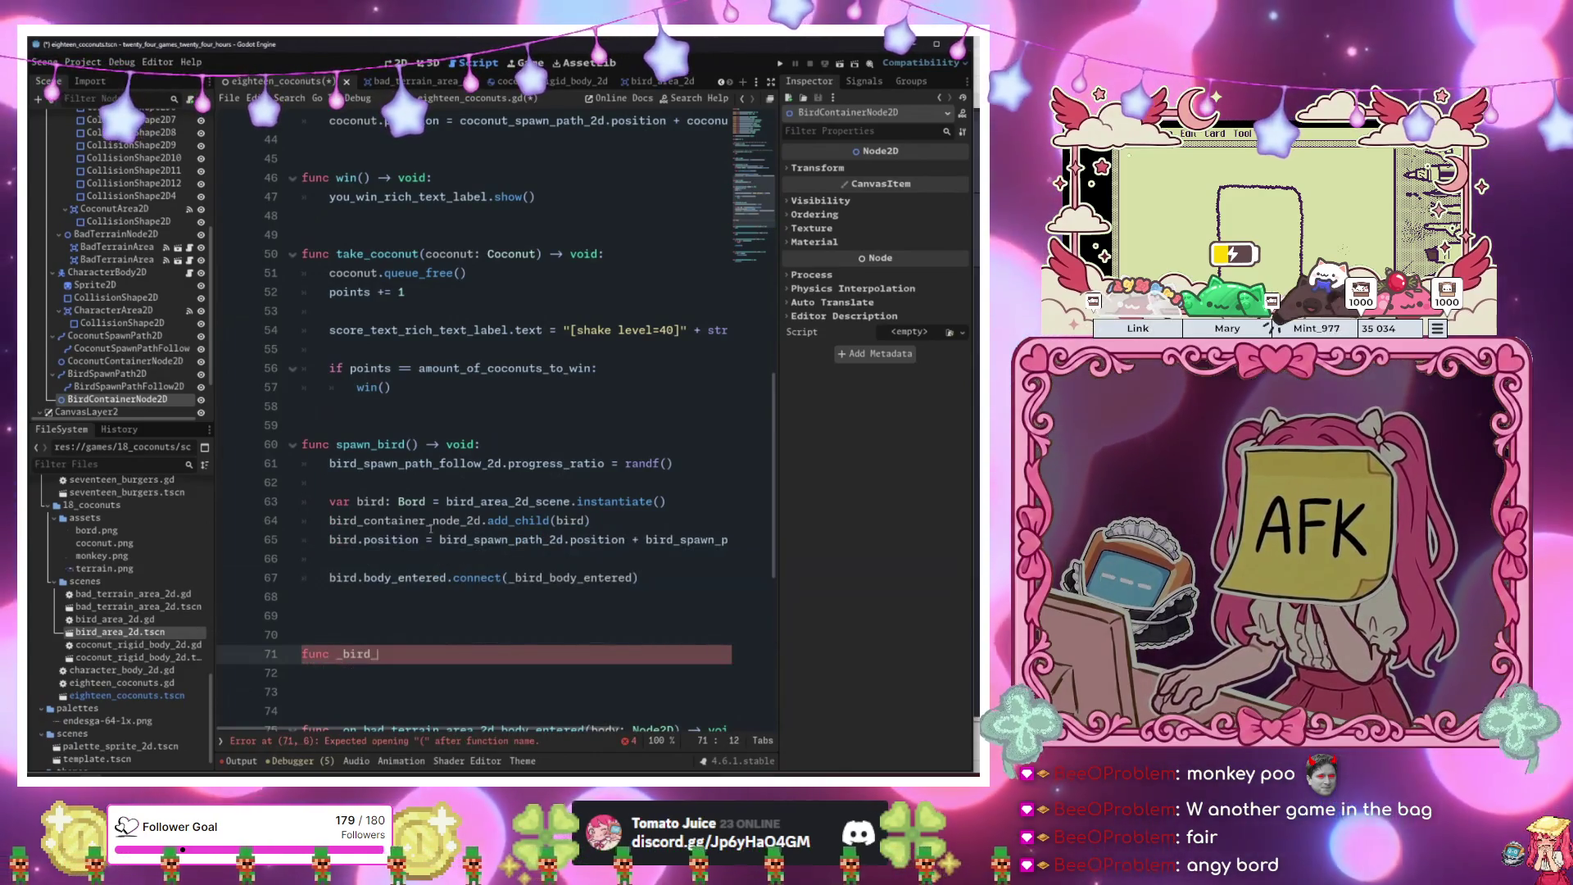
type("entered(body: Node2D) -> void:")
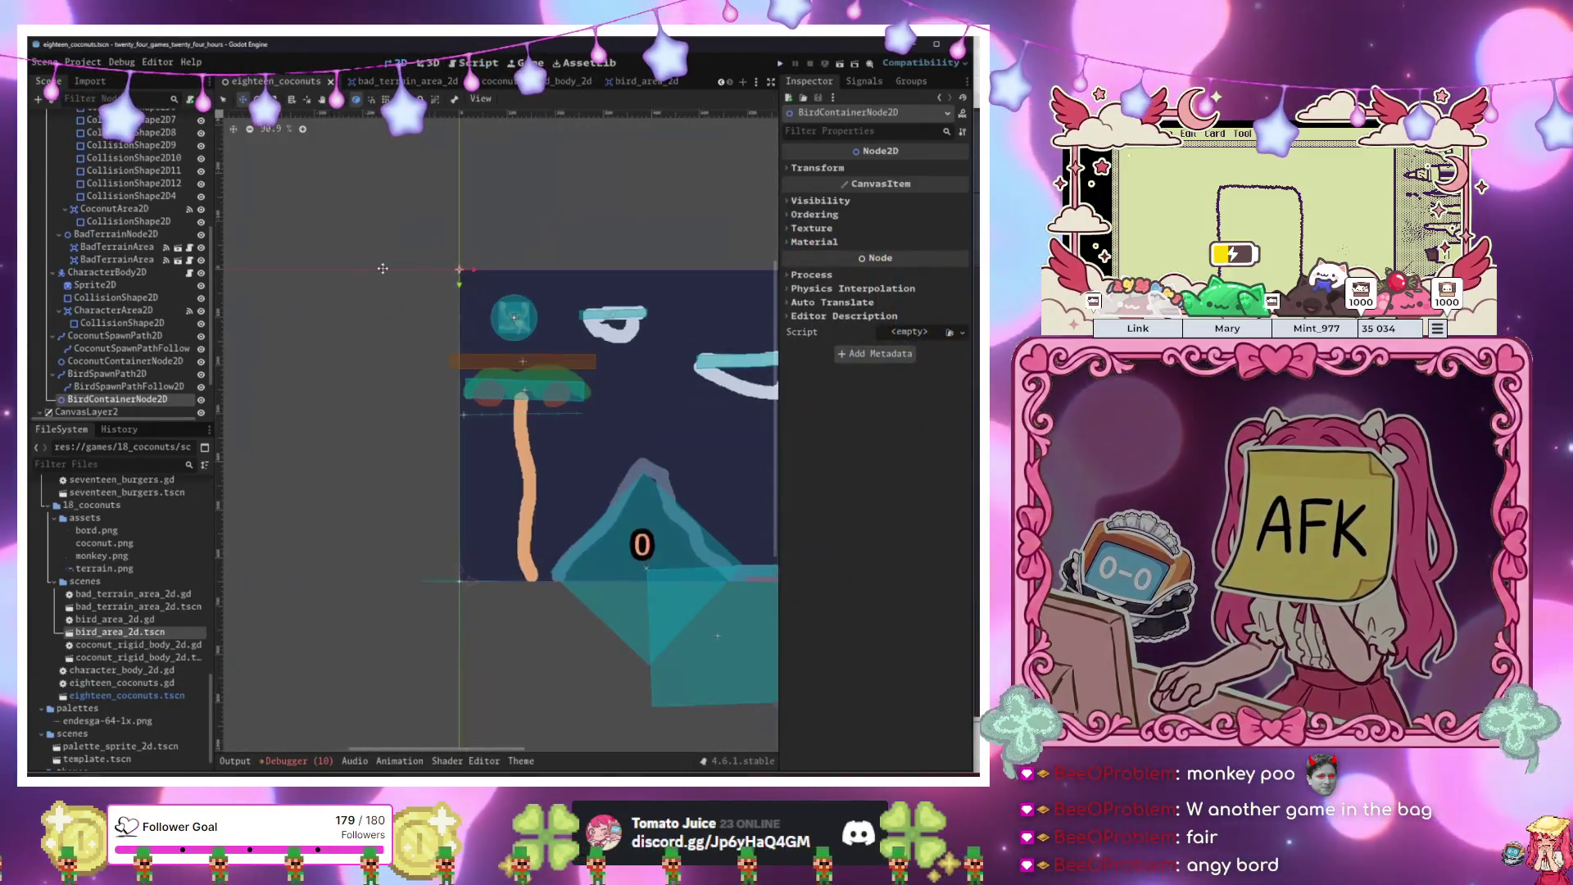
scroll(382, 269, "up", 1)
left_click(107, 373)
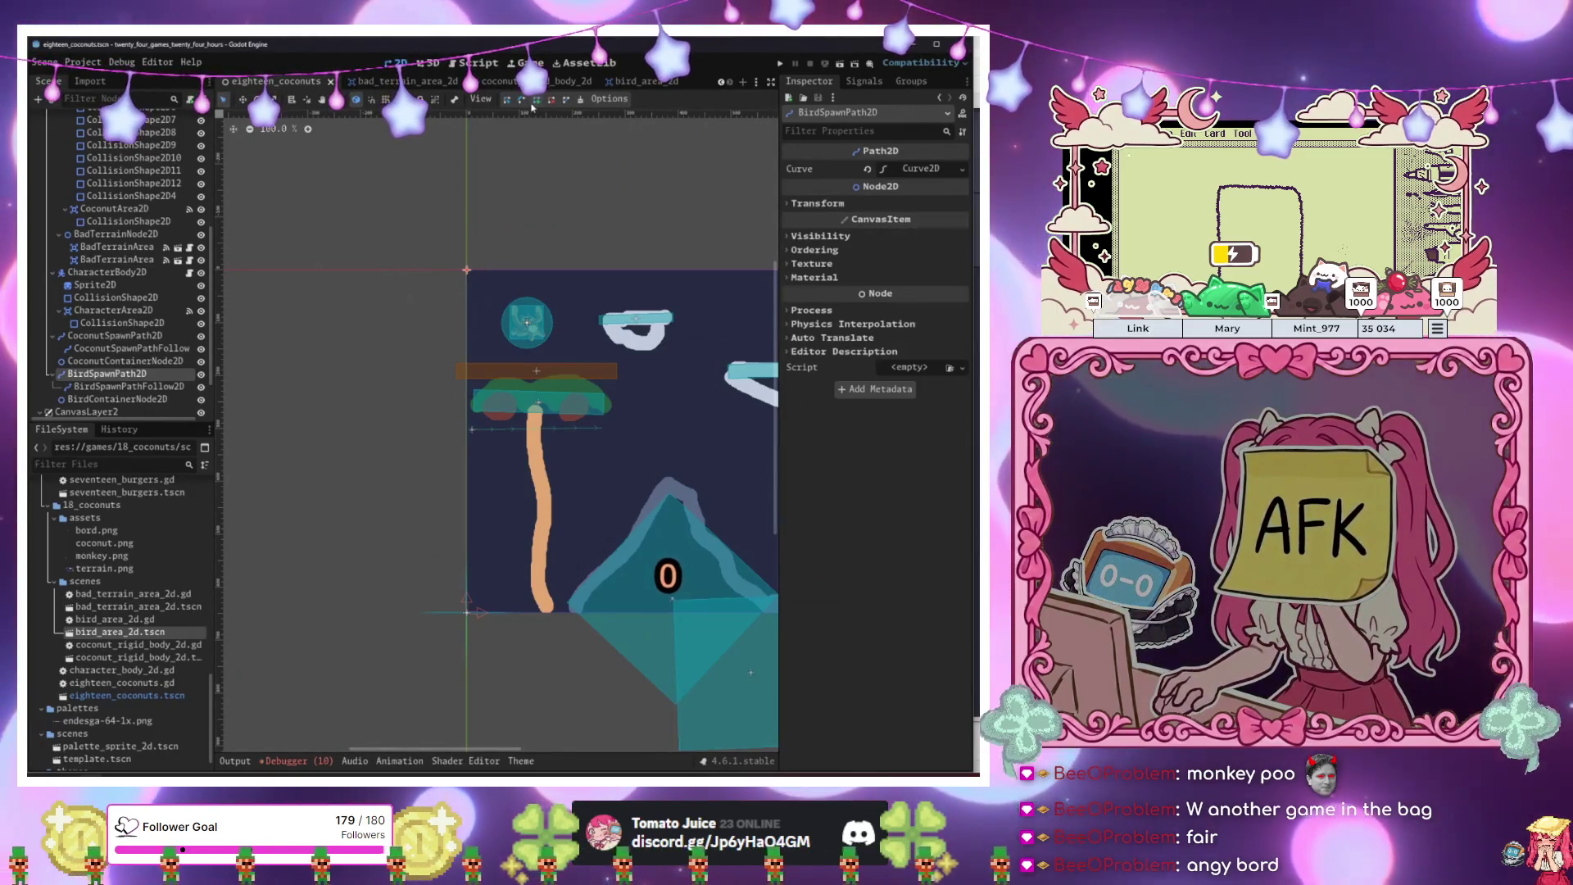
Redraw BirdSpawnPath2D as a vertical two-point line left of the level, ending near the ground.
left_click(401, 281)
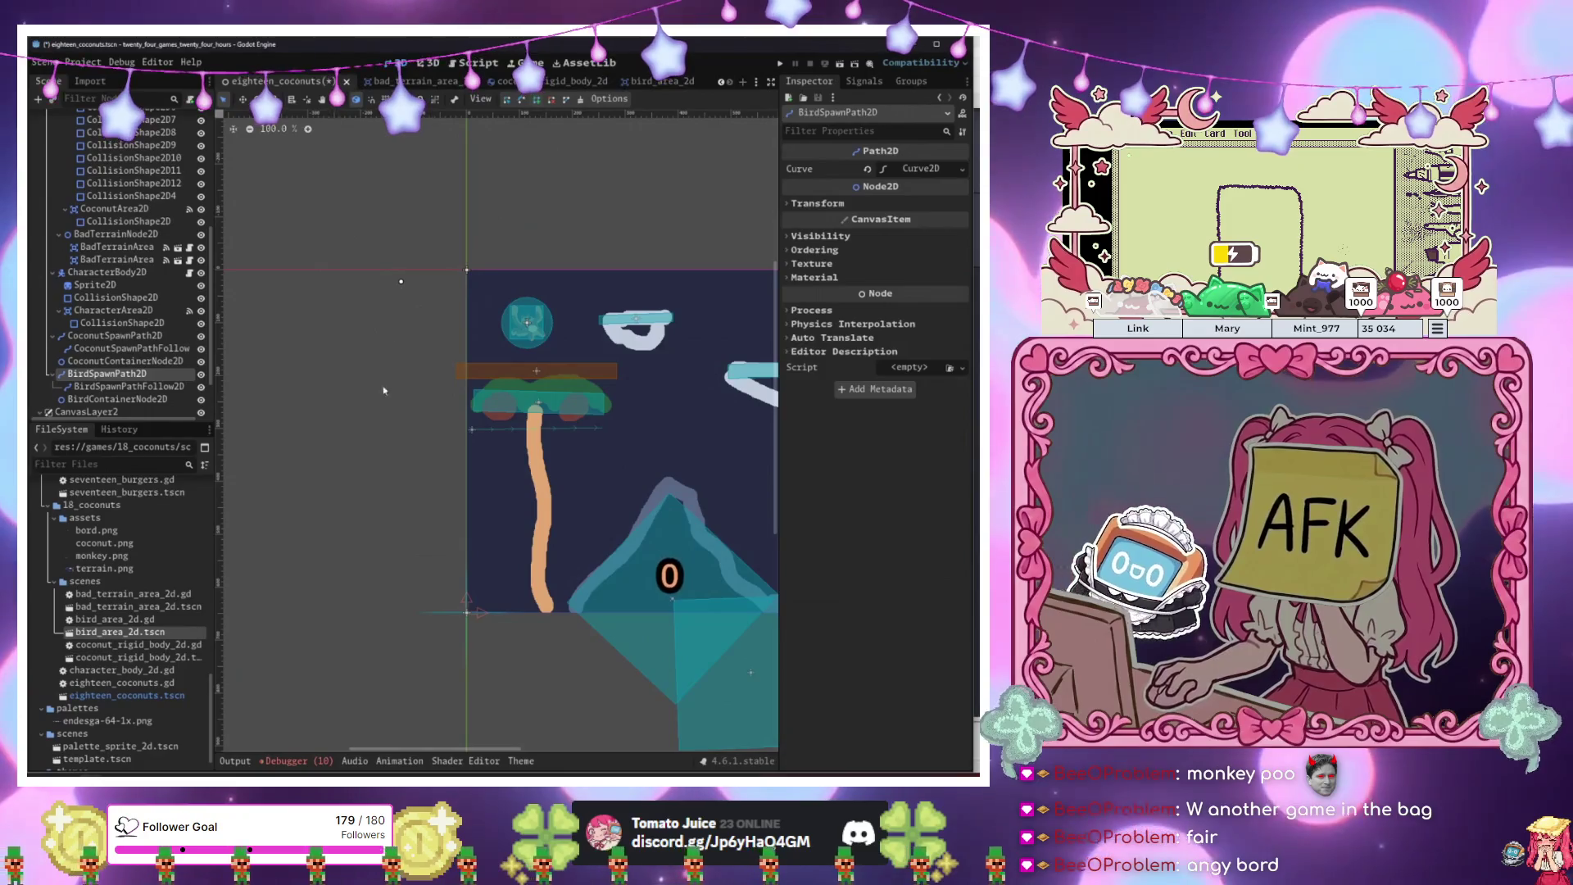
left_click(403, 603)
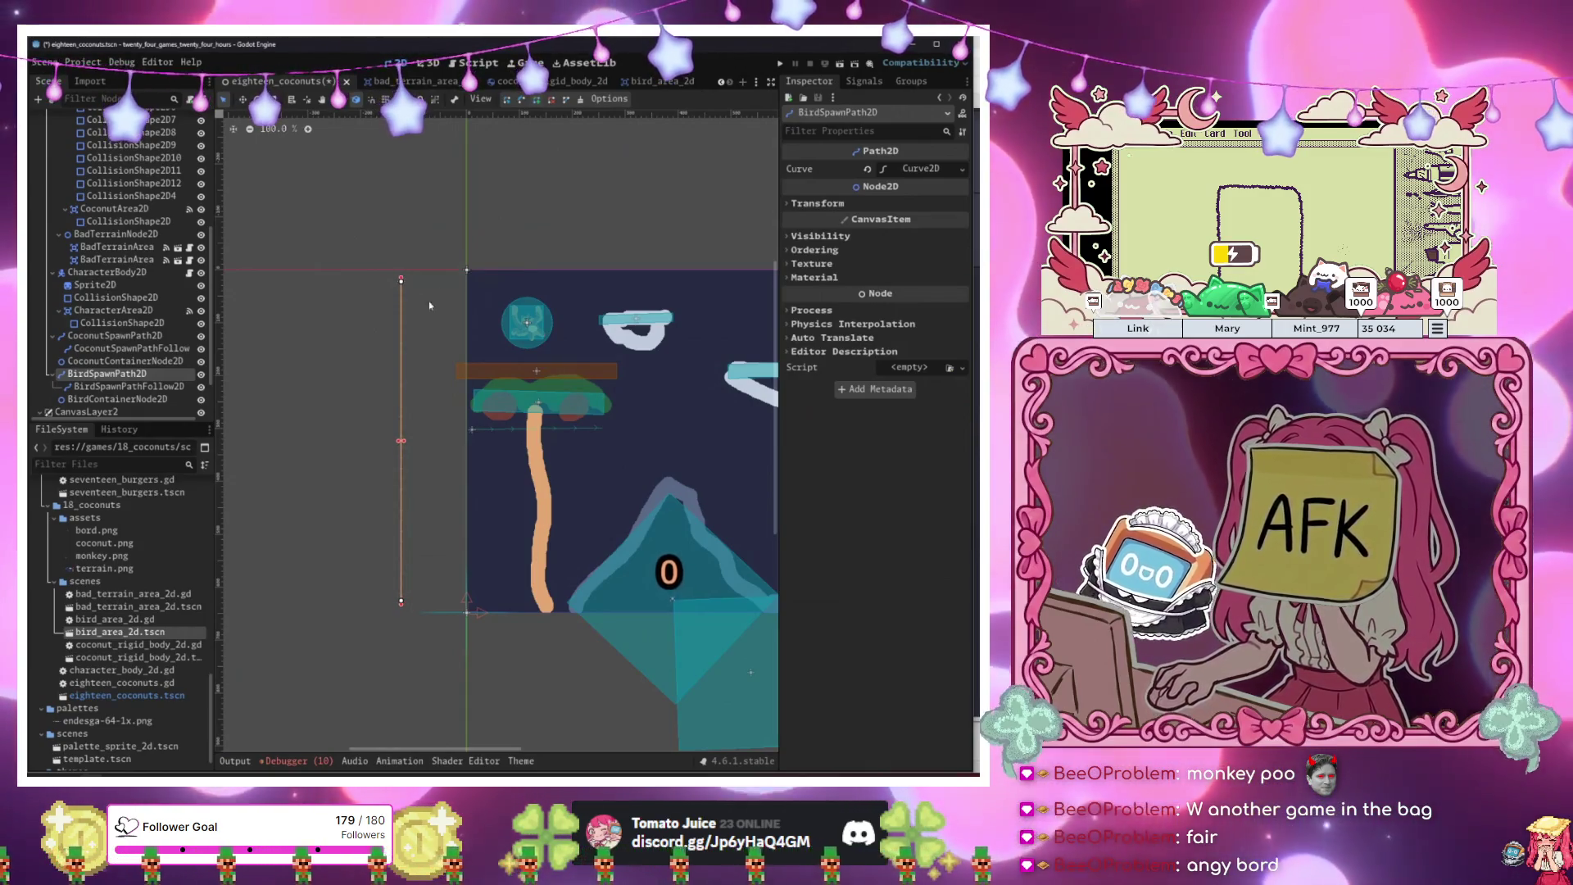
key("ctrl+z")
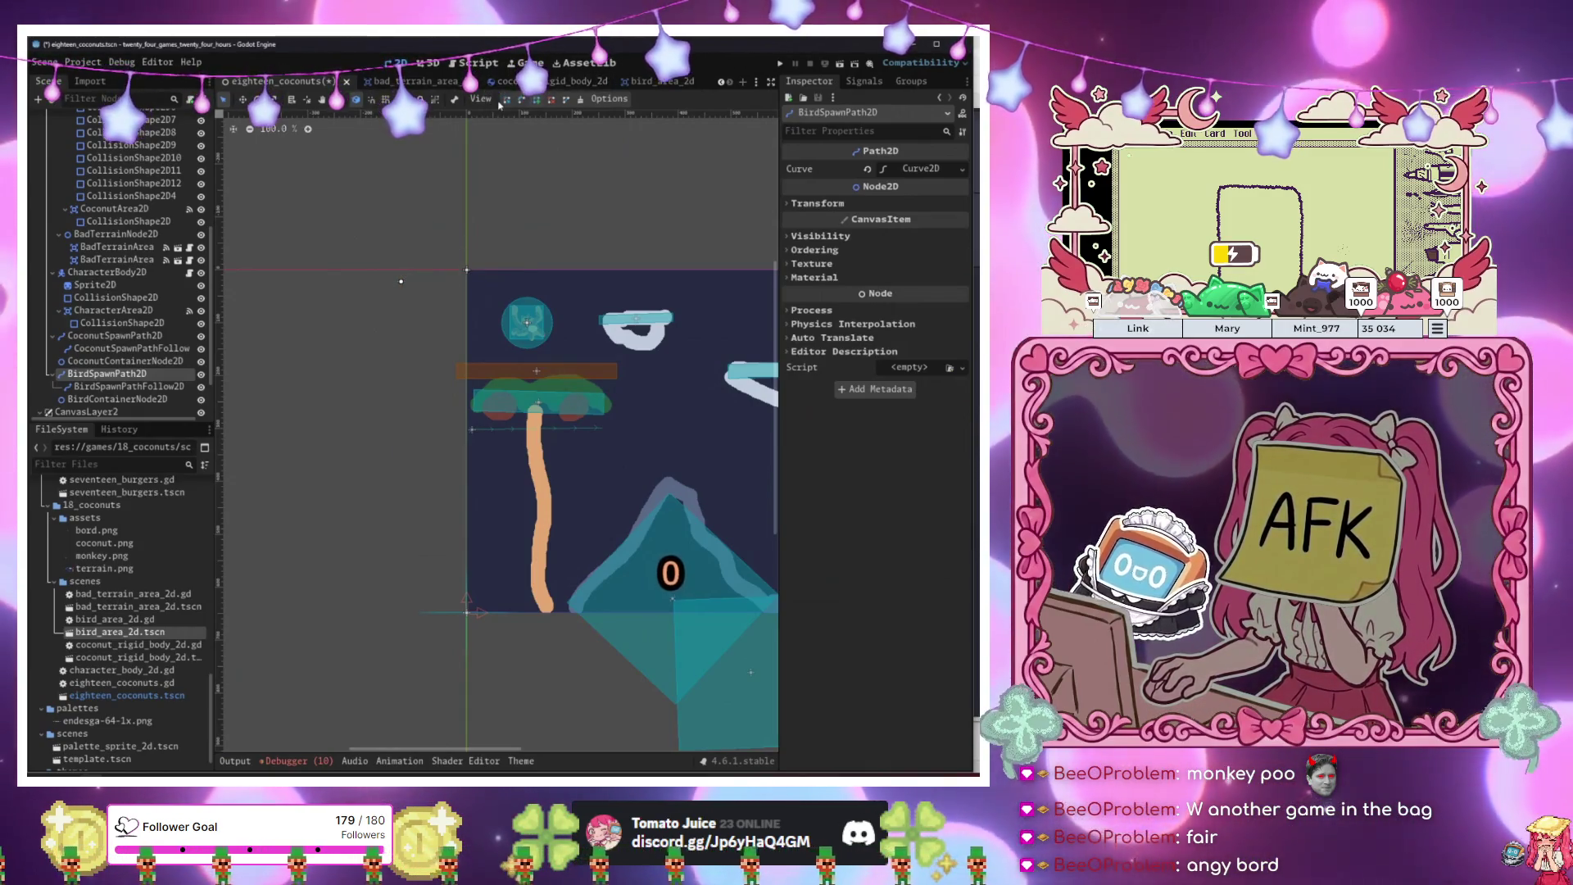
right_click(401, 281)
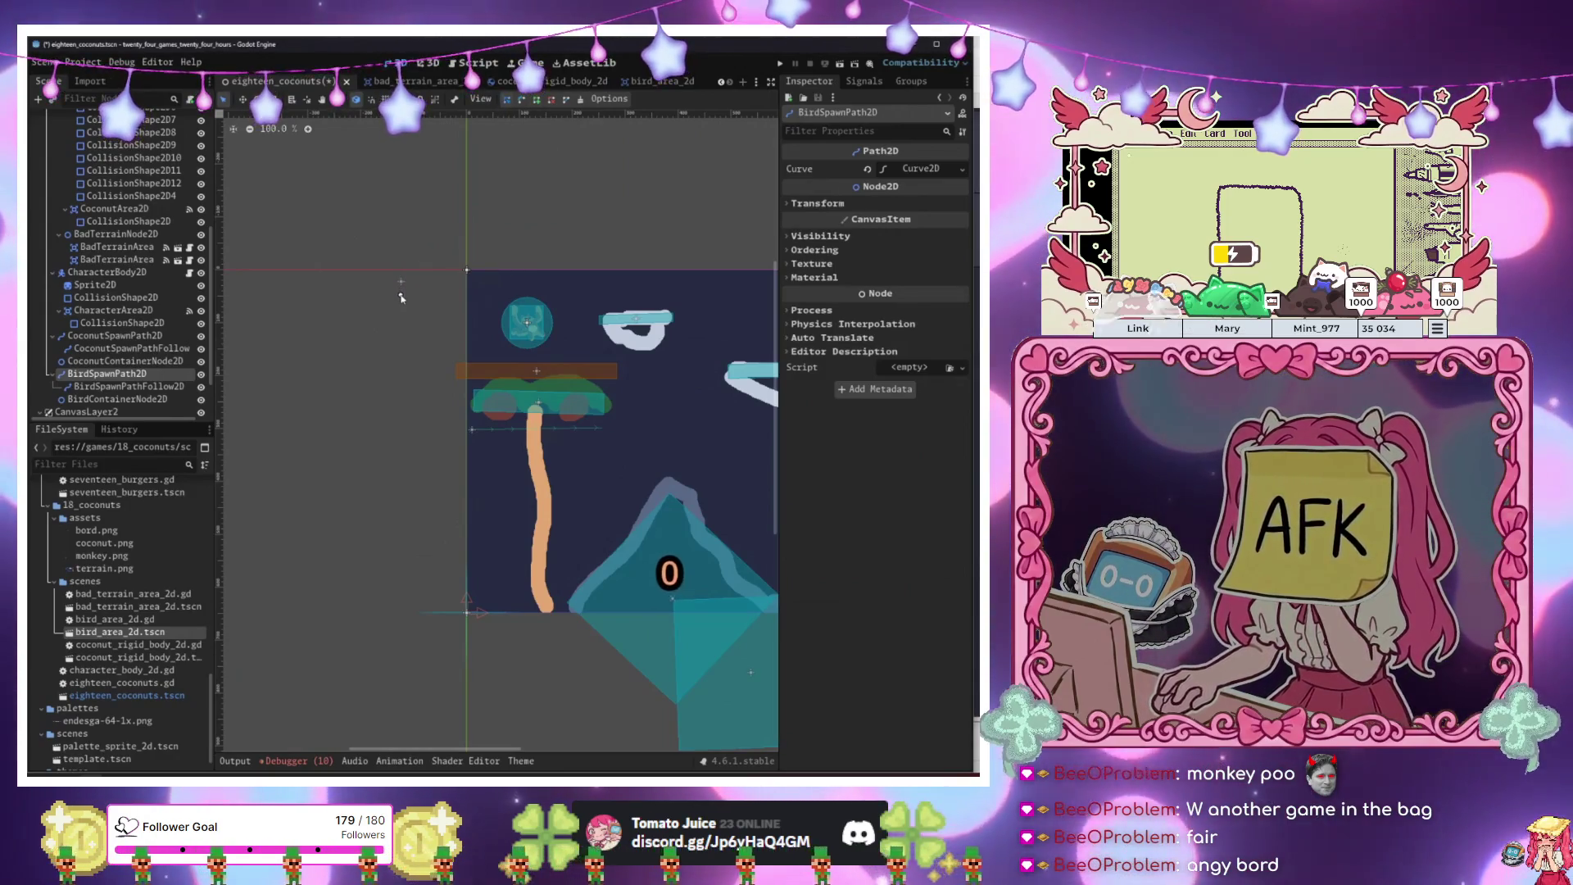
left_click(401, 292)
left_click(401, 579)
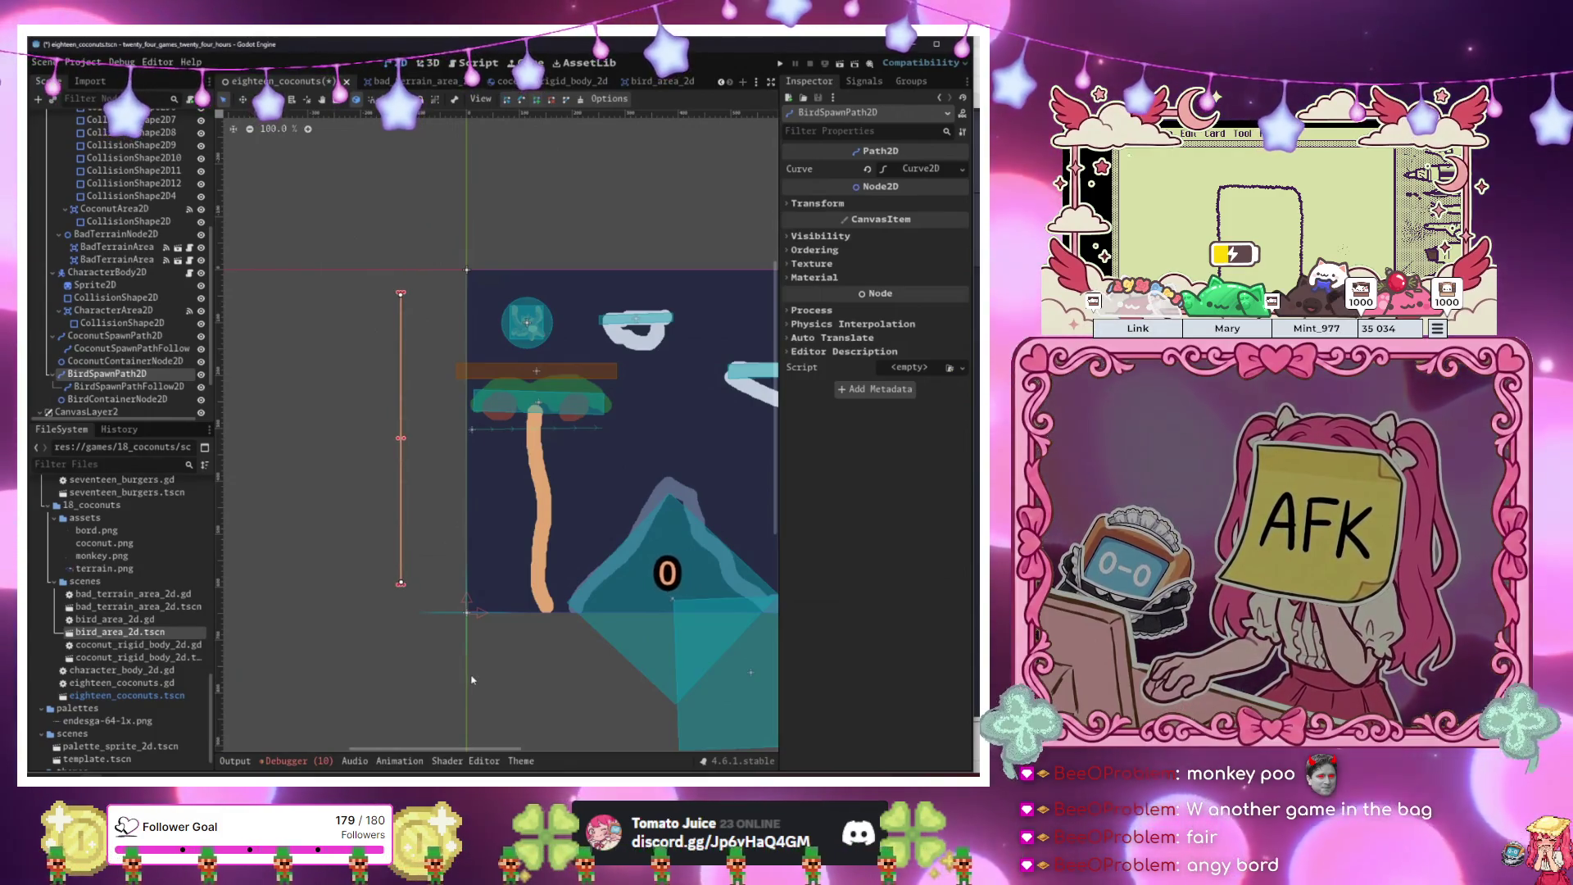
Move the monkey's CharacterBody2D down near the ground and run the game.
left_click(123, 361)
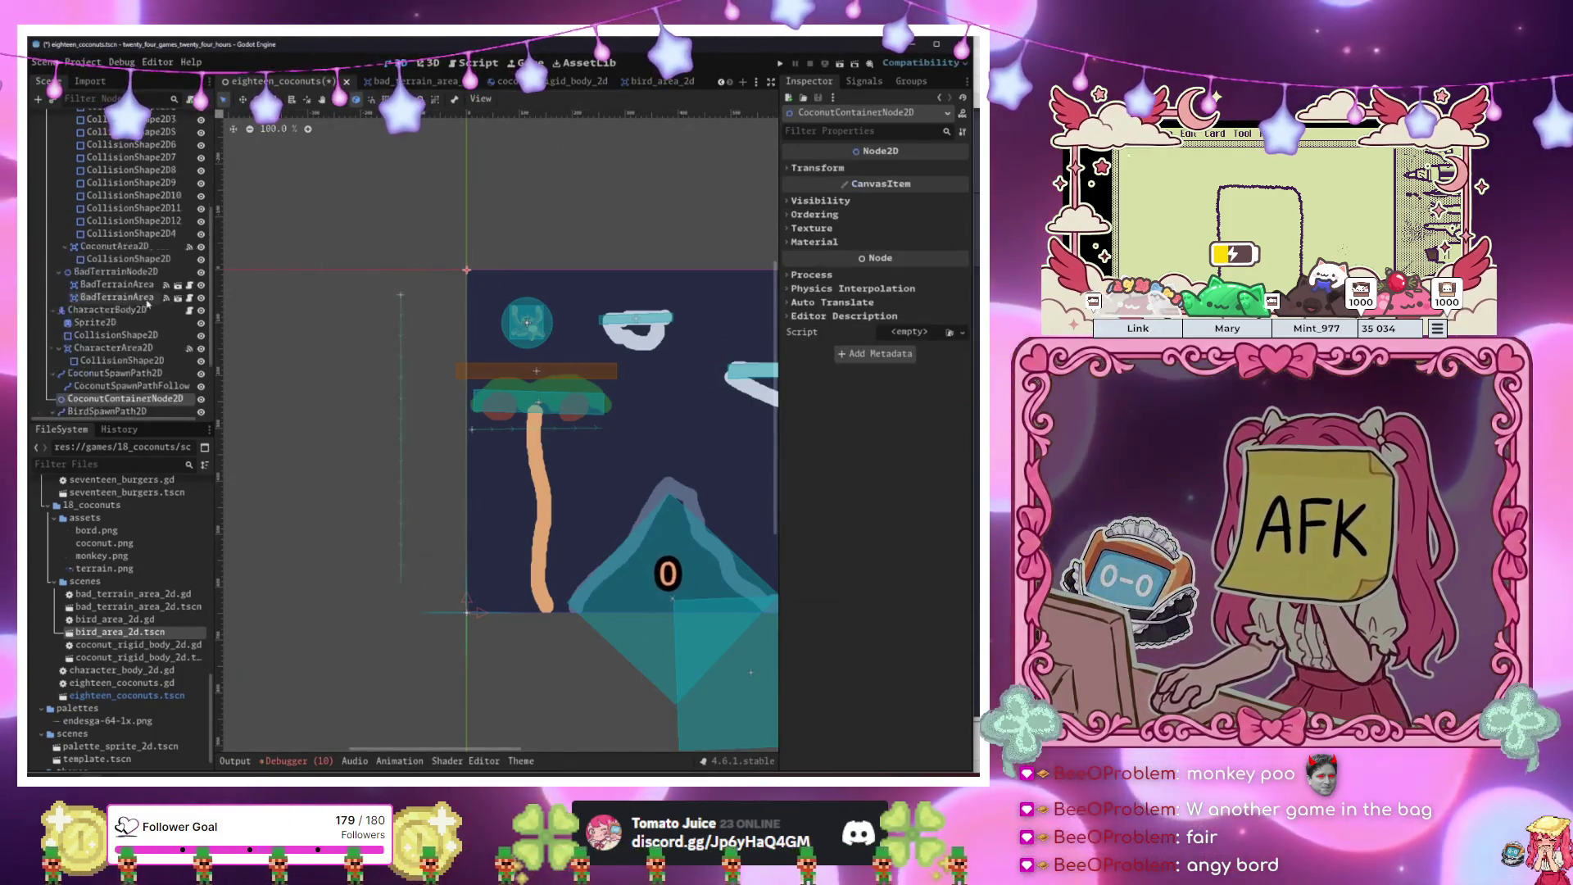
scroll(139, 270, "up", 5)
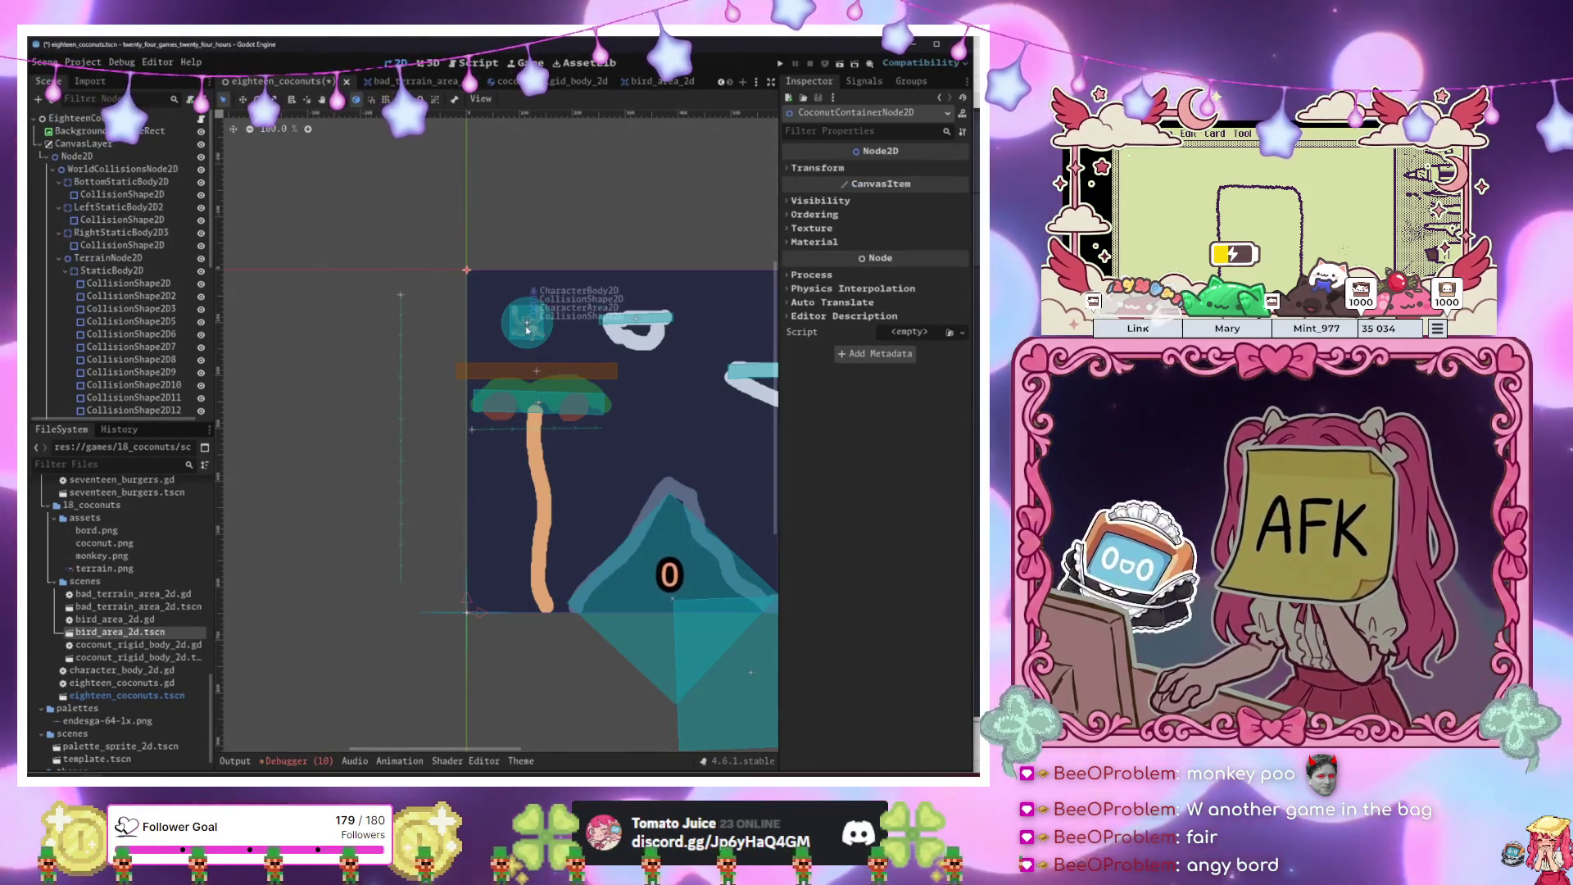
scroll(127, 371, "down", 5)
left_click(117, 340)
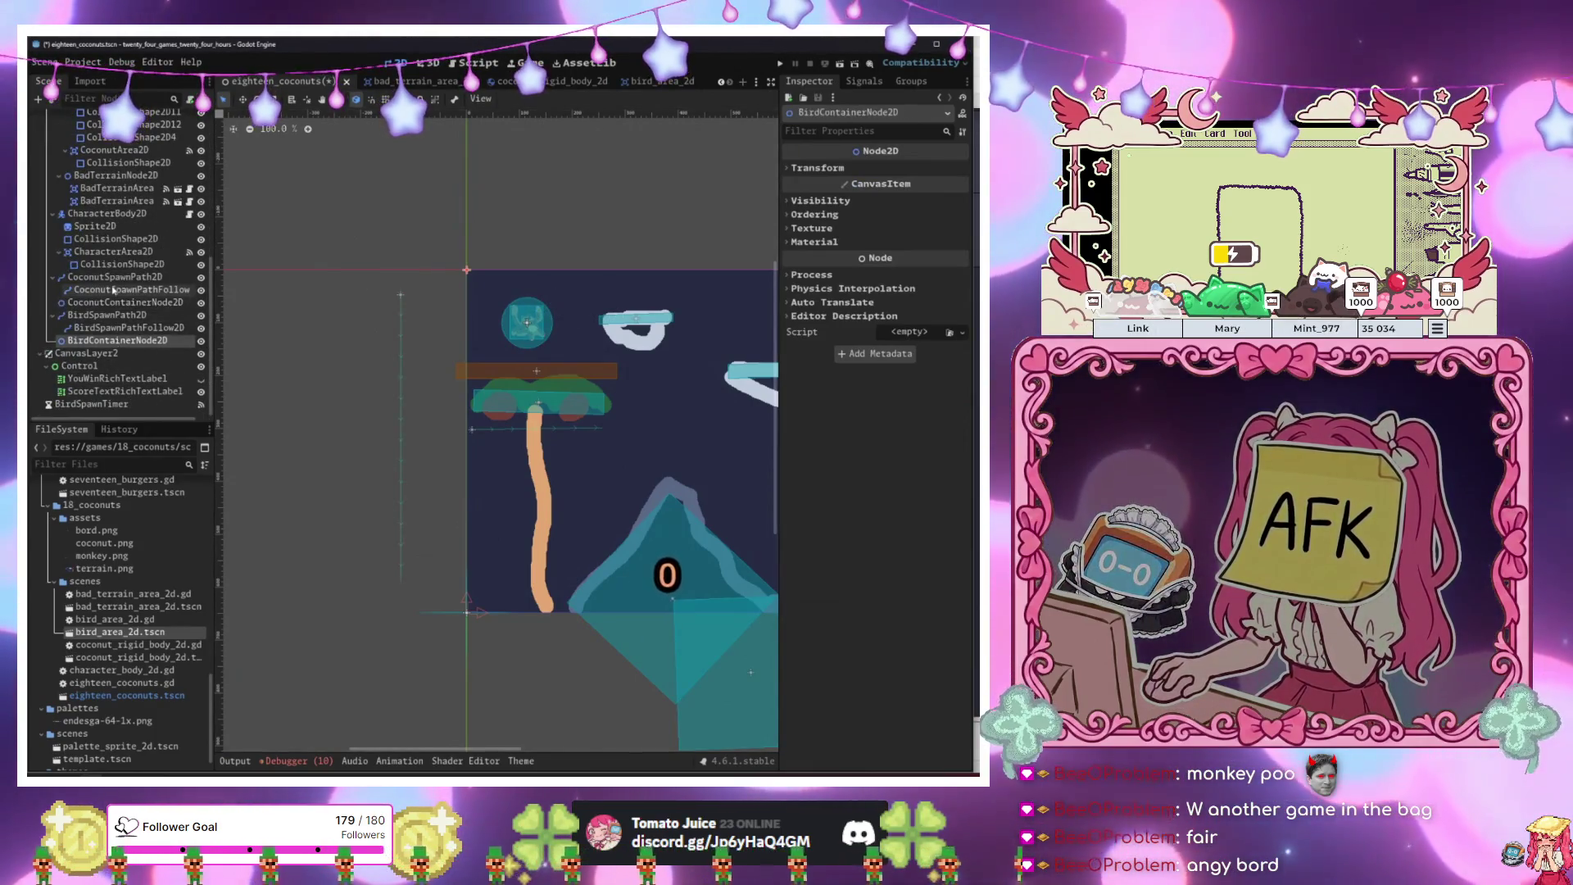
left_click(114, 253)
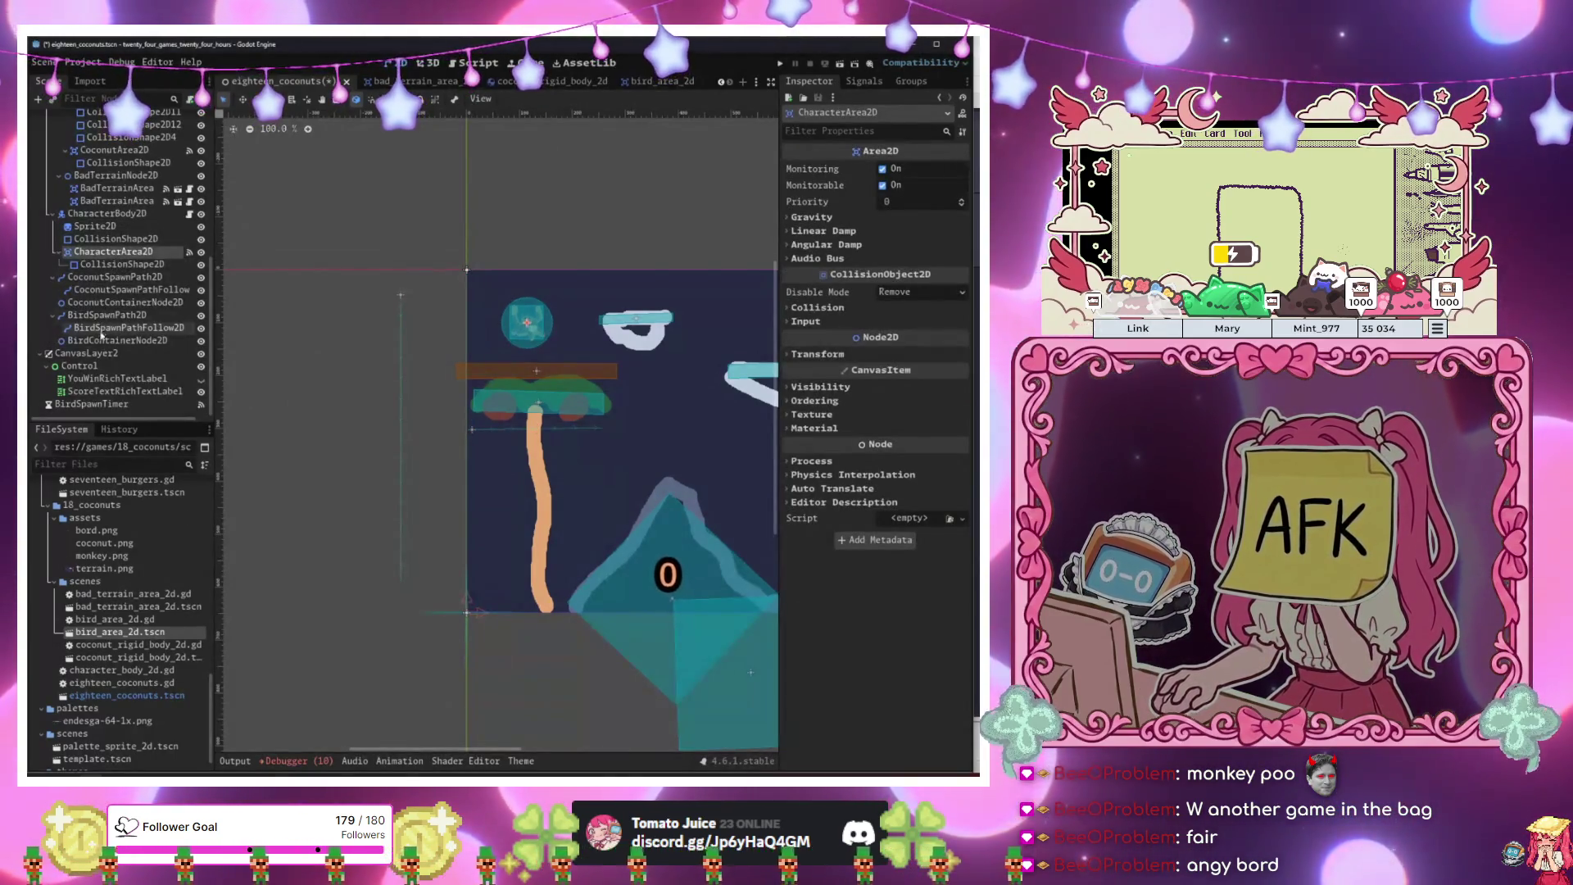
left_click(108, 213)
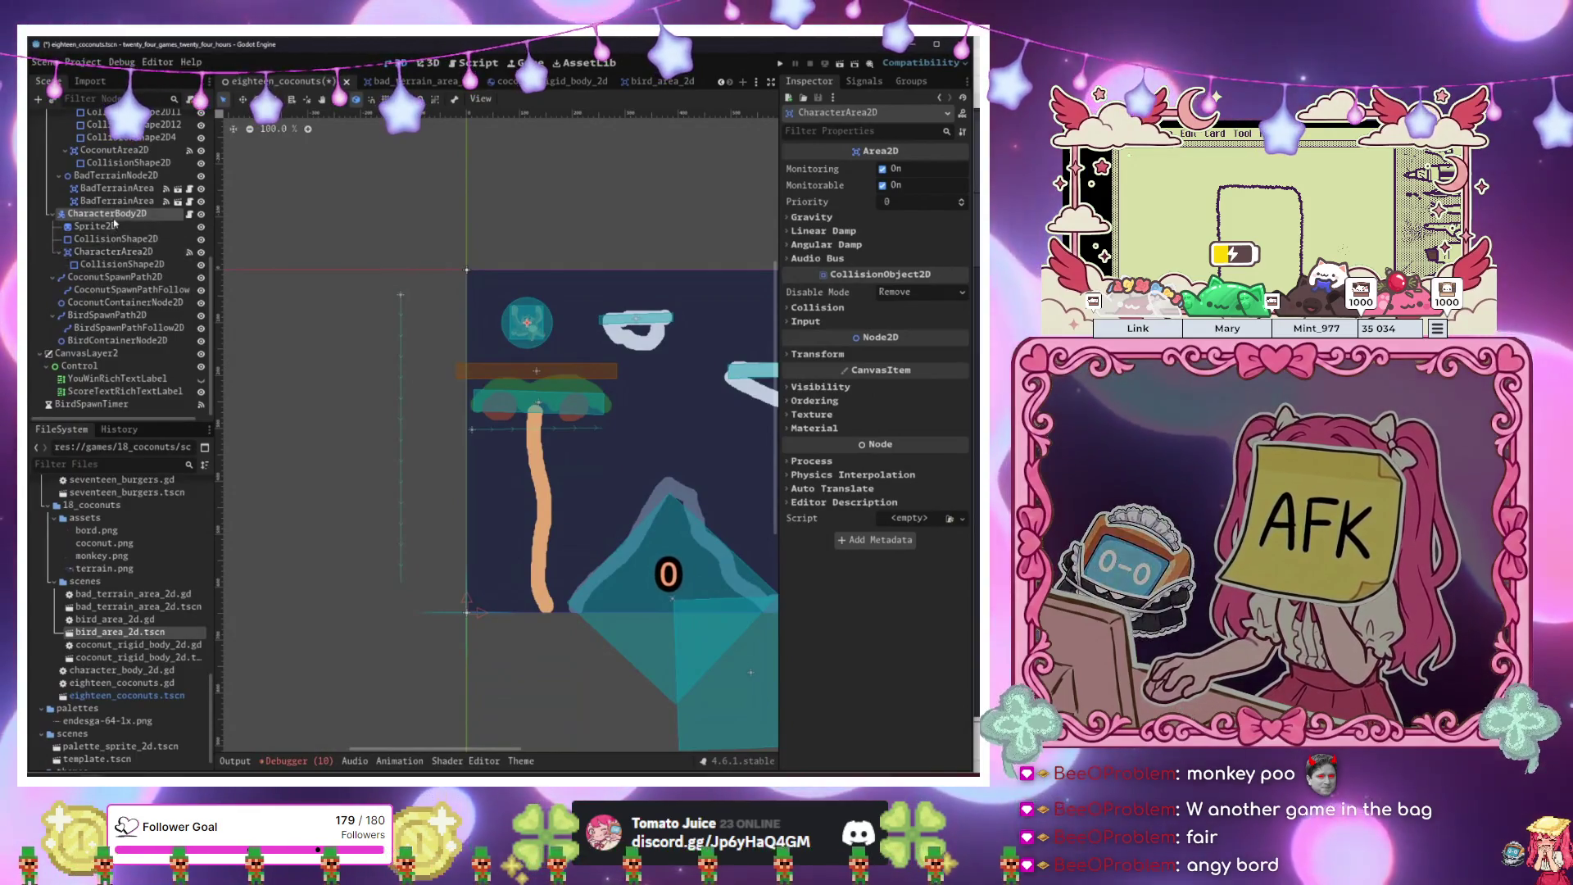
key("w")
left_click_drag(408, 417, 405, 654)
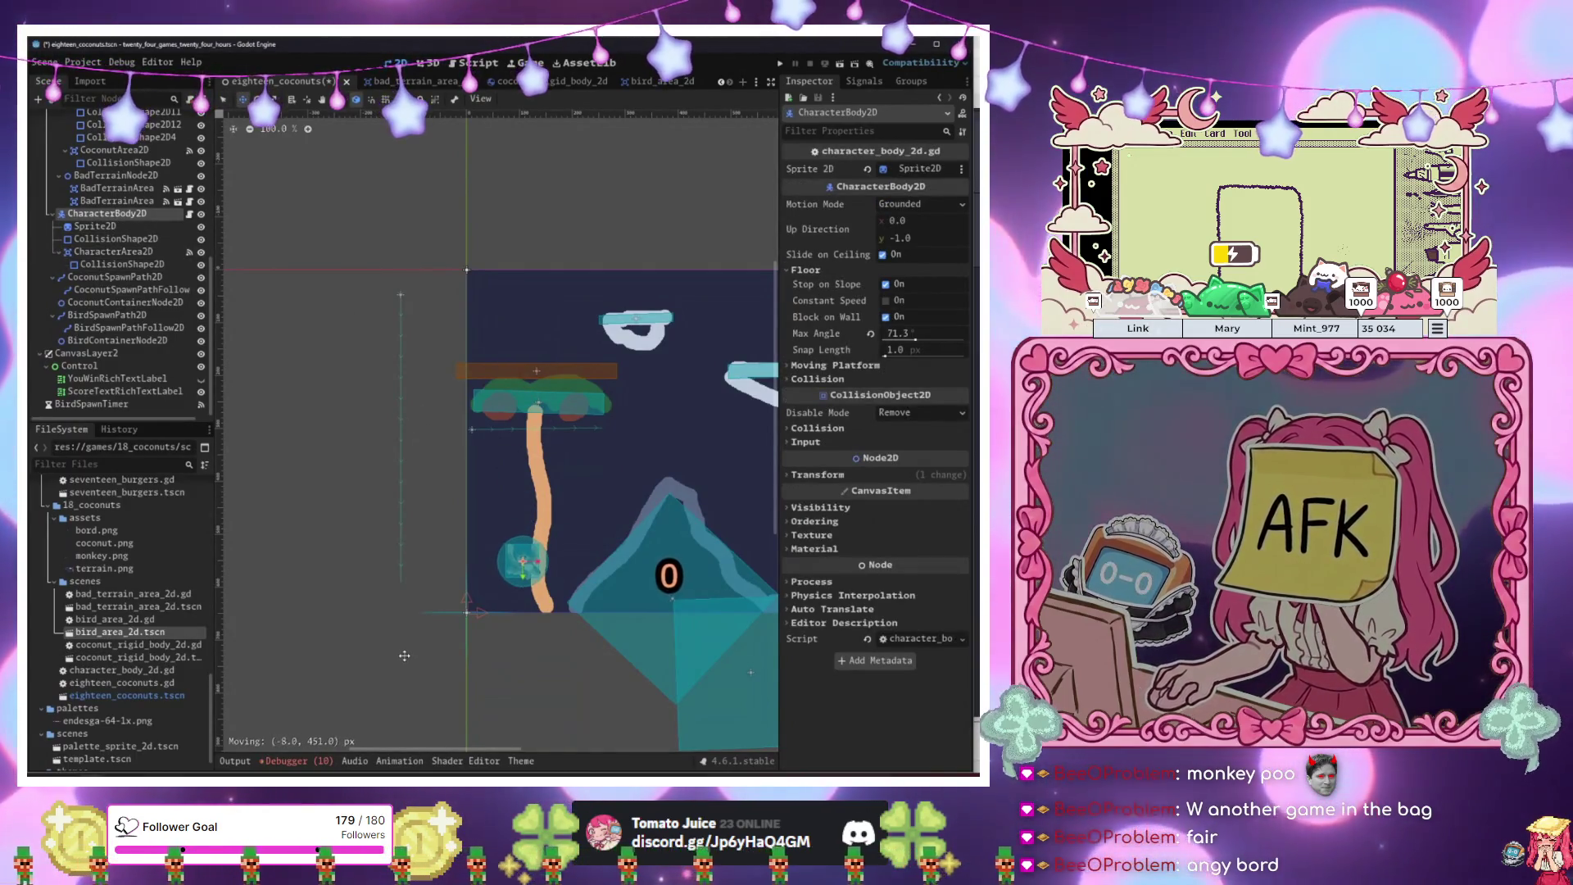
key("F6")
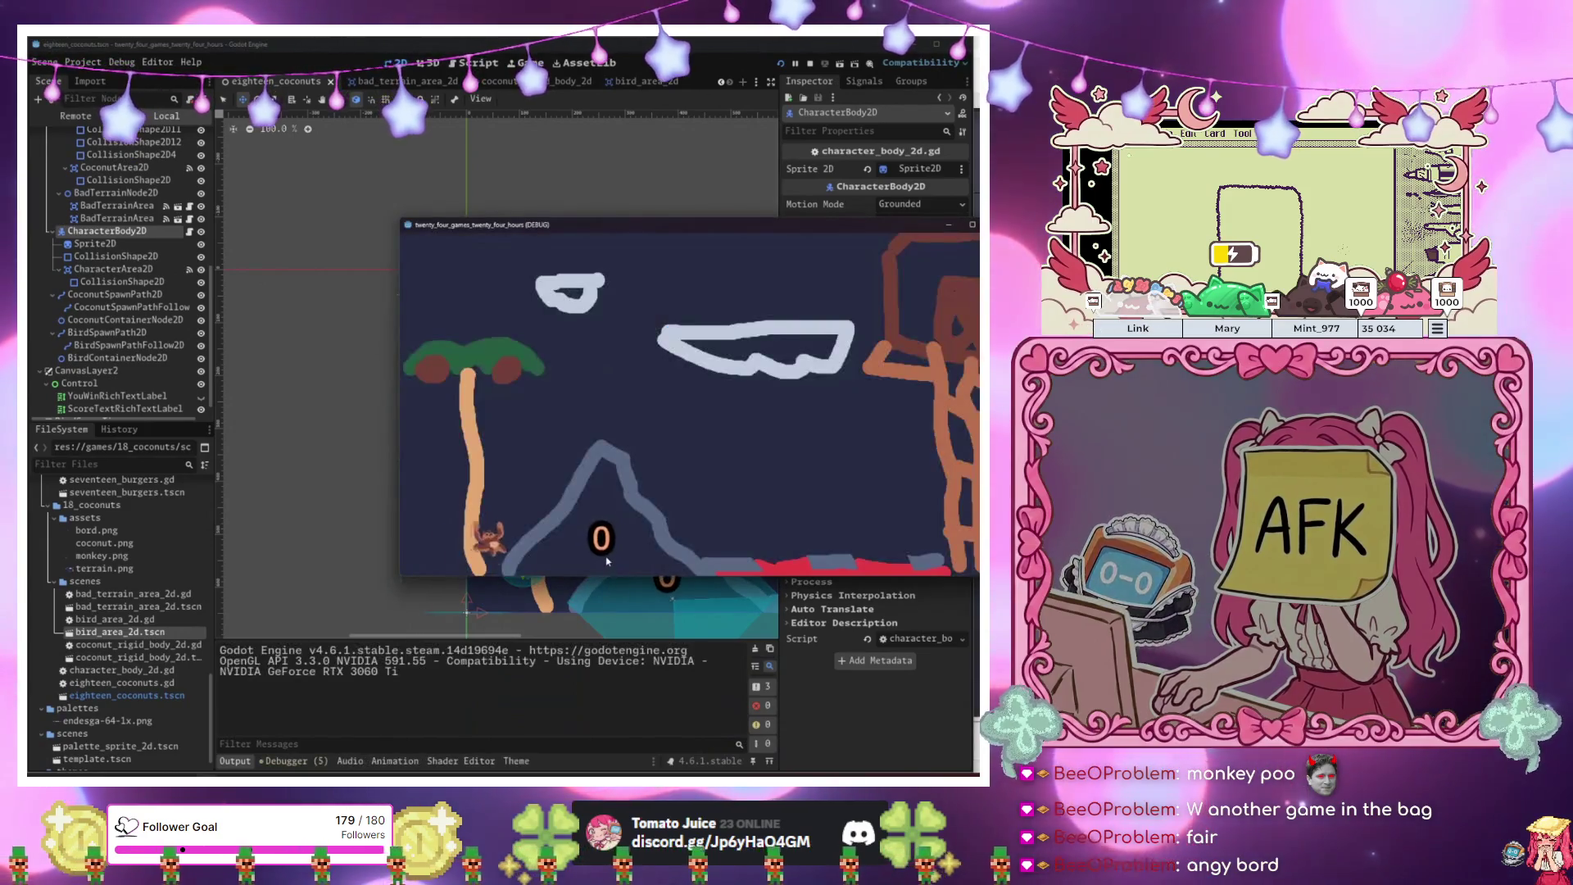
Steer the monkey across the mountain, clouds and trees, collecting coconuts at the palm trunk.
key("Right")
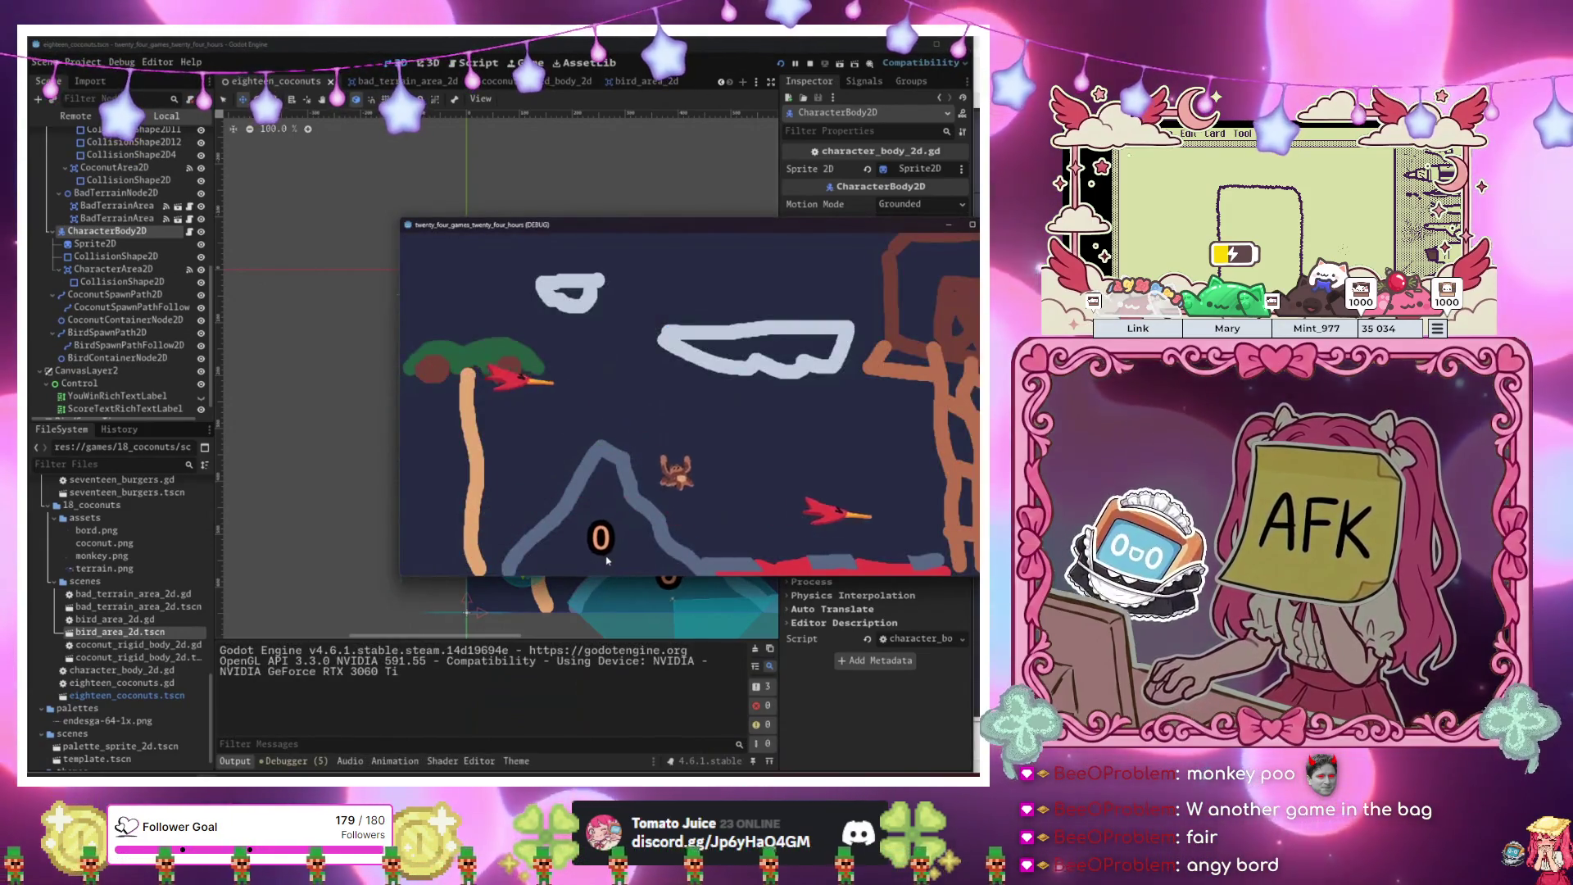
key("Up")
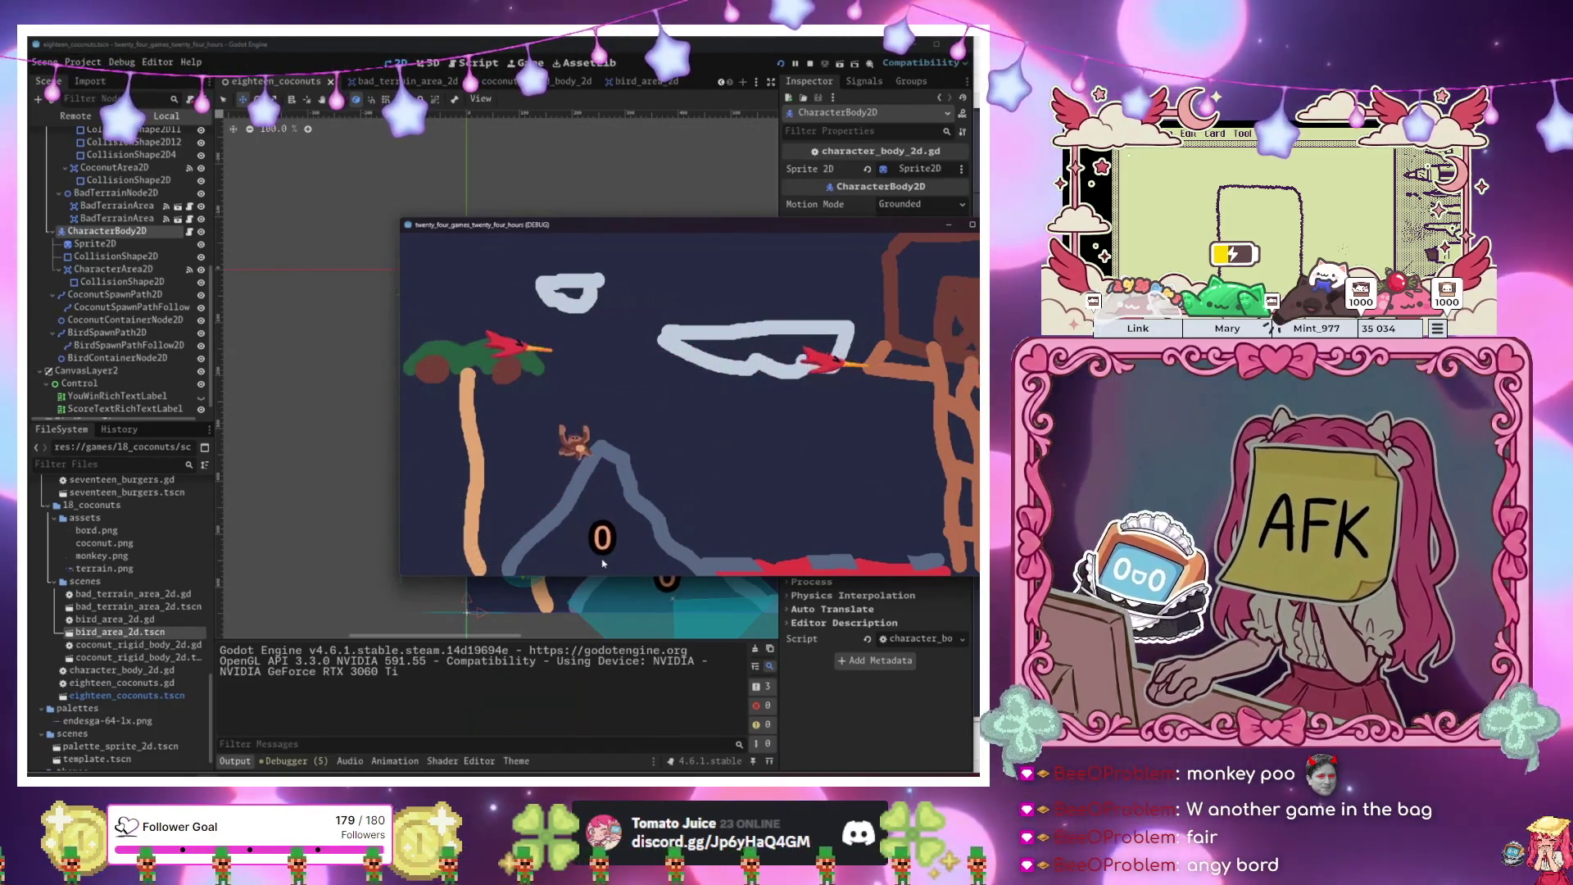
key("Right")
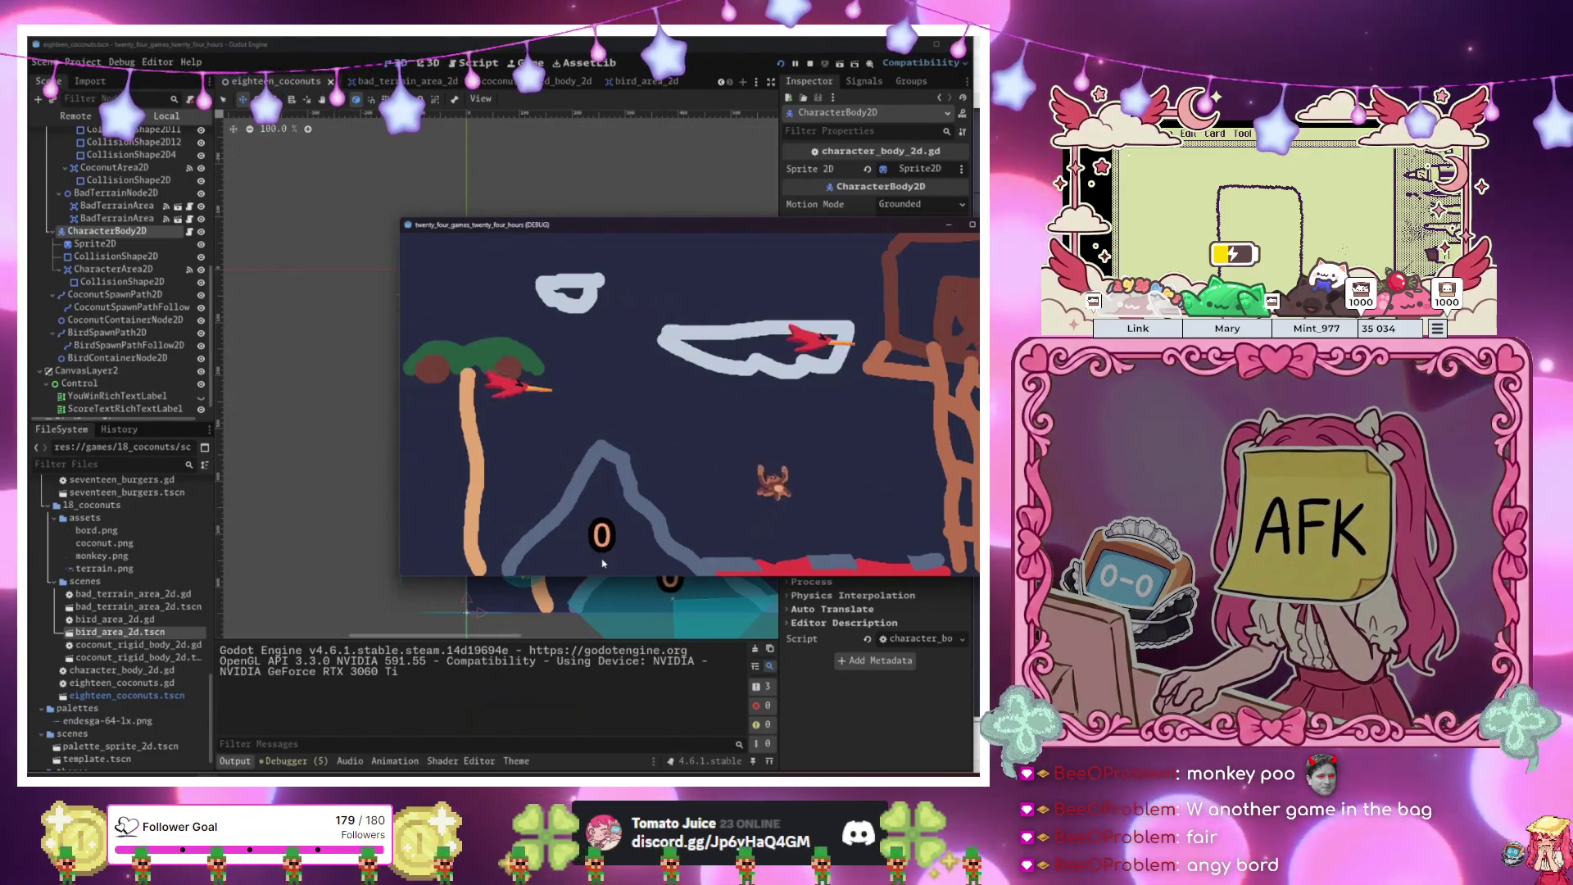
key("Right")
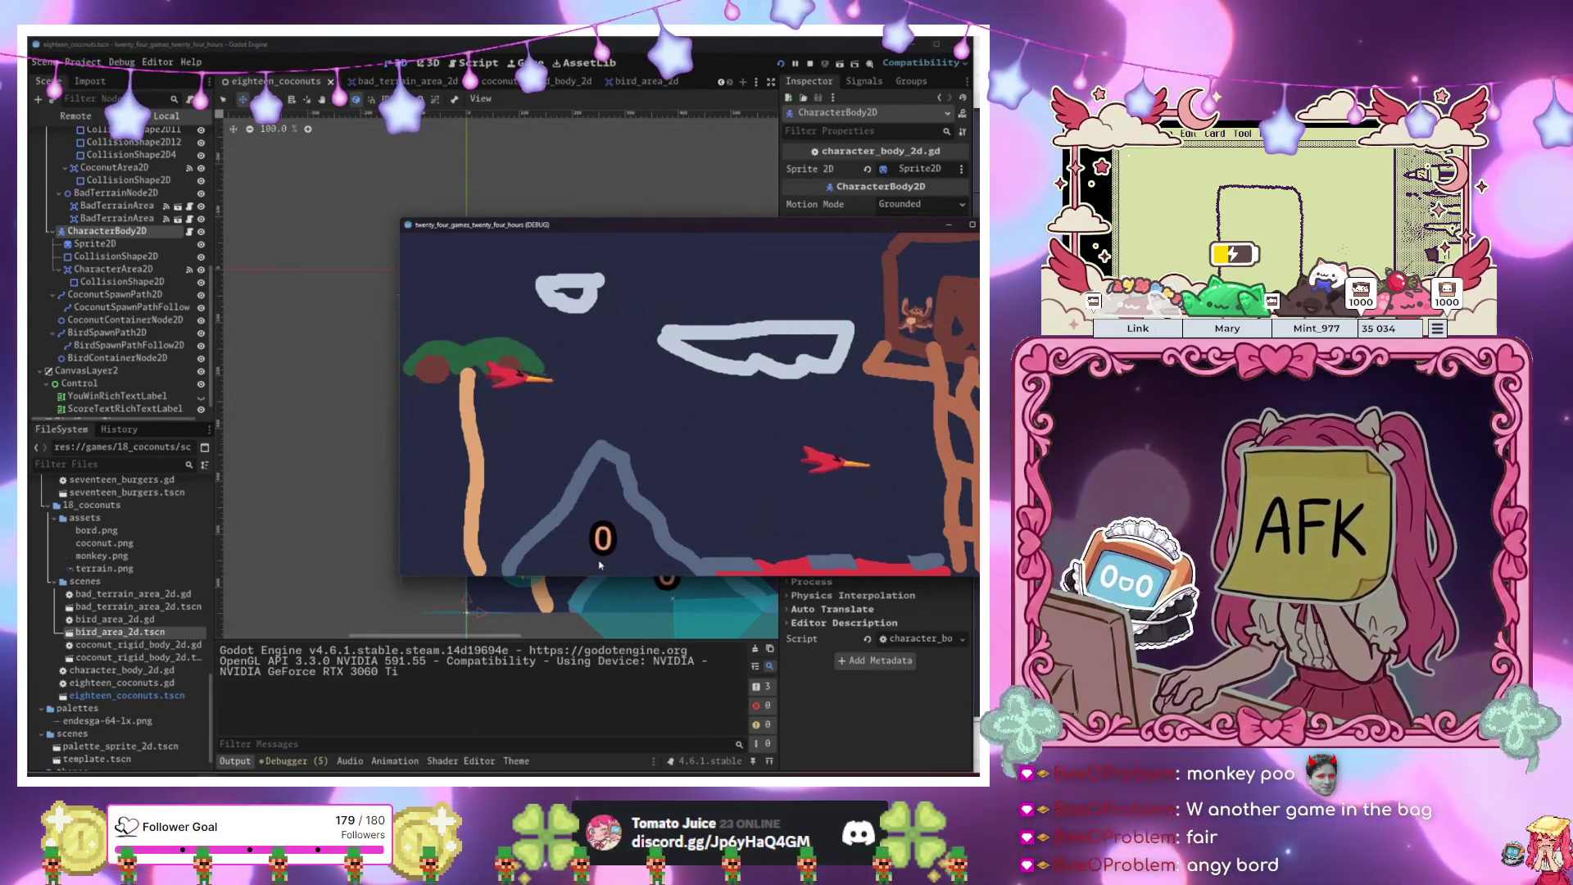
key("Left")
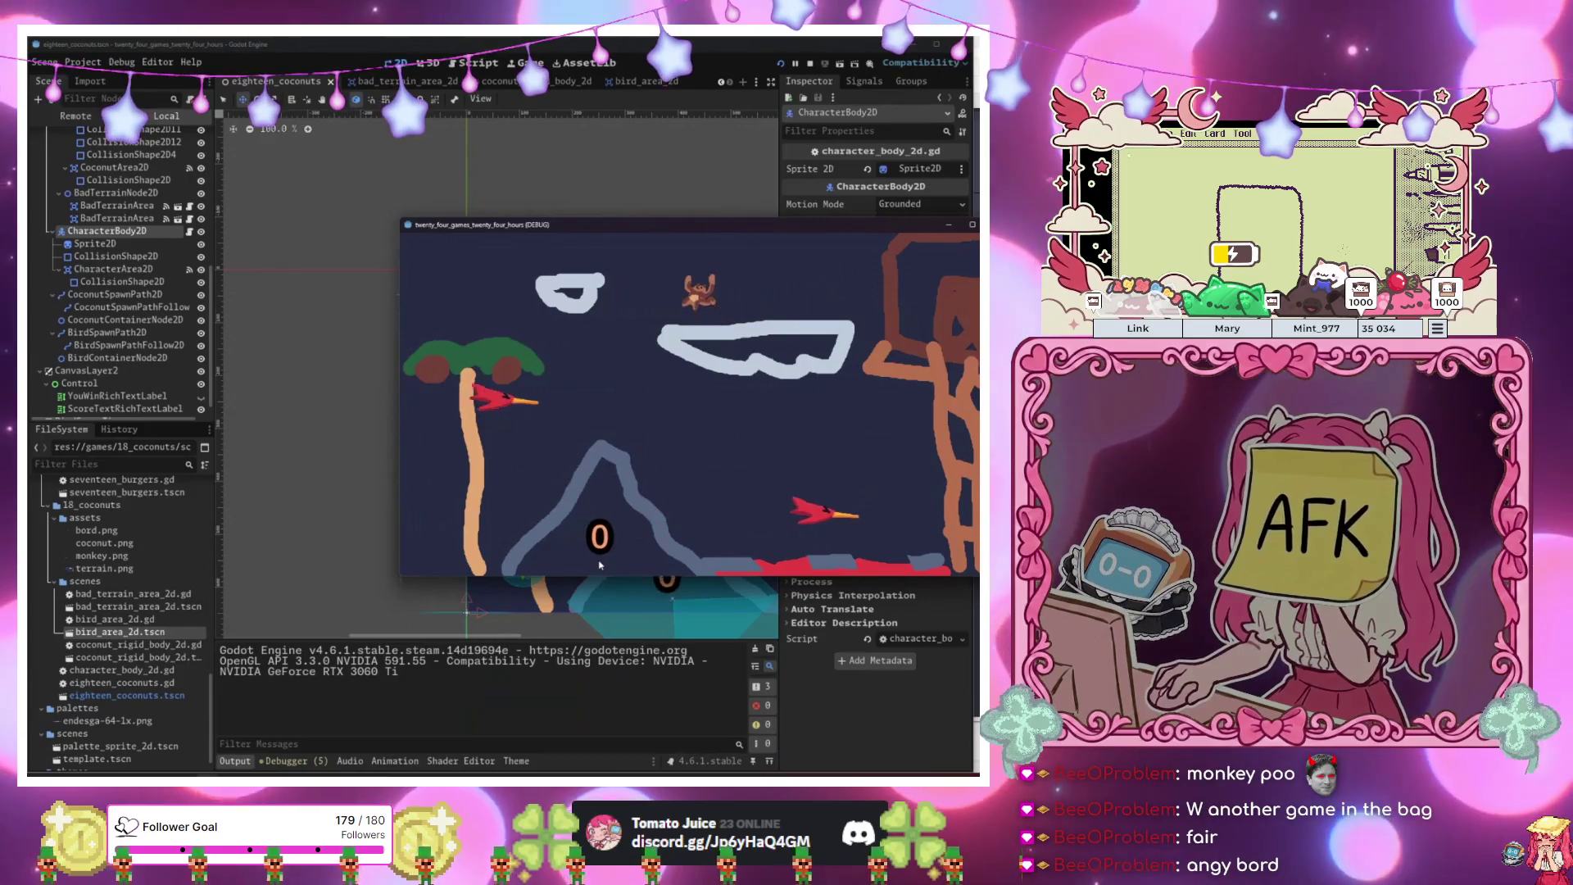
key("space")
key("space")
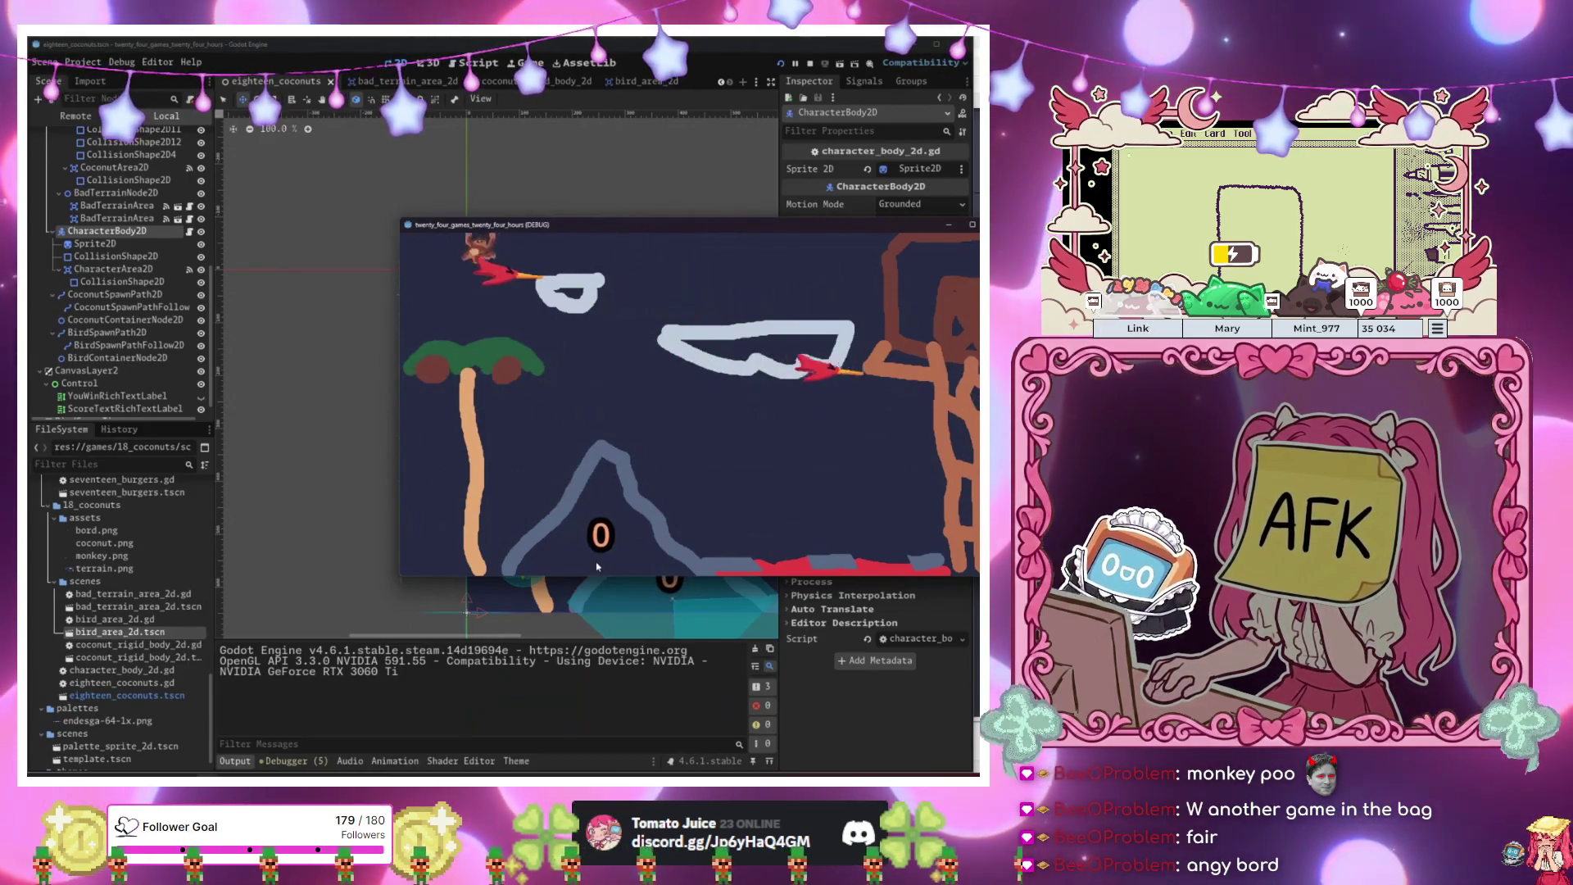
key("Right")
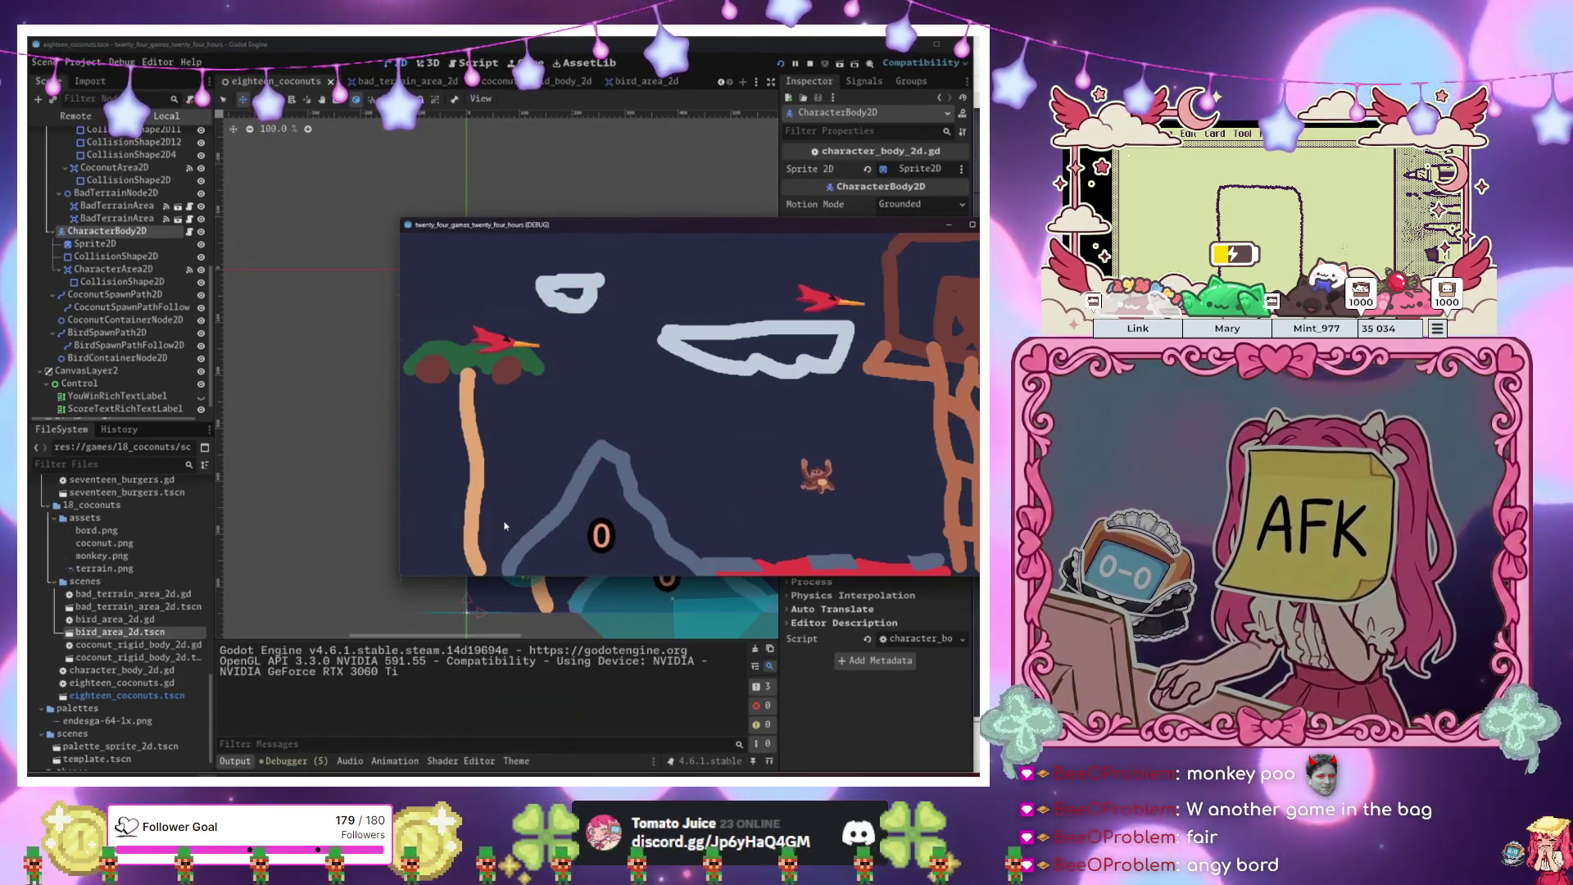
key("Right")
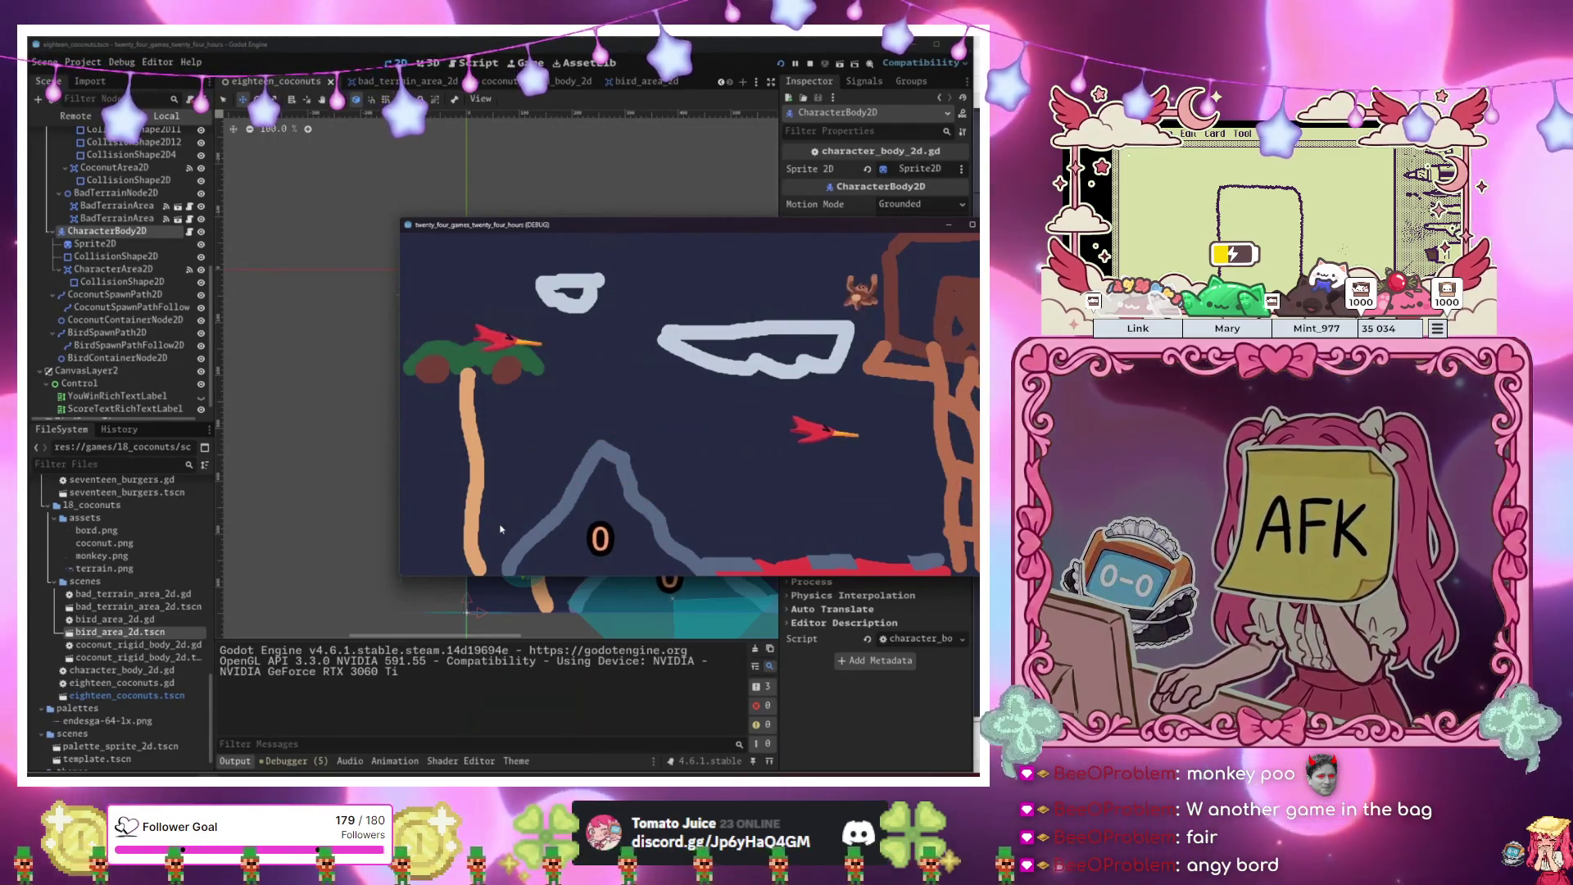
key("Left")
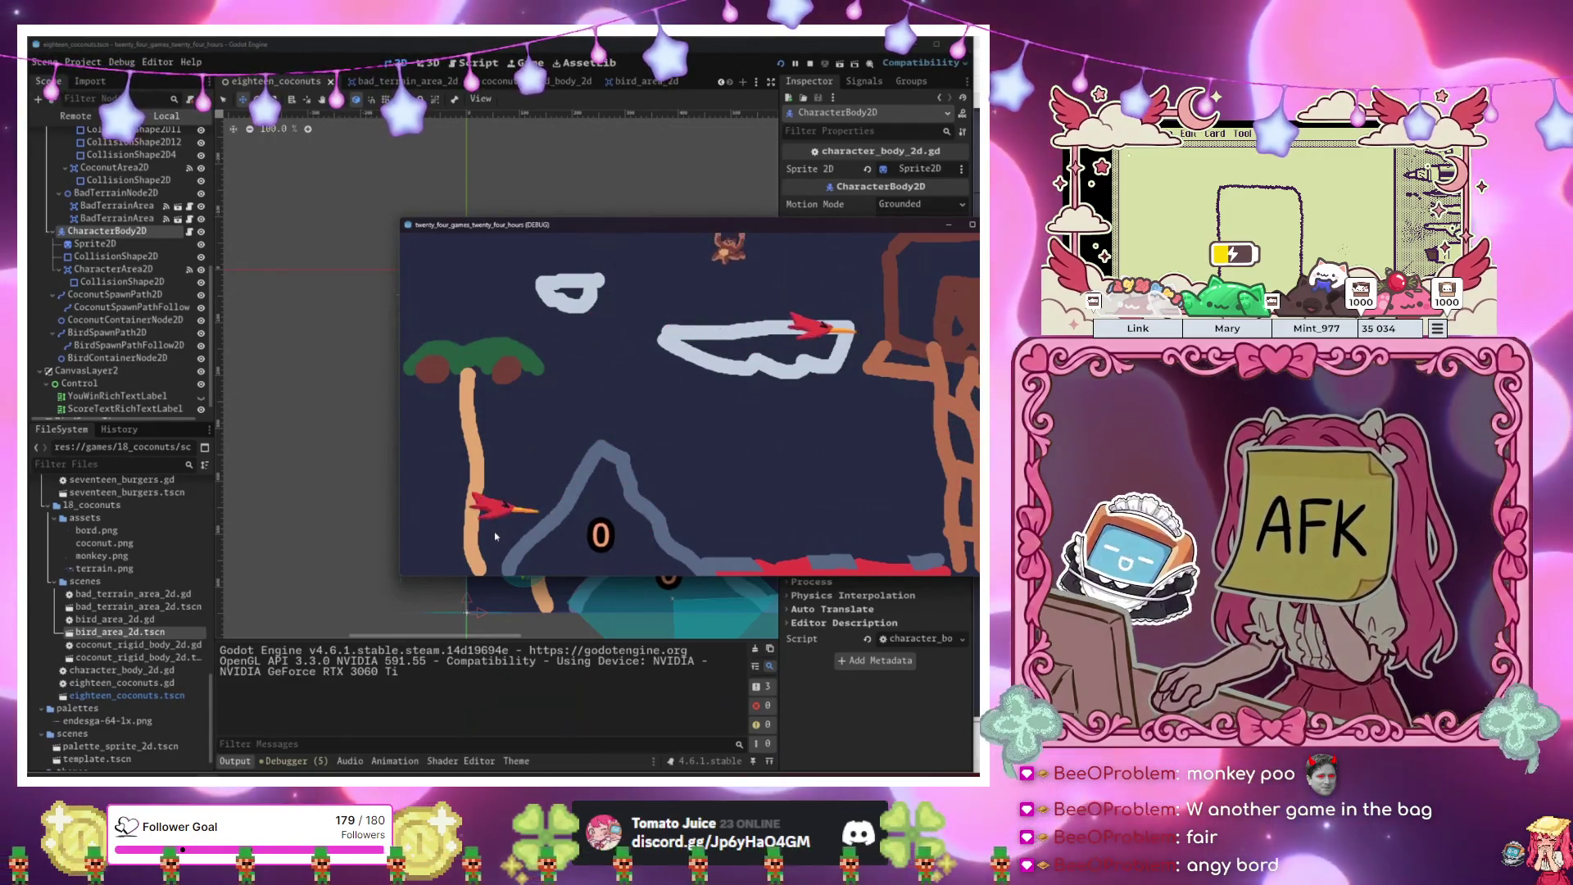
key("Left")
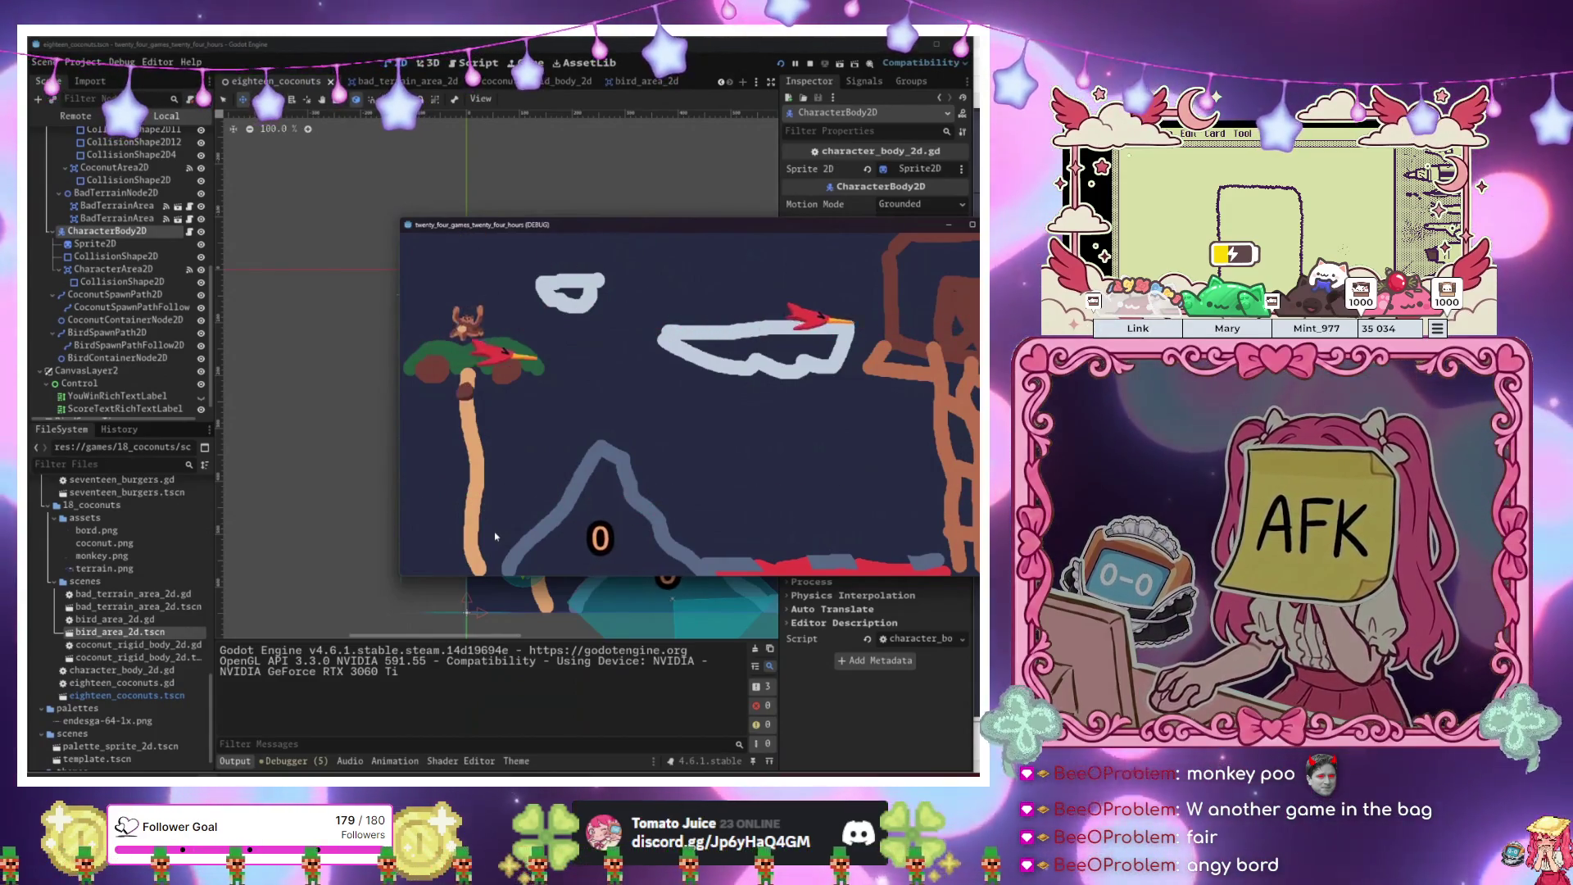
key("Right")
key("Up")
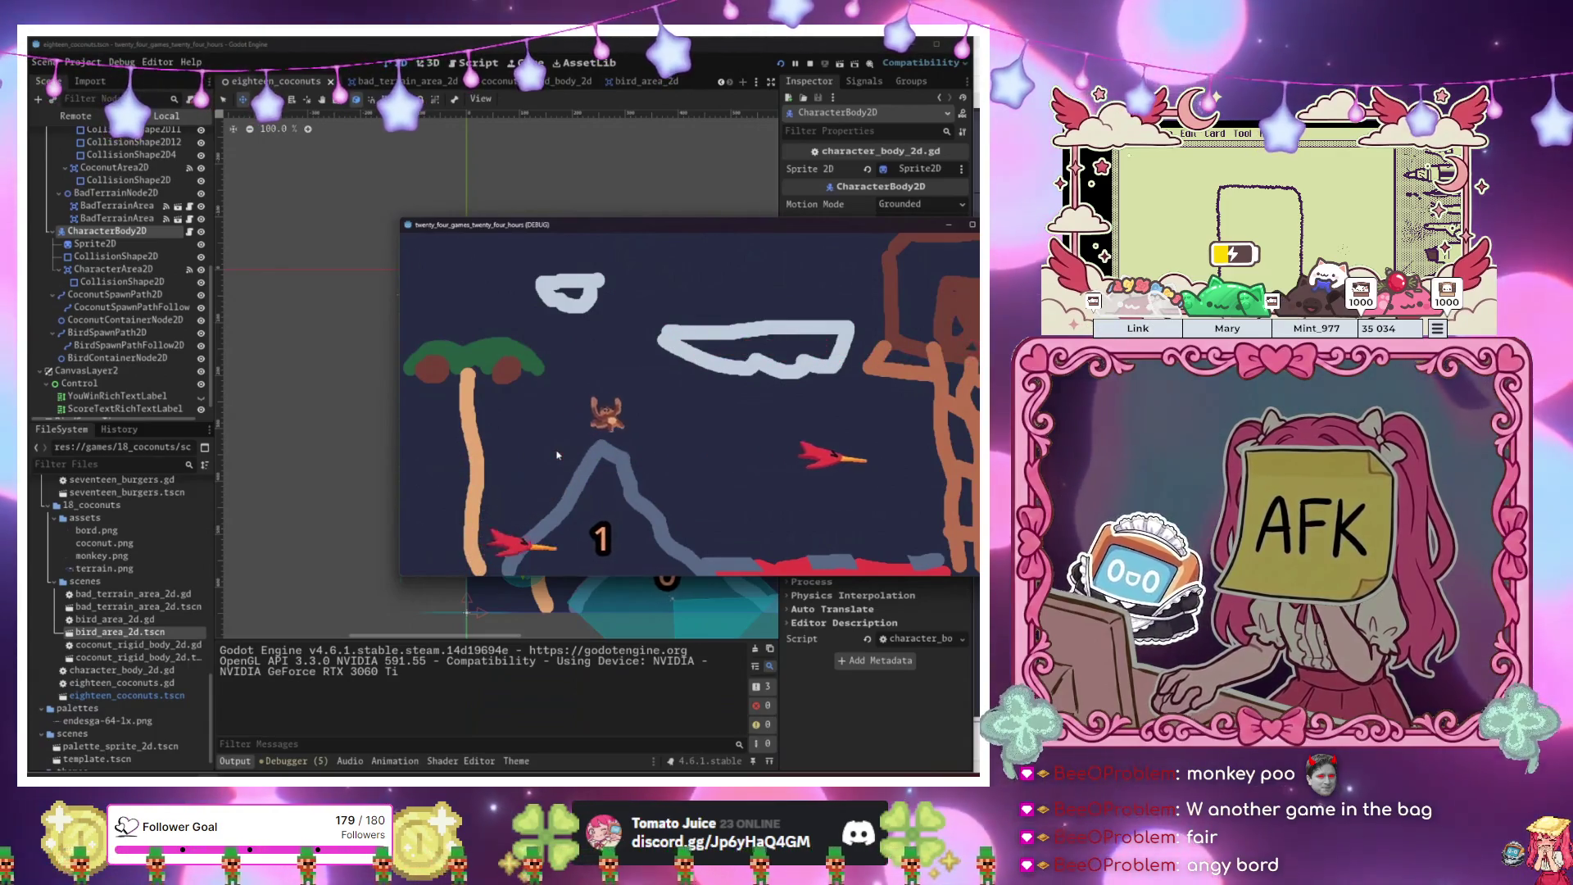
key("Left")
key("Right")
key("Up")
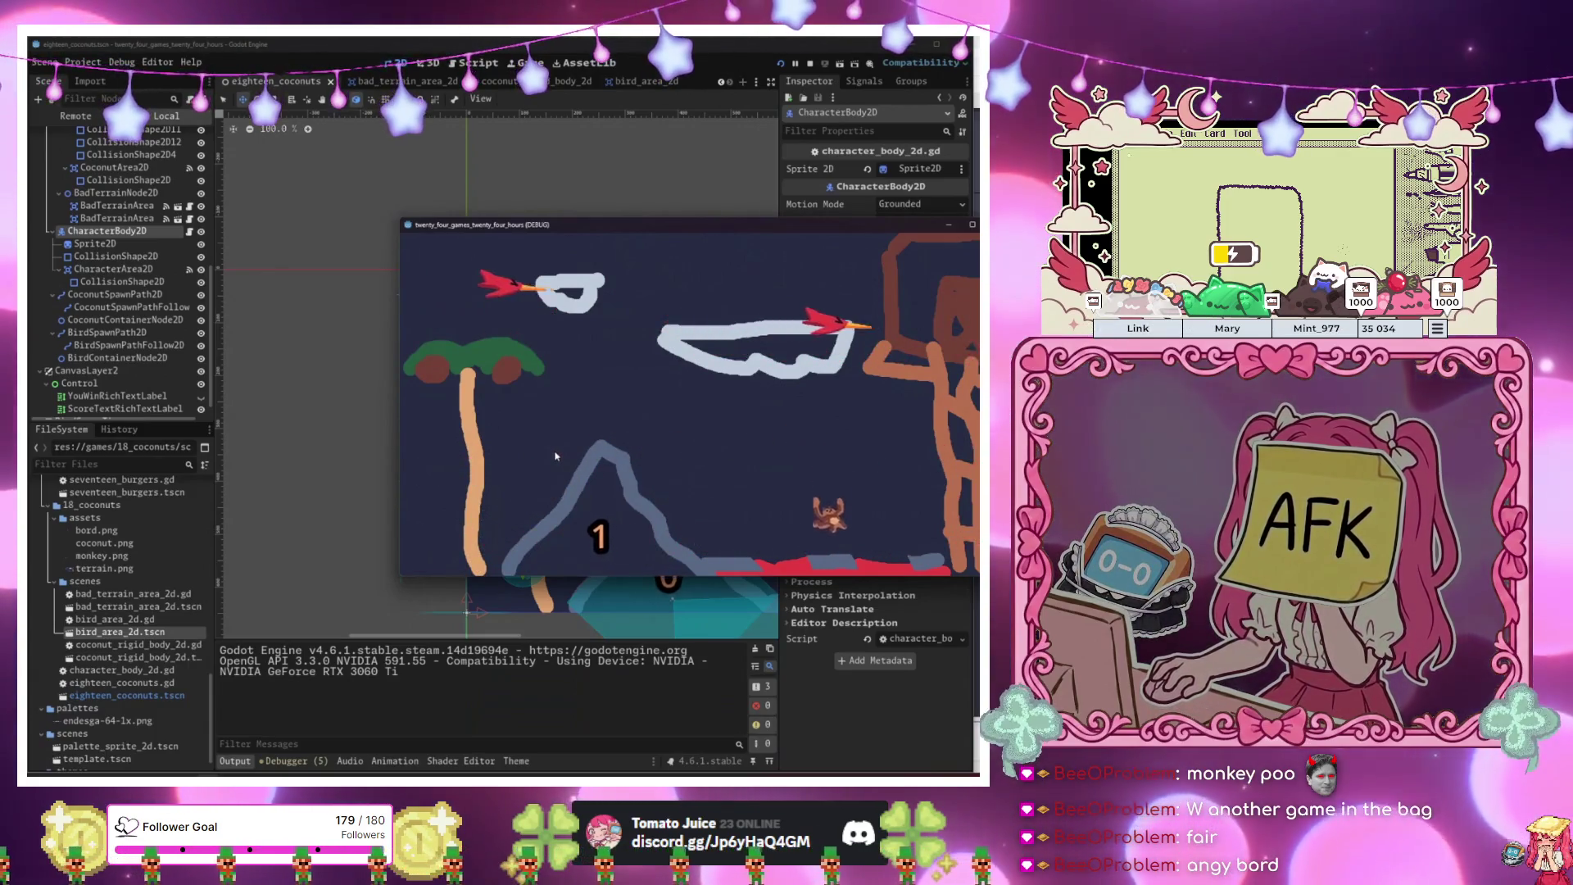
key("Up")
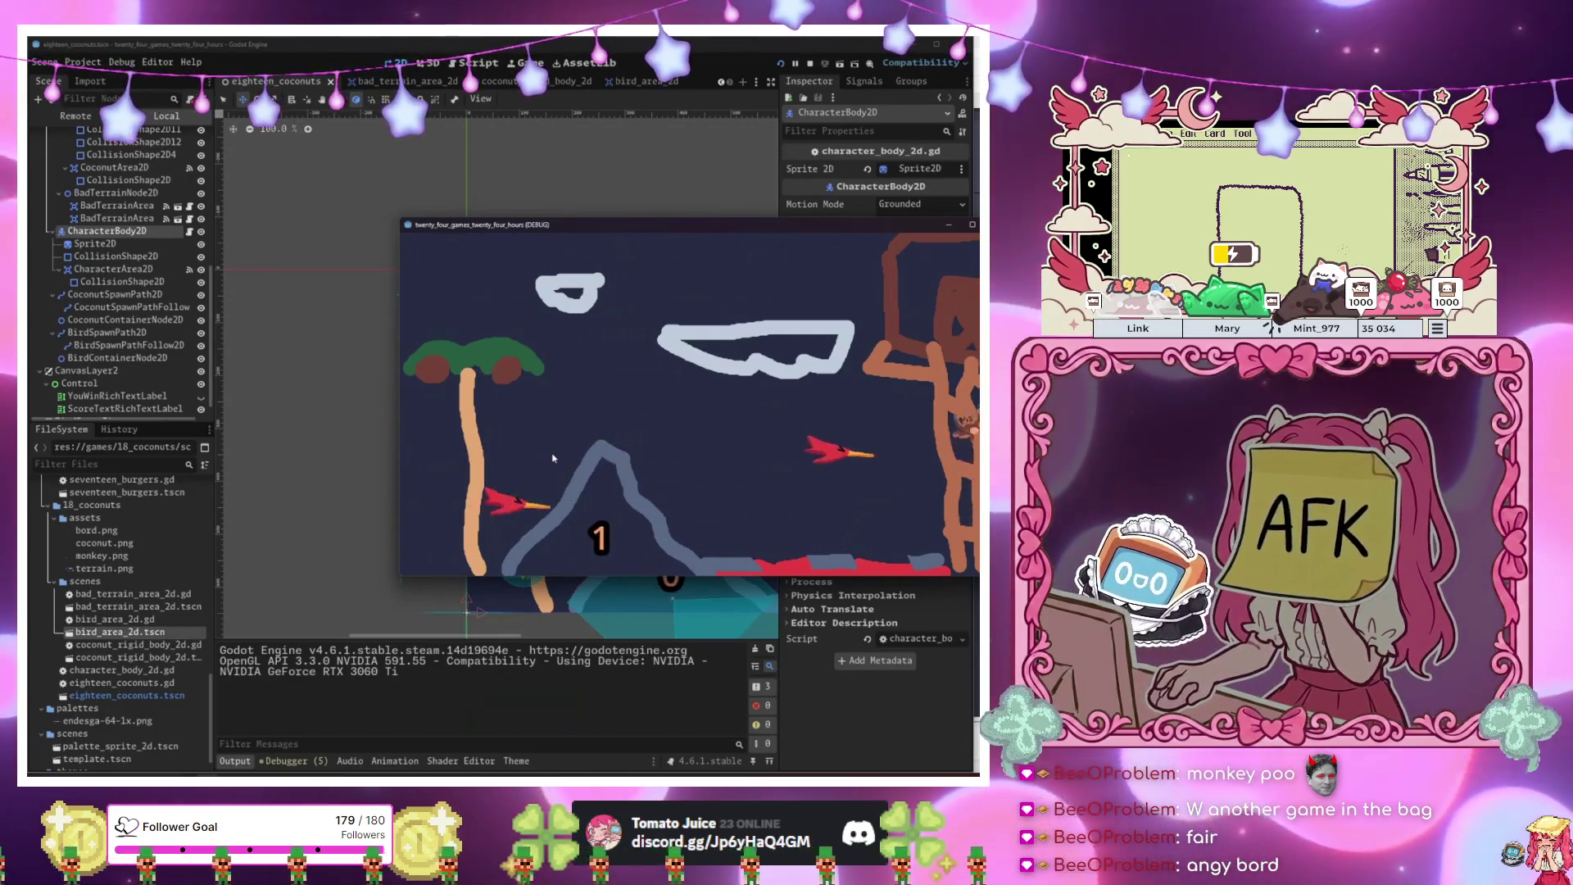
key("Left")
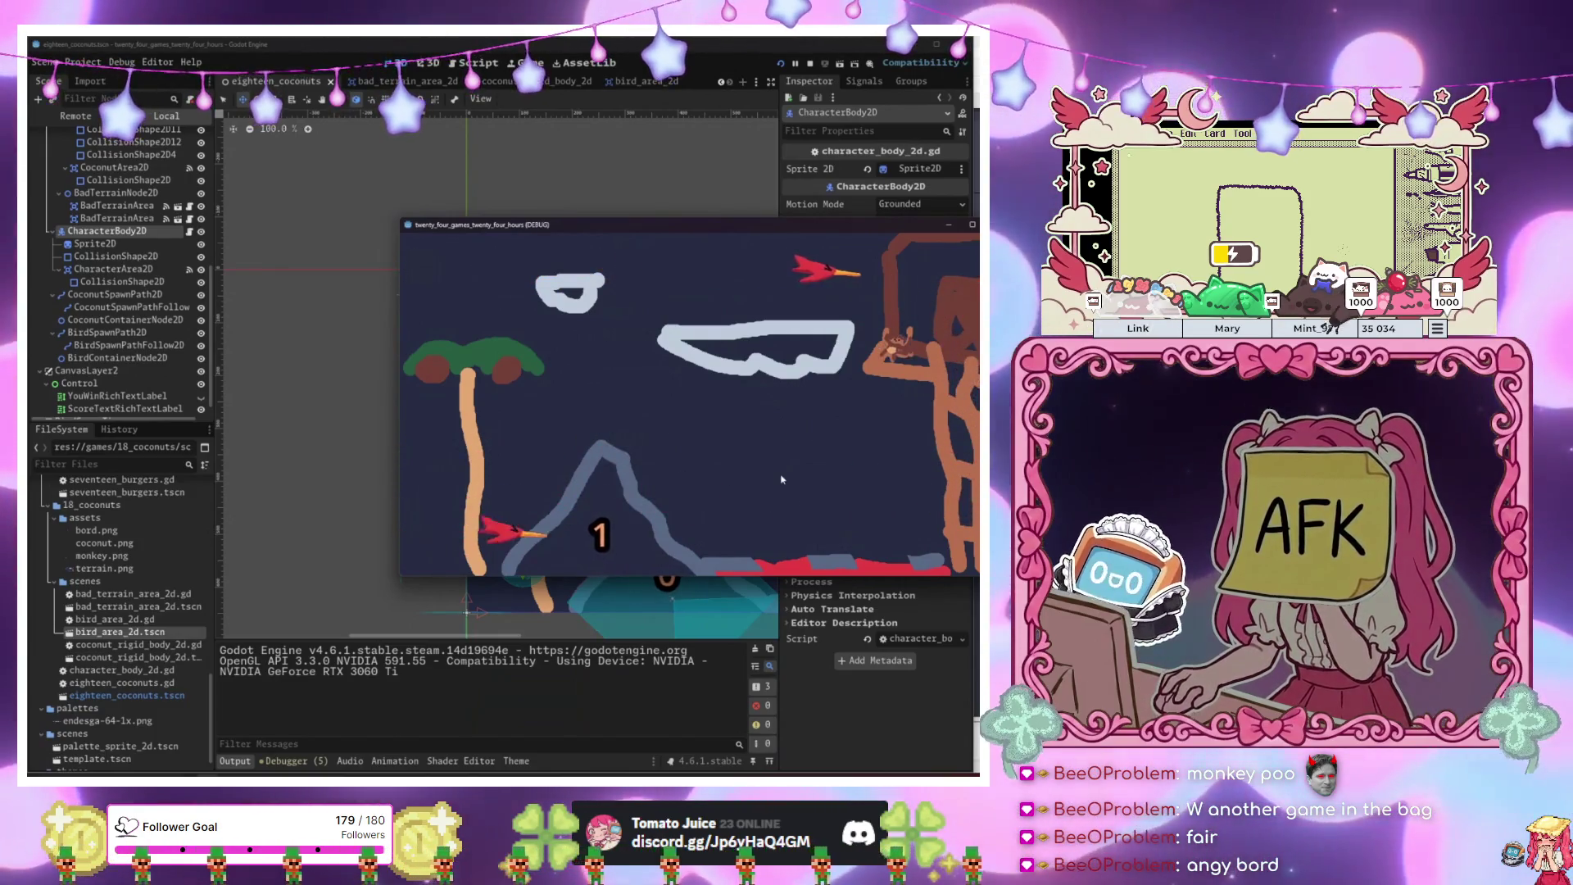
key("Up")
key("Left")
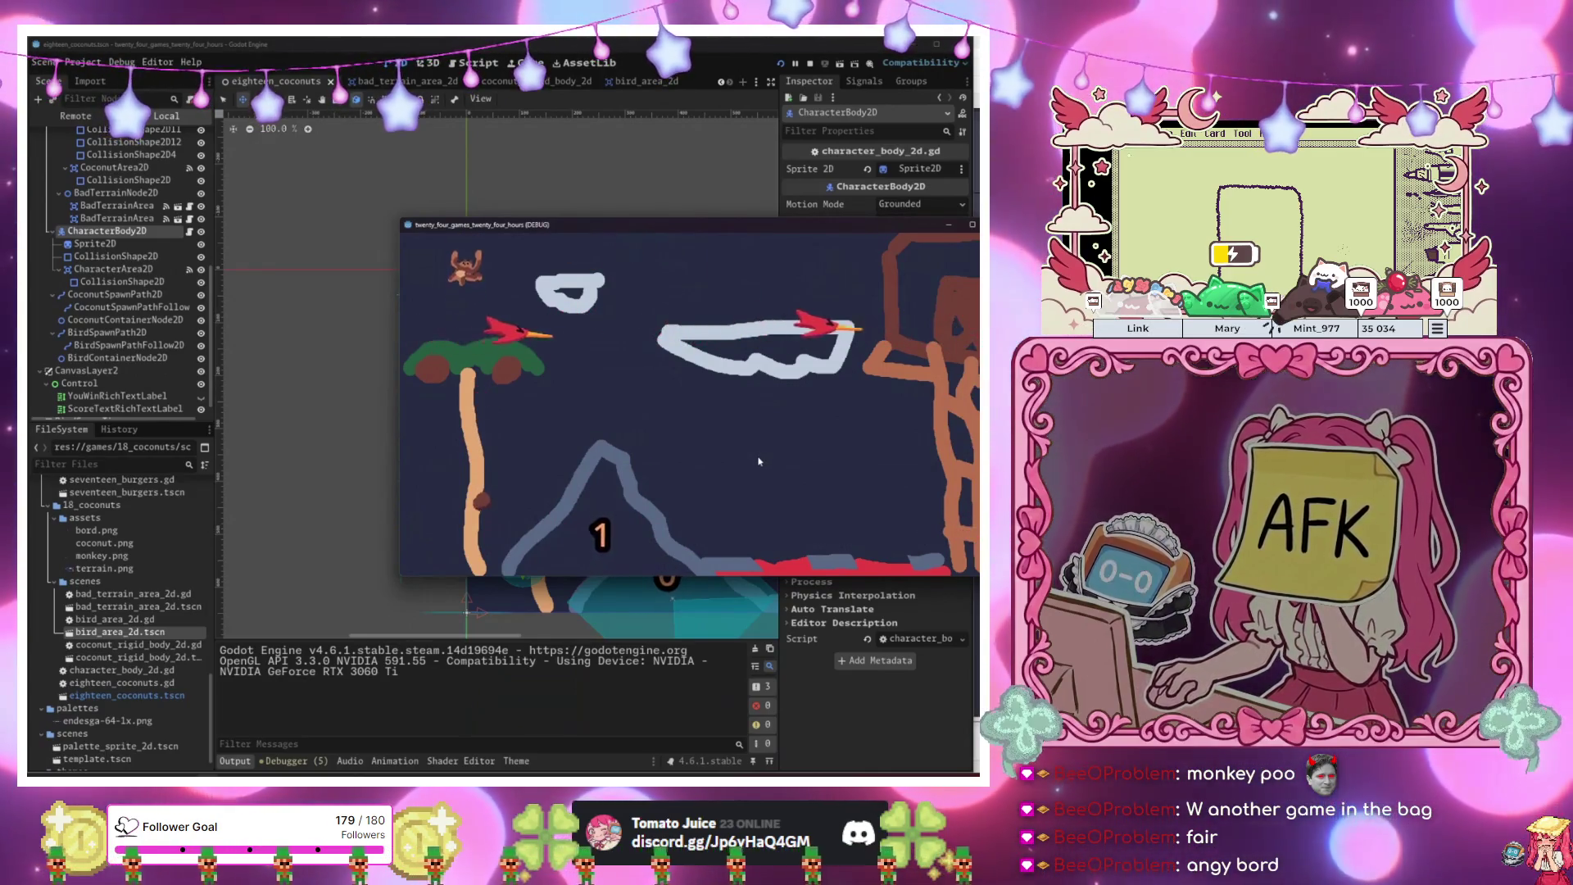
key("Up")
key("Right")
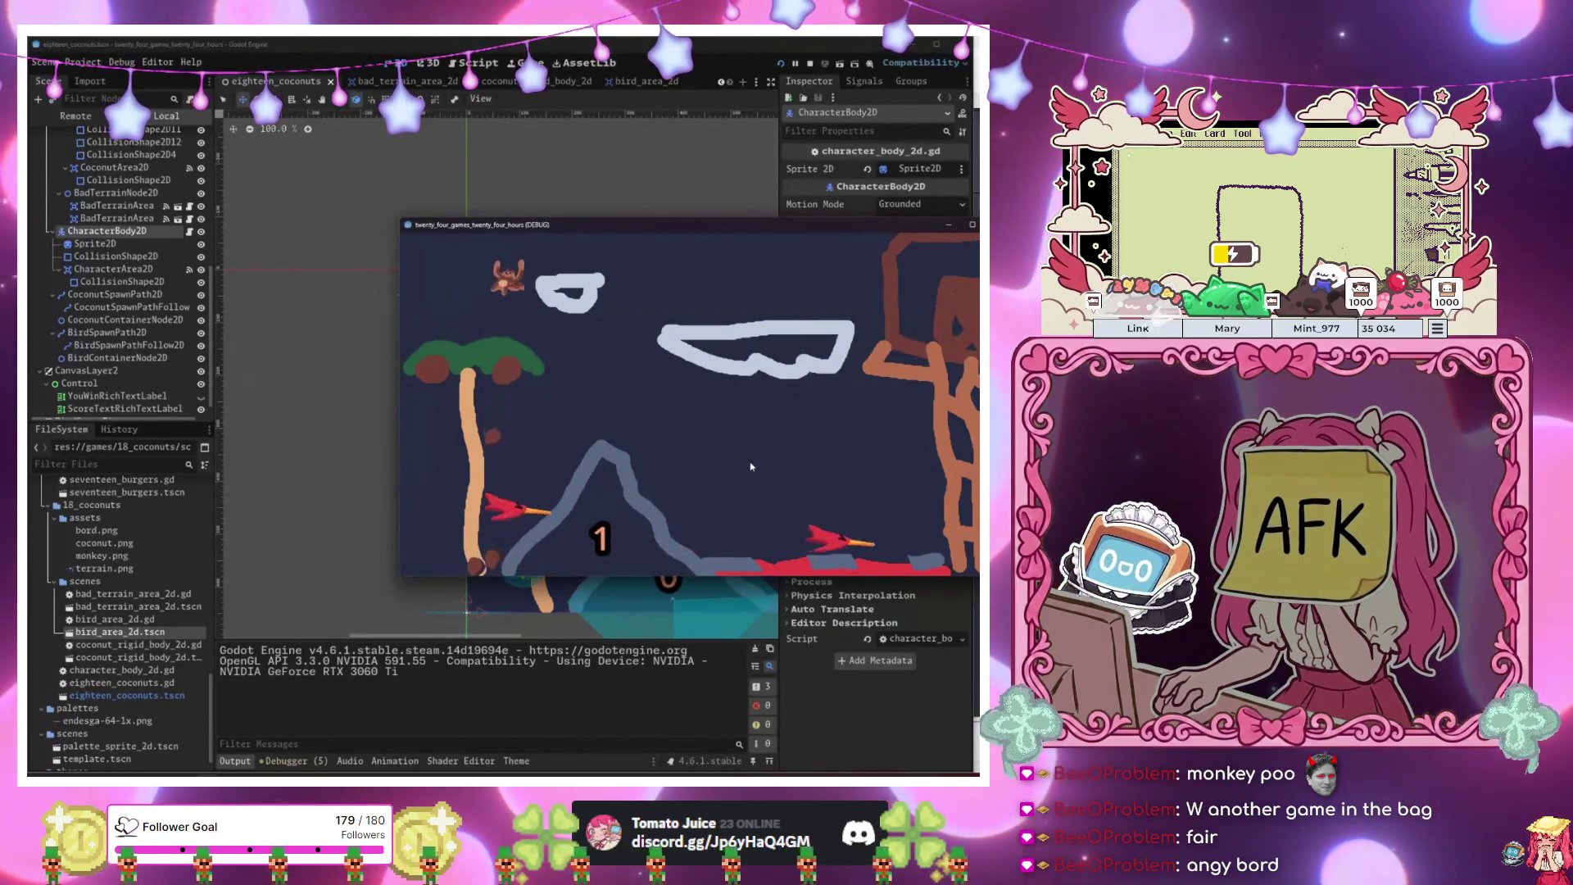
key("Left")
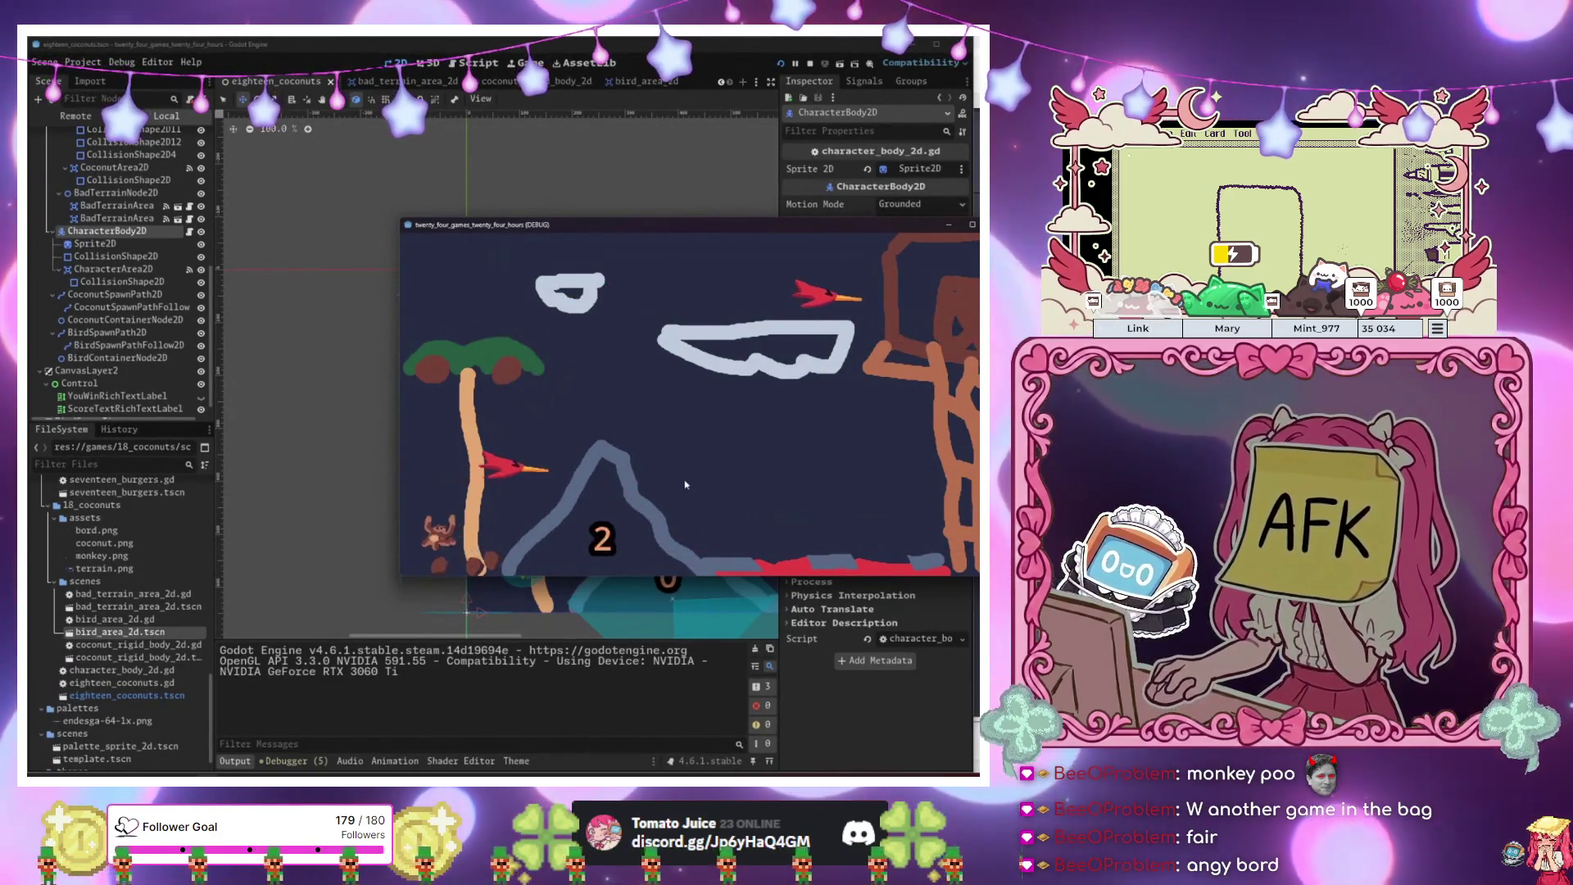
Dodge the flying birds while climbing the trees and gathering coconuts, bringing the score to 8.
key("Right")
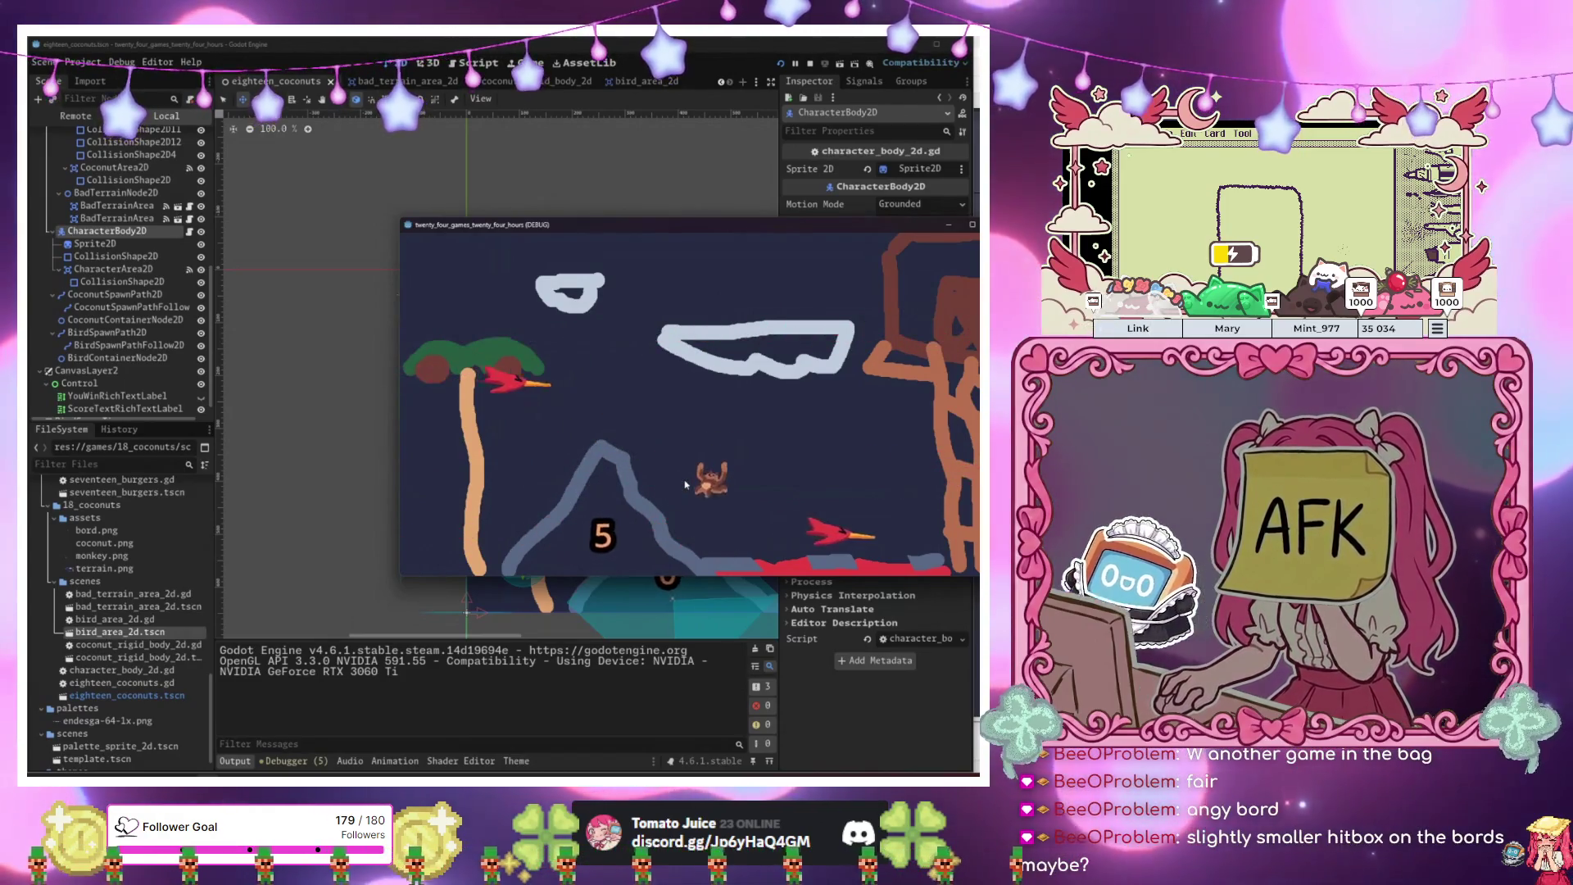
key("Right")
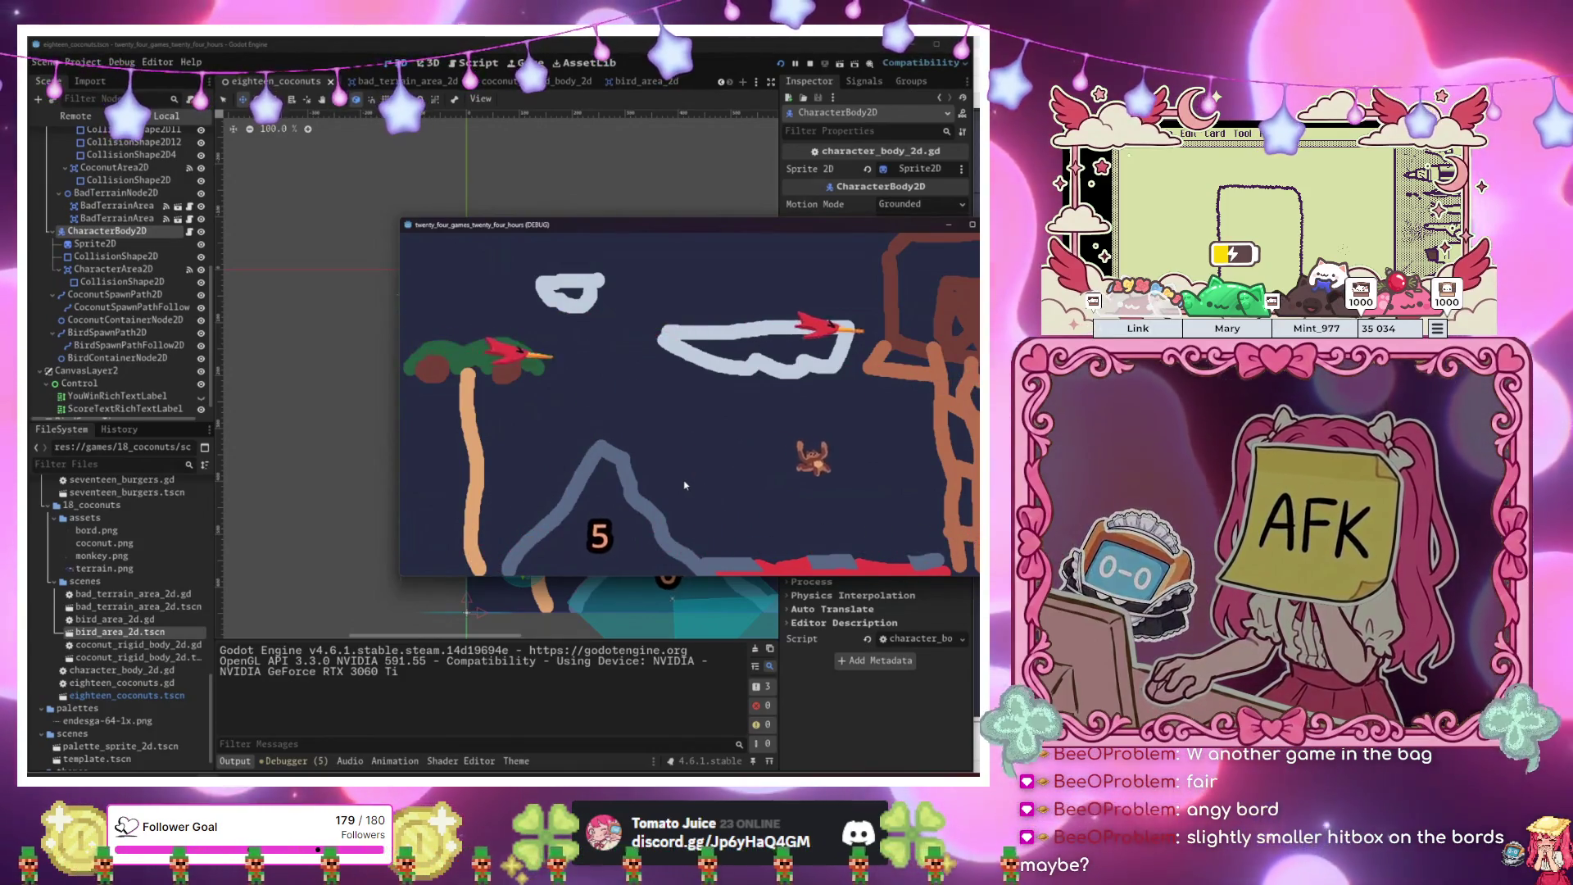
key("Right")
key("Up")
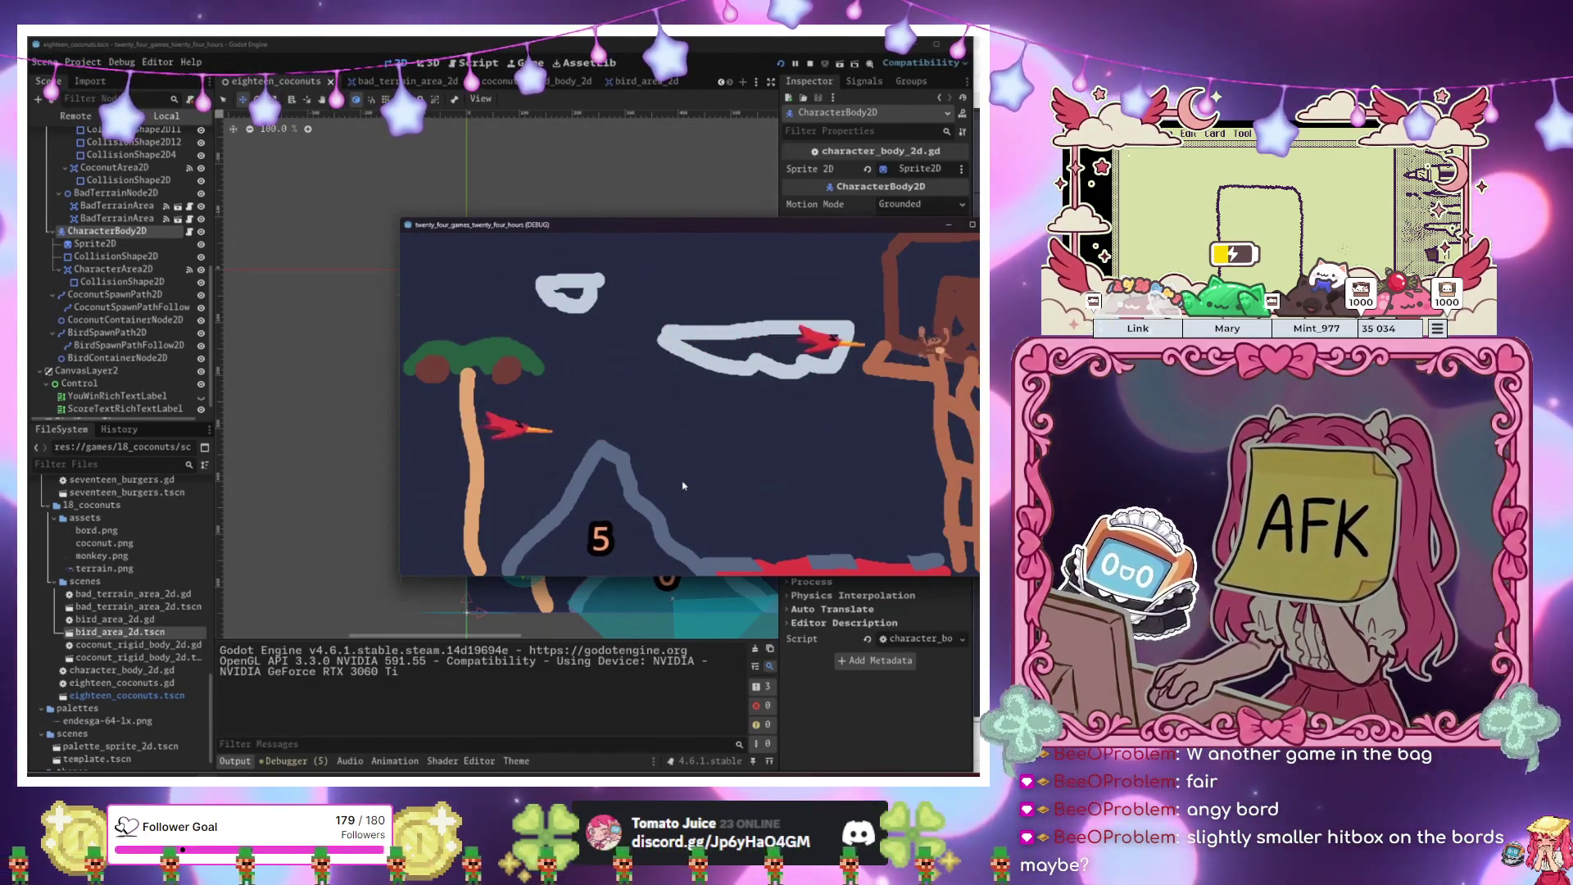
key("Left")
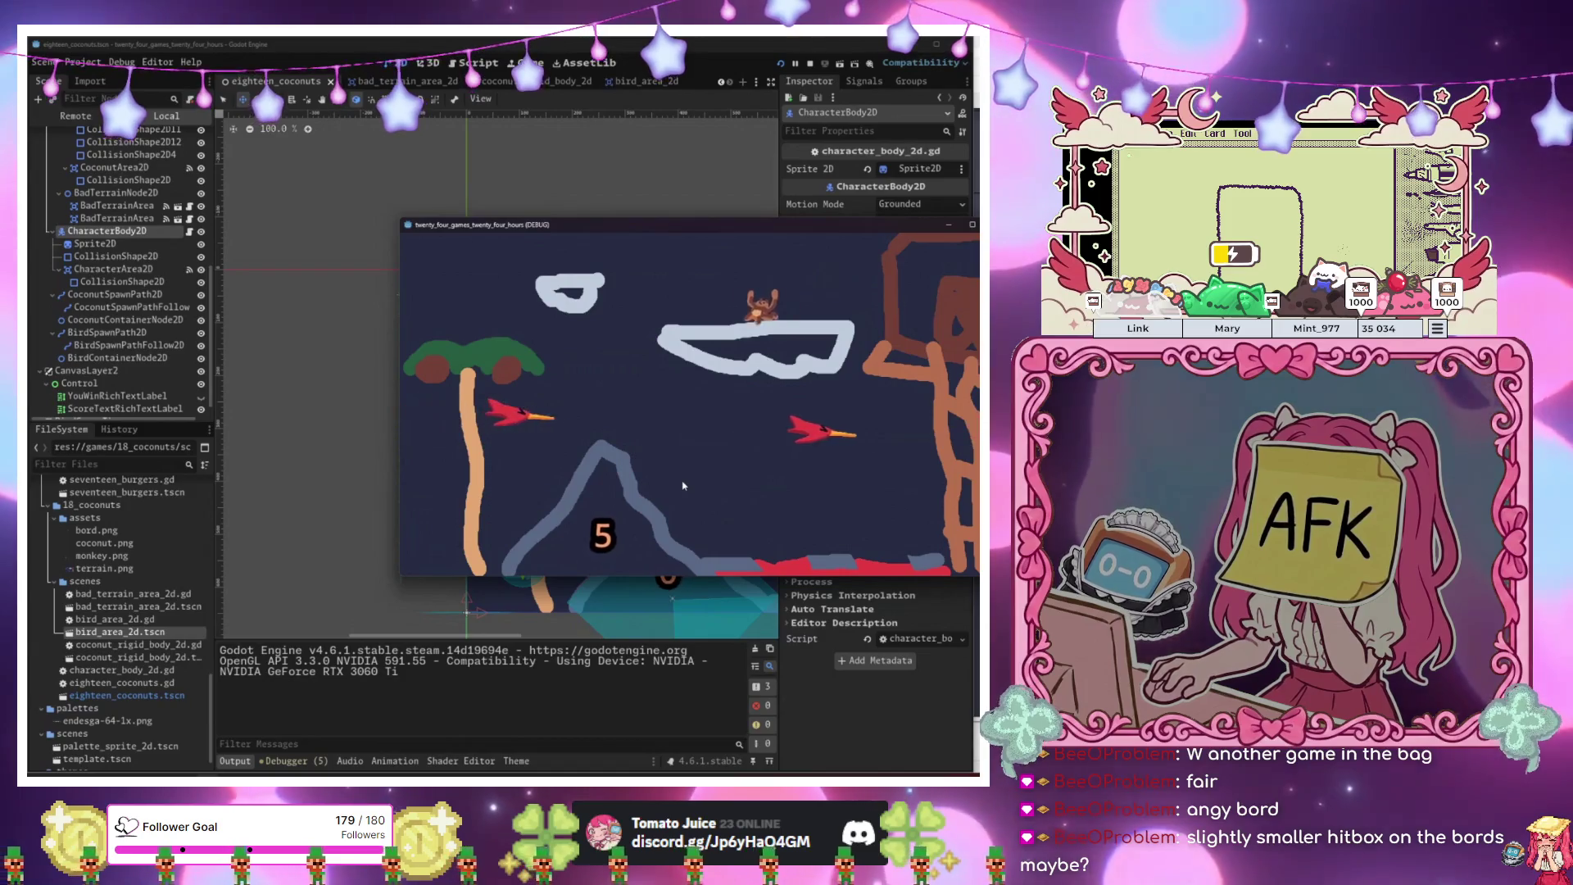
key("Left")
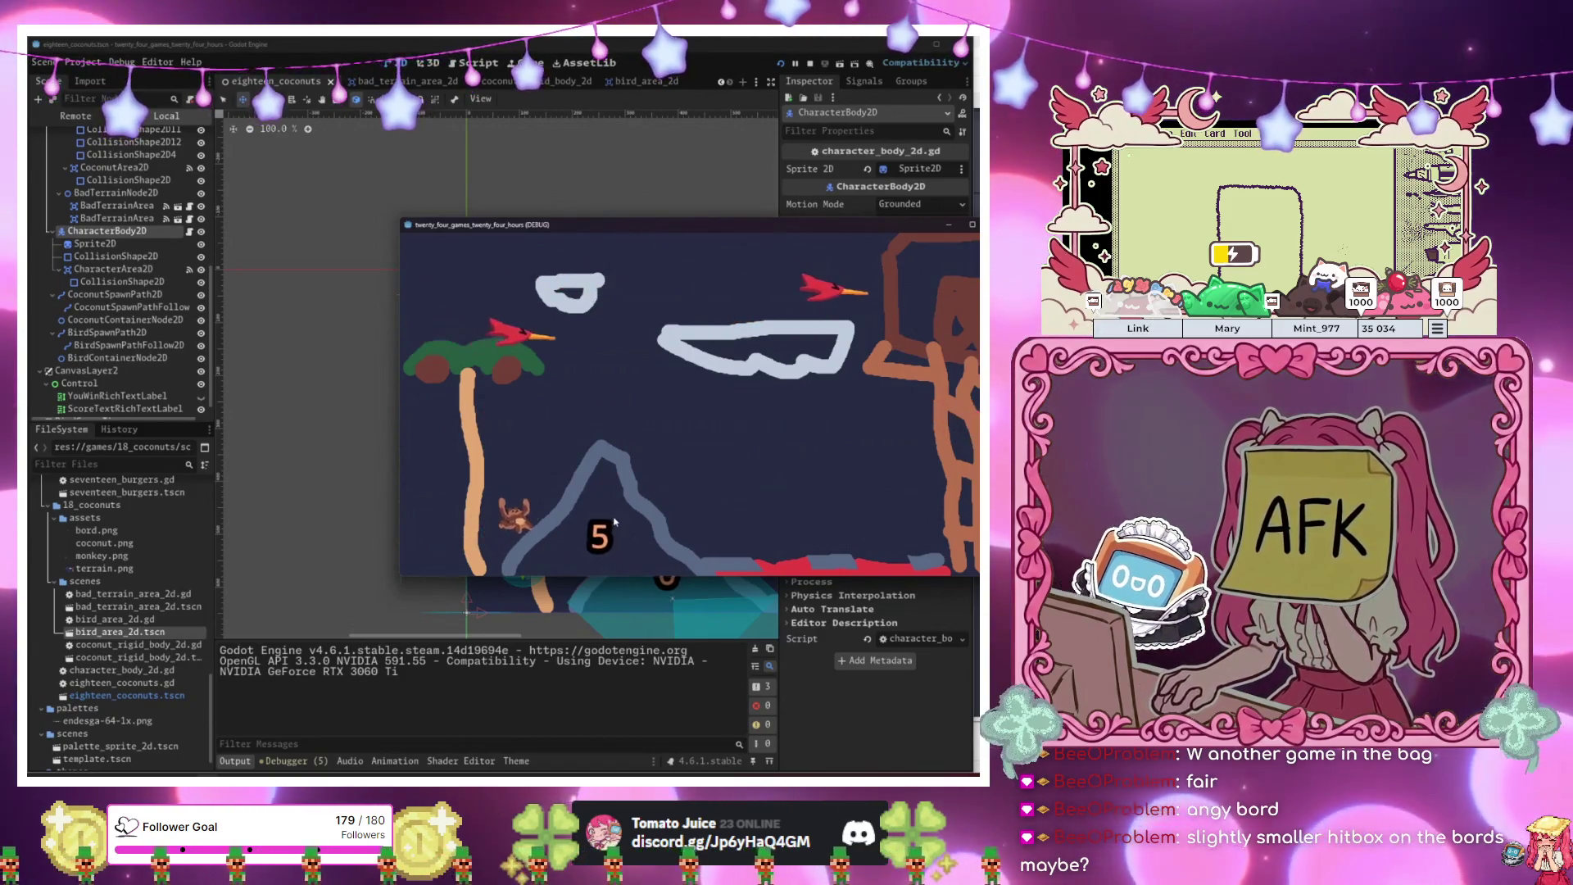
key("Up")
key("Right")
key("Left")
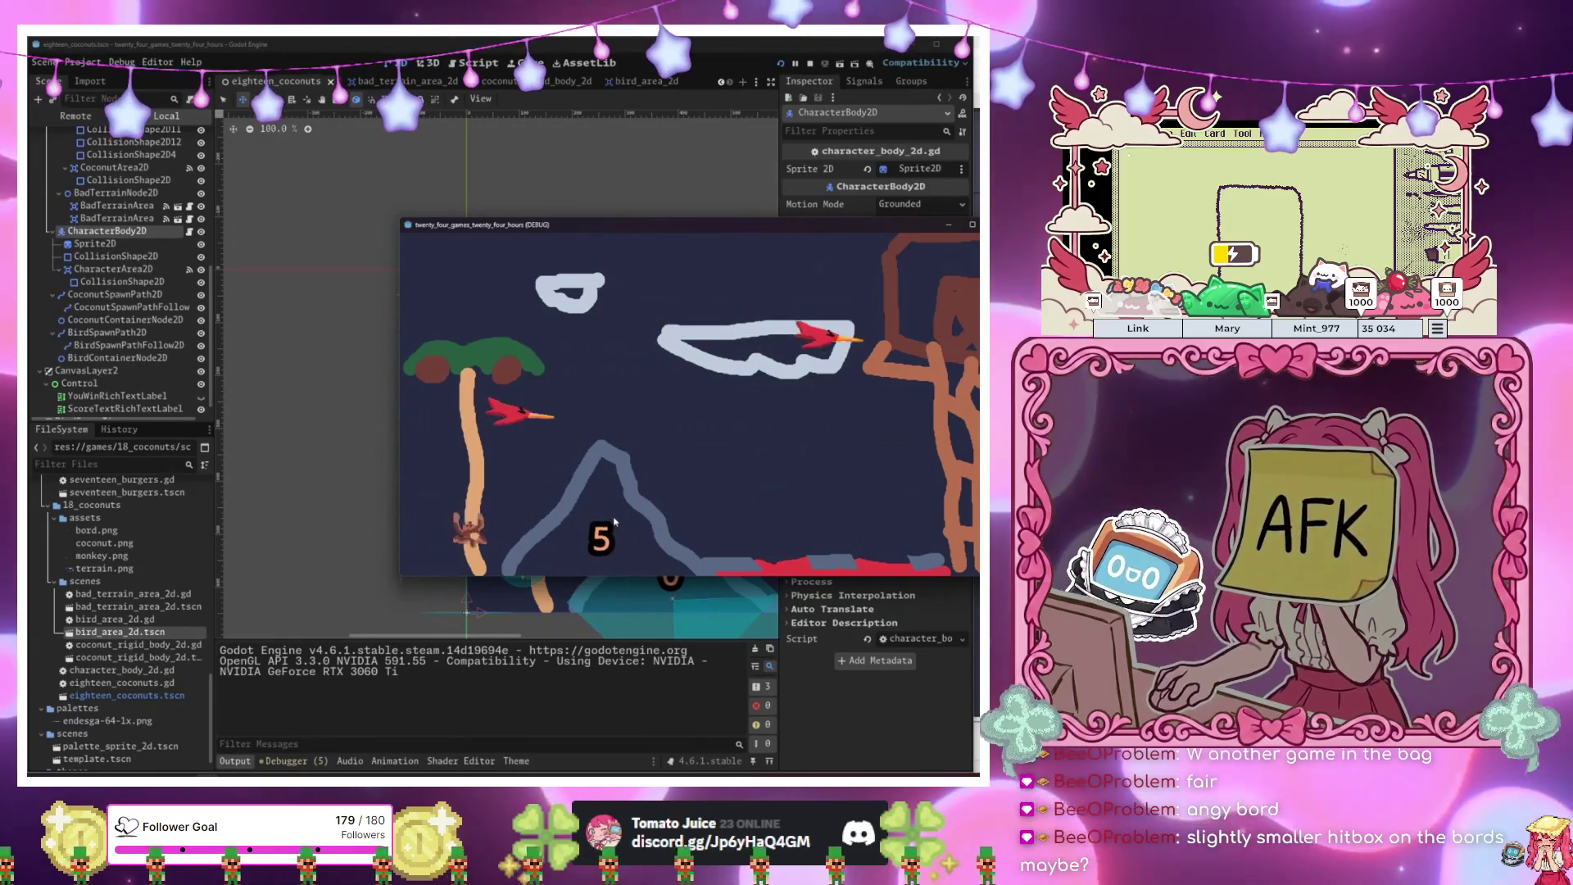
key("Right")
key("Right")
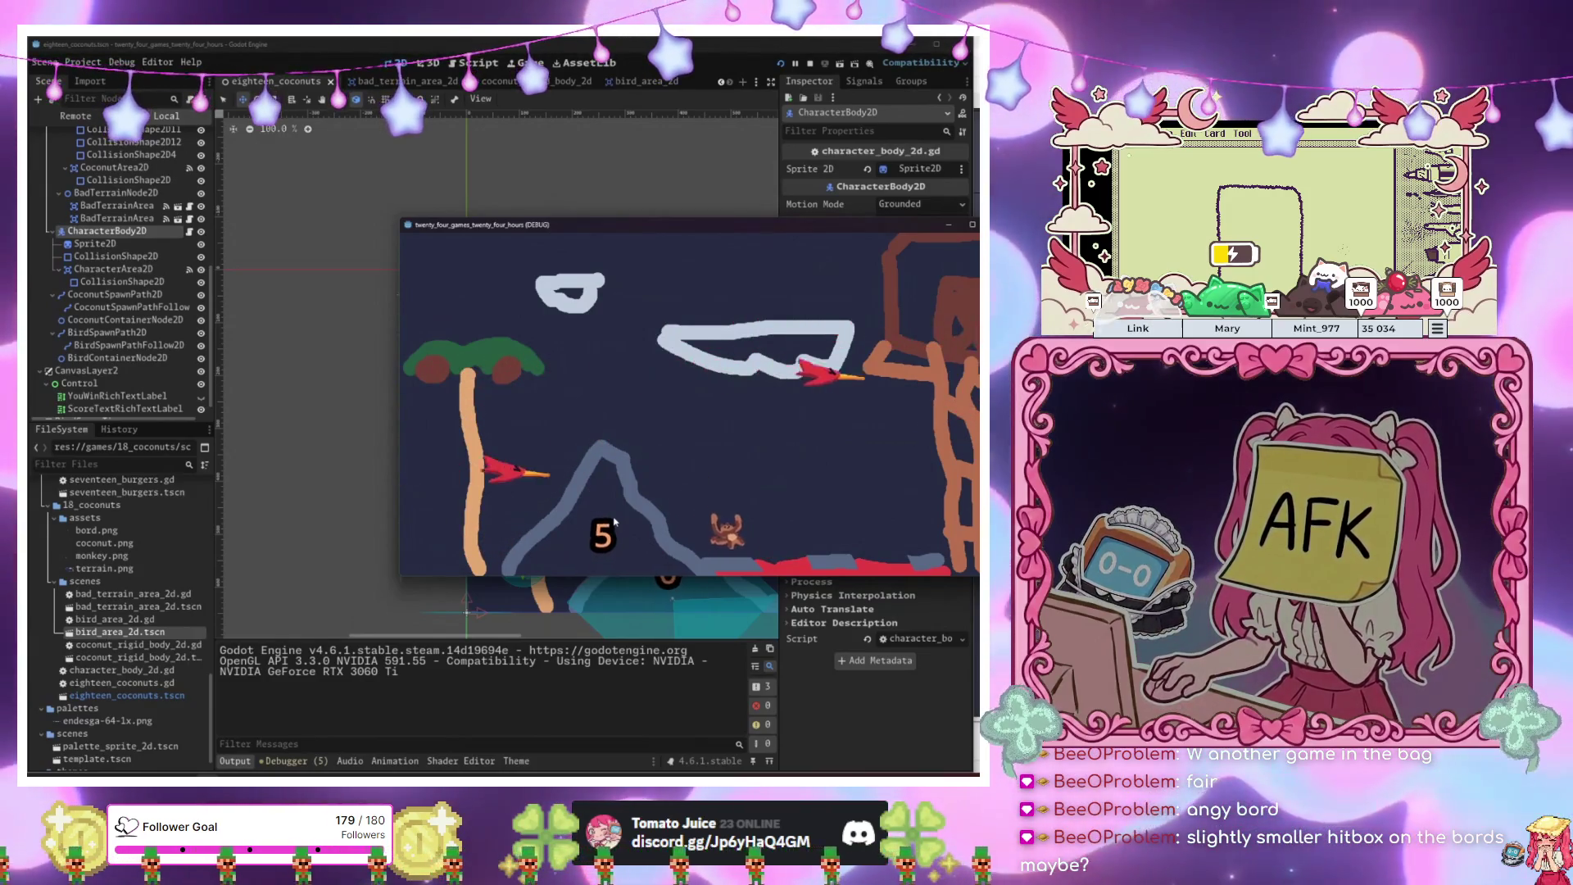
key("Left")
key("Right")
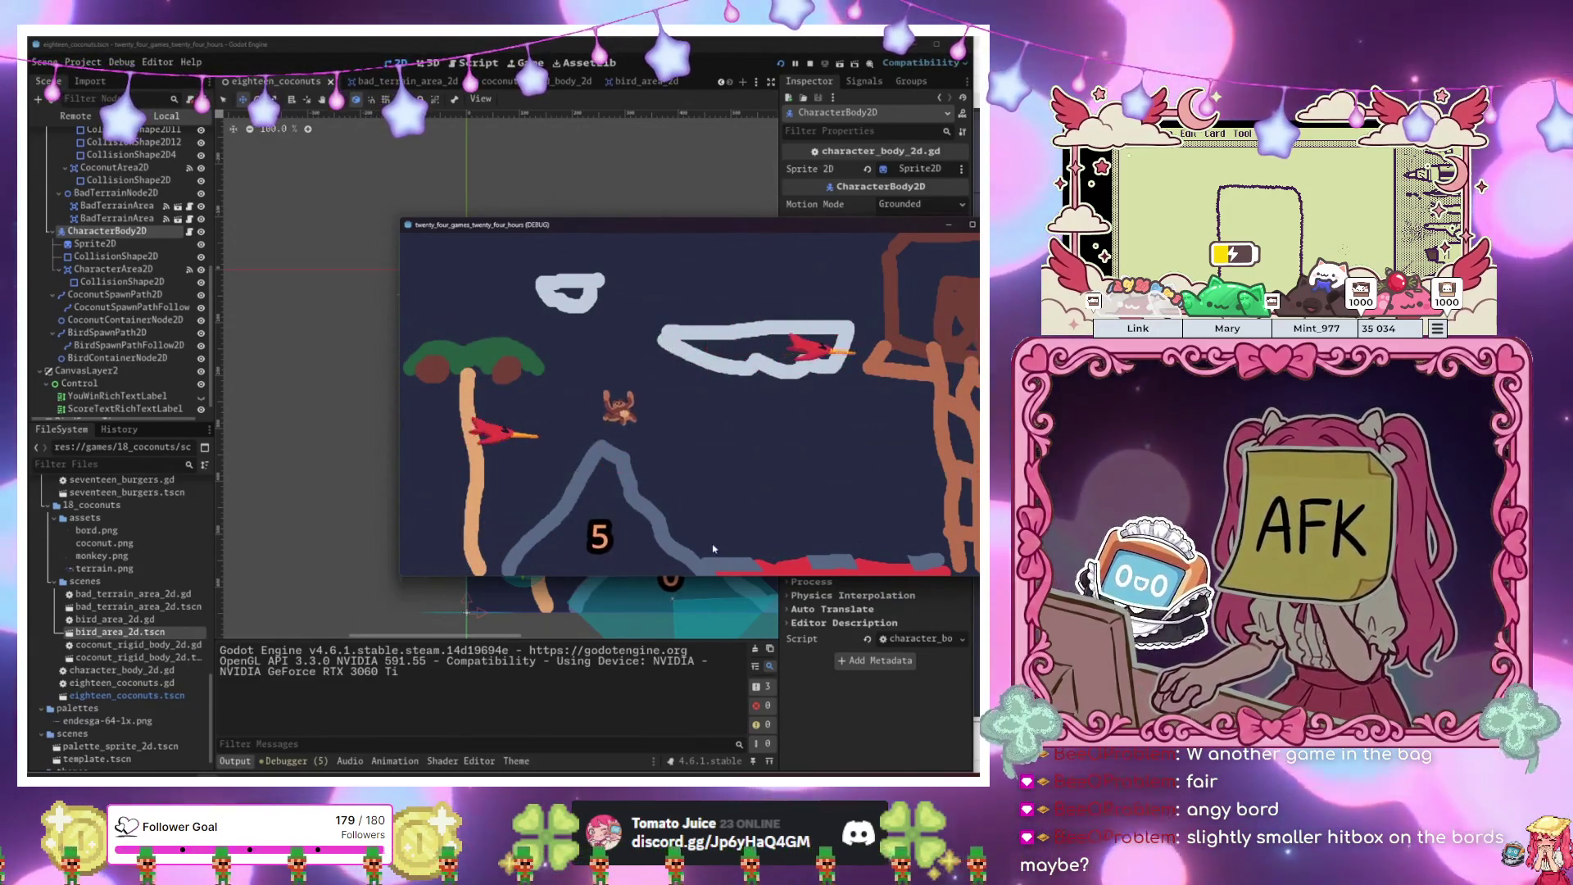
key("Left")
key("Right")
key("Right")
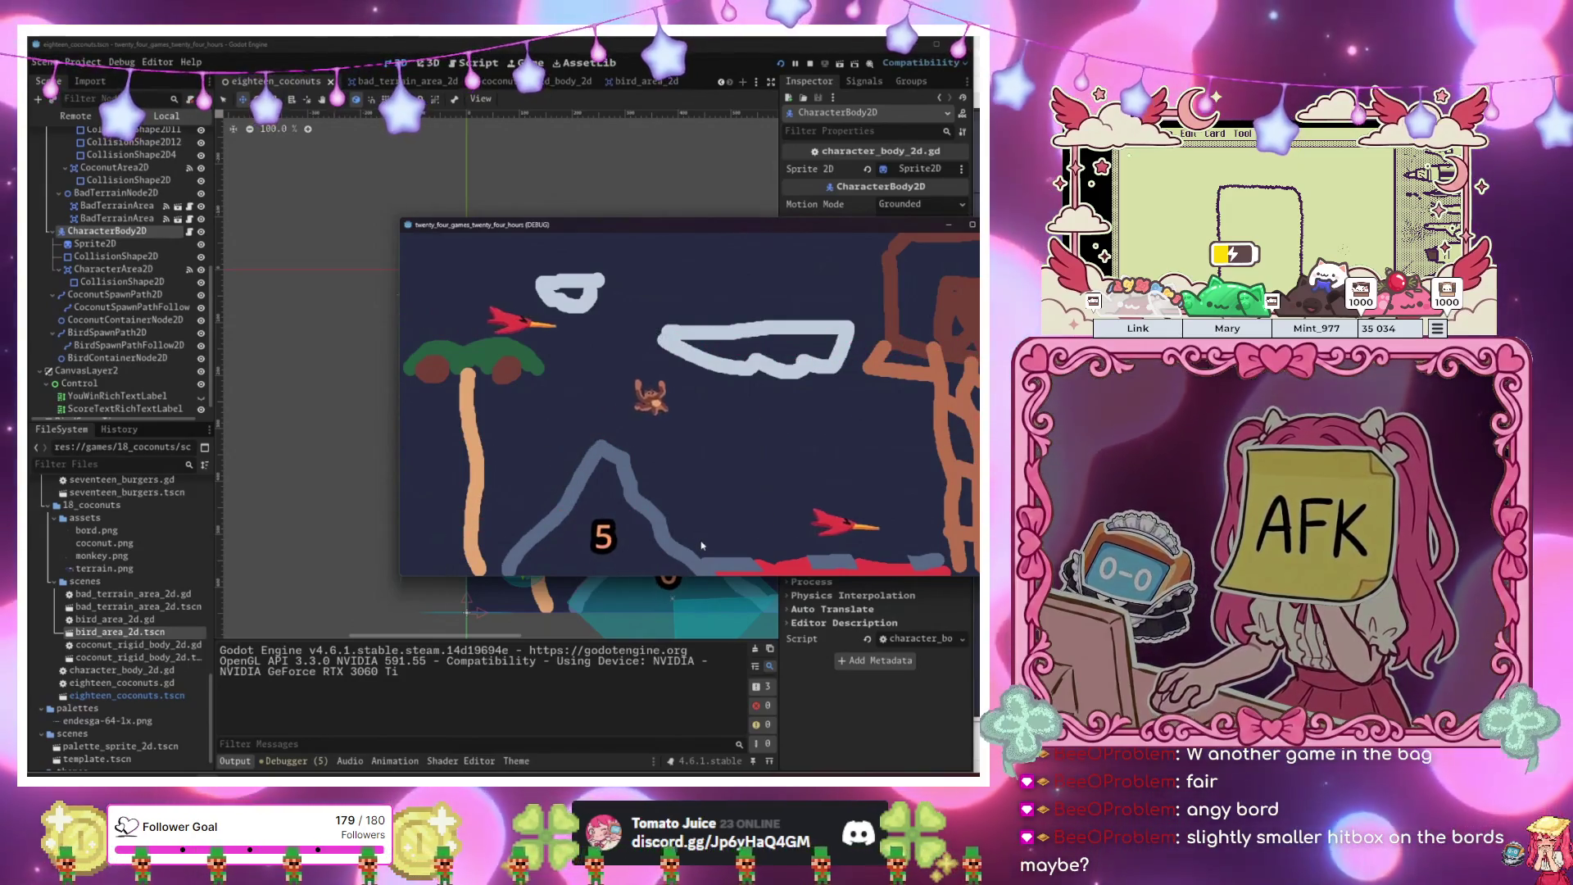
key("Right")
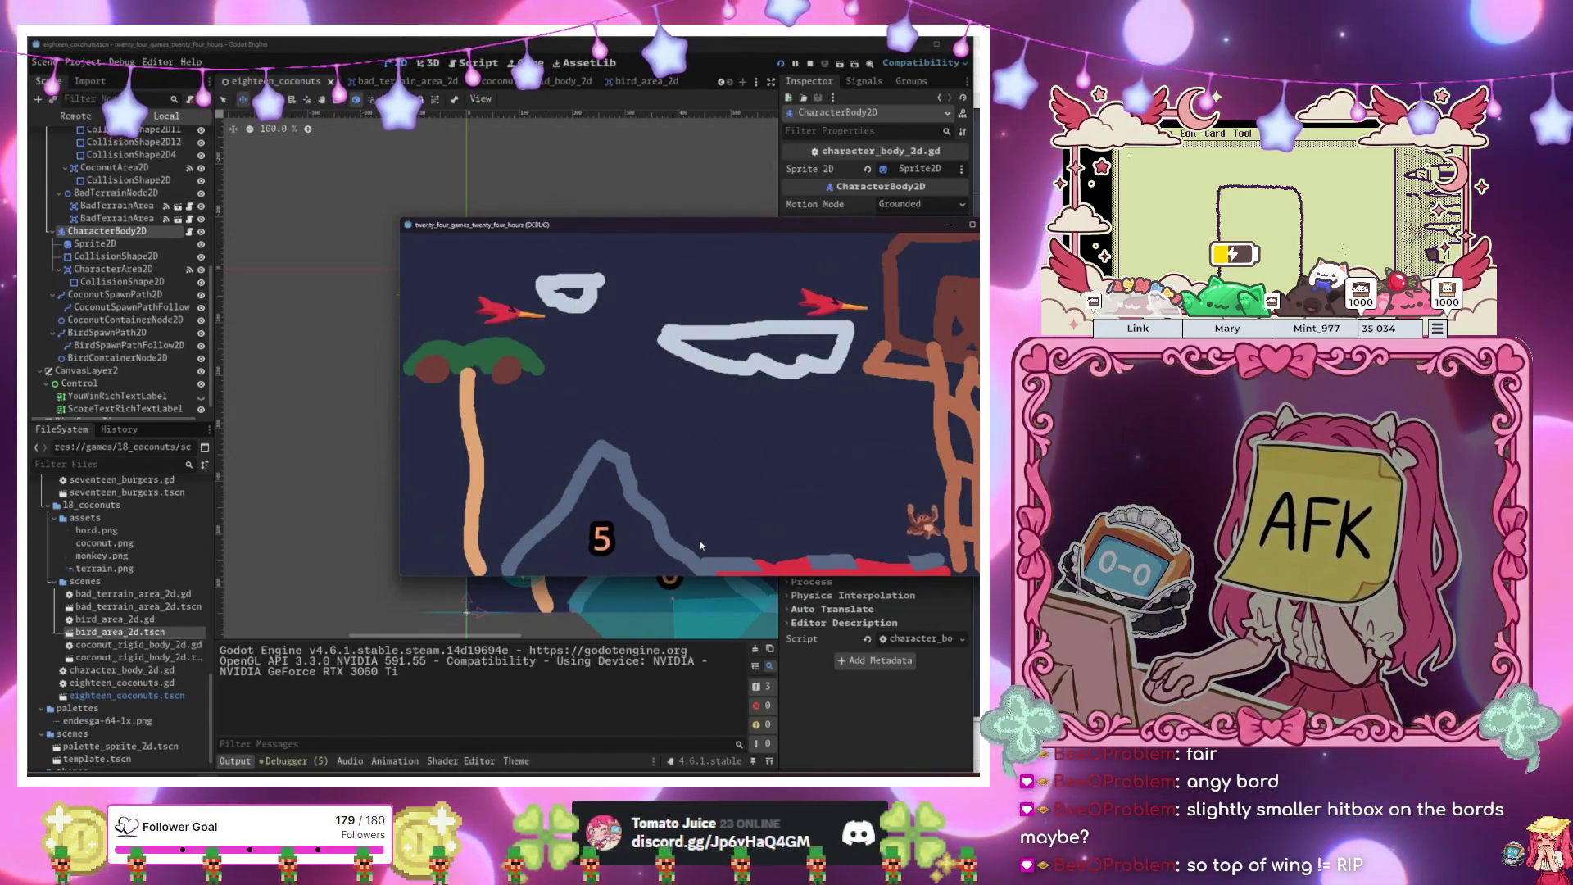
key("Up")
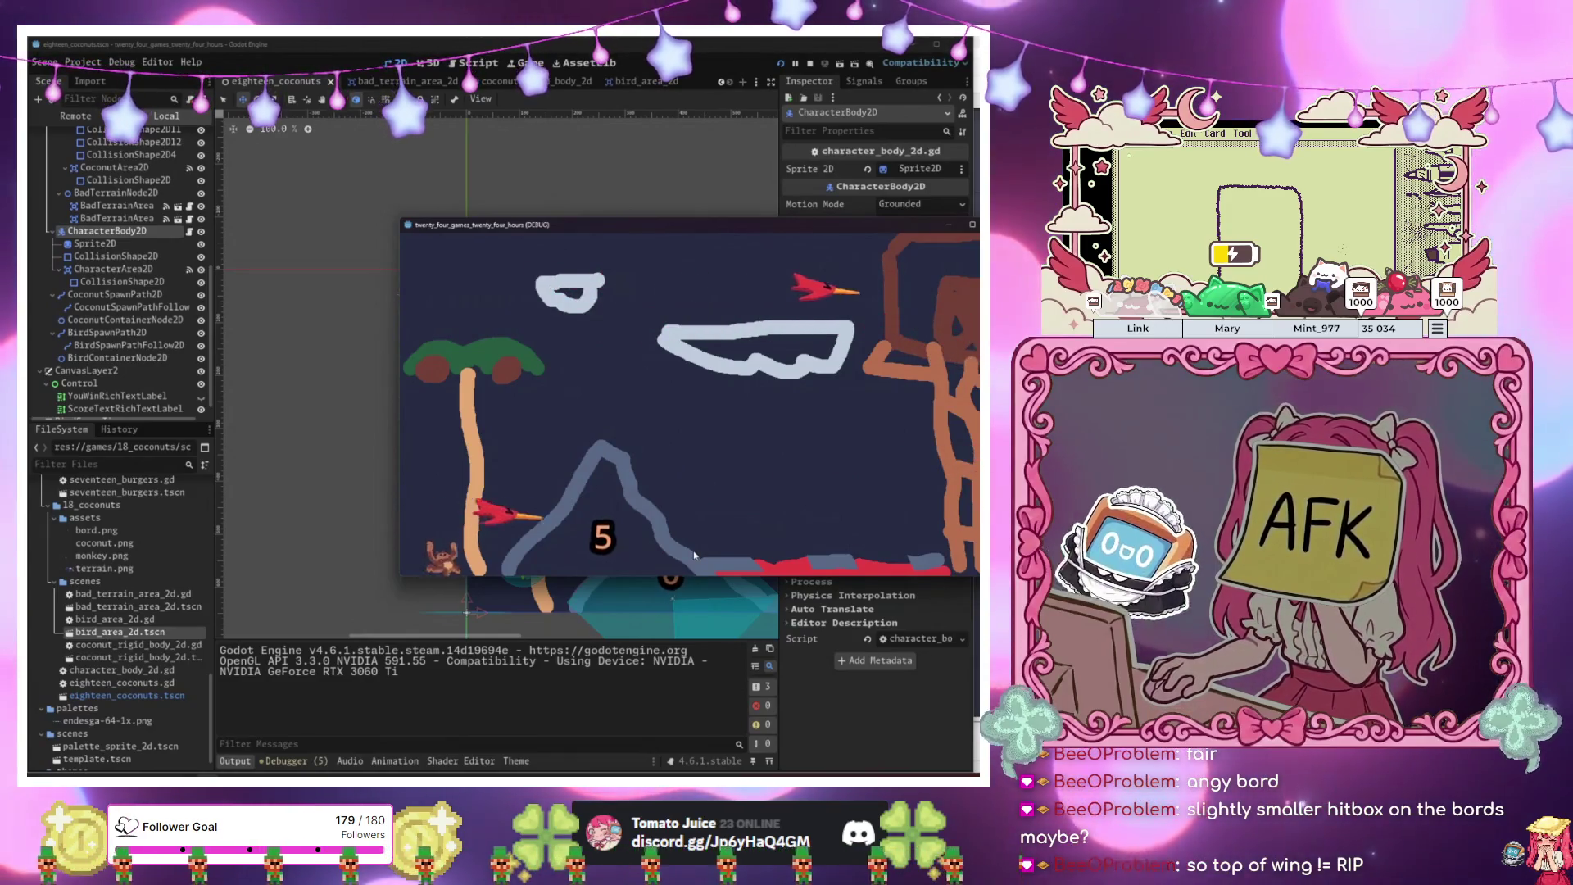
key("Right")
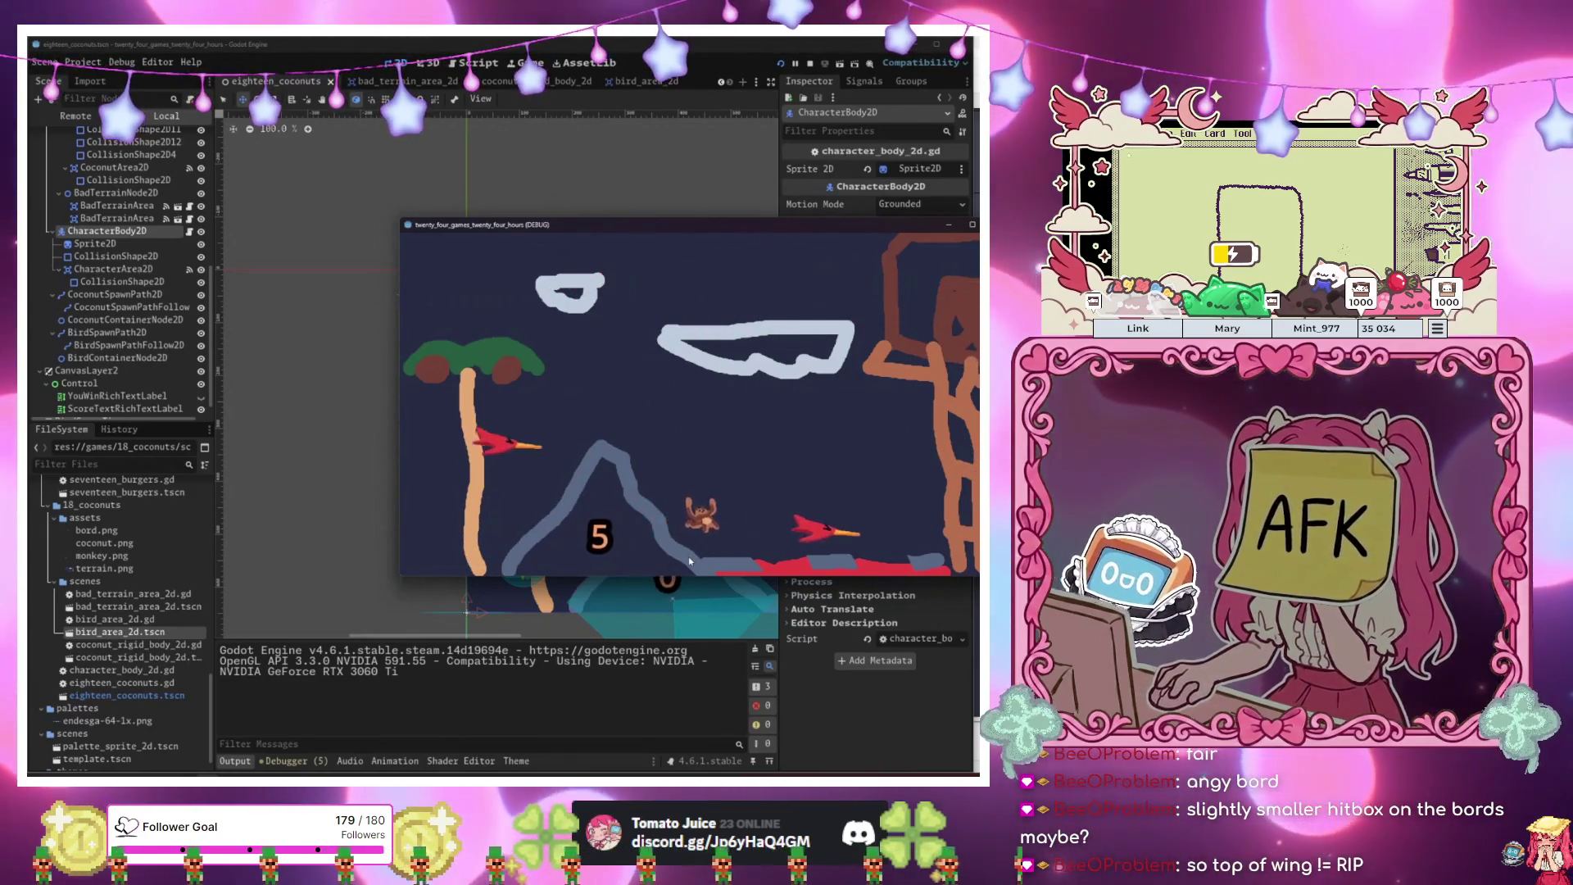
key("space")
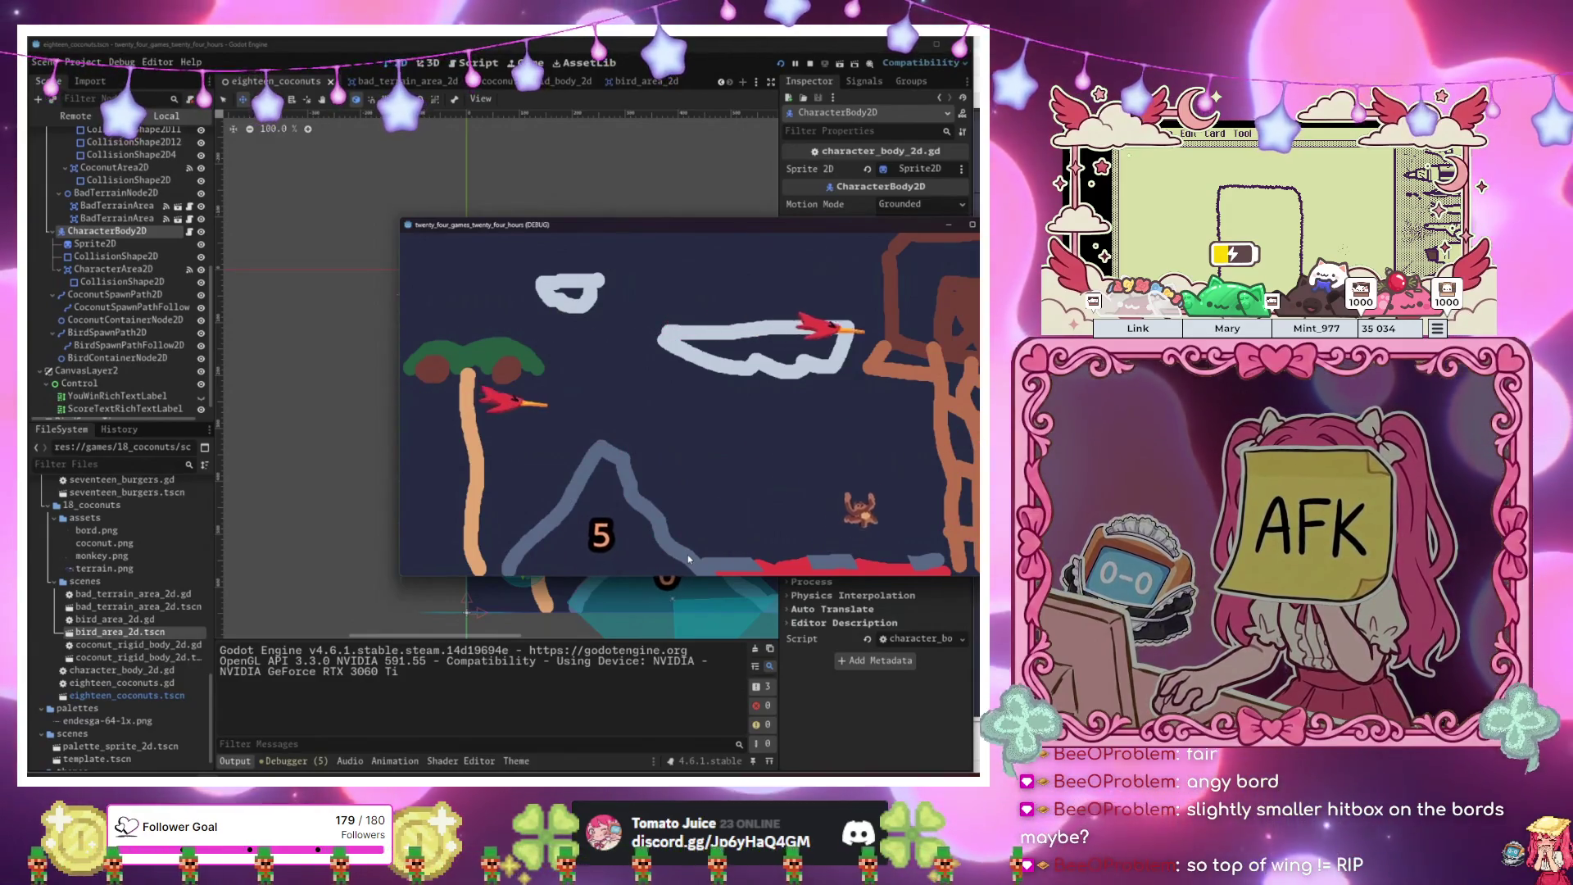
key("Up")
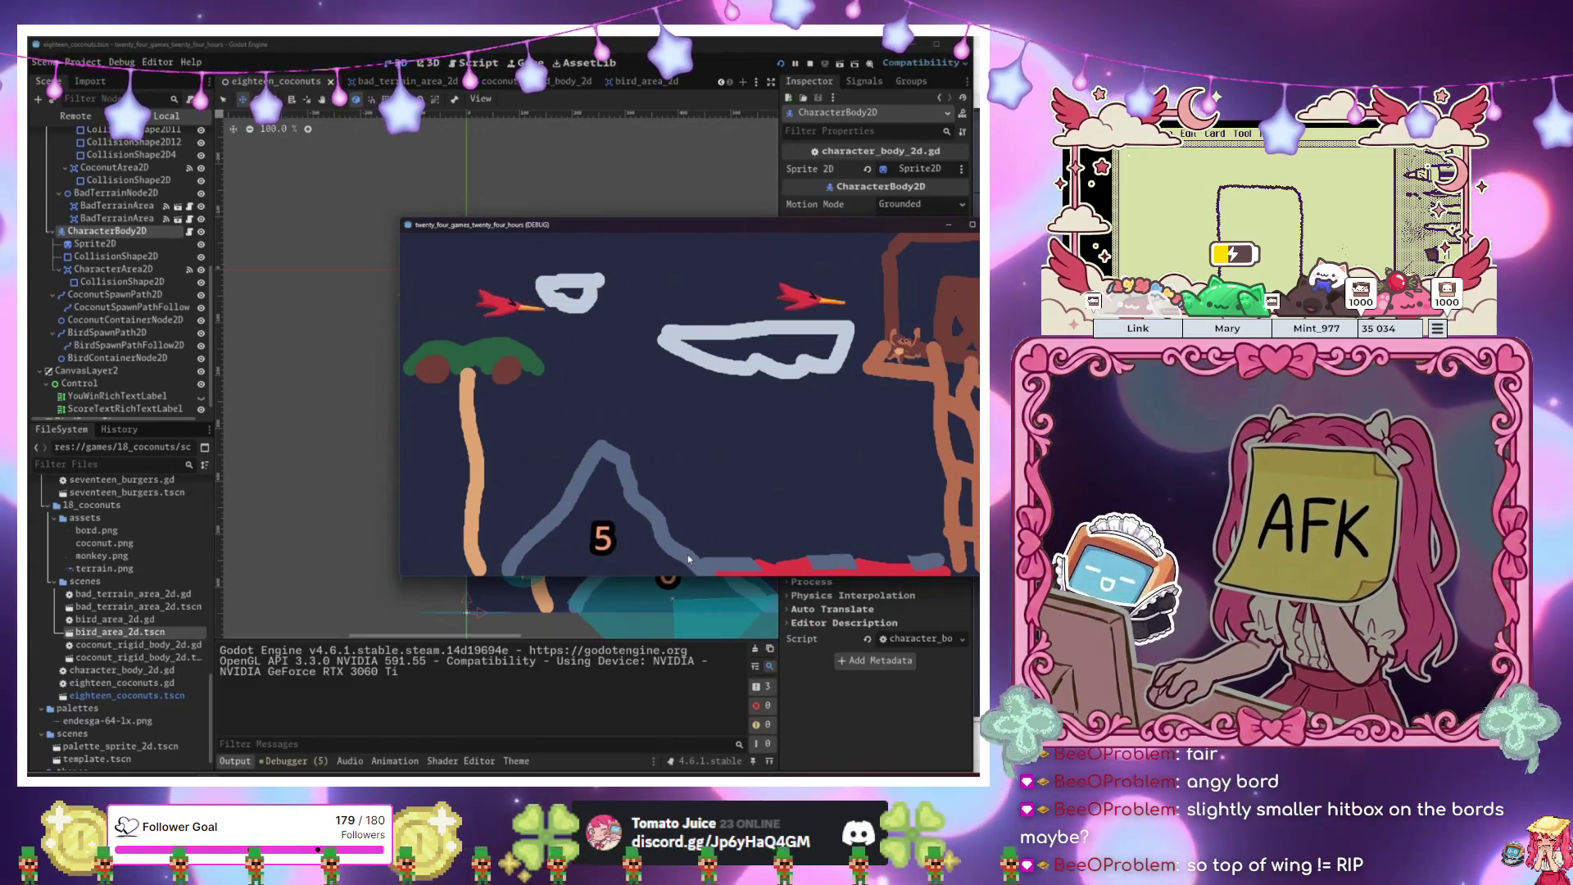
key("space")
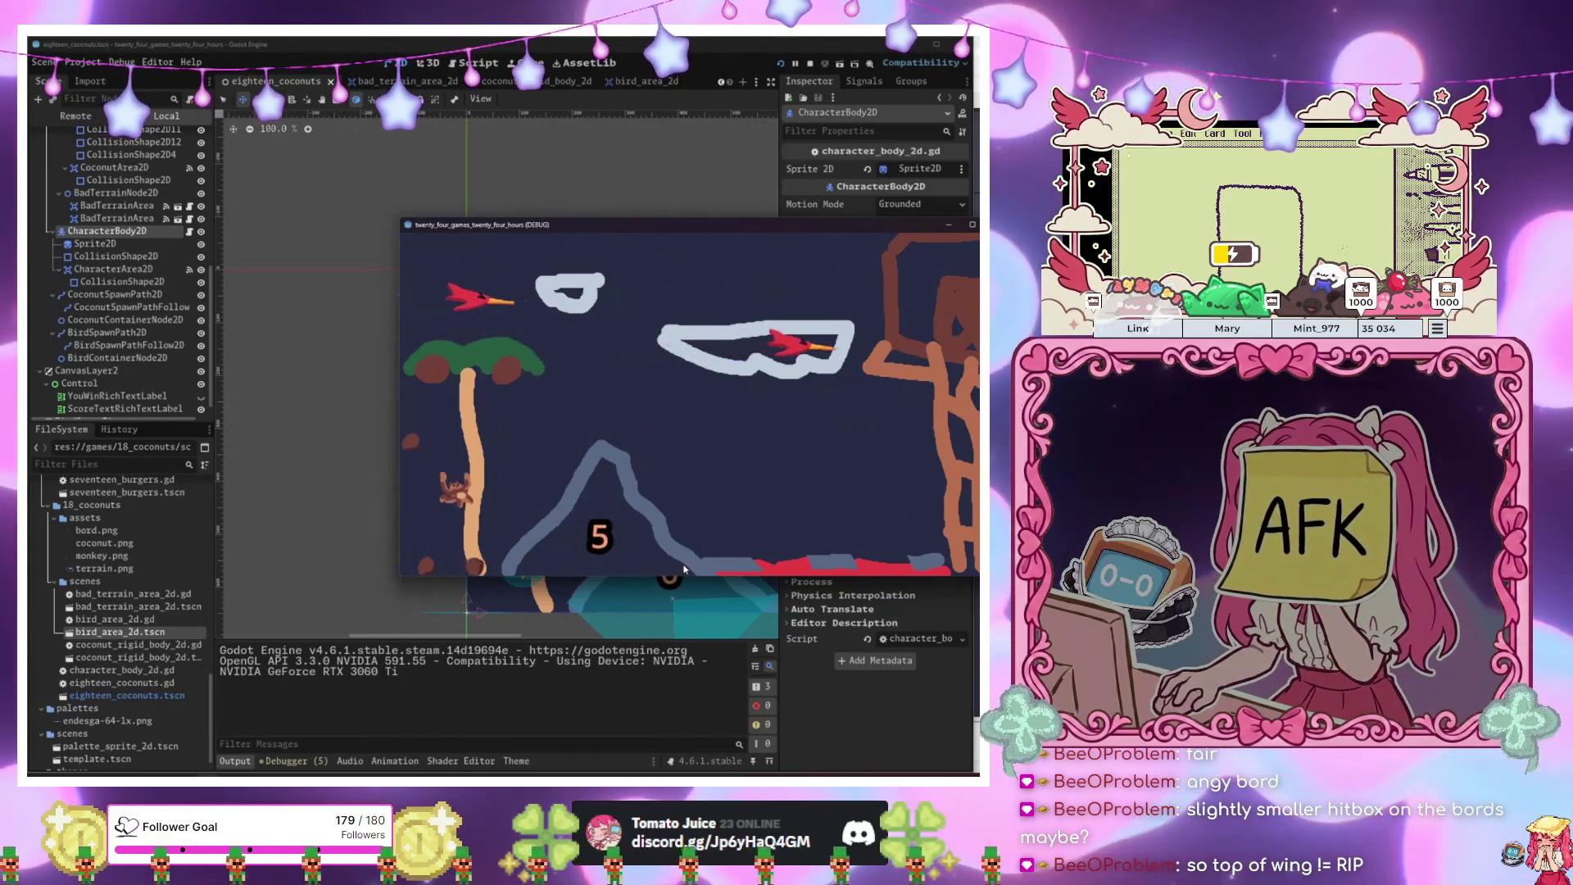
key("space")
Keep jumping across the structure, edges and top cloud until the coconut score reaches 10.
key("space")
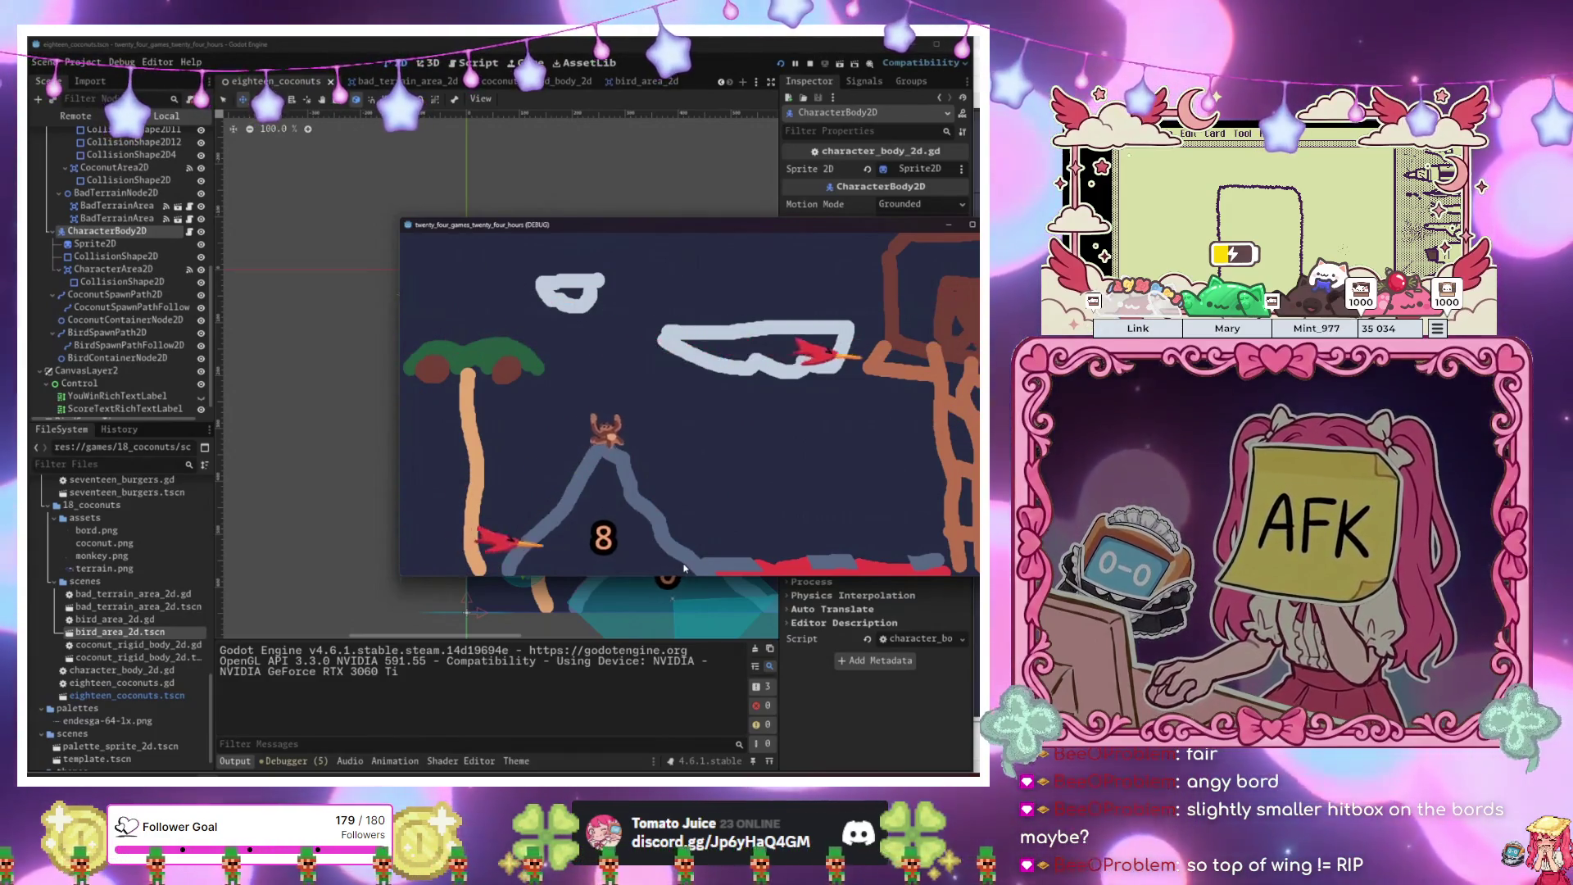
key("space")
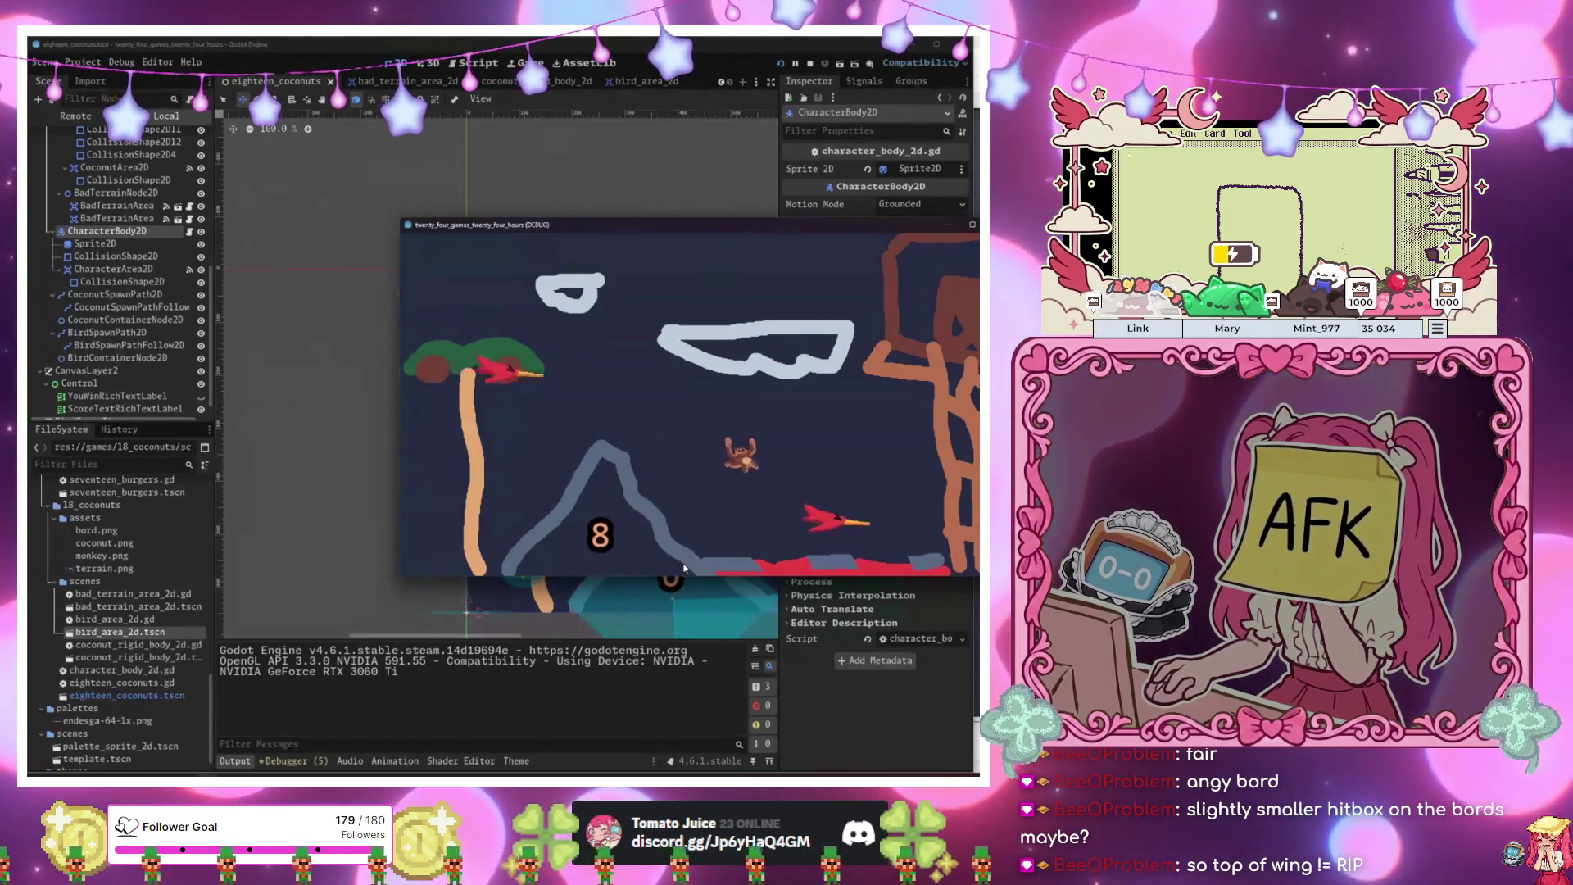
key("space")
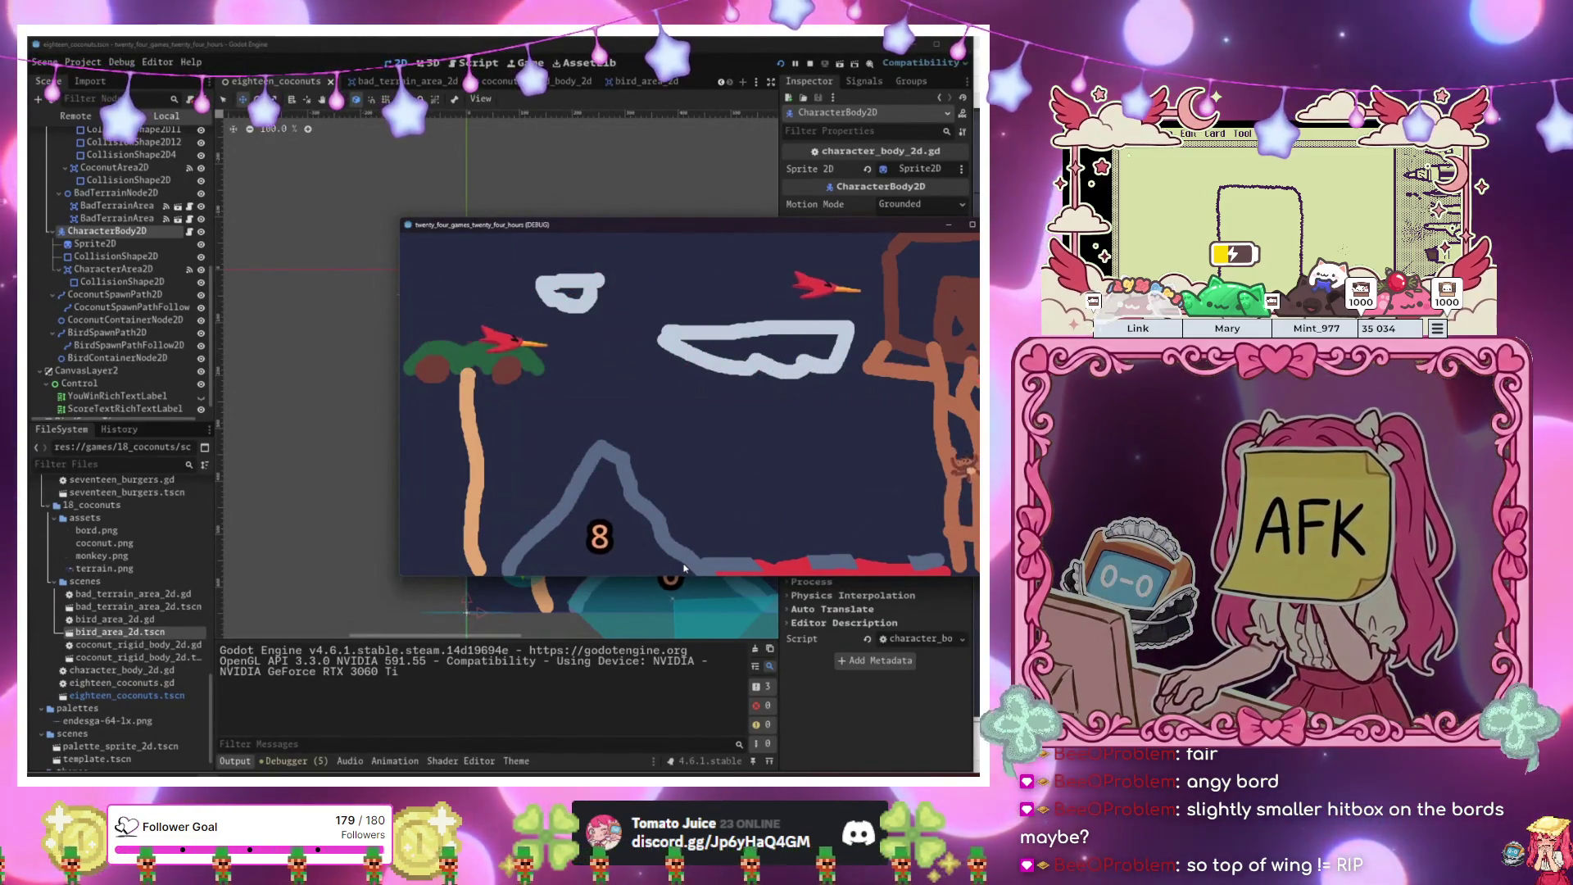
key("space")
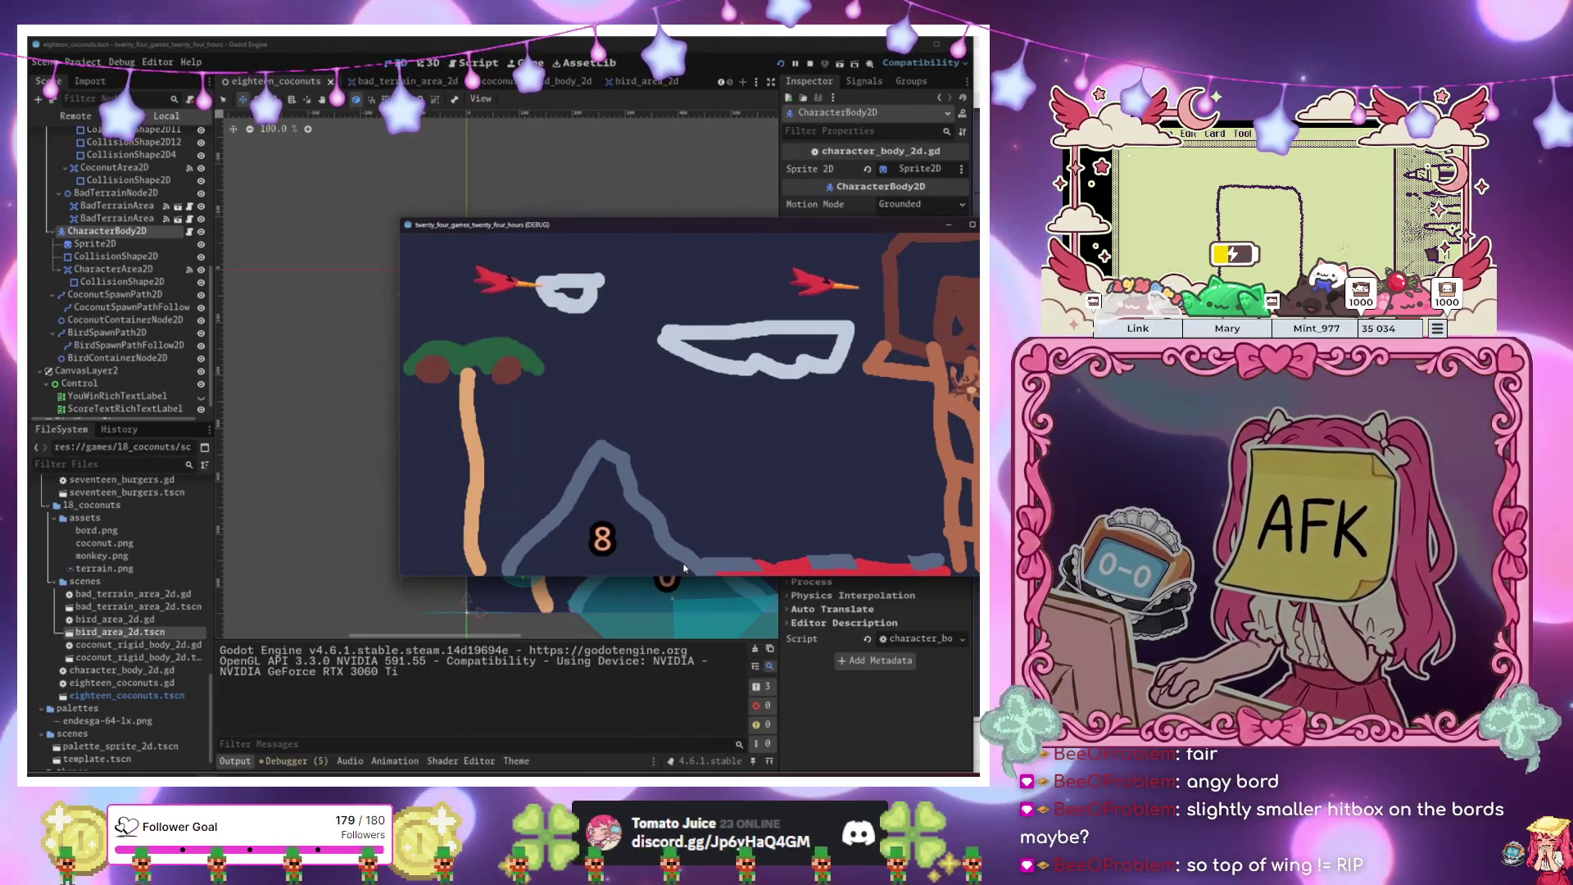
key("space")
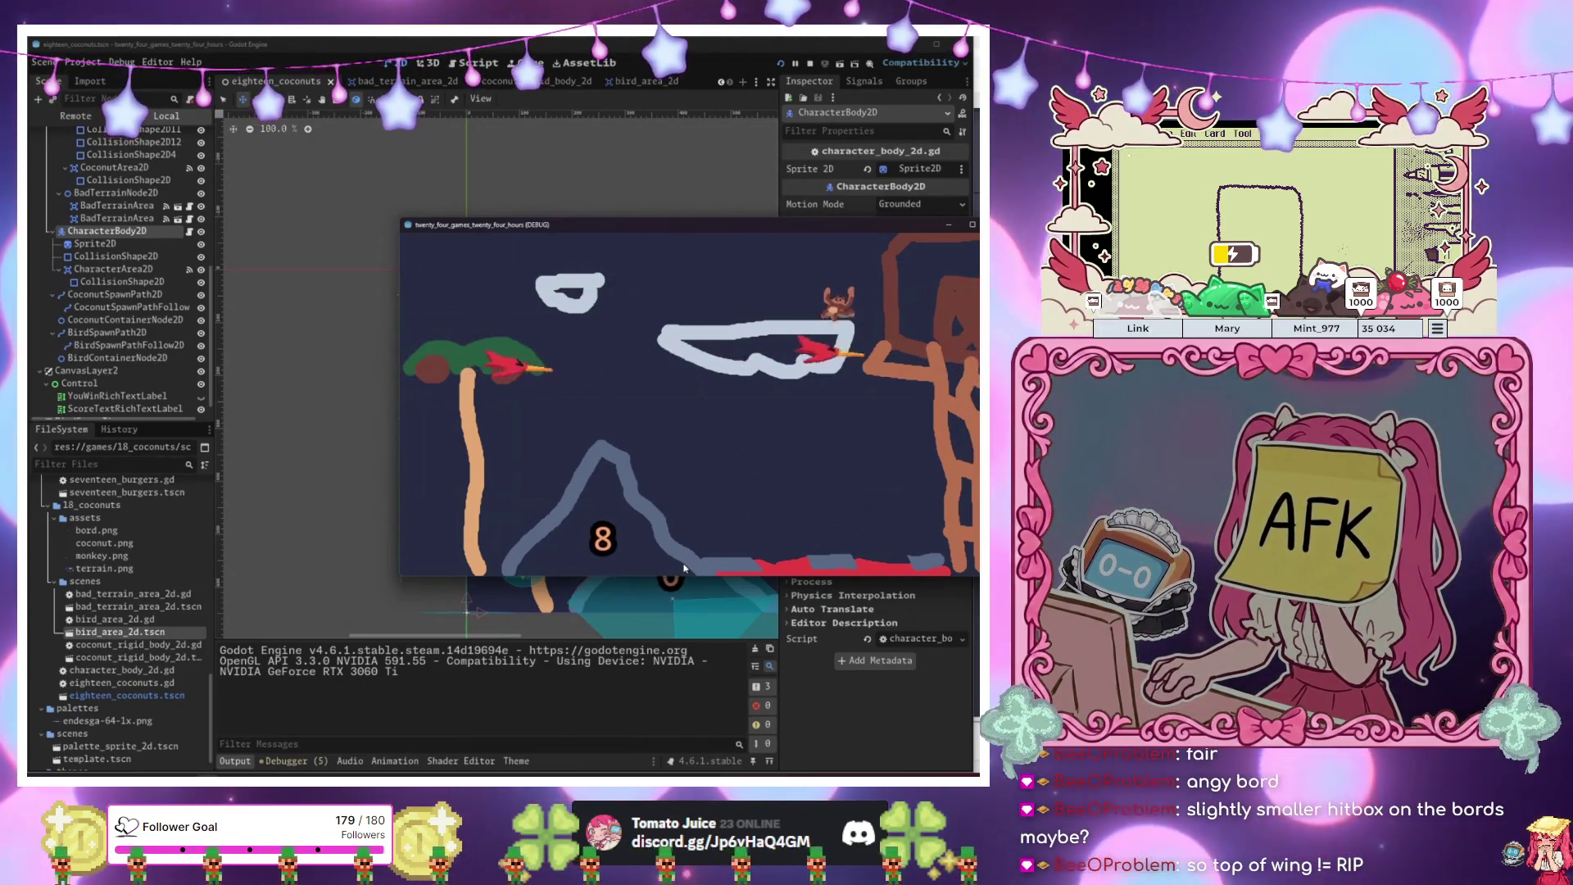
key("space")
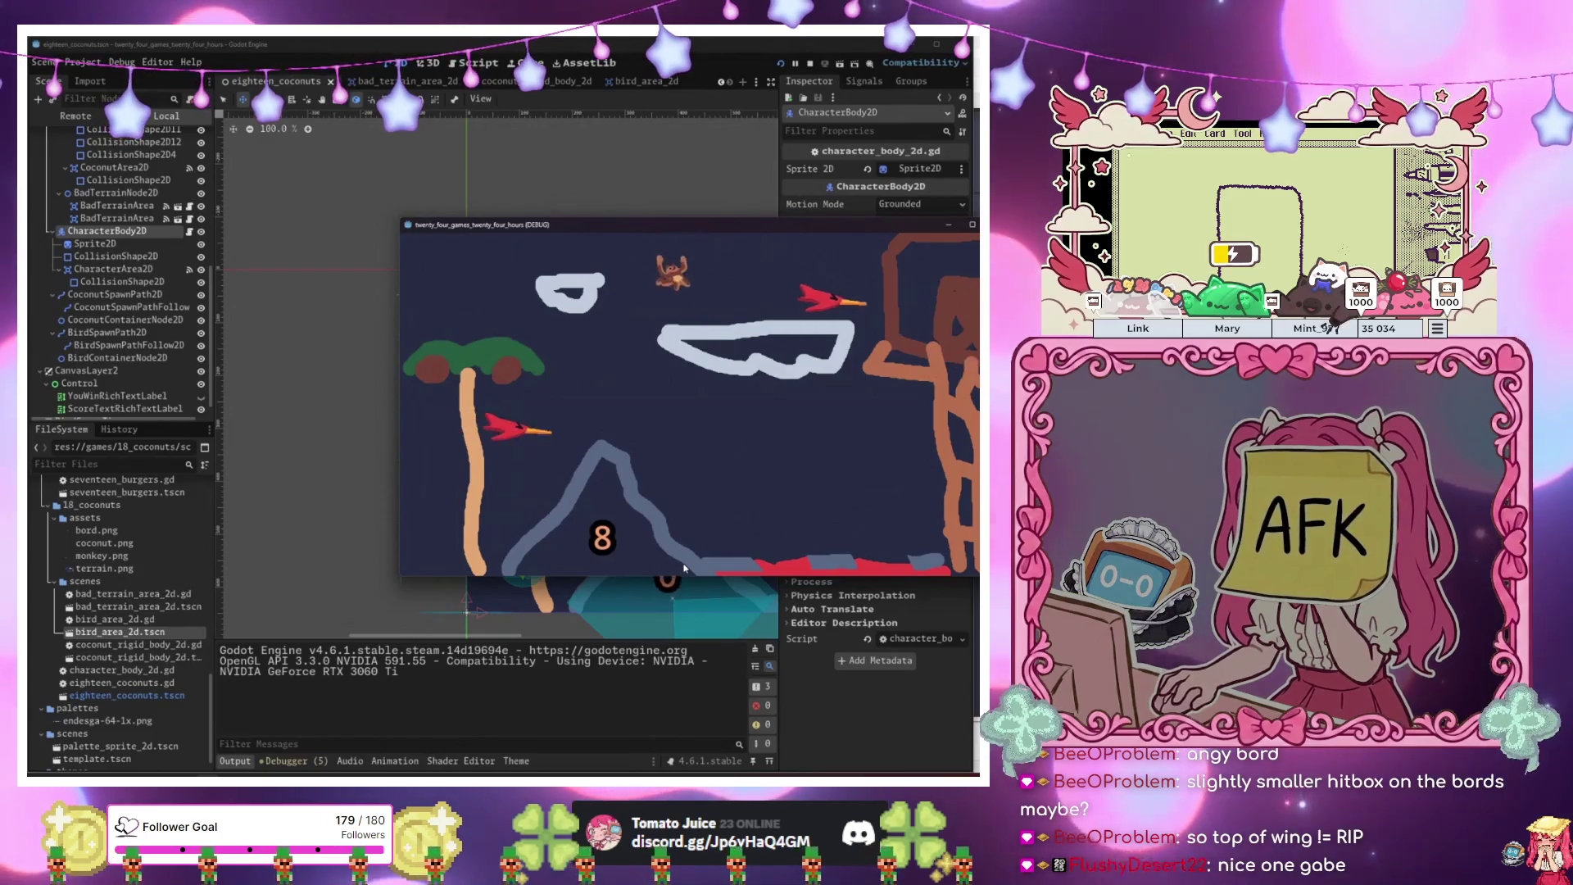
key("space")
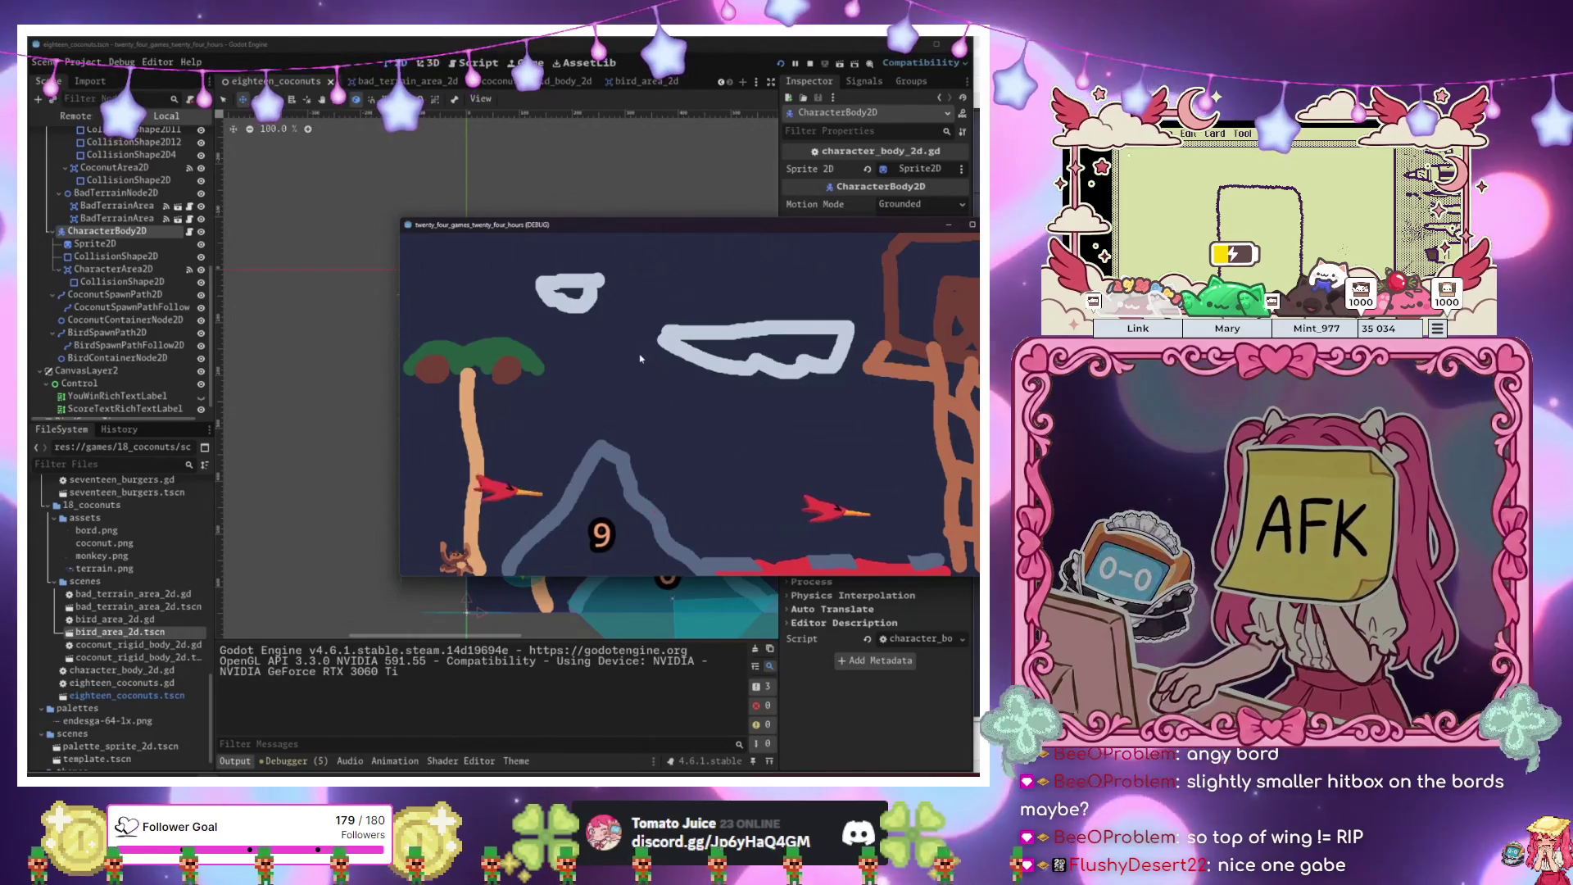
key("space")
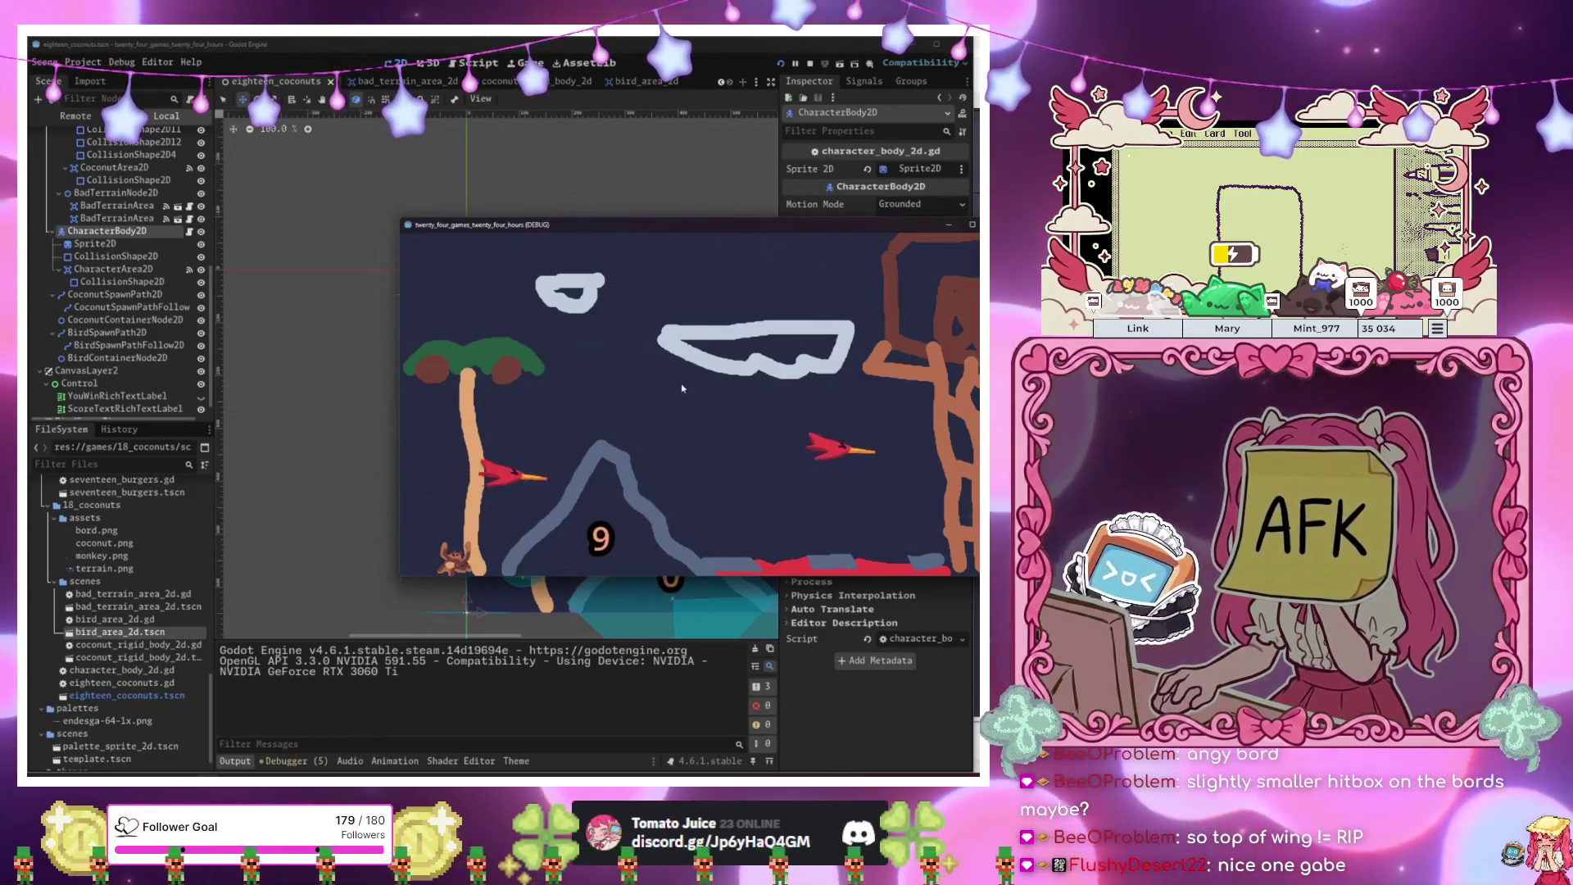
key("space")
key("Right")
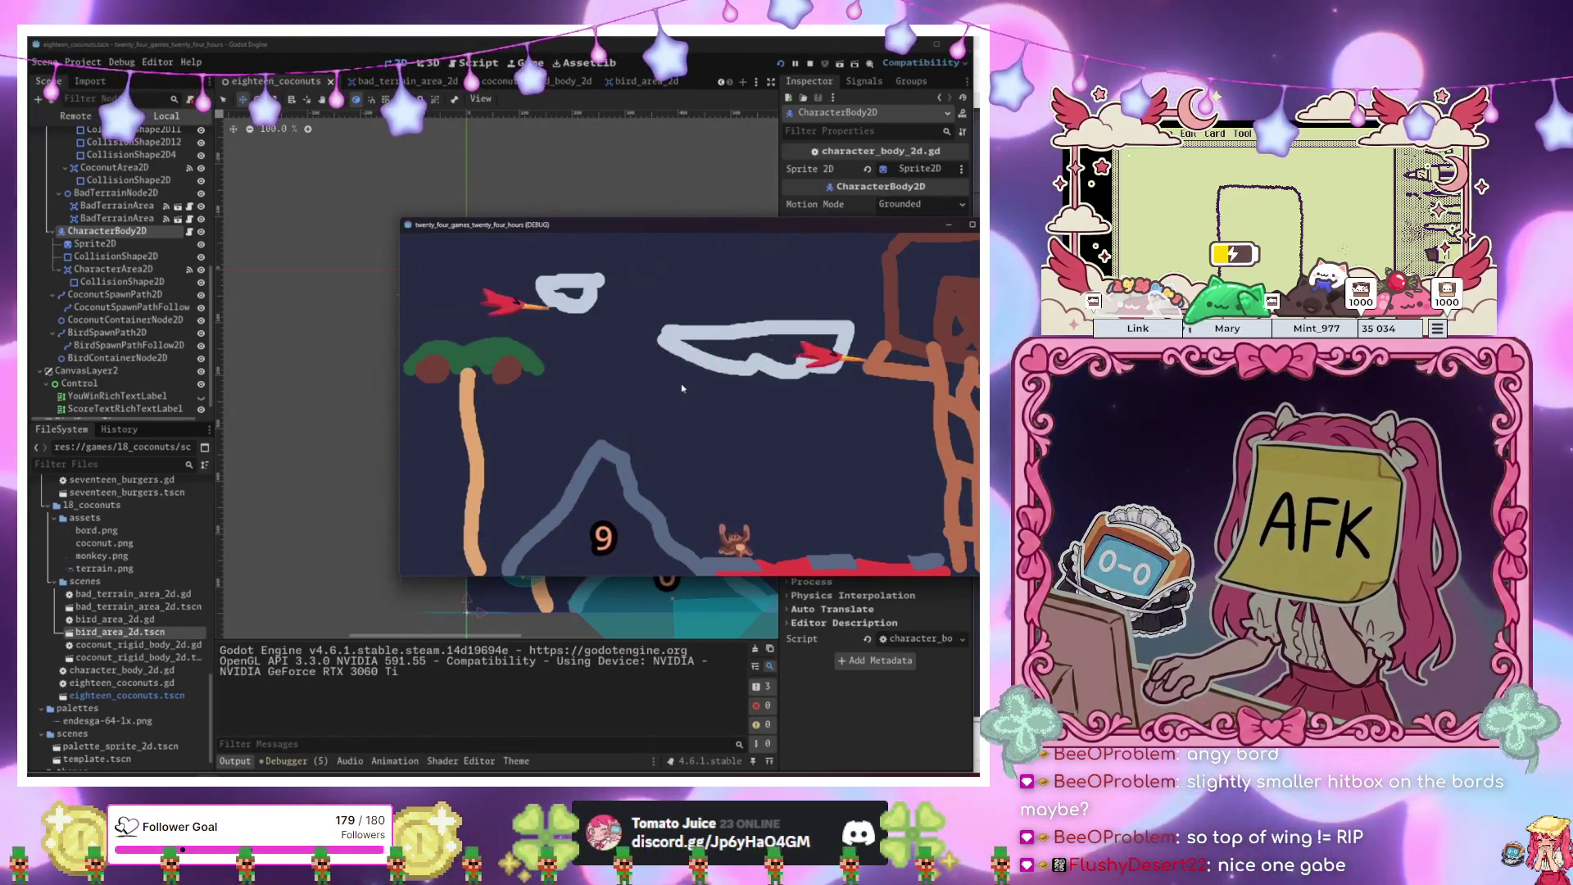
key("Right")
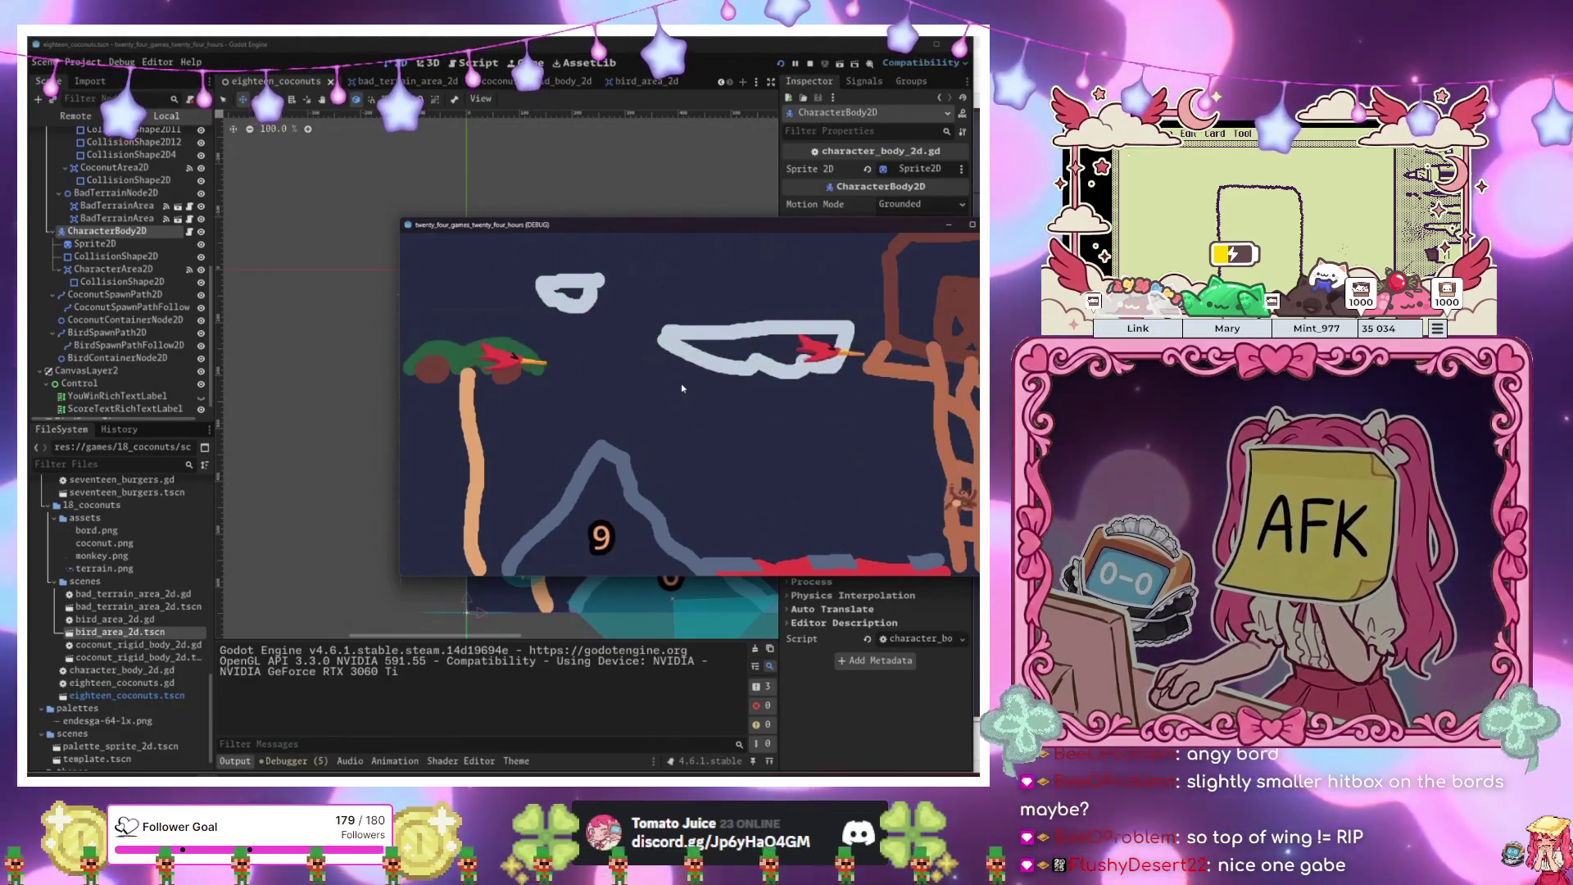
key("space")
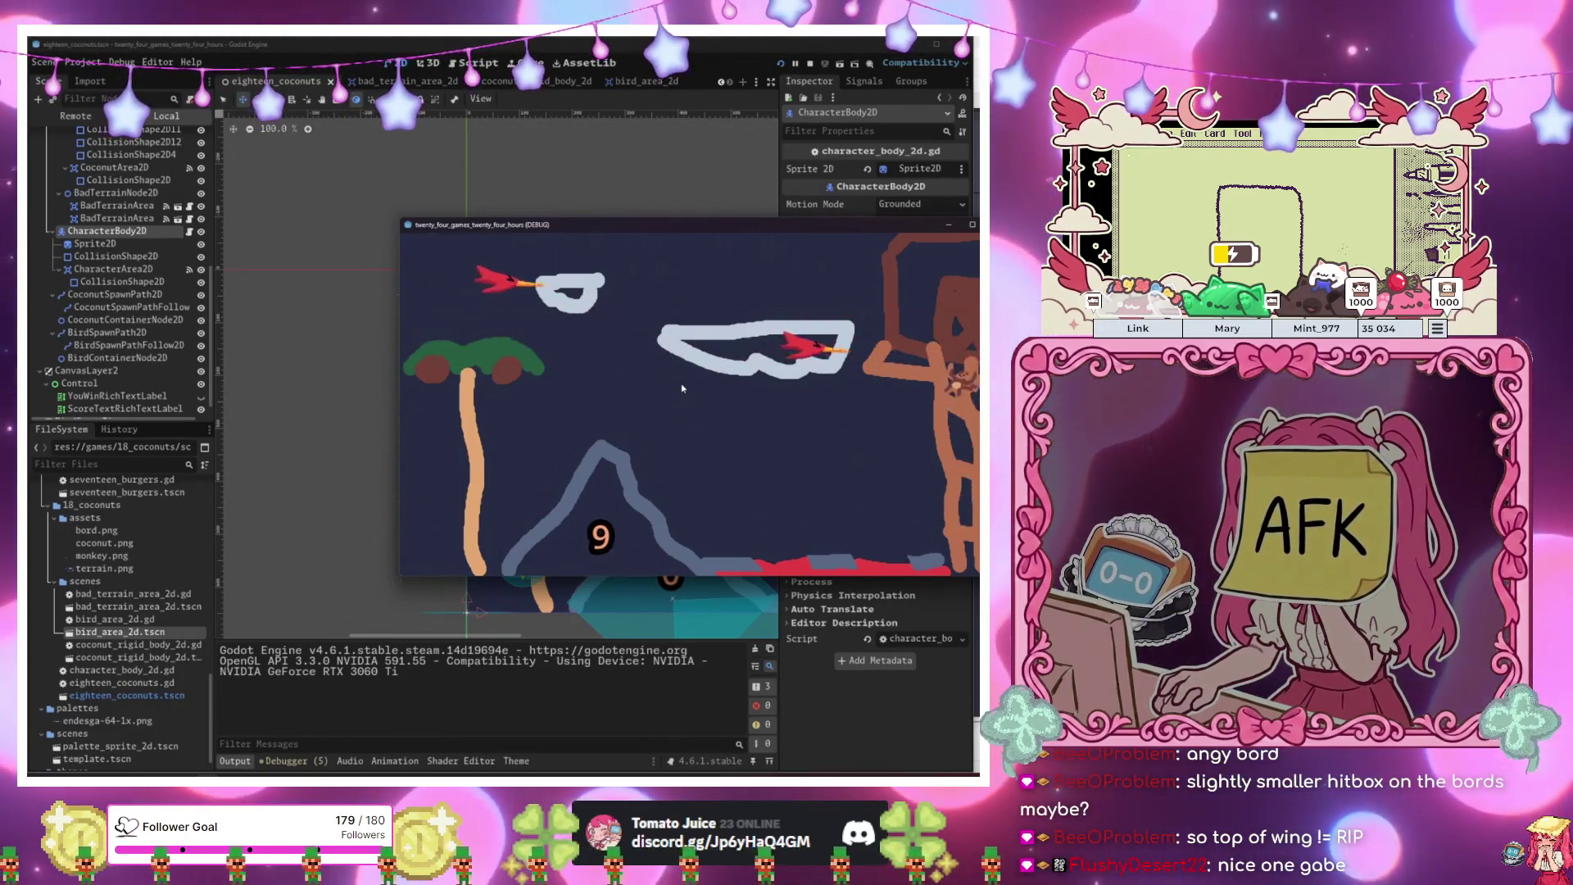
key("Left")
key("space")
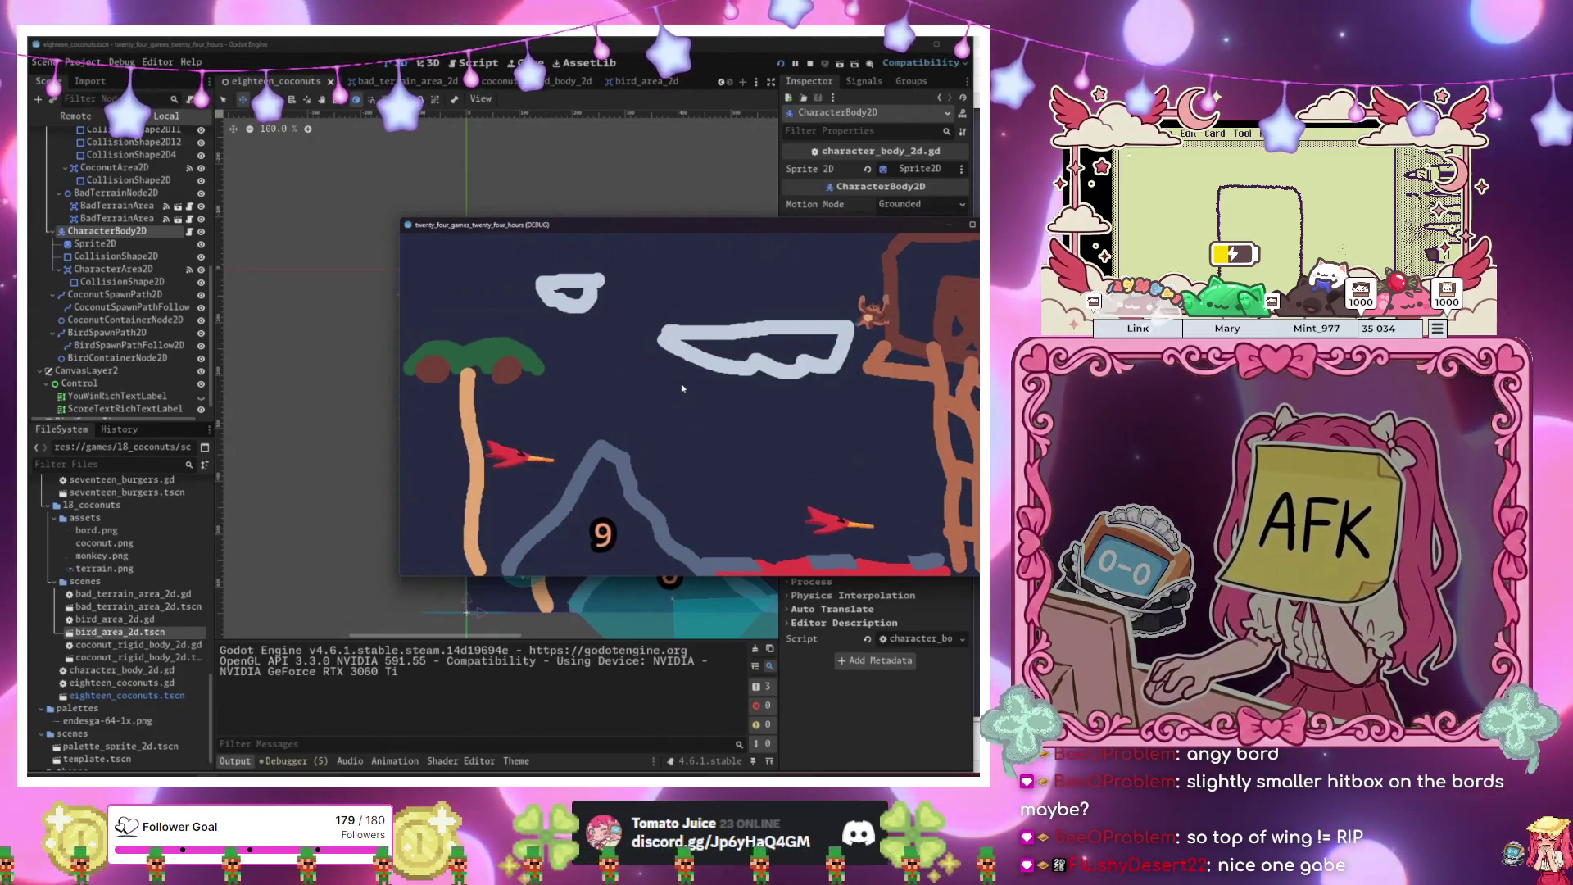
key("space")
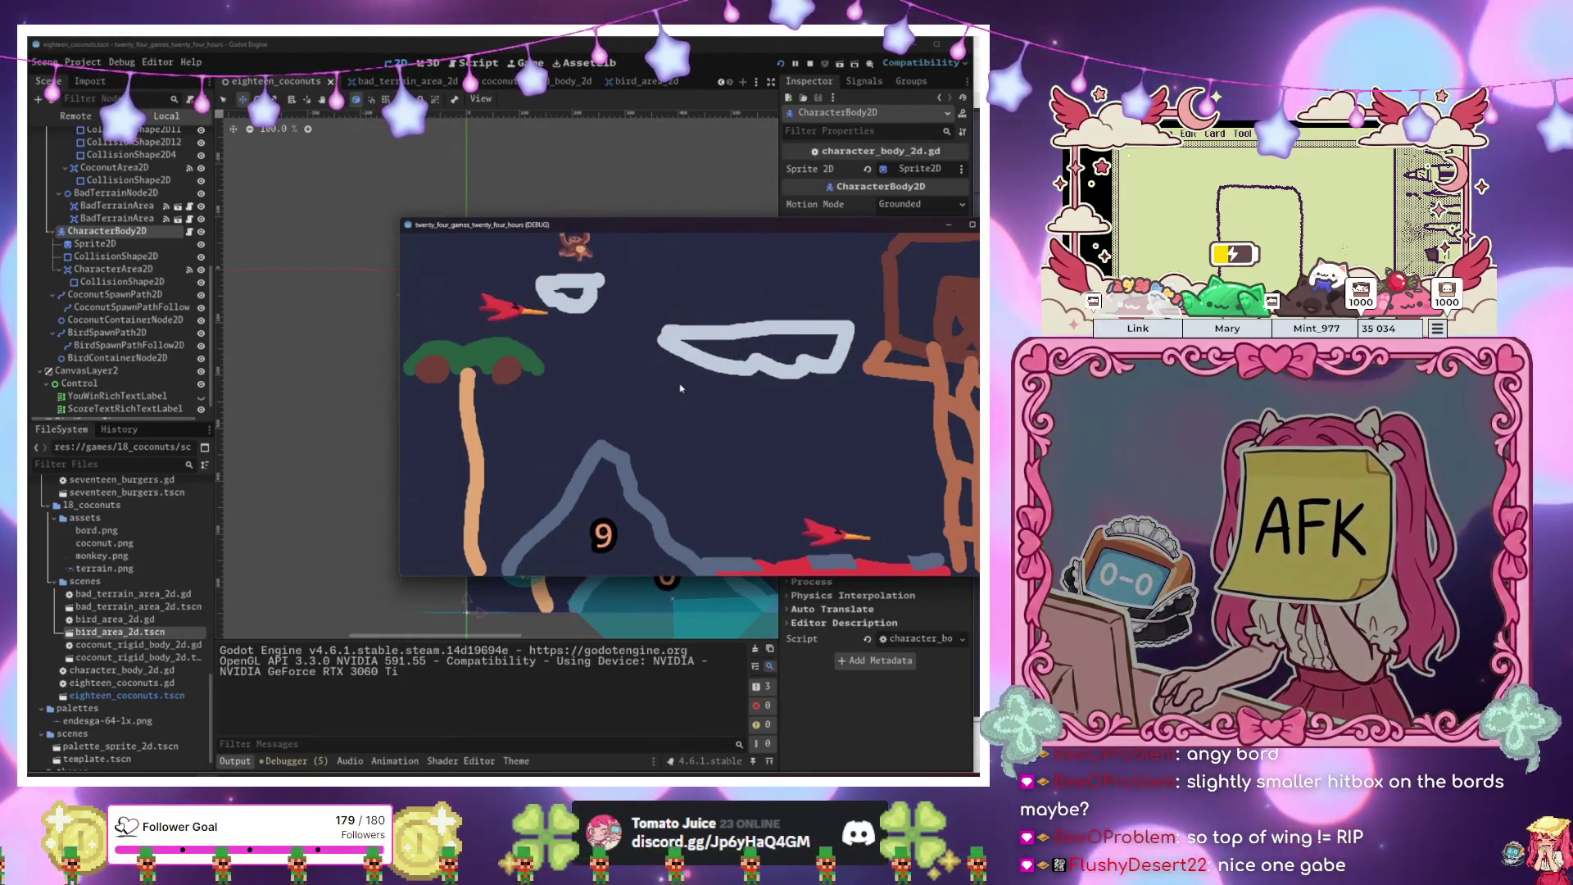
key("space")
key("space")
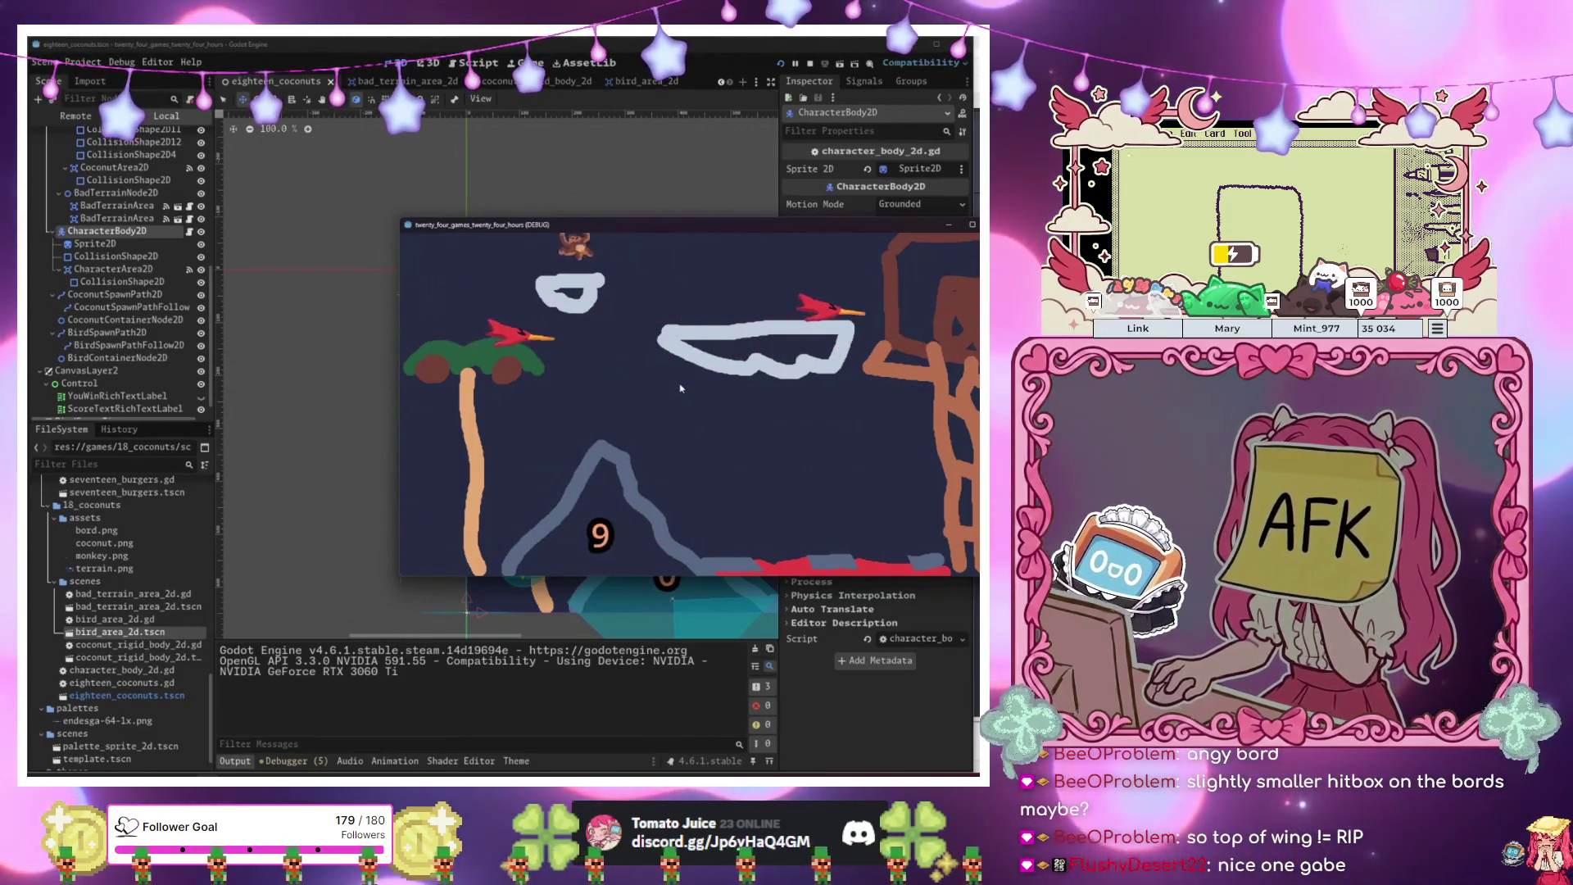
key("Left")
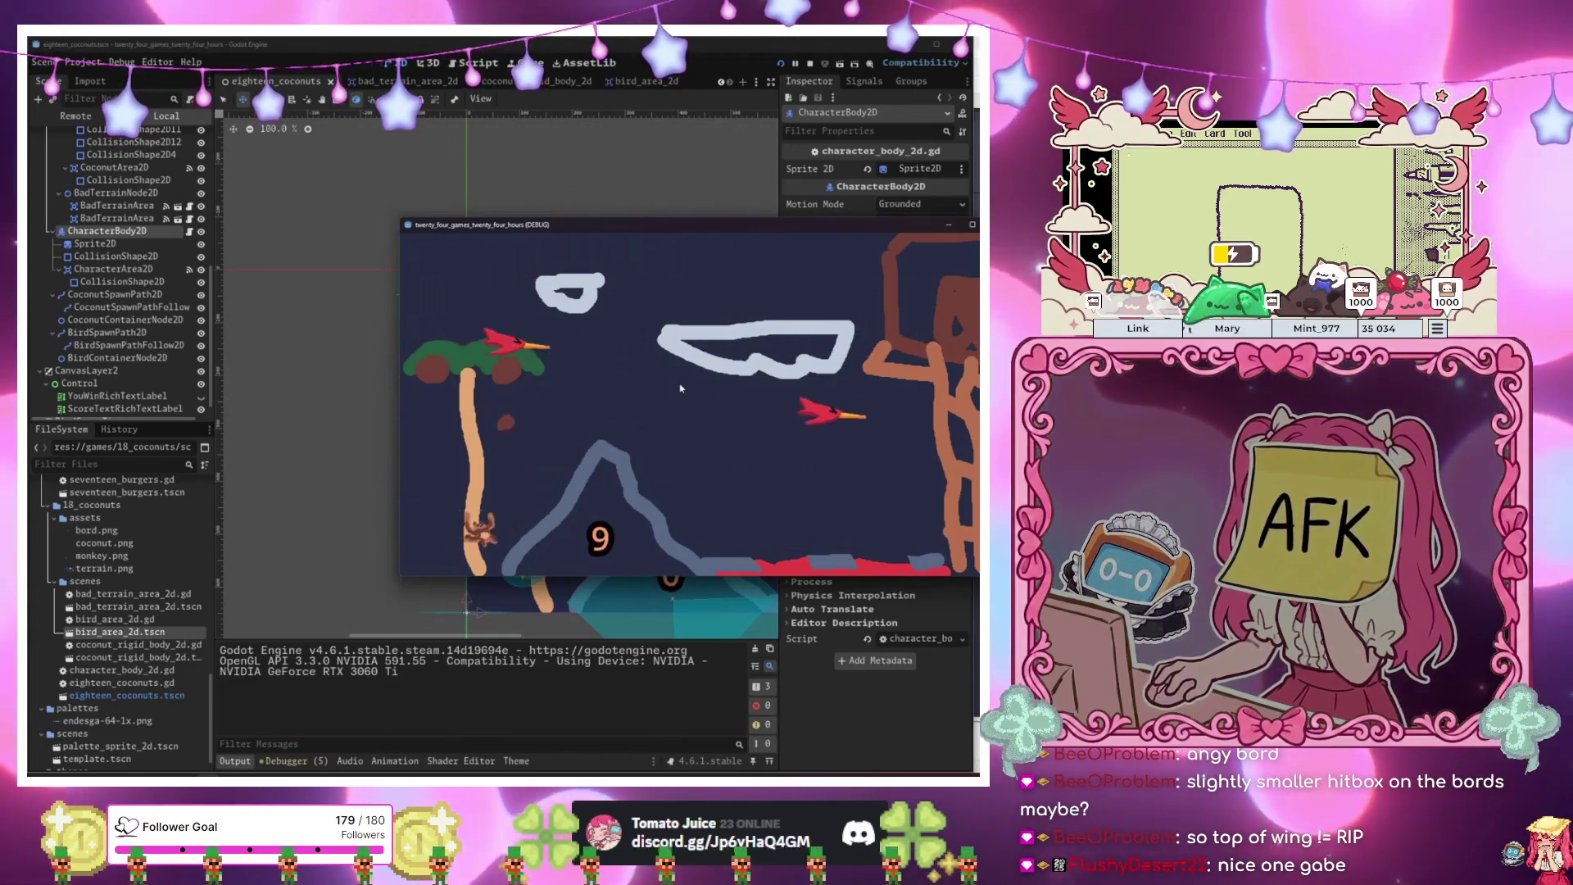
key("space")
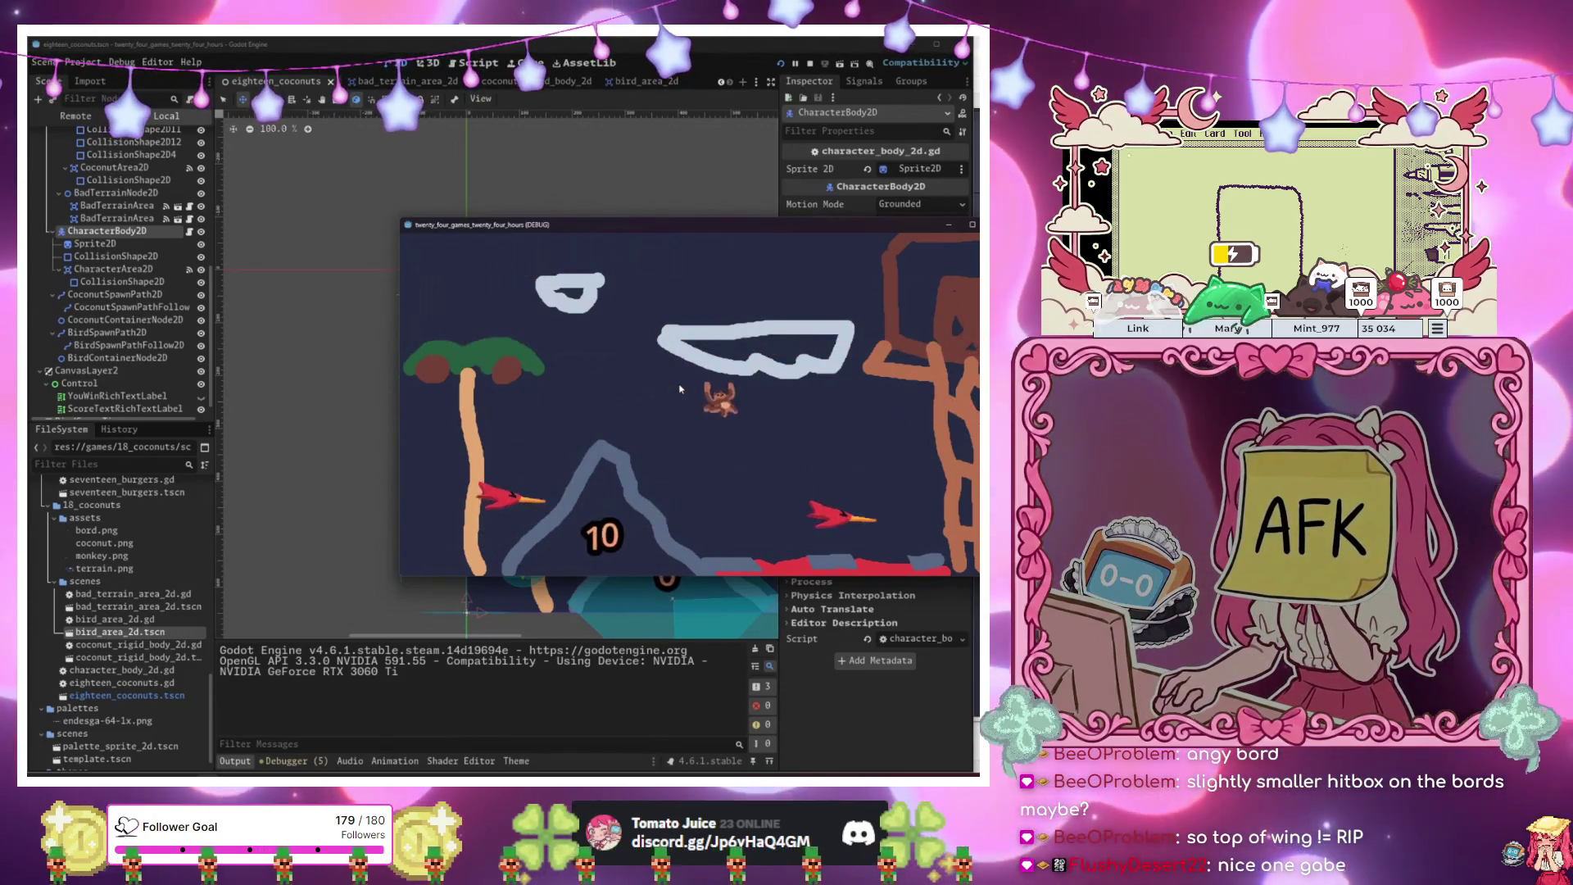
Guide the monkey down the slope, over the mountain and high up the brown structure.
key("Left")
key("space")
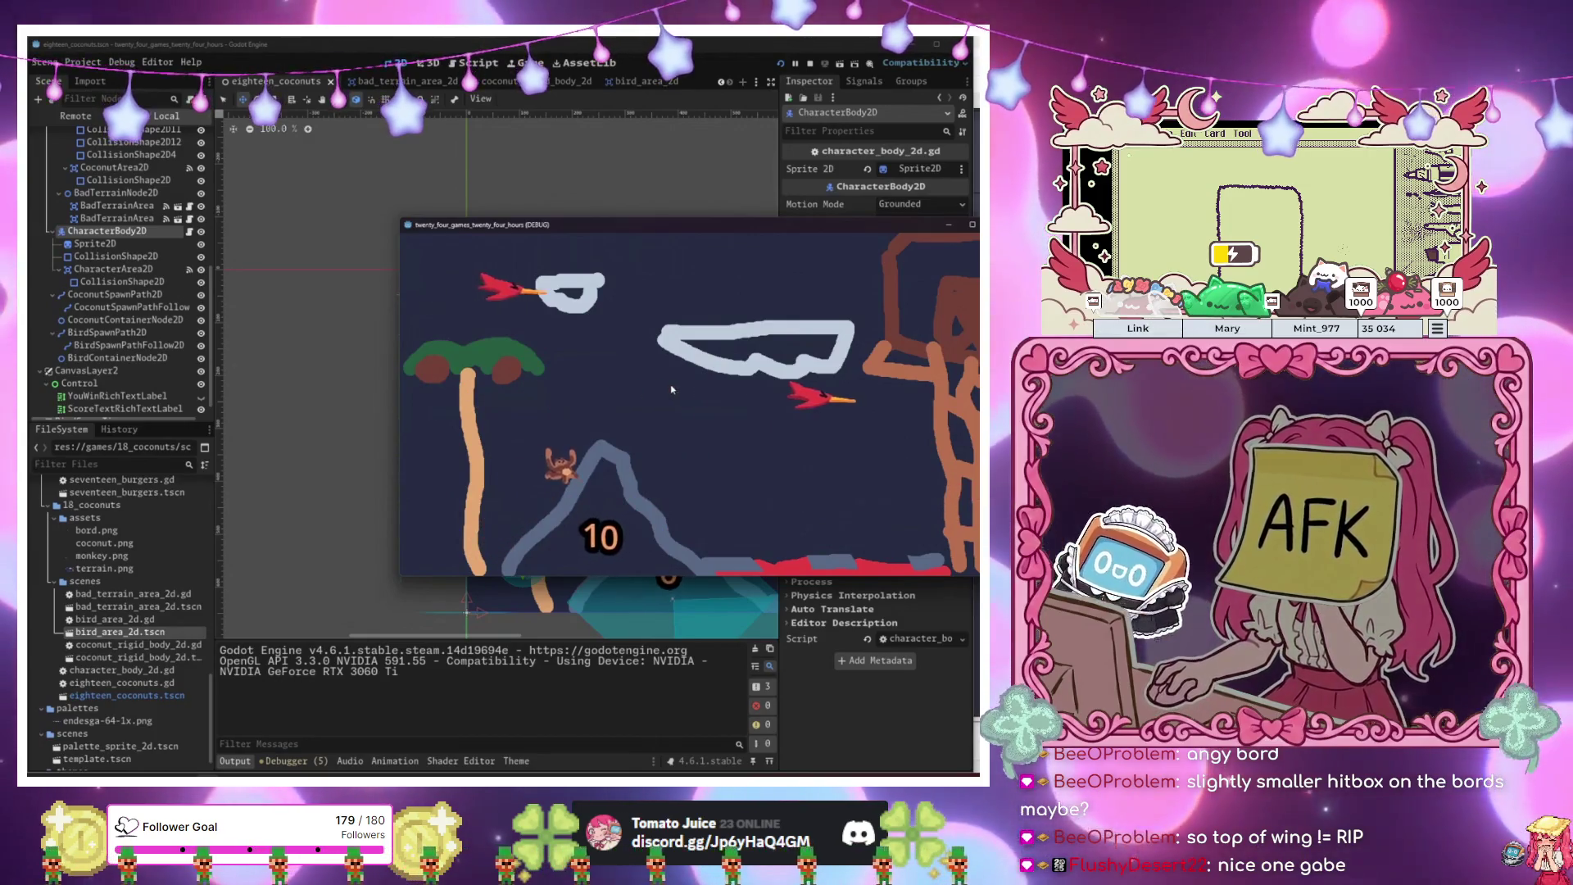
key("Left")
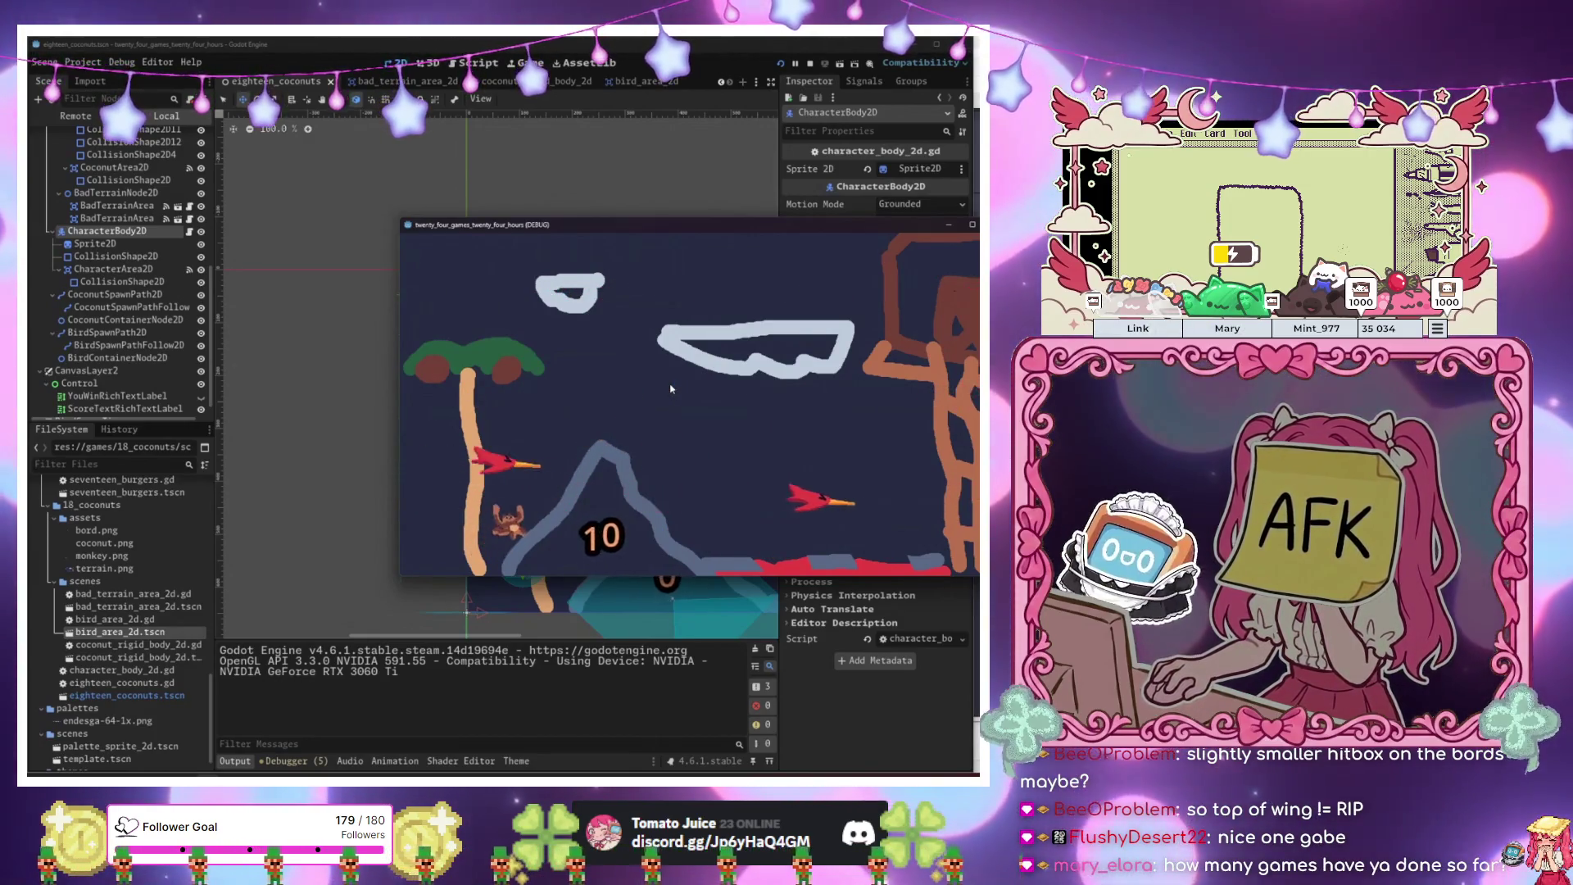
key("space")
key("Right")
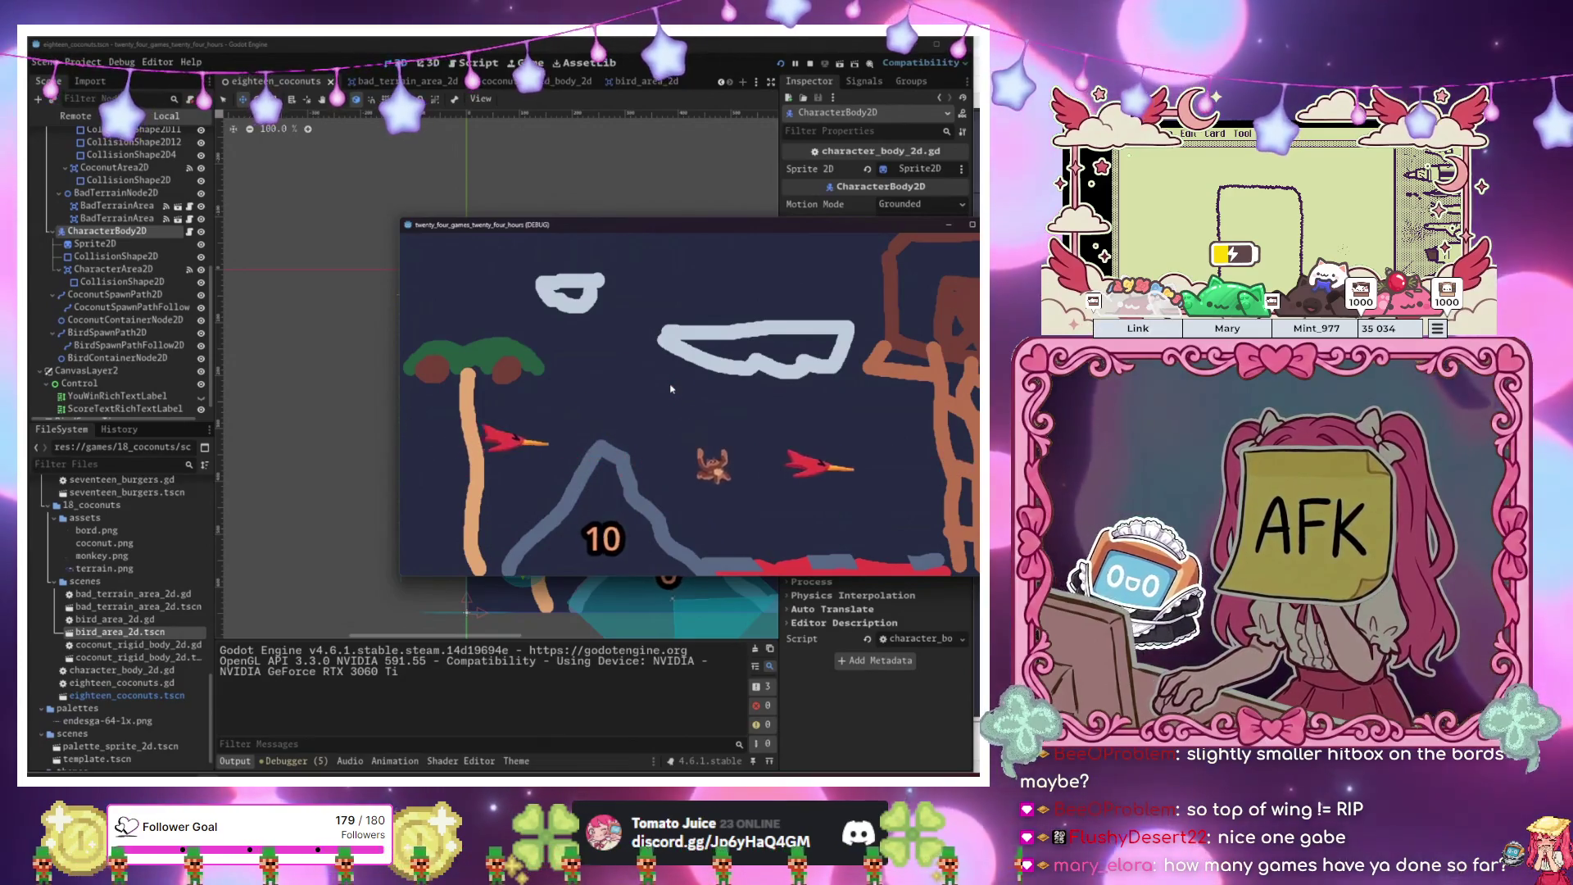
key("space")
key("Right")
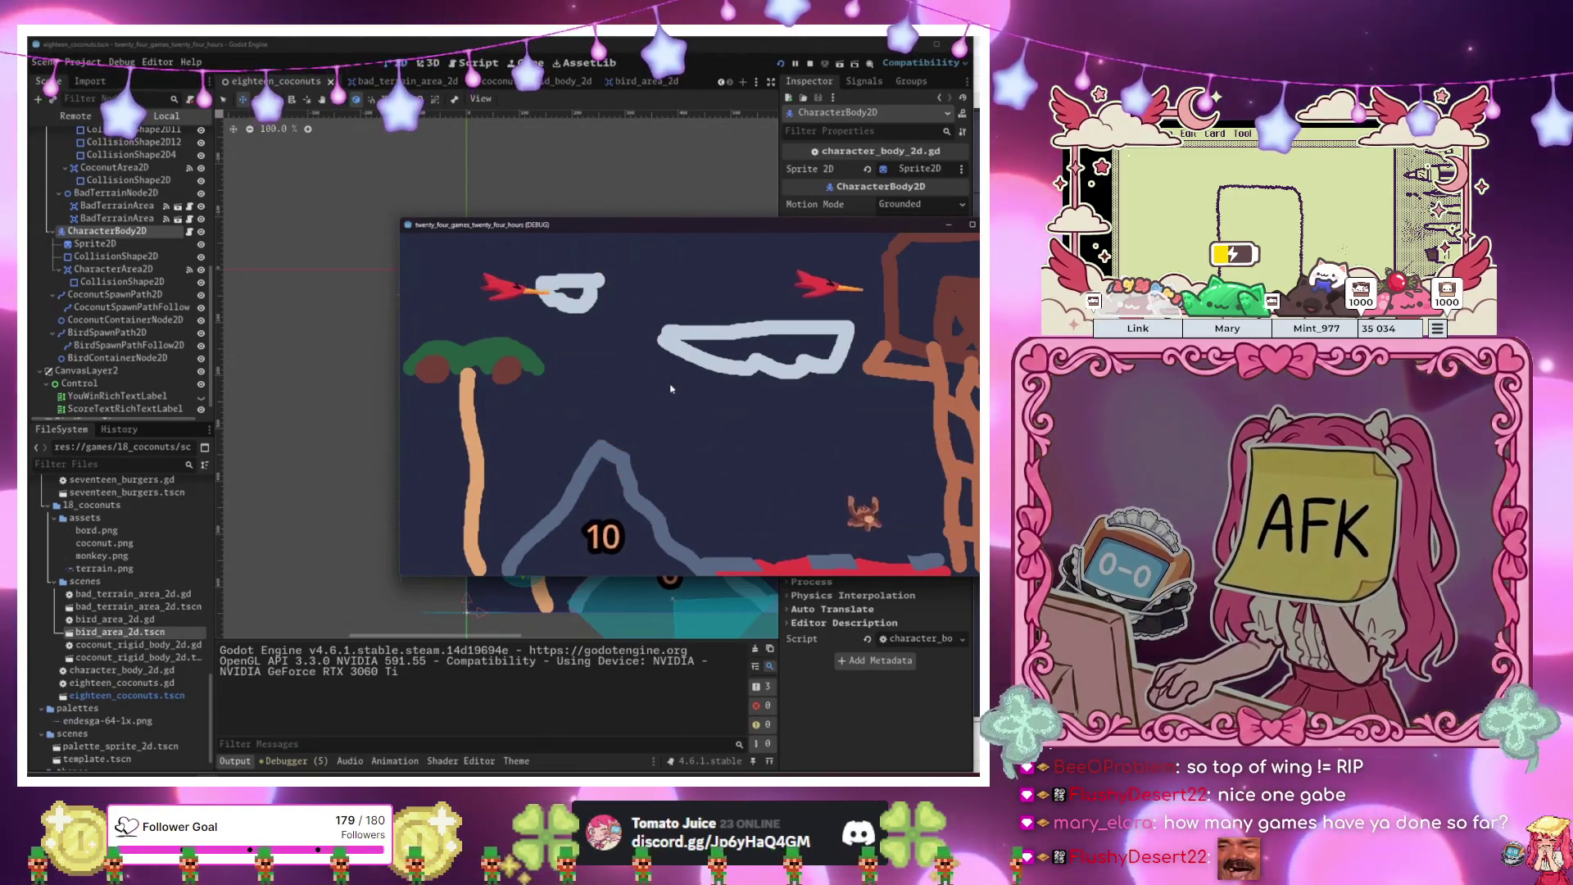
key("space")
key("Right")
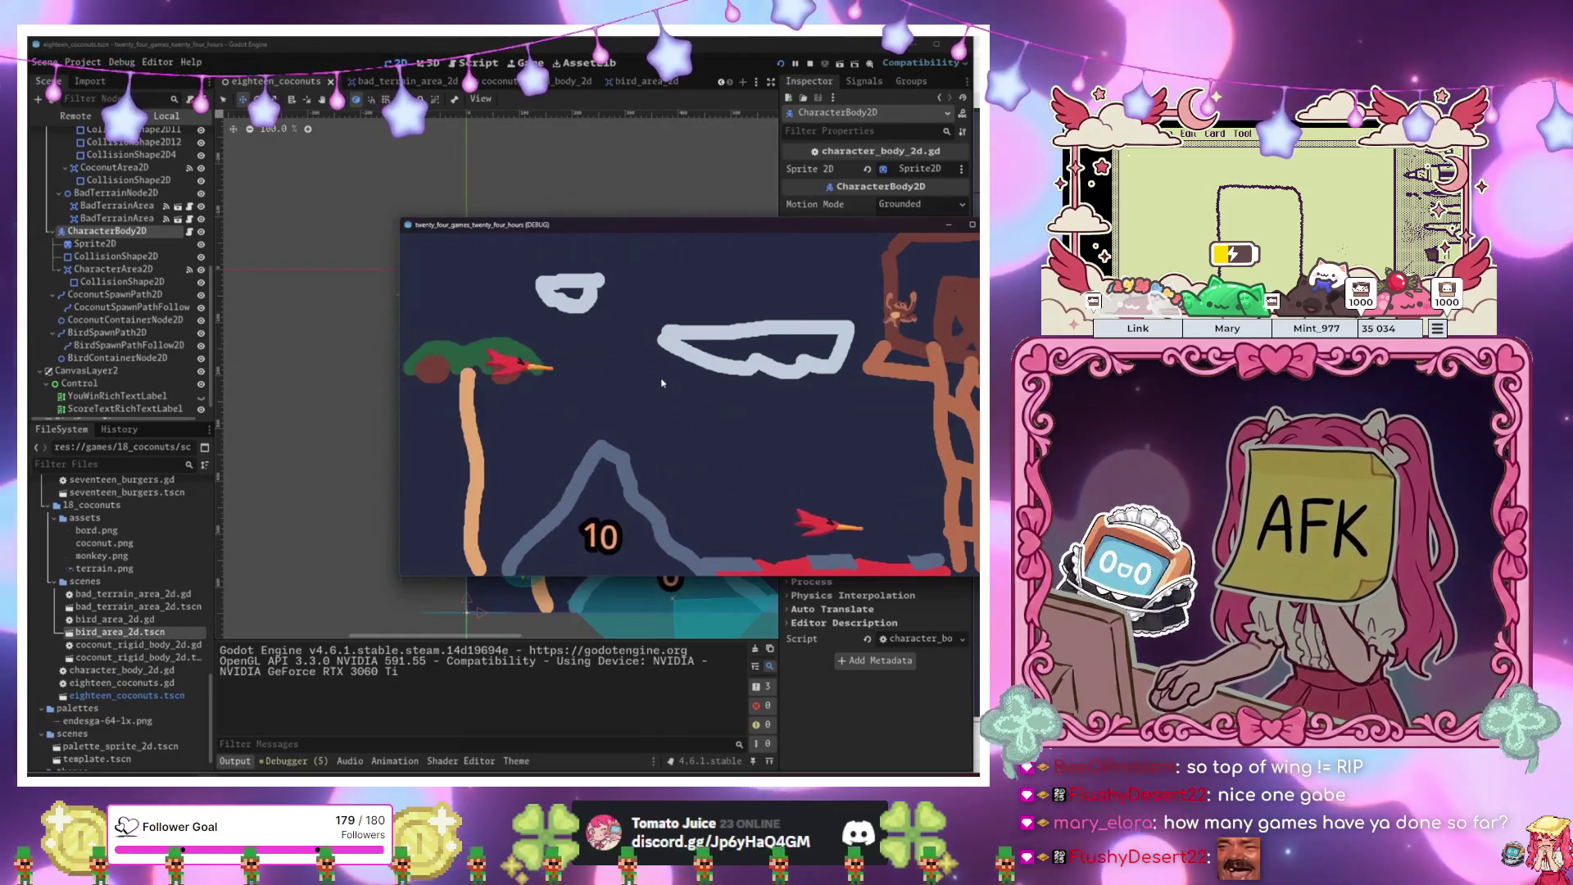
Hop back left to the white platform and palm trunk, then run right along the ground.
key("Left")
key("space")
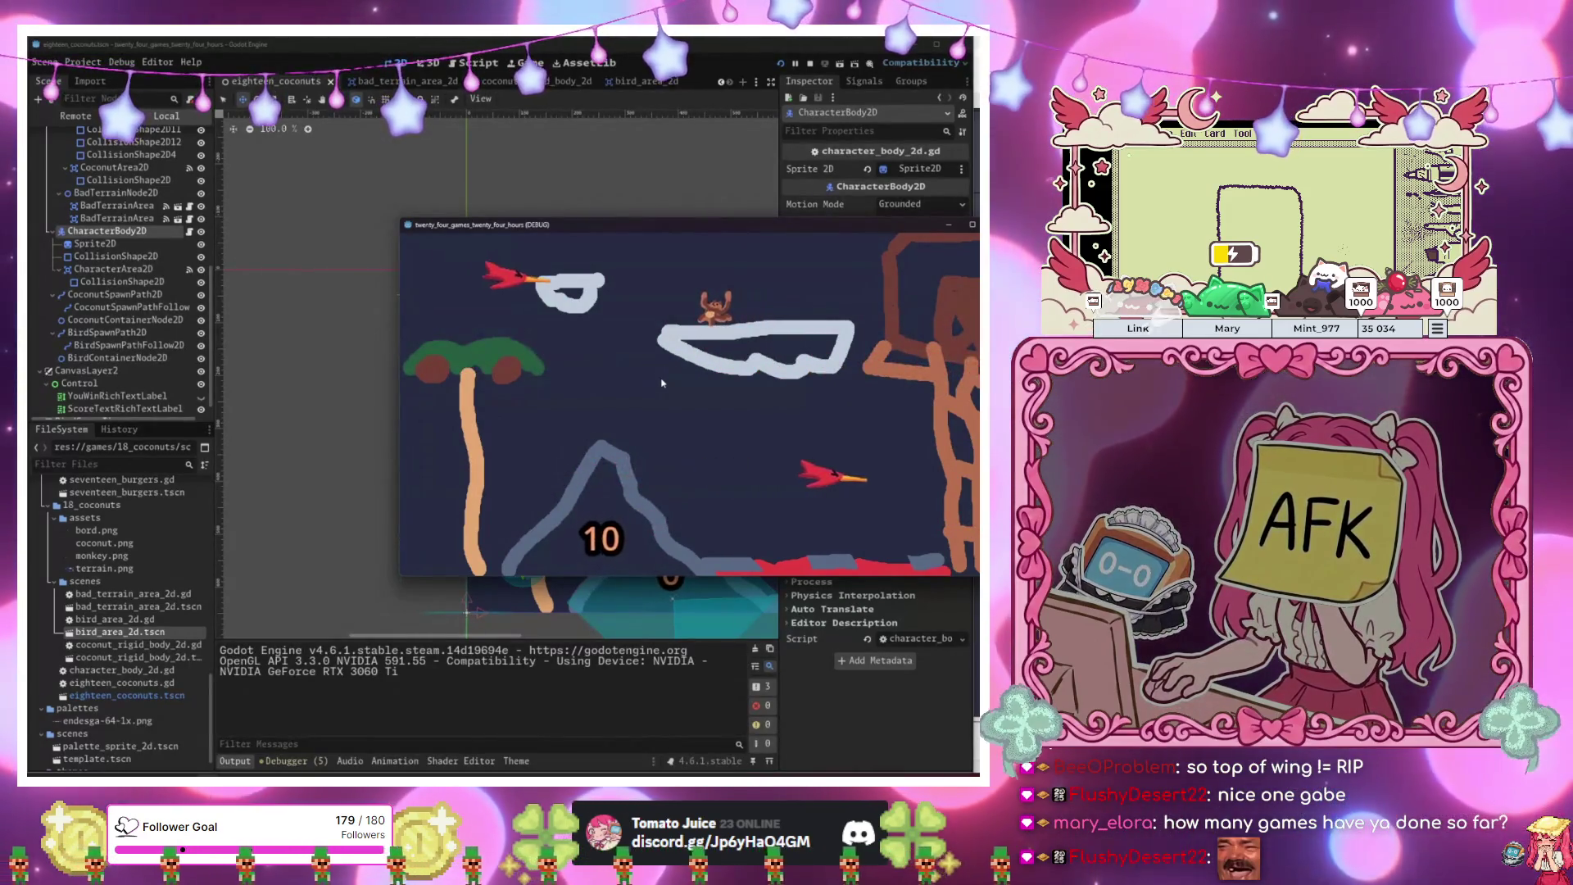
key("space")
key("Left")
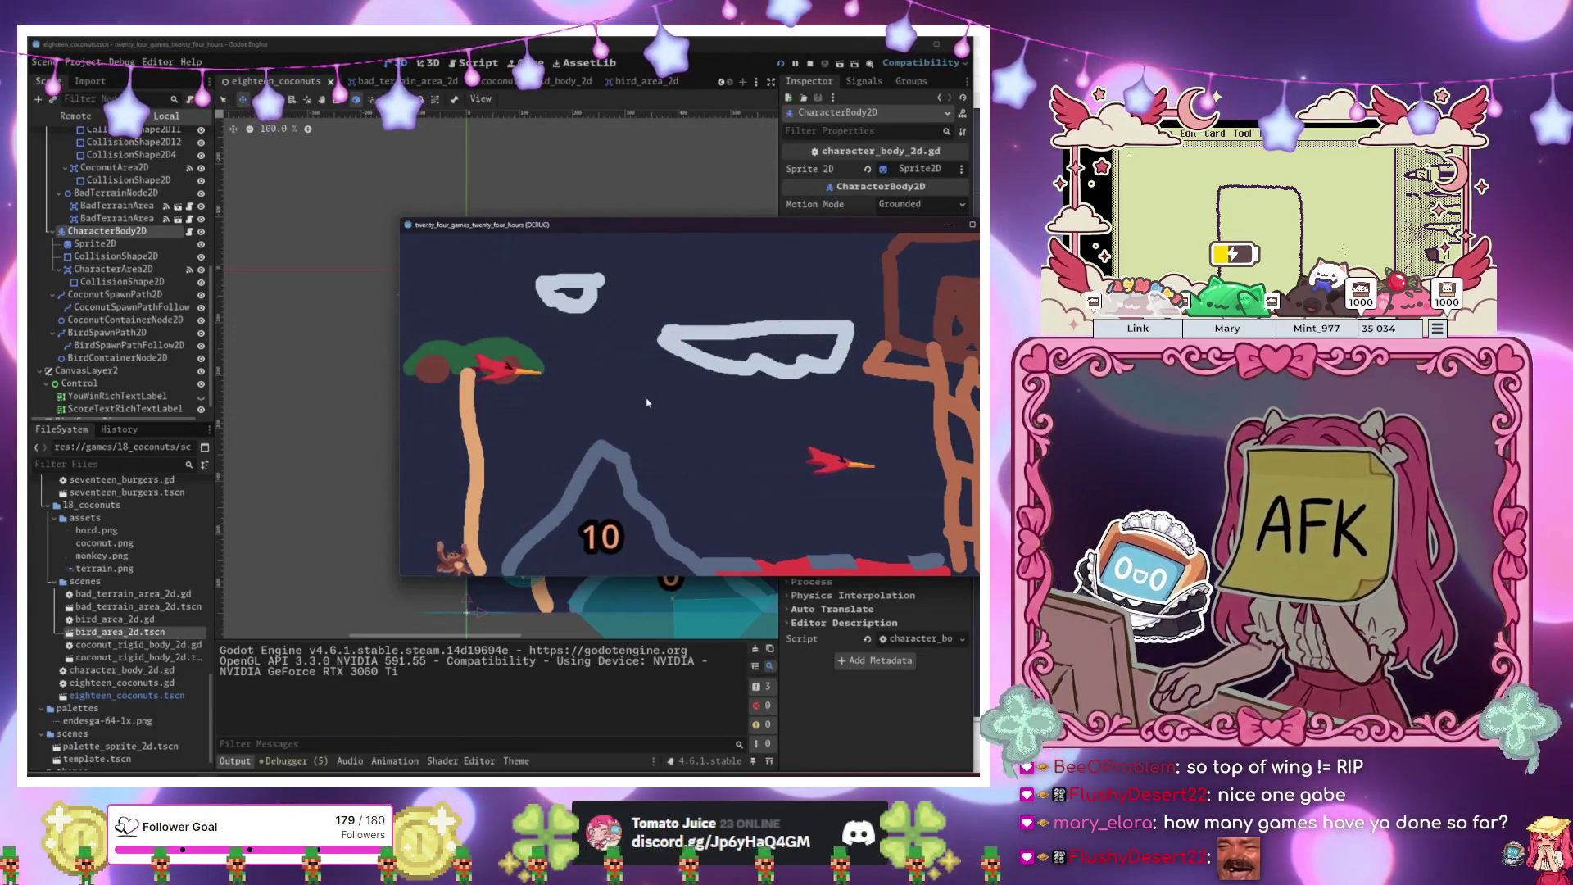
key("space")
key("Right")
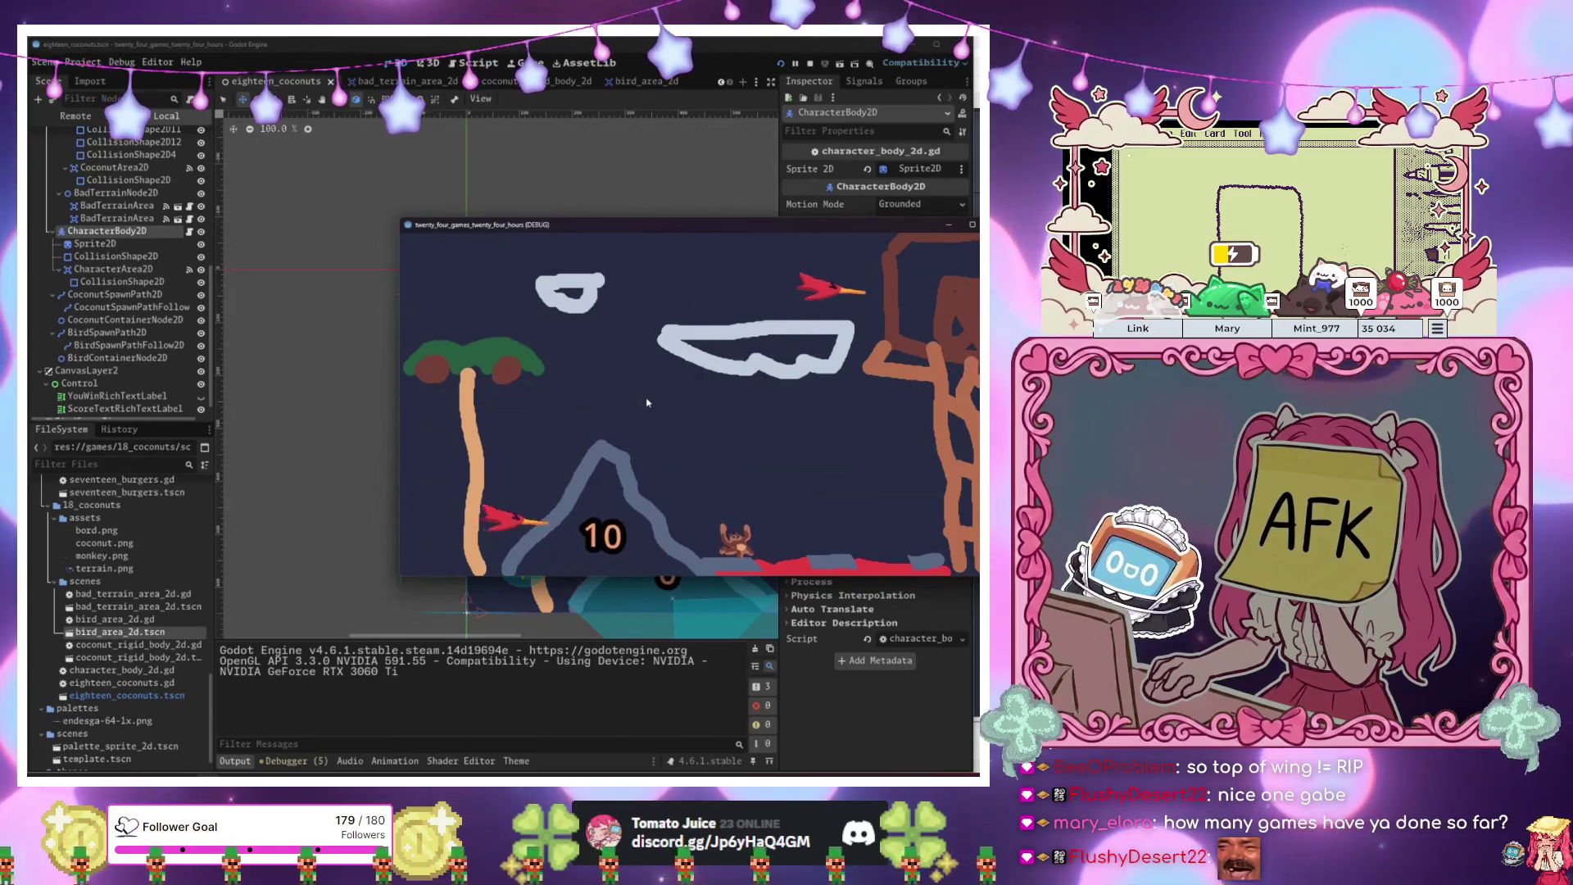
key("Right")
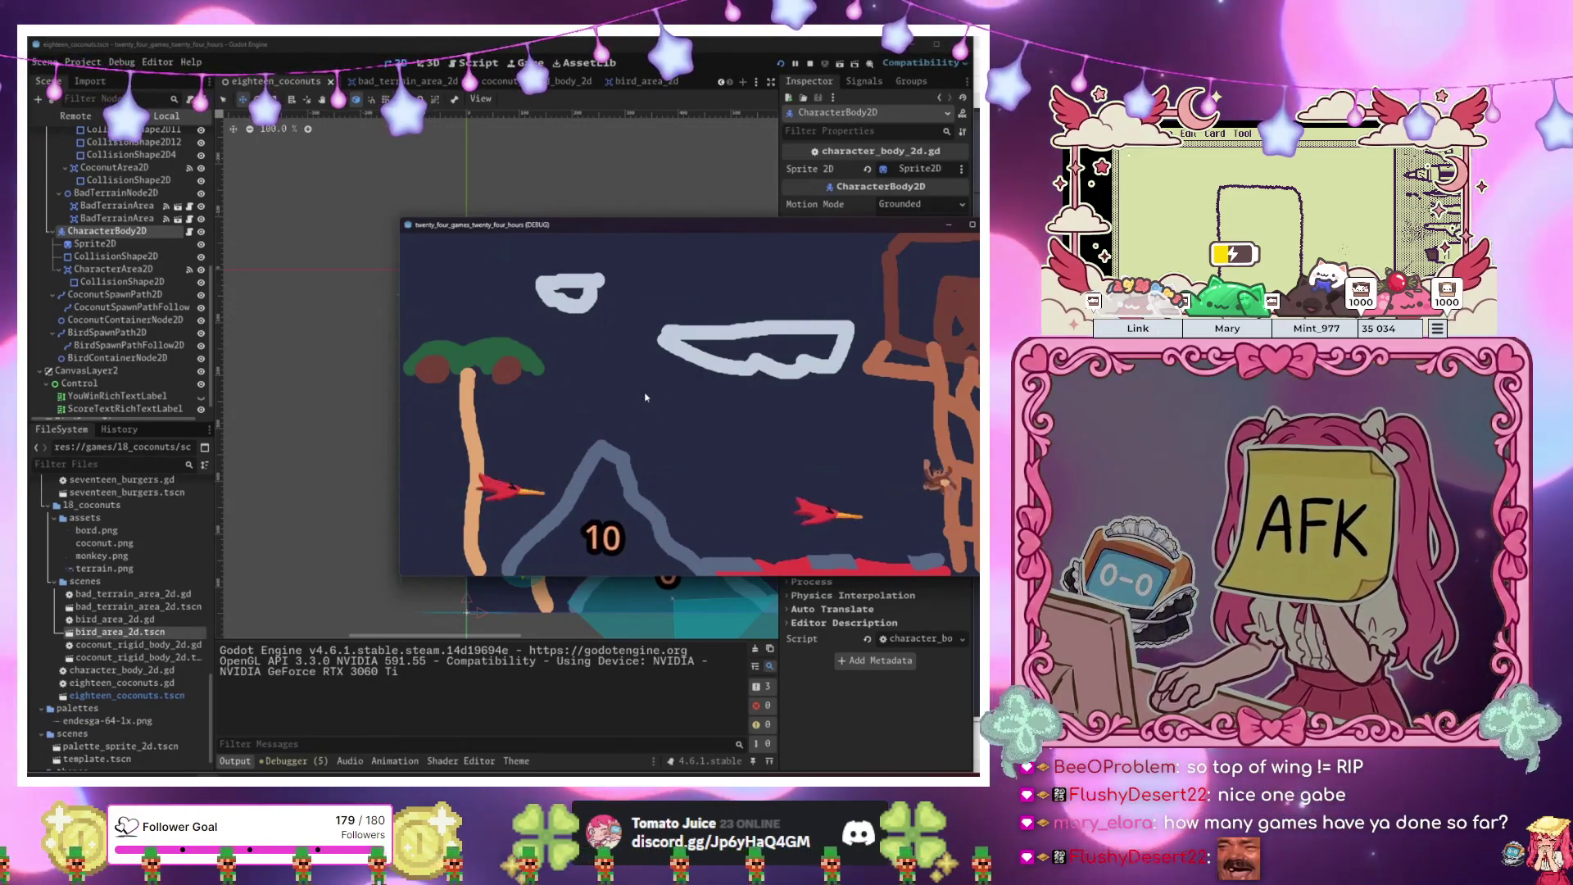
key("Right")
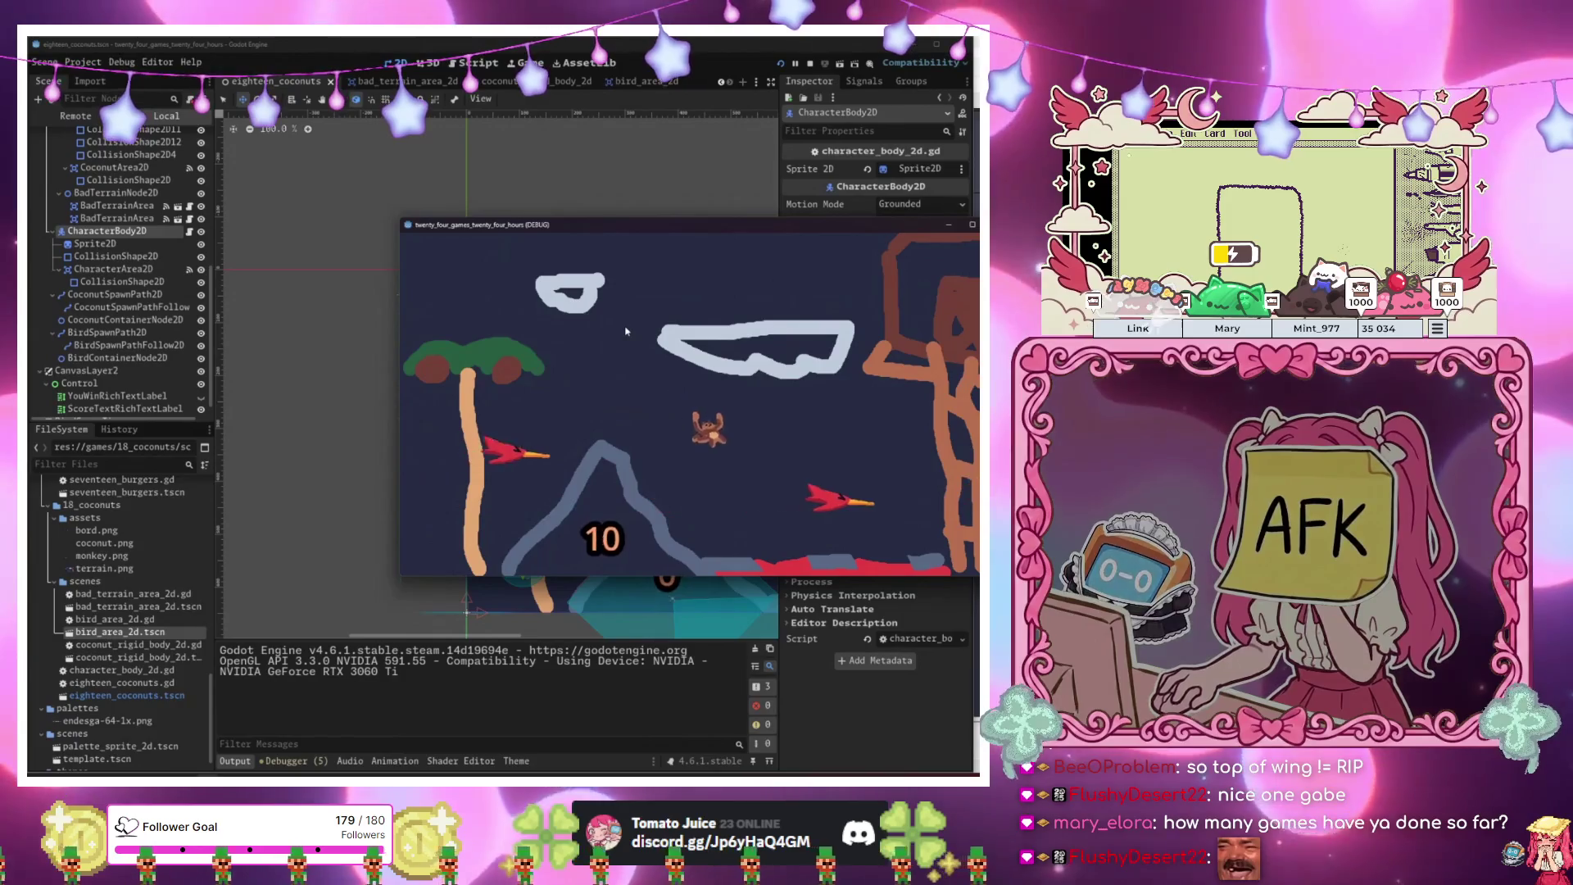
key("Right")
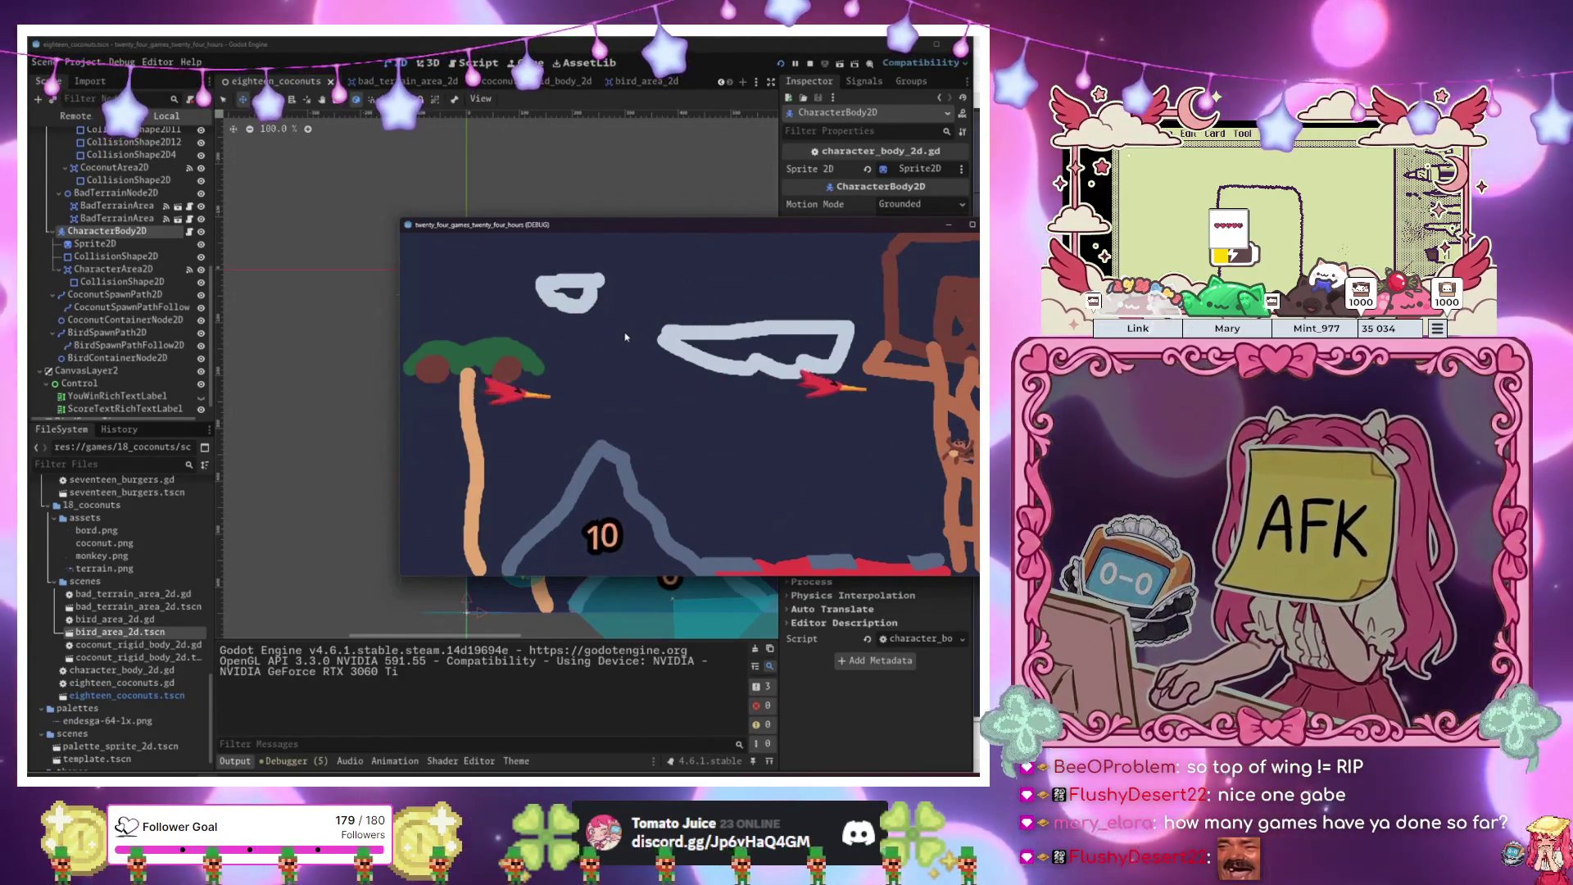
Climb the right-side structure, cross to the left cloud, then head right over the mountain, dodging birds.
key("Up")
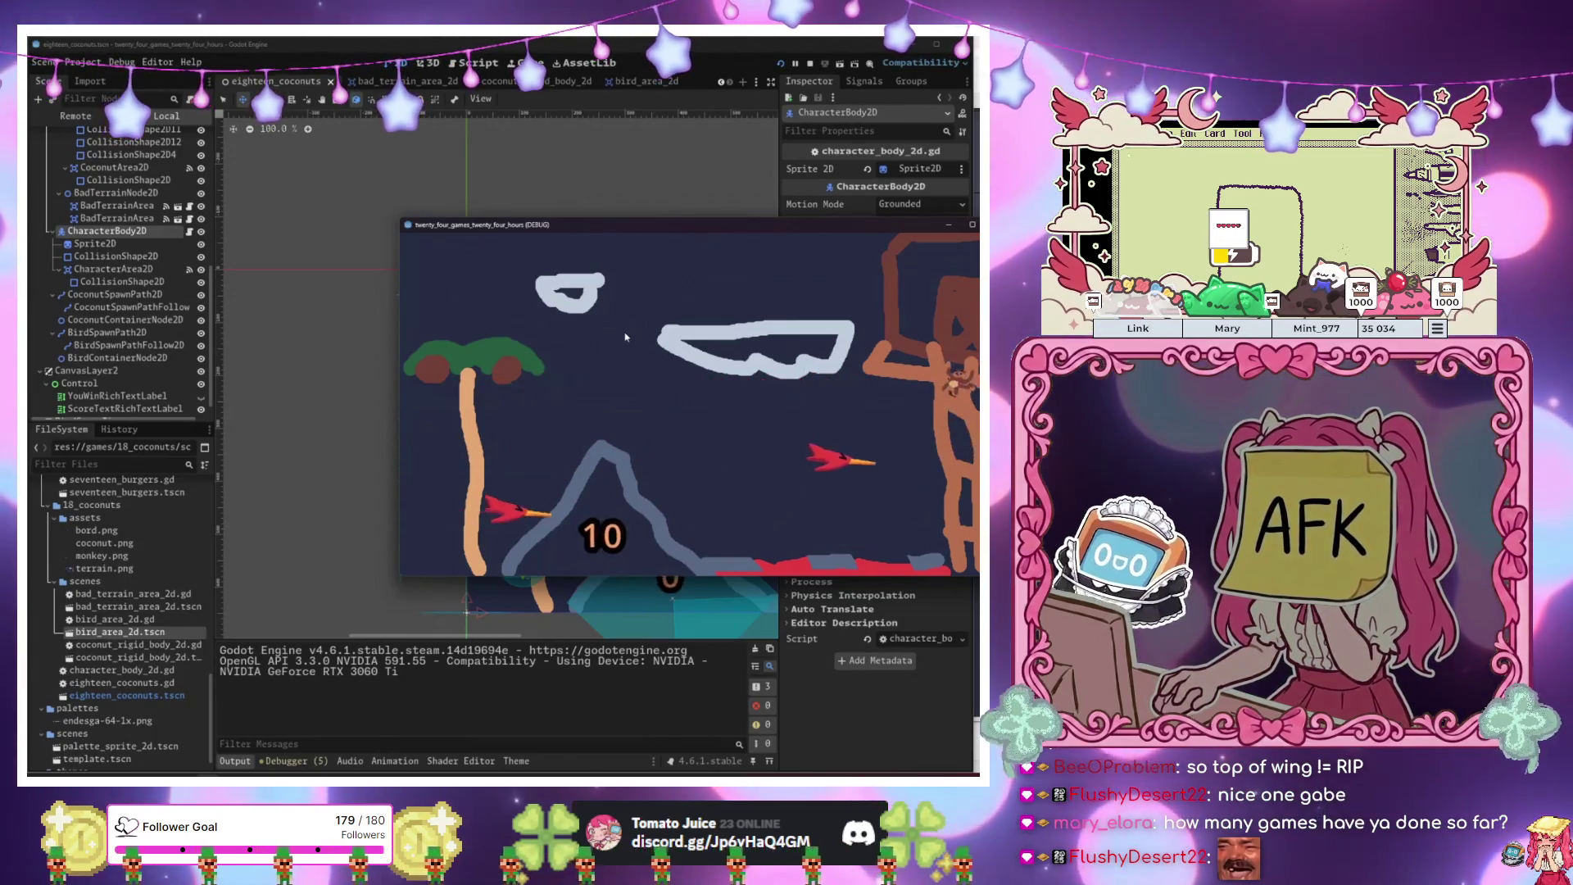
key("Left")
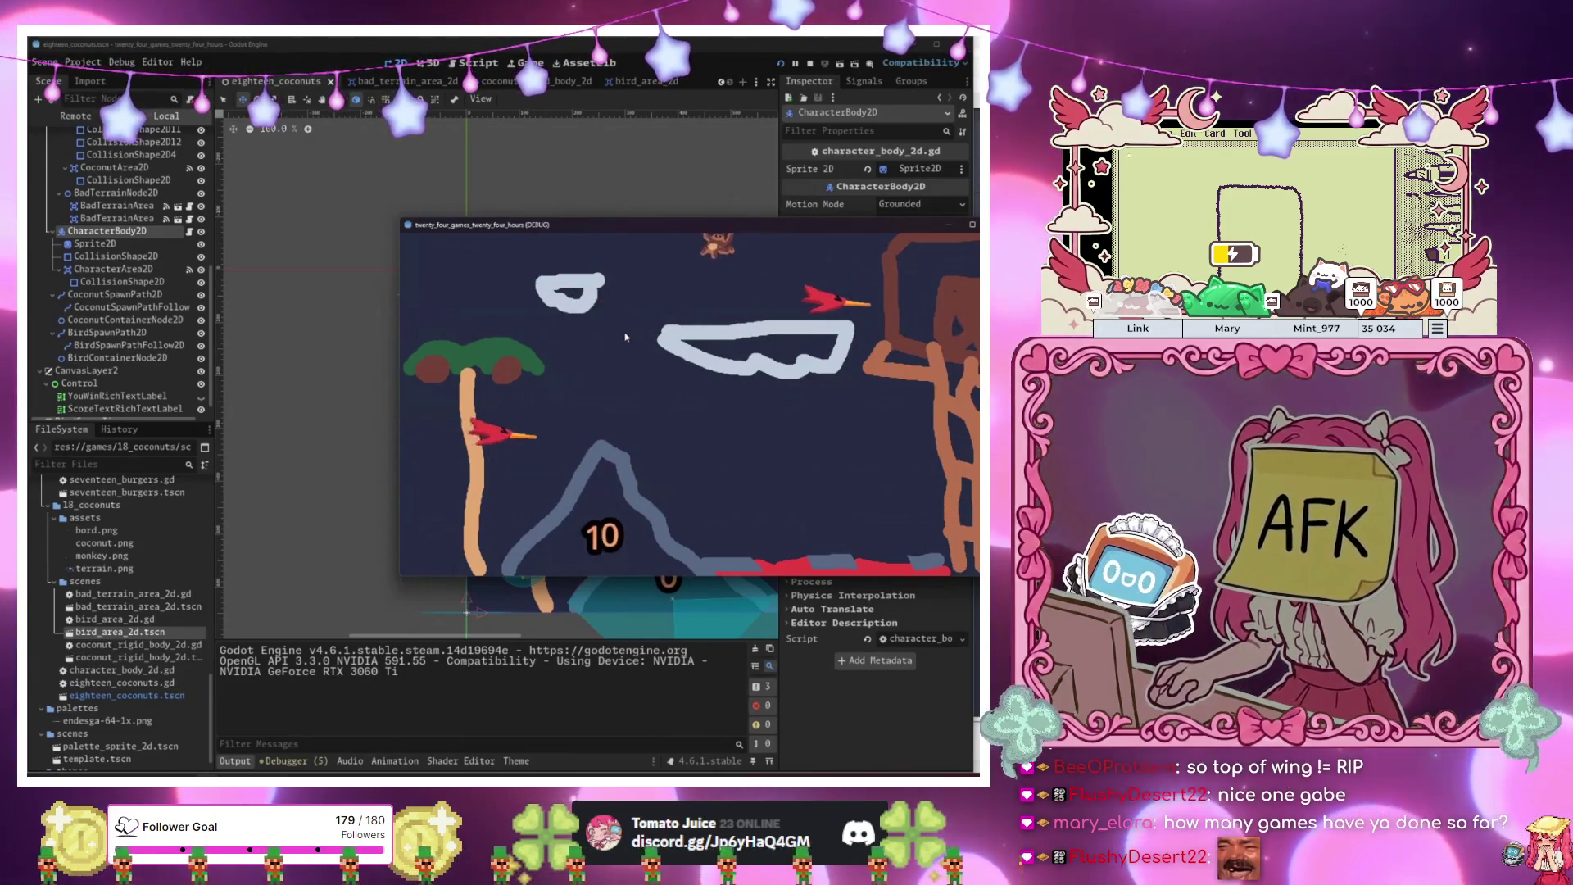
key("Left")
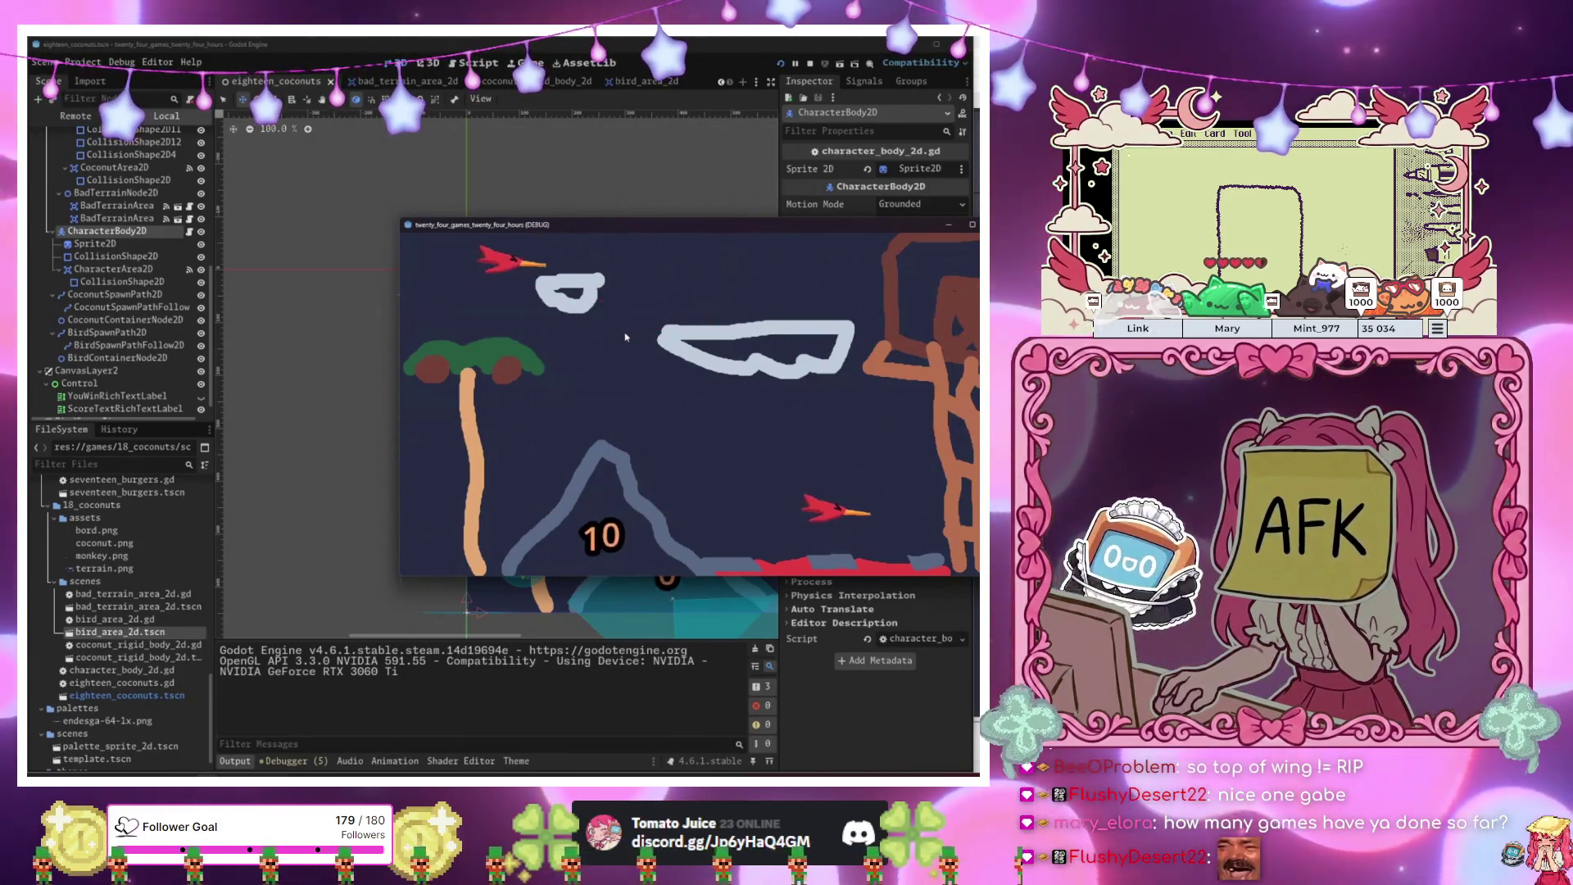
key("Left")
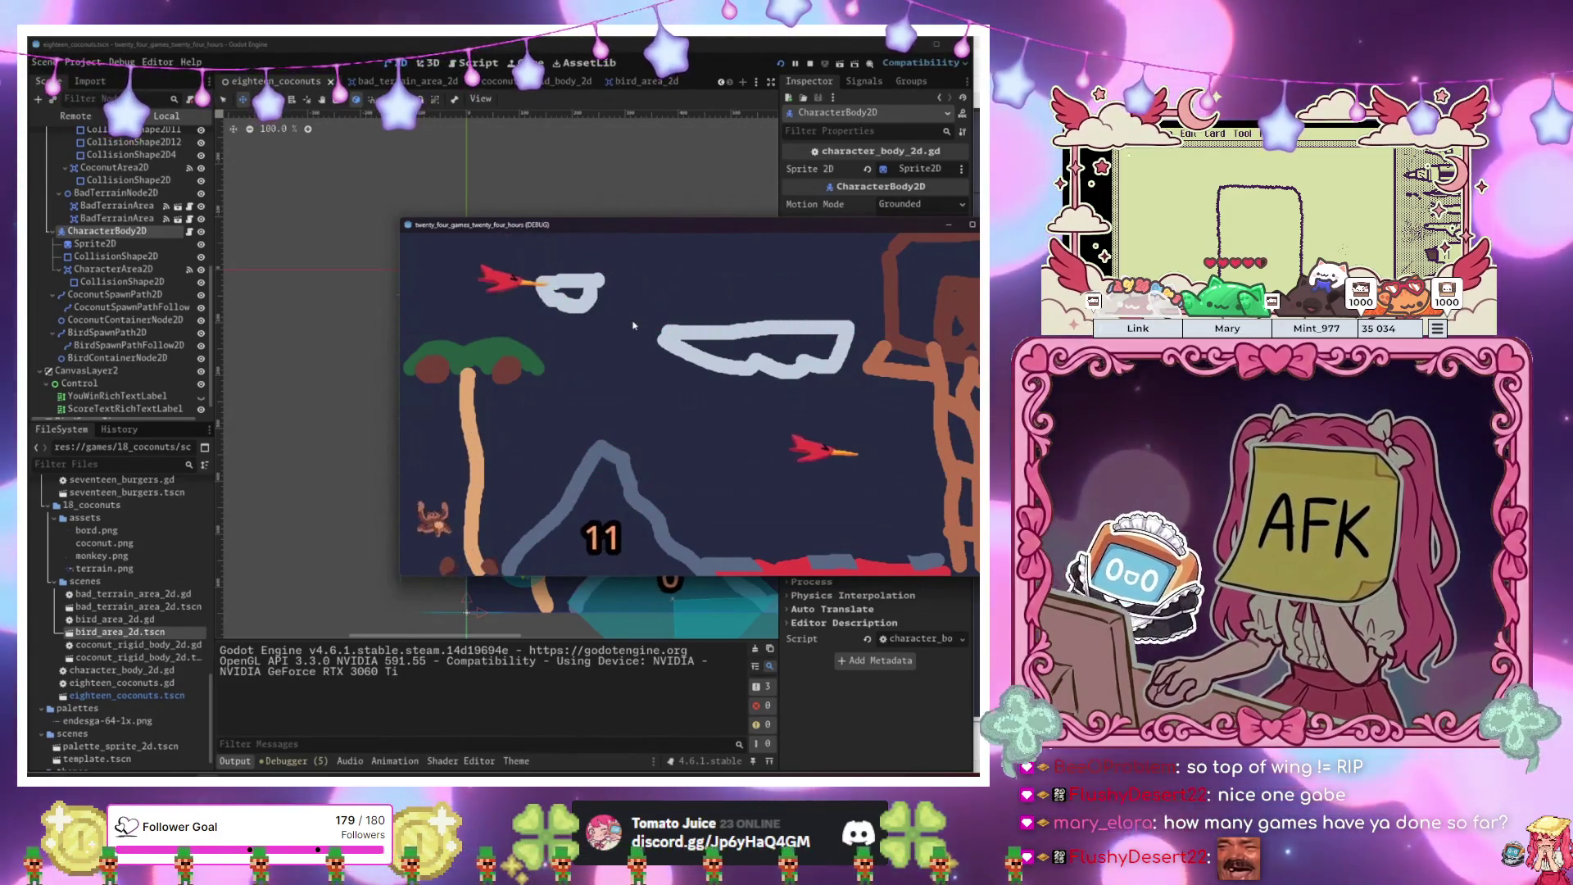
key("Right")
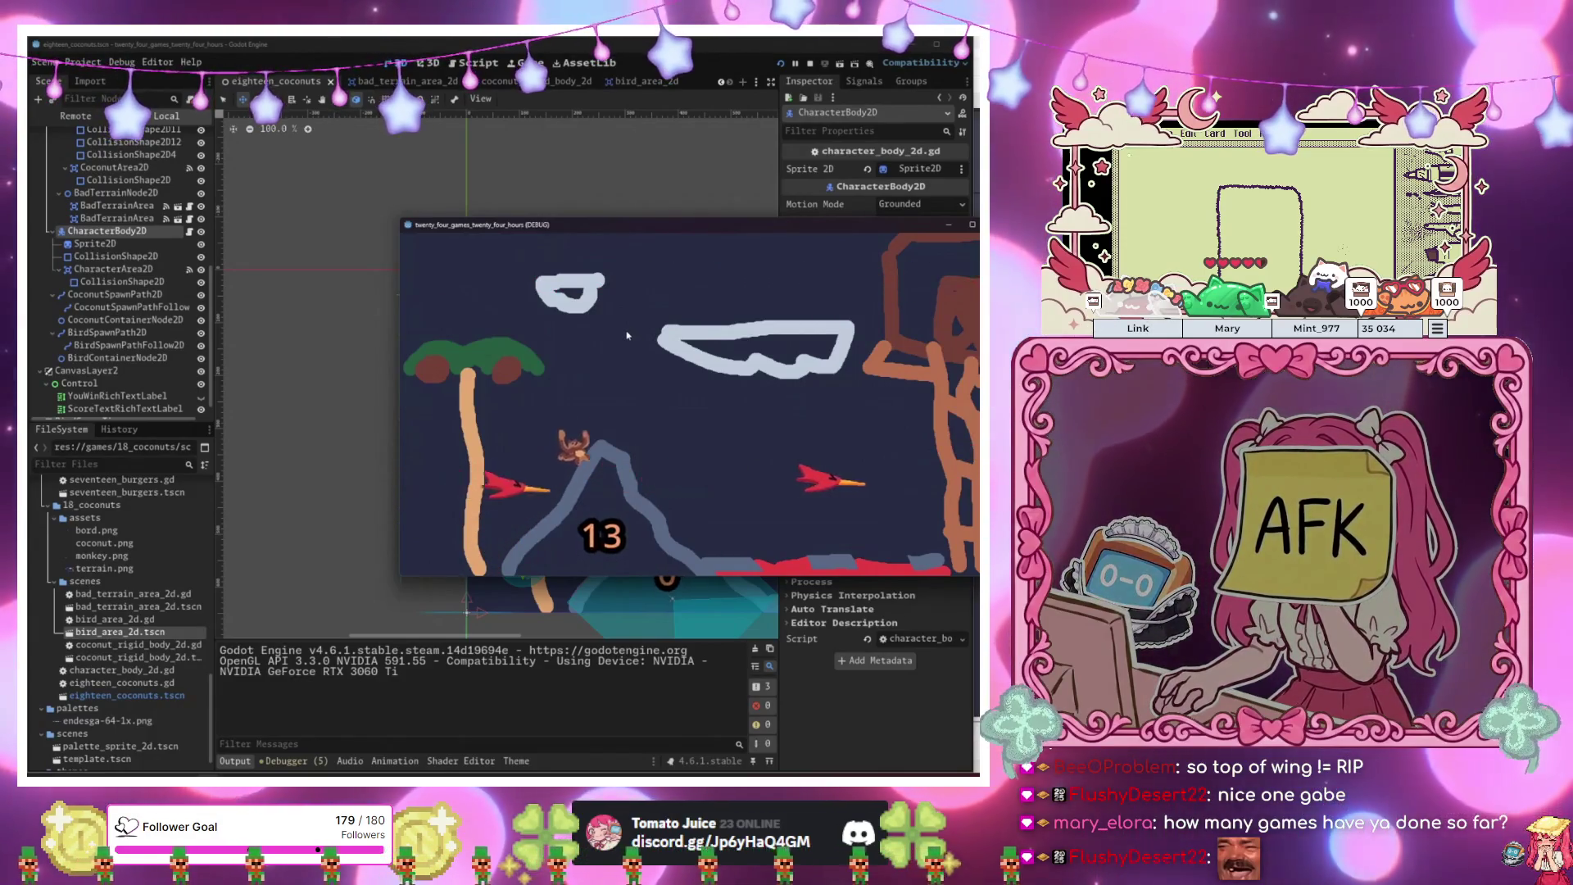
key("Right")
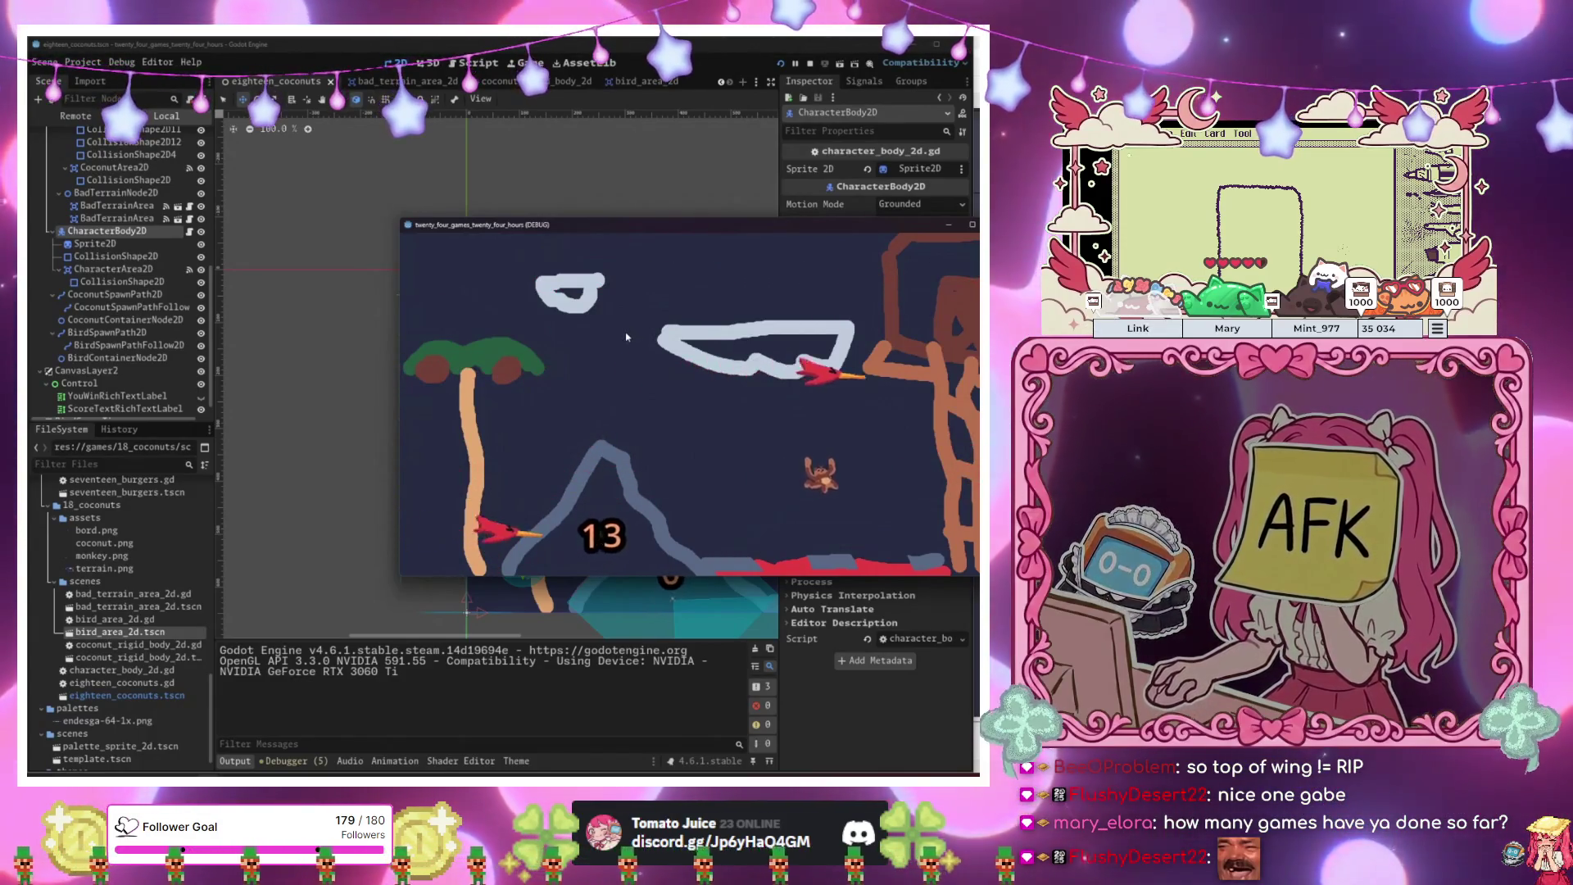
key("Right")
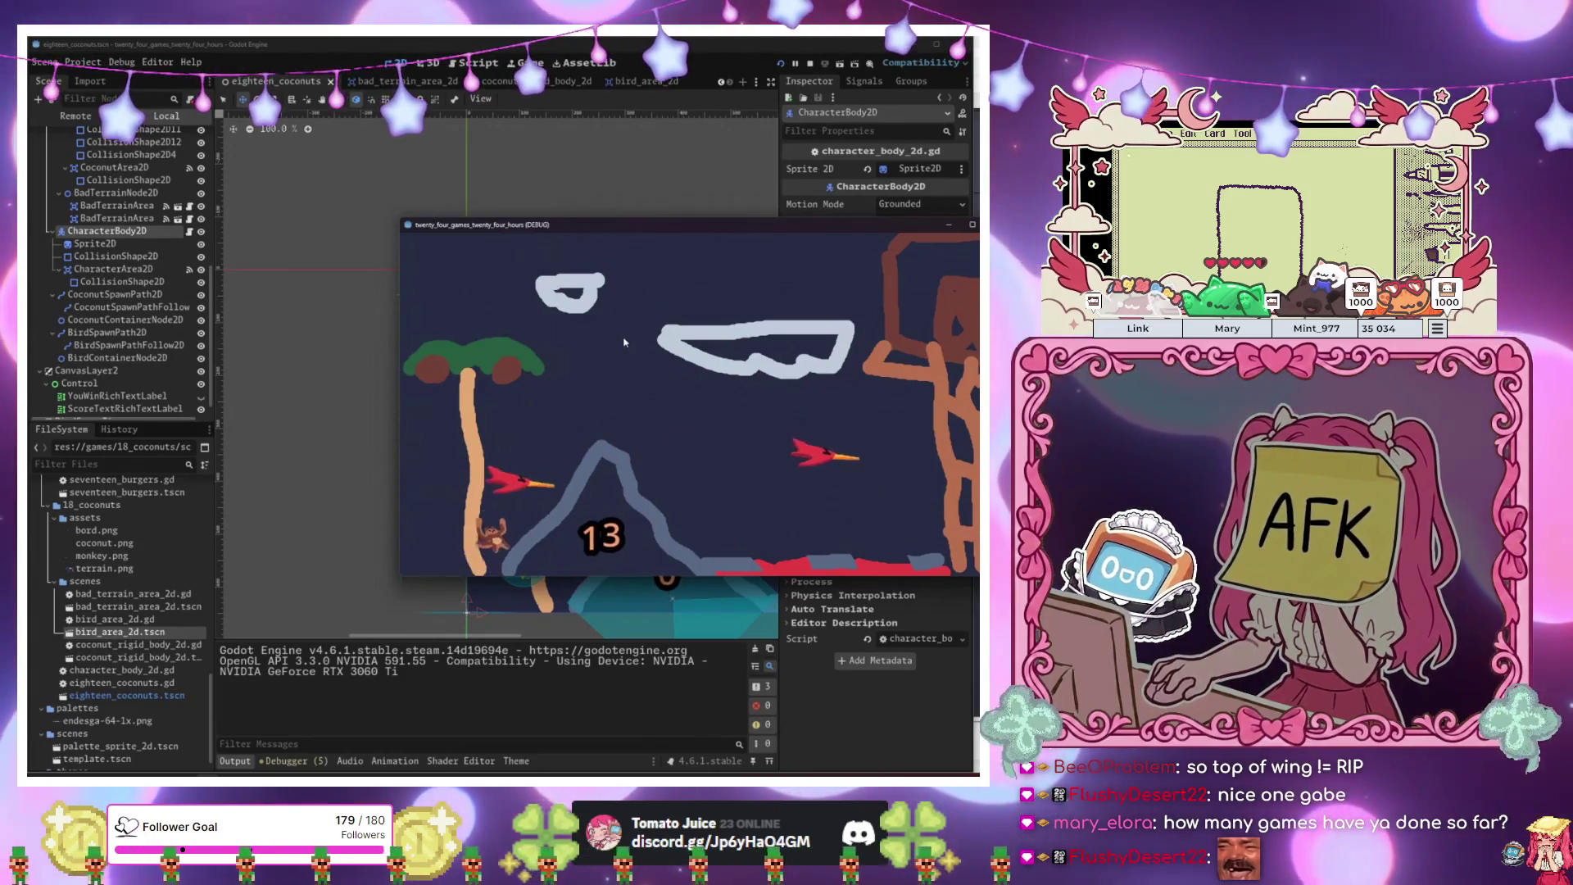
key("Right")
key("Right")
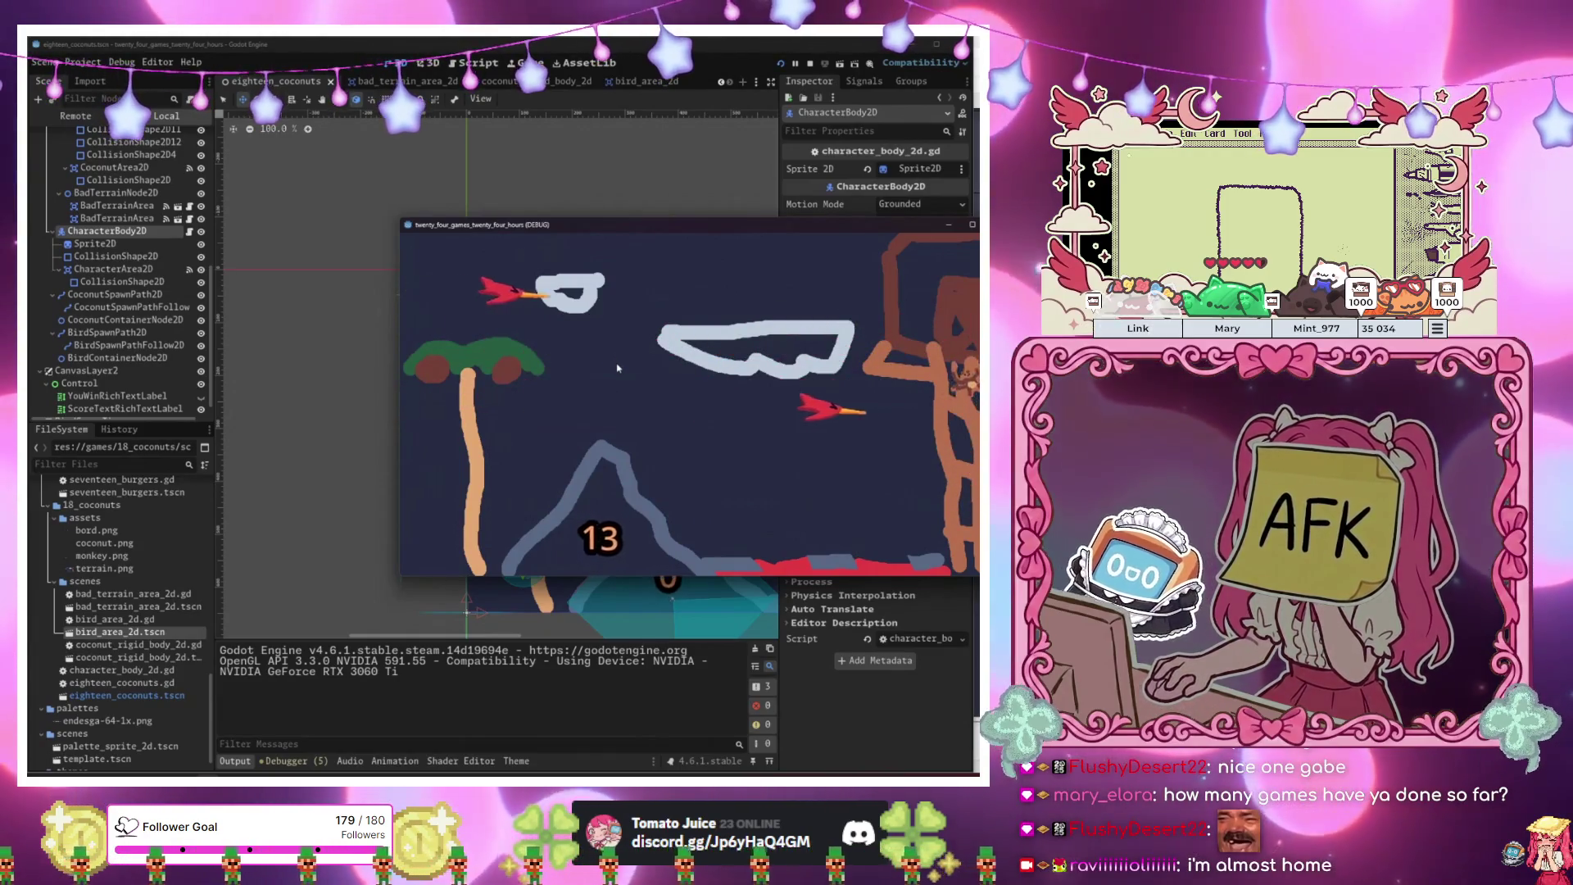
key("Right")
key("Right")
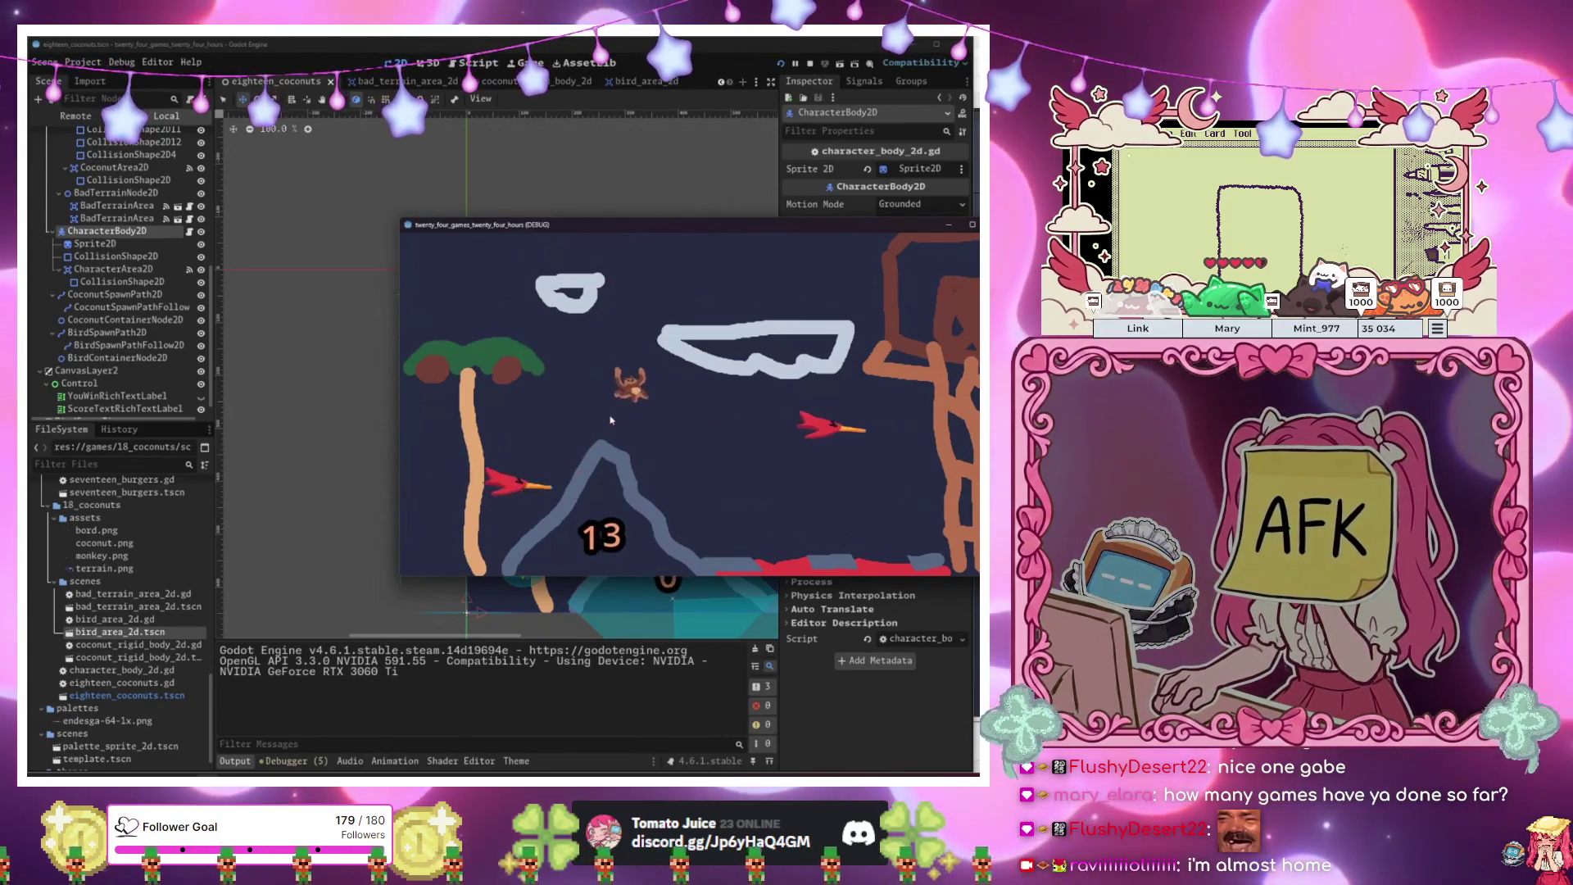
key("Right")
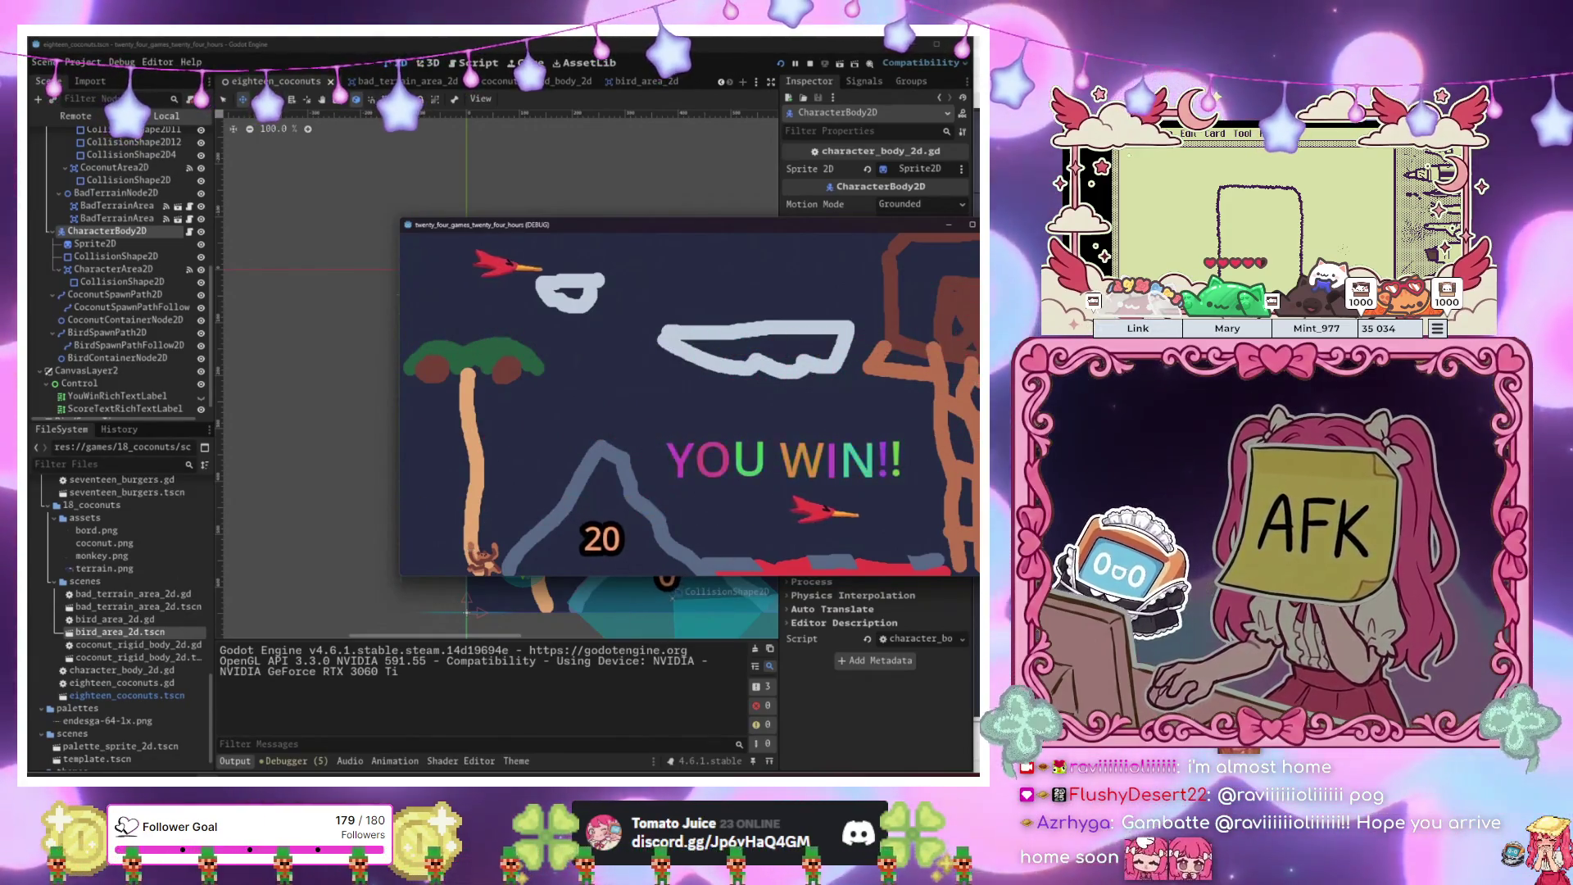
Stop the game with F8 once the counter hits 20 and YOU WIN!! appears.
key("F8")
Pan the 2D viewport around the eighteen_coconuts level to bring it back into view.
scroll(553, 289, "down", 4)
scroll(553, 289, "right", 3)
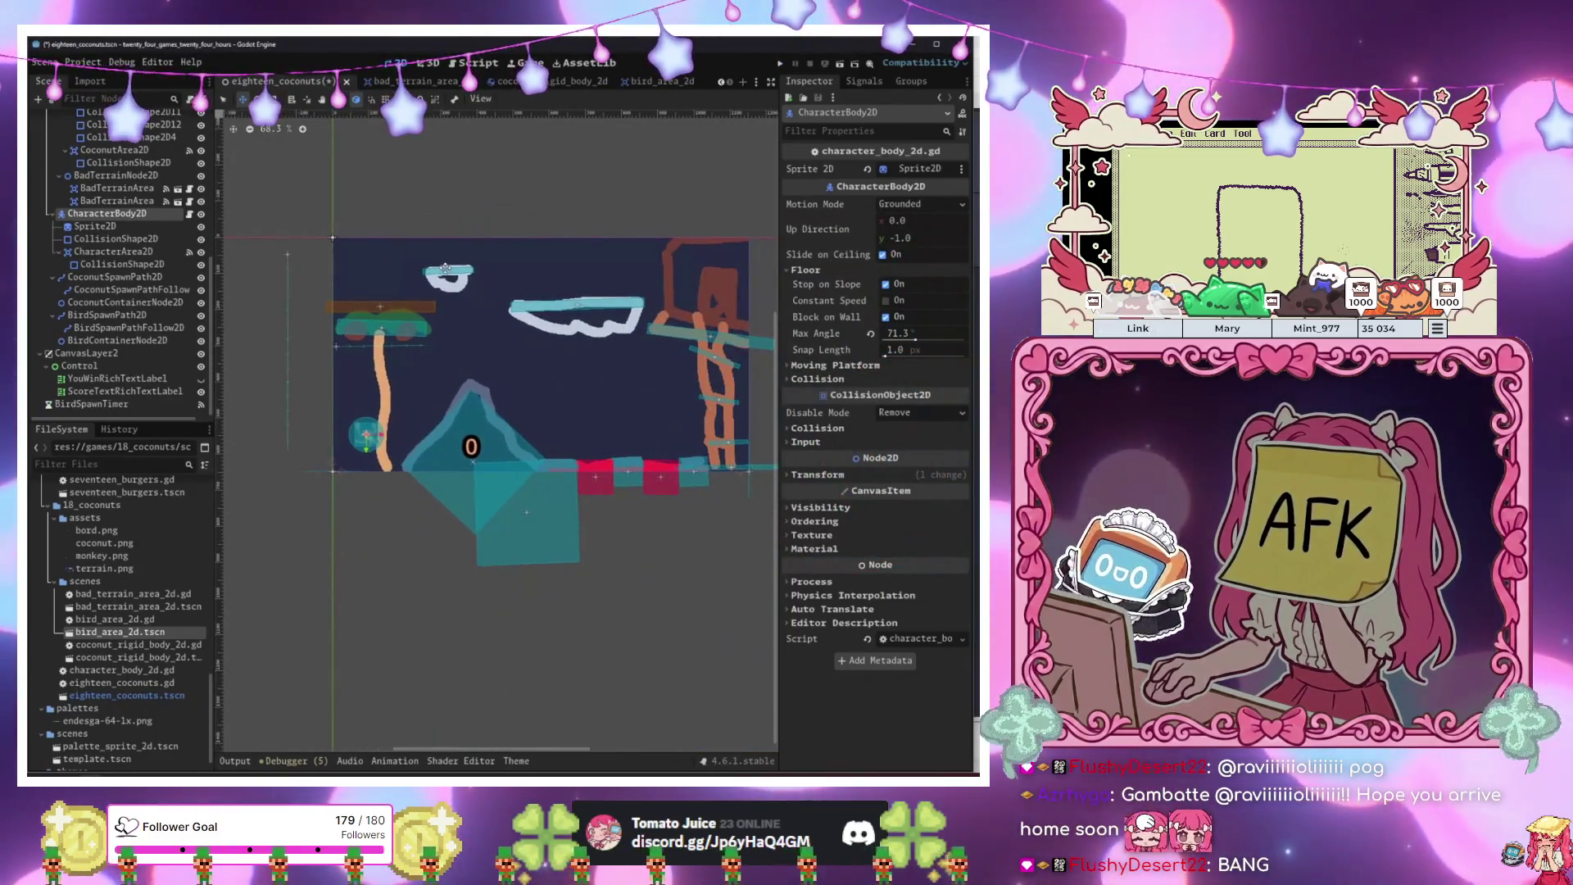
scroll(375, 434, "right", 4)
scroll(375, 434, "down", 2)
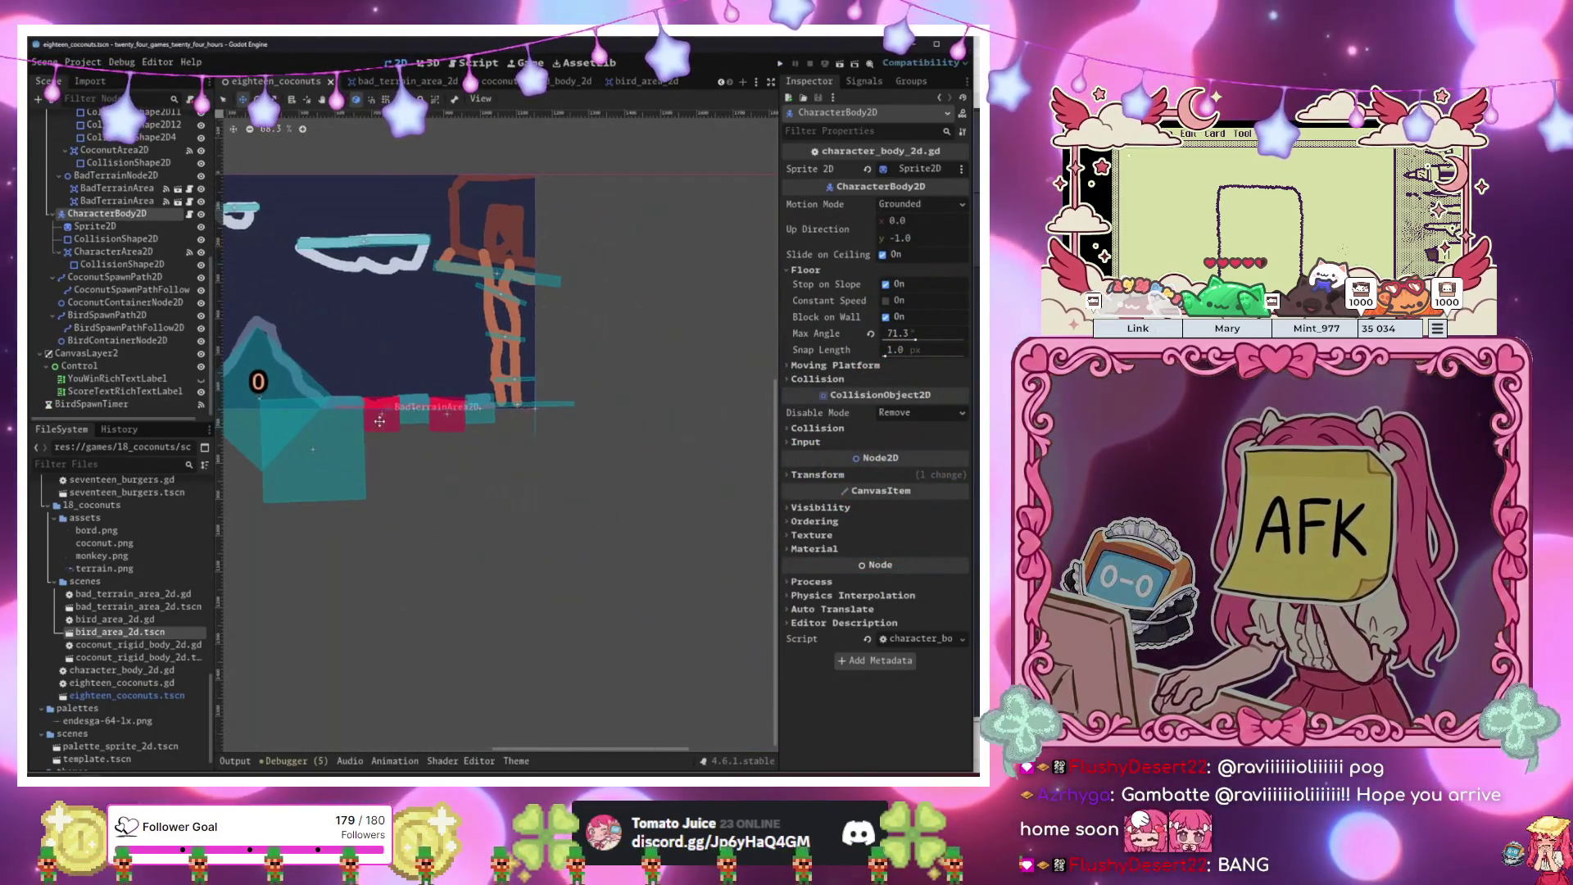
scroll(376, 434, "left", 3)
scroll(520, 512, "up", 2)
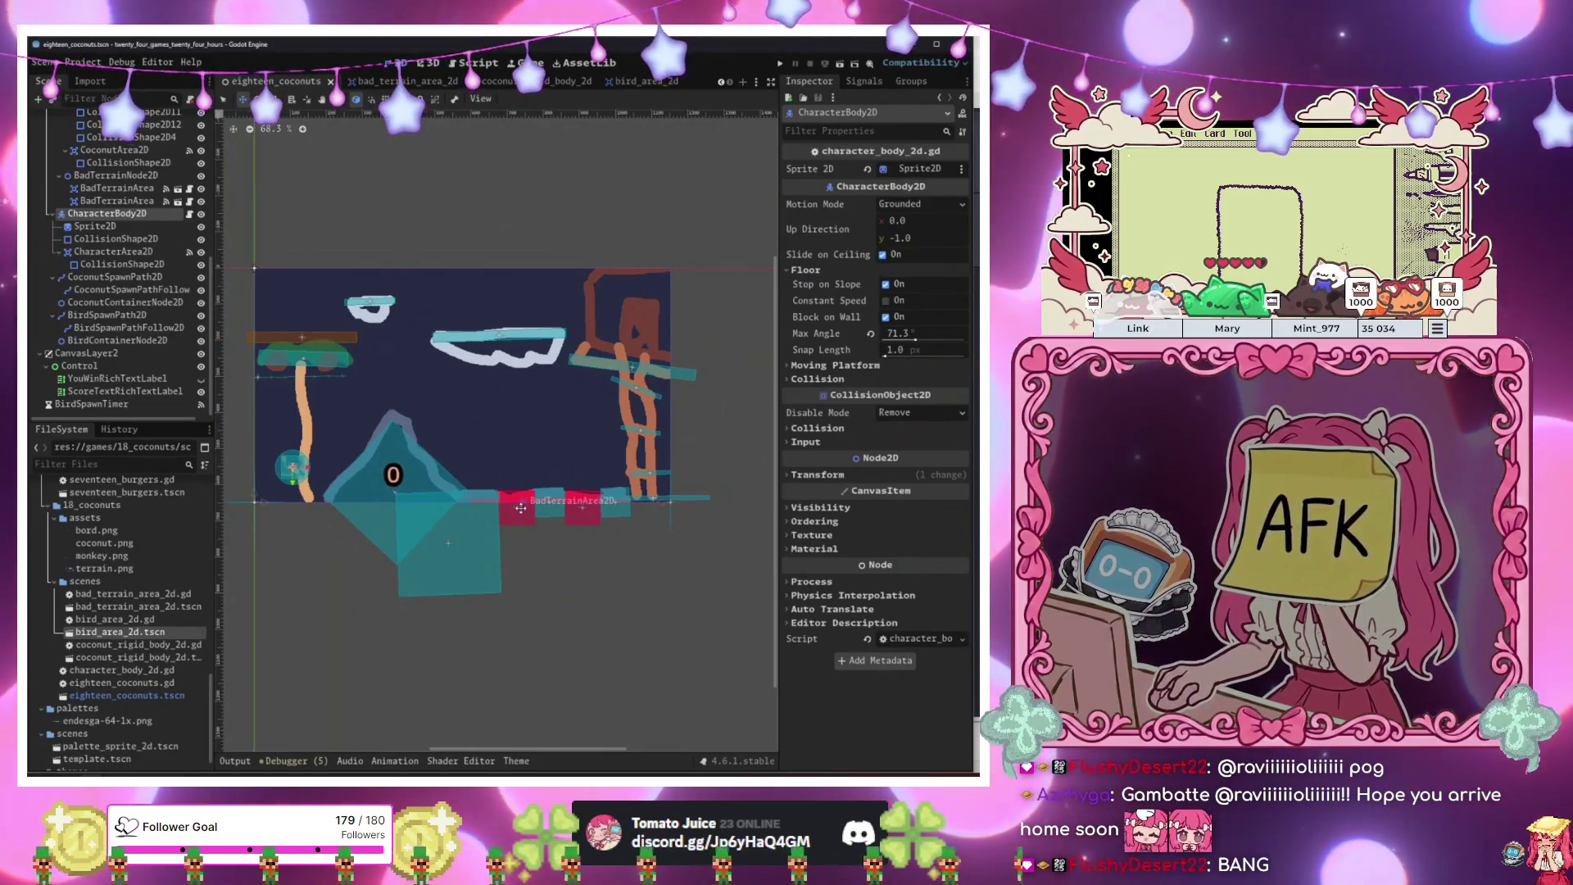
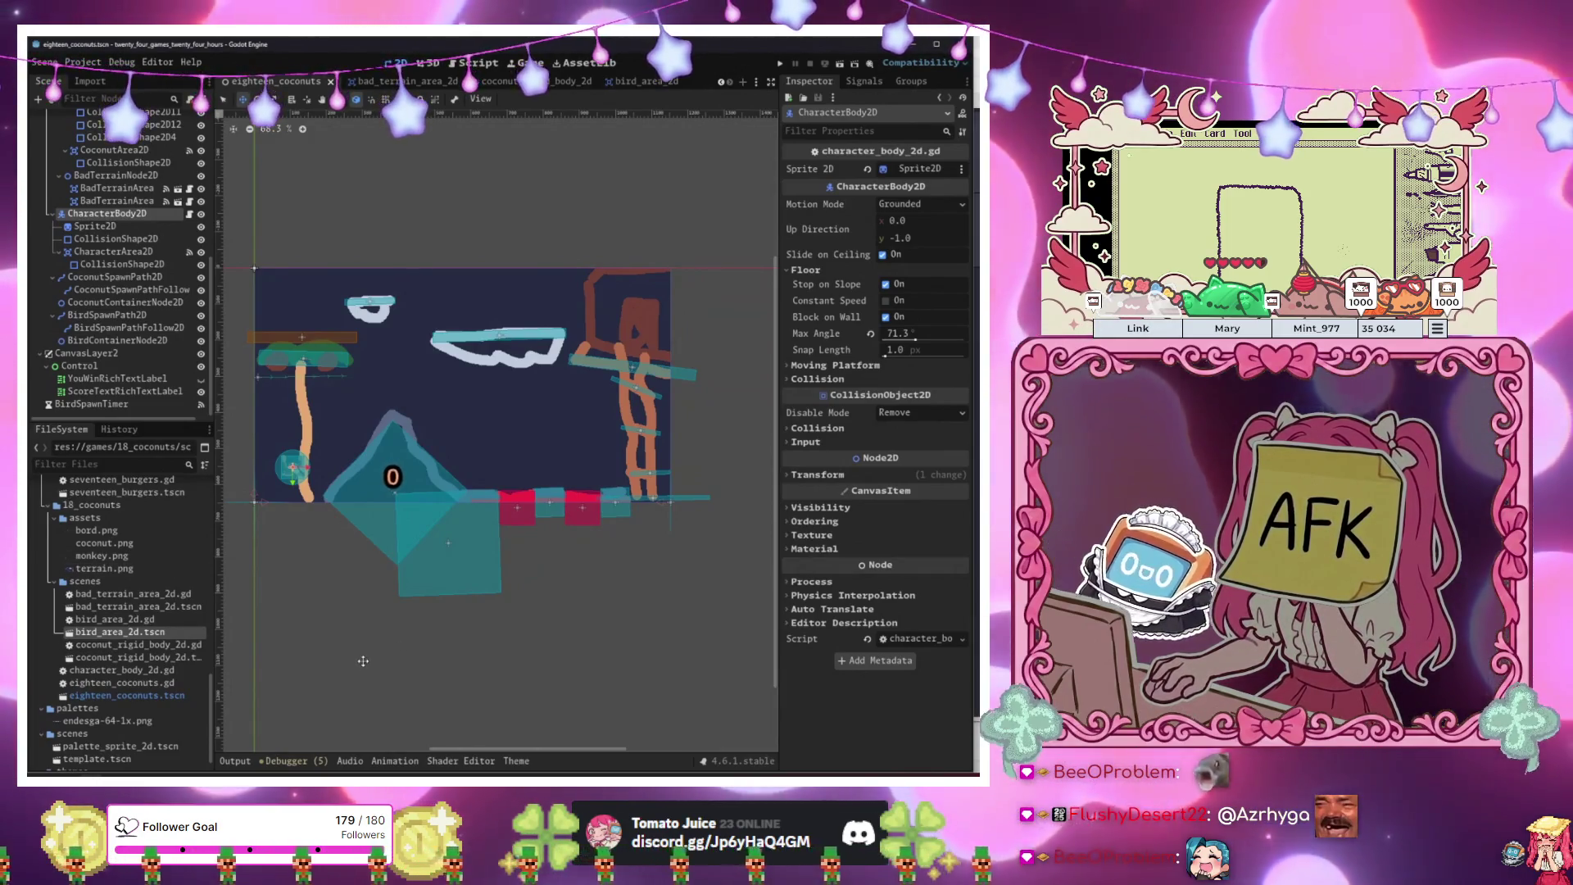
Pan and scroll the level view to bring the ladder area into view.
scroll(237, 271, "up", 2)
scroll(137, 283, "up", 10)
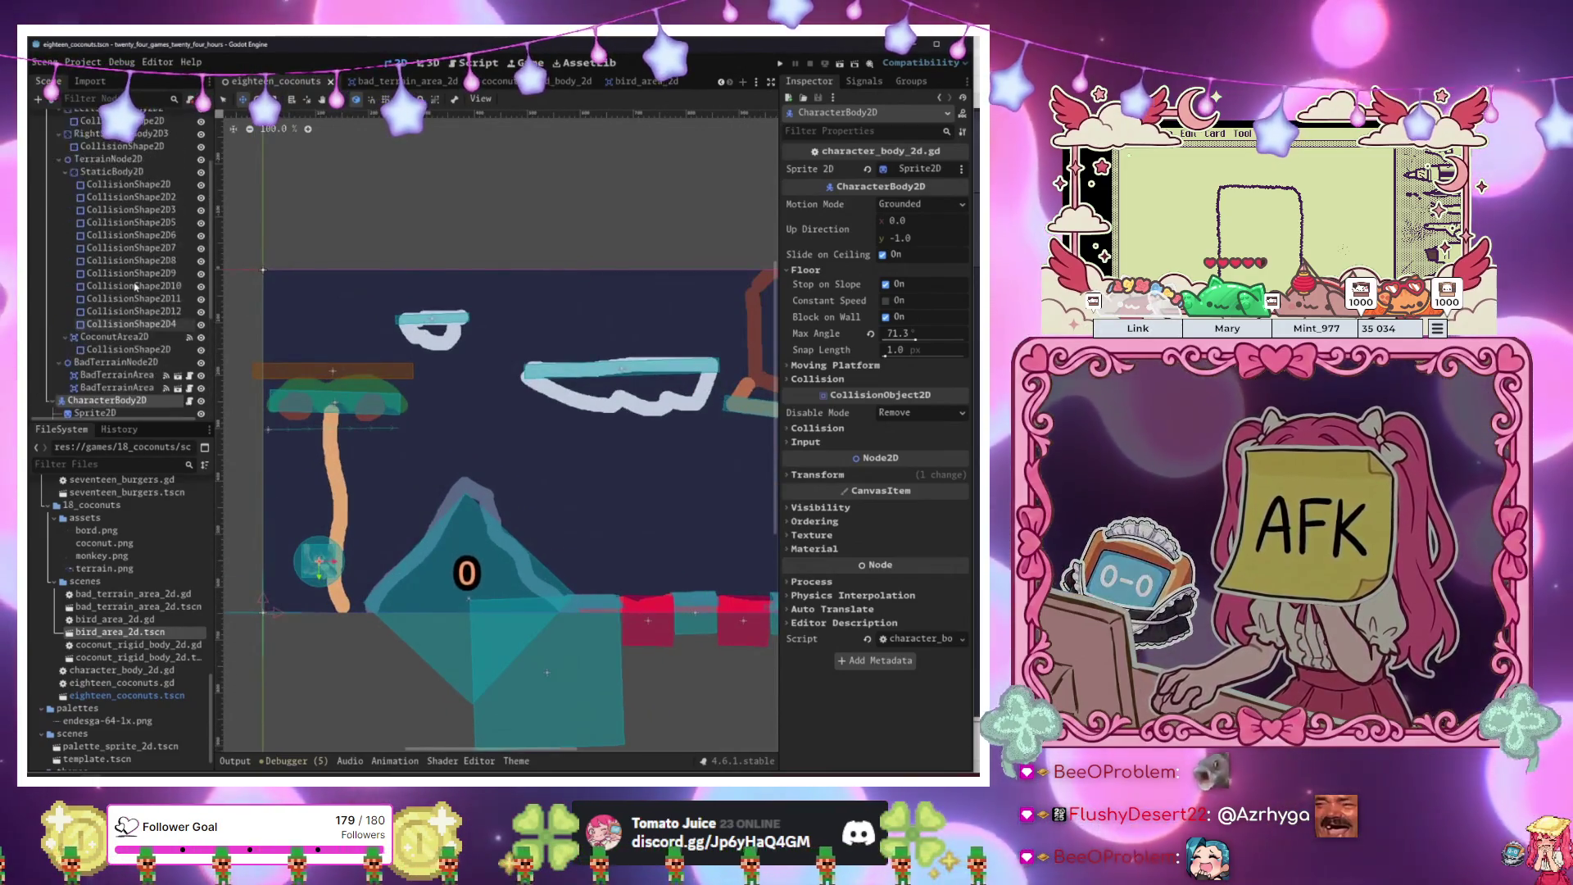
scroll(369, 188, "down", 2)
left_click_drag(550, 231, 431, 218)
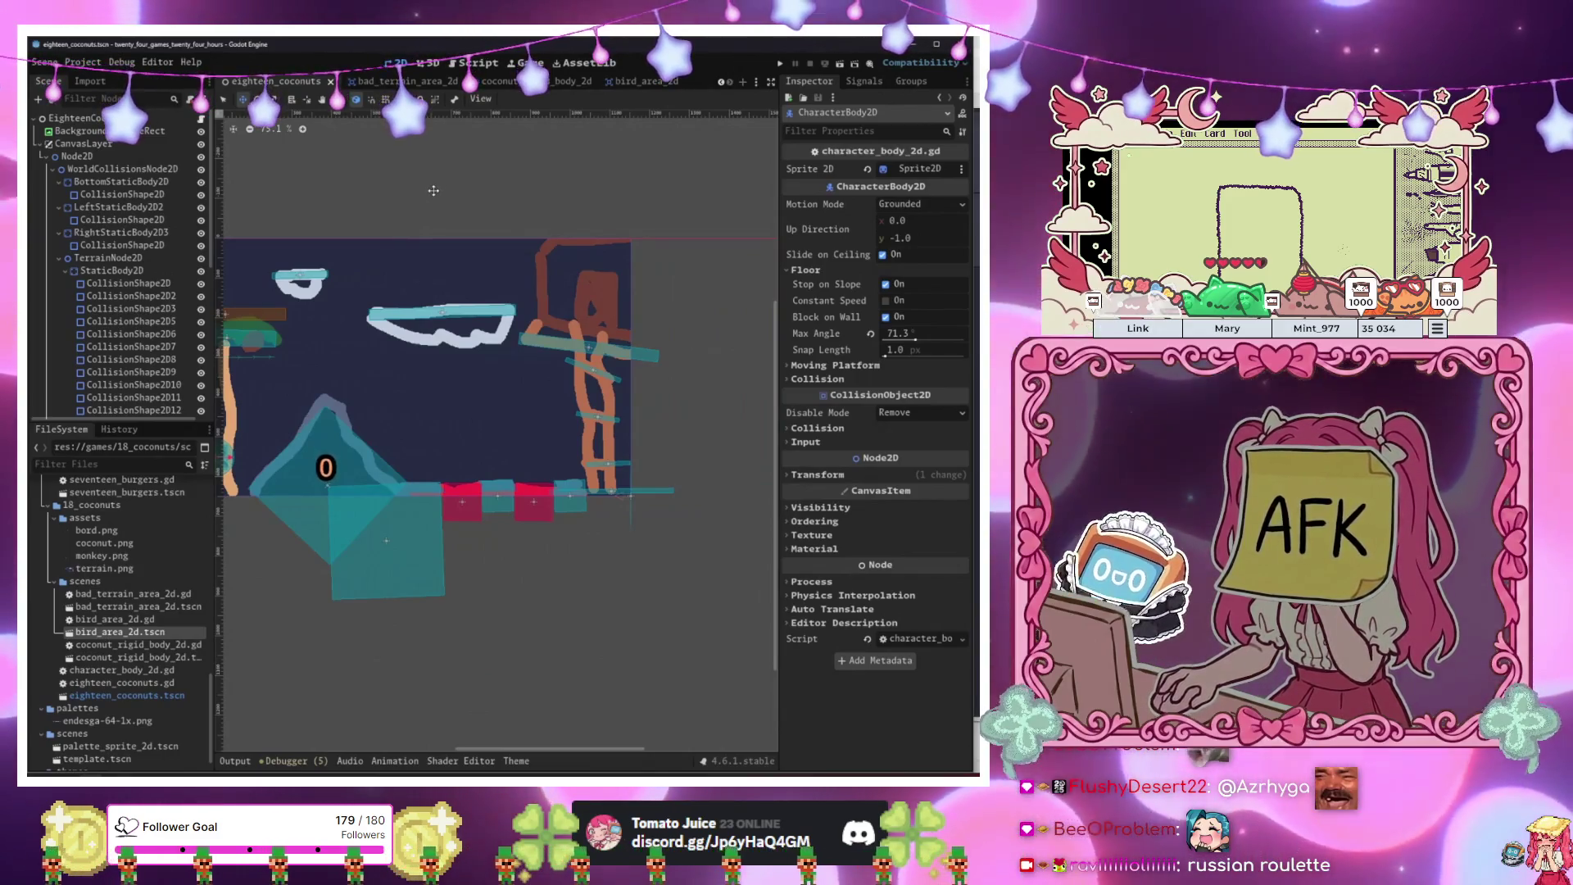
scroll(421, 306, "down", 1)
scroll(421, 306, "up", 8)
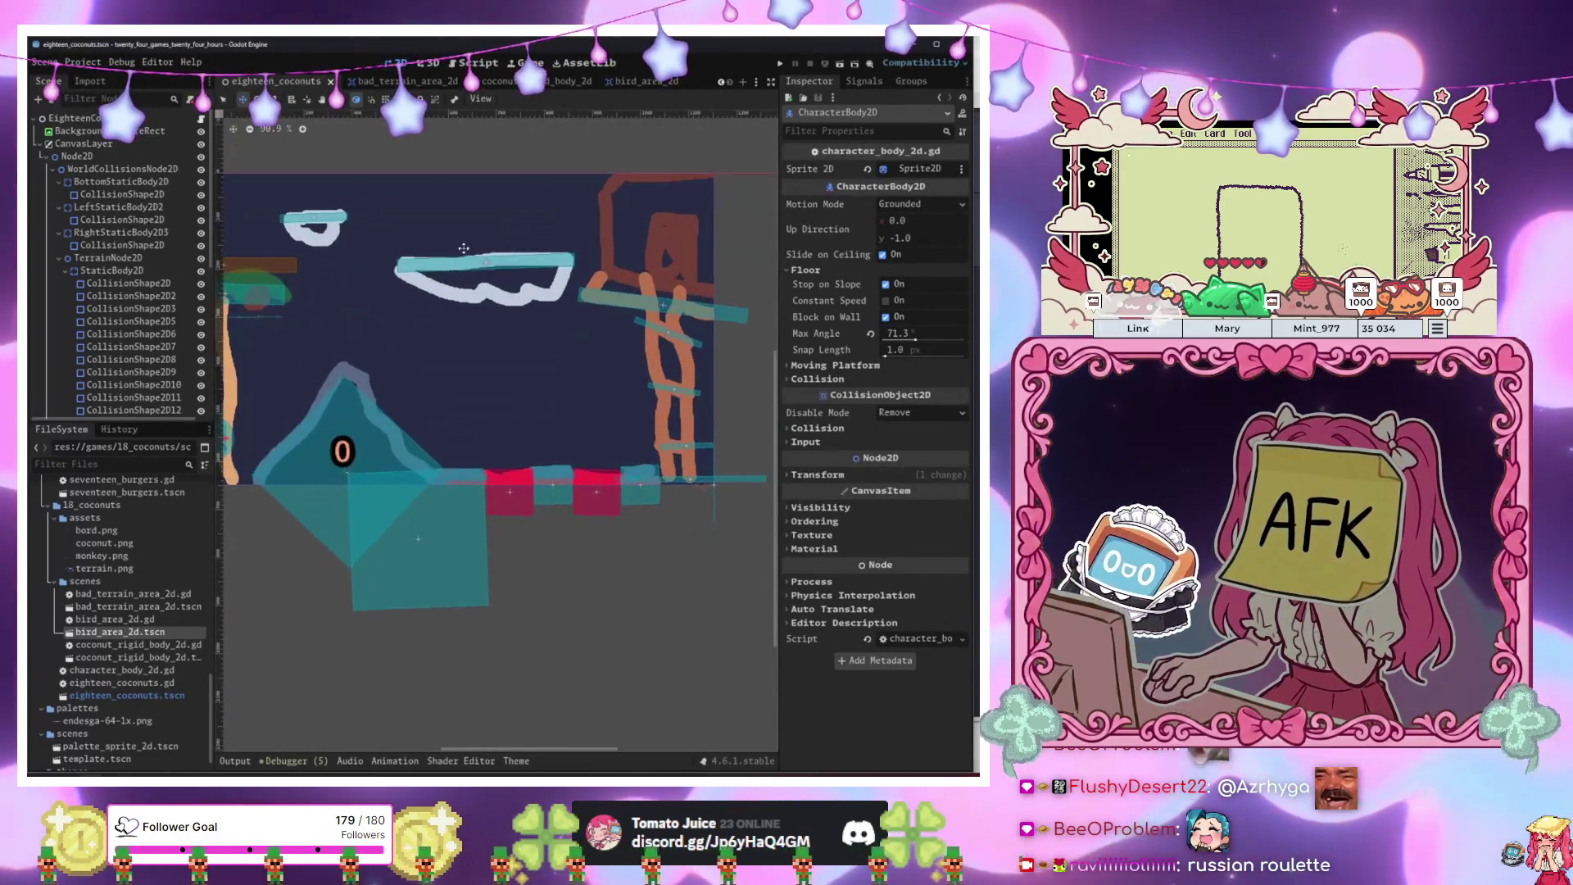
scroll(453, 264, "left", 5)
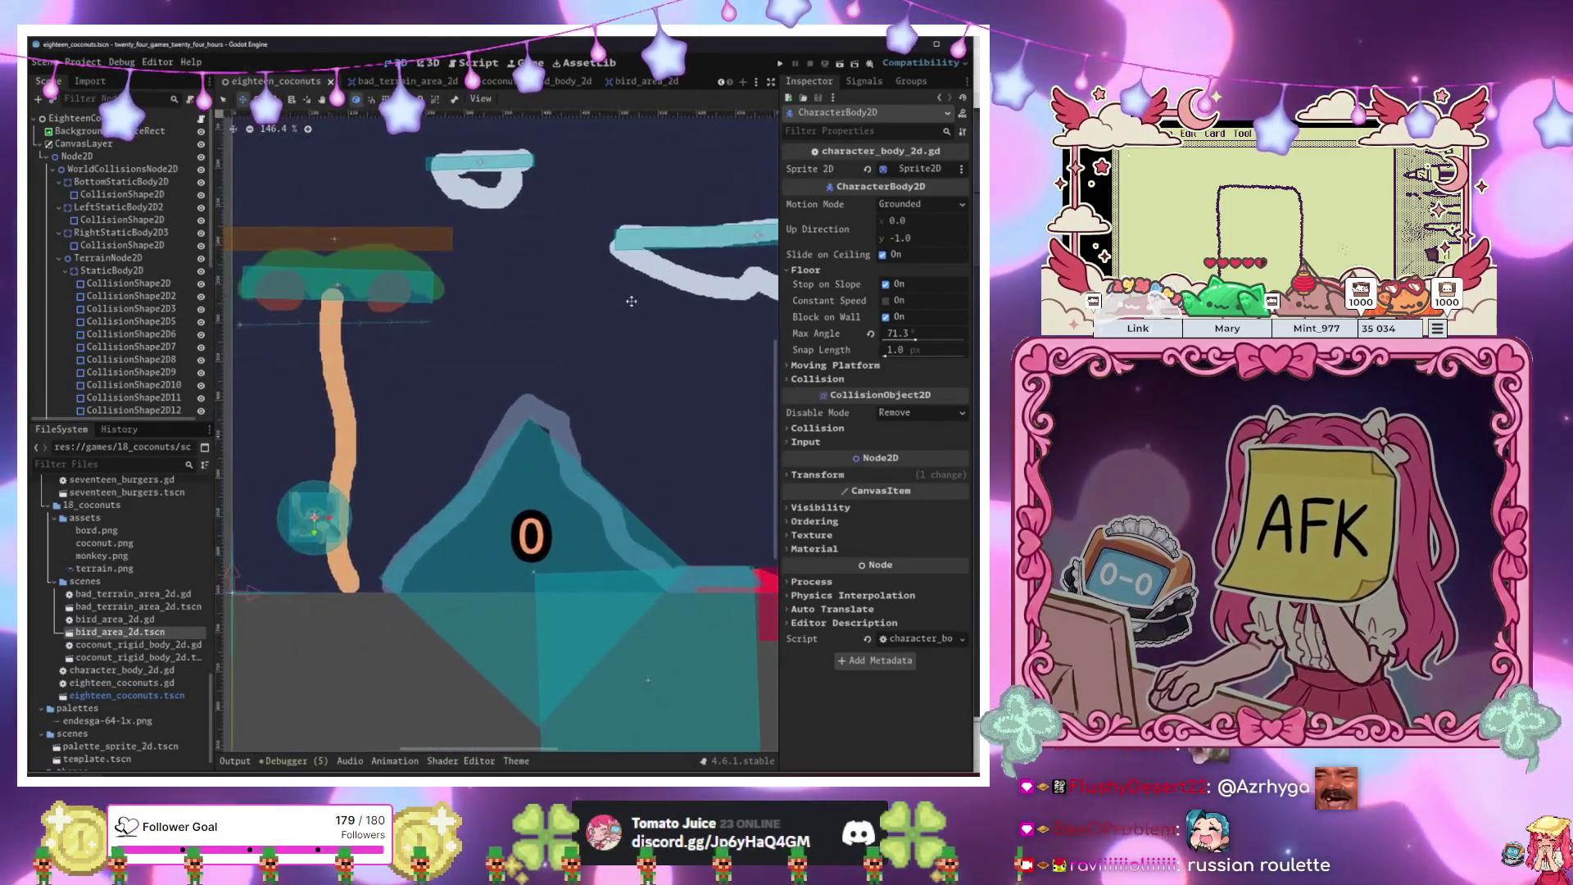
scroll(615, 376, "left", 2)
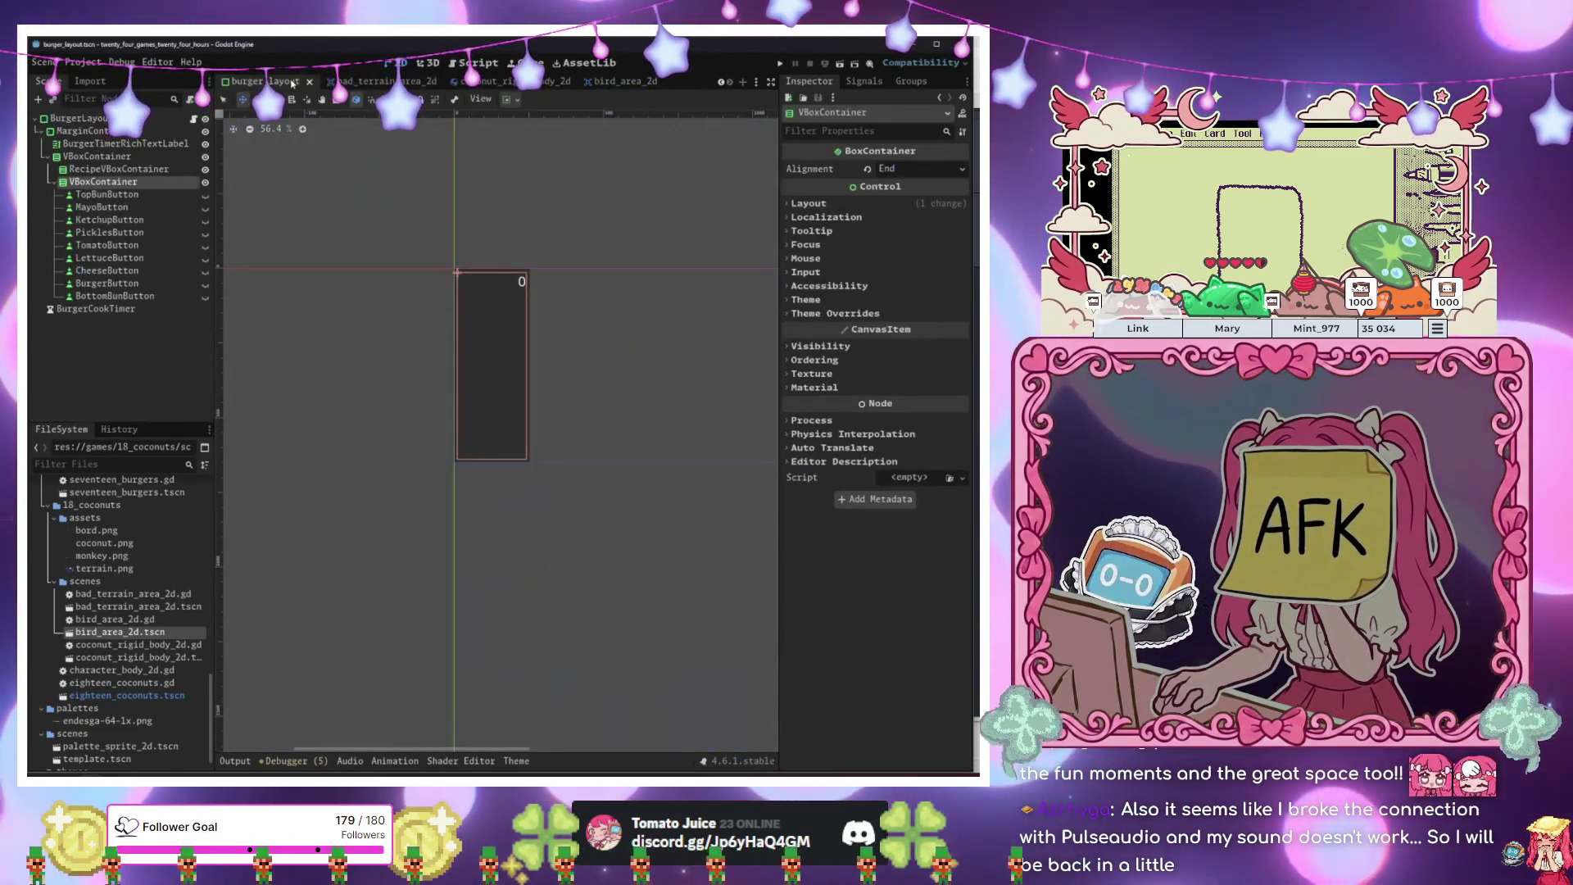
Flip through the seventeen_burgers and sixteen_munchies tabs, then start a new empty scene.
left_click(281, 83)
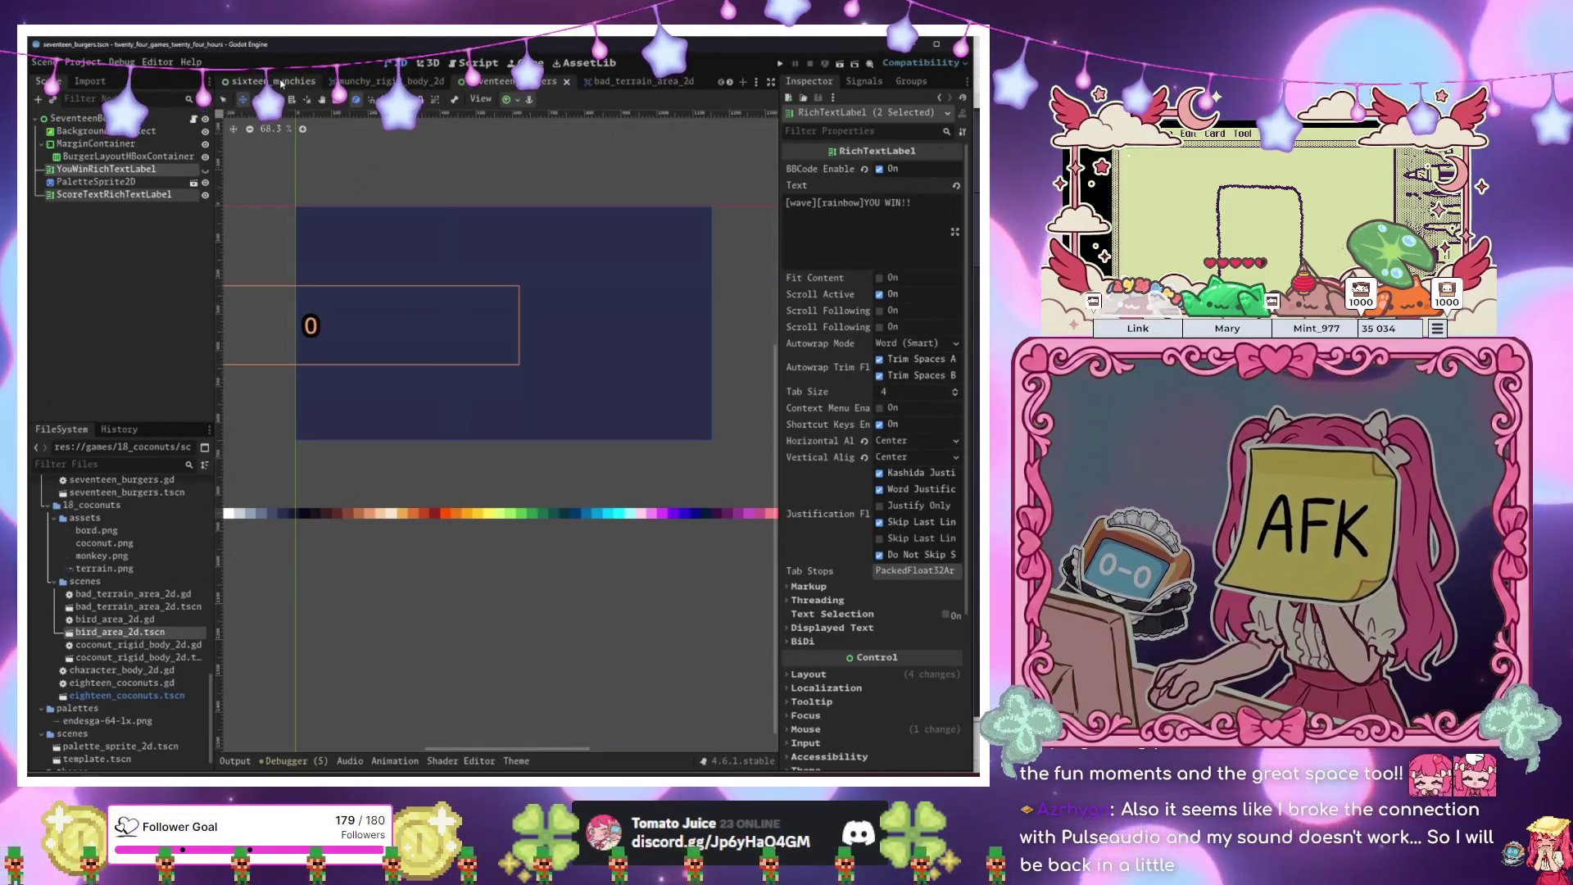
left_click(345, 84)
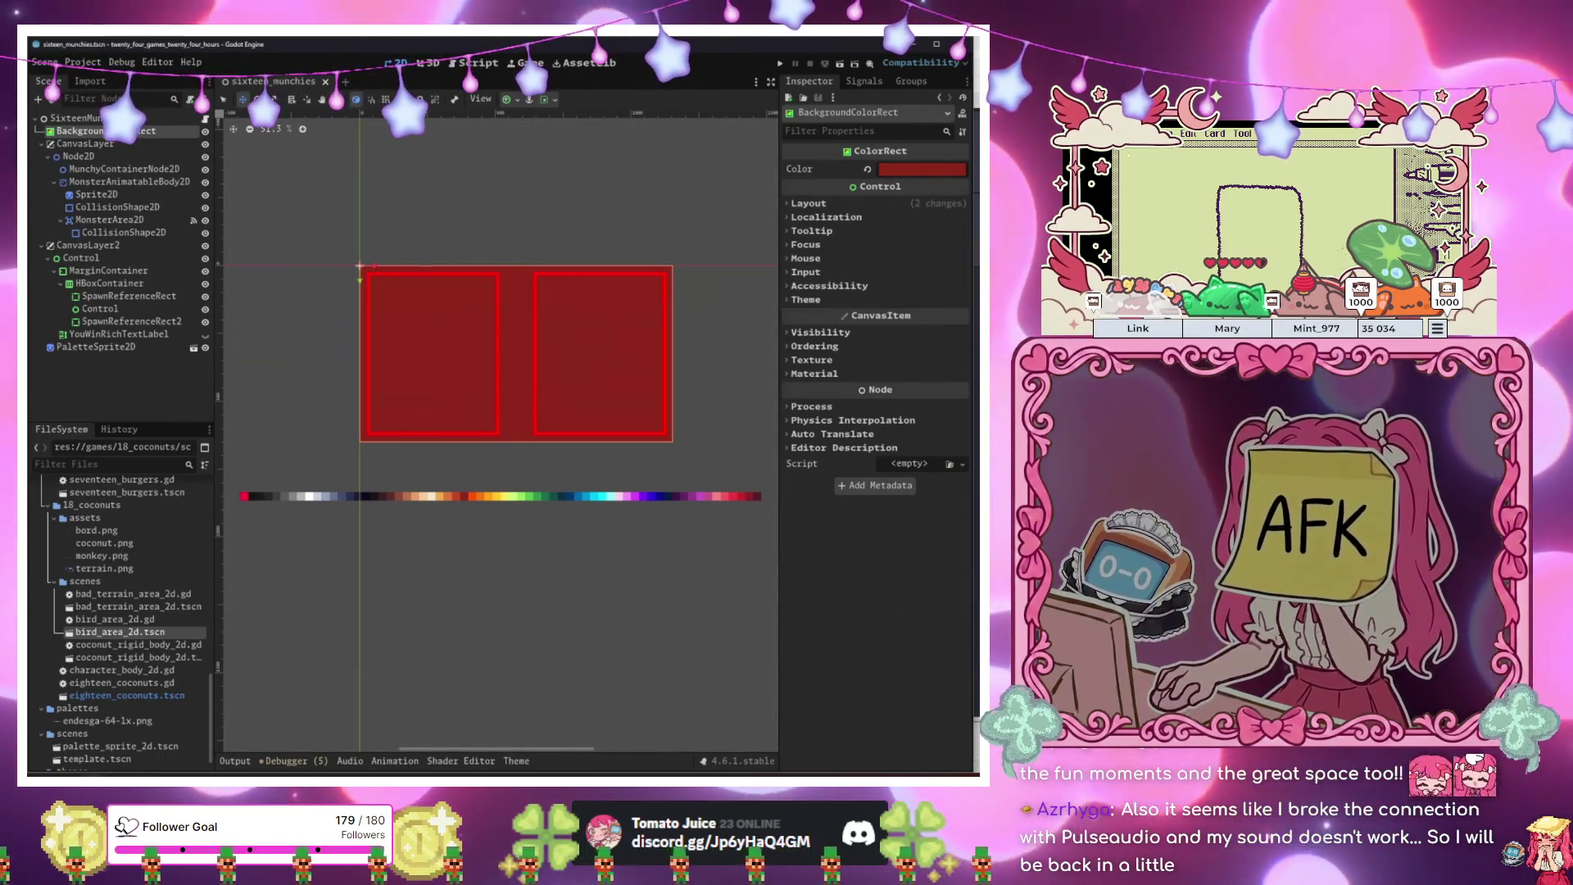
left_click(347, 82)
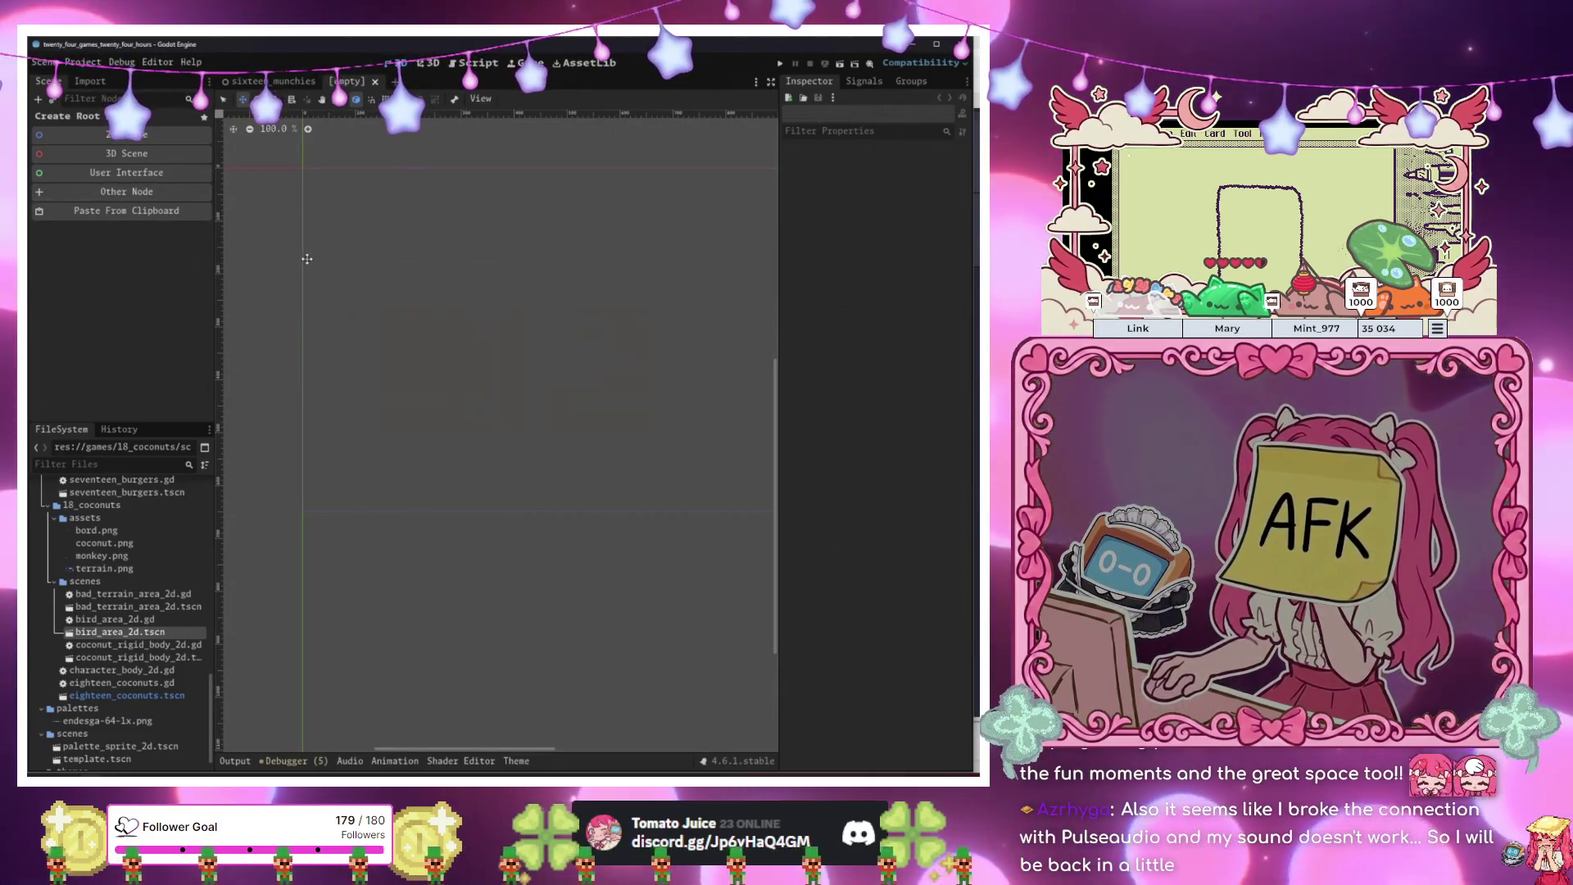
left_click(151, 191)
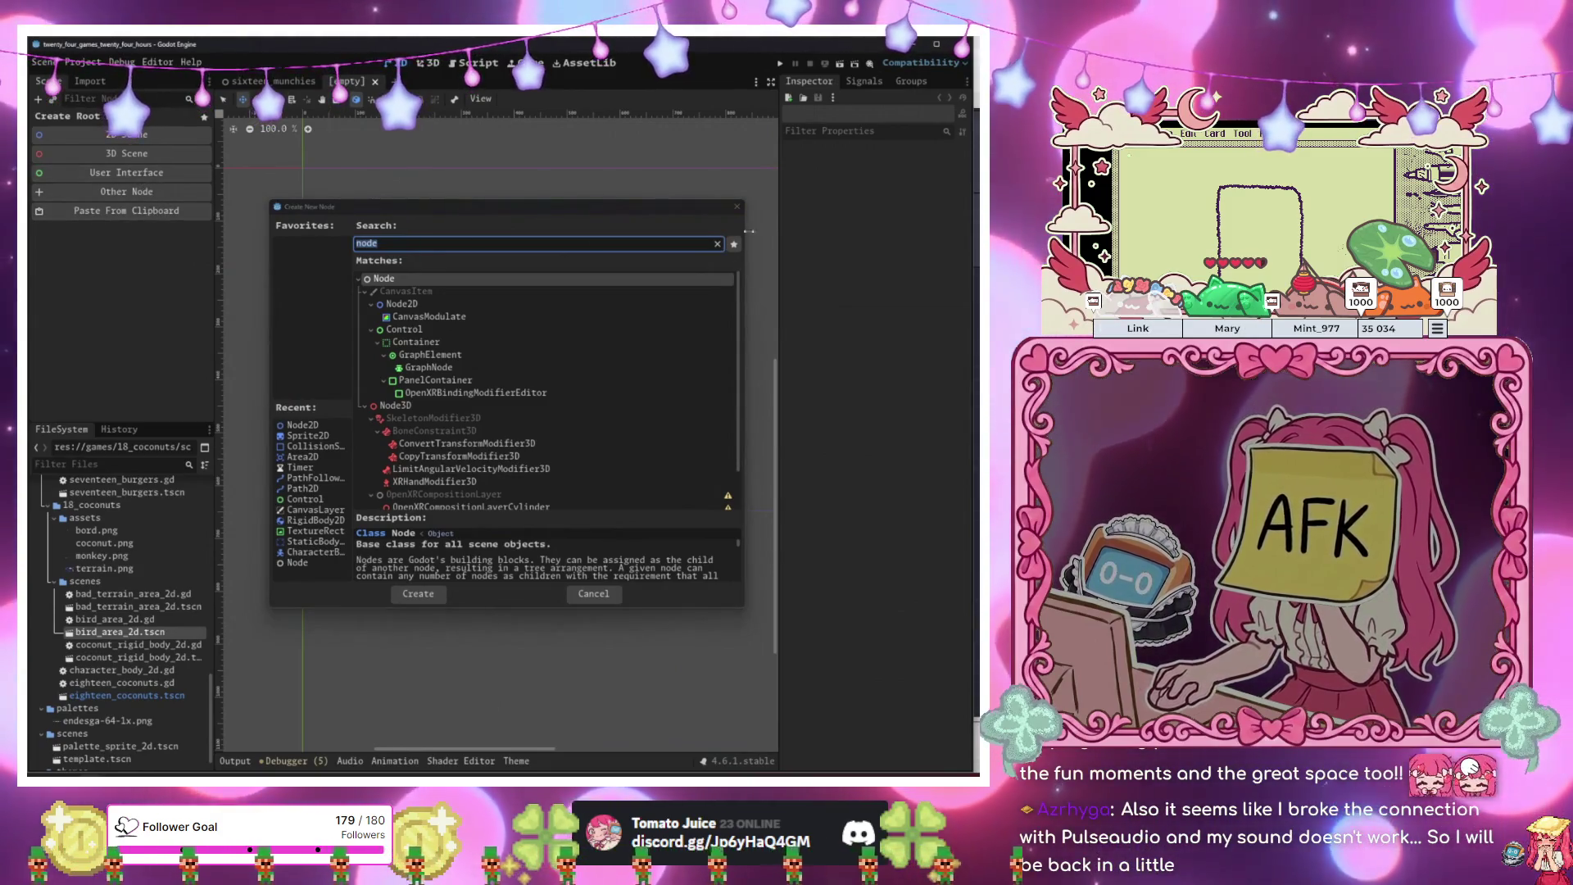
Create a Control node as the new scene's root and select it.
key("Escape")
left_click(126, 172)
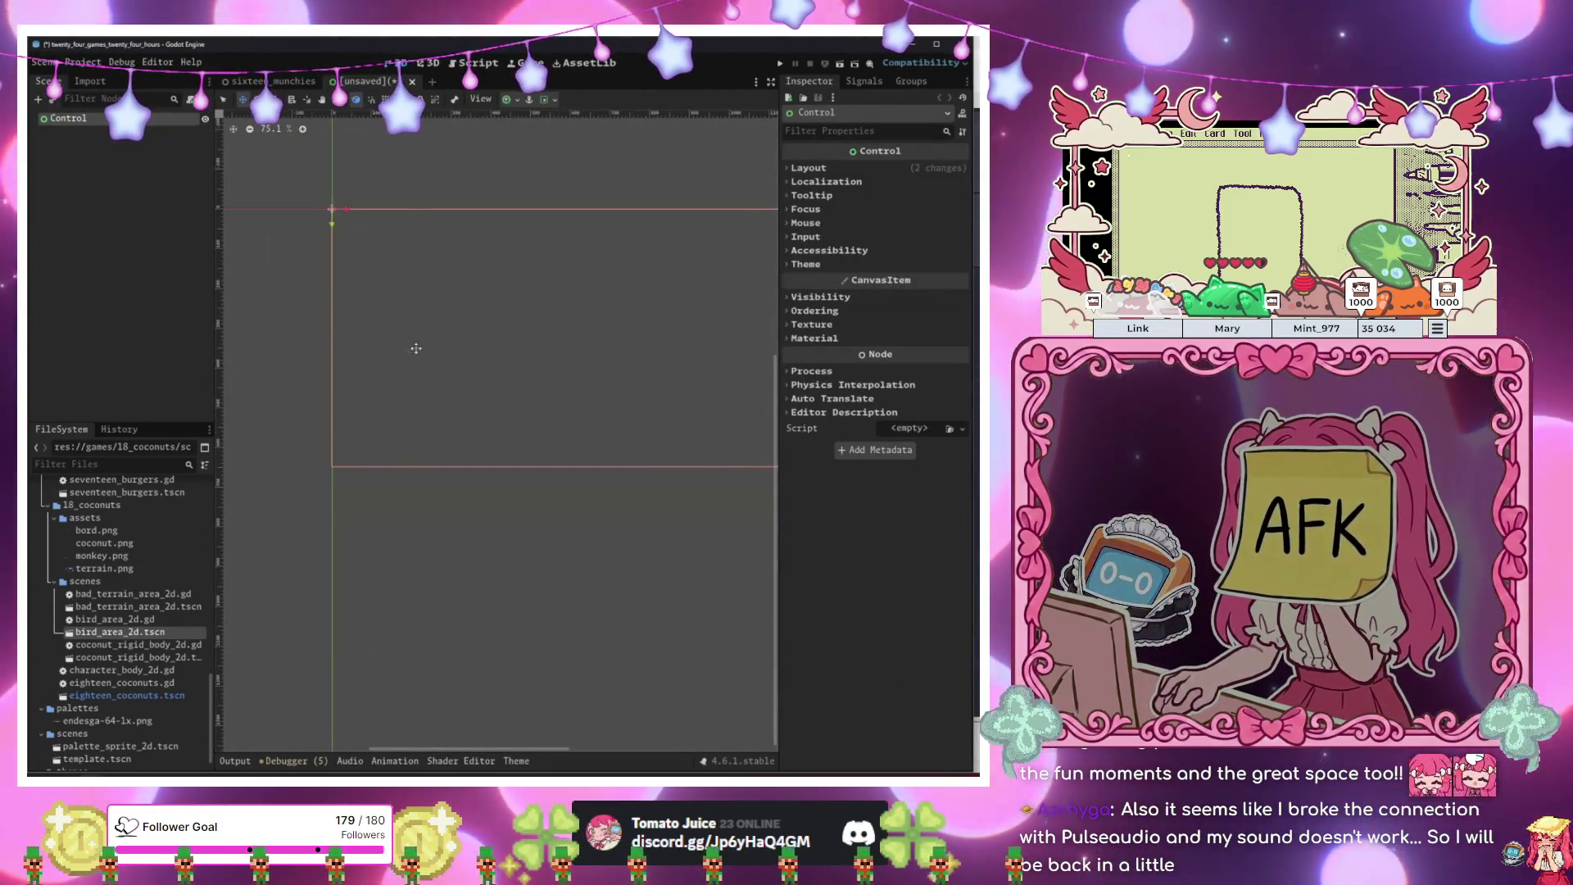
scroll(353, 371, "up", 2)
scroll(328, 229, "down", 1)
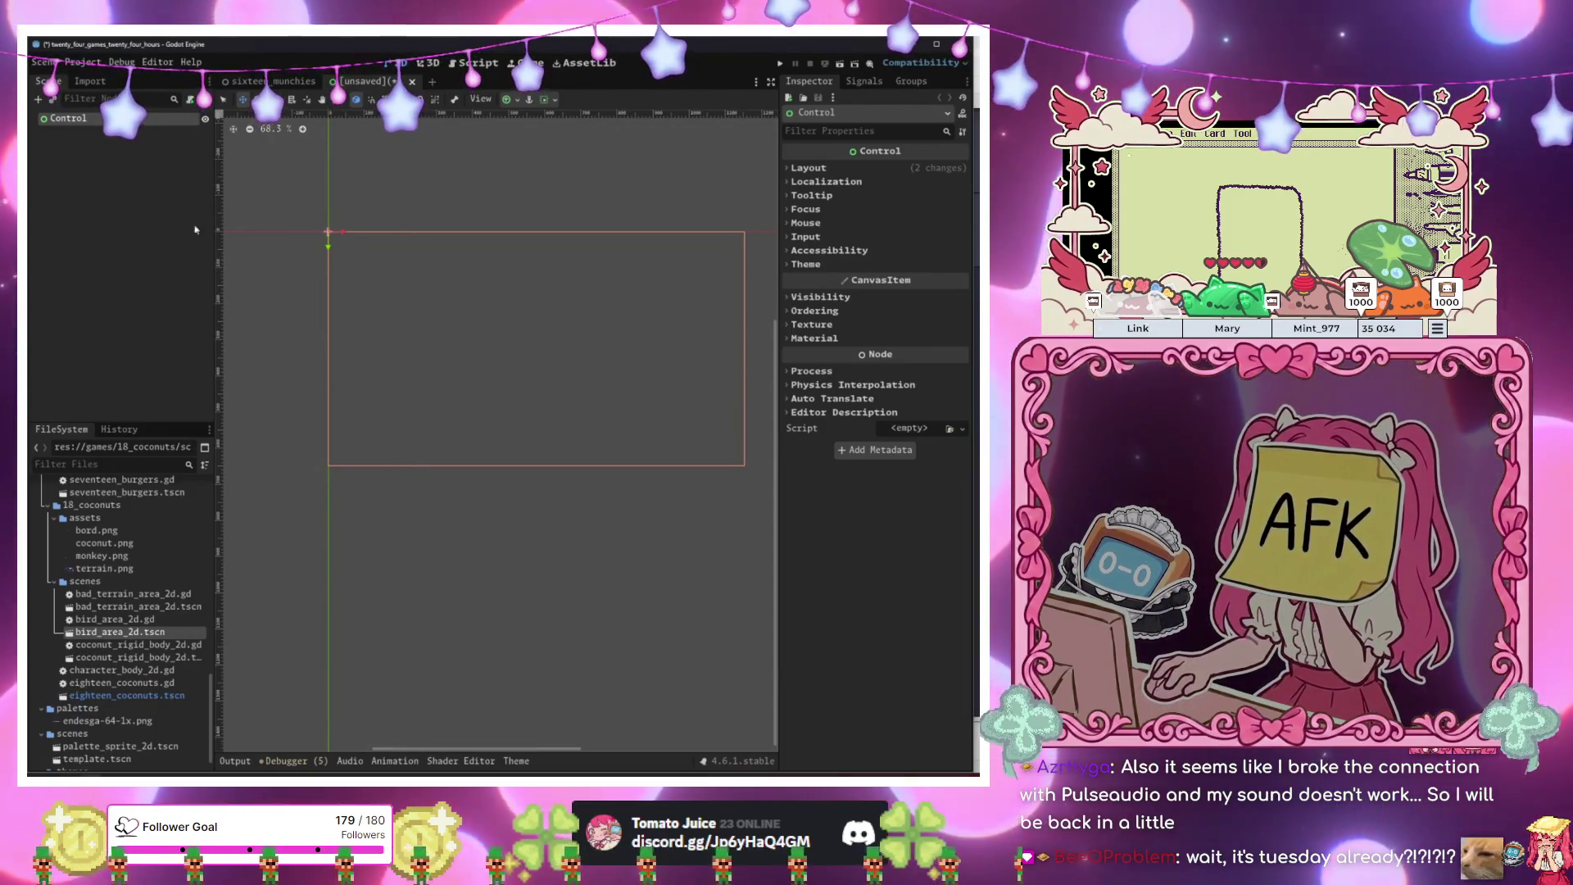
left_click(142, 149)
left_click(141, 123)
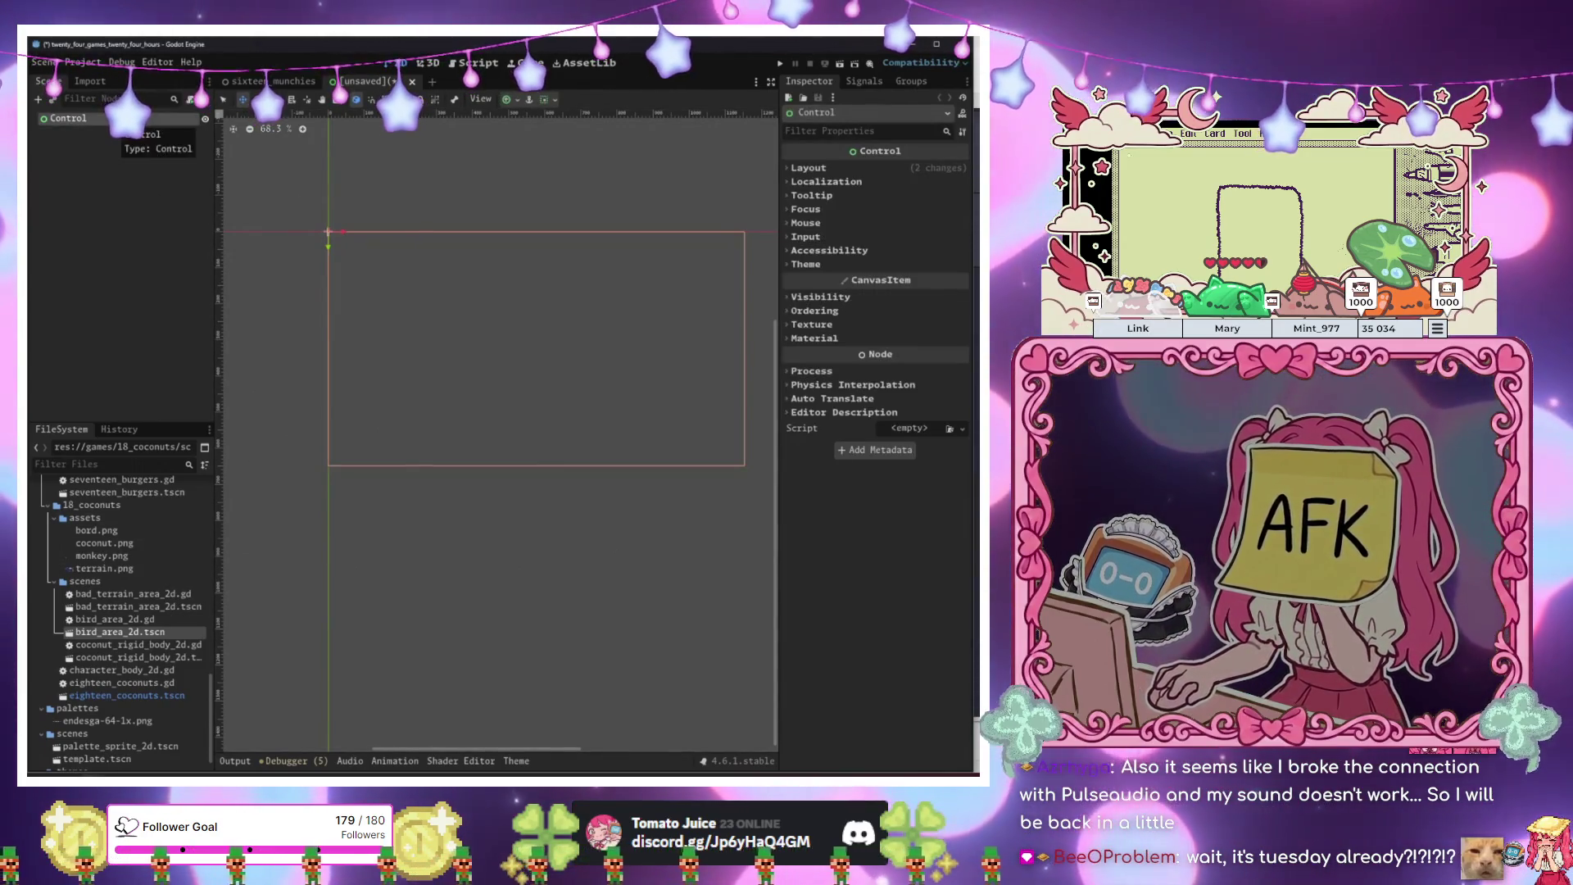
Add an HBoxContainer and a MarginContainer as children of the root Control.
key("ctrl+a")
type("hbox")
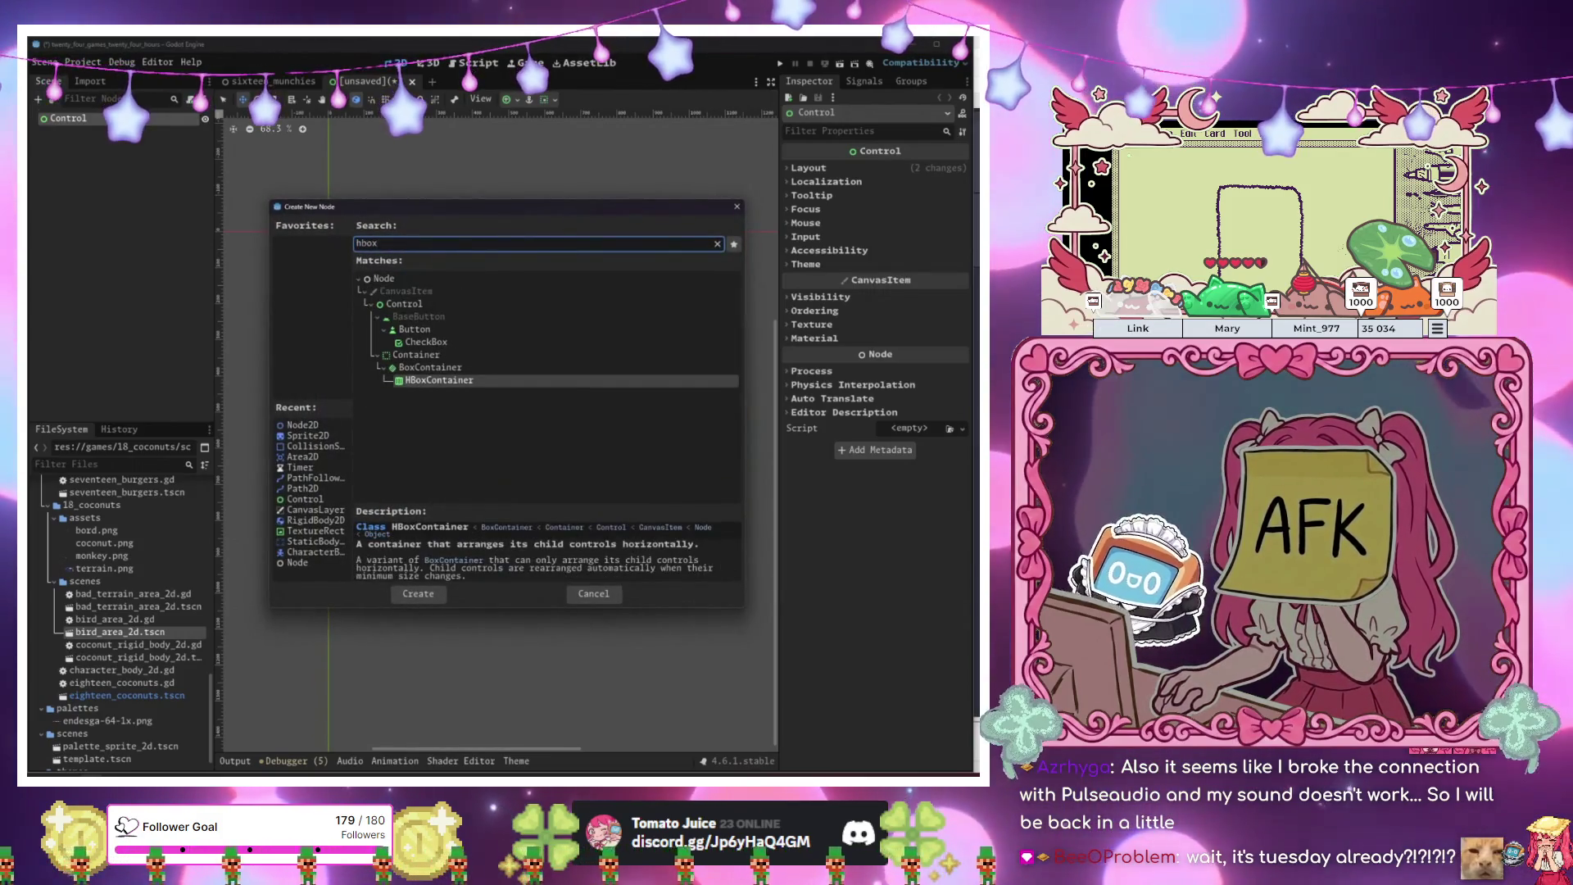
key("Return")
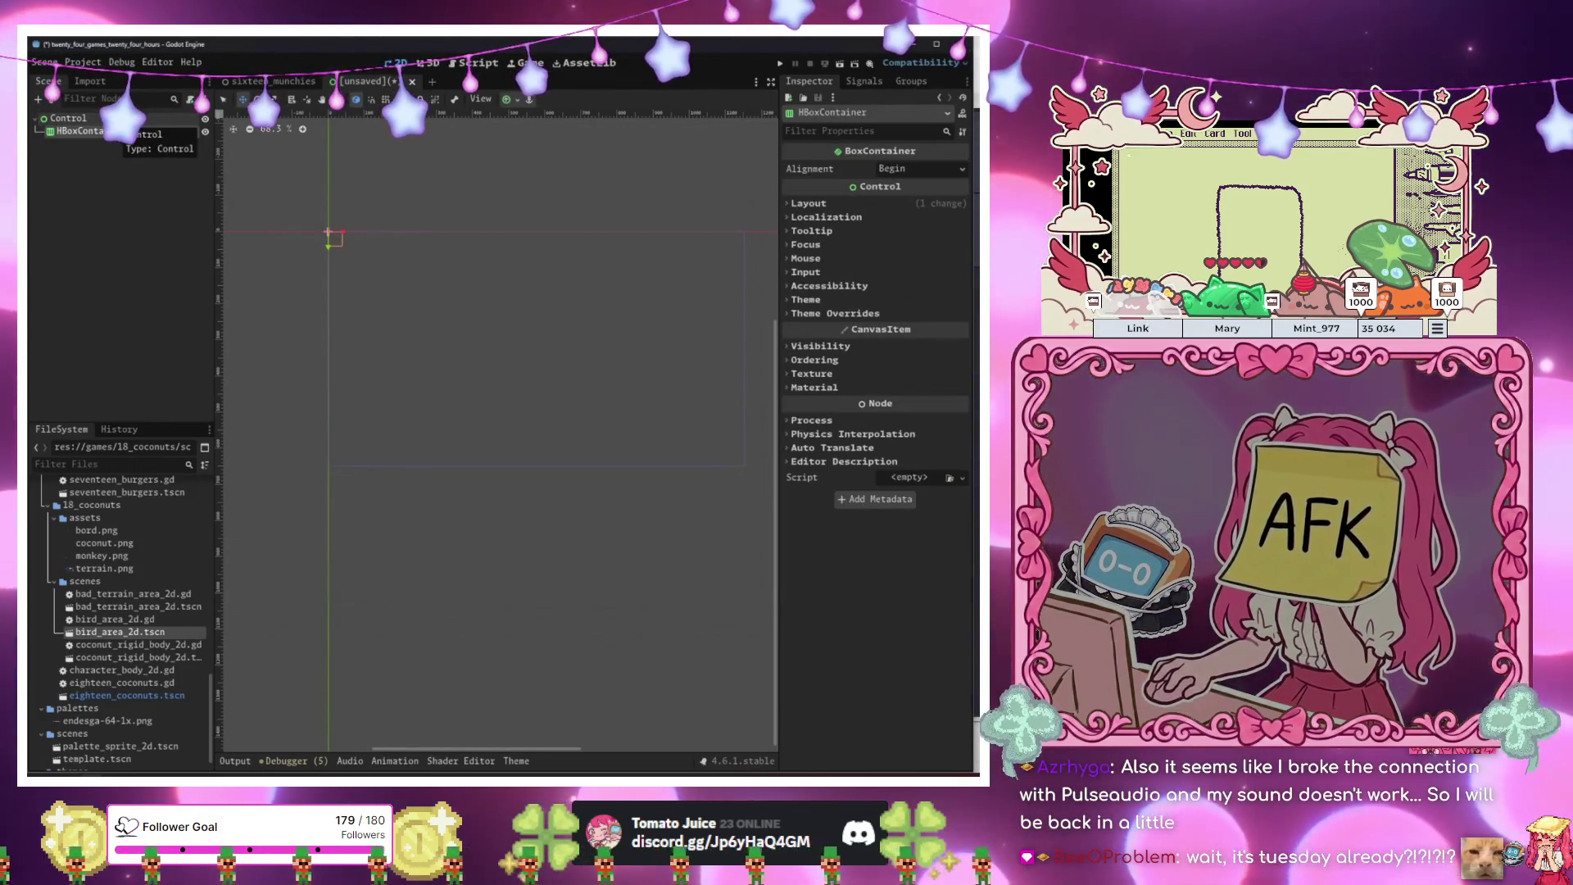
left_click(115, 119)
key("ctrl+a")
type("margin")
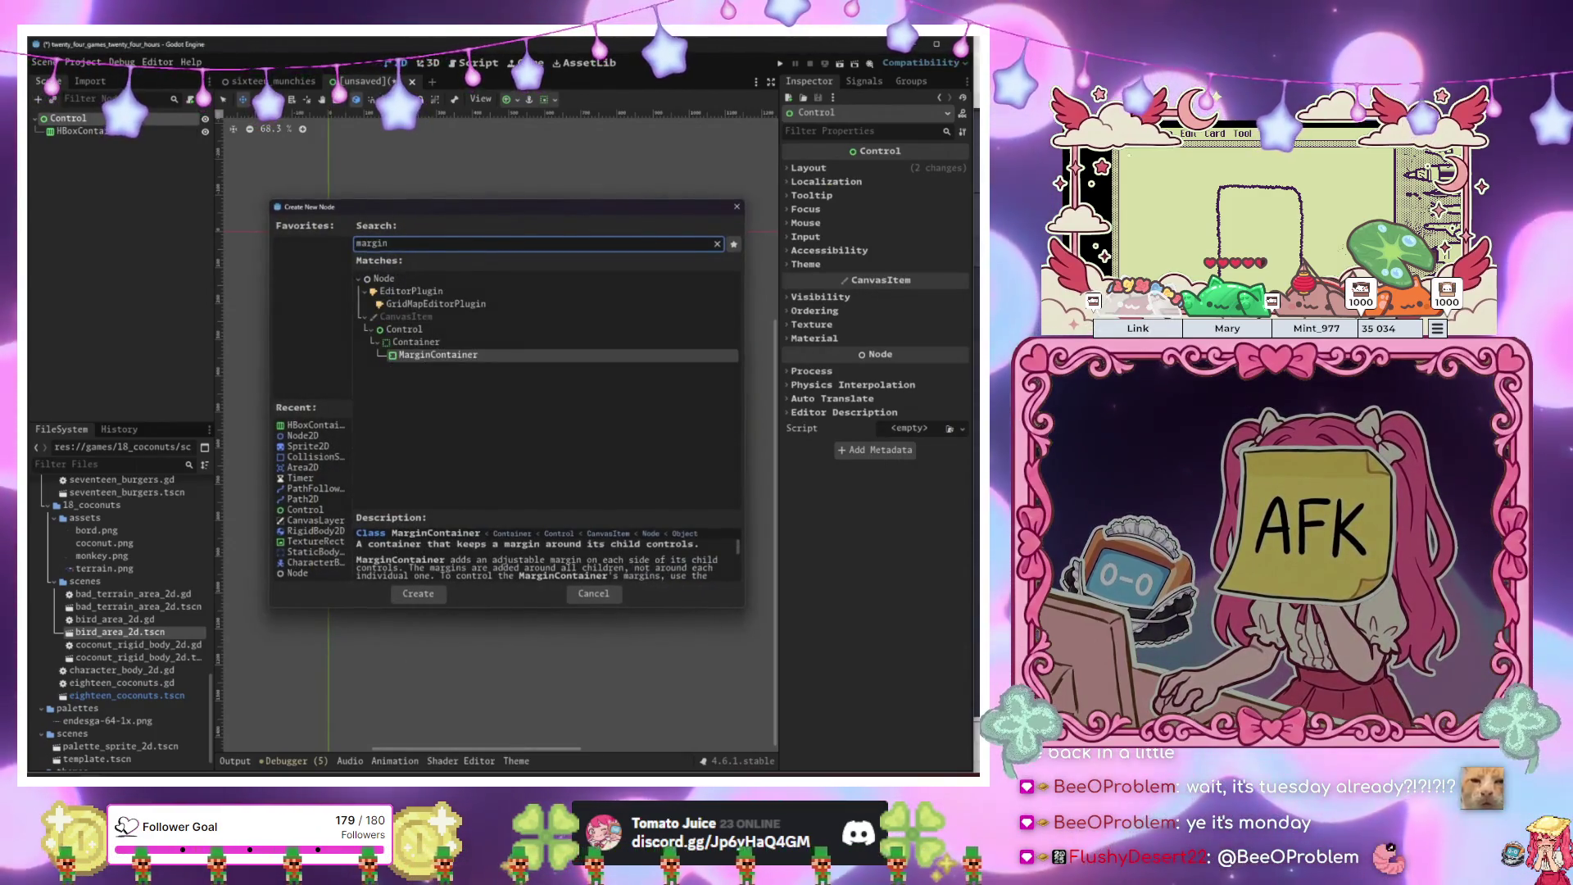
key("Return")
Add a VBoxContainer inside the MarginContainer, with a Control node inside it.
key("ctrl+a")
type("hb")
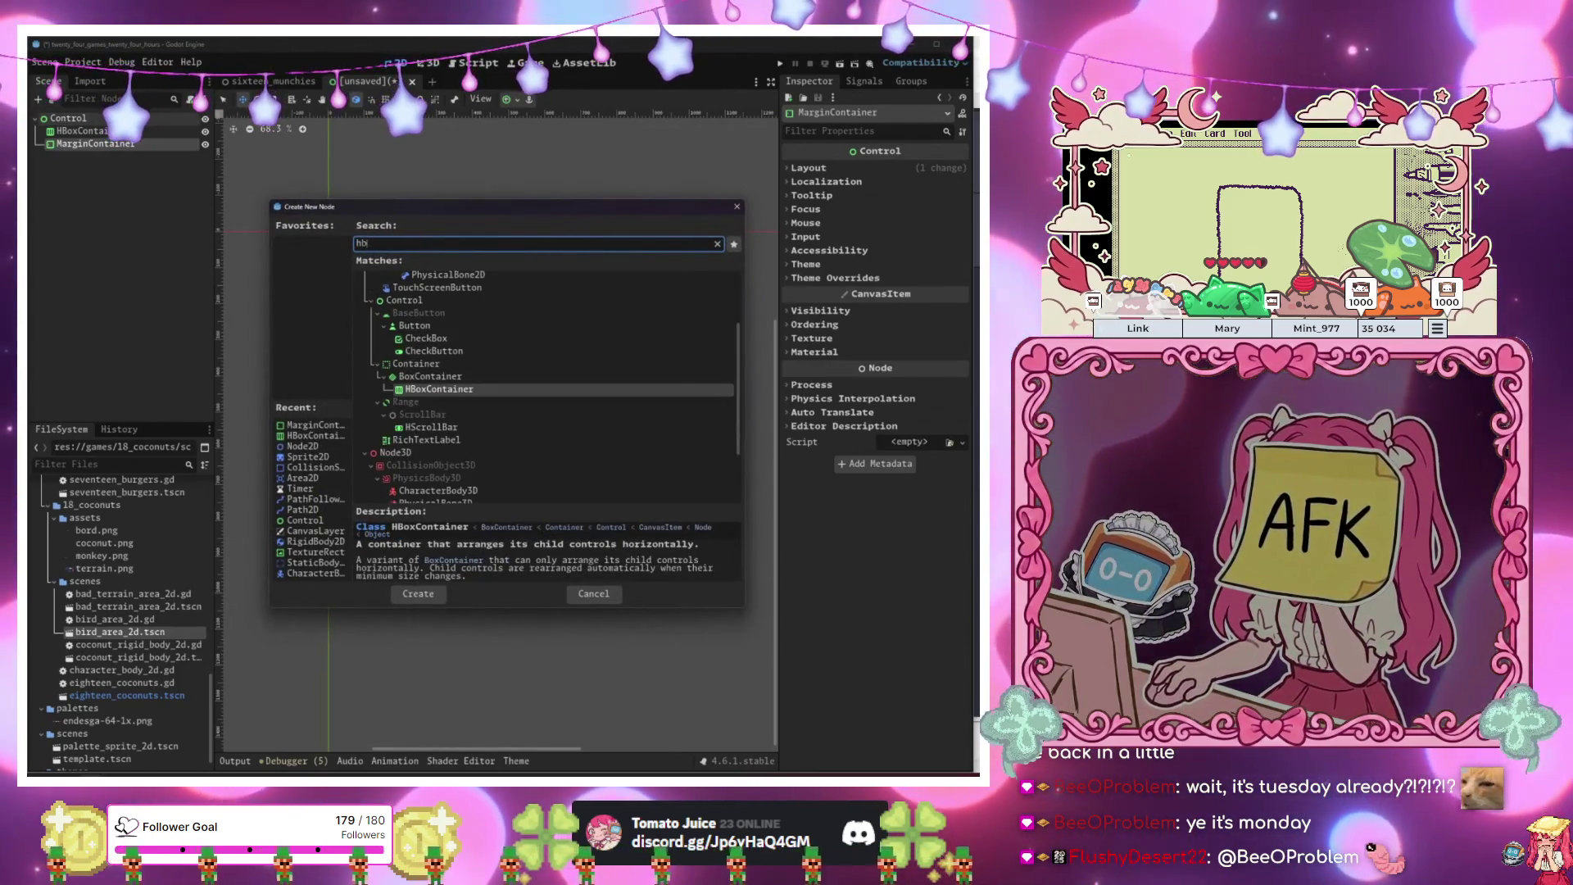
key("BackSpace")
key("BackSpace")
type("vbox")
key("Return")
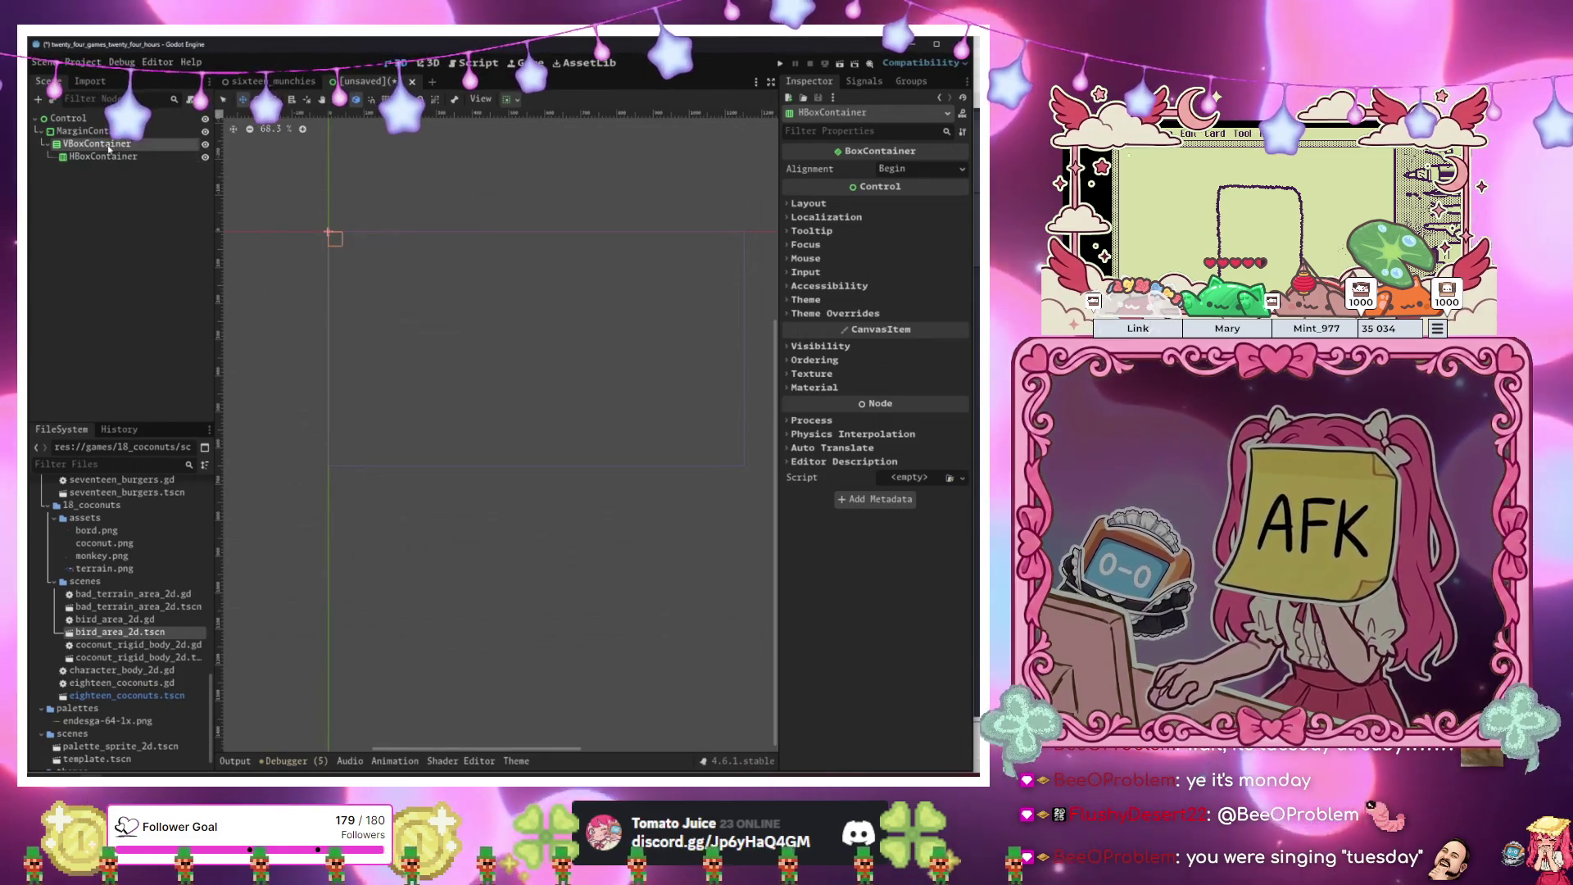
key("ctrl+a")
type("control")
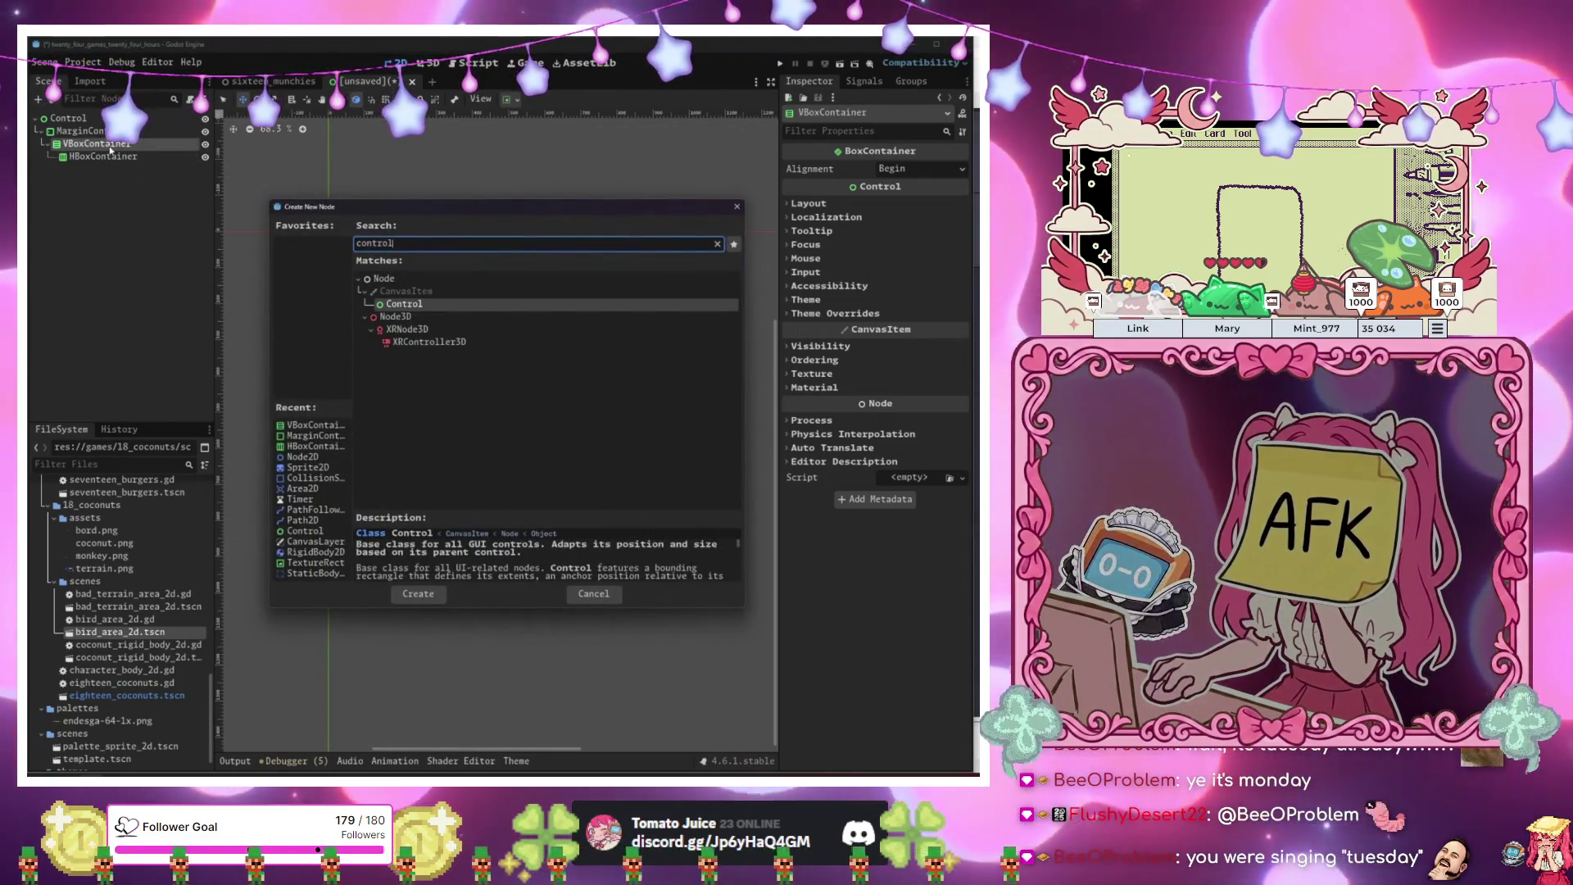
key("Return")
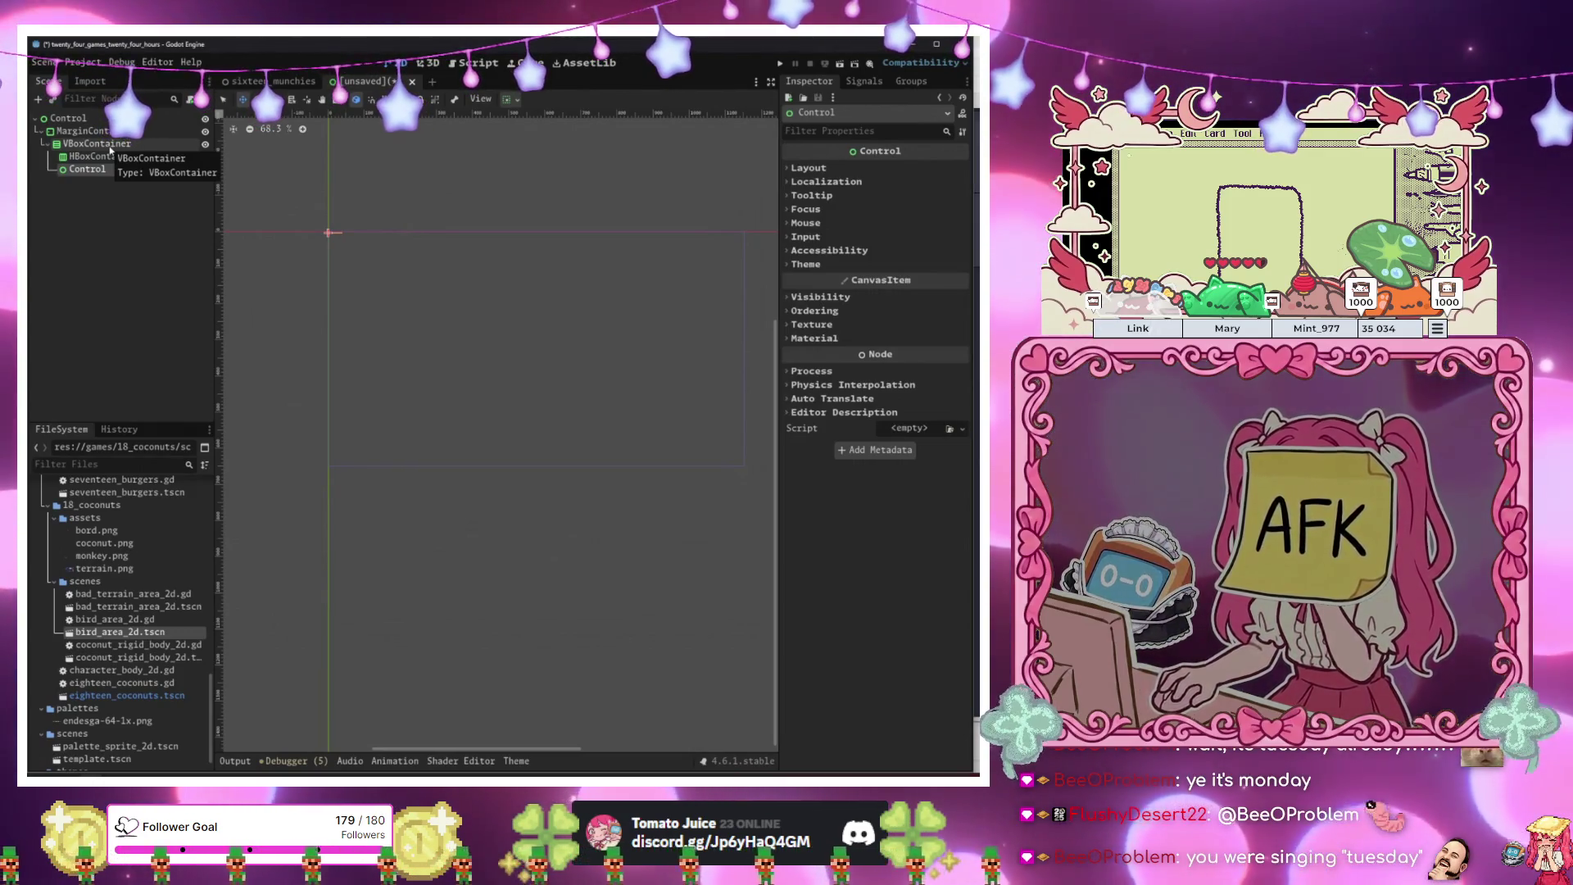
Add a second HBoxContainer (HBoxContainer2) under the VBoxContainer.
left_click(110, 147)
key("ctrl+a")
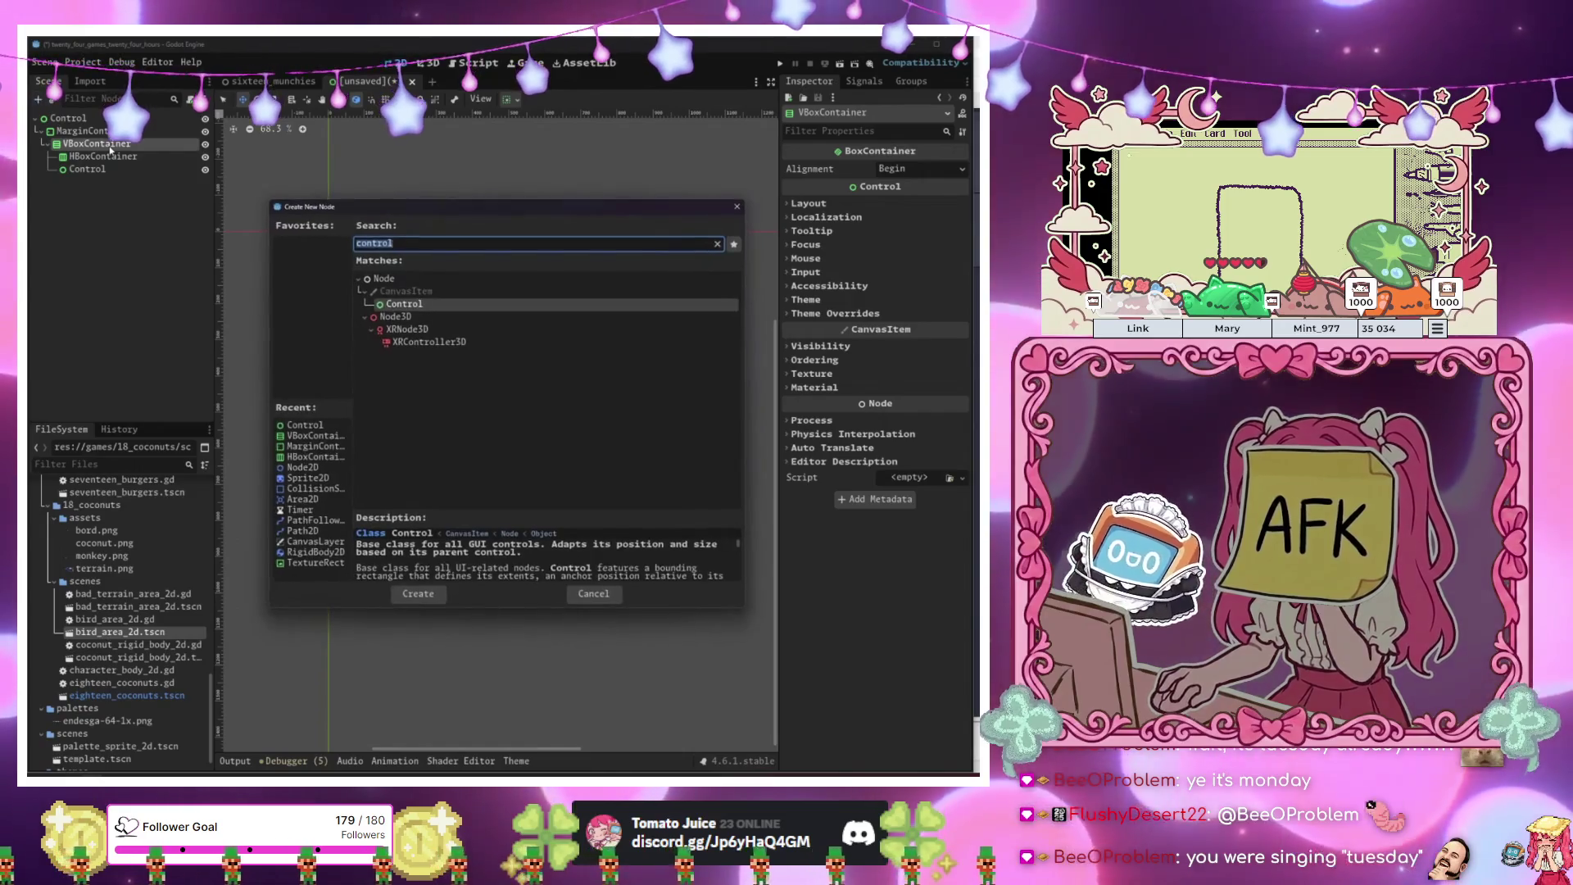
type("hbox")
key("Return")
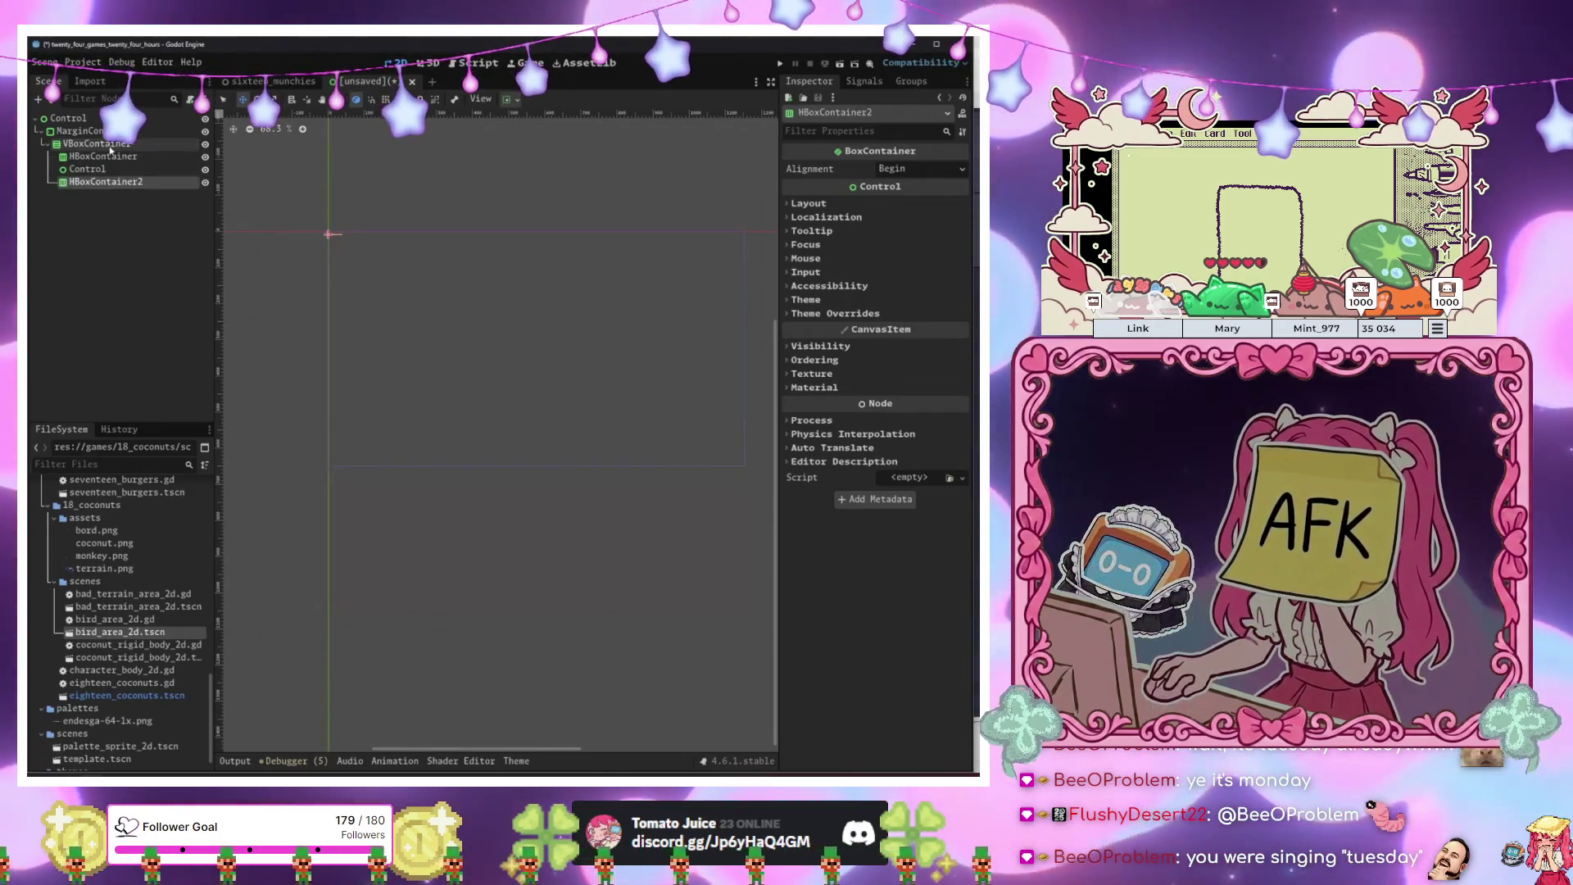
left_click(96, 131)
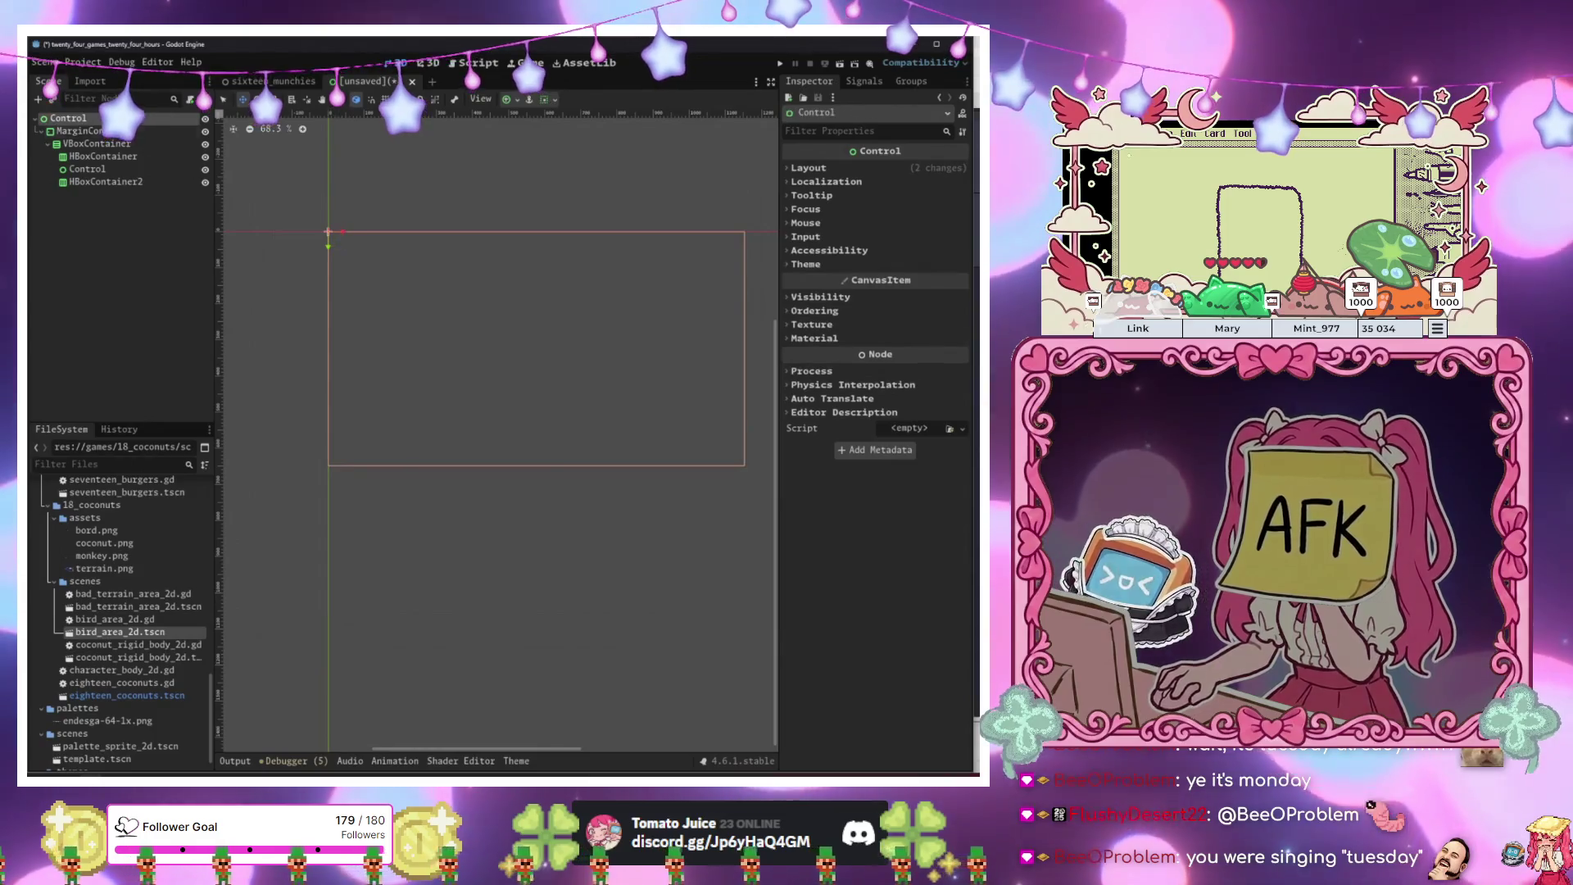
Set the MarginContainer's anchor preset to Full Rect.
left_click(509, 99)
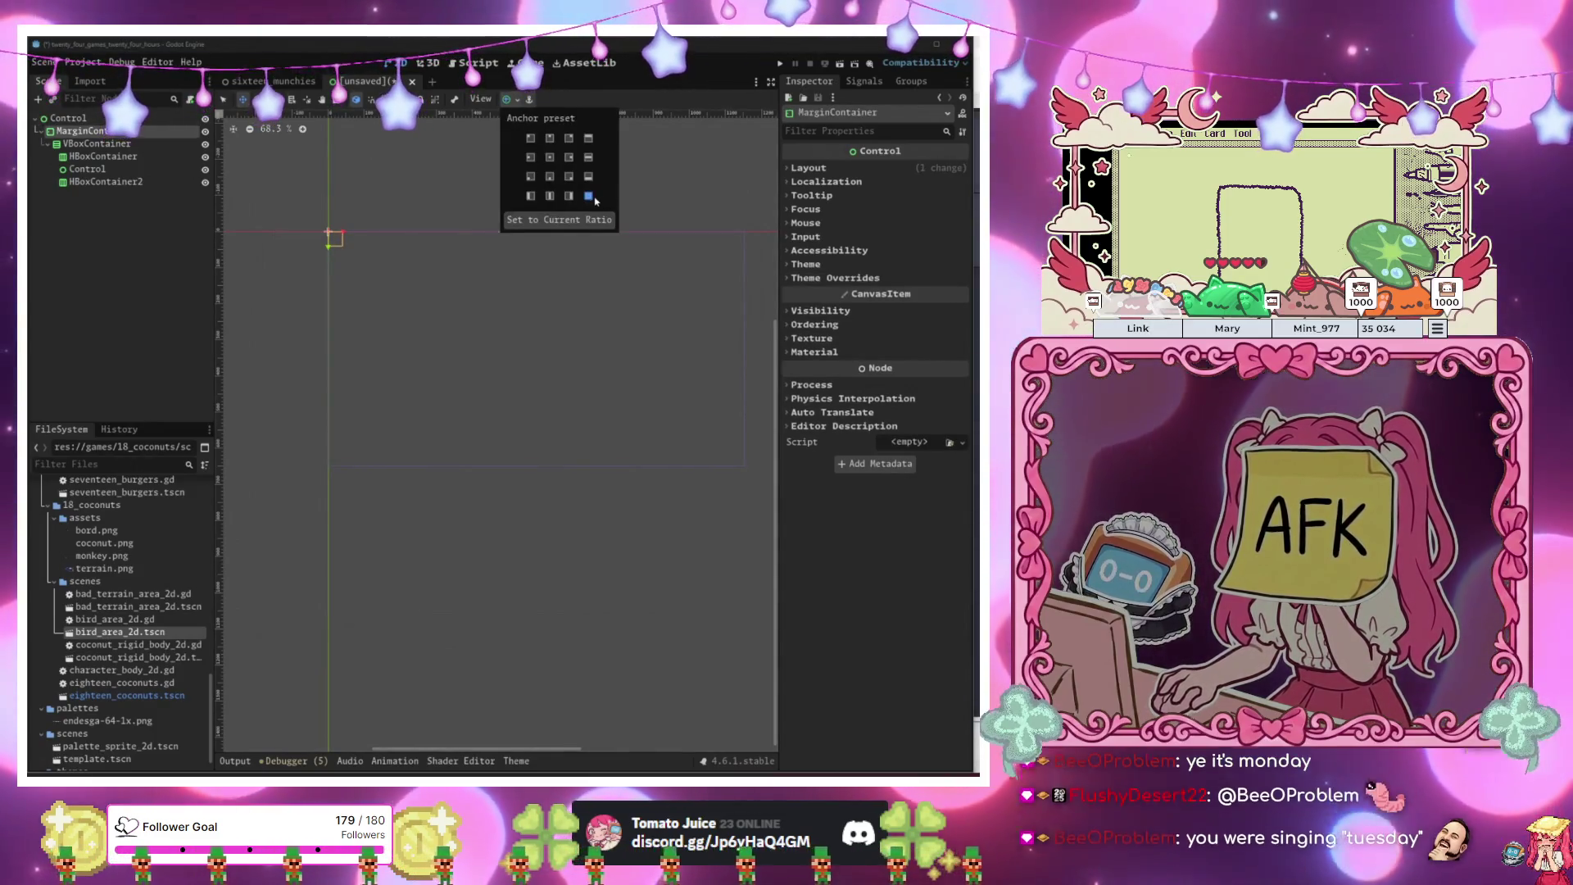
left_click(589, 196)
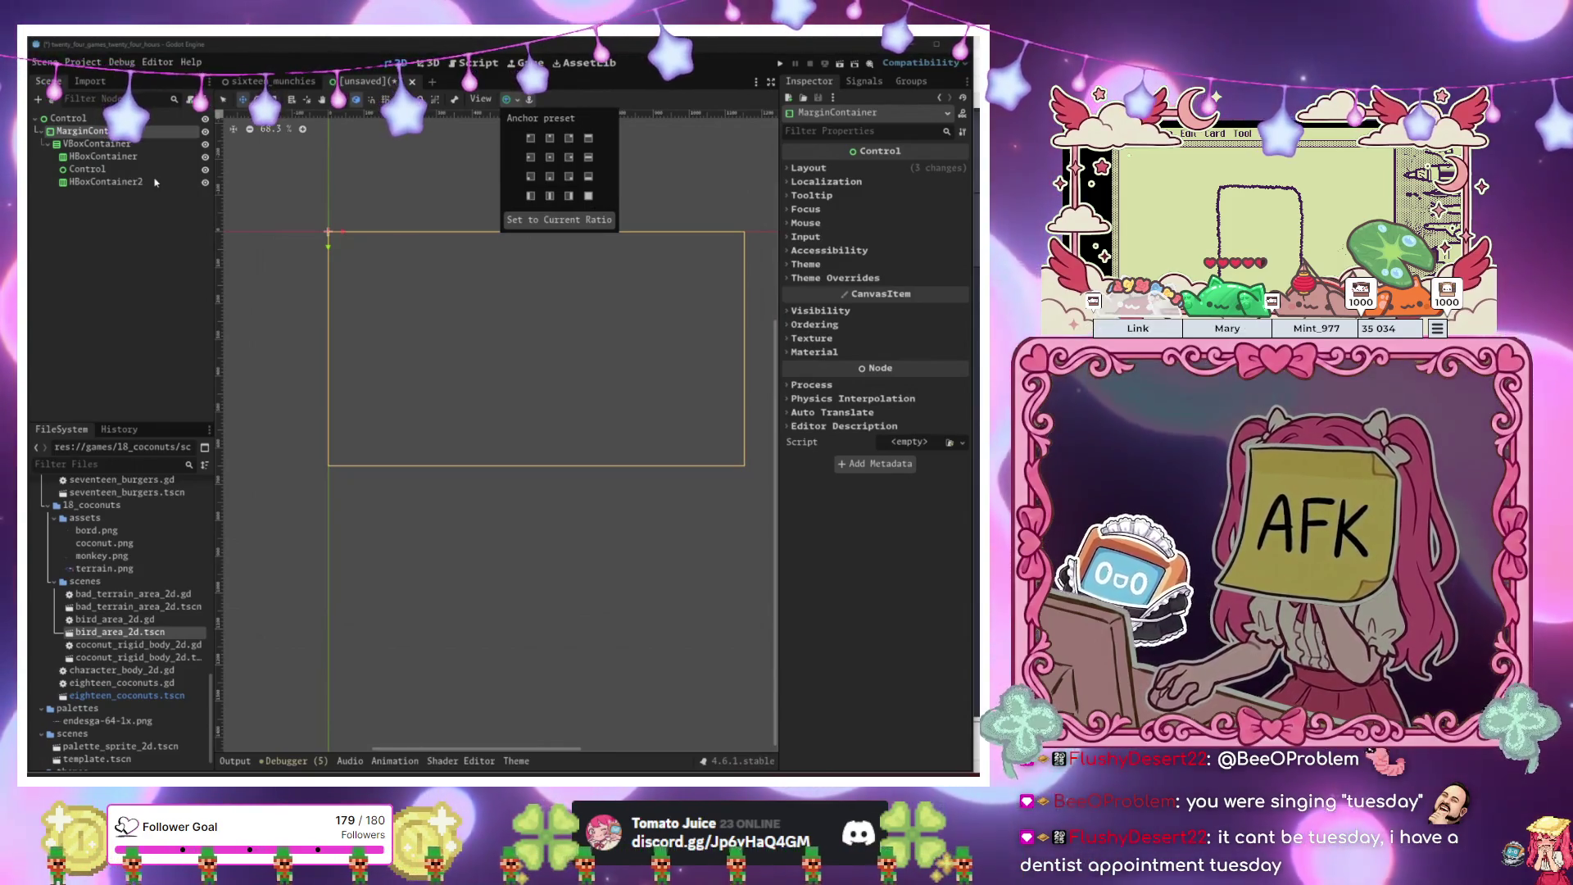
left_click(97, 144)
left_click(82, 130)
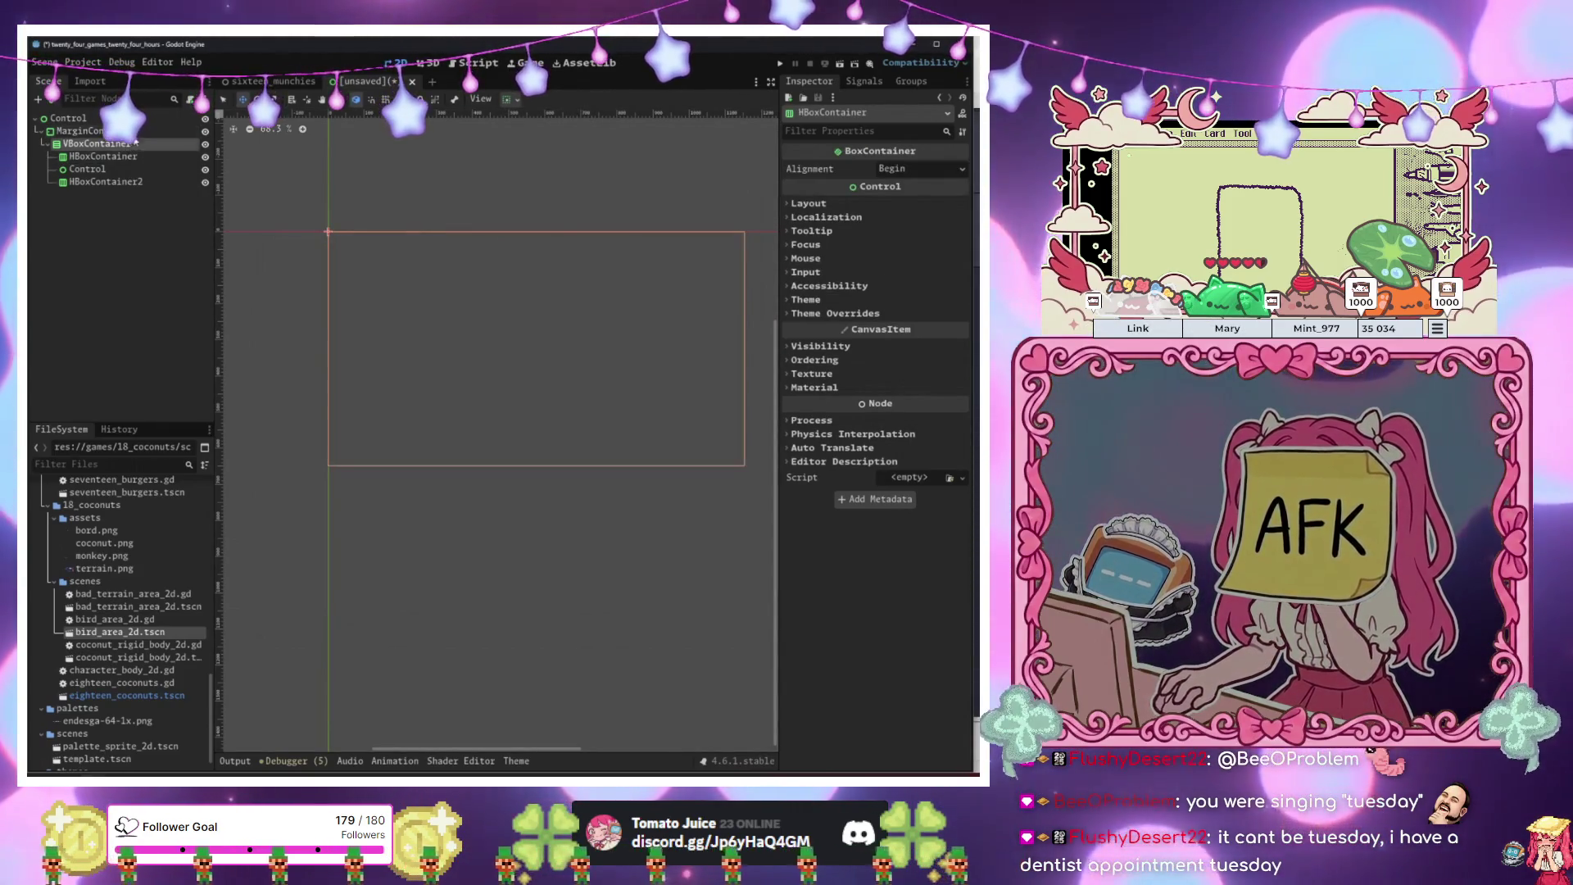
Set the MarginContainer's top, right and bottom margin constants to 20.
left_click(889, 278)
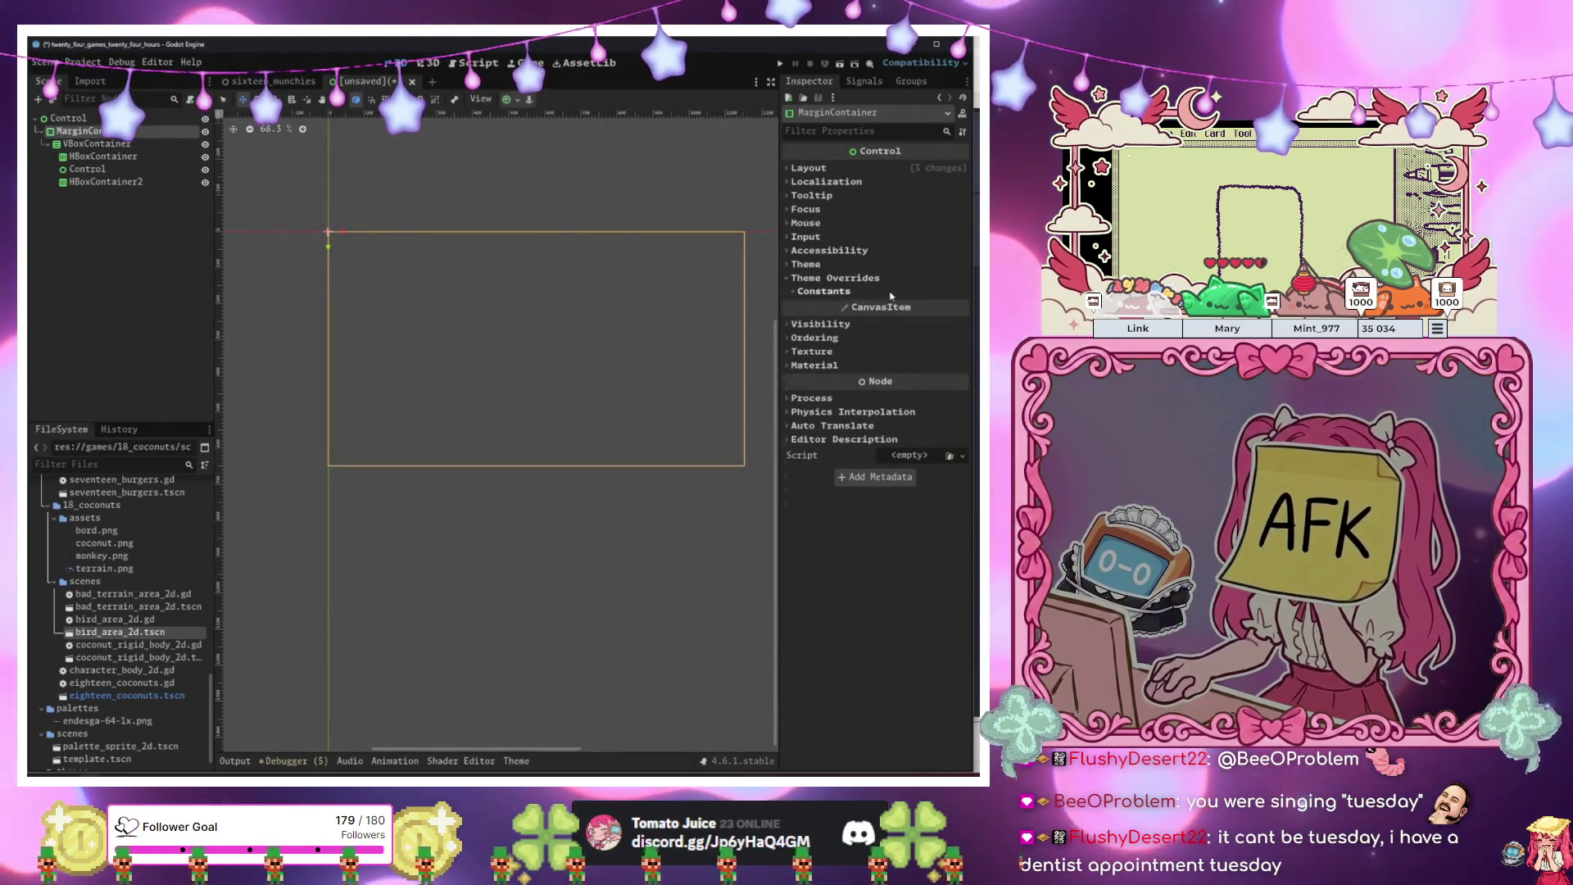
left_click(891, 291)
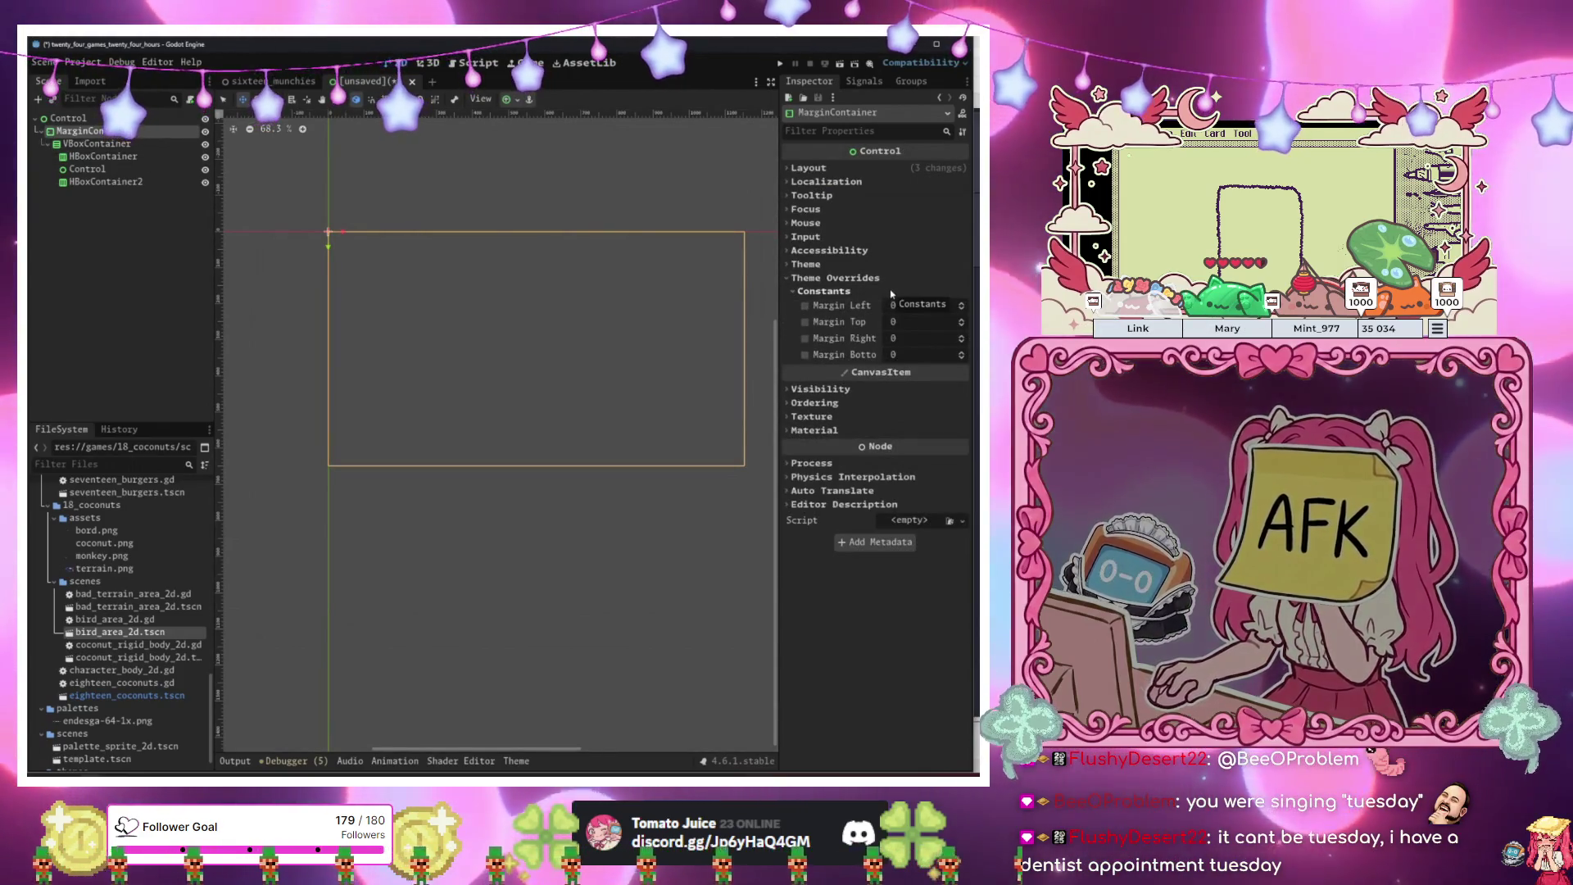
left_click(897, 305)
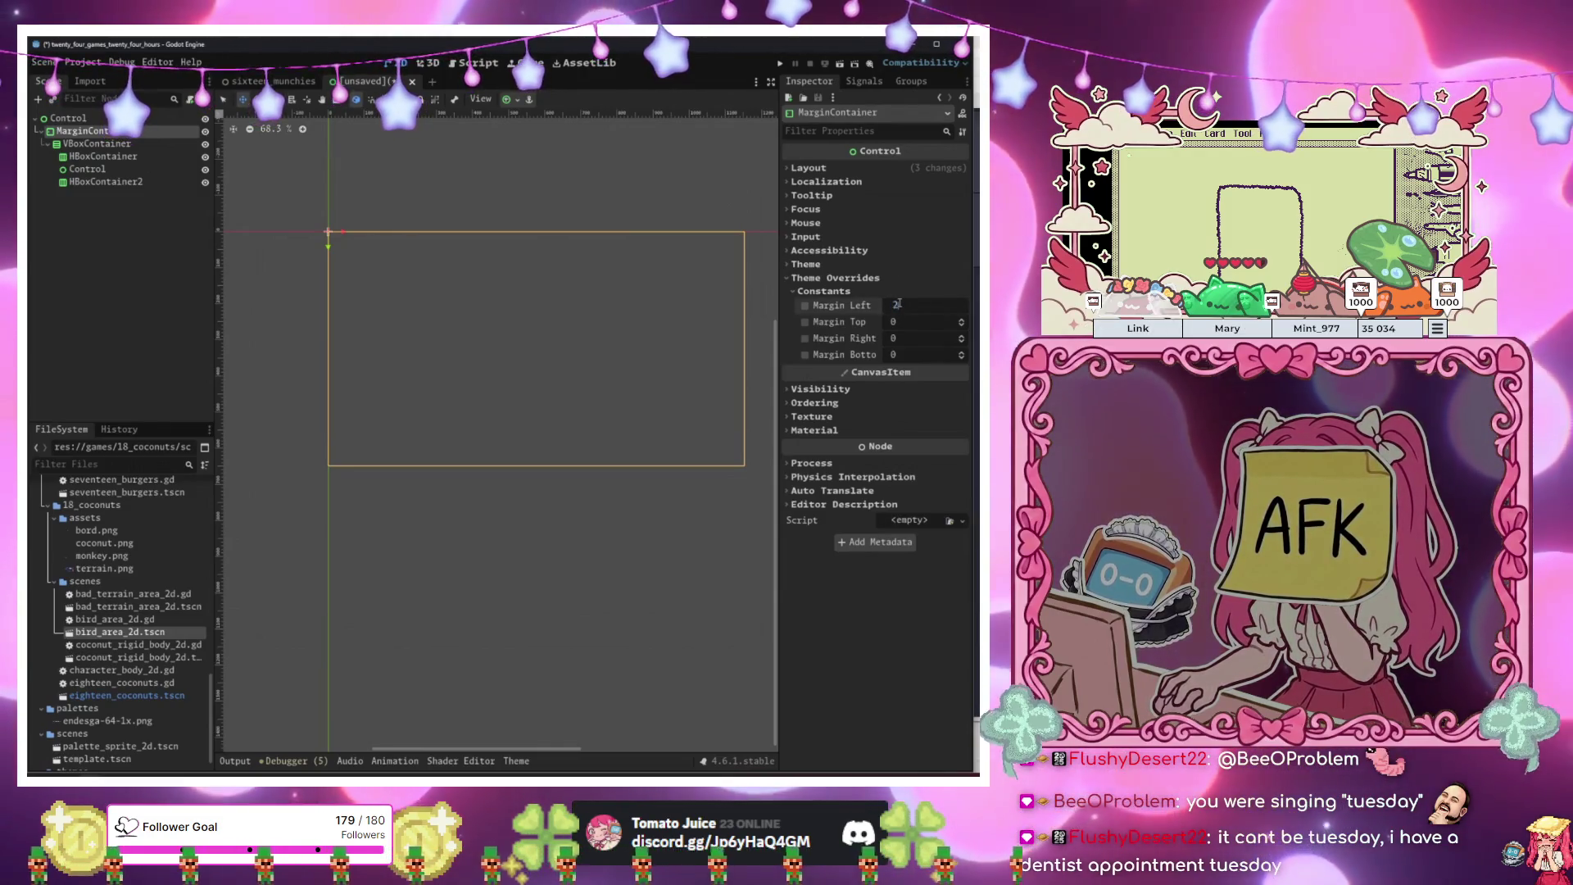
left_click(897, 322)
type("20")
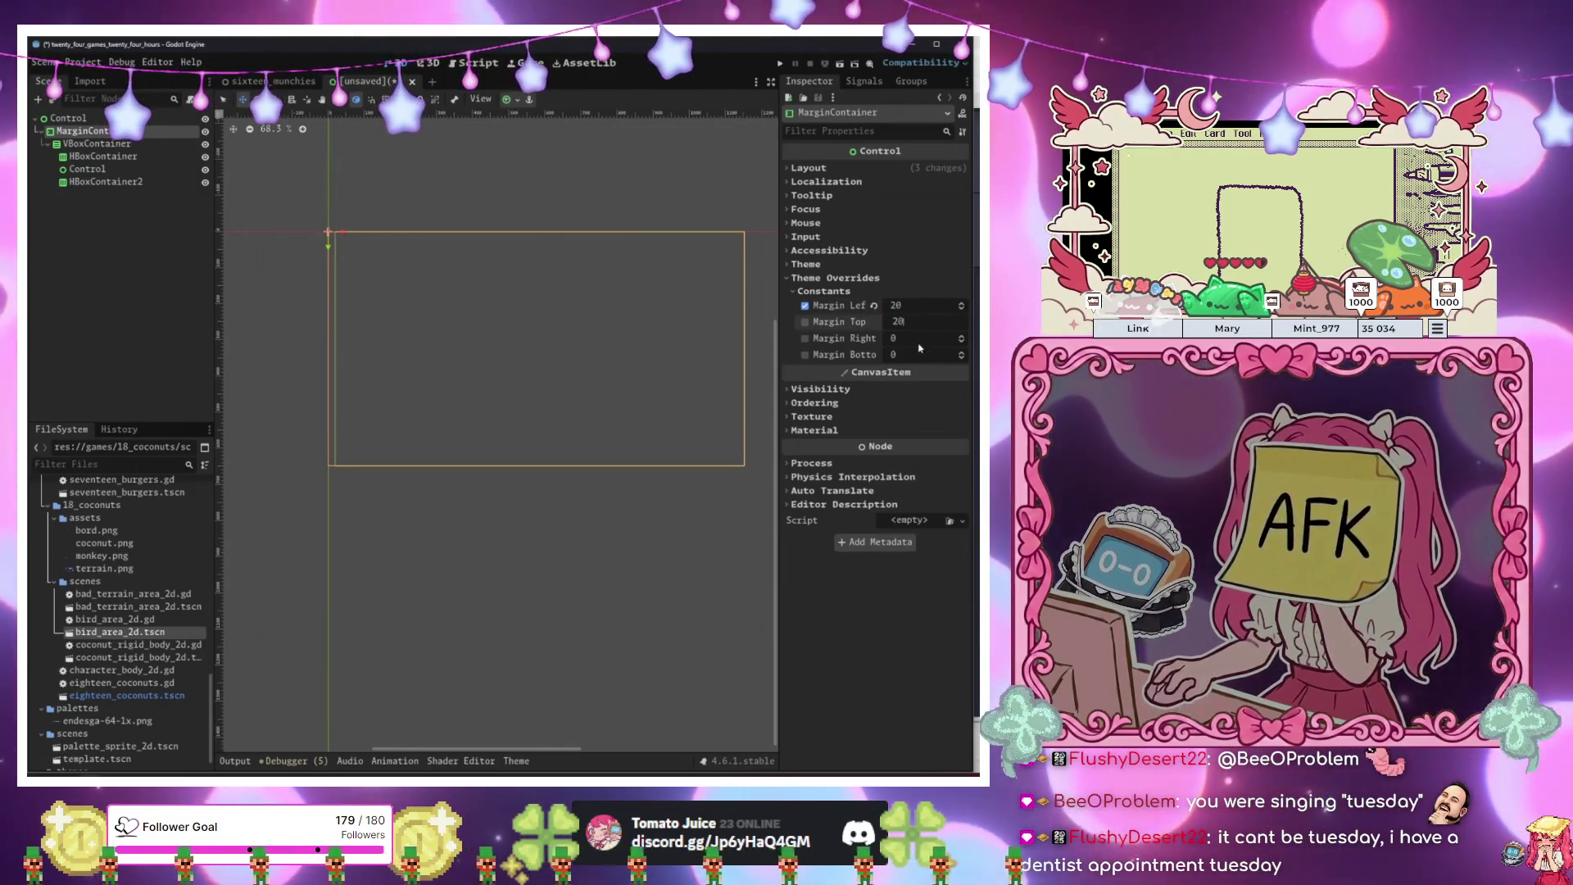
left_click(897, 337)
type("20")
left_click(902, 354)
type("20")
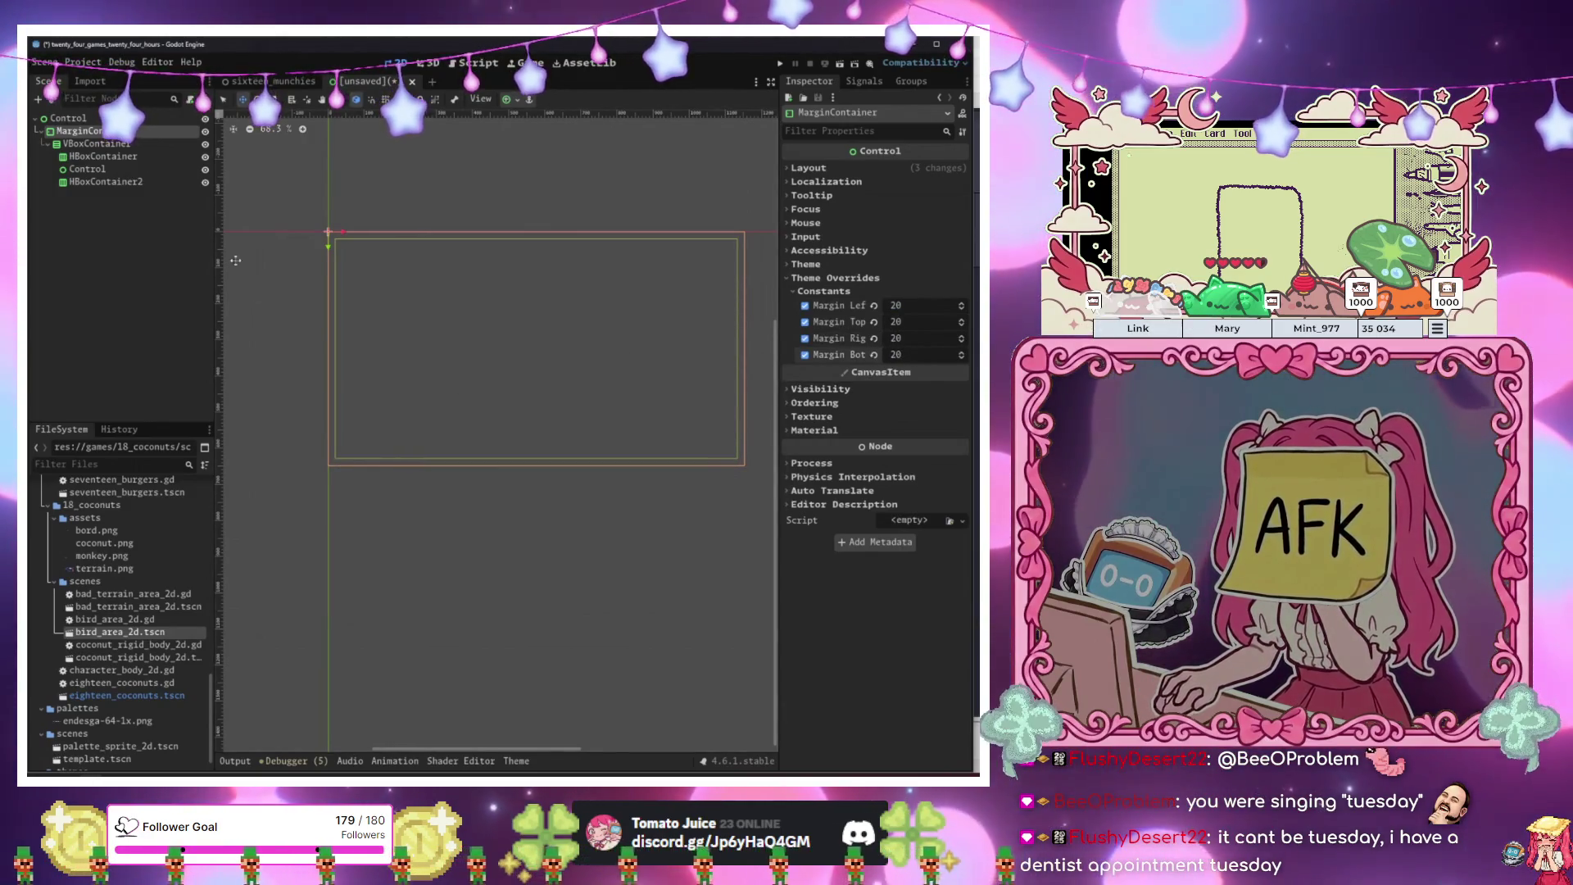
Check the root Control and HBoxContainer, then create a new empty scene with Ctrl+N.
left_click(131, 195)
left_click(148, 169)
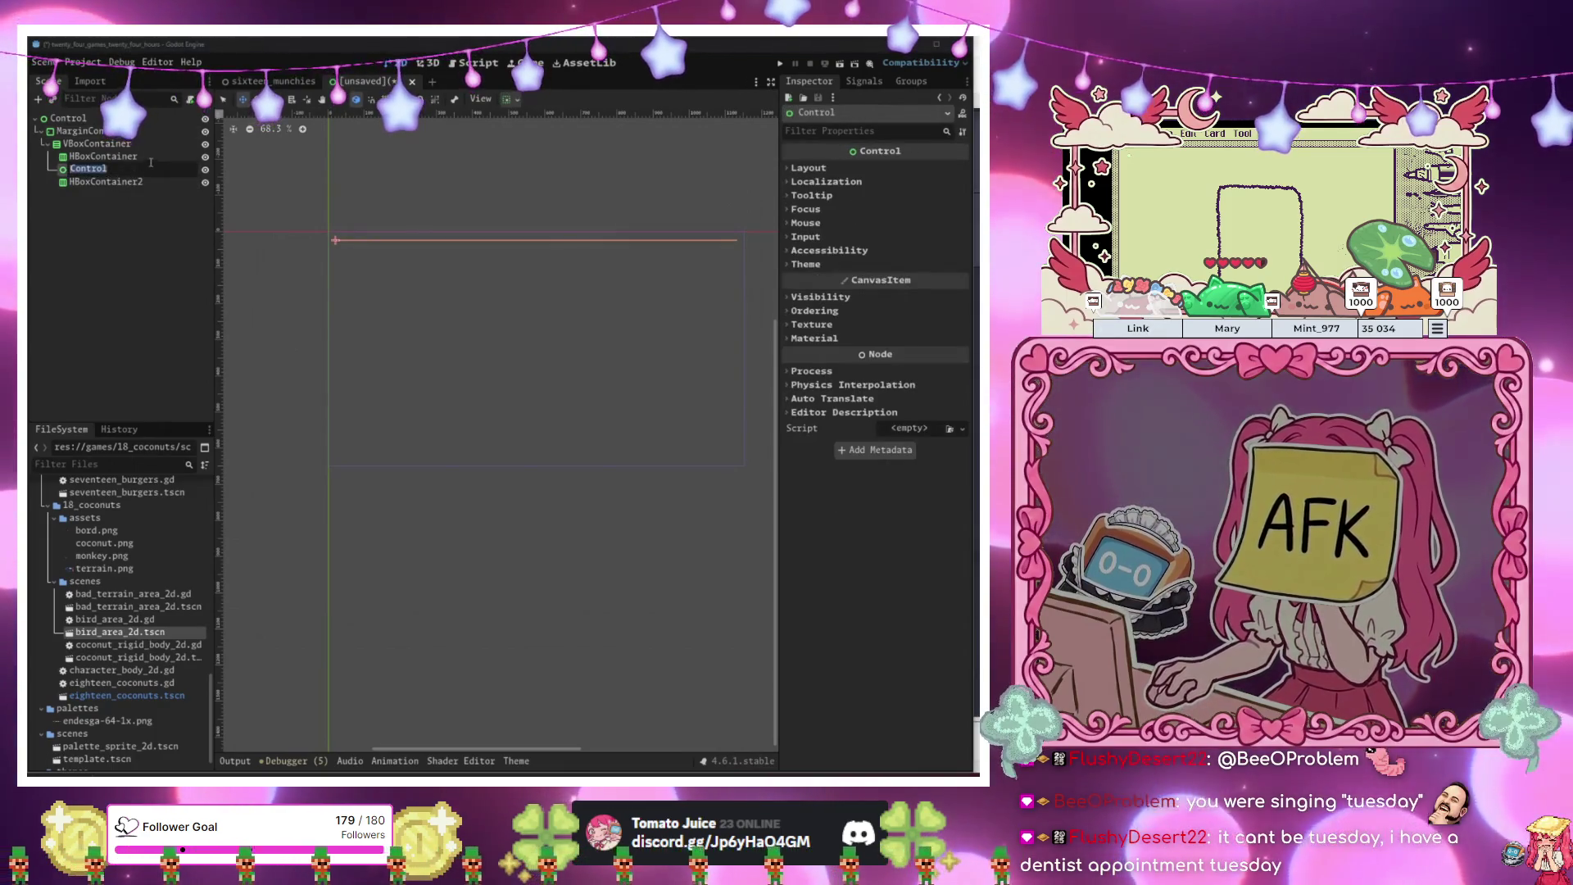
left_click(148, 157)
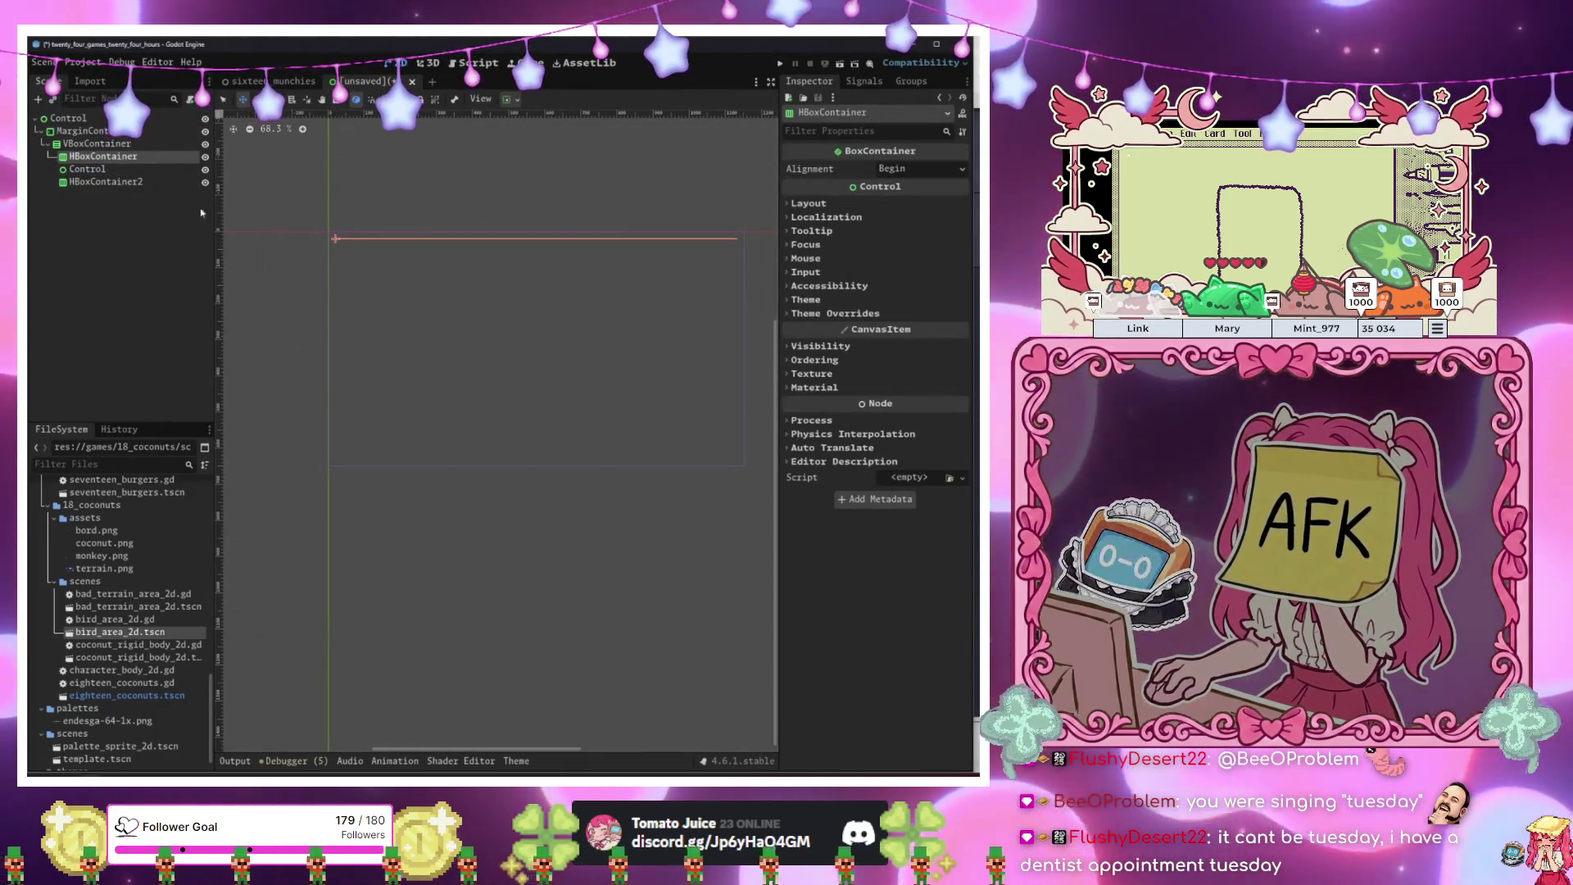
key("ctrl+n")
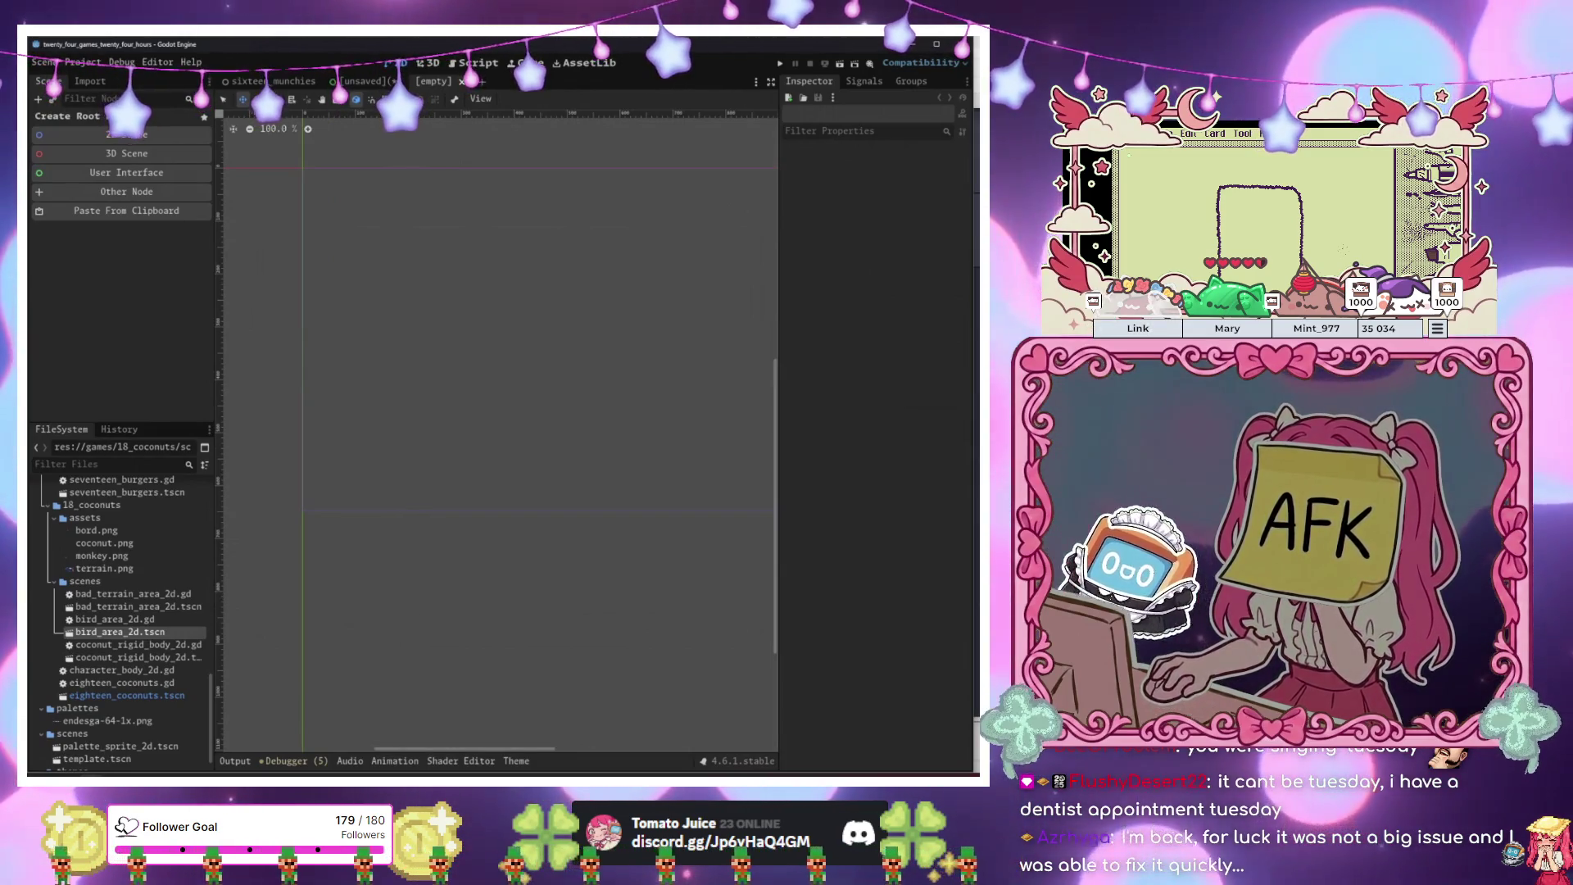
Make a Button the new scene's root, replacing an accidental Control root.
left_click(107, 172)
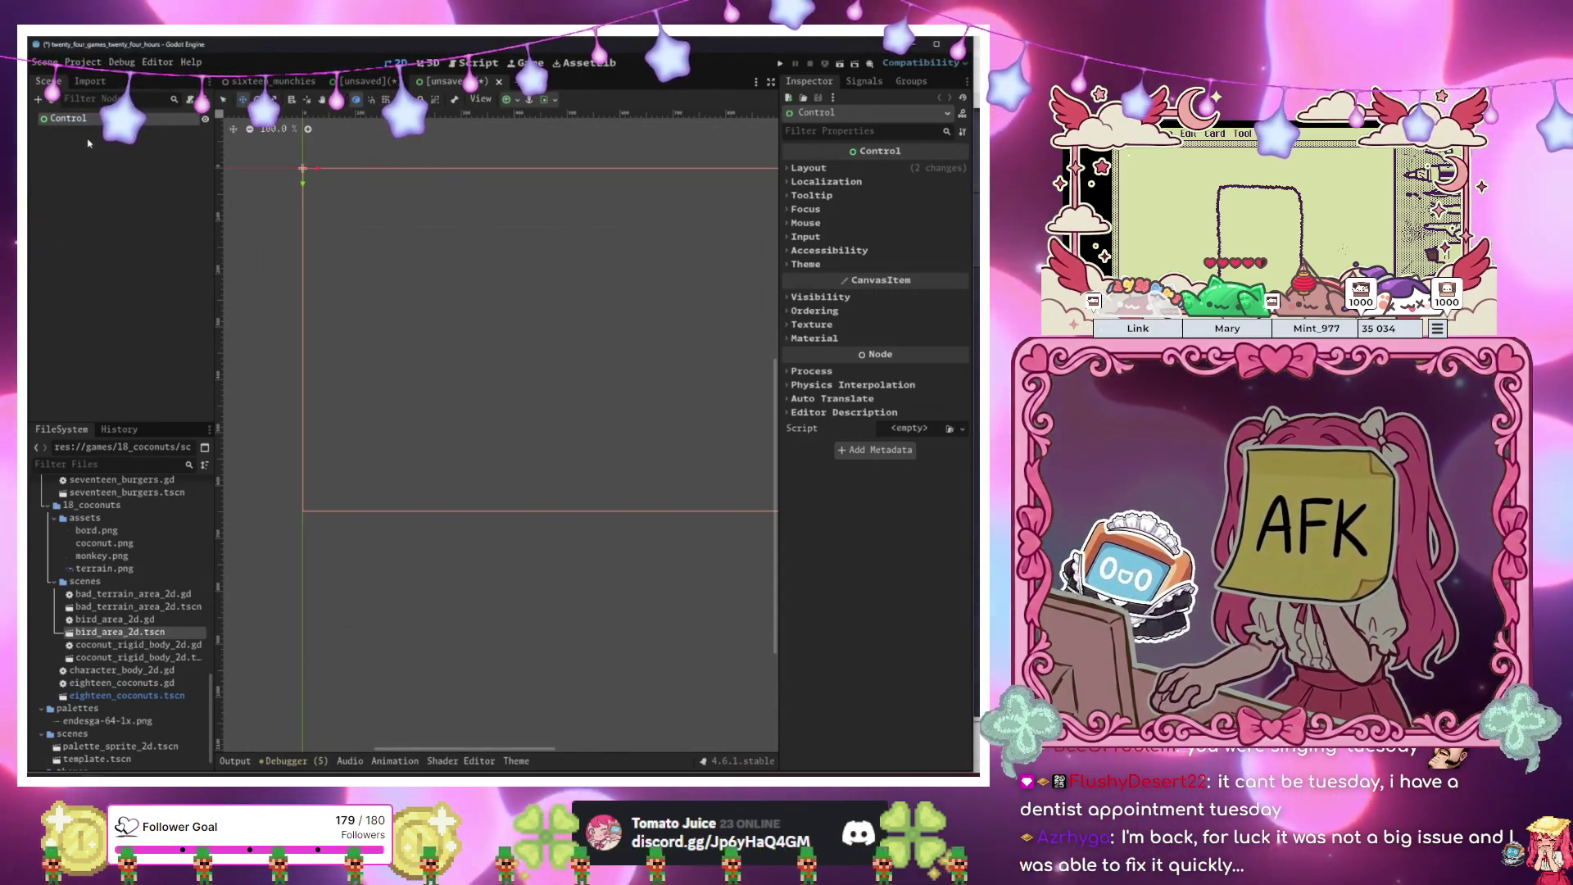
key("ctrl+z")
left_click(124, 191)
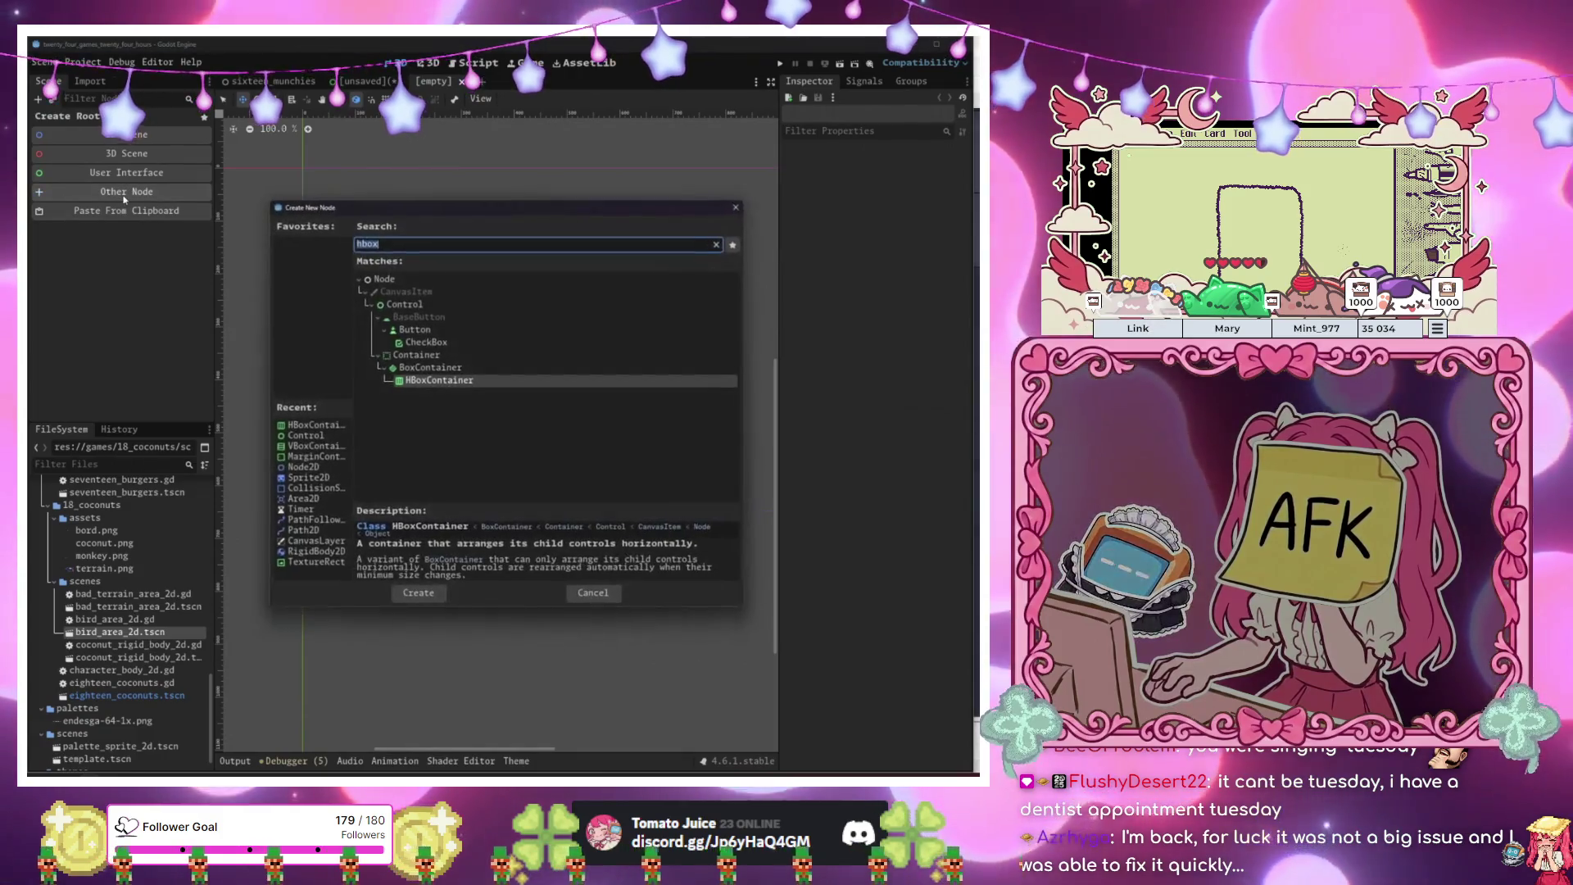
type("button")
key("Return")
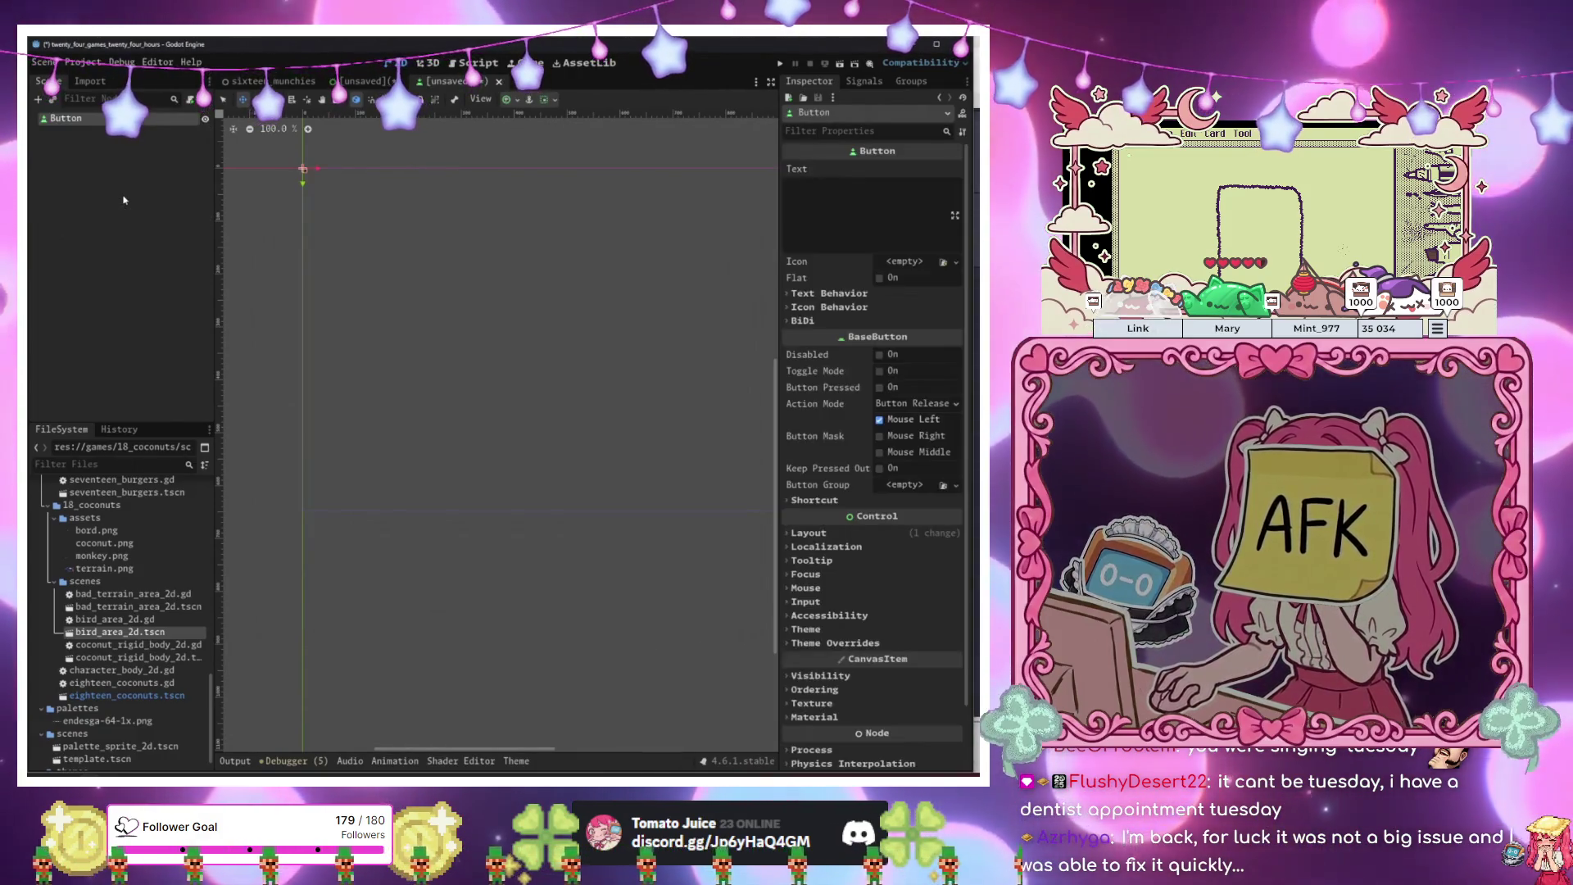
Add a TextureRect child to the Button, then rename the main scene's root to NineteenWires.
key("ctrl+a")
type("text")
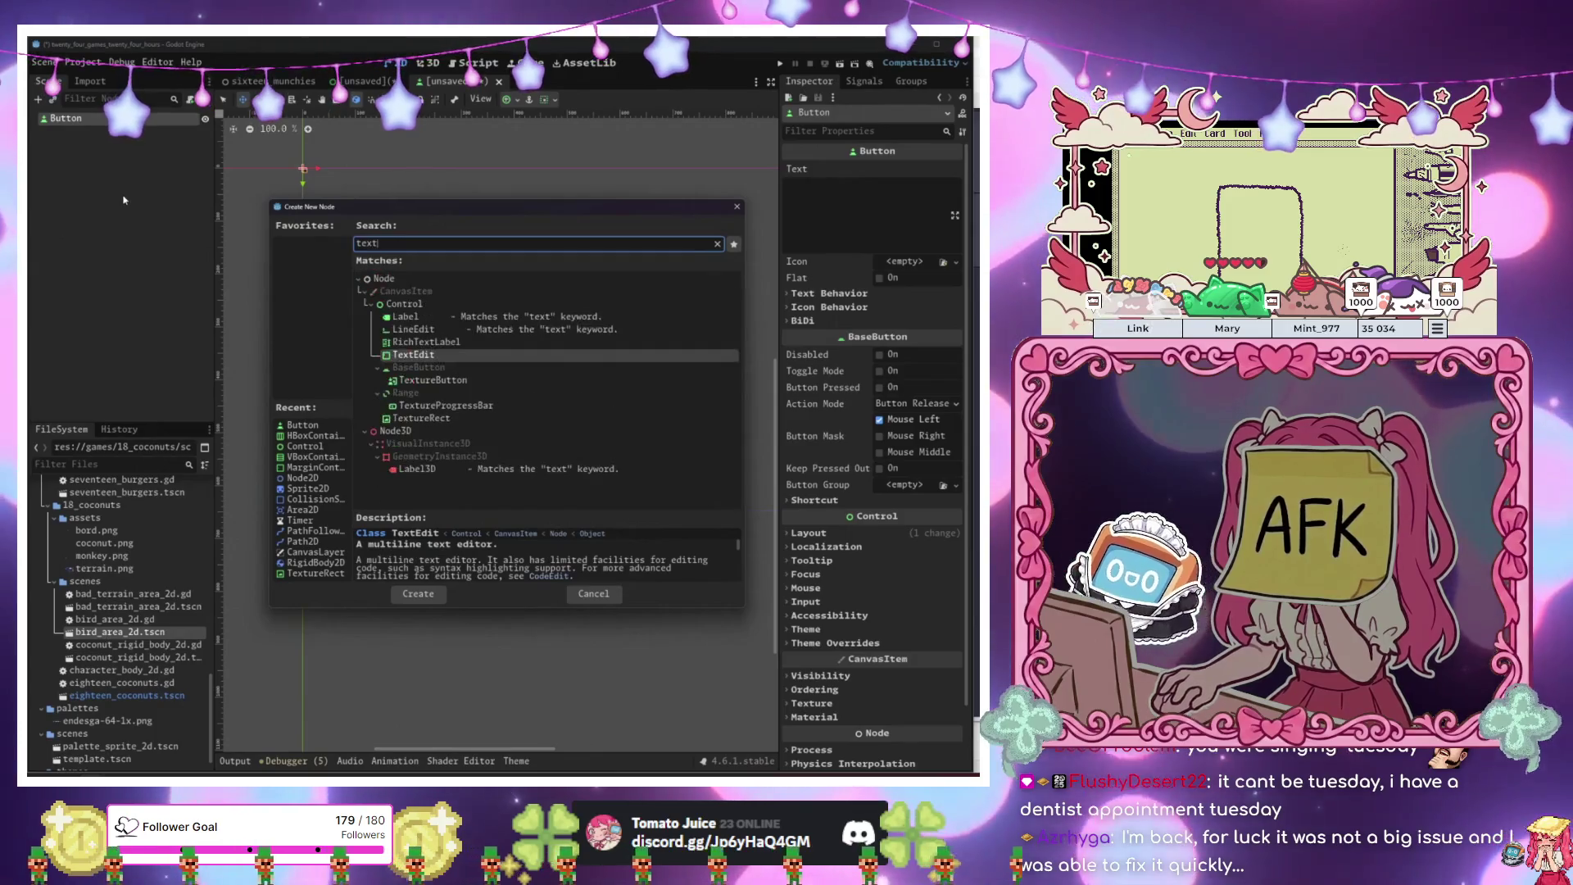
type("ure")
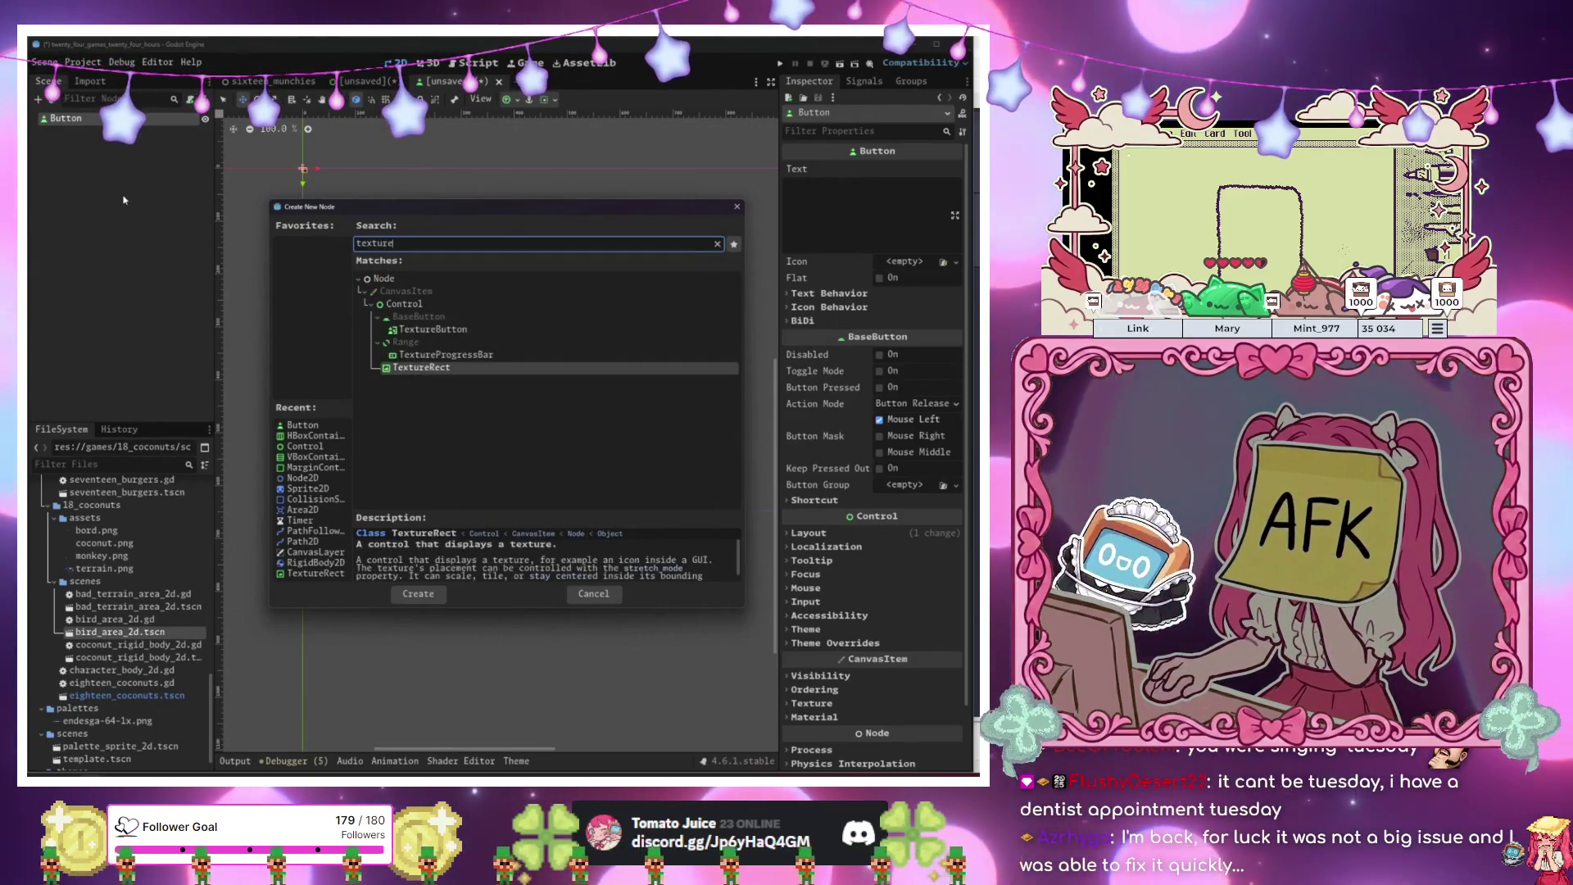
key("Return")
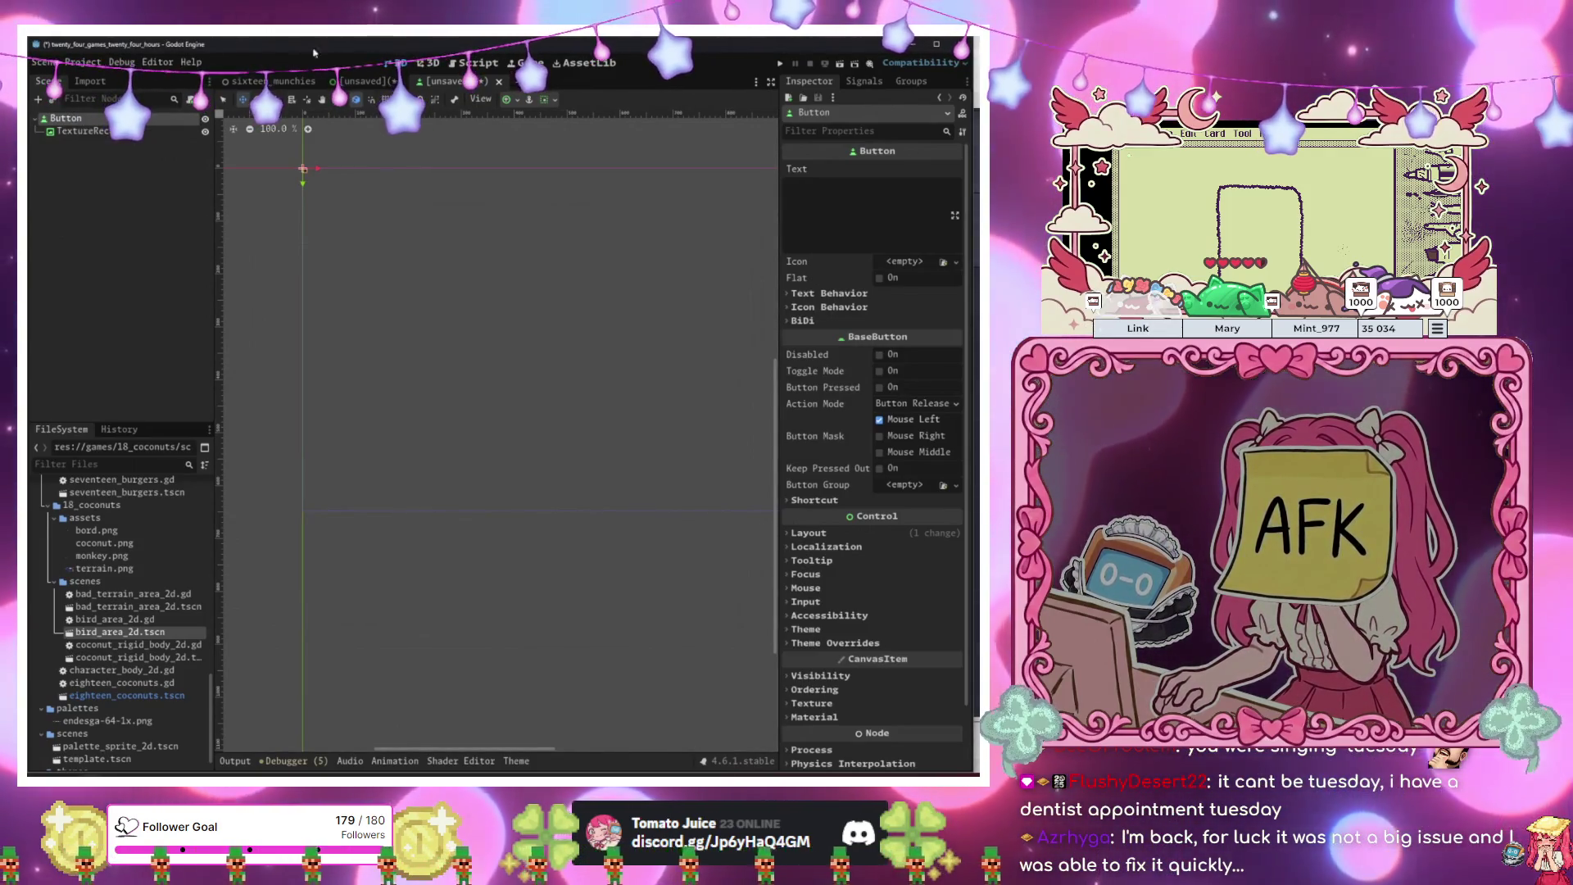
left_click(383, 85)
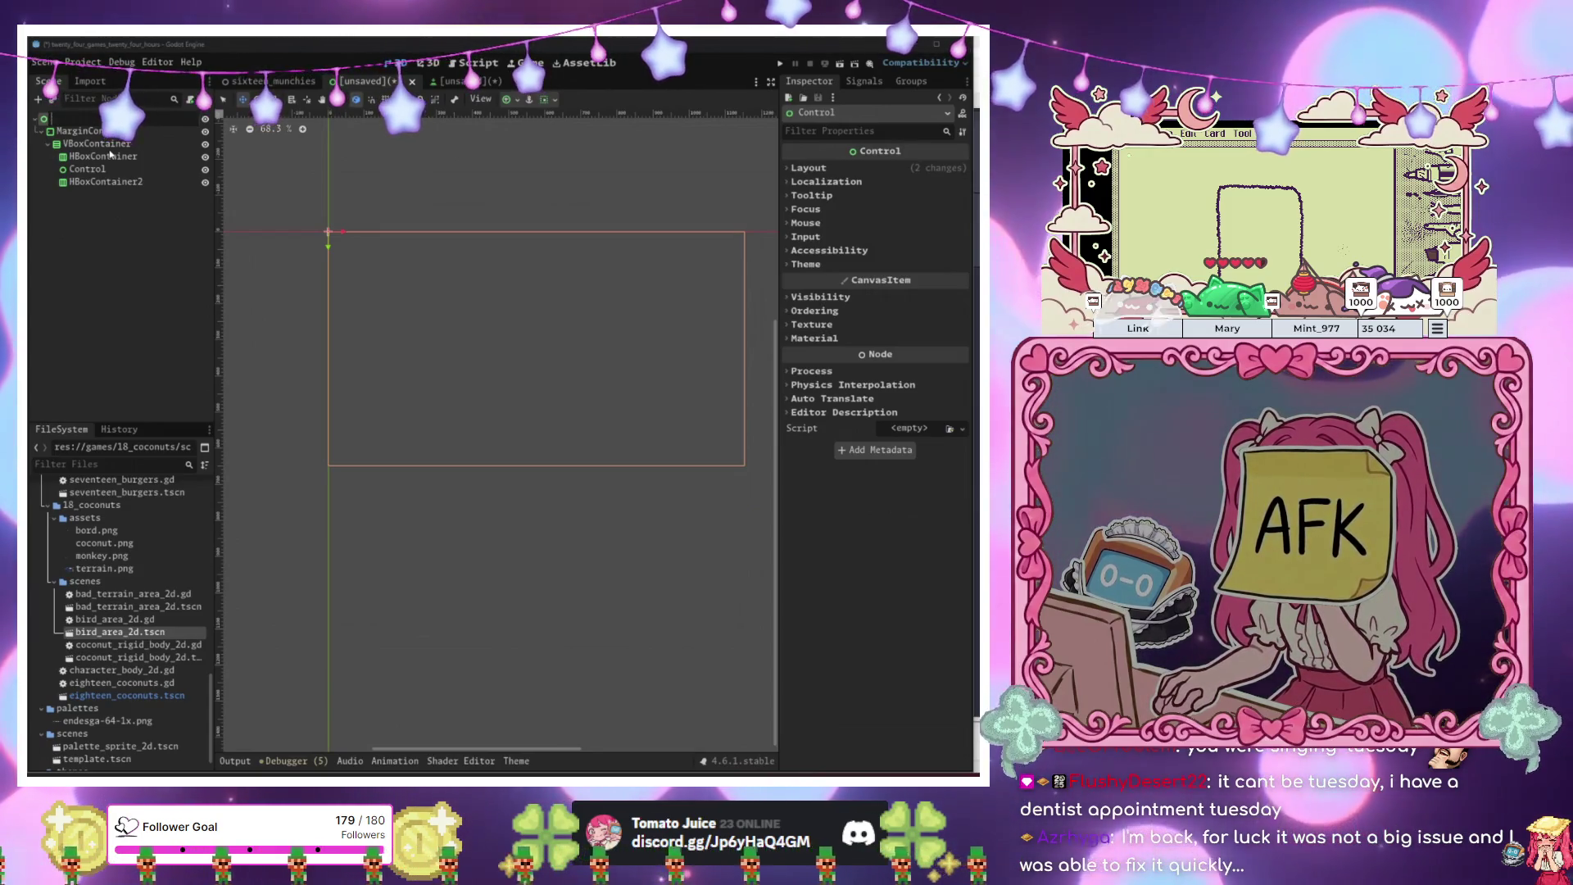
type("NineteenWires")
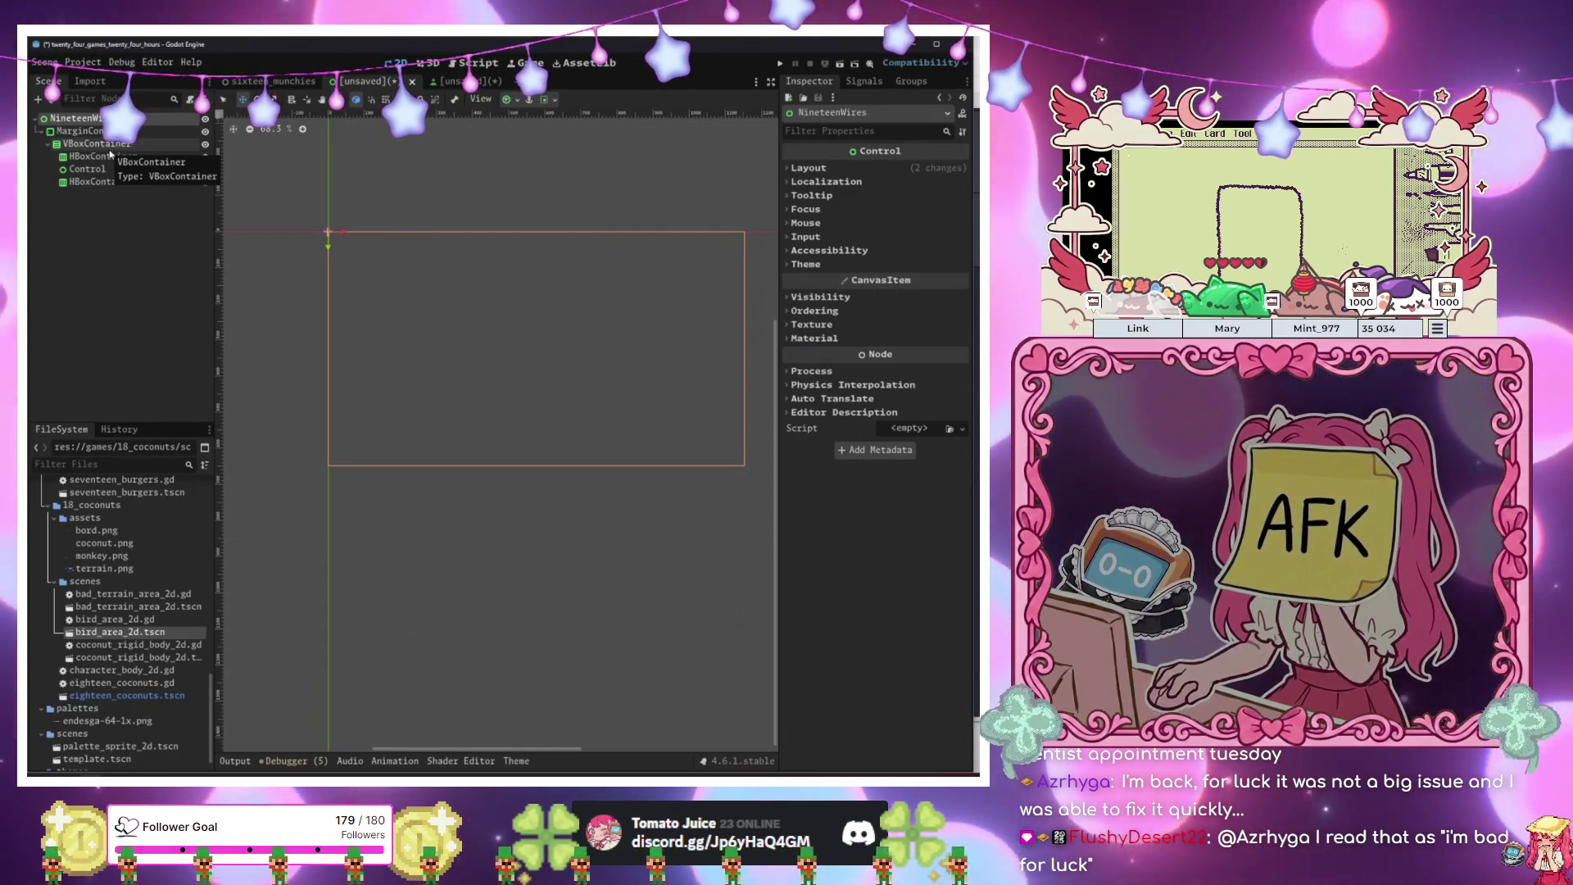
Save the main scene as nineteen_wires.tscn in a new games/19_wires folder.
key("ctrl+s")
left_click(702, 440)
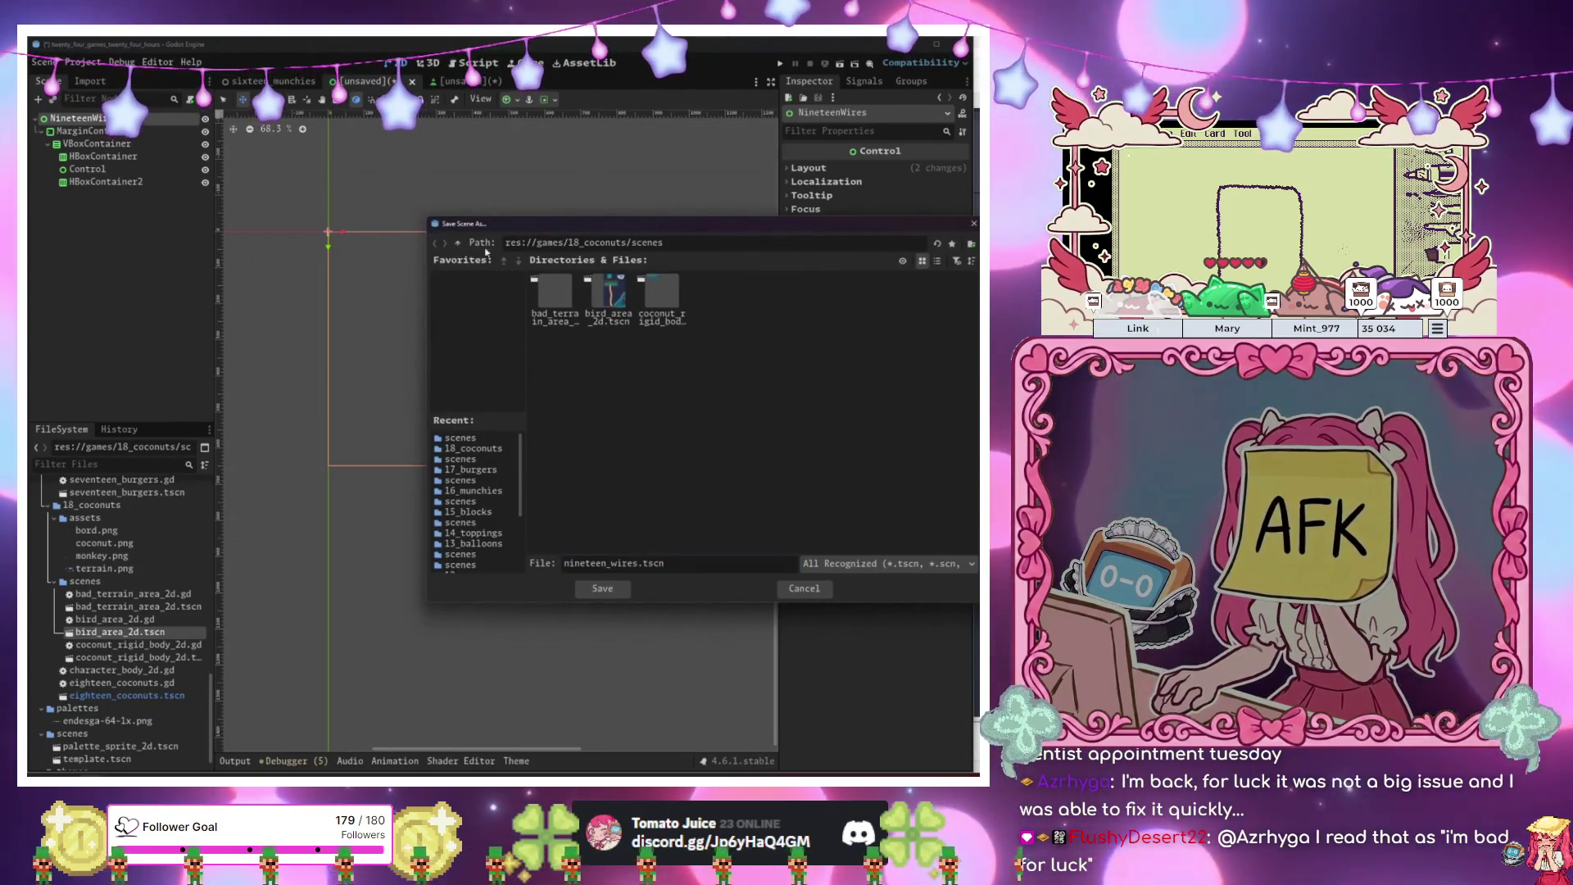
left_click(458, 242)
left_click(457, 242)
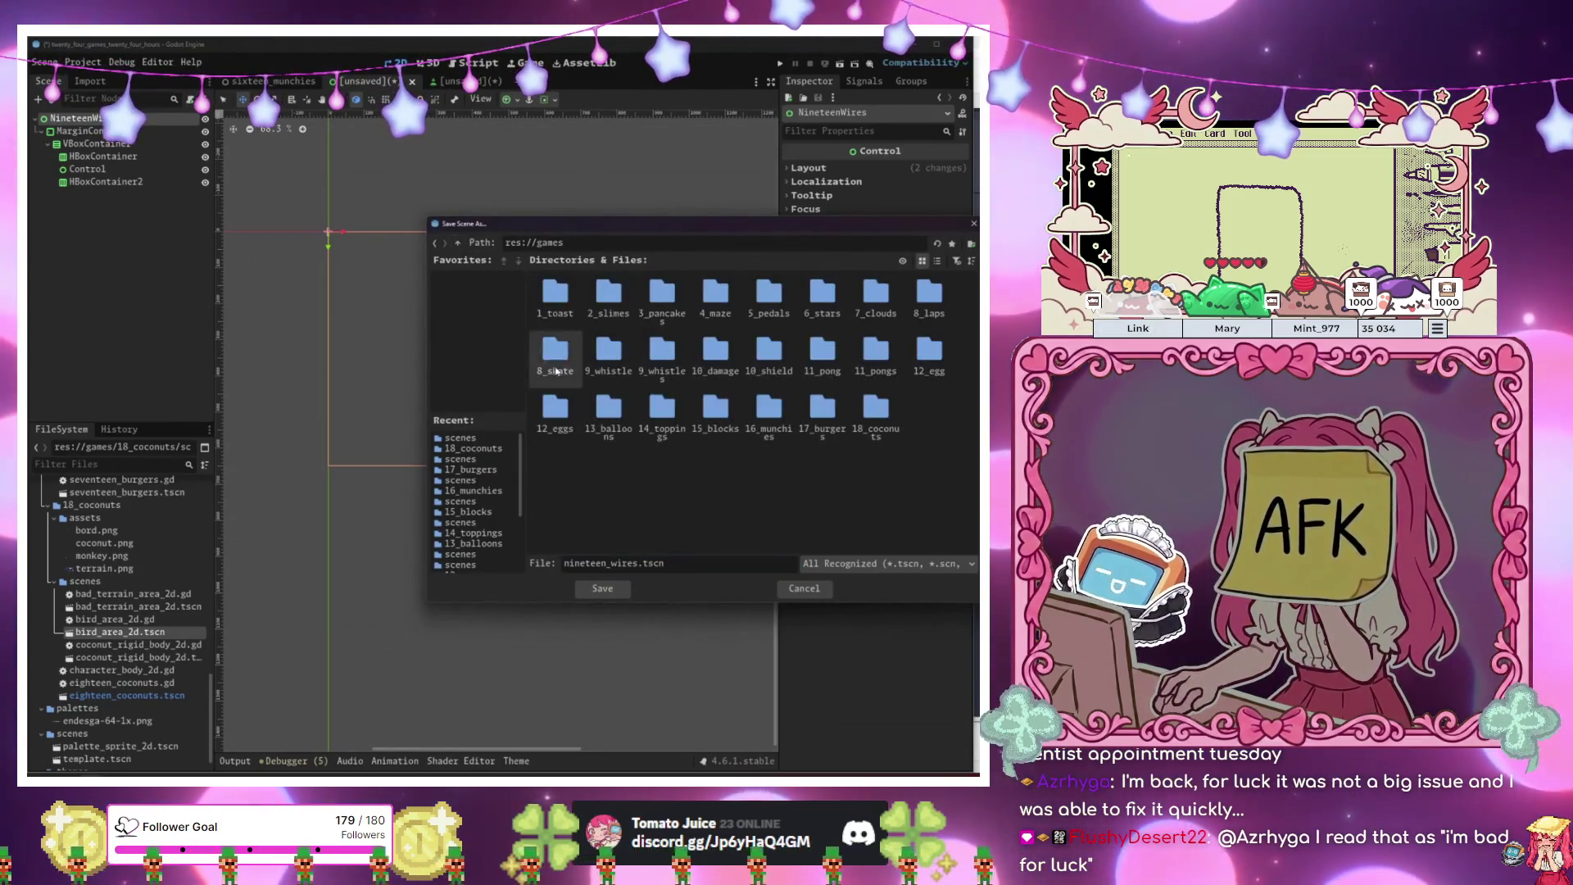
right_click(629, 483)
left_click(663, 490)
type("1")
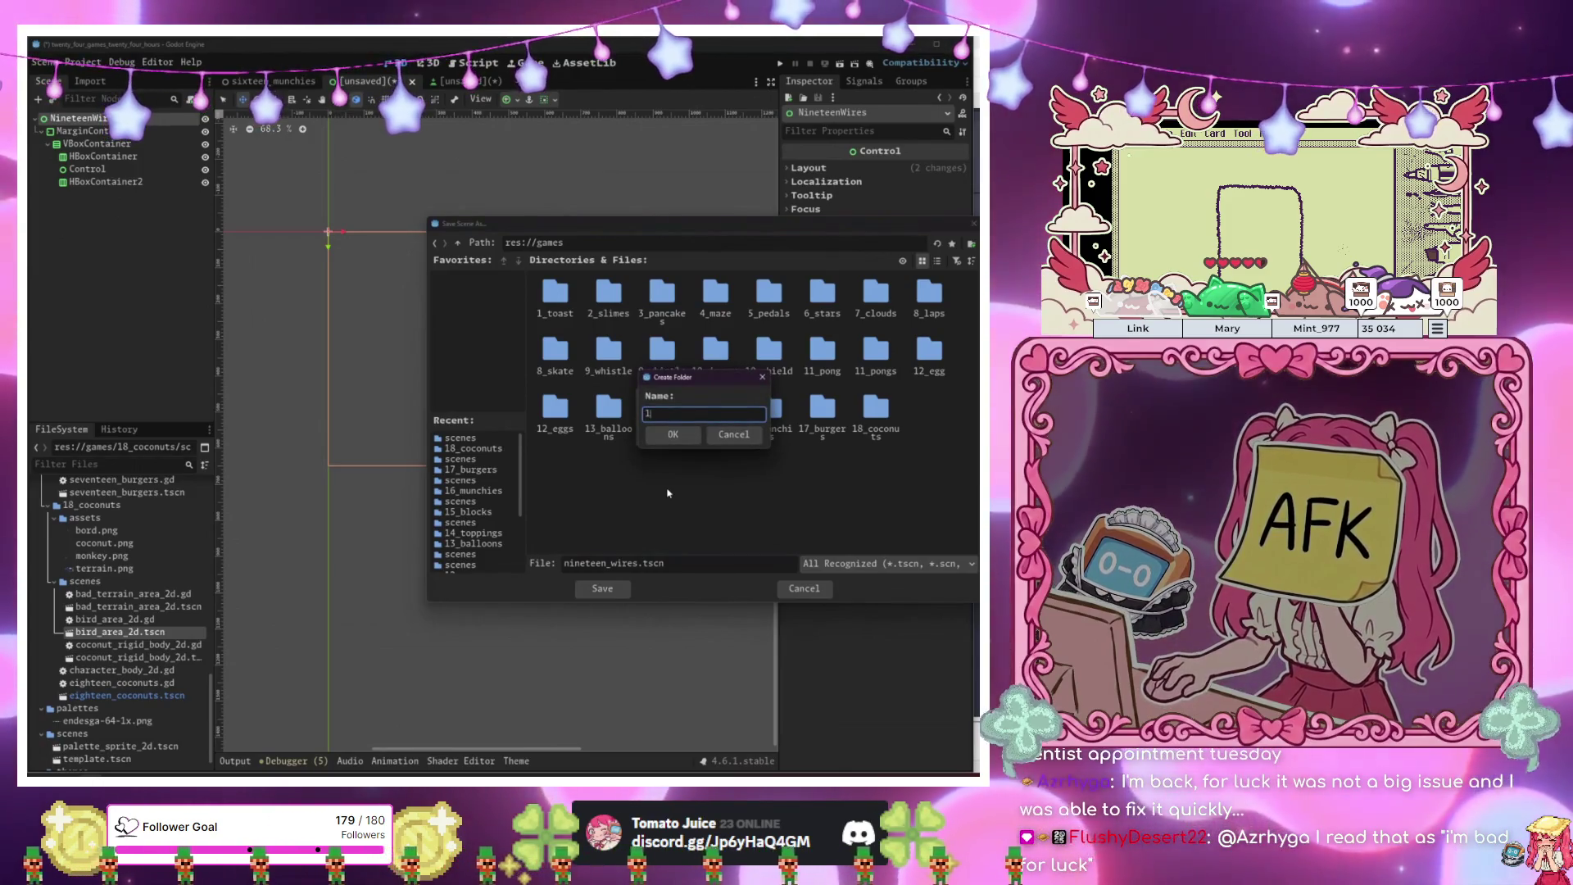
type("9_wires")
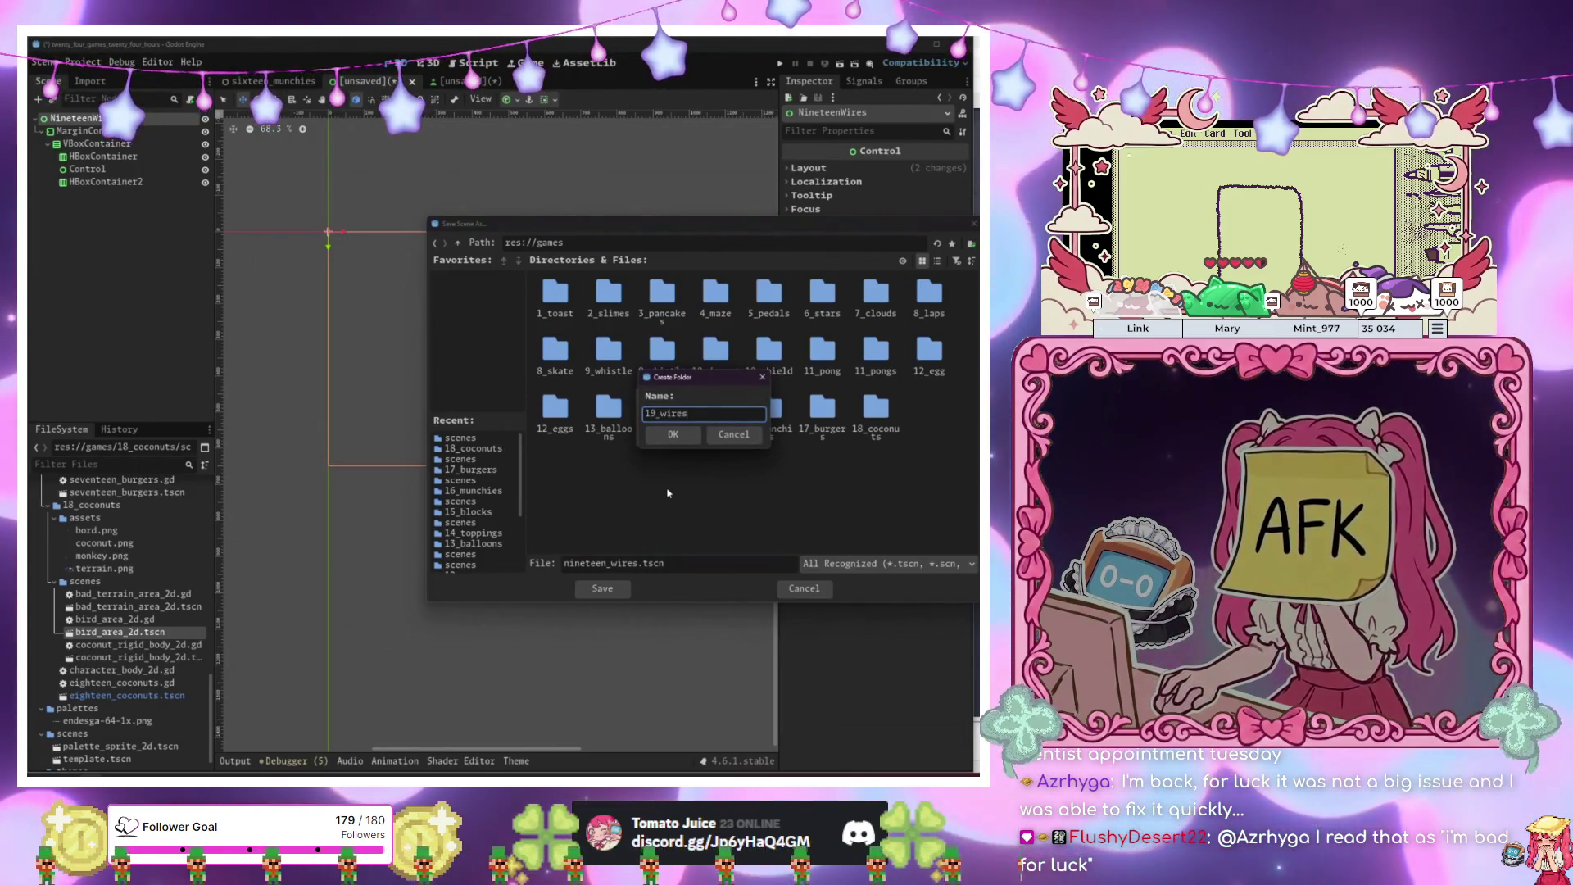
key("Return")
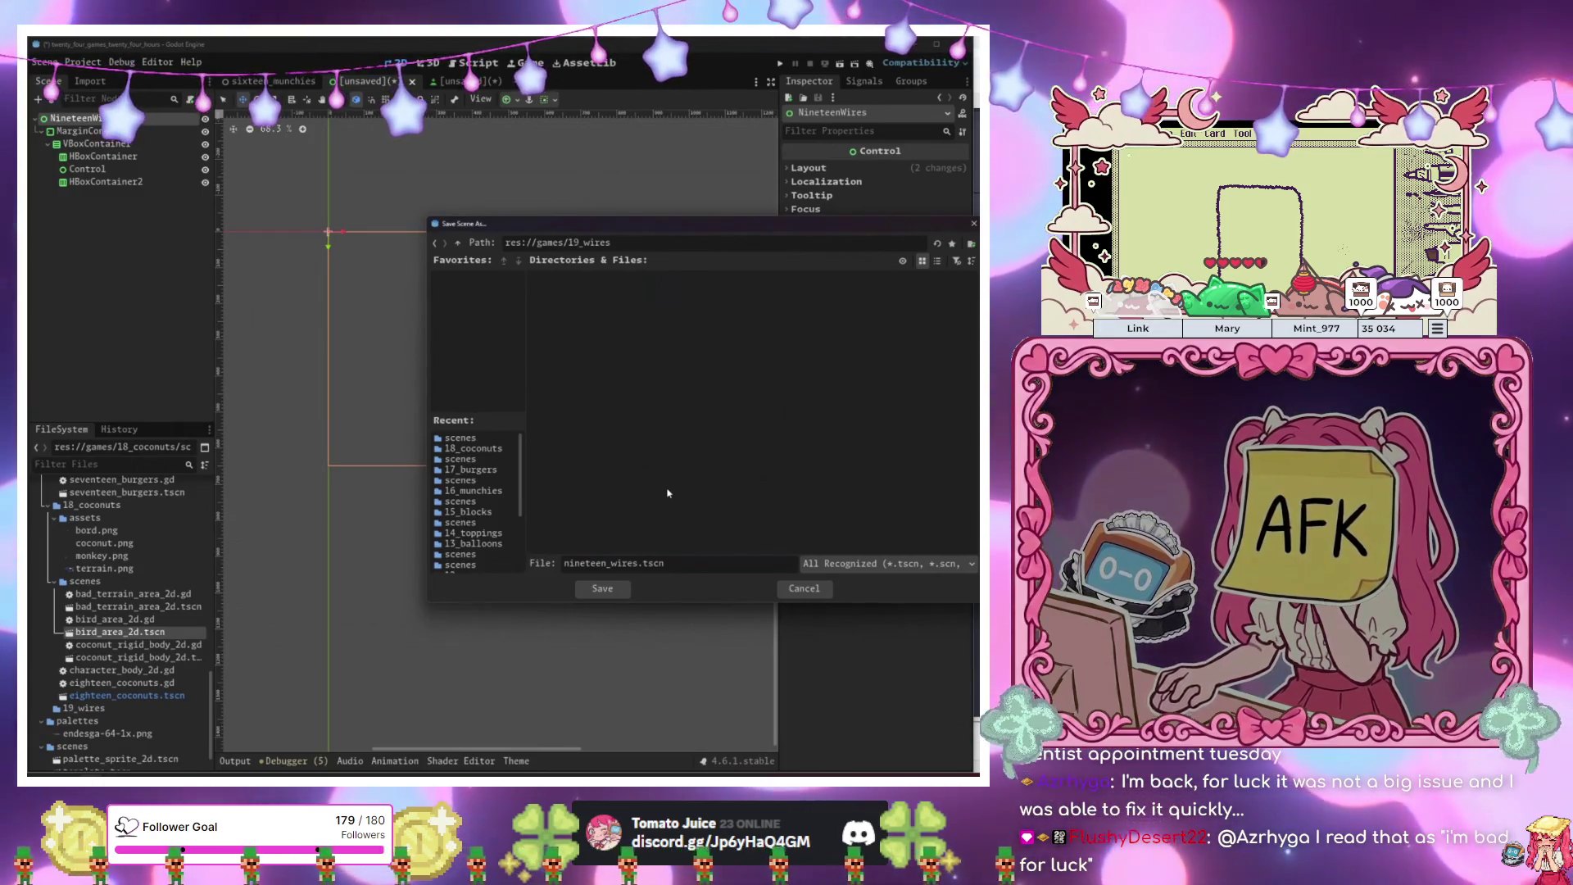
key("Return")
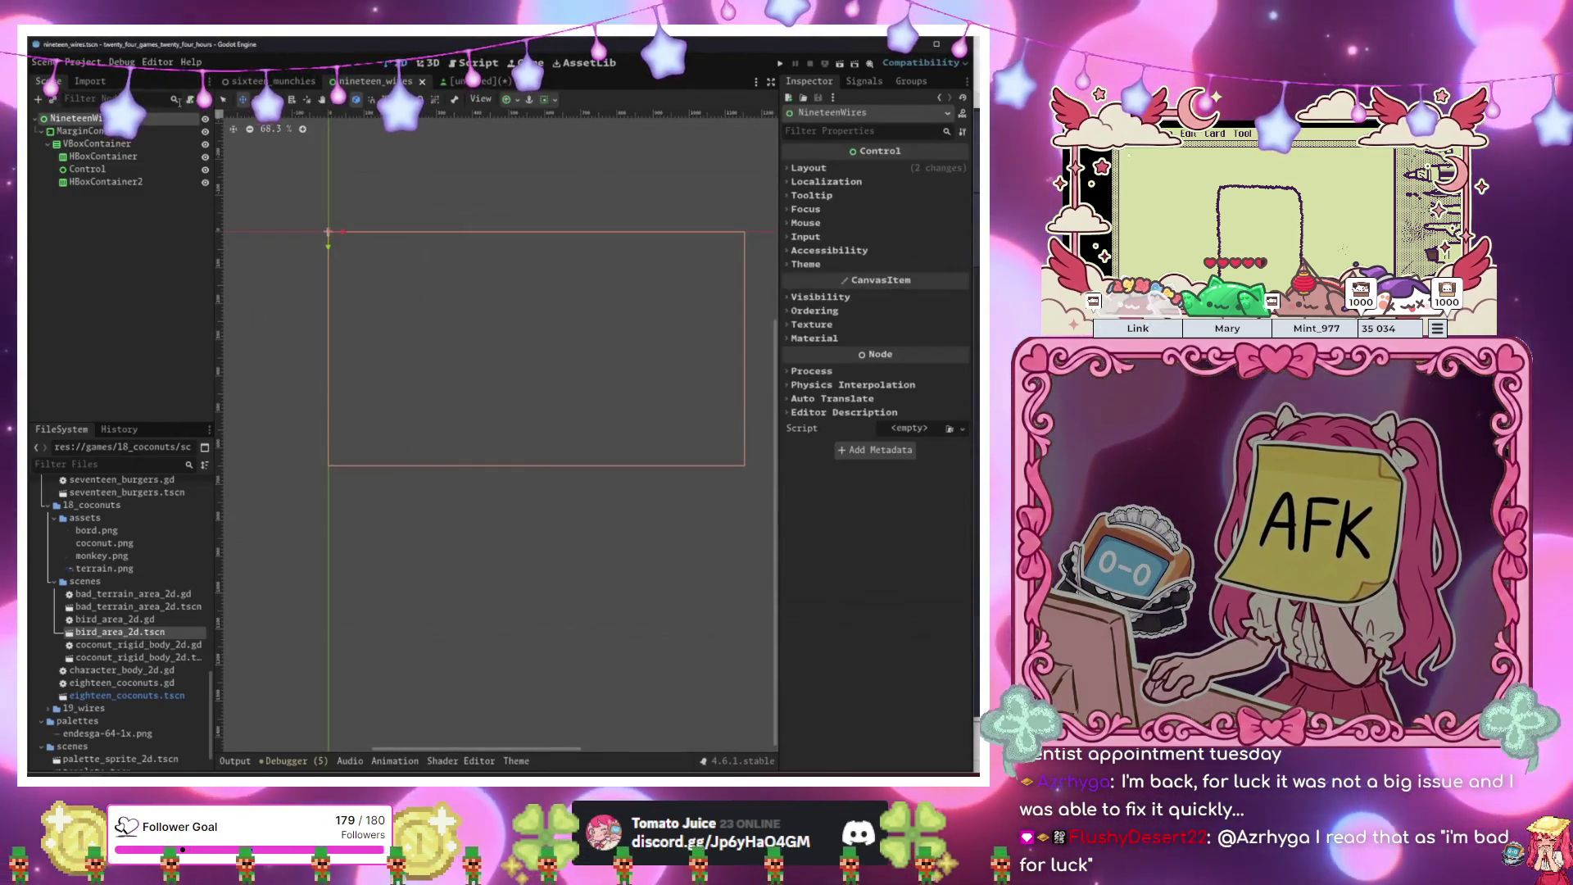
left_click(658, 548)
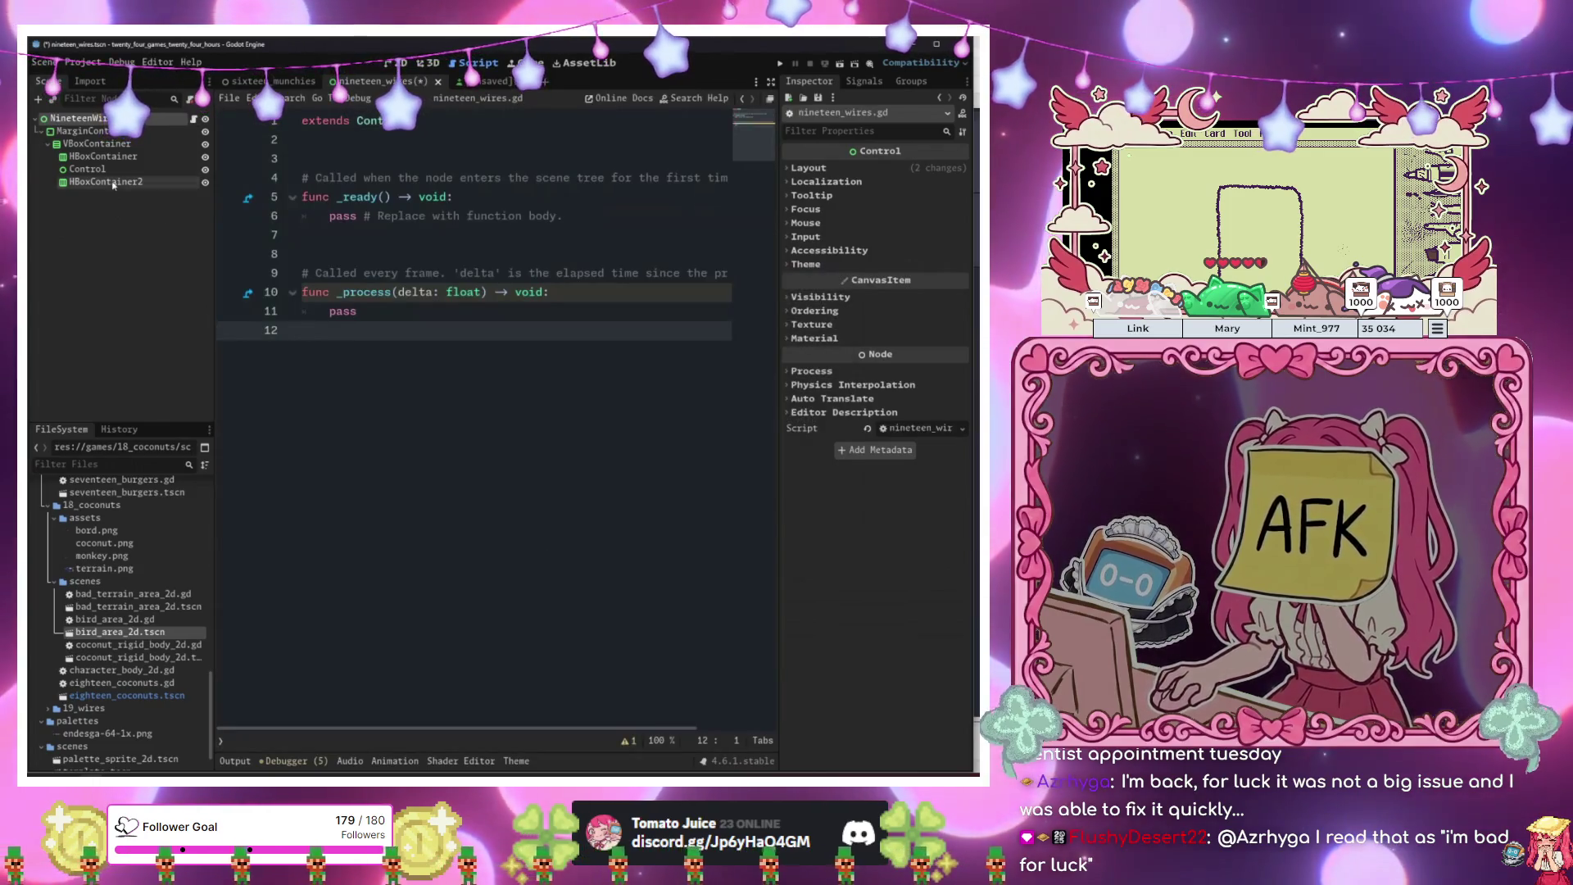
Strip the template _ready and _process functions from nineteen_wires.gd, leaving only 'extends Control'.
left_click(111, 181)
left_click(148, 118)
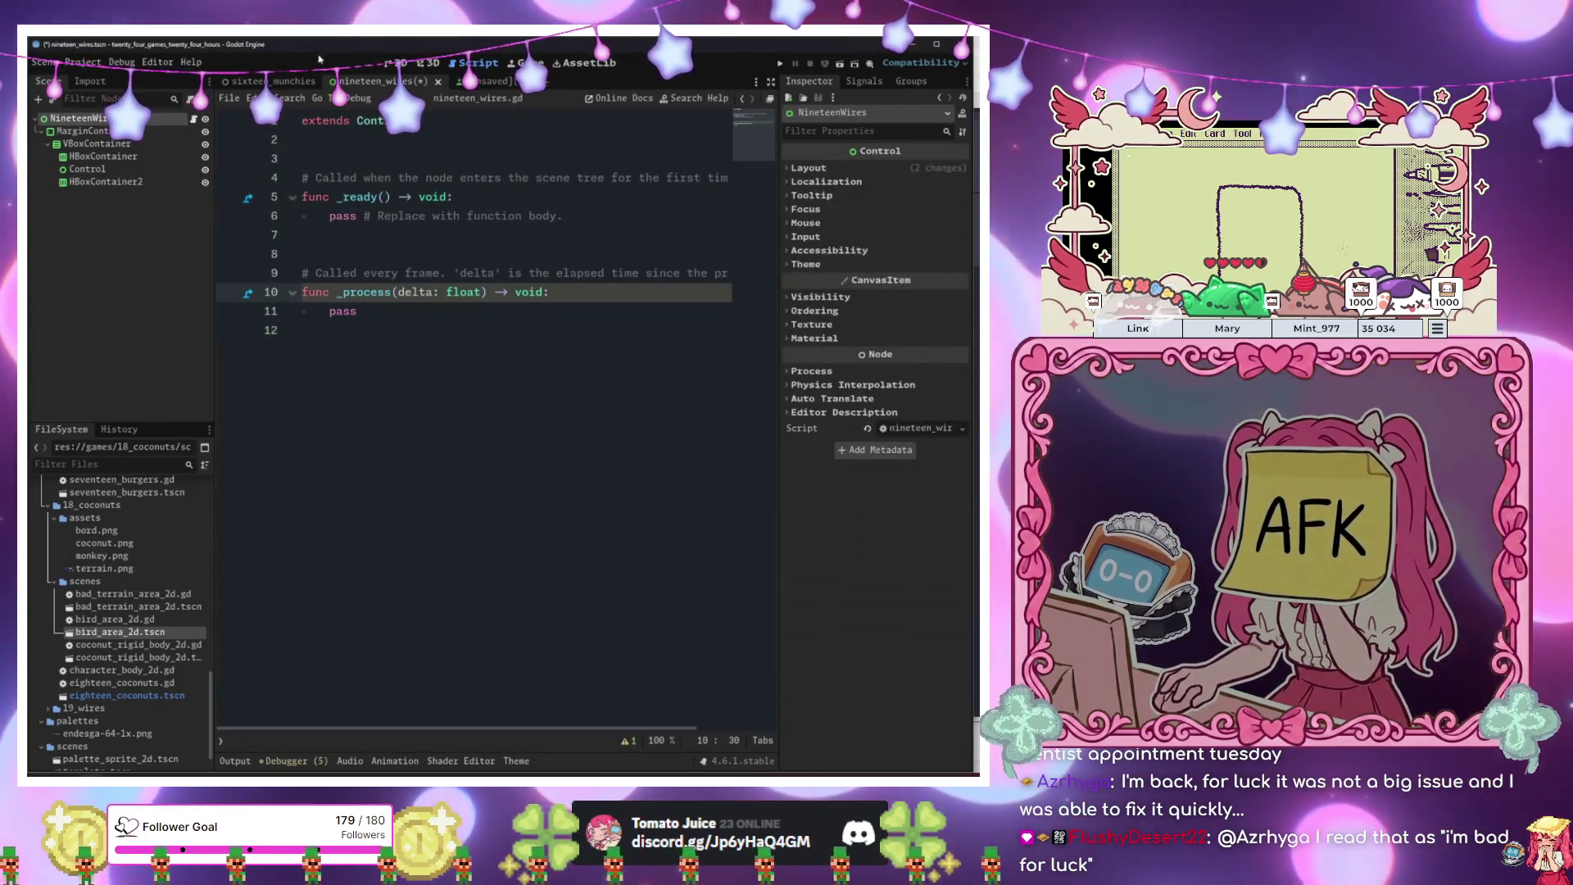
left_click_drag(305, 330, 303, 197)
key("shift+Up")
key("BackSpace")
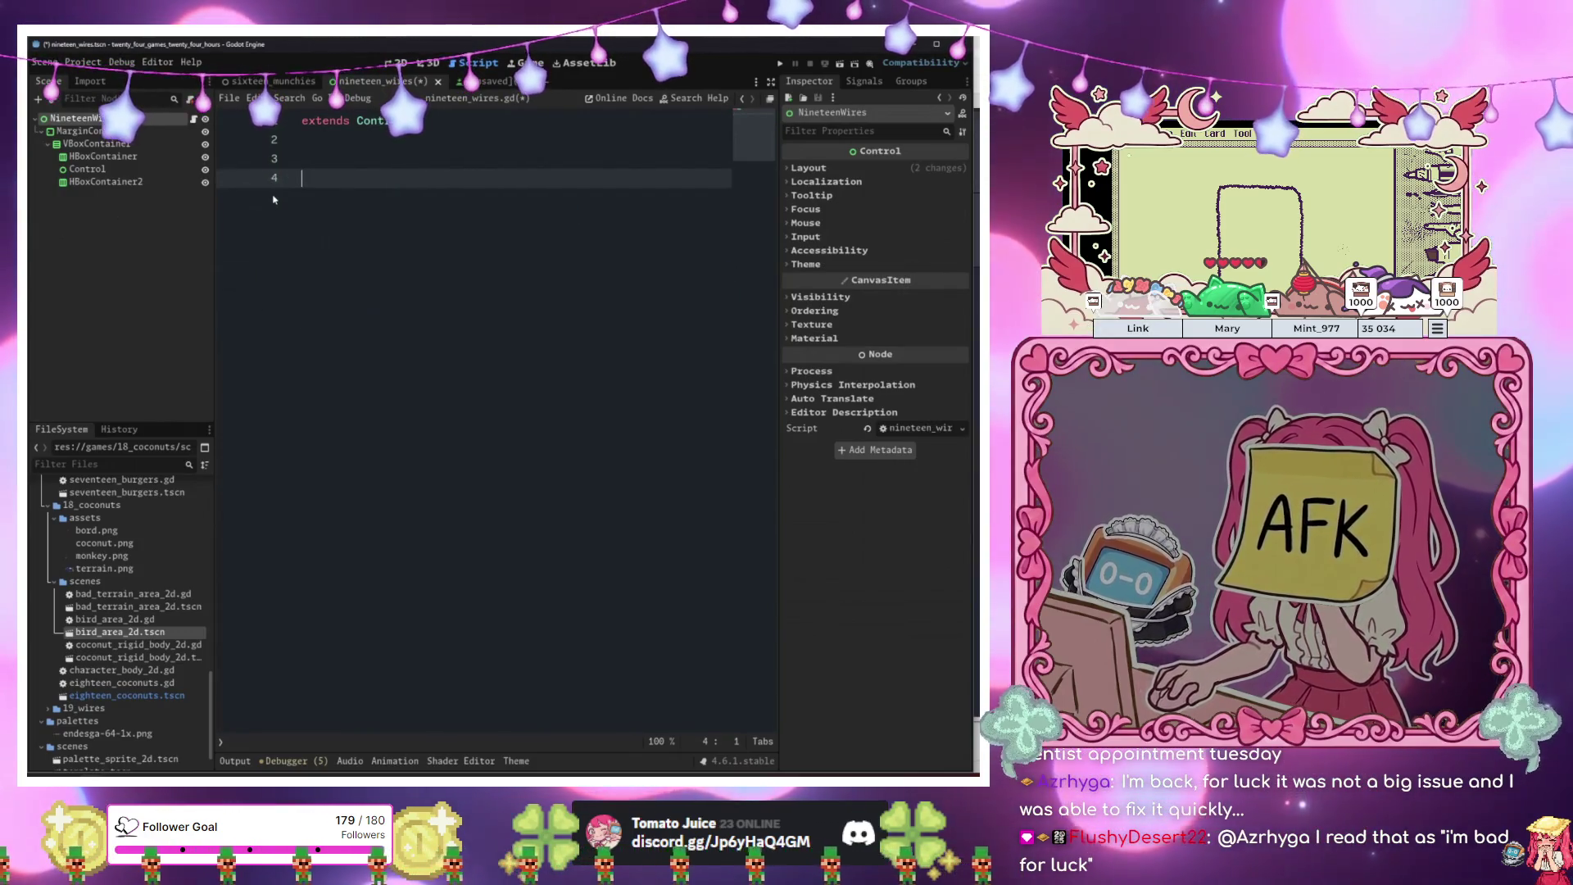
type("nine")
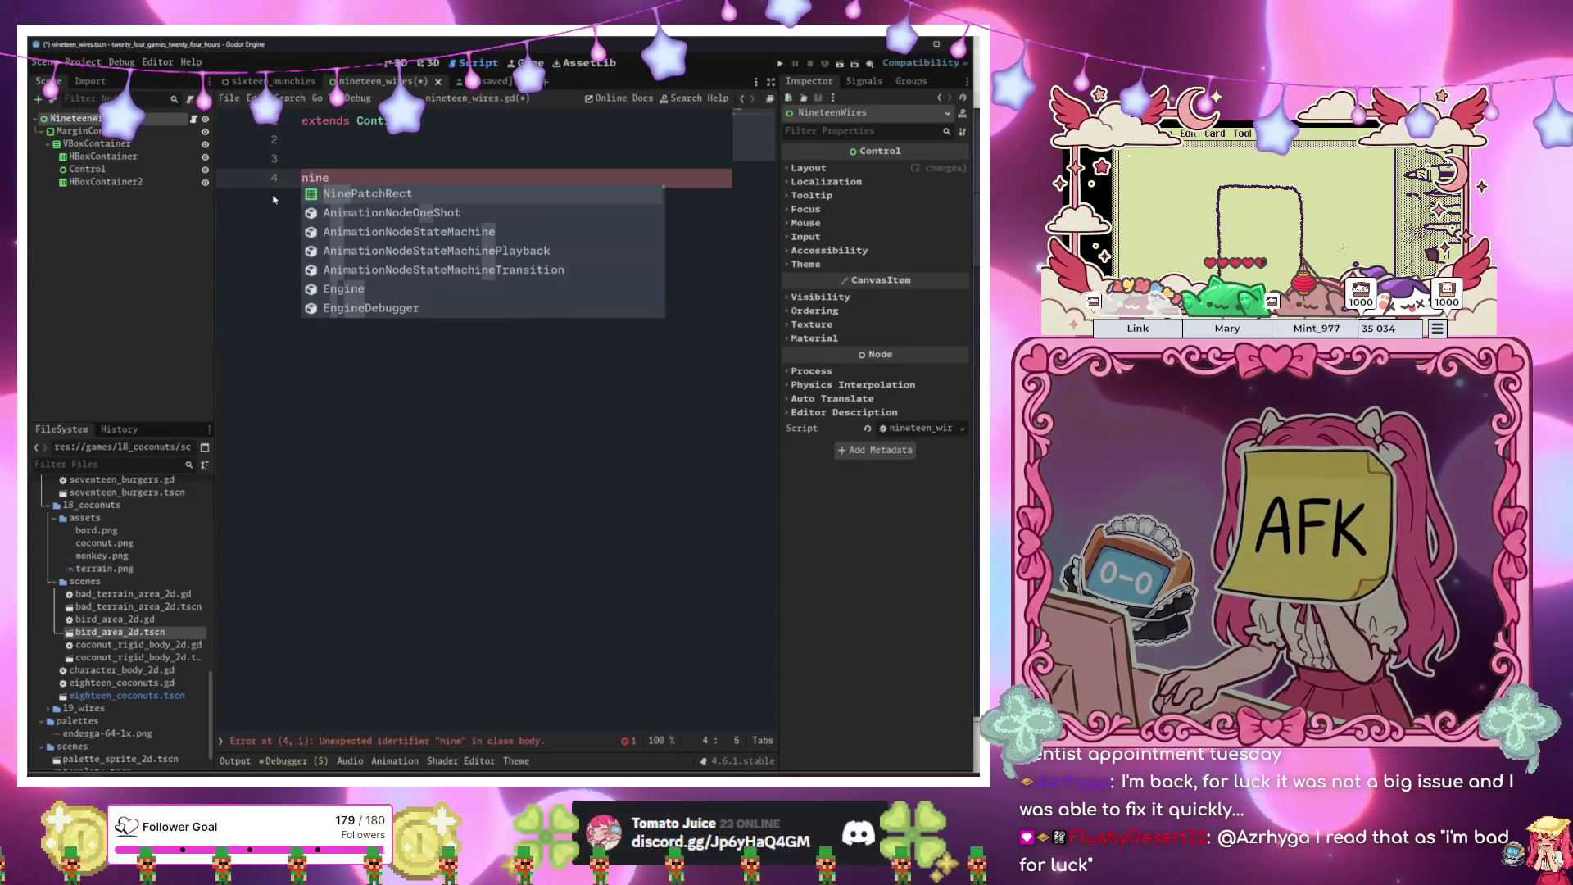
key("BackSpace")
key("BackSpace")
key("BackSpace")
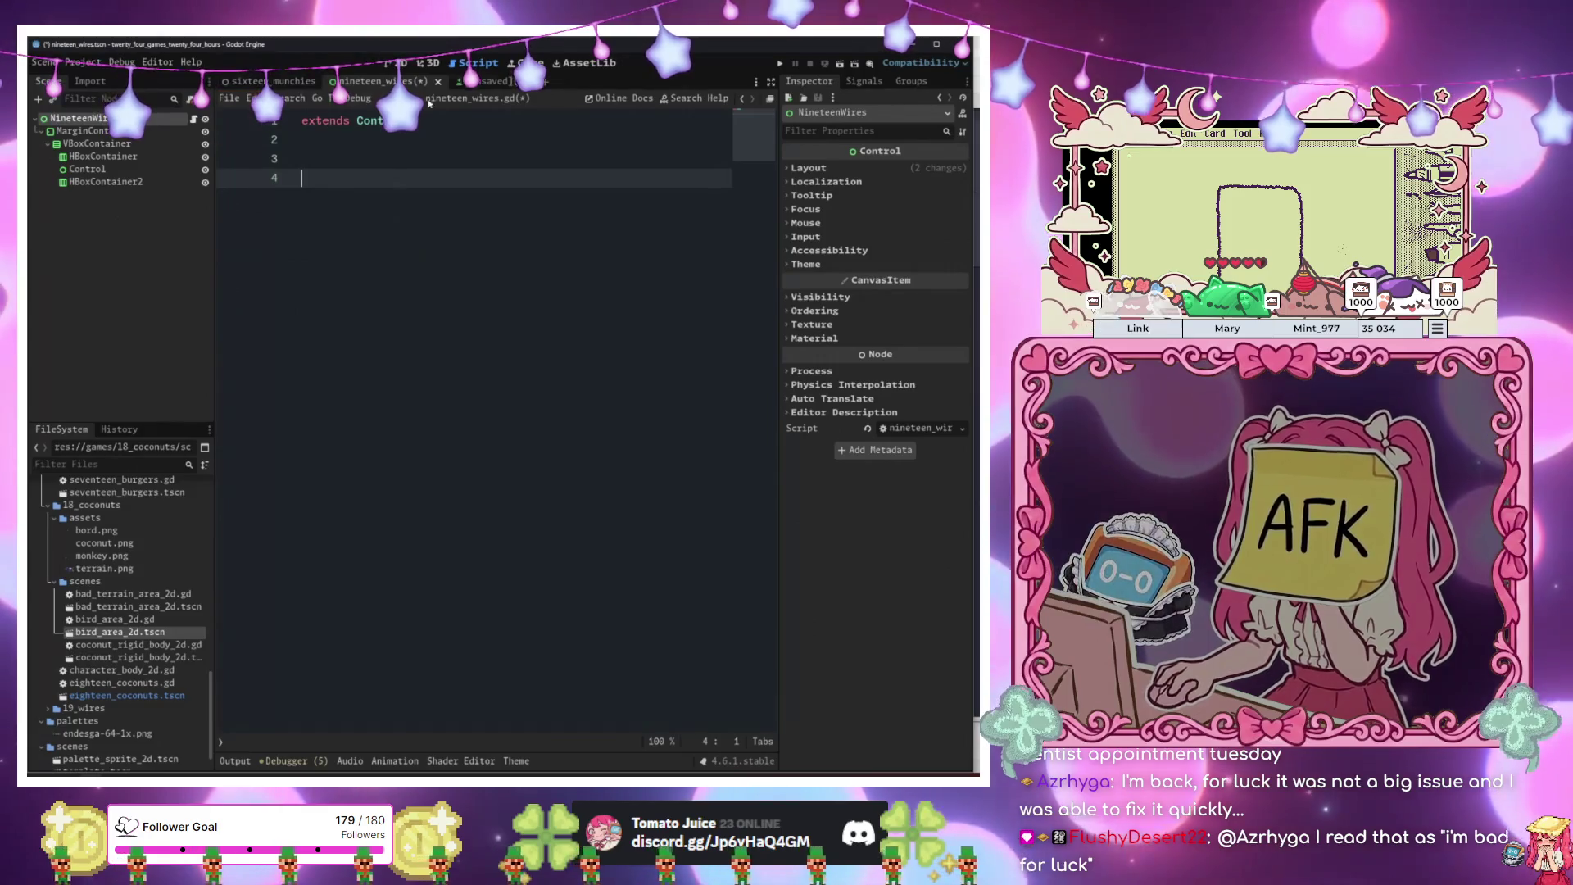
left_click(479, 81)
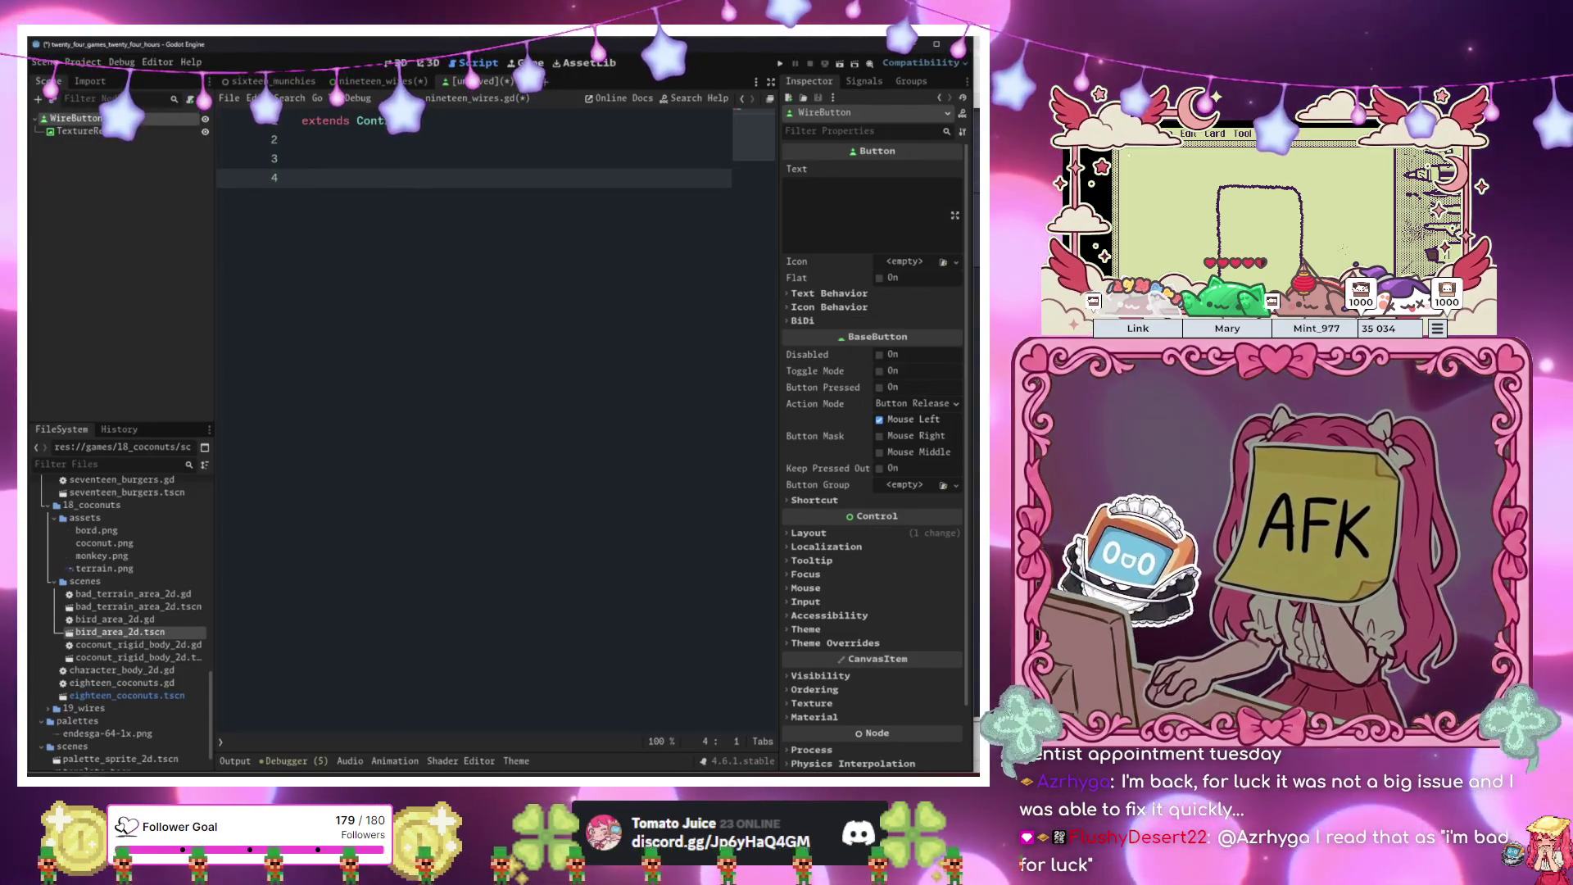
Compare the WireButton and nineteen_wires scenes and check the root node's attached script.
key("ctrl+F1")
scroll(327, 160, "up", 3)
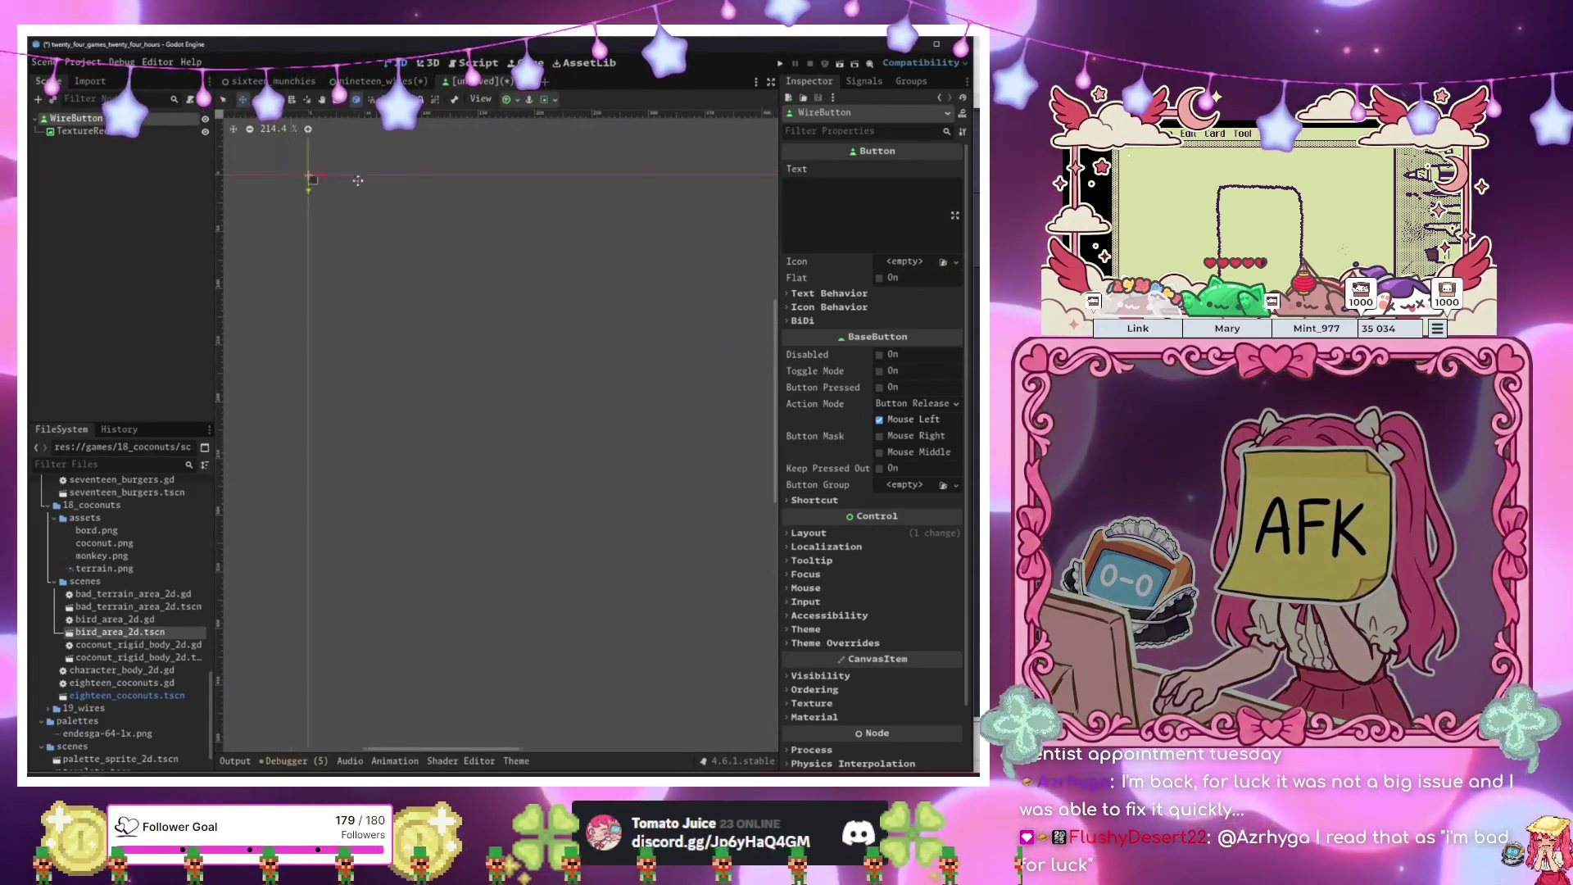
left_click(375, 82)
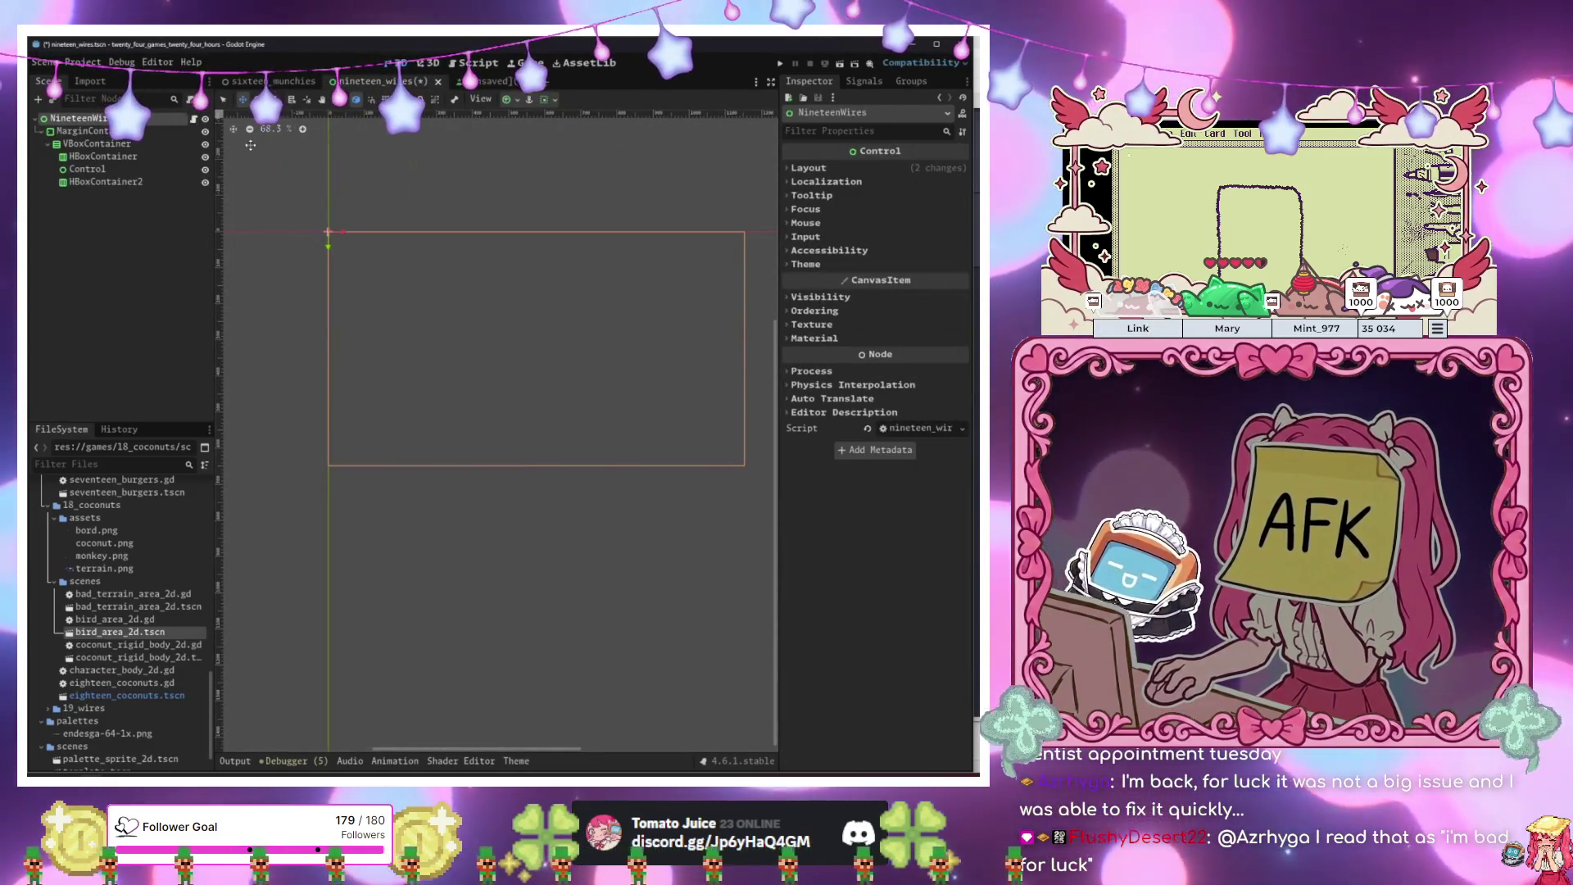
left_click(113, 170)
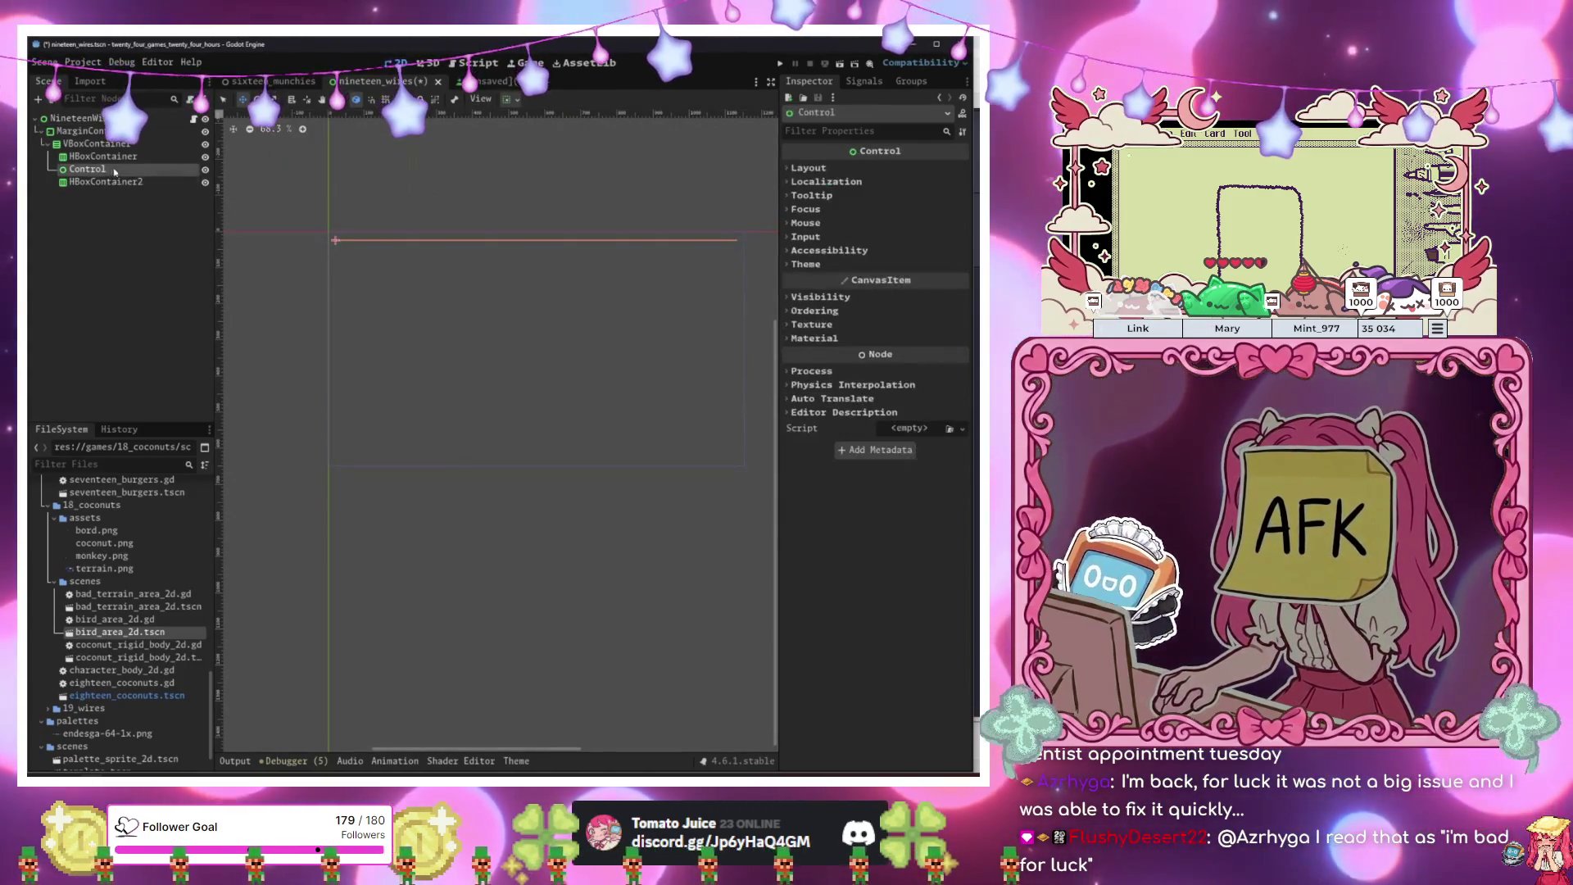
left_click(483, 81)
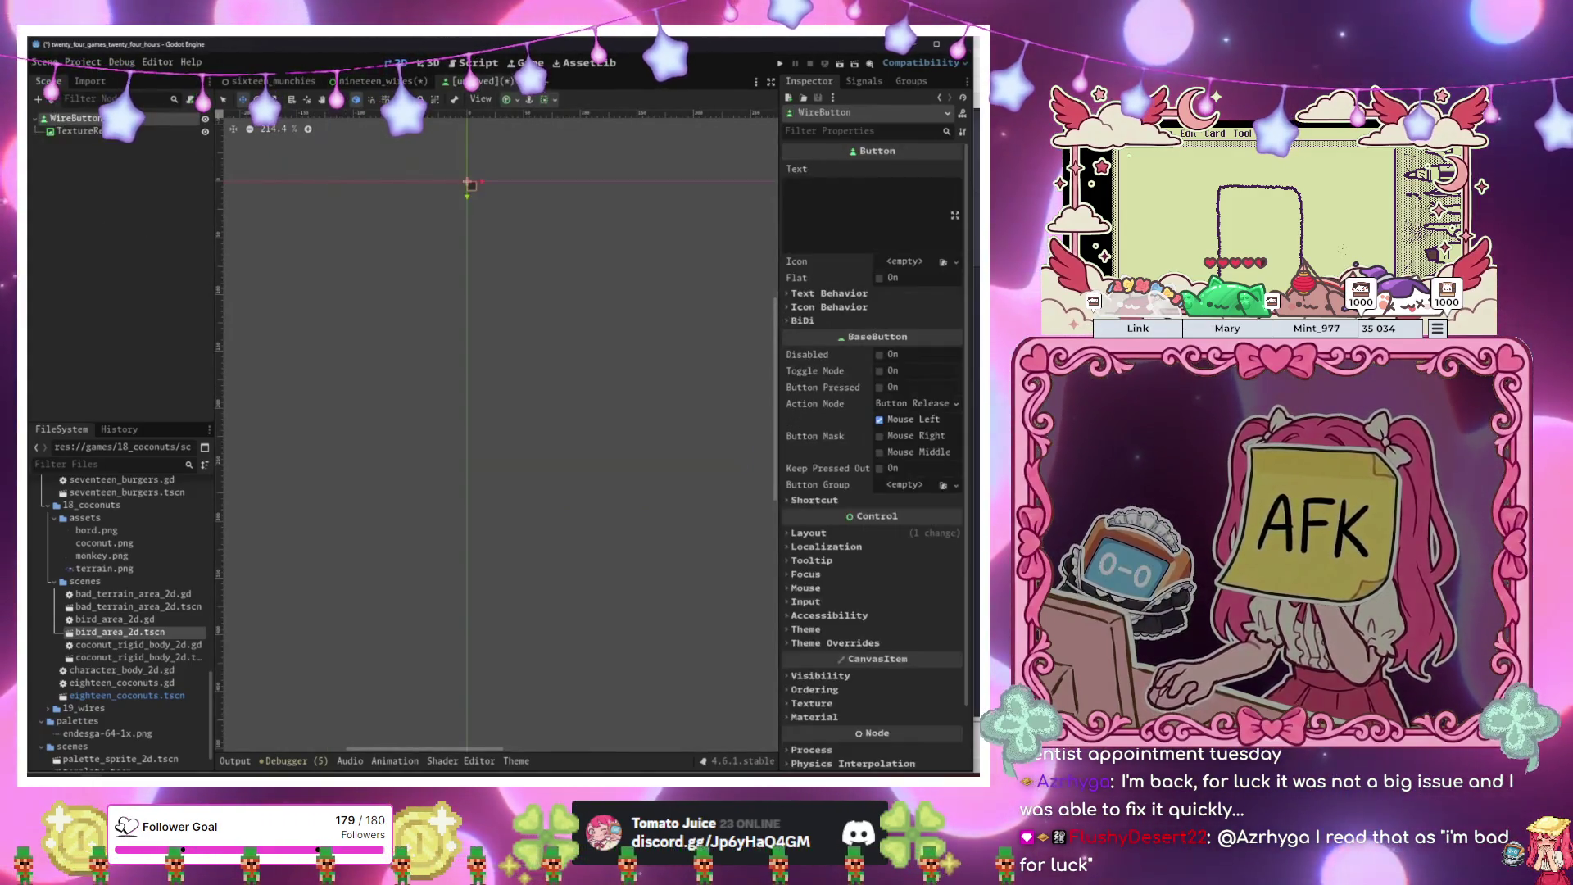
scroll(312, 195, "up", 4)
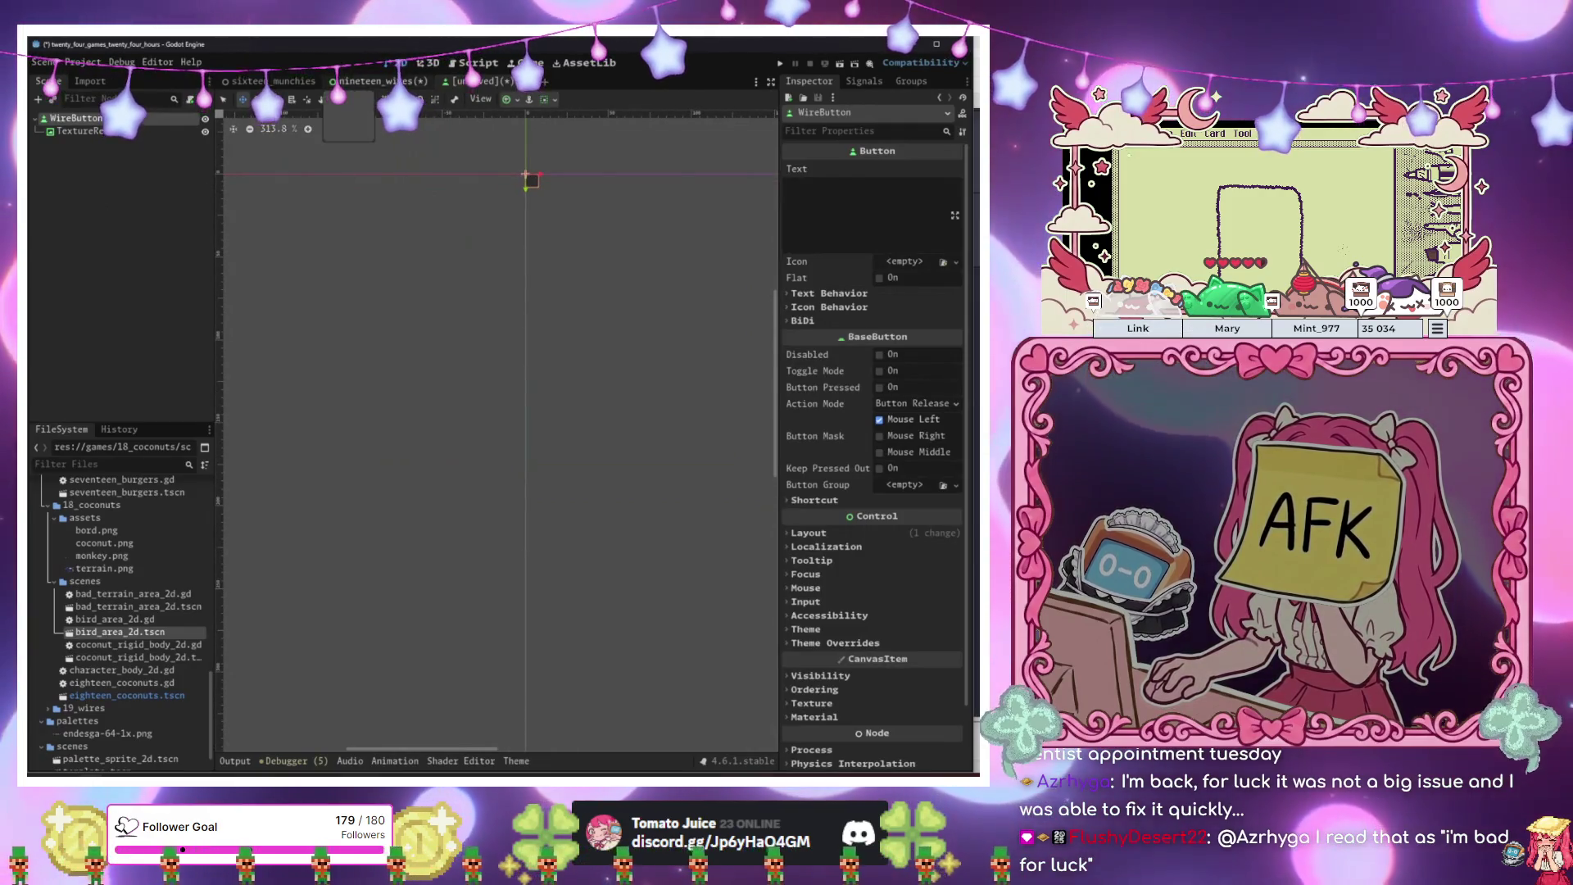
key("ctrl+shift+Tab")
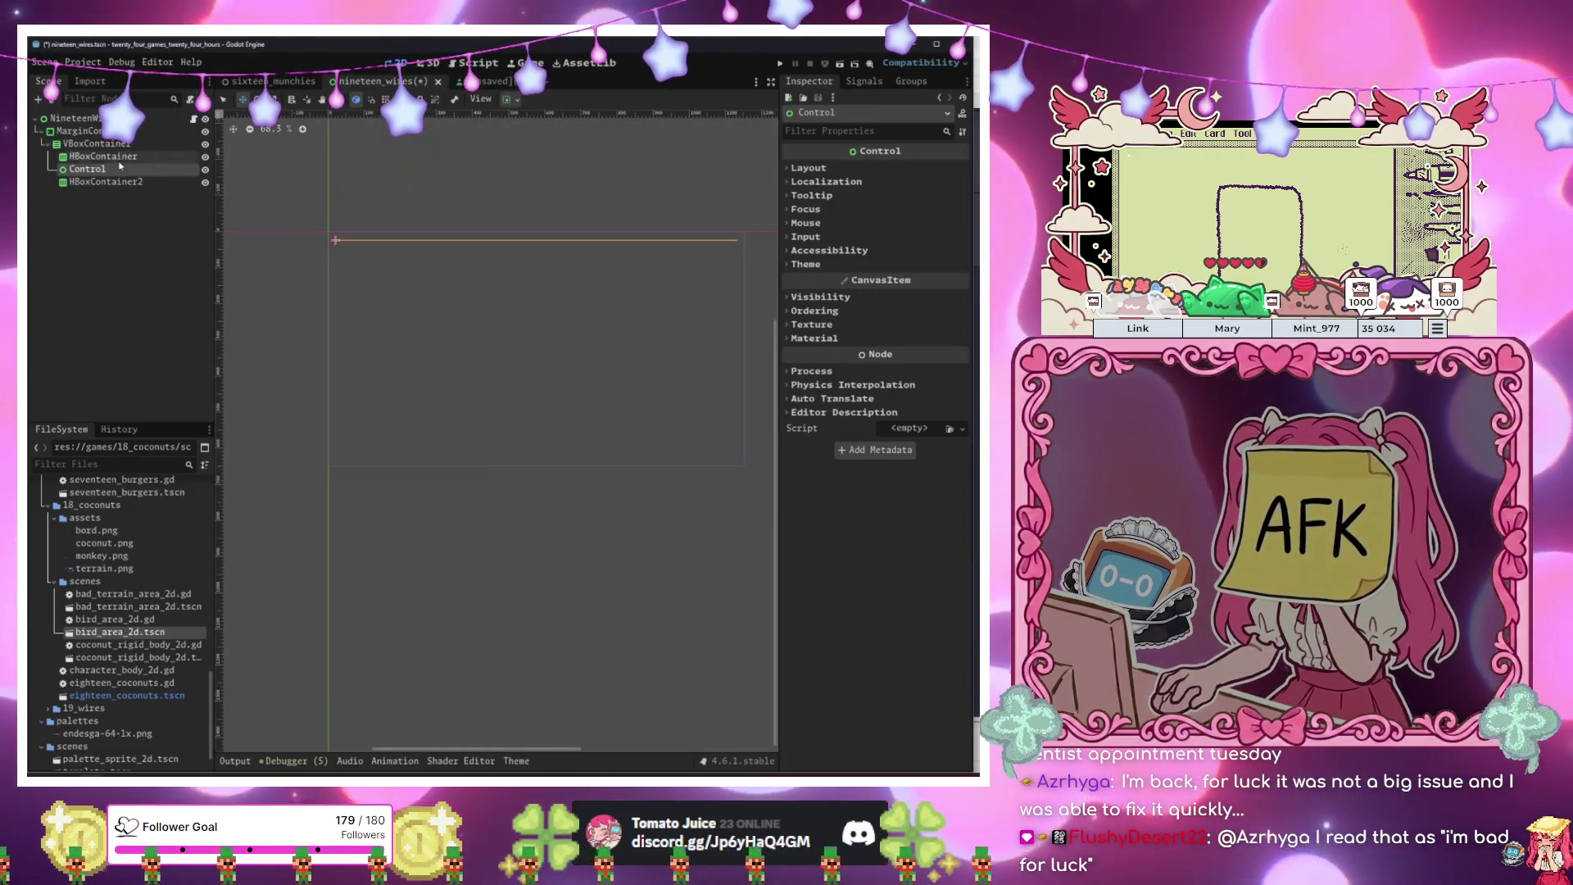
key("Up")
key("Up")
key("Up")
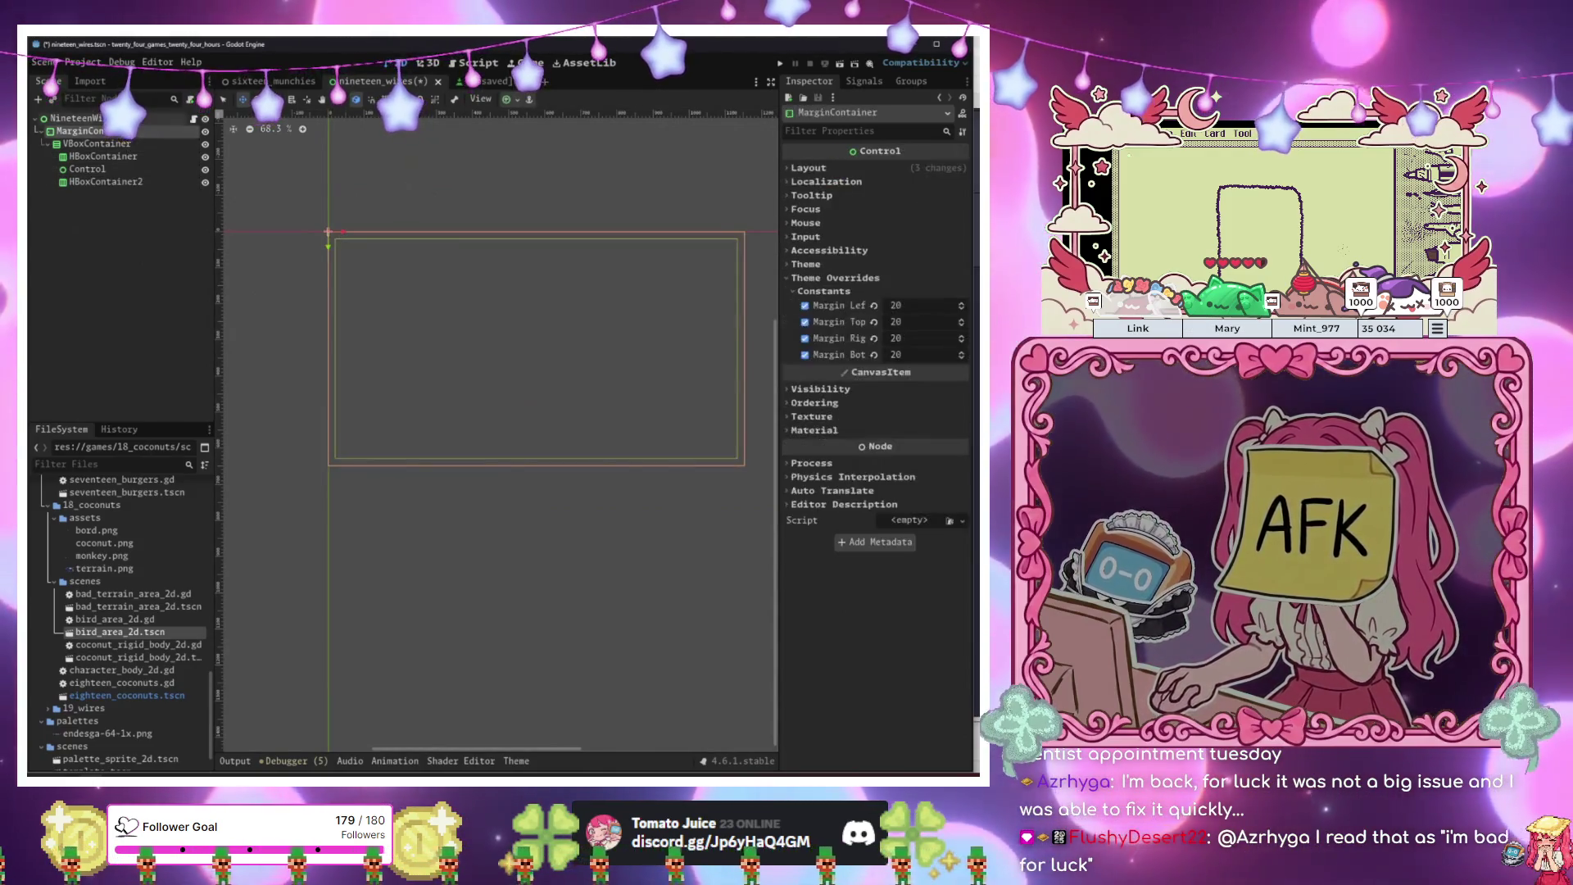
key("Up")
left_click(194, 121)
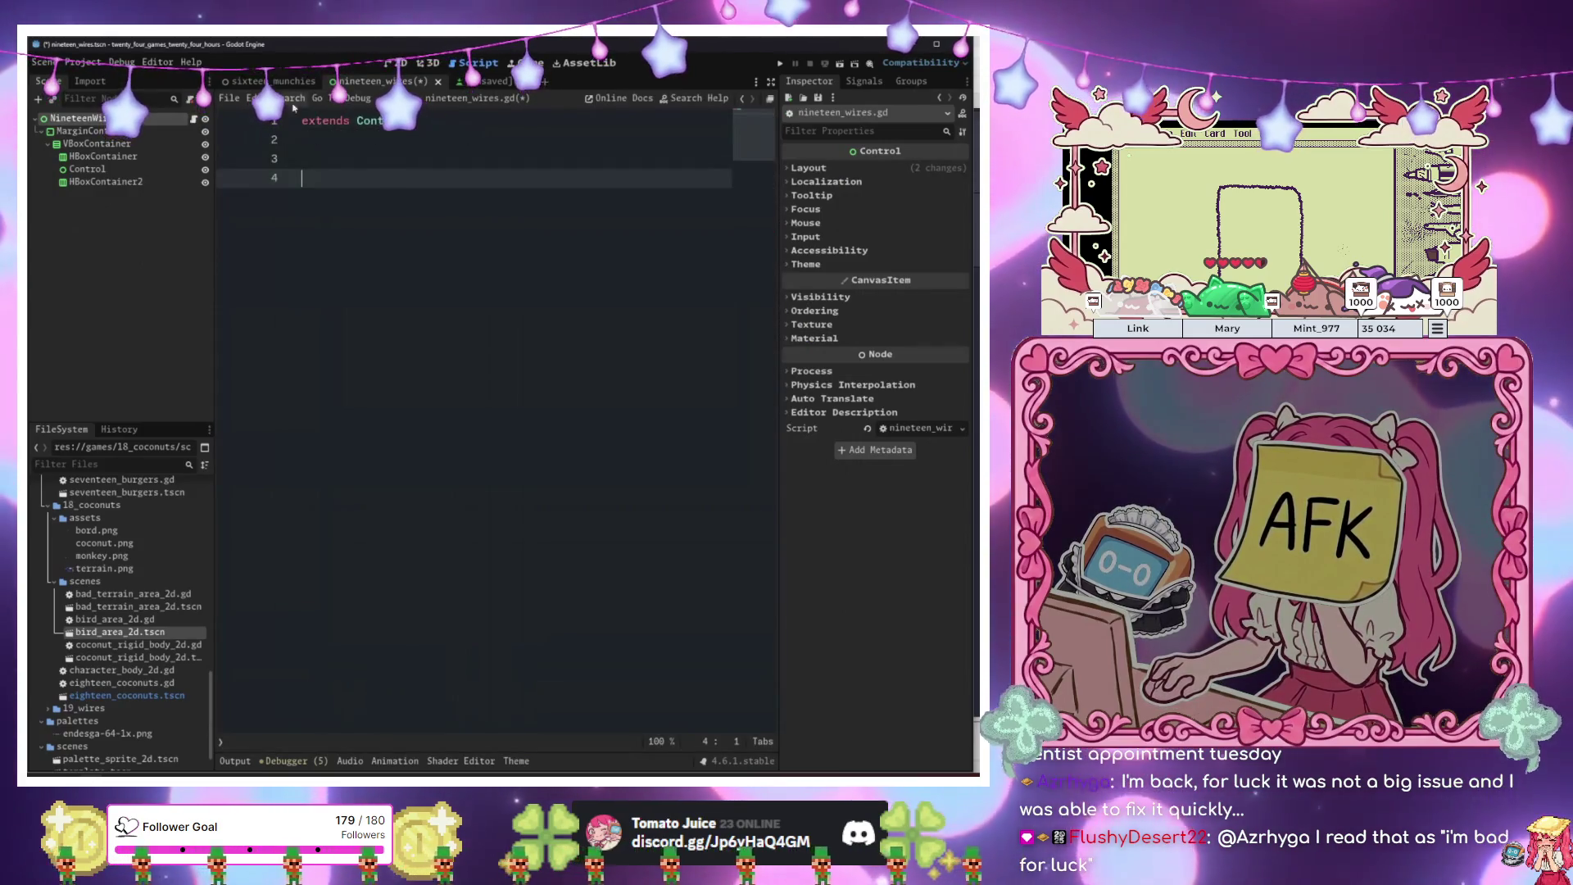
Inspect the MarginContainer, HBoxContainer and VBoxContainer settings, then open nineteen_wires.gd.
key("ctrl+F1")
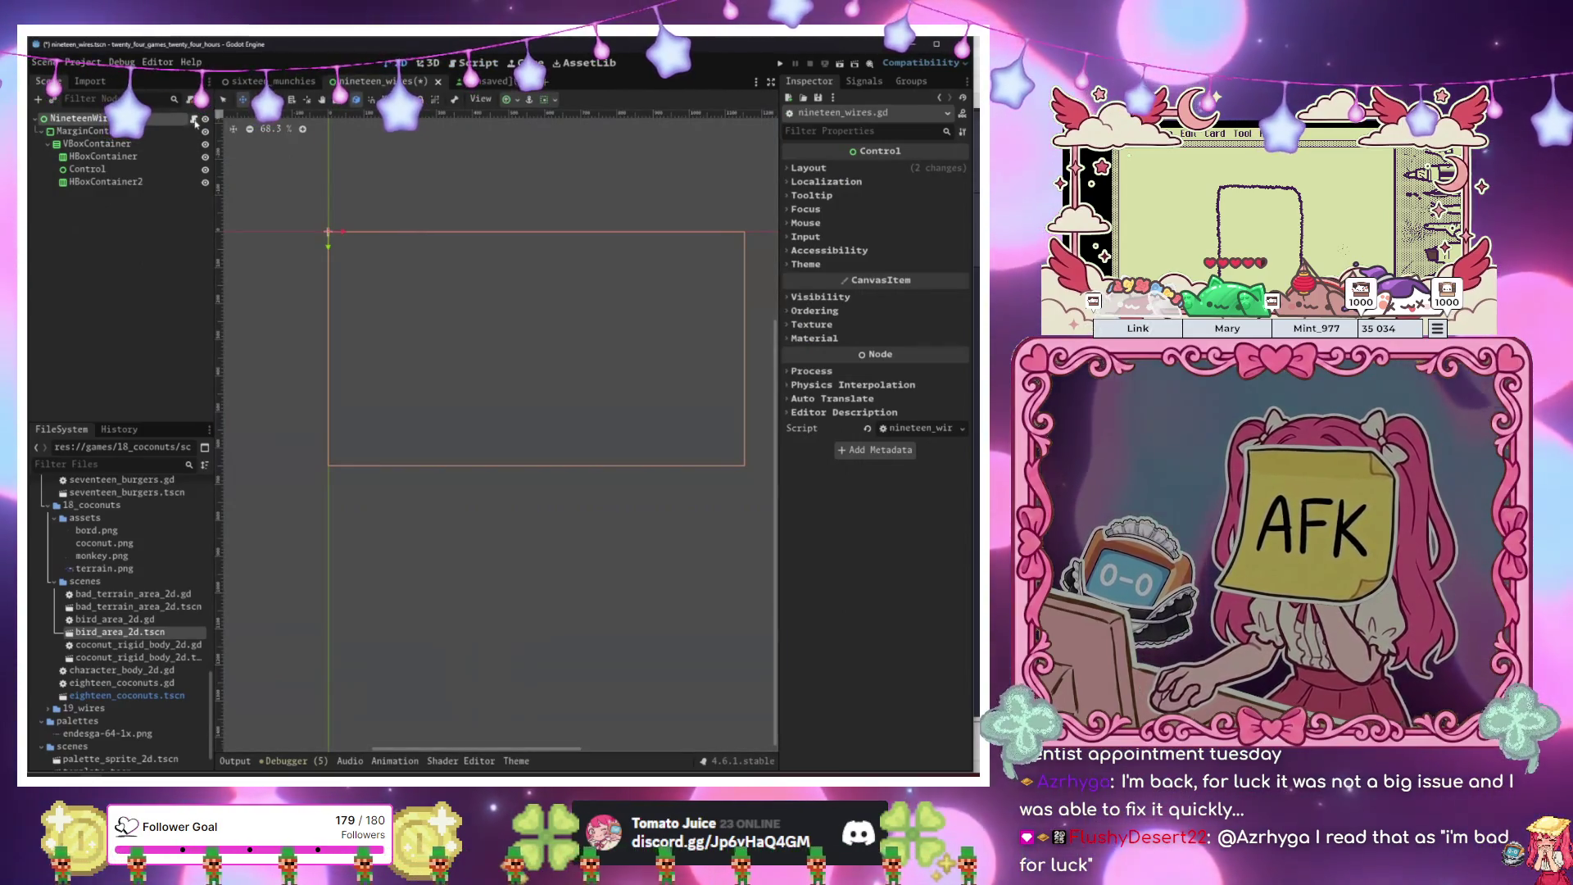
left_click(148, 132)
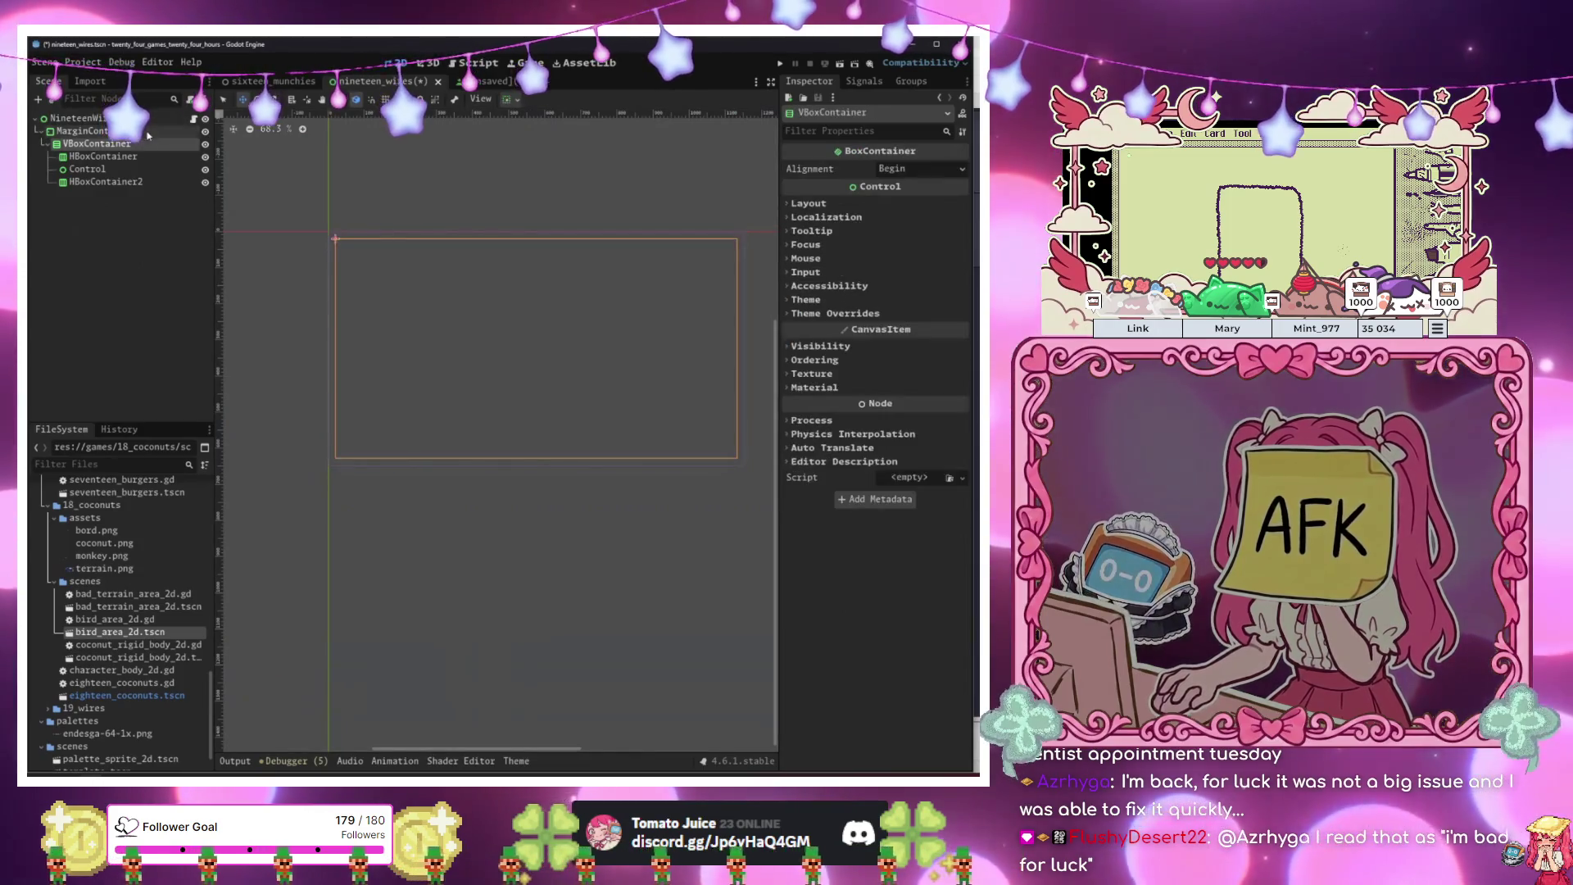
left_click(102, 157)
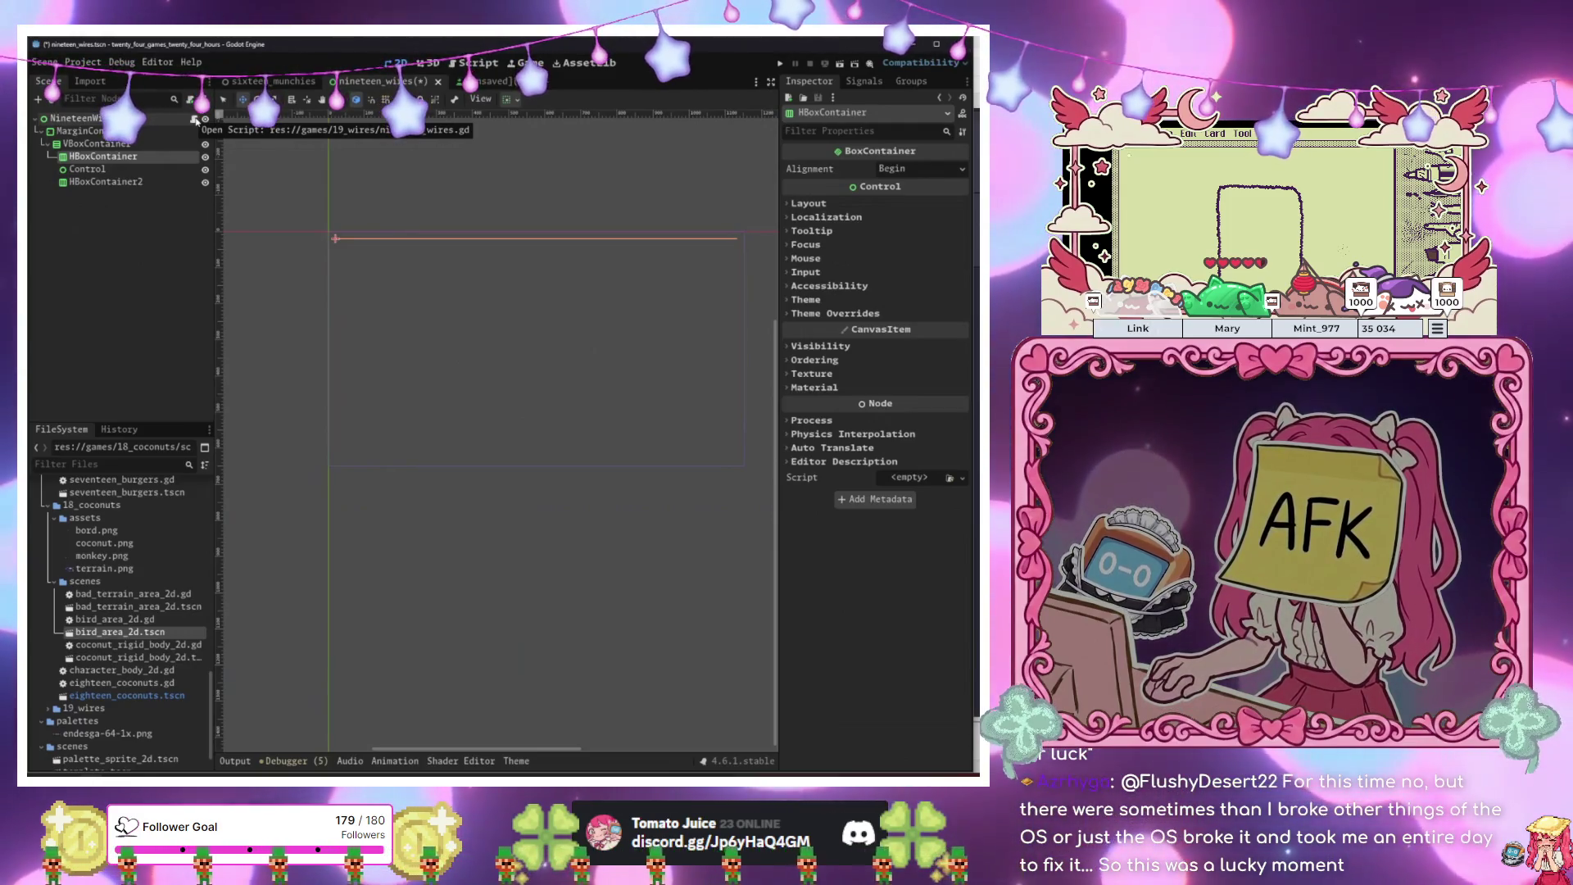
left_click(164, 118)
left_click(148, 145)
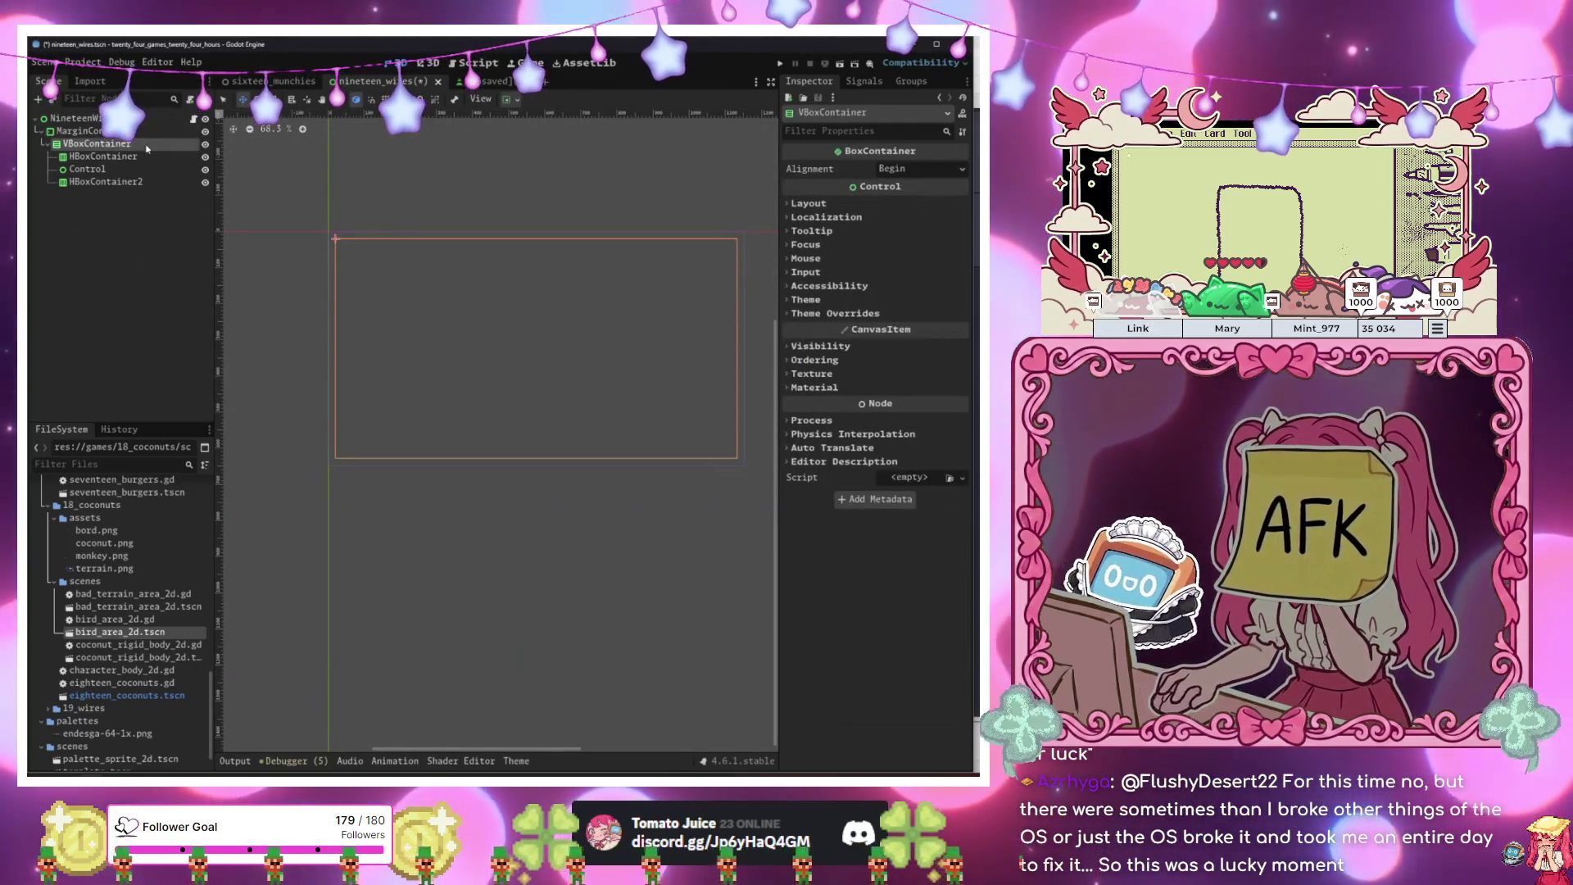
left_click(193, 119)
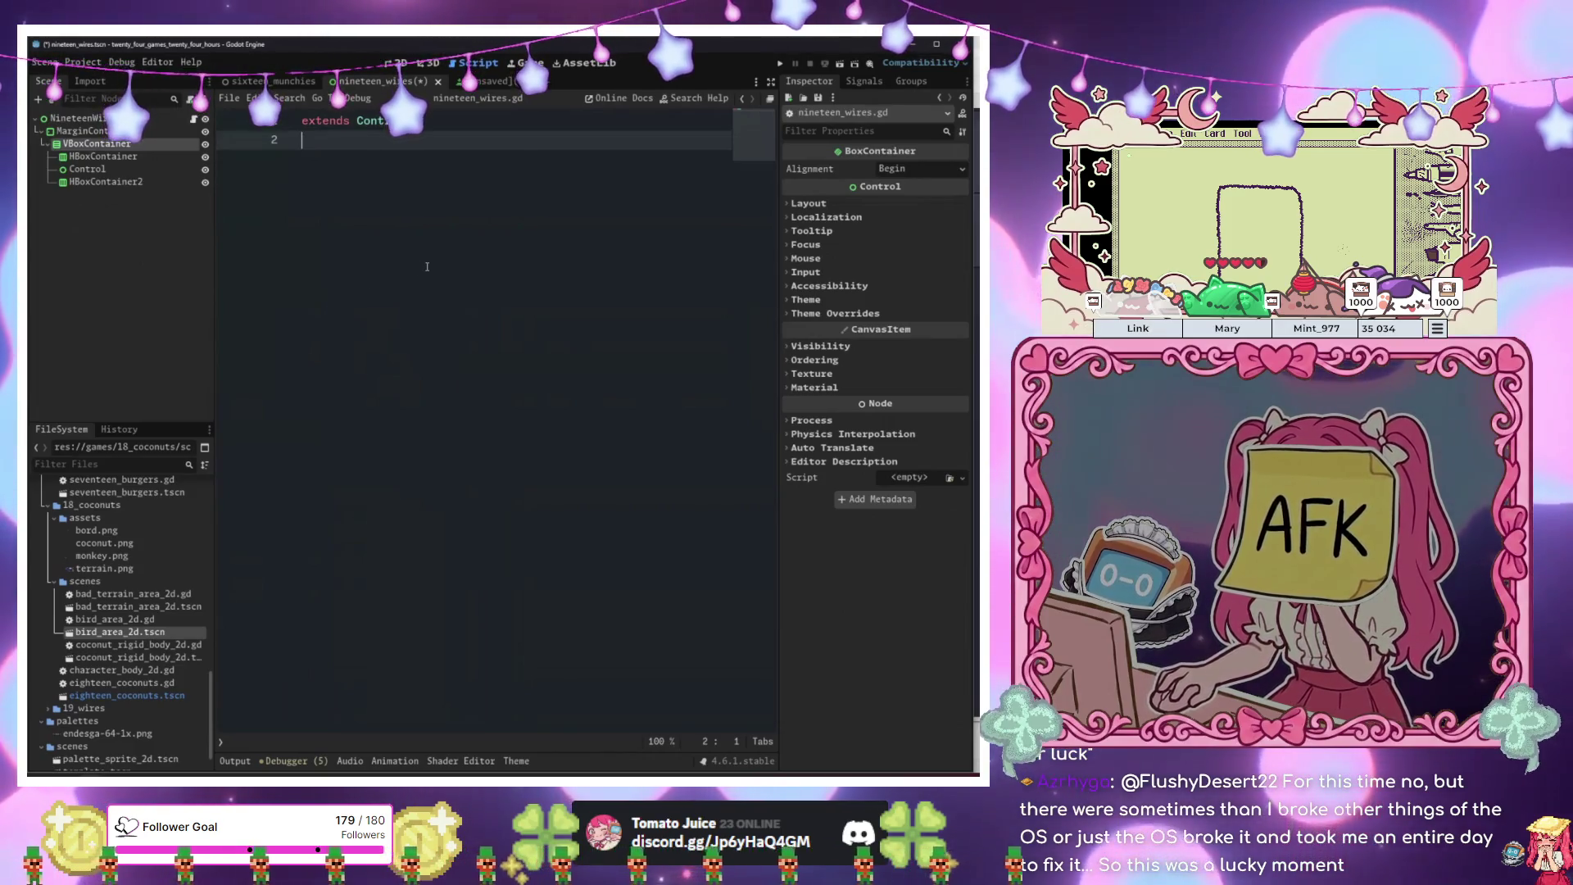
Save the WireButton scene as wire_button.tscn in a new 19_wires/scenes folder, without a script.
left_click(492, 81)
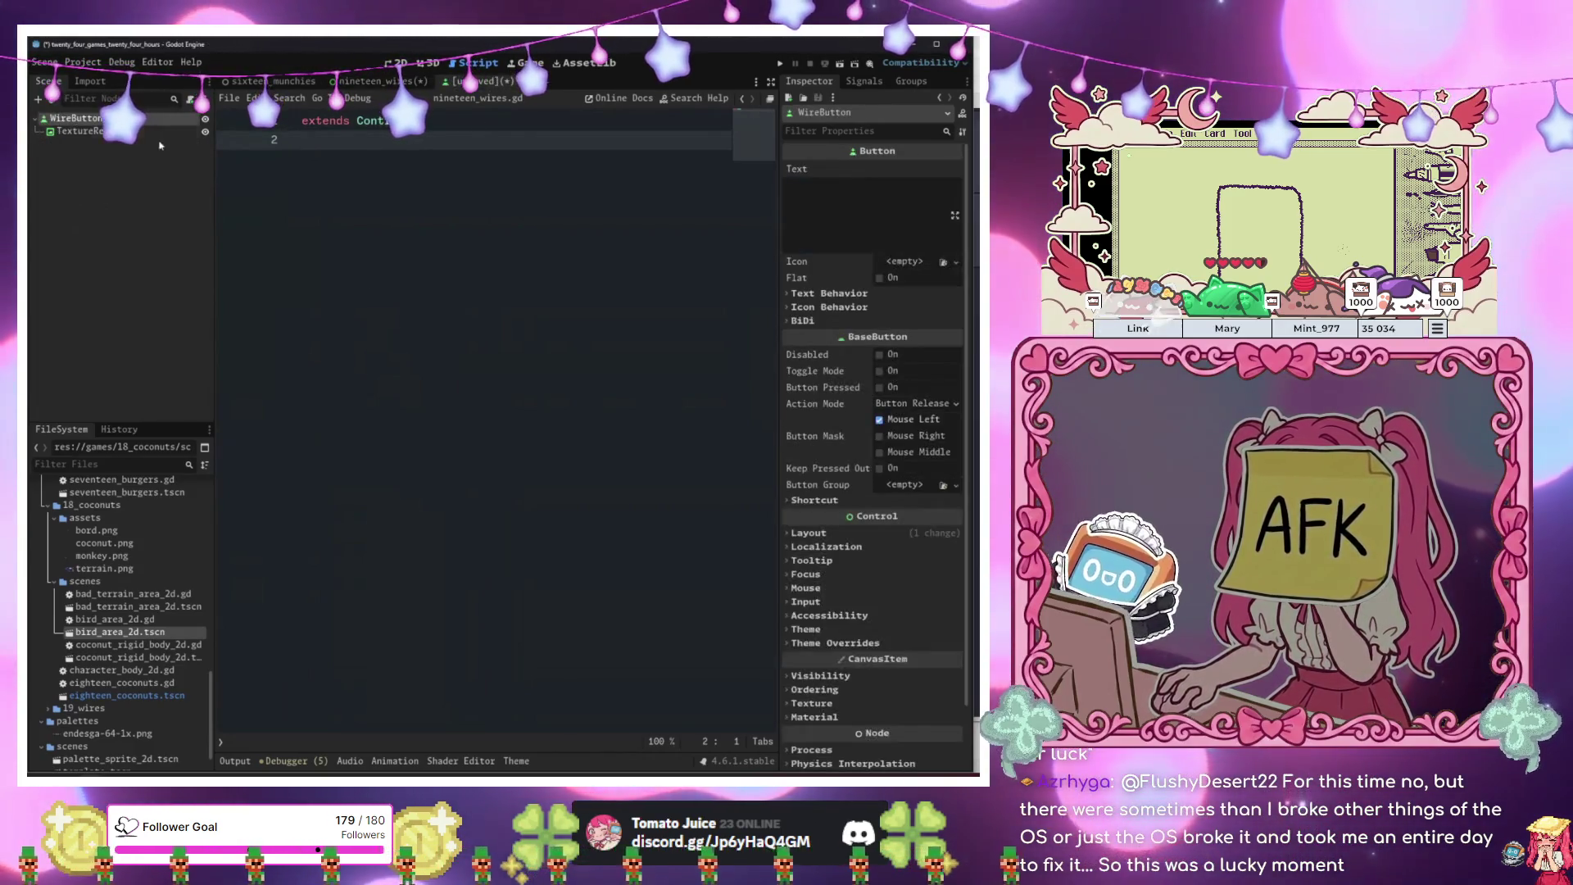
left_click(193, 98)
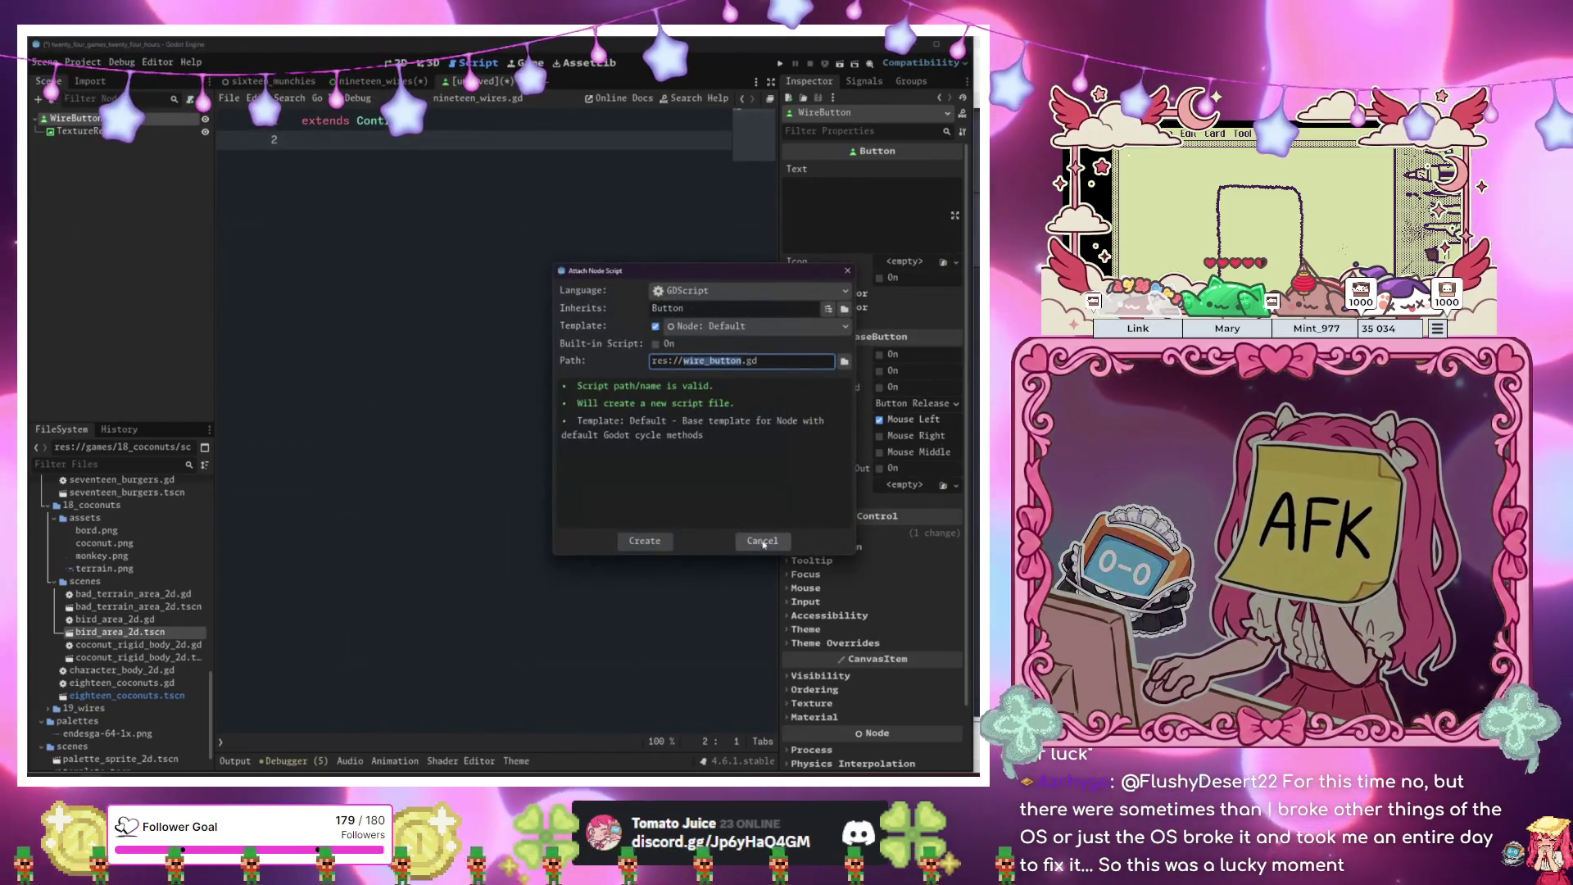
left_click(762, 541)
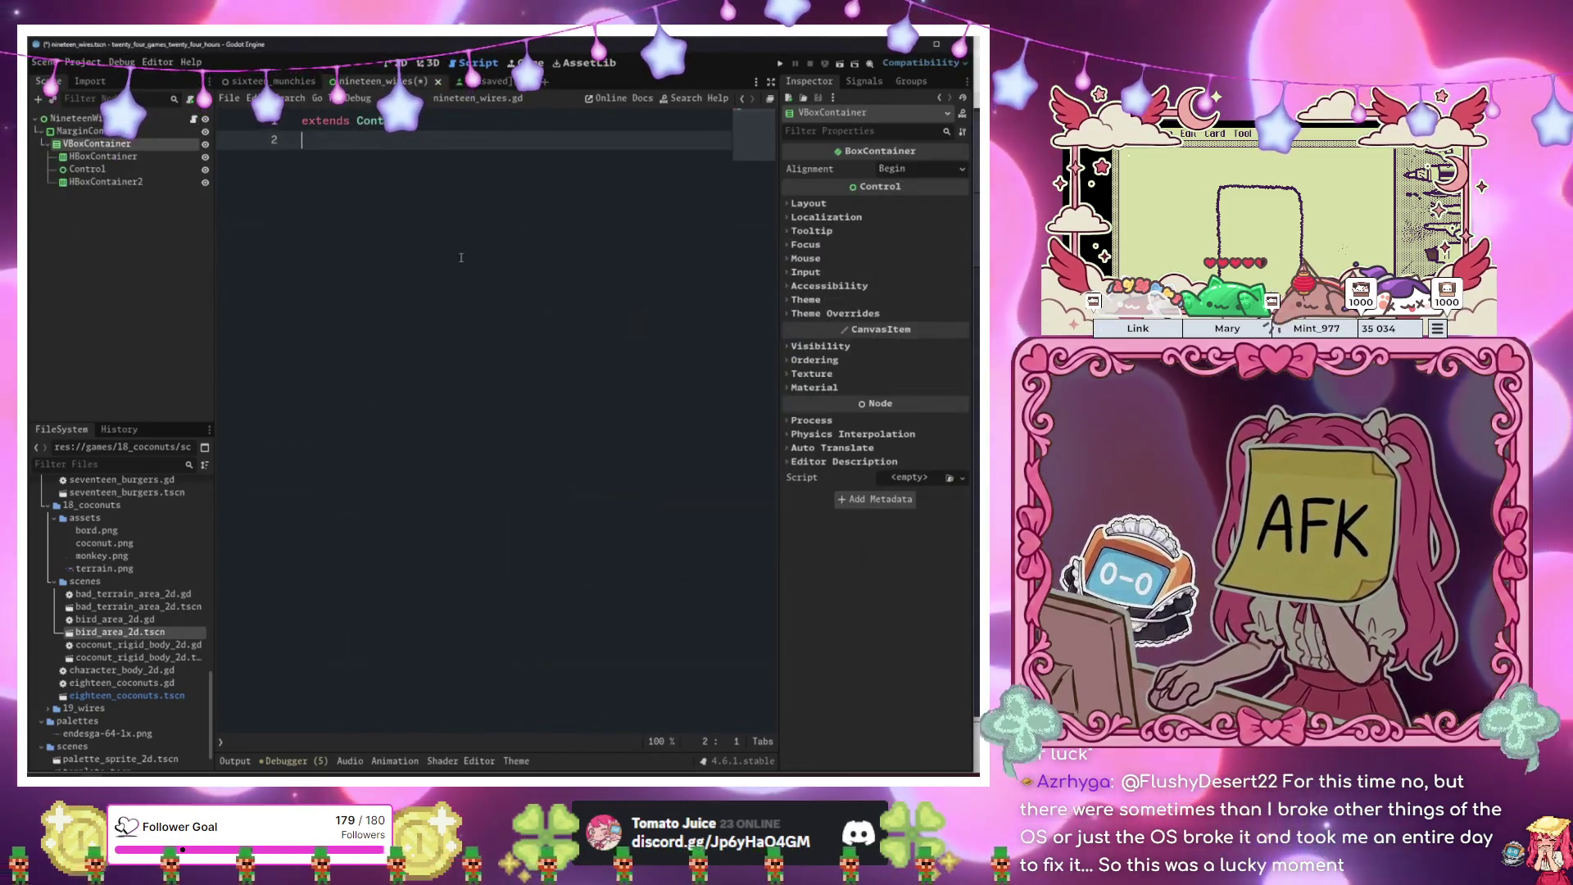
key("ctrl+s")
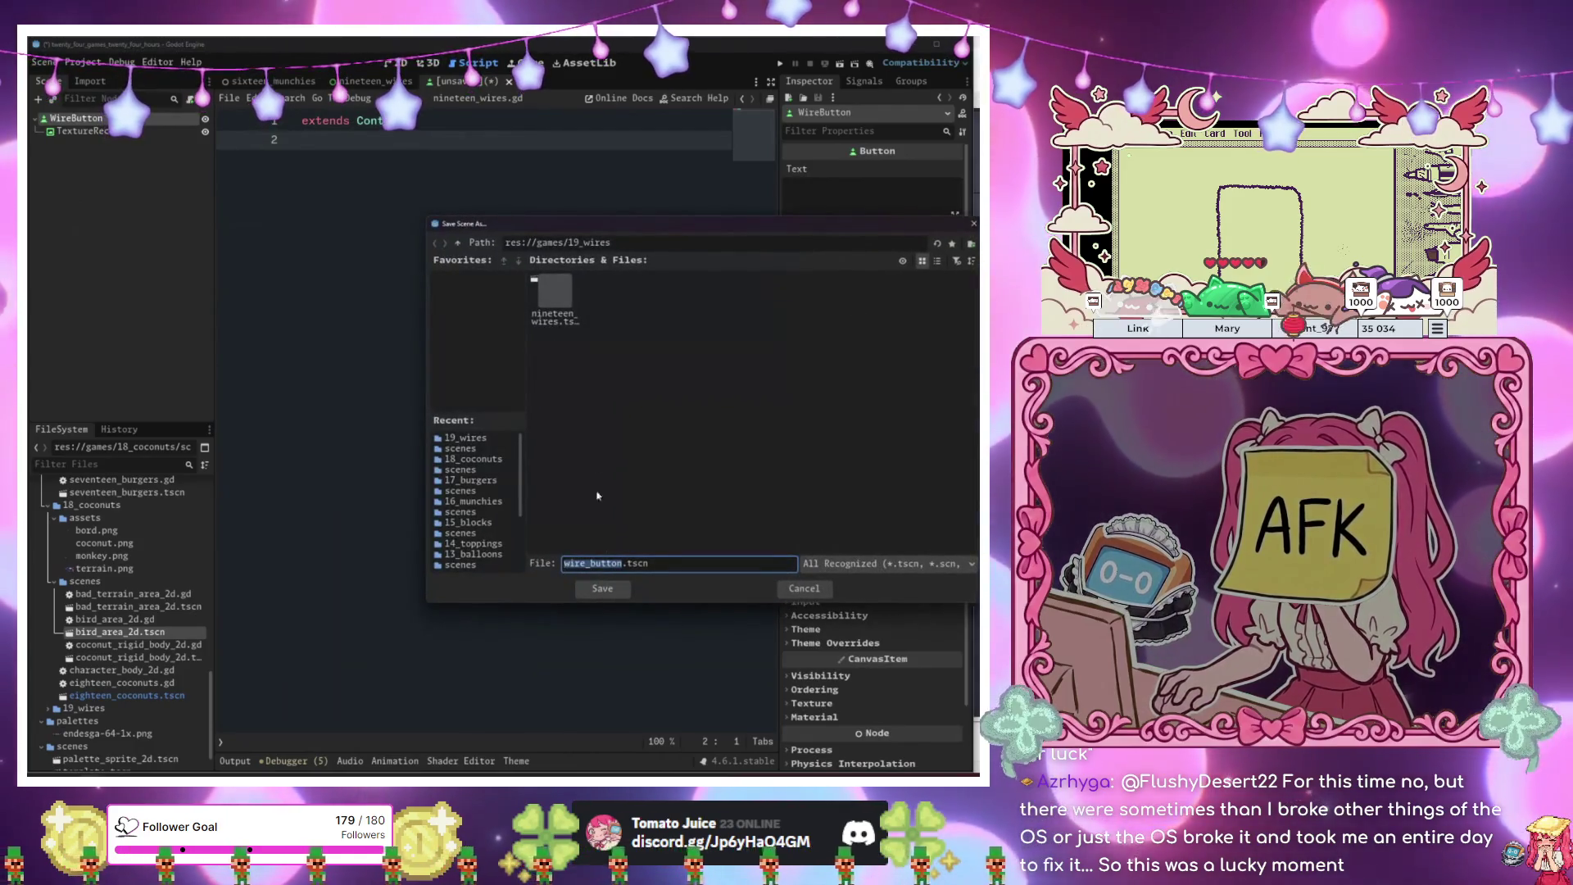
right_click(623, 457)
left_click(648, 468)
type("ce")
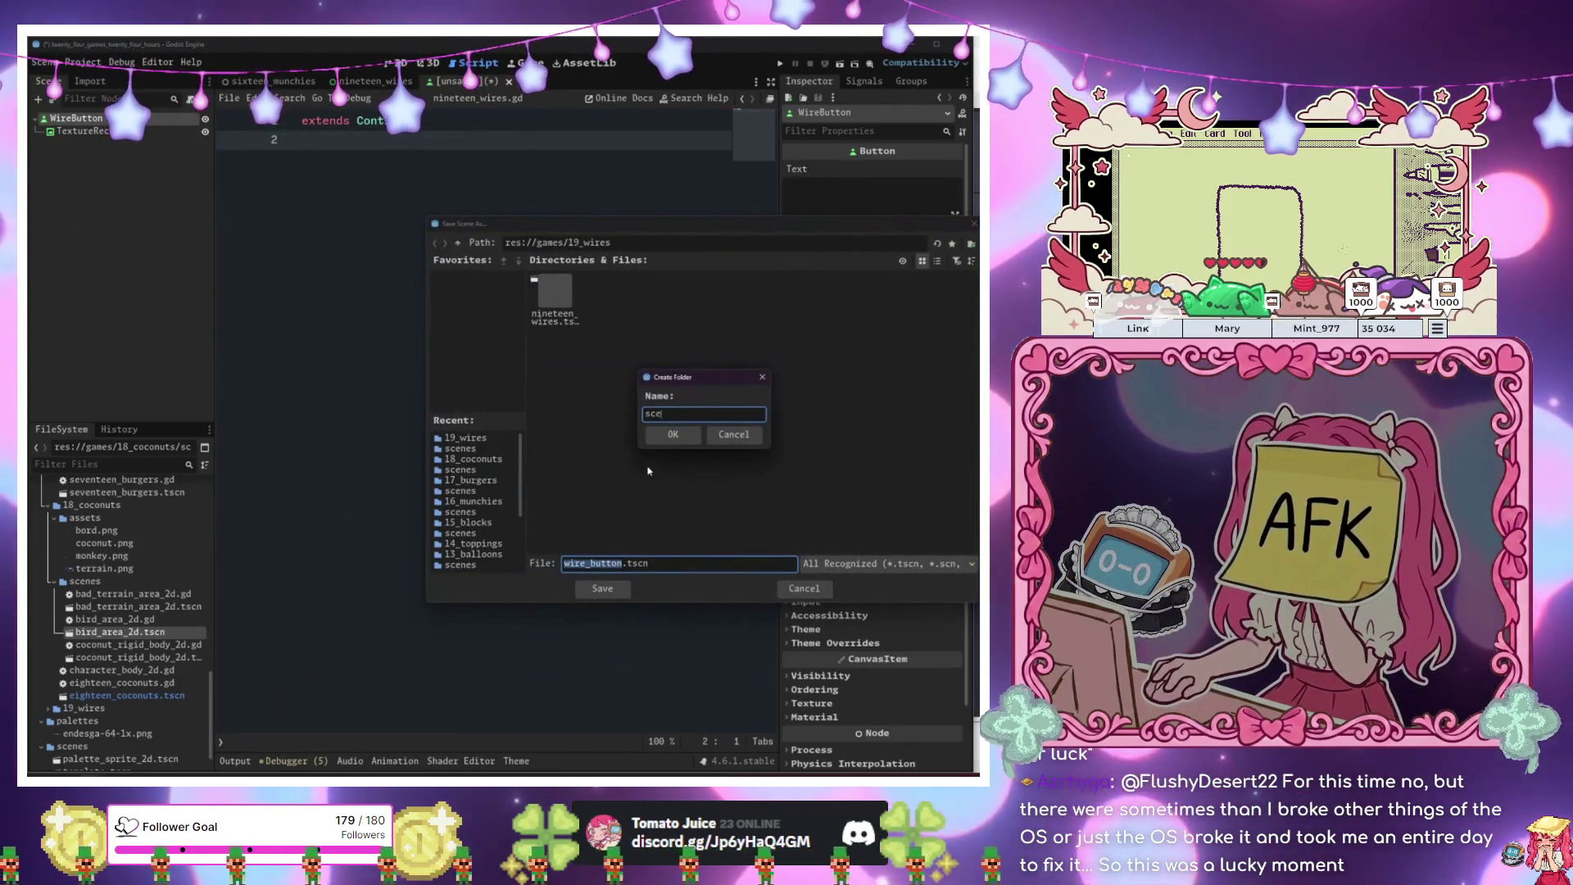
key("Return")
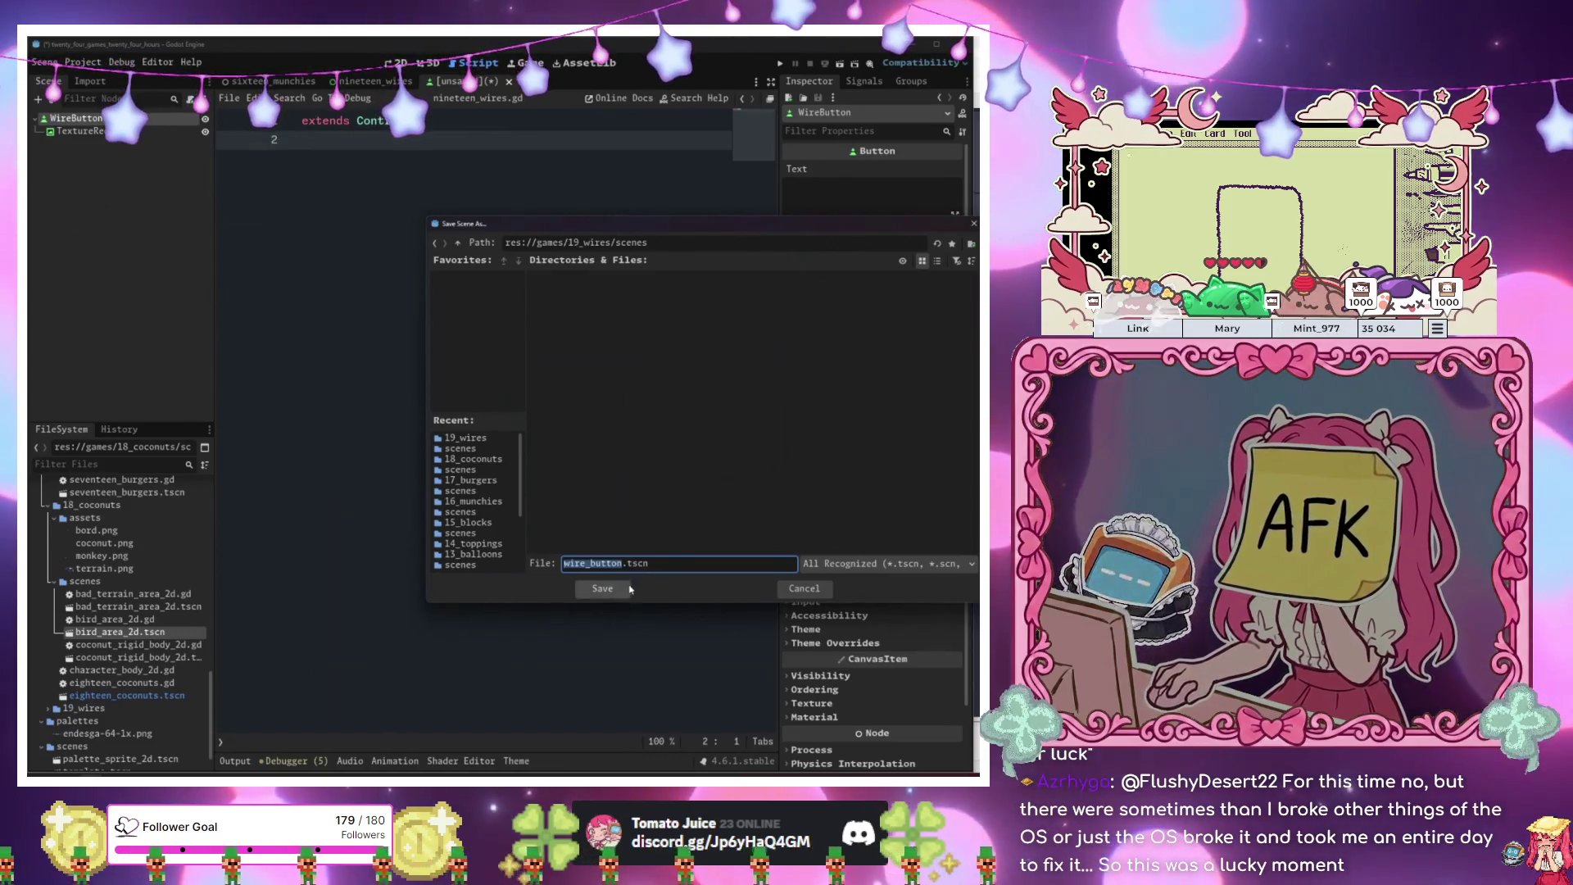
left_click(603, 588)
Return to the nineteen_wires scene and reopen nineteen_wires.gd in the script editor.
key("Return")
key("Return")
key("Return")
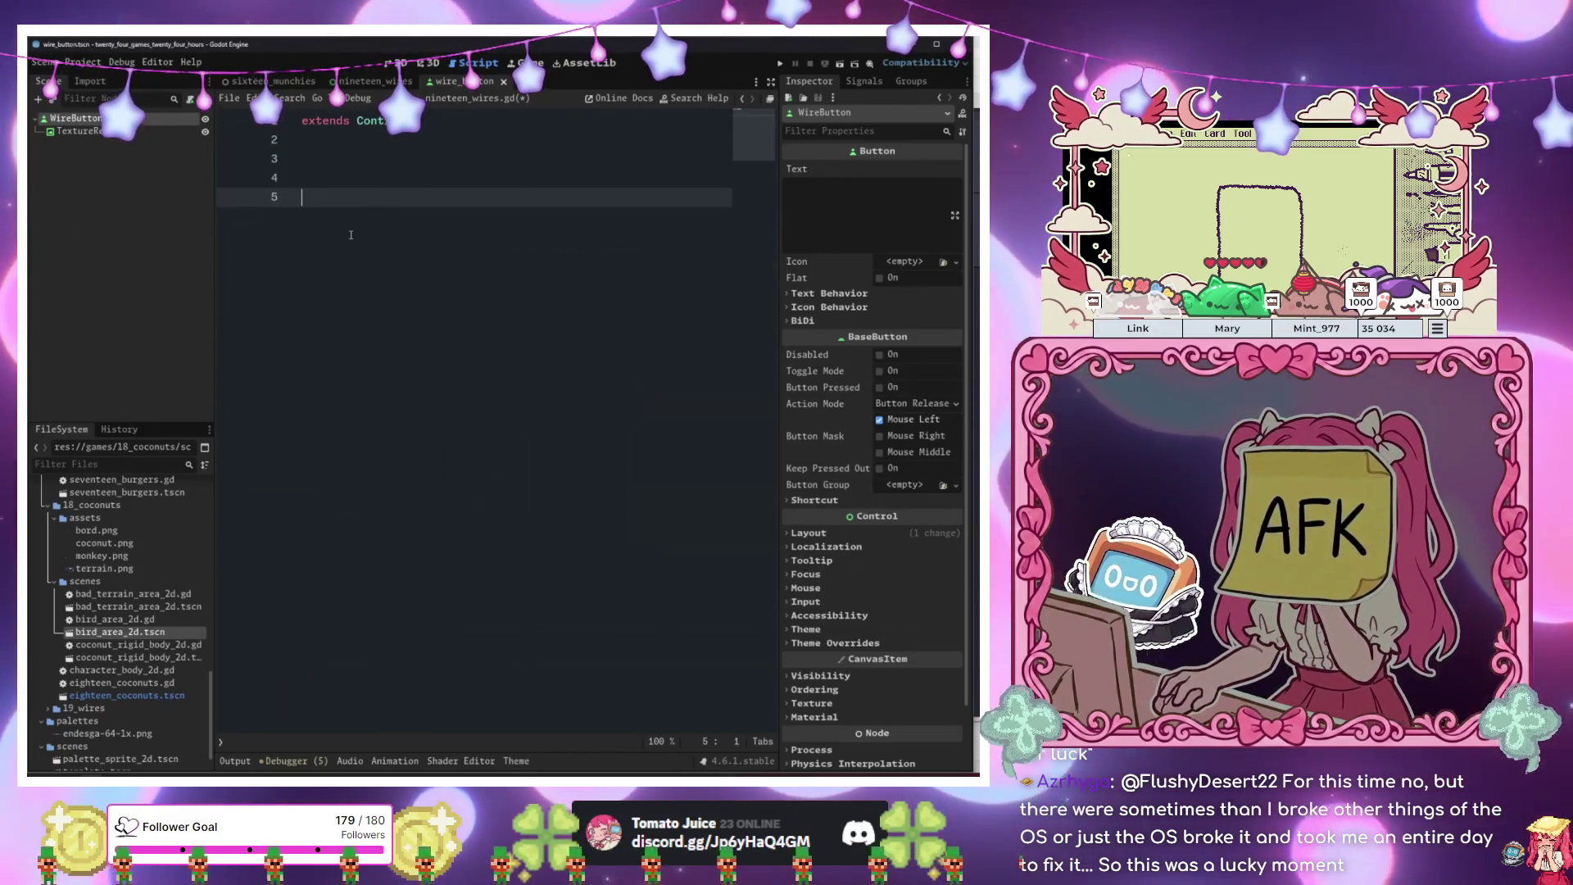
left_click(373, 81)
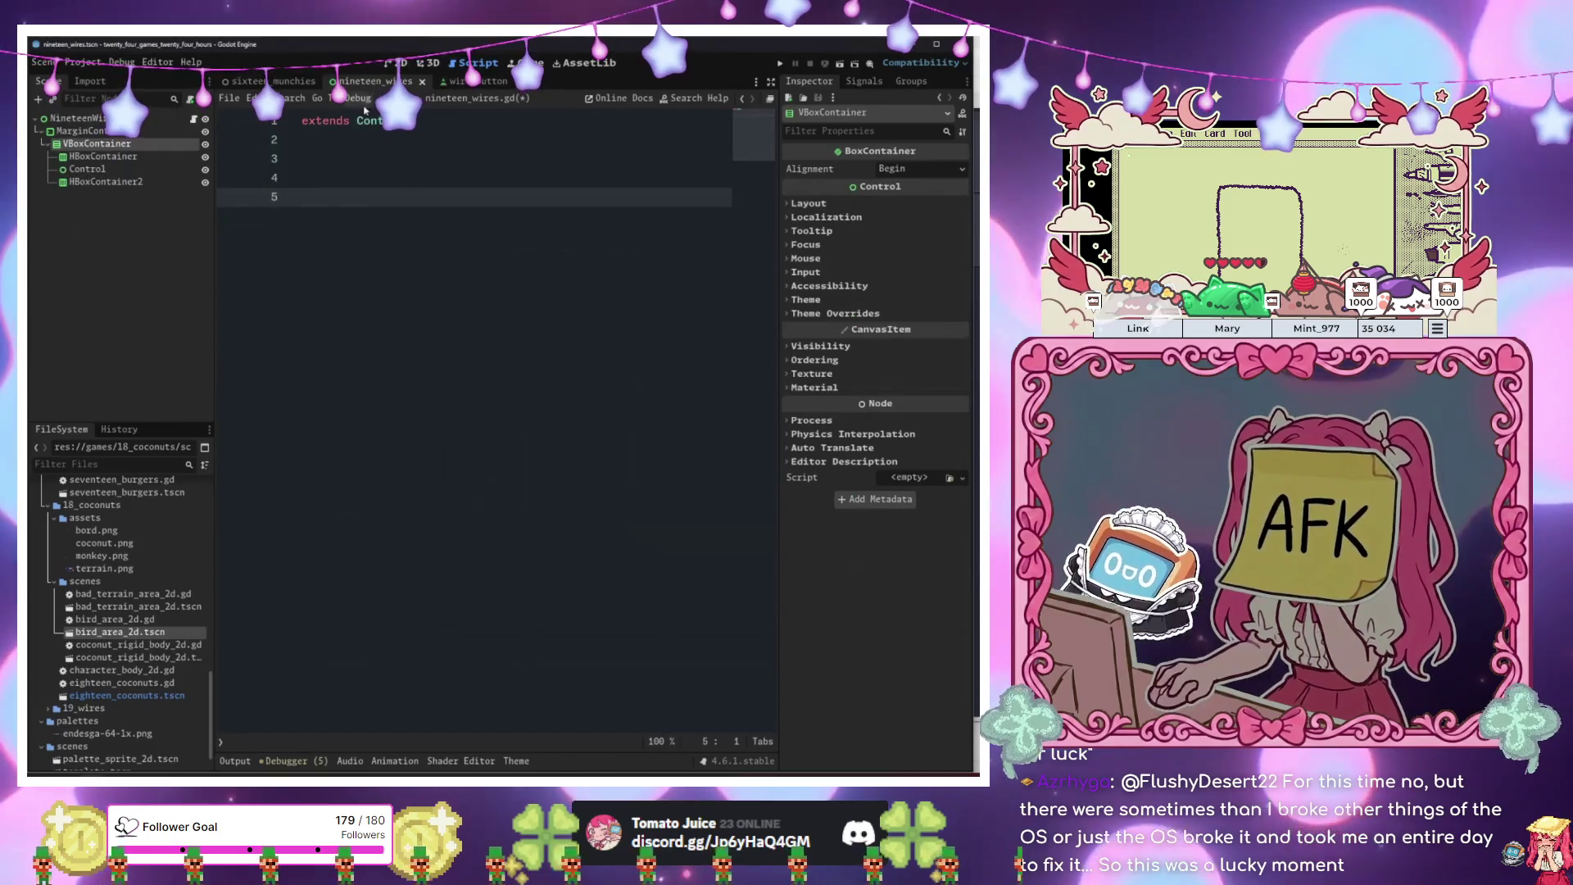
left_click(194, 120)
left_click(399, 62)
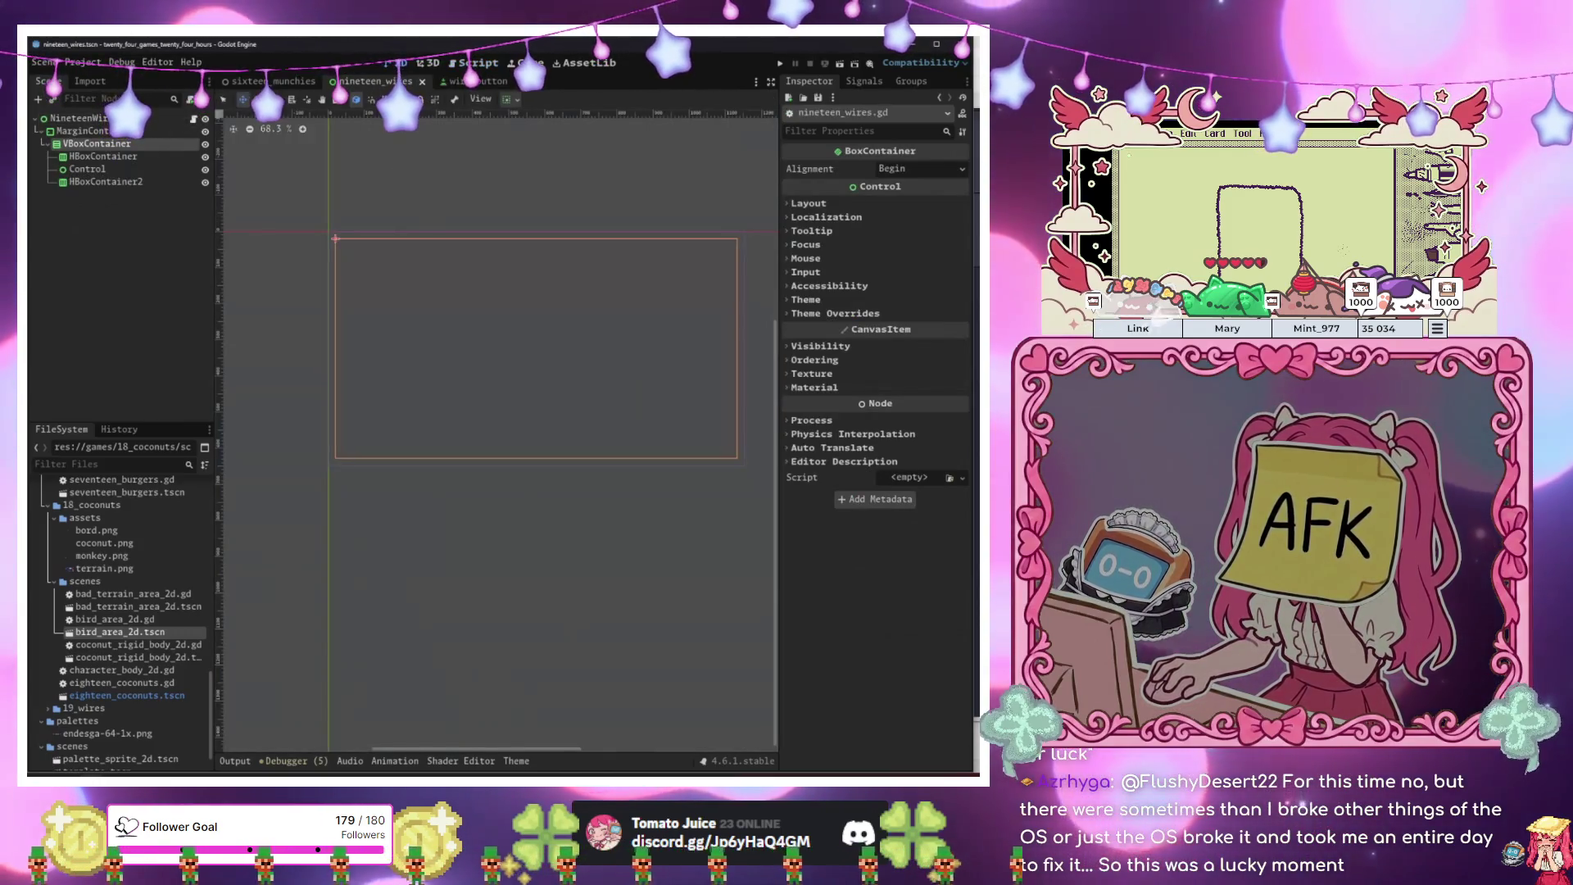
left_click(78, 118)
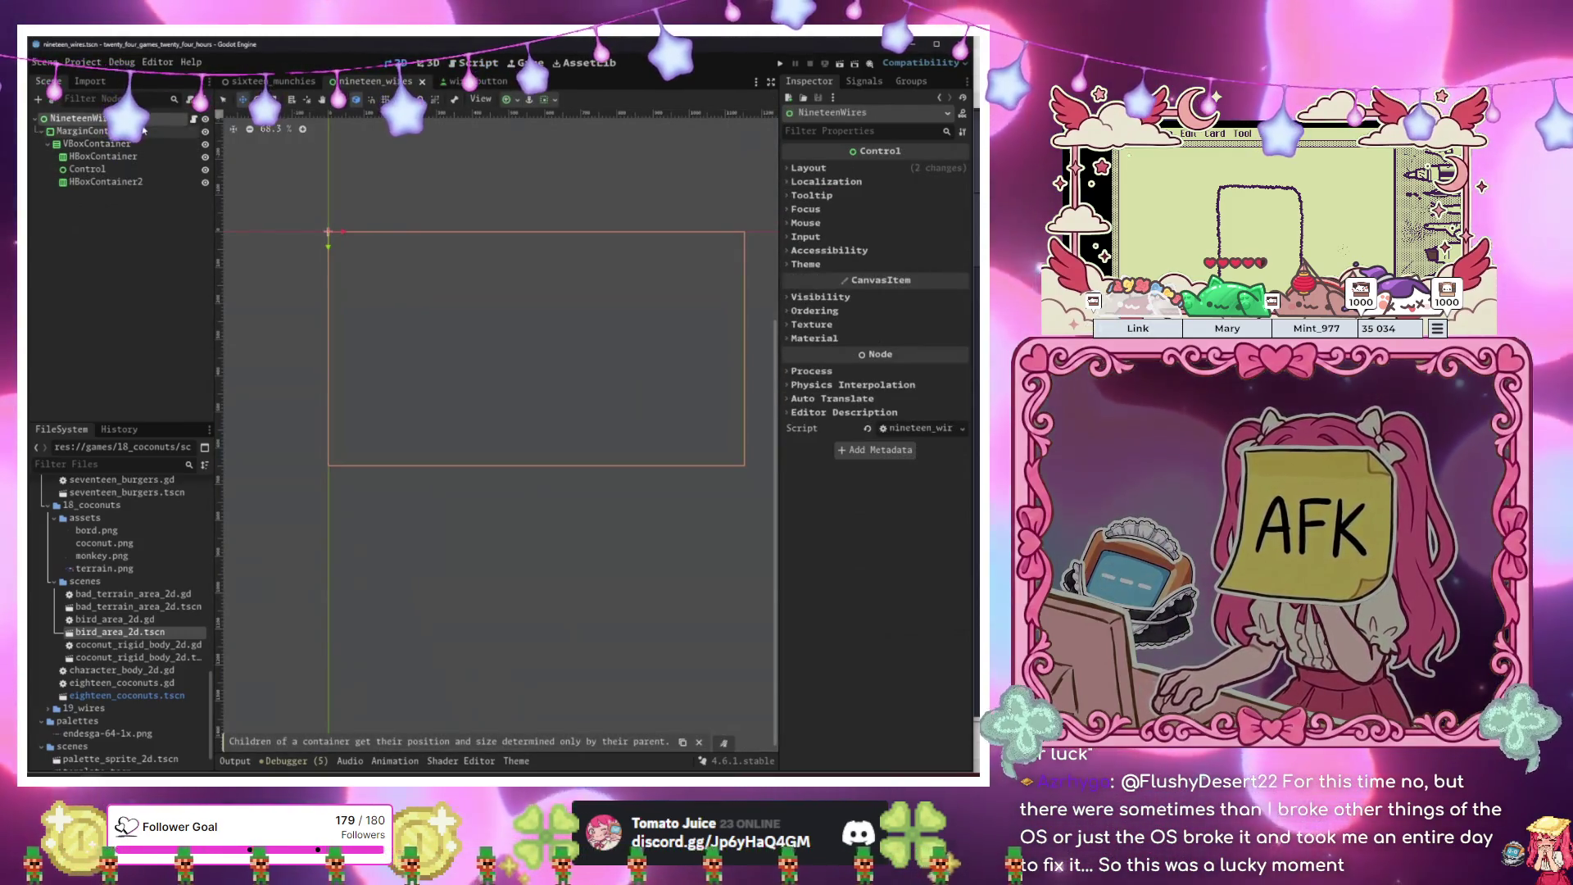
left_click(194, 119)
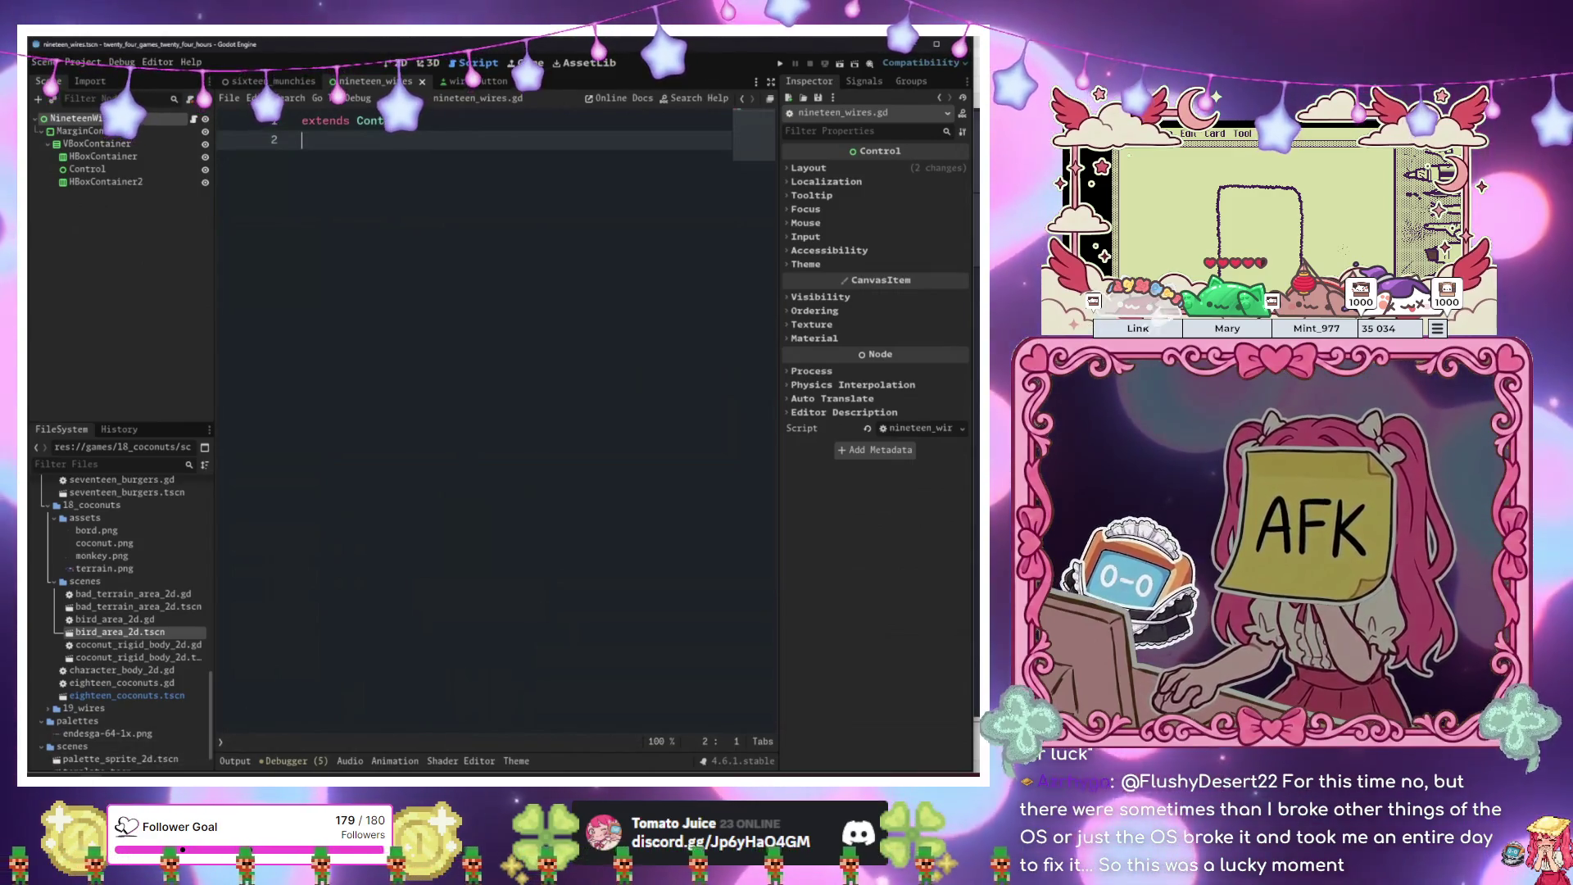
Load the Endesga 32 palette page on Lospec and download its HEX file.
mouse_move(201, 771)
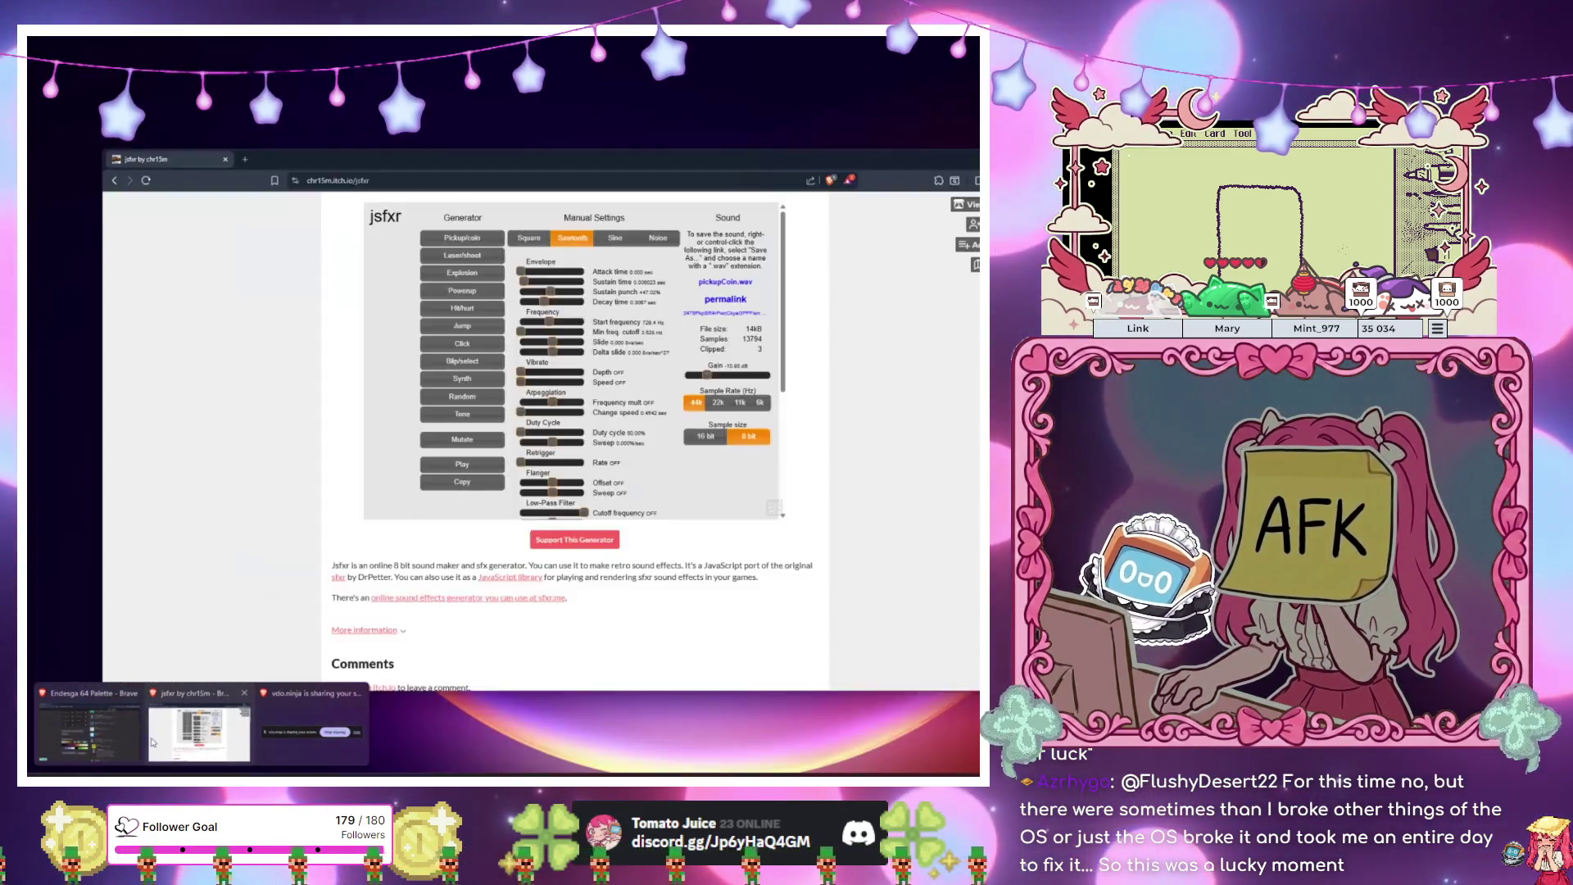
left_click(152, 743)
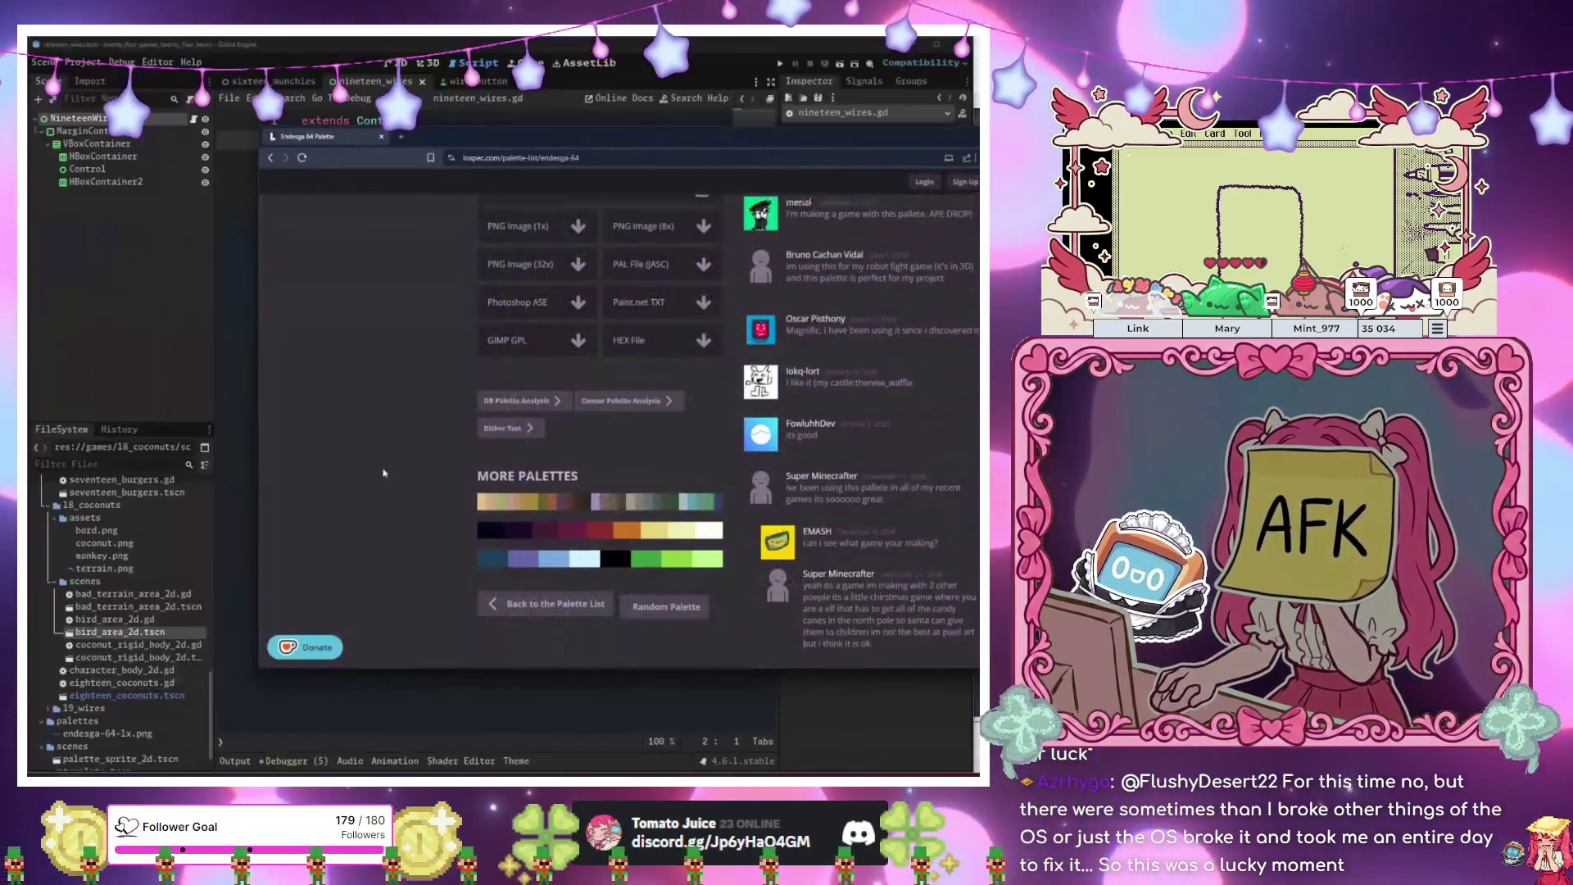
scroll(463, 450, "up", 10)
scroll(463, 450, "down", 2)
scroll(463, 450, "up", 2)
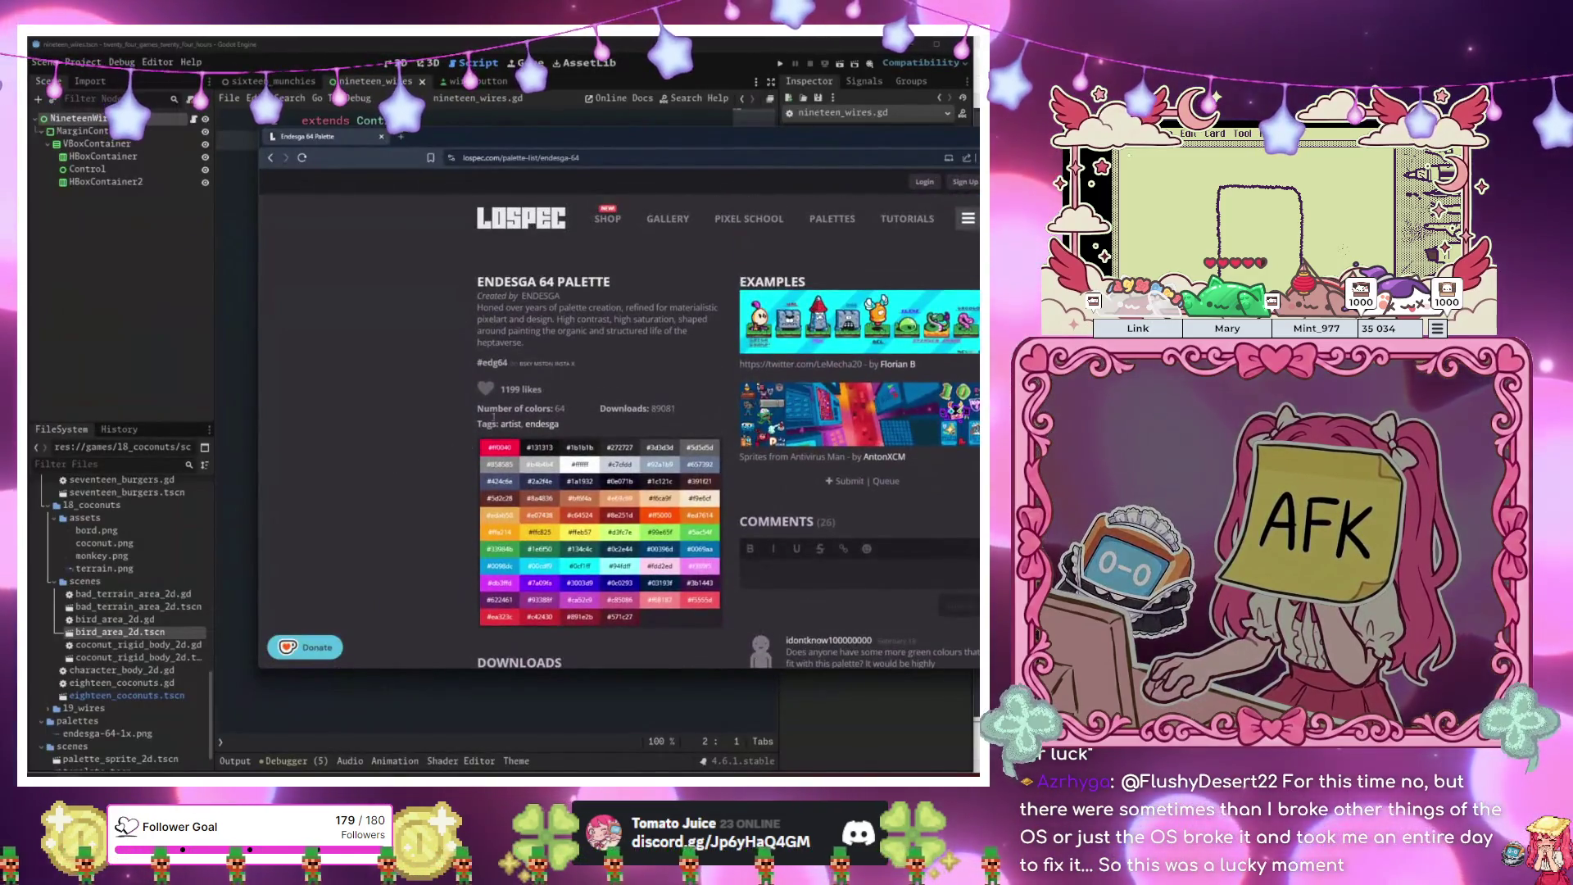
left_click(638, 157)
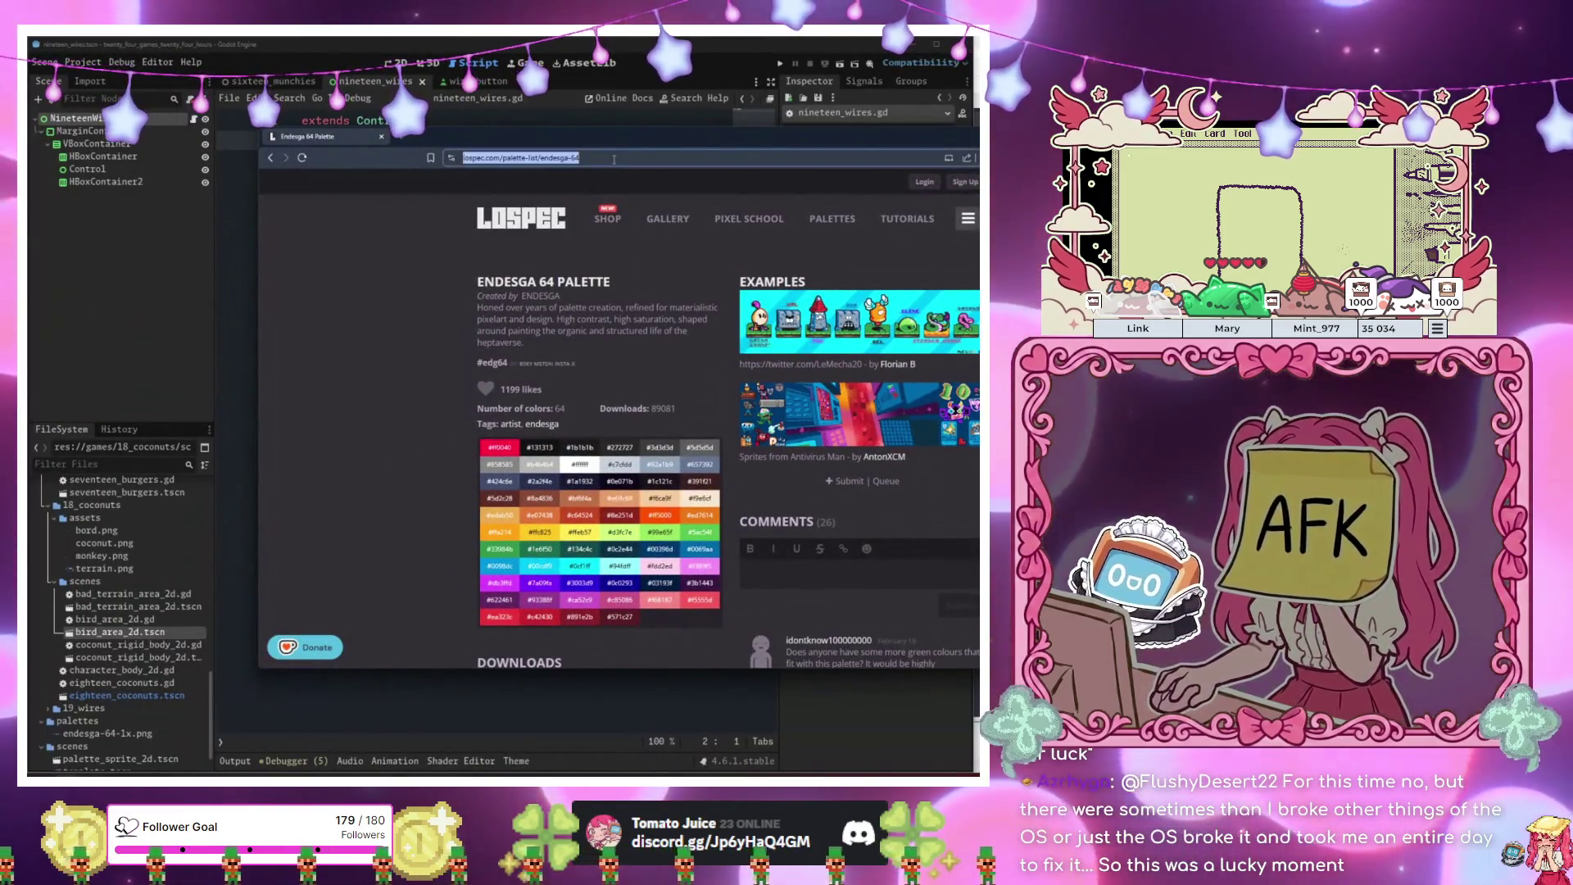
key("BackSpace")
key("BackSpace")
type("32")
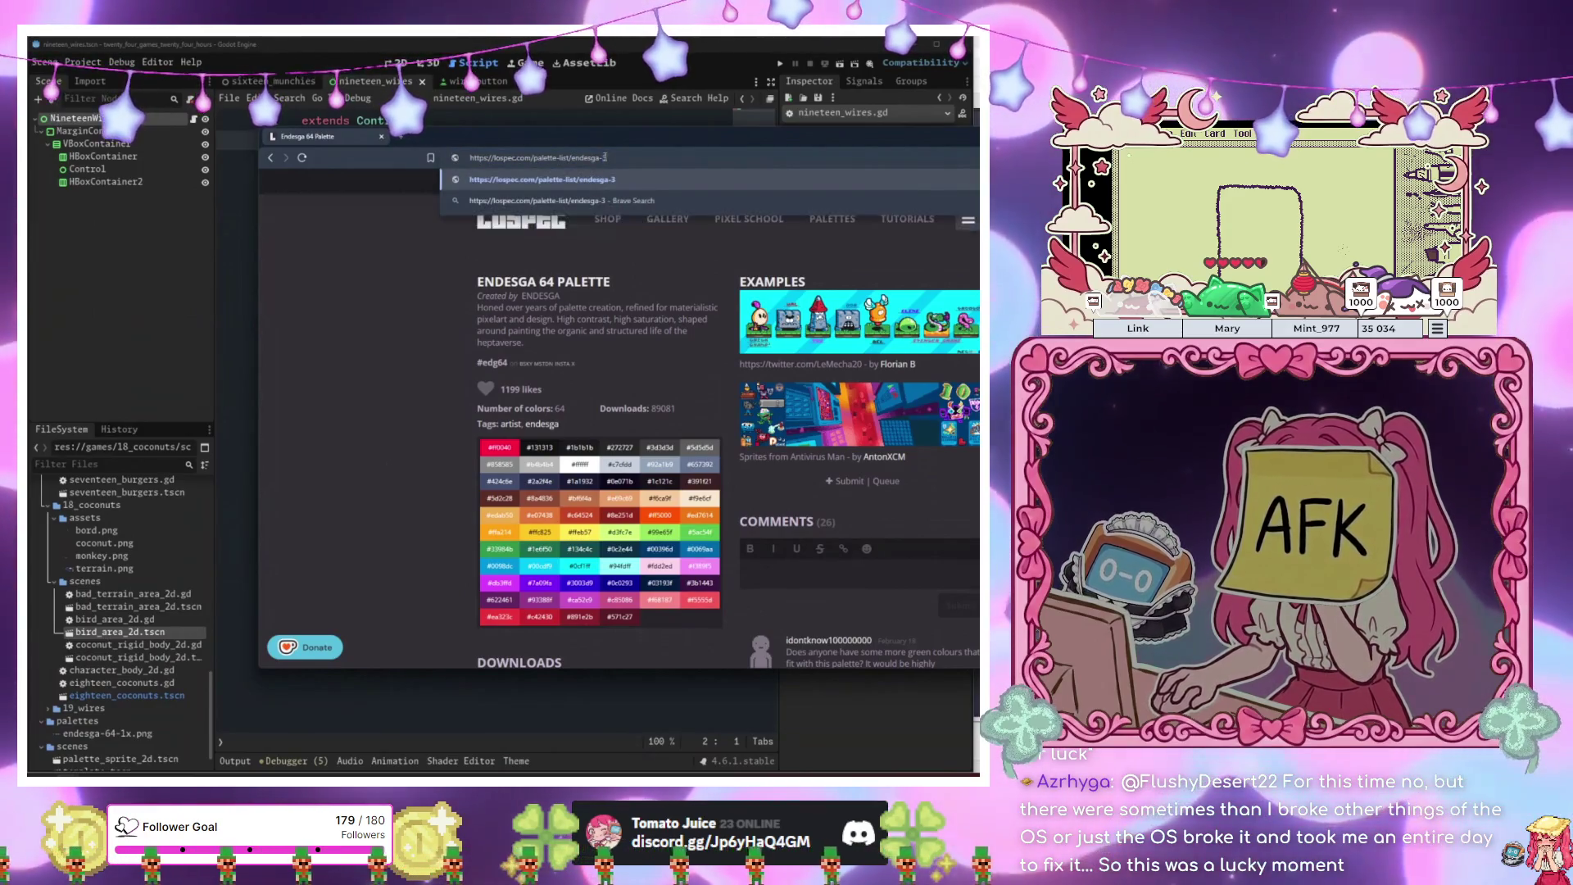
key("Return")
scroll(642, 574, "down", 3)
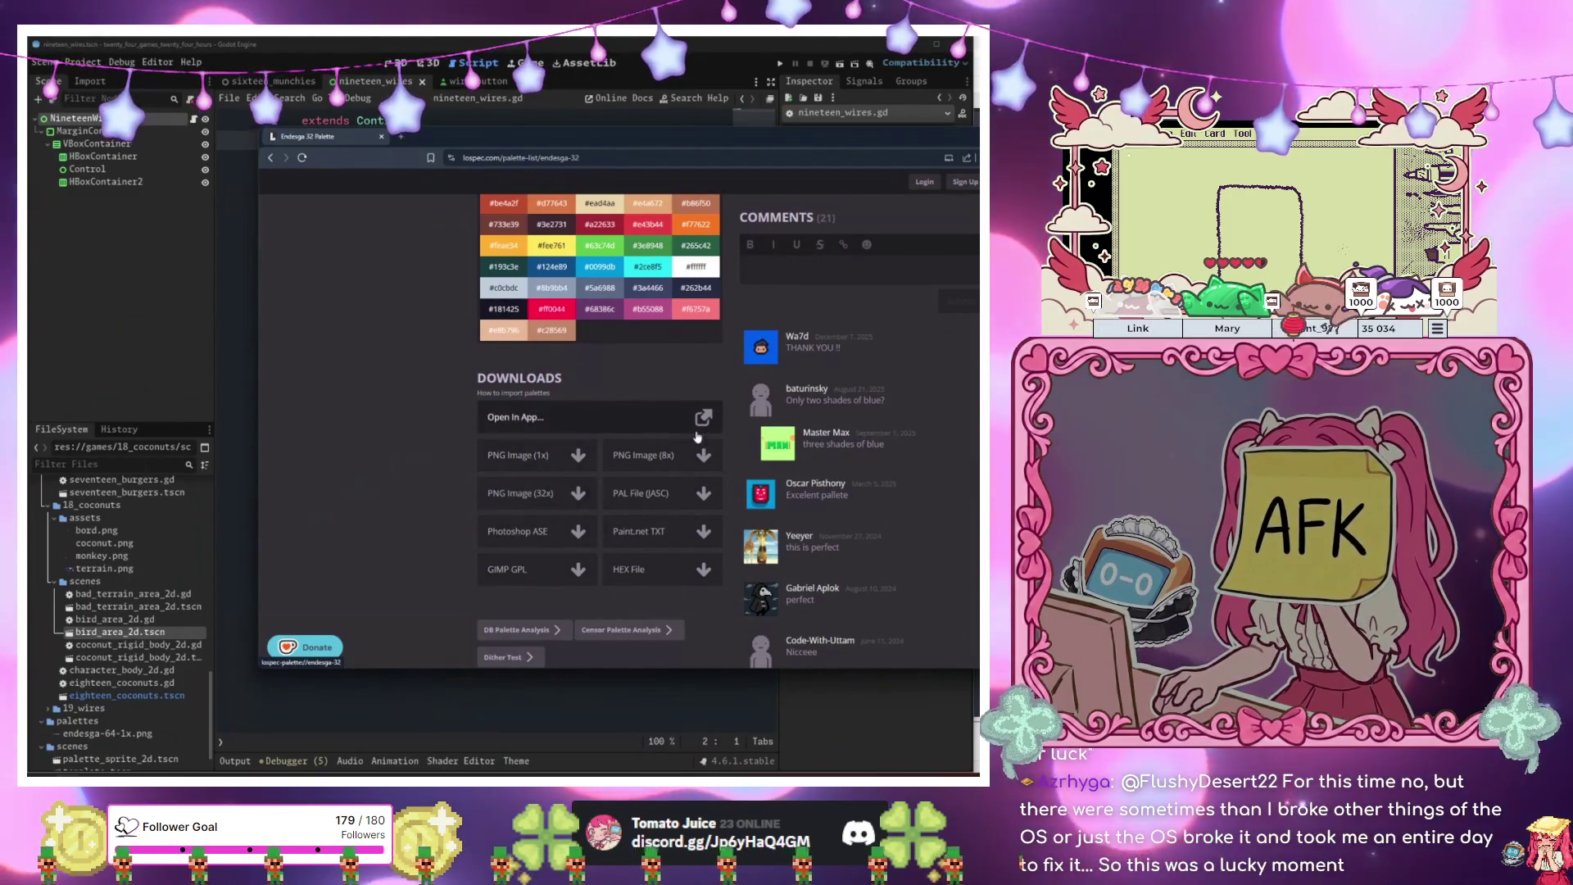
left_click(691, 530)
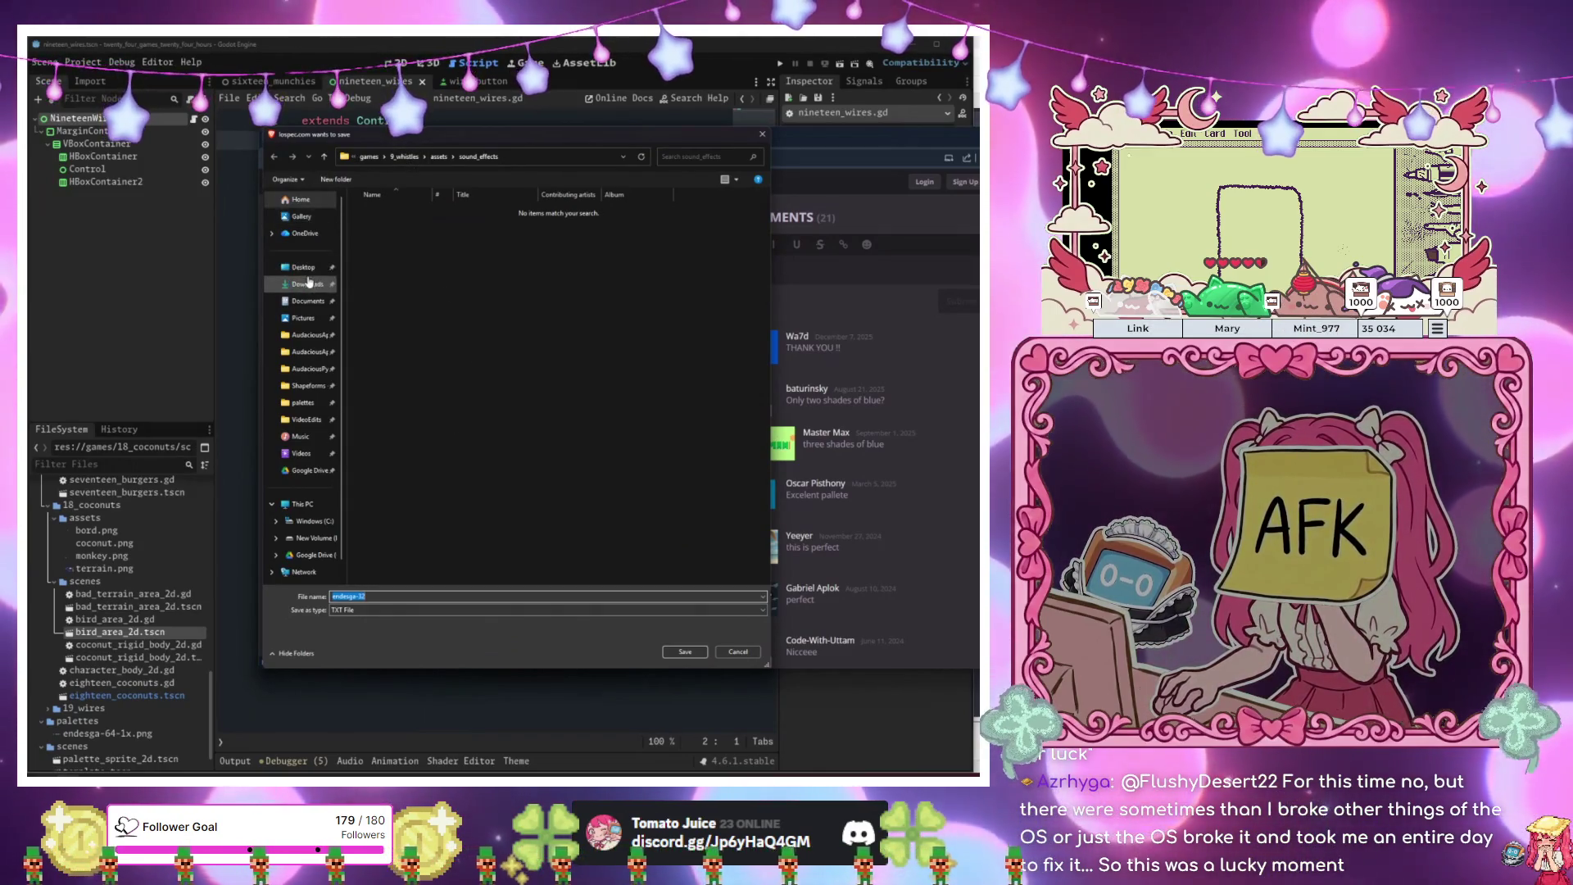
Save endesga-32.txt into a new assets folder inside games/19_wires.
left_click(401, 158)
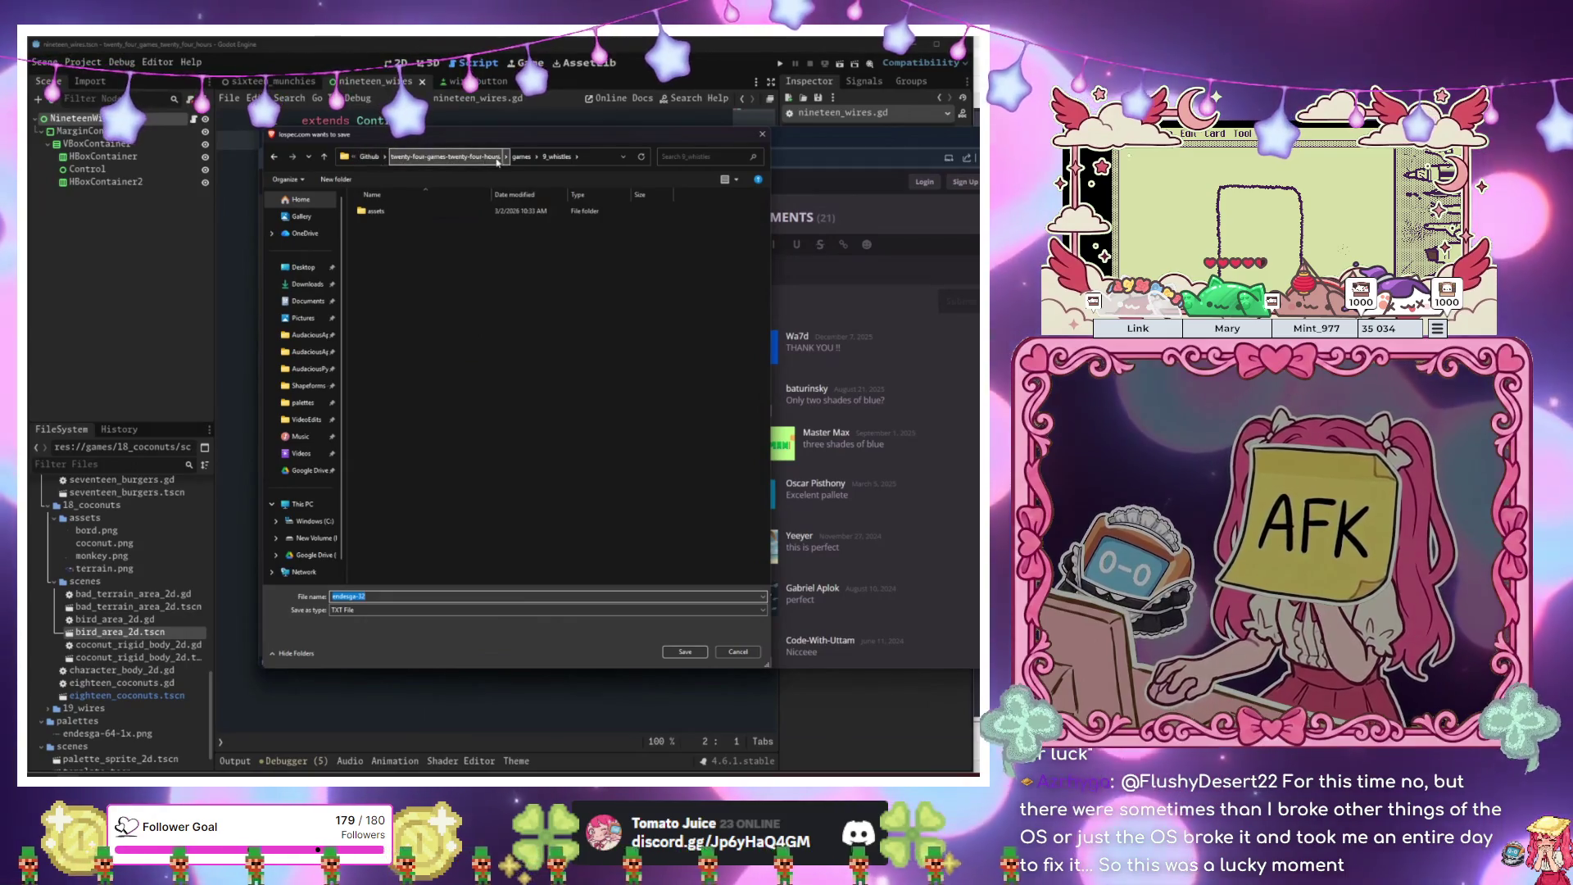
left_click(521, 156)
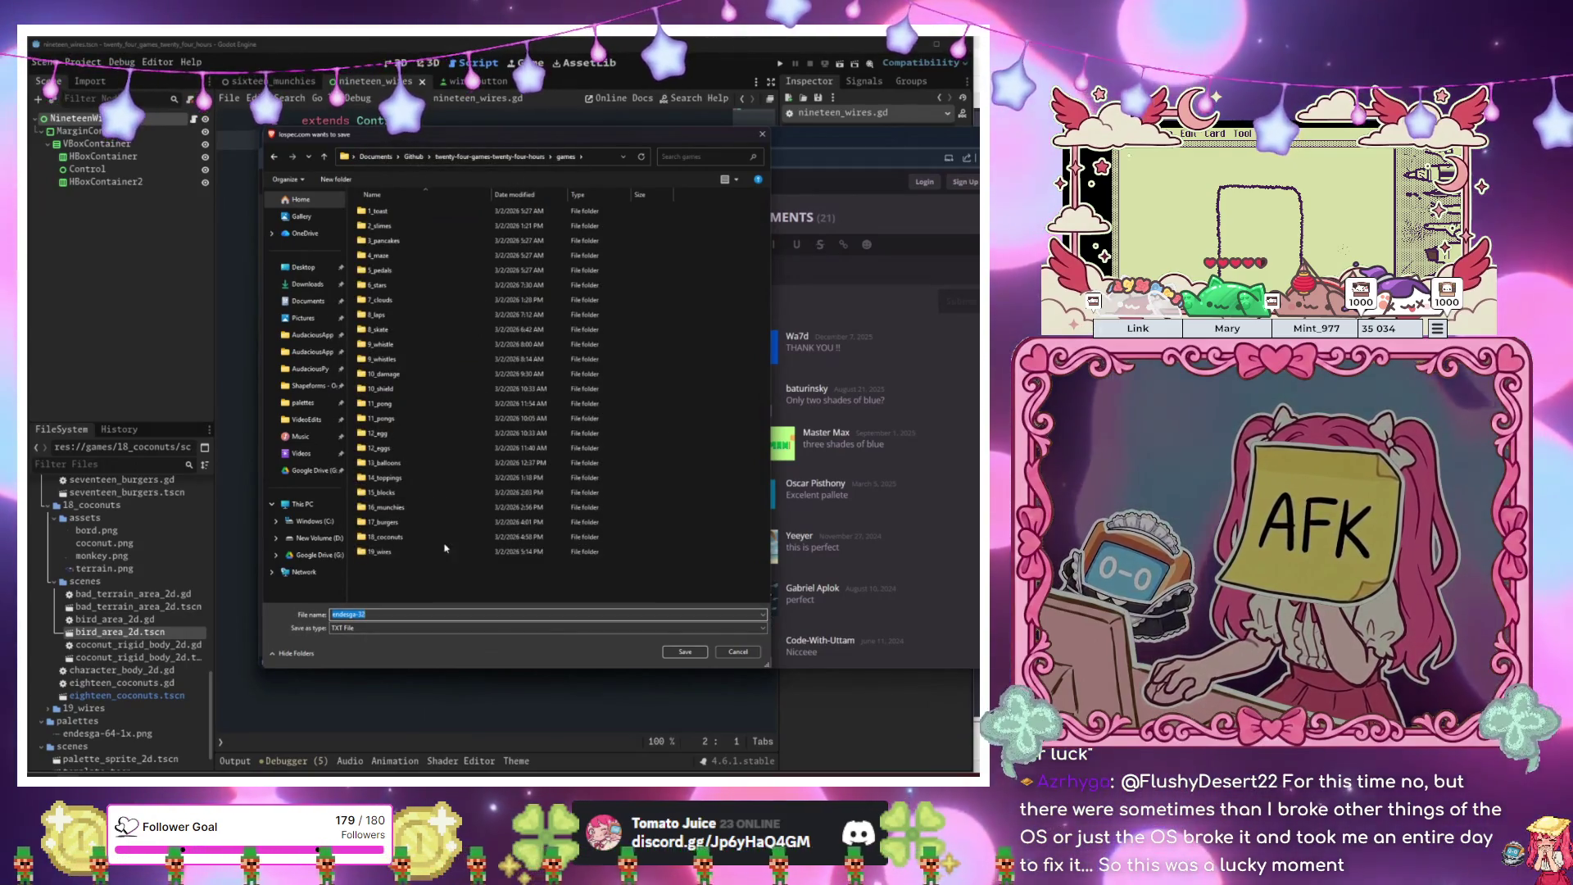
double_click(444, 552)
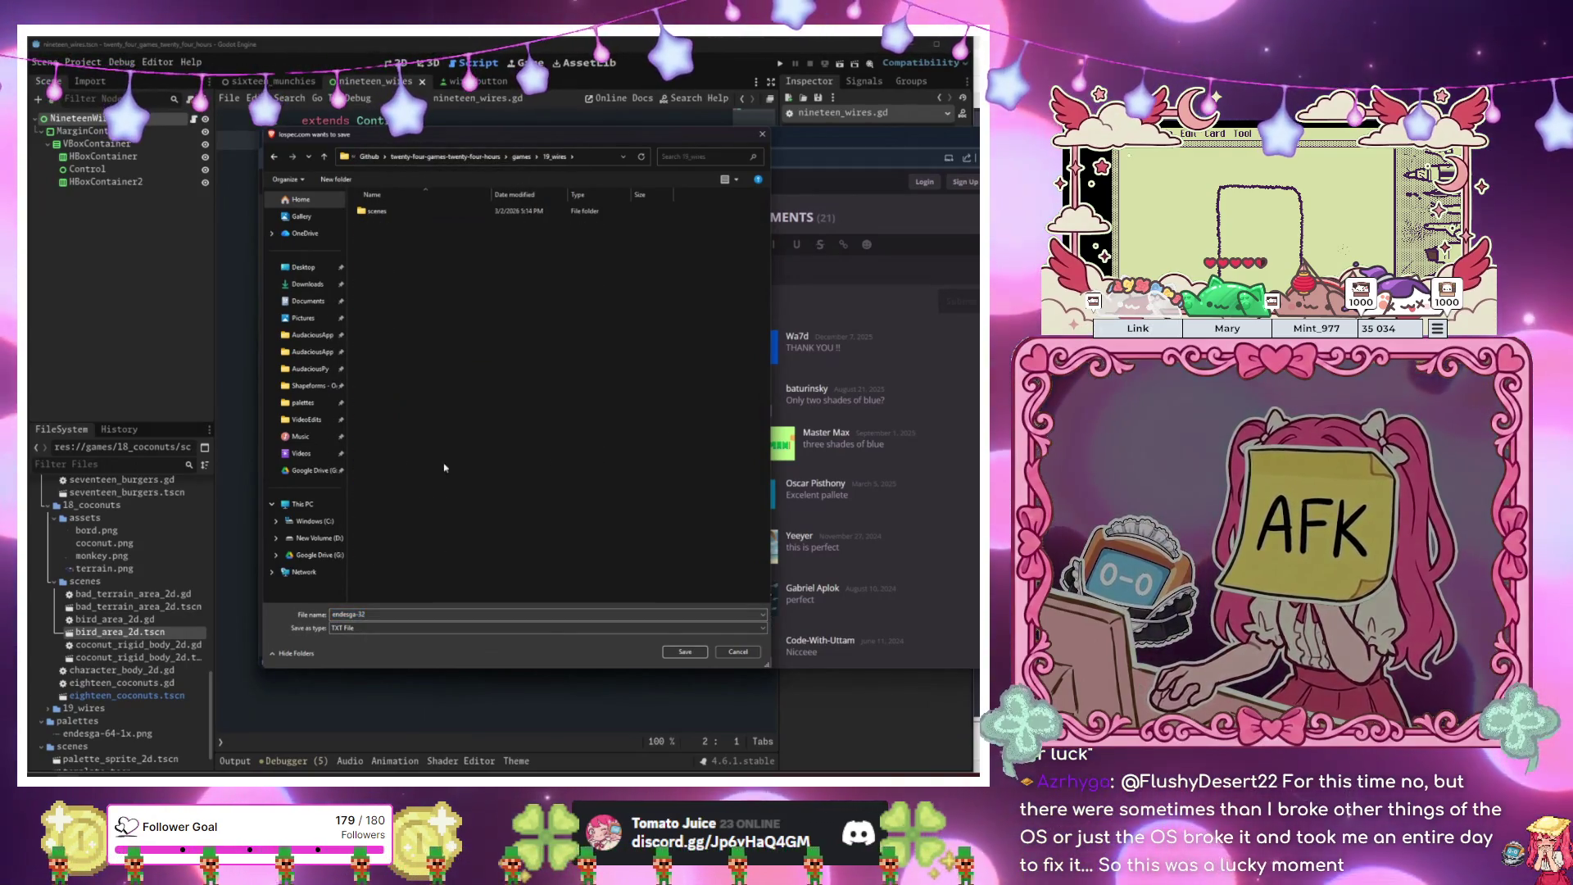
right_click(431, 224)
mouse_move(508, 394)
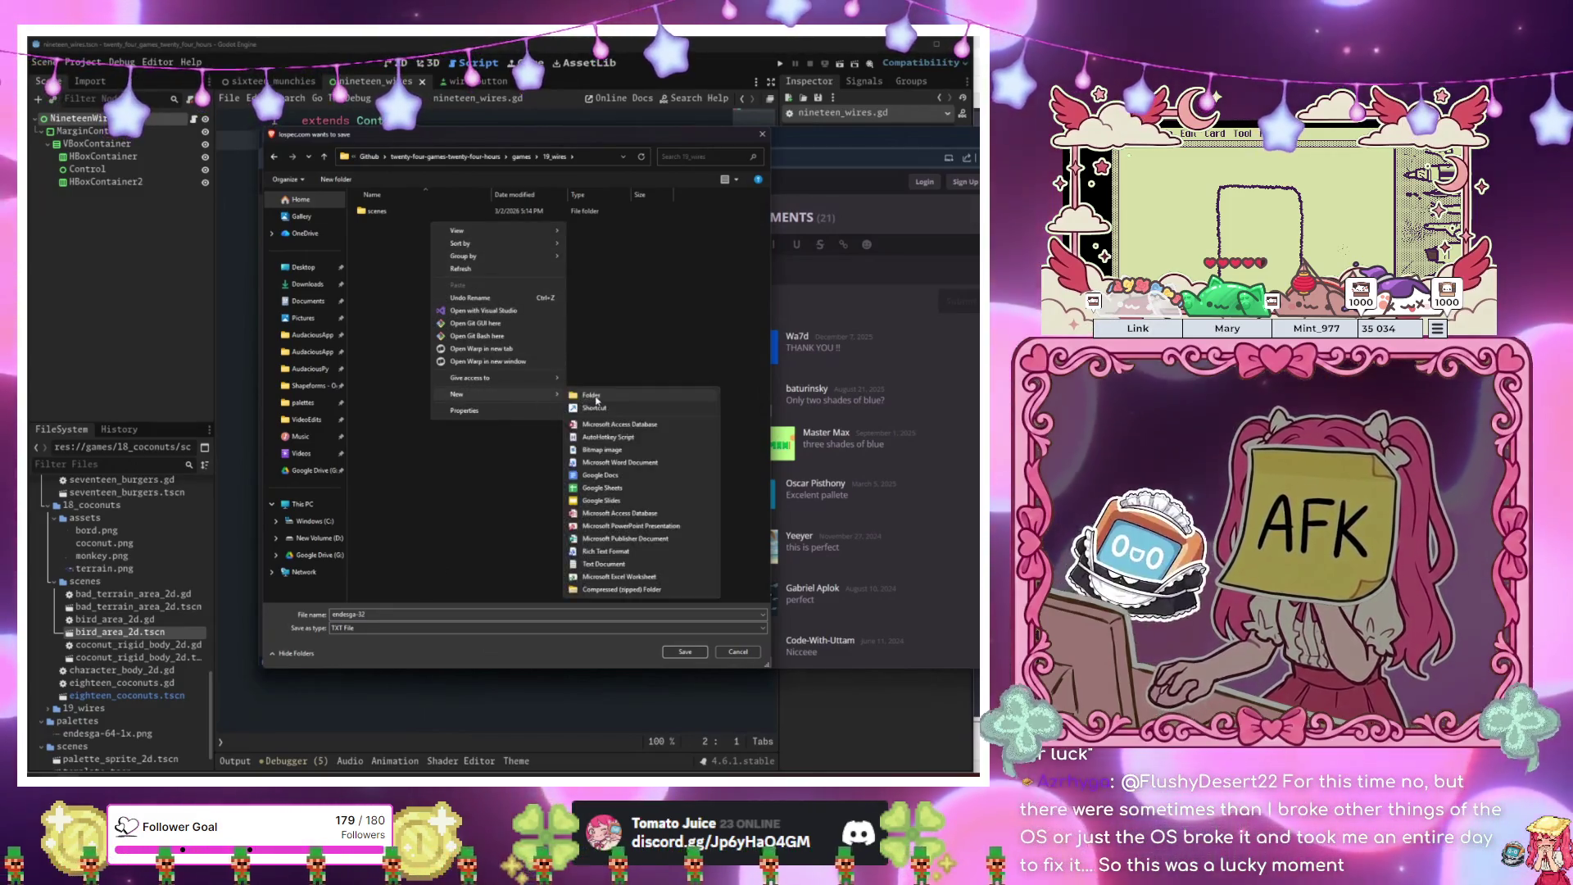
left_click(591, 396)
type("assets")
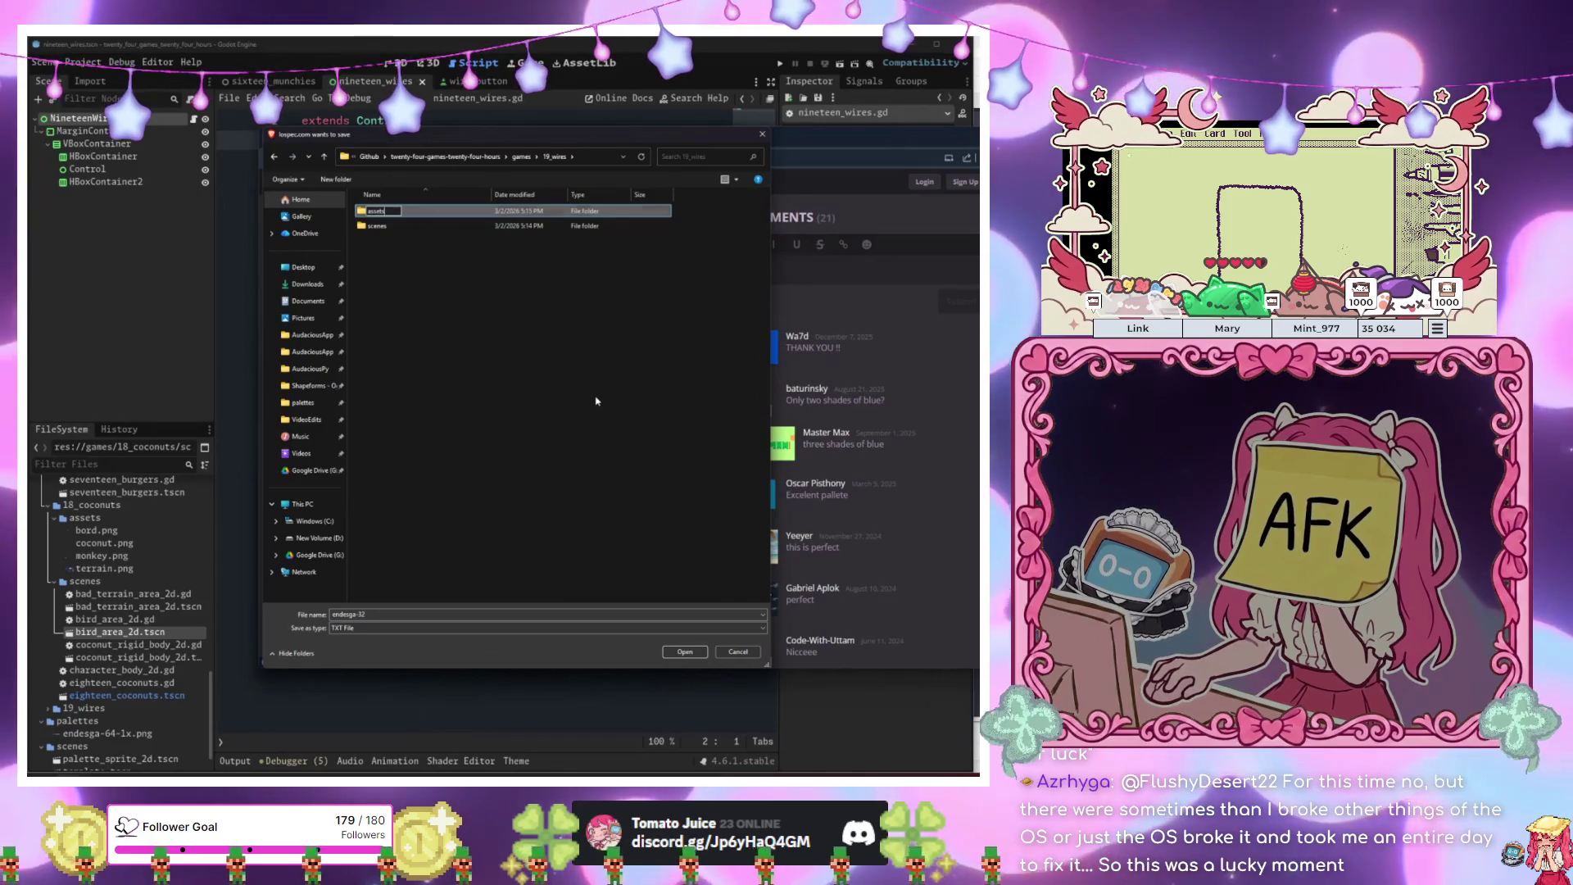
key("Return")
left_click(685, 652)
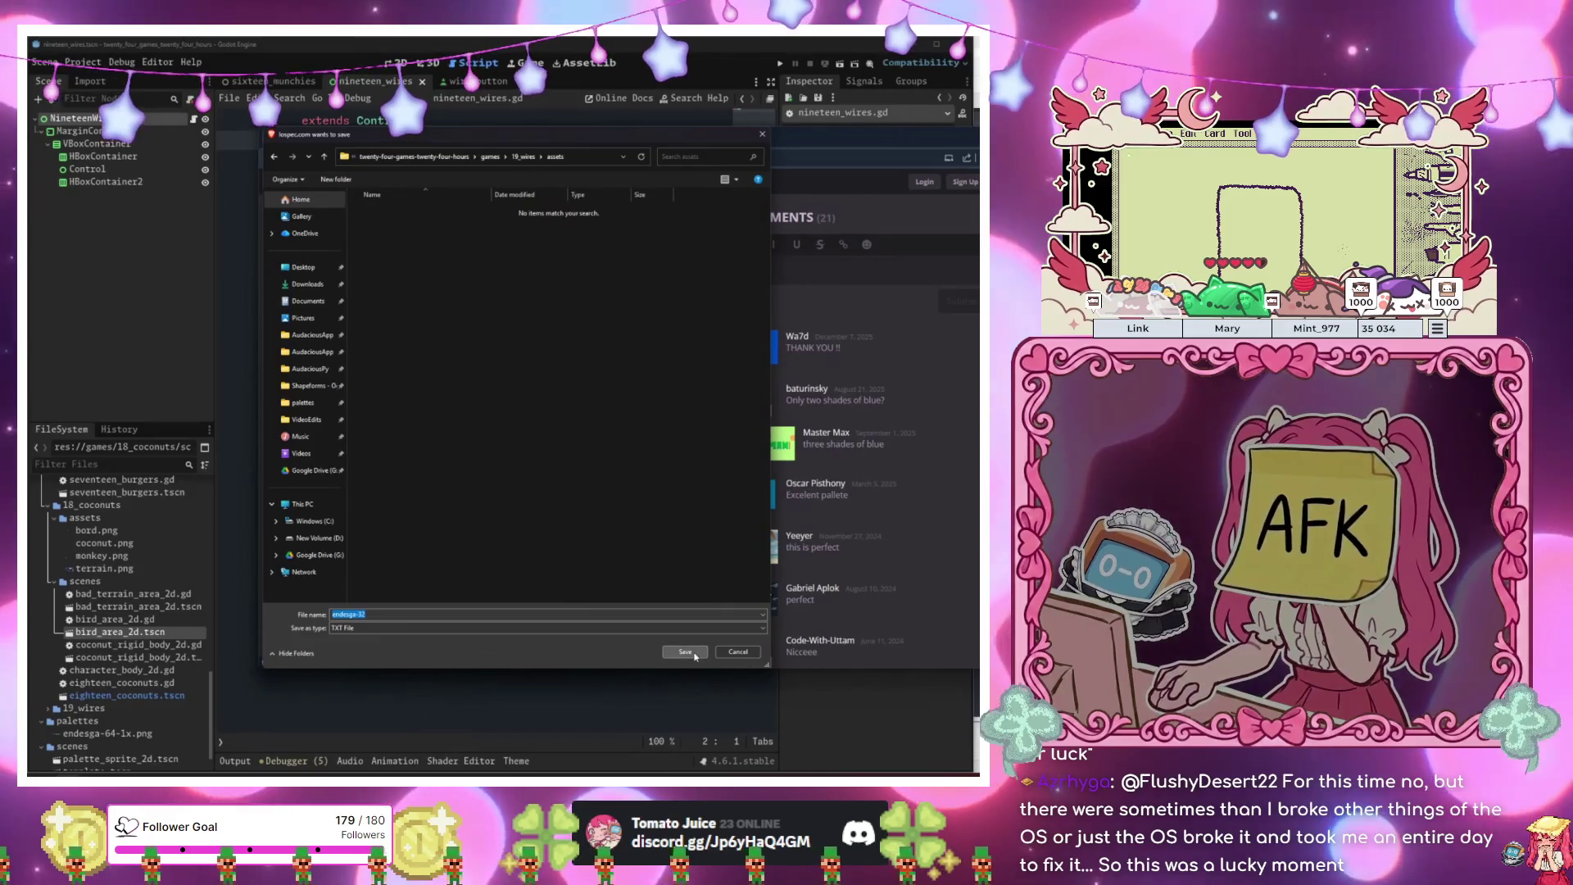
left_click(686, 652)
key("alt+Tab")
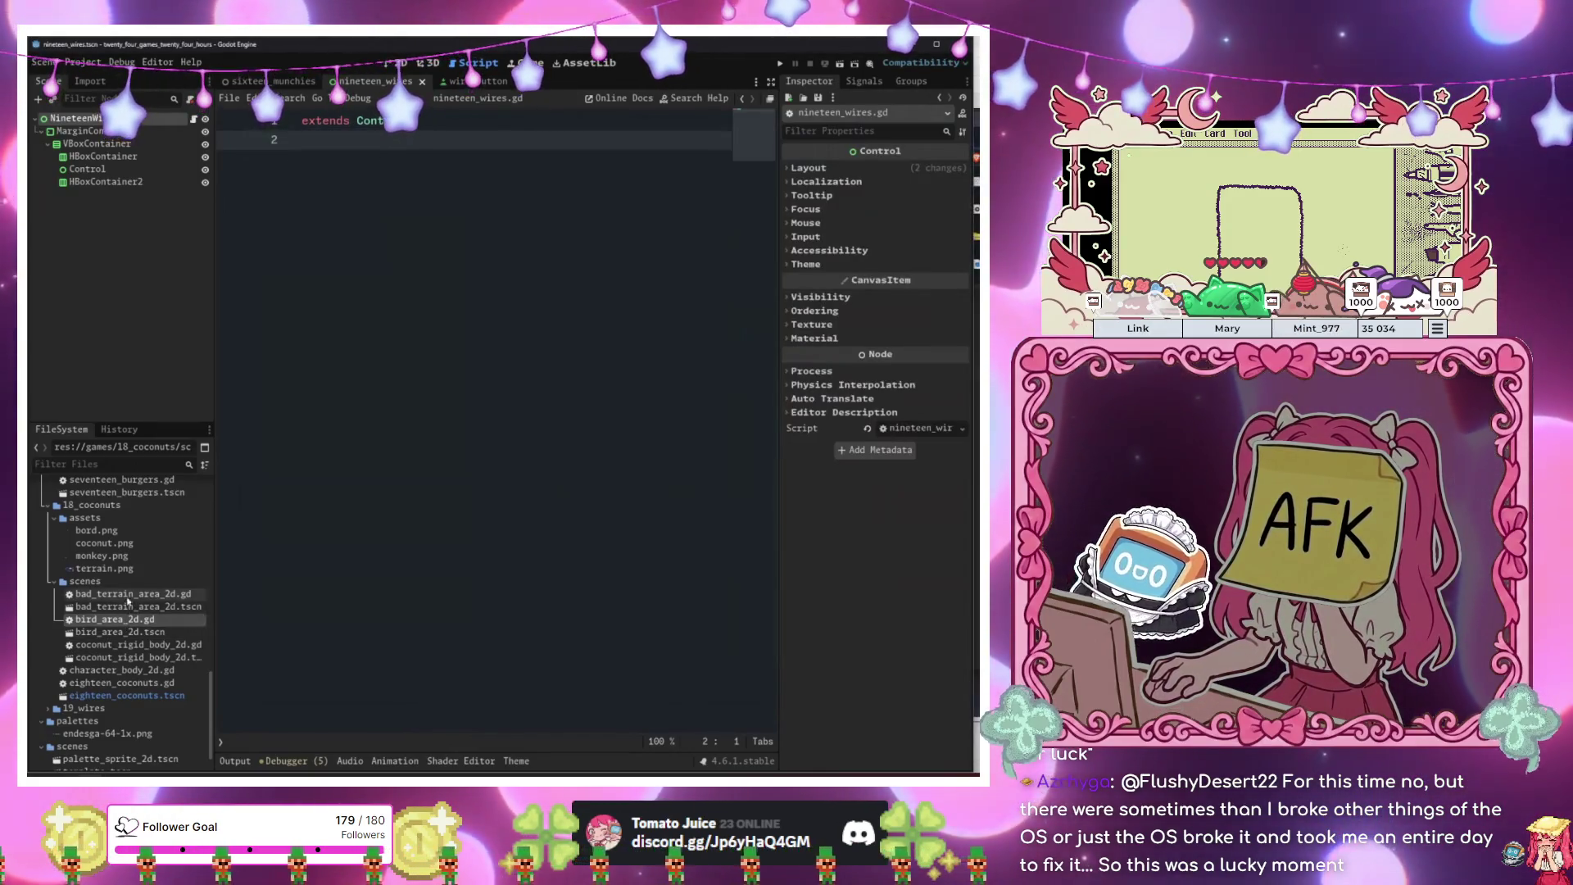
Open endesga-32.txt from 19_wires/assets and select its colour lines 19 to 33.
scroll(127, 604, "down", 2)
left_click(47, 669)
left_click(54, 684)
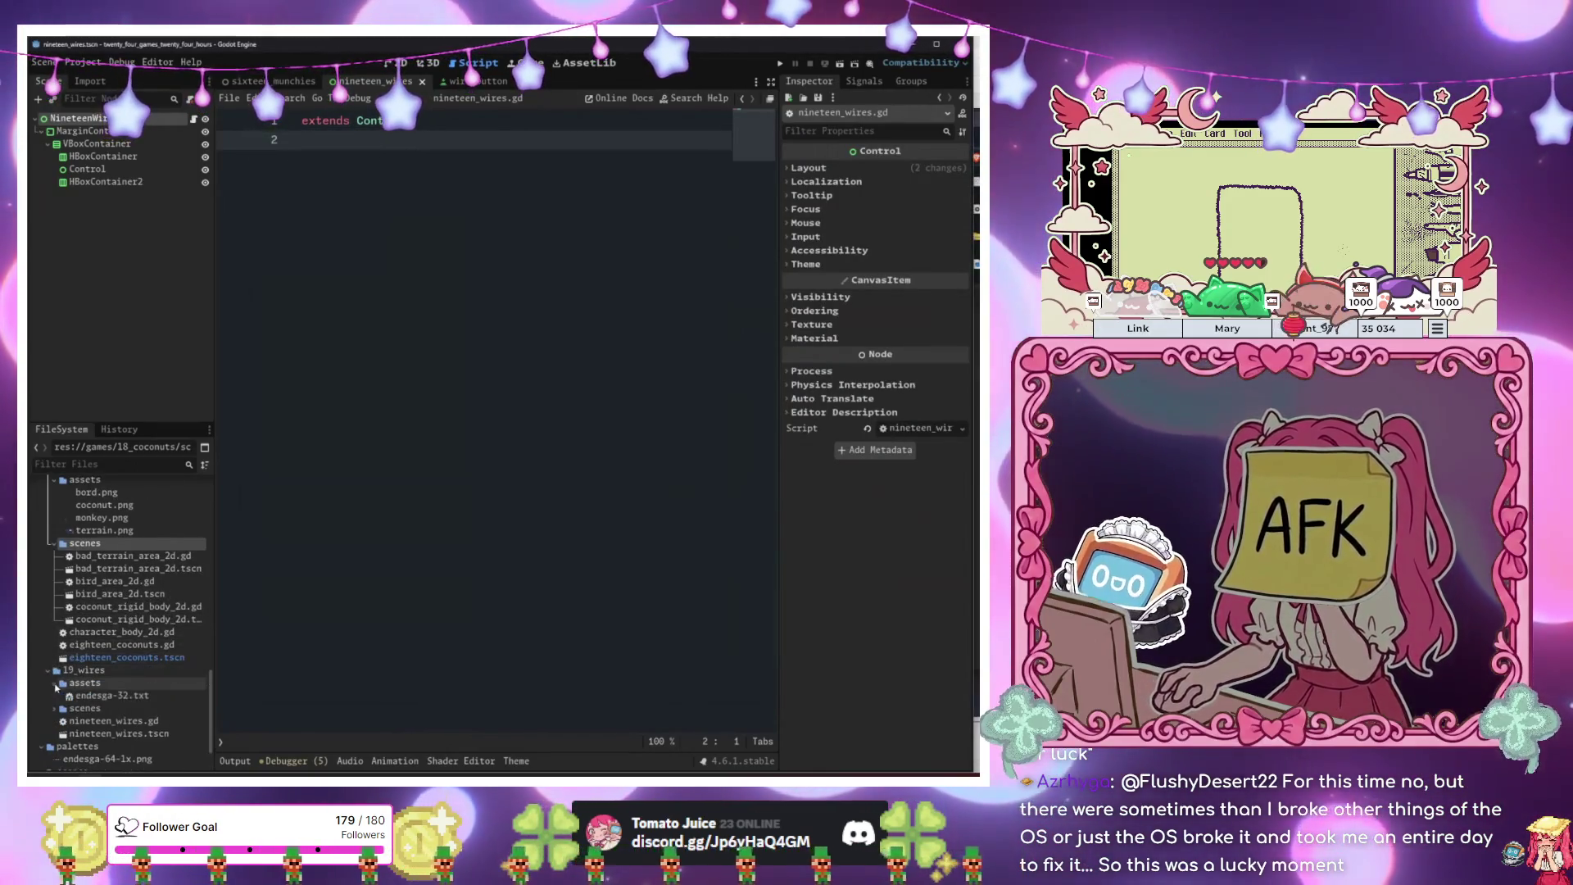
double_click(114, 696)
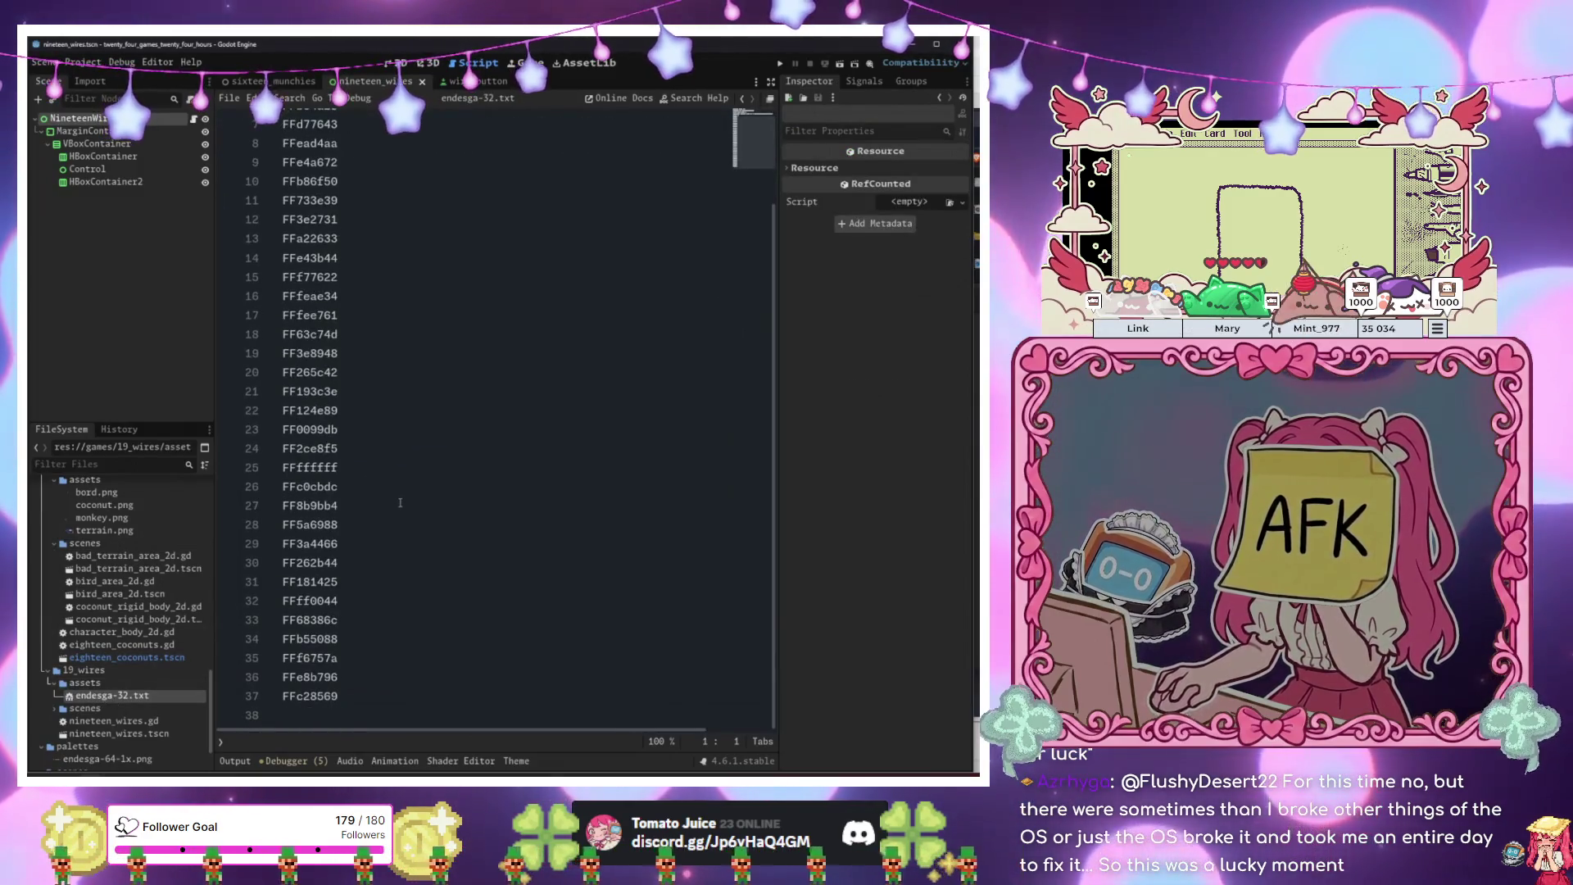
mouse_move(342, 720)
left_mouse_down()
mouse_move(351, 457)
mouse_move(324, 305)
mouse_move(278, 215)
left_mouse_up()
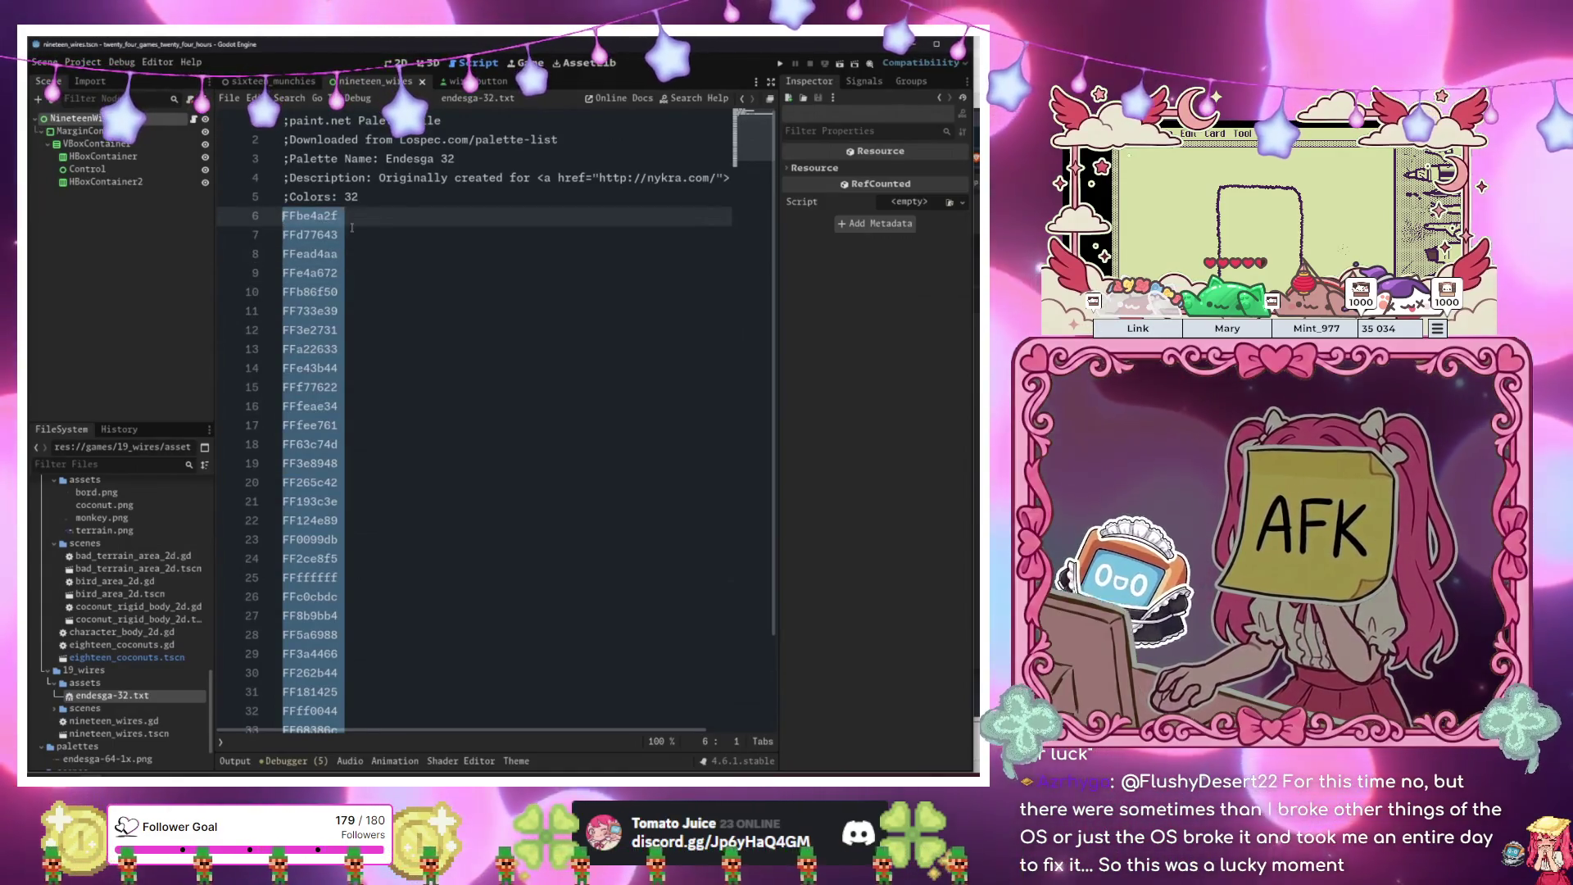
Return to nineteen_wires.gd and add blank lines below the extends line.
left_click(471, 252)
left_click(194, 120)
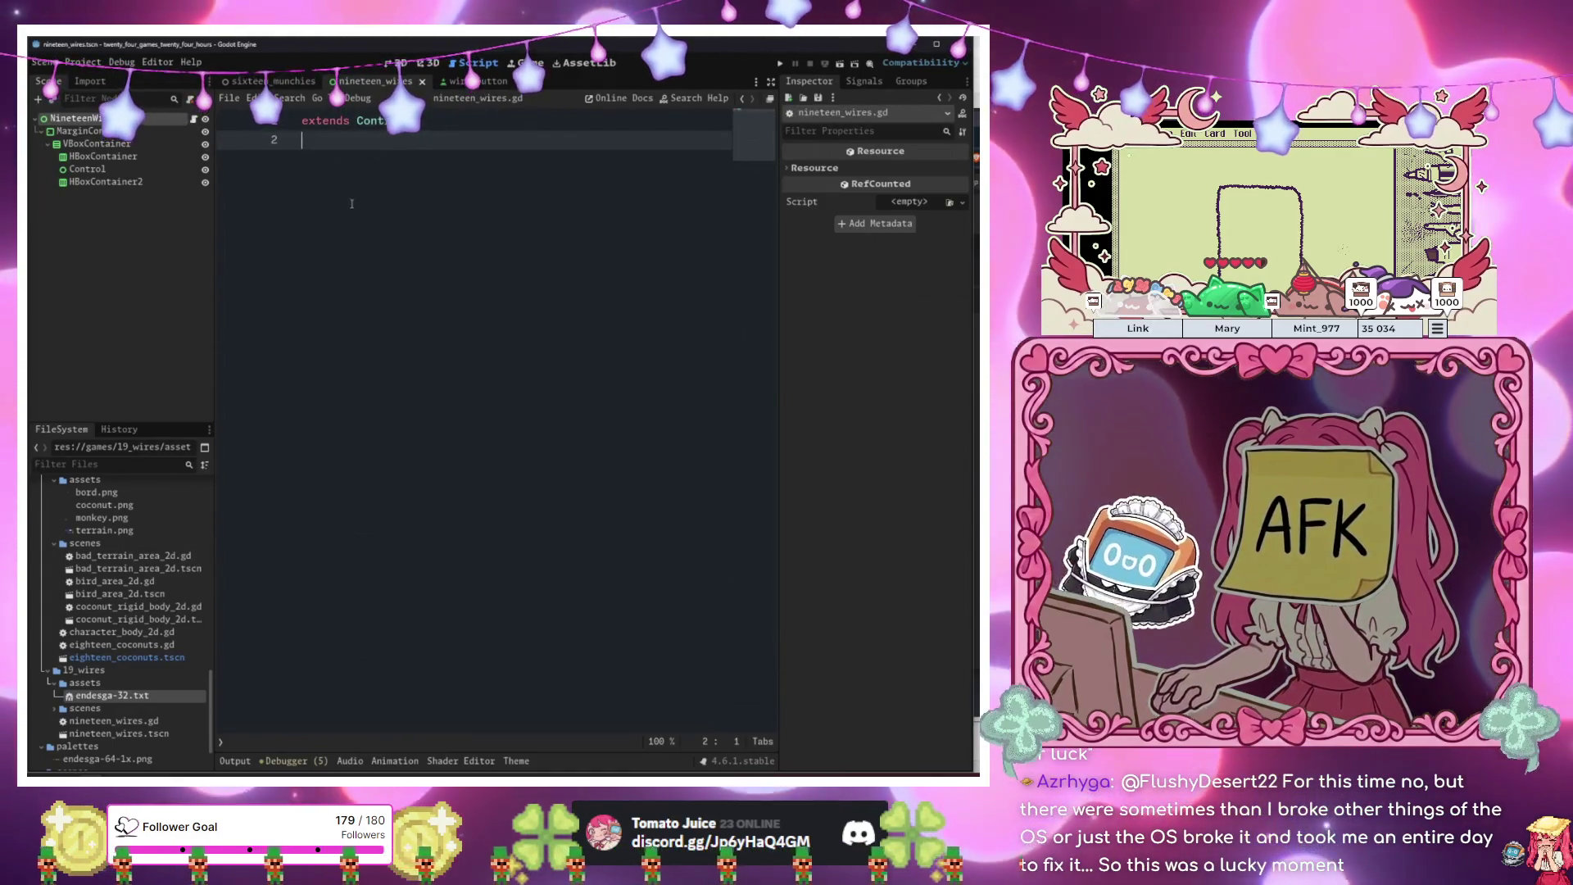
key("Return")
key("Return")
key("Return")
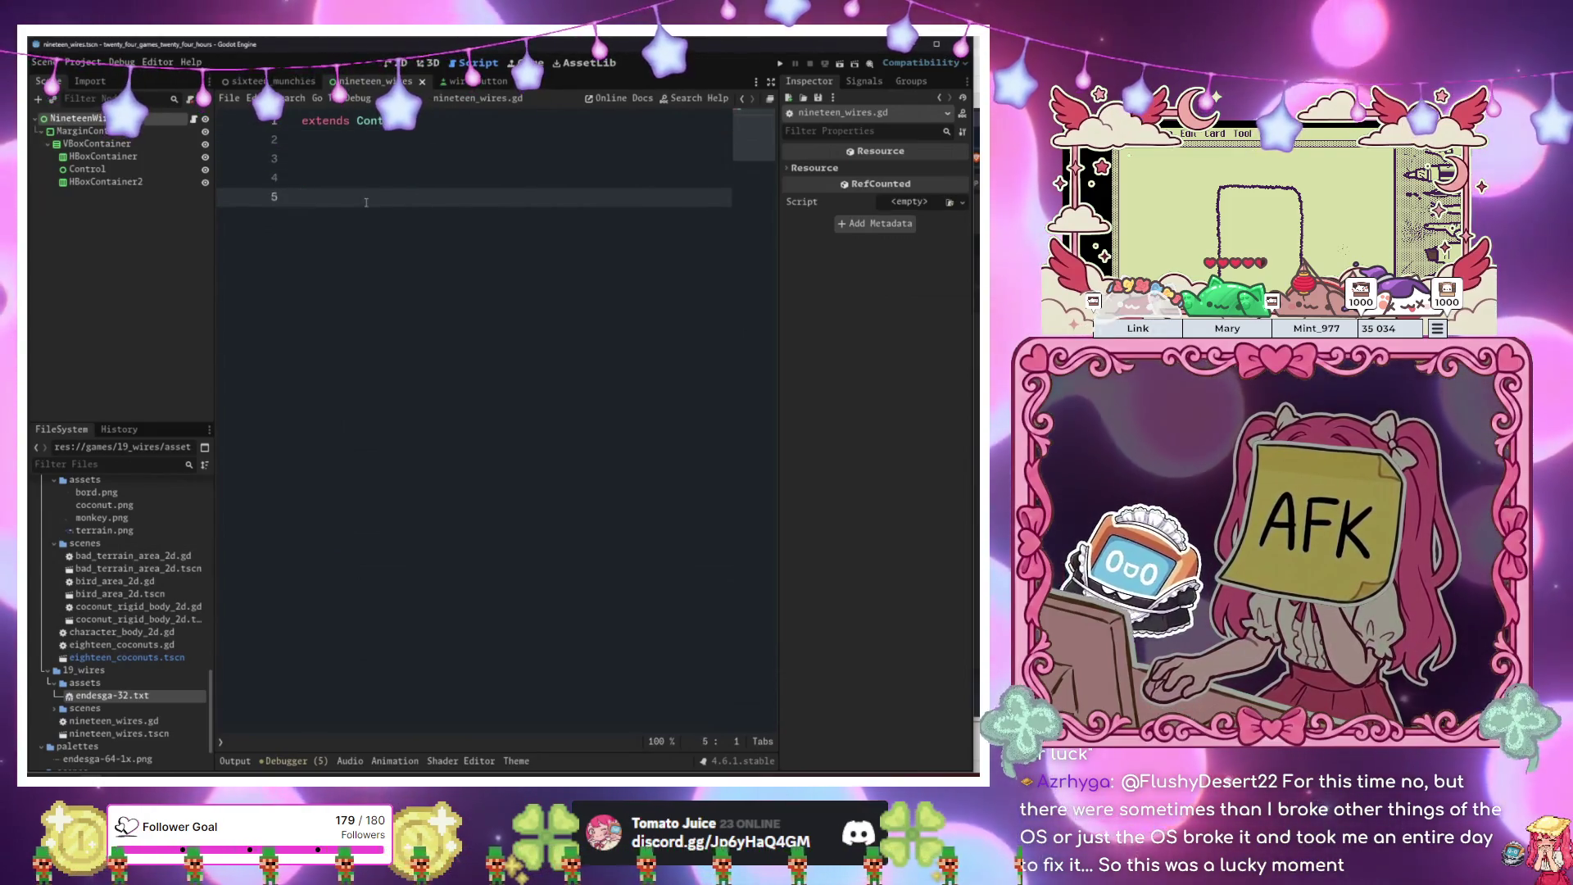
Declare var colors_to_pick_from: Array[Color] = [ ] on line 5 of nineteen_wires.gd.
type("var c")
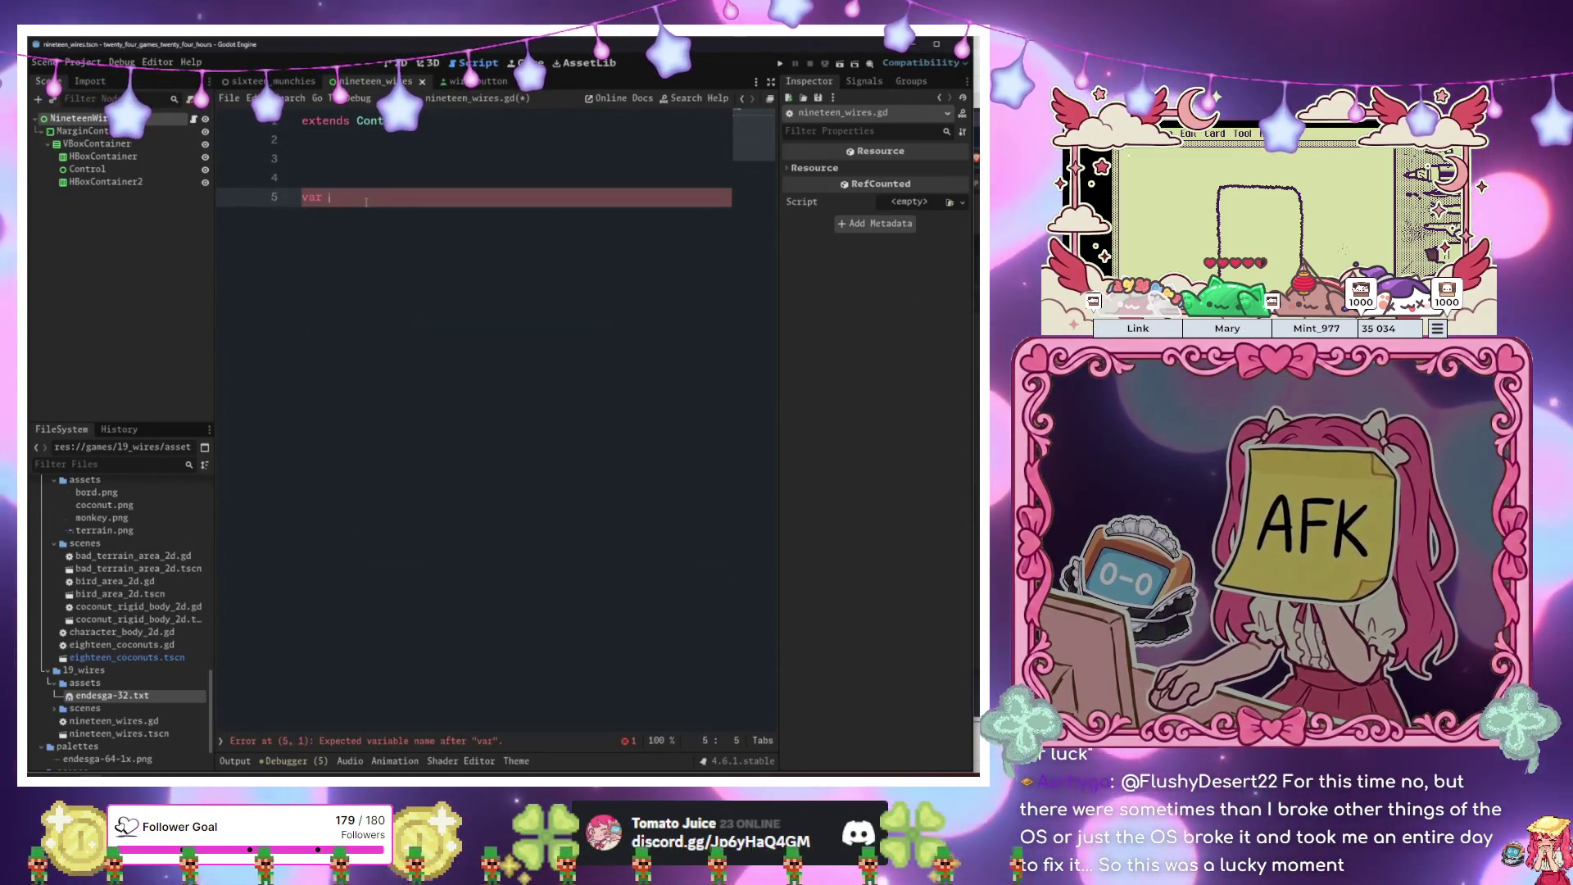
type("olors")
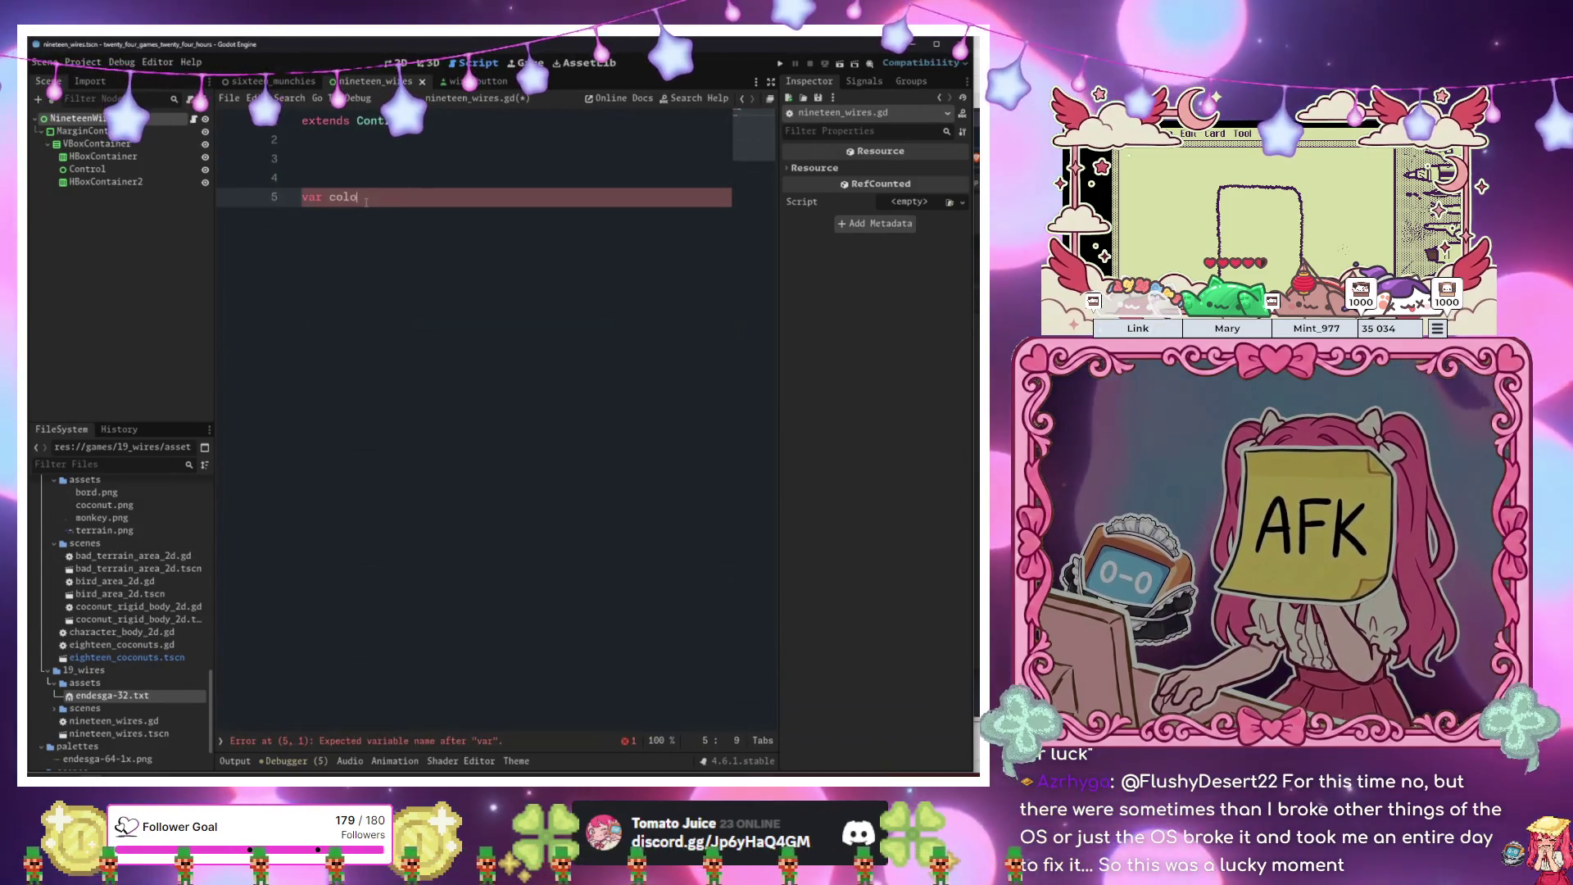
type("_to_pick")
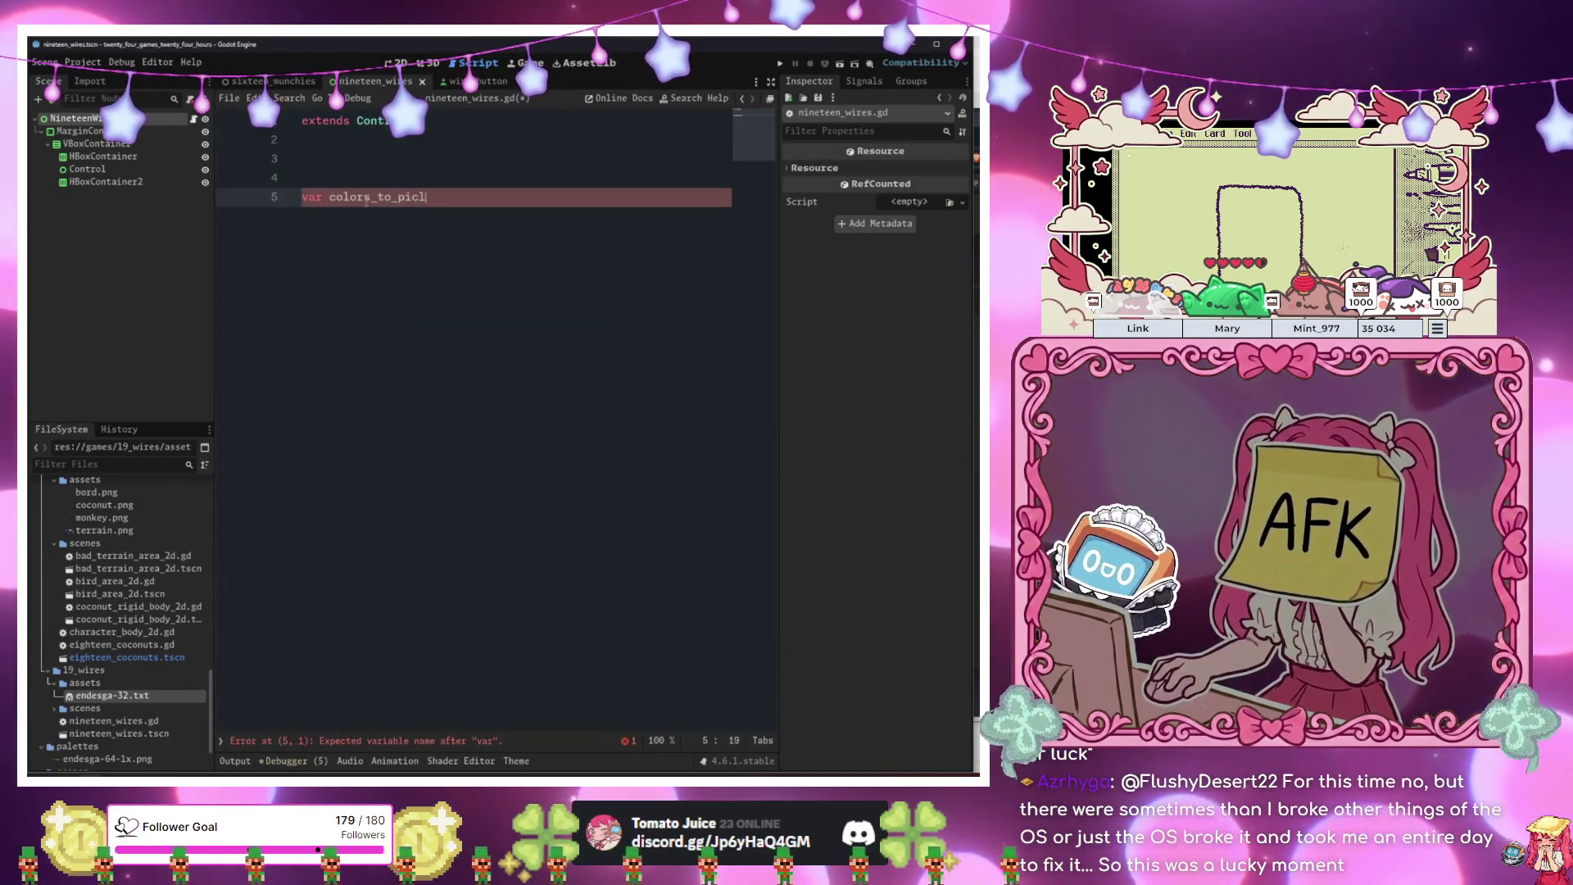
type("_from: ")
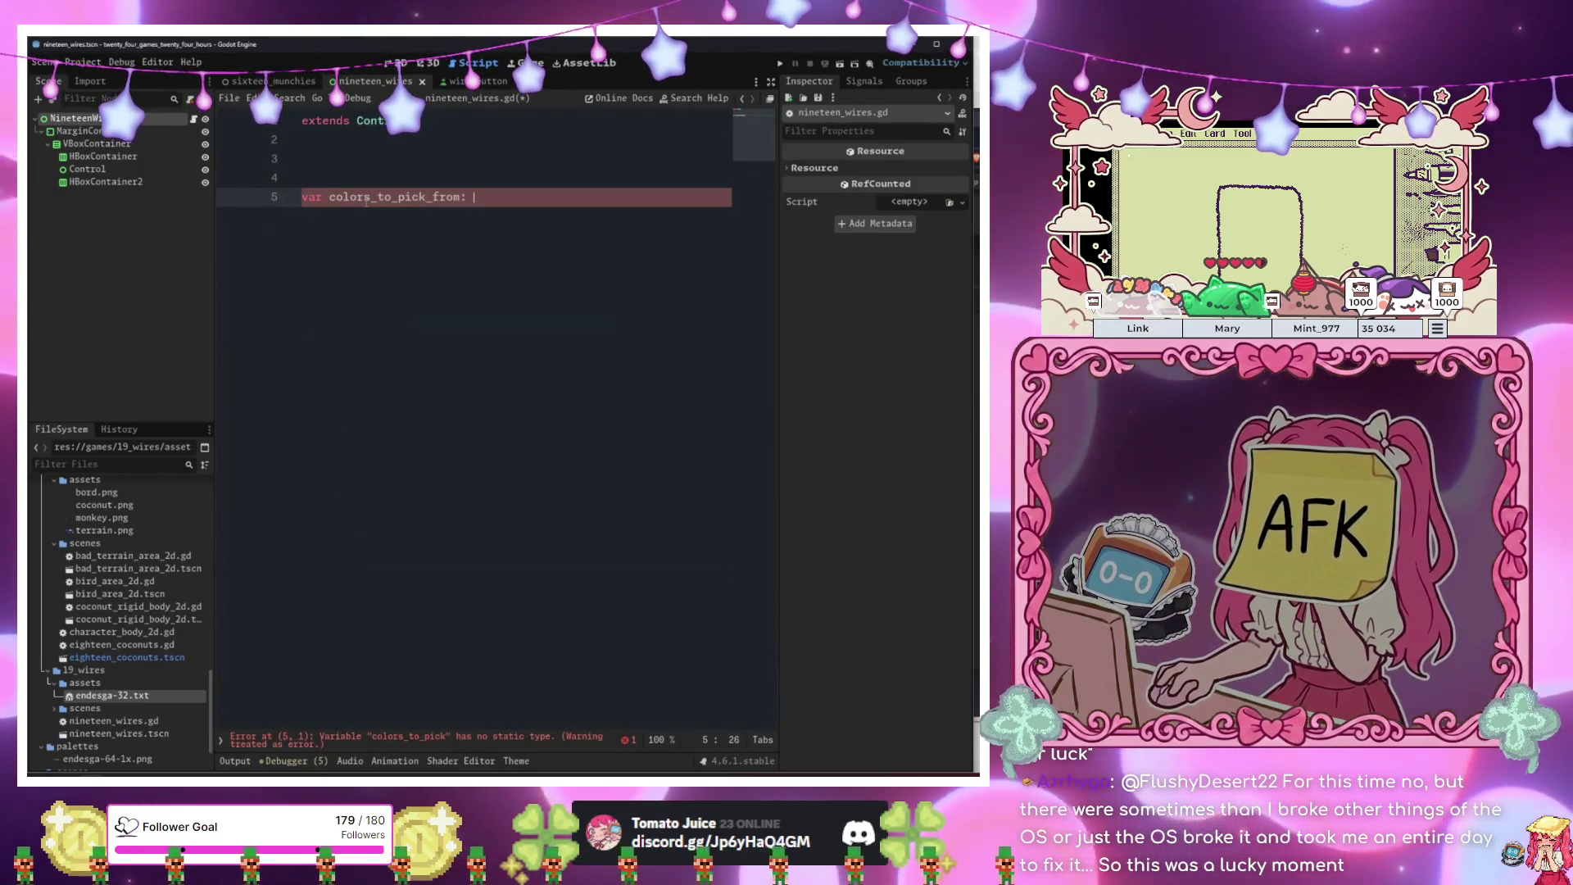
type("Array[")
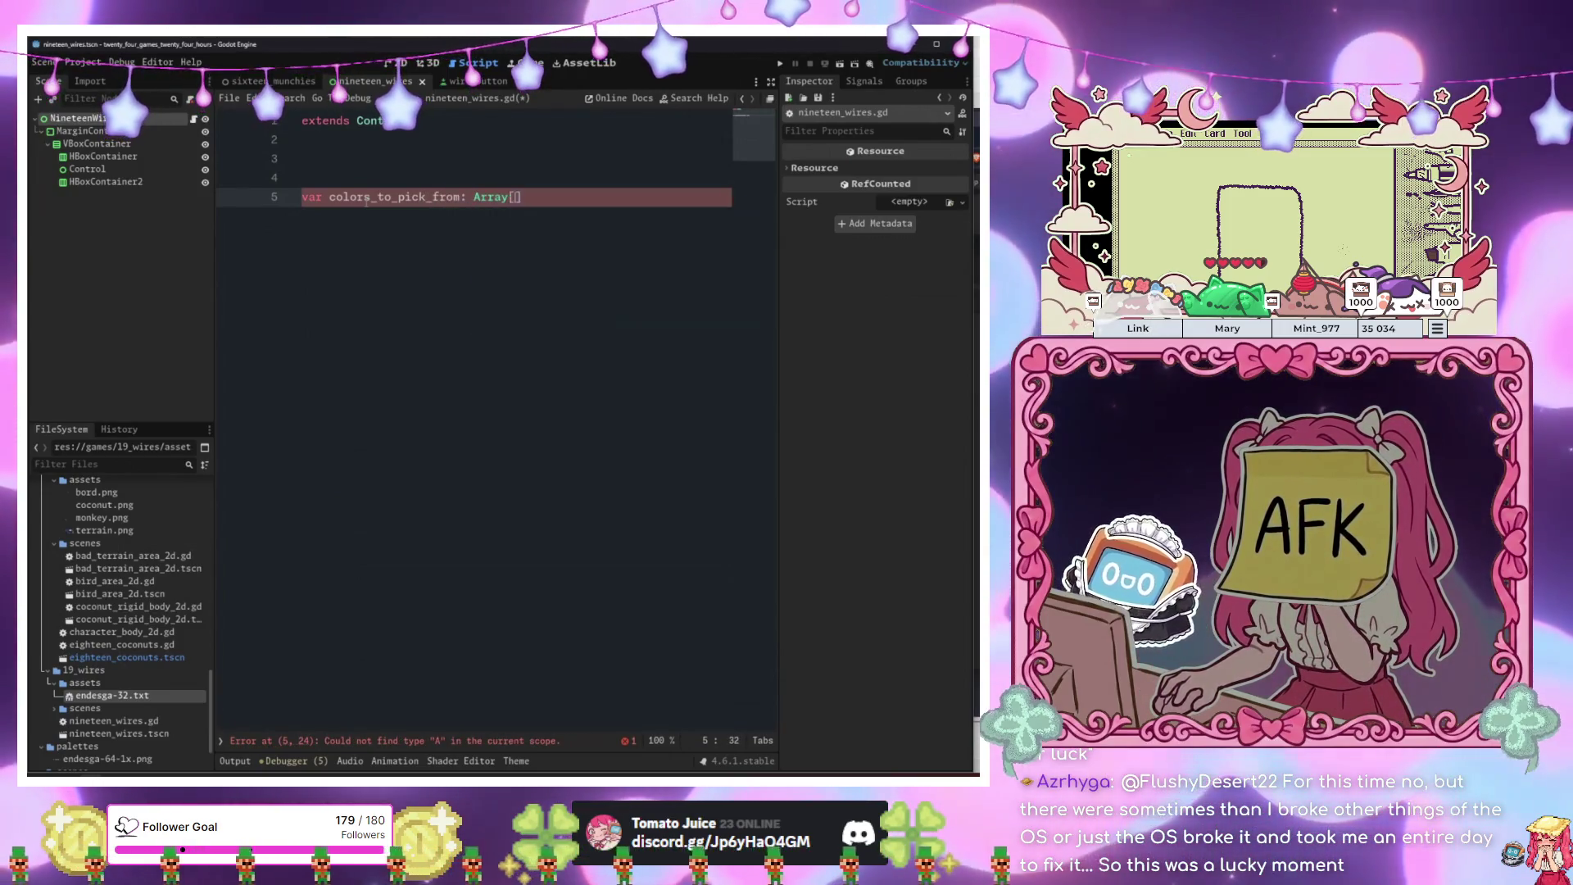
type("Color]")
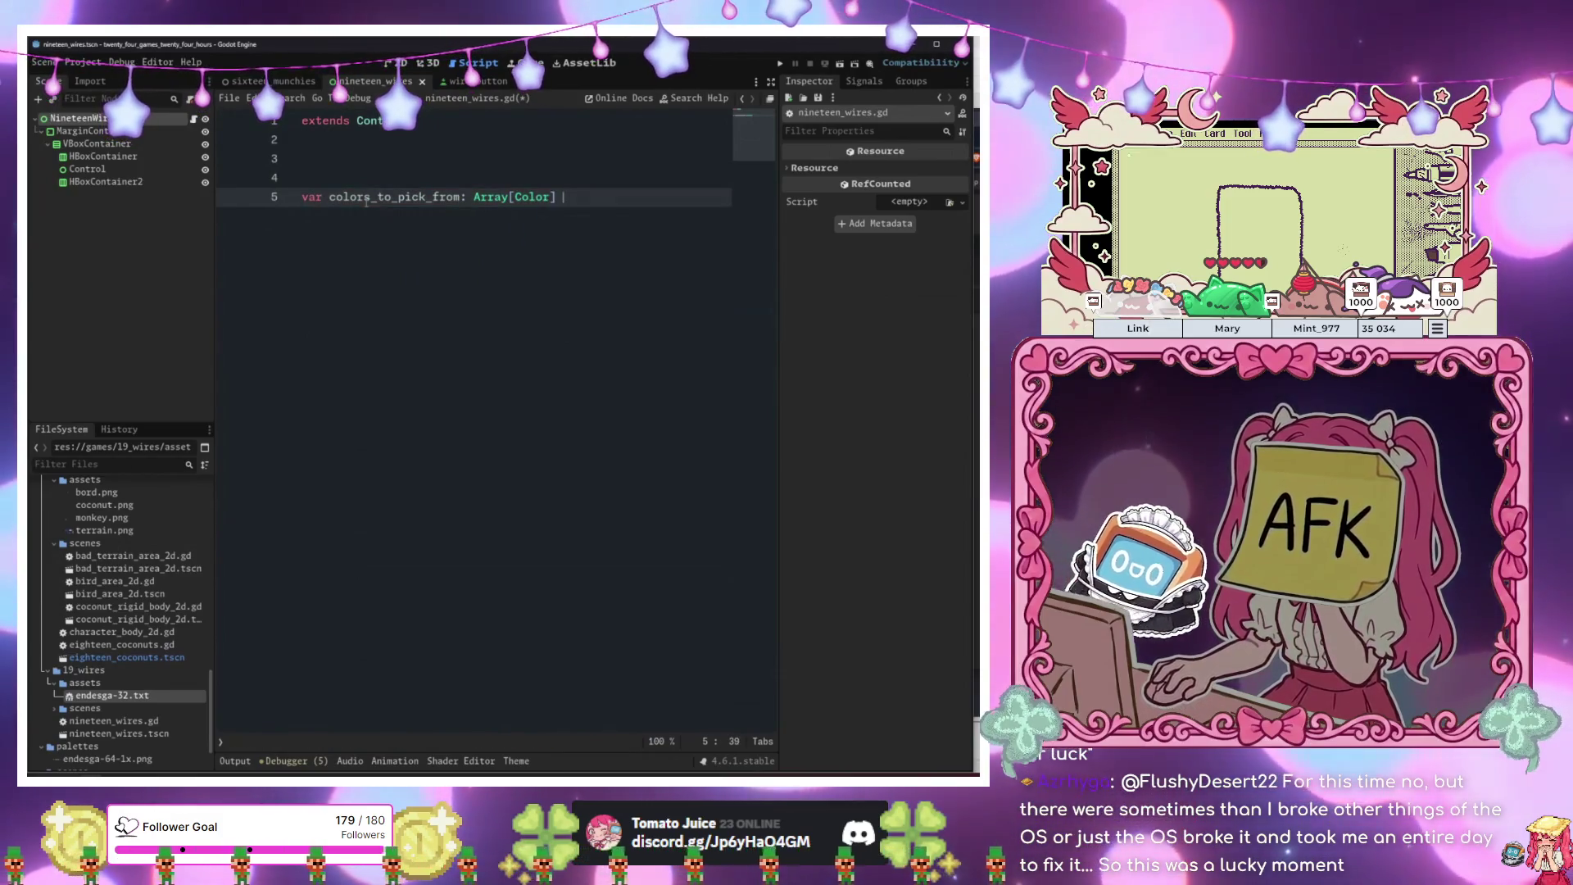
type(" = [")
key("Return")
key("Return")
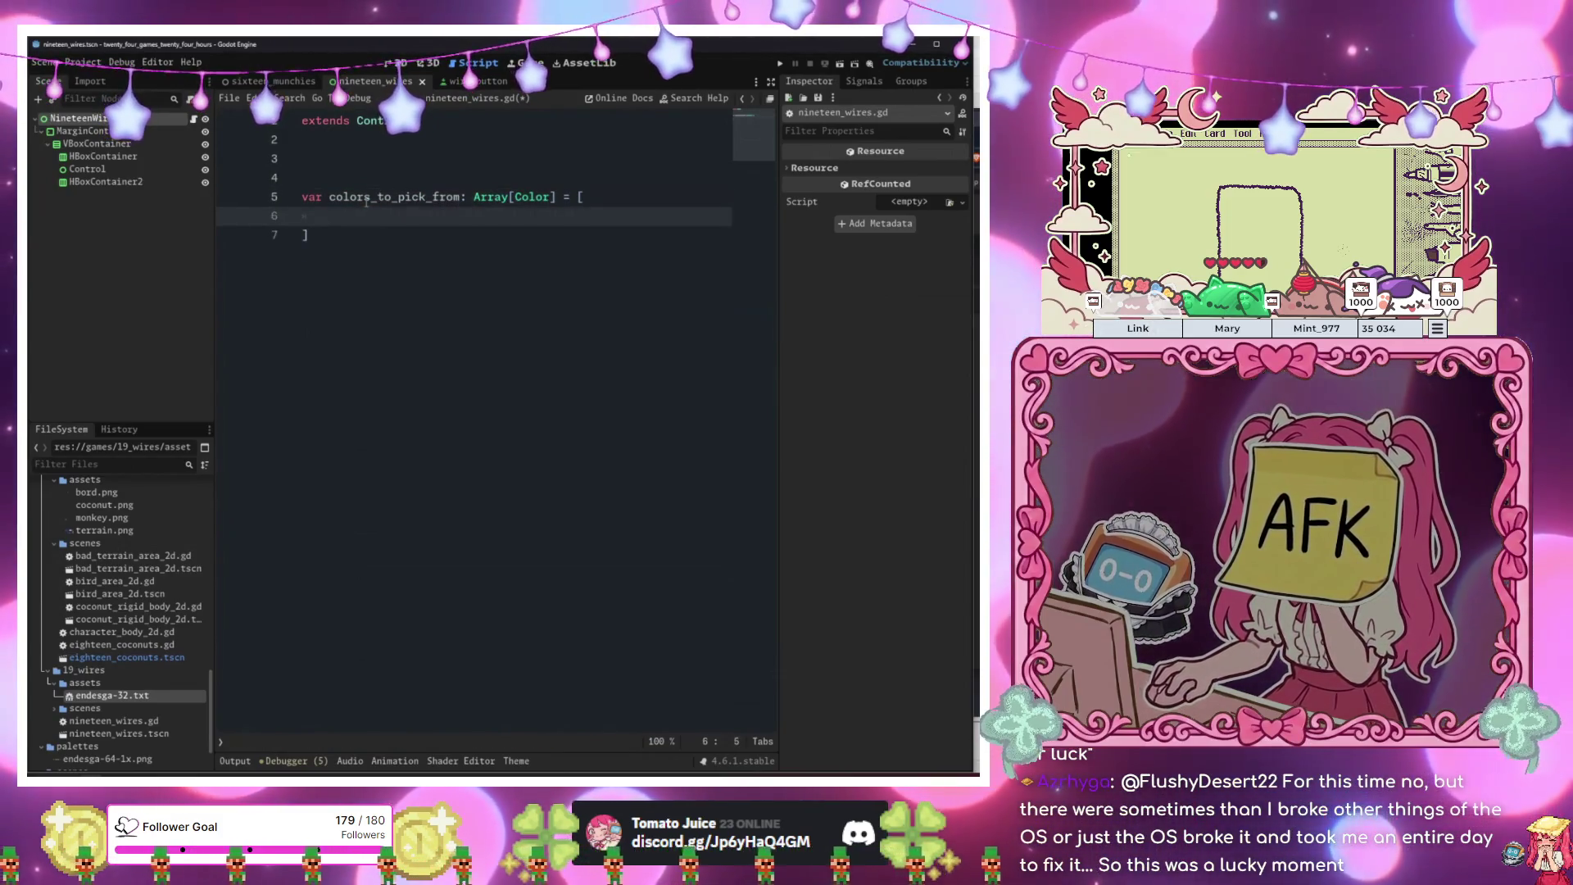
key("BackSpace")
key("BackSpace")
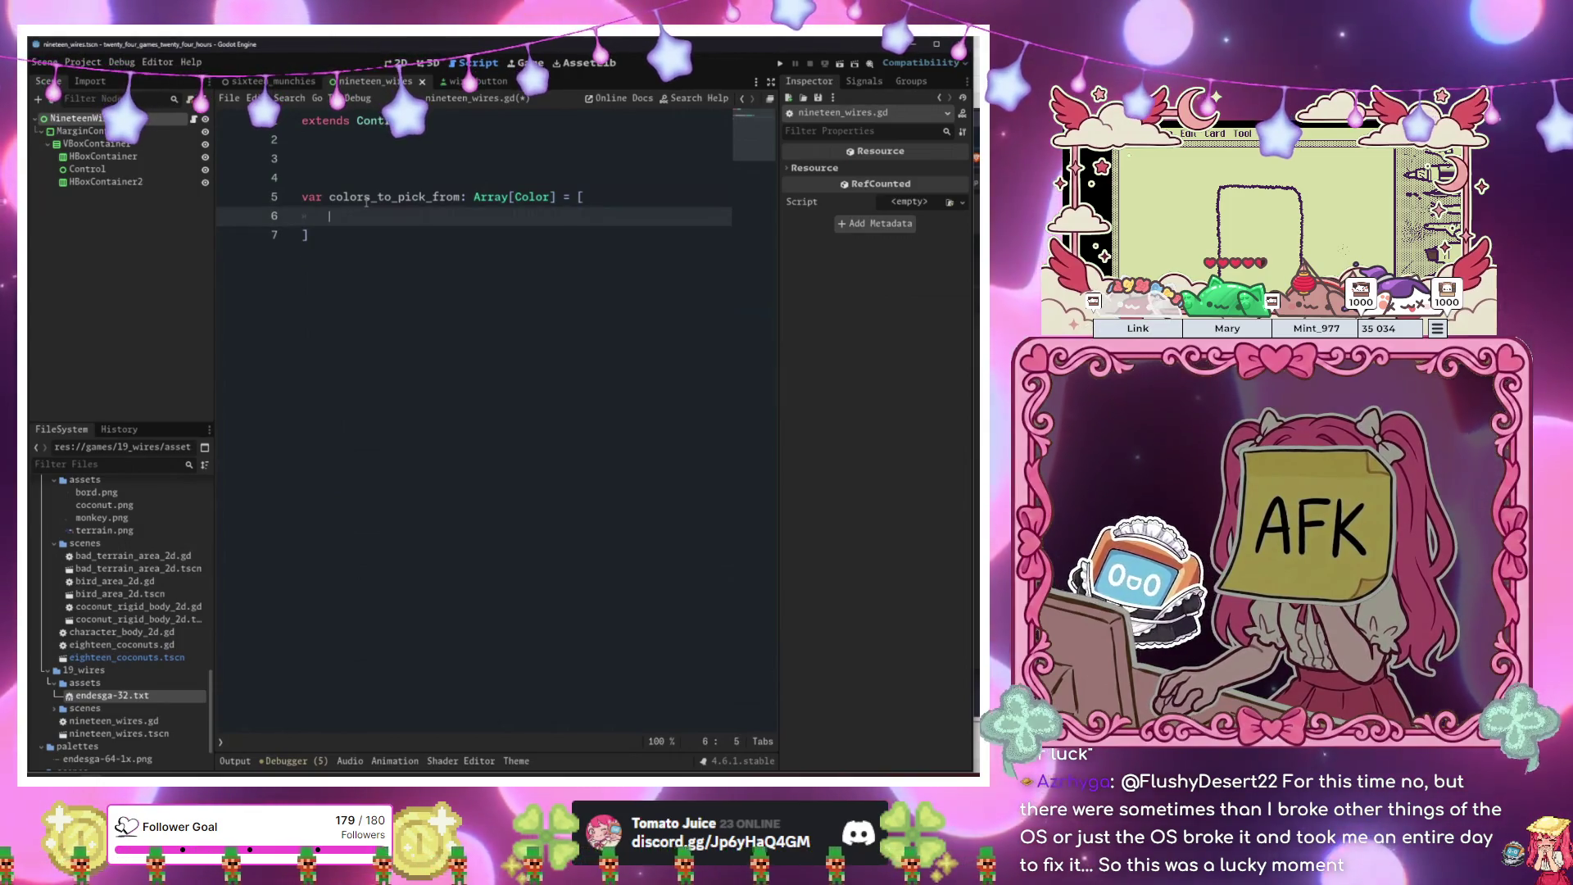
key("Return")
key("Return")
key("BackSpace")
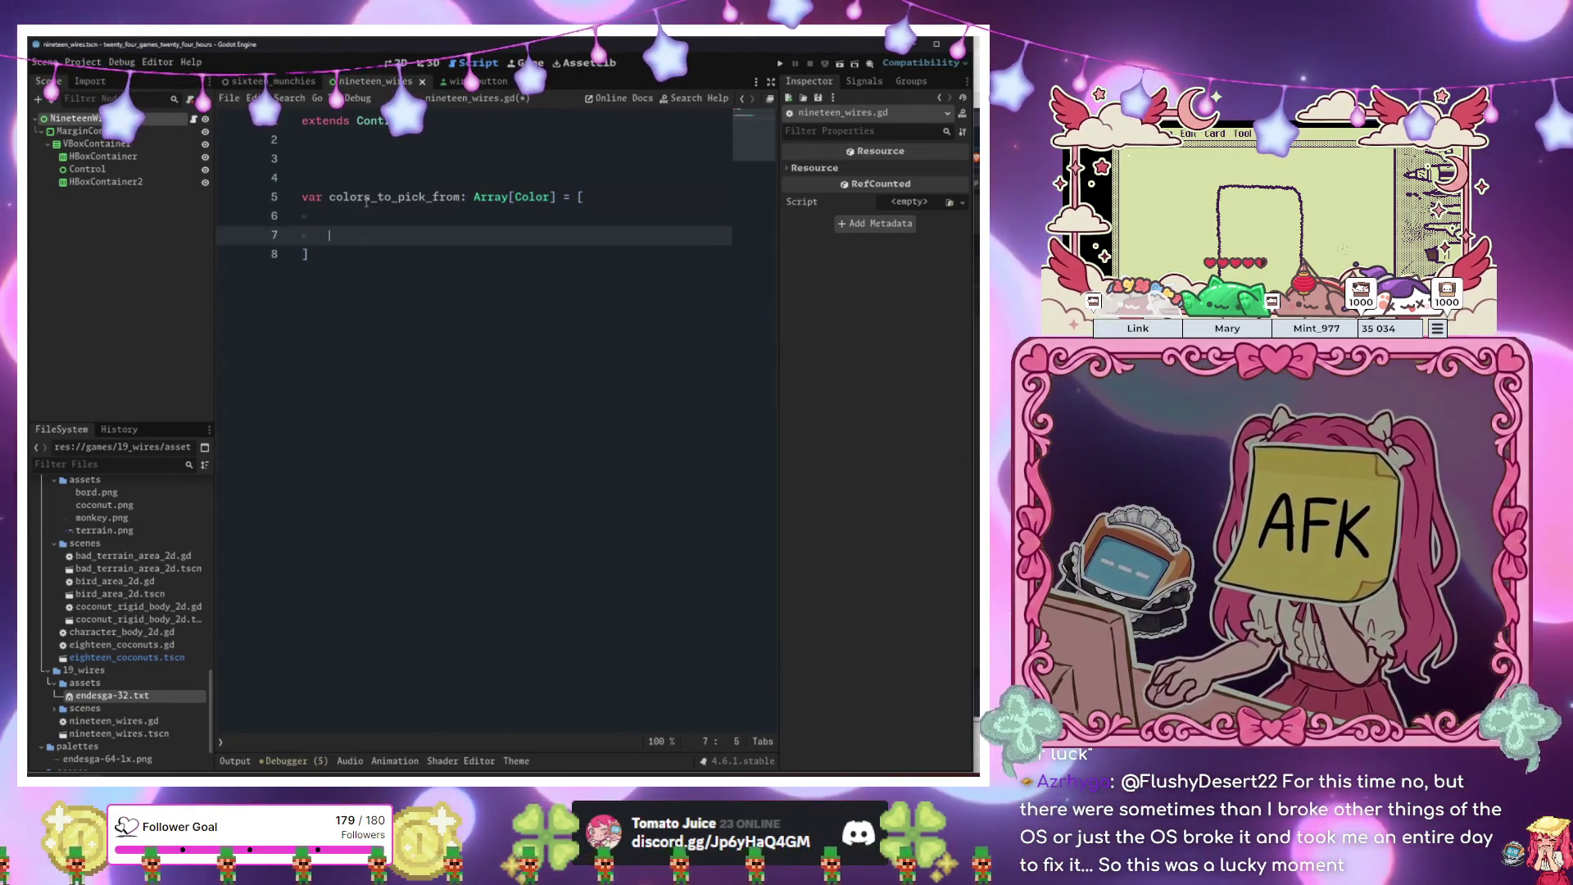
key("BackSpace")
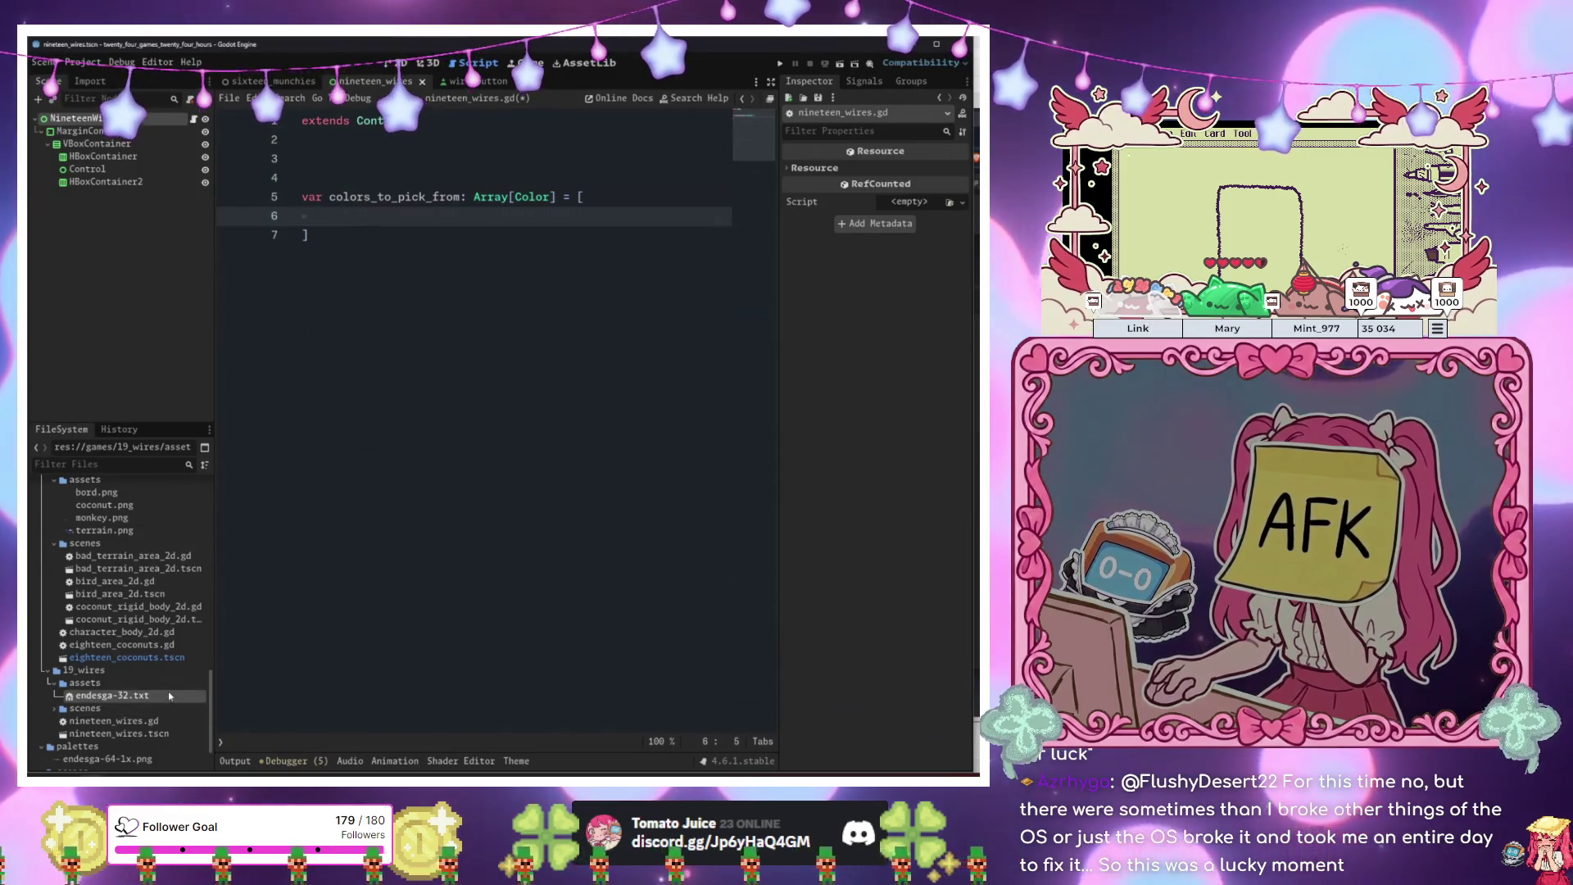
Select the Endesga 32 hex lines in endesga-32.txt and place the cursor inside the array.
double_click(190, 699)
left_click(388, 510)
mouse_move(284, 215)
left_mouse_down()
mouse_move(344, 332)
mouse_move(355, 703)
left_mouse_up()
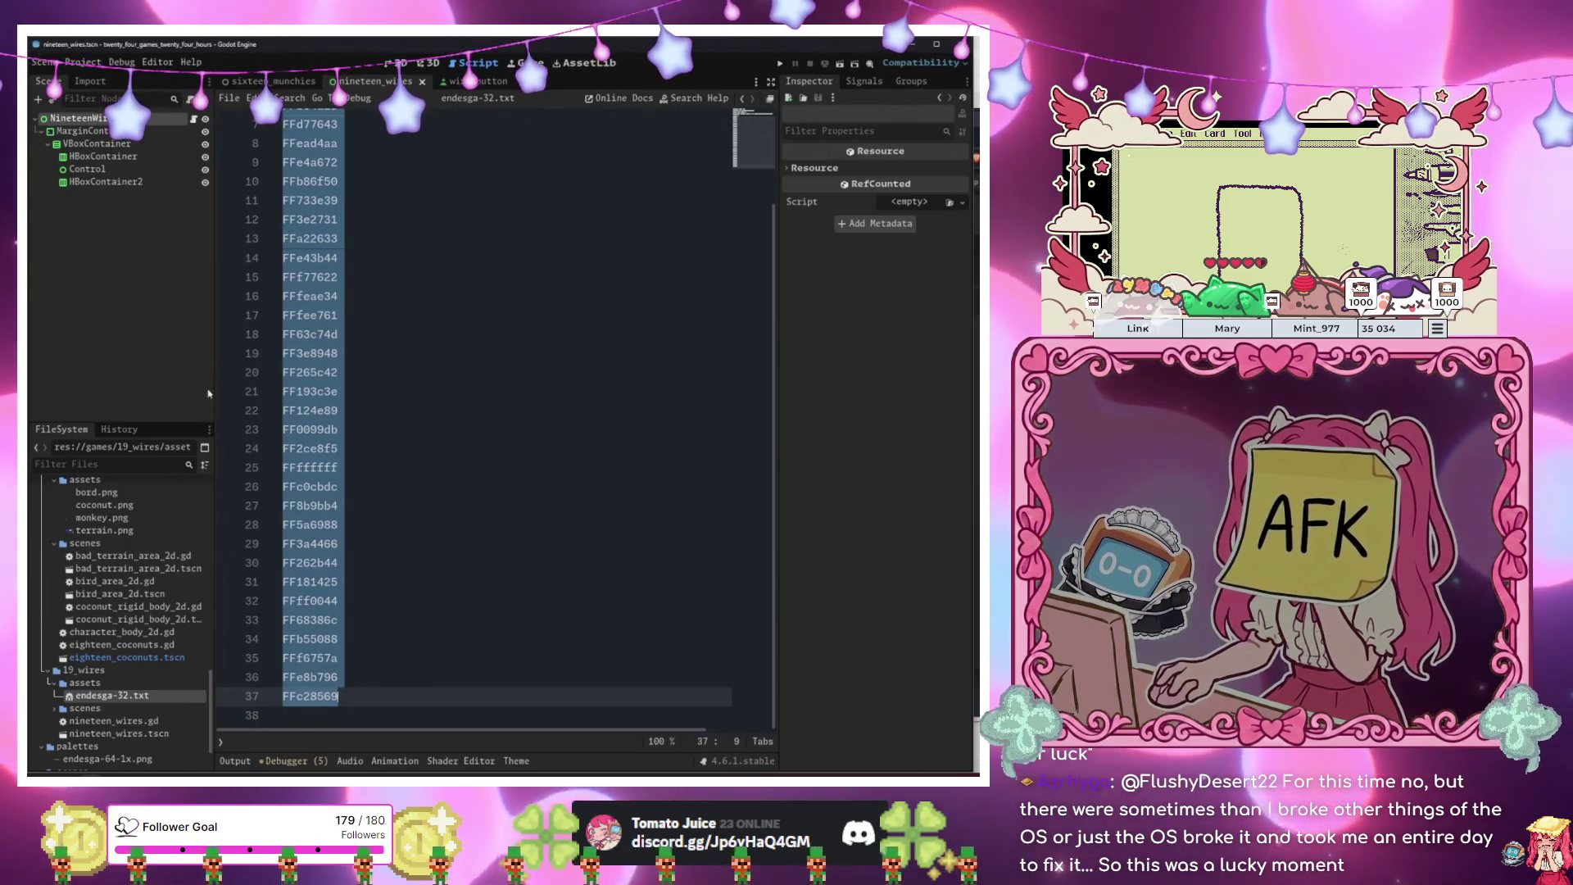
left_click(196, 120)
left_click(479, 197)
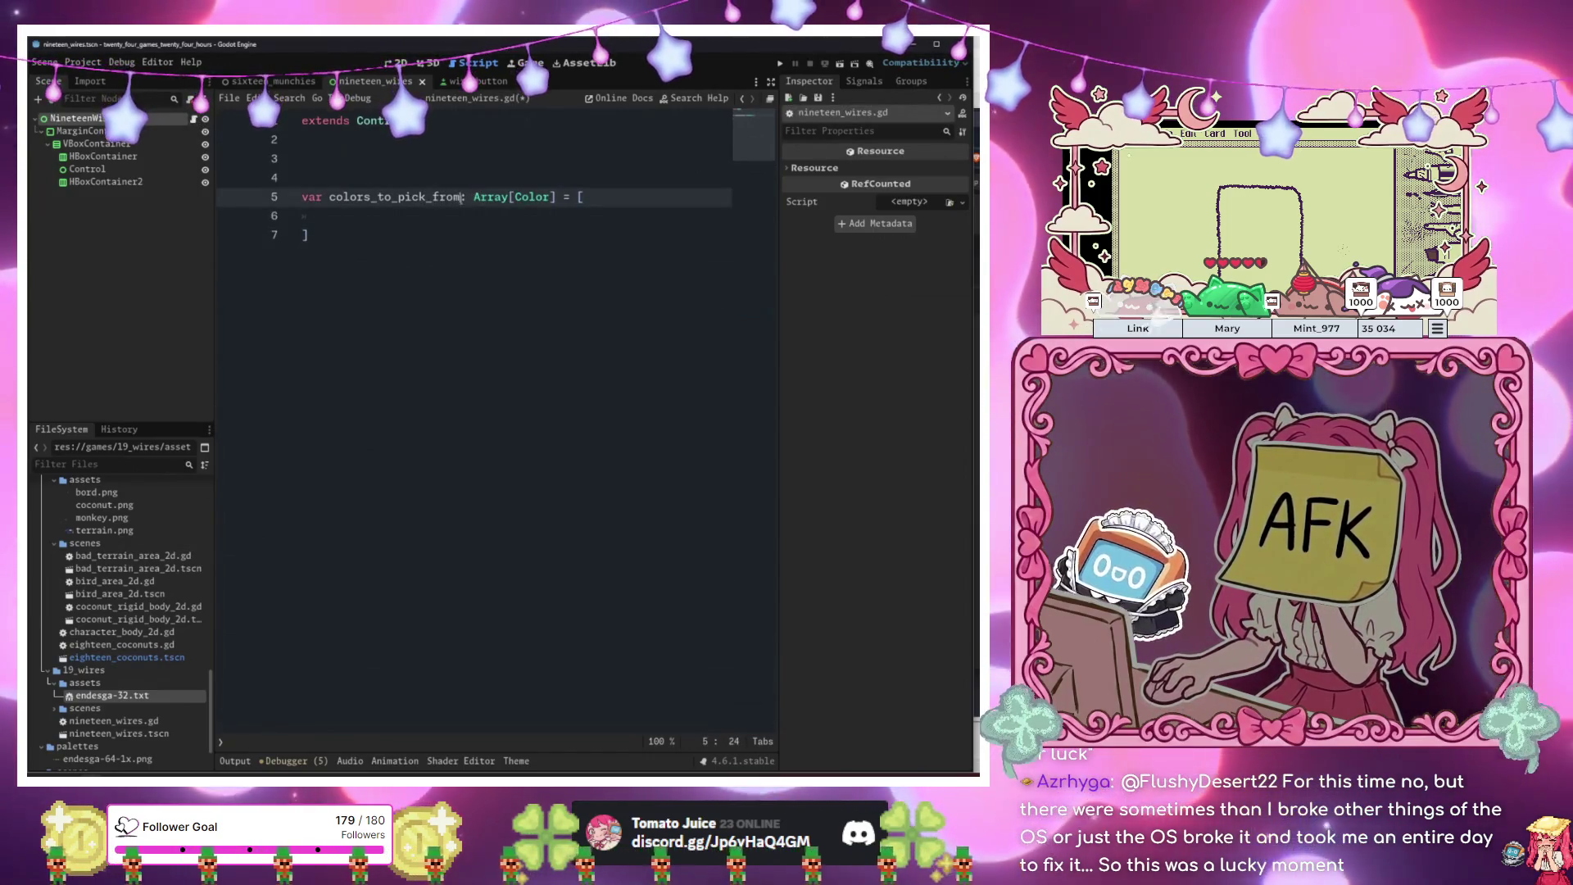
left_click(574, 317)
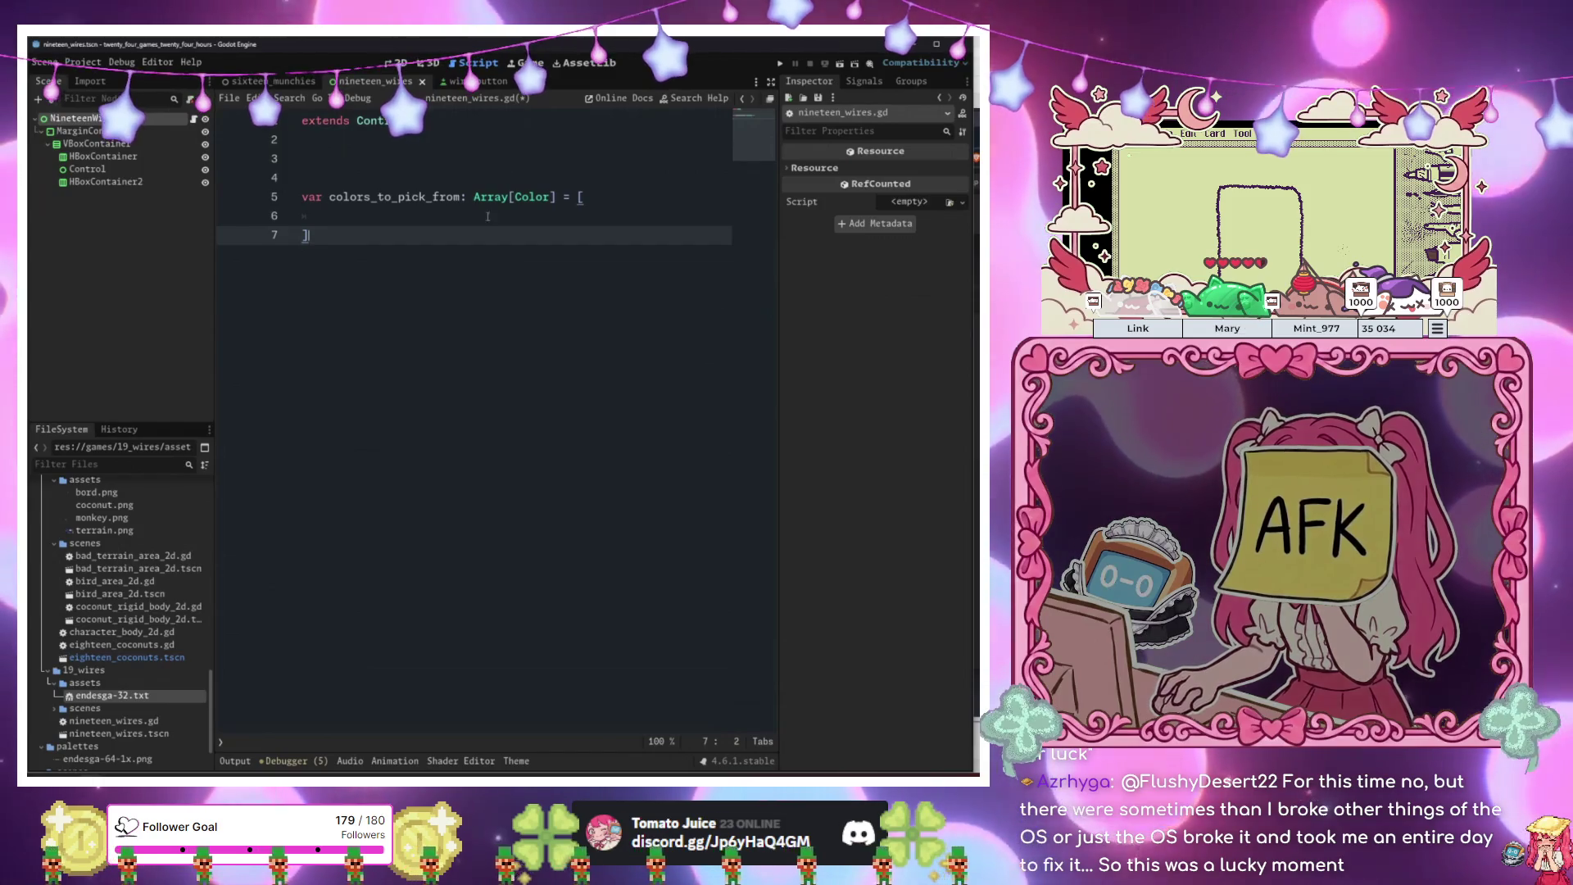
key("Up")
Paste the 32 hex codes into the array and add commas from FFbe4a2f through line 21.
type("FFbe4a2f FFd77643 FFead4aa FFe4a672 FFb86f50 FF733e39 FF3e2731 FFa22633 FFe43b44 FFf77622 FFfeae34 FFfee761 FF63c74d FF3e8948 FF265c42 FF193c3e FF124e89 FF0099db FF2ce8f5 FFffffff FFc0cbdc FF8b9bb4 FF5a6988 FF3a4466 FF262b44 FF181425 FFff0044 FF68386c FFb55088 FFf6757a FFe8b796 FFc28569")
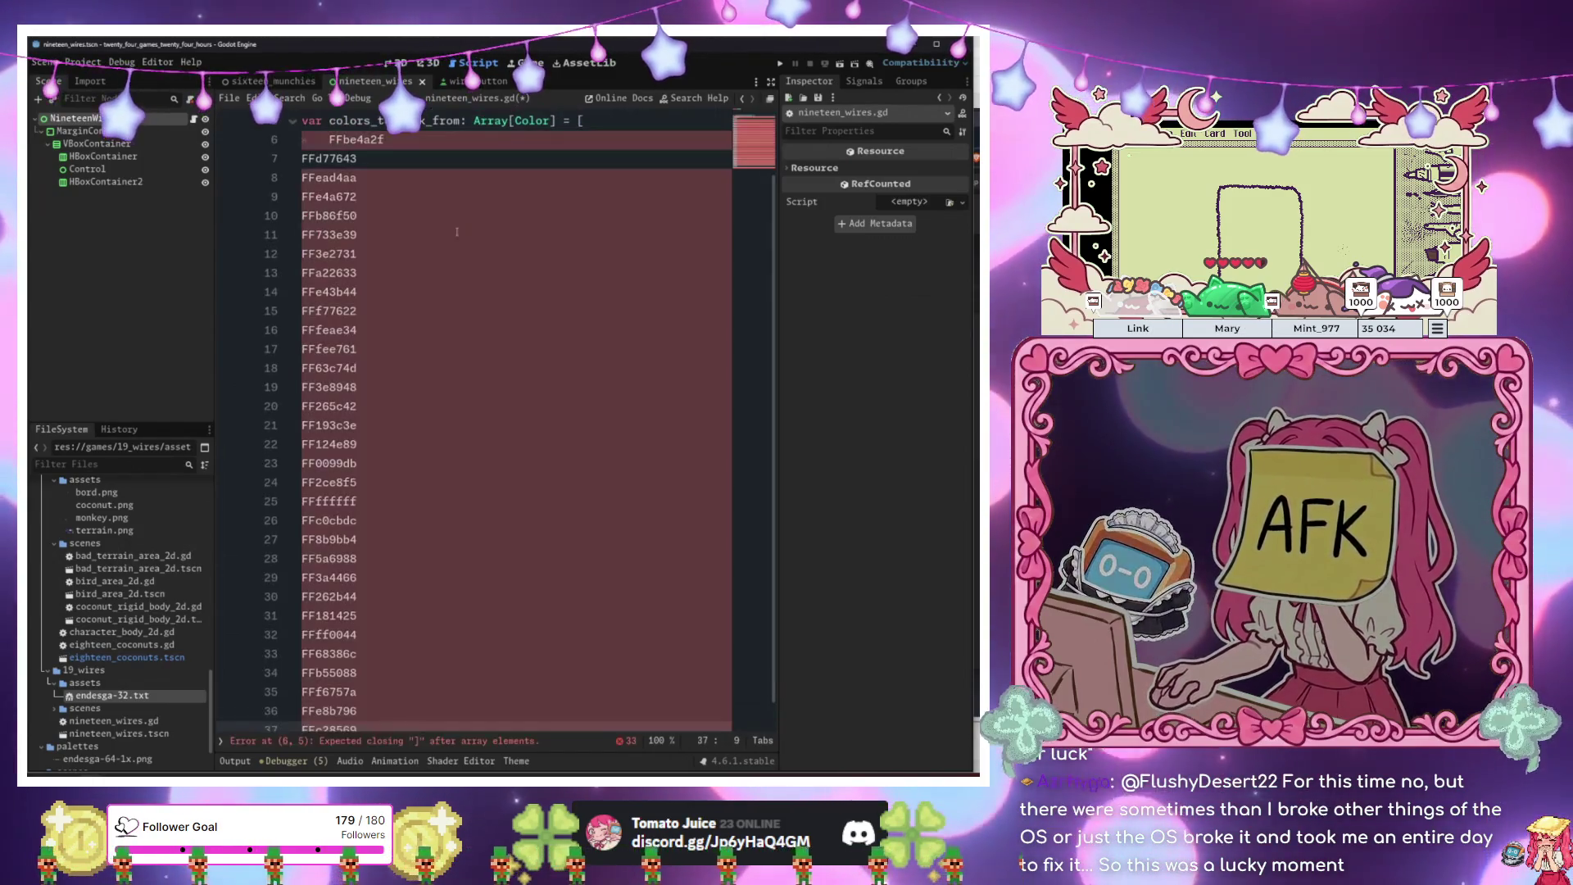
scroll(405, 289, "up", 2)
left_click(404, 222)
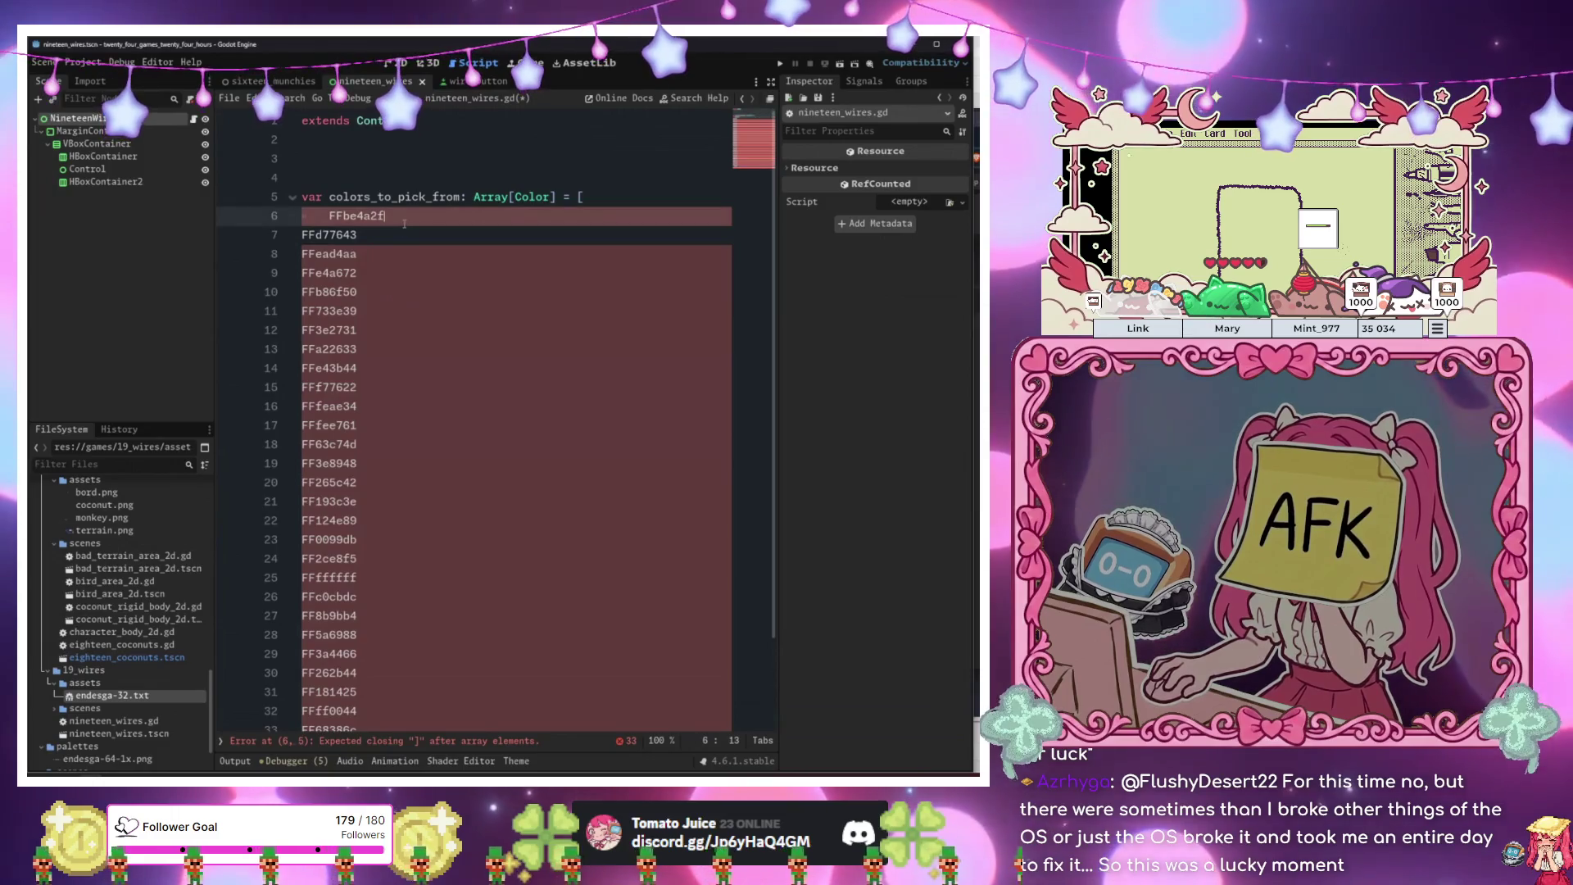
type(",")
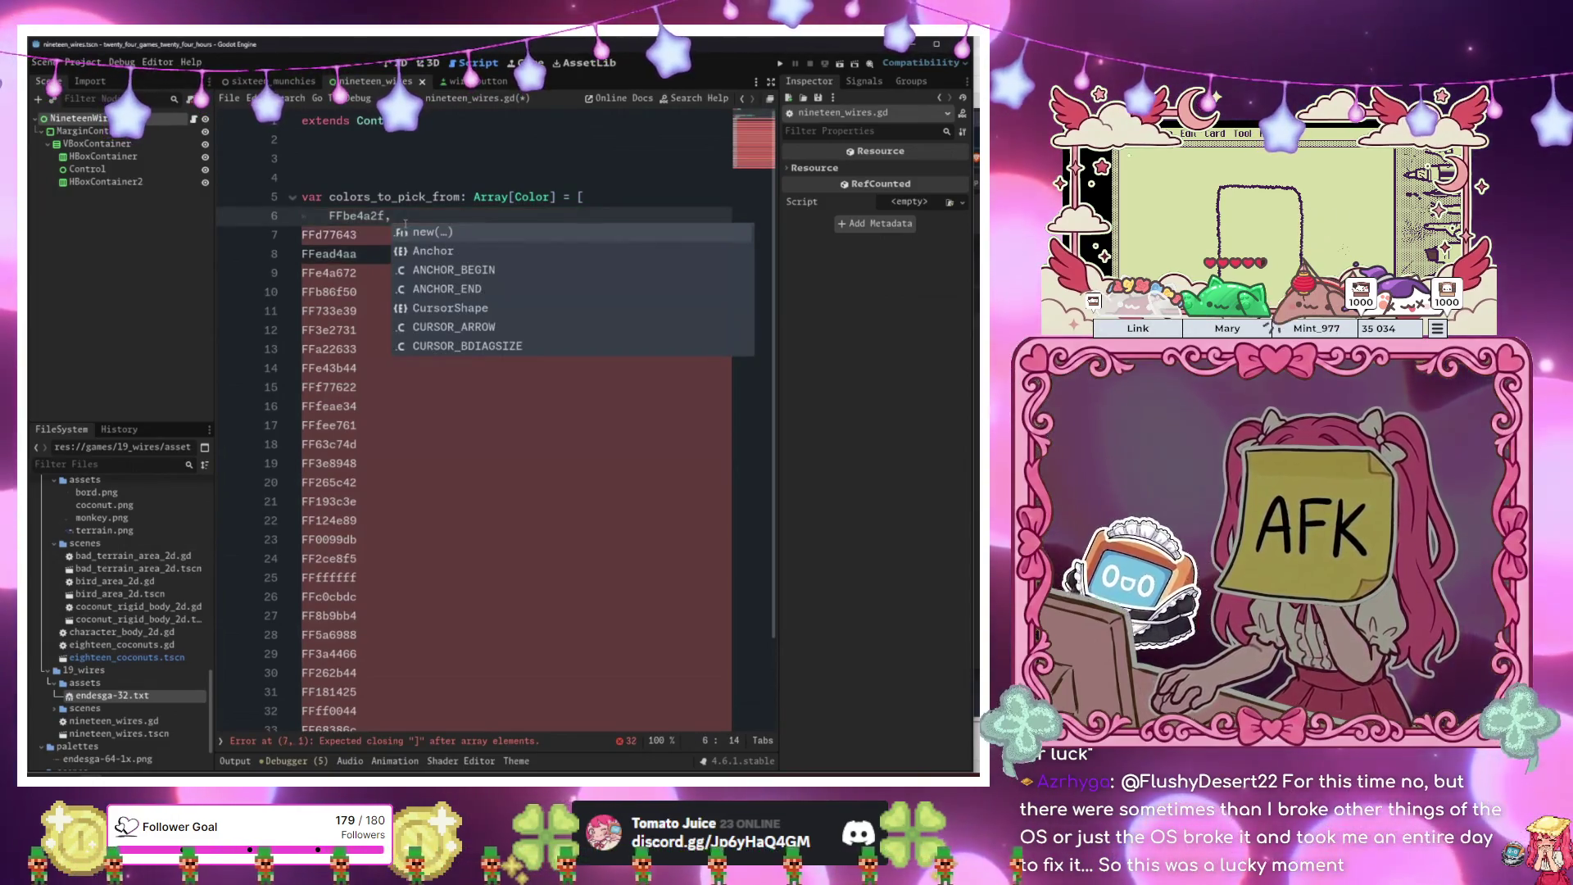
key("Escape")
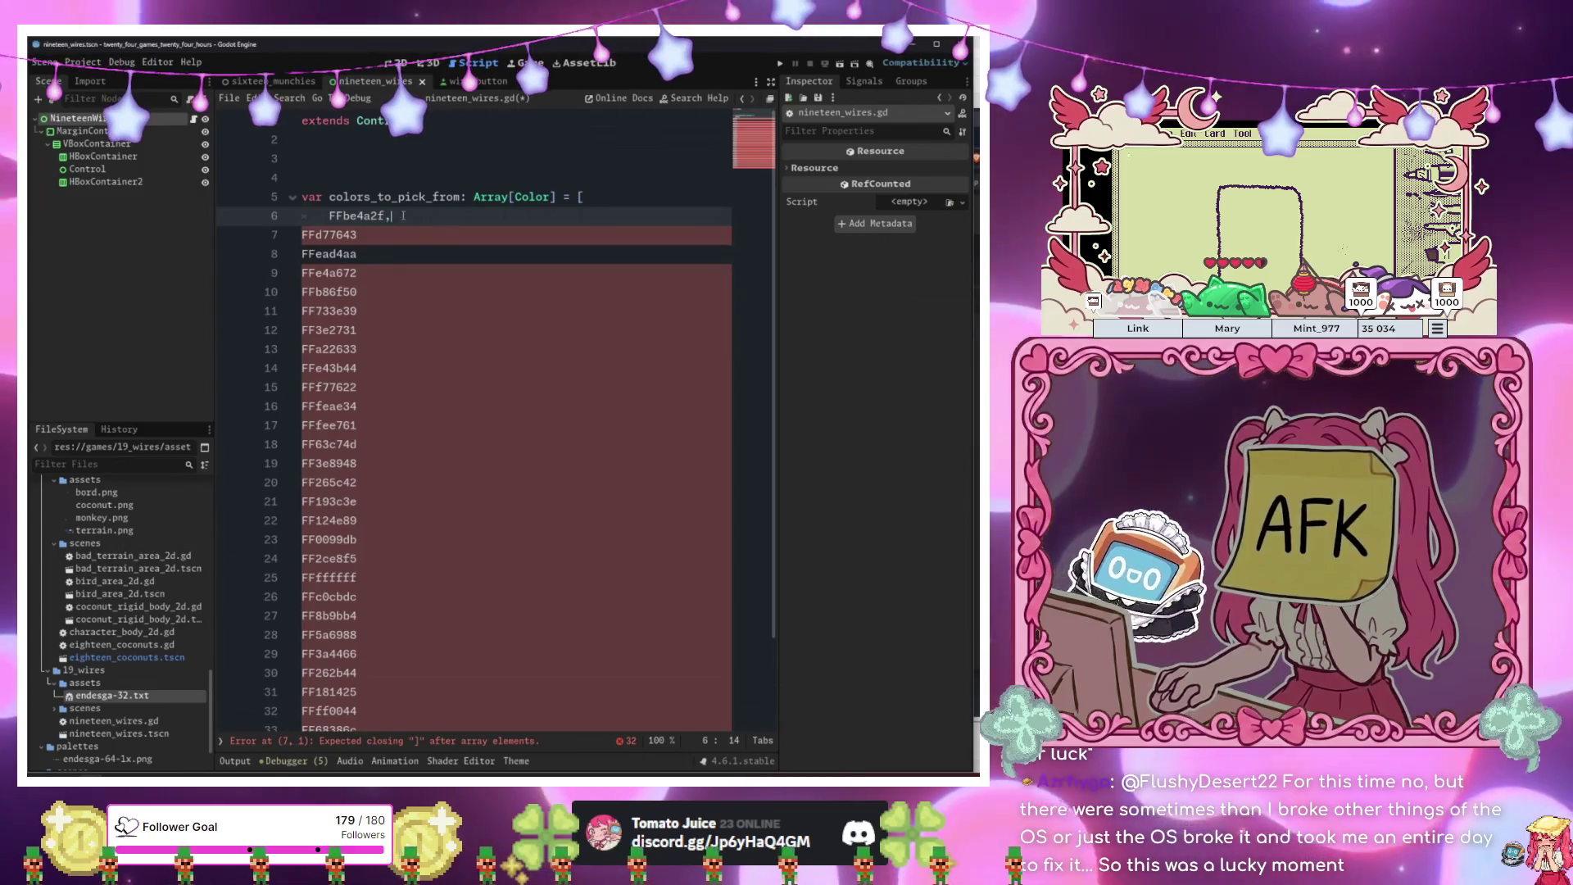
left_click(407, 241)
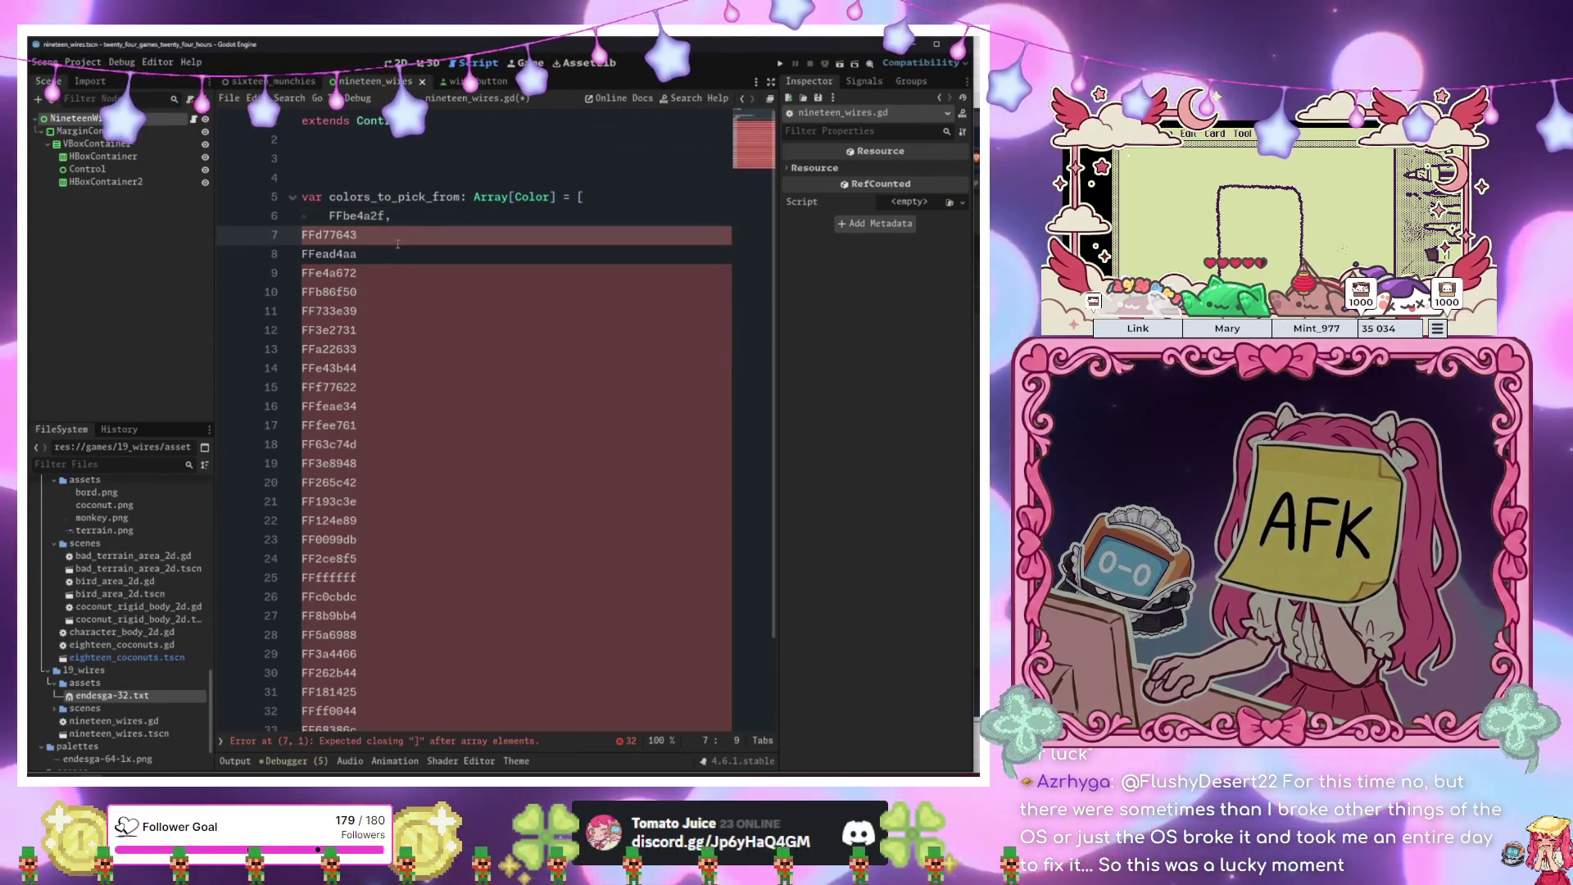
type(",")
left_click(362, 255)
type(",")
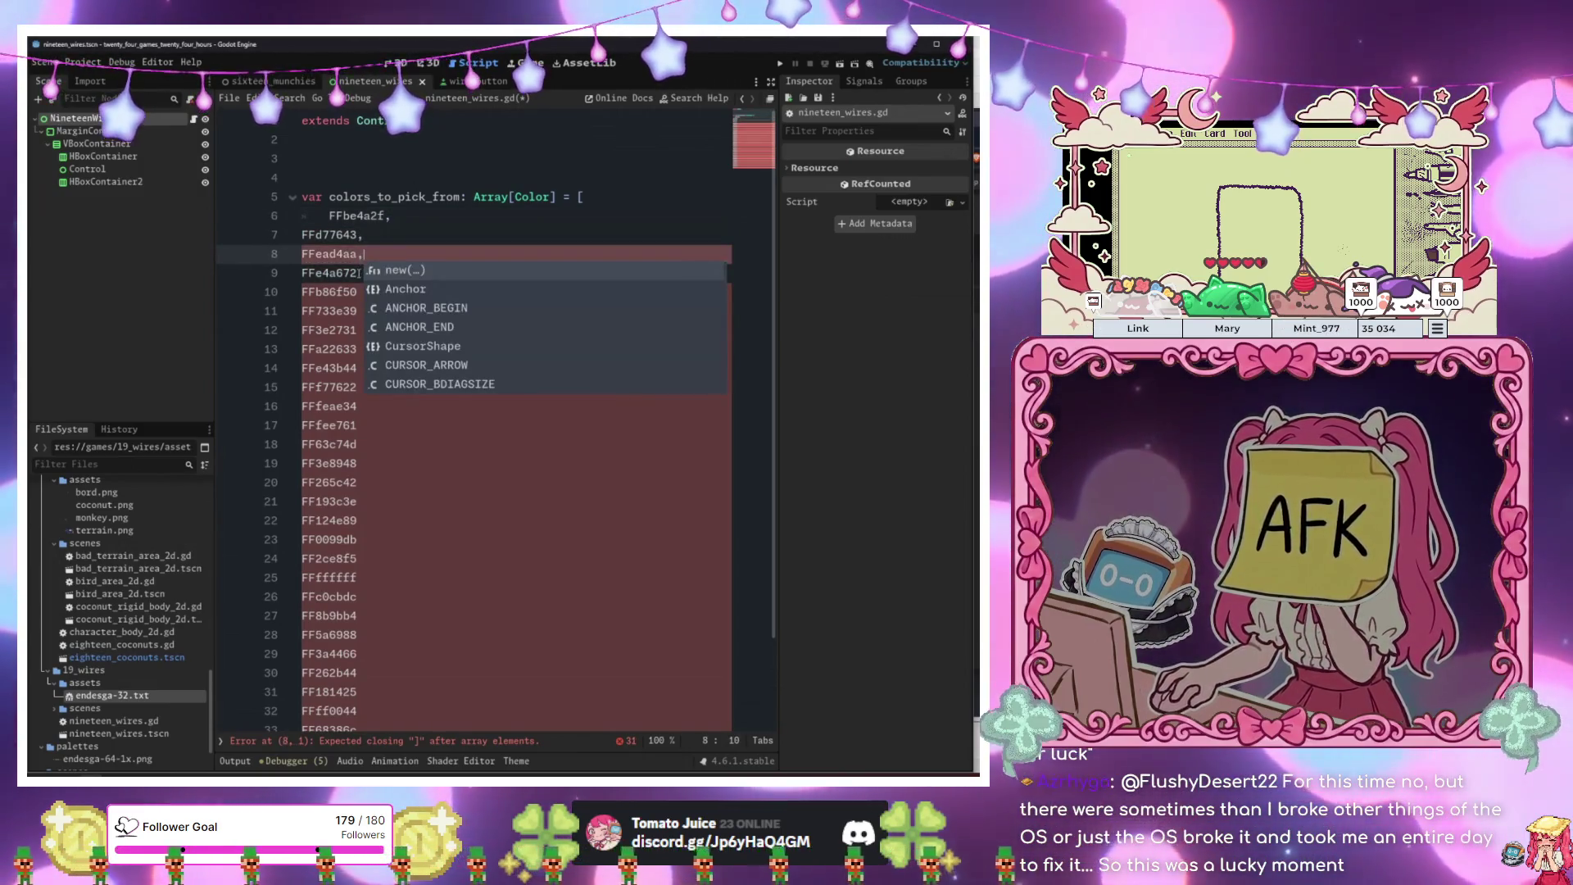
left_click(361, 273)
type(",")
left_click(360, 292)
type(",")
left_click(360, 311)
type(",")
left_click(361, 329)
type(",")
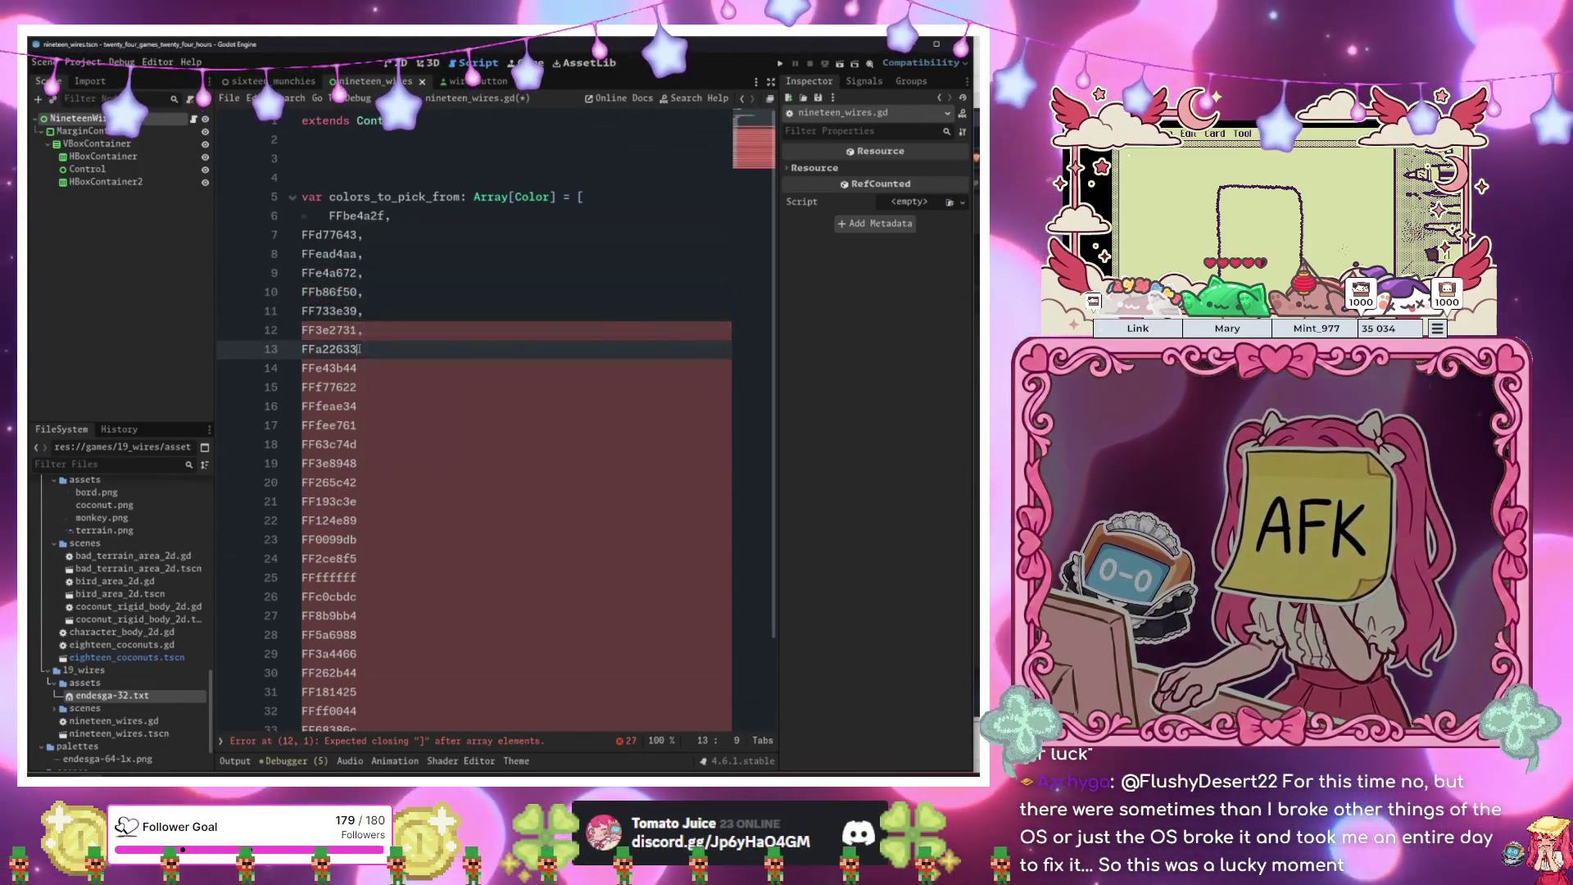
type(",")
left_click(361, 368)
type(",")
left_click(360, 386)
type(",")
left_click(361, 406)
type(",")
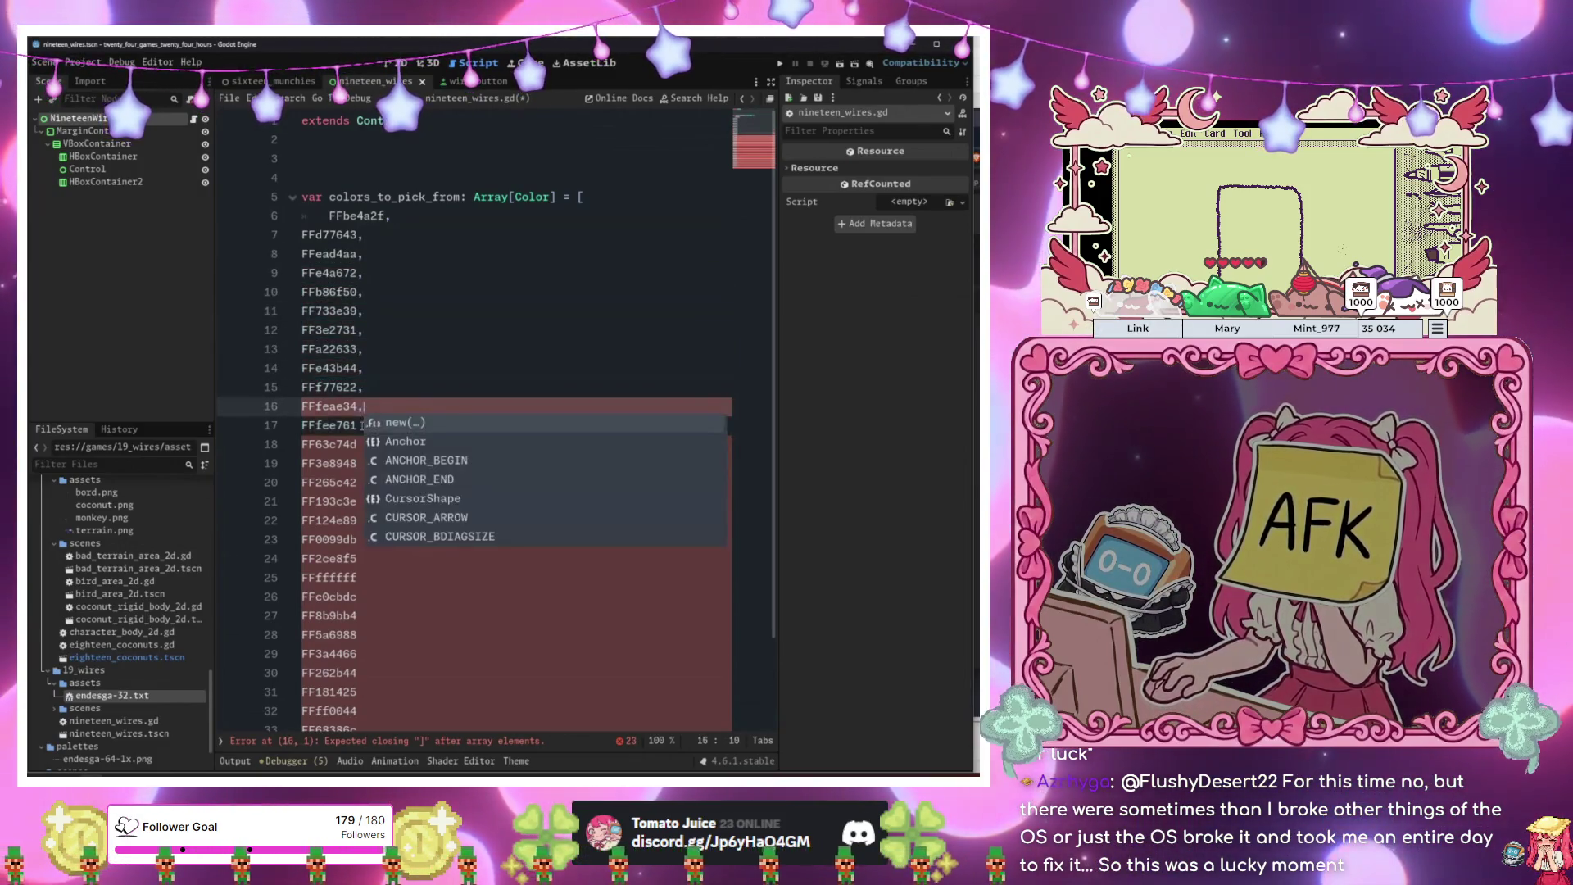
left_click(362, 424)
type(",")
left_click(361, 444)
type(",")
left_click(361, 463)
type(",")
left_click(361, 482)
type(",")
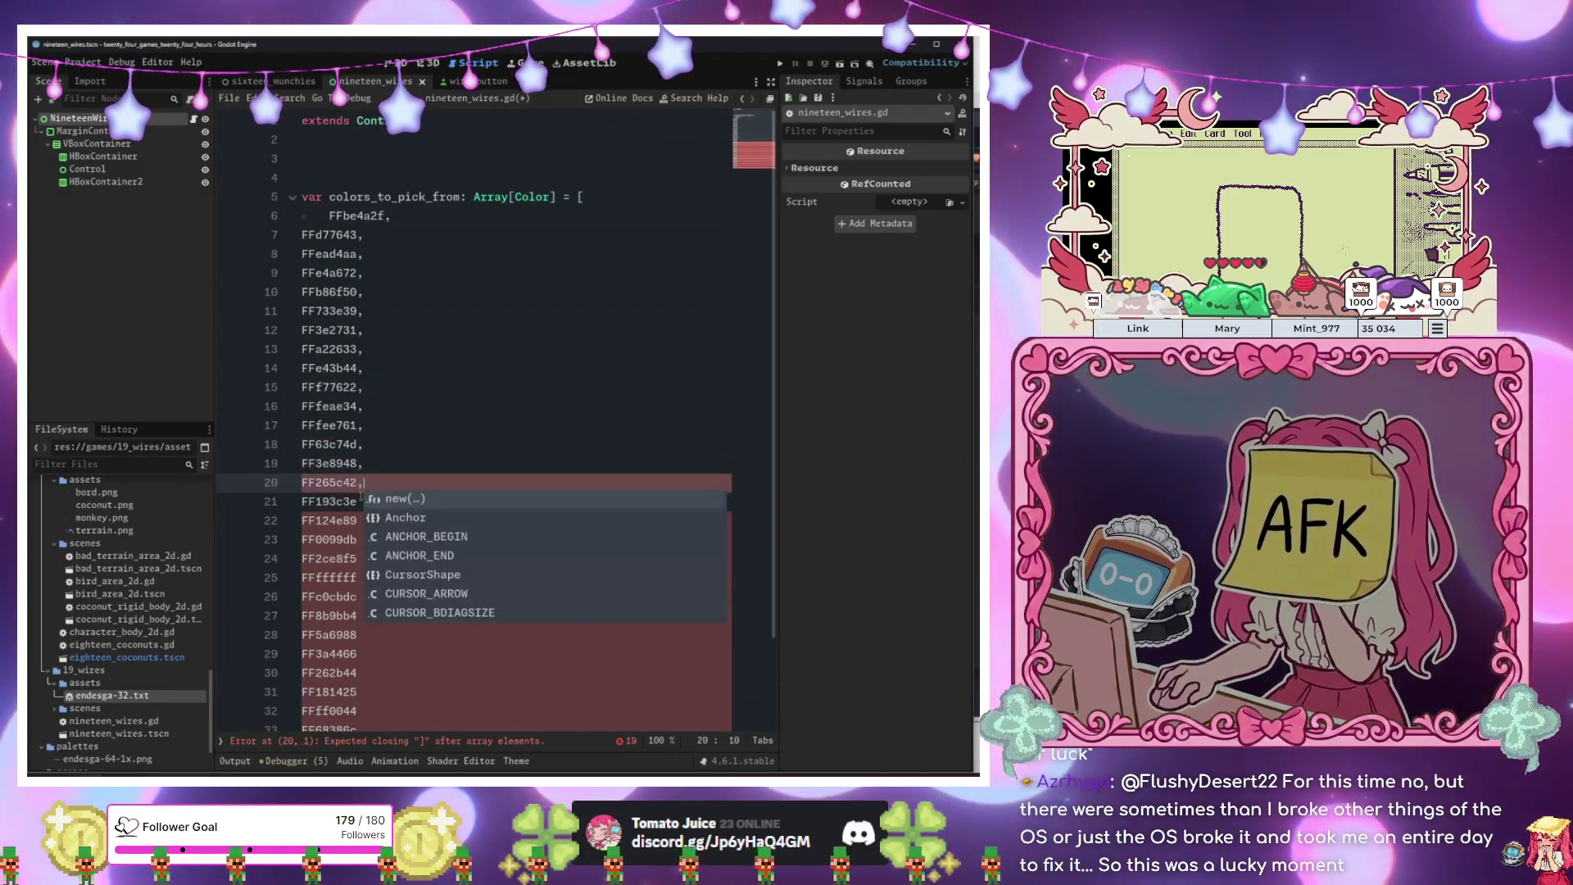
left_click(361, 502)
type(",")
scroll(362, 492, "down", 1)
left_click(362, 463)
type(",")
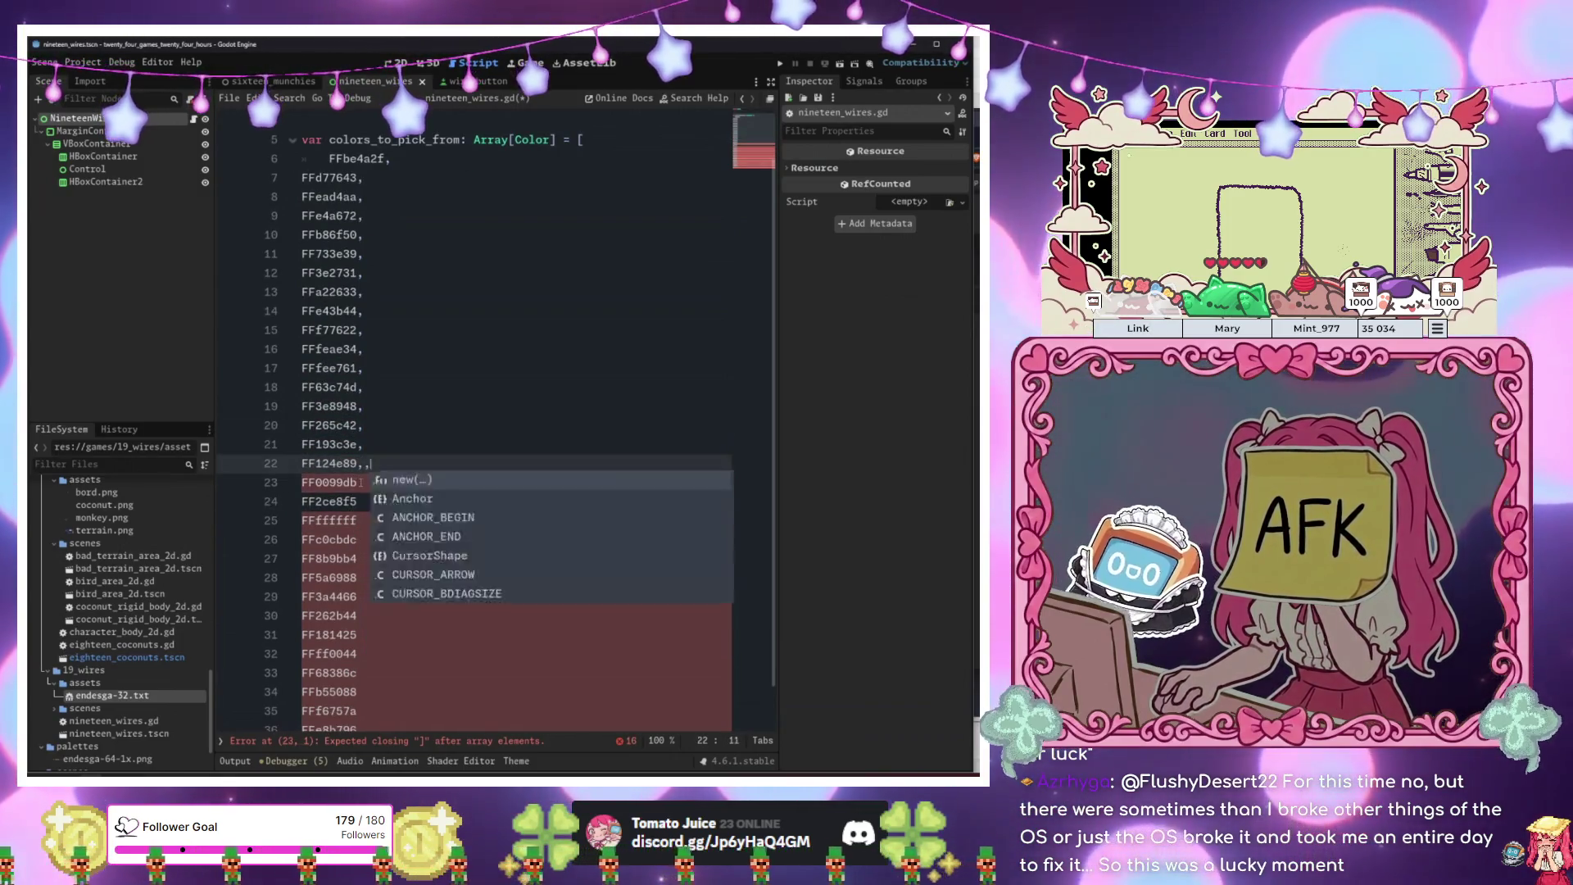
Restore the comma on line 22 and add commas on lines 23 to 28.
left_click(363, 310)
key("super")
key("ctrl+z")
left_click(377, 488)
key("ctrl+shift+z")
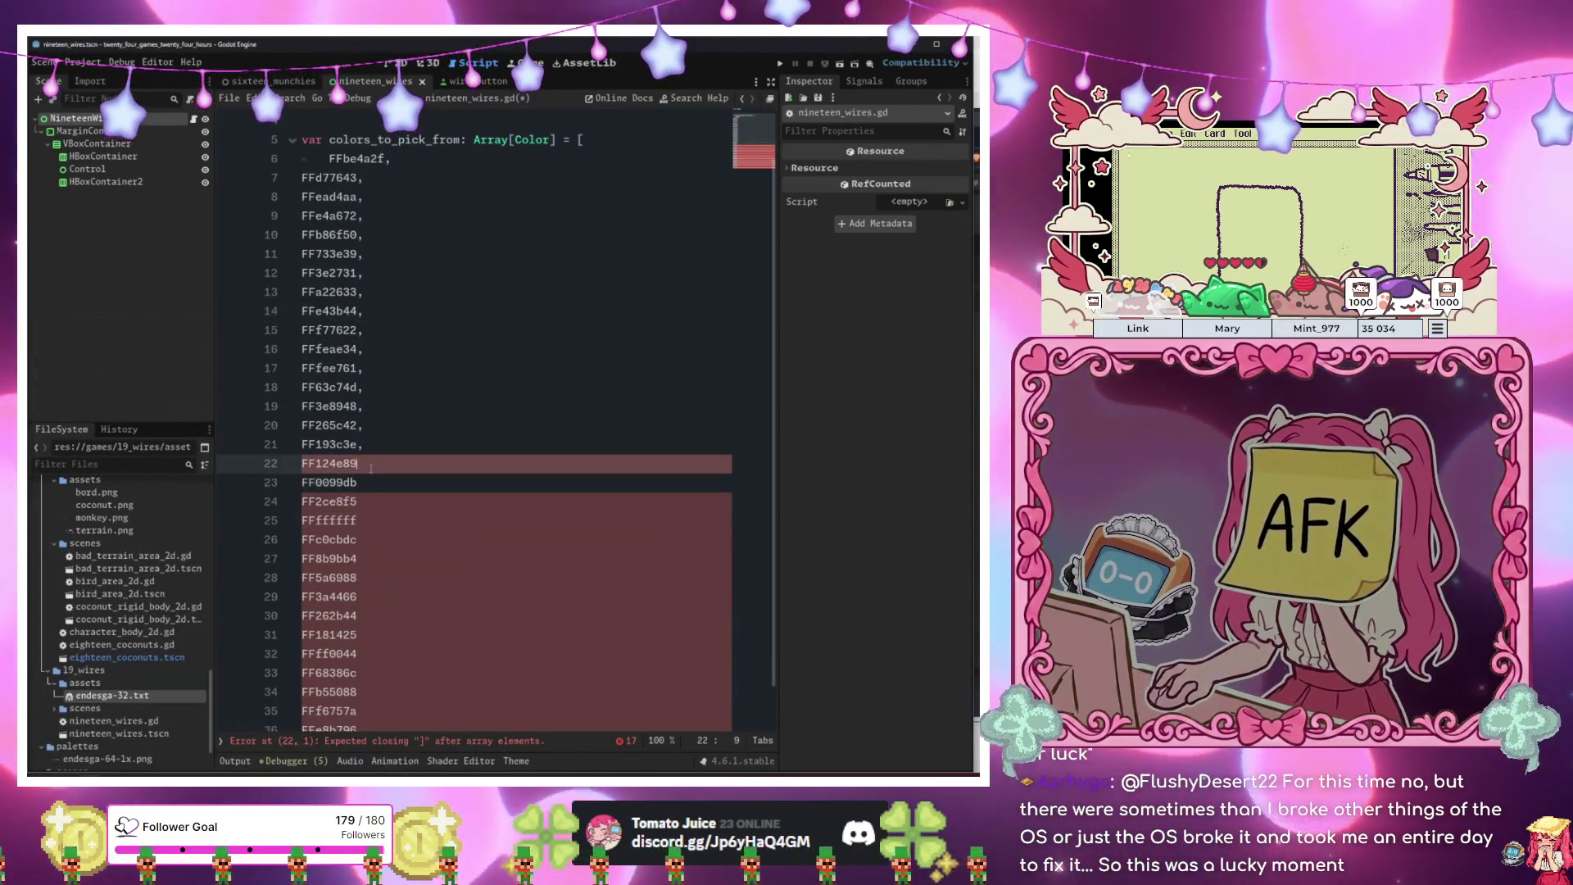
type(",")
left_click(358, 500)
type(",")
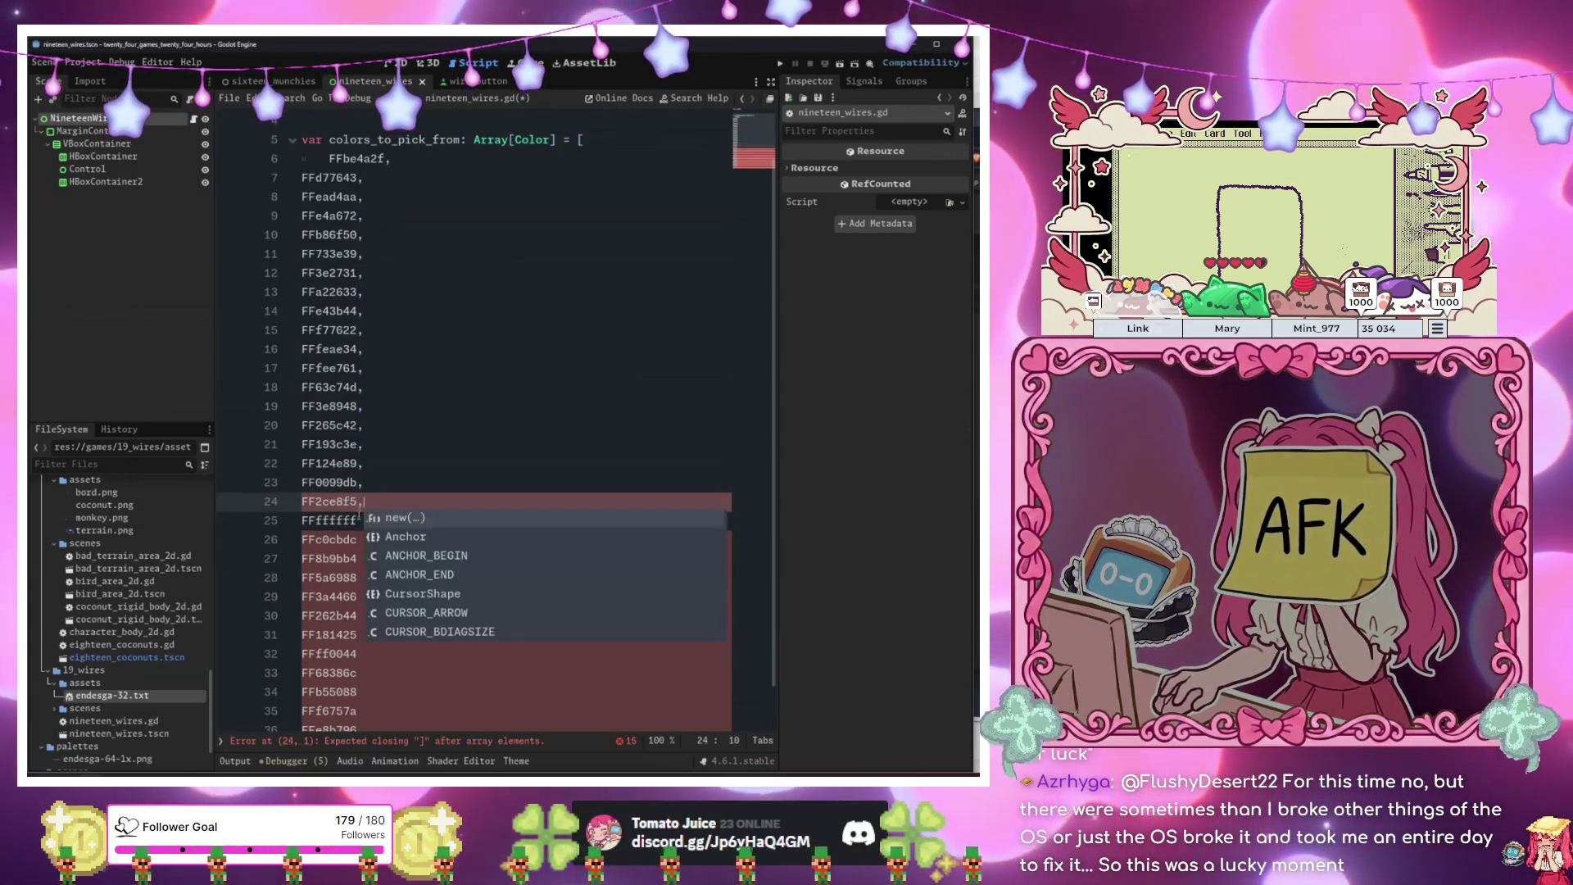
left_click(358, 519)
type(",")
left_click(358, 539)
type(",")
left_click(358, 558)
type(",")
left_click(358, 577)
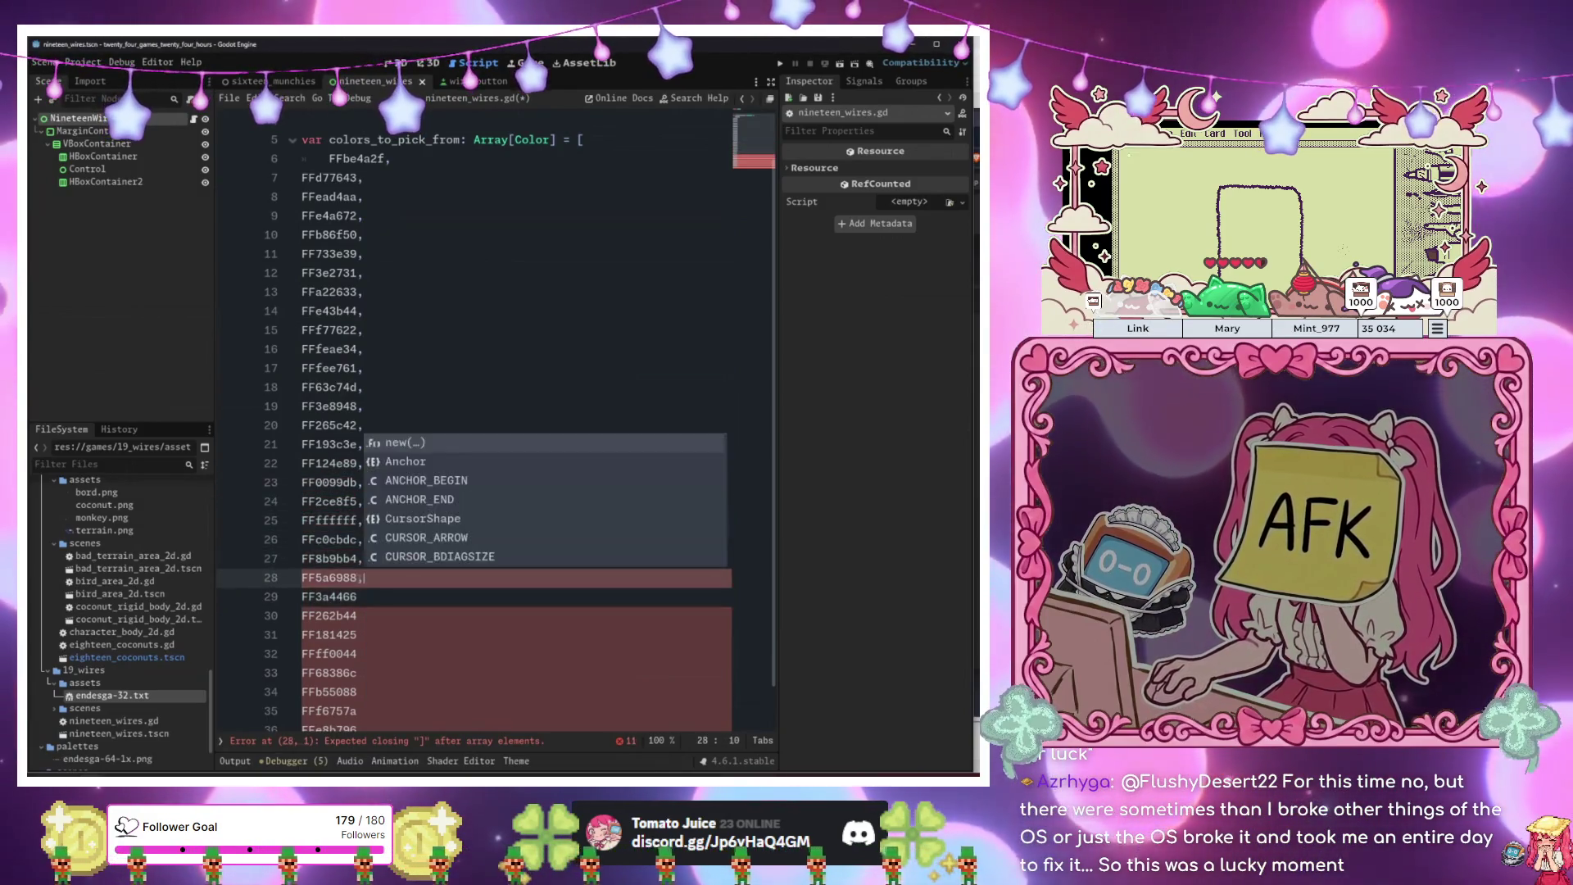
type(",")
Add commas to the remaining colour entries from FF3a4466 on line 29 through line 37.
scroll(350, 547, "down", 1)
left_click(359, 529)
type(",")
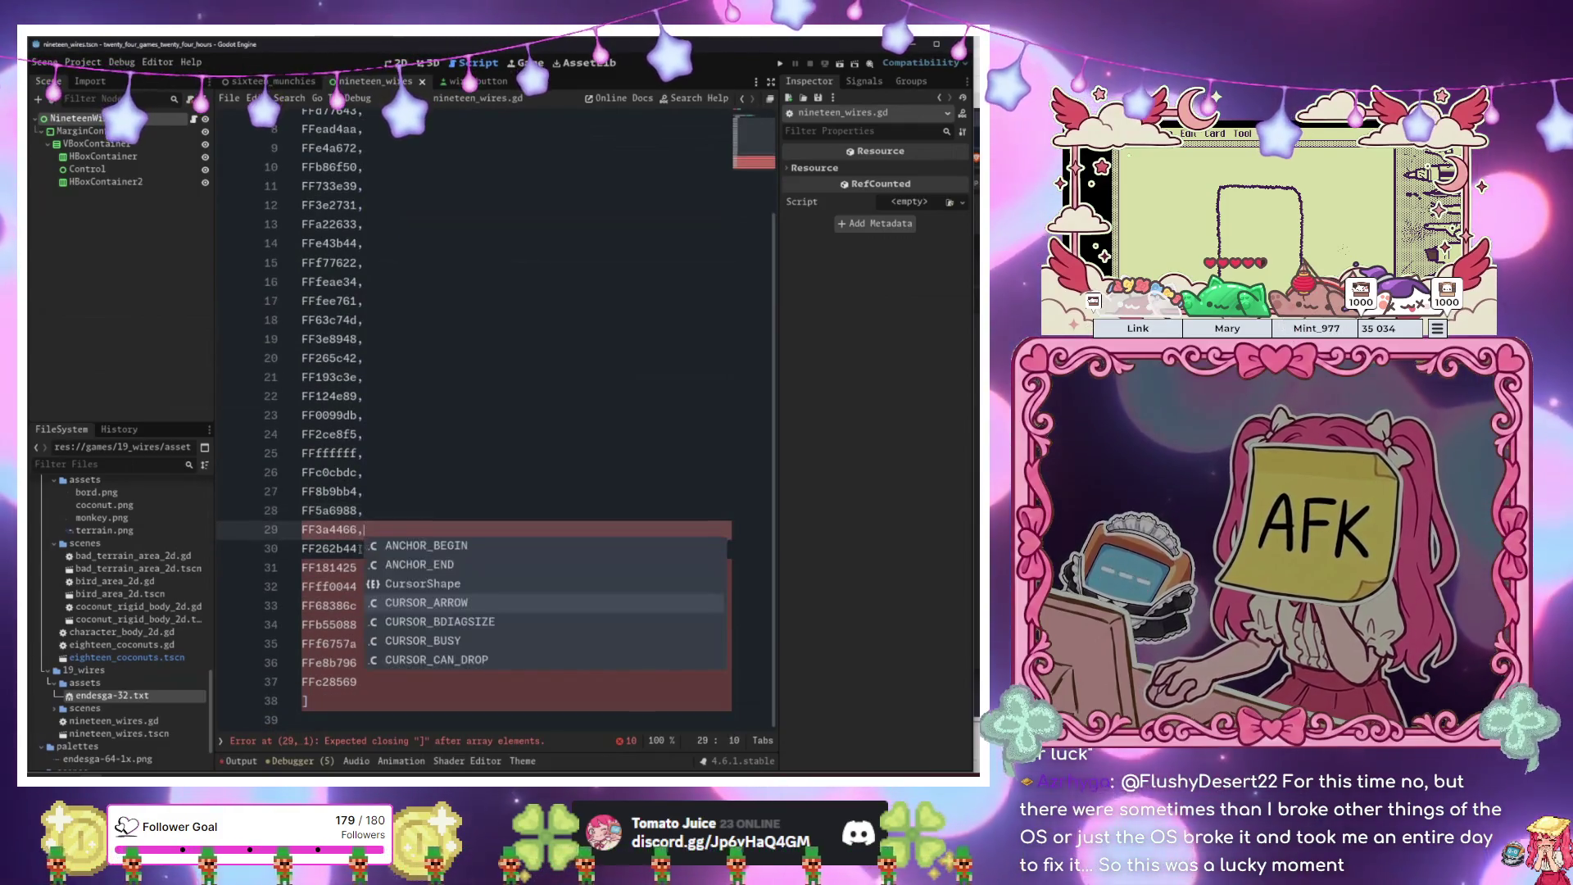
left_click(358, 548)
type(",")
left_click(359, 567)
type(",")
left_click(361, 586)
type(",")
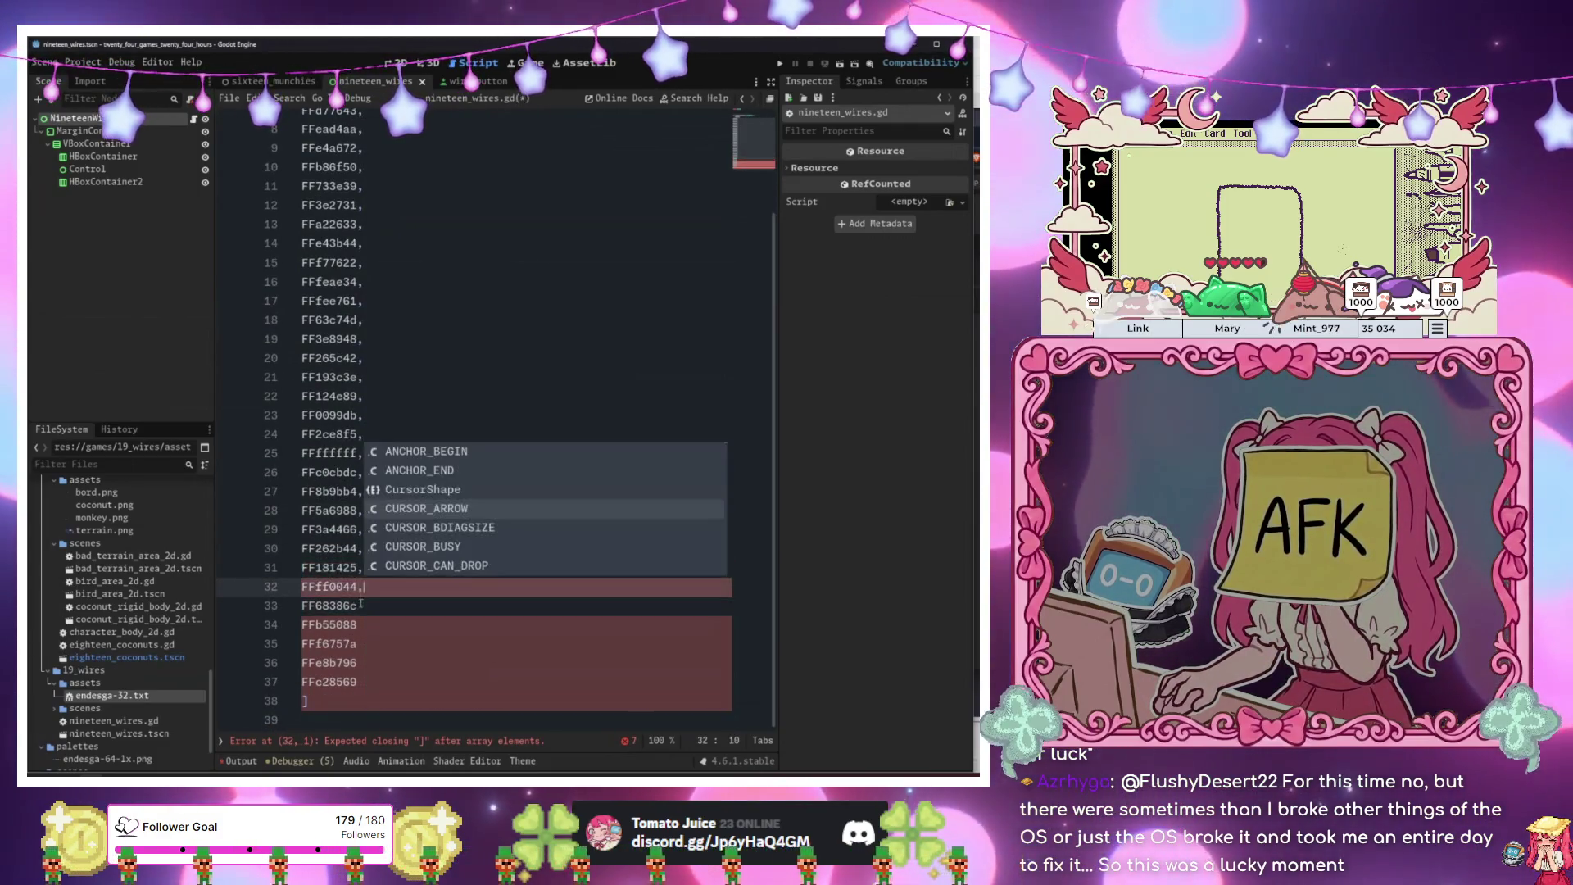
left_click(362, 606)
type(",")
left_click(361, 624)
type(",")
left_click(361, 644)
type(",,")
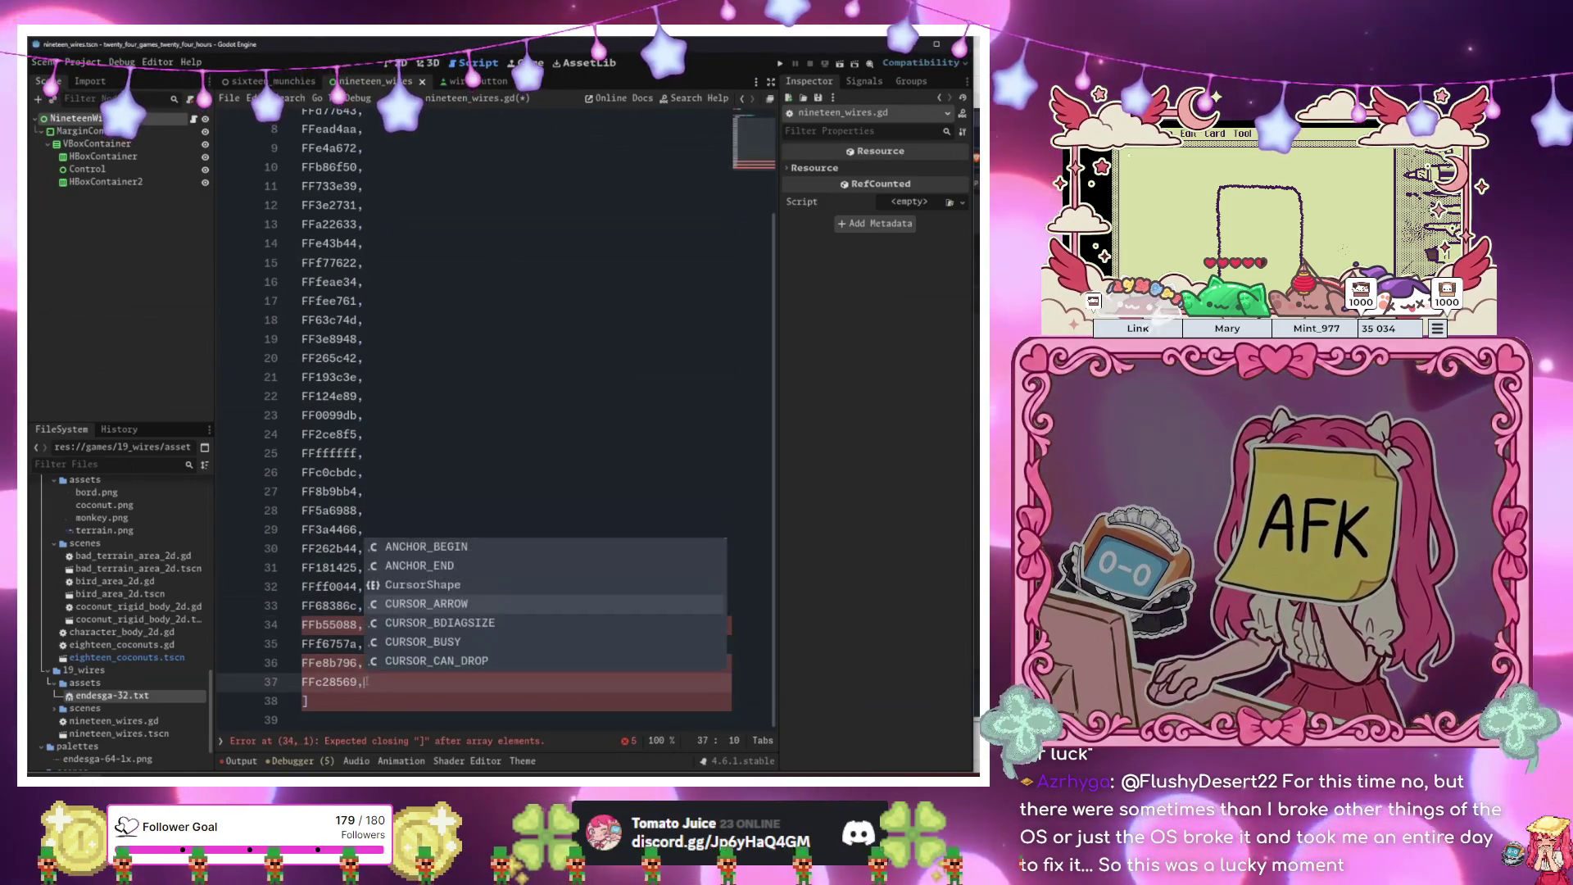
left_click(361, 681)
type(",")
scroll(358, 653, "up", 2)
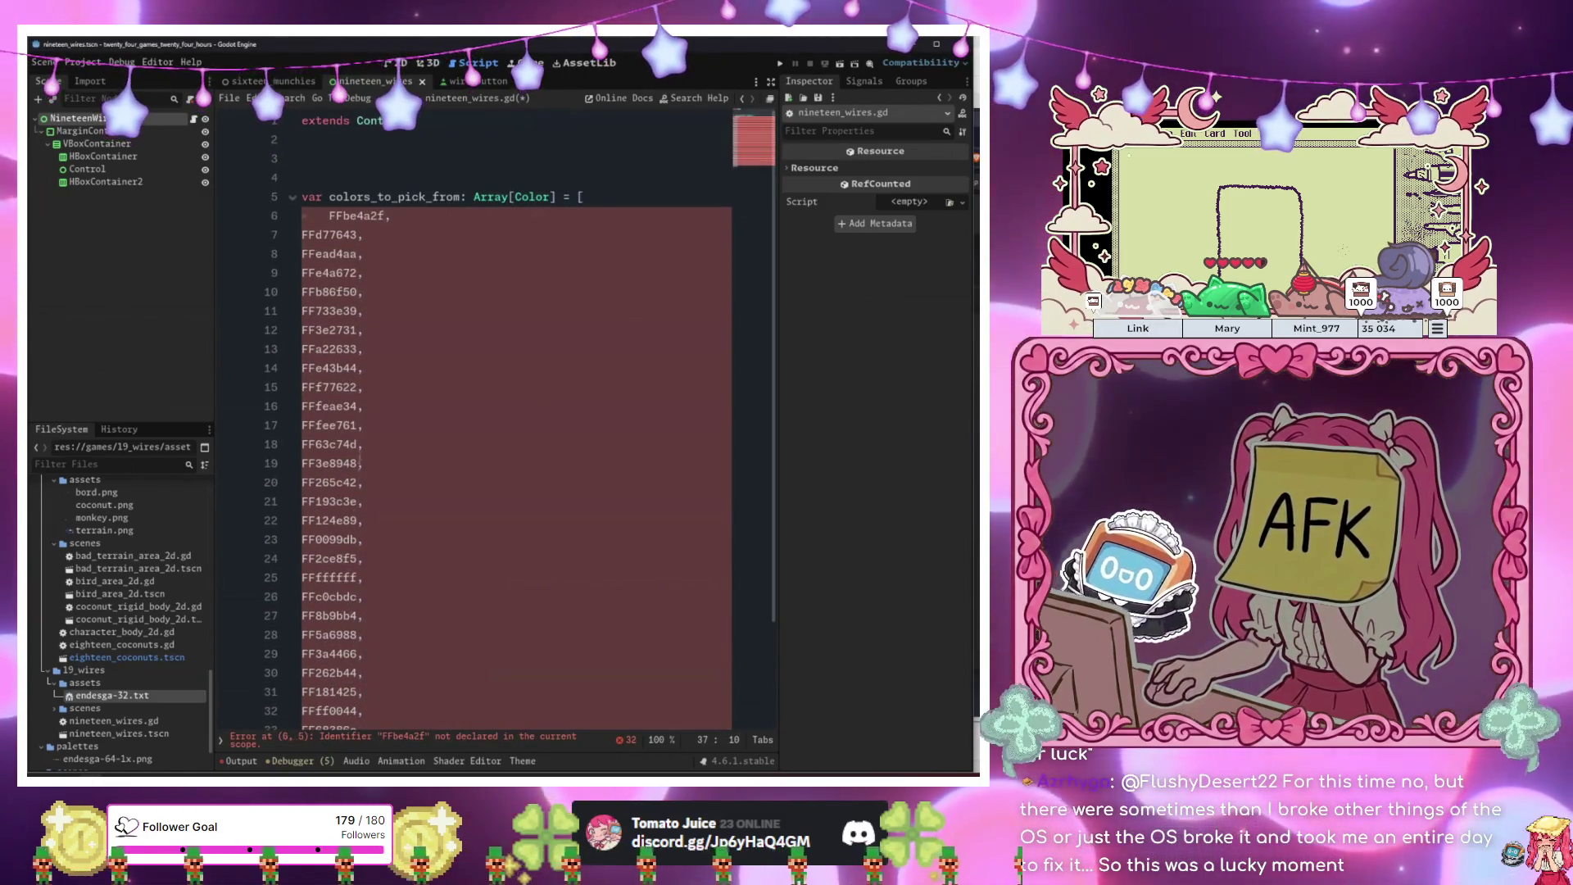
Indent the colour entries and change the array type from Array[Color] to Array[String].
mouse_move(359, 236)
left_mouse_down()
mouse_move(344, 287)
mouse_move(345, 681)
left_mouse_up()
key("Tab")
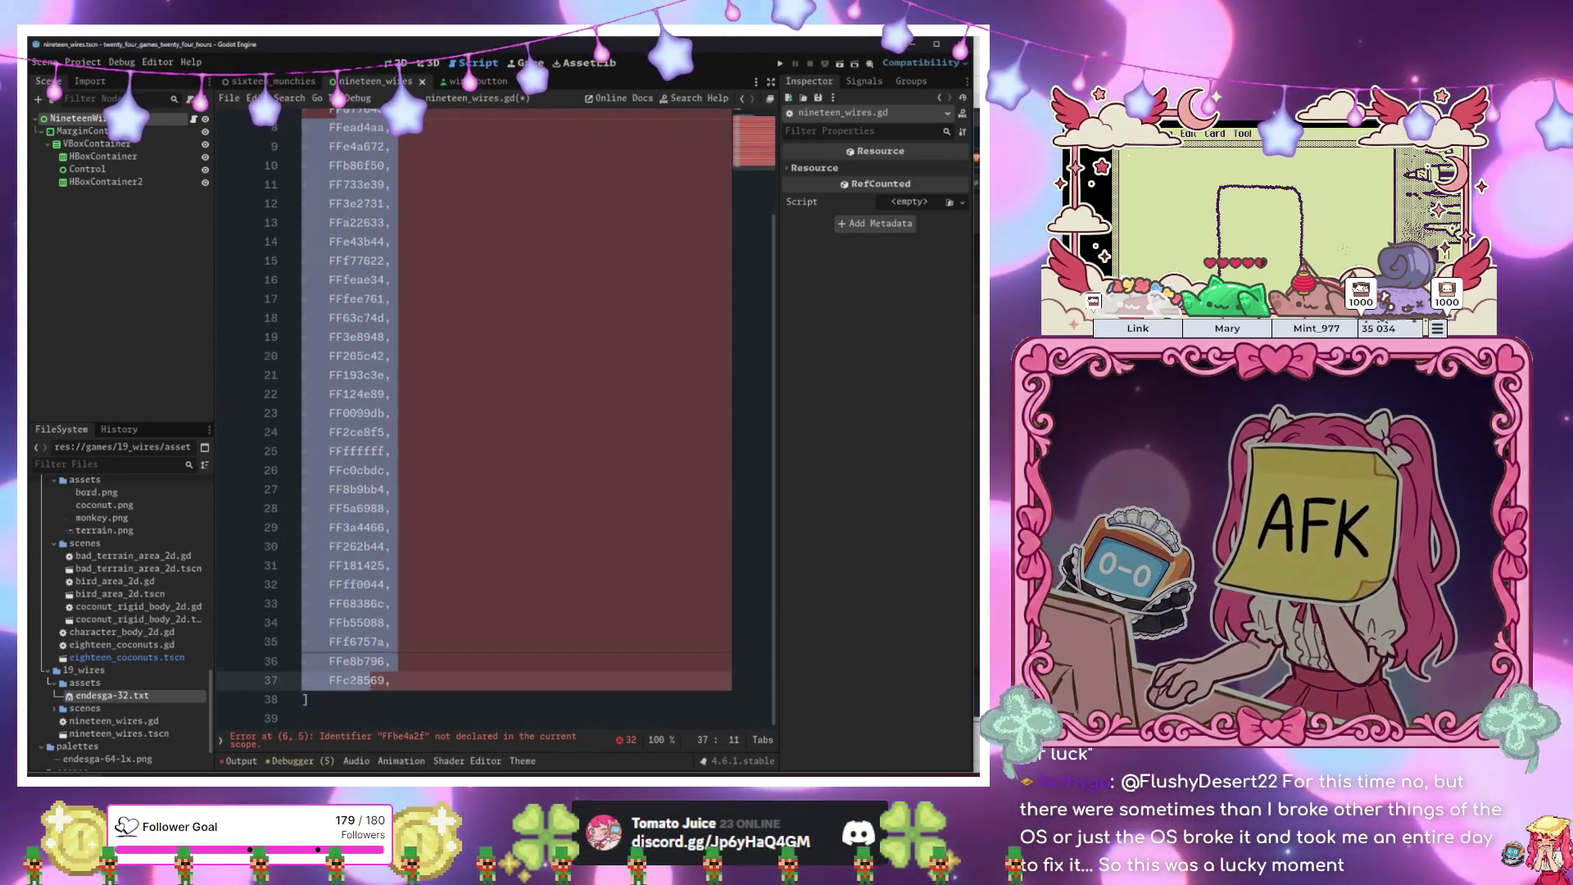
scroll(352, 574, "up", 3)
left_click(553, 196)
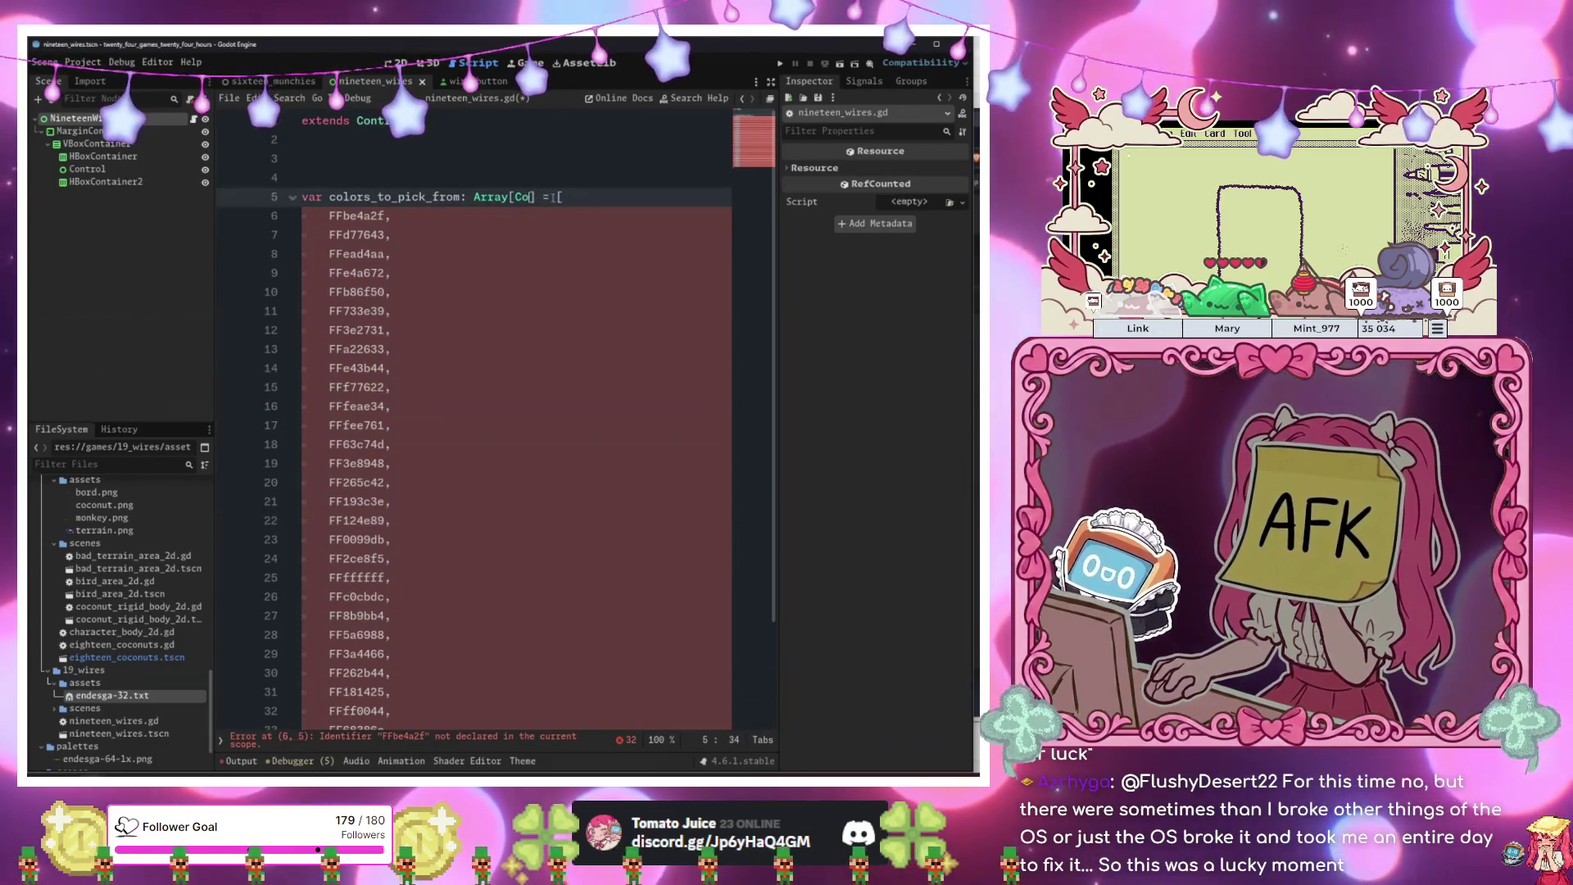
type("String")
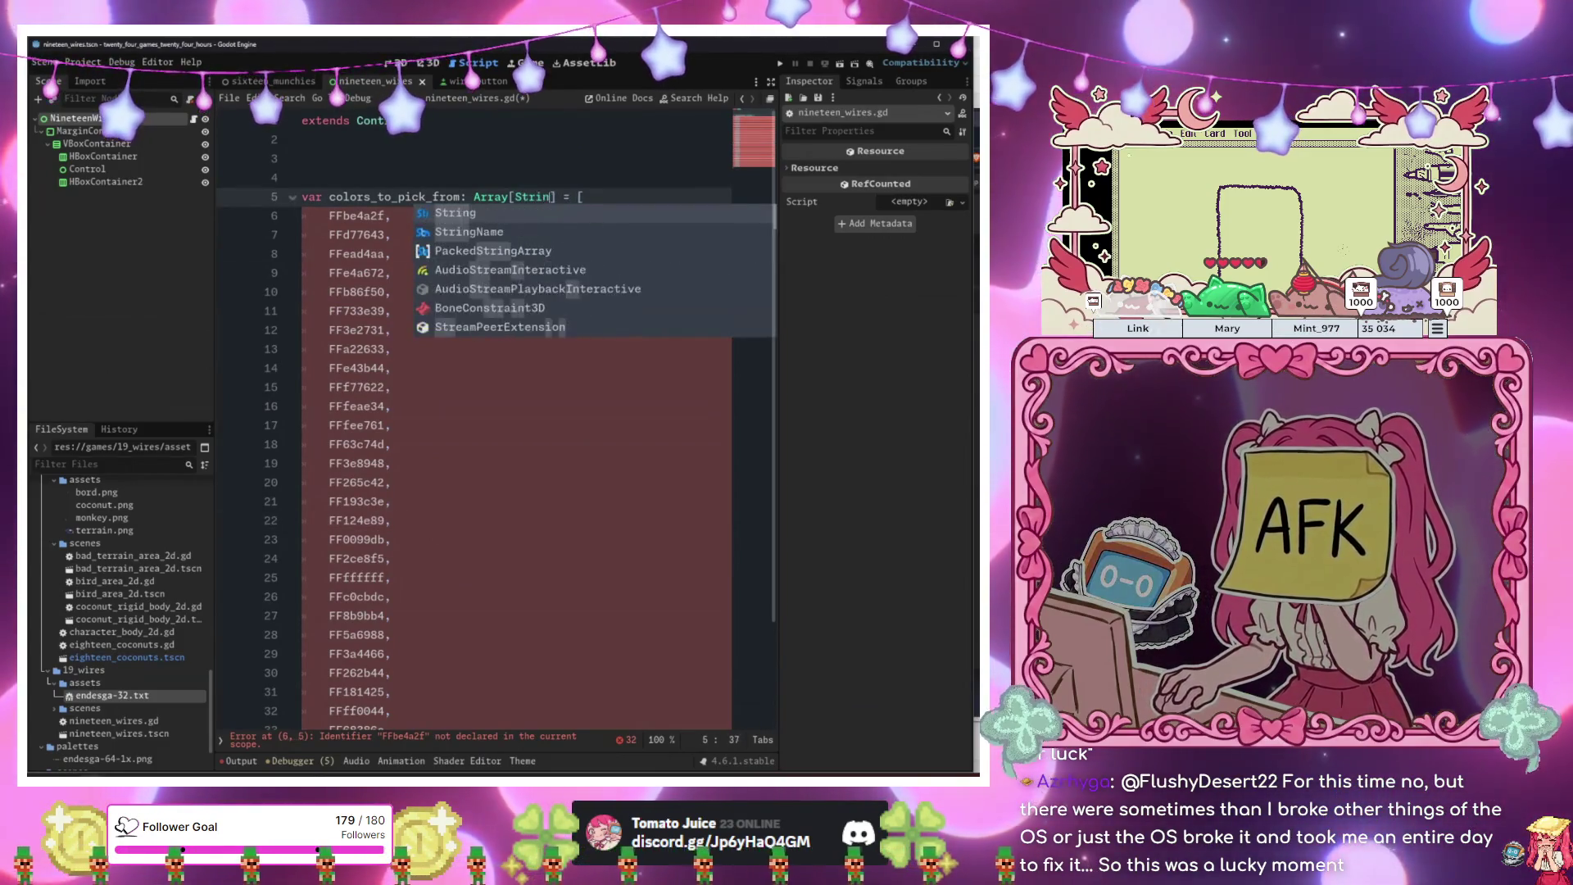
key("Escape")
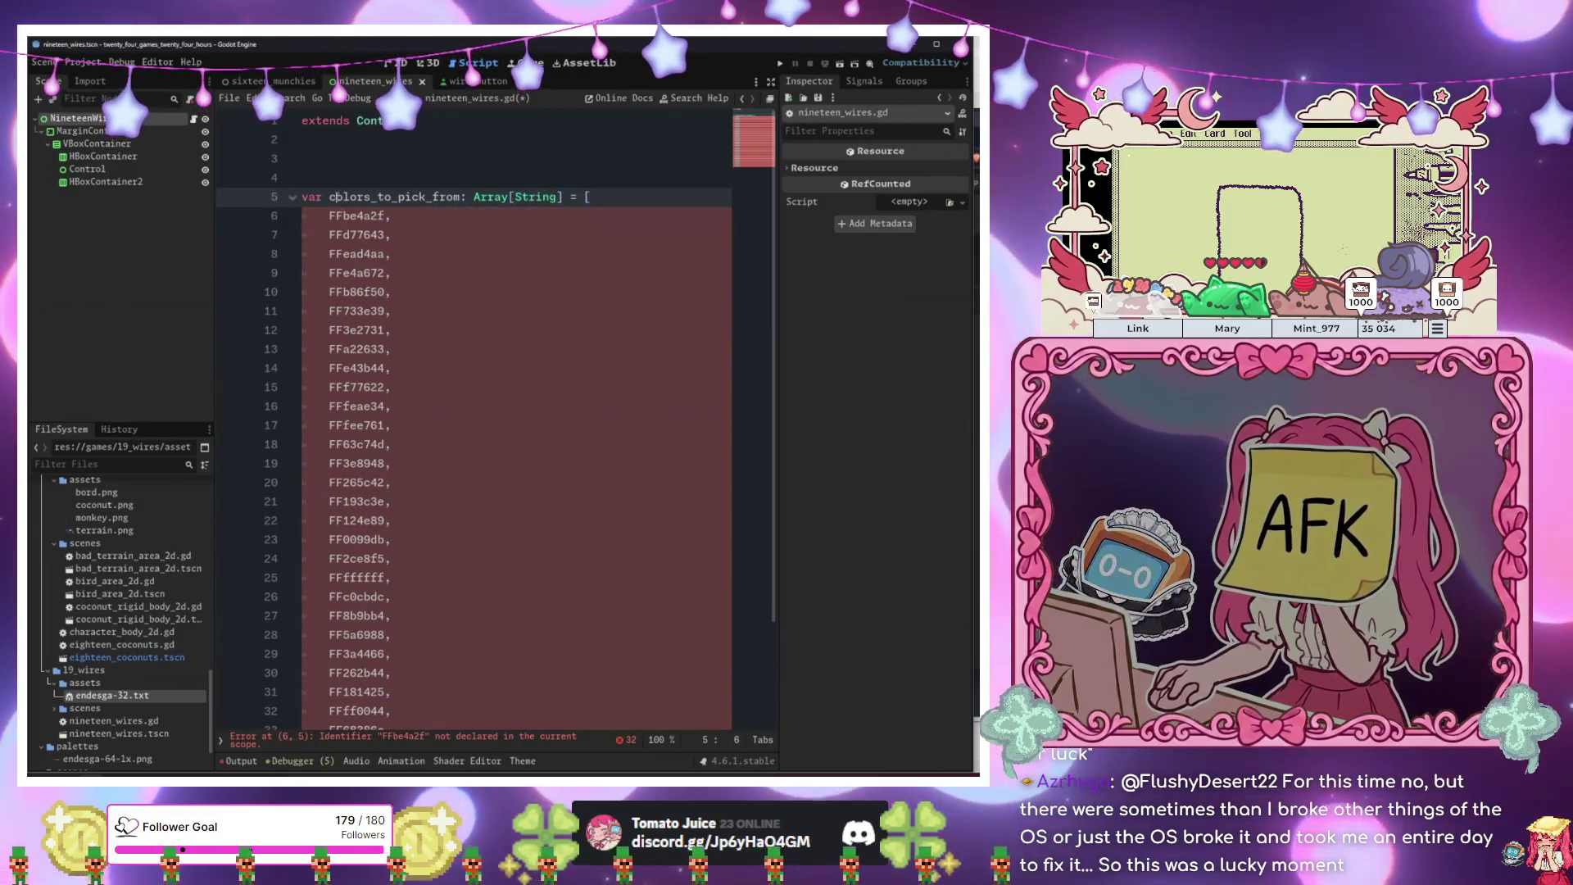
Wrap the hex colour values on lines 6–21, starting with FFbe4a2f, in quotes.
double_click(357, 216)
type("\"")
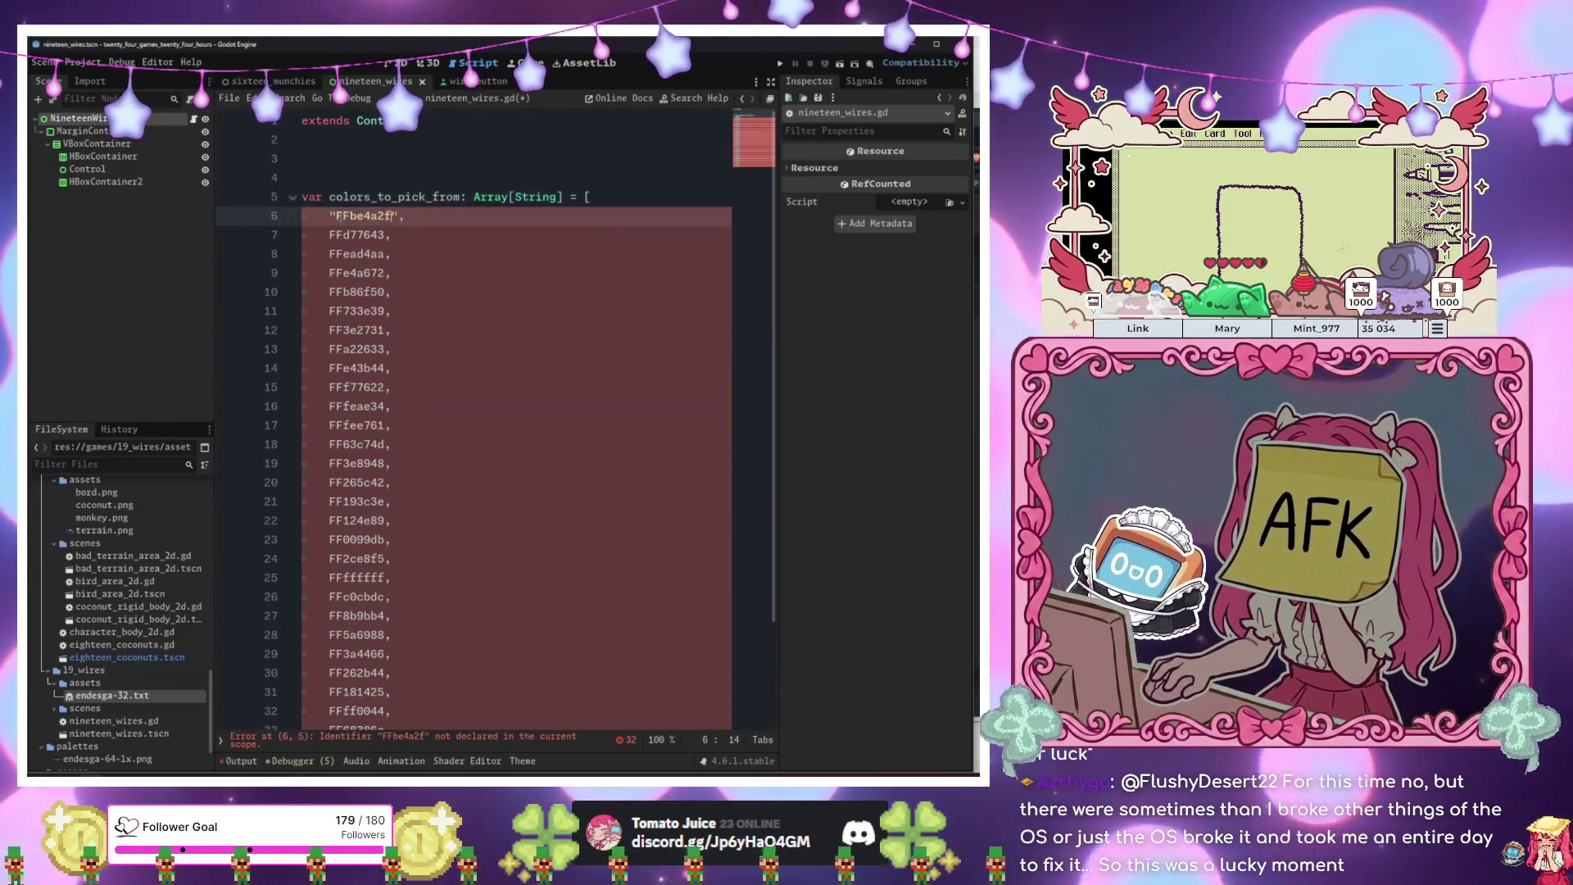
left_click(348, 234)
double_click(356, 253)
type("\"")
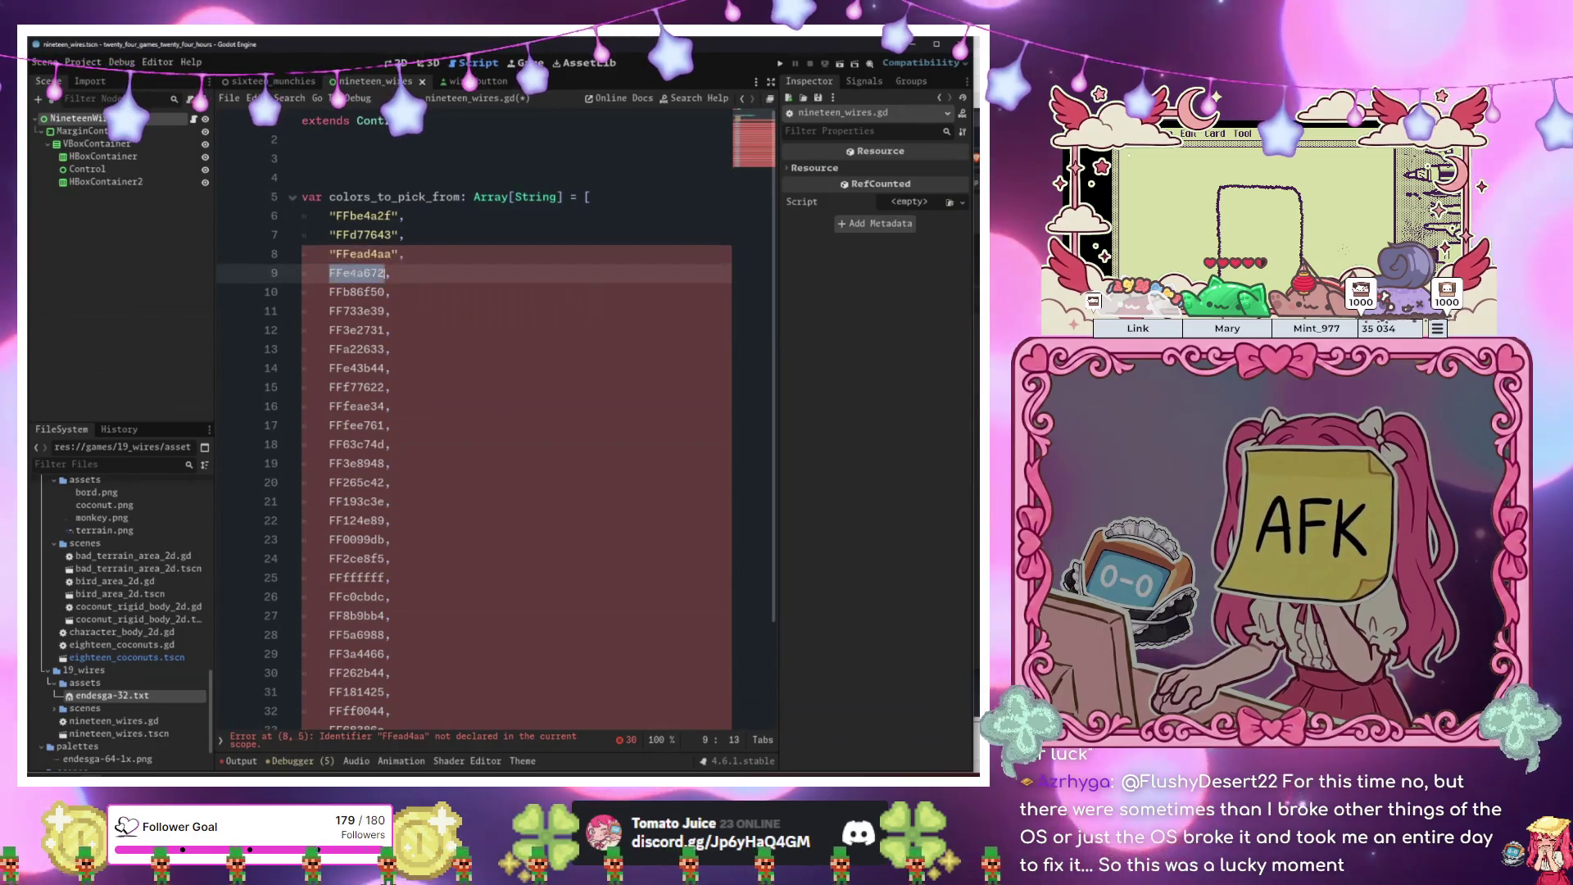
double_click(357, 273)
type("\"")
double_click(356, 291)
type("\"")
double_click(356, 330)
type("\"")
double_click(357, 311)
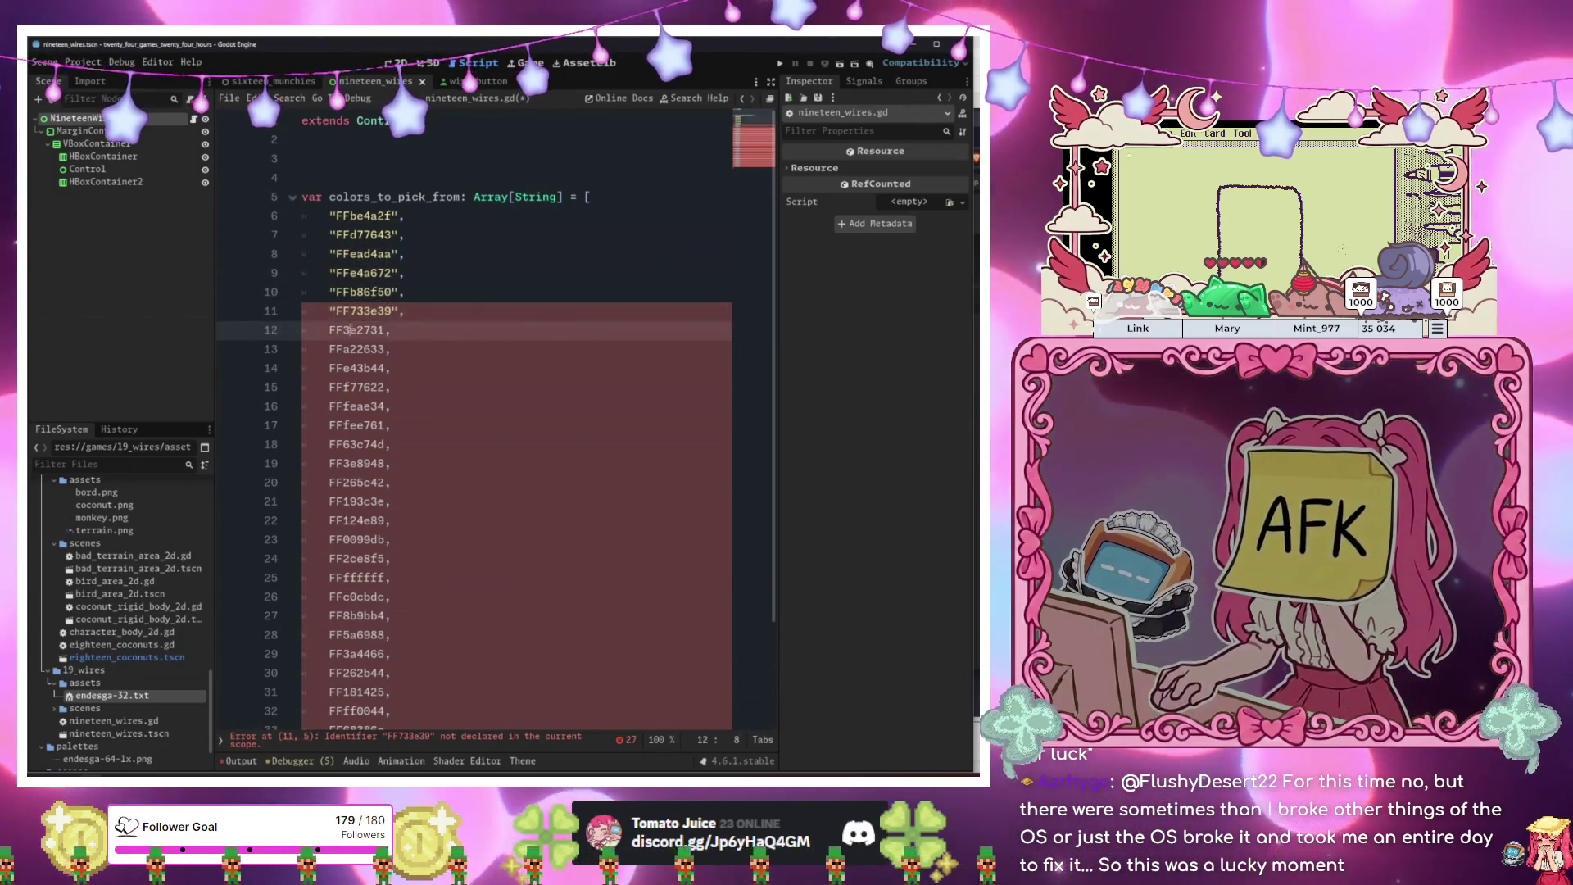
type("\"")
double_click(356, 349)
type("\"")
left_click(351, 368)
type("\"")
double_click(356, 387)
type("\"")
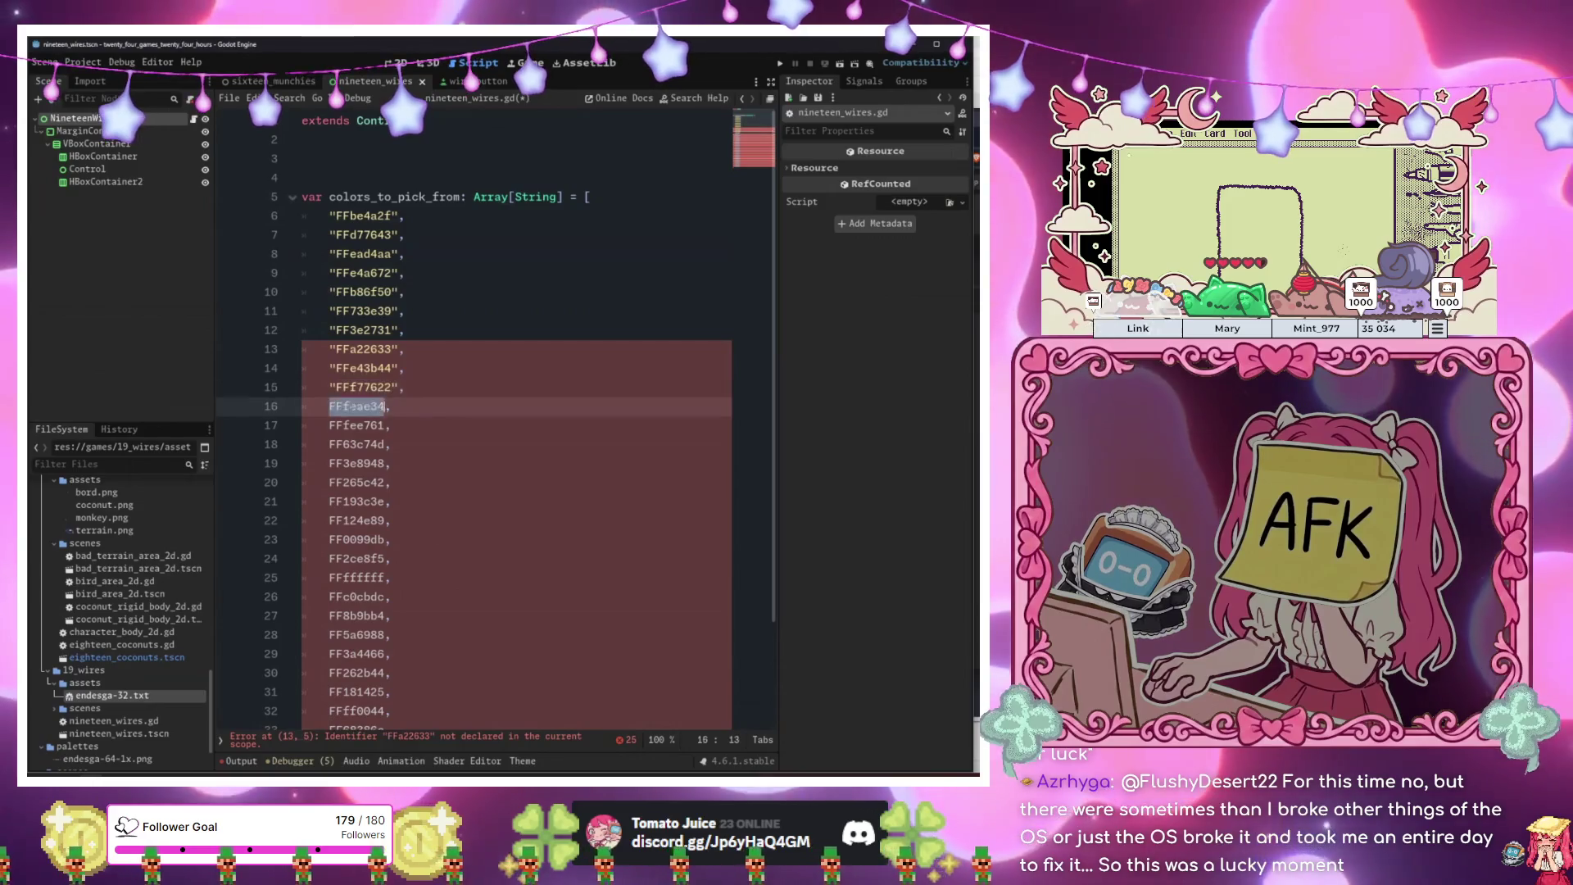
double_click(356, 406)
type("\"")
double_click(356, 425)
type("\"")
left_click(351, 445)
type("\"")
double_click(357, 463)
type("\"")
double_click(356, 482)
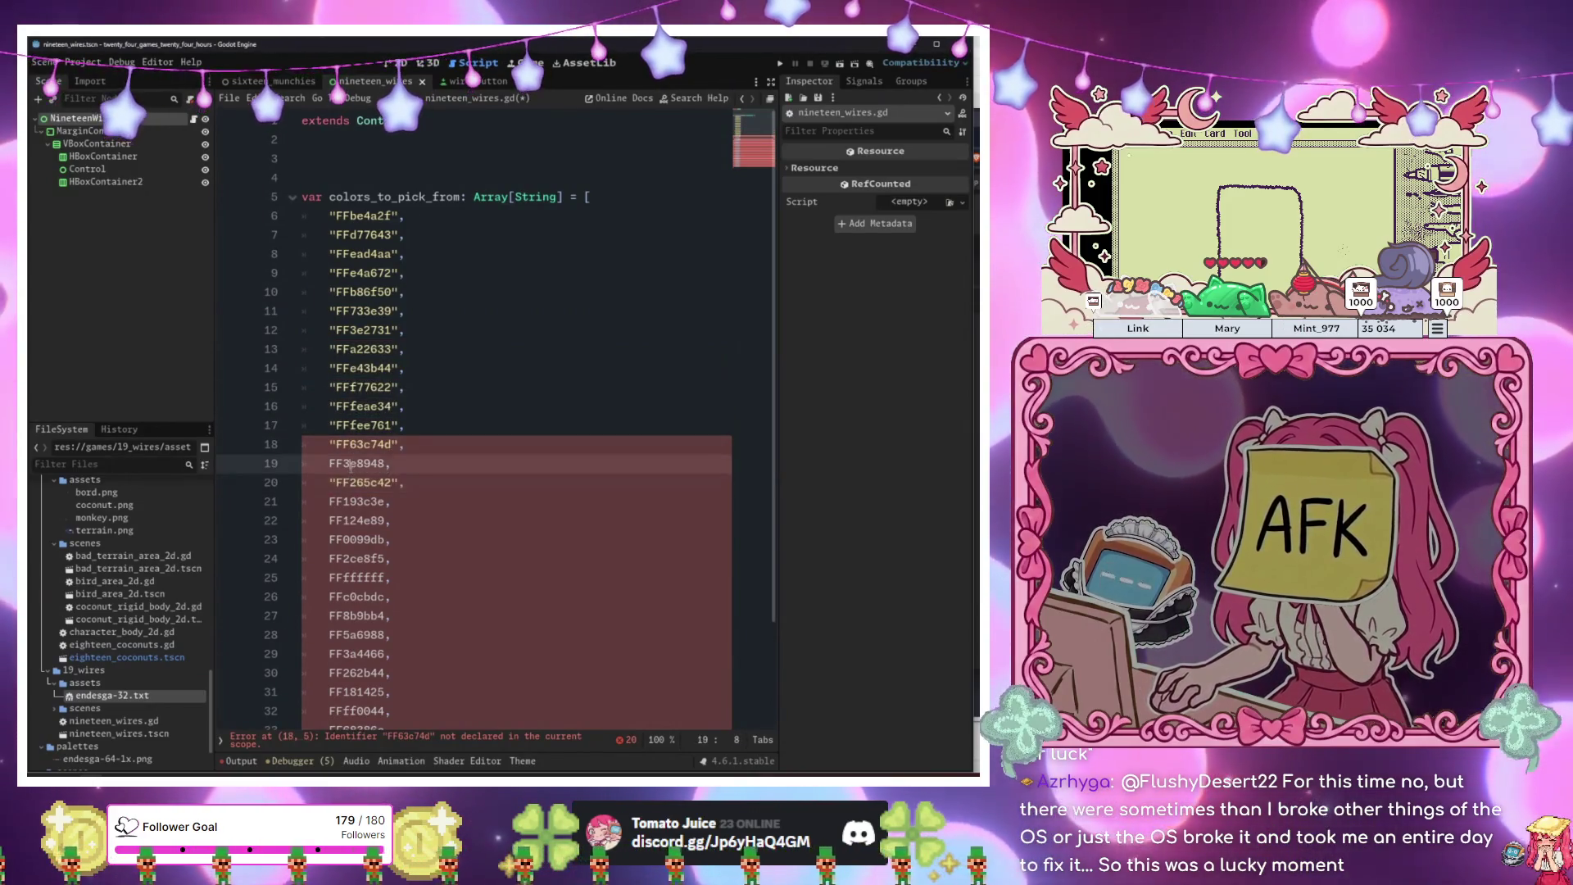
type("\"")
double_click(365, 501)
type("\"")
Fix the misplaced quotes on FF193c3e and quote the remaining hex values through the last entry.
key("ctrl+z")
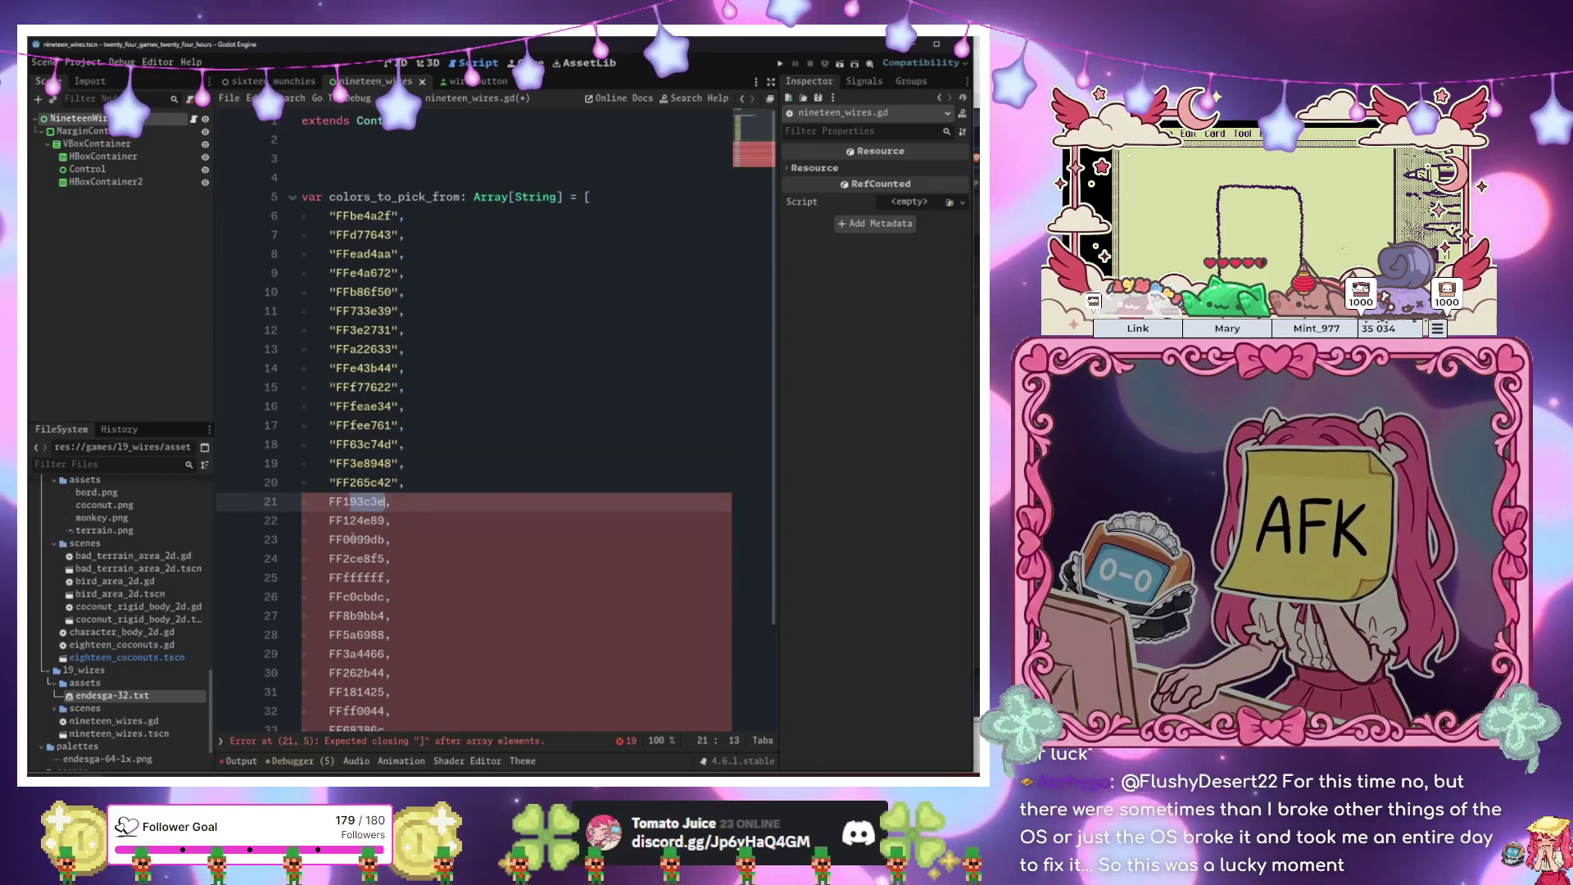
key("Up")
key("Up")
double_click(364, 502)
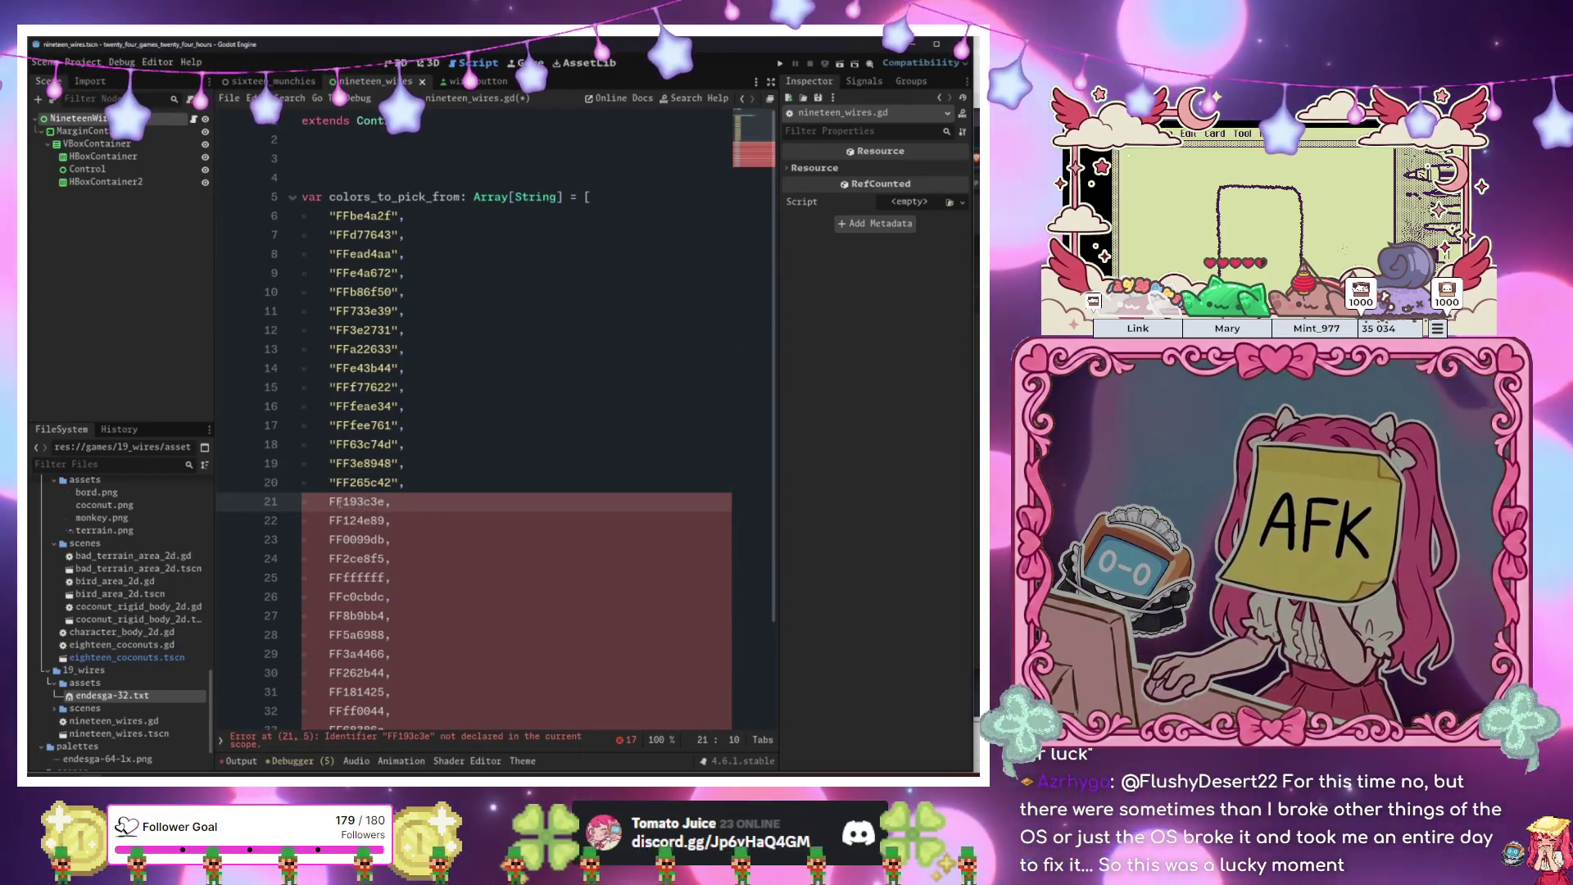
type("\"")
left_click(337, 521)
type("\"")
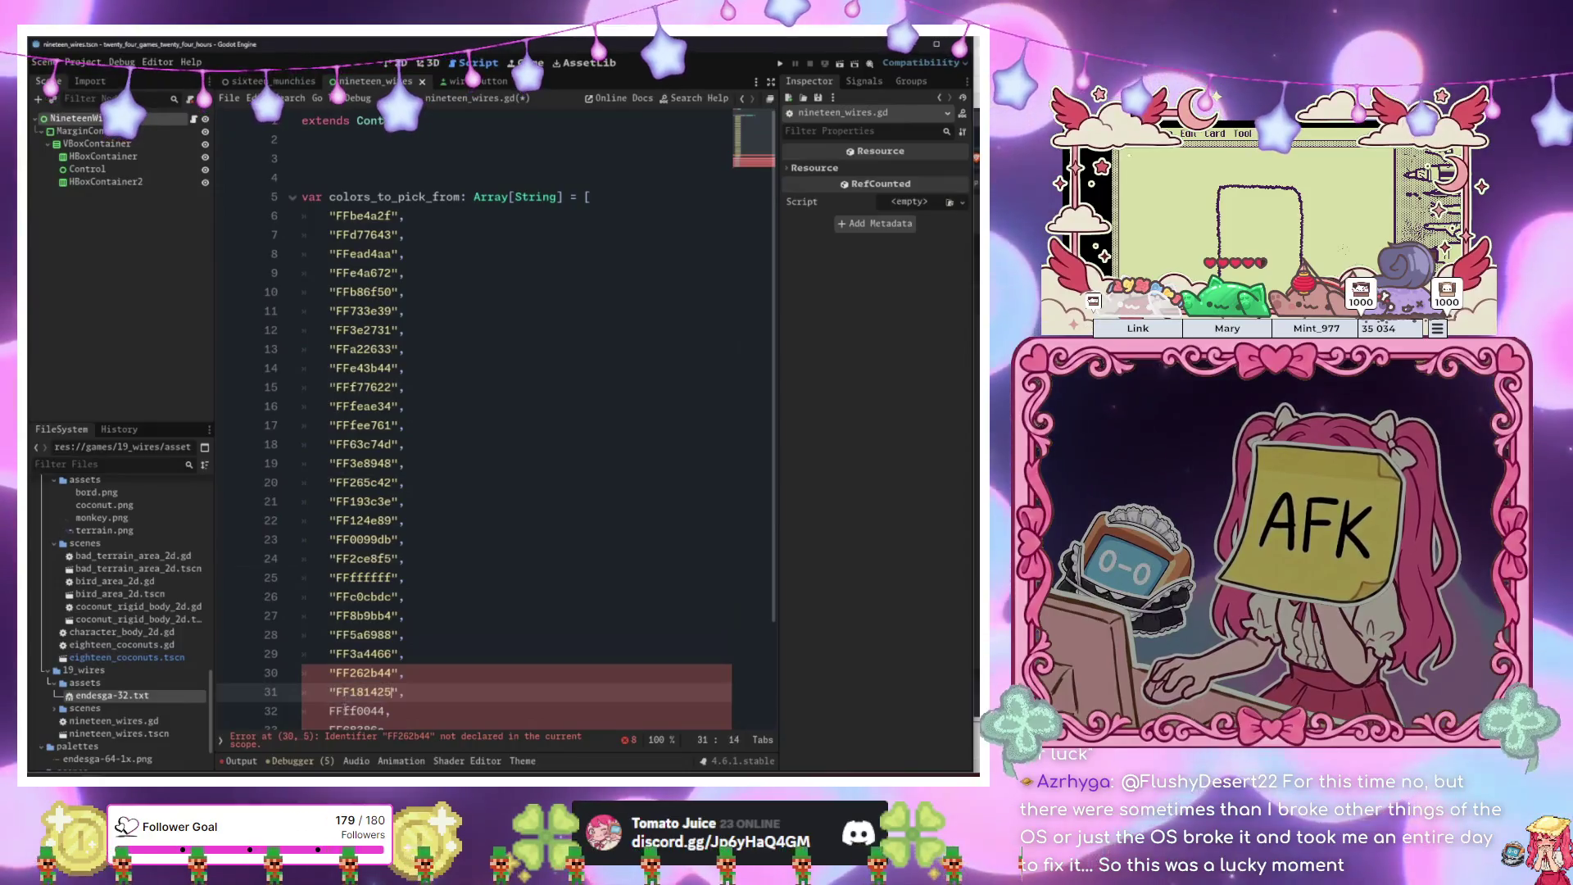
left_click(361, 616)
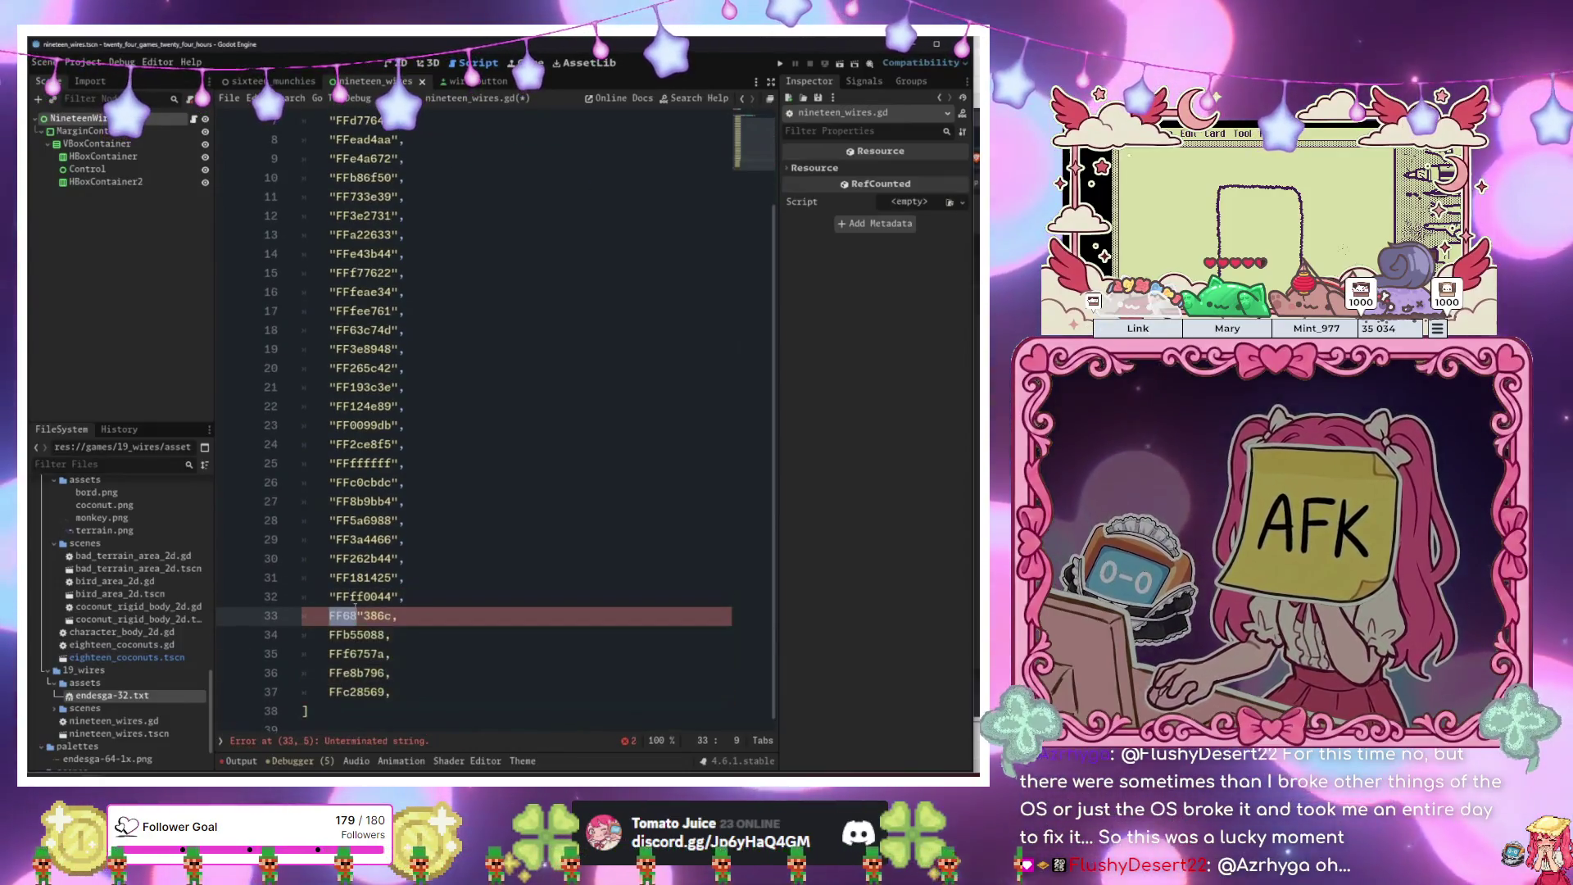
double_click(361, 615)
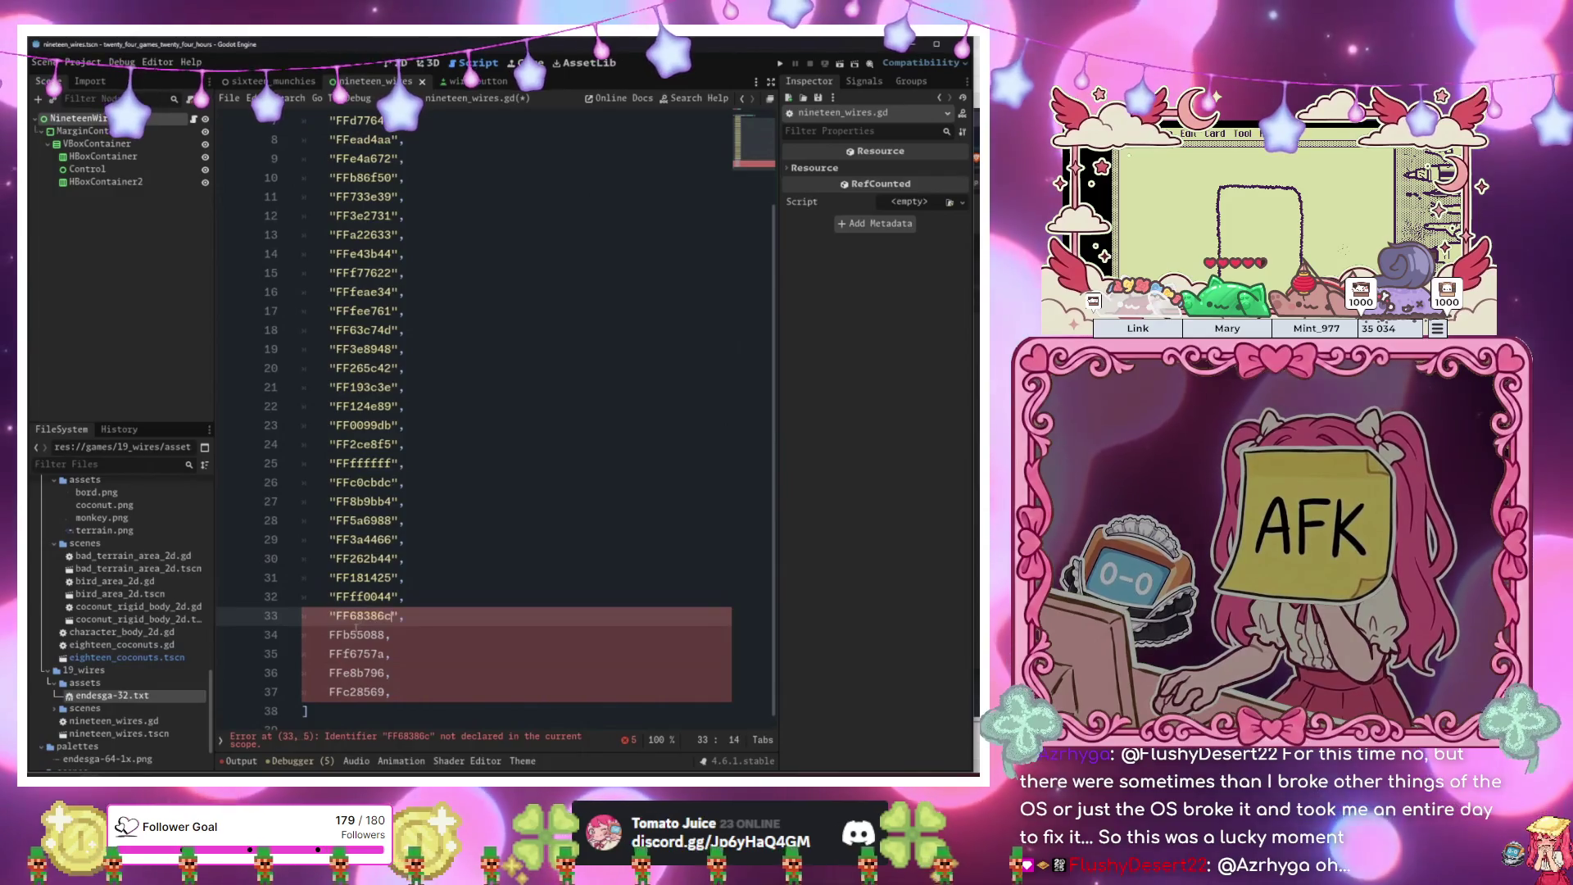
double_click(357, 635)
type("\"")
double_click(356, 653)
type("\"")
double_click(355, 673)
type("\"")
left_click(353, 692)
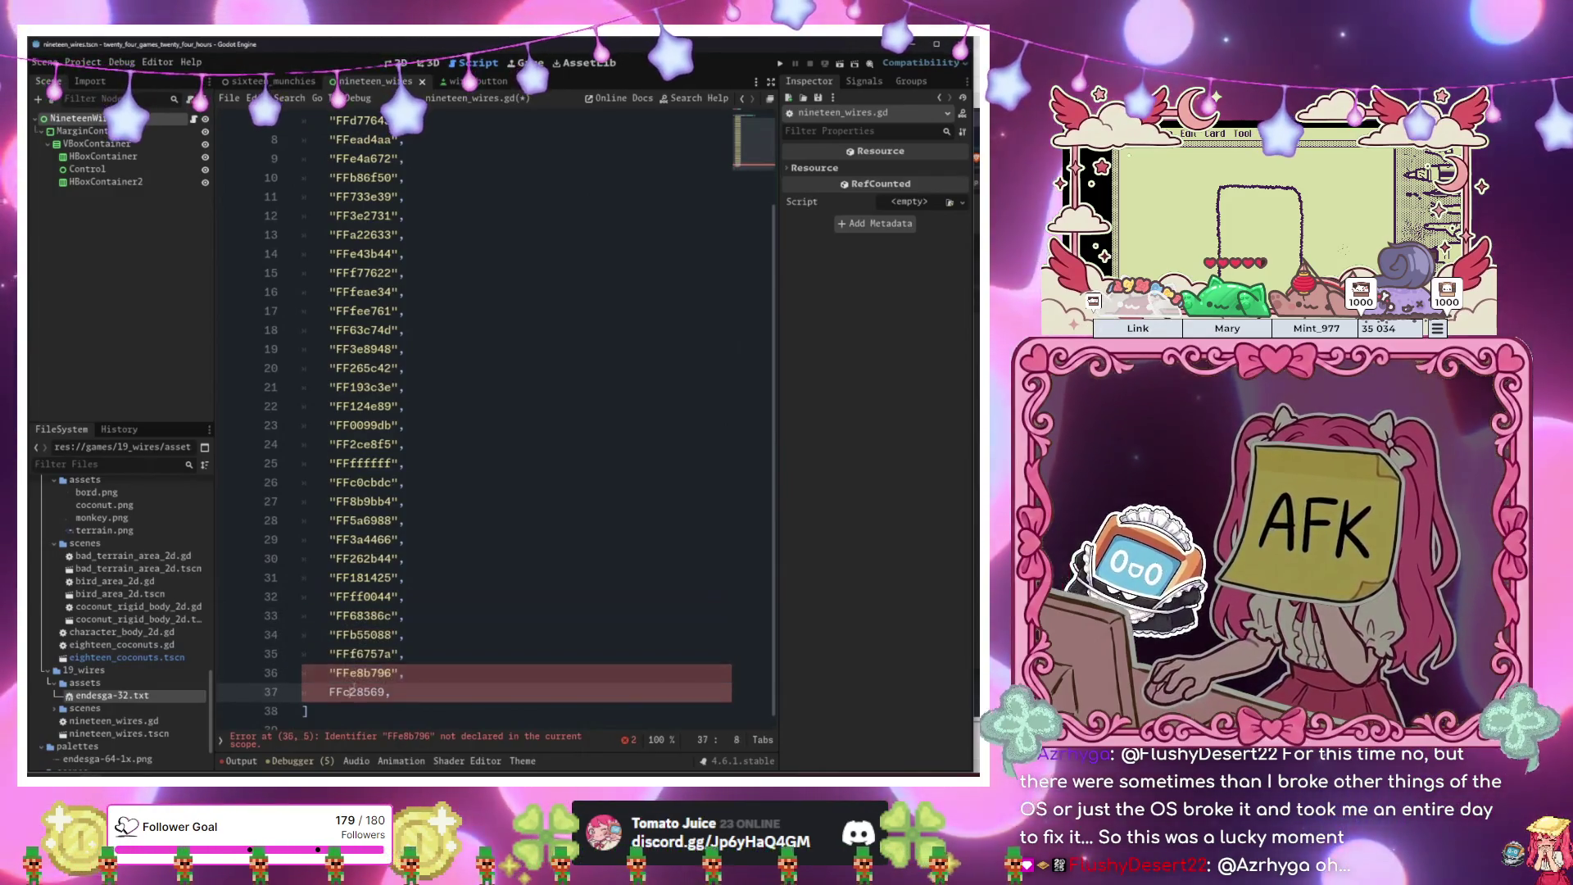
double_click(353, 692)
type("\"")
left_click(426, 578)
scroll(480, 503, "up", 2)
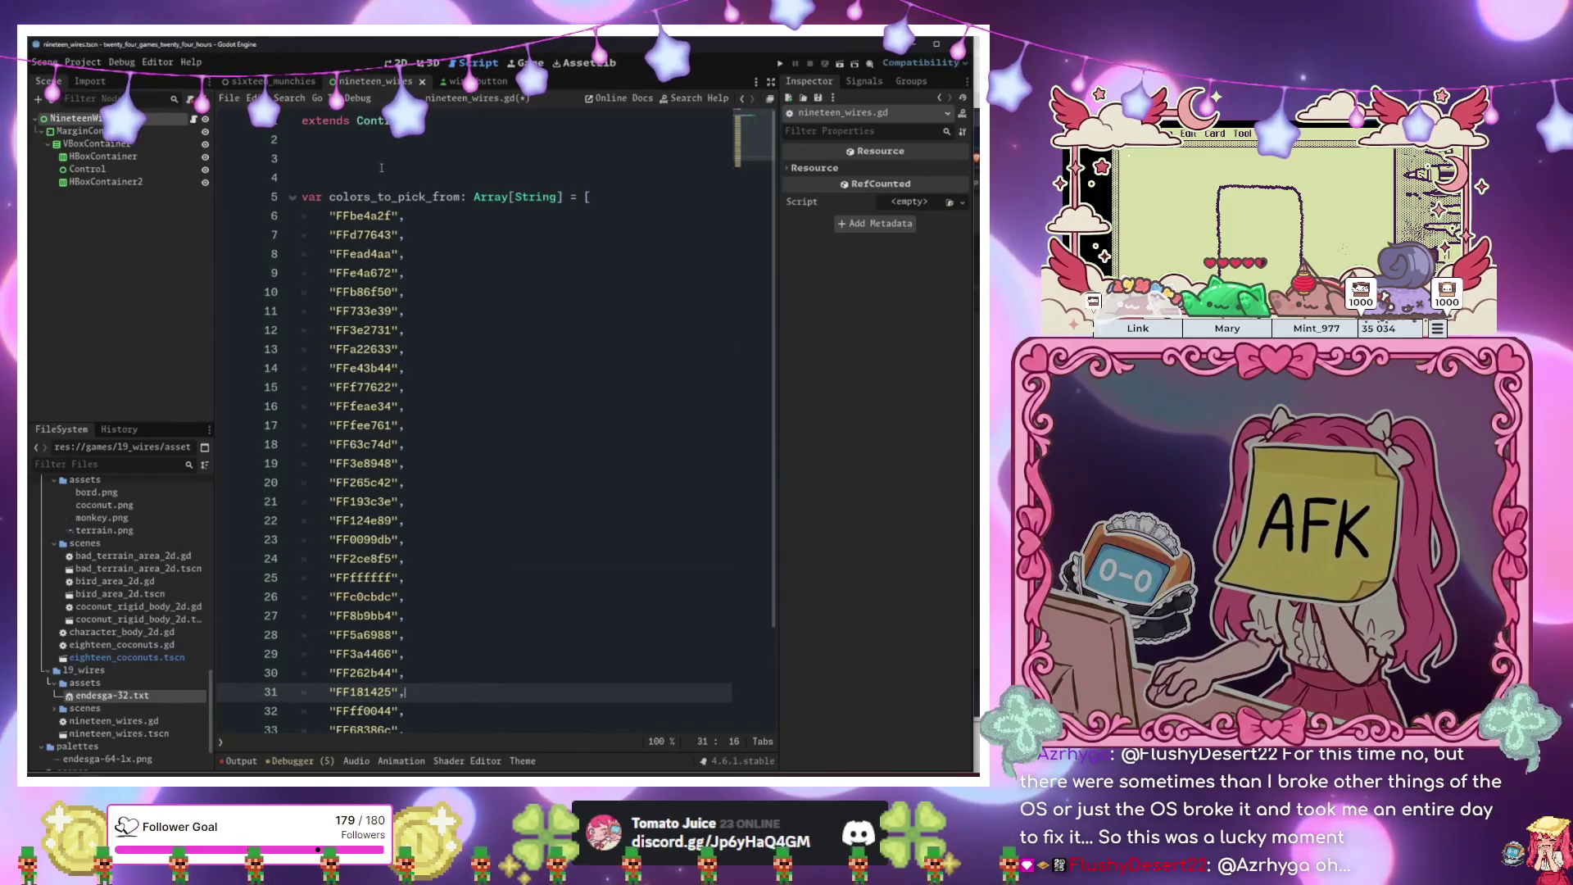
Add blank lines after the array's closing bracket and fold colors_to_pick_from on line 5.
scroll(381, 168, "down", 2)
left_click(389, 711)
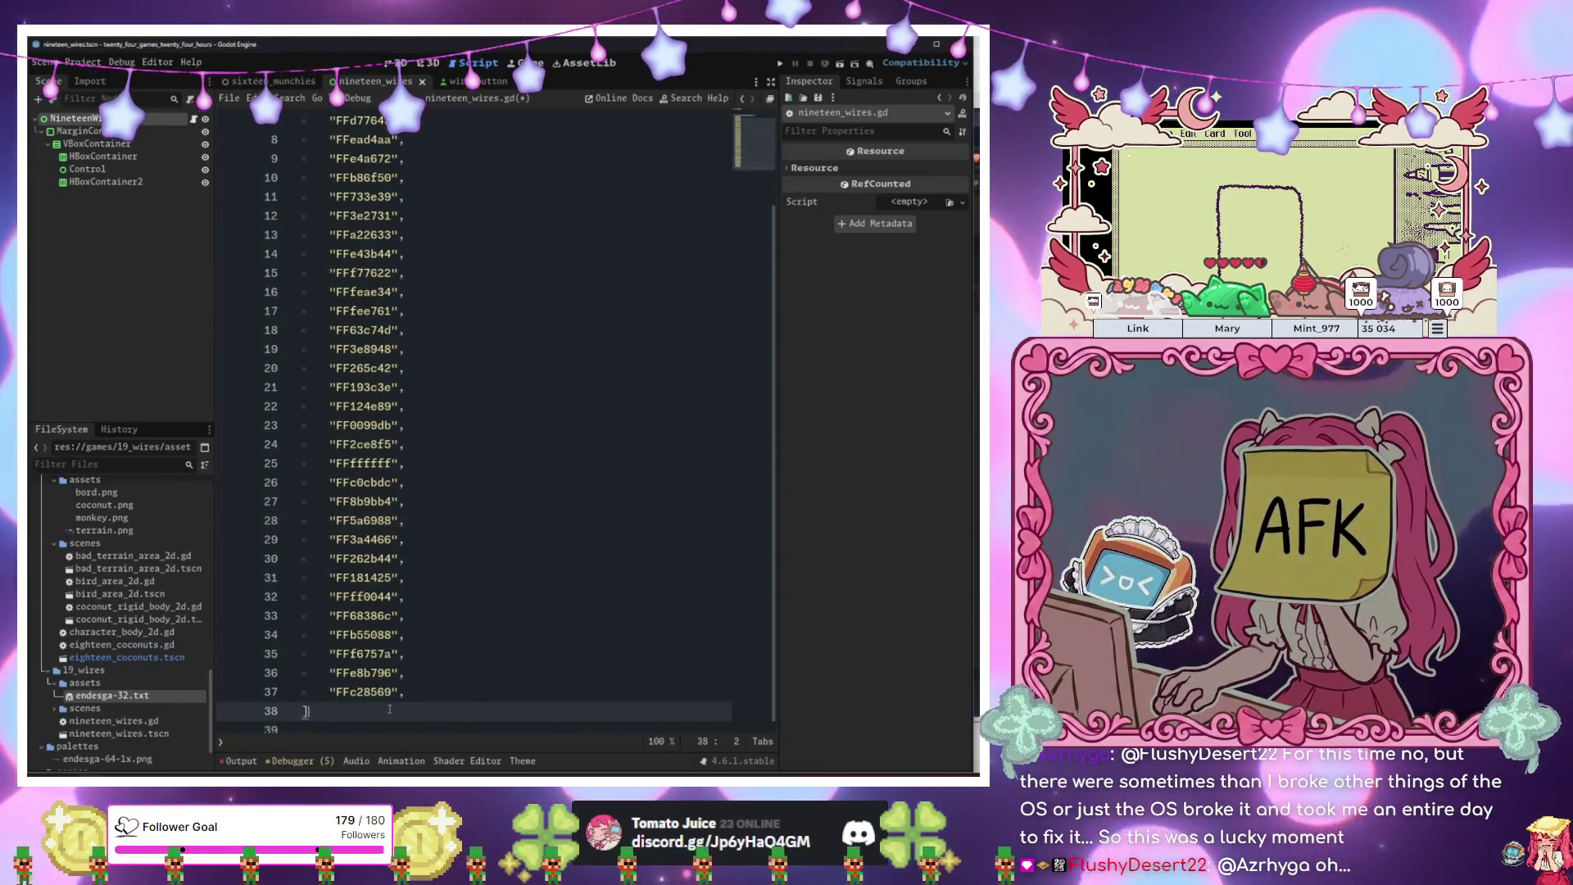
key("Return")
key("Return")
key("Return")
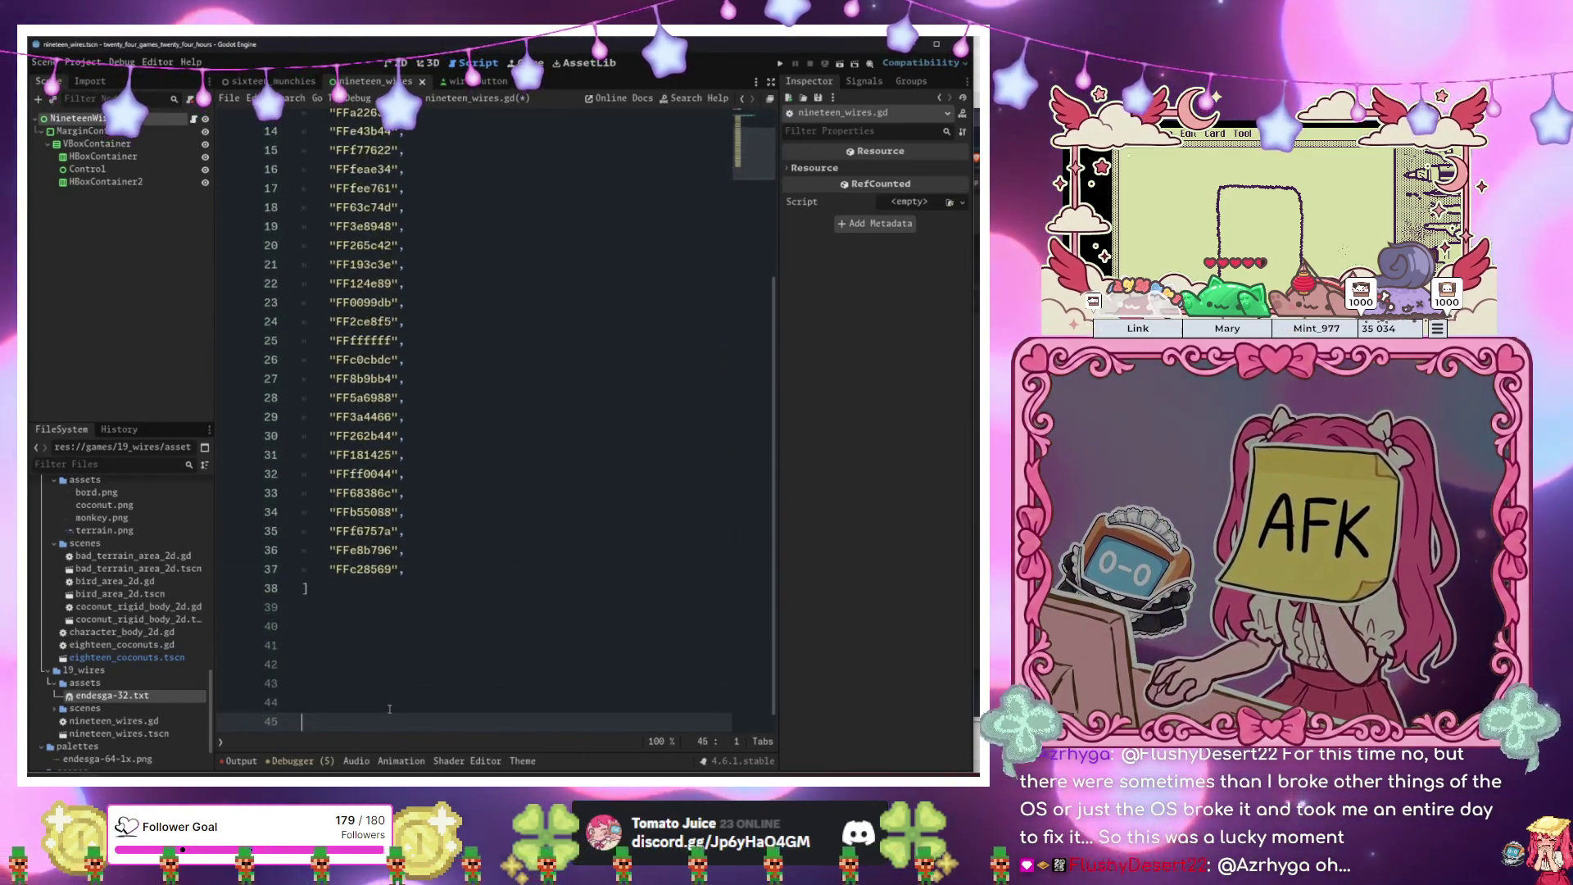
key("Up")
key("Up")
key("Up")
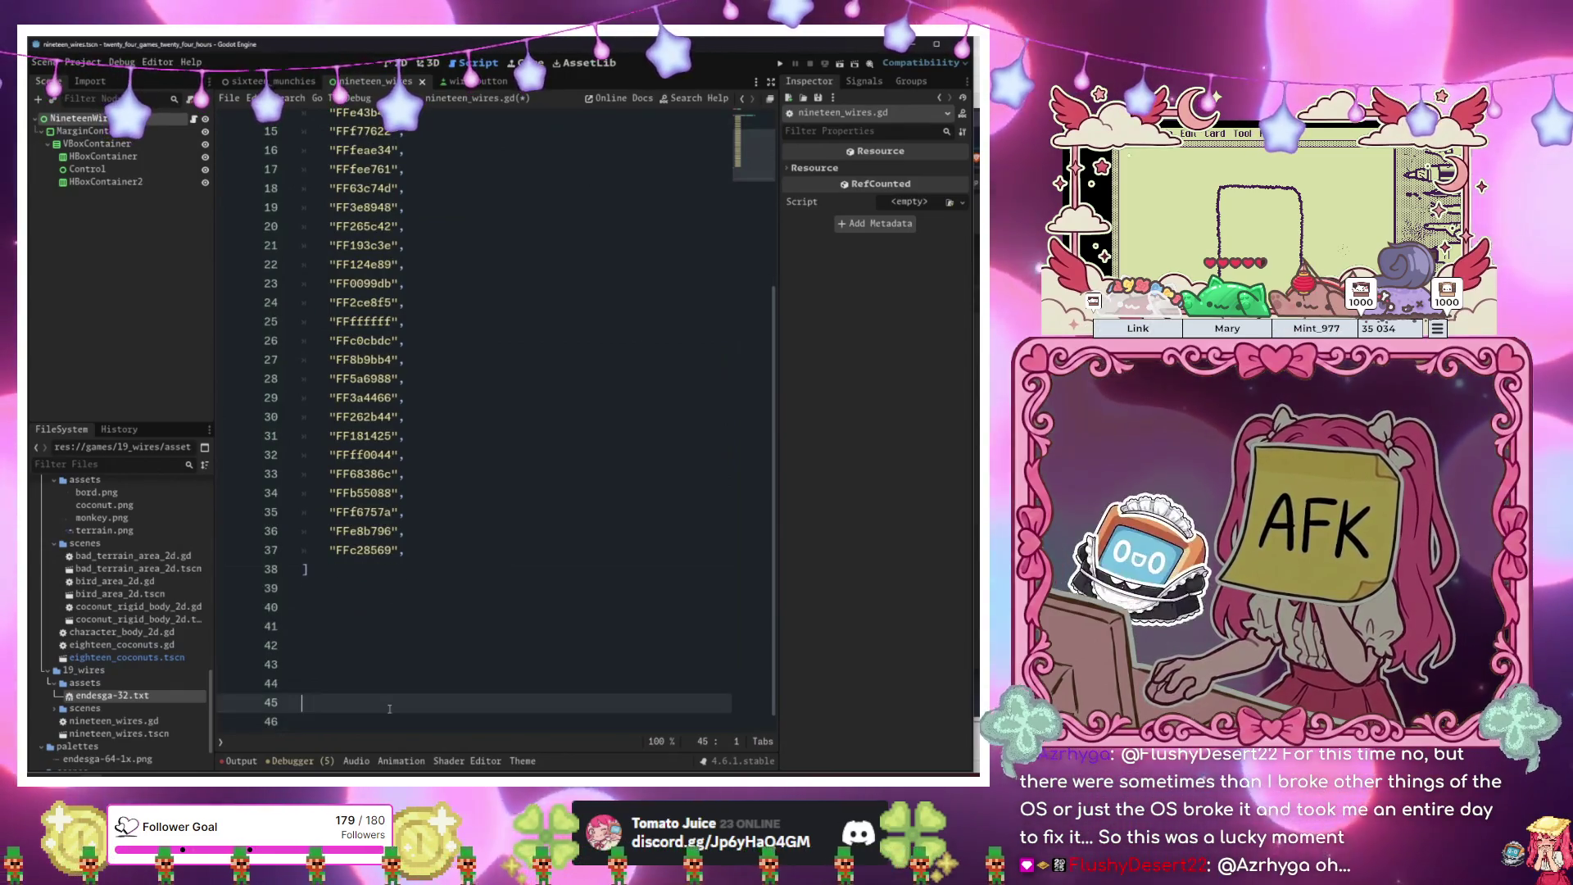
scroll(288, 193, "up", 5)
left_click(290, 196)
left_click(393, 275)
left_click(407, 295)
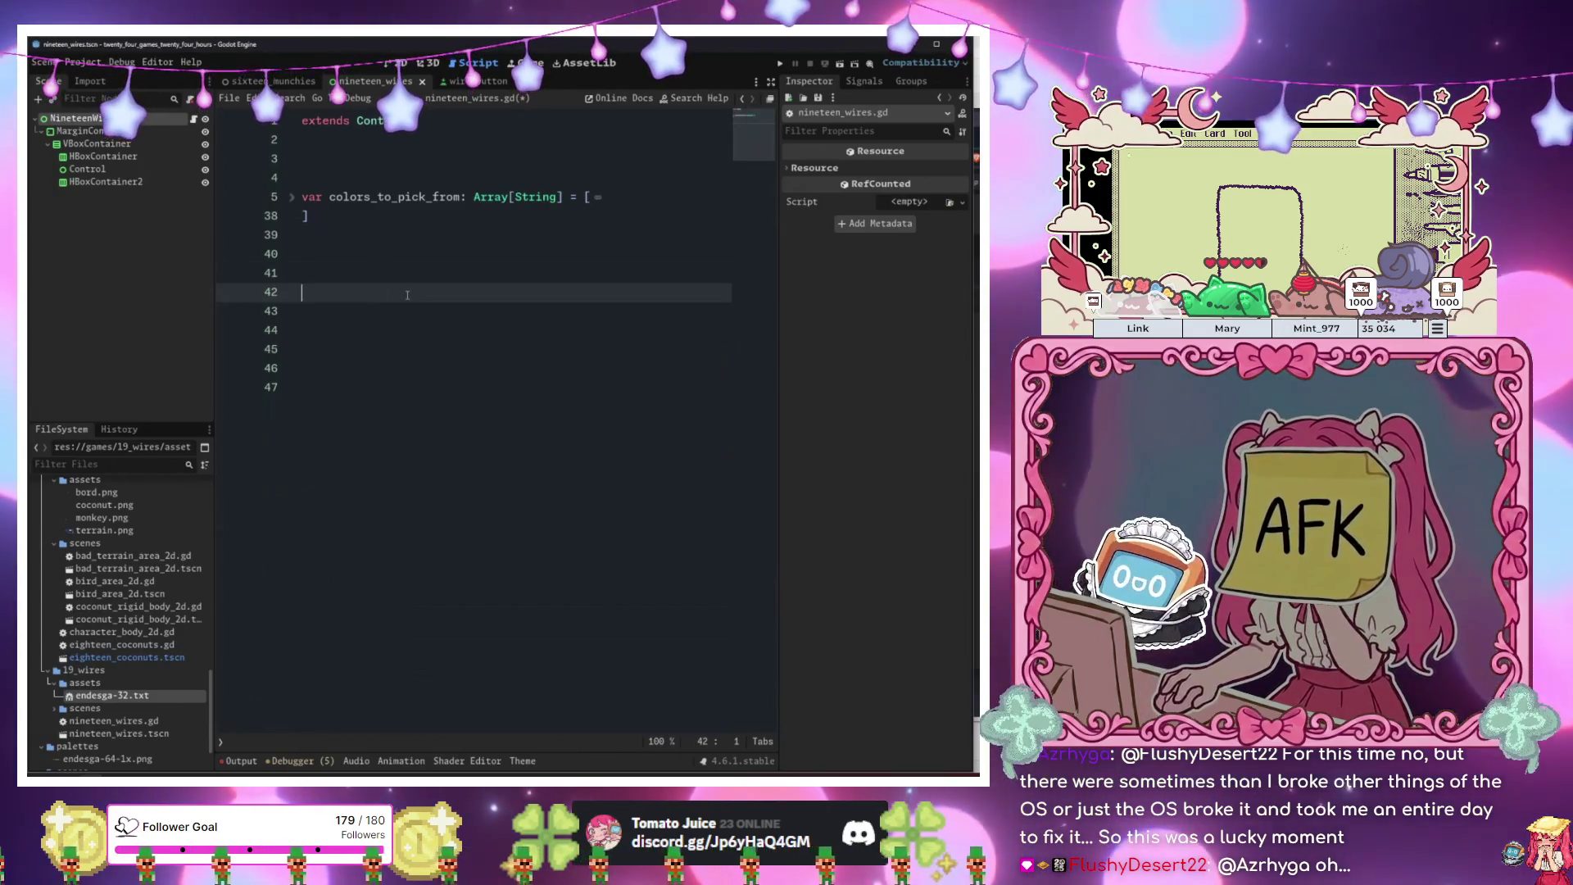
key("Up")
key("Up")
key("Up")
key("Down")
key("Down")
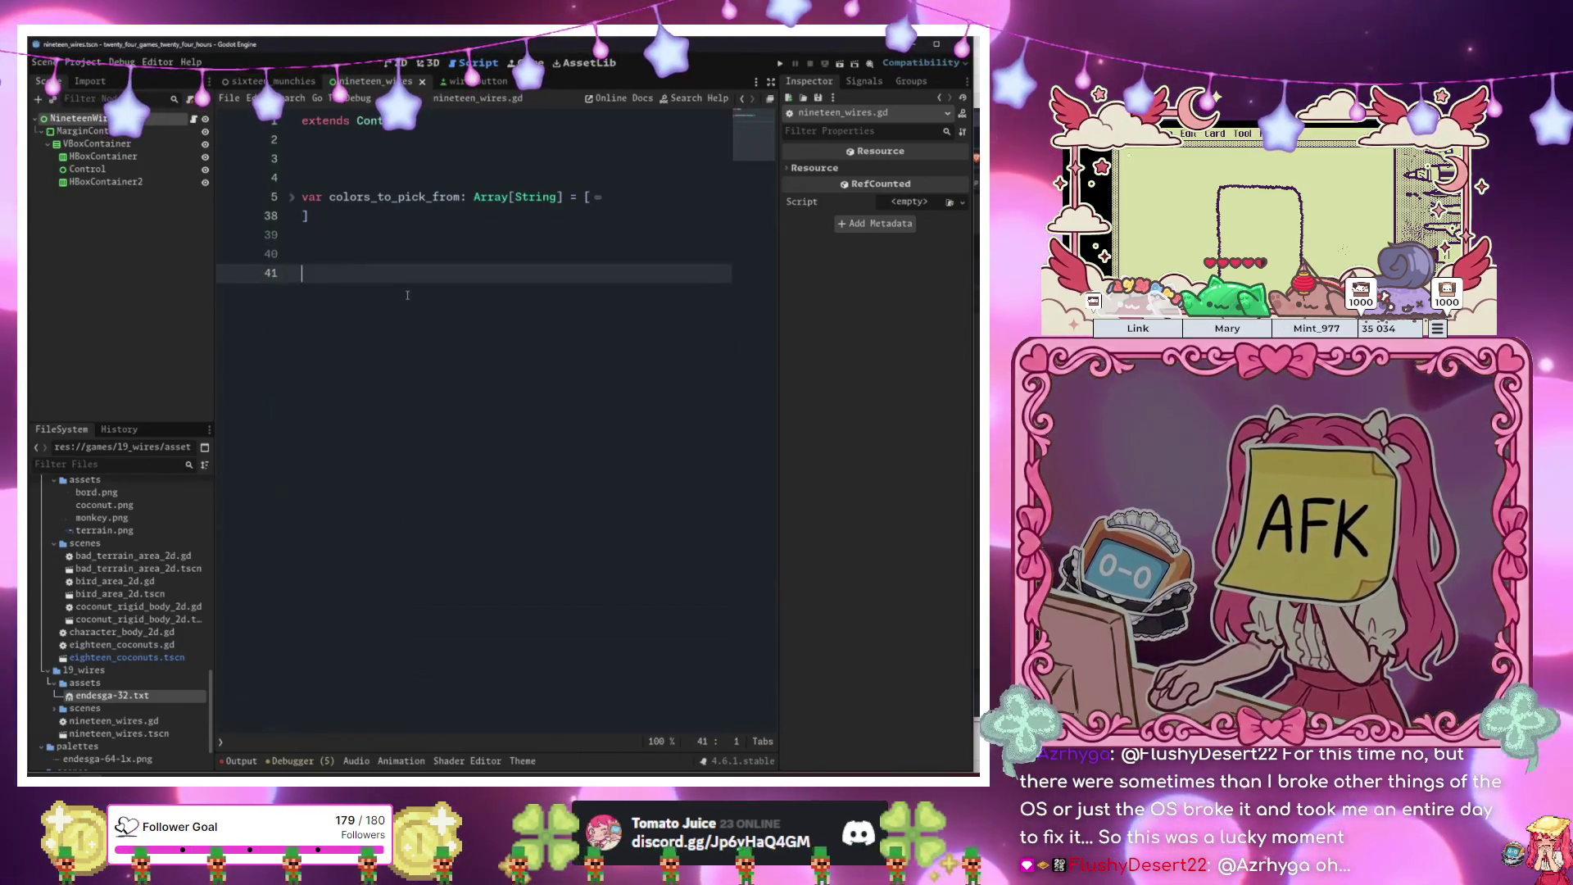
On line 42 write func get_random_colored_wires() -> void: and begin declaring color_to_pick_from_dupe: Array[String].
key("Down")
type("get")
key("BackSpace")
key("BackSpace")
key("BackSpace")
type("fun")
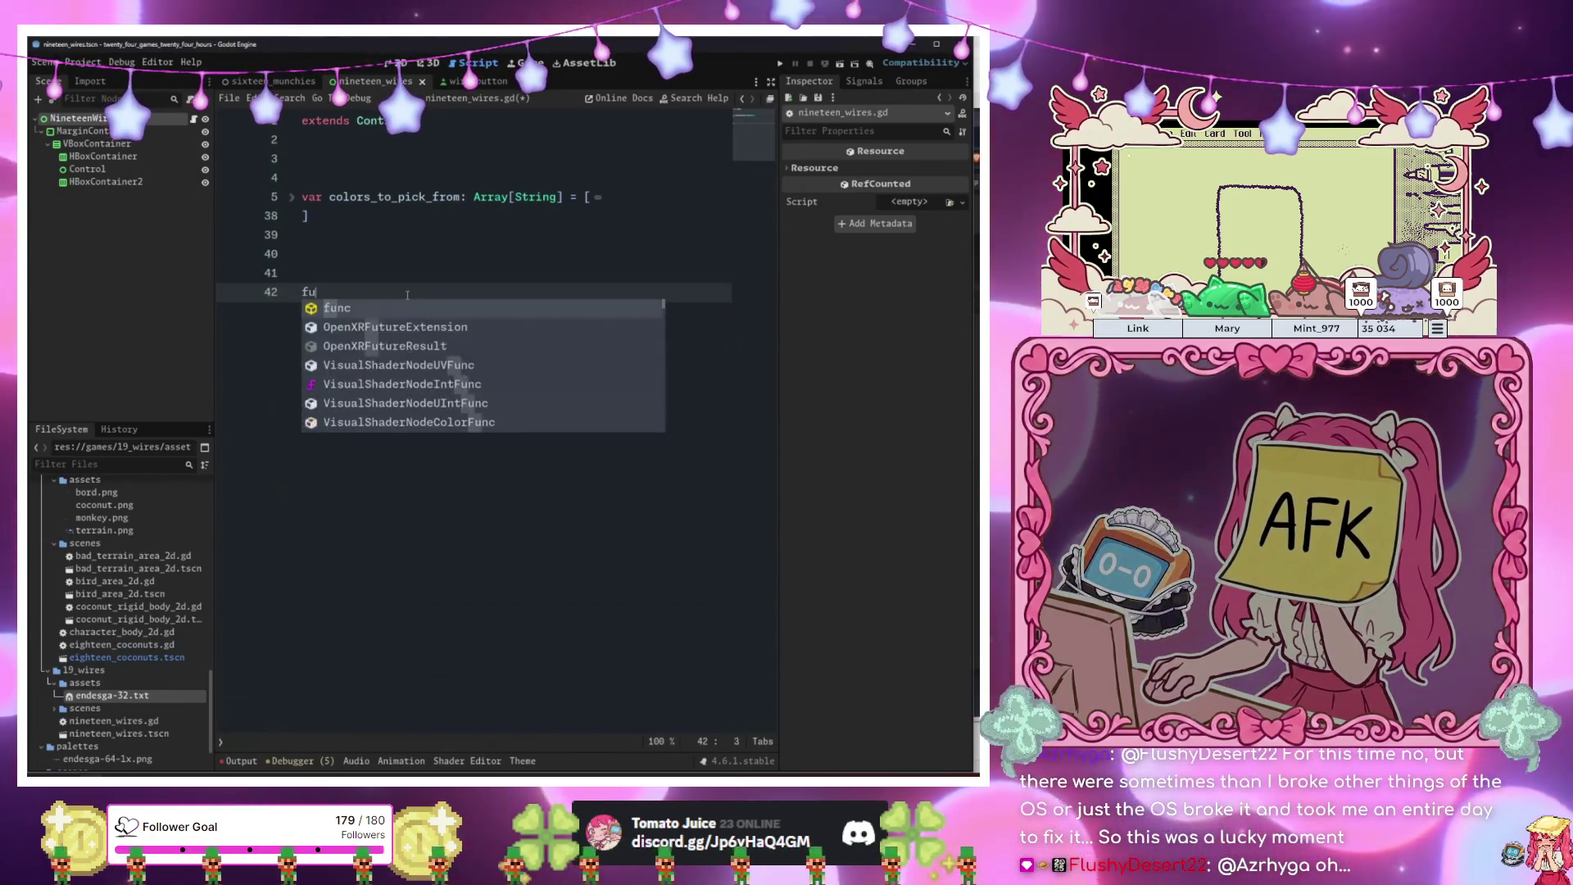
type("c")
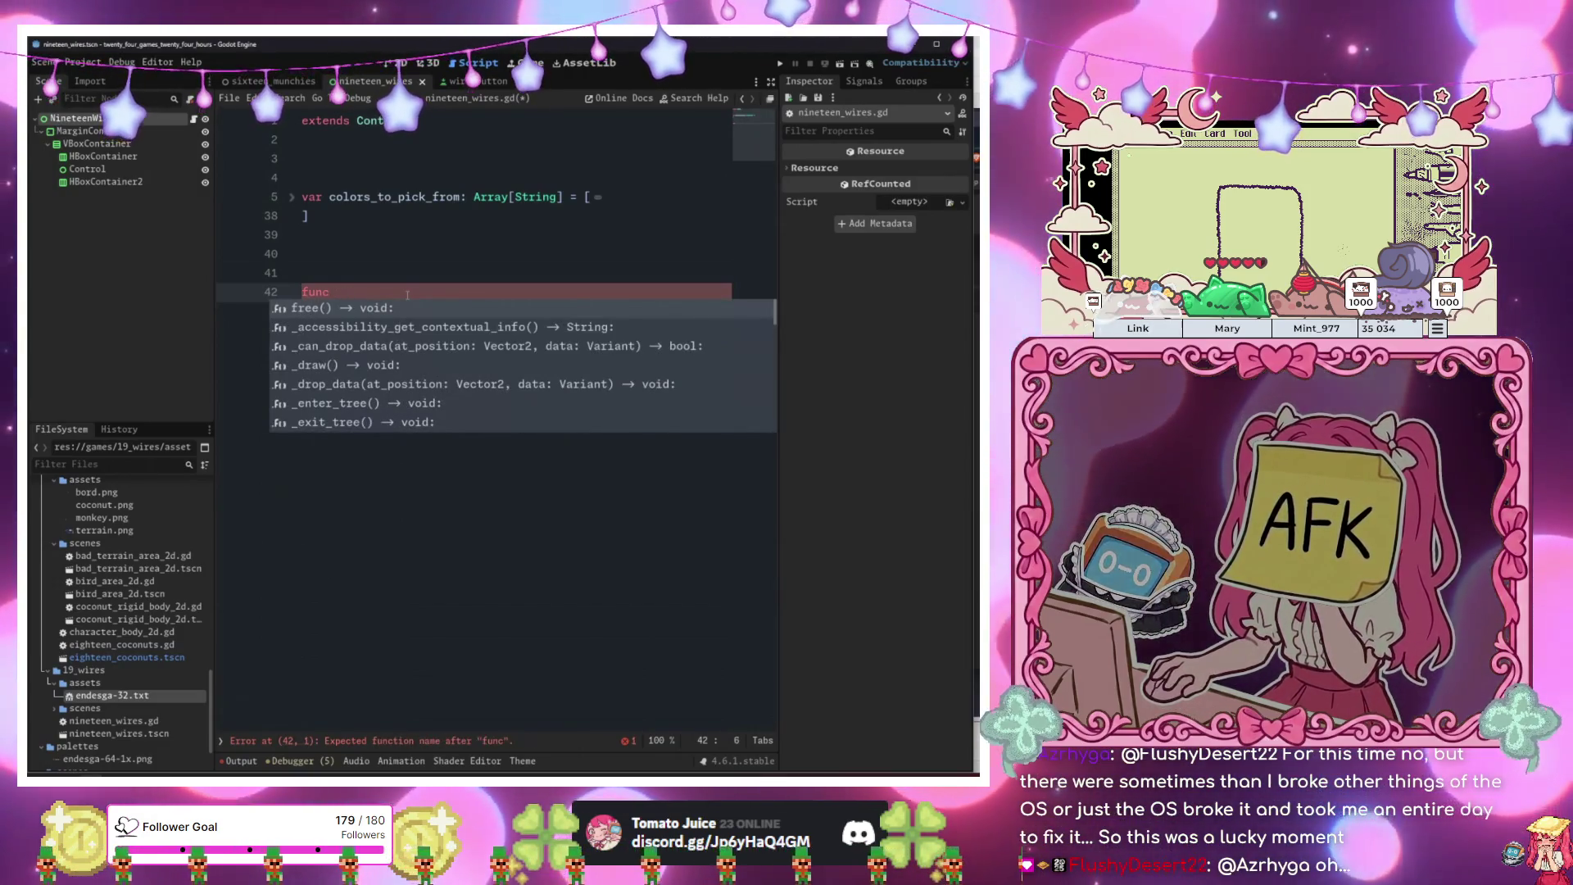
type("get_ra")
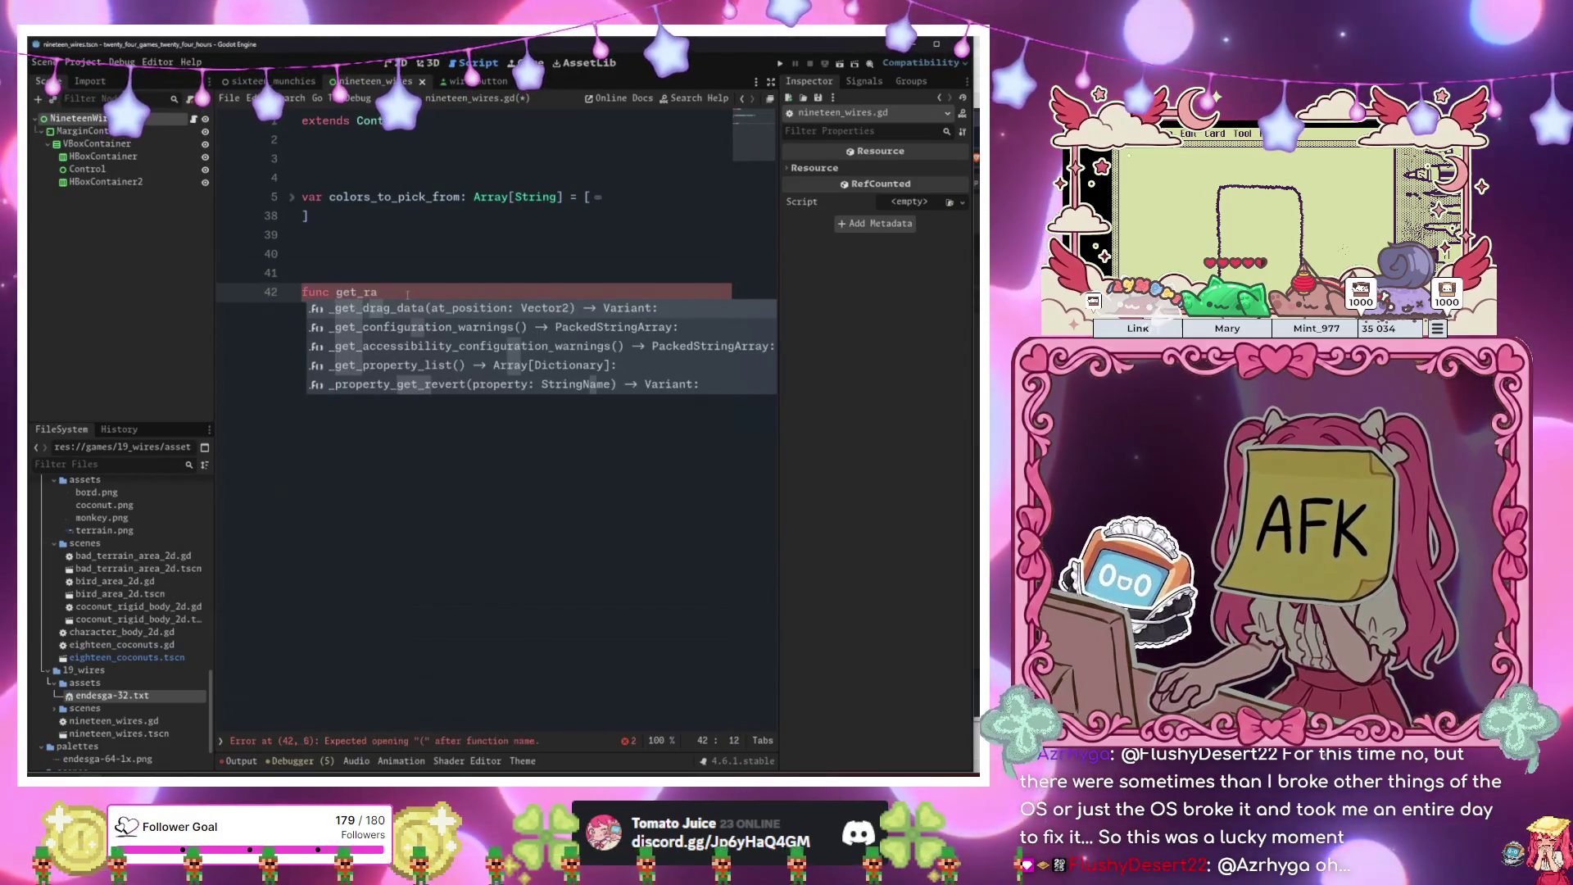
type("ndom_colored_wires() ->")
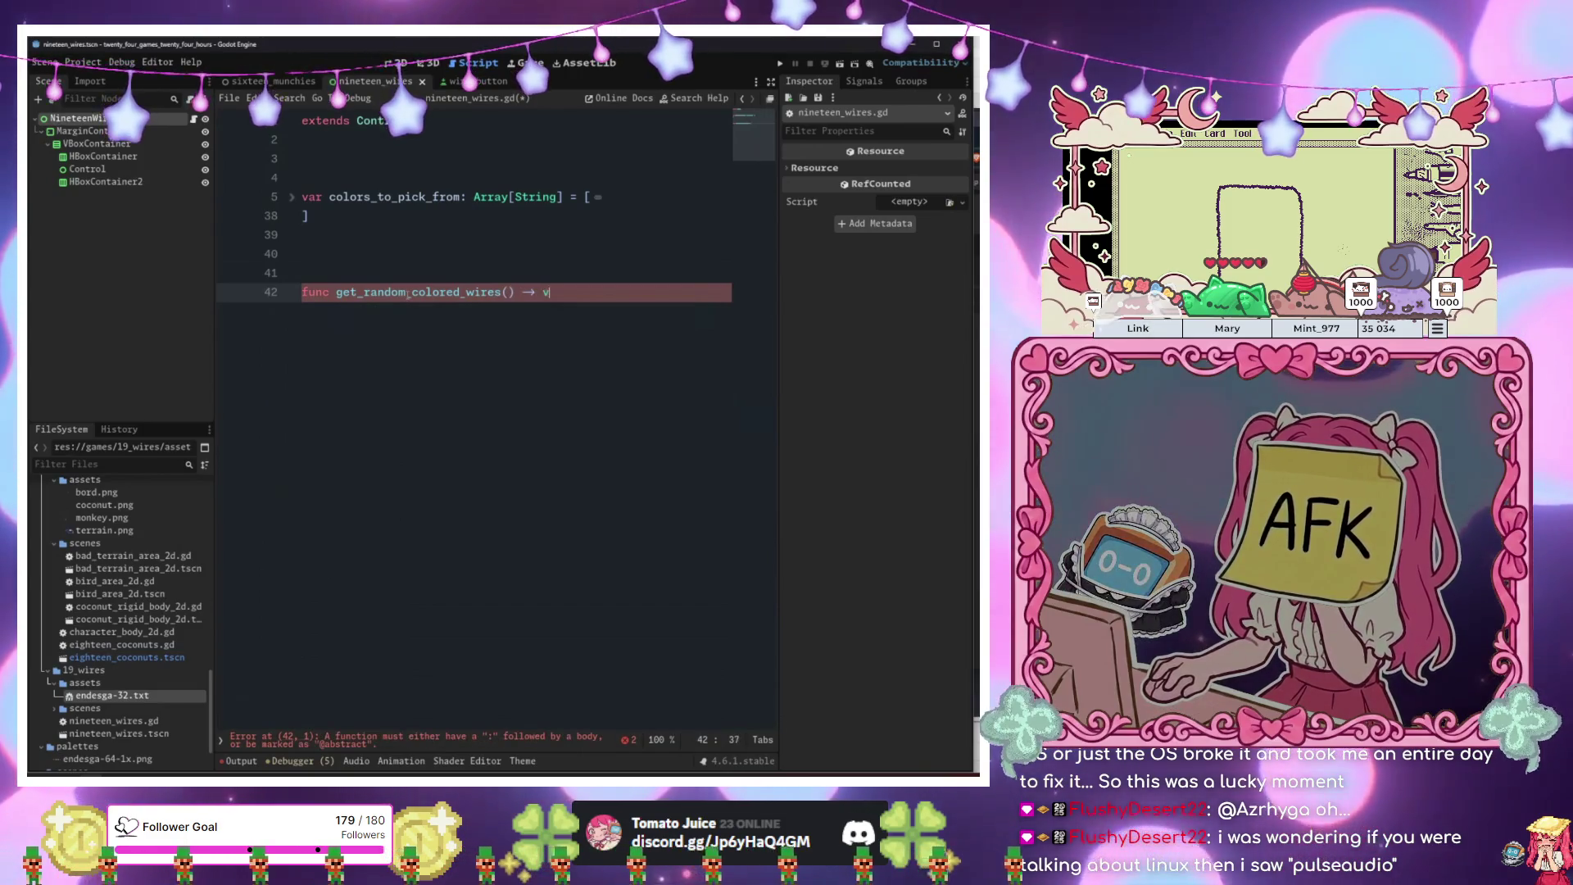
type("void:")
key("Return")
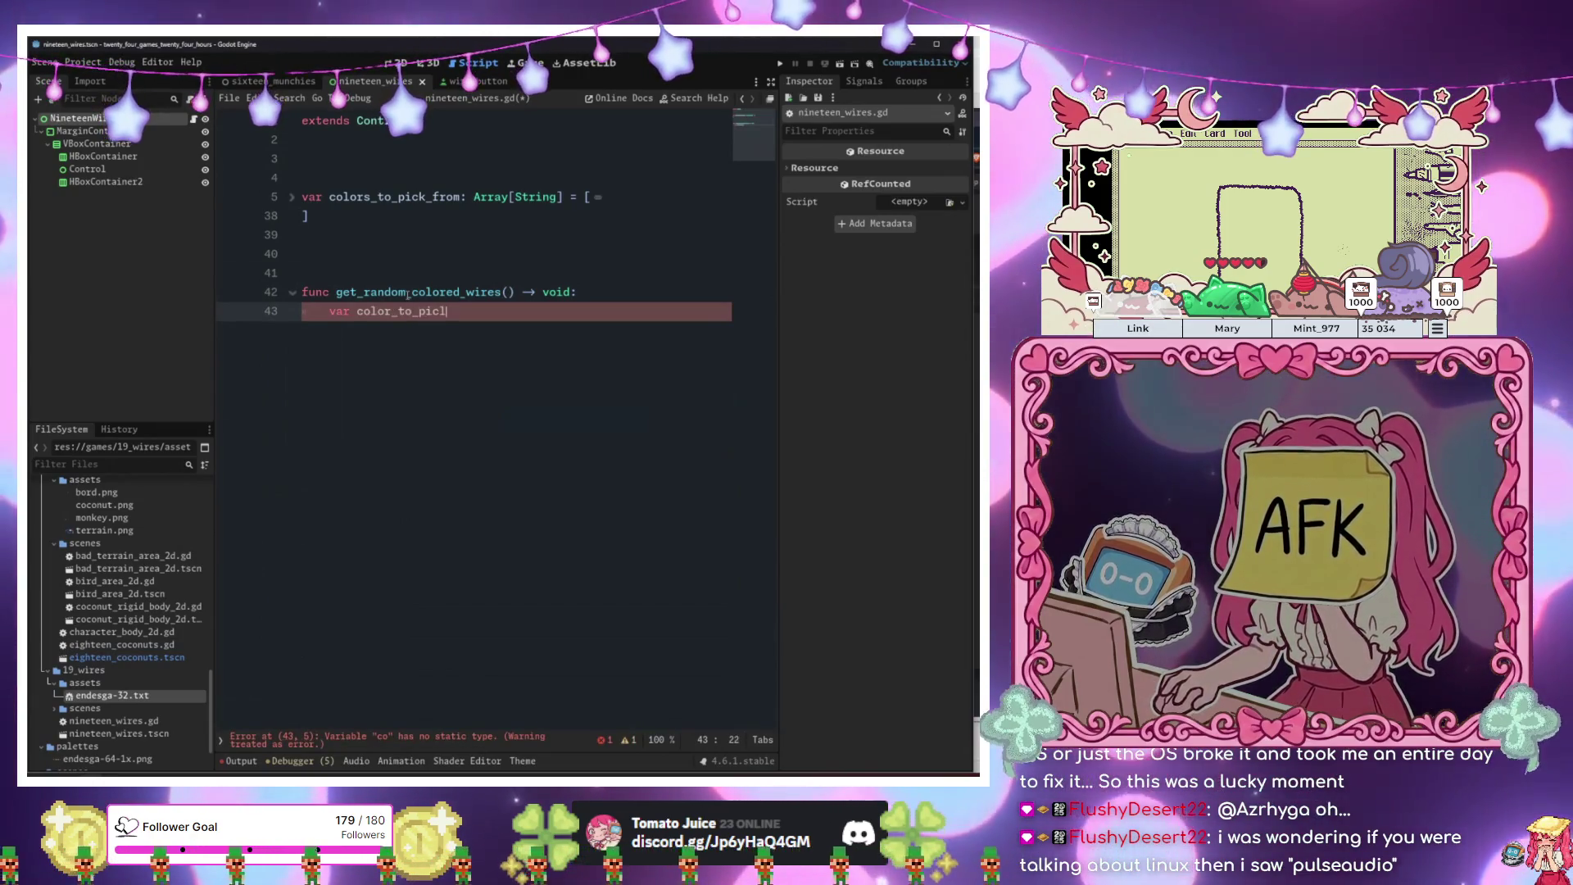
key("BackSpace")
type("k_from_dupe: ")
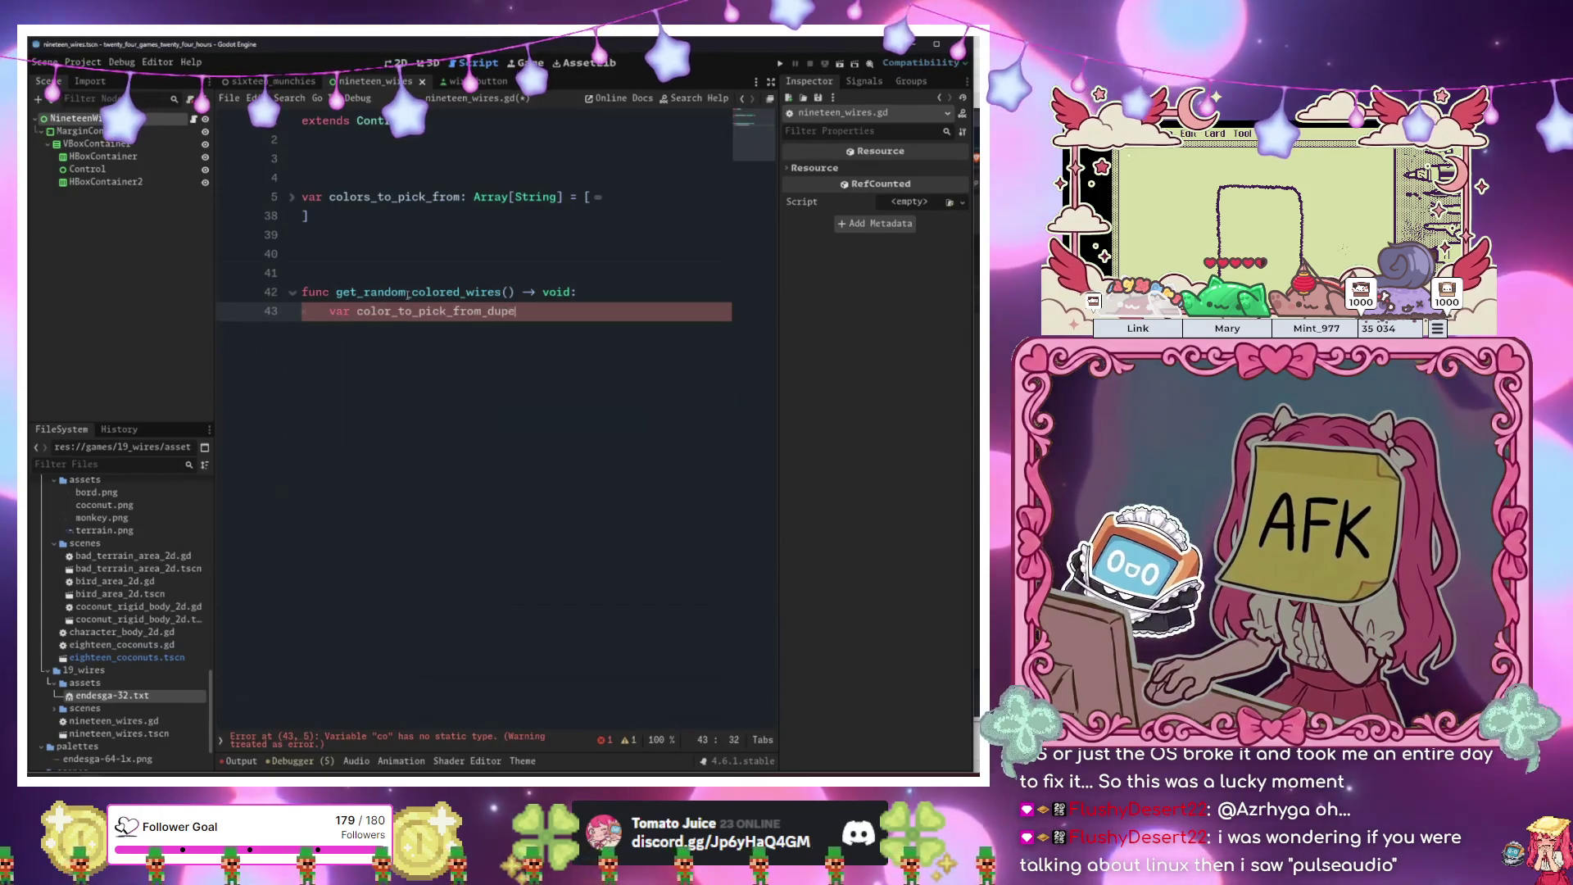
type("Array[")
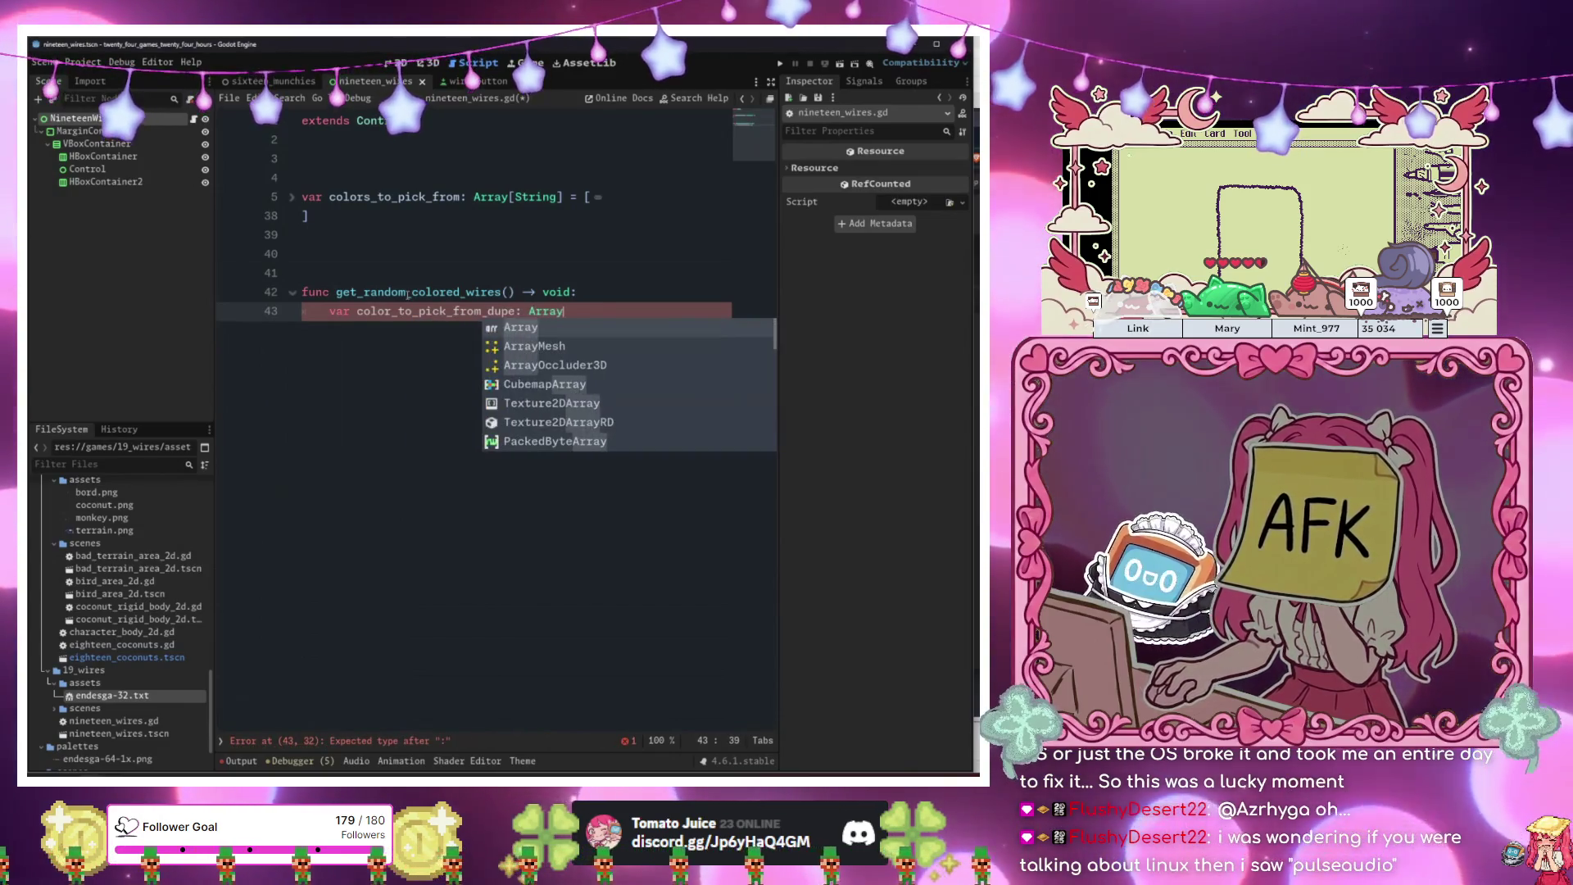
type("String] = ")
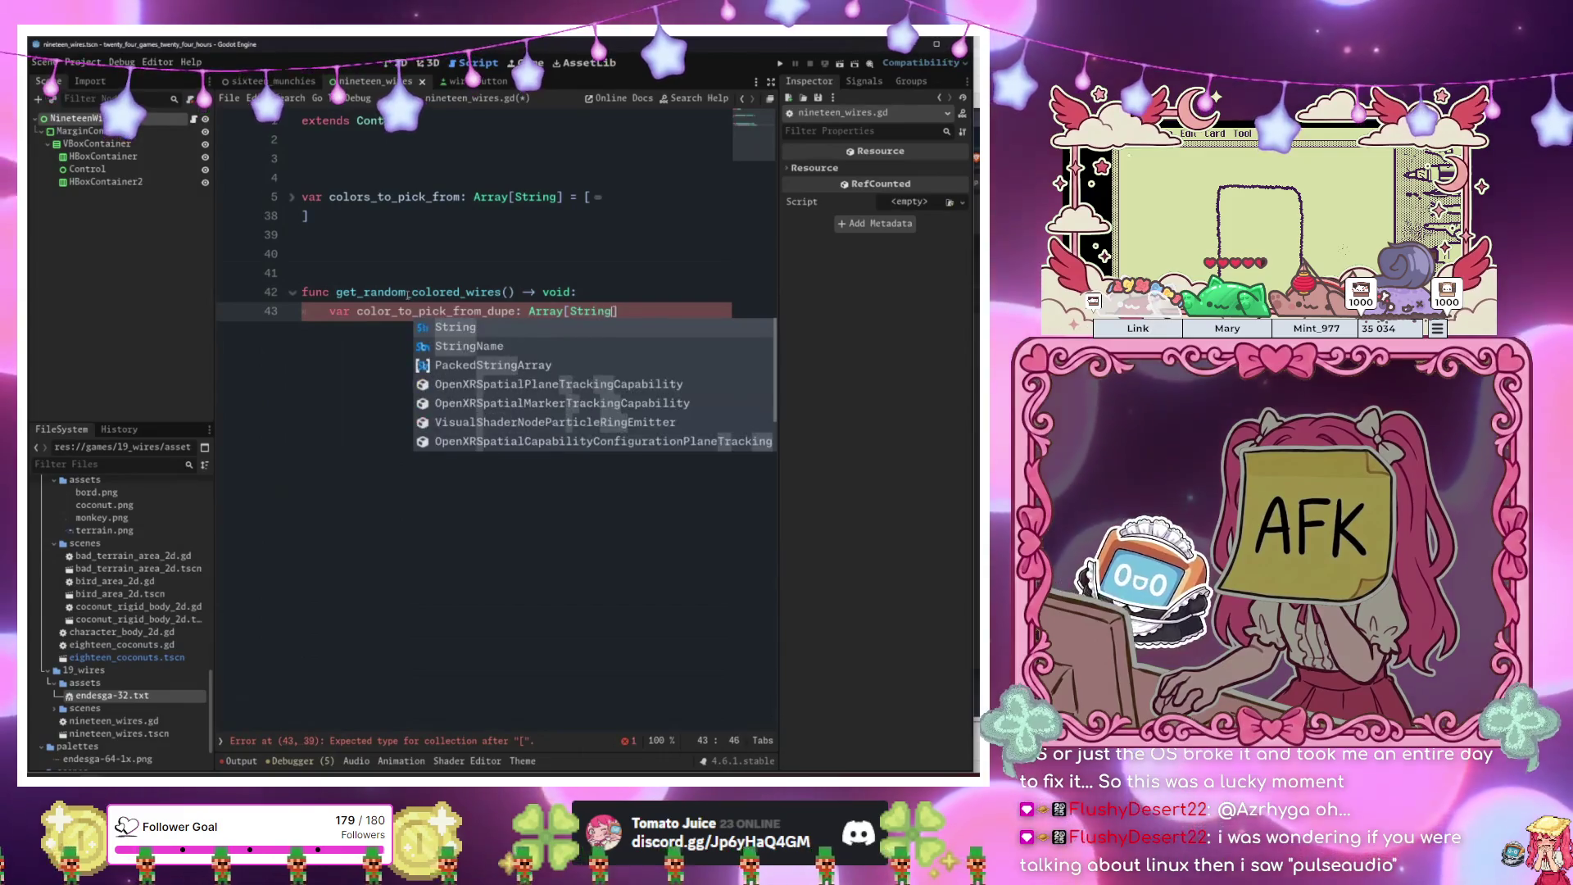
type("co")
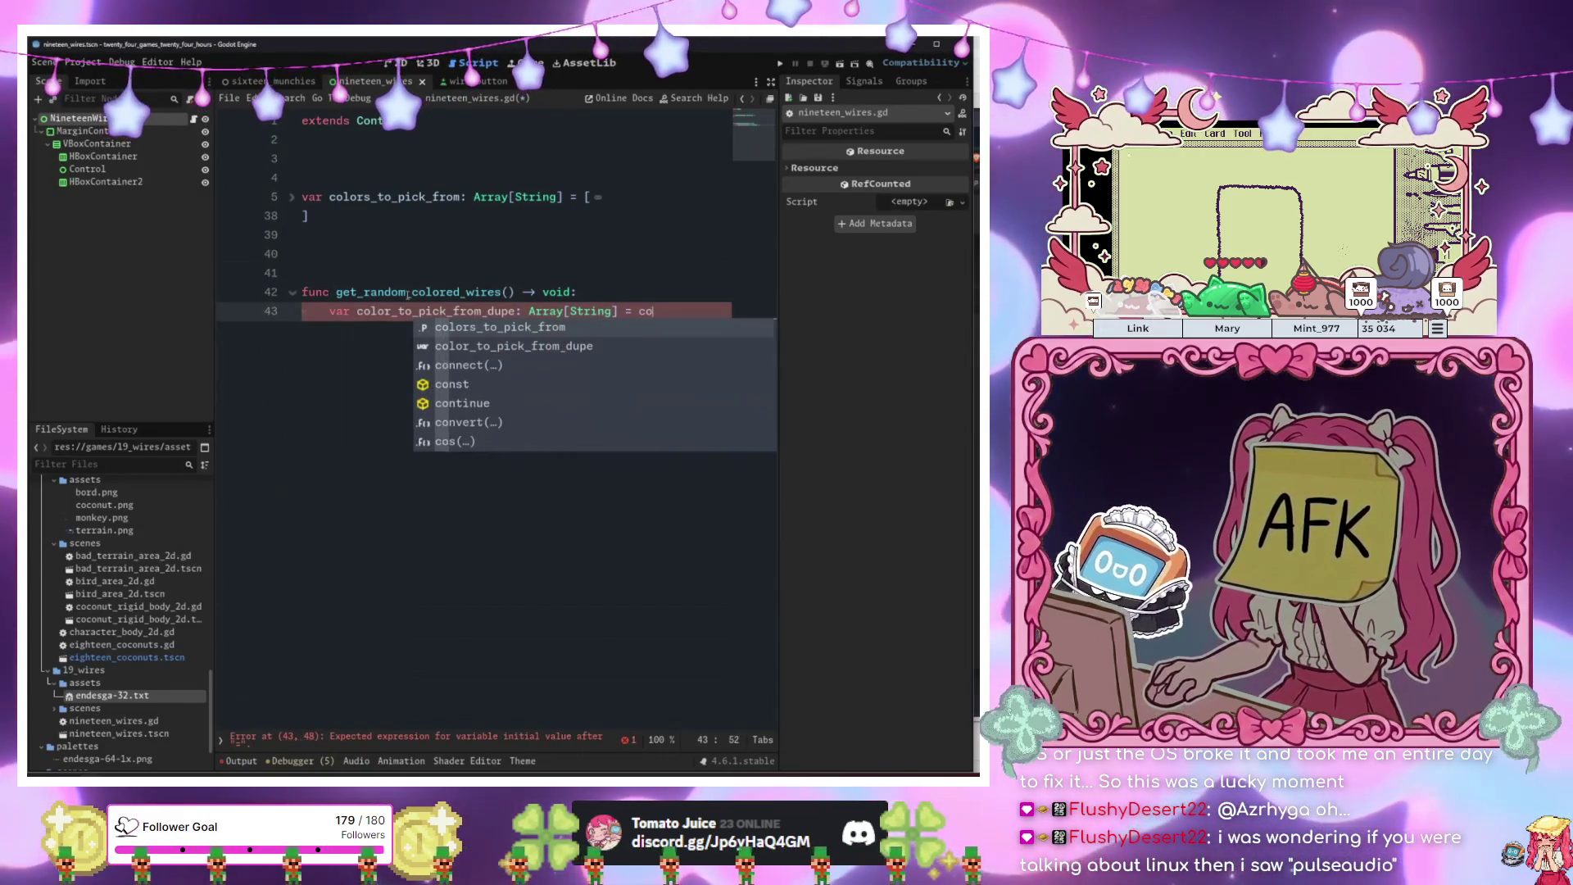
Assign colors_to_pick_from.duplicate() to the dupe variable and start line 45 with colors_to_pick_from.
key("Return")
type(".d")
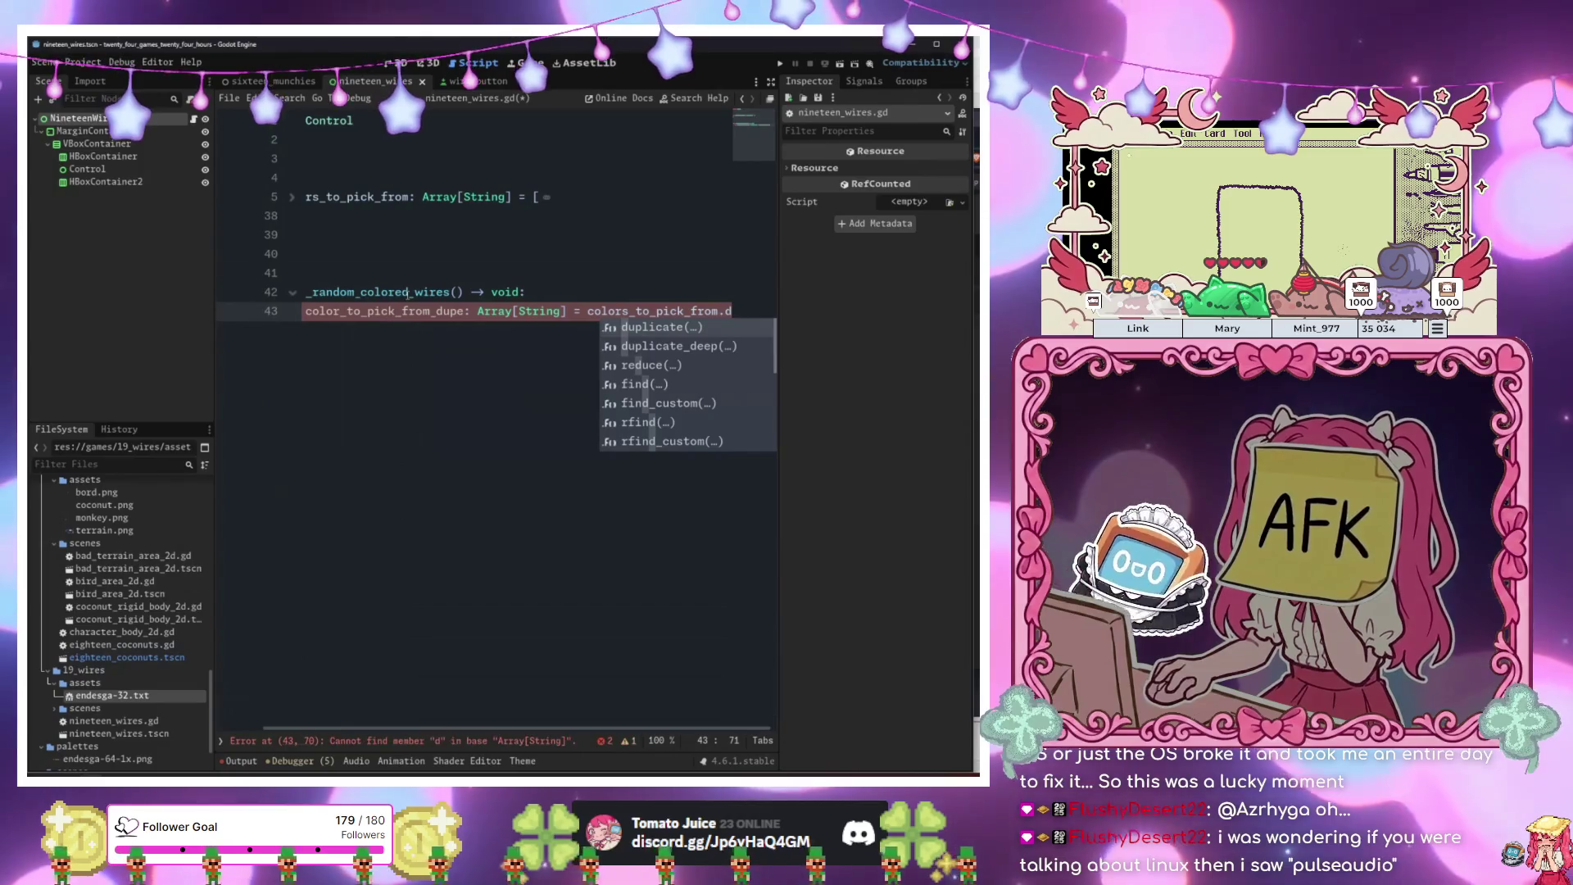
key("Return")
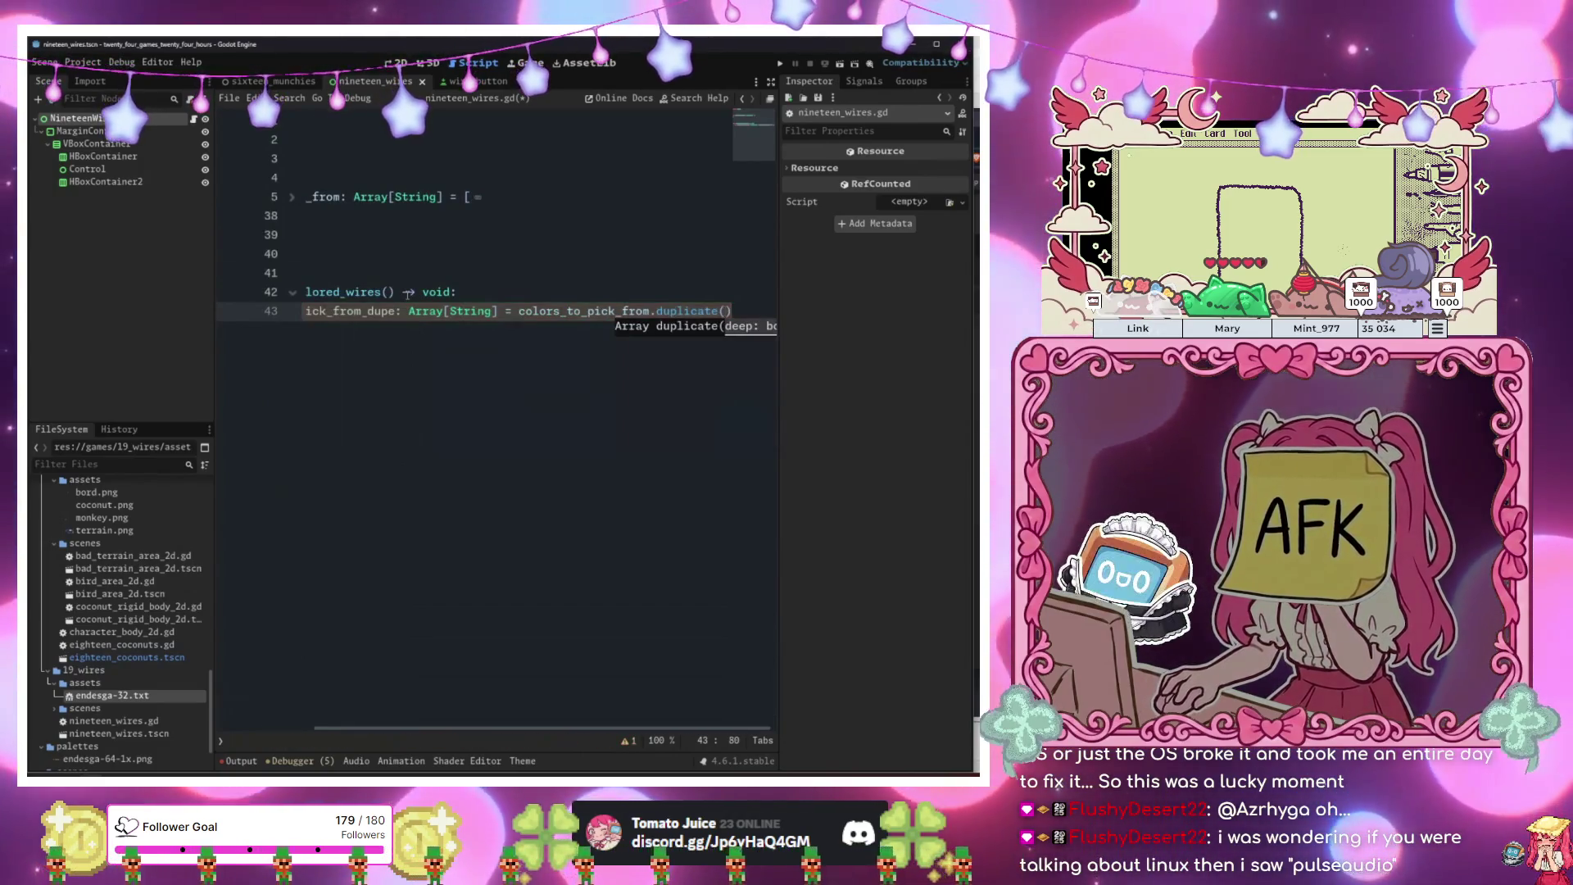
key("Return")
key("Tab")
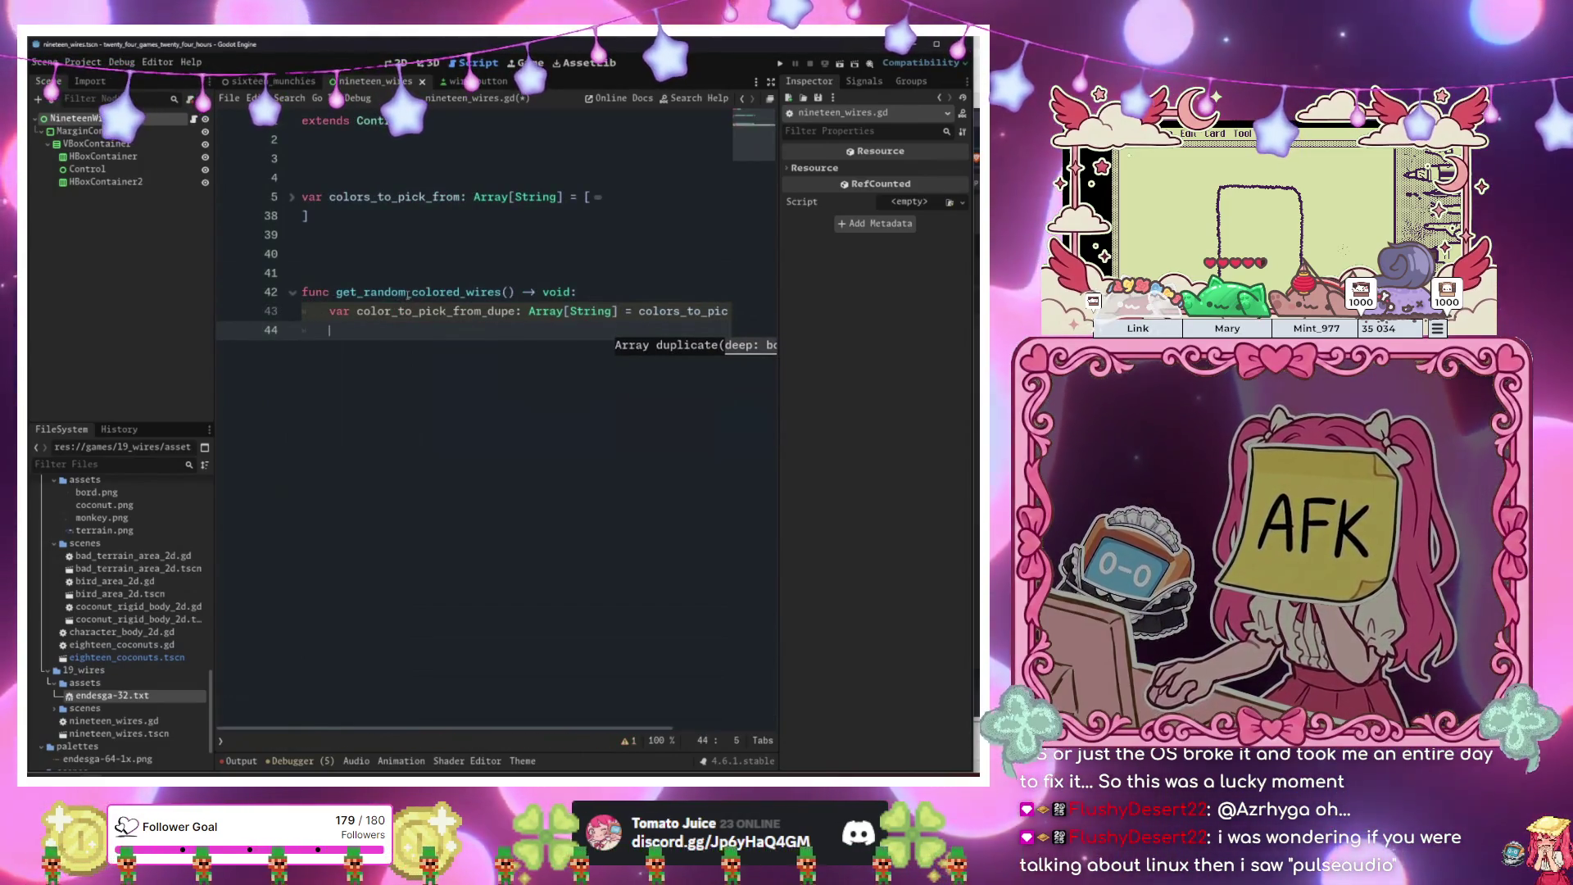
key("Return")
type("colors_to_pick_from")
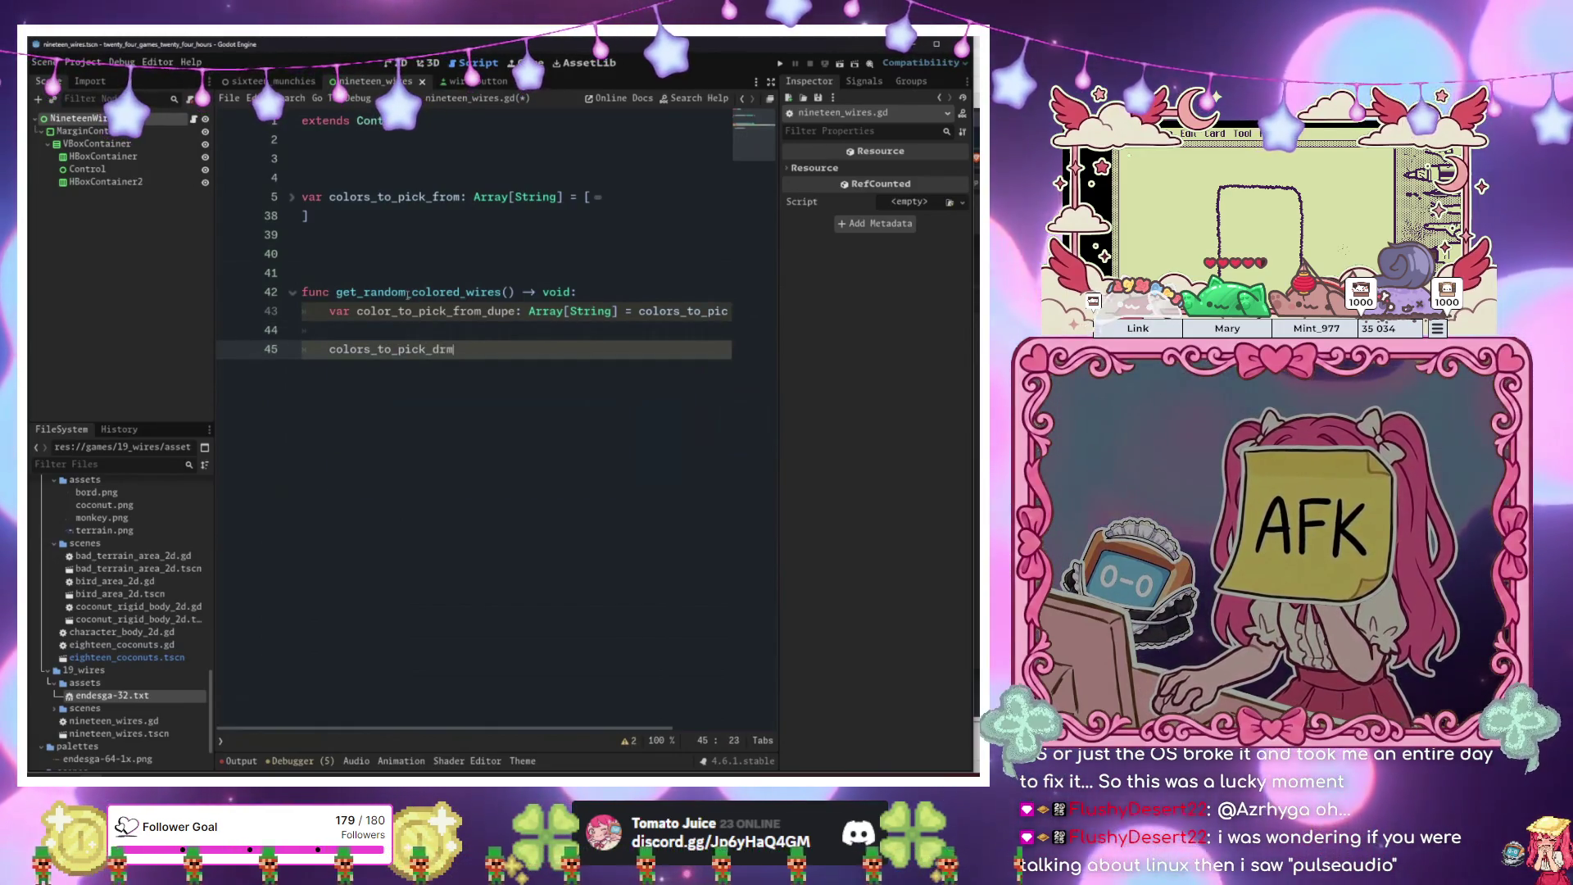
key("BackSpace")
key("BackSpace")
key("BackSpace")
type("fro")
key("Return")
key("Return")
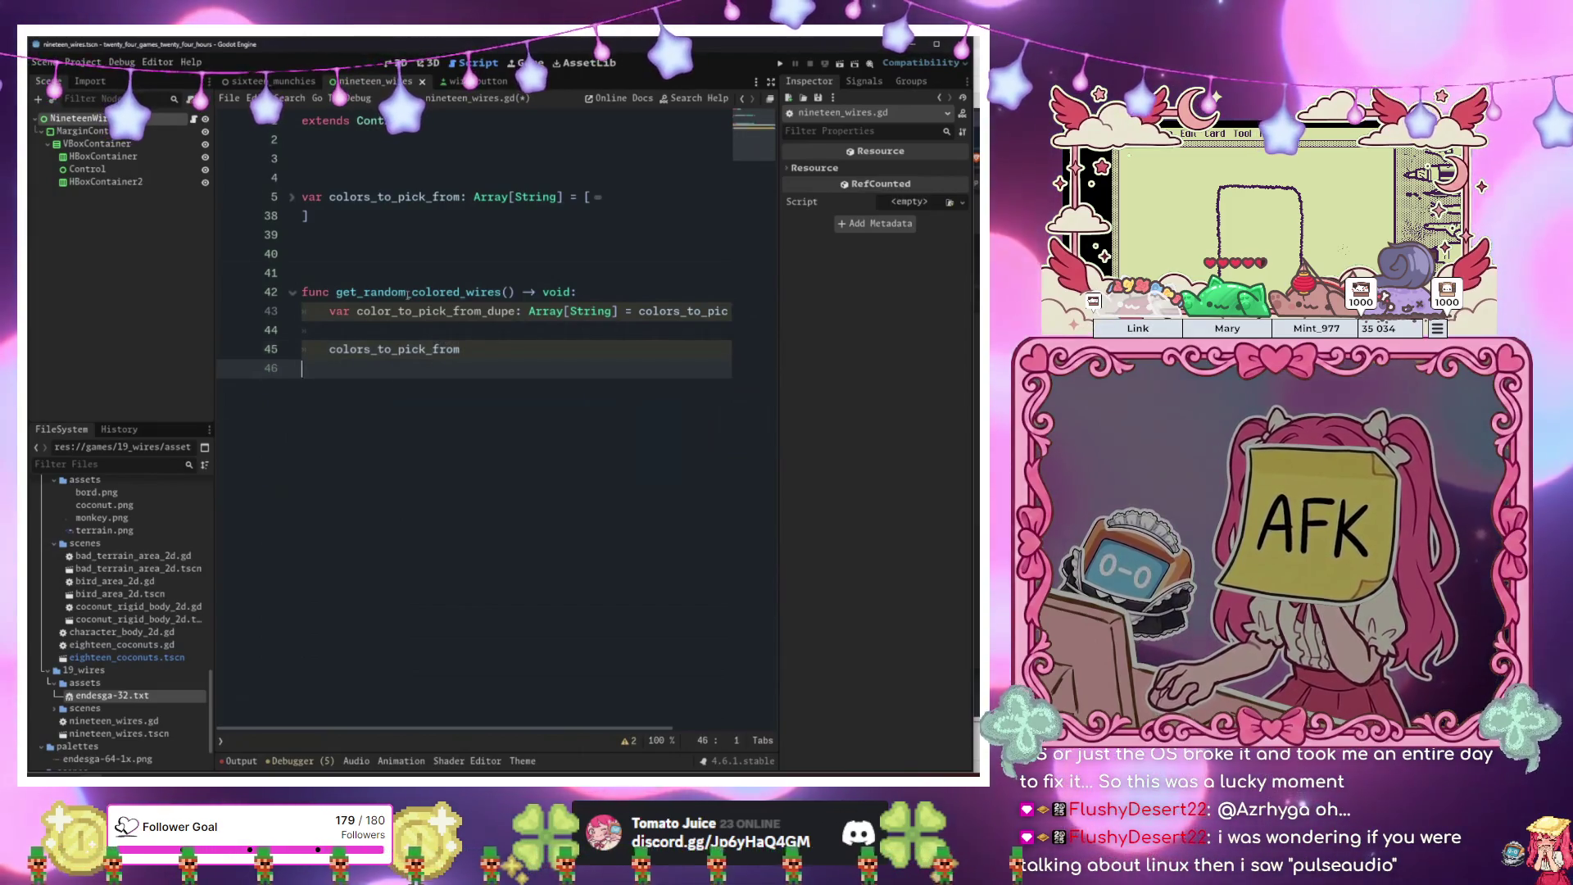
key("BackSpace")
key("BackSpace")
Rename the declared copy from color_to_pick_from_dupe to colors_to_pick_from_dupe.
type(".d")
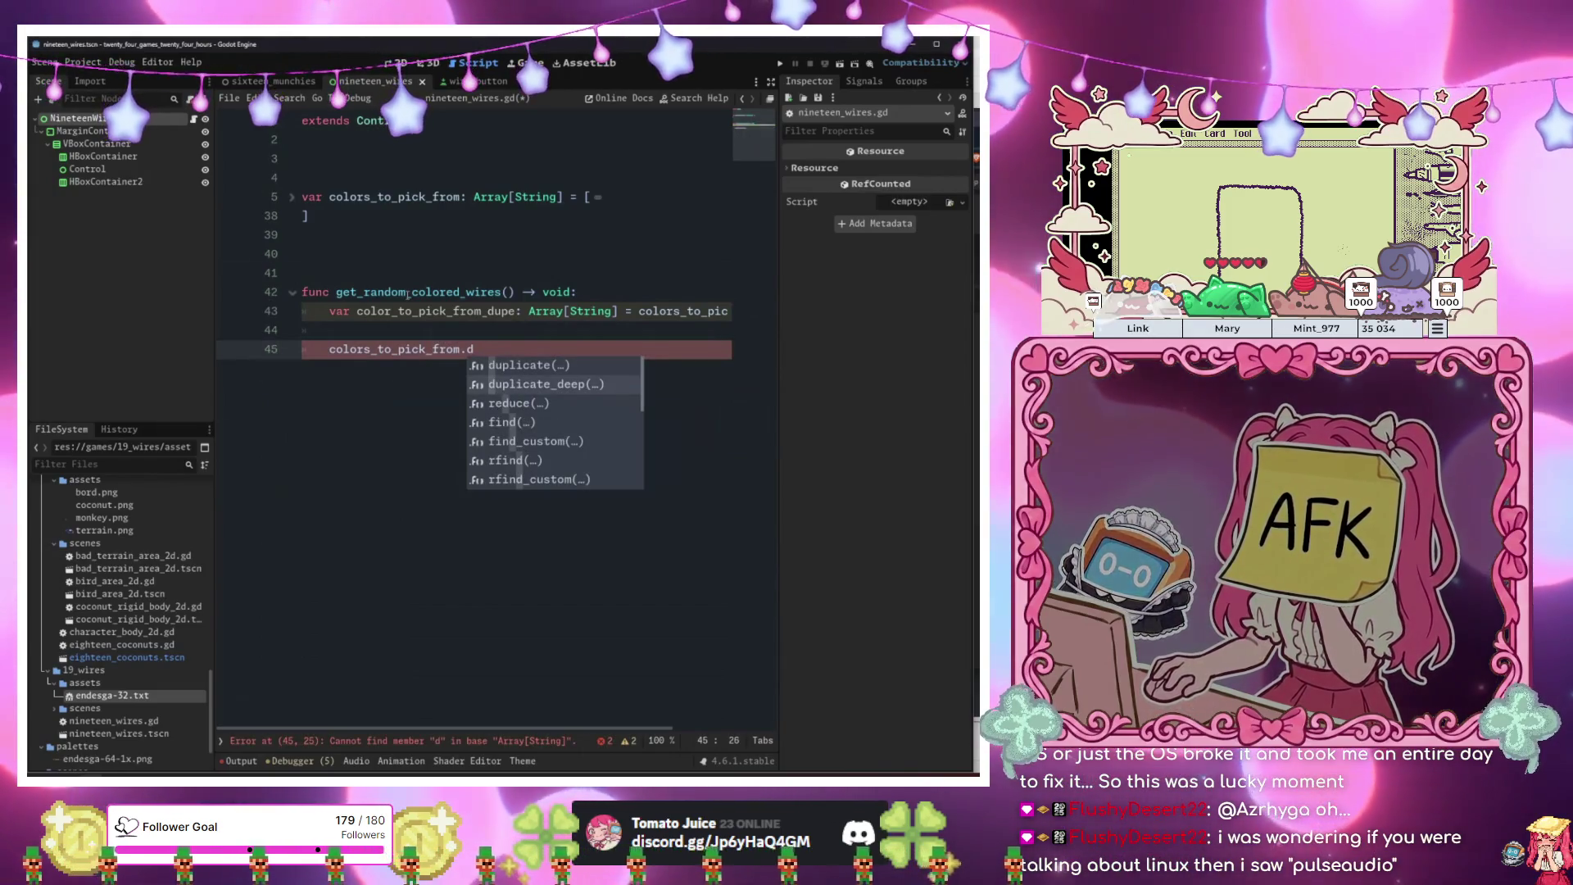
key("BackSpace")
key("BackSpace")
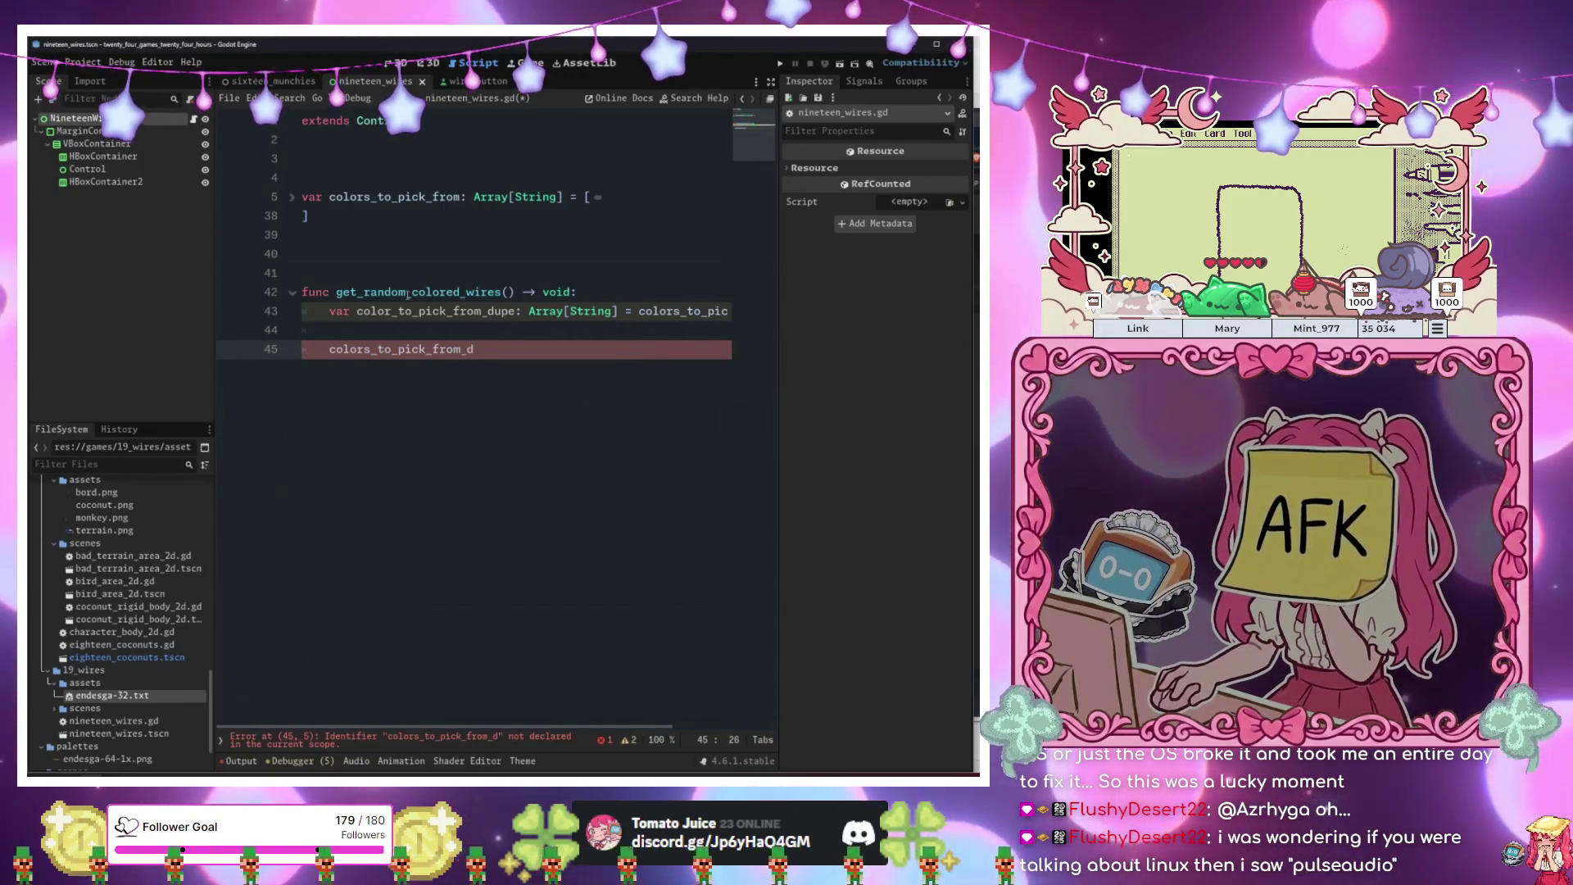
key("Up")
key("Up")
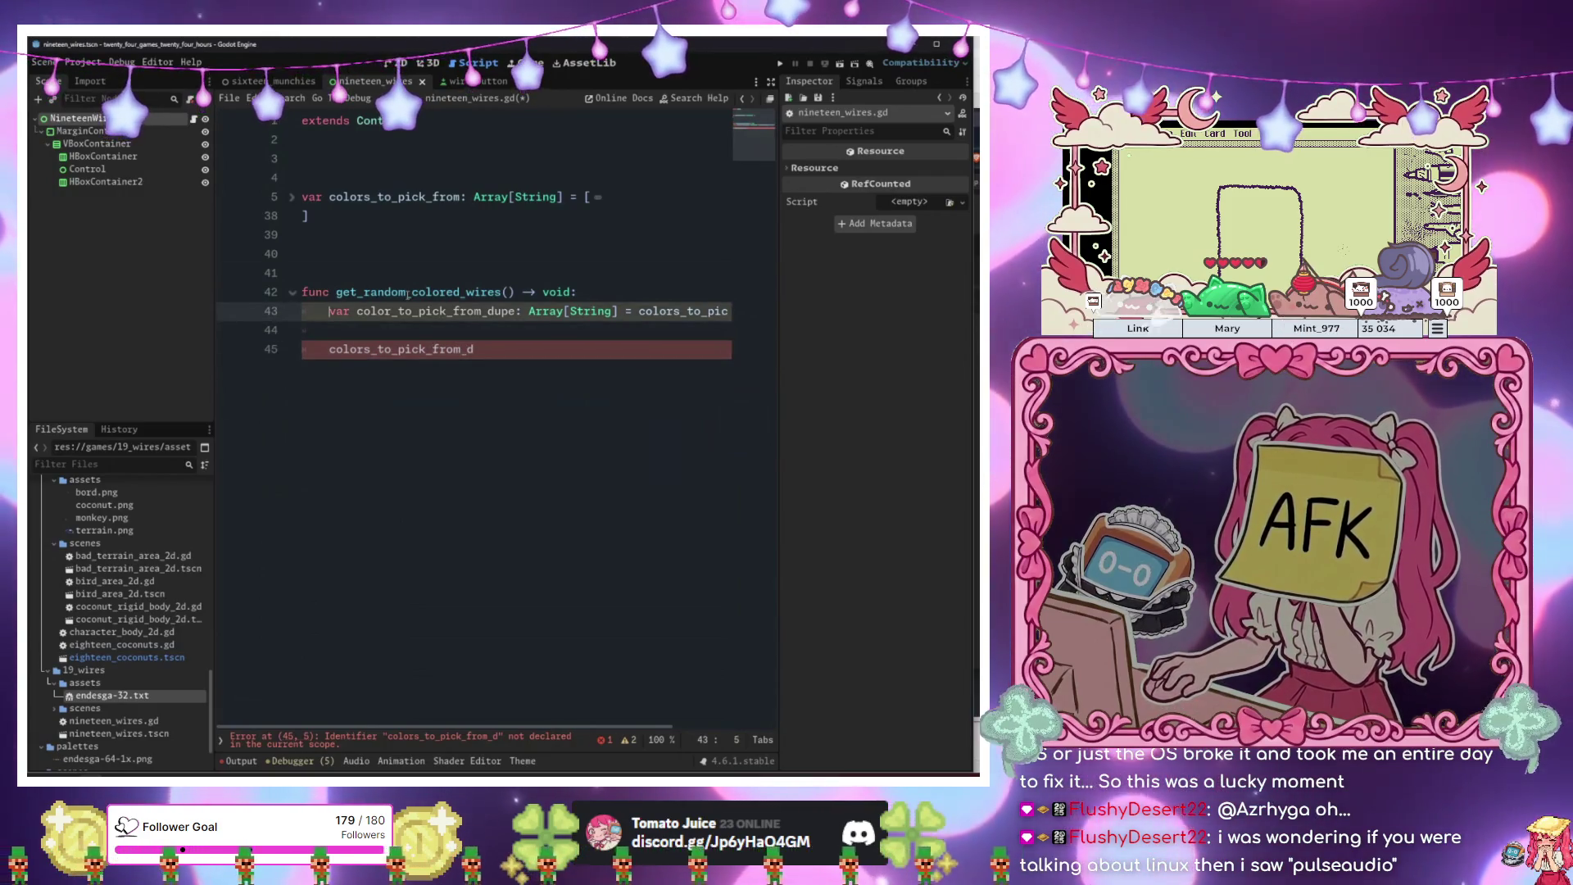
key("Right")
key("Right")
key("Right")
type("s")
key("Down")
key("Down")
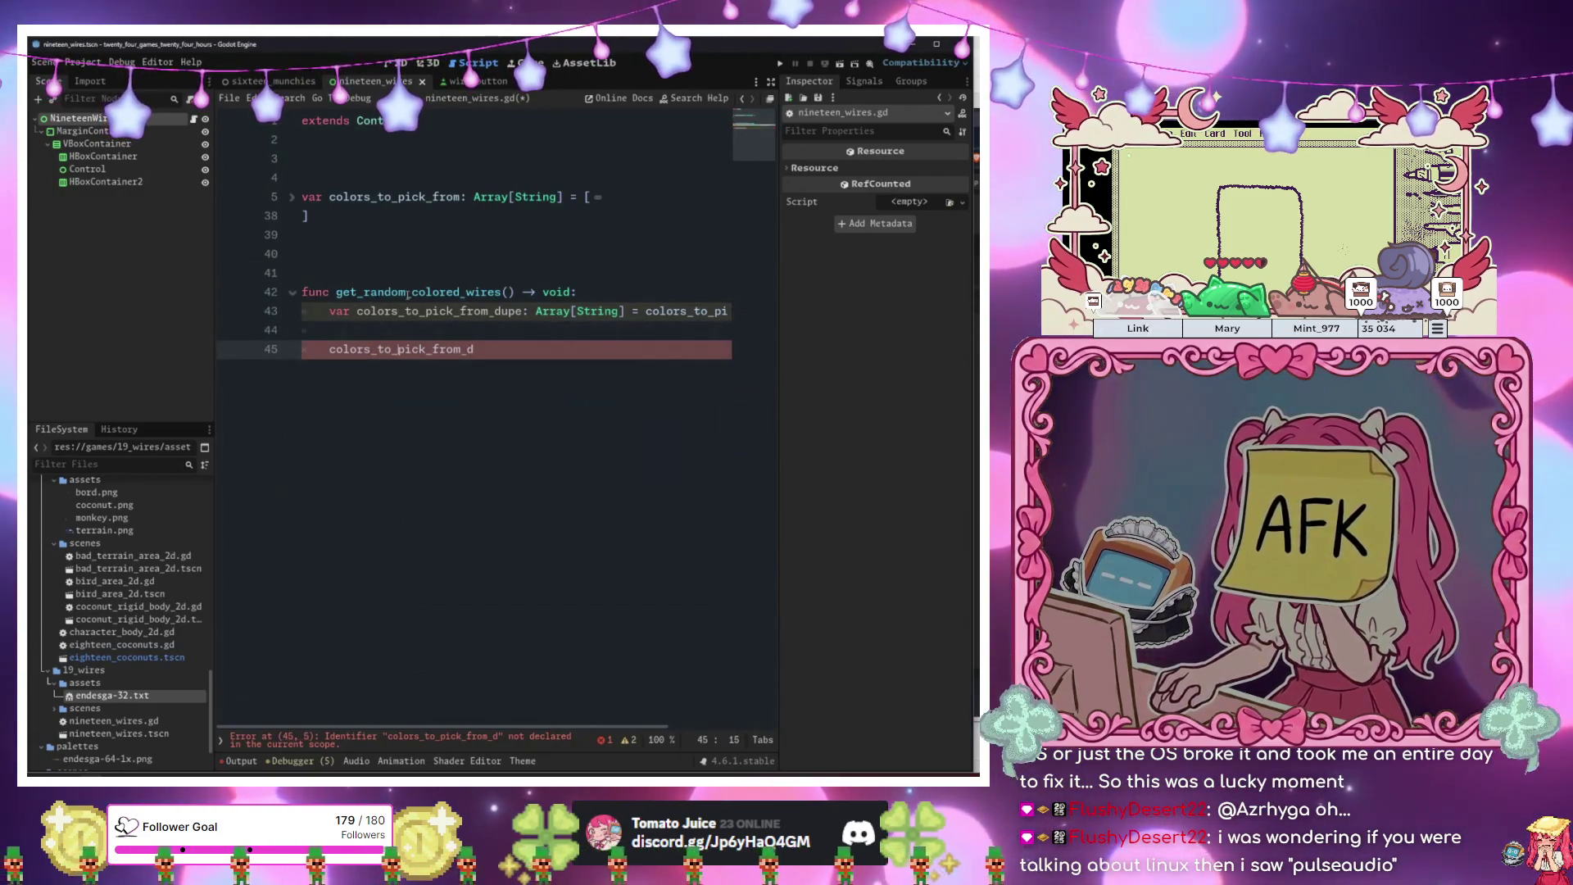
Call colors_to_pick_from_dupe.shuffle() on line 45 and add a blank line below extends.
key("BackSpace")
key("Return")
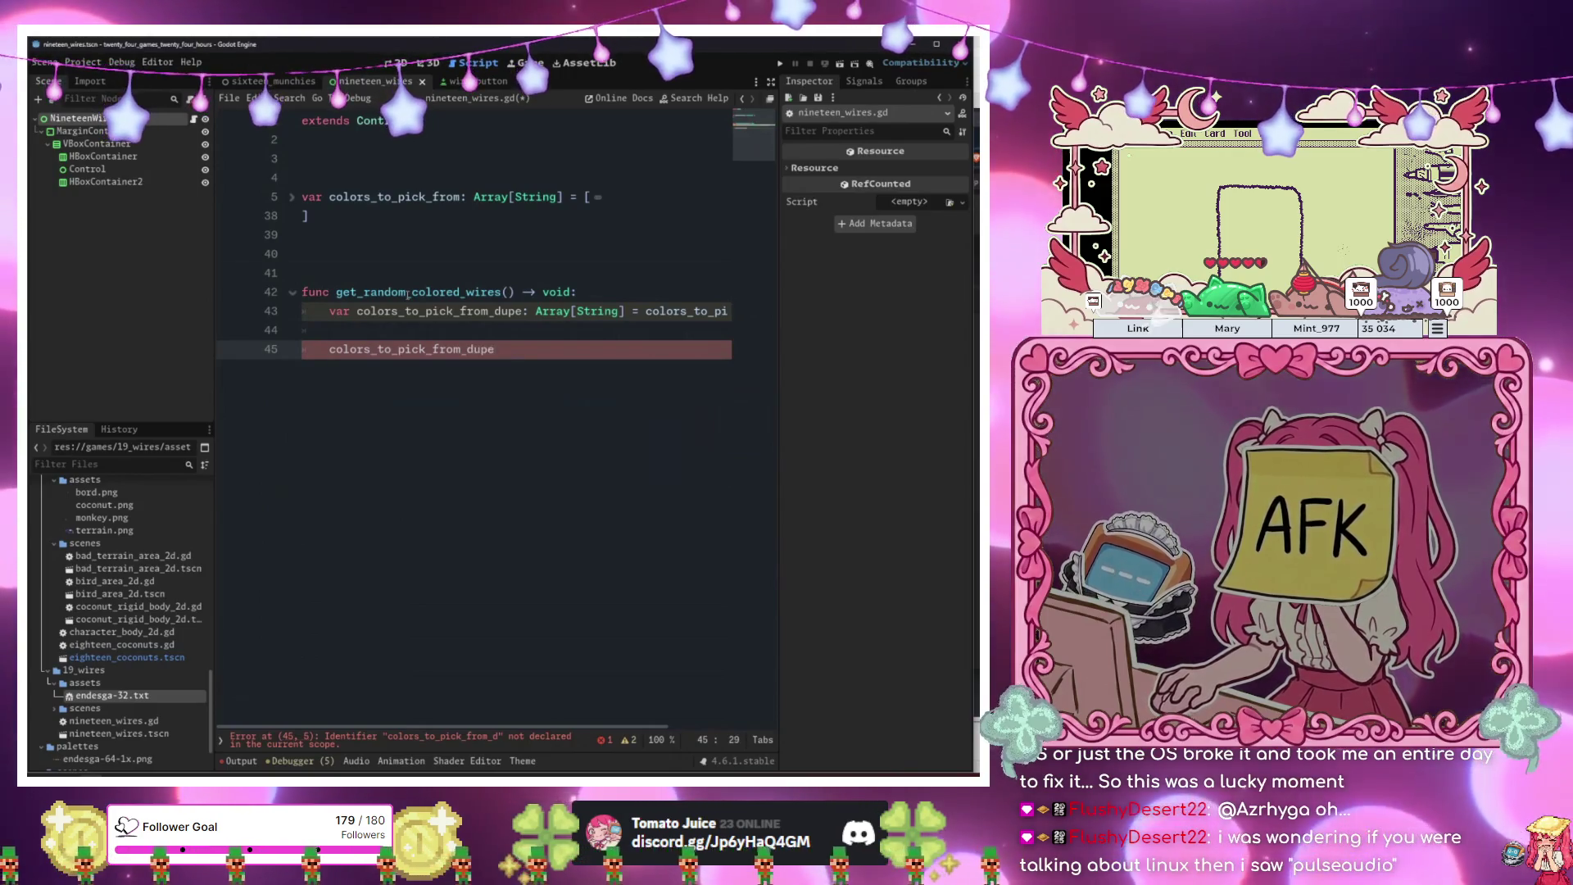
type(".shu")
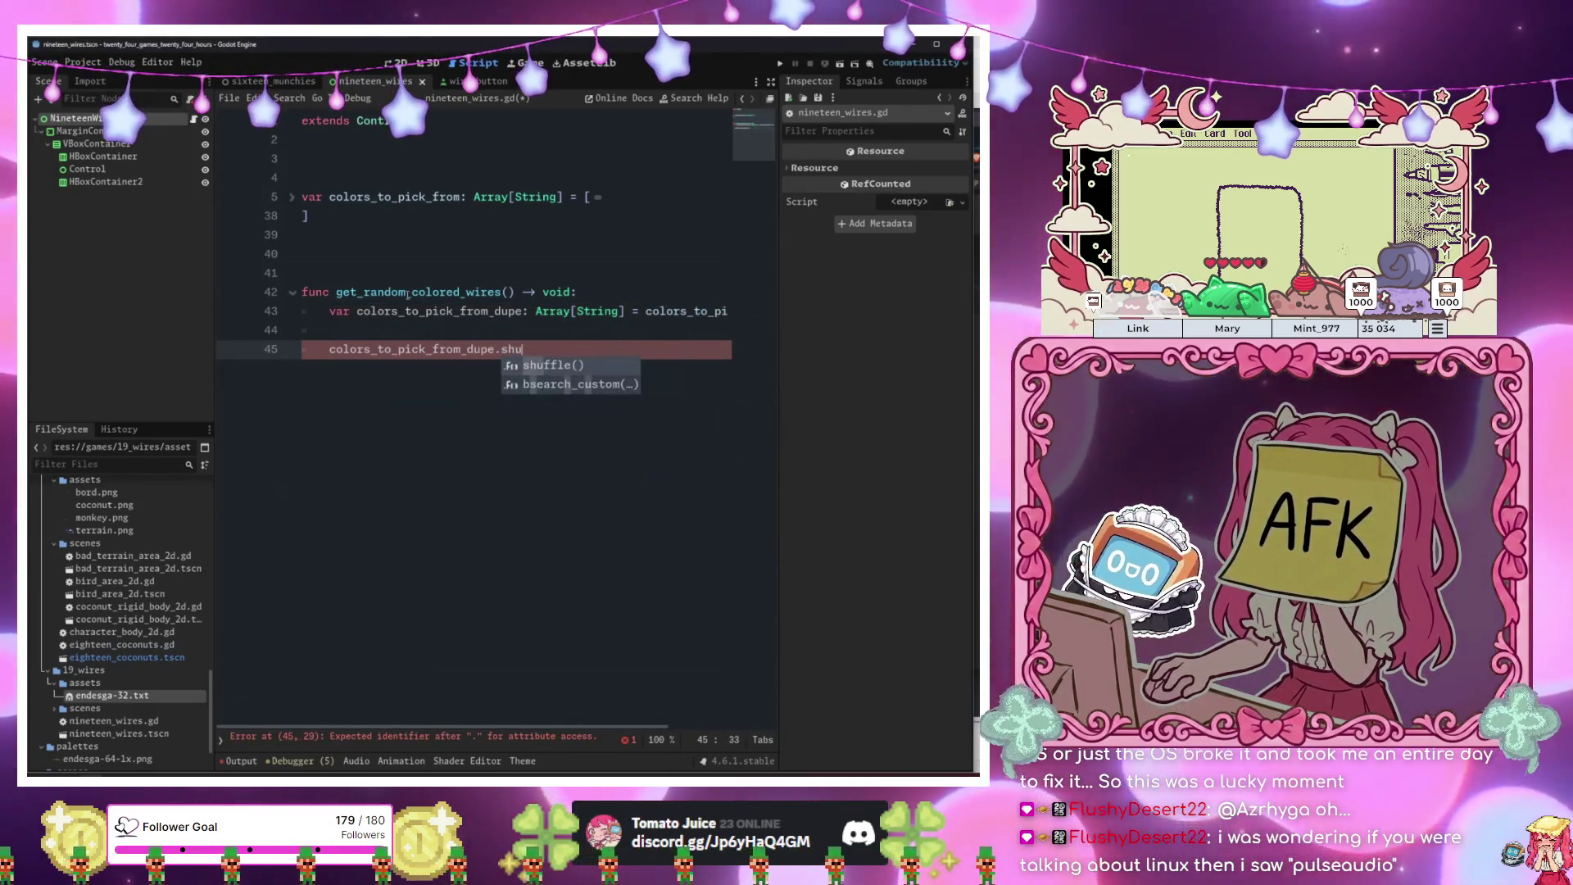
key("Return")
key("Return")
key("Return")
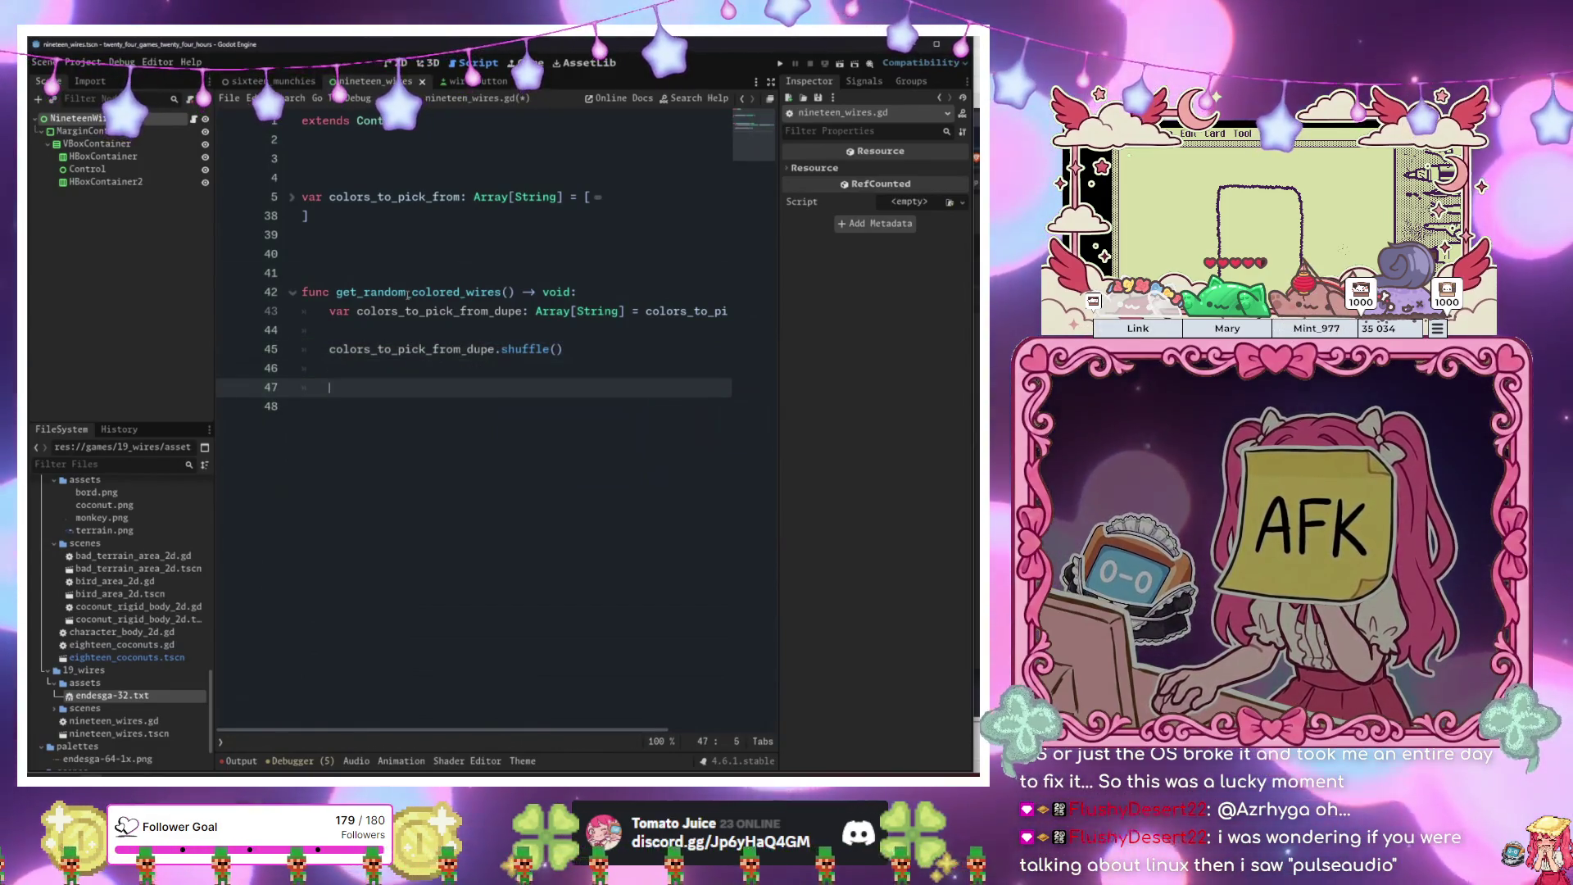
left_click(475, 172)
key("Return")
key("Return")
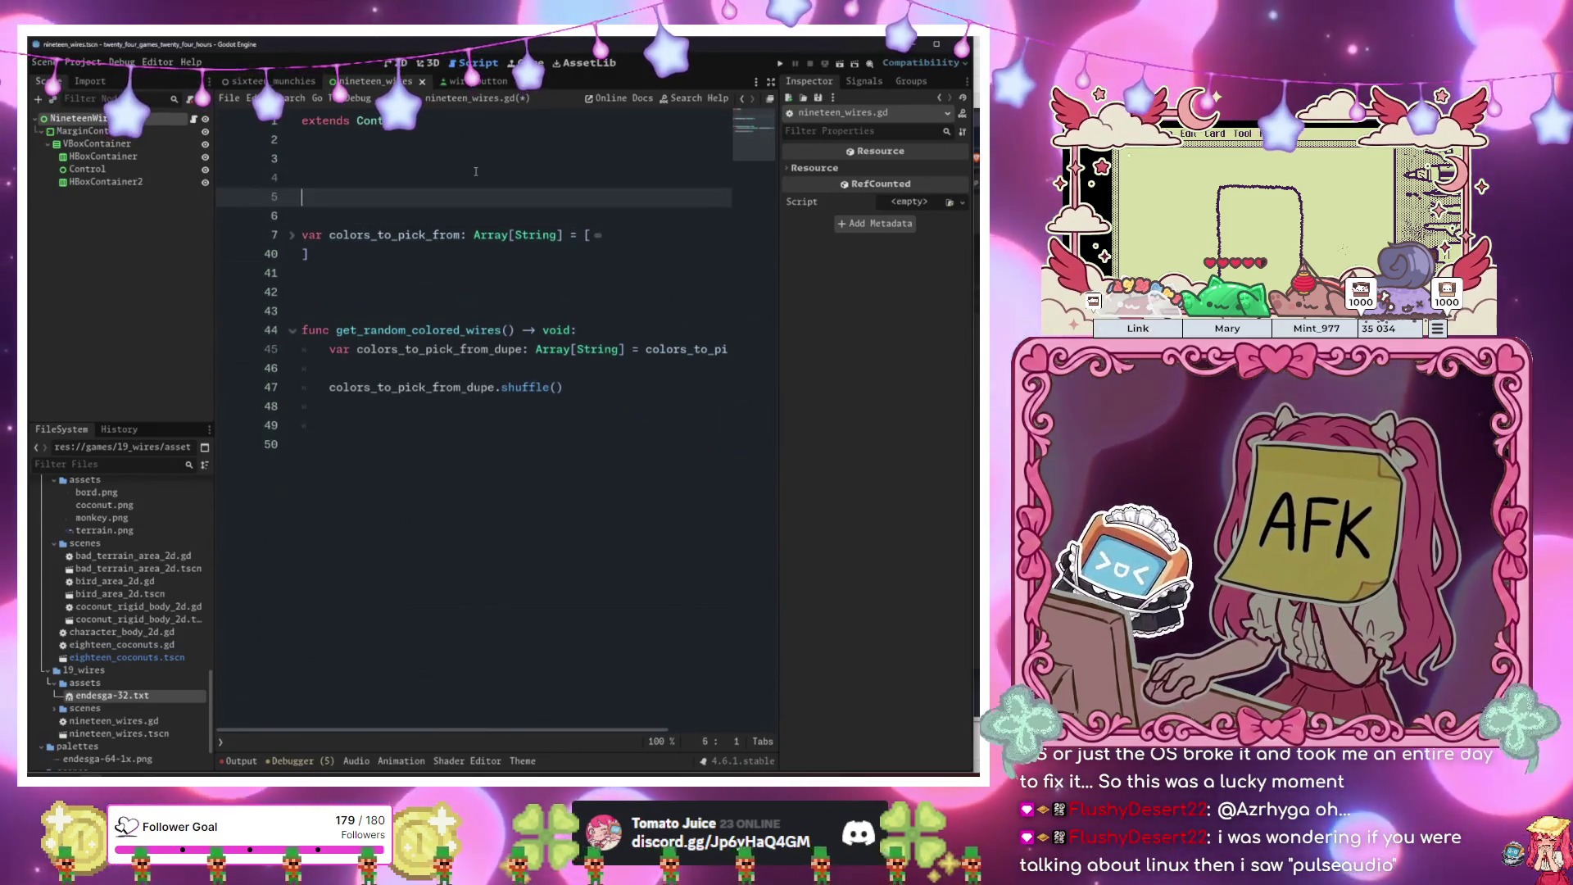
Delete the blank line between the dupe declaration and the shuffle() call.
key("Up")
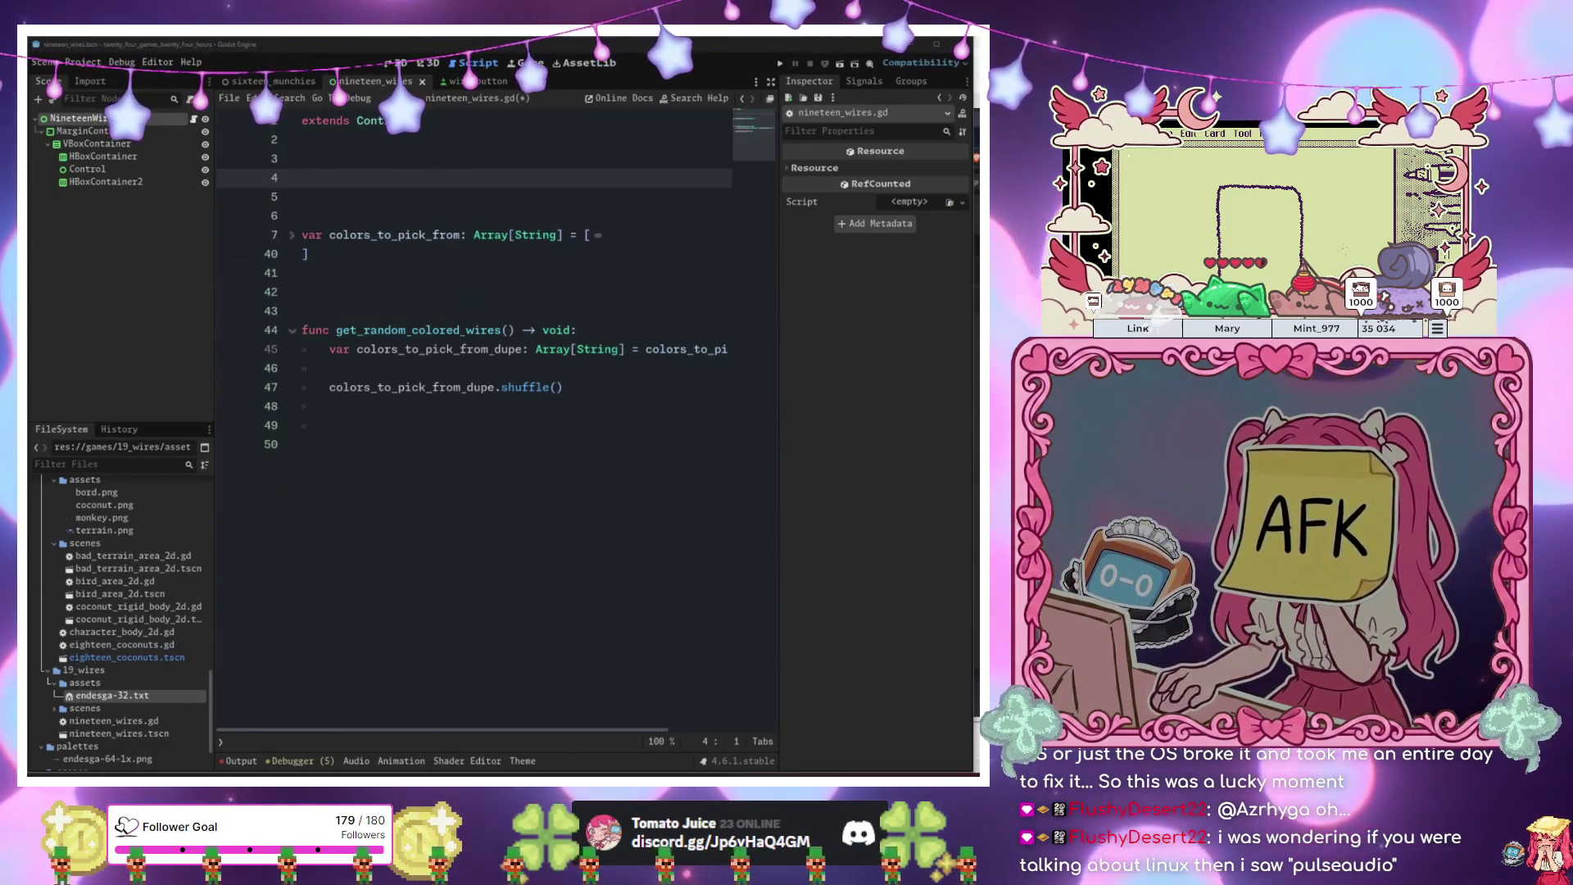
left_click(466, 387)
left_click(492, 291)
left_click(500, 368)
left_click(508, 406)
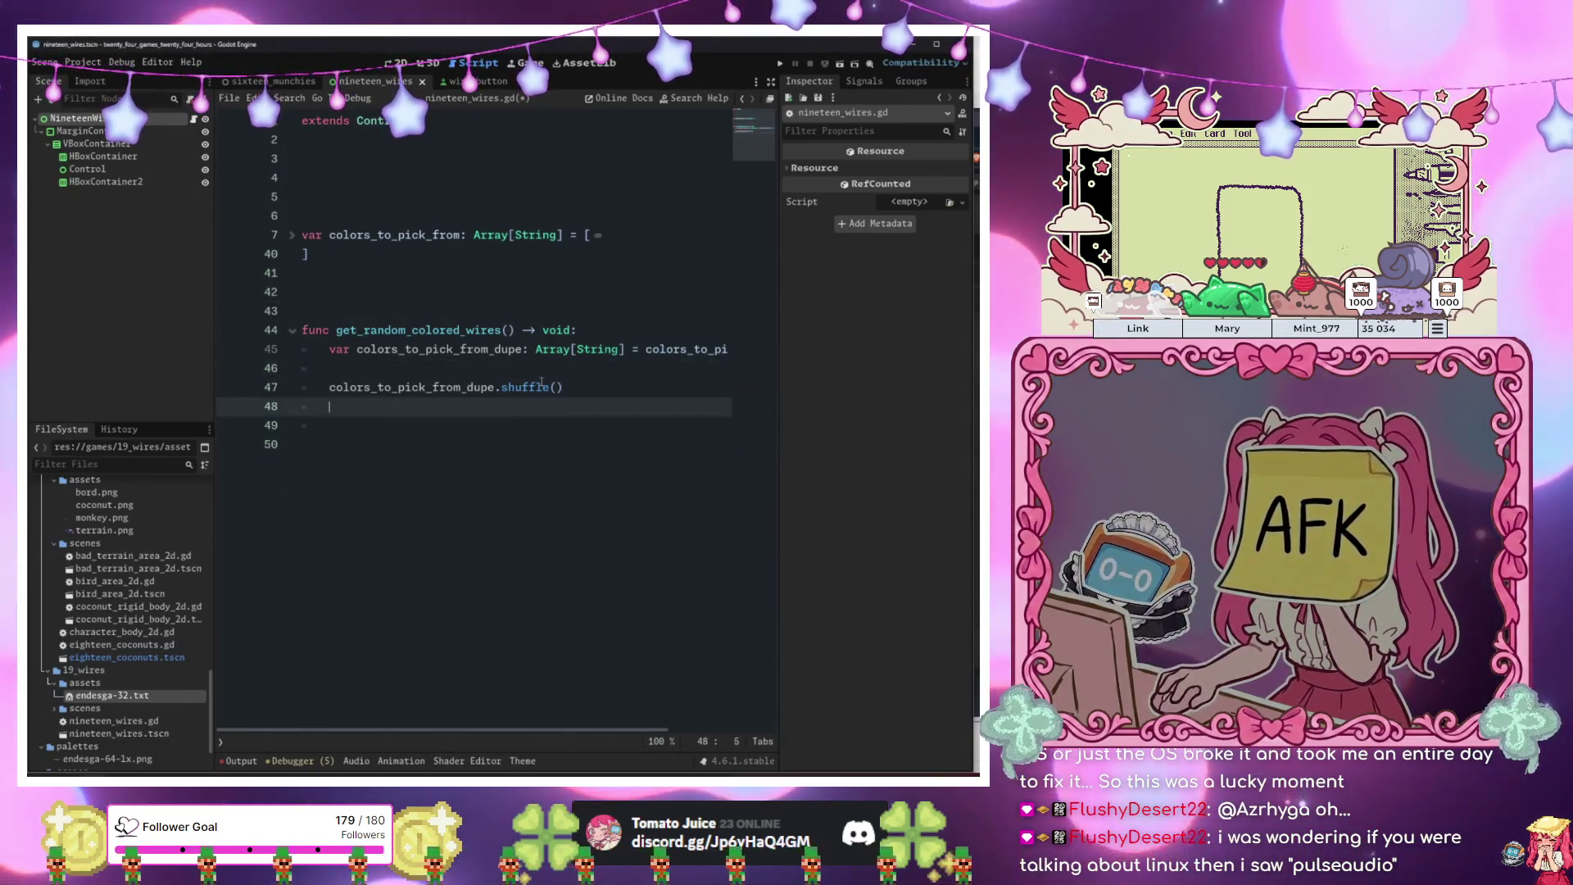
left_click(508, 368)
key("BackSpace")
key("BackSpace")
left_click(519, 406)
left_click(389, 394)
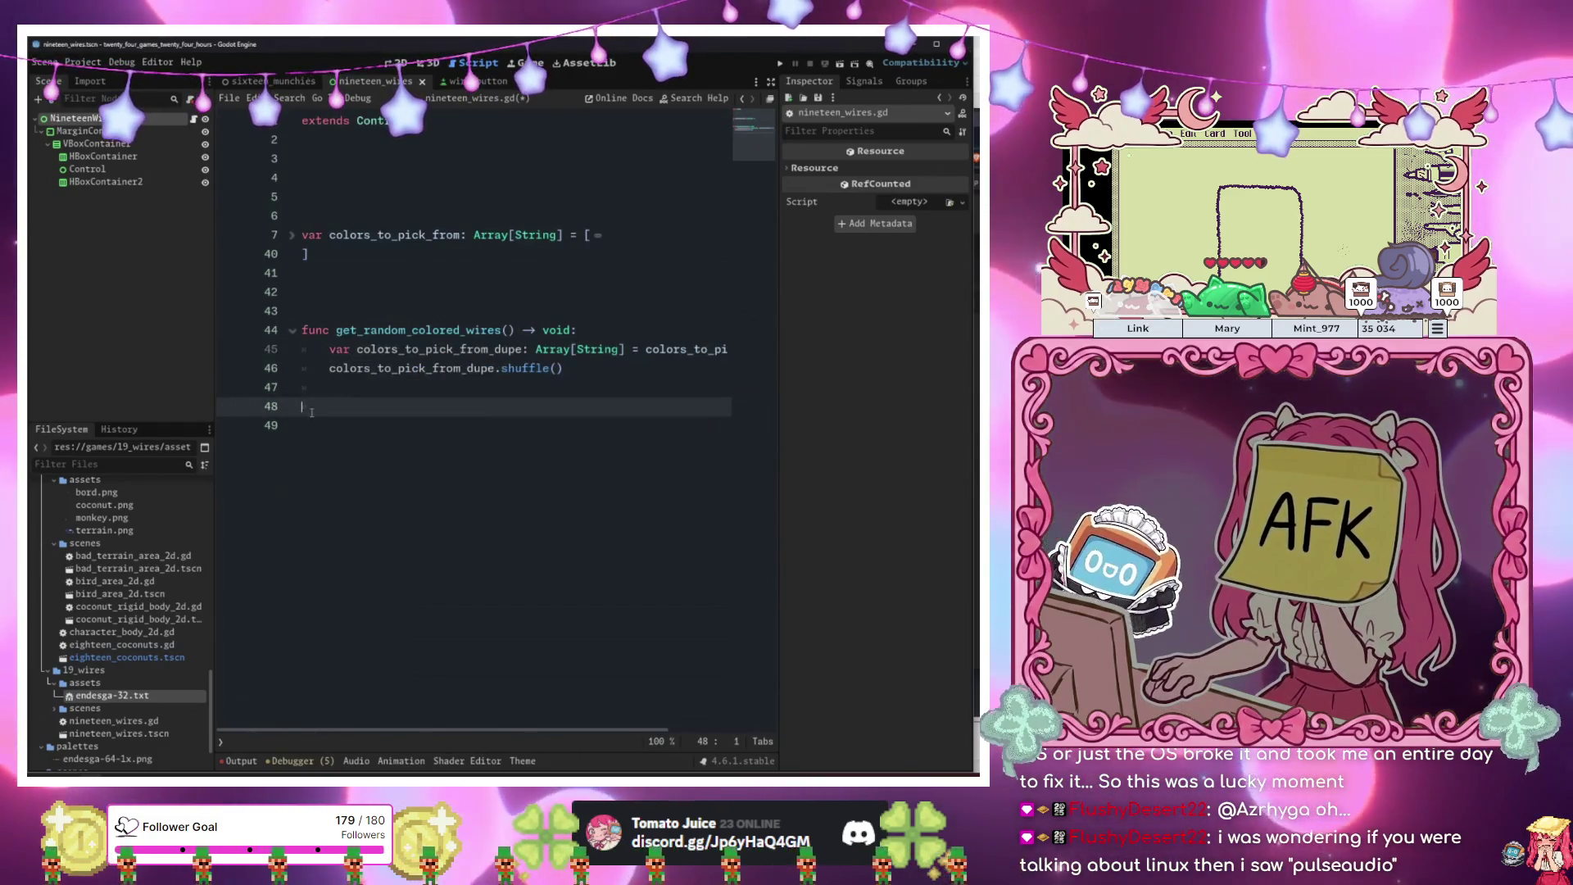
left_click(384, 371)
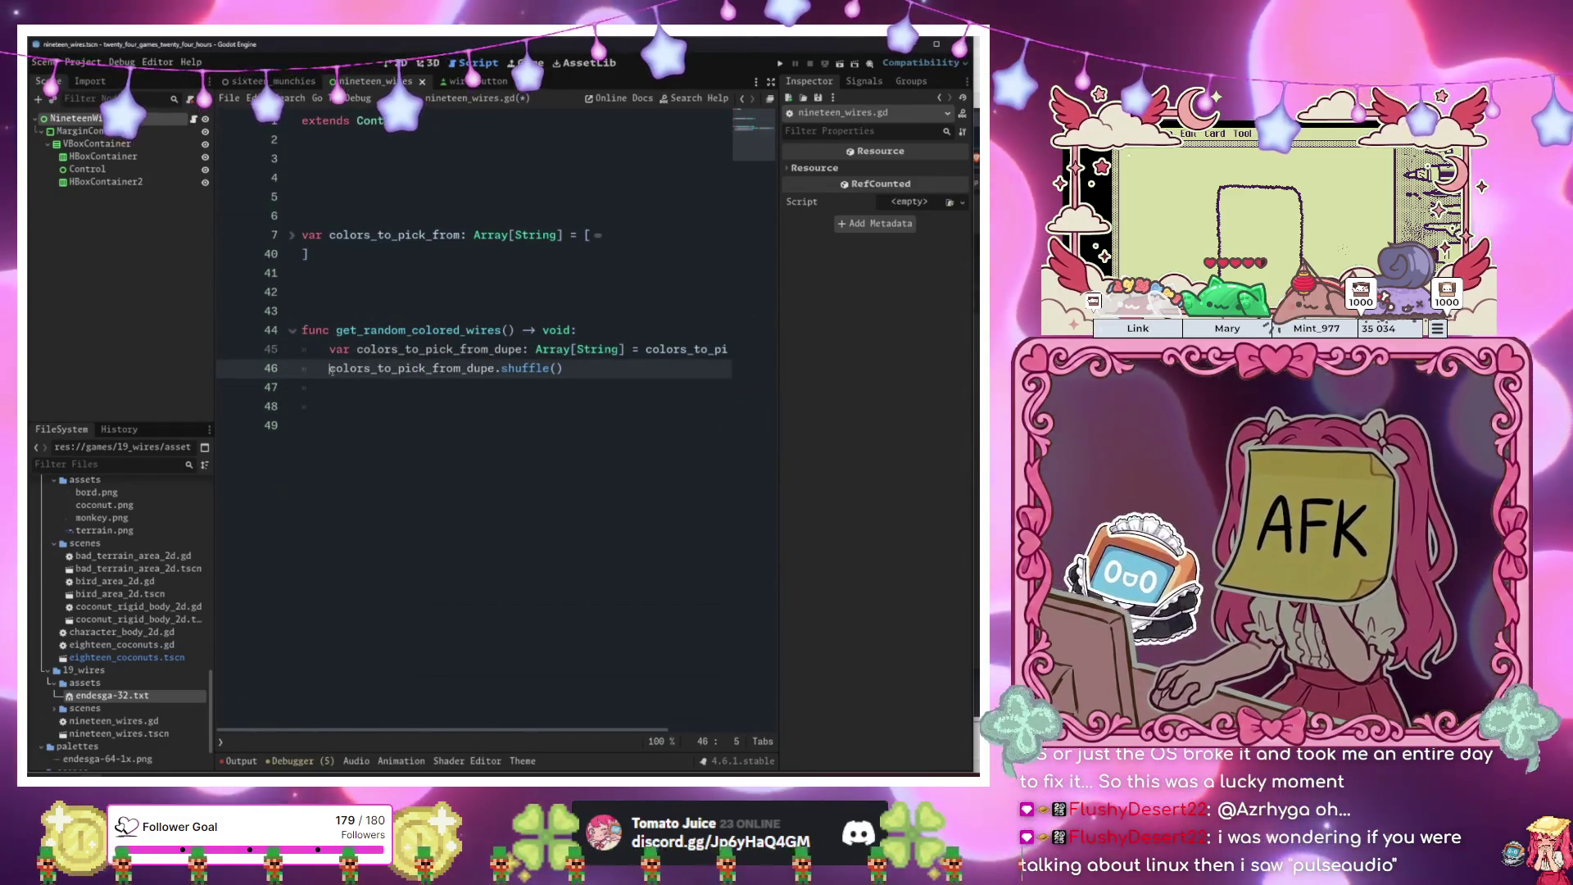
left_click(467, 412)
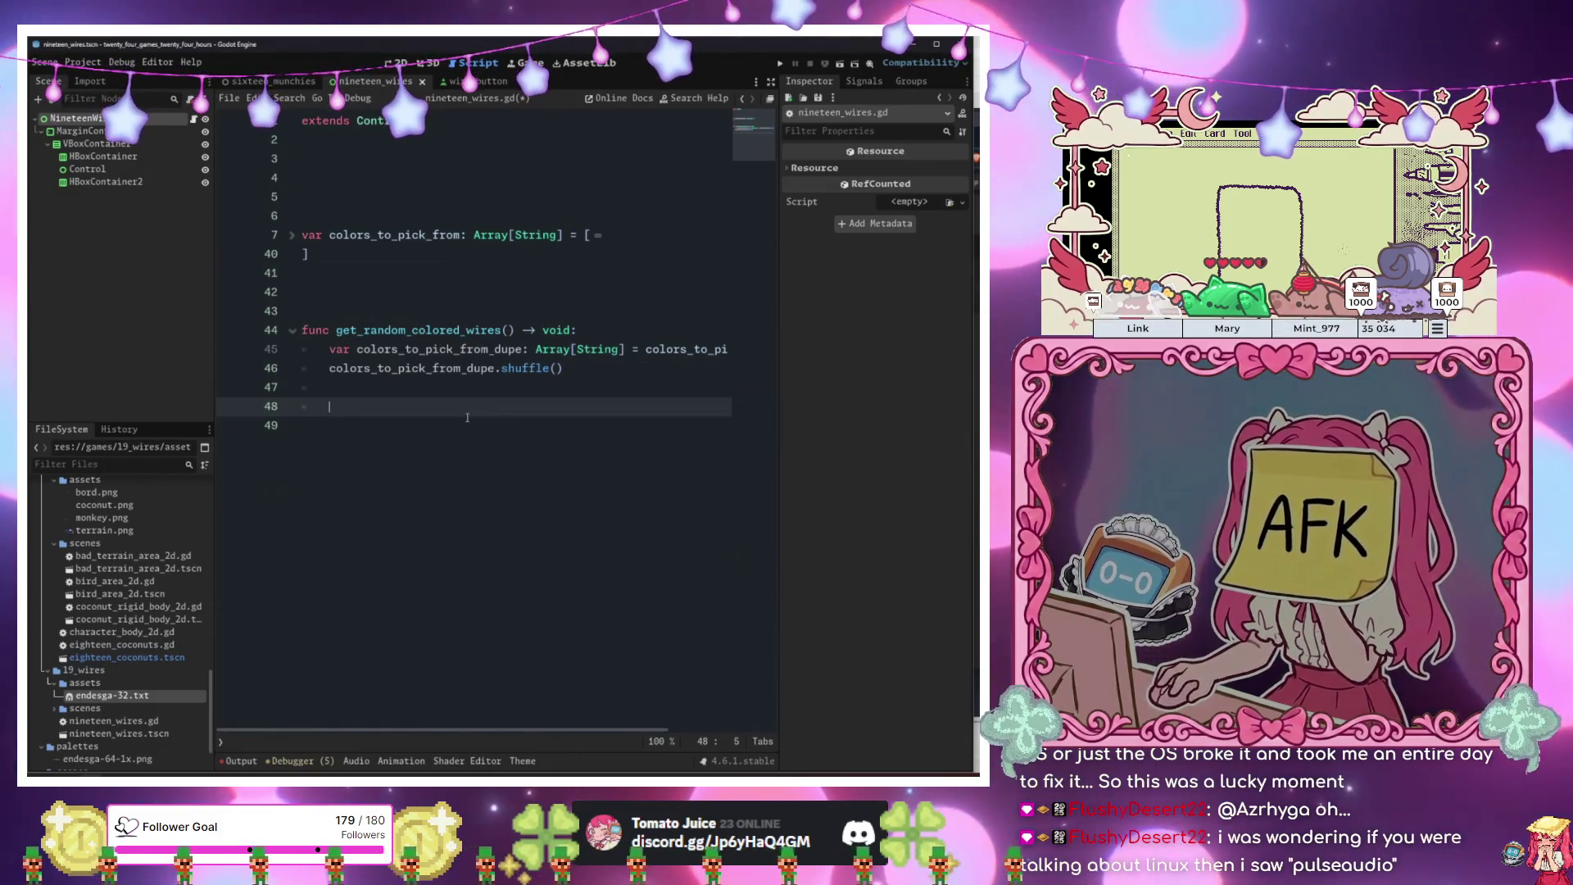
left_click(432, 188)
left_click(435, 177)
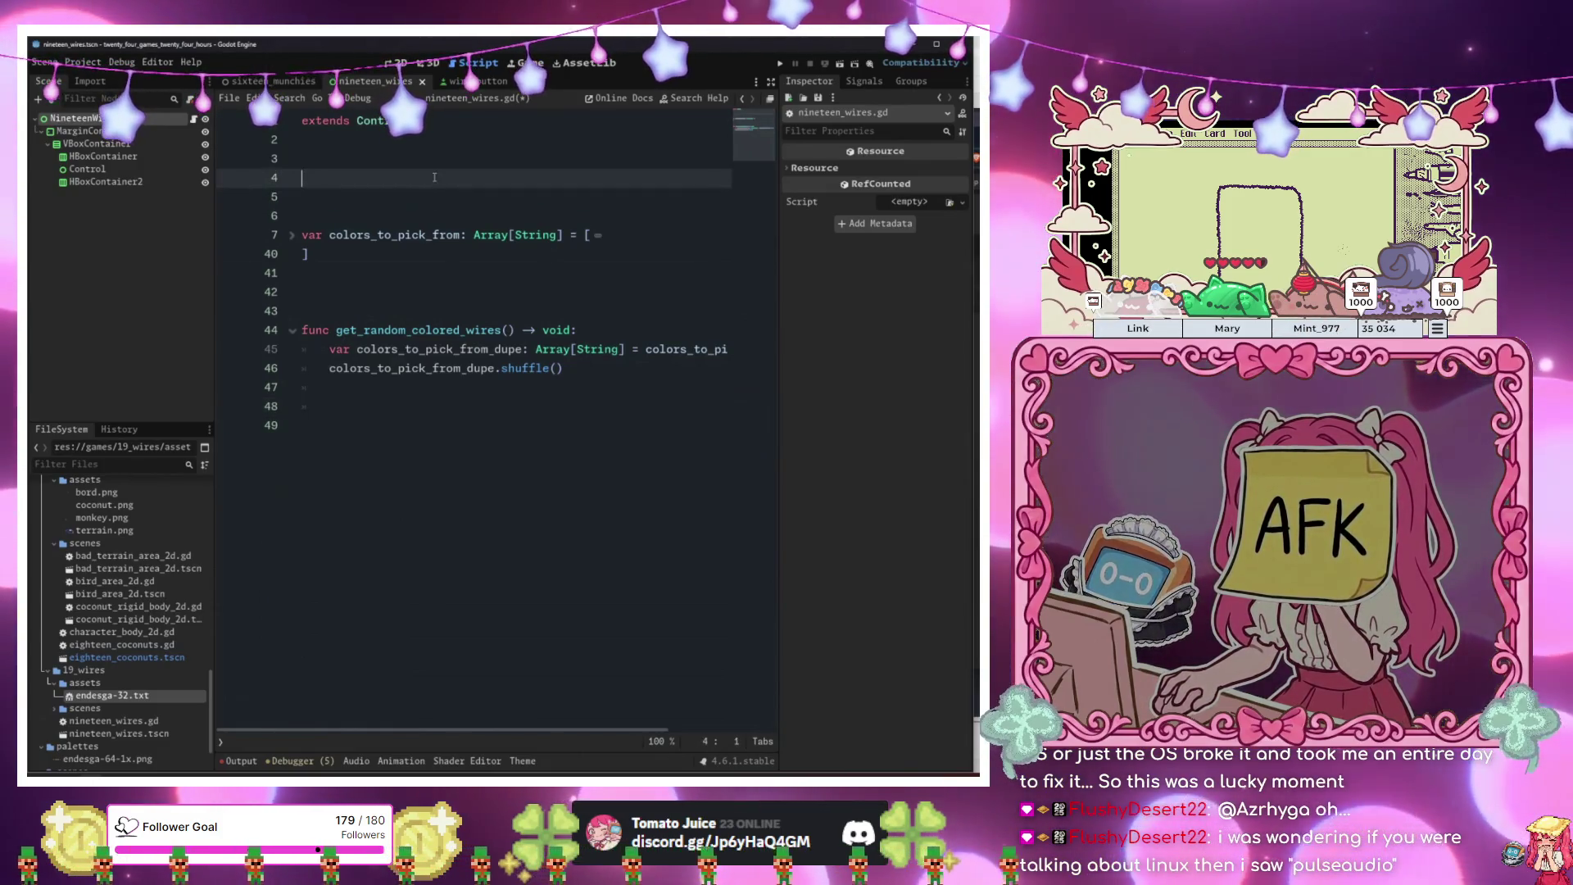
type("@export var")
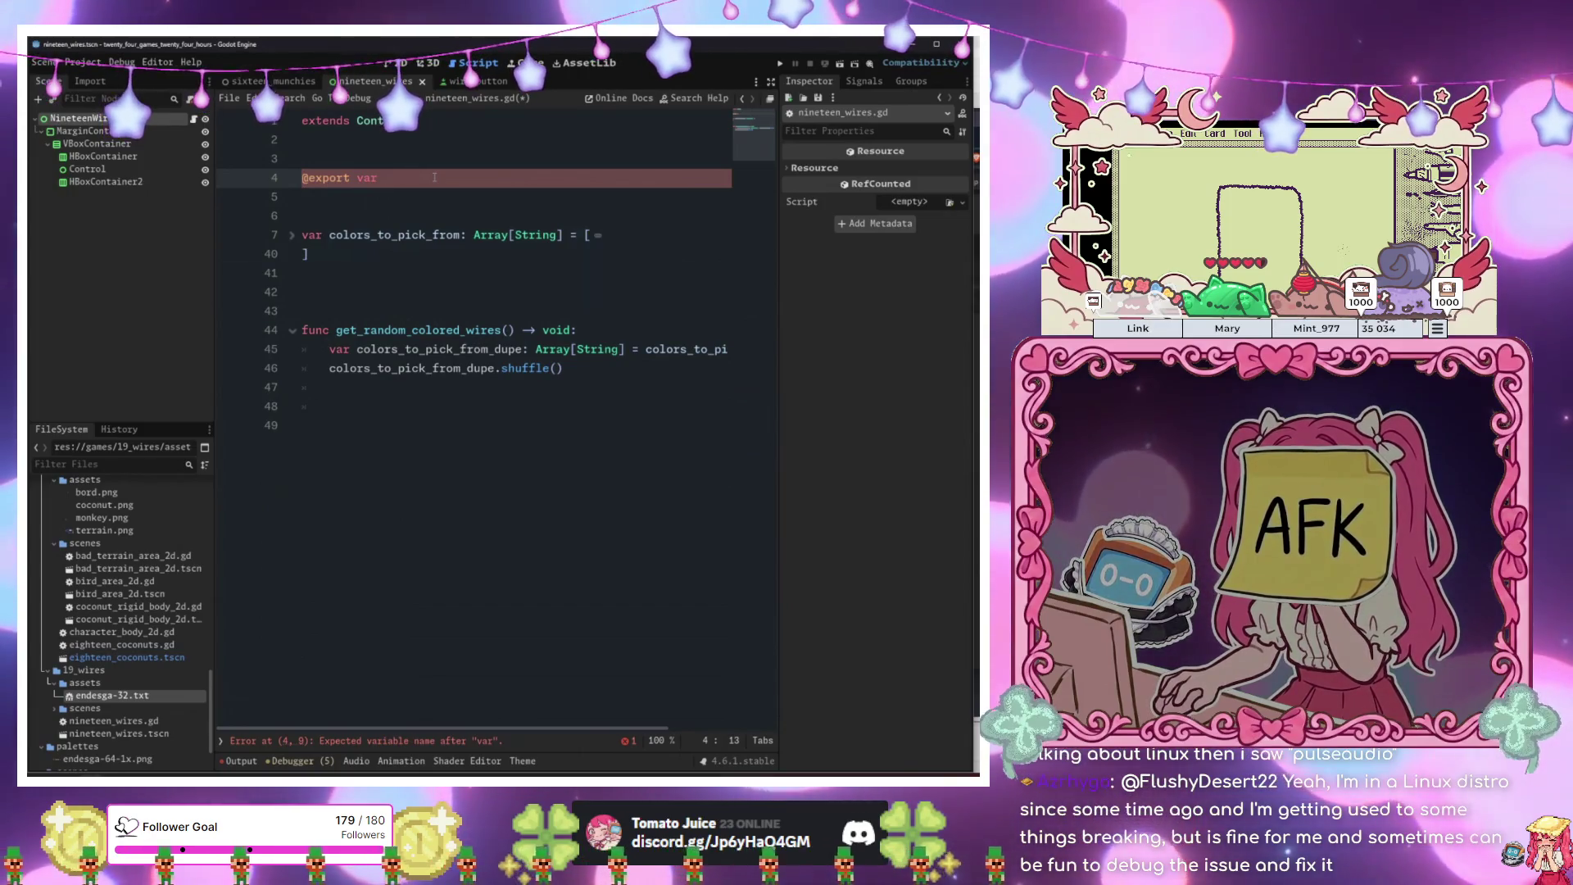
type("amount_of_")
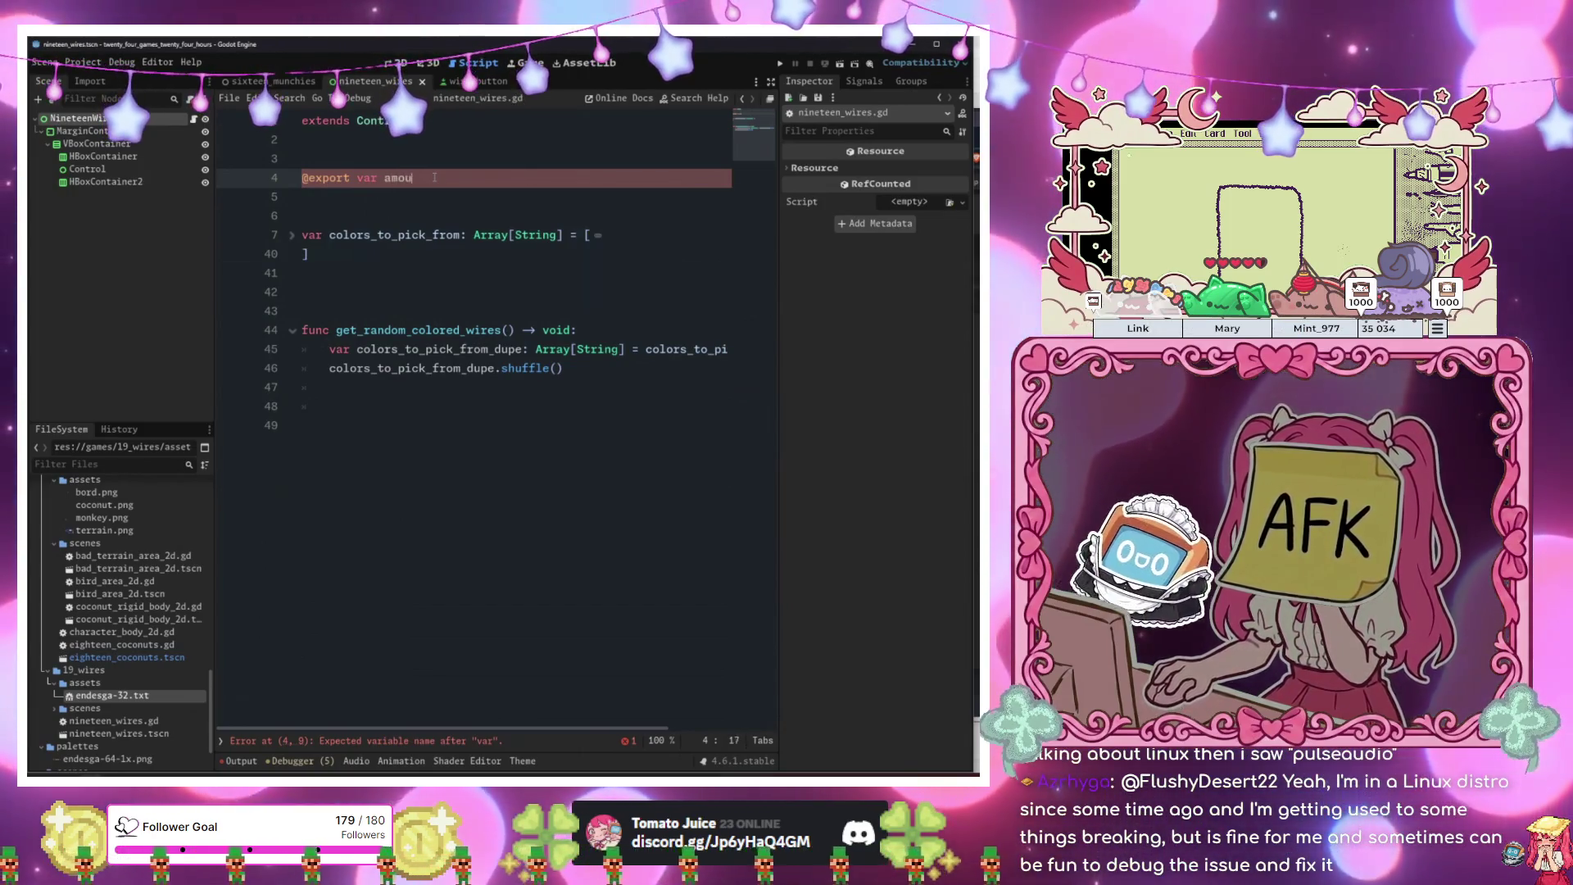
type("wires_to")
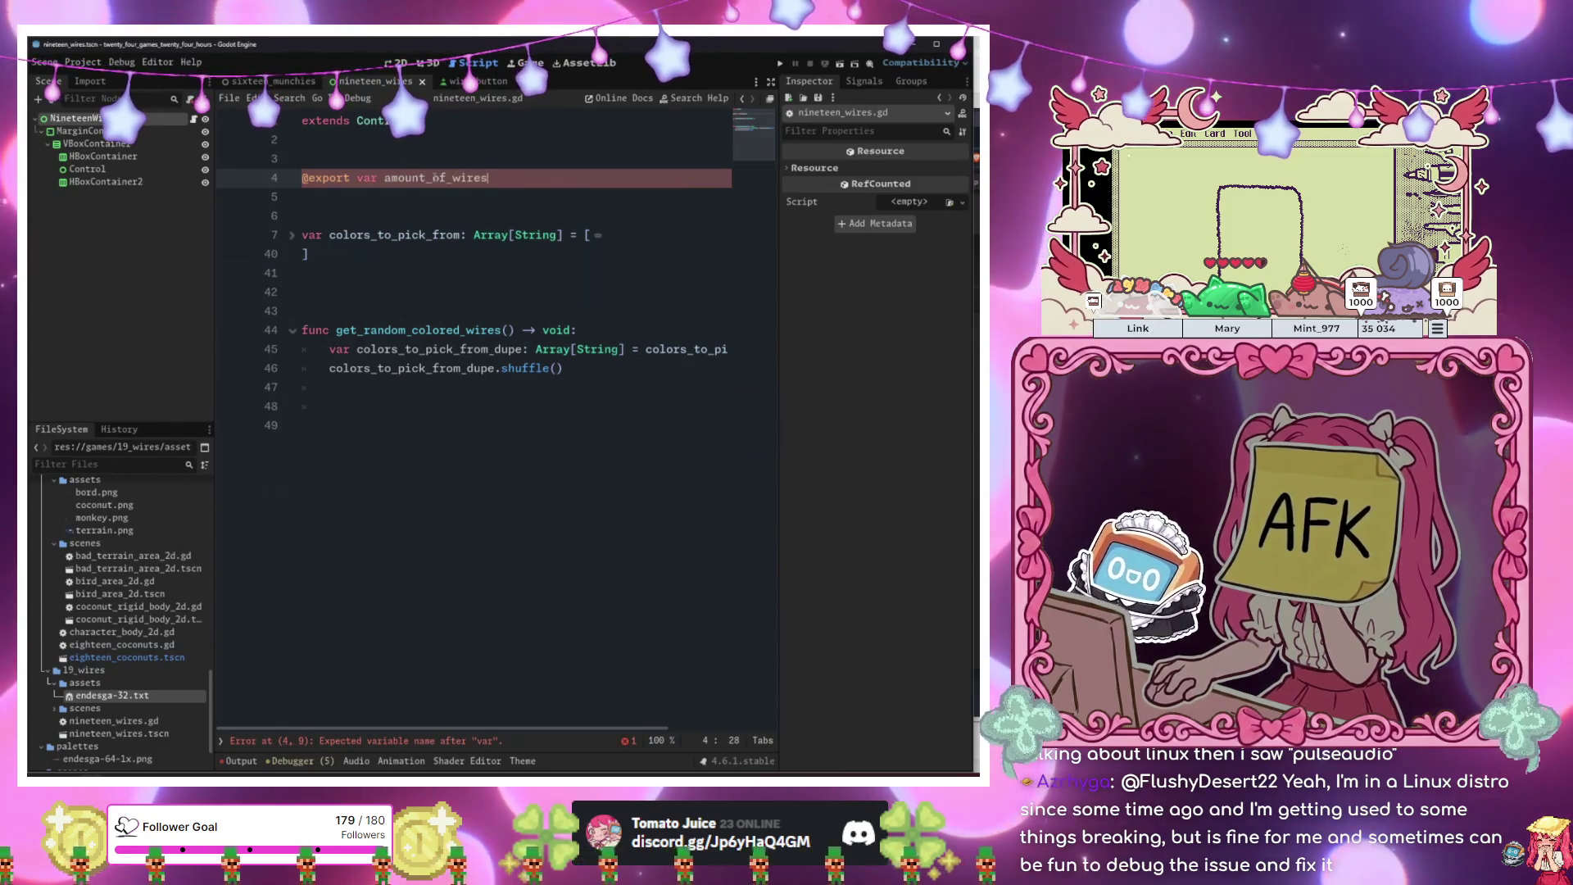
type("_spawn: ")
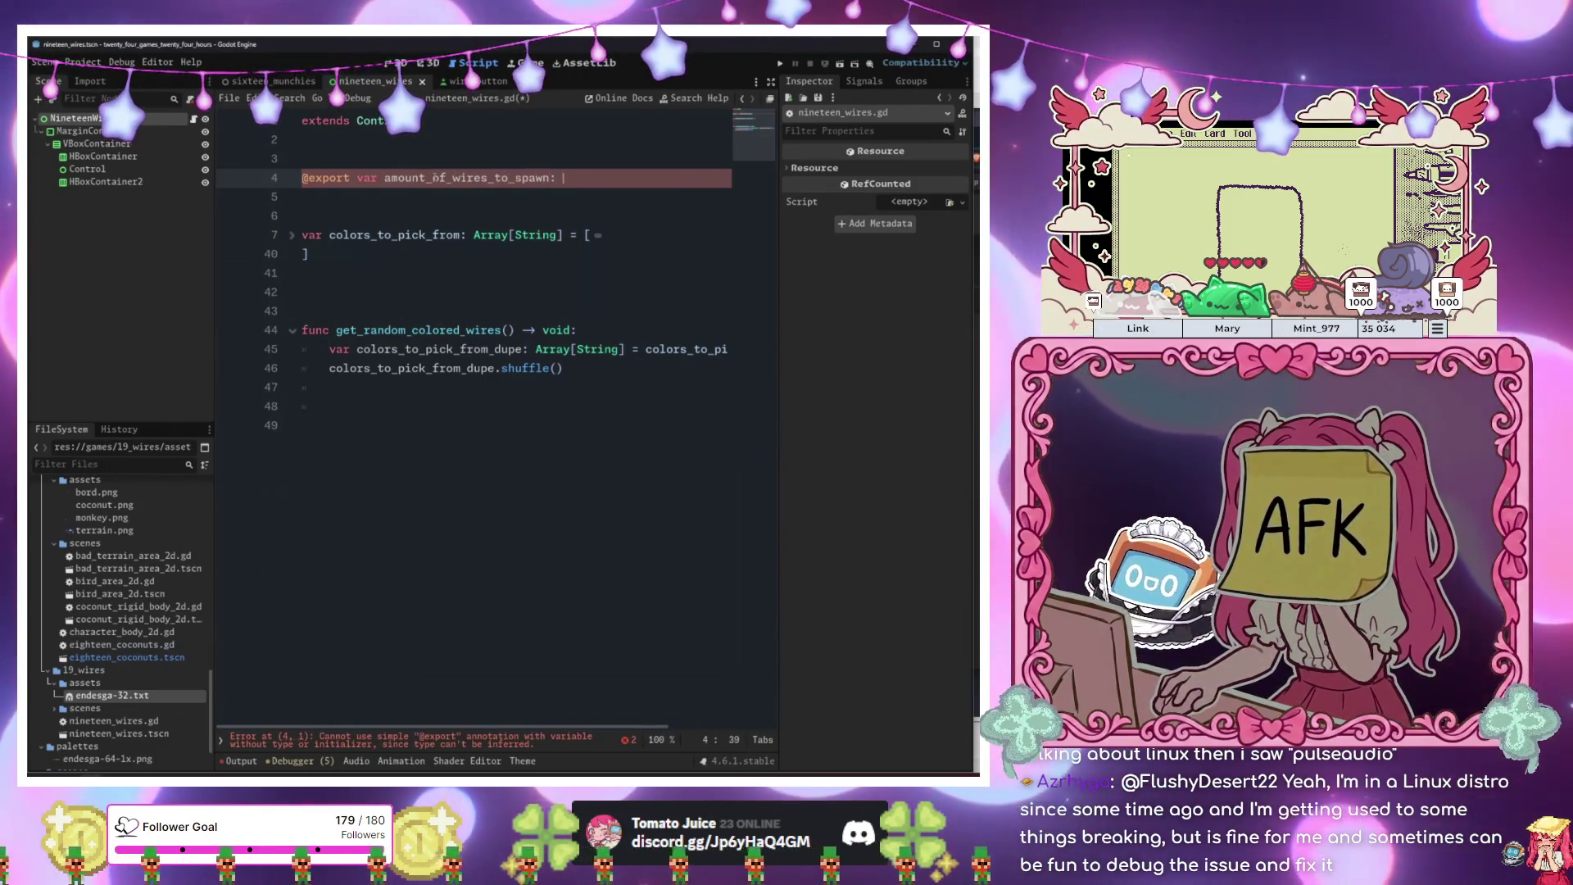
type("int = 19")
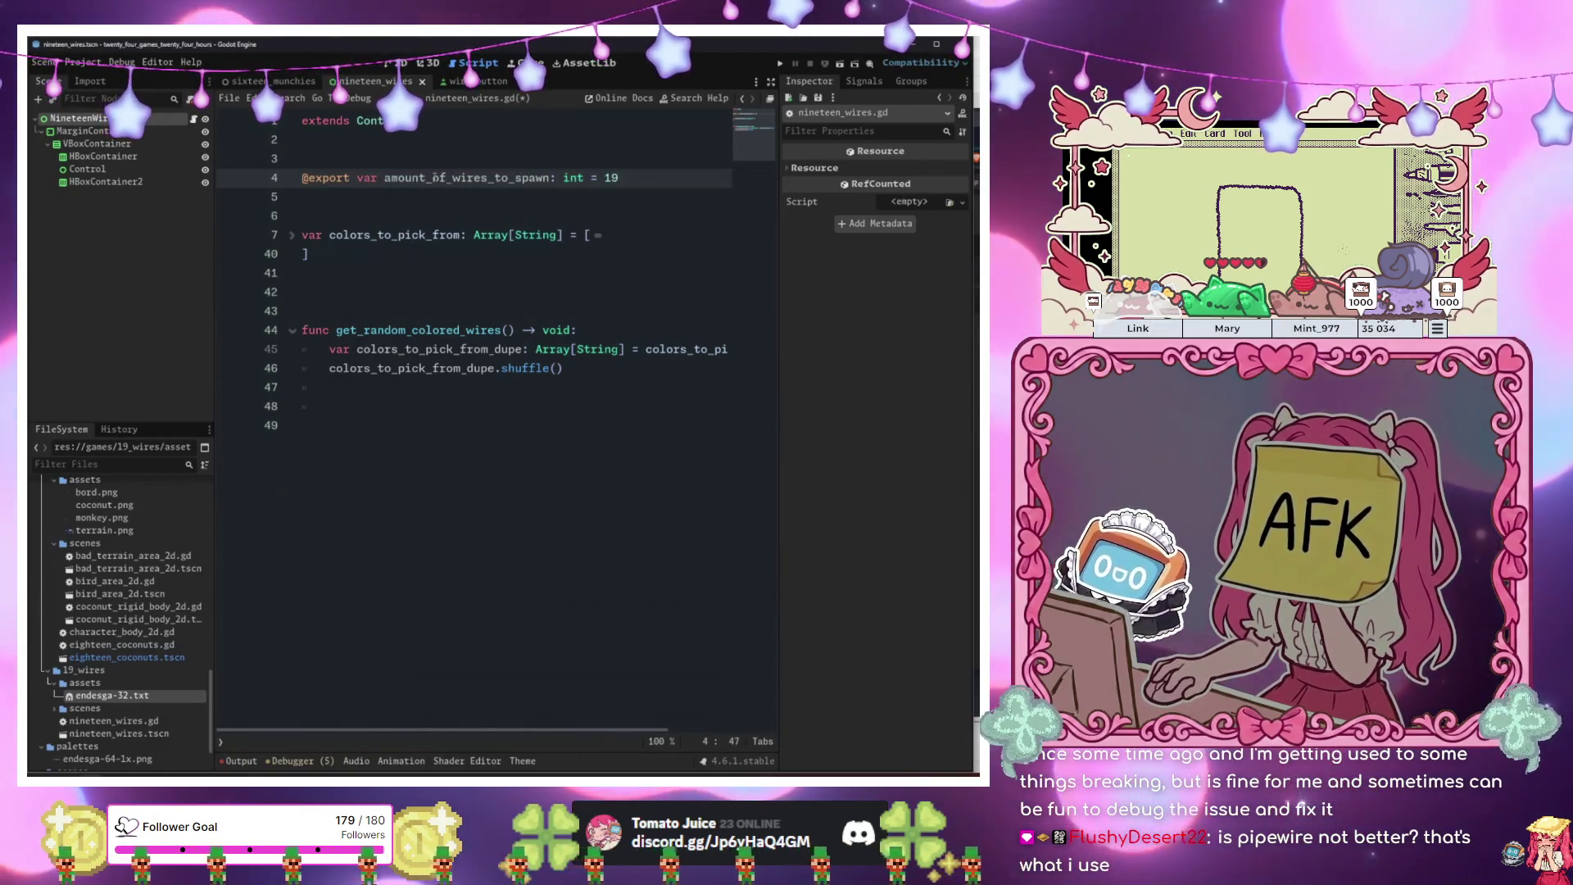
left_click(565, 388)
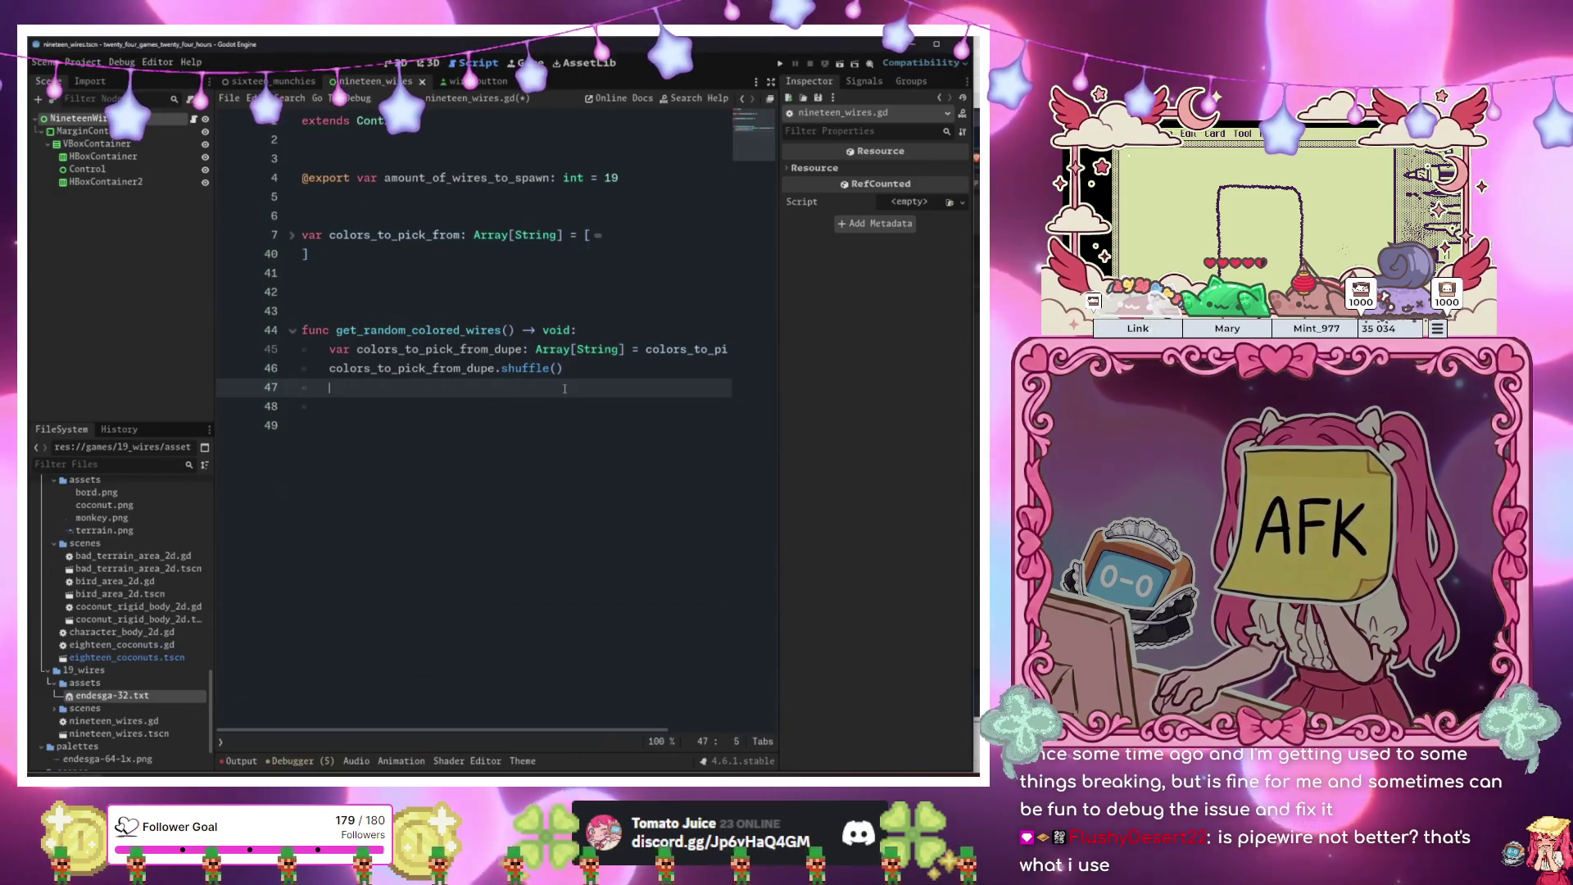
Add the loop header for i: int in amount_of_wires_to_spawn: and remove extra blank lines above it.
key("Return")
type("for")
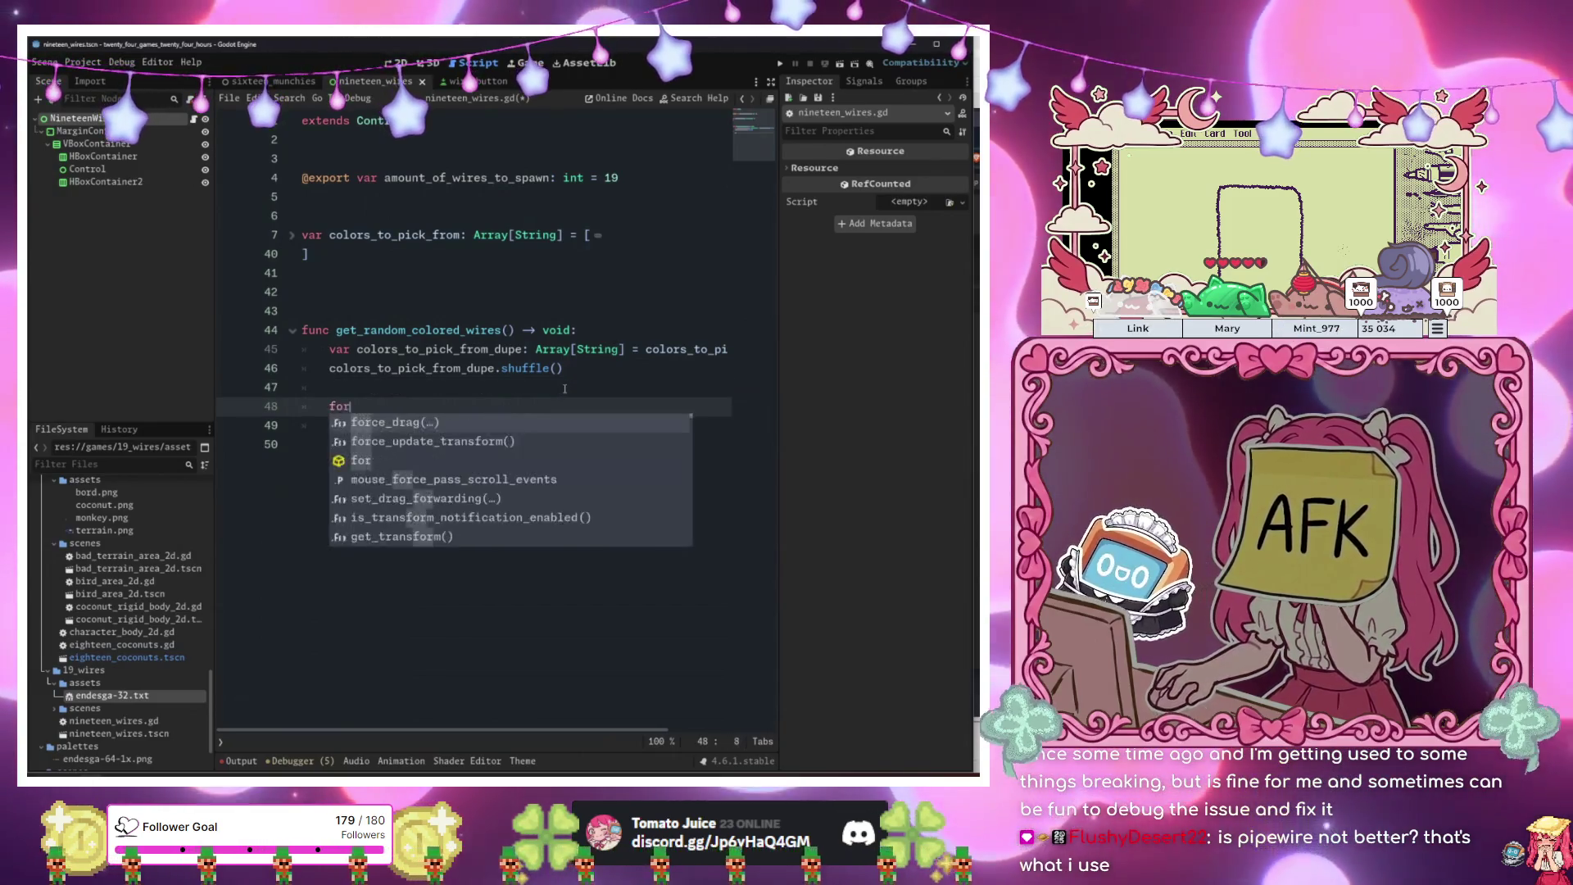
type(" i: int")
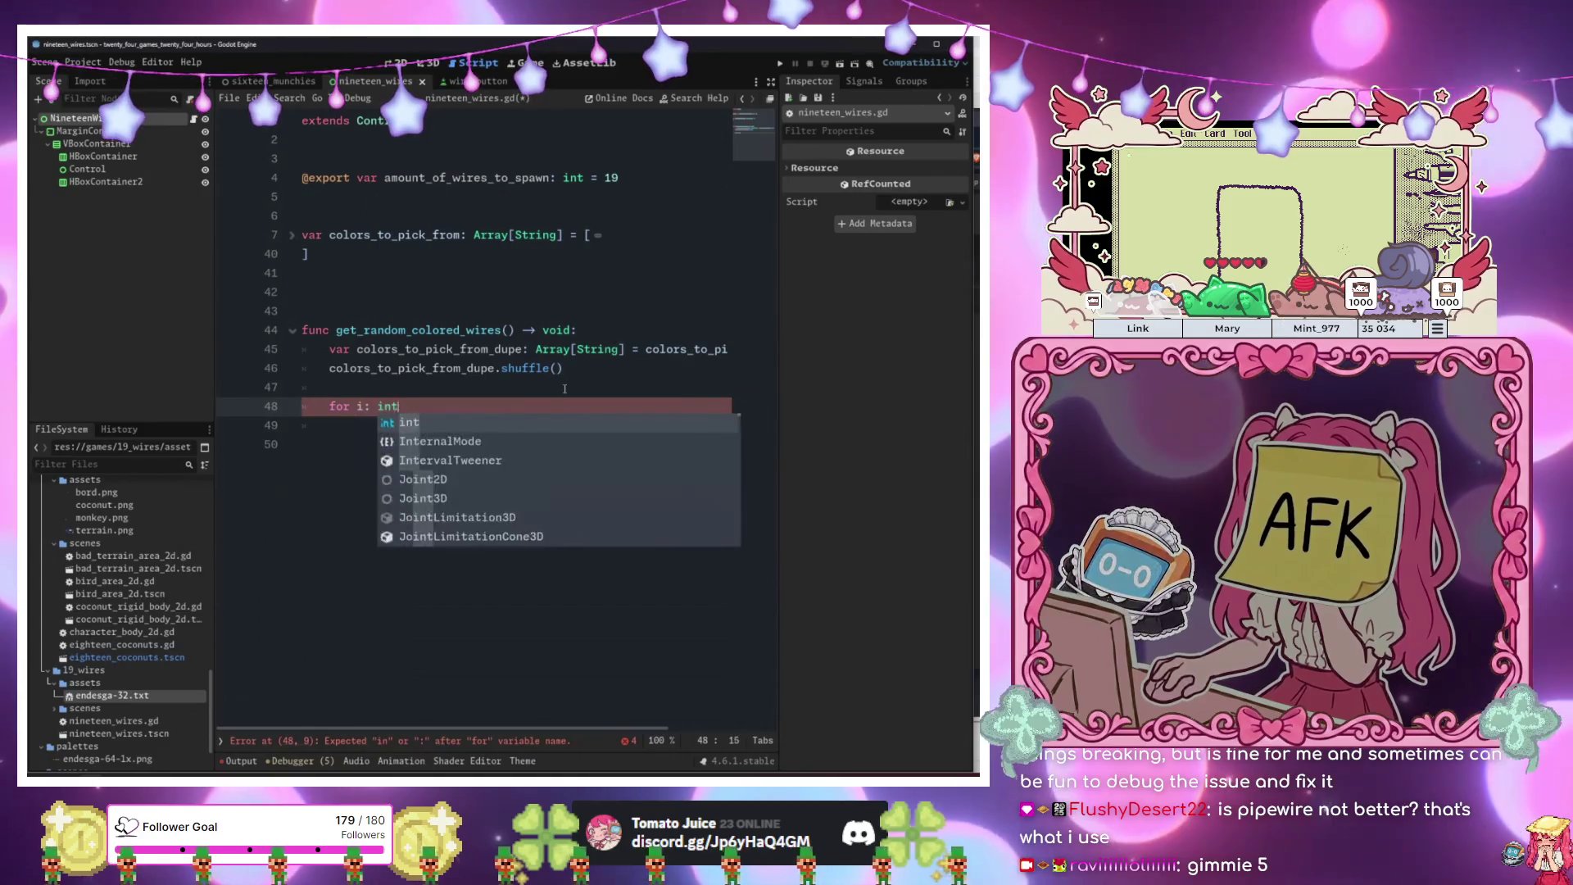
type(" in amount_of_wires_to_spawn:")
key("Return")
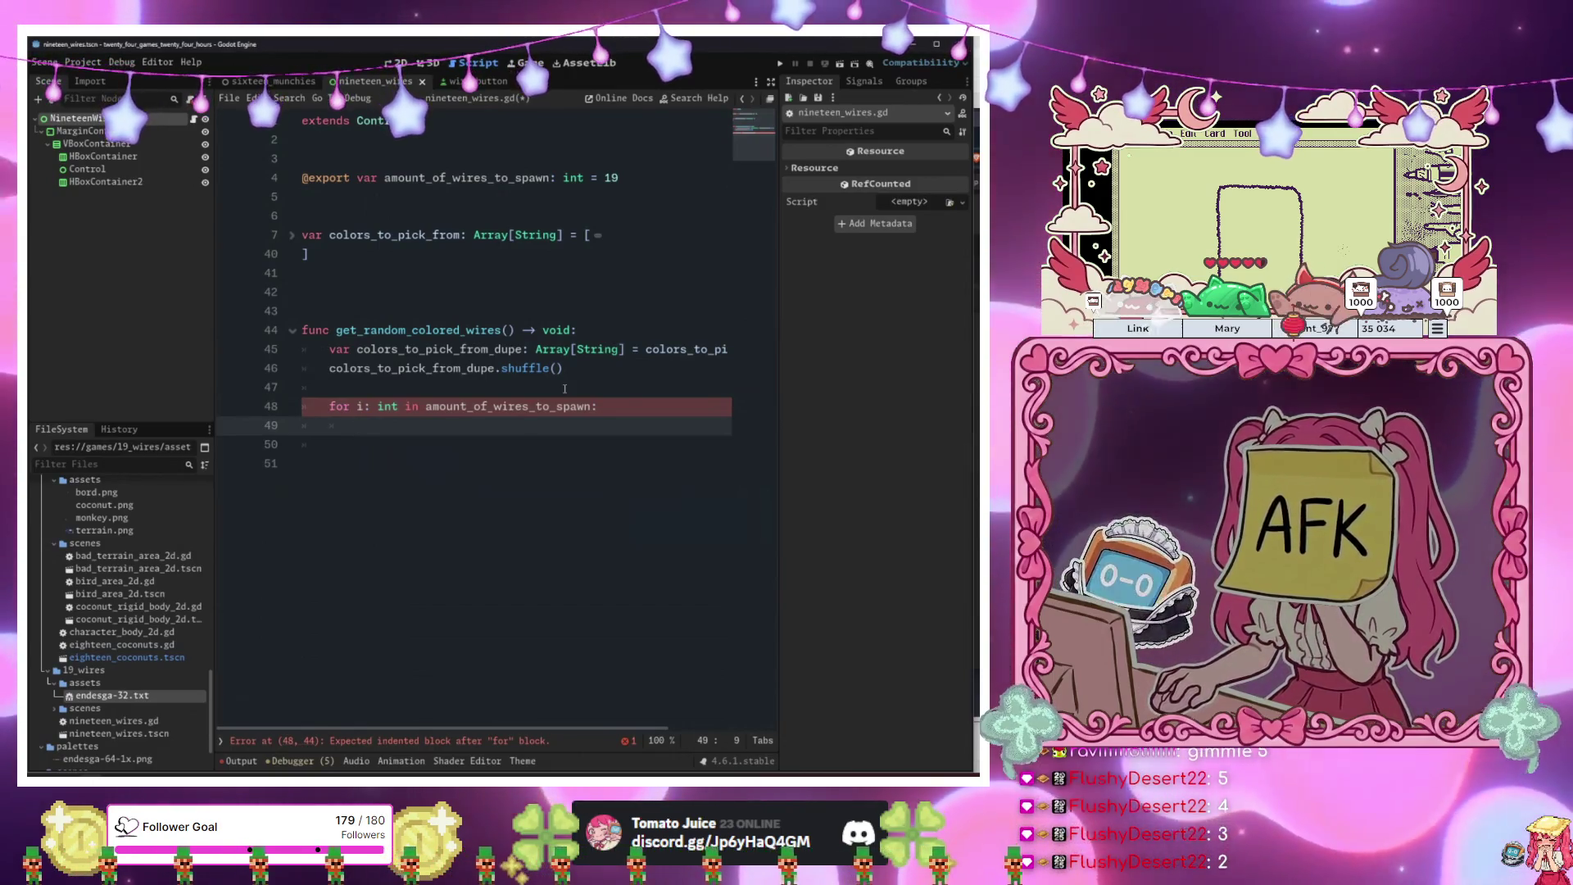
key("Up")
key("Up")
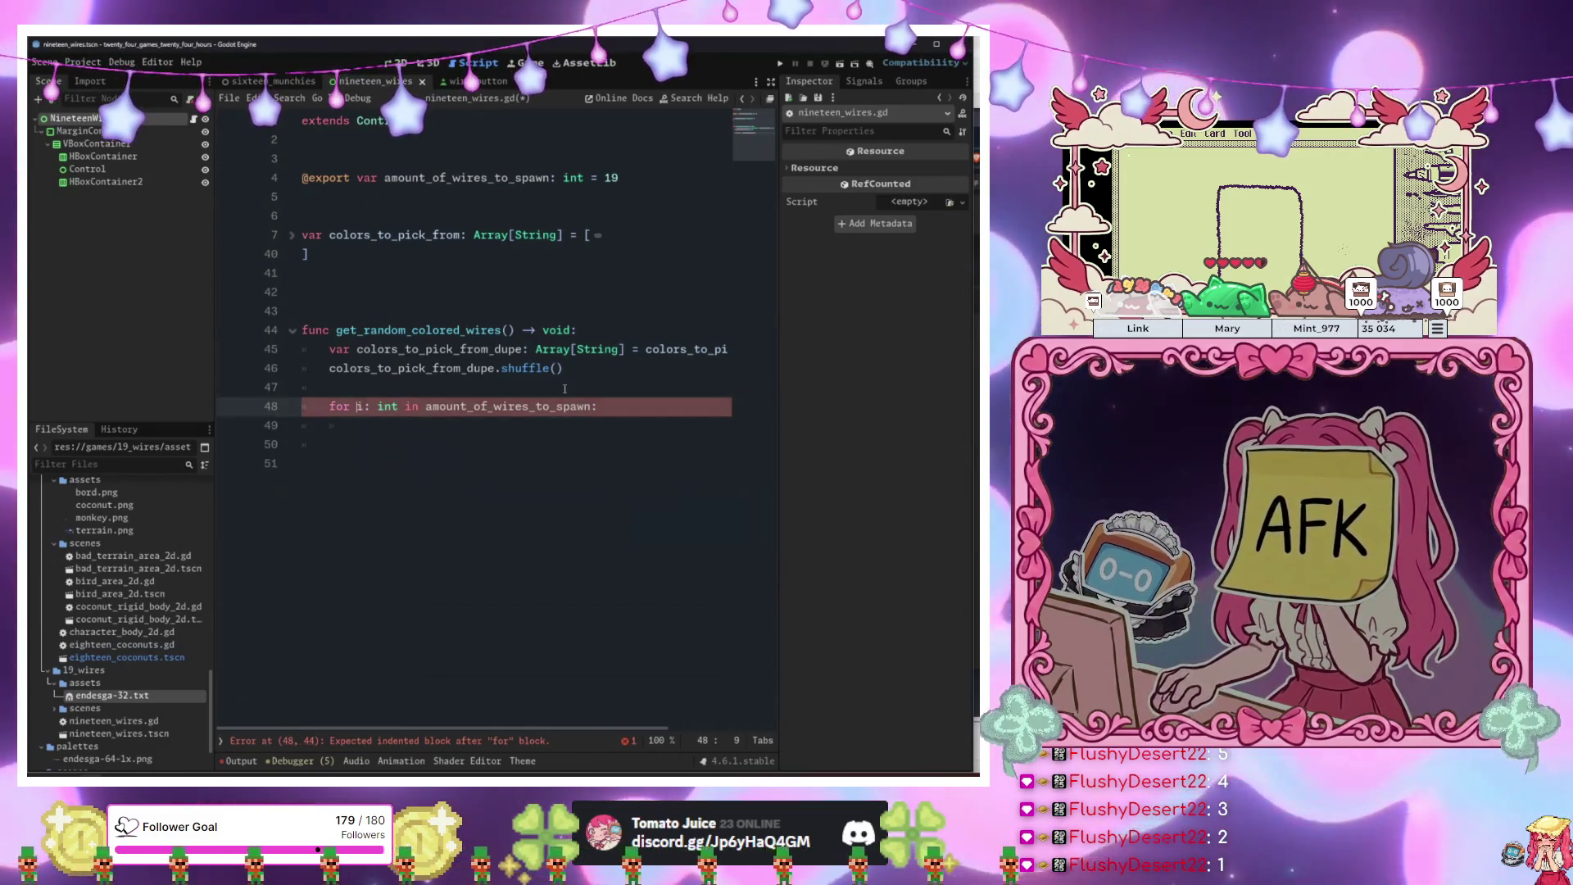
key("Return")
key("Return")
key("Up")
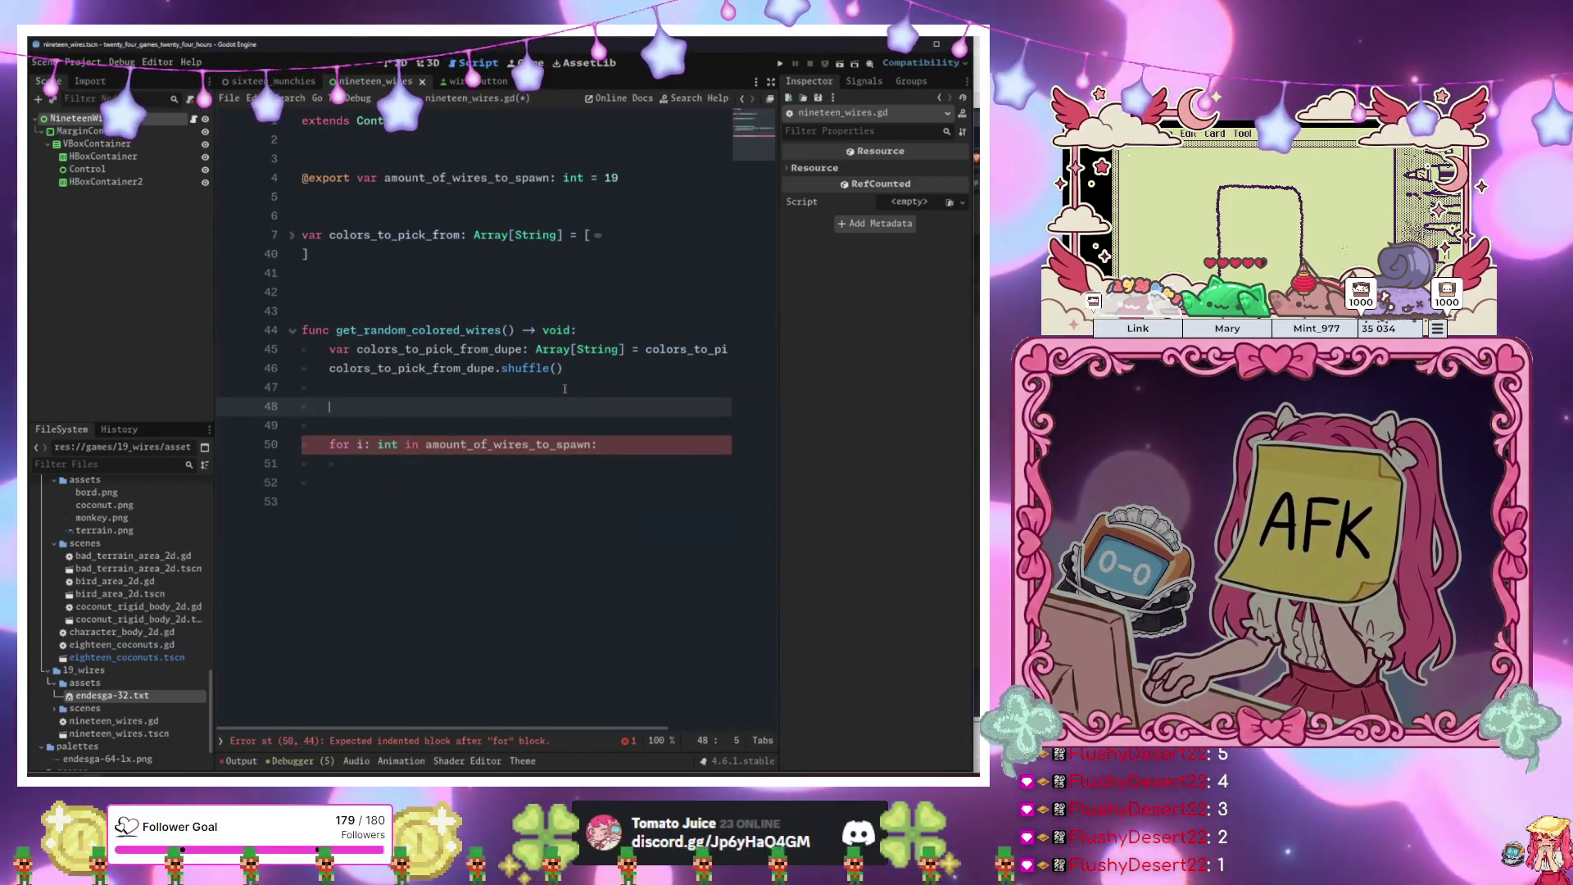
key("BackSpace")
key("BackSpace")
key("BackSpace")
key("Down")
key("Down")
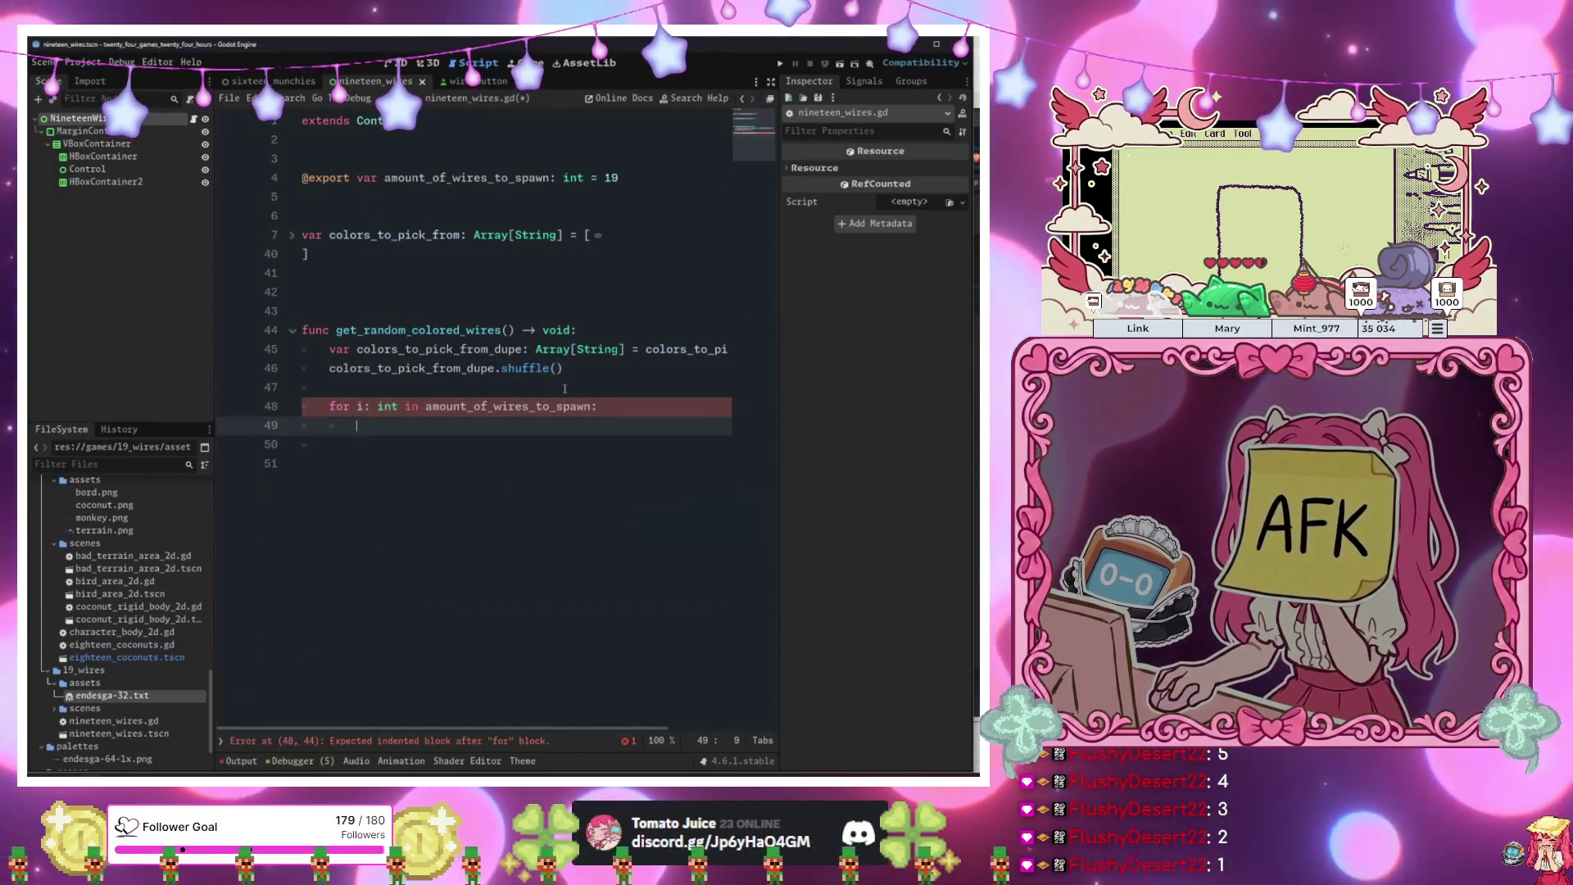
key("ctrl+Tab")
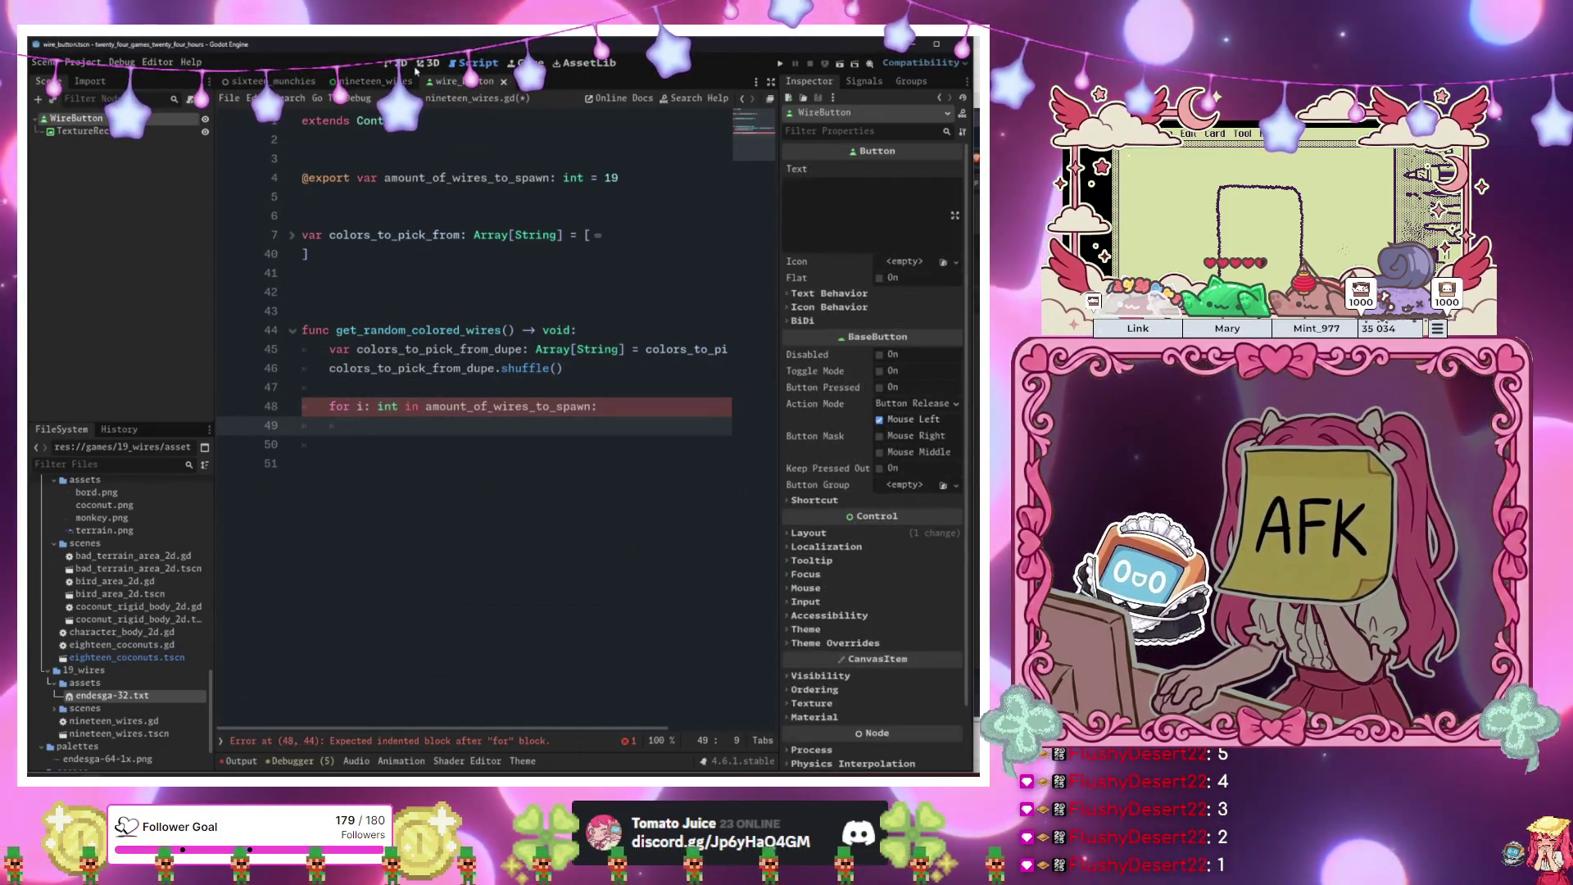
Turn on Flat for WireButton and add a ColorRect child node.
scroll(449, 217, "up", 3)
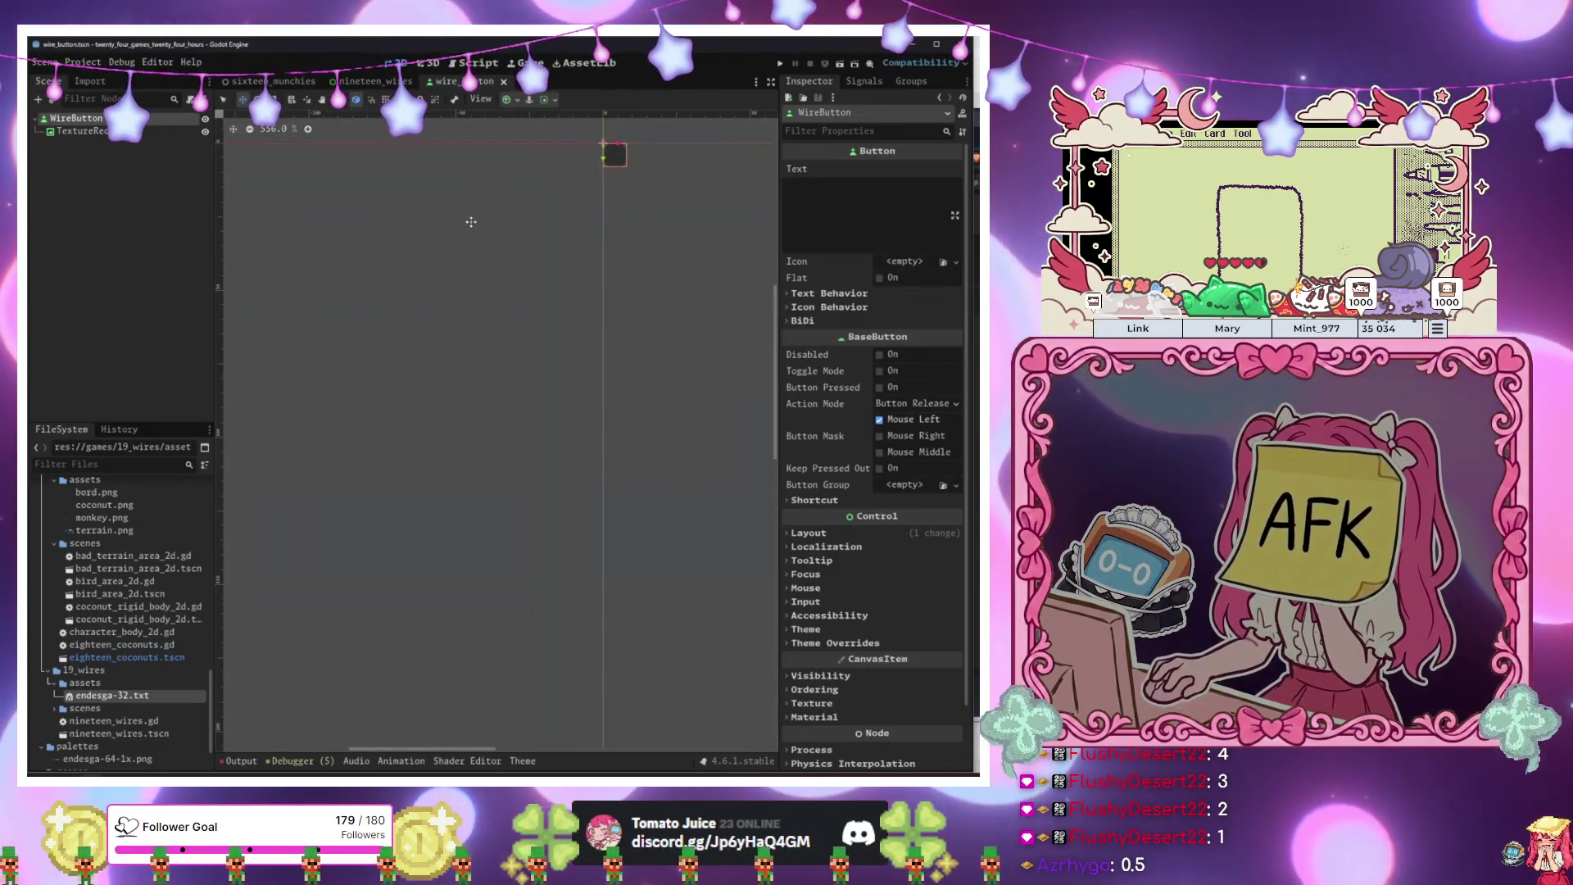
scroll(394, 268, "up", 1)
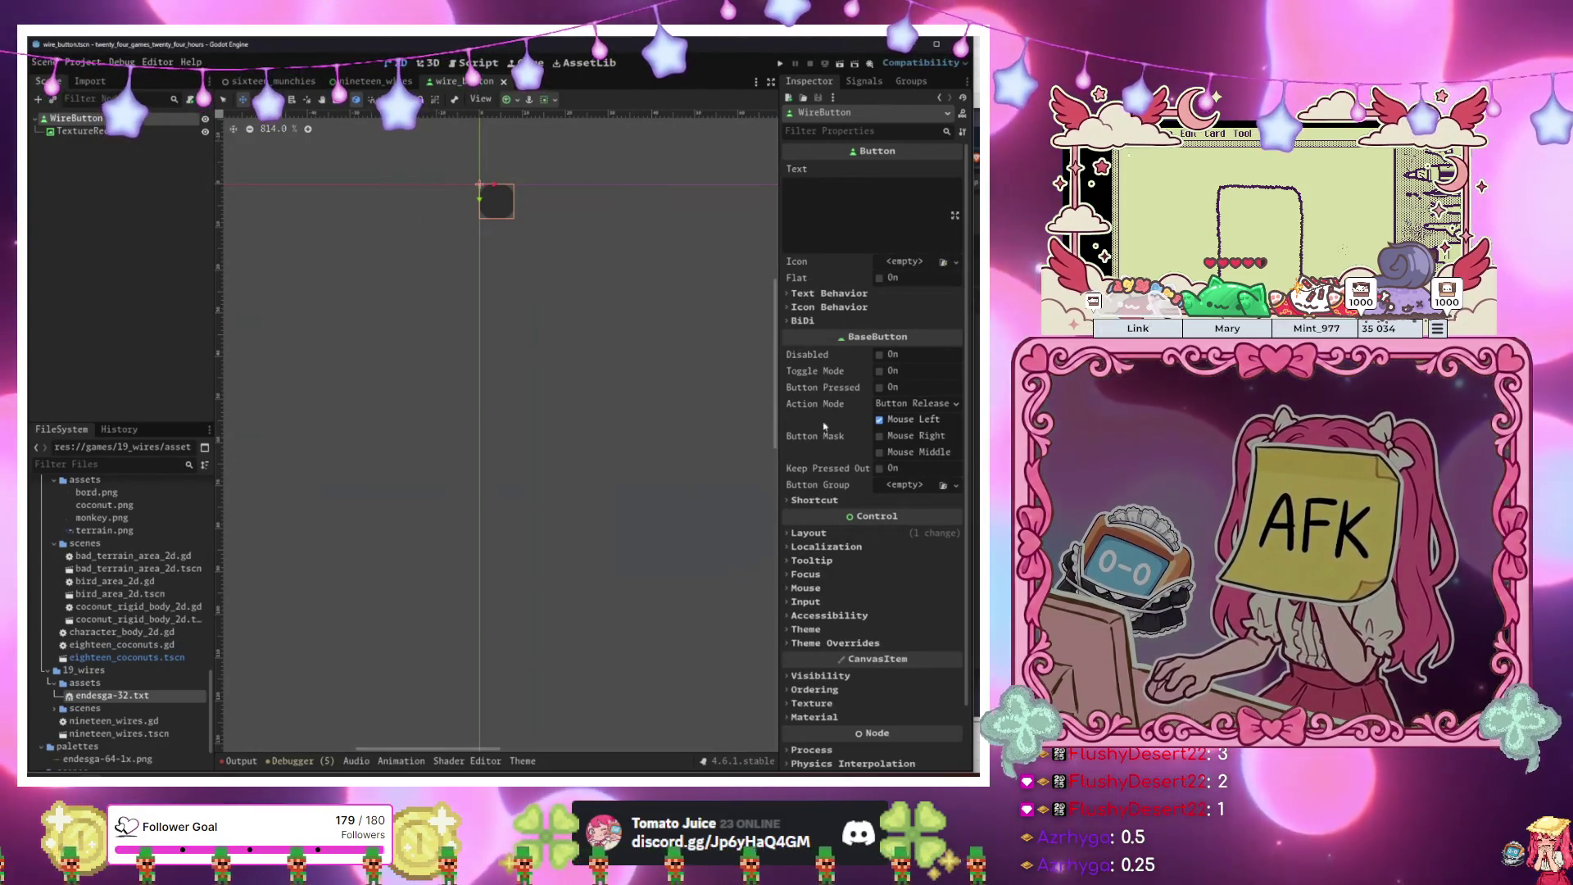
left_click(881, 279)
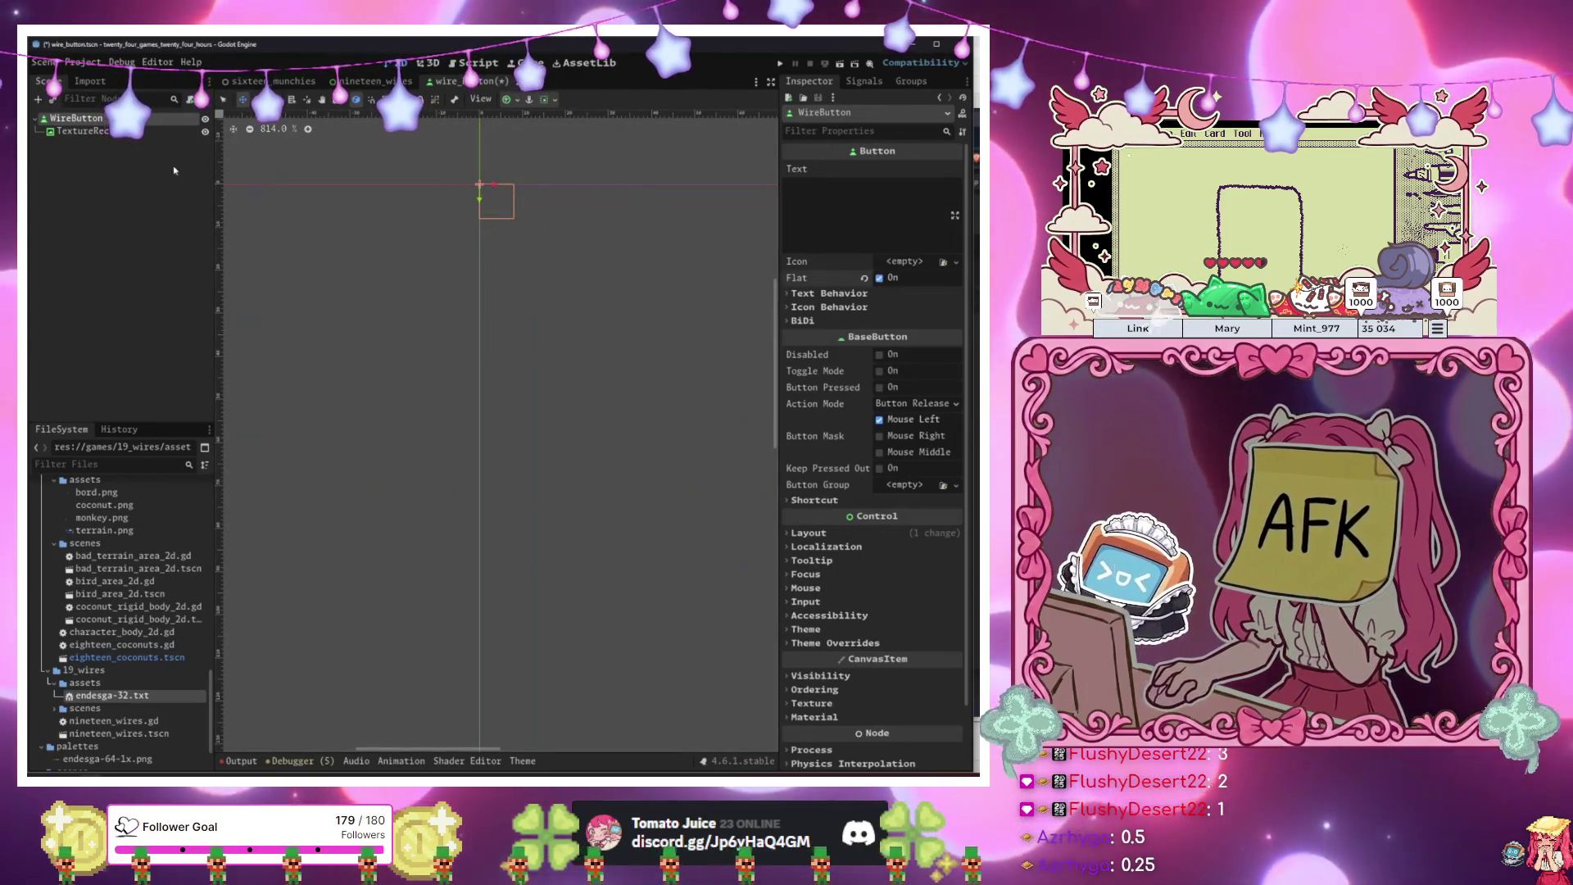
key("ctrl+a")
type("colorrect")
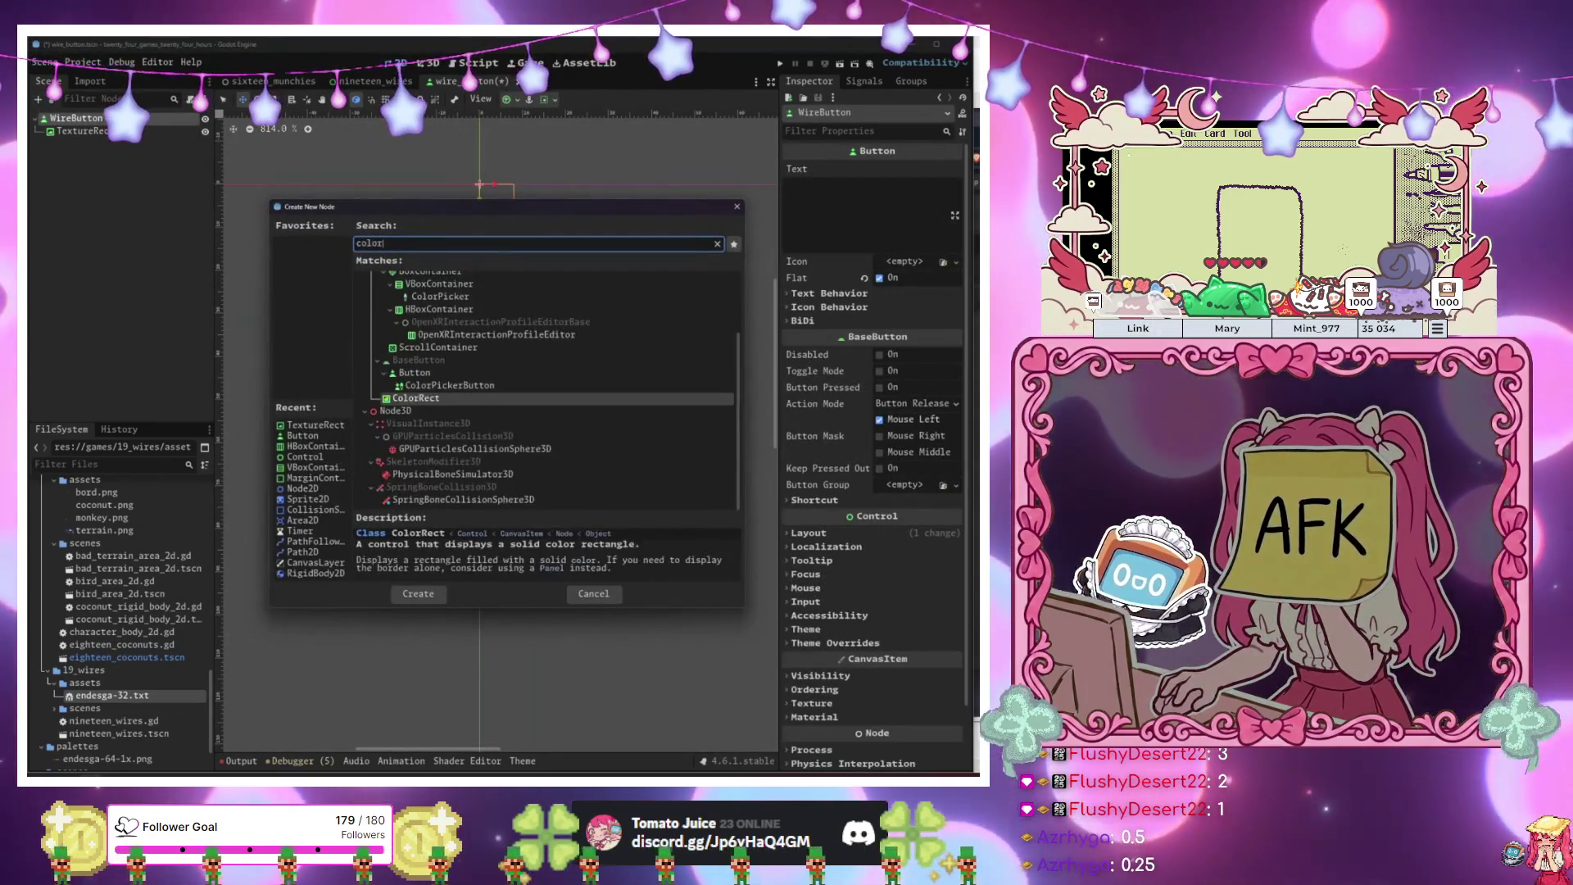
key("Return")
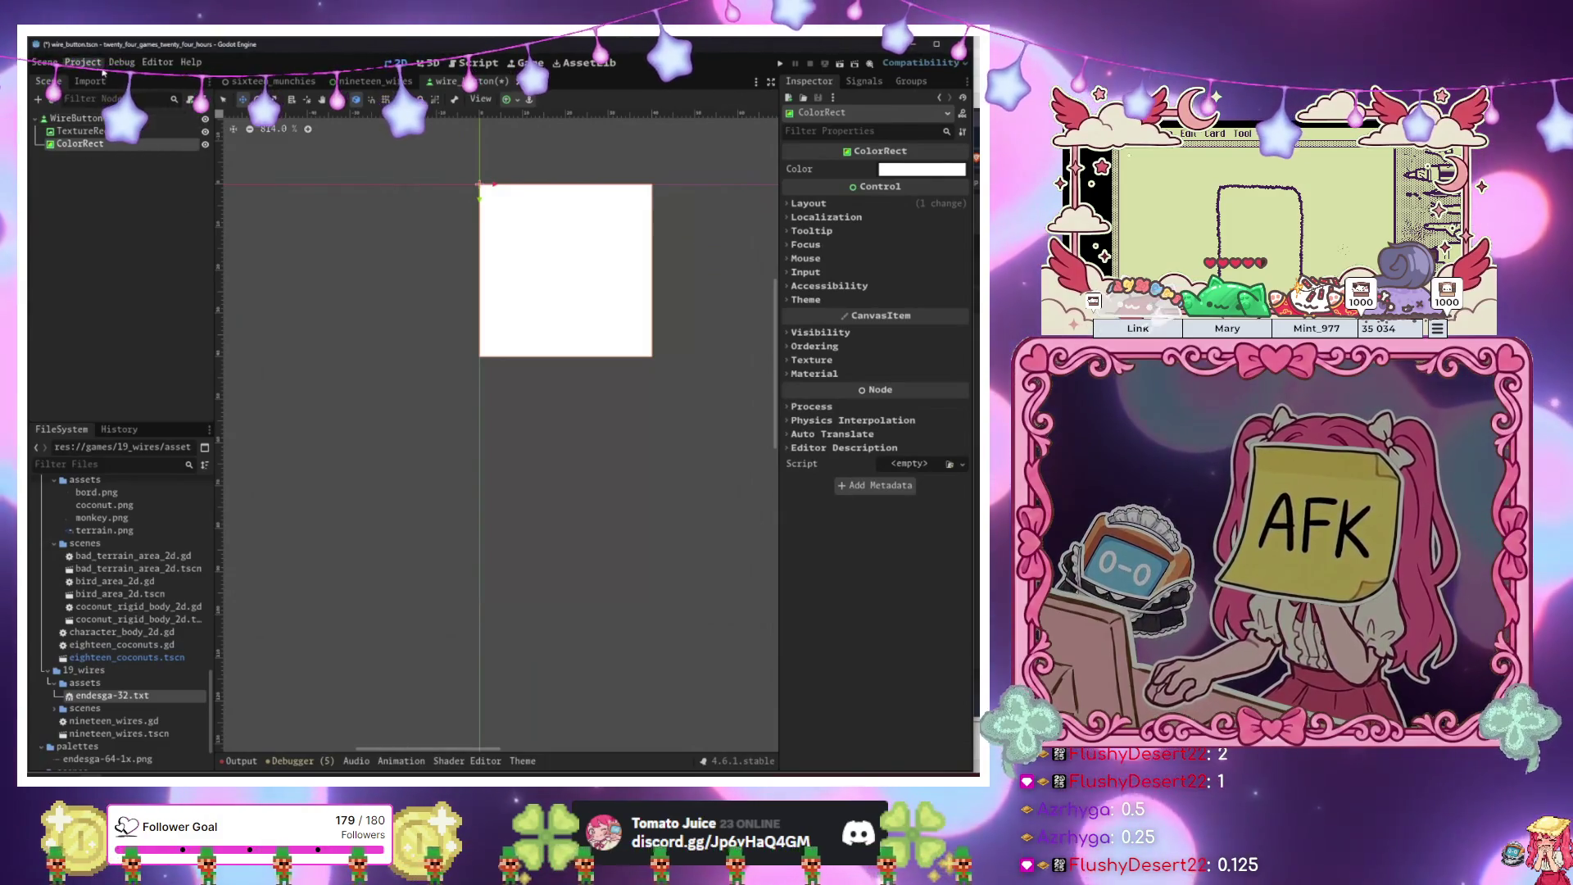
left_click(373, 81)
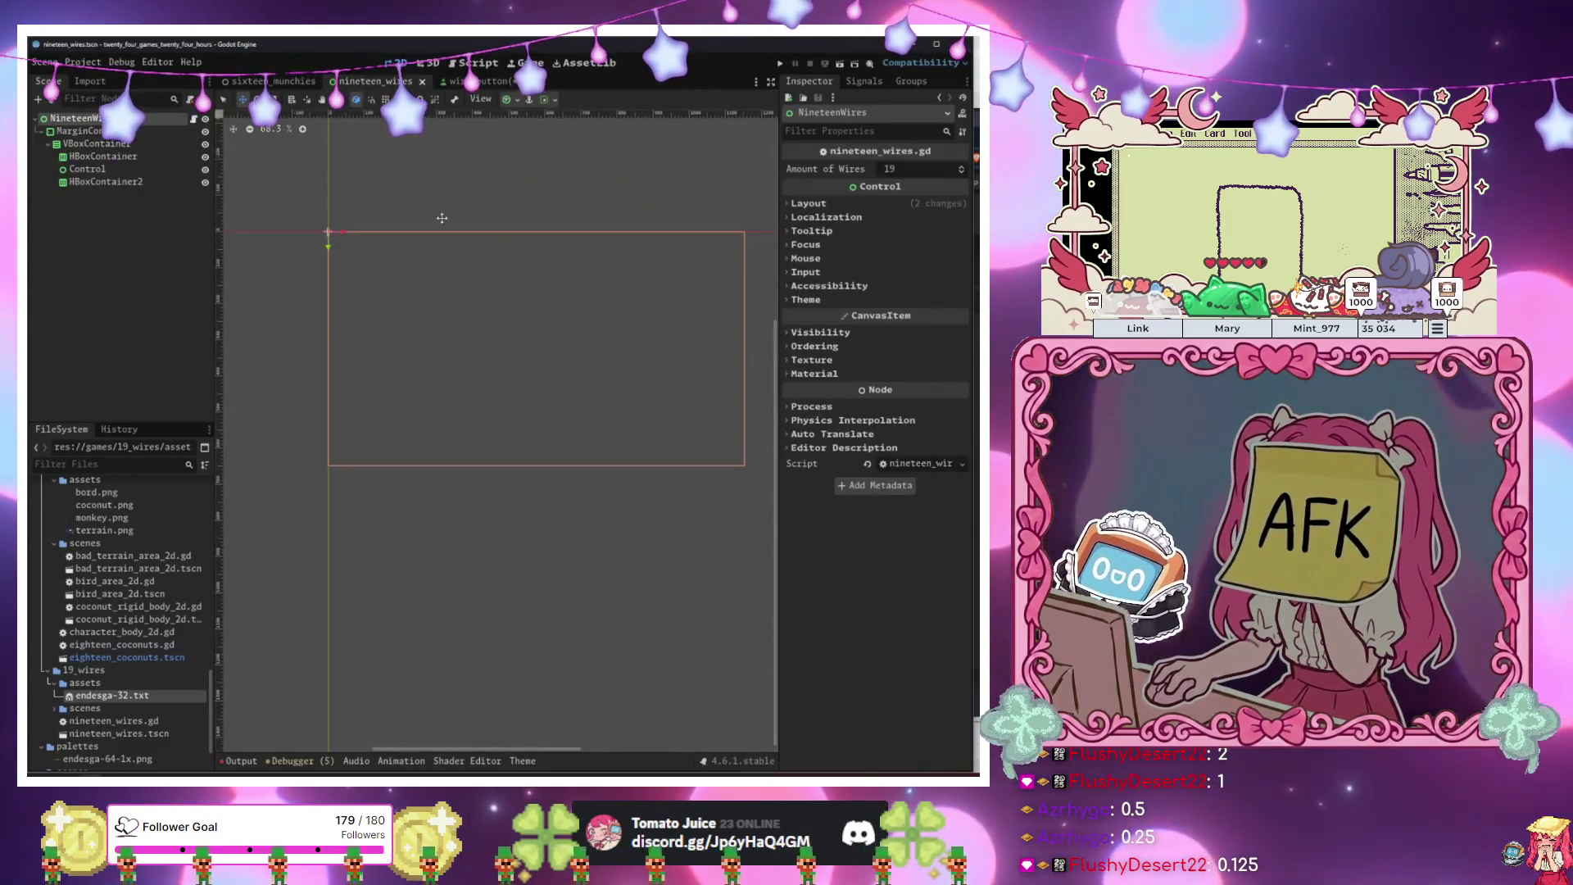
Instance wire_button.tscn under NineteenWires, then undo the instance.
left_click(469, 81)
left_click(373, 81)
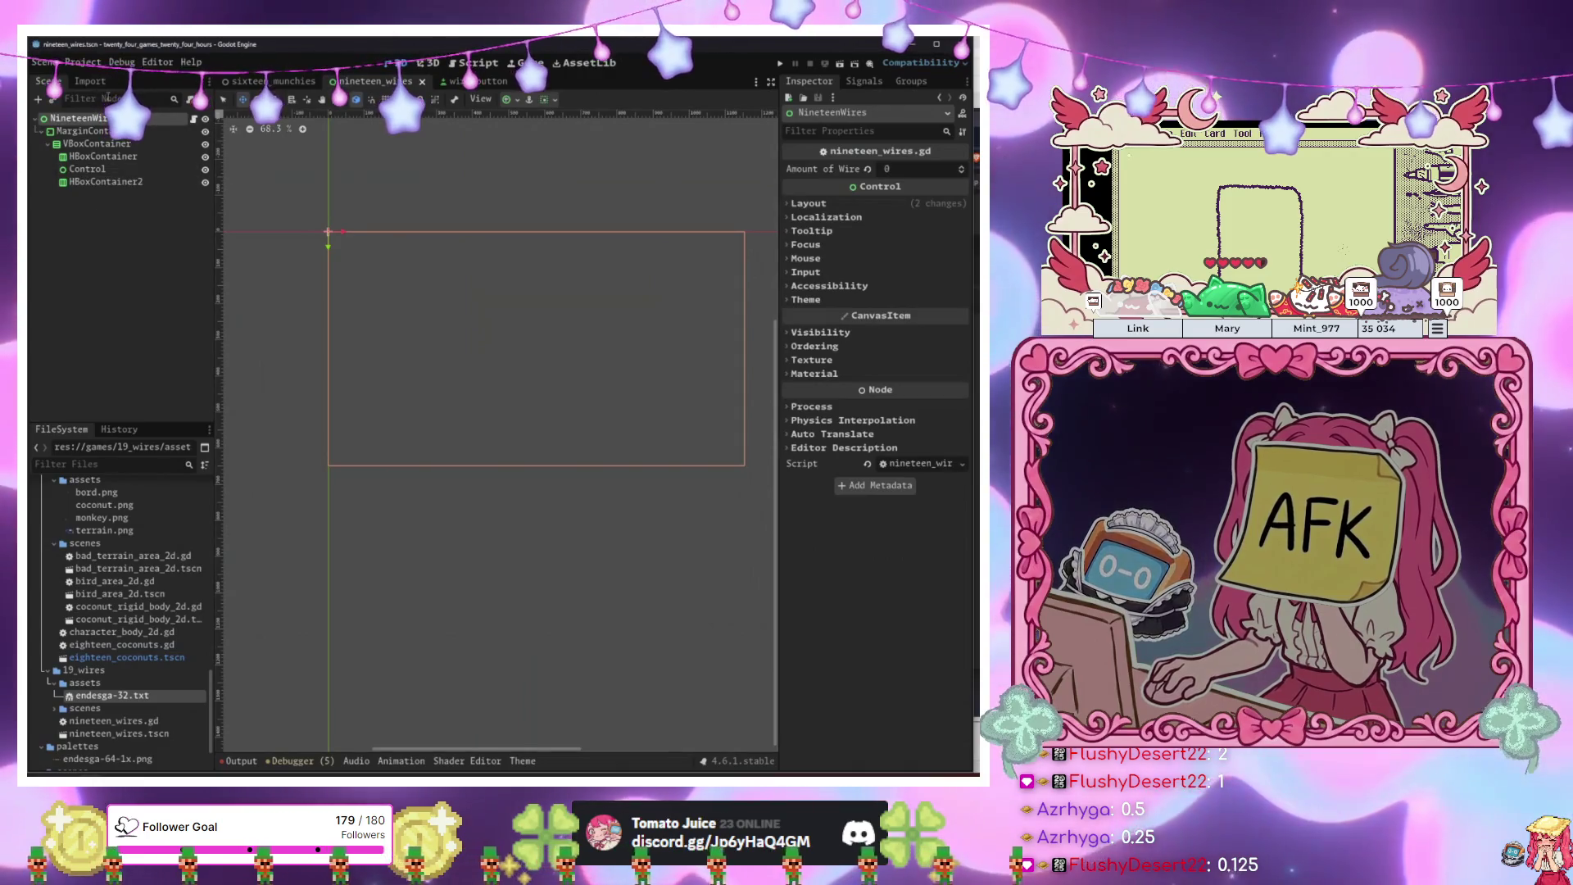
left_click(59, 97)
type("wire")
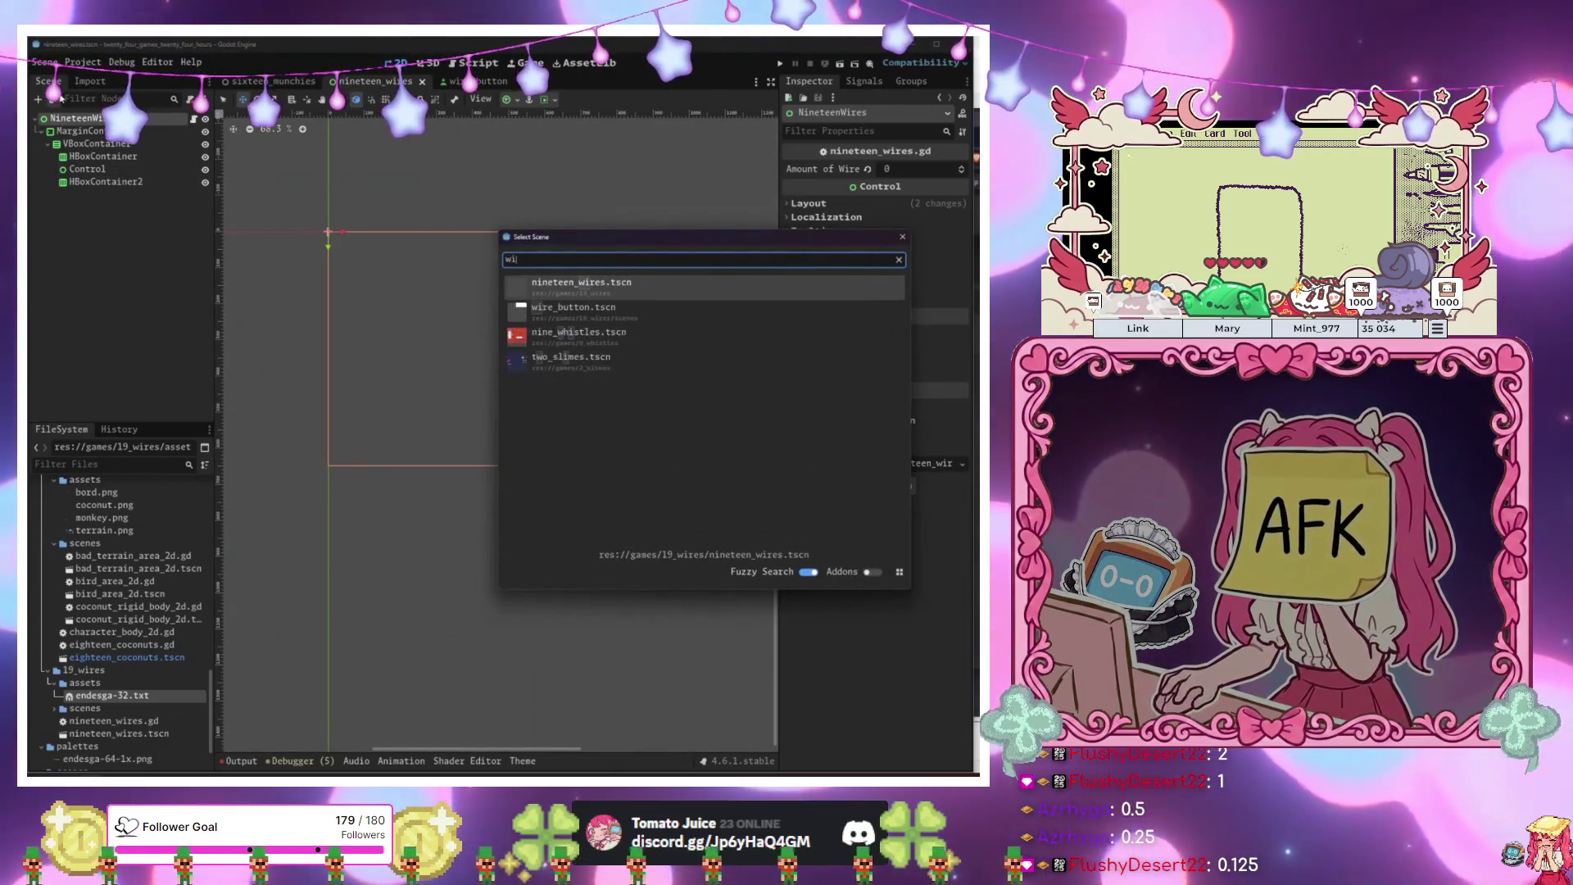
key("Down")
key("Return")
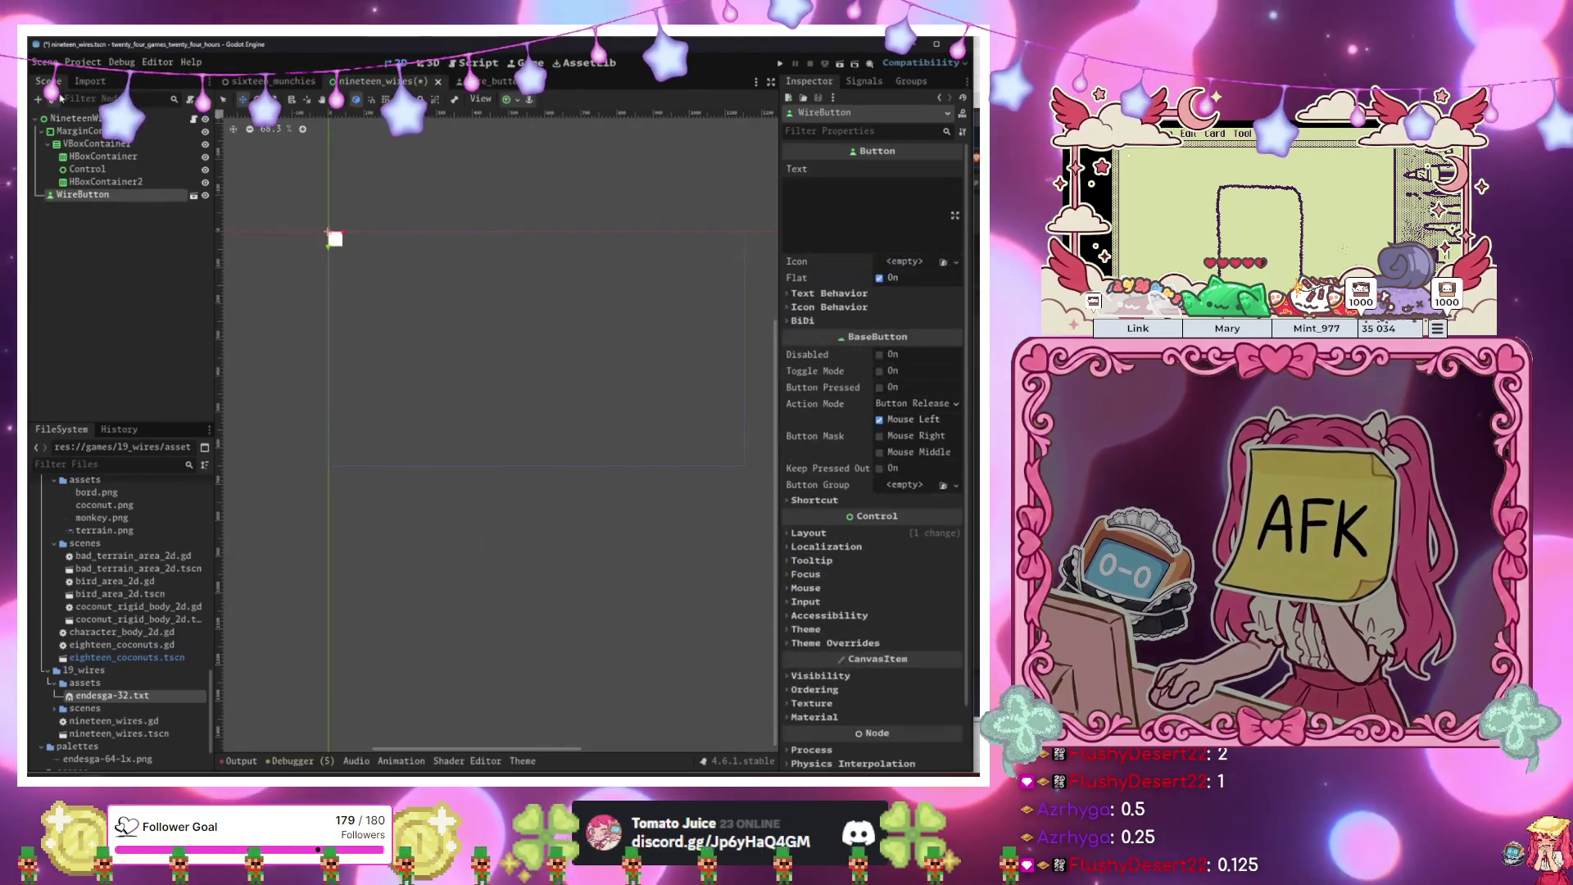
key("ctrl+z")
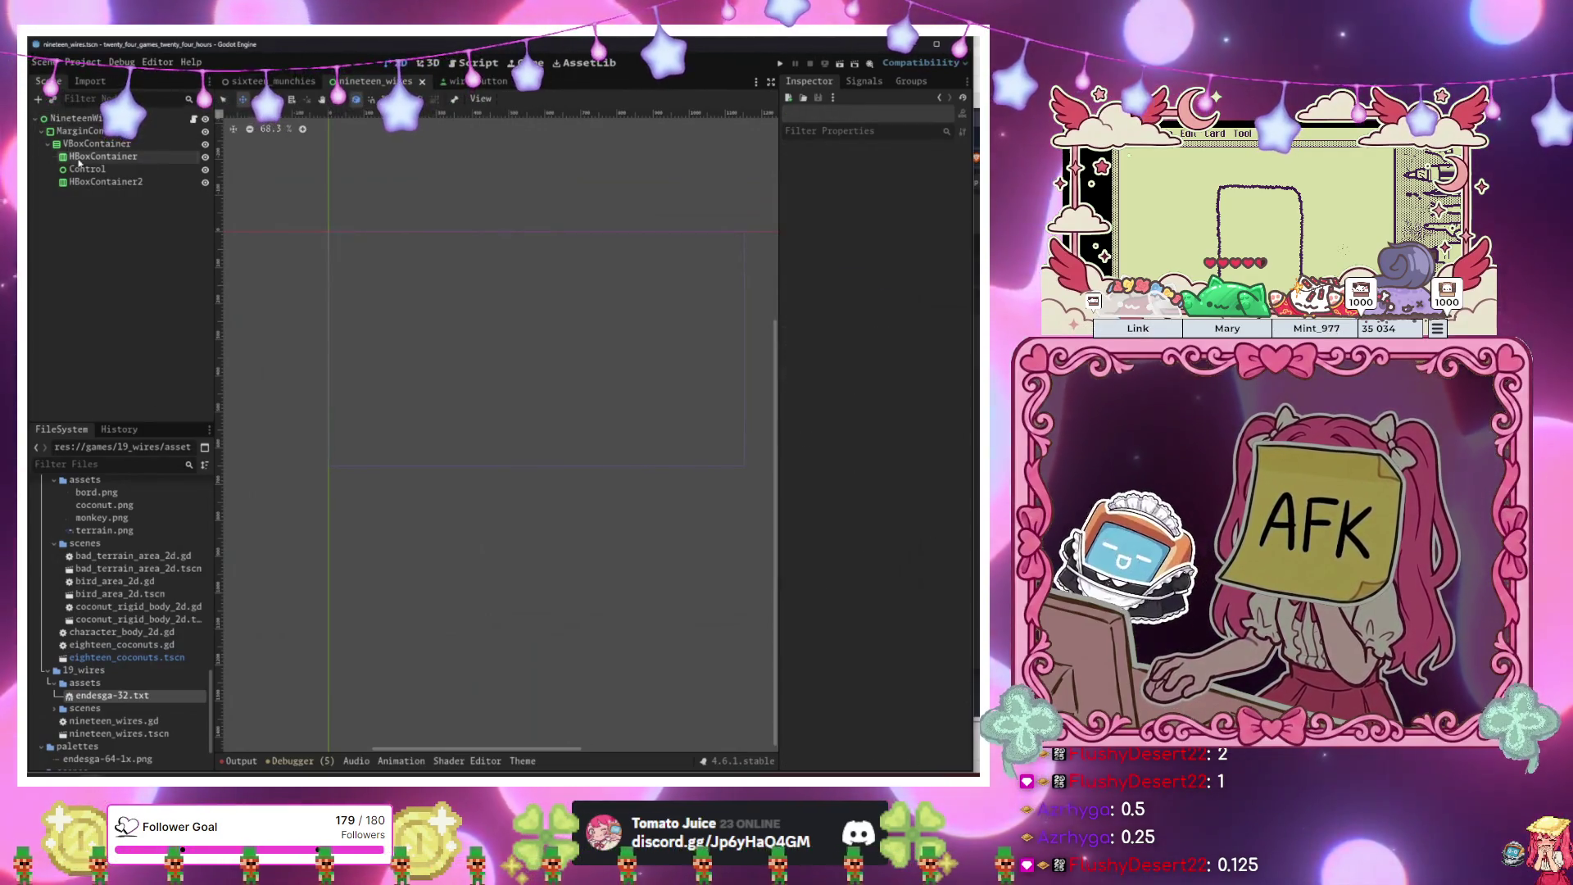
left_click(78, 157)
key("ctrl+F3")
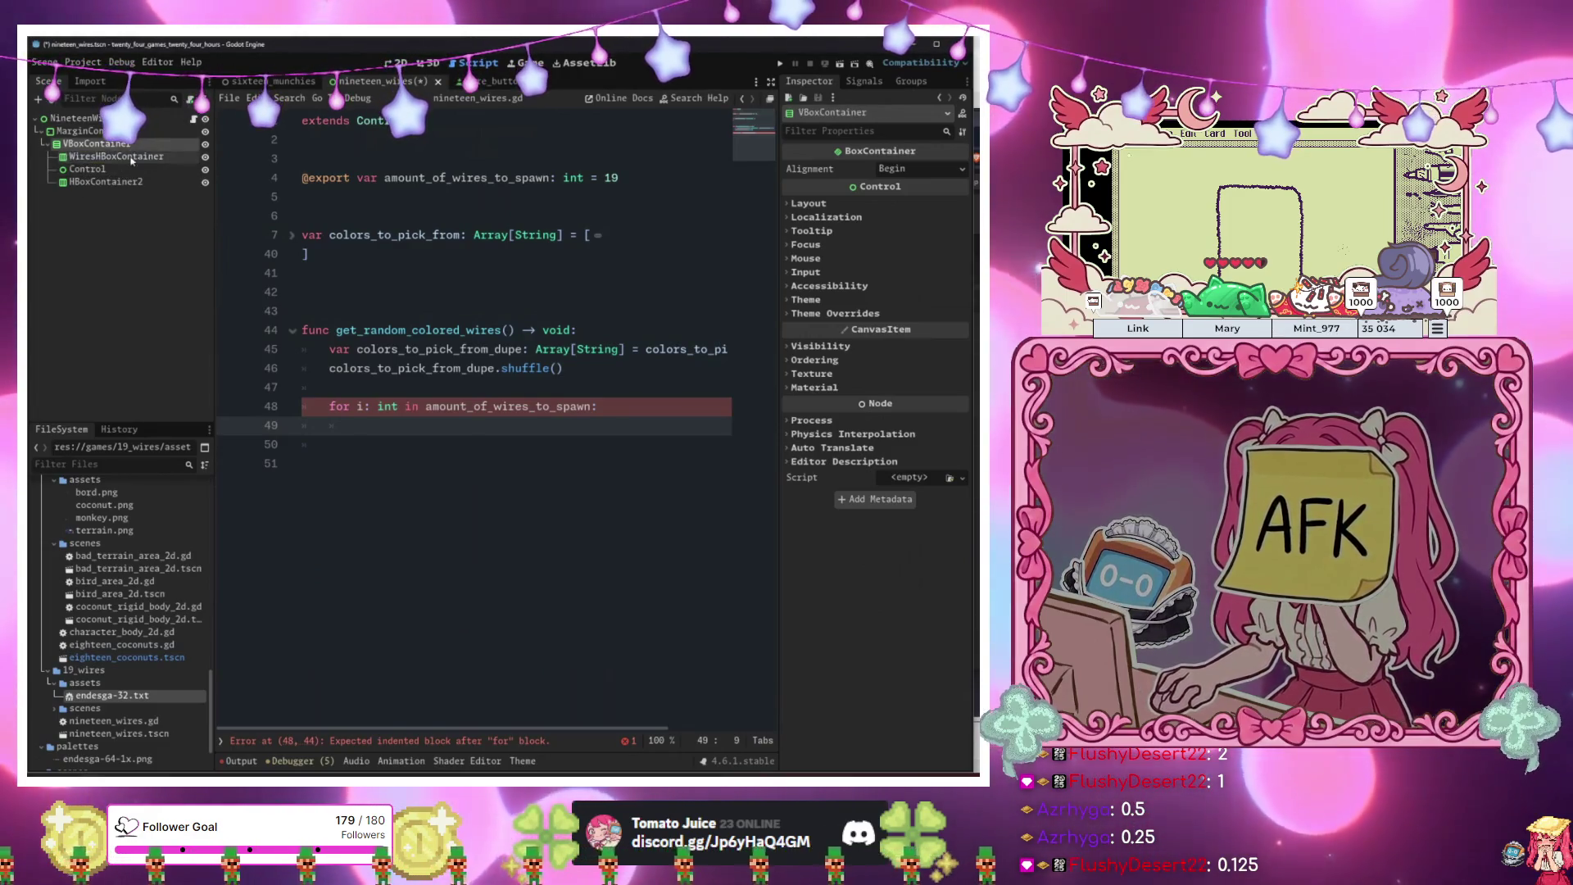
mouse_move(131, 158)
left_mouse_down()
mouse_move(430, 214)
mouse_move(411, 205)
left_mouse_up()
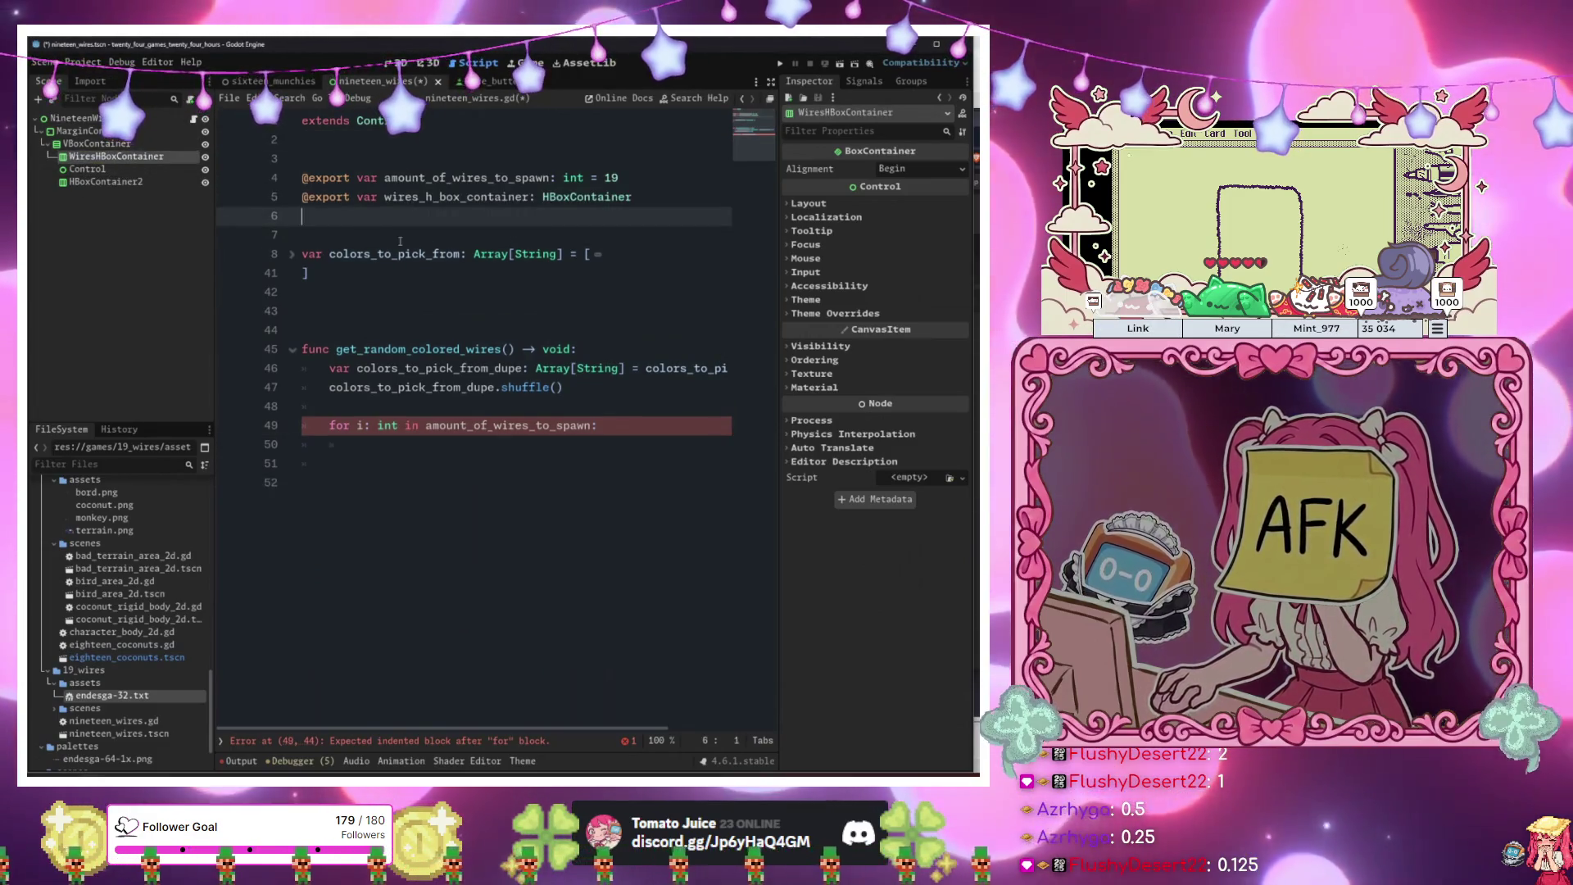
left_click(465, 450)
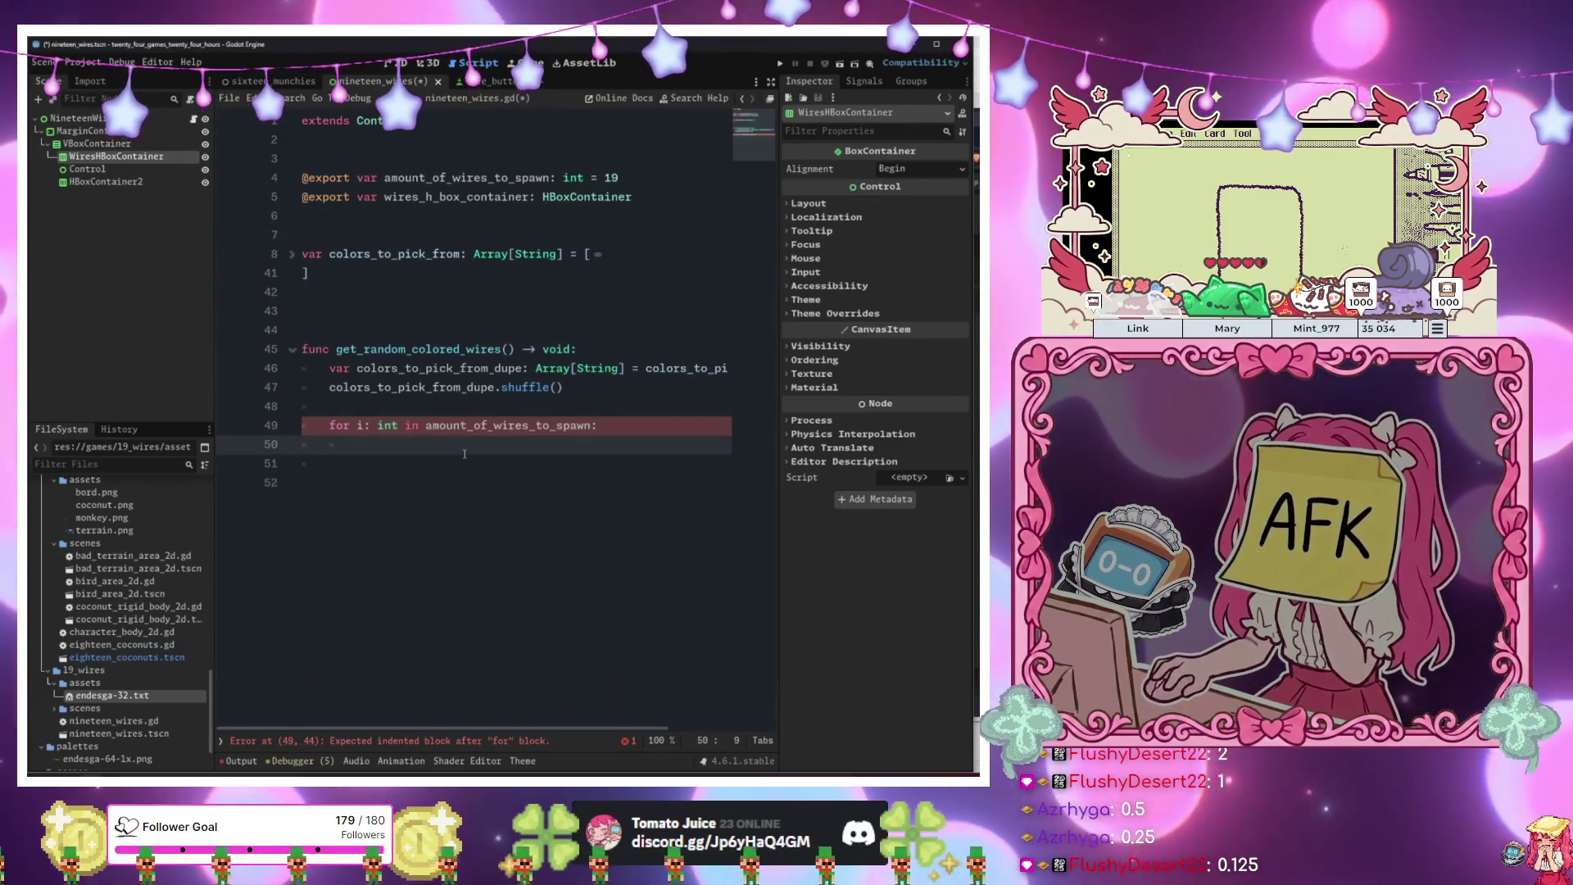
scroll(119, 711, "down", 3)
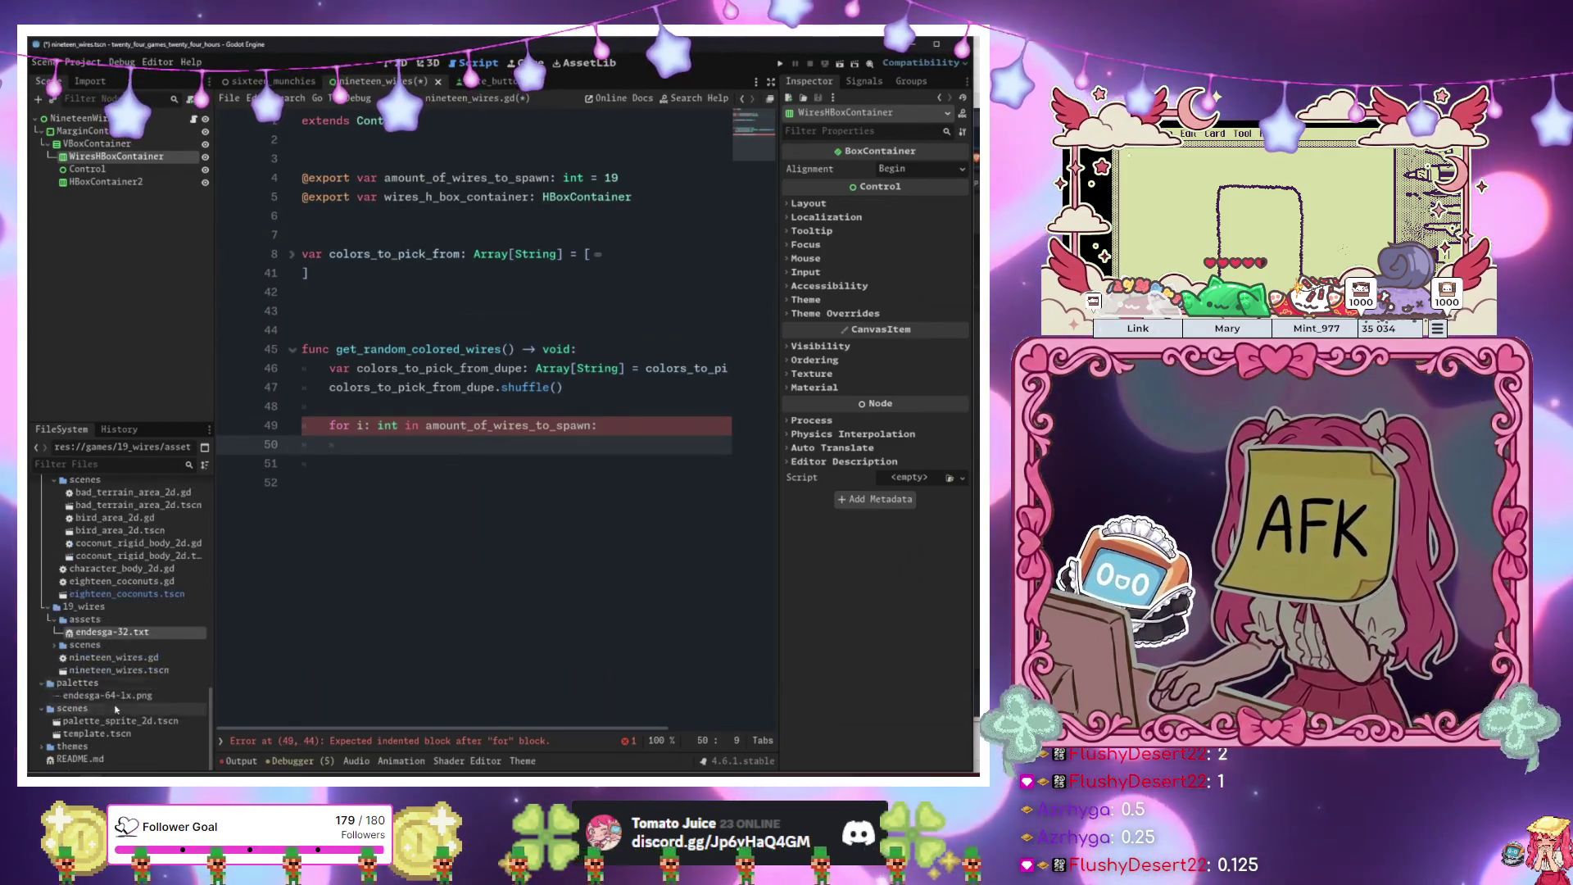
left_click(78, 646)
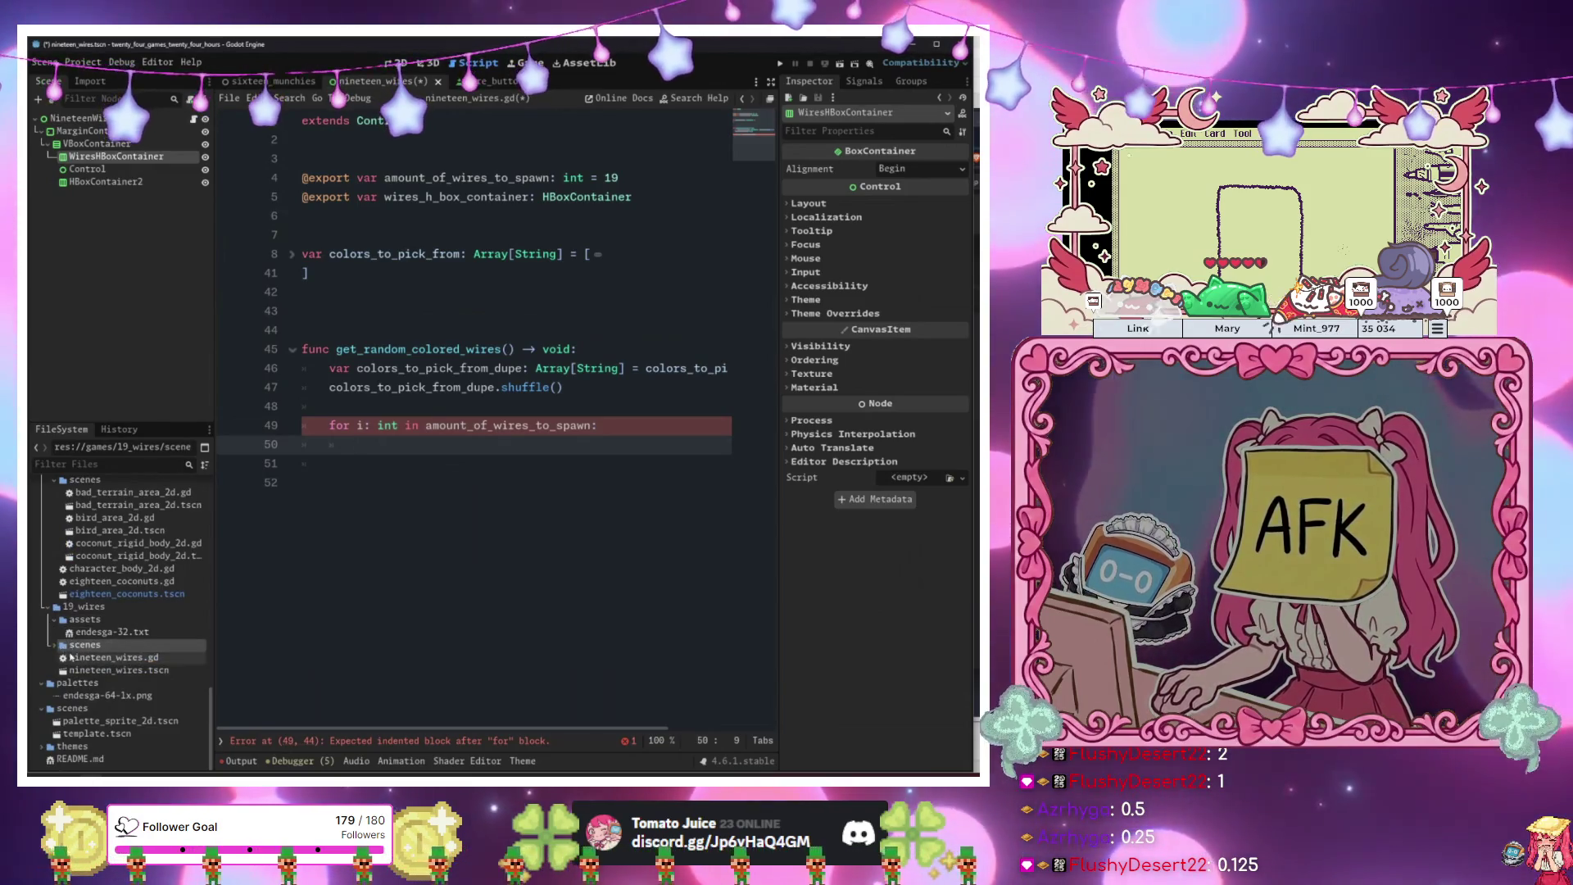
mouse_move(111, 657)
left_mouse_down()
mouse_move(431, 483)
mouse_move(430, 234)
mouse_move(469, 236)
left_mouse_up()
left_click(468, 235)
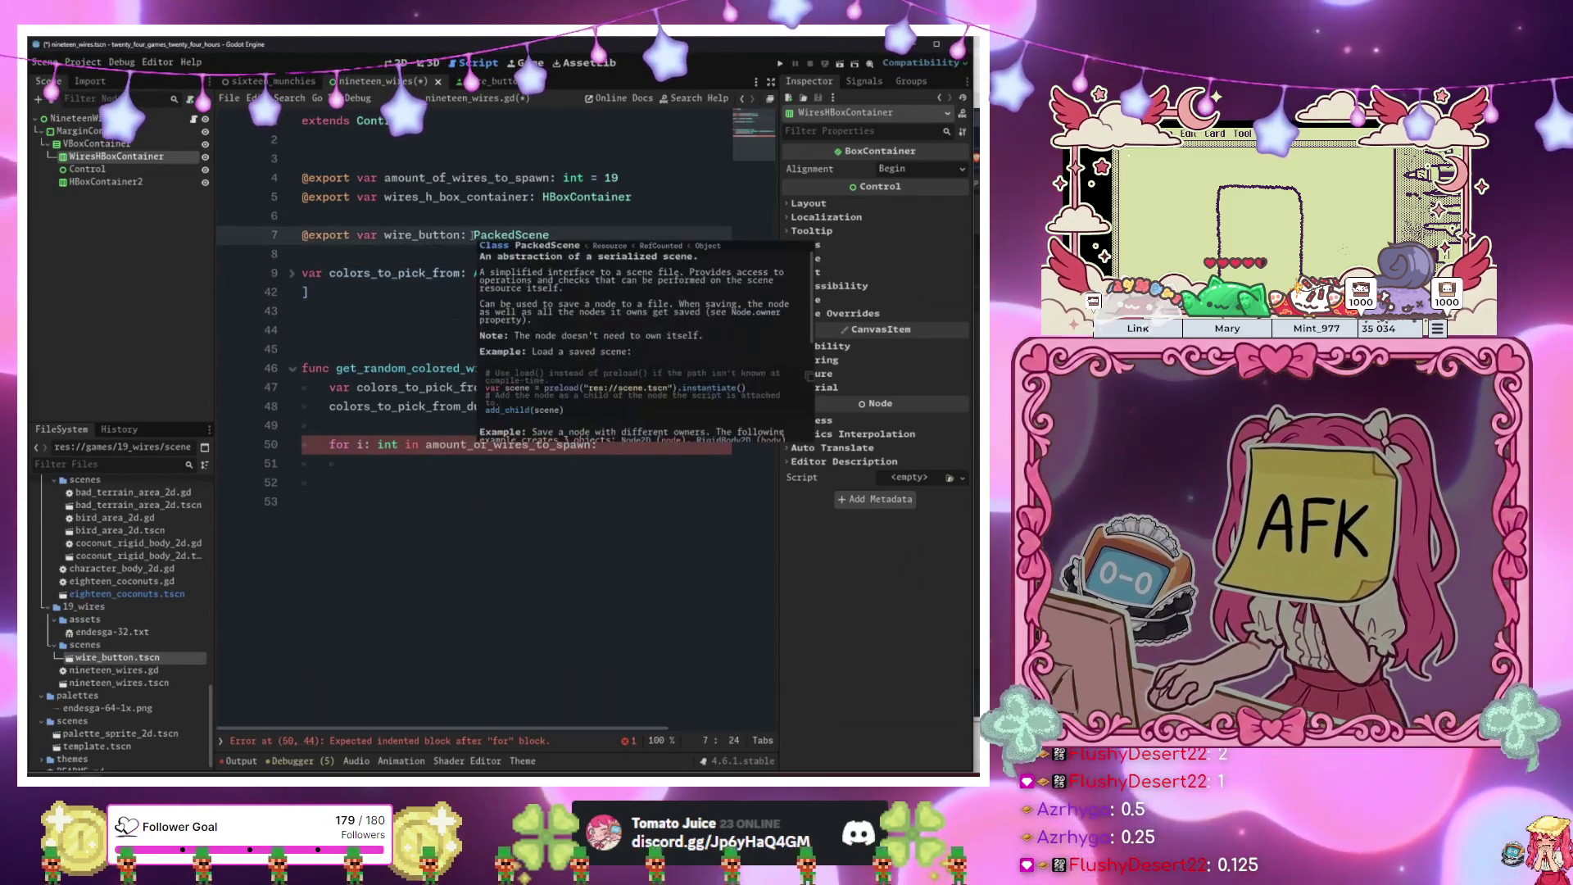
type("_scene")
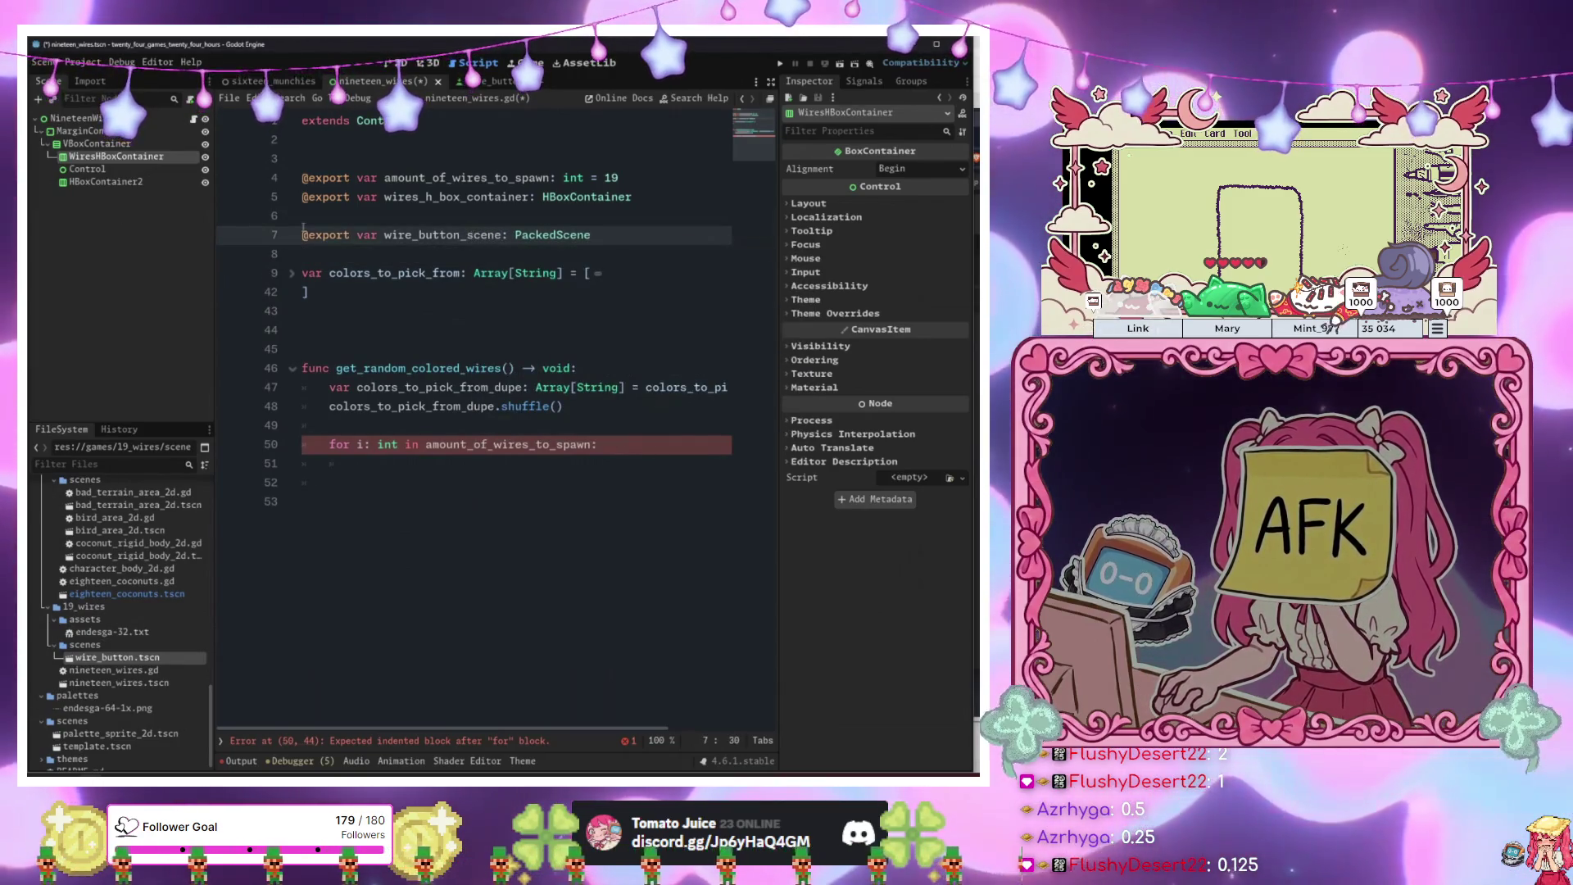
left_click(78, 118)
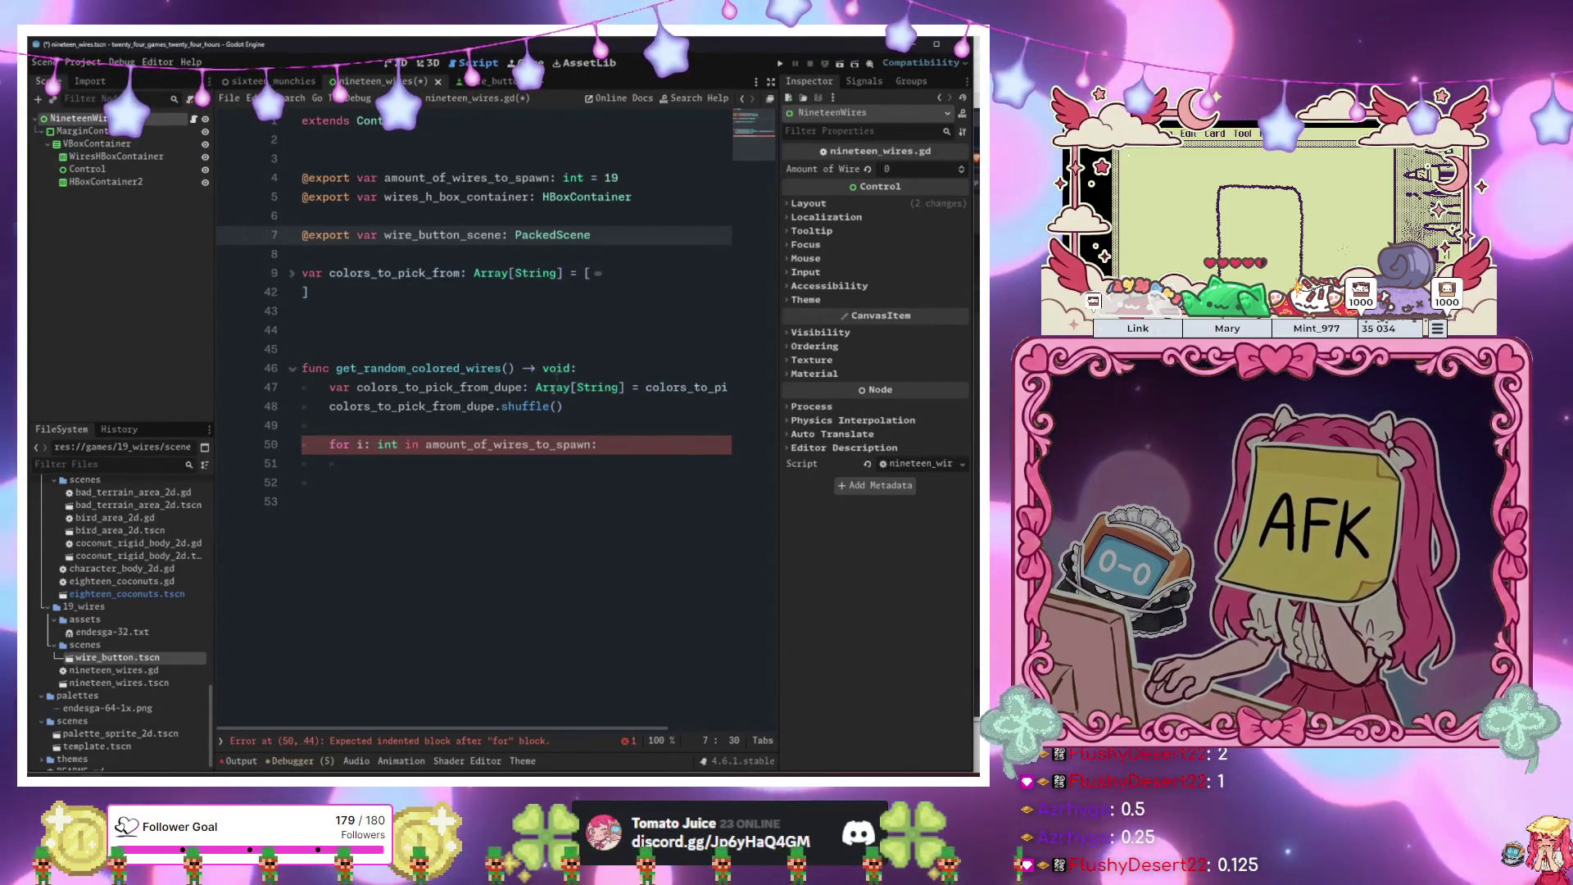
Stub the empty for loop body on line 51 with pass.
left_click(534, 456)
type("pass")
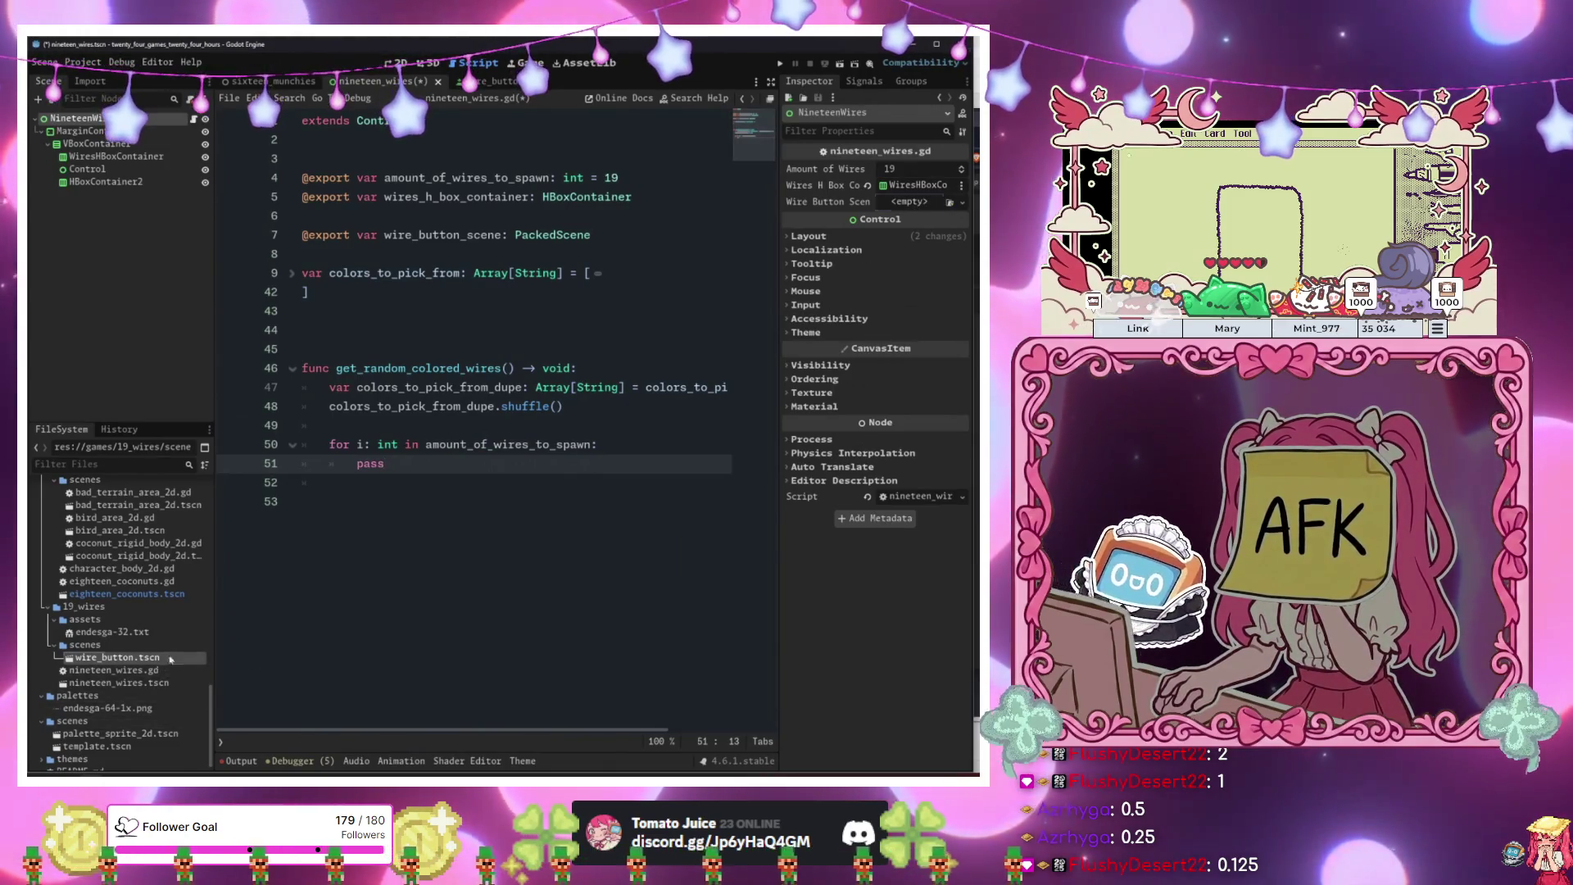
left_click(572, 408)
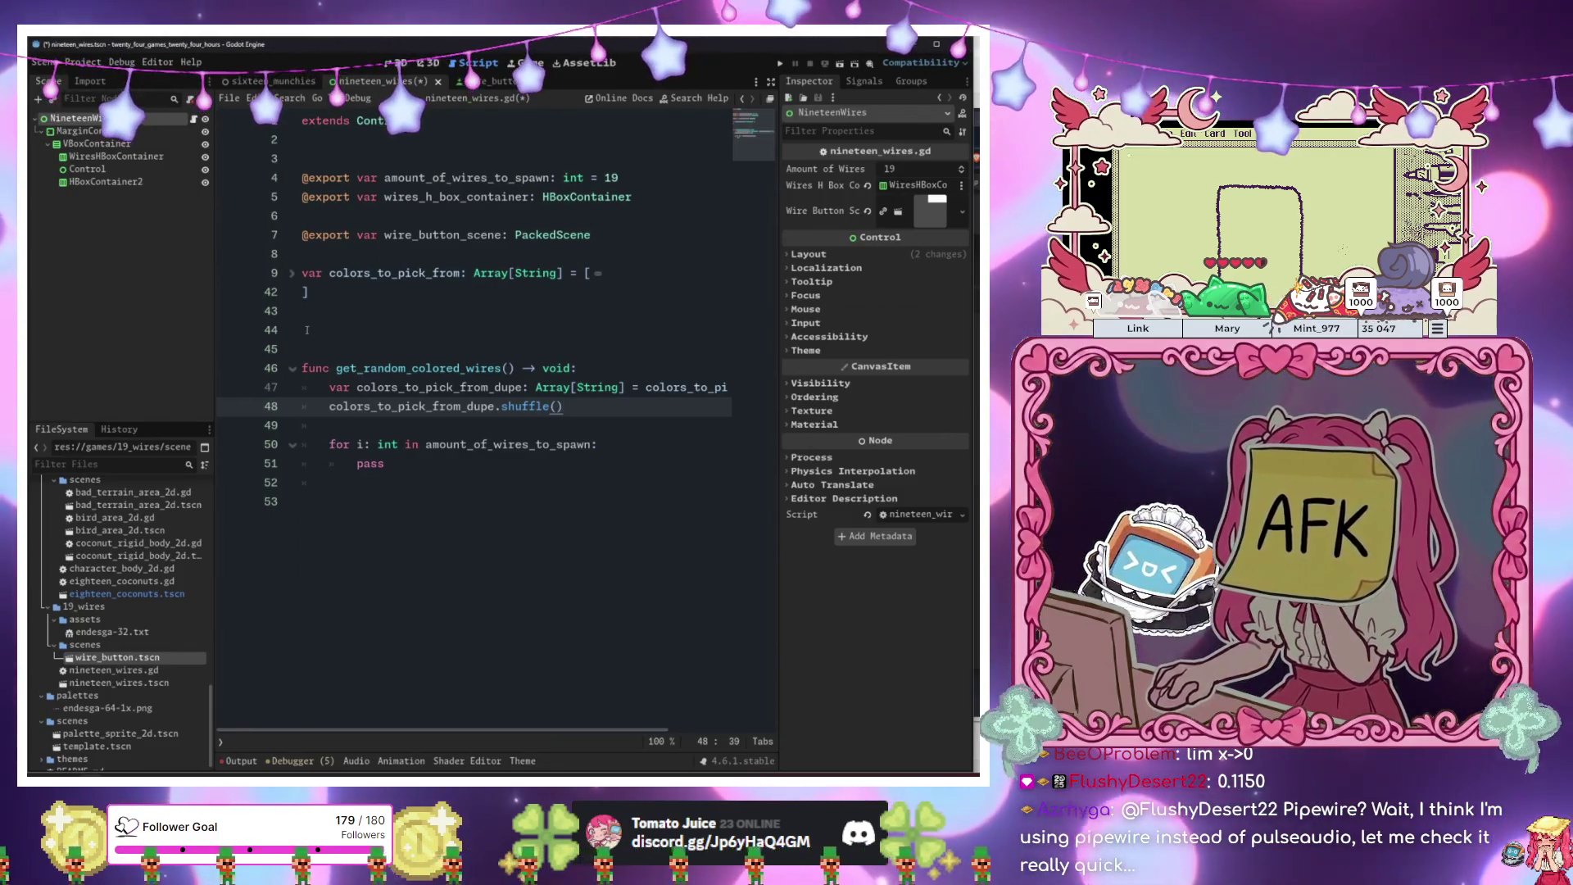
left_click(475, 462)
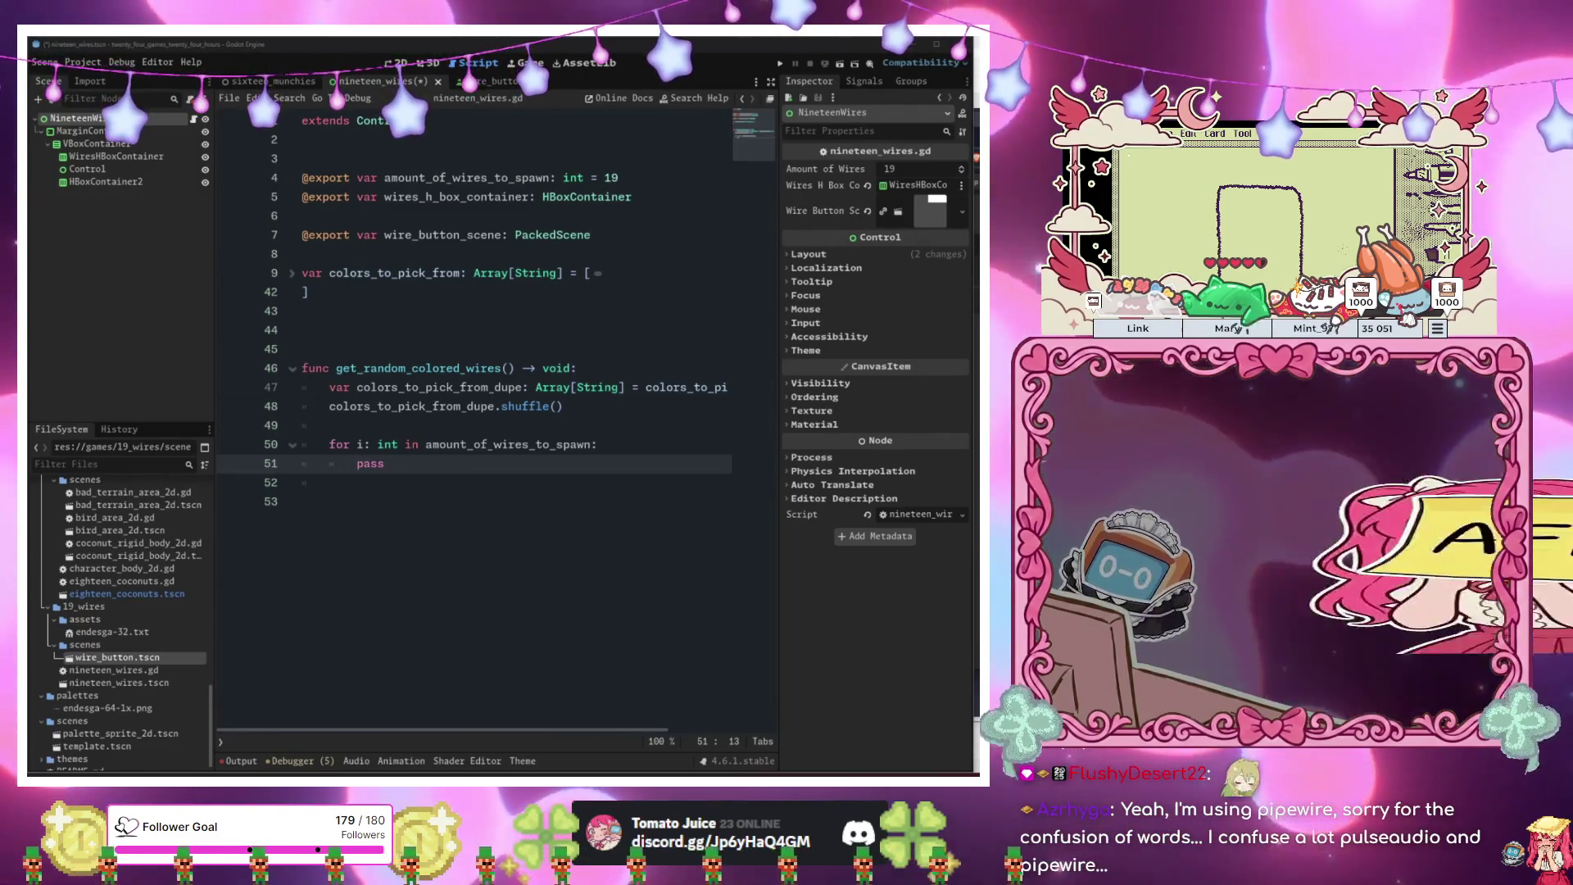
left_click(481, 487)
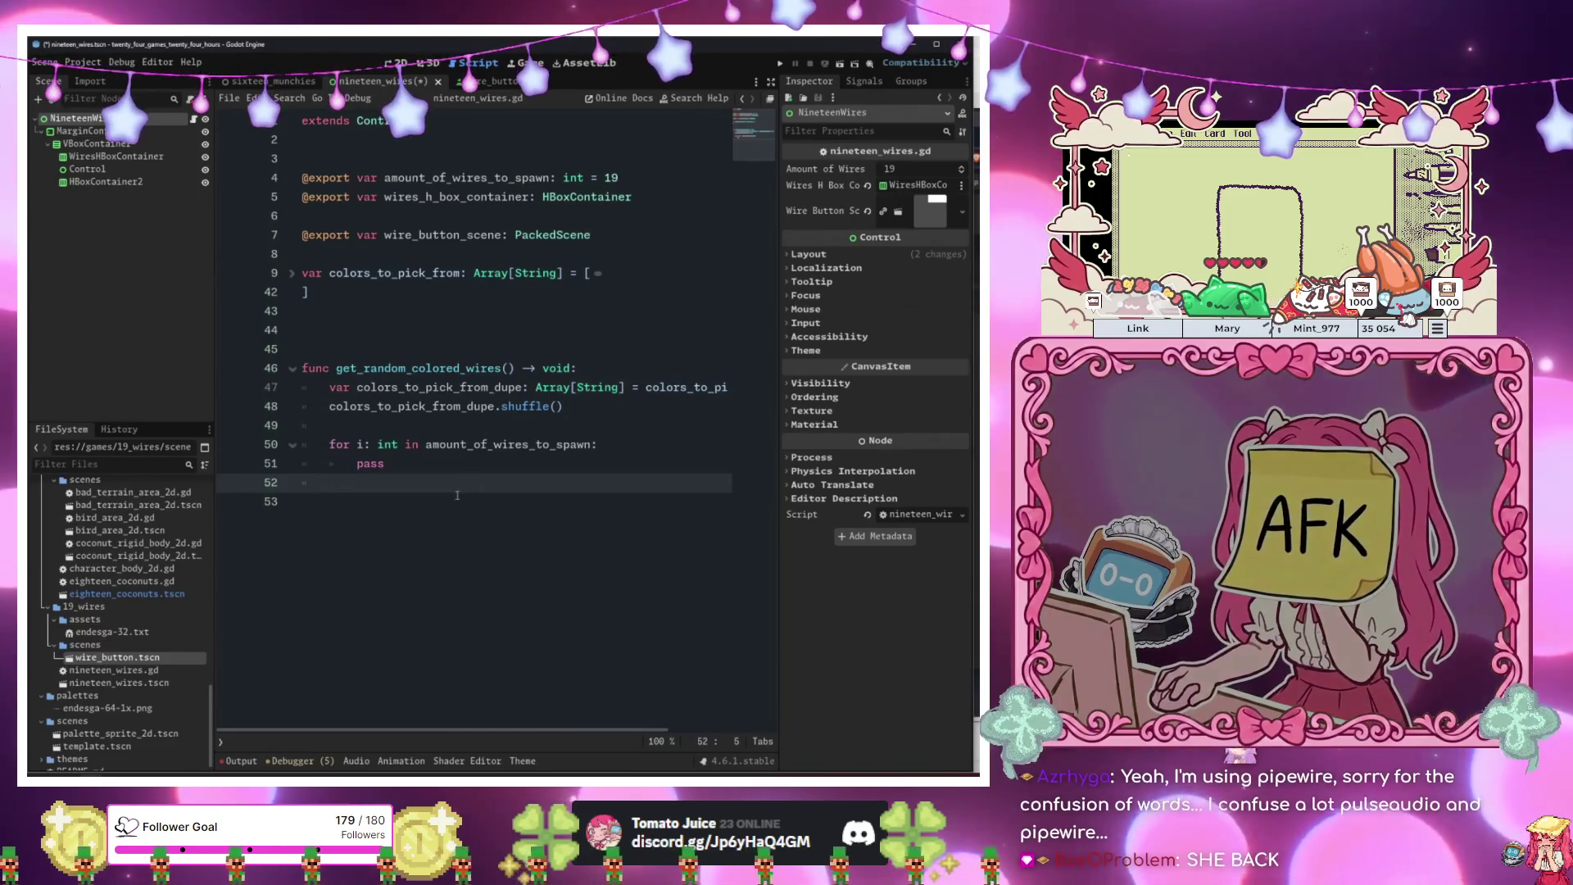
left_click(457, 495)
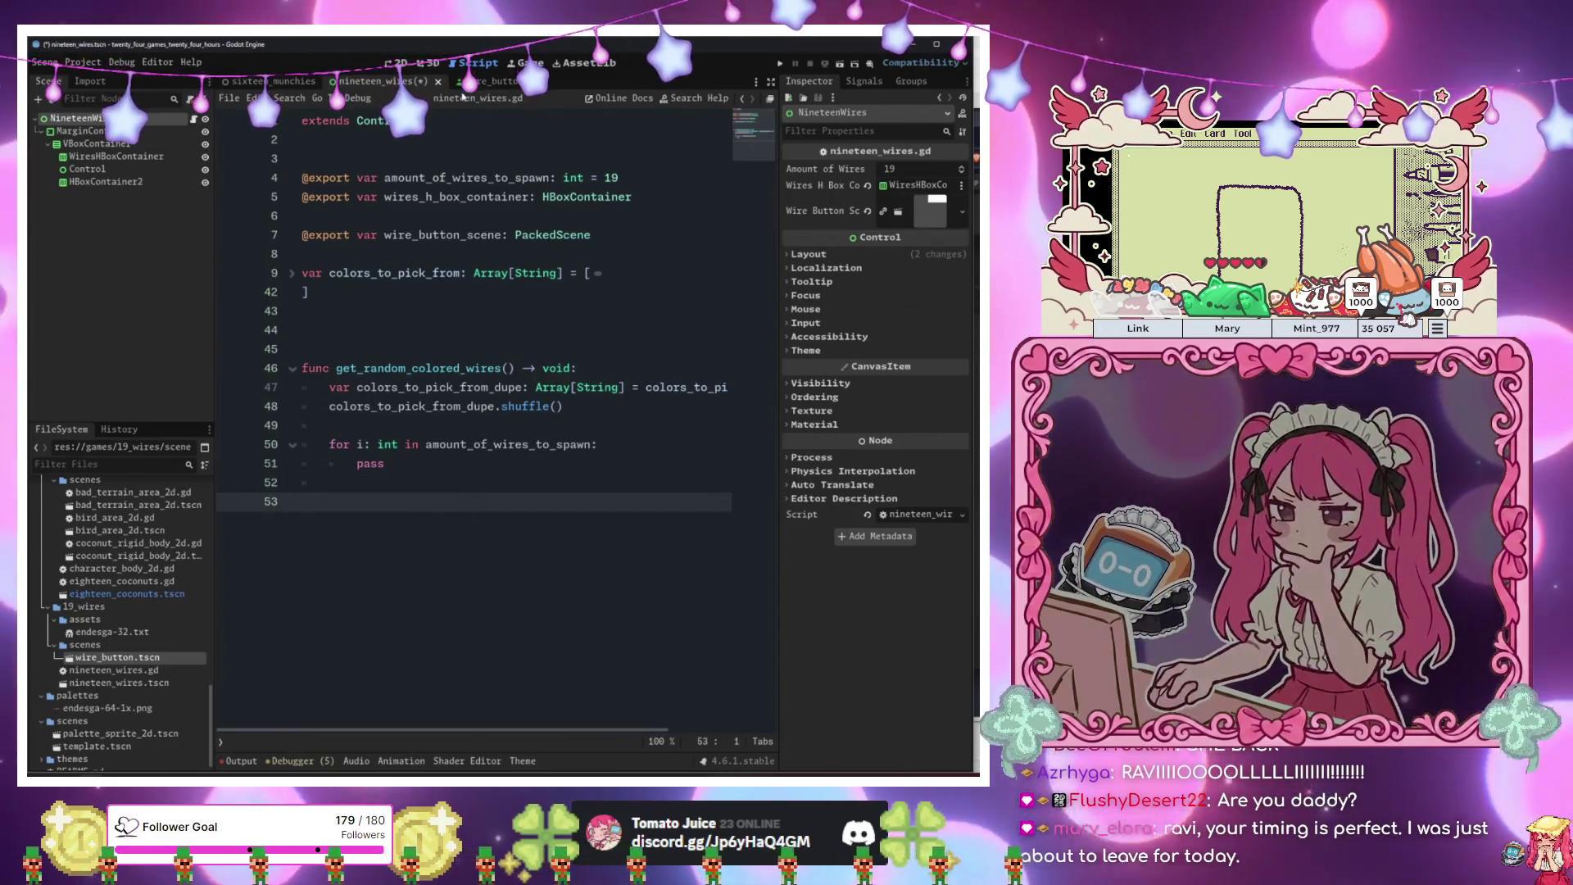
left_click(487, 513)
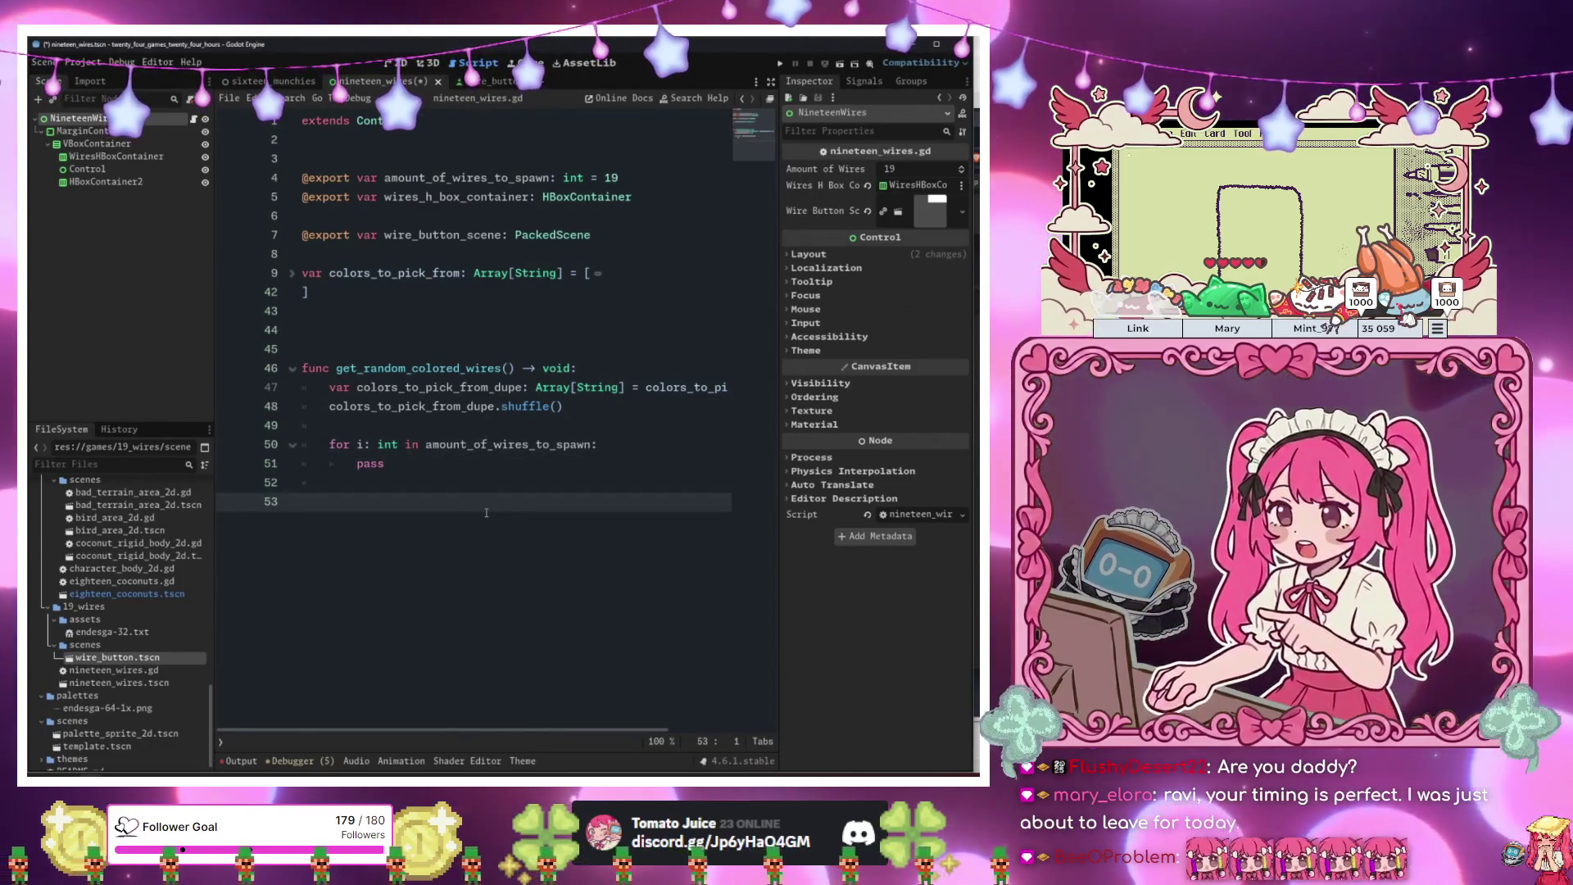